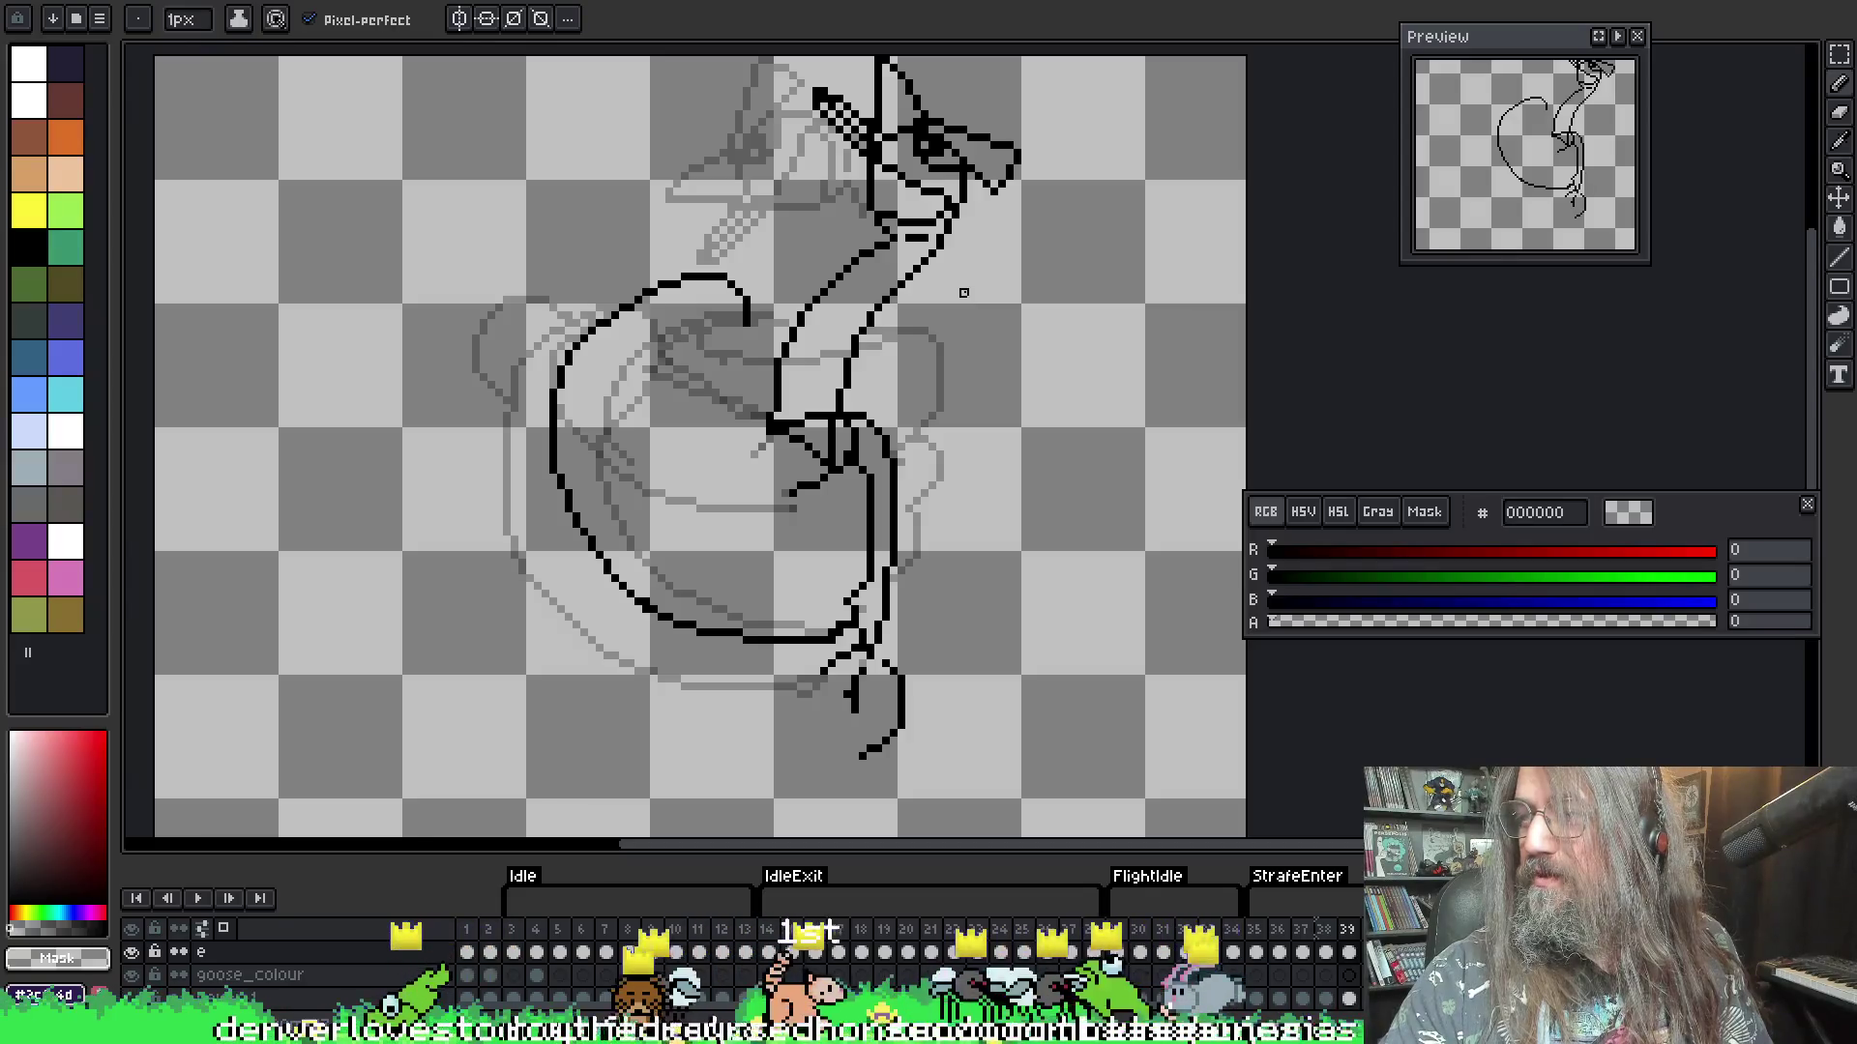
- Eyedrop black from the line art and draw a curled inner wing line with the 1px pencil
key("i")
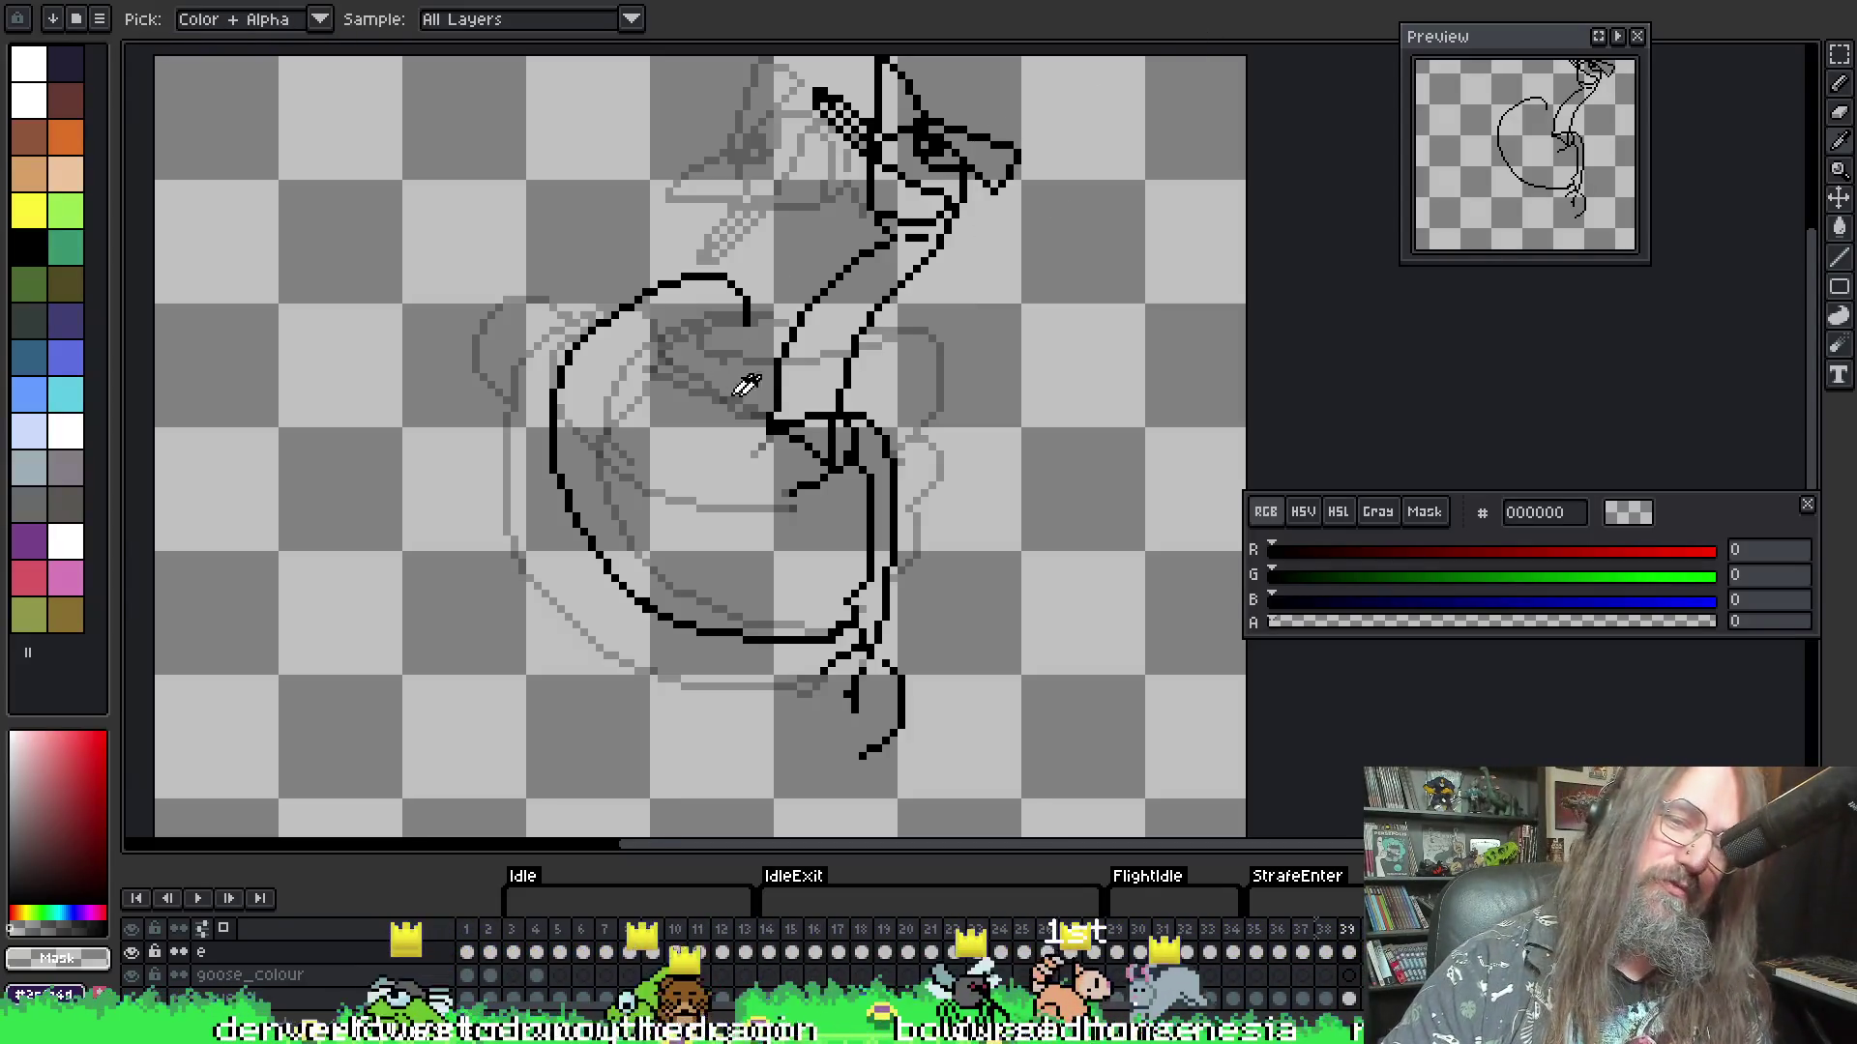
left_click(757, 304)
key("b")
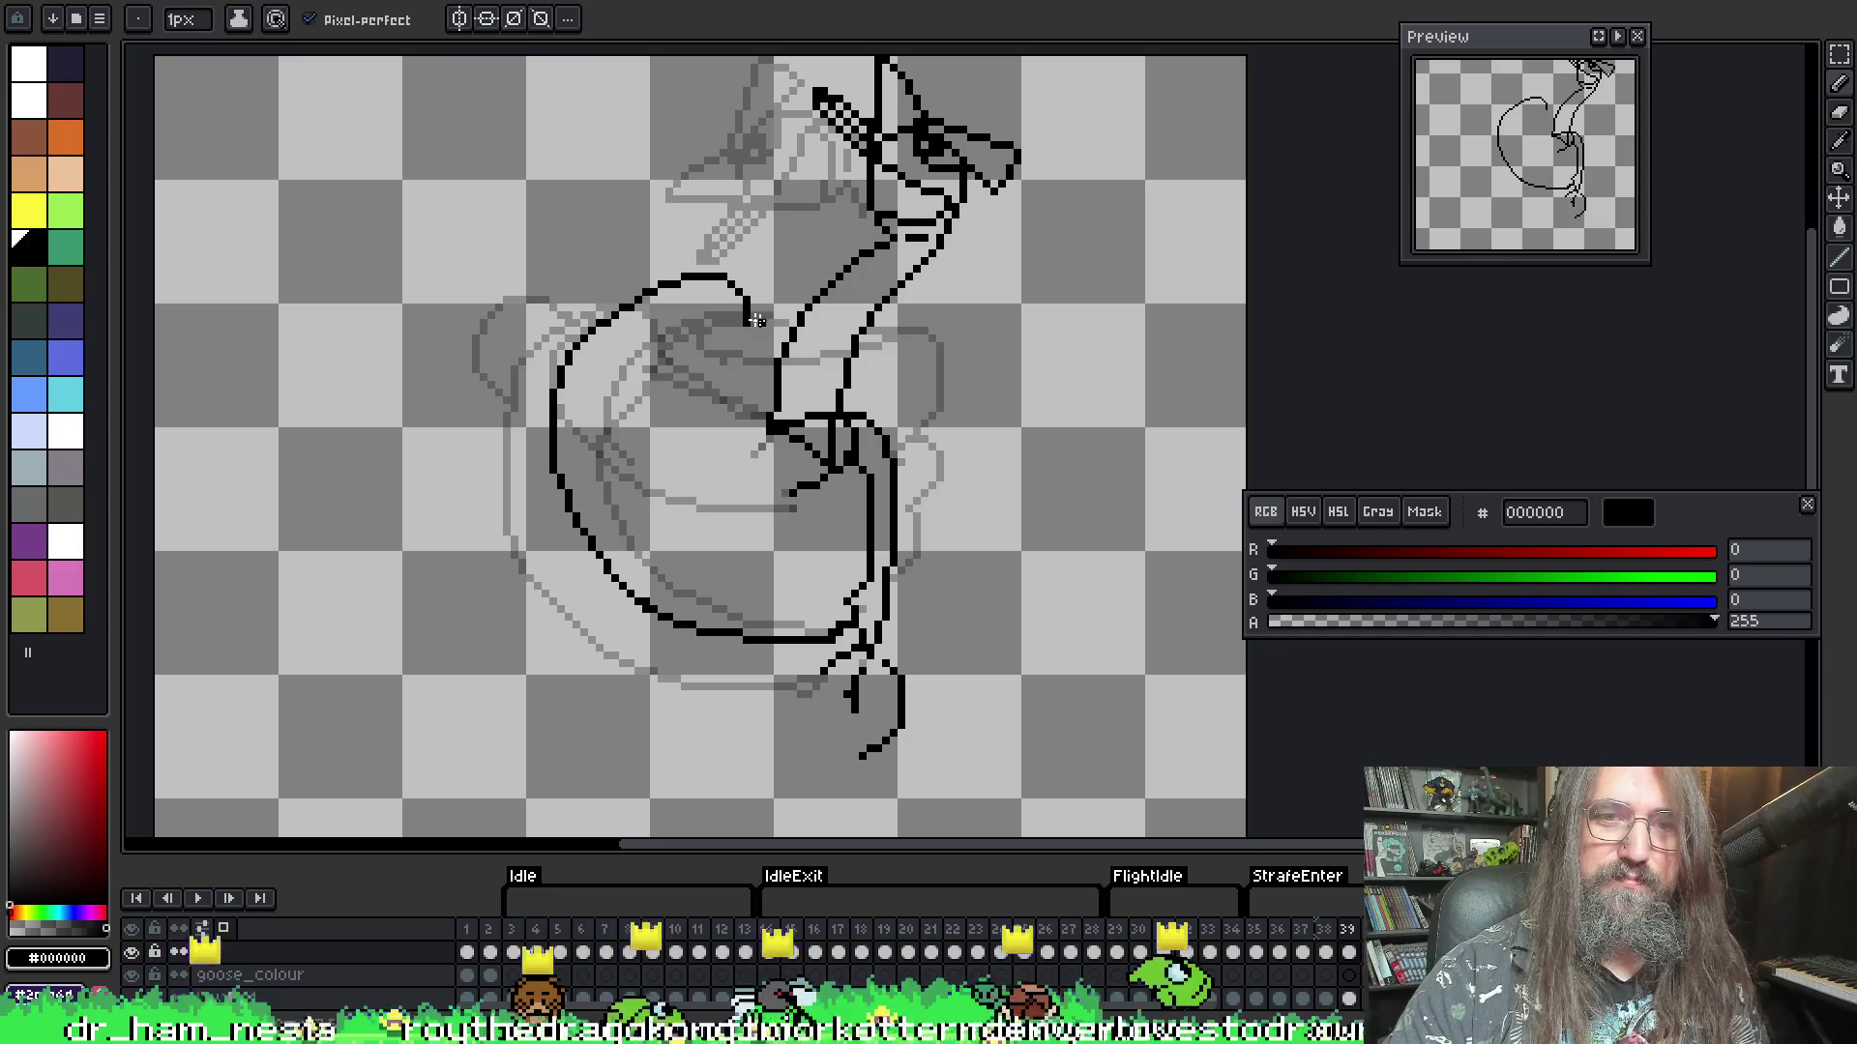
mouse_move(724, 288)
left_mouse_down()
mouse_move(672, 311)
mouse_move(653, 416)
mouse_move(759, 435)
left_mouse_up()
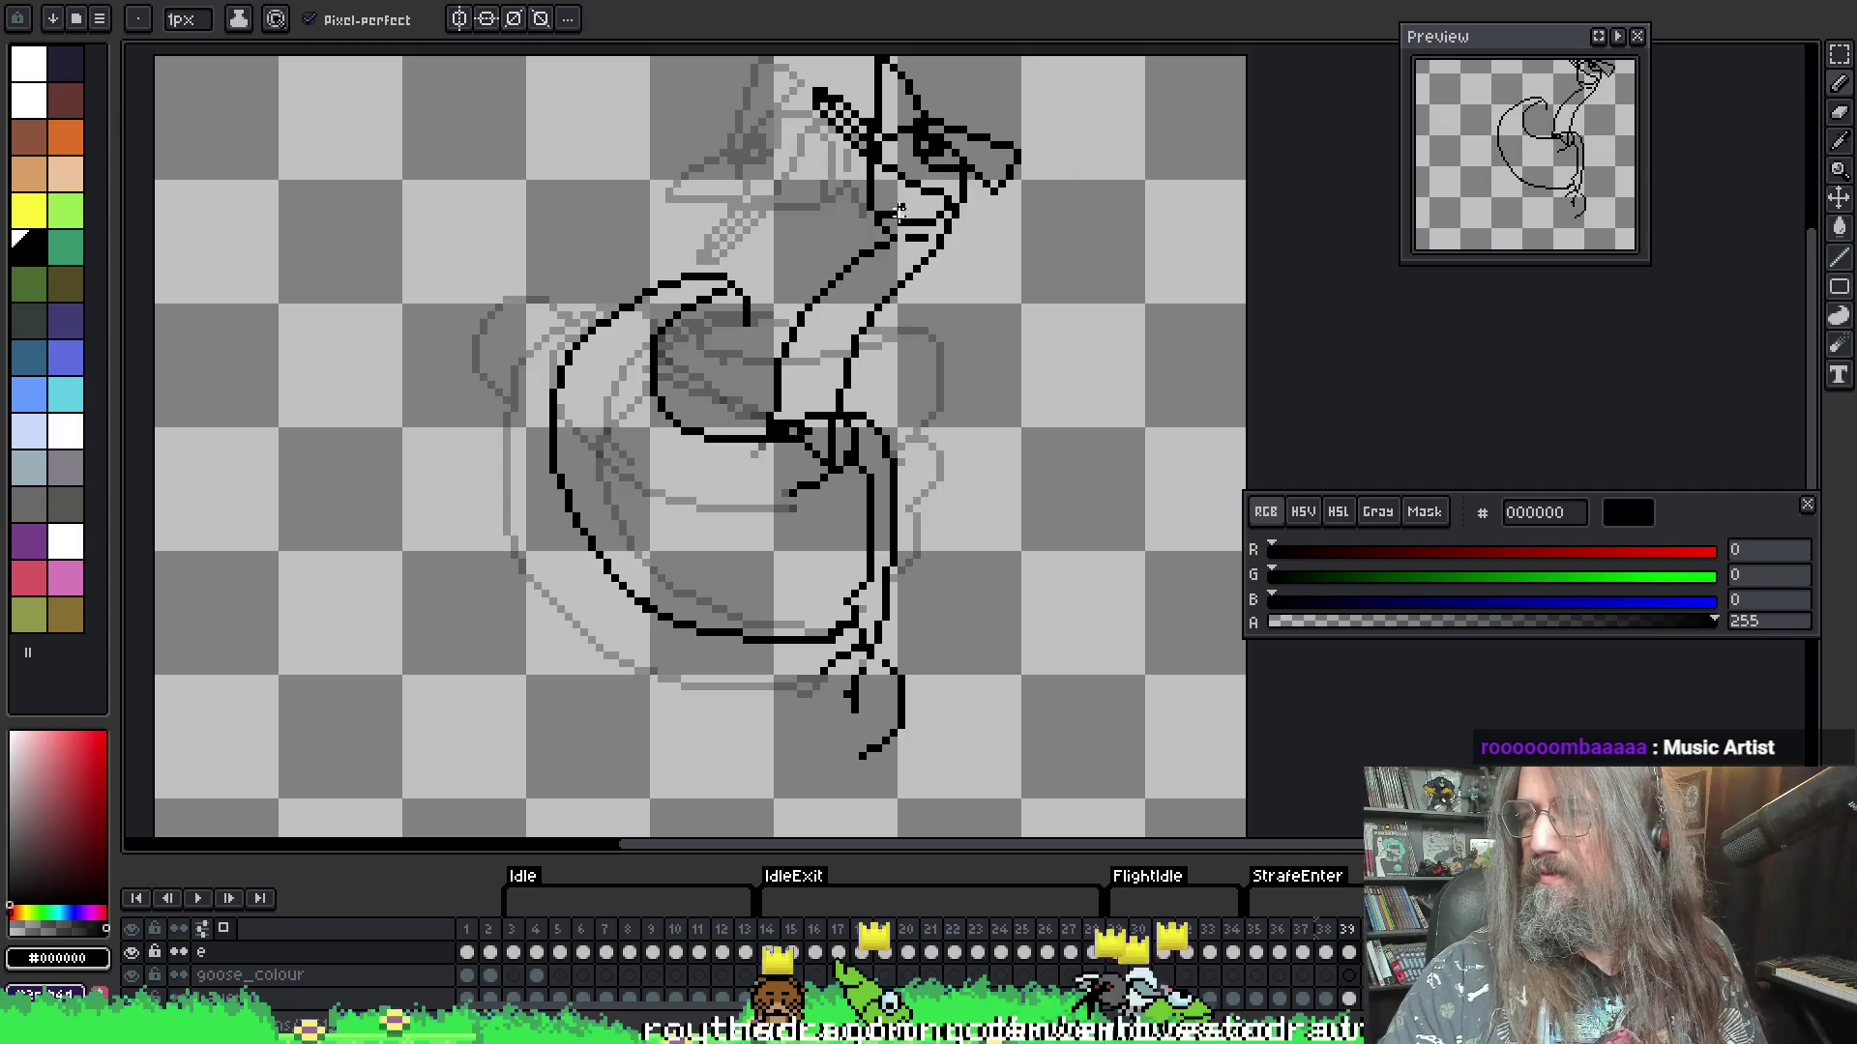
key("e")
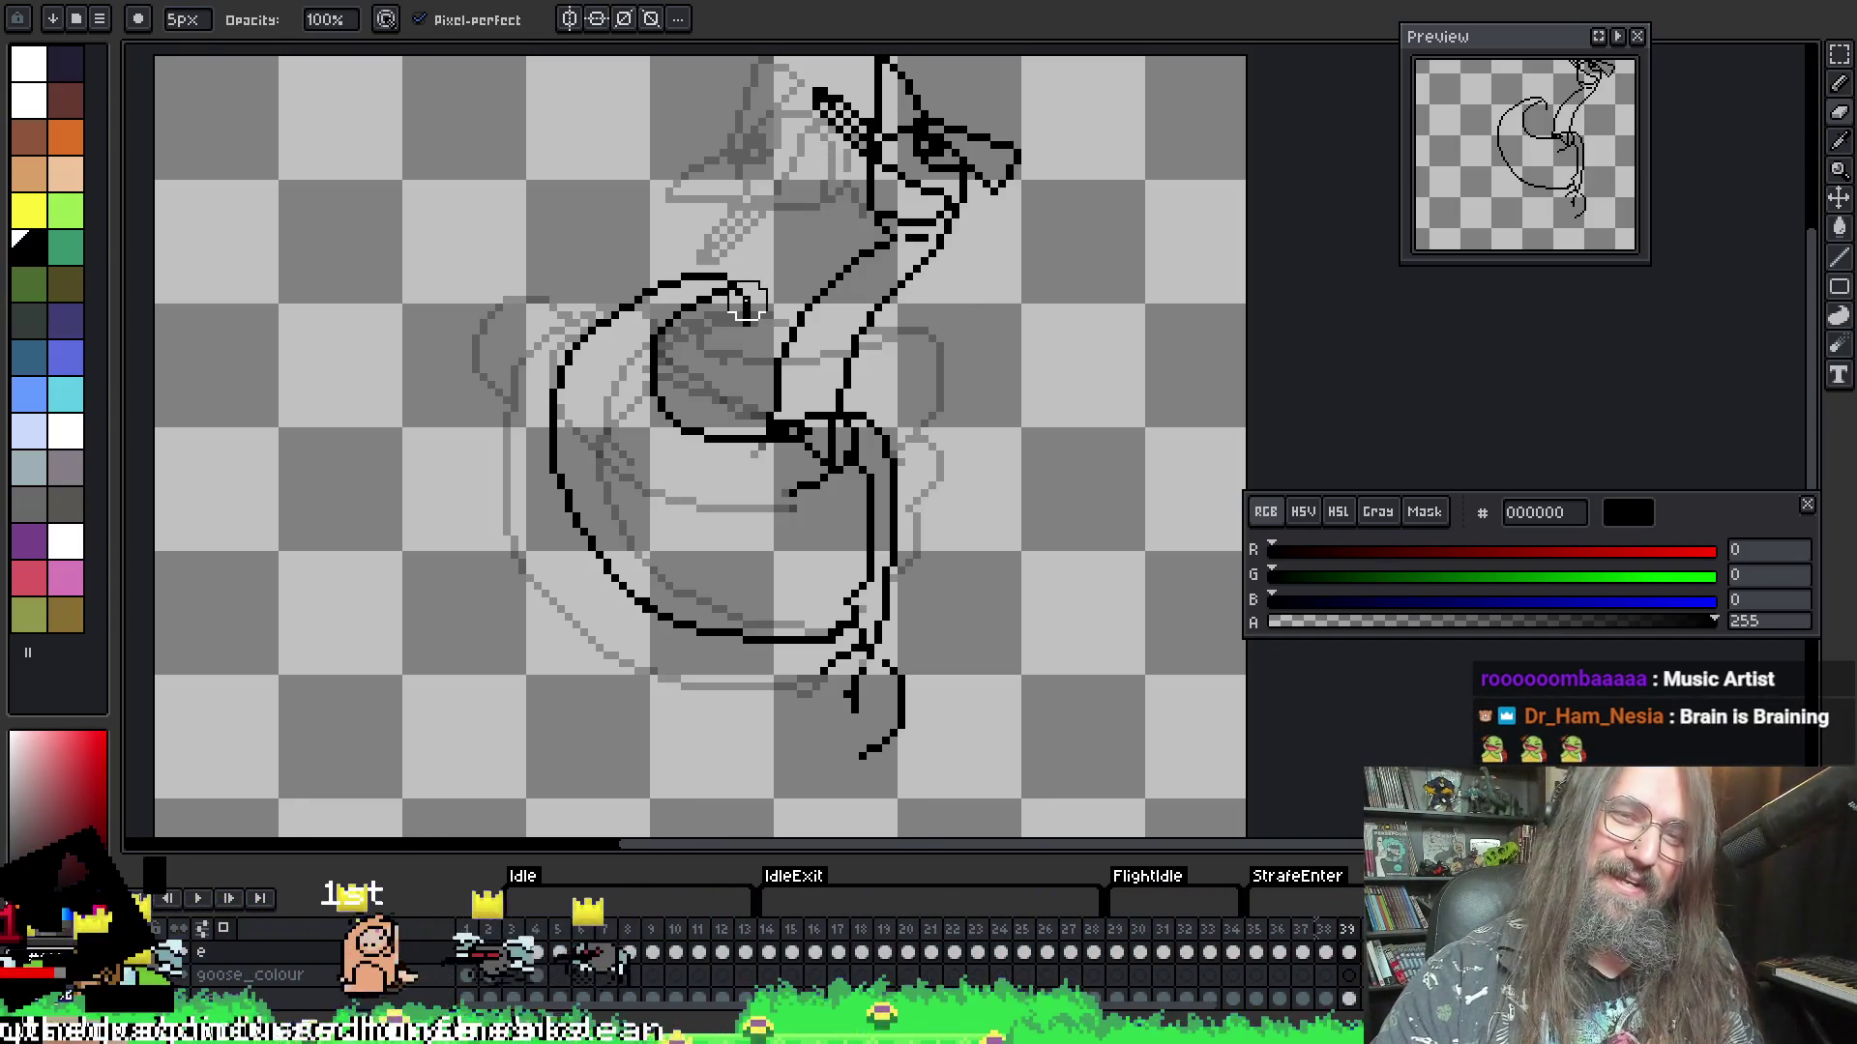
key("b")
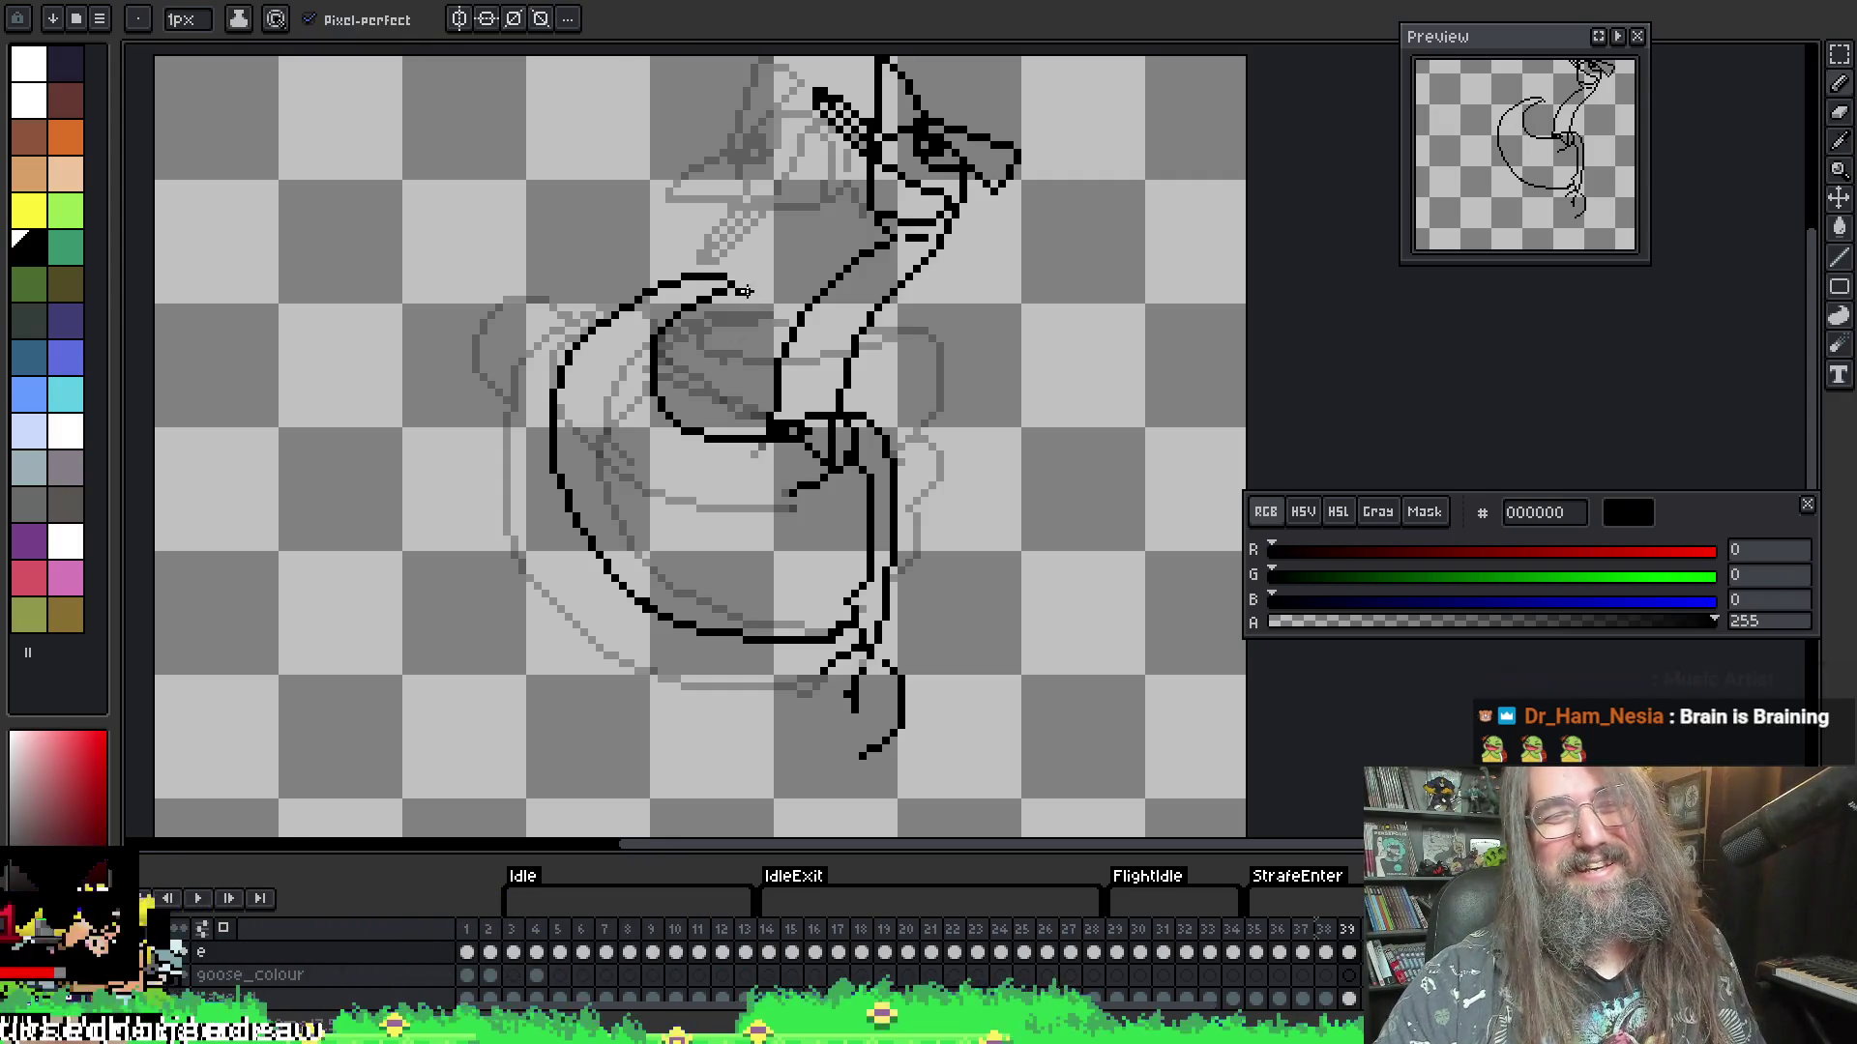
- Draw the short curved strokes running down from the wing loop's top
left_click_drag(742, 292, 735, 359)
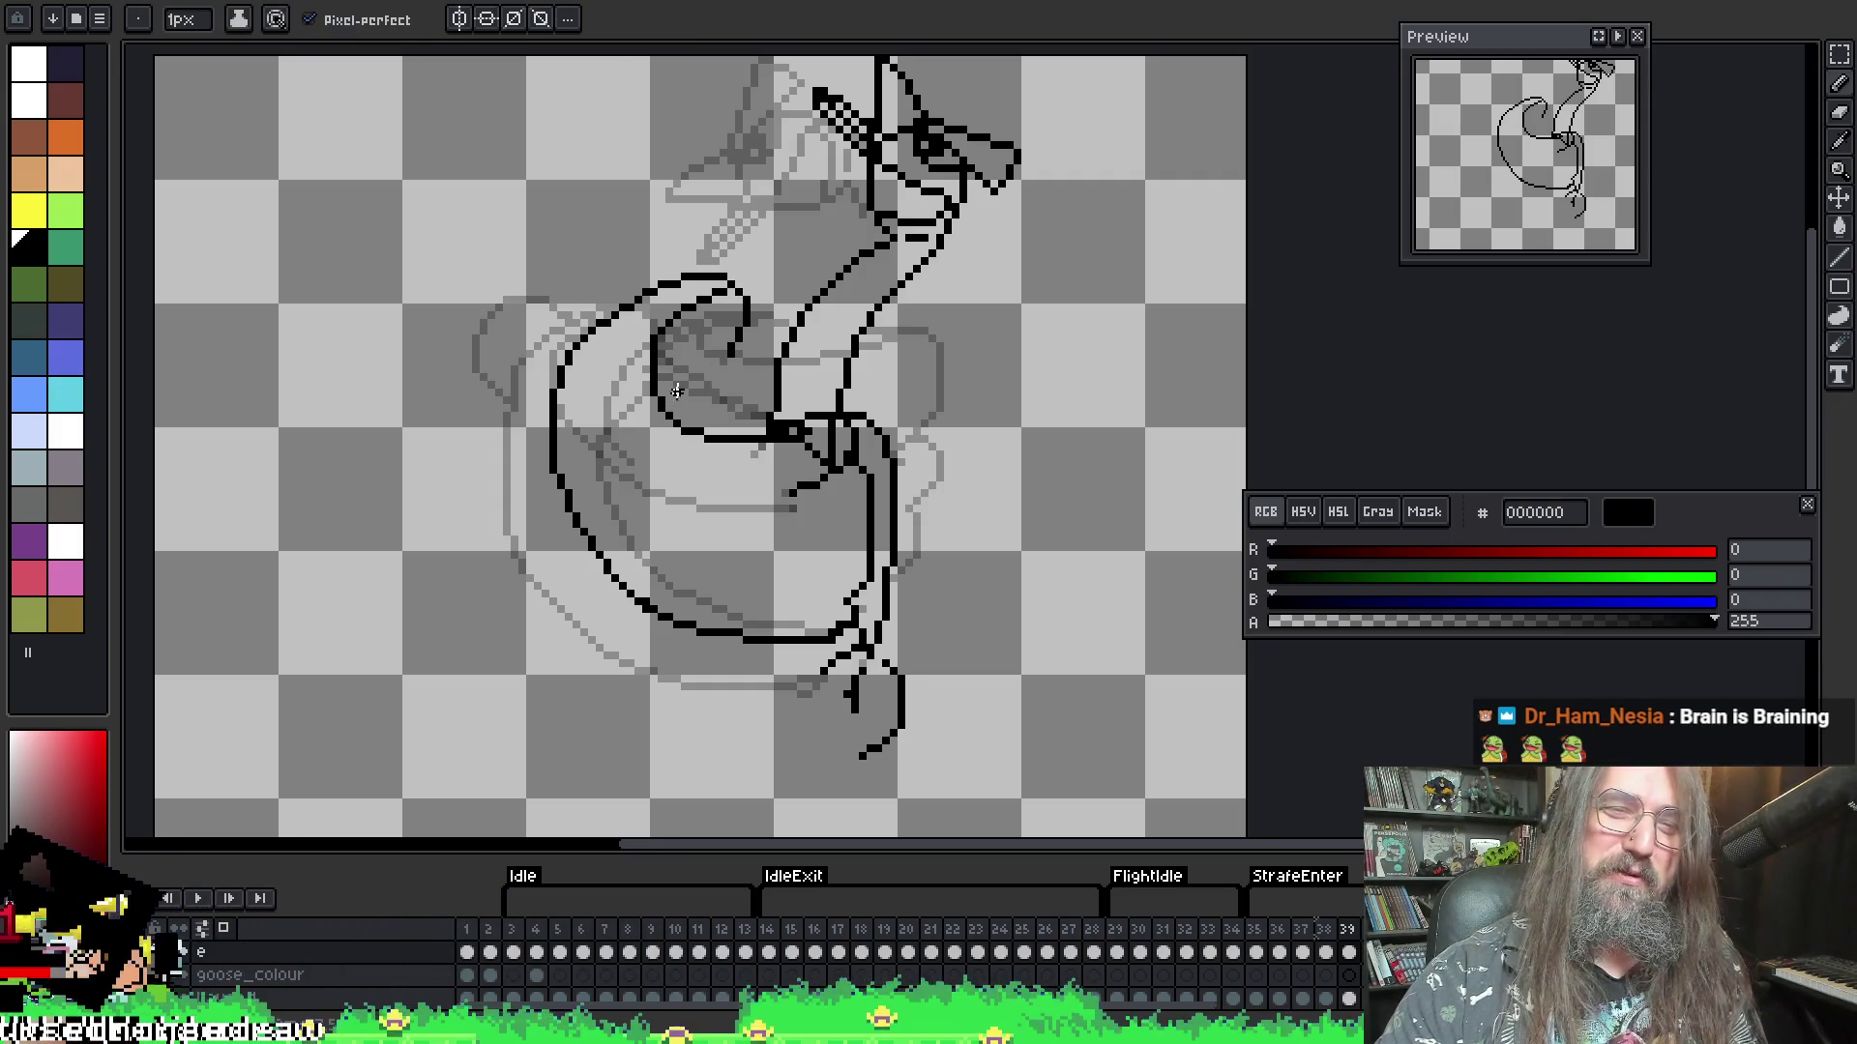
key("ctrl+z")
left_click_drag(742, 292, 716, 378)
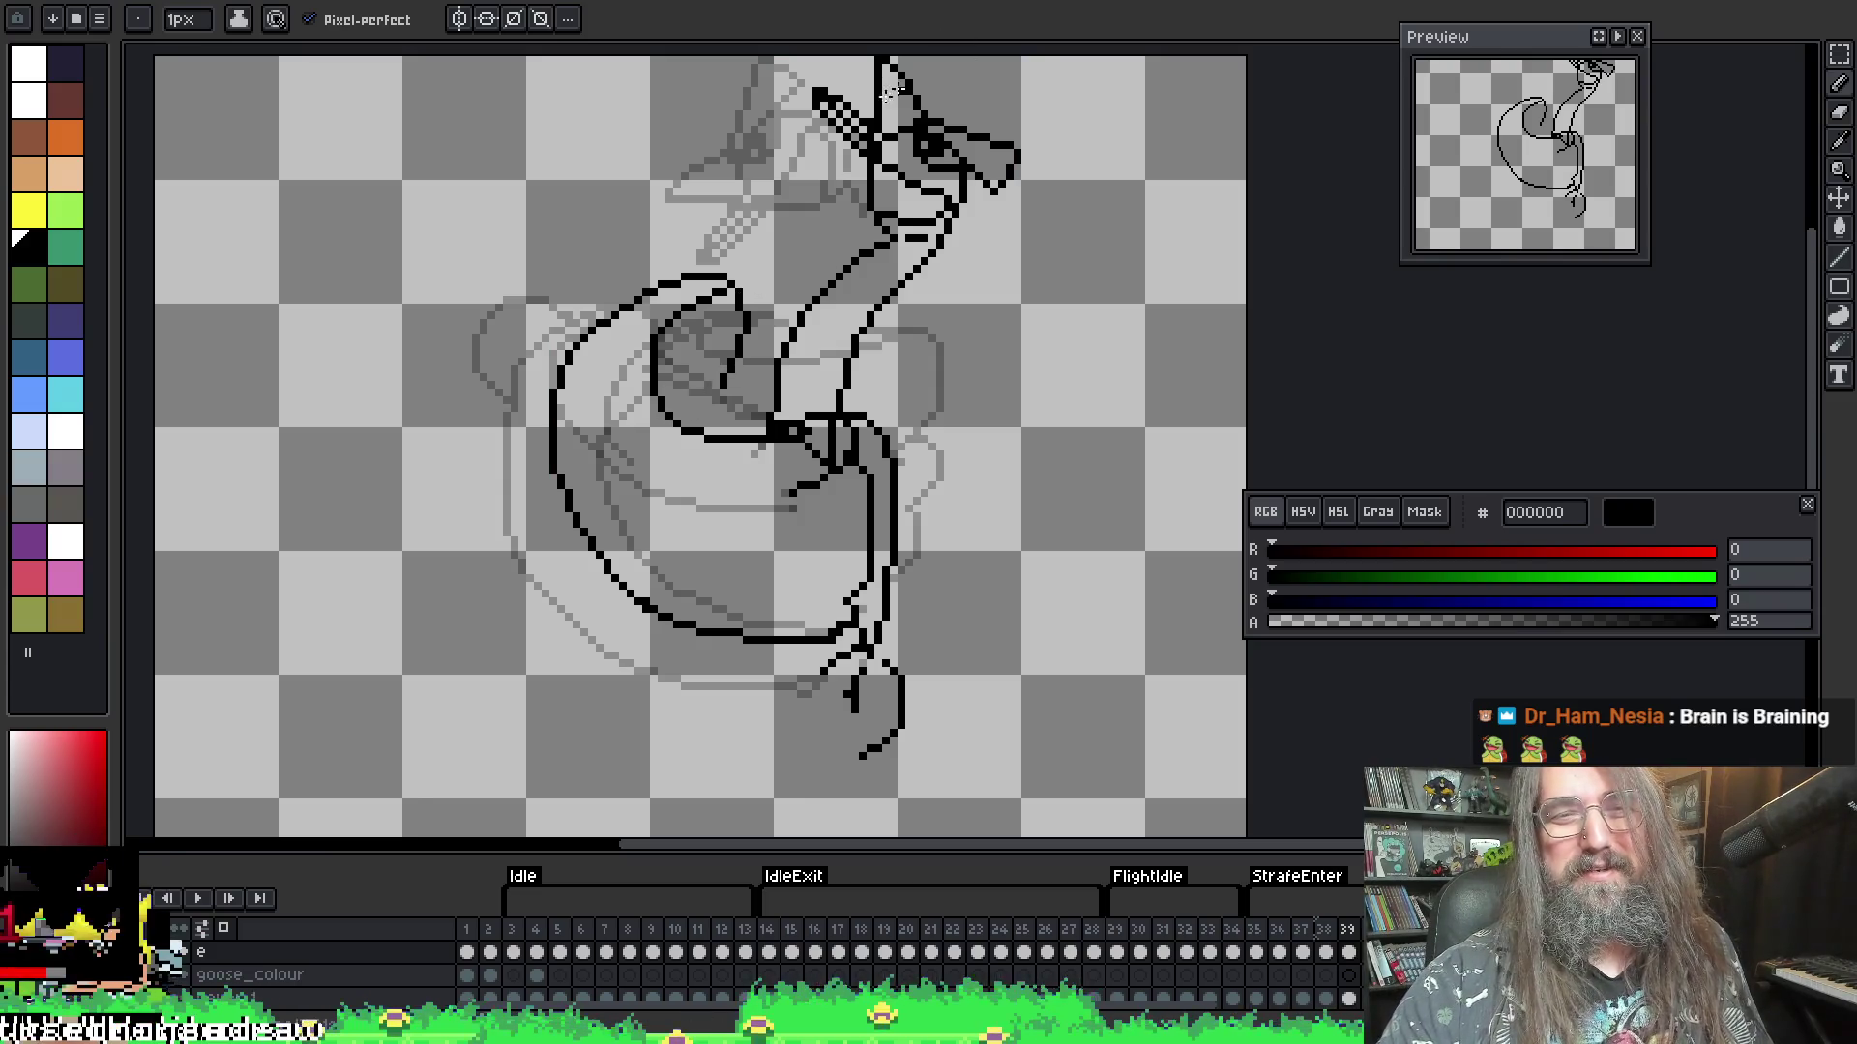
left_click_drag(743, 291, 747, 365)
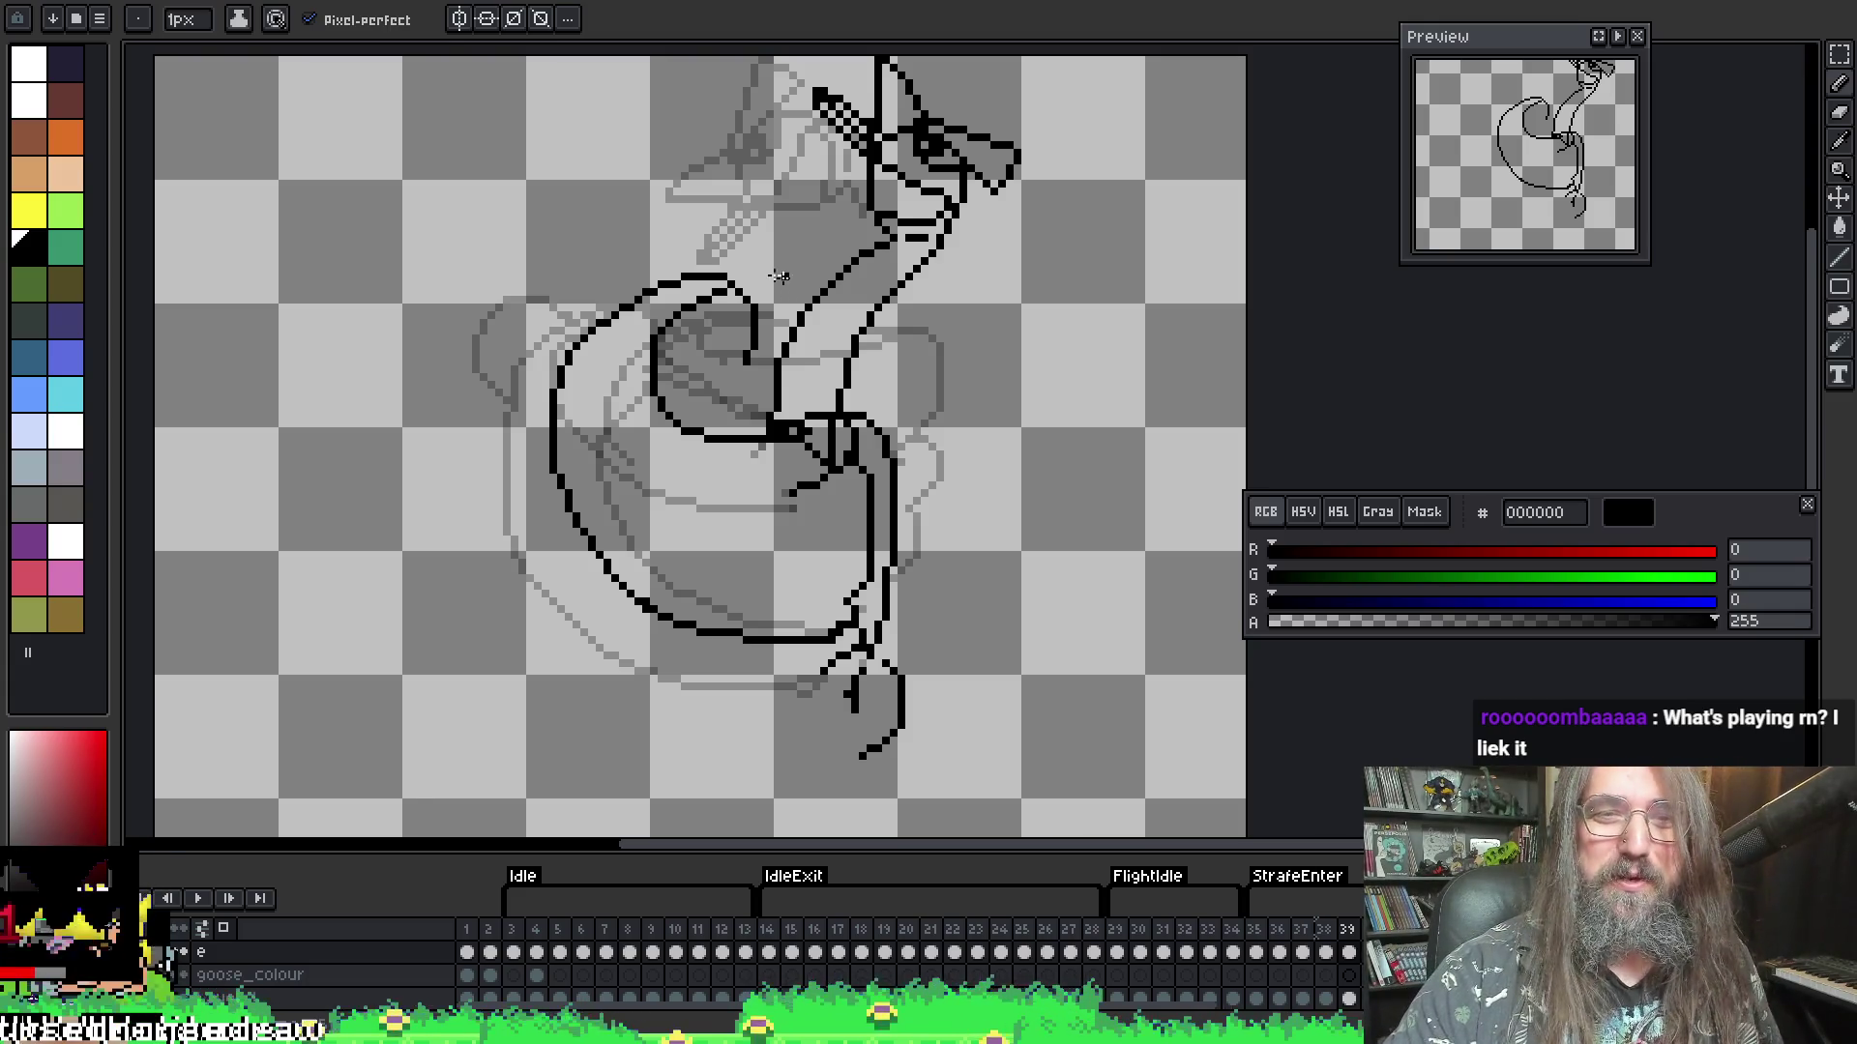
- Compare with frame 38, then draw the rounded outer wing loop on frame 39
key("Left")
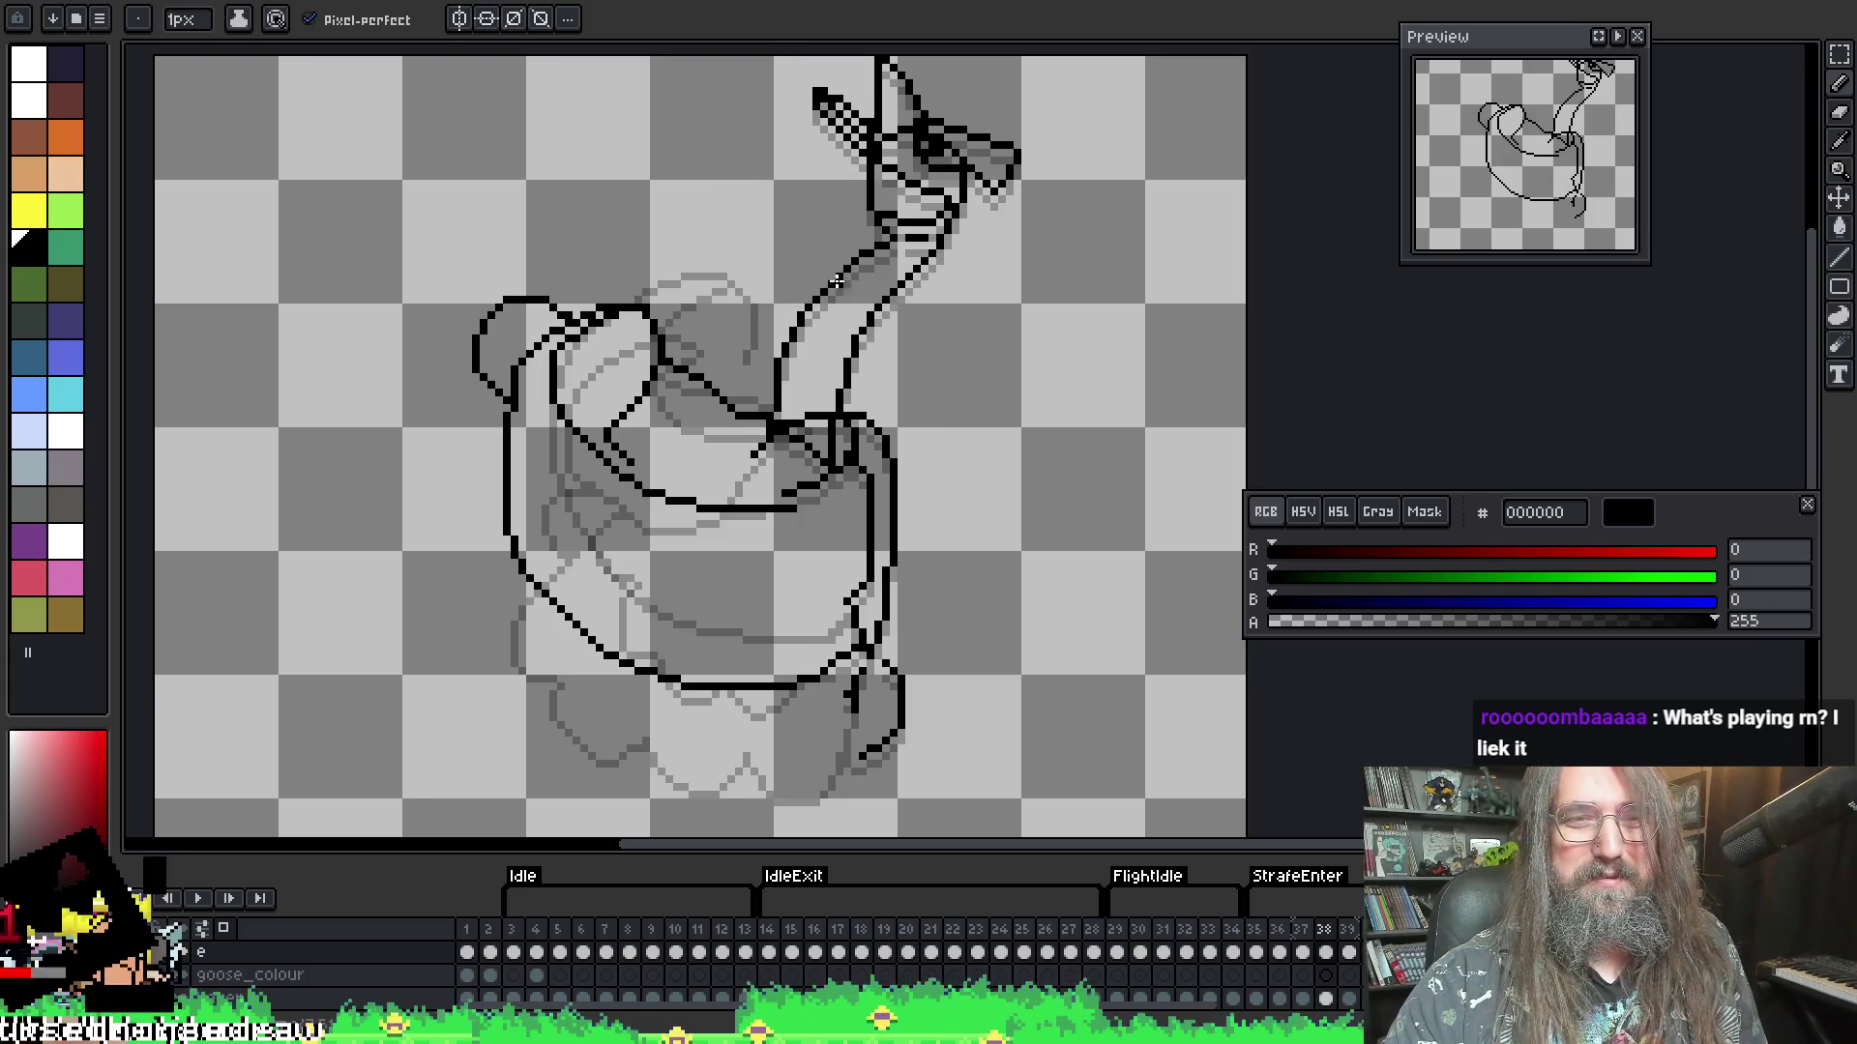
key("Right")
mouse_move(588, 309)
left_mouse_down()
mouse_move(542, 308)
mouse_move(519, 387)
mouse_move(595, 474)
mouse_move(666, 468)
mouse_move(674, 416)
mouse_move(634, 366)
mouse_move(665, 301)
mouse_move(612, 274)
mouse_move(541, 319)
mouse_move(609, 339)
mouse_move(638, 295)
mouse_move(563, 346)
mouse_move(571, 421)
mouse_move(561, 407)
left_mouse_up()
key("e")
- Add black pixels to tidy the wing's outer outline and save the animation file
key("b")
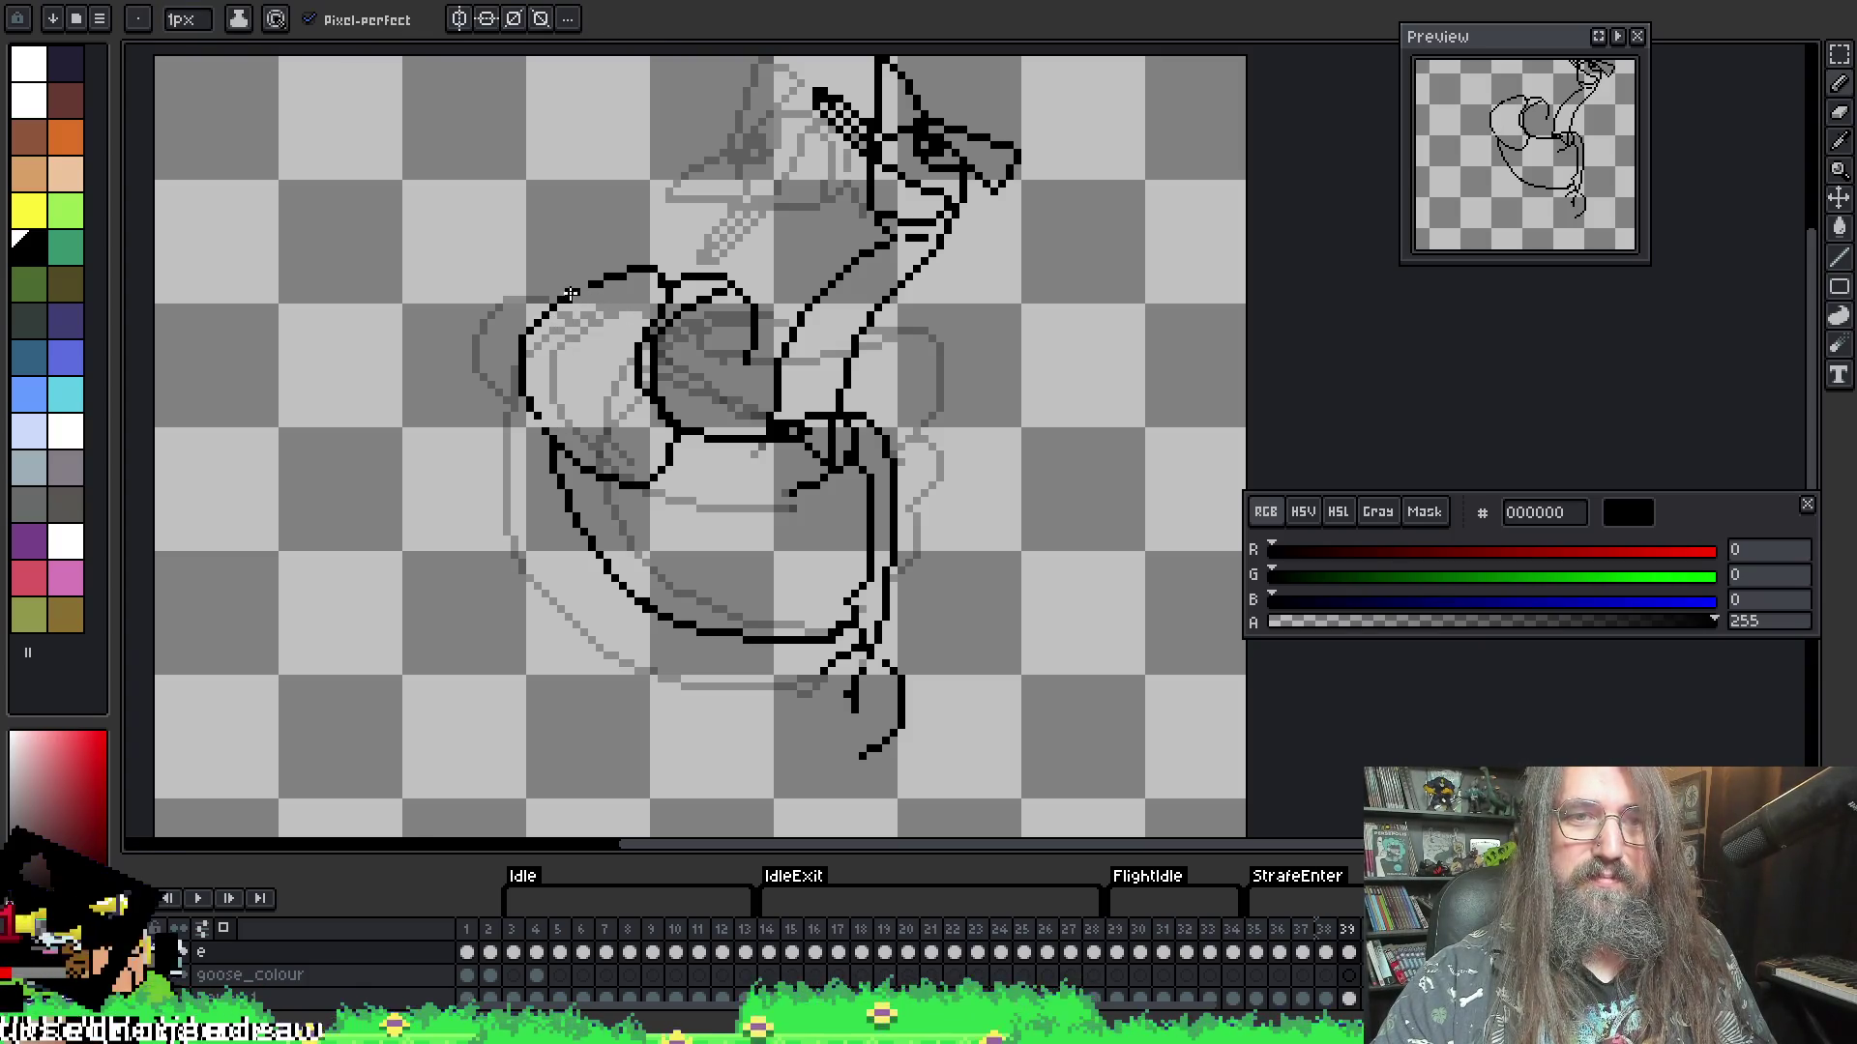
key("e")
key("b")
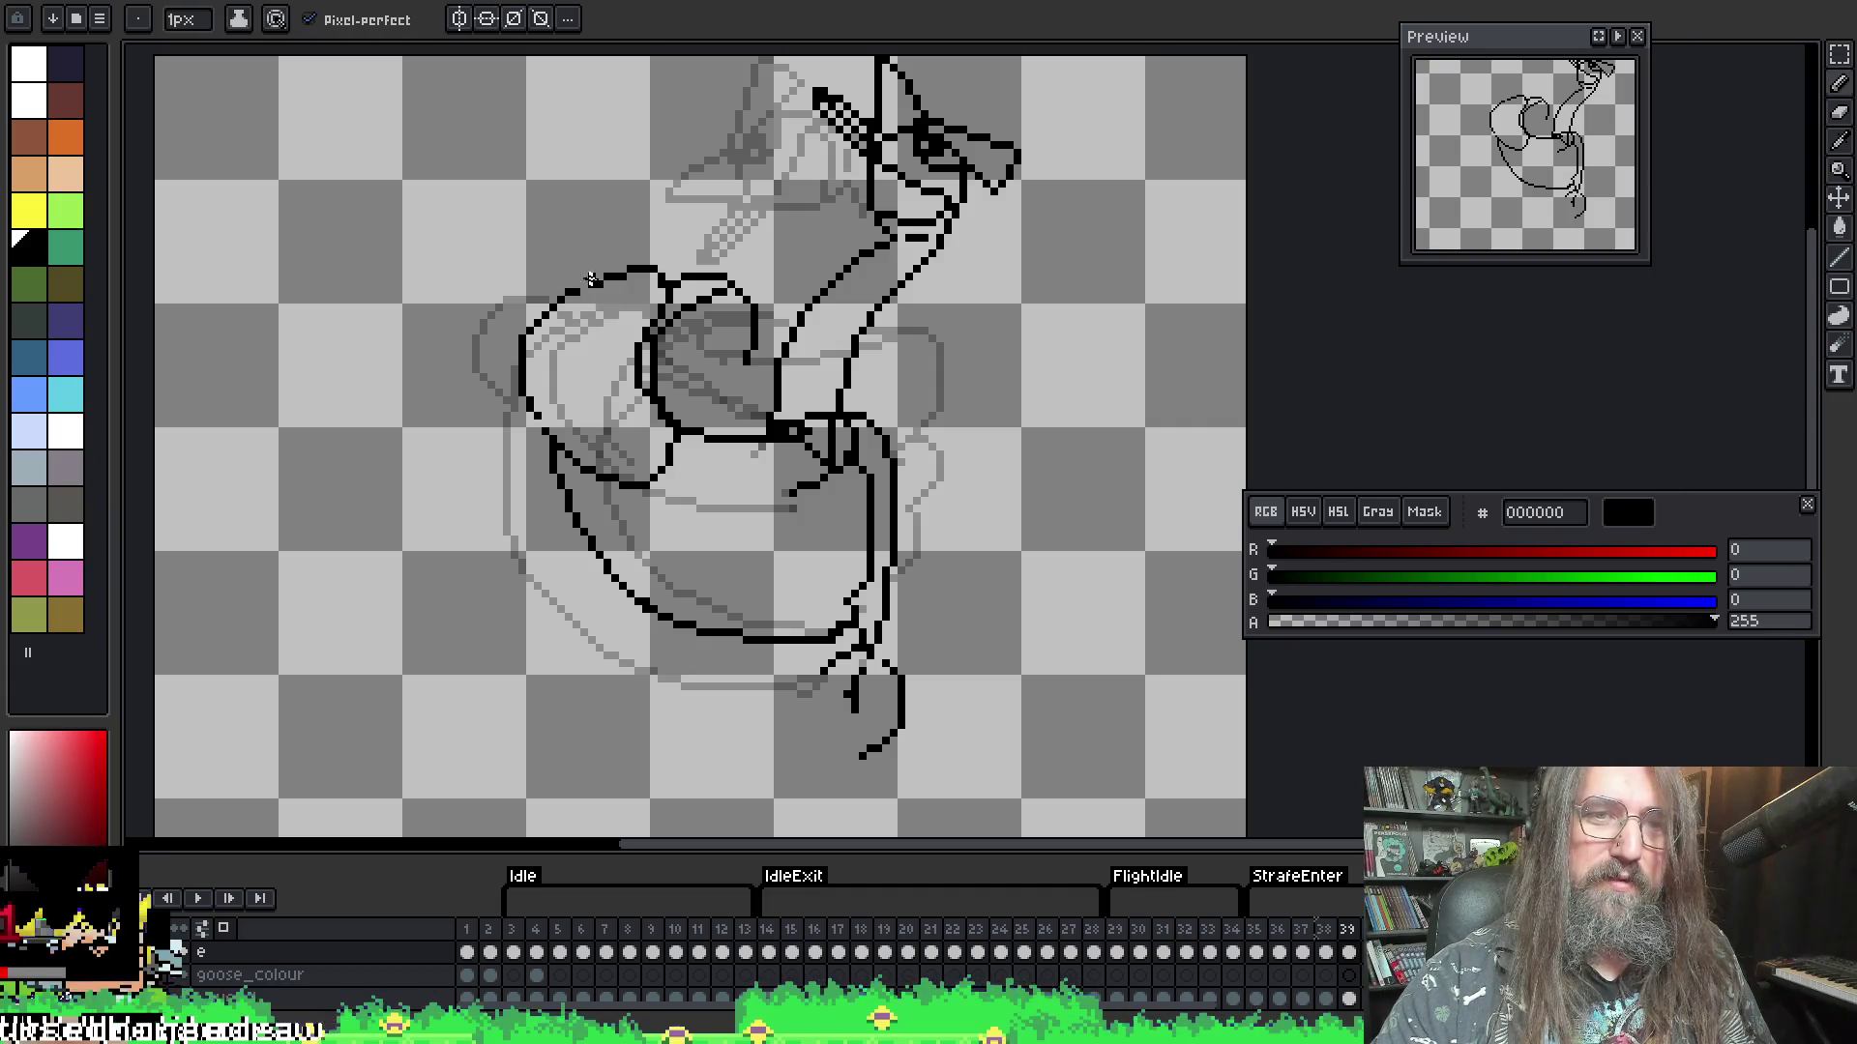
left_click_drag(583, 282, 538, 411)
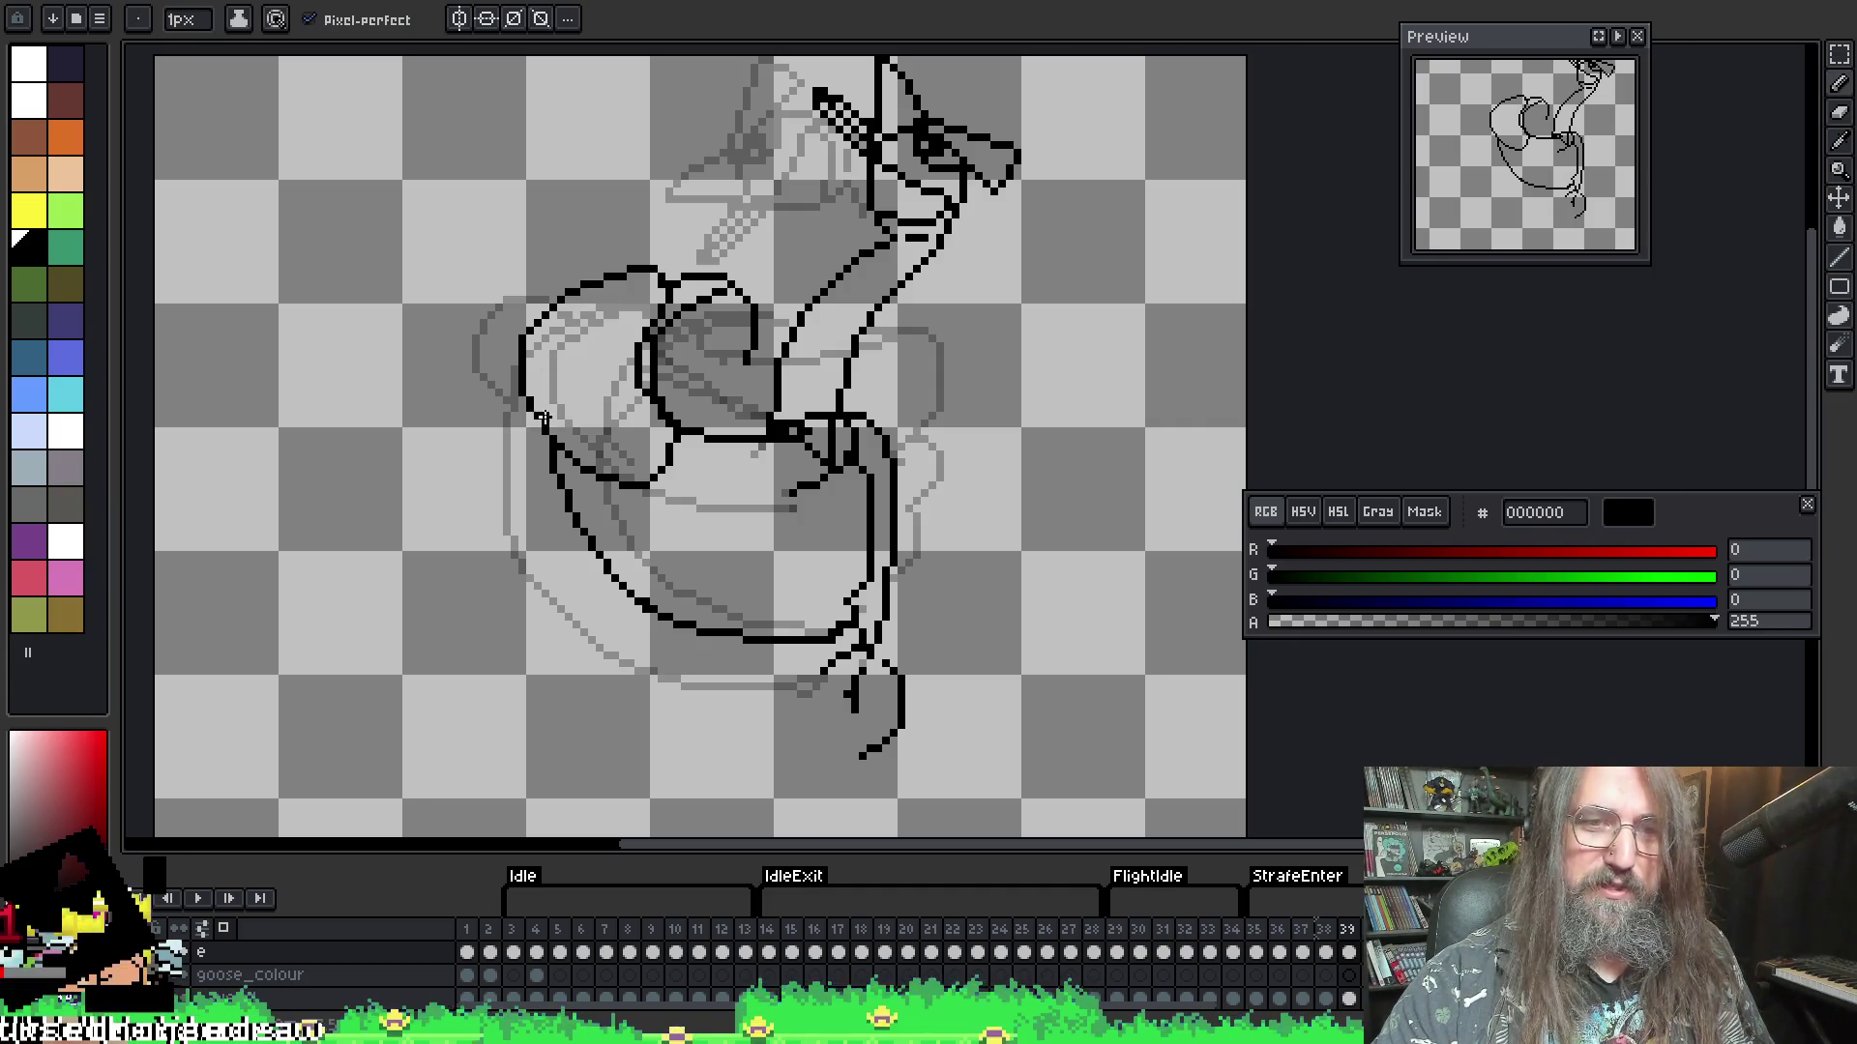
key("ctrl+s")
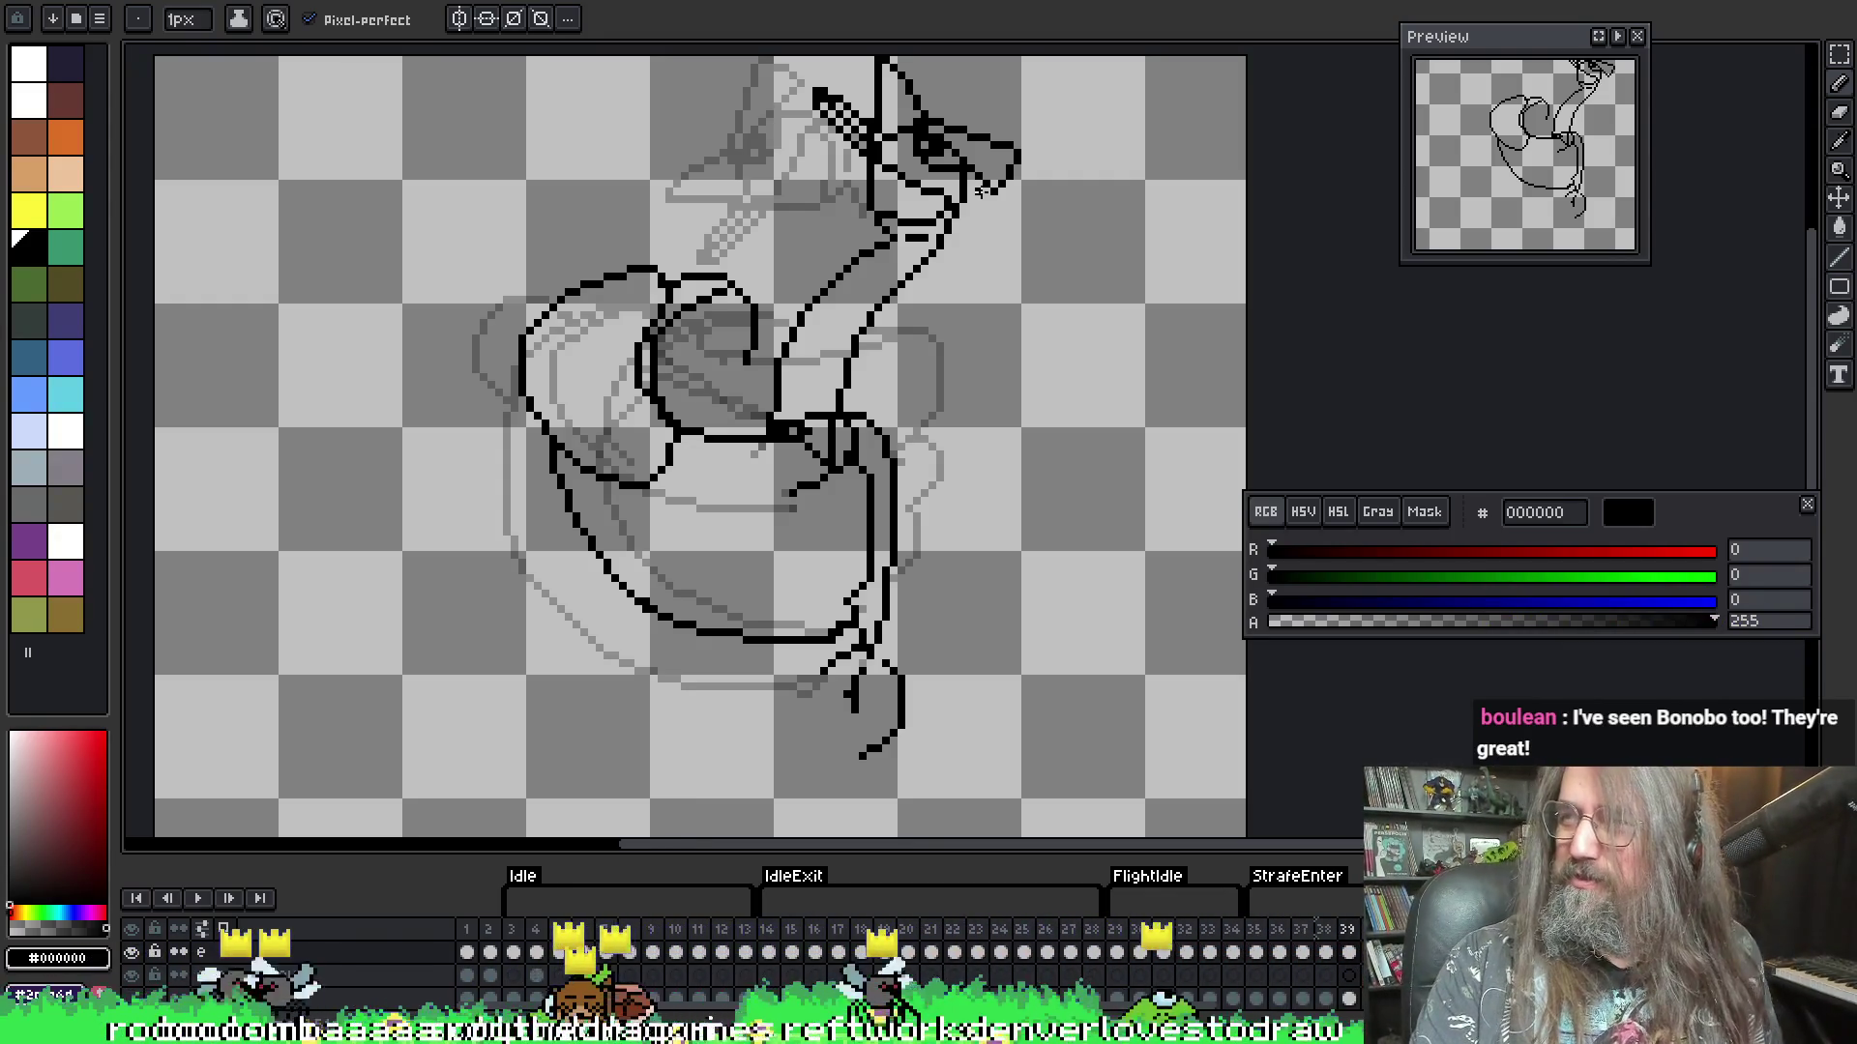
scroll(978, 191, "up", 1)
scroll(1120, 400, "down", 1)
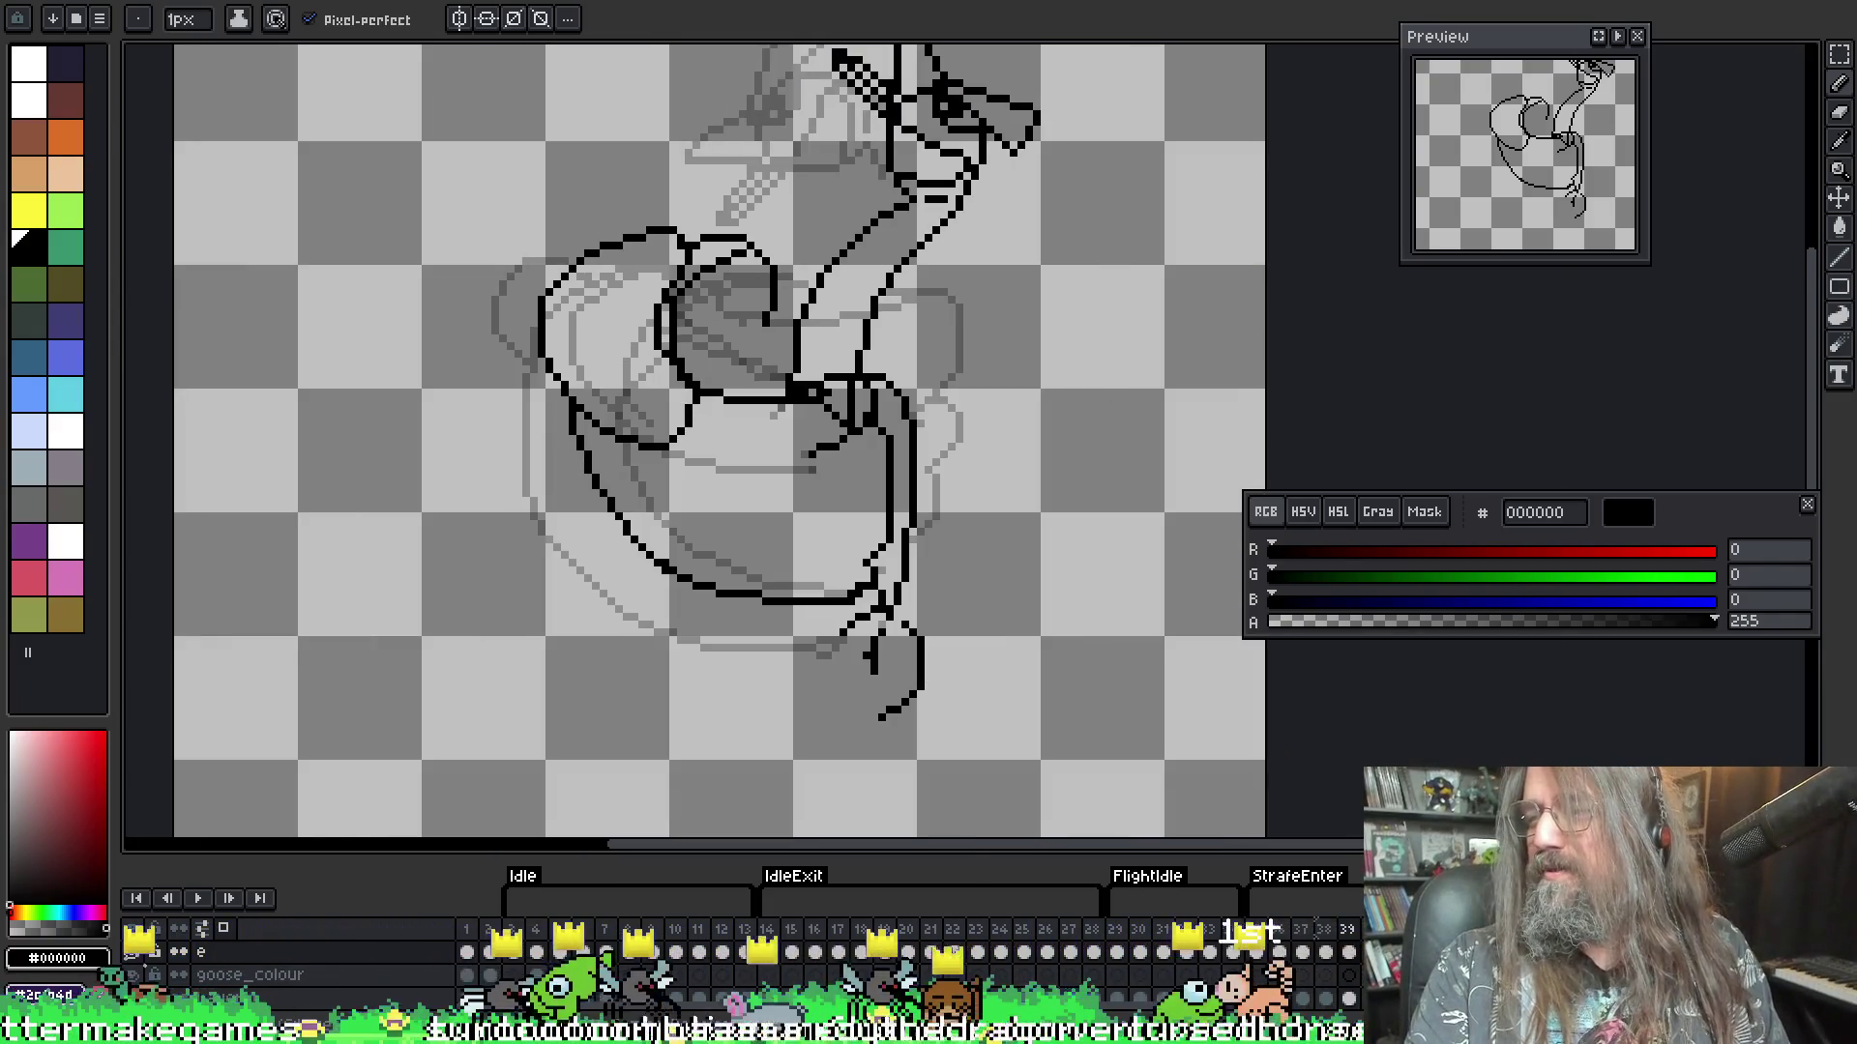
scroll(705, 444, "up", 1)
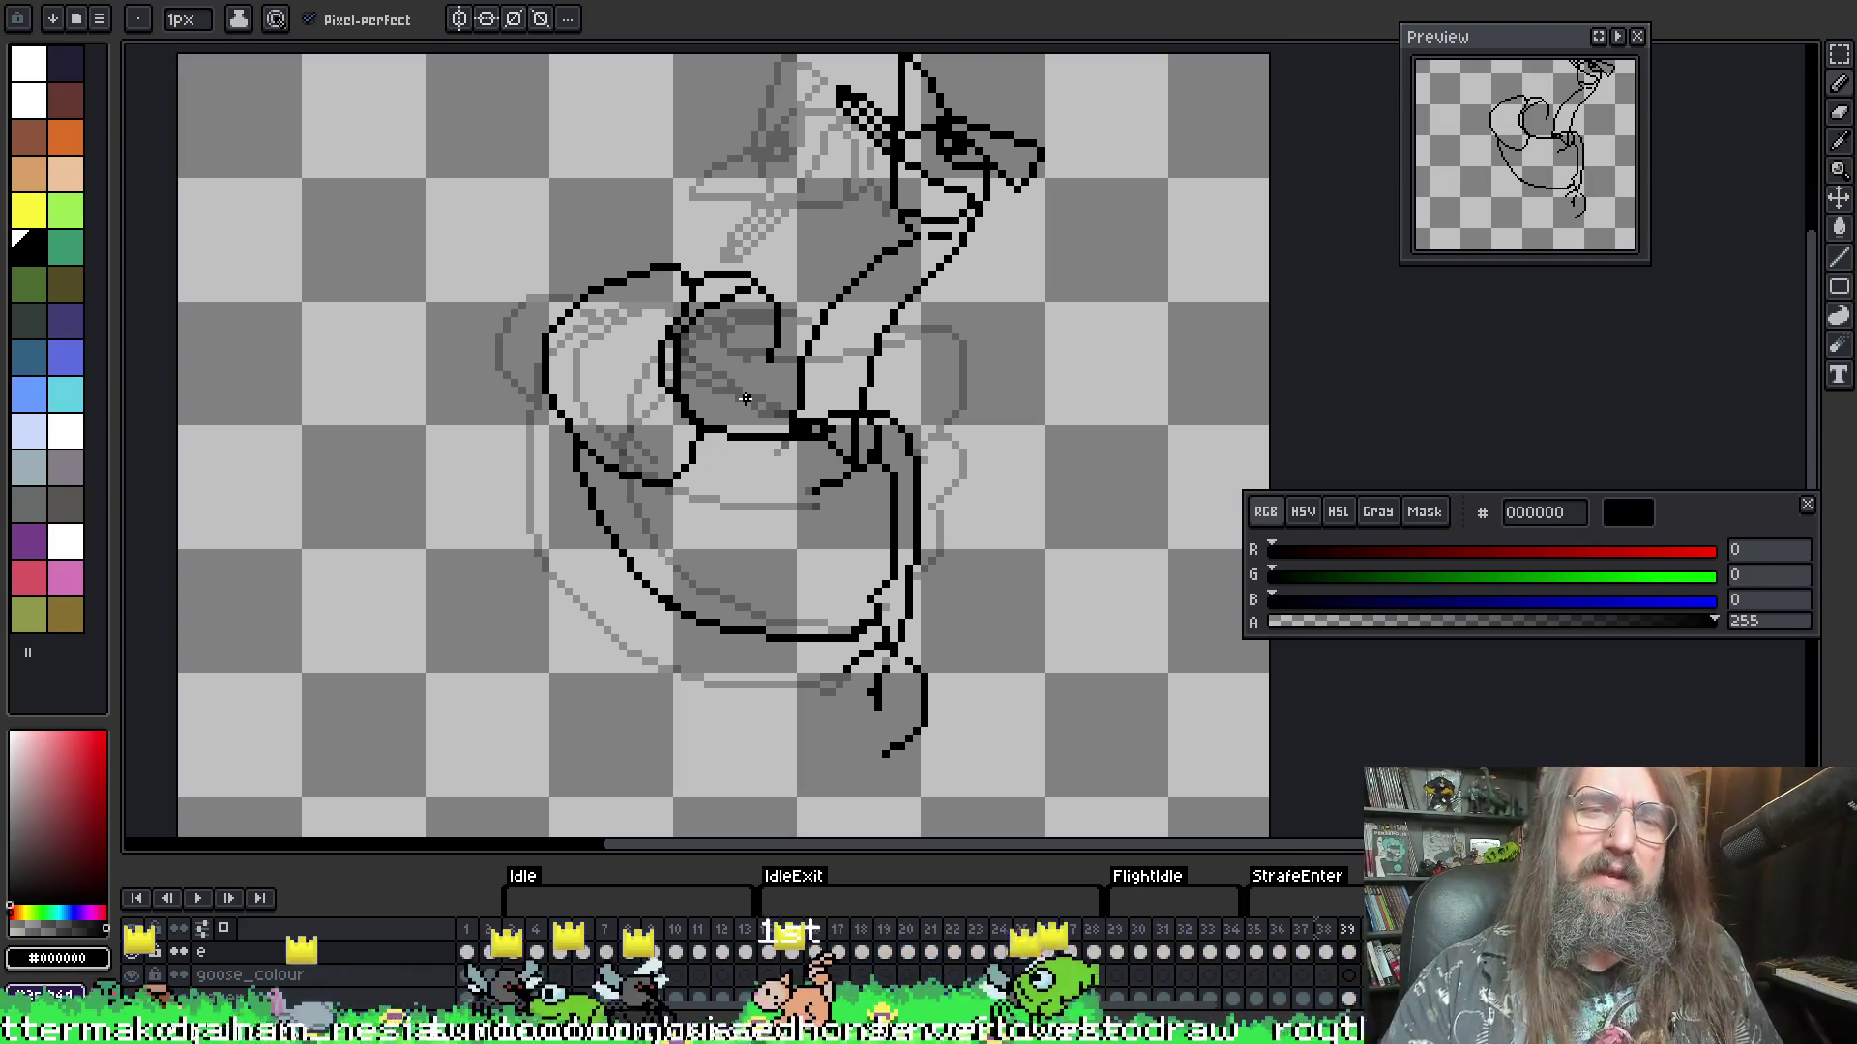
key("i")
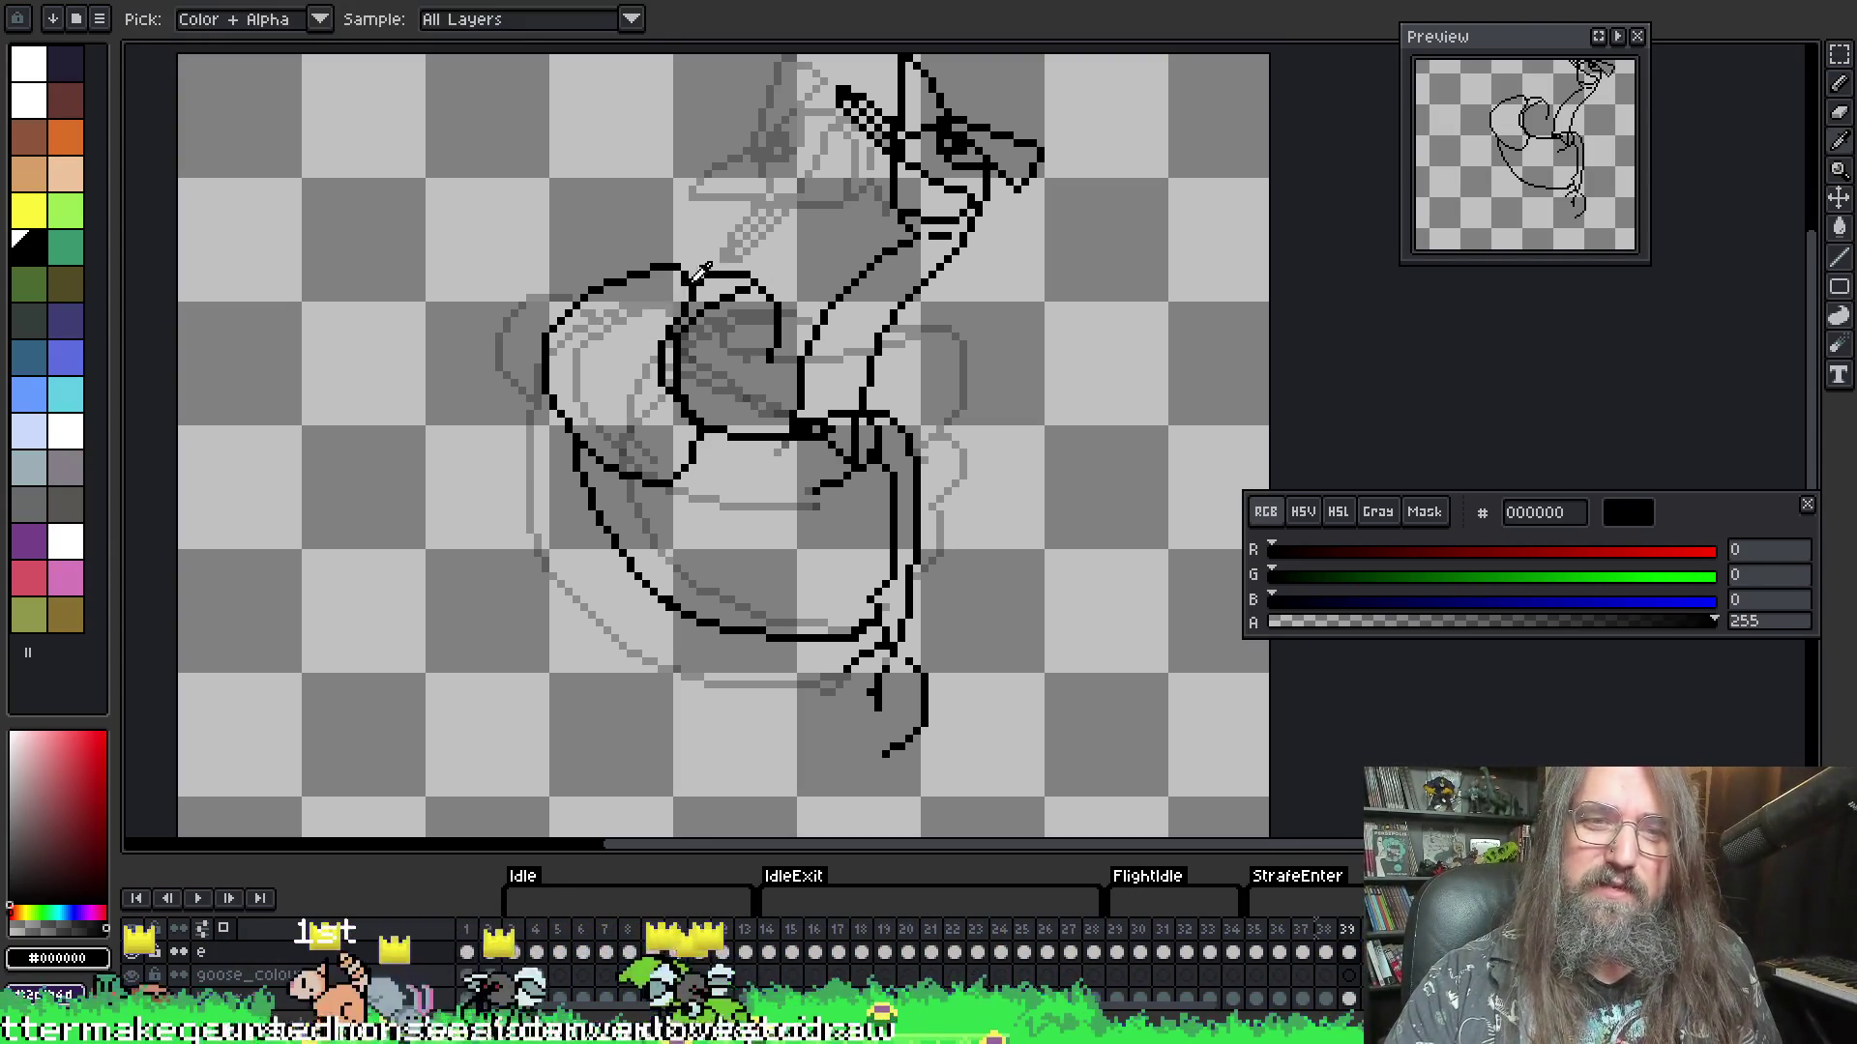
key("b")
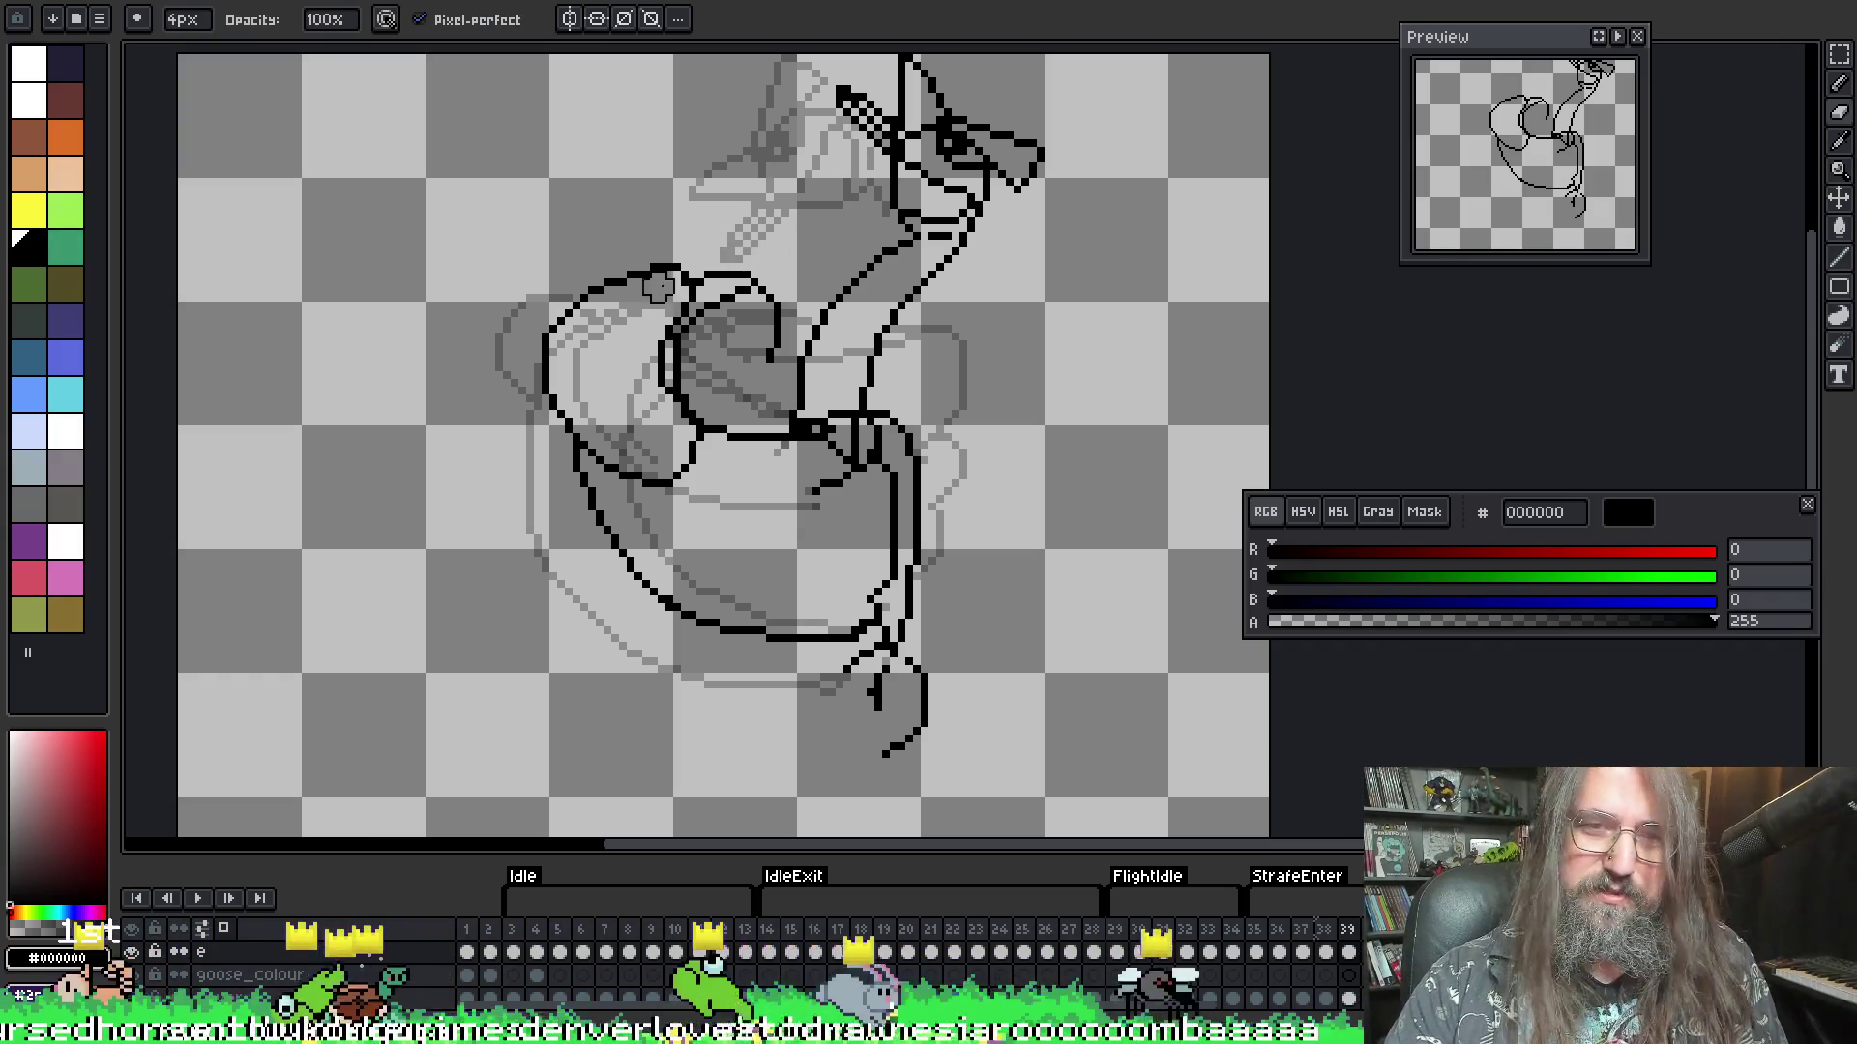
key("minus")
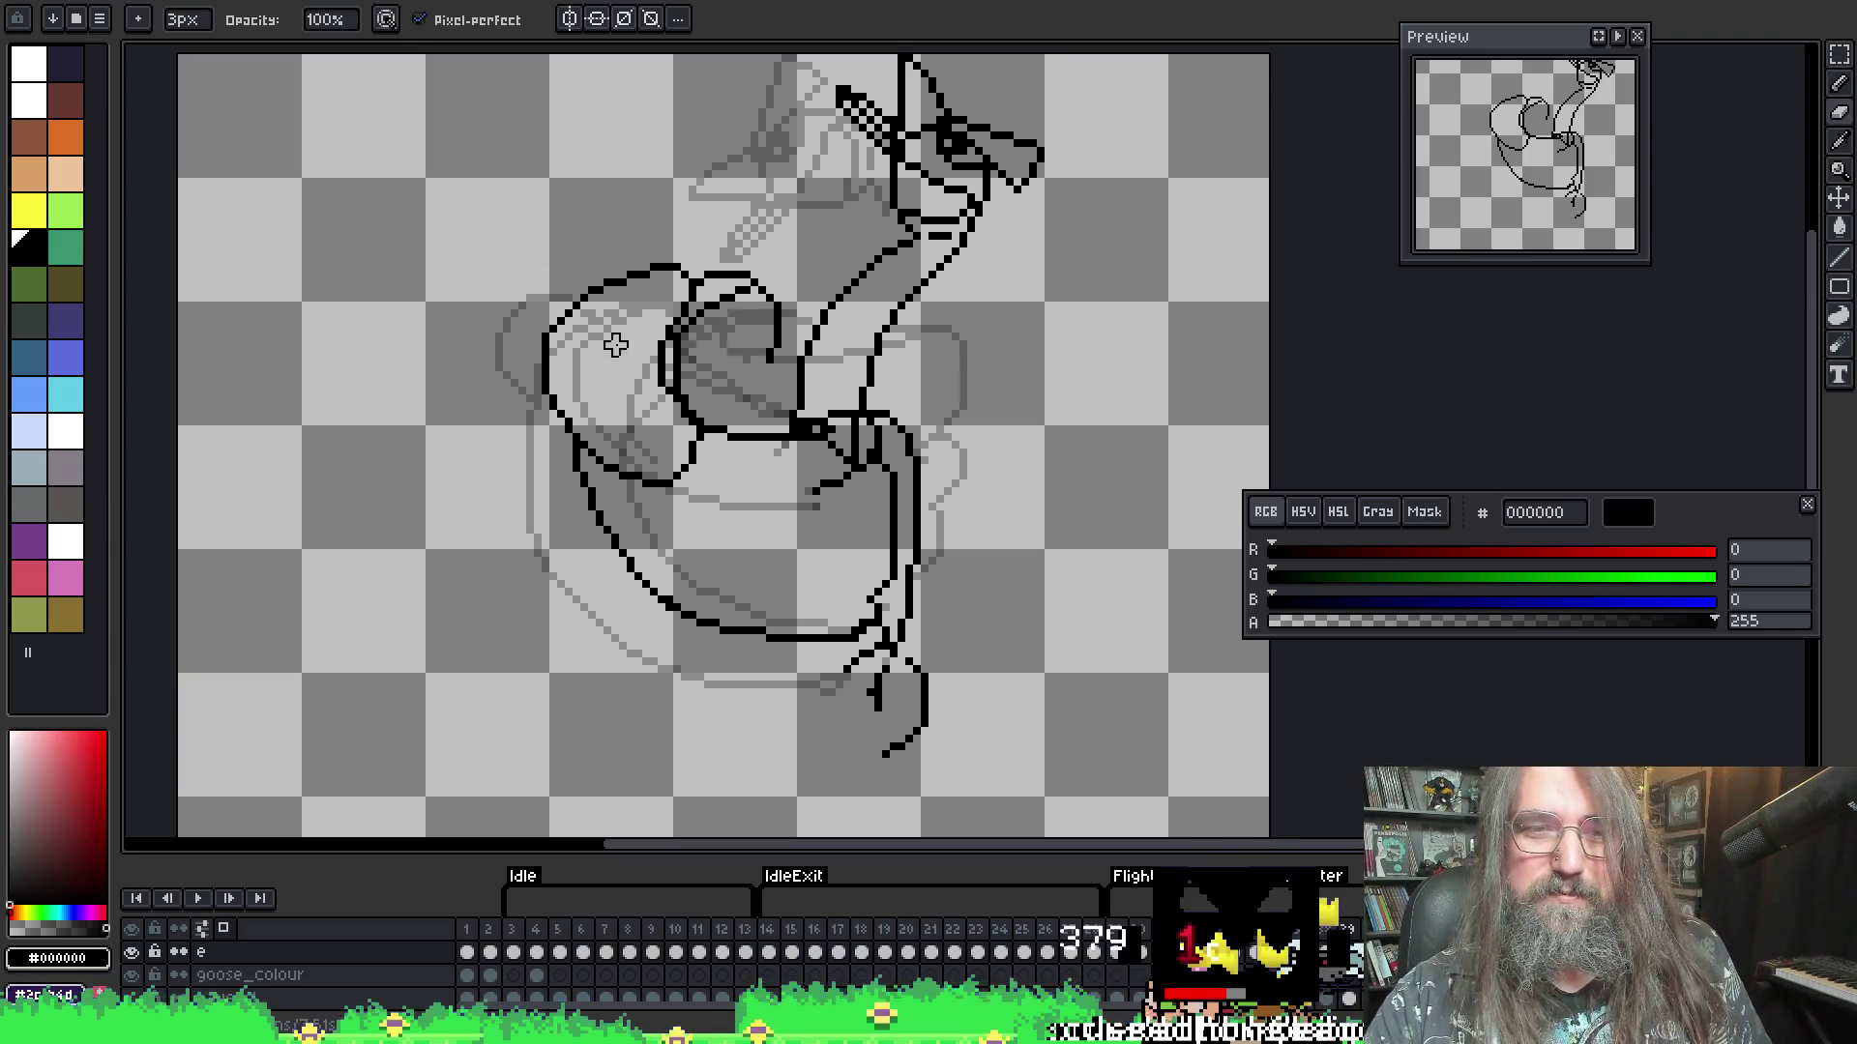
key("g")
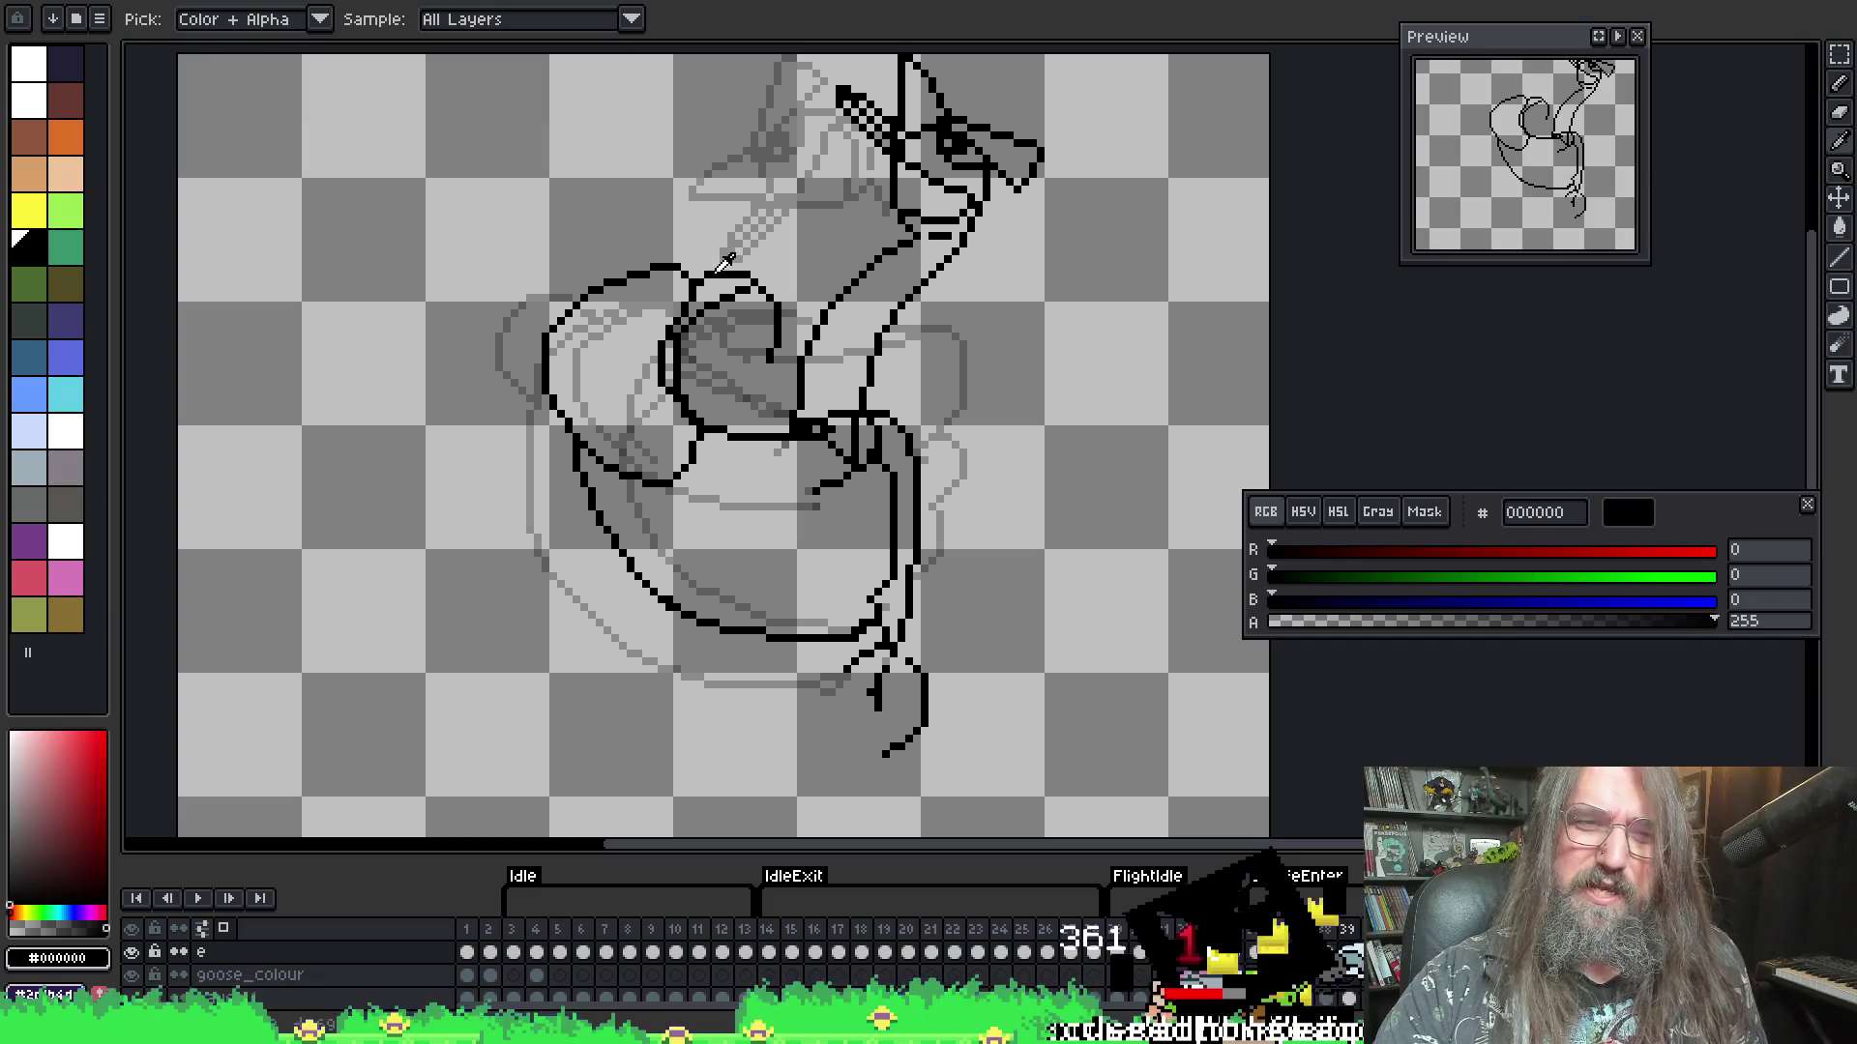
key("b")
key("g")
key("b")
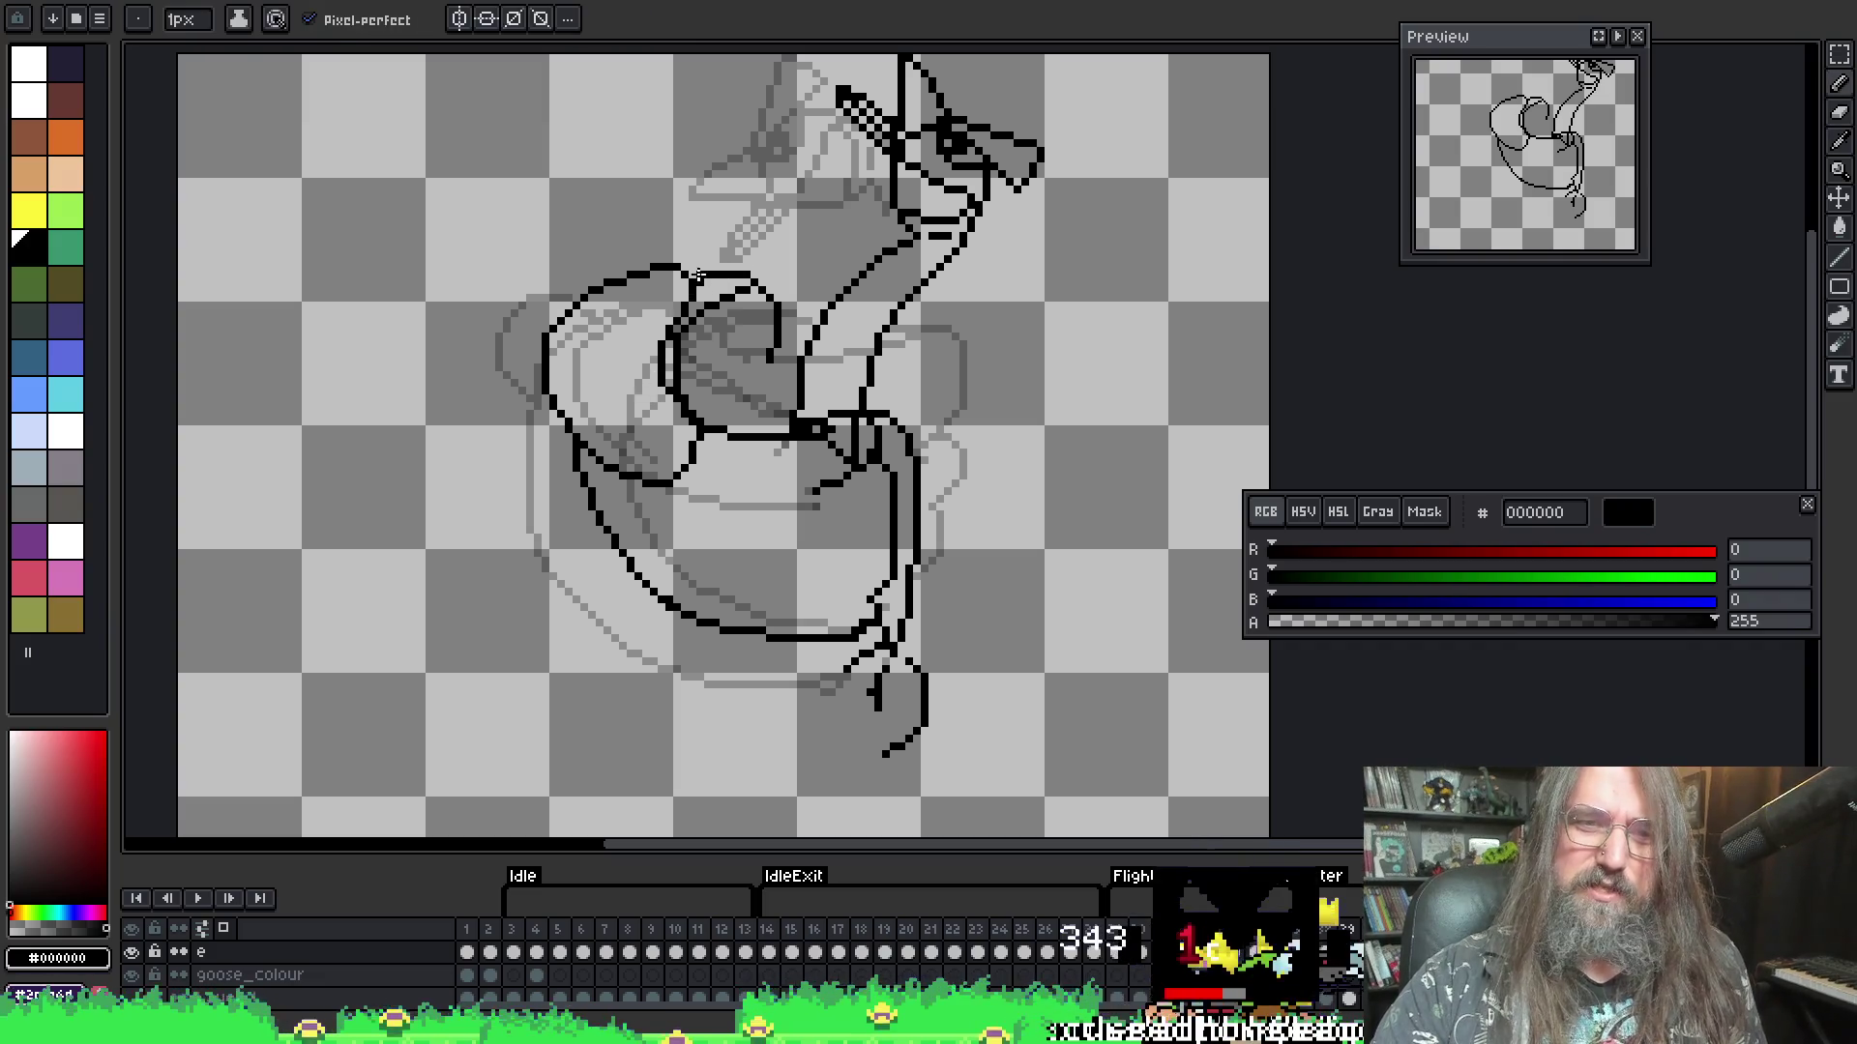
key("e")
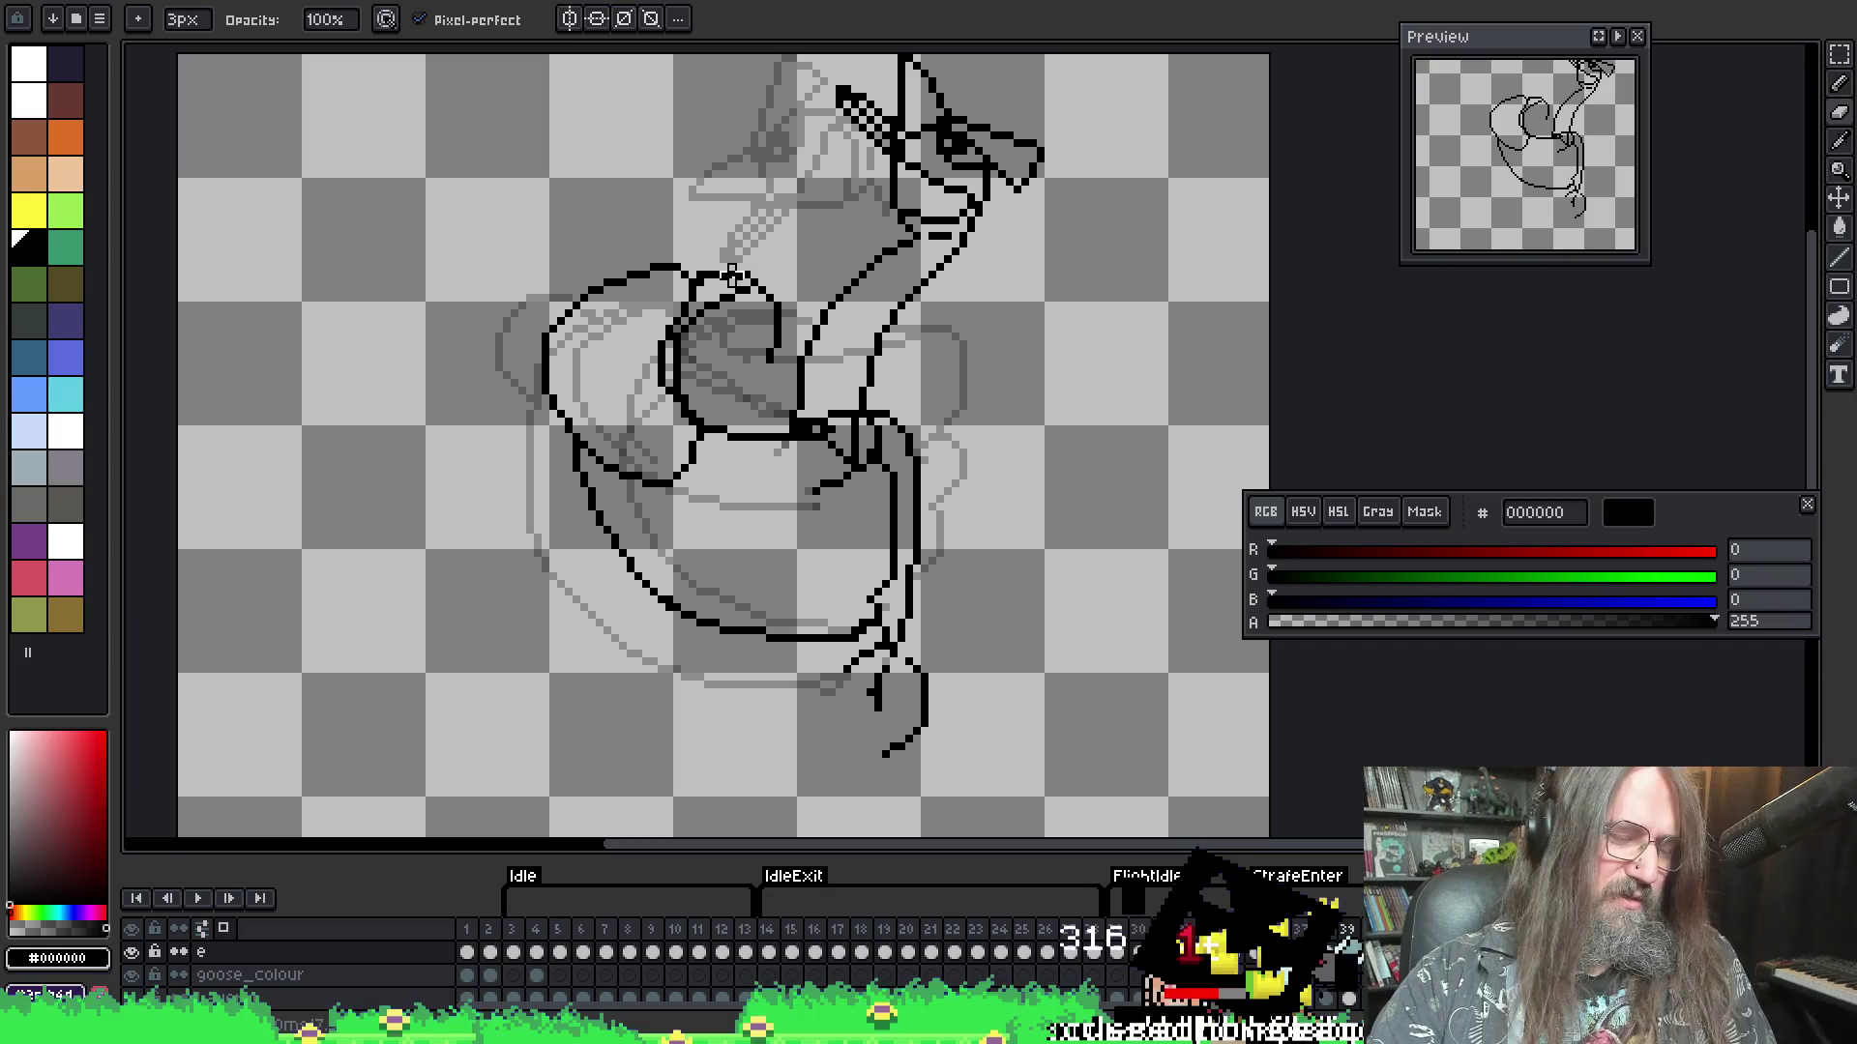
key("plus")
key("plus")
key("plus")
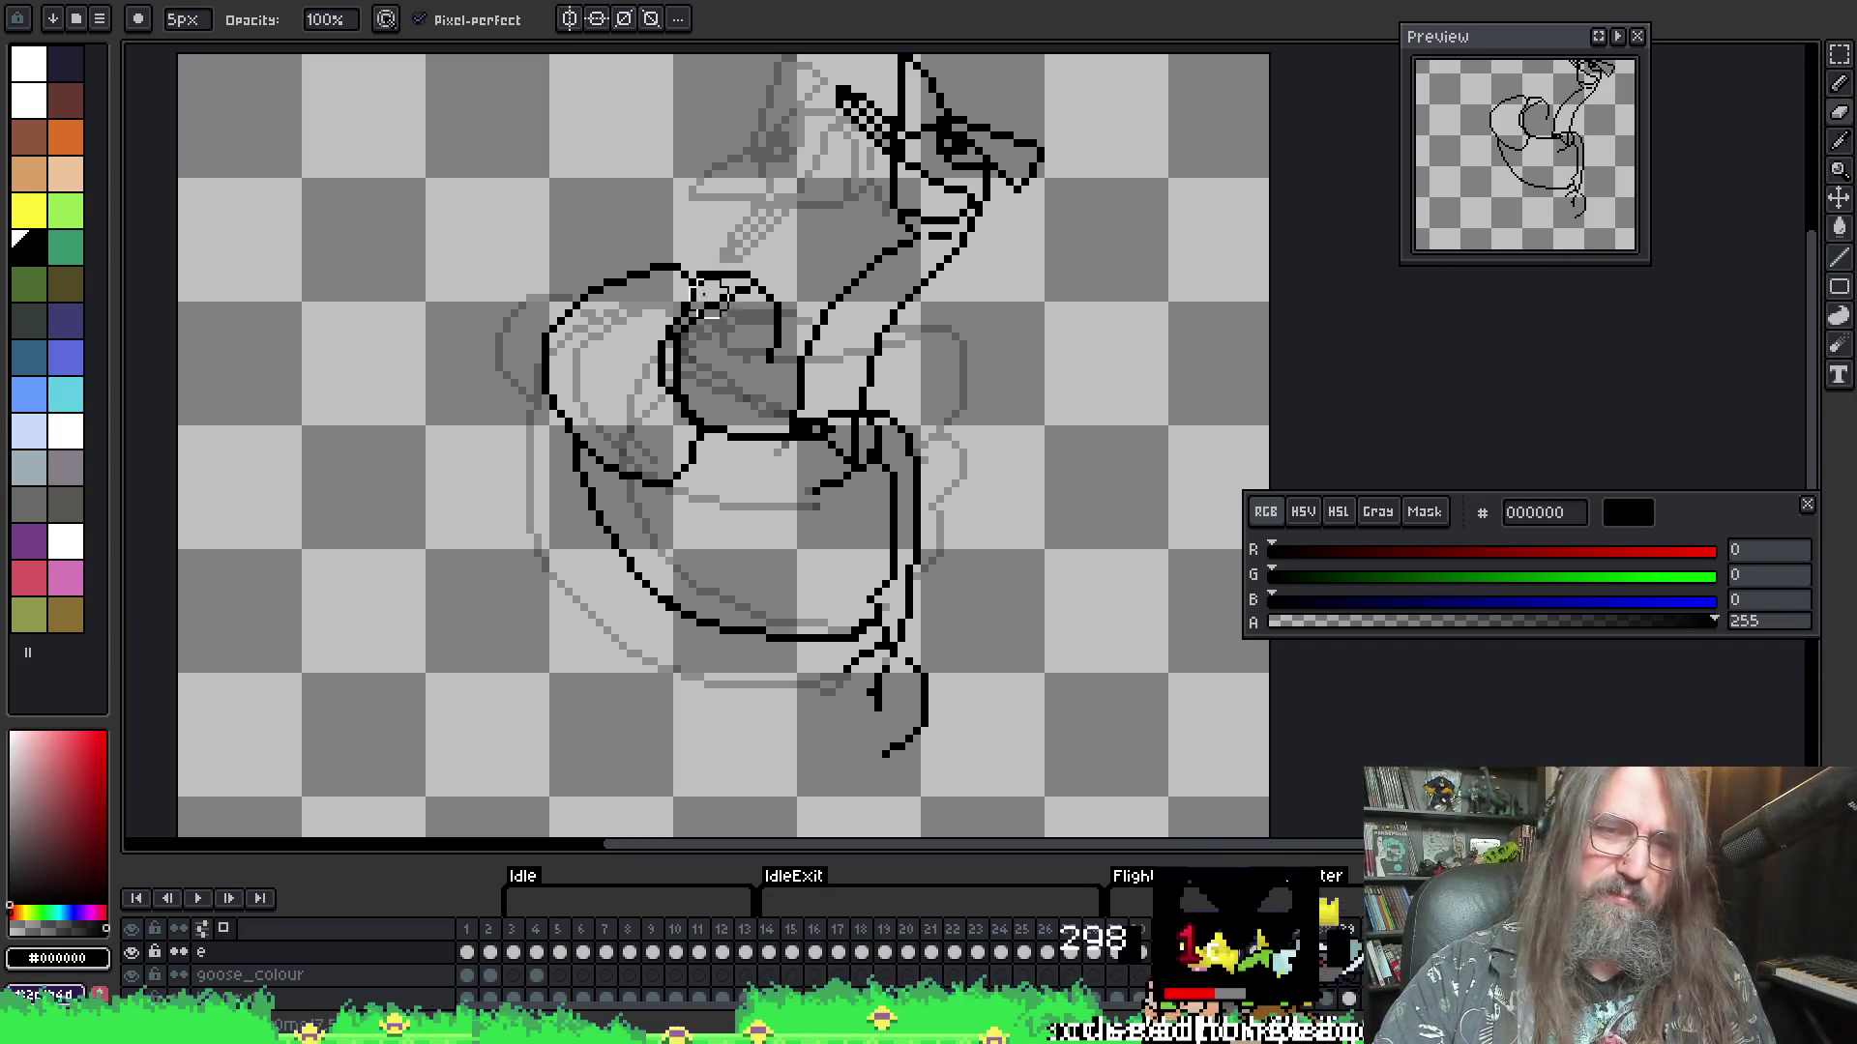
key("b")
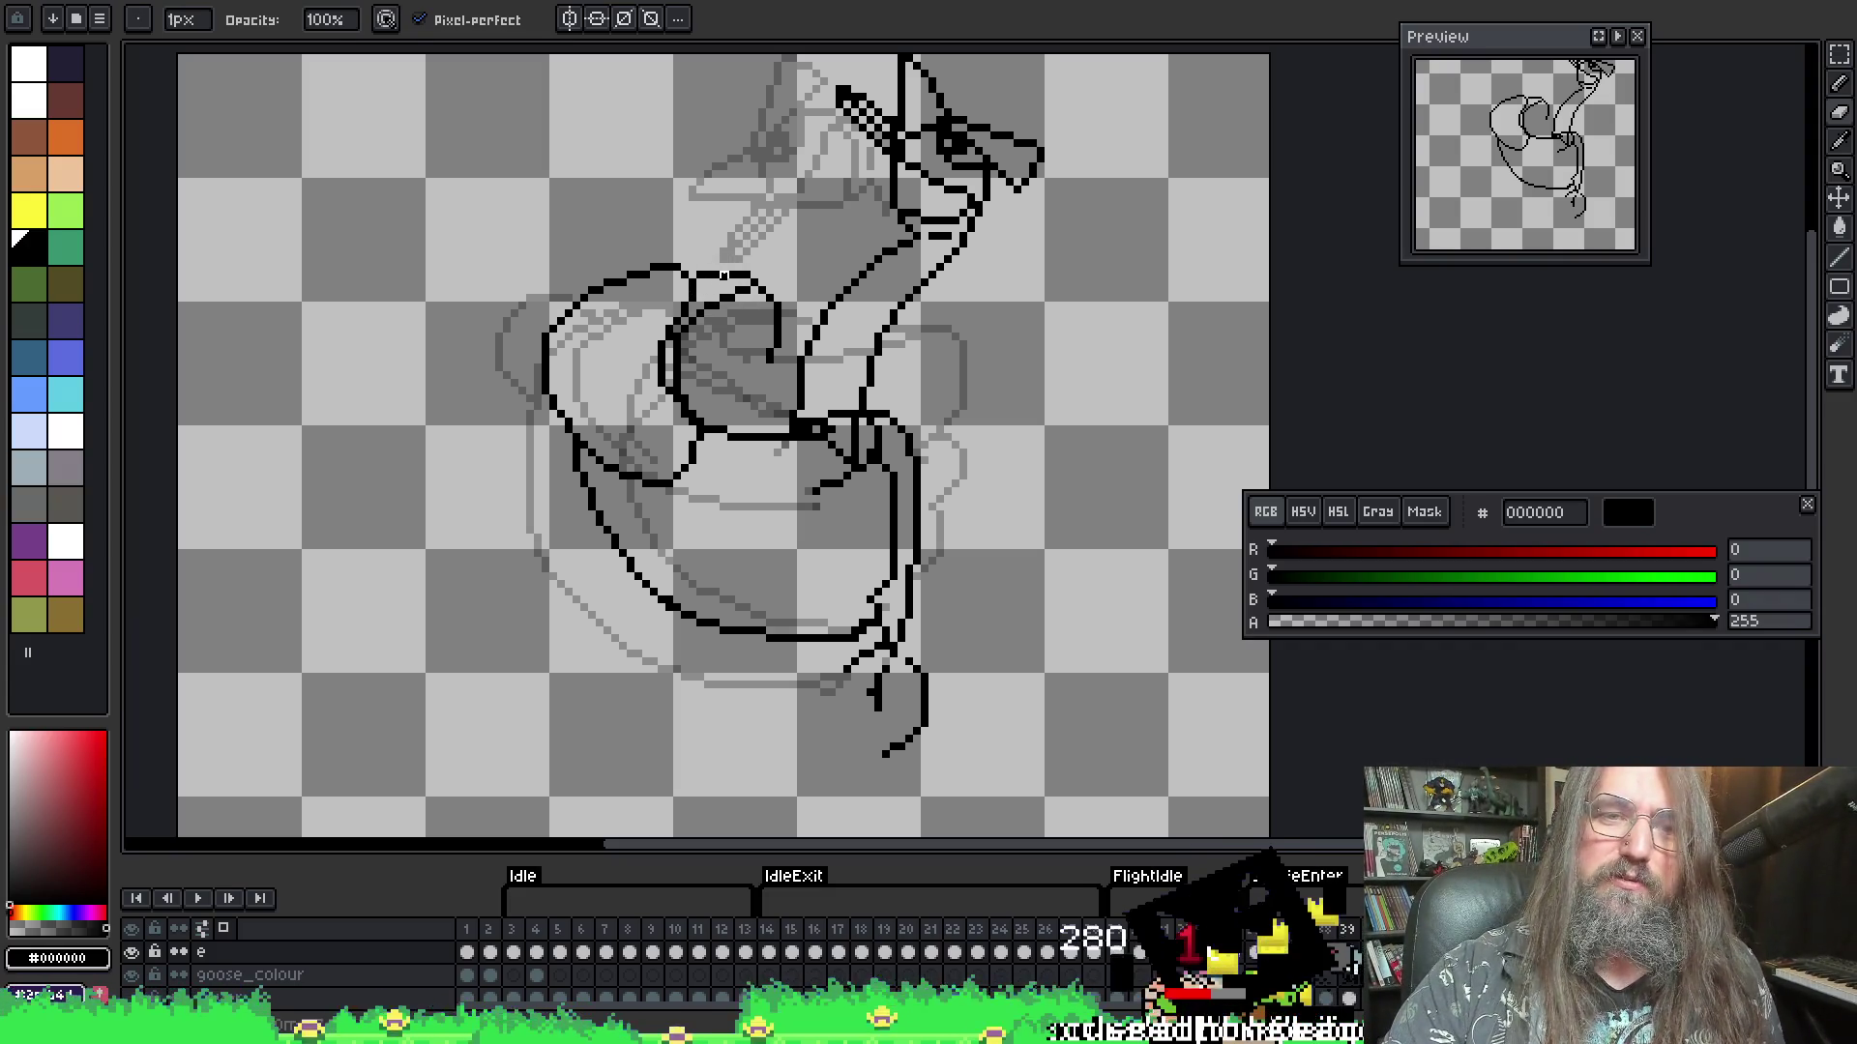
key("i")
key("b")
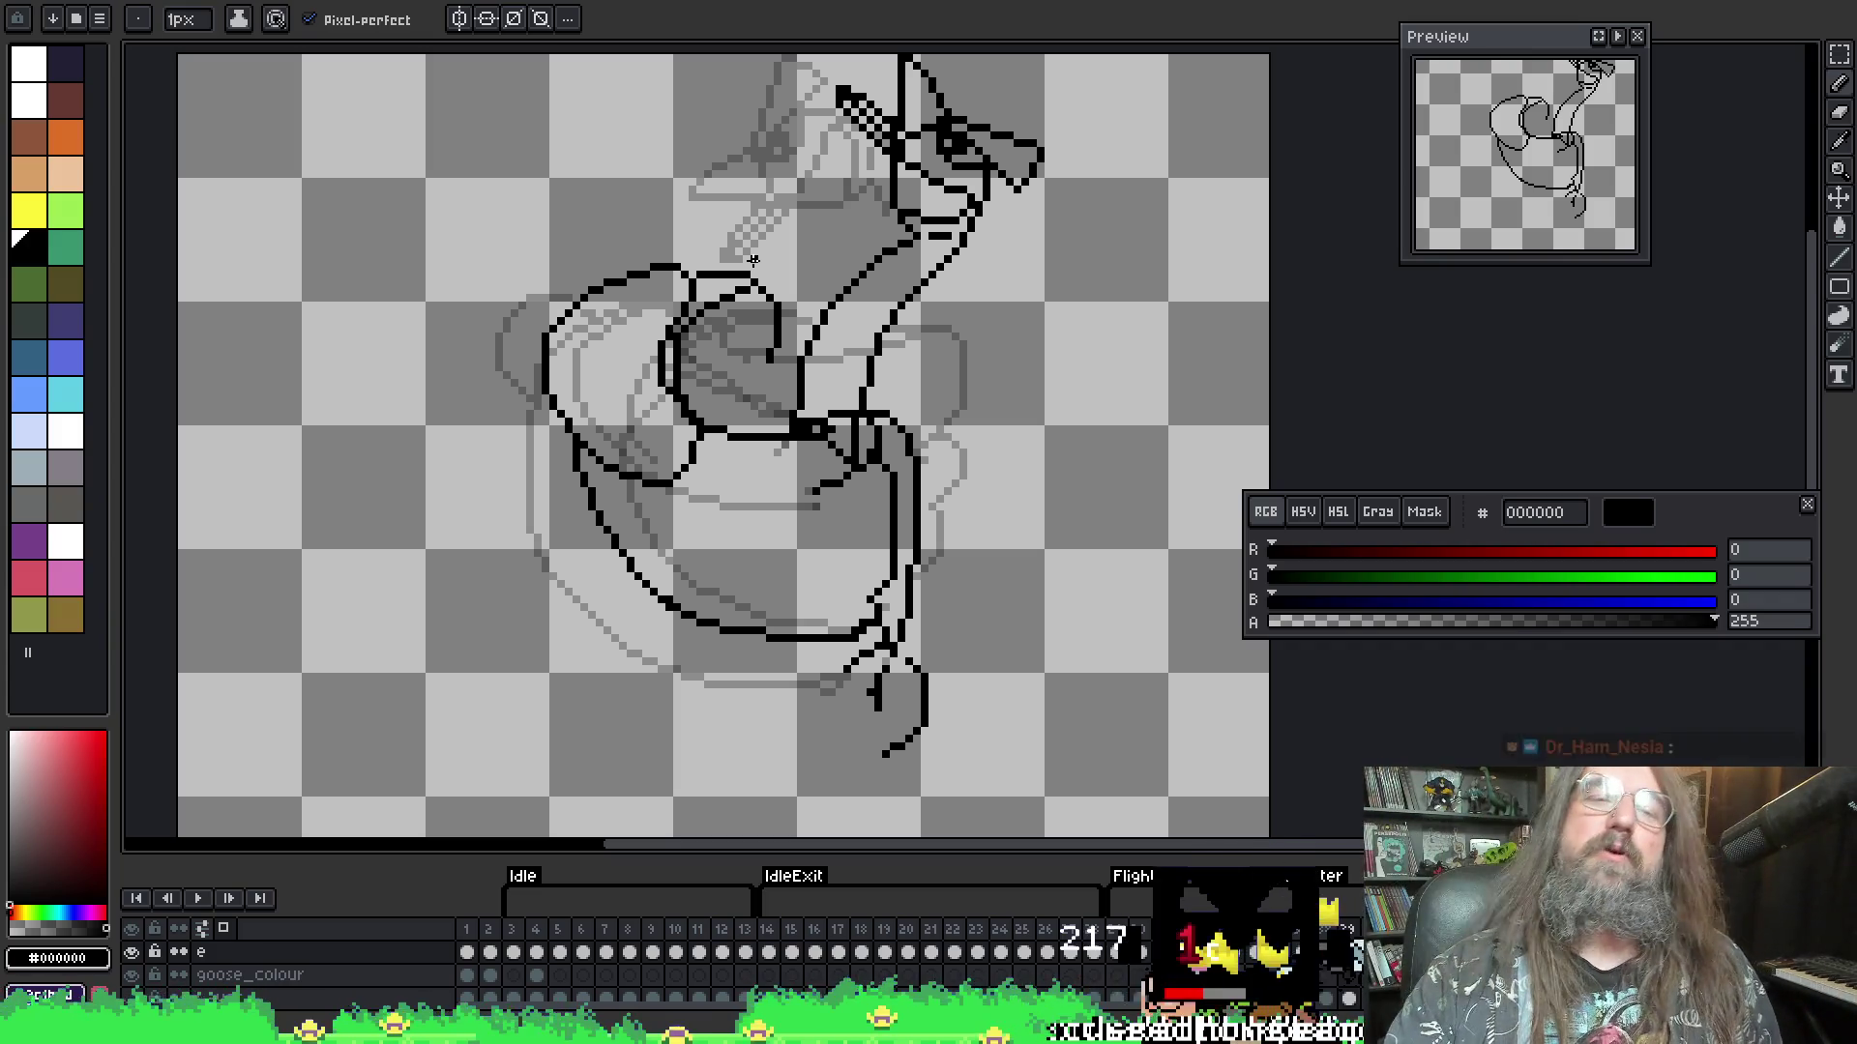
key("i")
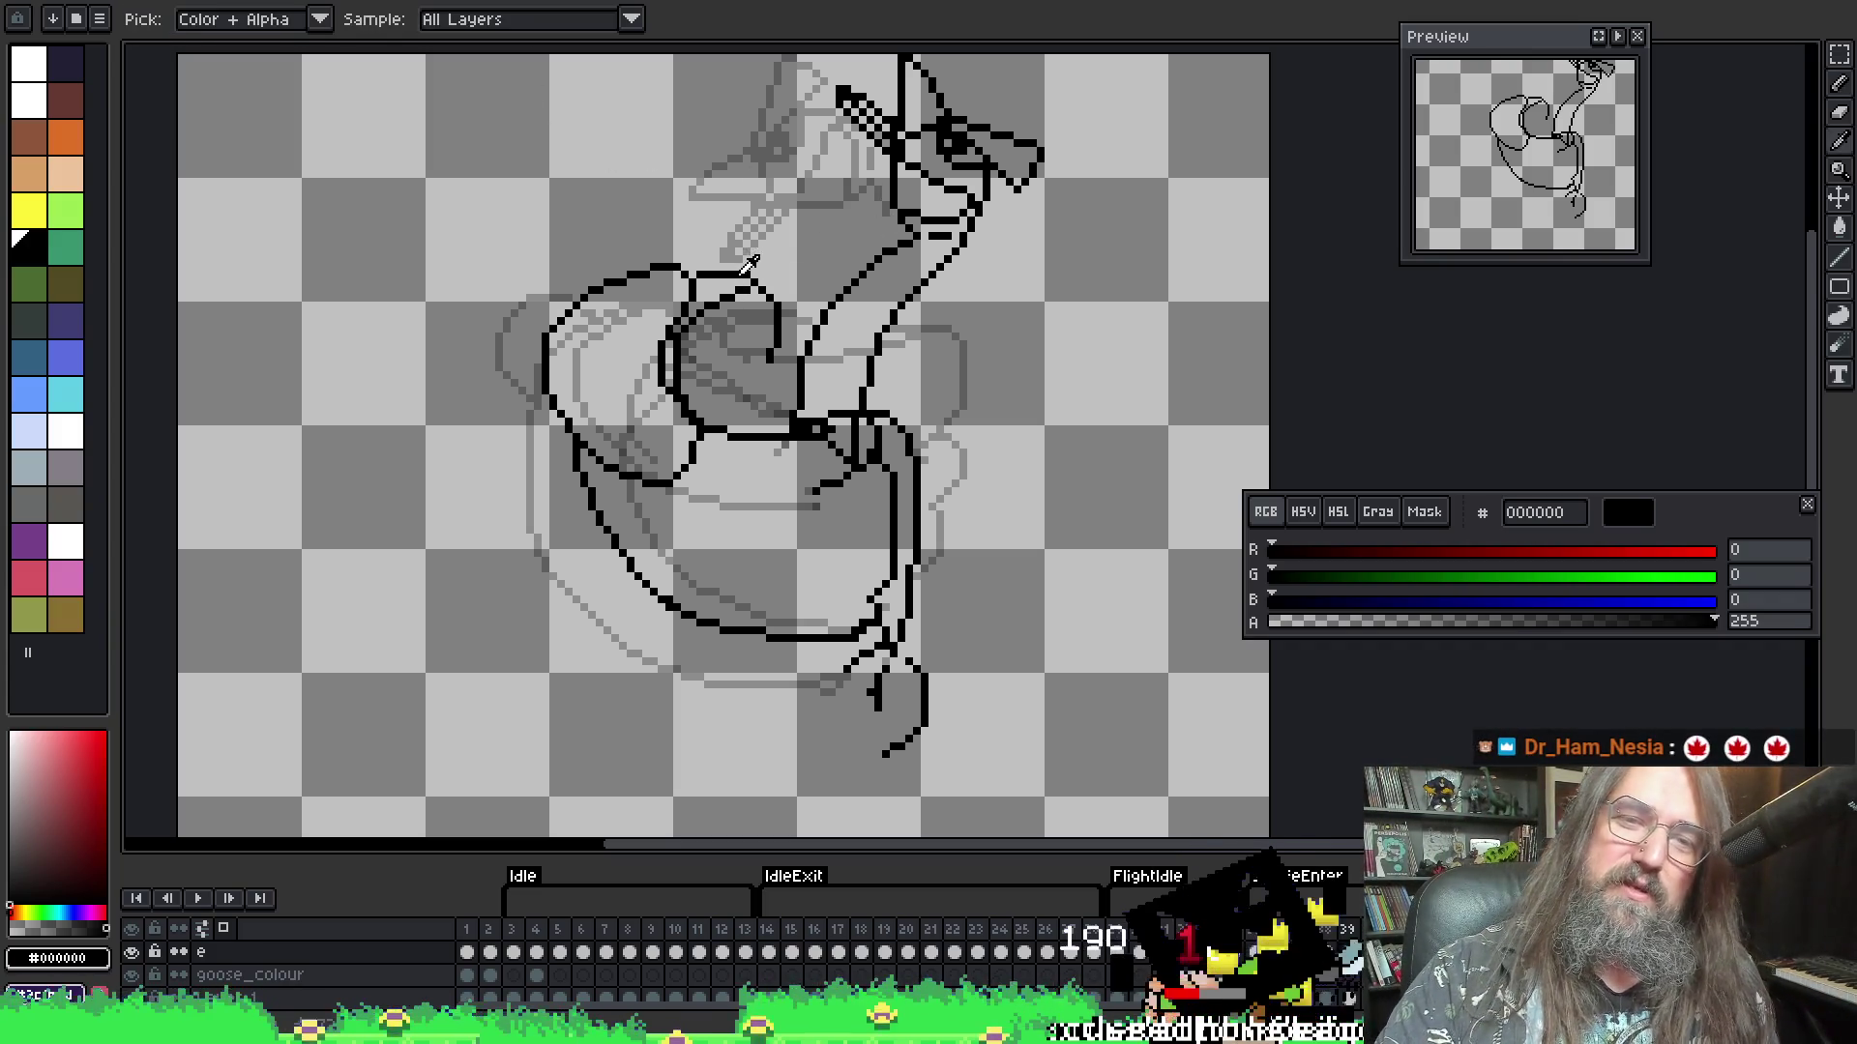
key("b")
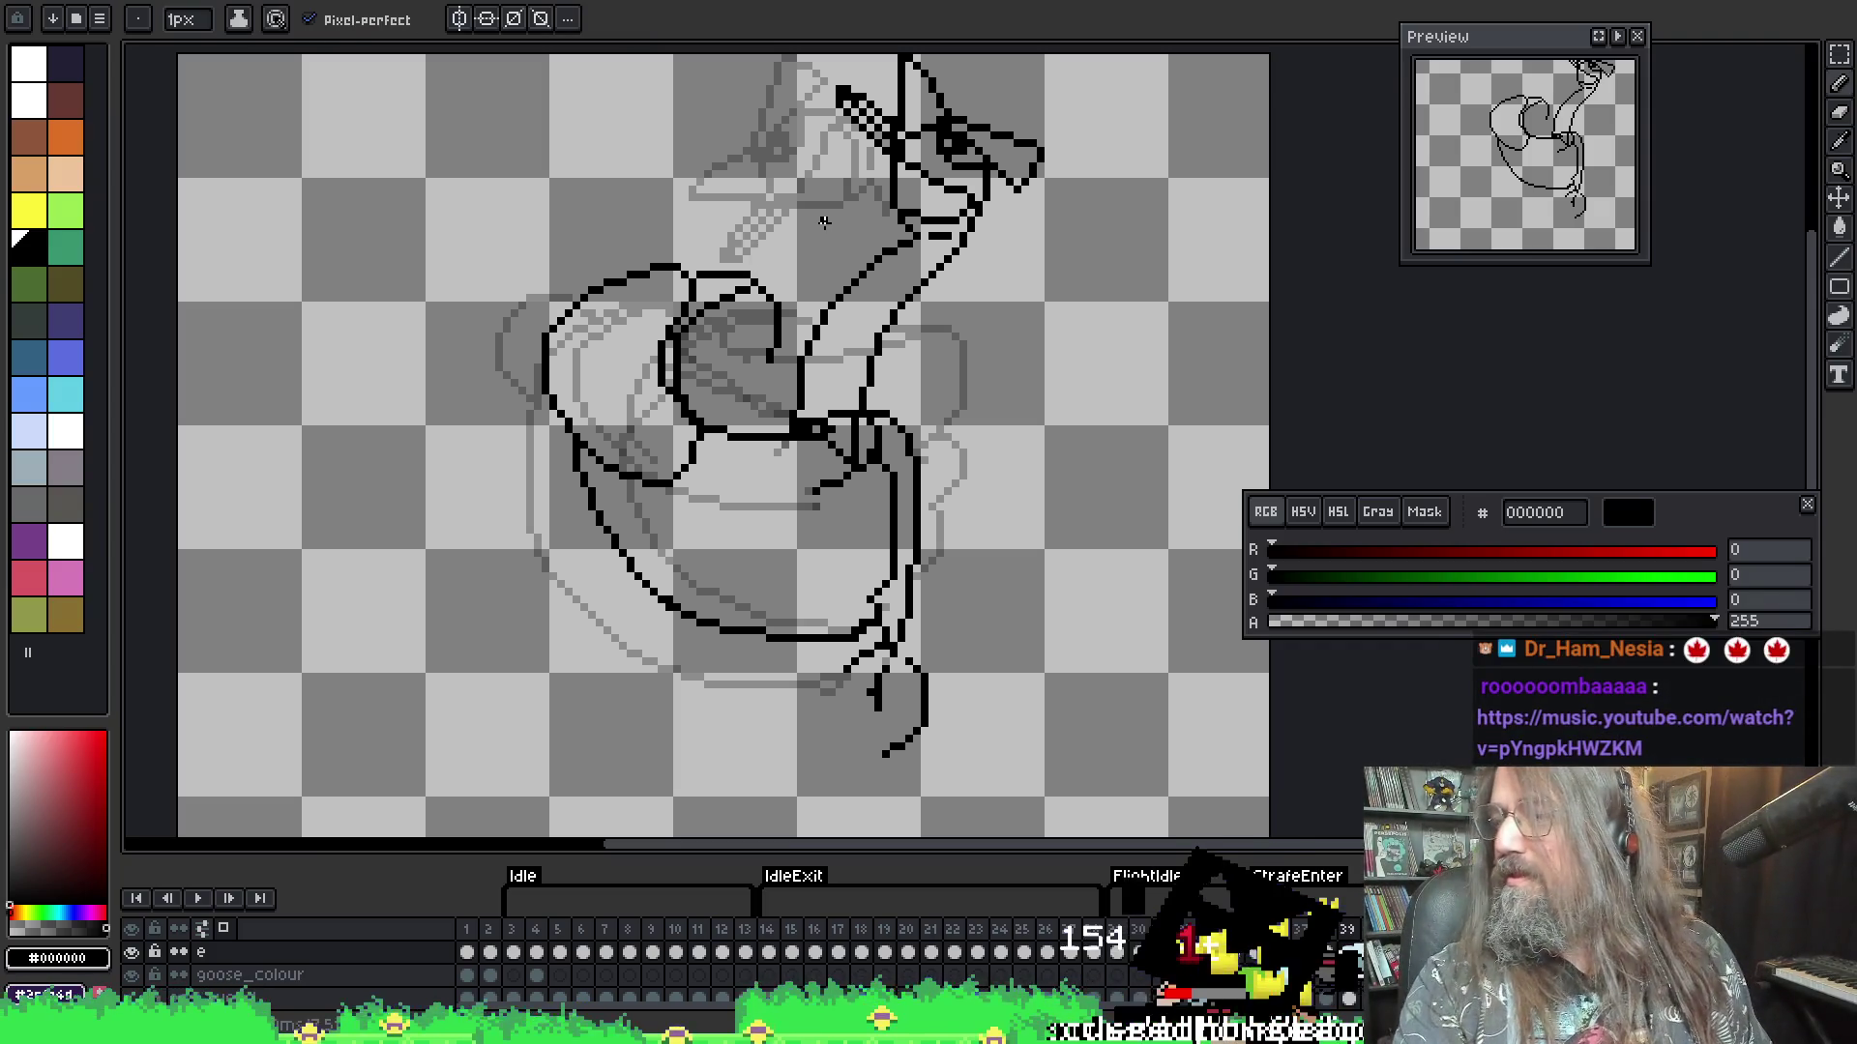
scroll(832, 242, "down", 1)
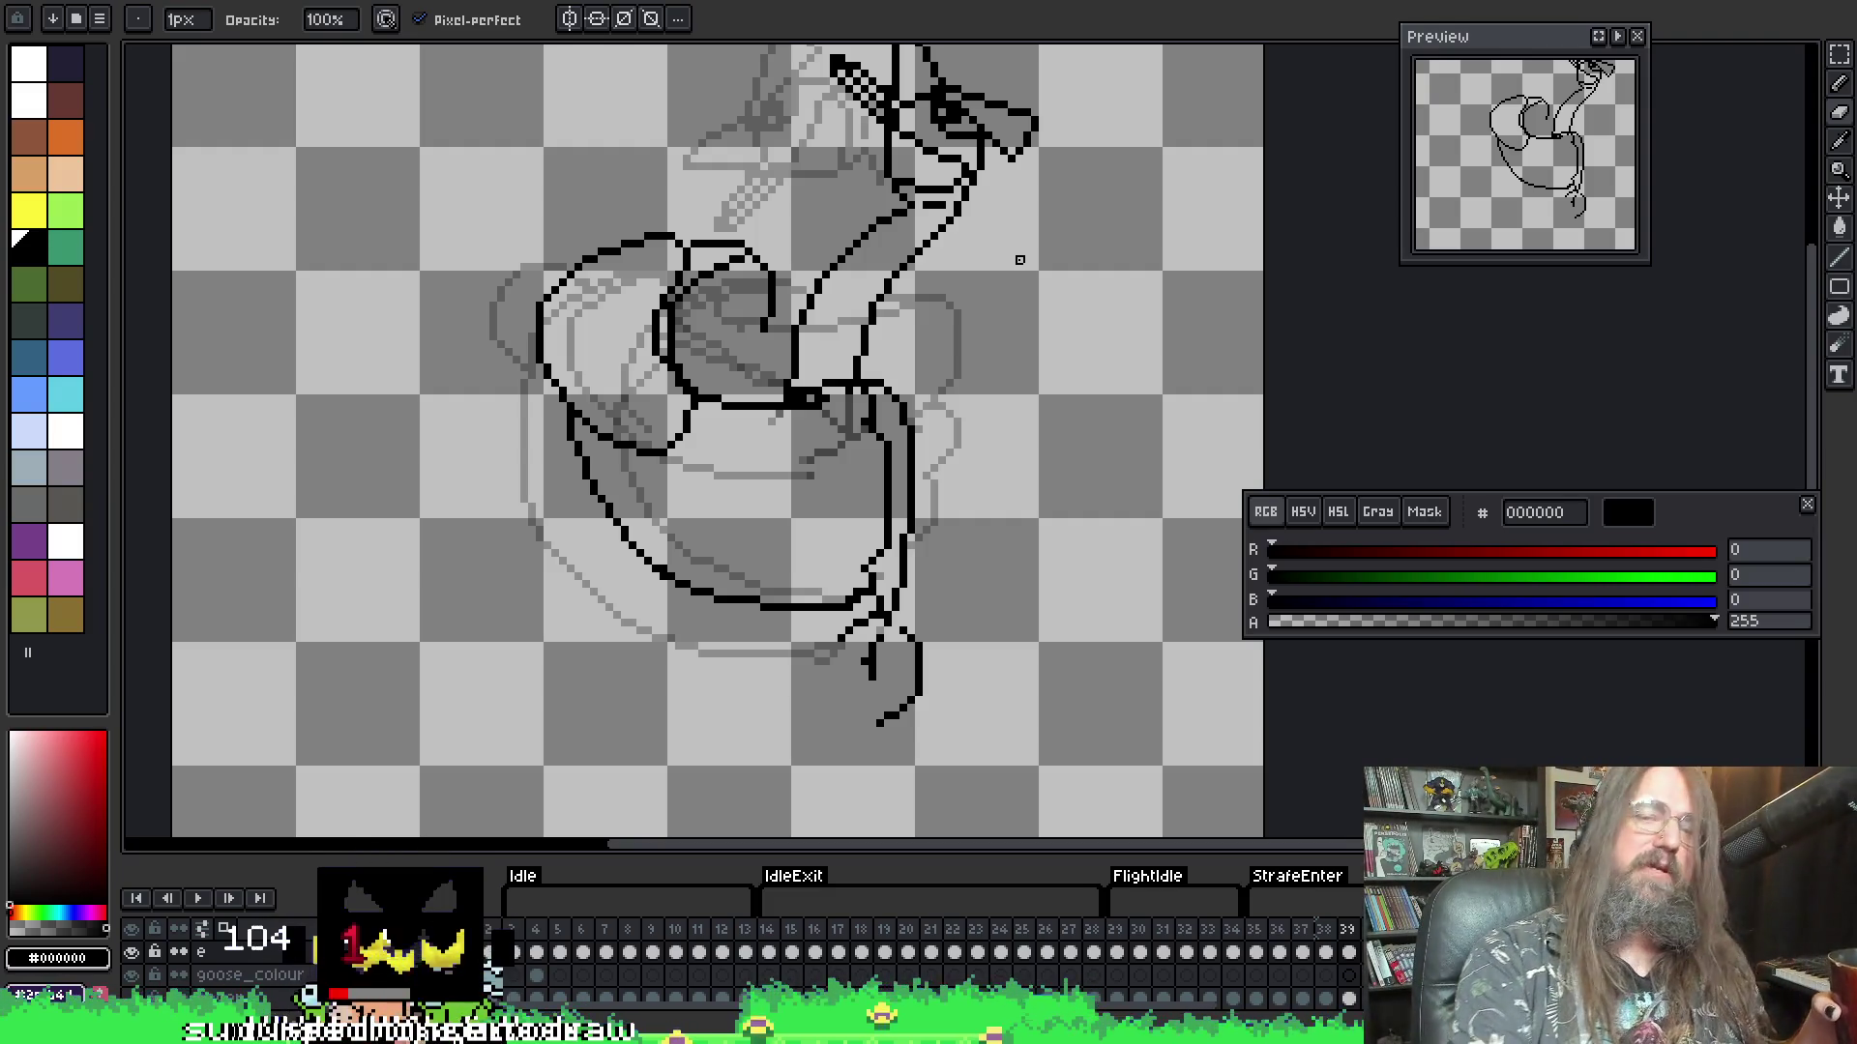
- Hide onion skins, play the goose animation, stop it and step to another frame
scroll(981, 503, "up", 1)
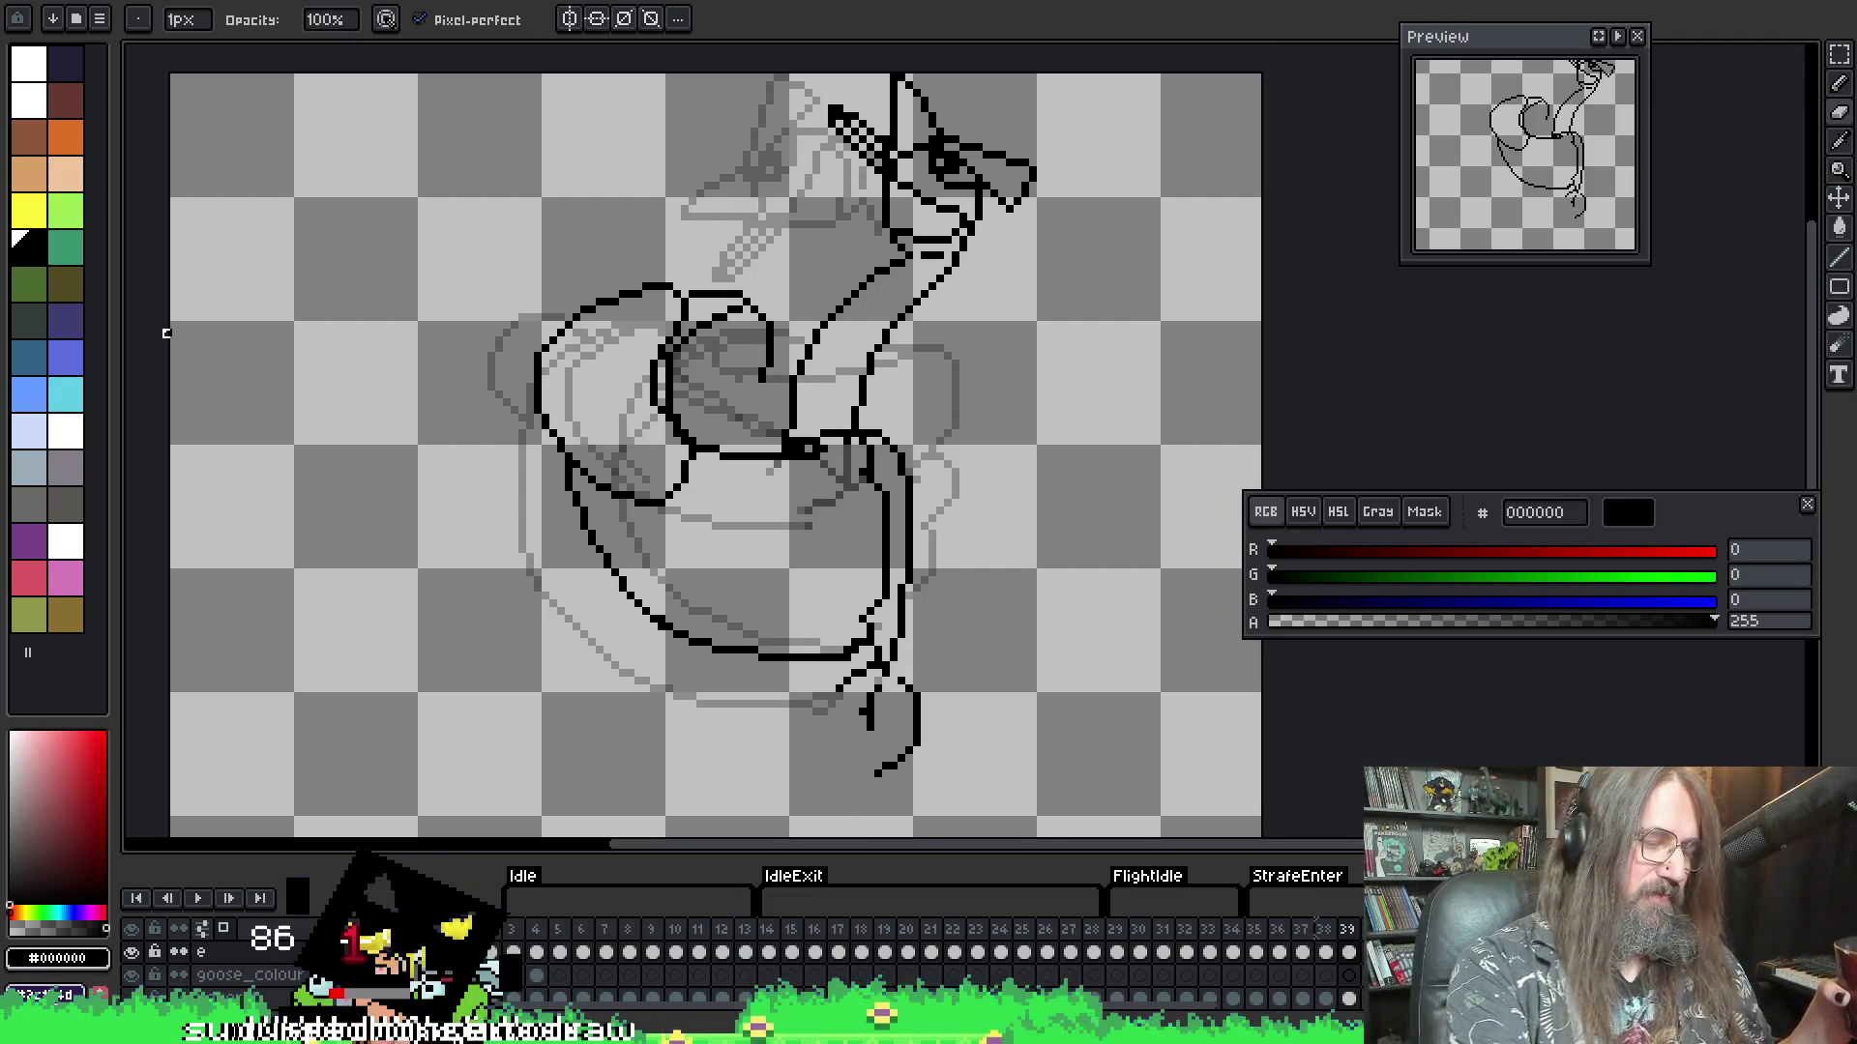
key("F3")
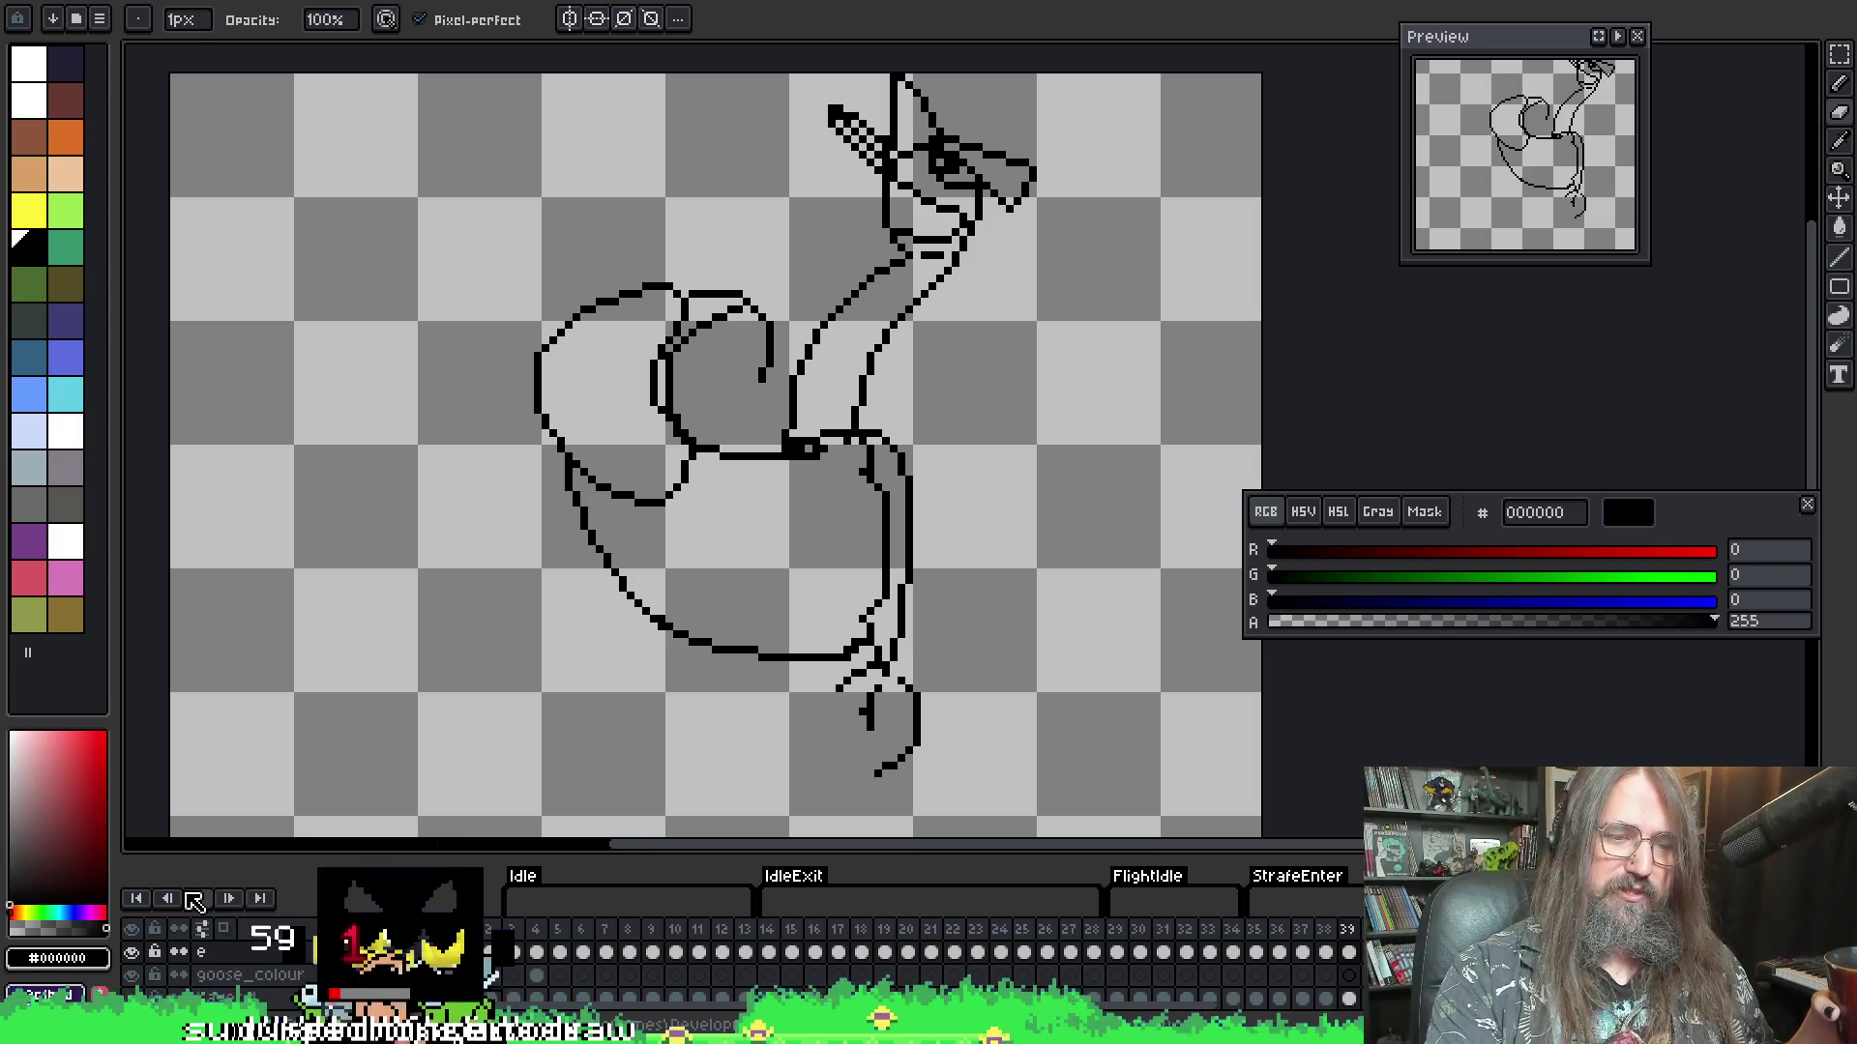
left_click(197, 899)
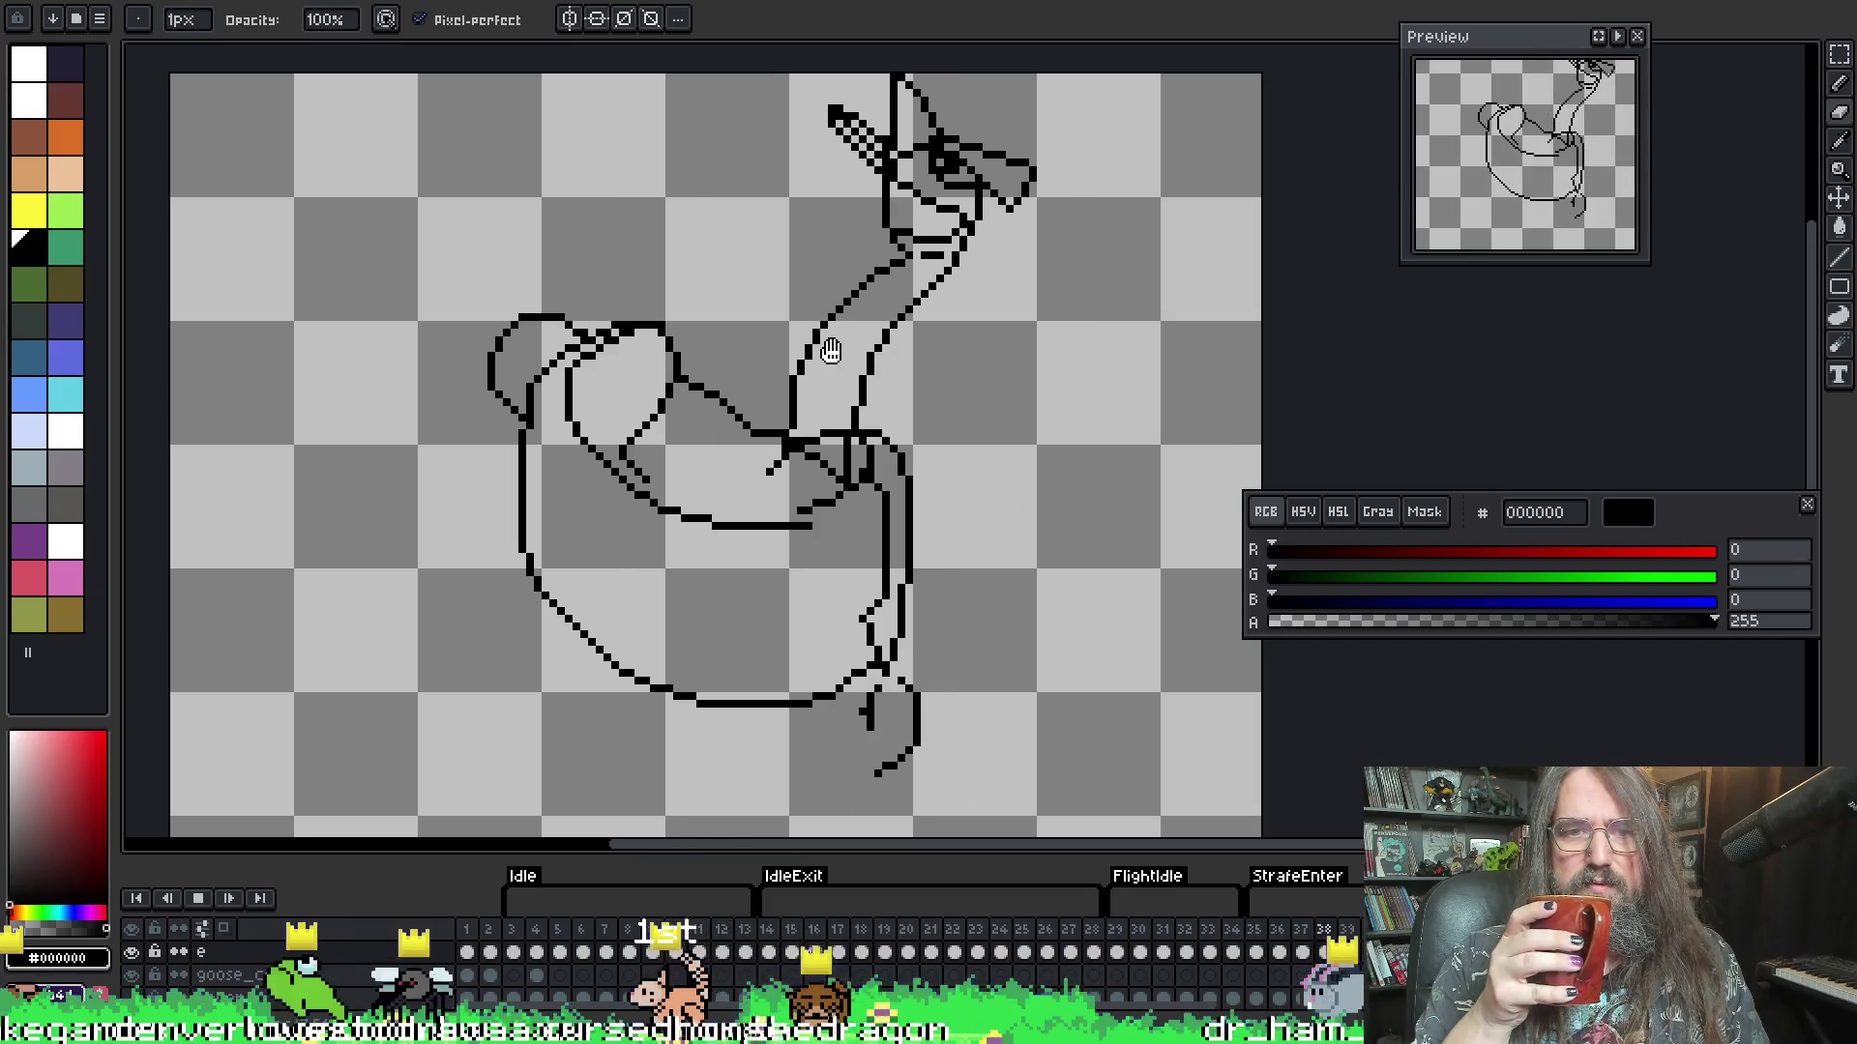
key("Return")
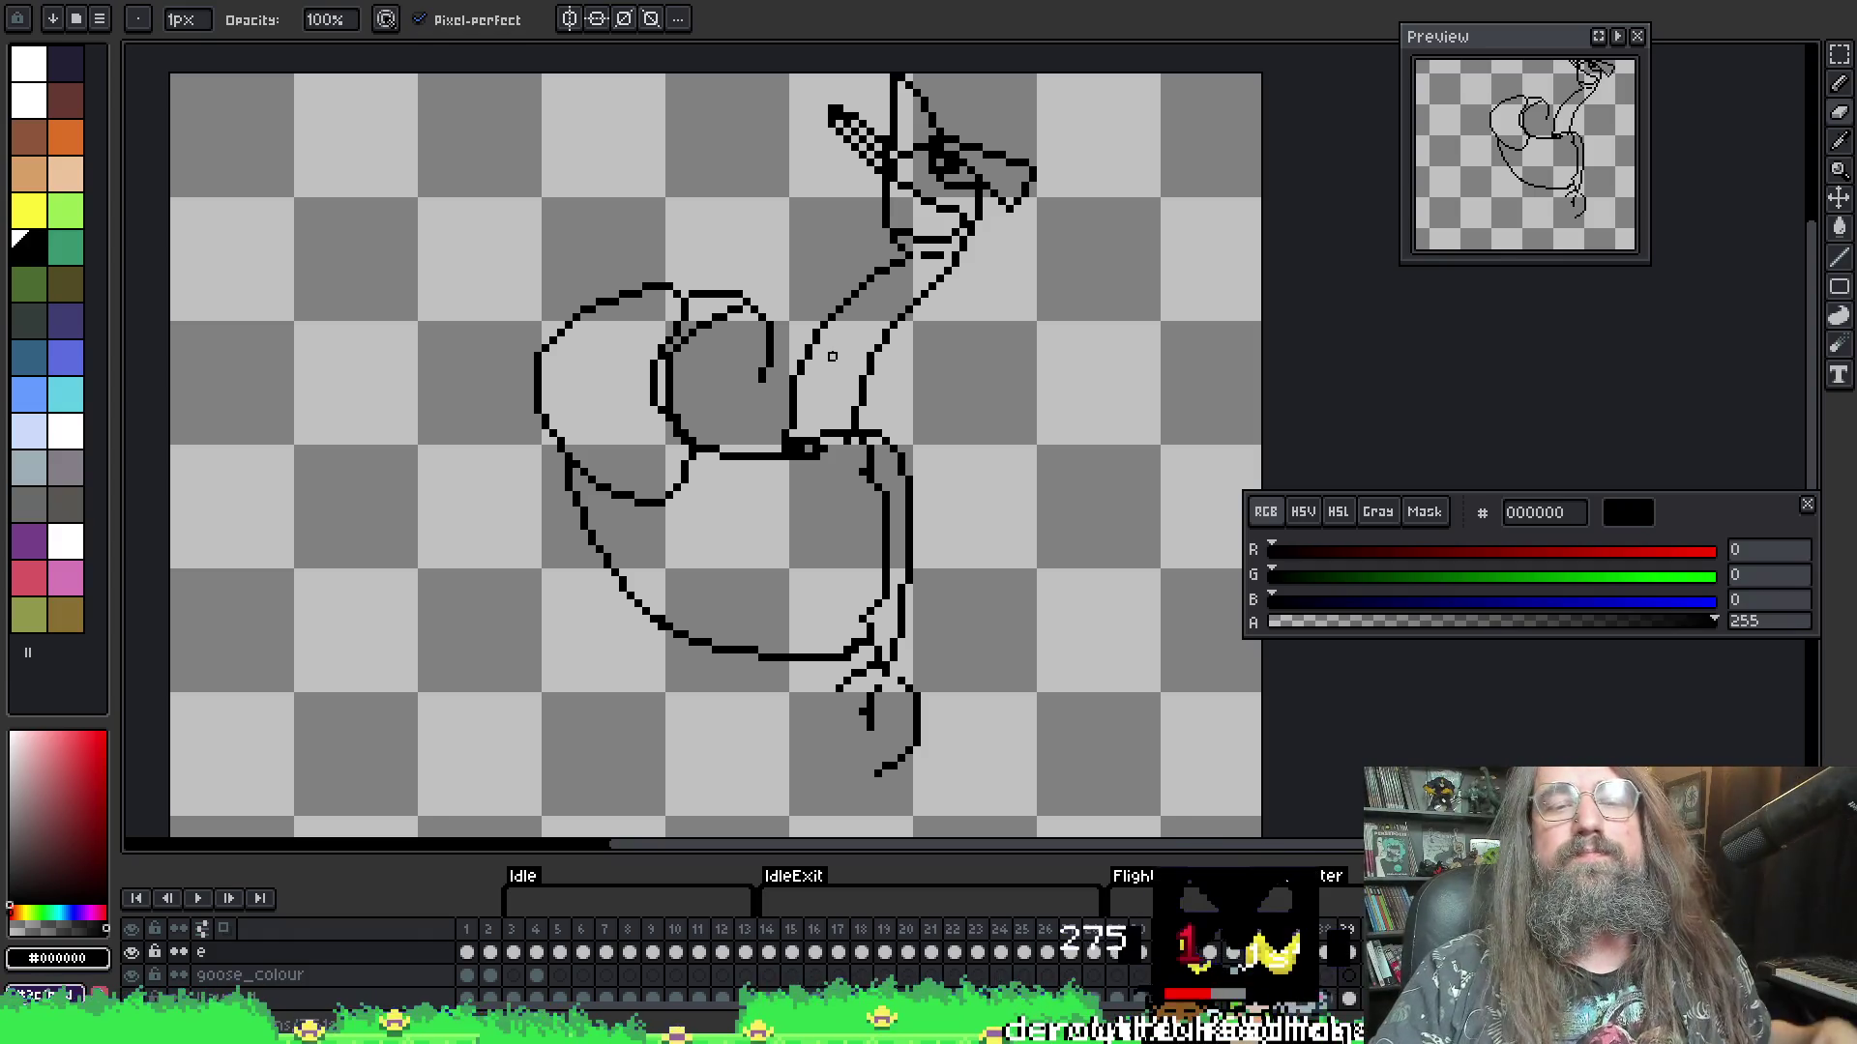
key("Return")
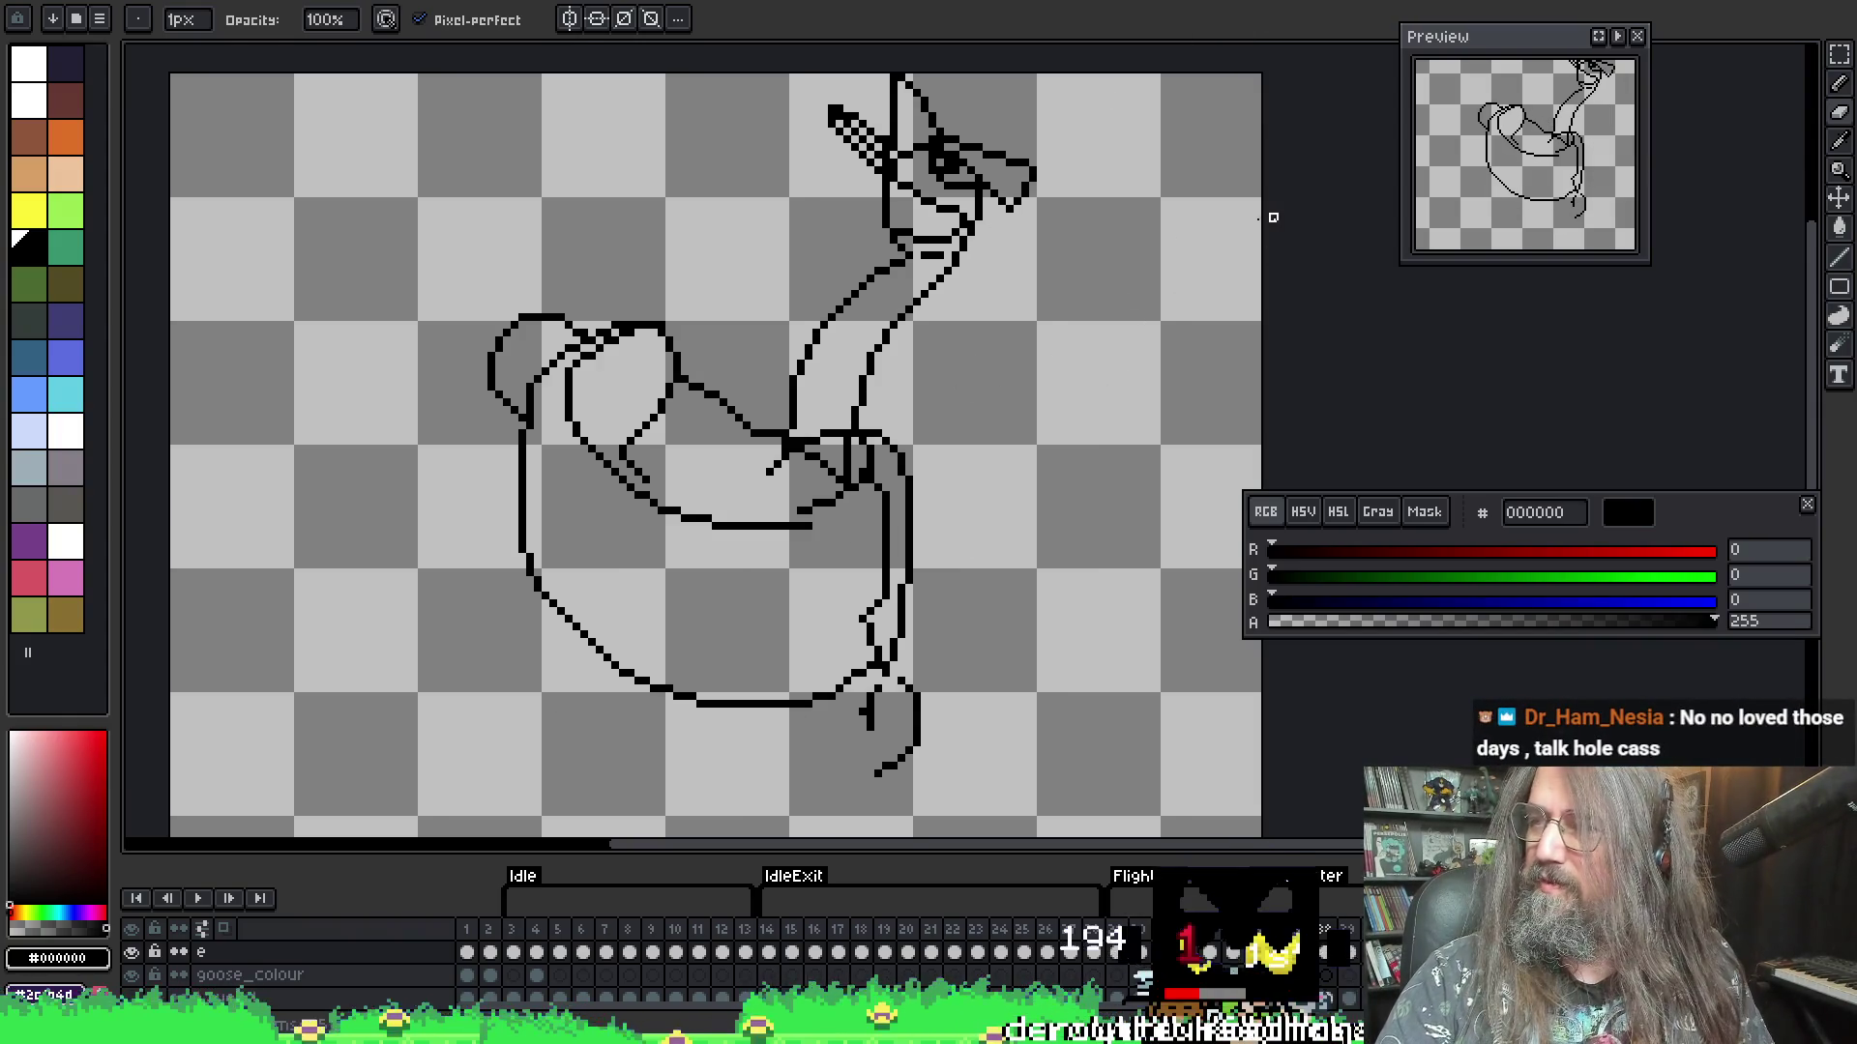
key("m")
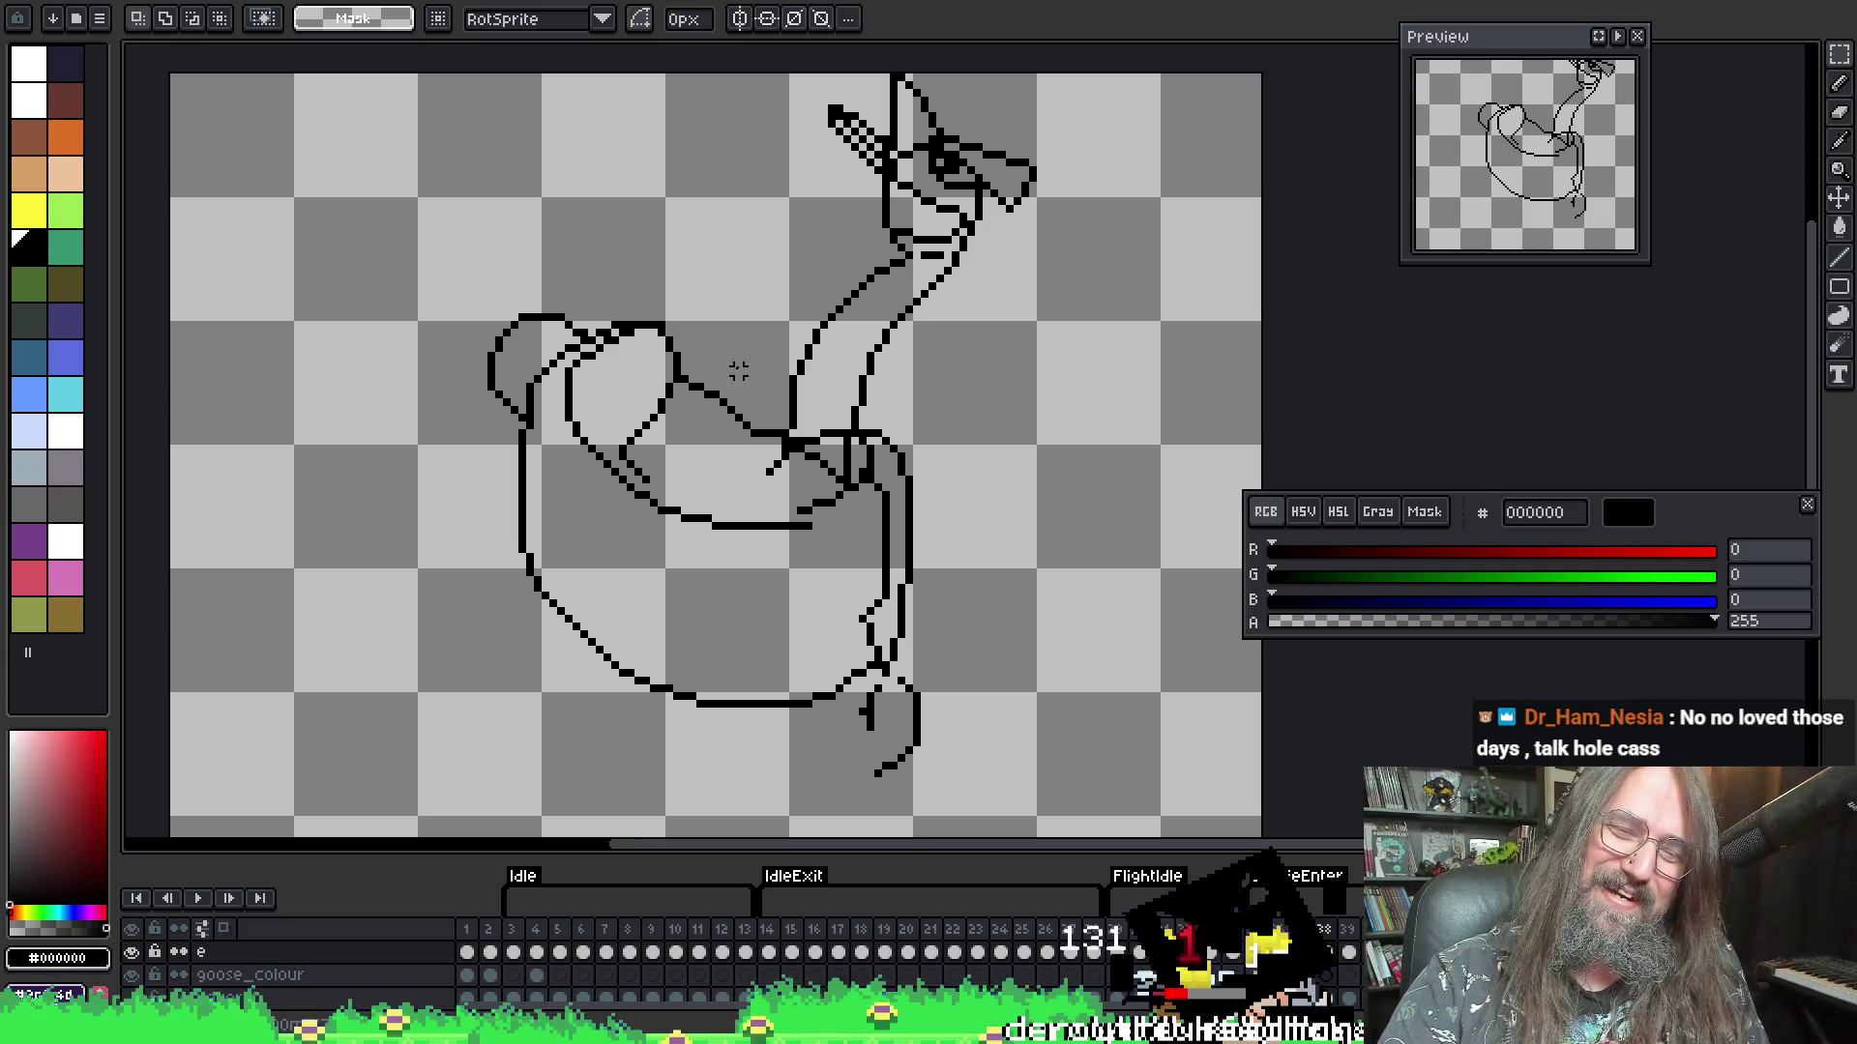
- Marquee the goose's neck and legs, replay and step frames, then open Frame Properties for frames 35–49
mouse_move(730, 365)
left_mouse_down()
mouse_move(890, 609)
mouse_move(951, 804)
left_mouse_up()
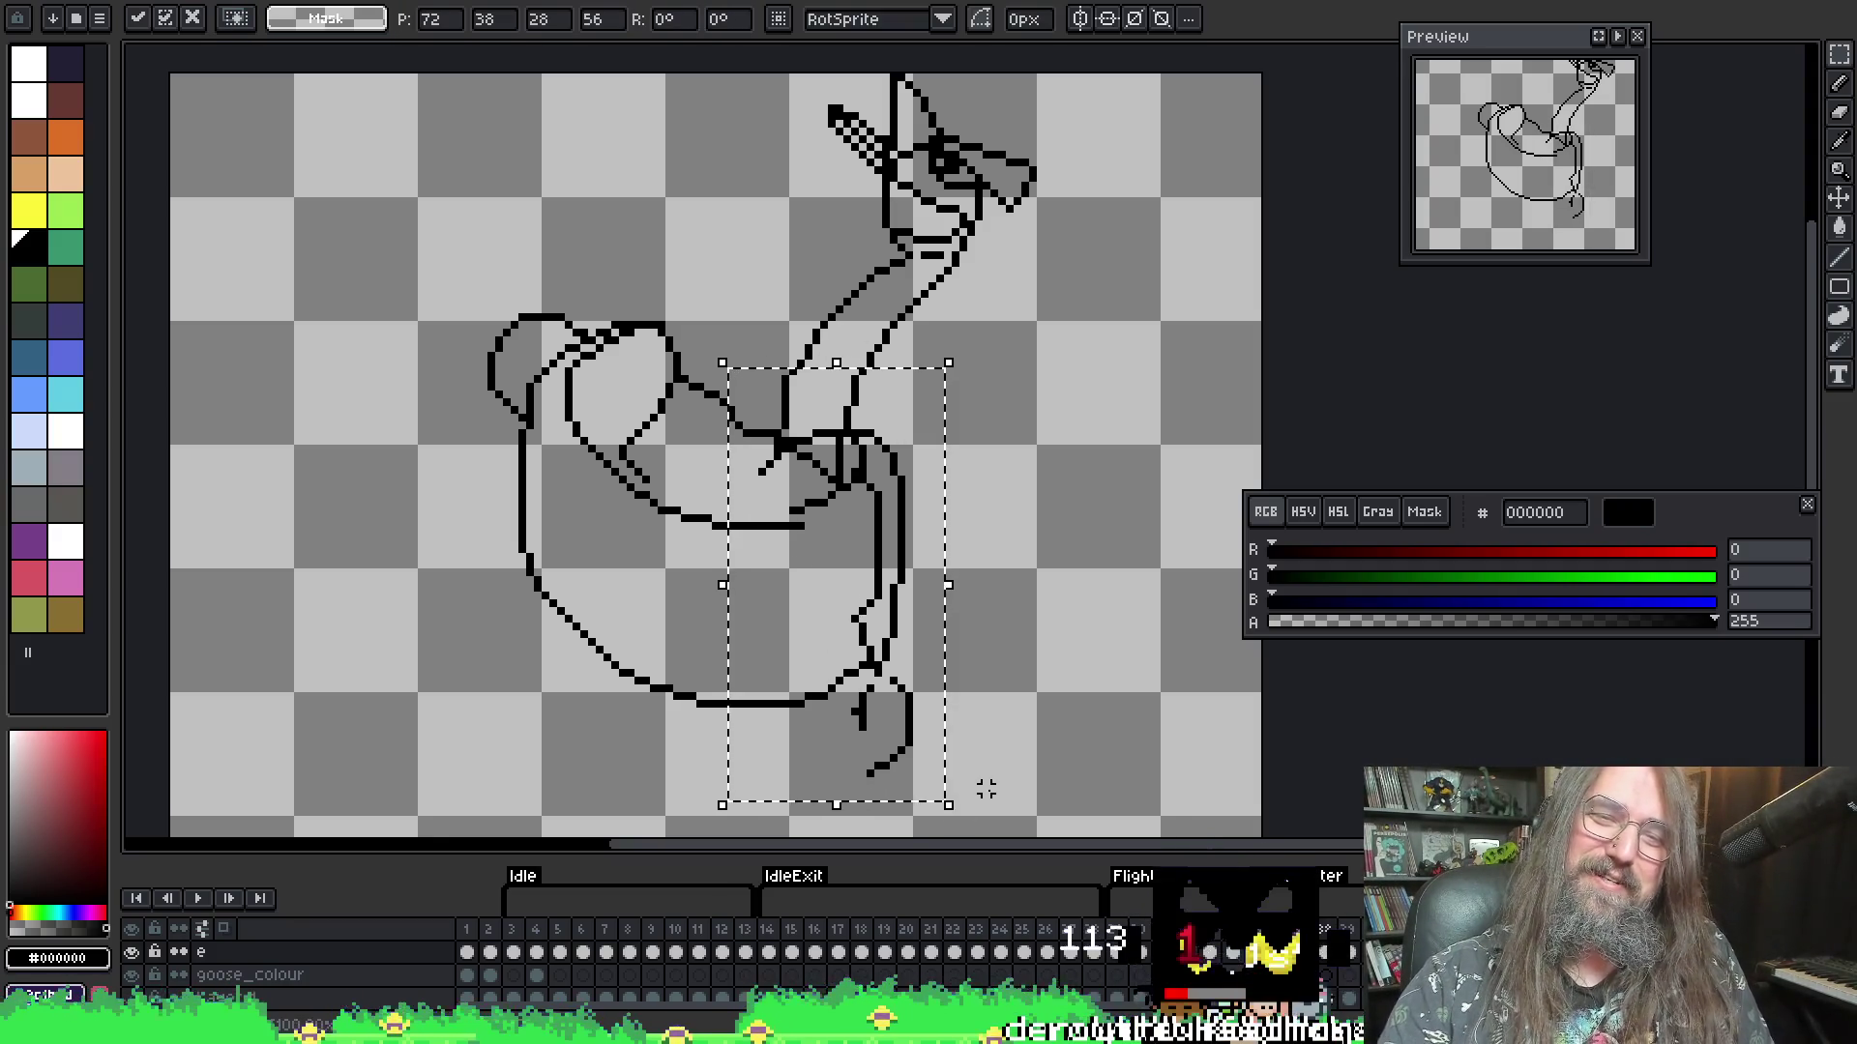
key("Return")
key("Return")
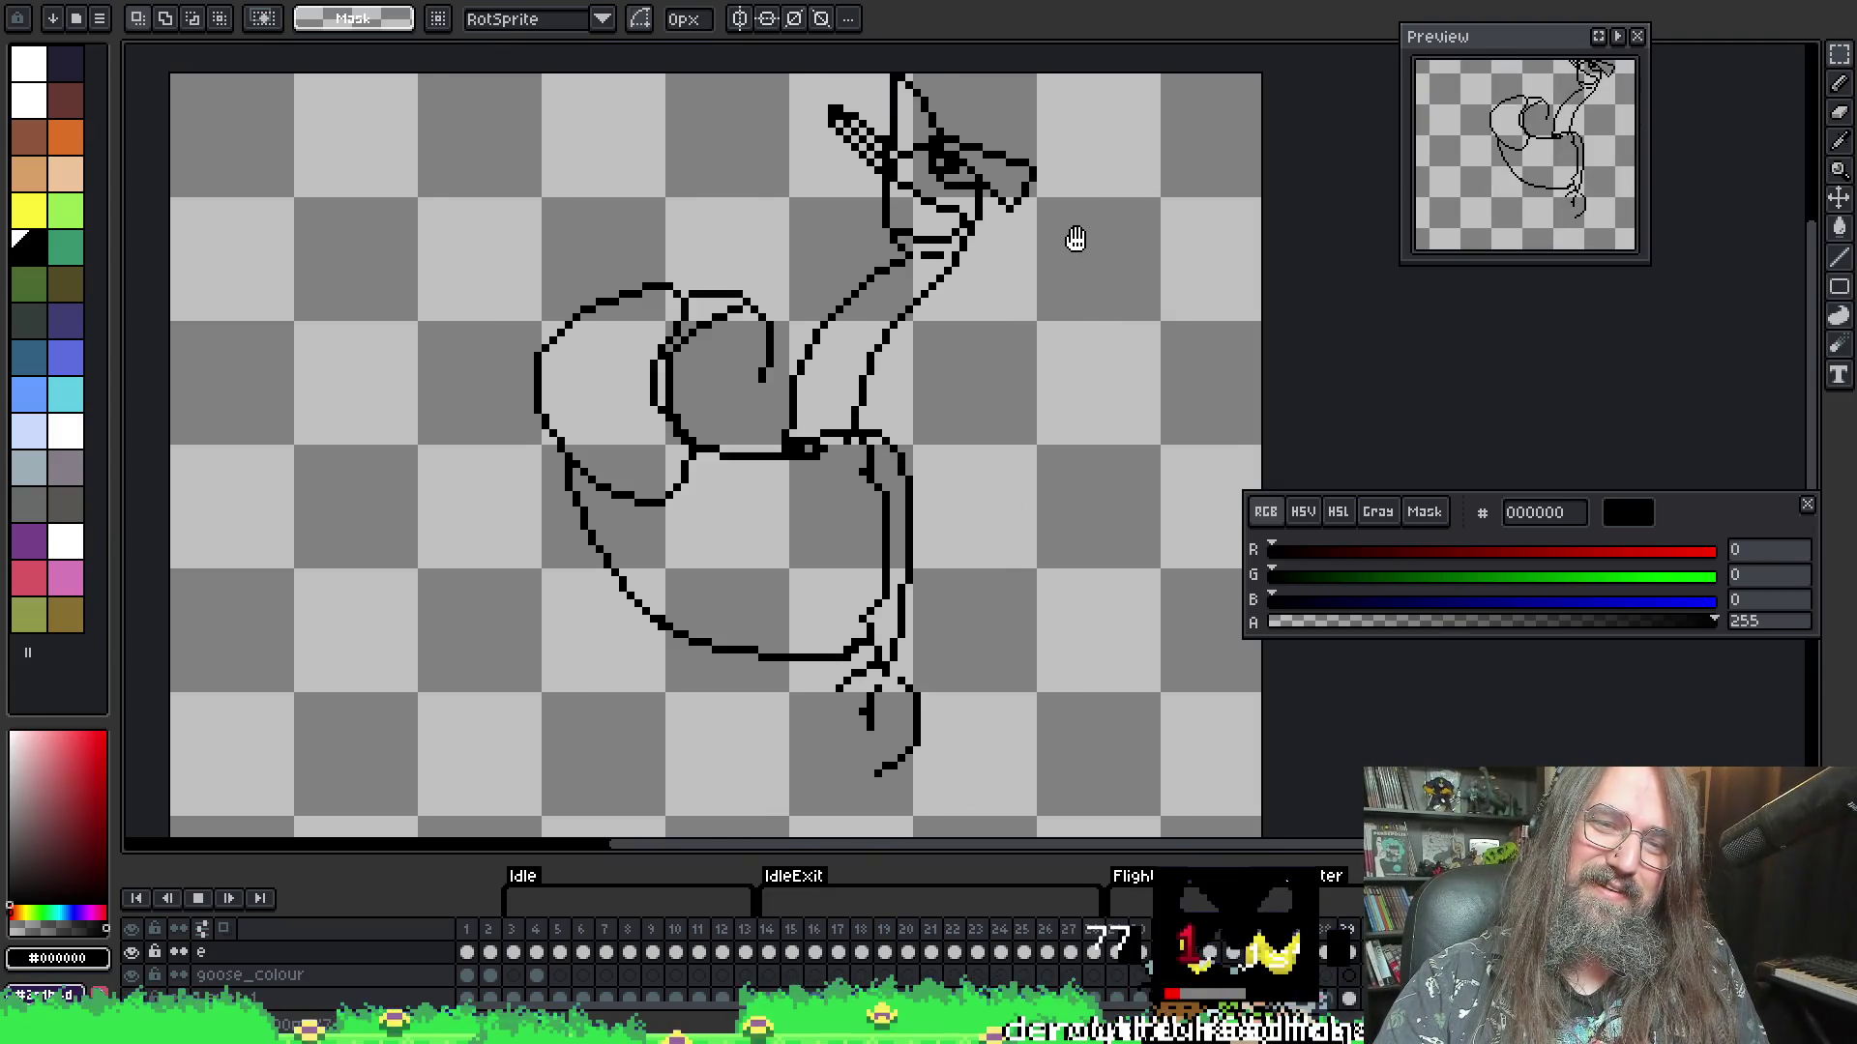
key("Return")
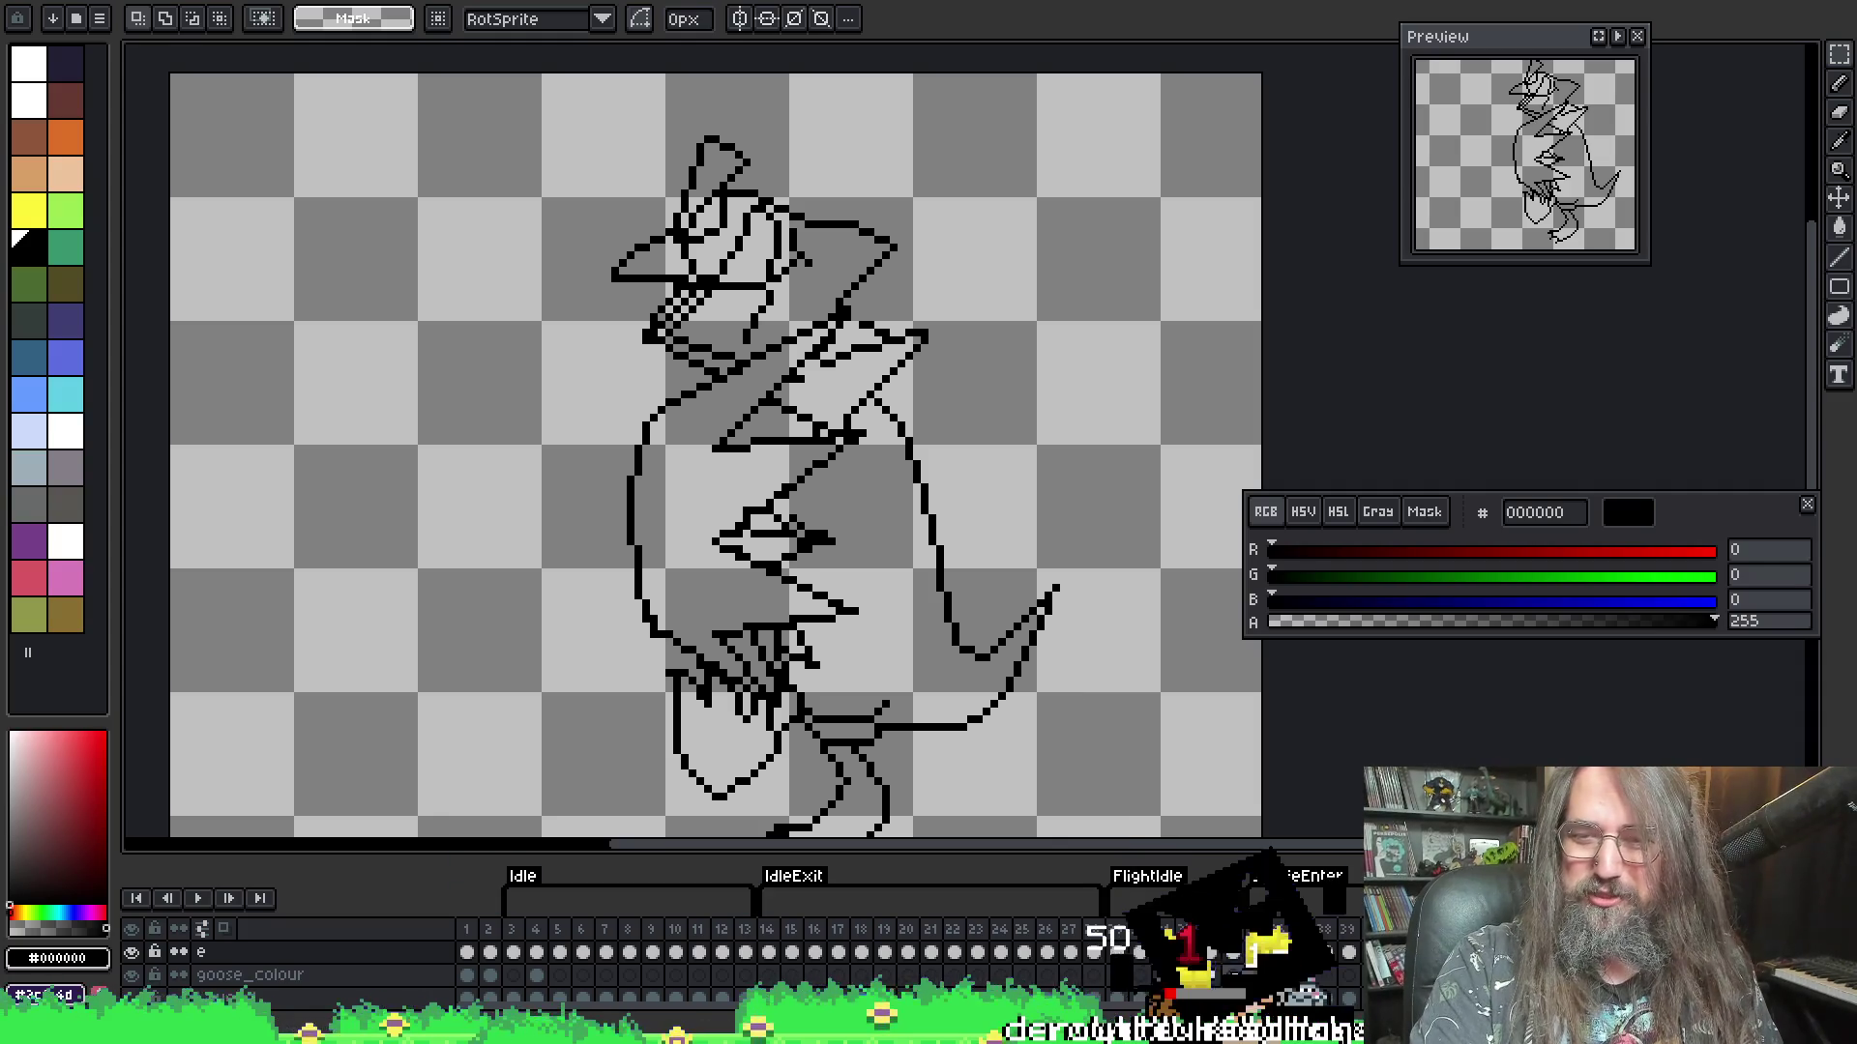
key("Right")
key("Left")
key("Left")
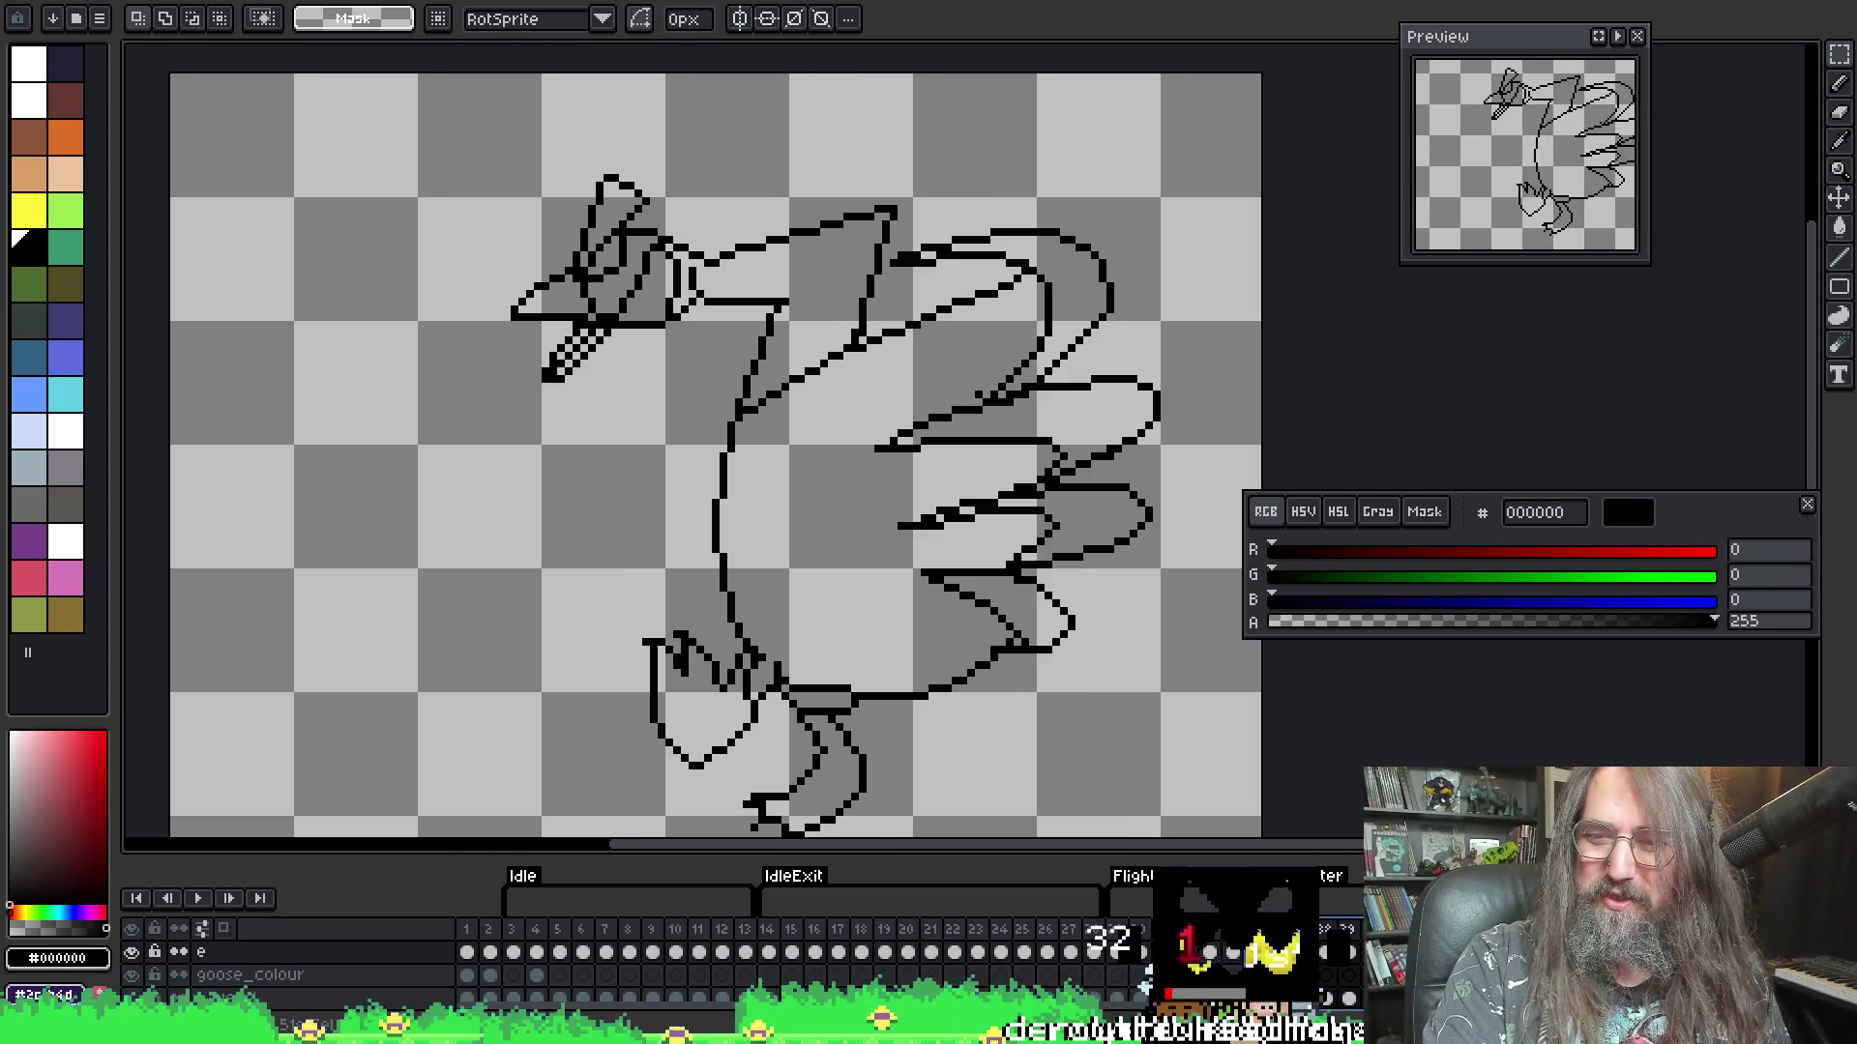
key("p")
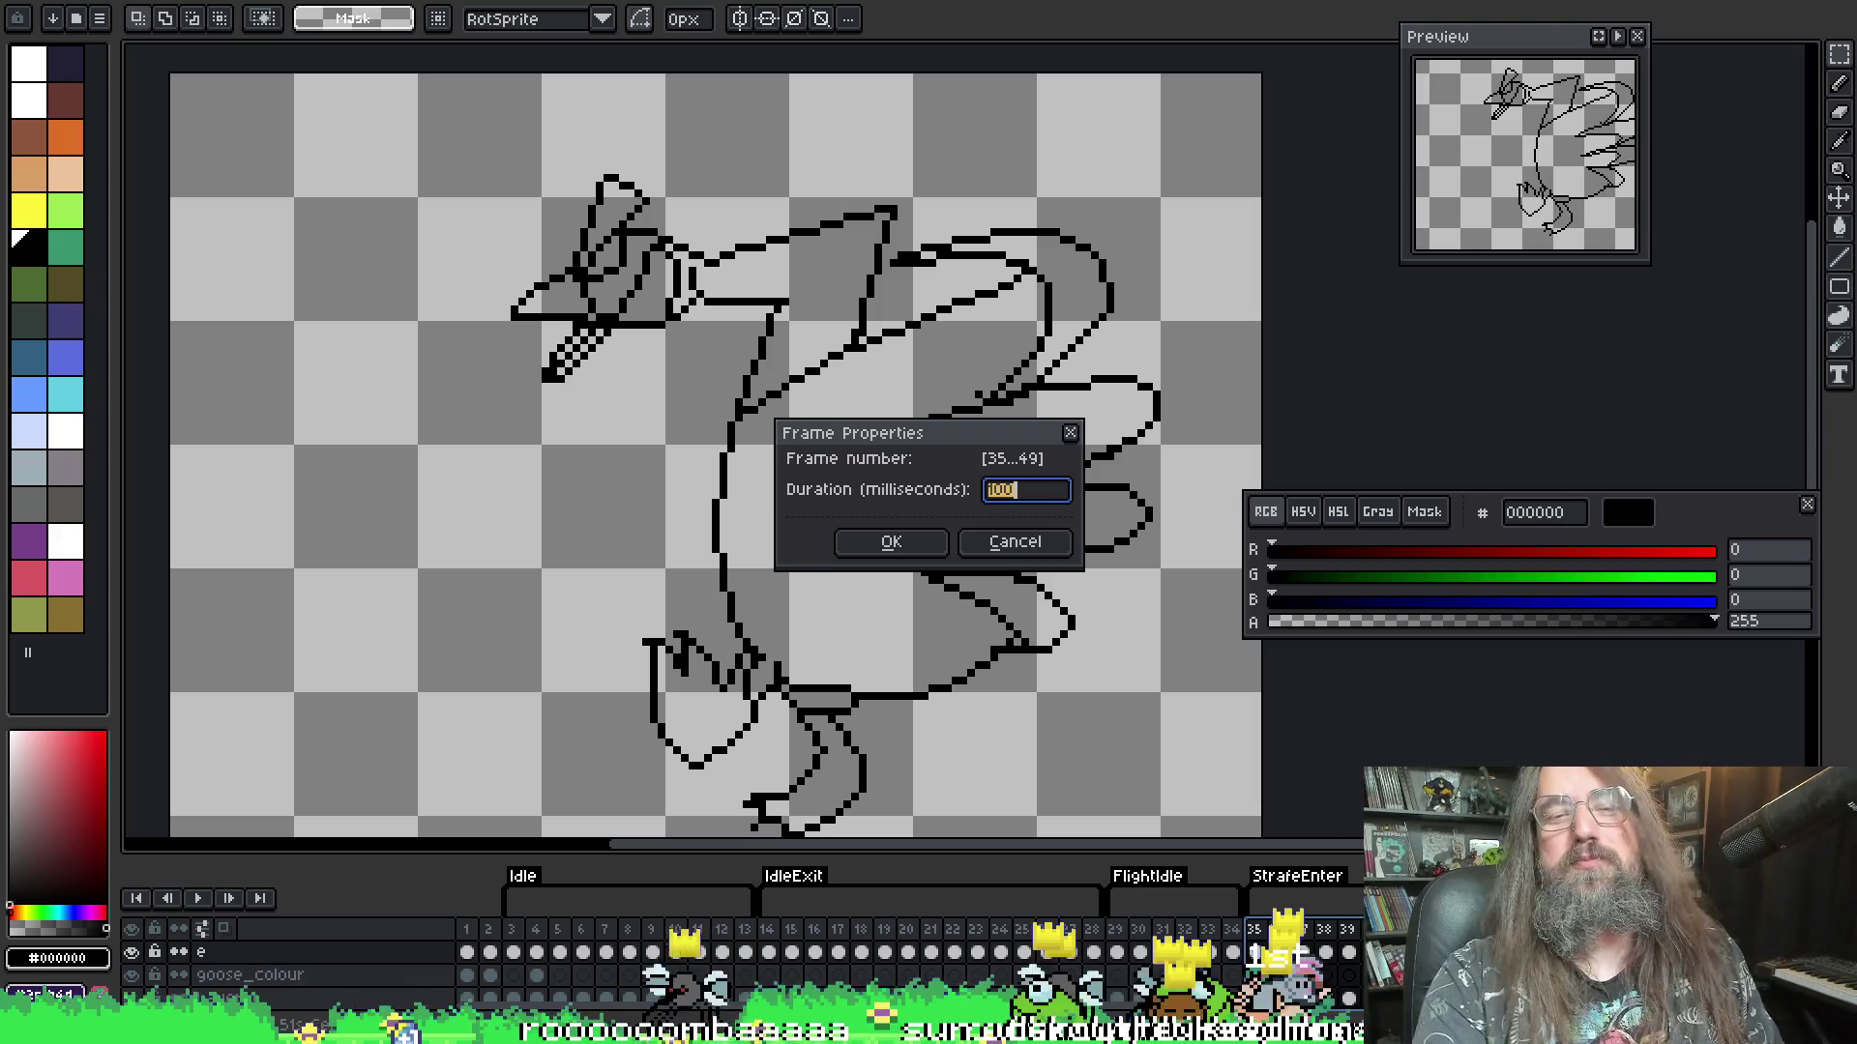
- Set the duration of frames 35–49 to 75 milliseconds
type("75")
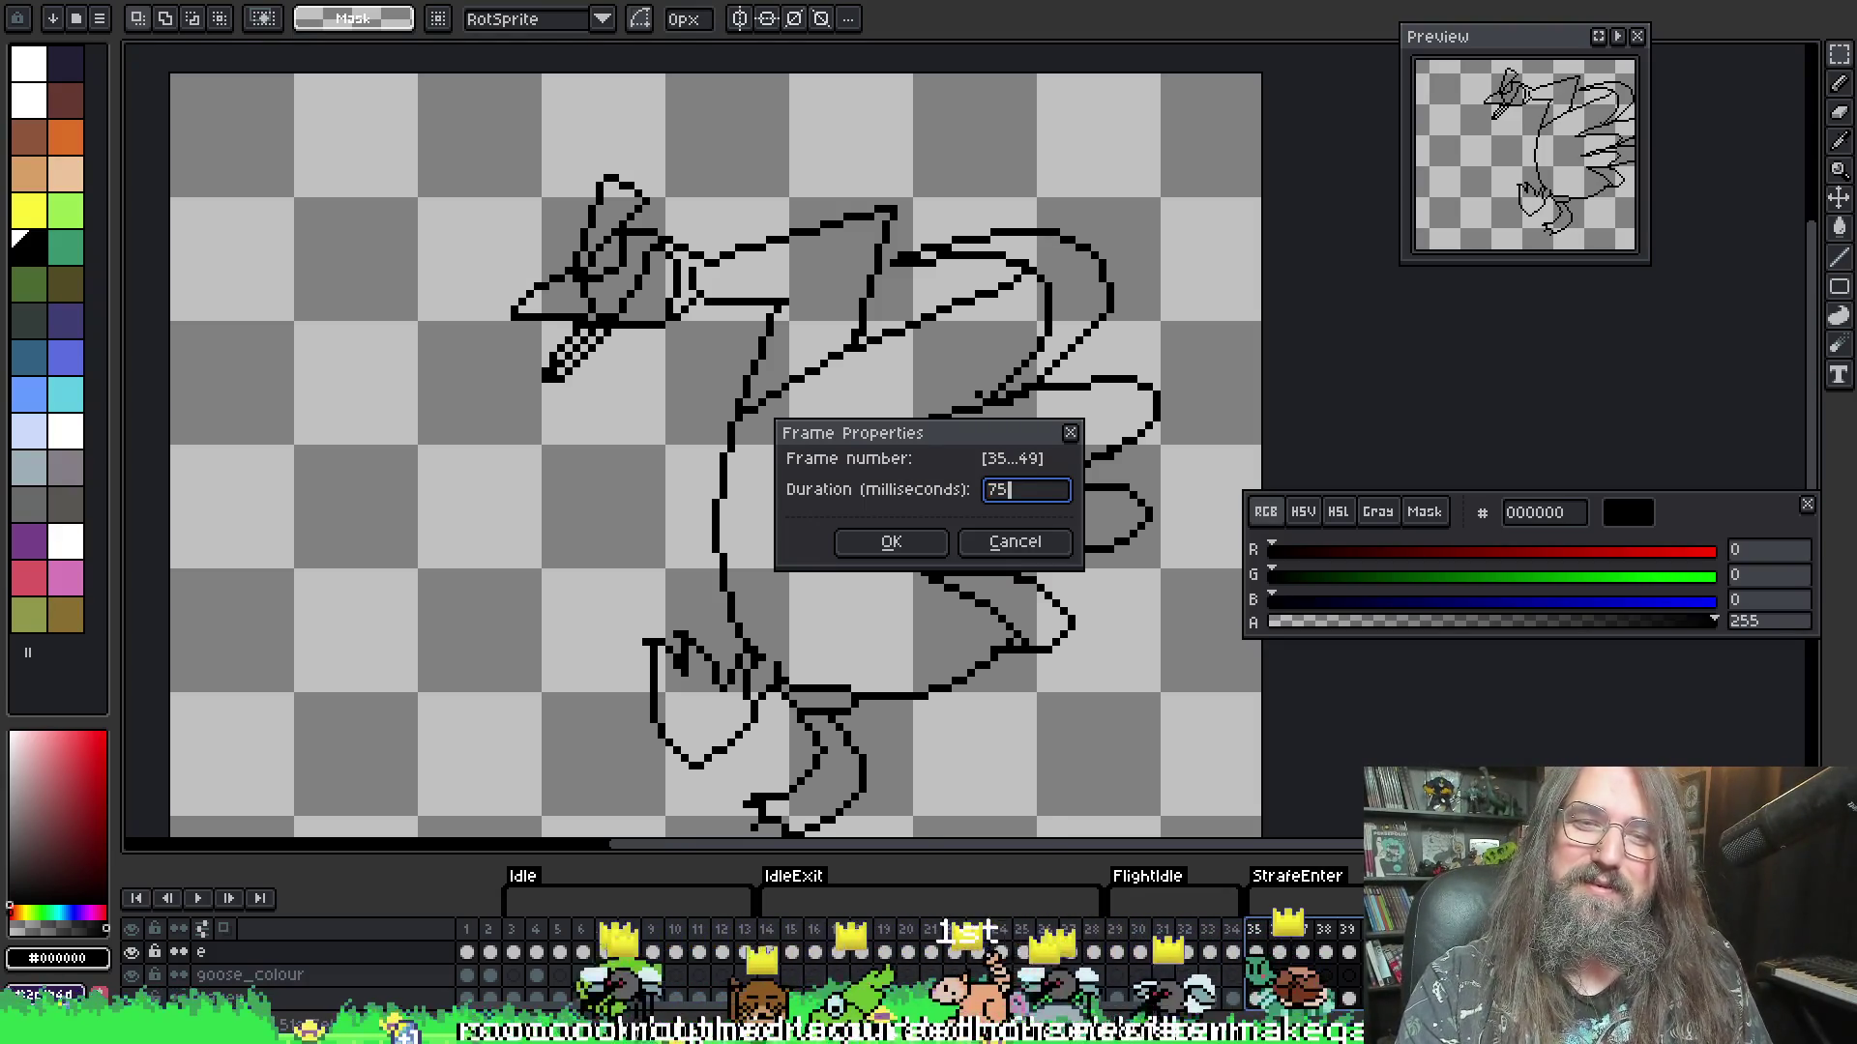
key("Return")
key("Return")
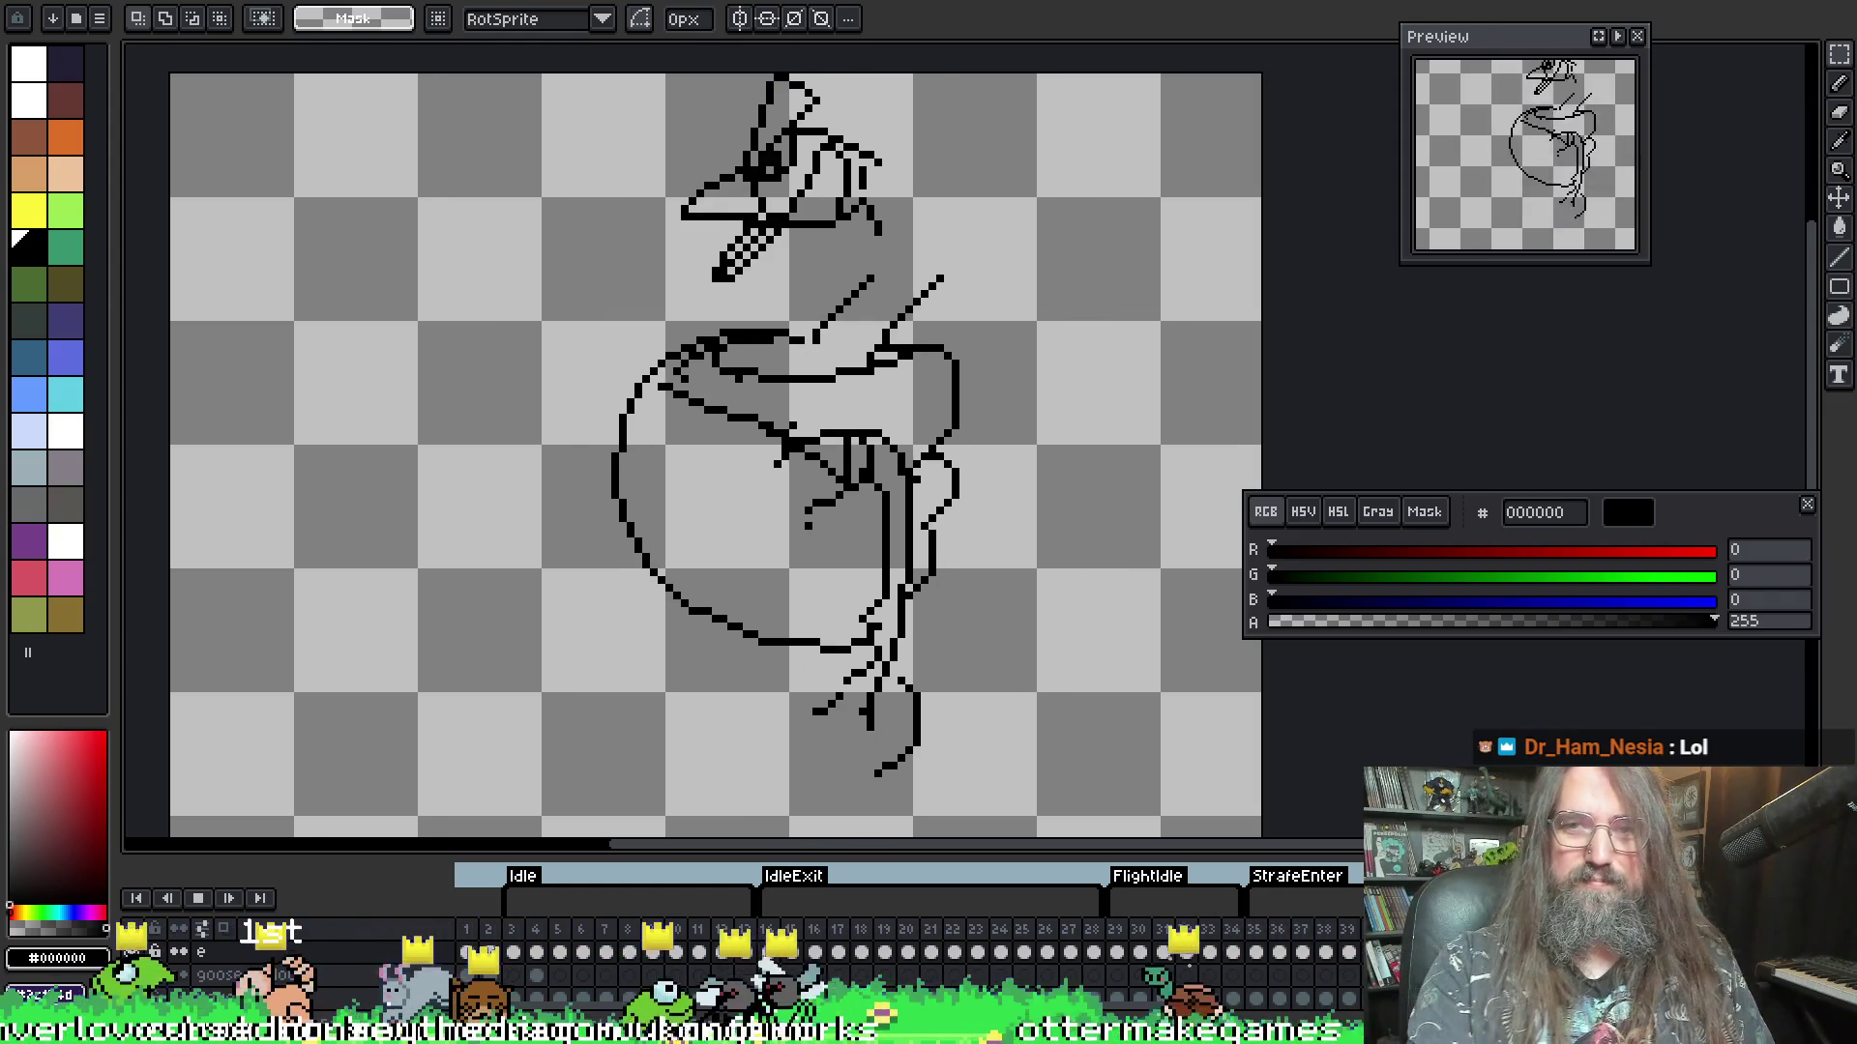
- Stop playback on frame 38 of StrafeEnter and zoom back in on the goose
scroll(1059, 582, "down", 2)
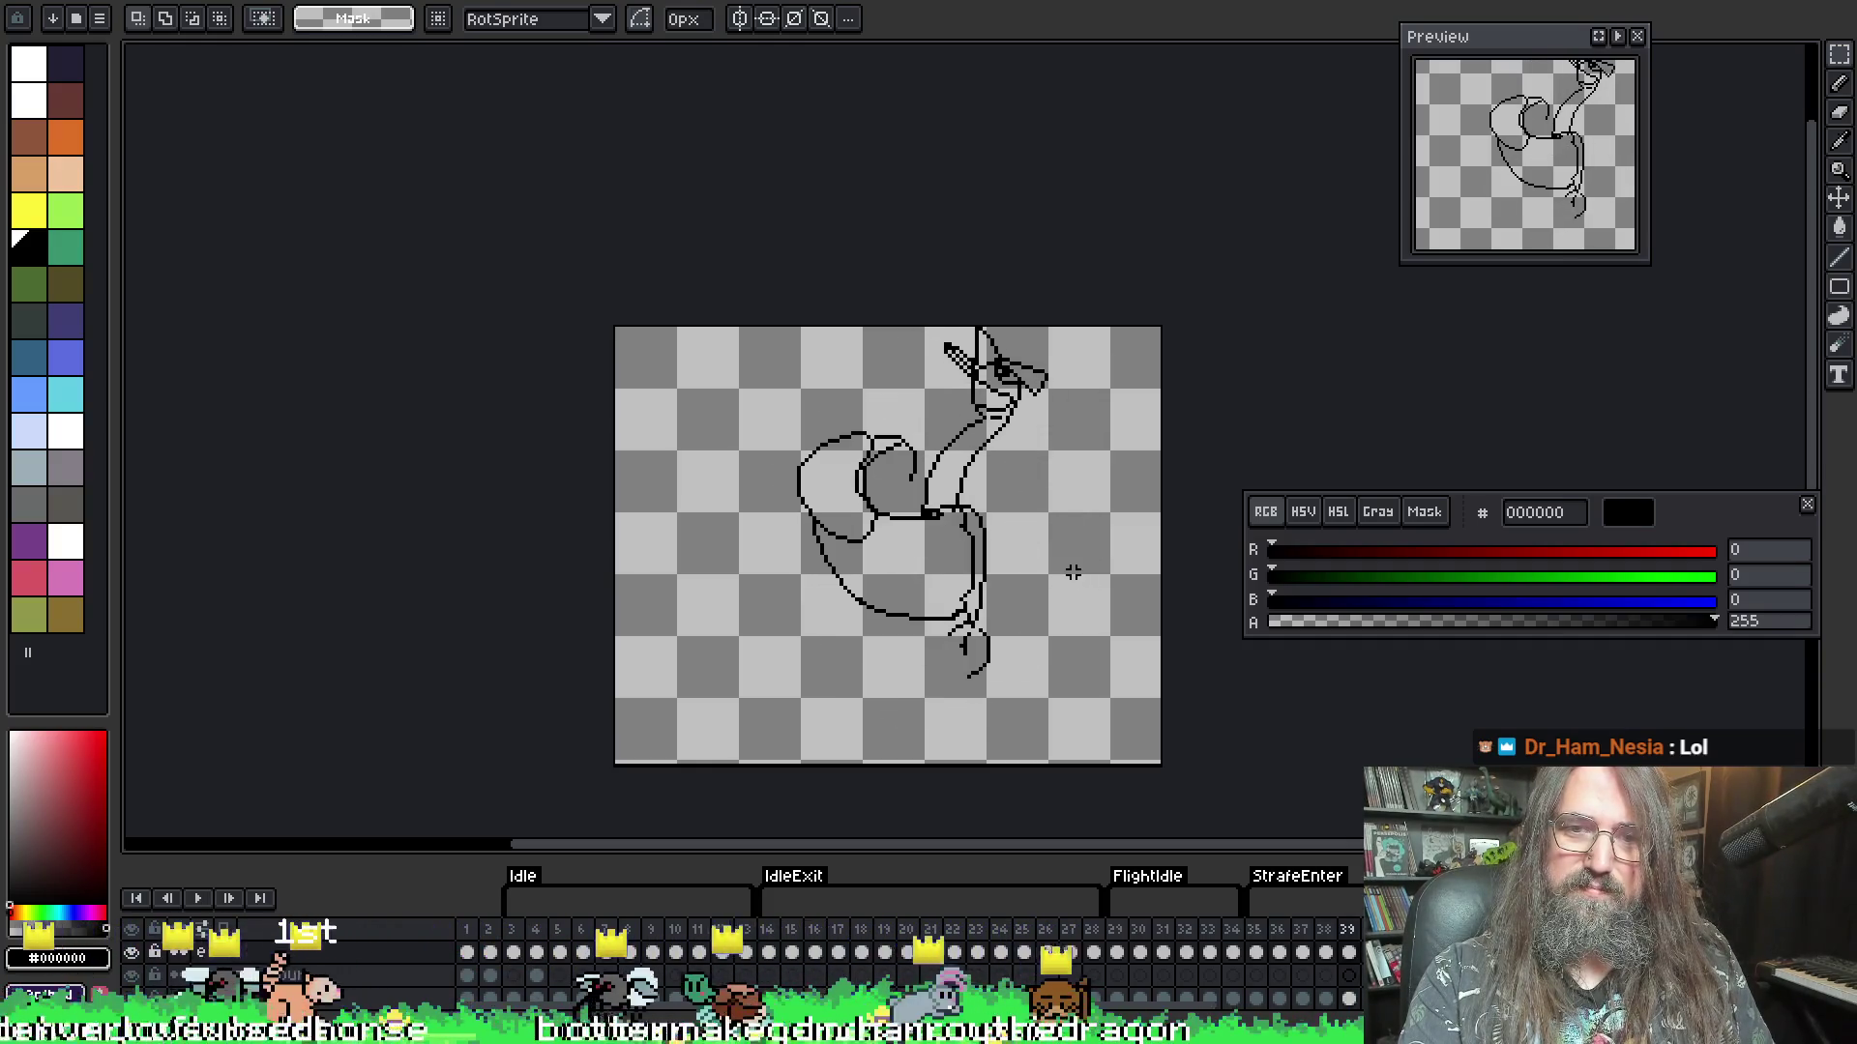
key("Return")
key("Return")
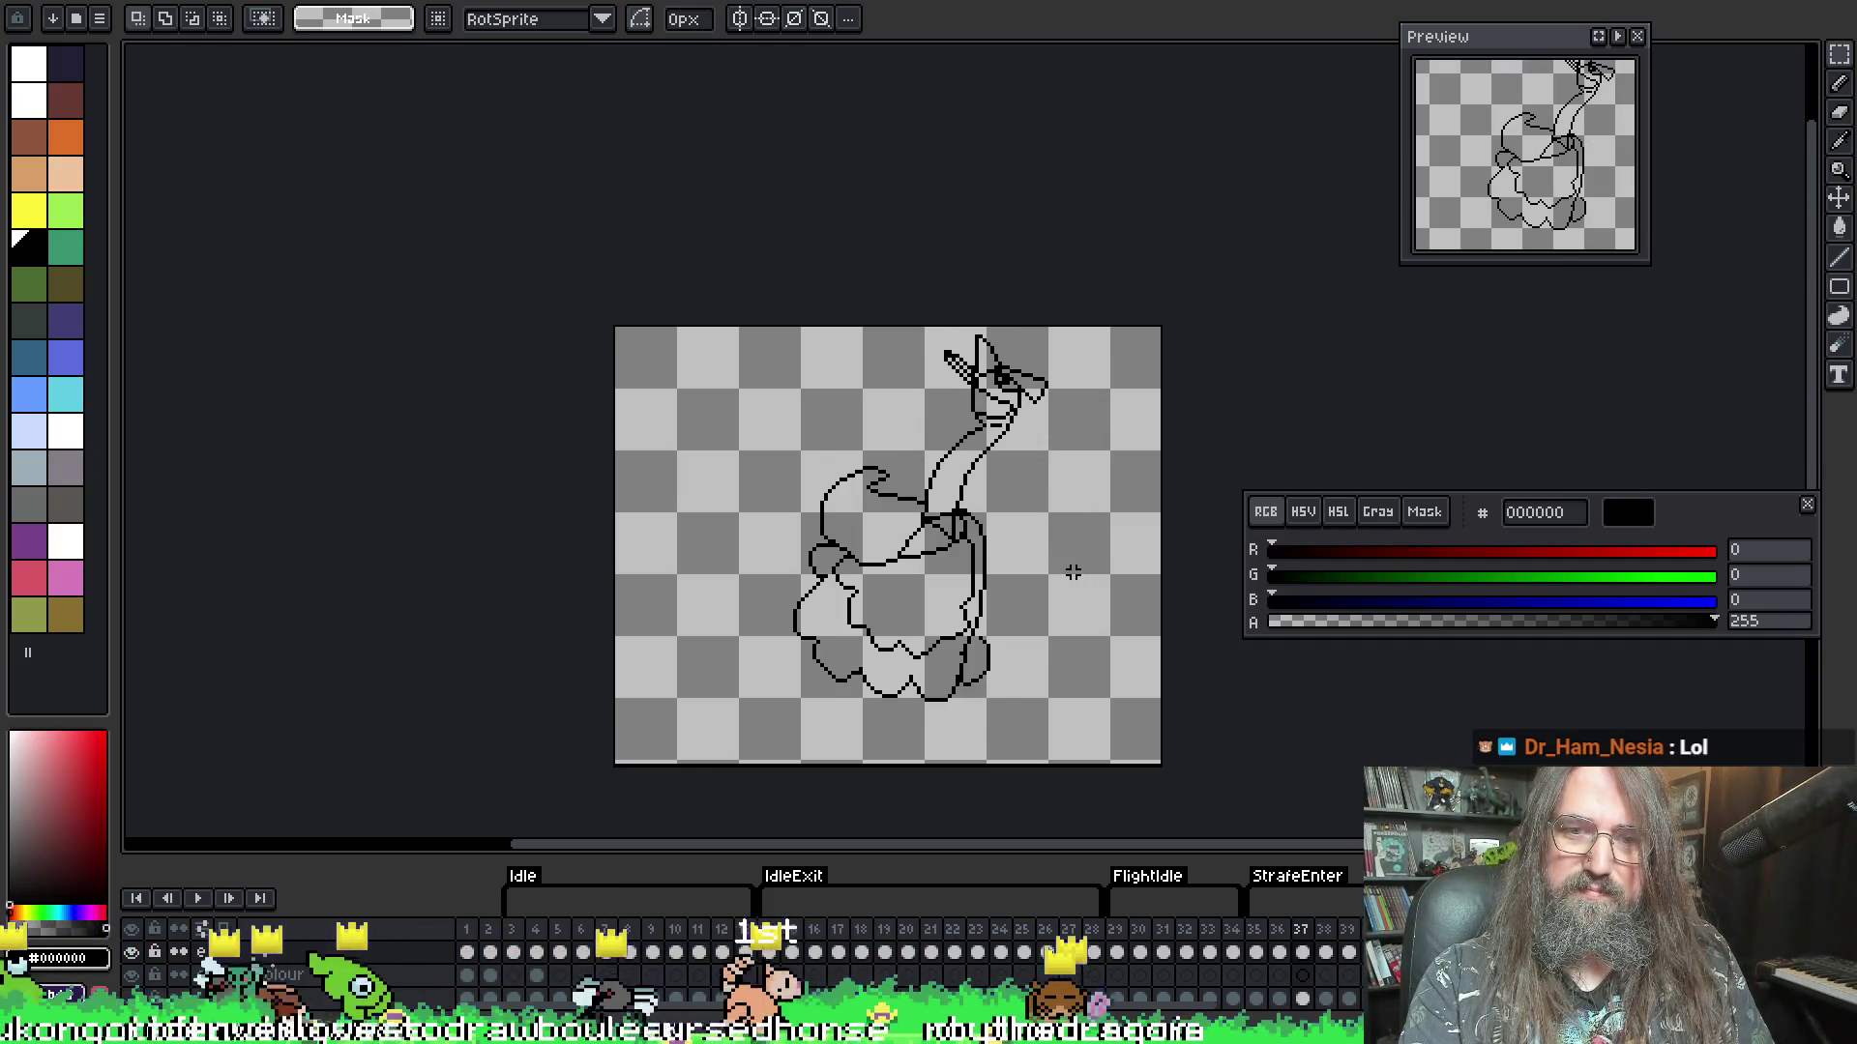
key("Return")
scroll(891, 526, "up", 1)
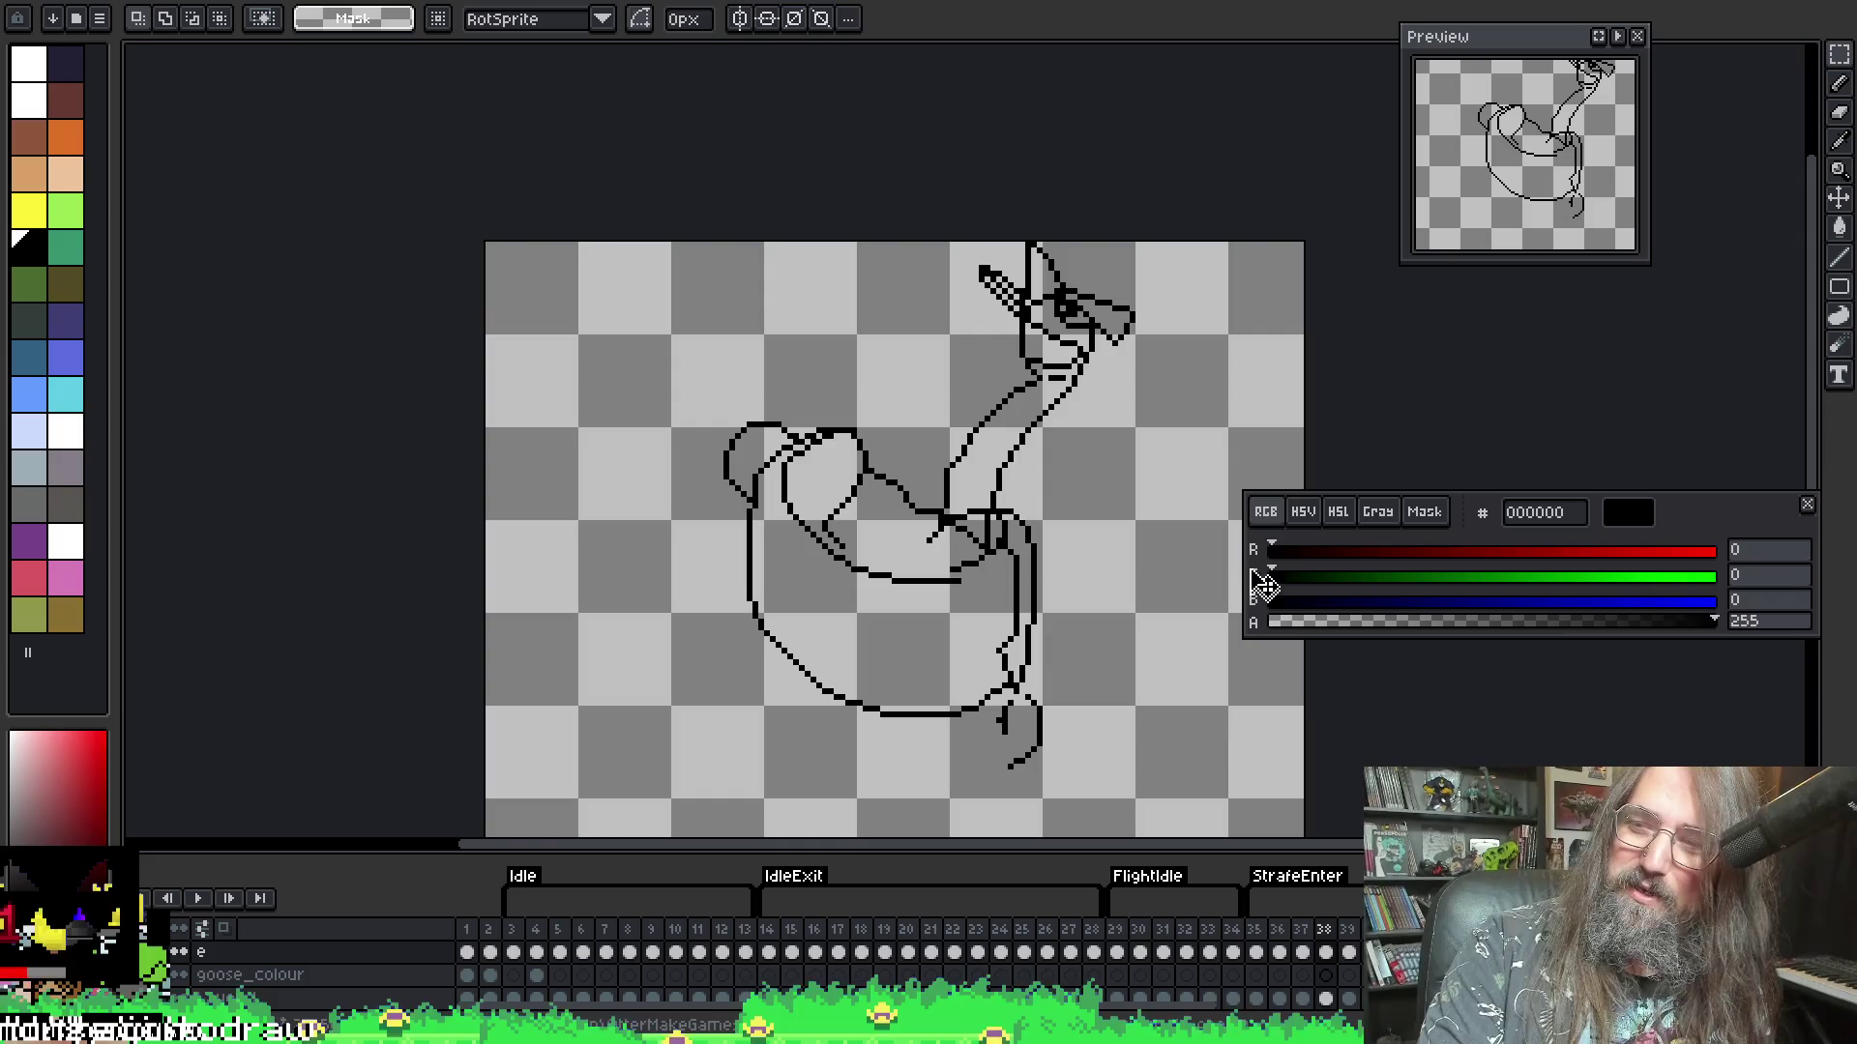
- Pan and zoom the canvas to centre on the goose's wing, with the pencil selected
mouse_move(871, 642)
left_mouse_down()
mouse_move(878, 590)
mouse_move(825, 603)
mouse_move(845, 561)
left_mouse_up()
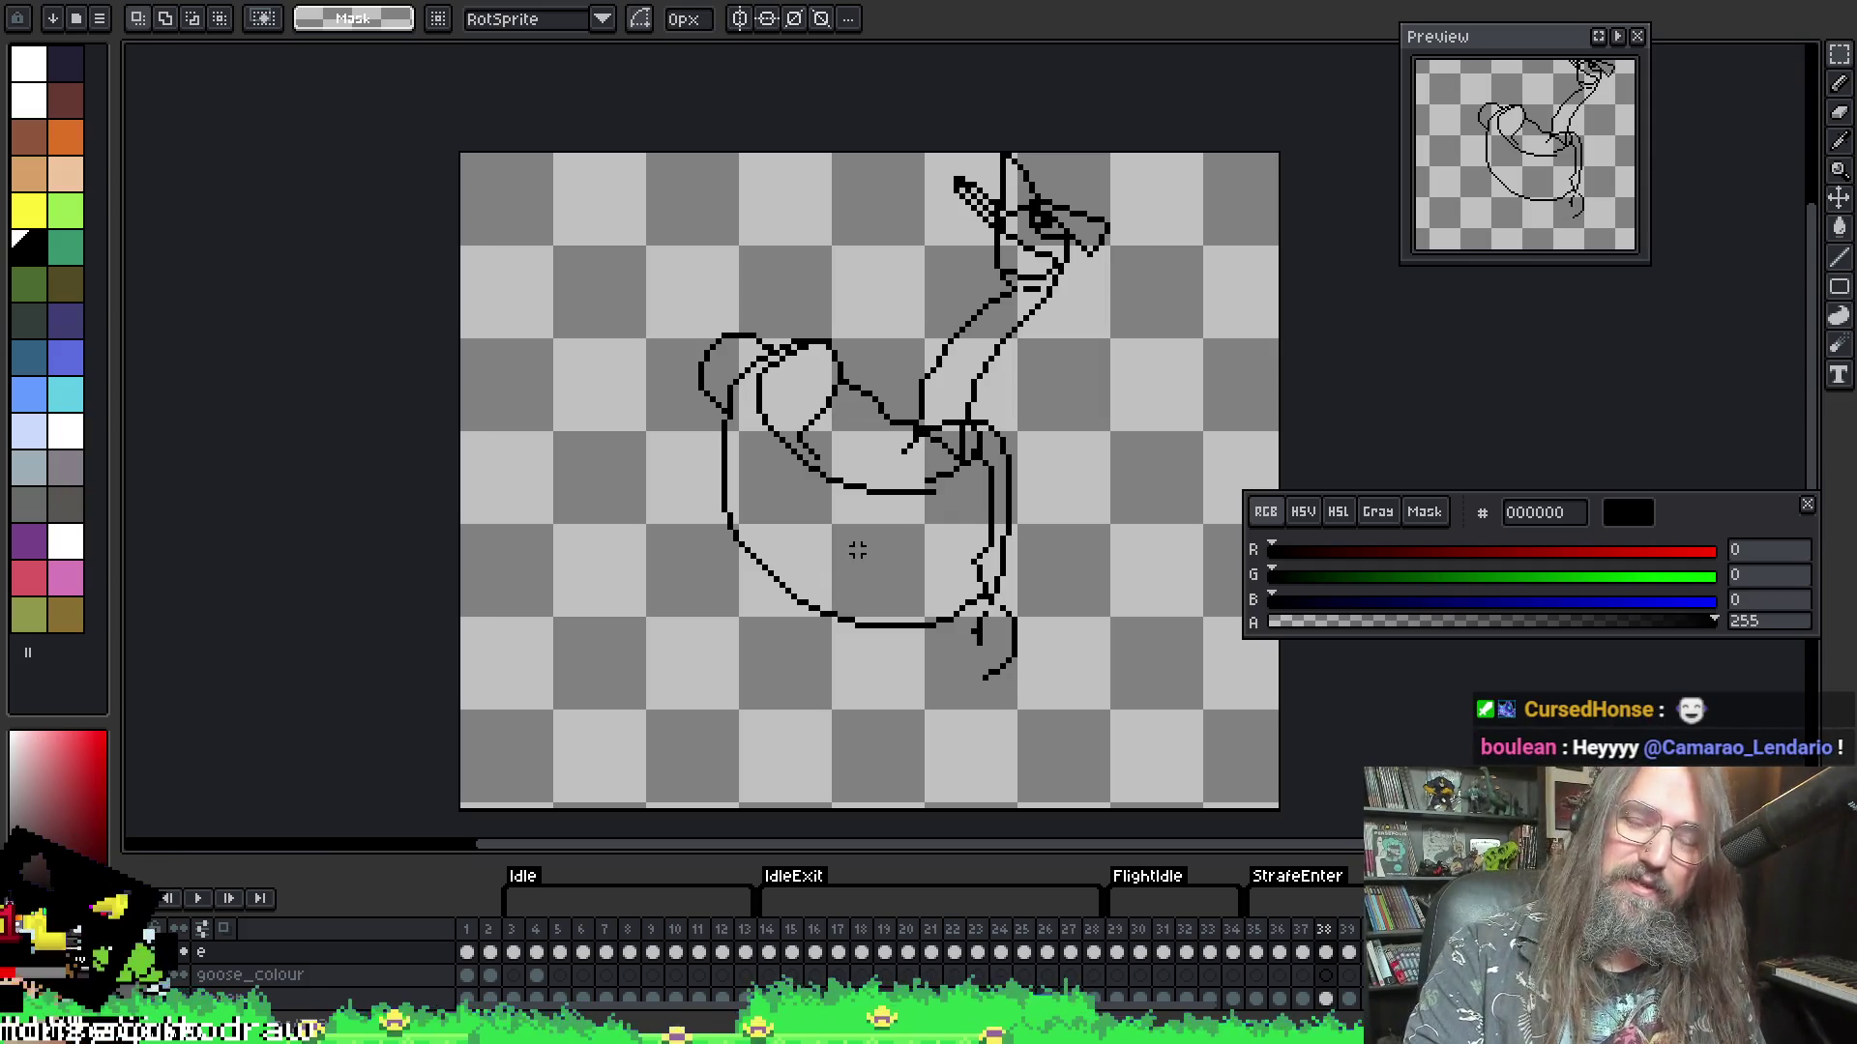
mouse_move(858, 549)
left_mouse_down()
mouse_move(841, 497)
mouse_move(870, 489)
left_mouse_up()
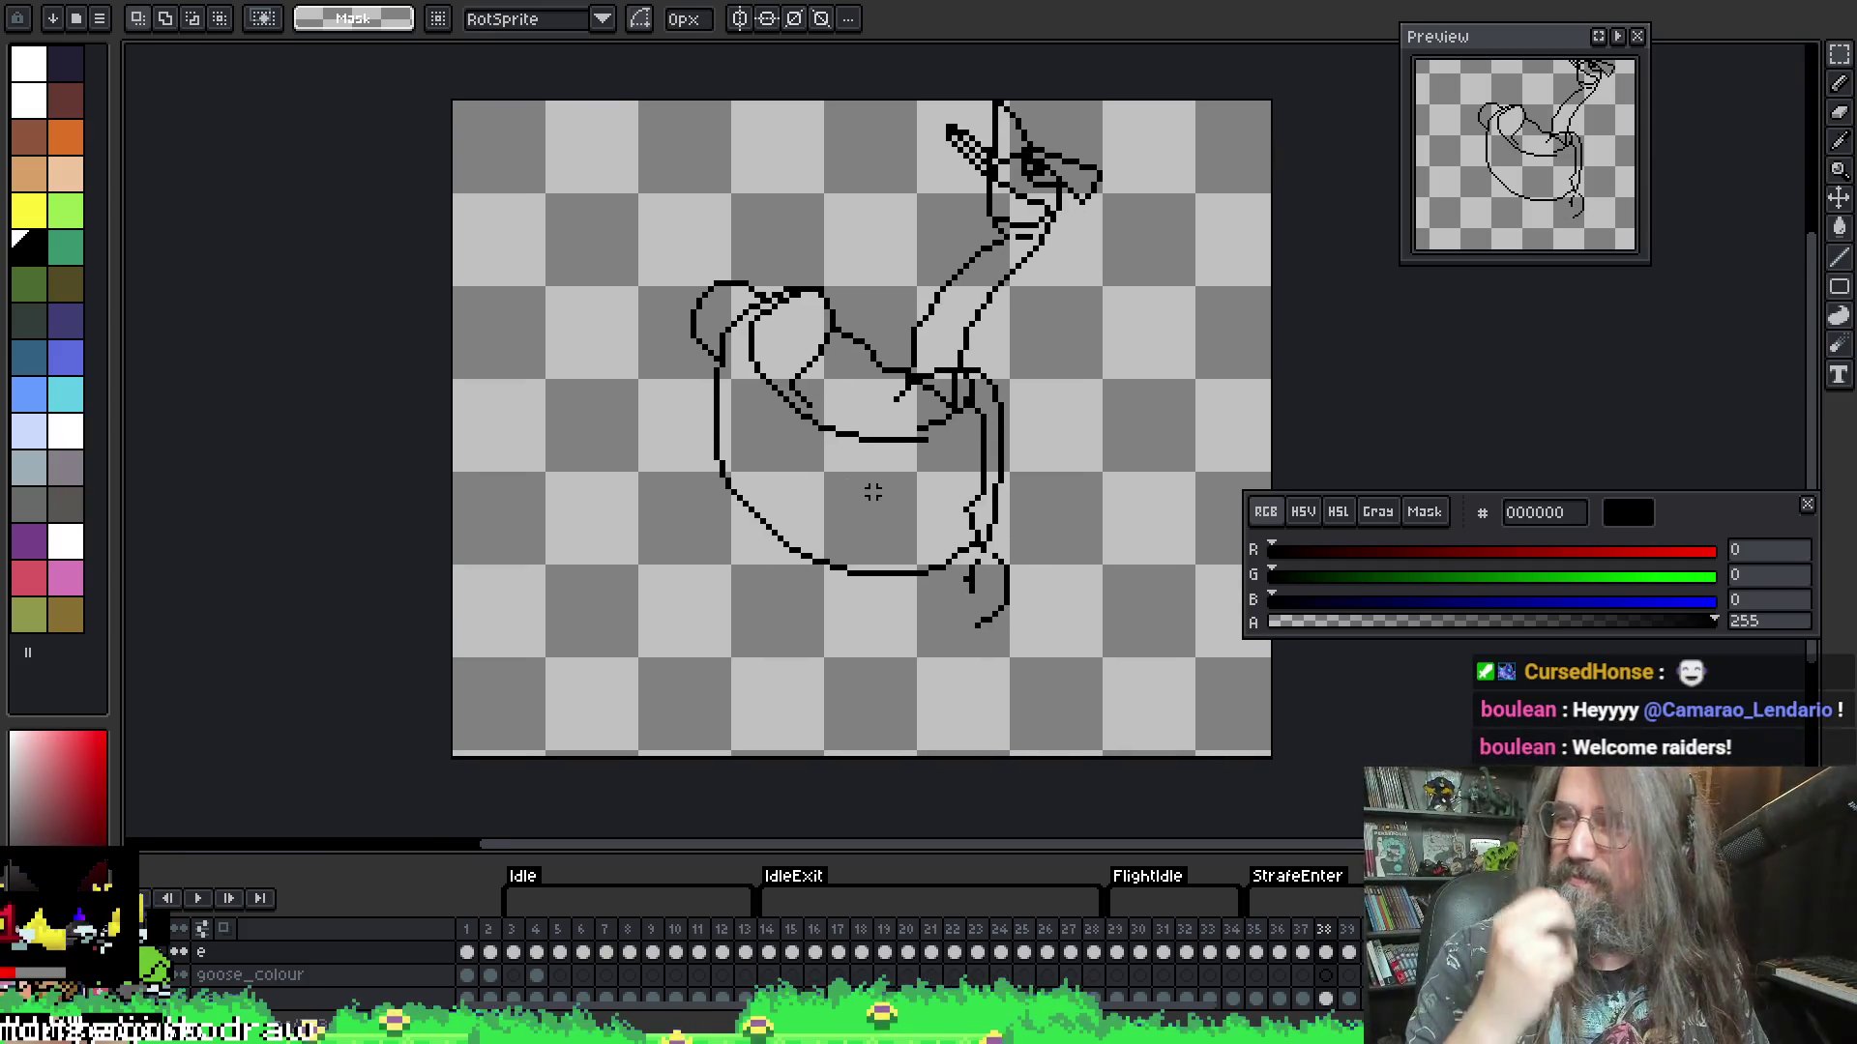
scroll(851, 489, "up", 1)
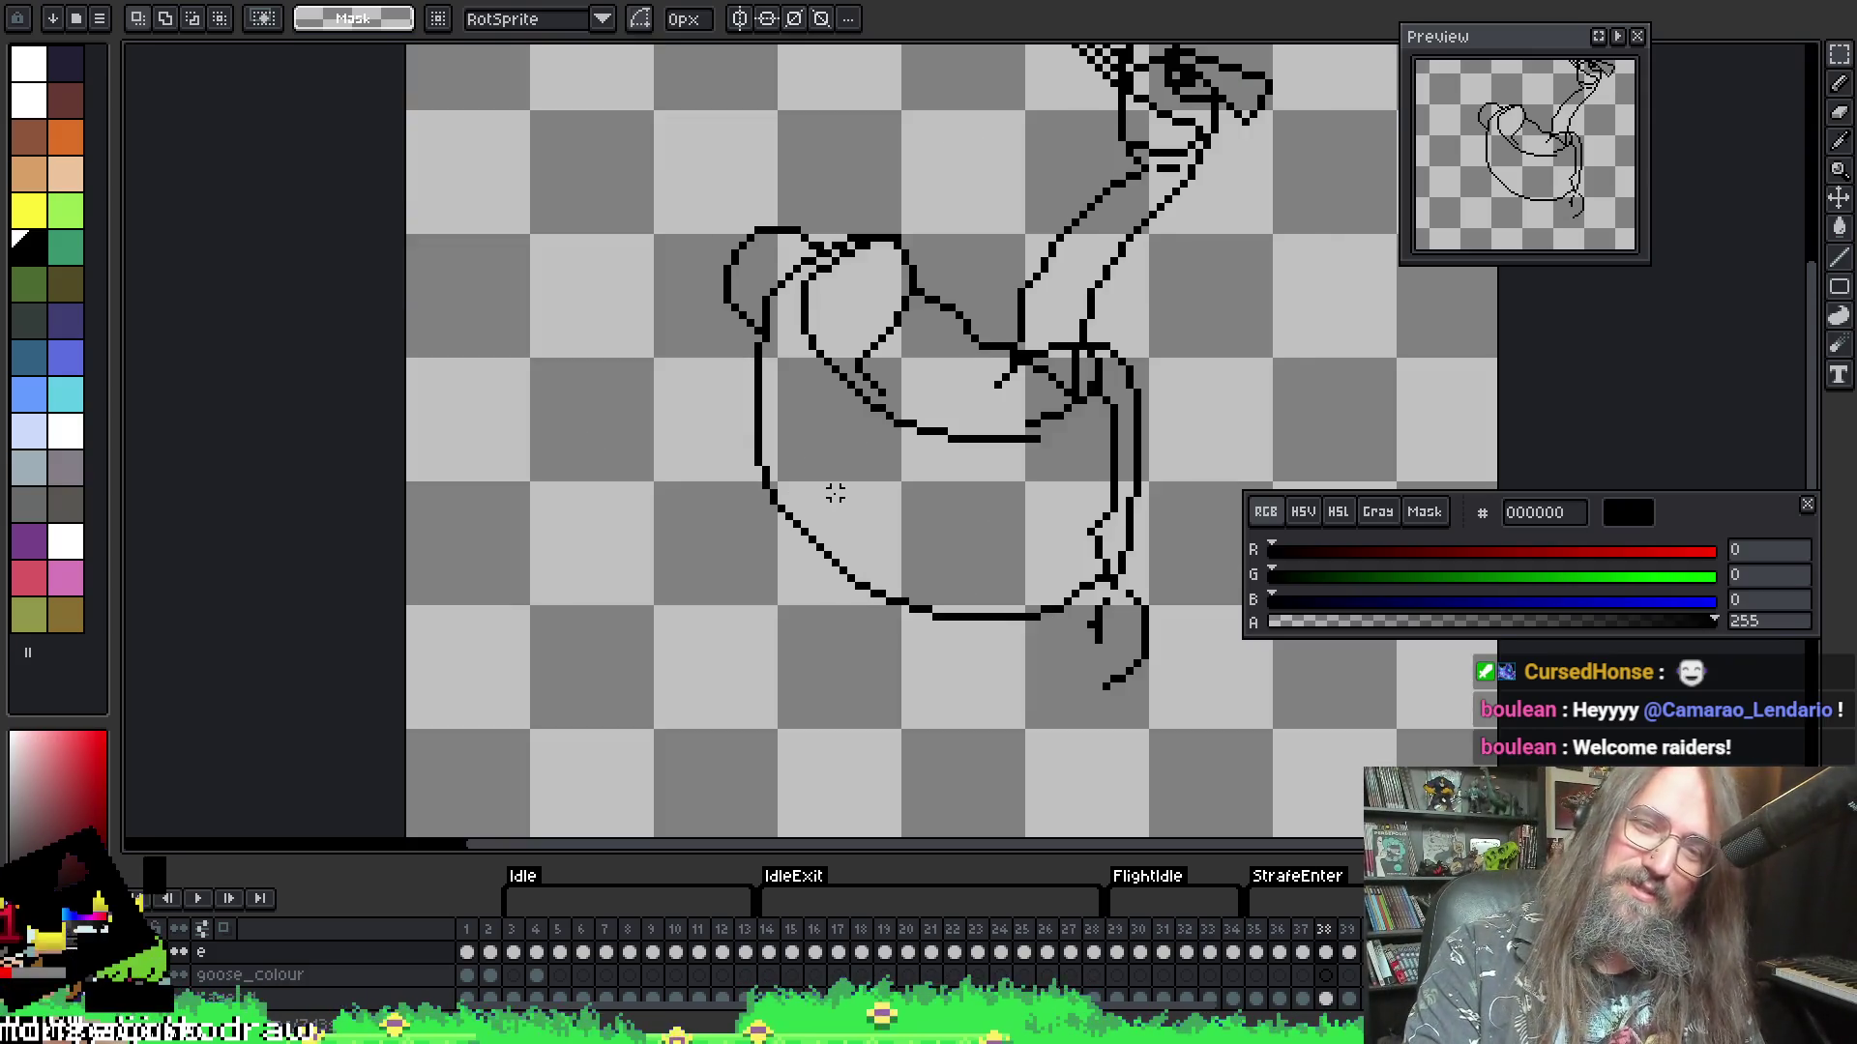
left_click_drag(830, 489, 676, 540)
scroll(681, 542, "down", 1)
scroll(807, 435, "up", 1)
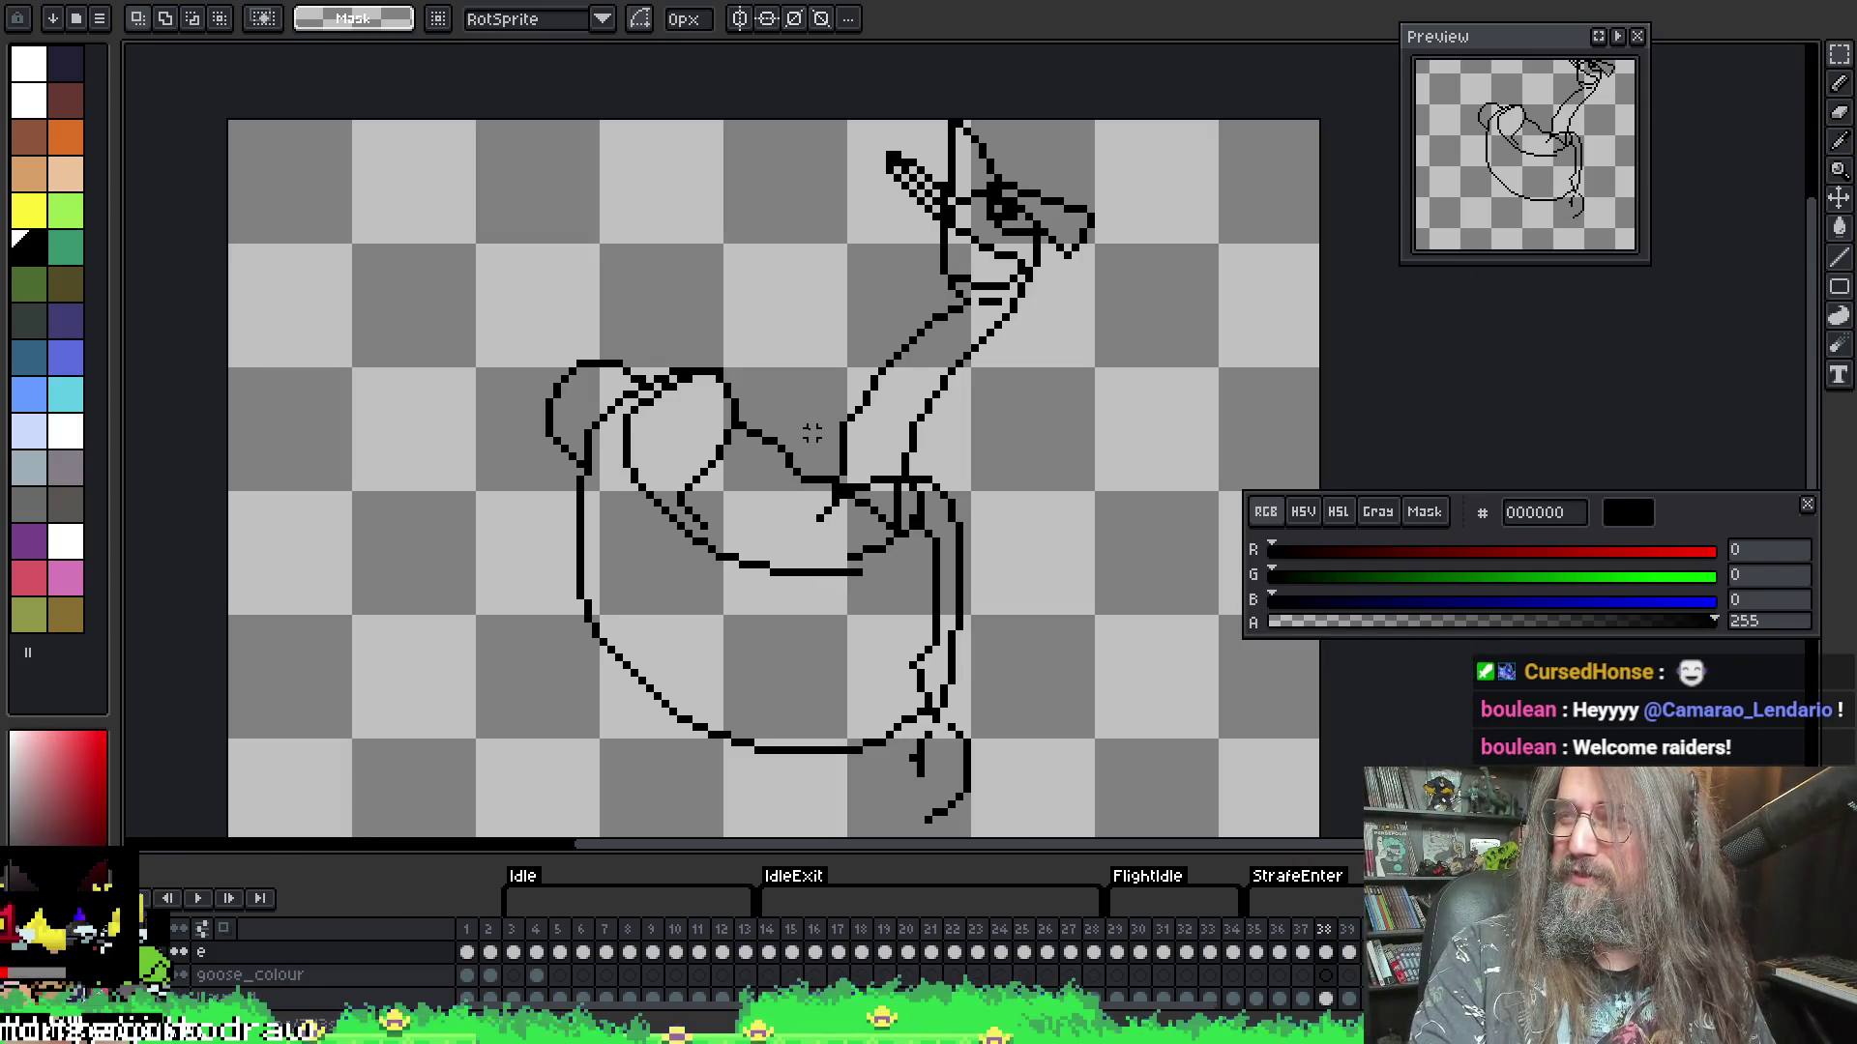
left_click_drag(812, 434, 856, 356)
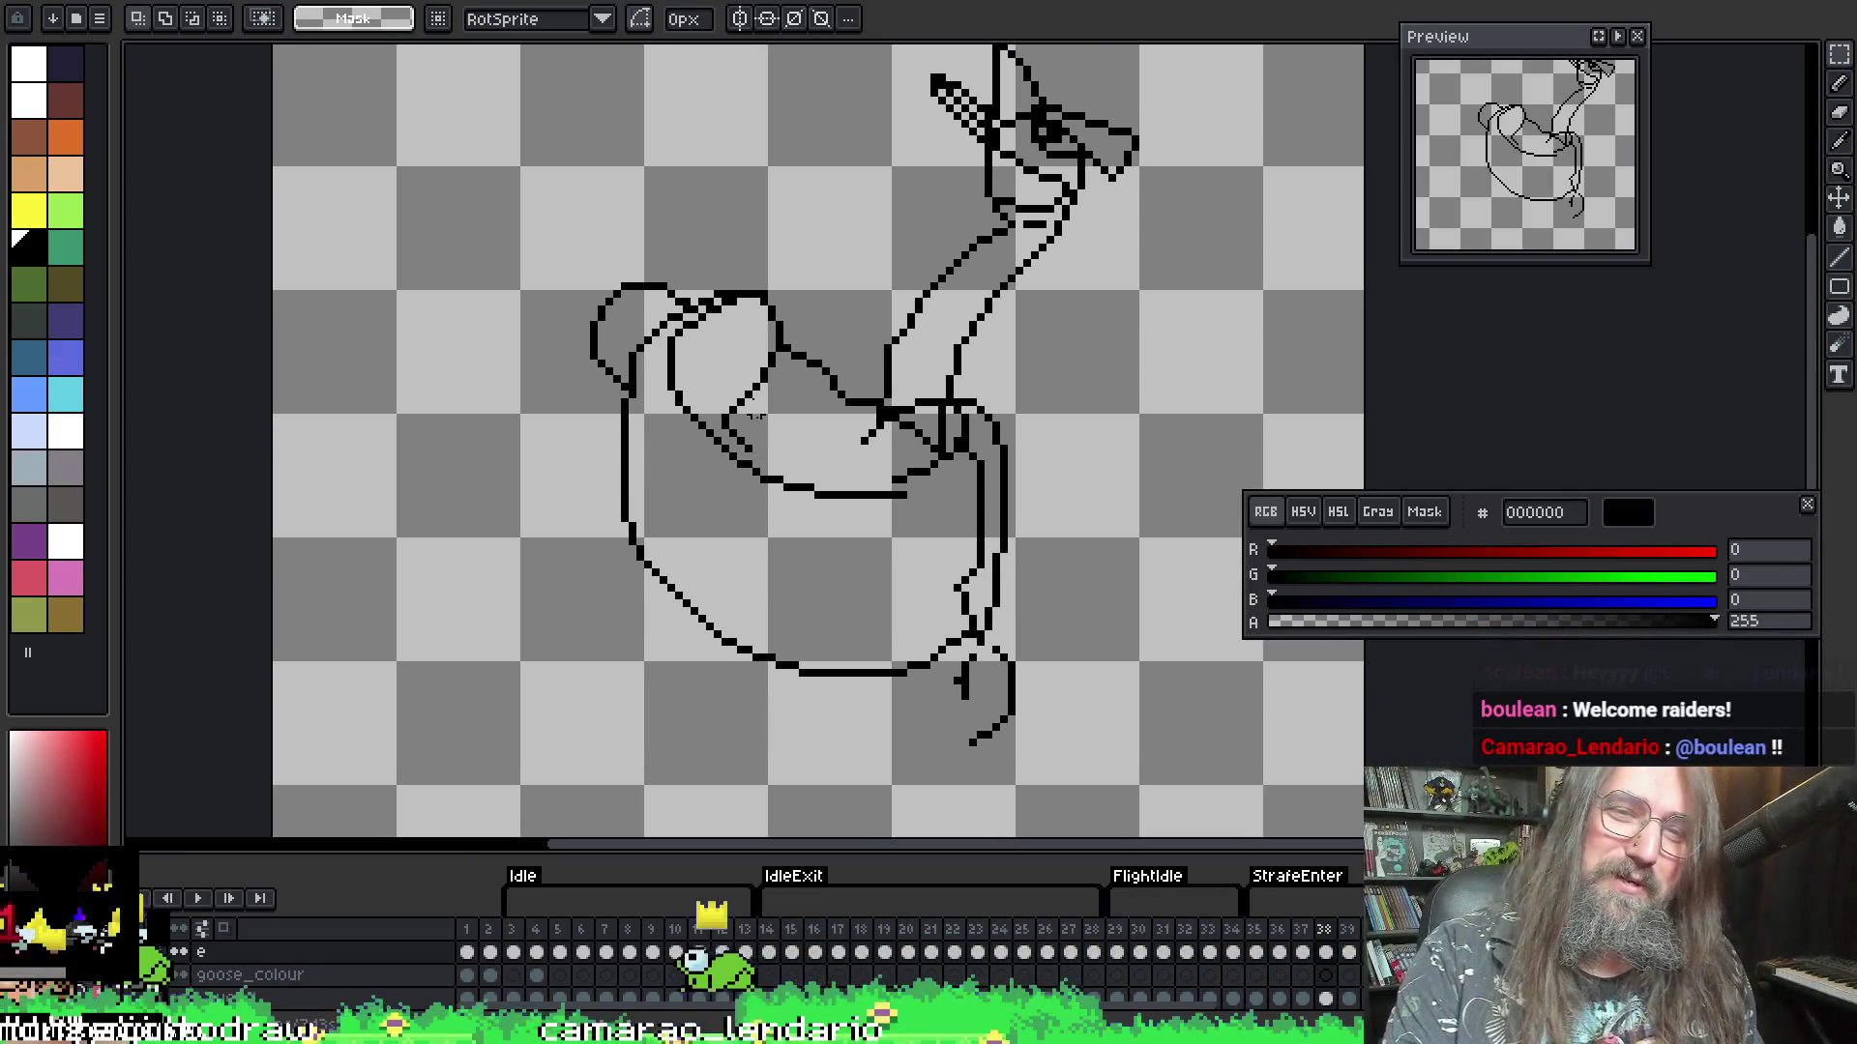
scroll(758, 416, "up", 1)
mouse_move(812, 277)
left_mouse_down()
mouse_move(891, 236)
mouse_move(903, 248)
mouse_move(868, 333)
left_mouse_up()
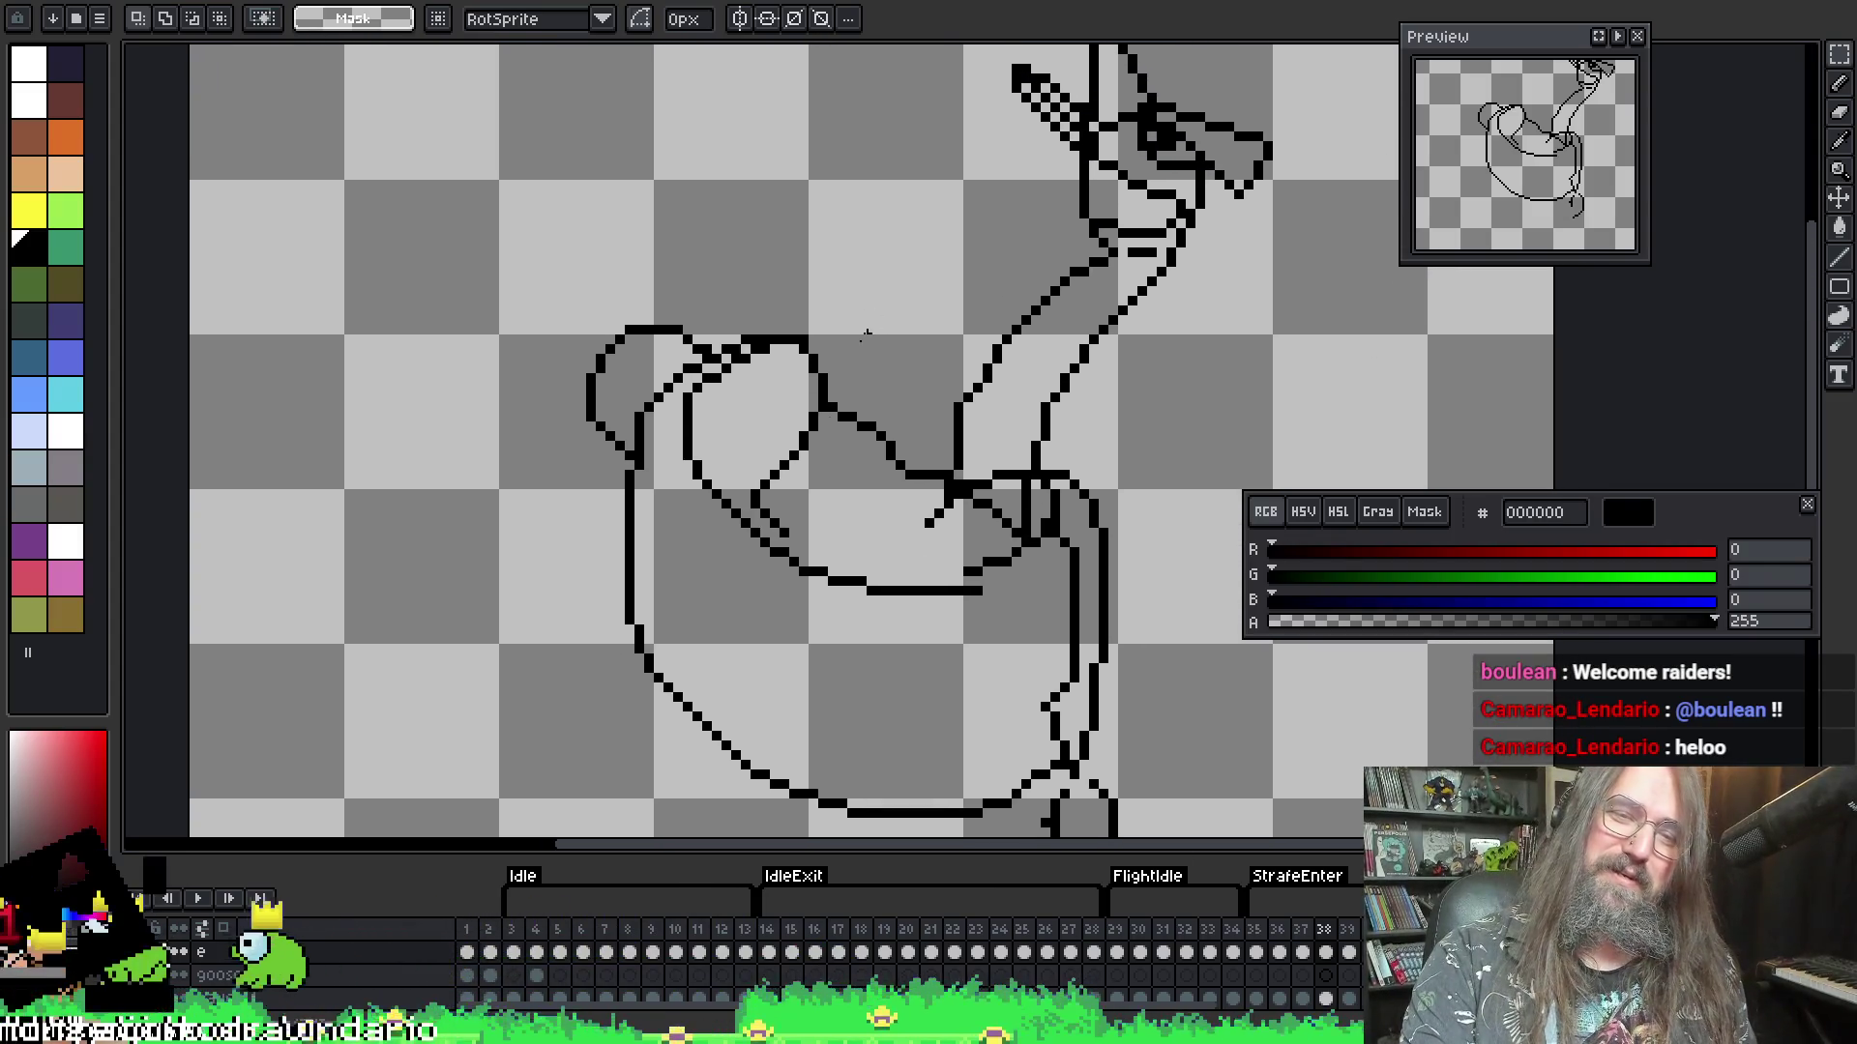
key("b")
scroll(784, 529, "up", 1)
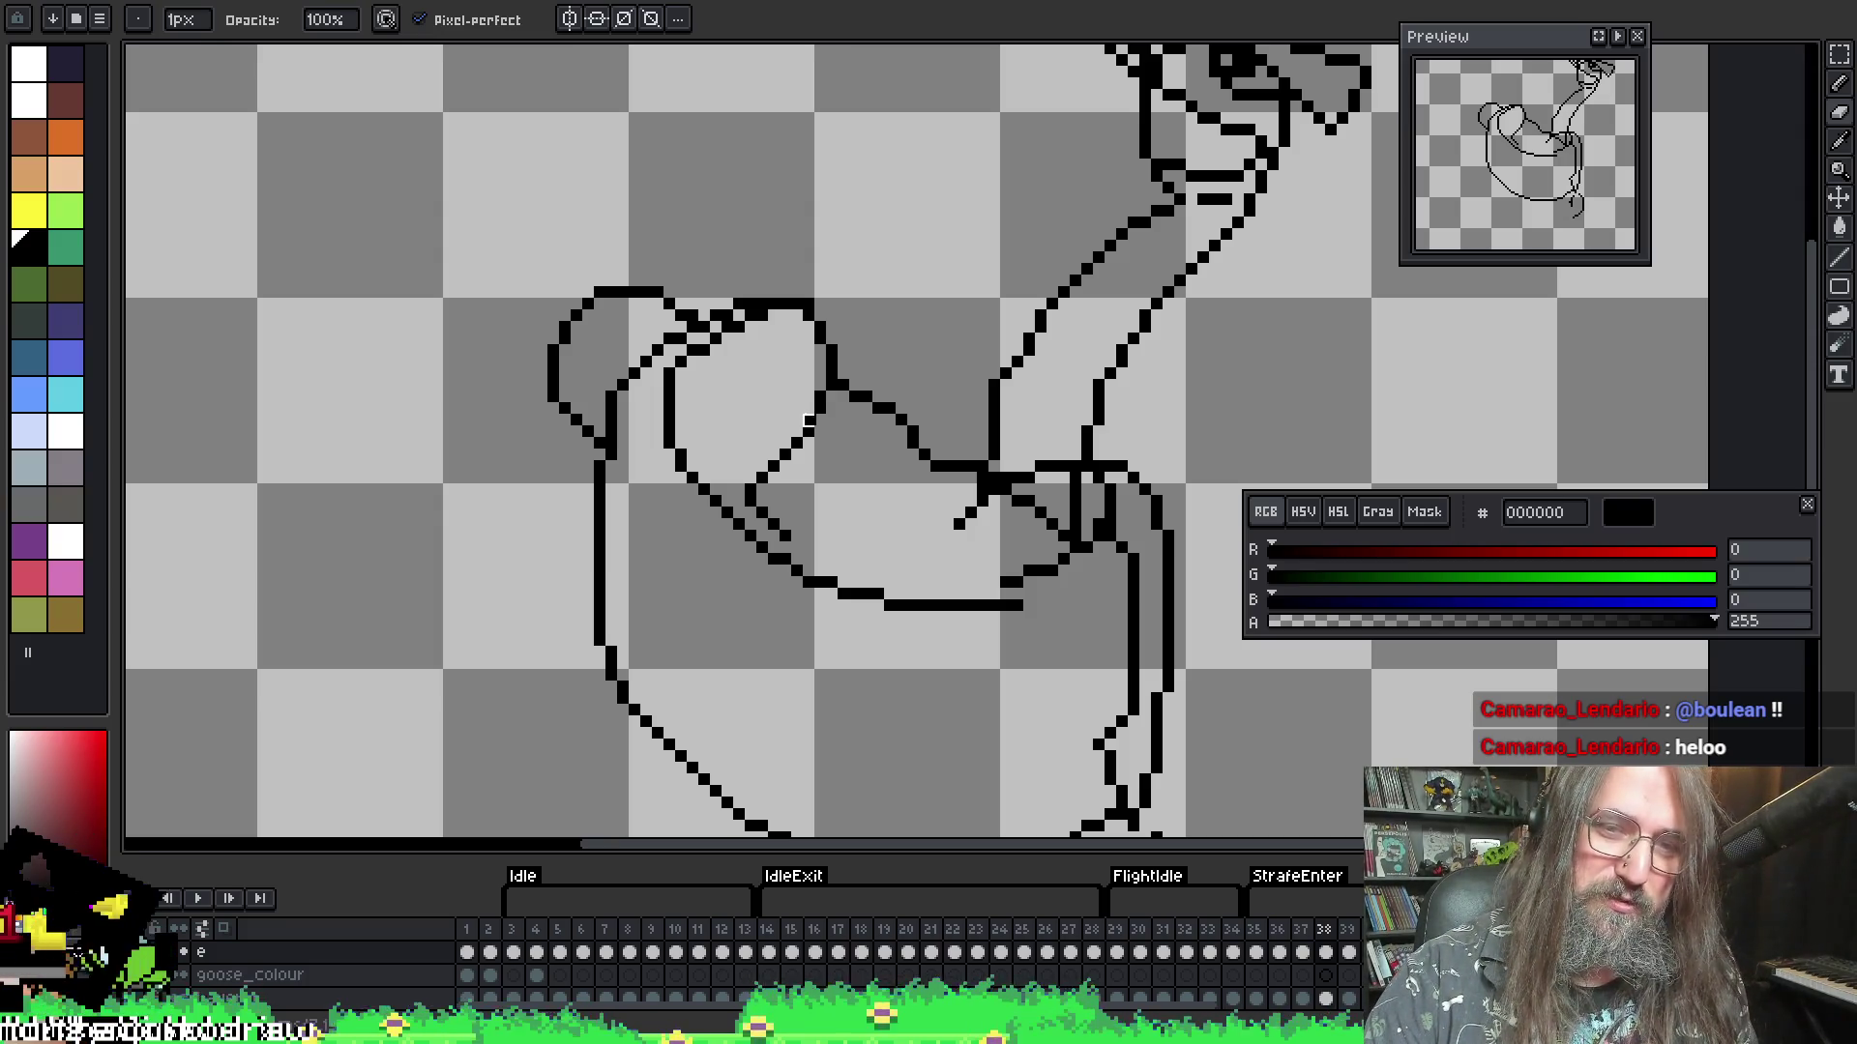
left_click_drag(858, 414, 842, 398)
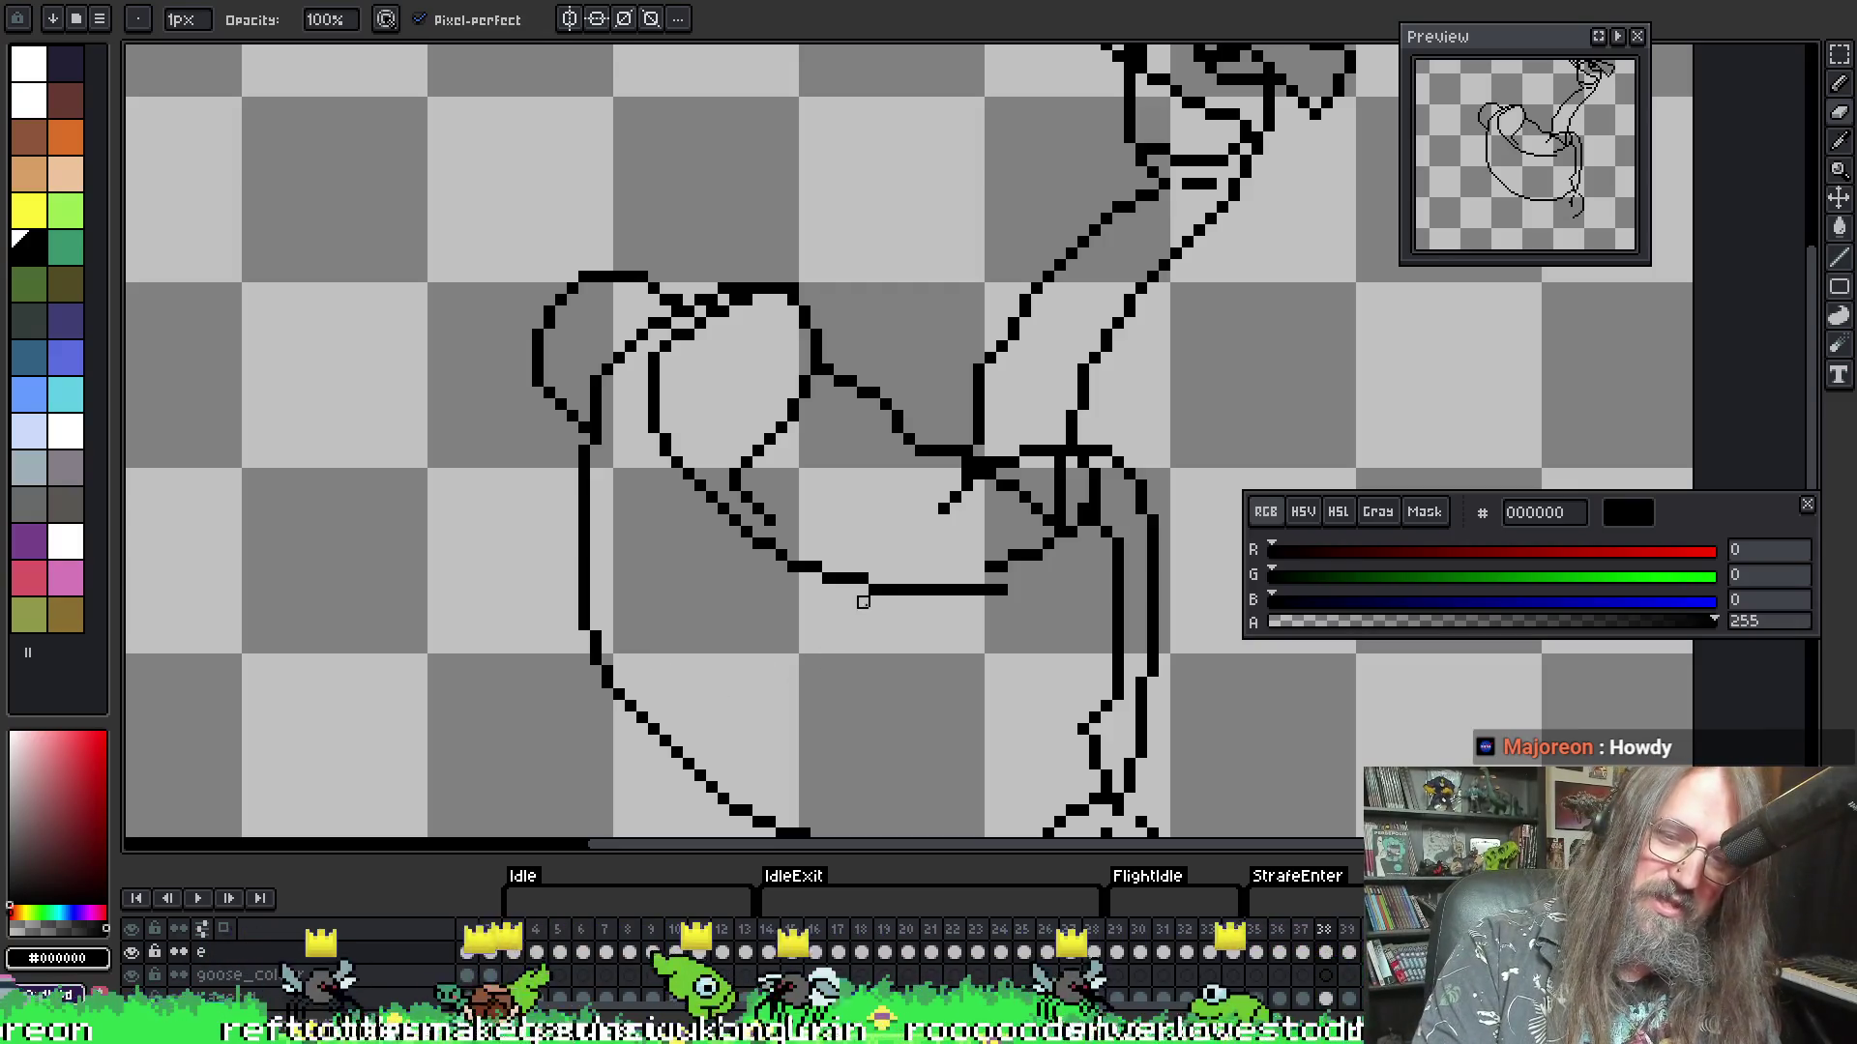
- Set a 5px brush, compare wing poses across frames 35–38, and turn onion skinning on
key("plus")
key("plus")
key("plus")
key("minus")
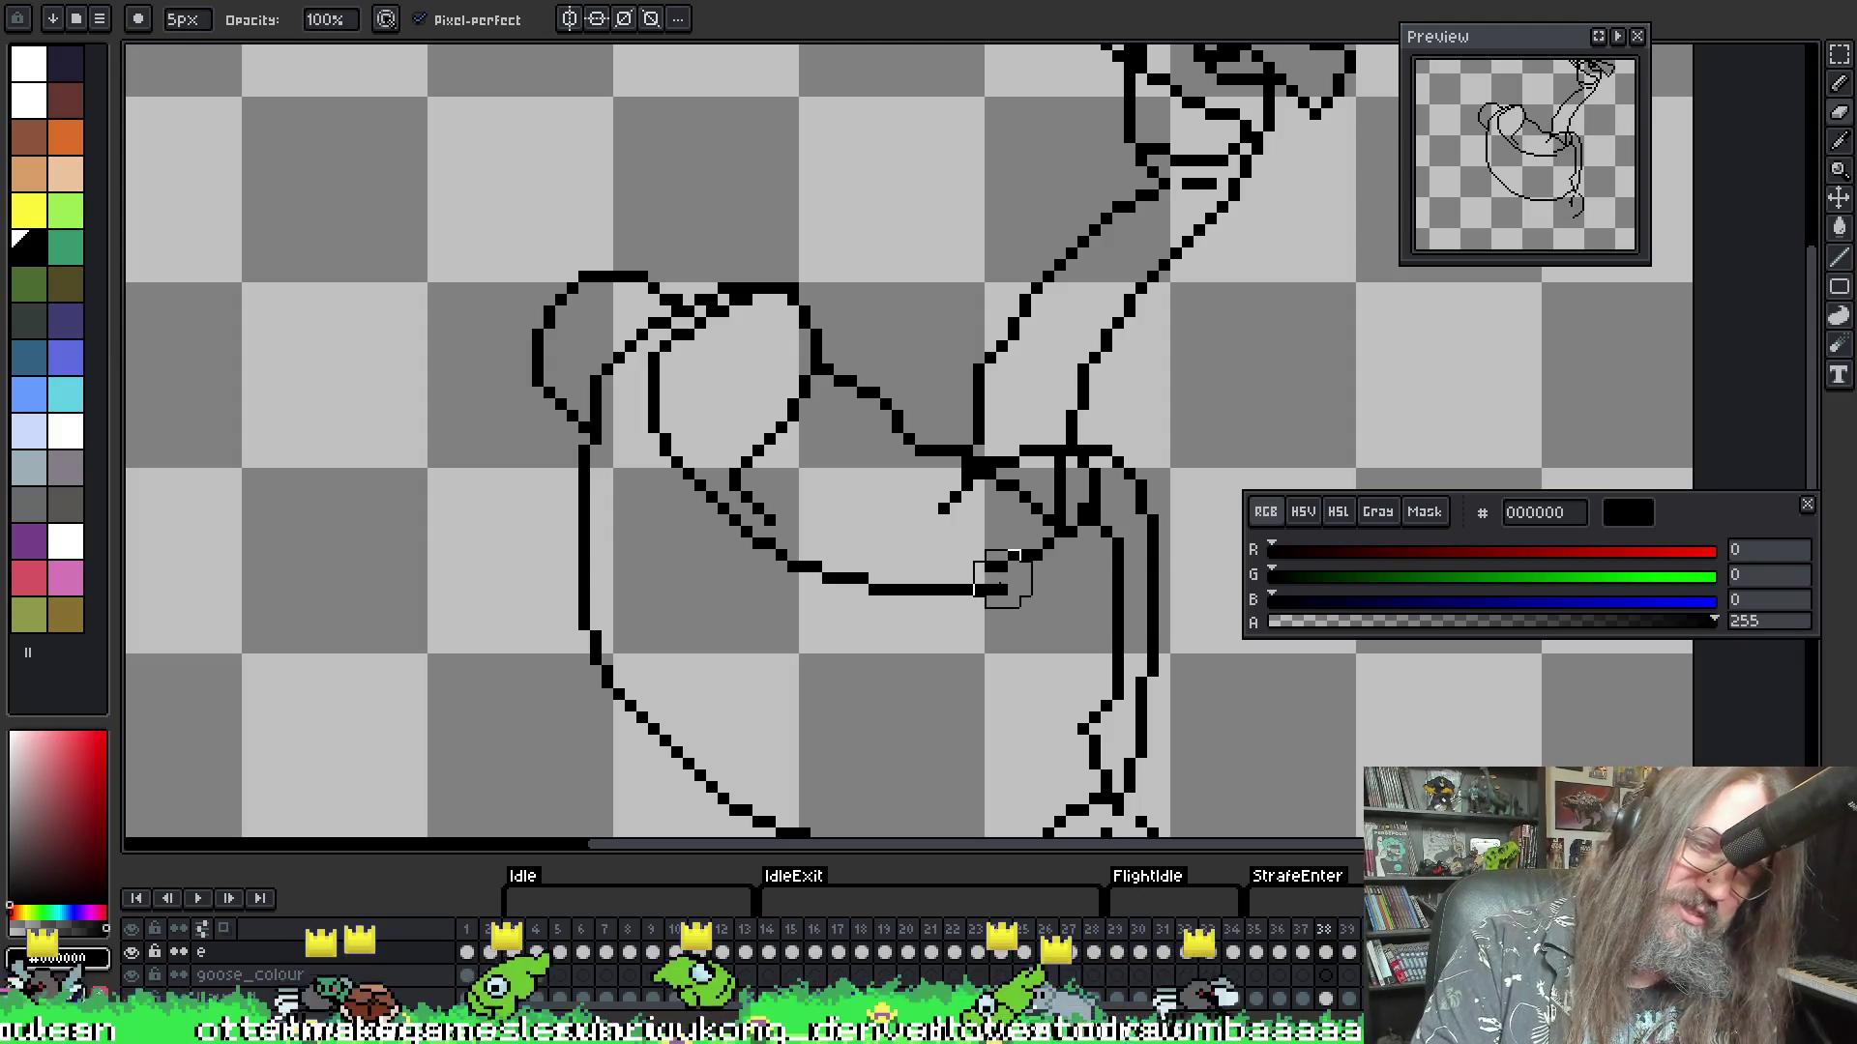
scroll(1003, 578, "down", 1)
key("Left")
key("Left")
key("Left")
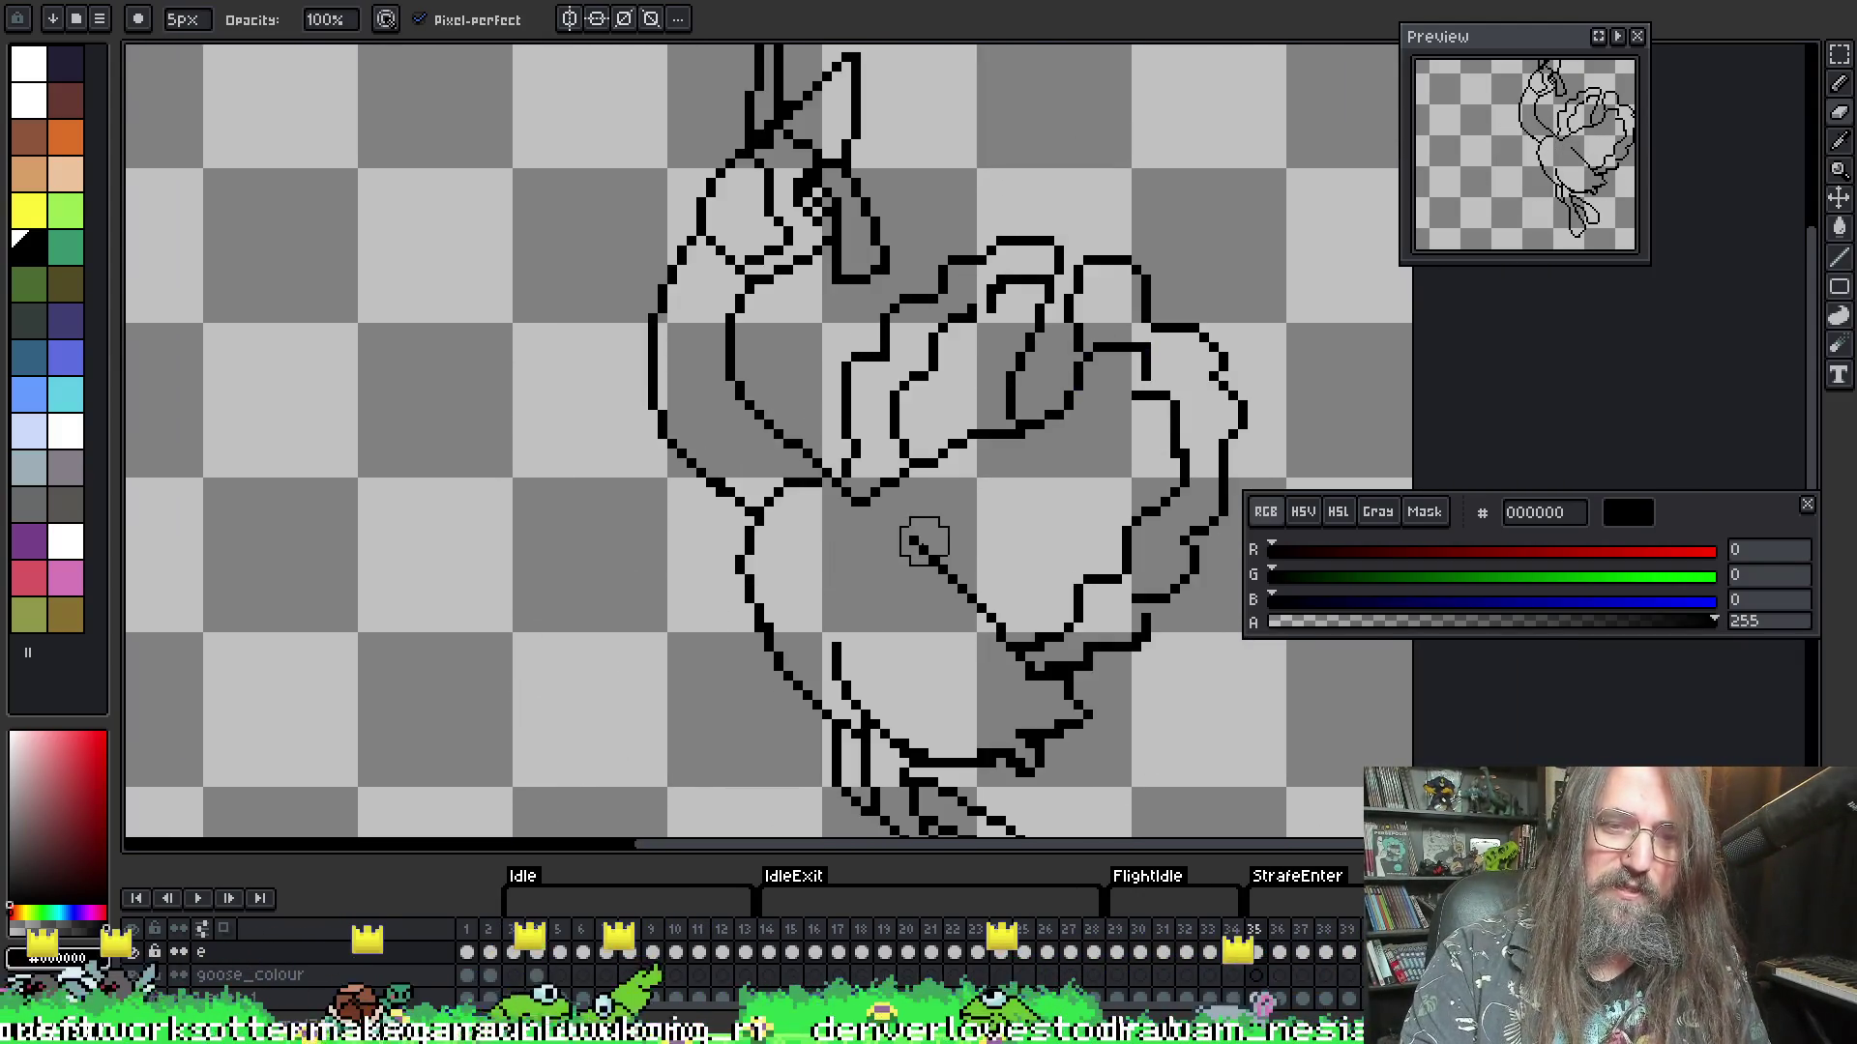
key("Right")
key("Left")
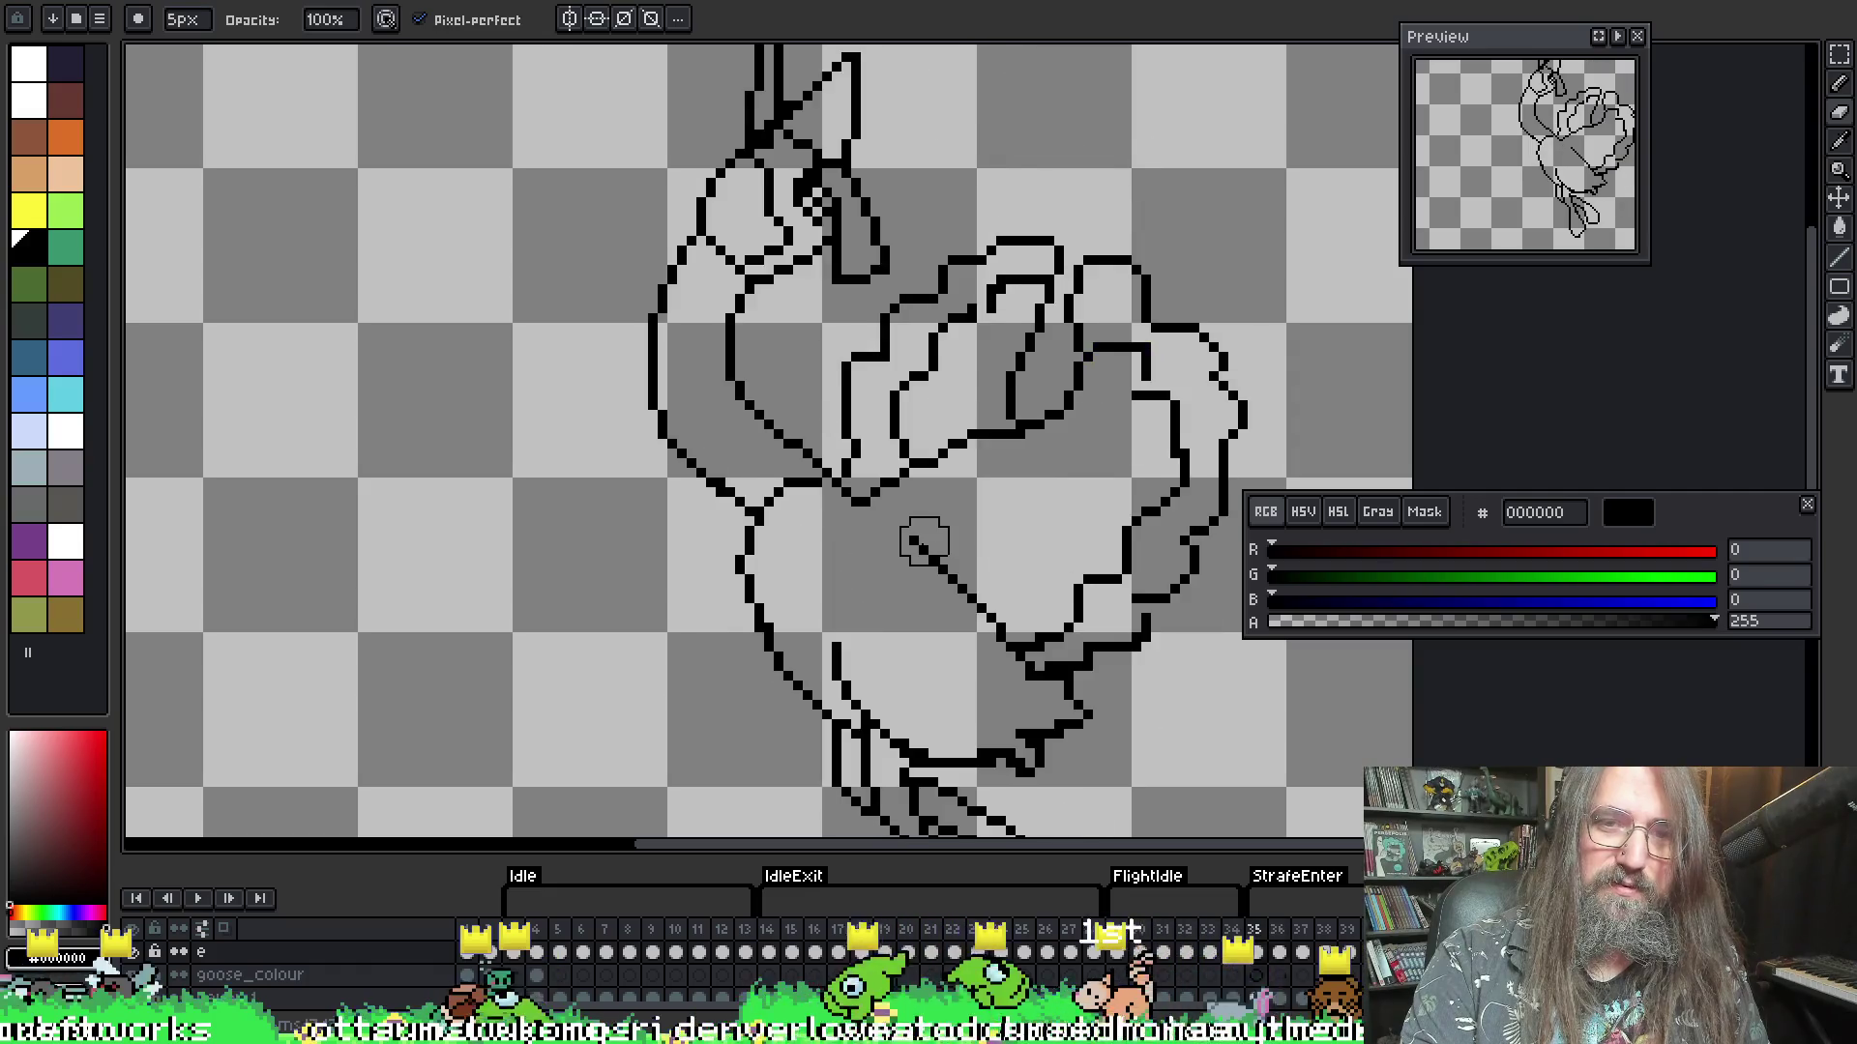
key("Right")
key("Right")
key("Right")
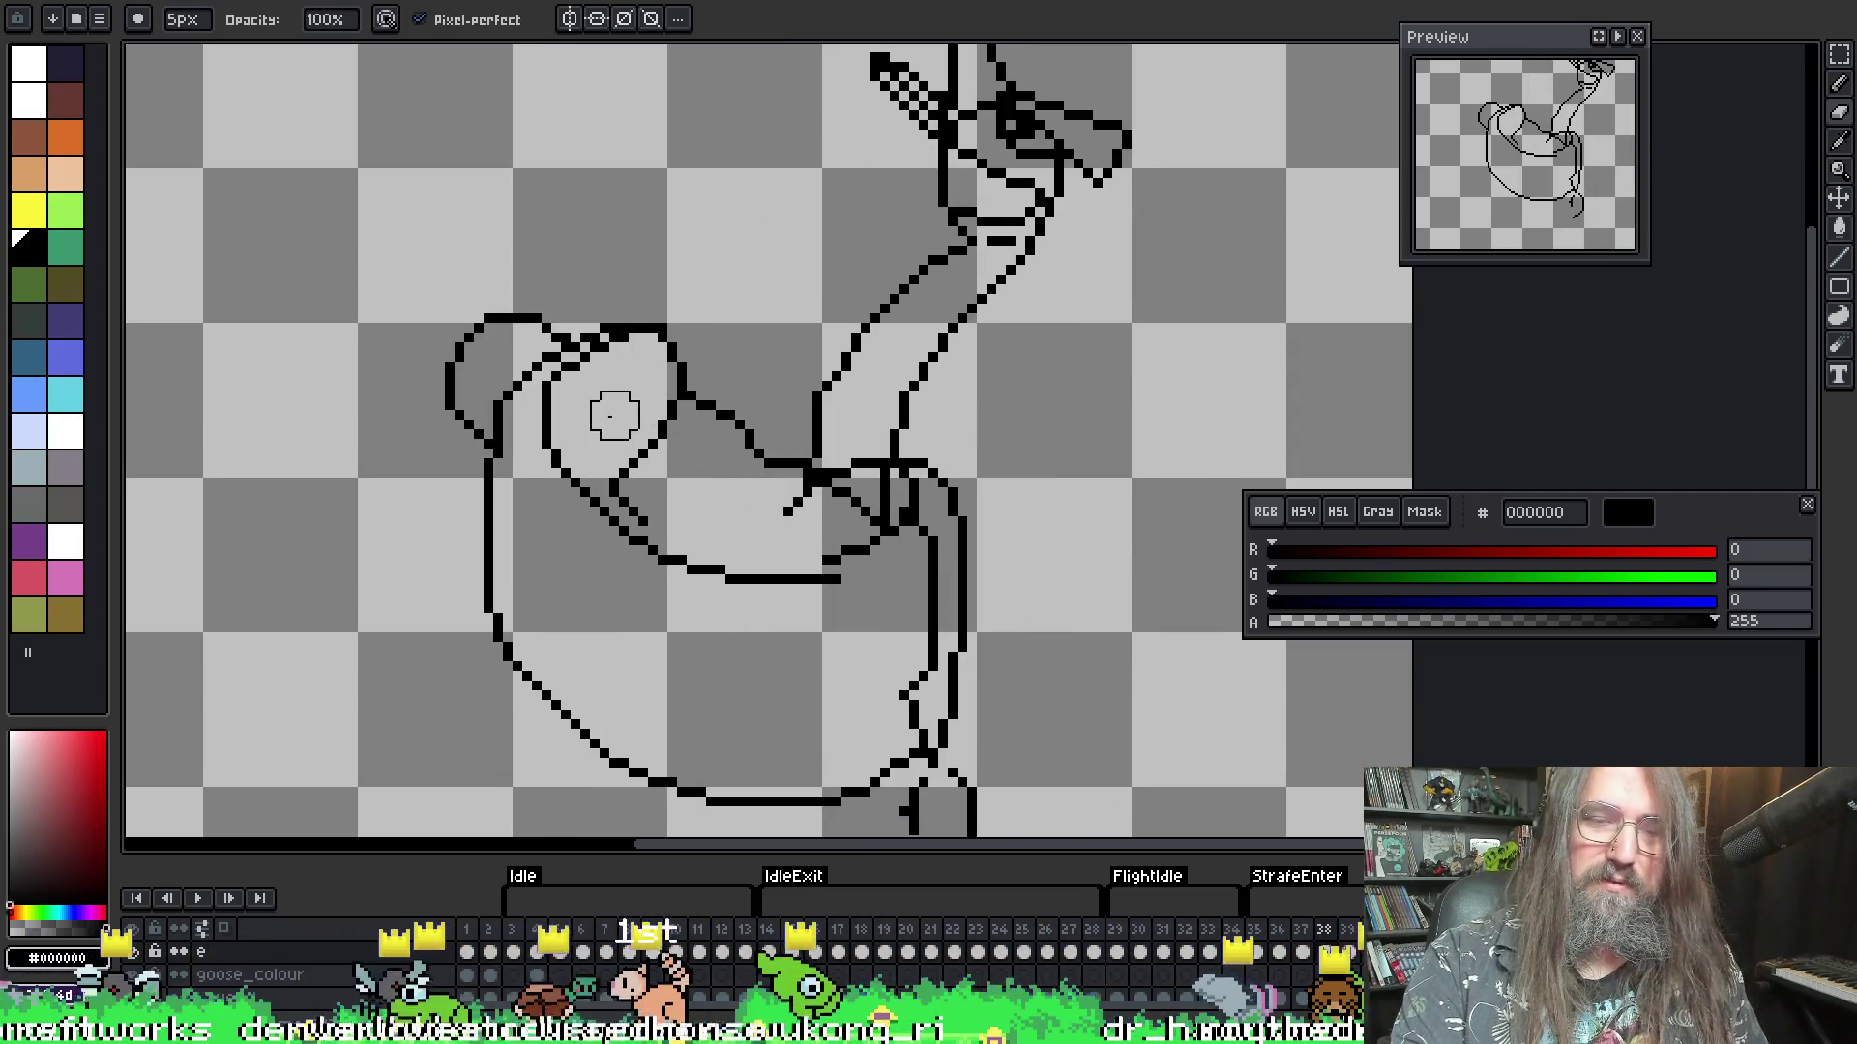
key("Right")
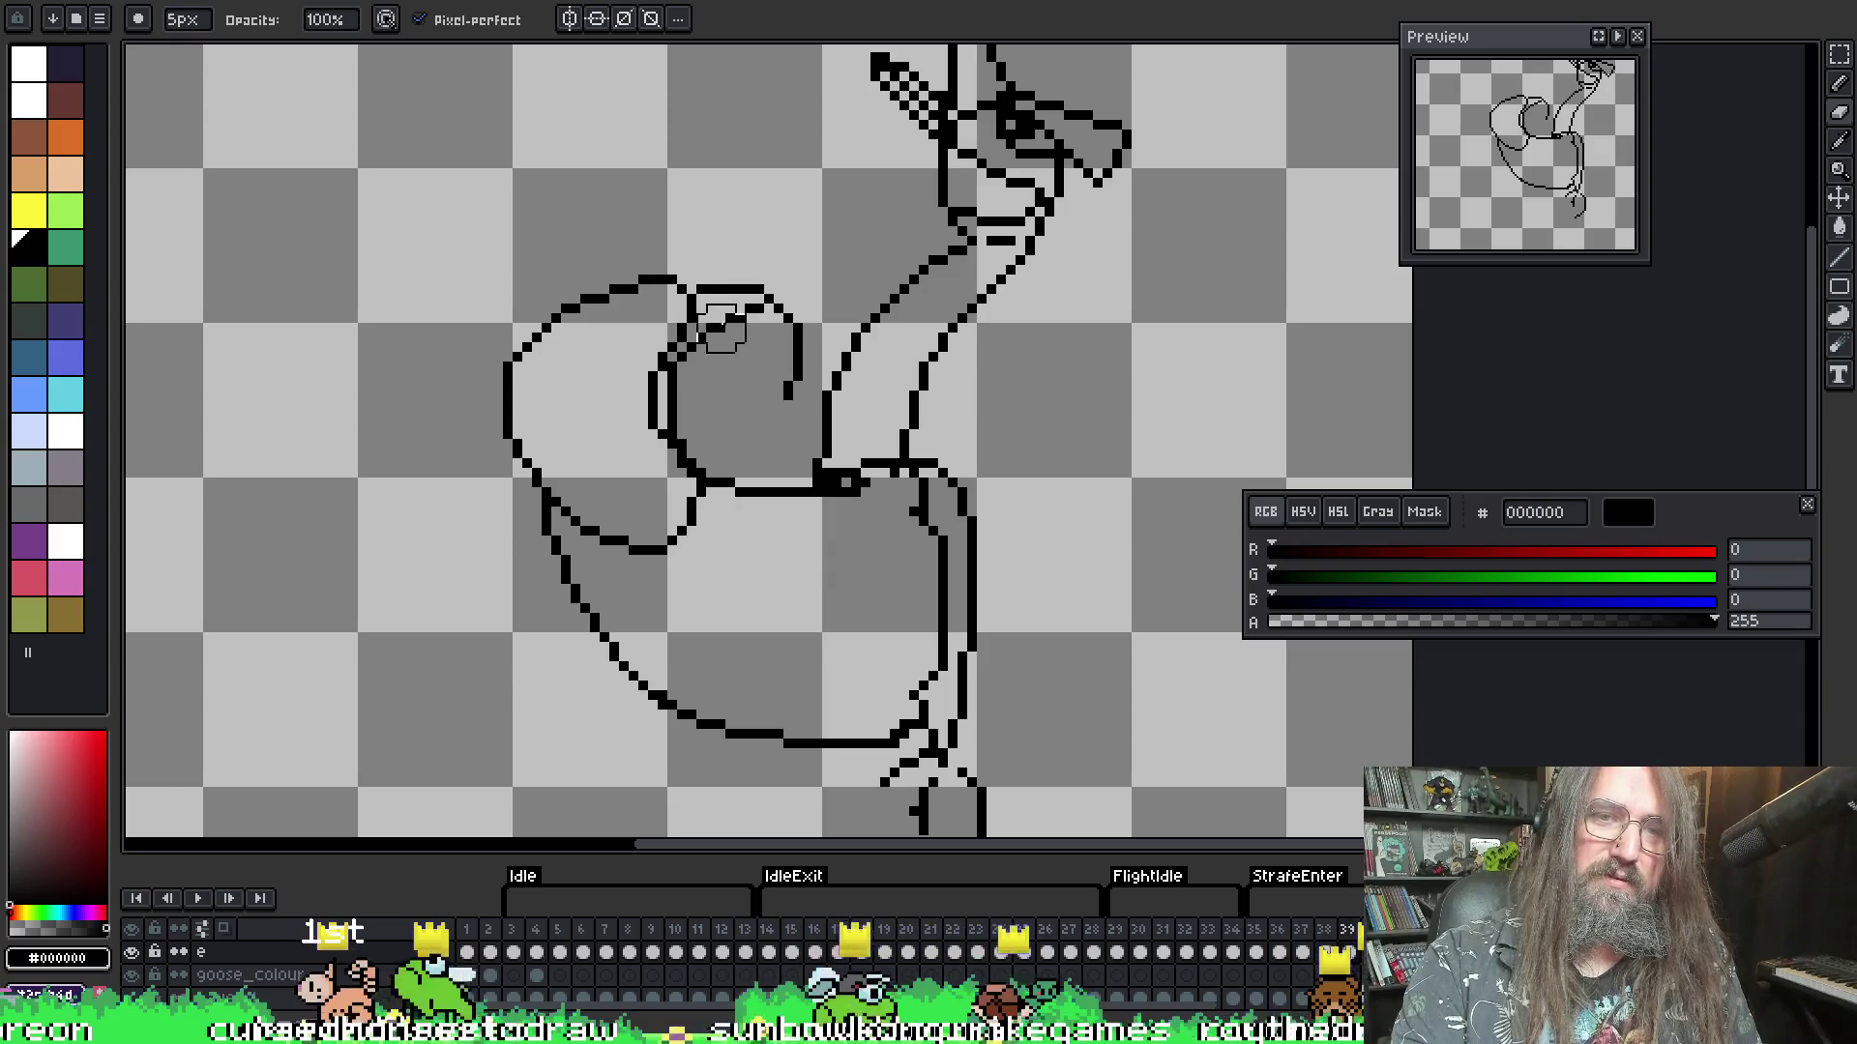
key("Left")
key("Left")
key("Left")
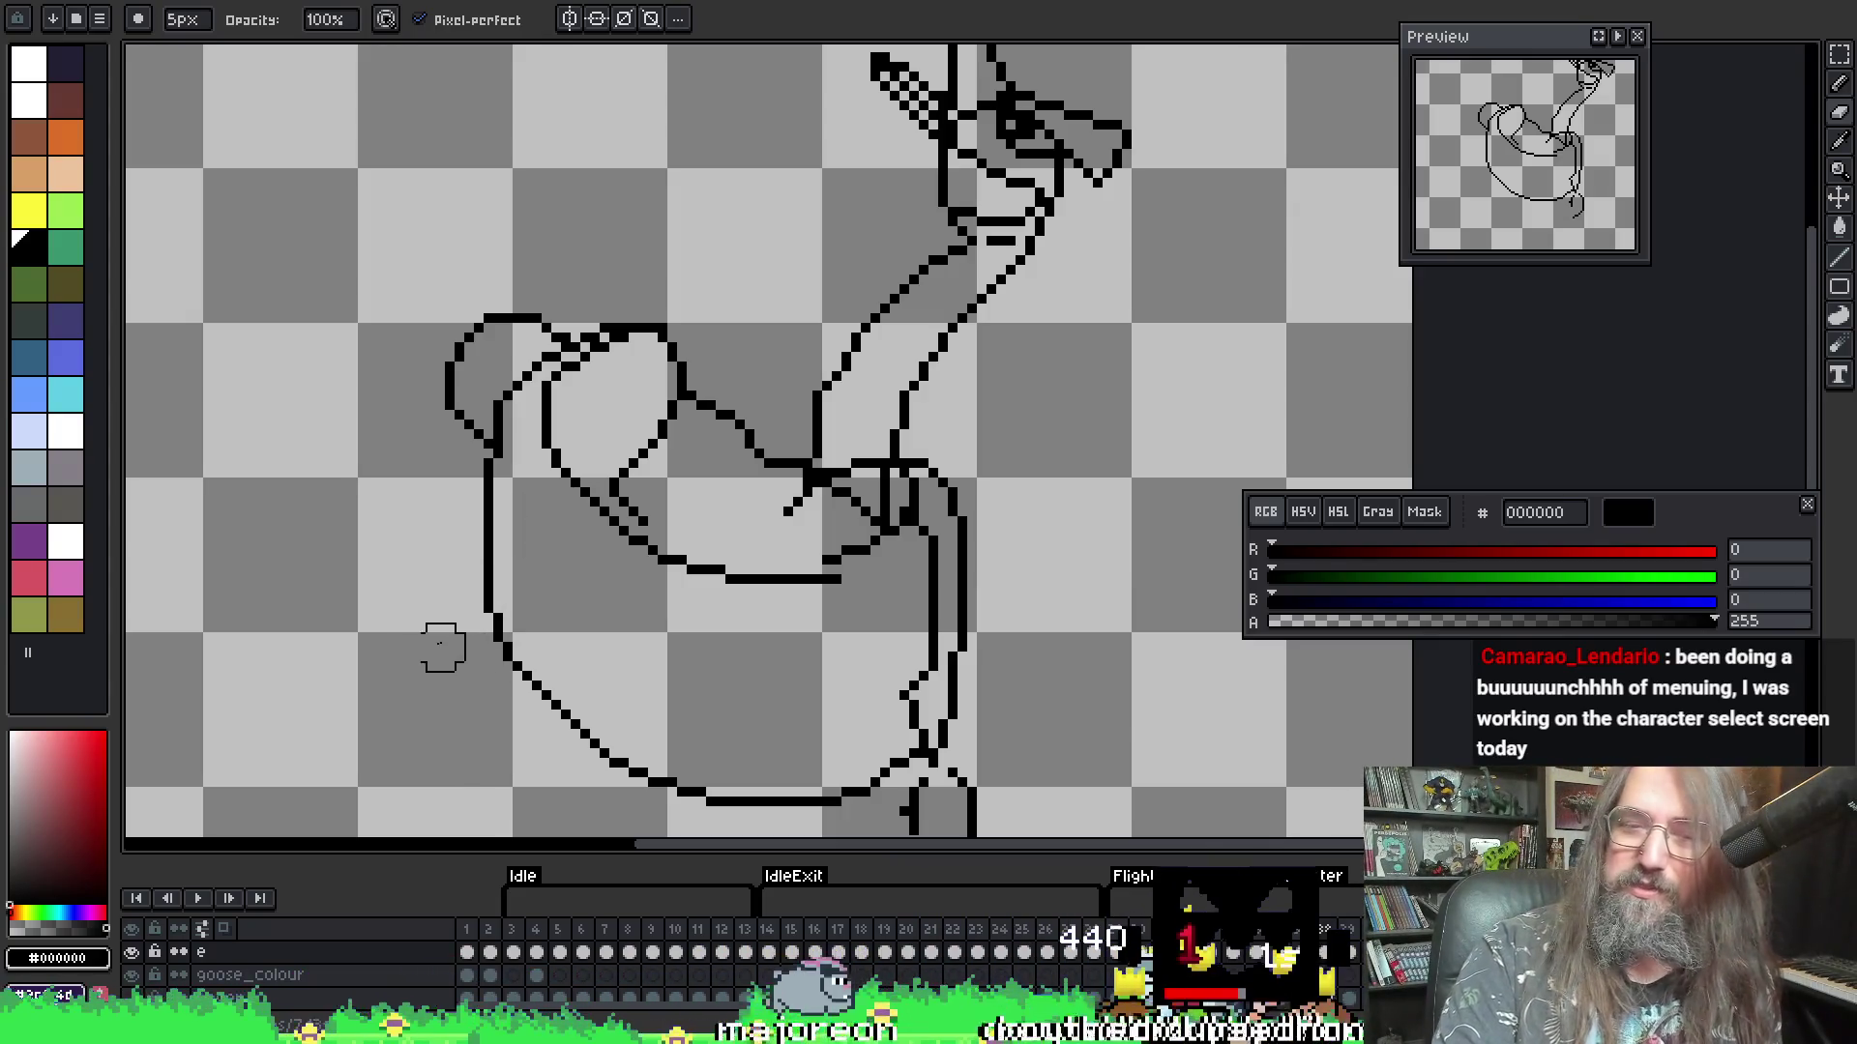
scroll(742, 526, "up", 1)
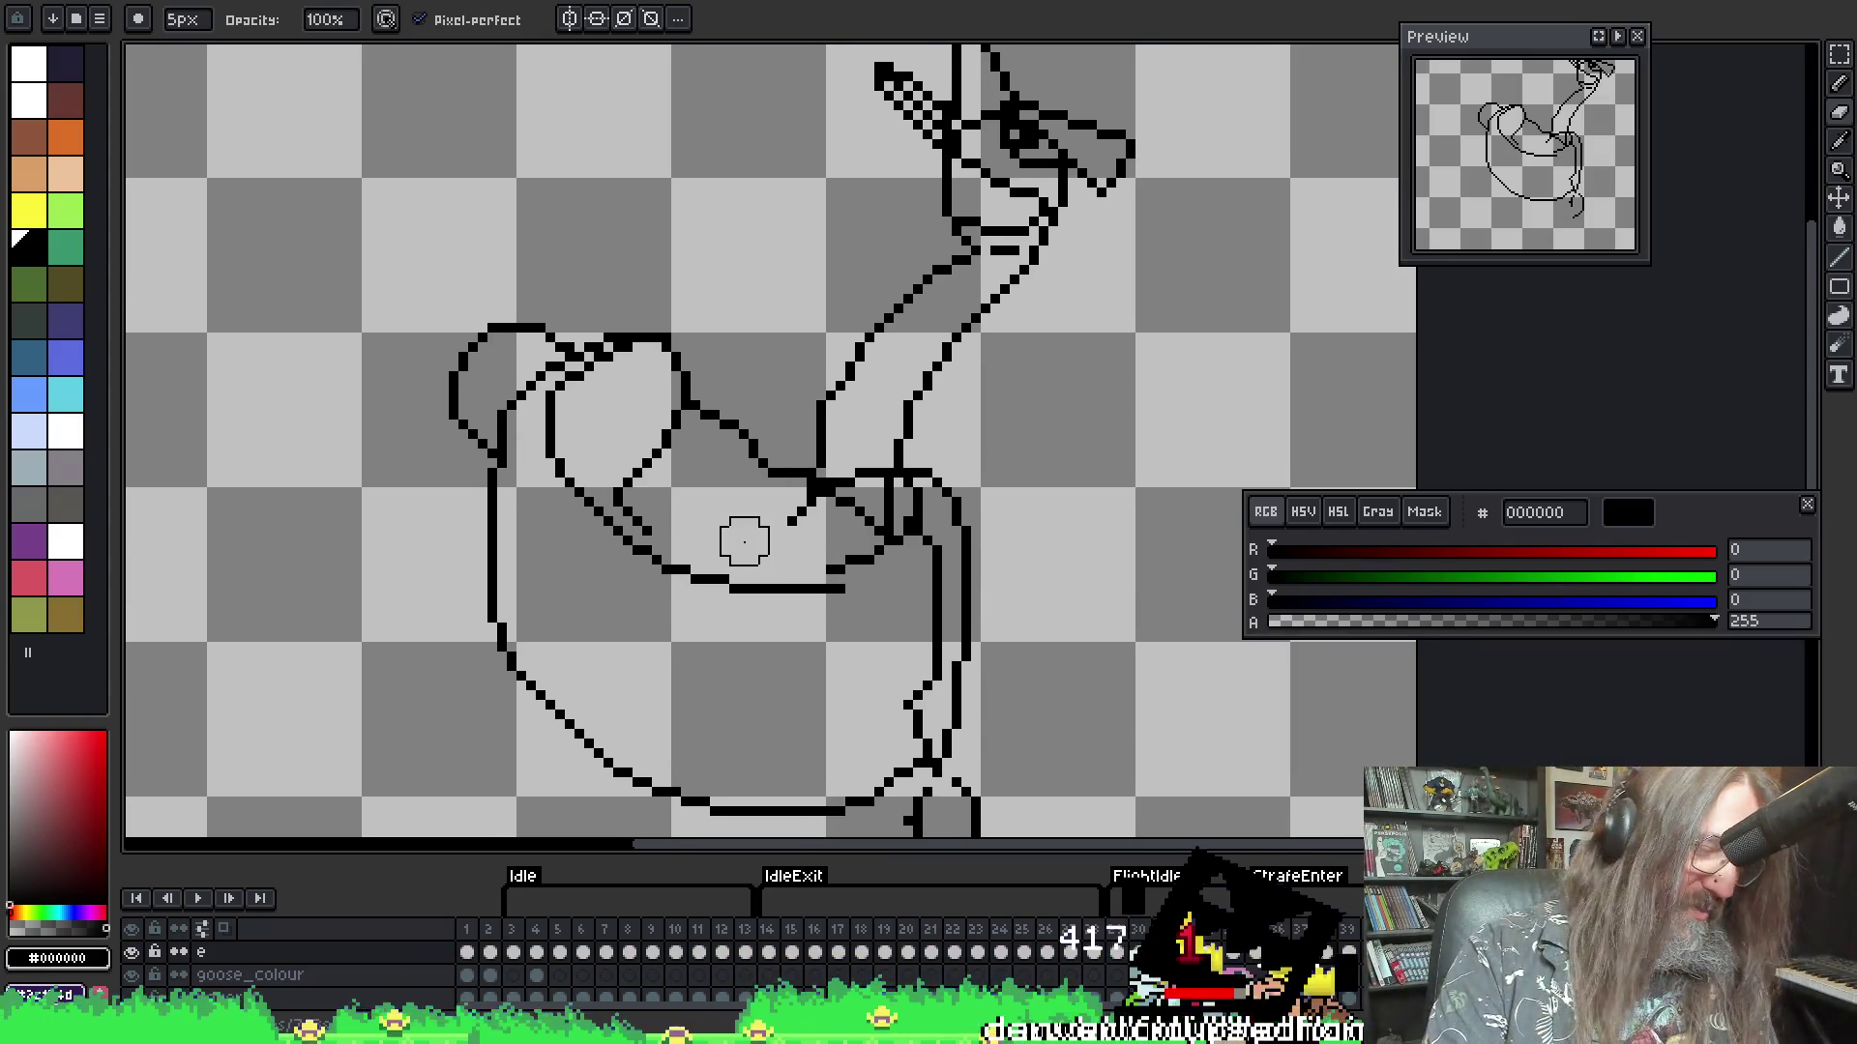
key("F3")
- Marquee the curled top of the wing and squash it shorter vertically, committing the scale
scroll(688, 445, "up", 1)
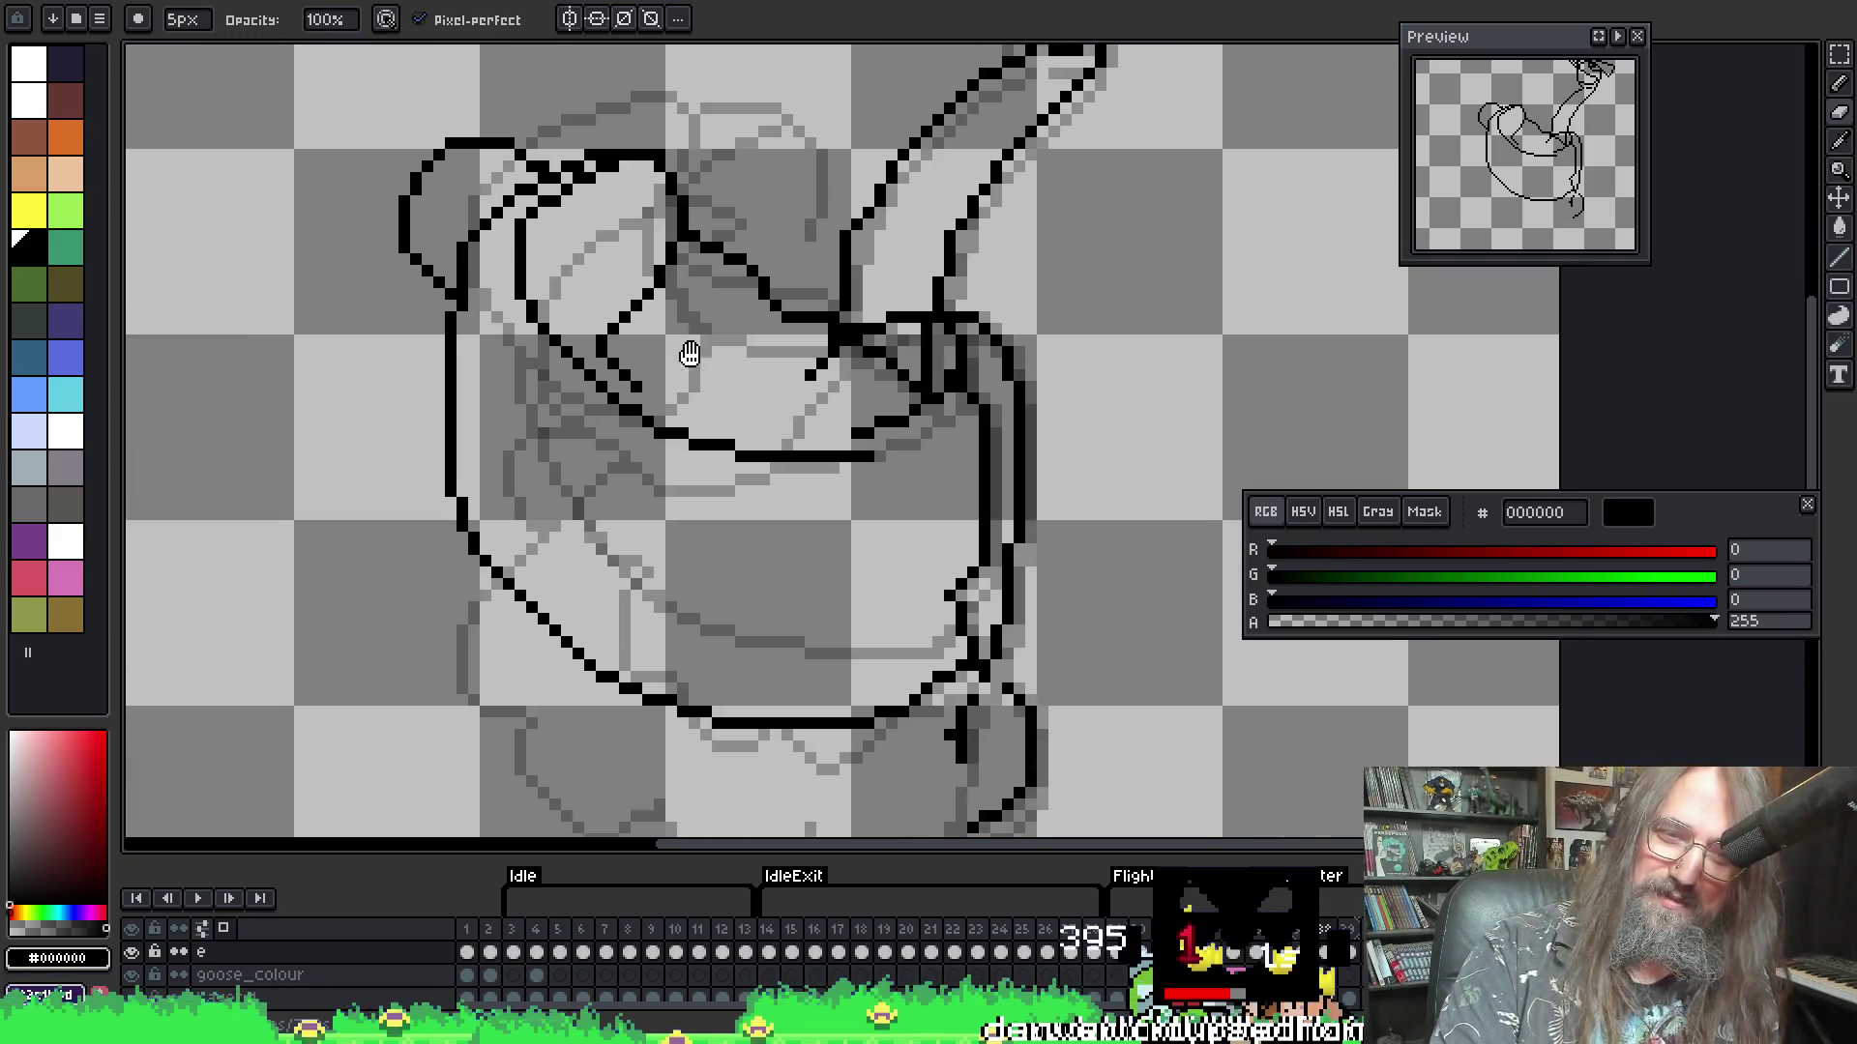
key("m")
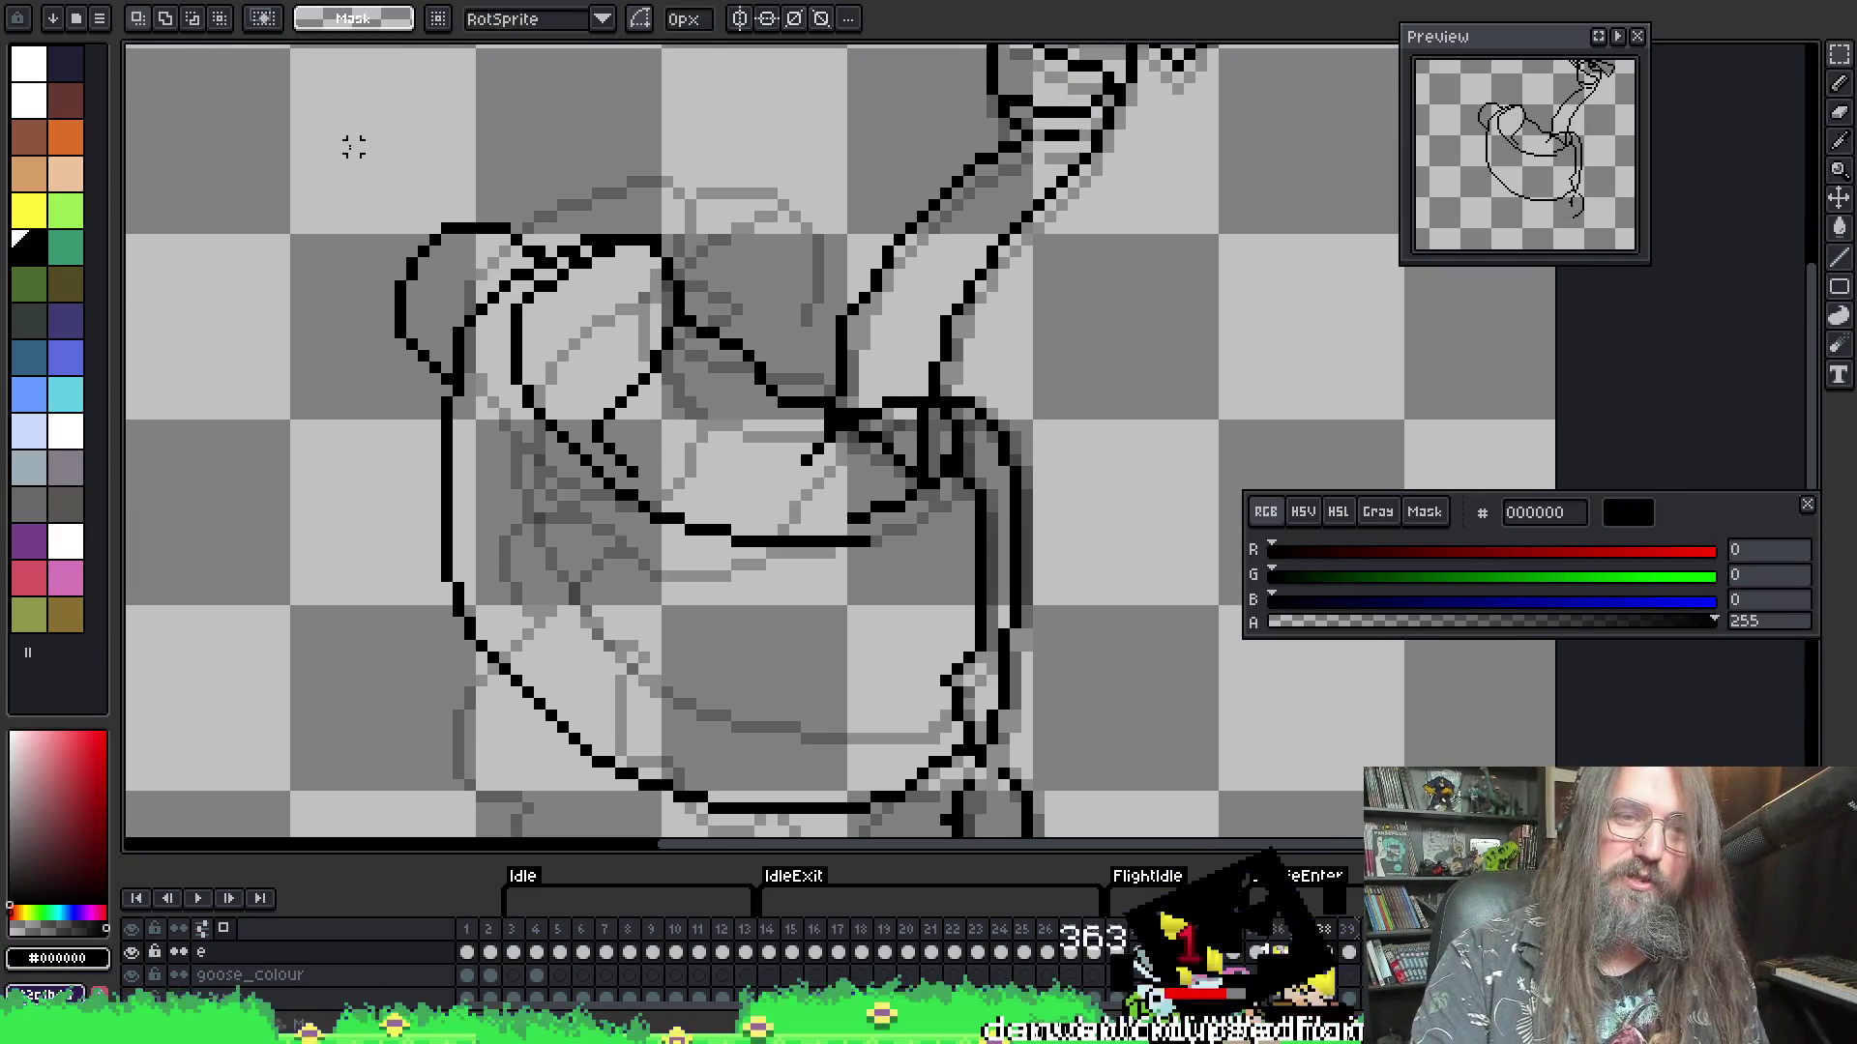
mouse_move(352, 122)
left_mouse_down()
mouse_move(667, 582)
mouse_move(735, 549)
left_mouse_up()
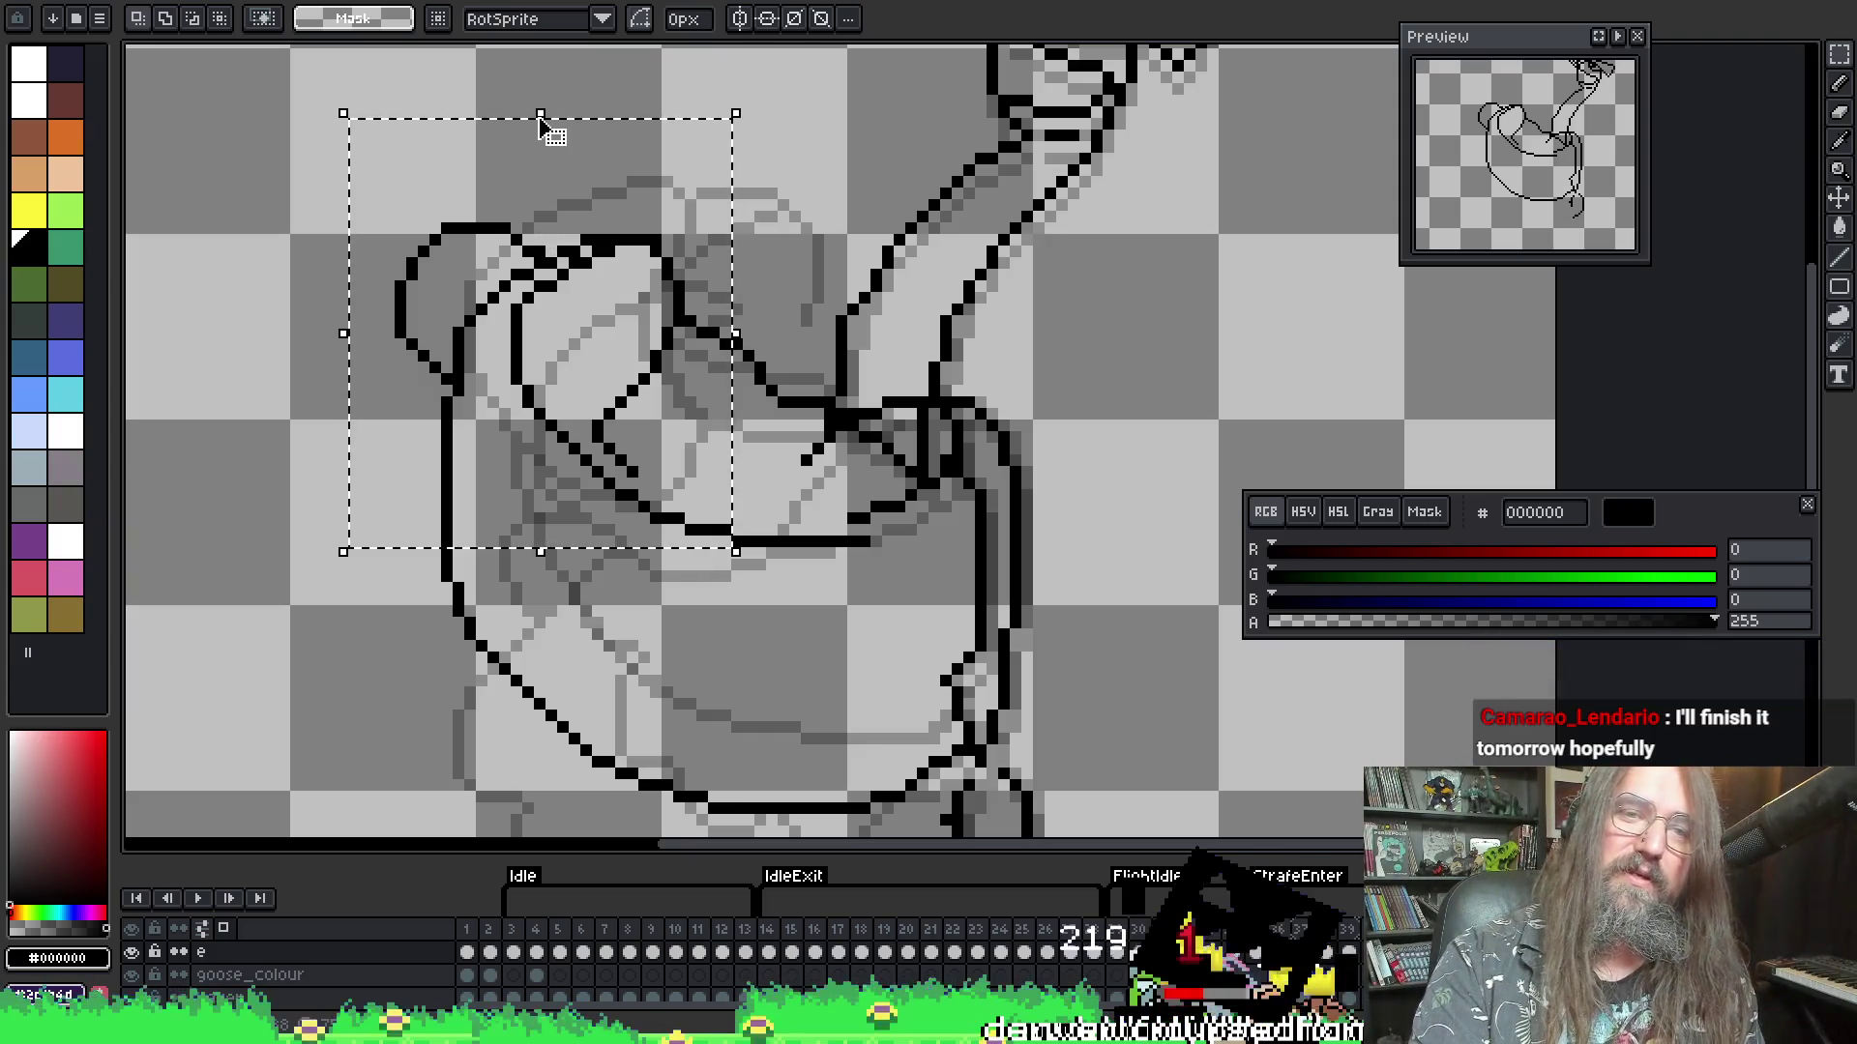
left_click_drag(539, 113, 540, 150)
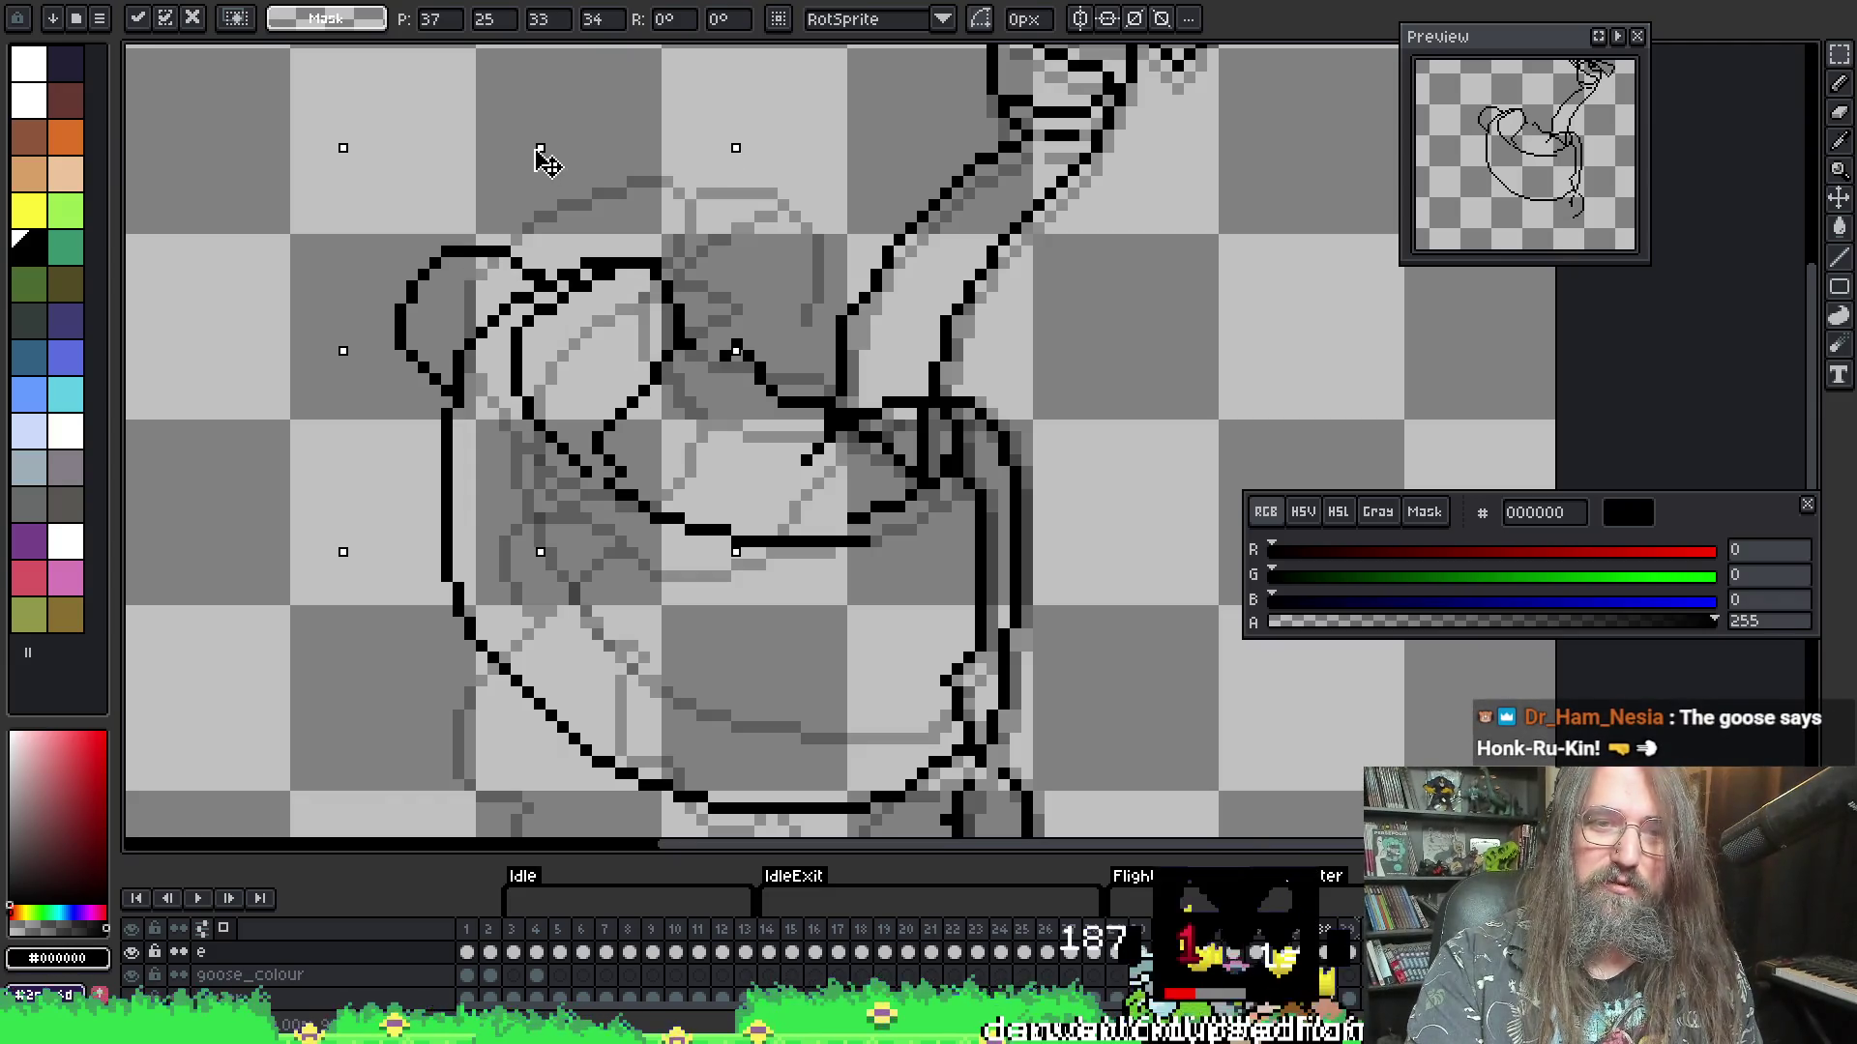
key("Return")
scroll(746, 259, "down", 1)
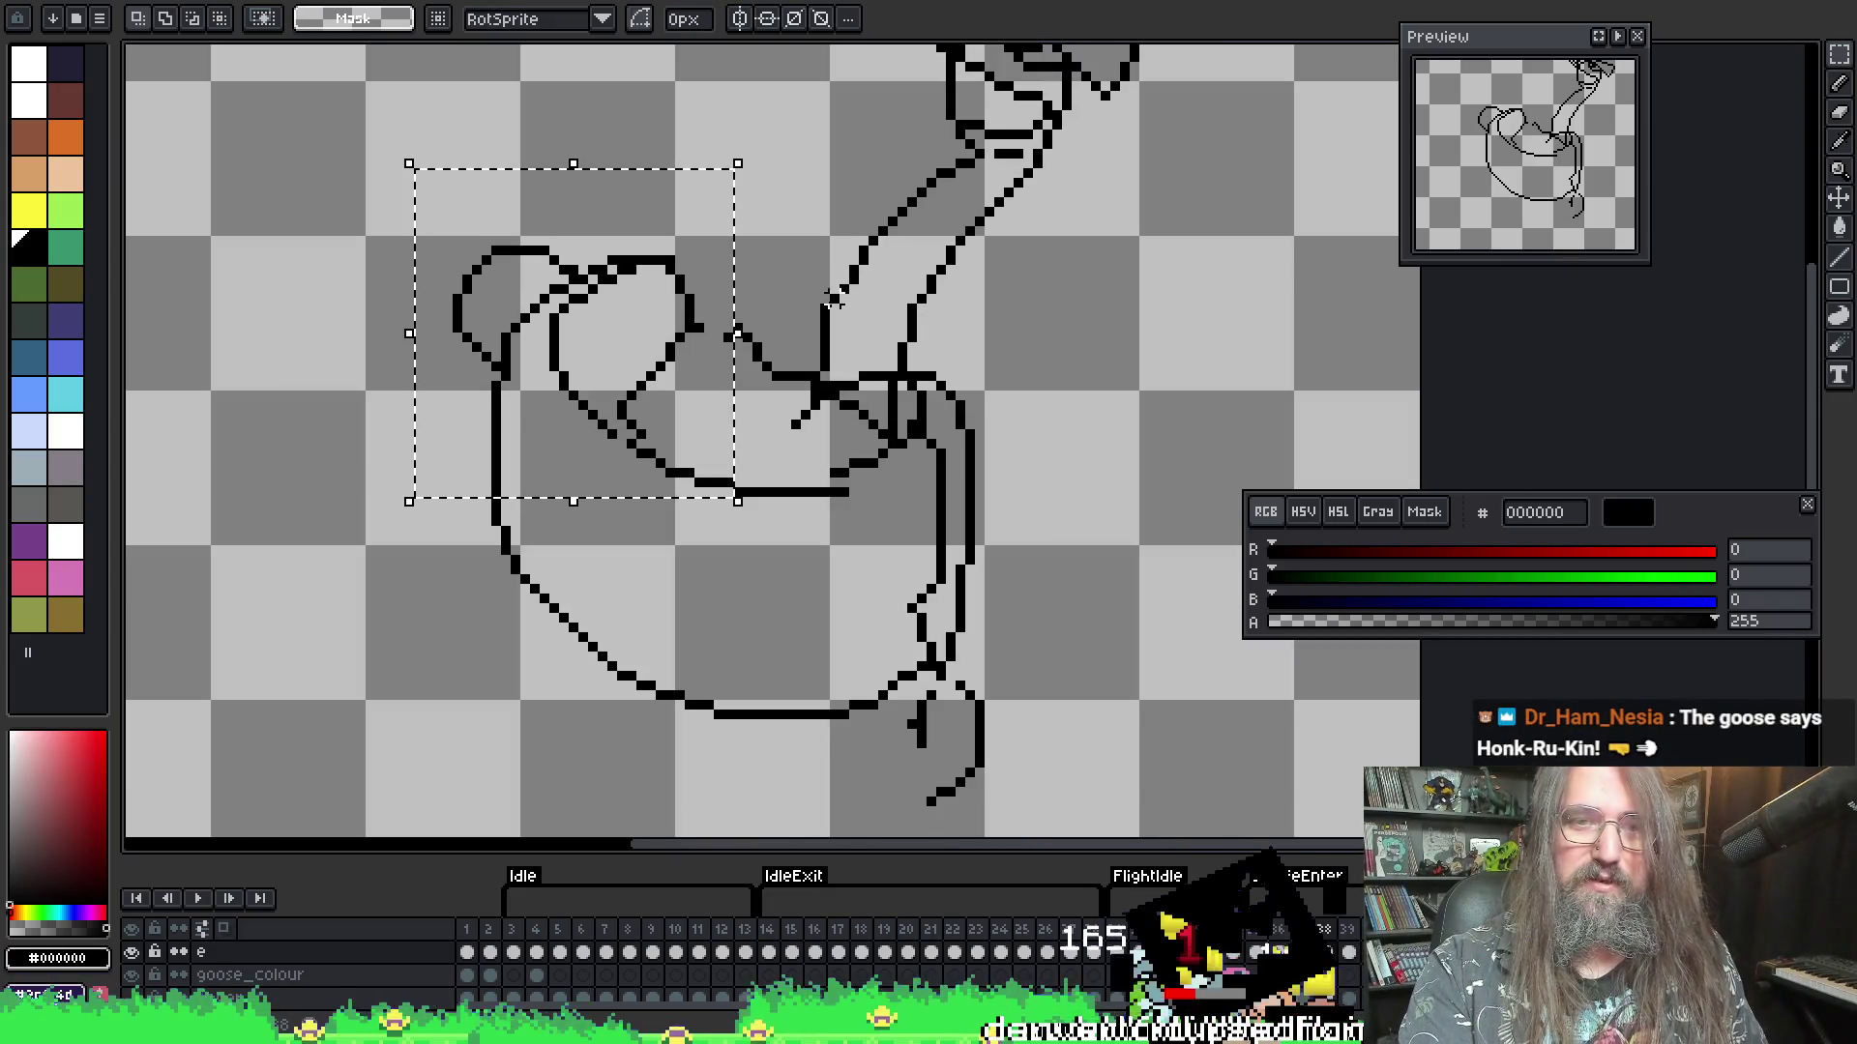
scroll(759, 334, "up", 2)
- Deselect, erase the short stray line by the wing, and draw the wing's upper edge into the neck
key("b")
key("ctrl+d")
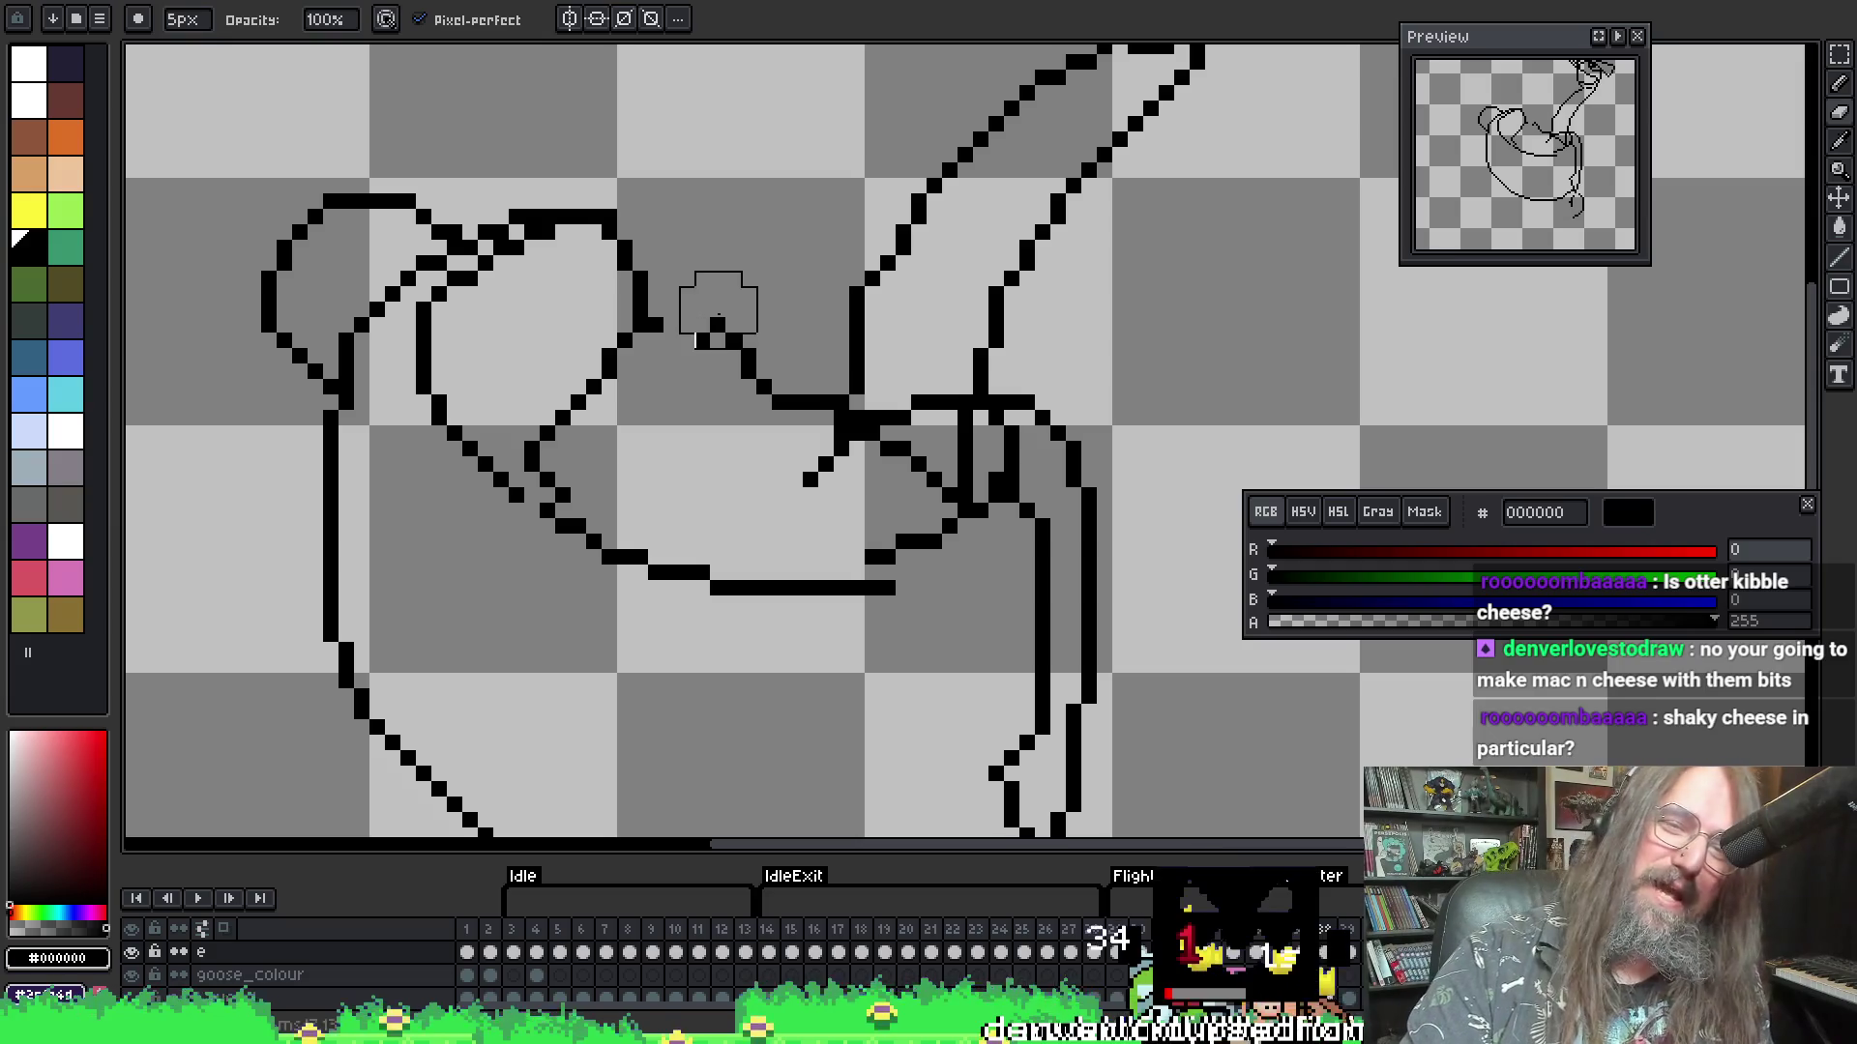
mouse_move(712, 310)
left_mouse_down()
mouse_move(730, 365)
mouse_move(769, 391)
left_mouse_up()
key("b")
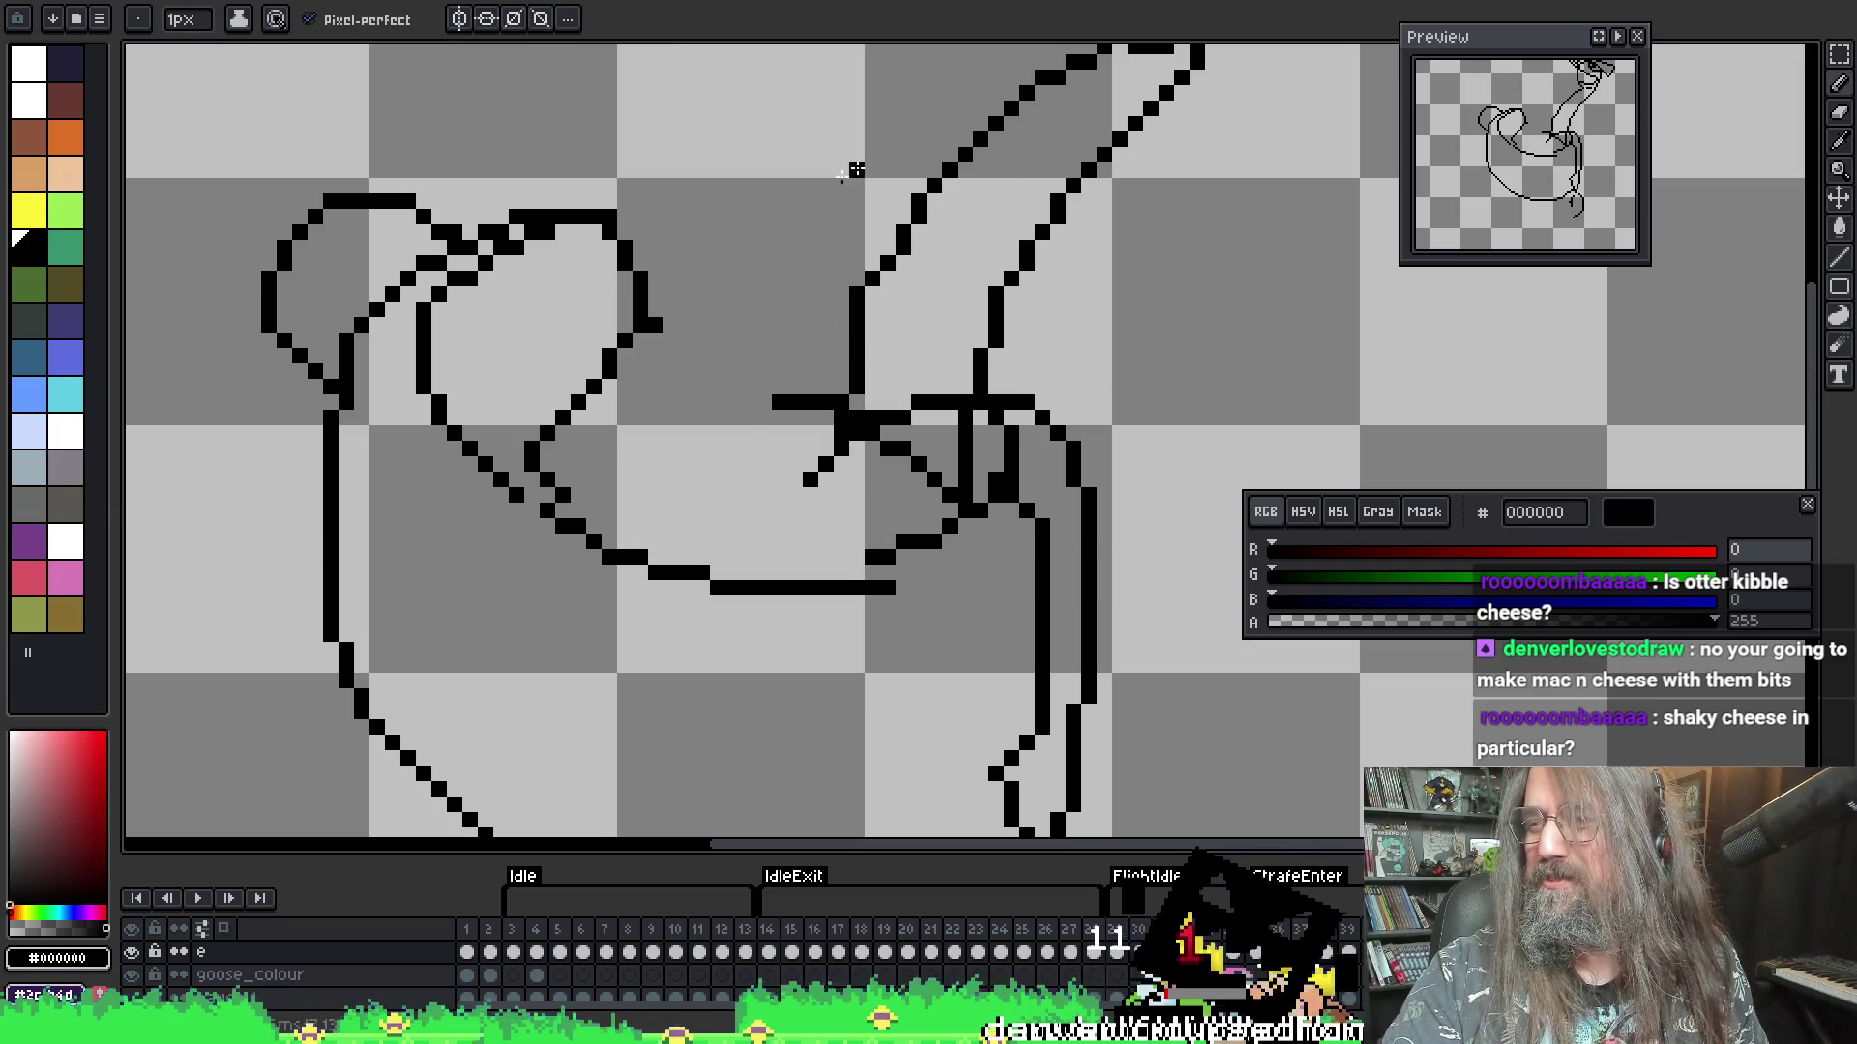
left_click_drag(658, 329, 757, 404)
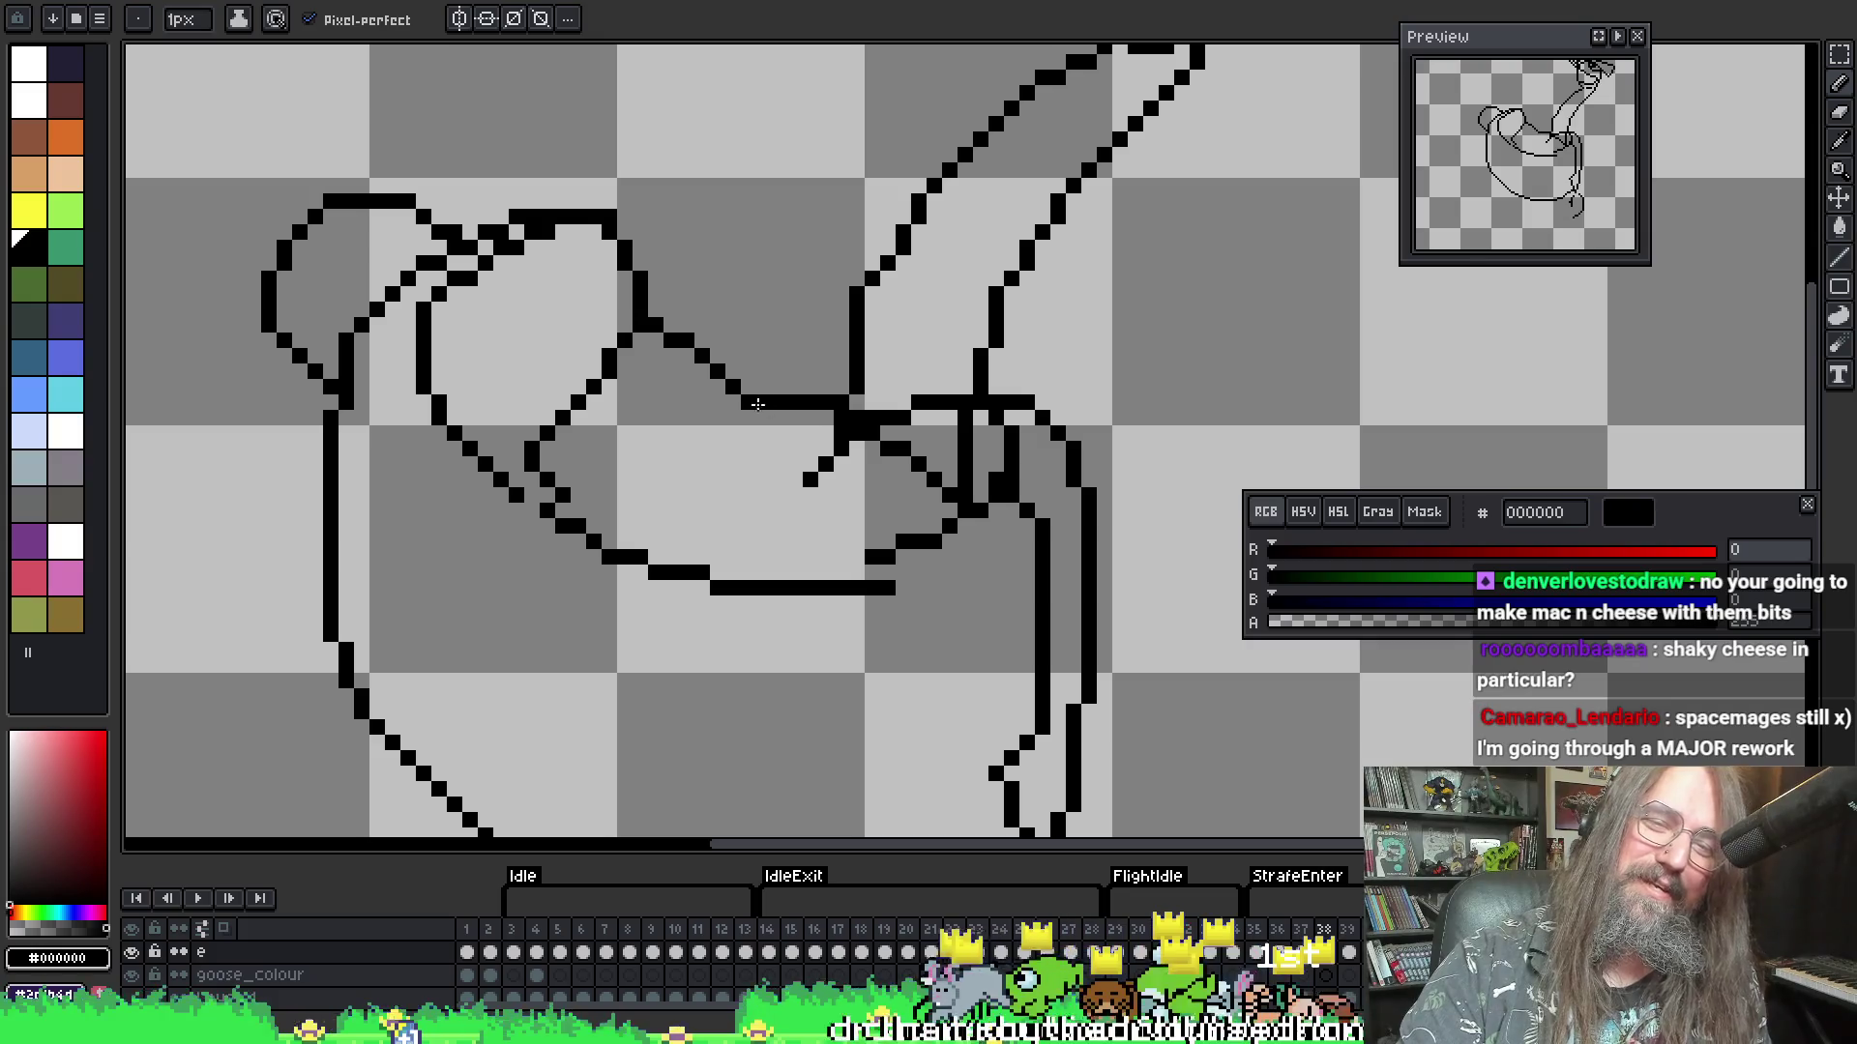
- Erase the stray short stroke and leftover pixel inside the wing
key("e")
key("i")
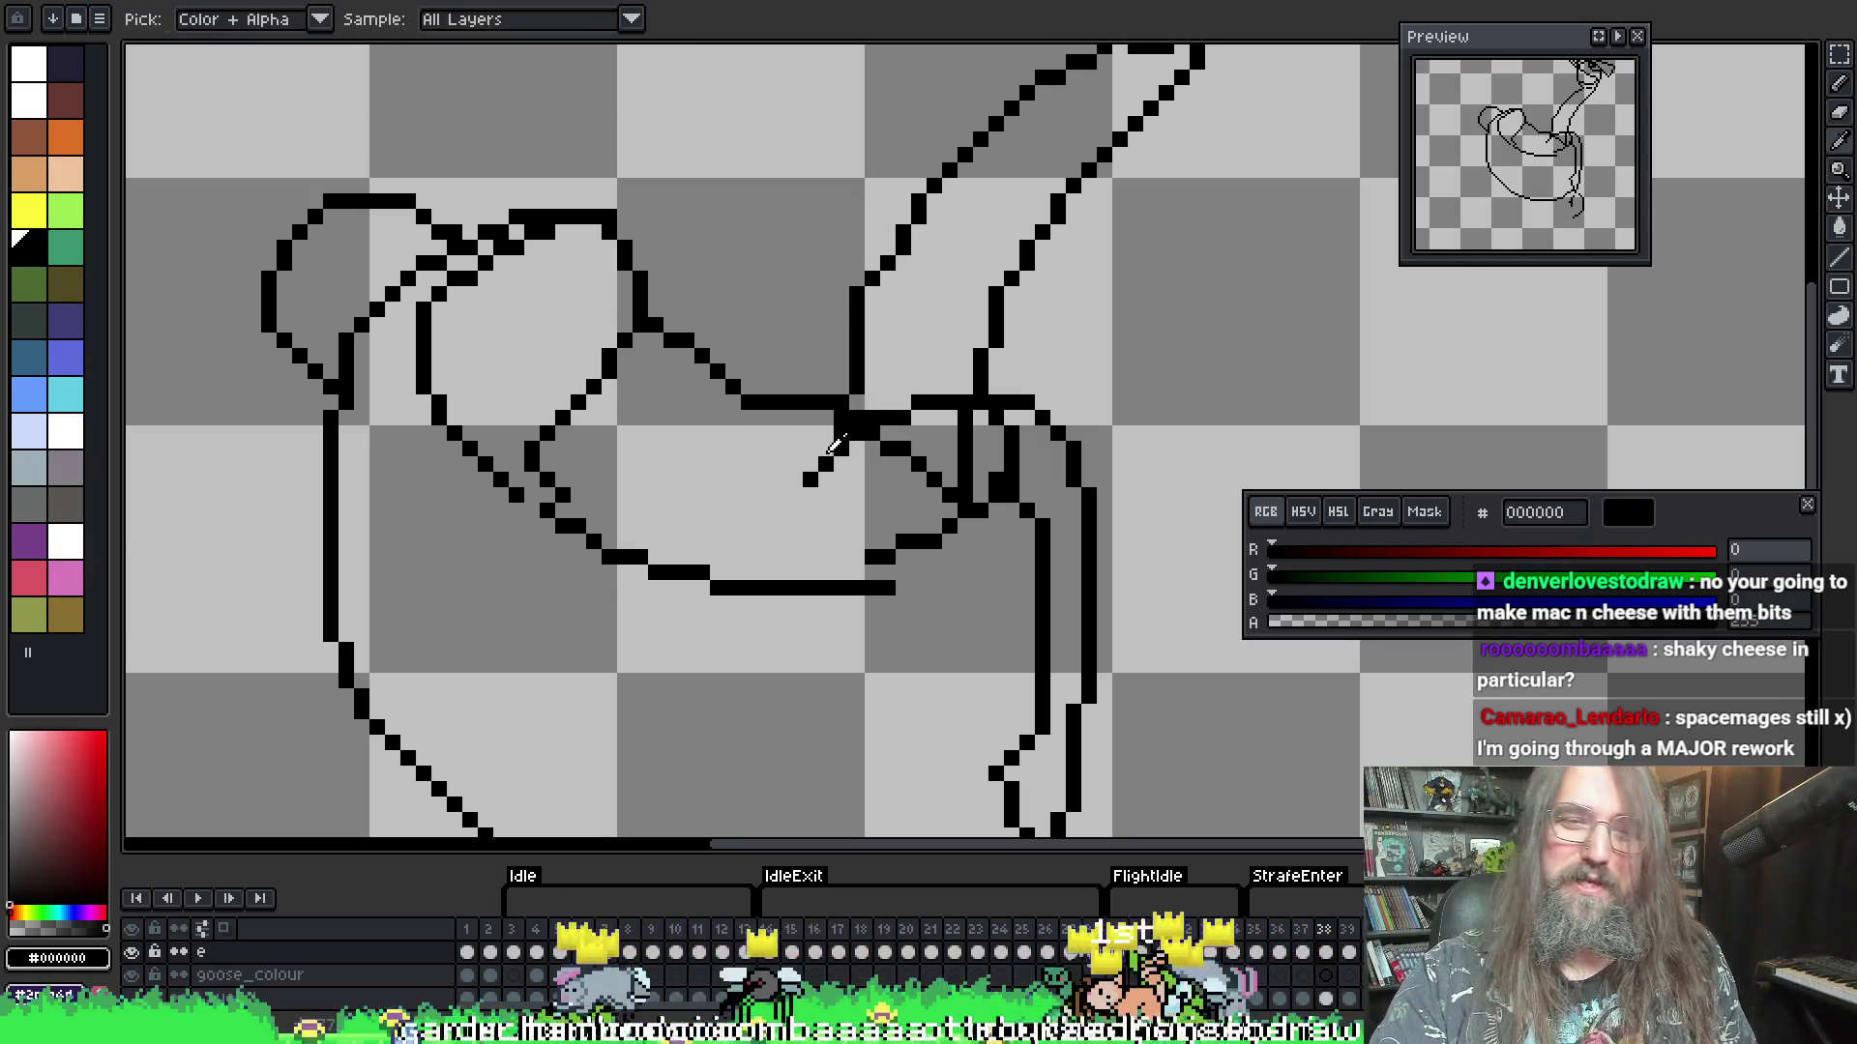
key("e")
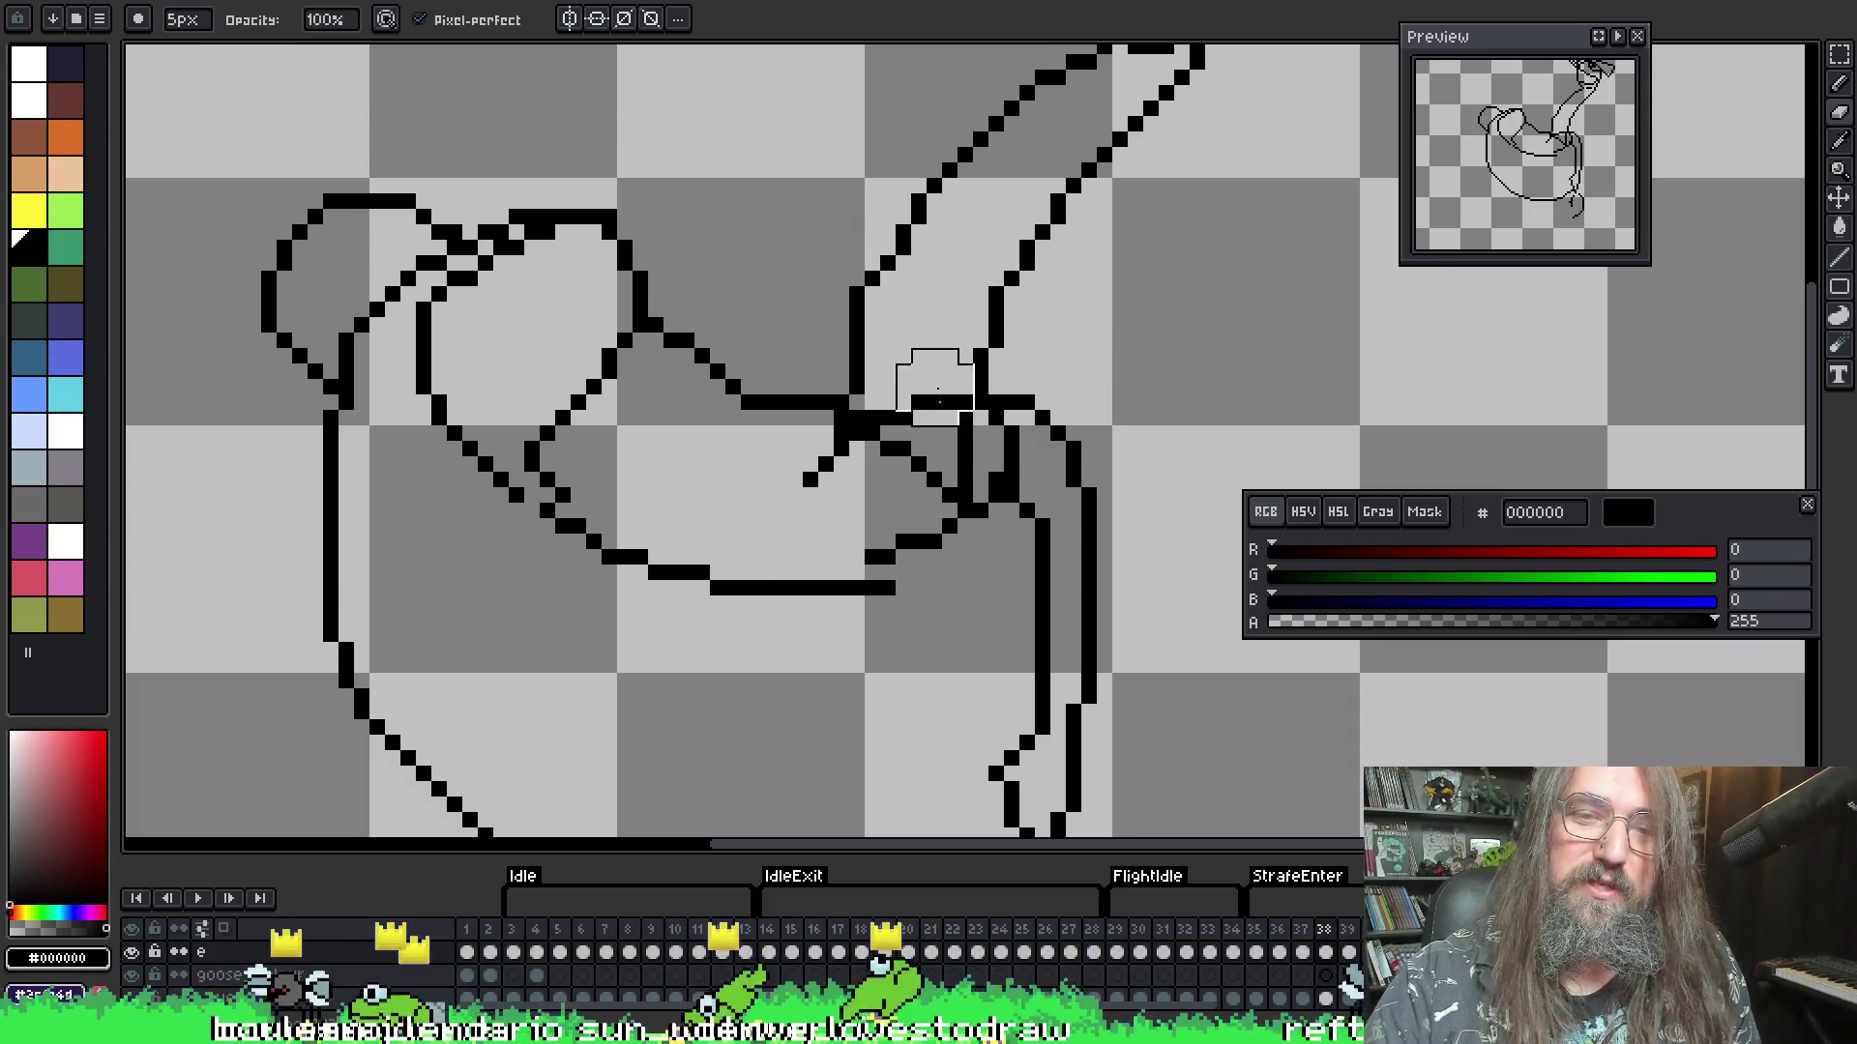
left_click_drag(808, 469, 811, 483)
left_click(820, 462)
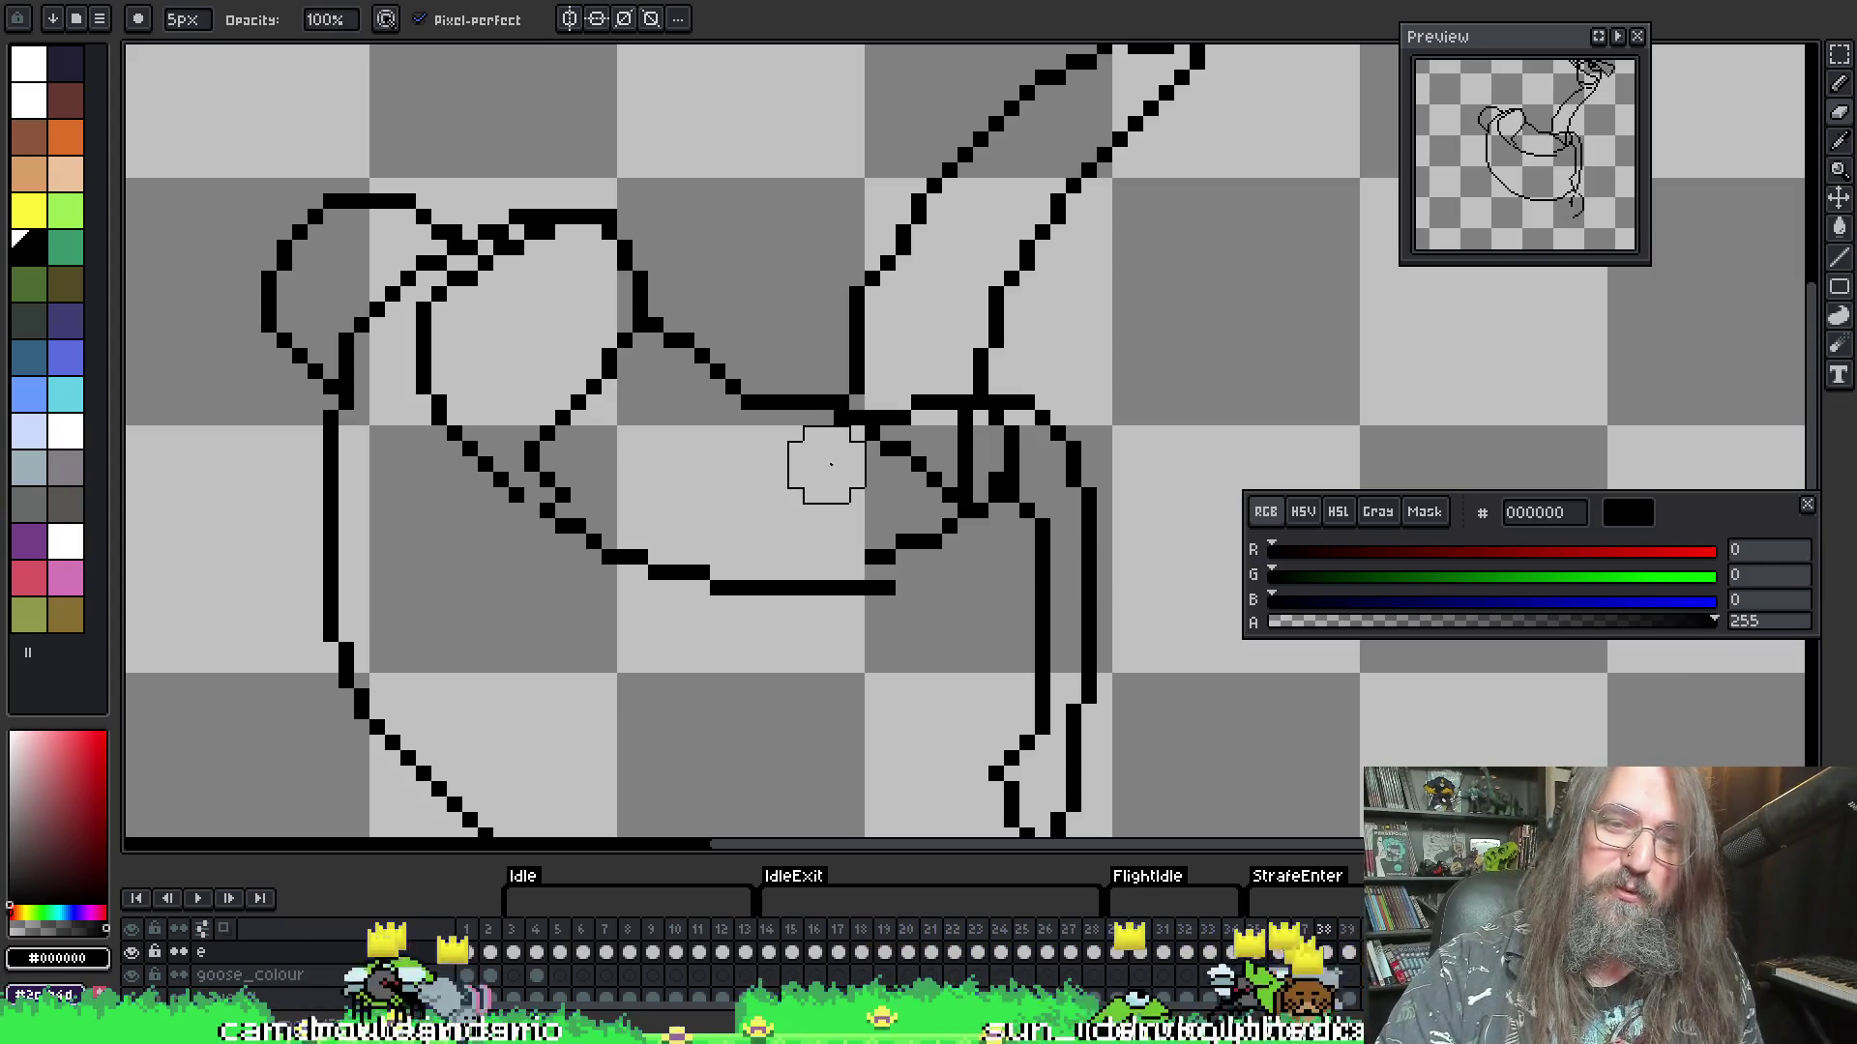
key("b")
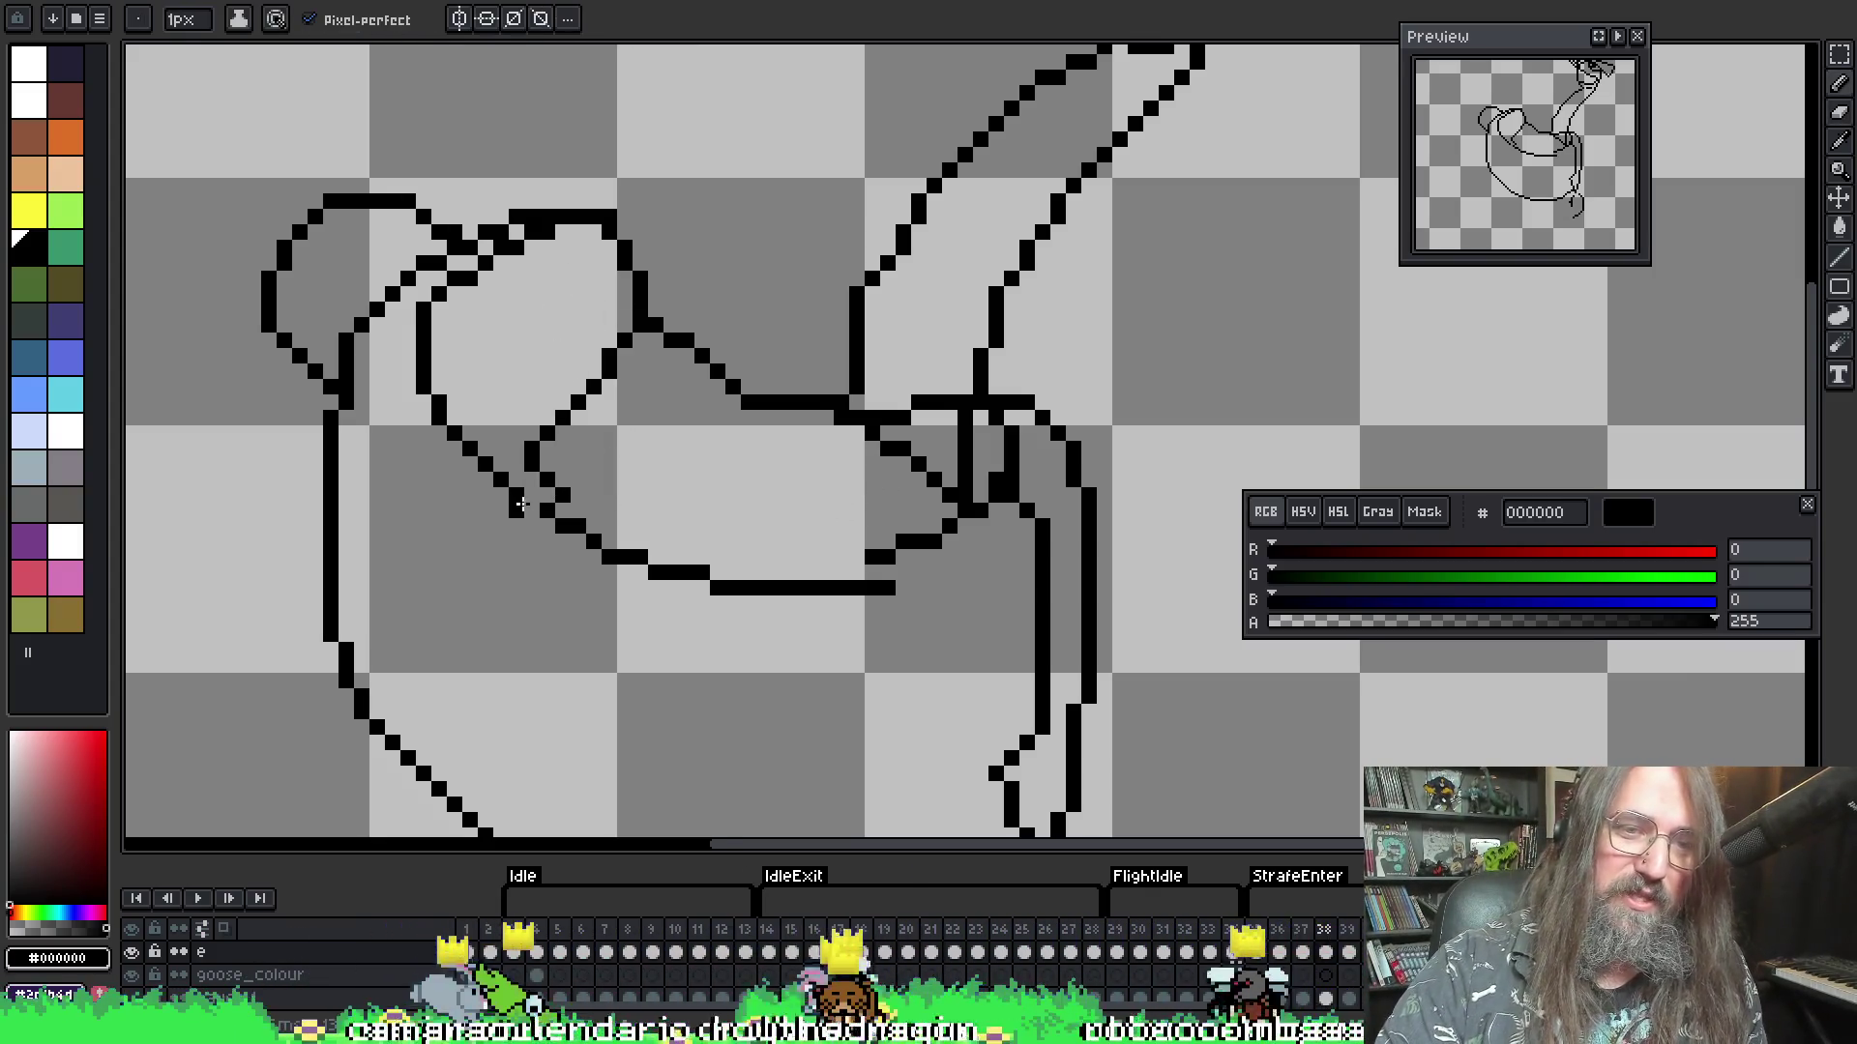
- Pan and zoom across the wing's lower curve and back to the goose's head
left_click_drag(684, 403, 713, 395)
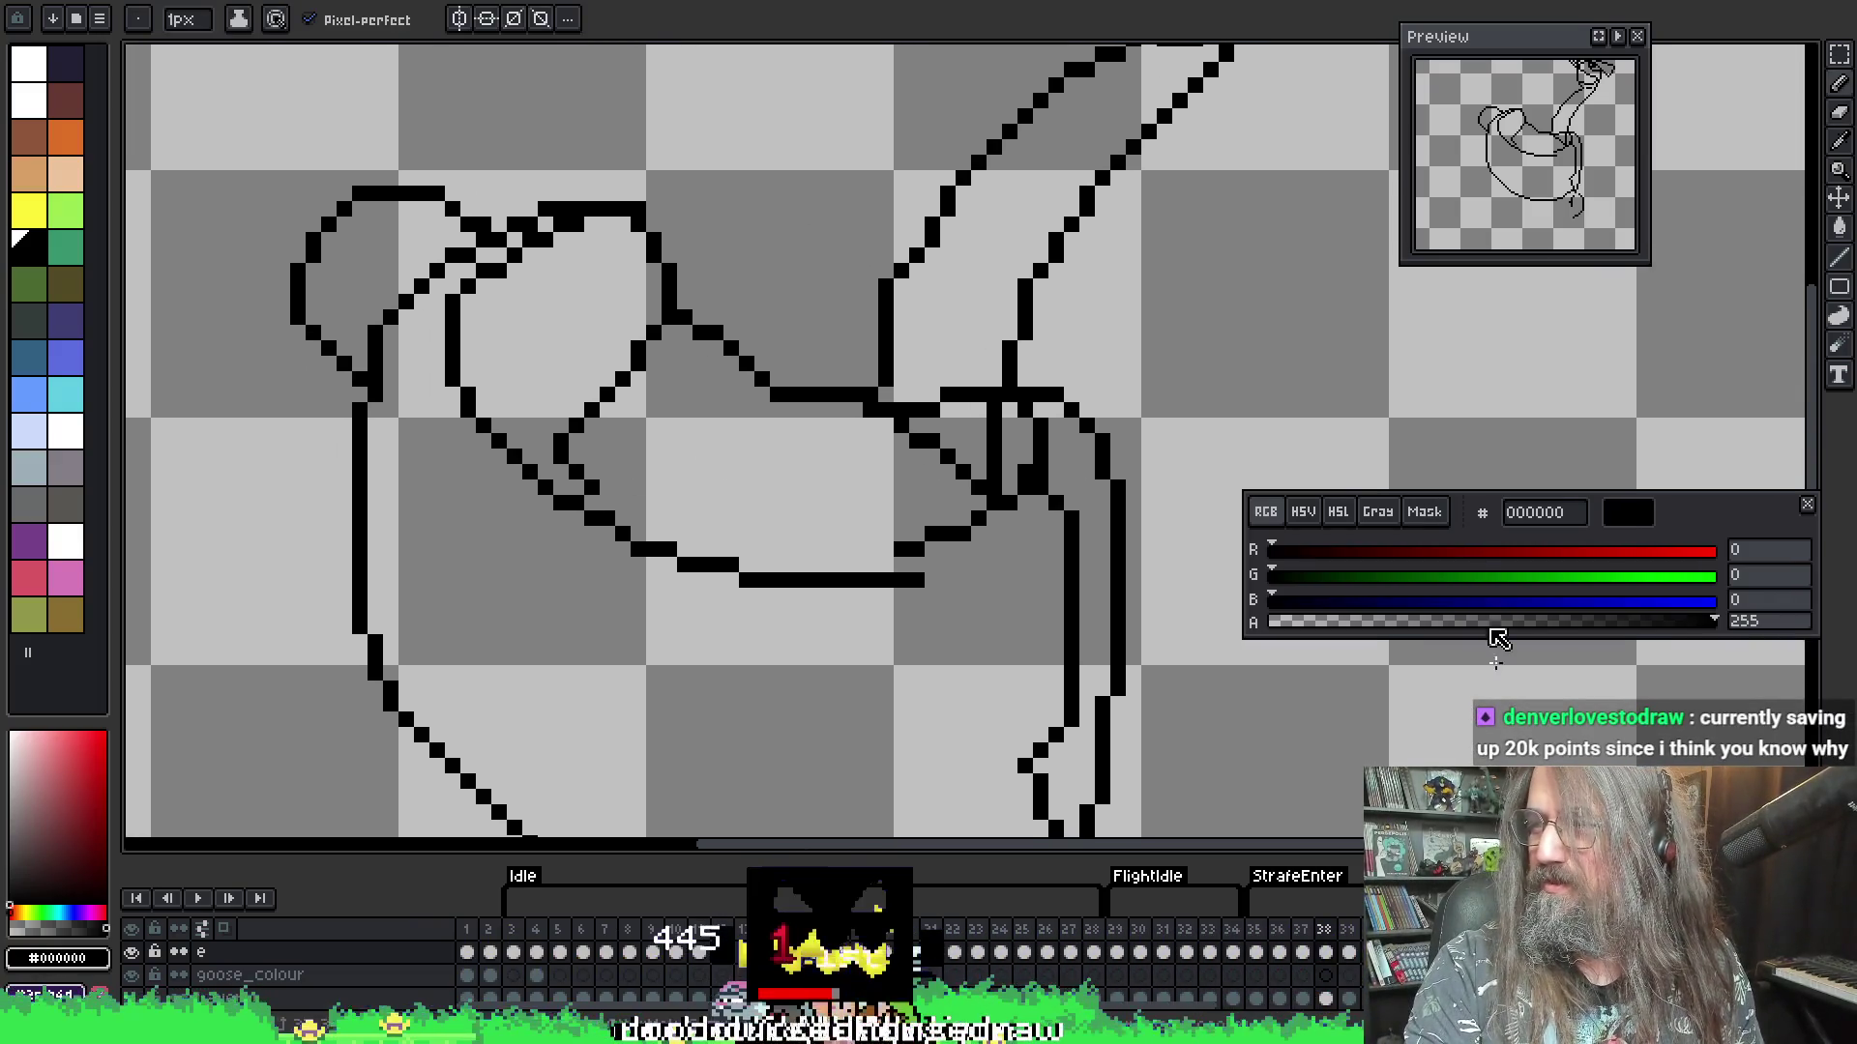
scroll(1210, 392, "down", 1)
left_click_drag(1211, 393, 986, 385)
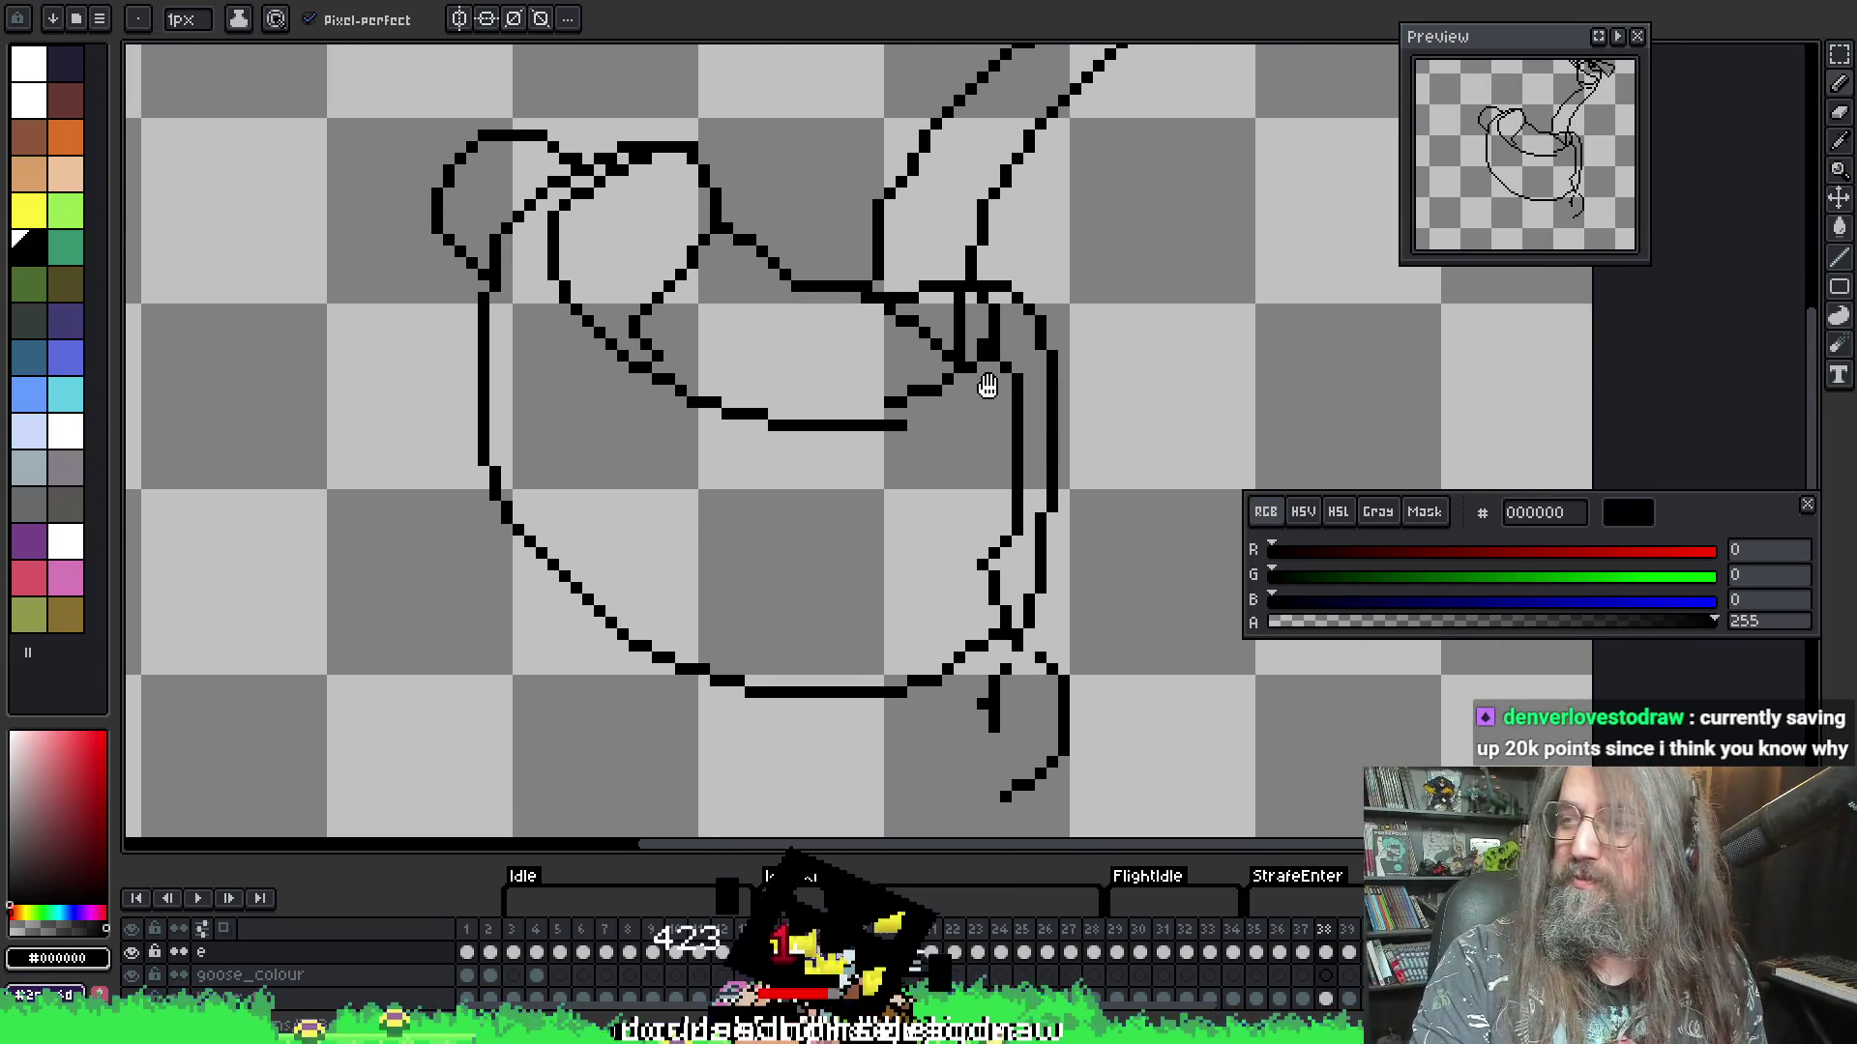
scroll(914, 439, "up", 1)
left_click_drag(758, 332, 787, 551)
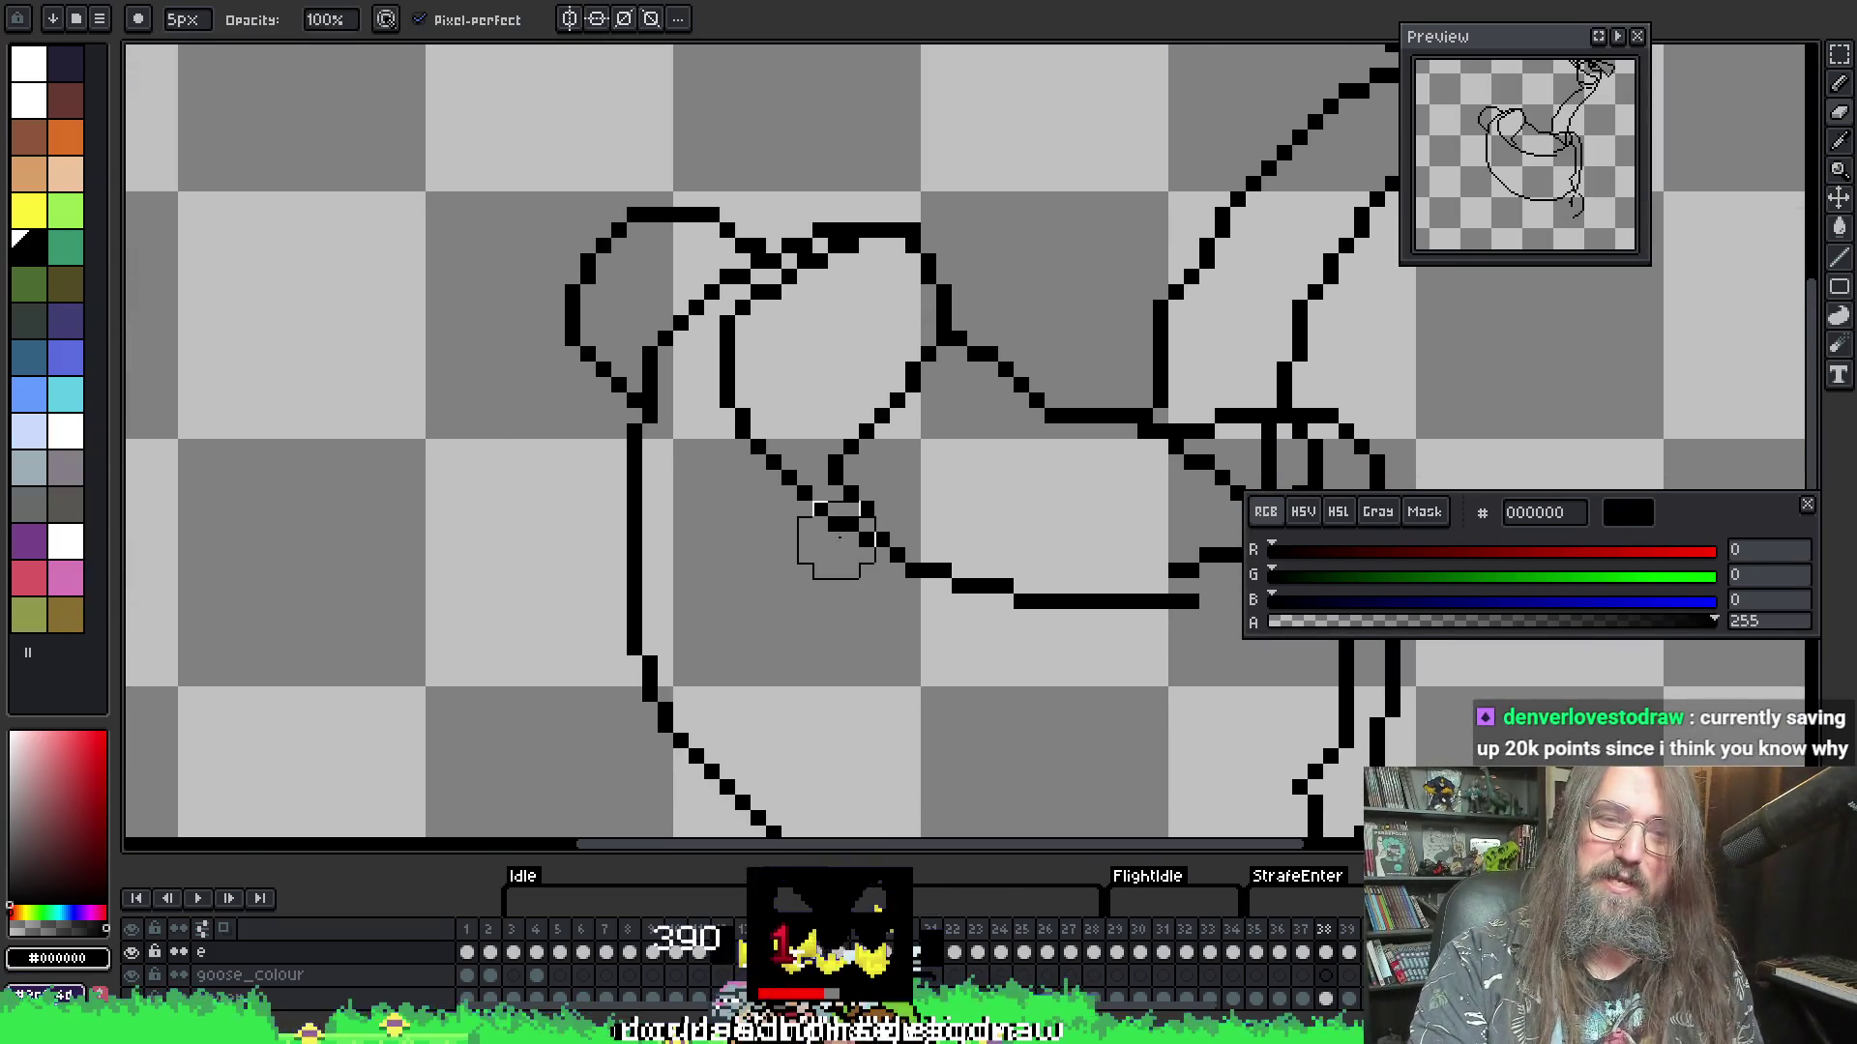
key("b")
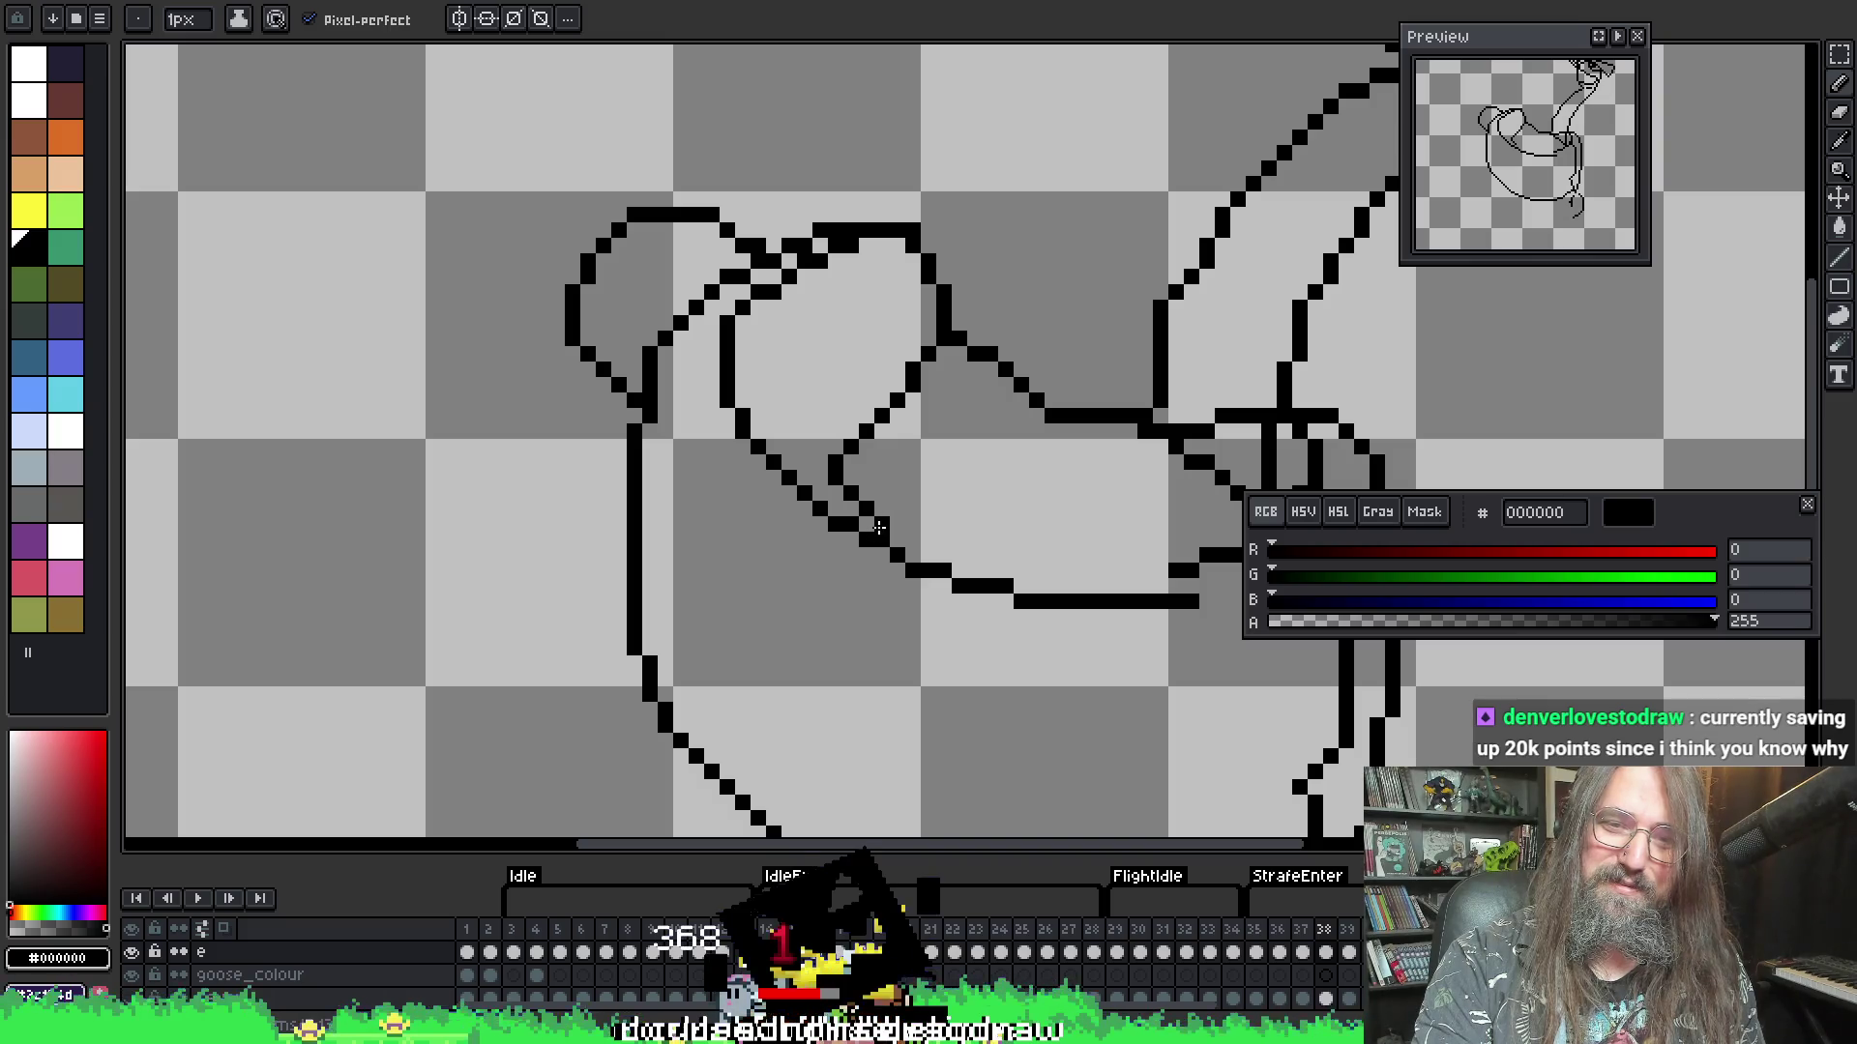
scroll(907, 508, "down", 1)
left_click_drag(907, 509, 879, 521)
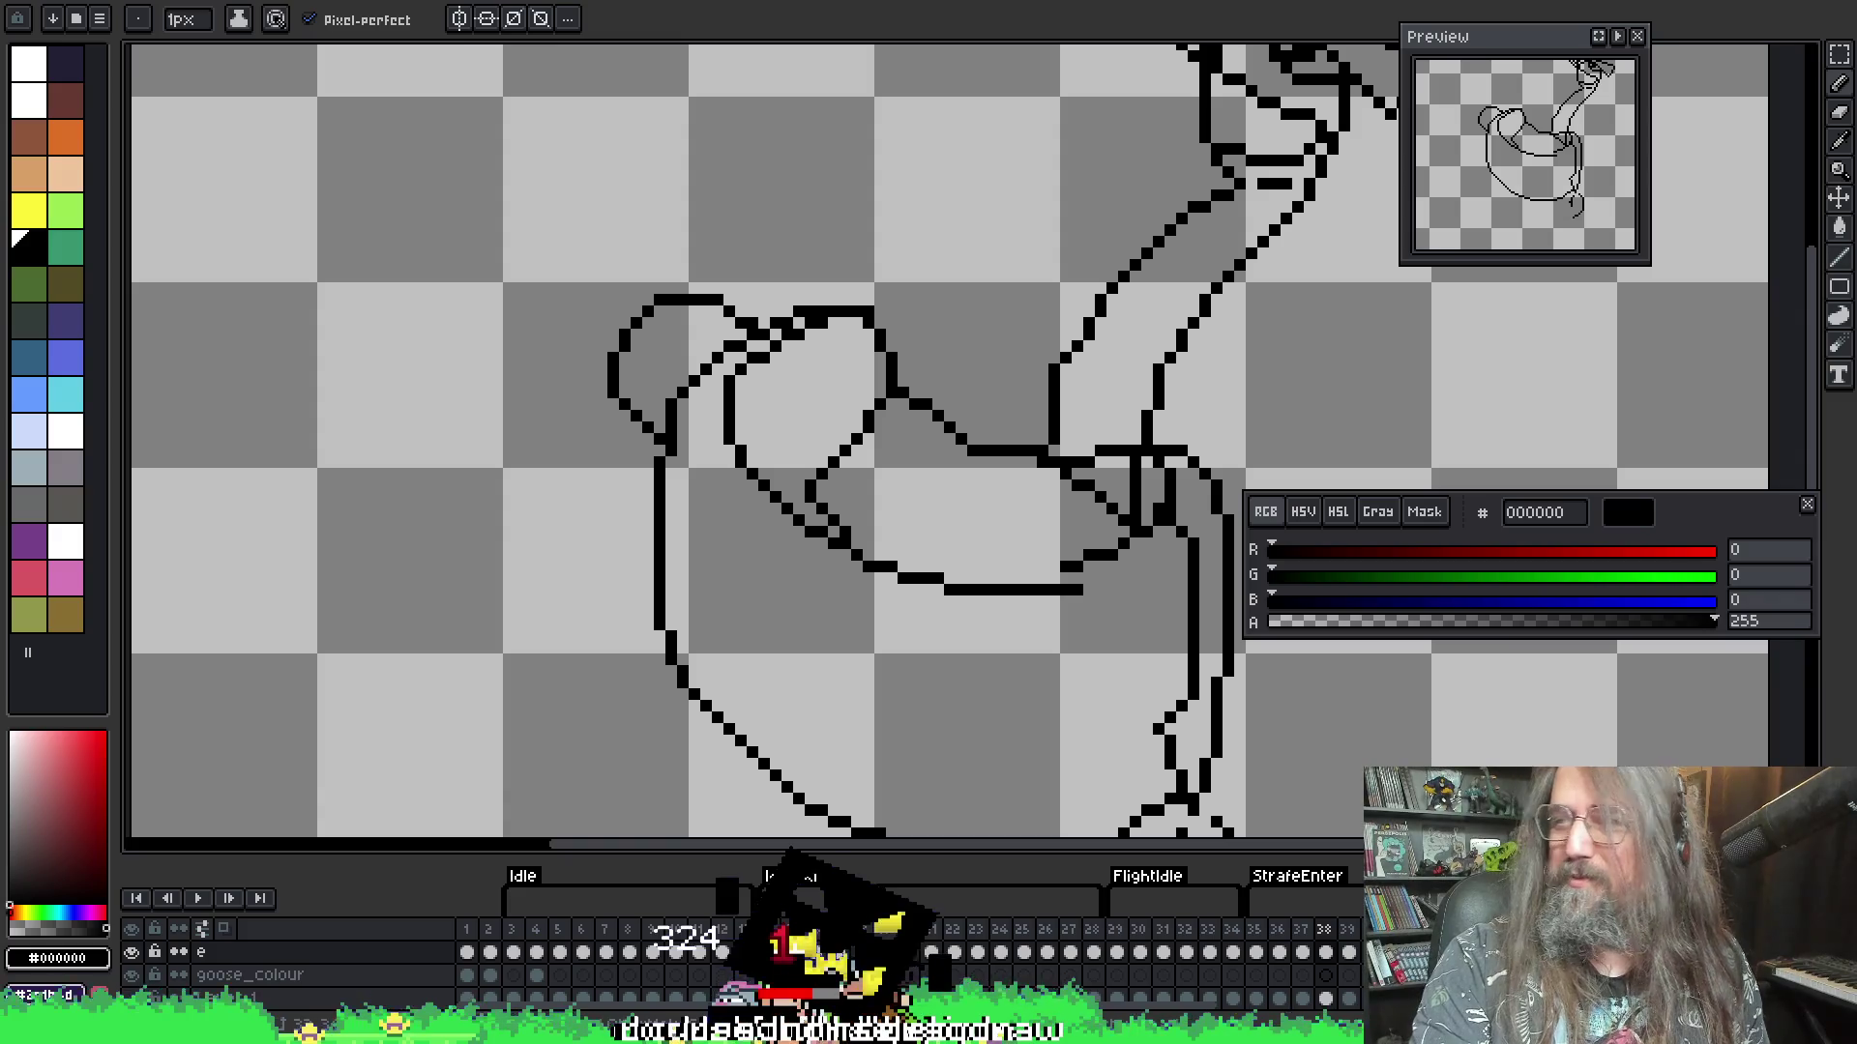
left_click_drag(932, 715, 909, 725)
- Play and stop the goose animation, then scroll the timeline to the StrafeIdle and Death tags
scroll(676, 482, "down", 1)
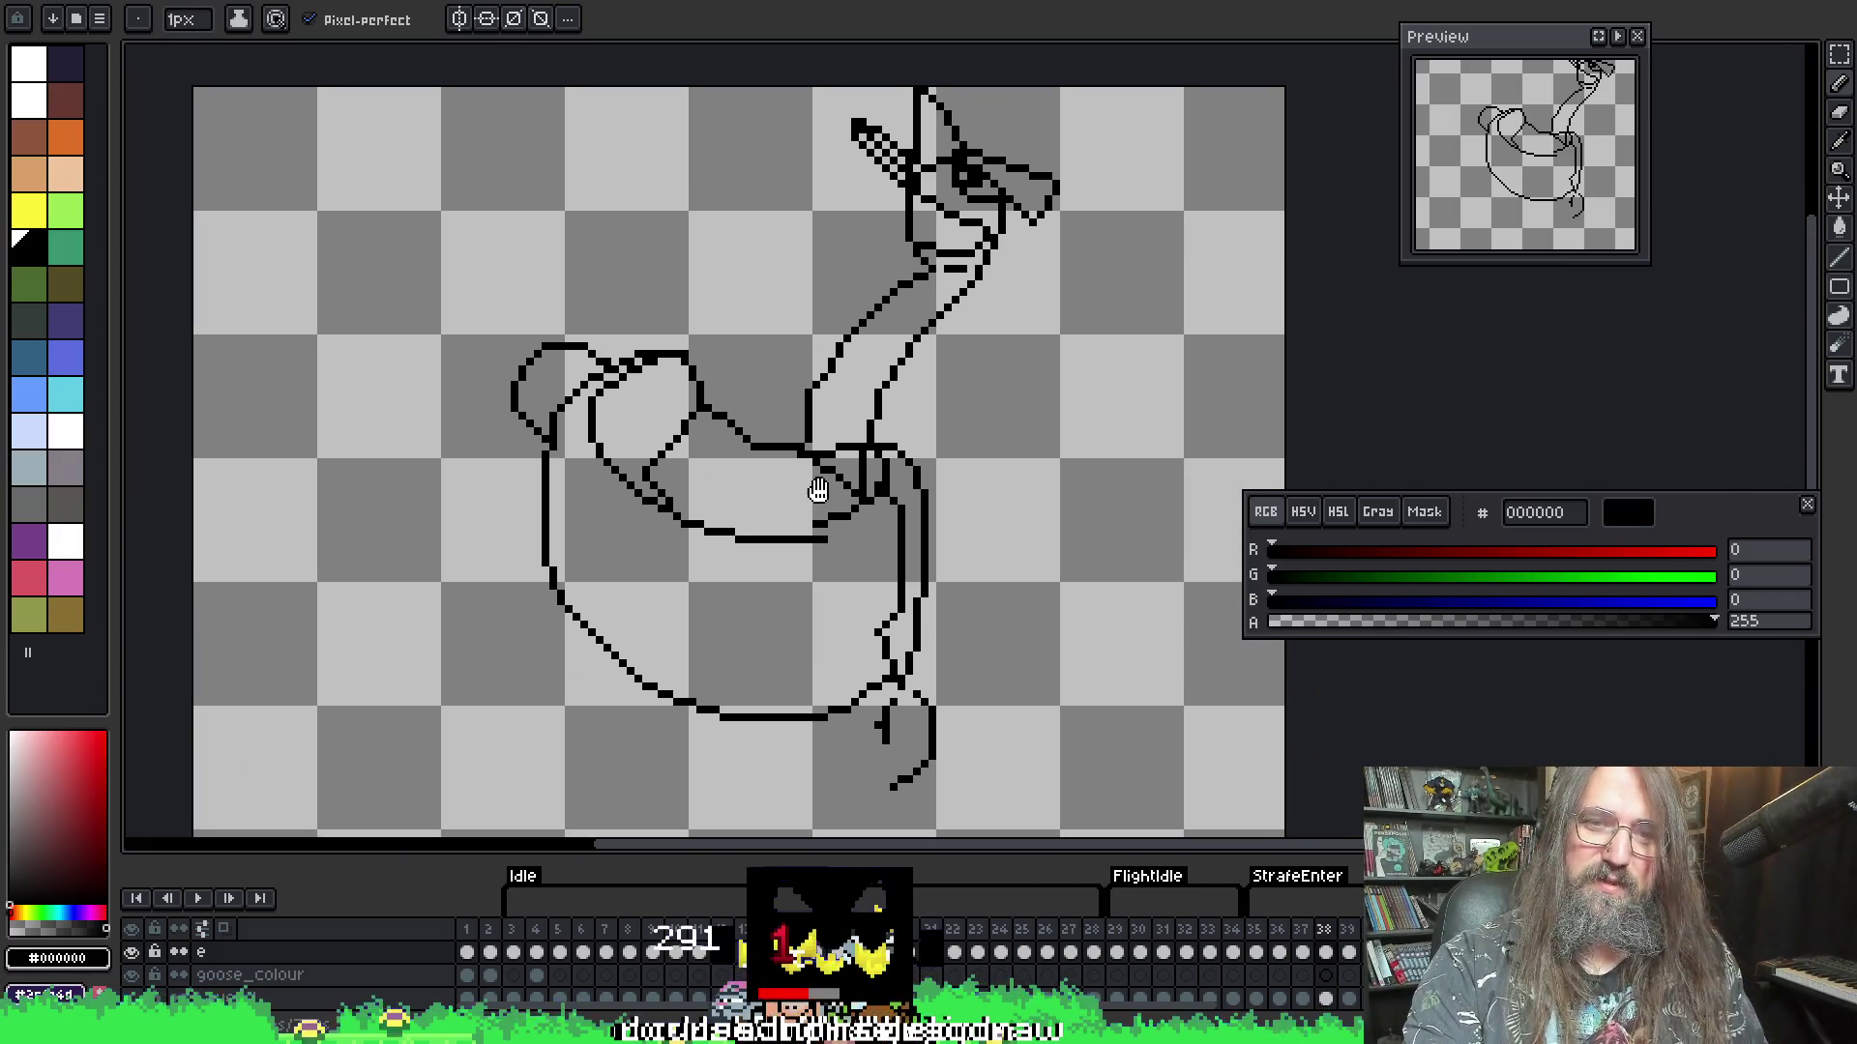
key("Return")
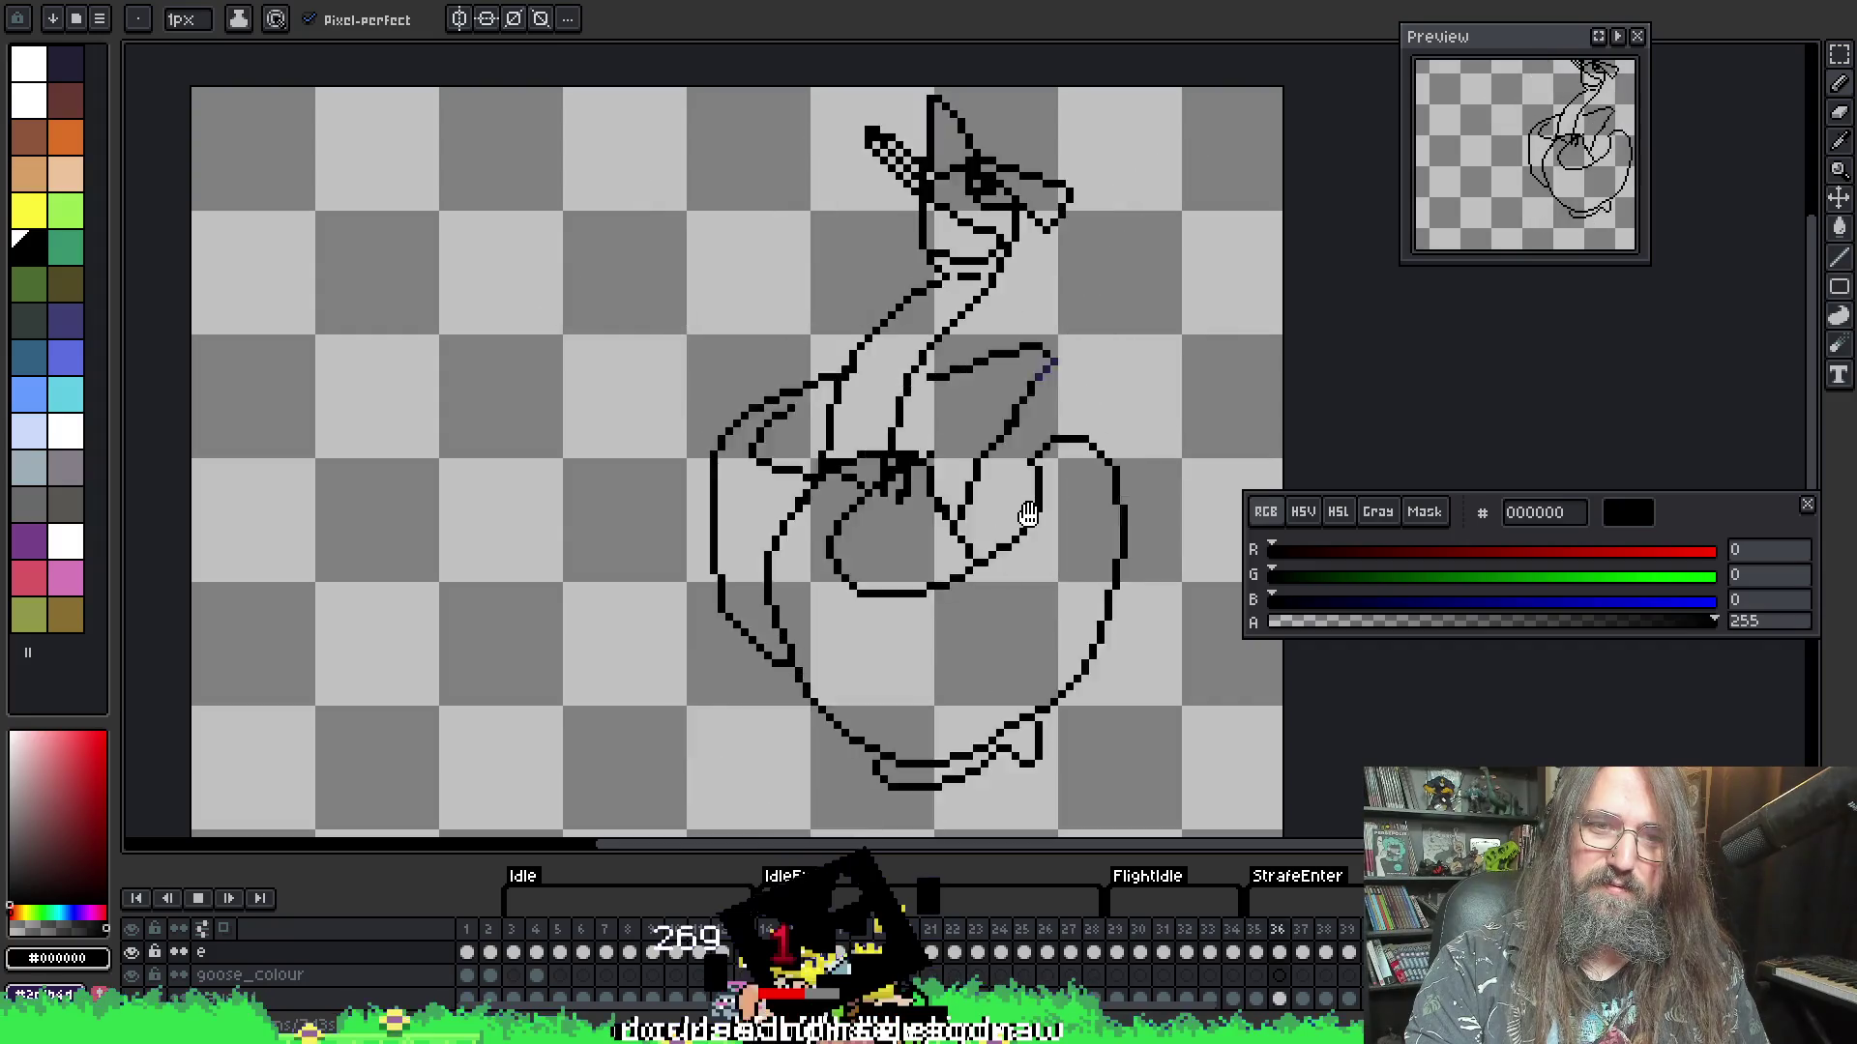
scroll(964, 544, "down", 1)
left_click_drag(965, 543, 836, 435)
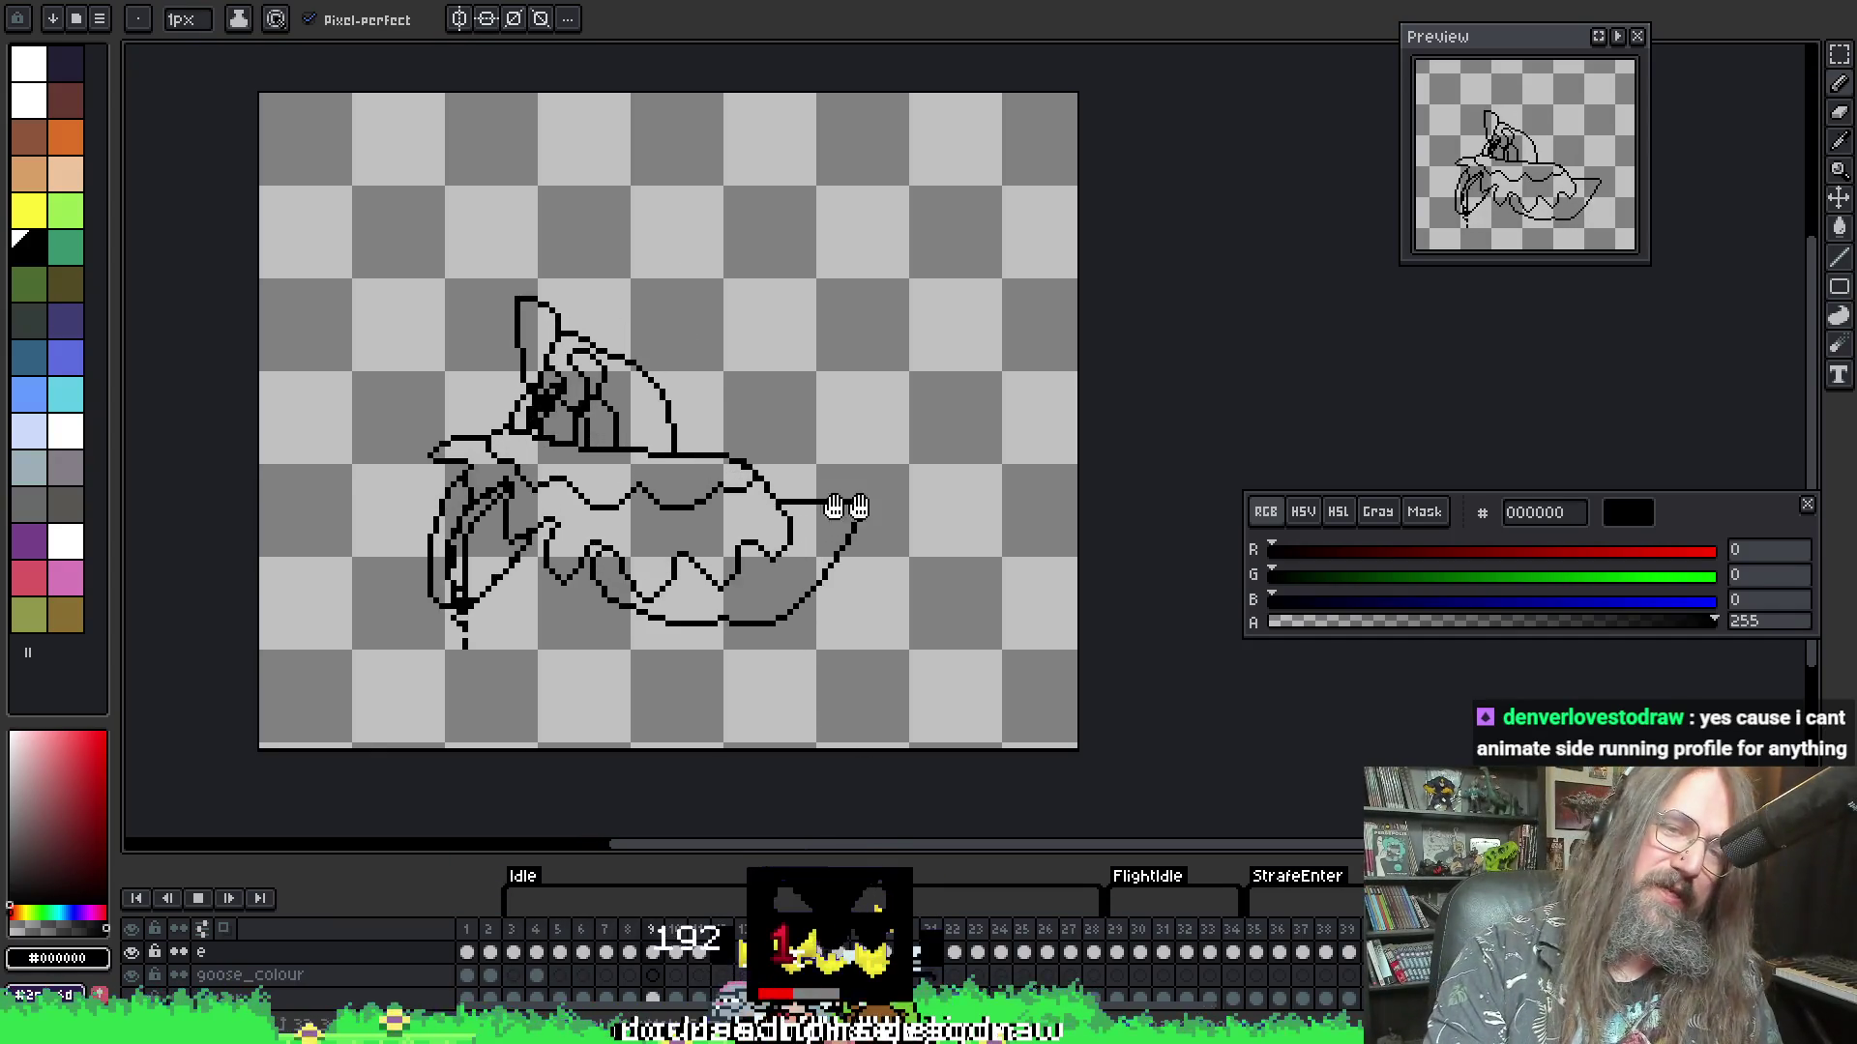
left_click_drag(881, 506, 995, 514)
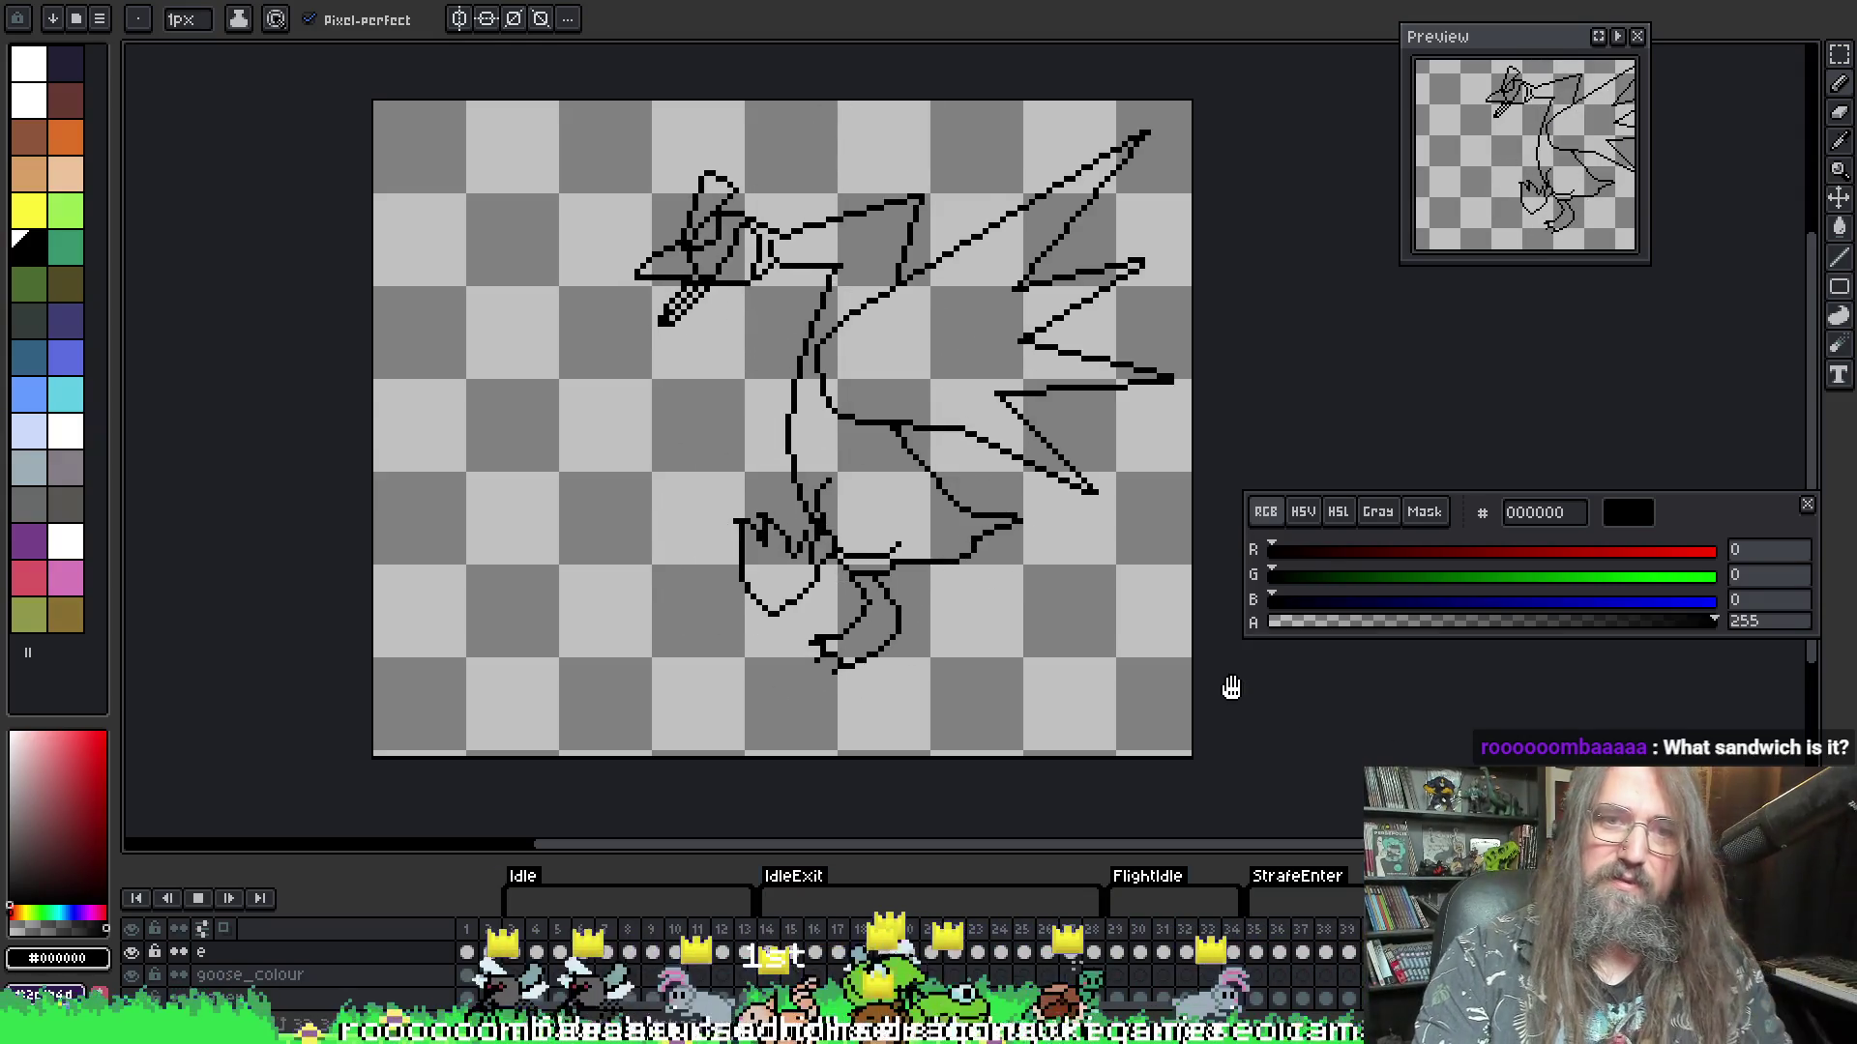
key("Return")
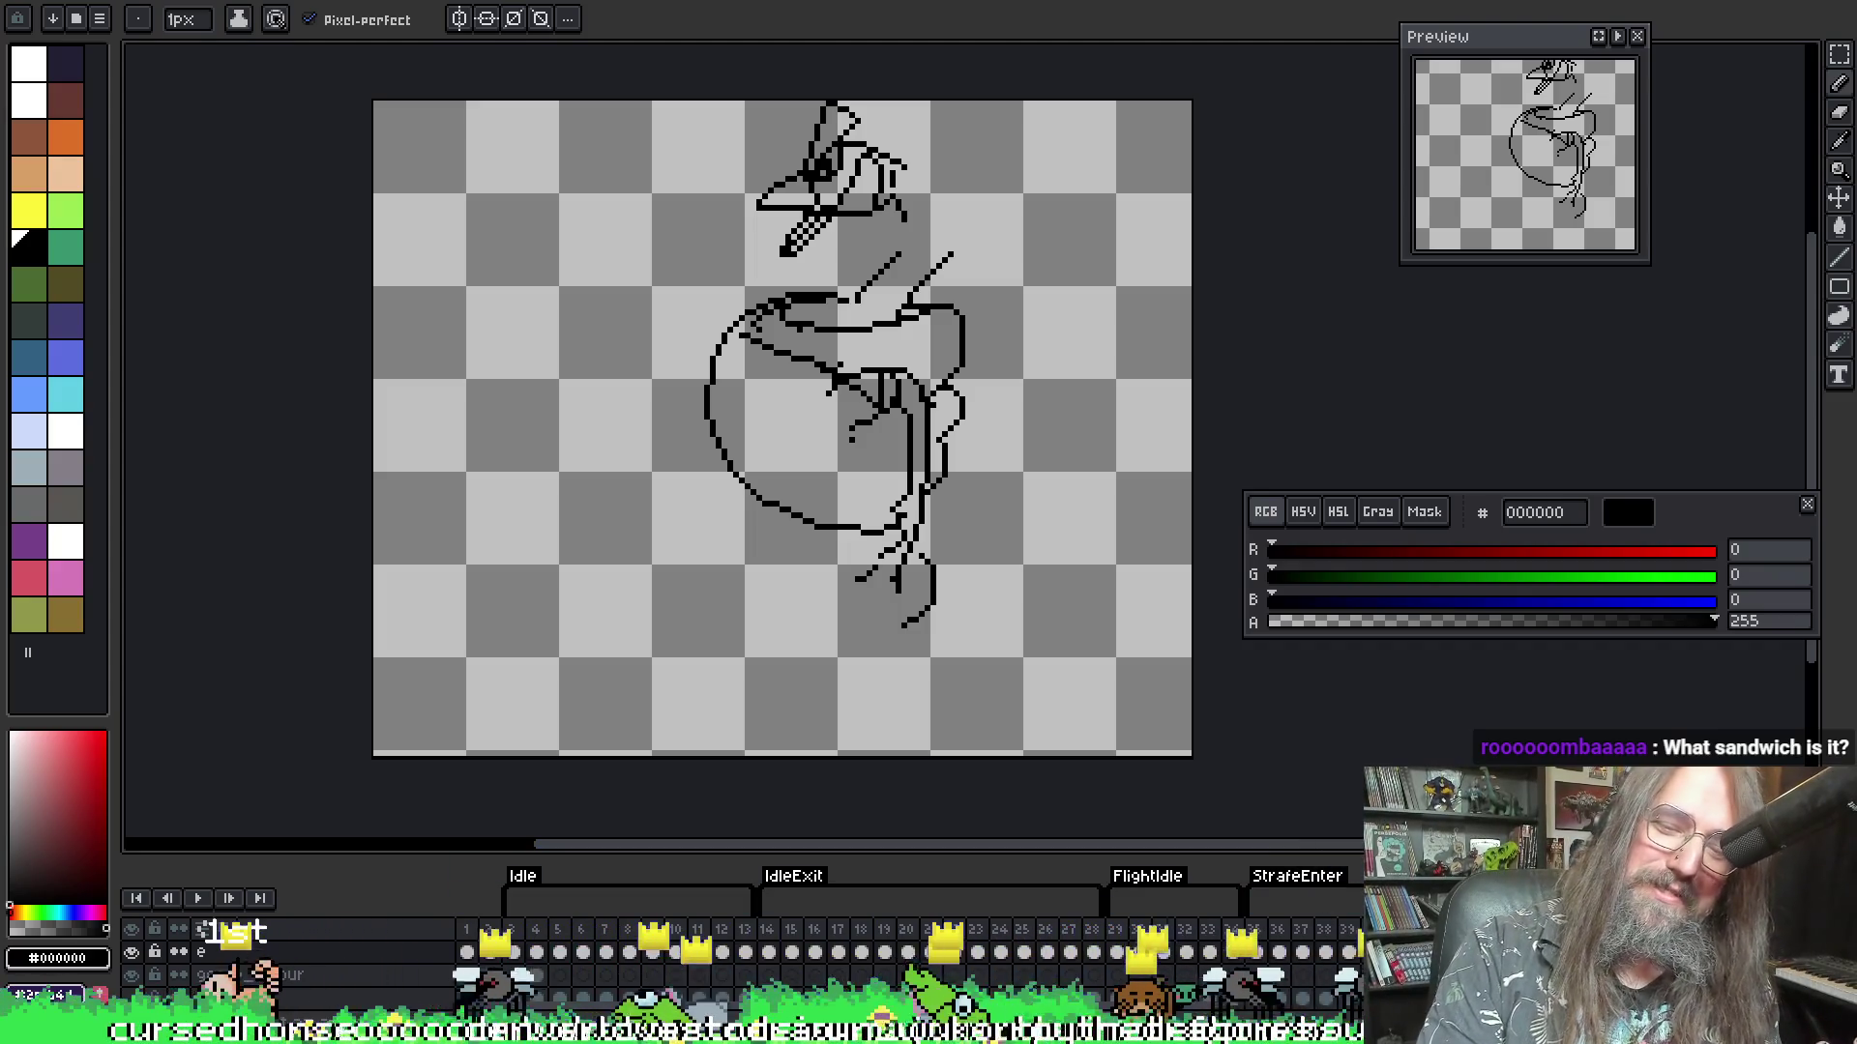
scroll(1153, 946, "right", 7)
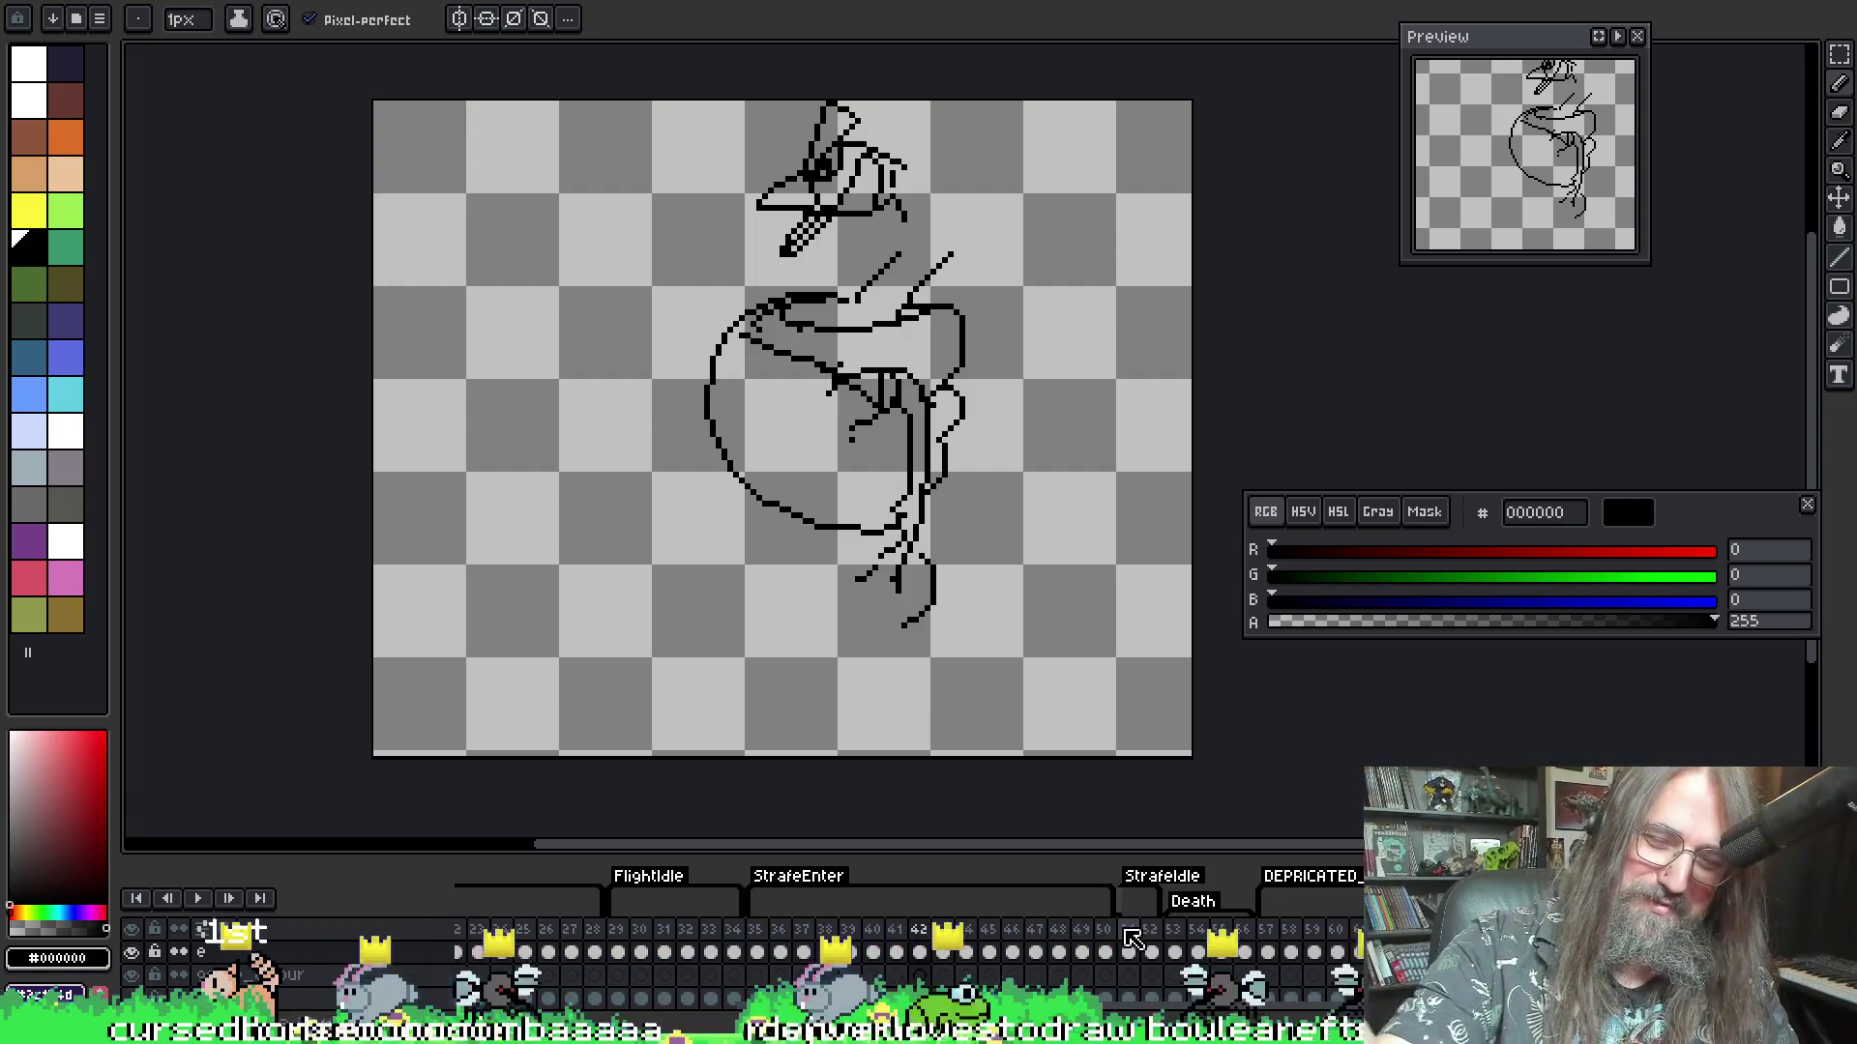
- Play the goose animation again and recentre the canvas on the goose
key("Return")
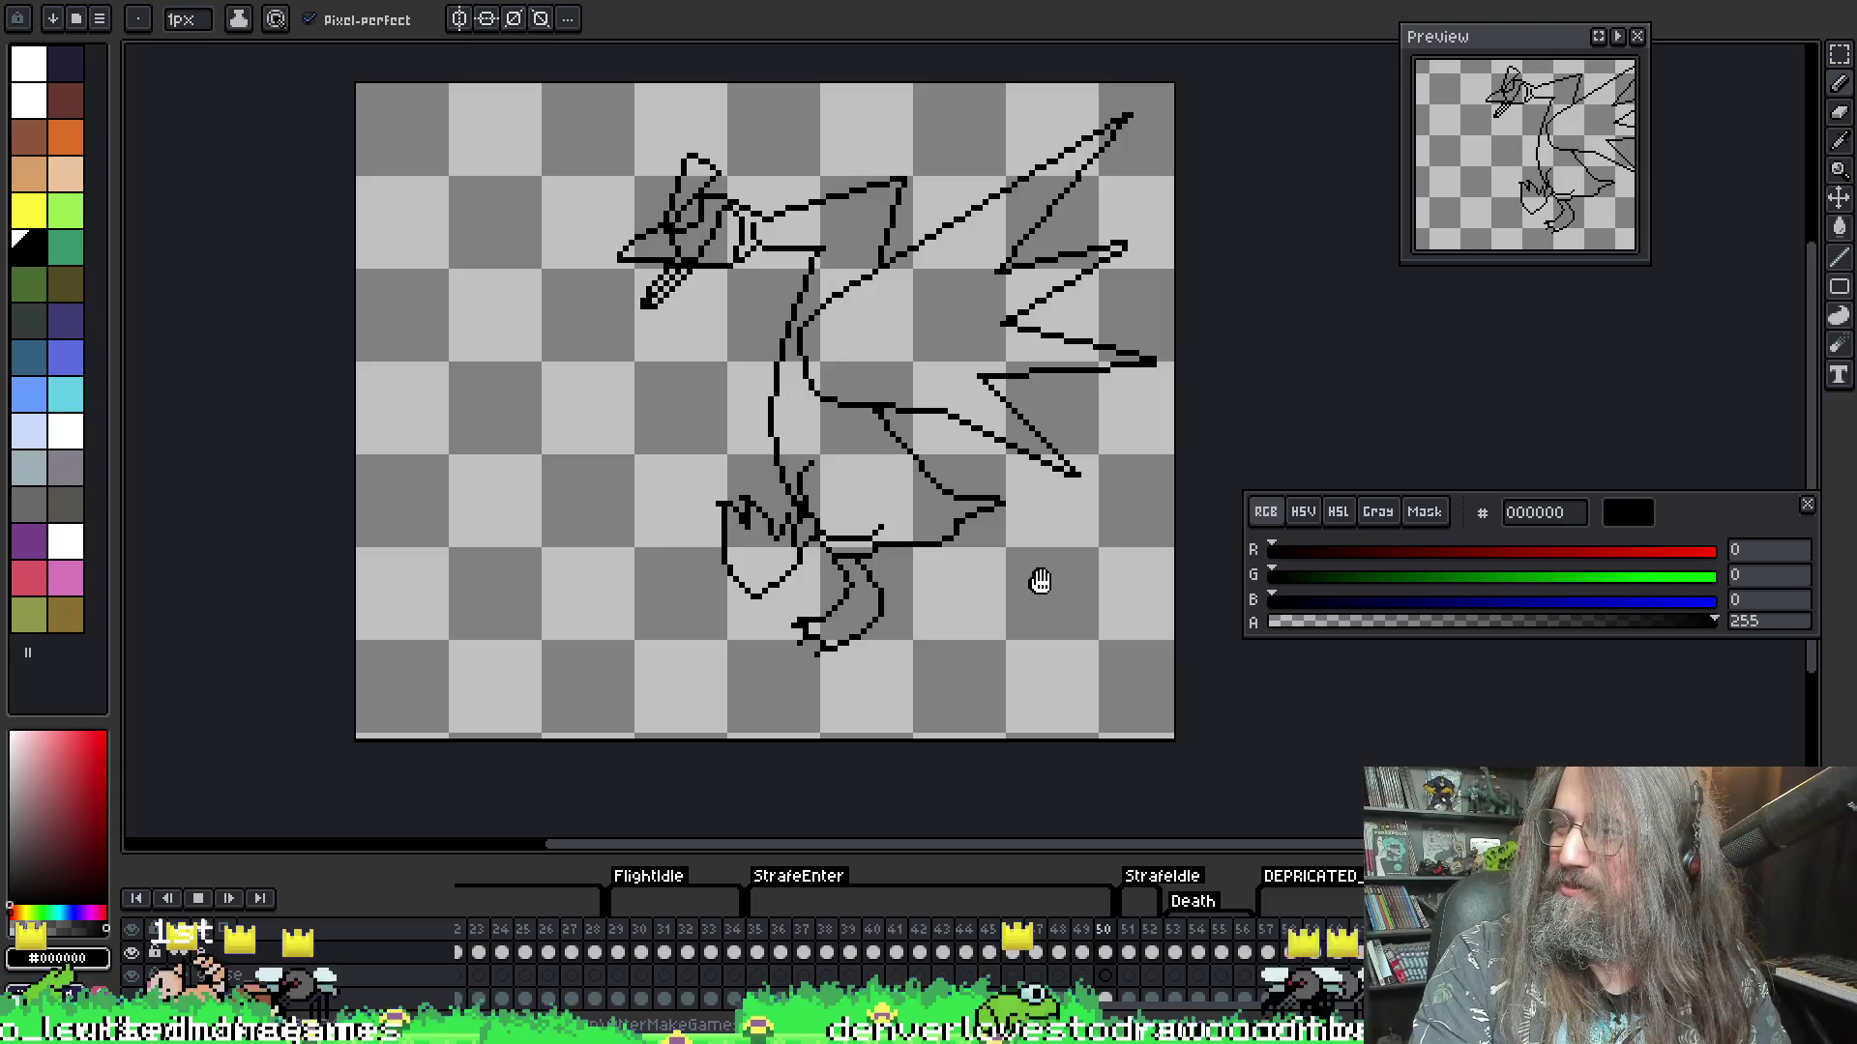
mouse_move(1049, 514)
left_mouse_down()
mouse_move(1071, 518)
mouse_move(1054, 508)
left_mouse_up()
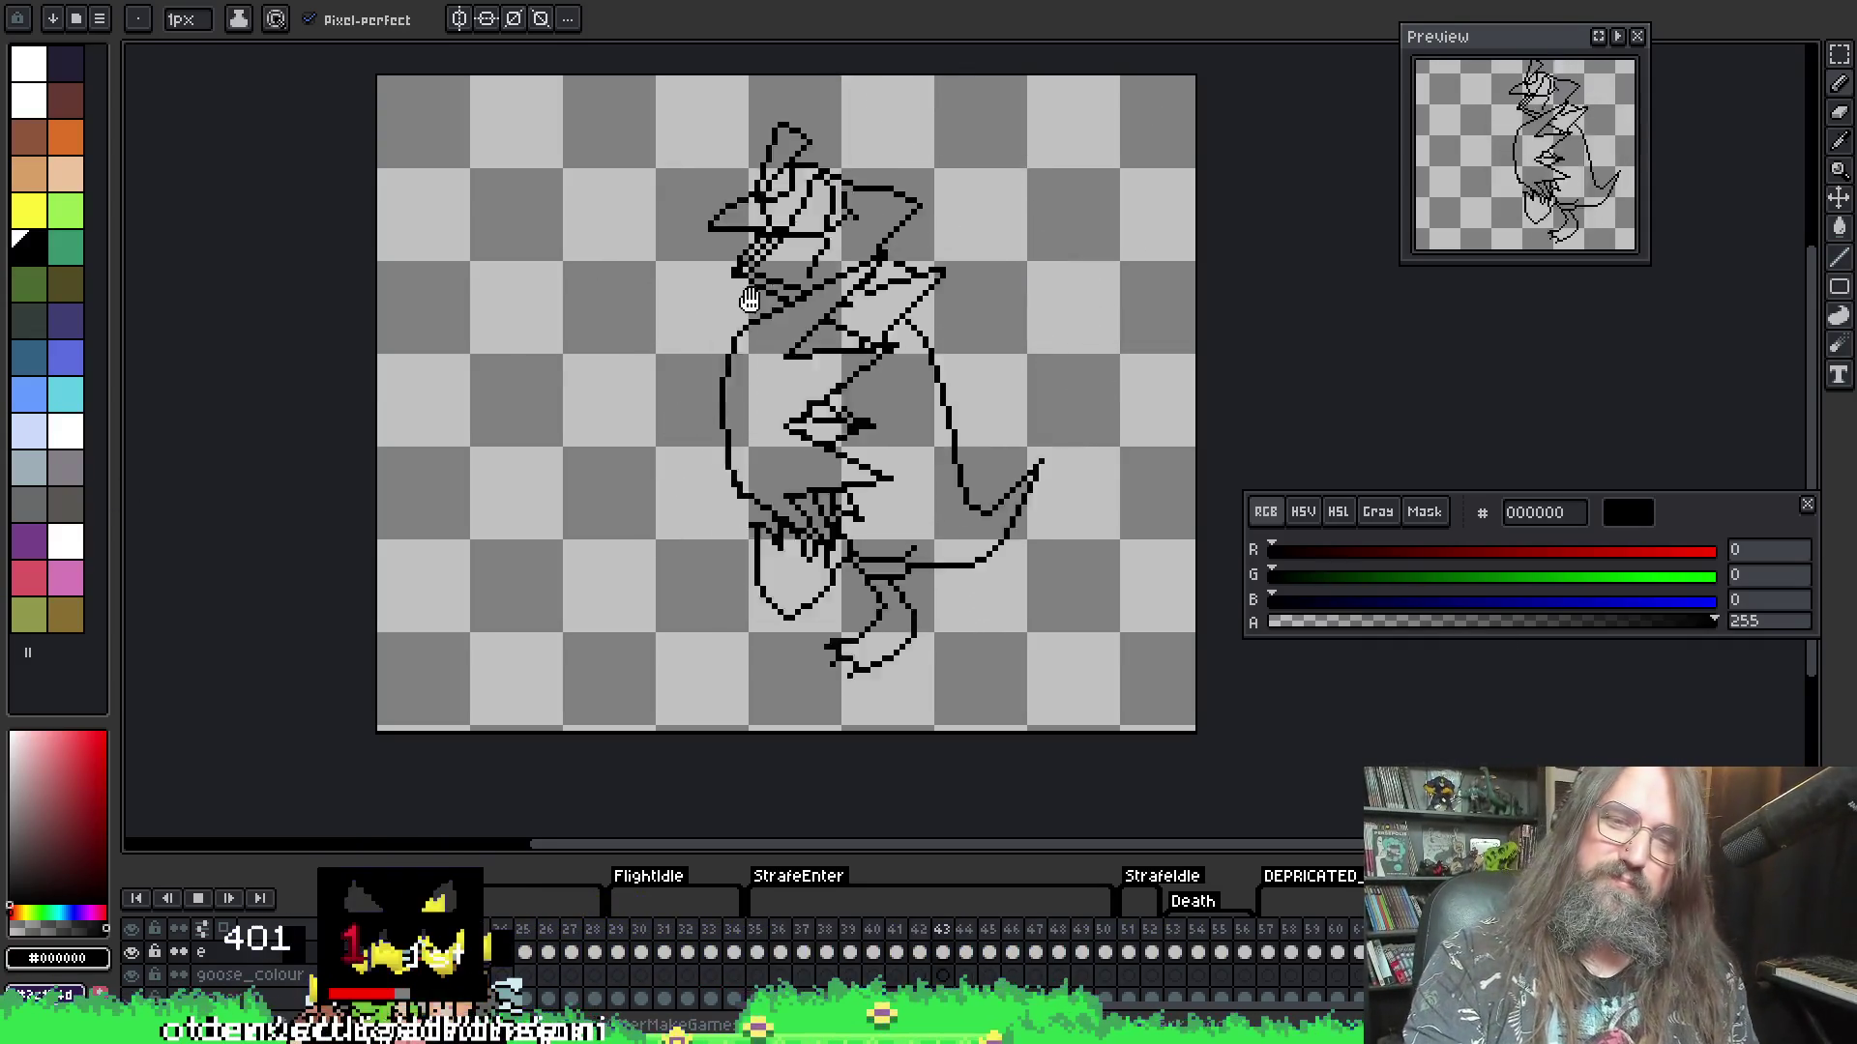
scroll(883, 339, "down", 1)
scroll(860, 525, "up", 1)
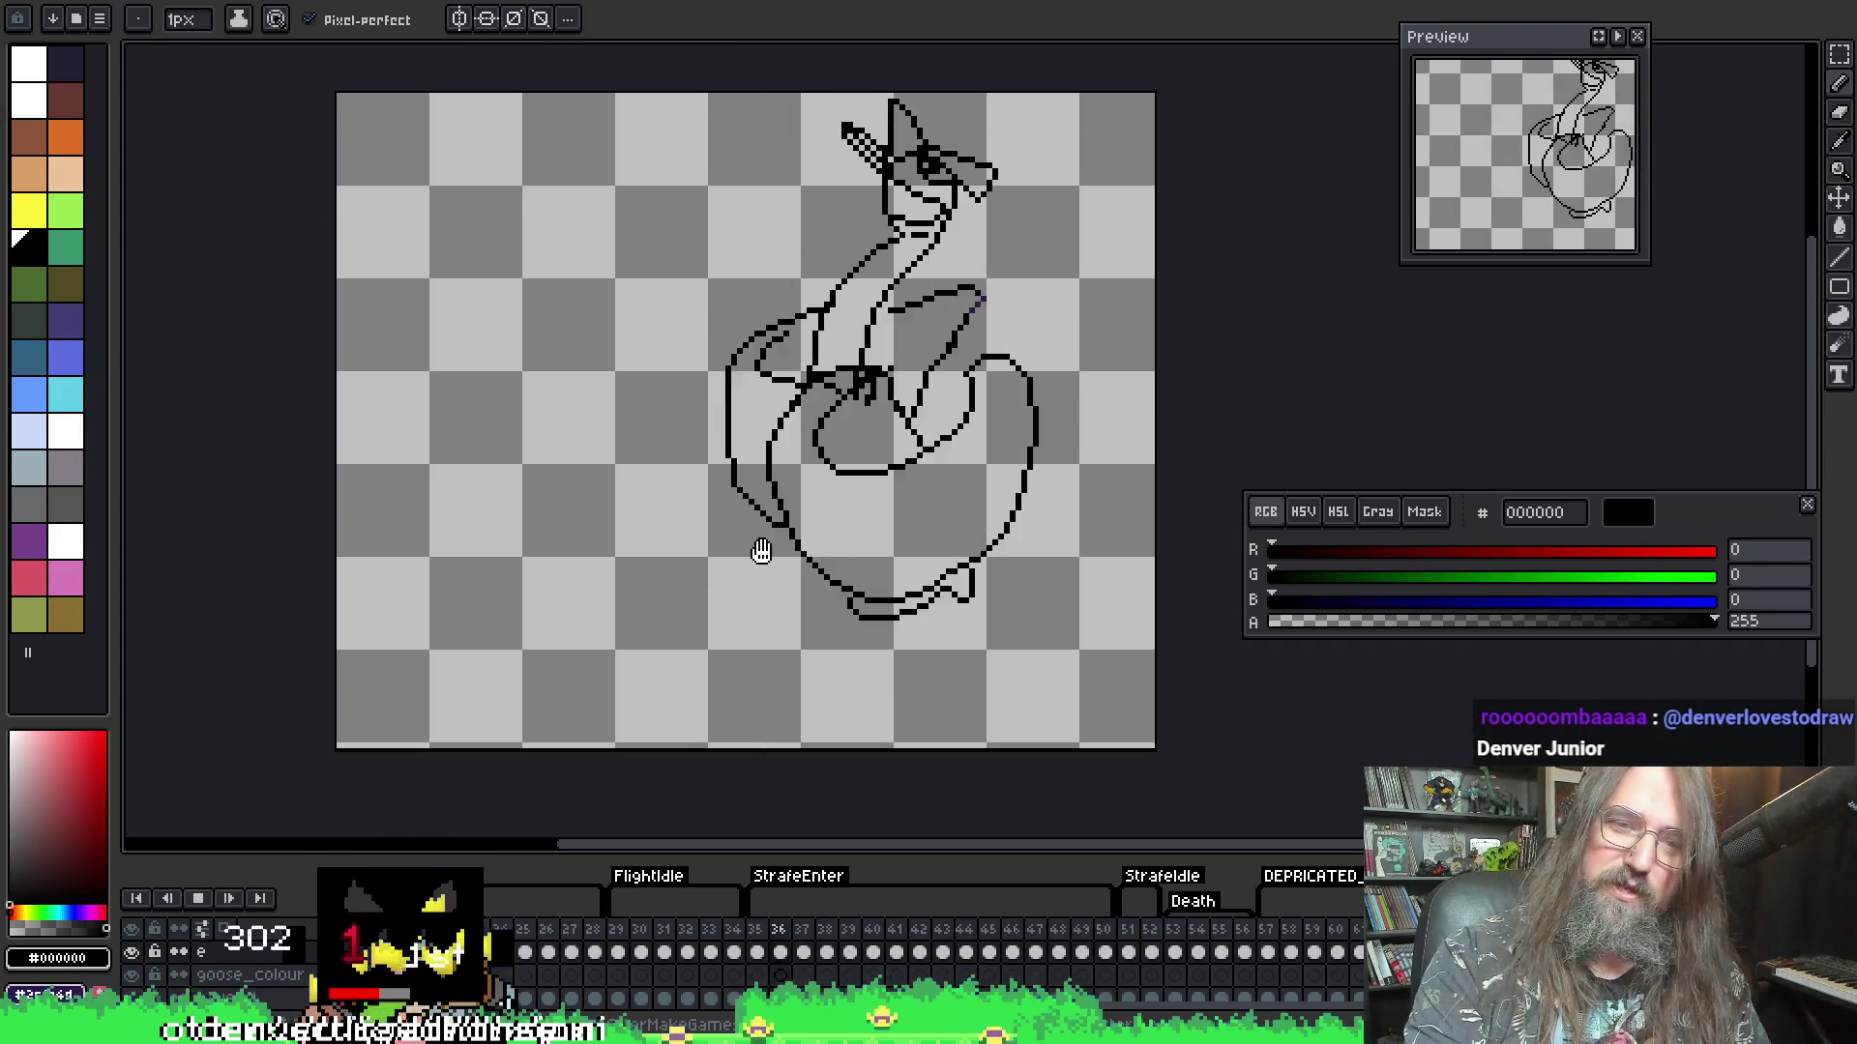
left_click_drag(761, 550, 745, 578)
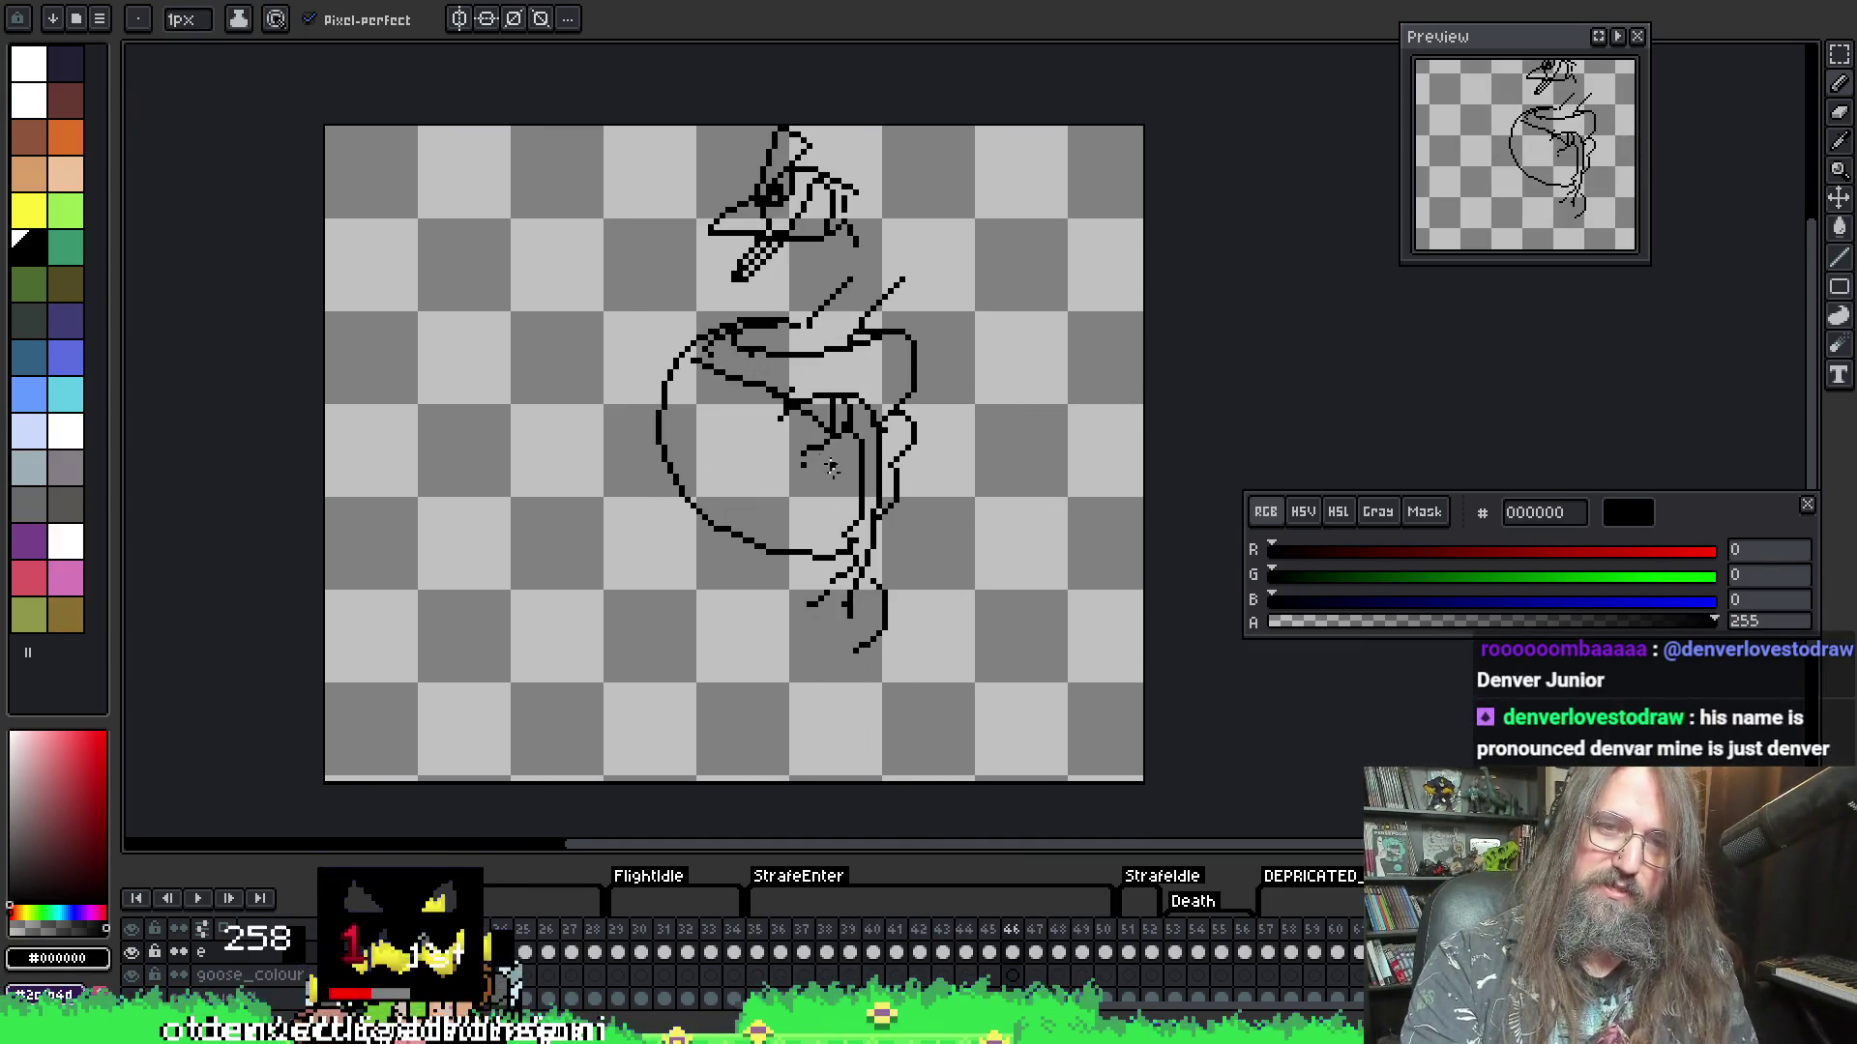
- Save the file with the redrawn wings, then zoom in with the Eraser ready
key("ctrl+s")
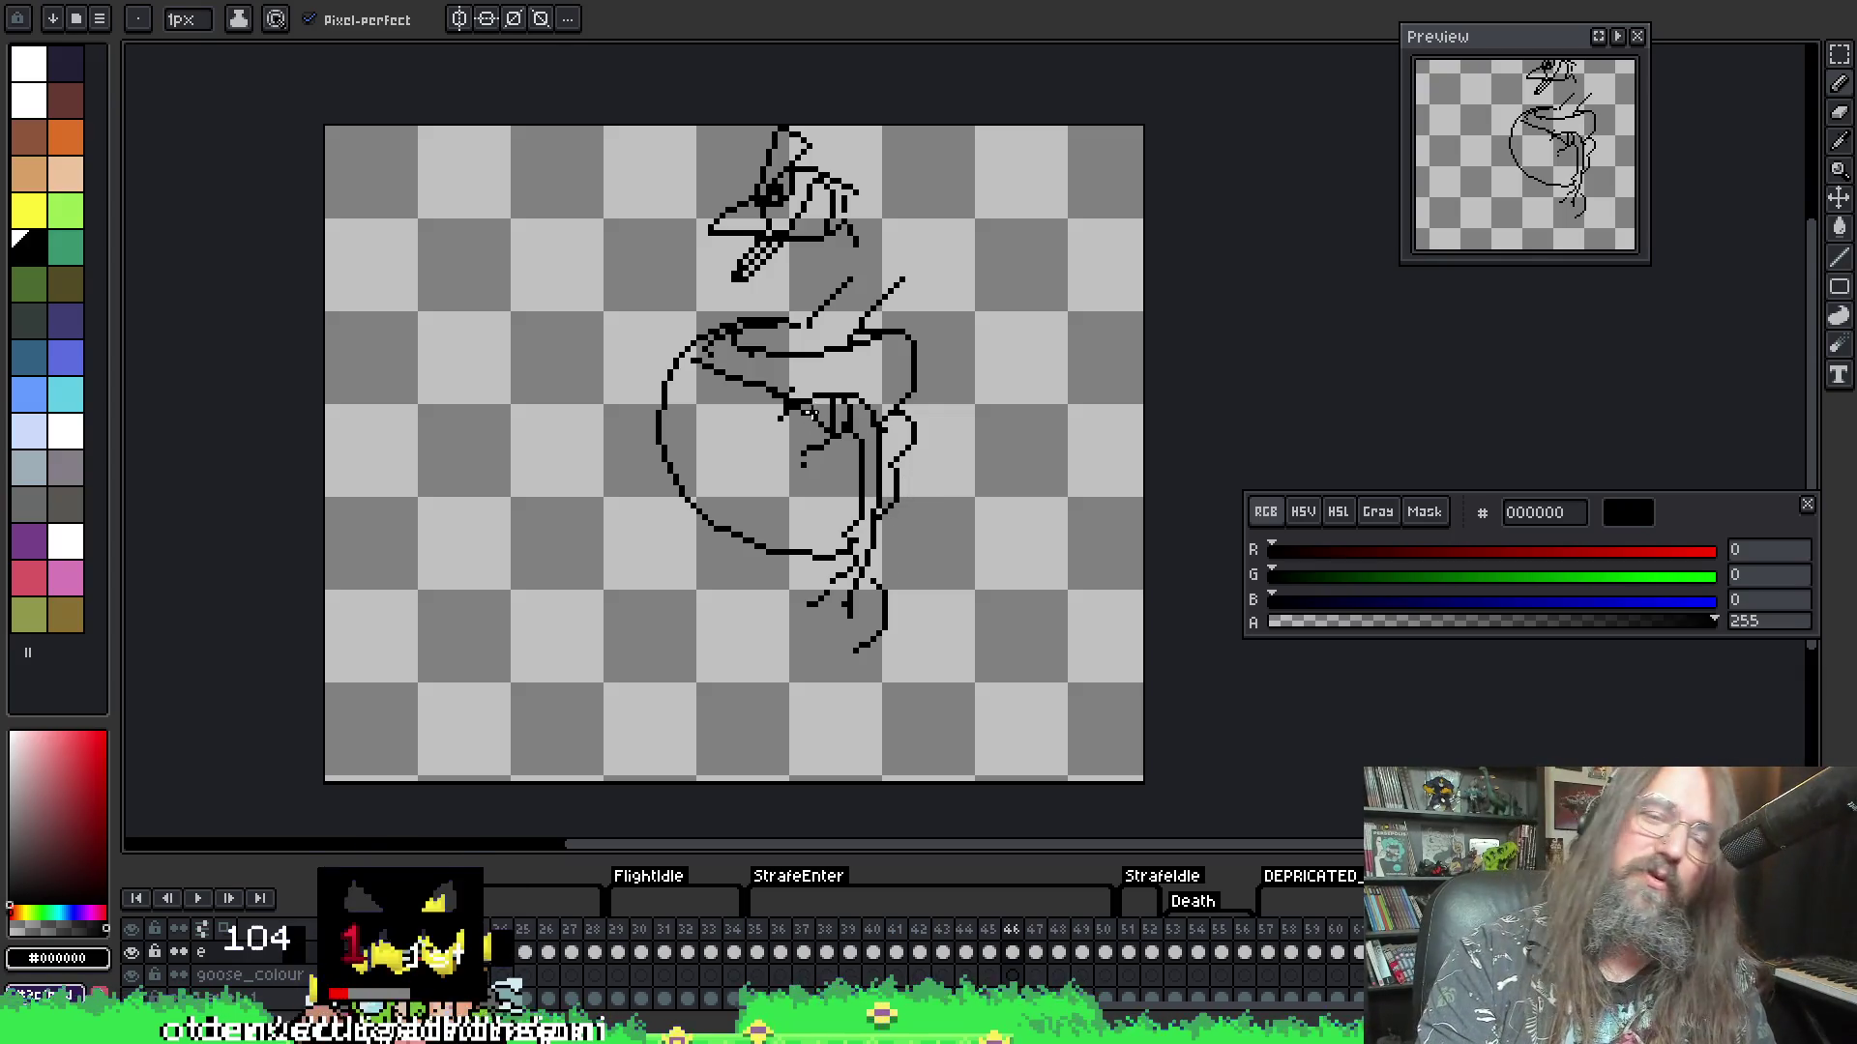
scroll(810, 413, "up", 3)
key("e")
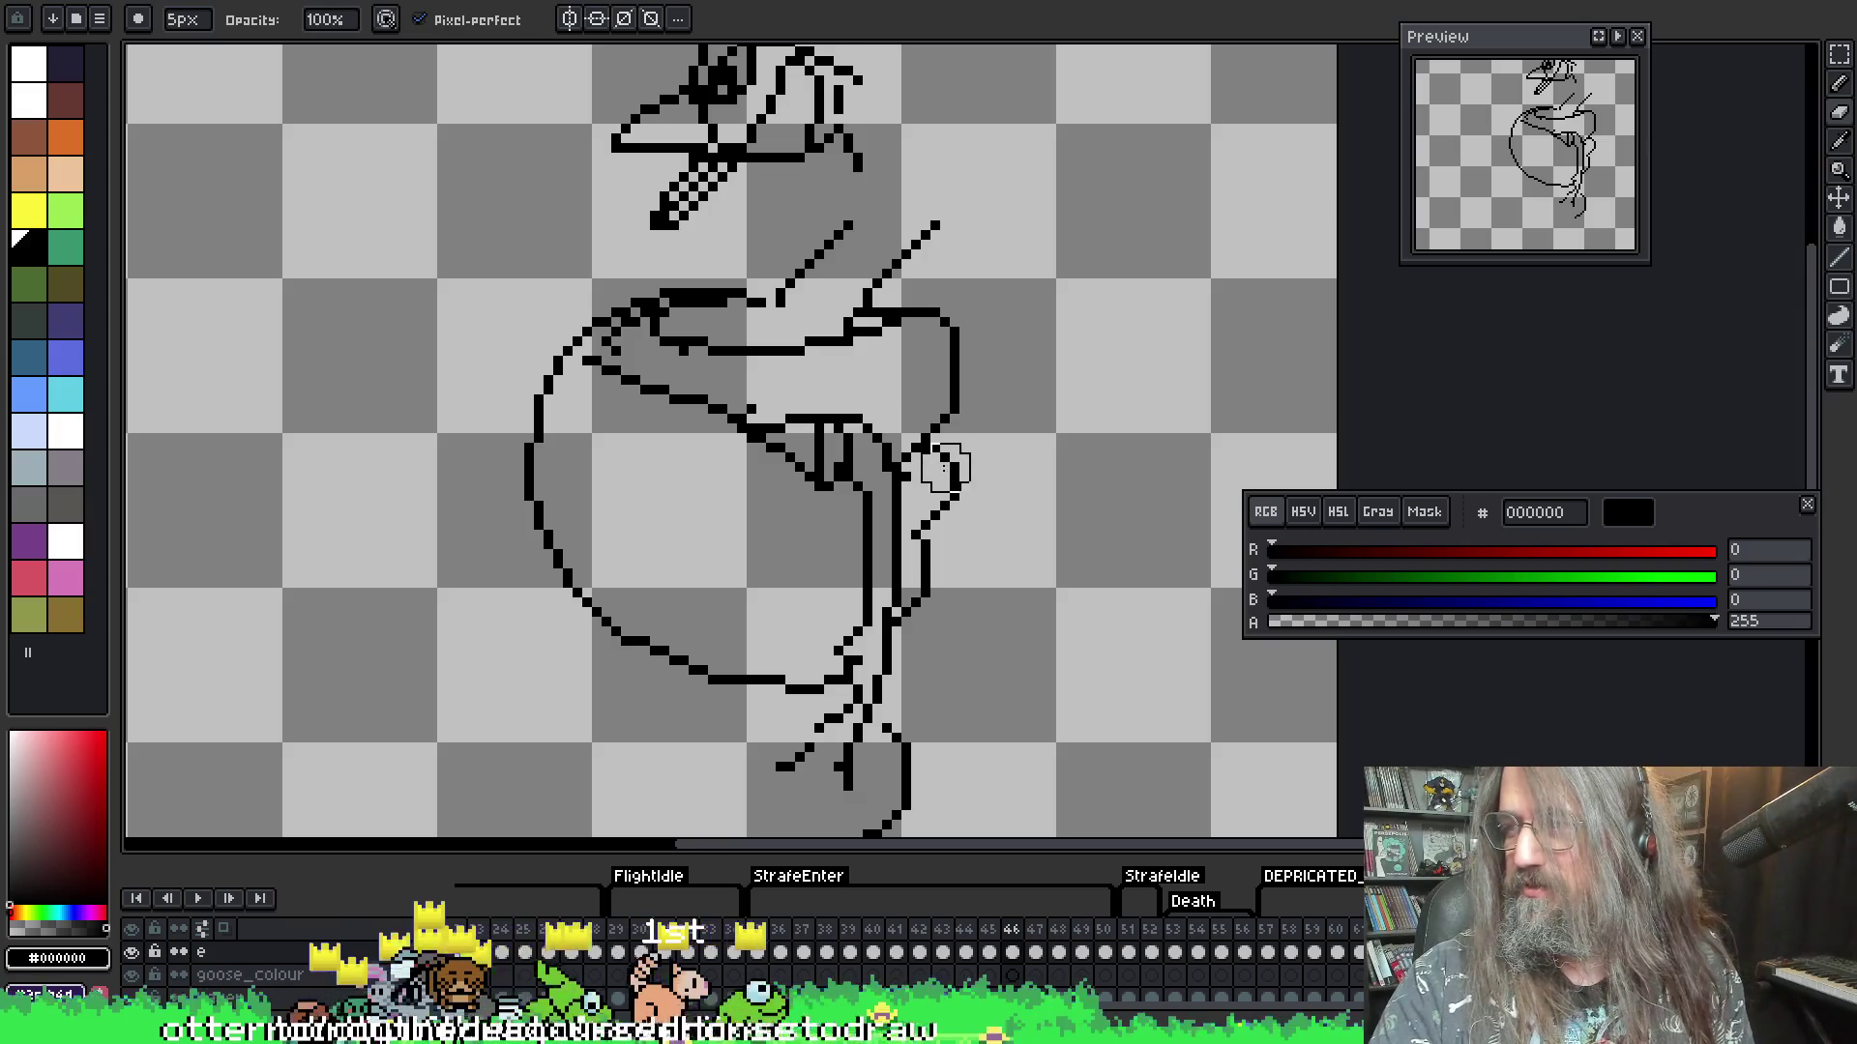
- Play the goose animation through once more and stop it
key("i")
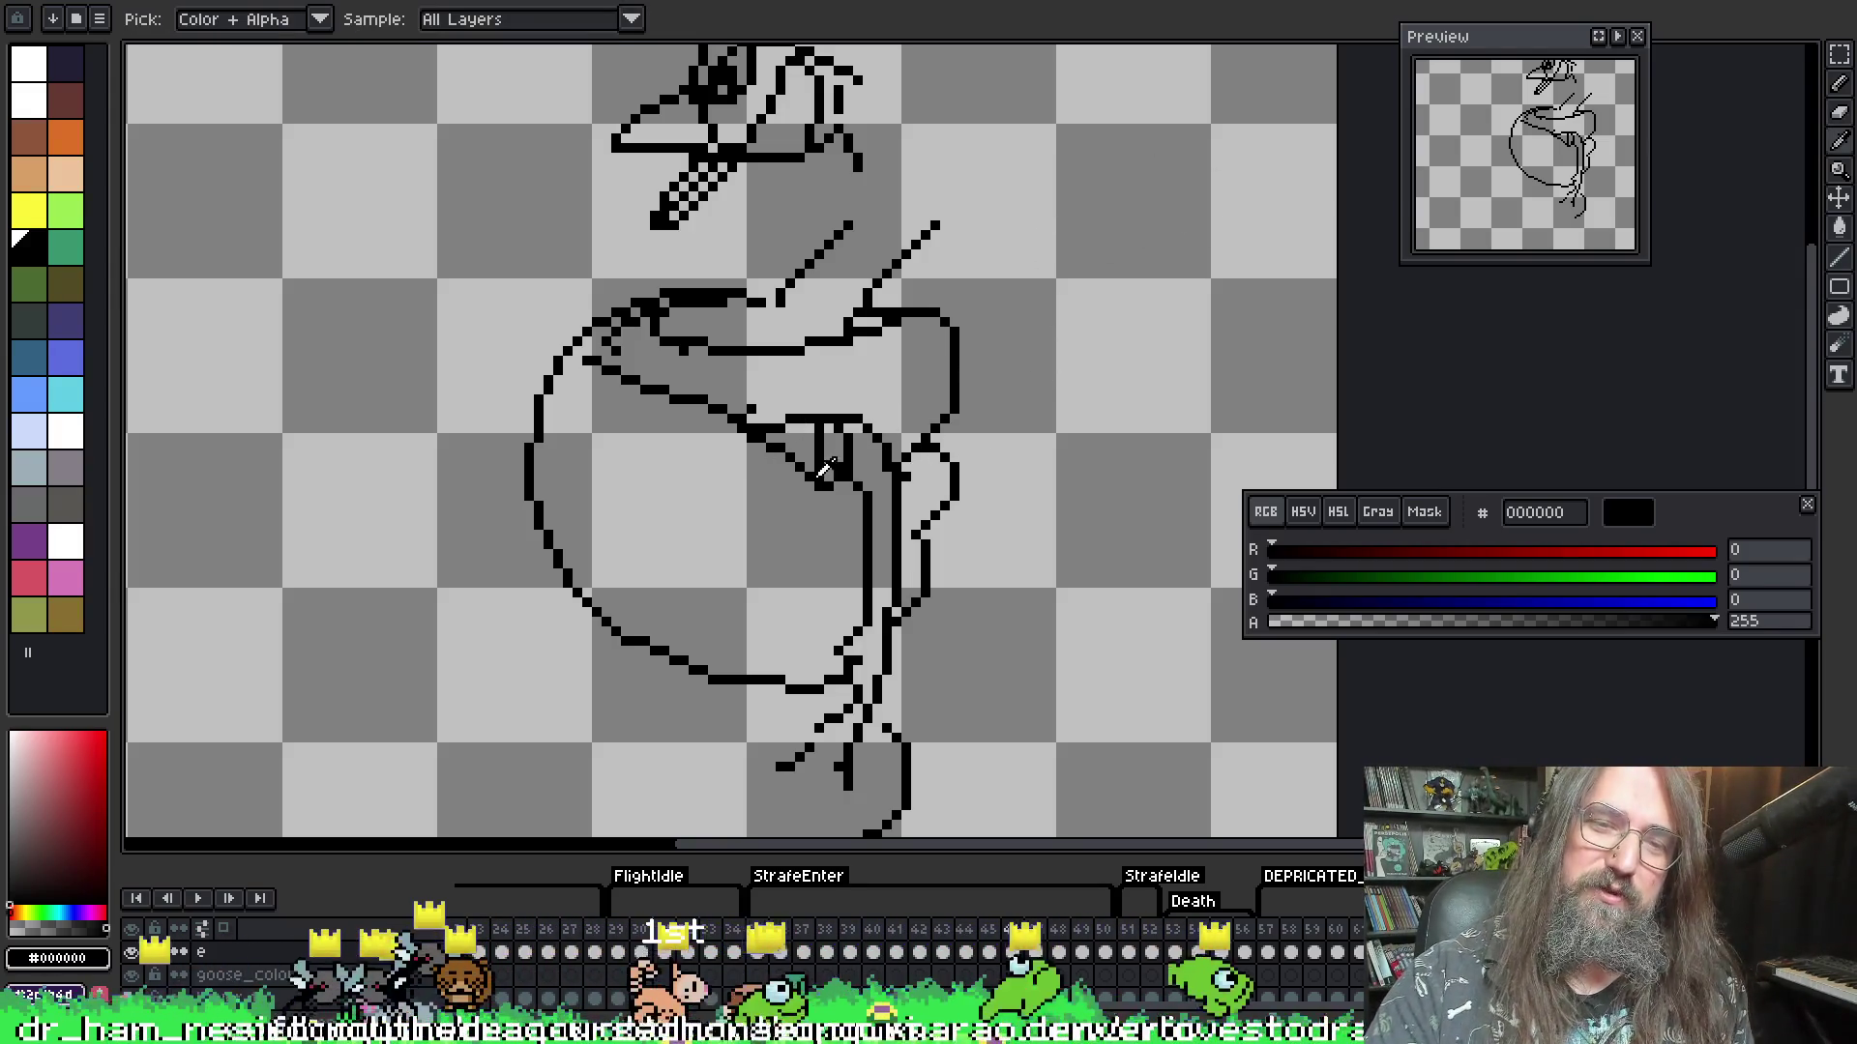
key("b")
key("comma")
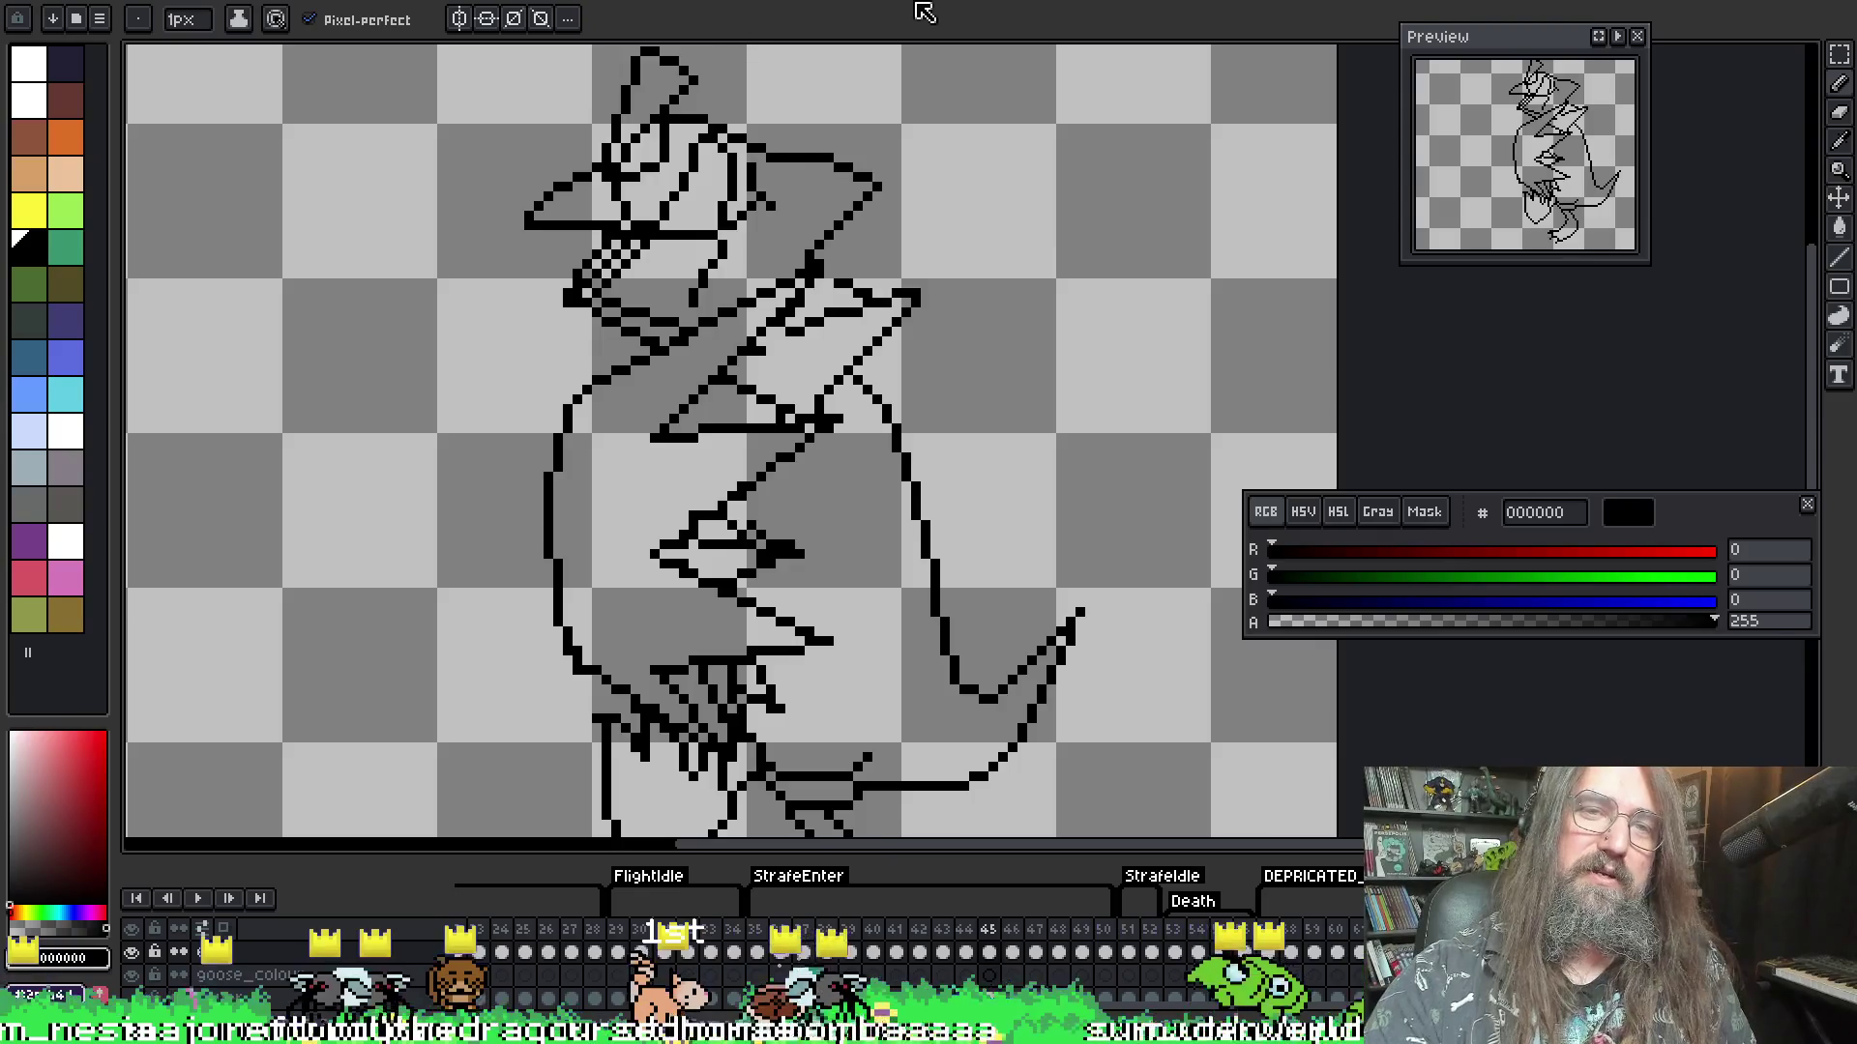
key("period")
key("comma")
key("Return")
scroll(882, 331, "down", 2)
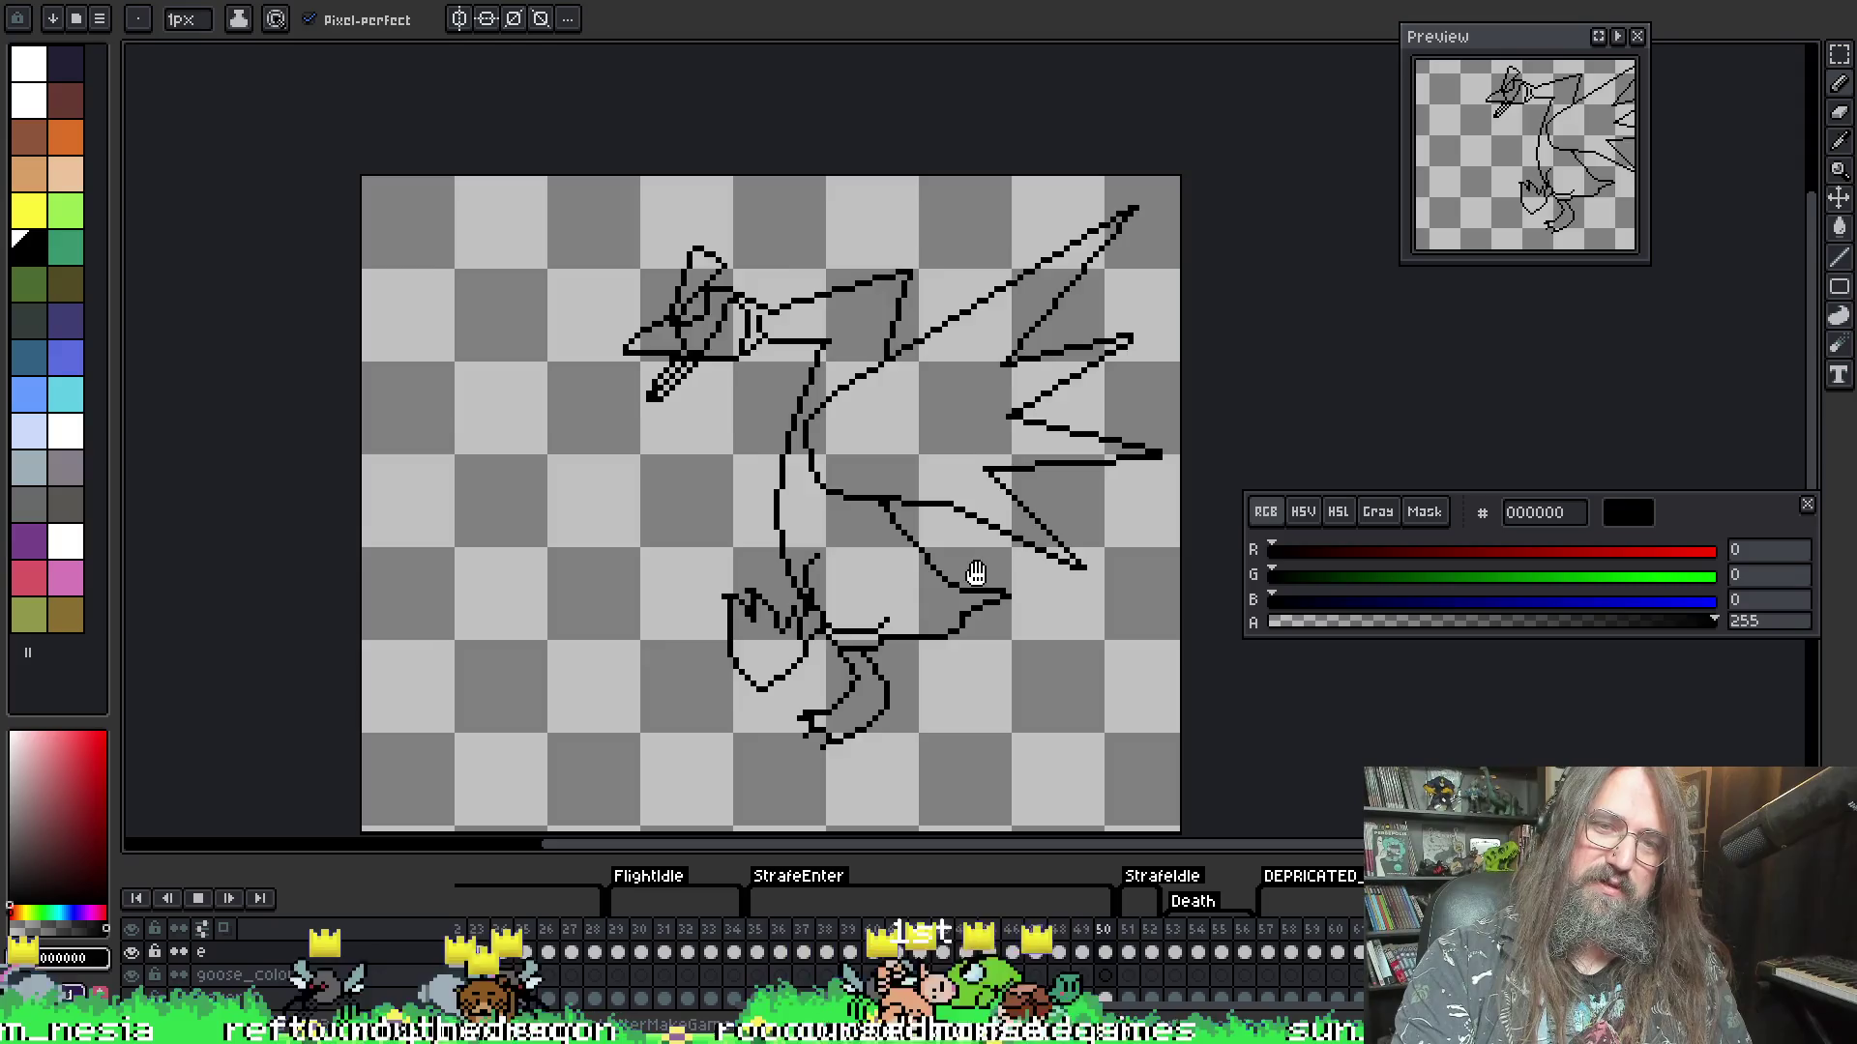
key("Return")
- Go to frame 38, zoom in on its curled wing, and enlarge the brush to 2px
key("Return")
key("Return")
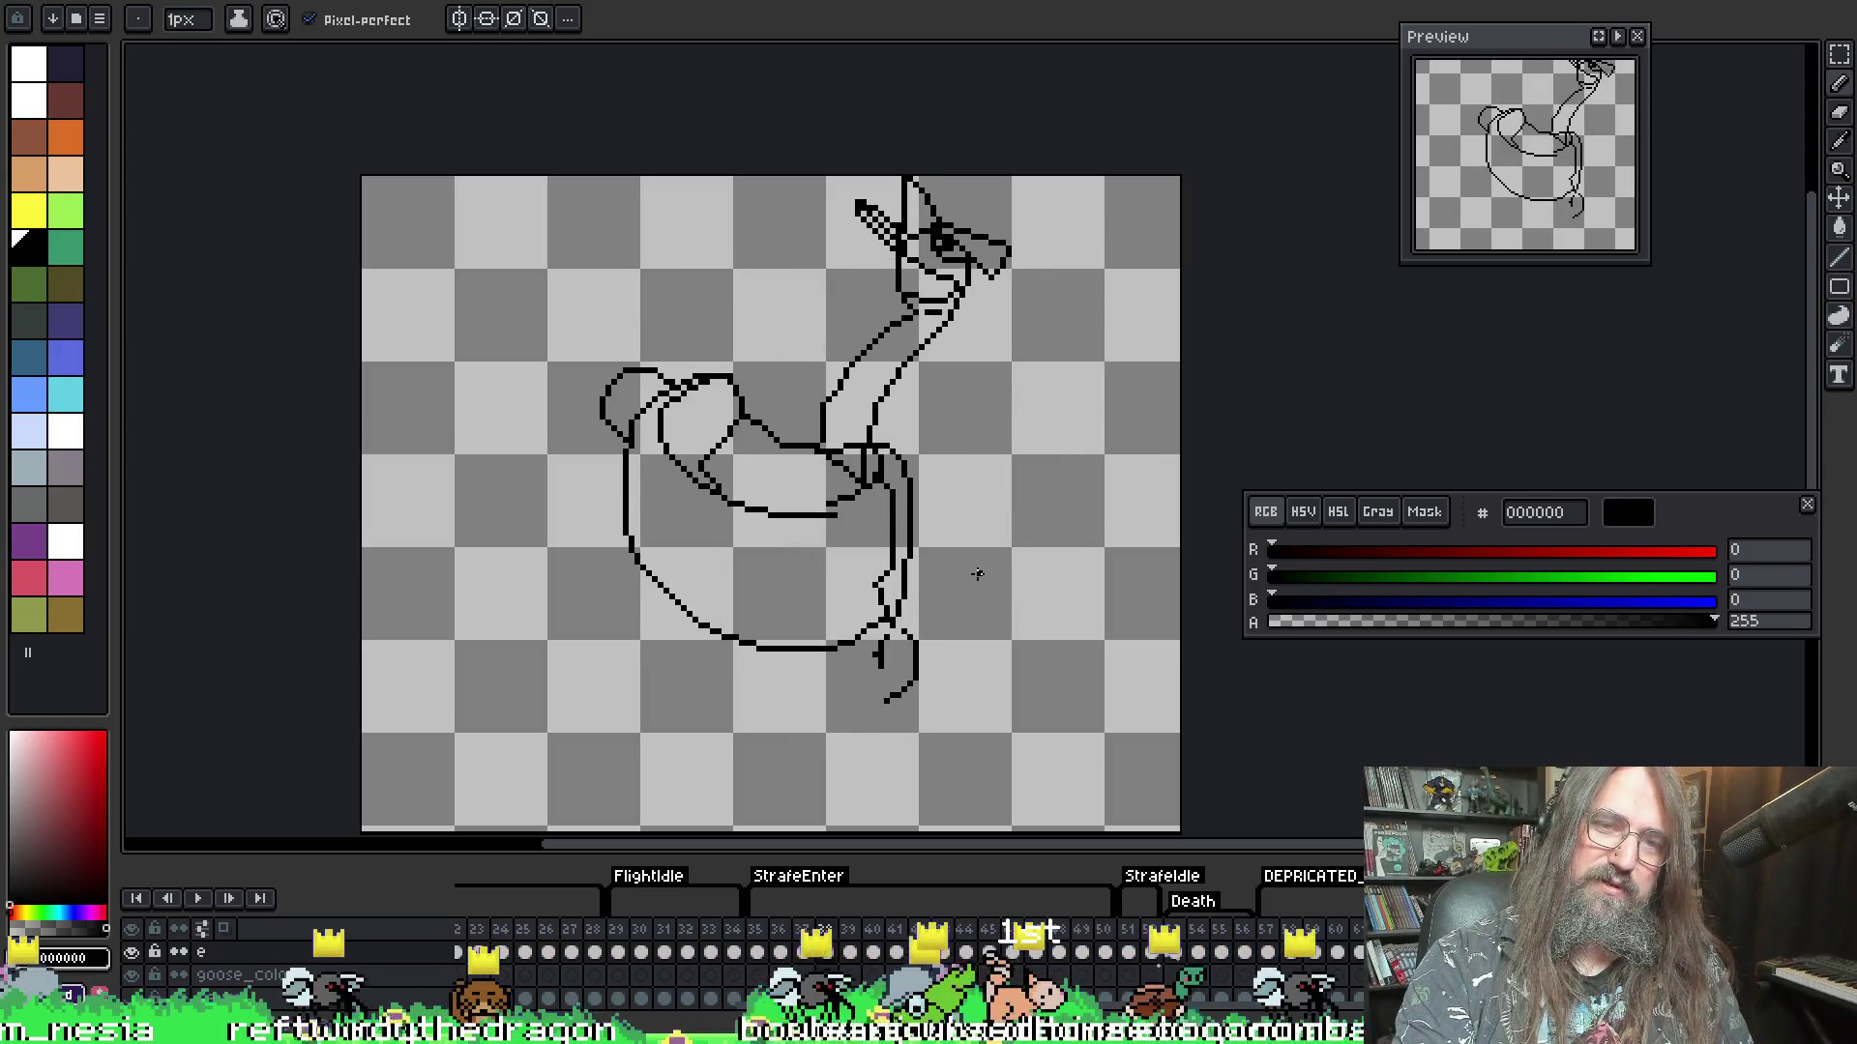
key("Return")
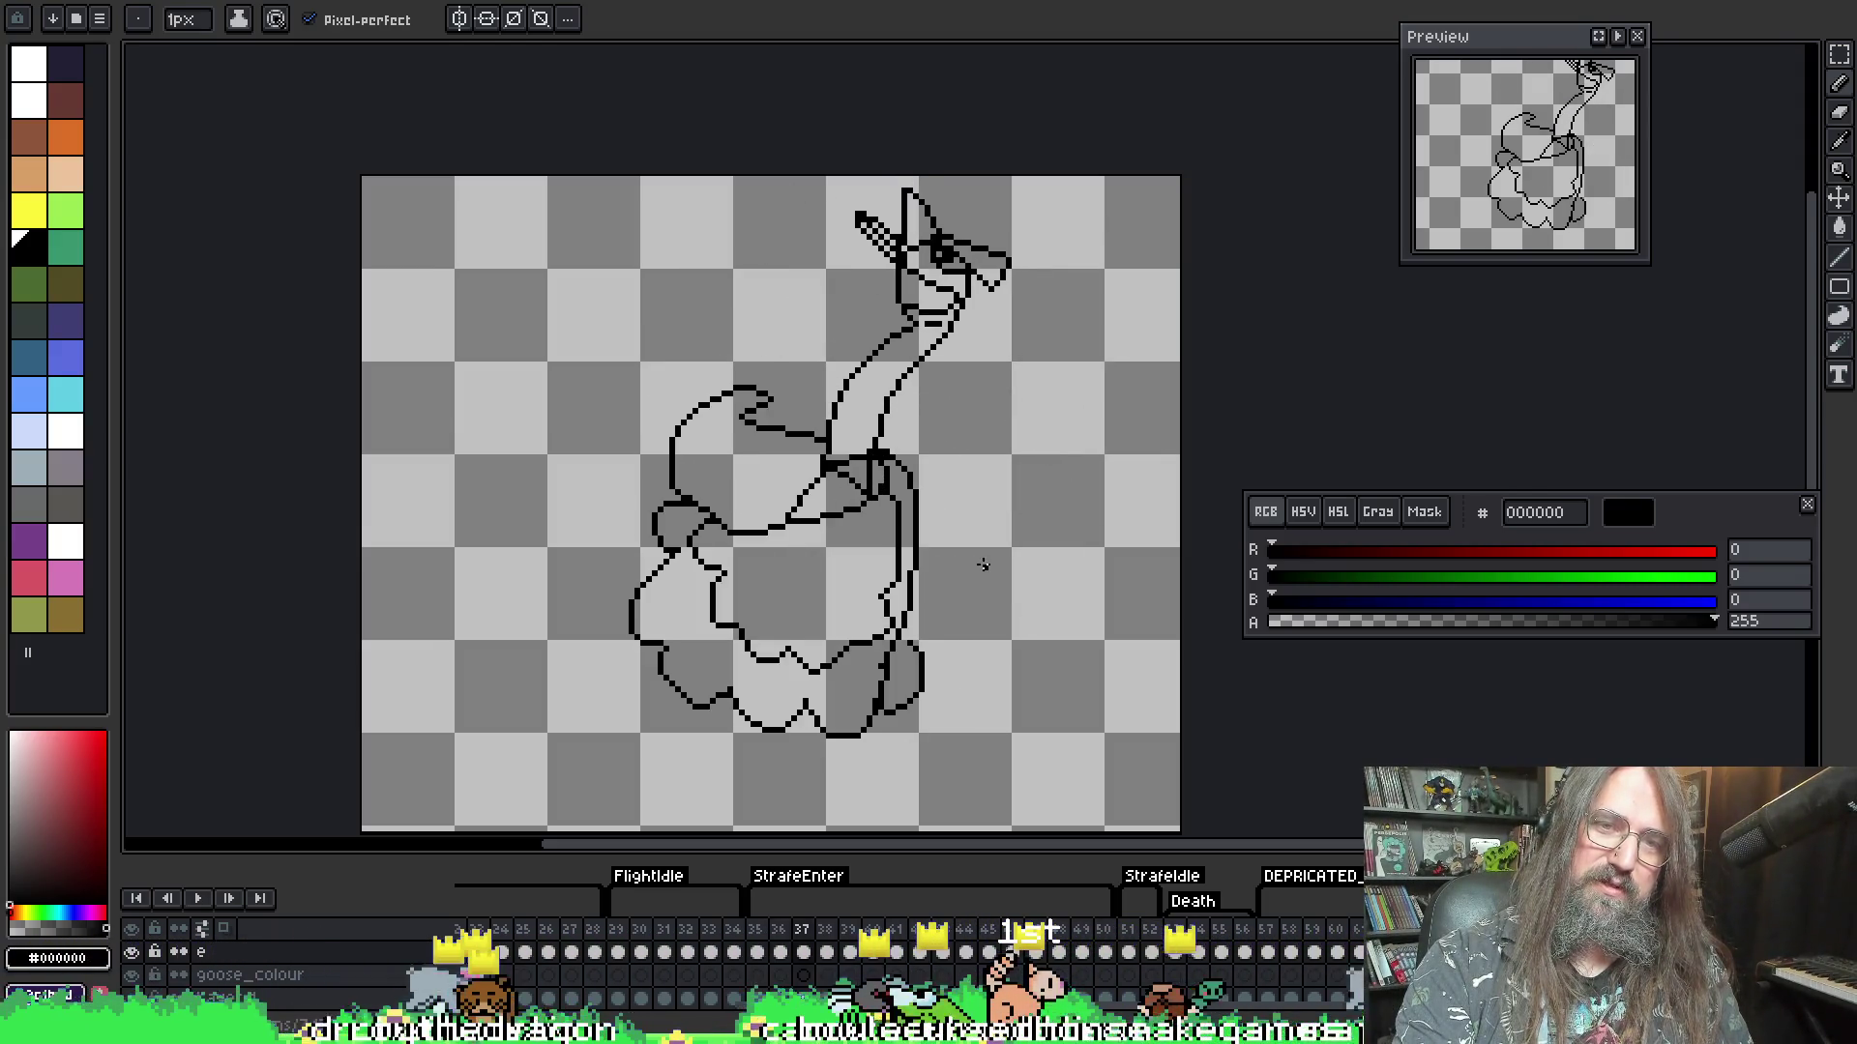
key("Right")
key("Return")
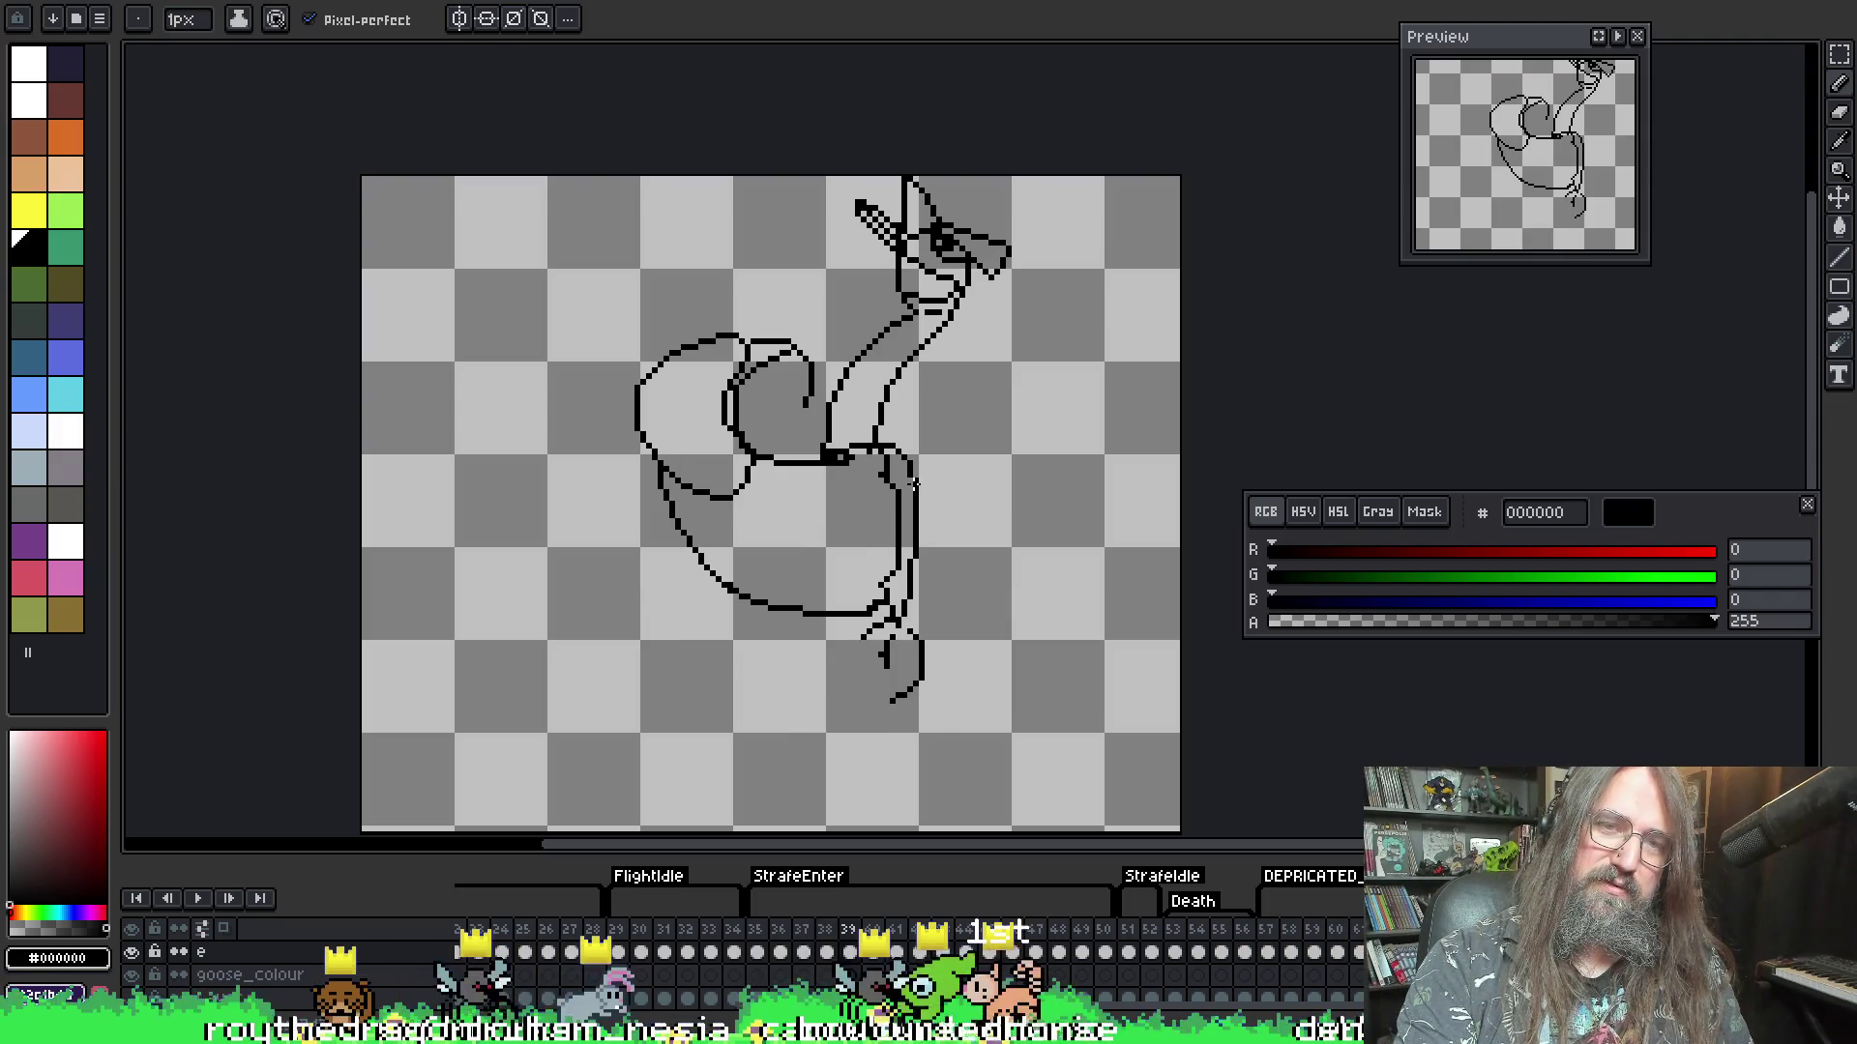
key("Right")
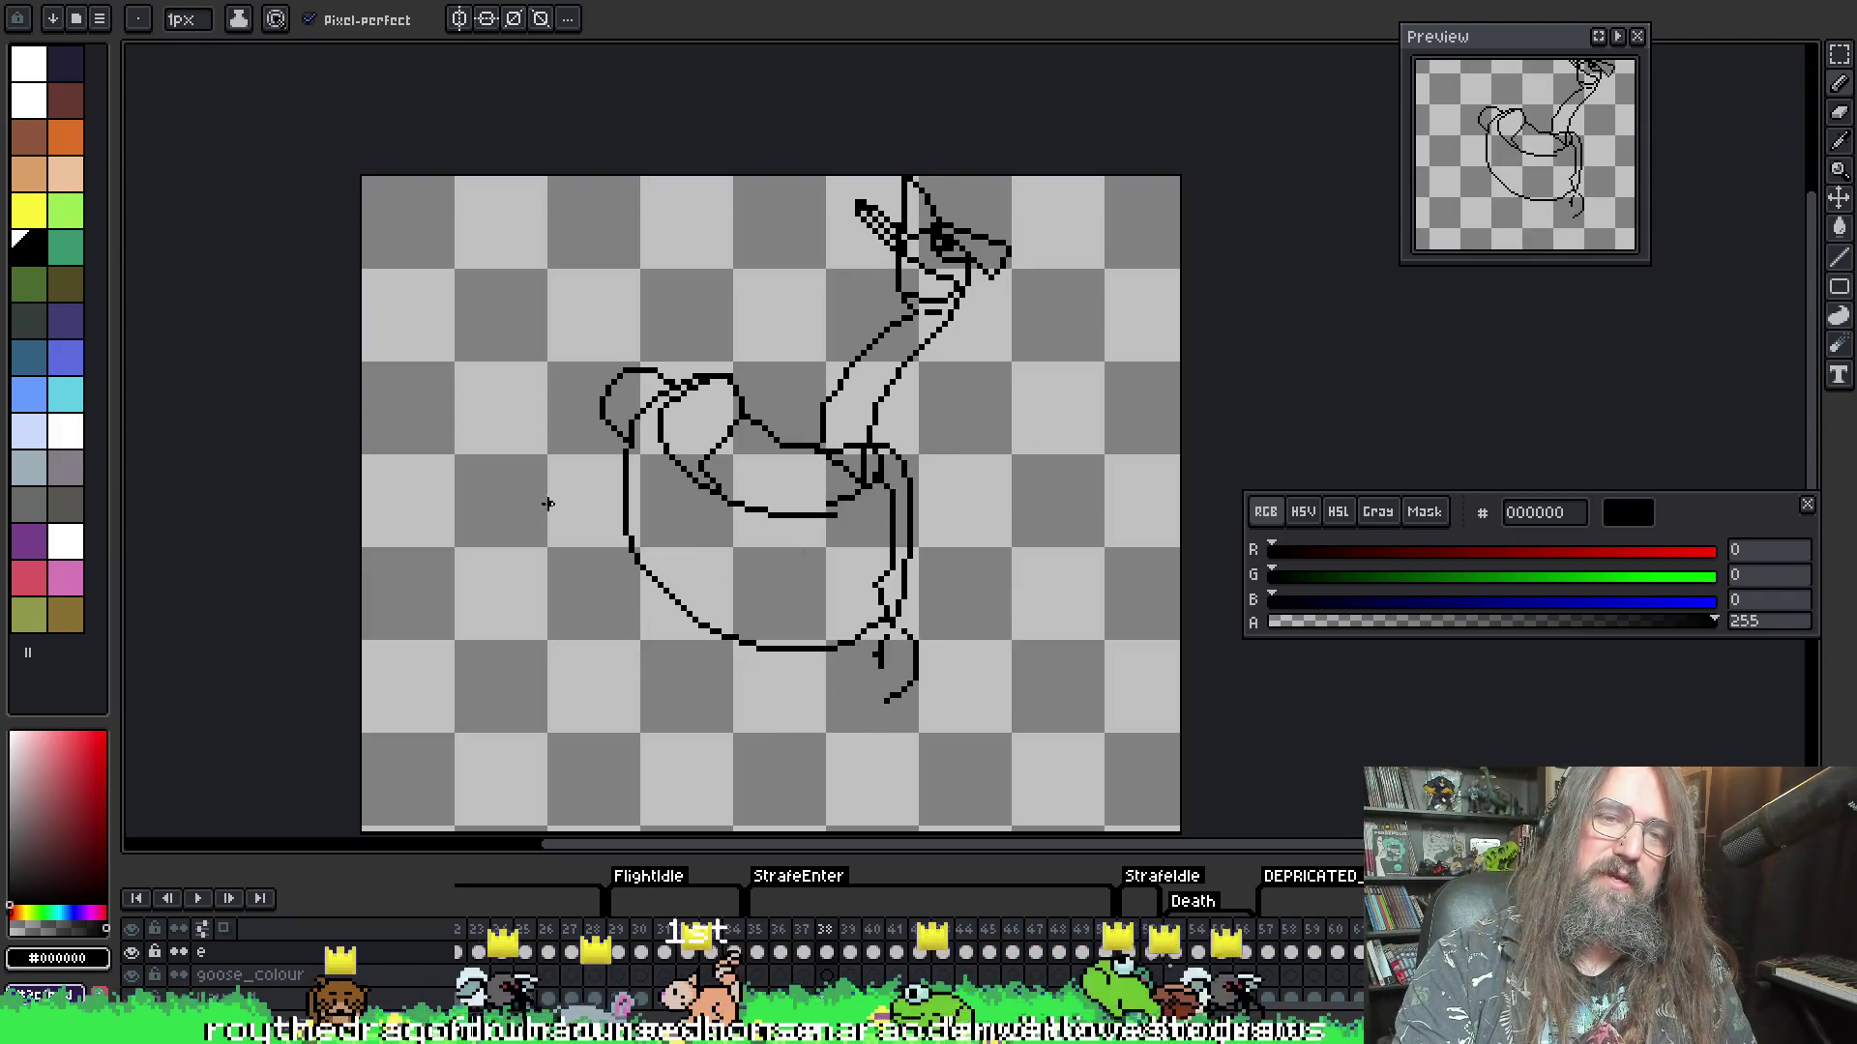
scroll(547, 505, "up", 3)
scroll(698, 479, "down", 2)
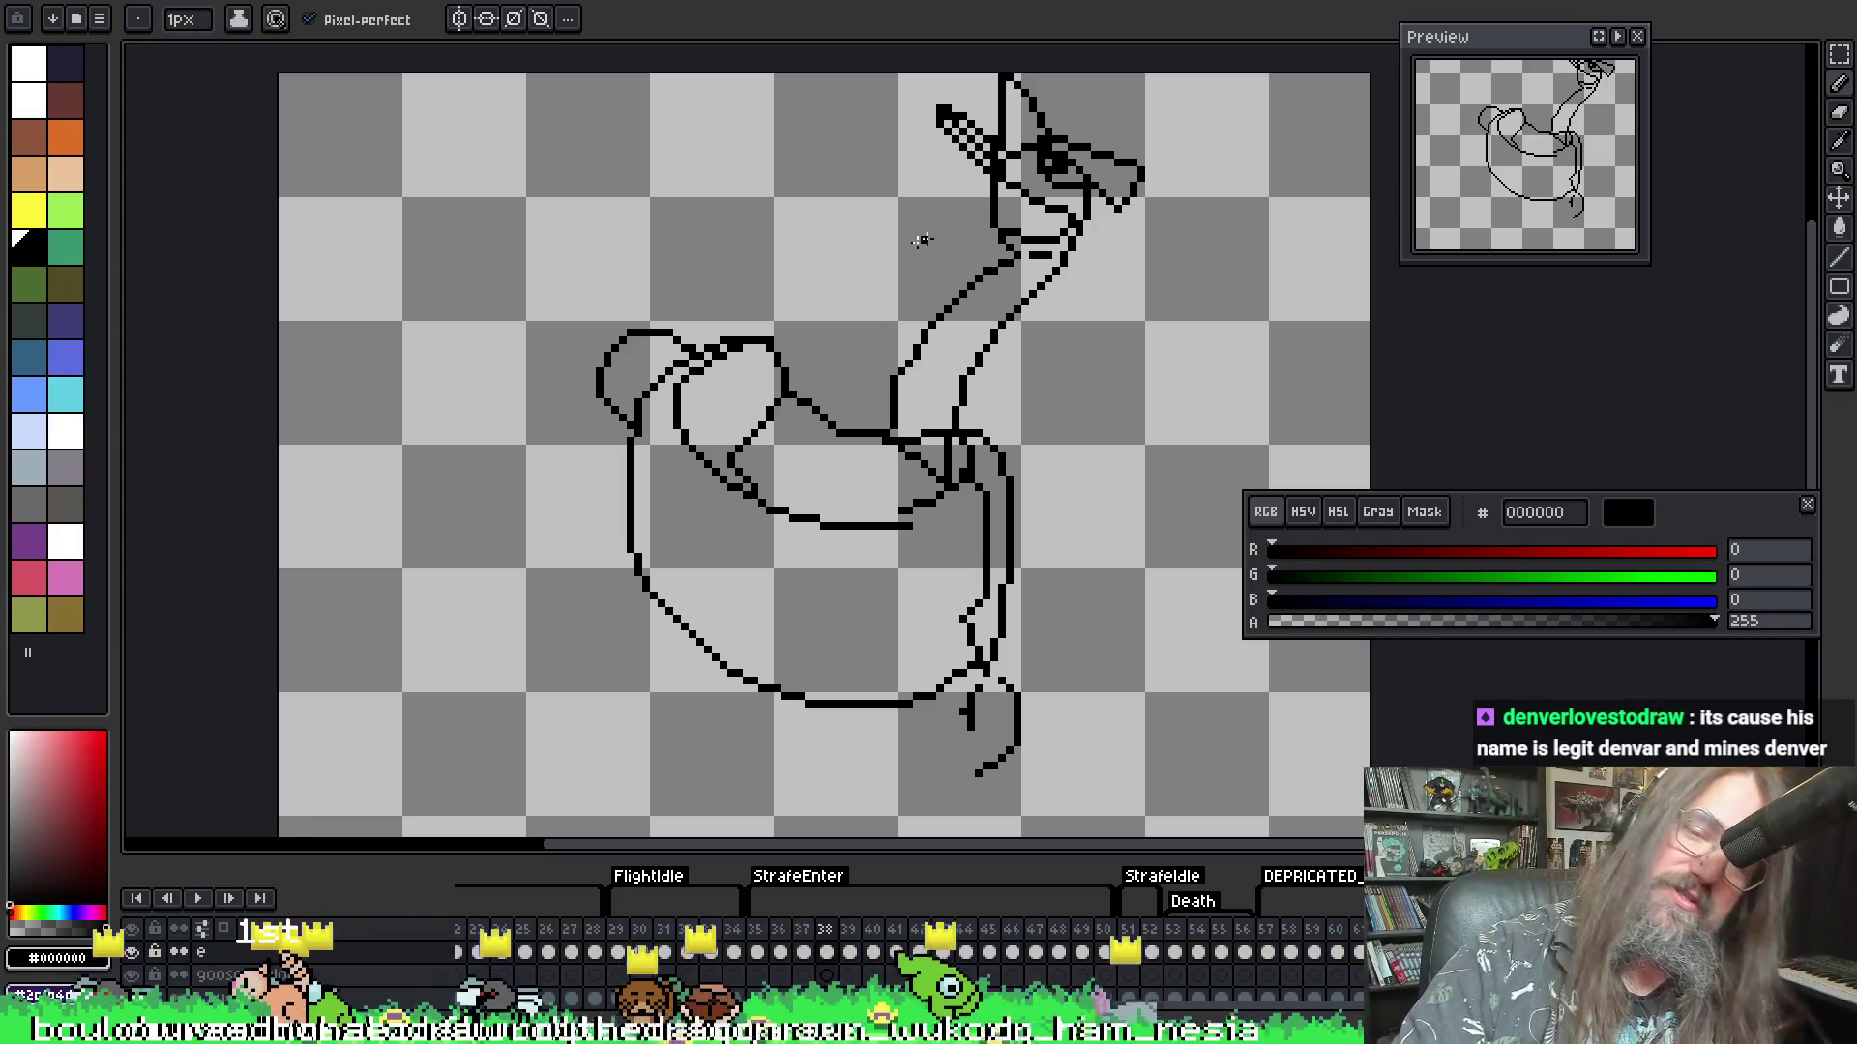
key("plus")
key("plus")
key("plus")
key("plus")
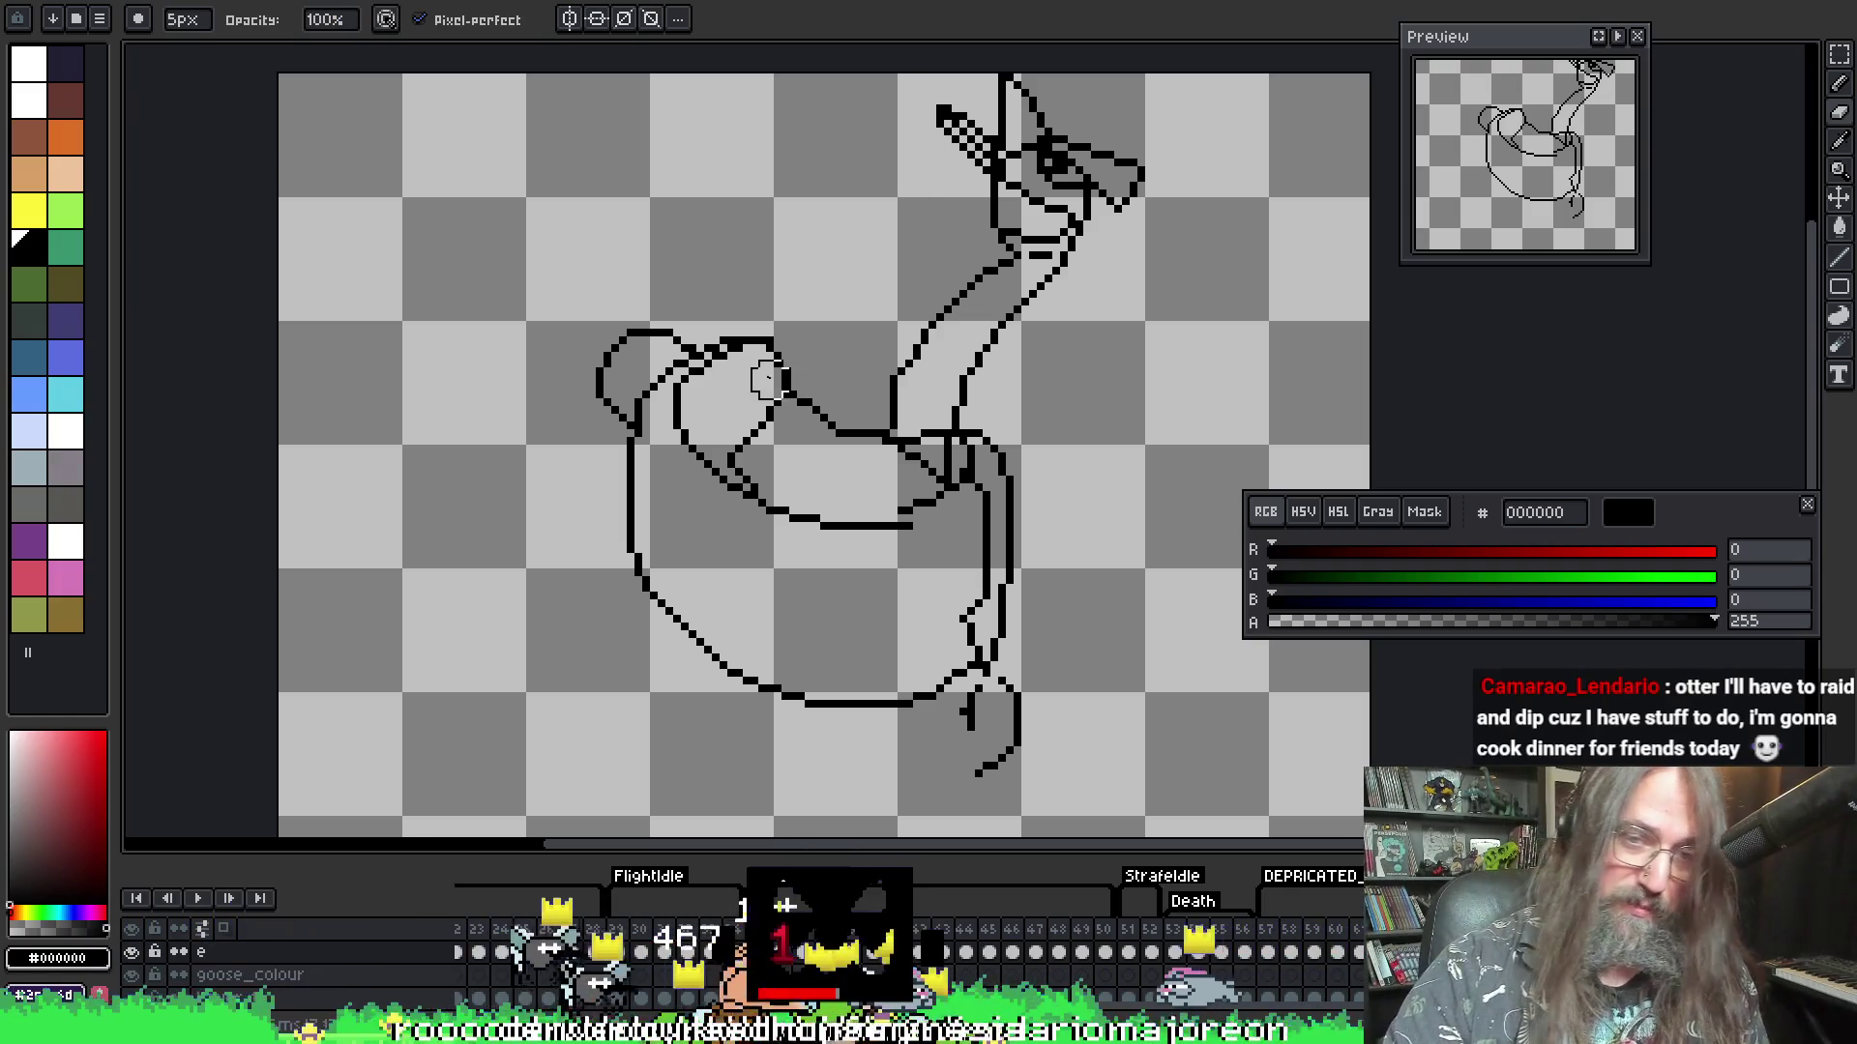
- Erase frame 38's old inner wing lines and the leftover stray dot
mouse_move(774, 387)
left_mouse_down()
mouse_move(764, 368)
mouse_move(746, 440)
mouse_move(696, 319)
mouse_move(651, 348)
mouse_move(684, 302)
mouse_move(630, 442)
mouse_move(683, 455)
mouse_move(635, 518)
mouse_move(700, 457)
left_mouse_up()
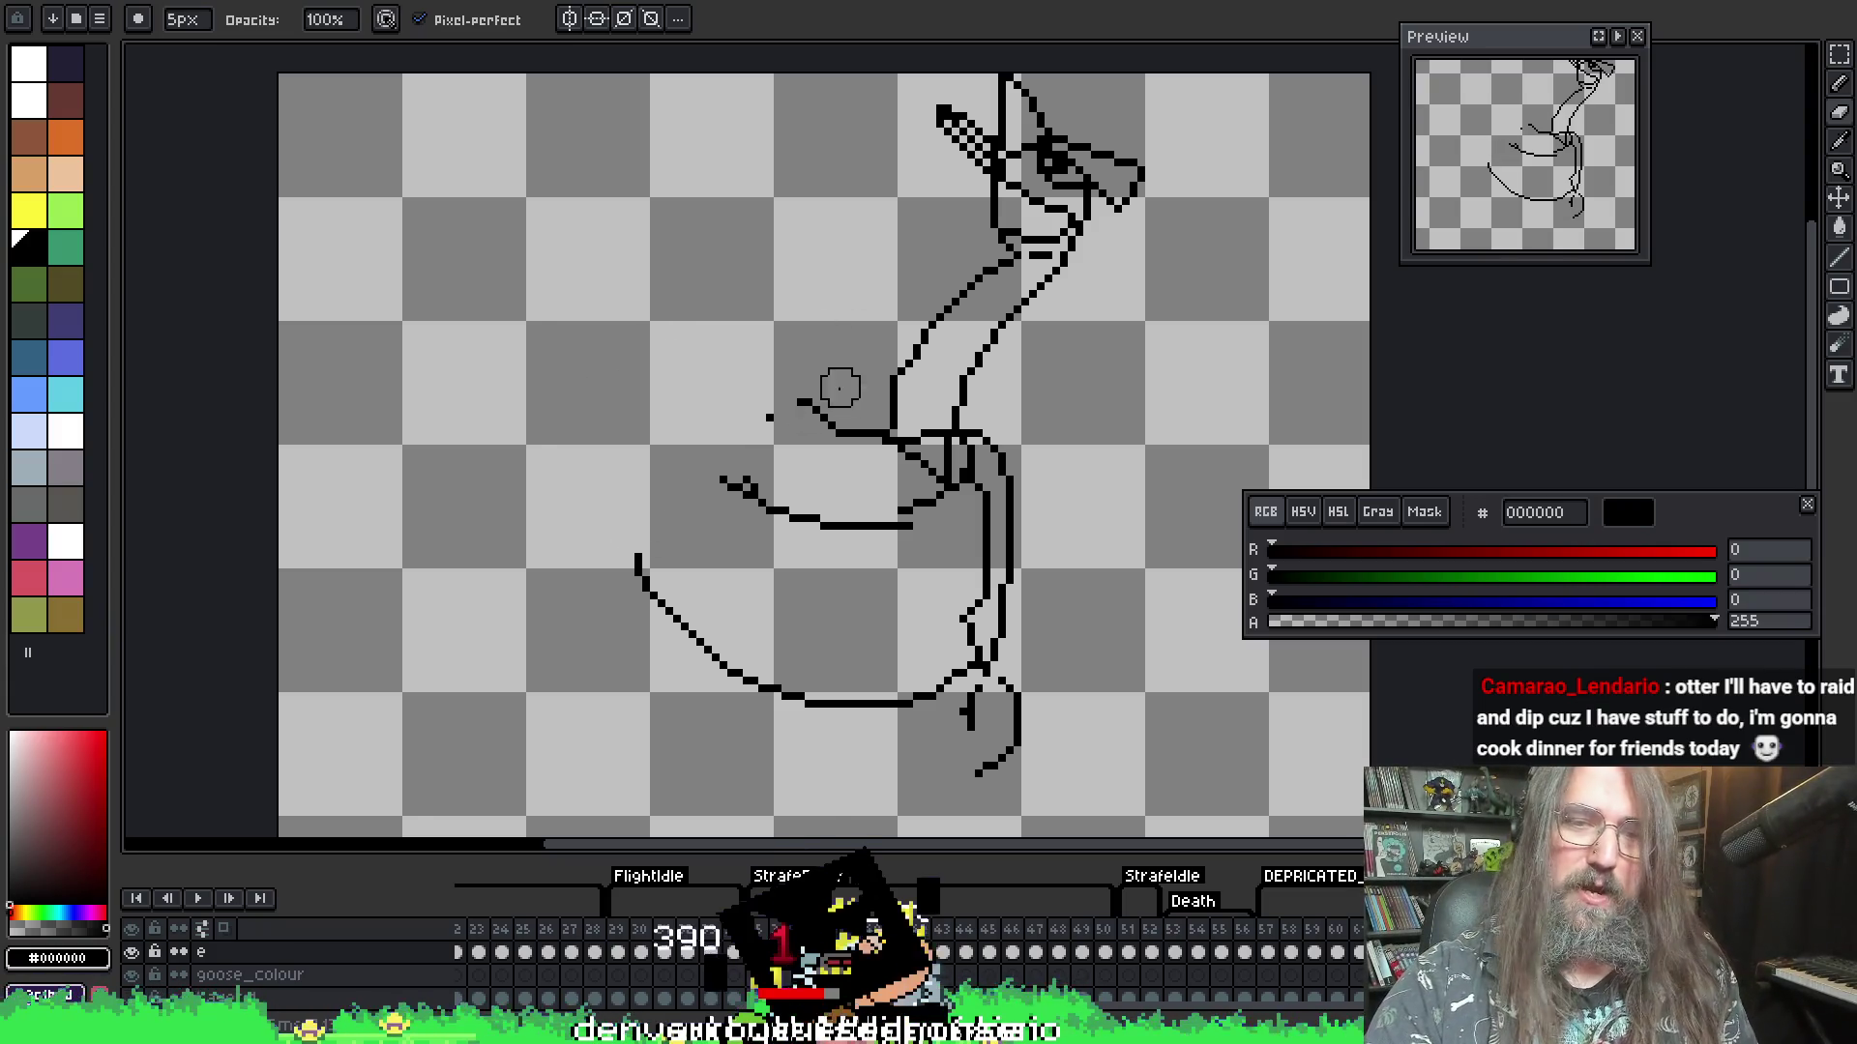
left_click(764, 414)
key("i")
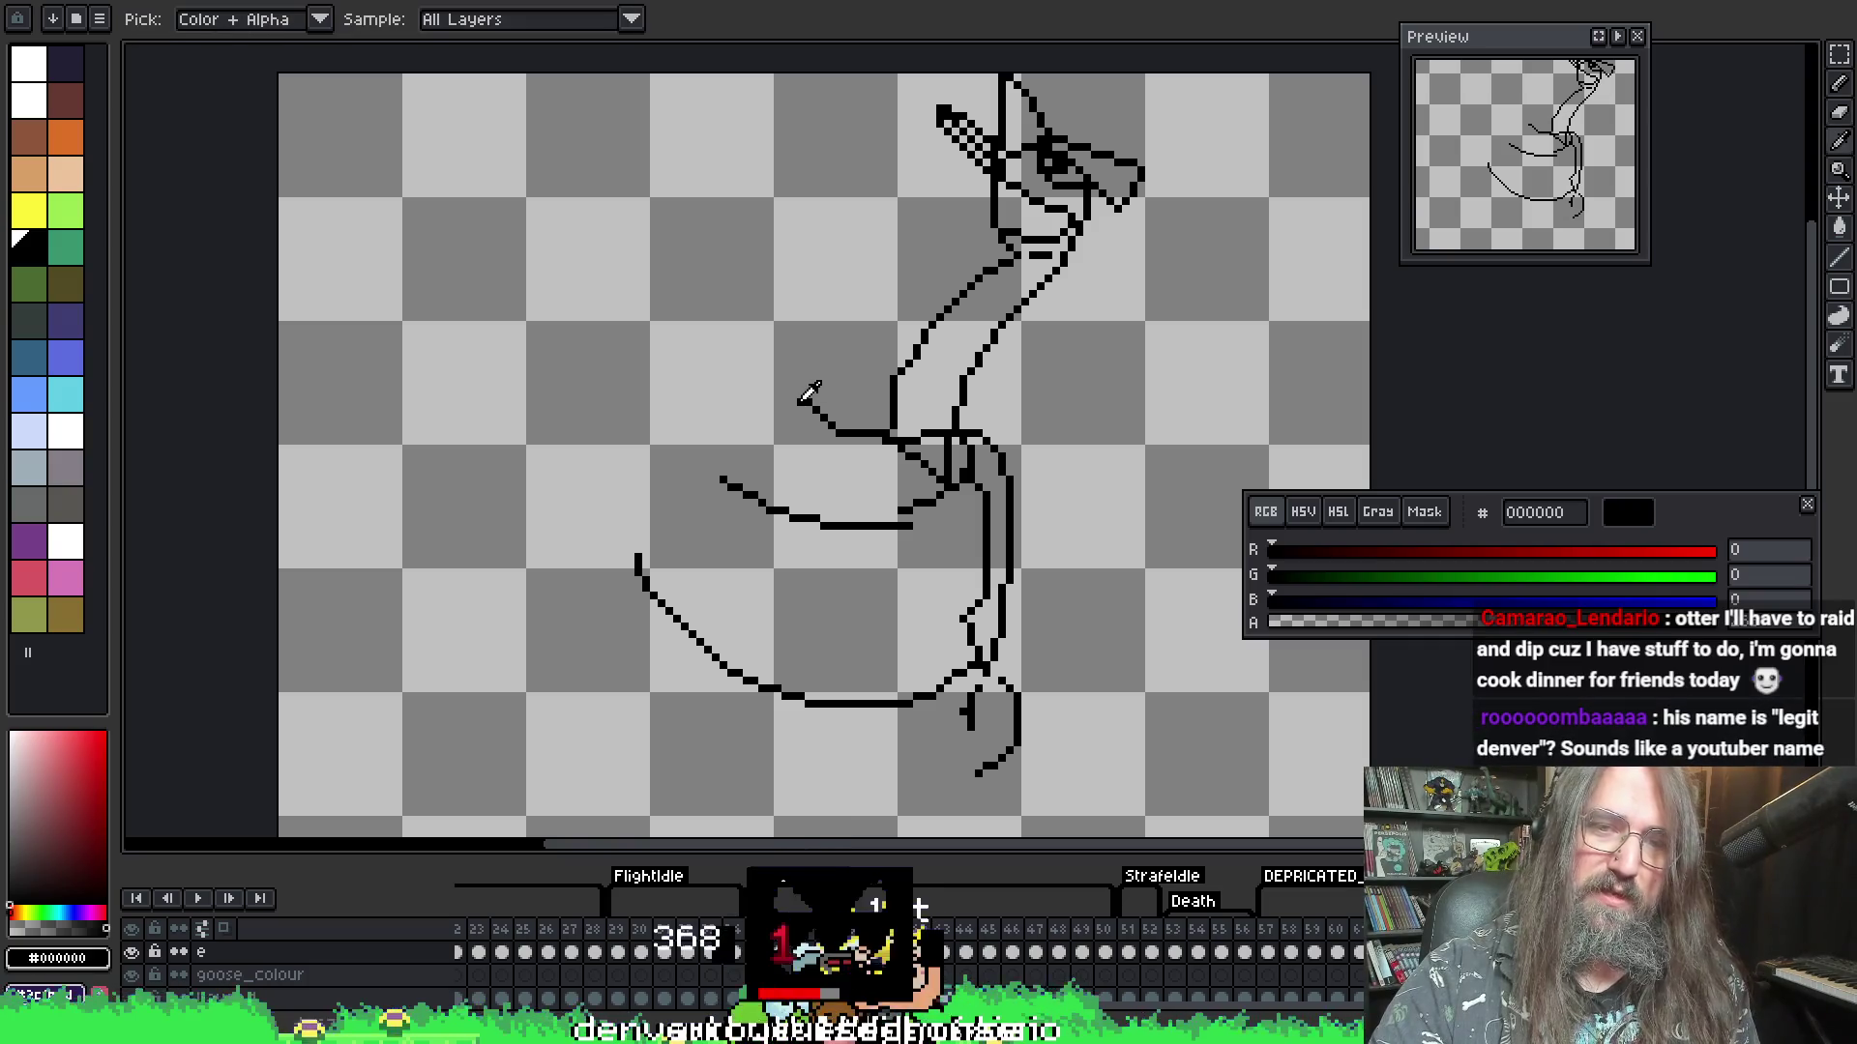
- Show onion-skin ghosts, pick opaque black from the canvas, and undo a stray stroke
key("b")
key("F3")
key("i")
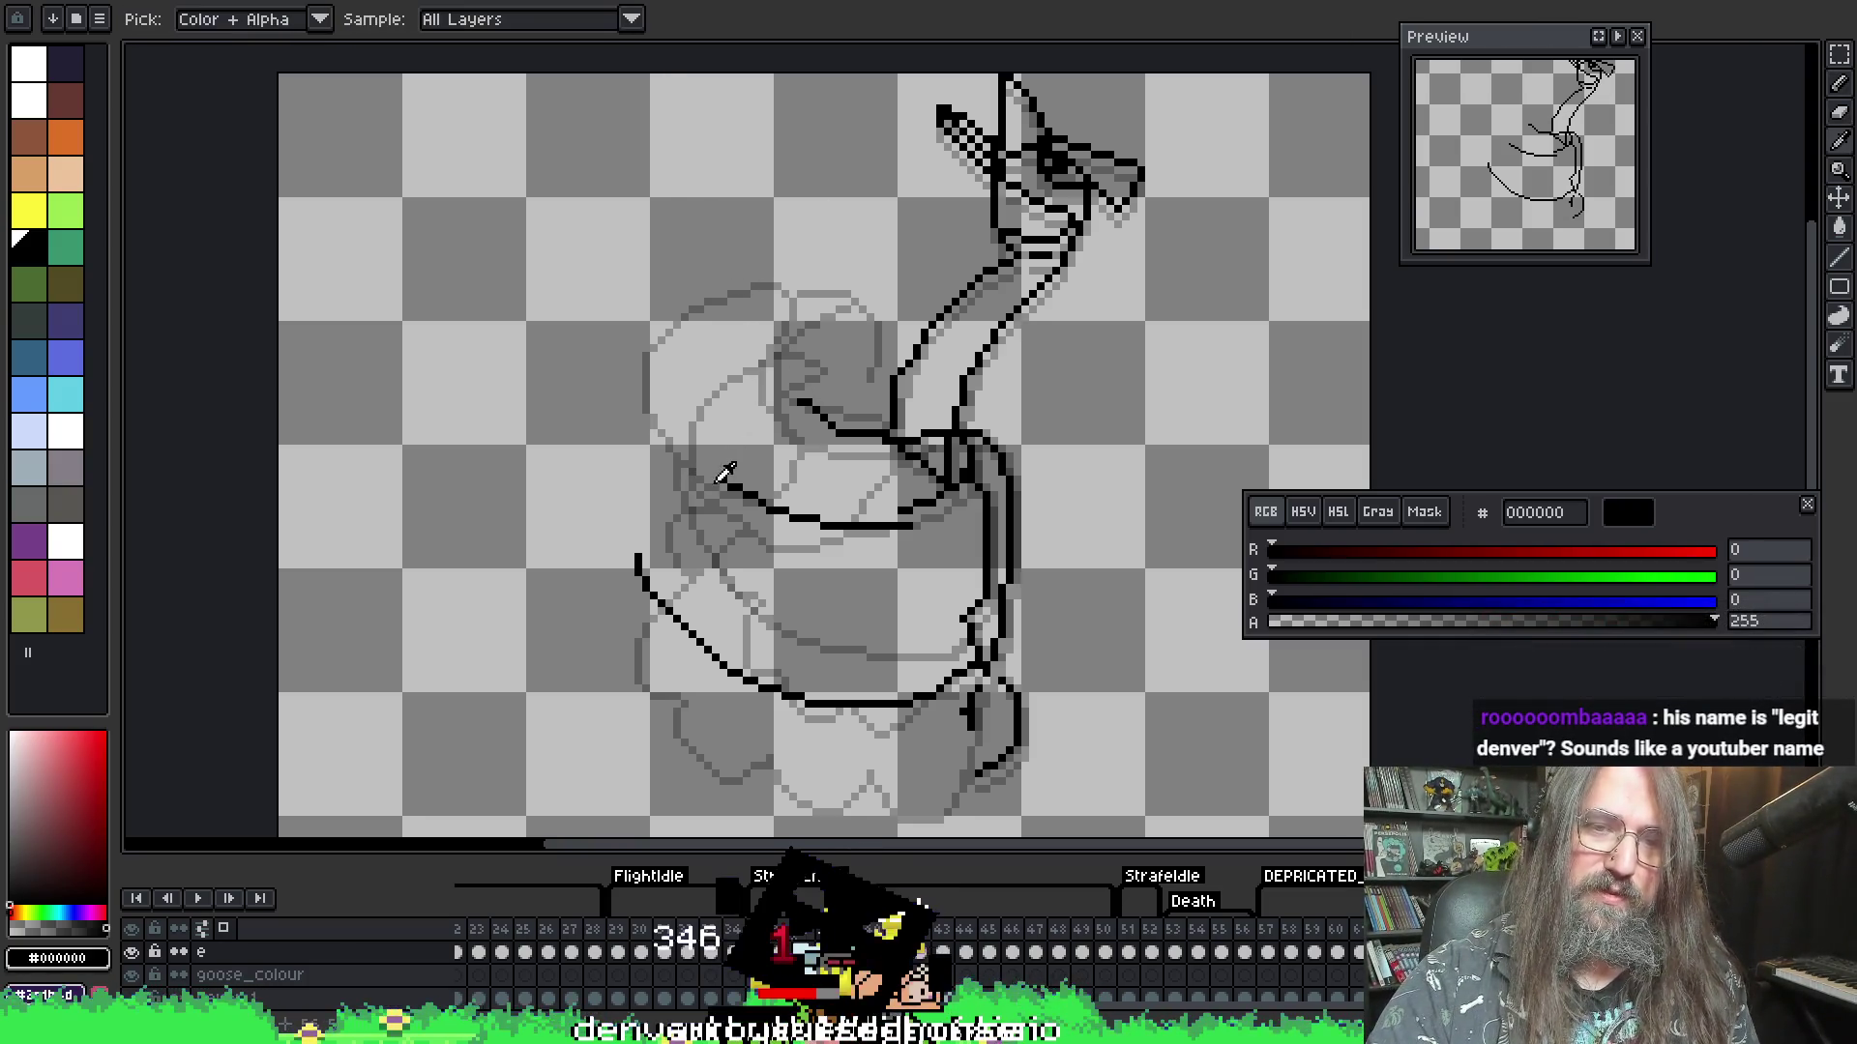
left_click(721, 478)
left_click(723, 479)
key("b")
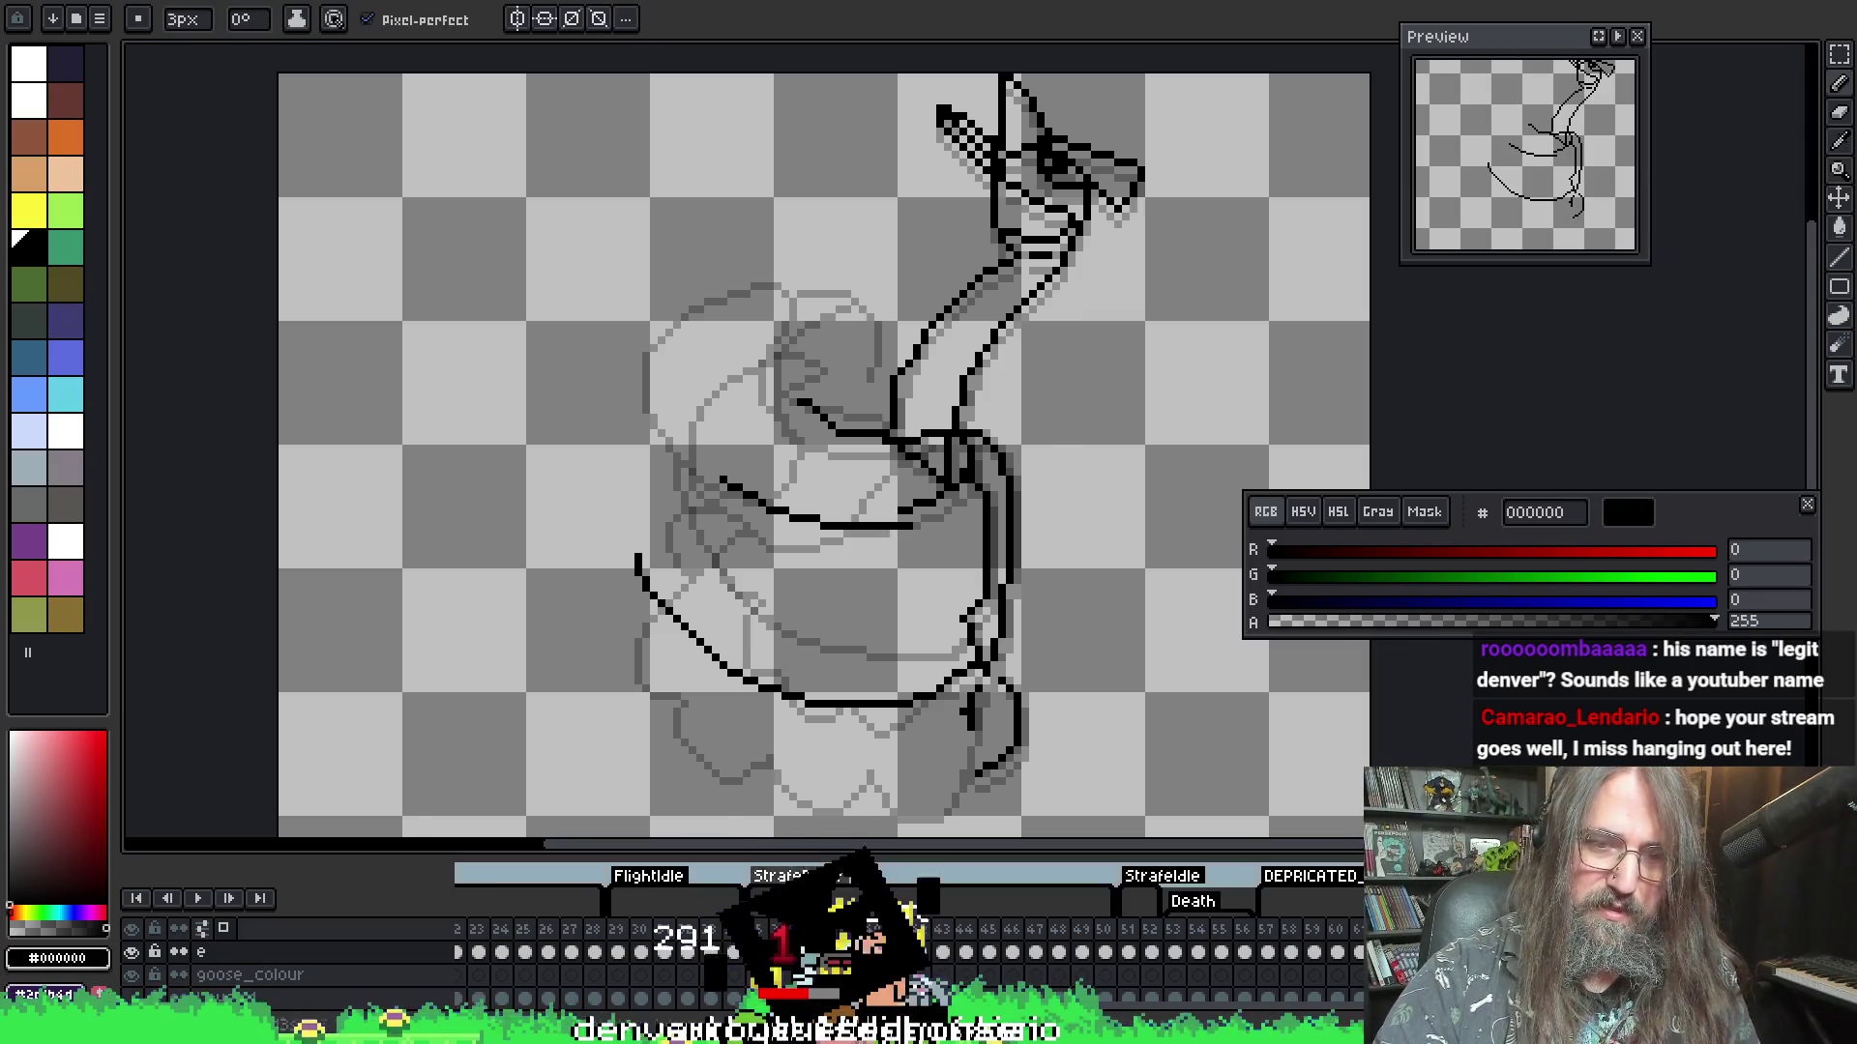
key("Left")
key("Right")
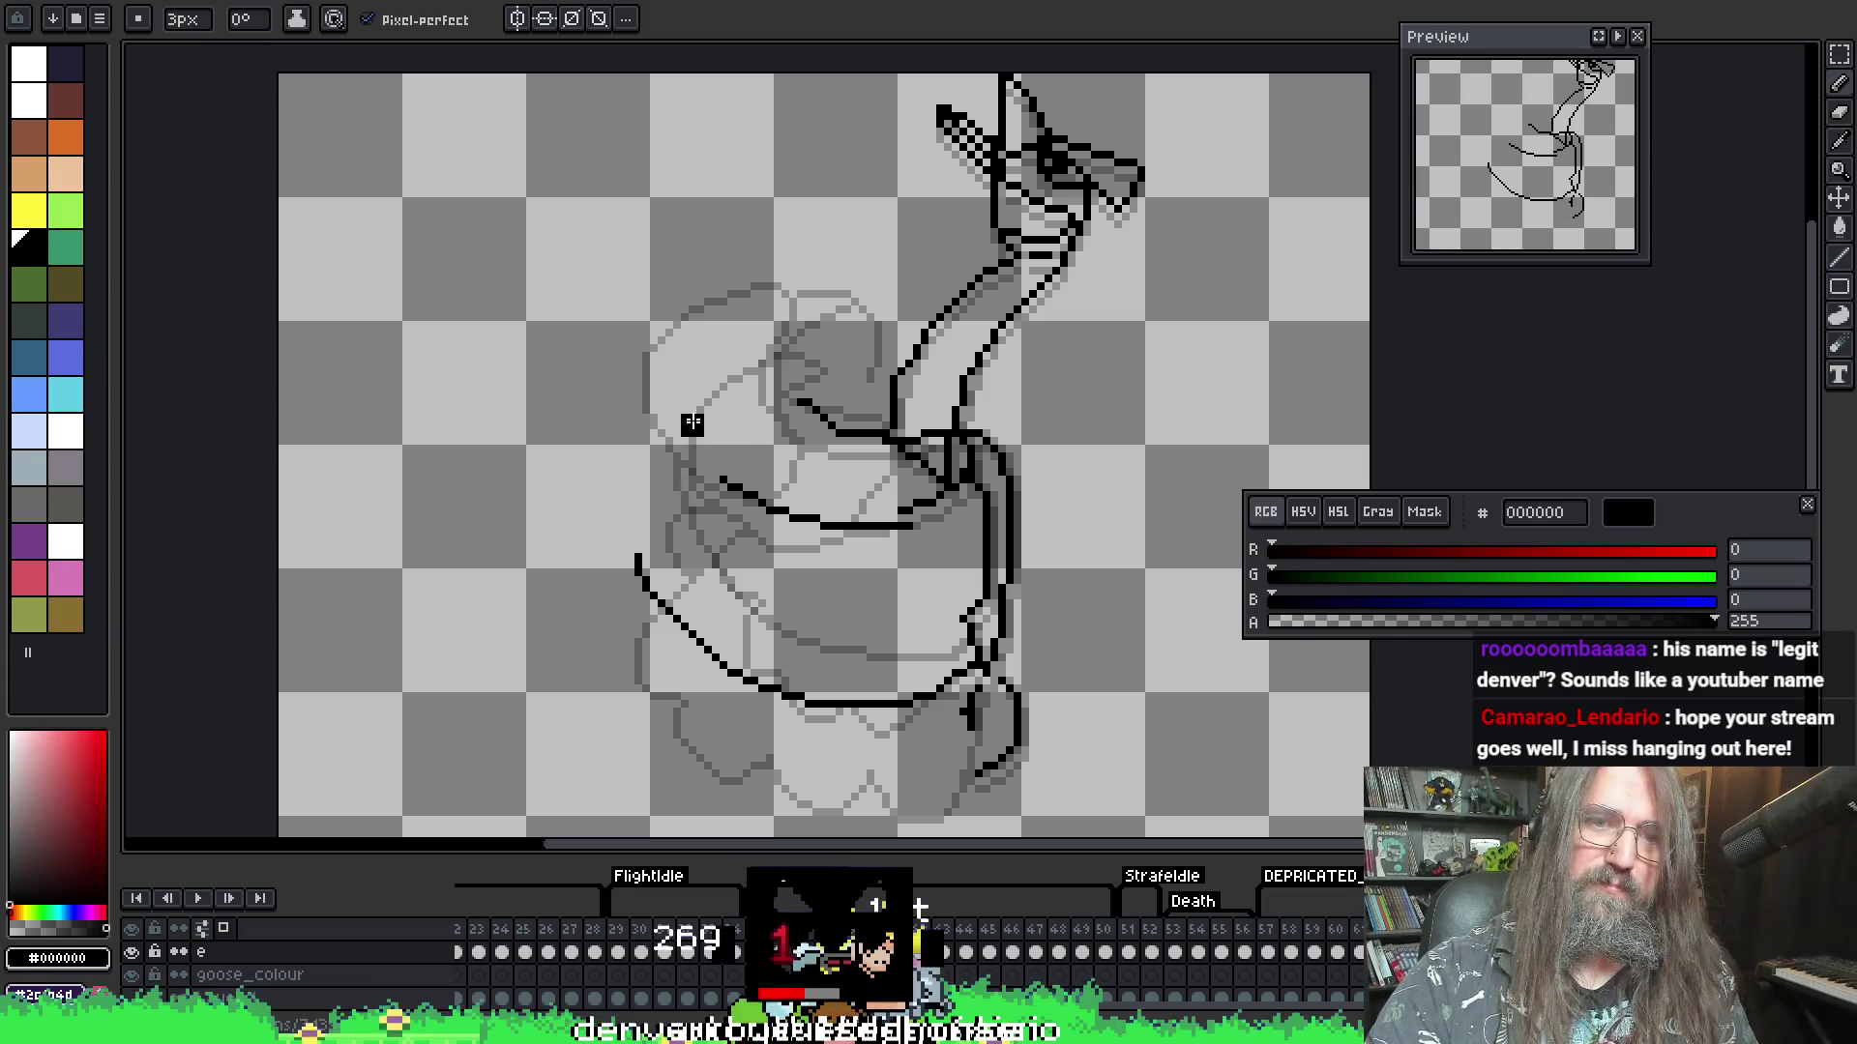
key("i")
key("b")
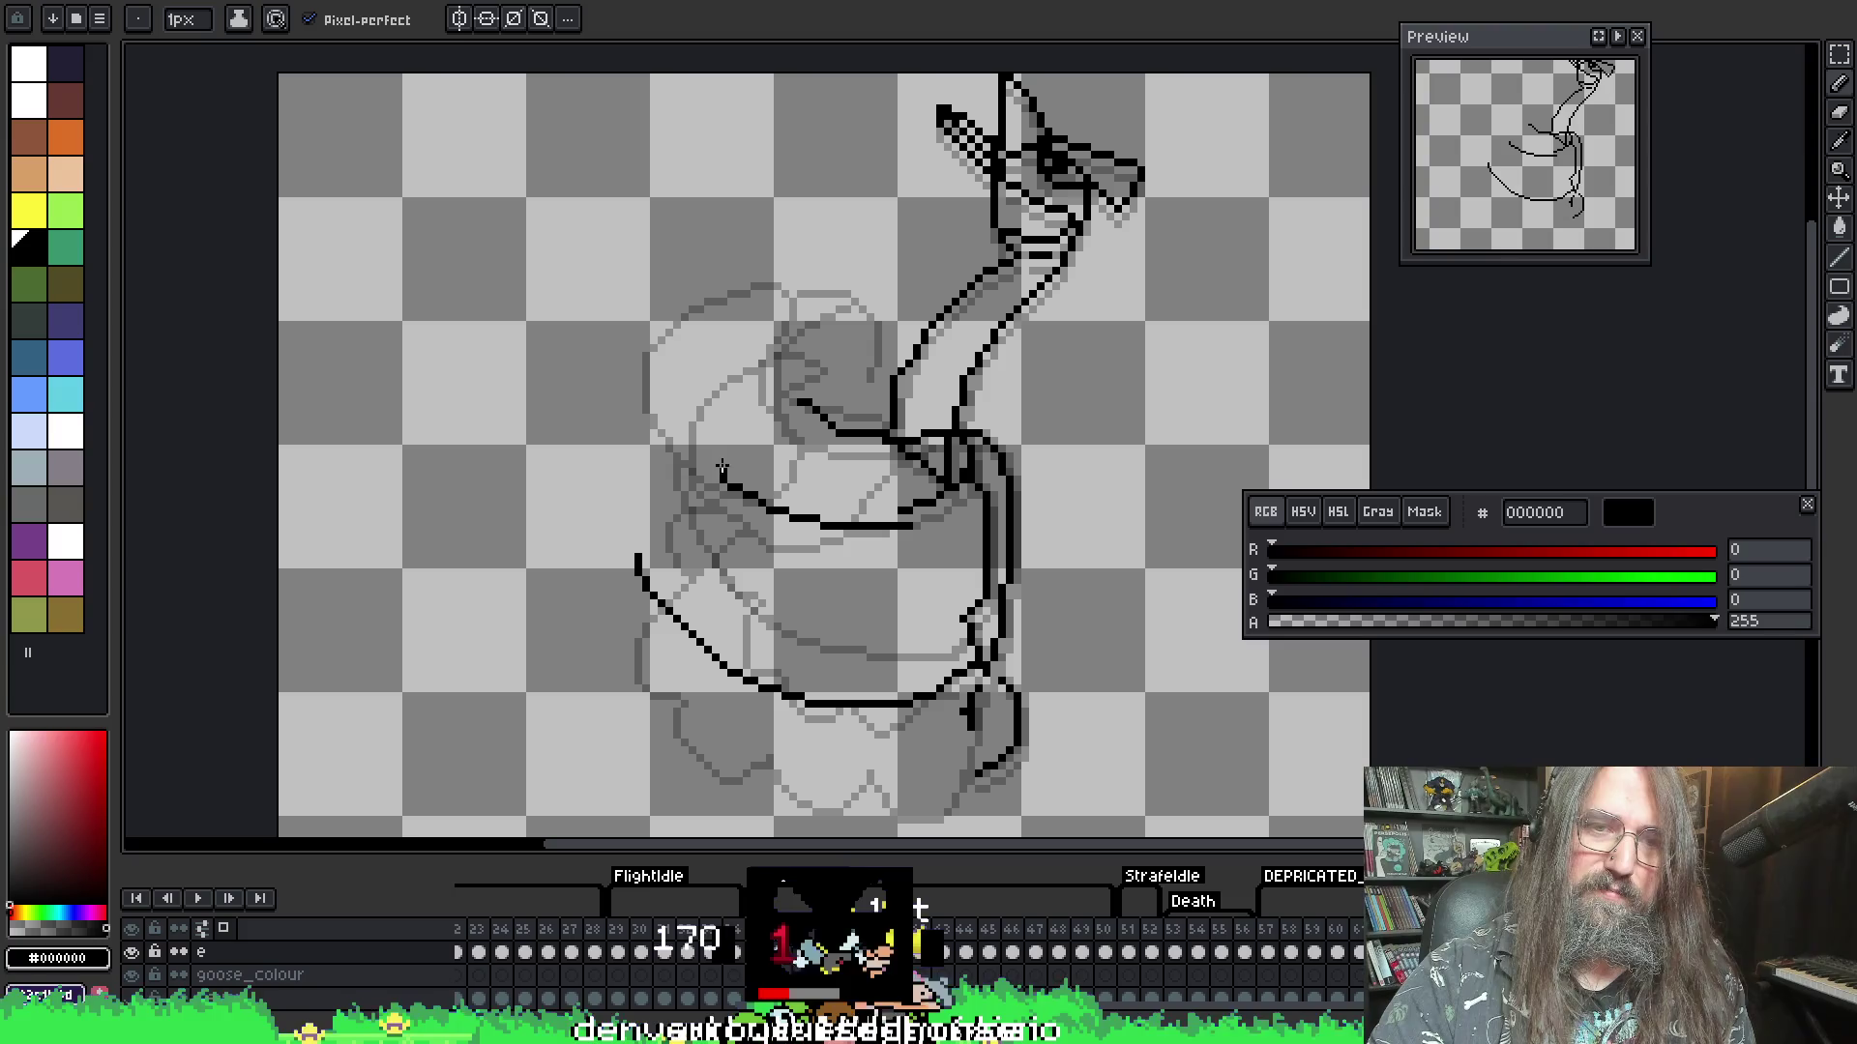
key("ctrl+z")
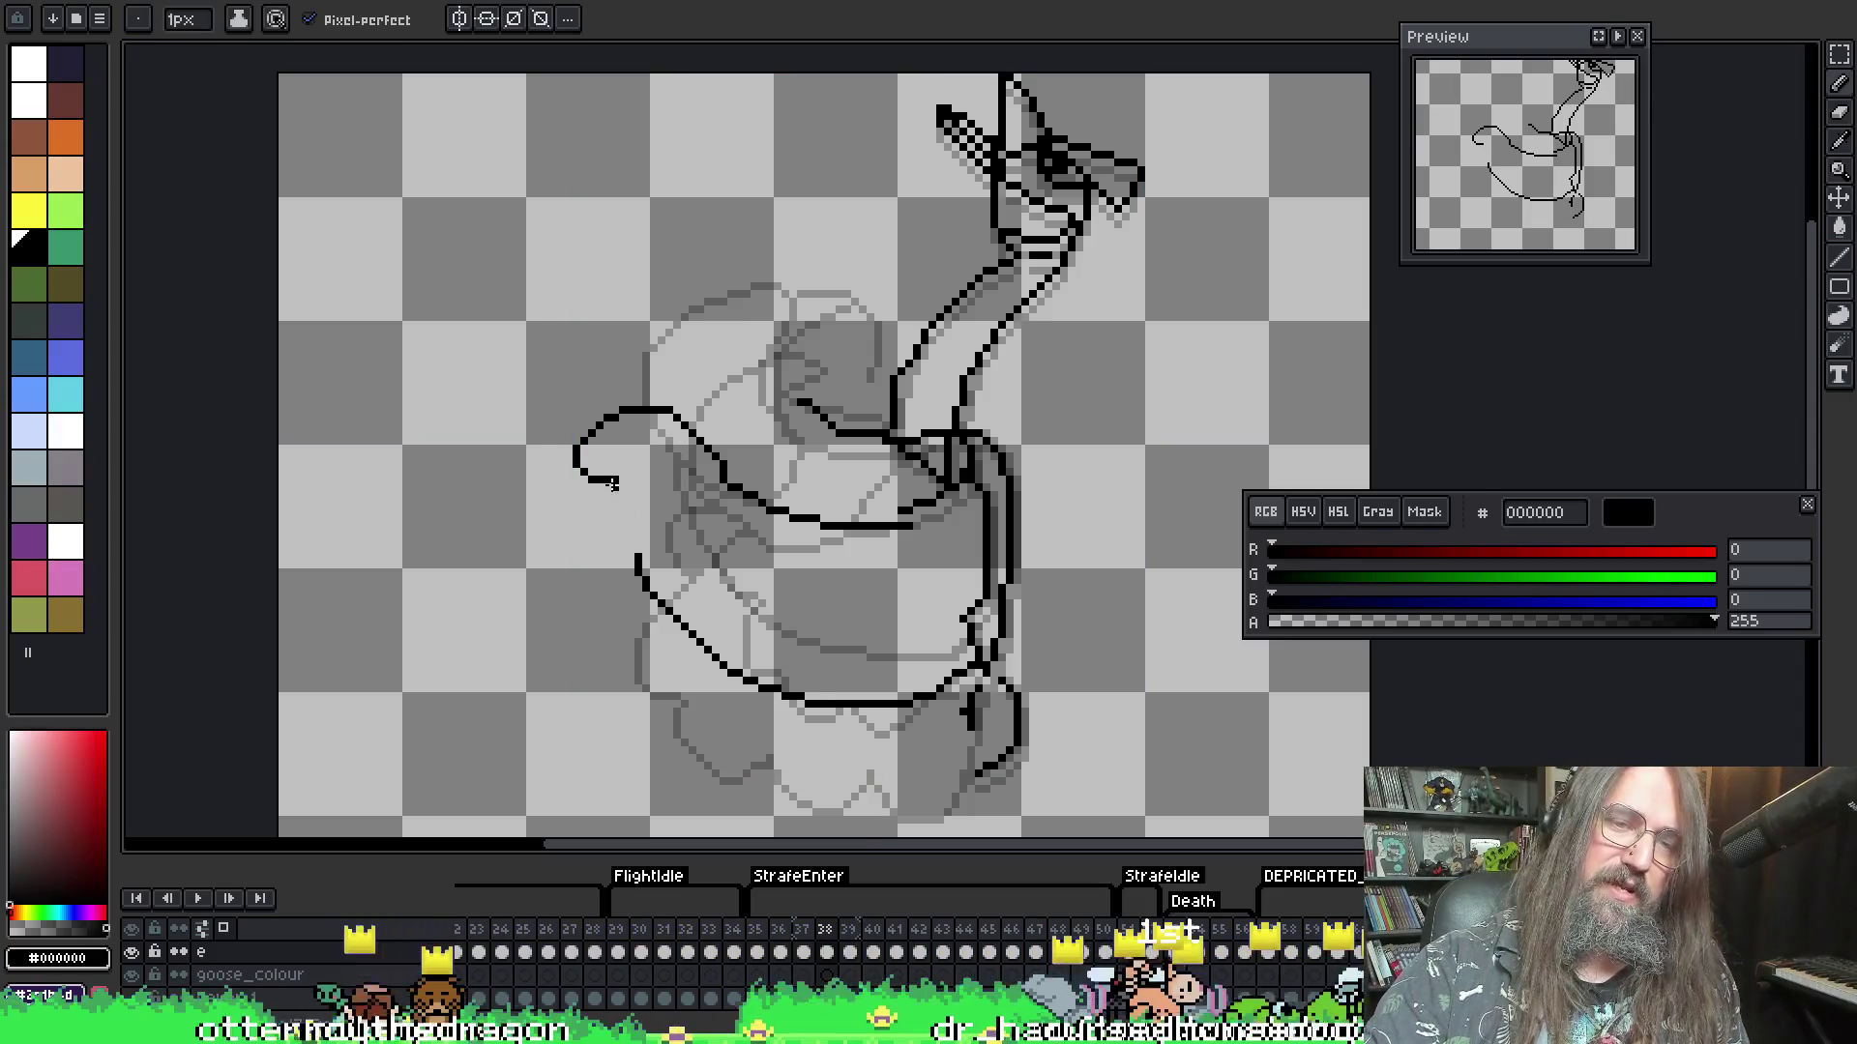
- Try a line closing the left wing curve, undo it, and erase the small left-end loop
left_click_drag(603, 525, 638, 559)
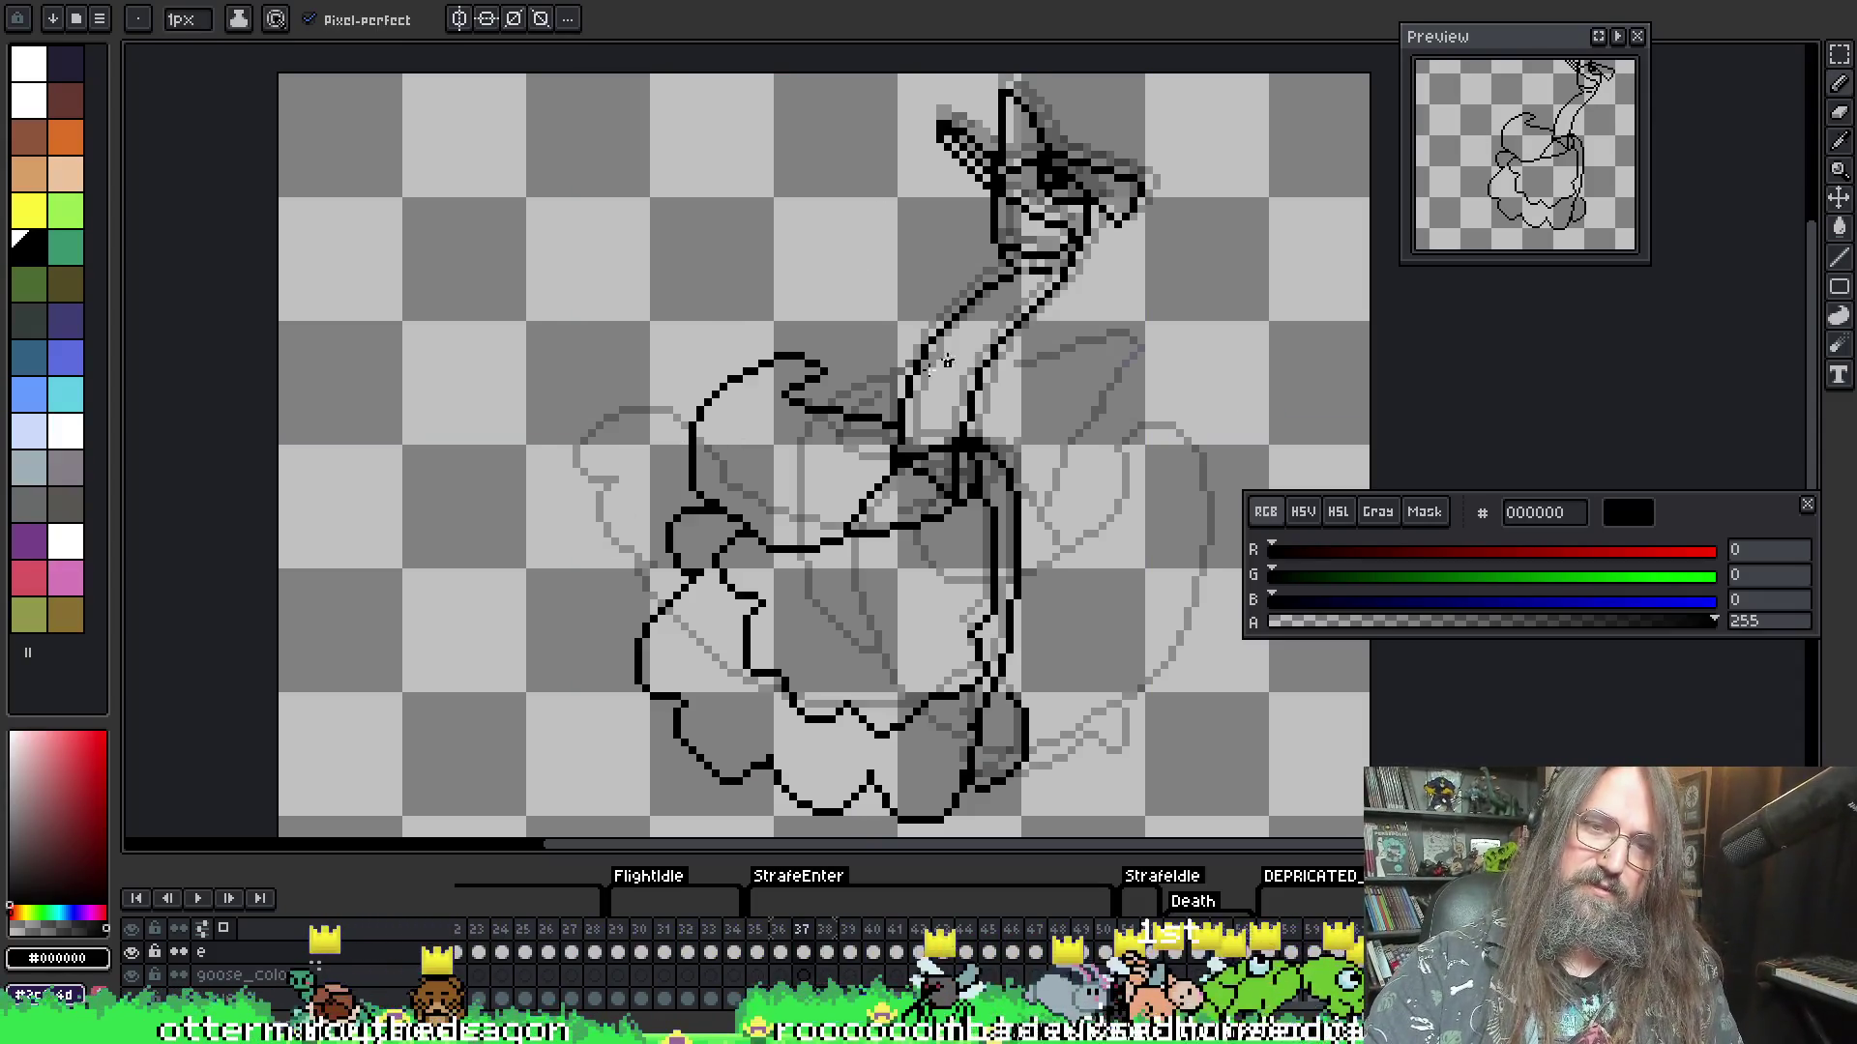
key("e")
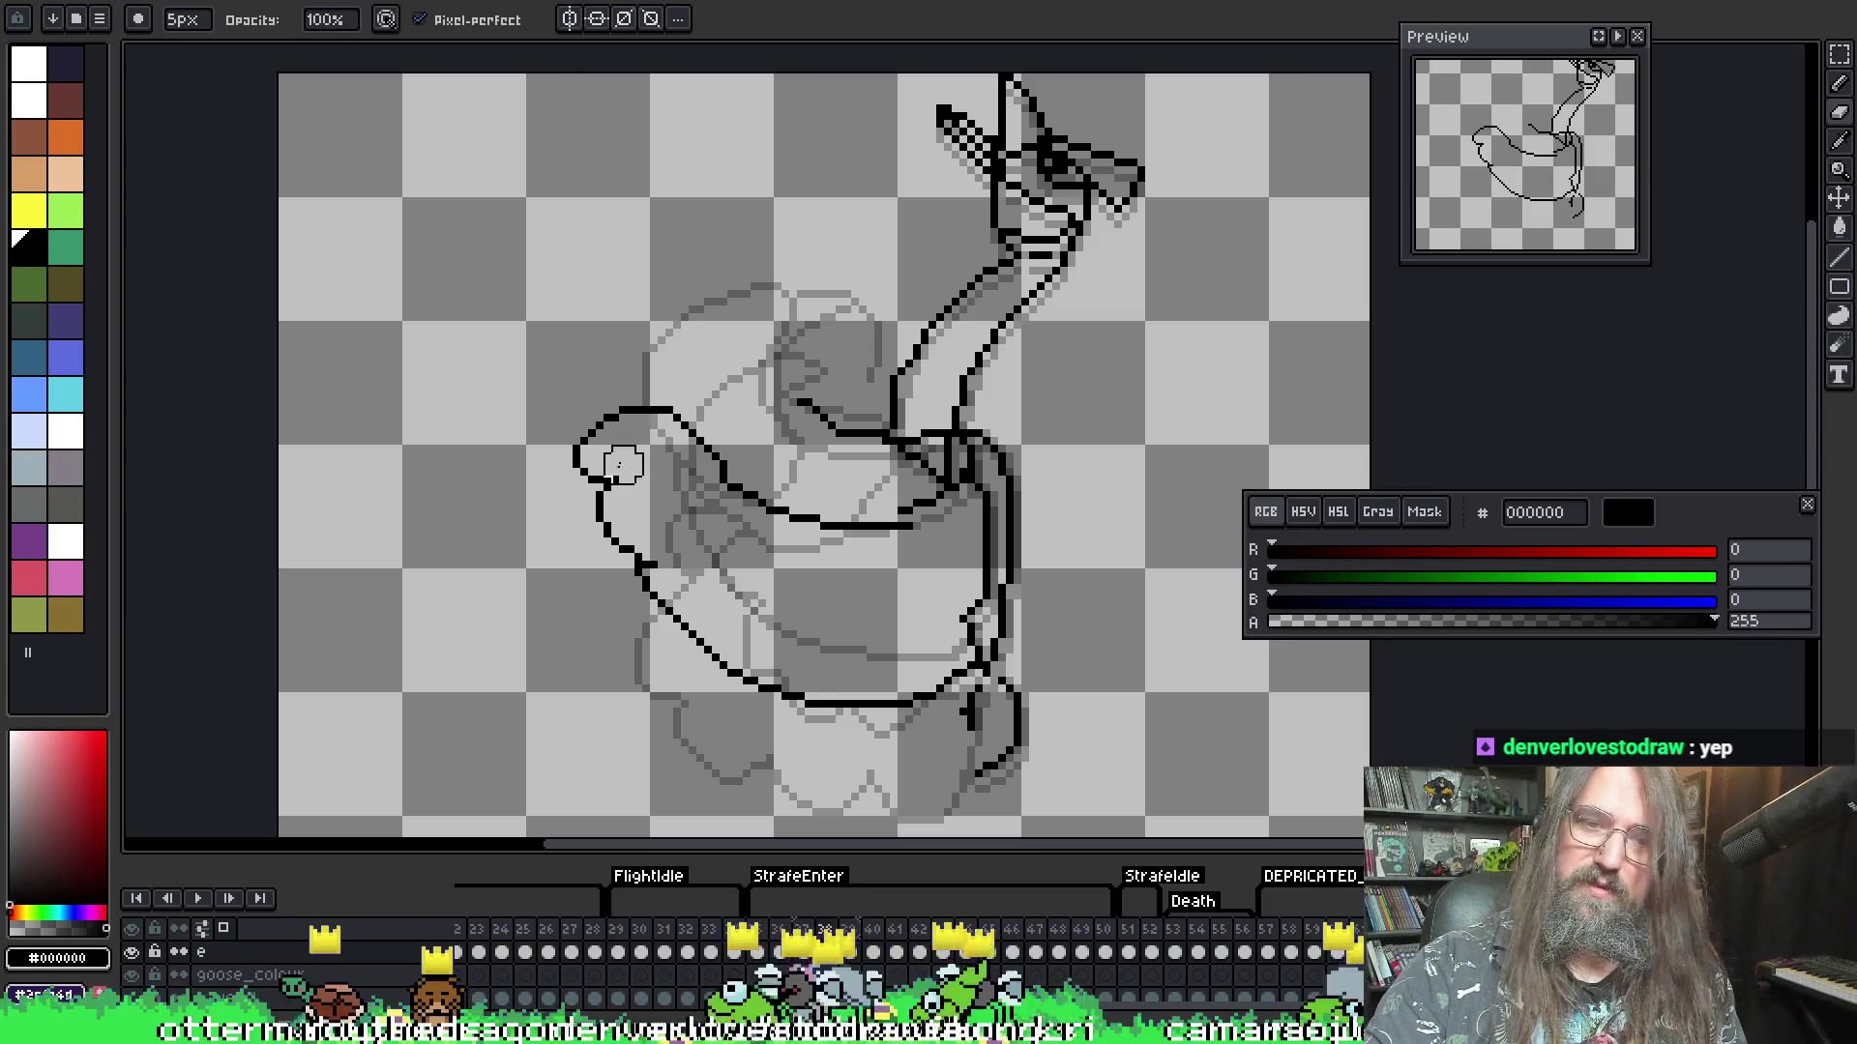
key("ctrl+z")
left_click_drag(635, 415, 593, 477)
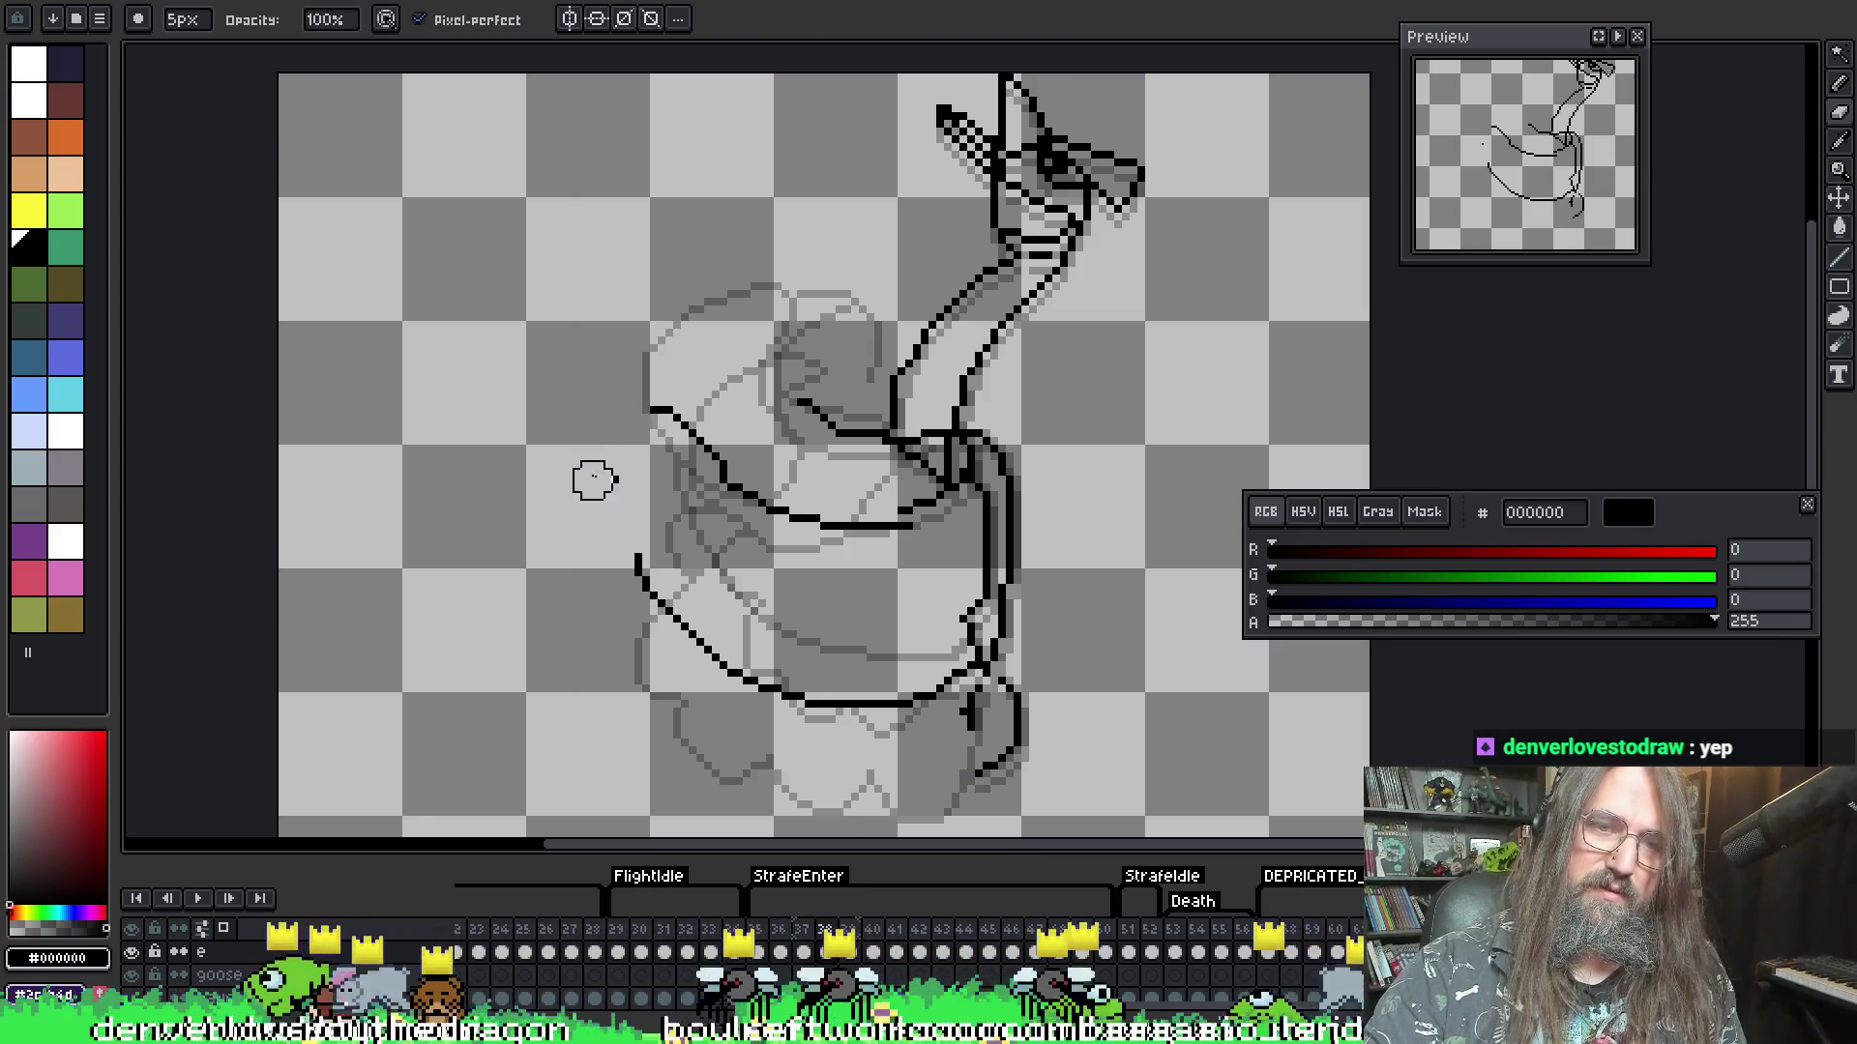
key("b")
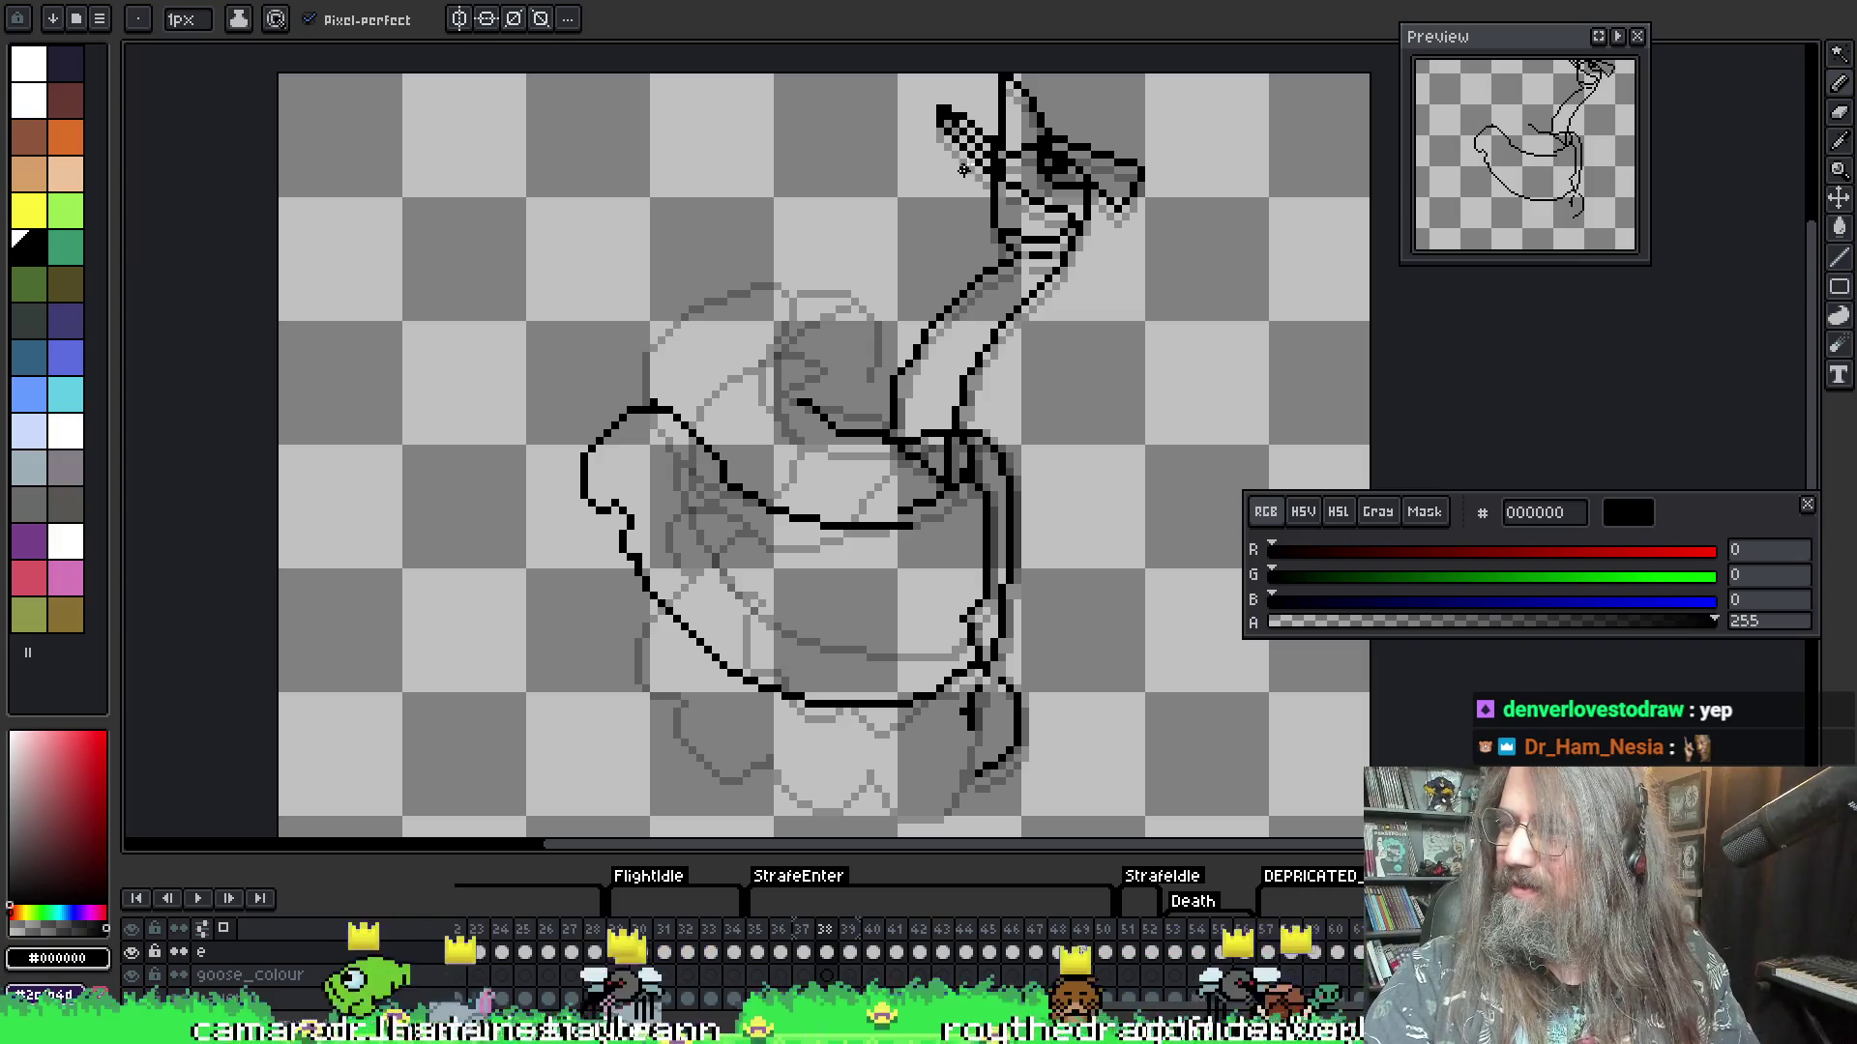
- Add the inner curl to frame 38's wing and play the animation to review it
key("i")
key("e")
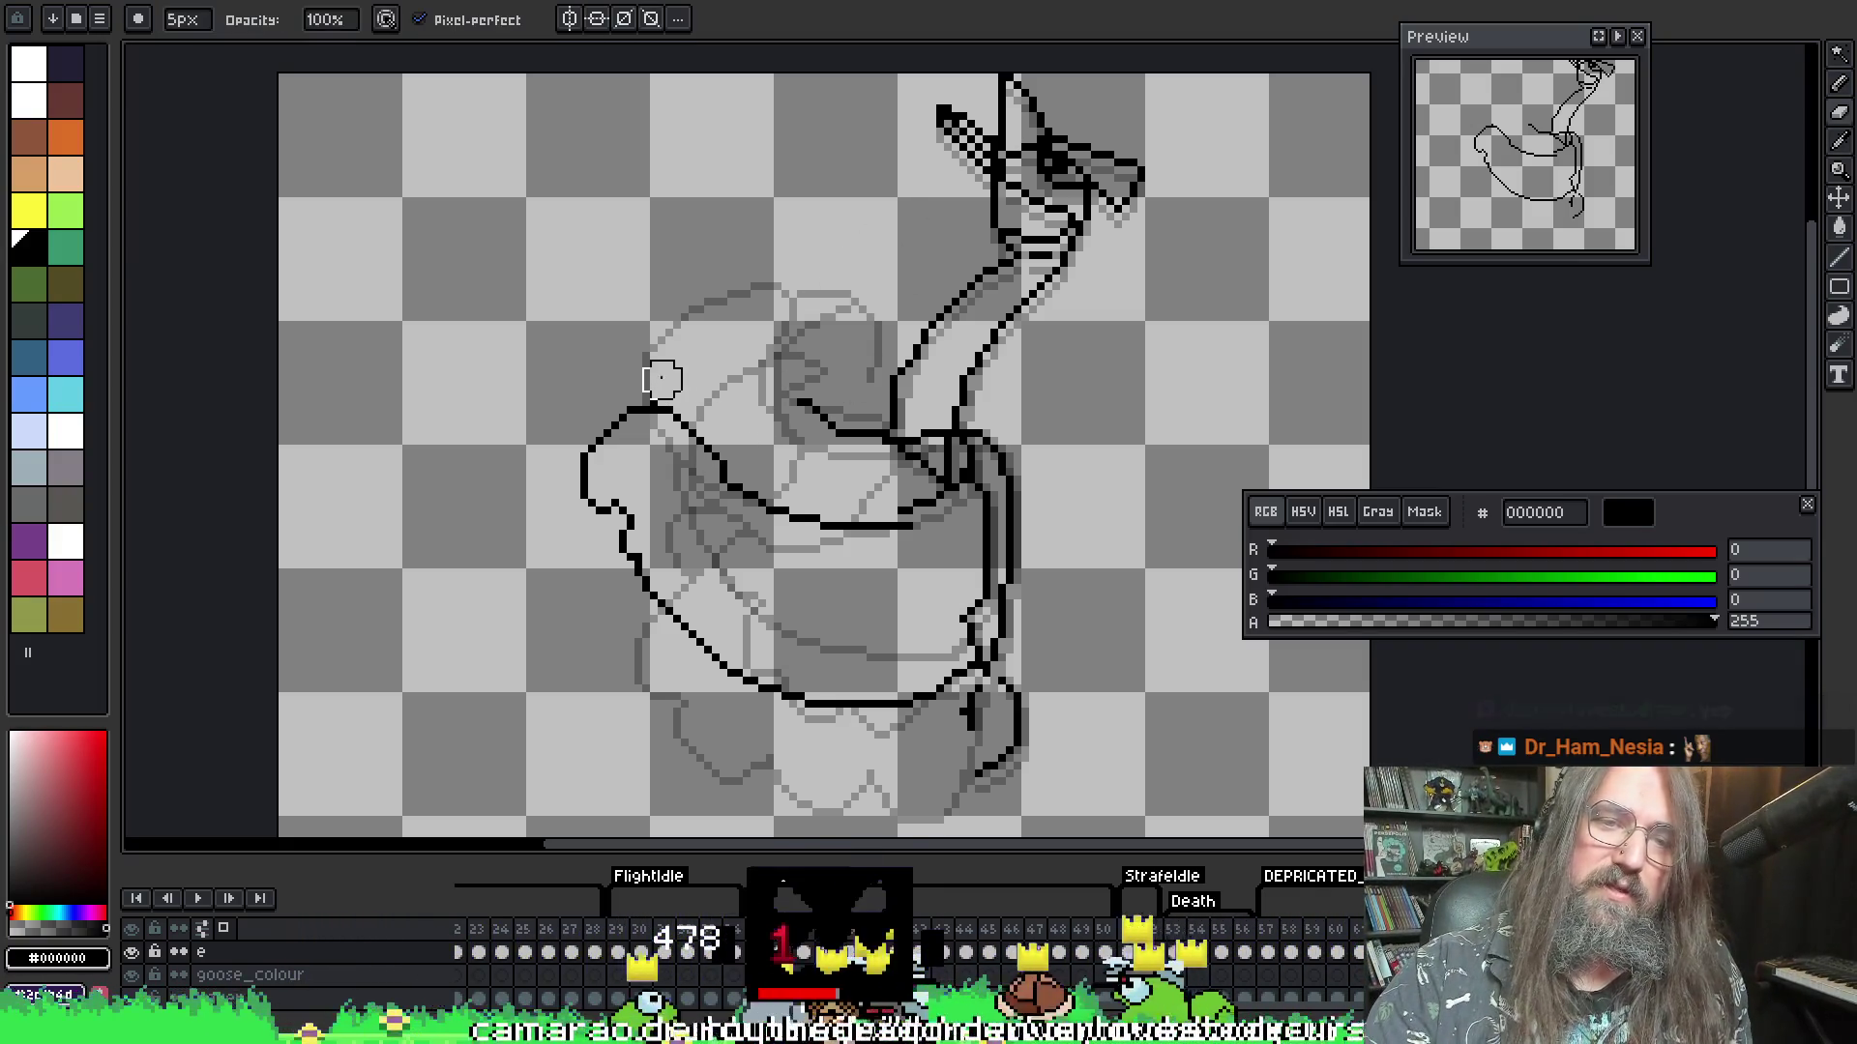
key("i")
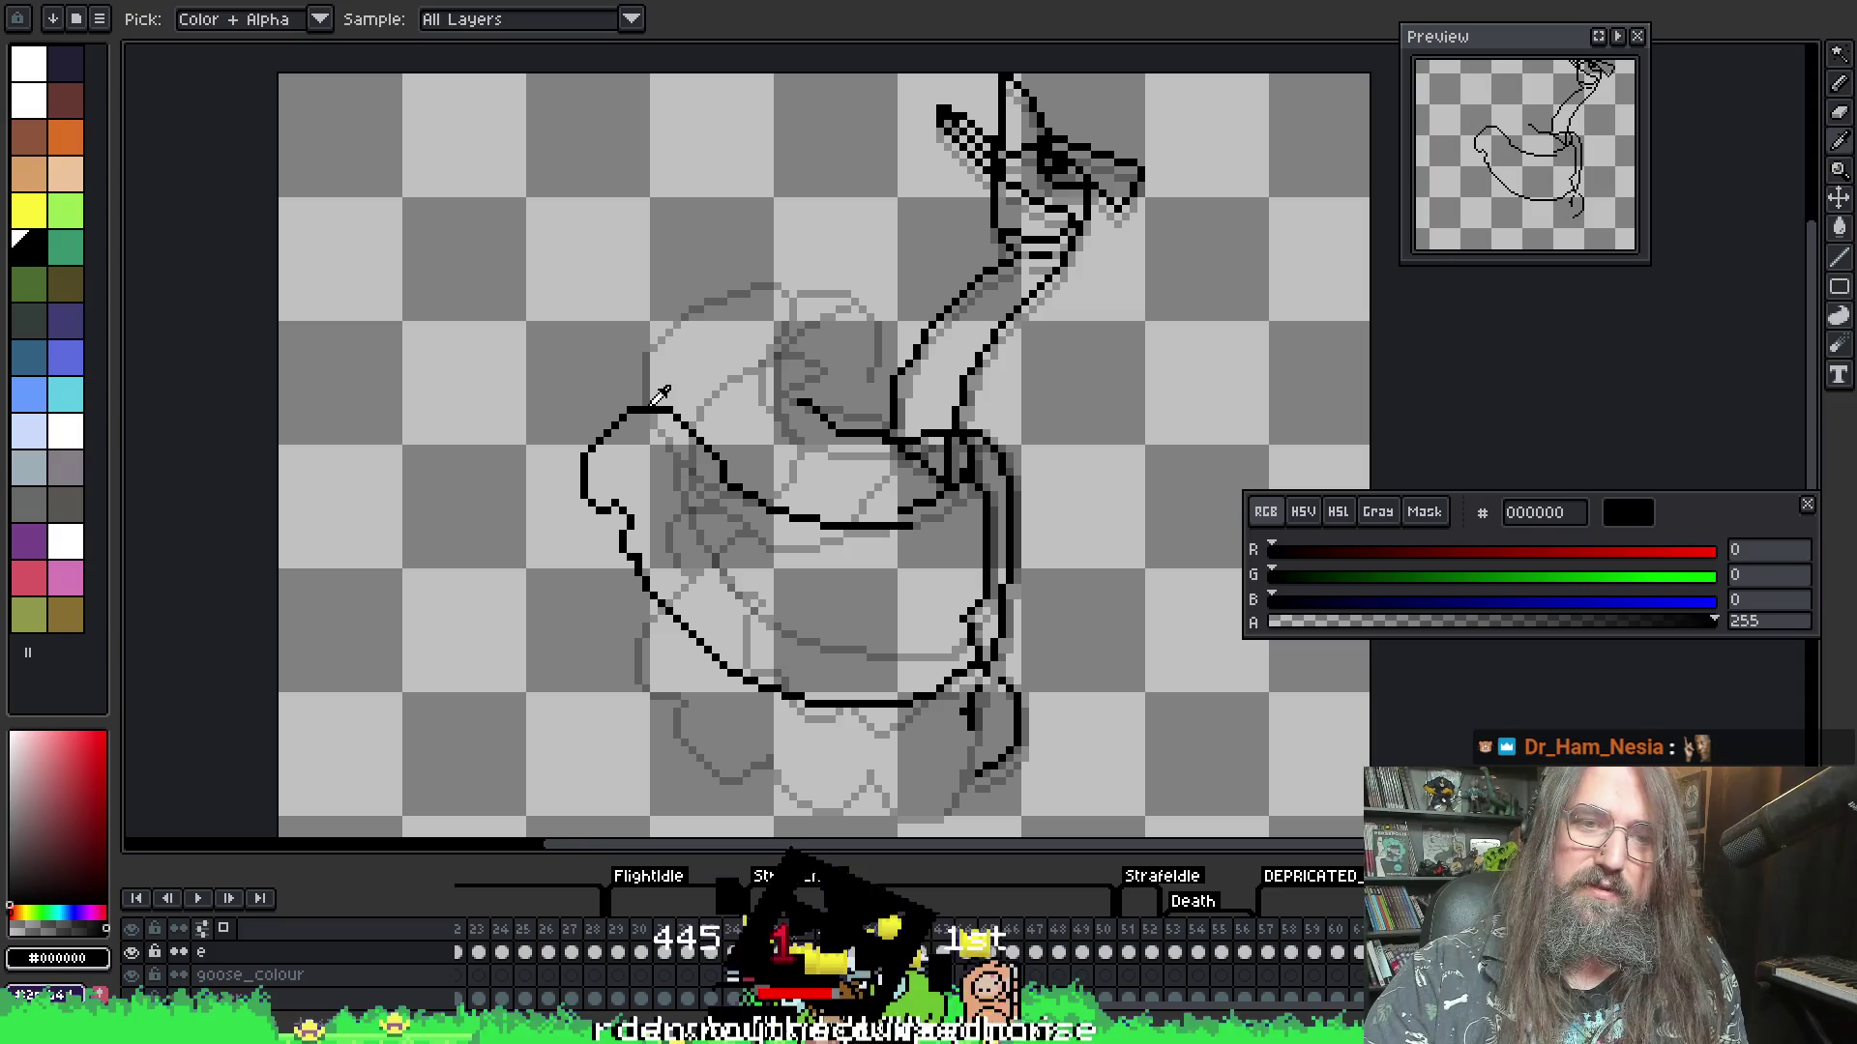
key("b")
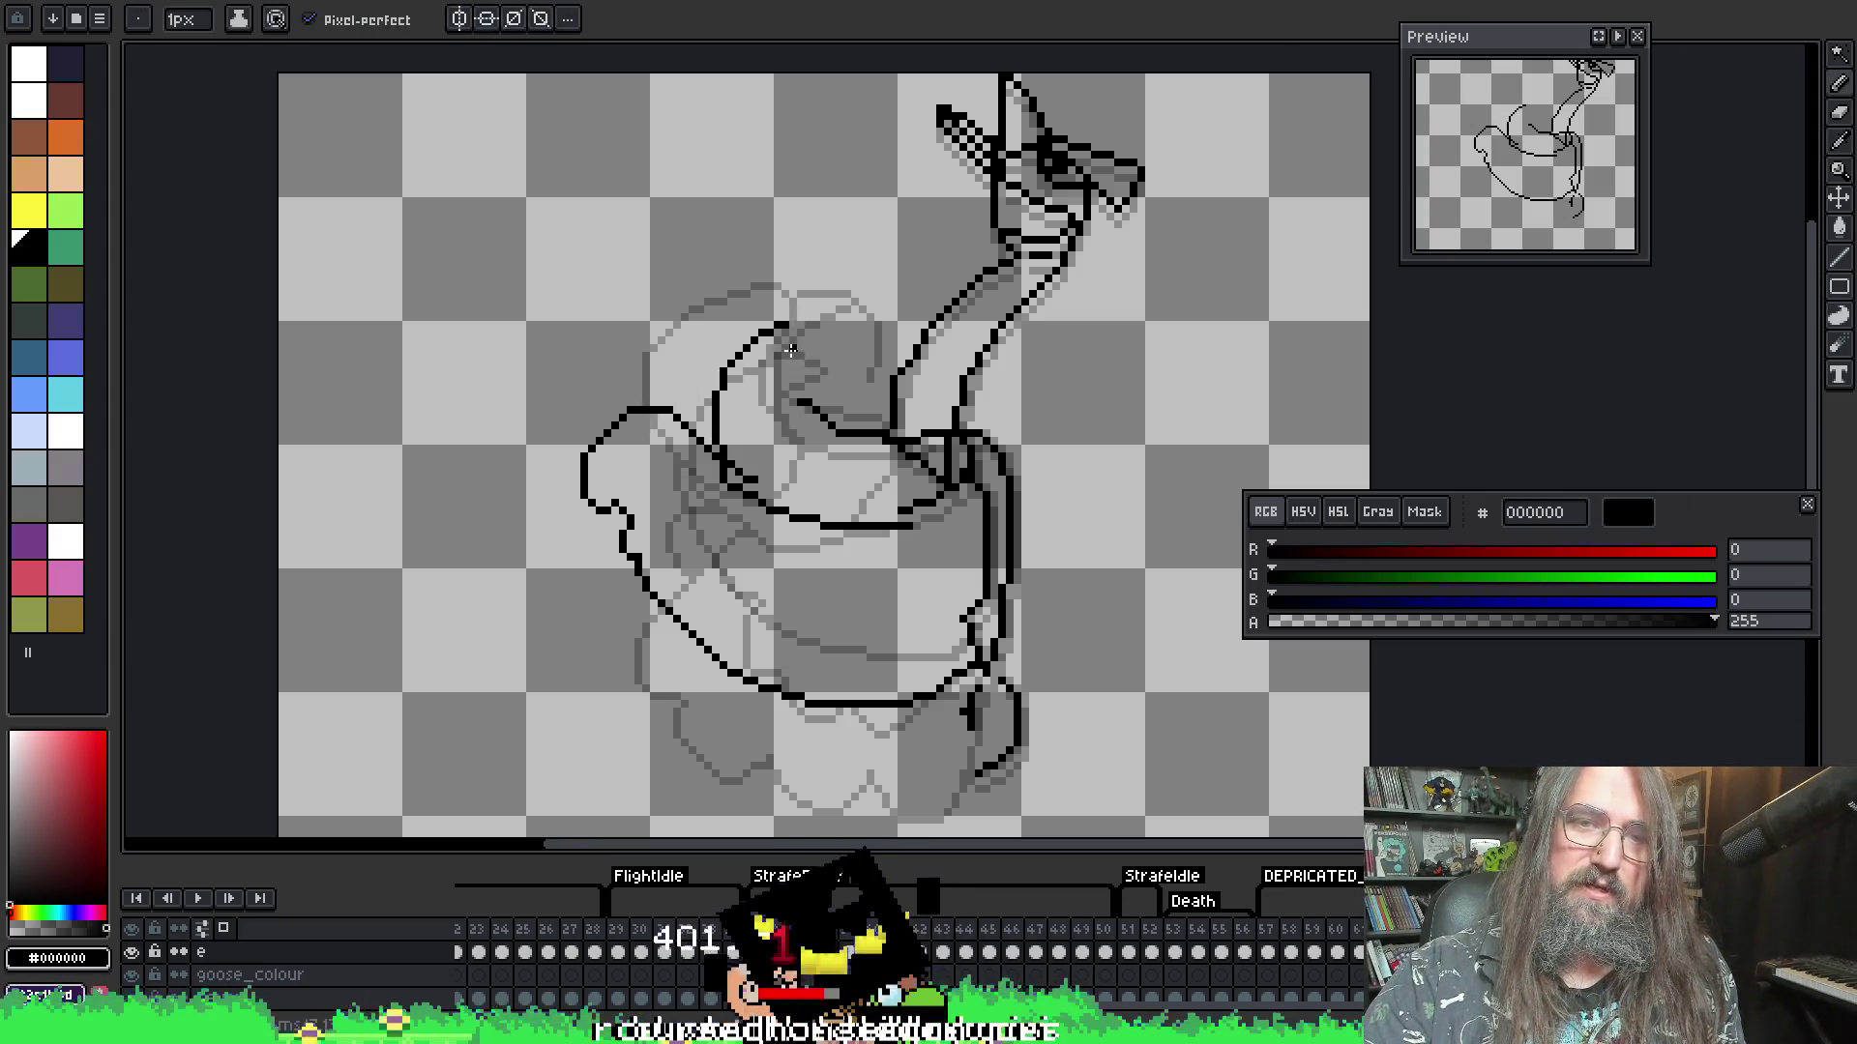
key("e")
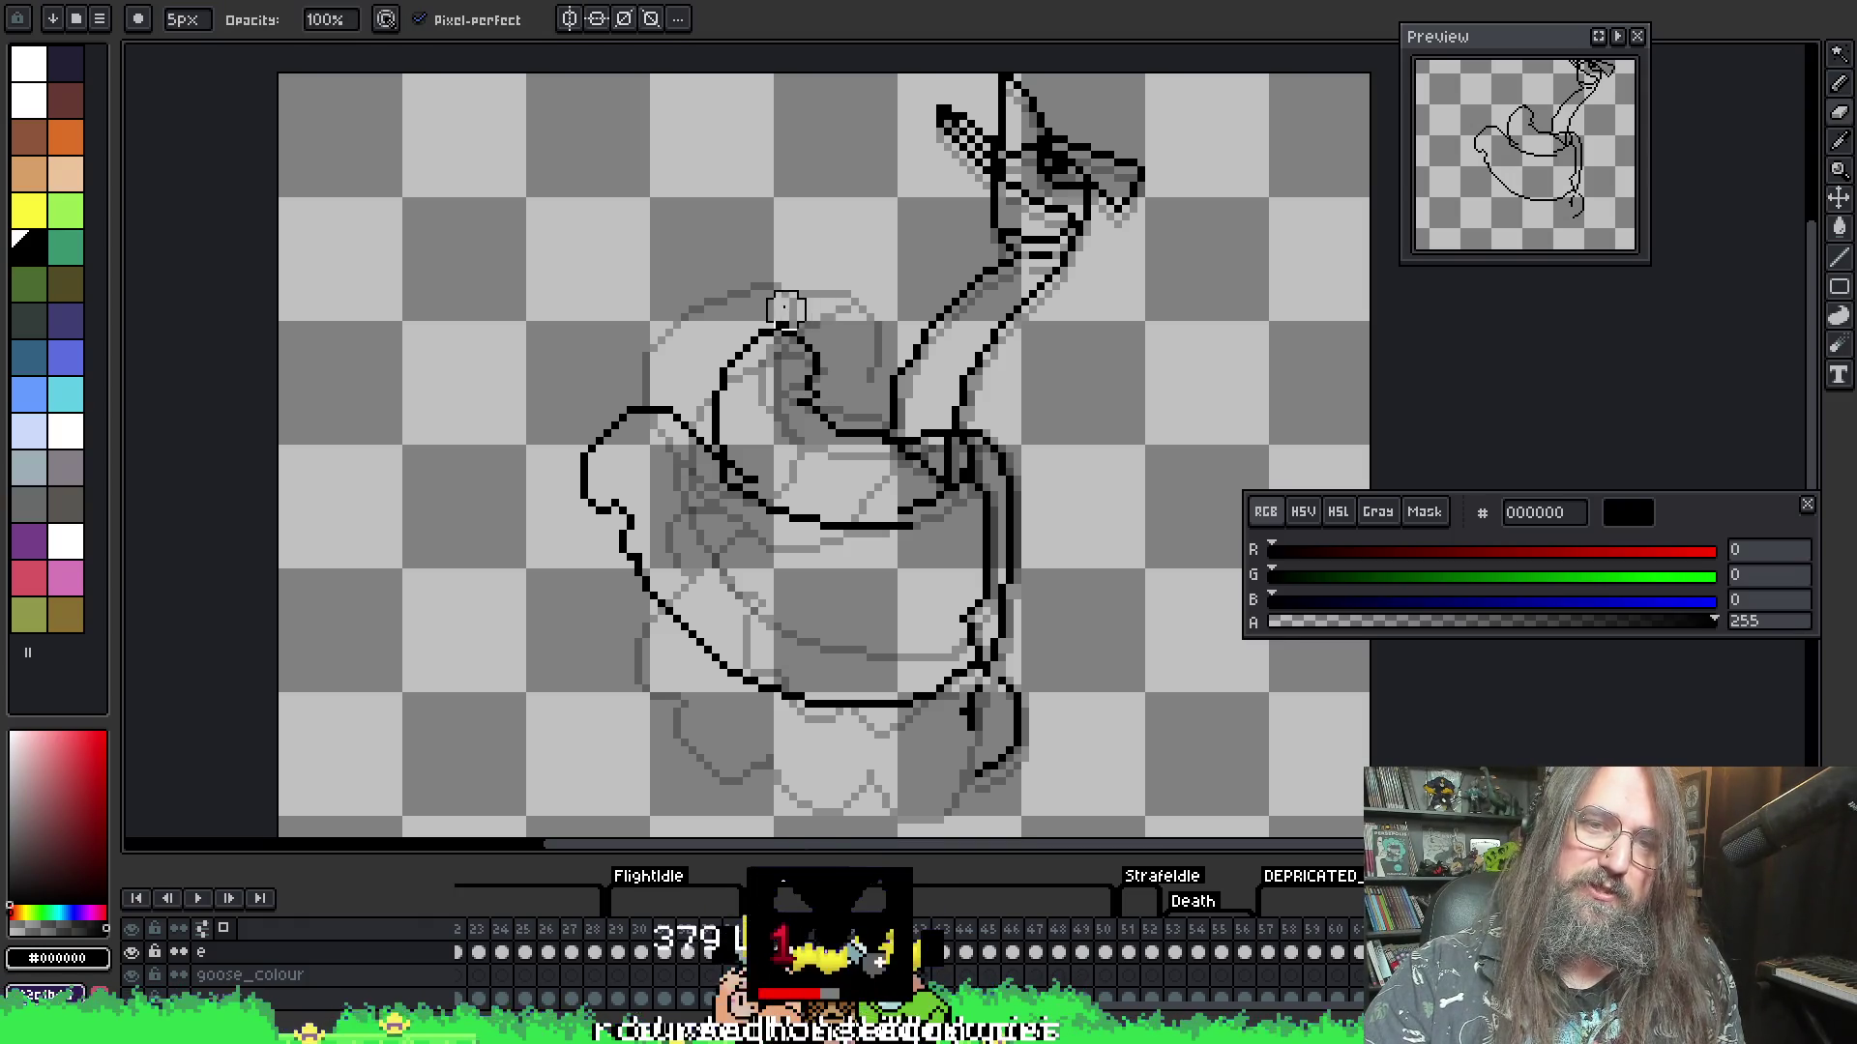
key("b")
key("Return")
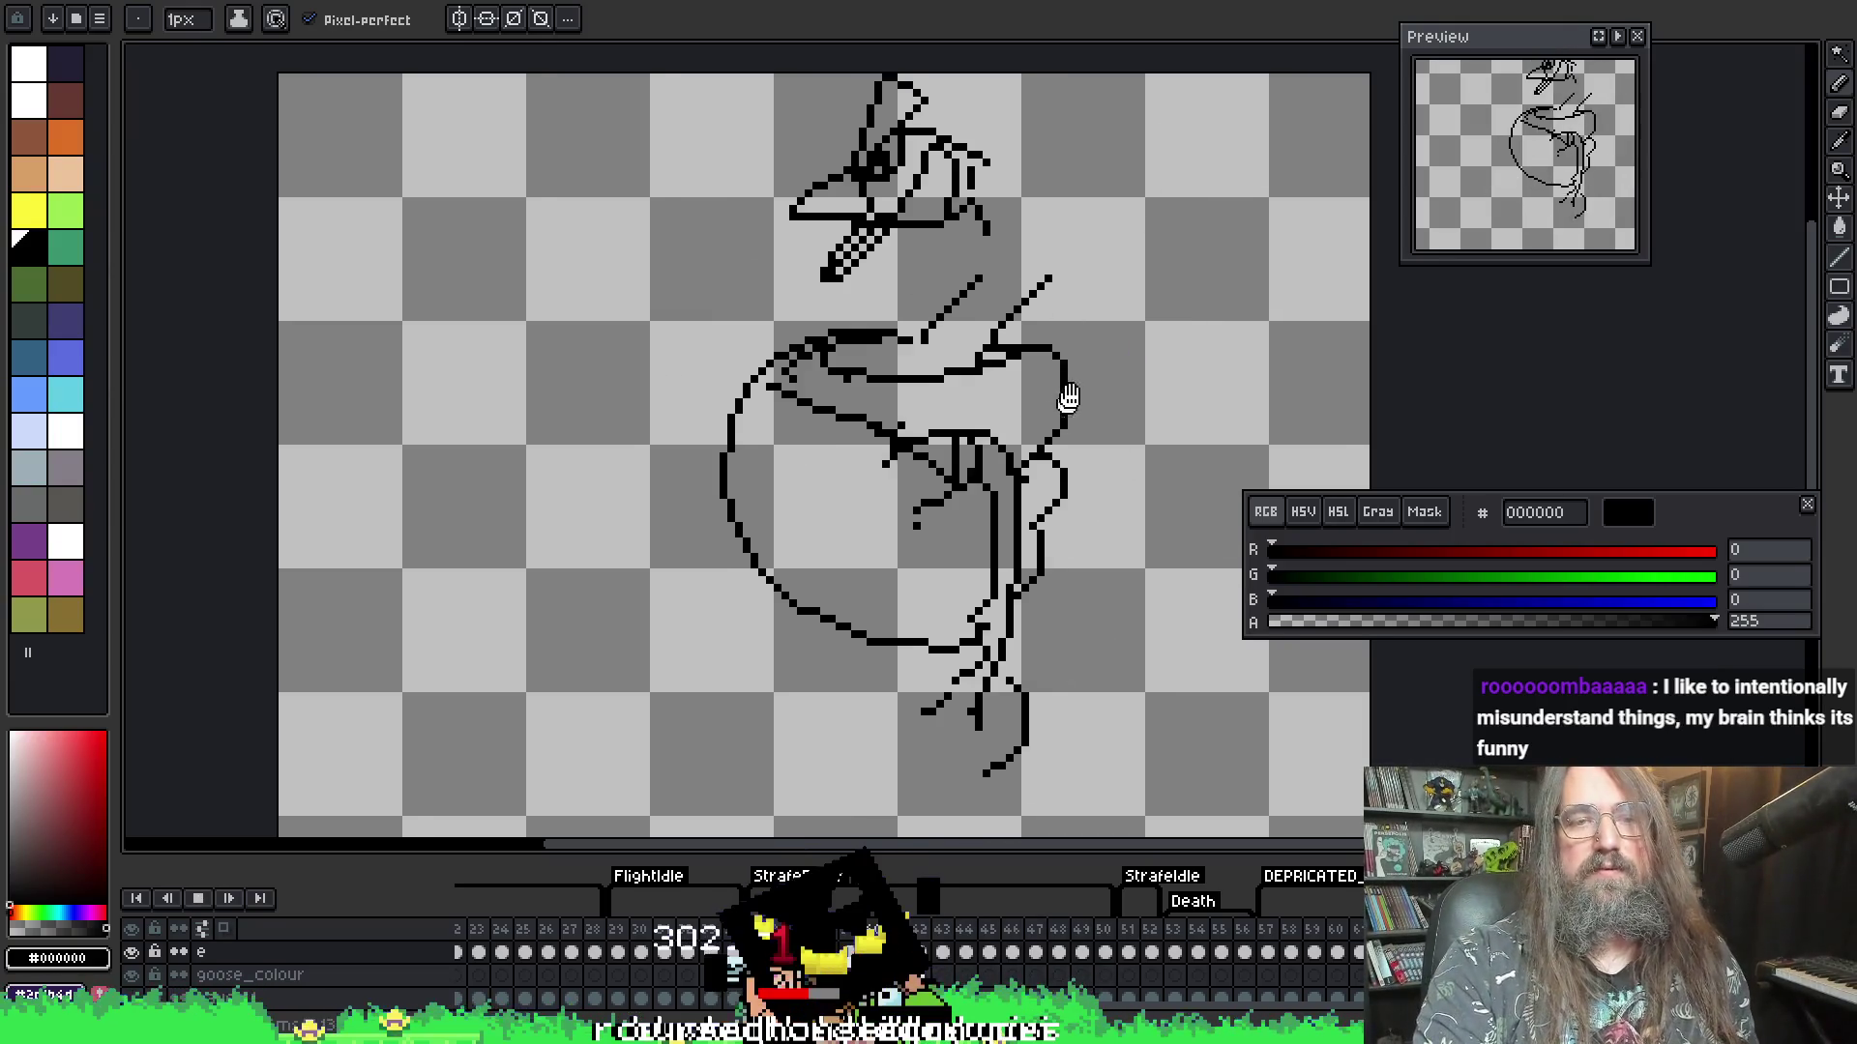
- Stop playback on the next frame with the curled wing, zoomed in with a 5px eraser
scroll(748, 419, "down", 2)
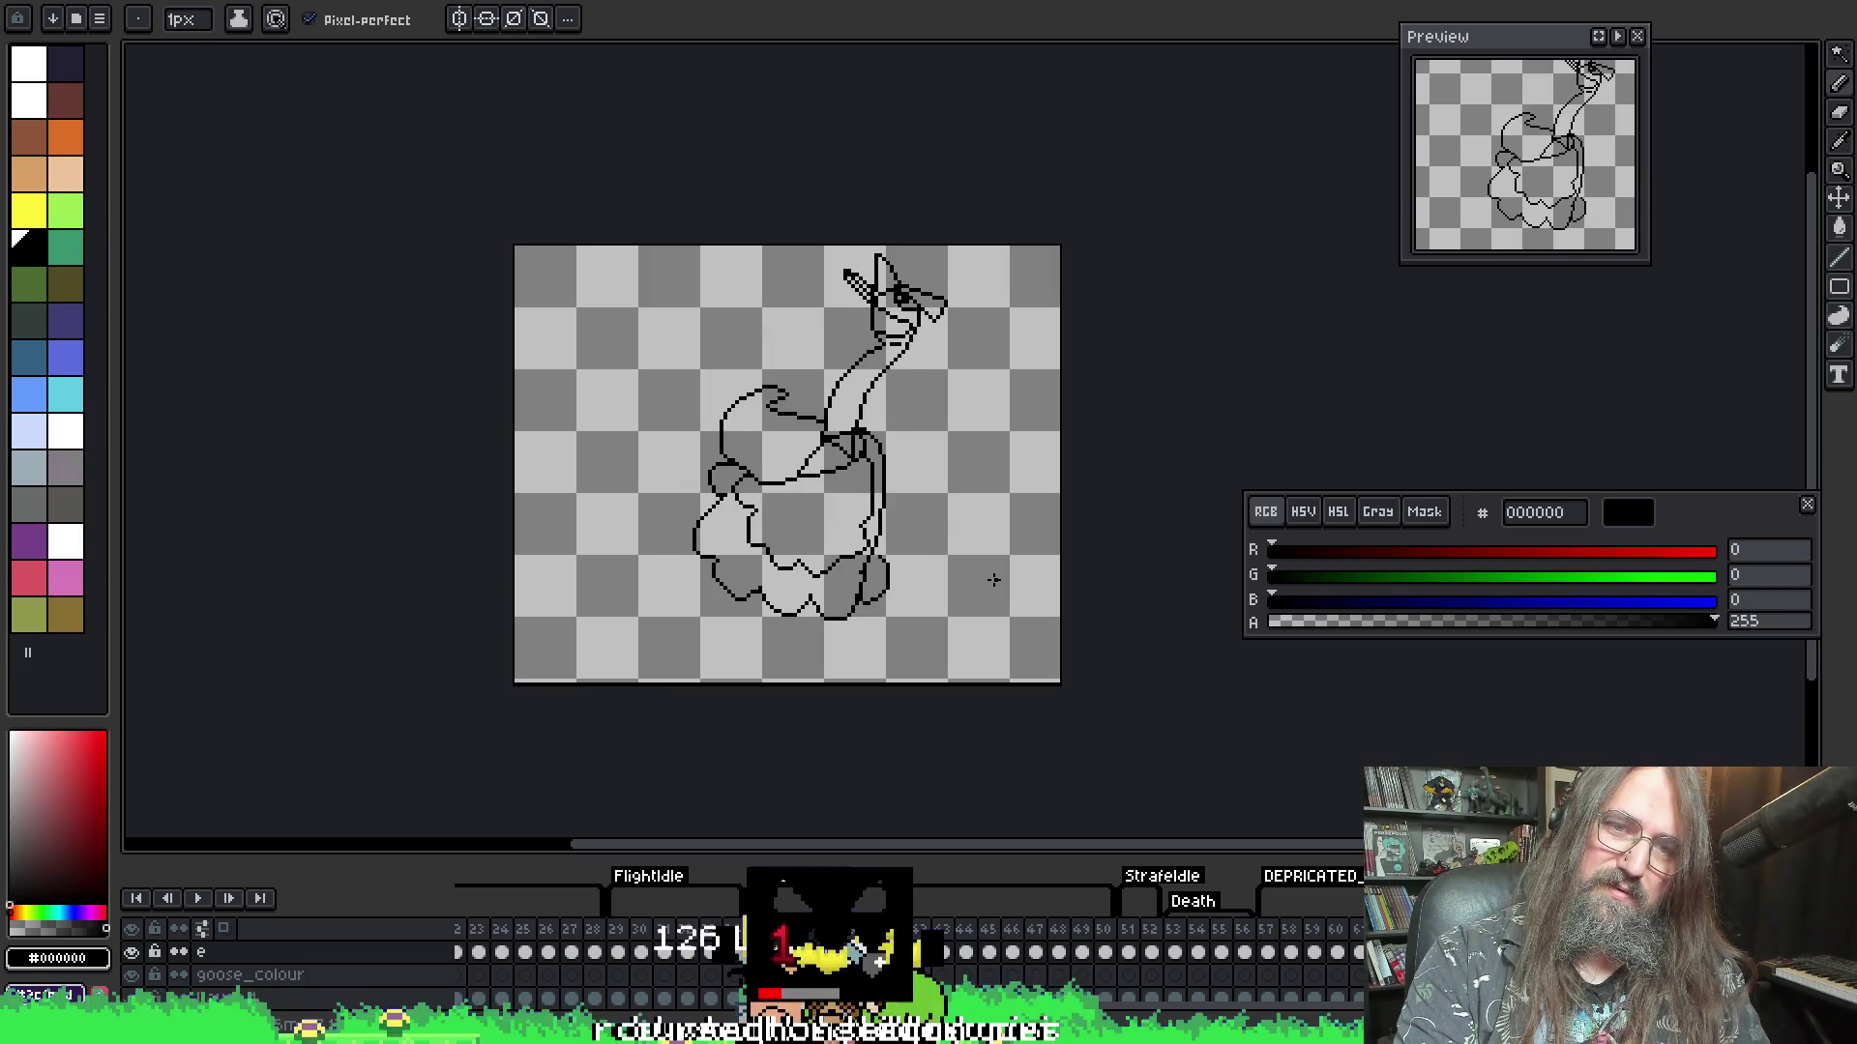
key("Return")
key("Right")
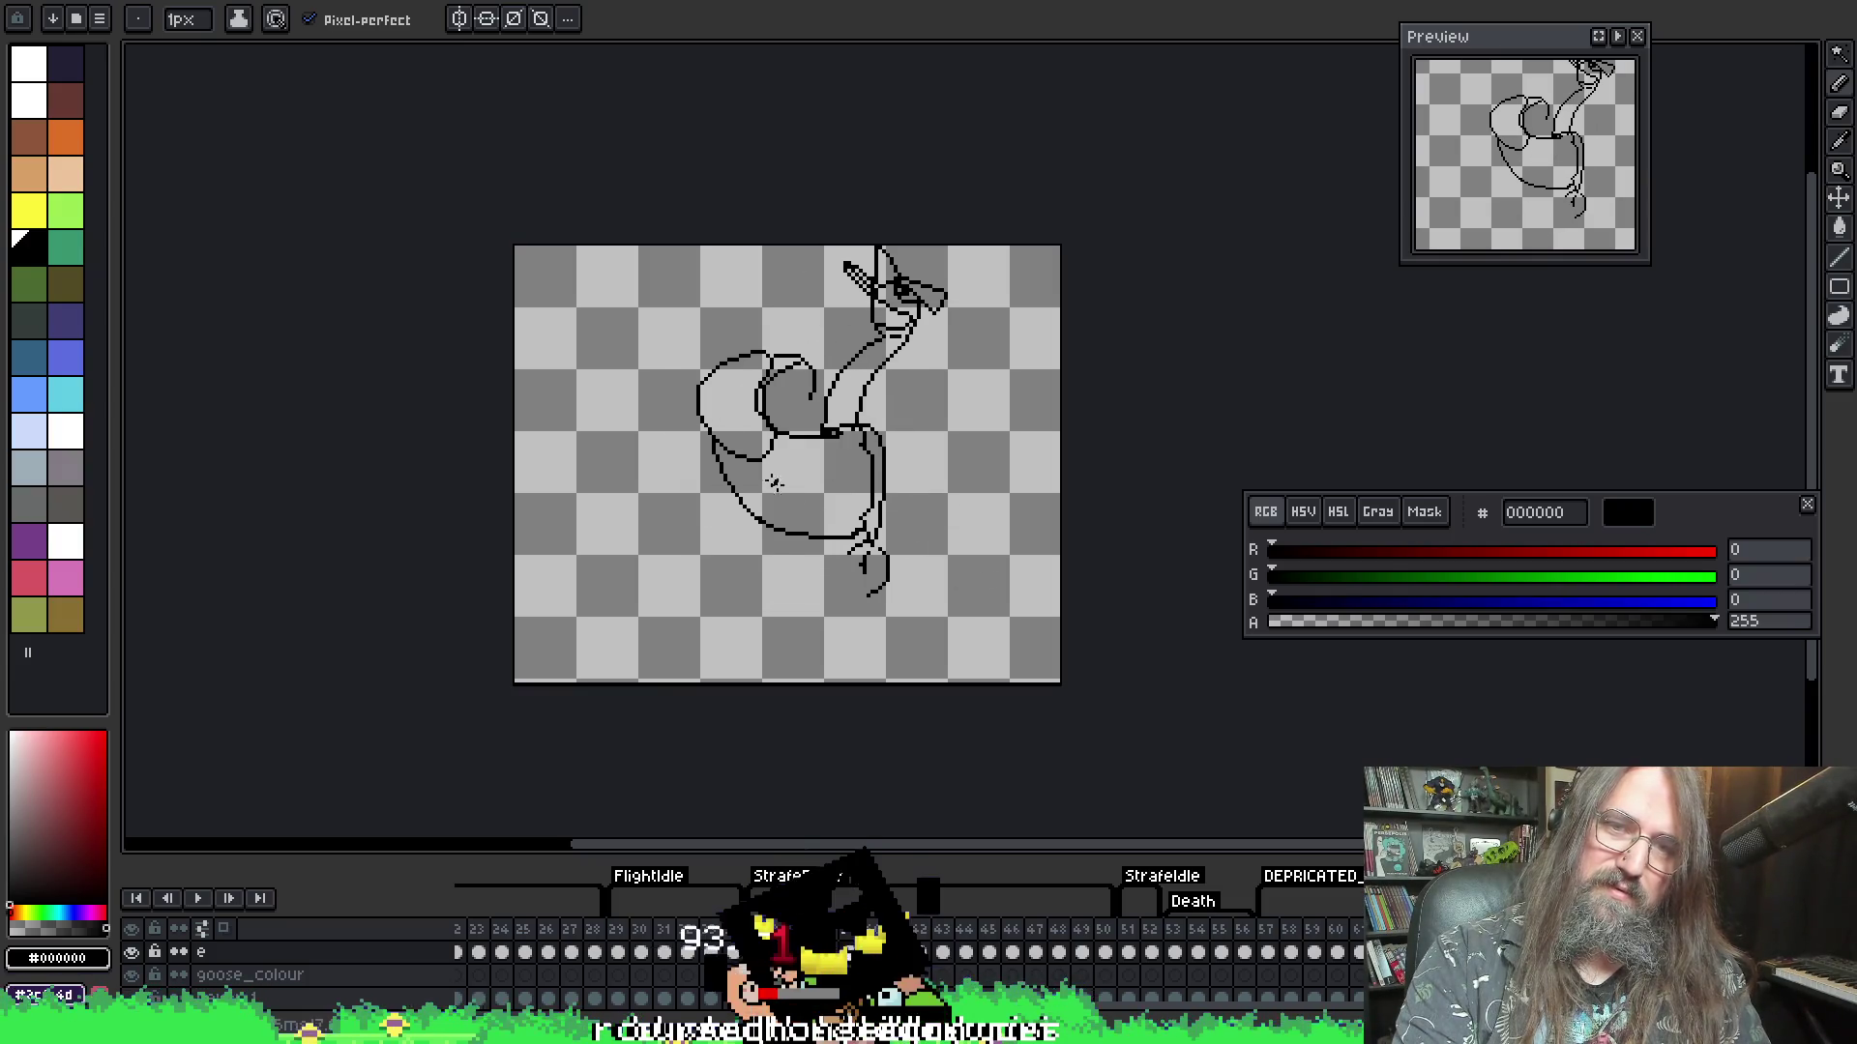
scroll(774, 482, "up", 2)
key("e")
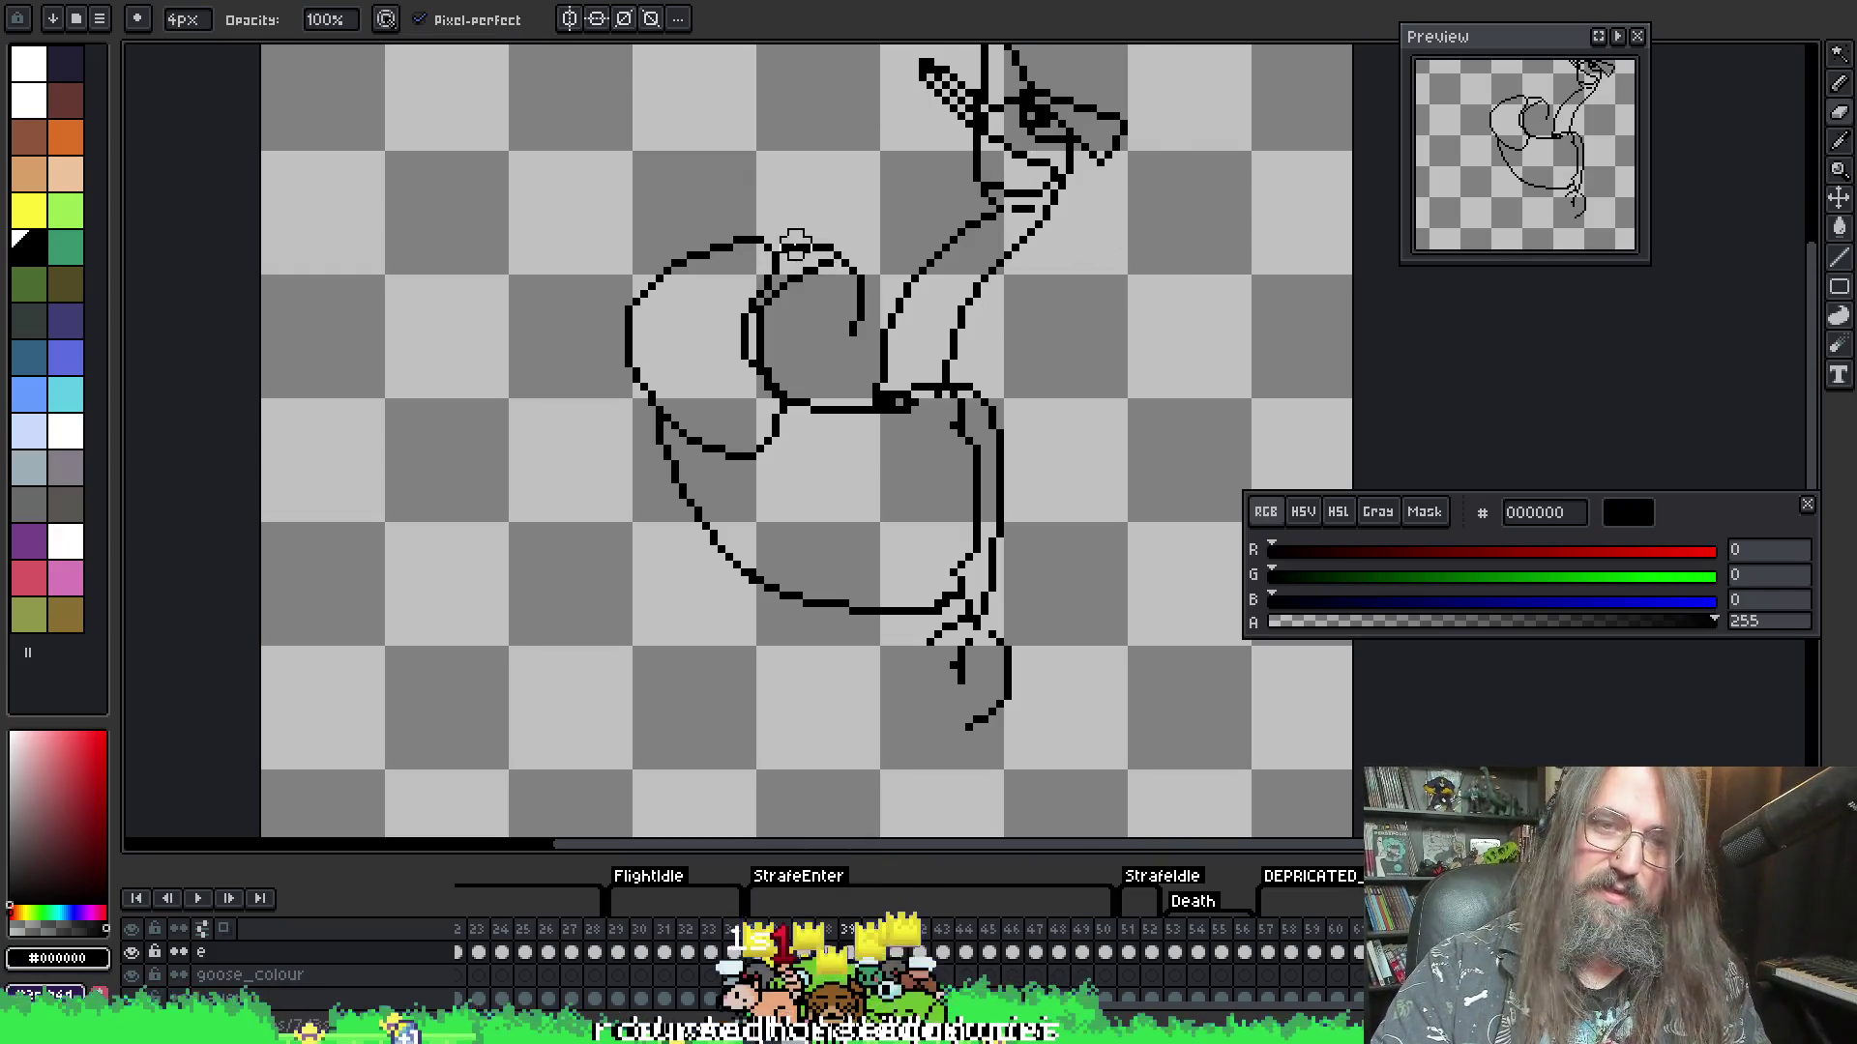
- Erase and redraw the wing's top outline with 1px lines so it ends in a pointed tip
key("minus")
key("minus")
key("minus")
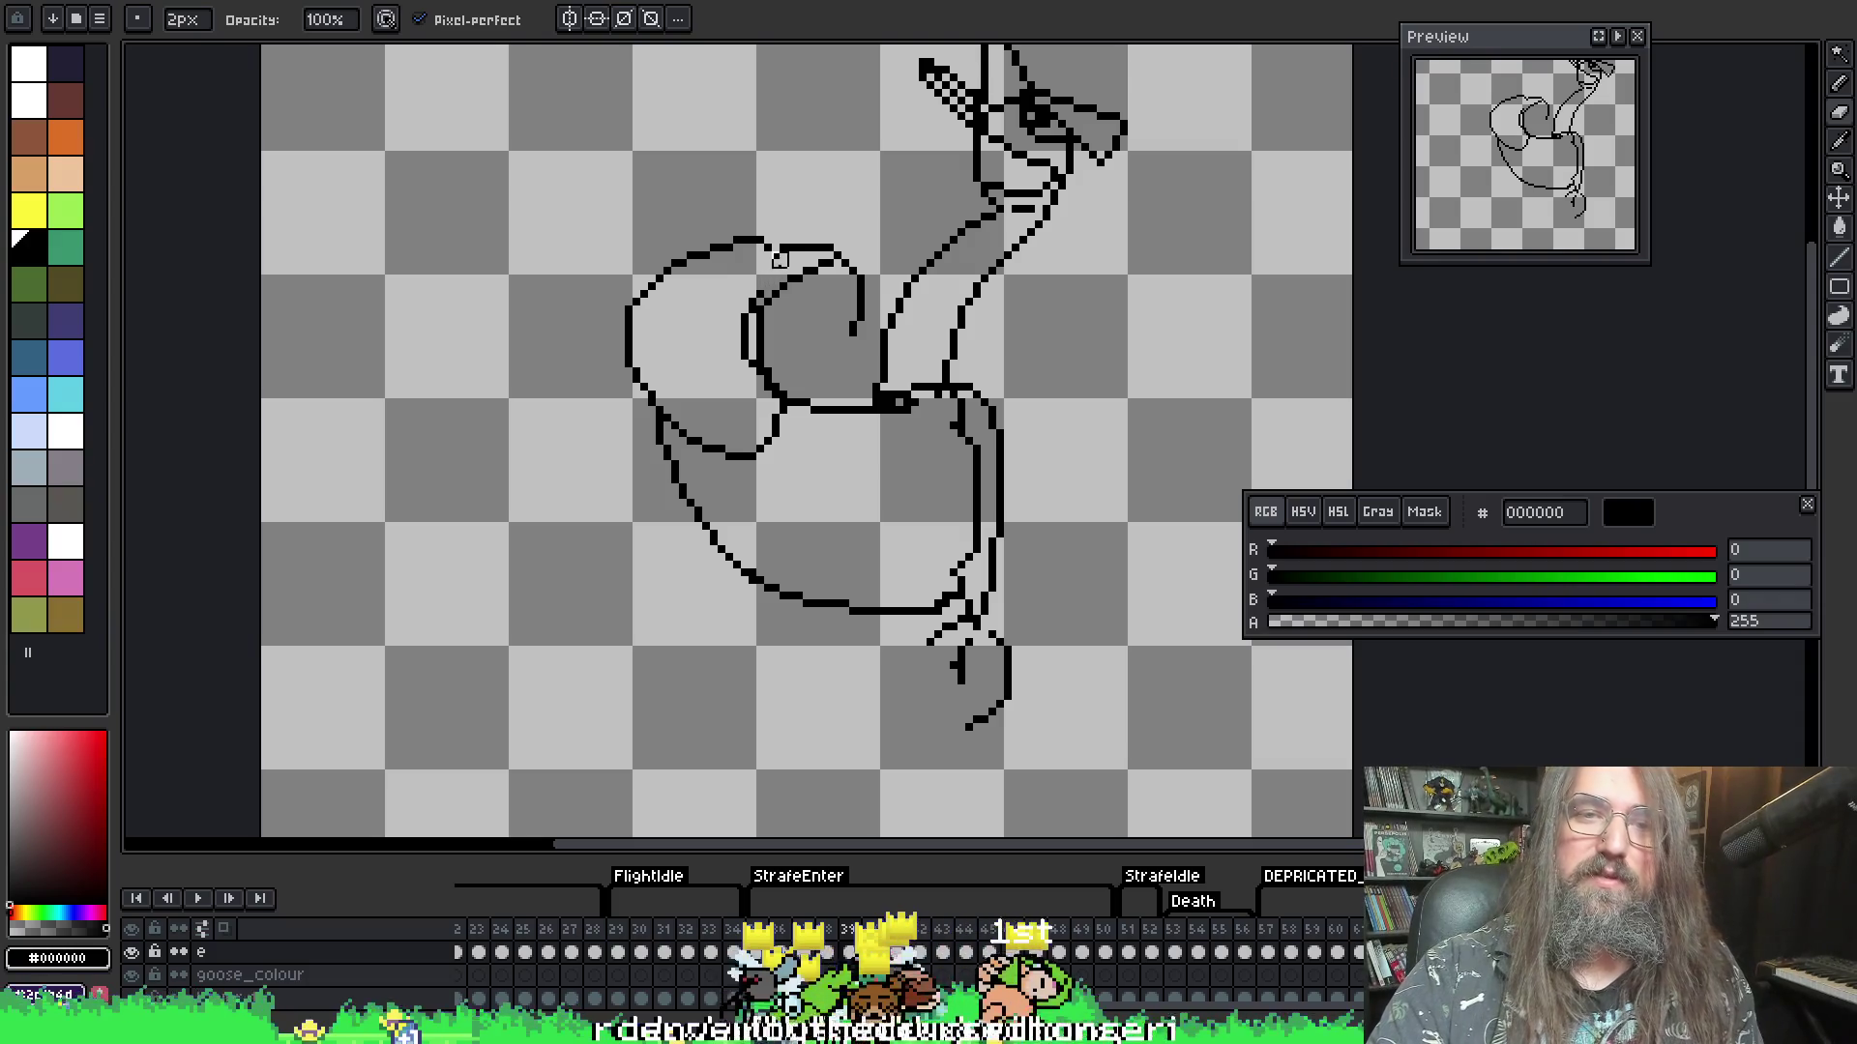
left_click_drag(779, 268, 774, 257)
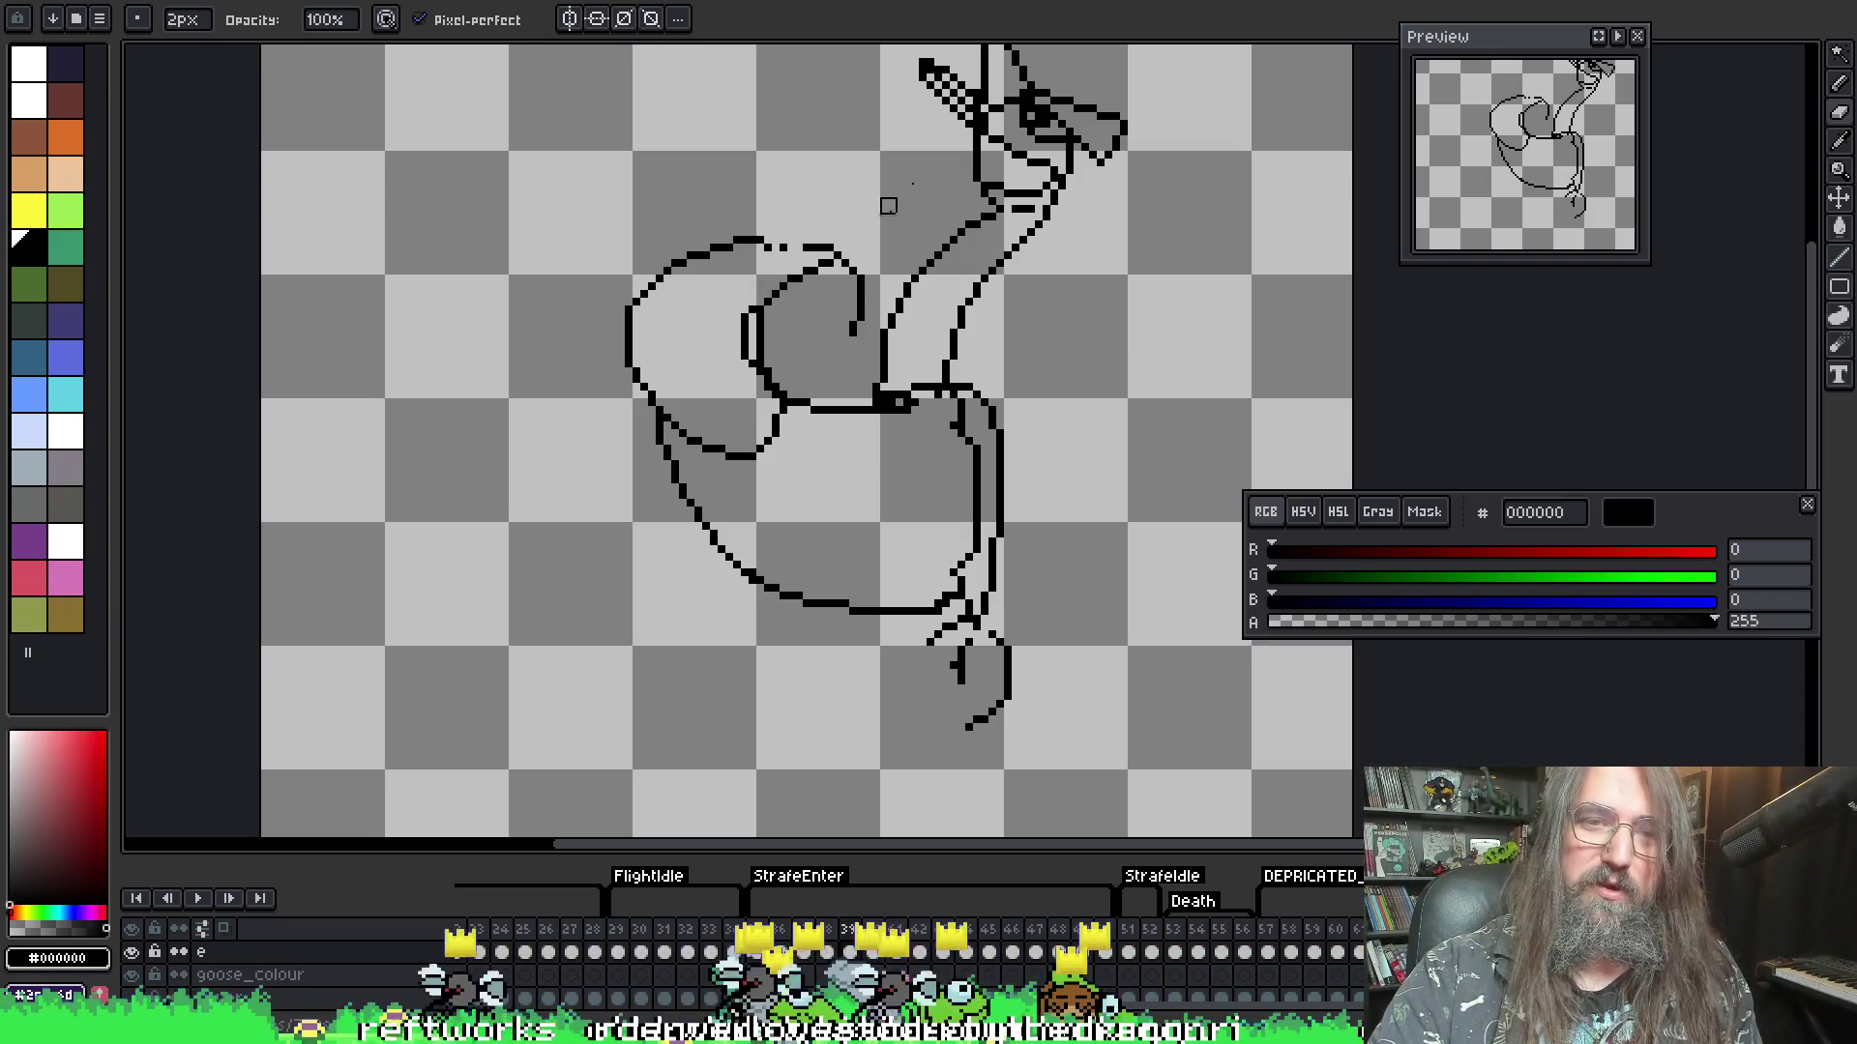
key("i")
key("b")
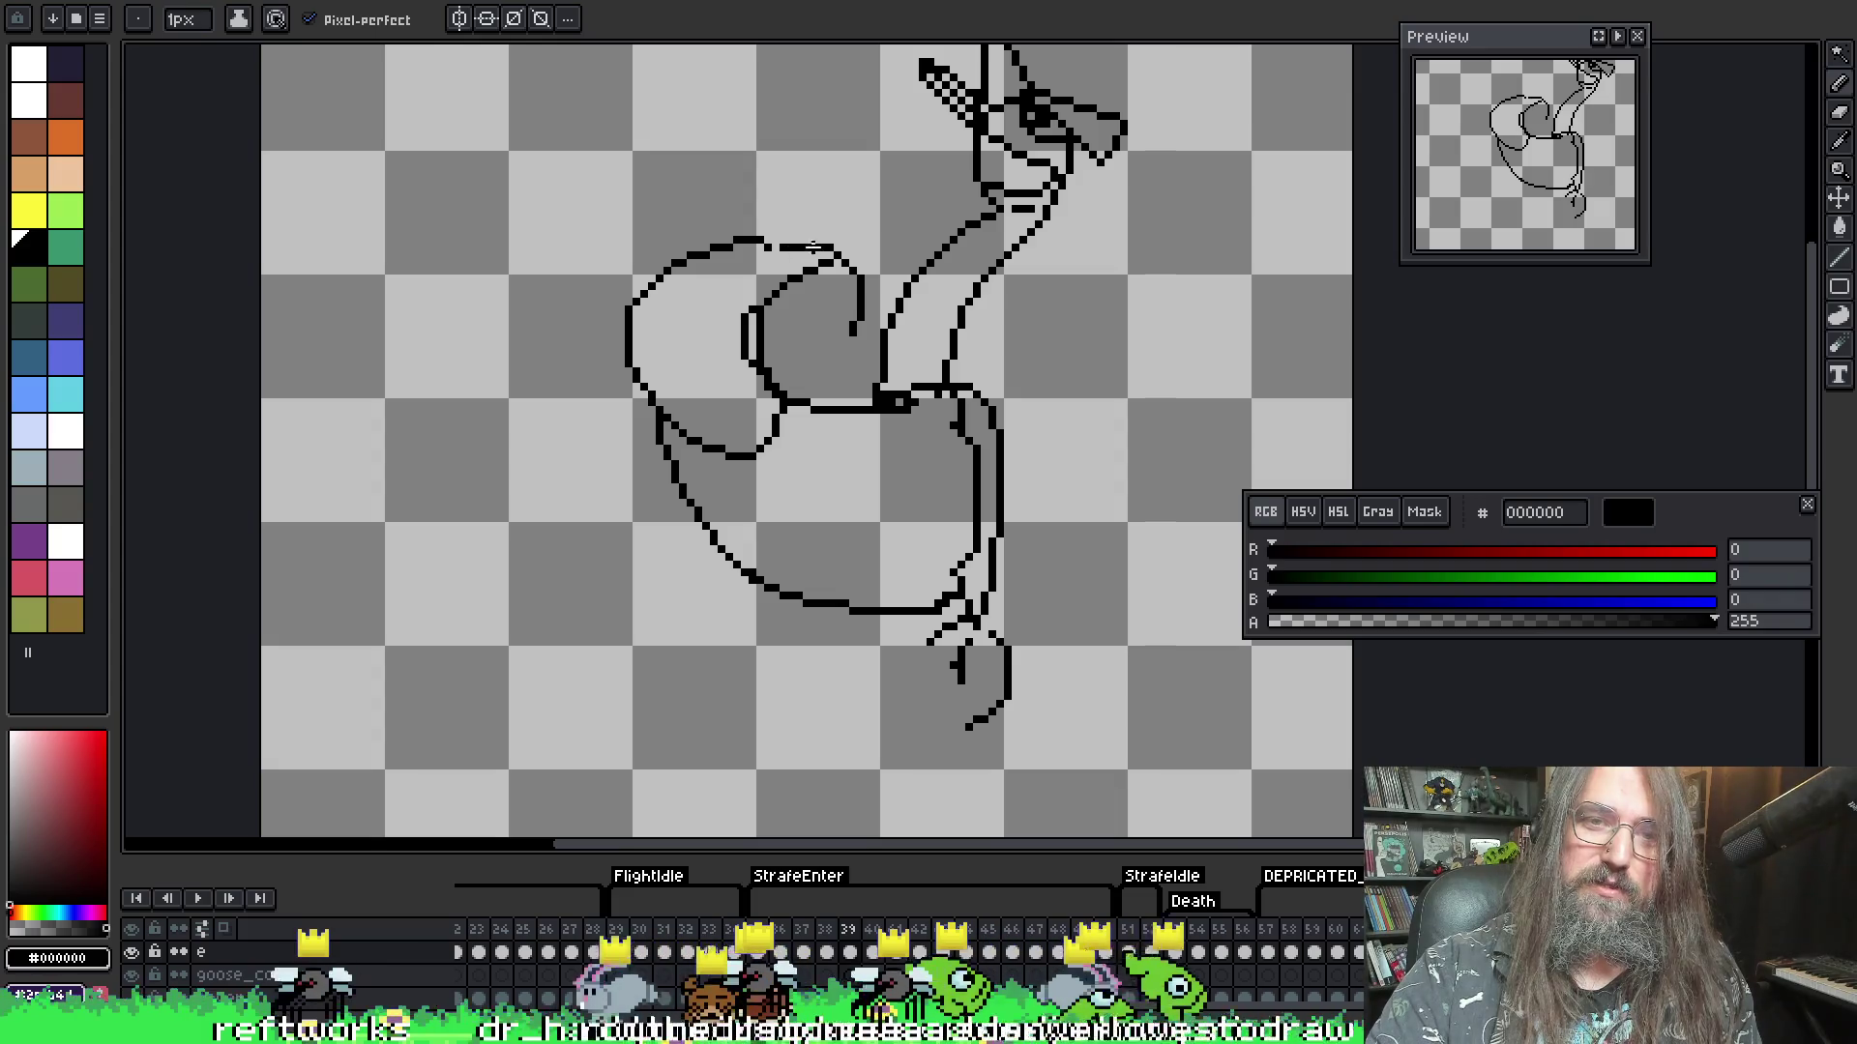
left_click_drag(767, 240, 791, 240)
key("e")
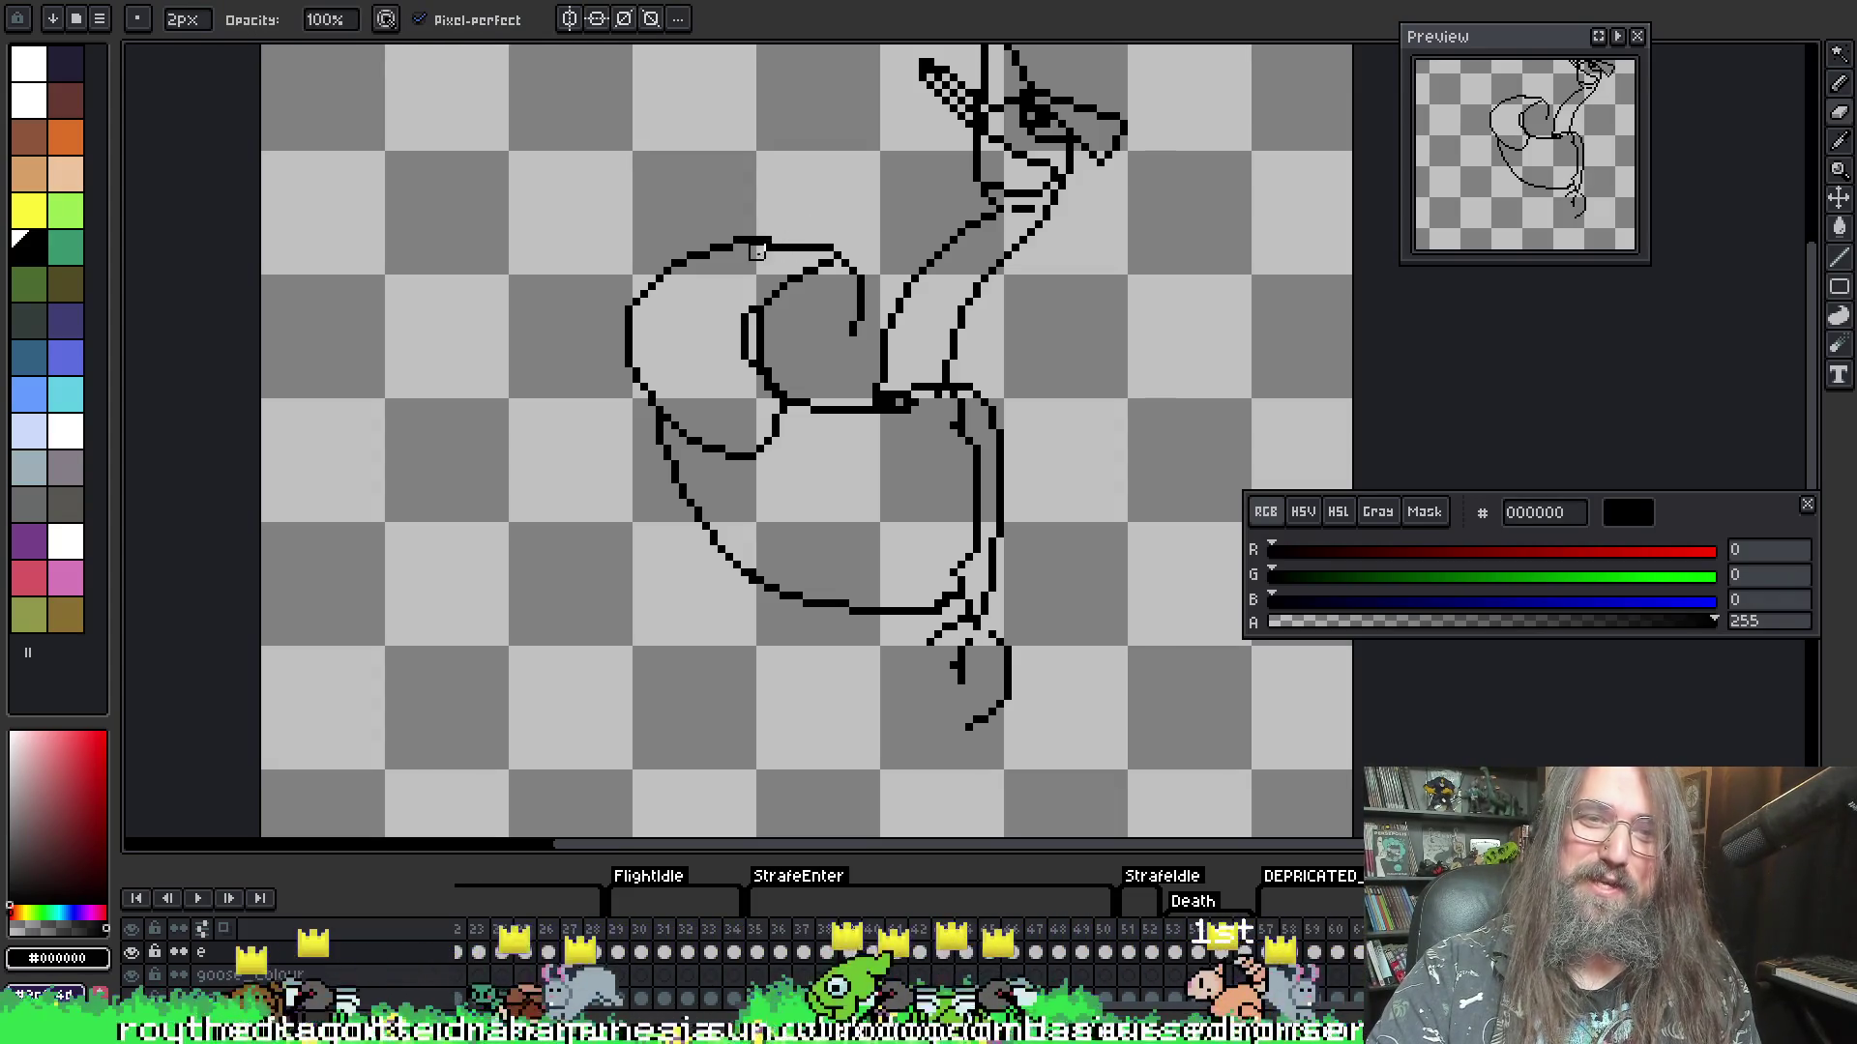
key("i")
key("e")
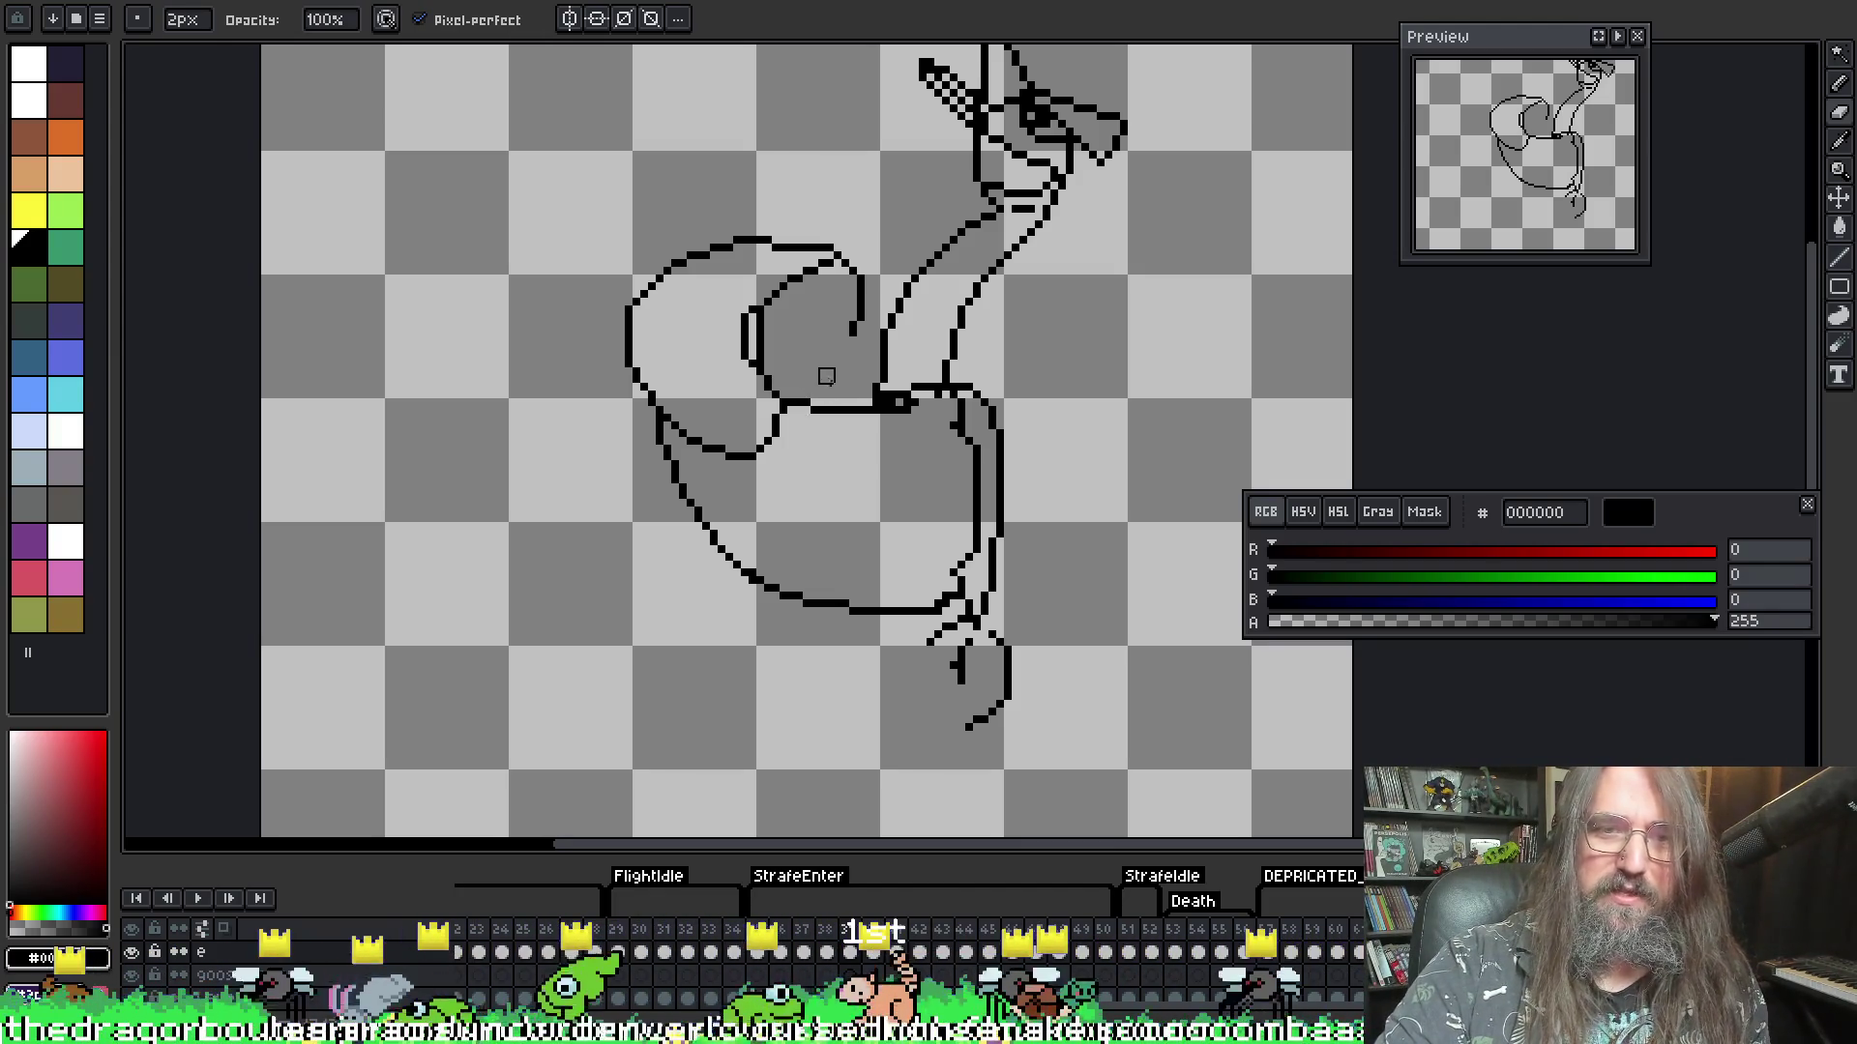
key("i")
key("b")
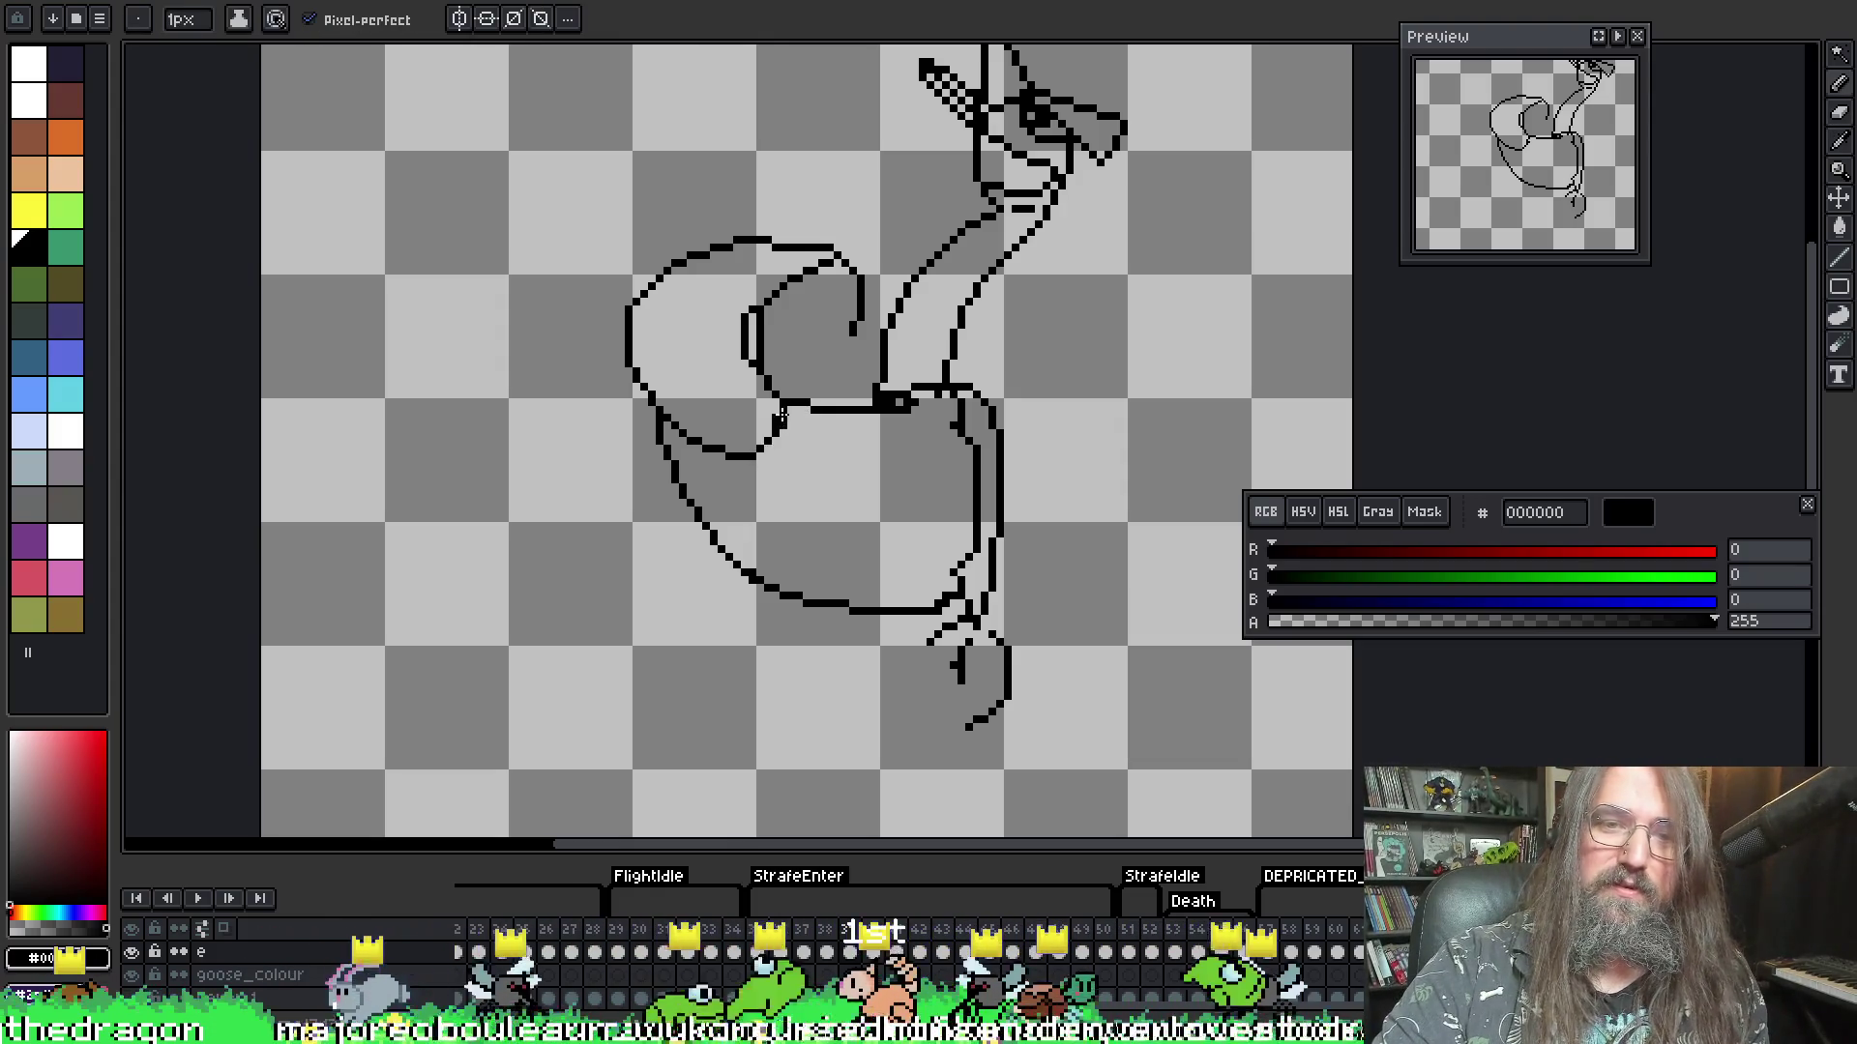
key("e")
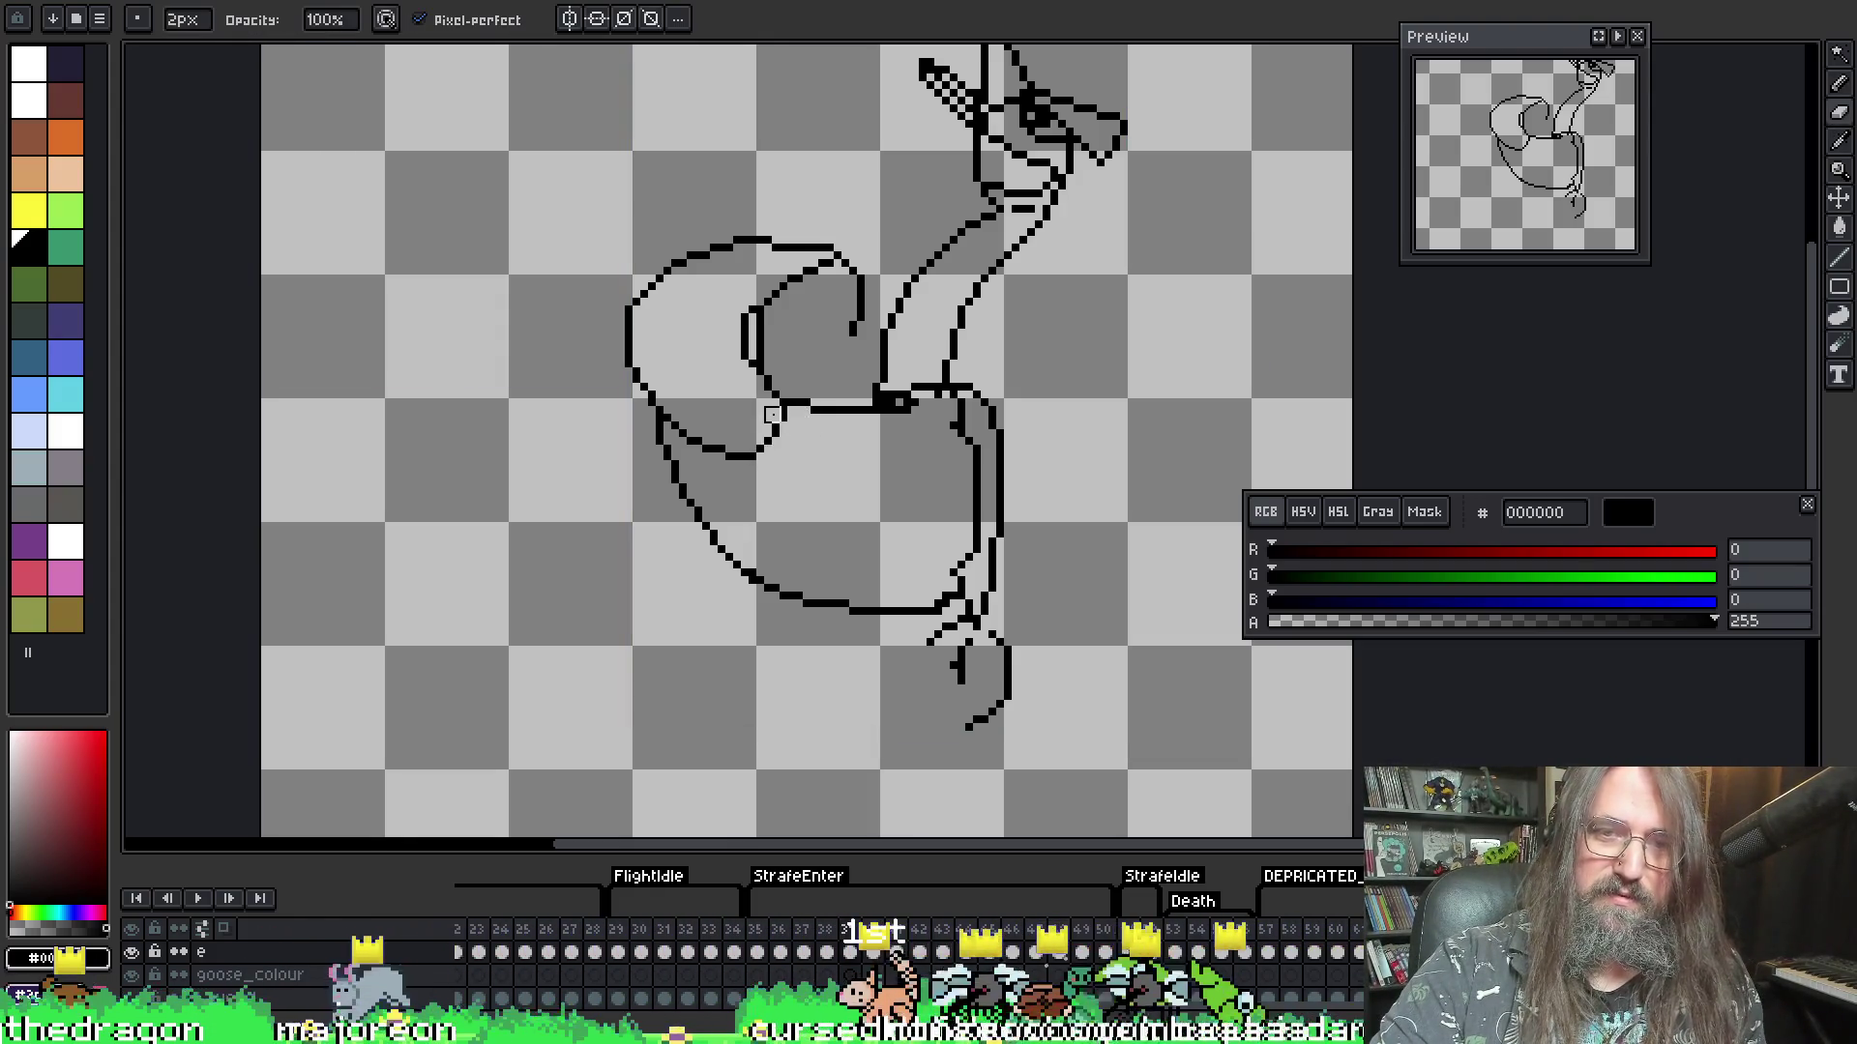
key("i")
key("b")
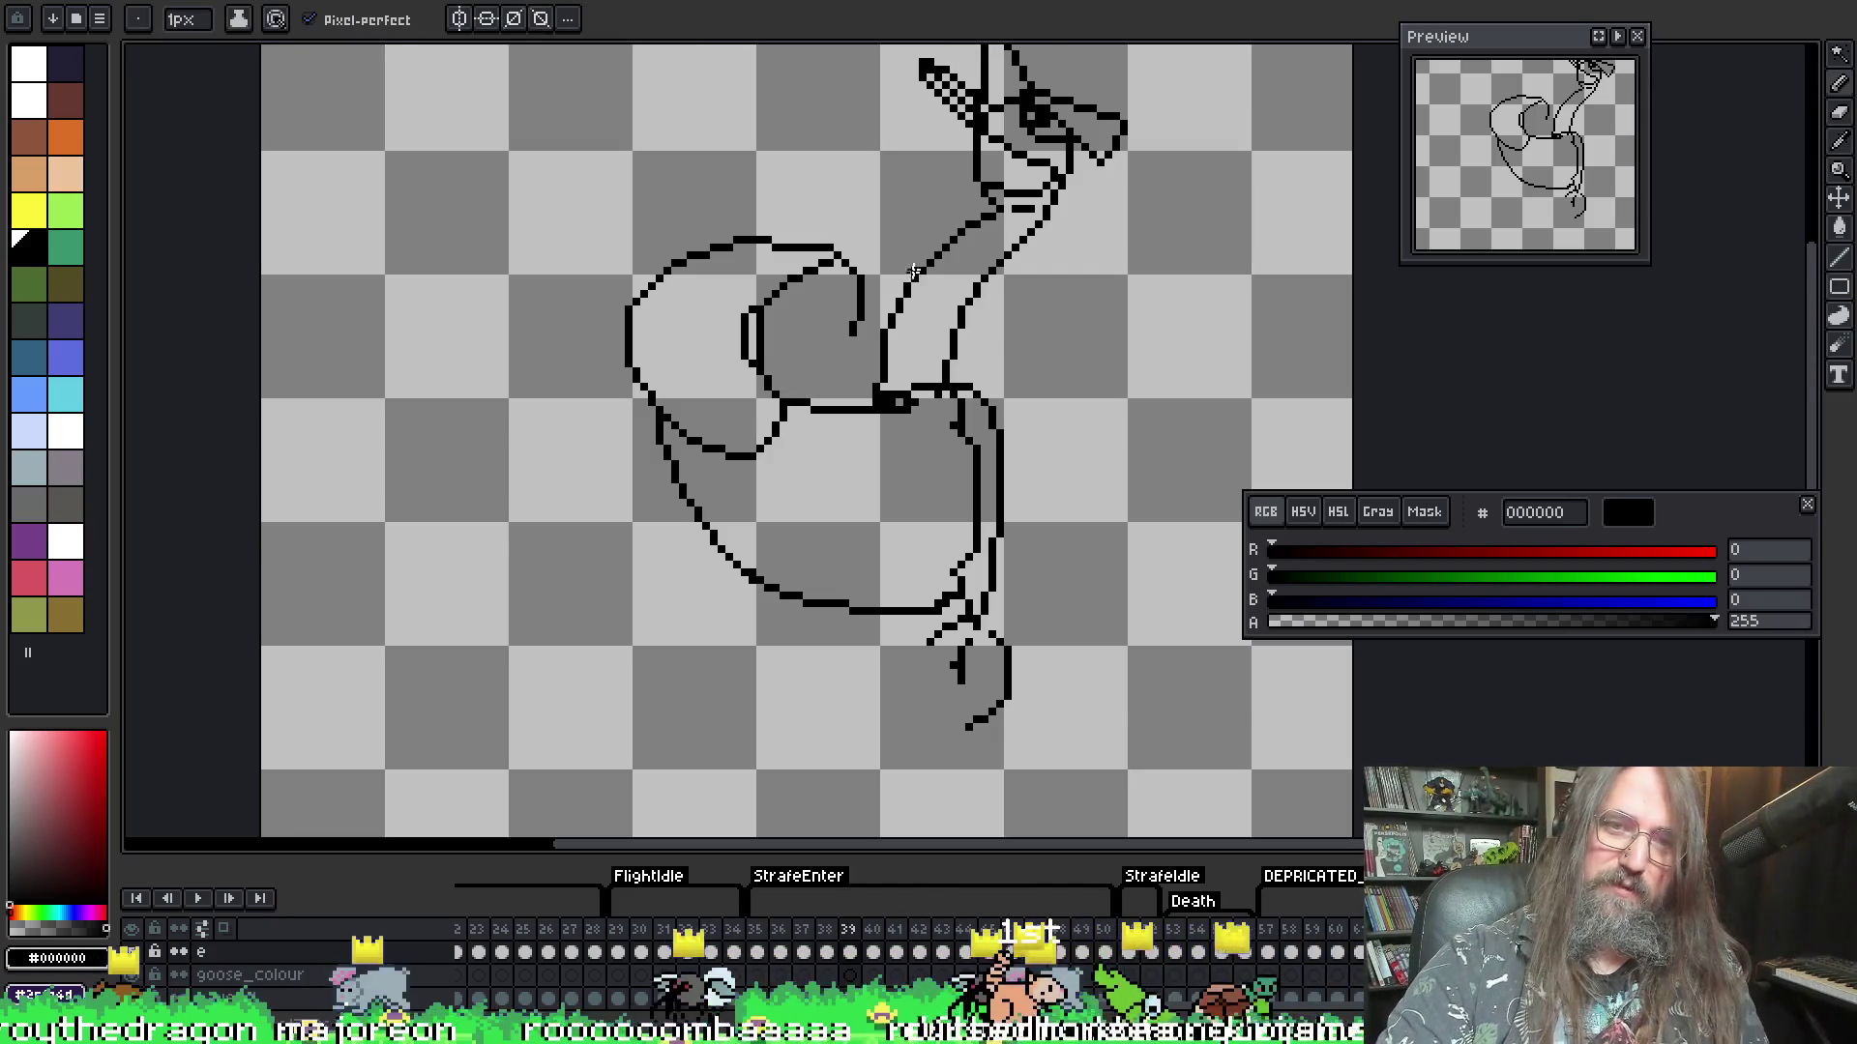
key("e")
key("i")
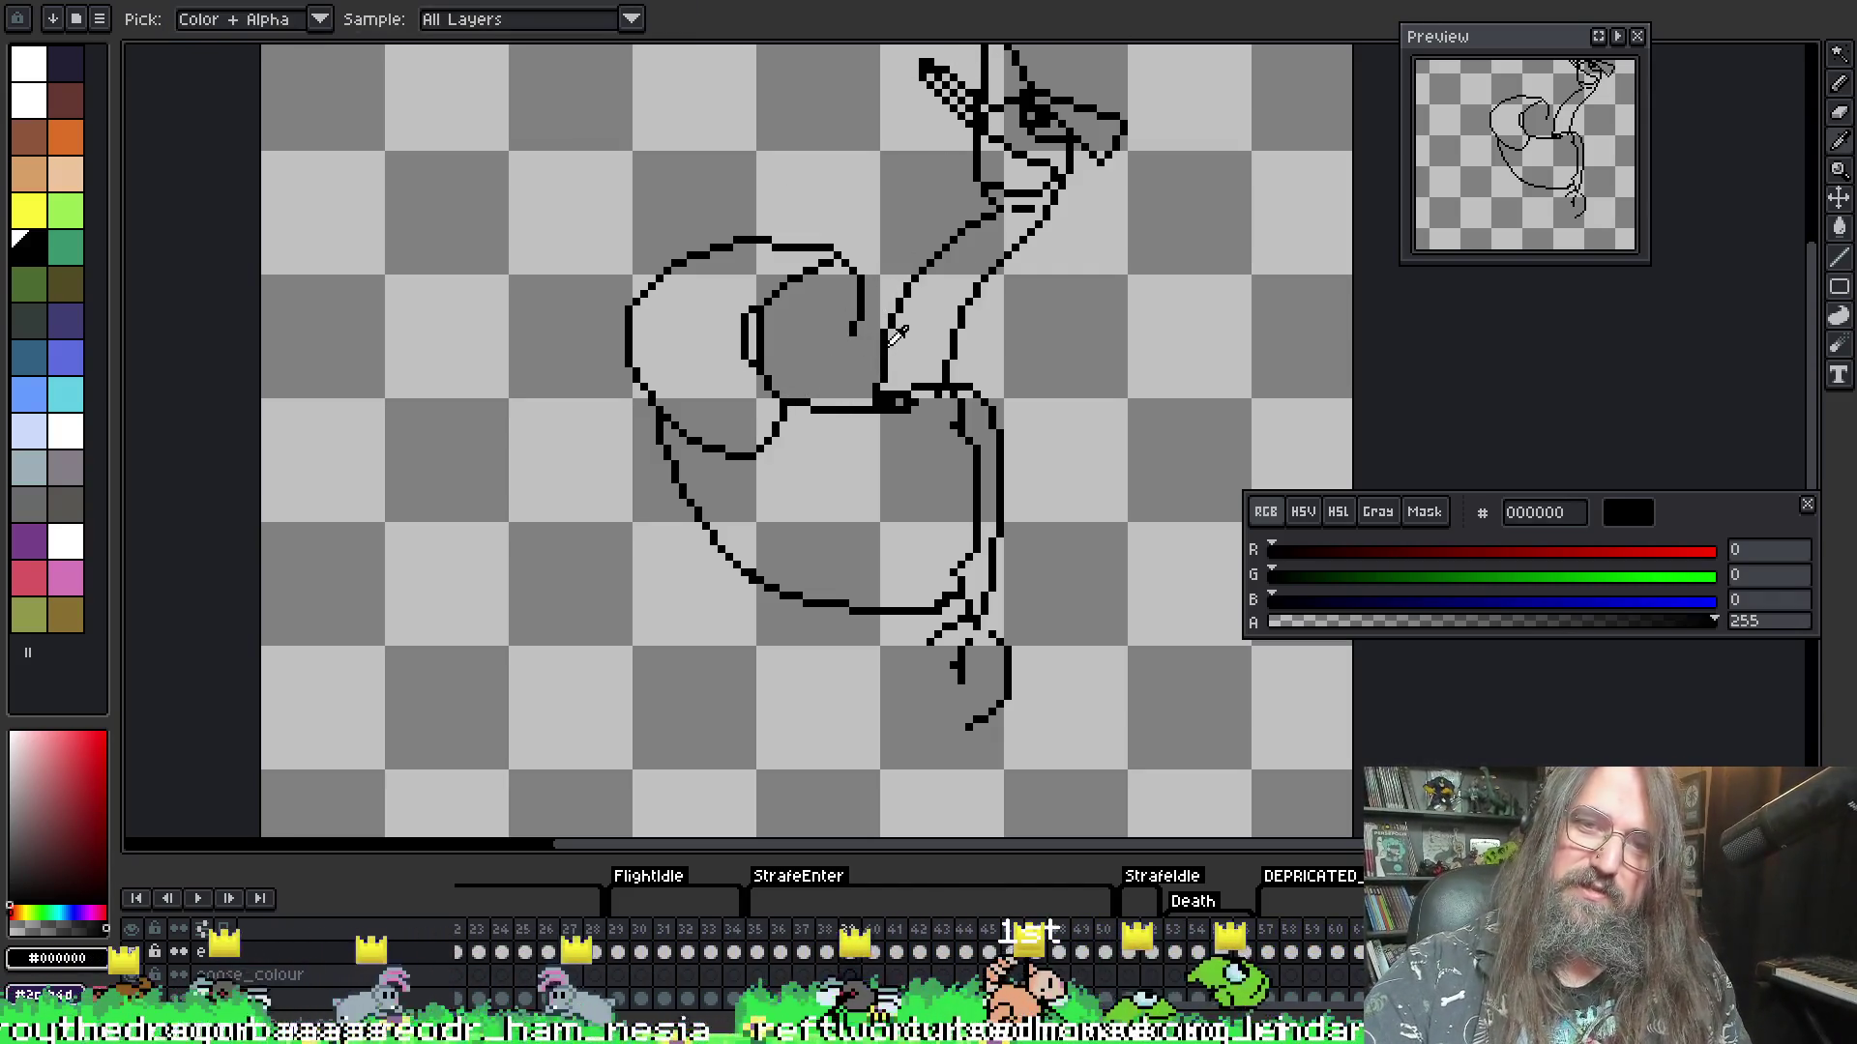
- Flip between neighbouring frames to compare the wing, ending on frame 39
key("b")
key("Right")
key("Left")
key("Right")
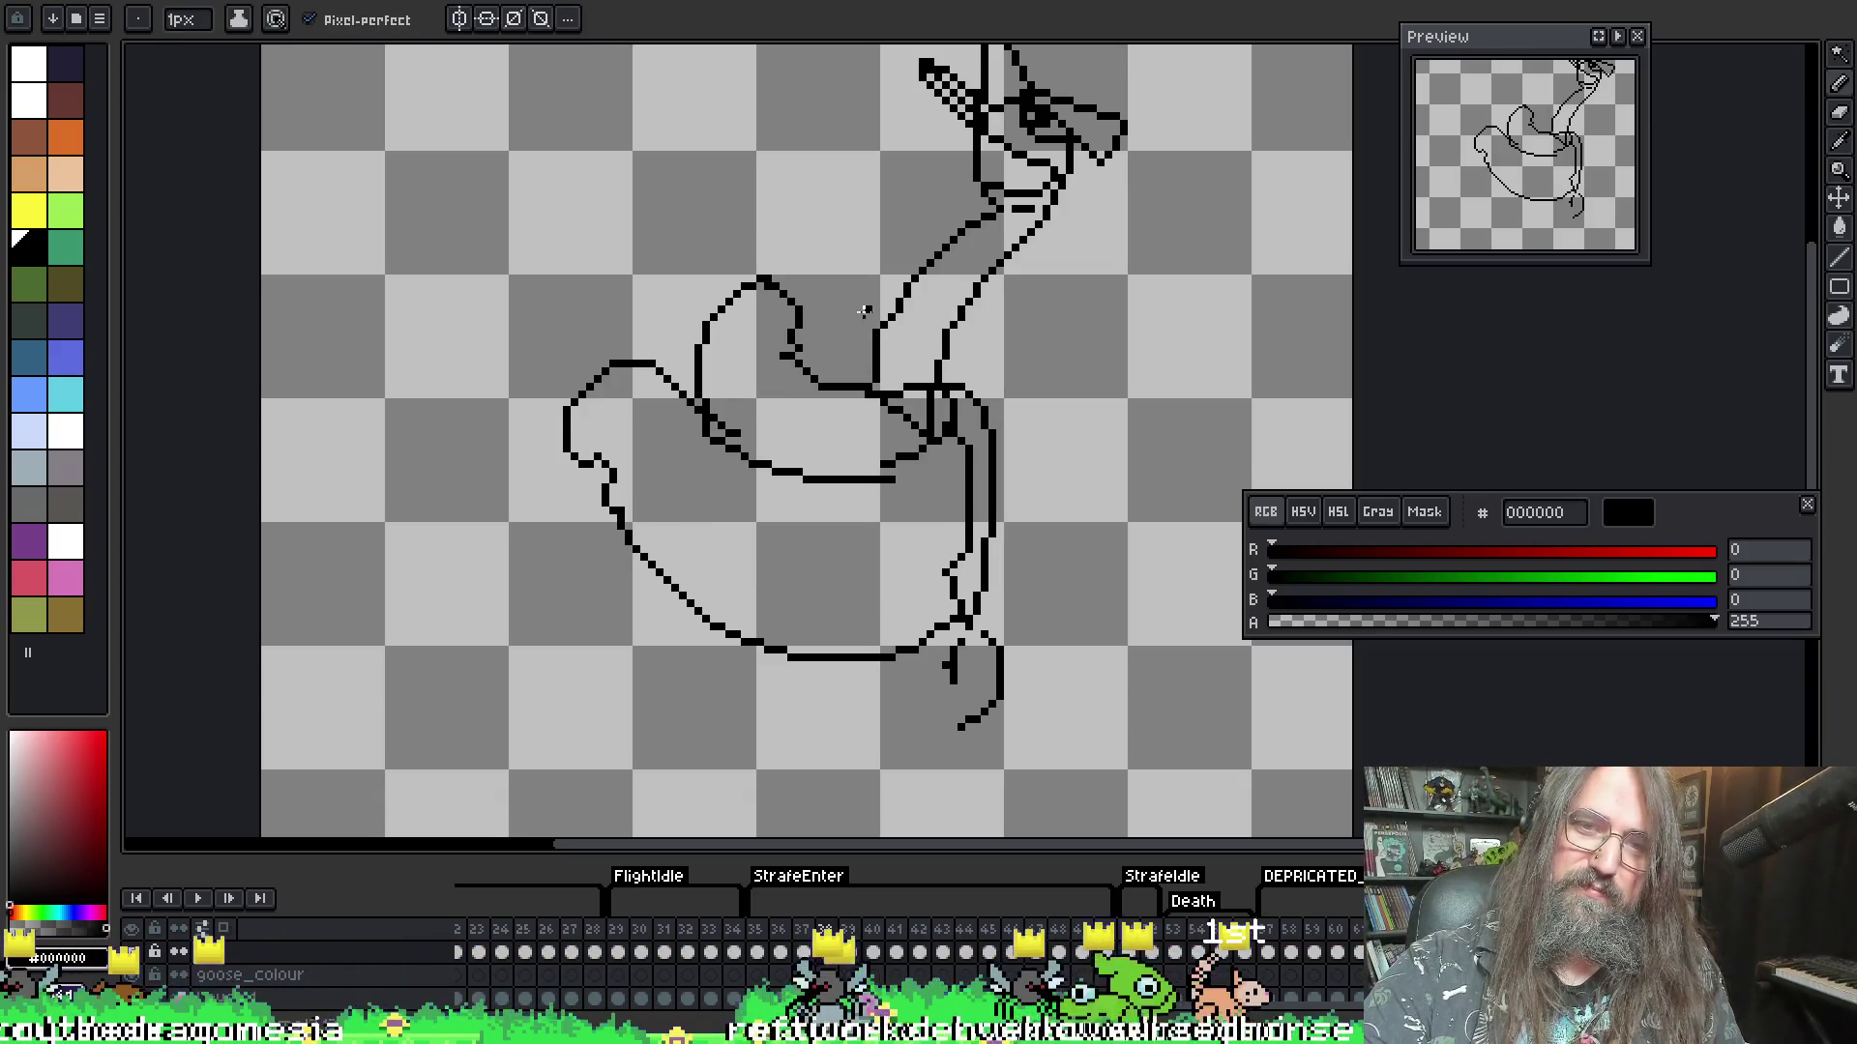
key("Left")
key("Right")
key("Right")
key("Left")
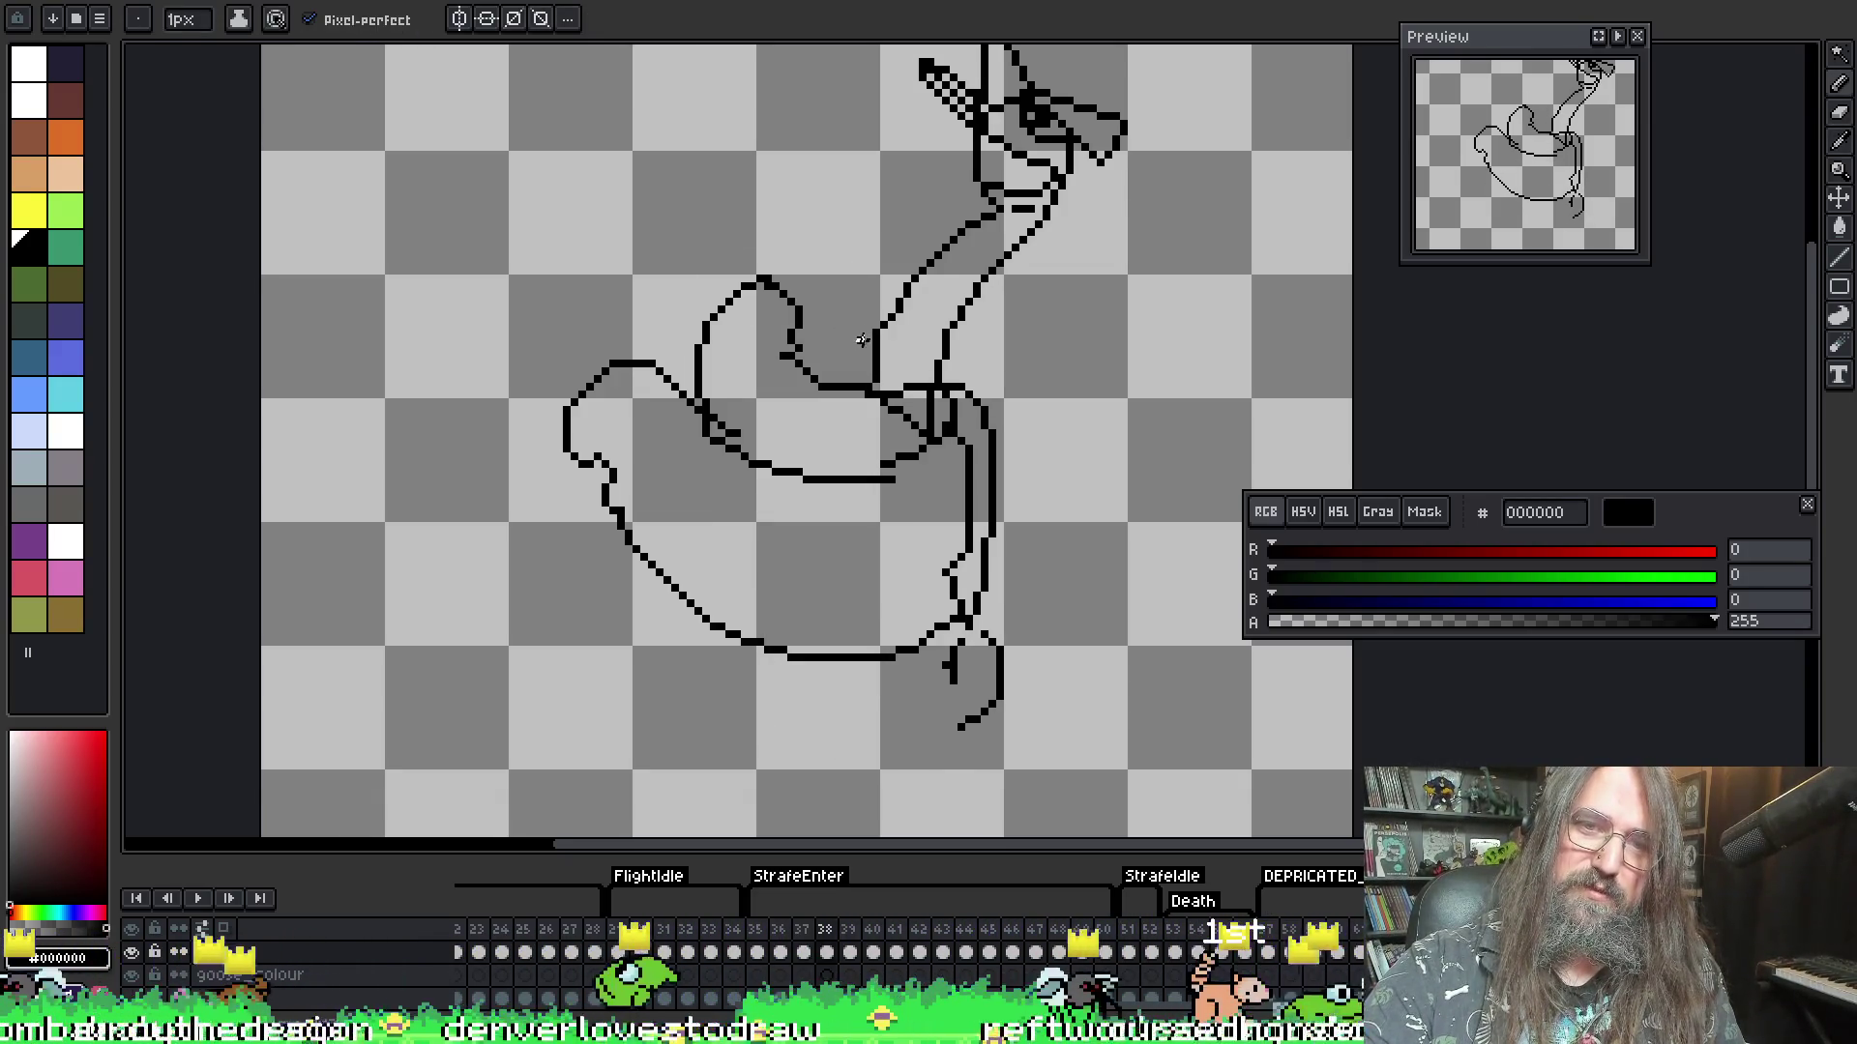
key("Right")
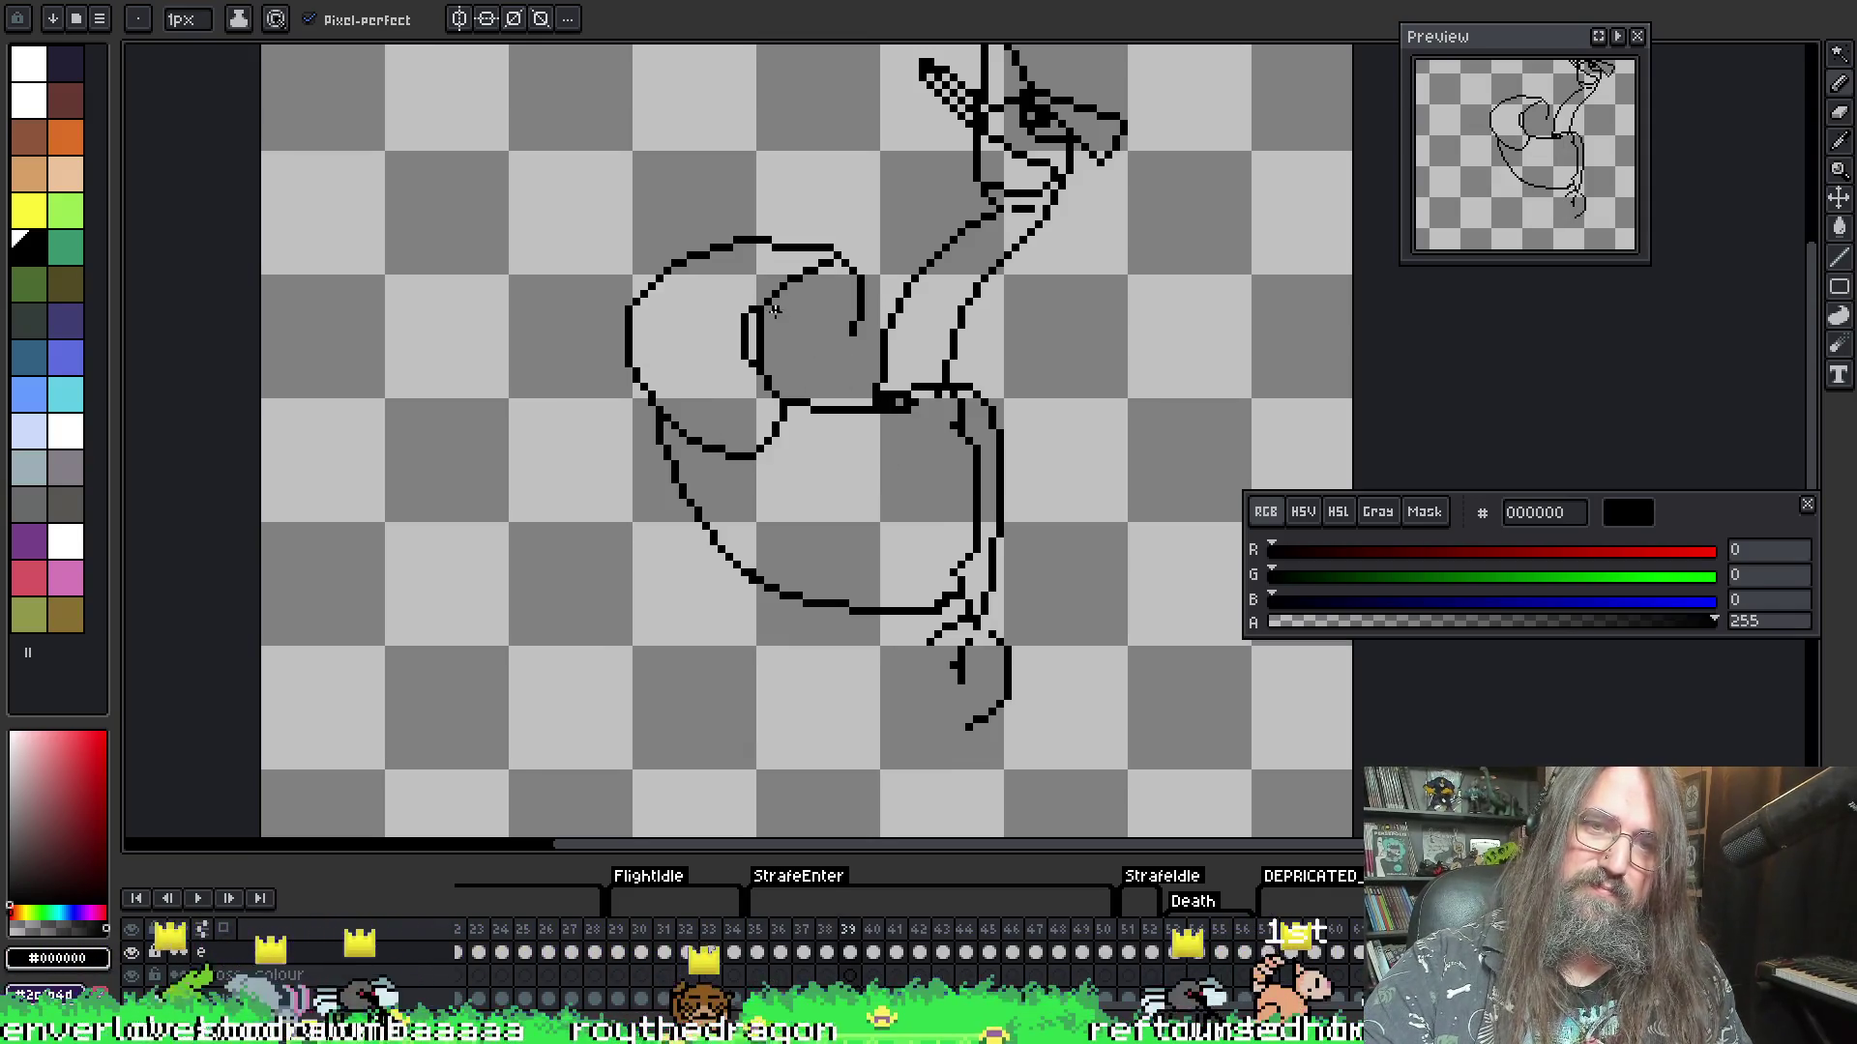
- Erase the small hook stroke inside the wing and check it against the neighbouring frame
key("e")
left_click_drag(827, 314, 841, 314)
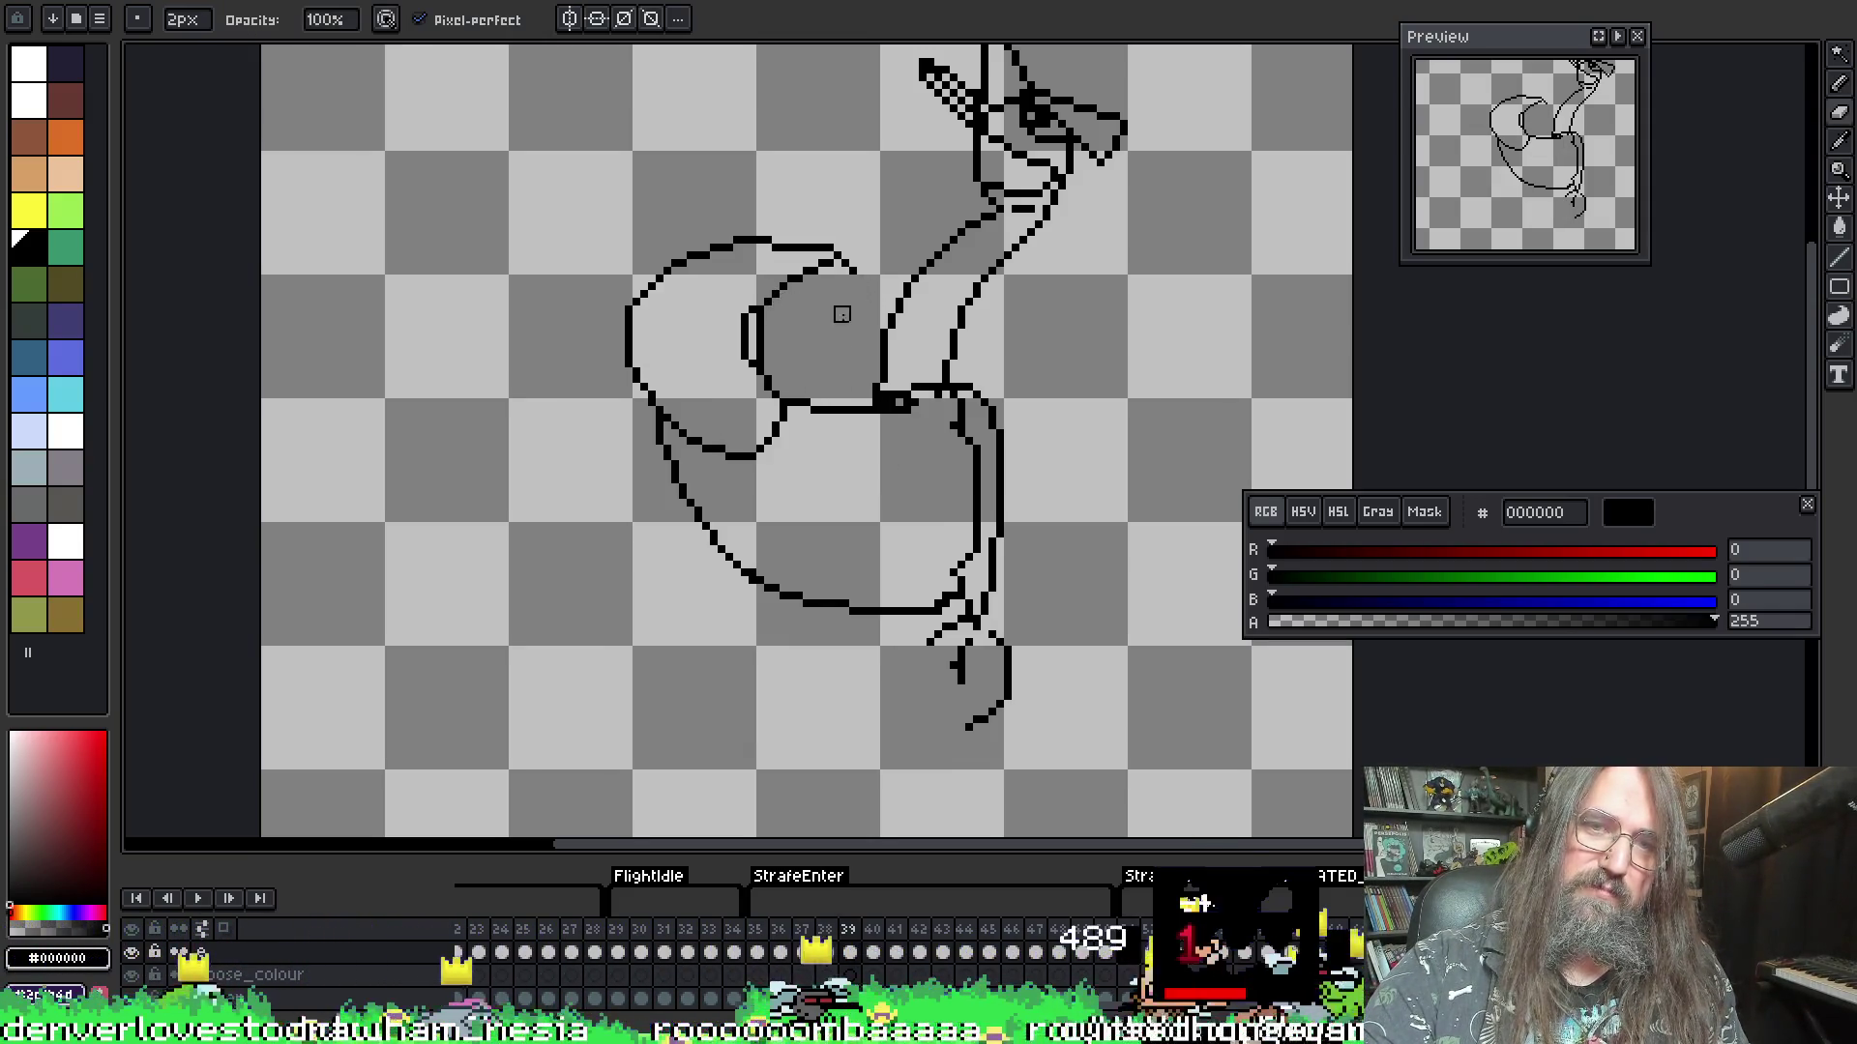
key("Left")
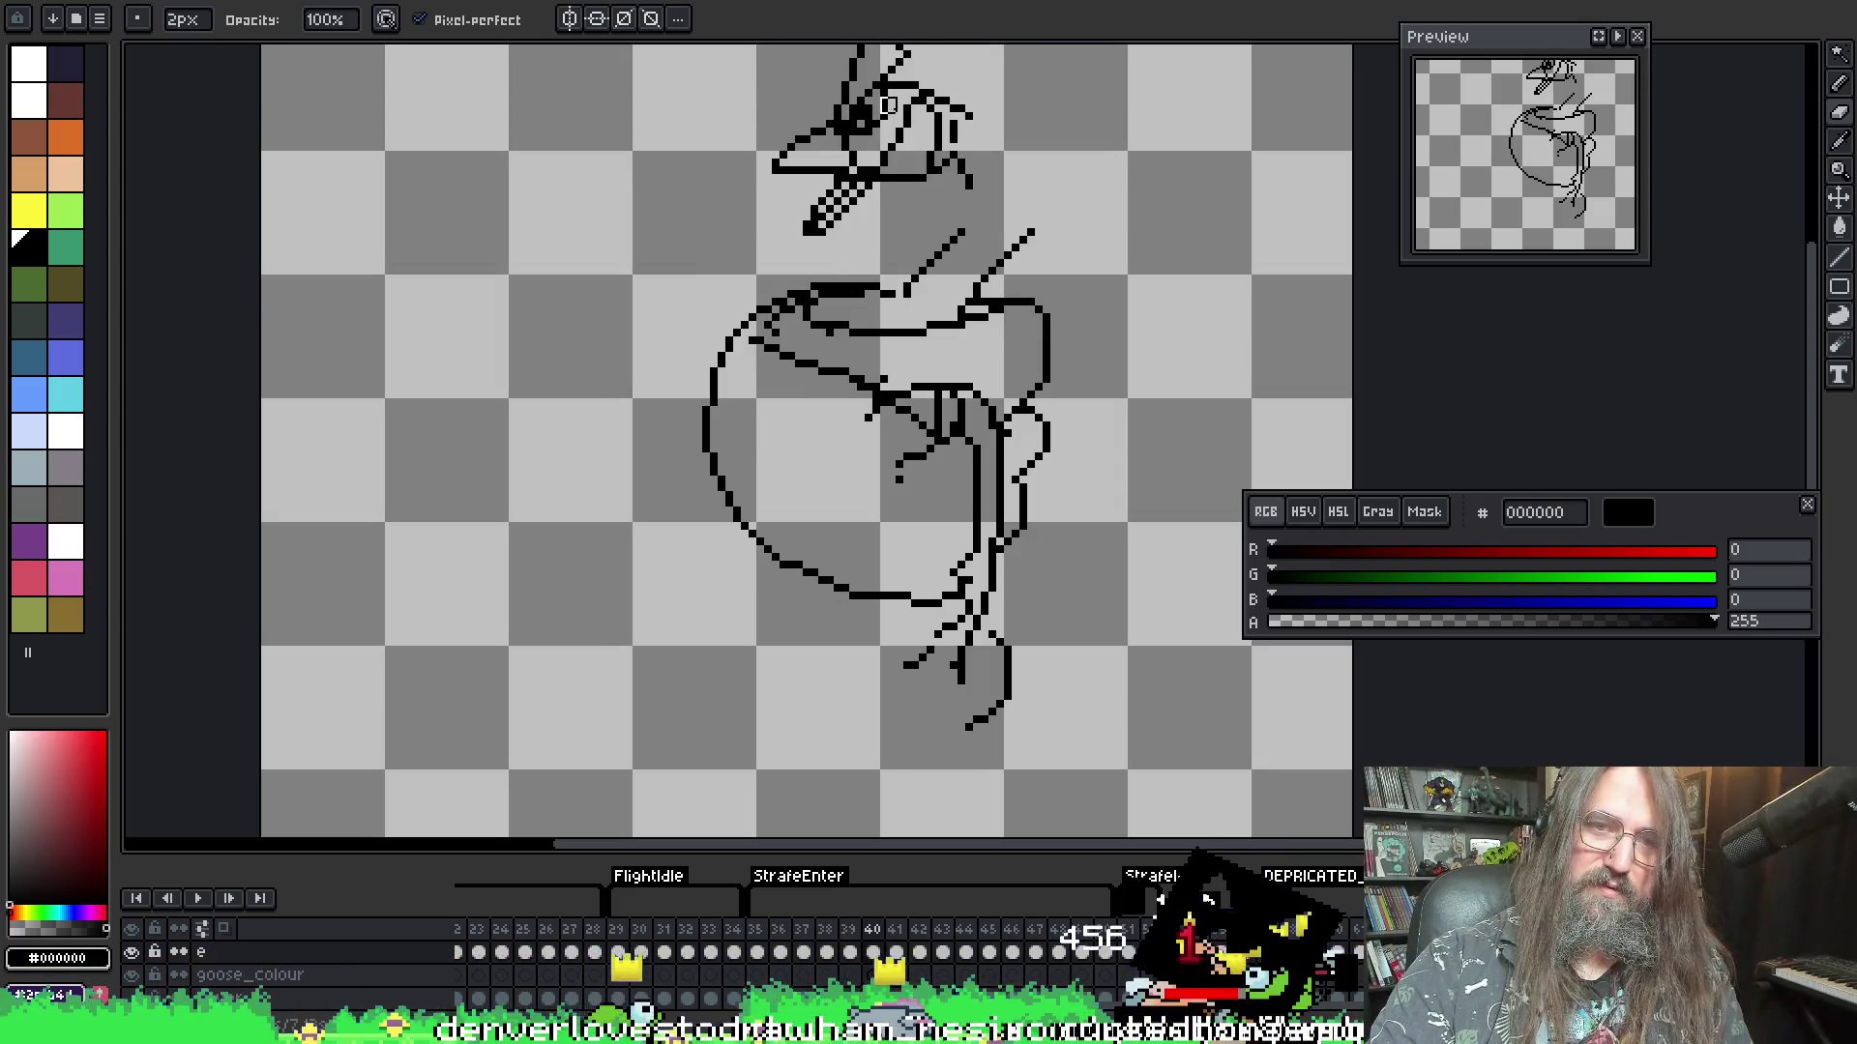
key("Right")
- Select the upper wing with a rectangle and squash it down so it sits lower against the neck
key("m")
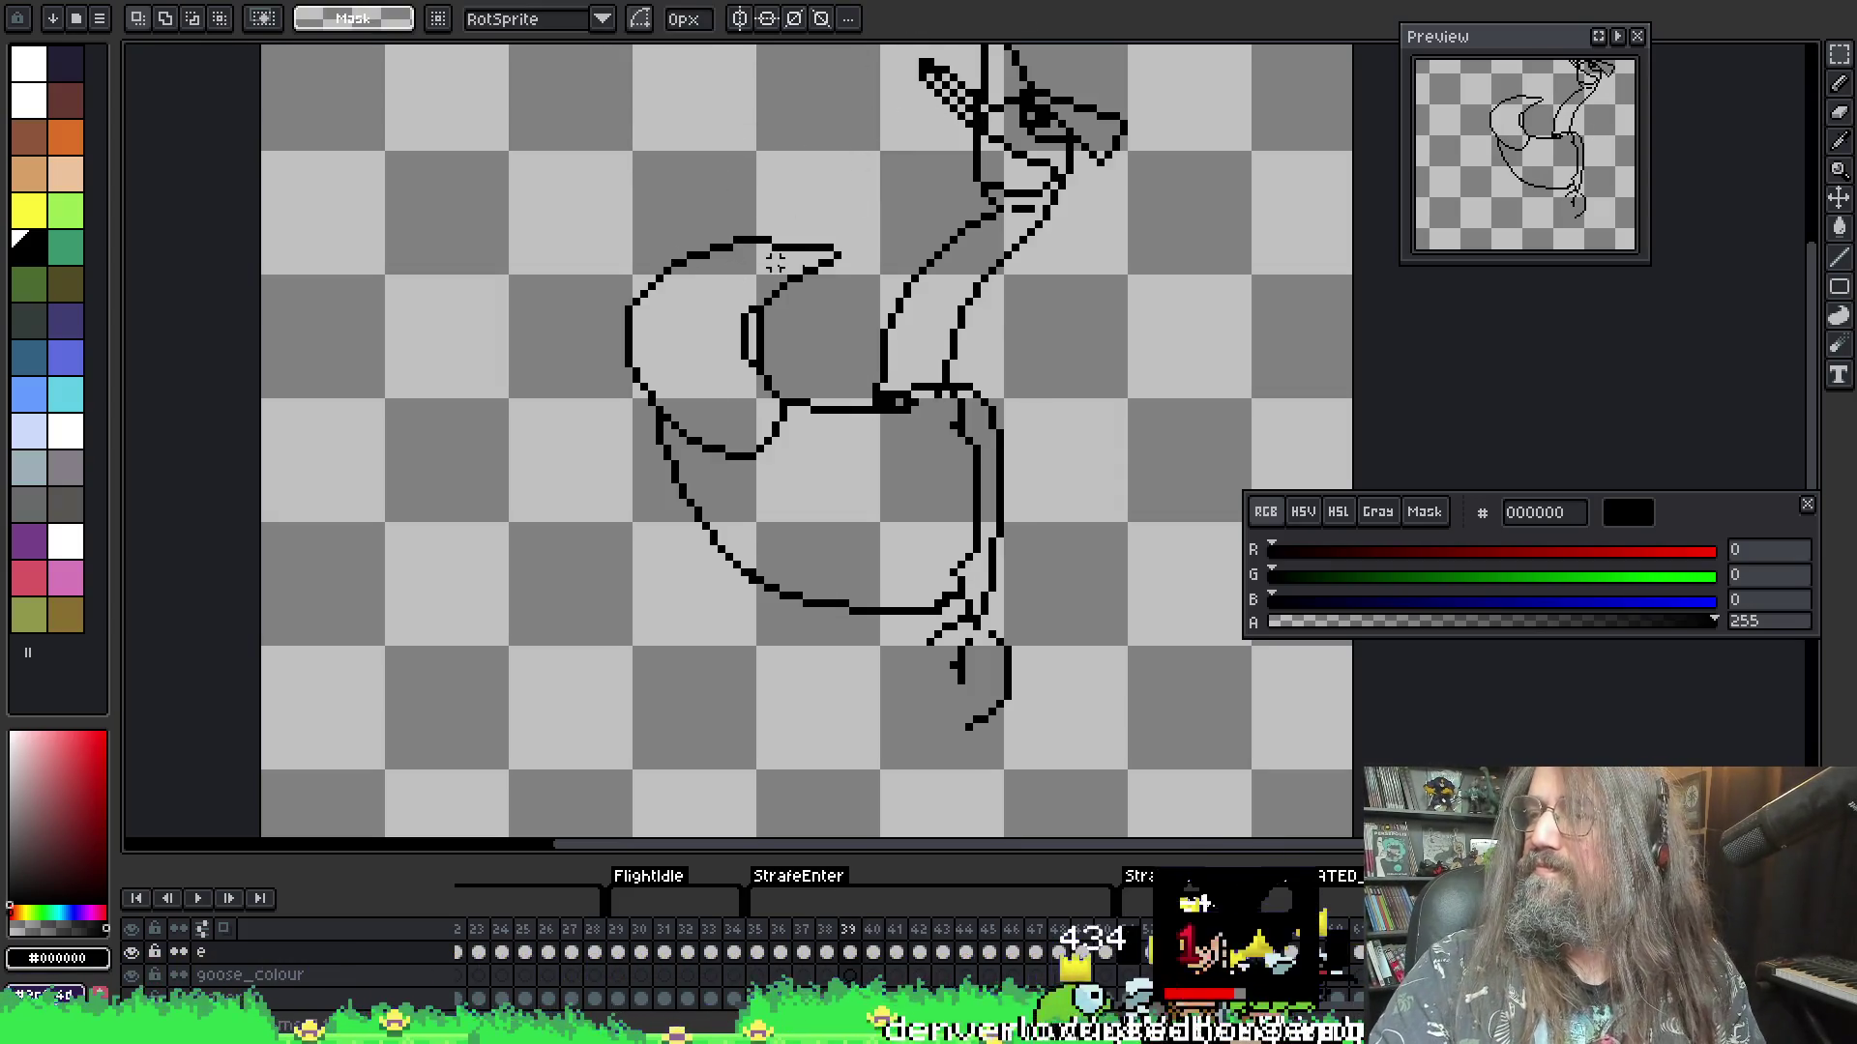
mouse_move(565, 193)
left_mouse_down()
mouse_move(601, 391)
mouse_move(829, 457)
mouse_move(861, 495)
left_mouse_up()
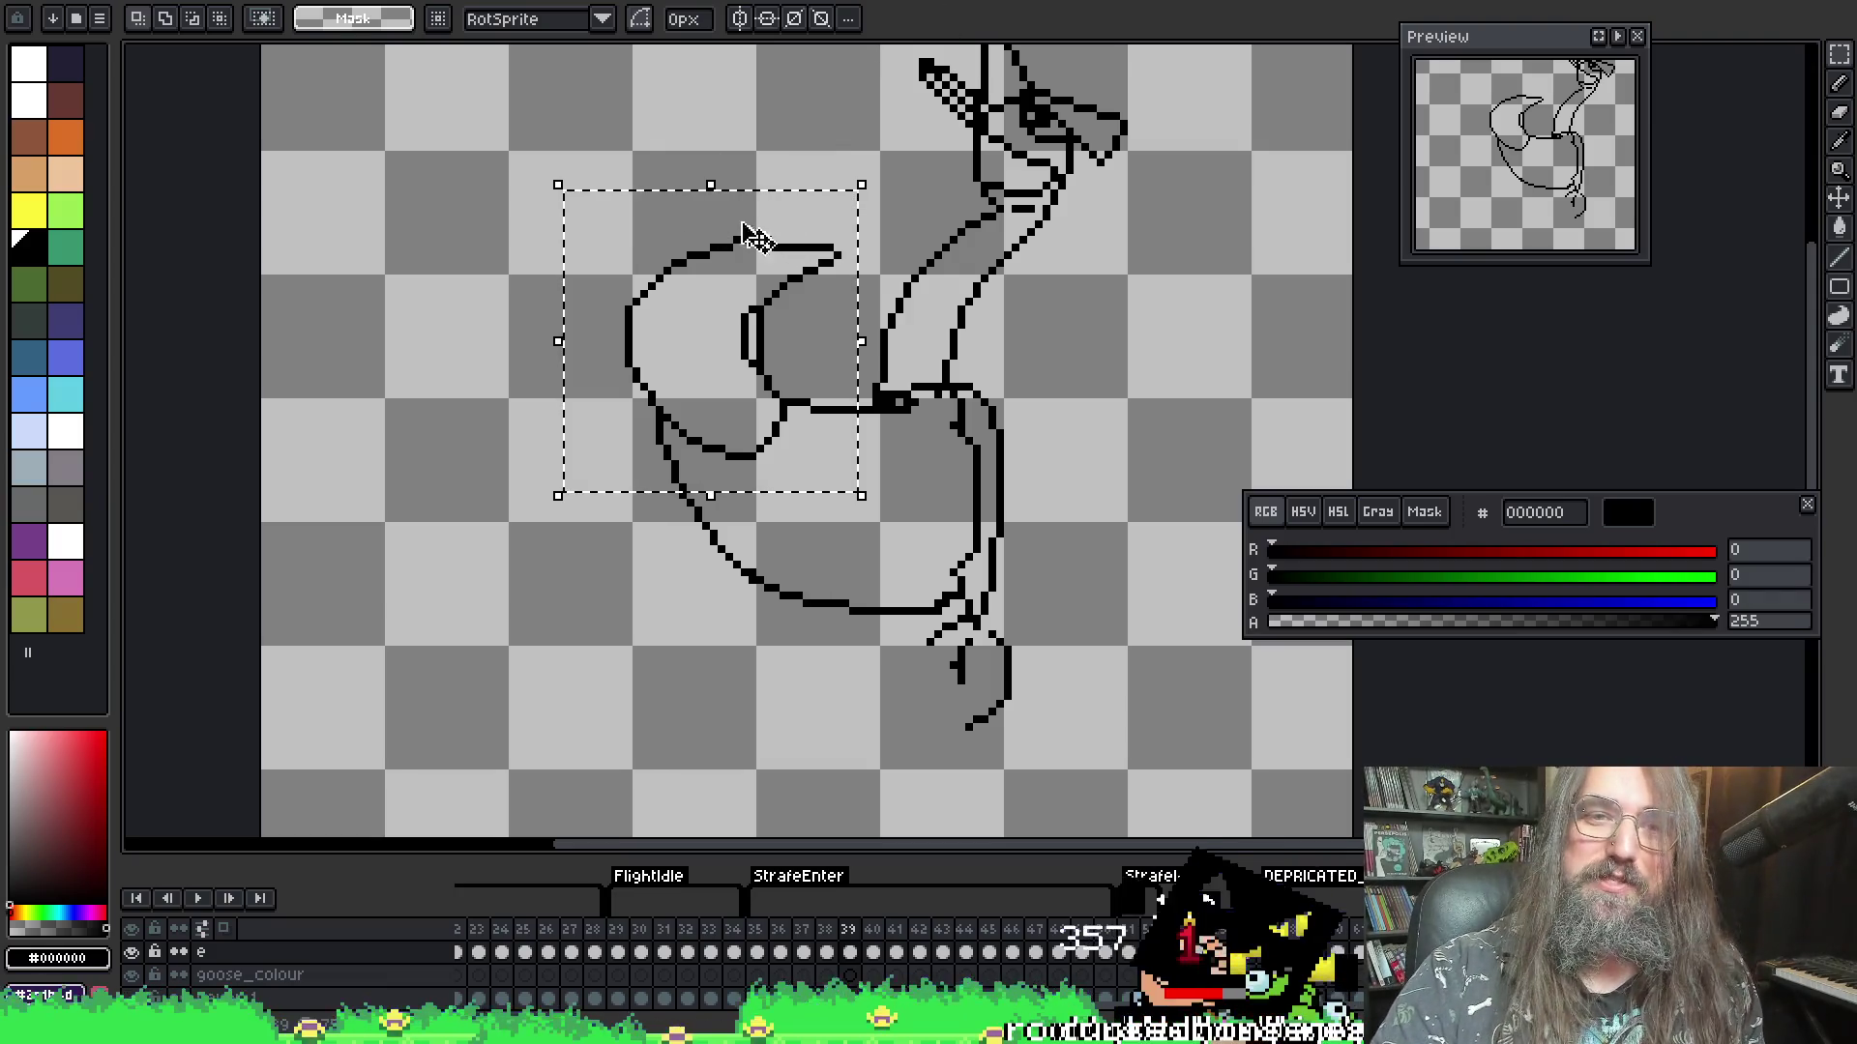
left_click_drag(711, 185, 707, 221)
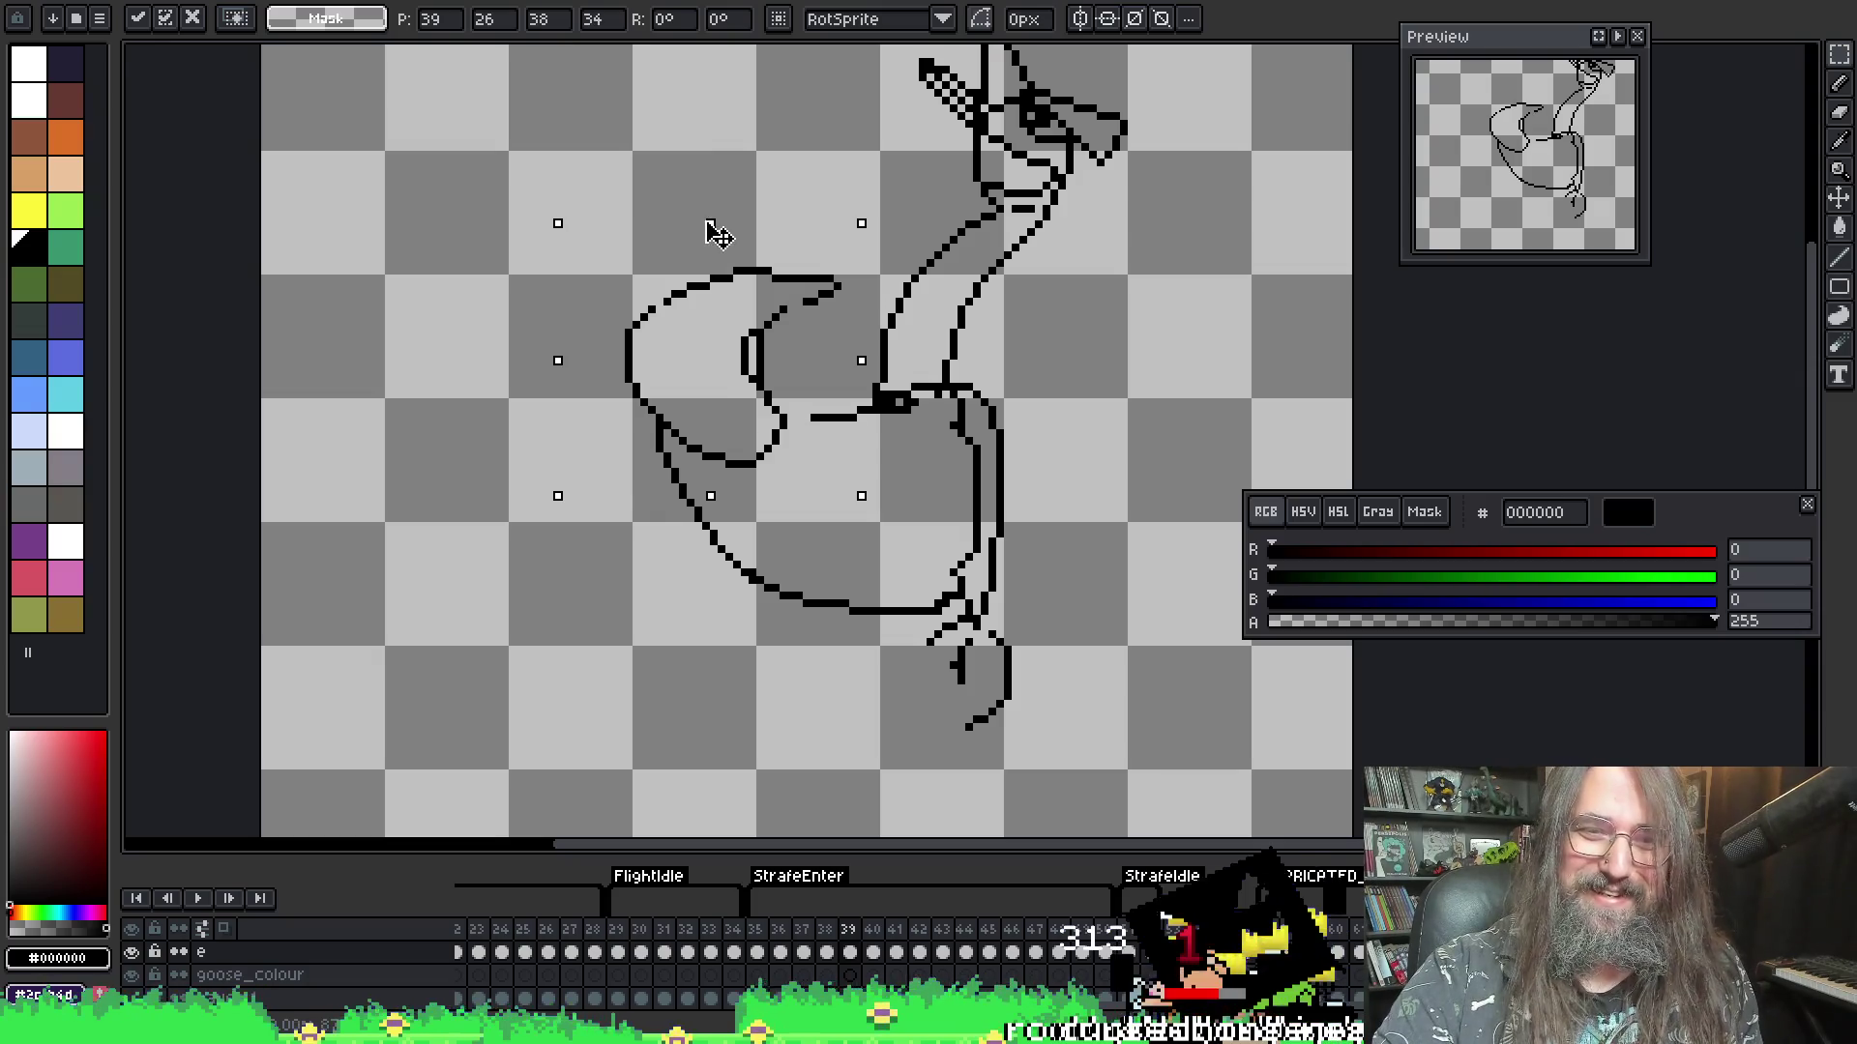
key("Return")
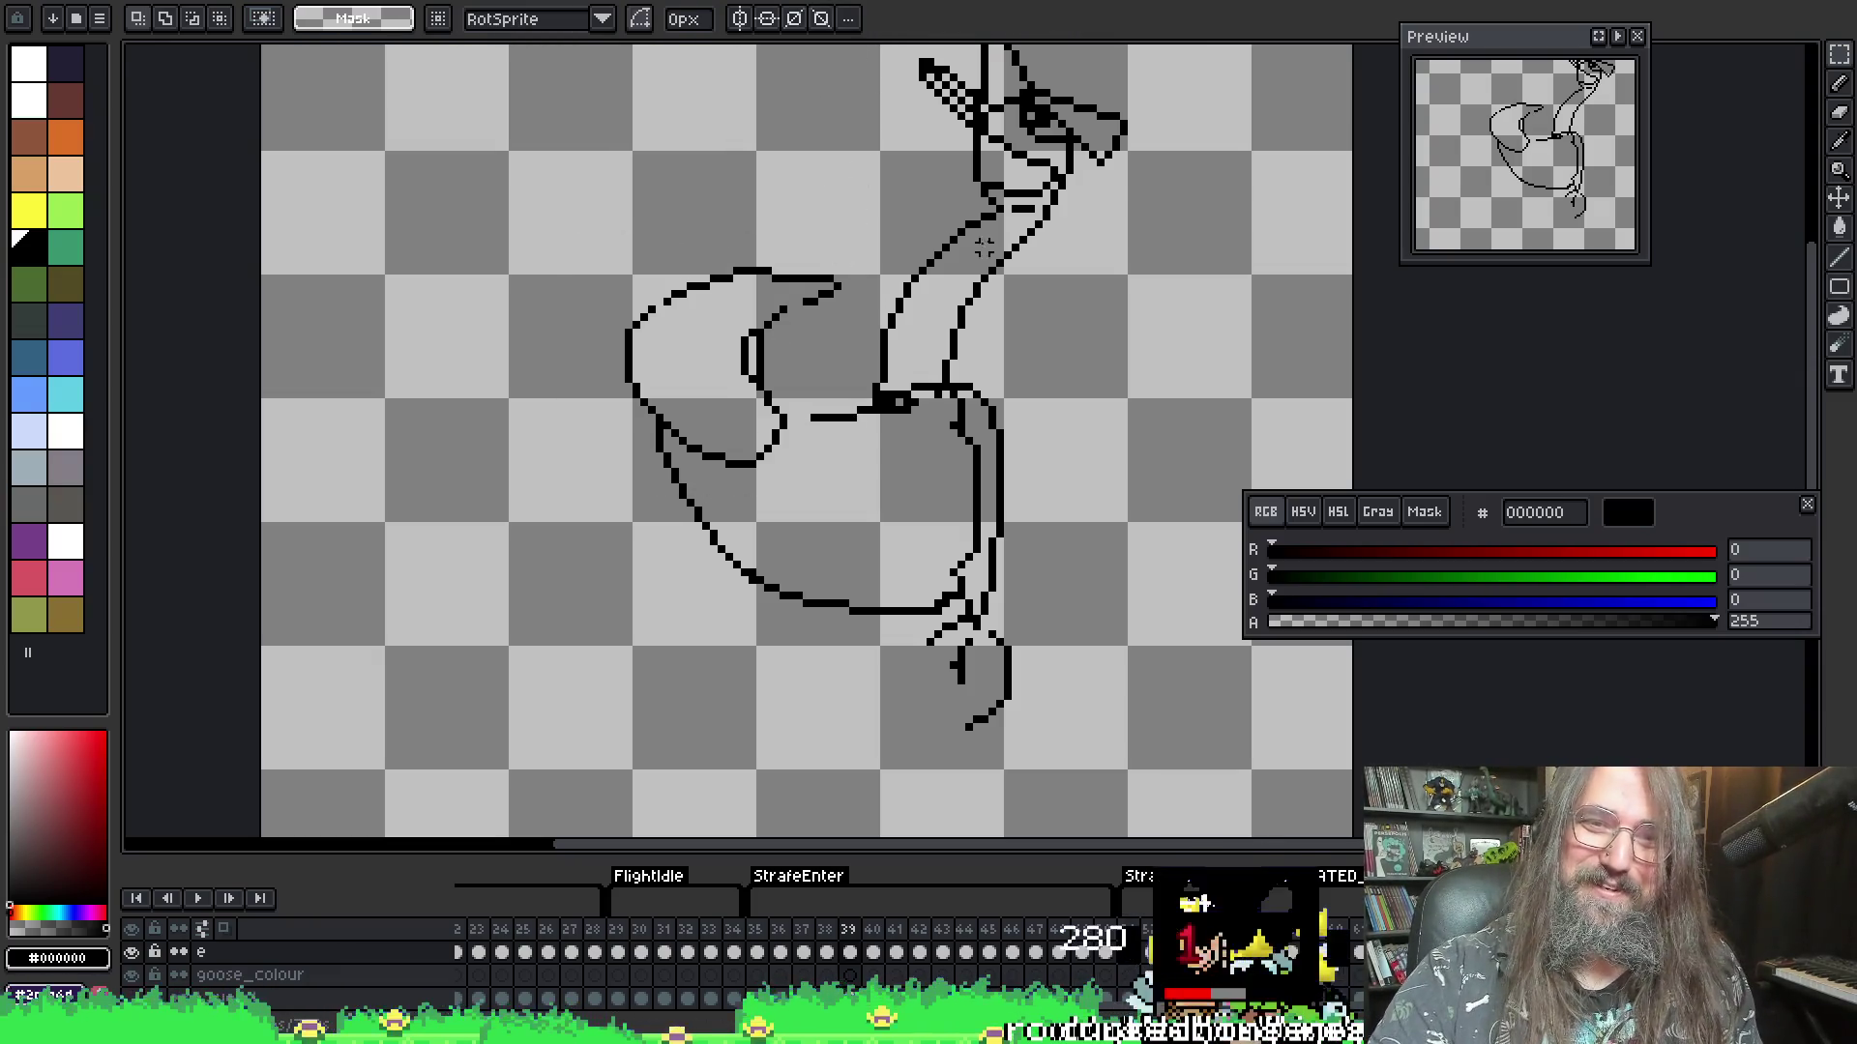
key("b")
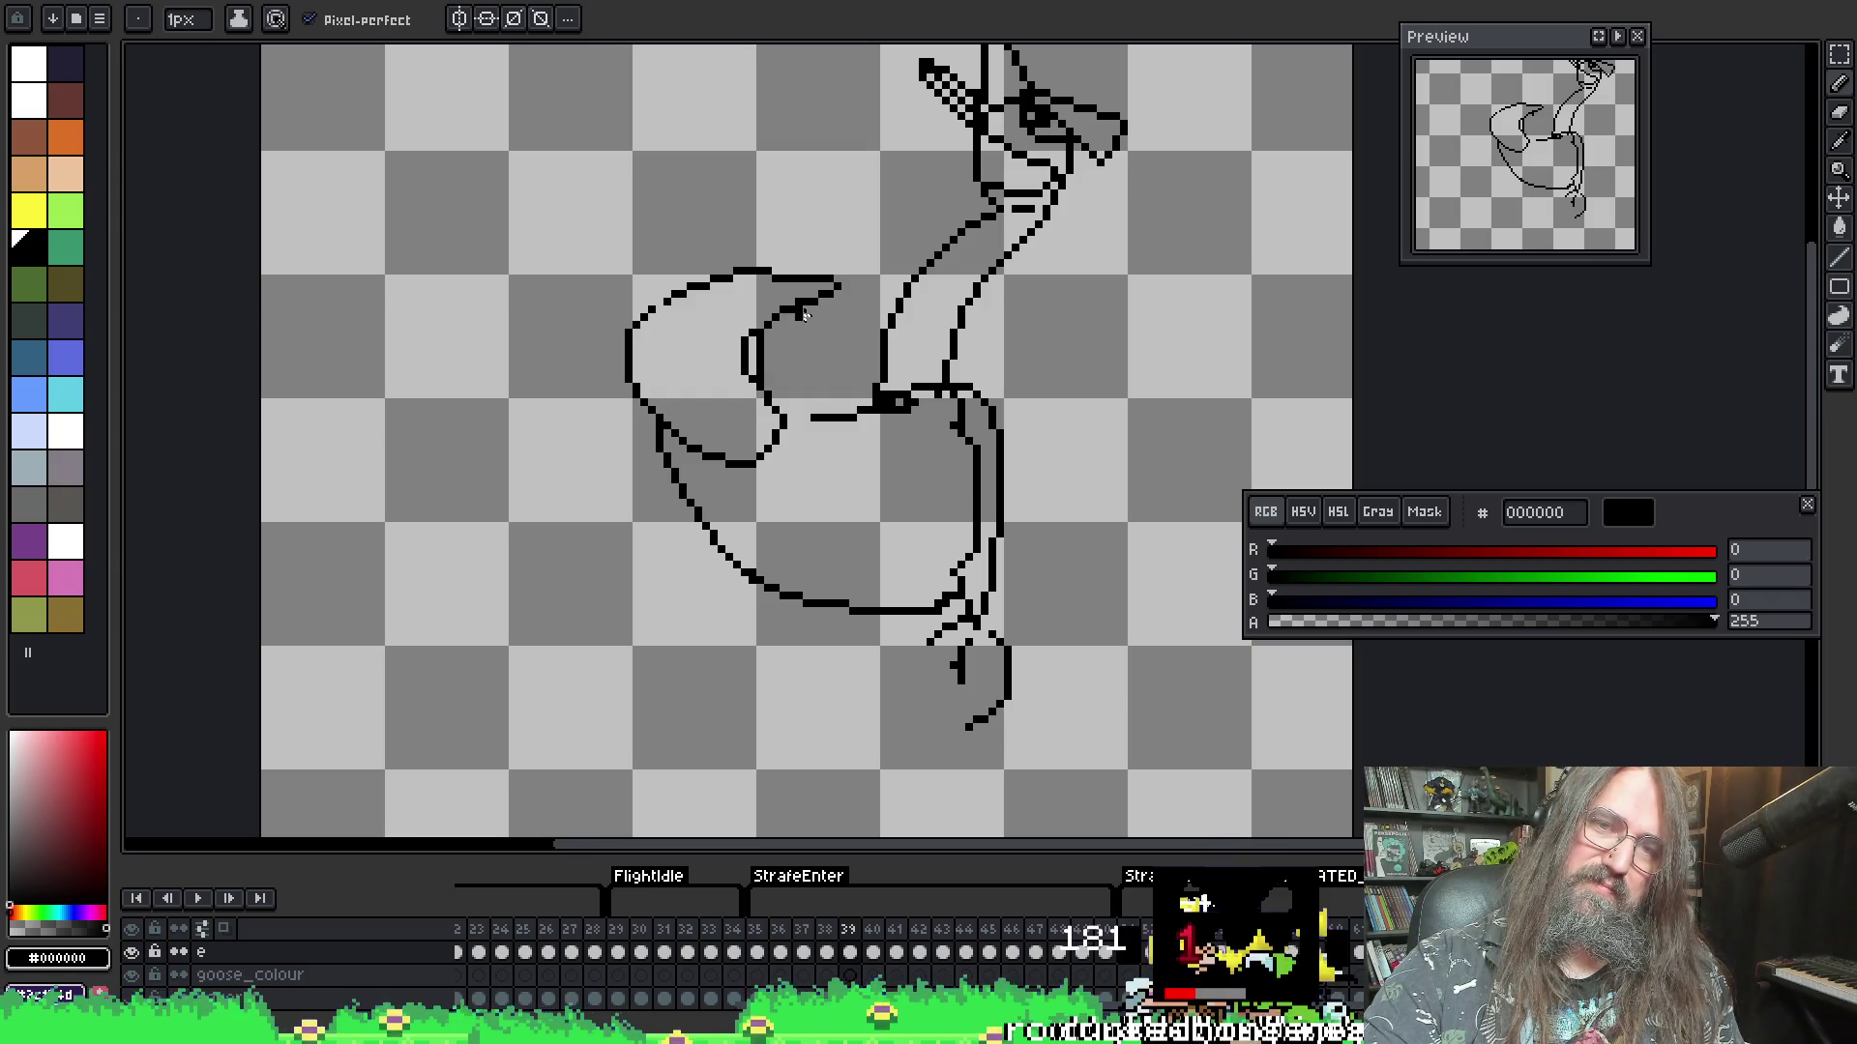
- Show onion skins of the neighbouring frames behind the wing being redrawn
key("e")
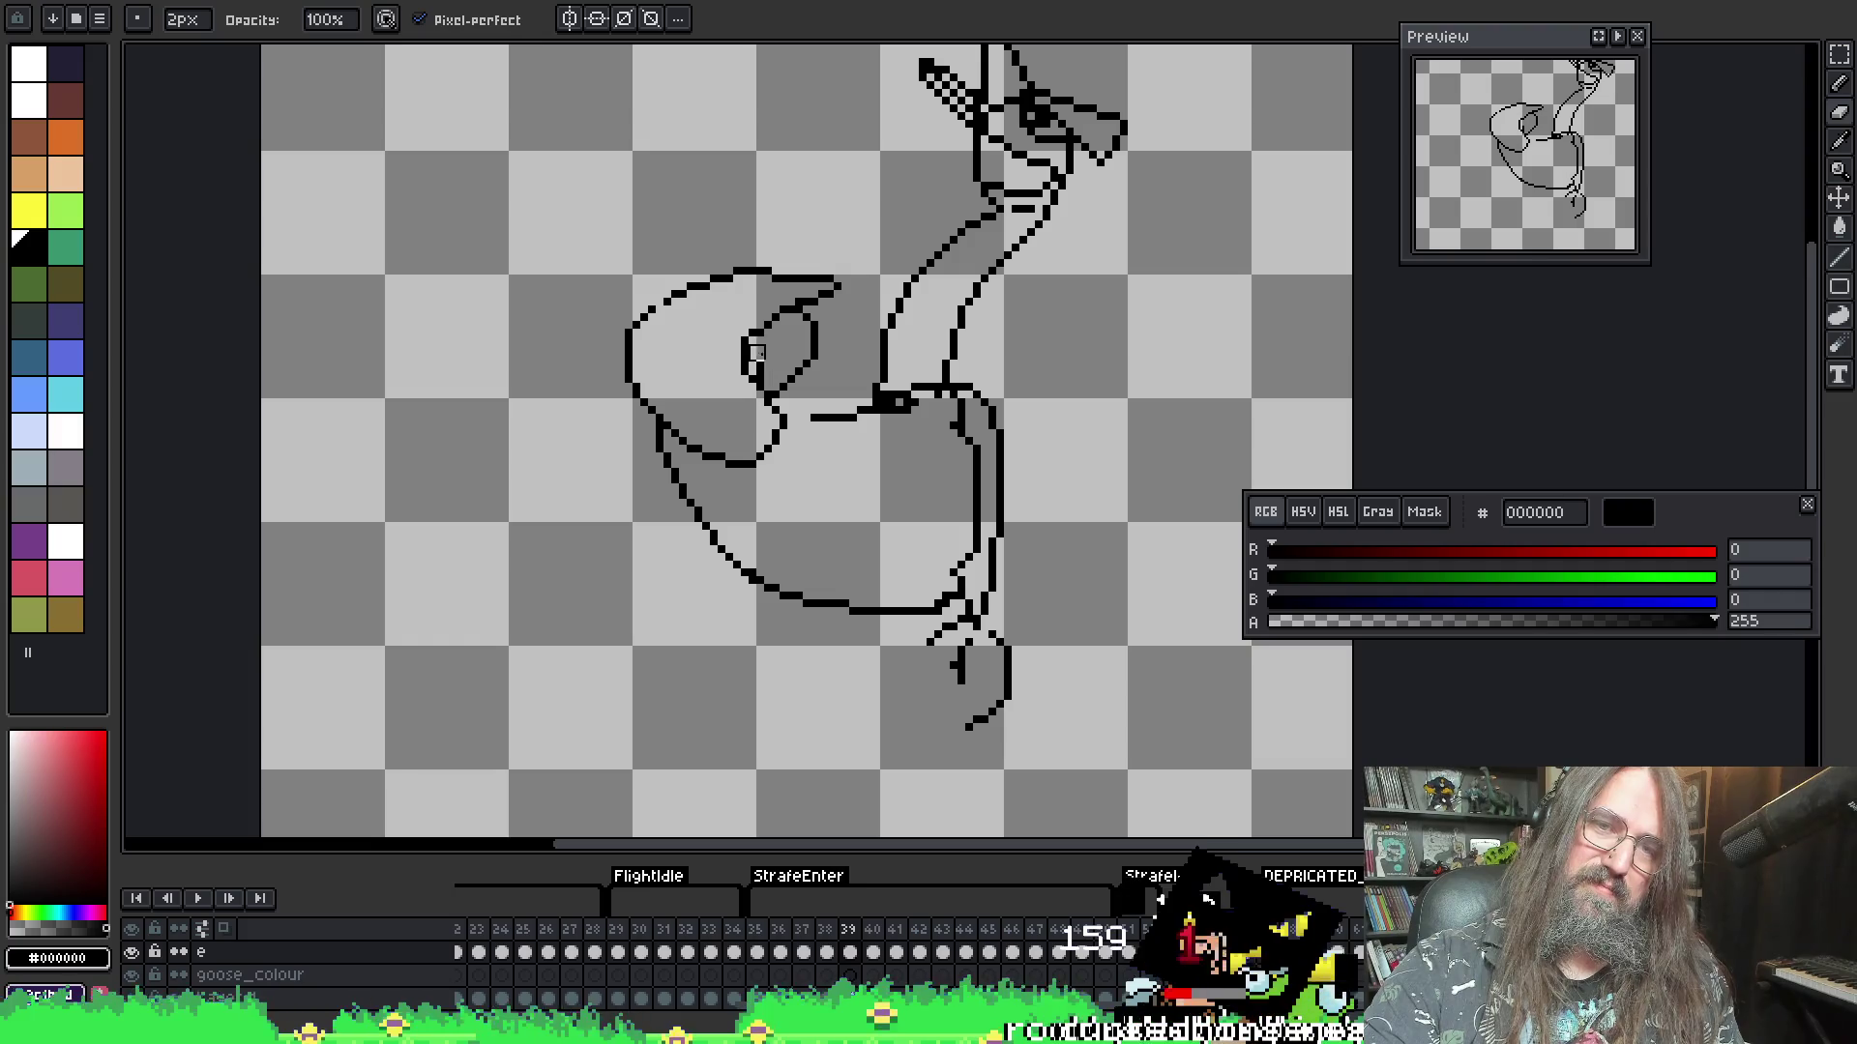
key("b")
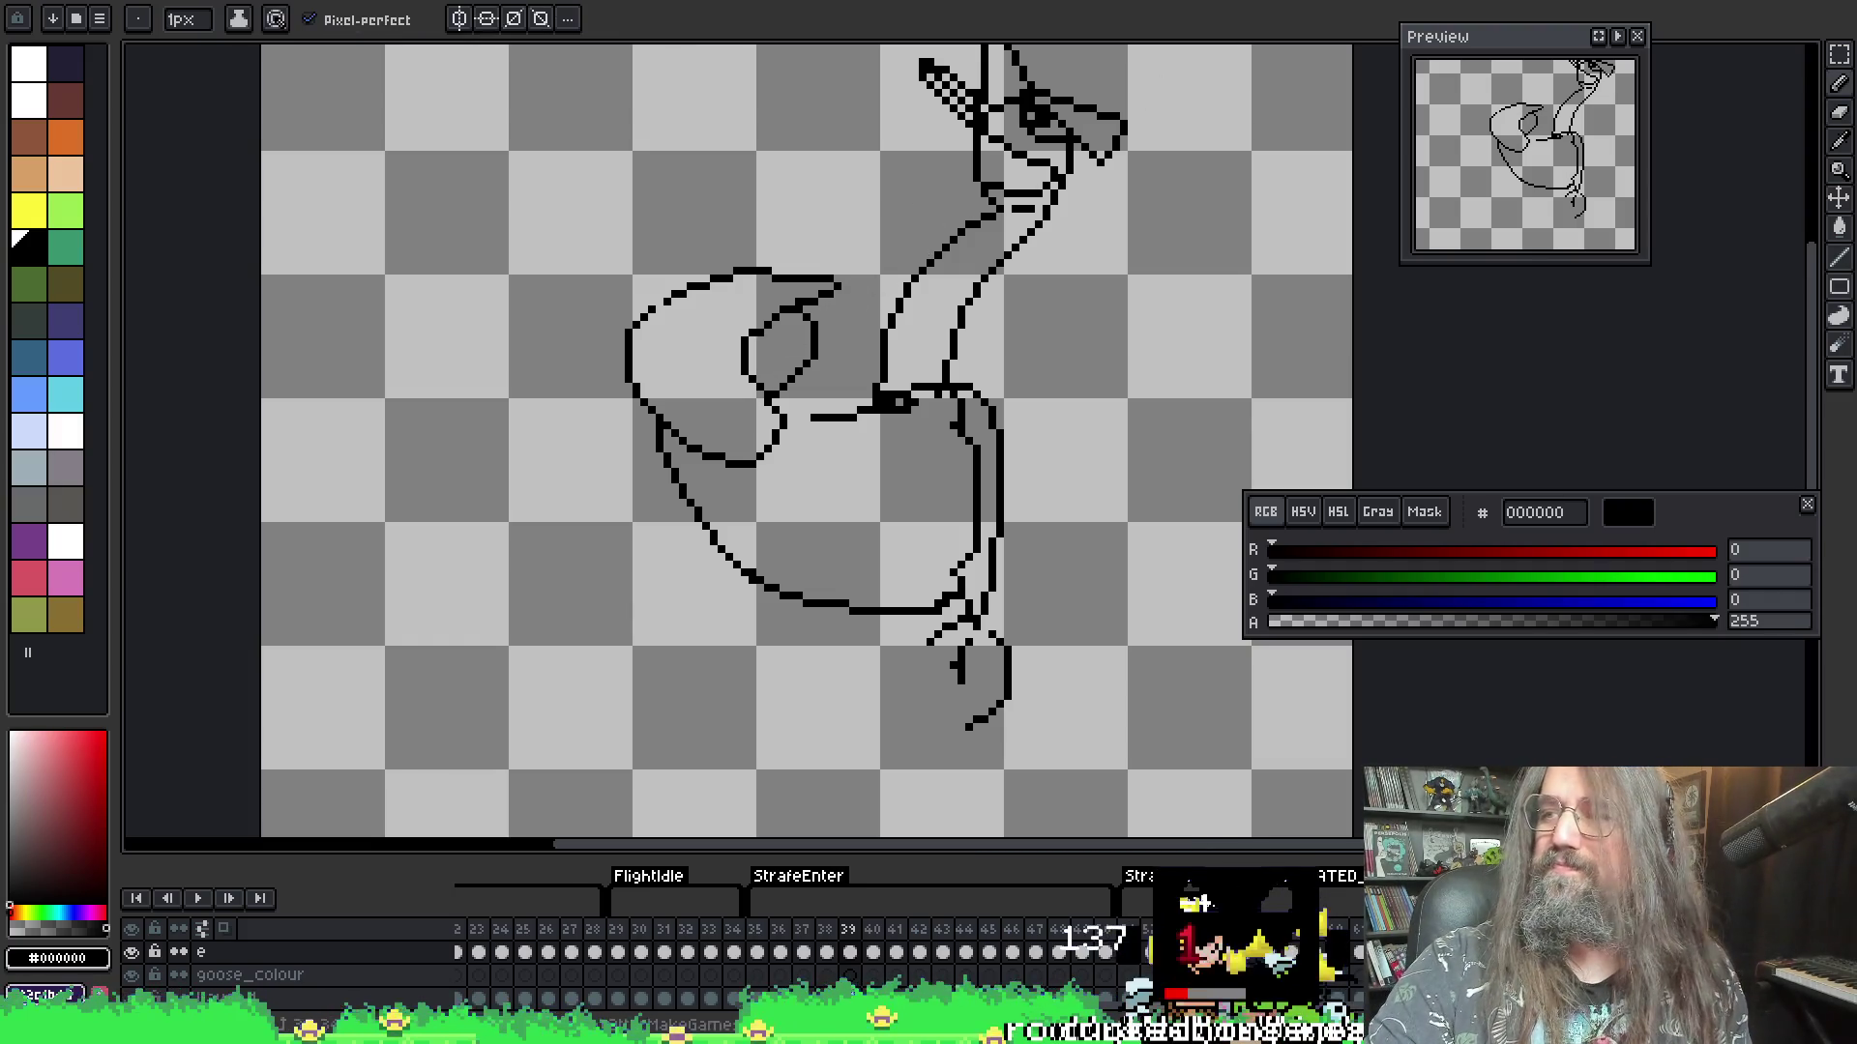
key("i")
key("b")
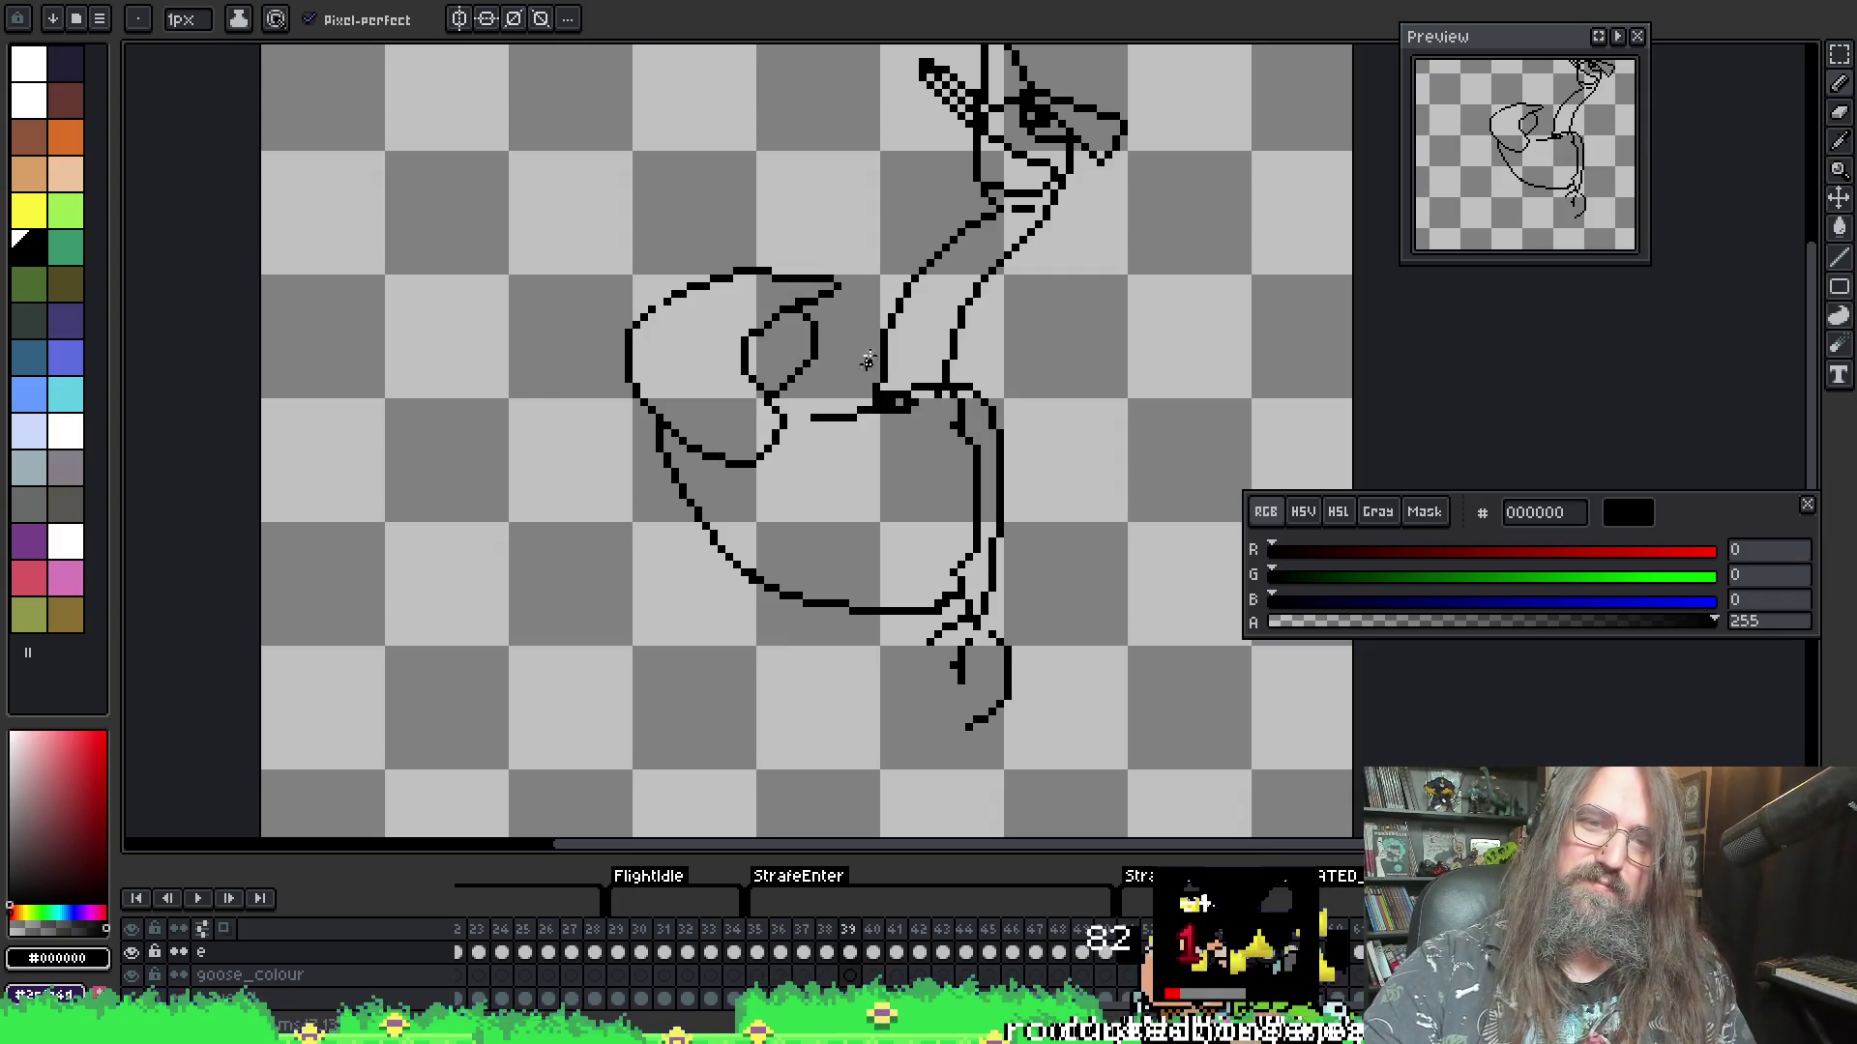
key("F3")
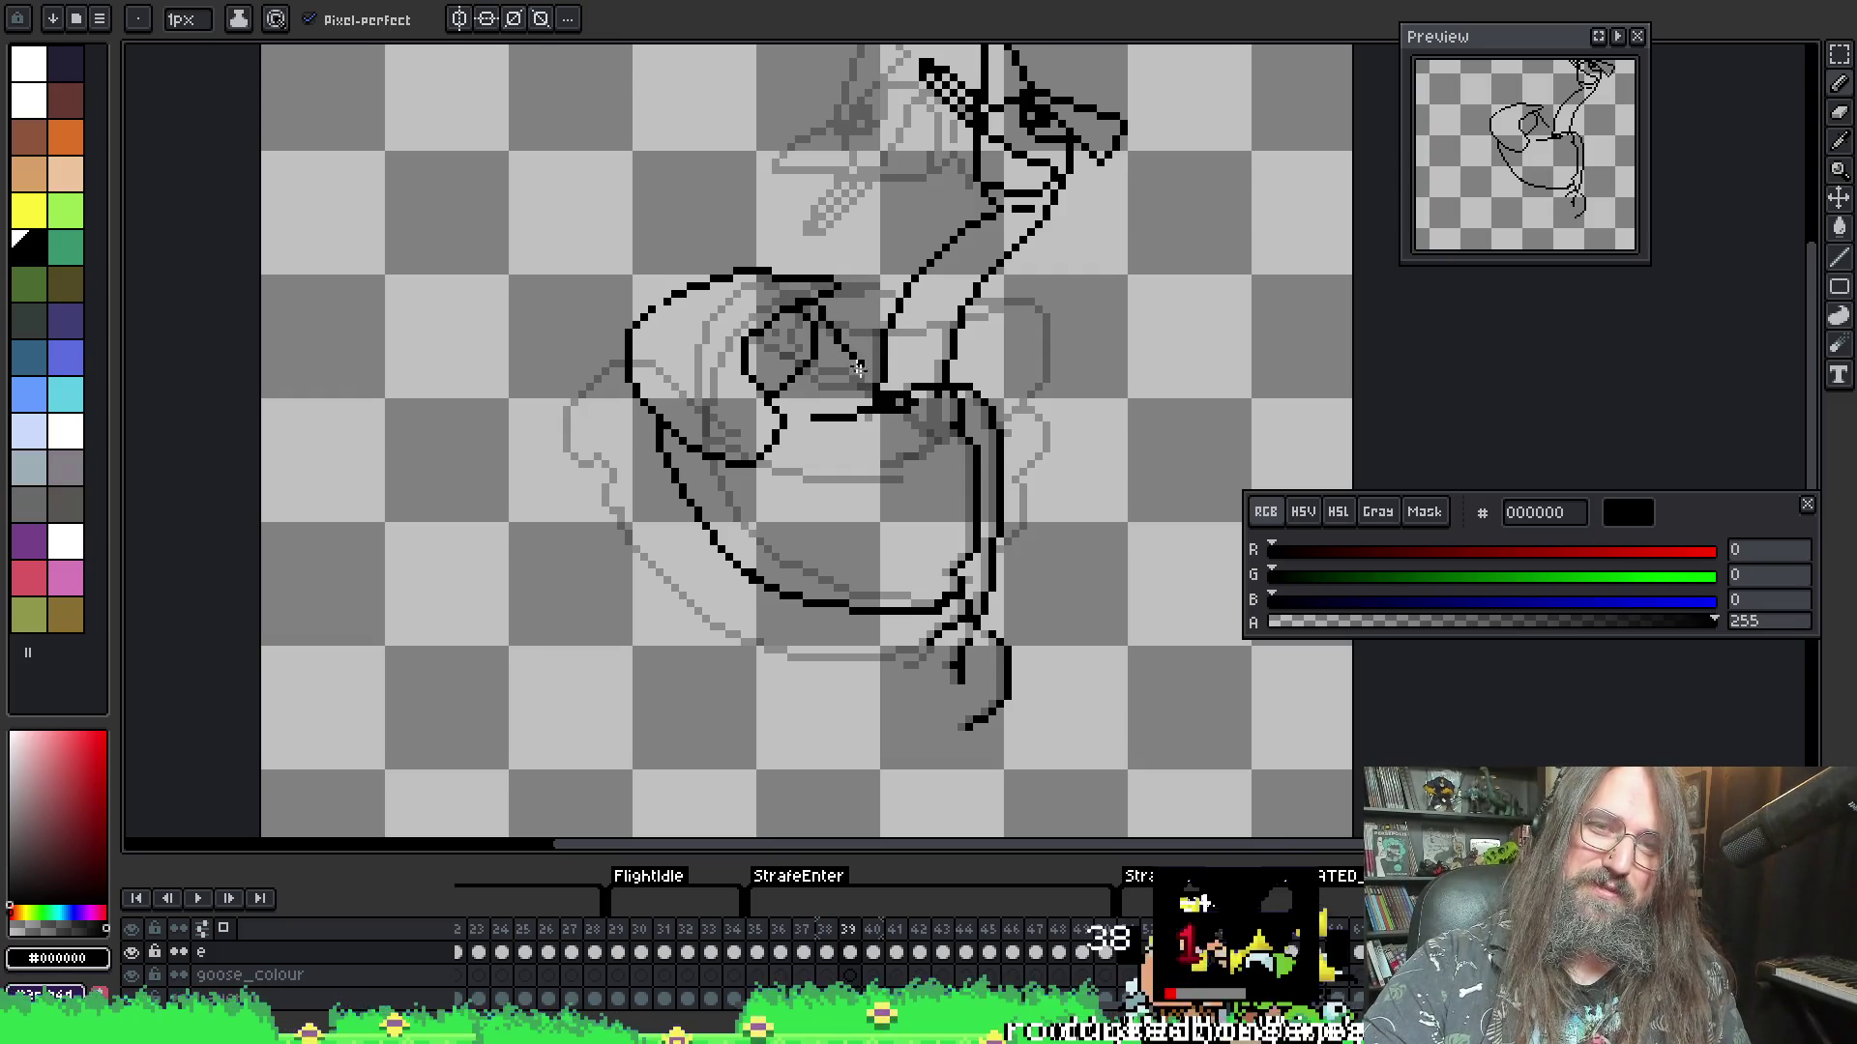
key("ctrl")
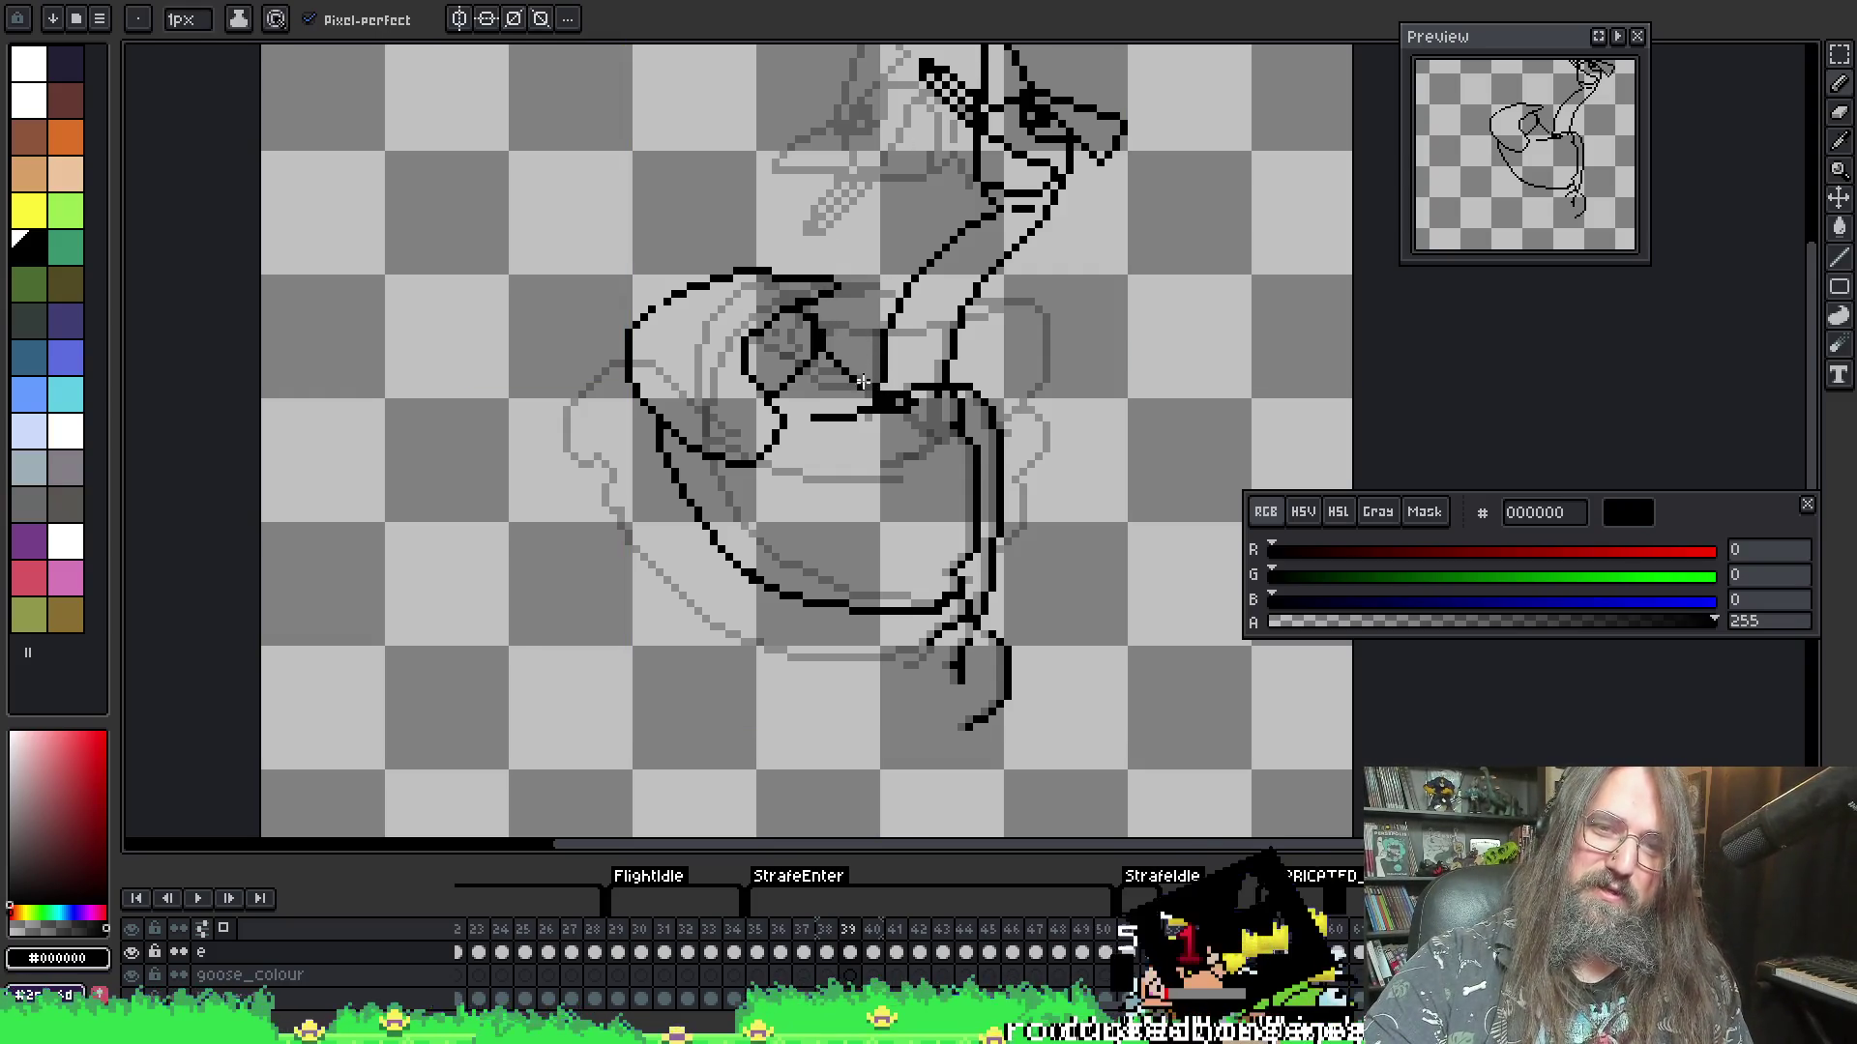
key("e")
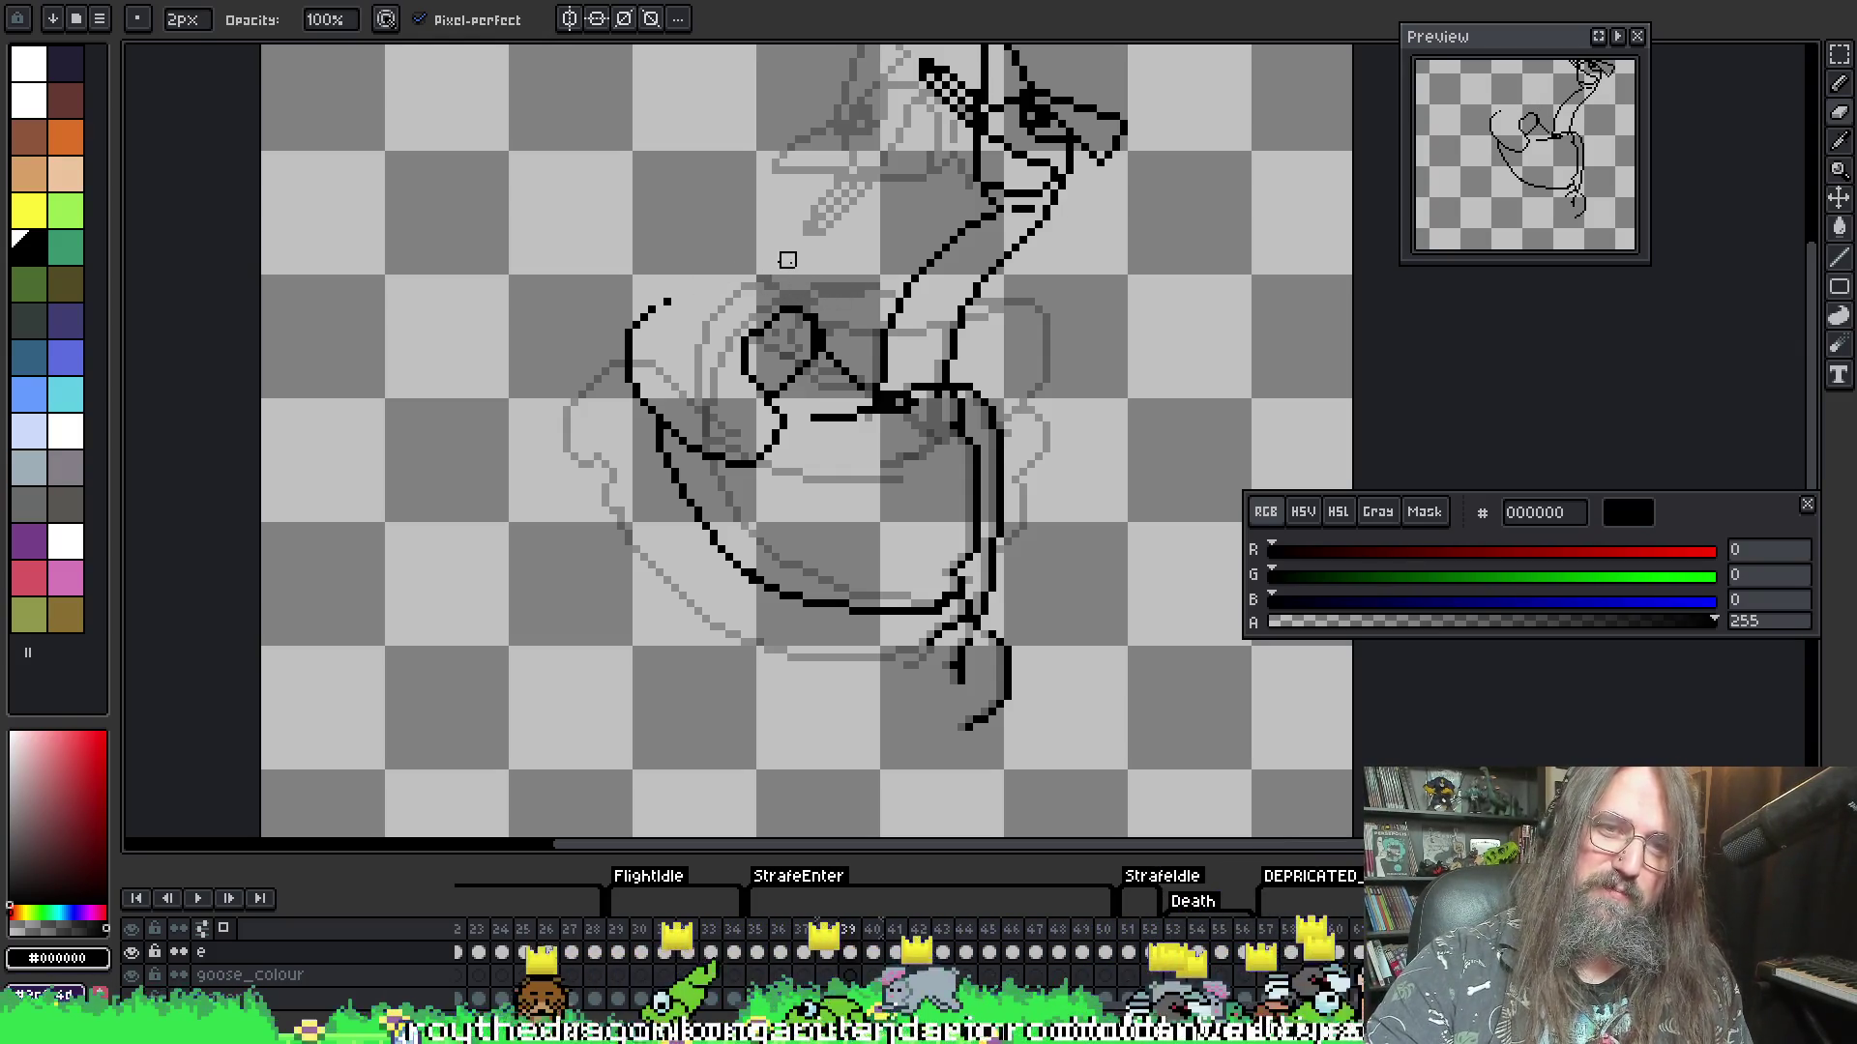
- Select the lower-left part of the wing and clear the stray rectangle mark
key("m")
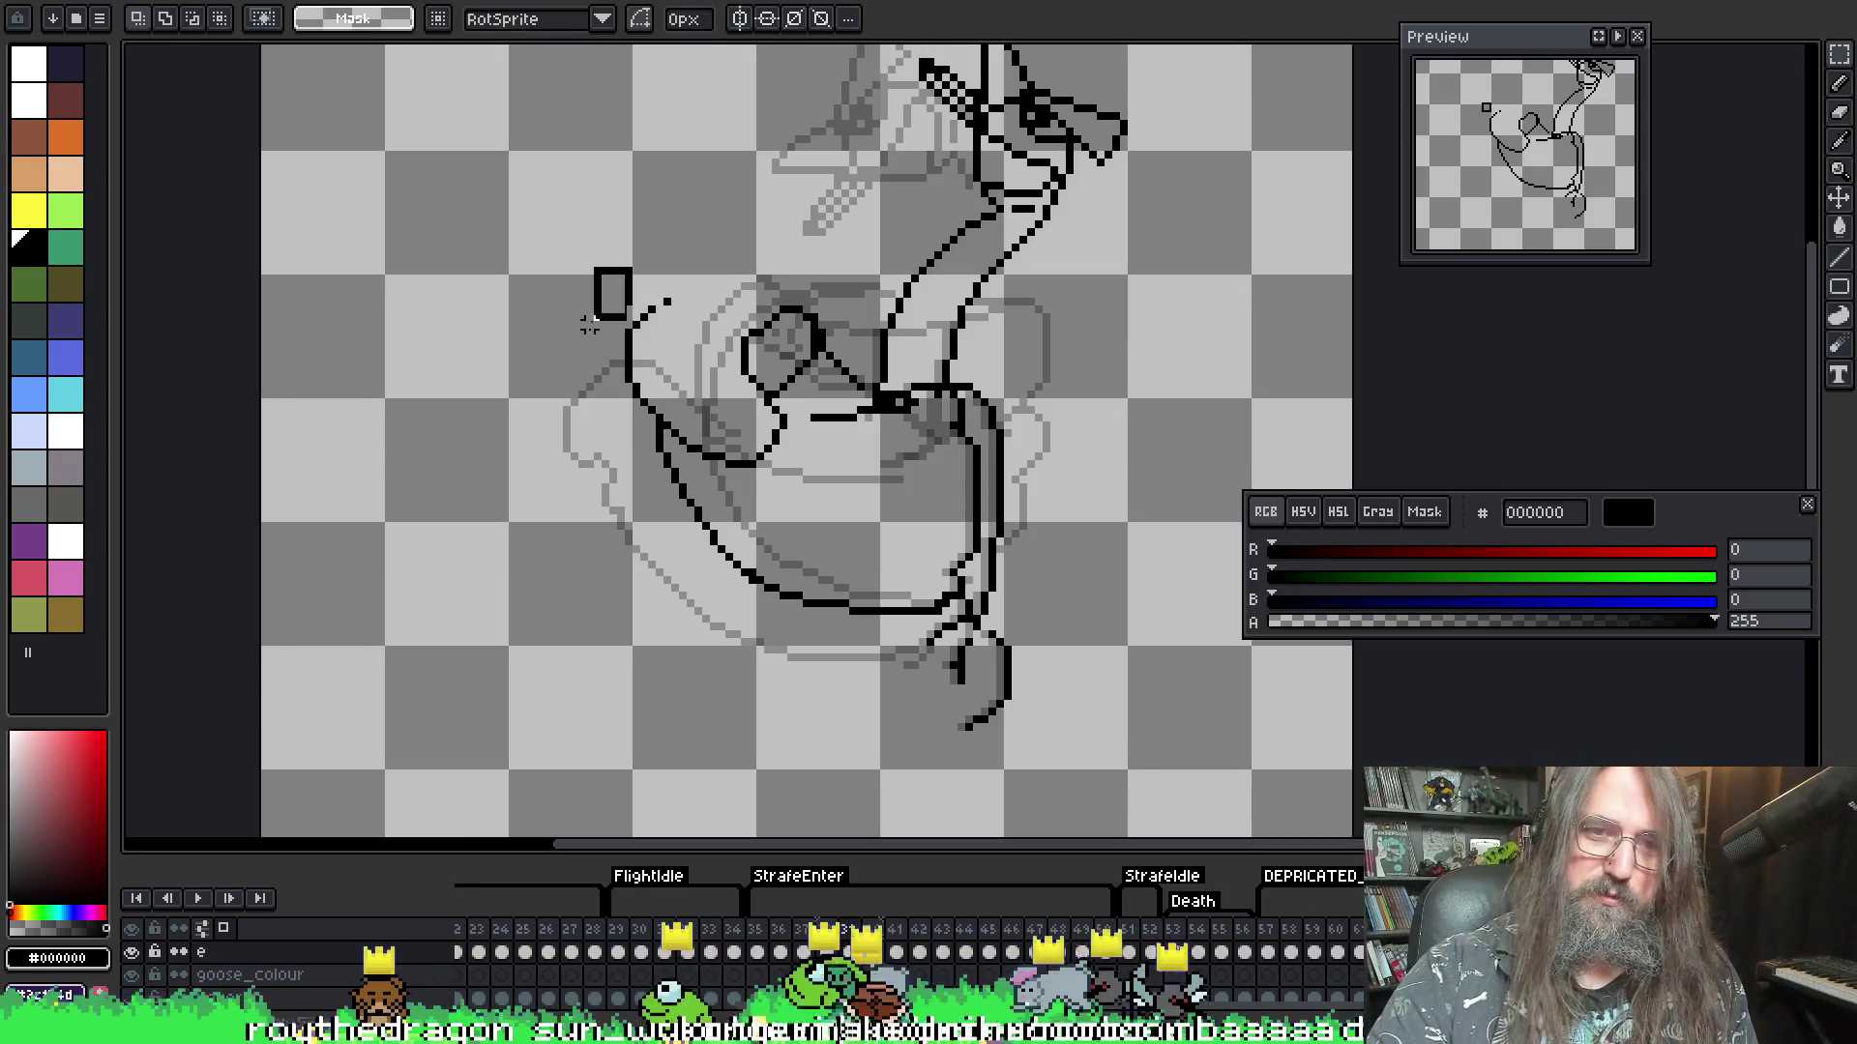
key("Delete")
mouse_move(589, 324)
left_mouse_down()
mouse_move(639, 263)
mouse_move(723, 465)
left_mouse_up()
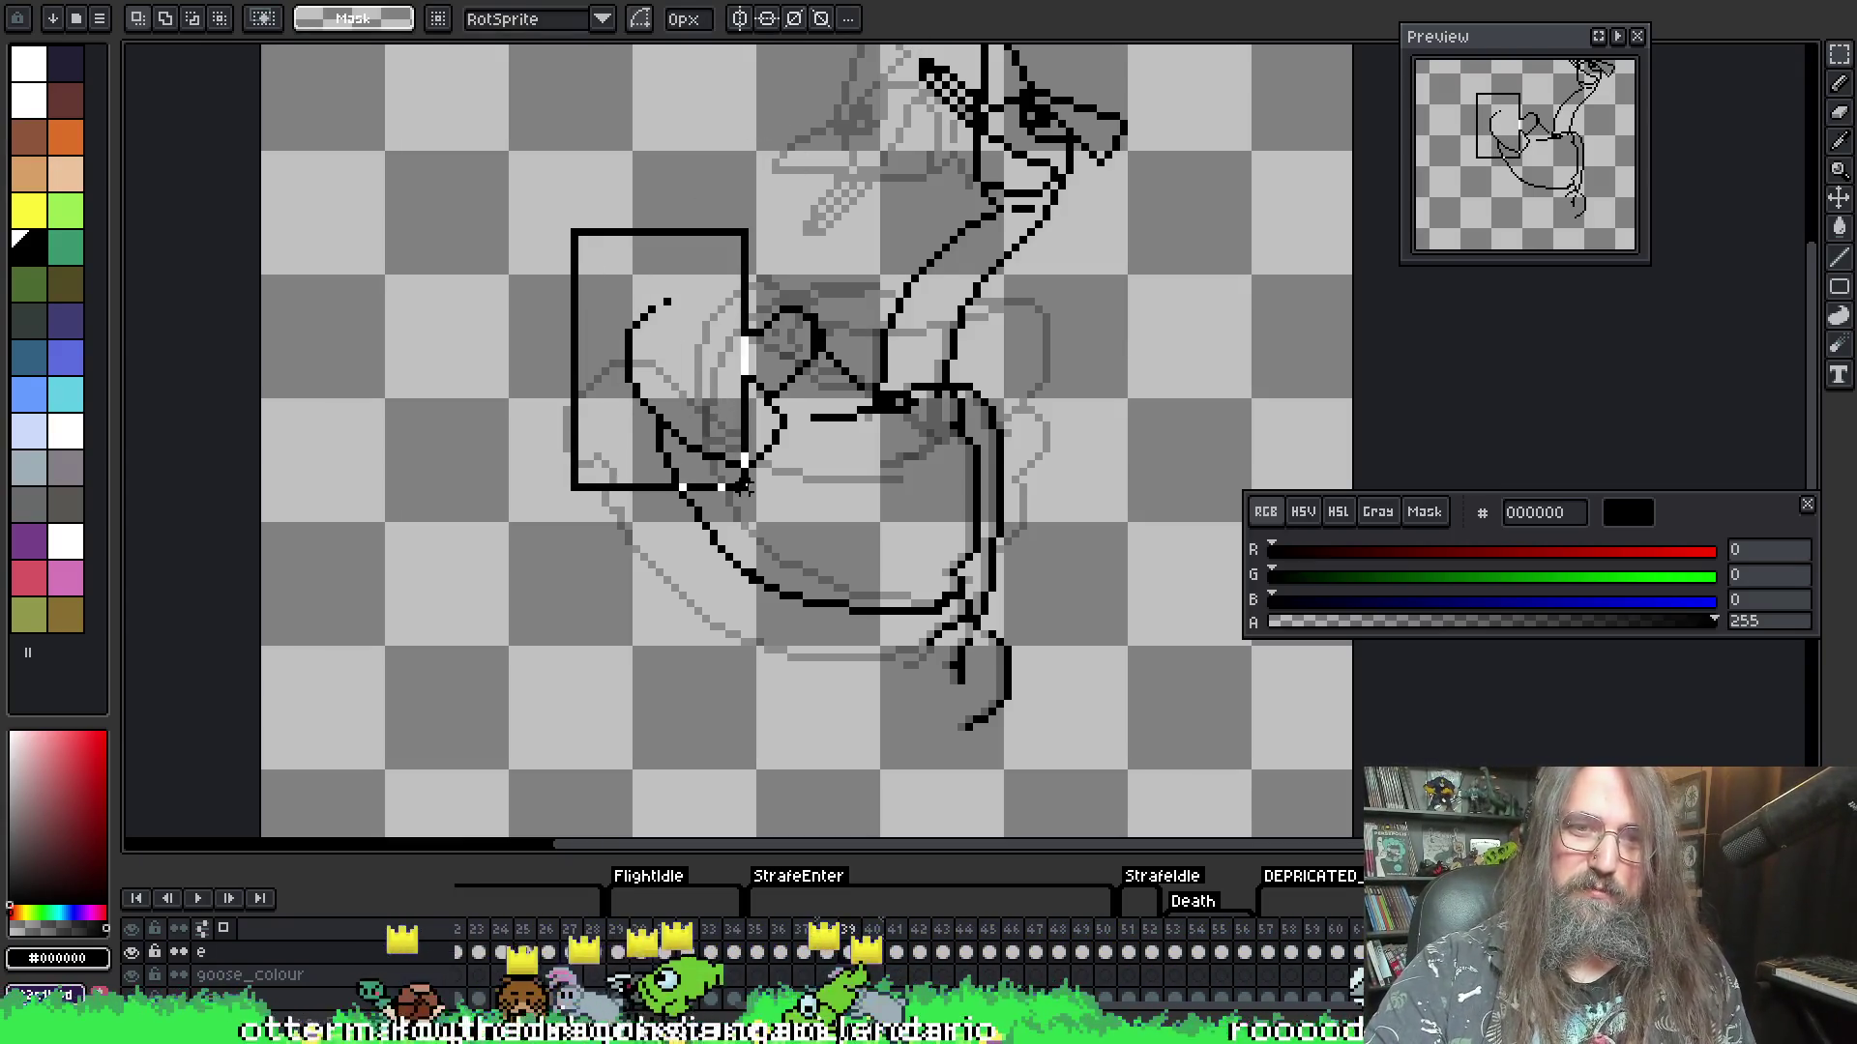
left_click_drag(580, 266, 704, 418)
key("Delete")
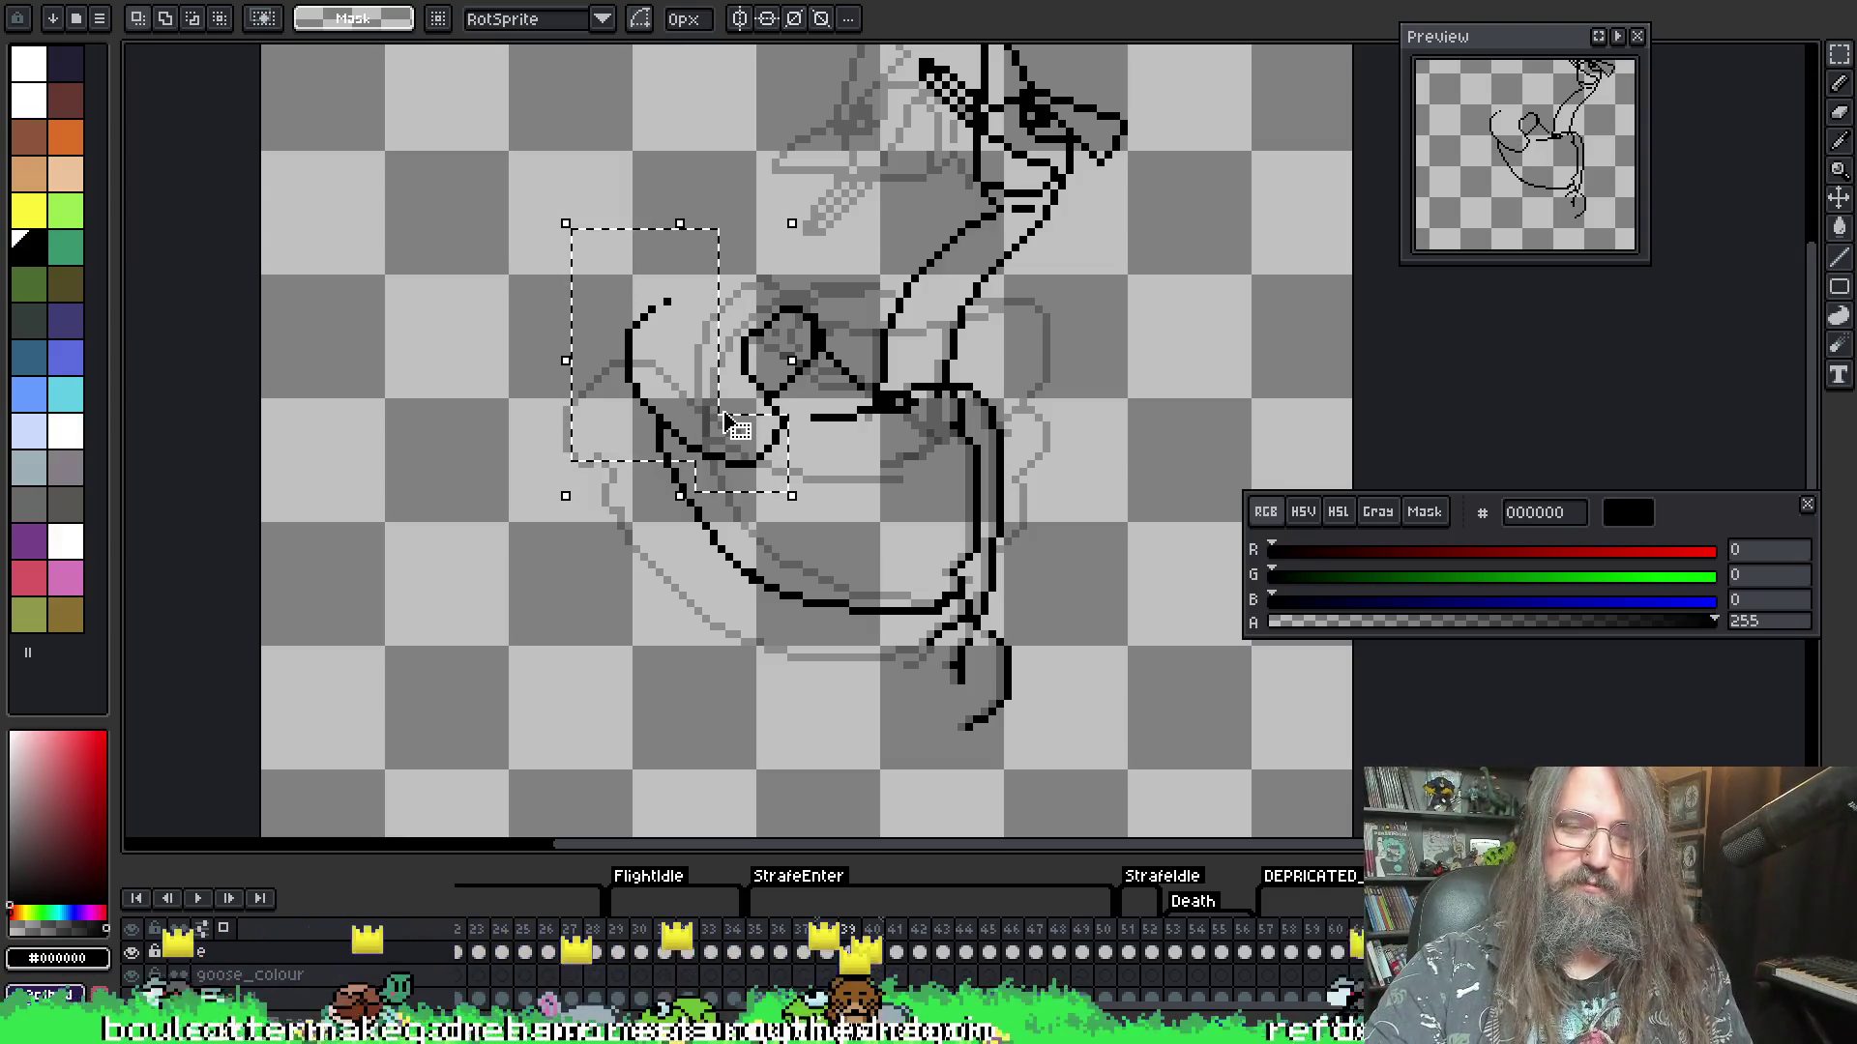
key("ctrl+d")
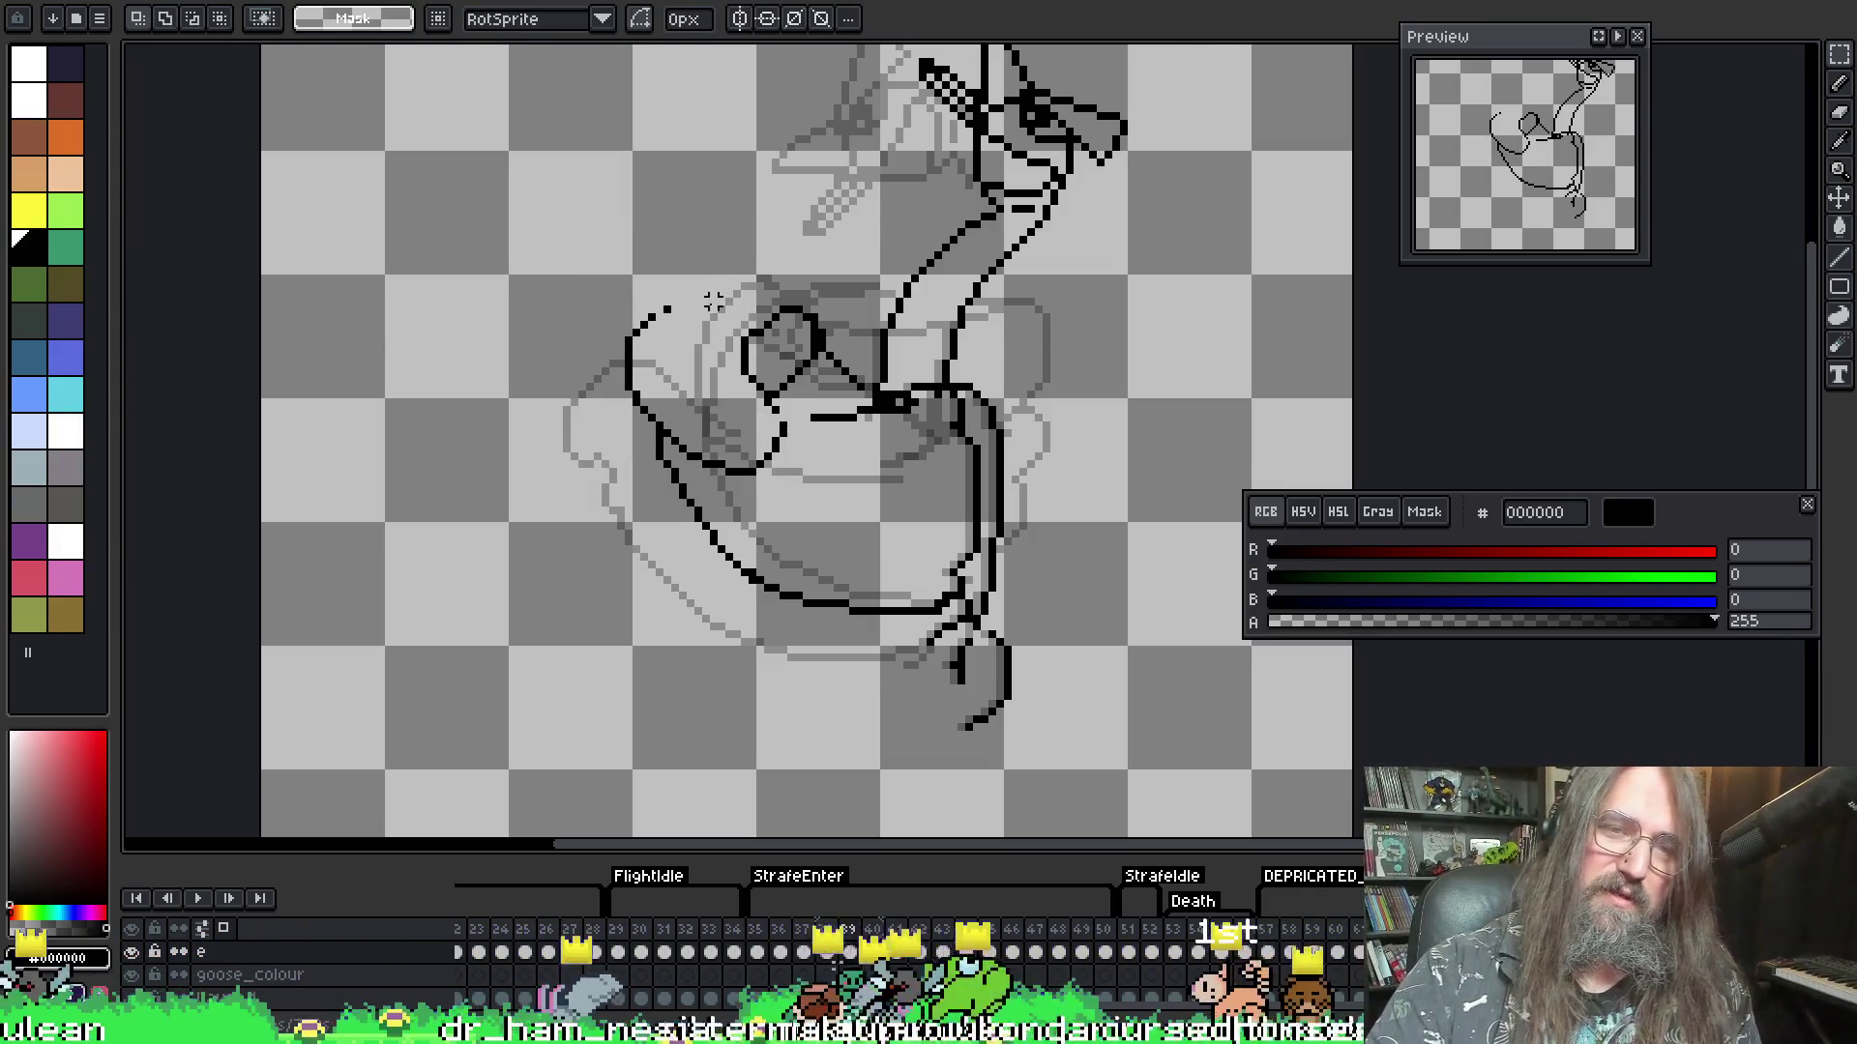
- Redraw the wing's left line in black so it bulges rightward
key("i")
key("b")
left_click_drag(785, 411, 769, 460)
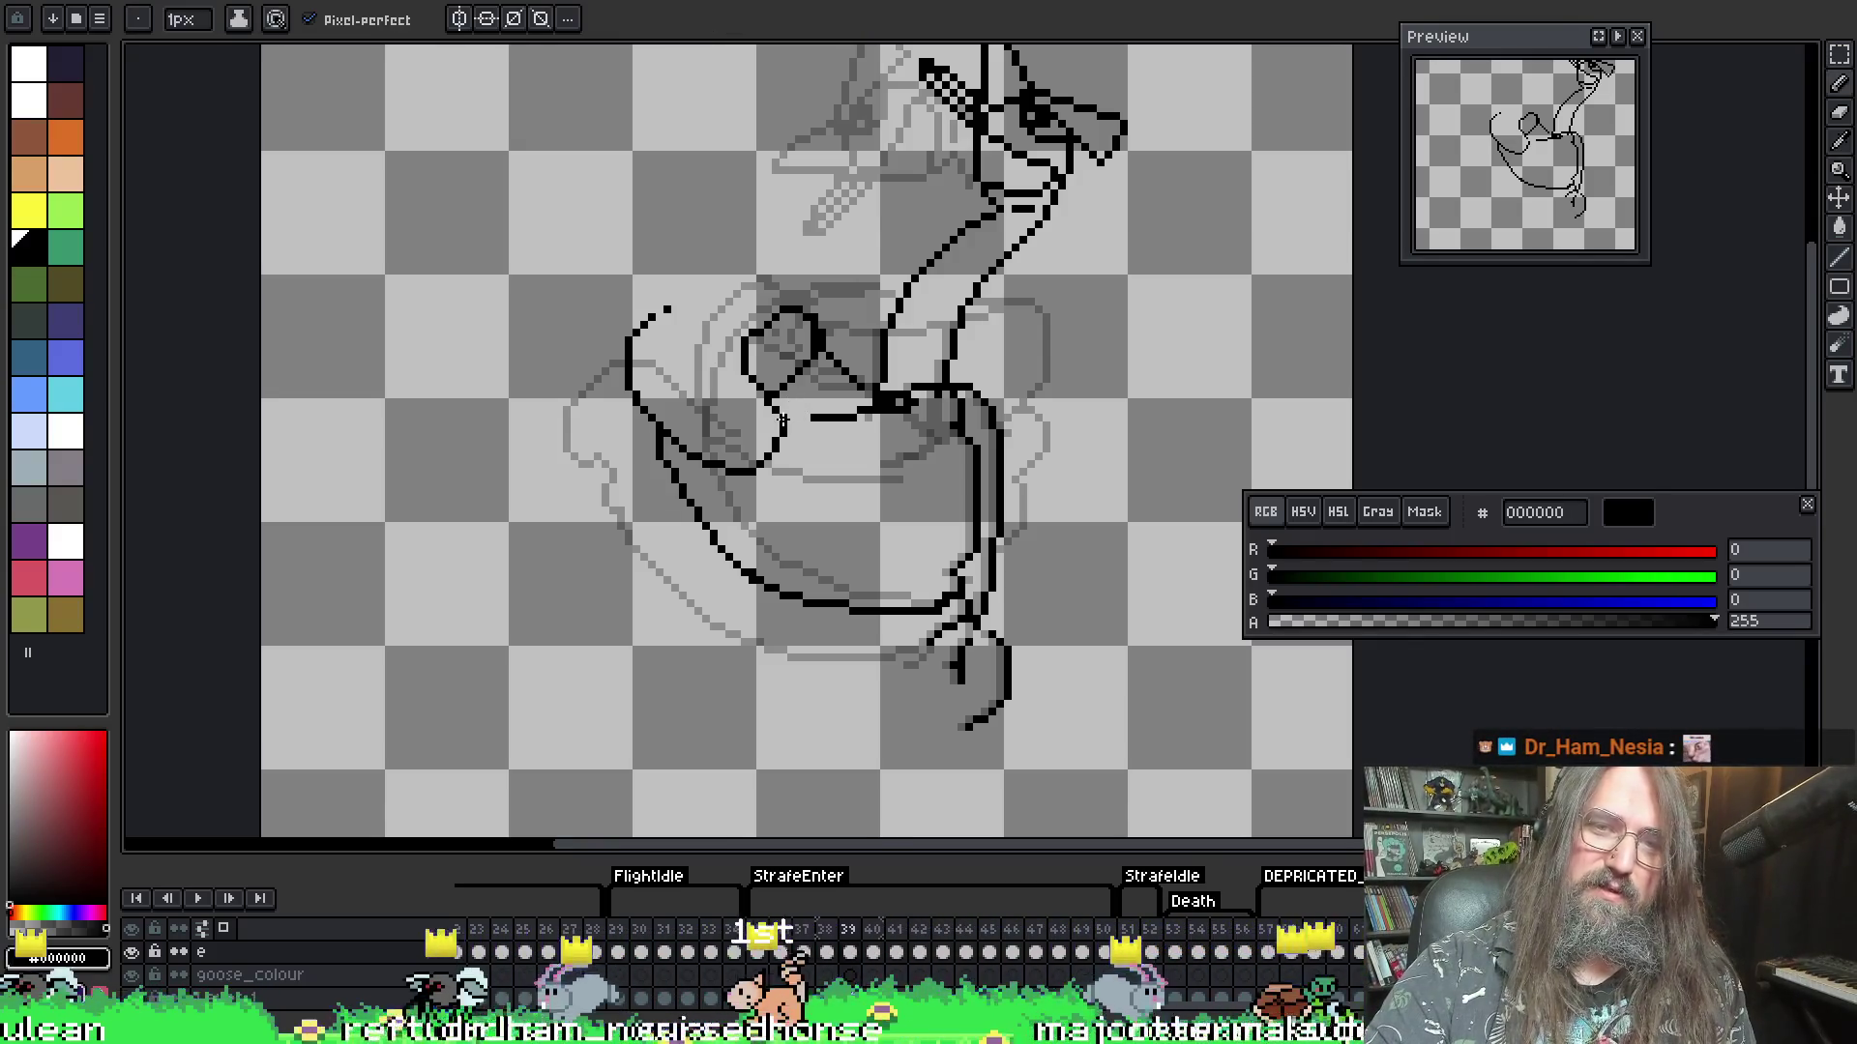
key("i")
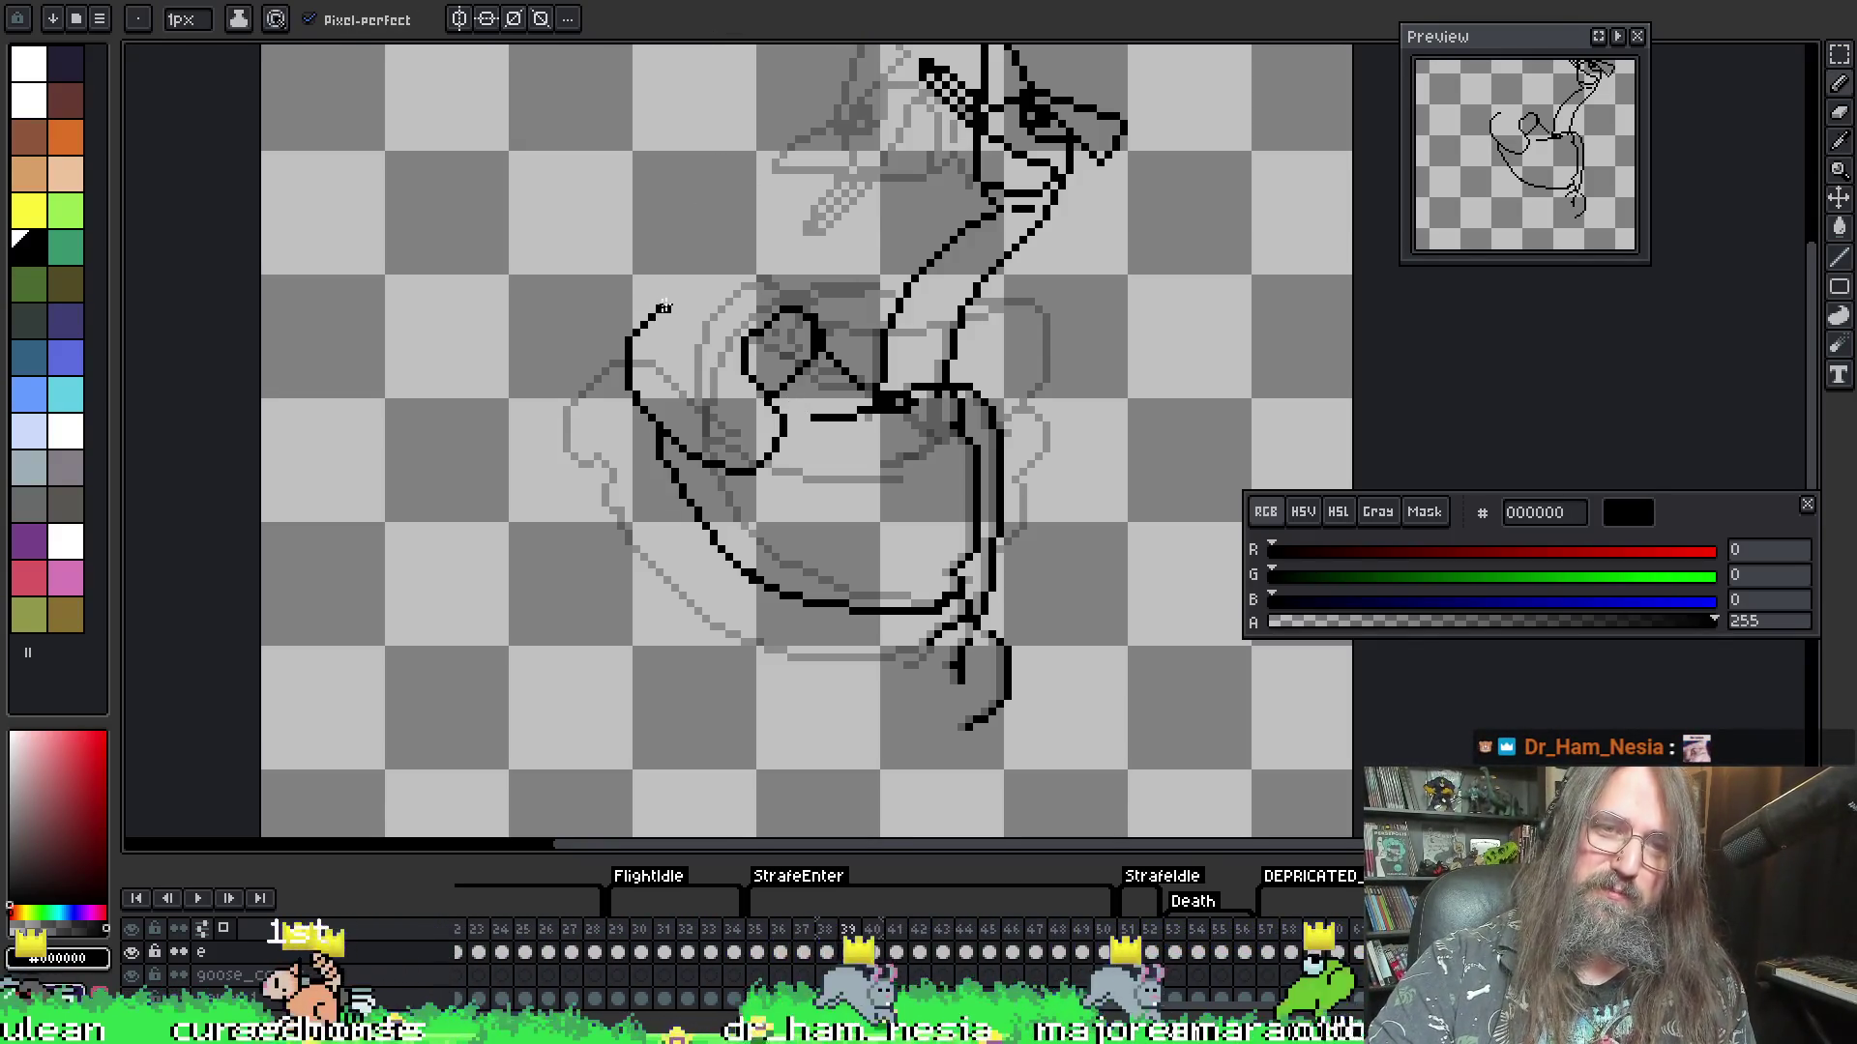
key("b")
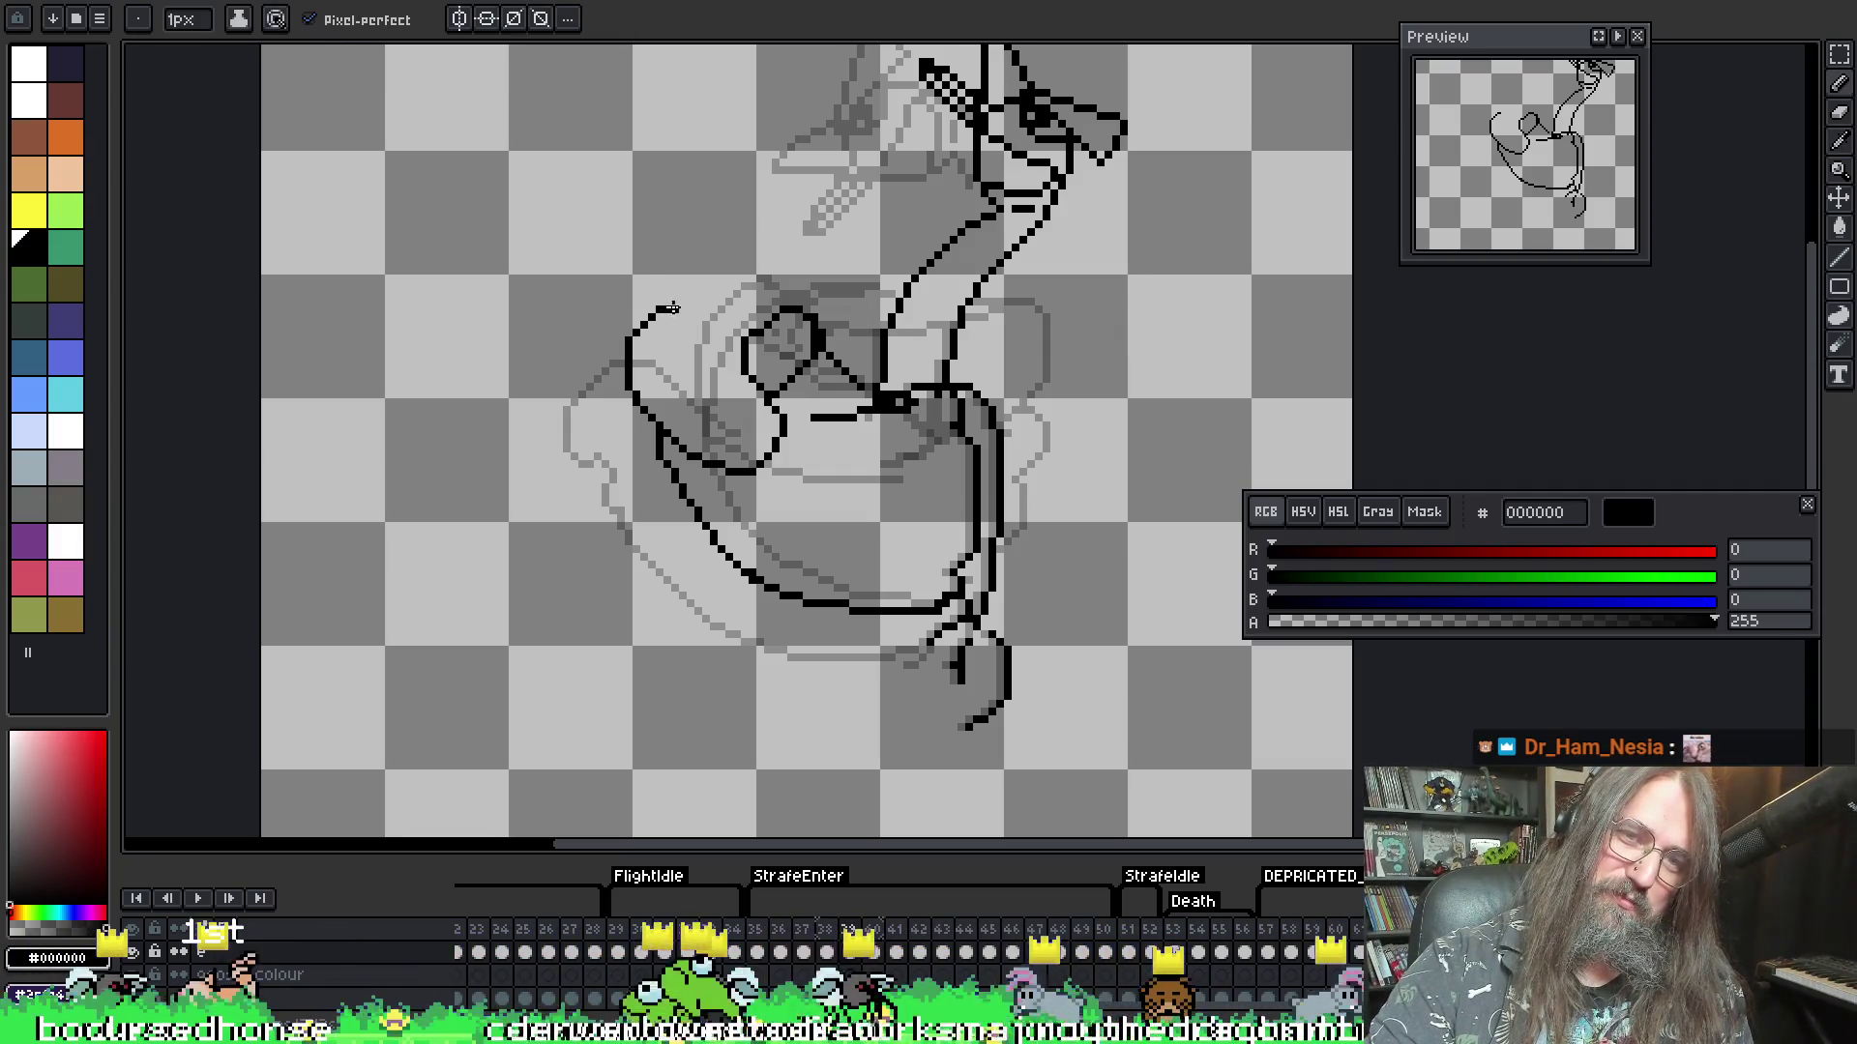
- Extend the wing's top outline into a rounded arc reaching the neck
left_click_drag(665, 312, 820, 331)
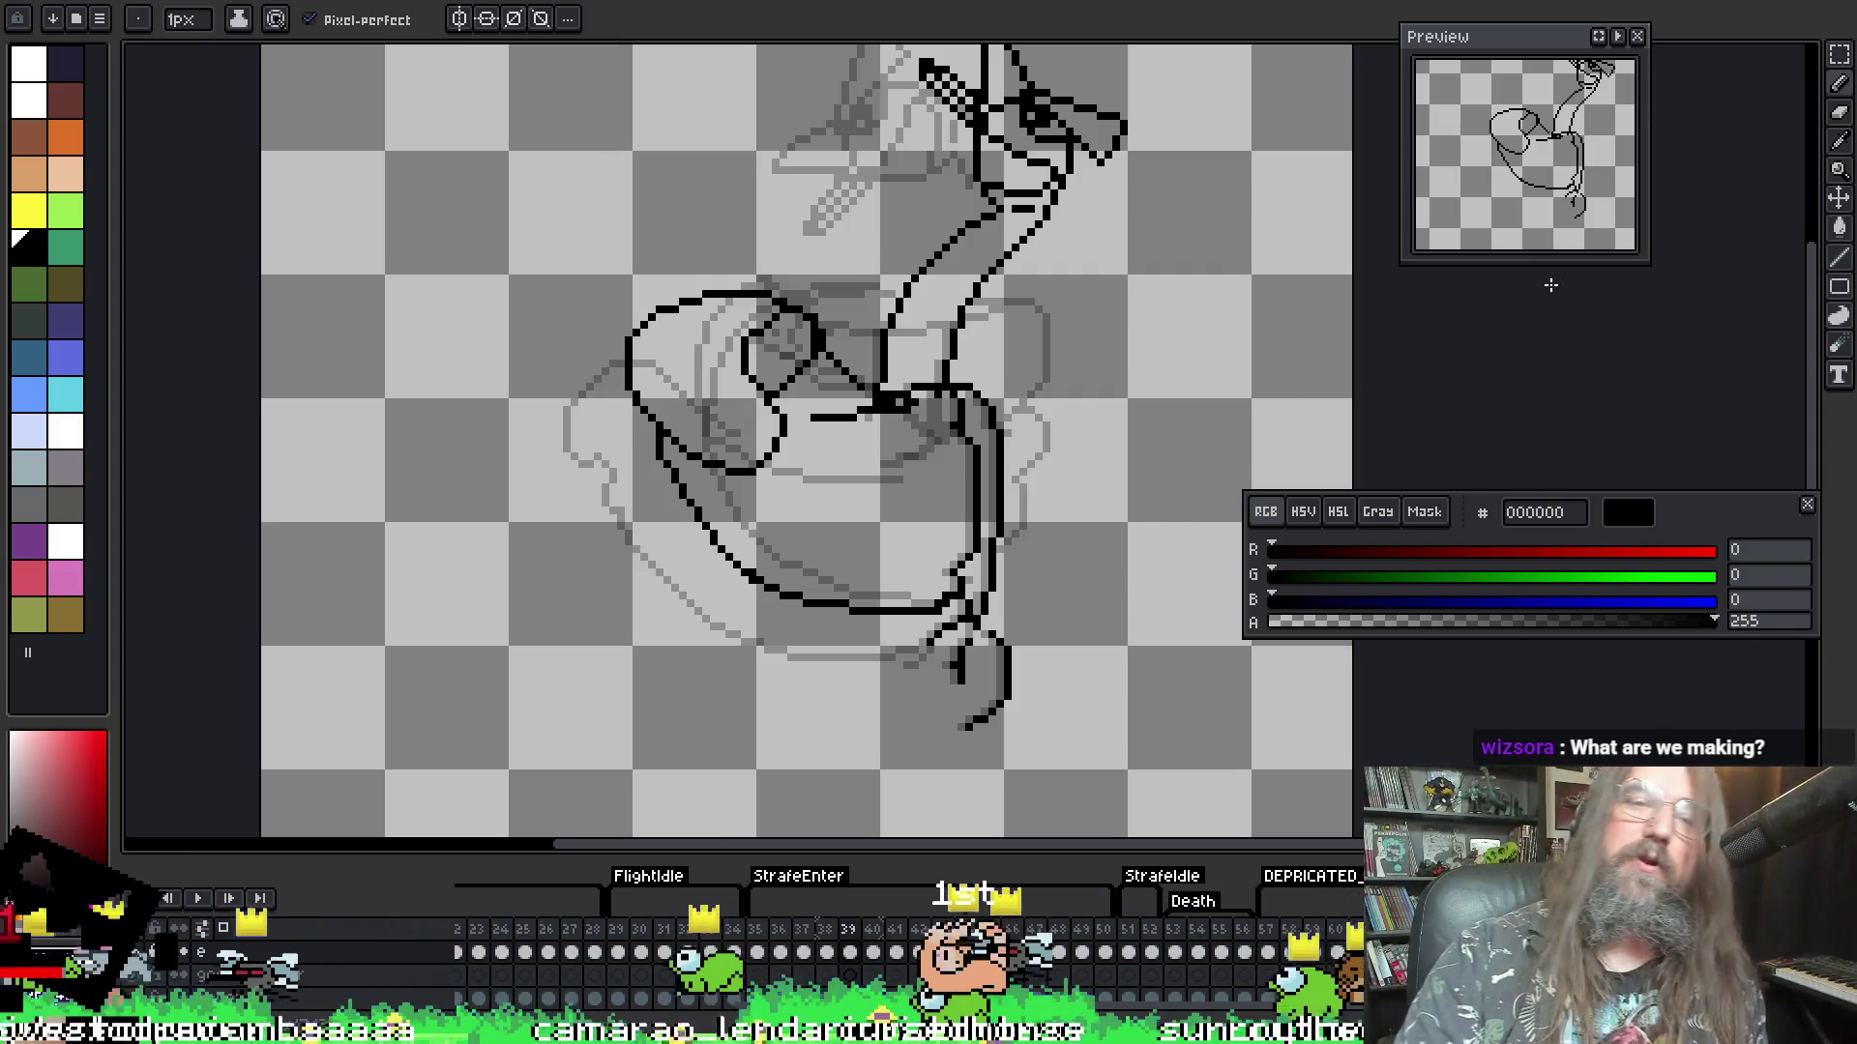
left_click_drag(603, 437, 559, 455)
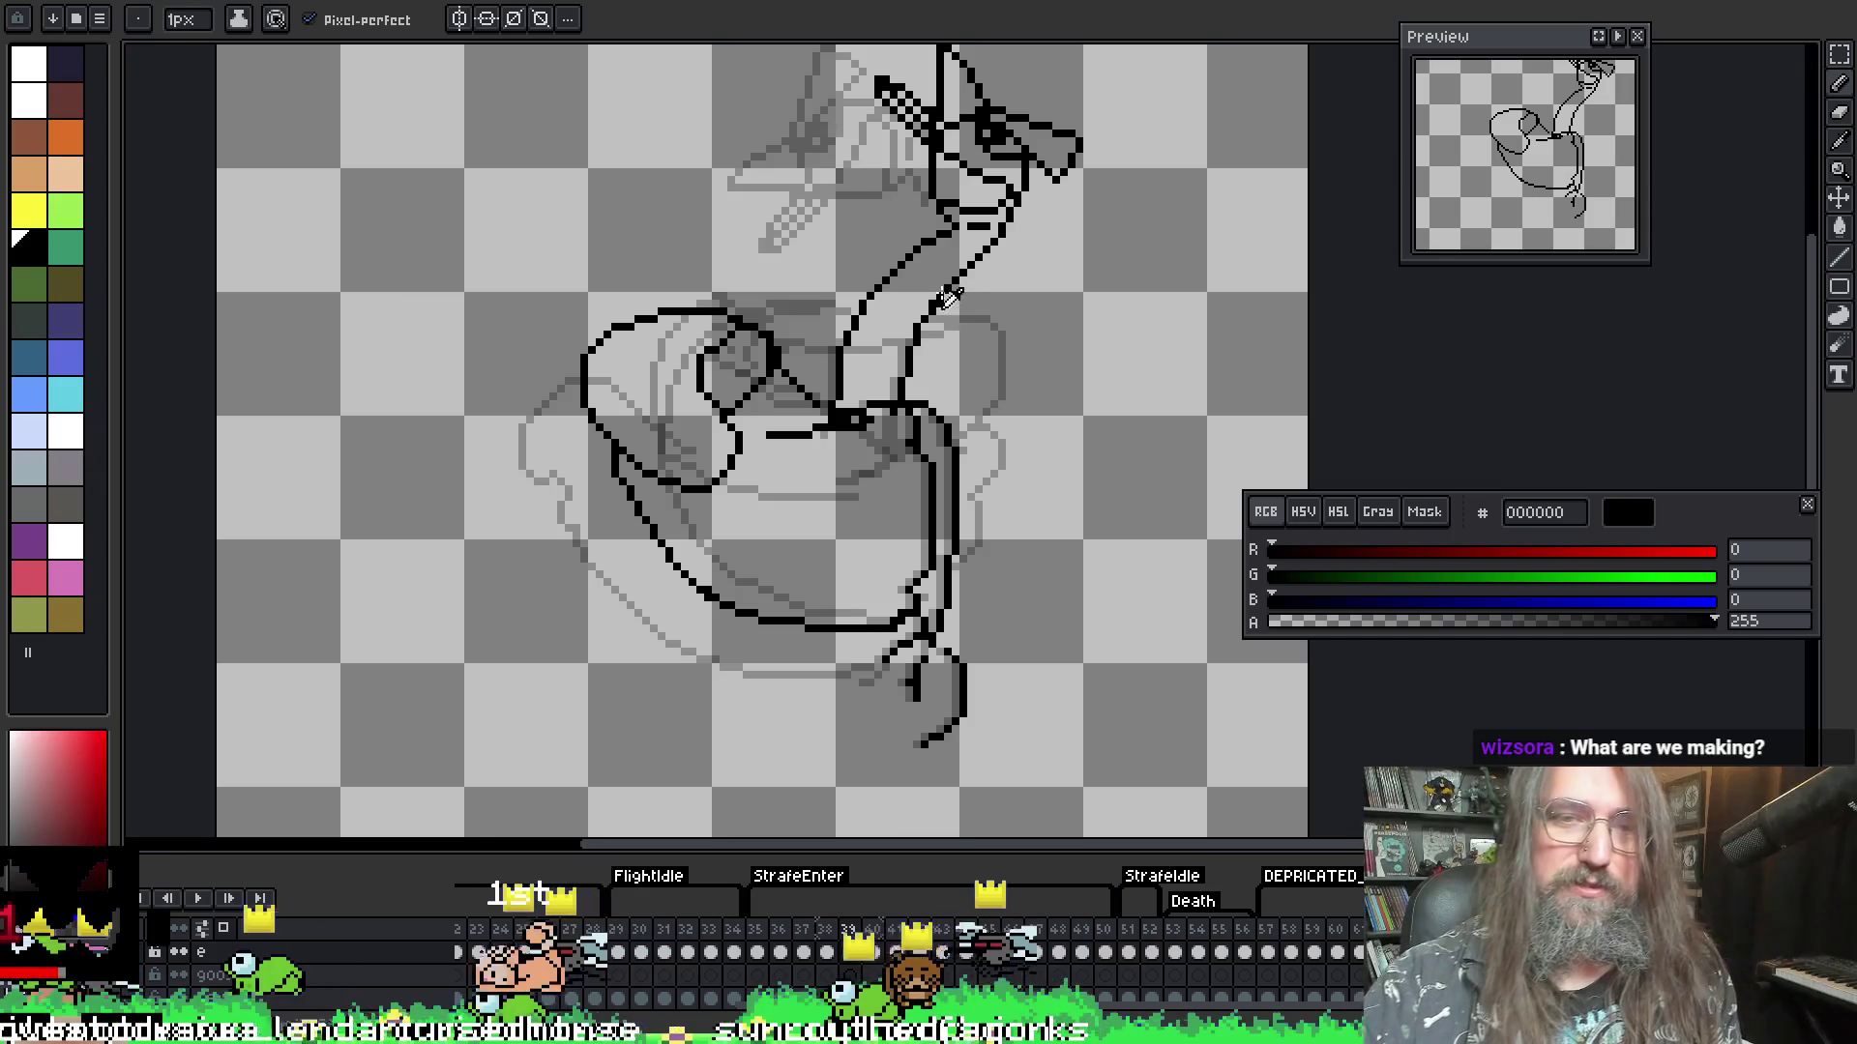
key("alt")
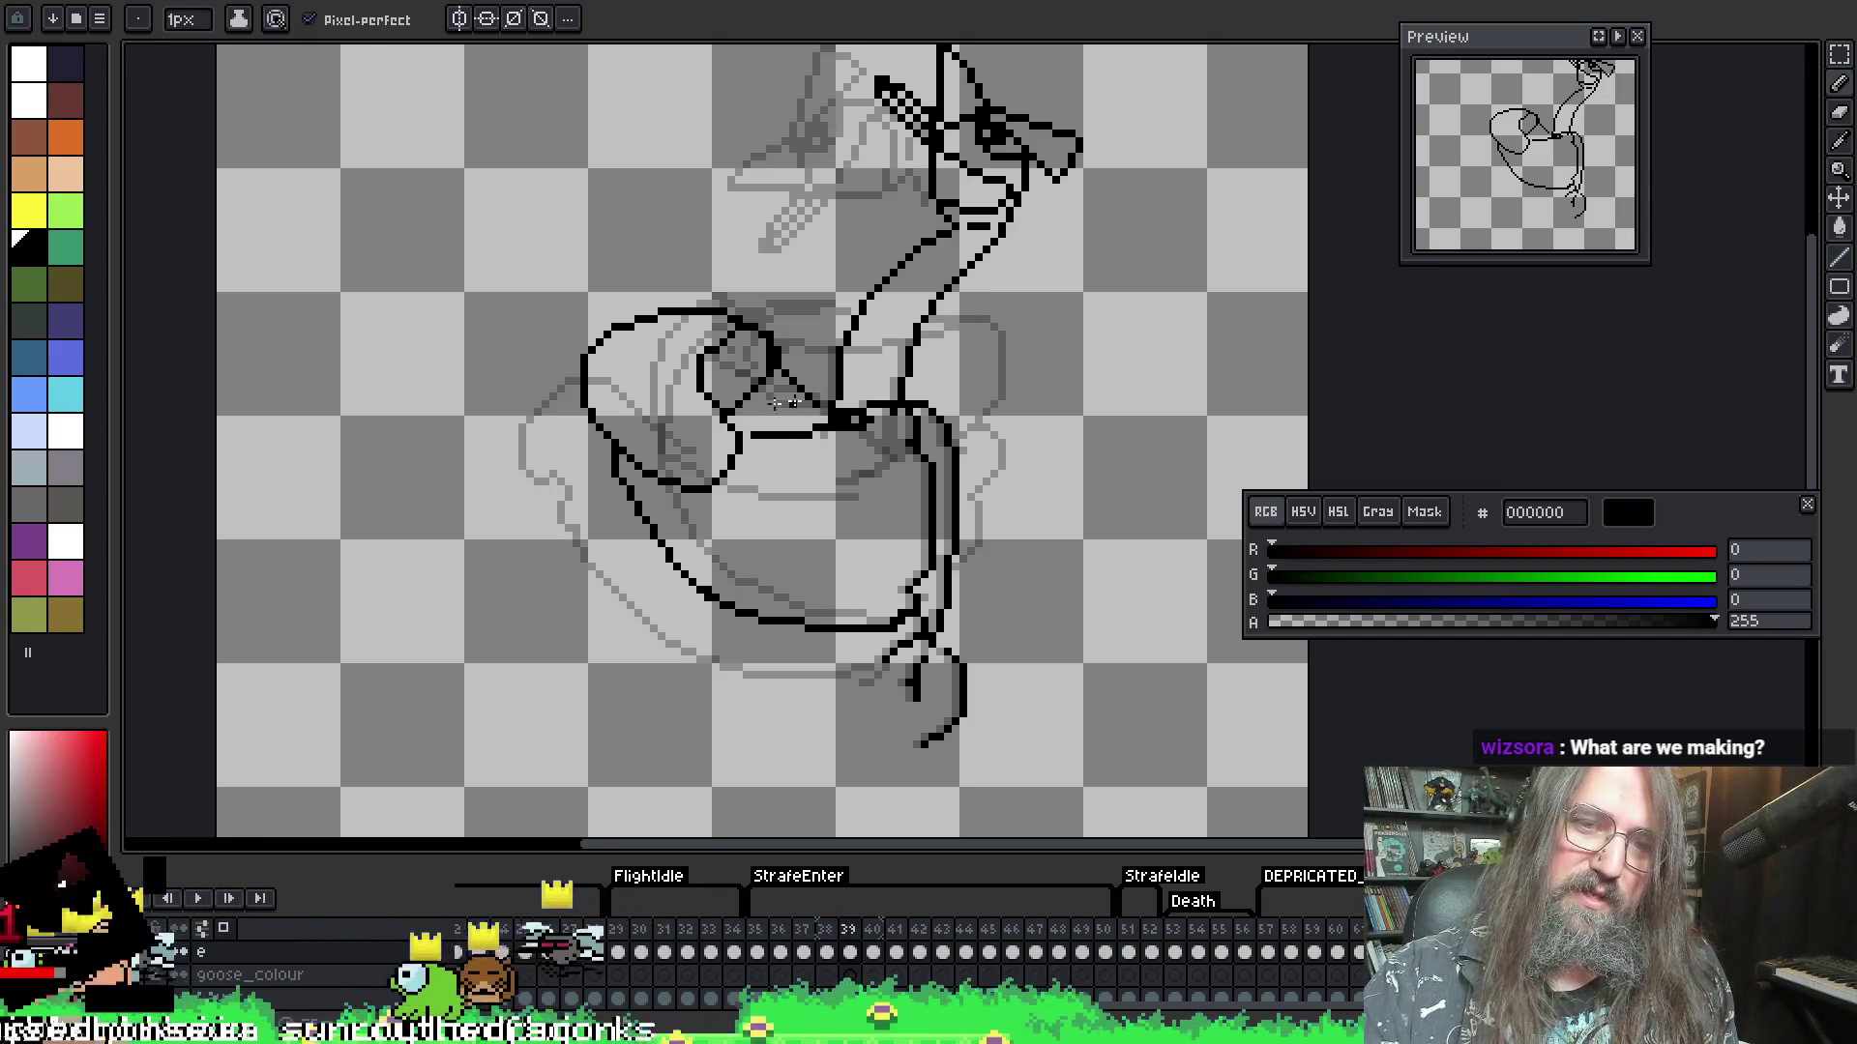
- Erase a few stray pixels on the wing and start the animation playing
key("e")
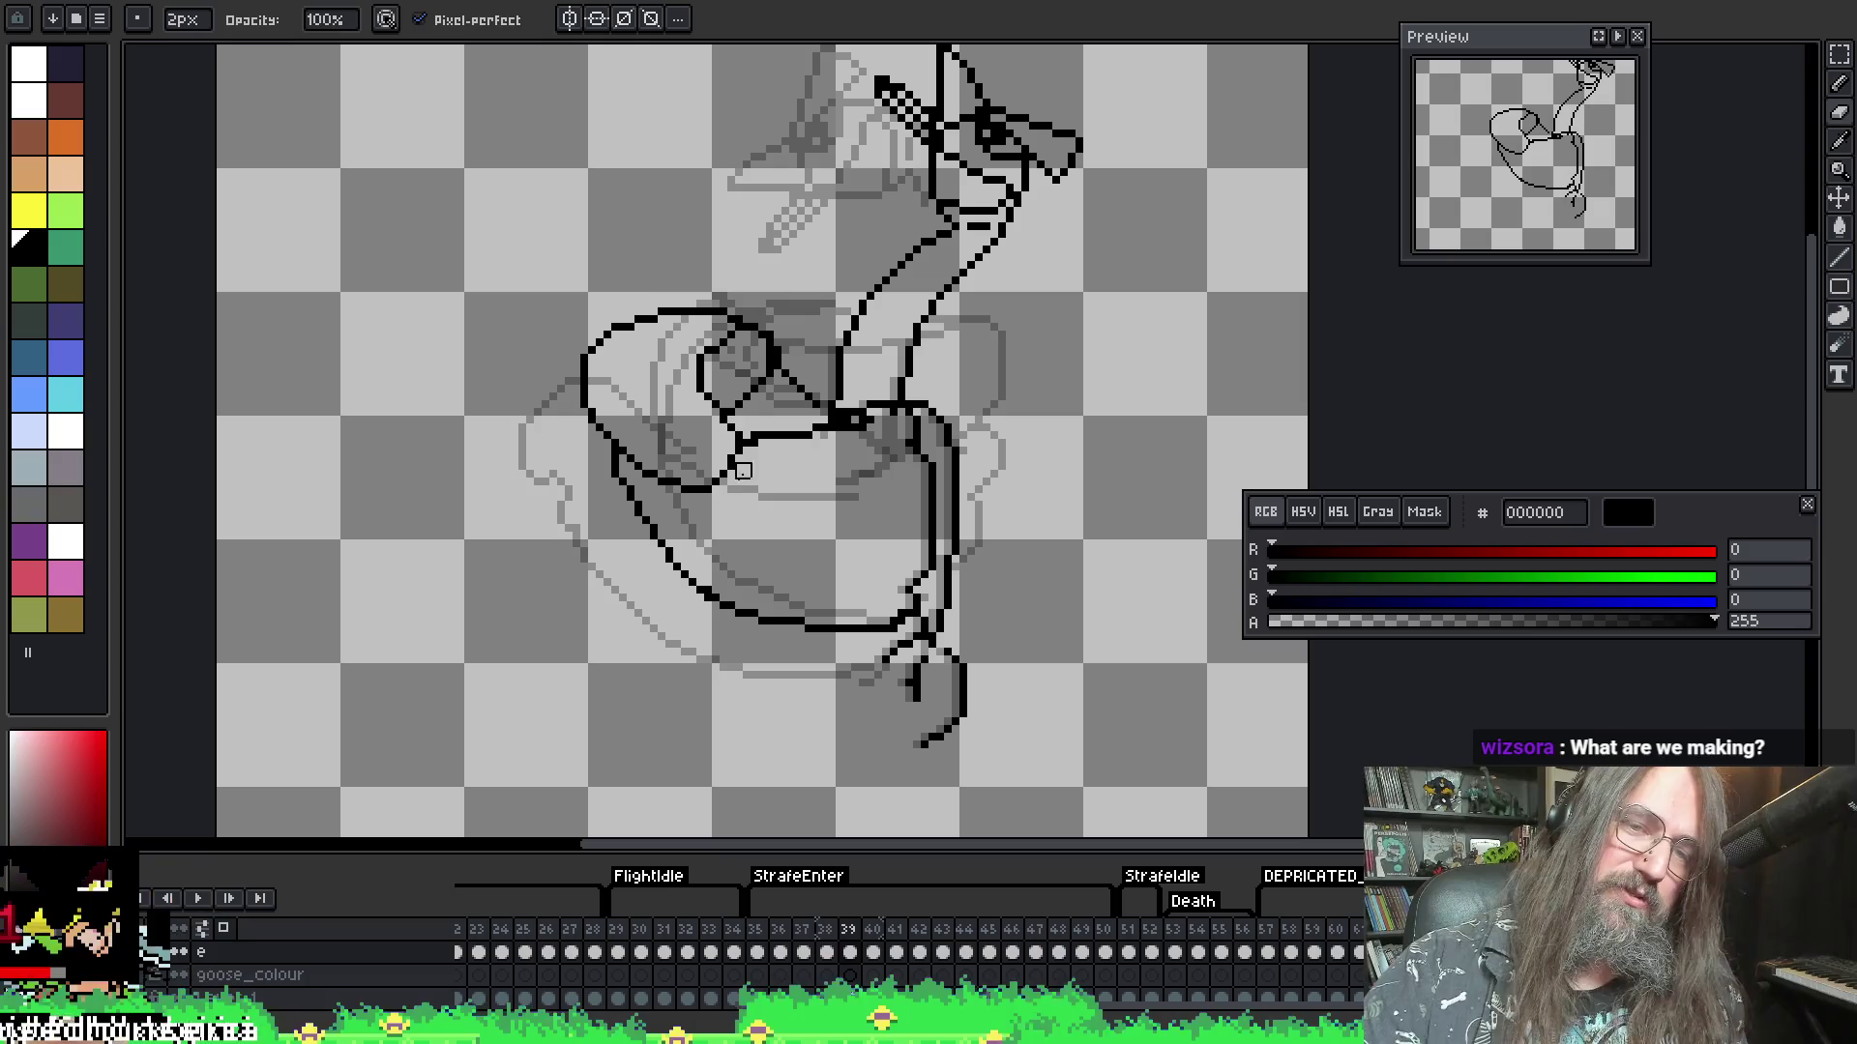
key("alt")
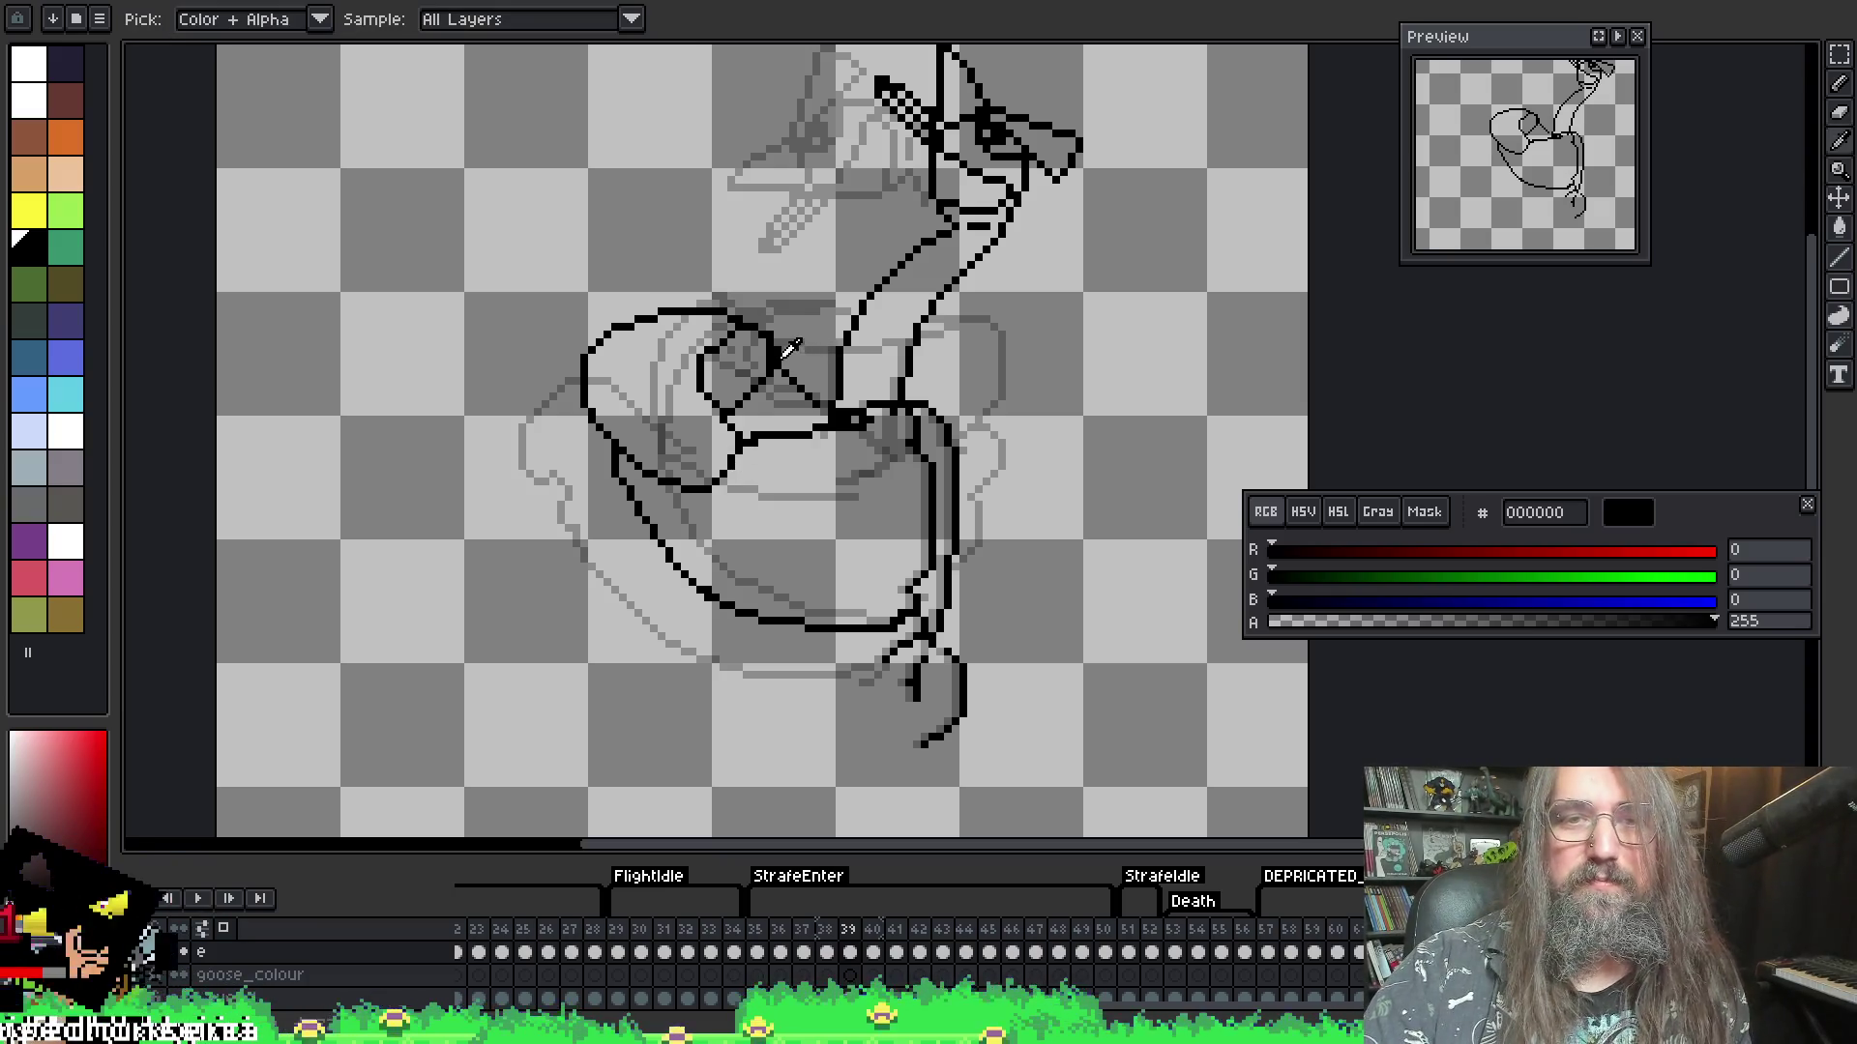
key("b")
key("e")
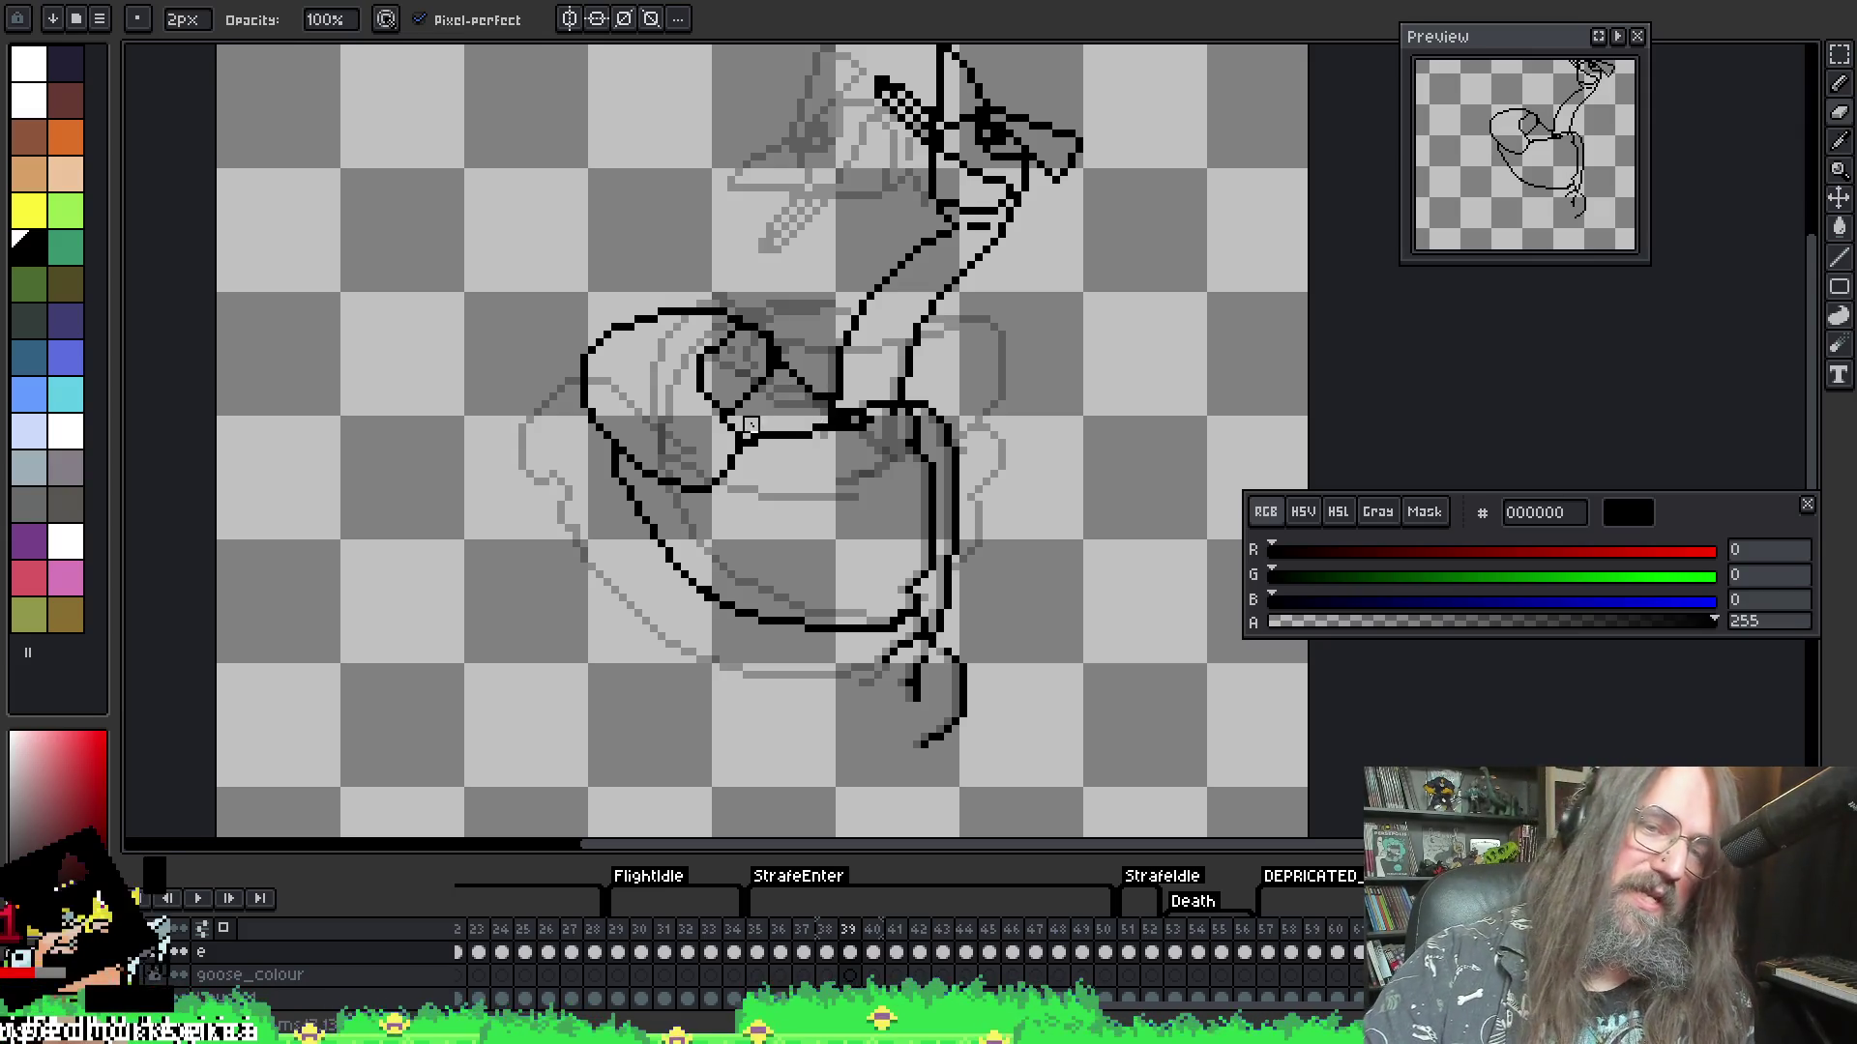
key("ctrl")
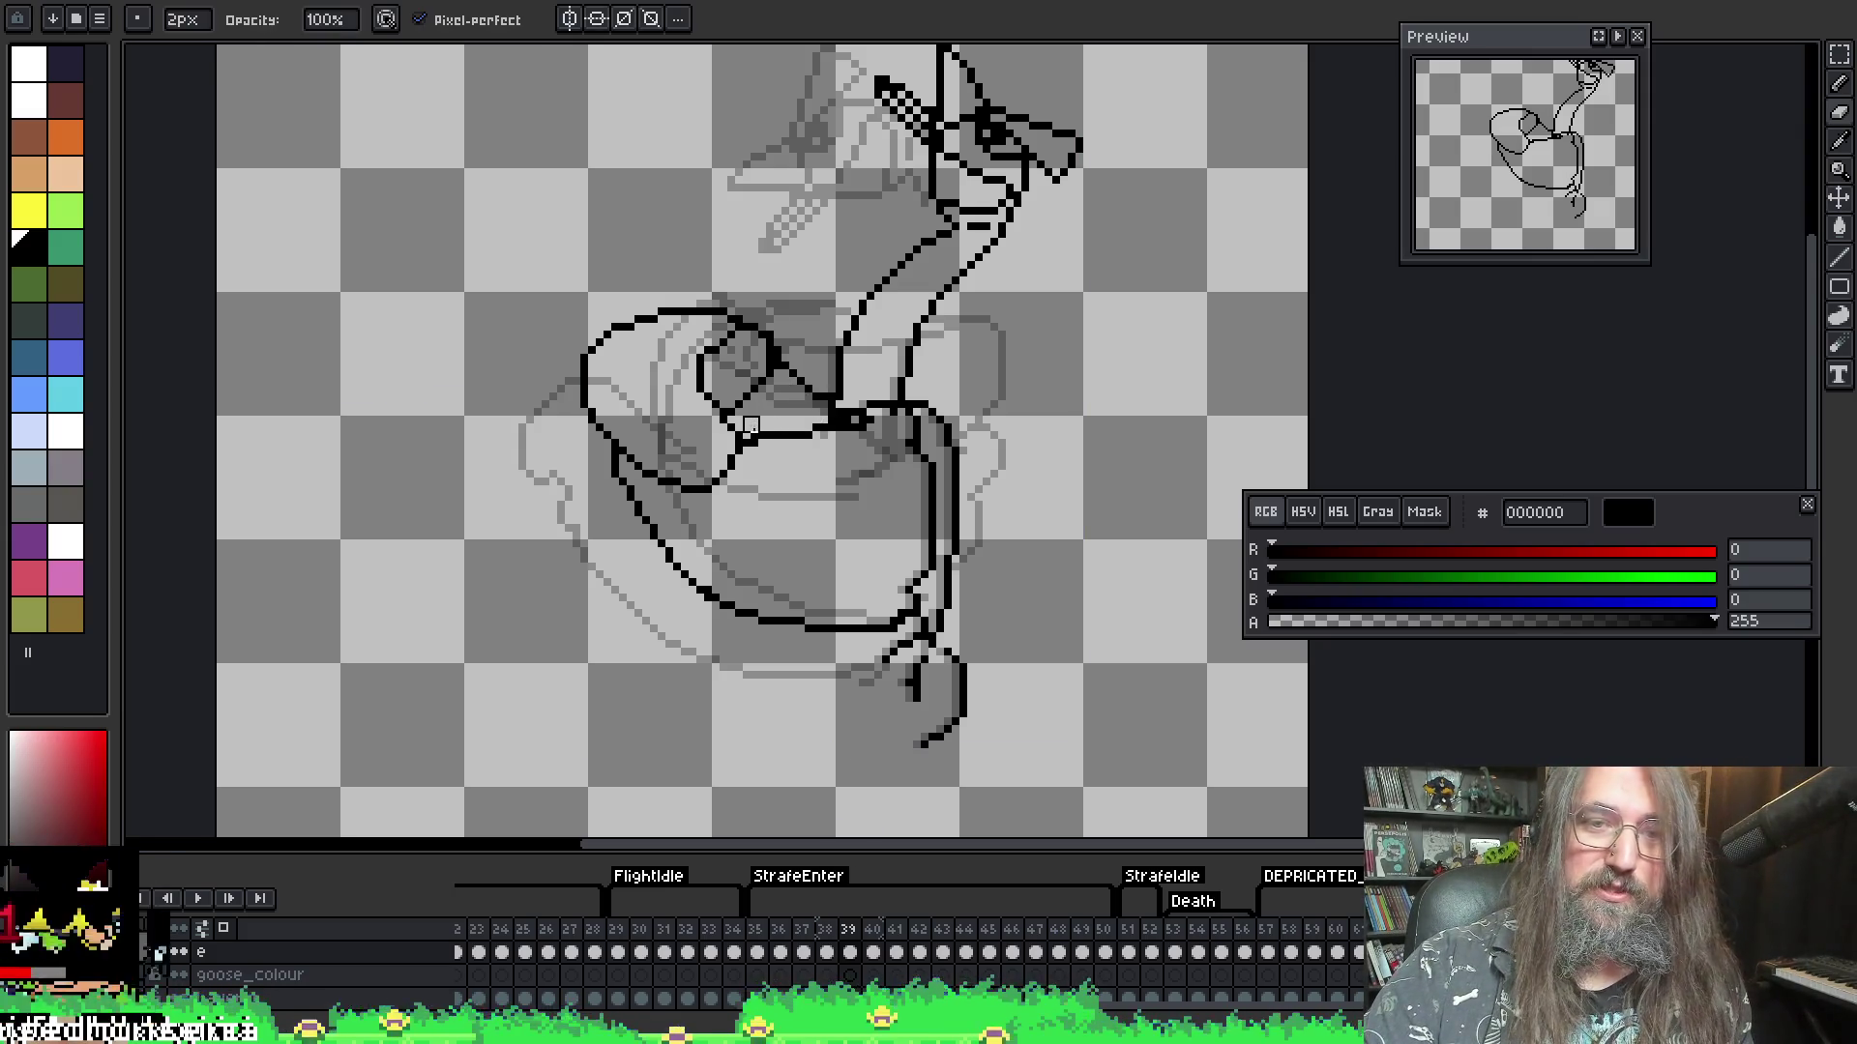
left_click(907, 440)
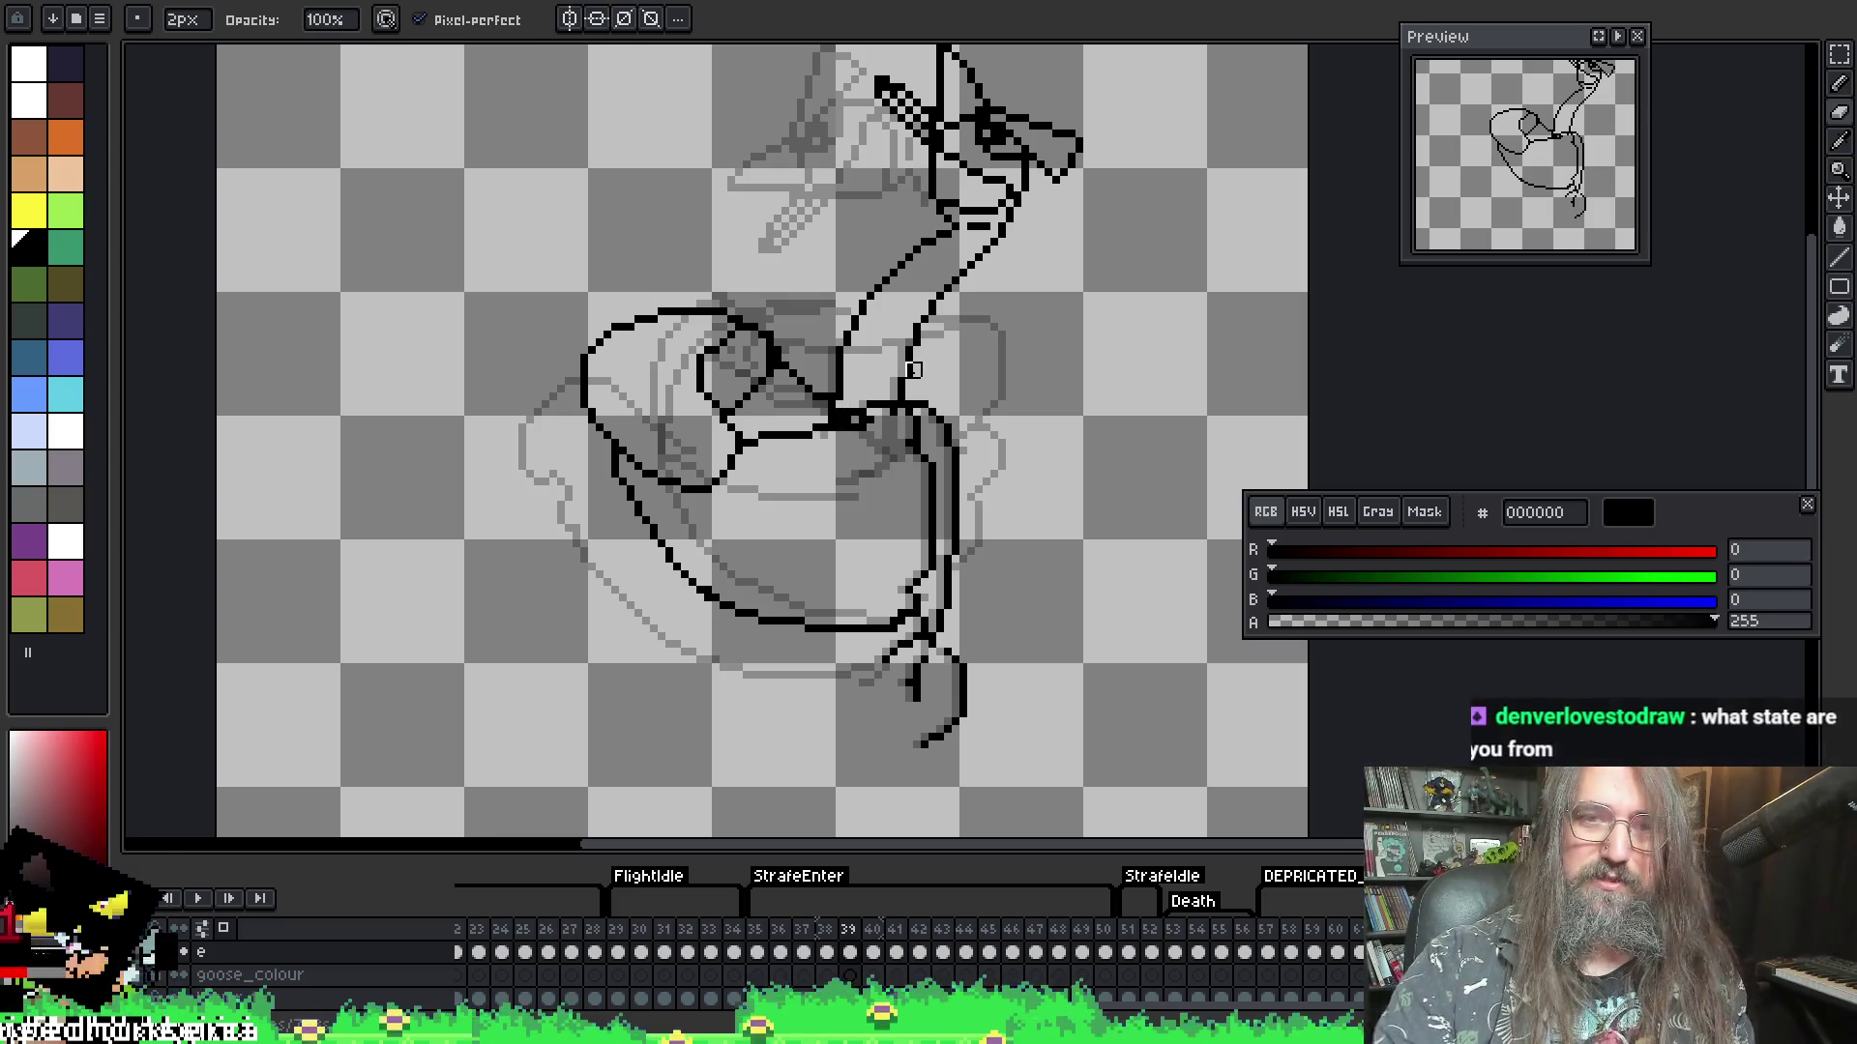
key("F3")
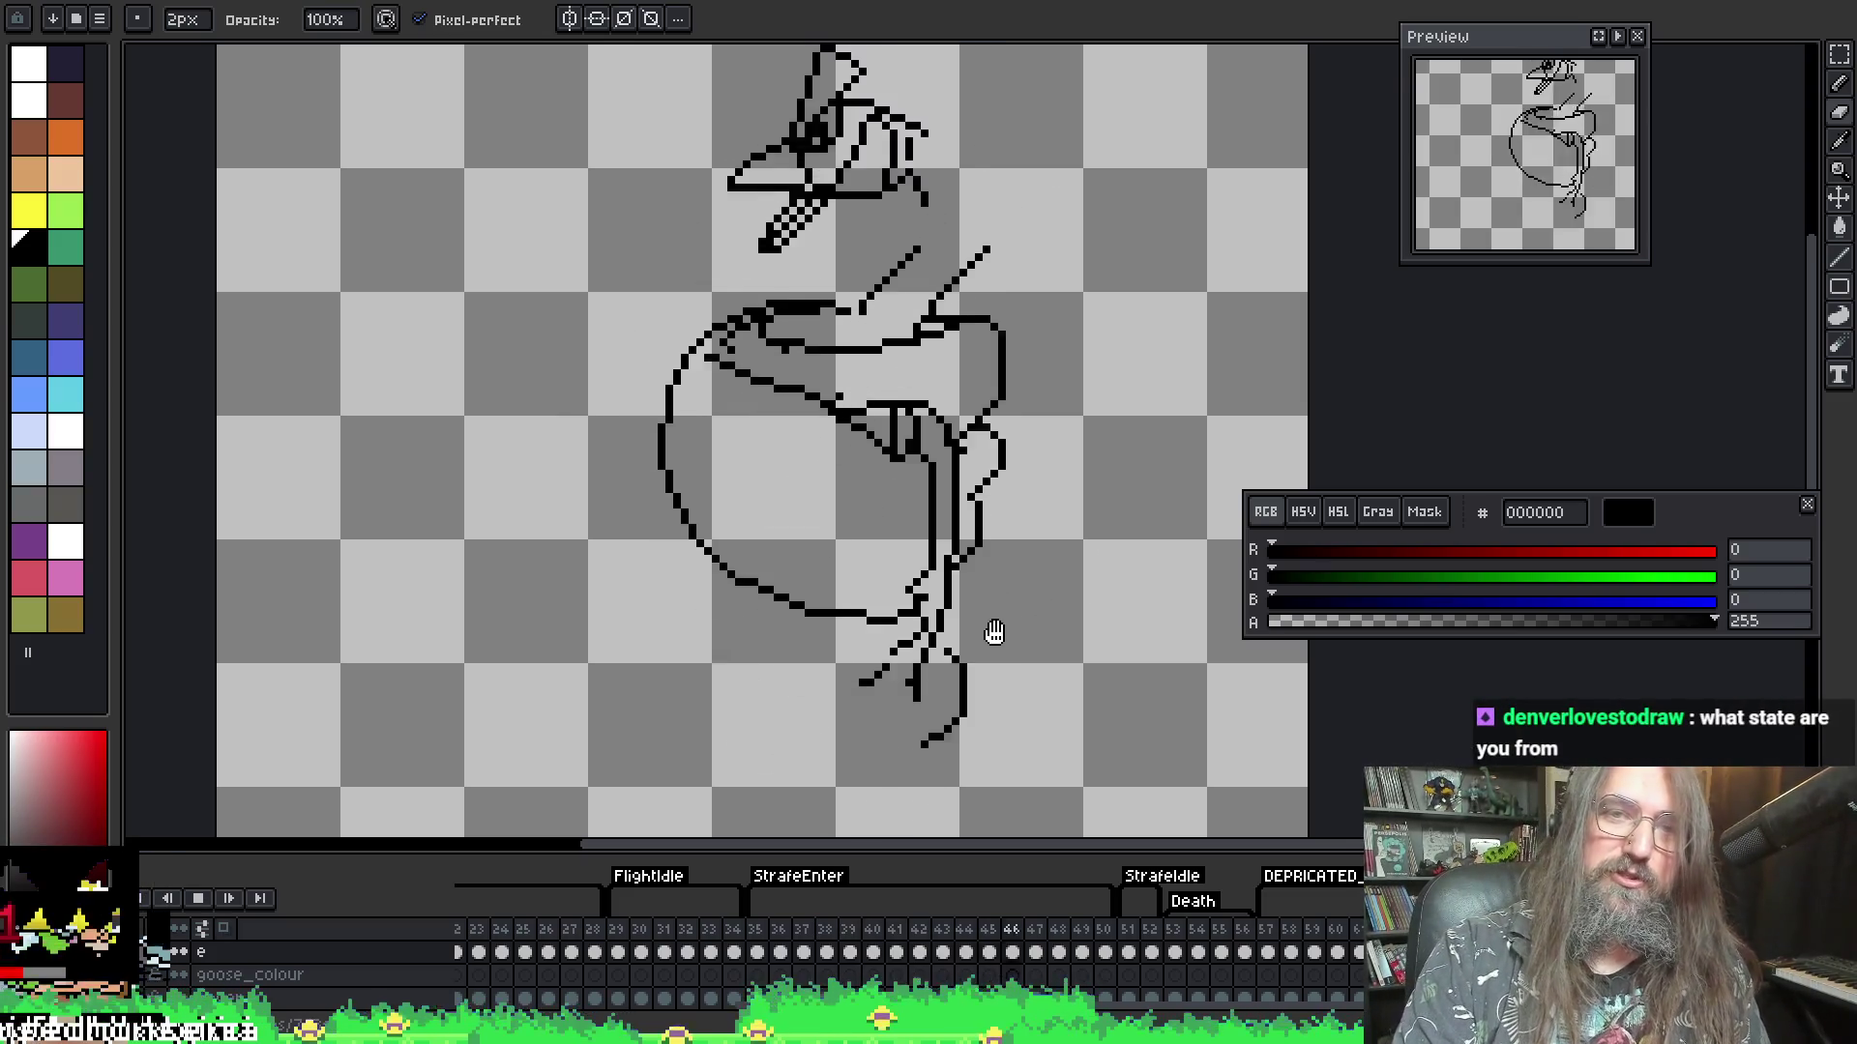
- Follow the goose through the Idle and Flight poses and stop on the rounded-wing frame
scroll(1036, 642, "down", 1)
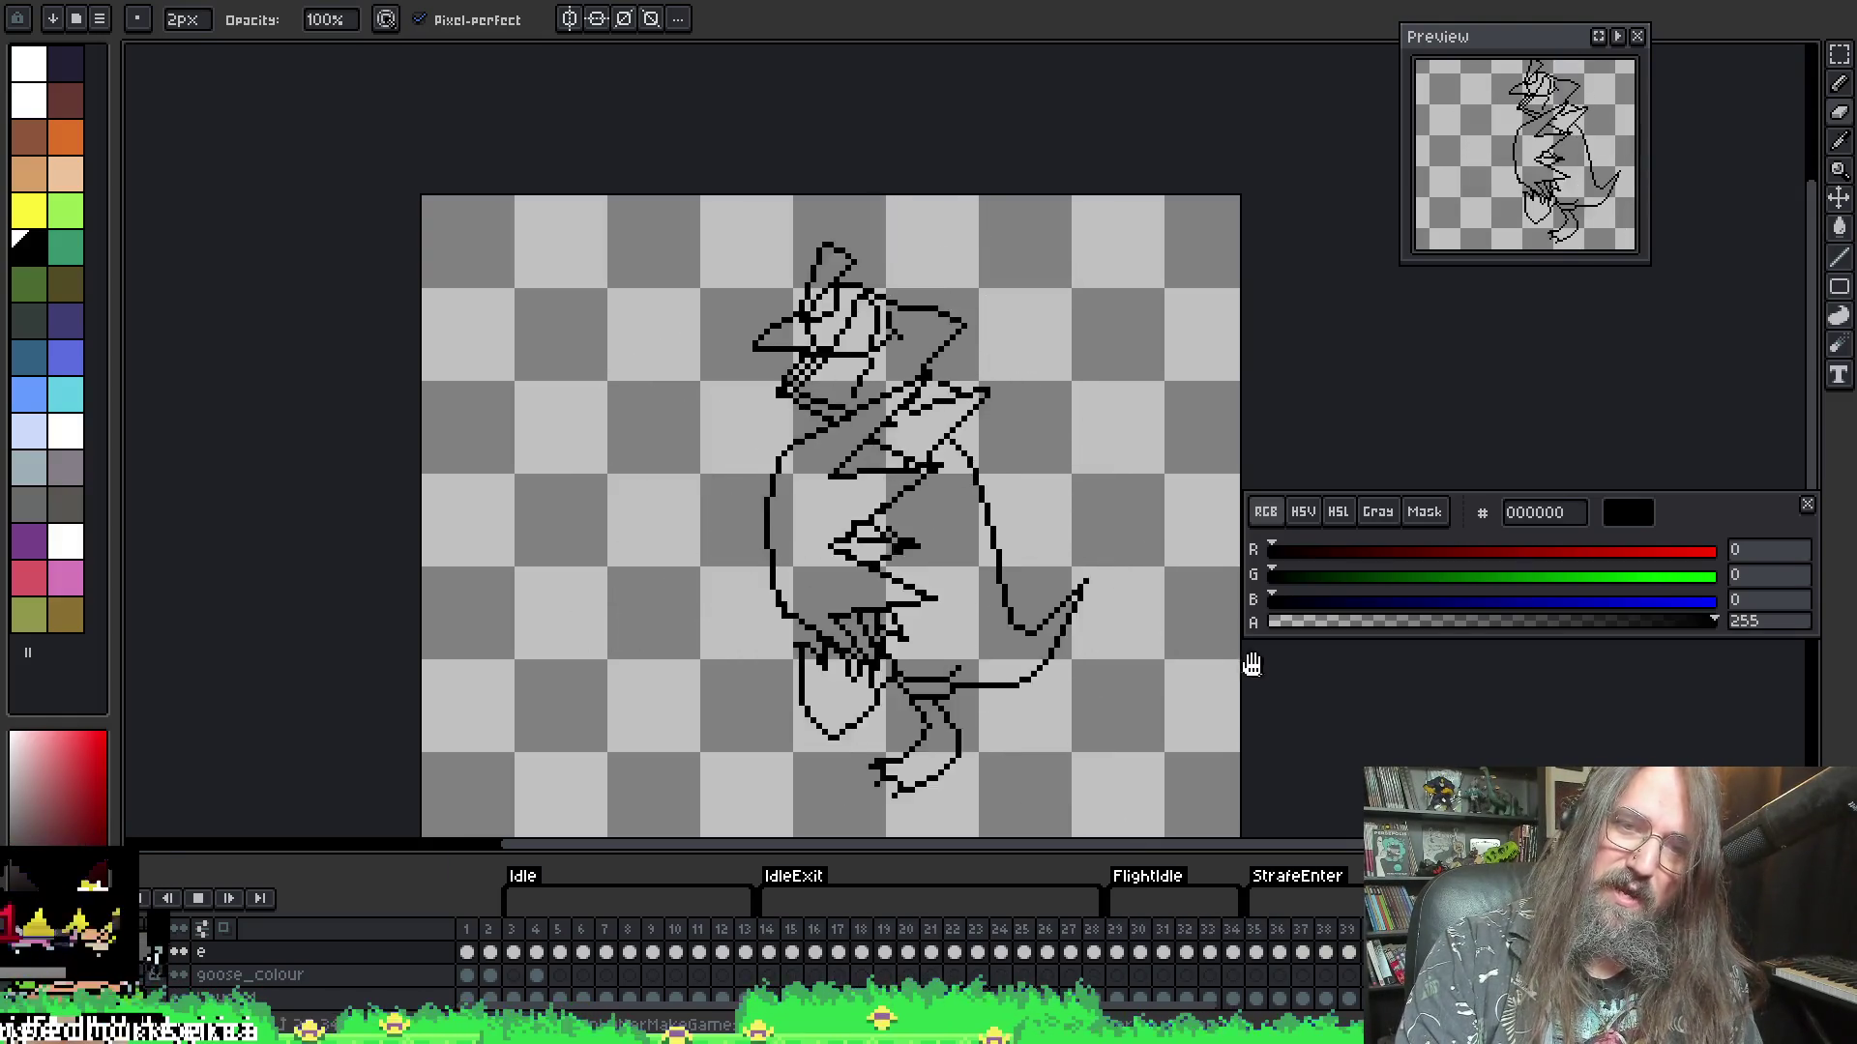
mouse_move(1124, 642)
left_mouse_down()
mouse_move(1078, 601)
mouse_move(896, 577)
left_mouse_up()
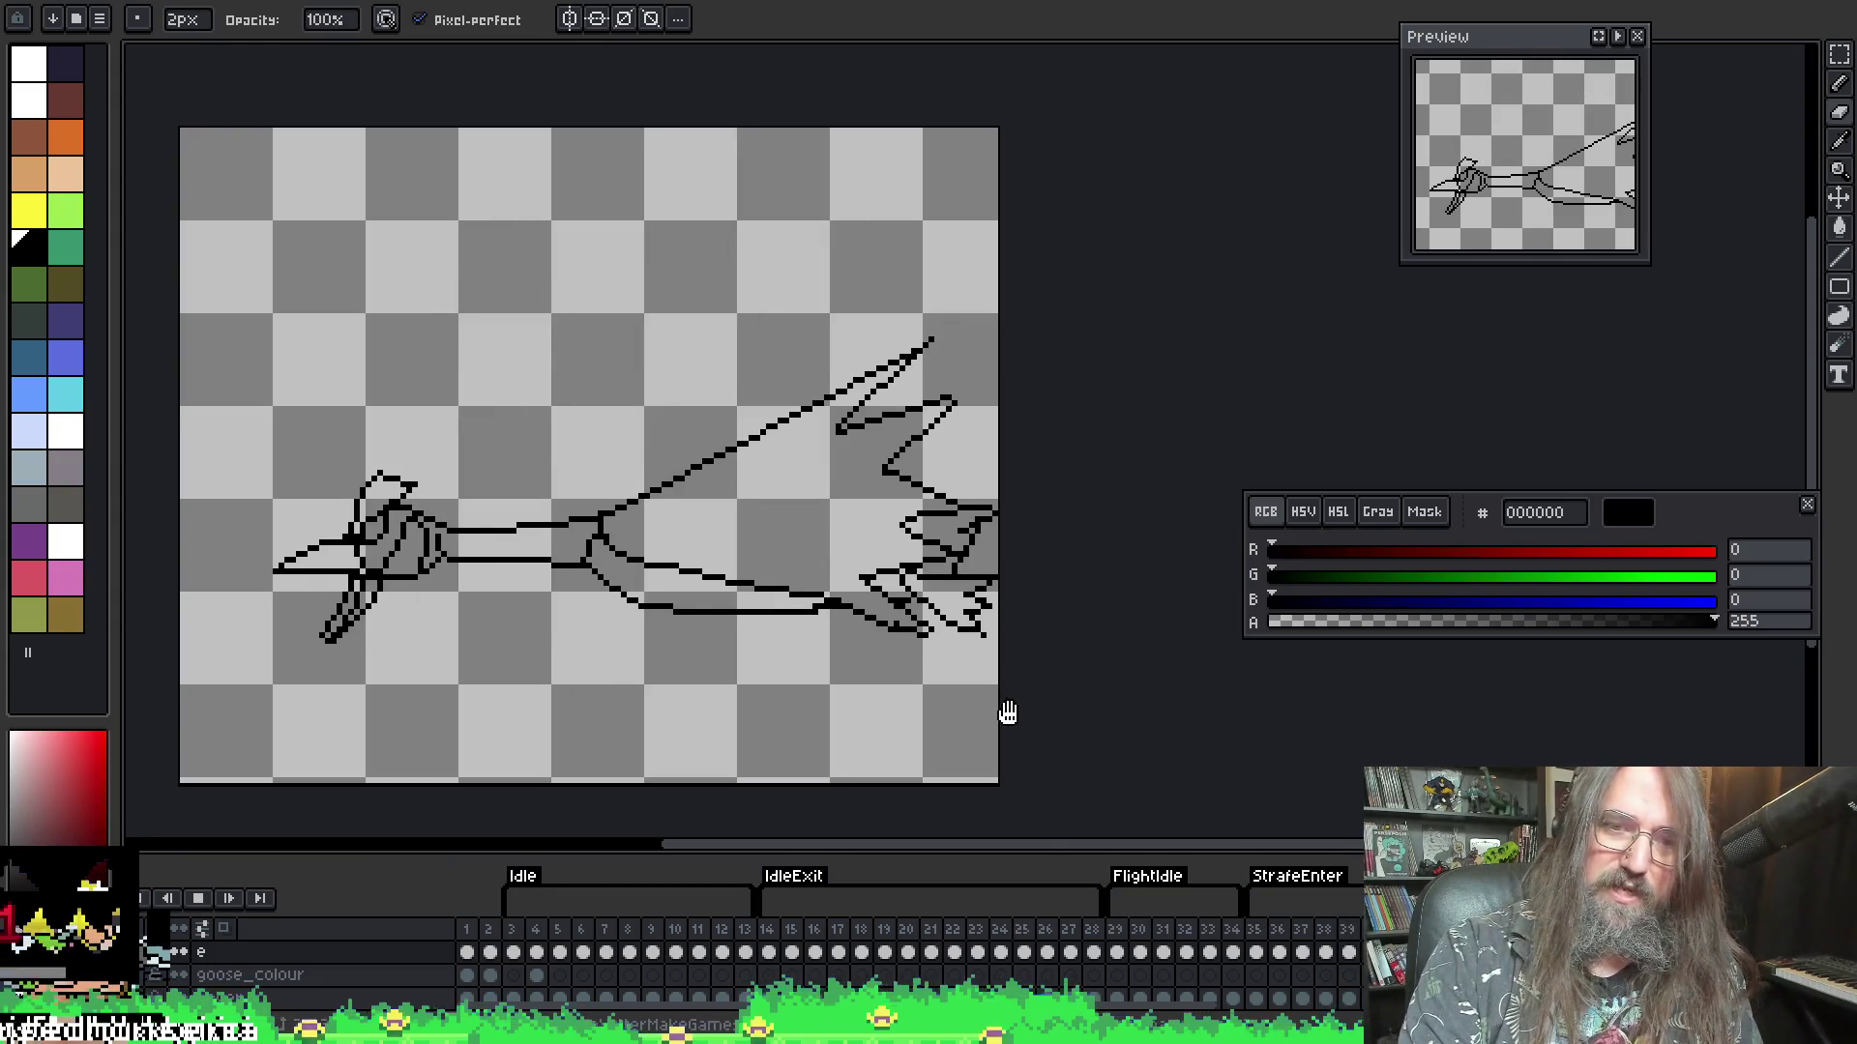
key("Return")
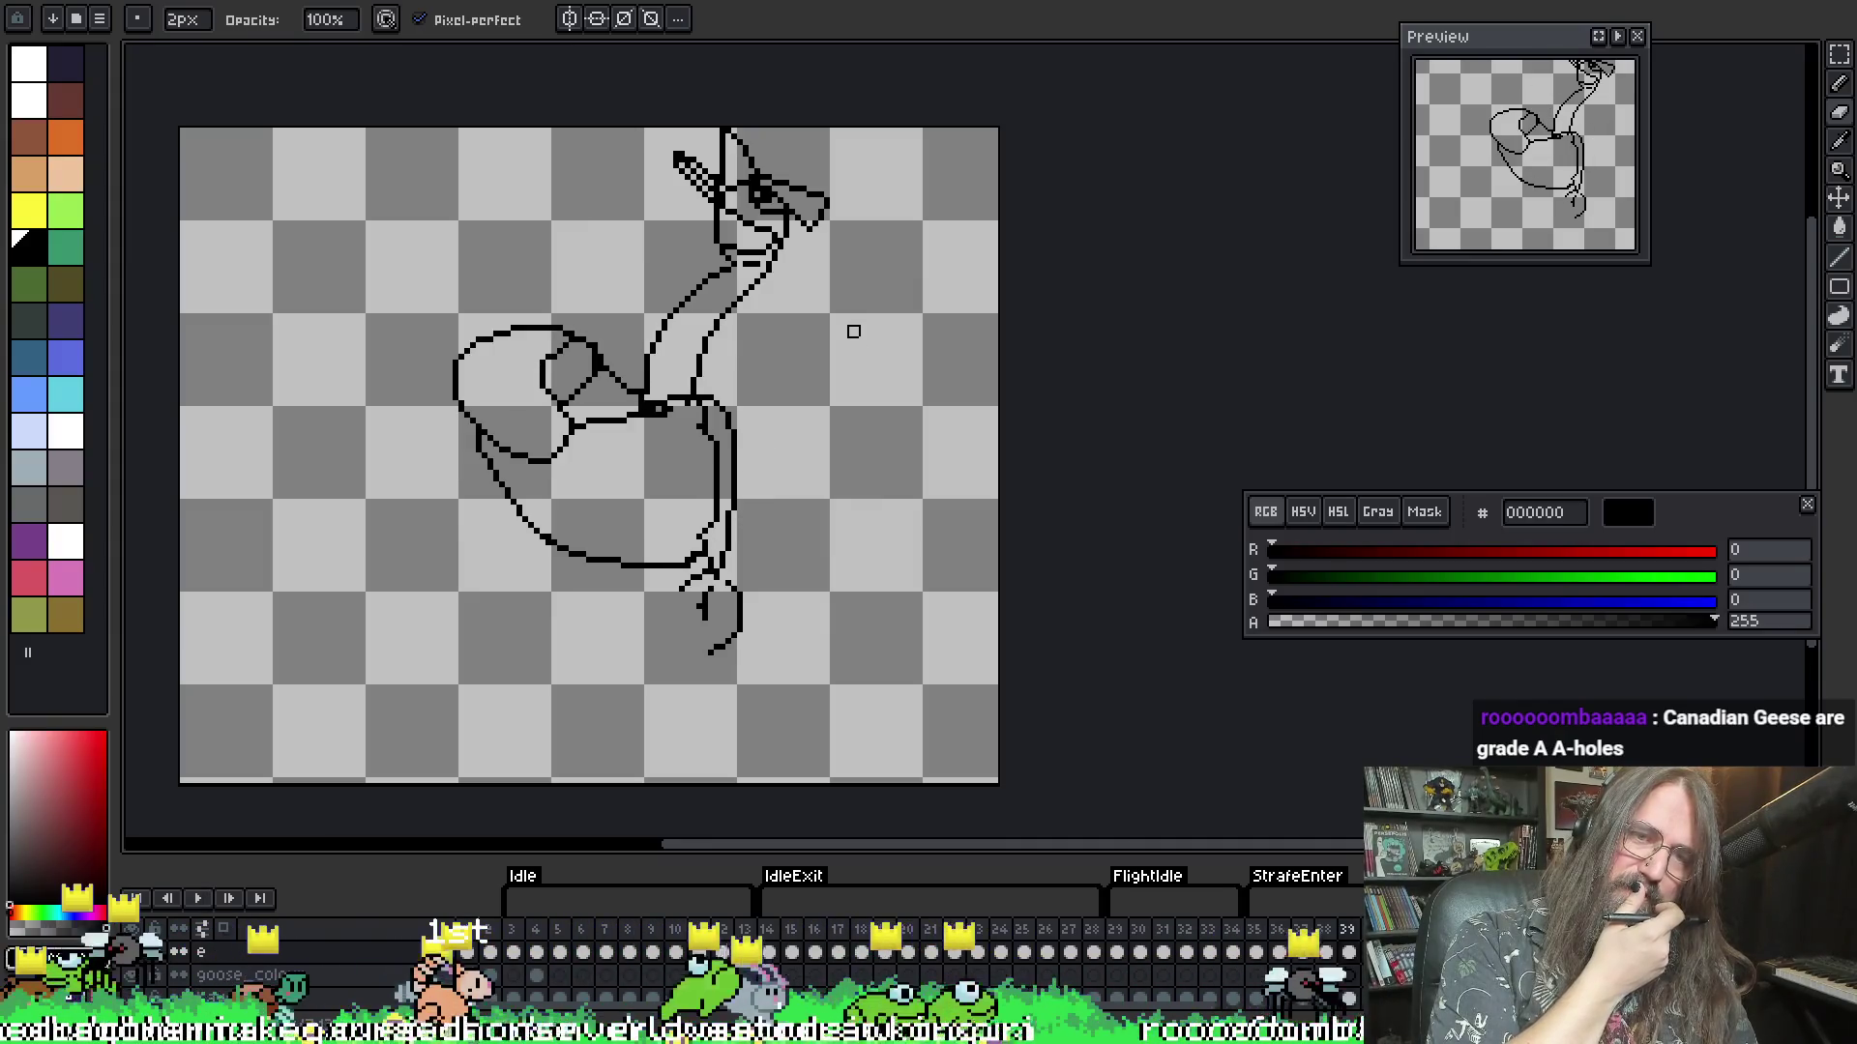
- Stop playback and step to the neighbouring goose frame 38
key("Return")
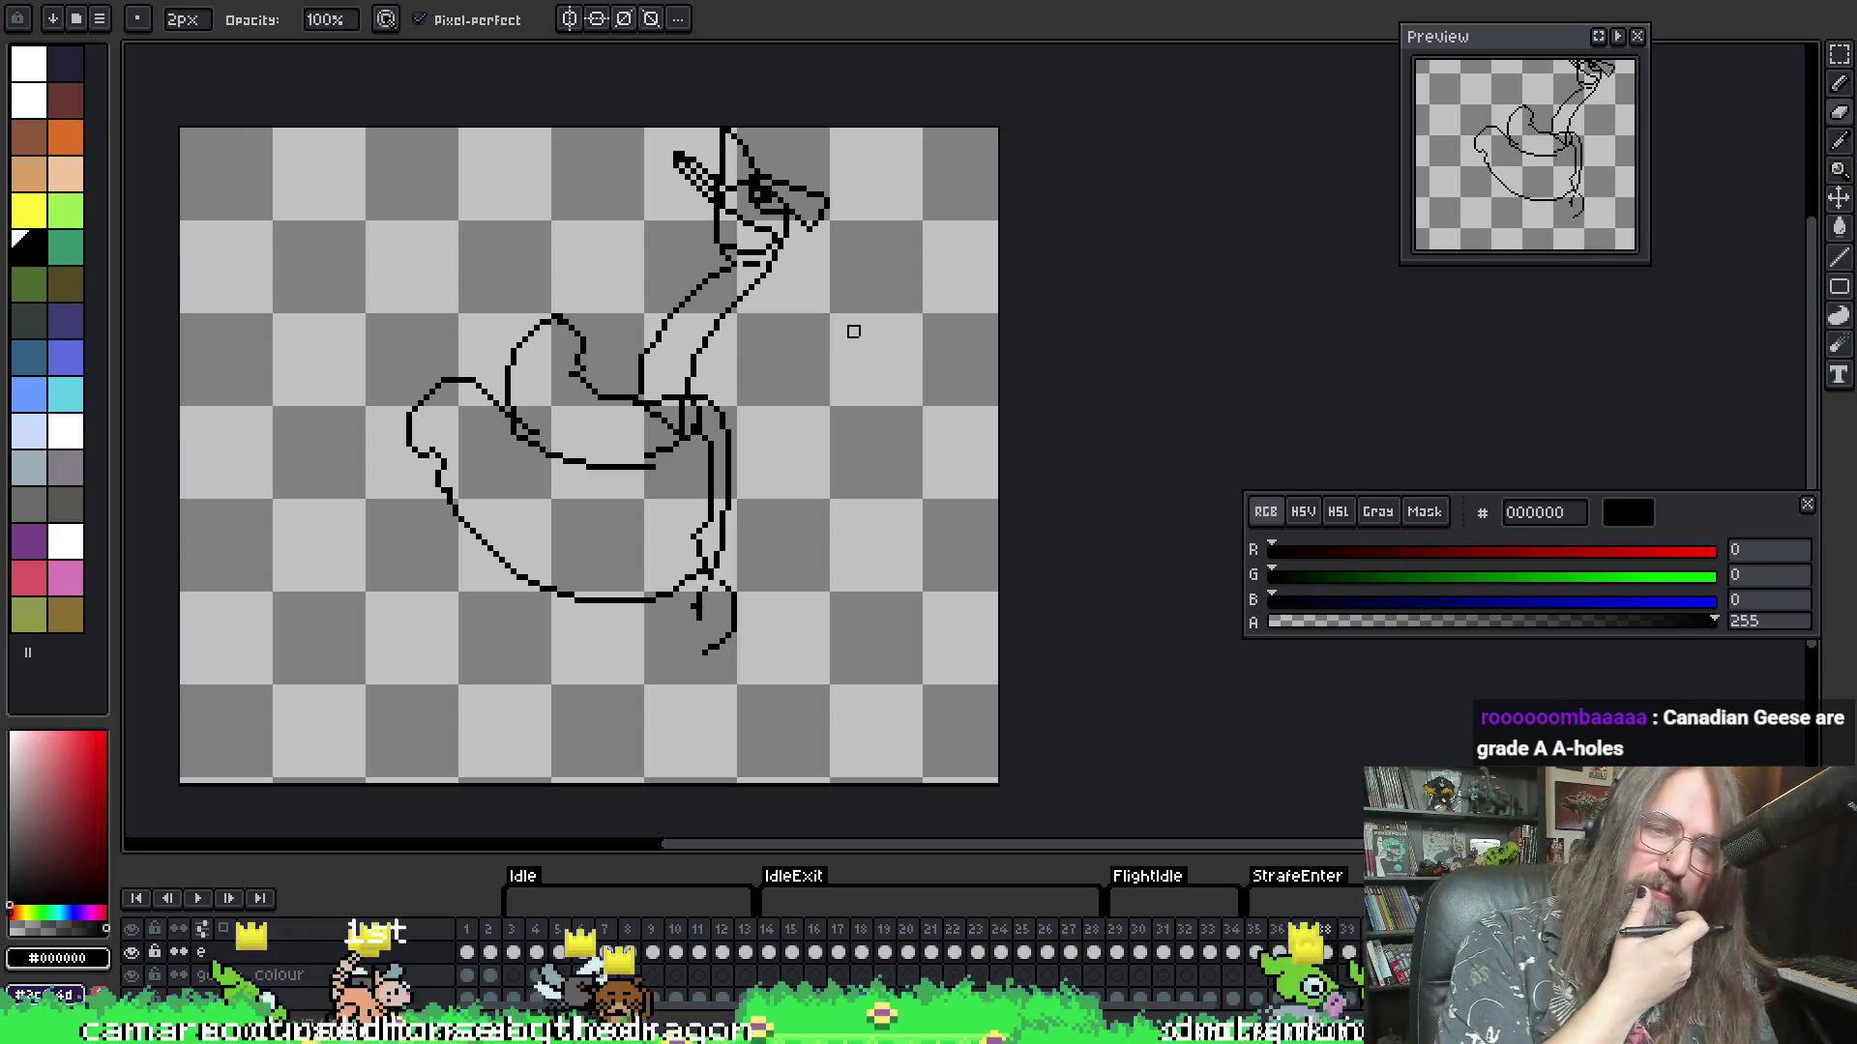
key("Return")
key("Return")
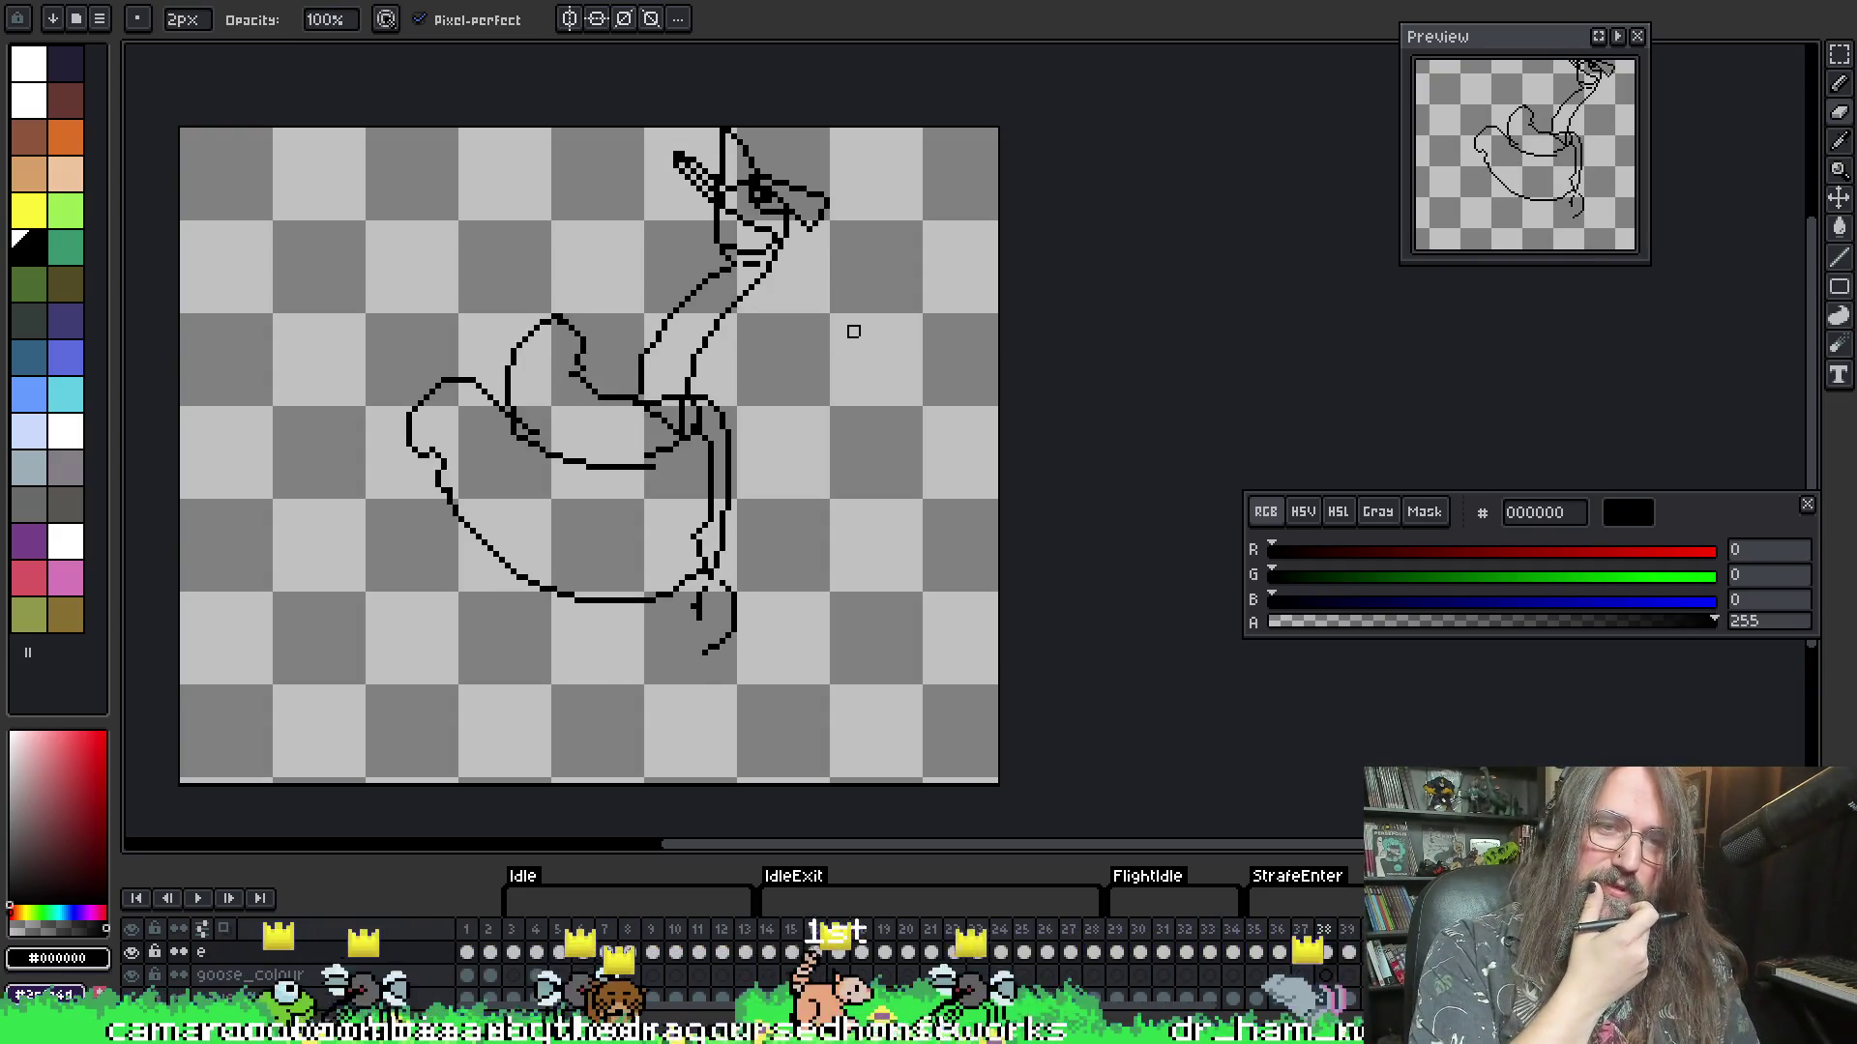
key("Right")
key("Right")
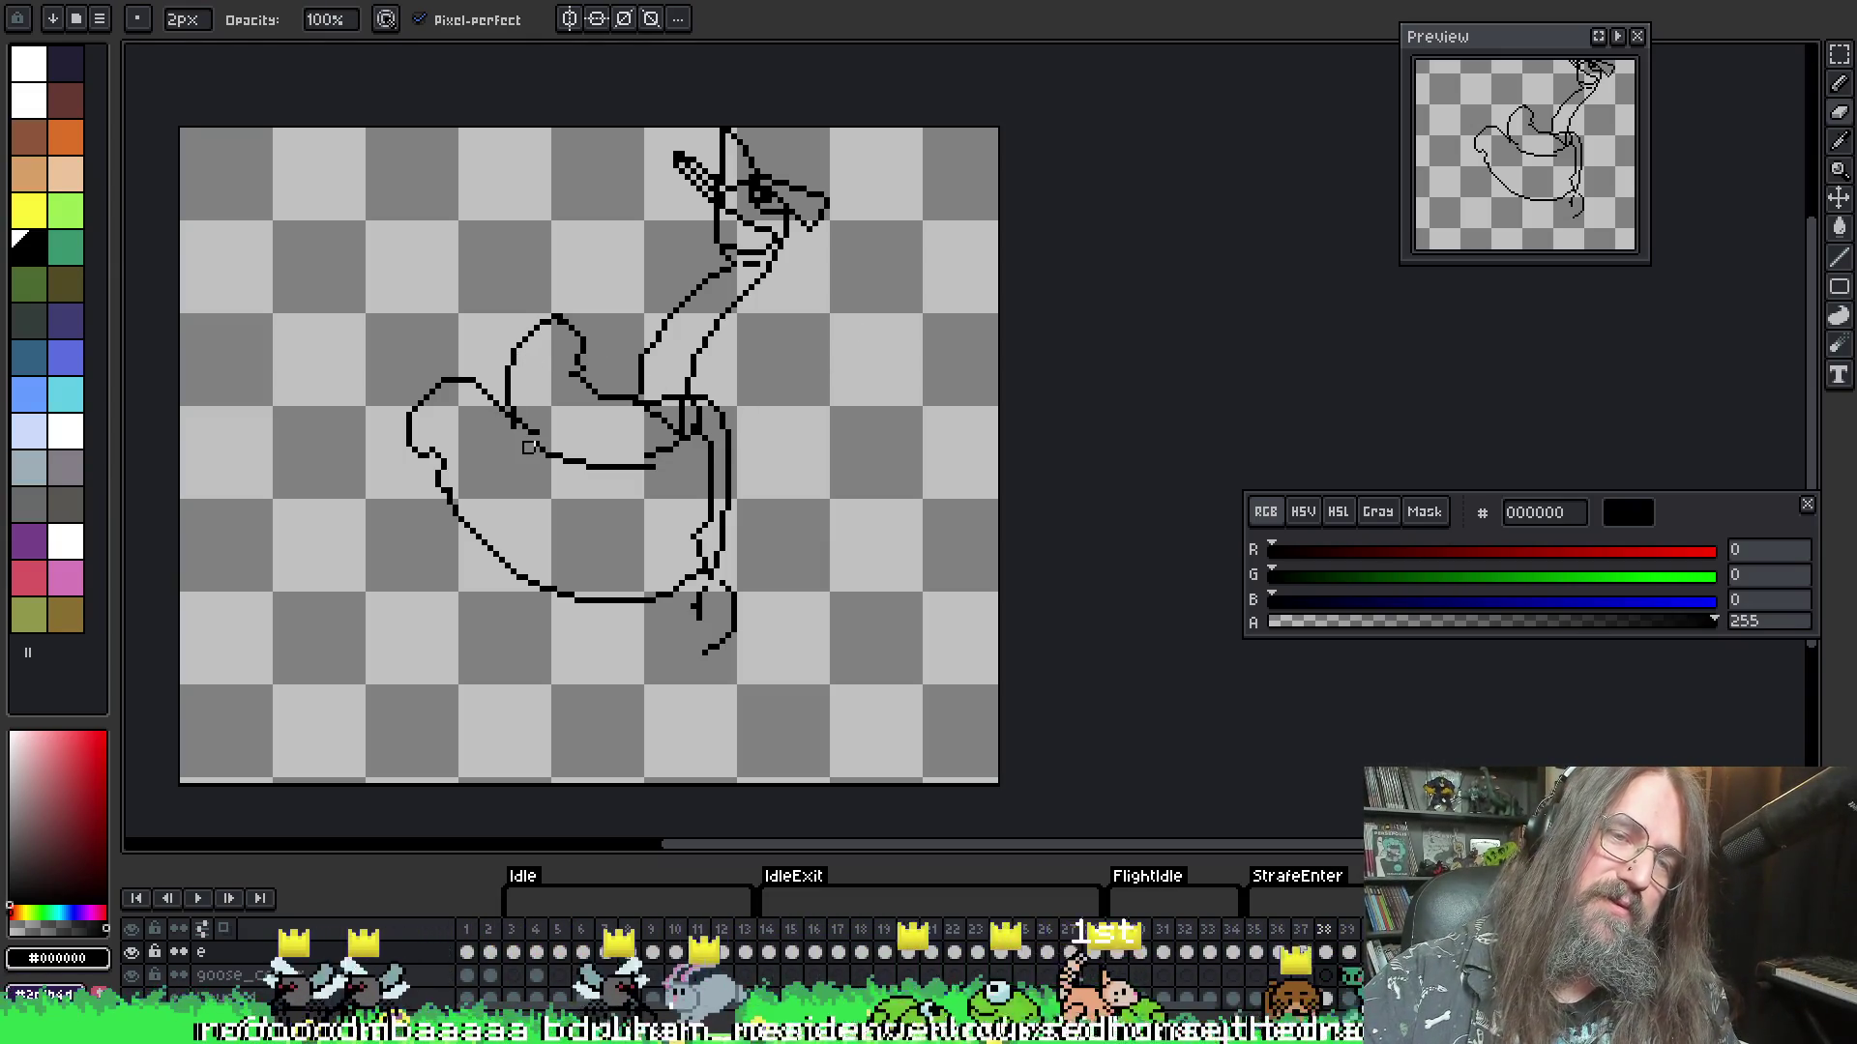
key("ctrl")
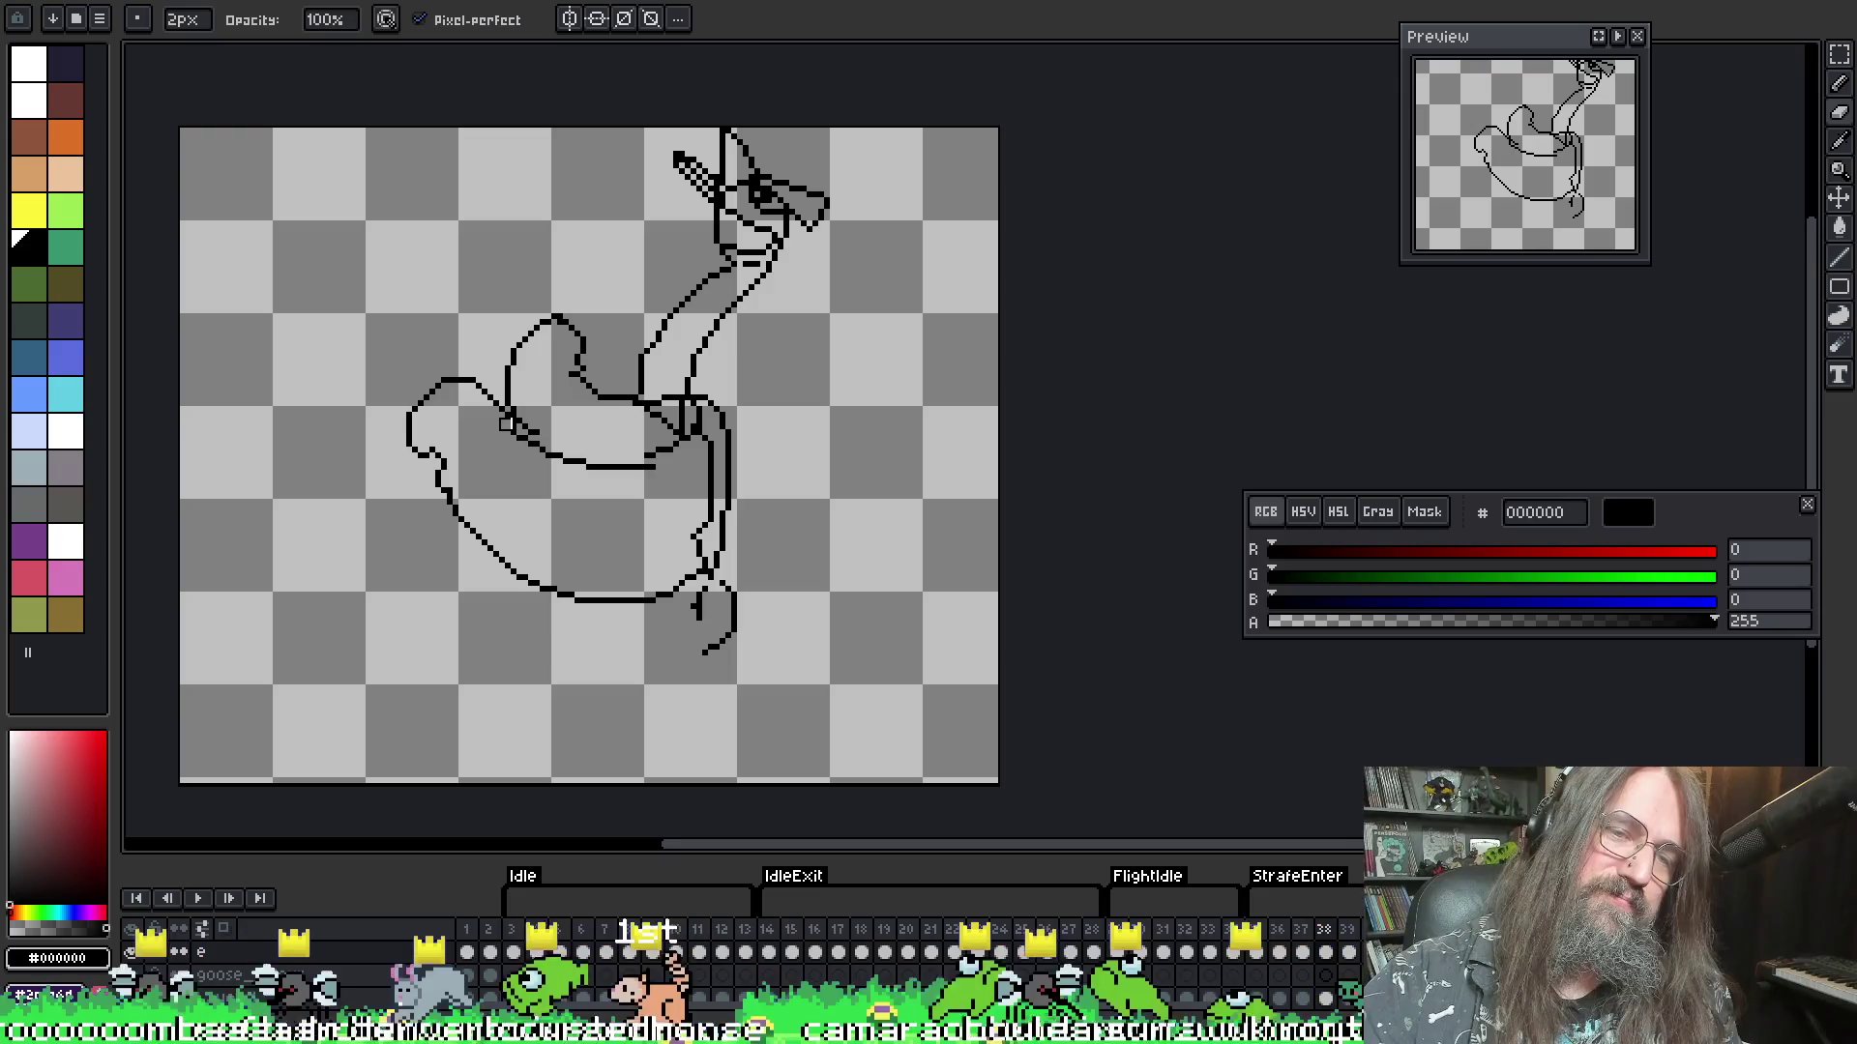
- Join the wing curl's inner curve to the line below with a 1px stroke and erase stray pixels
key("e")
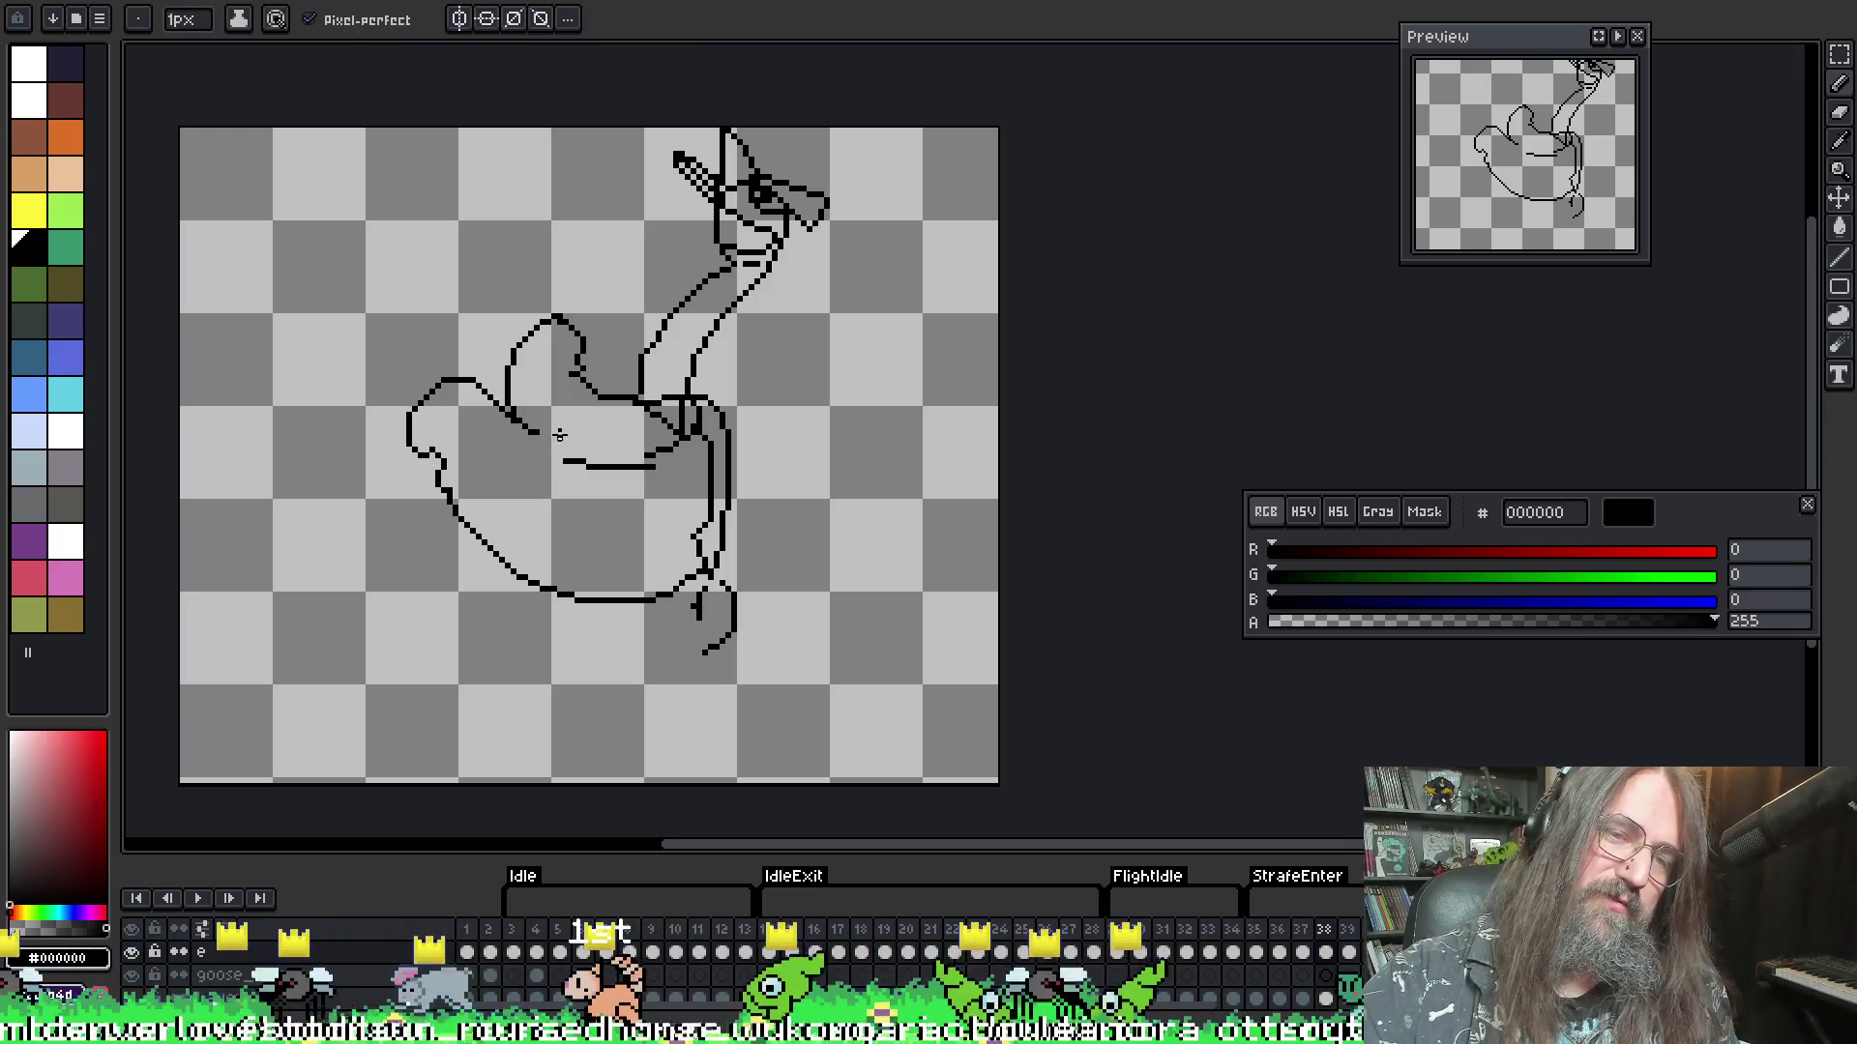
left_click_drag(541, 436, 565, 460)
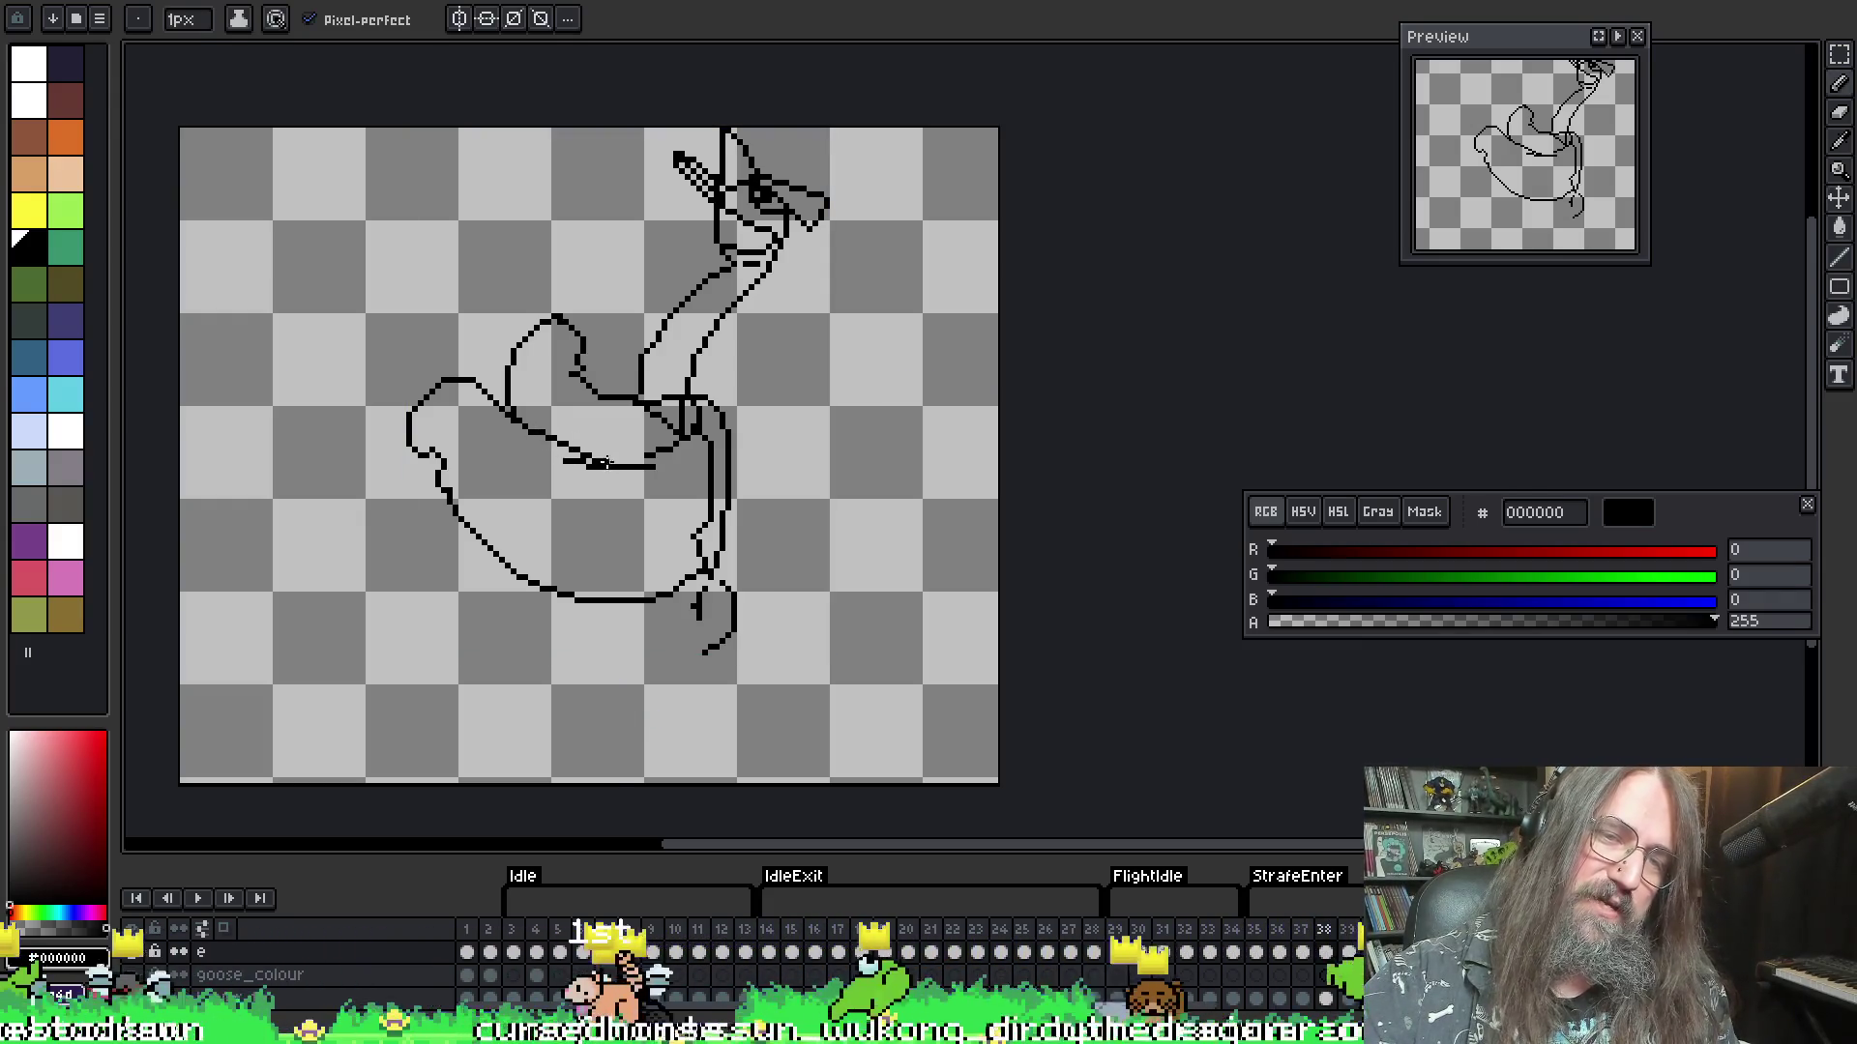
key("b")
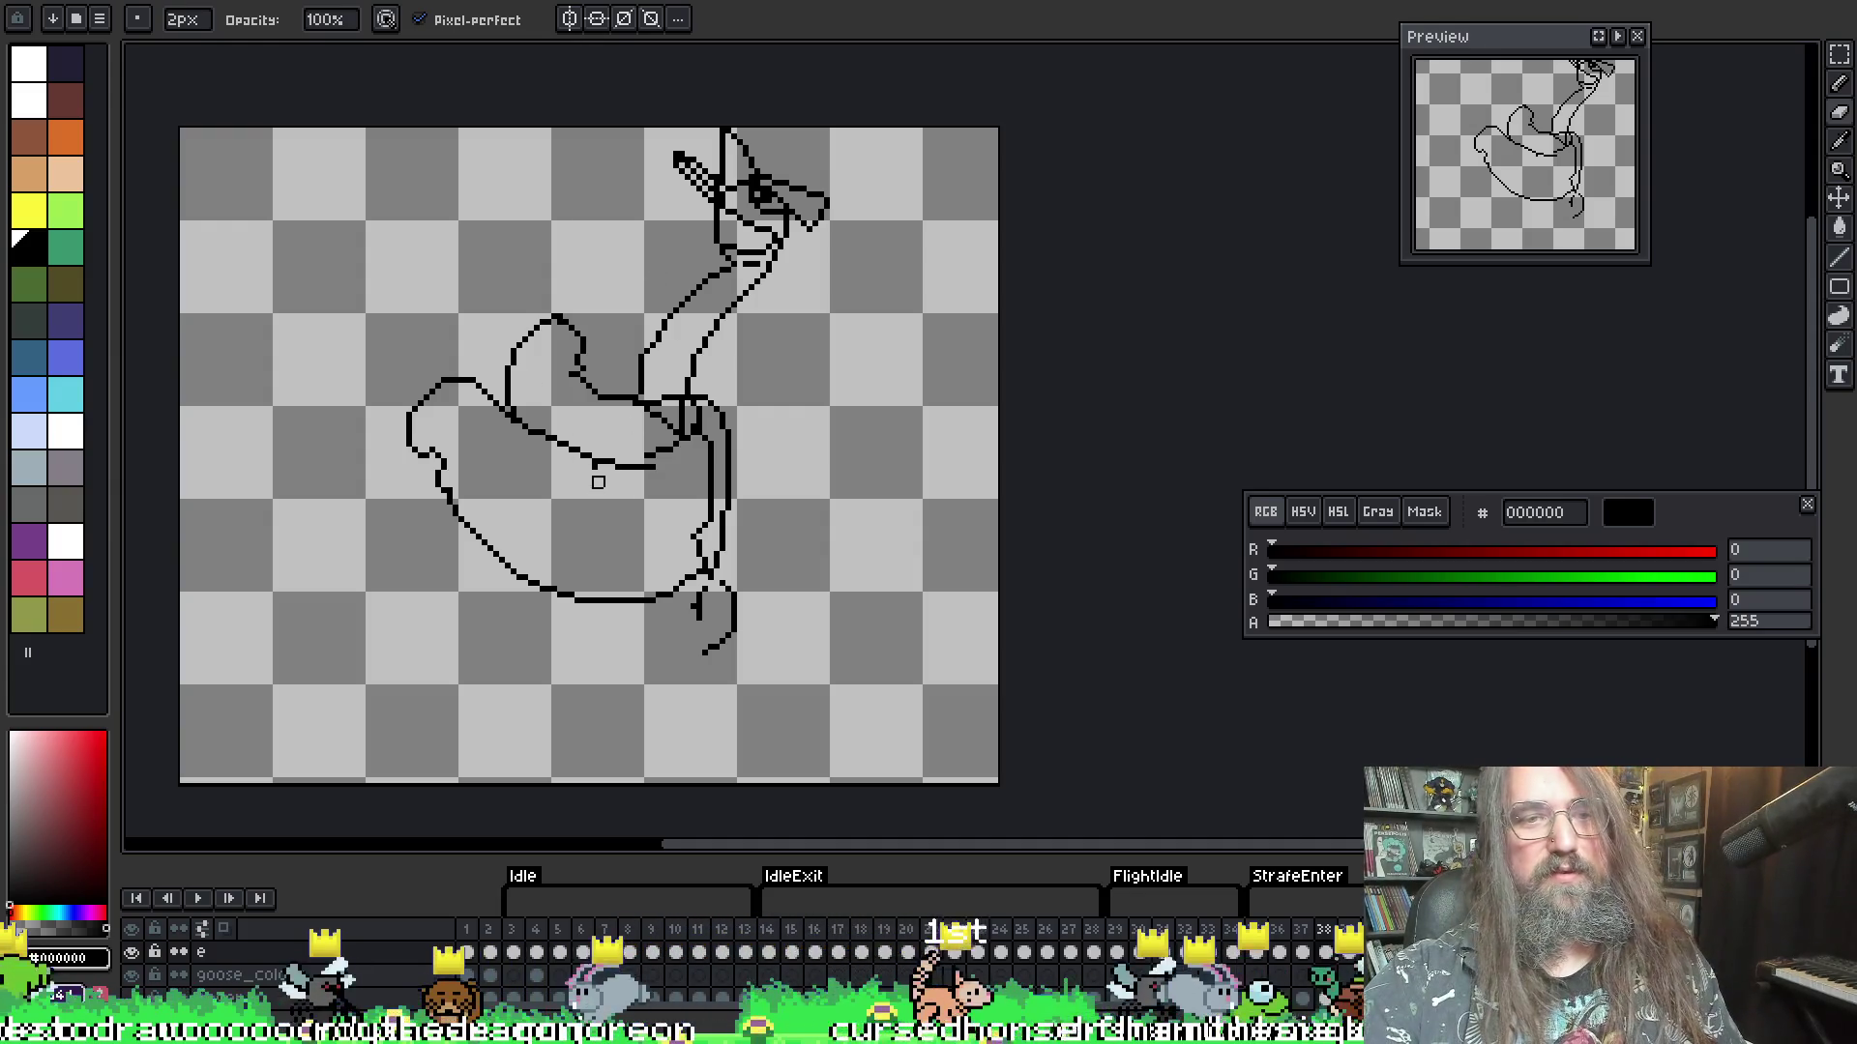
key("i")
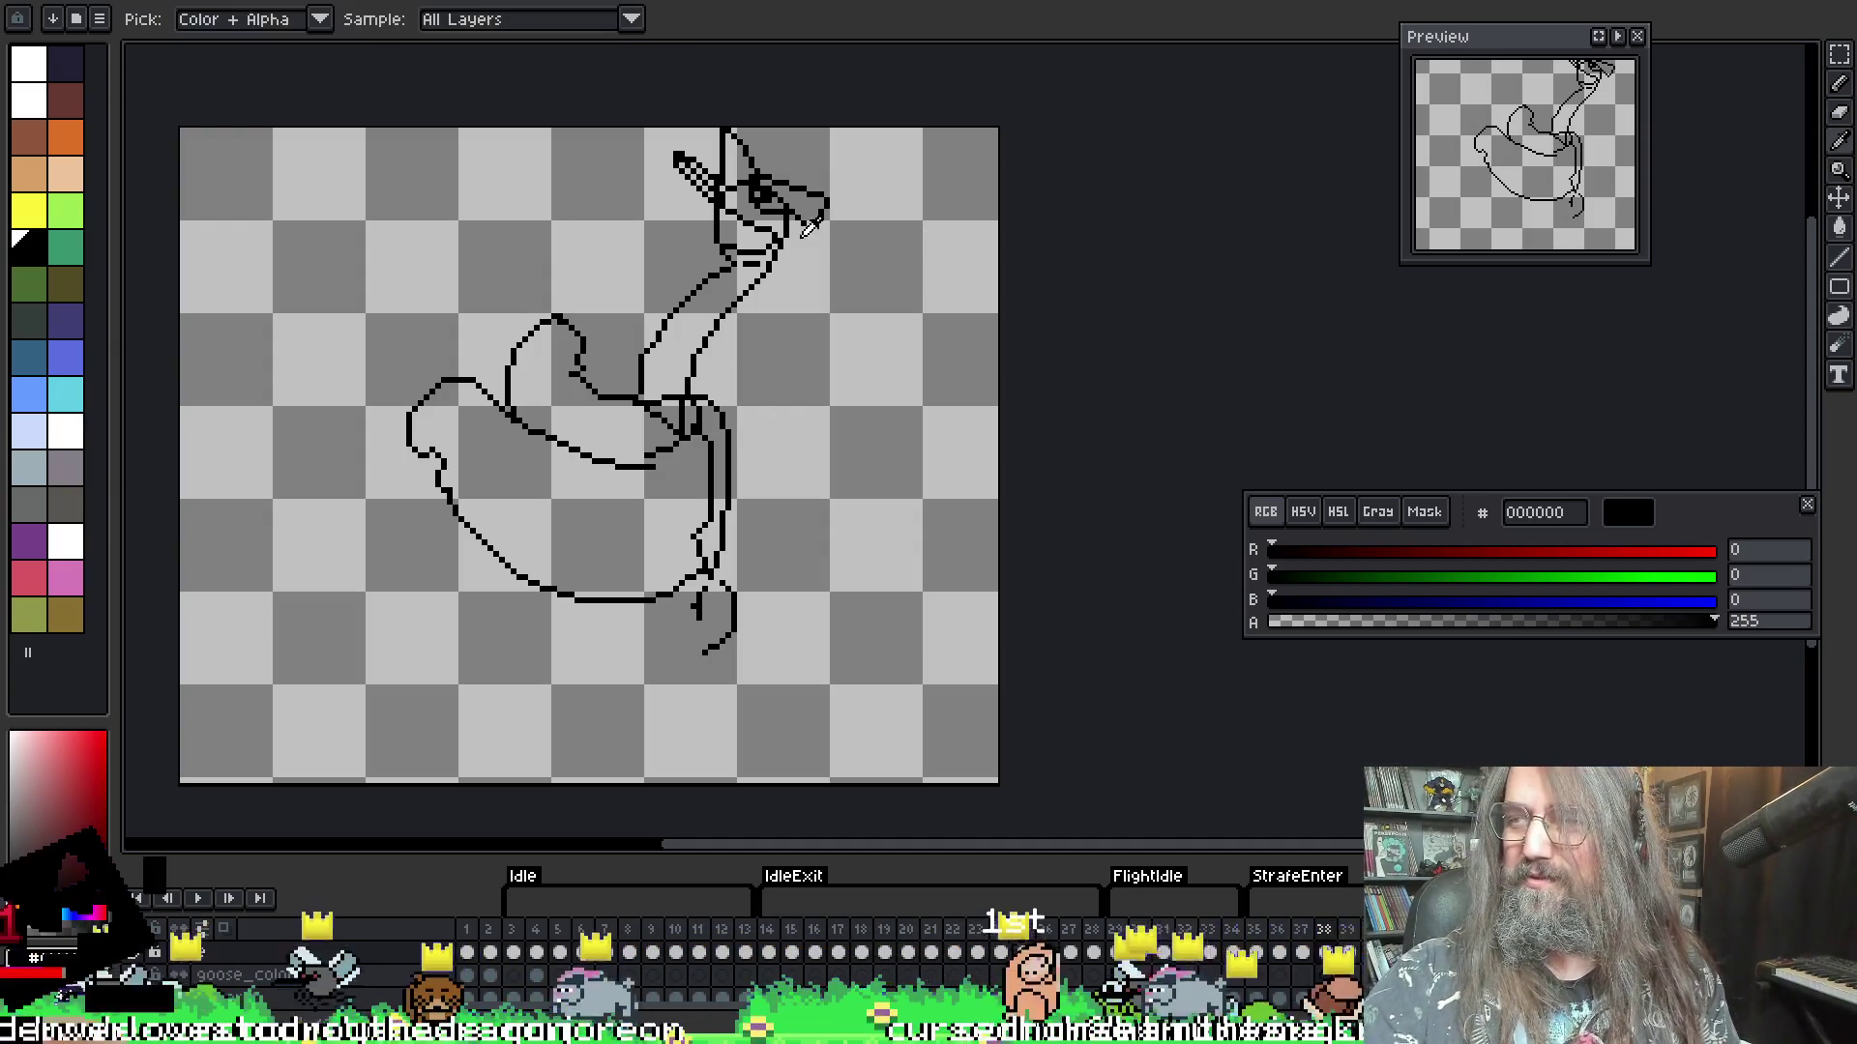
key("b")
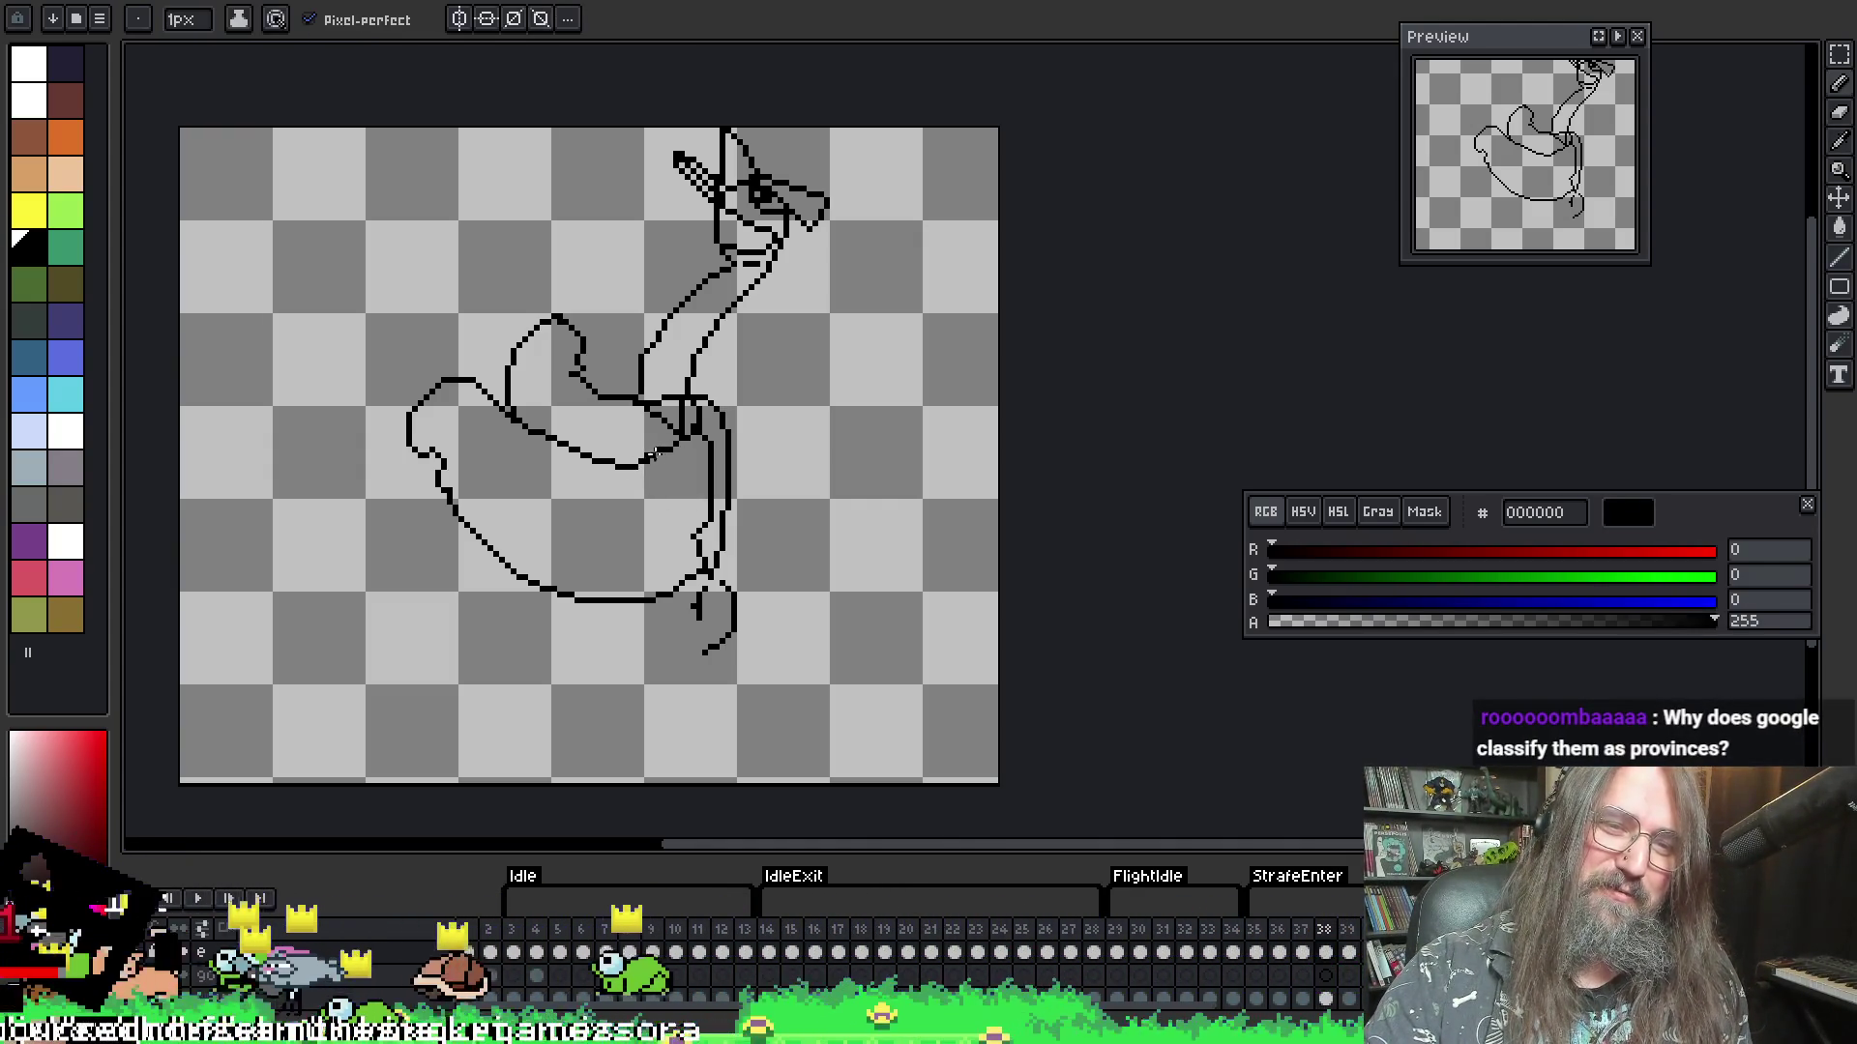
- Flip back and forth between frame 38 and its neighbours to compare the wing
key("b")
key("ctrl")
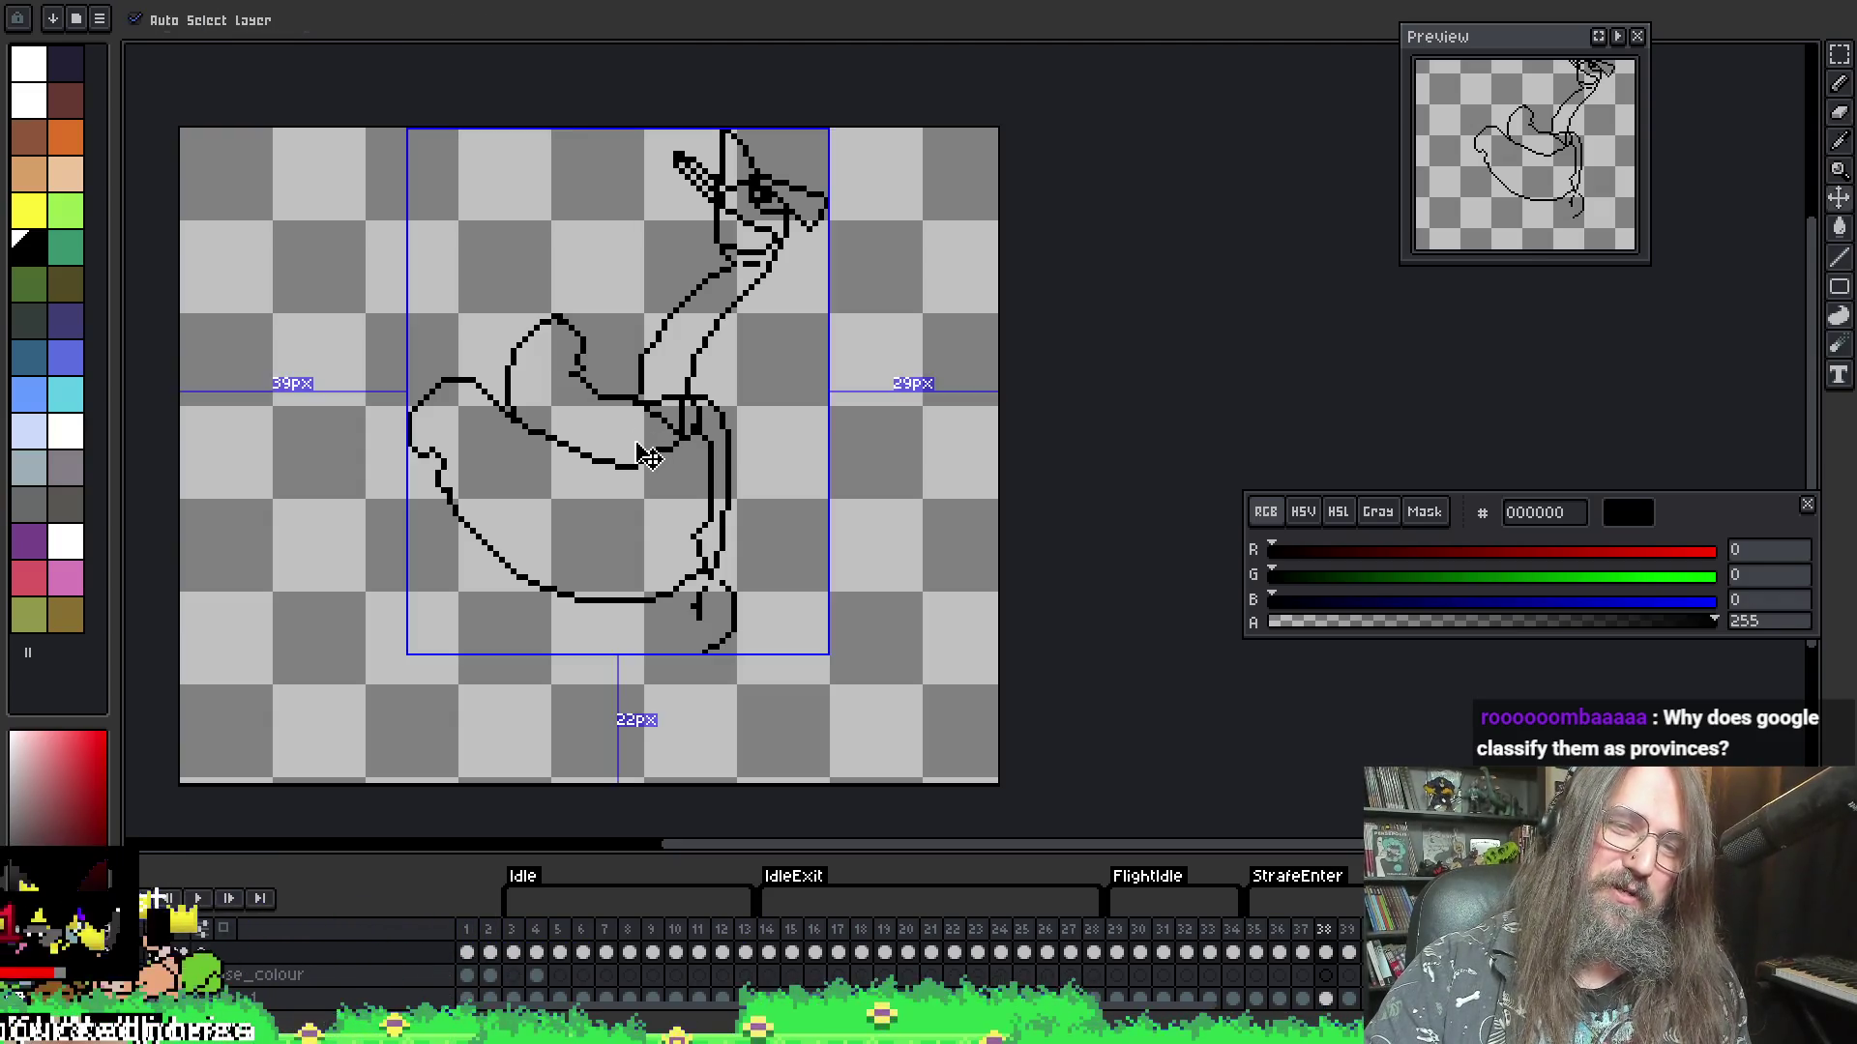
key("alt")
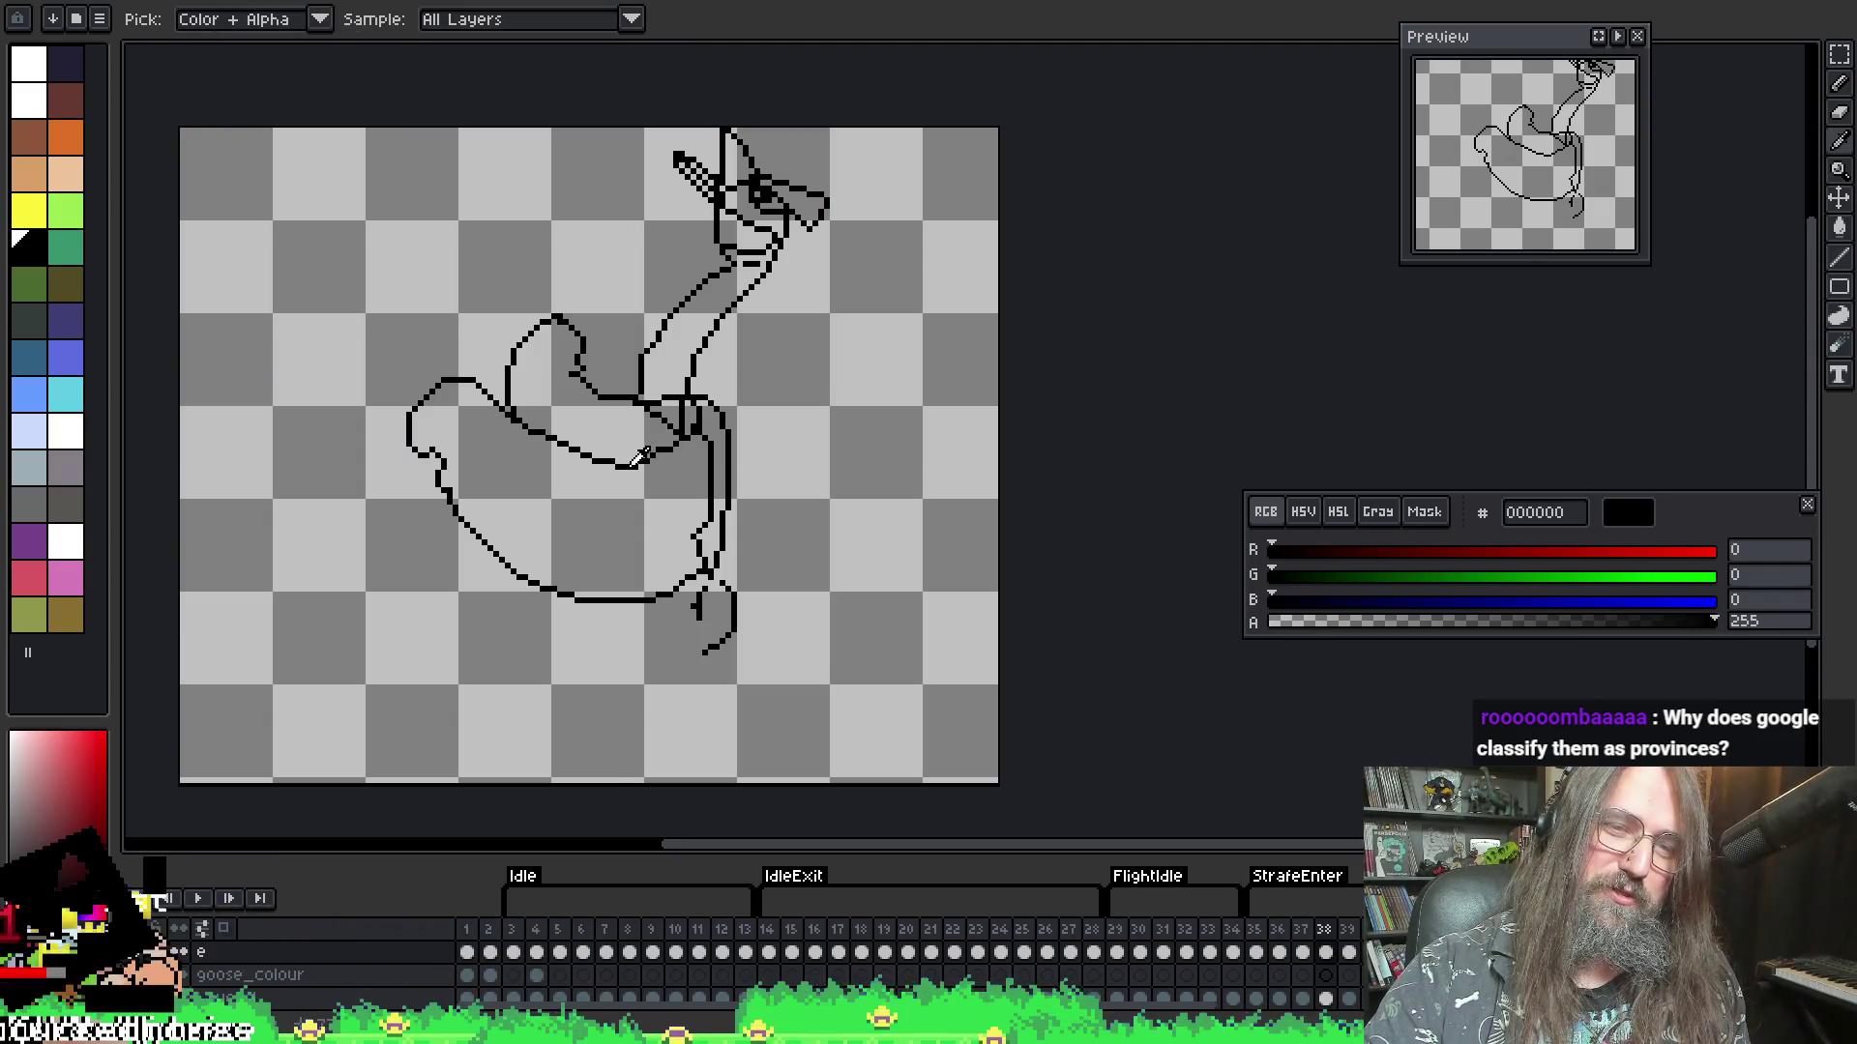
key("Left")
key("Right")
key("Left")
key("Right")
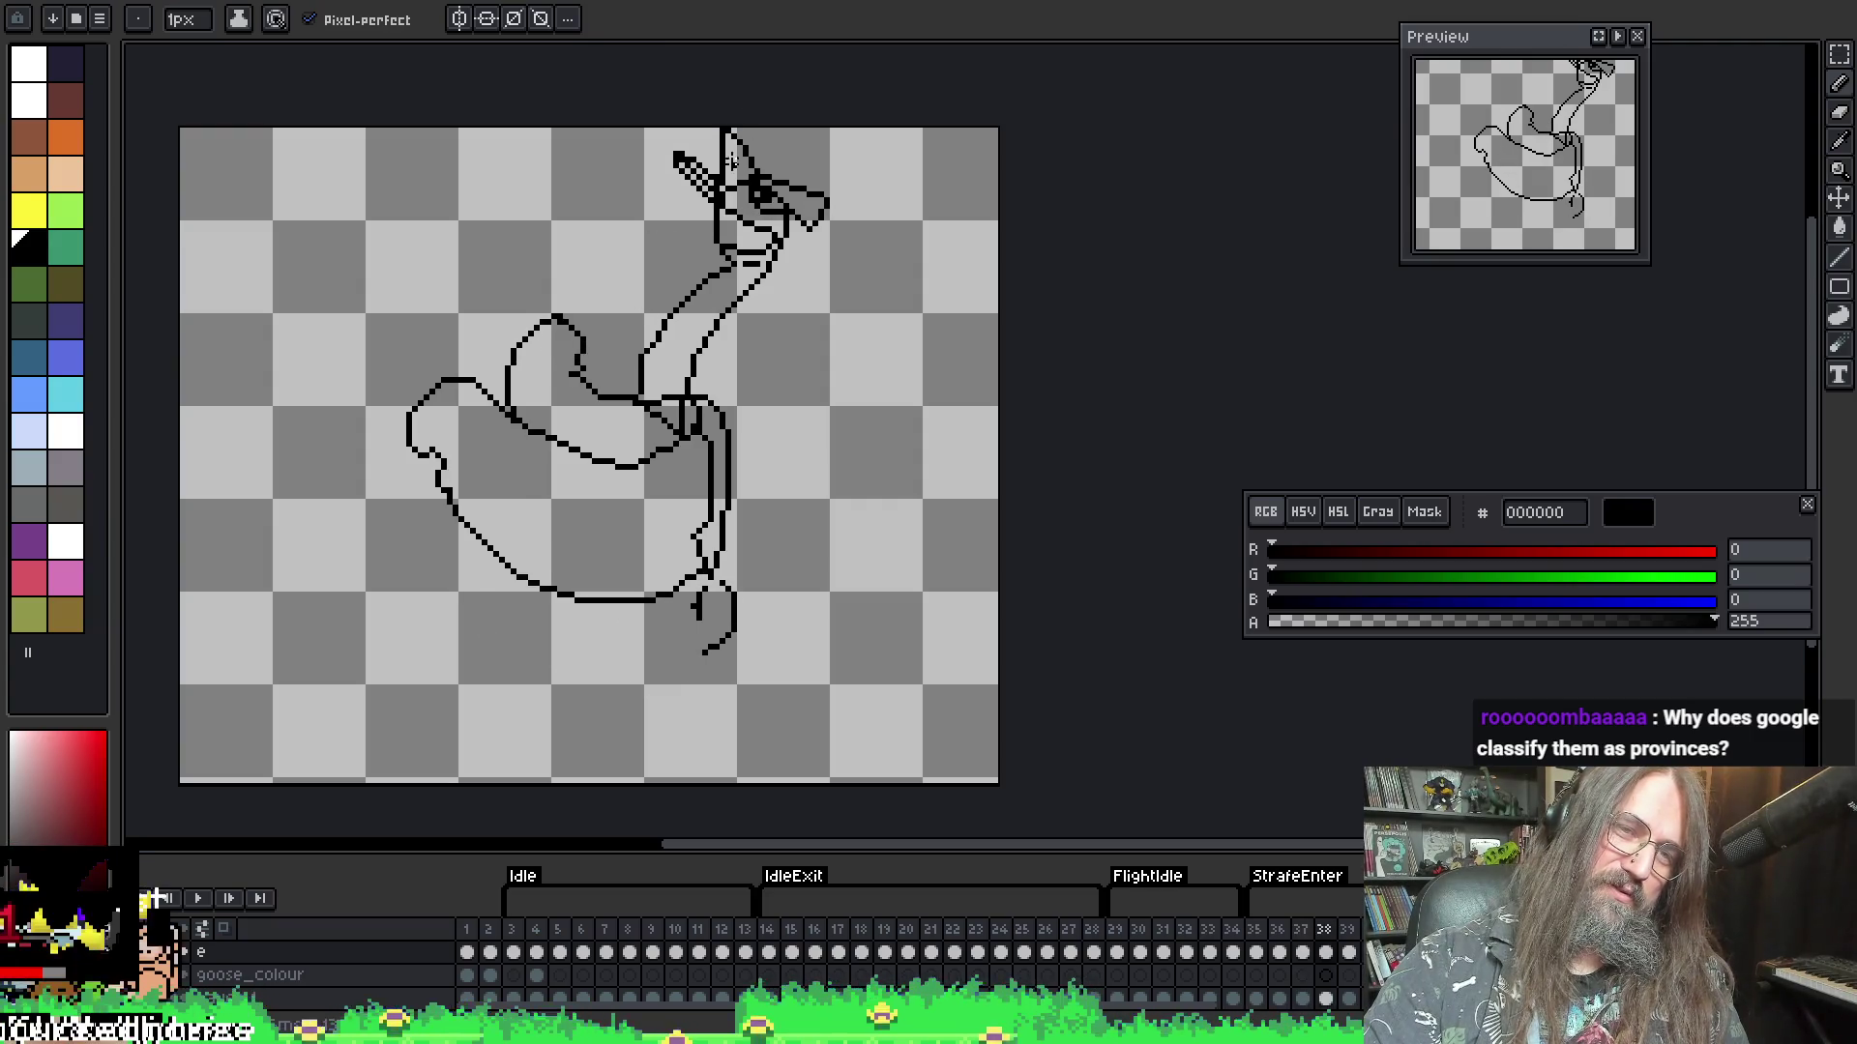
key("Right")
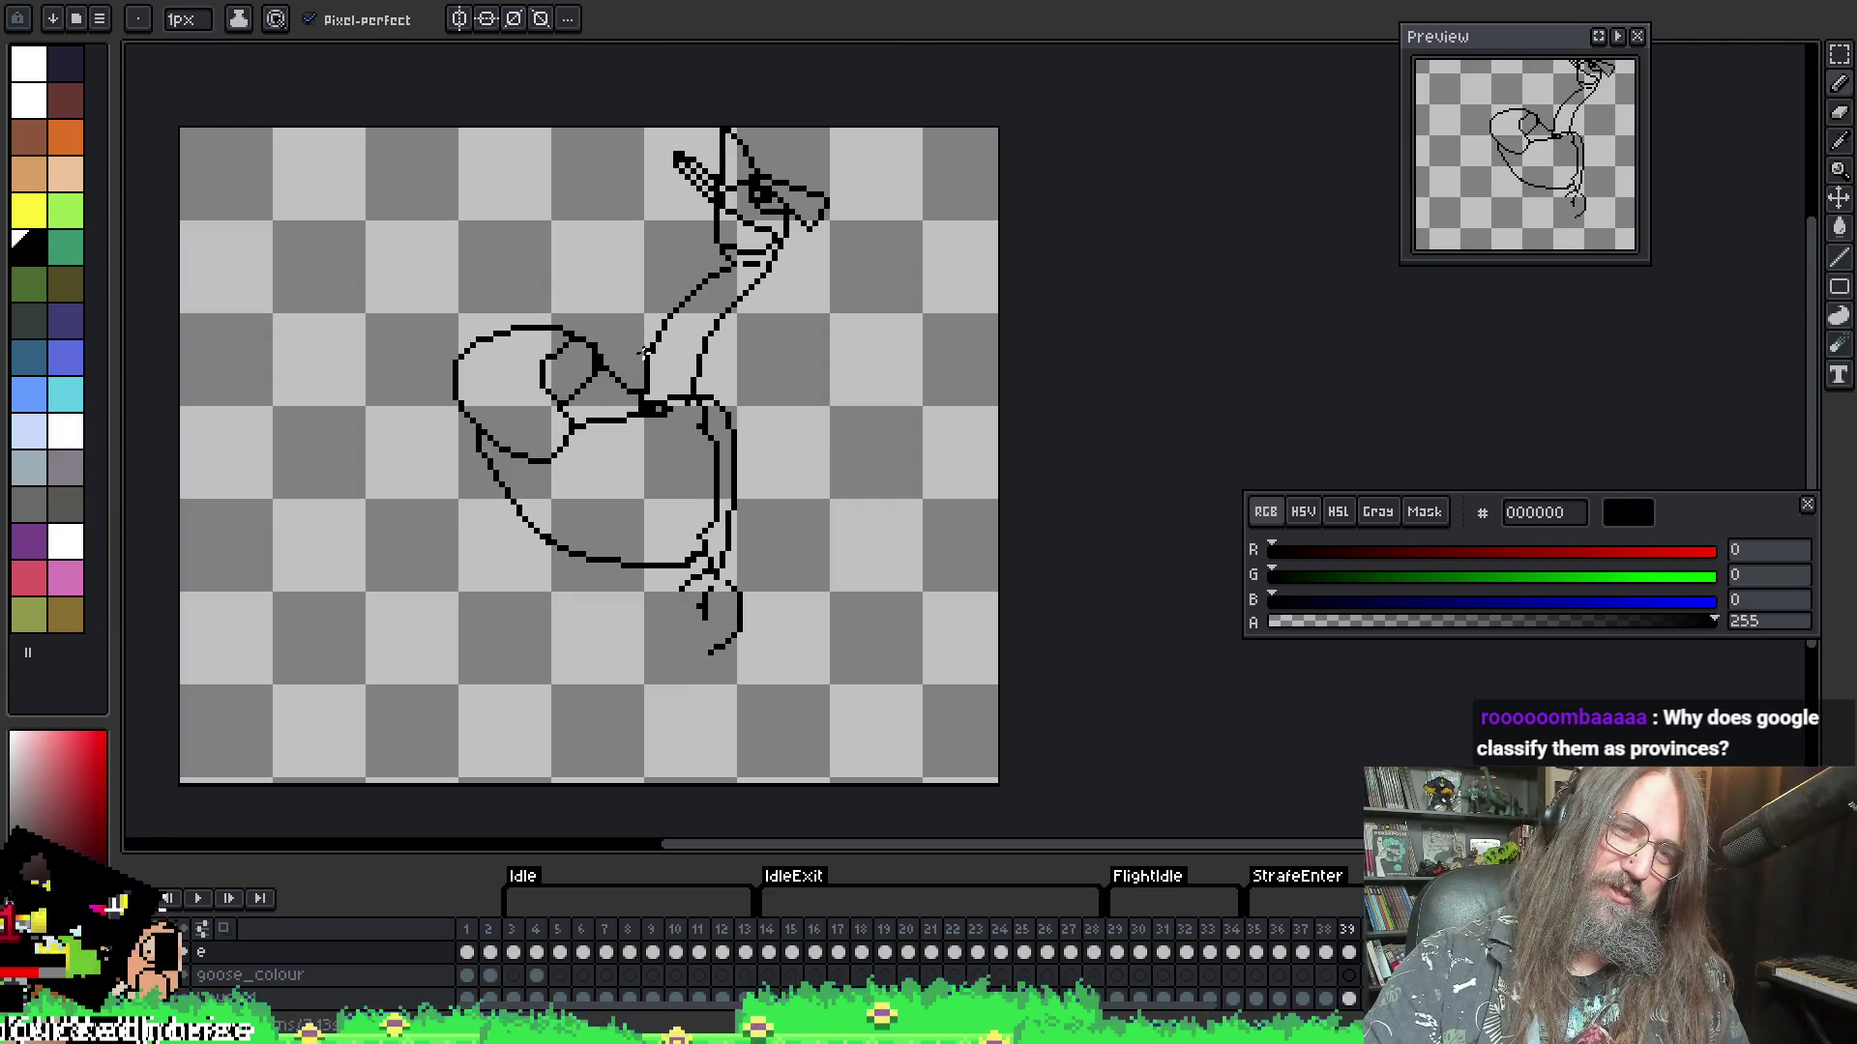
key("Left")
key("Right")
key("Left")
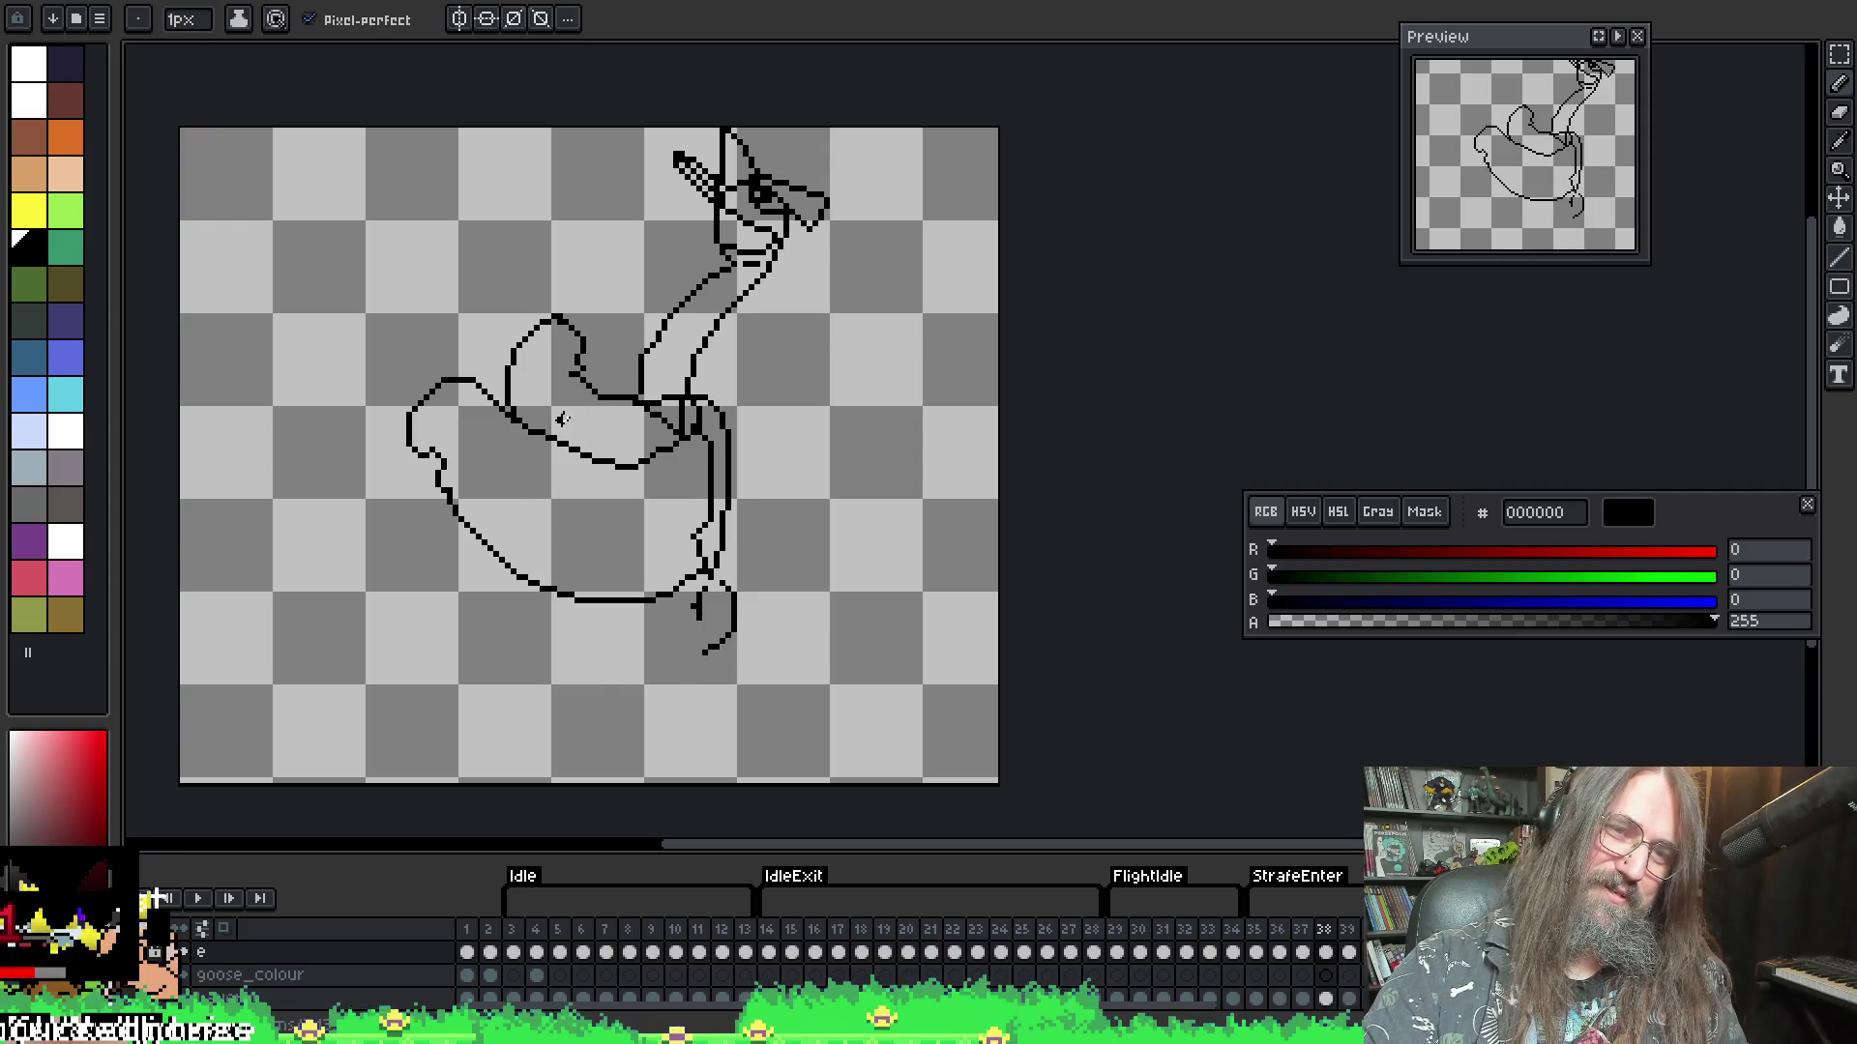
key("Left")
key("Left")
key("Right")
key("Right")
key("Right")
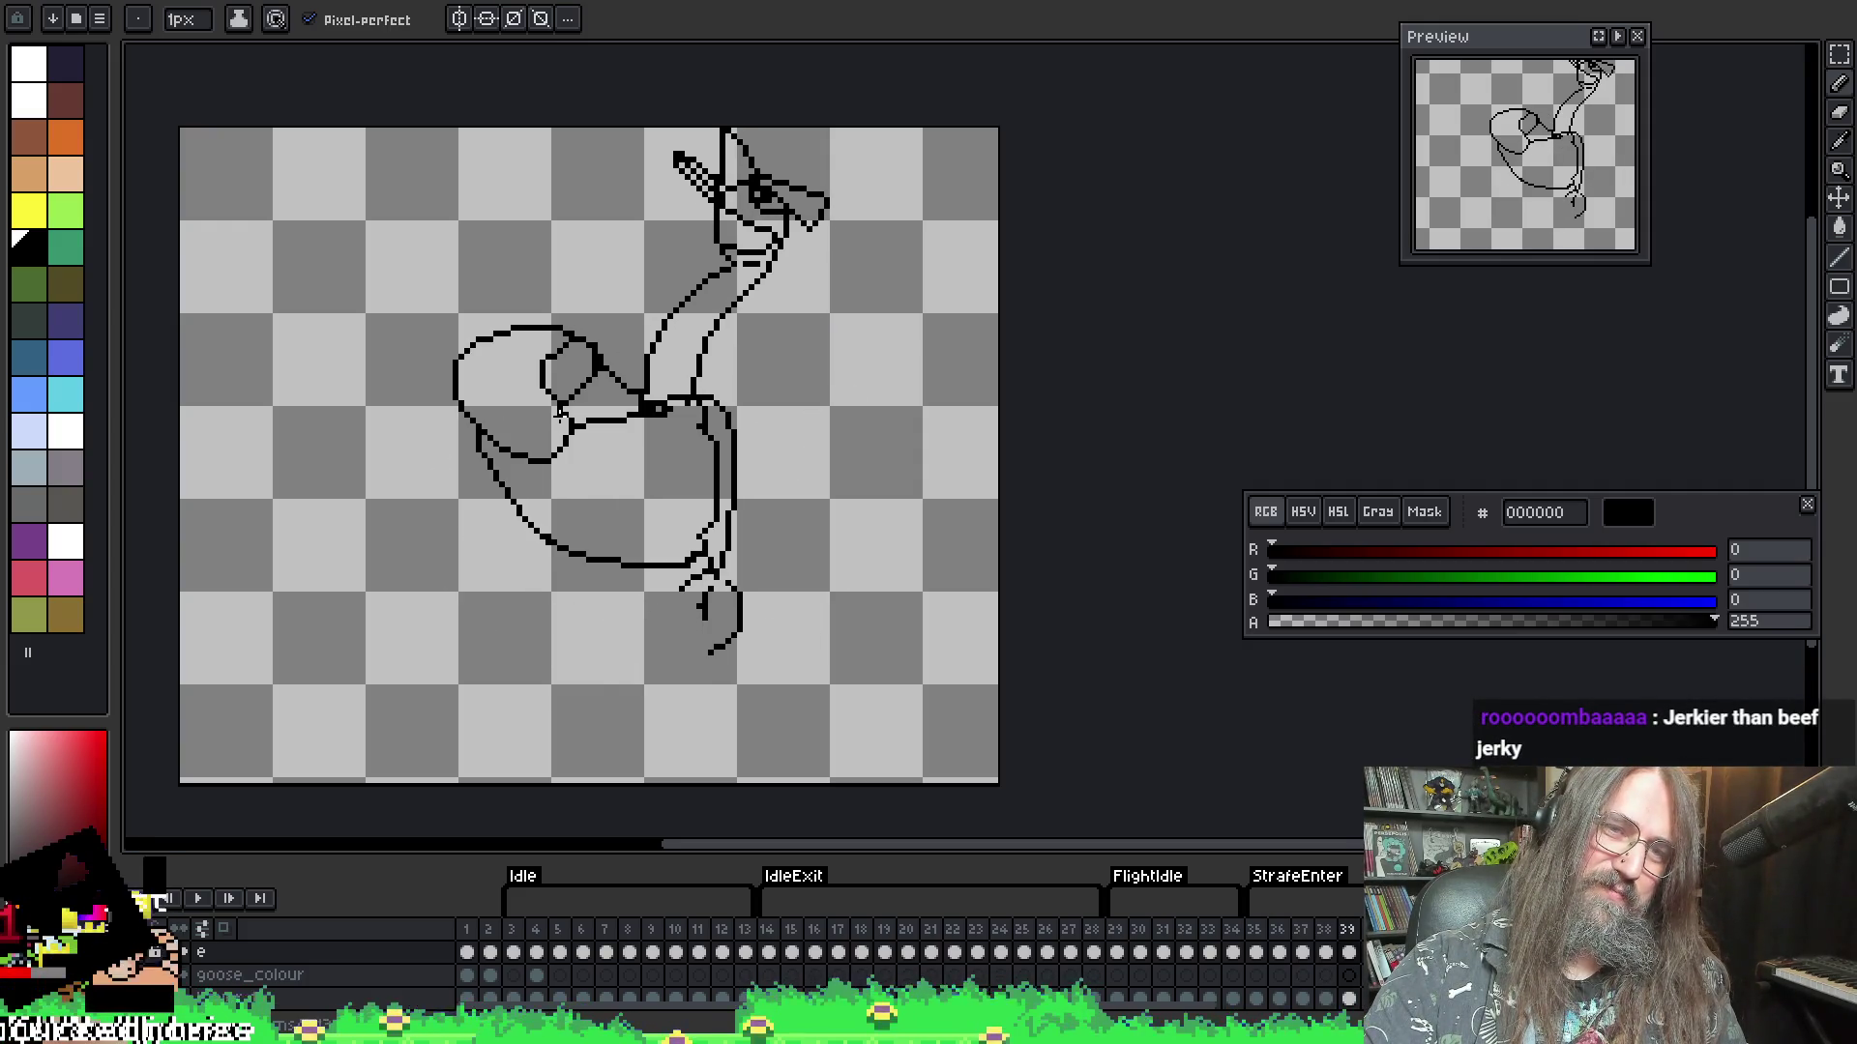
- Step through the goose frames to the wings-spread pose and recenter it in view
key("Left")
key("Right")
key("Right")
key("Right")
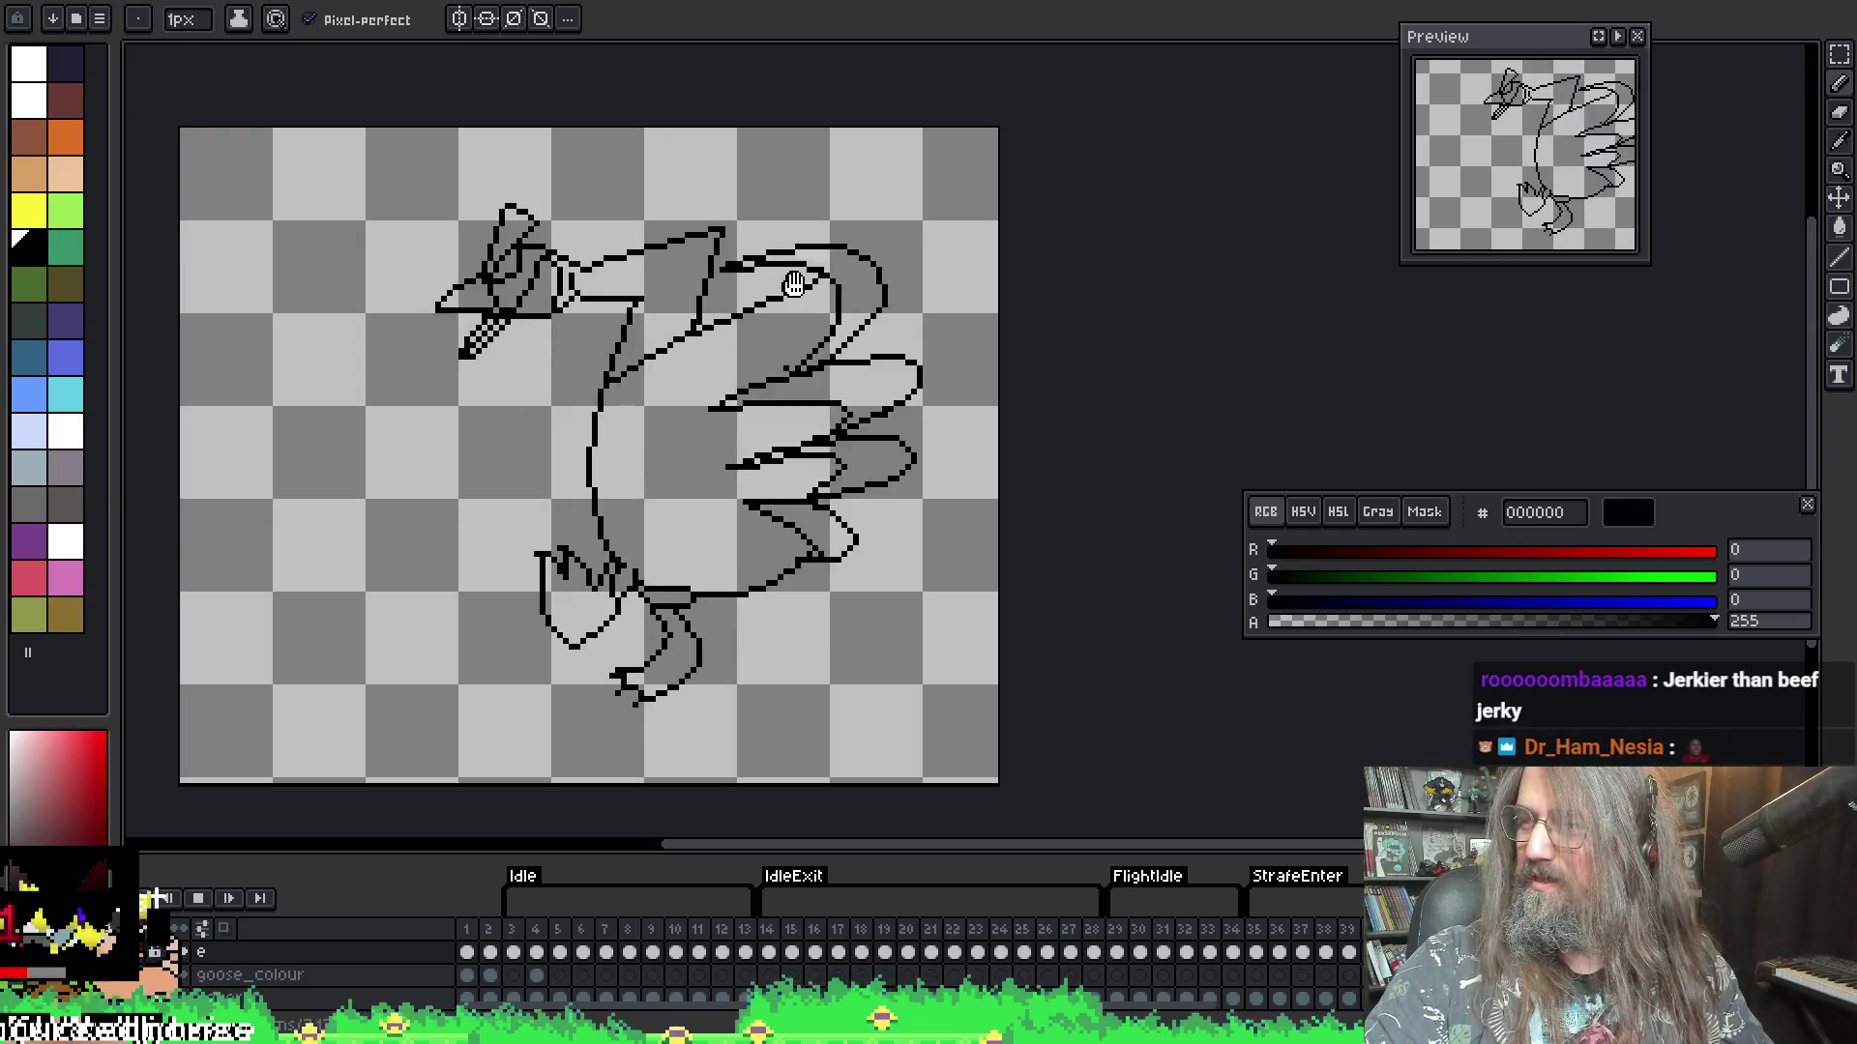
key("Left")
key("Left")
key("Left")
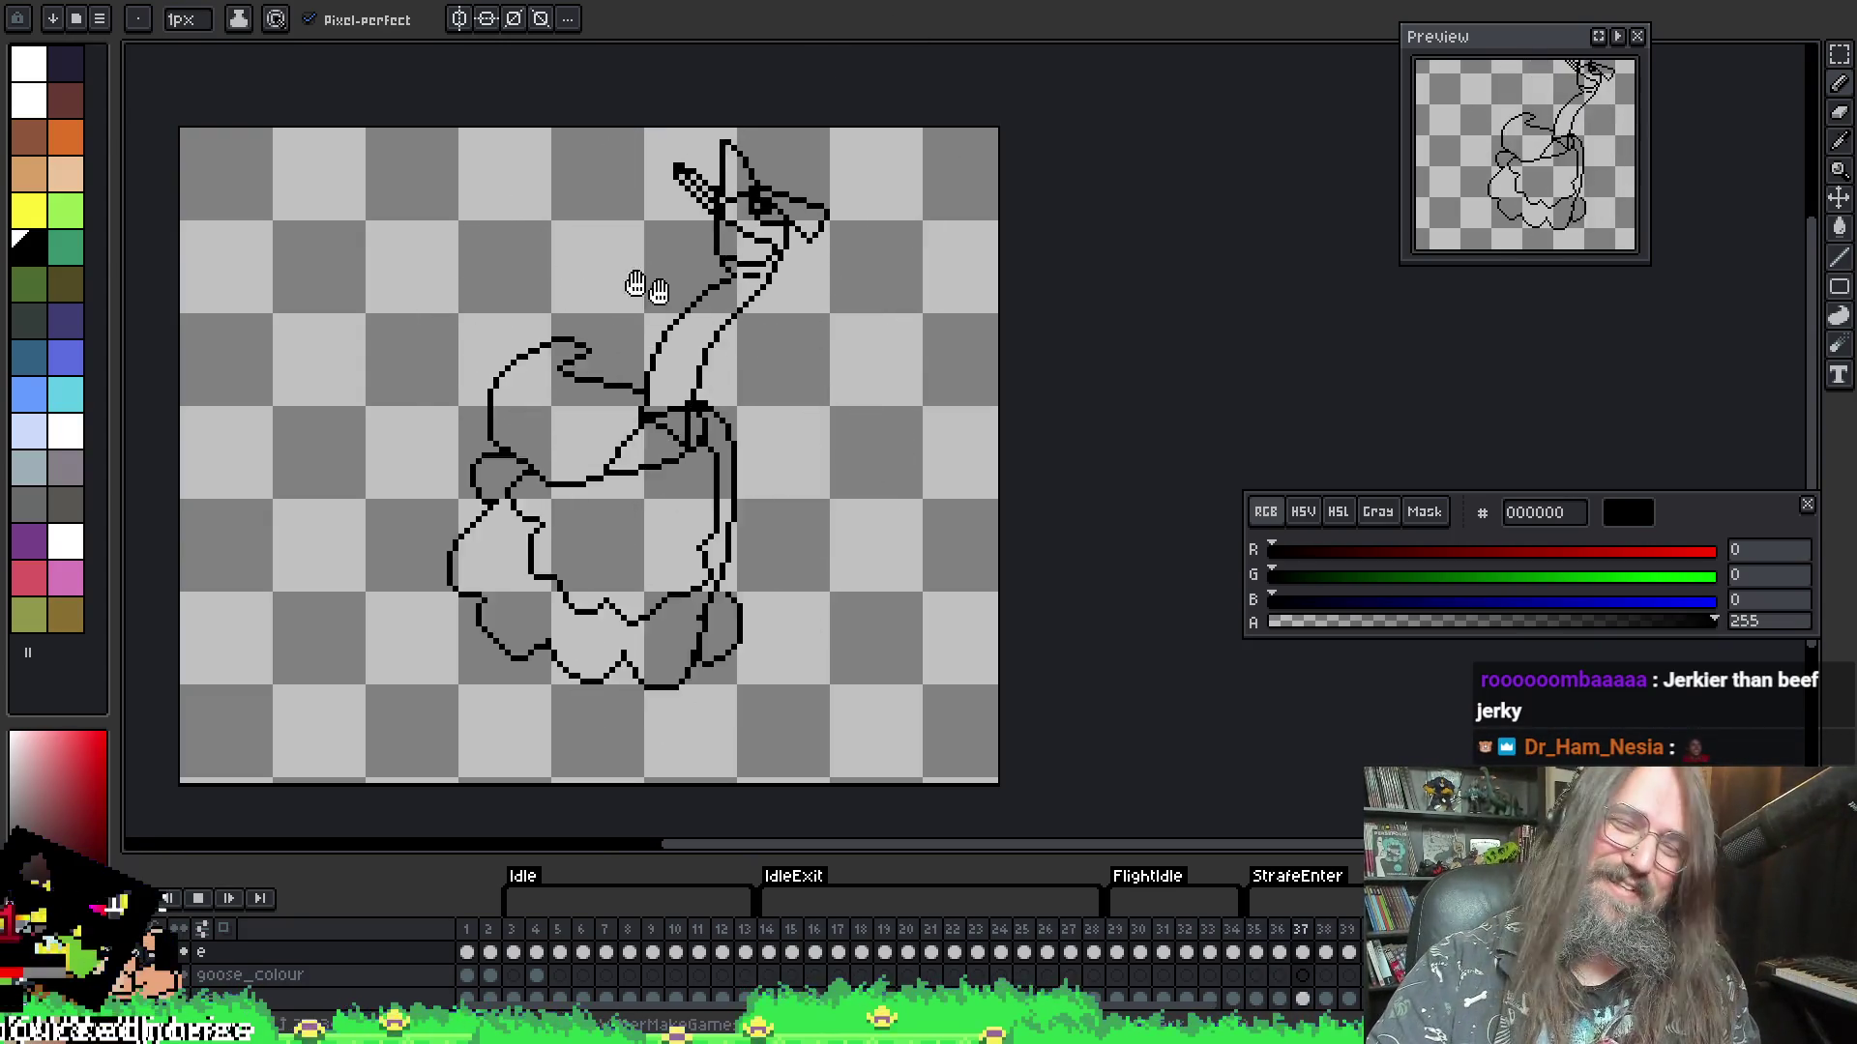
key("Right")
key("Right")
key("Right")
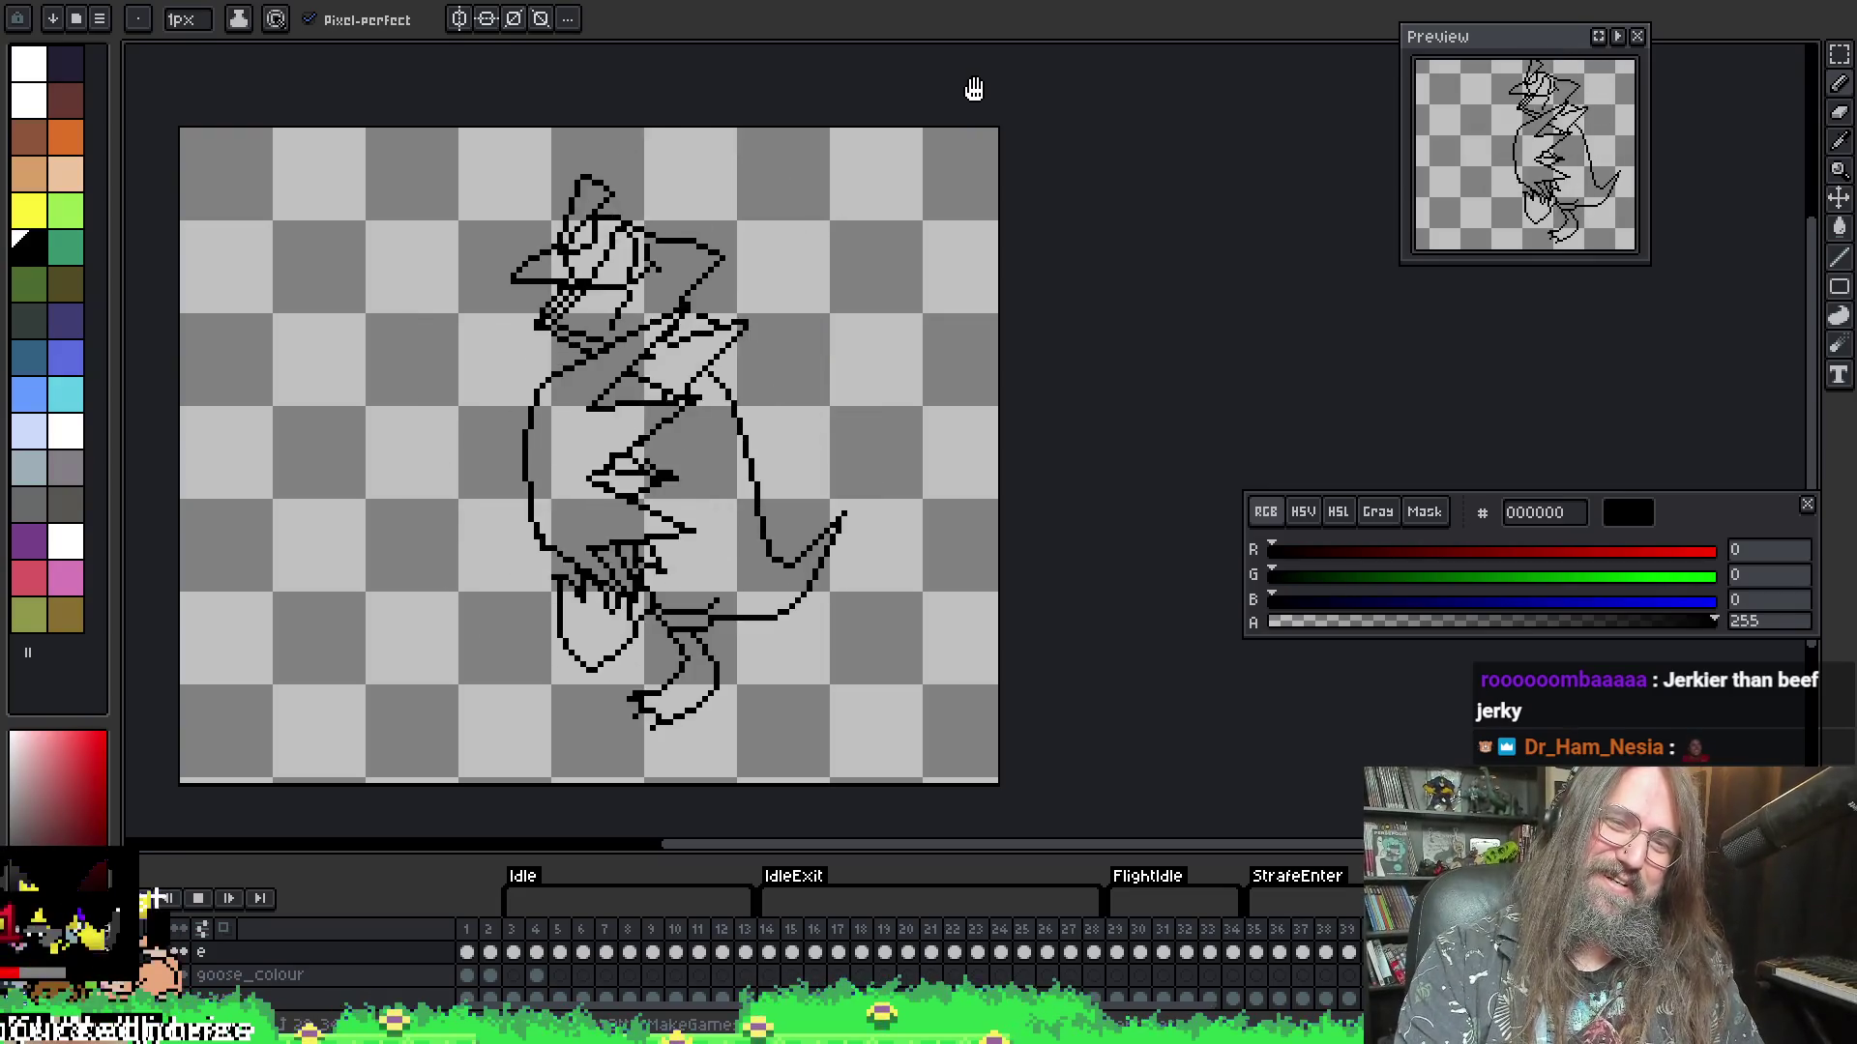
key("Right")
key("Right")
key("Right")
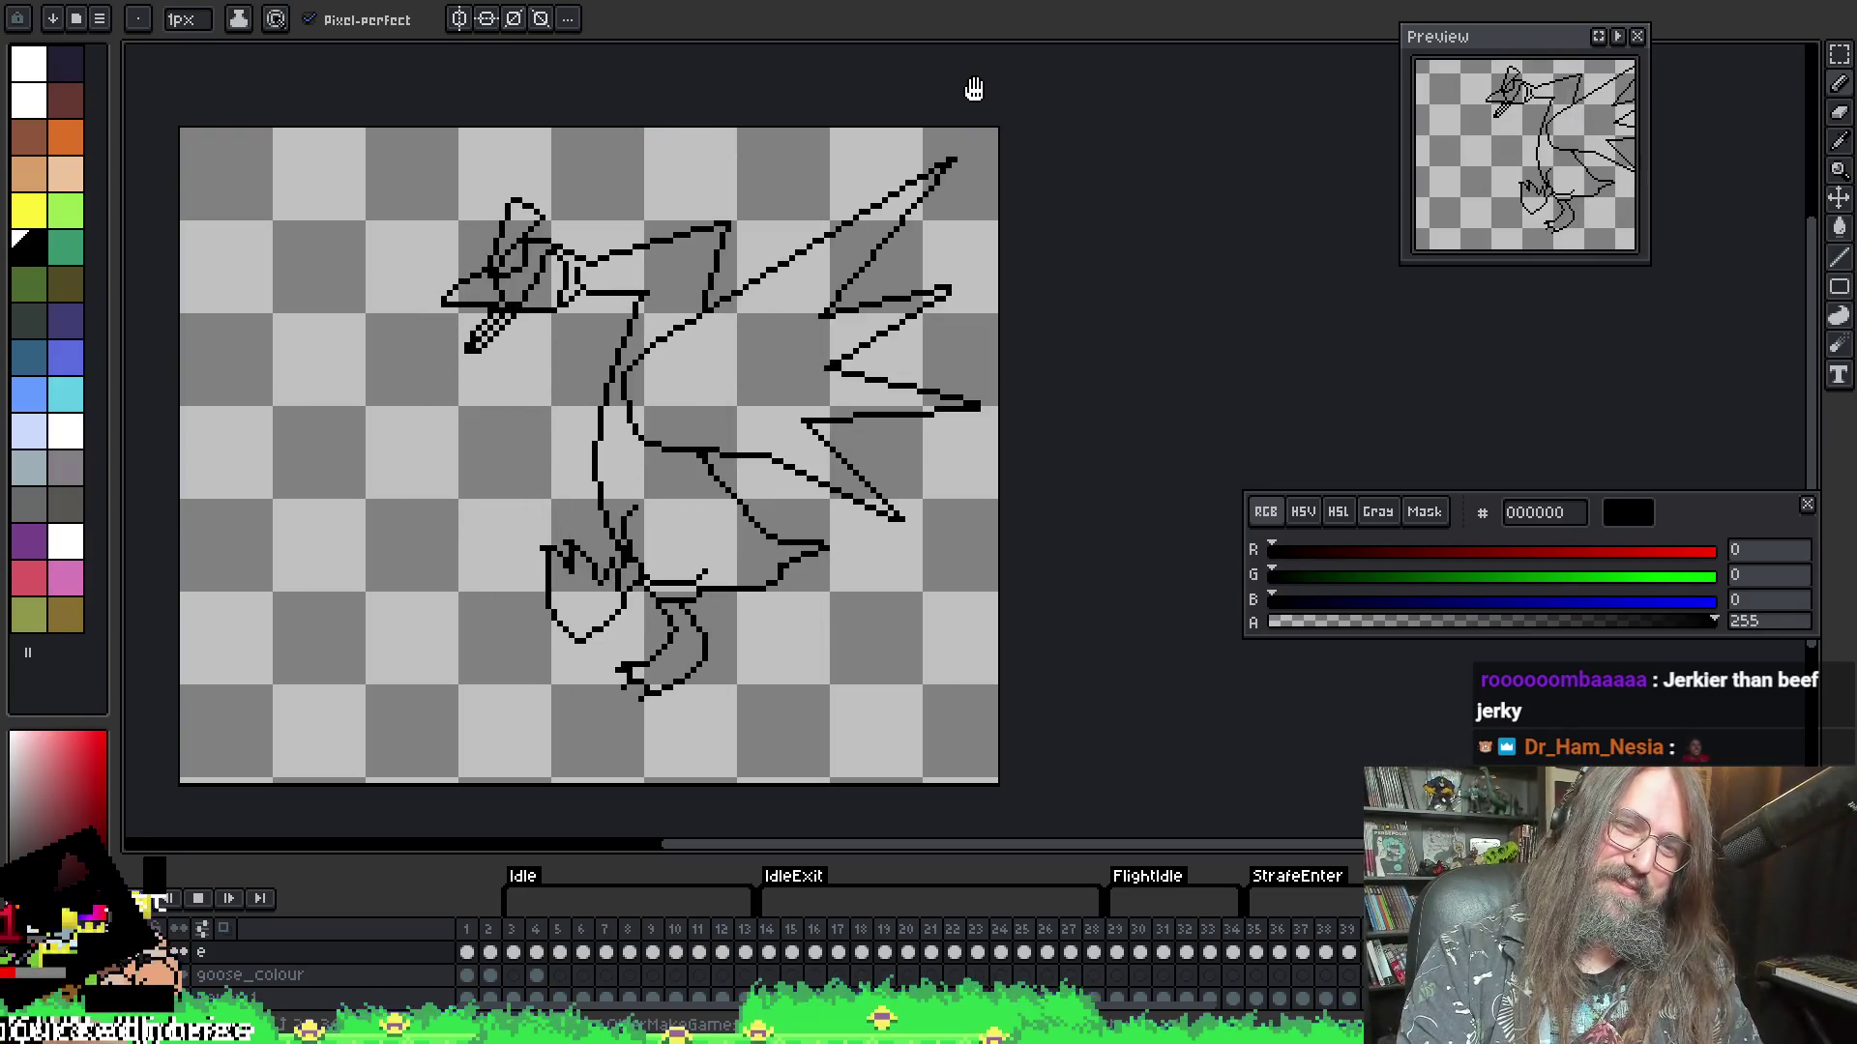
scroll(1025, 272, "down", 3)
key("Right")
key("Right")
key("Right")
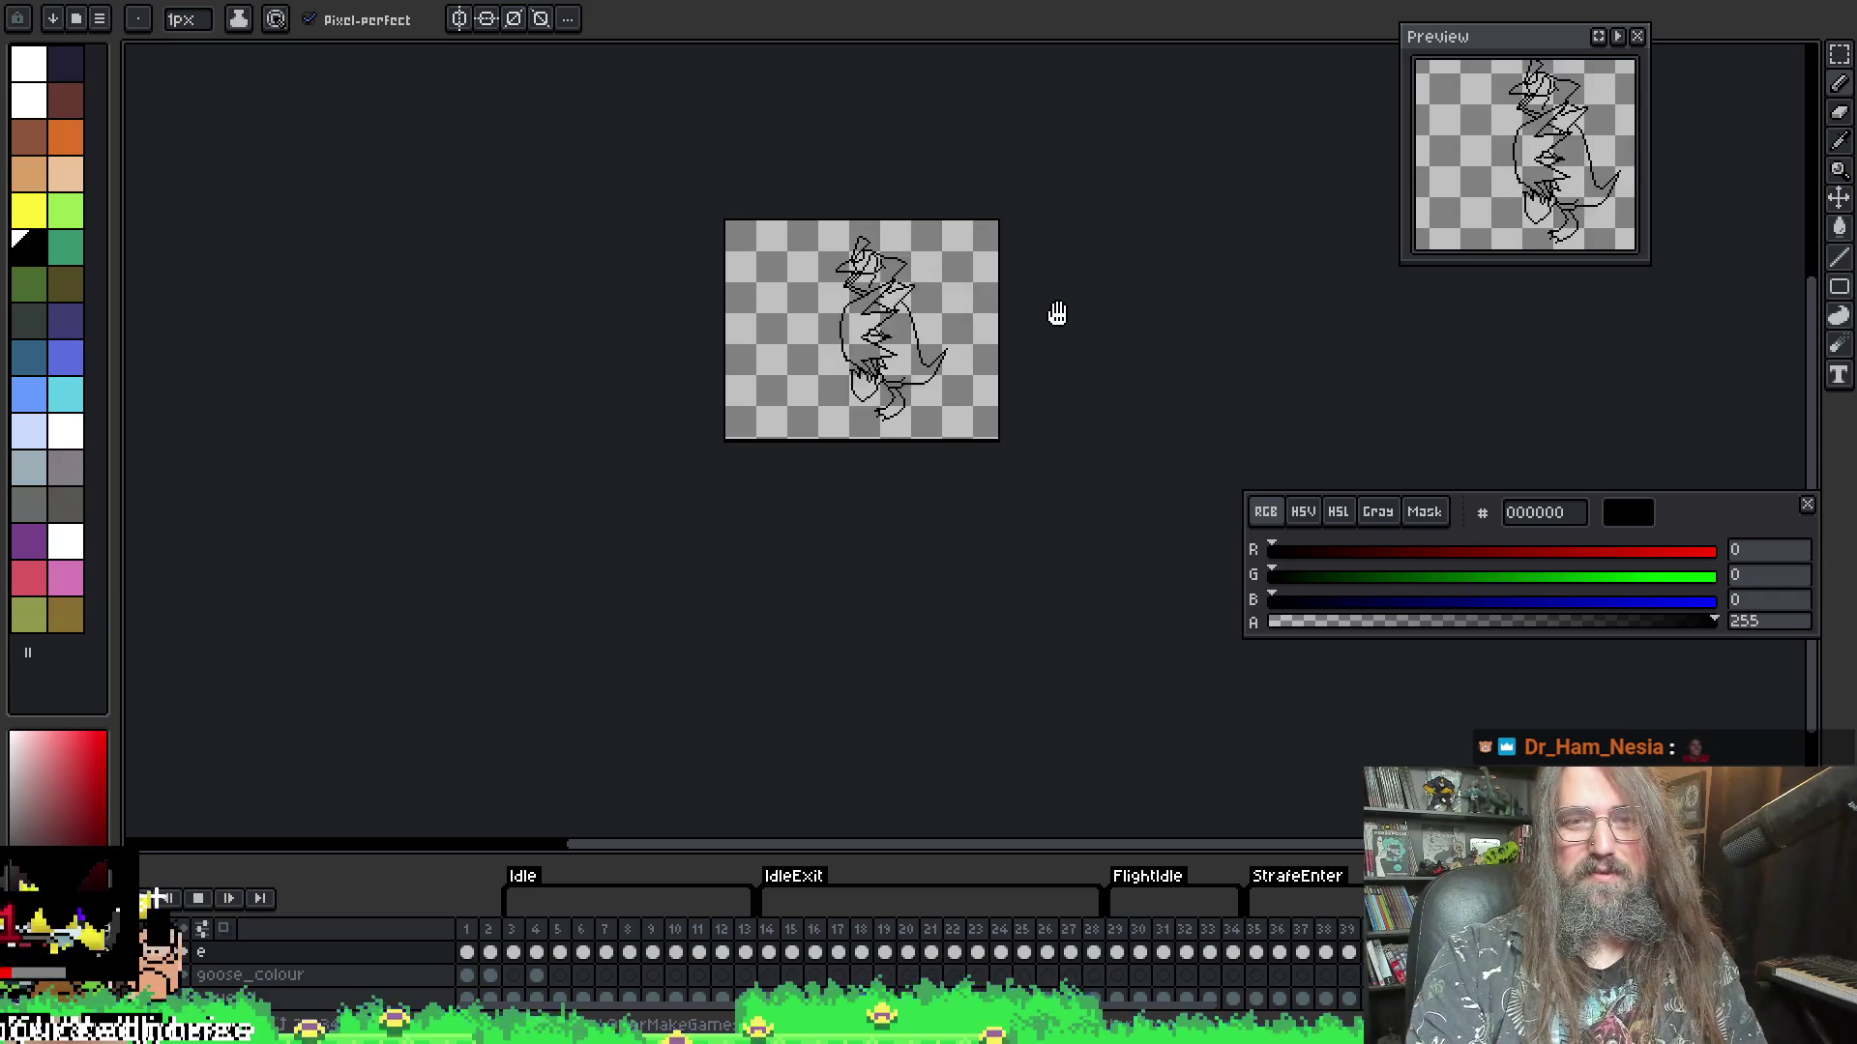
left_click_drag(999, 315, 983, 415)
scroll(983, 387, "up", 2)
- Step to frames 36 and 37, then zoom in and pan to center the long-necked goose
key("Right")
key("Right")
key("Right")
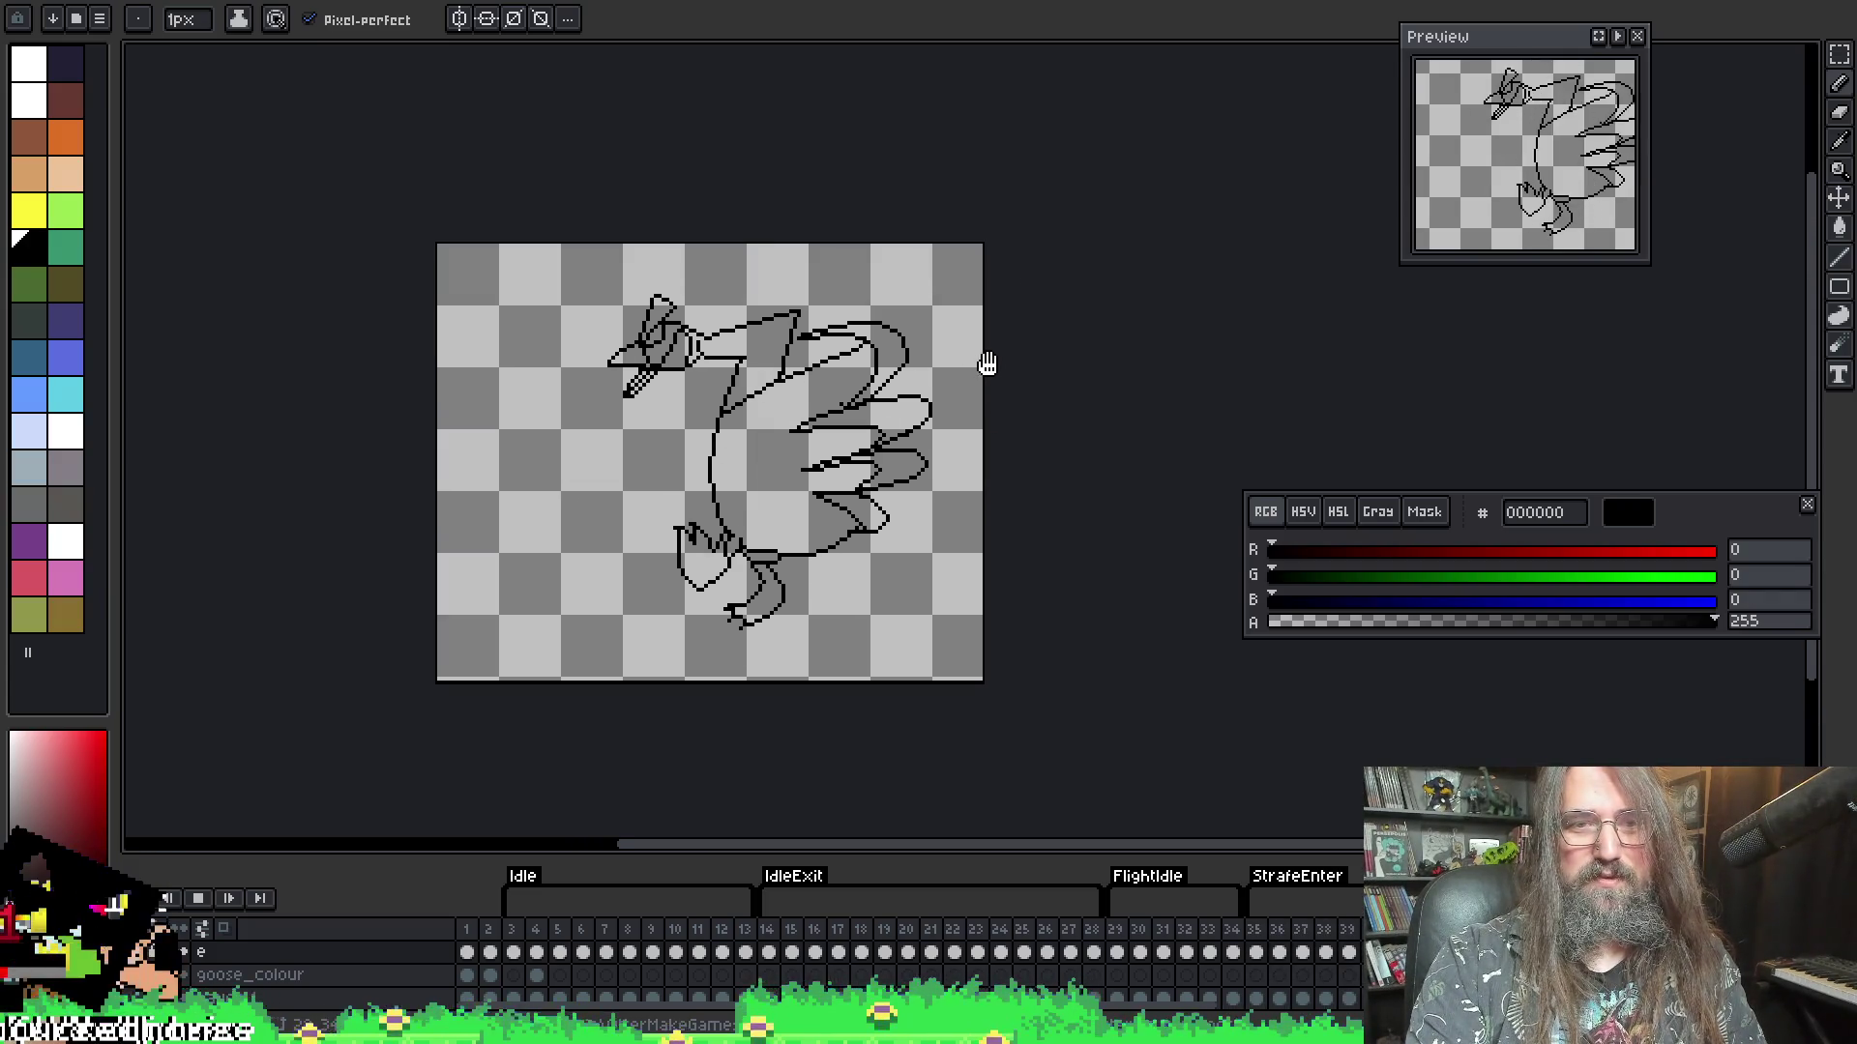
key("Right")
key("Right")
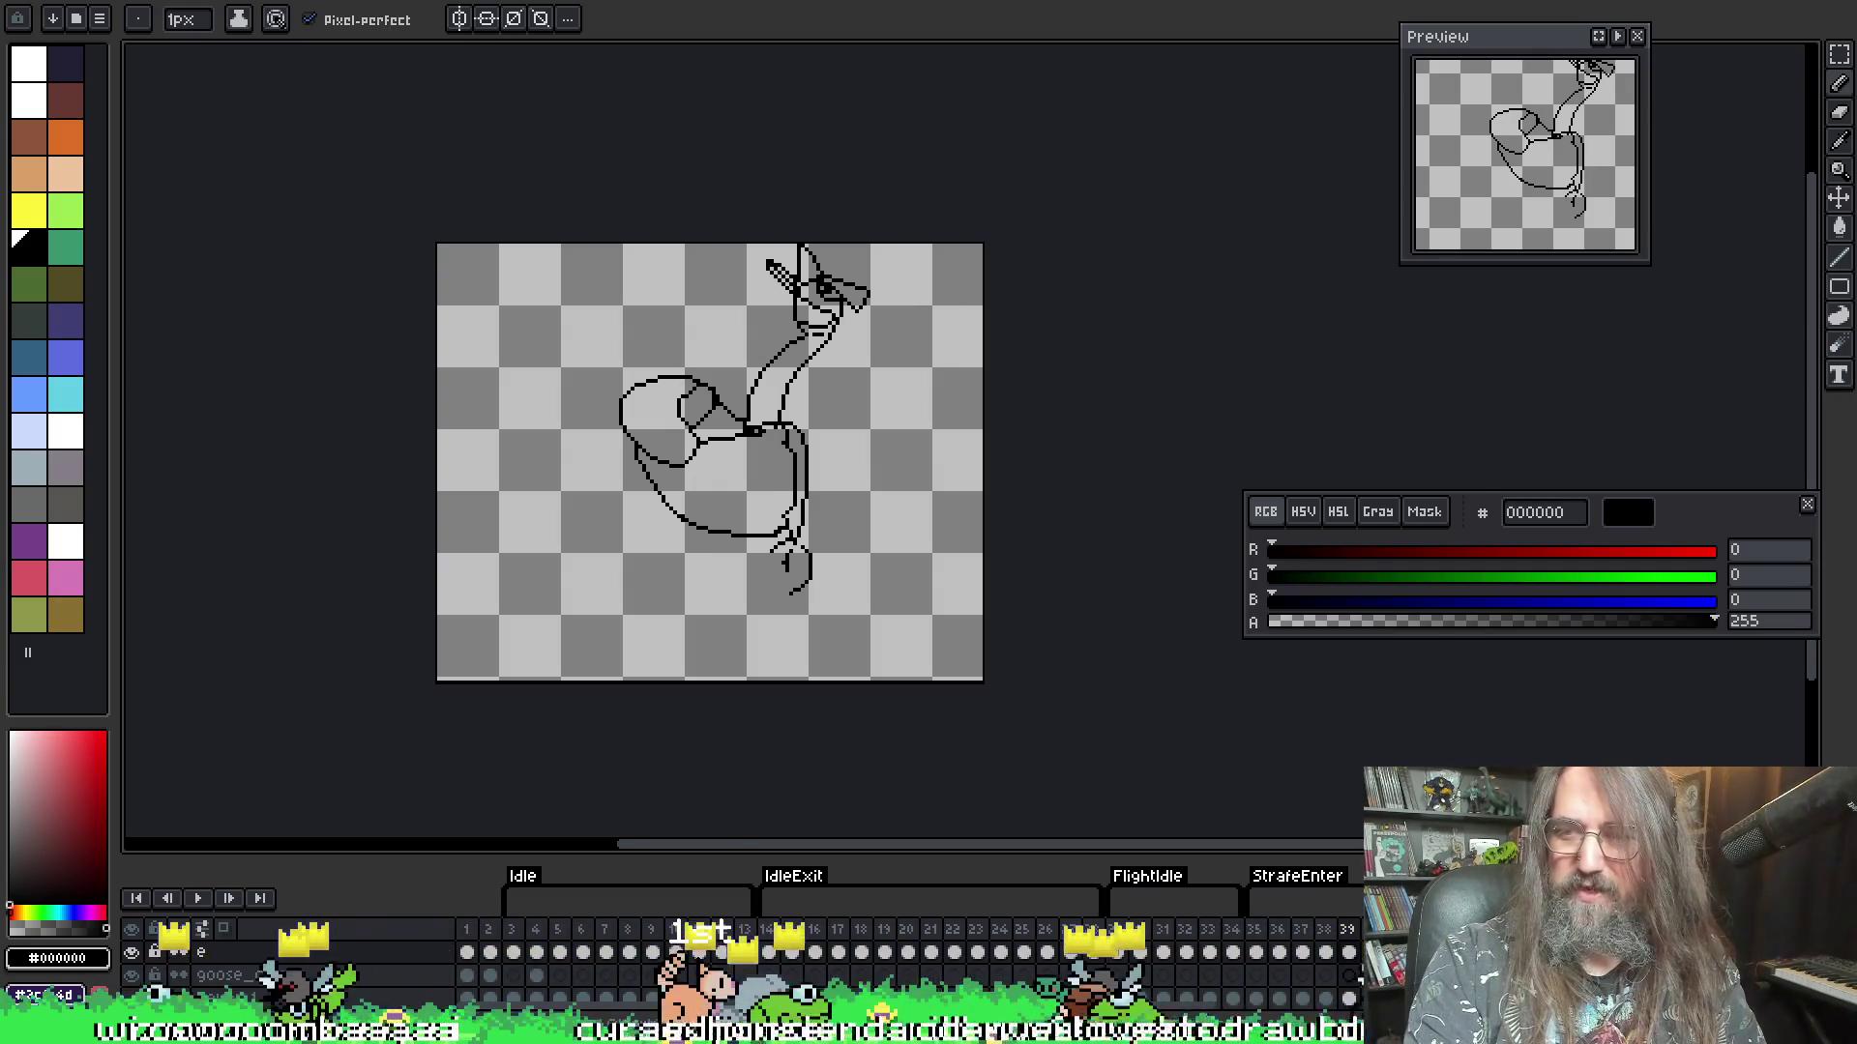
scroll(402, 461, "up", 1)
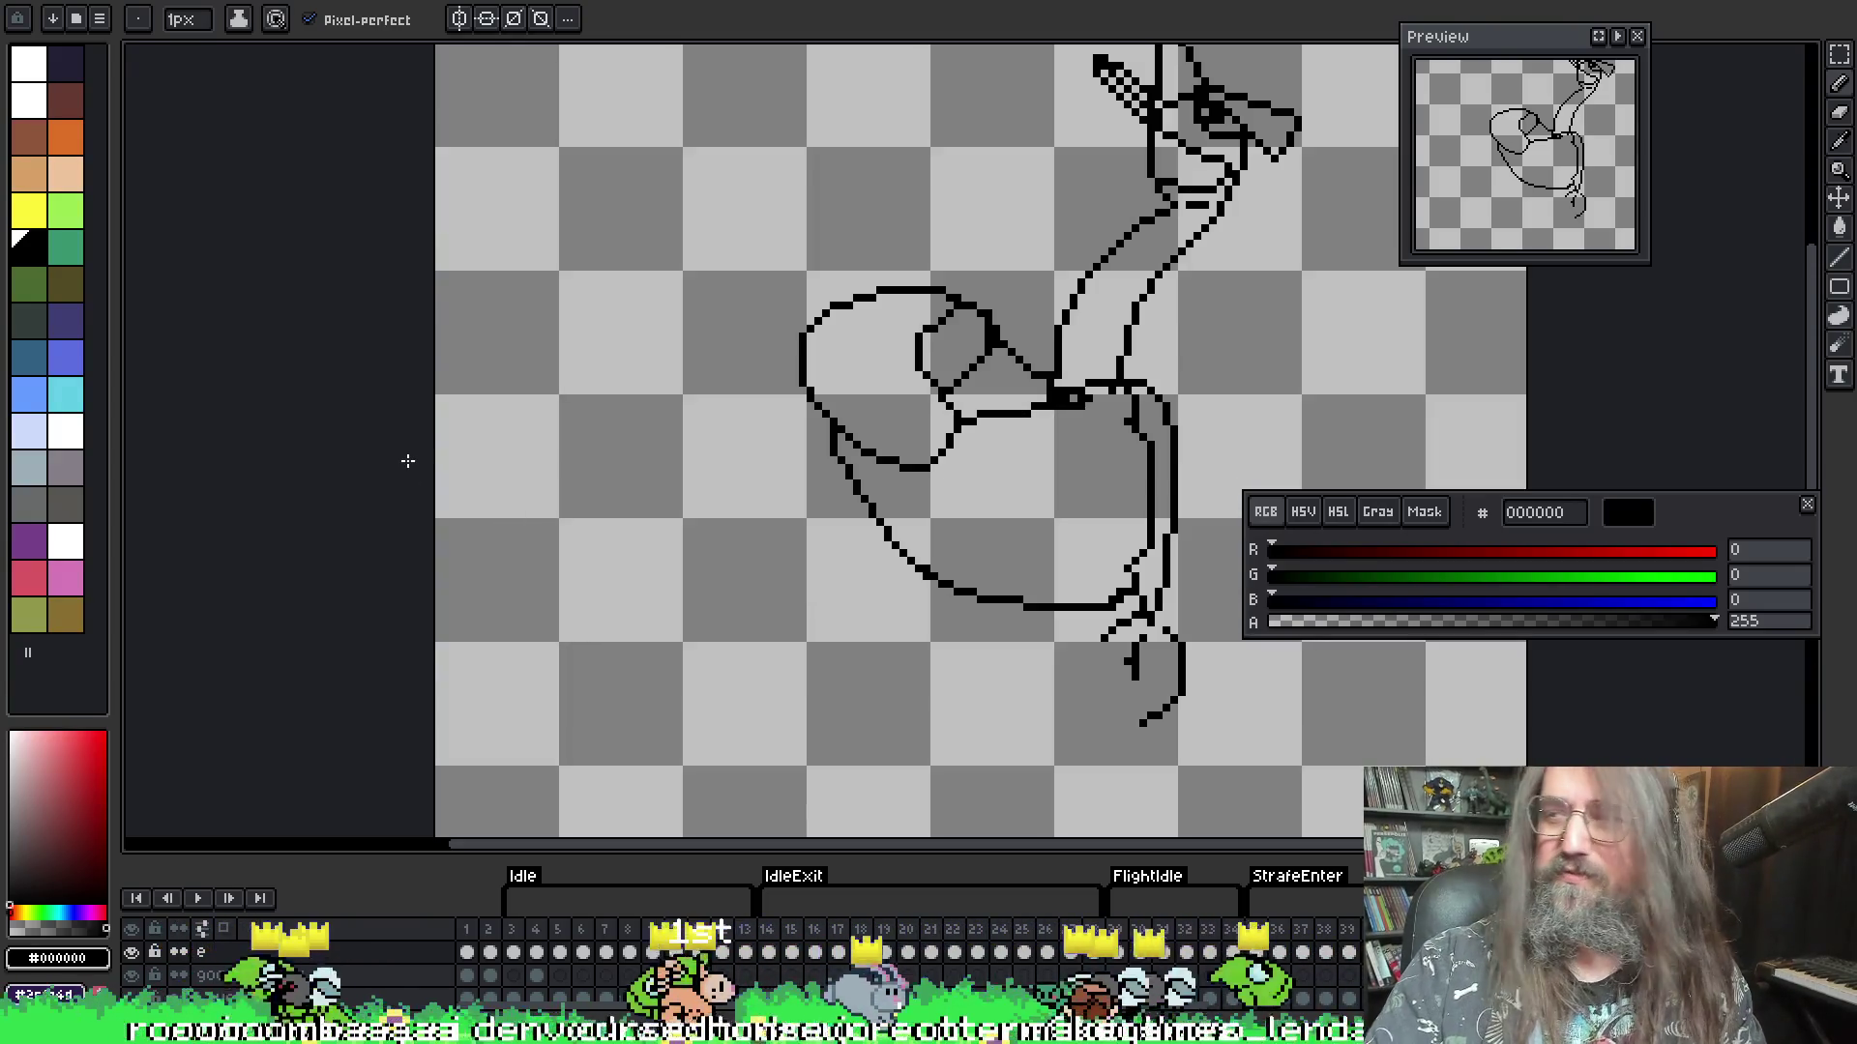
left_click_drag(1359, 216, 995, 199)
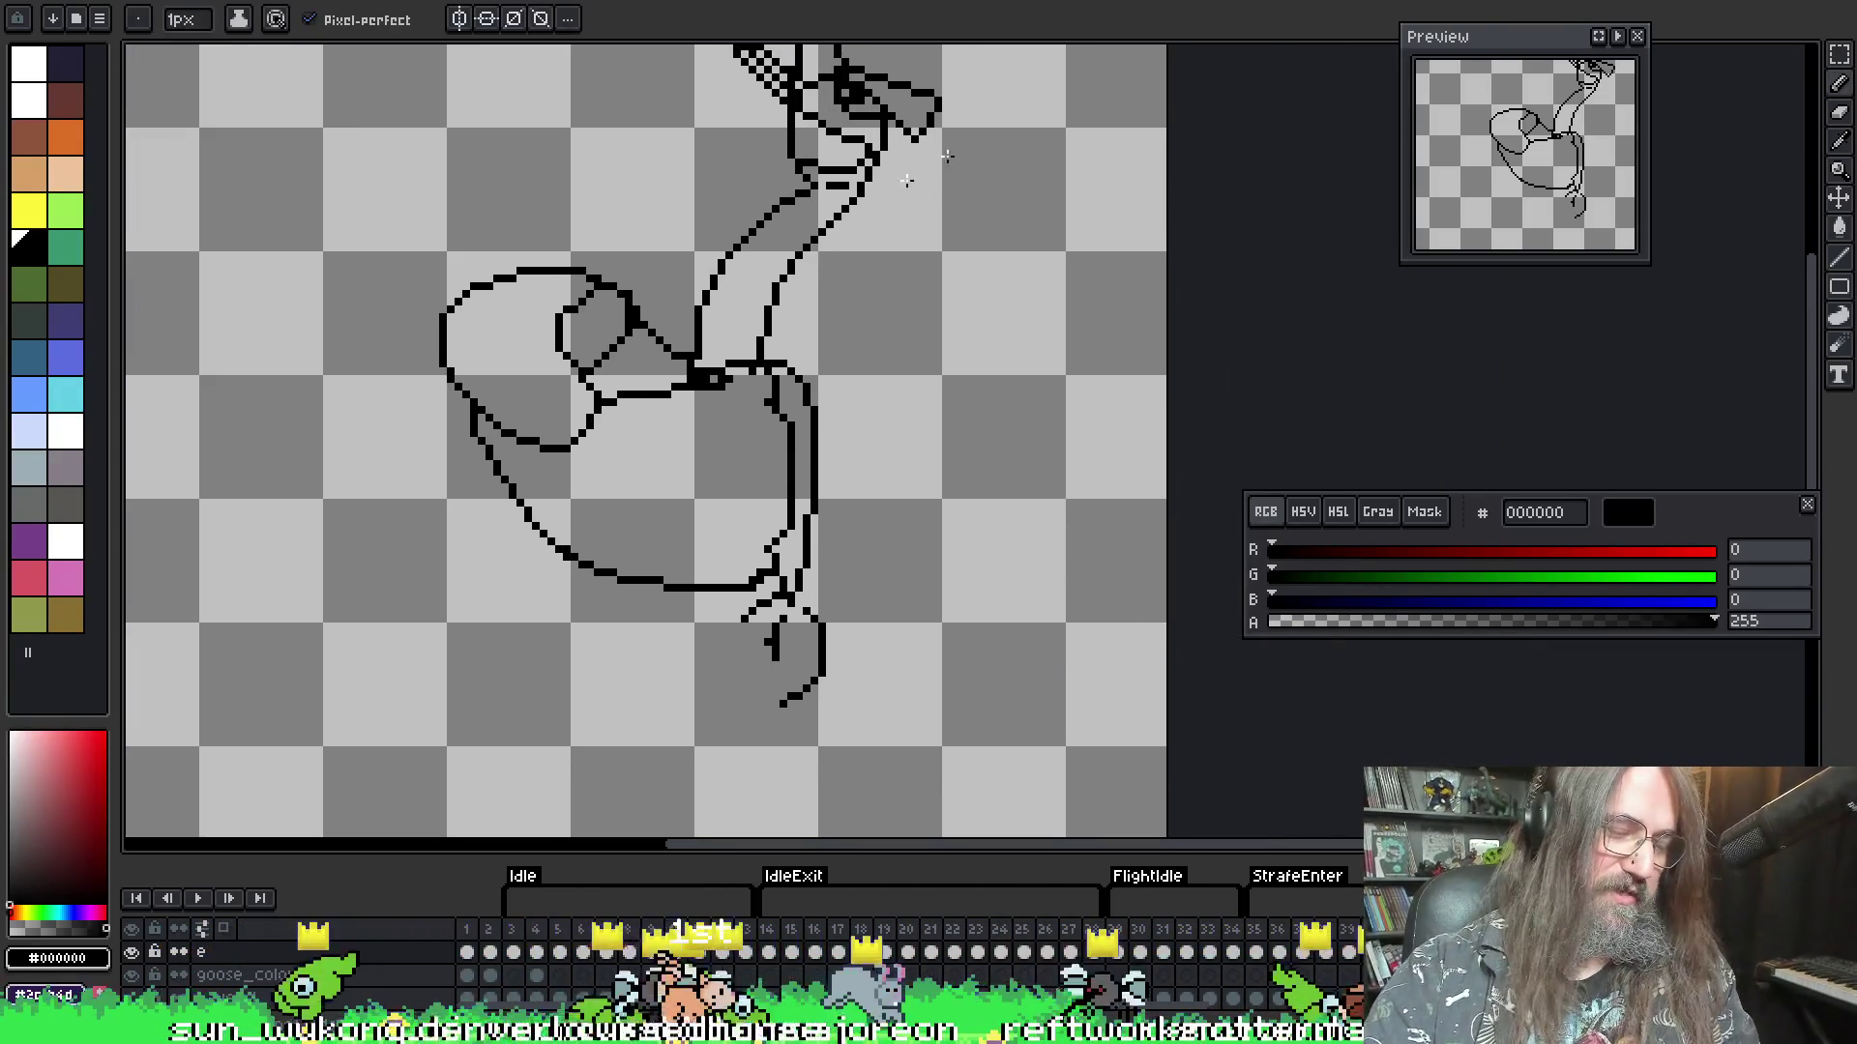
key("e")
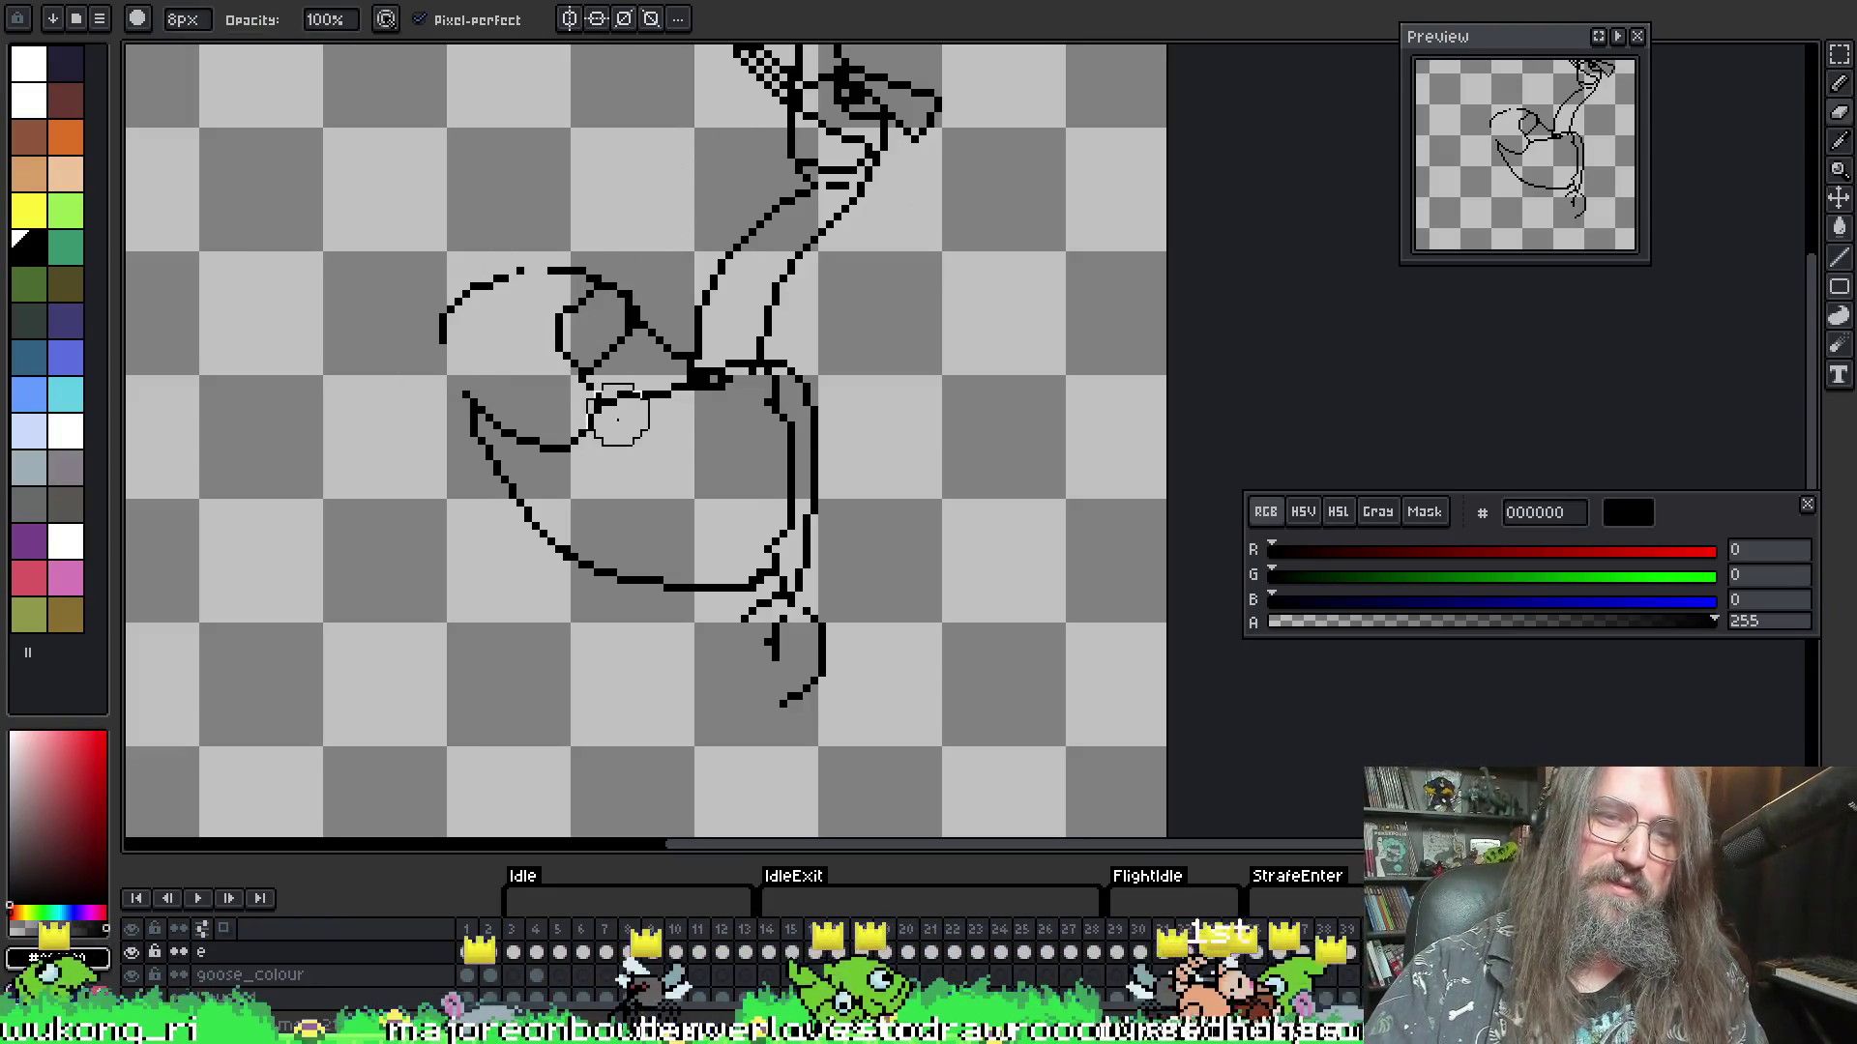
- Erase frame 37's old wing outline and lower body curve, with onion-skin ghosts turned on
mouse_move(617, 418)
left_mouse_down()
mouse_move(415, 373)
mouse_move(563, 499)
left_mouse_up()
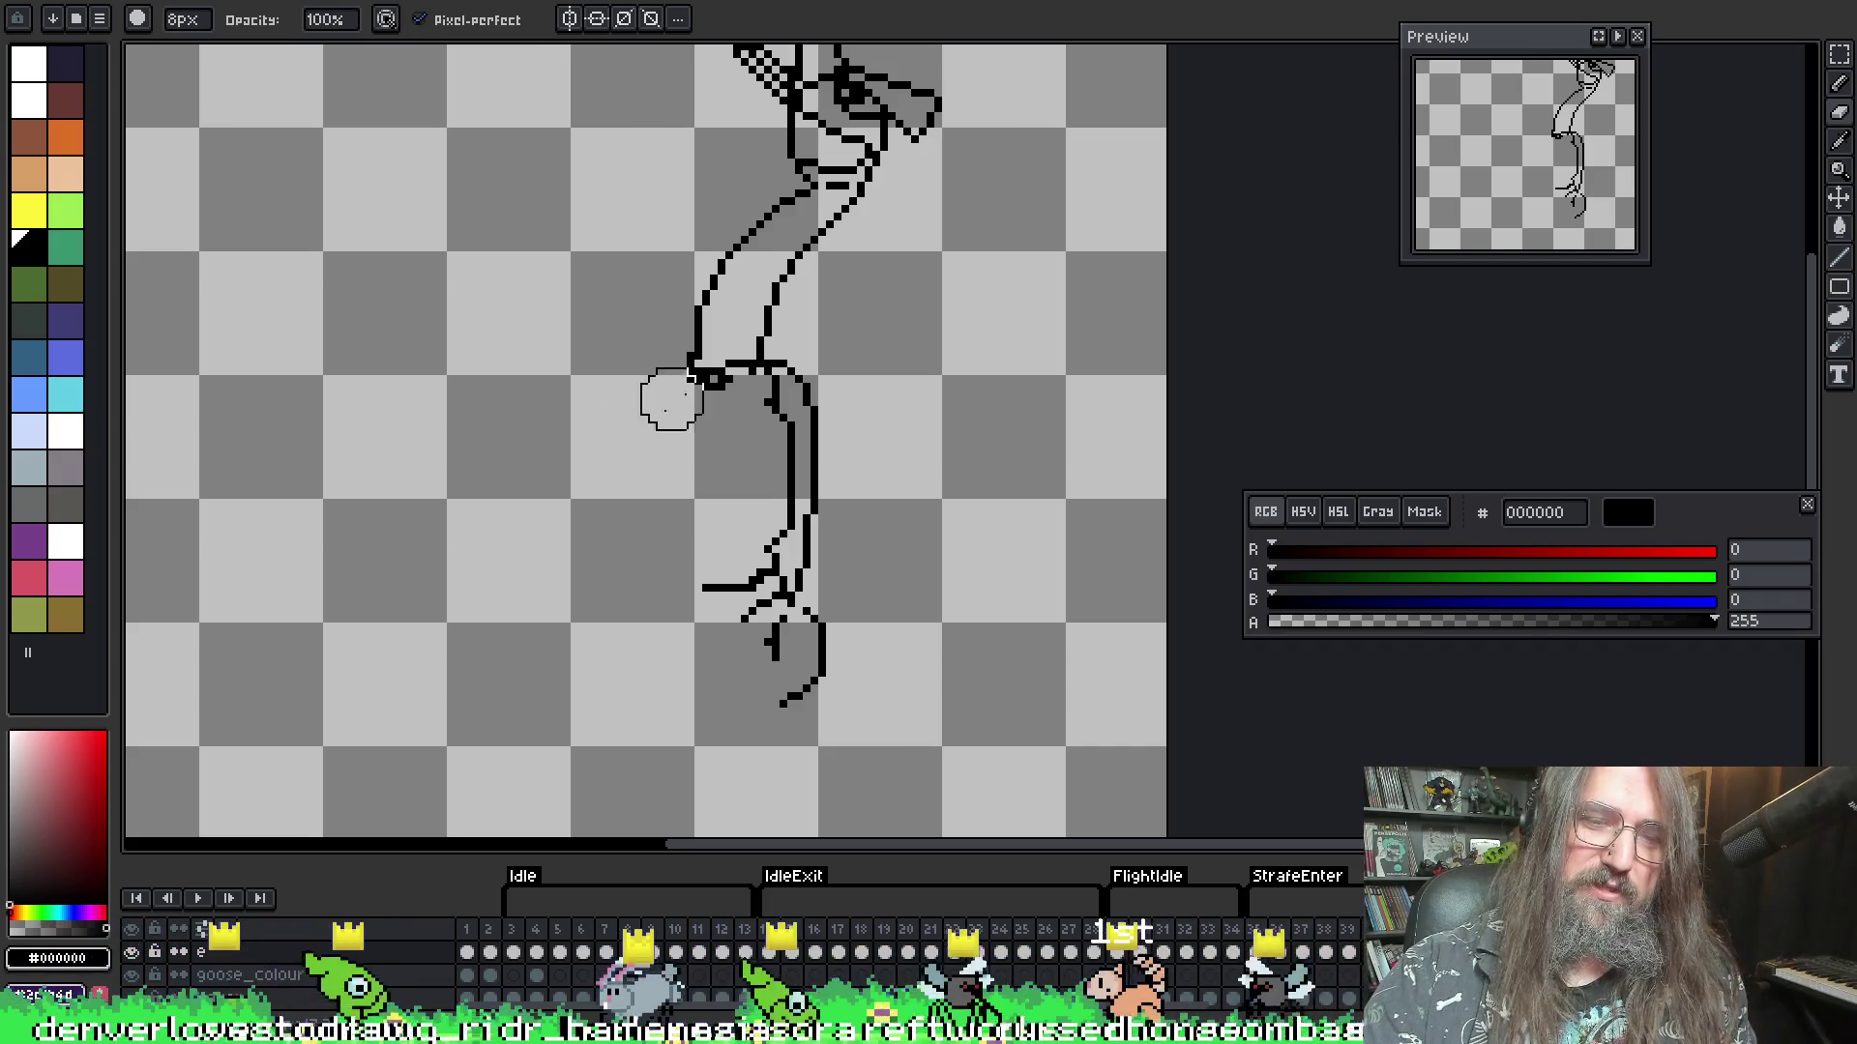
key("F3")
key("i")
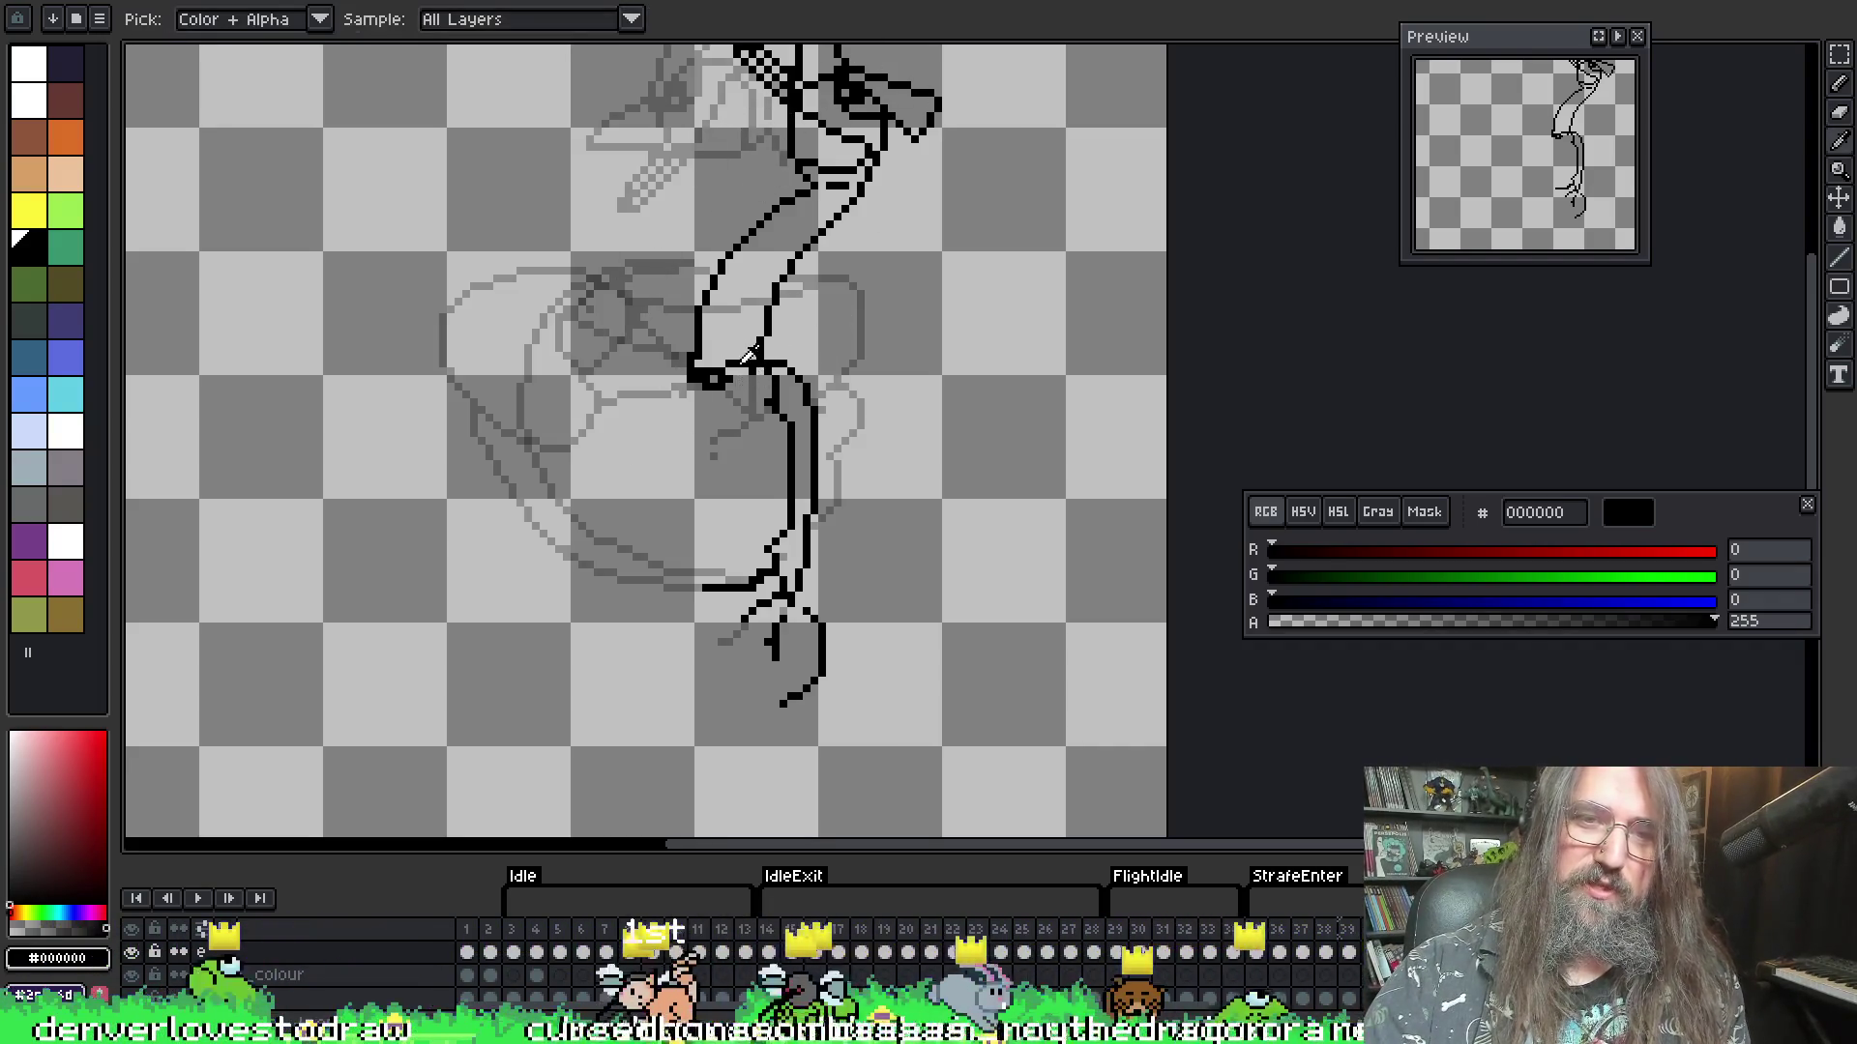
key("b")
key("ctrl+z")
key("ctrl+z")
key("ctrl+z")
key("Return")
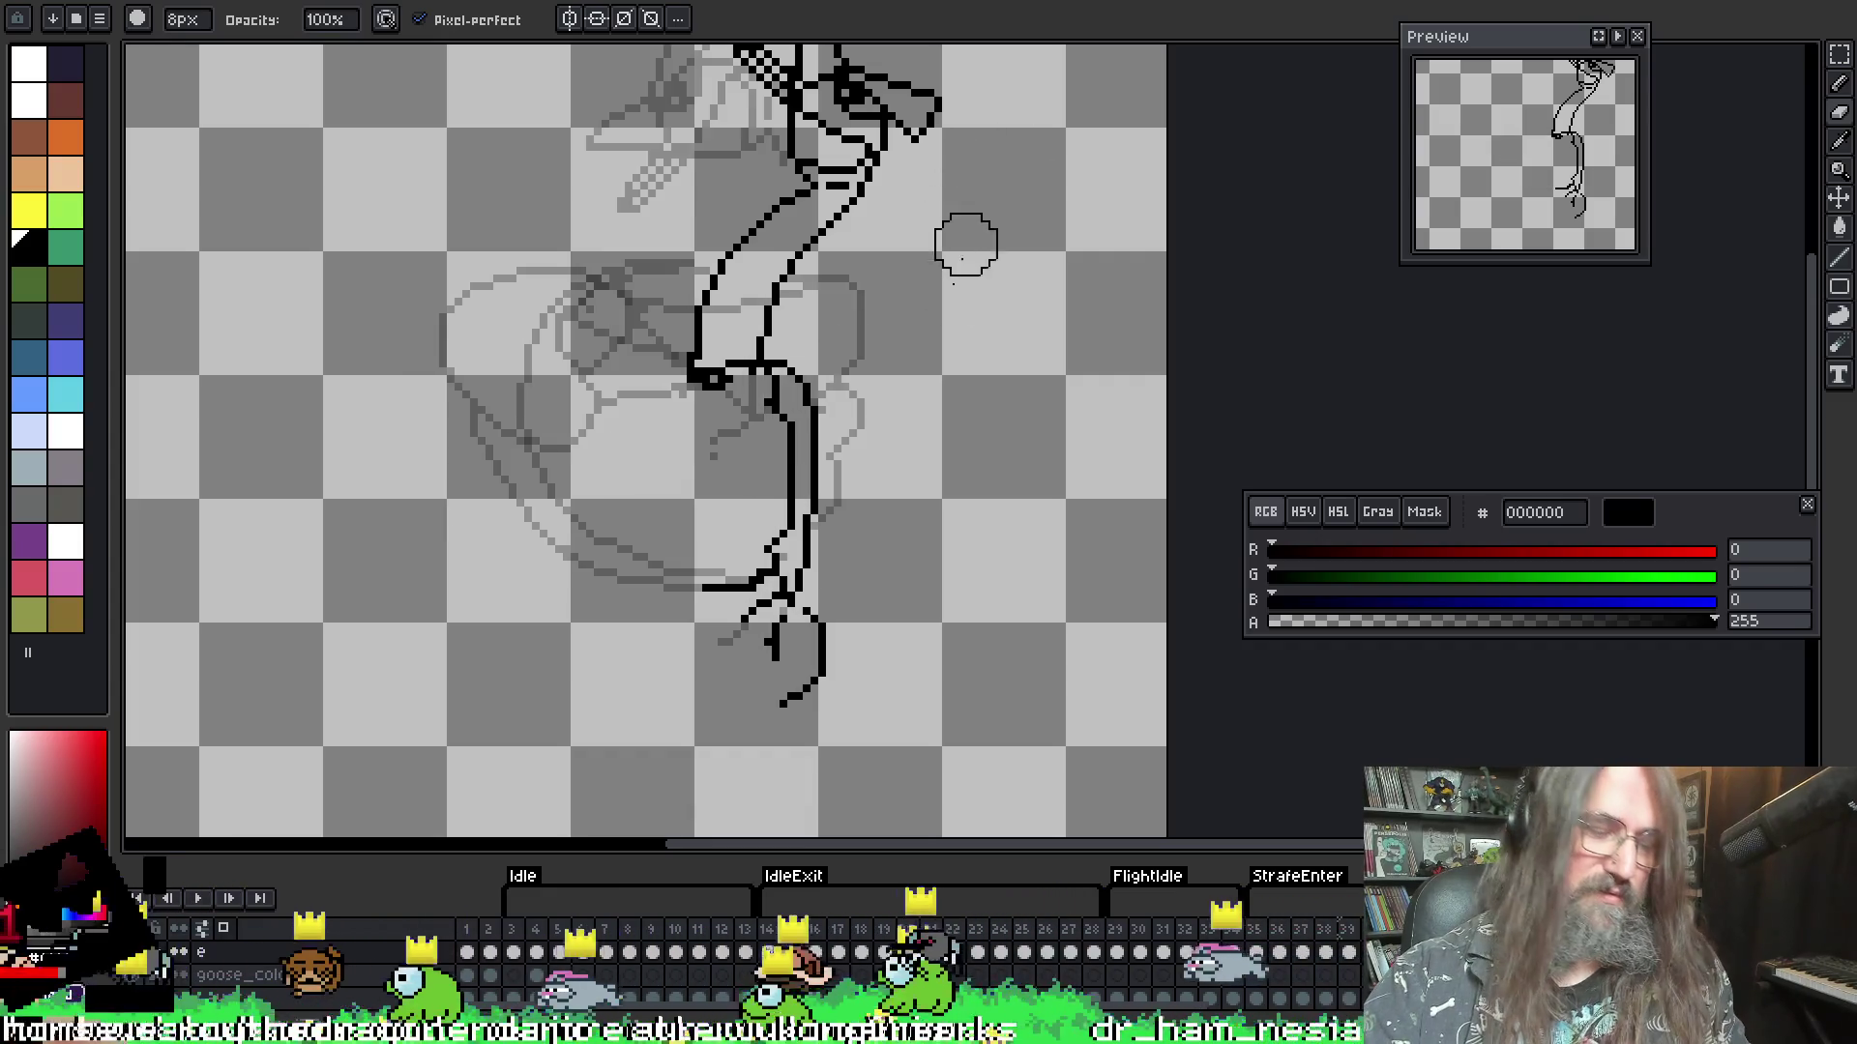
key("v")
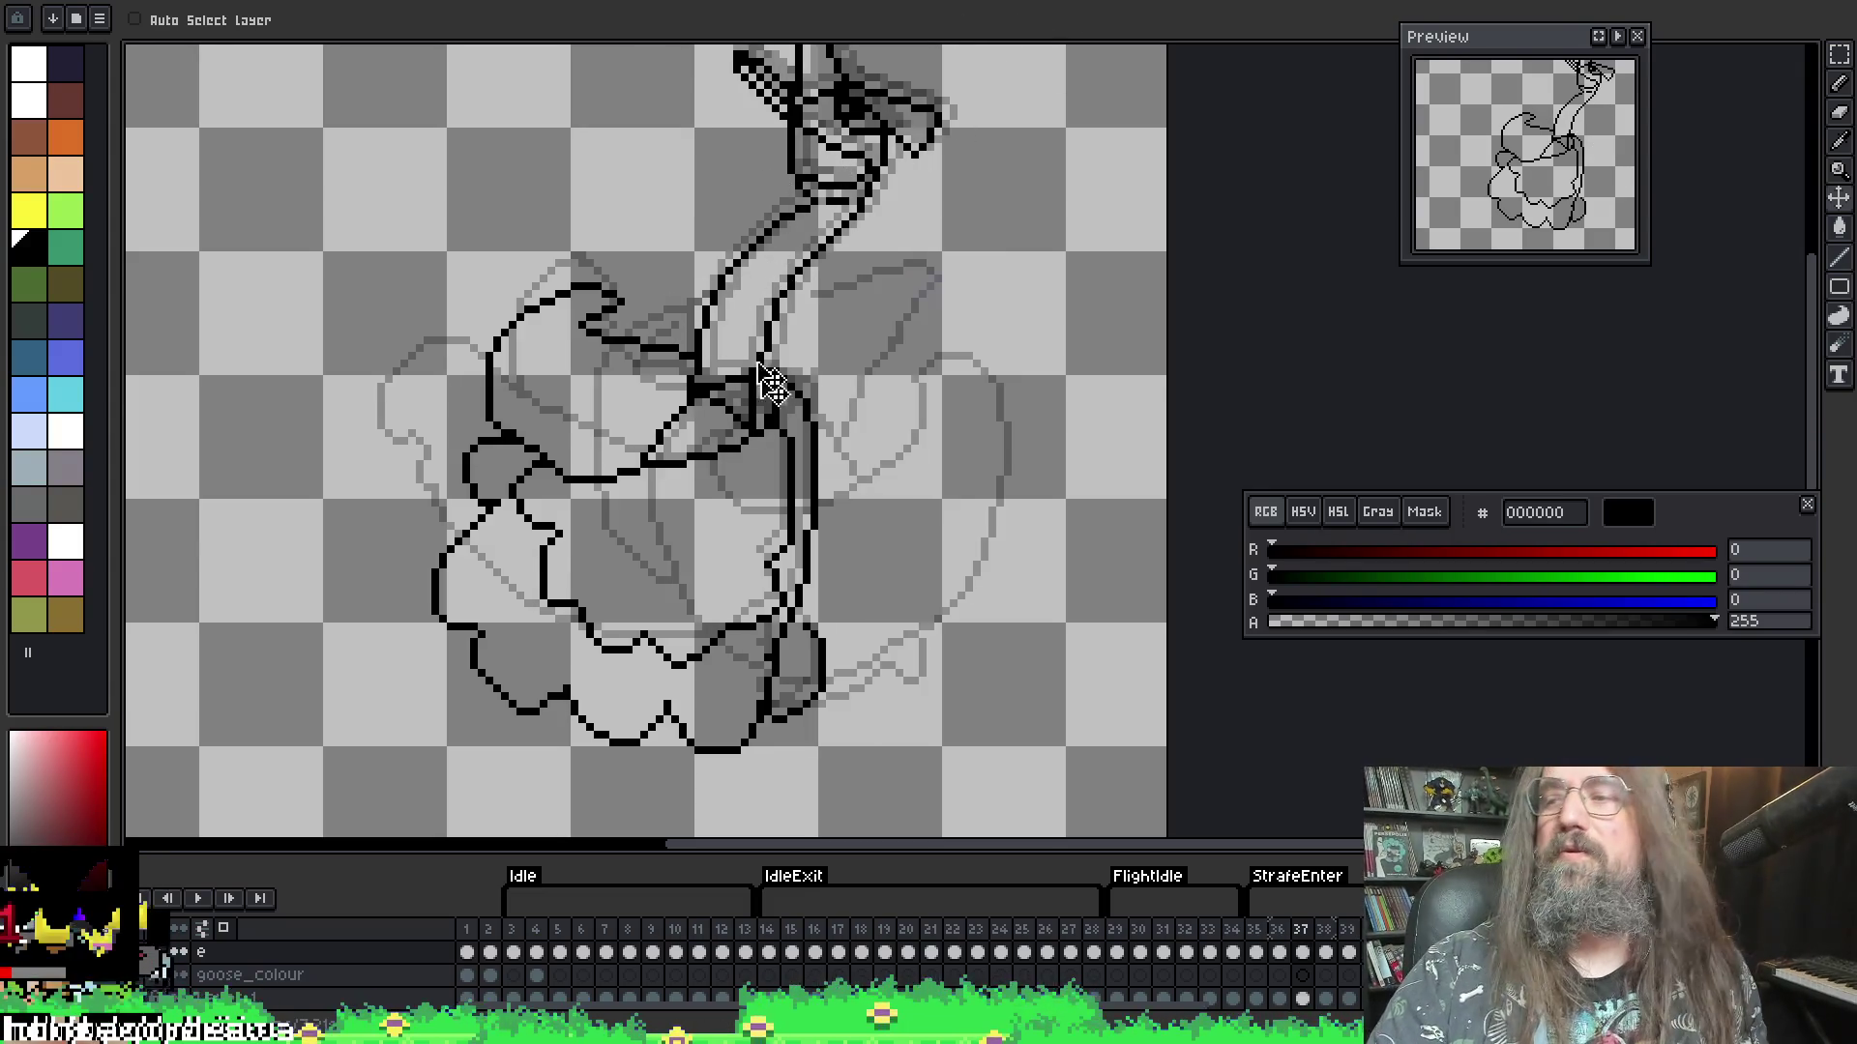
- Thicken the body outline beside the scalloped wing with extra black pixels
key("i")
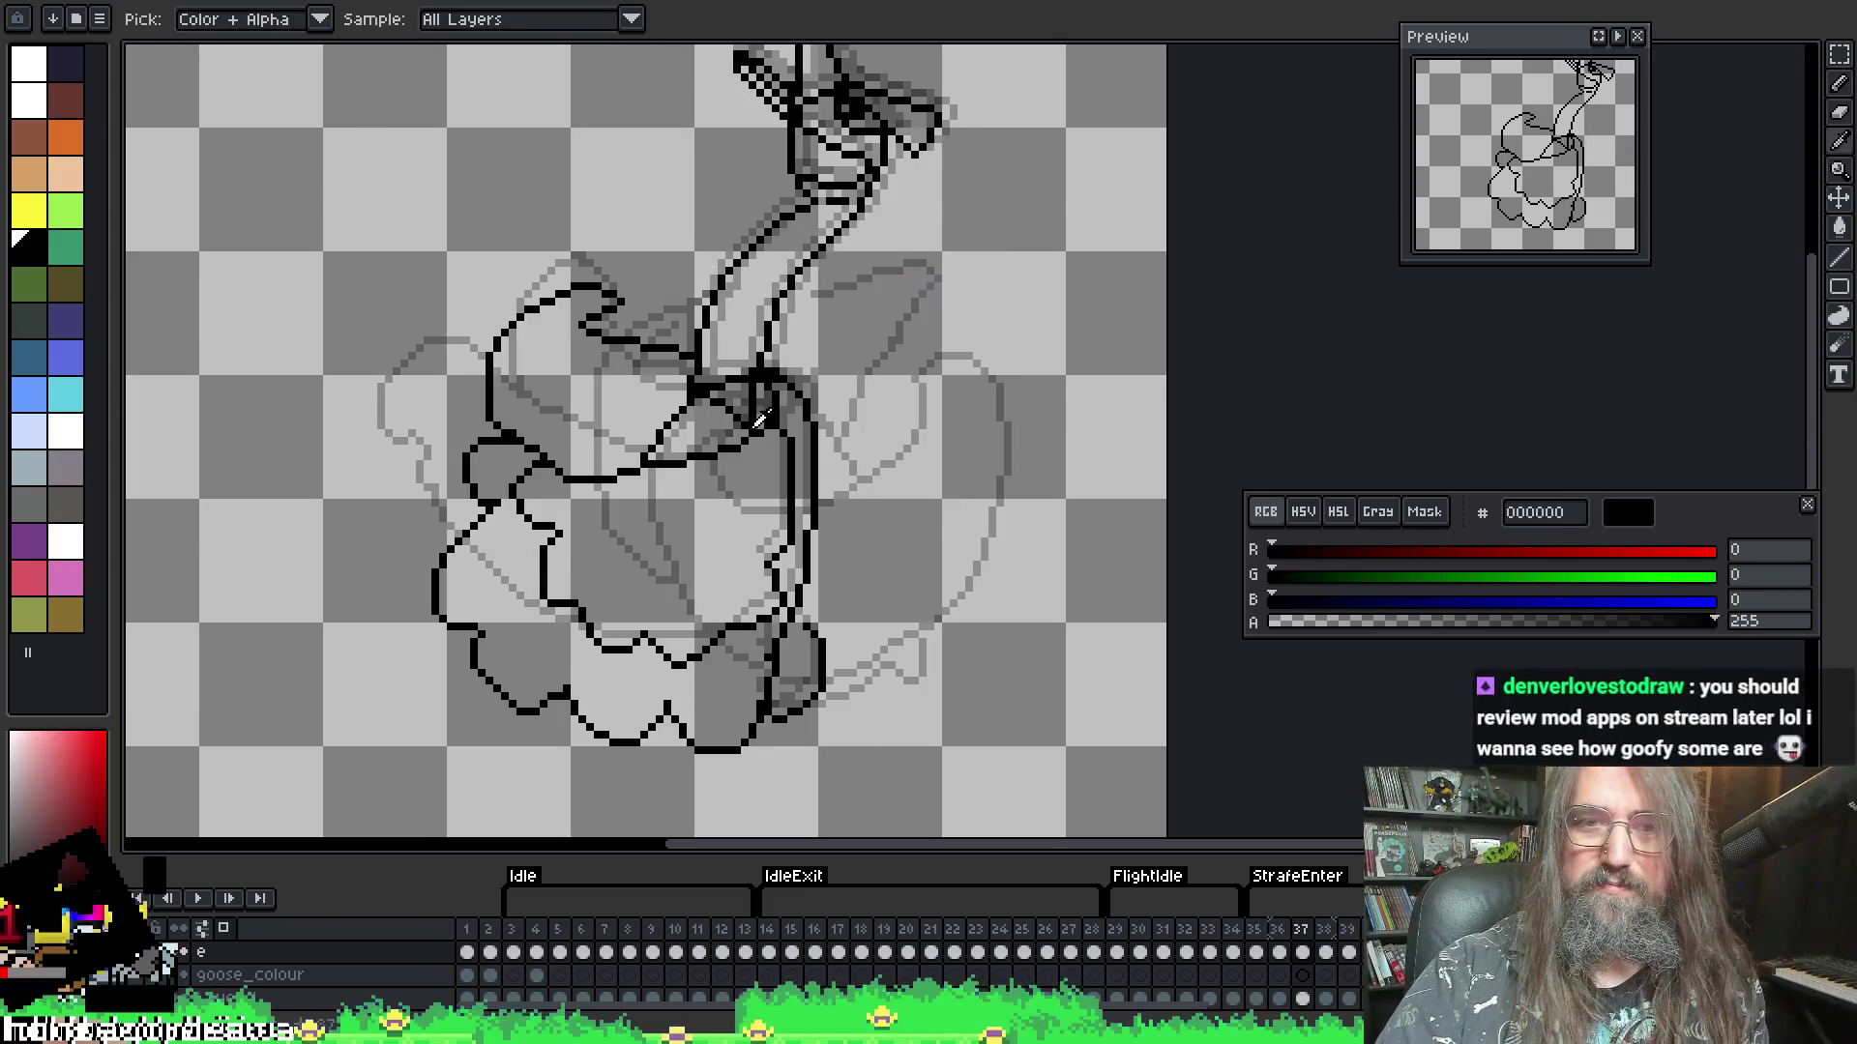
key("b")
left_click_drag(732, 390, 808, 335)
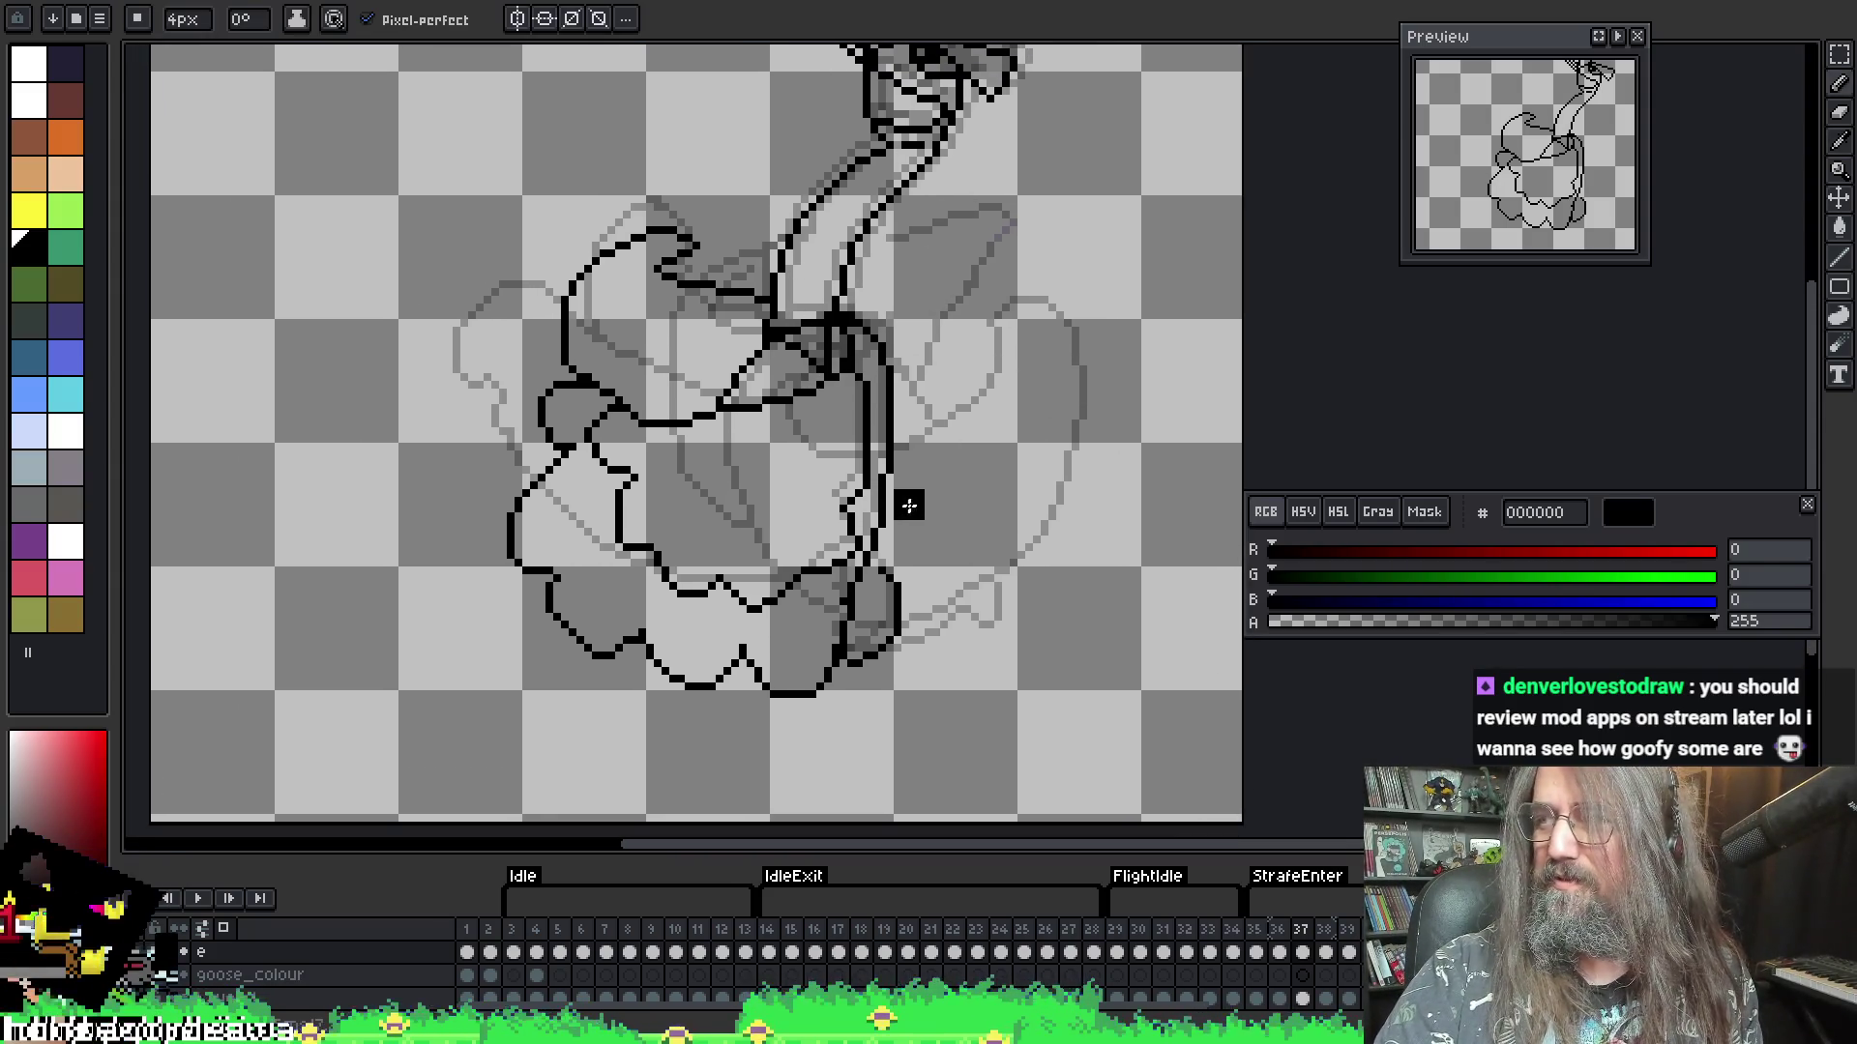
left_click_drag(909, 507, 905, 512)
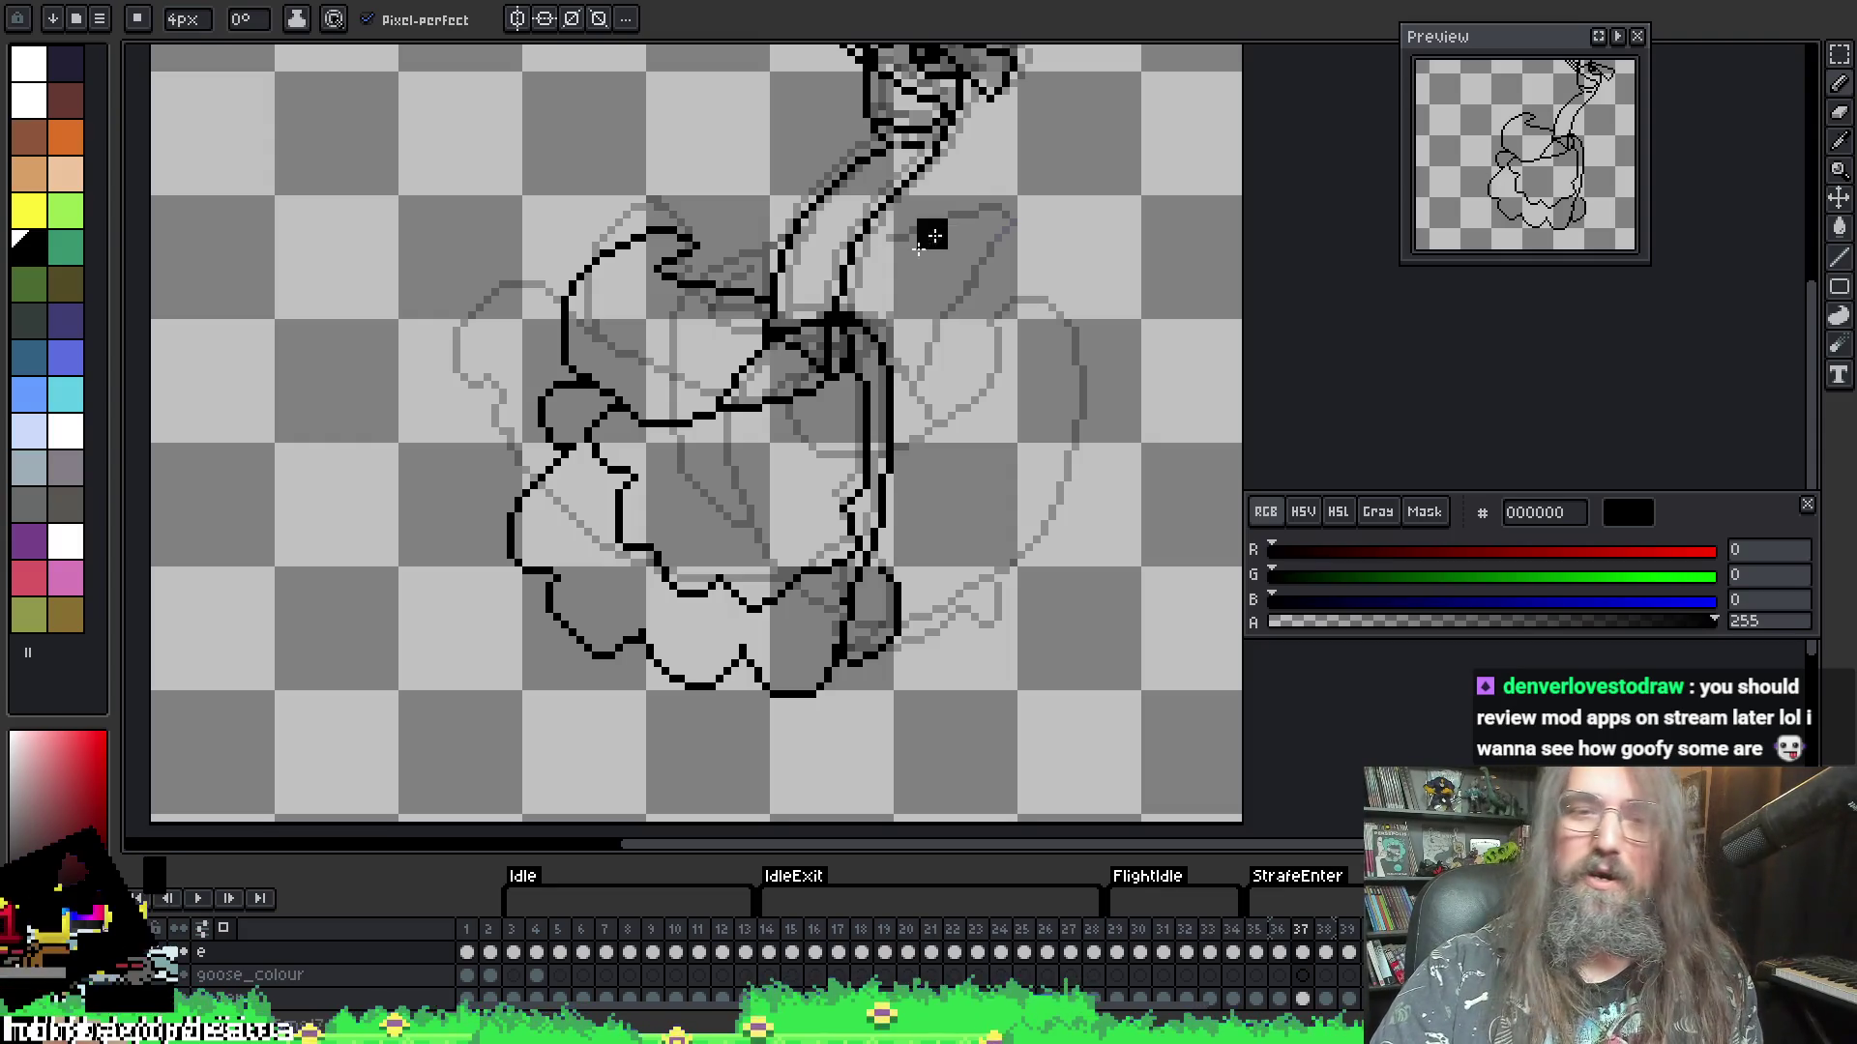
key("i")
key("b")
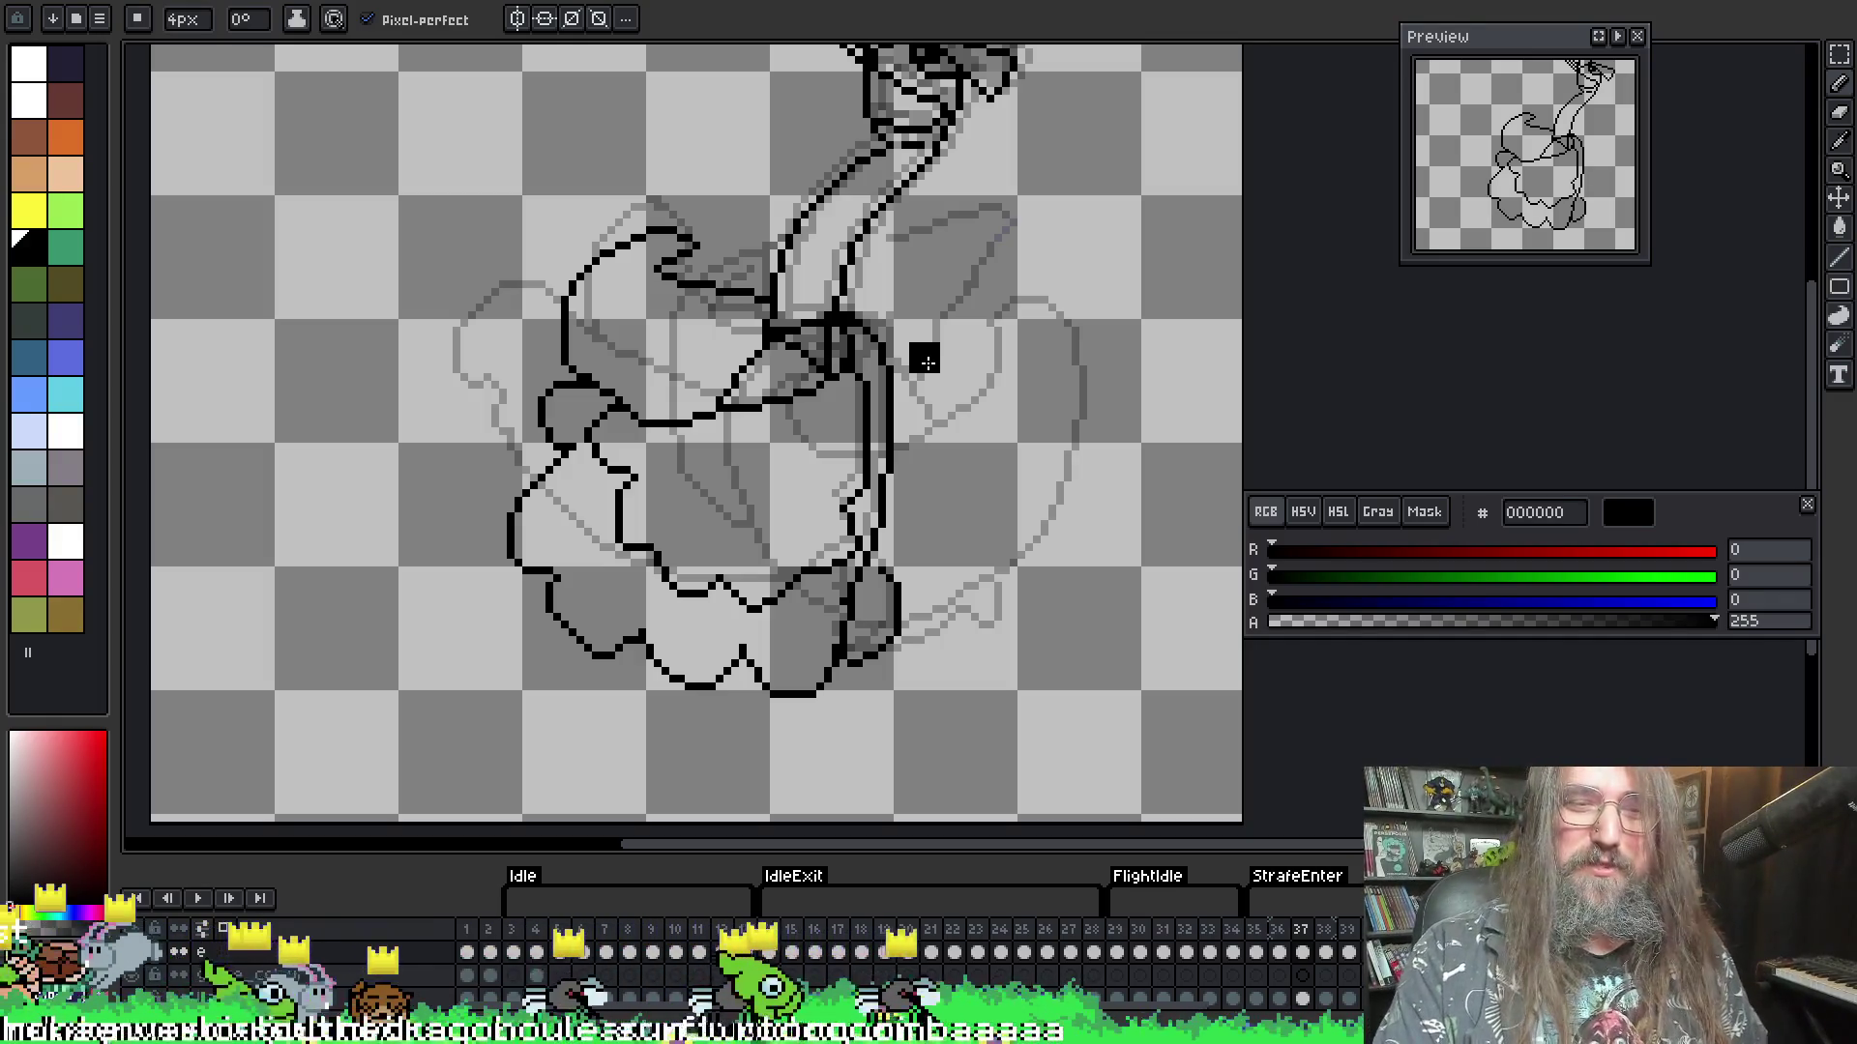
- Shrink the pencil to 1px and move to the neighbouring rounded-wing frame
key("minus")
key("minus")
key("minus")
key("i")
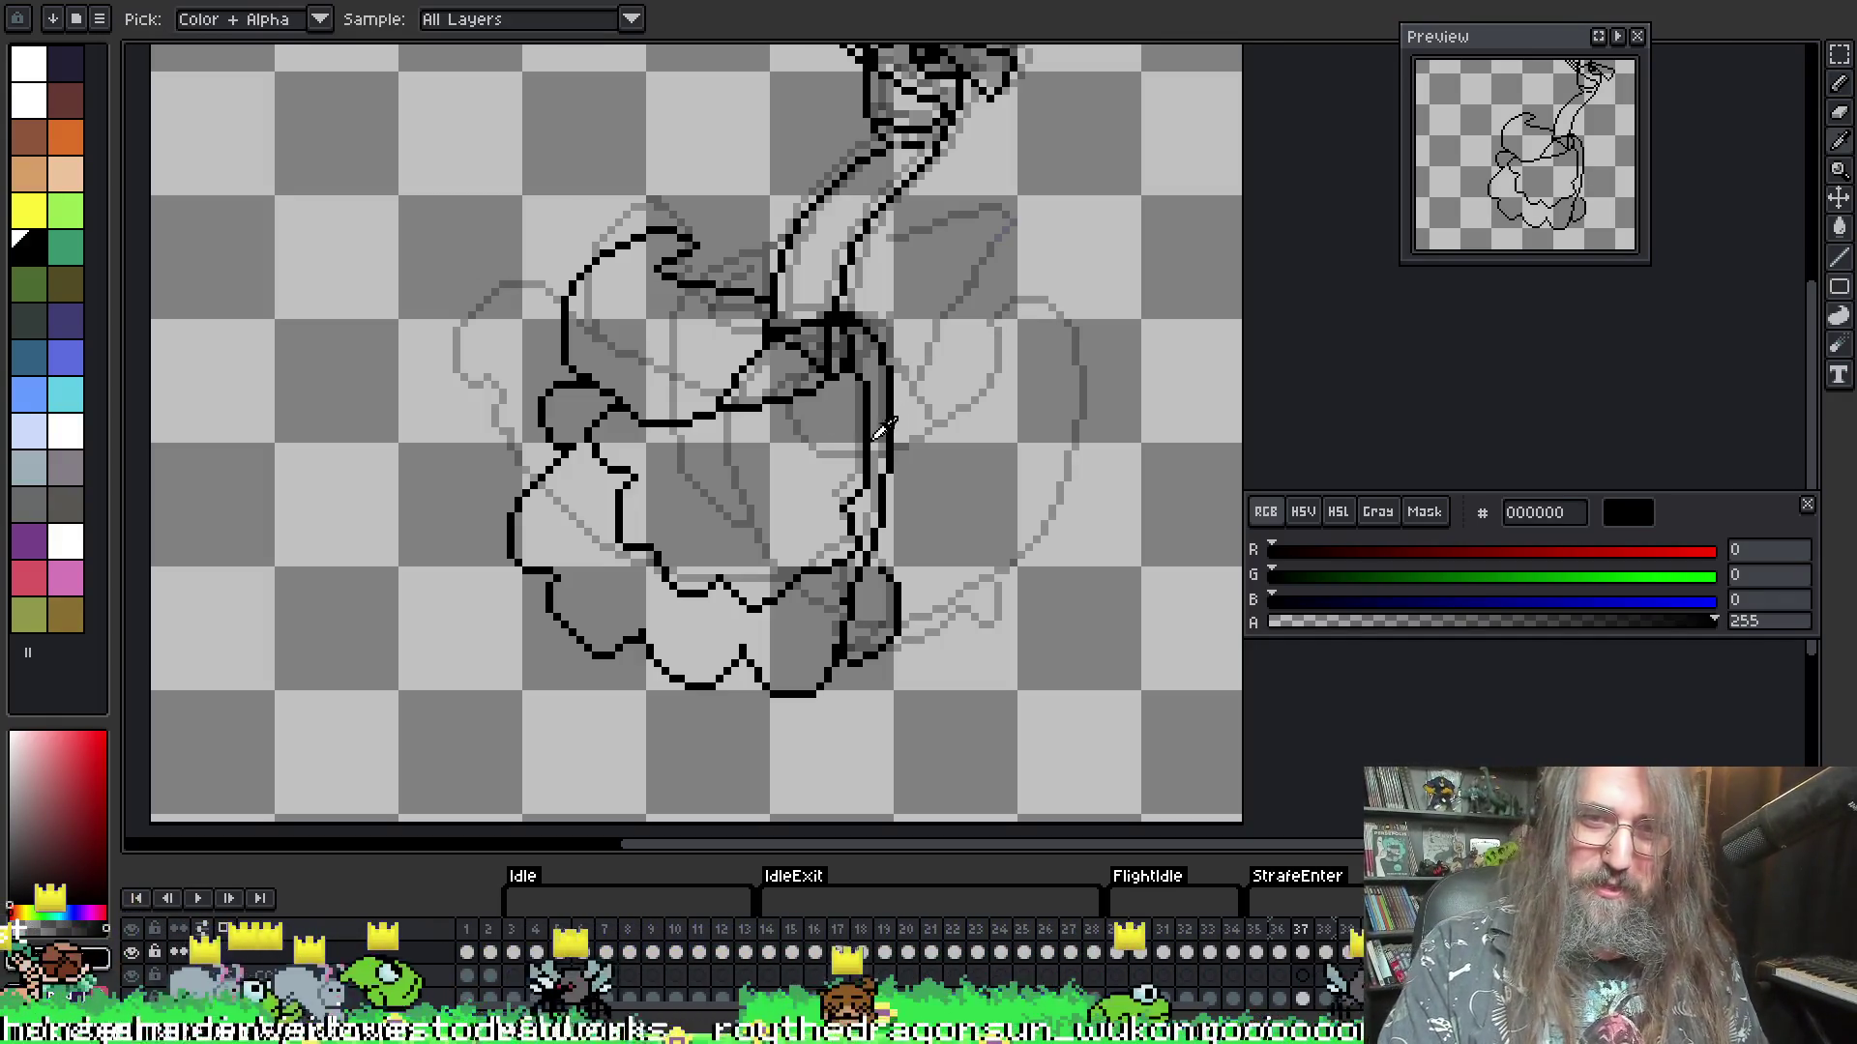
key("b")
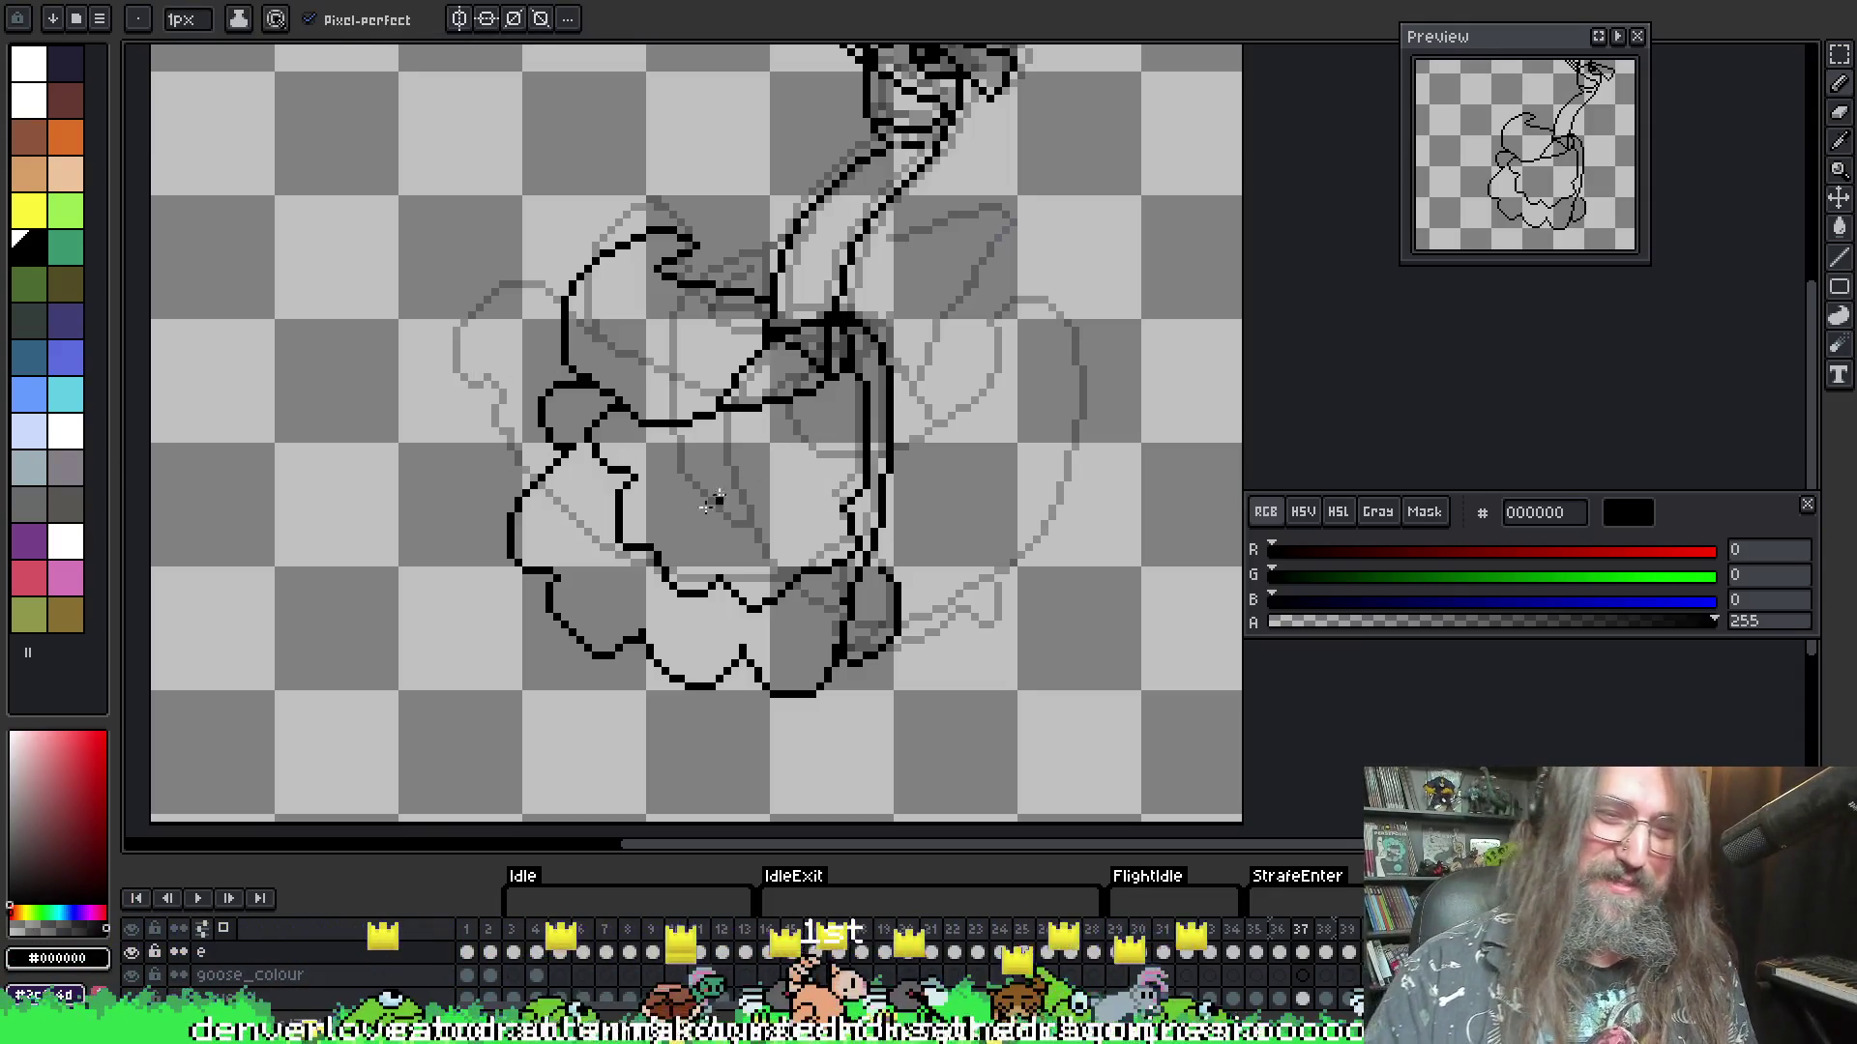
key("i")
key("b")
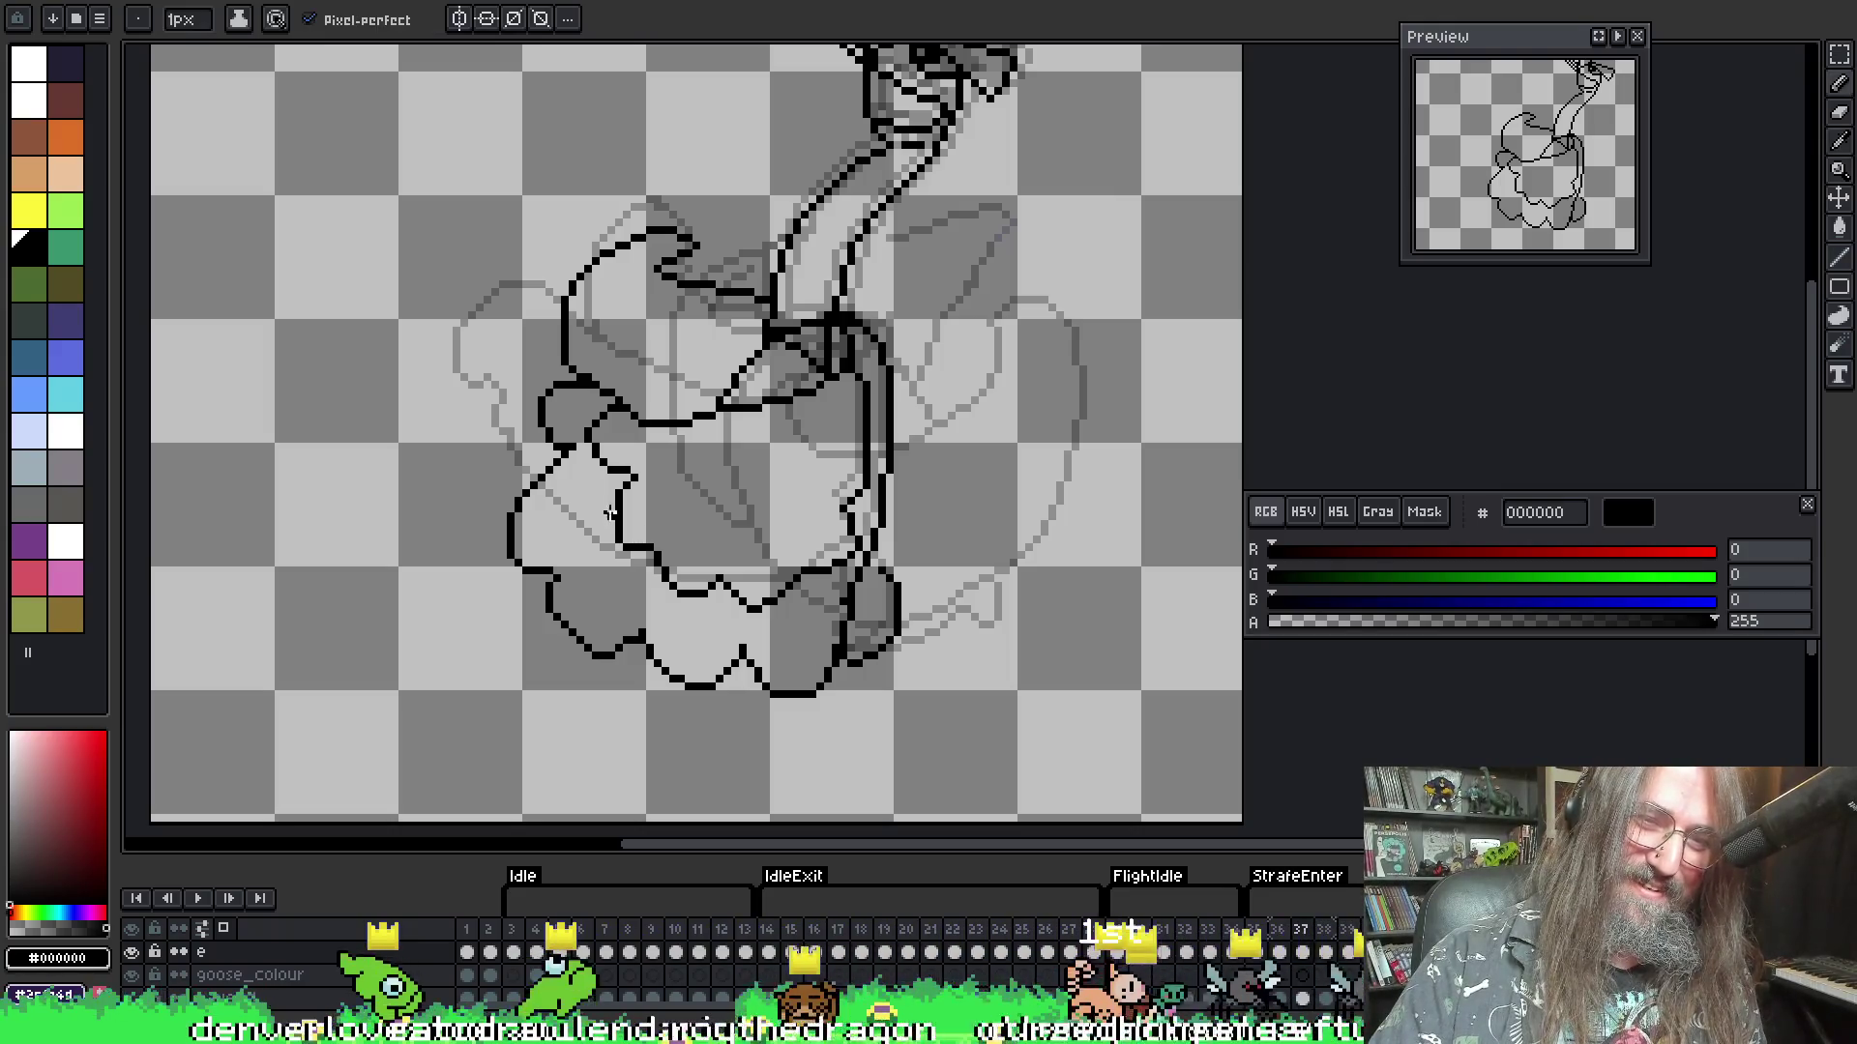
key("e")
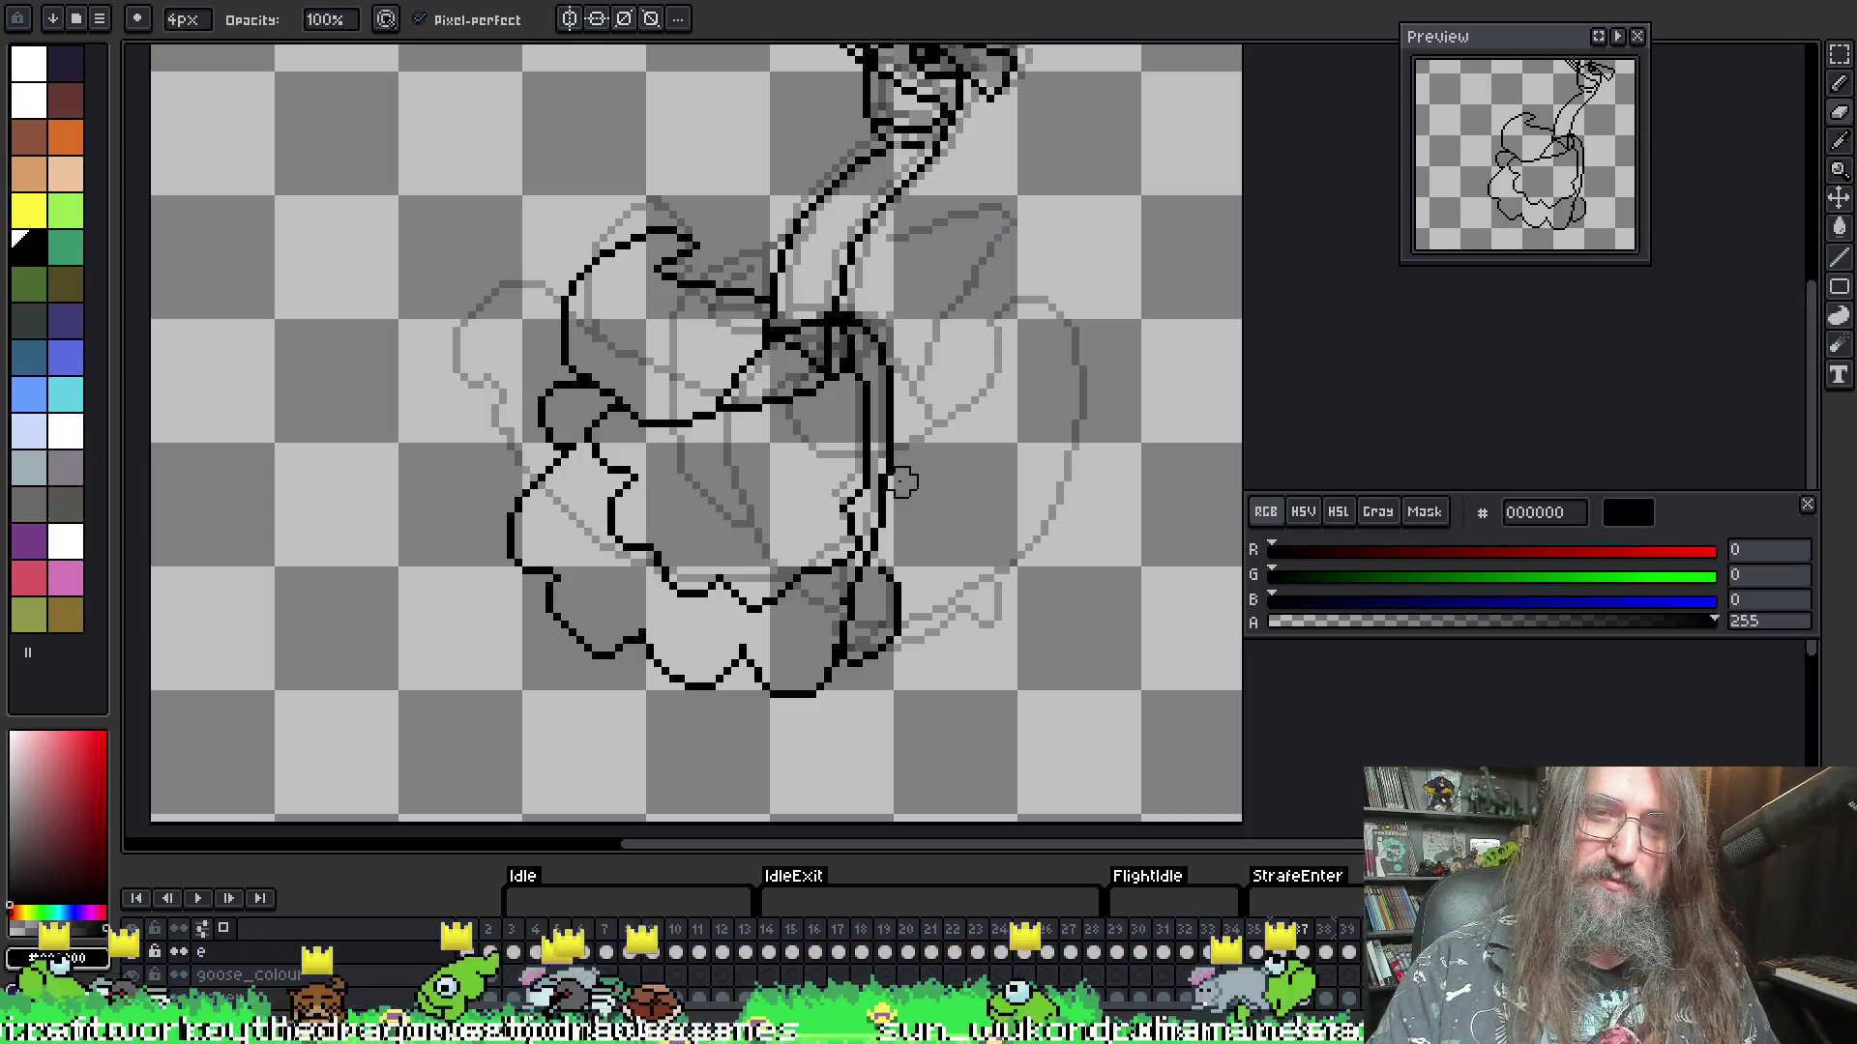
key("i")
left_click(875, 448, "alt")
- Draw the new curled wing's curve and extend its outline along the bottom
key("Right")
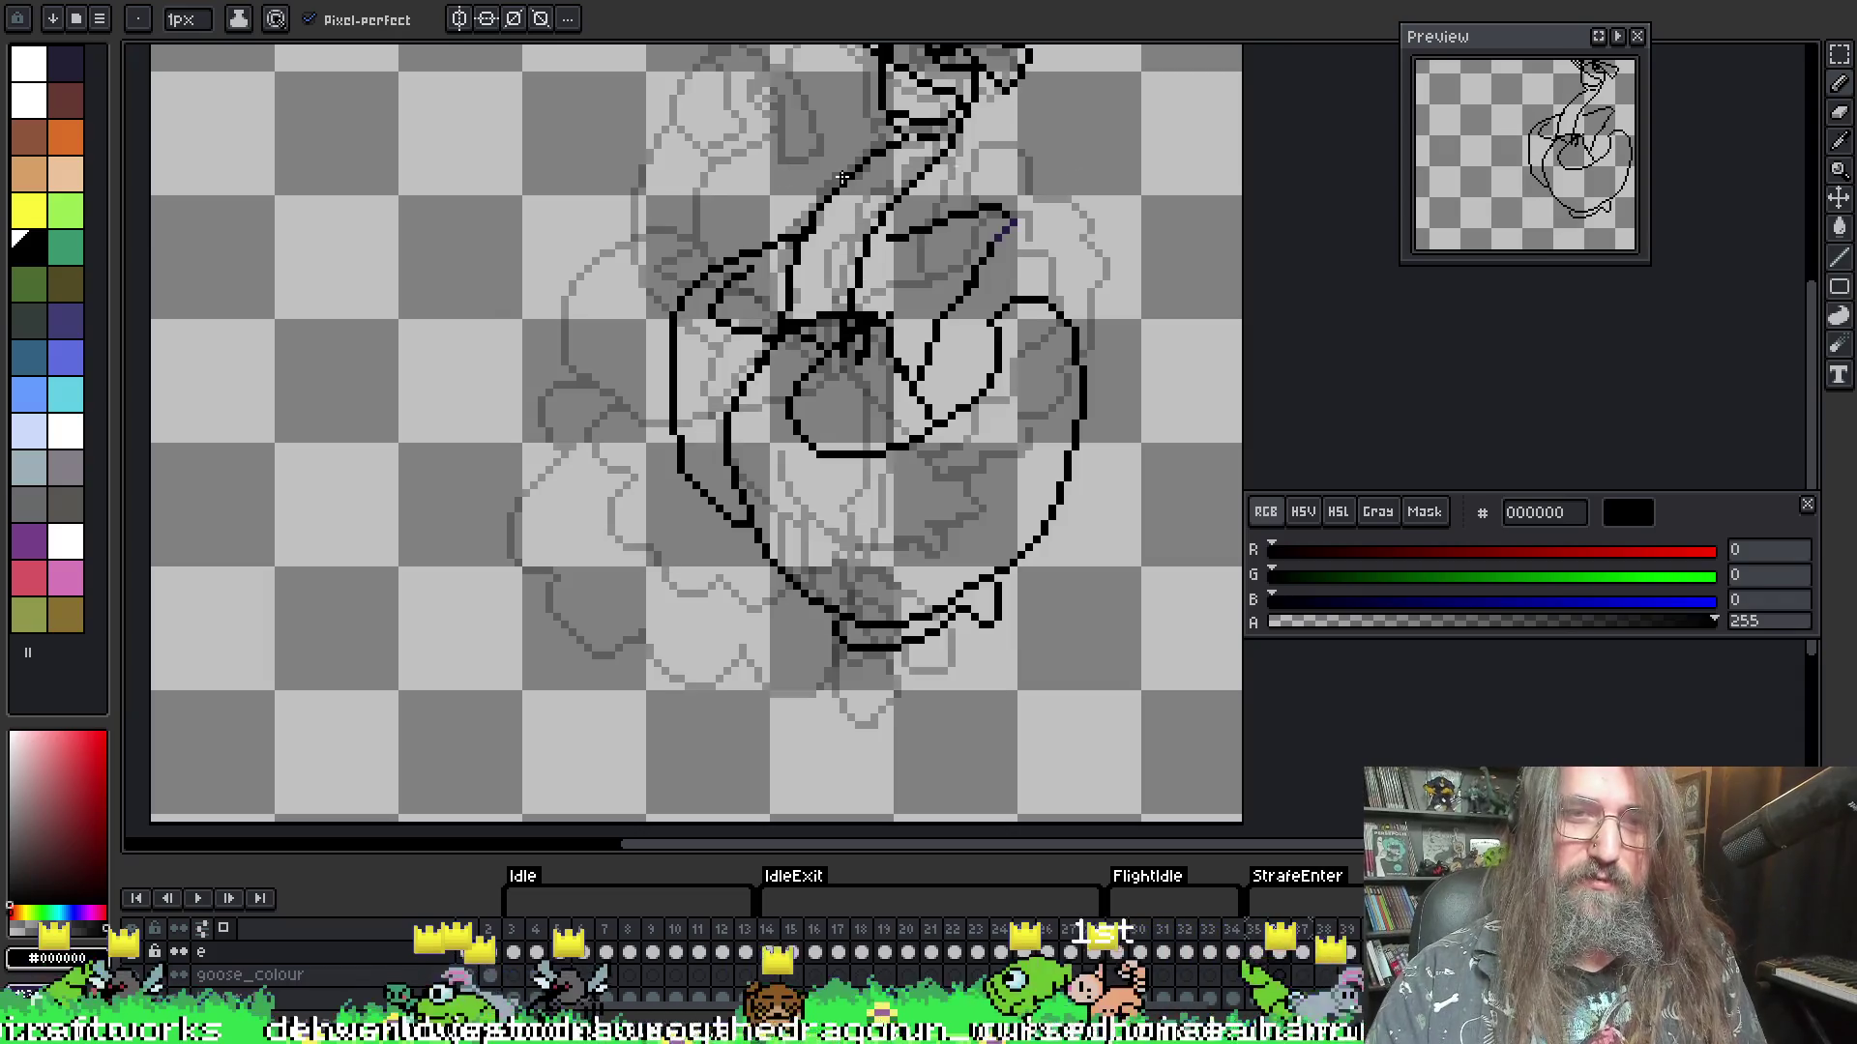
key("Left")
key("Right")
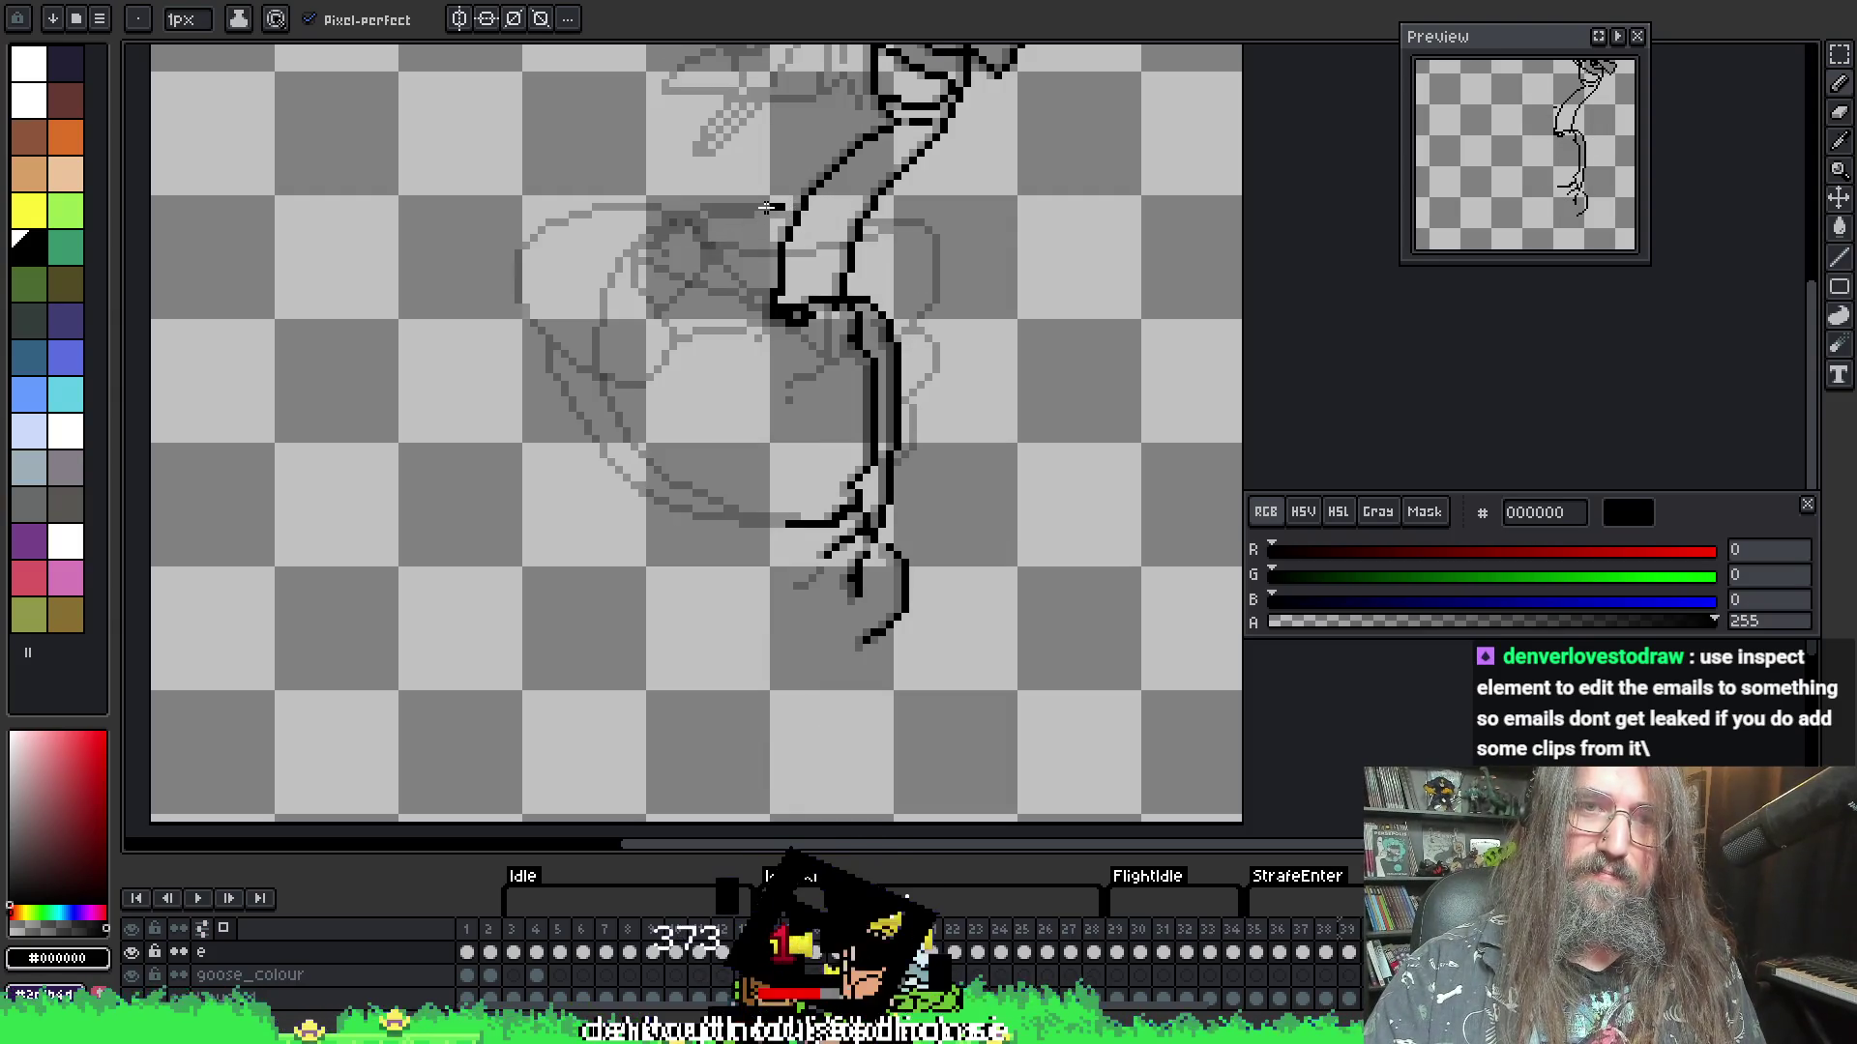
left_click_drag(683, 244, 721, 338)
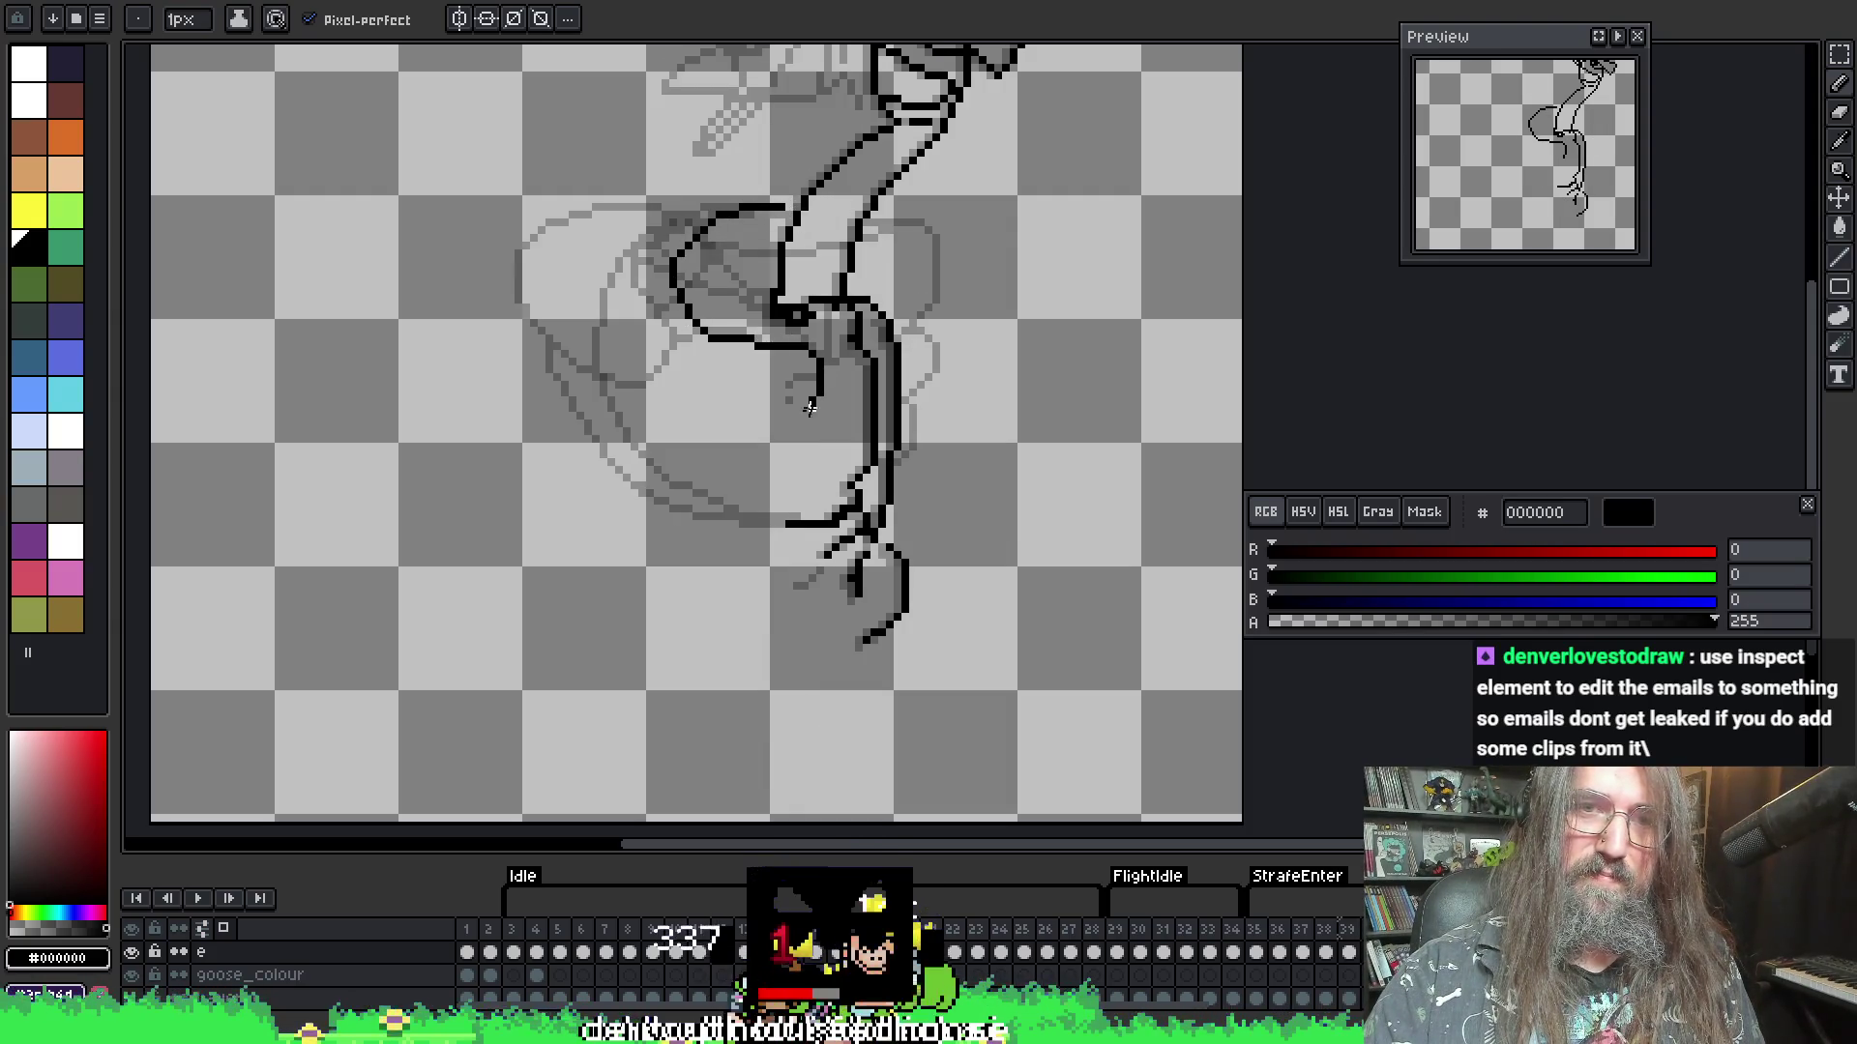
left_click_drag(747, 446, 610, 408)
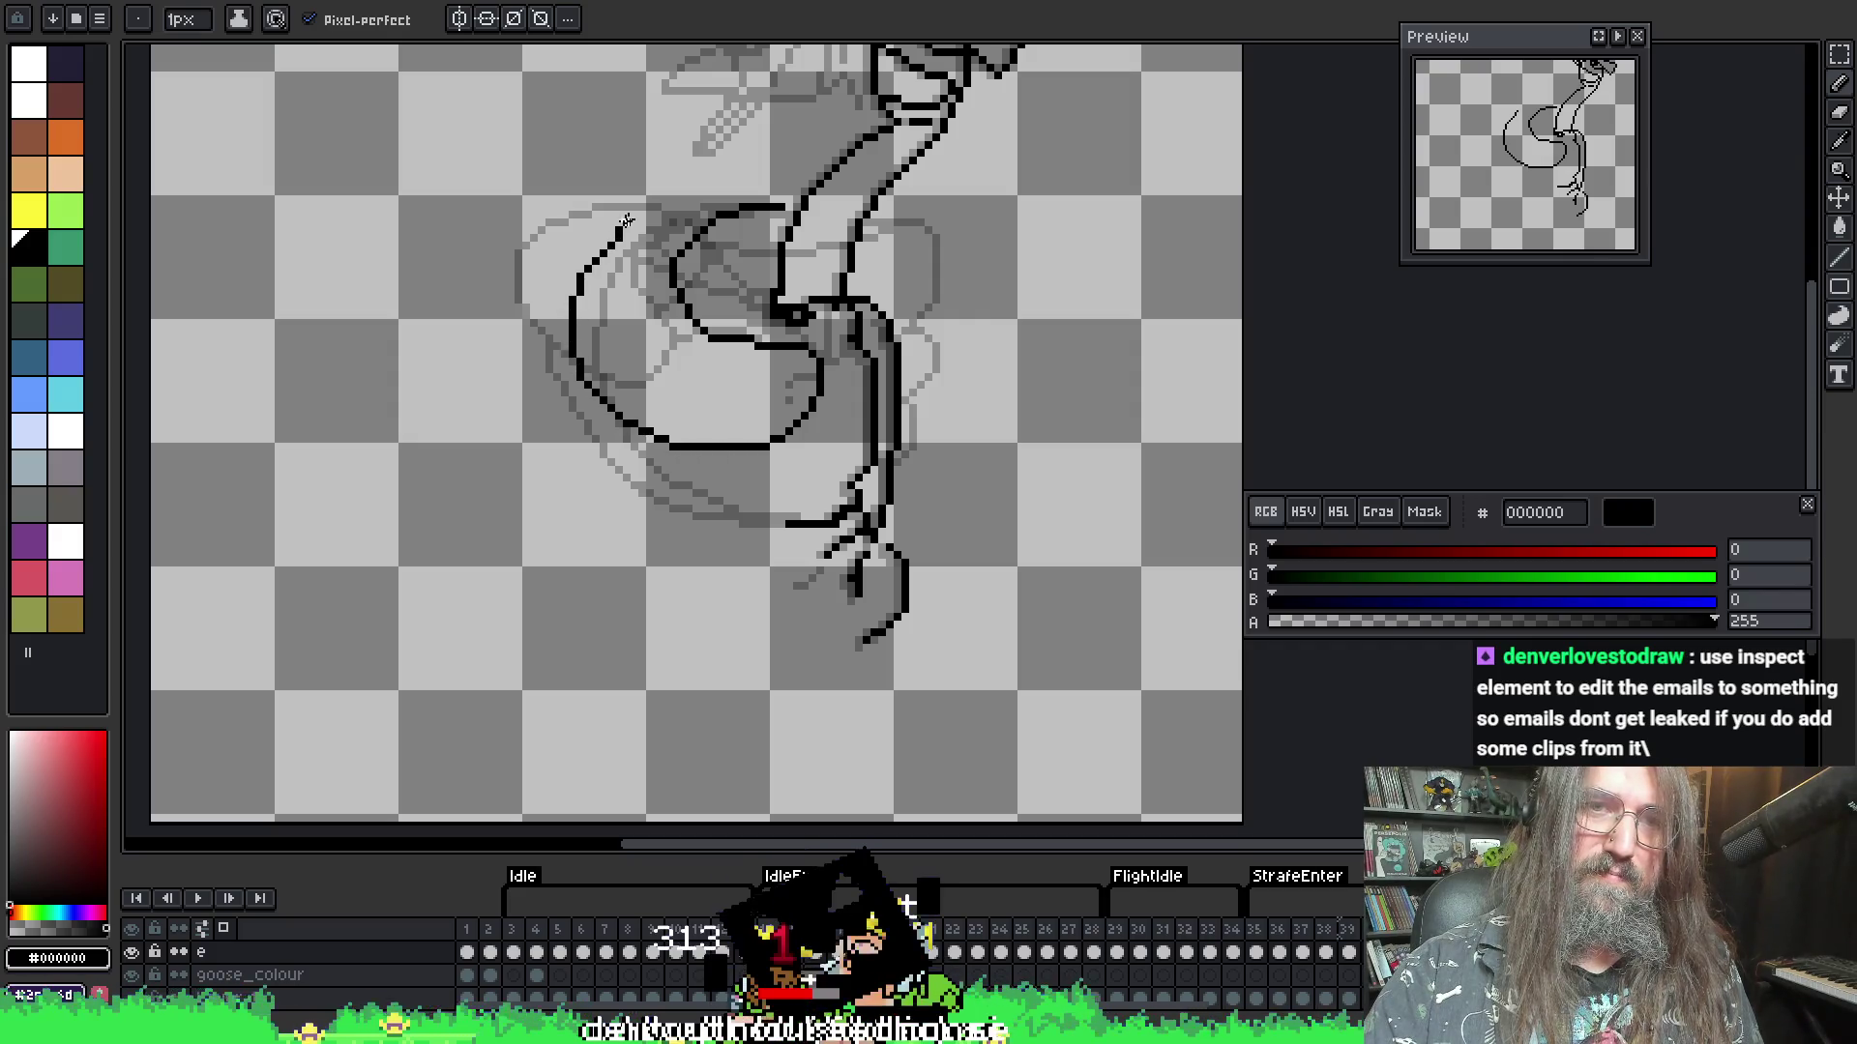
- Erase the wing's upper-left arc and undo the last arc drawn on the loop
key("e")
left_click_drag(667, 198, 593, 237)
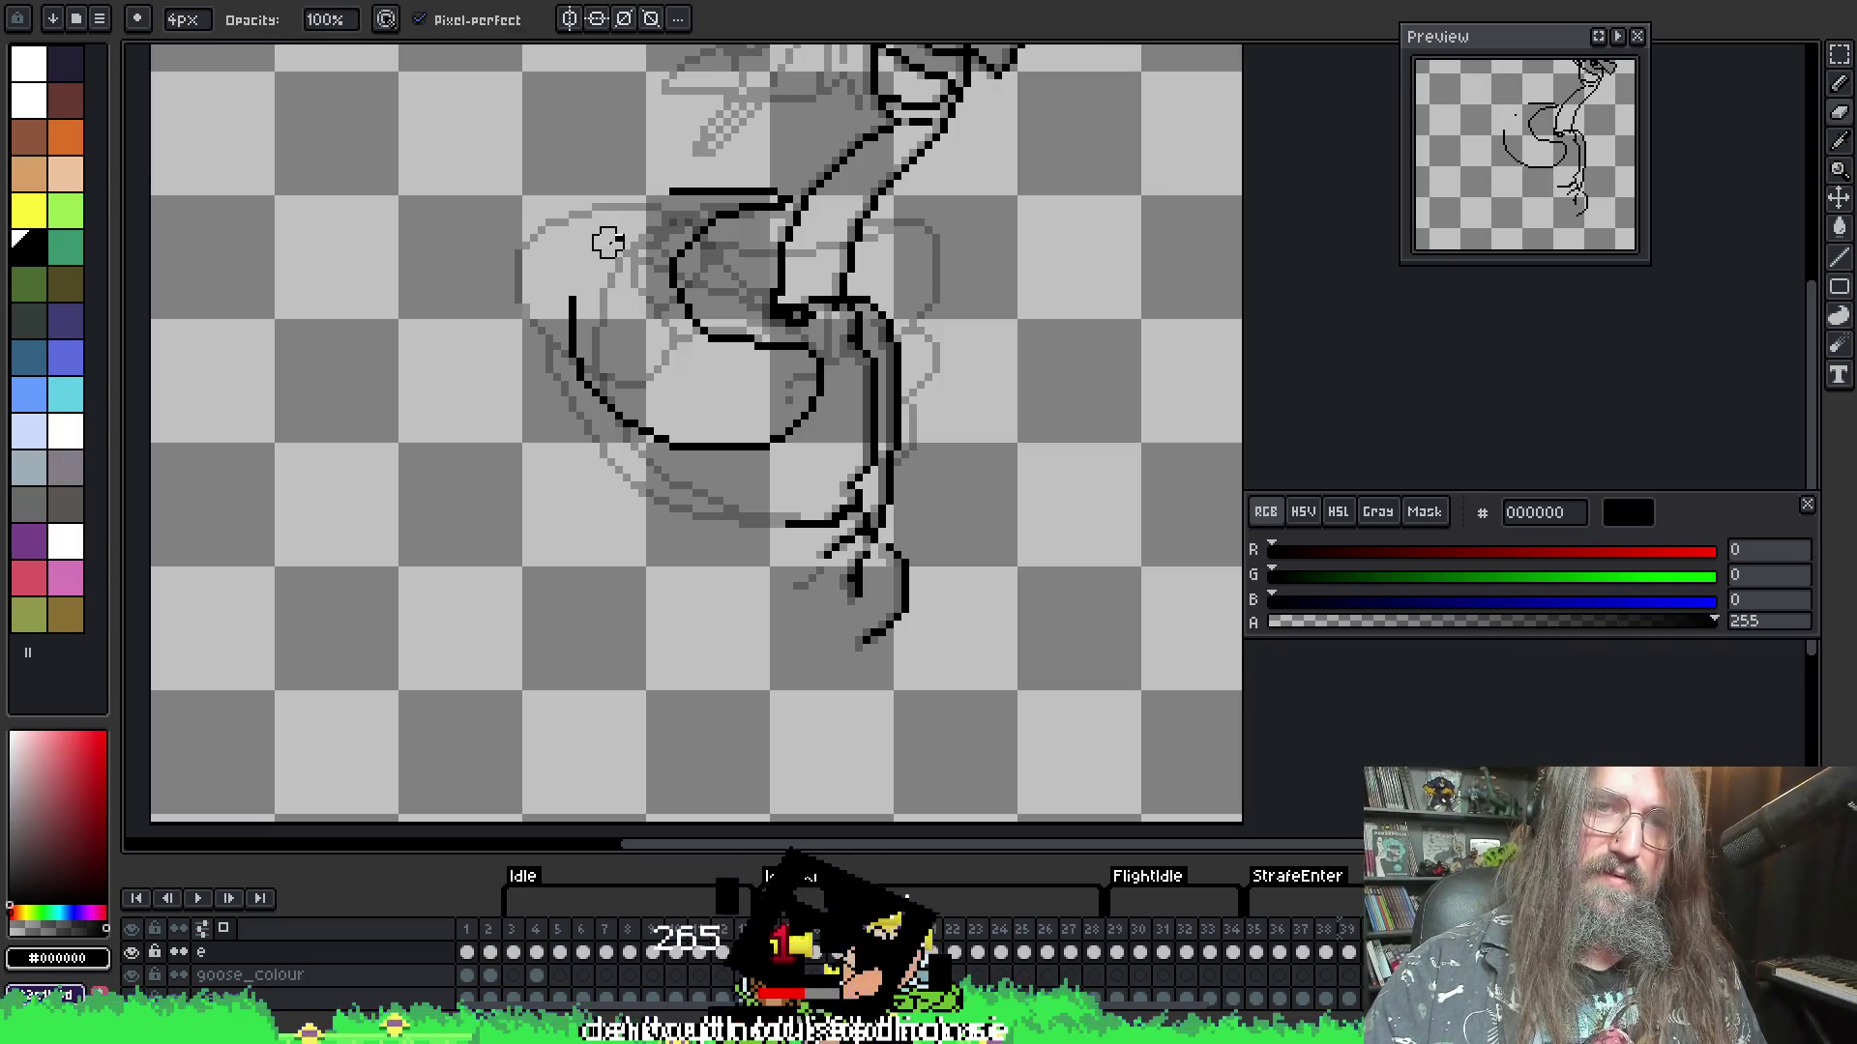
key("b")
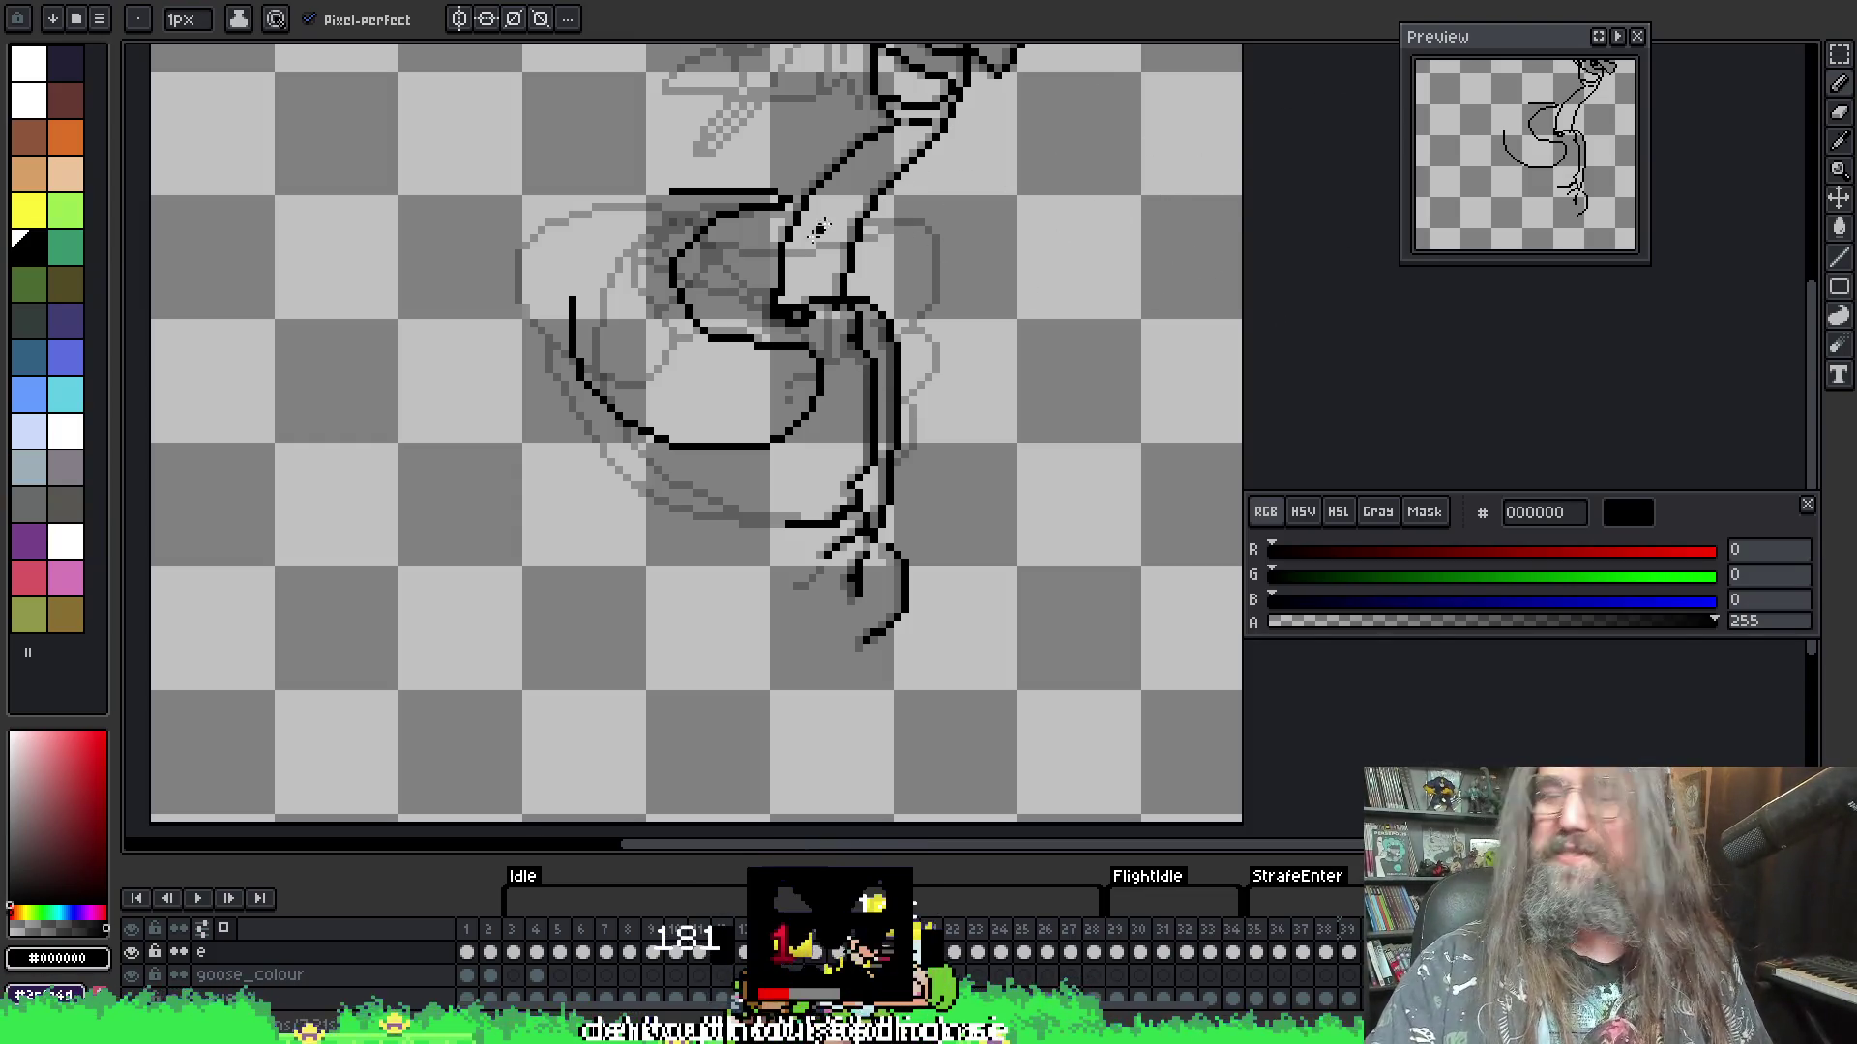
key("i")
key("b")
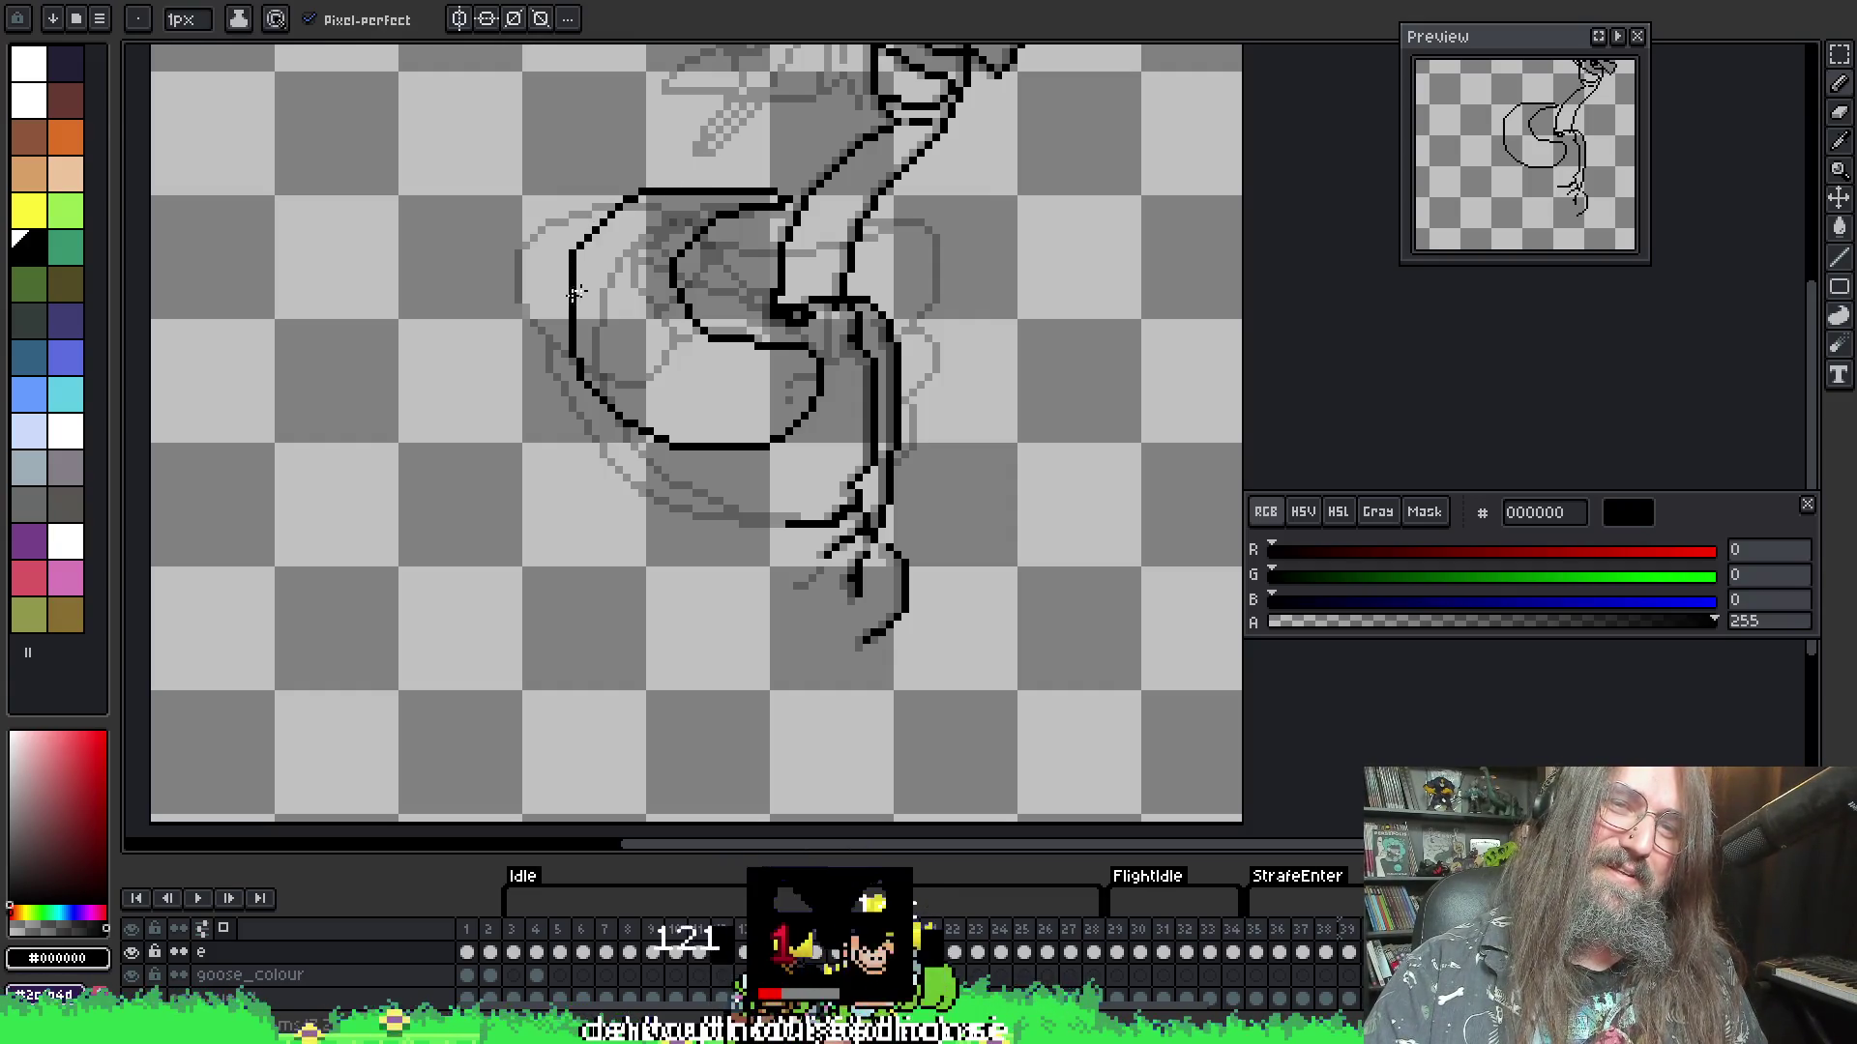
key("ctrl+z")
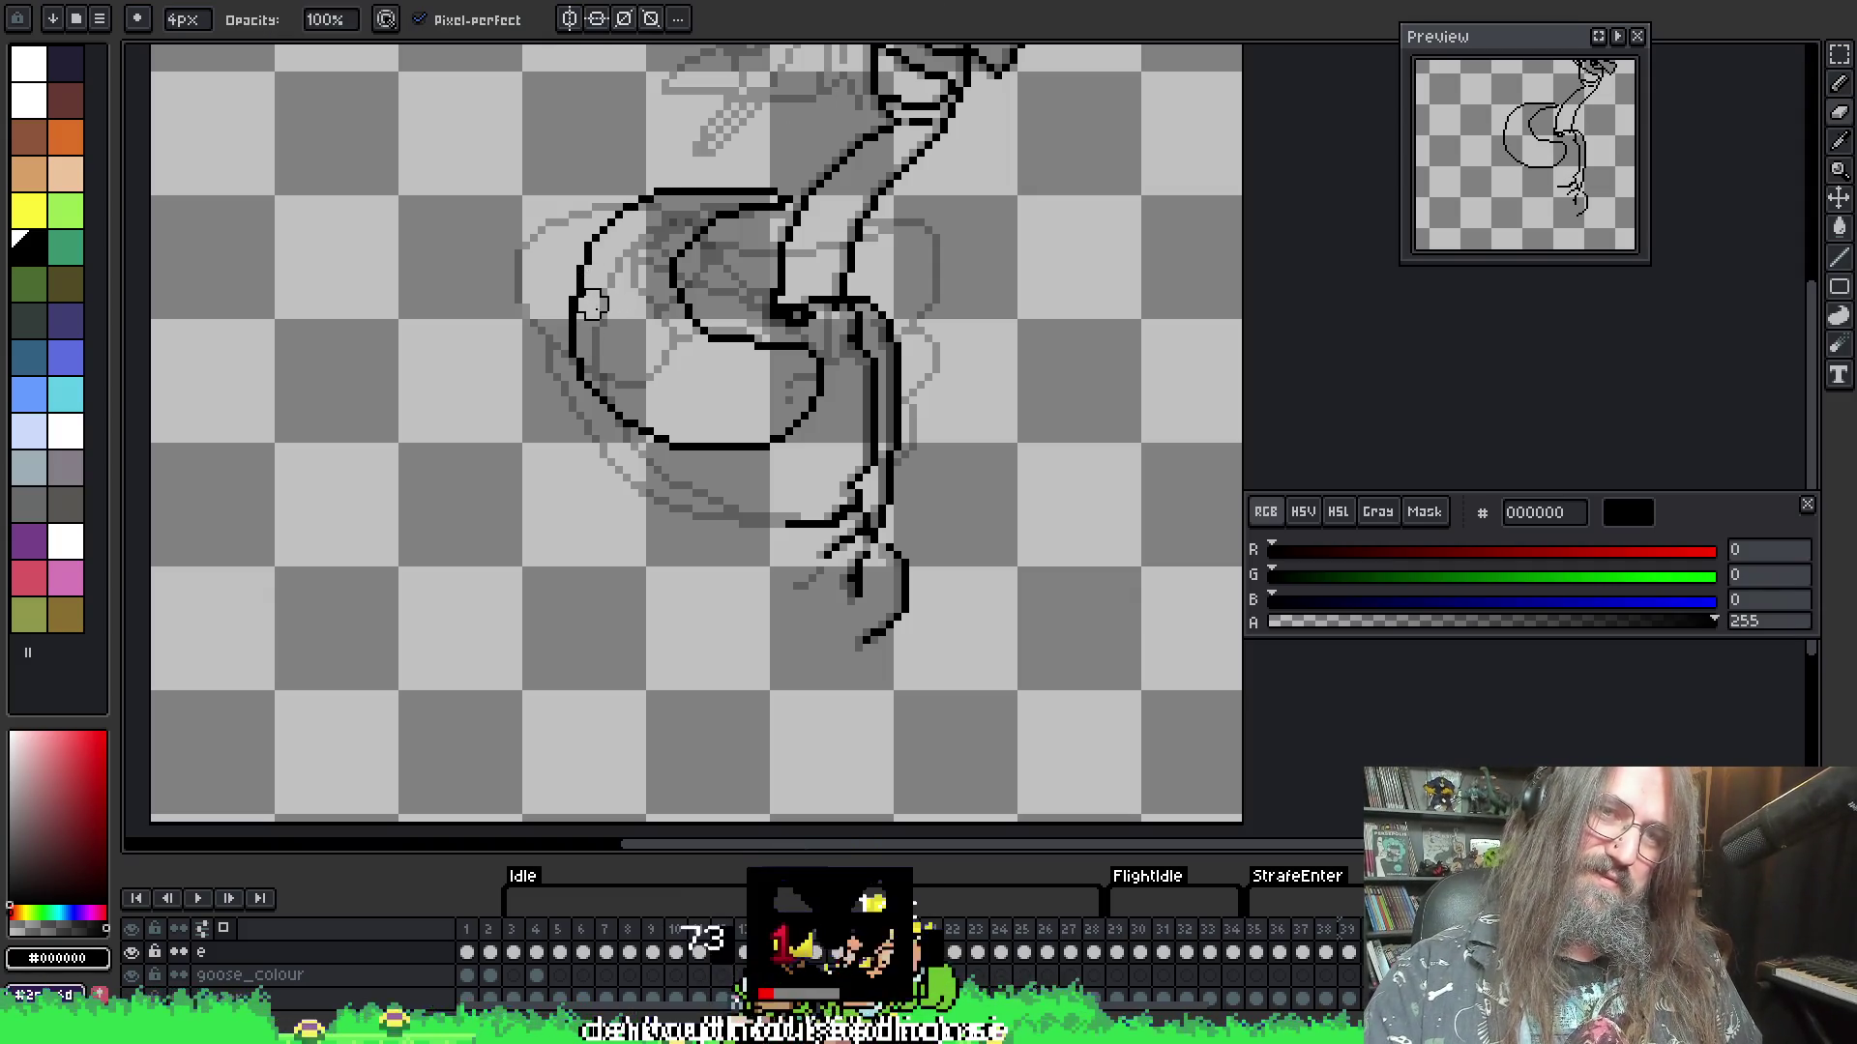
- Pick black back as the drawing colour from the canvas, comparing neighbouring frames
key("i")
left_click(580, 307)
key("b")
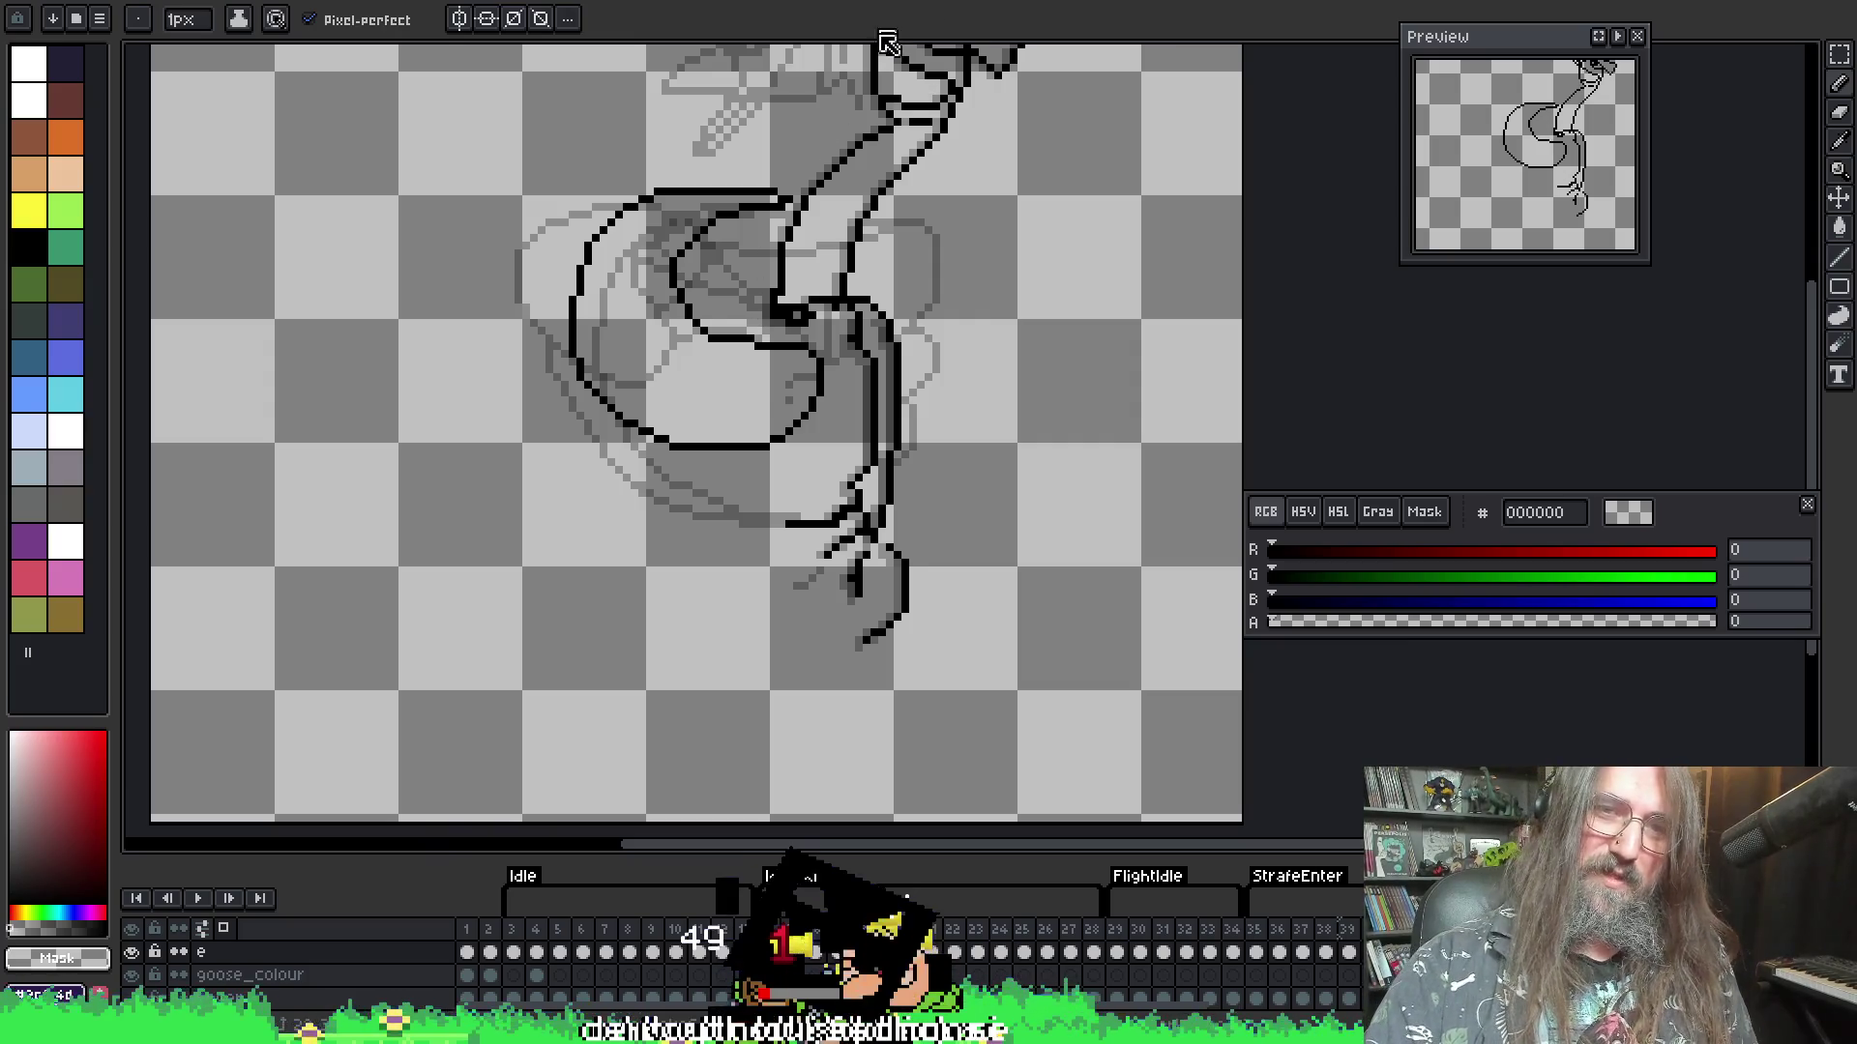
key("Left")
key("Right")
key("Left")
key("Right")
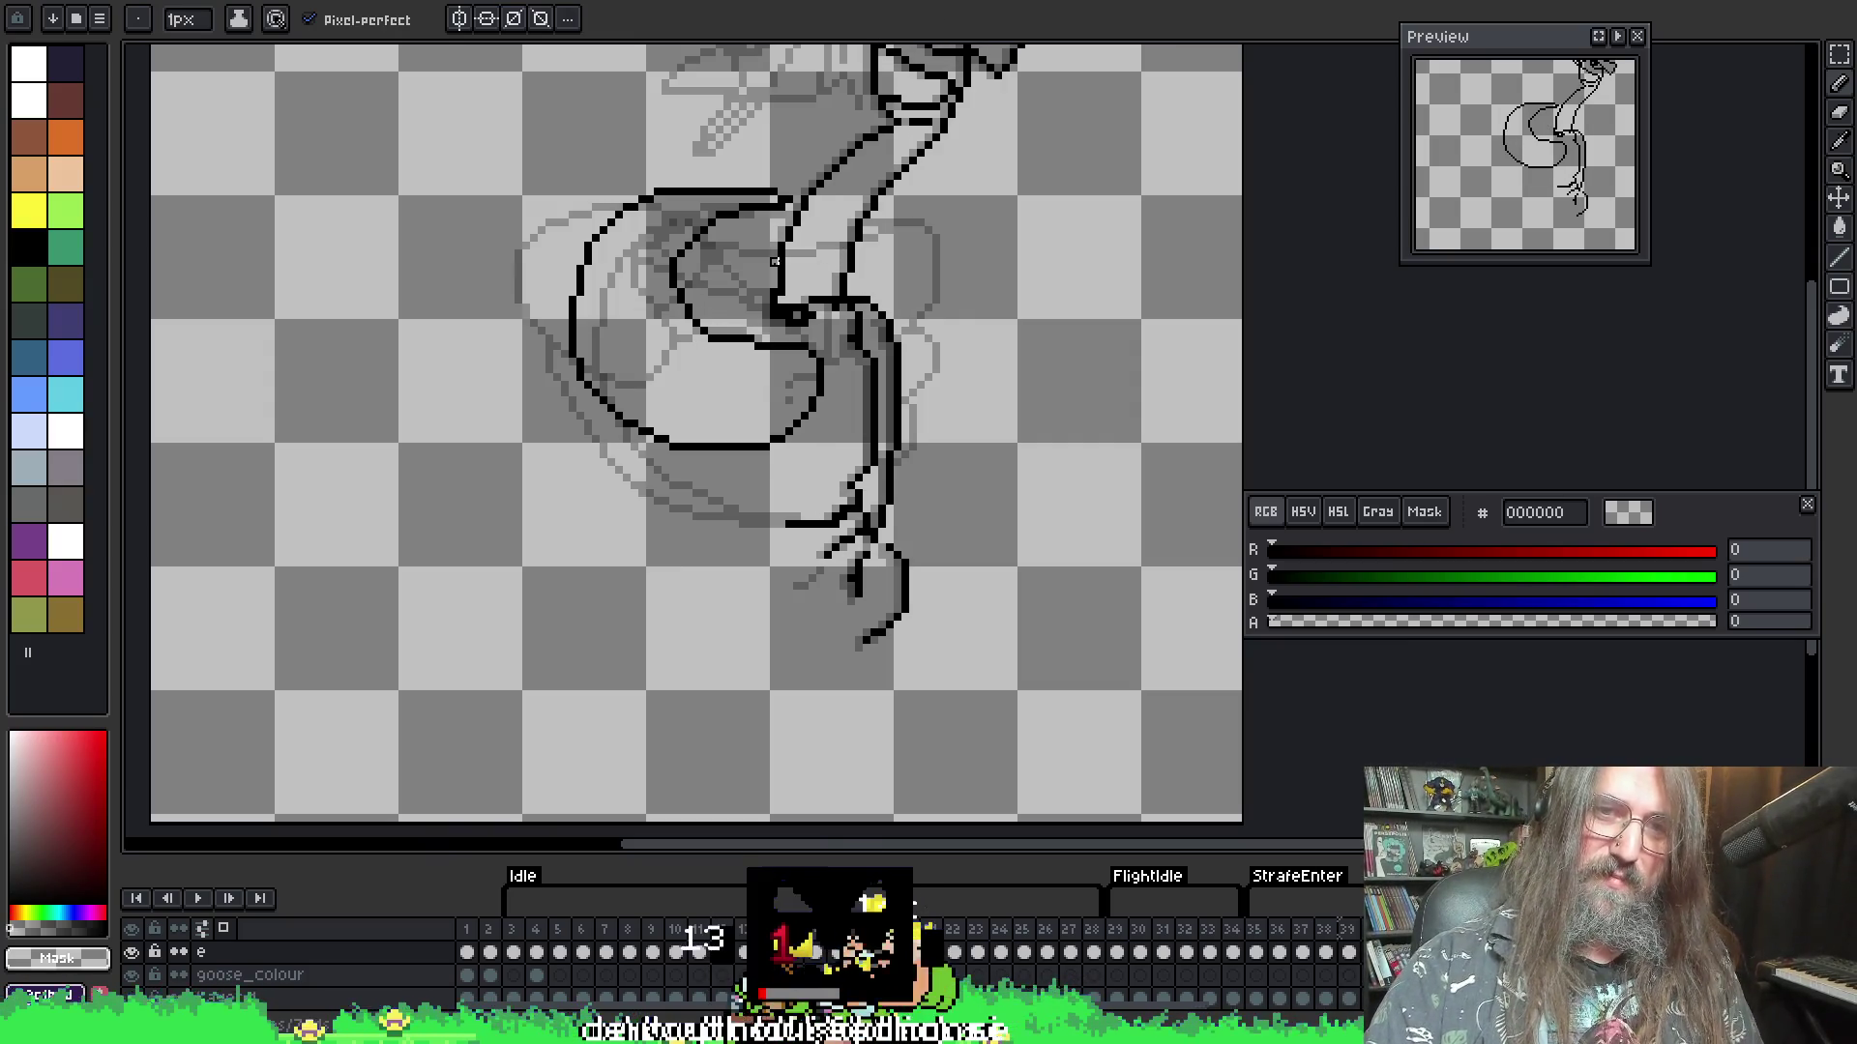
key("i")
left_click(771, 190)
key("b")
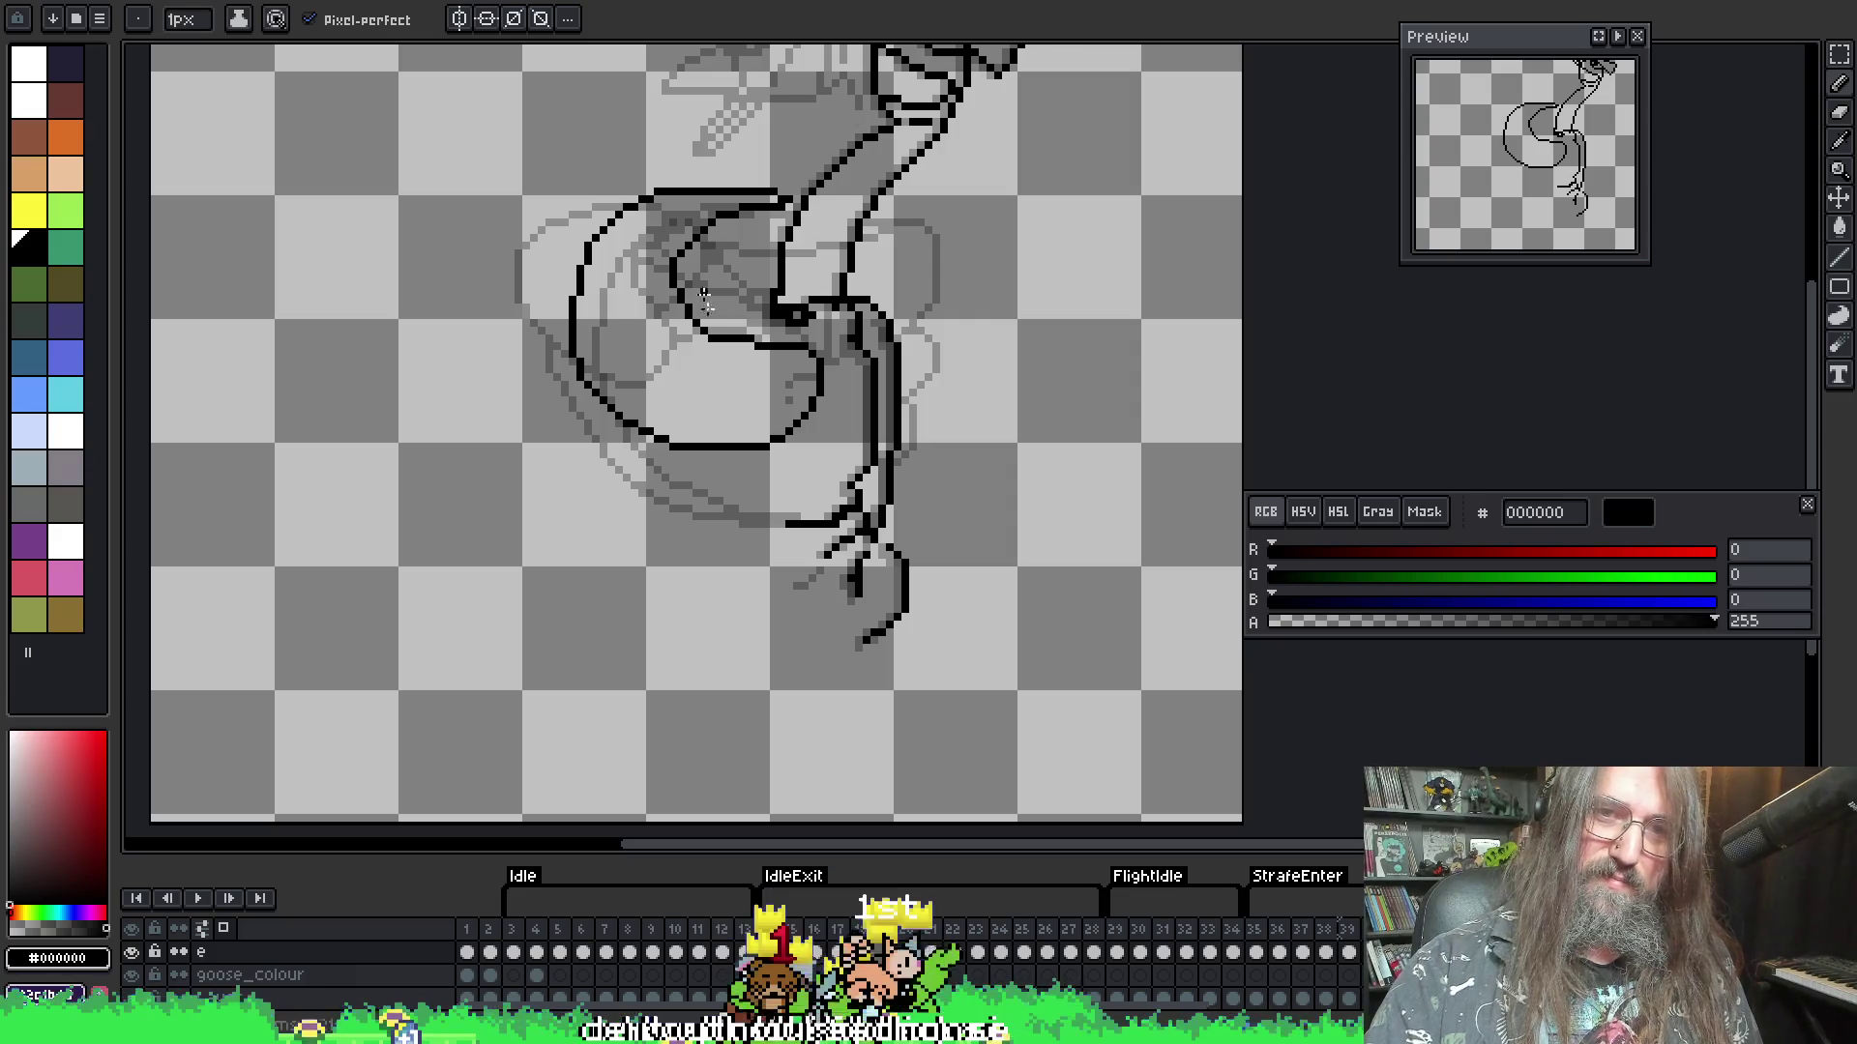
key("i")
key("b")
- Trace the wing's lower outline in black over the grey sketch, then play the animation
key("Right")
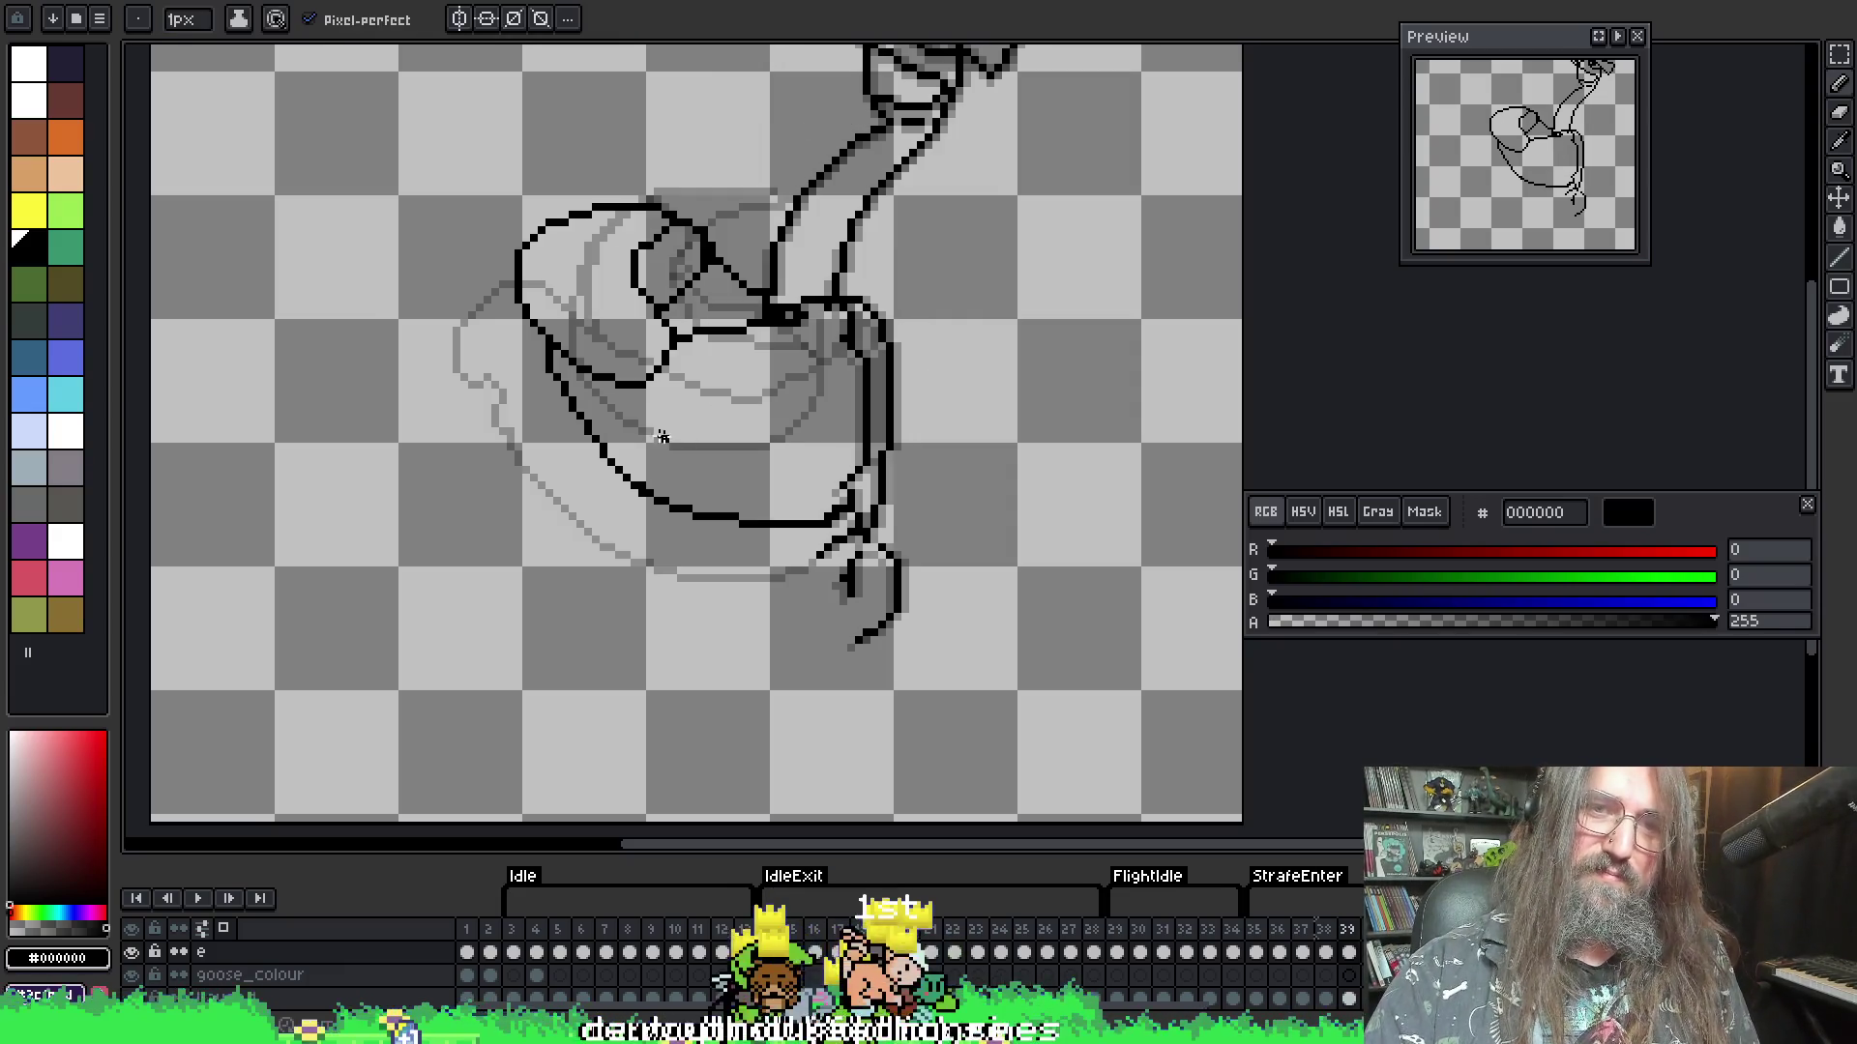
key("Right")
key("Right")
key("Right")
key("Right")
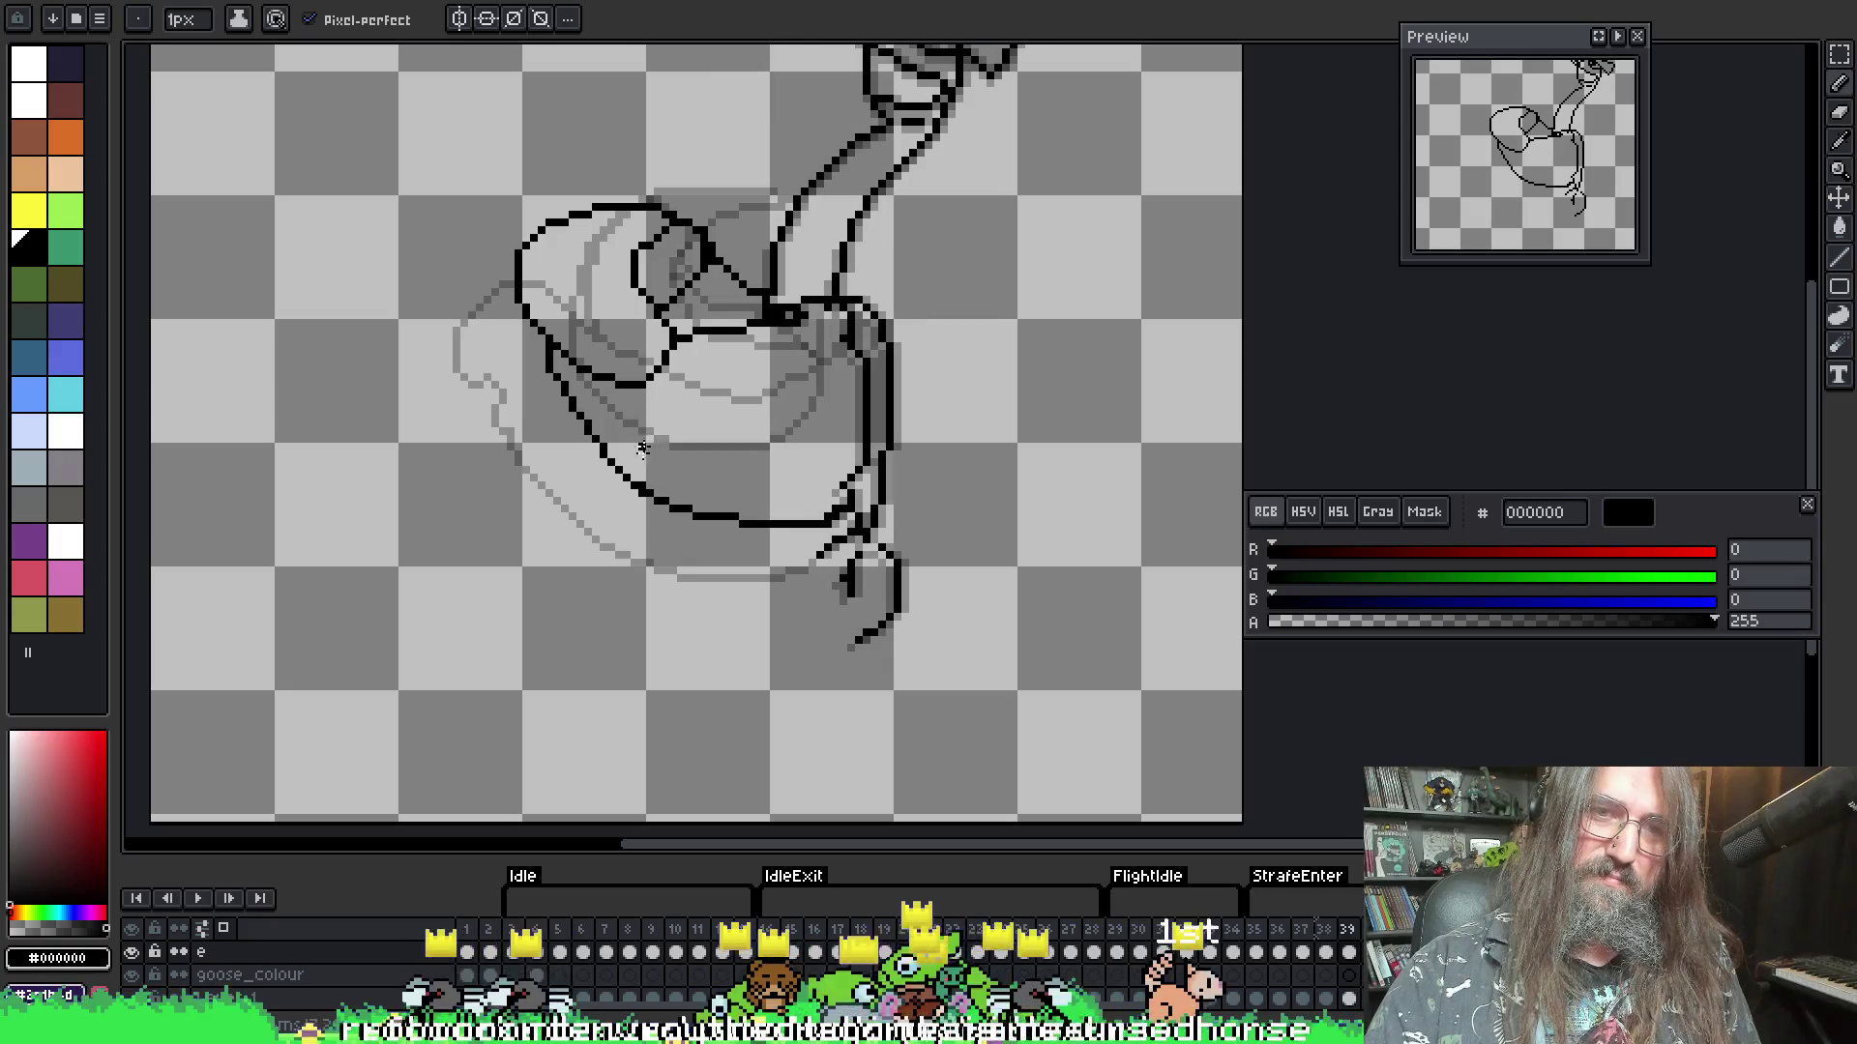
key("Right")
key("Right")
key("Right")
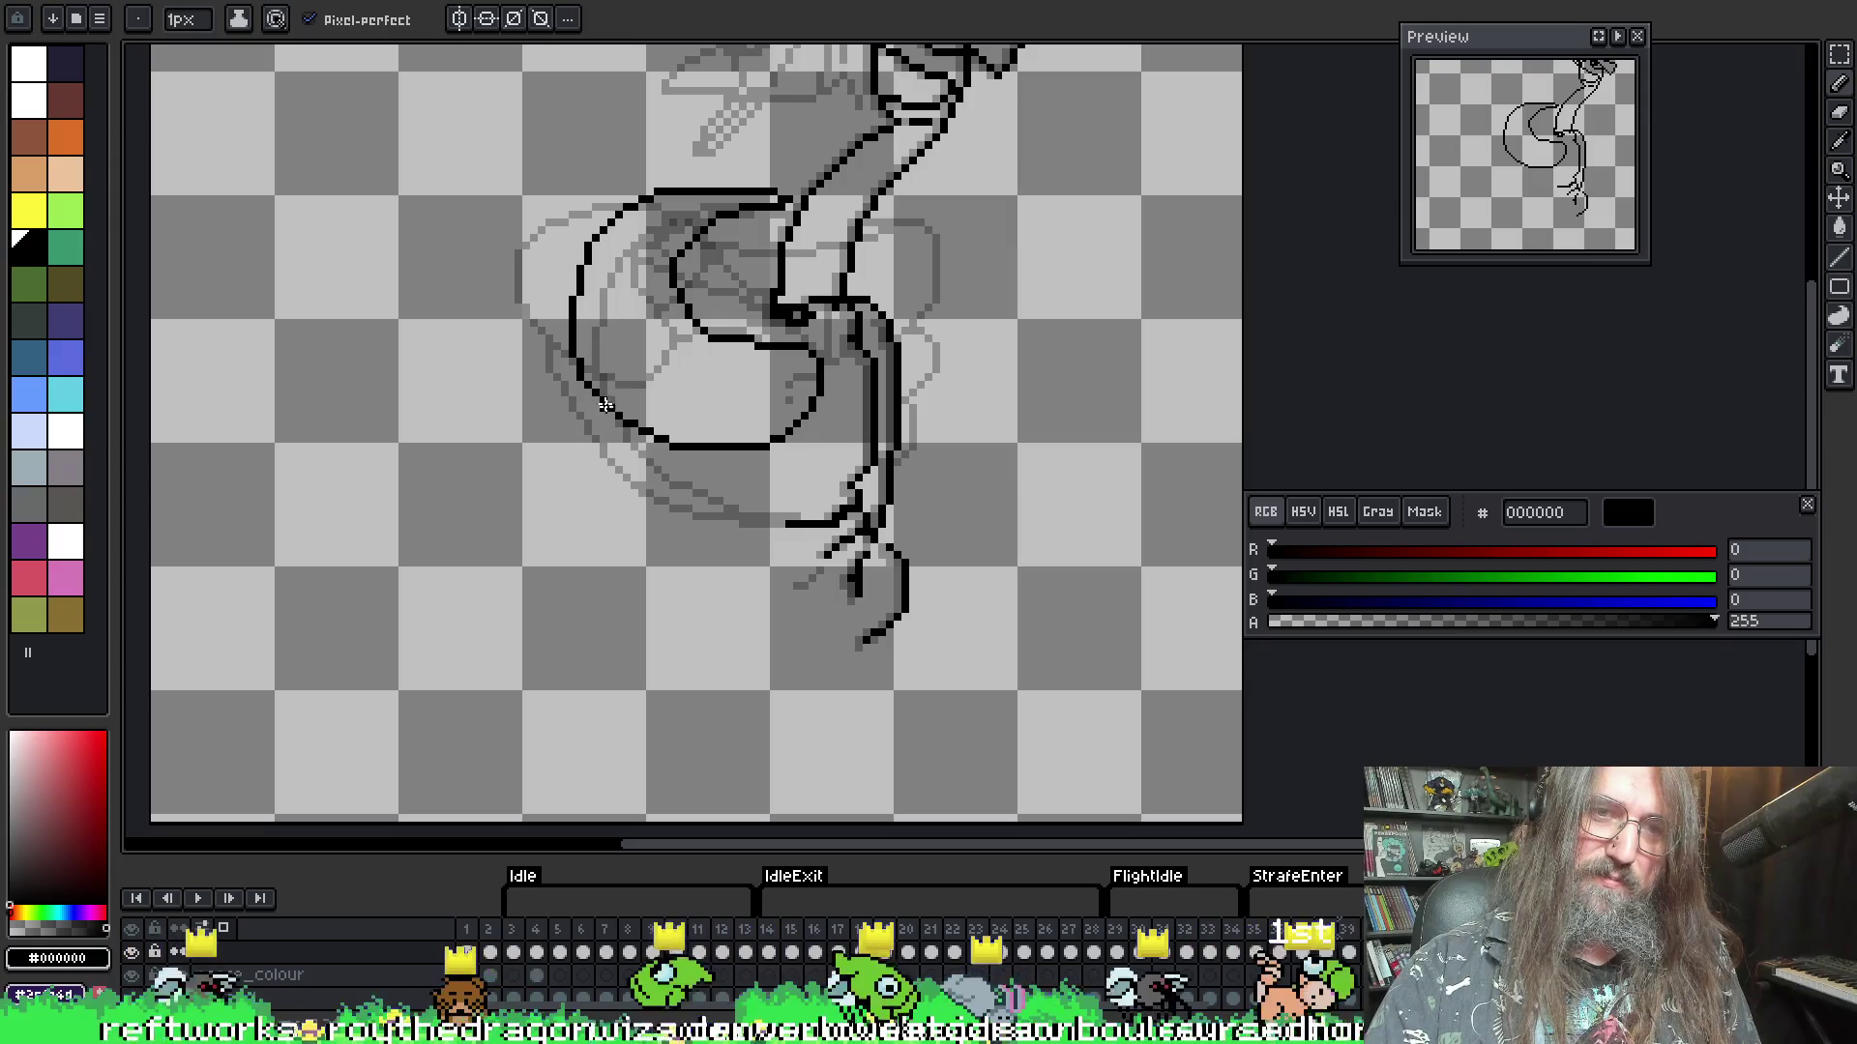
left_click_drag(626, 464, 774, 525)
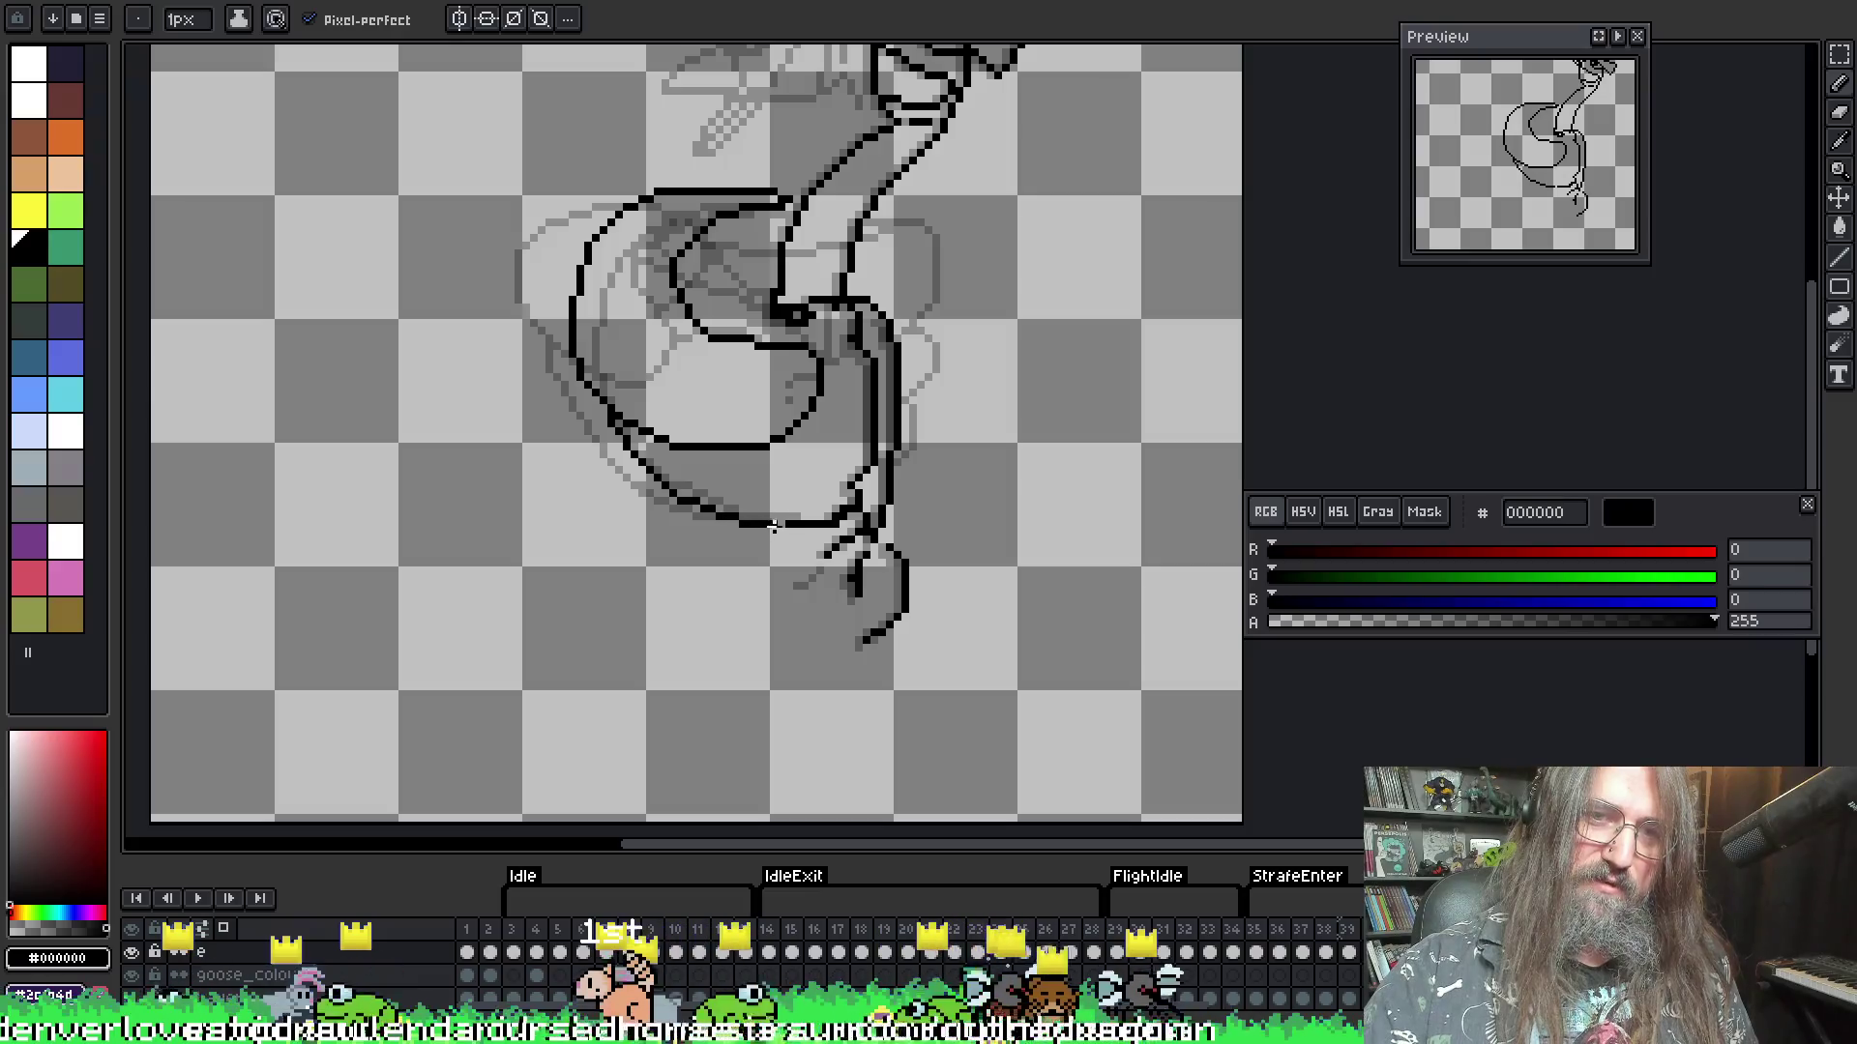
key("Right")
key("Right")
key("Right")
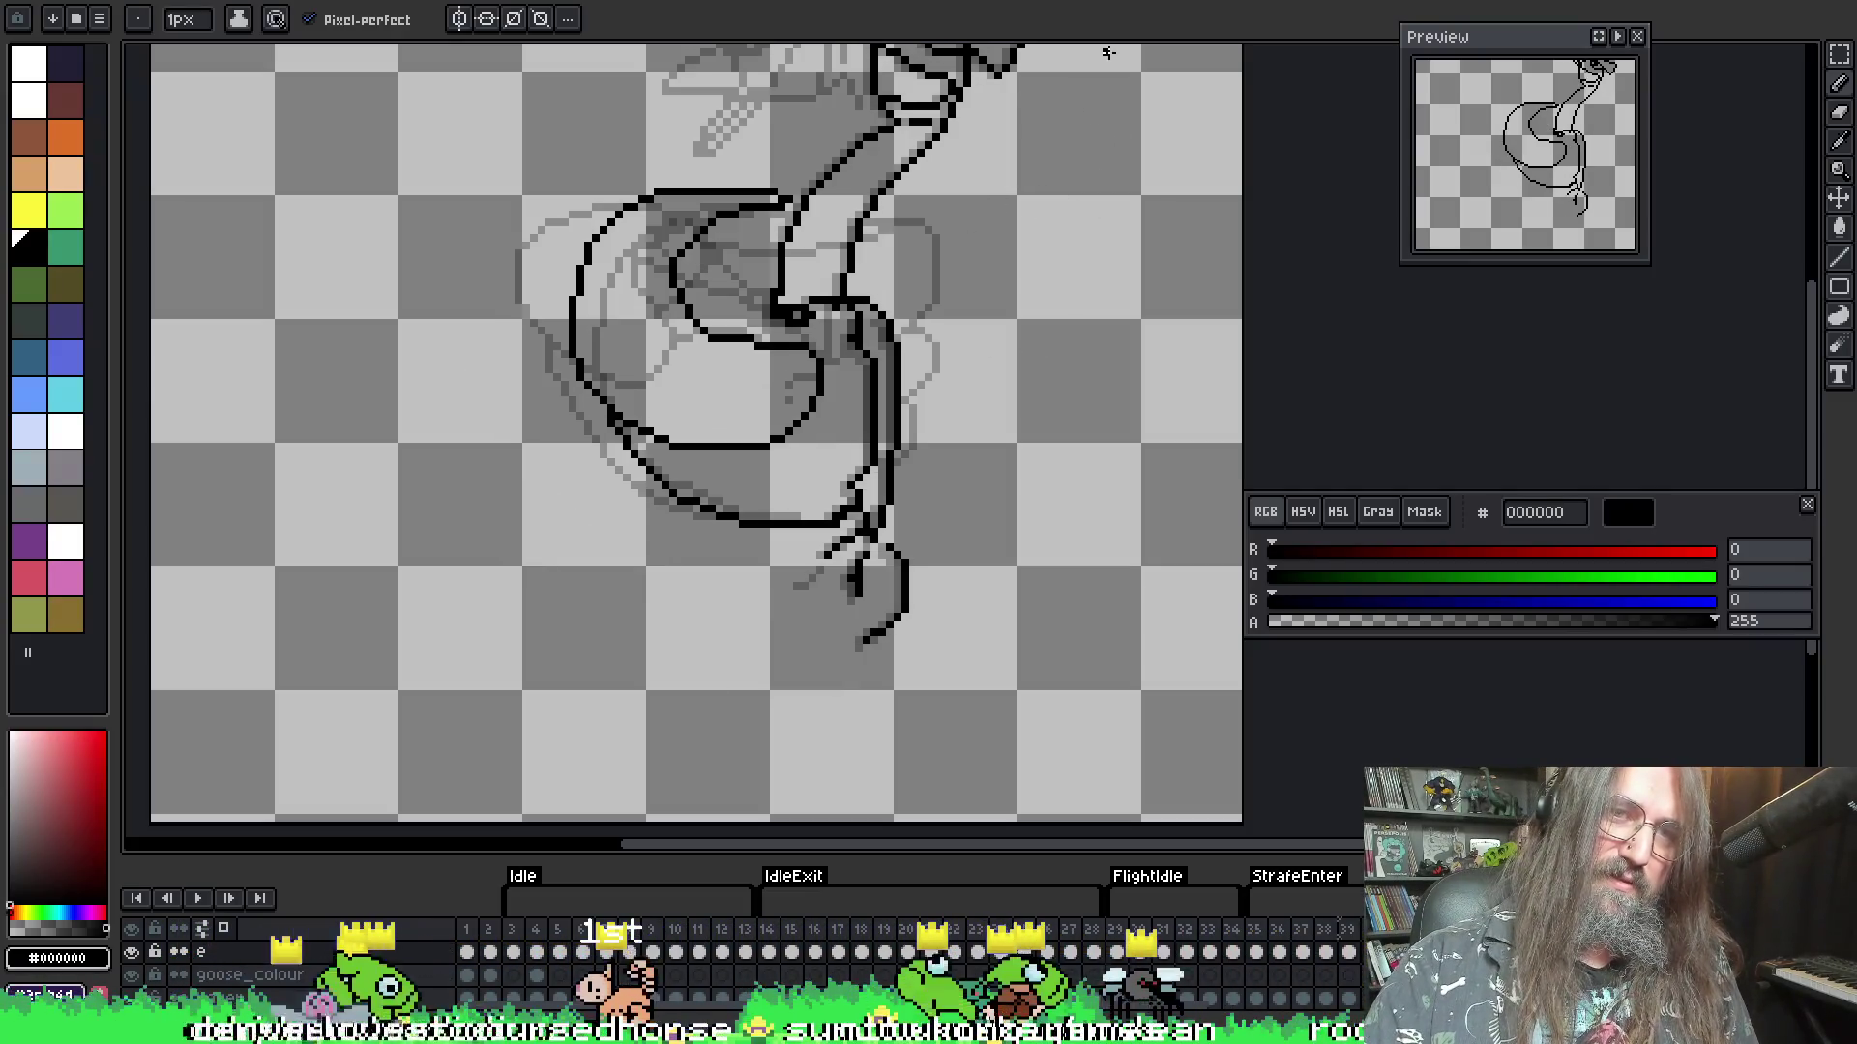
key("Right")
key("Right")
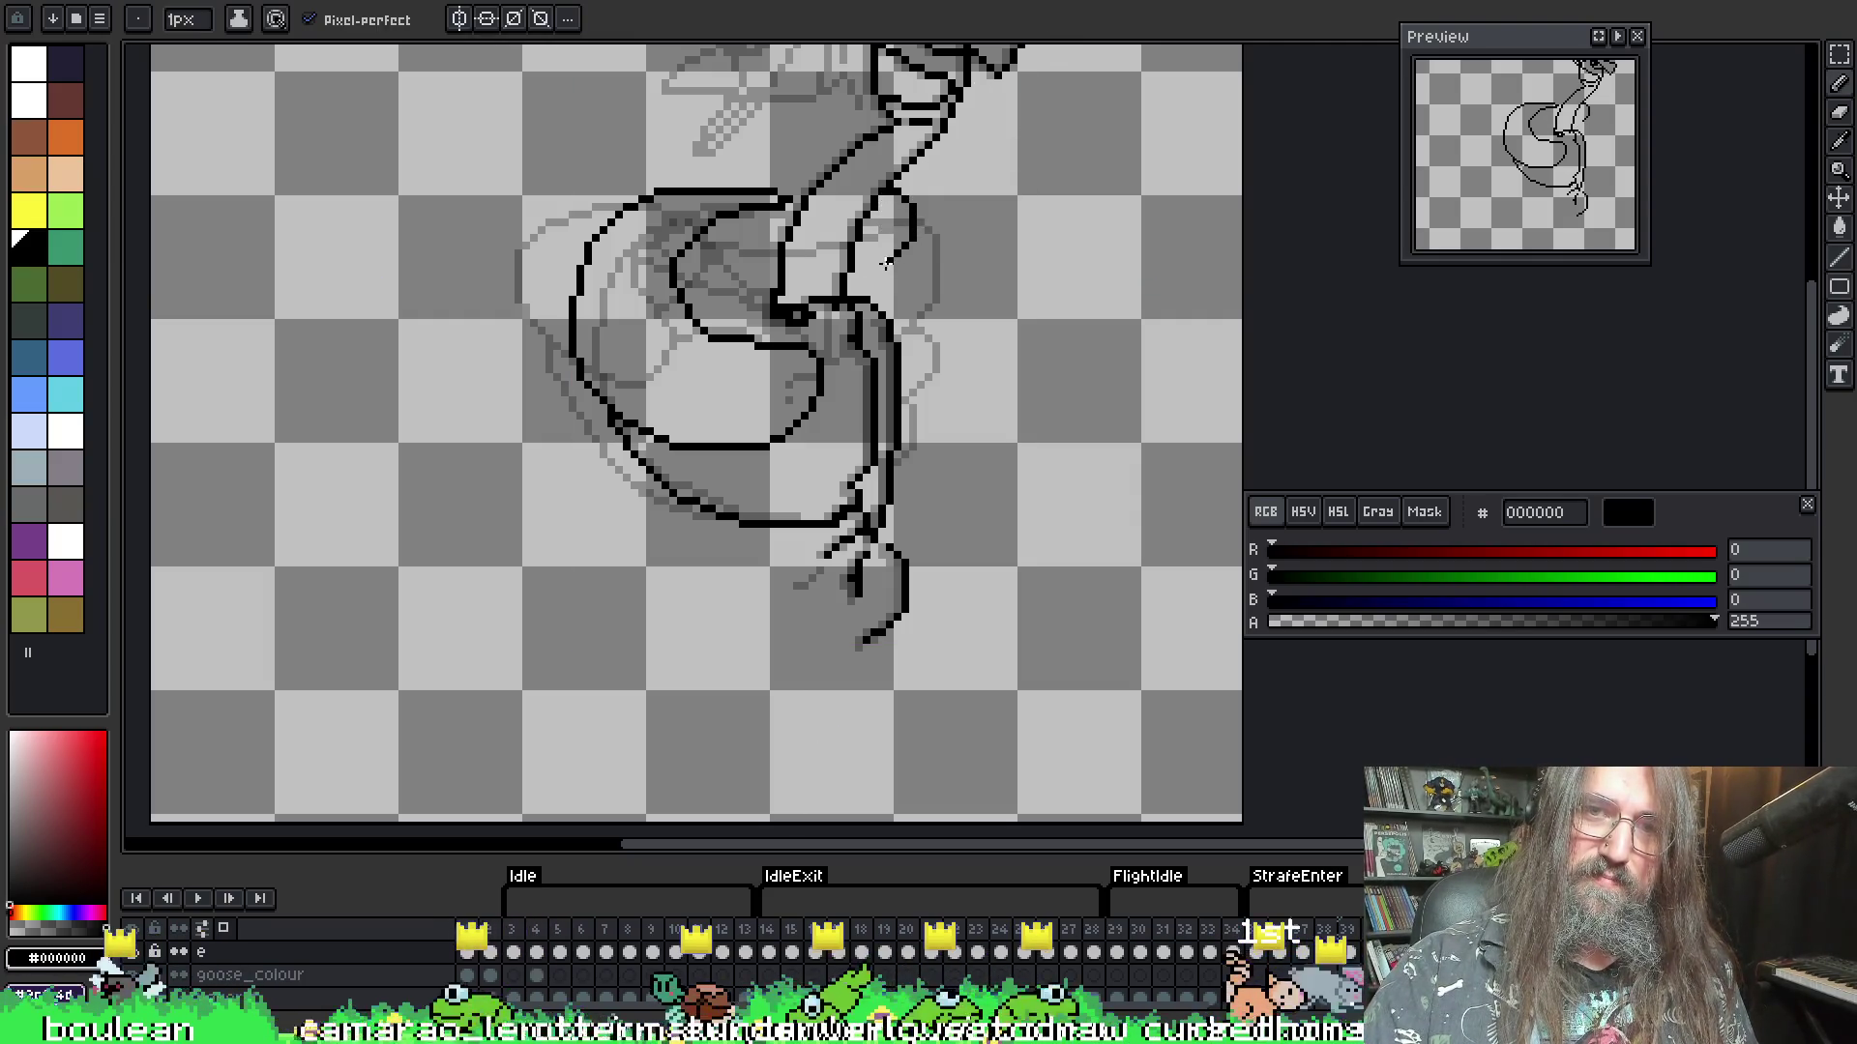
key("Return")
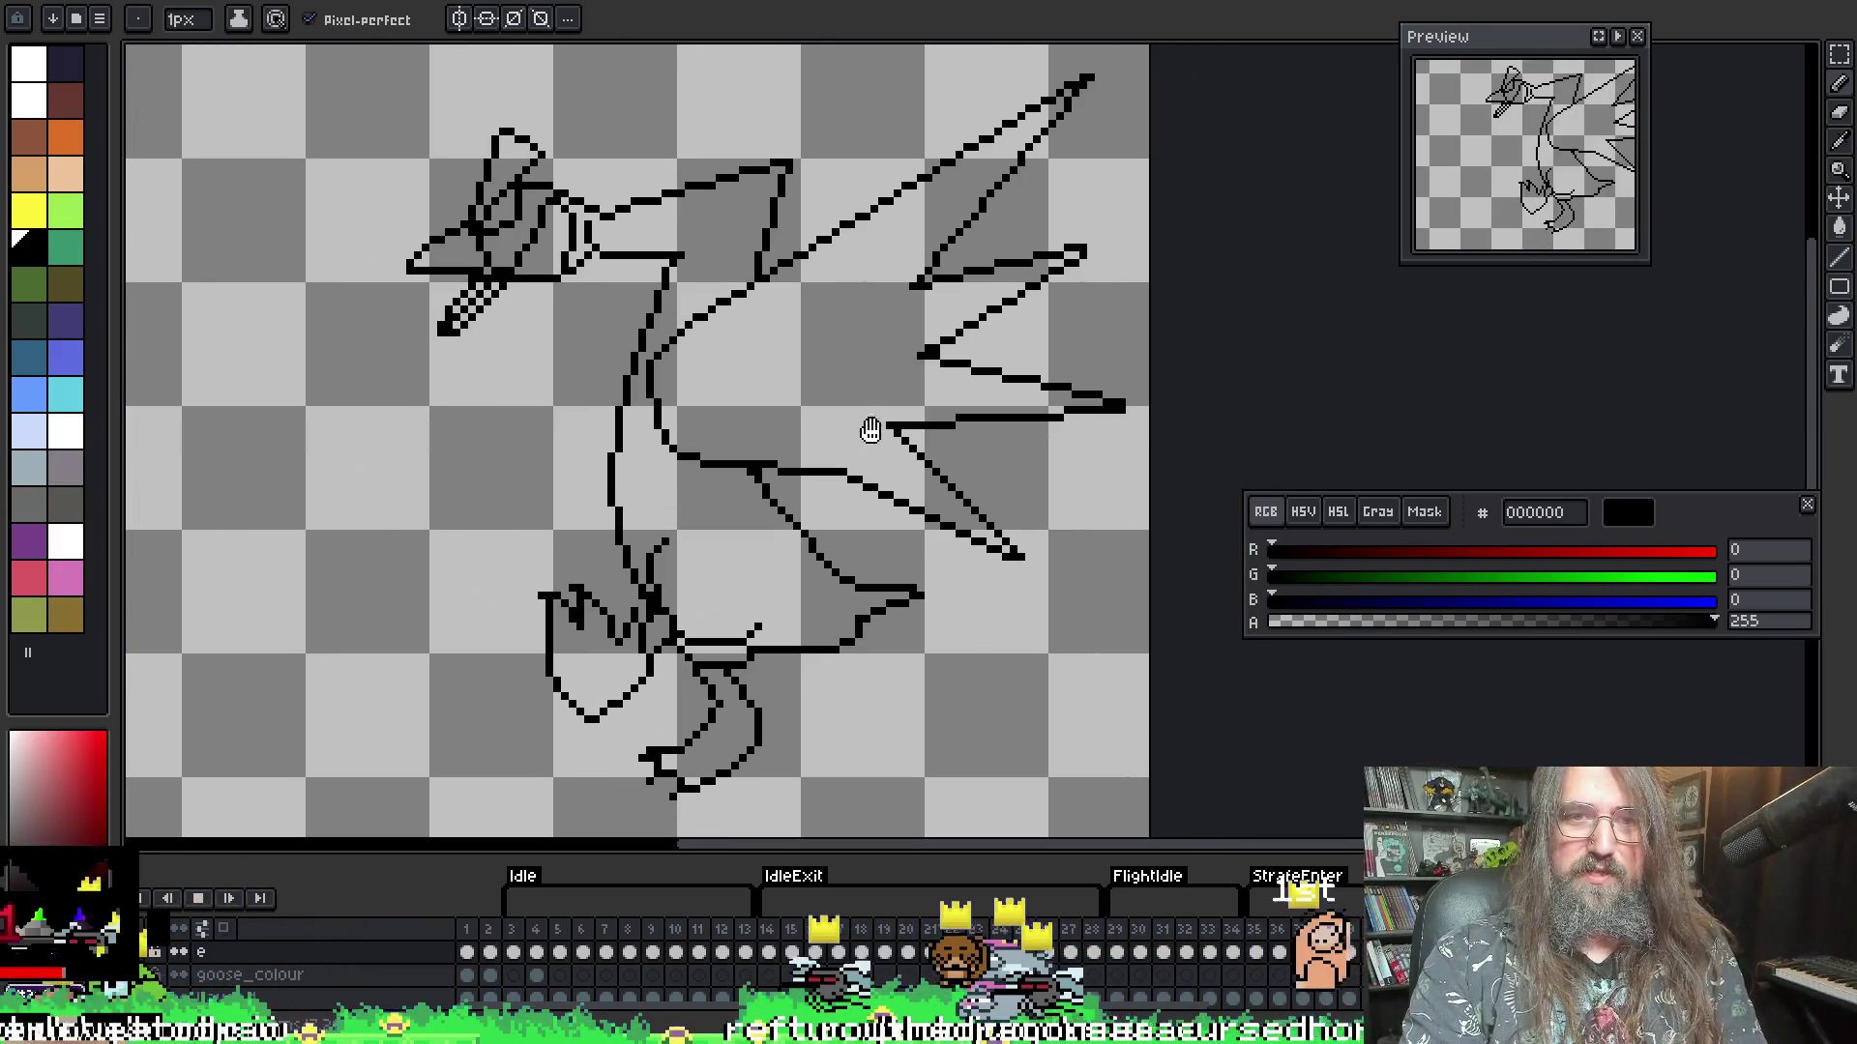
scroll(949, 423, "down", 1)
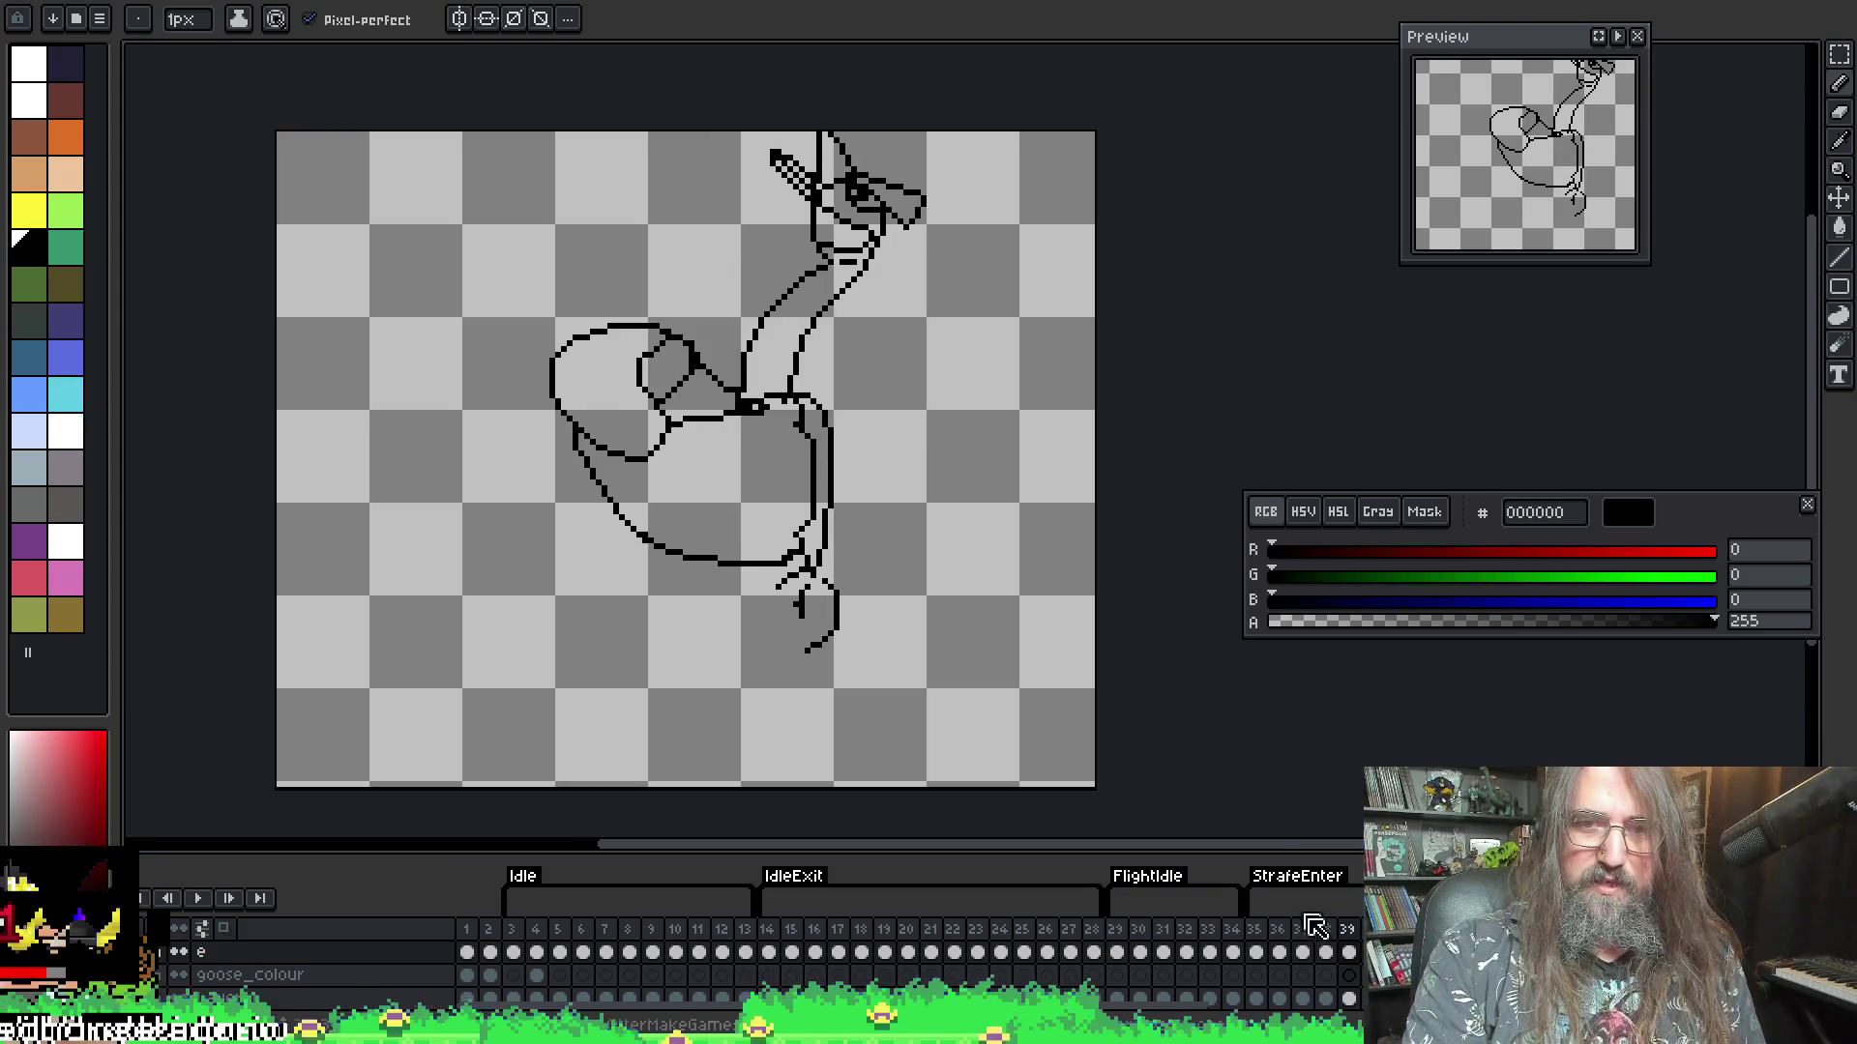
left_click(1331, 943)
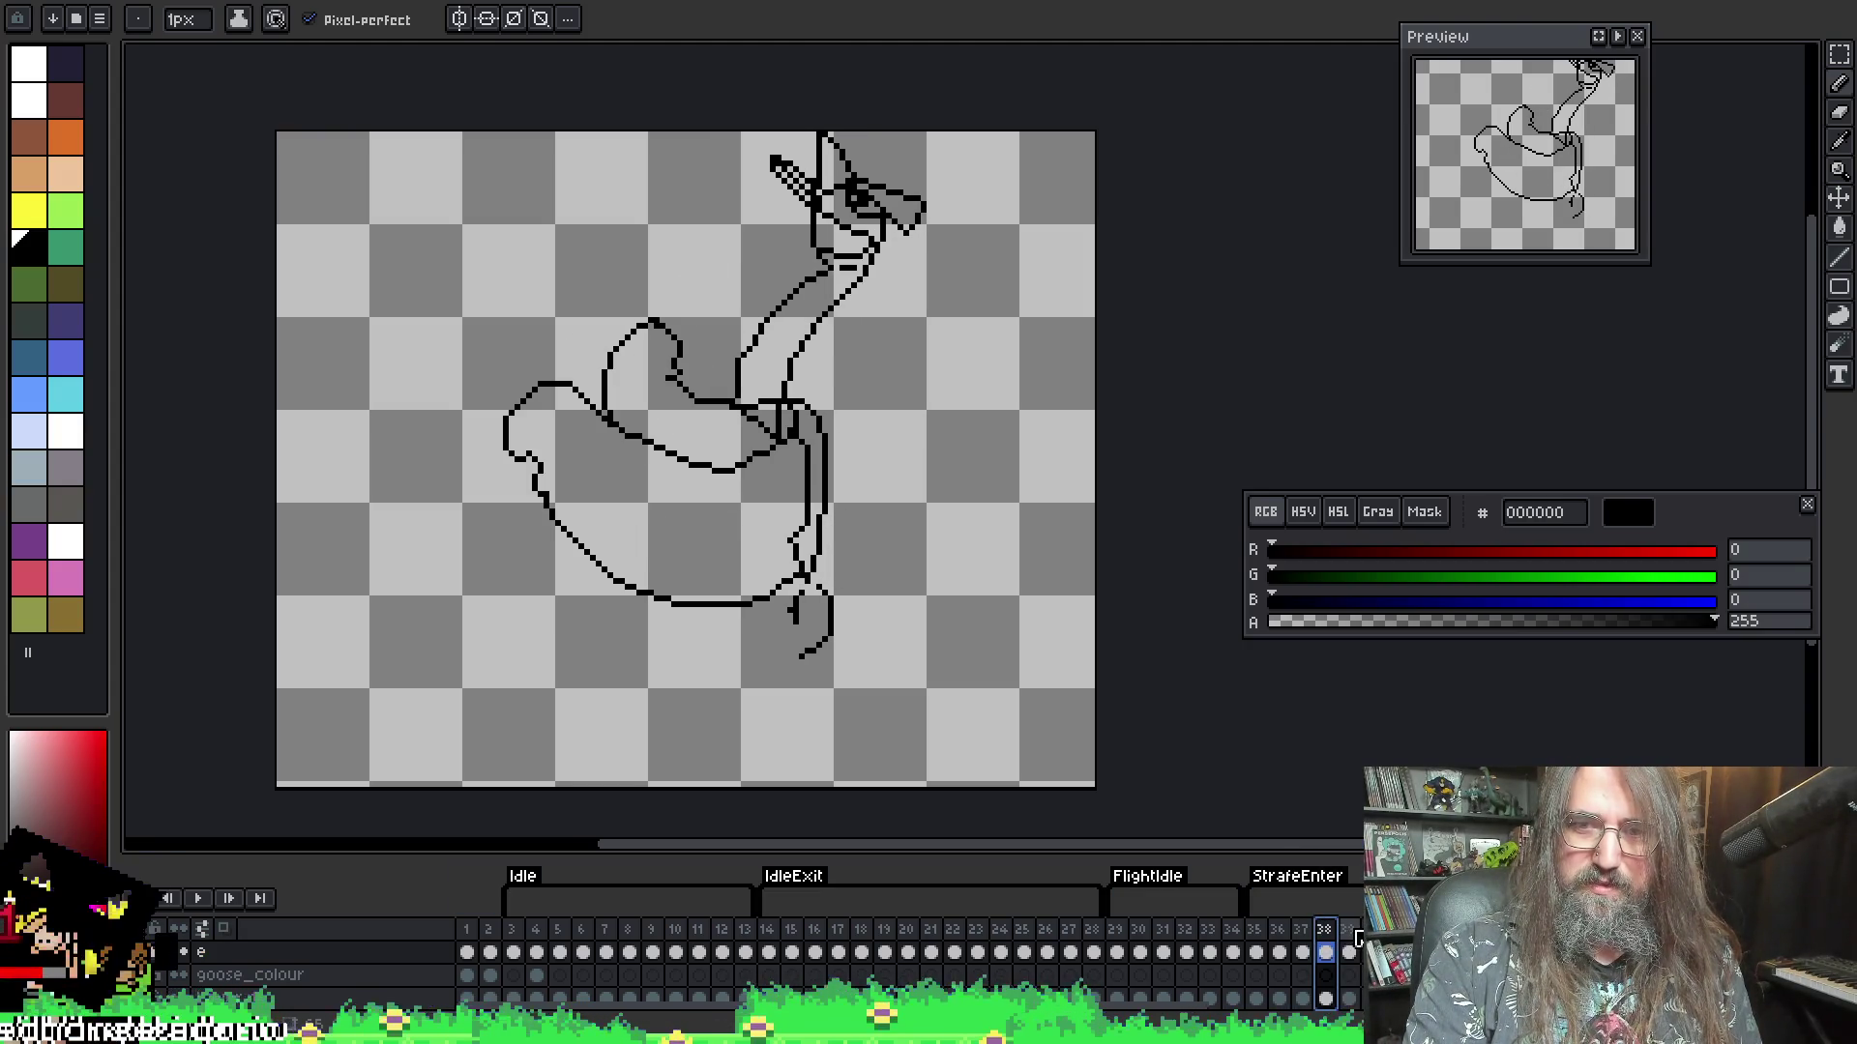
left_click(1353, 930)
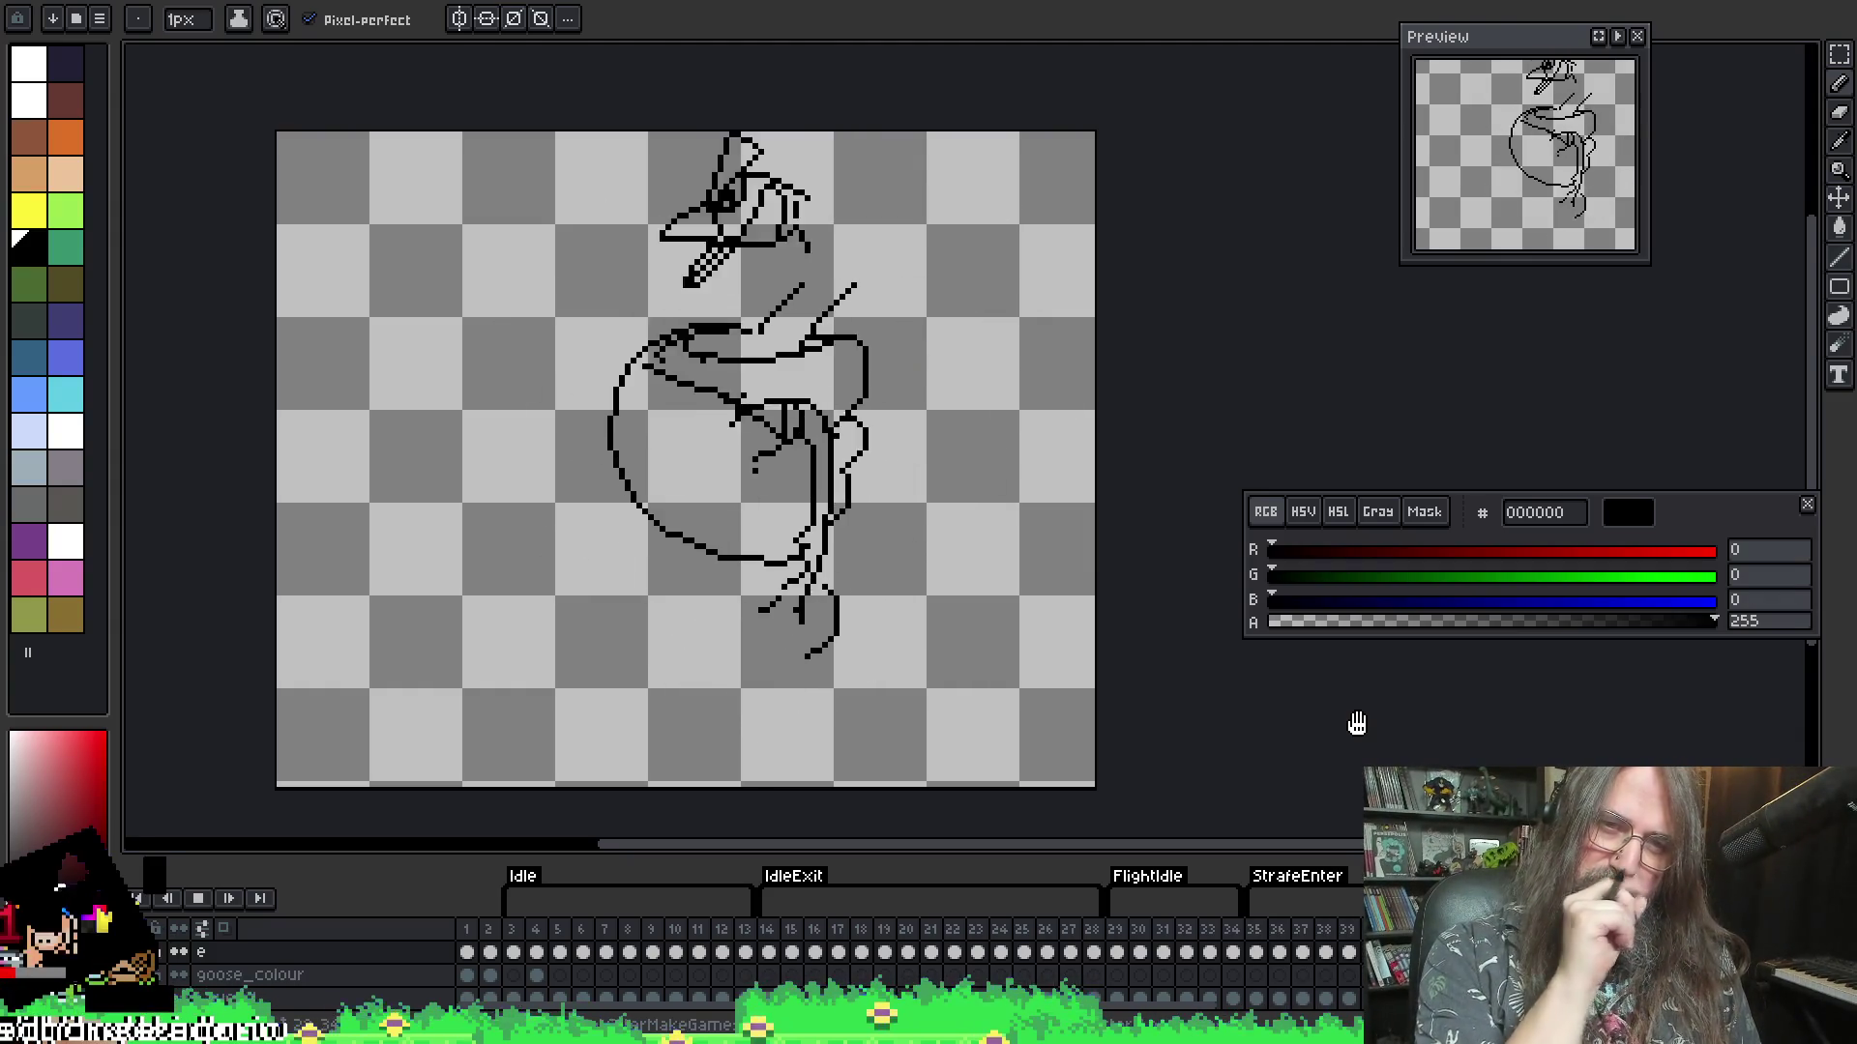
key("Return")
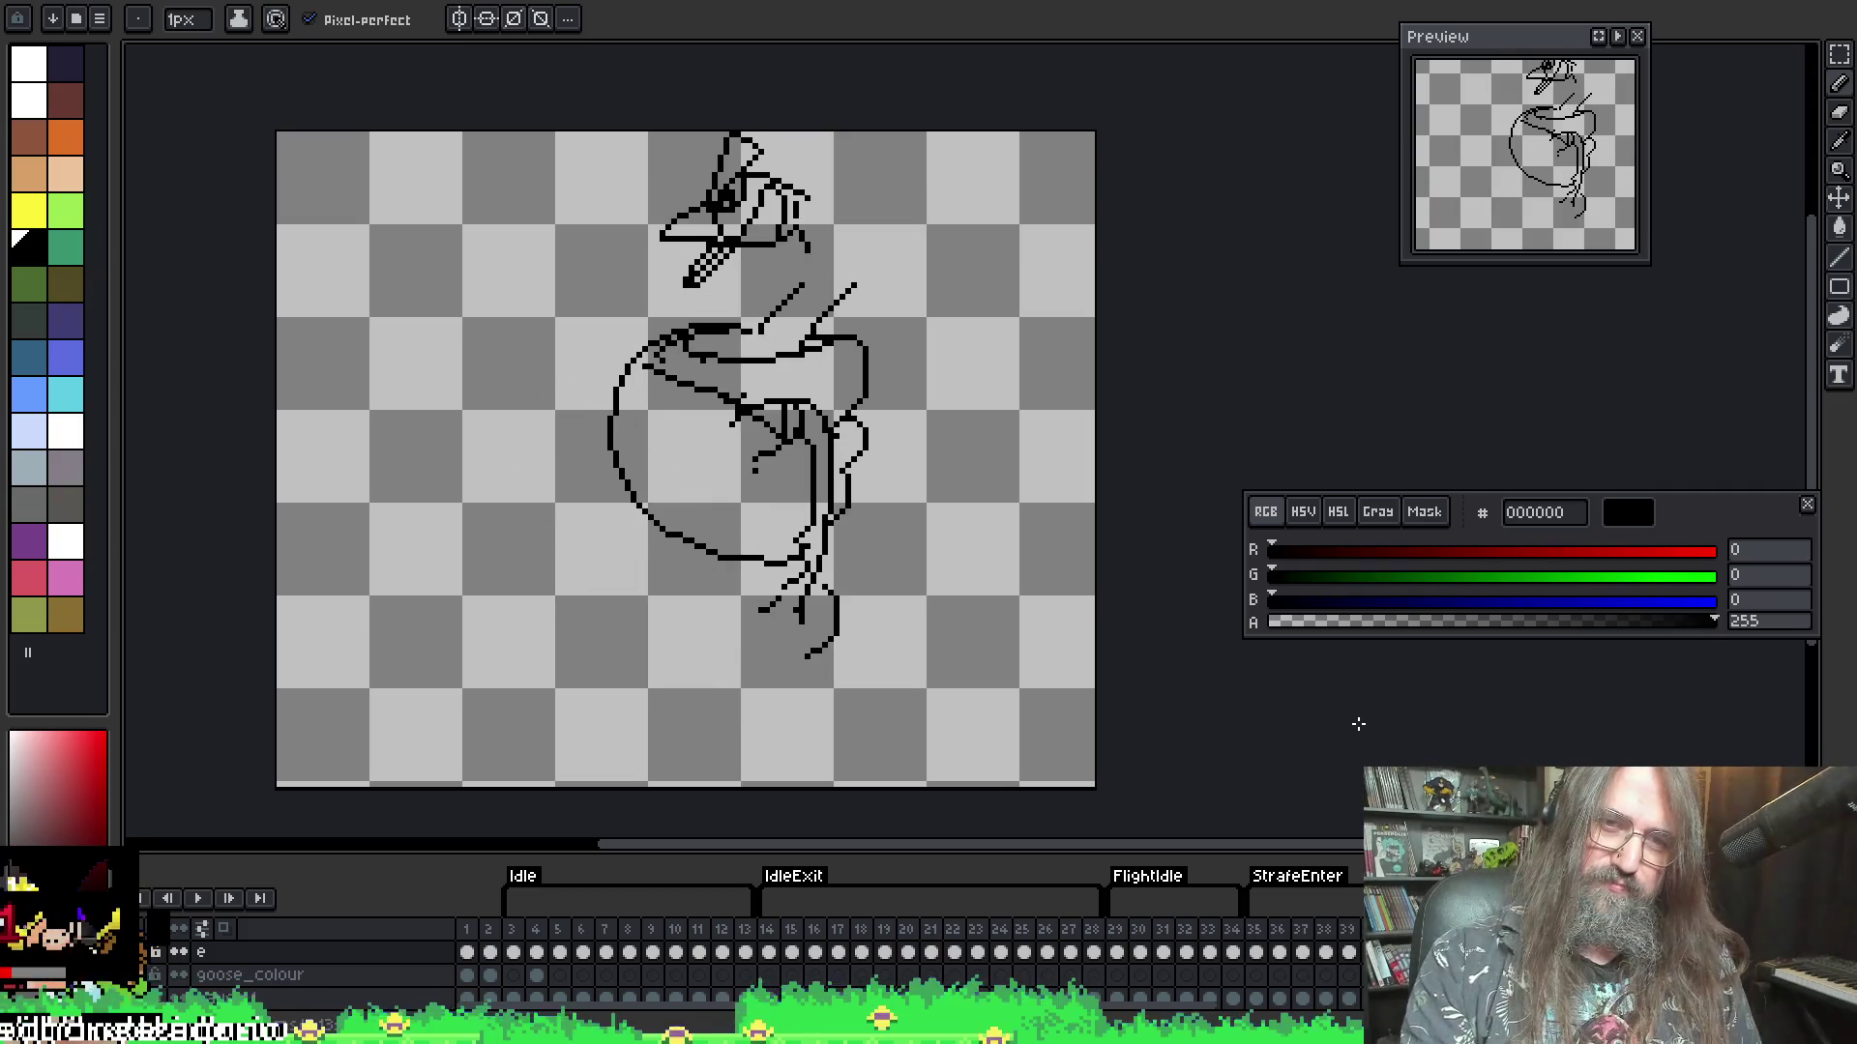
key("Right")
key("Left")
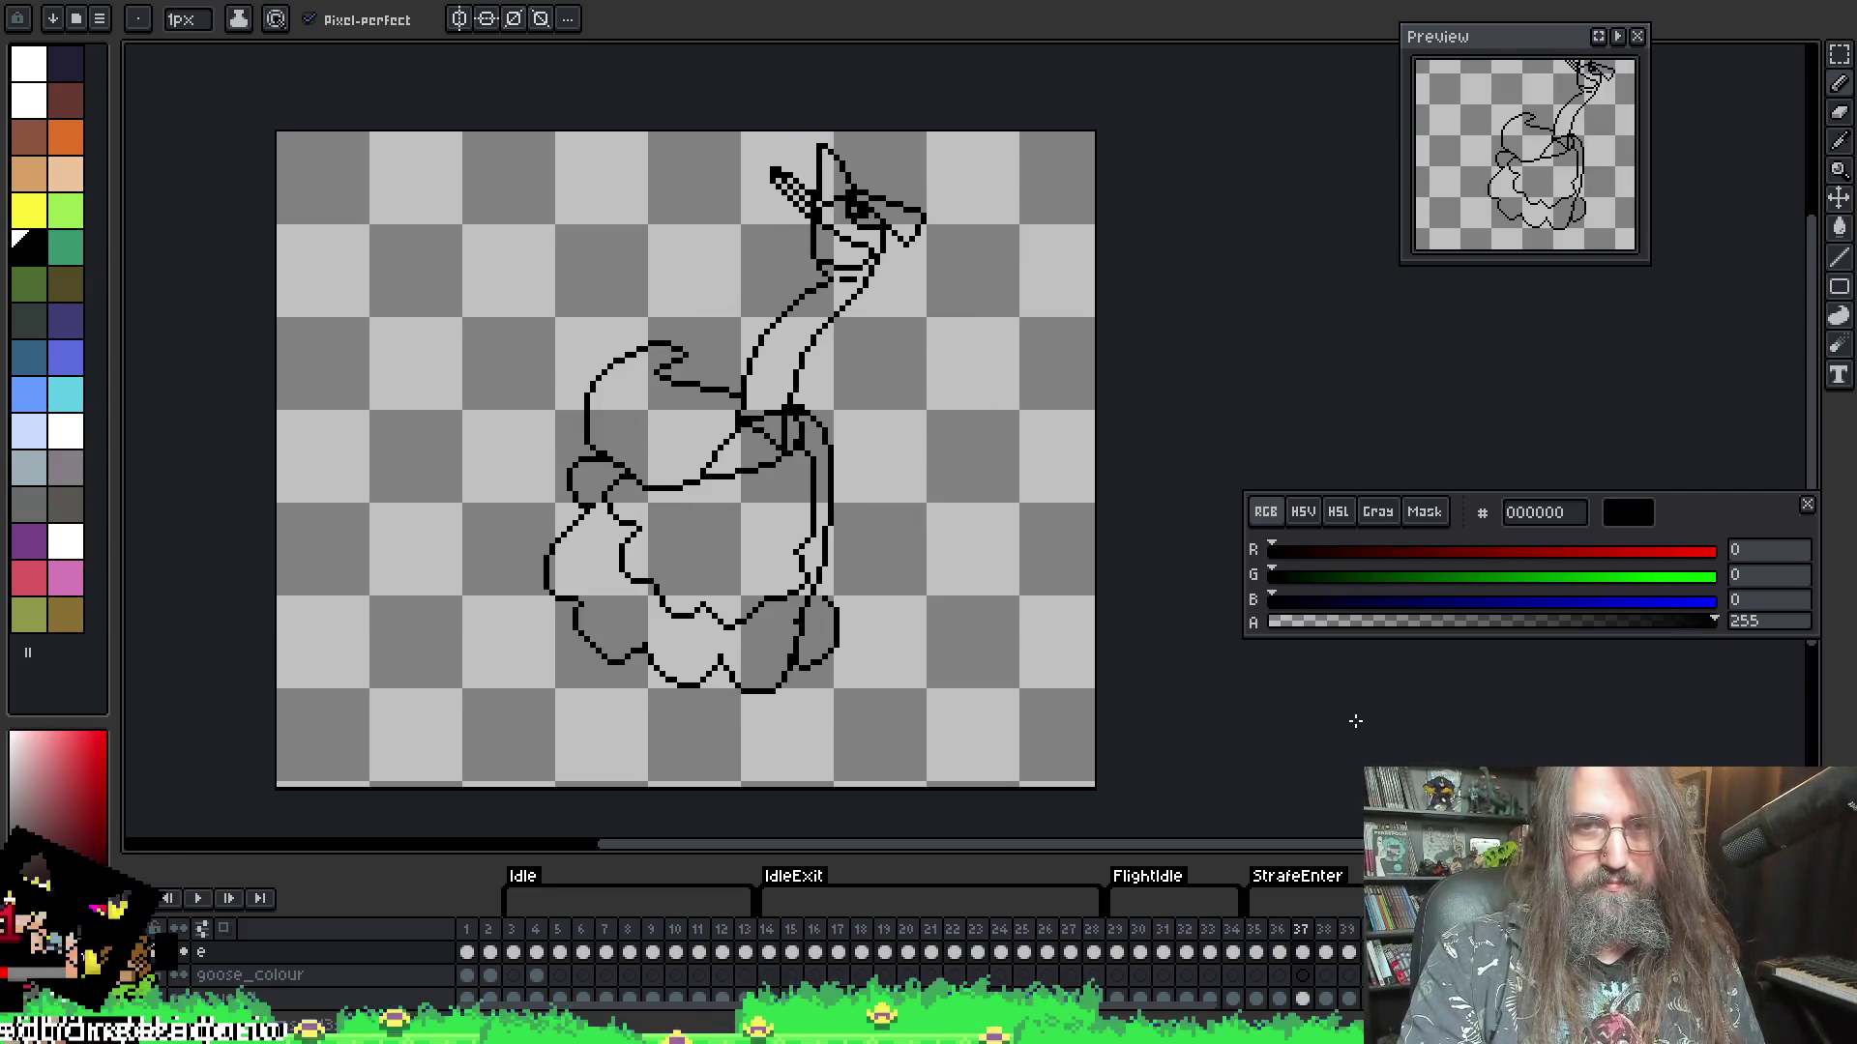
key("Right")
key("Right")
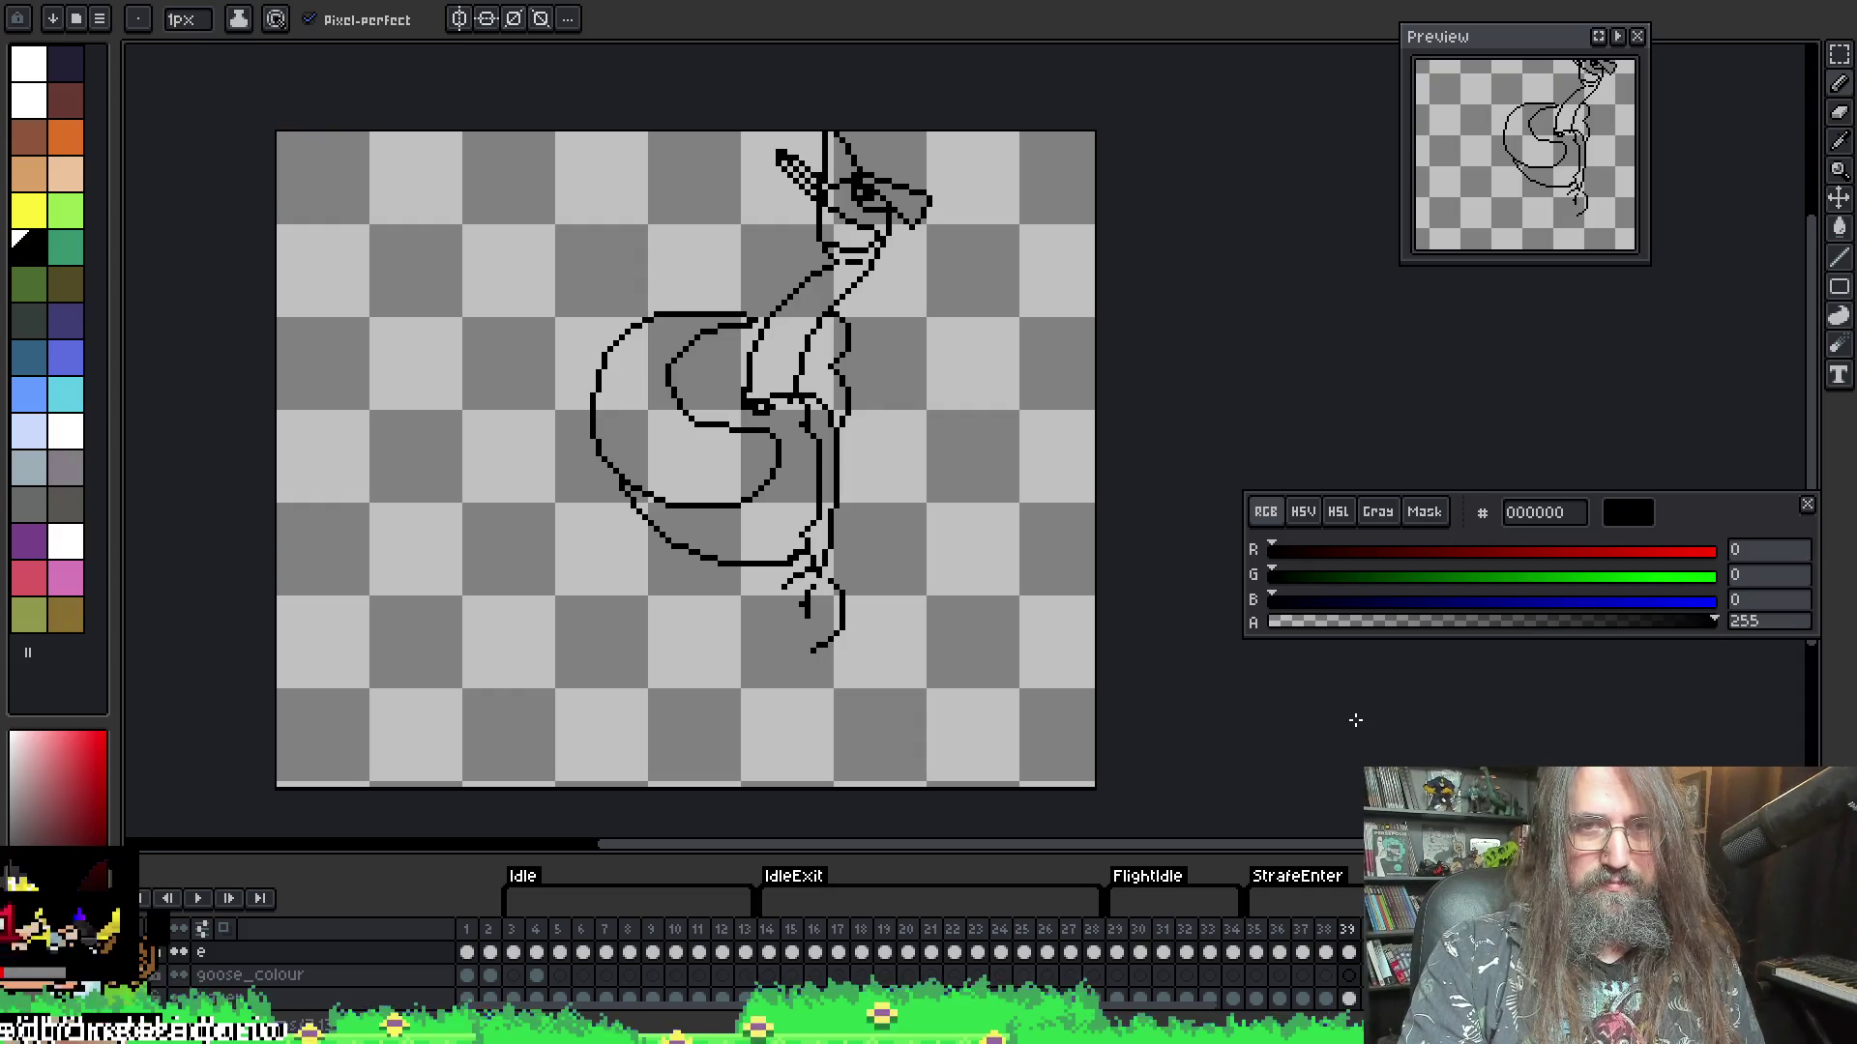
key("Right")
key("Right")
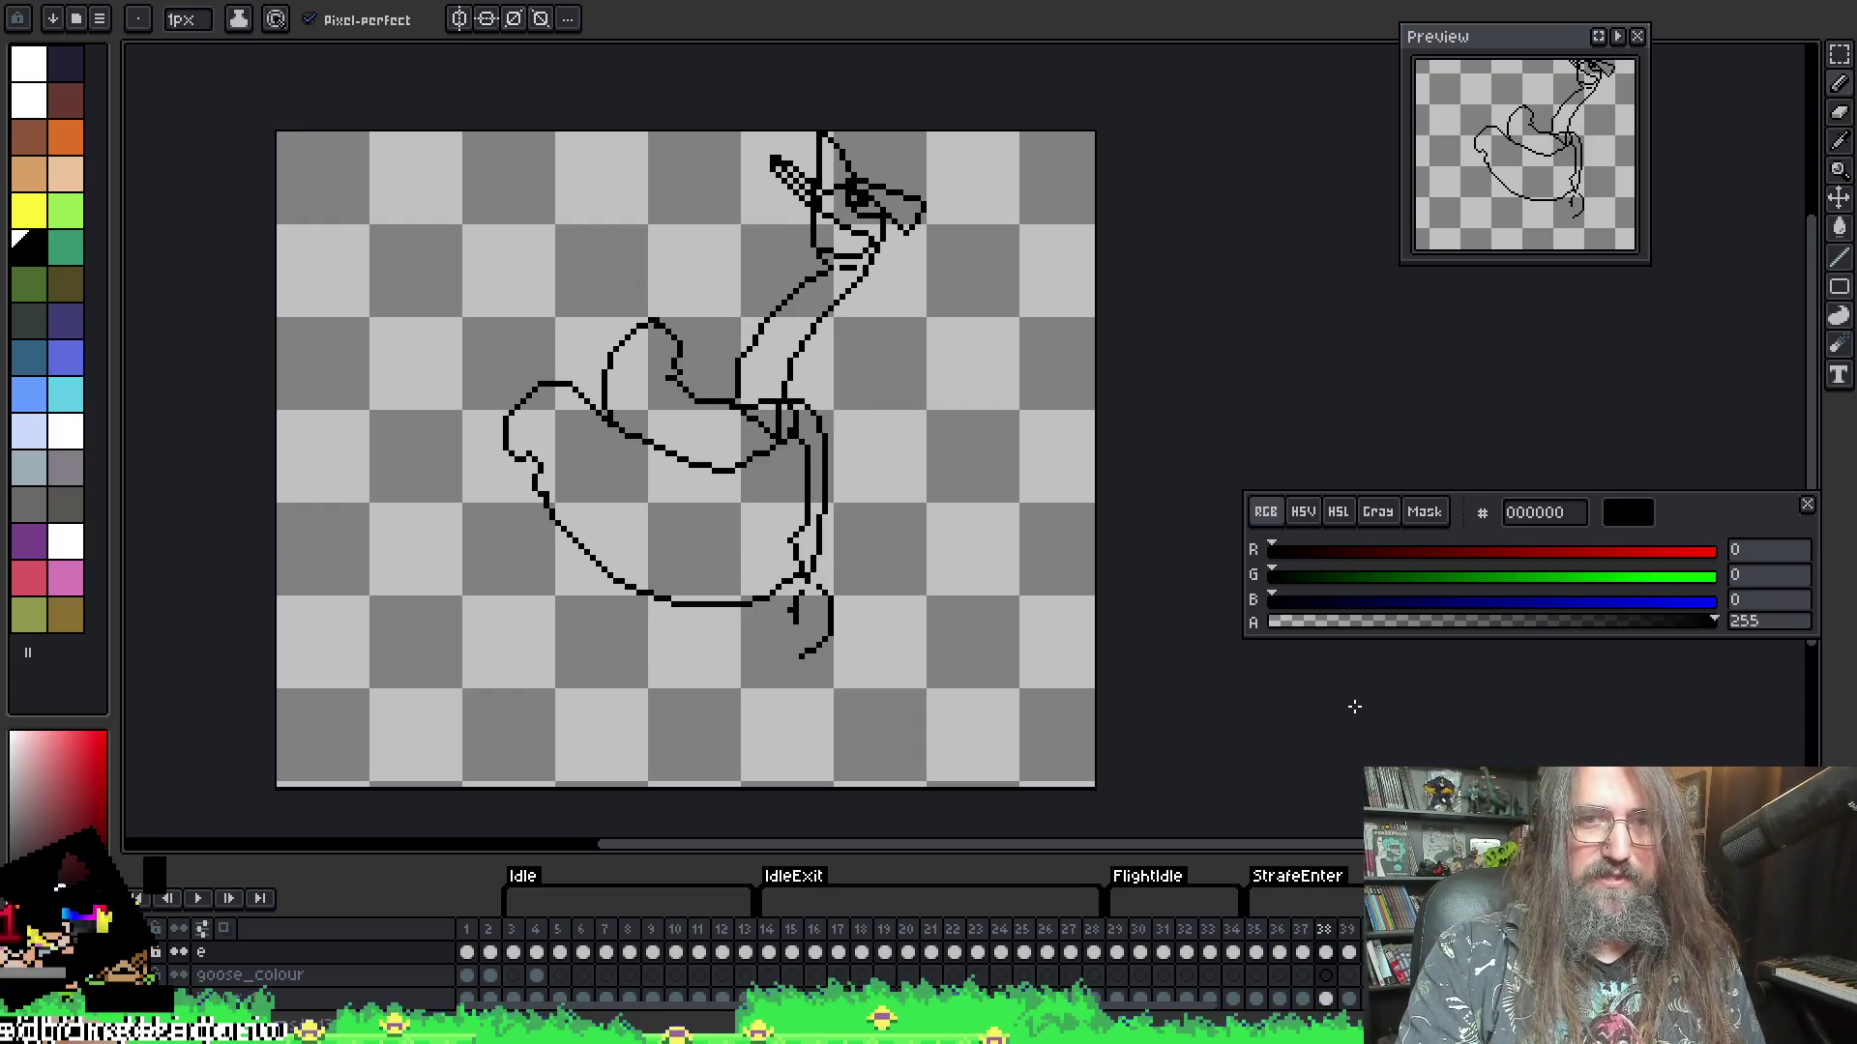
key("Left")
key("Left")
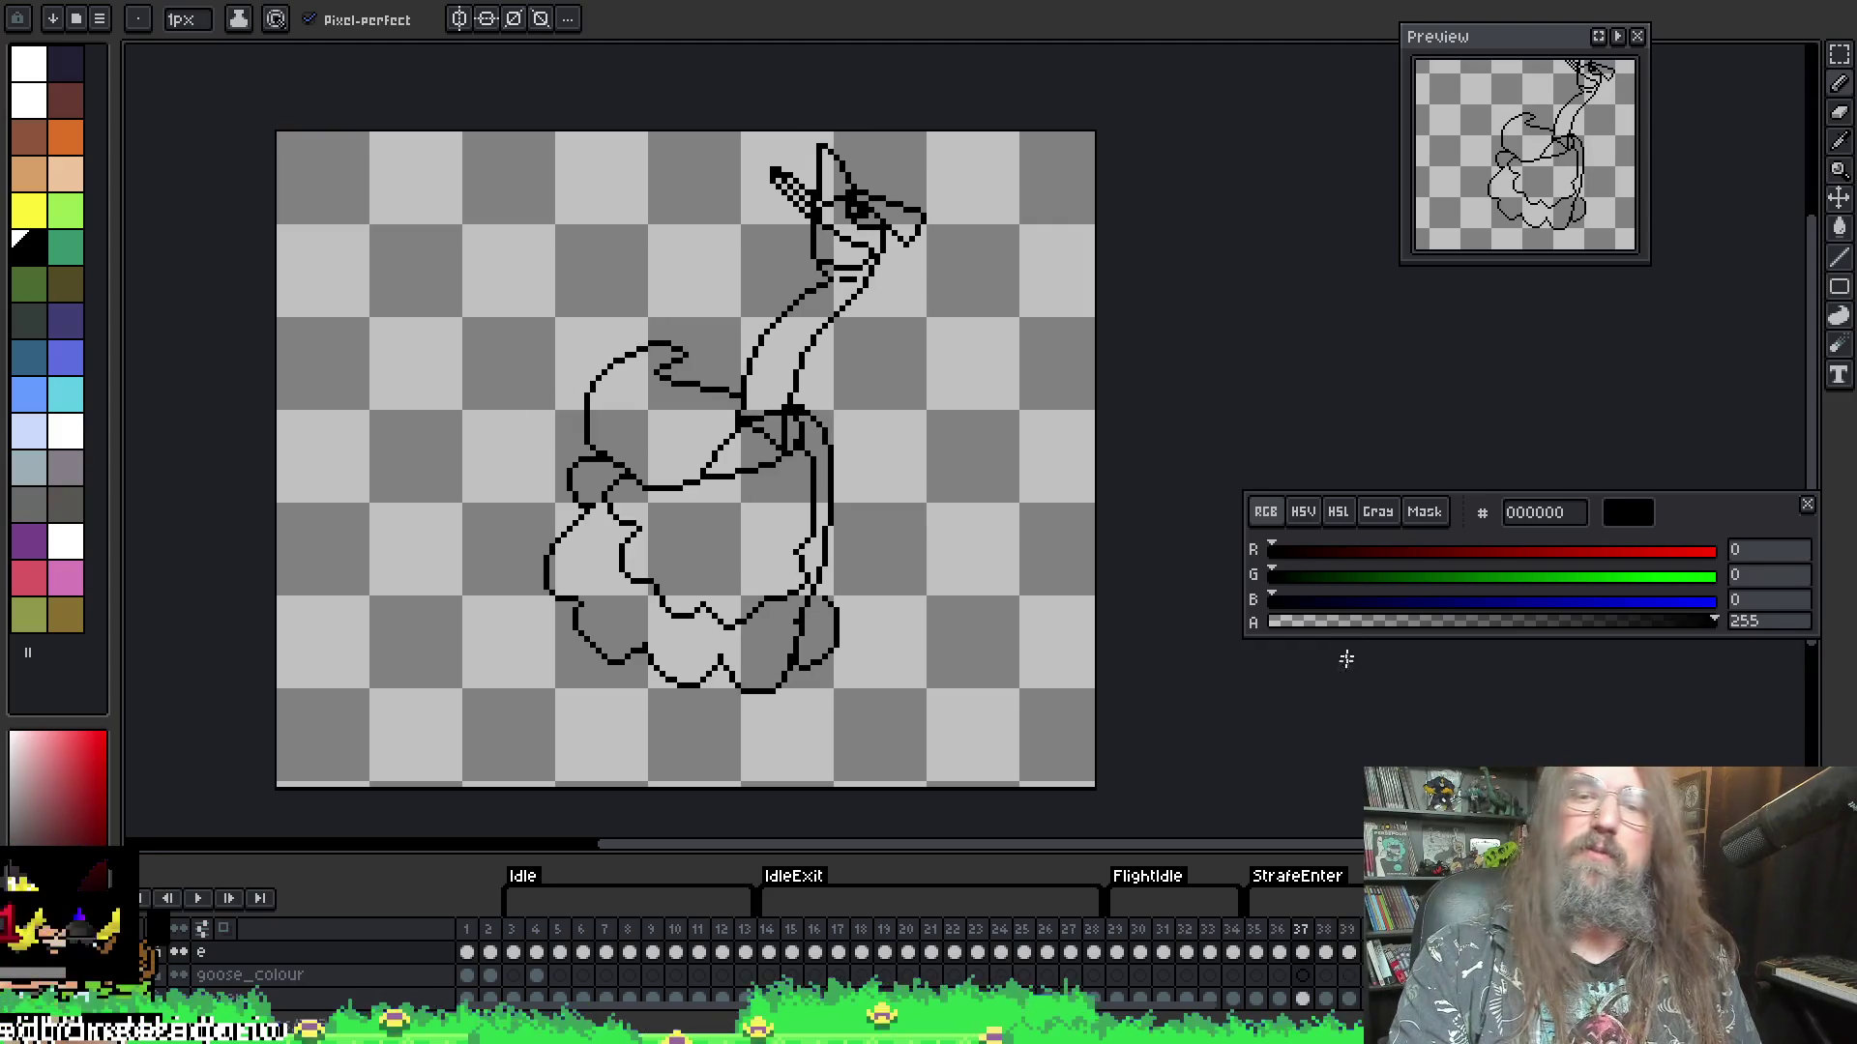
key("Return")
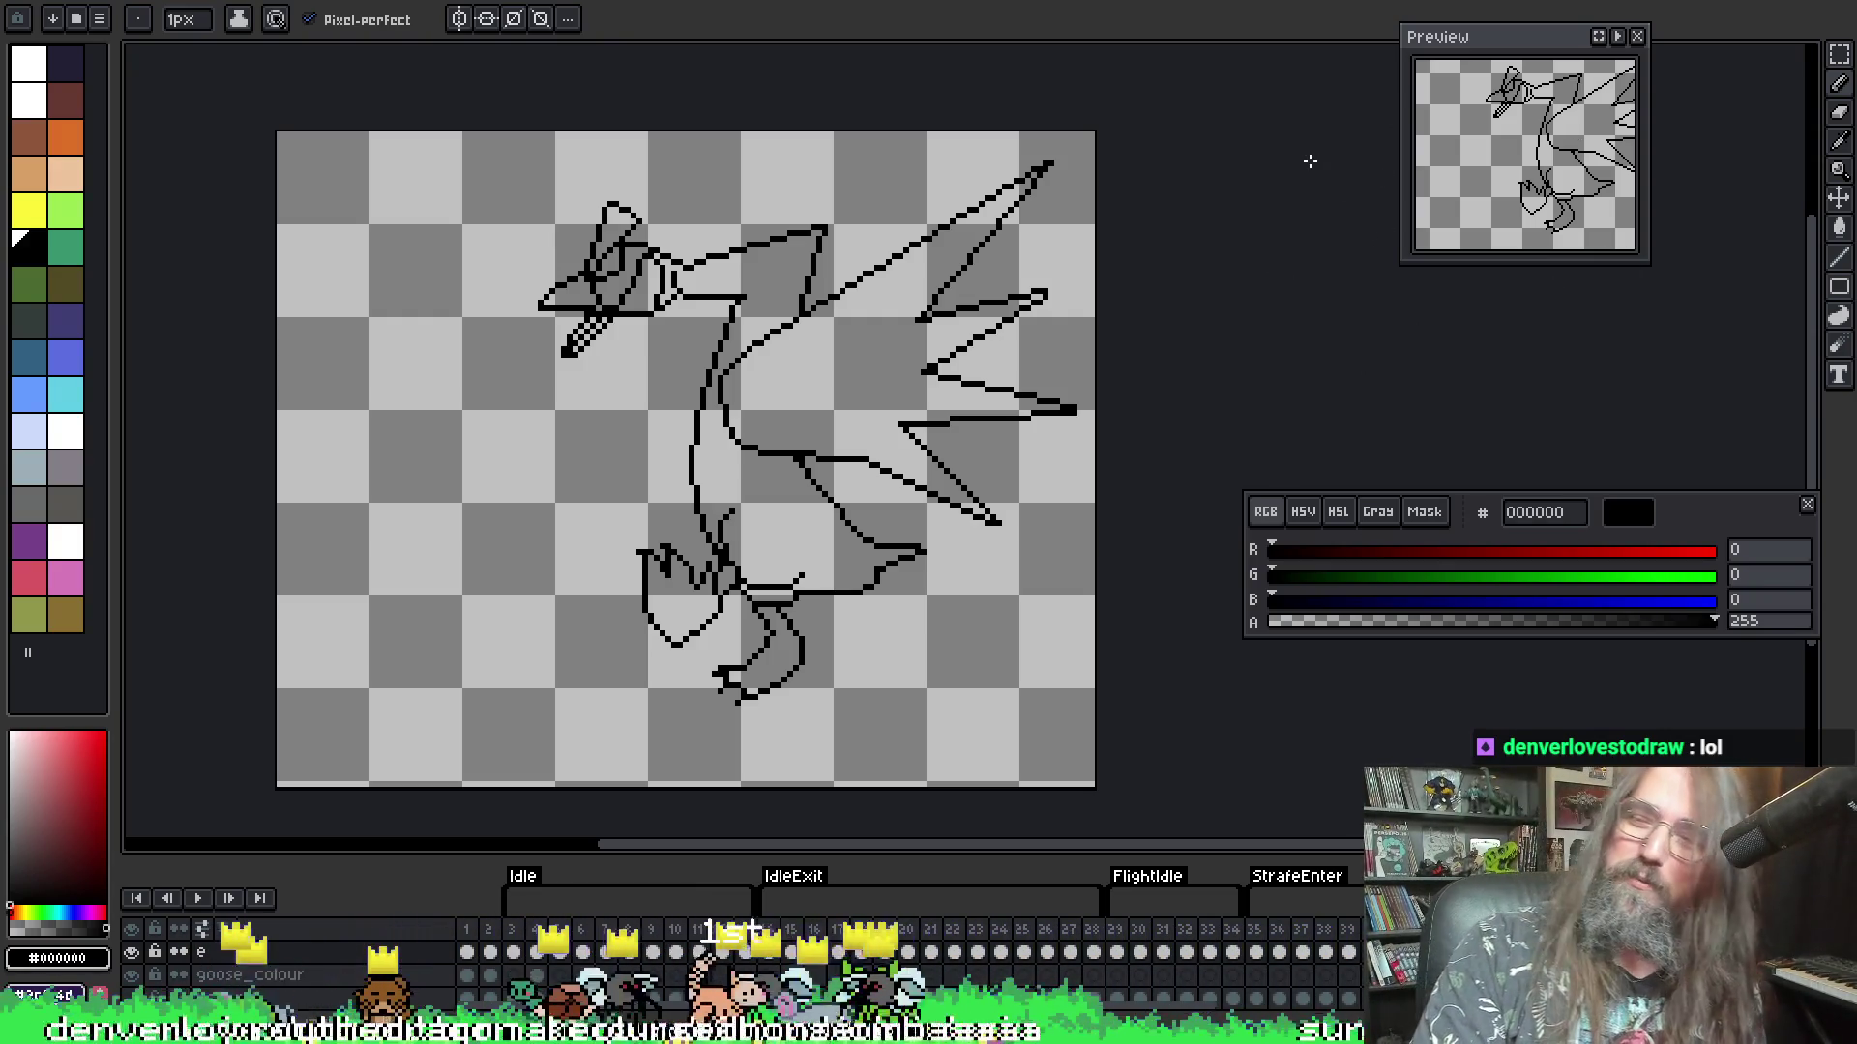
- Redo to bring back the rounded, curled wing feathers on the flight-pose frame
scroll(1057, 413, "down", 1)
key("v")
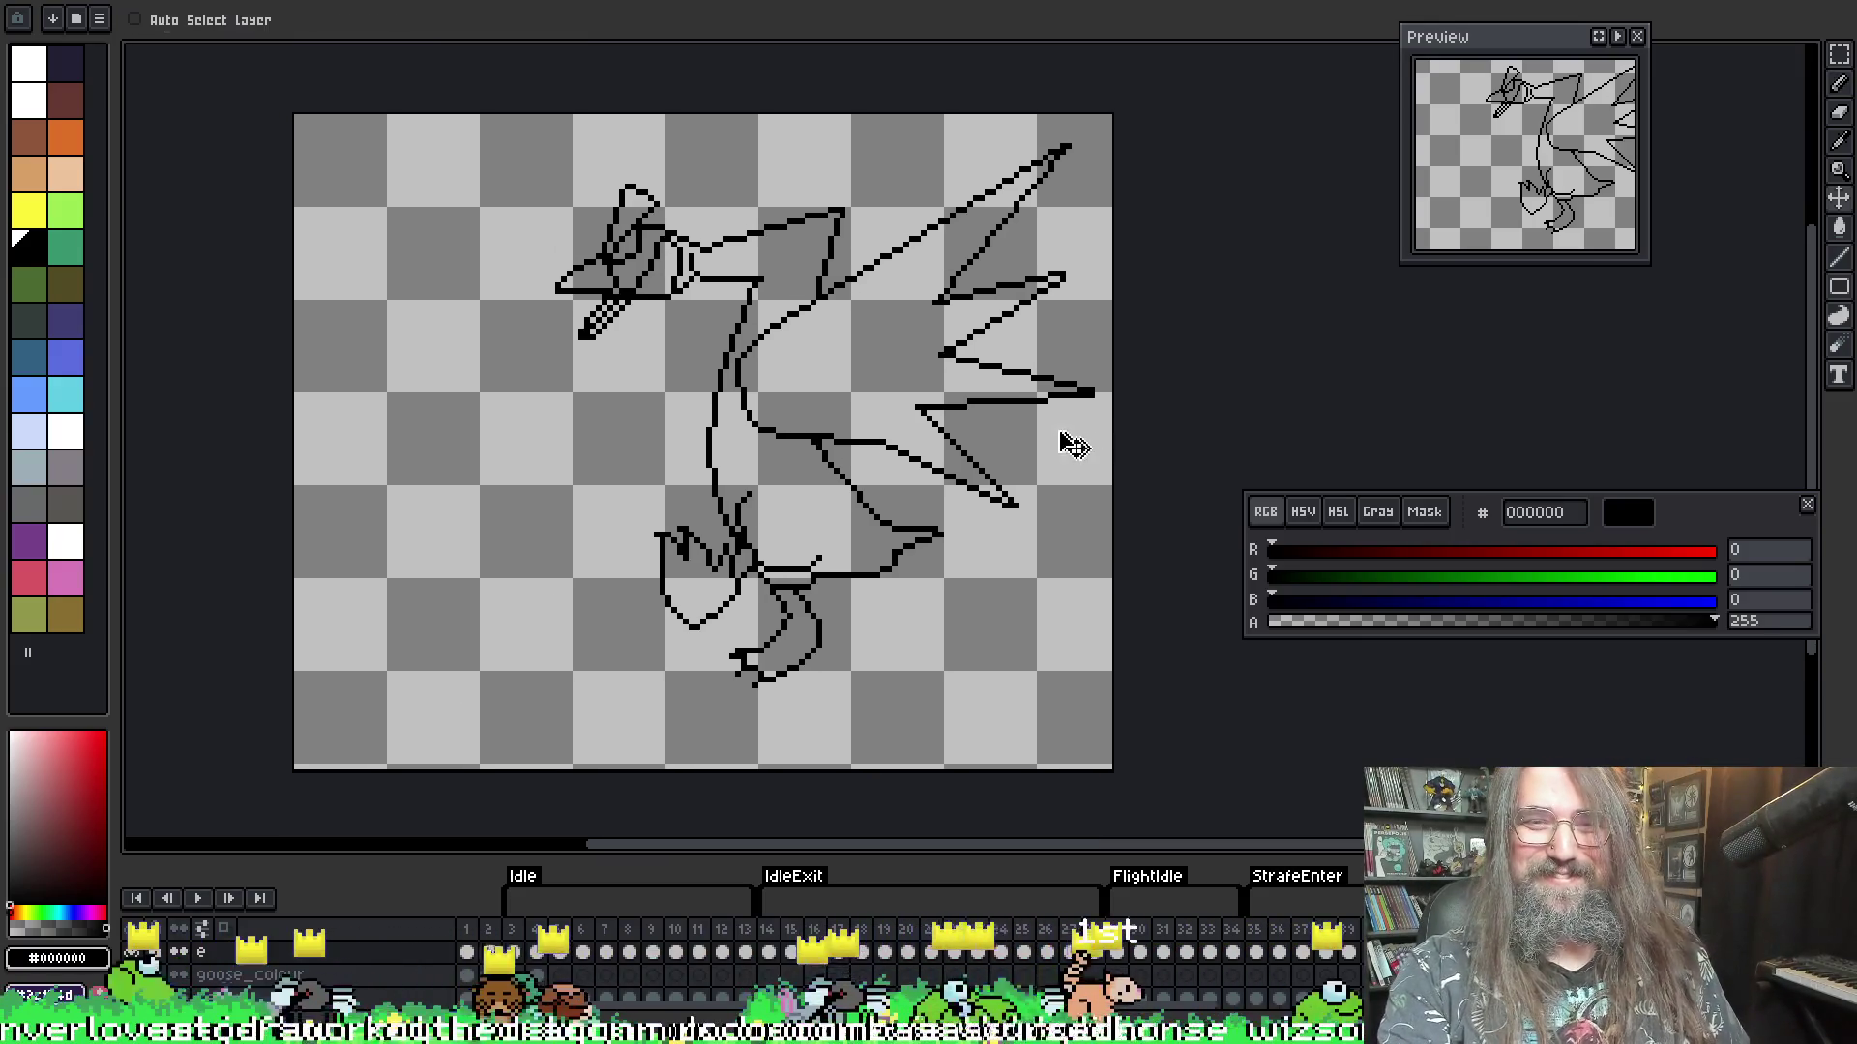
key("period")
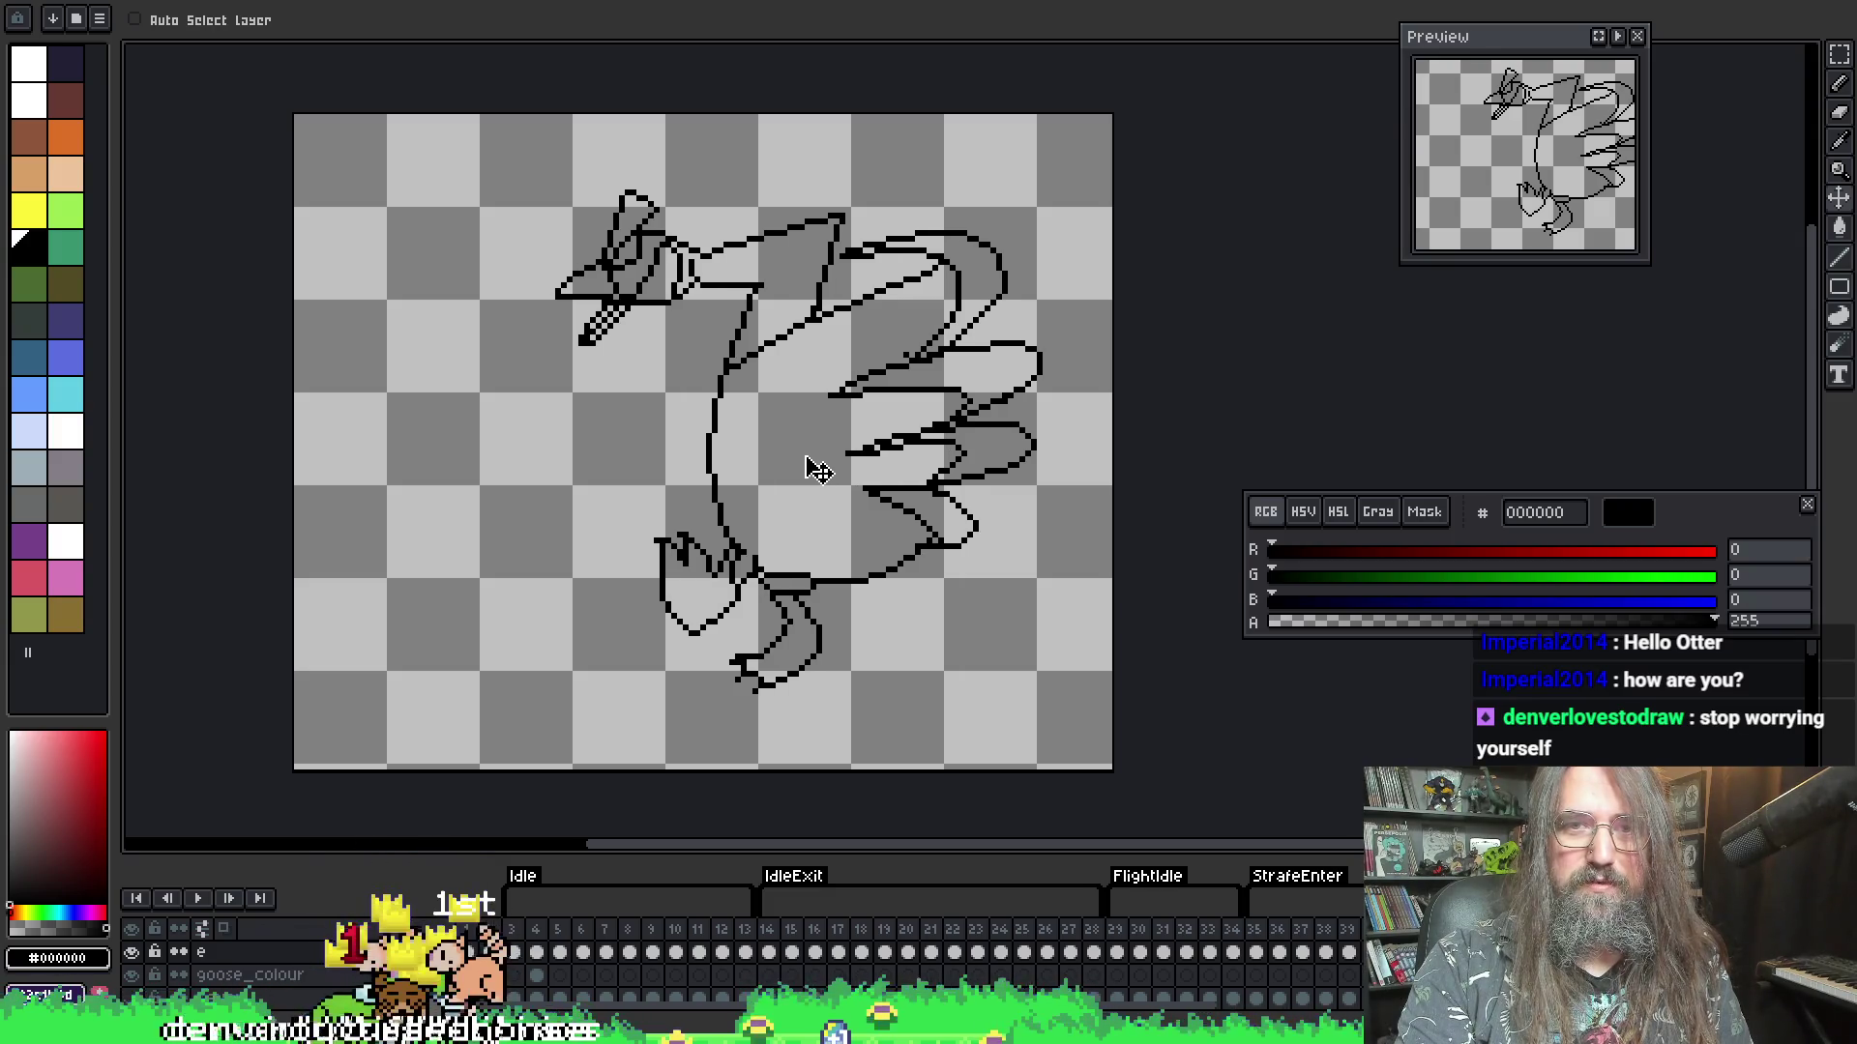
- Stop and replay the goose animation to review the wing poses
key("Return")
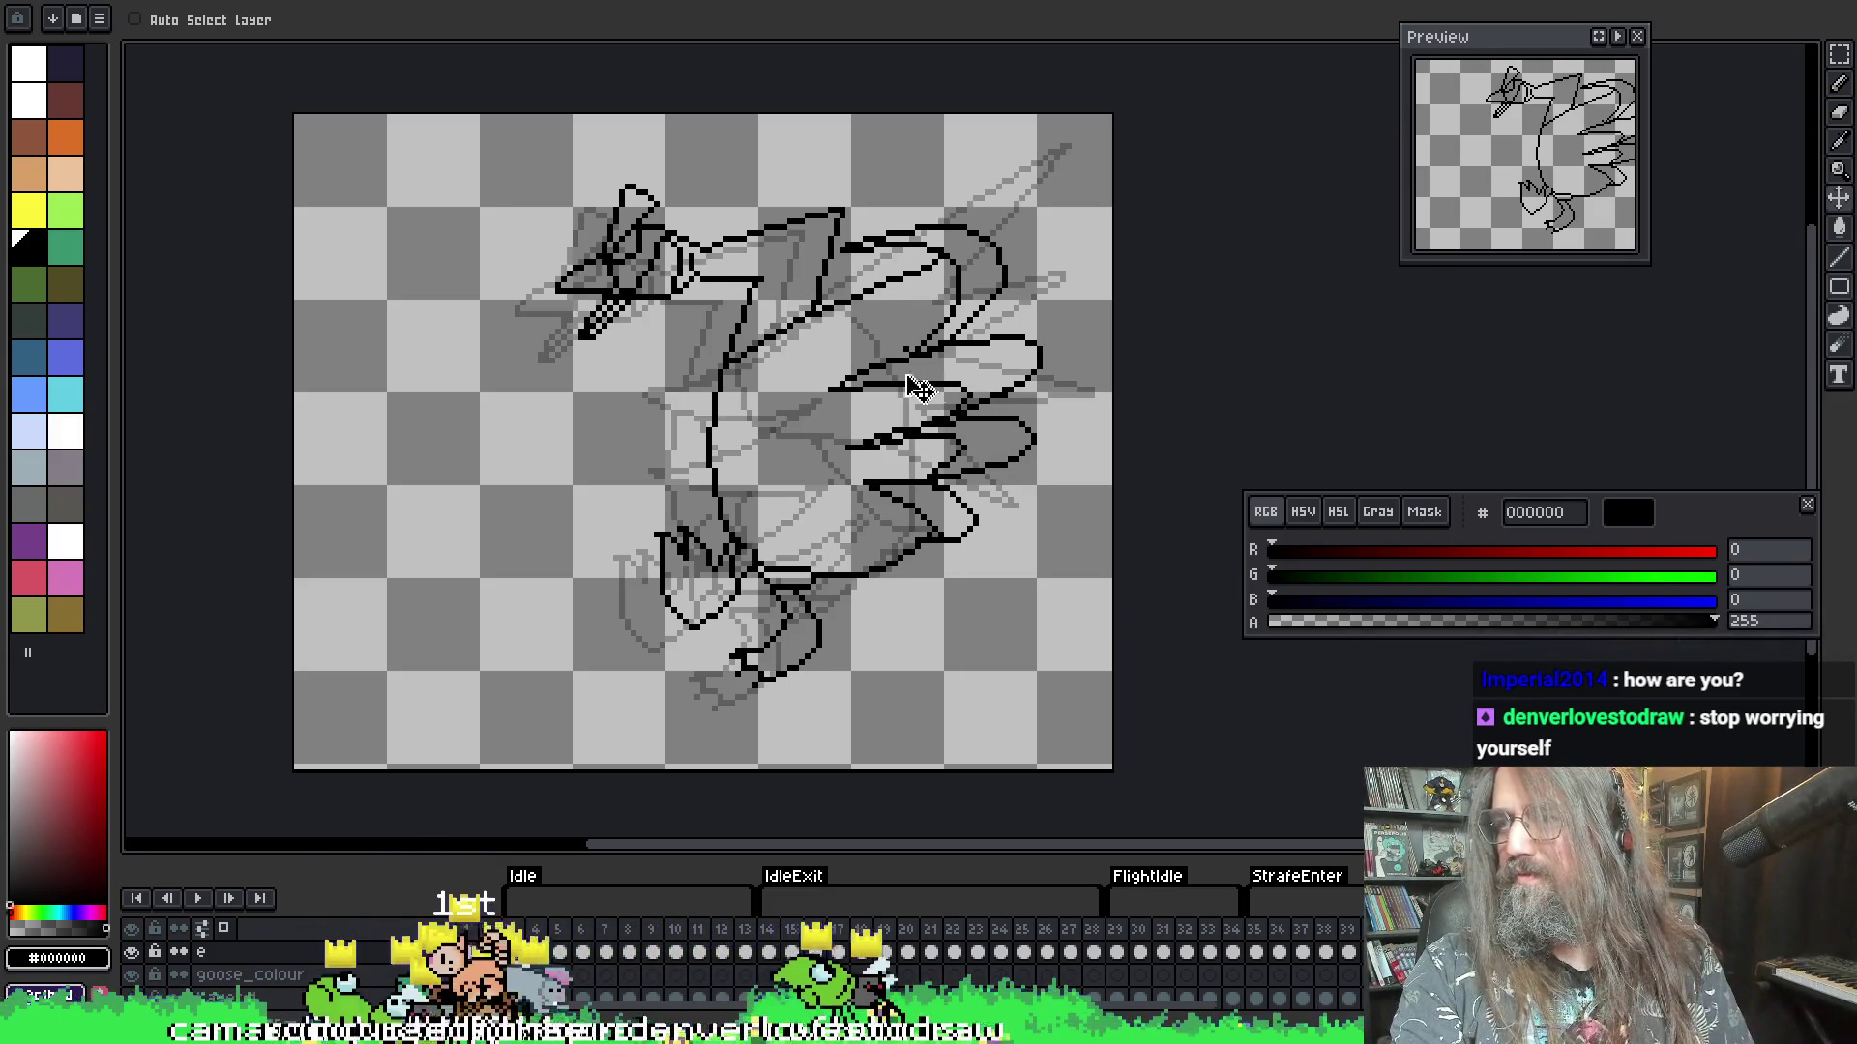
key("Return")
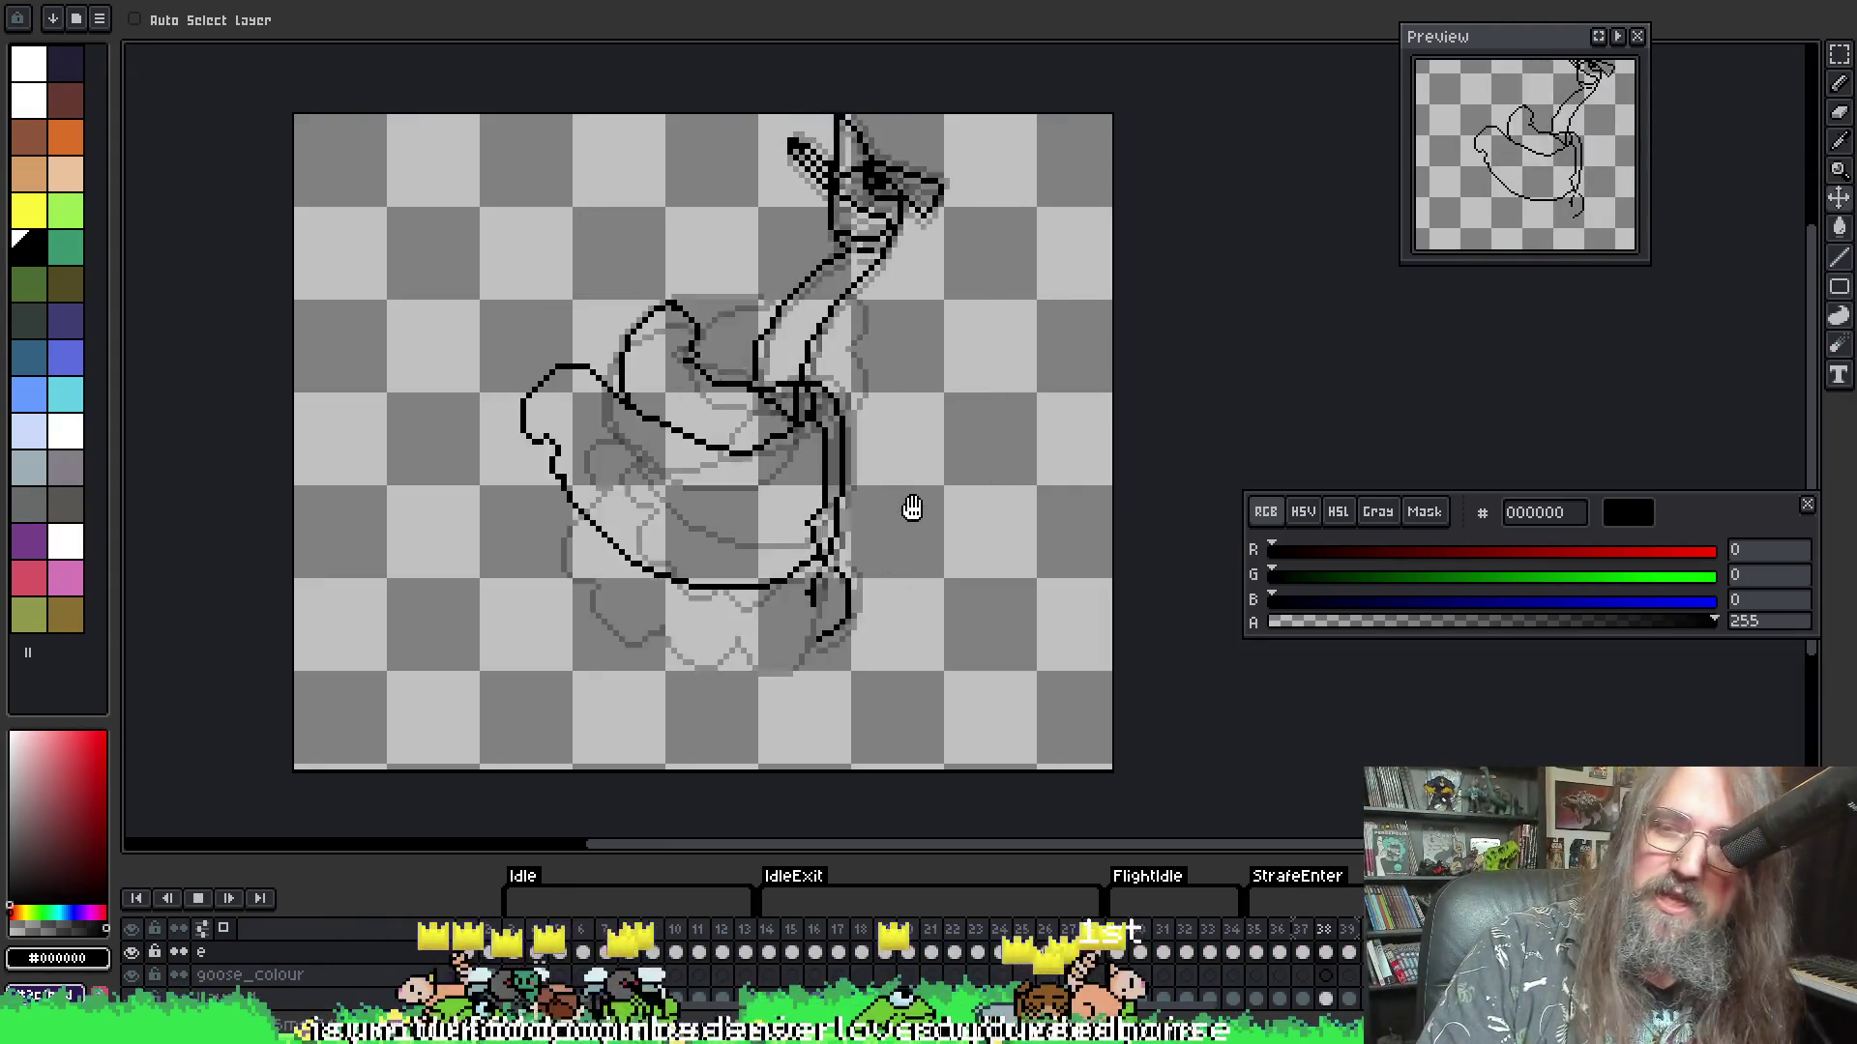
key("Return")
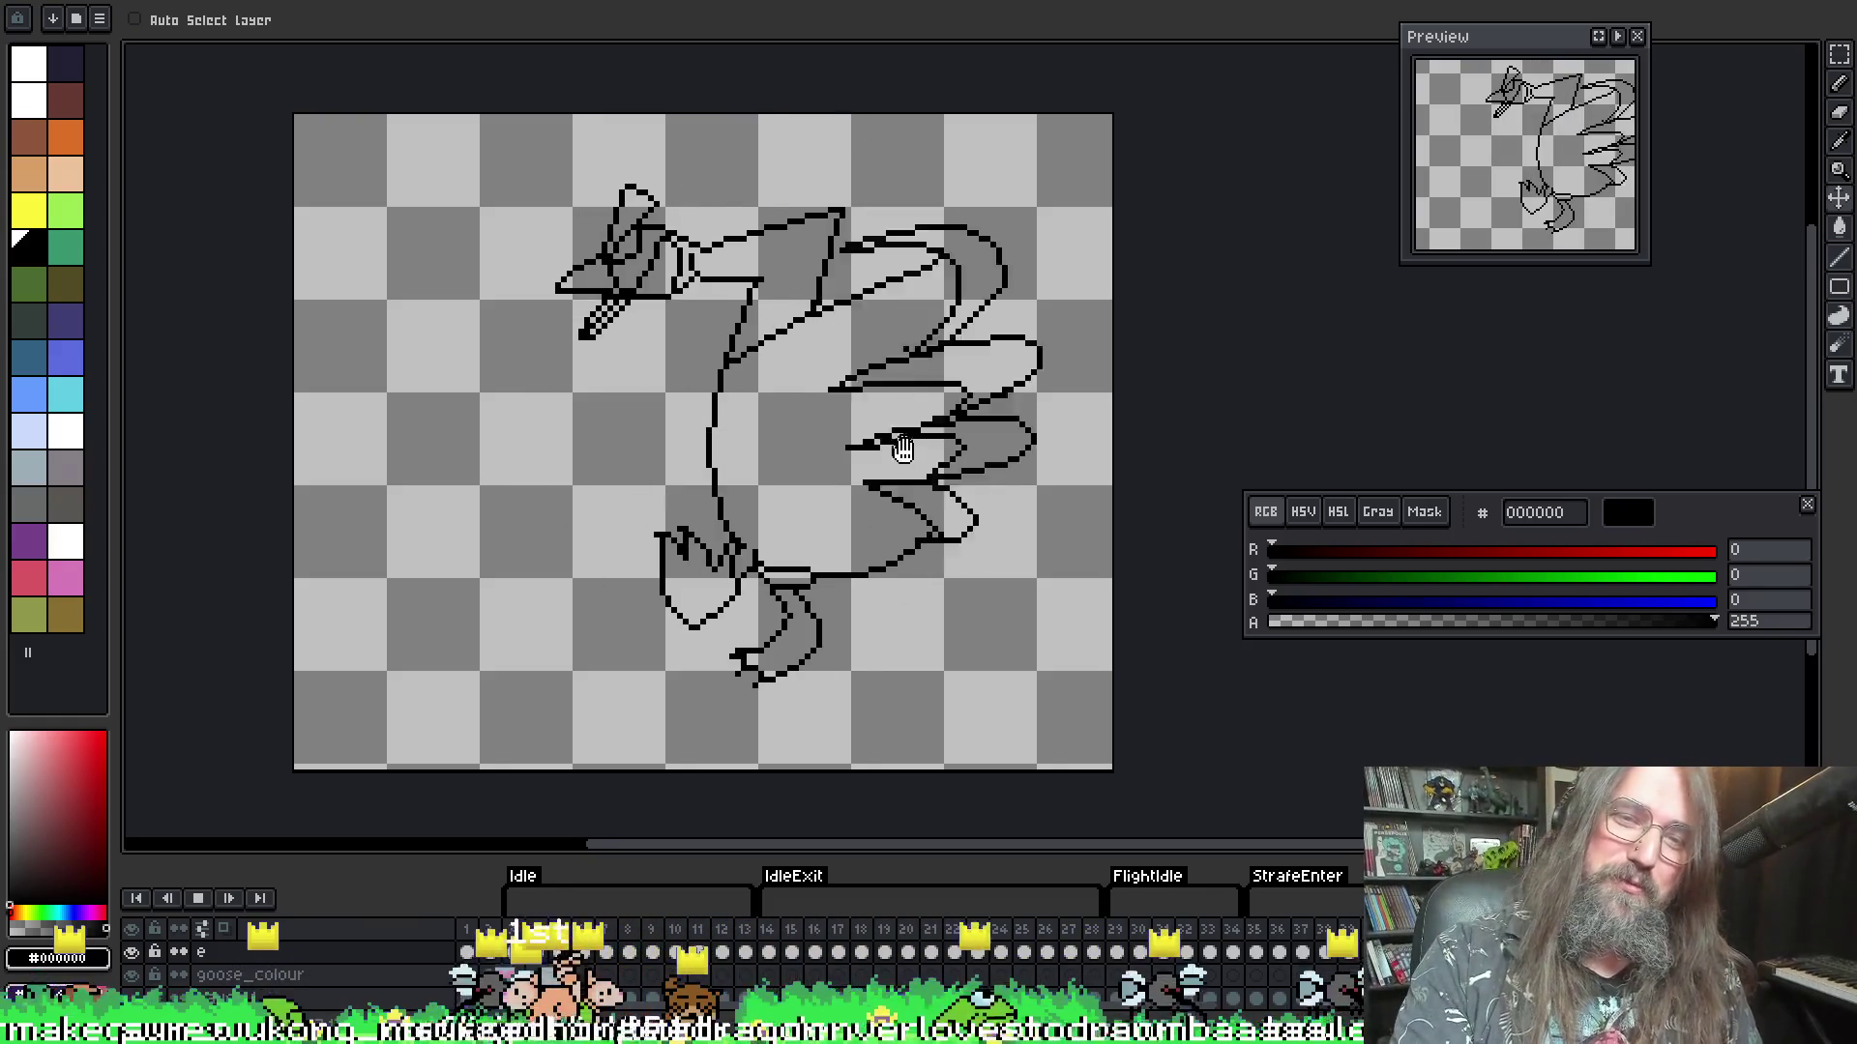
left_click_drag(973, 460, 1041, 489)
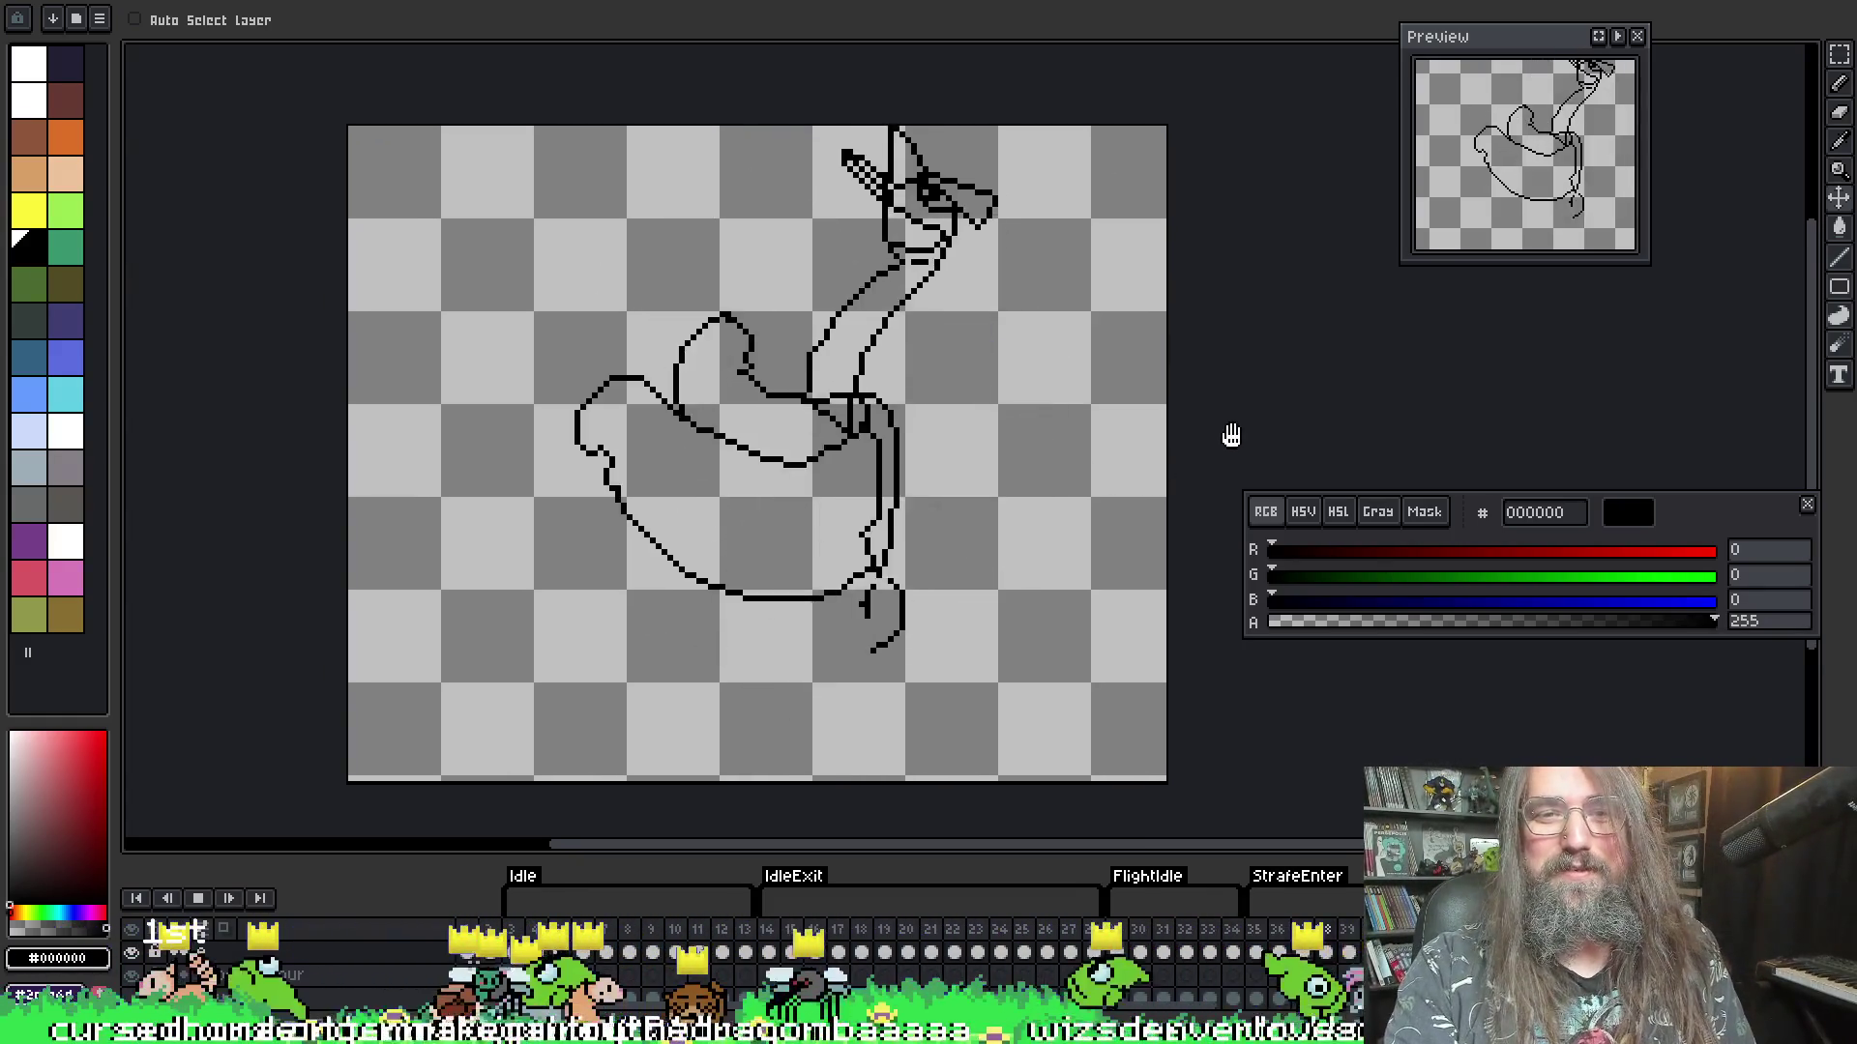
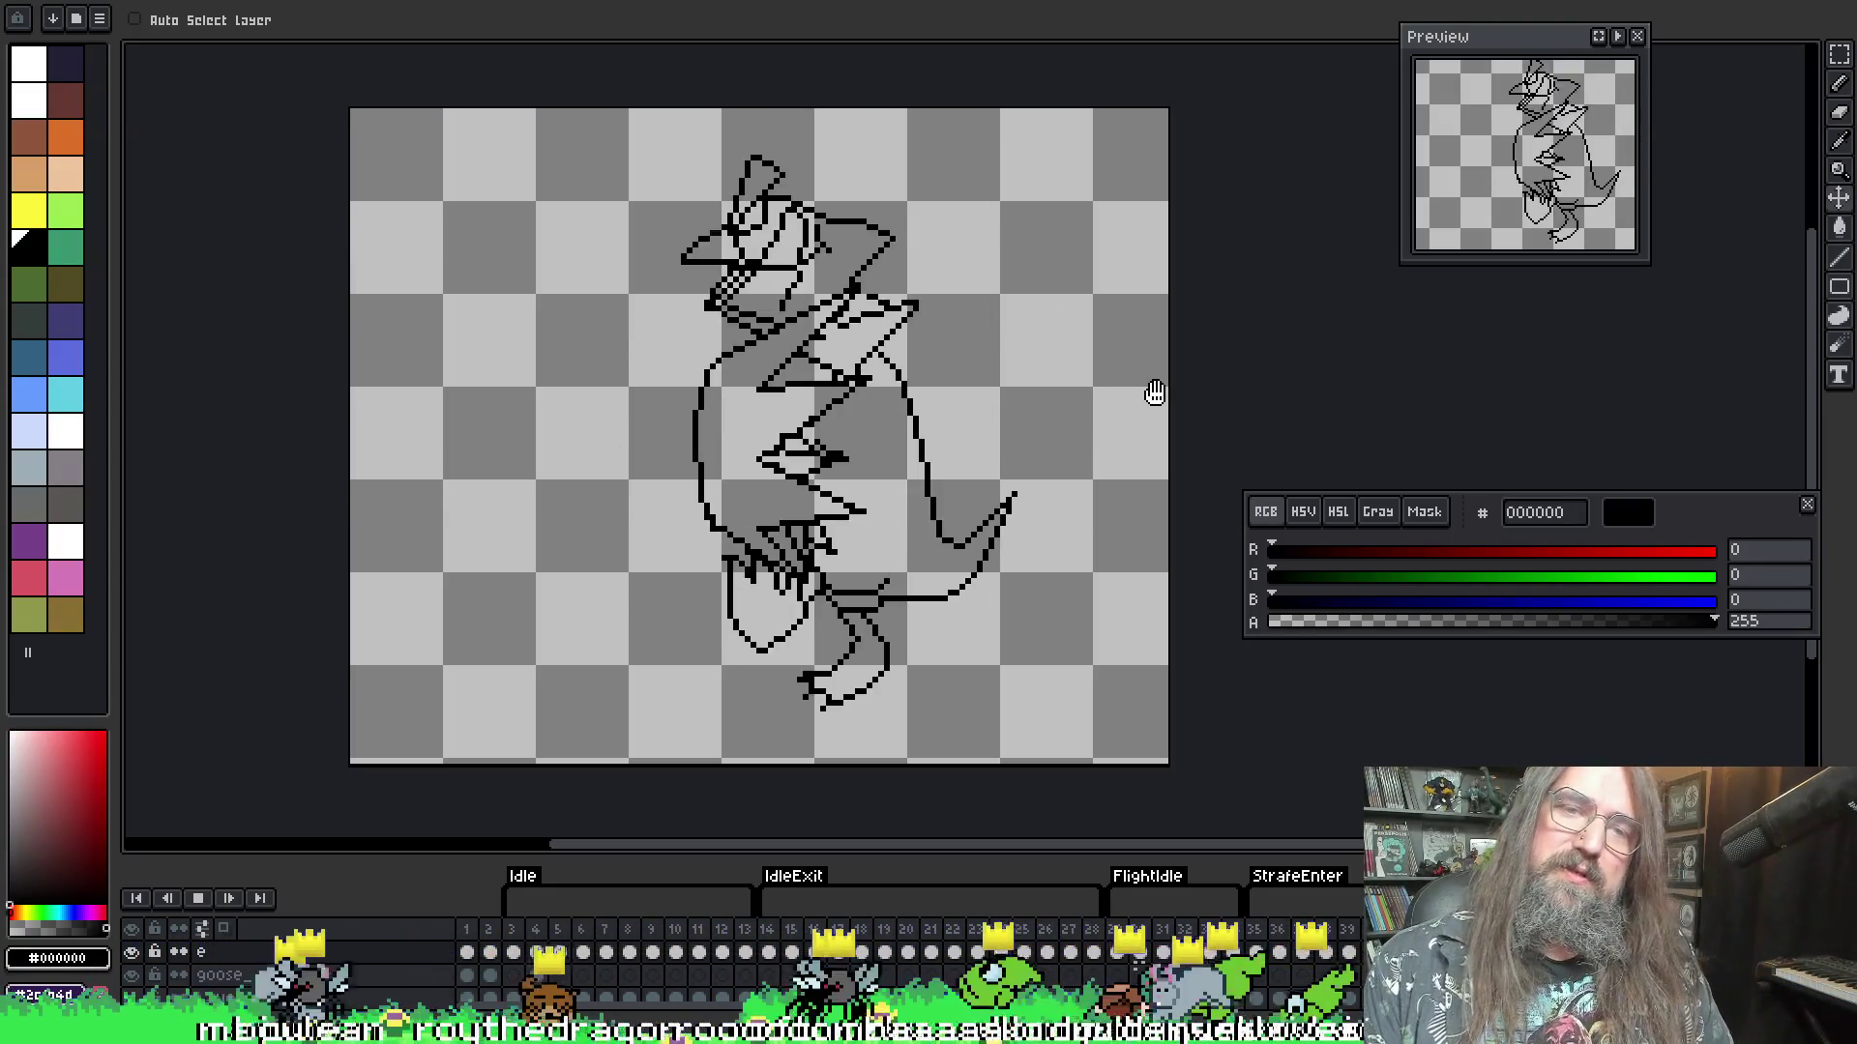
- Stop the goose animation and settle on the wings-spread frame after comparing neighbouring poses
key("Return")
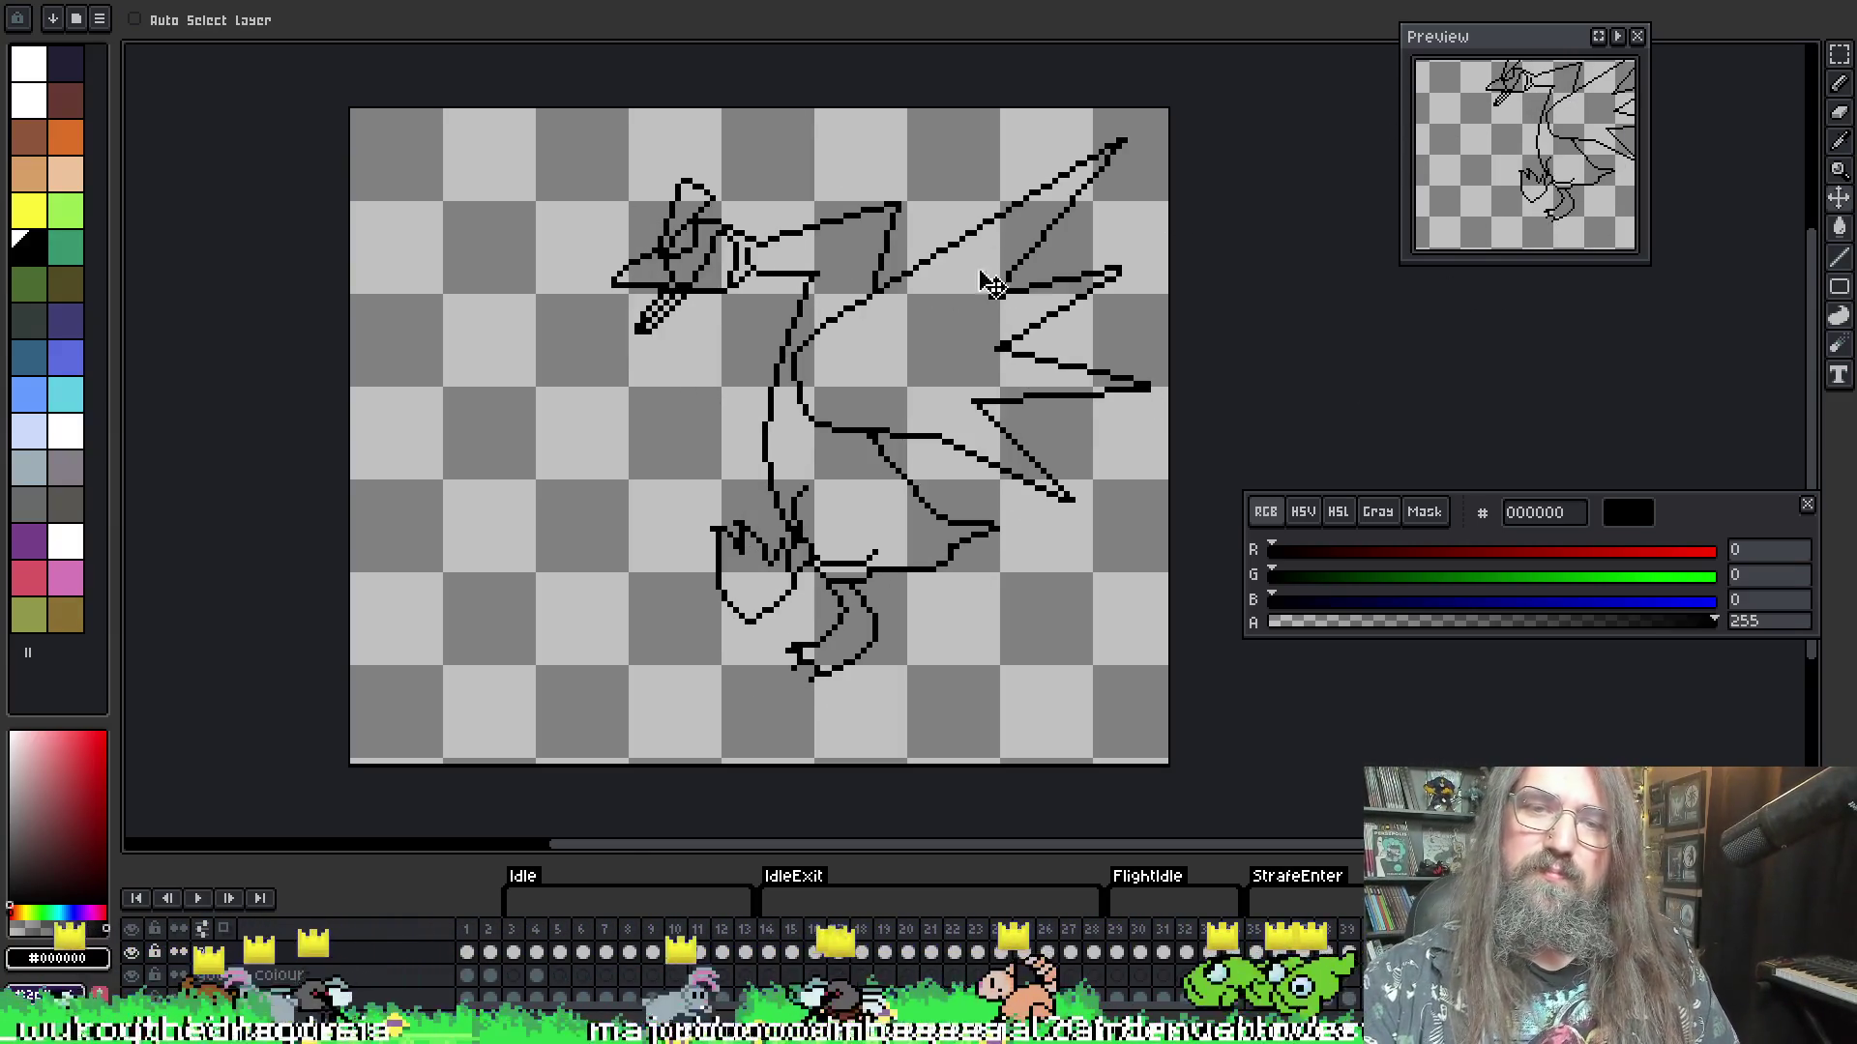
key("Left")
key("Right")
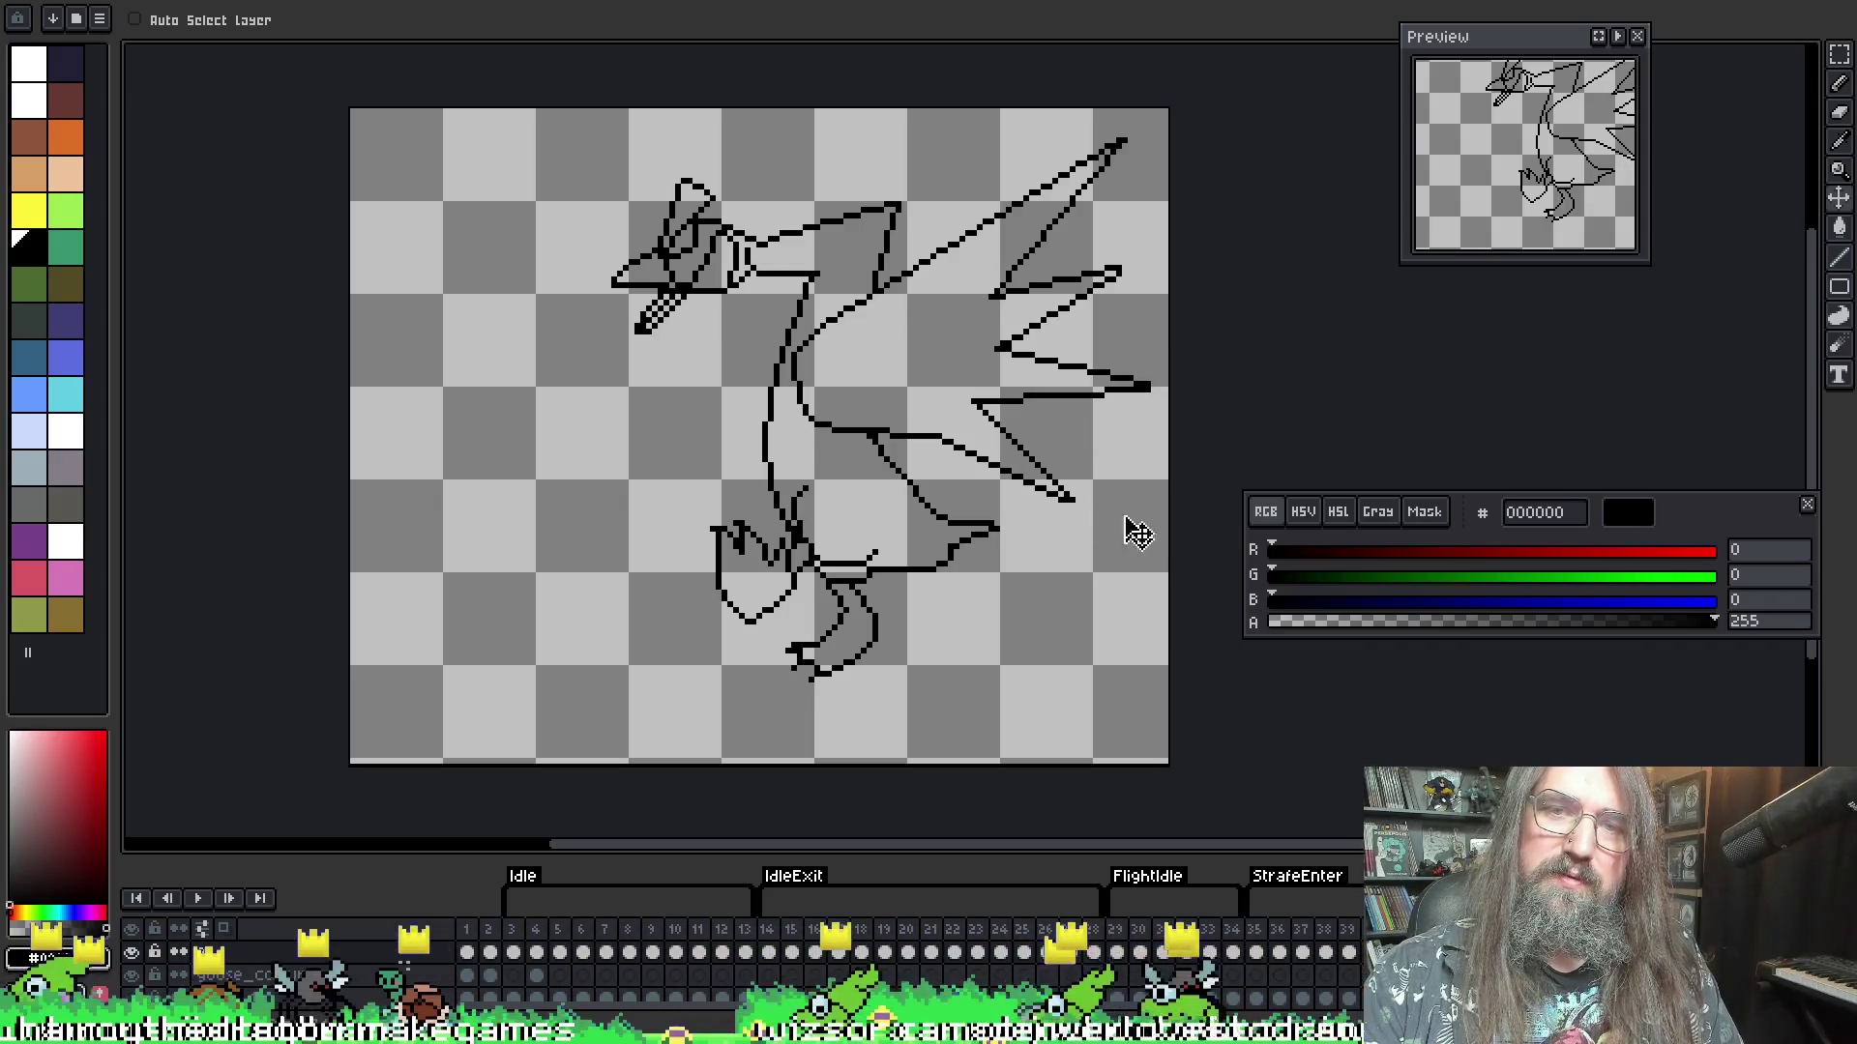
key("Return")
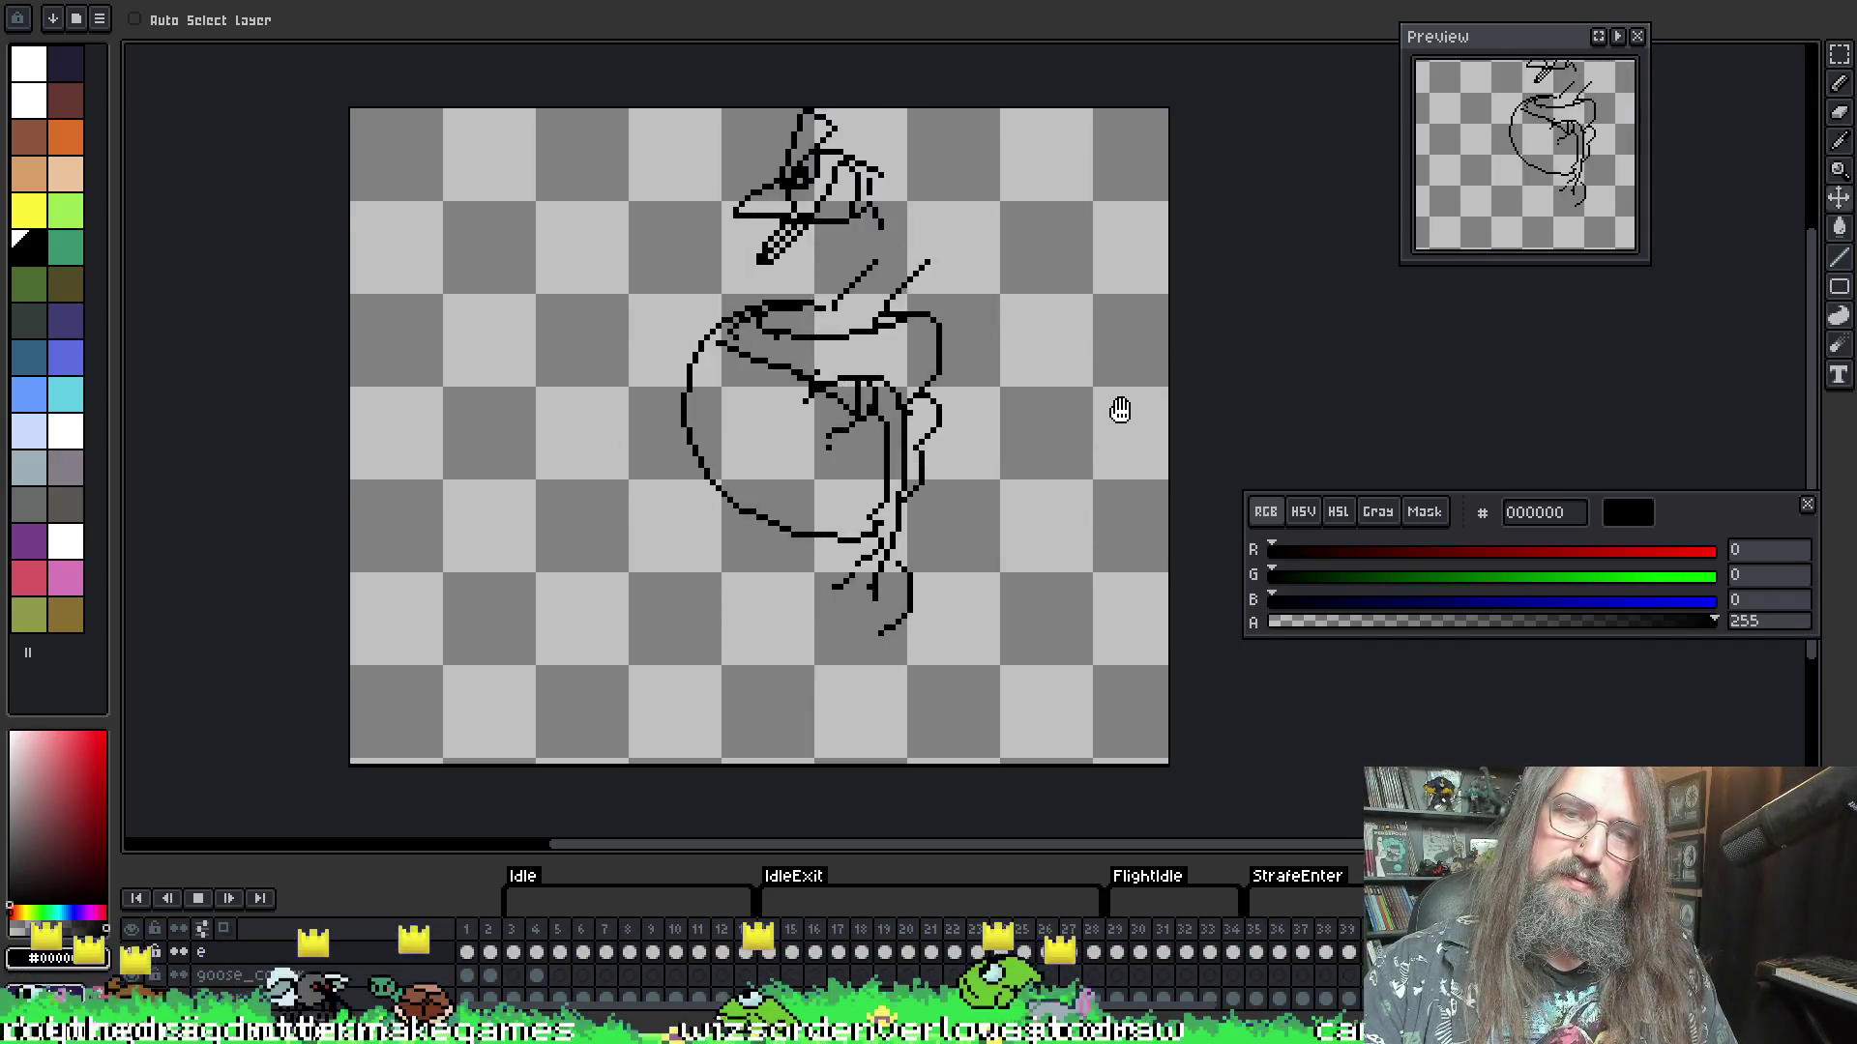
key("Return")
key("Right")
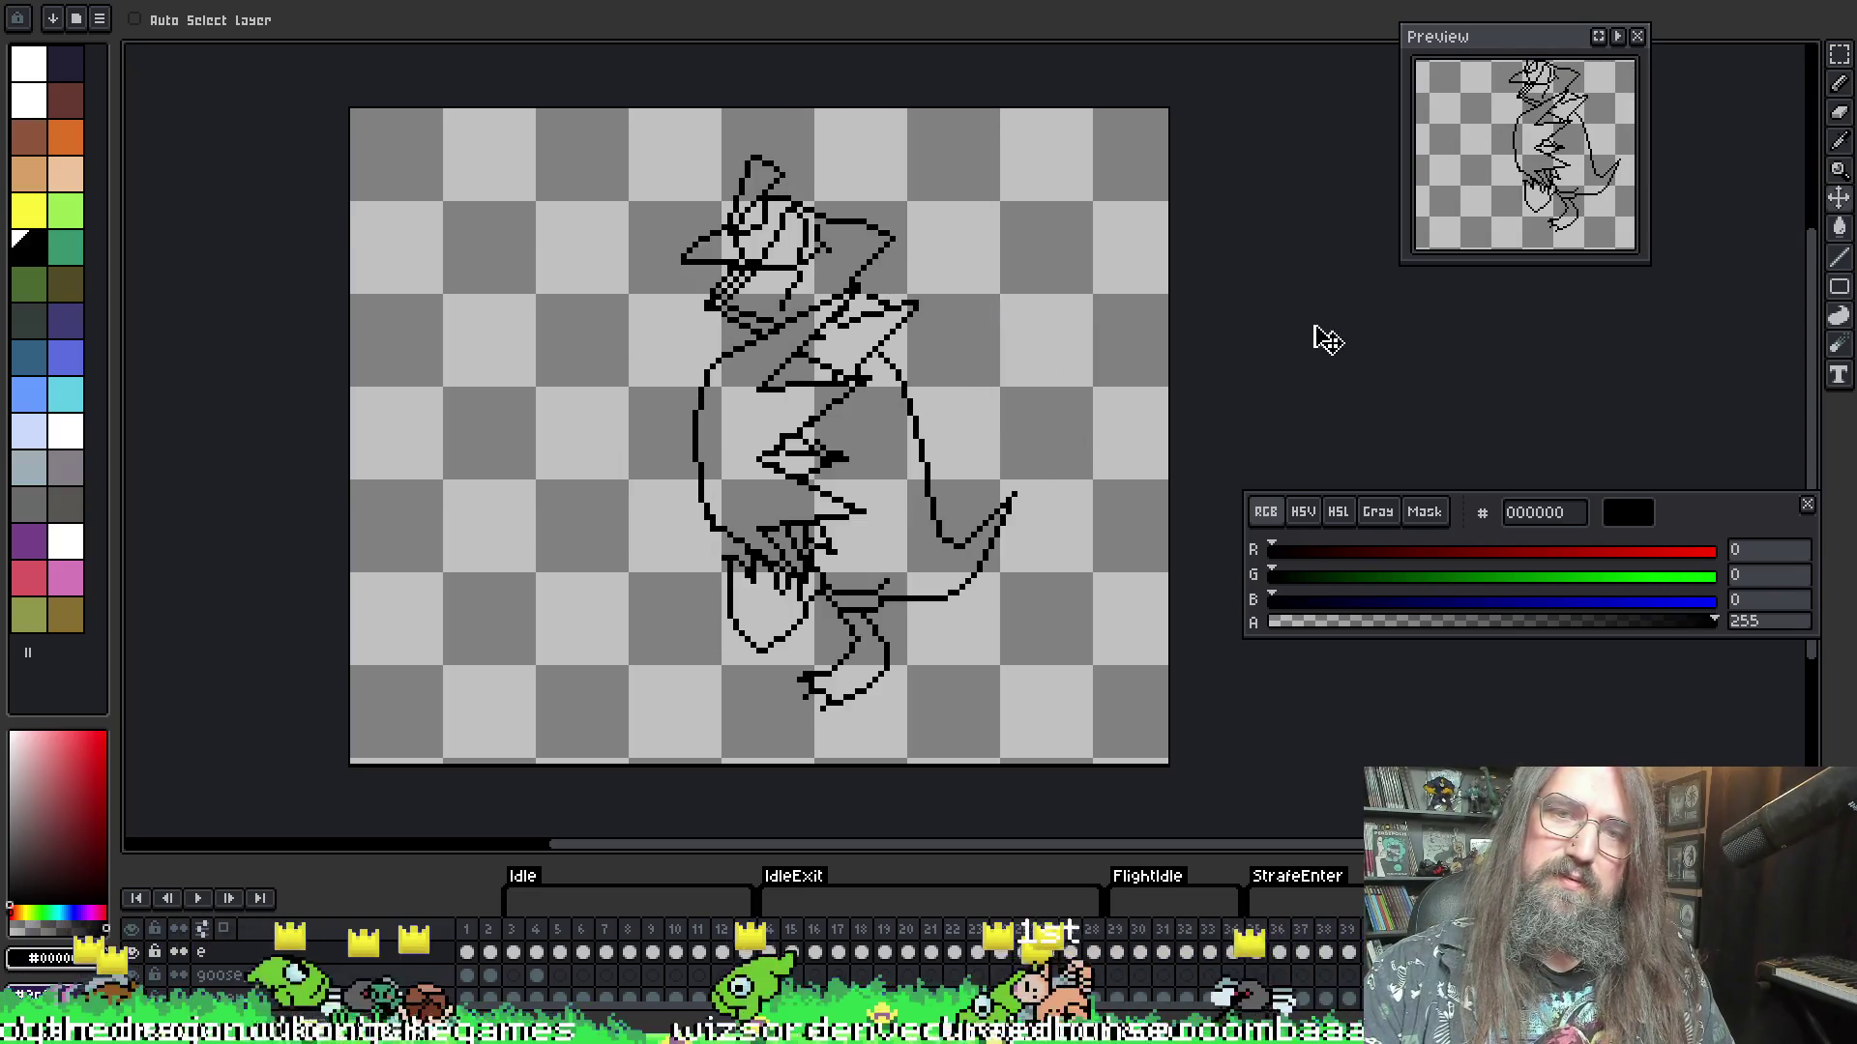
key("Left")
key("Right")
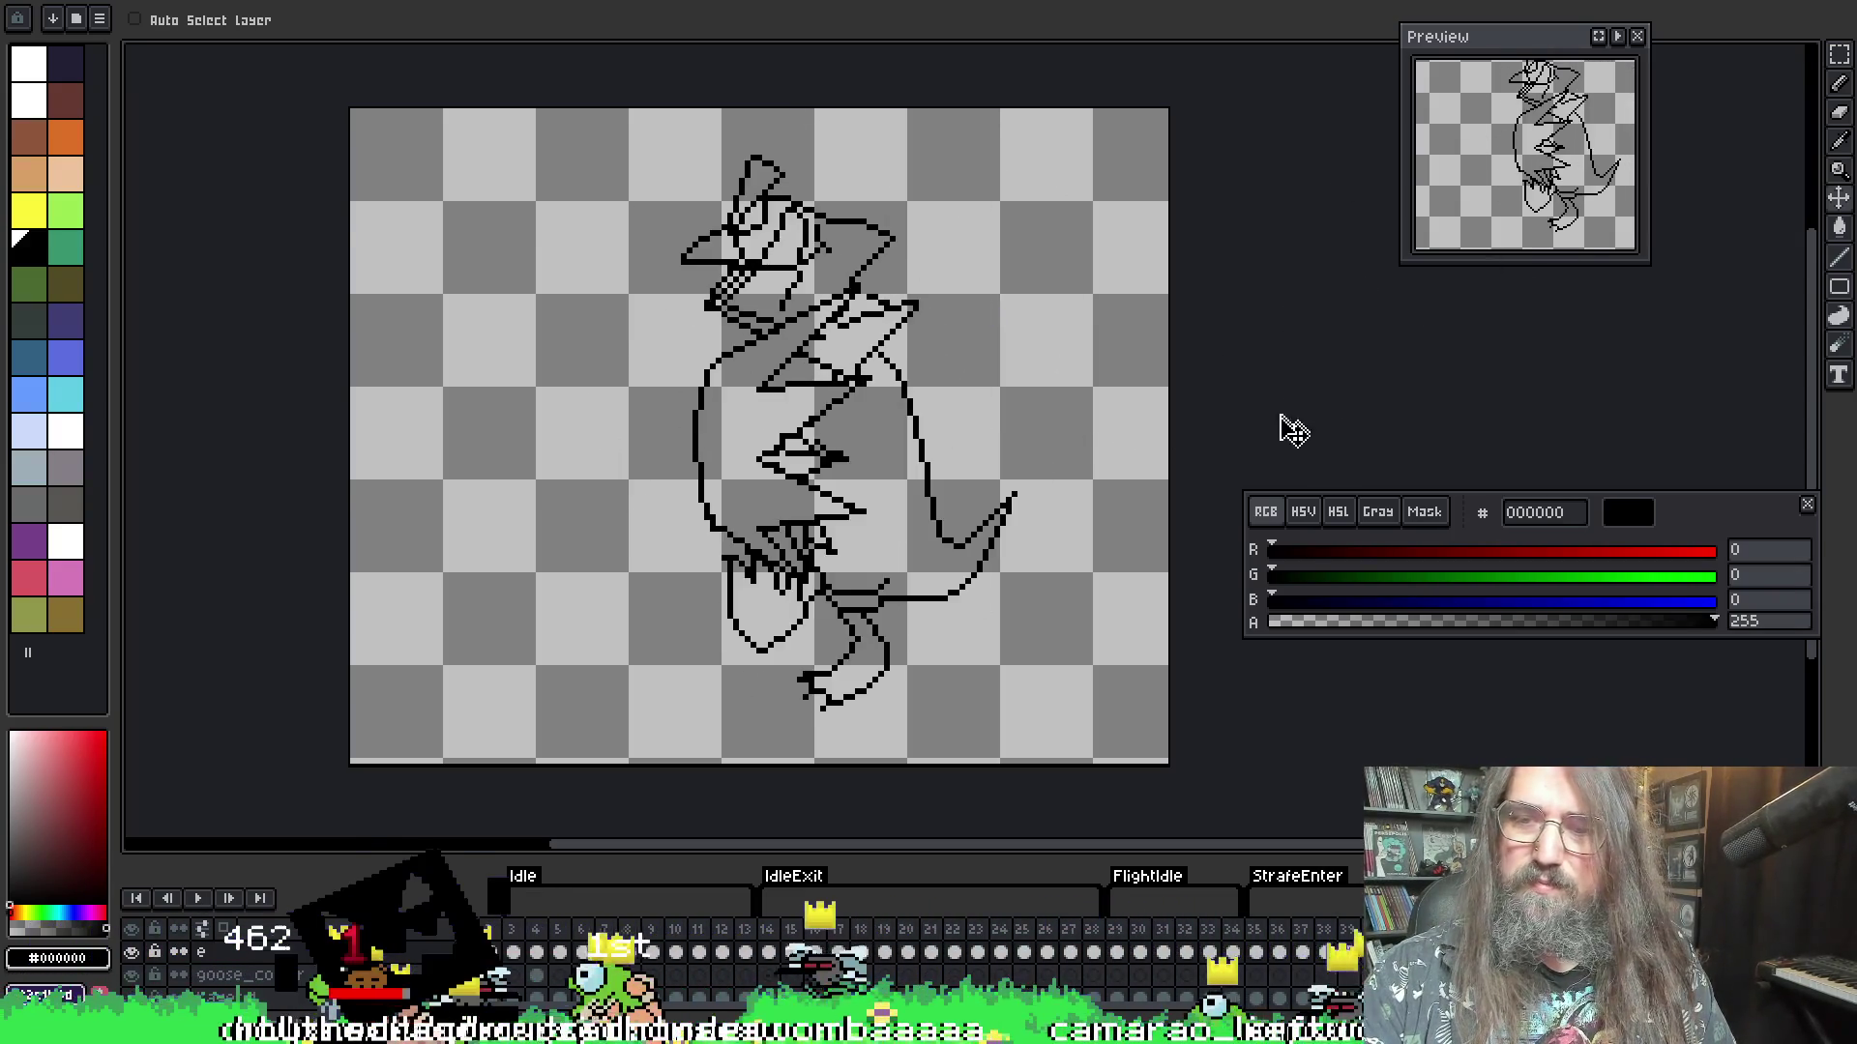
key("Left")
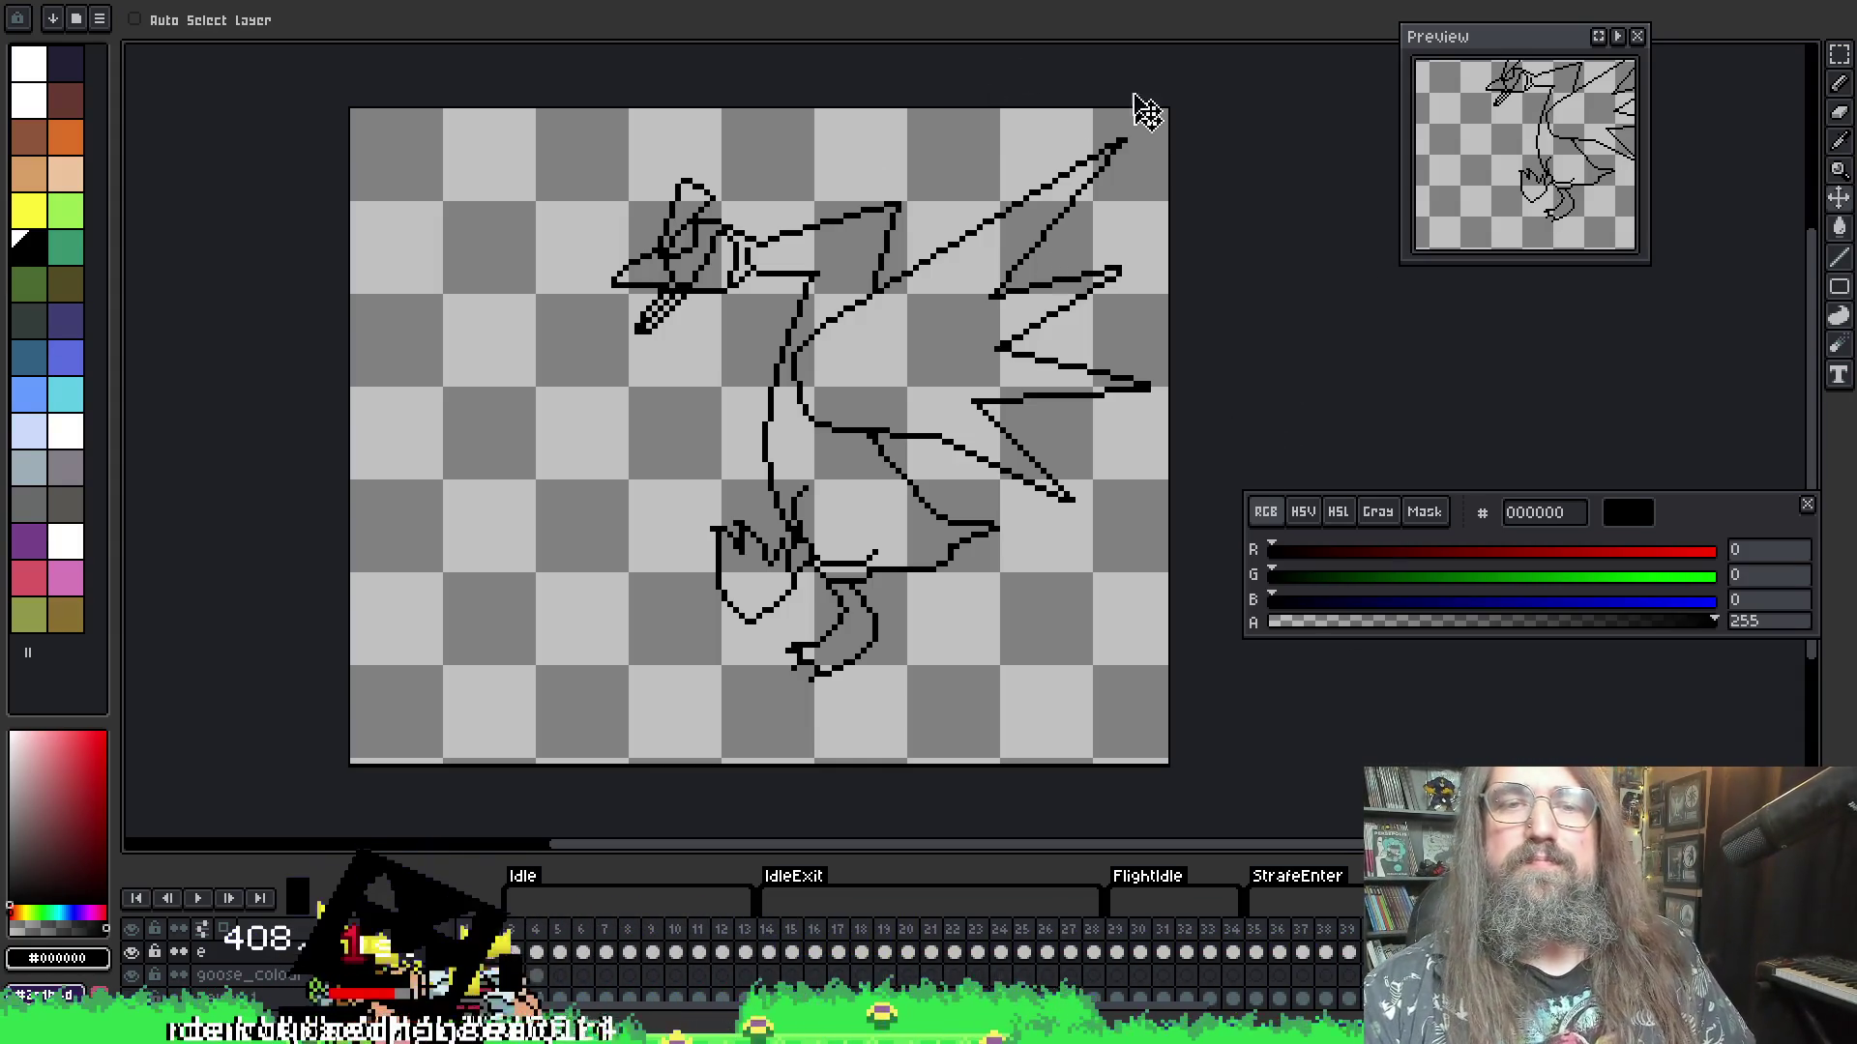
- Erase the right wing's spiky feather and long diagonal lines, redoing one misplaced stroke
key("b")
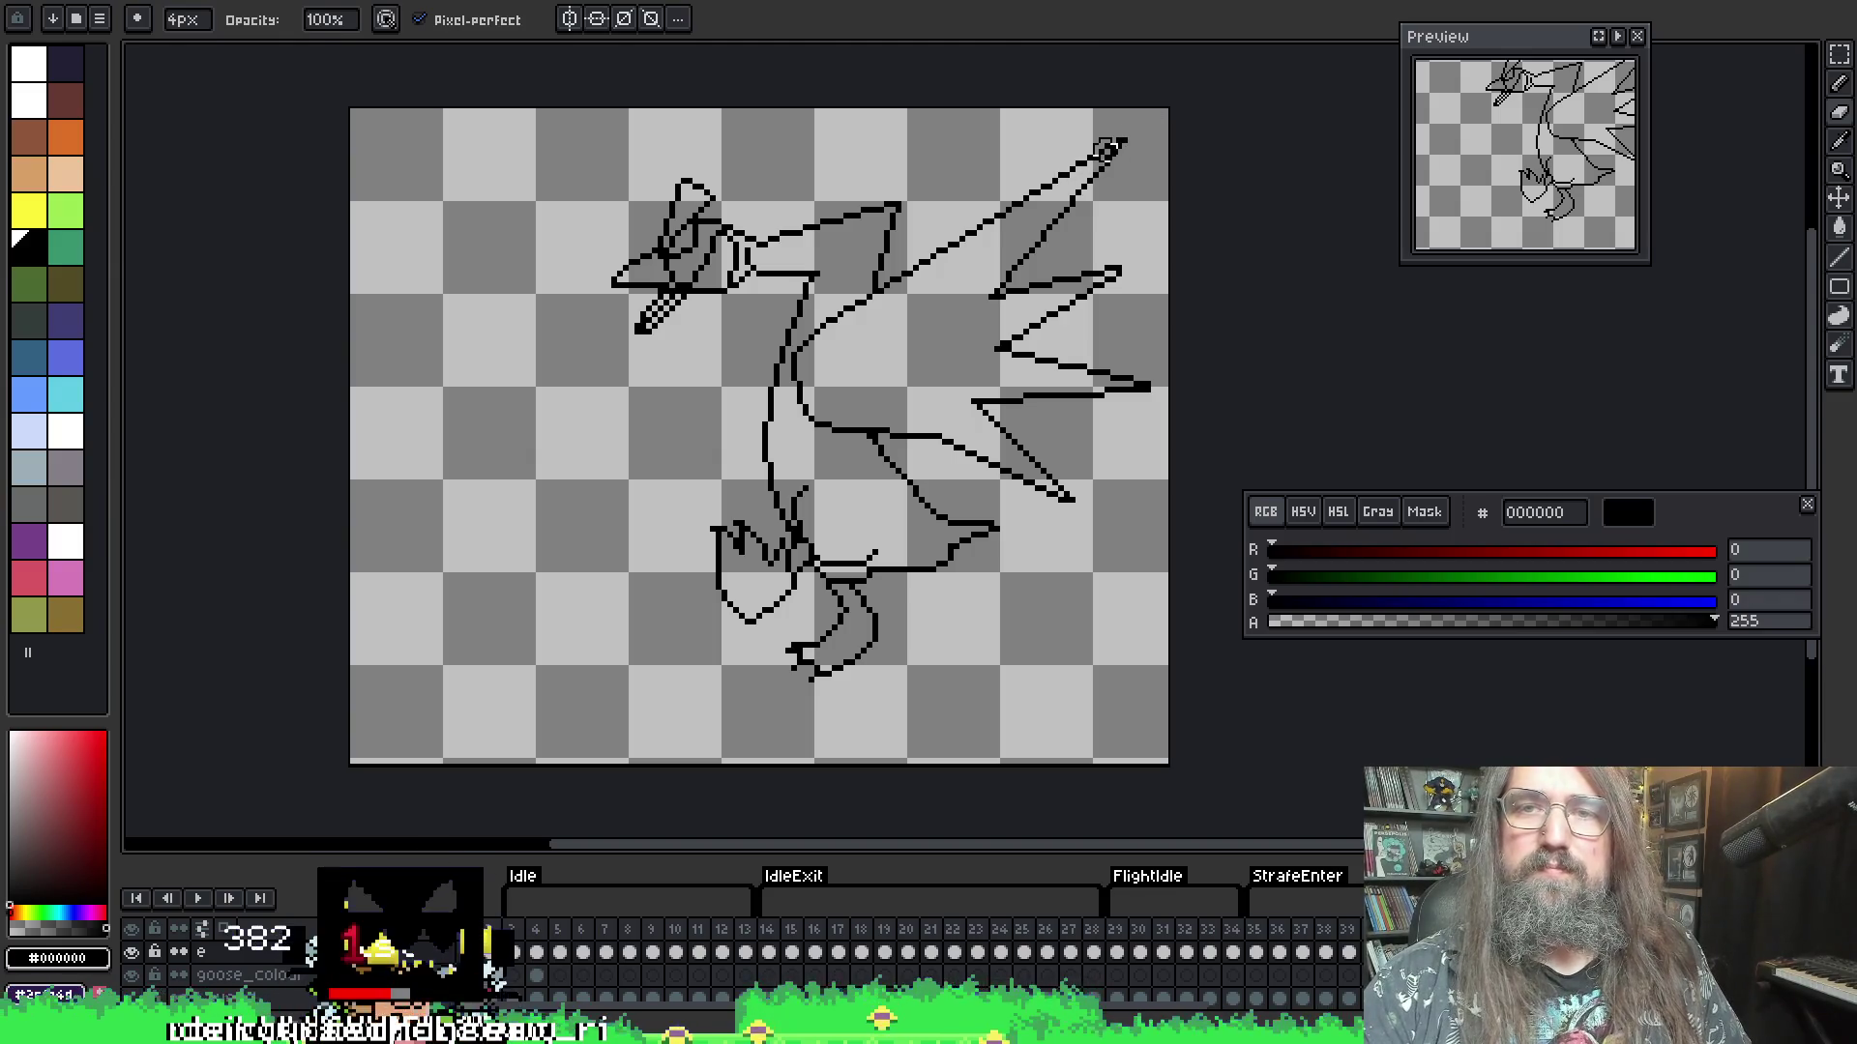
mouse_move(1107, 145)
left_mouse_down()
mouse_move(1072, 166)
mouse_move(1059, 218)
mouse_move(1094, 339)
mouse_move(1129, 353)
left_mouse_up()
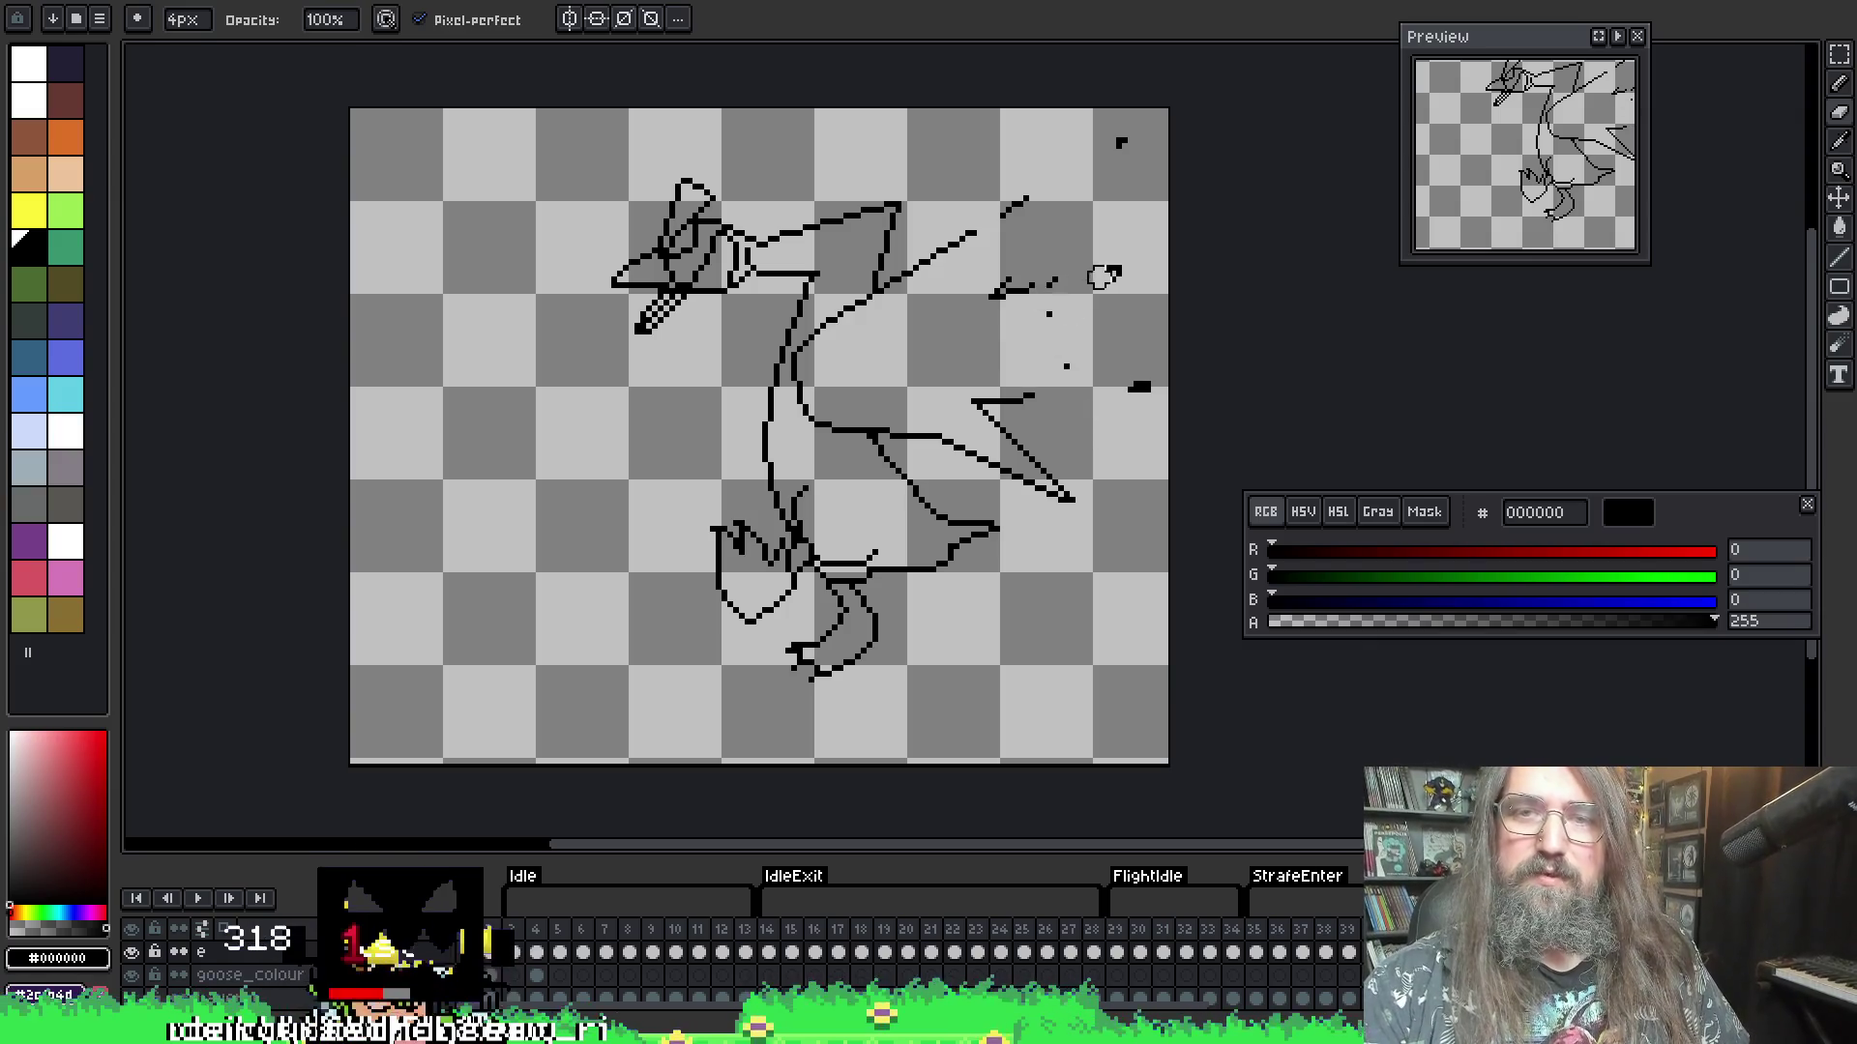
key("ctrl+z")
key("ctrl+z")
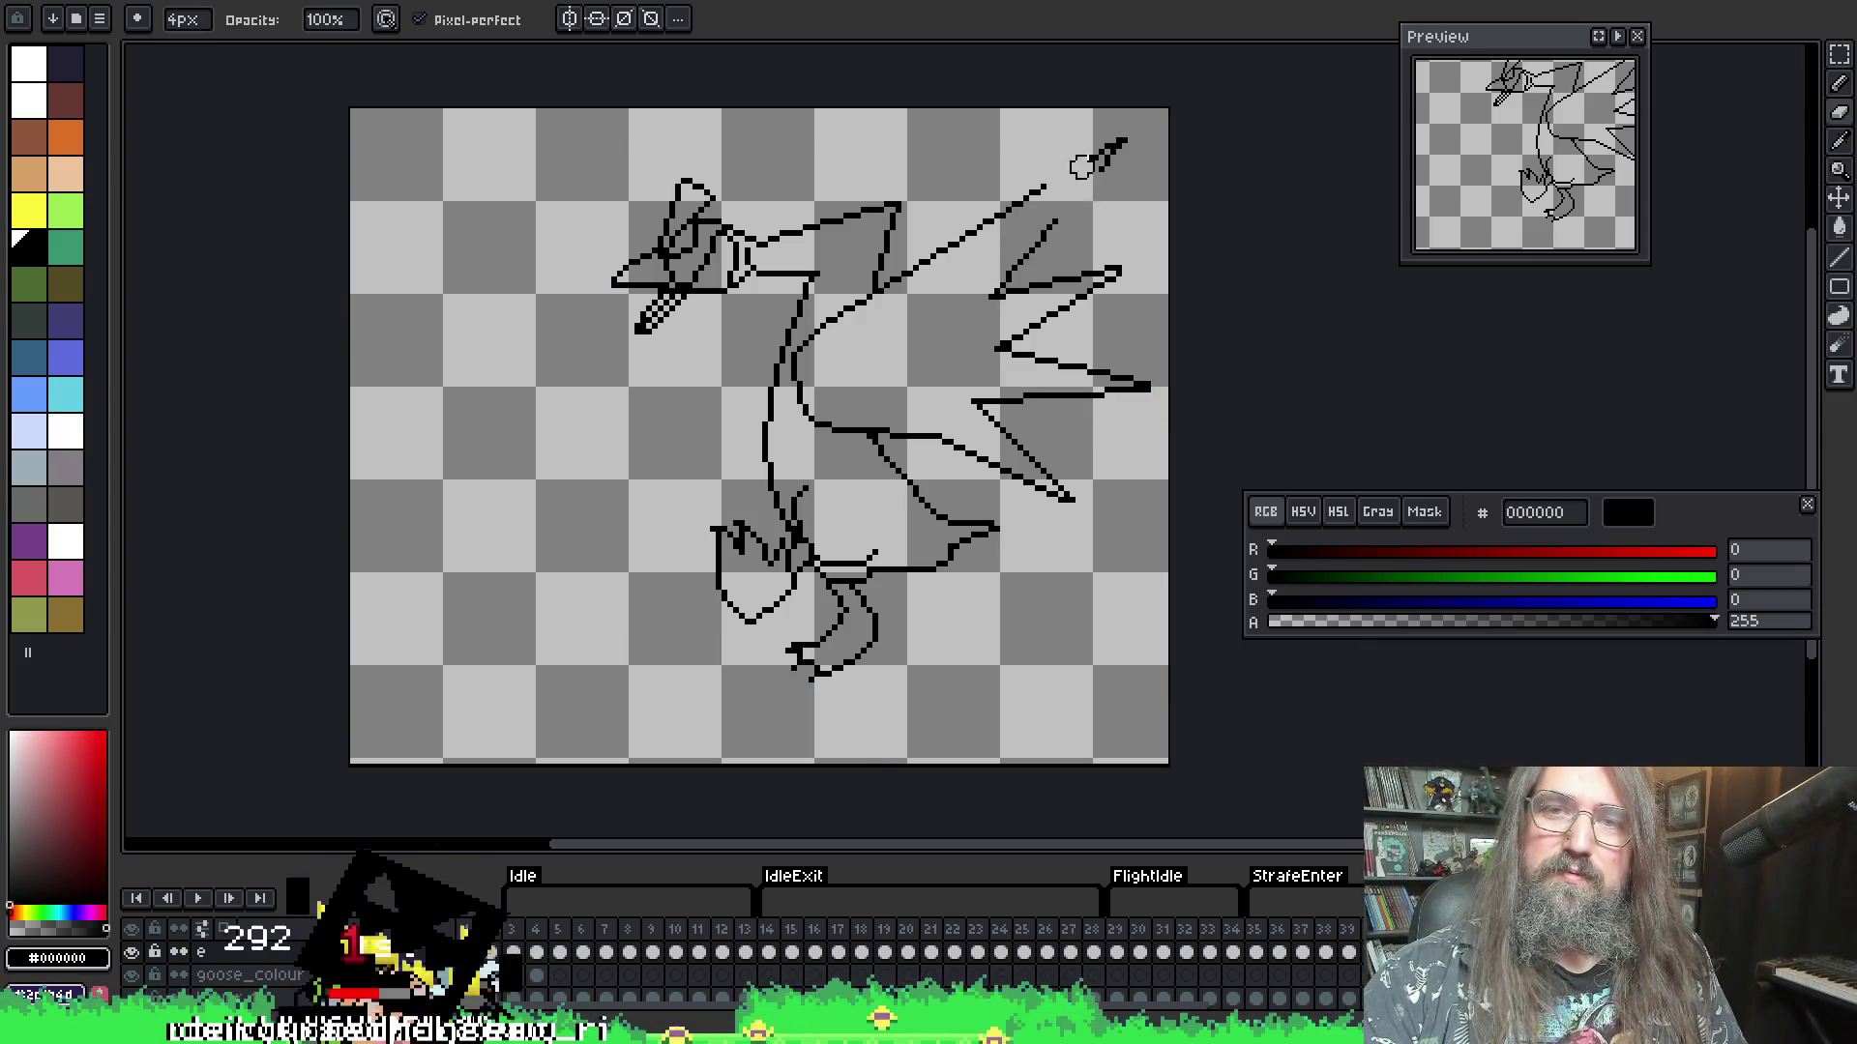
left_click_drag(1081, 167, 1059, 235)
left_click_drag(1069, 302, 1110, 365)
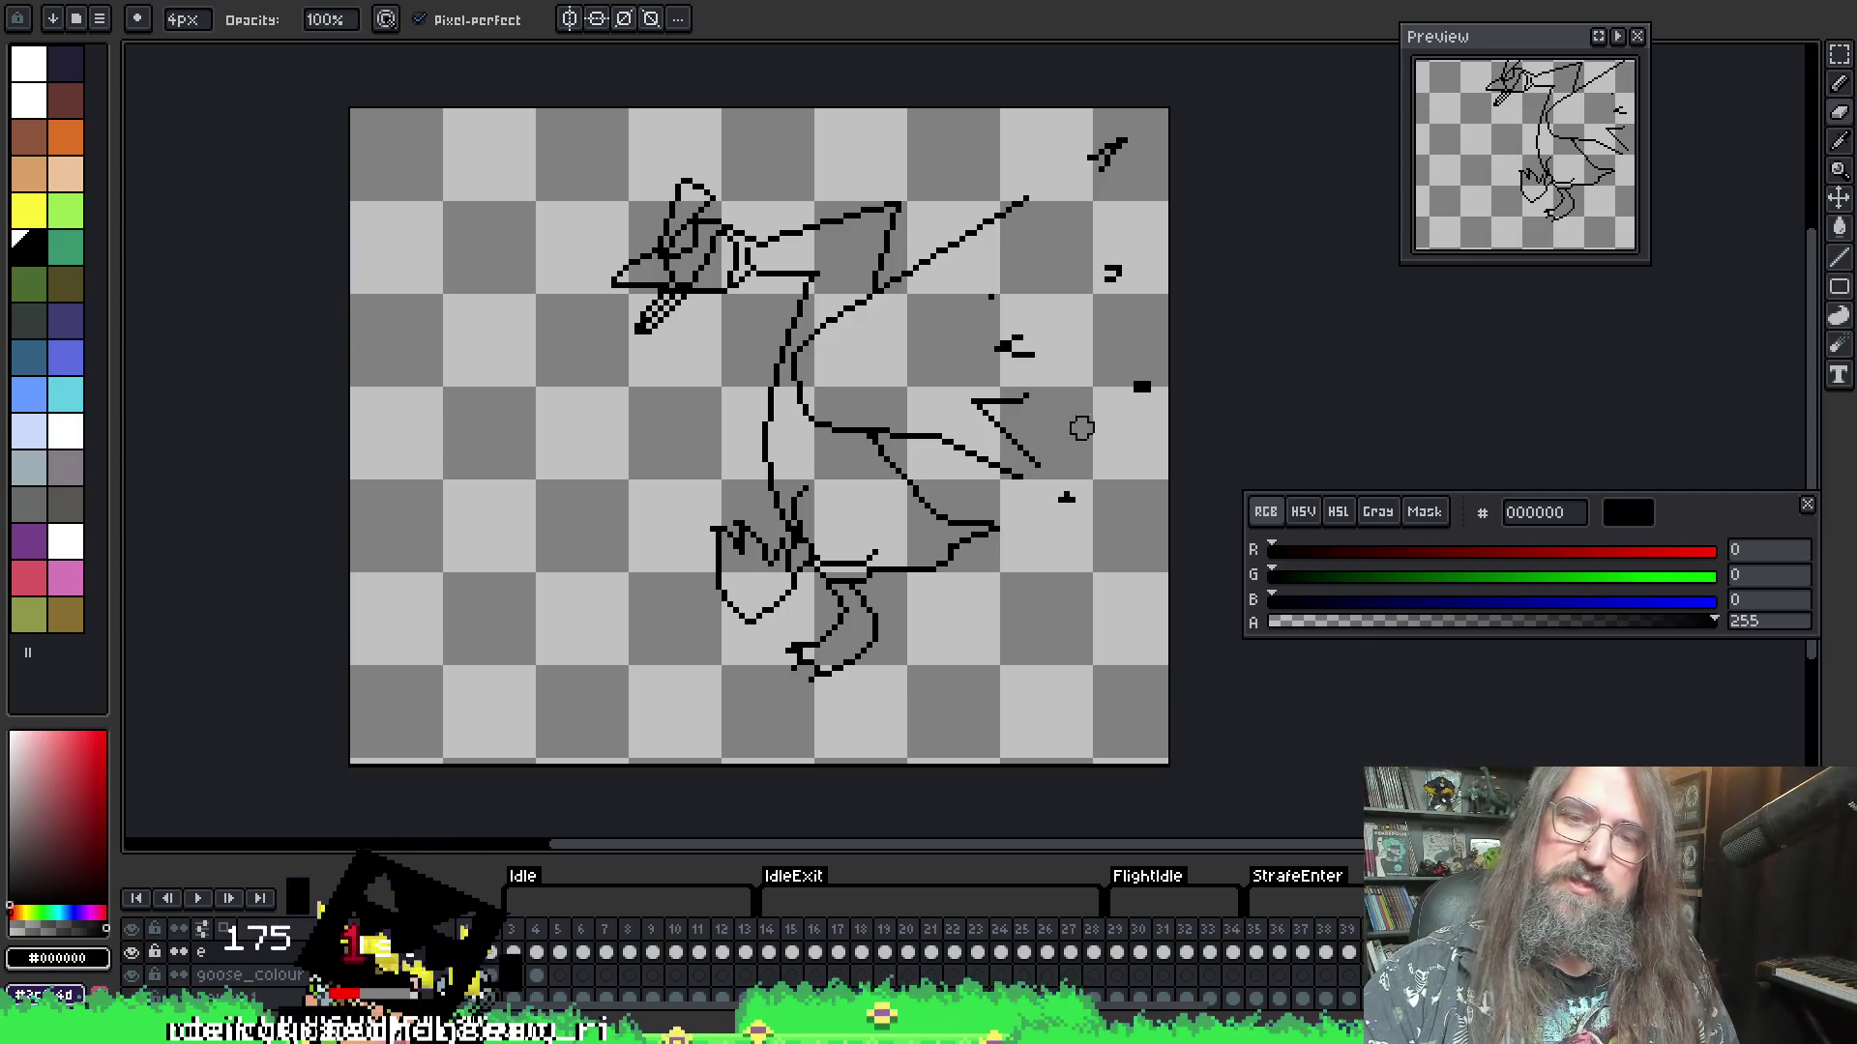
left_click_drag(1040, 416, 962, 449)
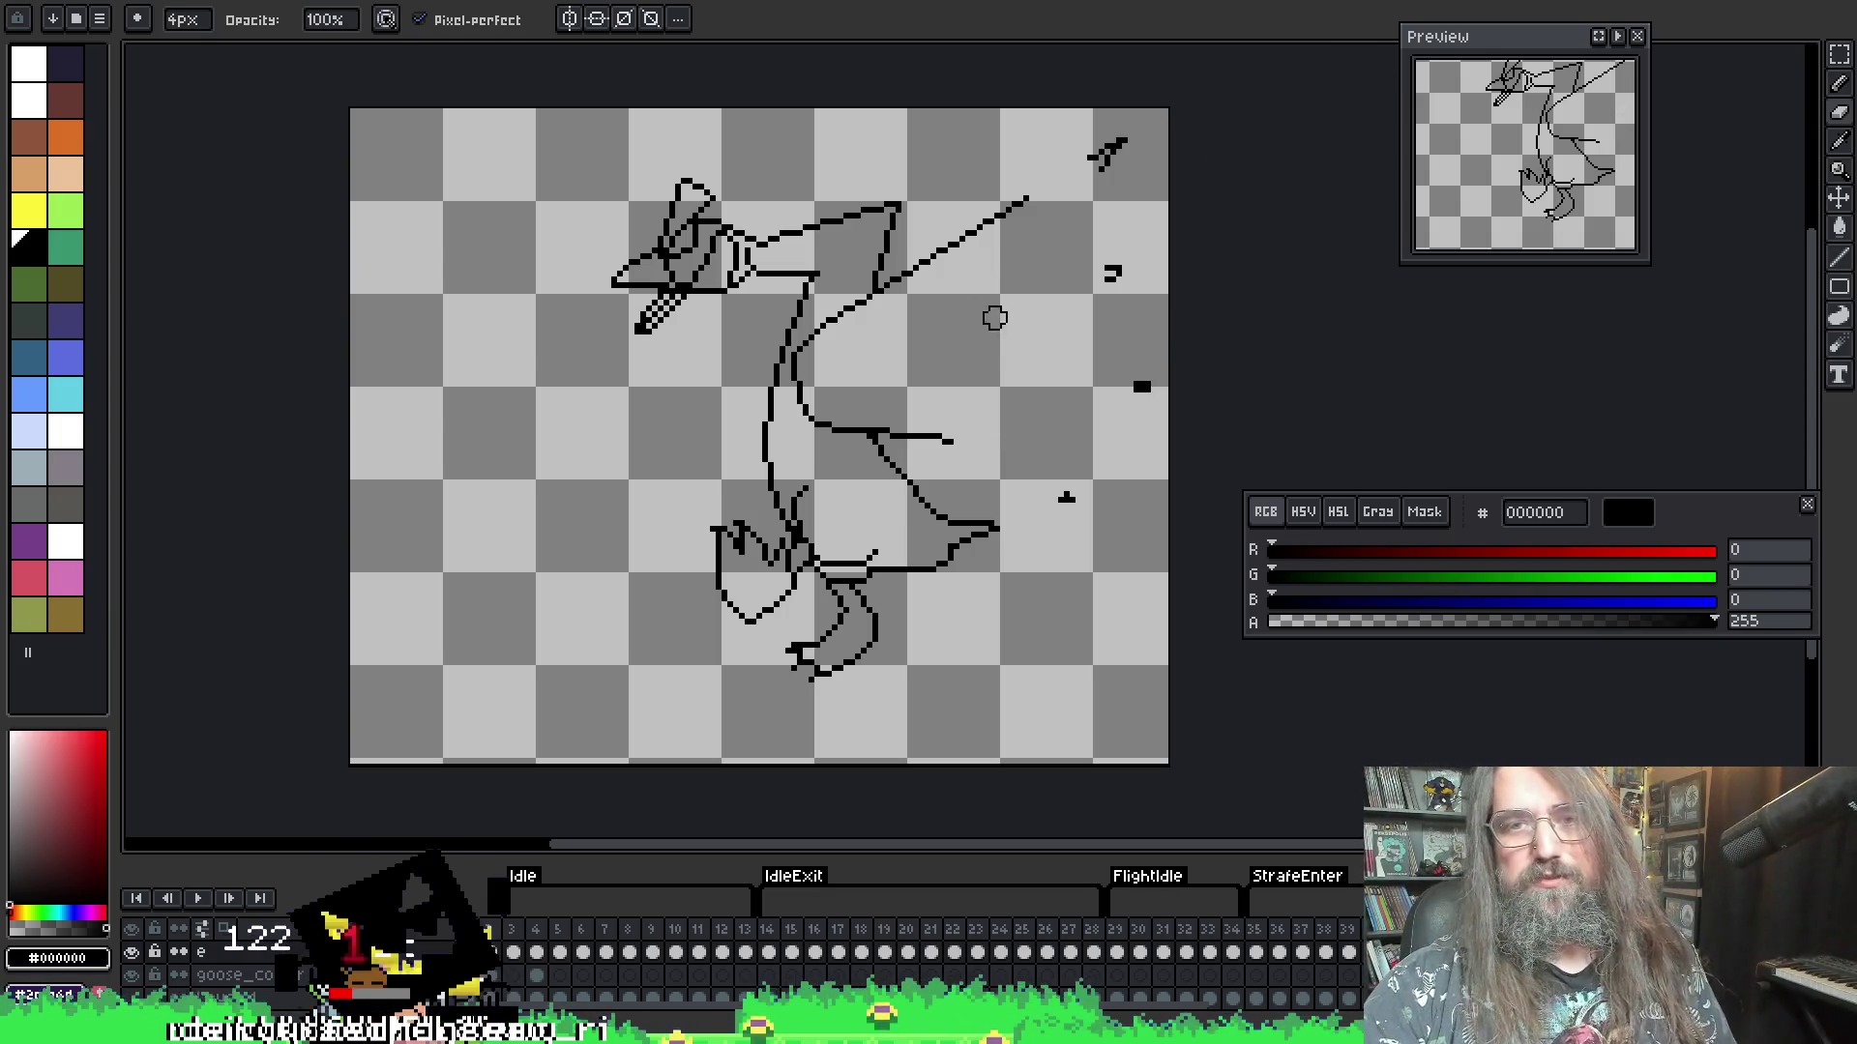
mouse_move(1052, 184)
left_mouse_down()
mouse_move(990, 206)
mouse_move(931, 265)
left_mouse_up()
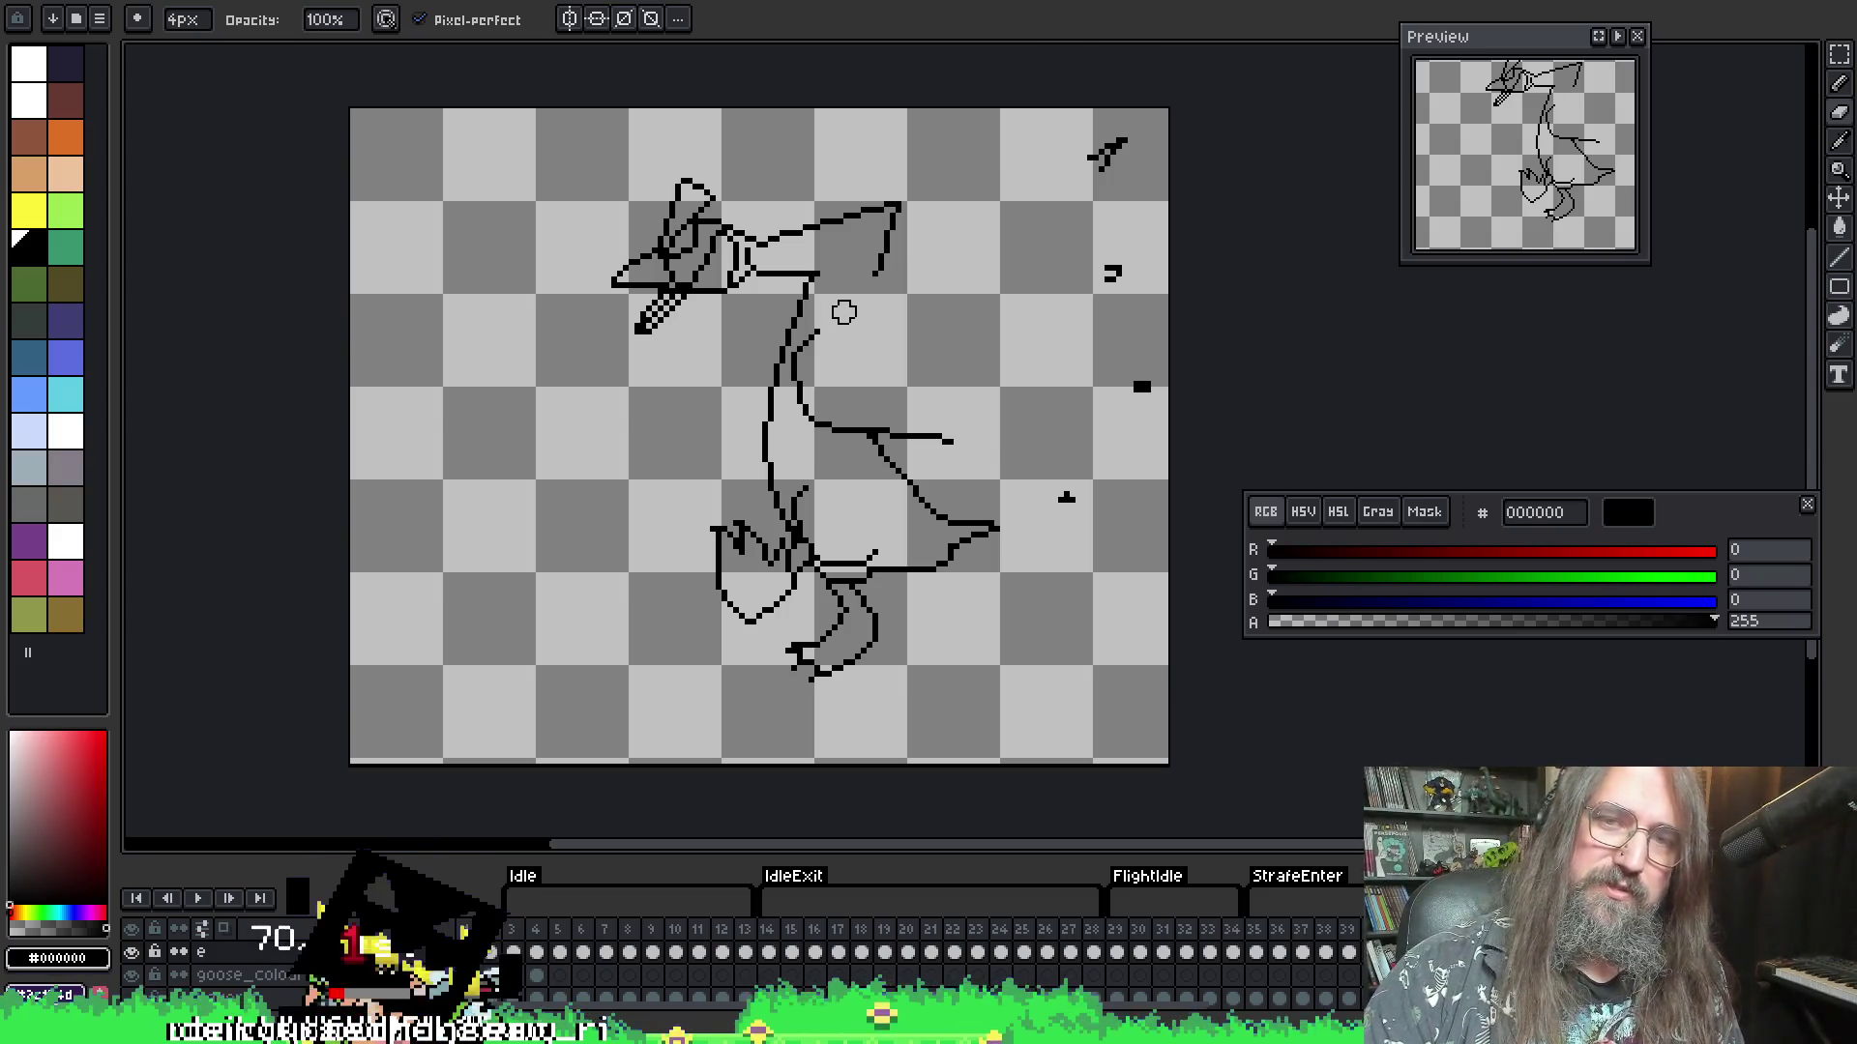
- Pick the black line colour and turn on onion skin for neighbouring frames
key("b")
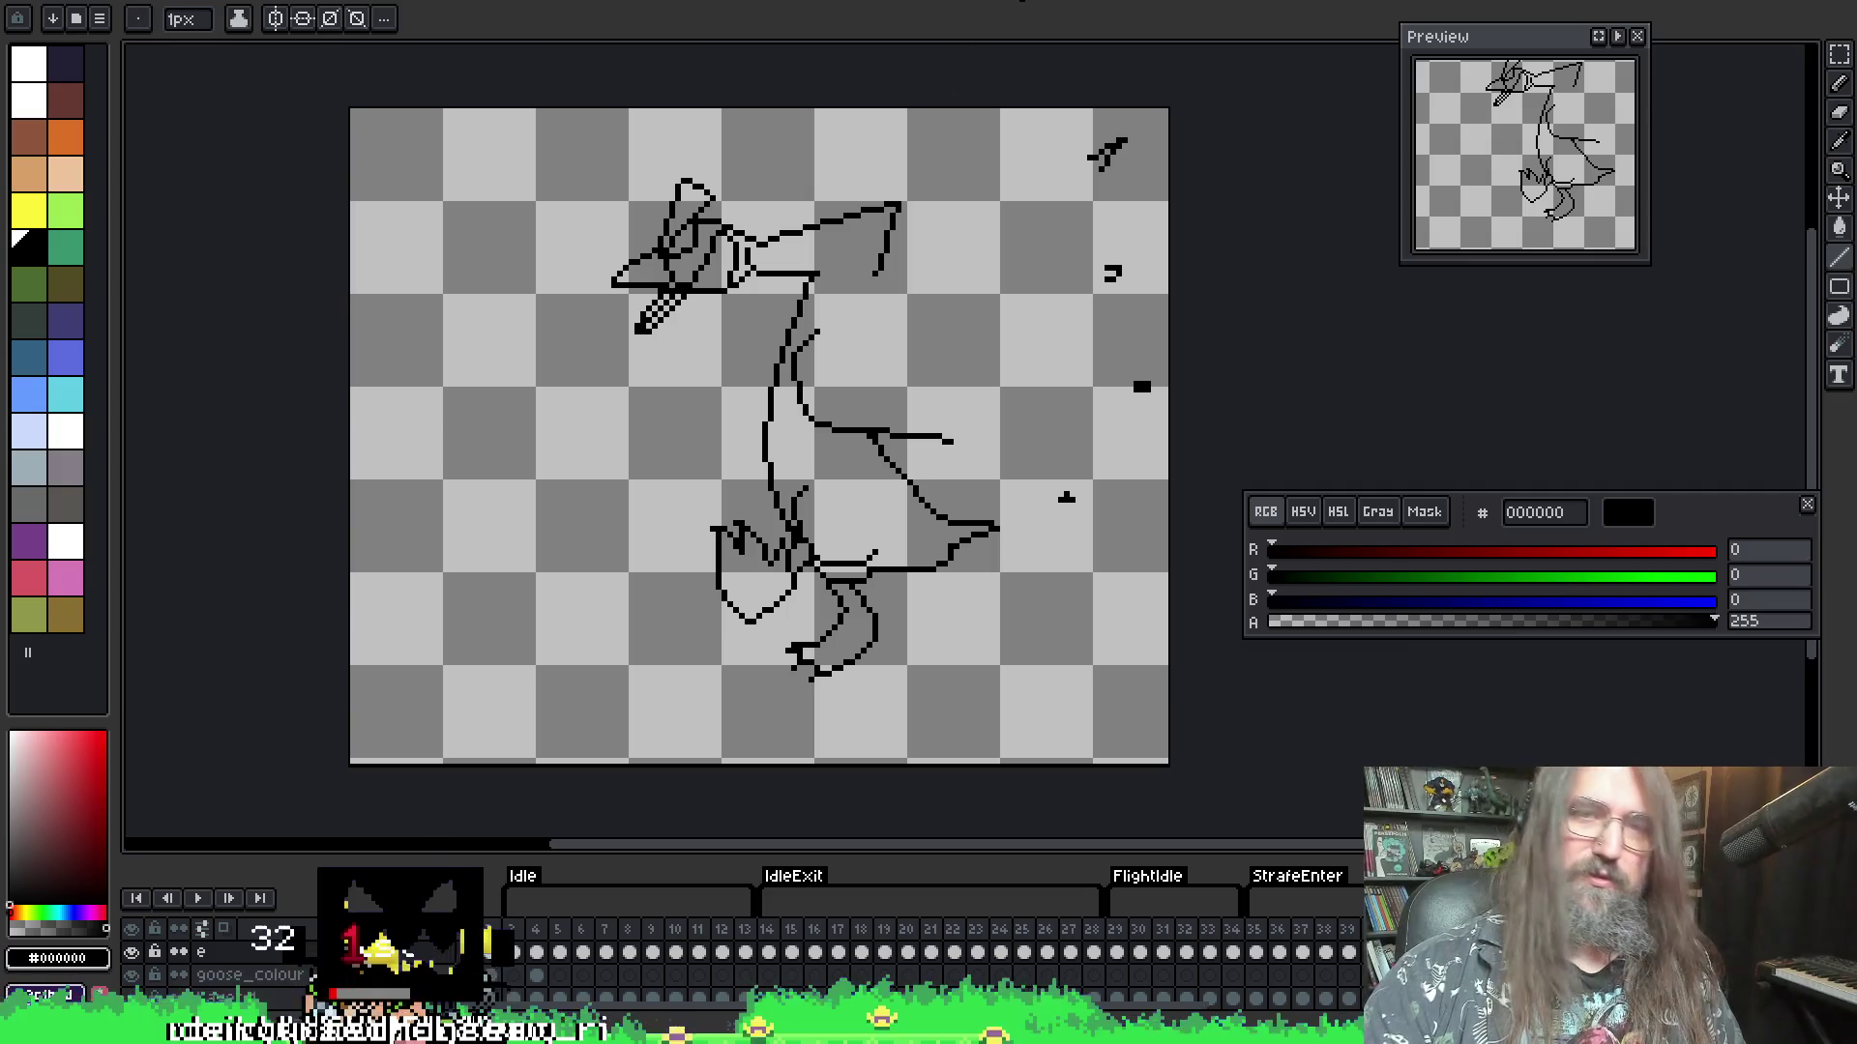
key("alt")
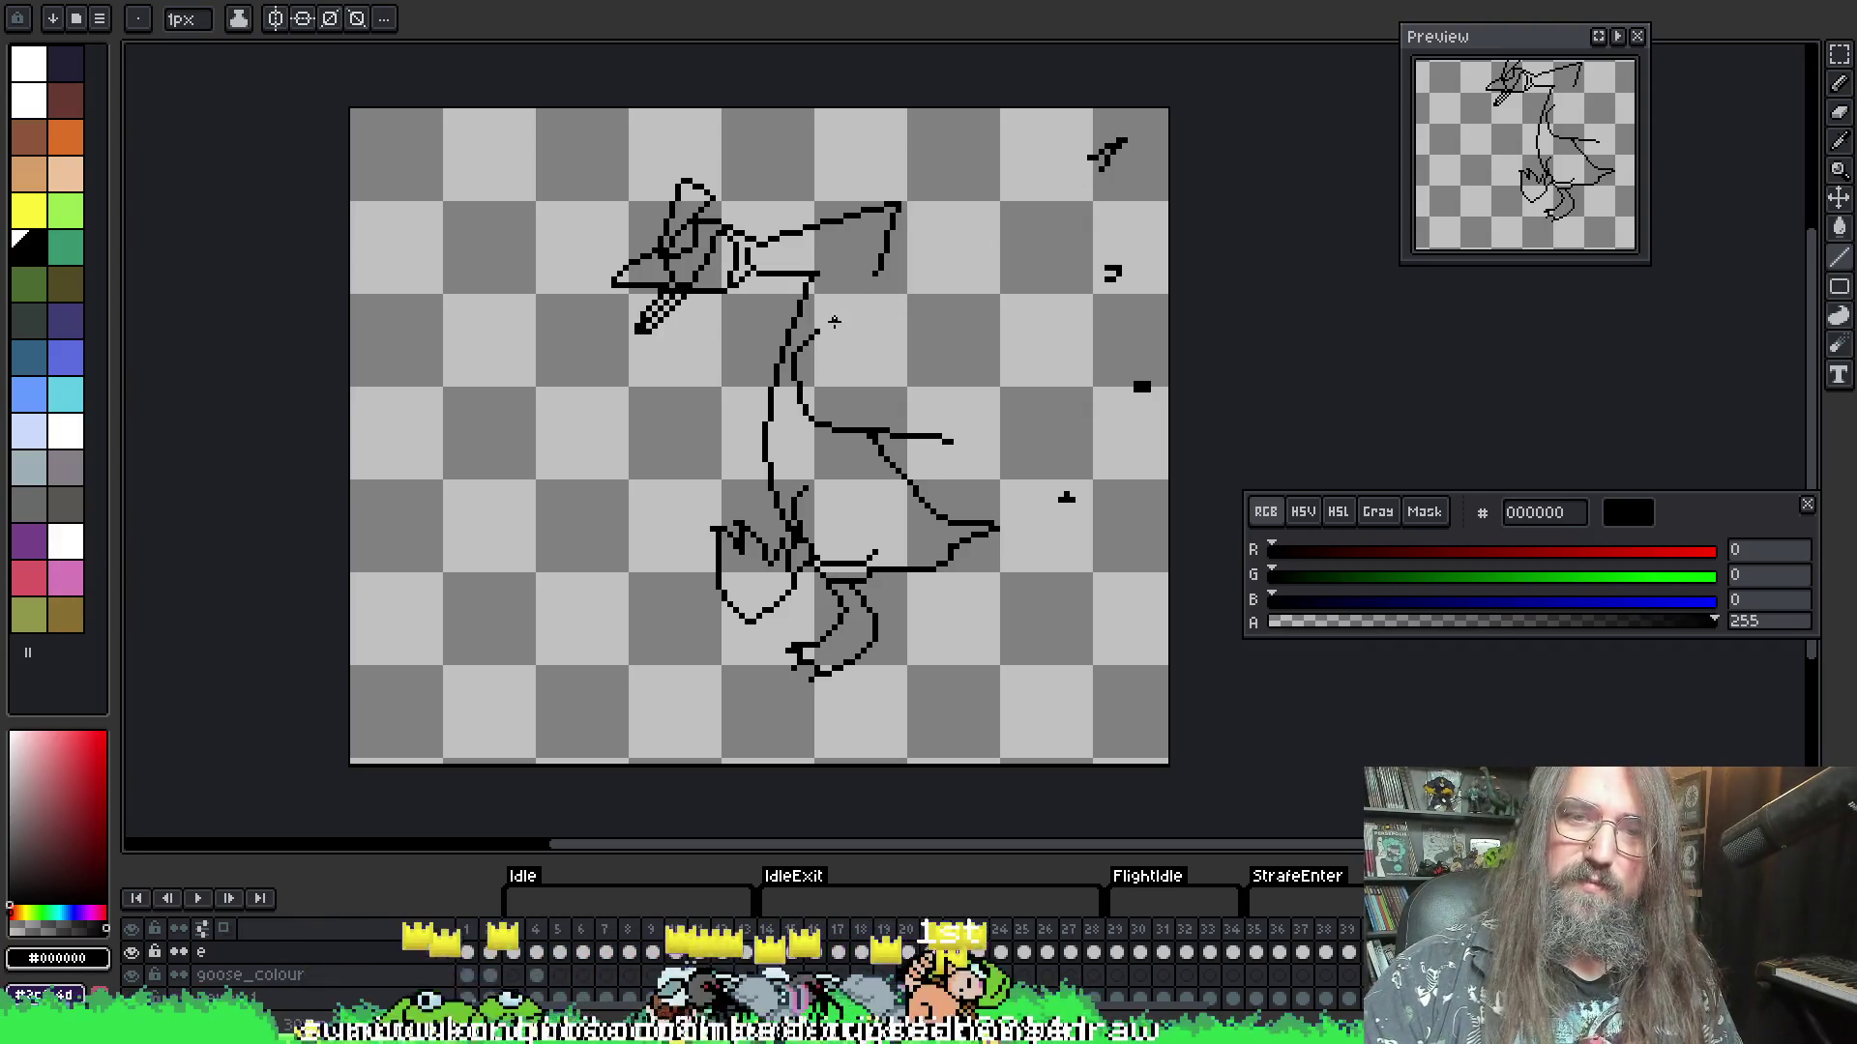
key("F3")
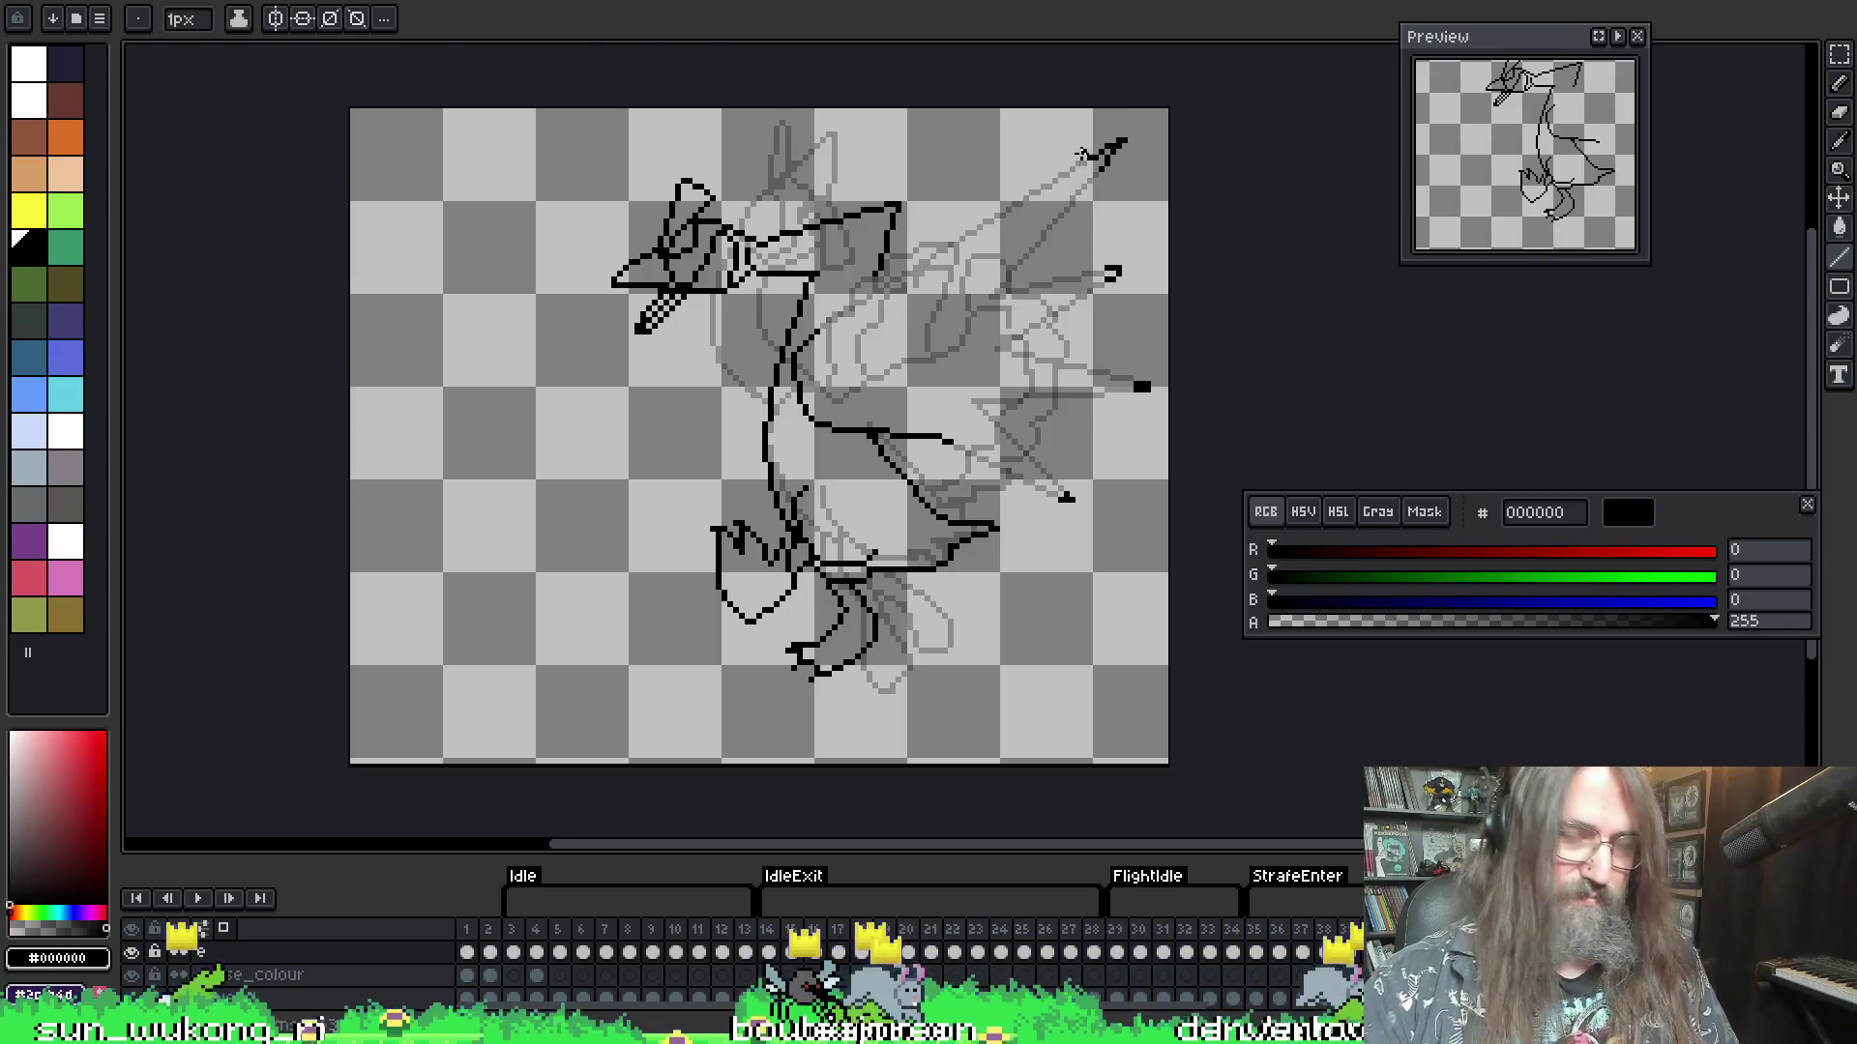
- Marquee-select the stray top-right, right-edge and lower wing marks, nudging and committing each
key("m")
left_click_drag(1041, 98, 1173, 193)
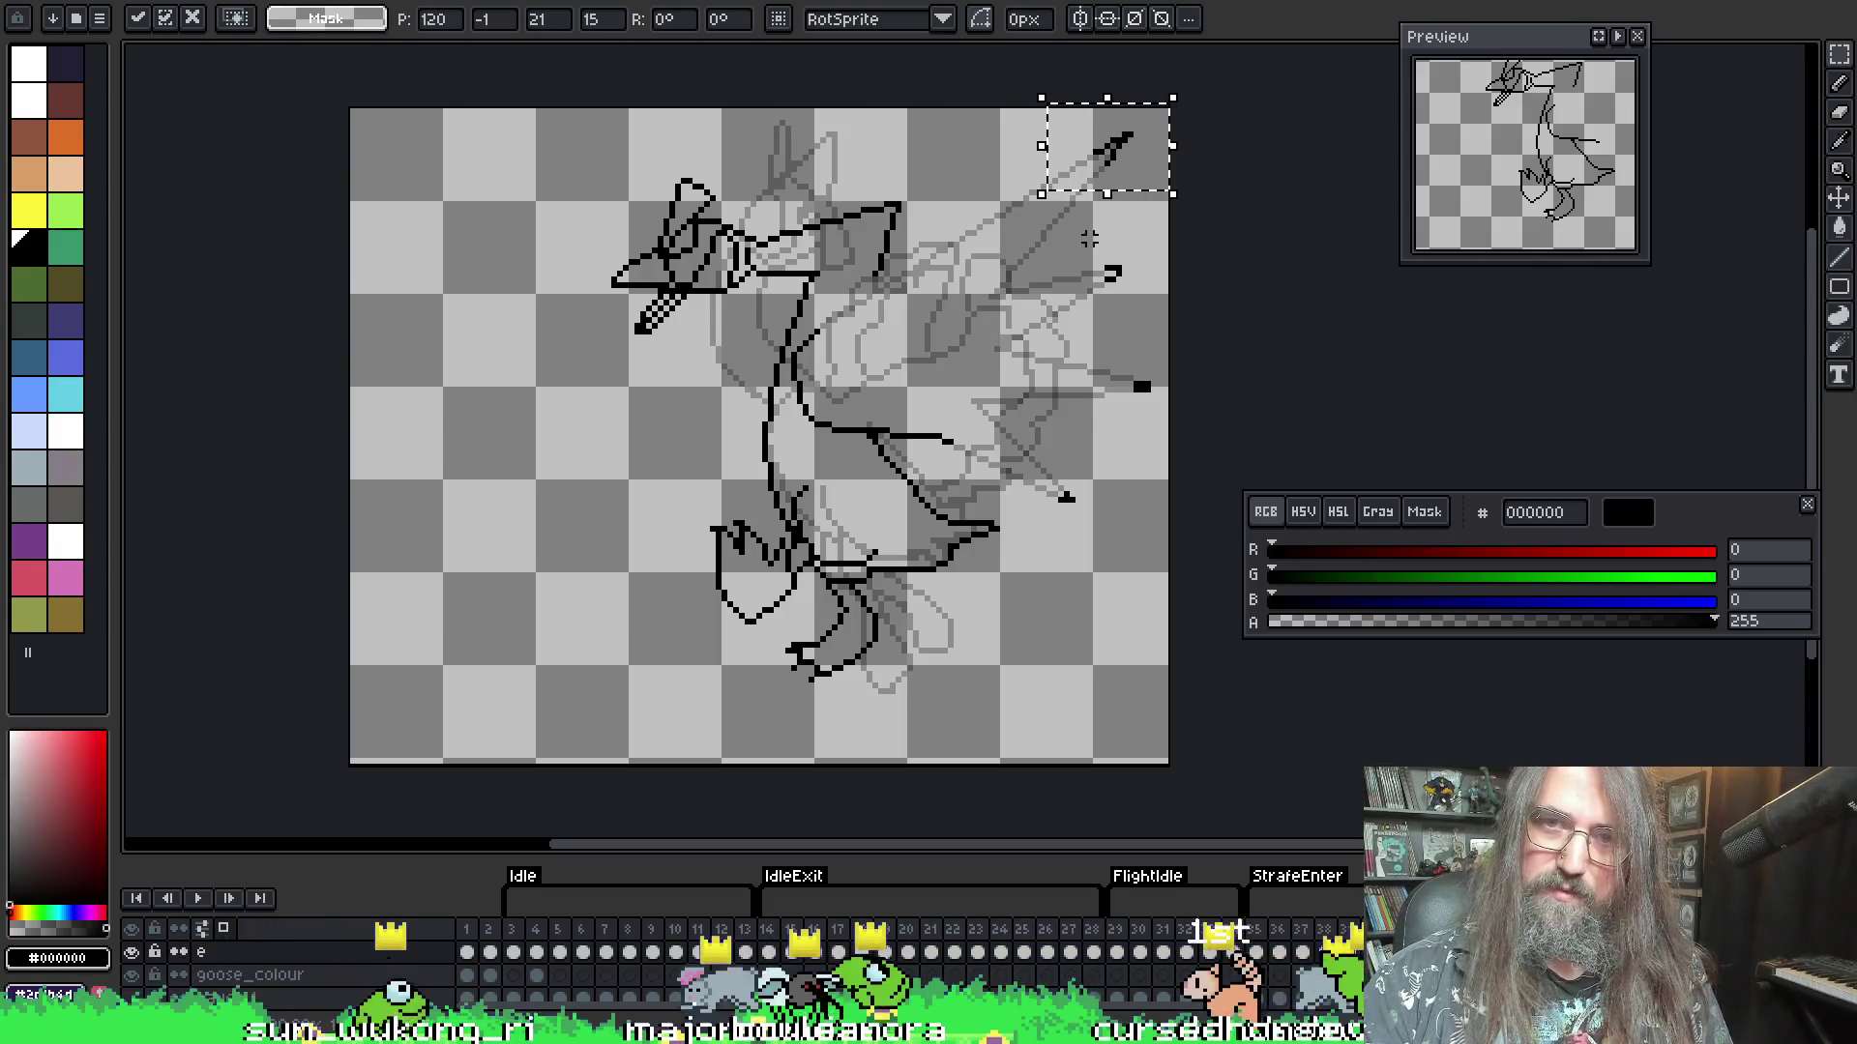
left_click(1093, 250)
mouse_move(1091, 248)
left_mouse_down()
mouse_move(1150, 305)
mouse_move(1180, 420)
left_mouse_up()
left_click(1165, 261)
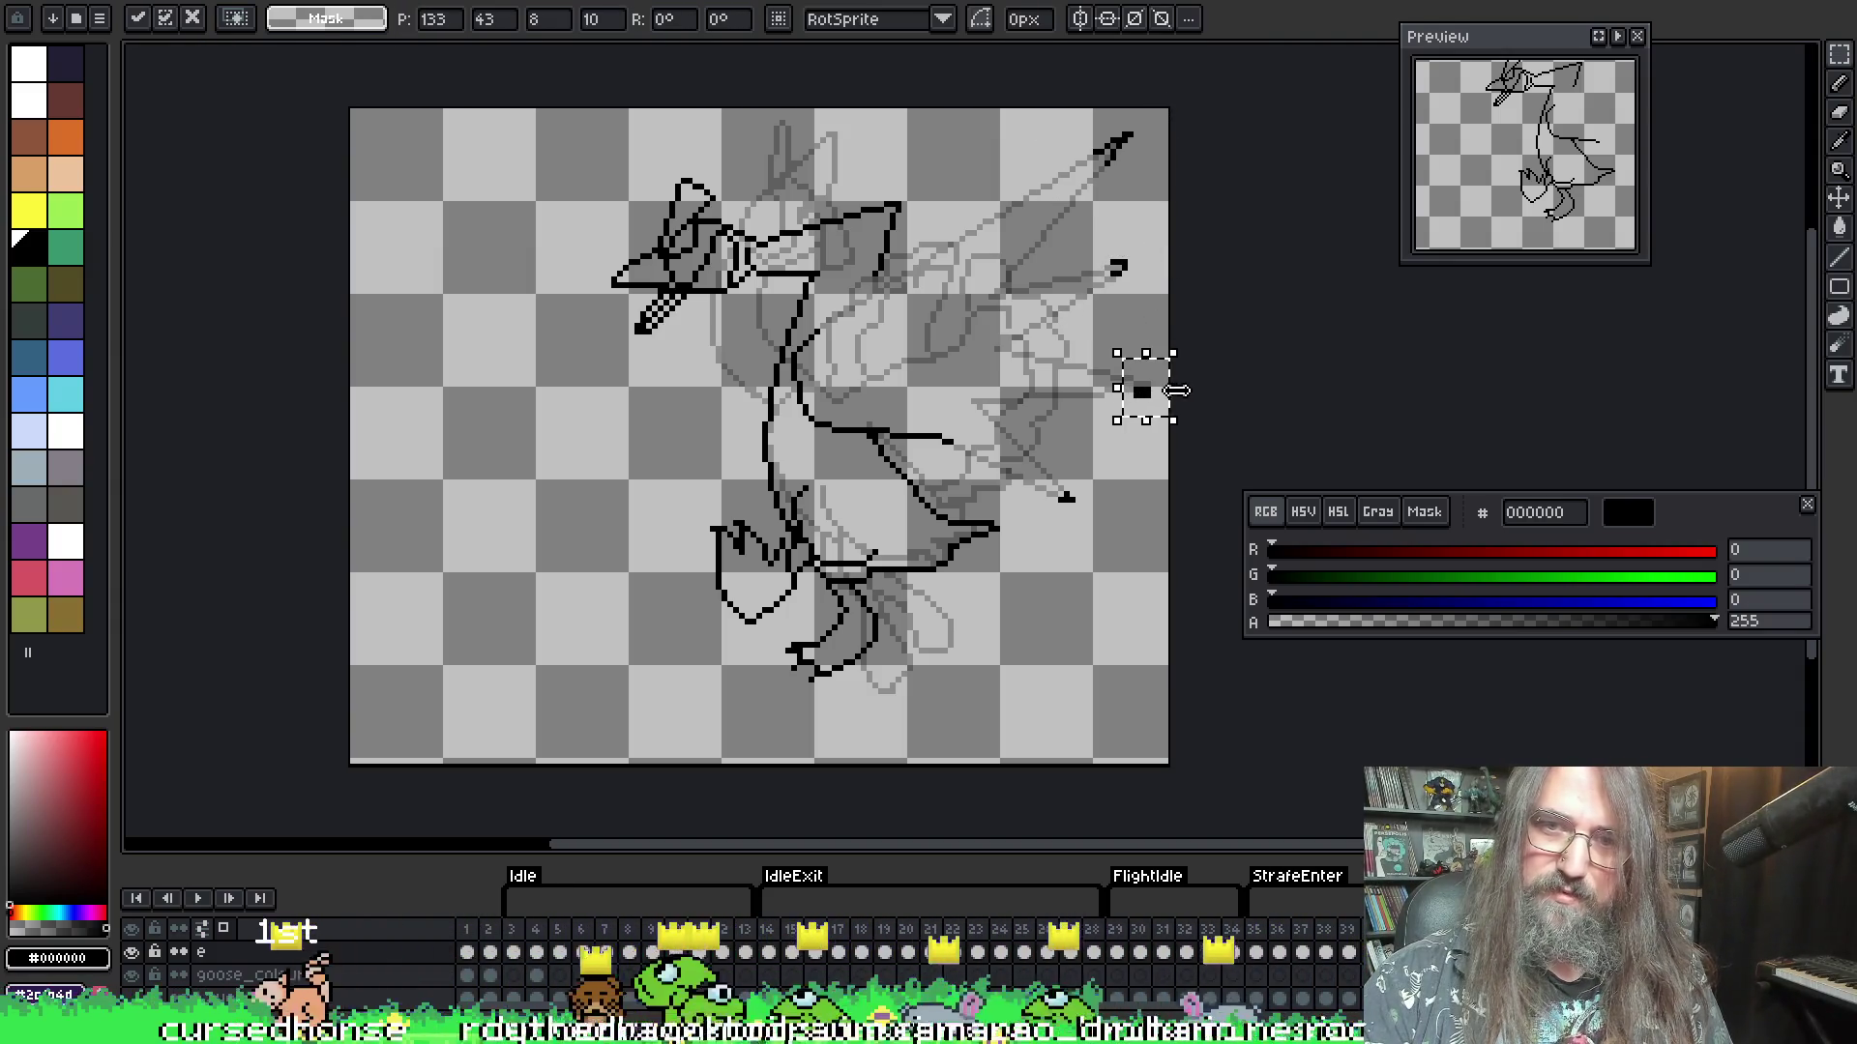
left_click(1013, 499)
left_click_drag(1019, 475, 1121, 541)
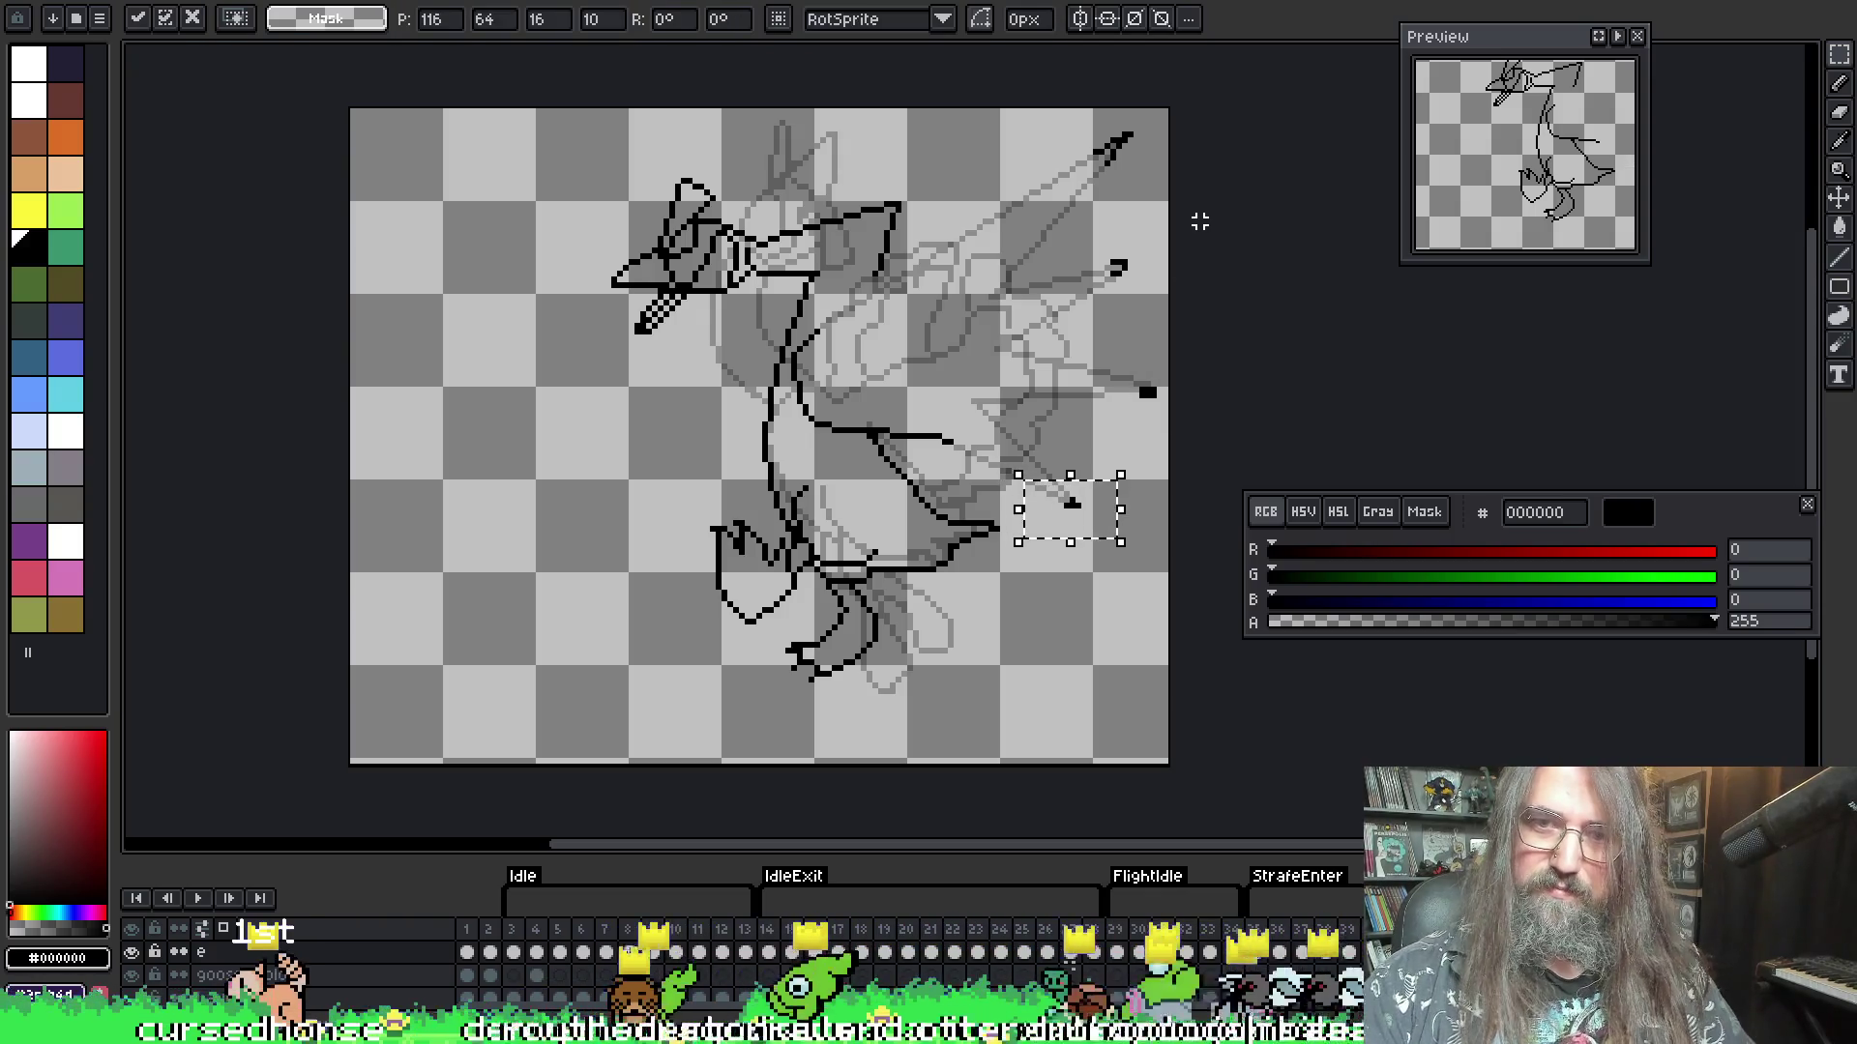
left_click(1199, 222)
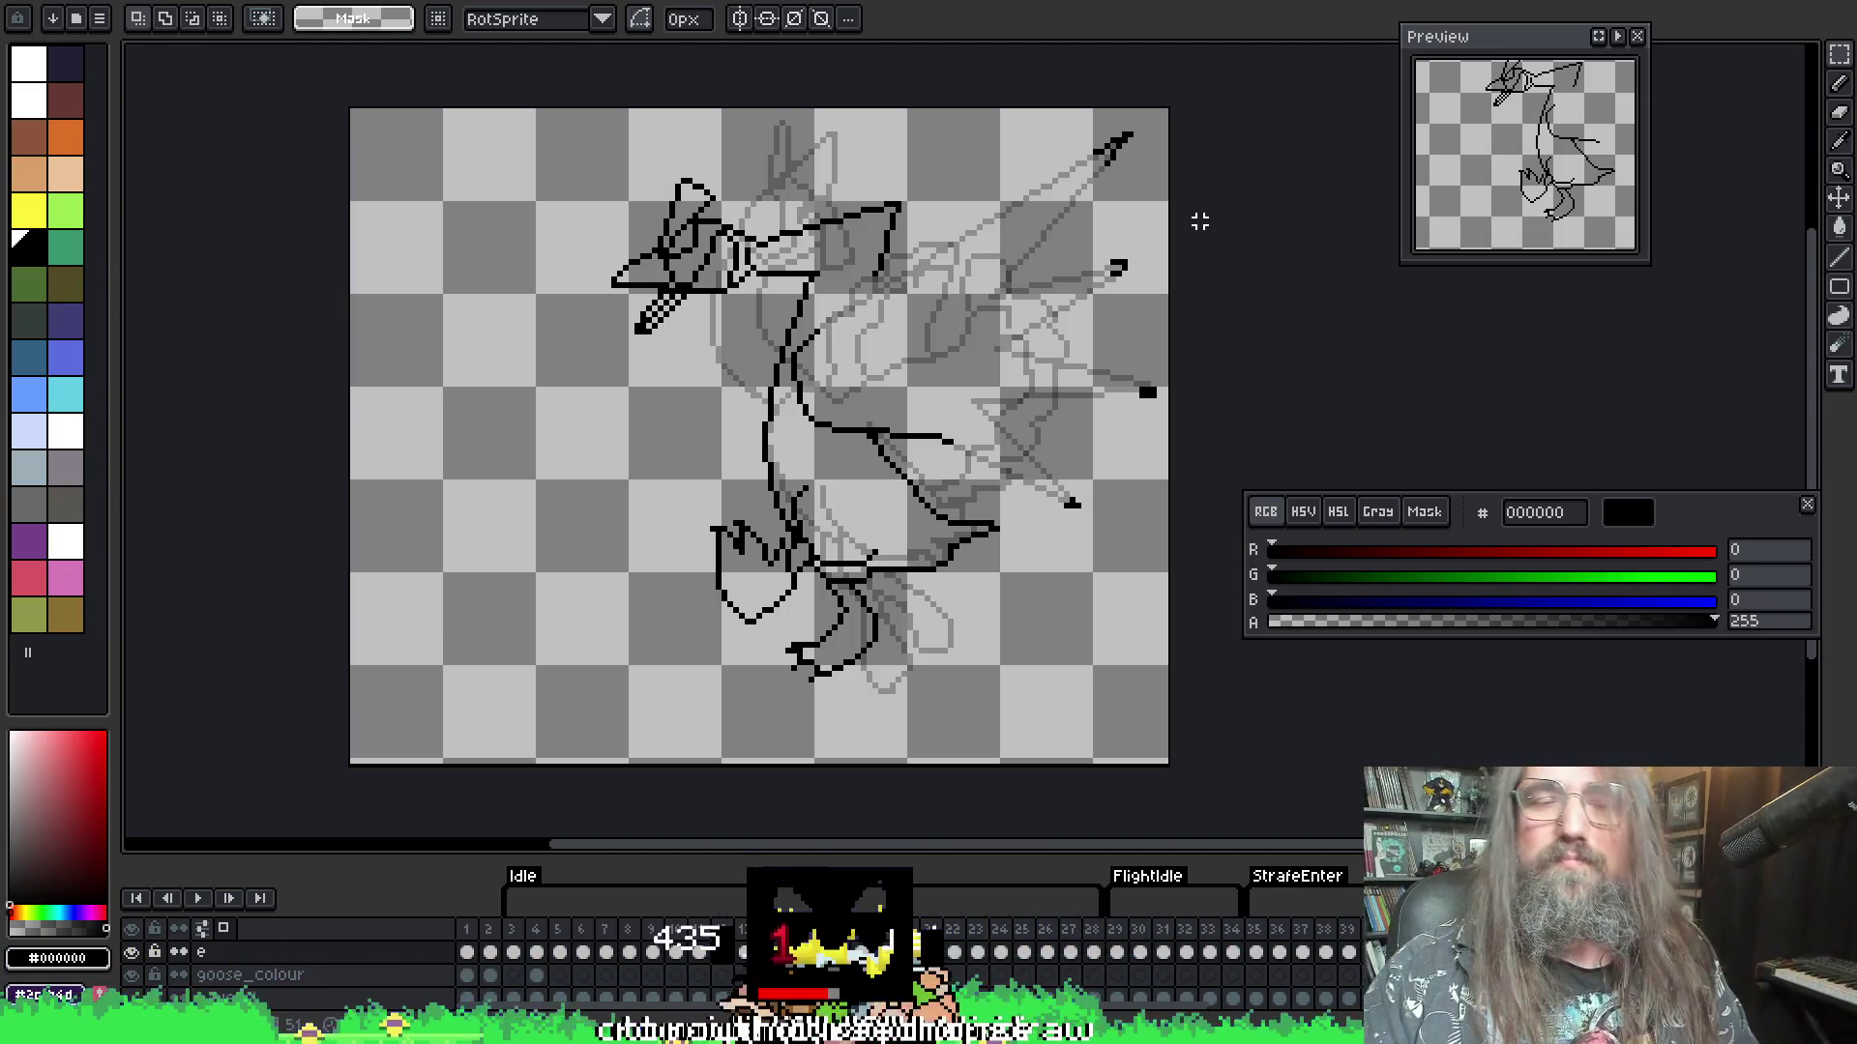
- Draw three straight 1px feather lines from the neck out to the top-right marks and wing tip
key("i")
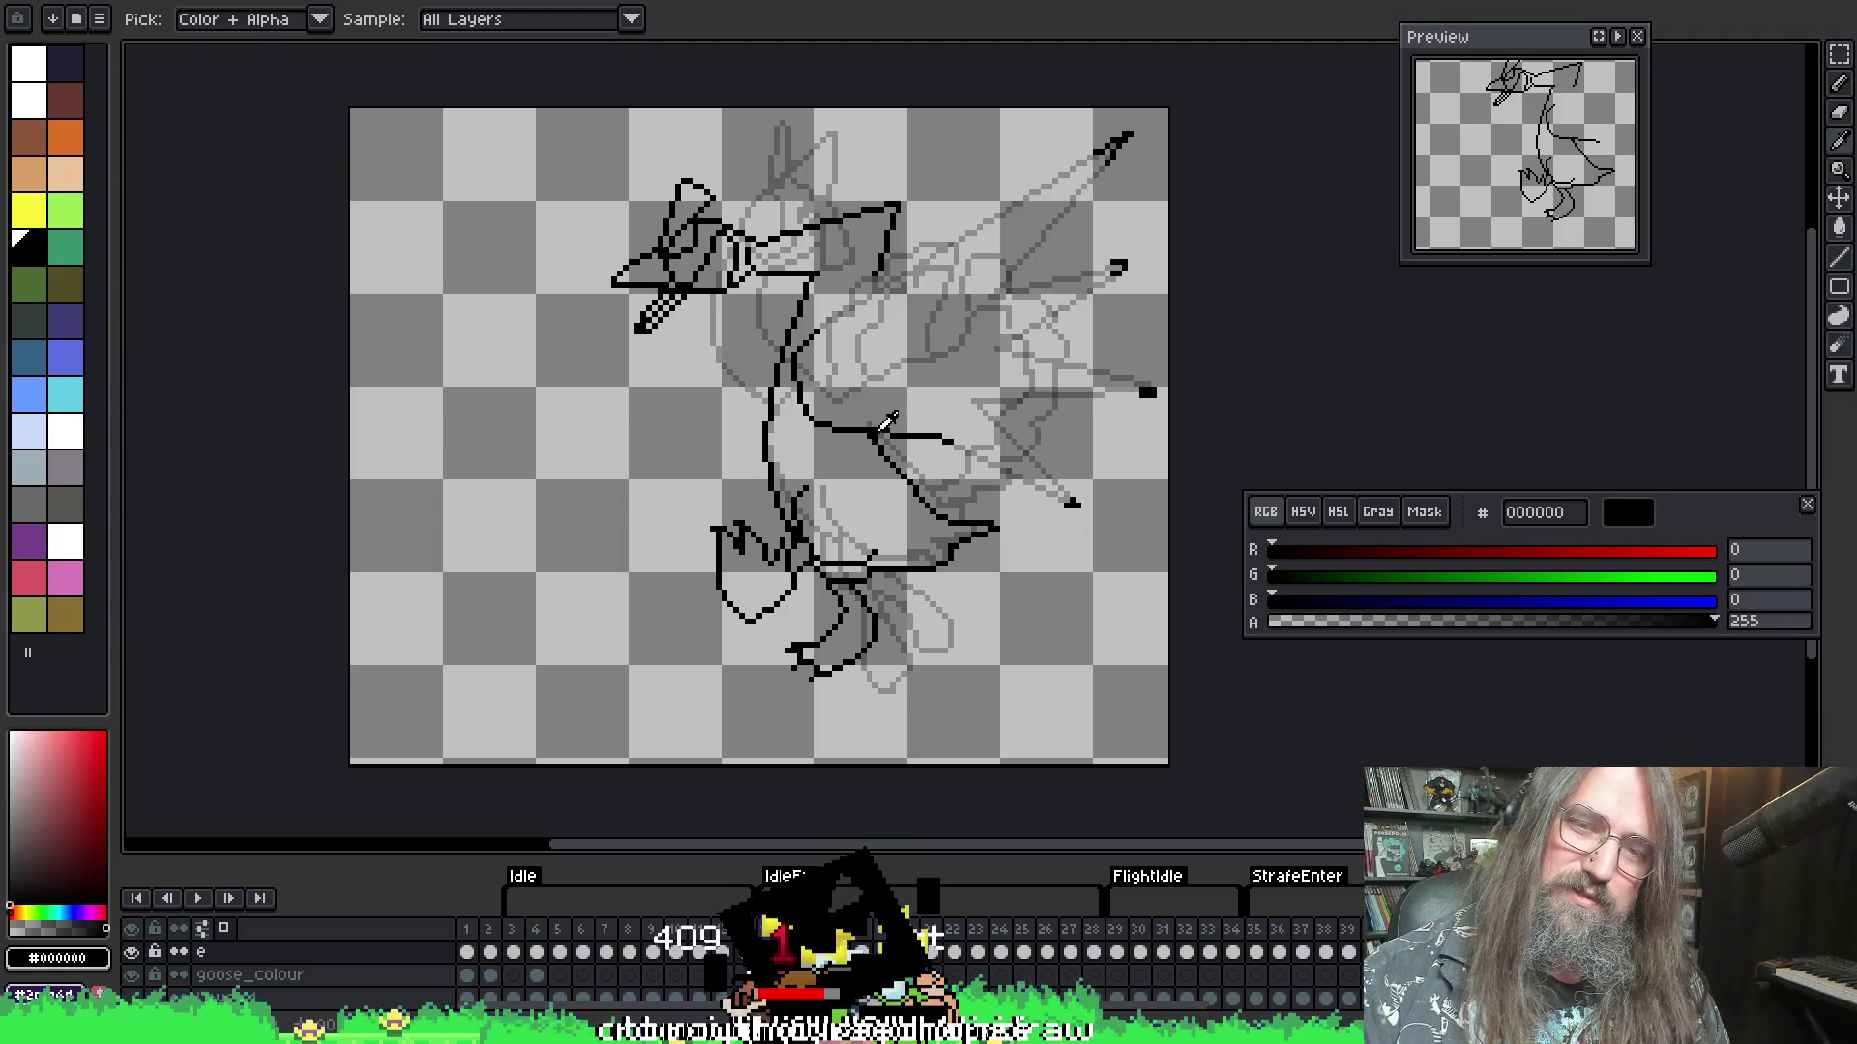
key("b")
key("e")
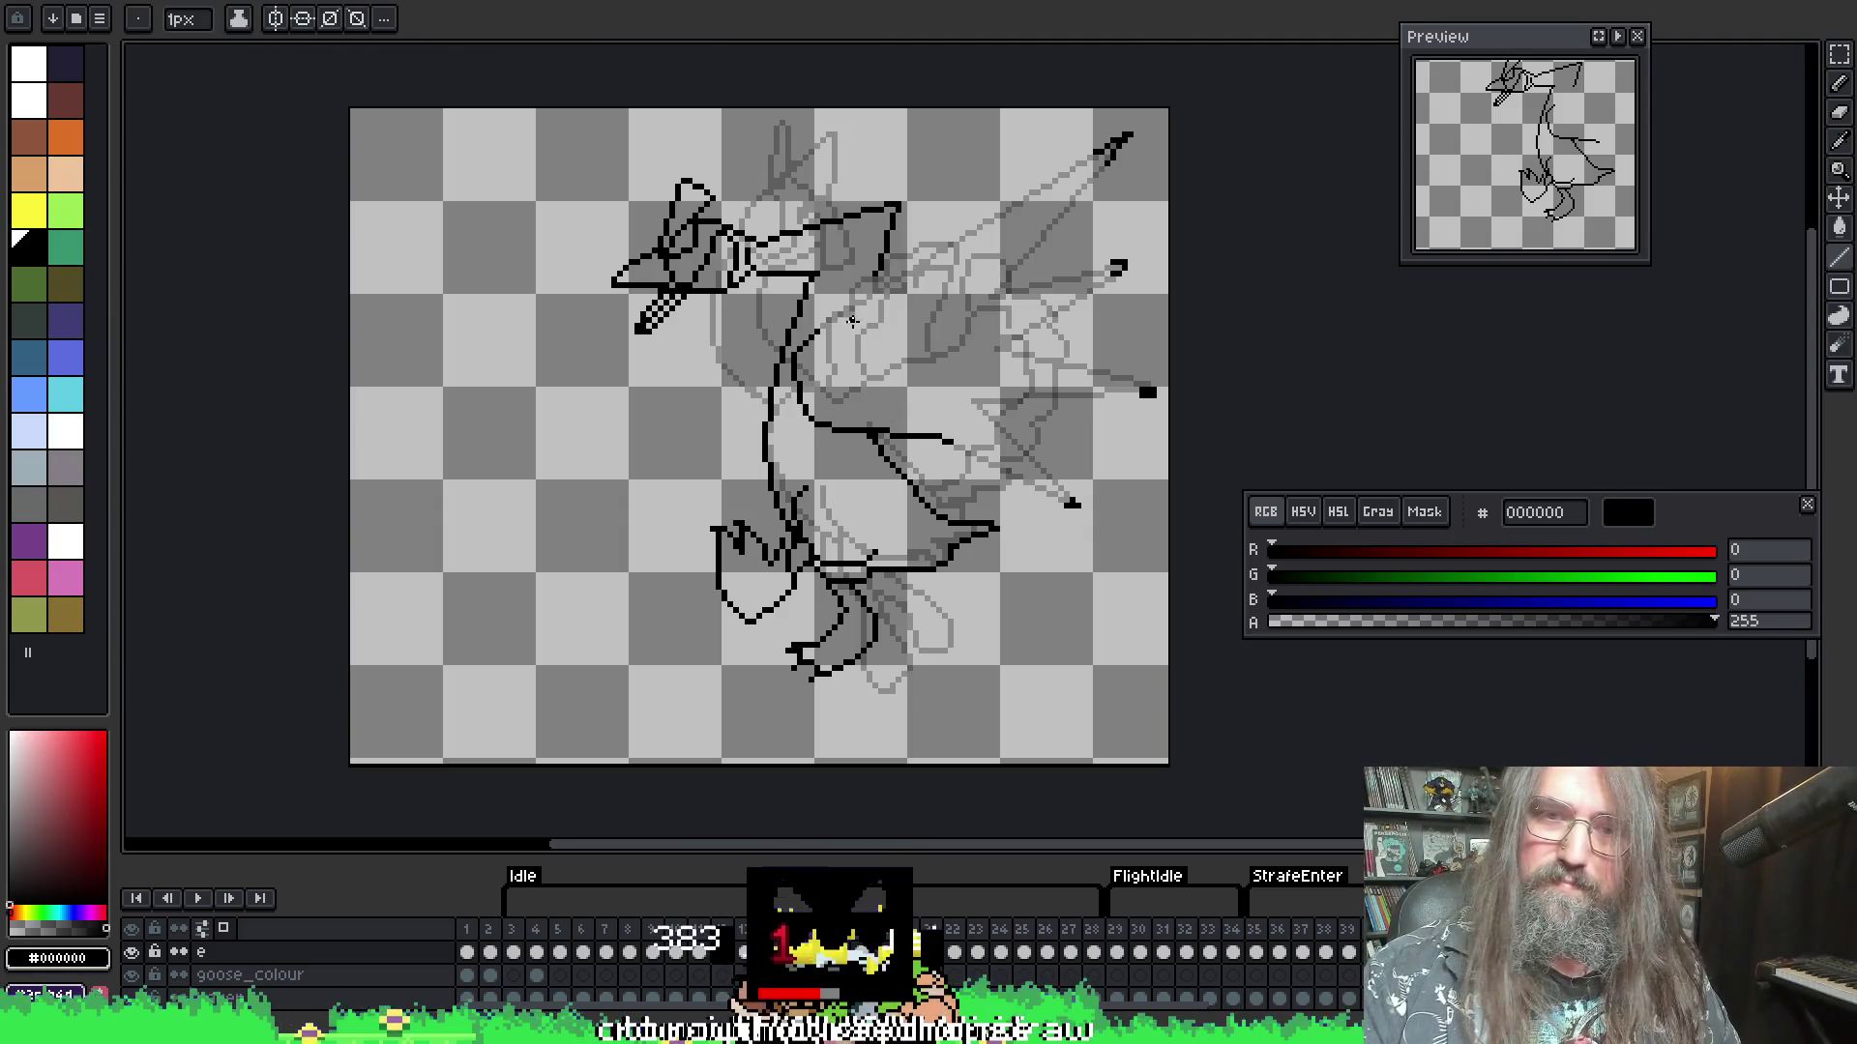
mouse_move(851, 305)
left_mouse_down()
mouse_move(1096, 150)
mouse_move(991, 290)
mouse_move(1112, 265)
mouse_move(989, 350)
mouse_move(1147, 391)
mouse_move(967, 395)
left_mouse_up()
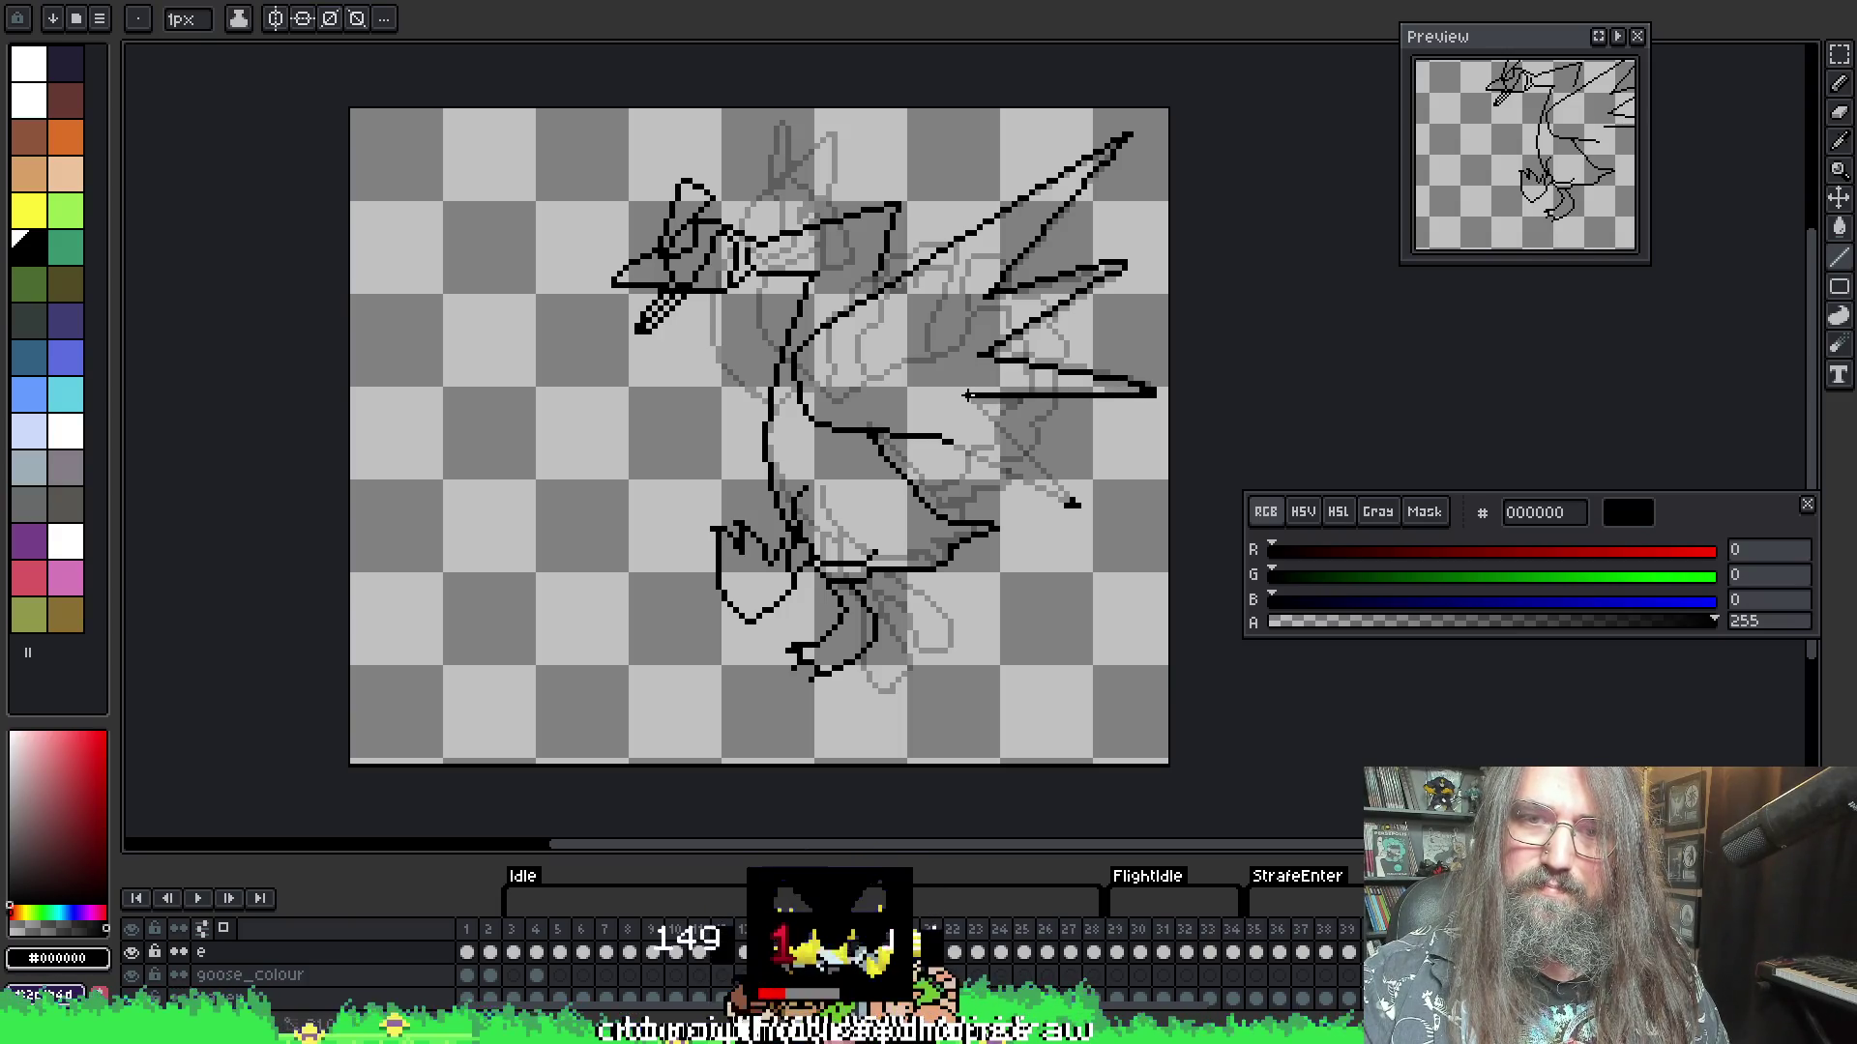
left_click_drag(964, 395, 1070, 502)
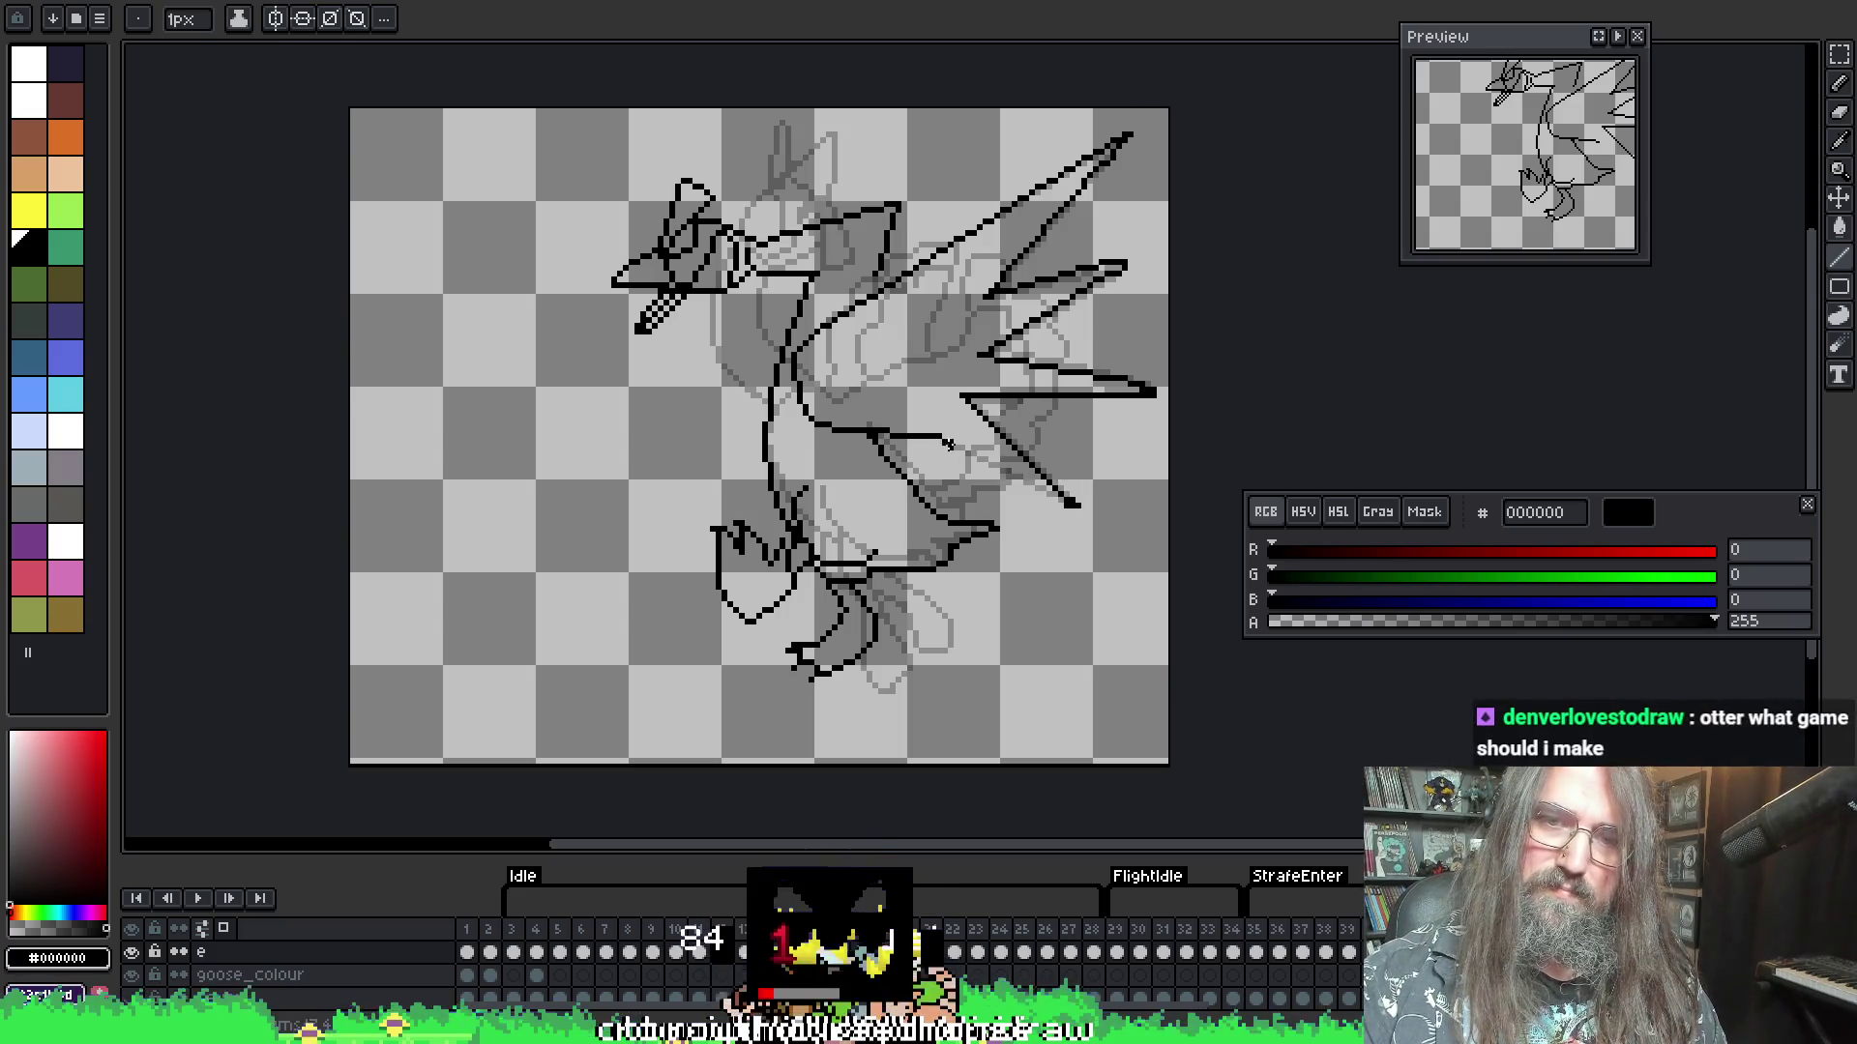
left_click_drag(946, 442, 1061, 505)
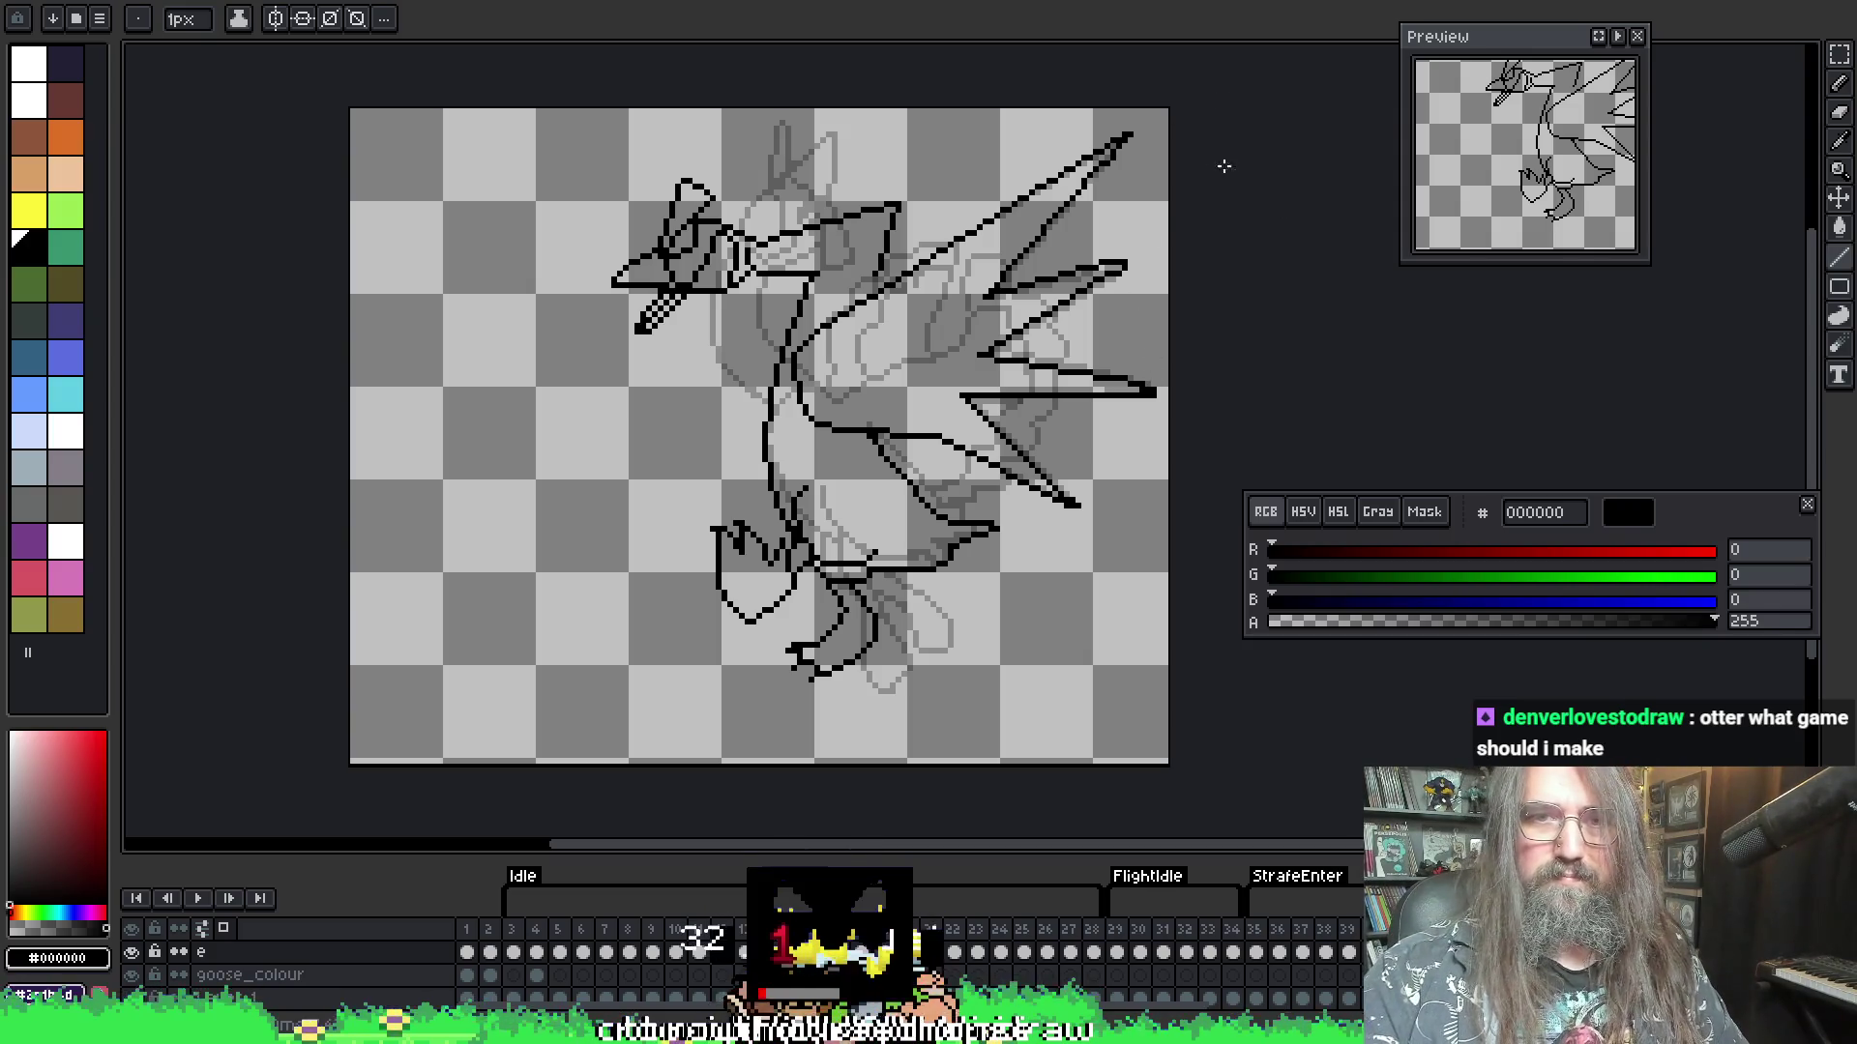
- Play the animation to check the redrawn wing, then step forward two frames
key("Return")
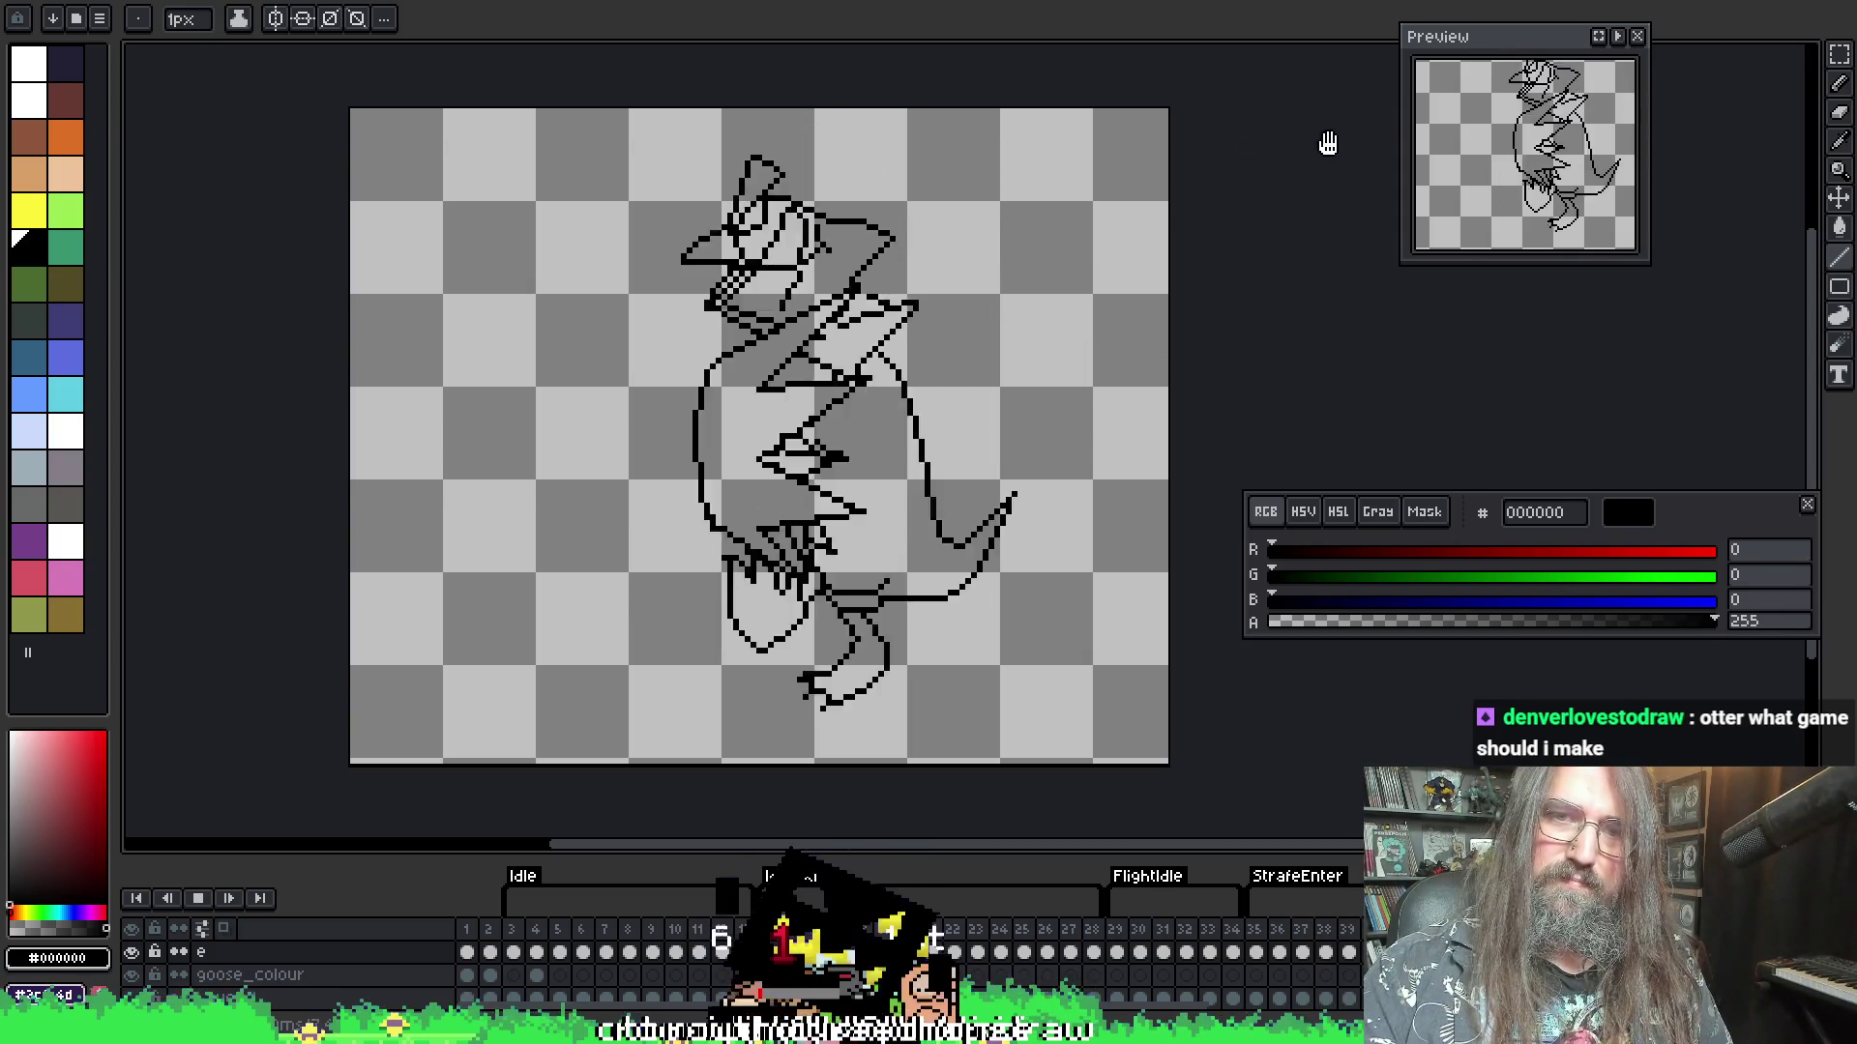
key("Return")
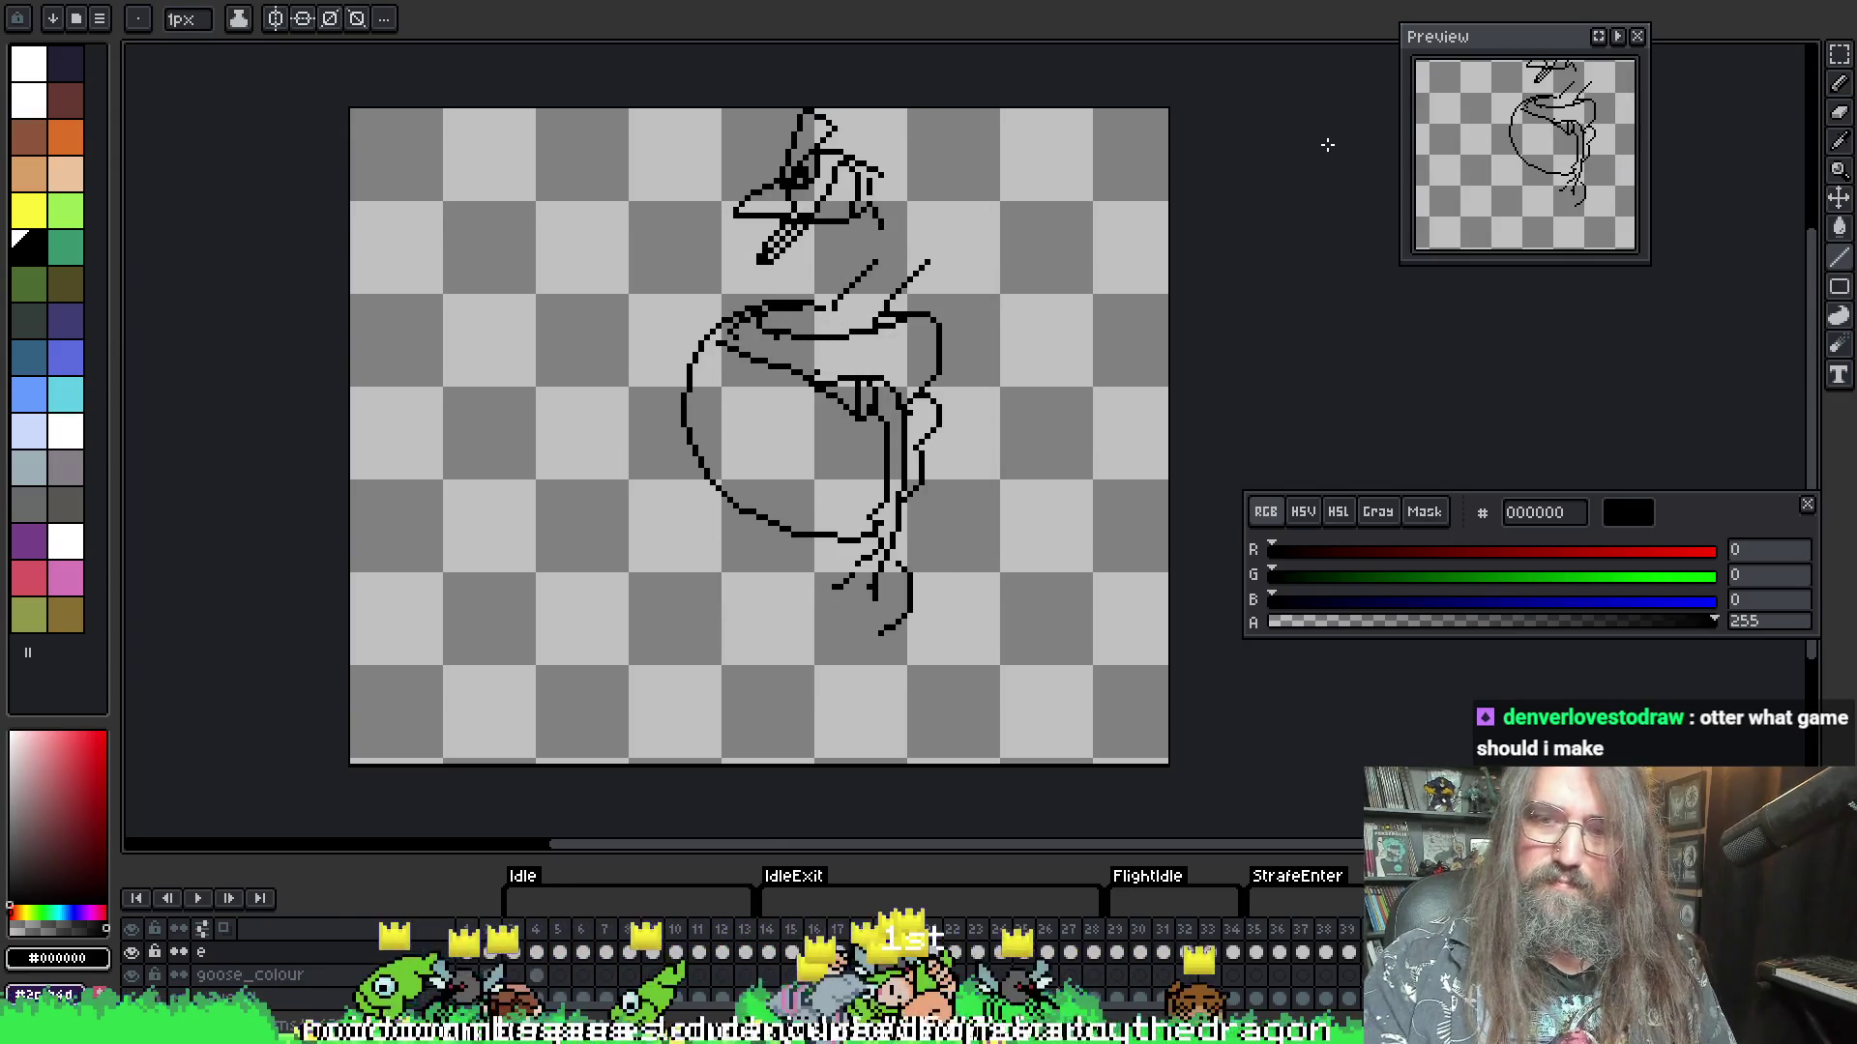
key("Right")
key("Right")
key("Right")
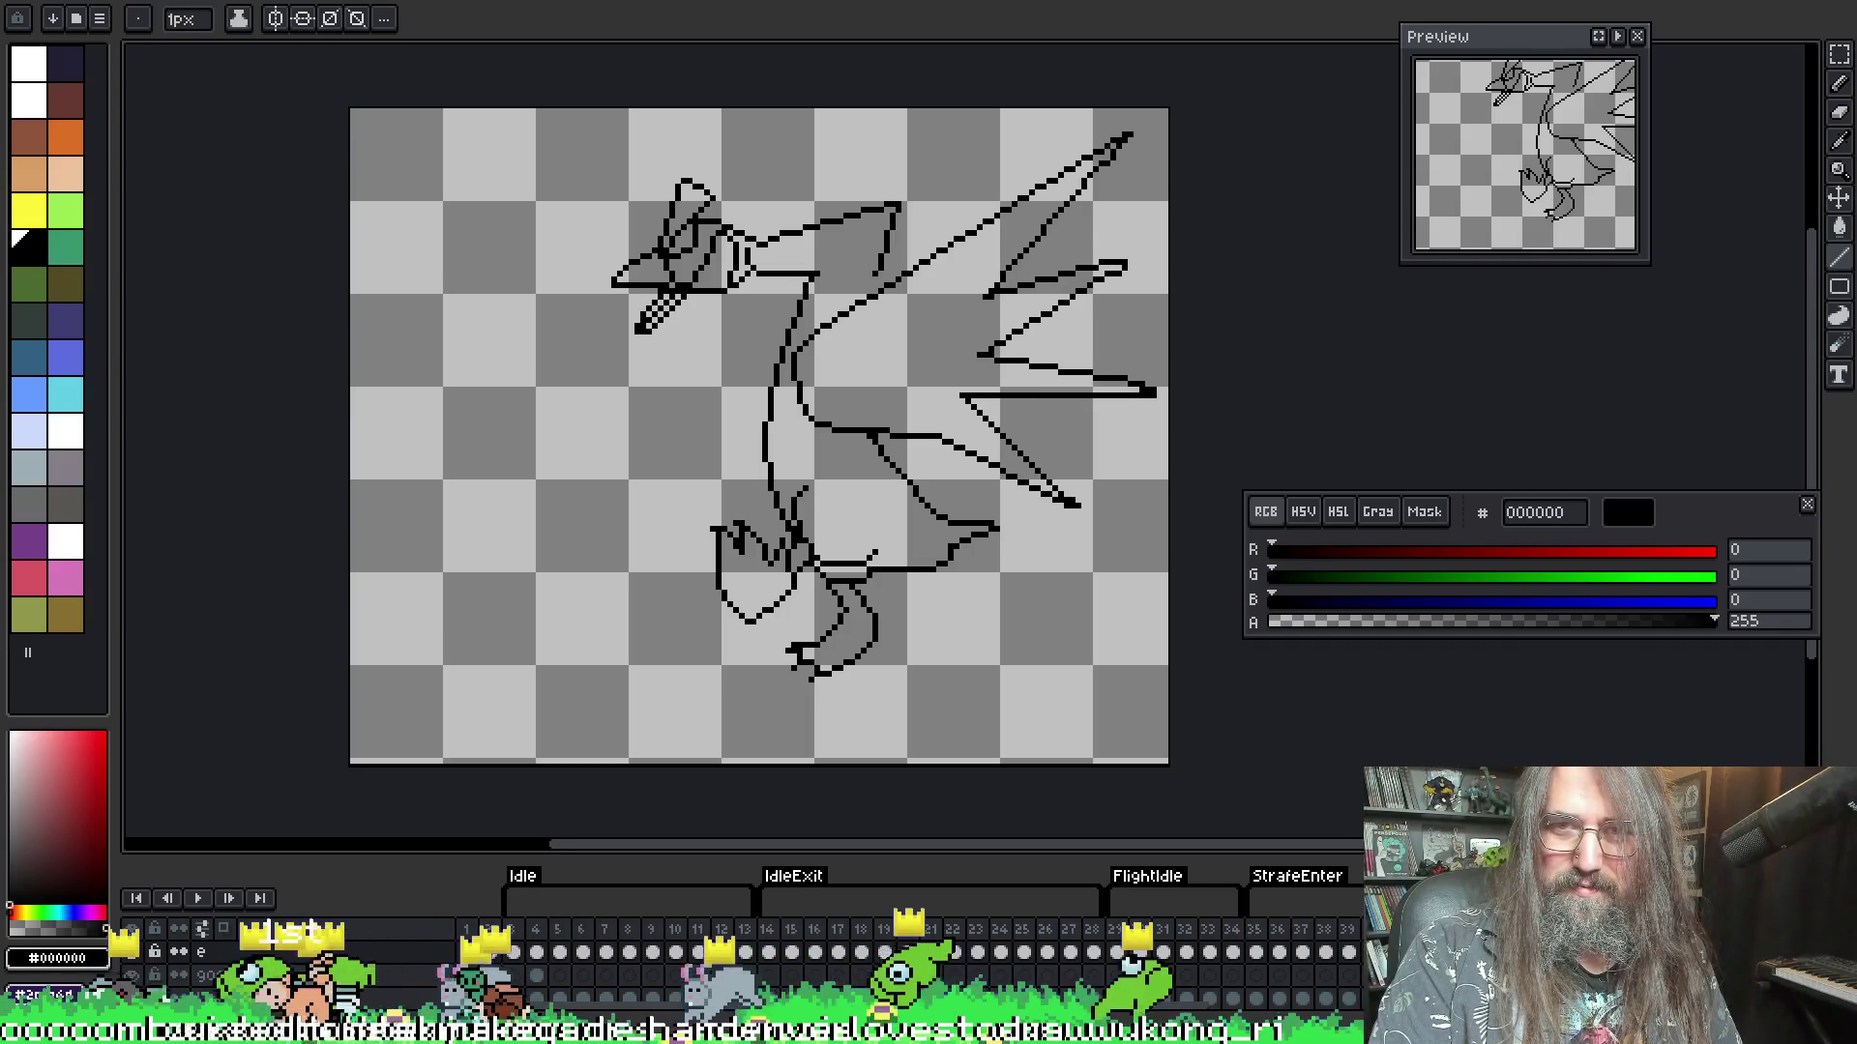
key("Right")
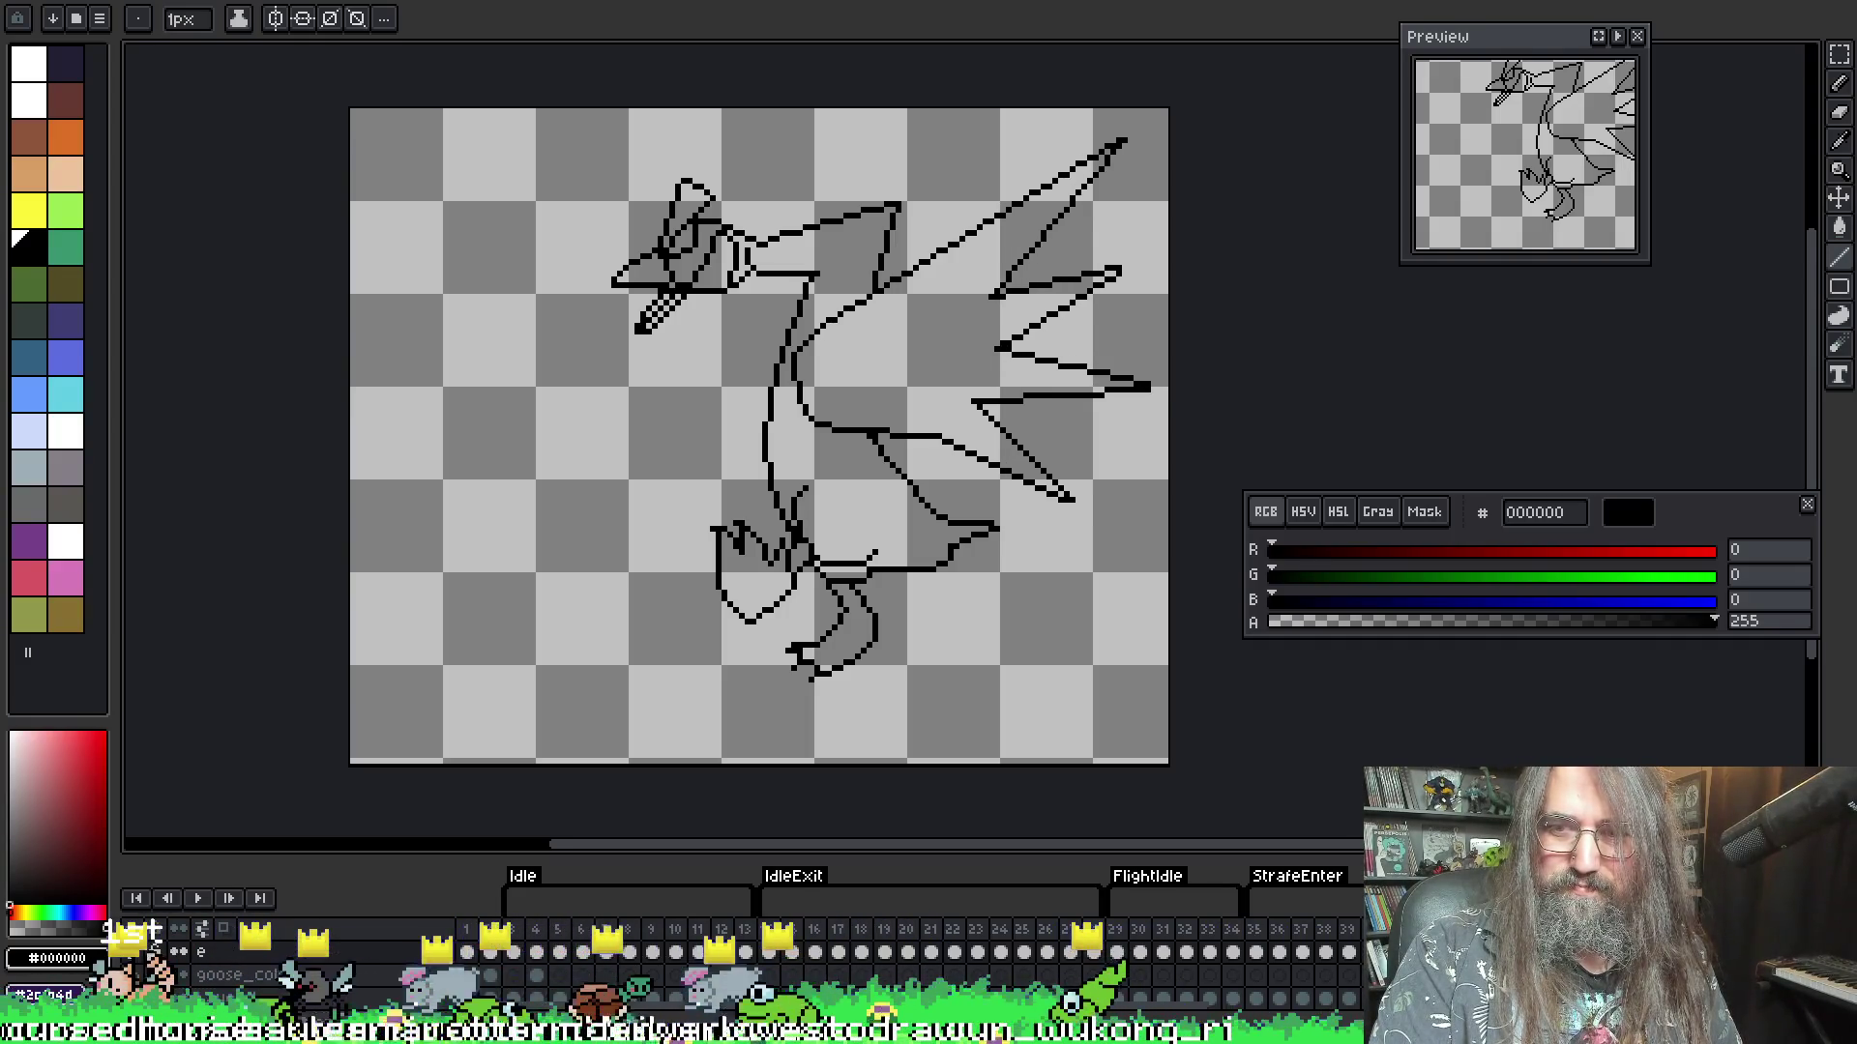
- Change frame 50's duration from 300 to 75 ms
key("p")
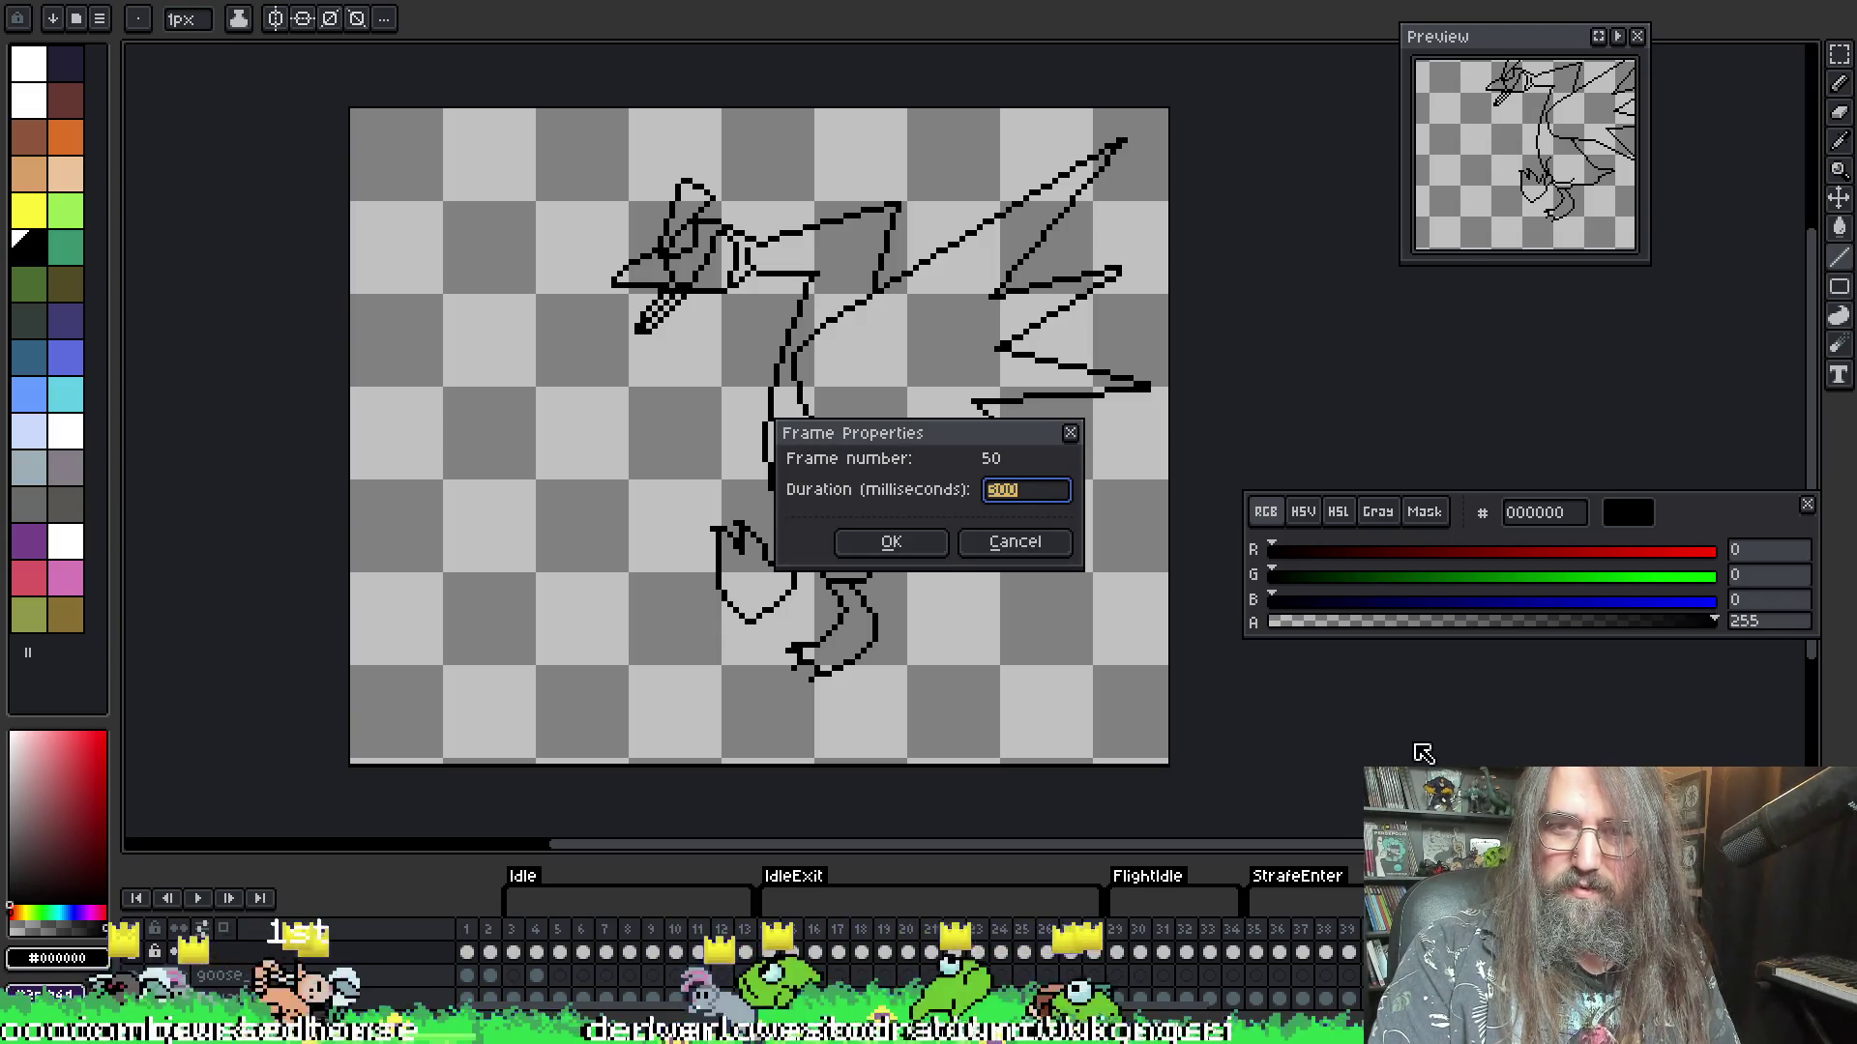
type("75")
key("Return")
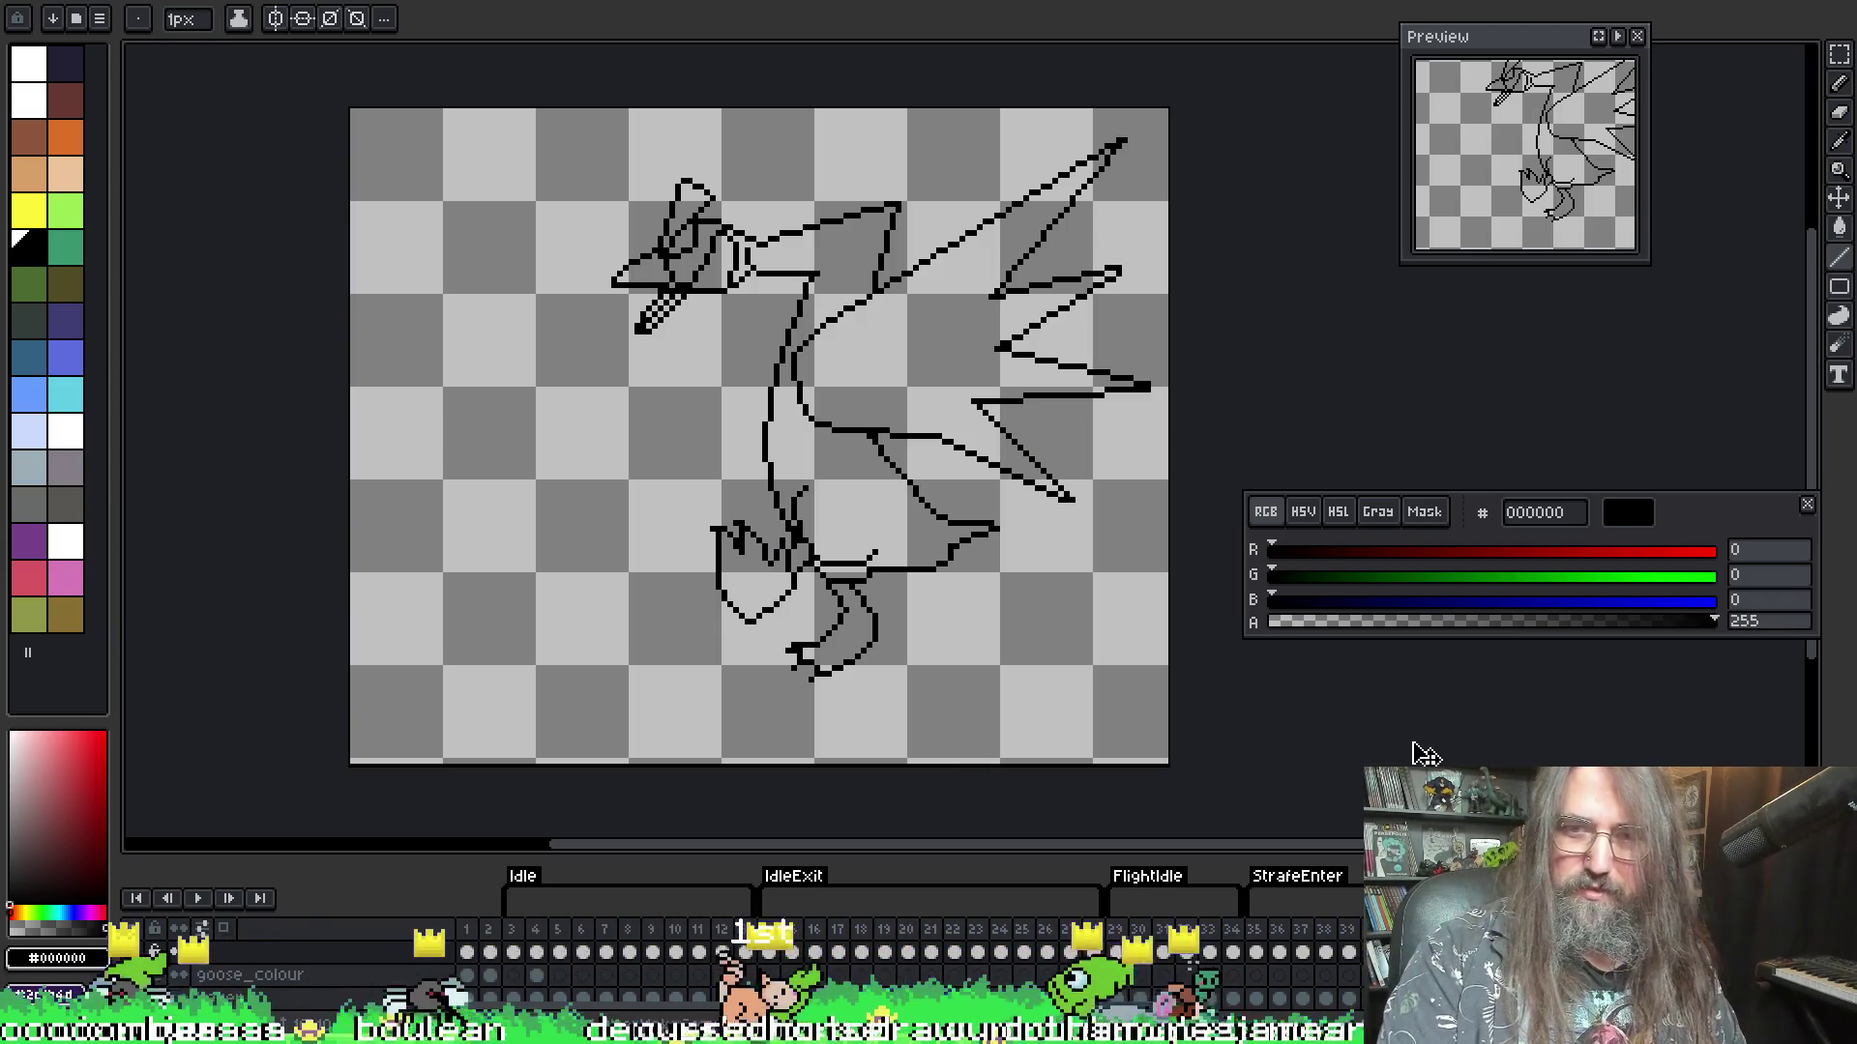
- Check the next frame's duration unchanged and compare it against the spiky-wing frame
key("Right")
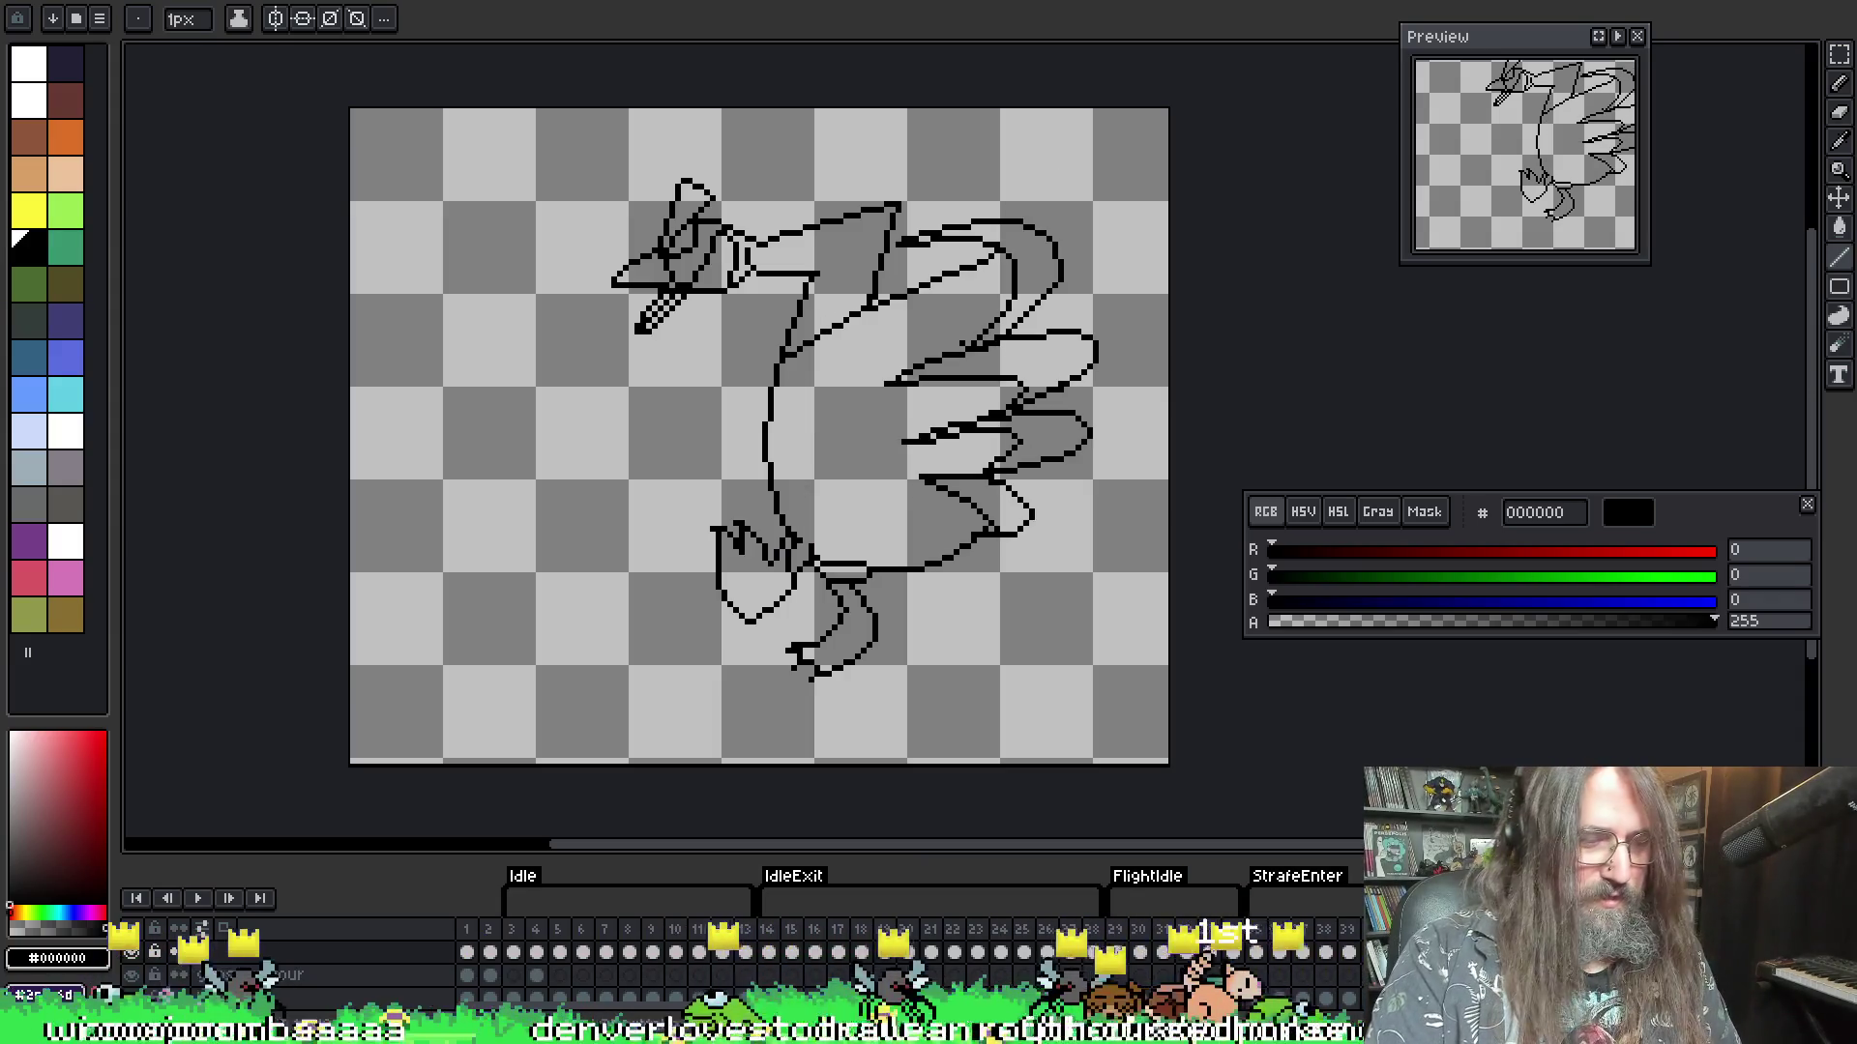
key("p")
left_click(1065, 432)
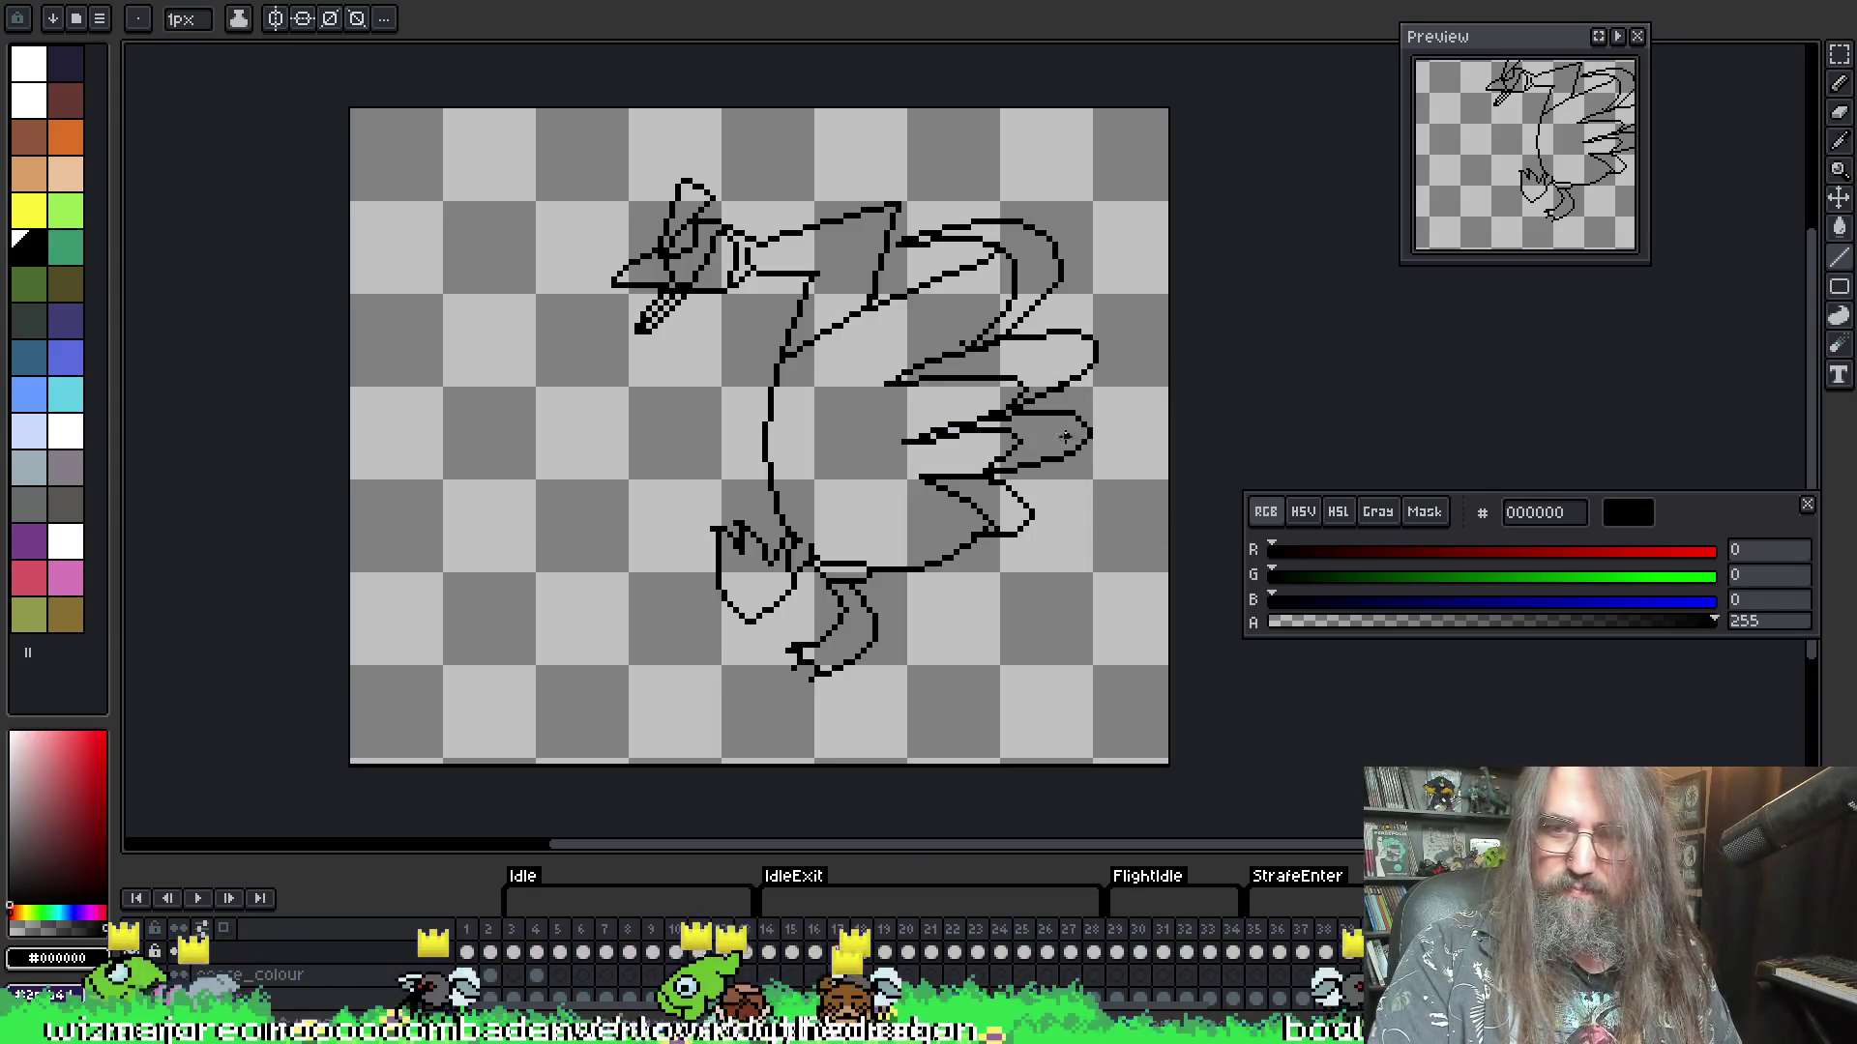
key("Left")
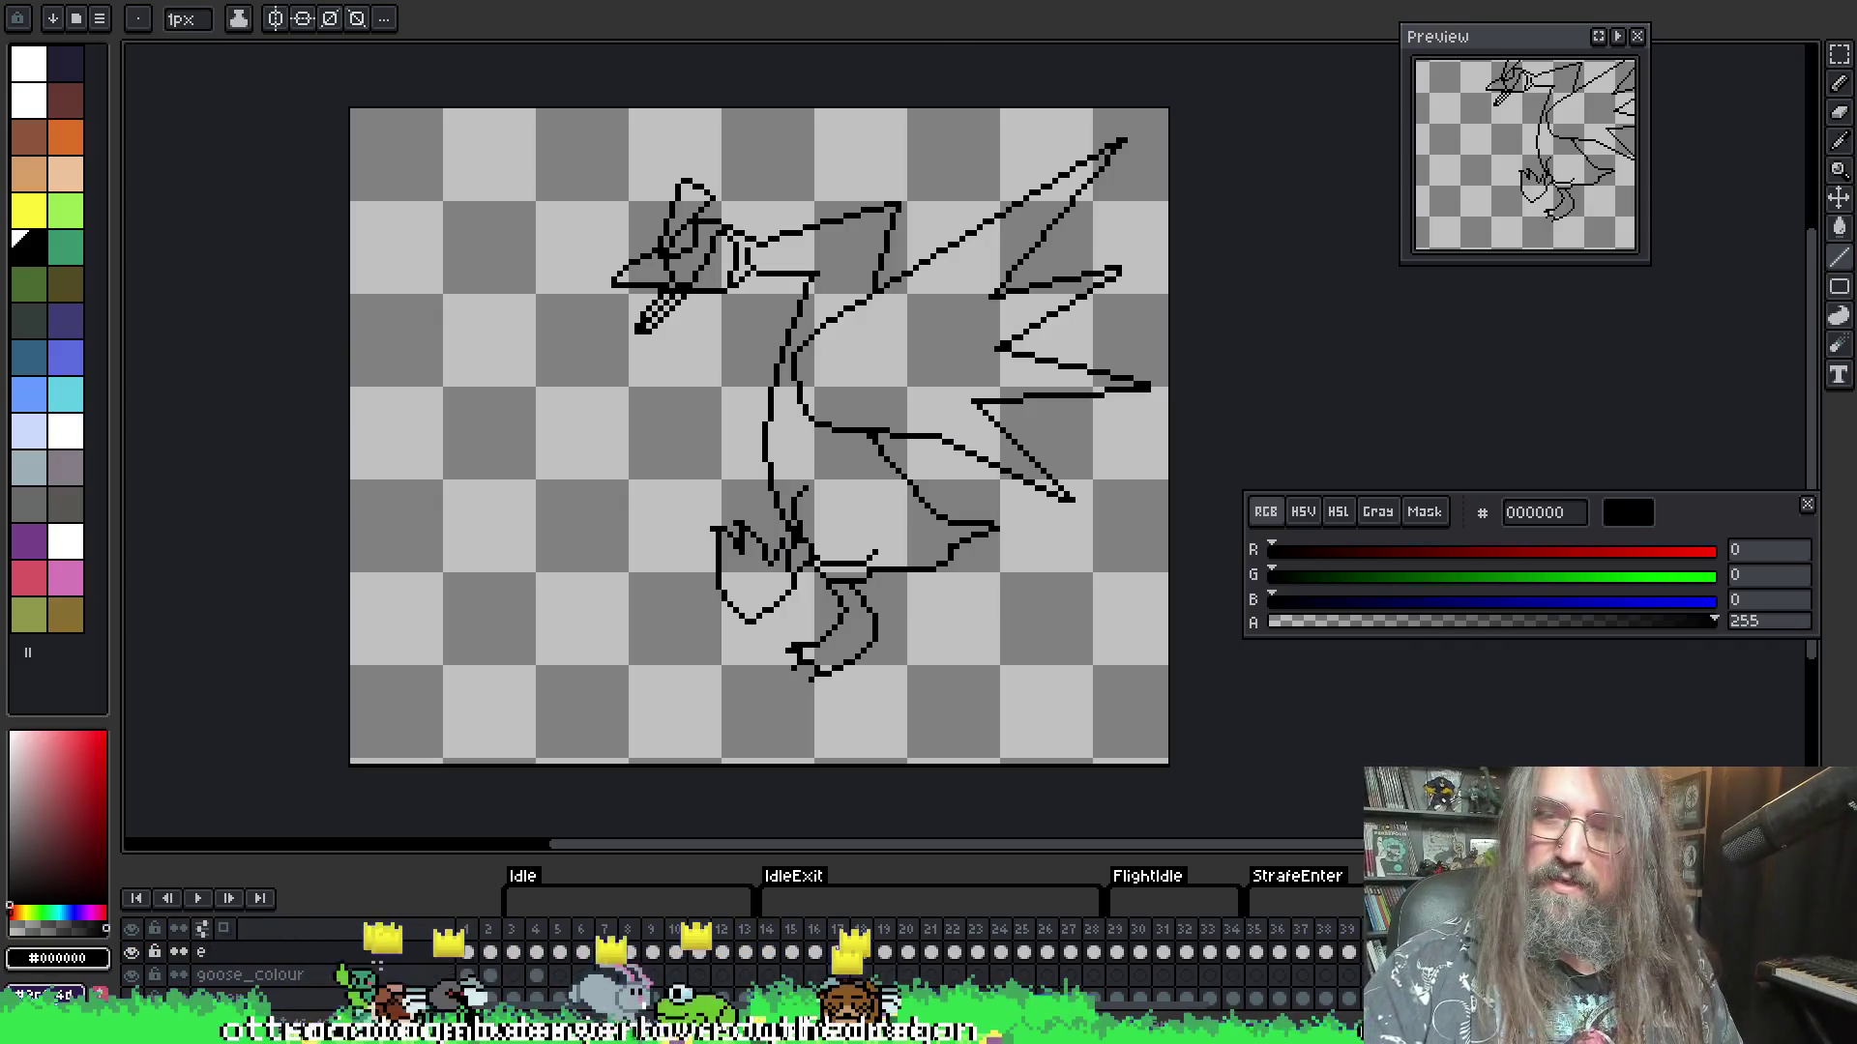
key("Right")
key("Left")
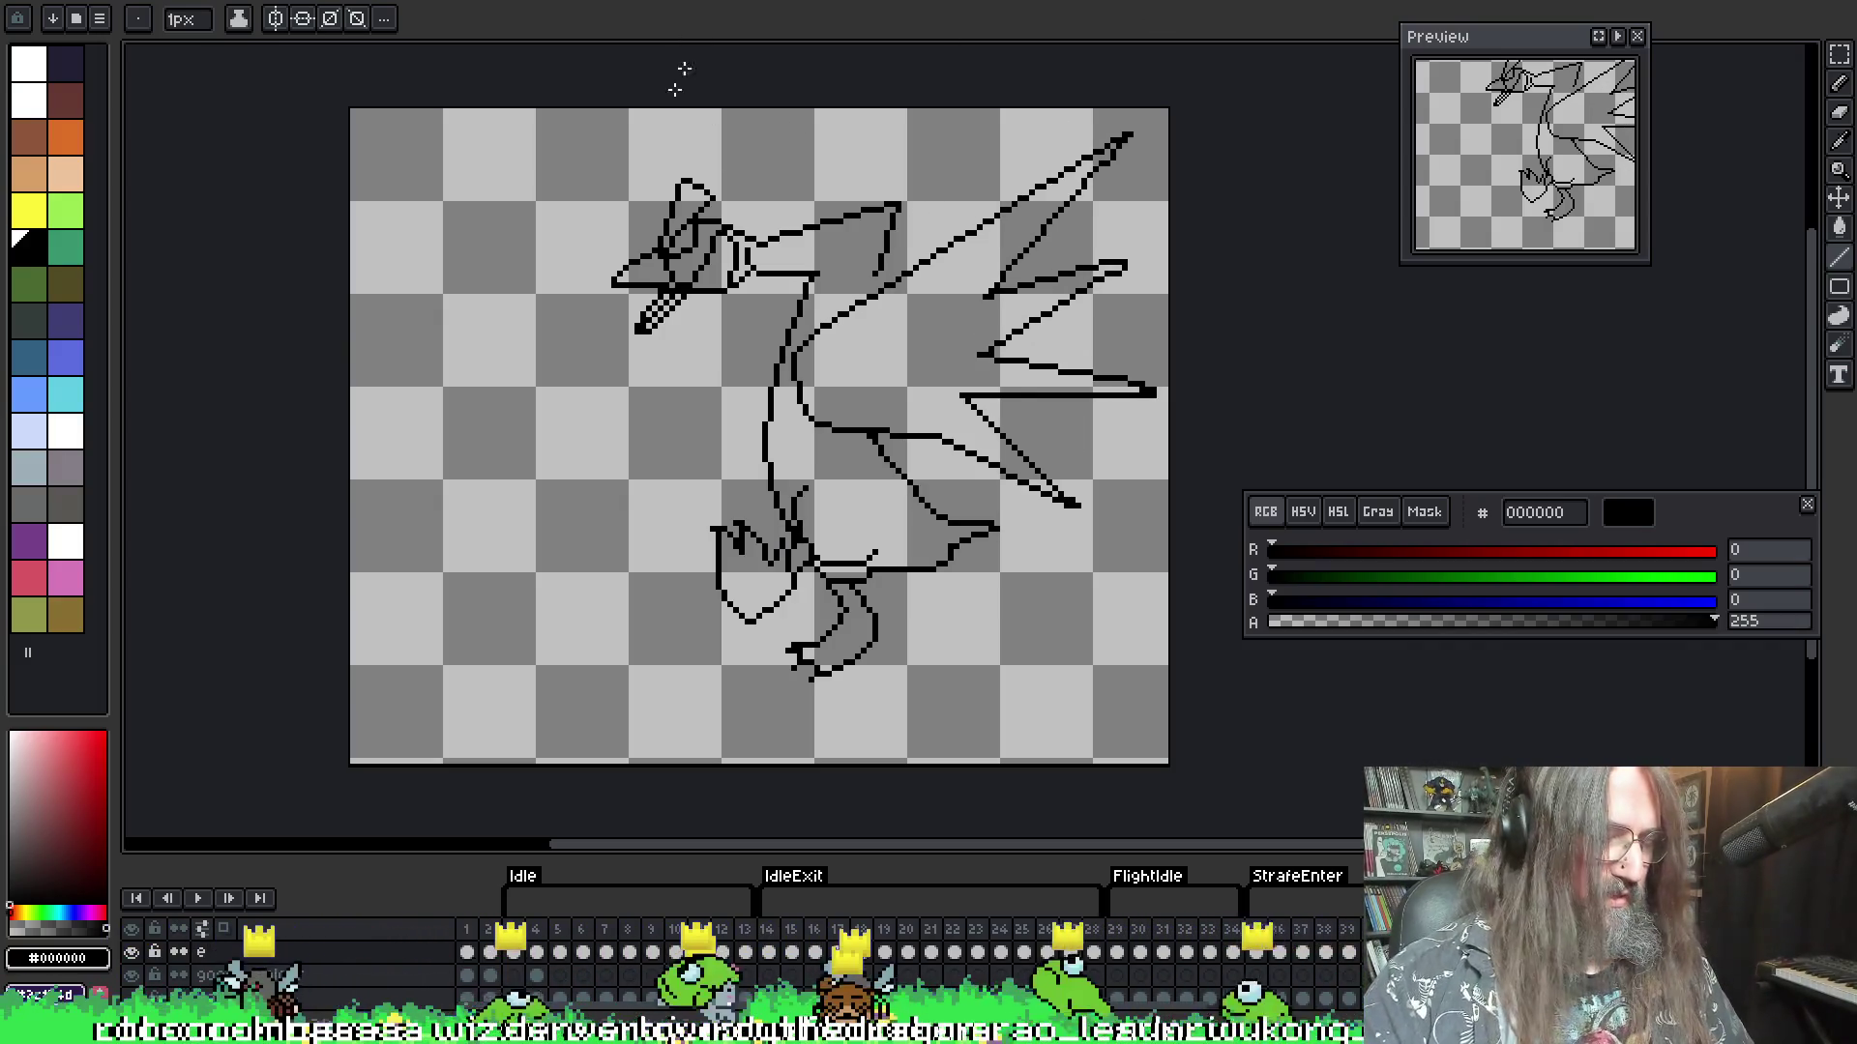
- Move the goose's head up one pixel, with onion skin shown for reference
key("m")
mouse_move(555, 133)
left_mouse_down()
mouse_move(664, 319)
mouse_move(766, 349)
left_mouse_up()
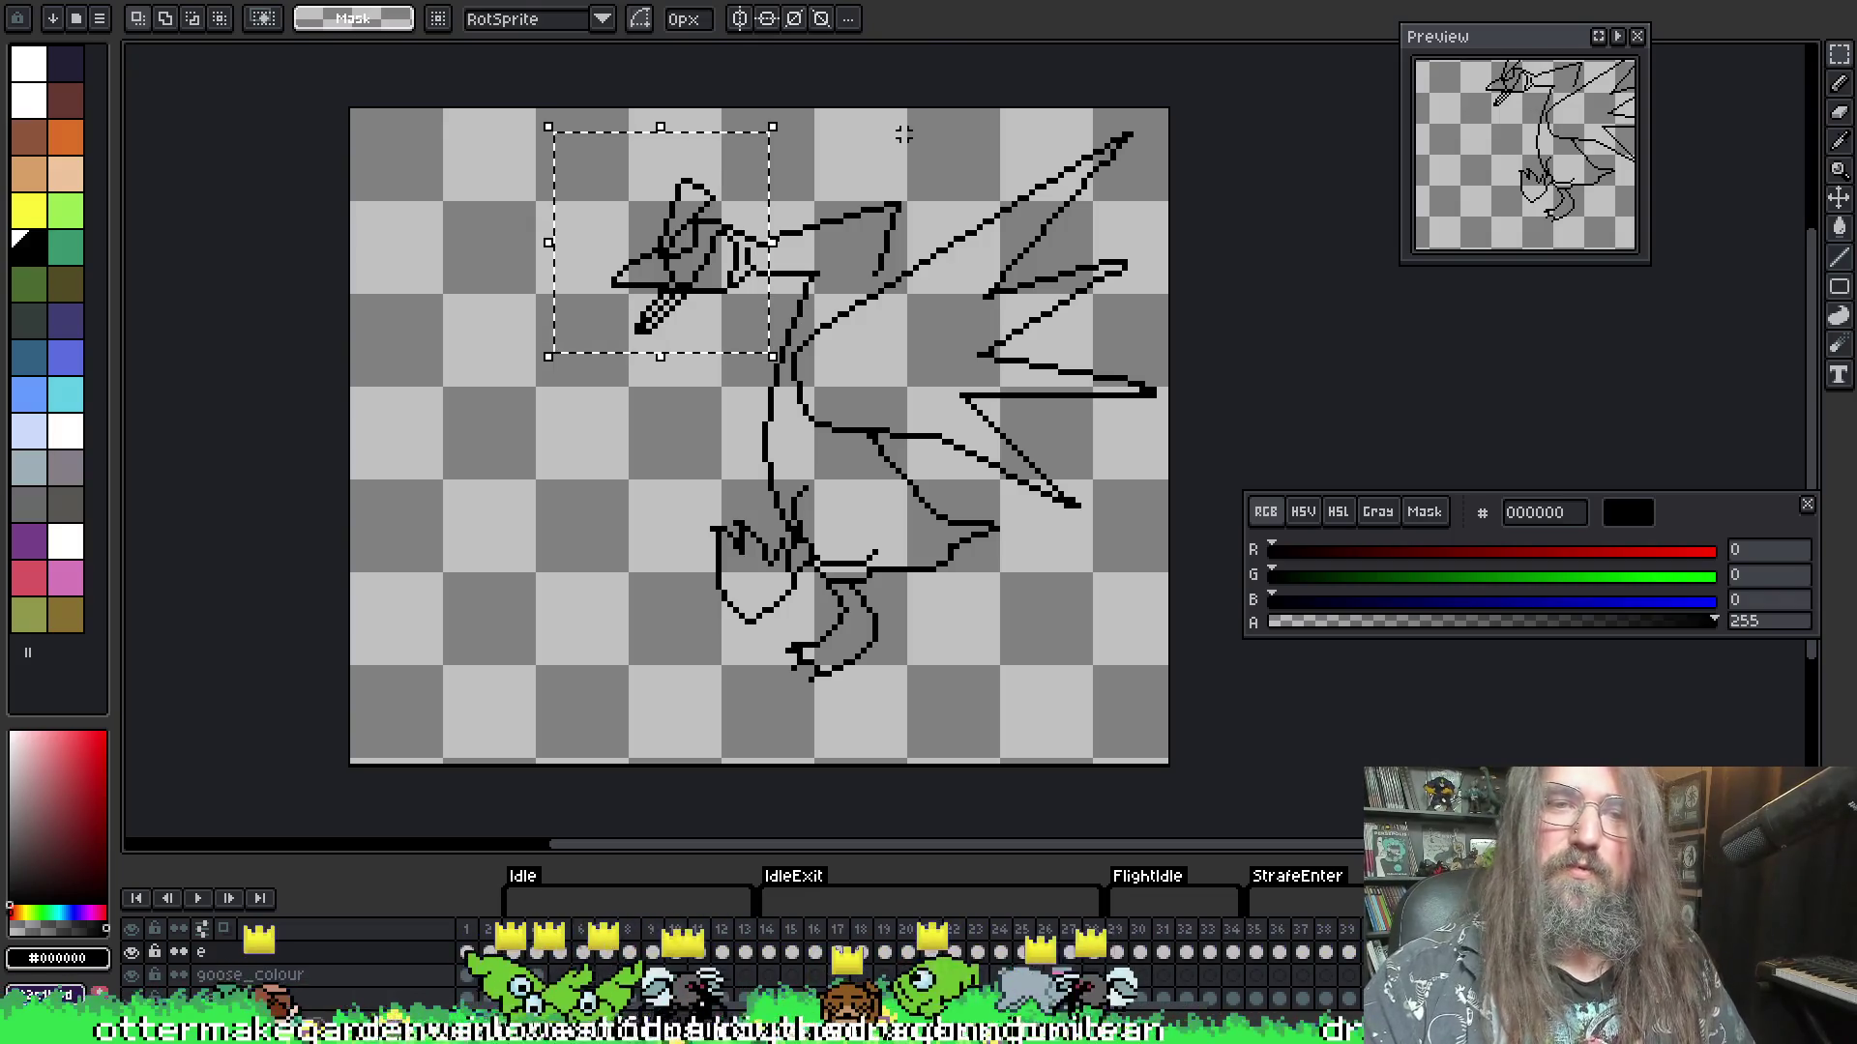
key("F3")
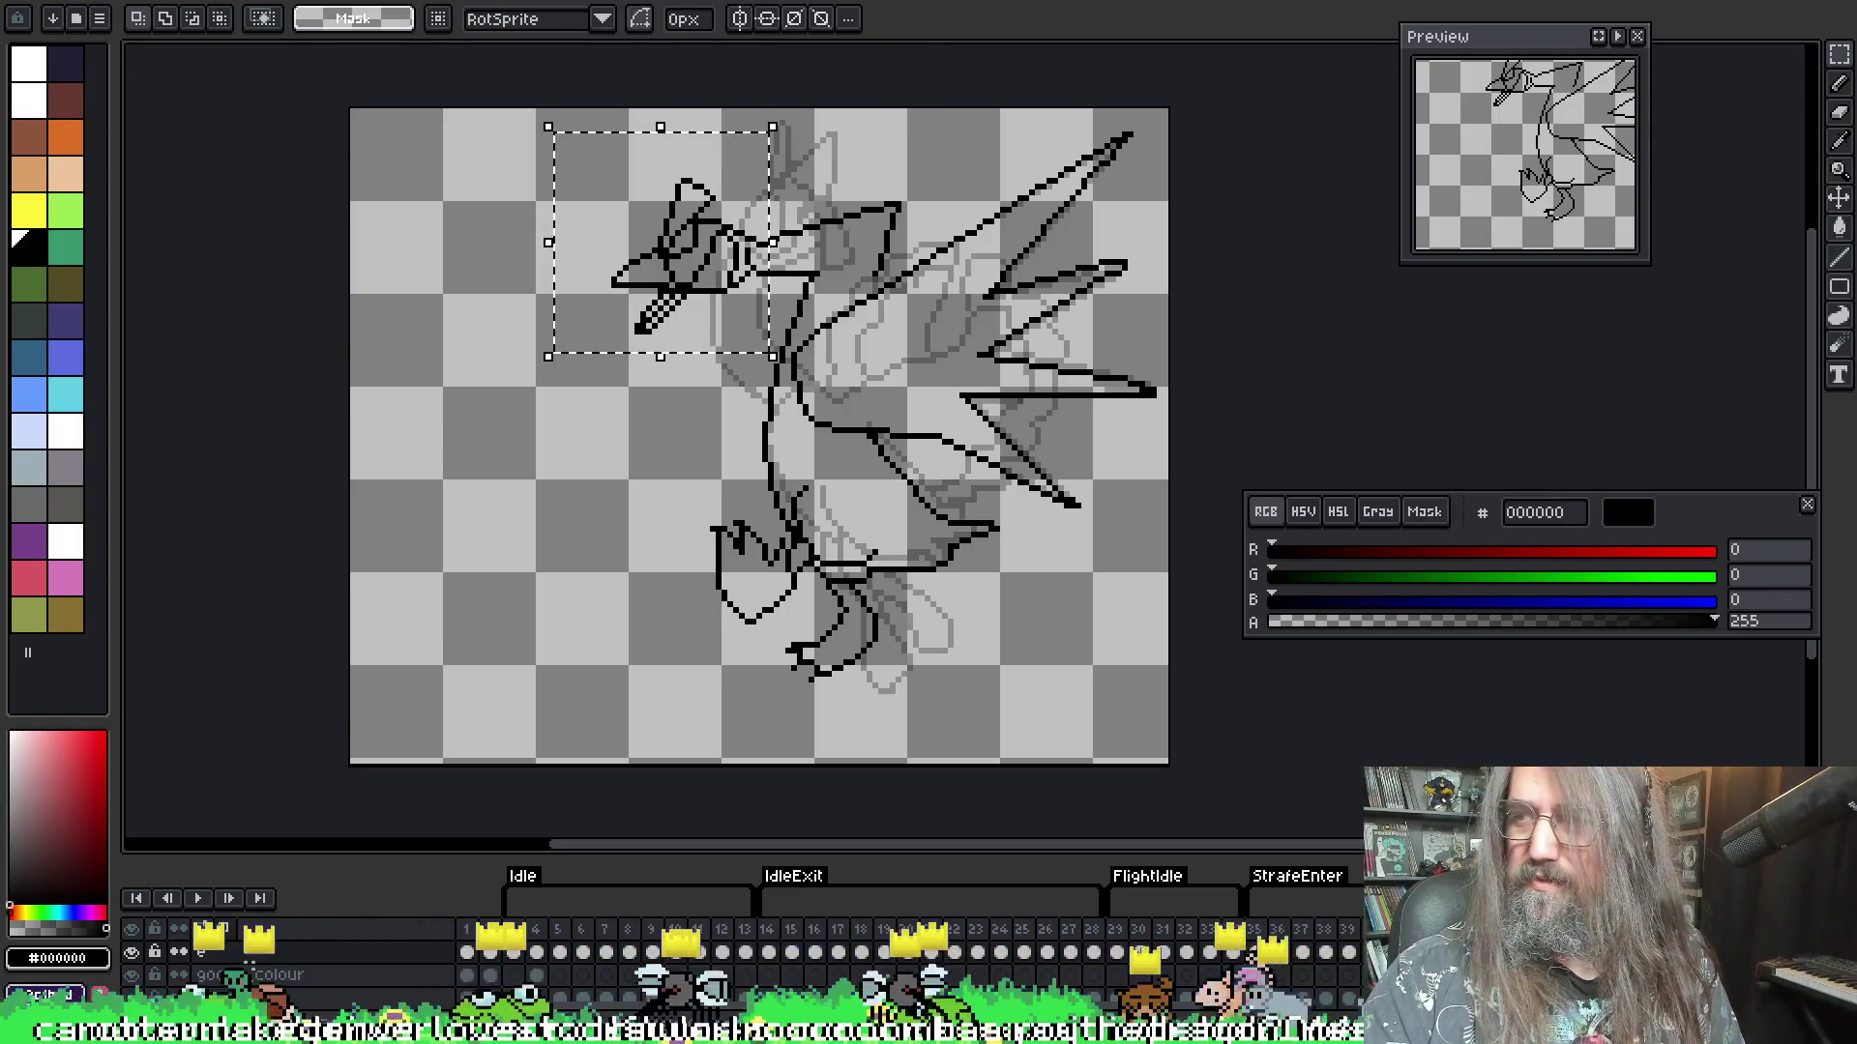
key("Up")
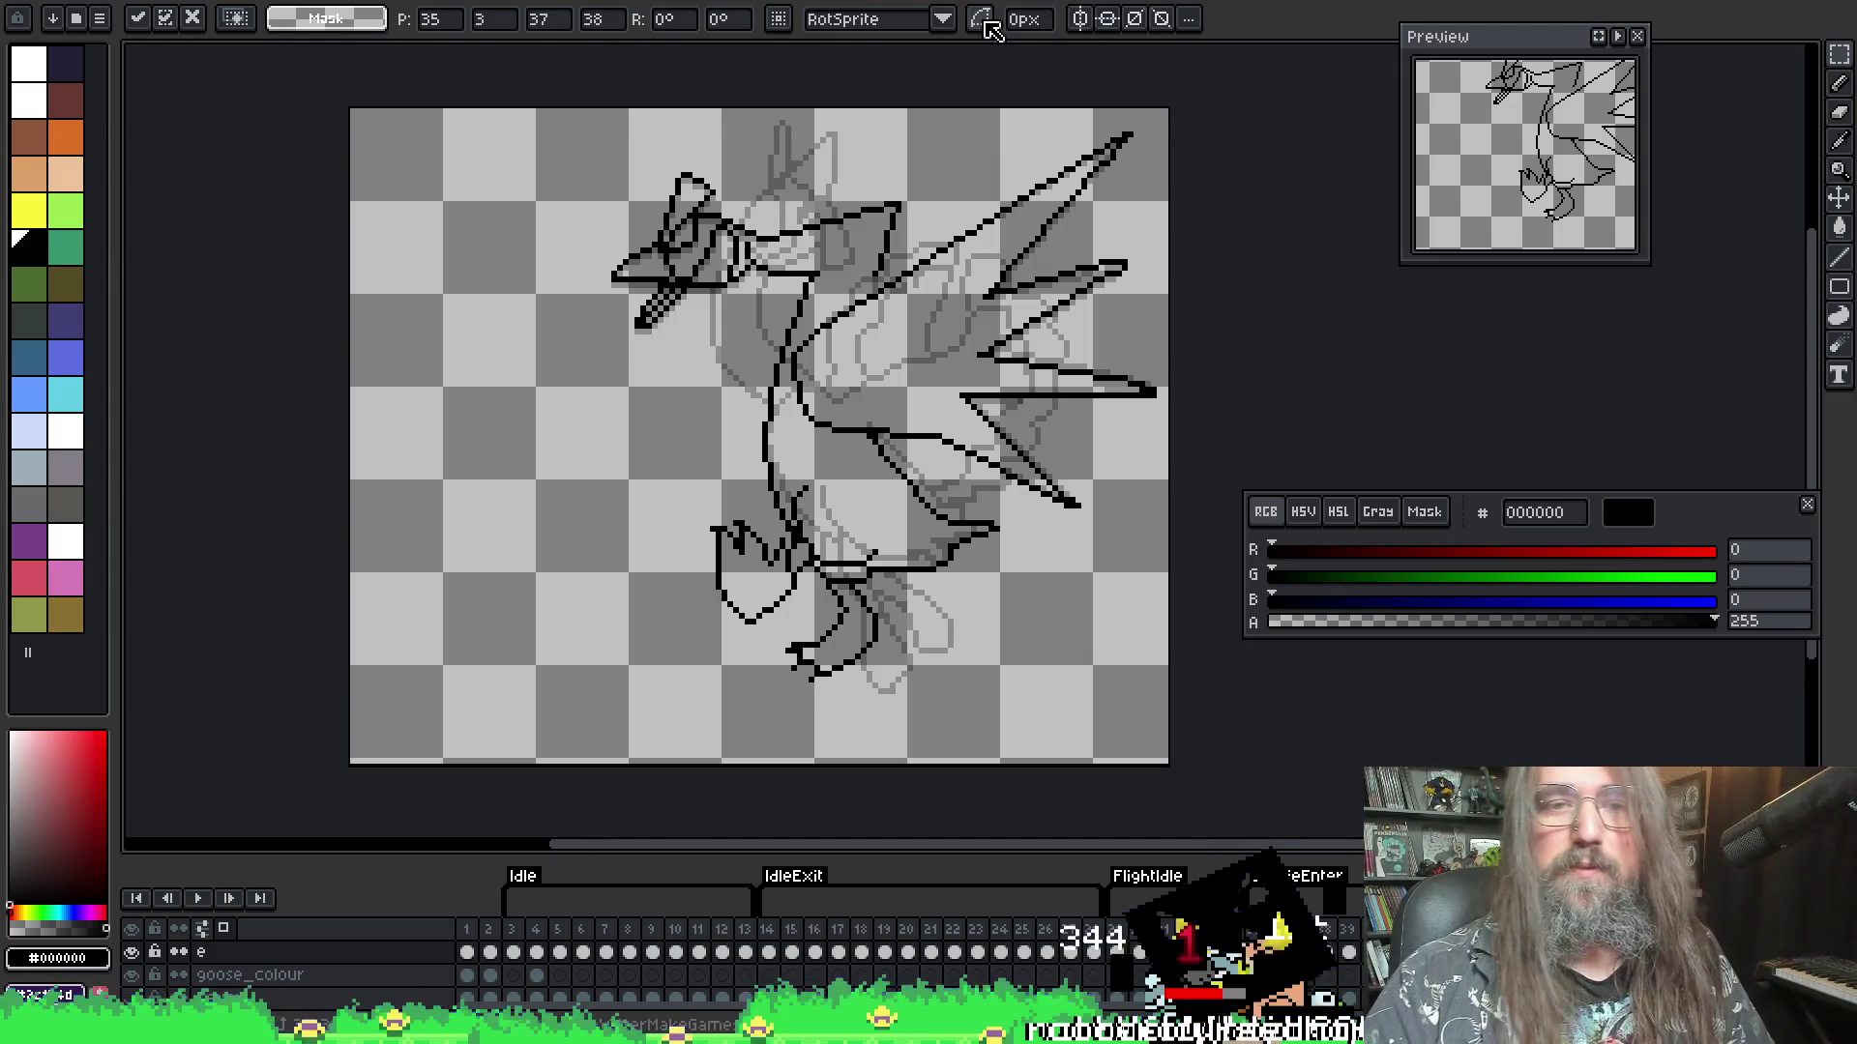
key("Return")
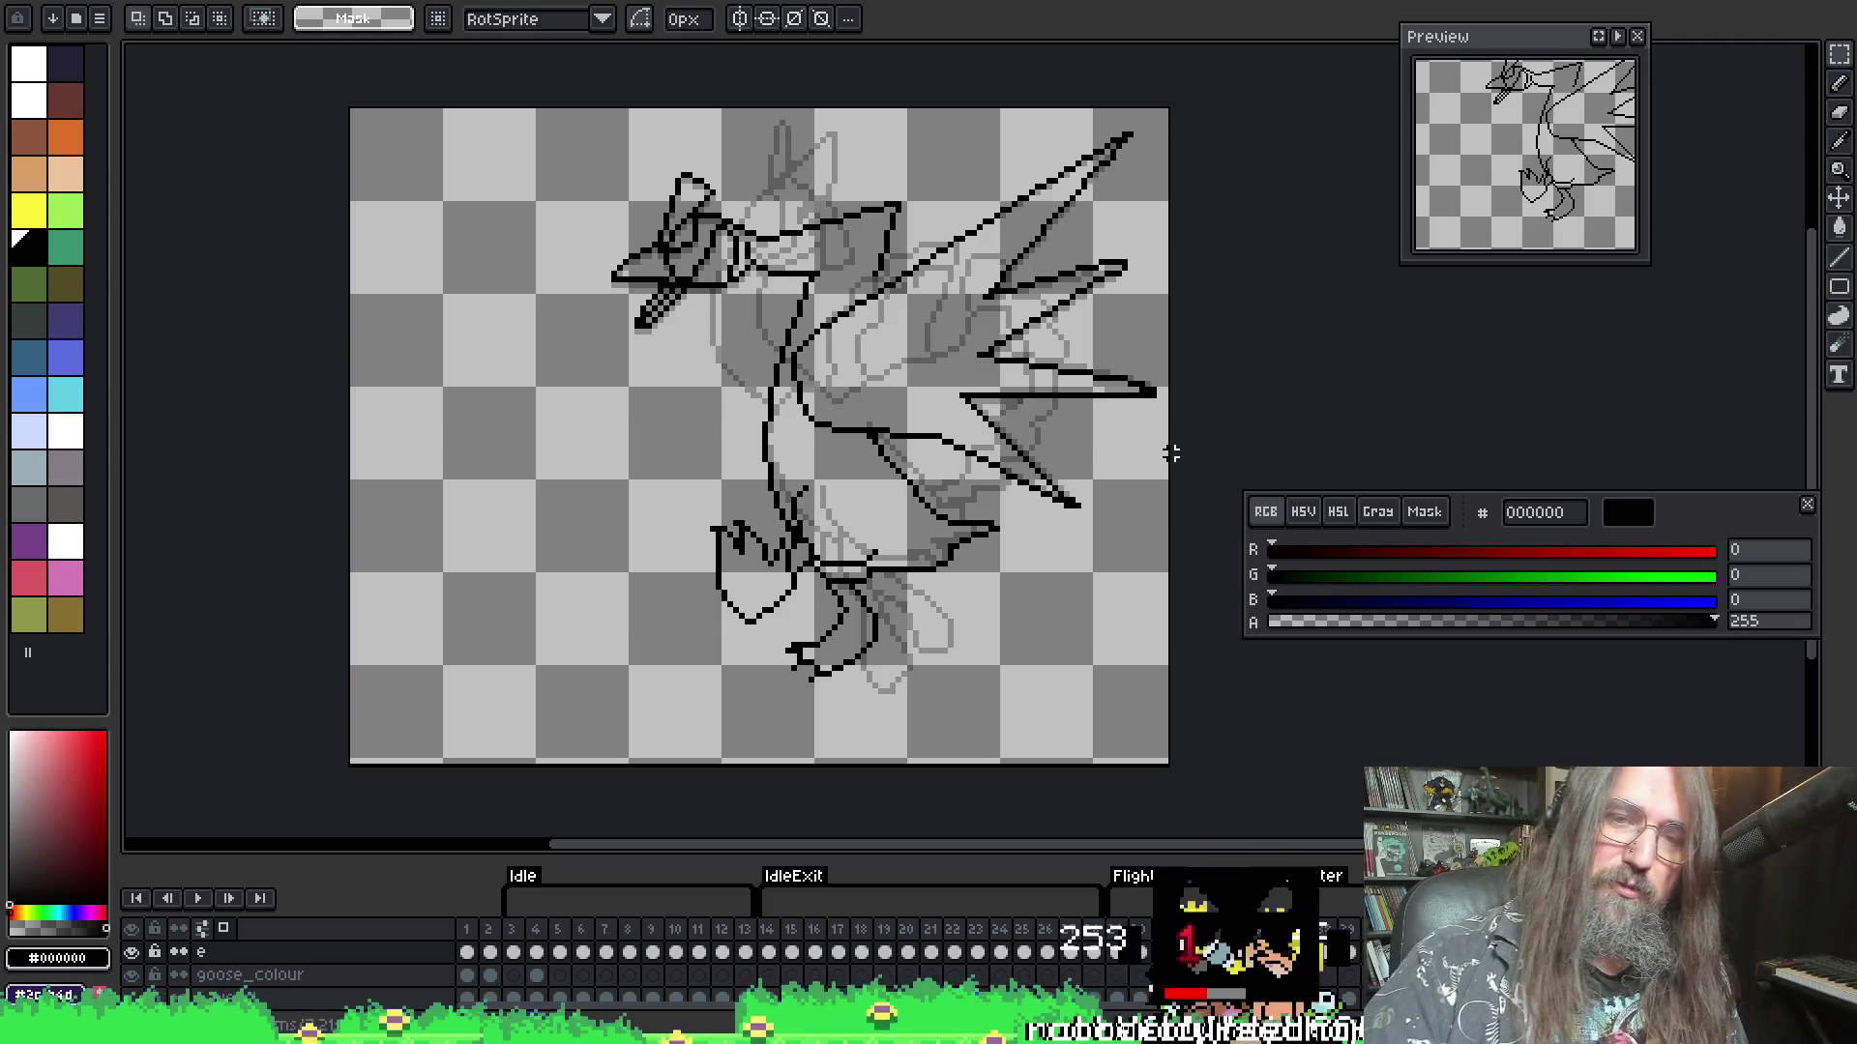
- Preview the animation, then erase the outline where the head meets the neck
key("i")
key("b")
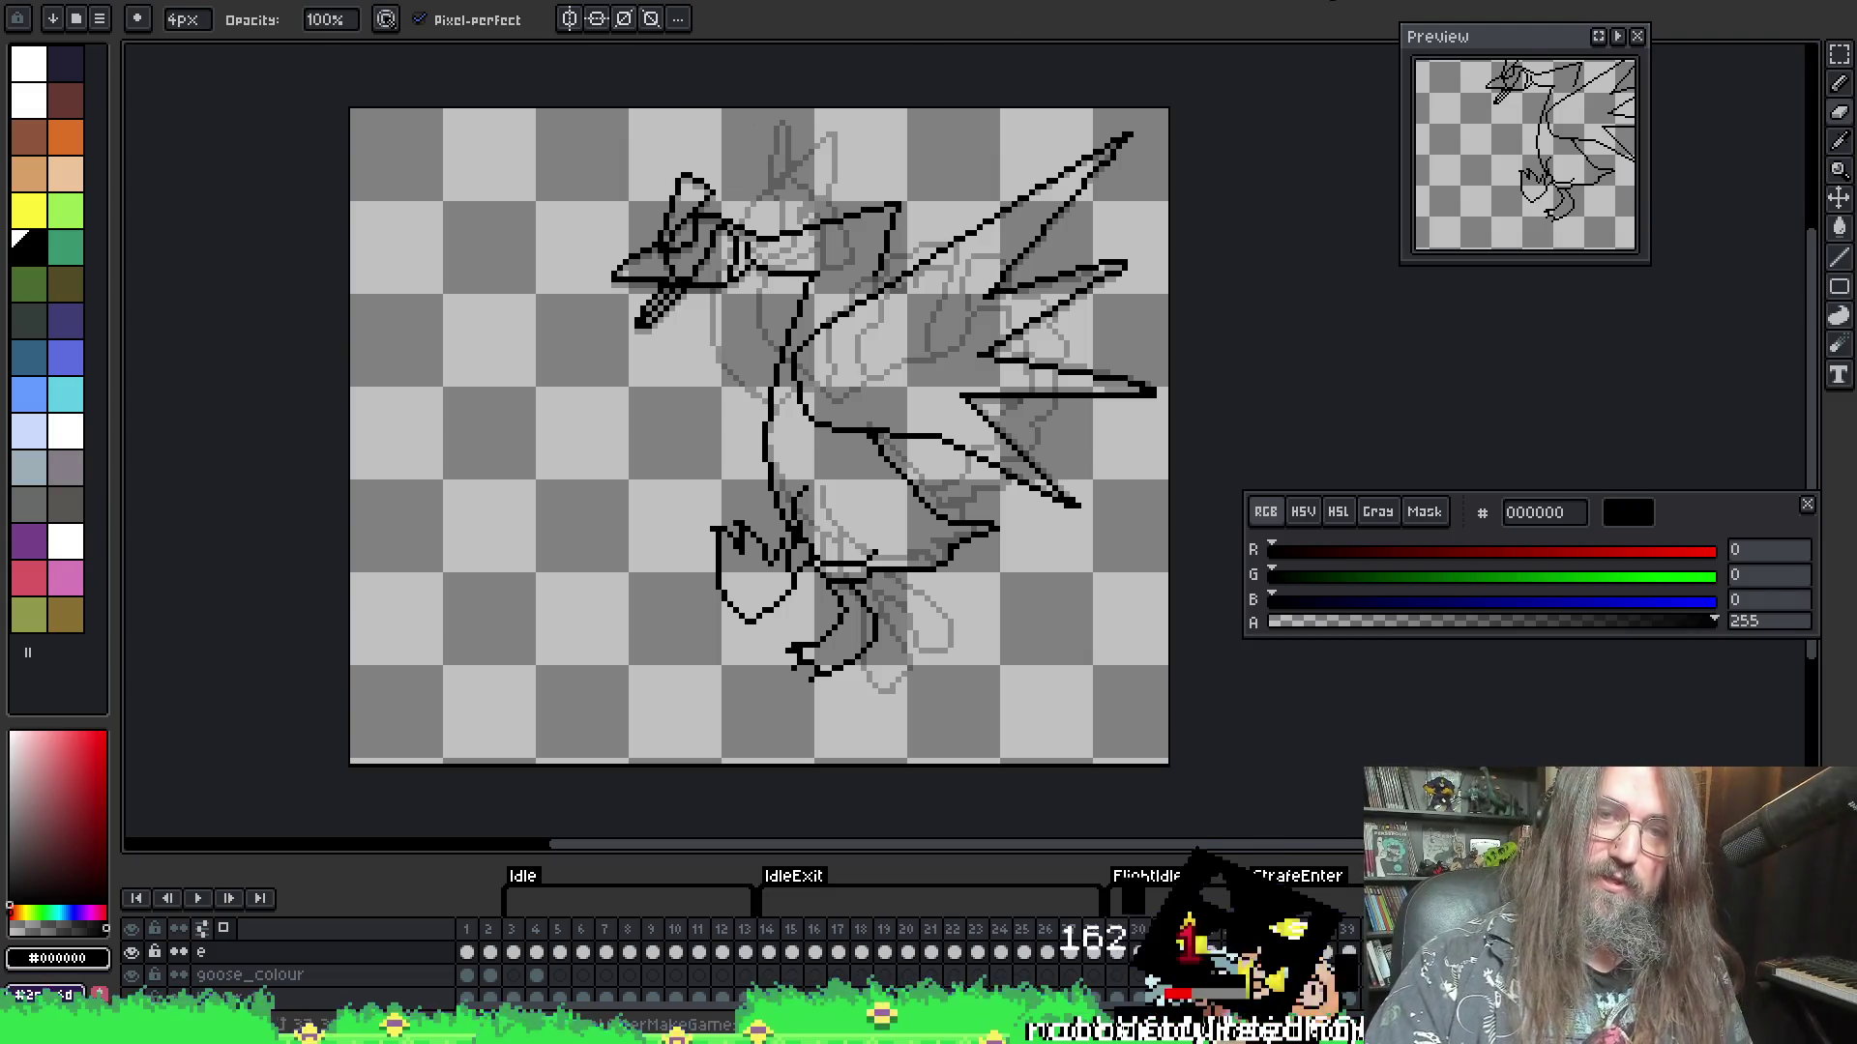
key("Return")
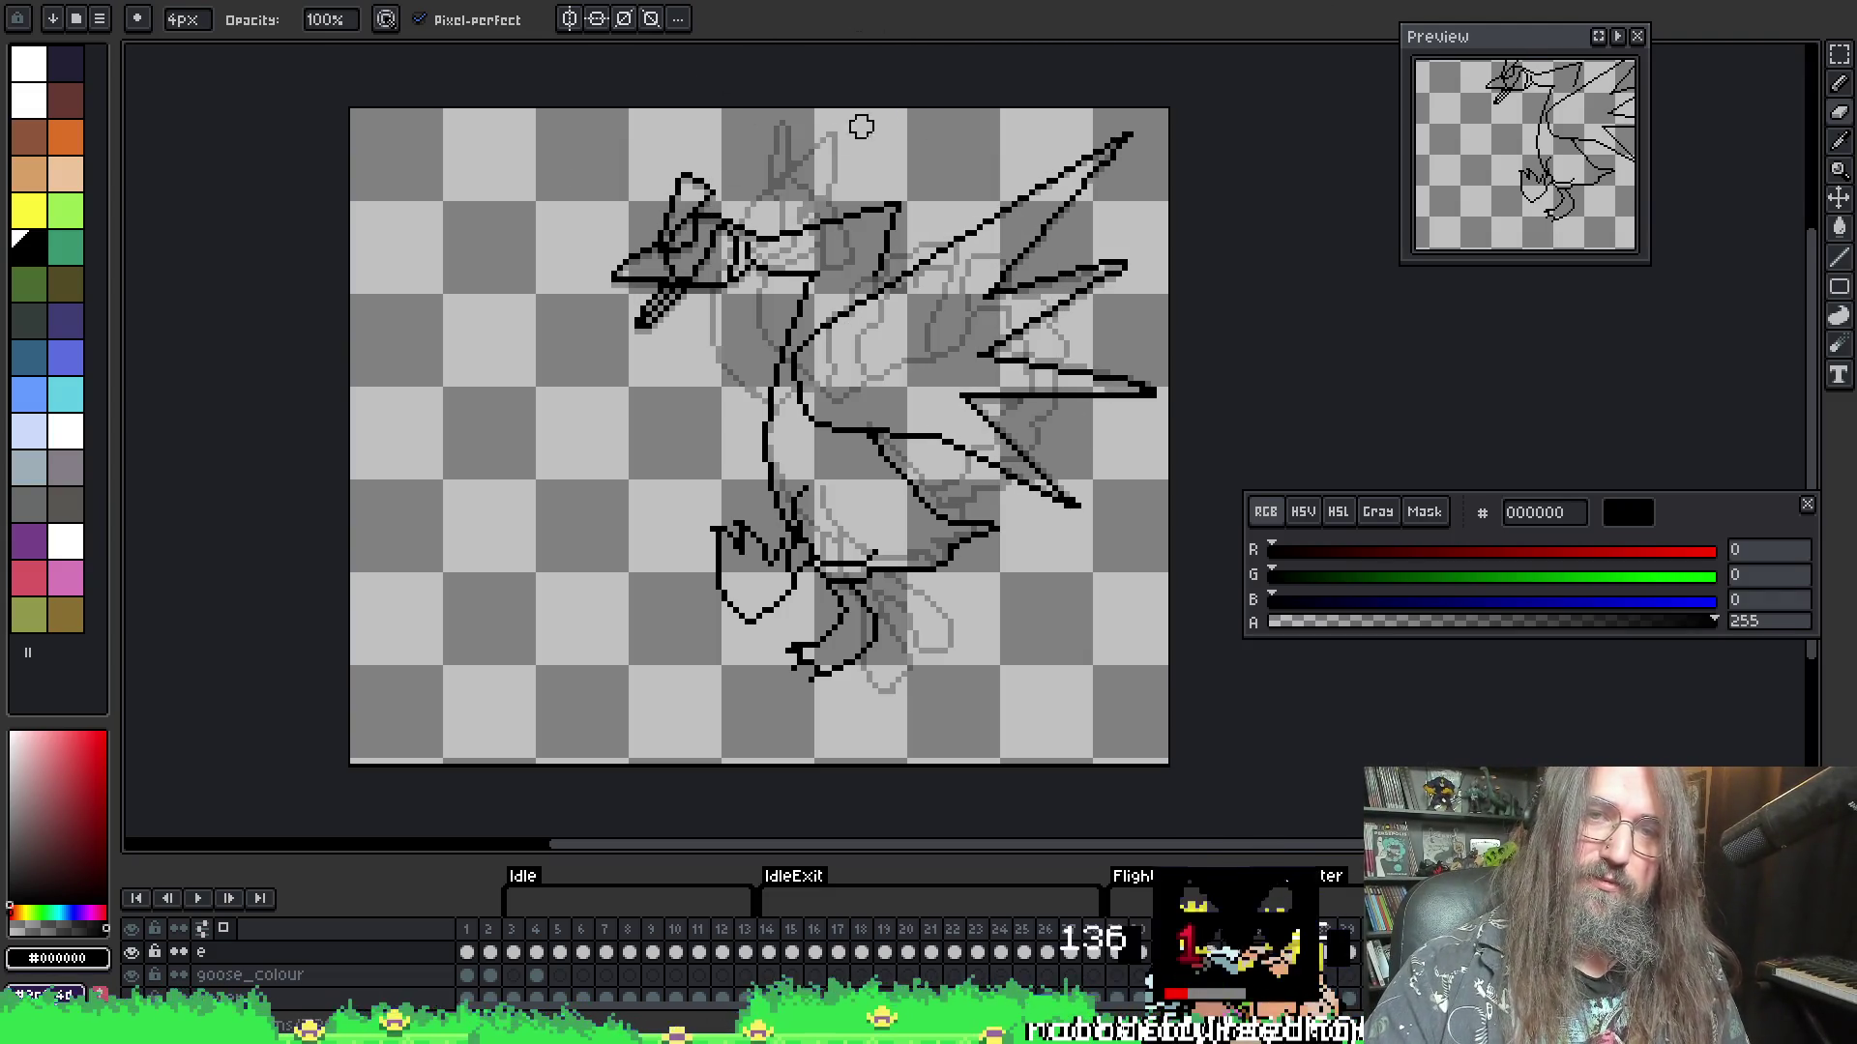
key("Return")
mouse_move(798, 237)
left_mouse_down()
mouse_move(773, 237)
mouse_move(885, 208)
mouse_move(878, 259)
left_mouse_up()
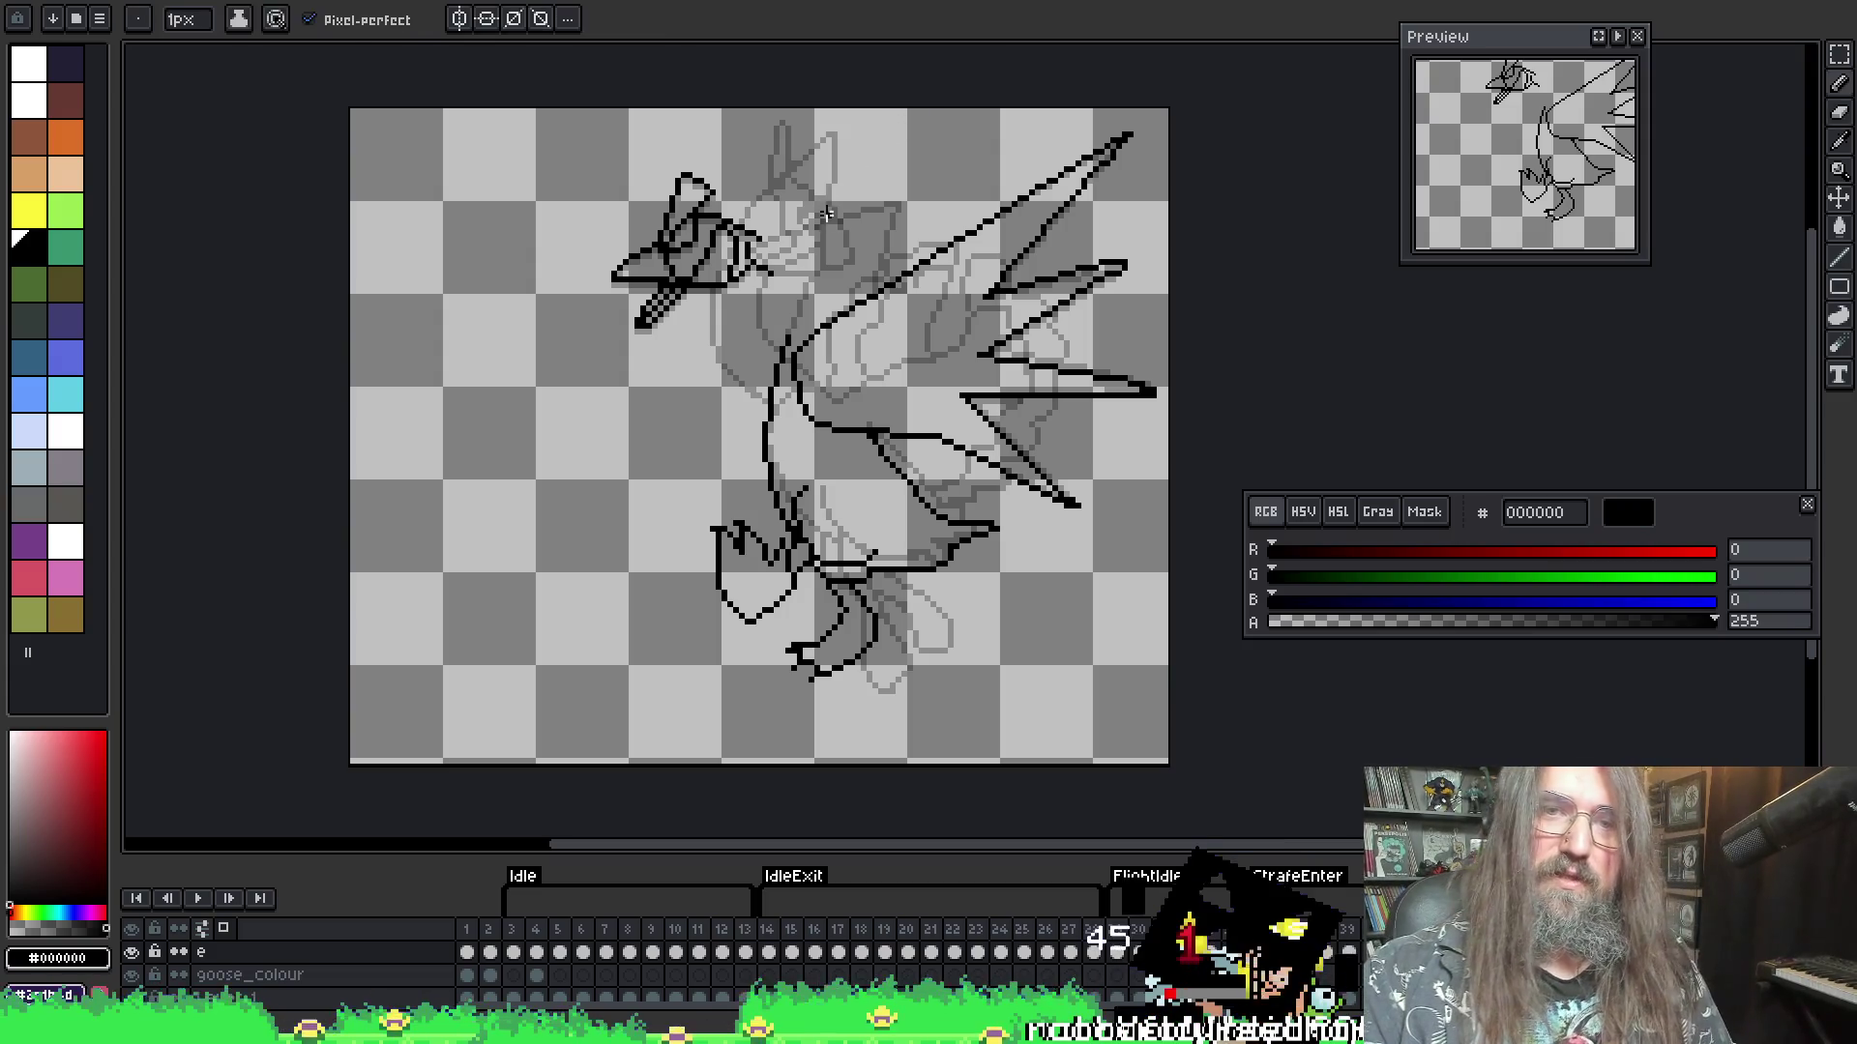
- Replace the last neck stroke with a new line along the top of the neck
key("b")
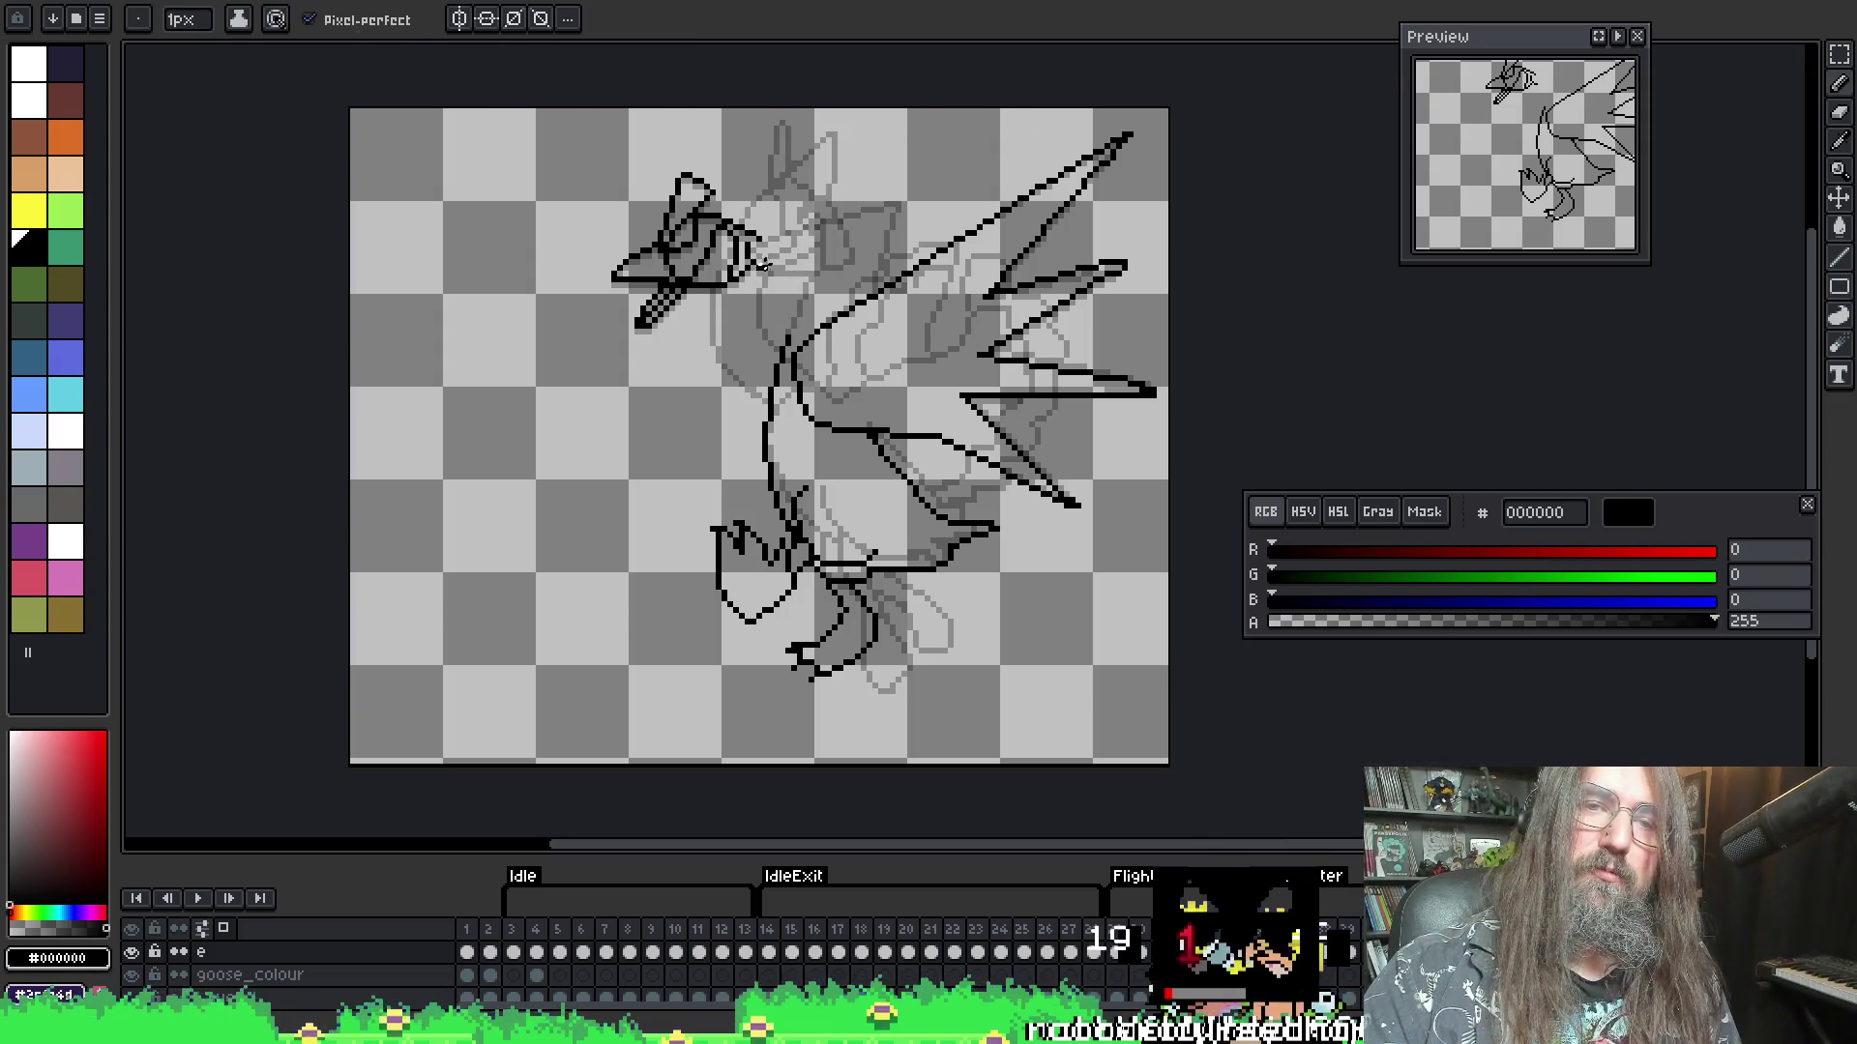
key("ctrl+z")
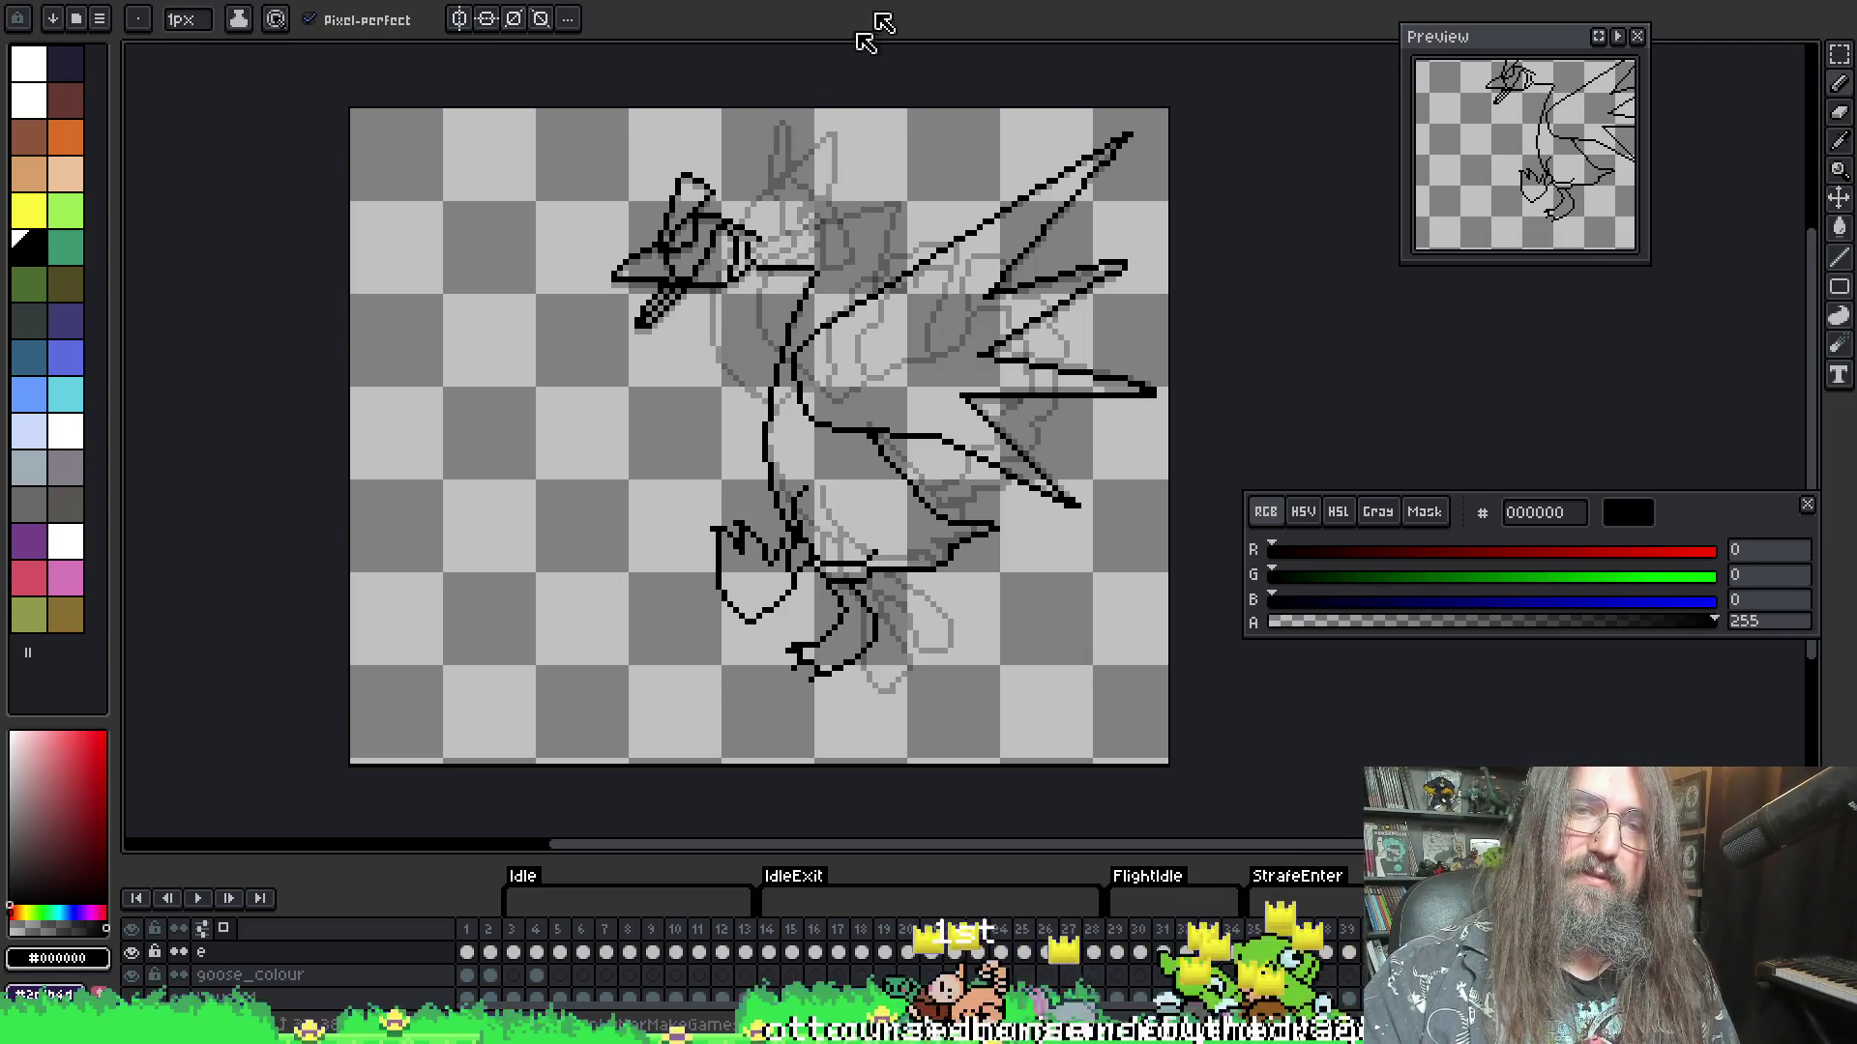
mouse_move(755, 237)
left_mouse_down()
mouse_move(900, 200)
mouse_move(885, 268)
left_mouse_up()
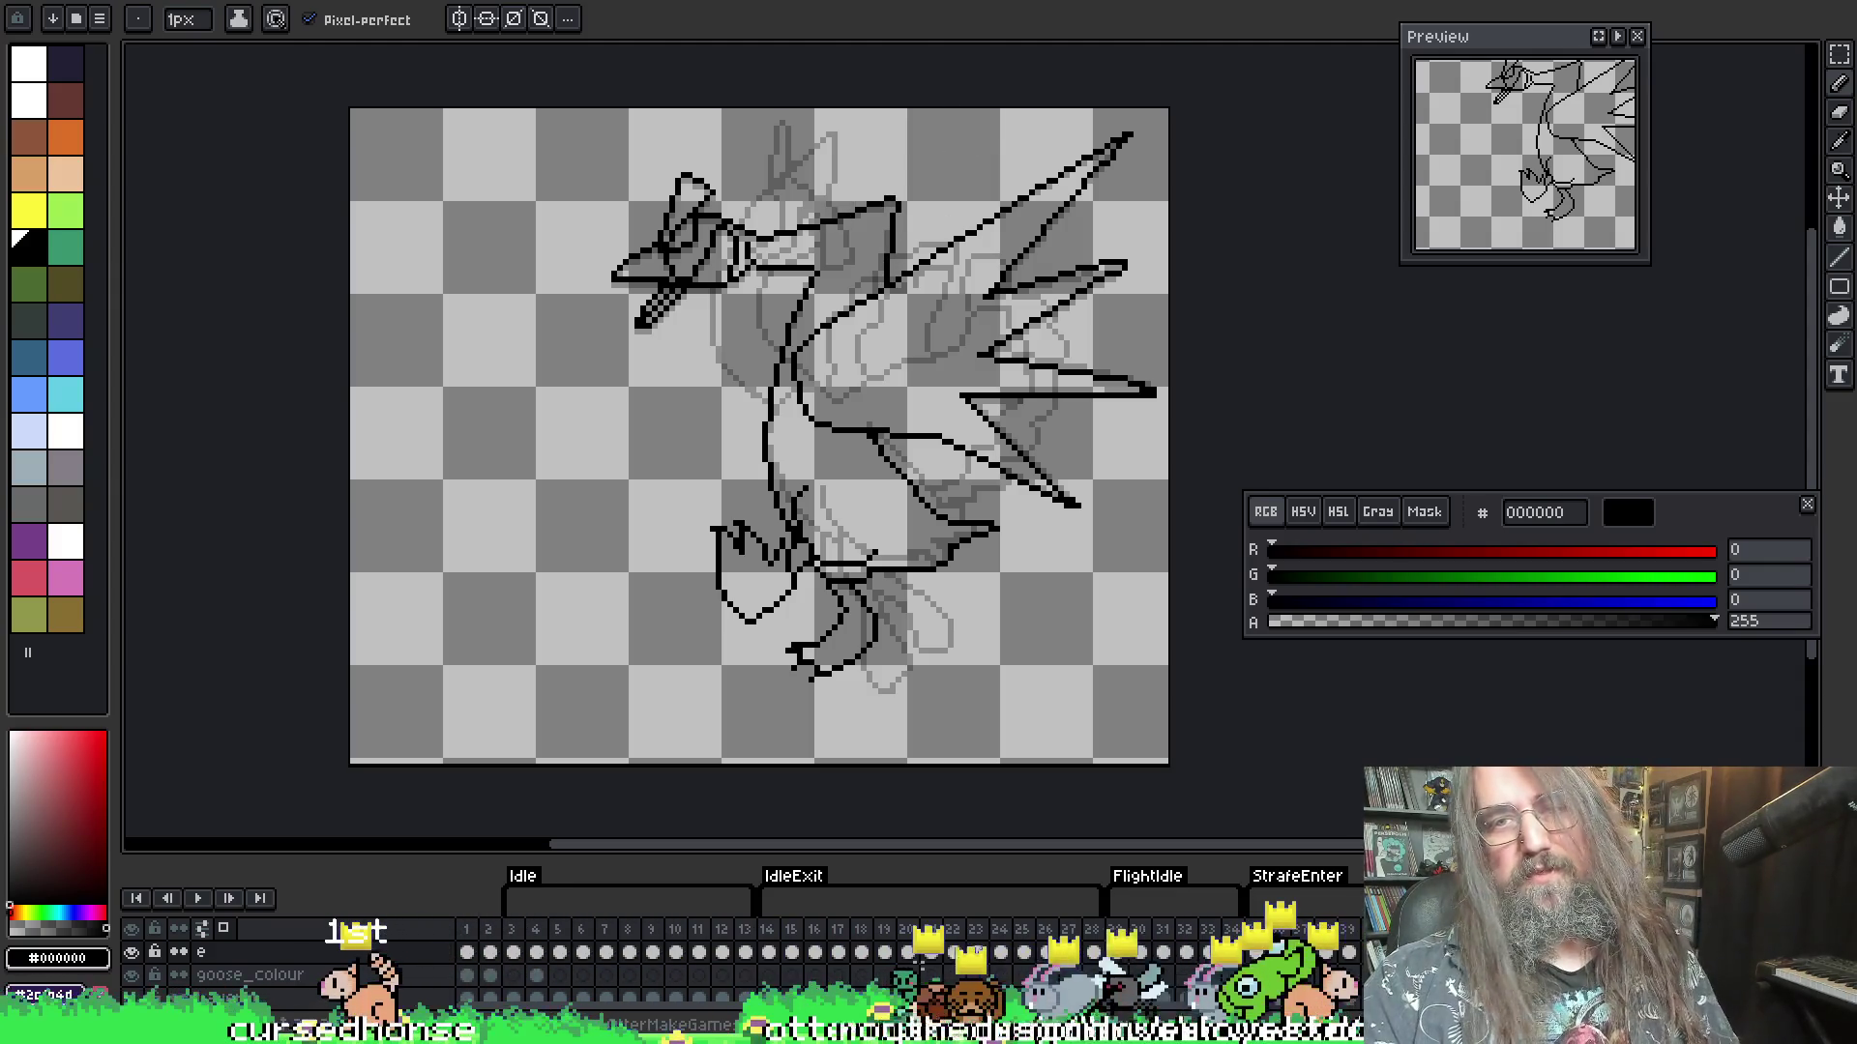
key("F3")
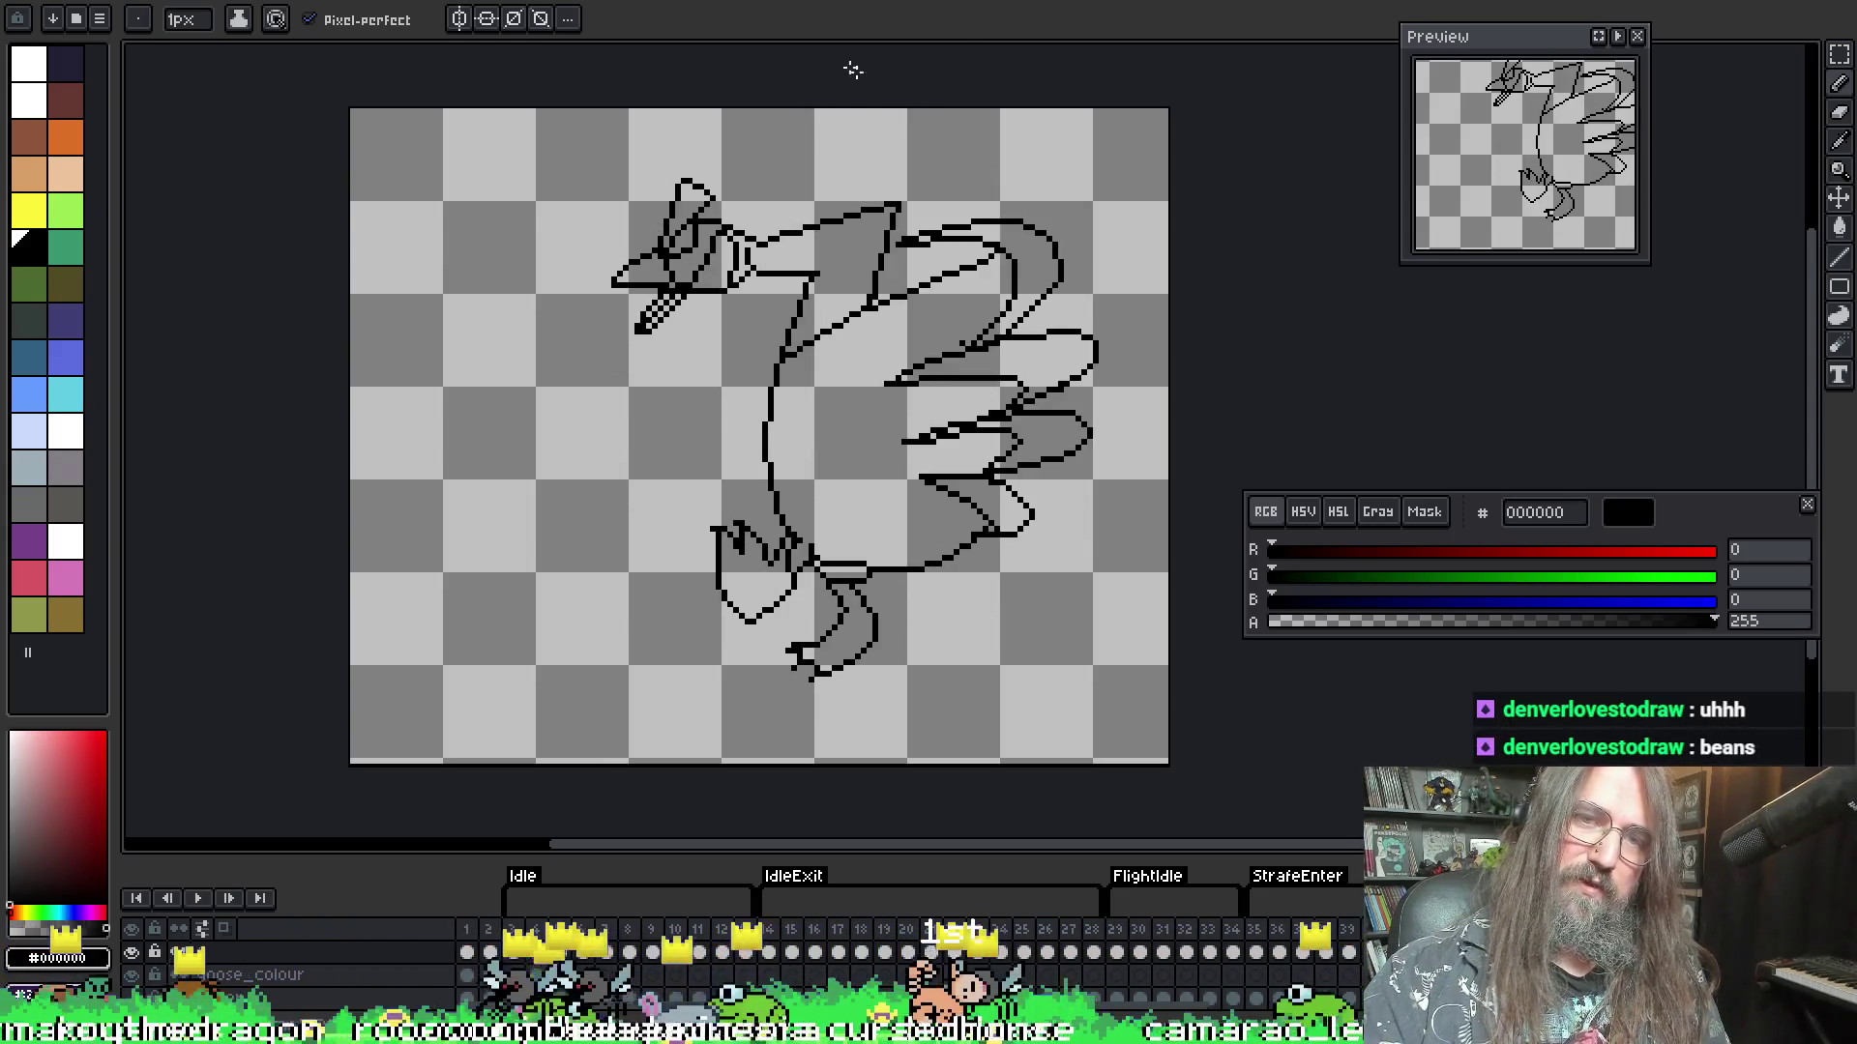
- Erase part of the lower neck line and turn onion skin back on
key("Return")
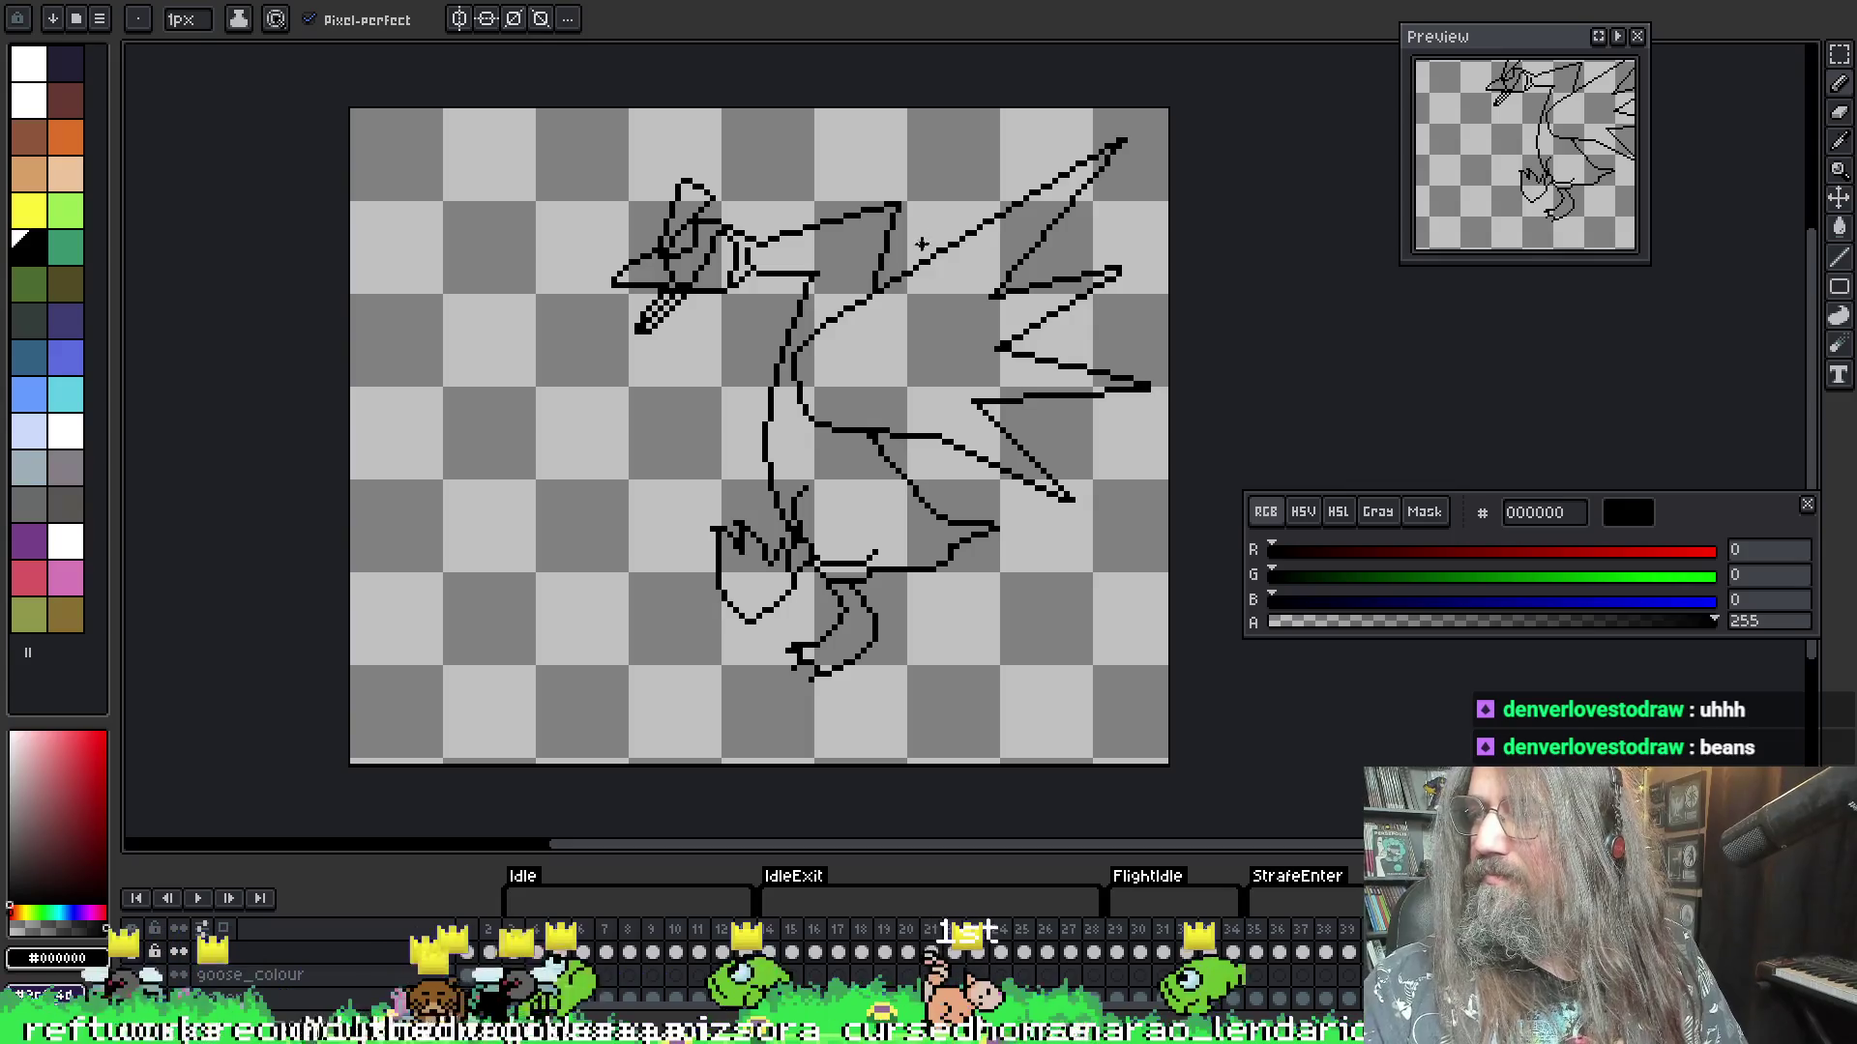
key("e")
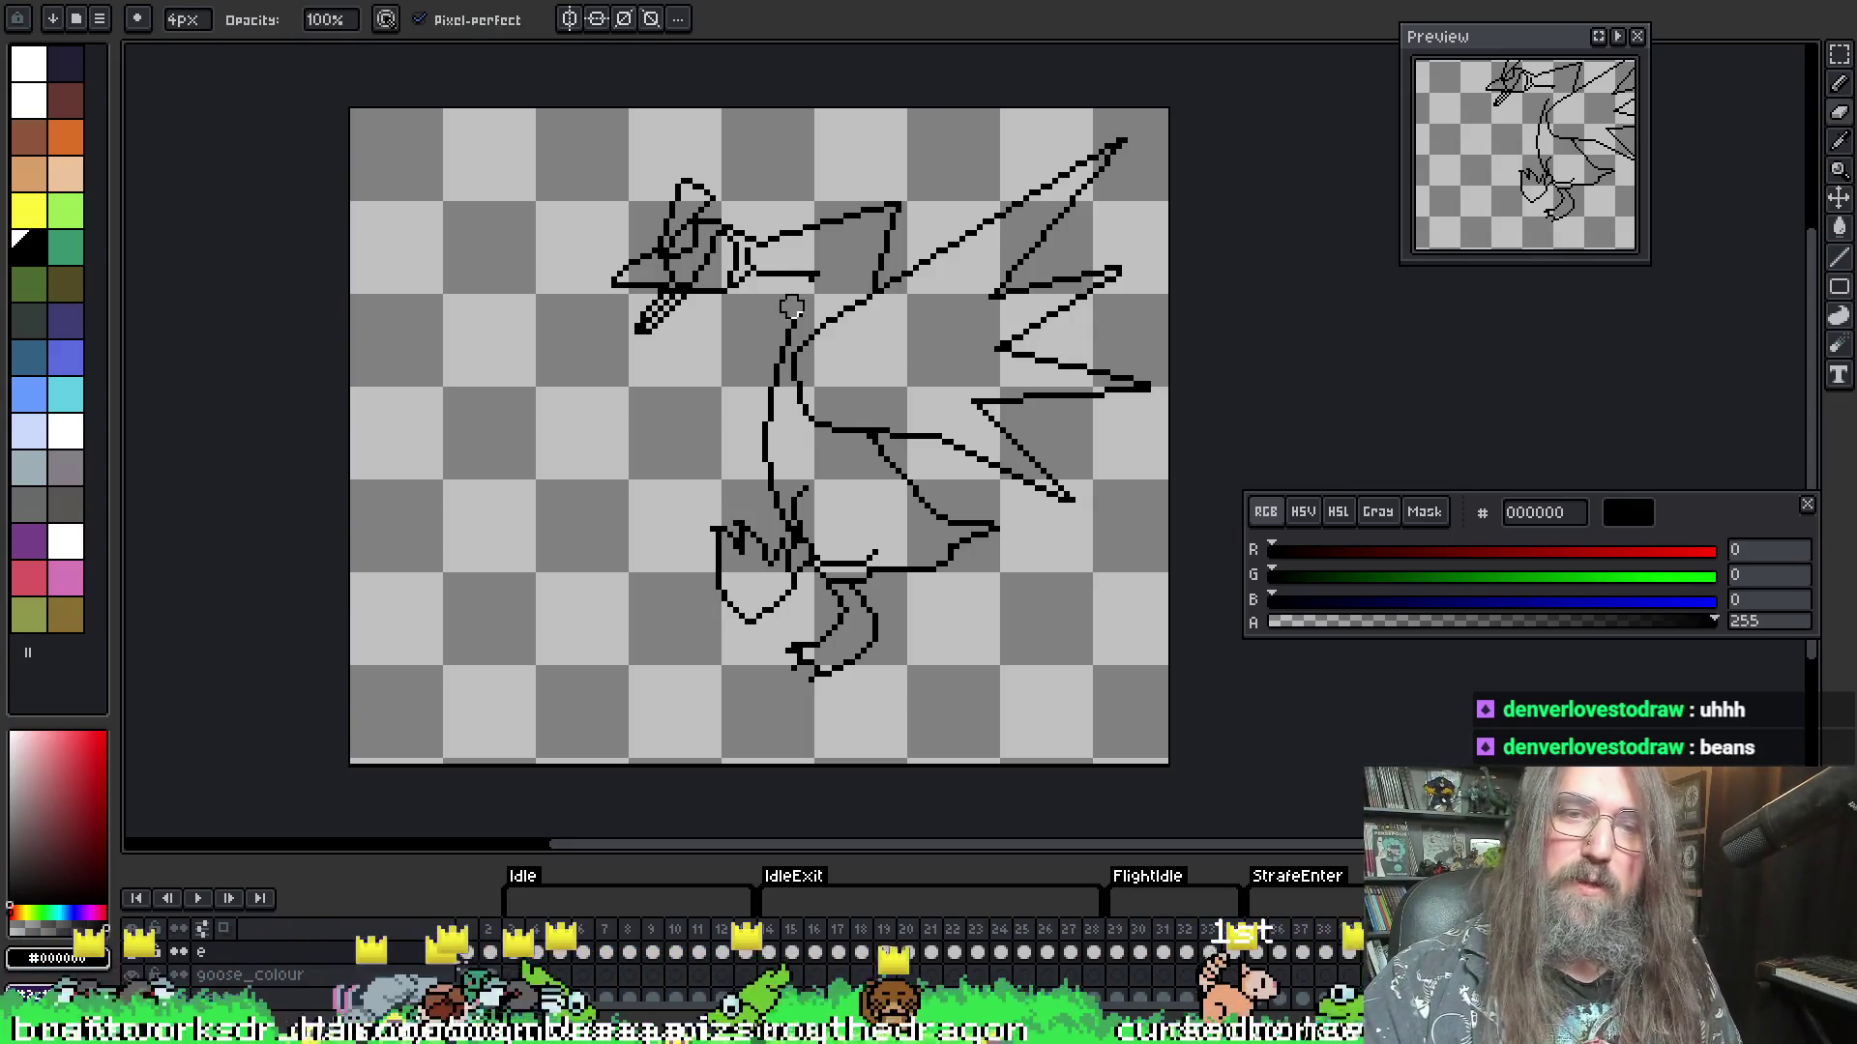
left_click_drag(792, 308, 766, 445)
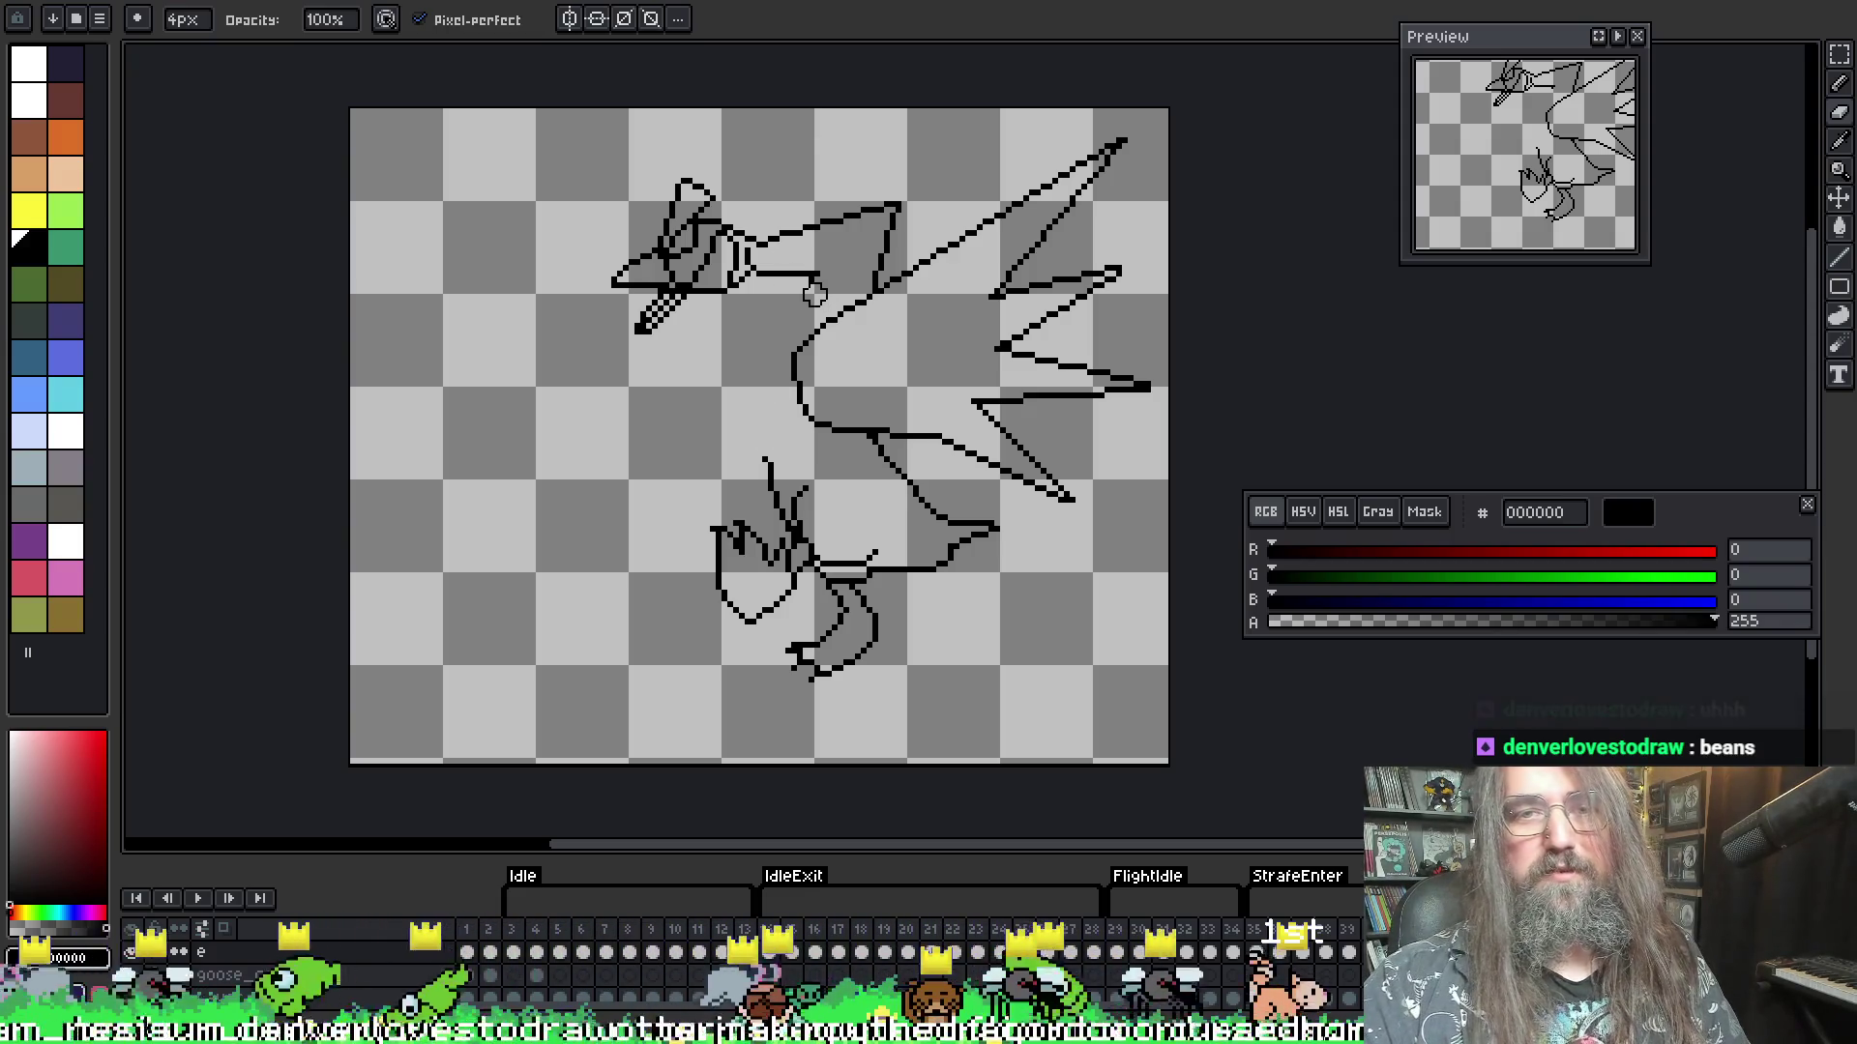
key("F3")
- Sample the black line colour and redraw the front neck line curving down to the body
key("i")
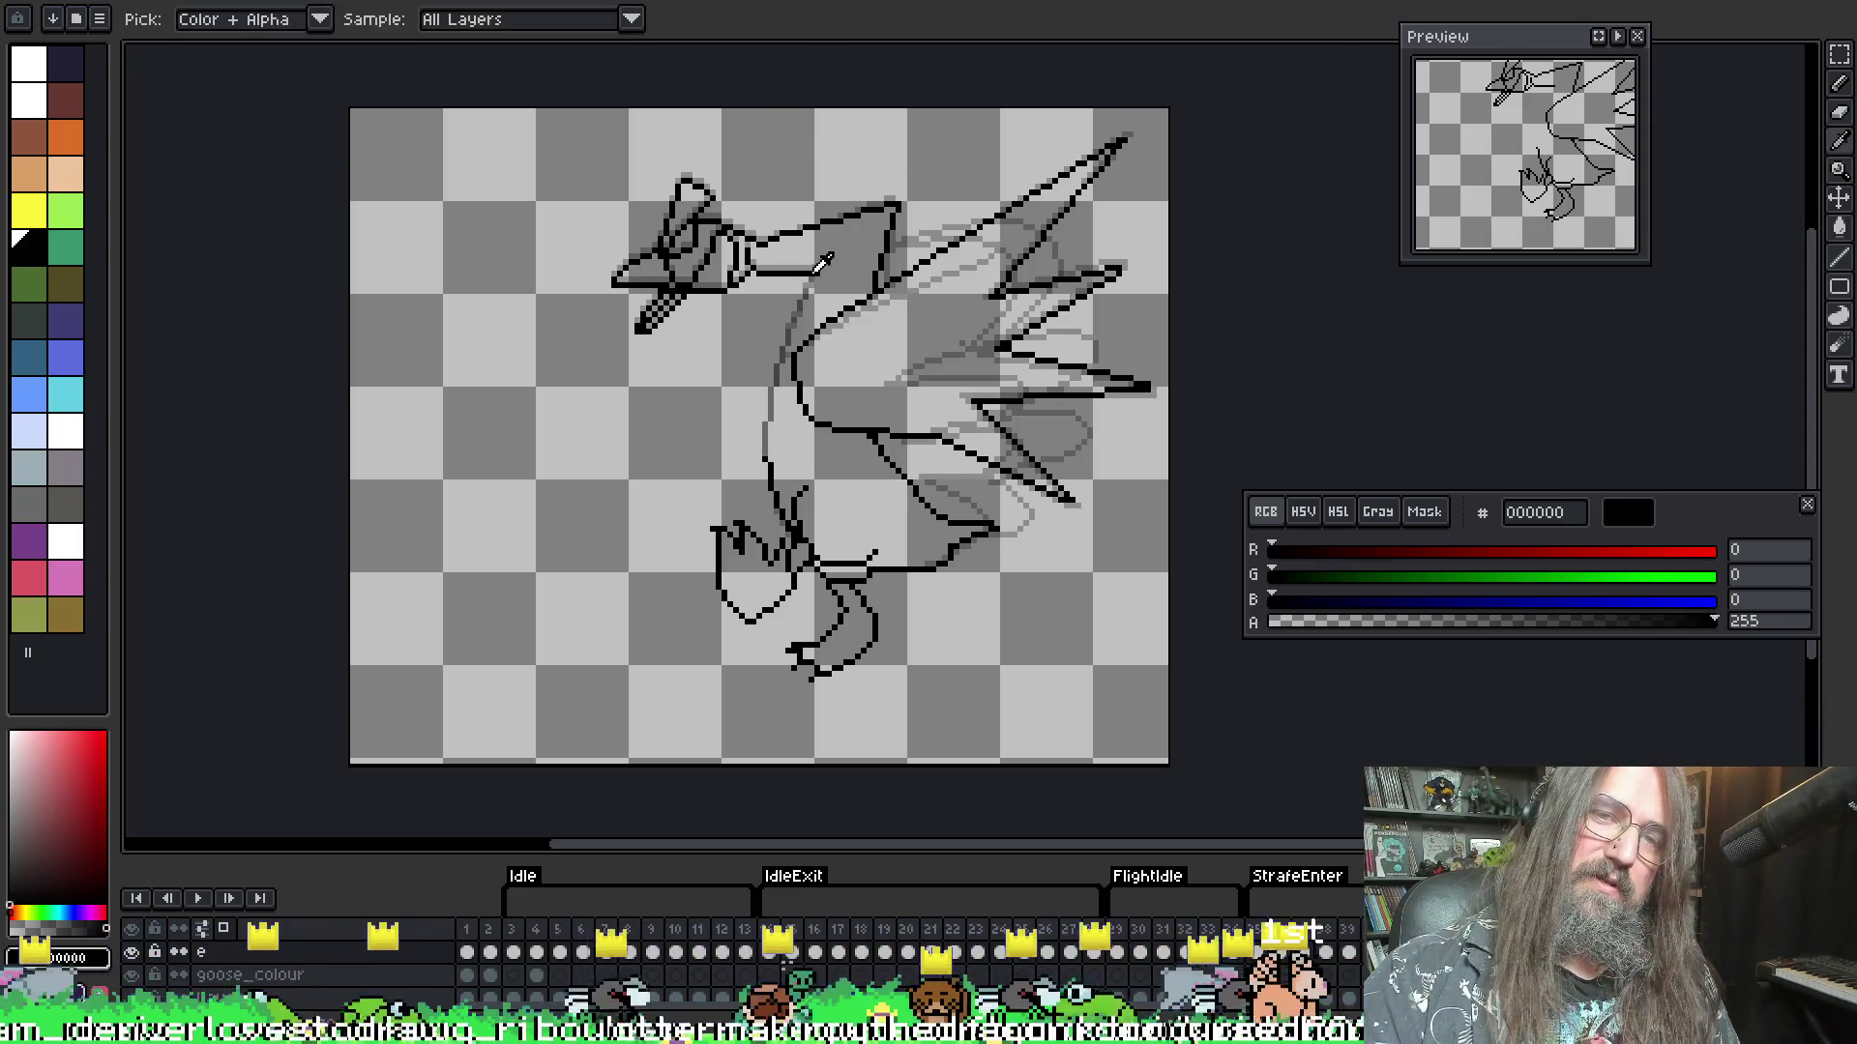
left_click(817, 270)
key("b")
key("i")
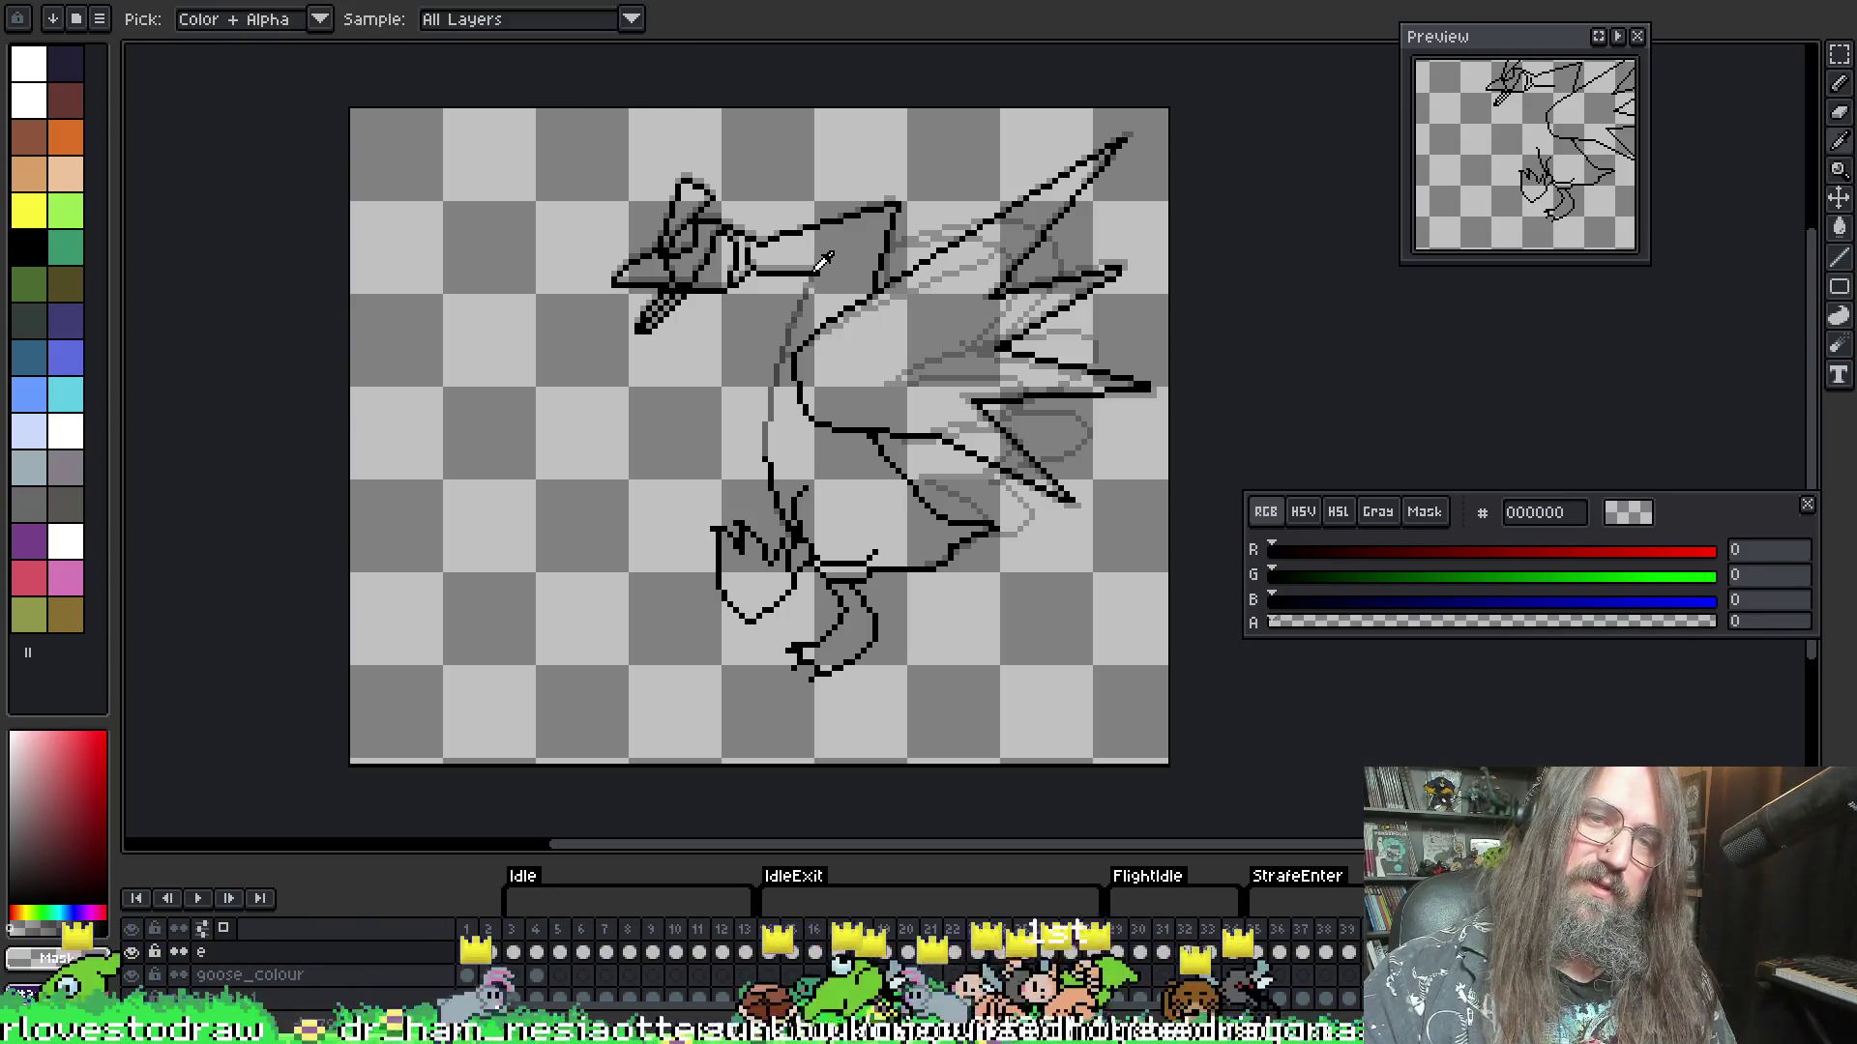
left_click(818, 268)
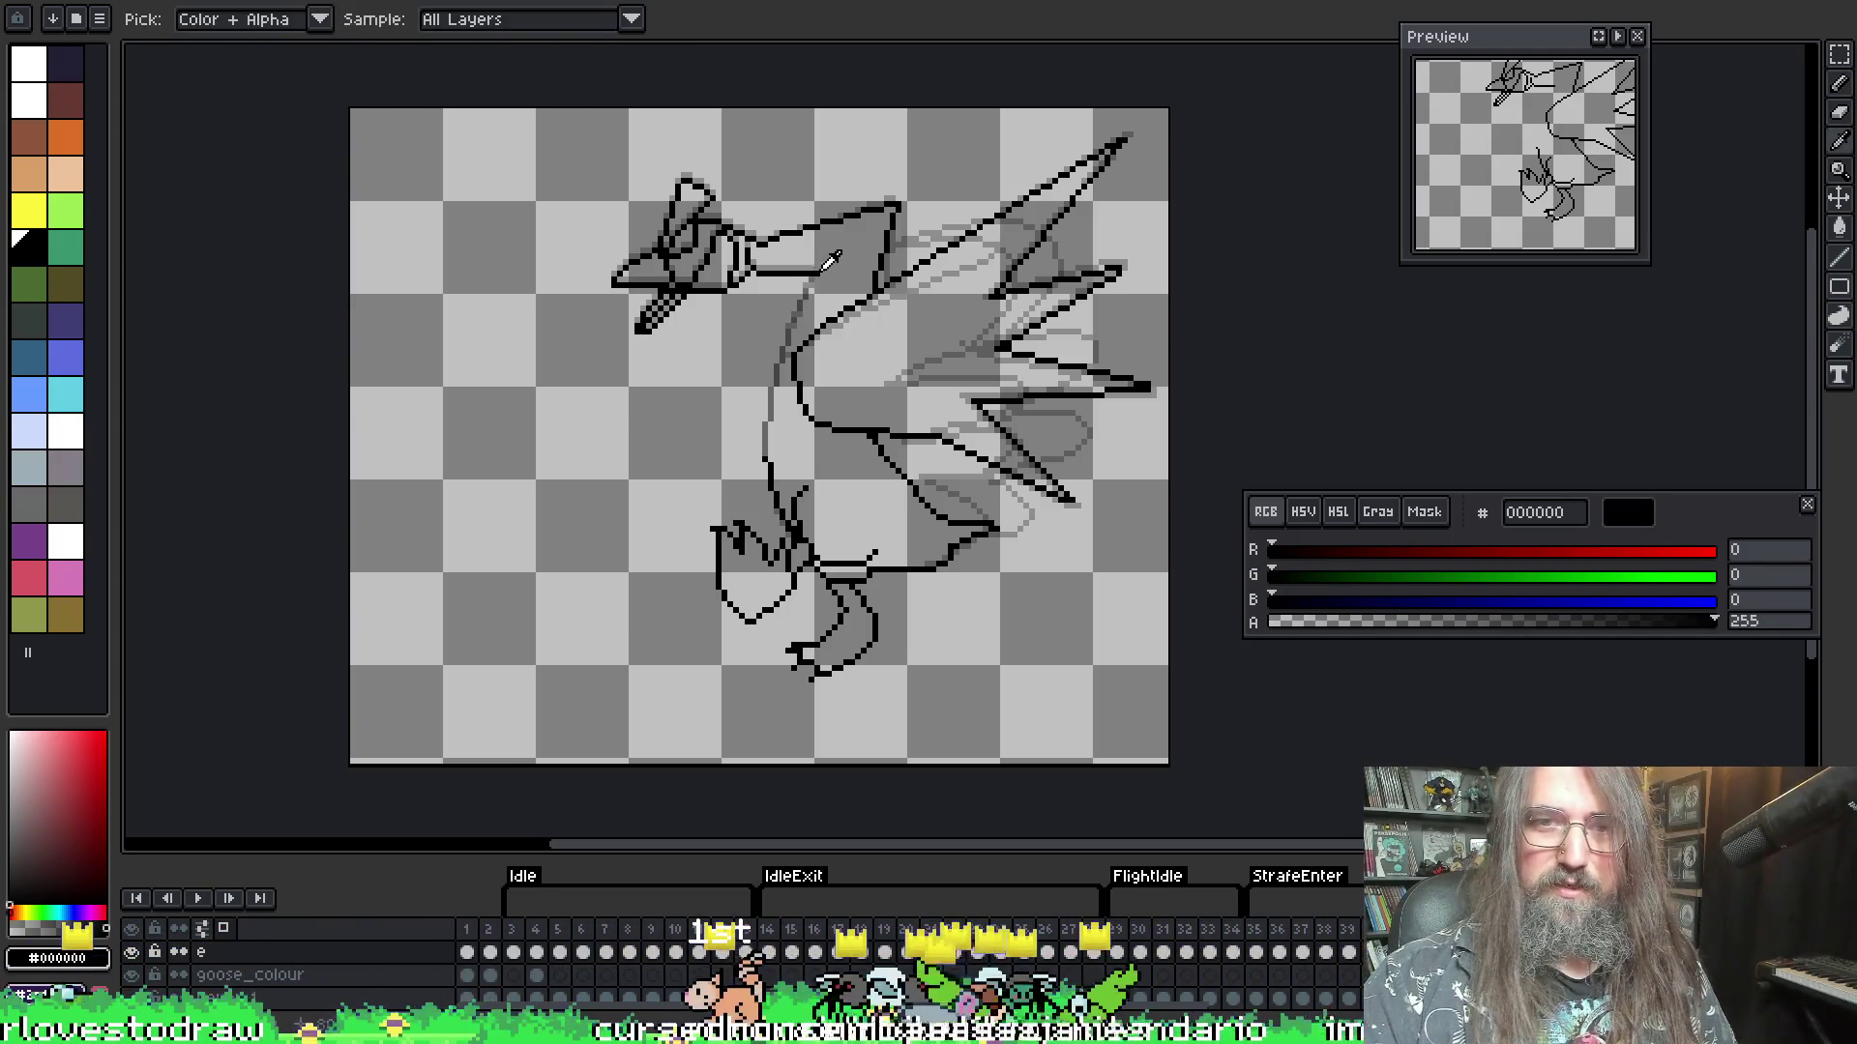
key("b")
left_click_drag(810, 274, 757, 437)
mouse_move(815, 276)
left_mouse_down()
mouse_move(779, 340)
mouse_move(766, 472)
left_mouse_up()
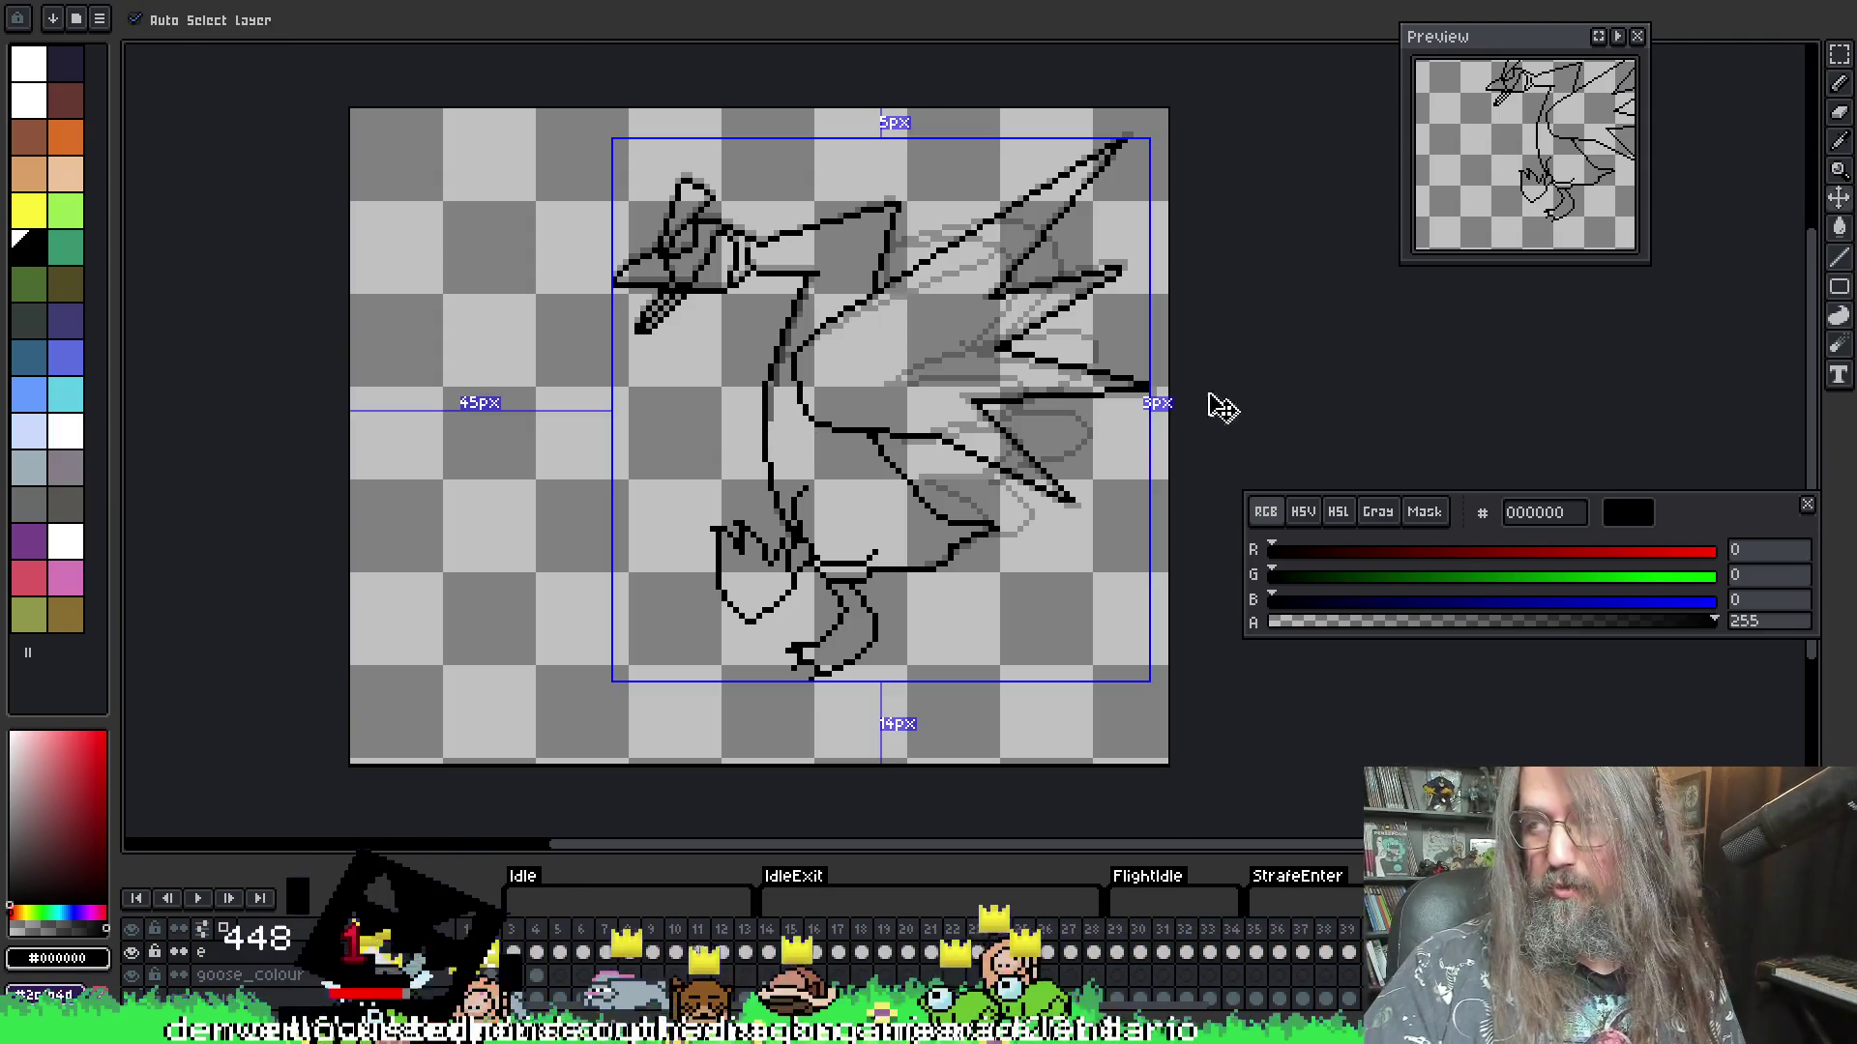
key("alt")
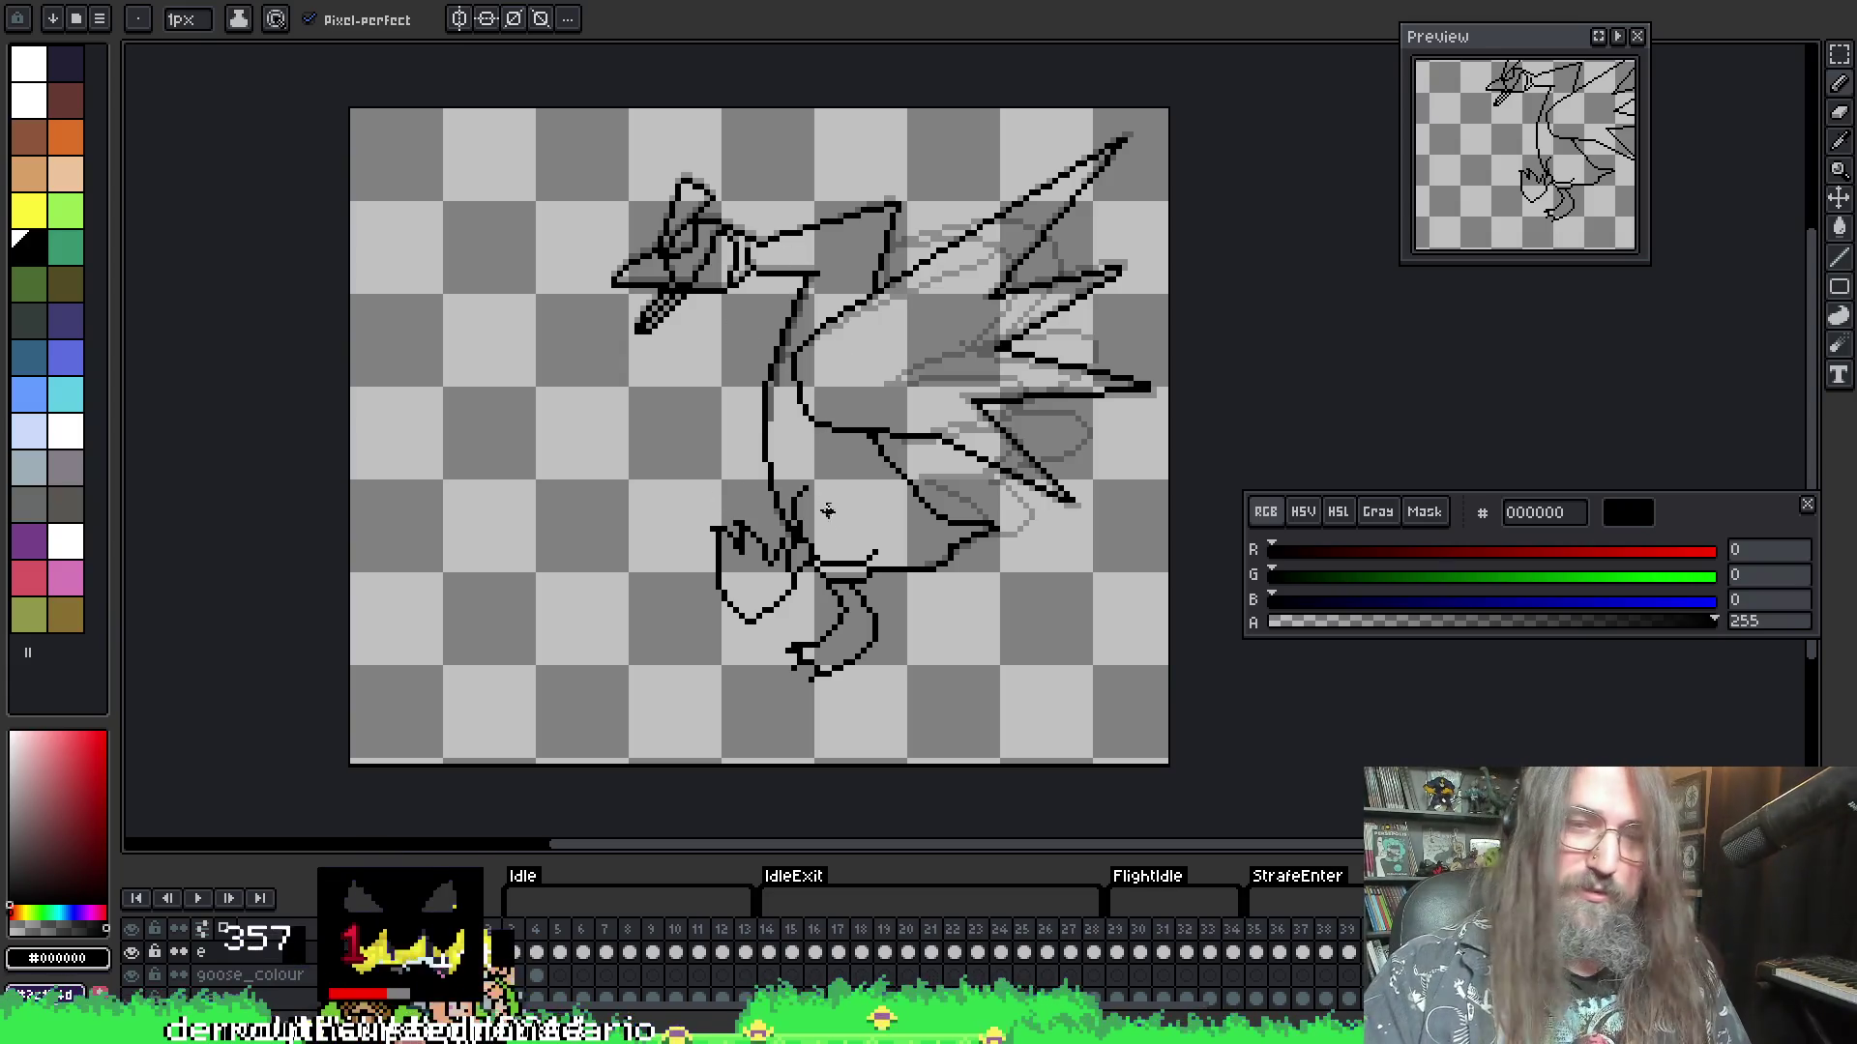
scroll(718, 573, "down", 2)
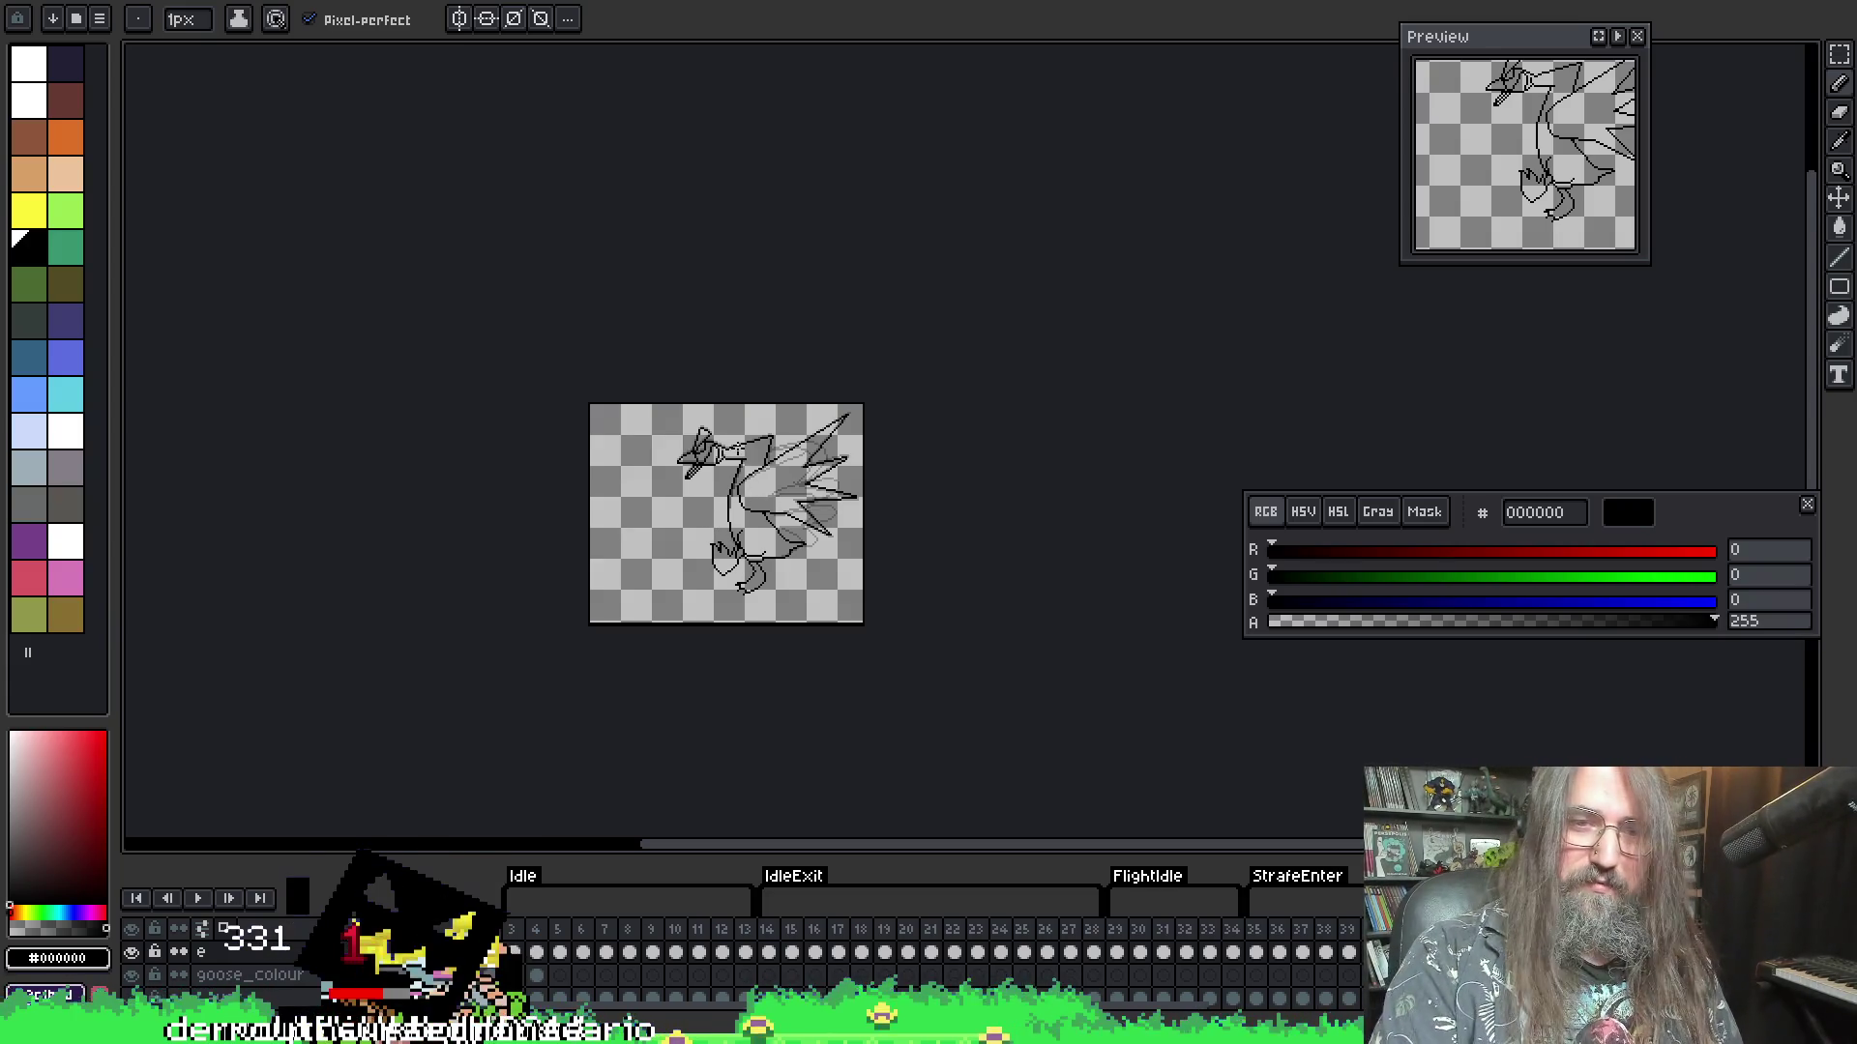
scroll(730, 559, "up", 4)
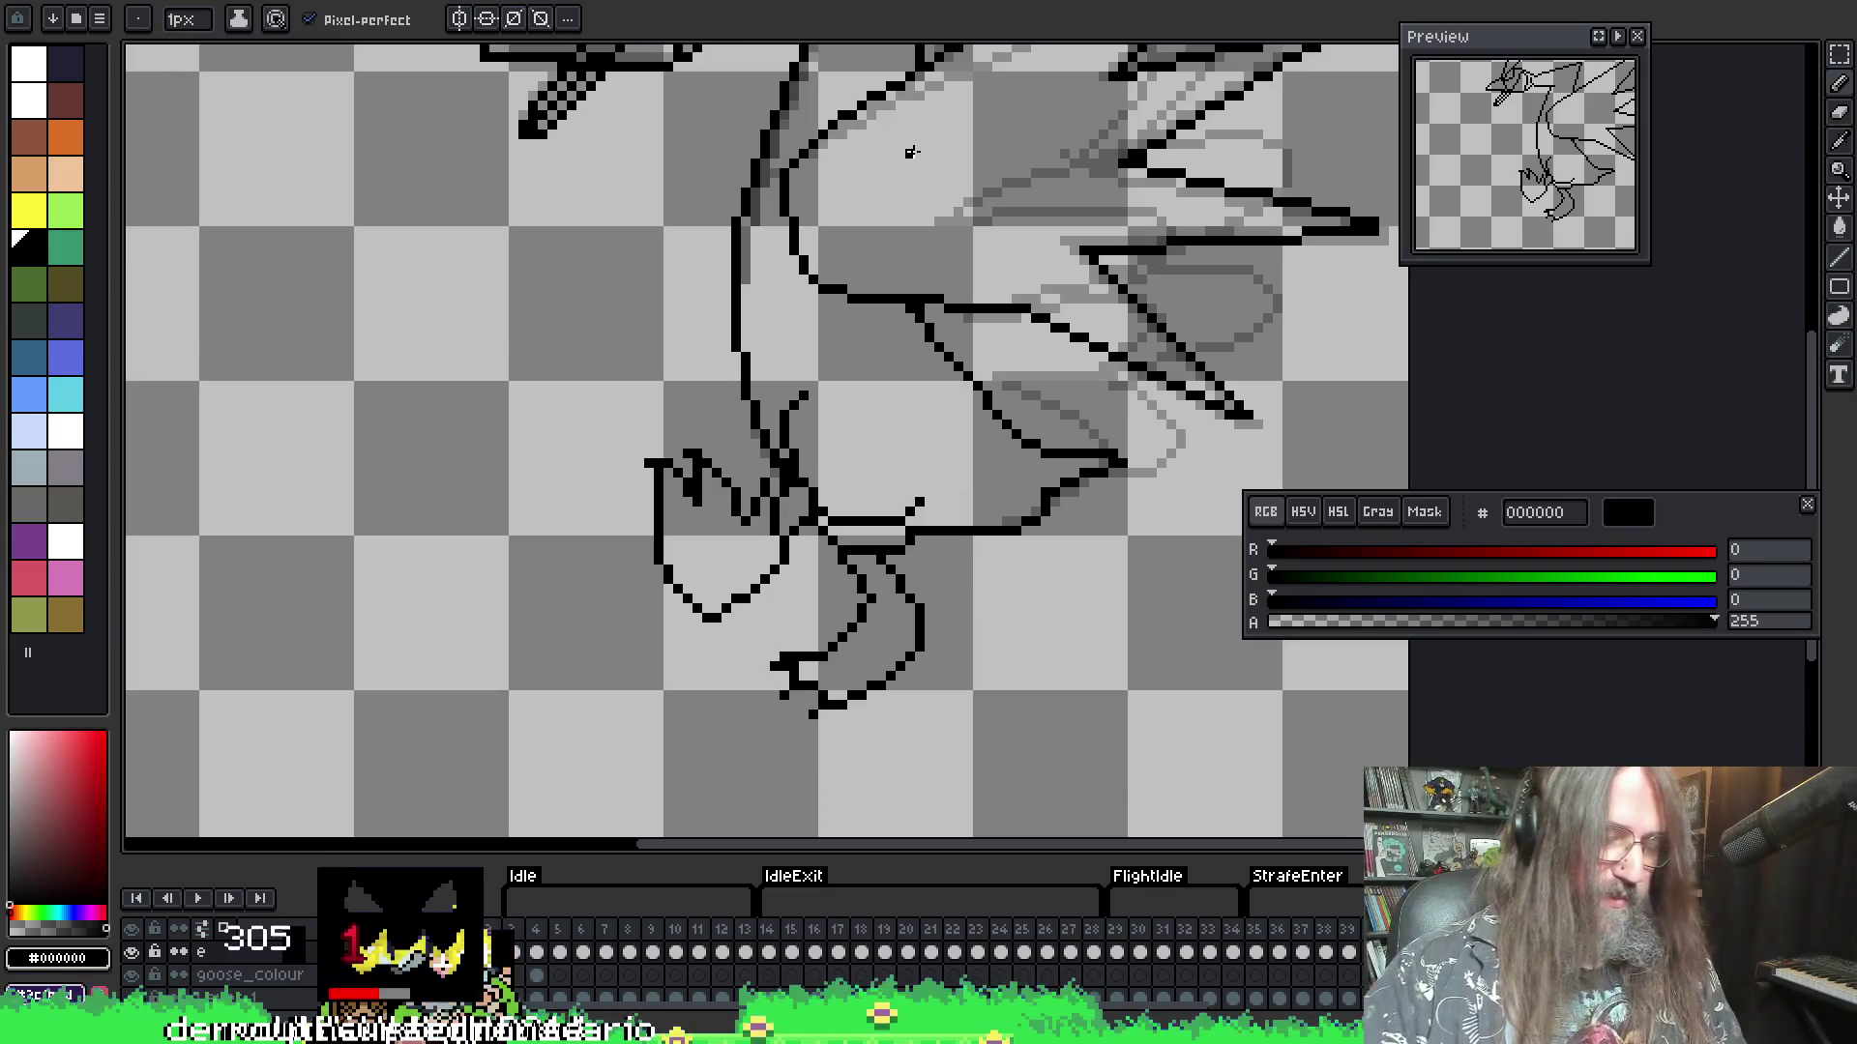
- Select both legs and the foot area and shift them one pixel up and left
key("m")
mouse_move(580, 406)
left_mouse_down()
mouse_move(686, 642)
mouse_move(707, 646)
left_mouse_up()
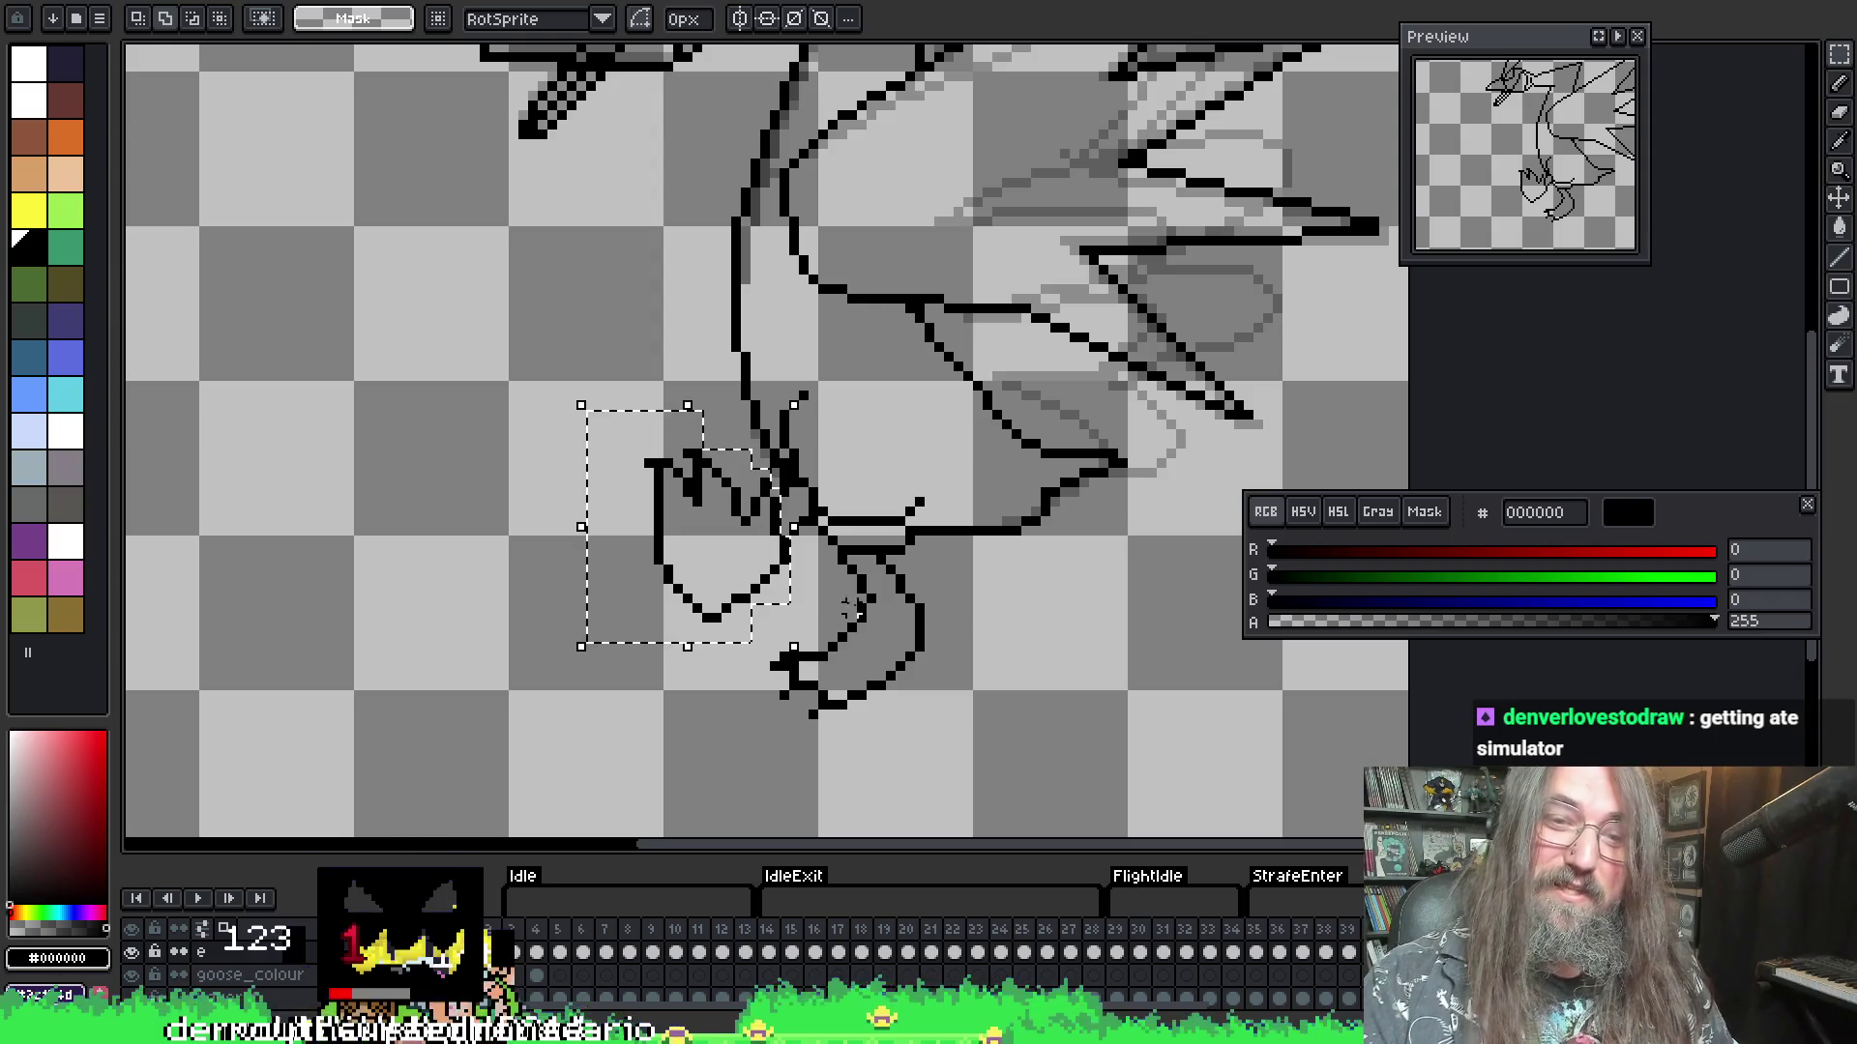
left_click_drag(752, 634, 918, 761)
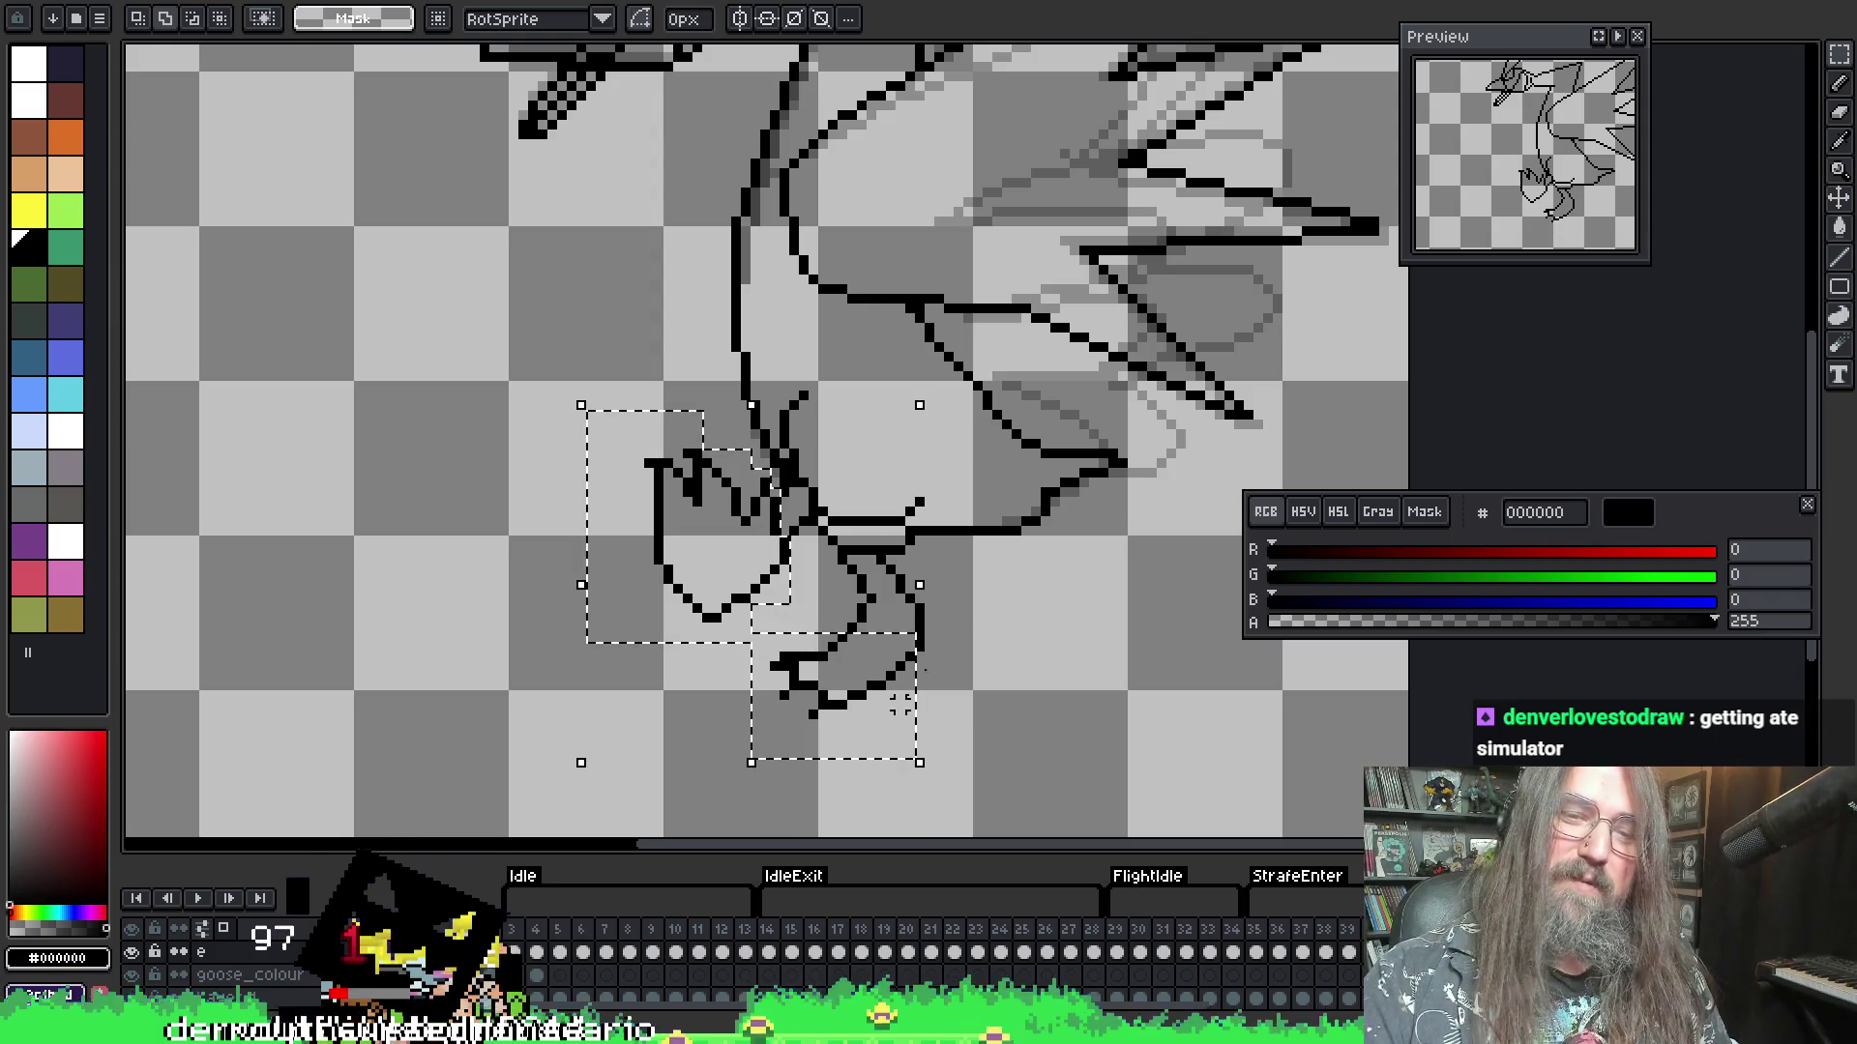
left_click_drag(821, 604, 959, 684)
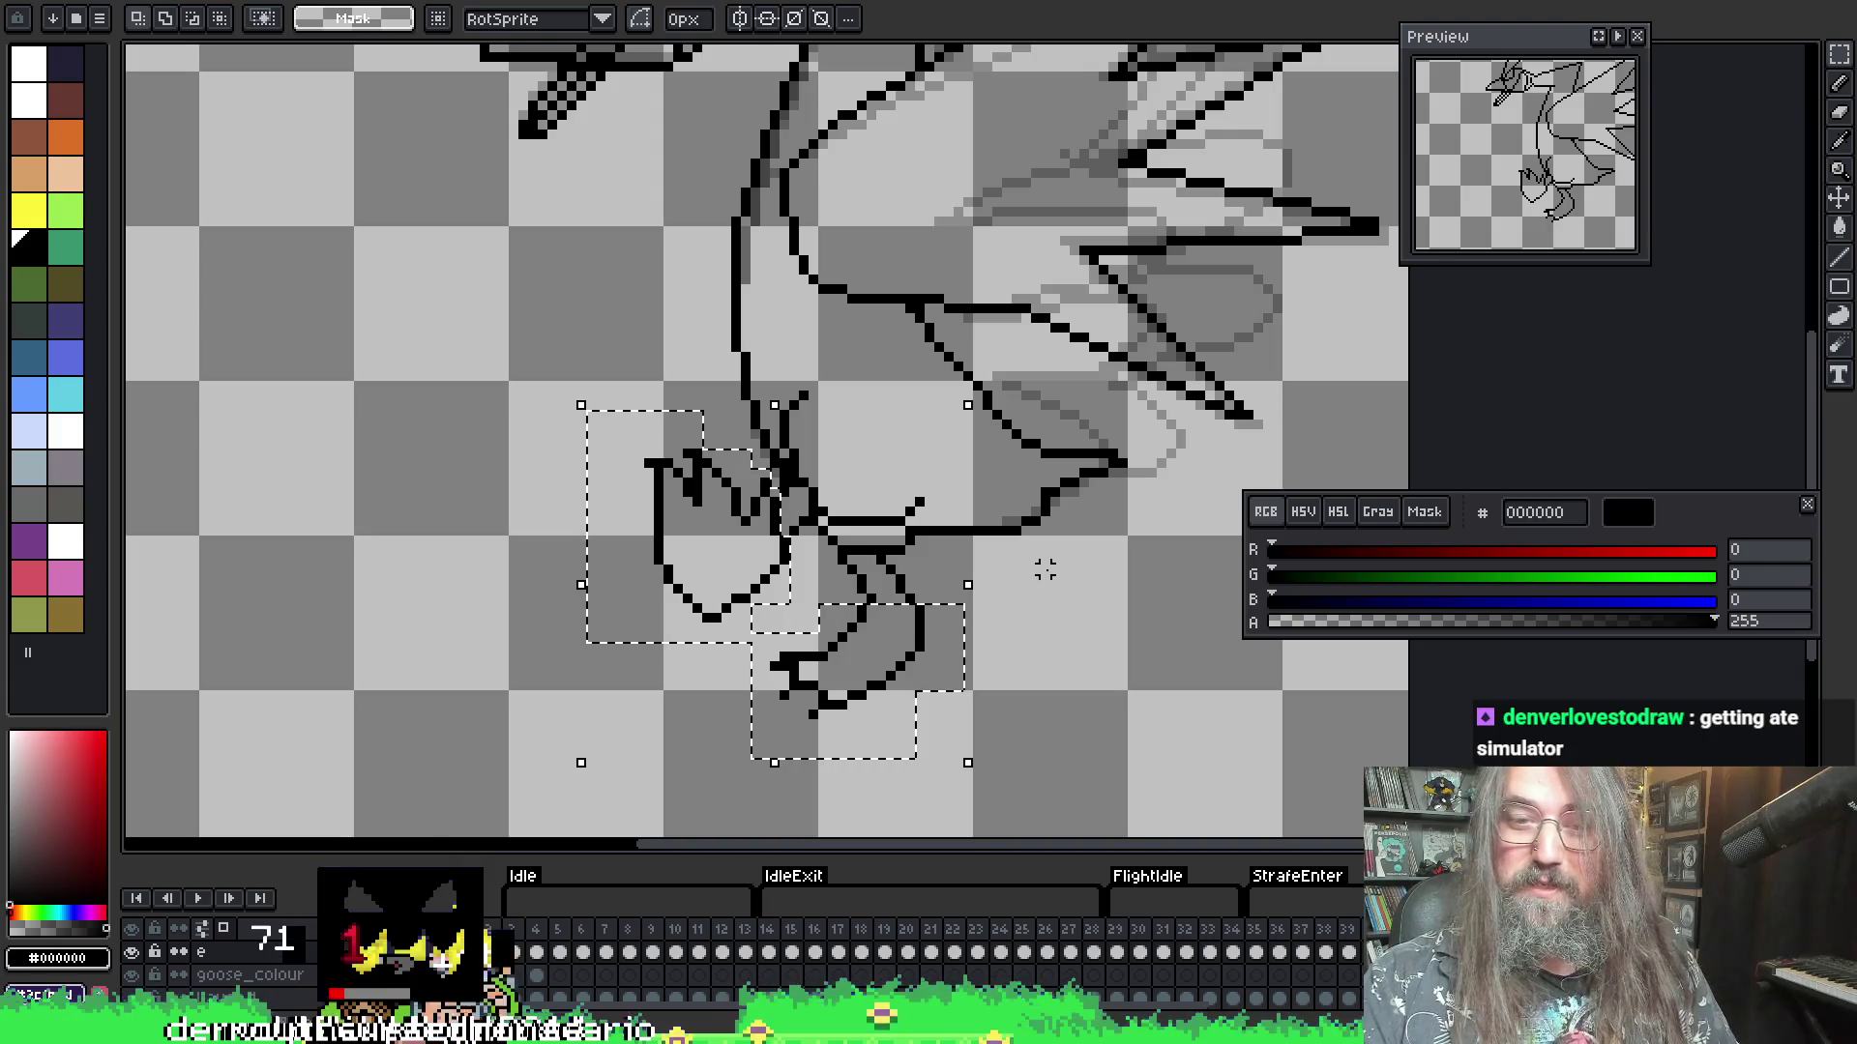
key("Left")
key("Up")
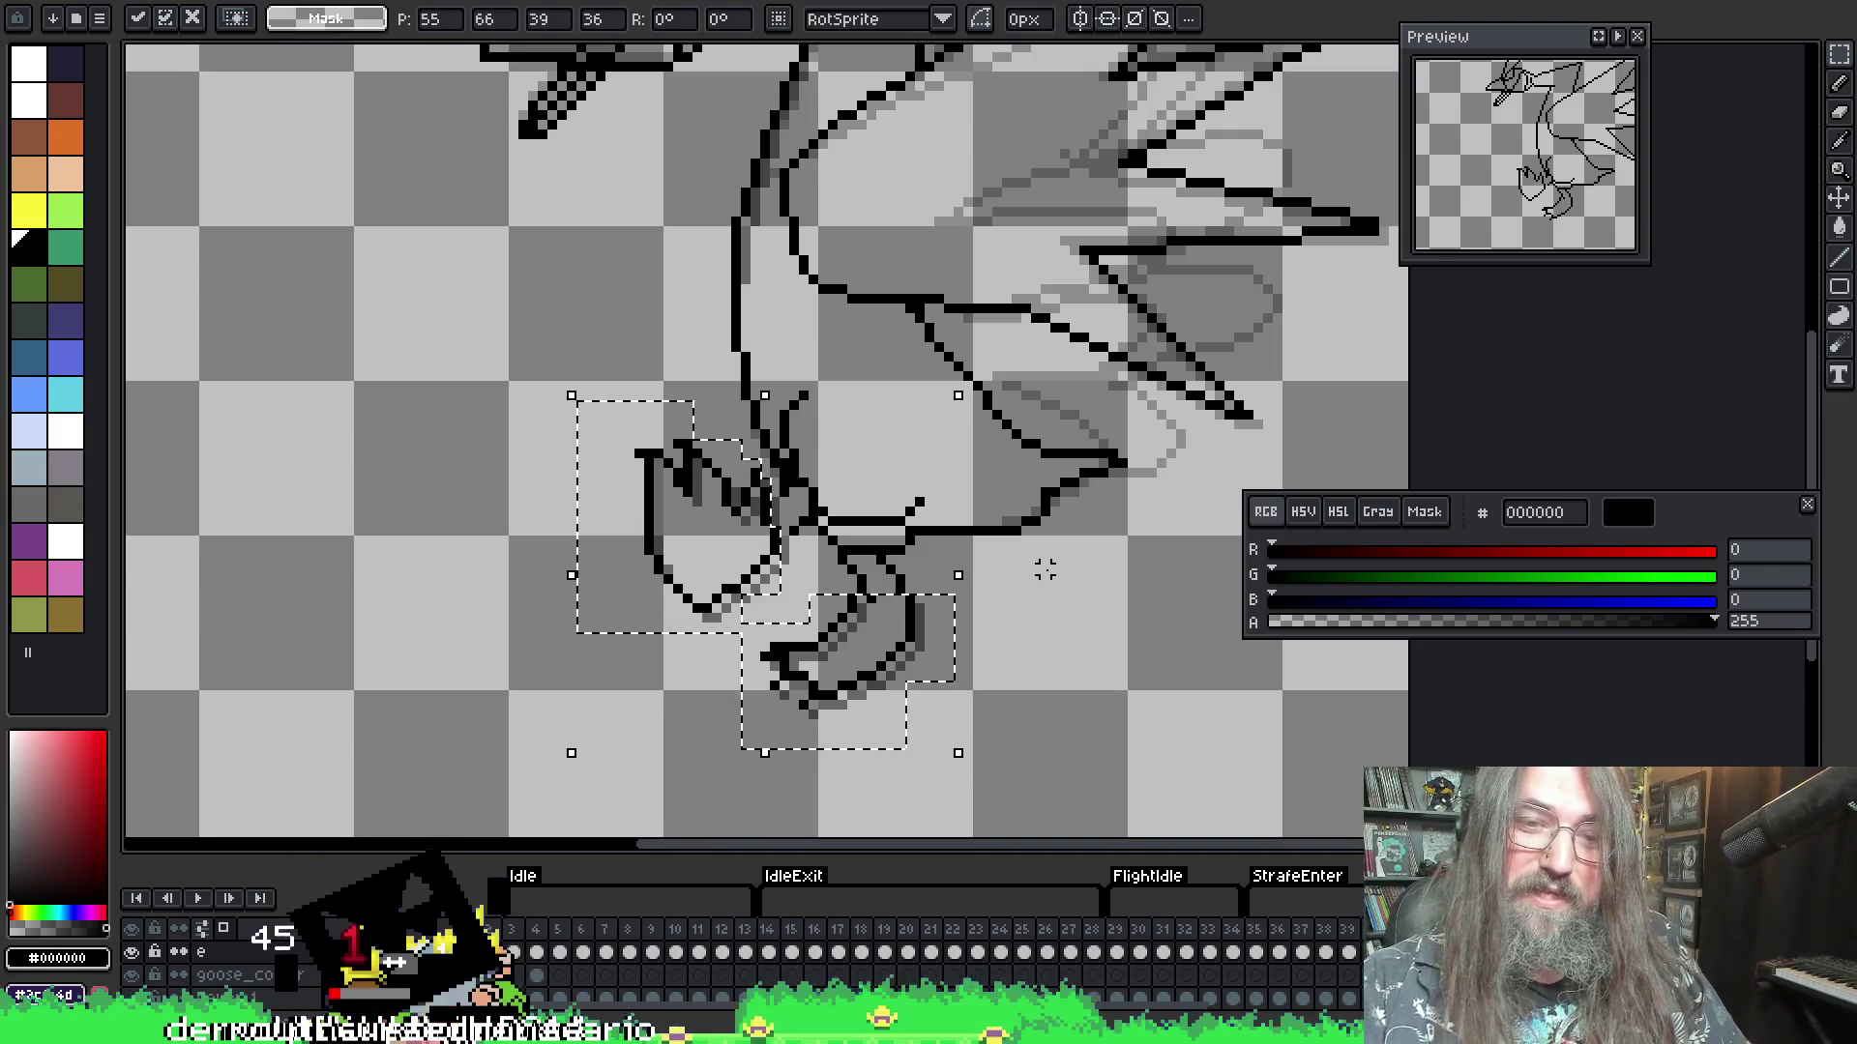
key("ctrl+d")
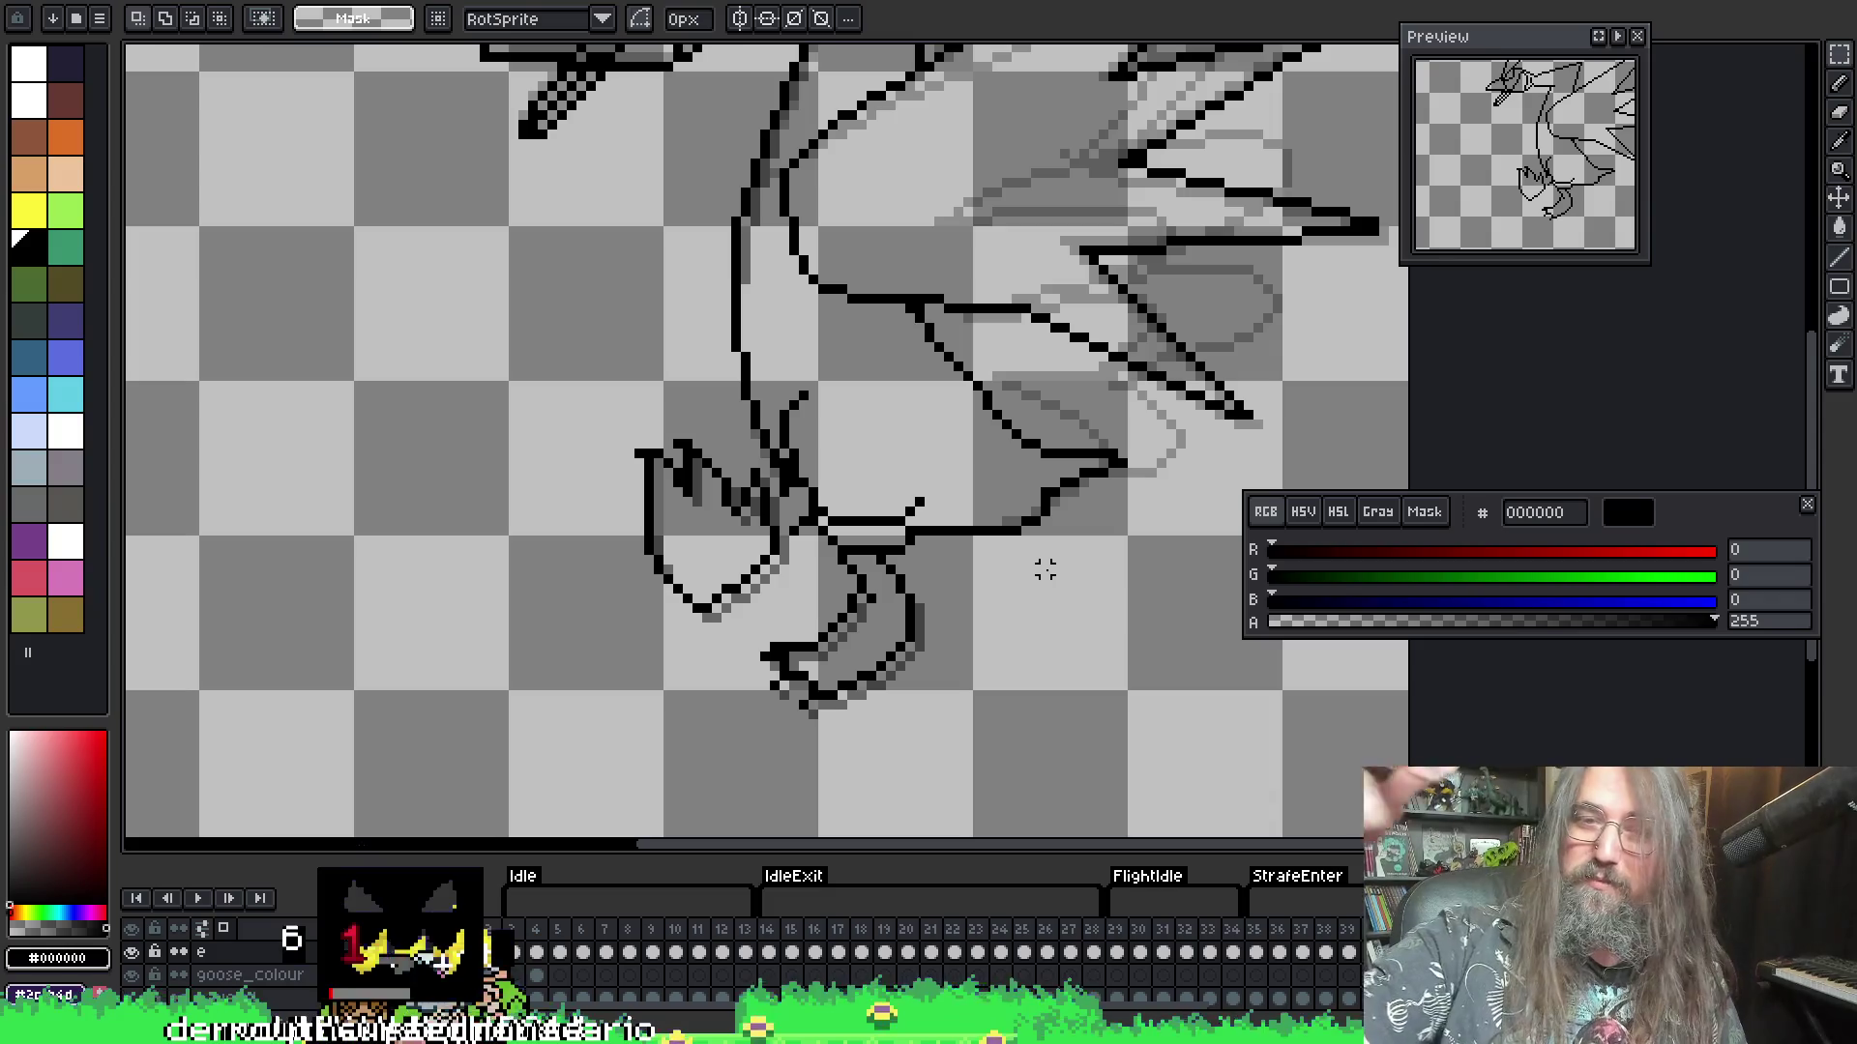
- Hide the onion-skin ghosts and play the animation
key("F3")
key("Return")
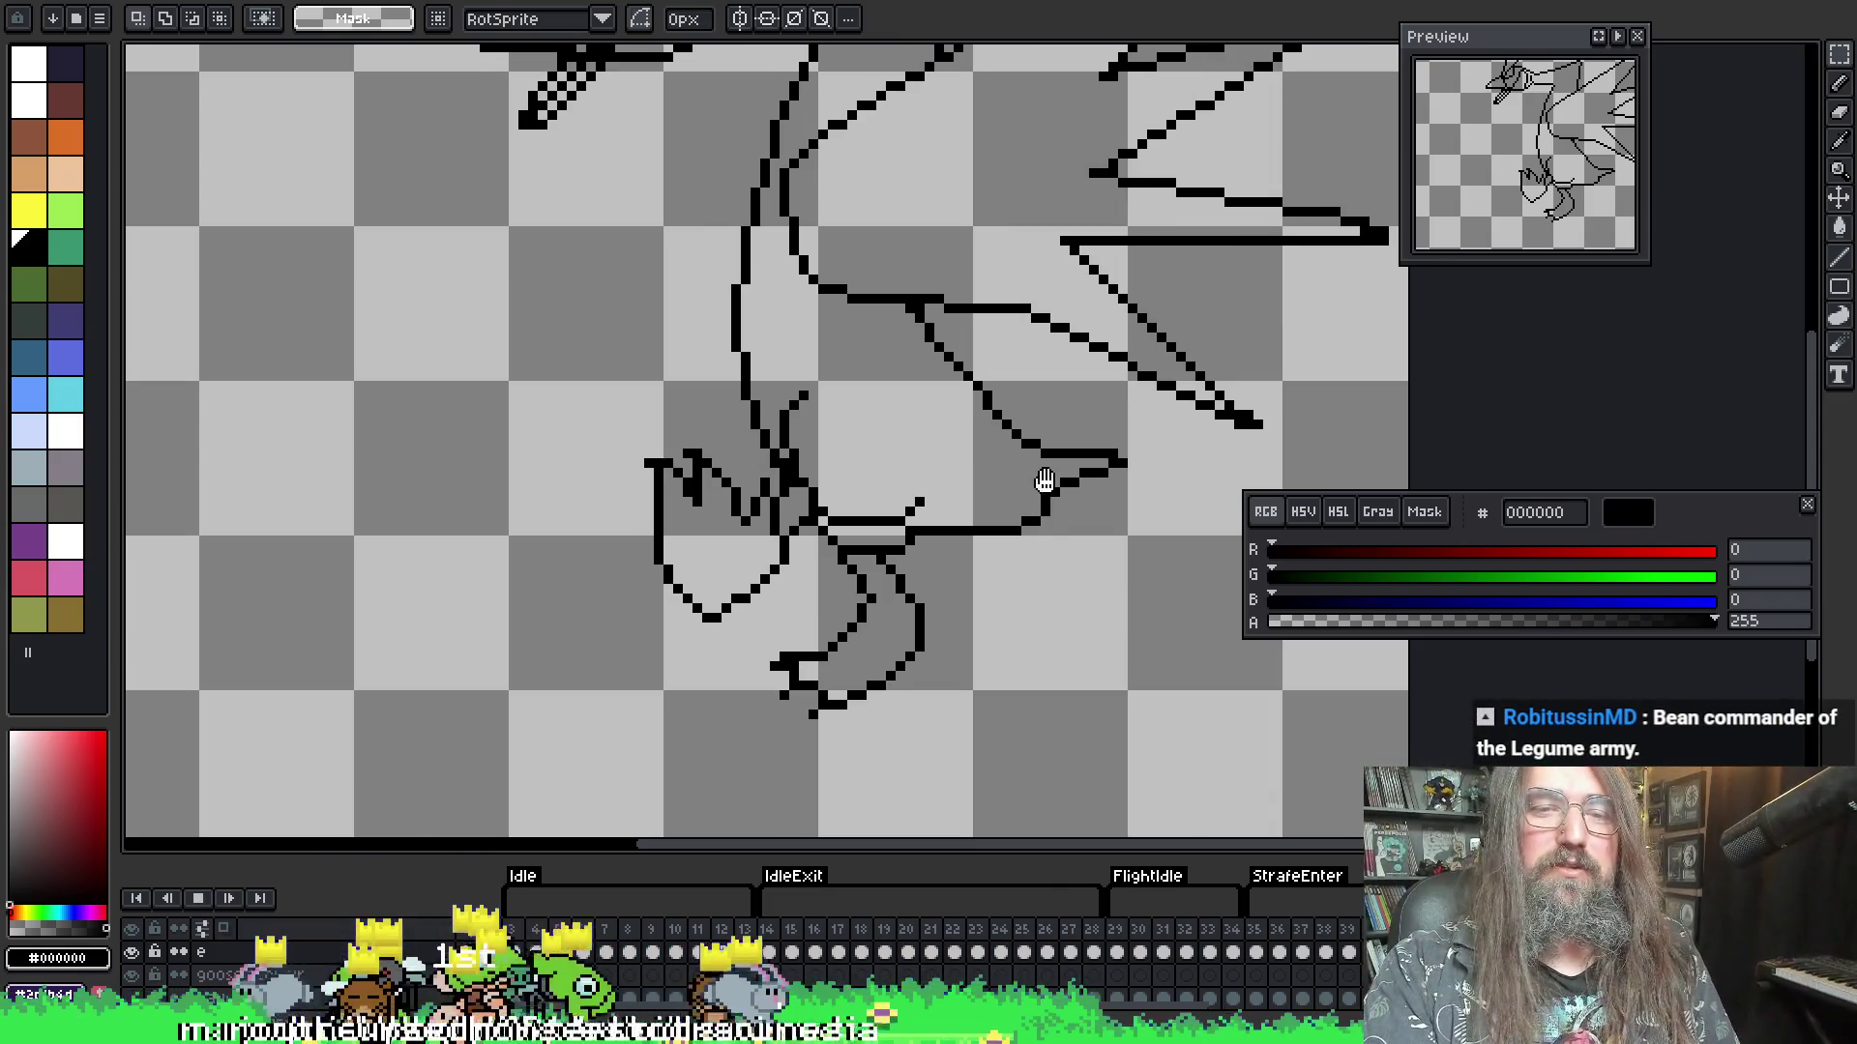
scroll(1048, 431, "down", 2)
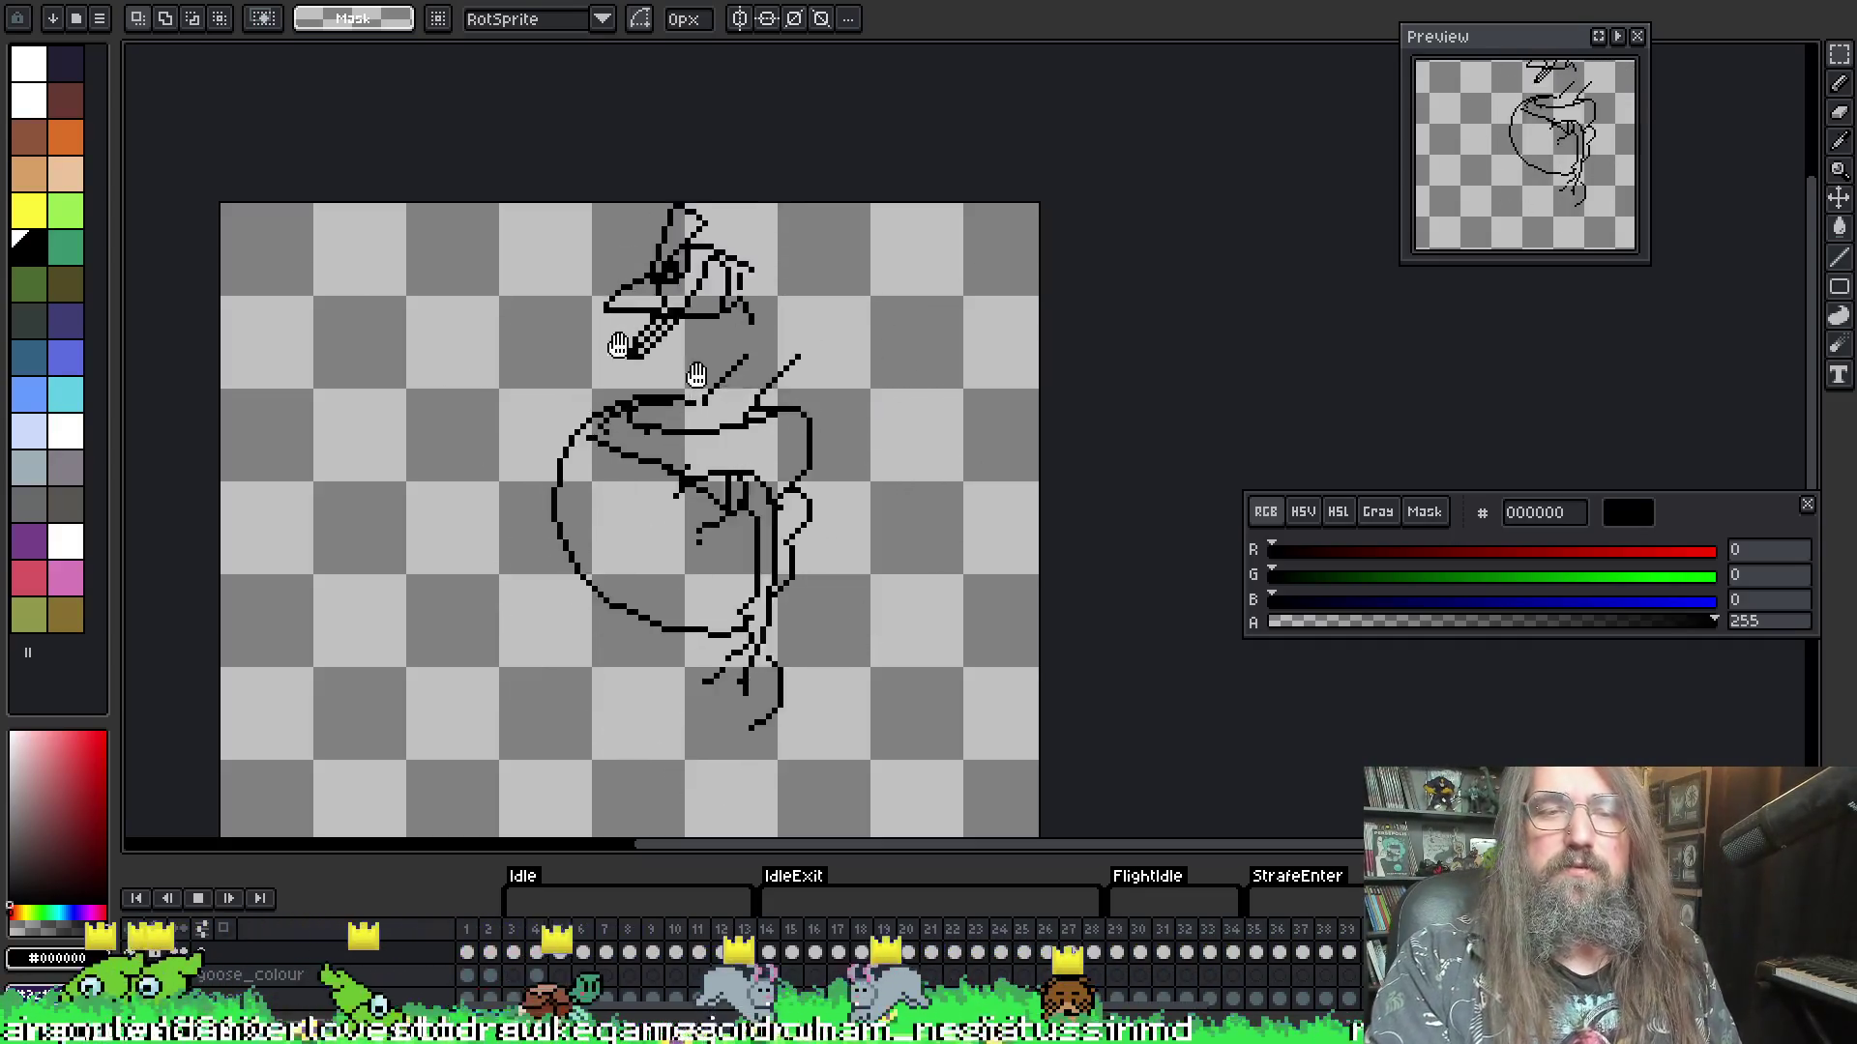
- Recentre the view and try reworking the leg's top, undoing the new line
mouse_move(908, 503)
left_mouse_down()
mouse_move(854, 319)
mouse_move(870, 393)
left_mouse_up()
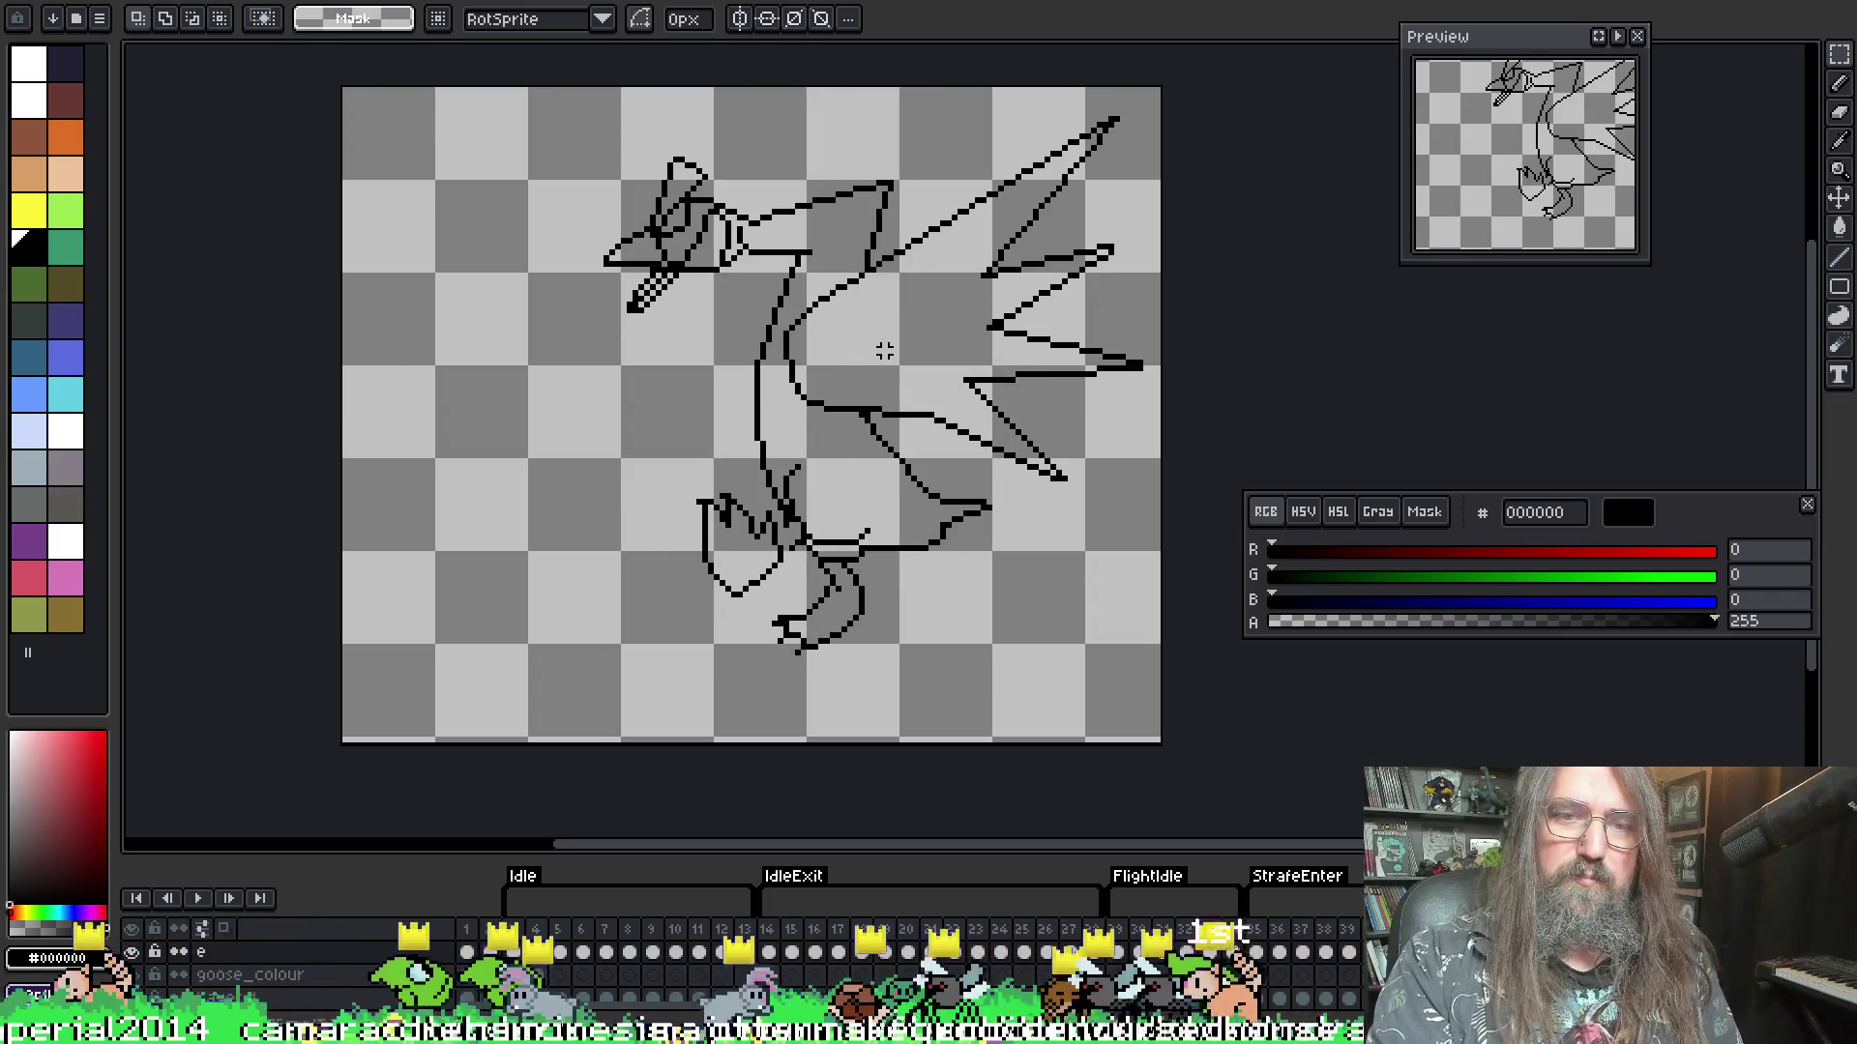
scroll(419, 525, "up", 2)
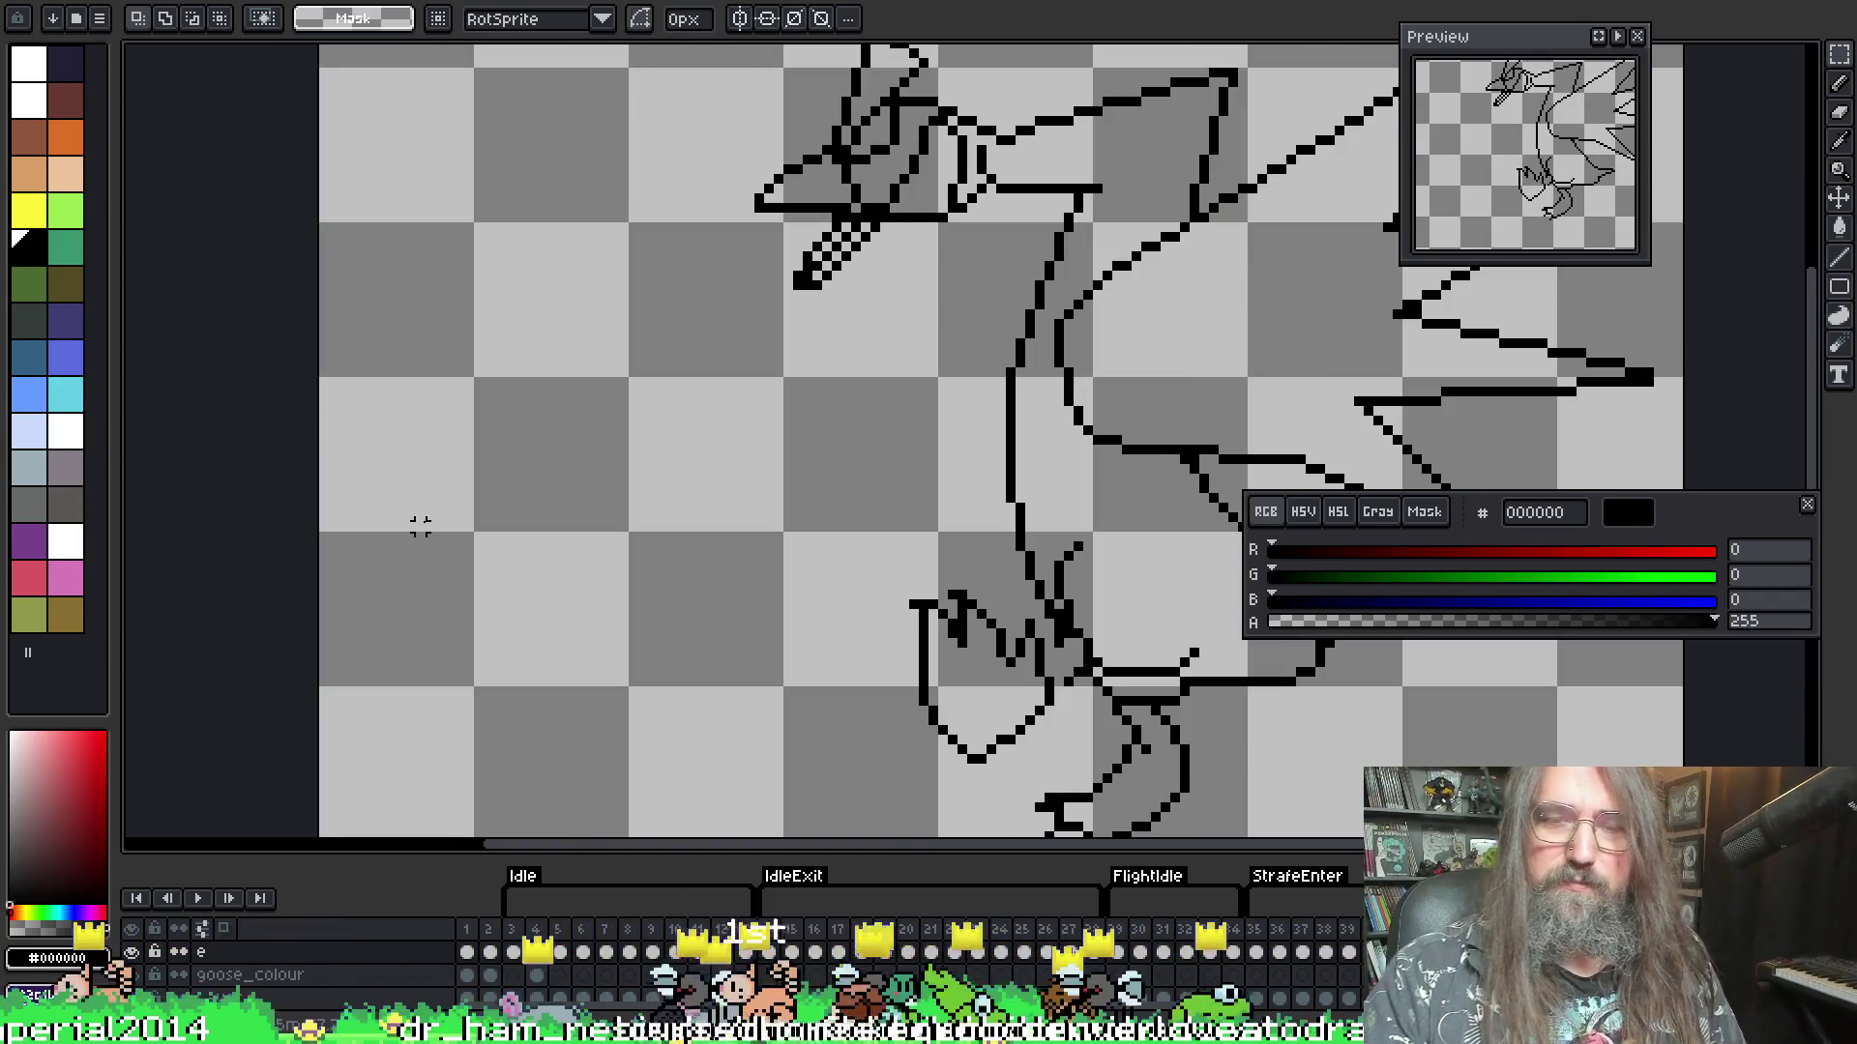
scroll(455, 322, "up", 1)
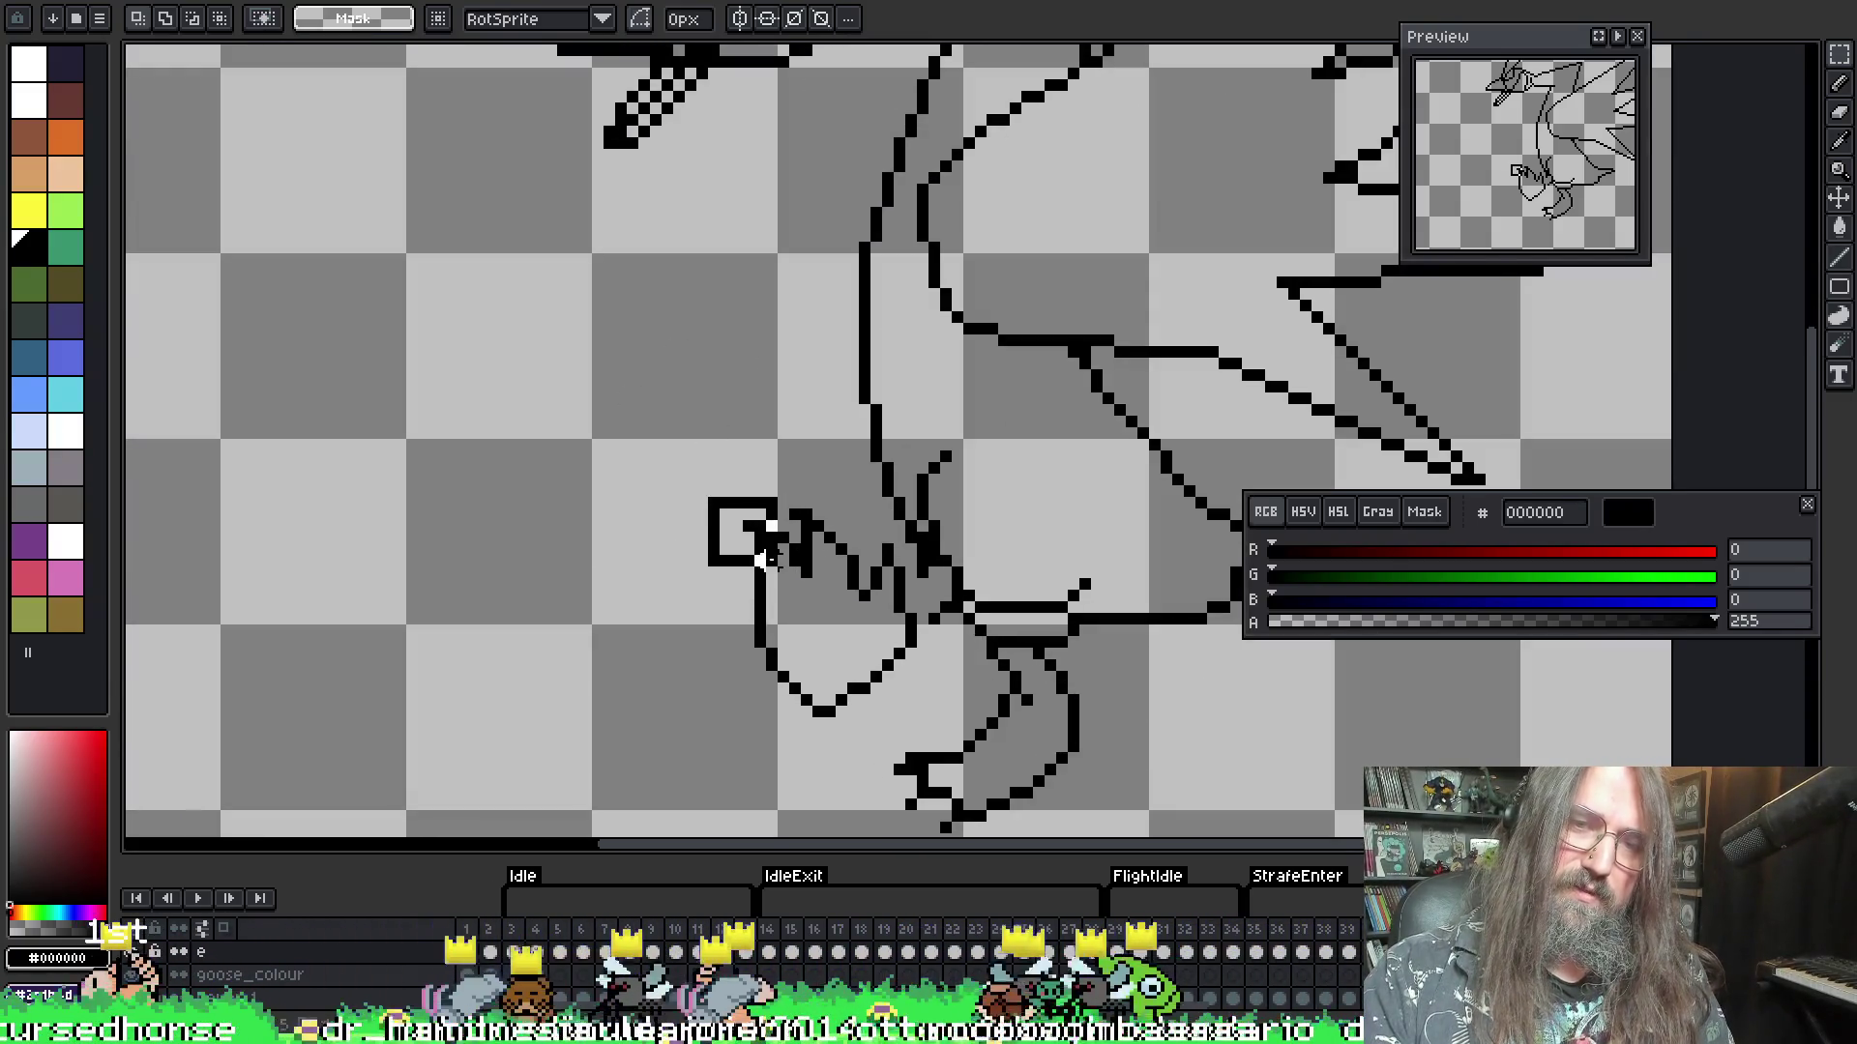
left_click_drag(767, 558, 795, 493)
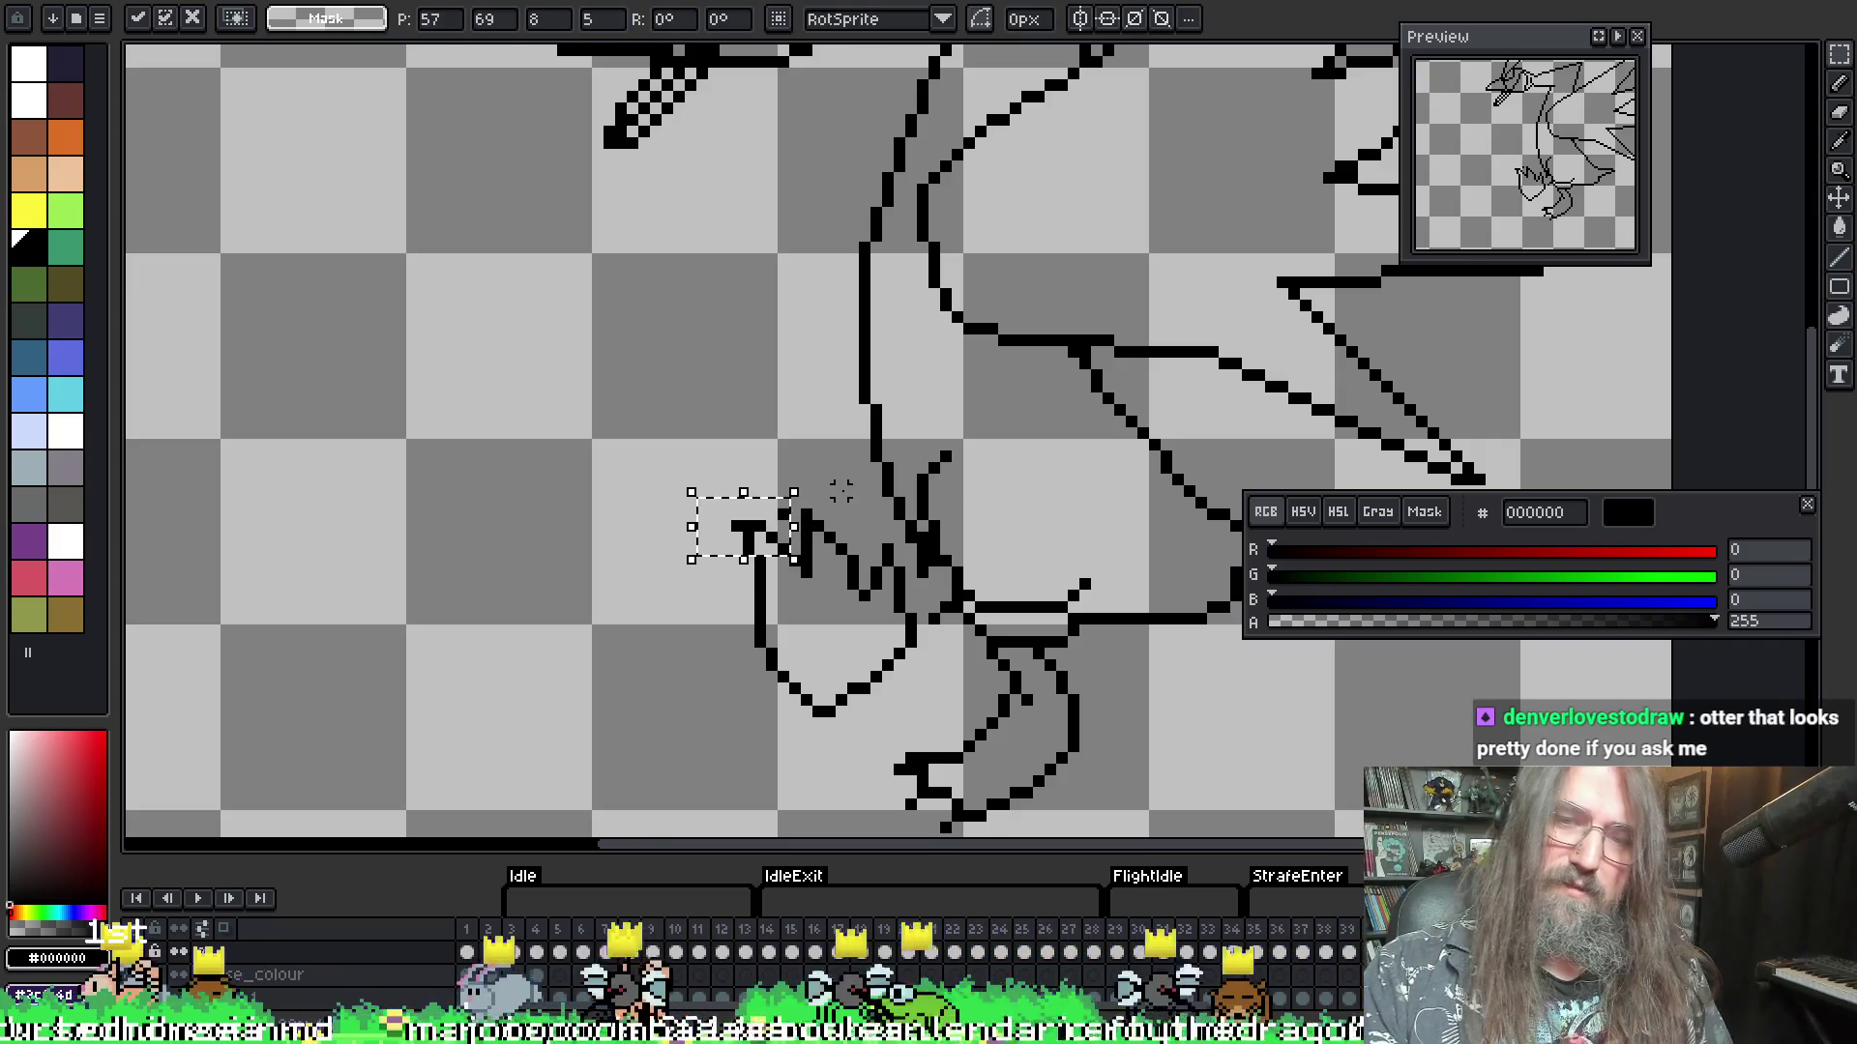
key("ctrl+d")
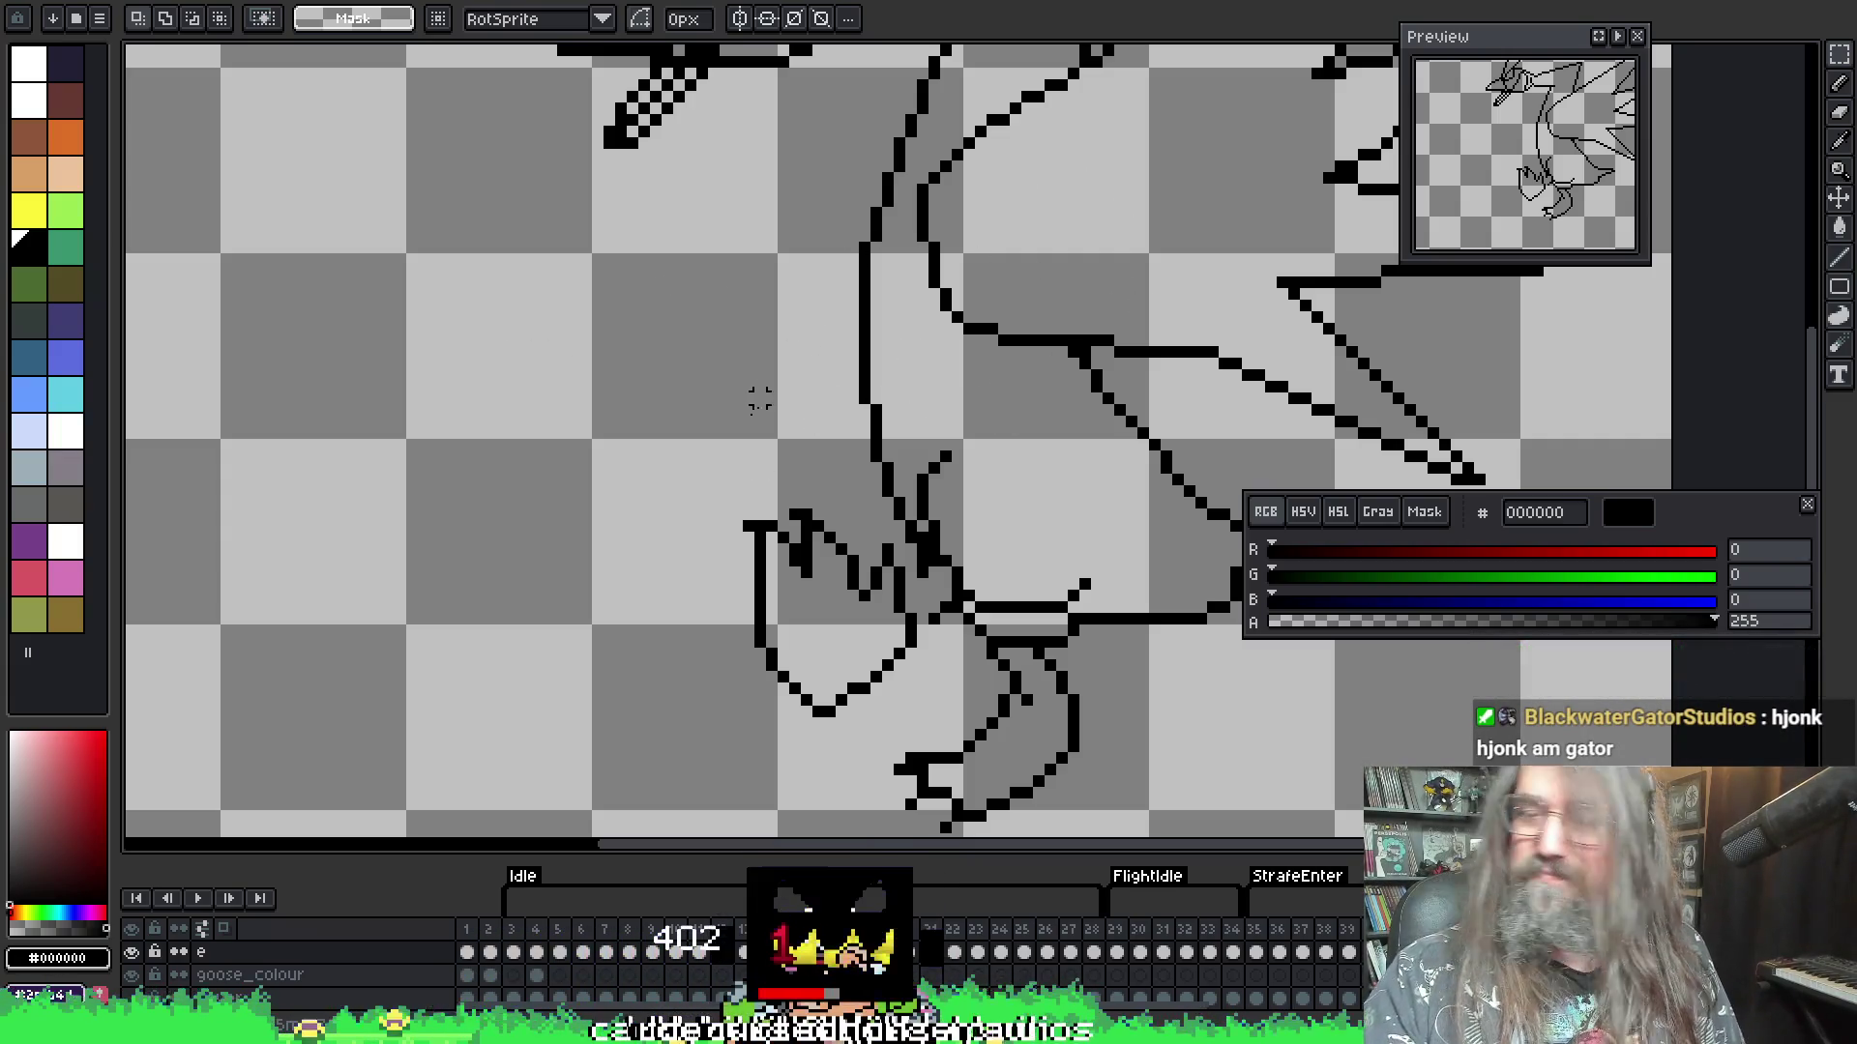
left_click_drag(715, 507, 759, 532)
key("ctrl+z")
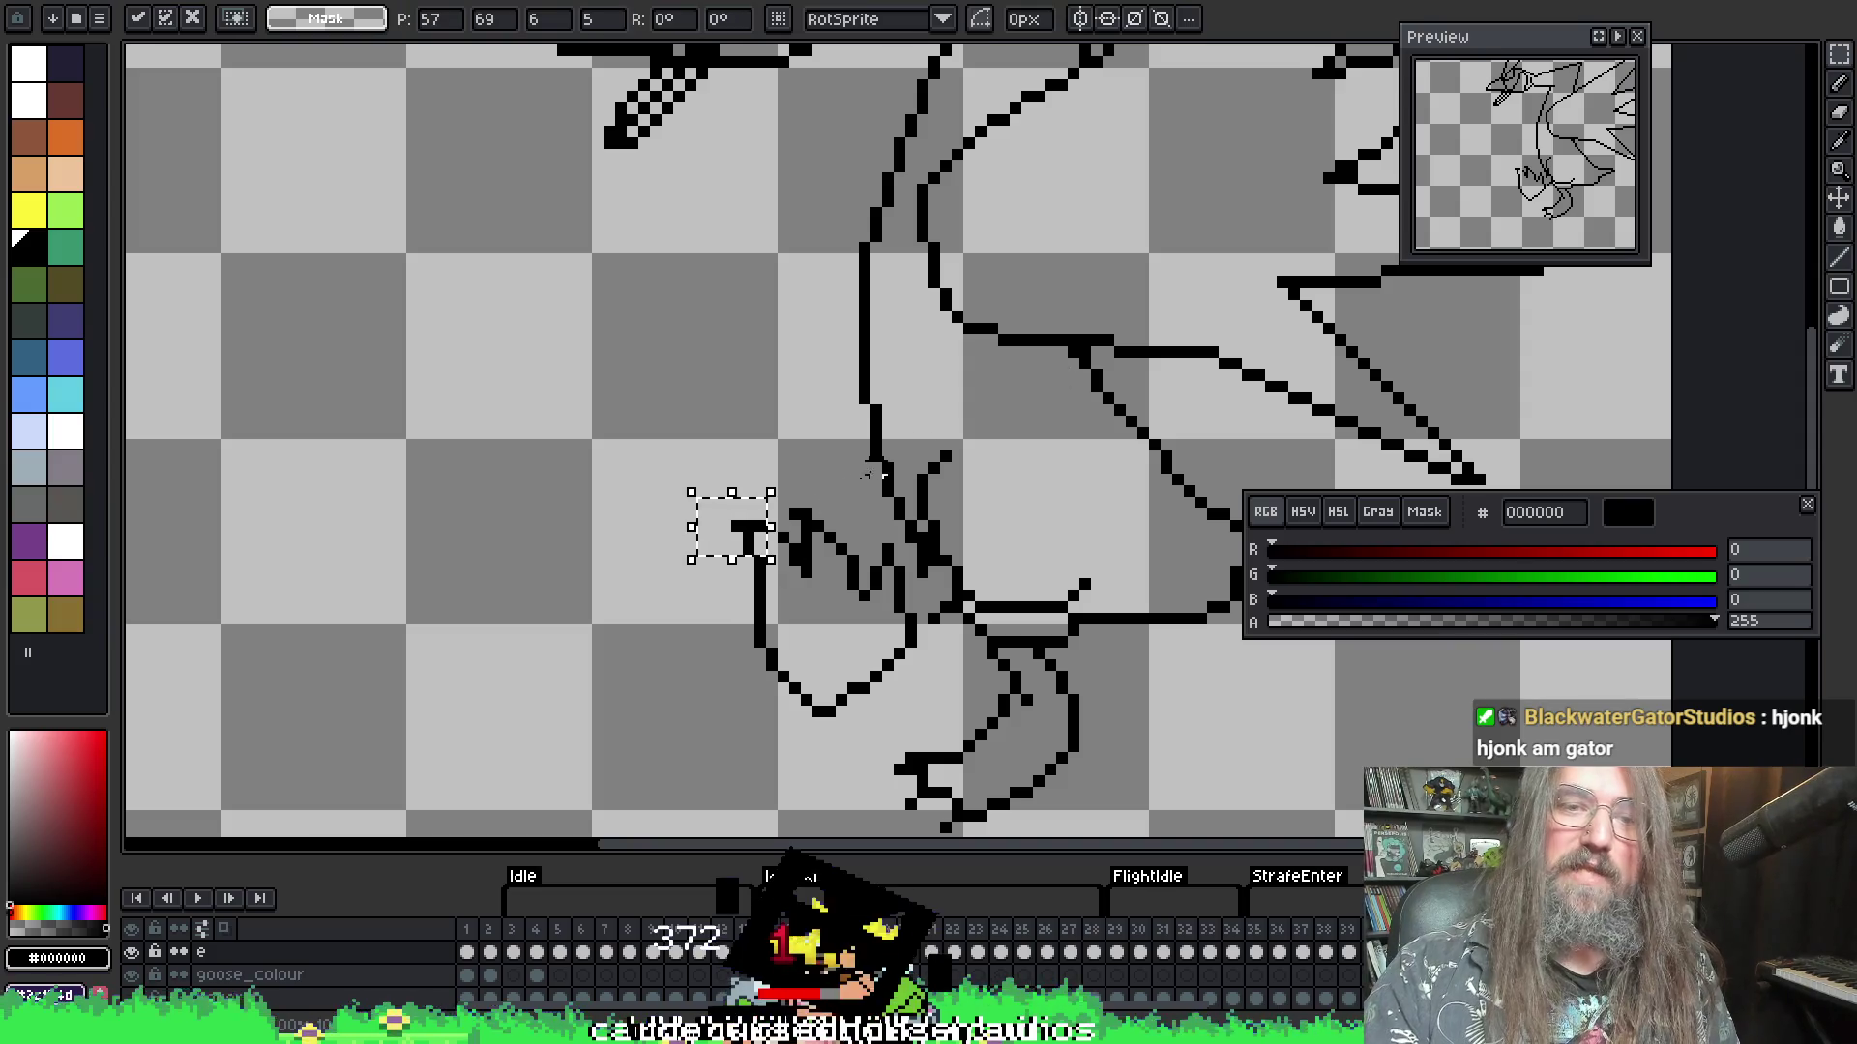
key("ctrl+z")
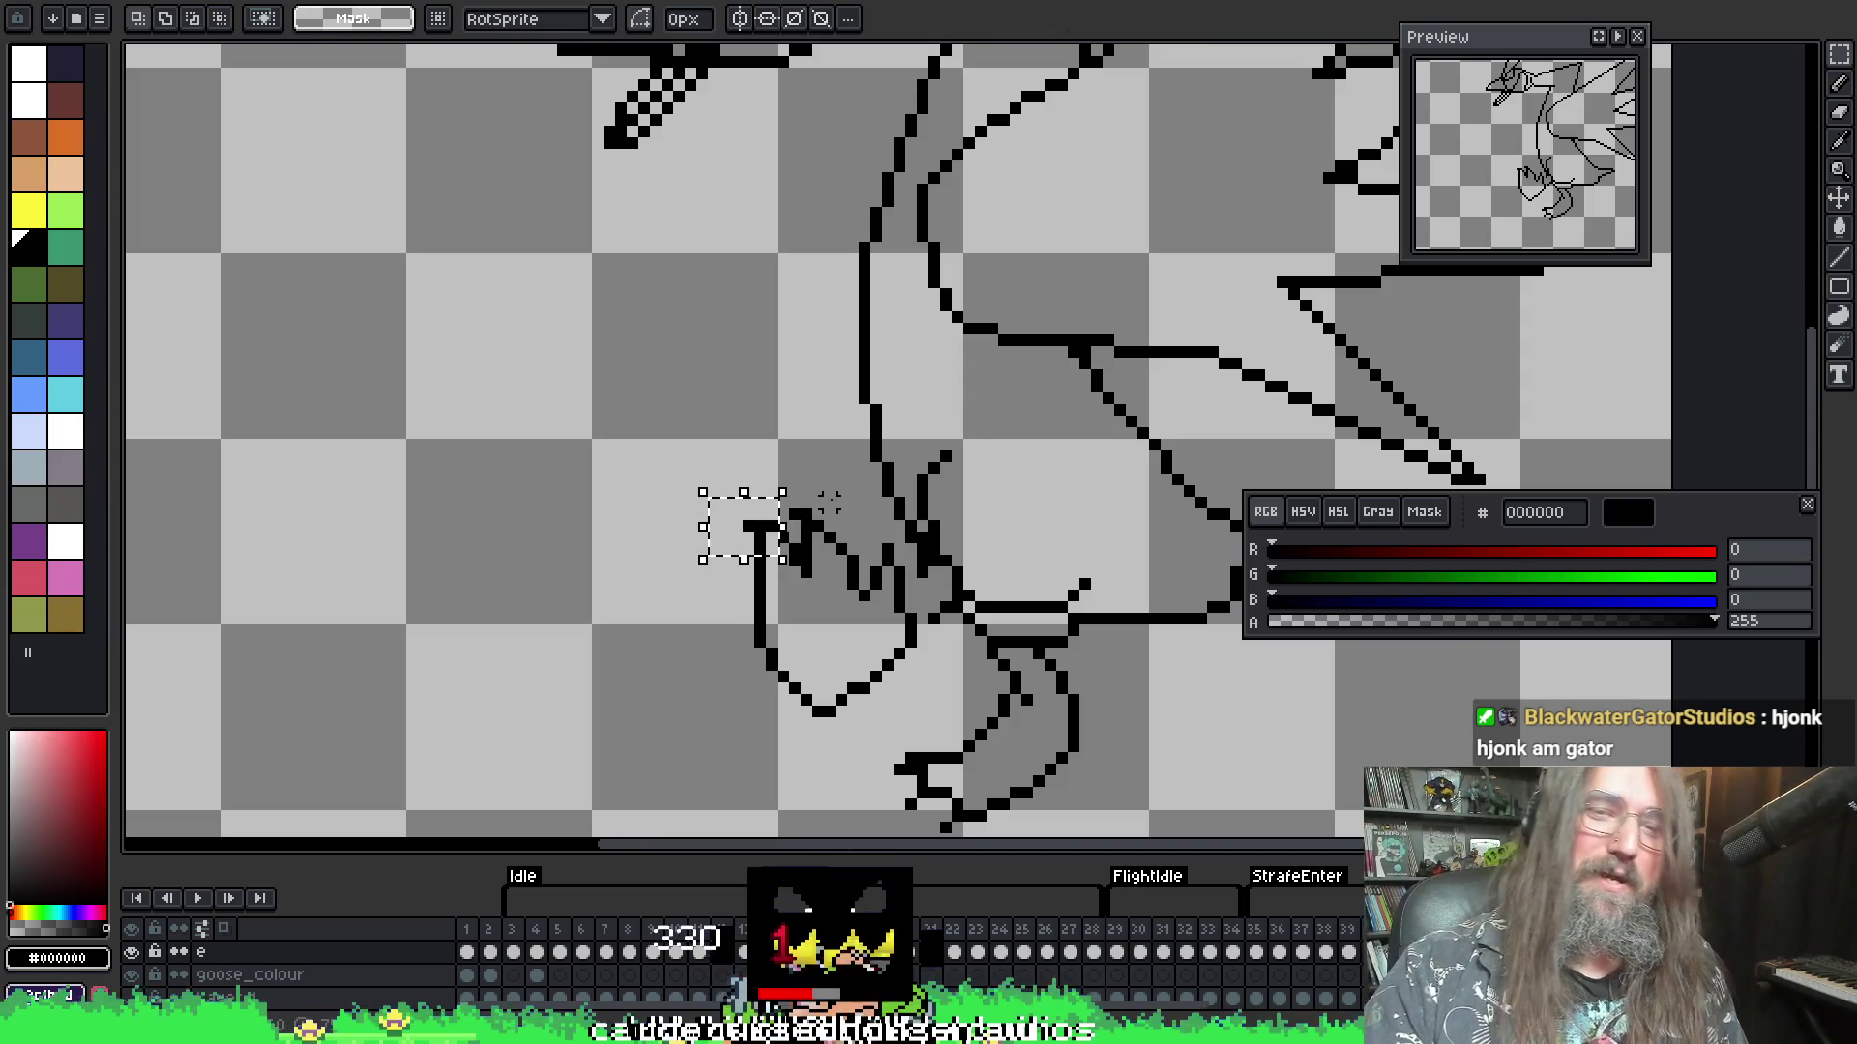
- Select the top of the front leg and shift its pixels further left
mouse_move(711, 504)
left_mouse_down()
mouse_move(785, 543)
mouse_move(746, 530)
mouse_move(851, 539)
mouse_move(800, 517)
left_mouse_up()
key("Return")
left_click(769, 498)
key("Return")
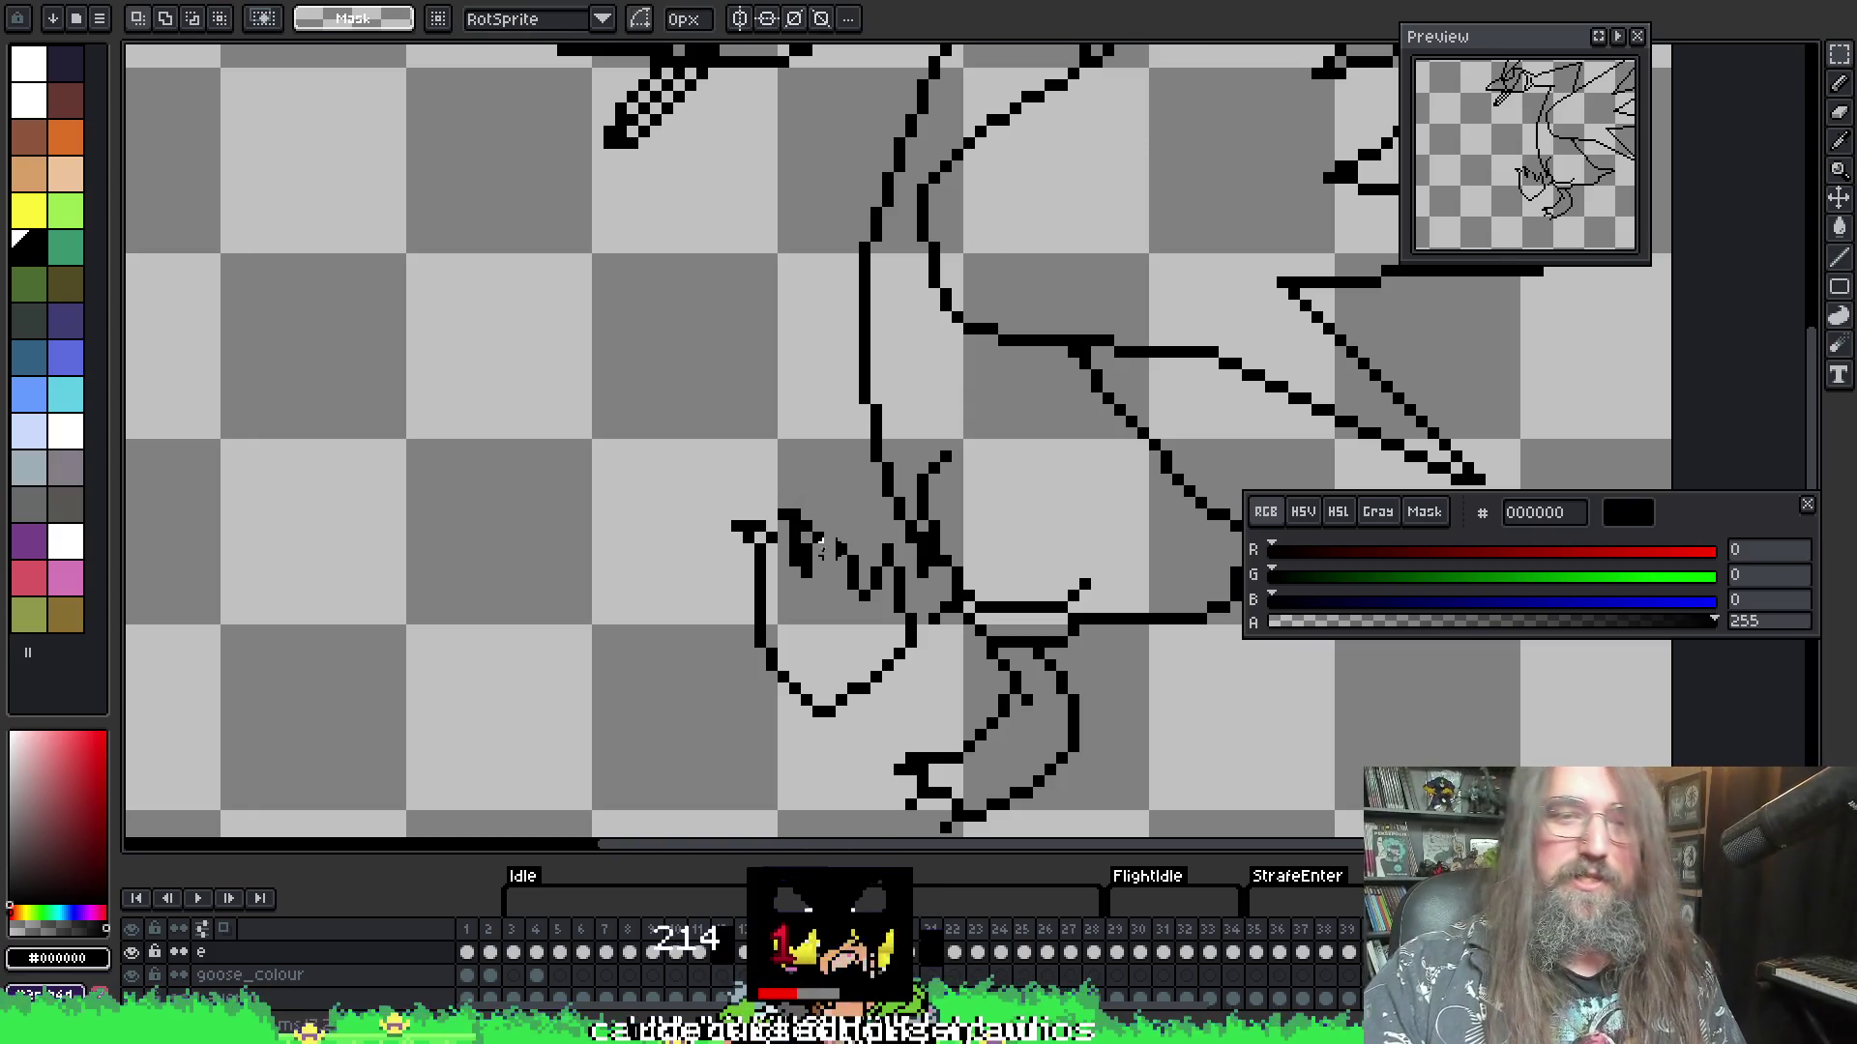
- Select the goose's lower foot and shift it two pixels left
key("i")
key("b")
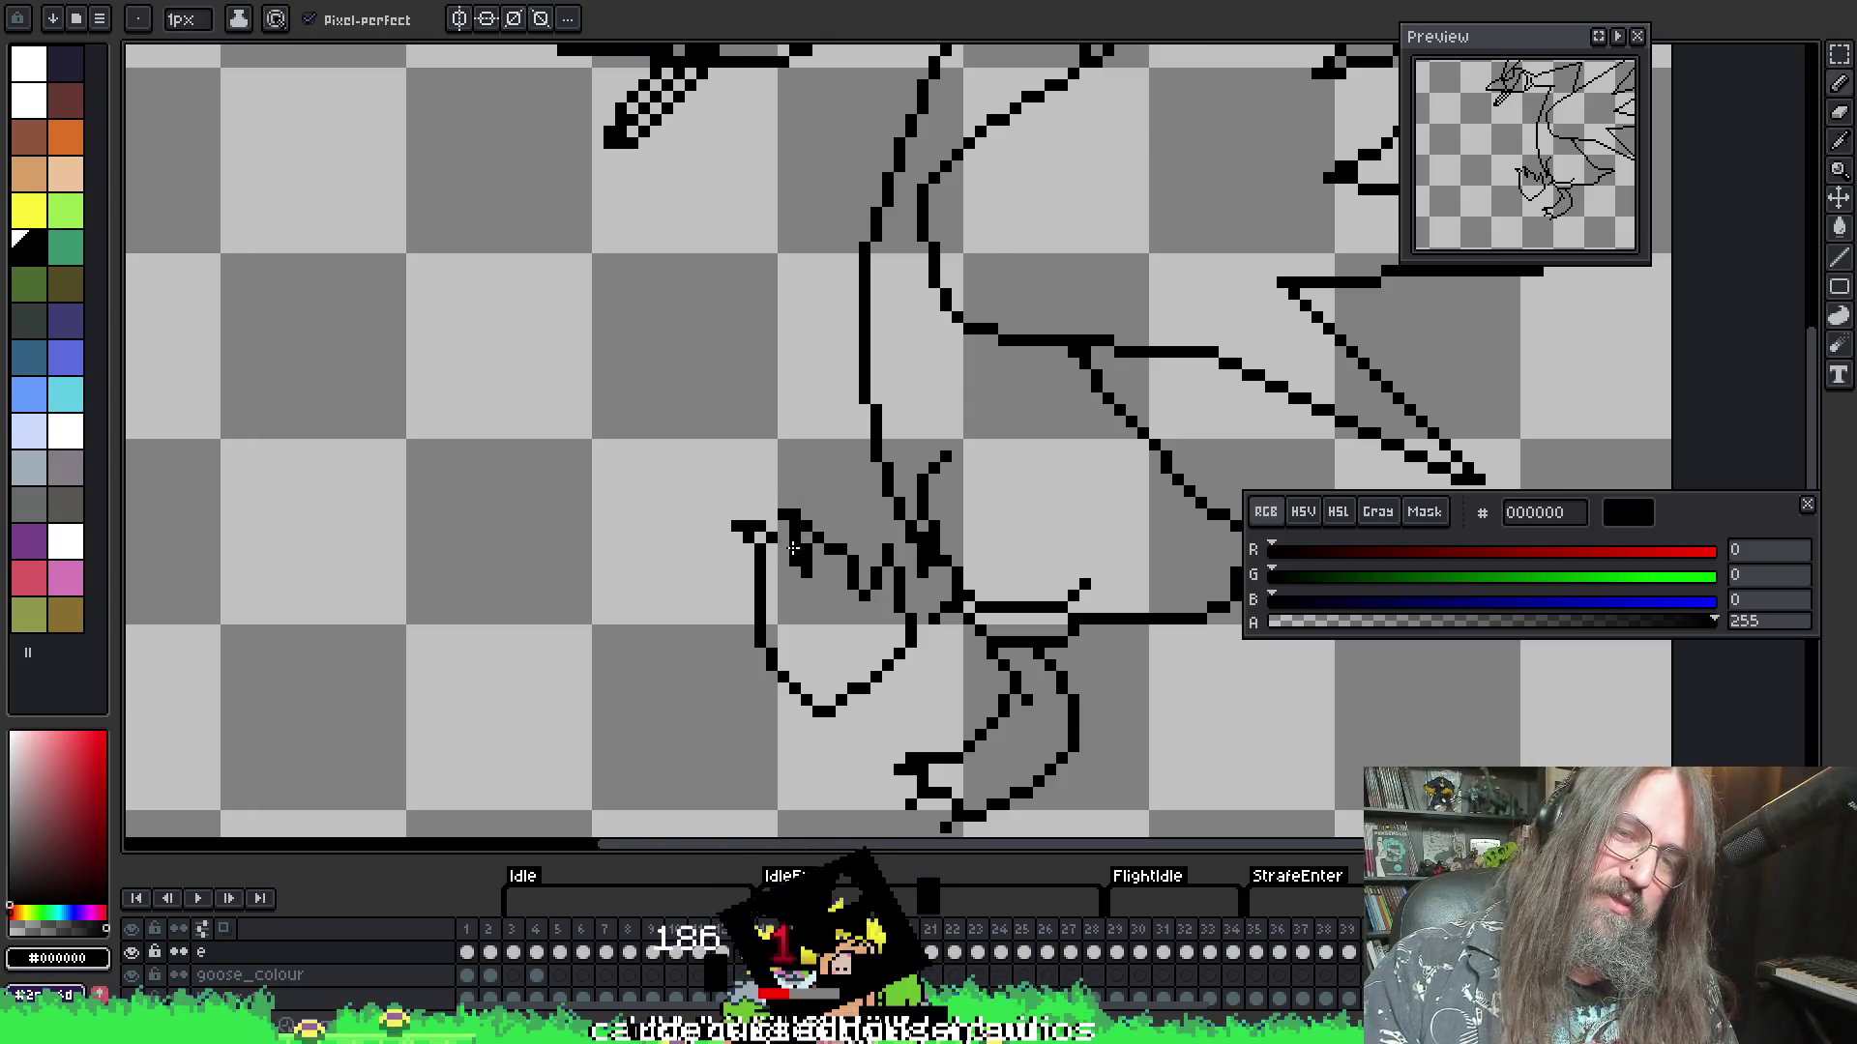
left_click_drag(986, 568, 990, 496)
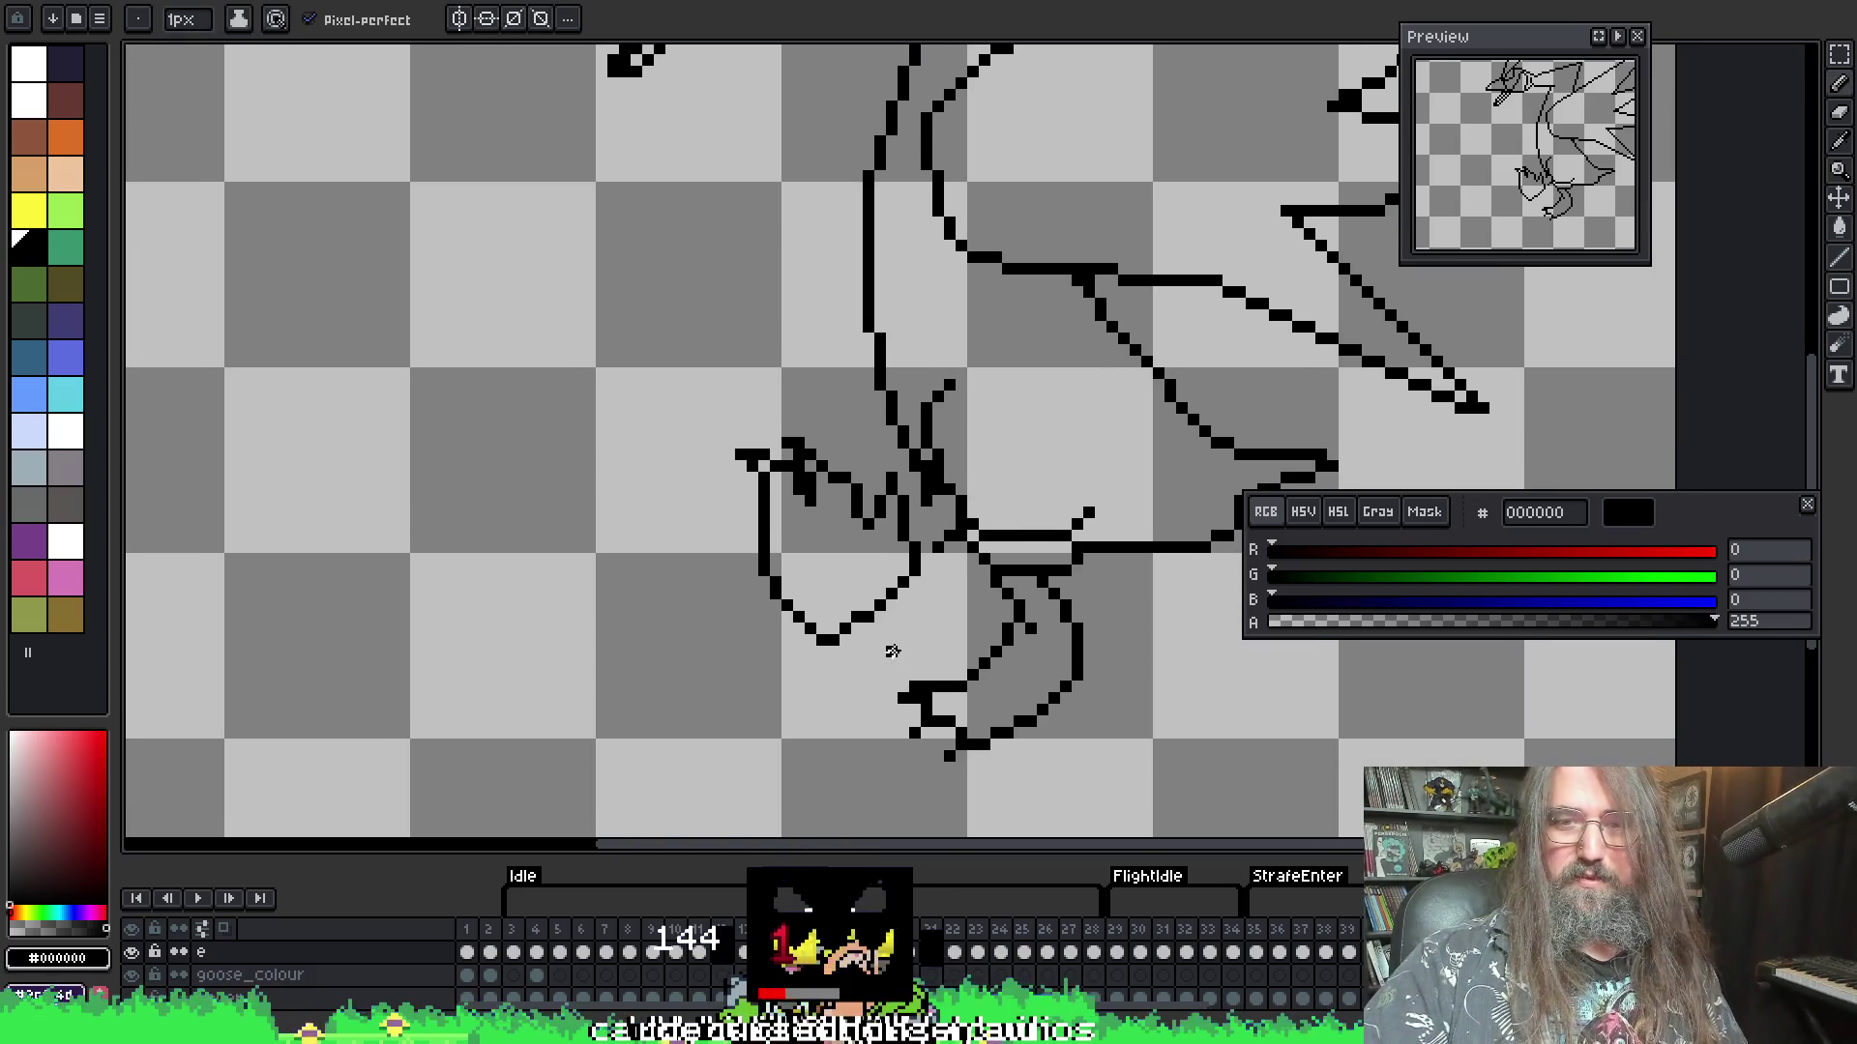
key("m")
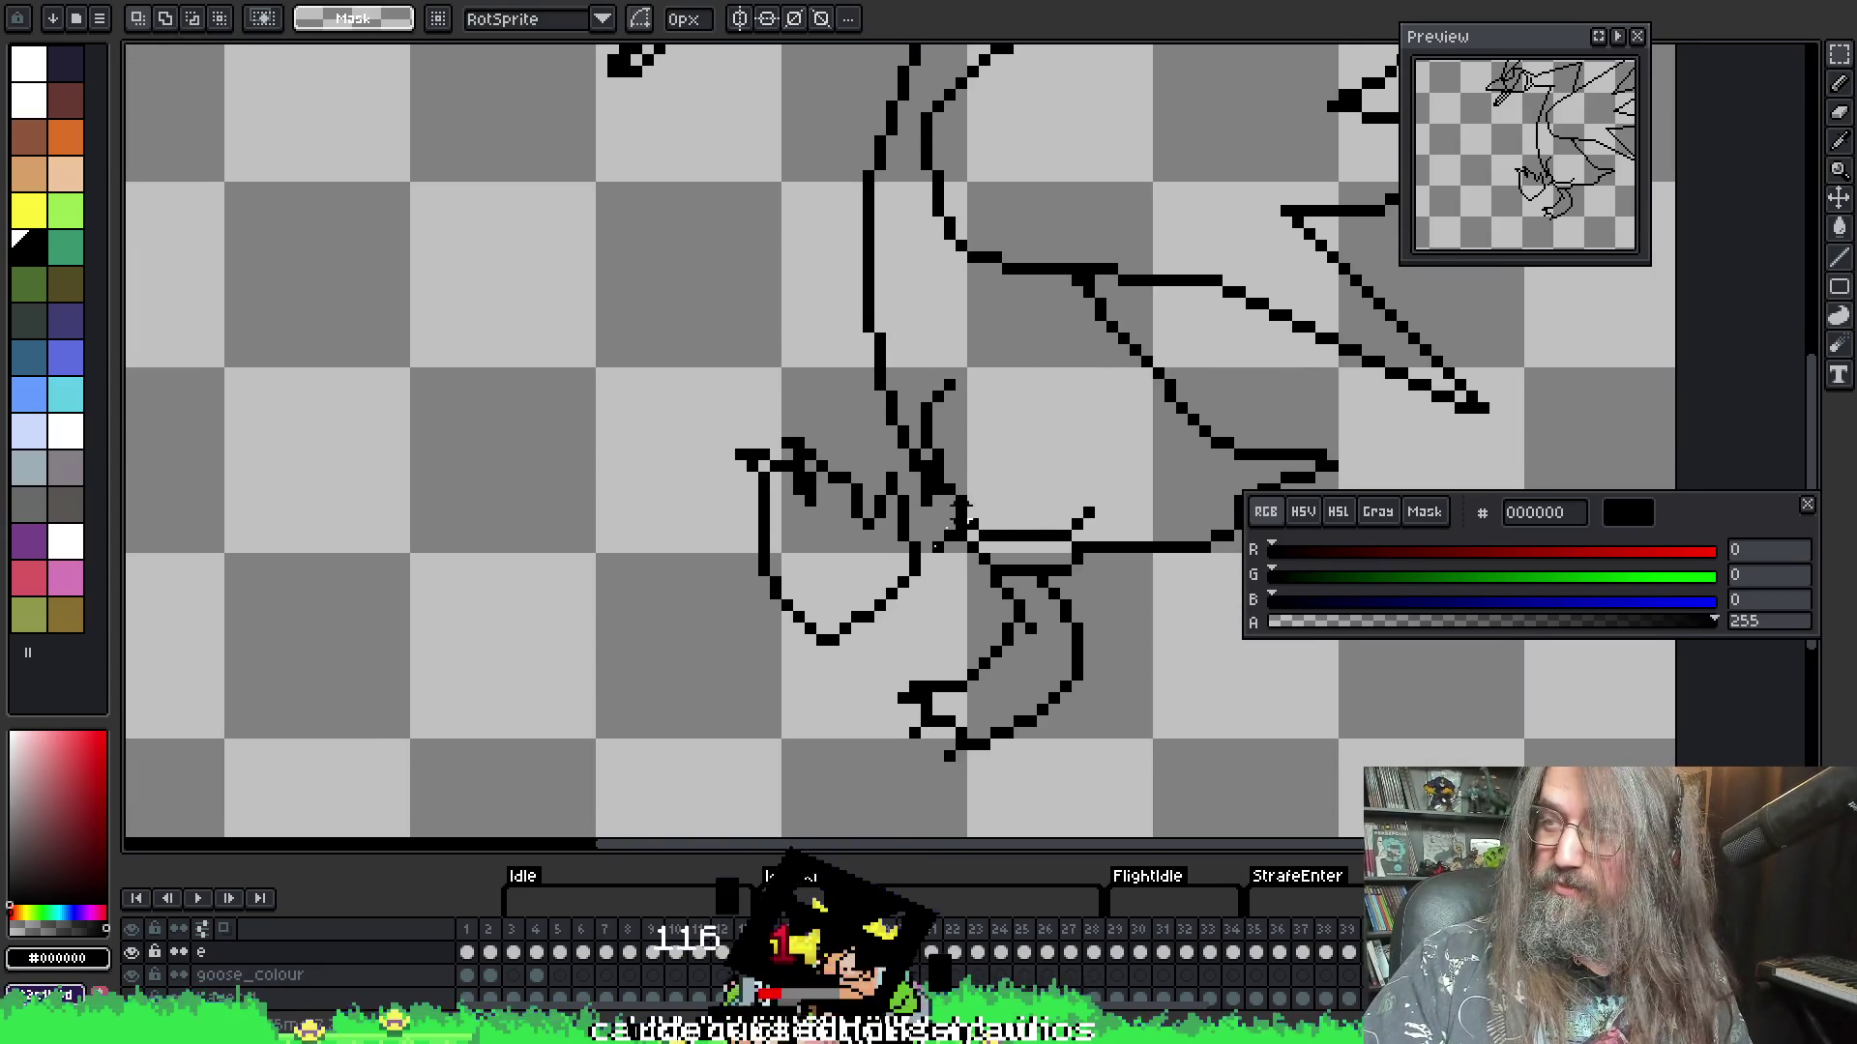
left_click_drag(889, 675, 996, 786)
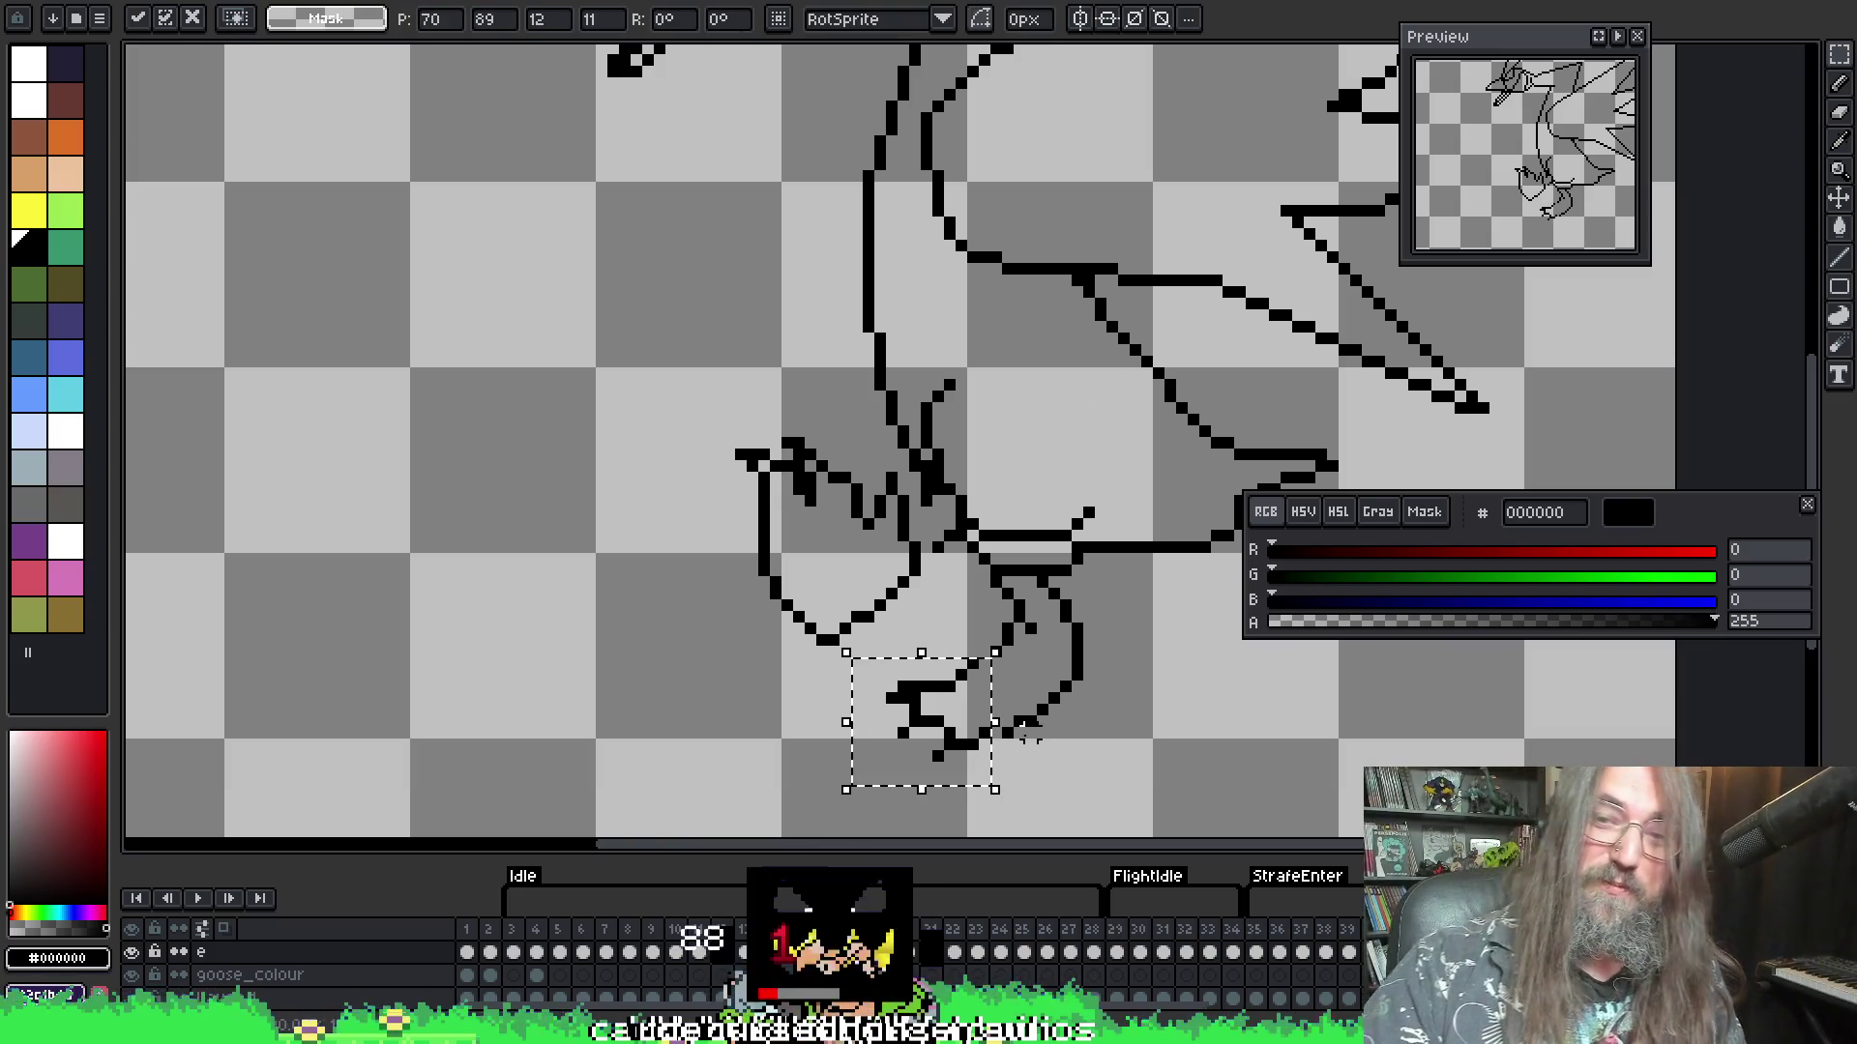
key("Left")
key("Left")
- Zoom to fit the whole sprite and play the animation
key("i")
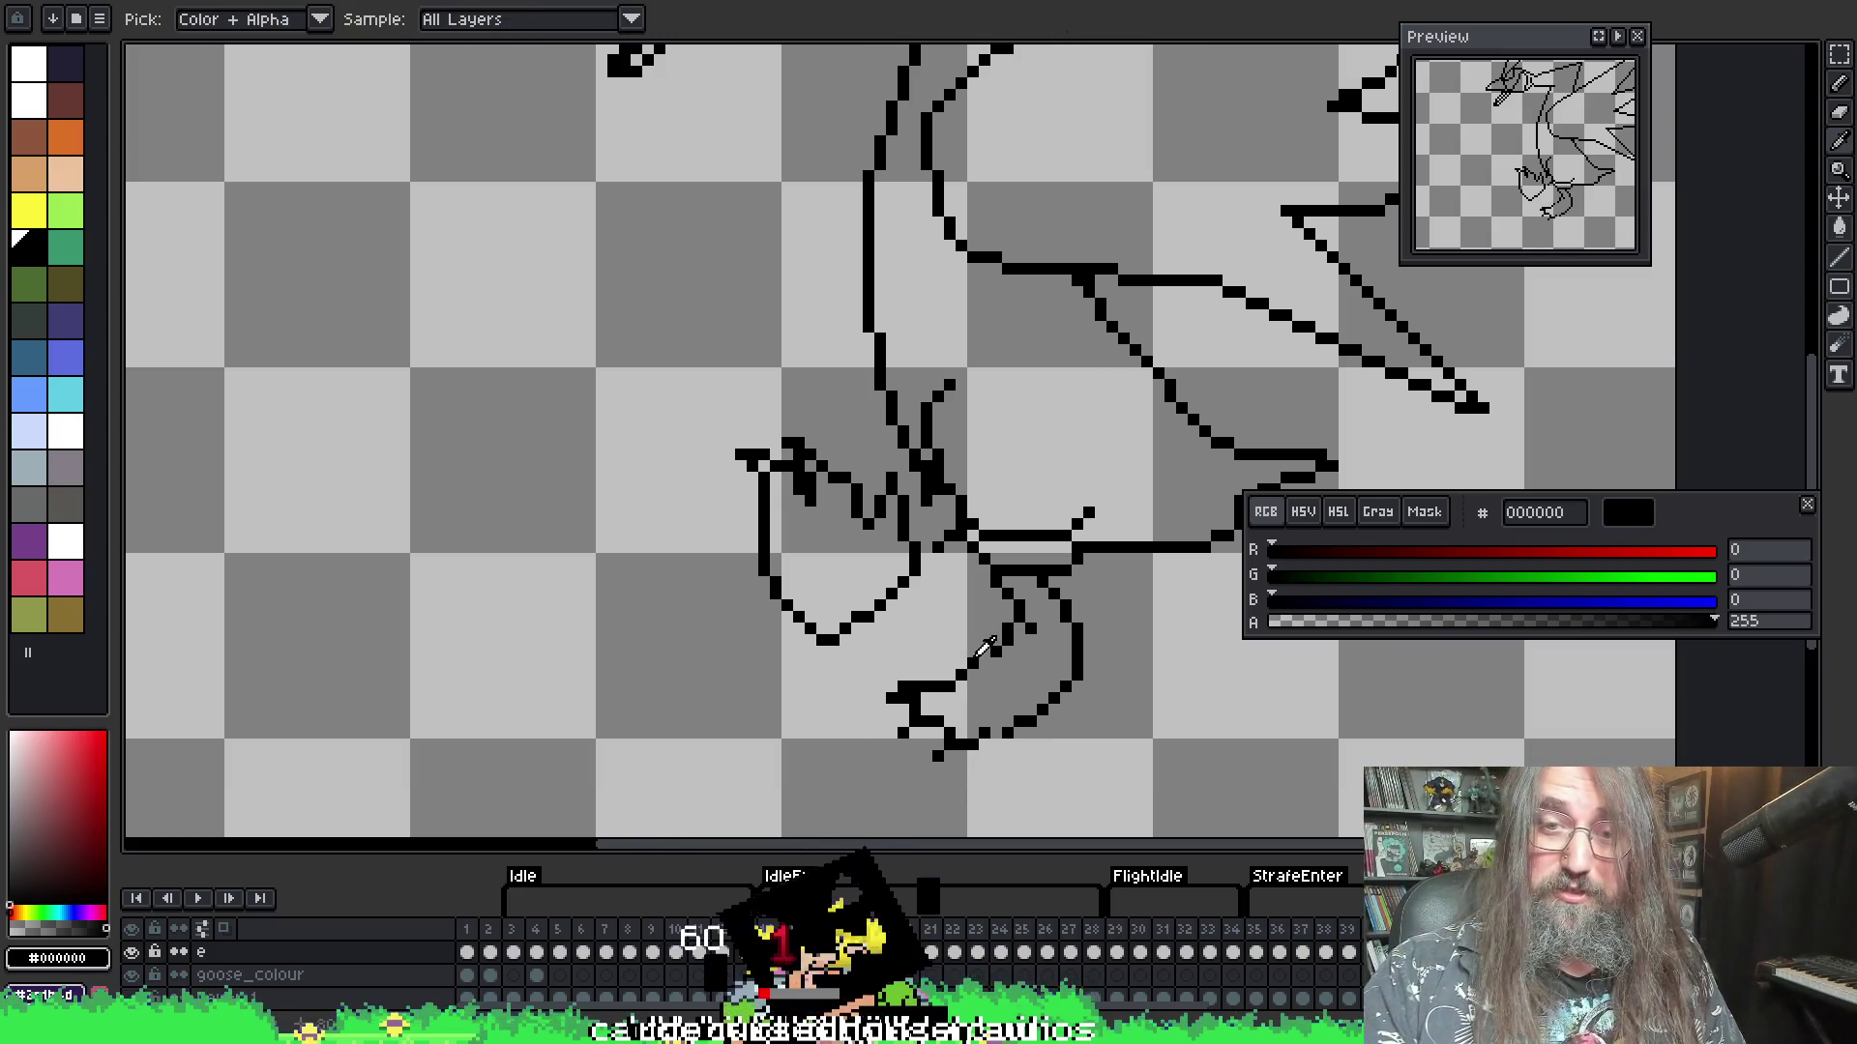
key("b")
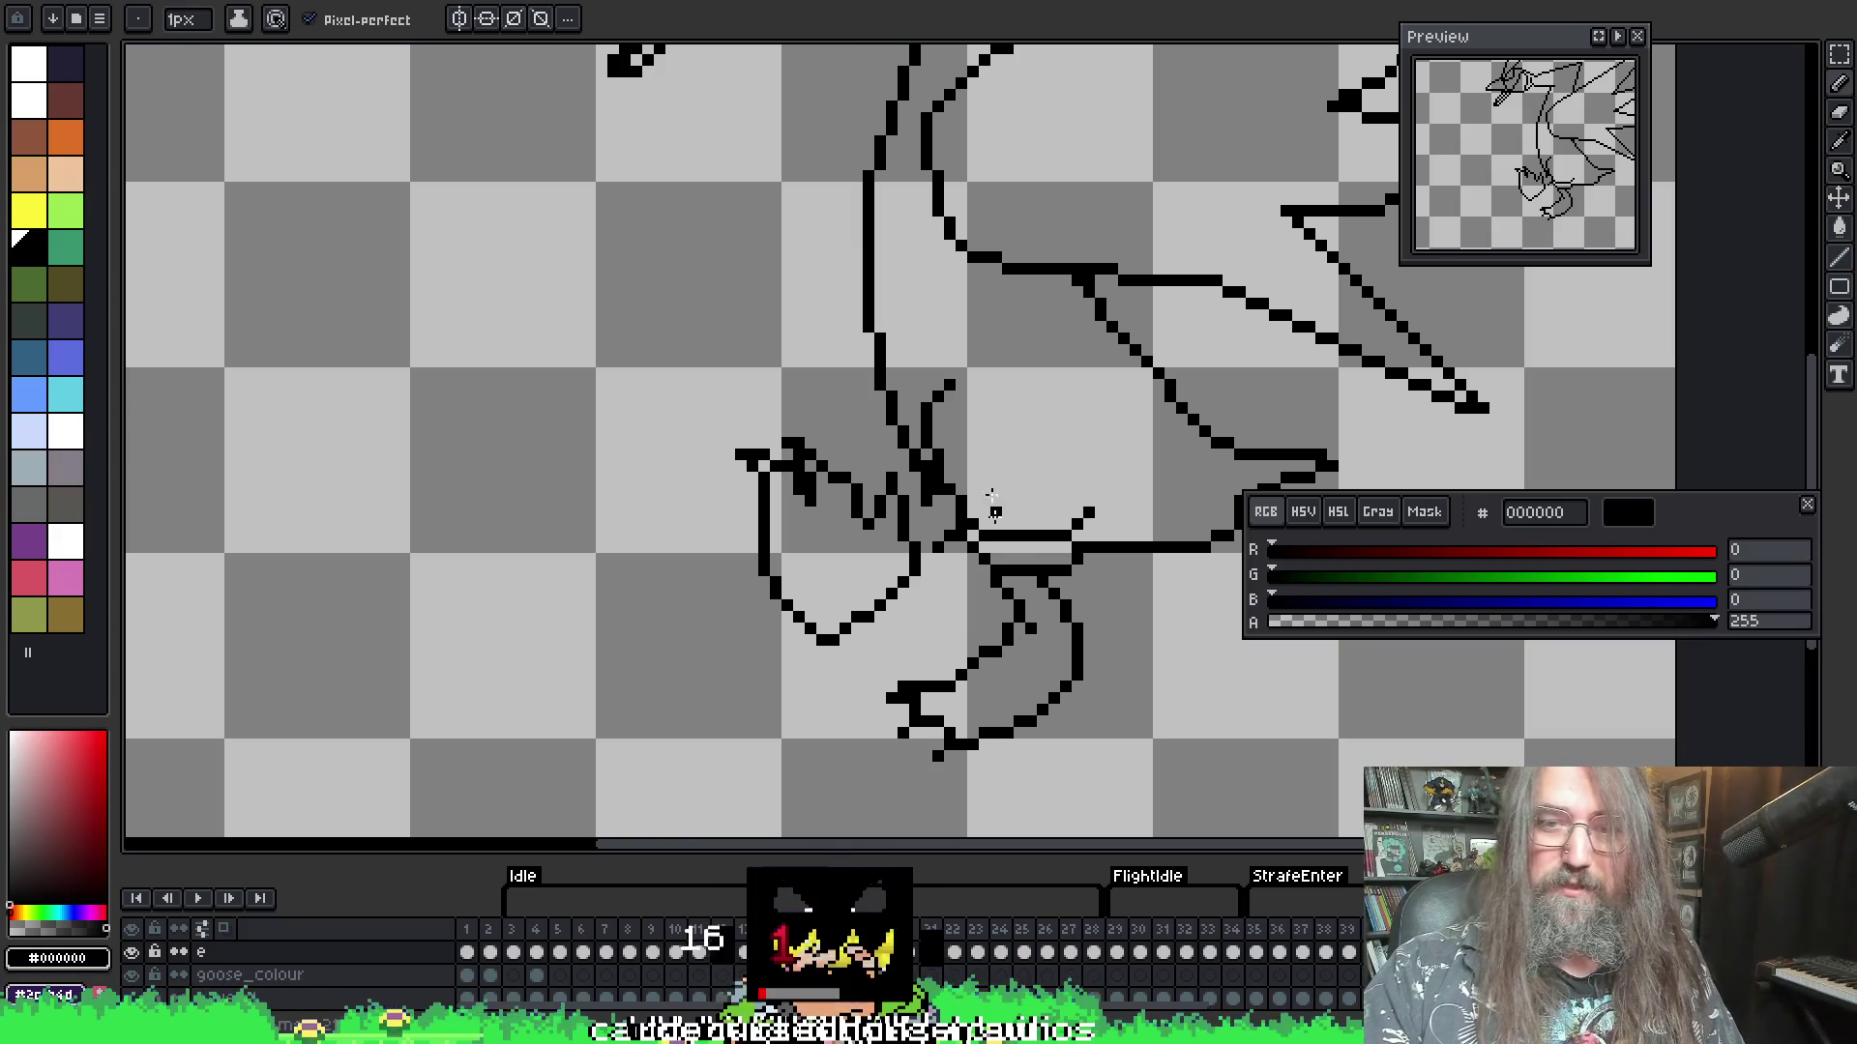
key("i")
key("e")
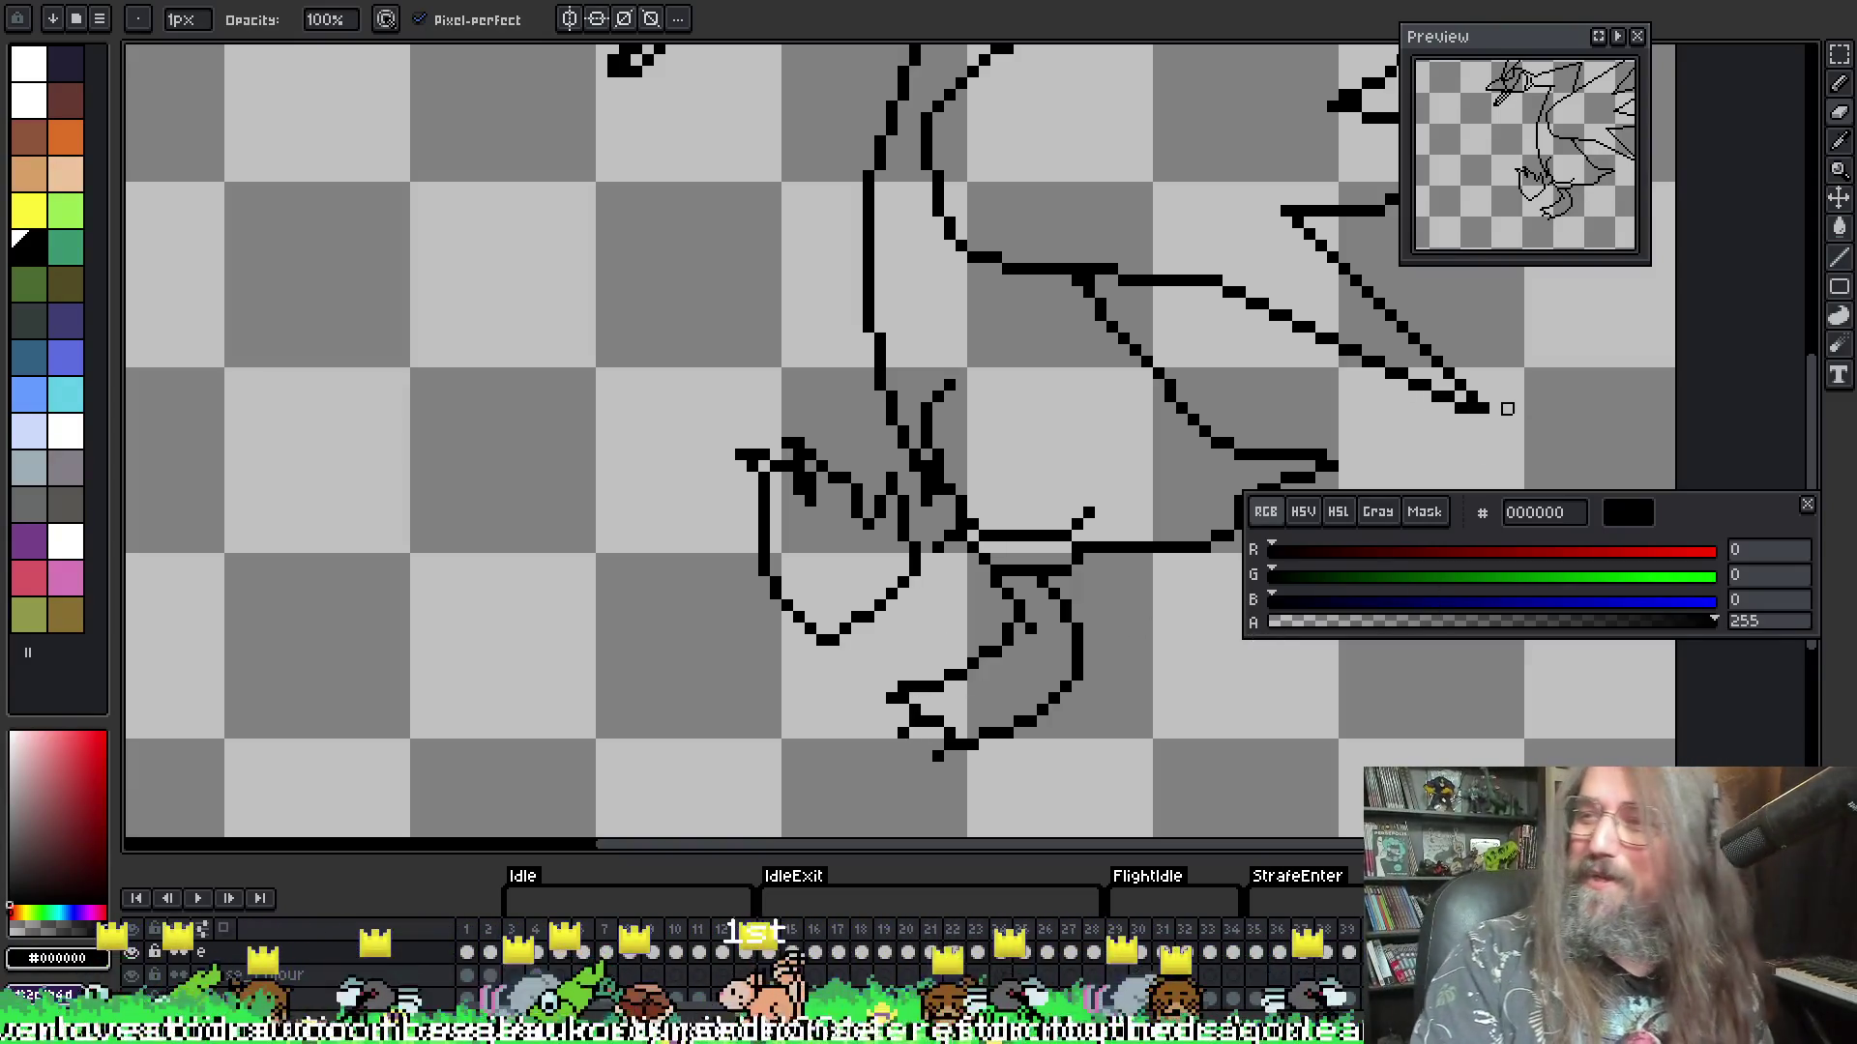
scroll(1397, 513, "down", 3)
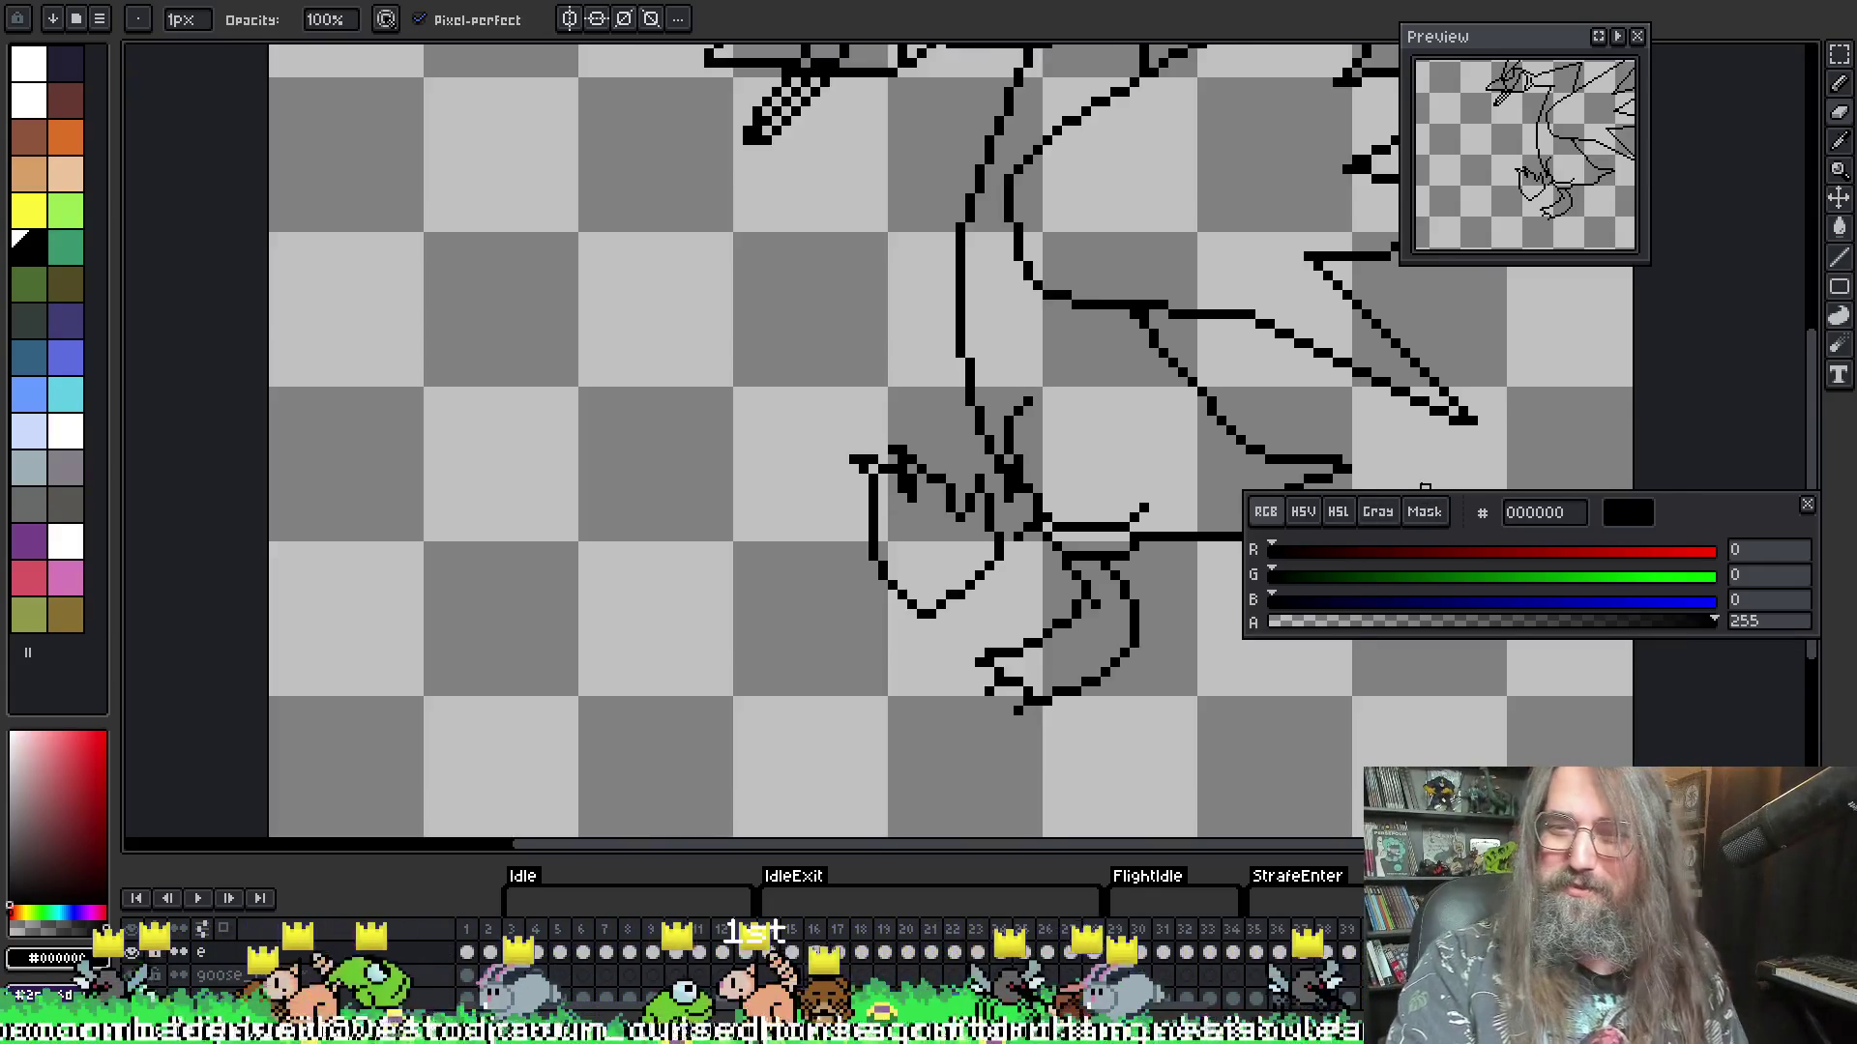
scroll(993, 529, "up", 1)
key("Return")
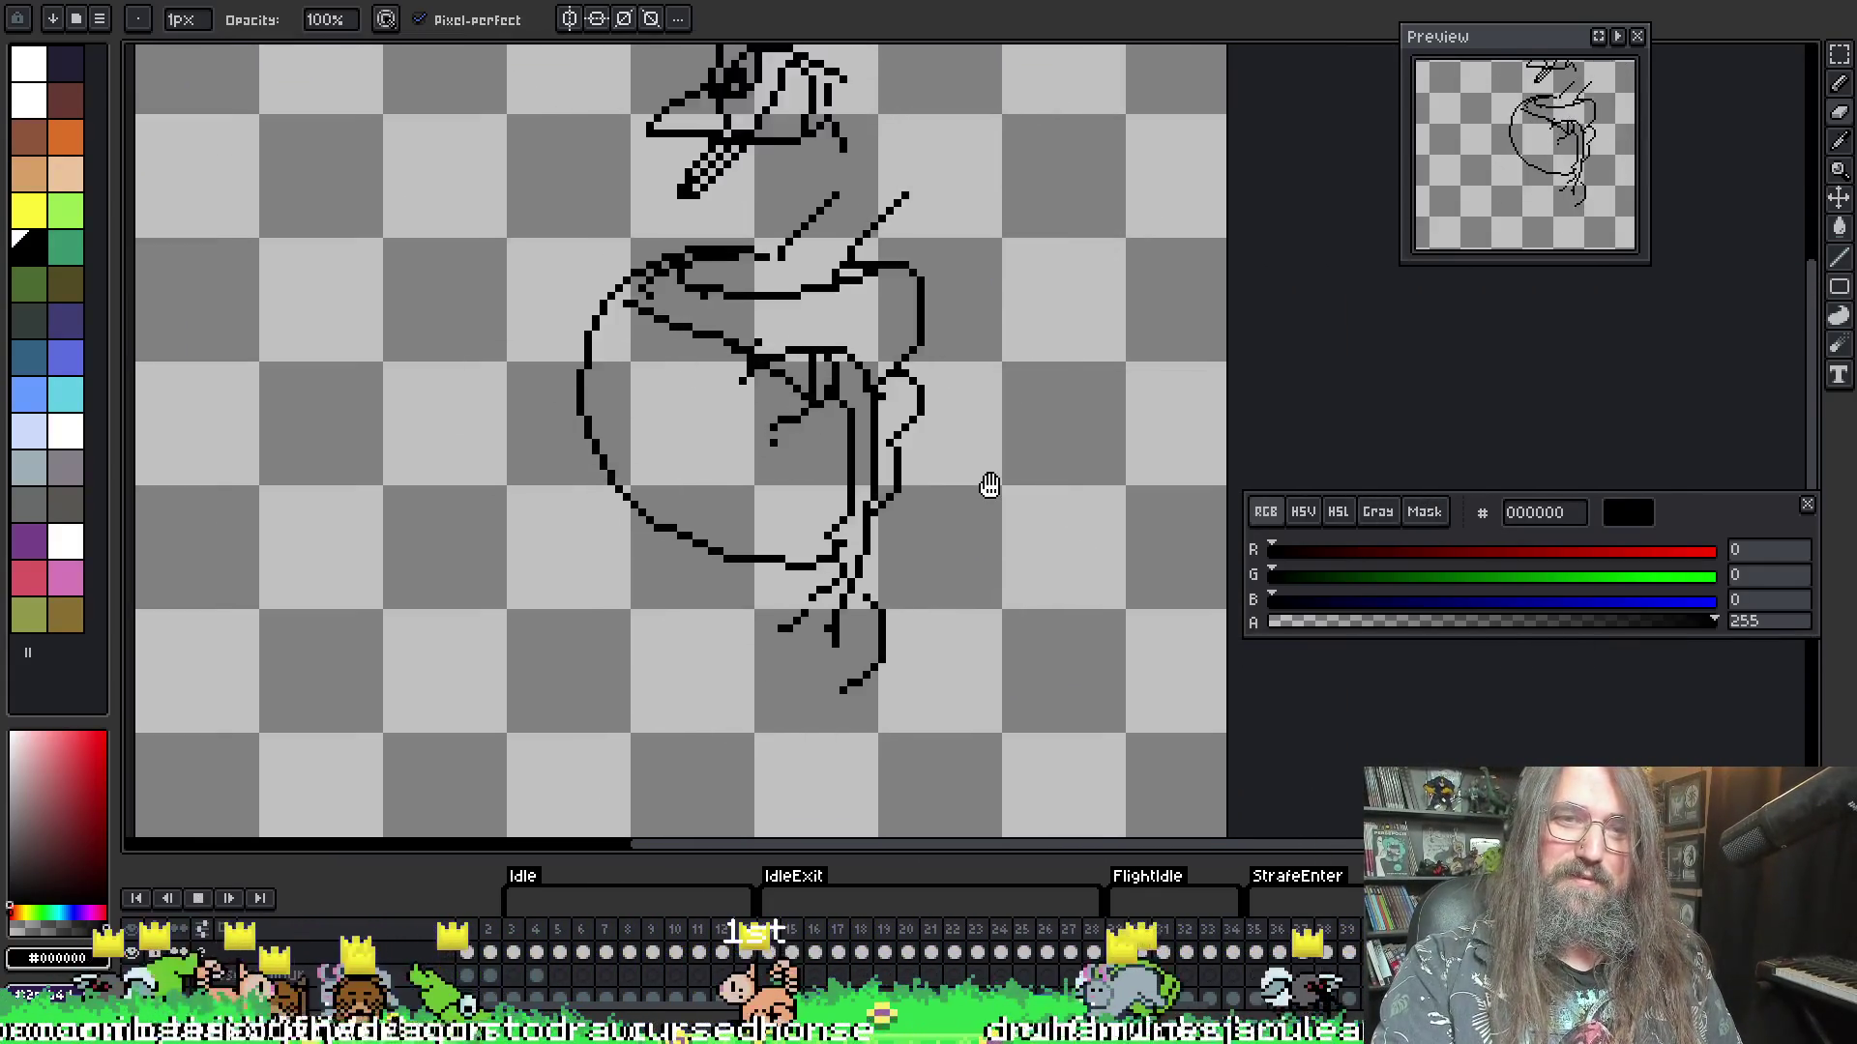
- Recentre the sprite, stop playback, and step frames until the spiky-winged pose shows
scroll(988, 491, "down", 1)
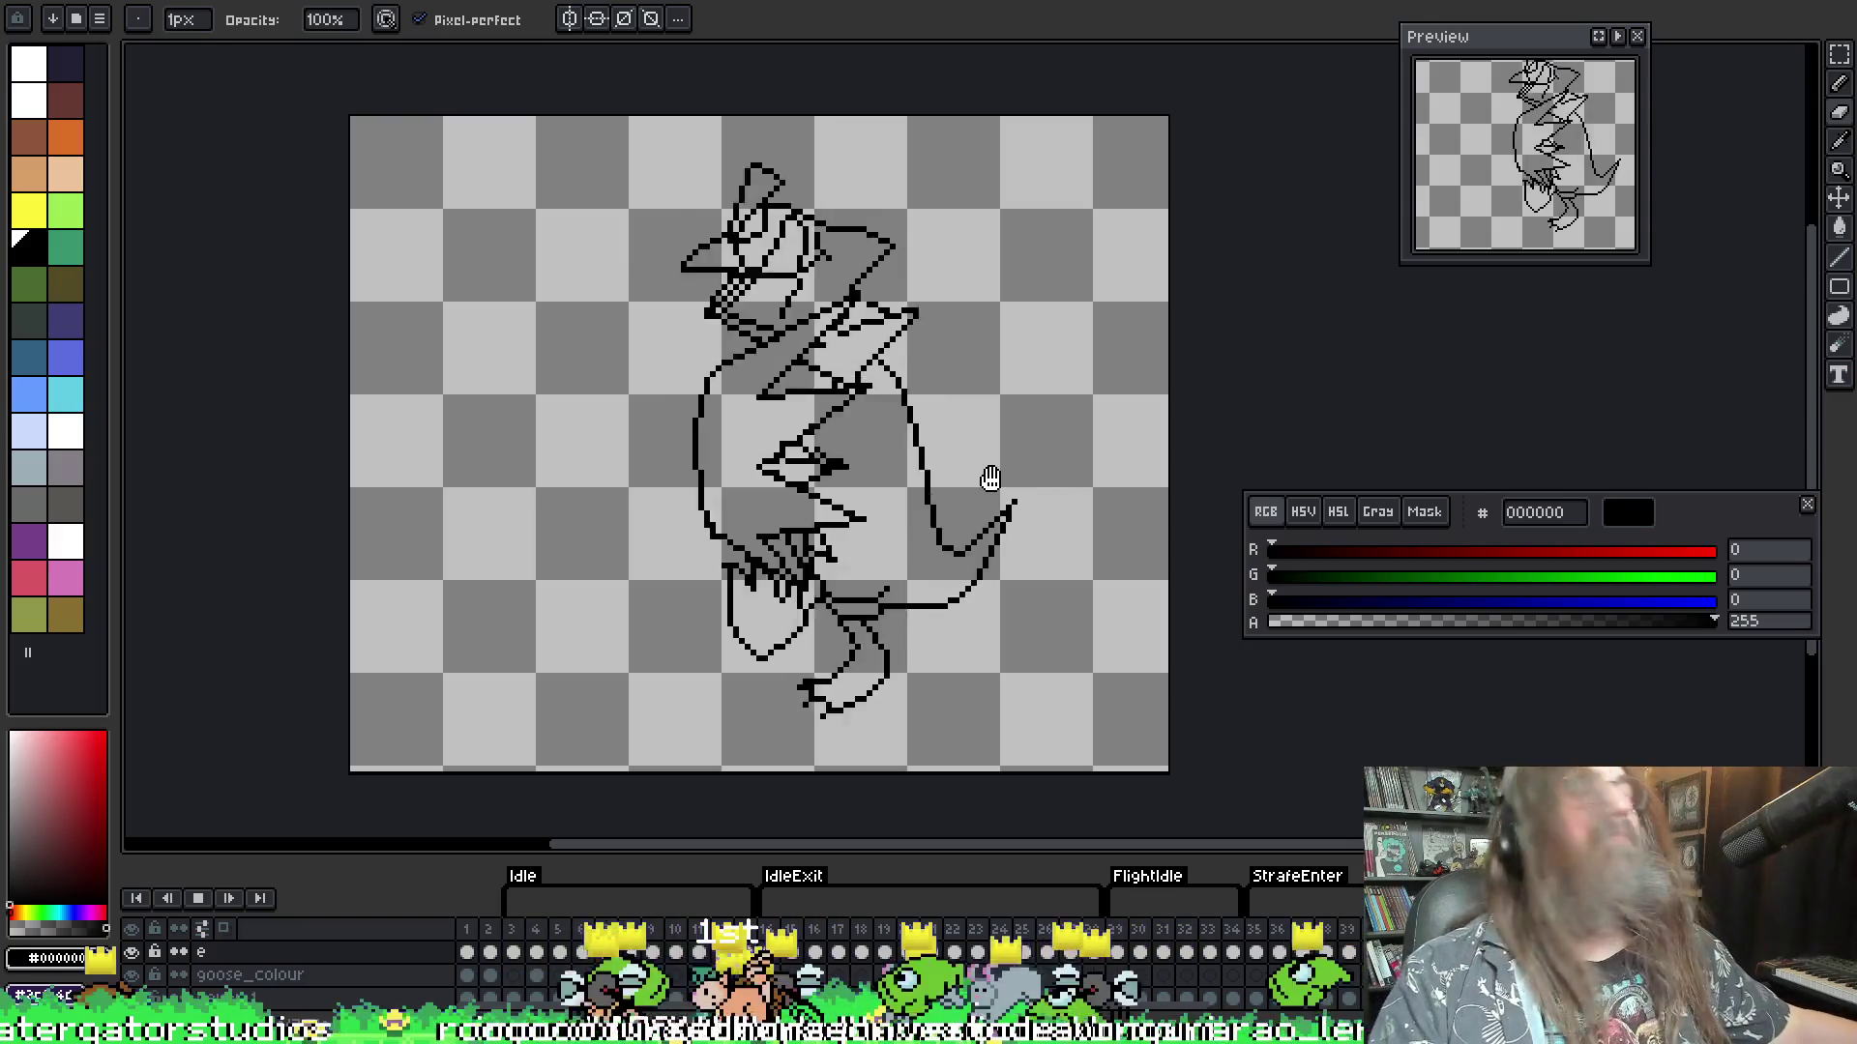
left_click_drag(1013, 303, 966, 310)
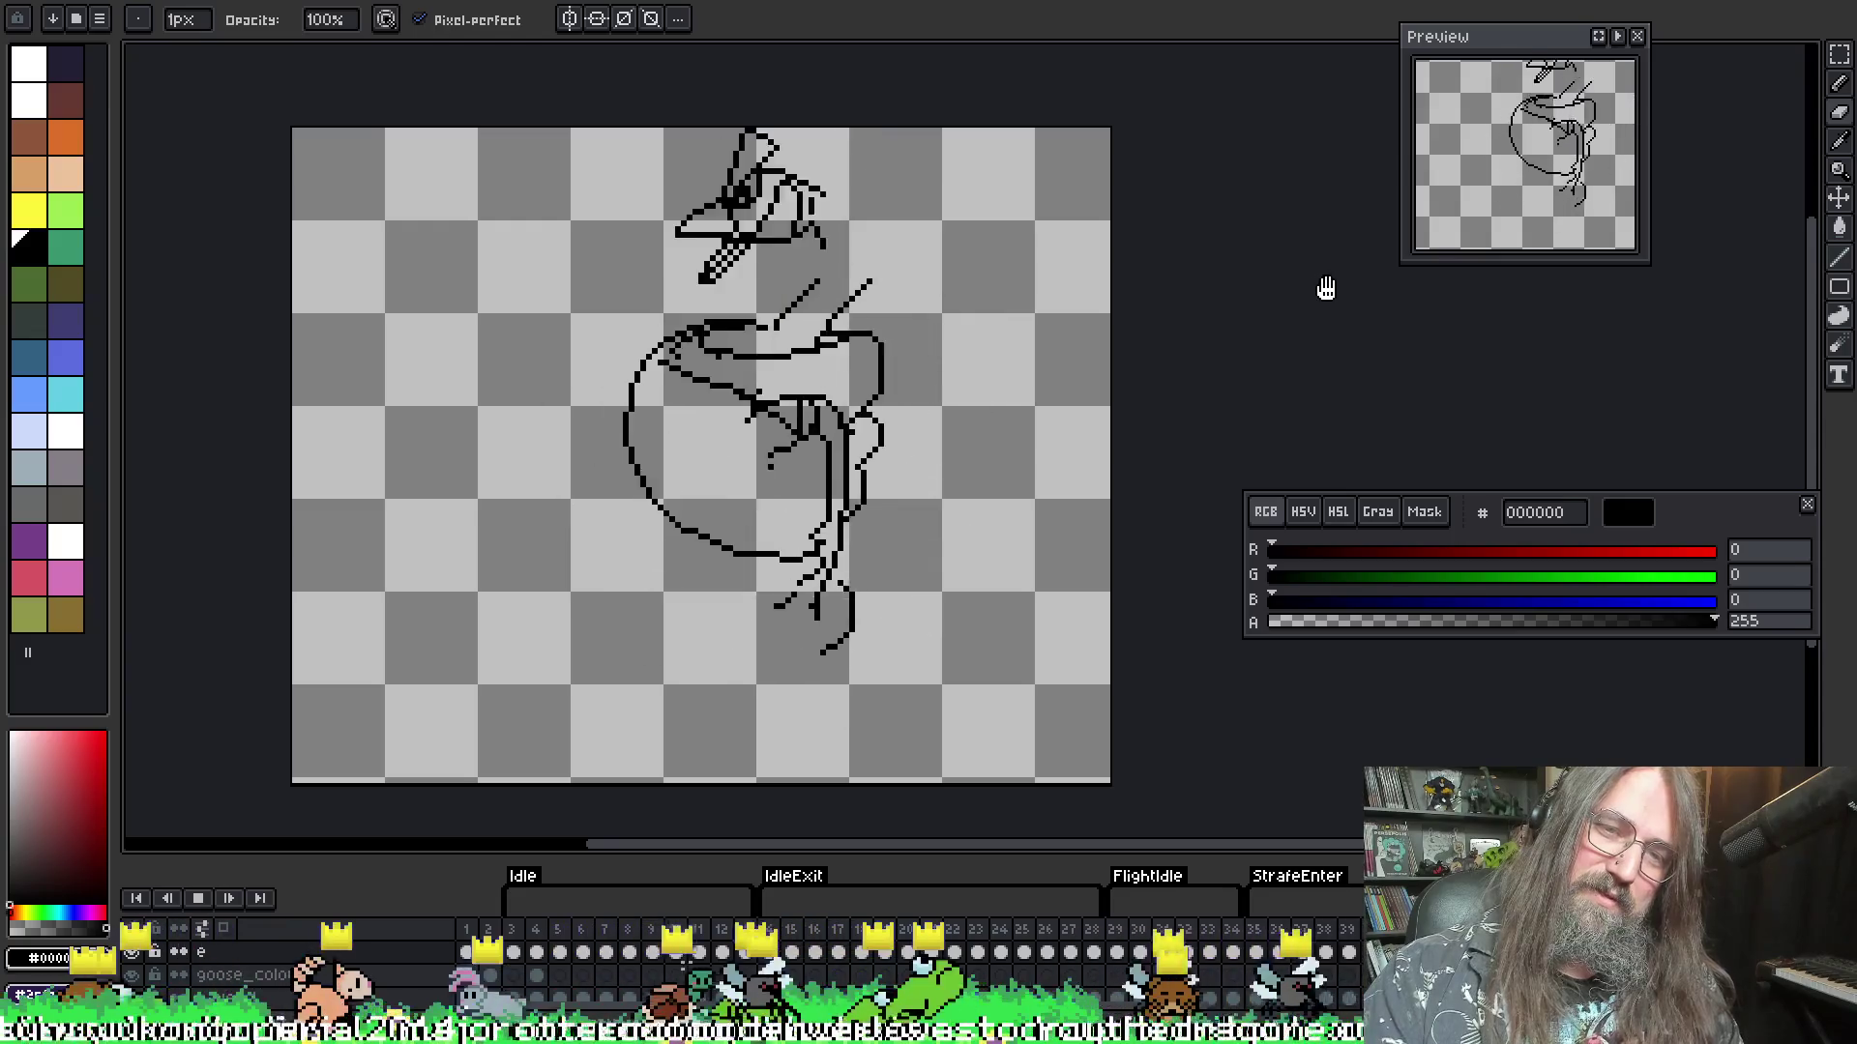
key("Return")
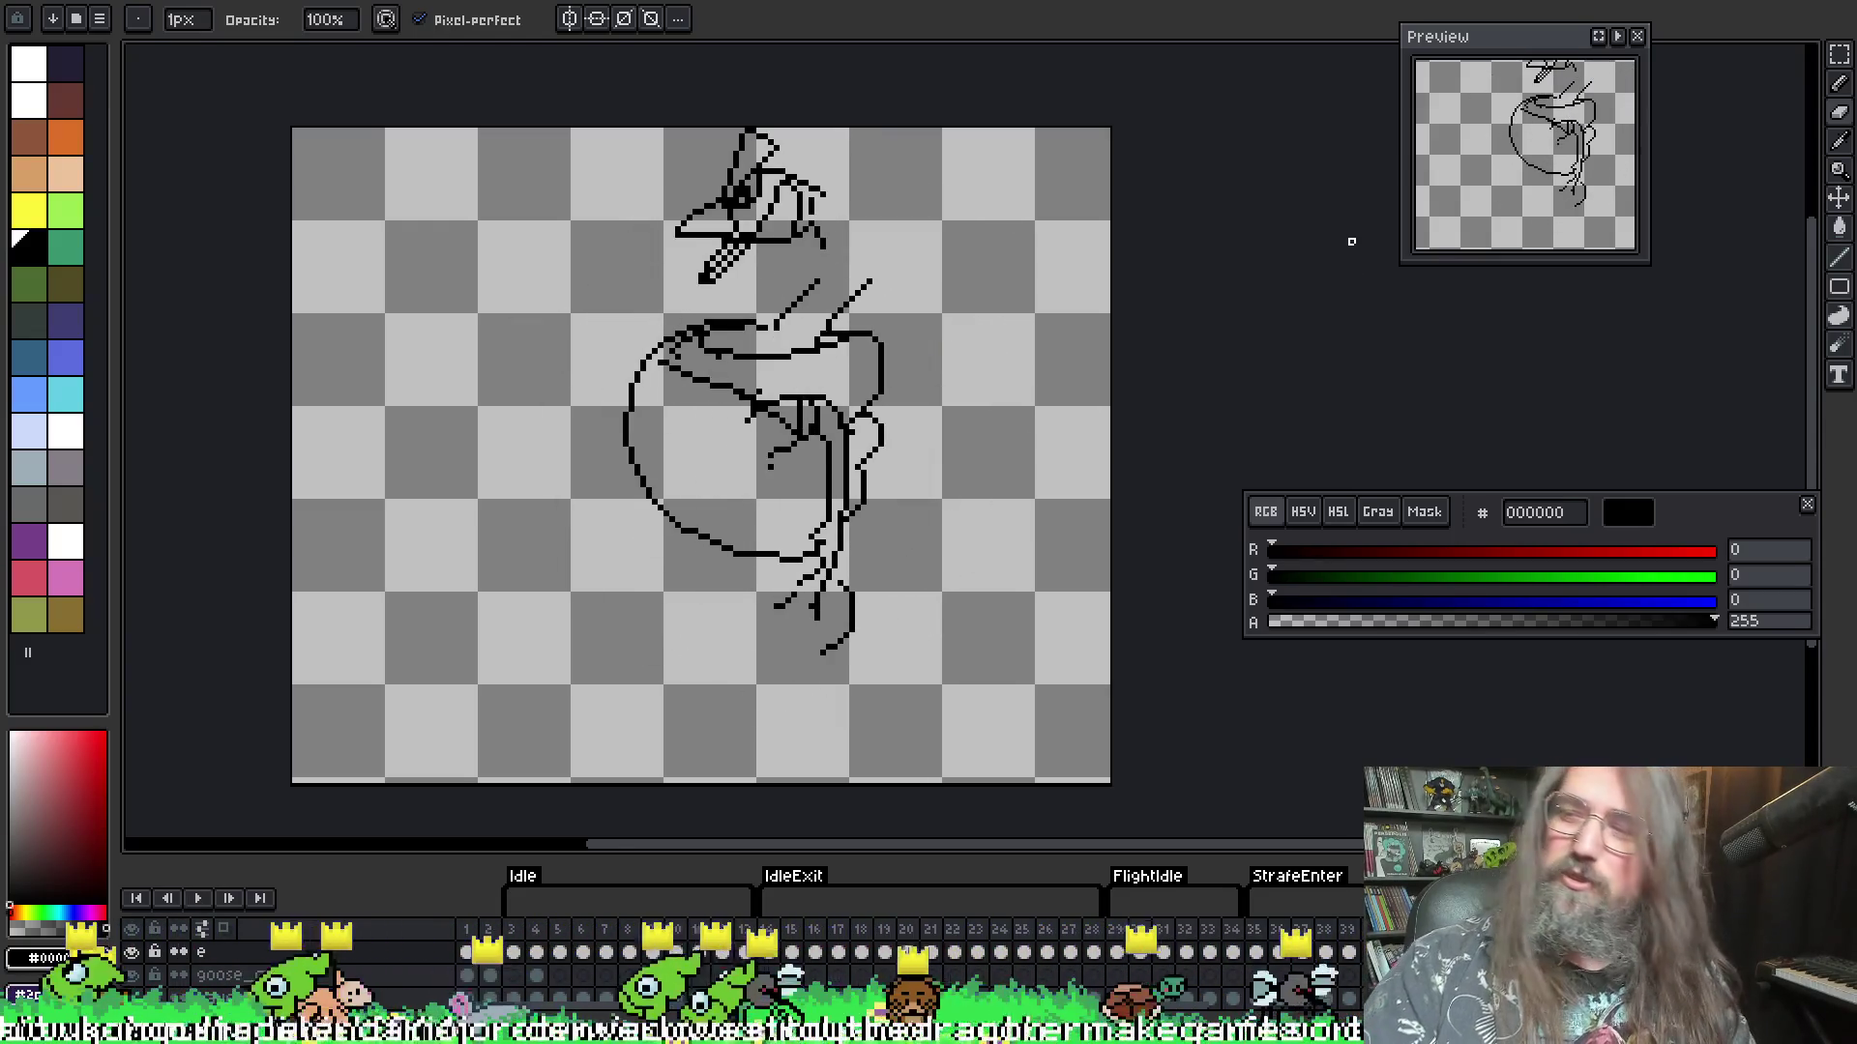
key("Right")
key("Right")
key("Right")
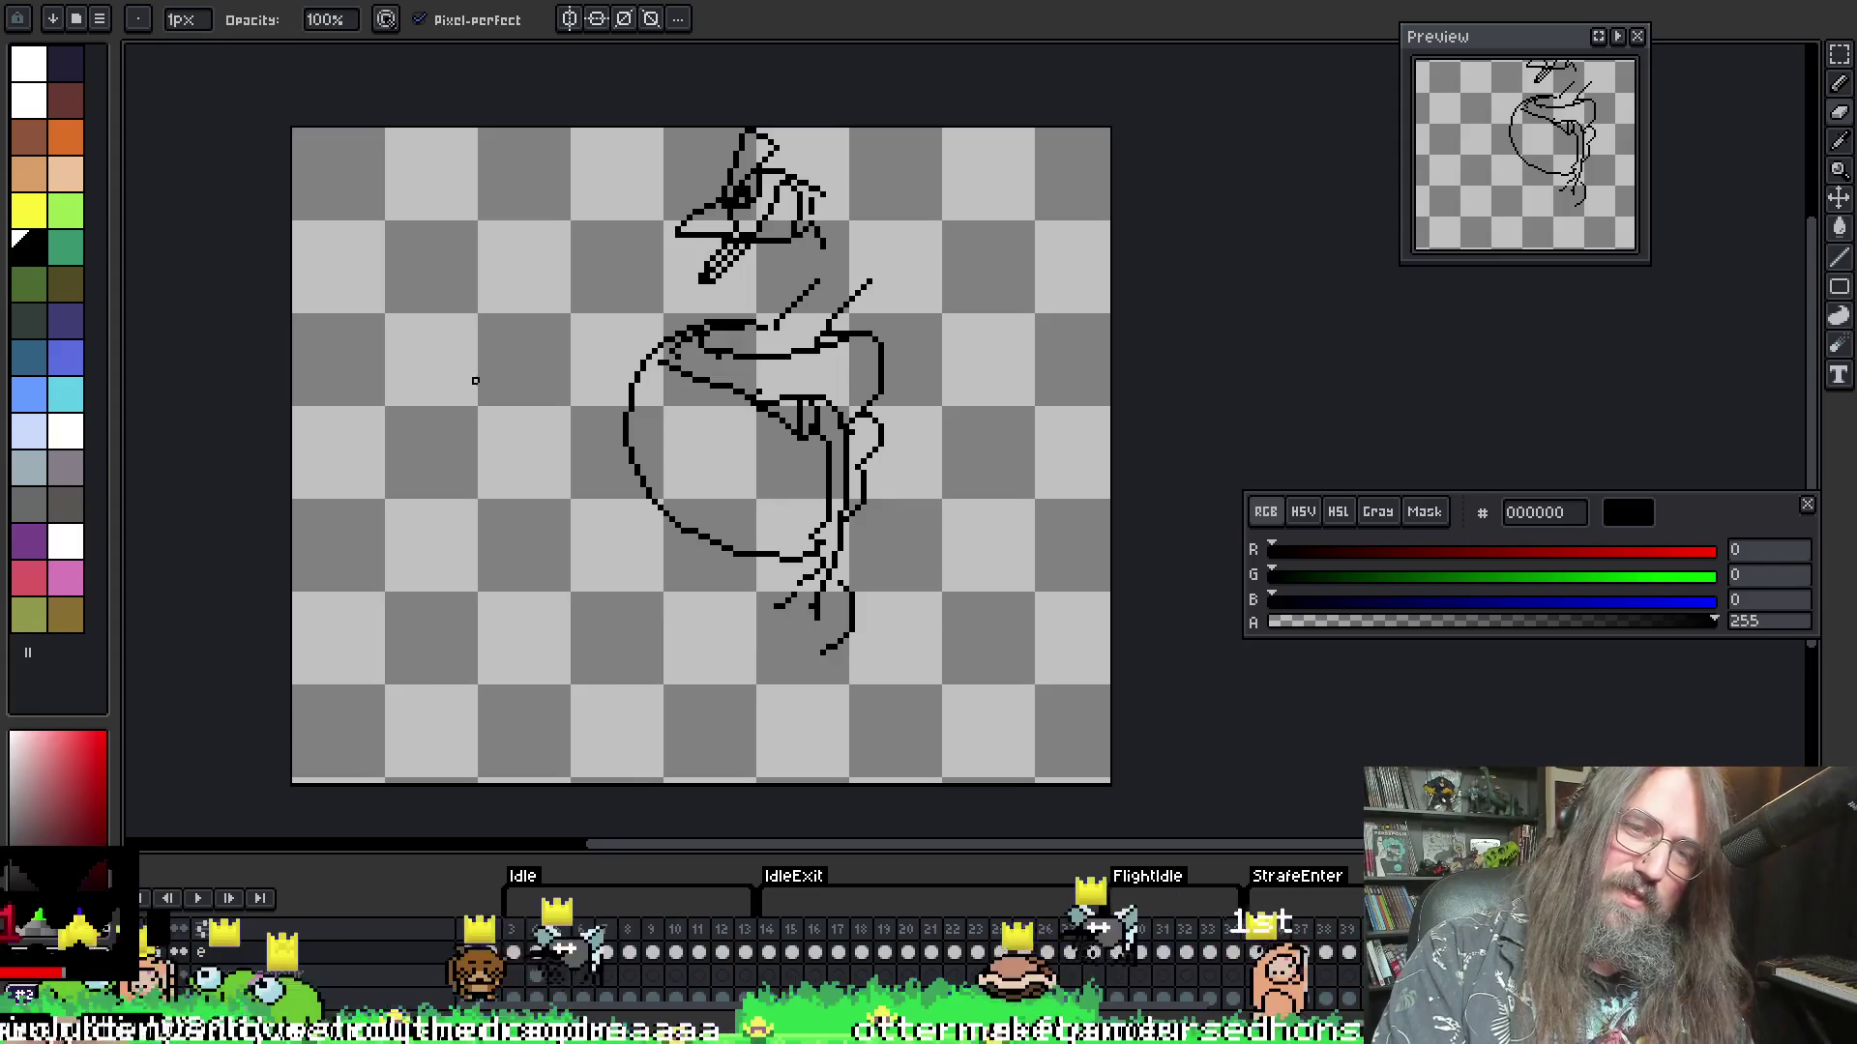
key("Right")
key("Right")
key("Left")
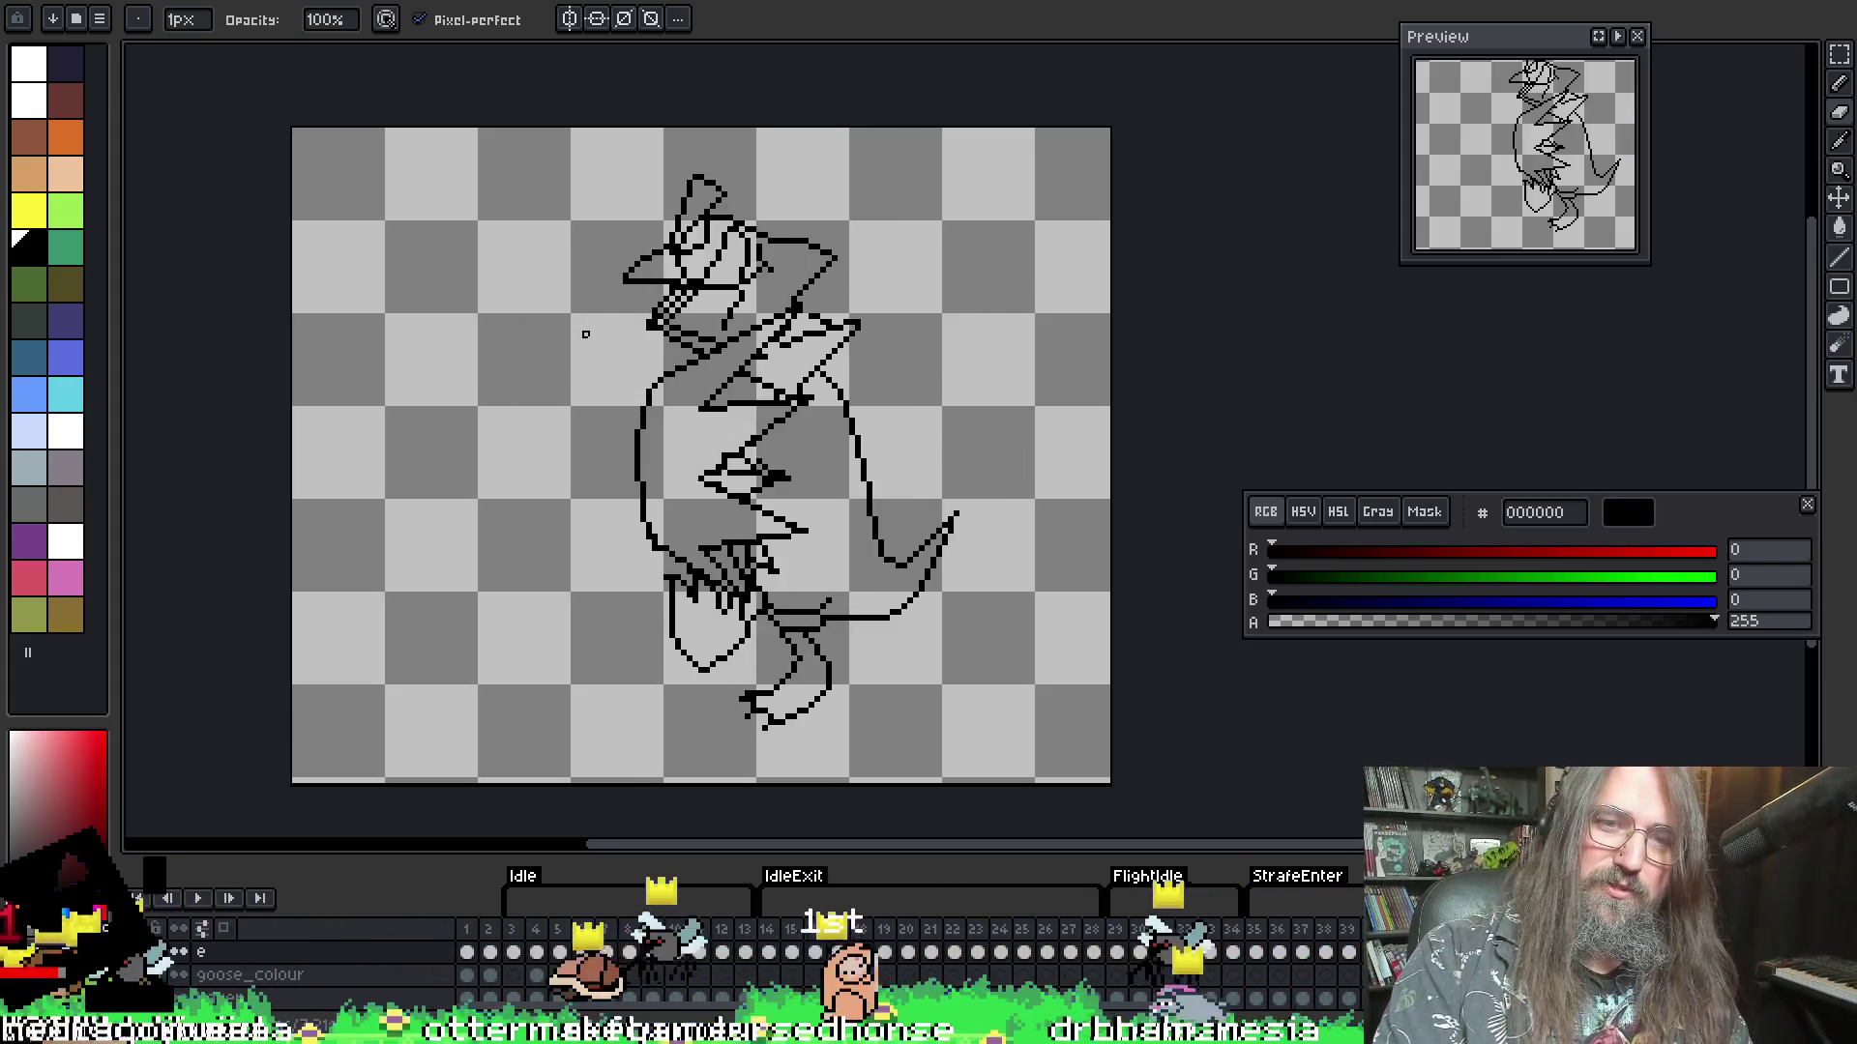
- Flip to the spiky-wing frame and drop the selection at the beak
key("Right")
scroll(667, 348, "up", 2)
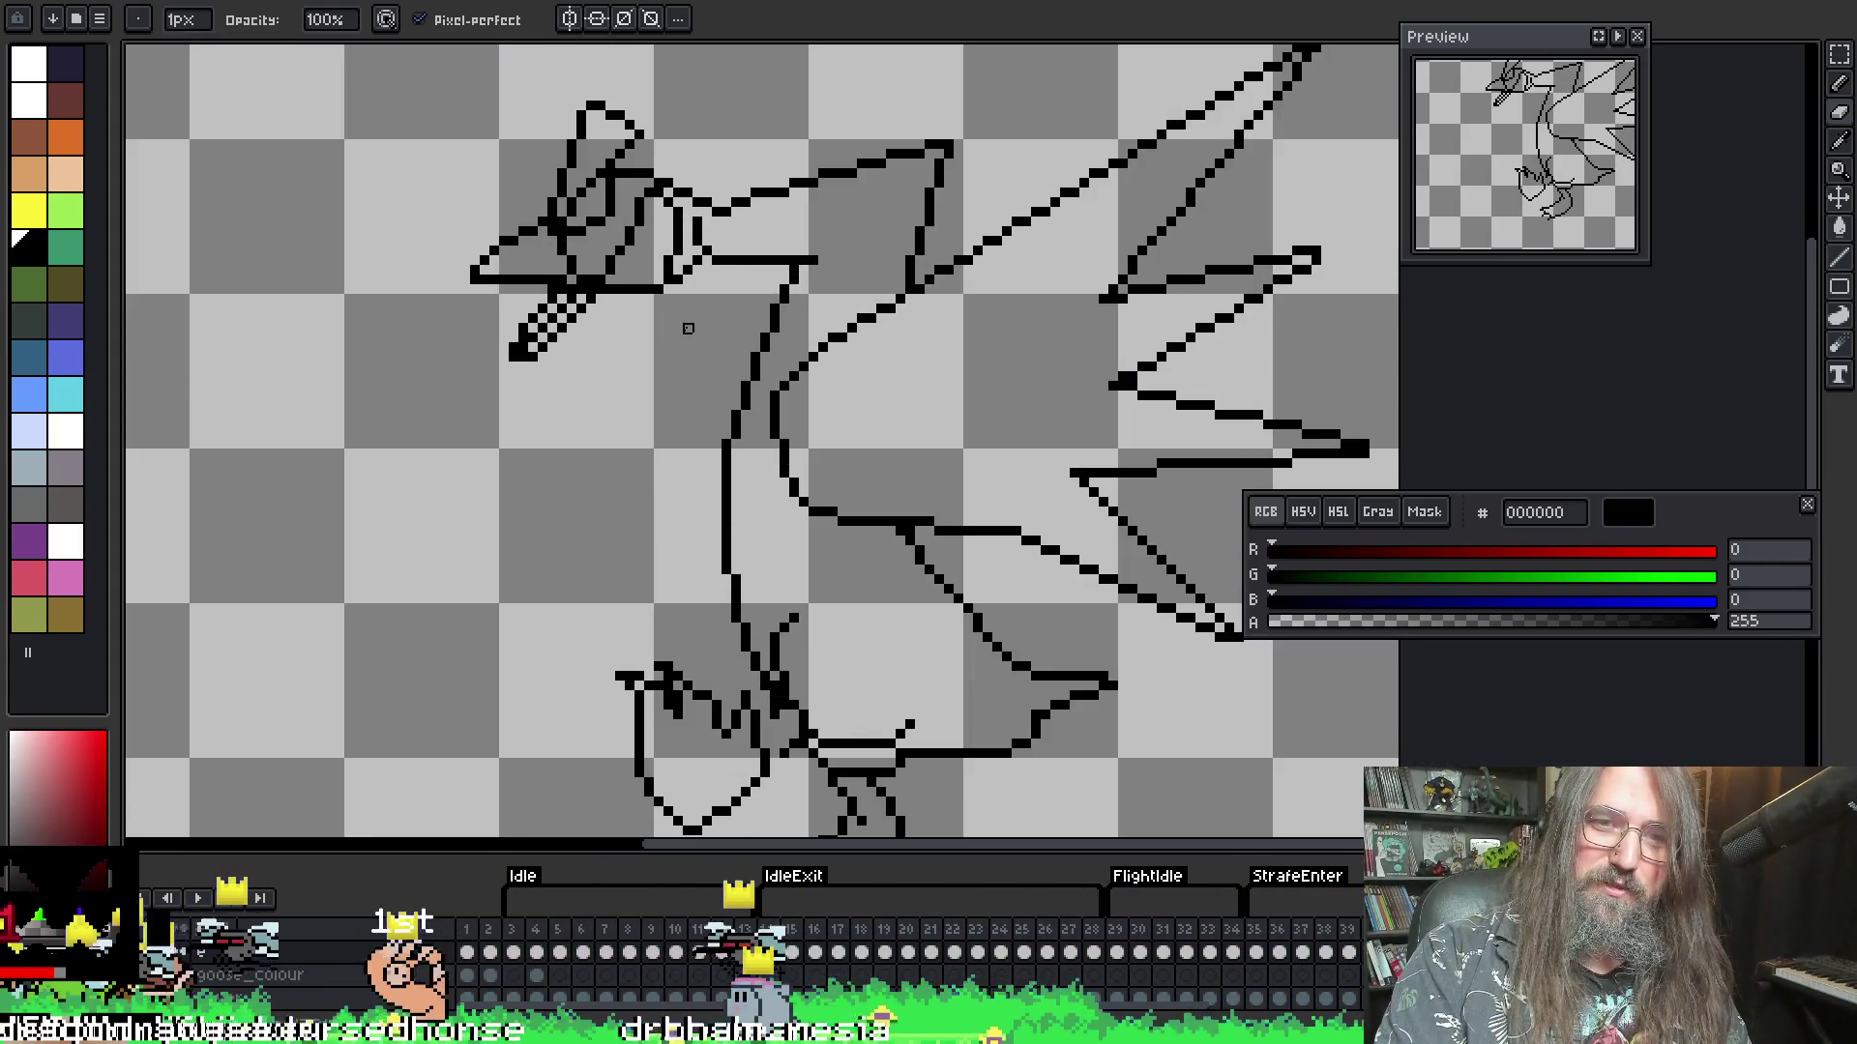
key("Left")
key("Right")
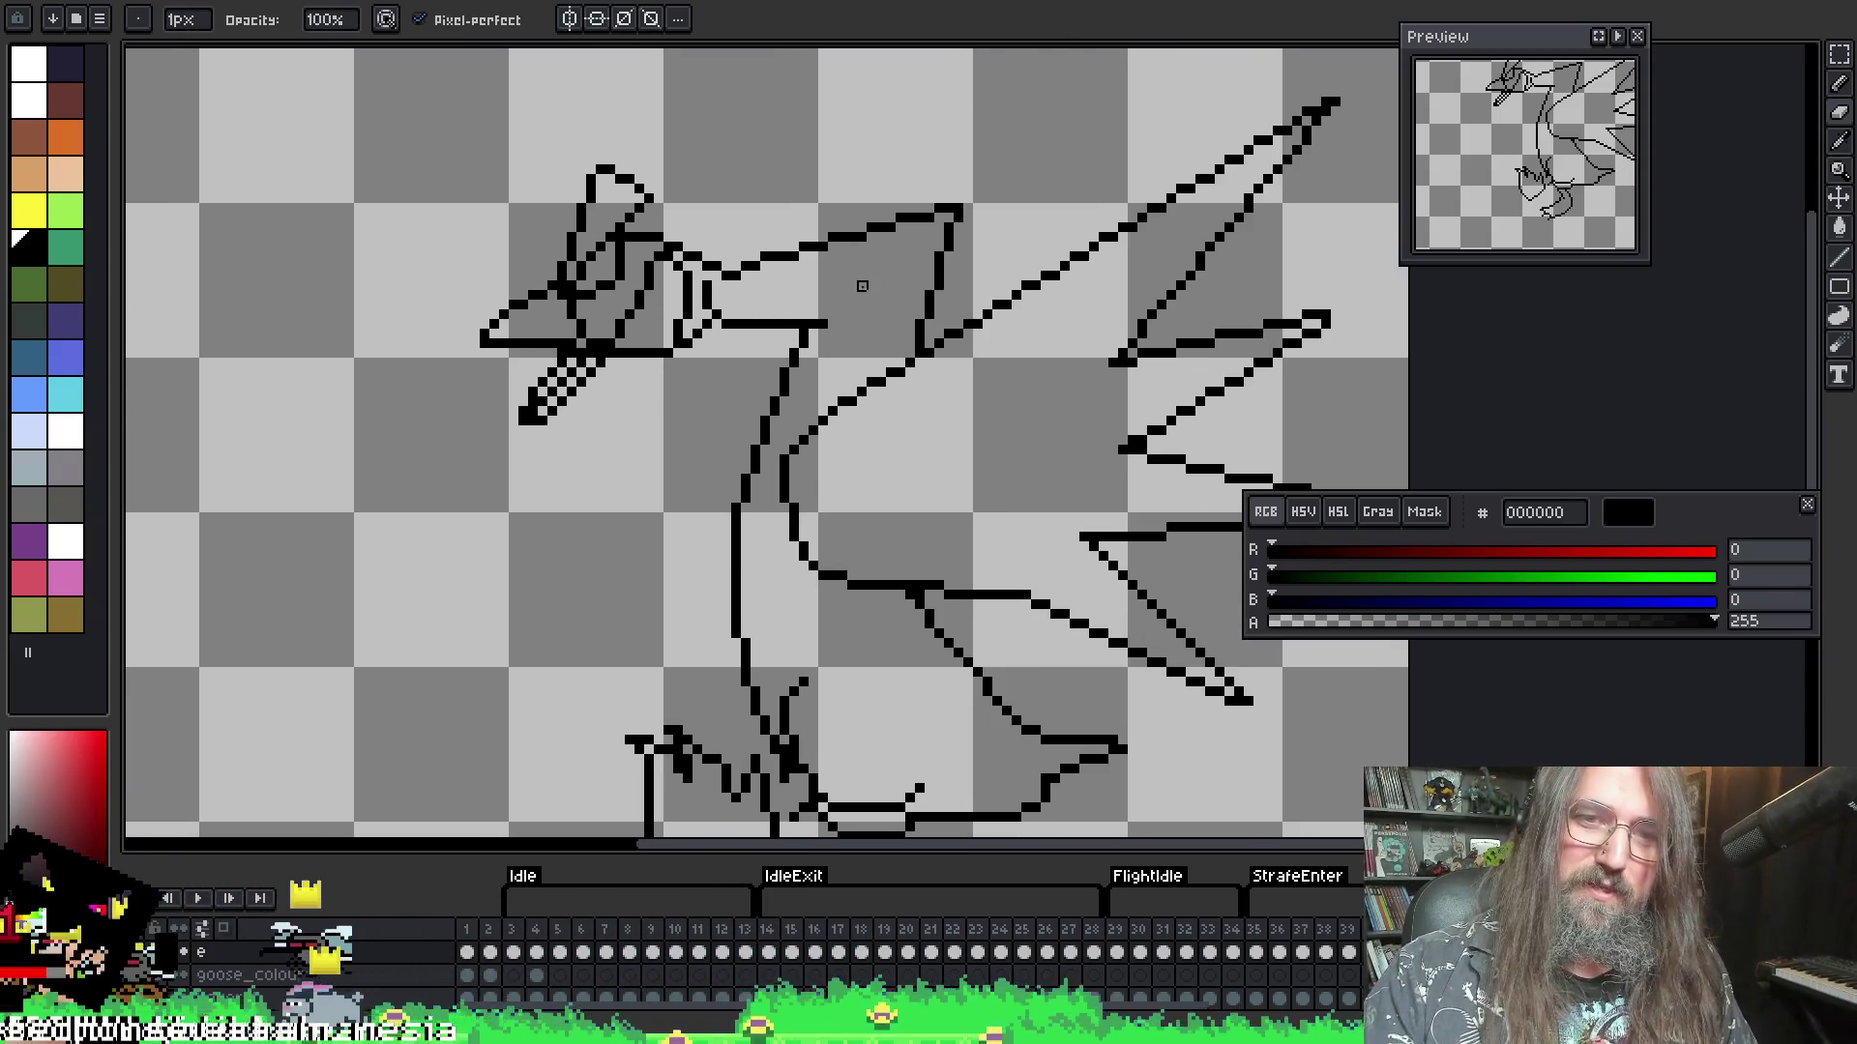
key("m")
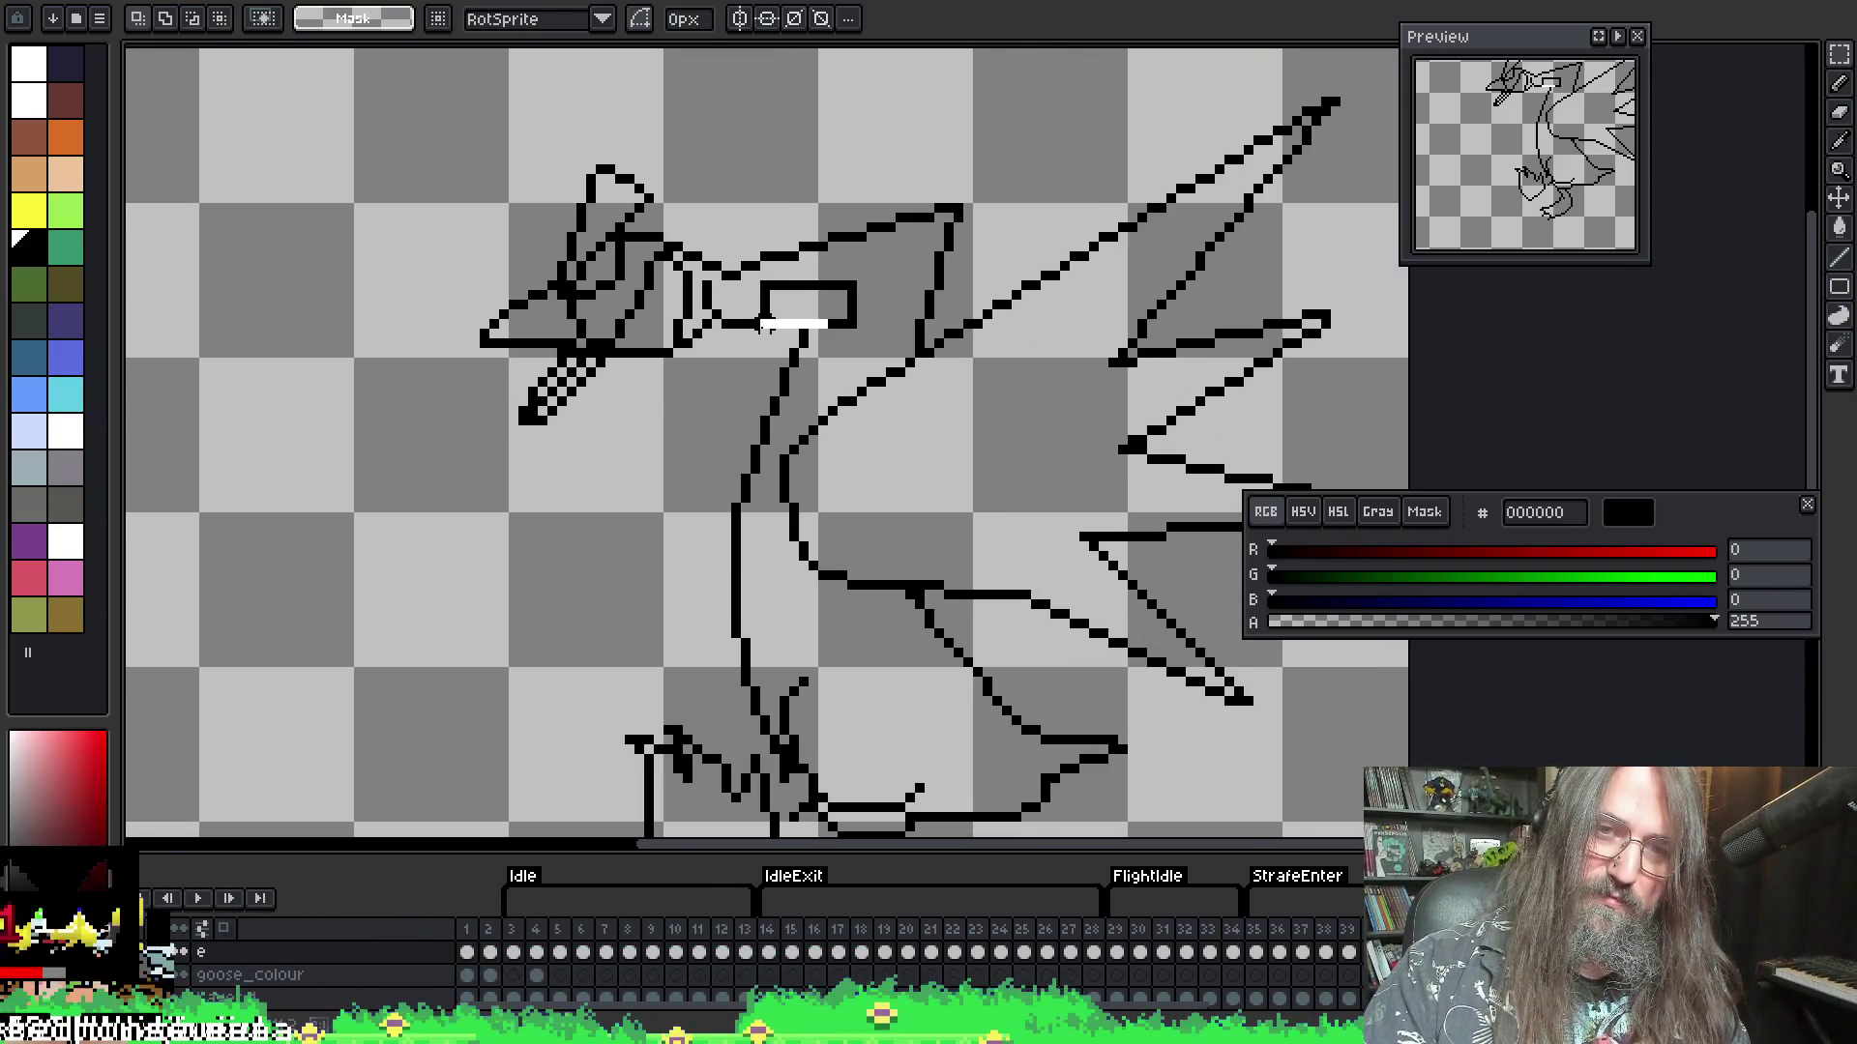
key("ctrl+d")
- Compare neighbouring frames, land on the spiky-wing frame, and start the animation
key("Left")
key("Right")
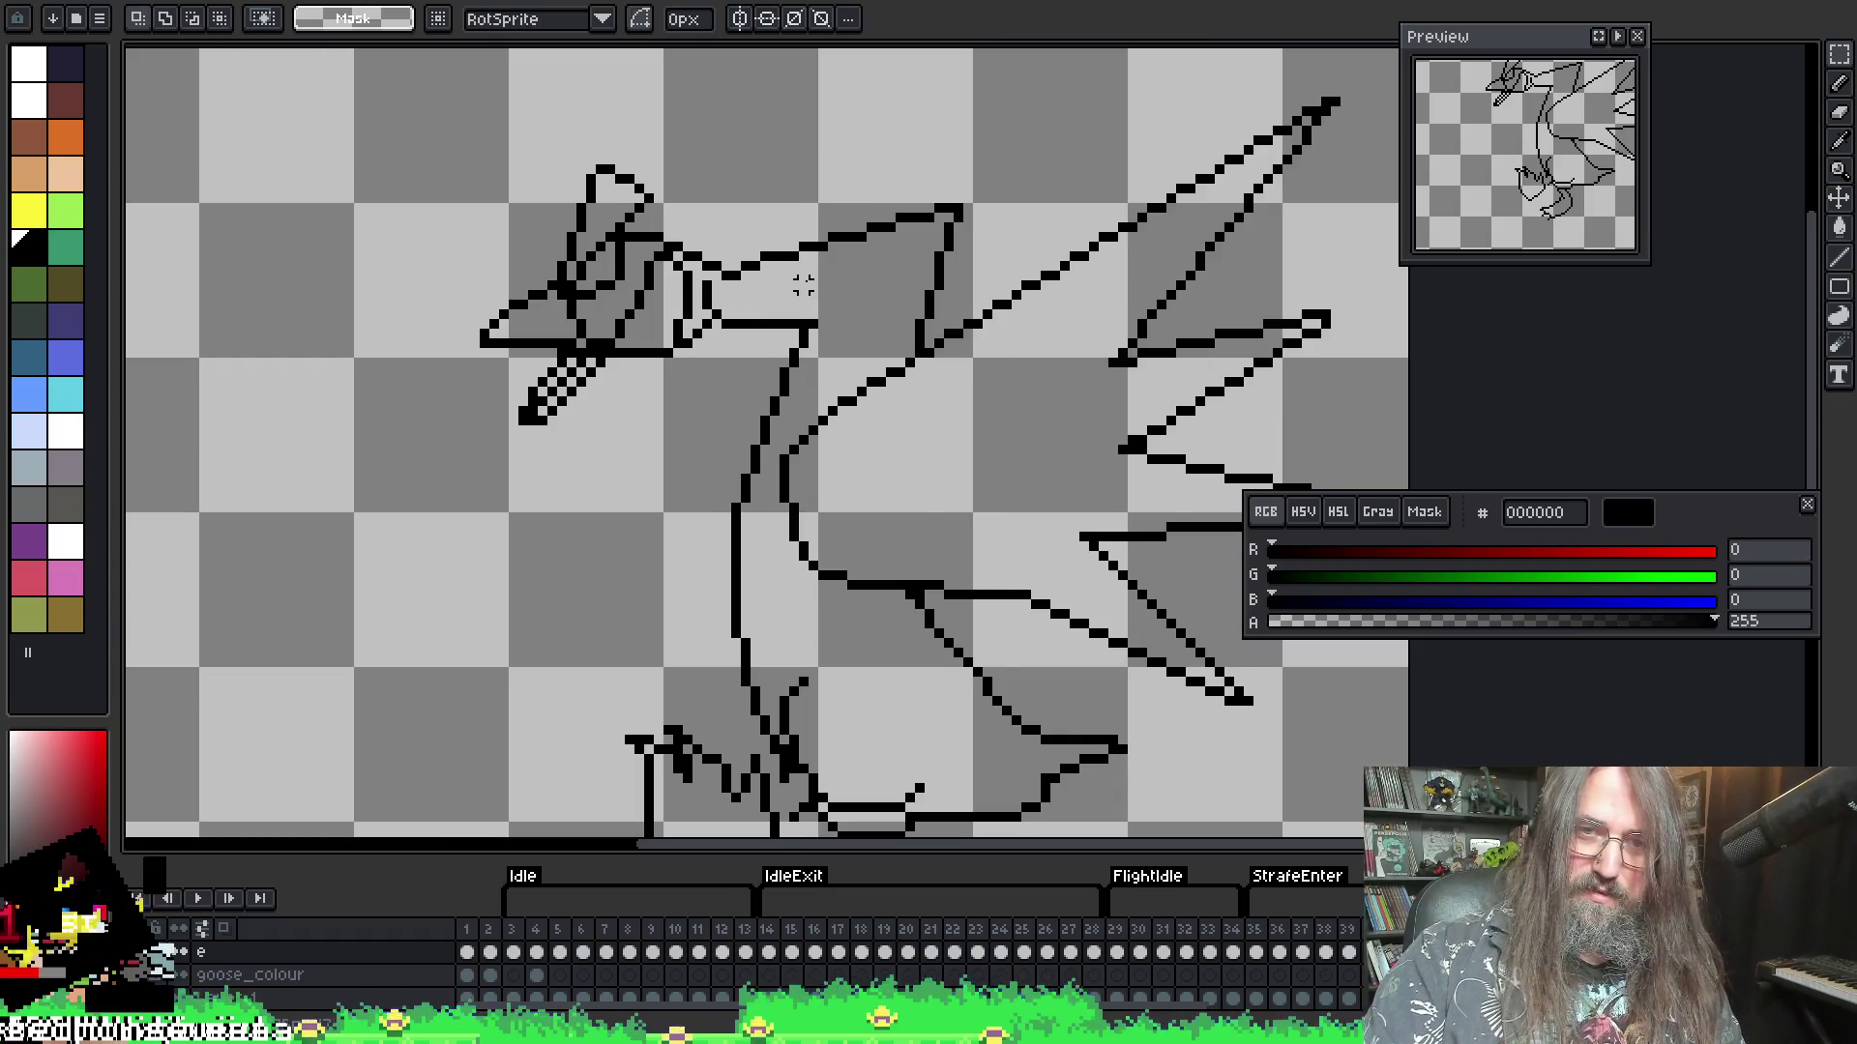
key("Right")
key("Right")
key("Left")
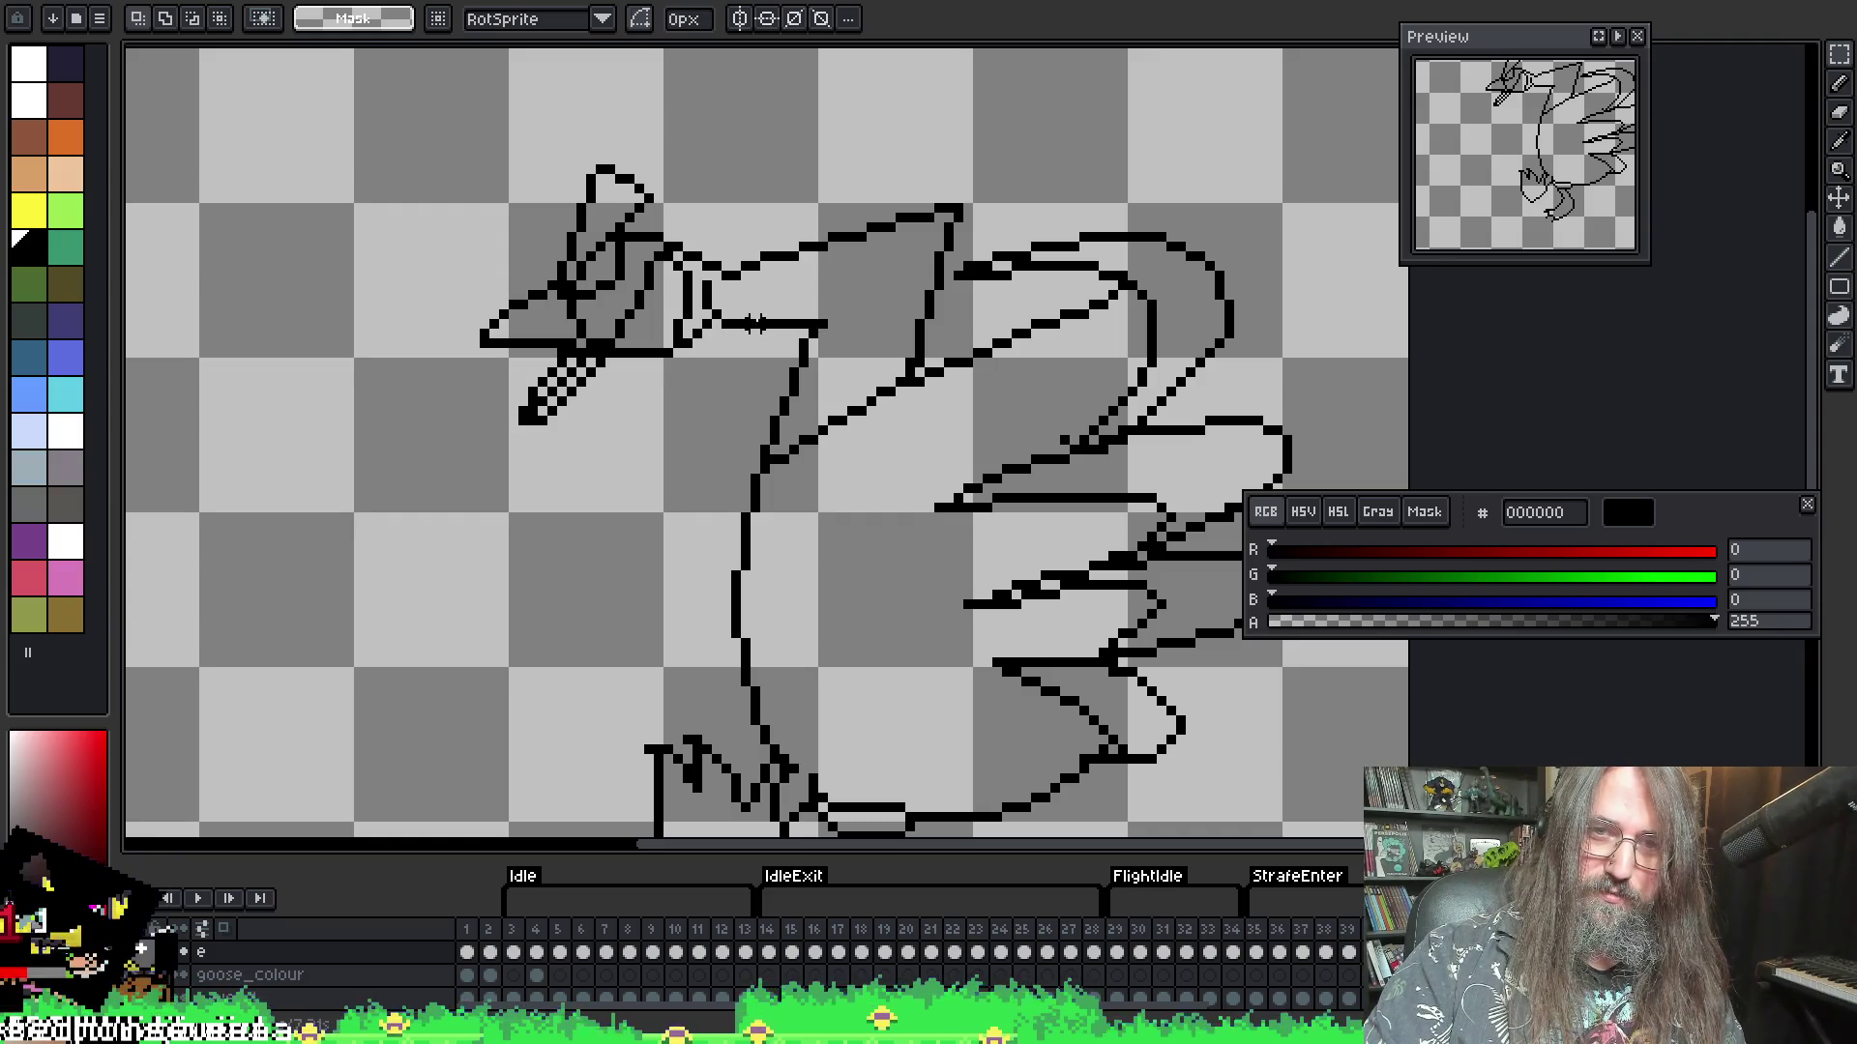
key("Left")
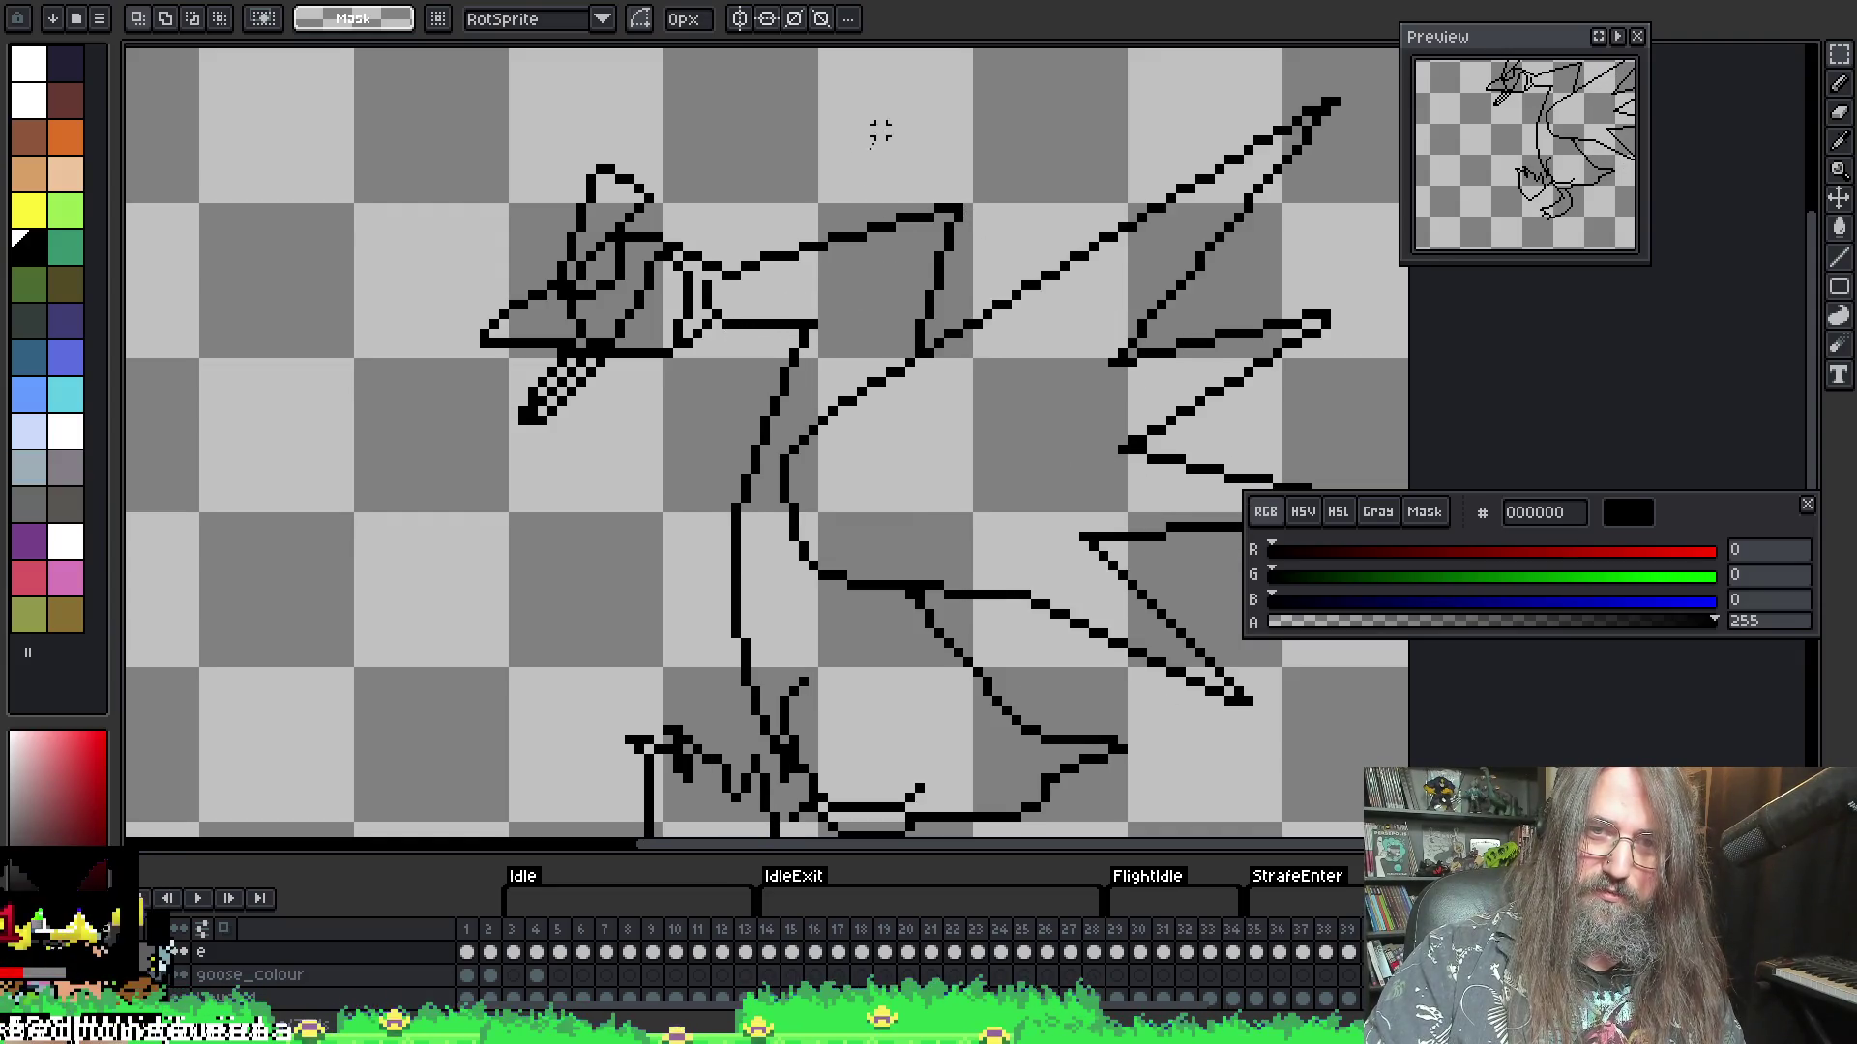
key("Return")
- Zoom and pan to keep the playing goose centred in view
scroll(882, 529, "down", 3)
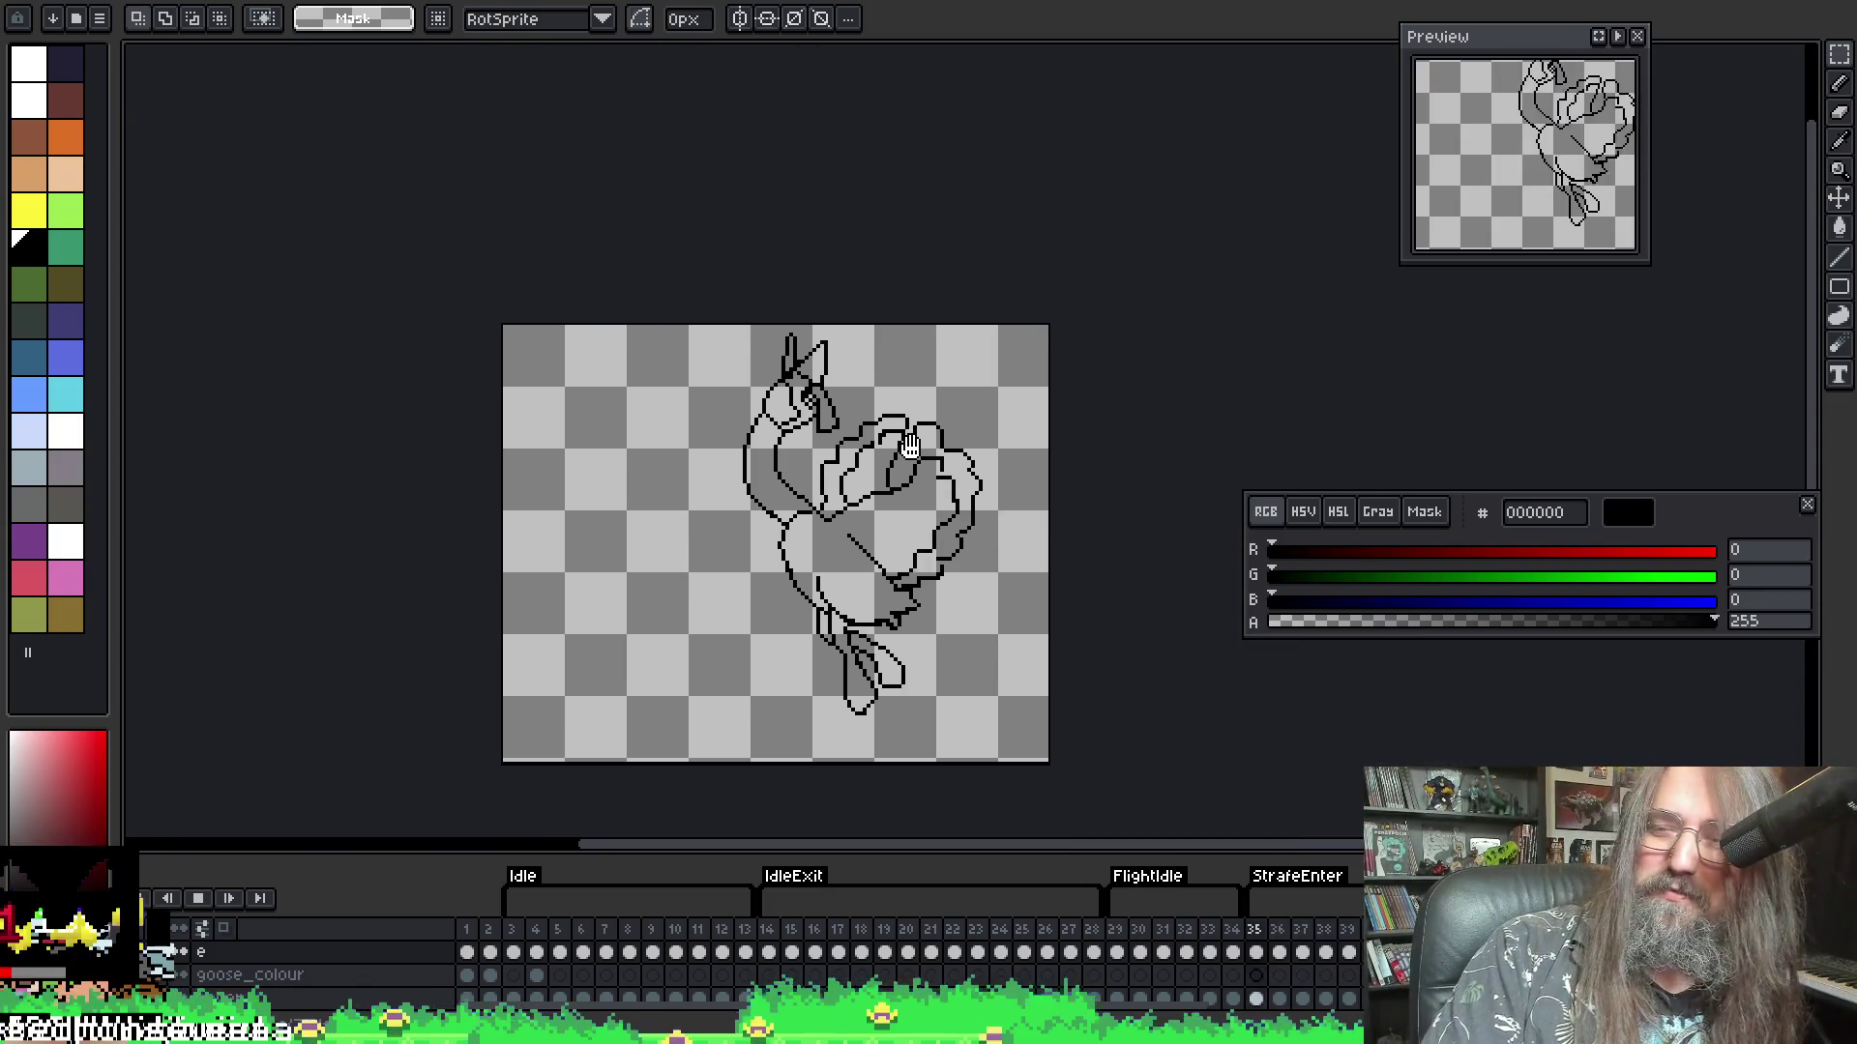
scroll(941, 422, "up", 1)
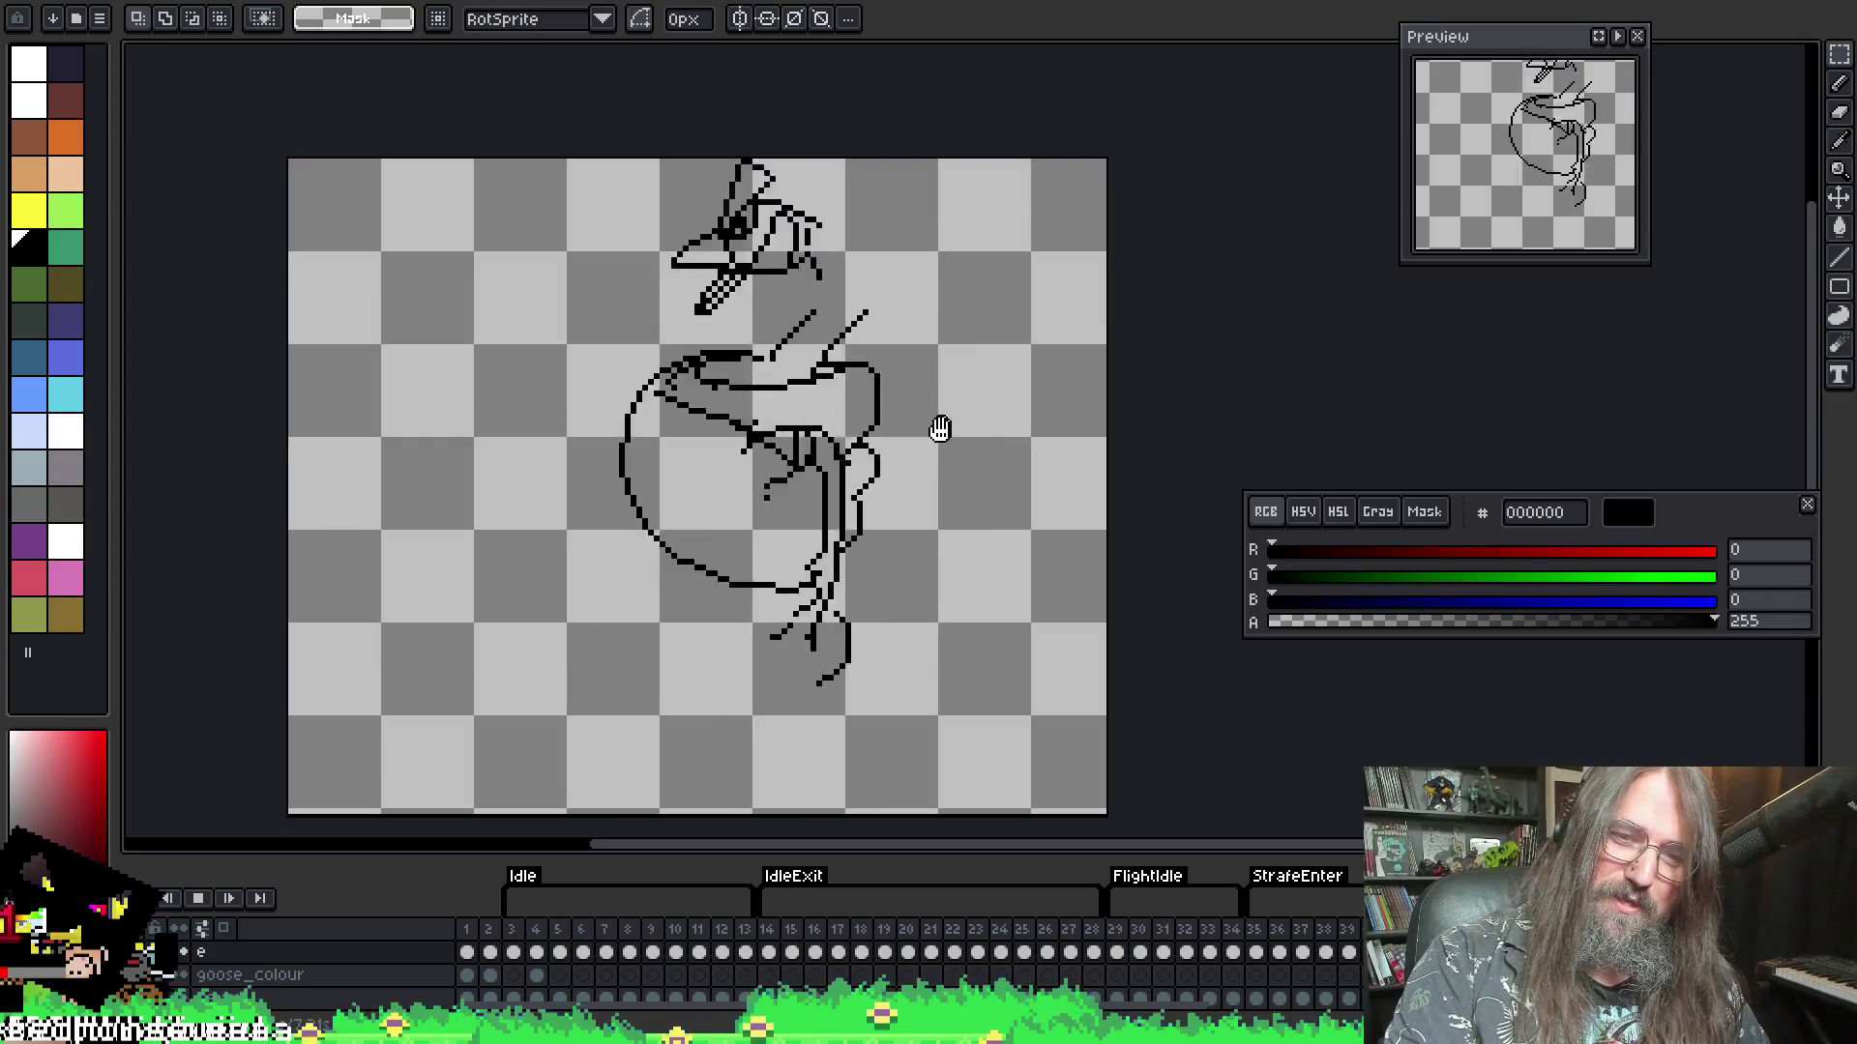
left_click_drag(903, 468, 957, 391)
scroll(962, 399, "up", 1)
scroll(970, 426, "down", 1)
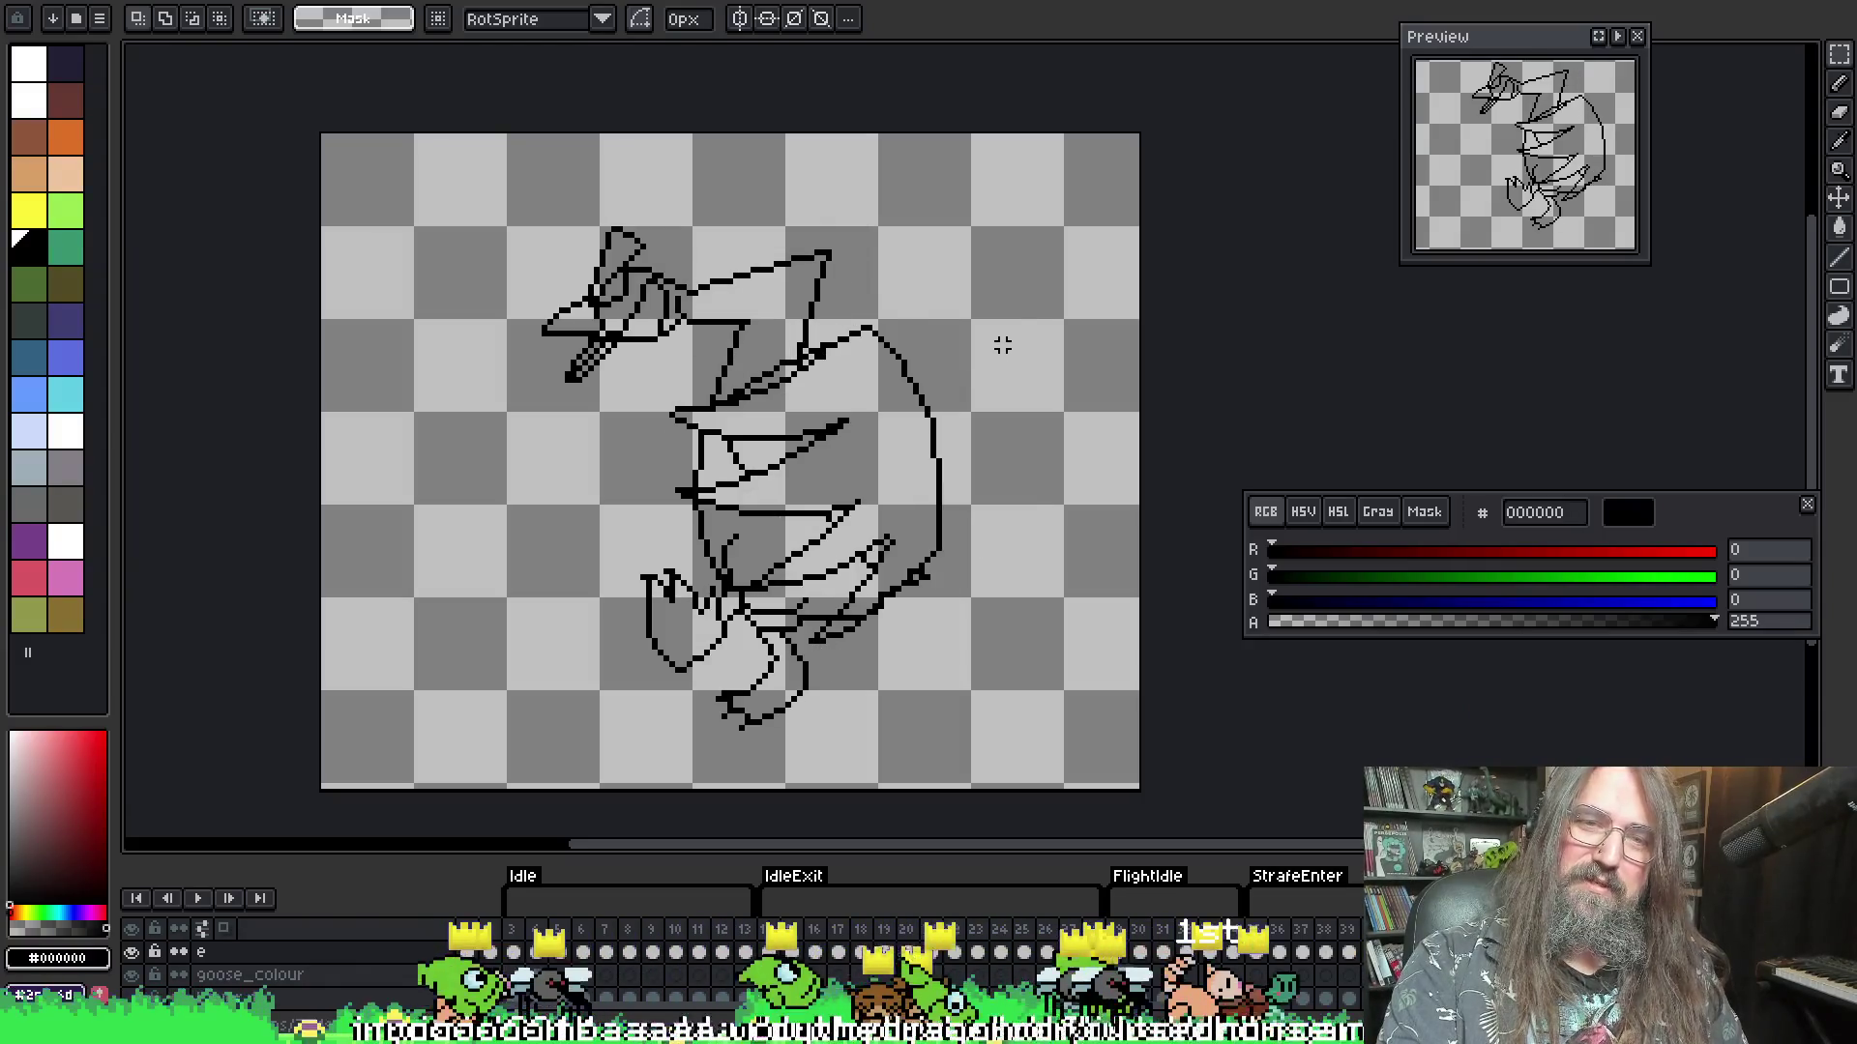
- Resume the flight cycle, watch it, and stop on the upright-neck, folded-wing frame
key("Return")
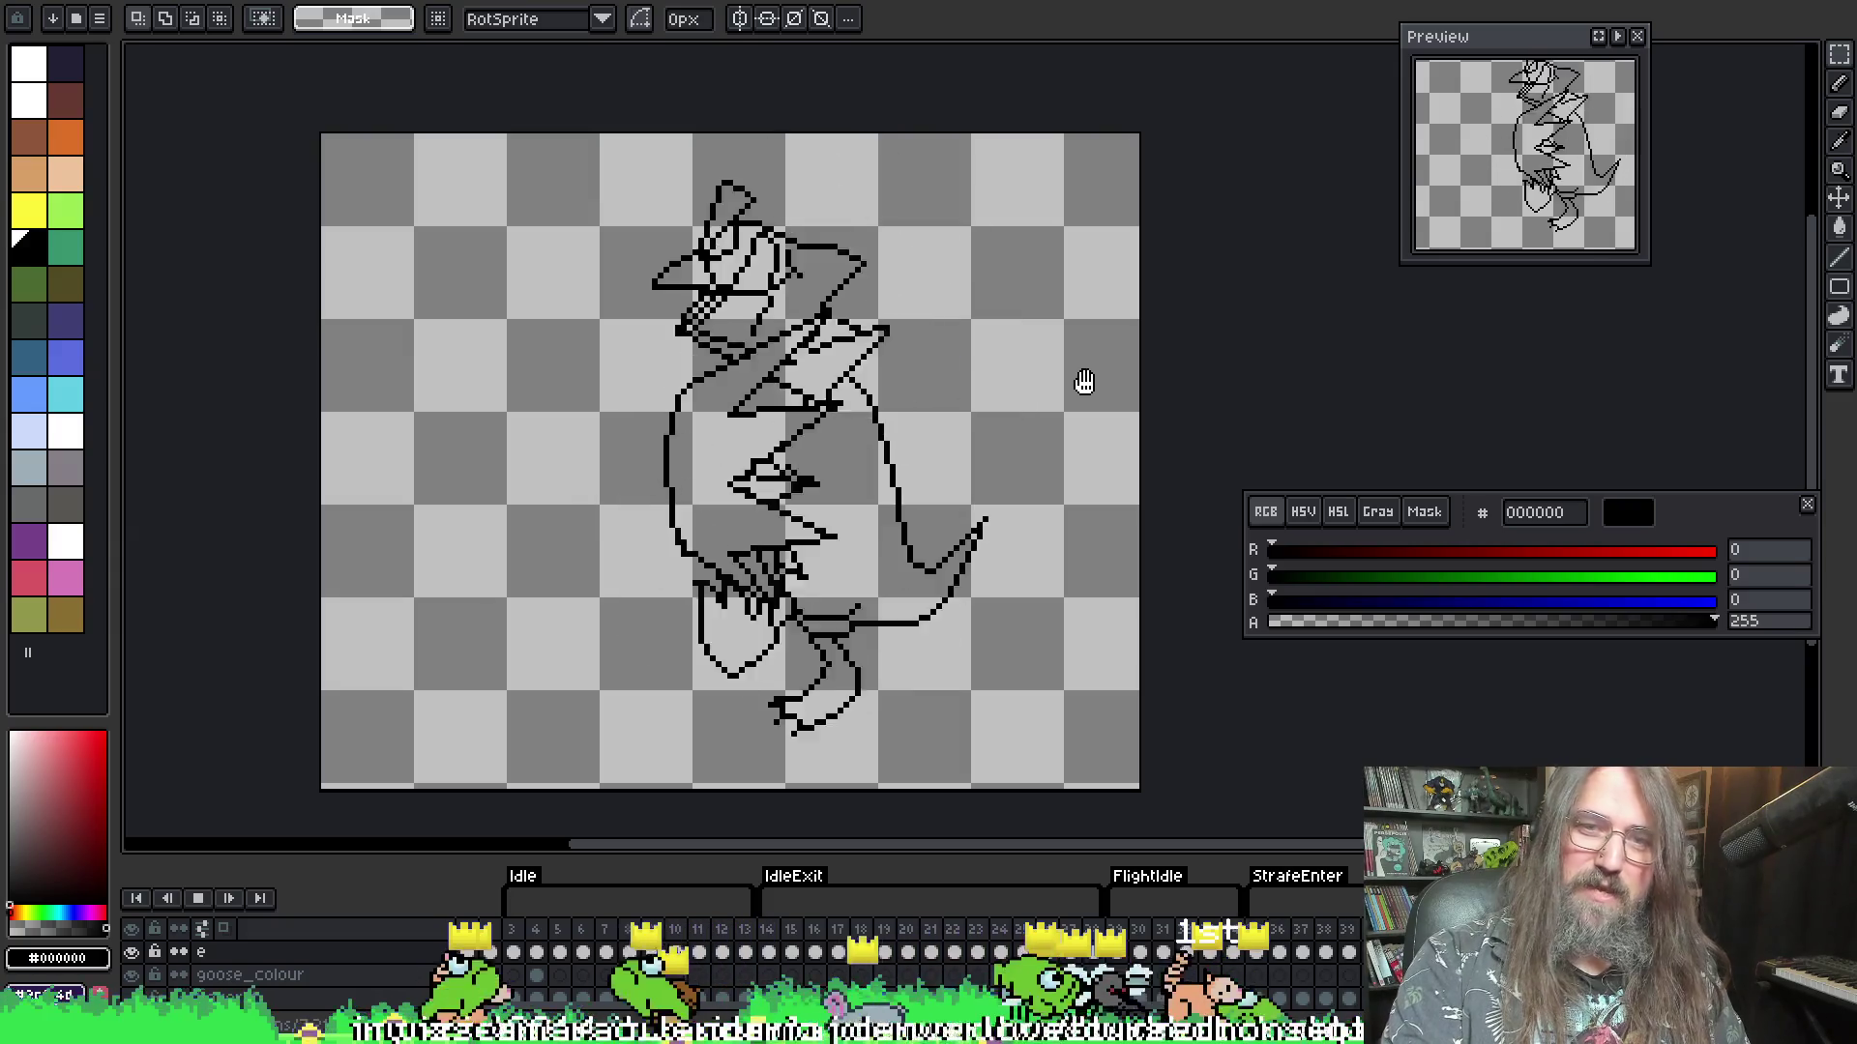
left_click_drag(1084, 381, 1171, 358)
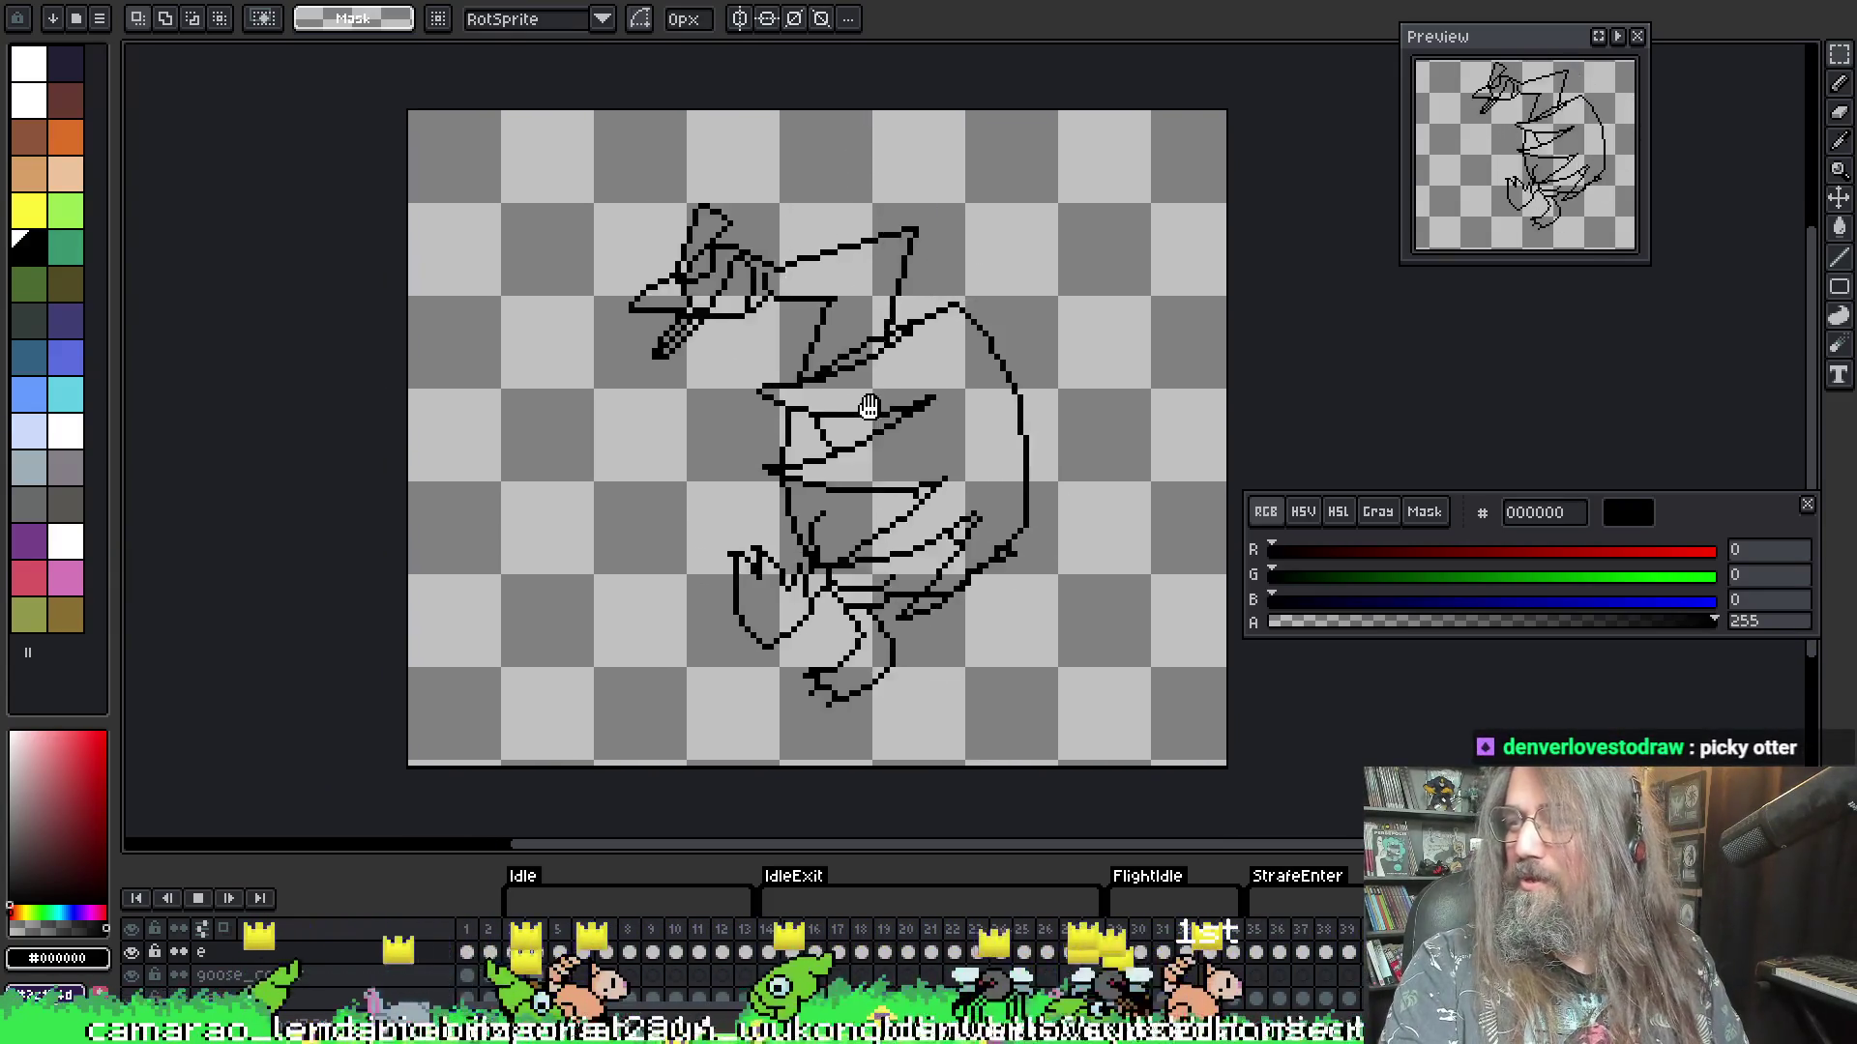
left_click_drag(869, 406, 791, 406)
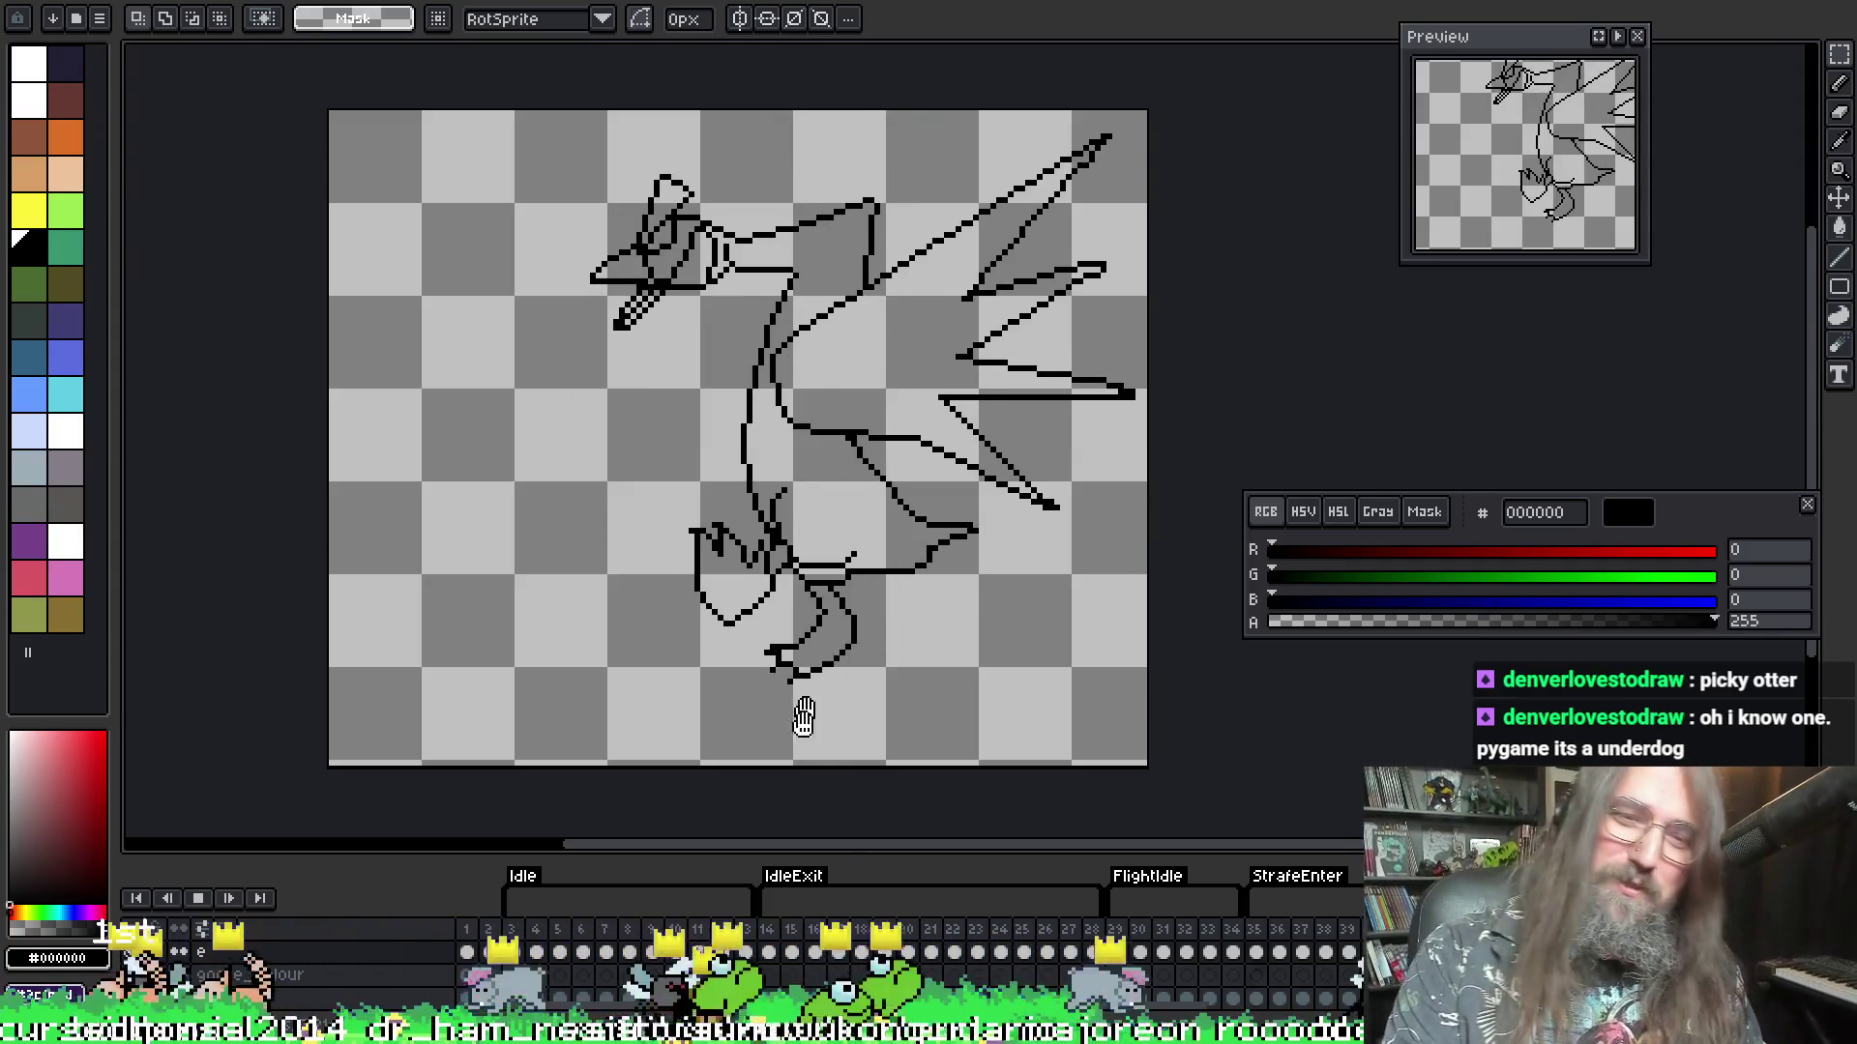
left_click_drag(800, 713, 850, 497)
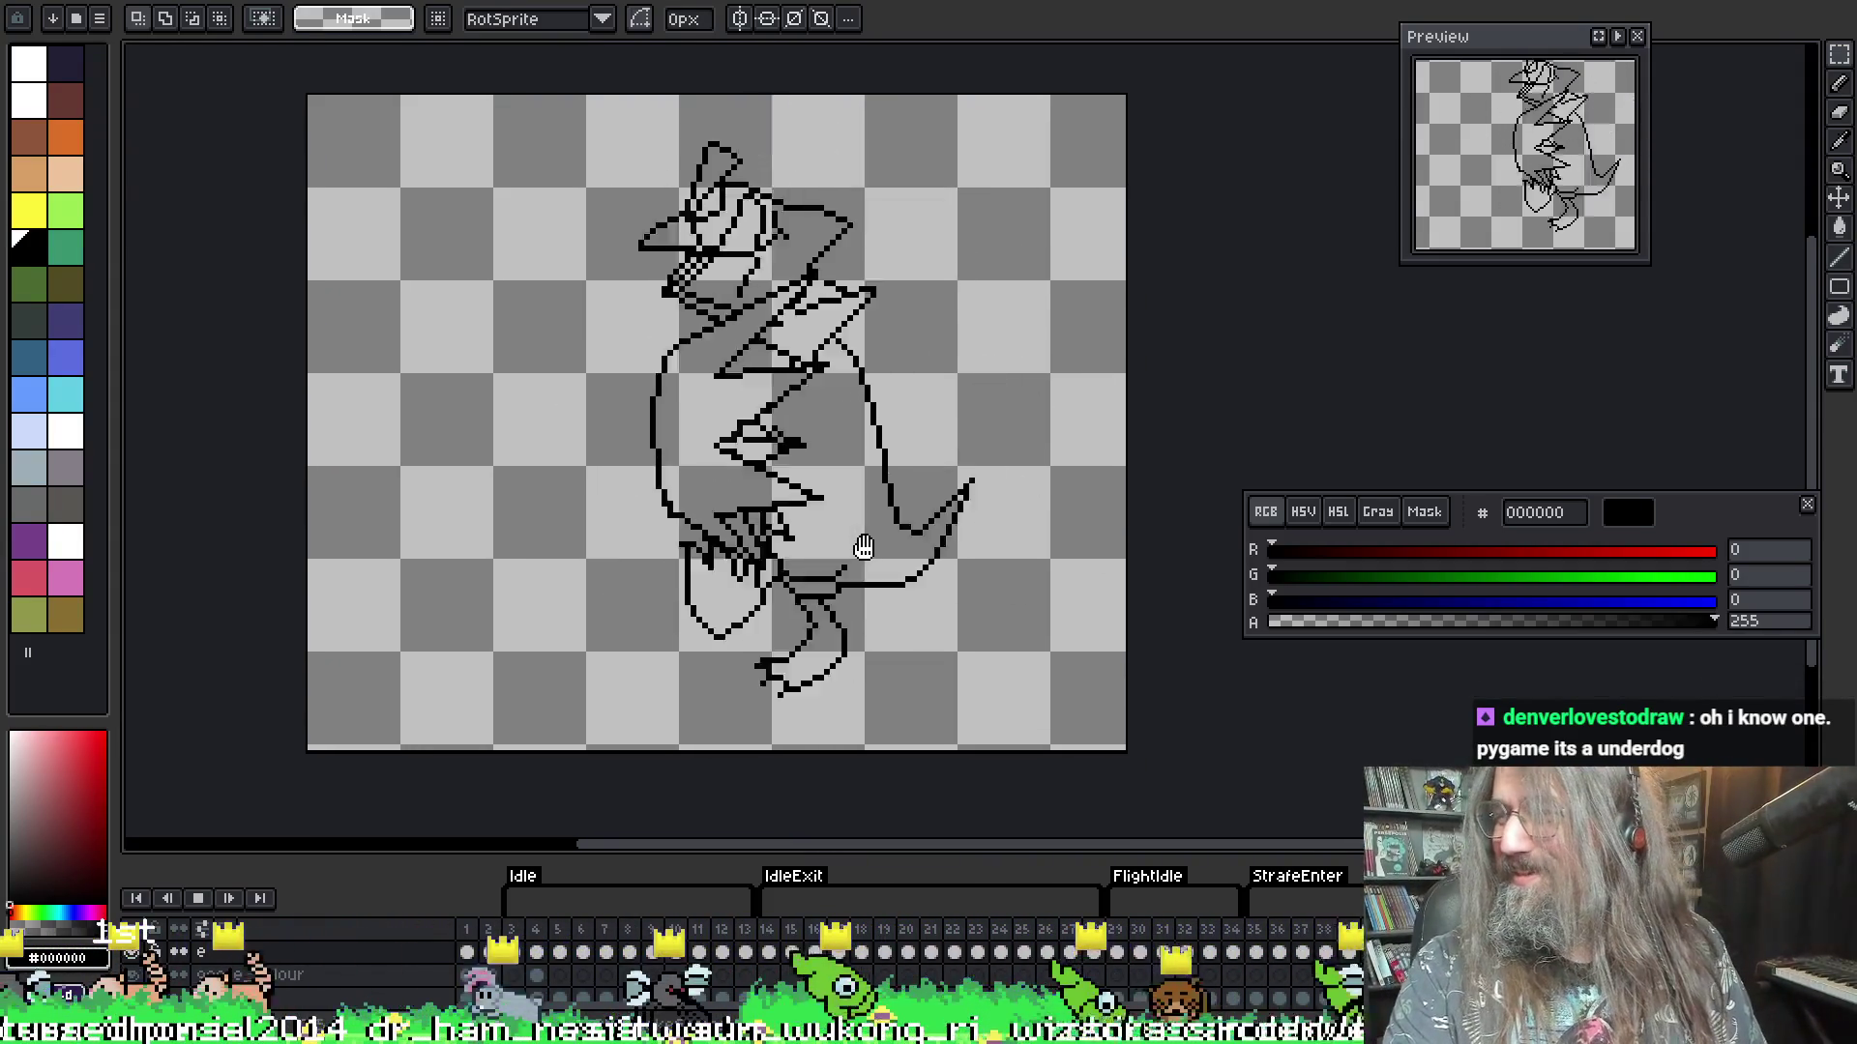
key("Return")
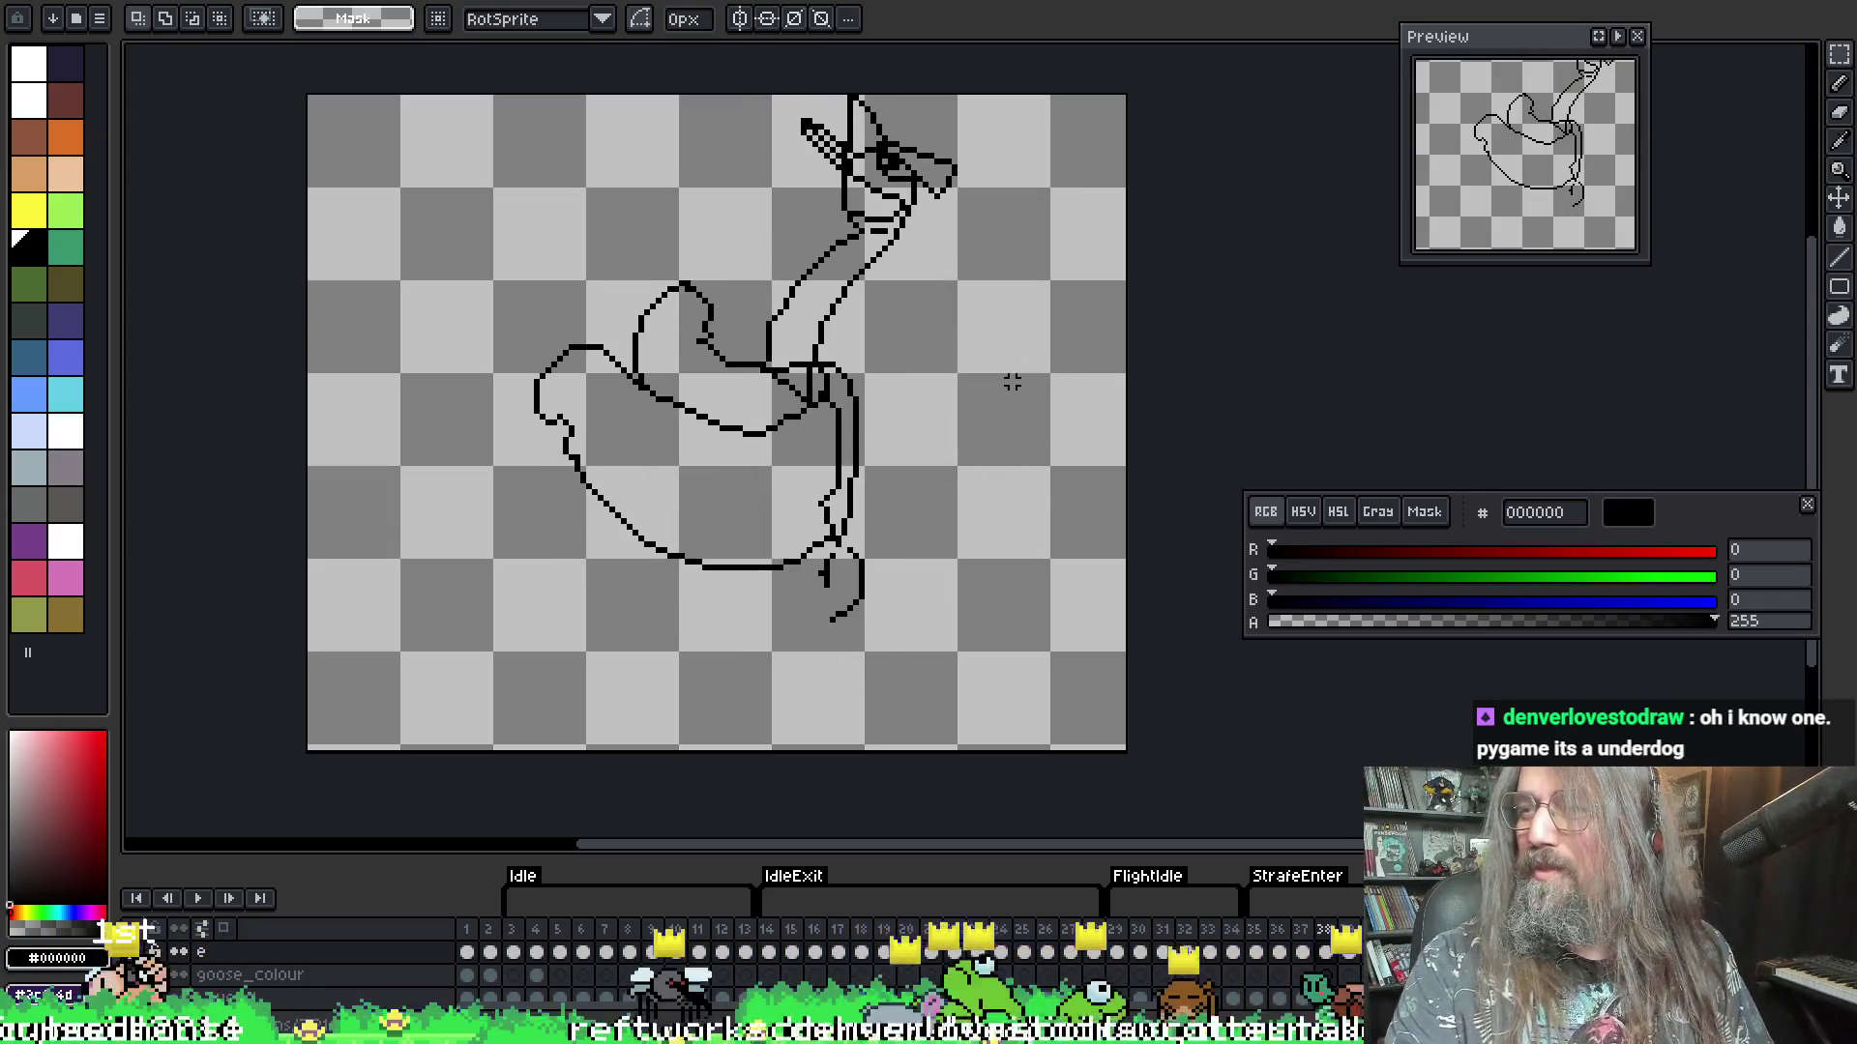
left_click_drag(977, 505, 945, 493)
- Restart the goose animation loop and nudge the view slightly
key("Return")
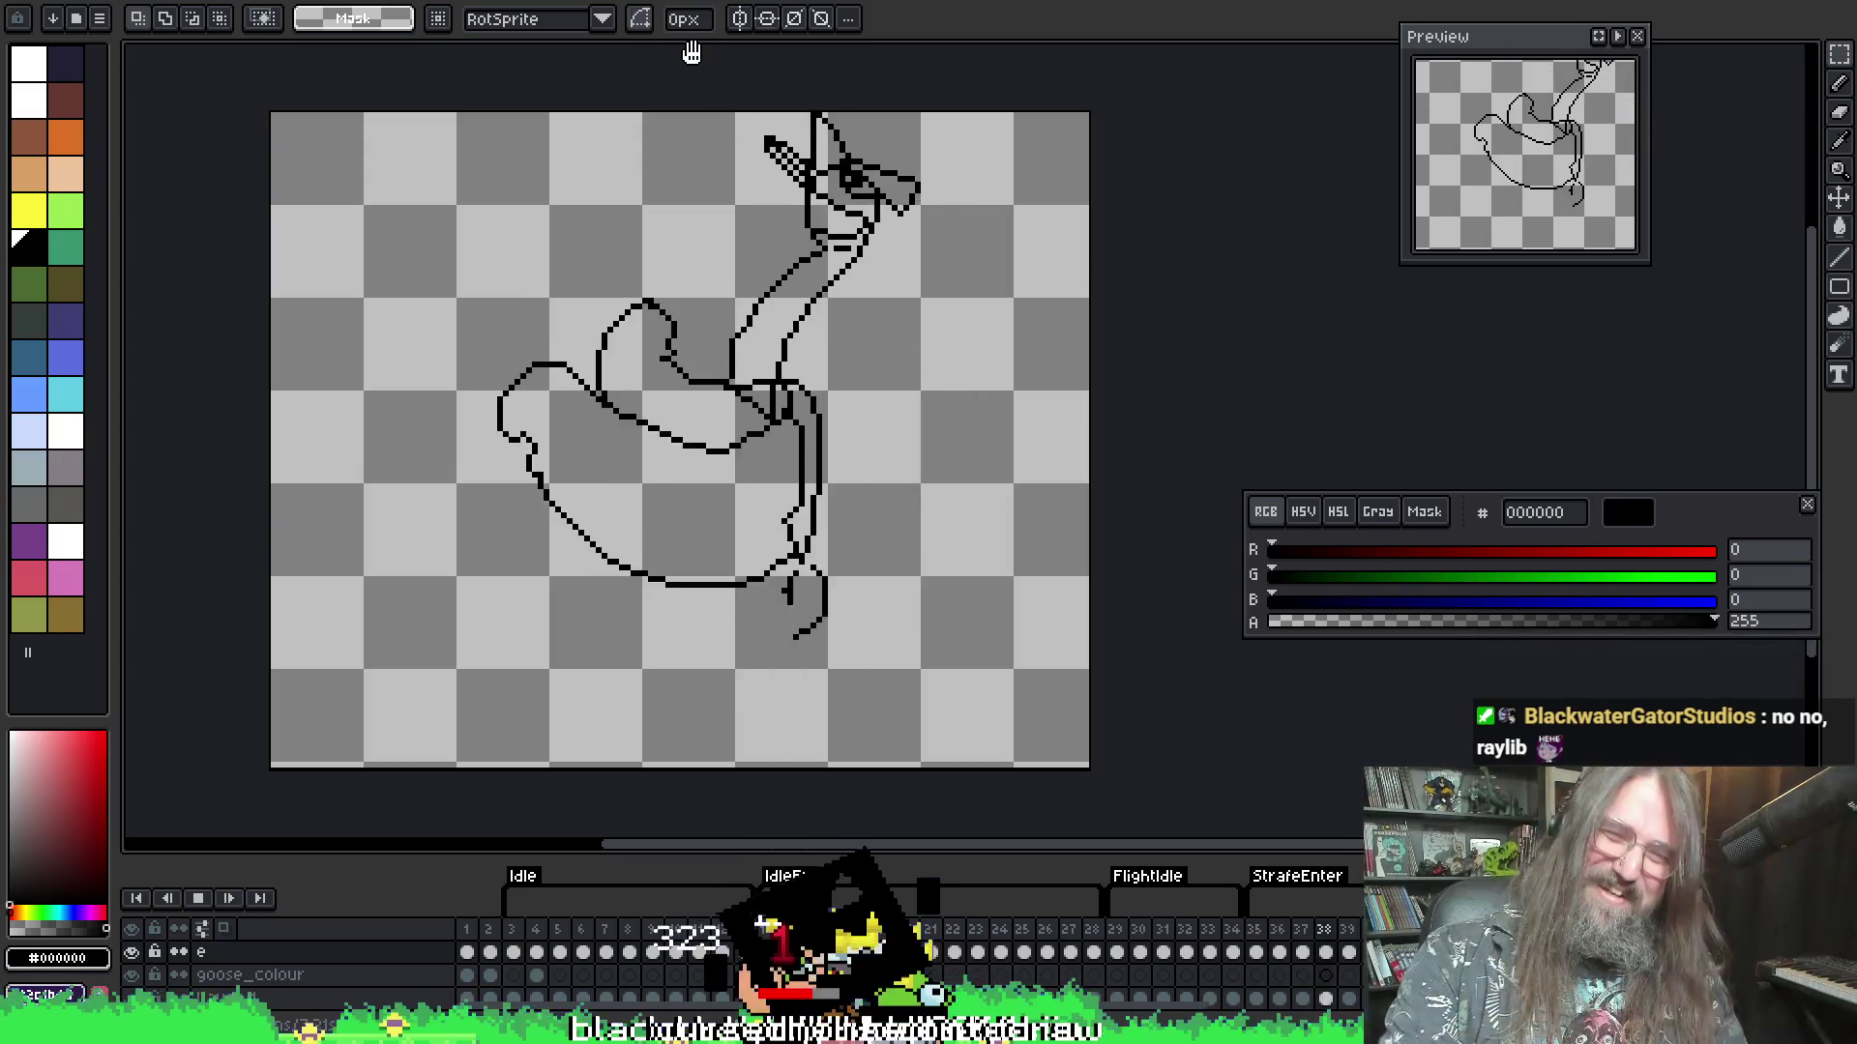
left_click_drag(726, 443, 733, 433)
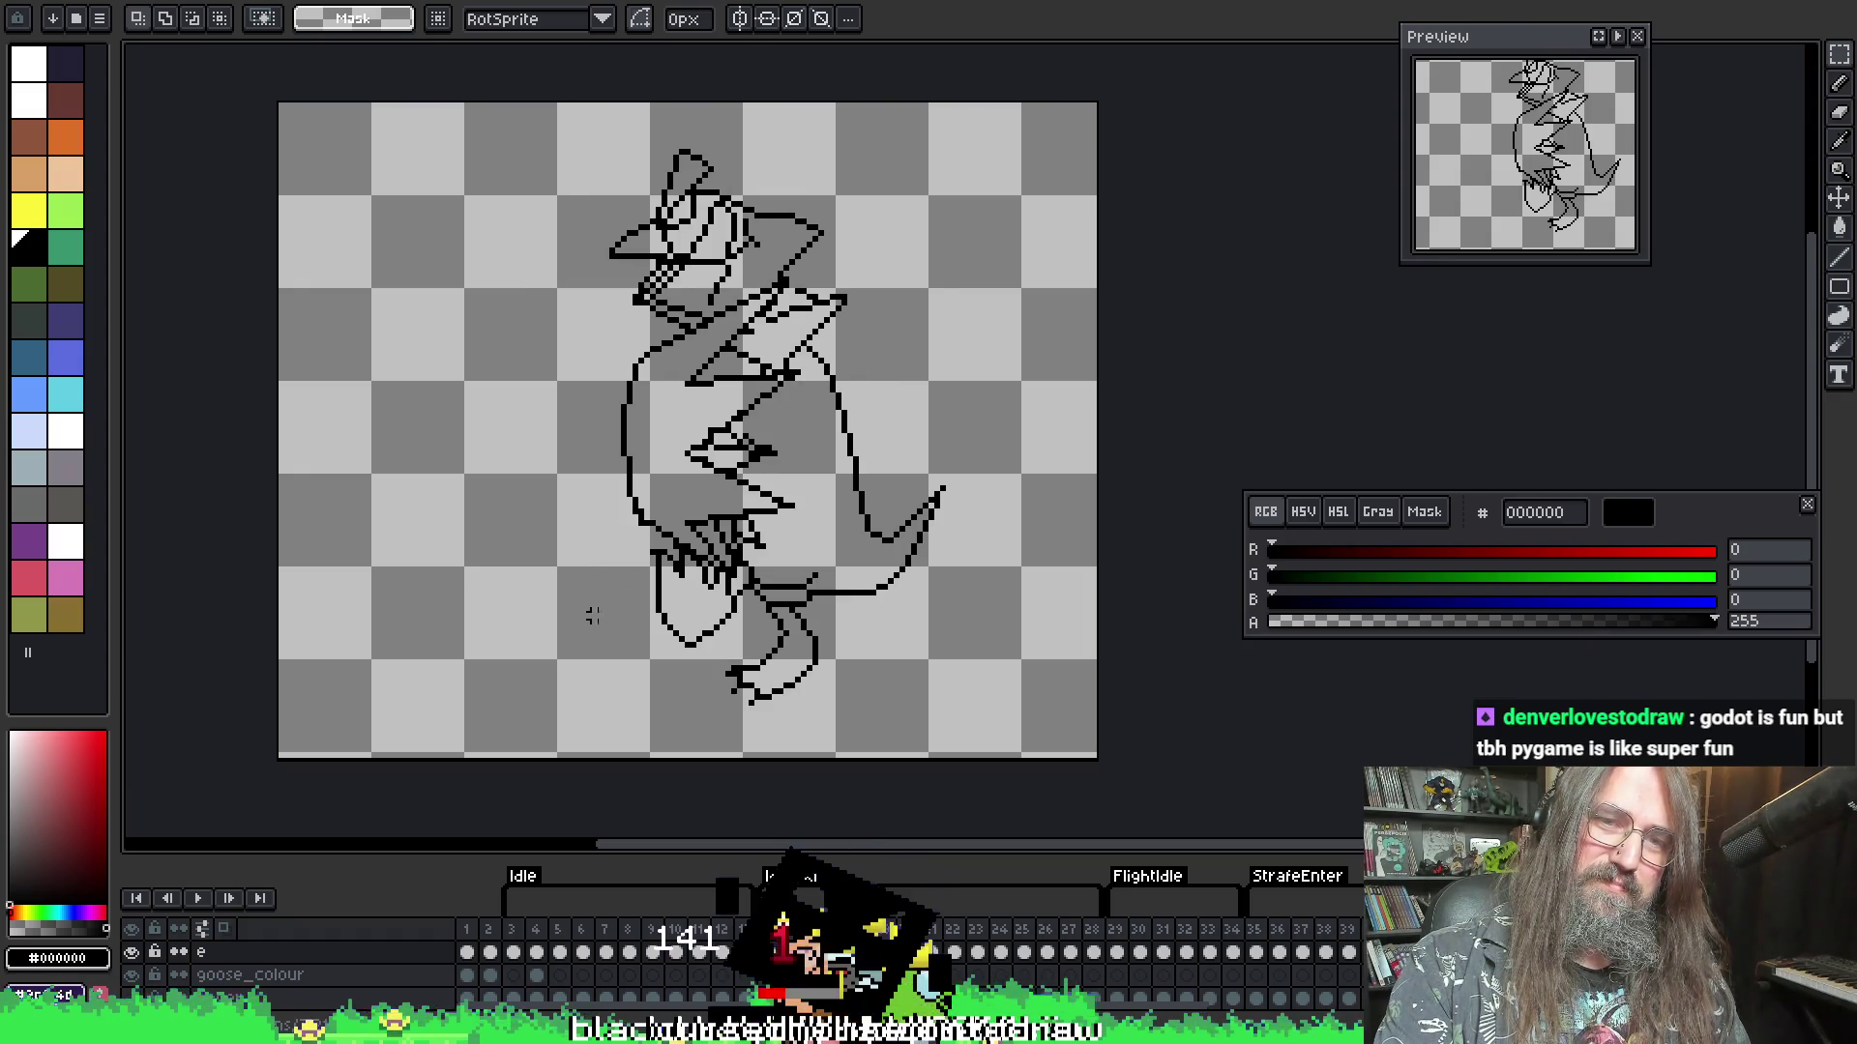
- Stop playback and step through frames to the zigzag-wing pose
scroll(634, 592, "up", 3)
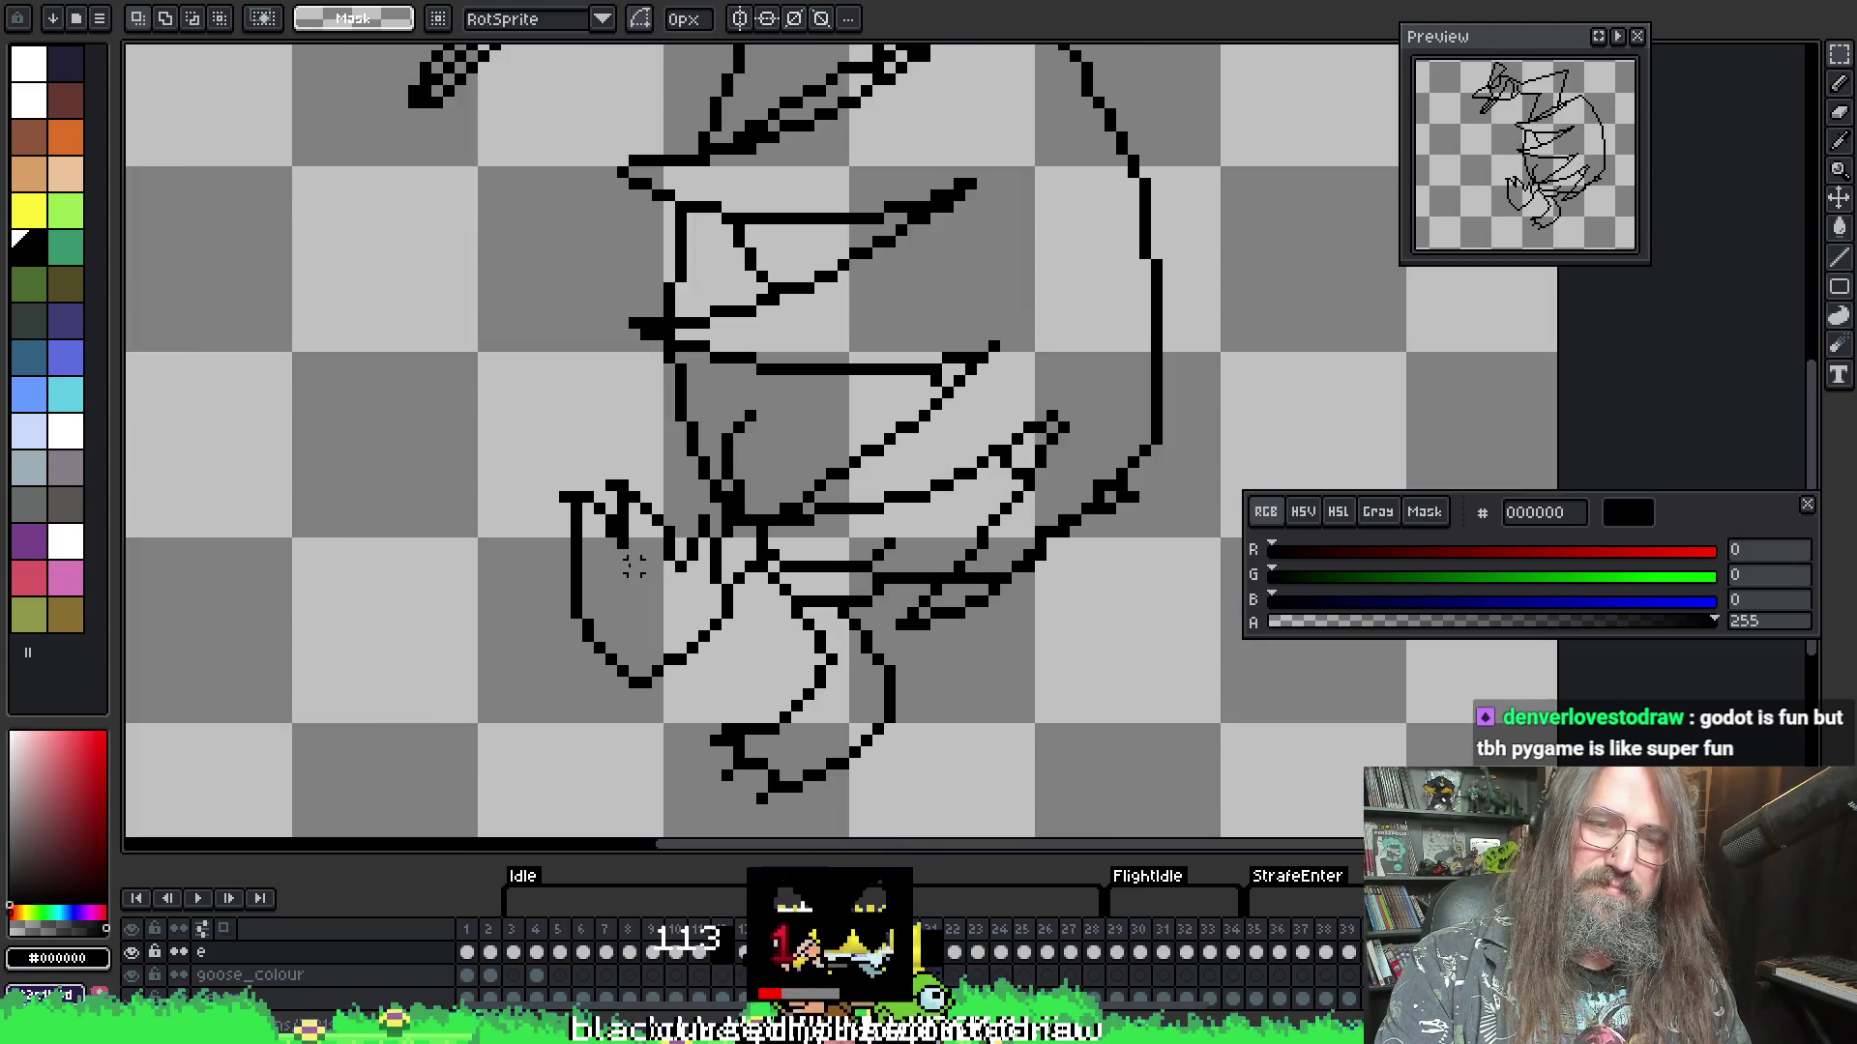
scroll(530, 600, "down", 4)
scroll(671, 580, "up", 3)
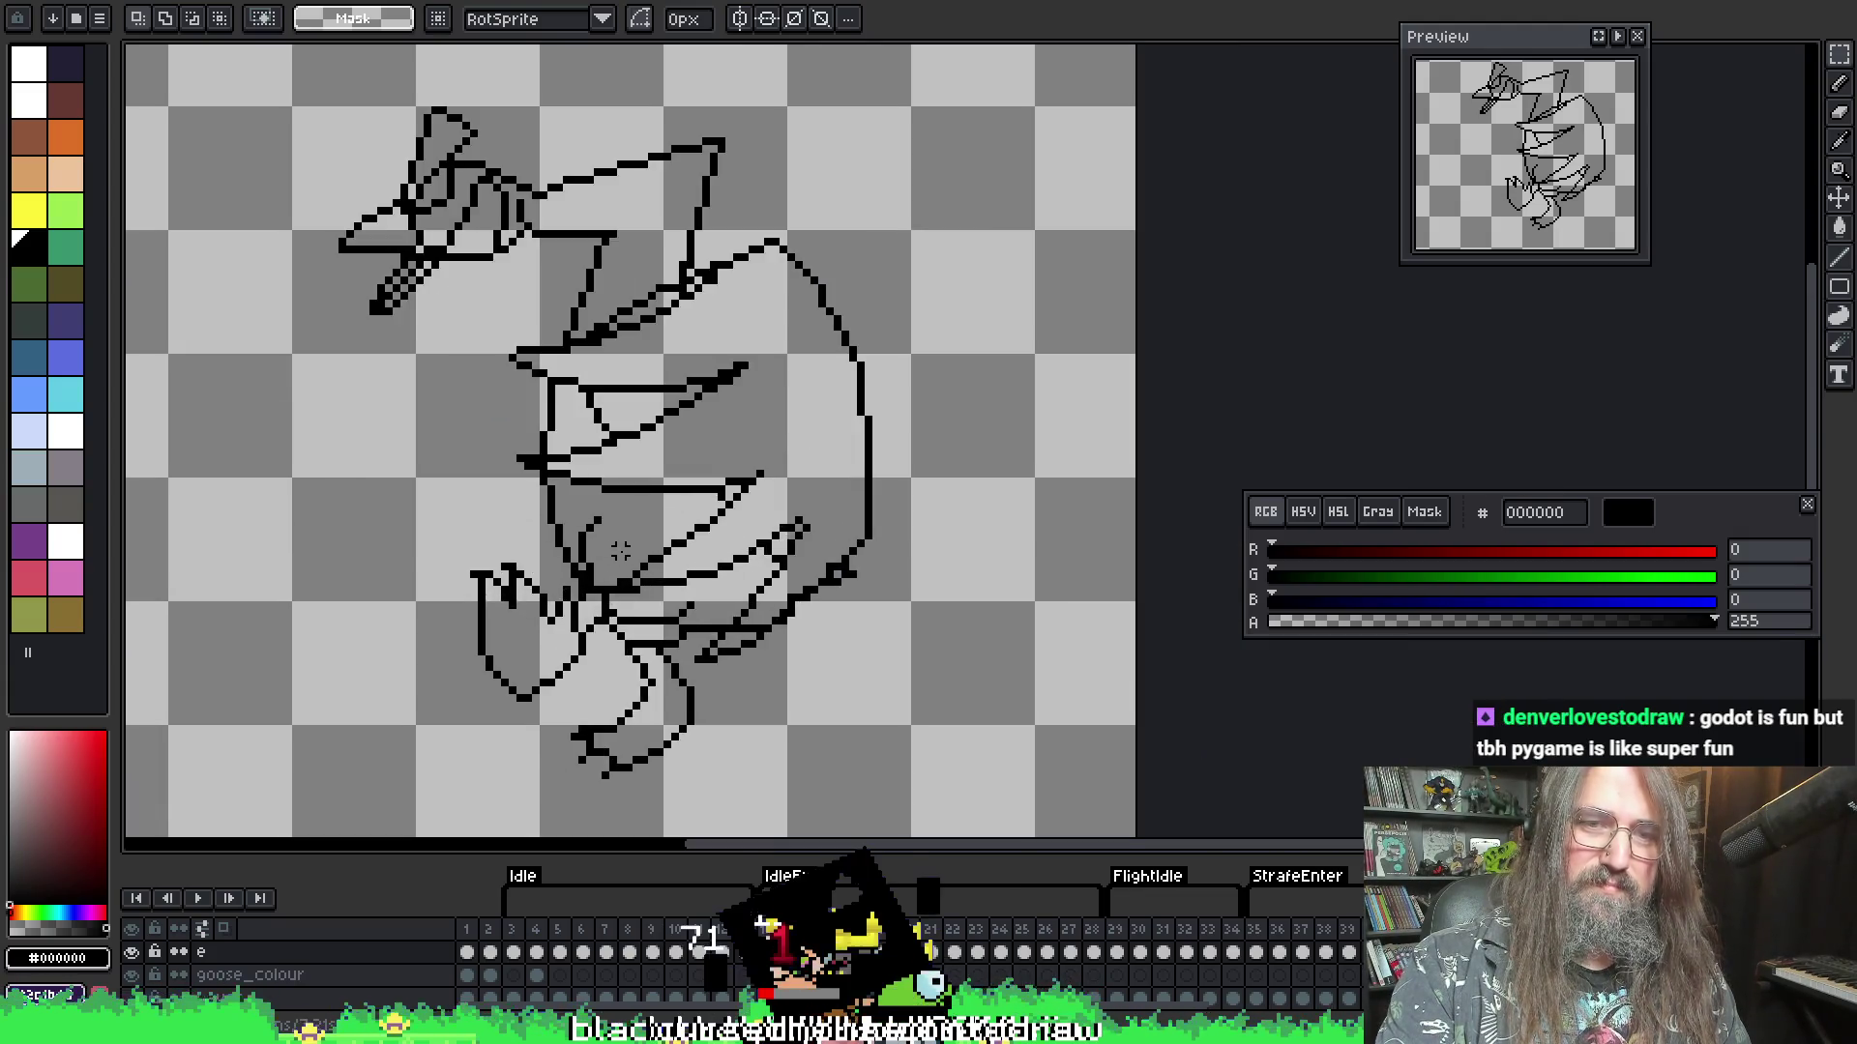
scroll(763, 535, "down", 2)
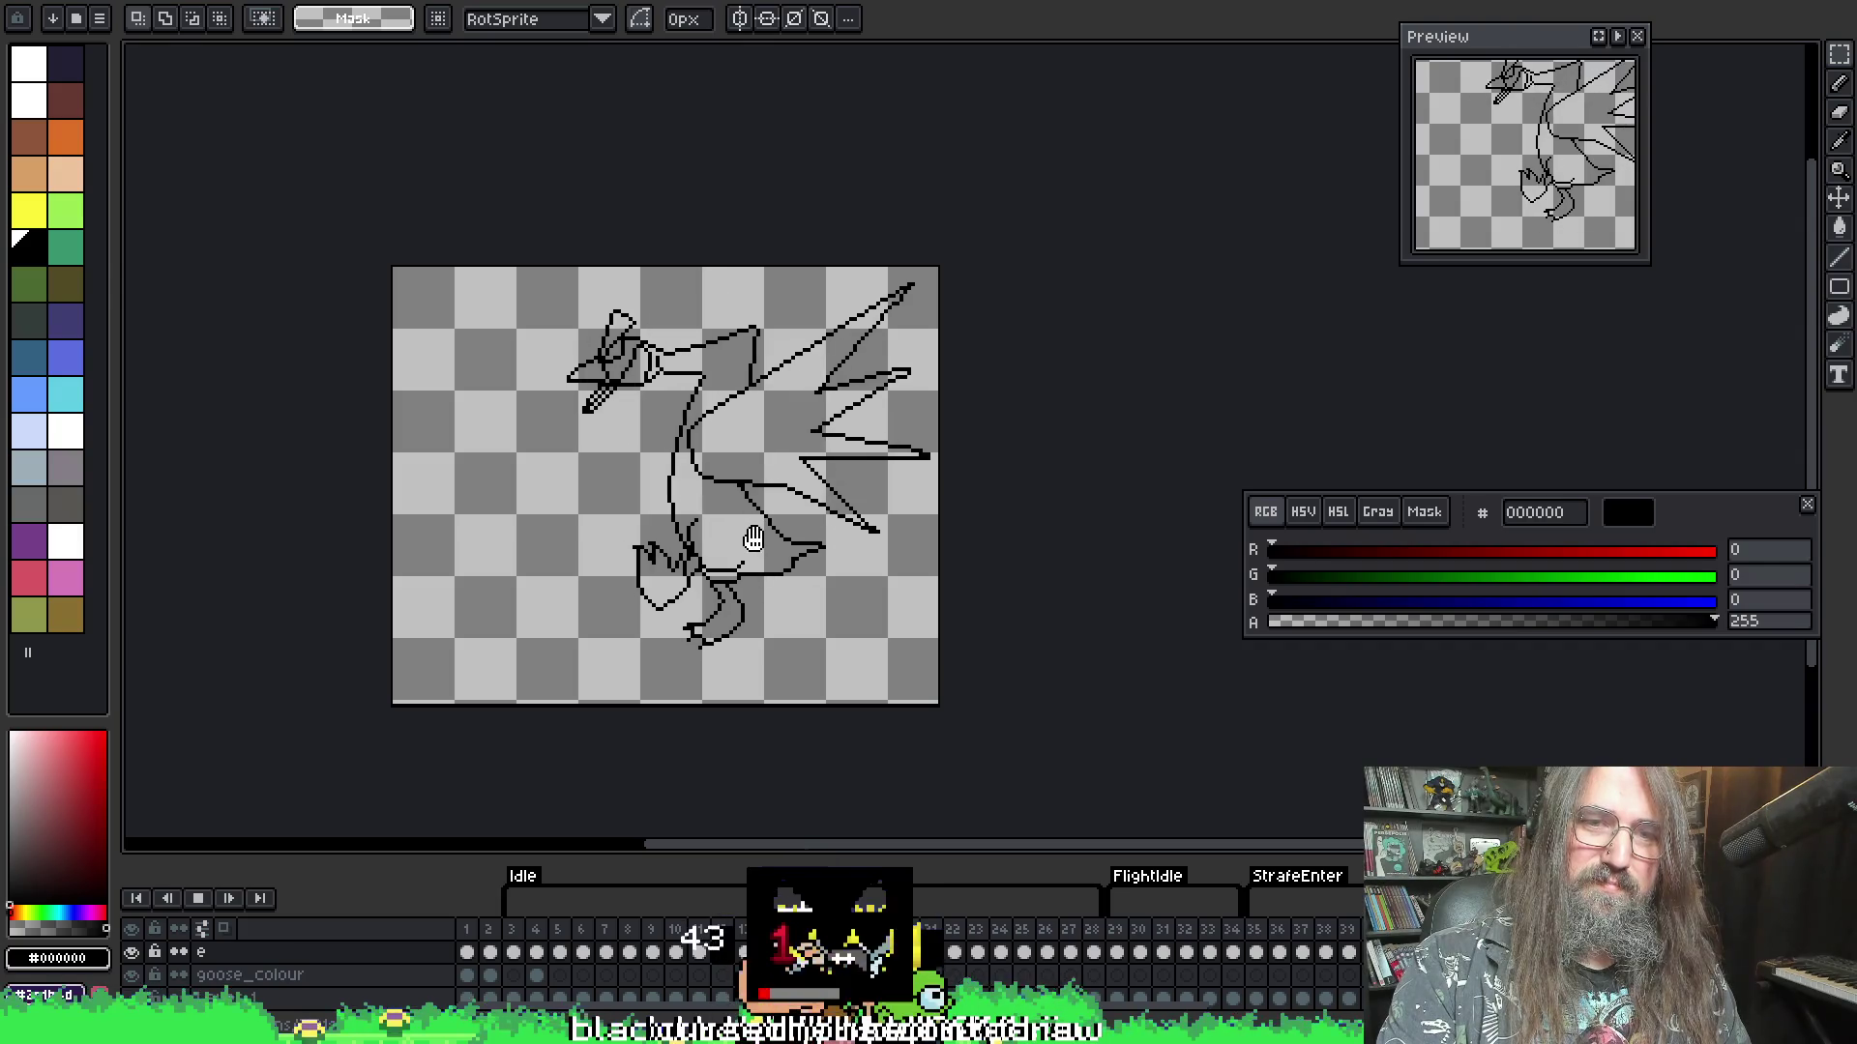
key("space")
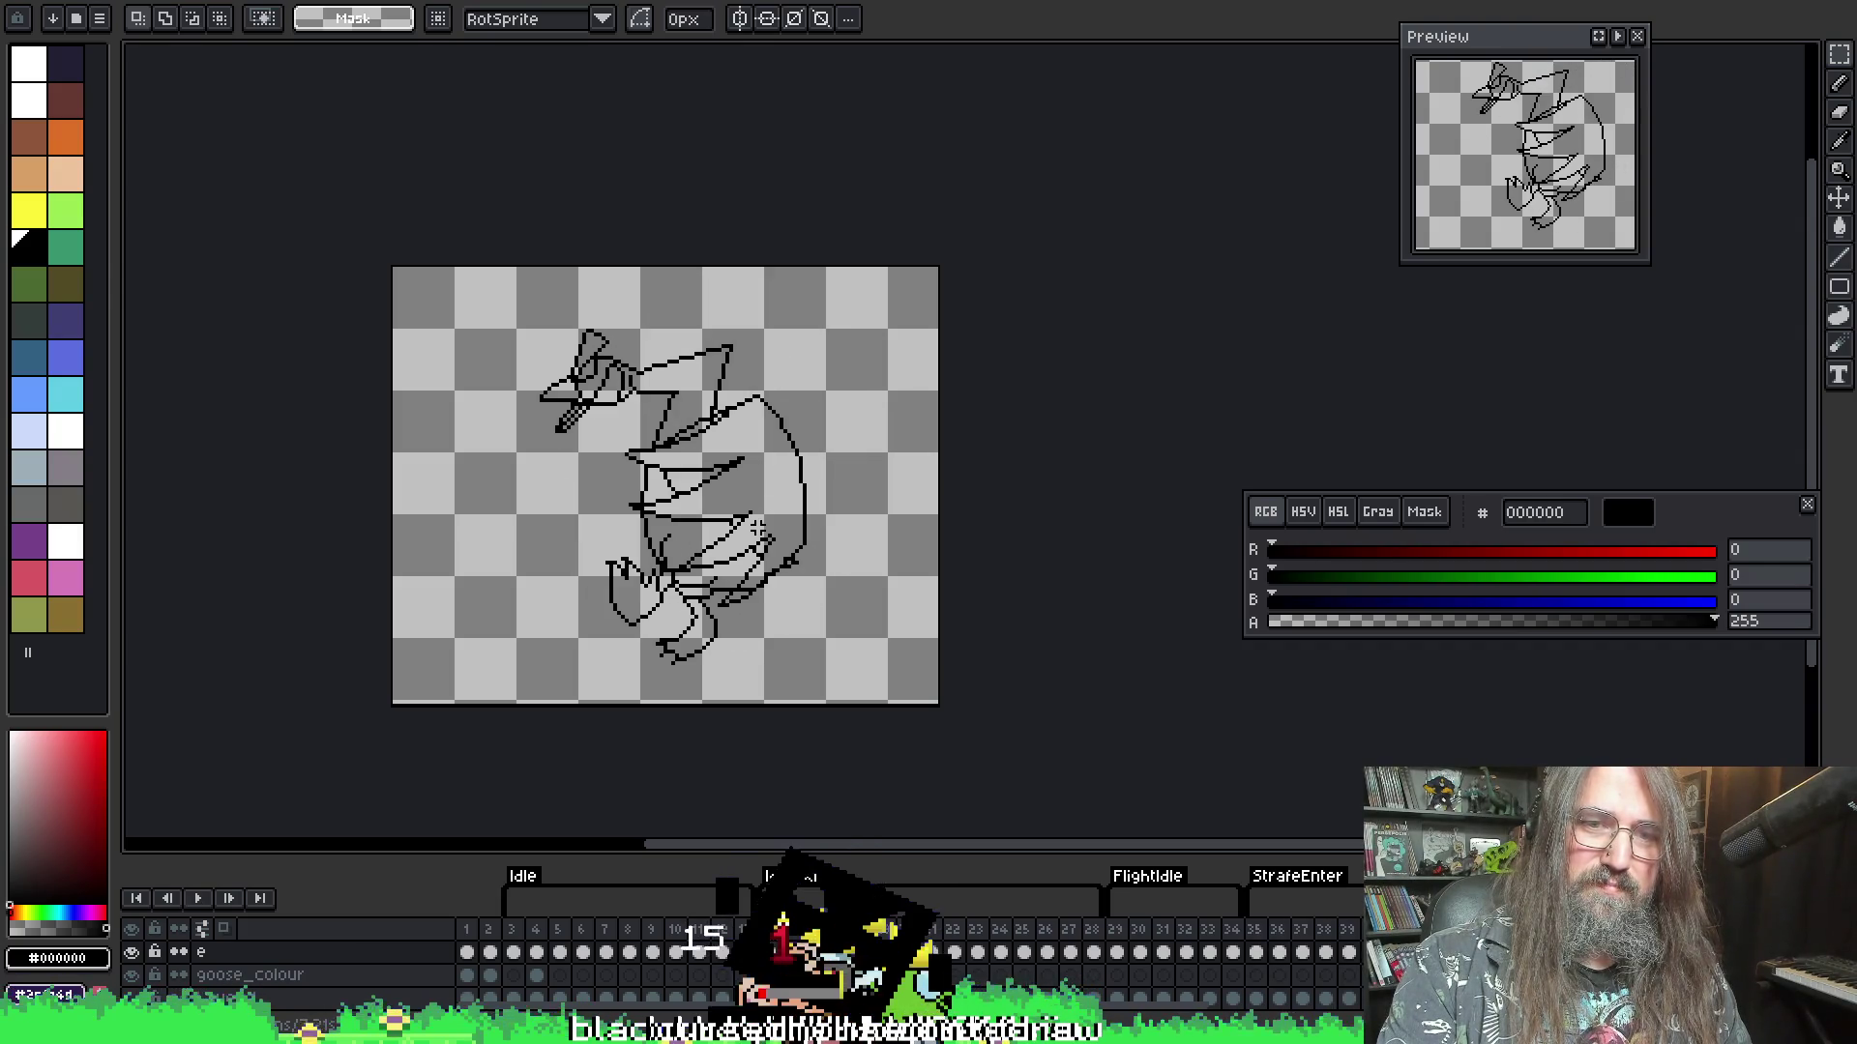
key("Right")
key("Right")
key("Left")
key("Right")
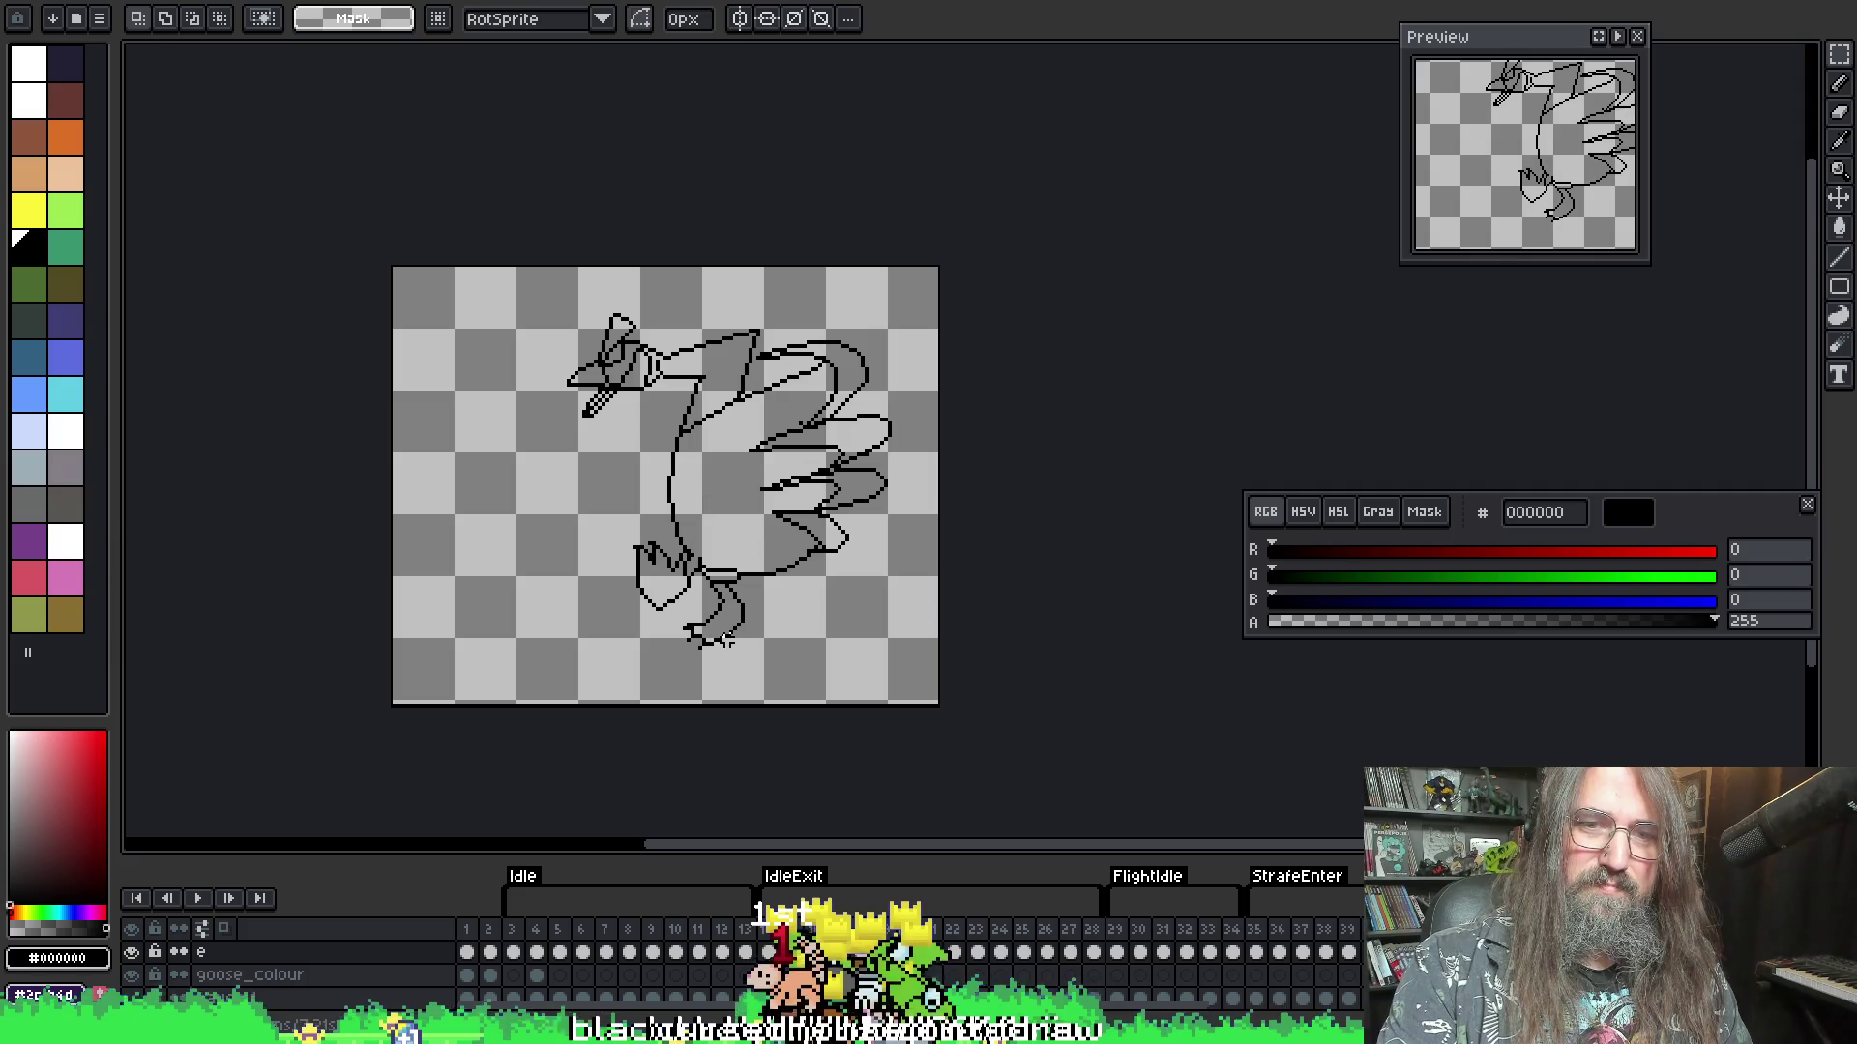
scroll(654, 630, "up", 1)
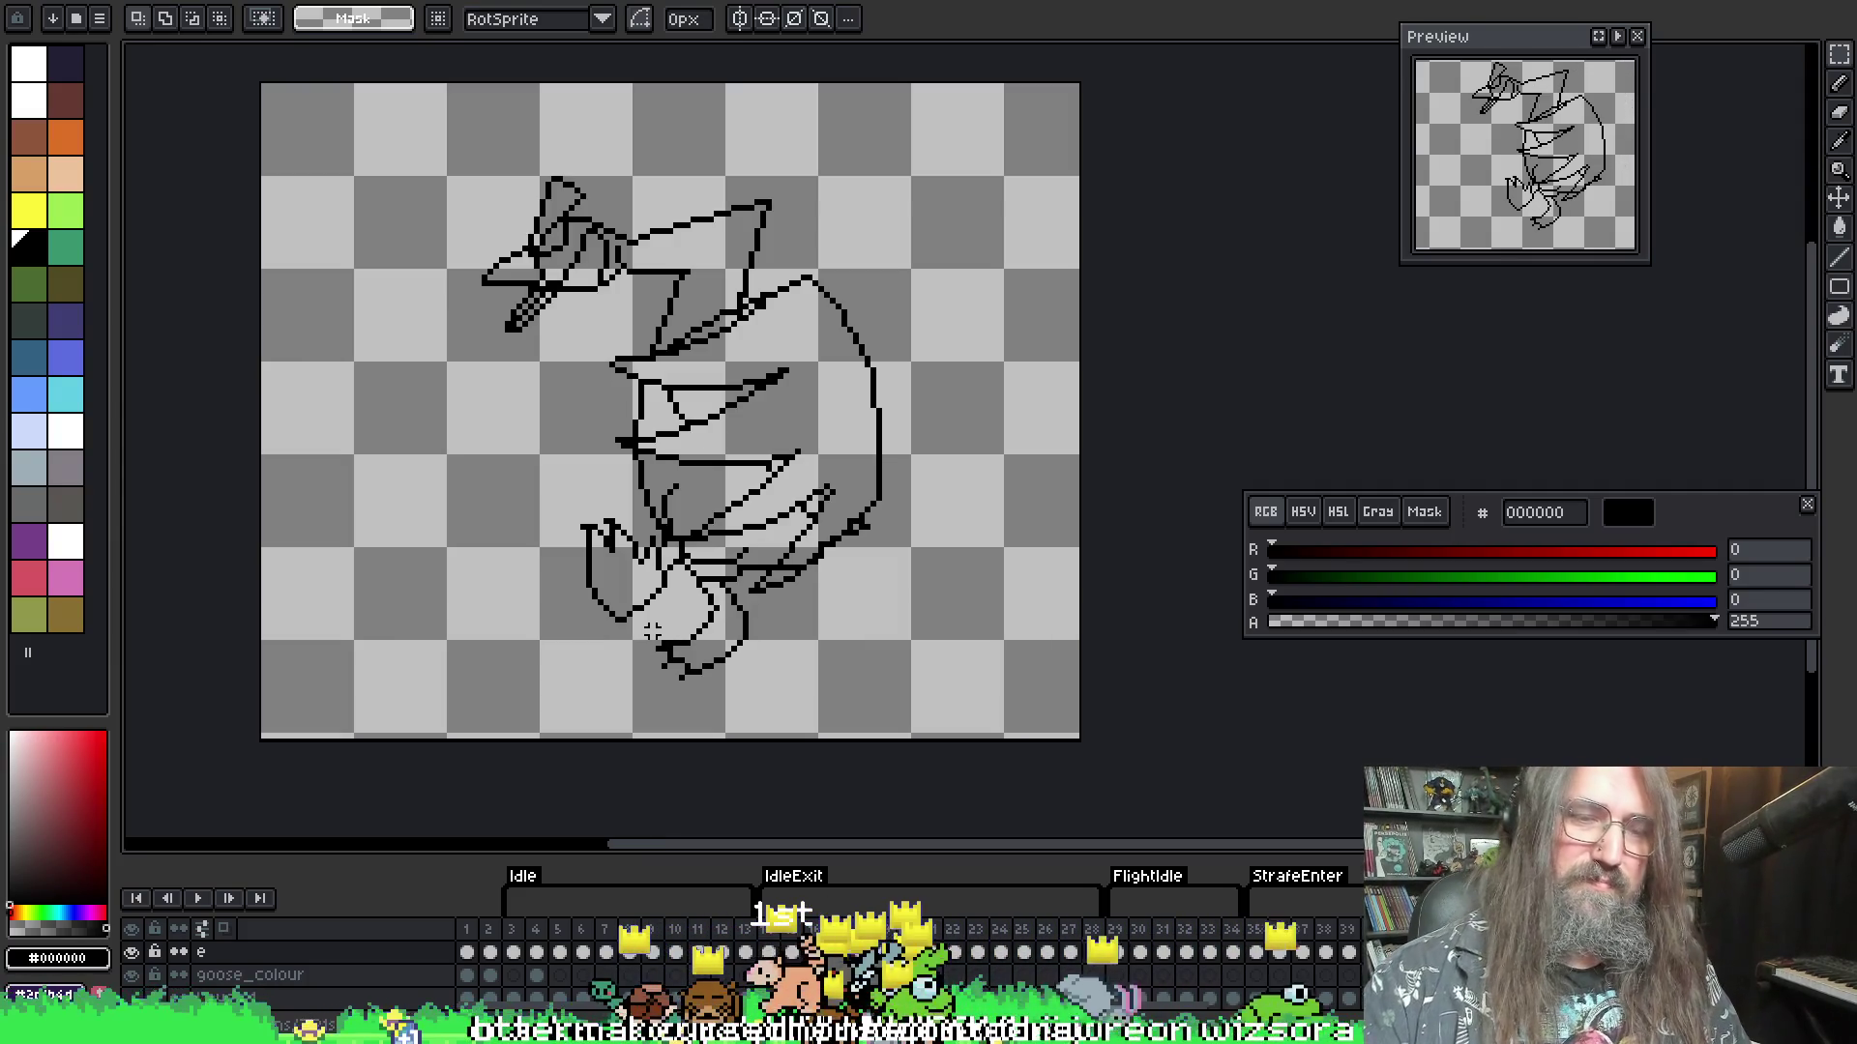
- Lasso the lower-left loop, move it right, then go to the spiky-wing frame
key("q")
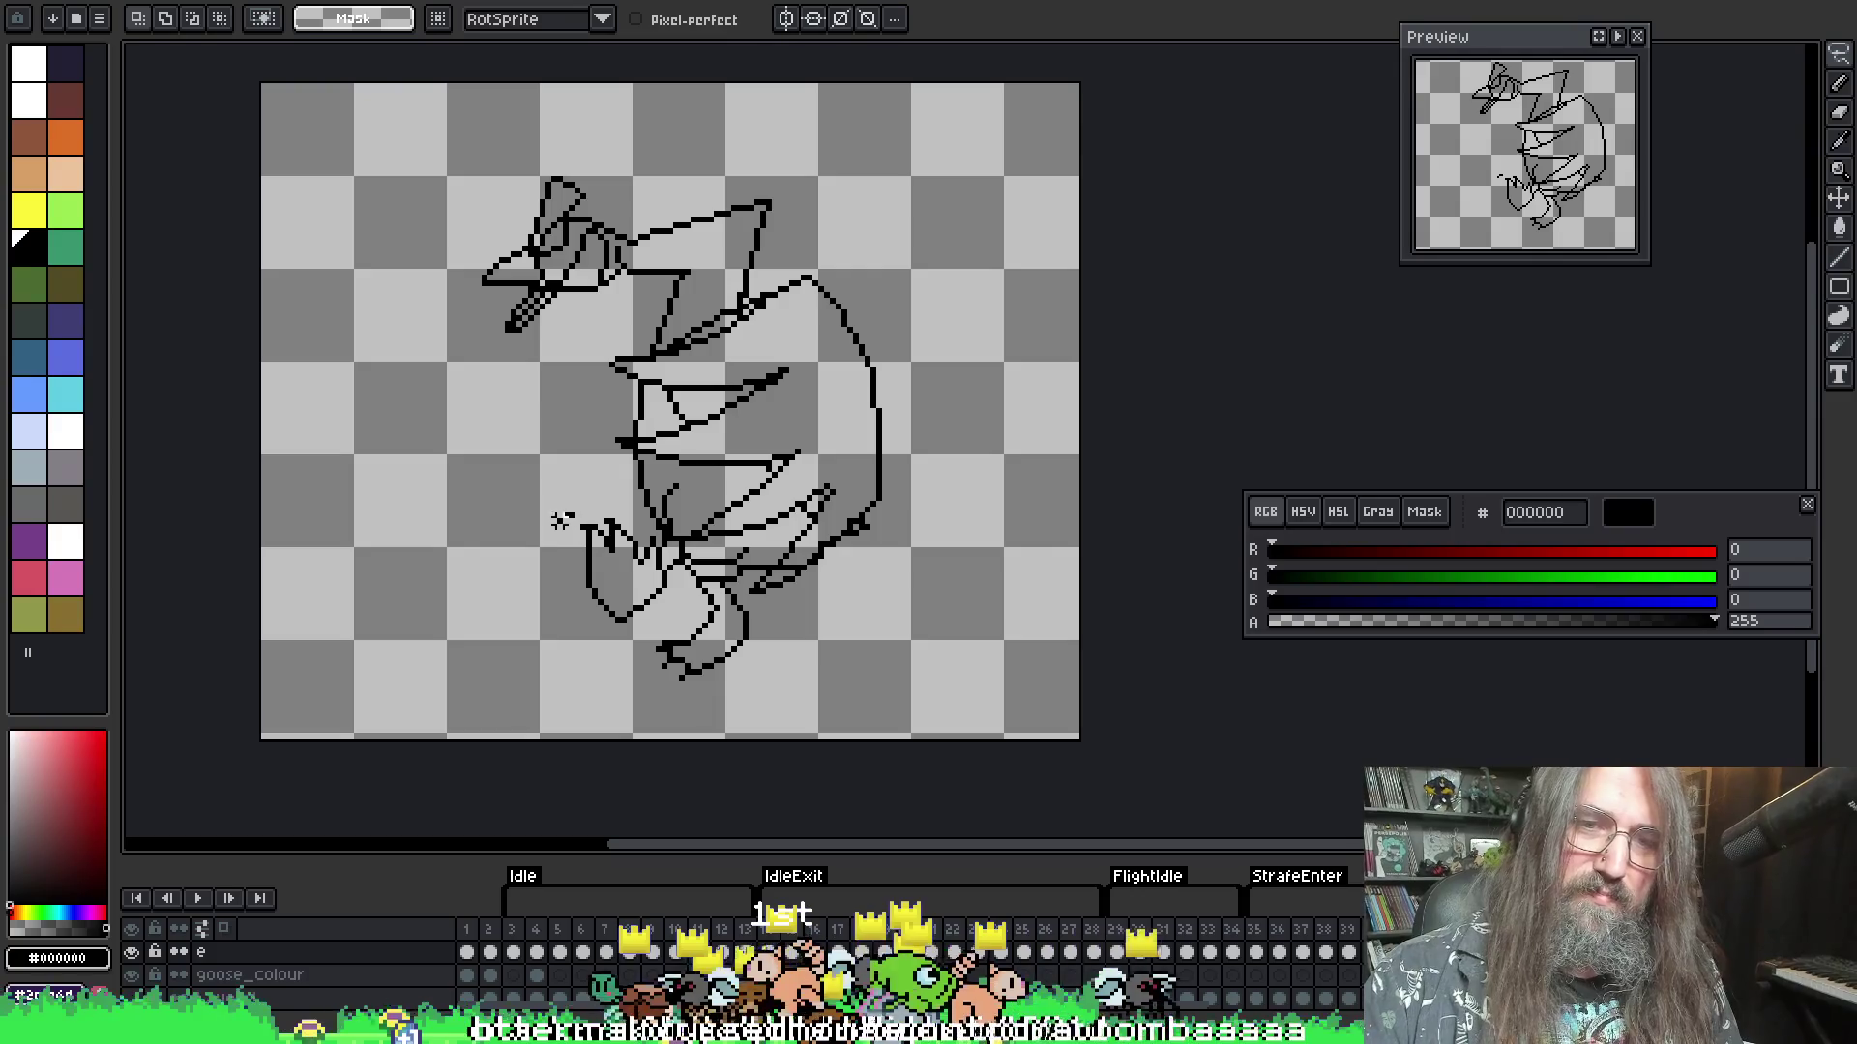
mouse_move(654, 538)
left_mouse_down()
mouse_move(512, 483)
mouse_move(619, 638)
mouse_move(744, 676)
left_mouse_up()
key("Return")
key("Return")
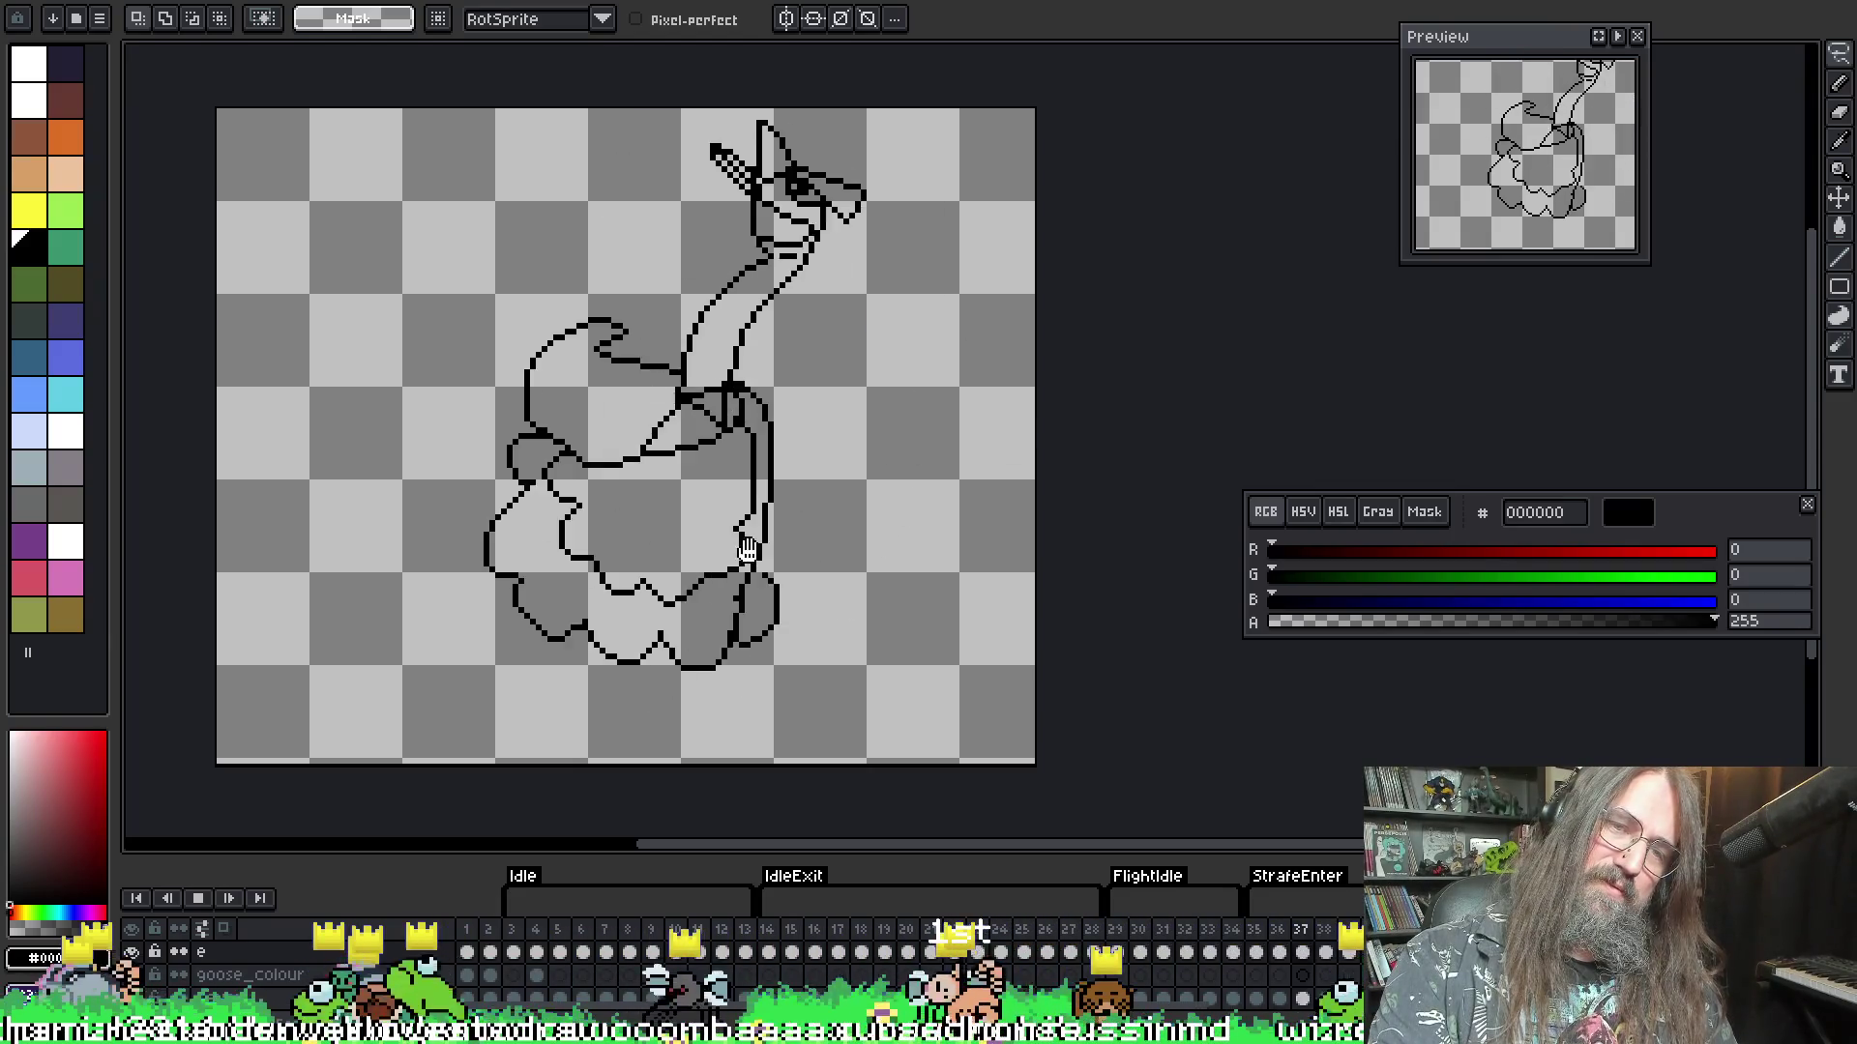
key("Return")
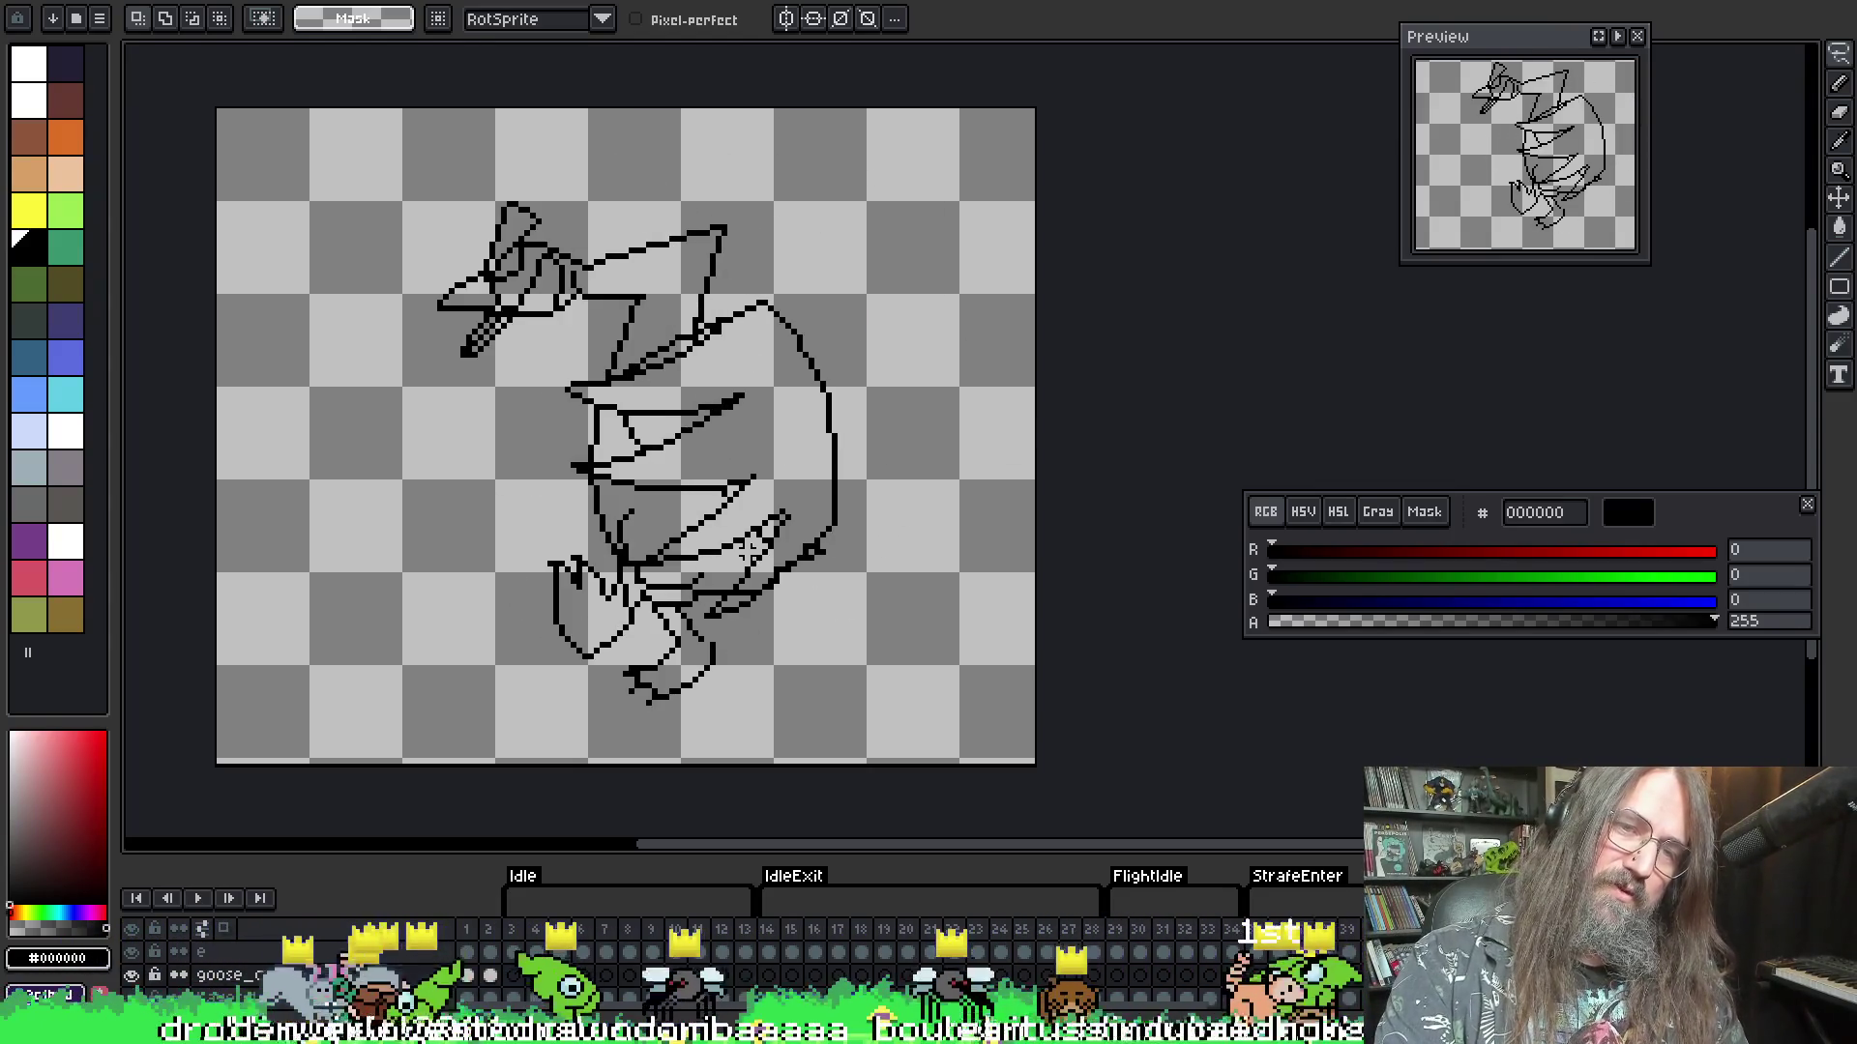
key("Right")
key("Right")
key("Right")
key("Right")
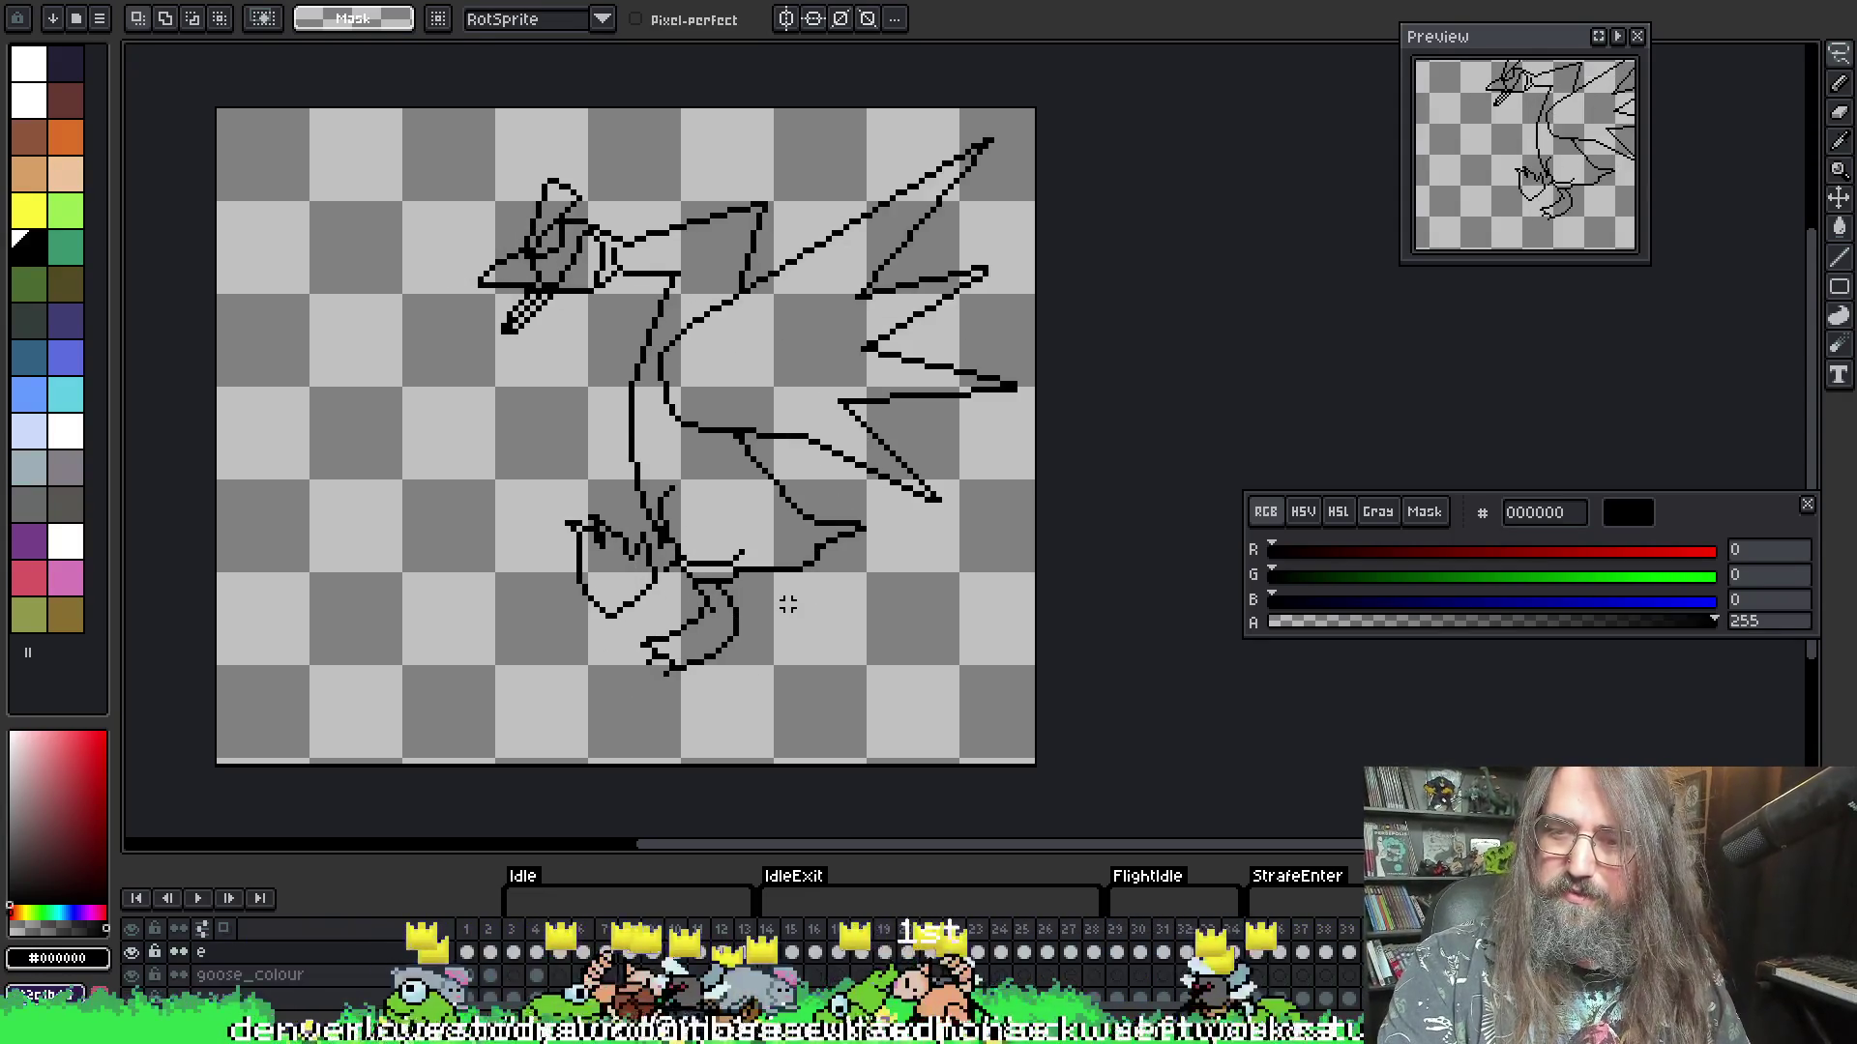
scroll(645, 553, "up", 1)
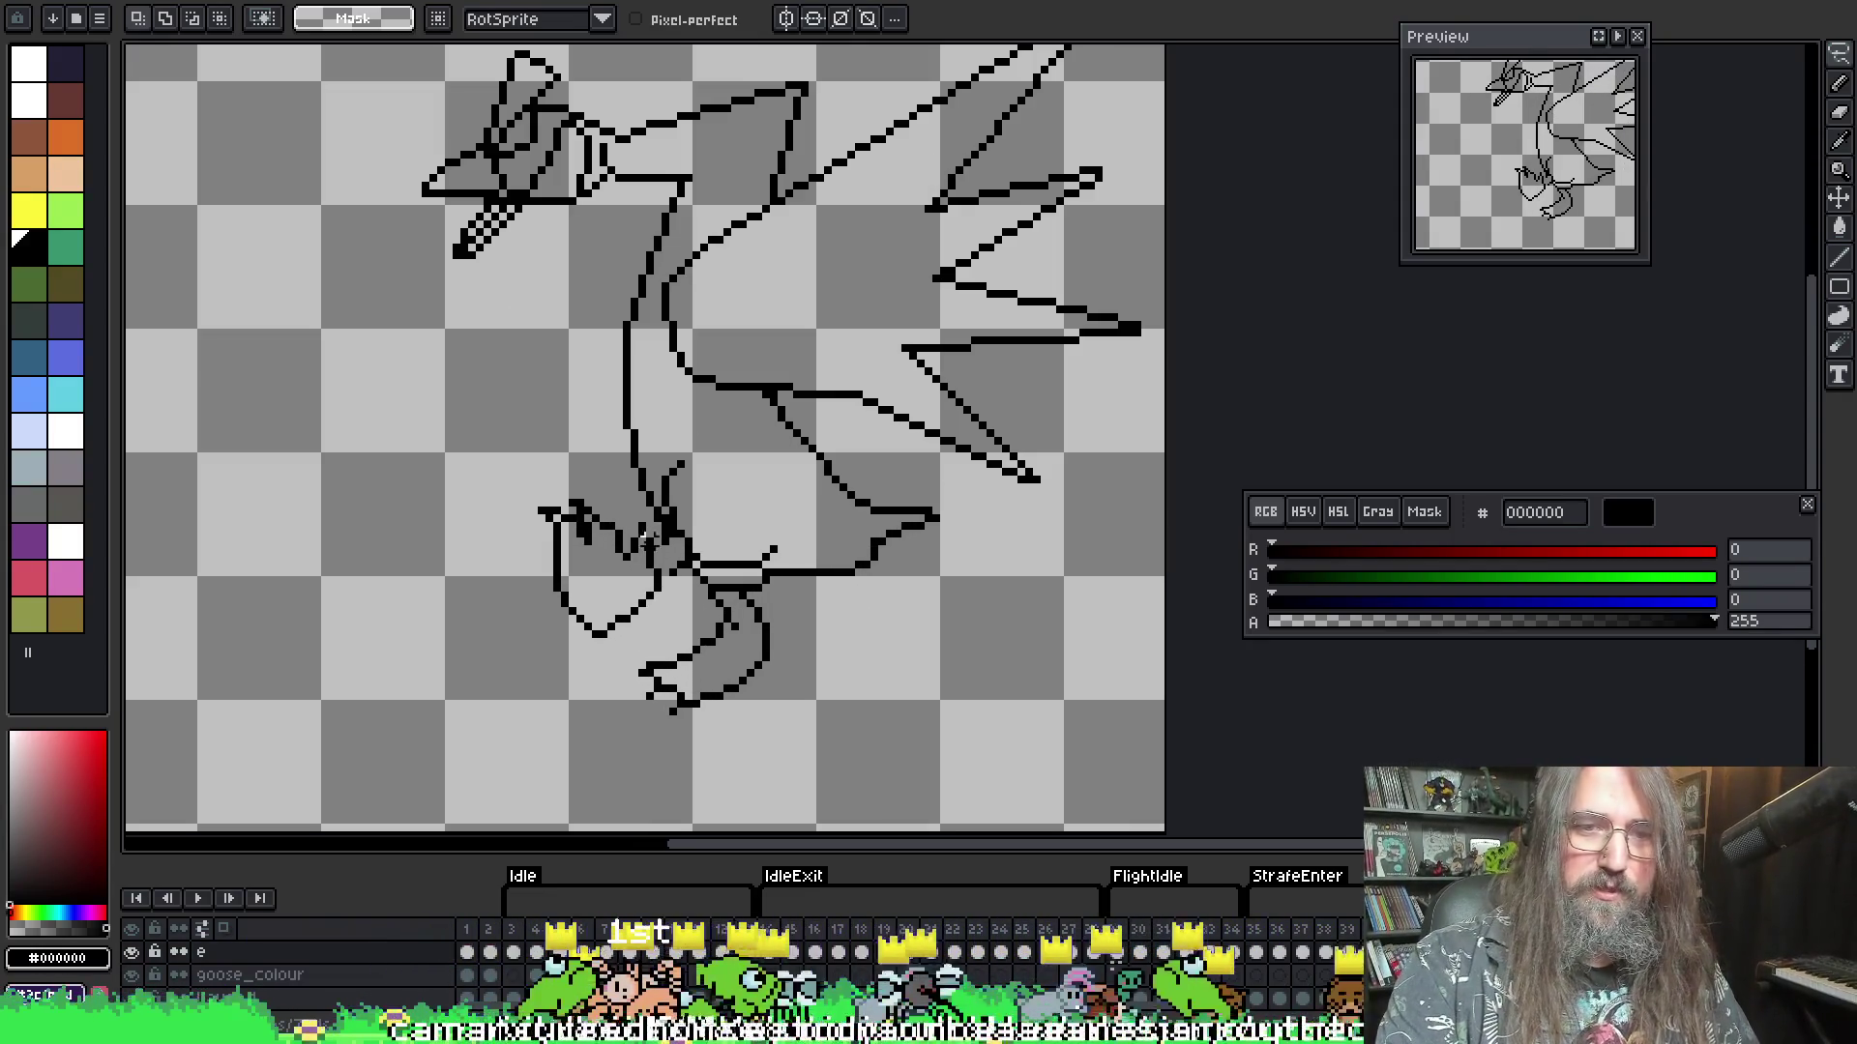
scroll(529, 493, "up", 1)
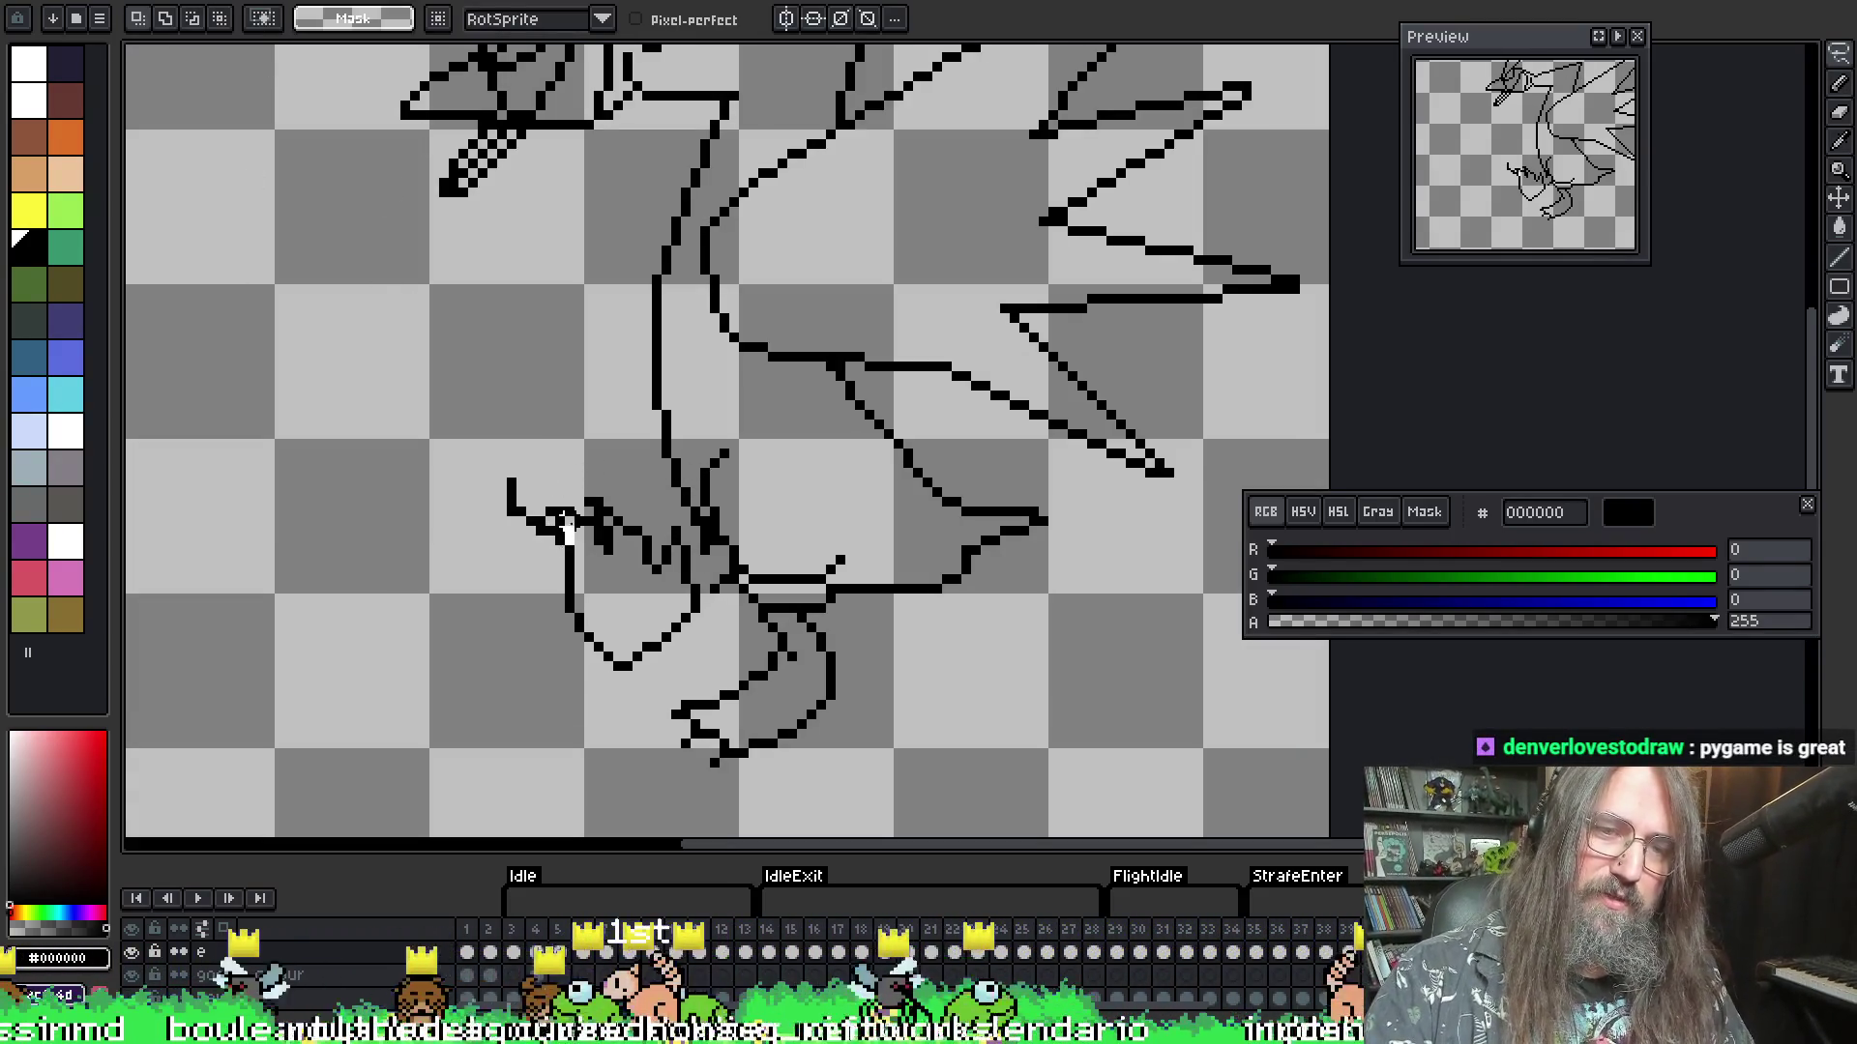
- Nudge the small stroke left of the legs three pixels left
left_click(566, 522)
key("Left")
key("Left")
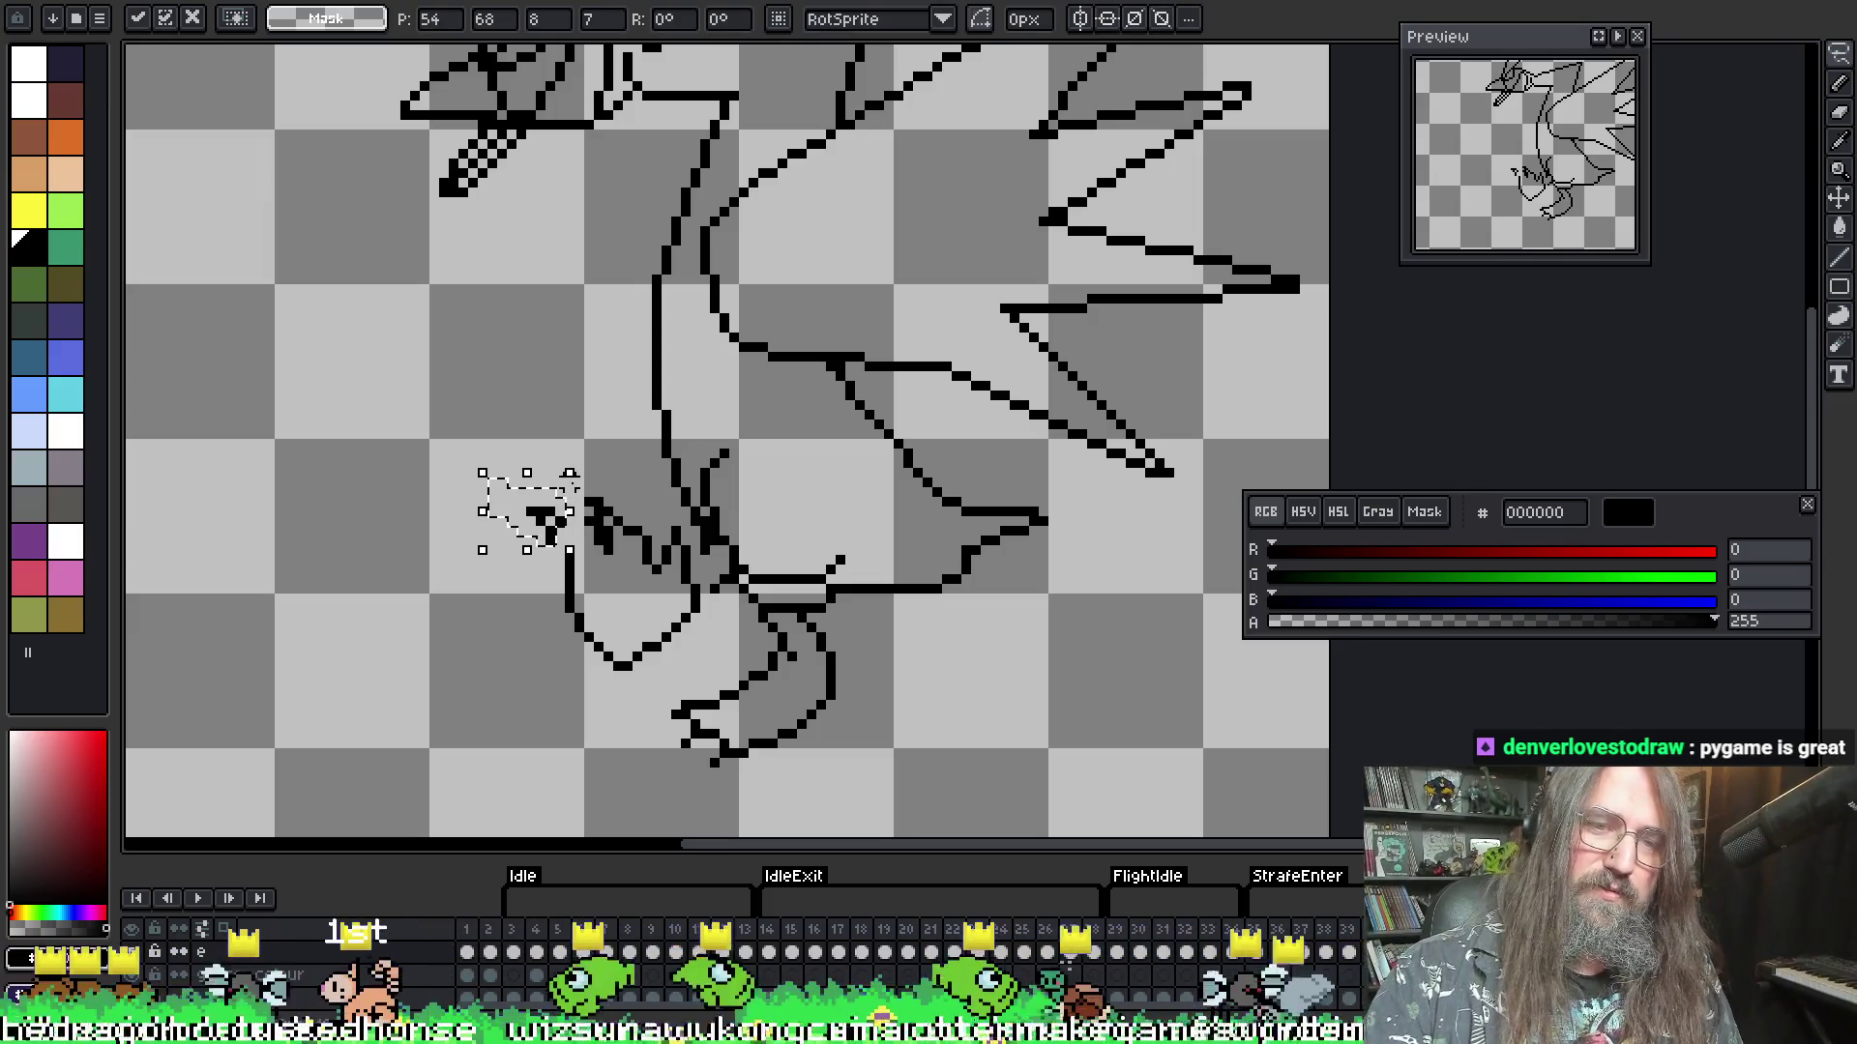
key("Left")
left_click(588, 472)
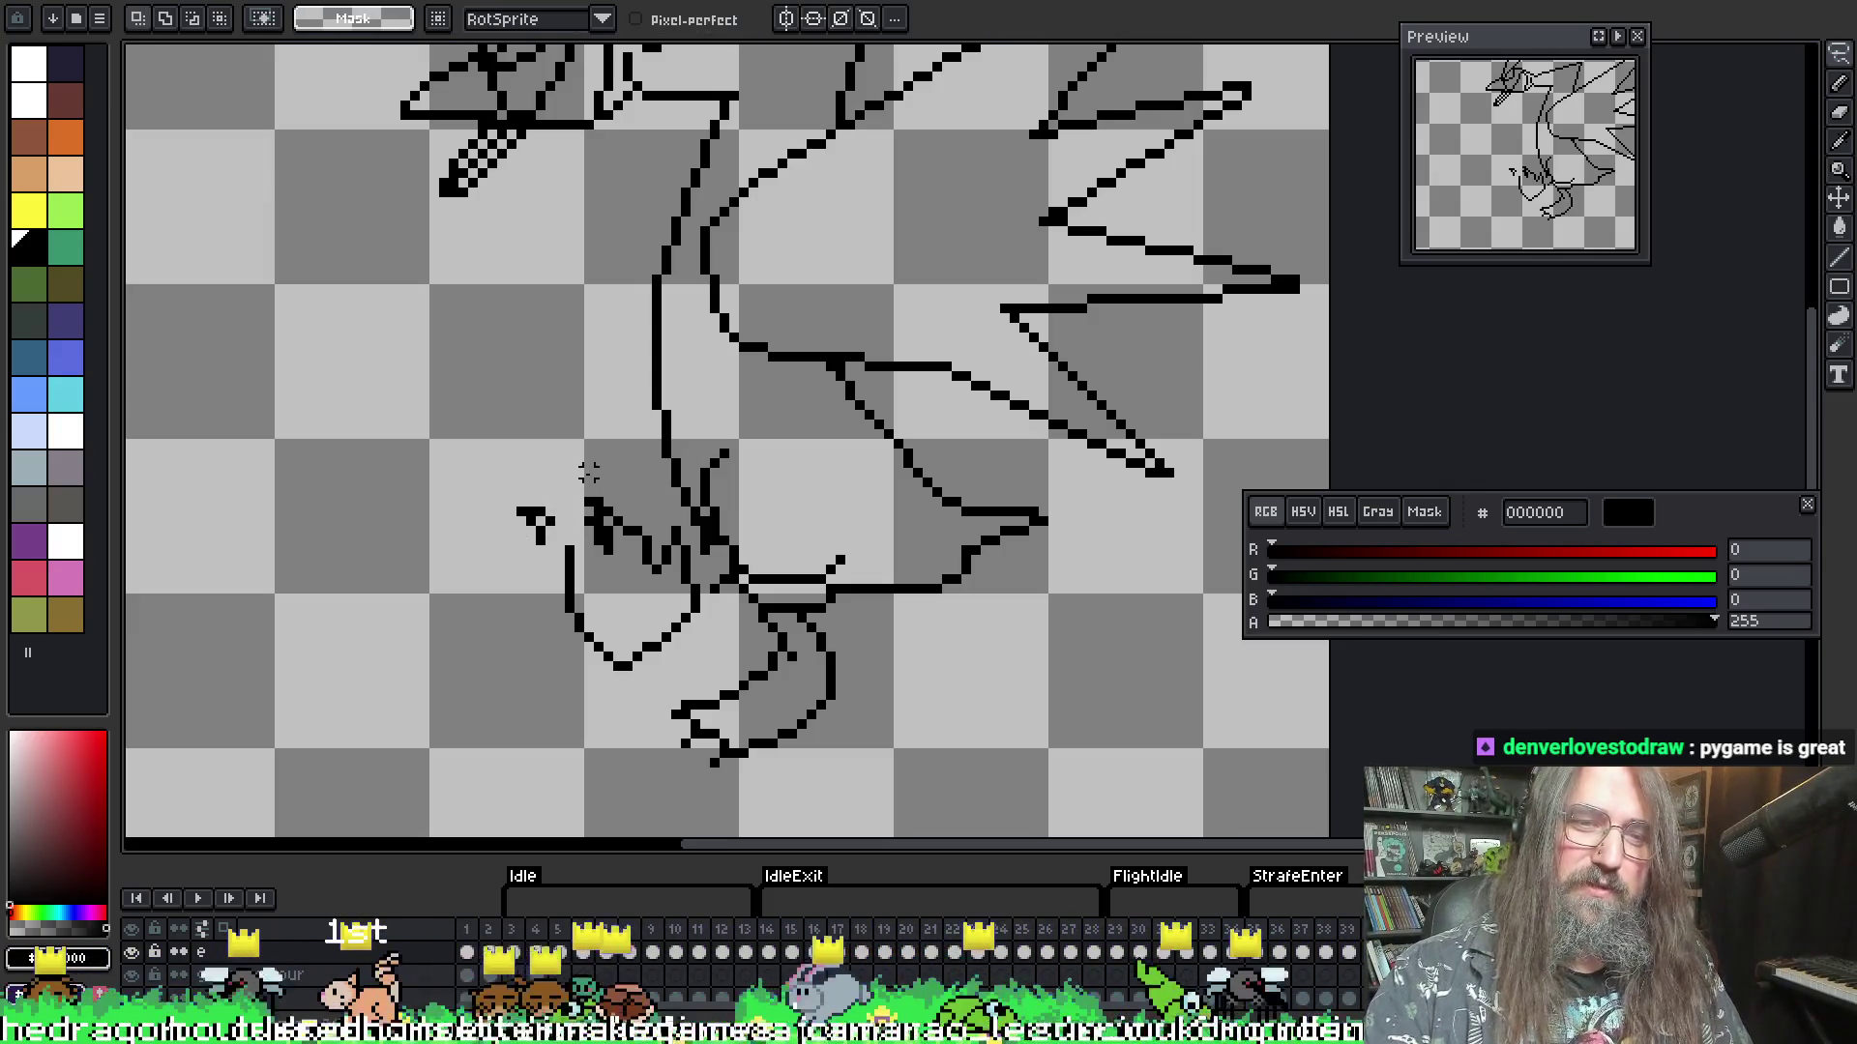
key("ctrl+z")
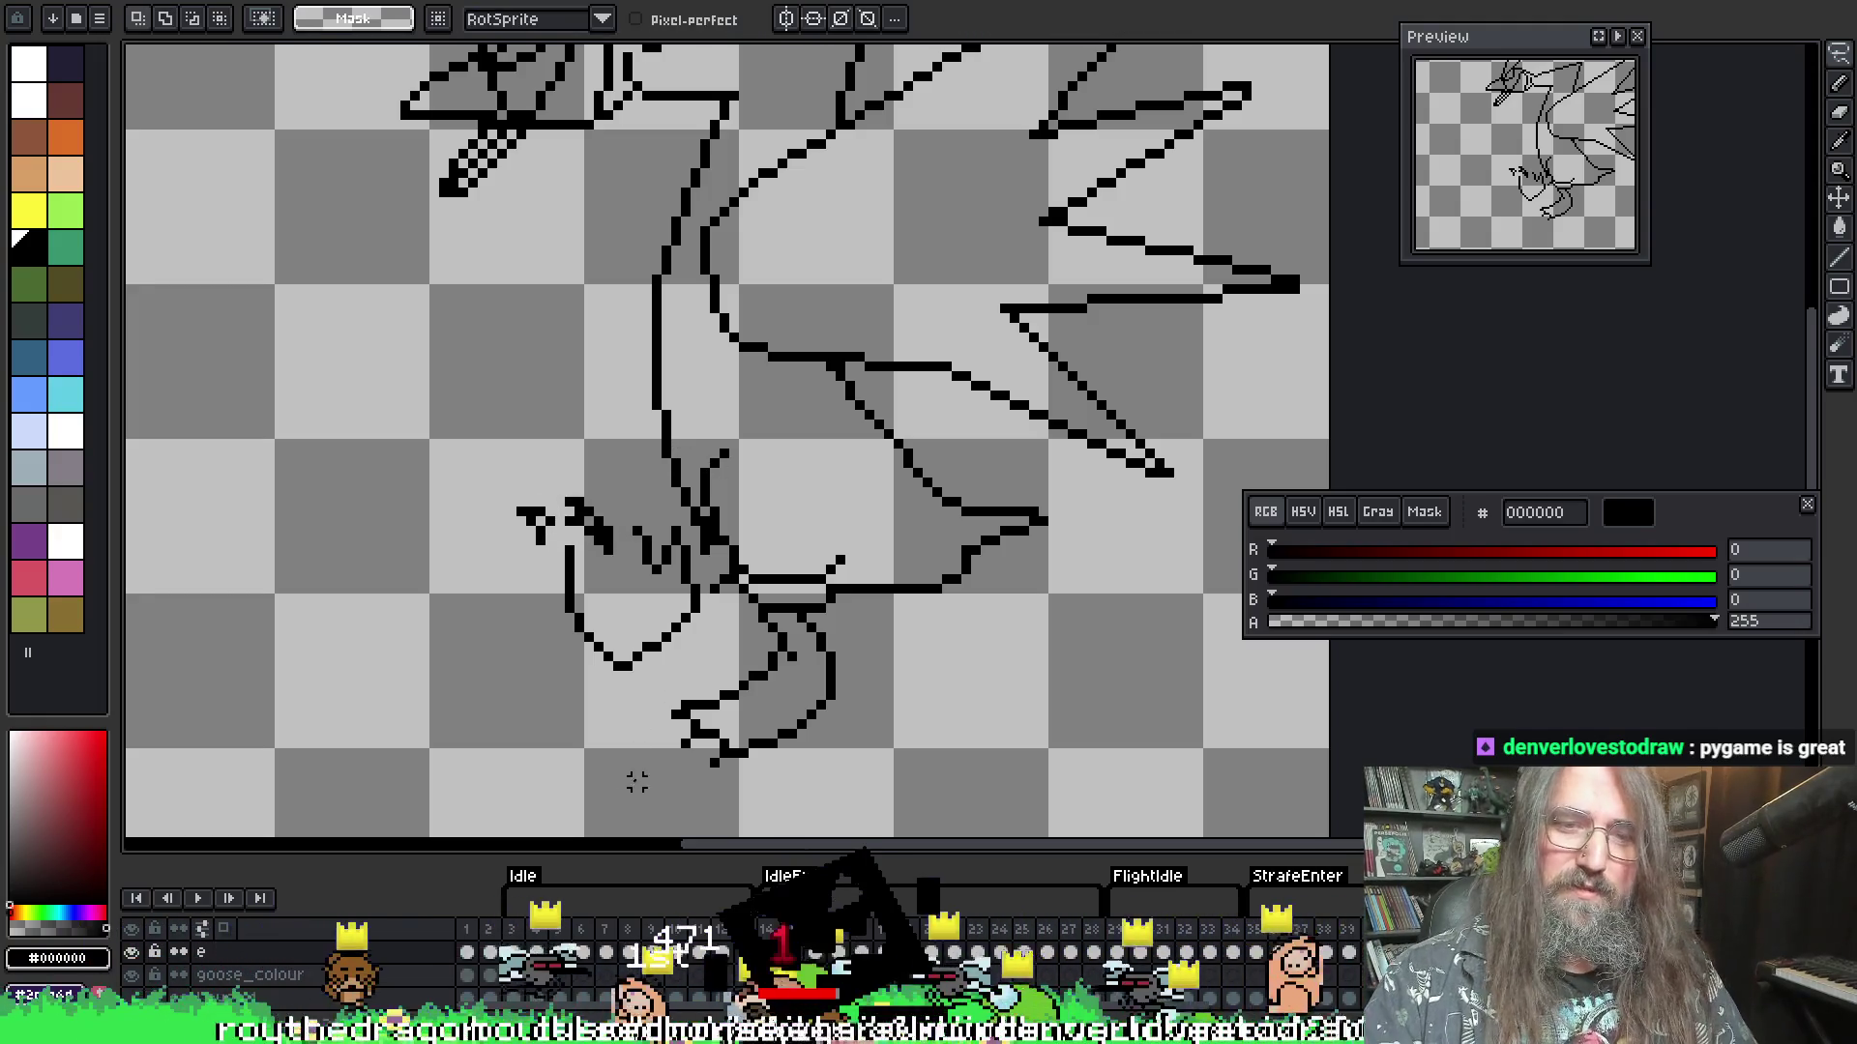
- Draw a stroke joining the lower foot outline and reposition its claw pixels
left_click_drag(646, 681, 701, 716)
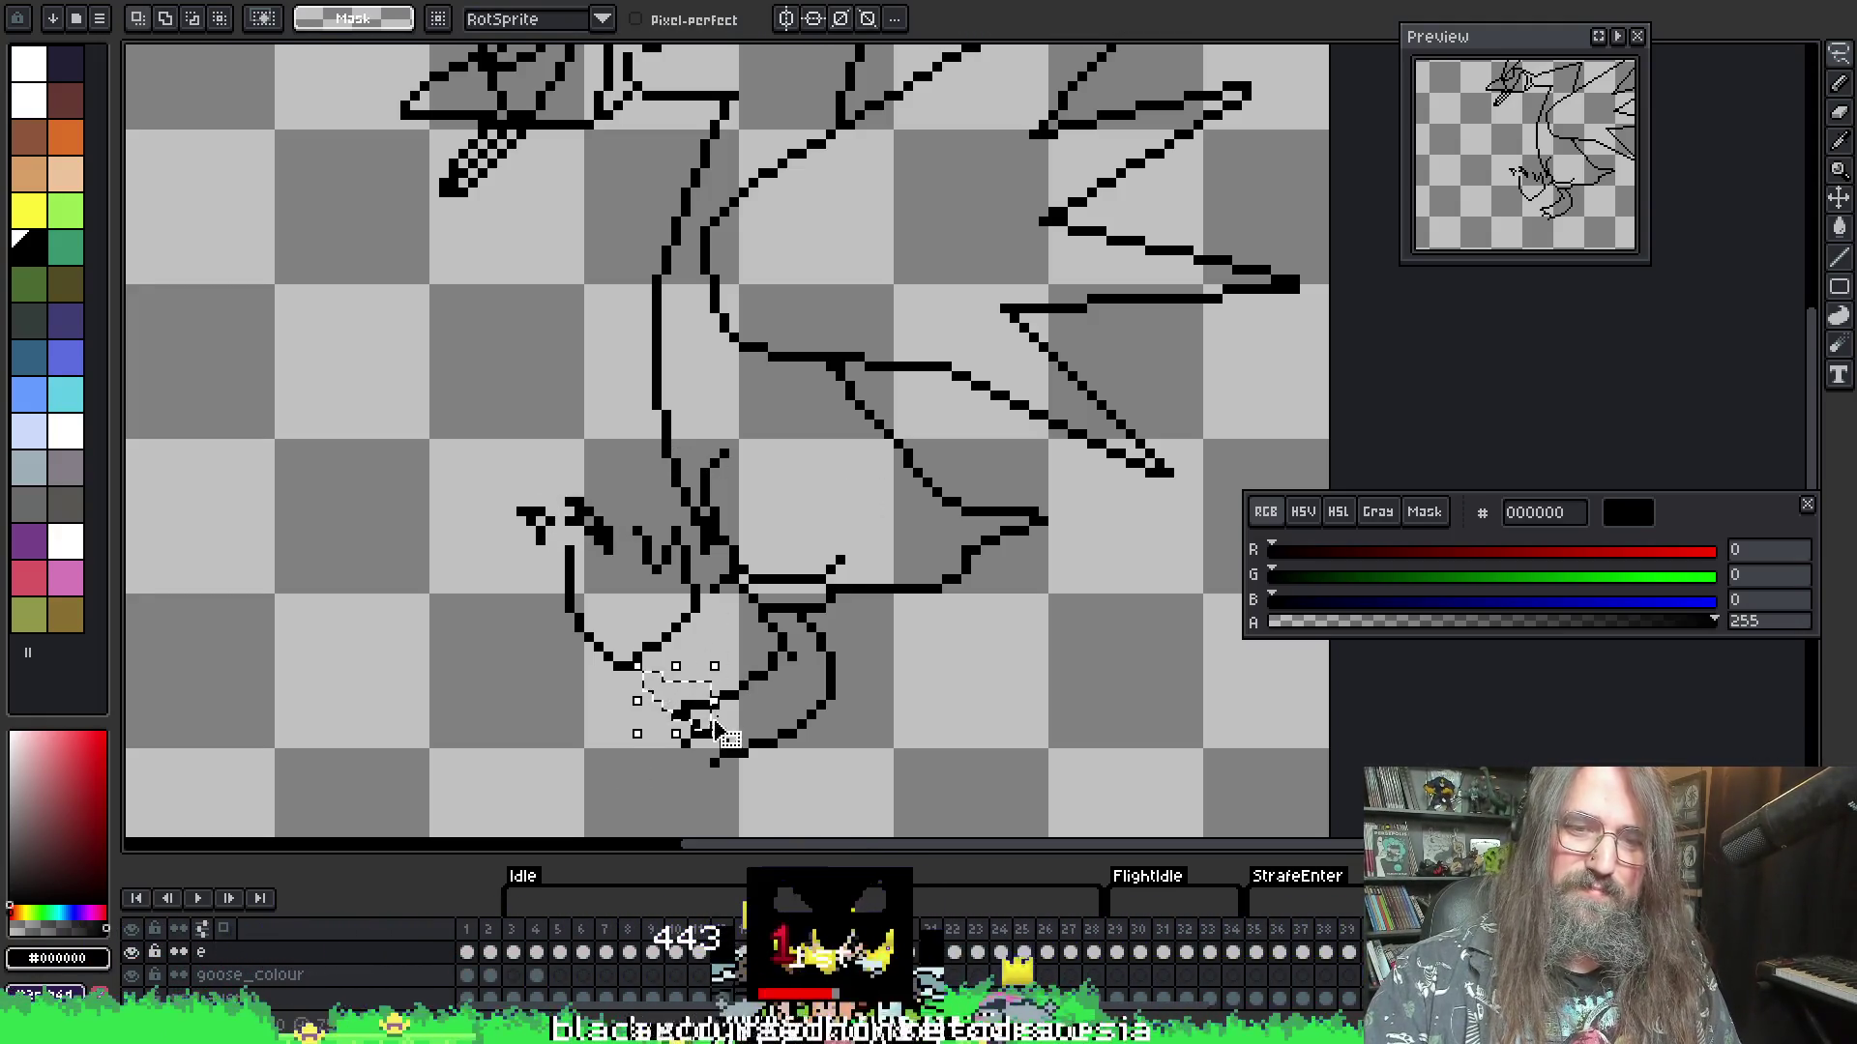
key("ctrl+d")
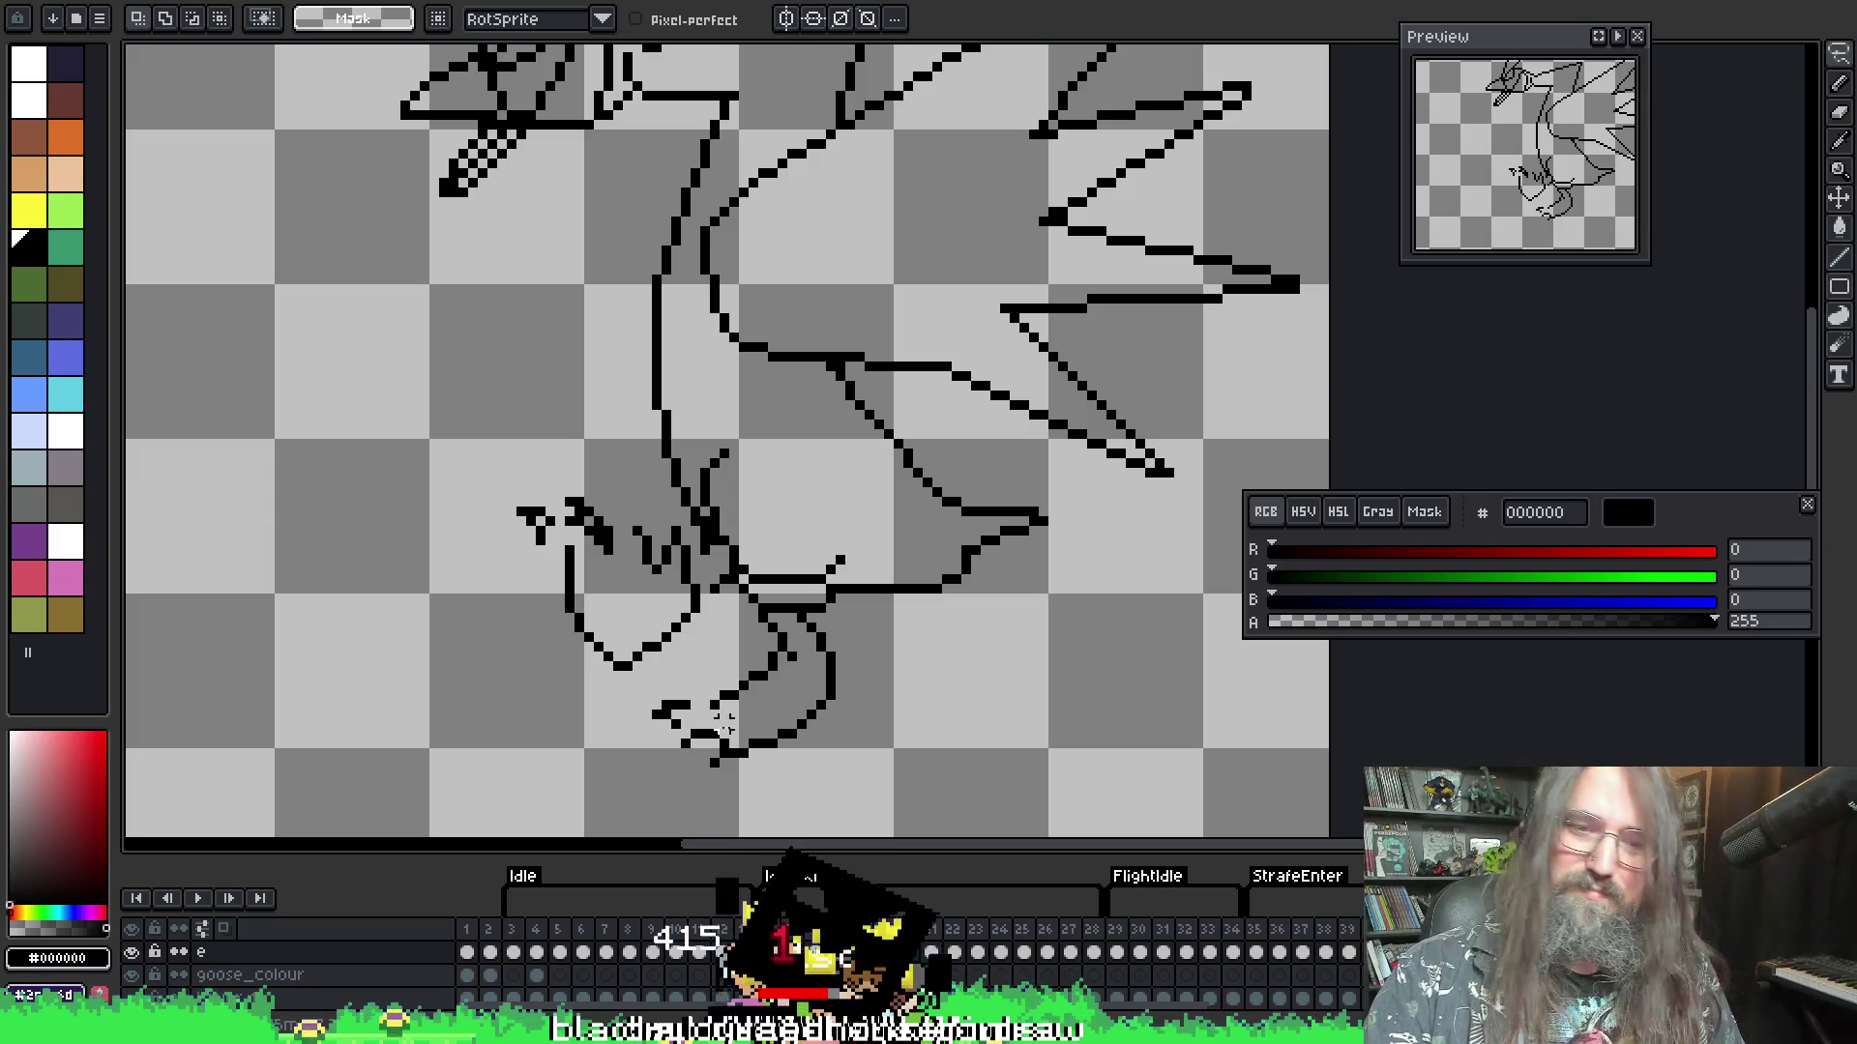
left_click_drag(716, 772, 646, 723)
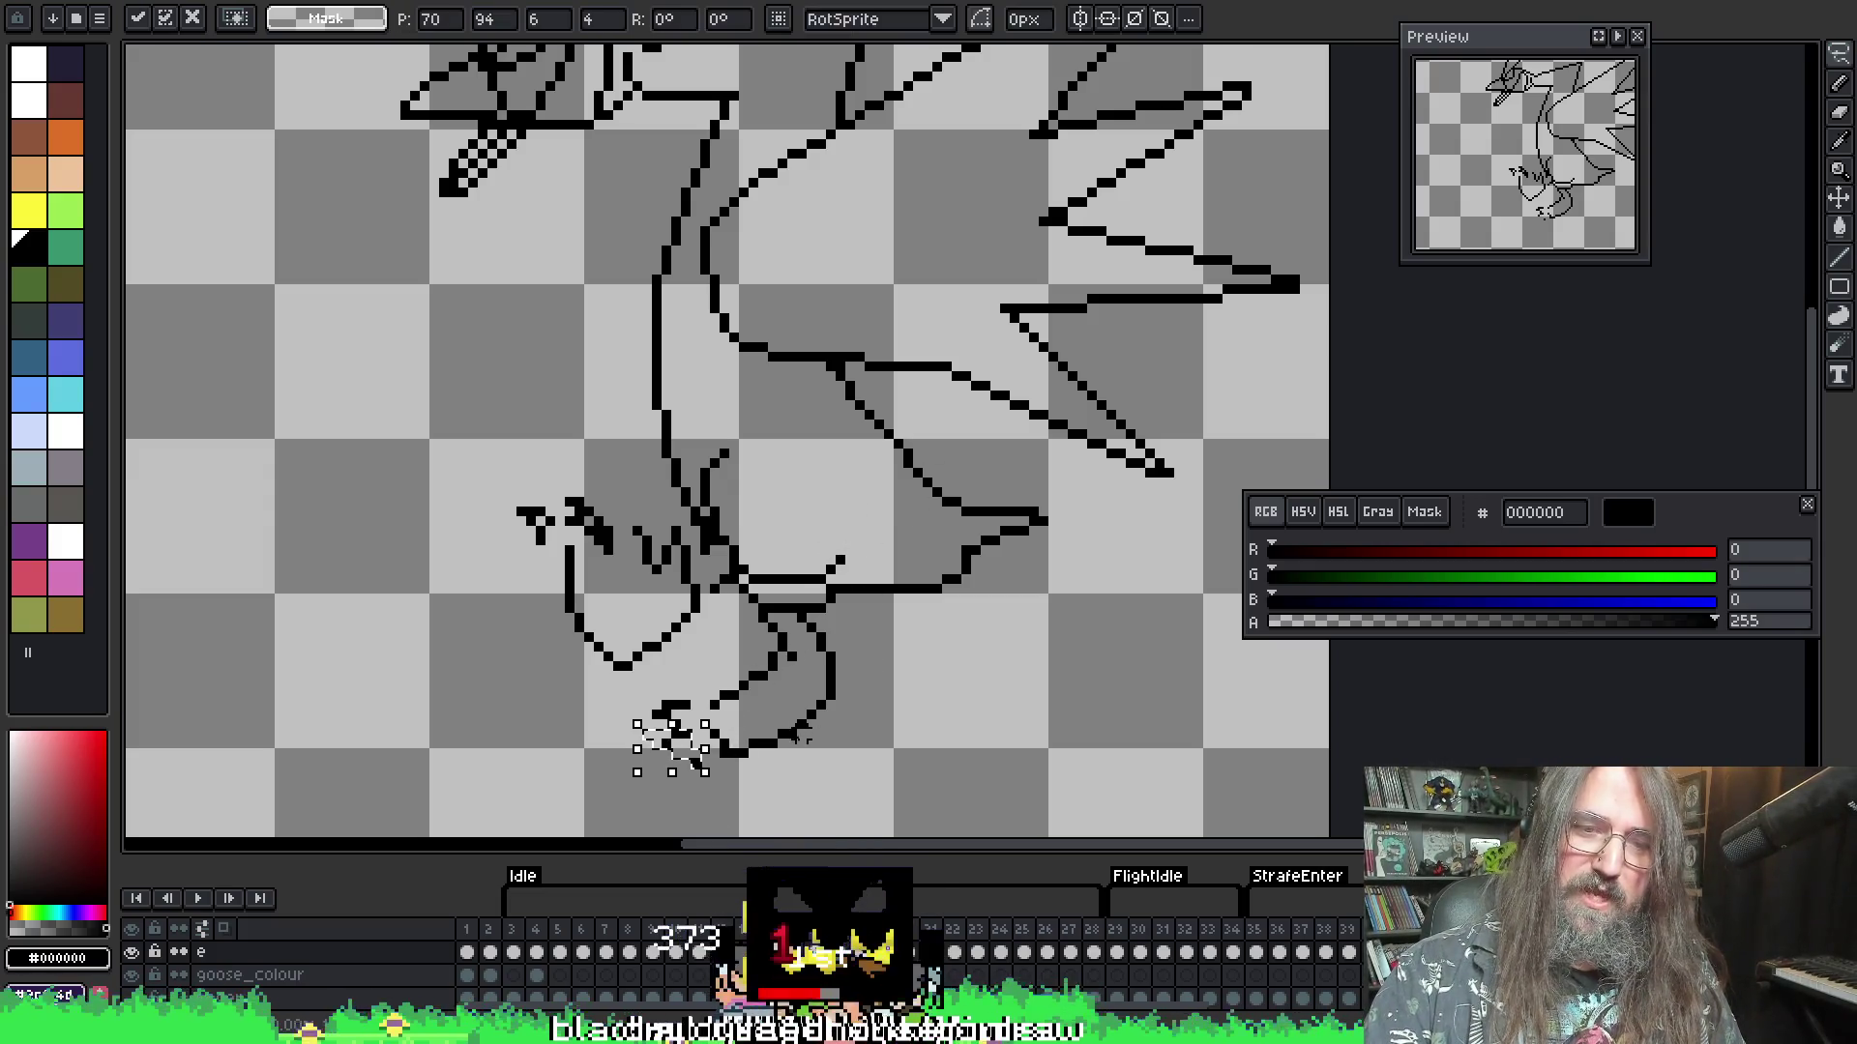
key("Return")
- Add small toe pixels to the upper foot, redrawing them after undoing stray ones
key("b")
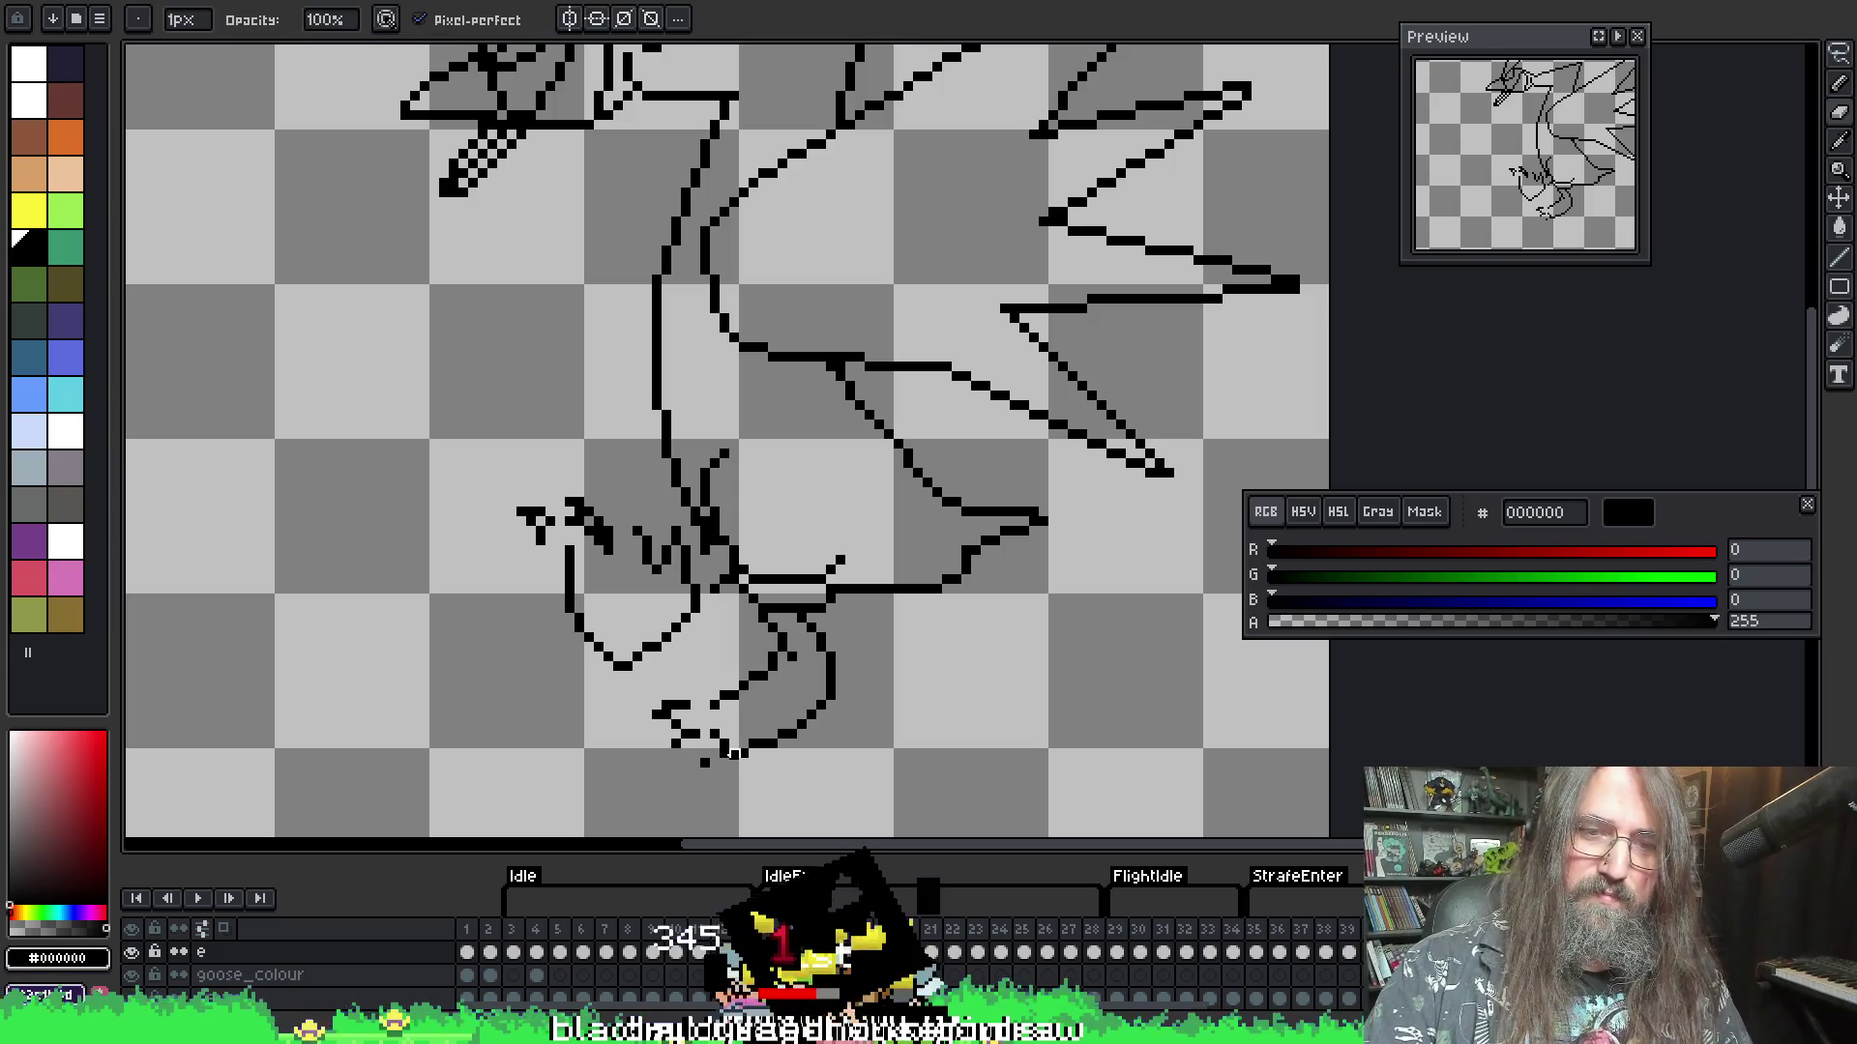
key("e")
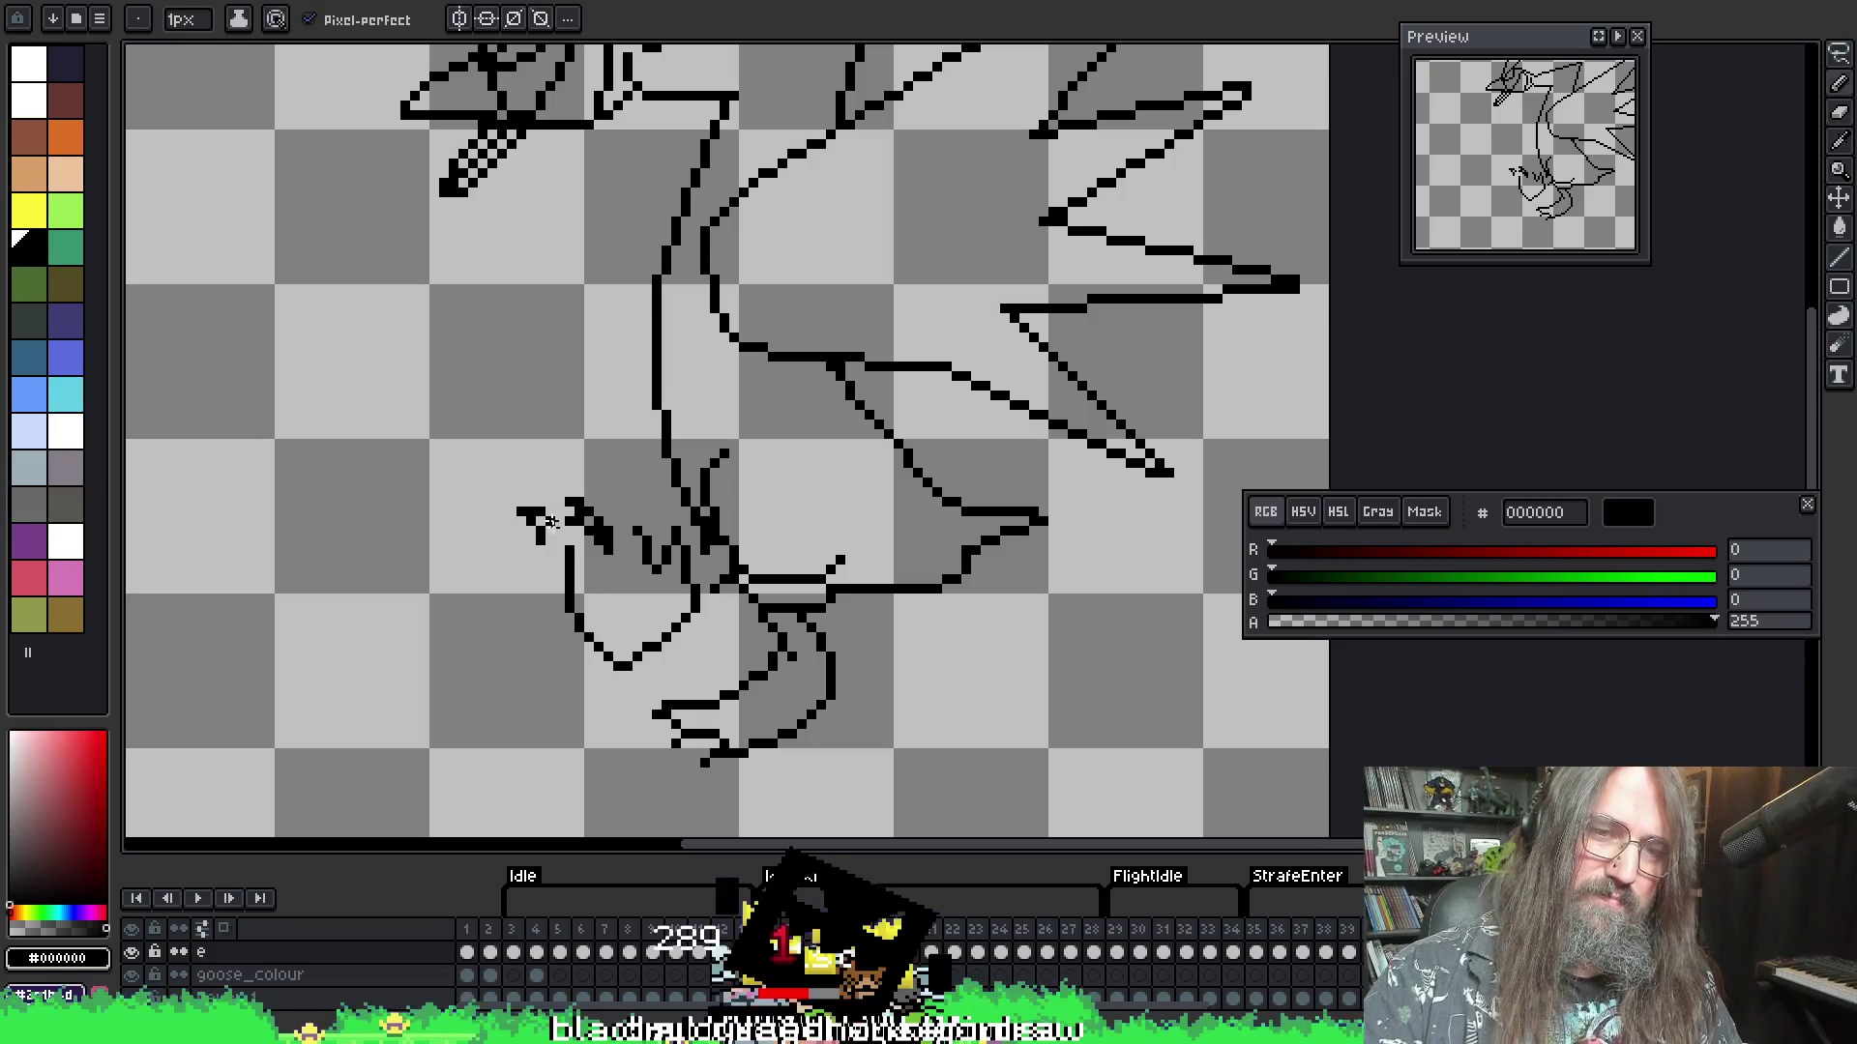
key("b")
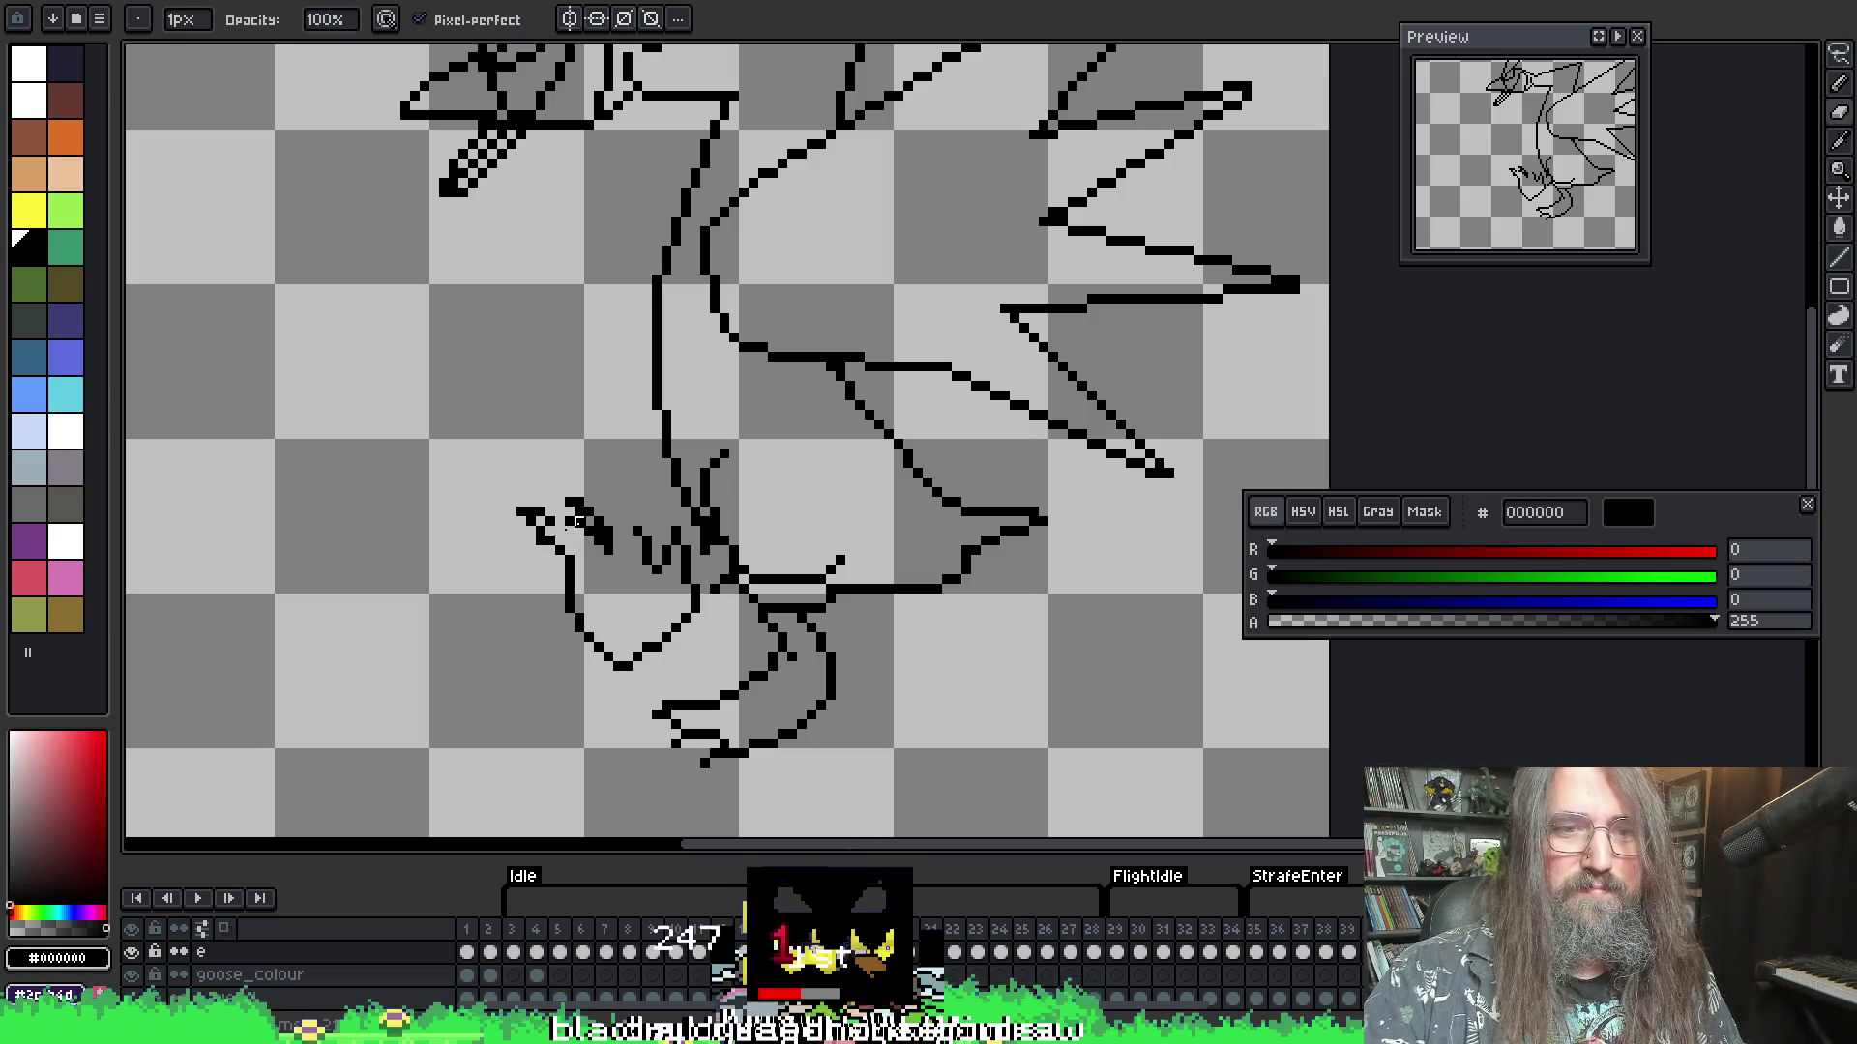
key("e")
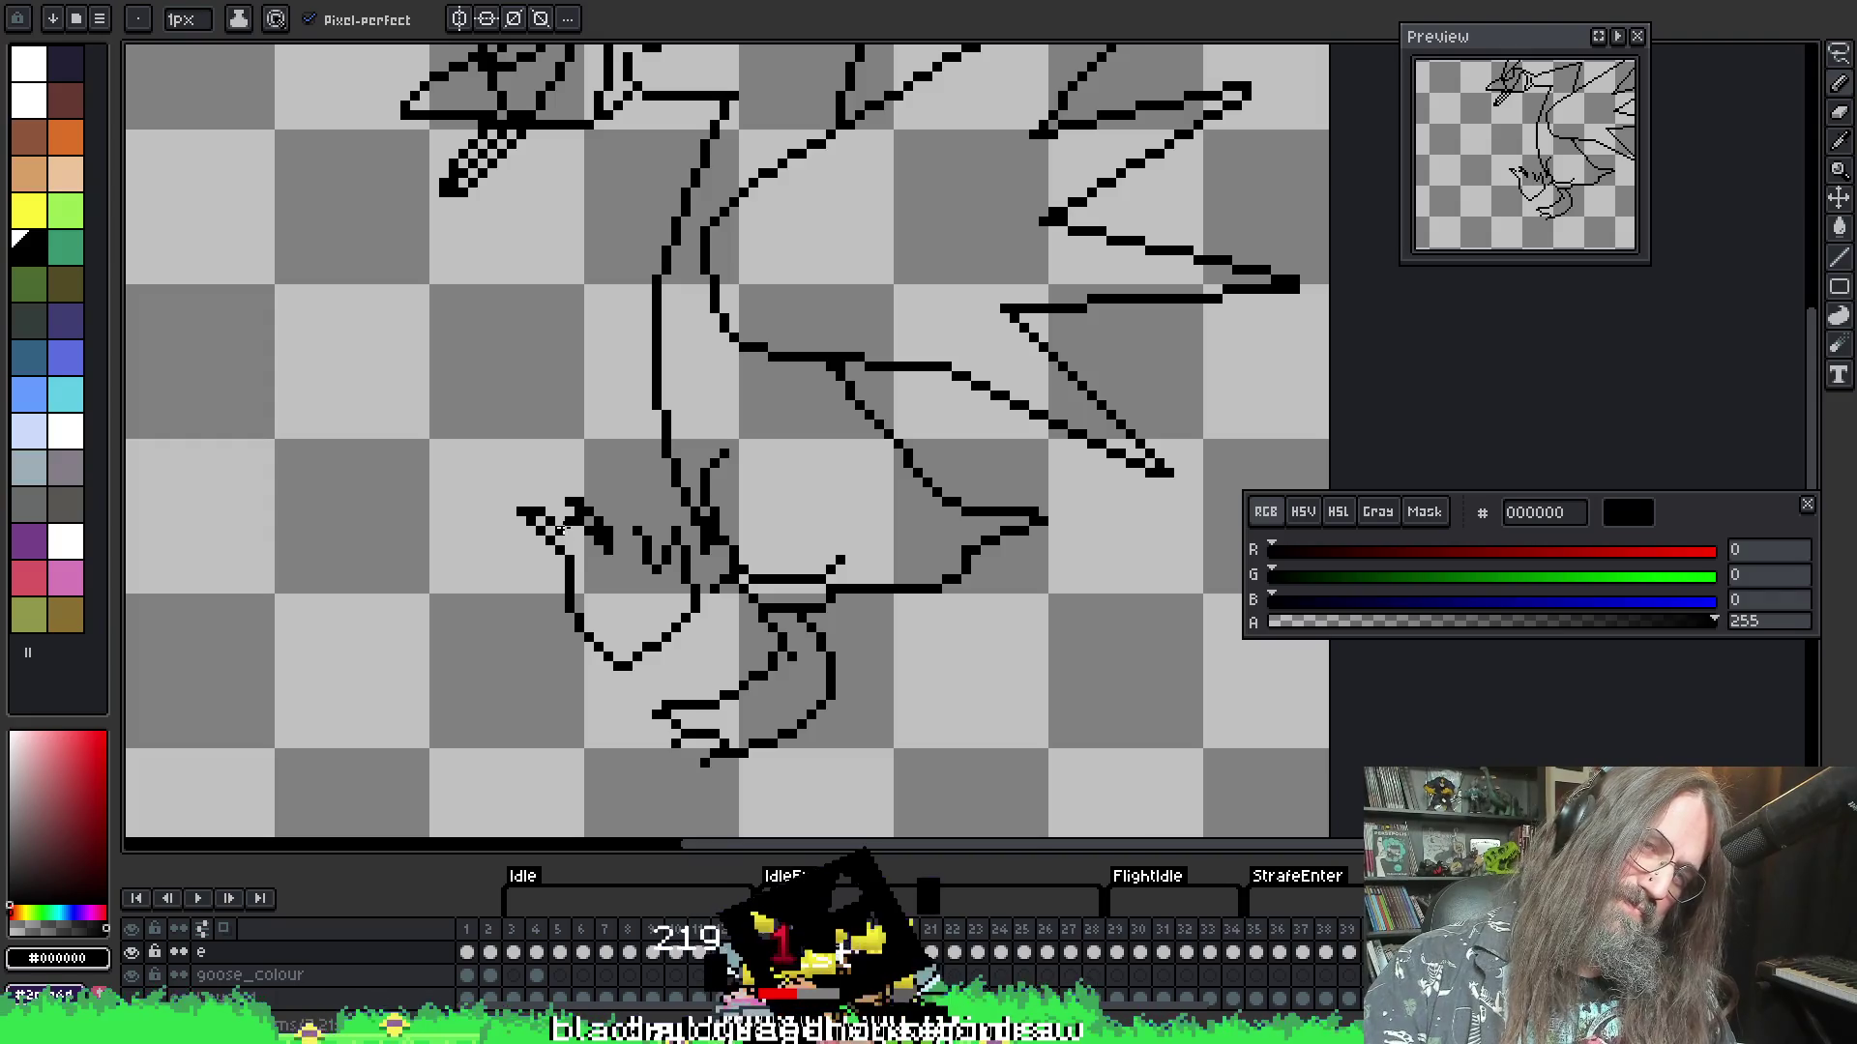
key("b")
left_click_drag(622, 532, 607, 522)
key("e")
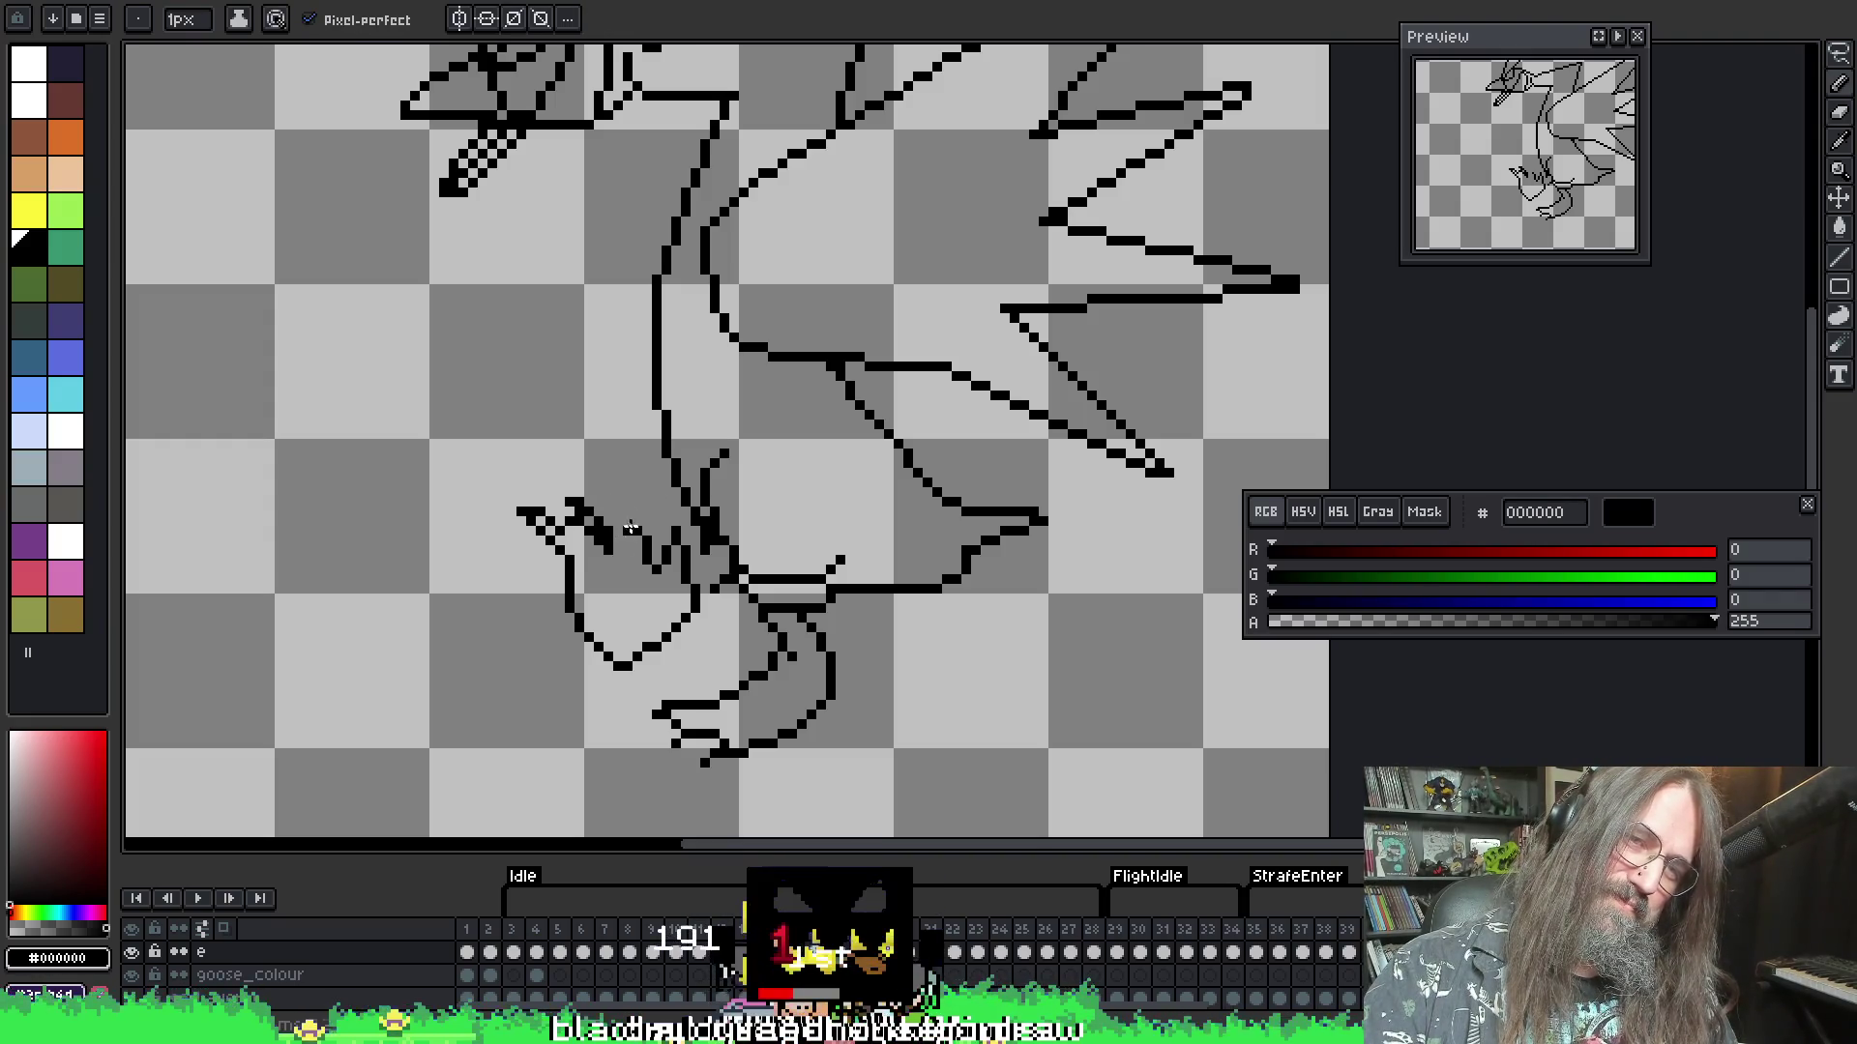
key("ctrl+z")
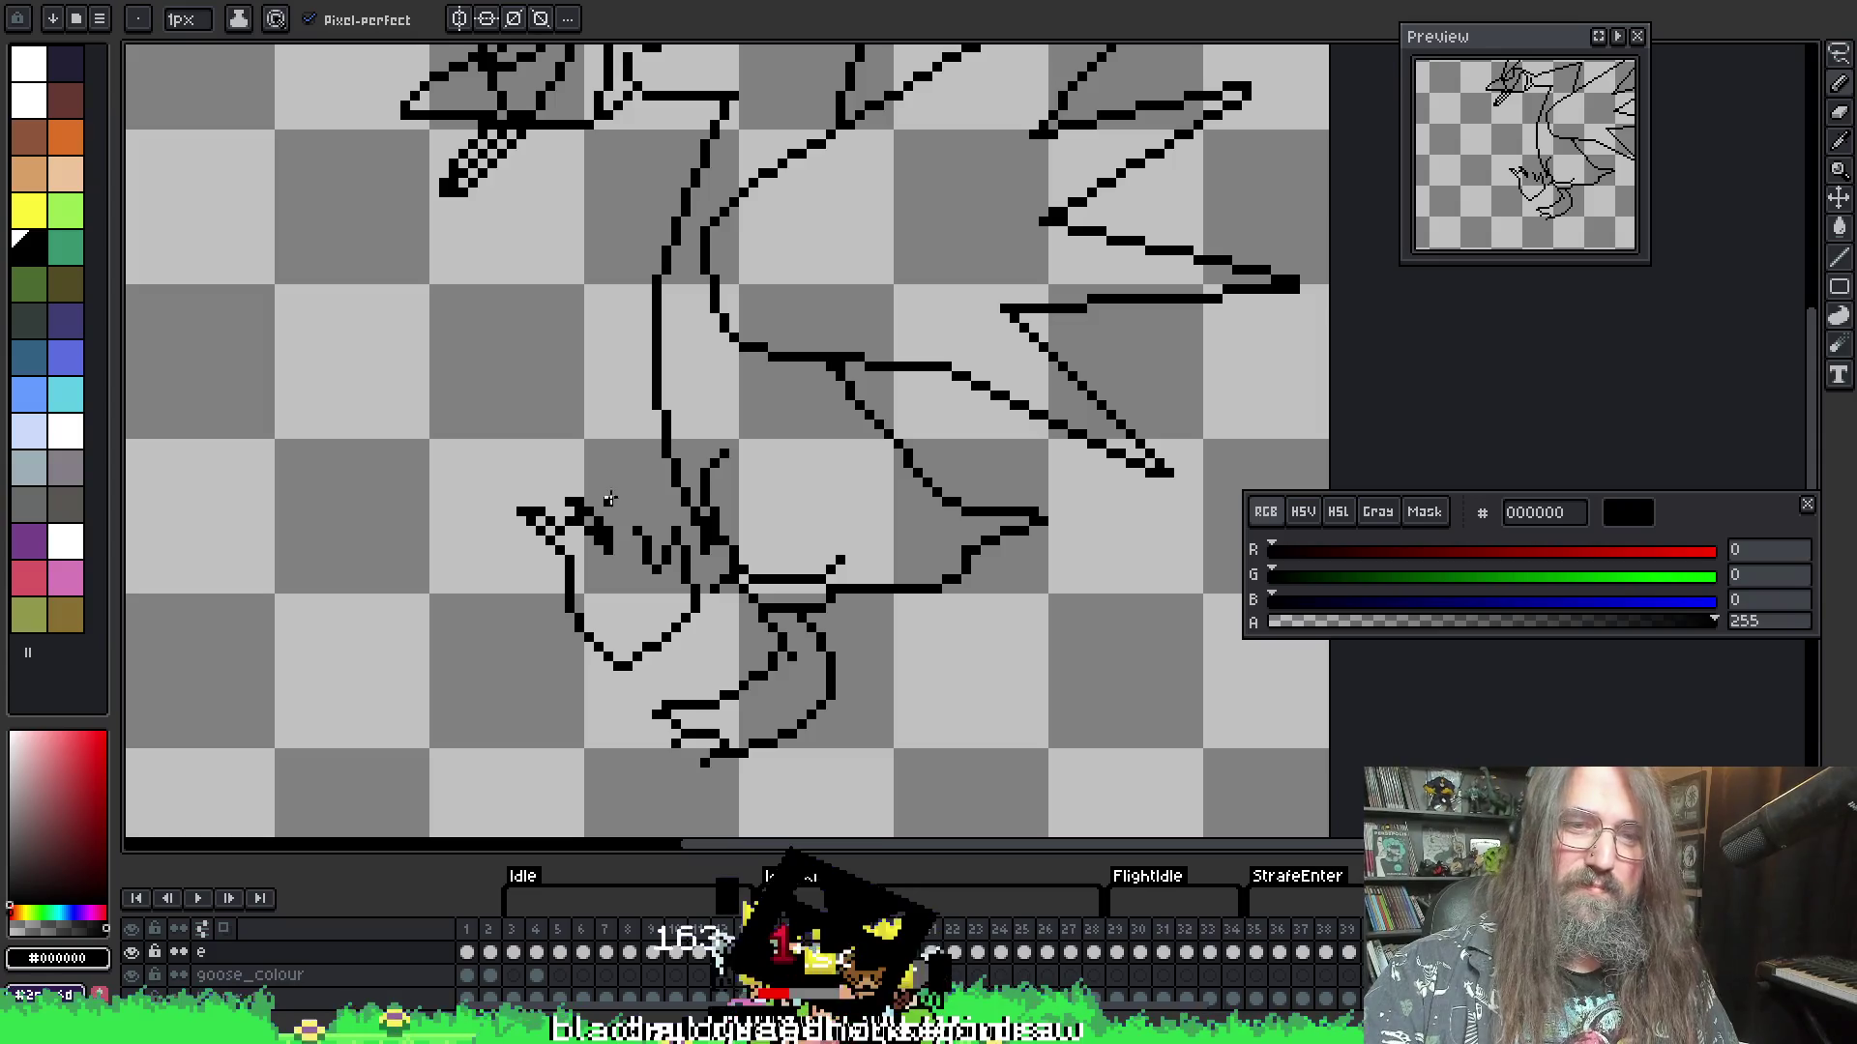
key("b")
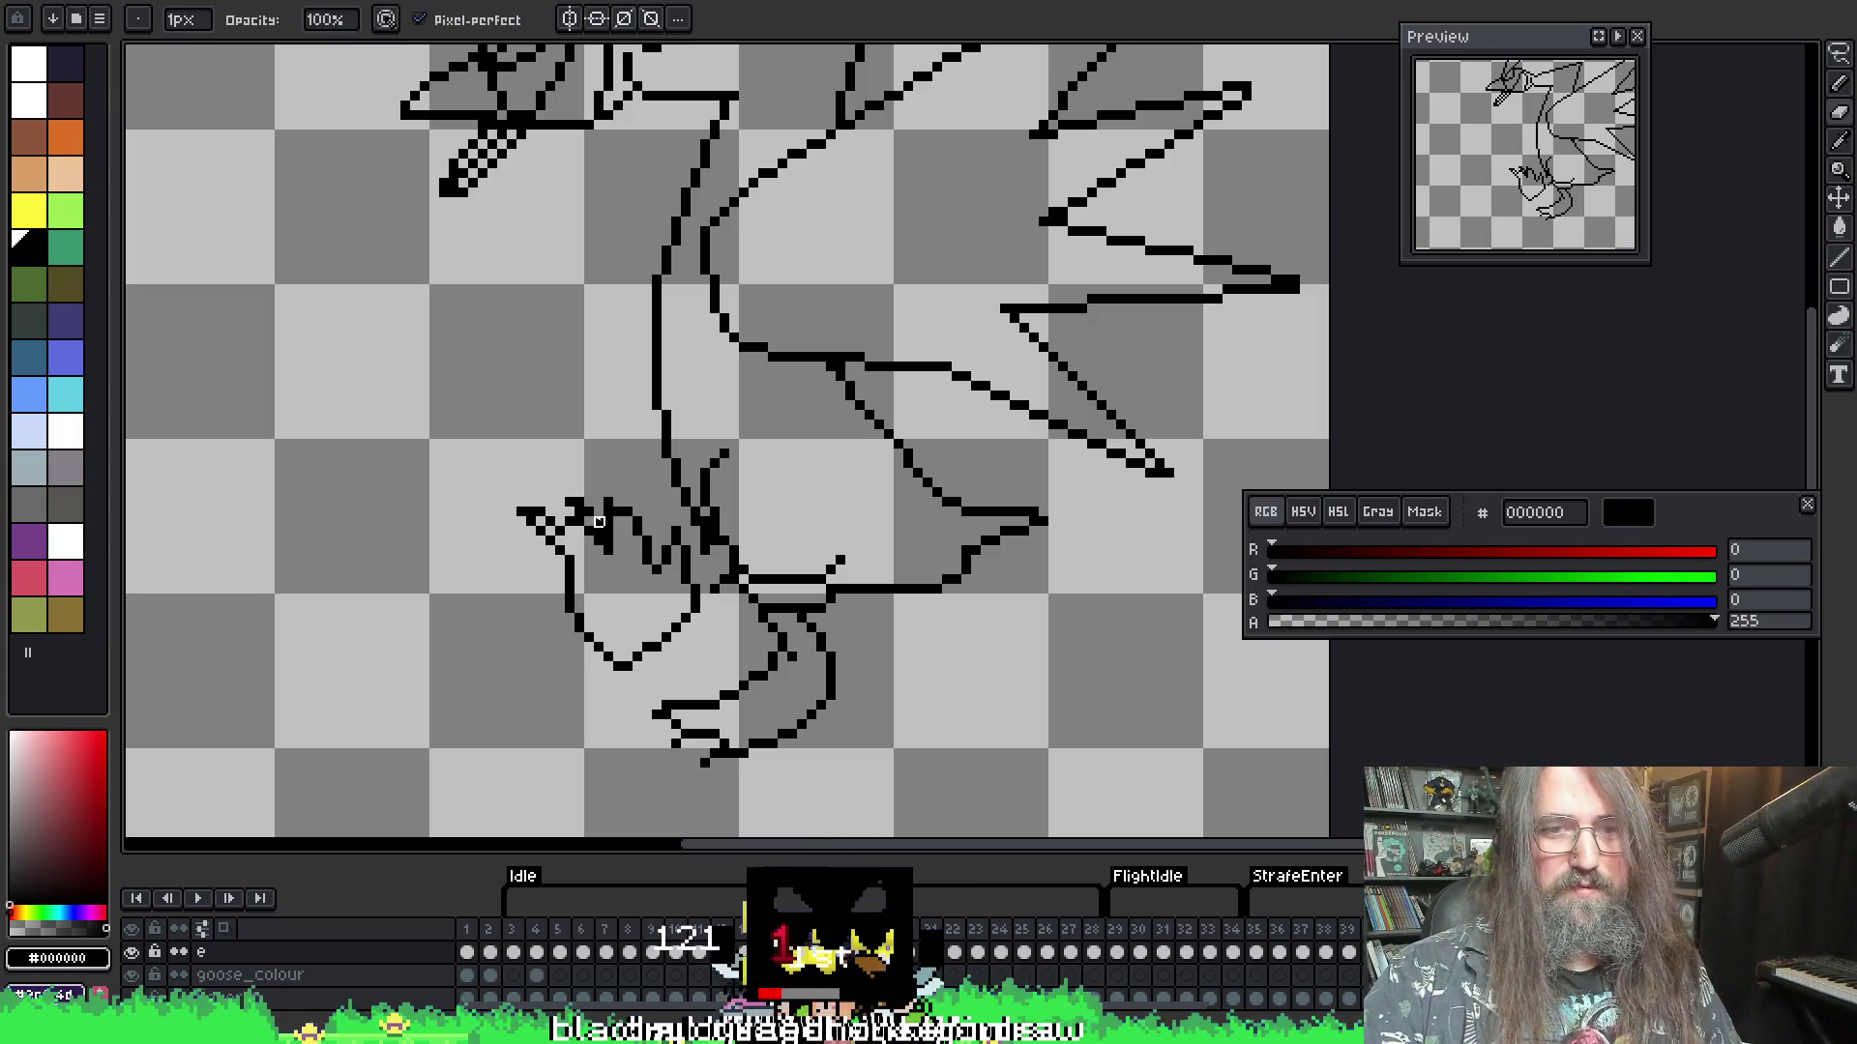
key("e")
mouse_move(607, 522)
left_mouse_down()
mouse_move(623, 534)
mouse_move(613, 515)
left_mouse_up()
key("b")
key("e")
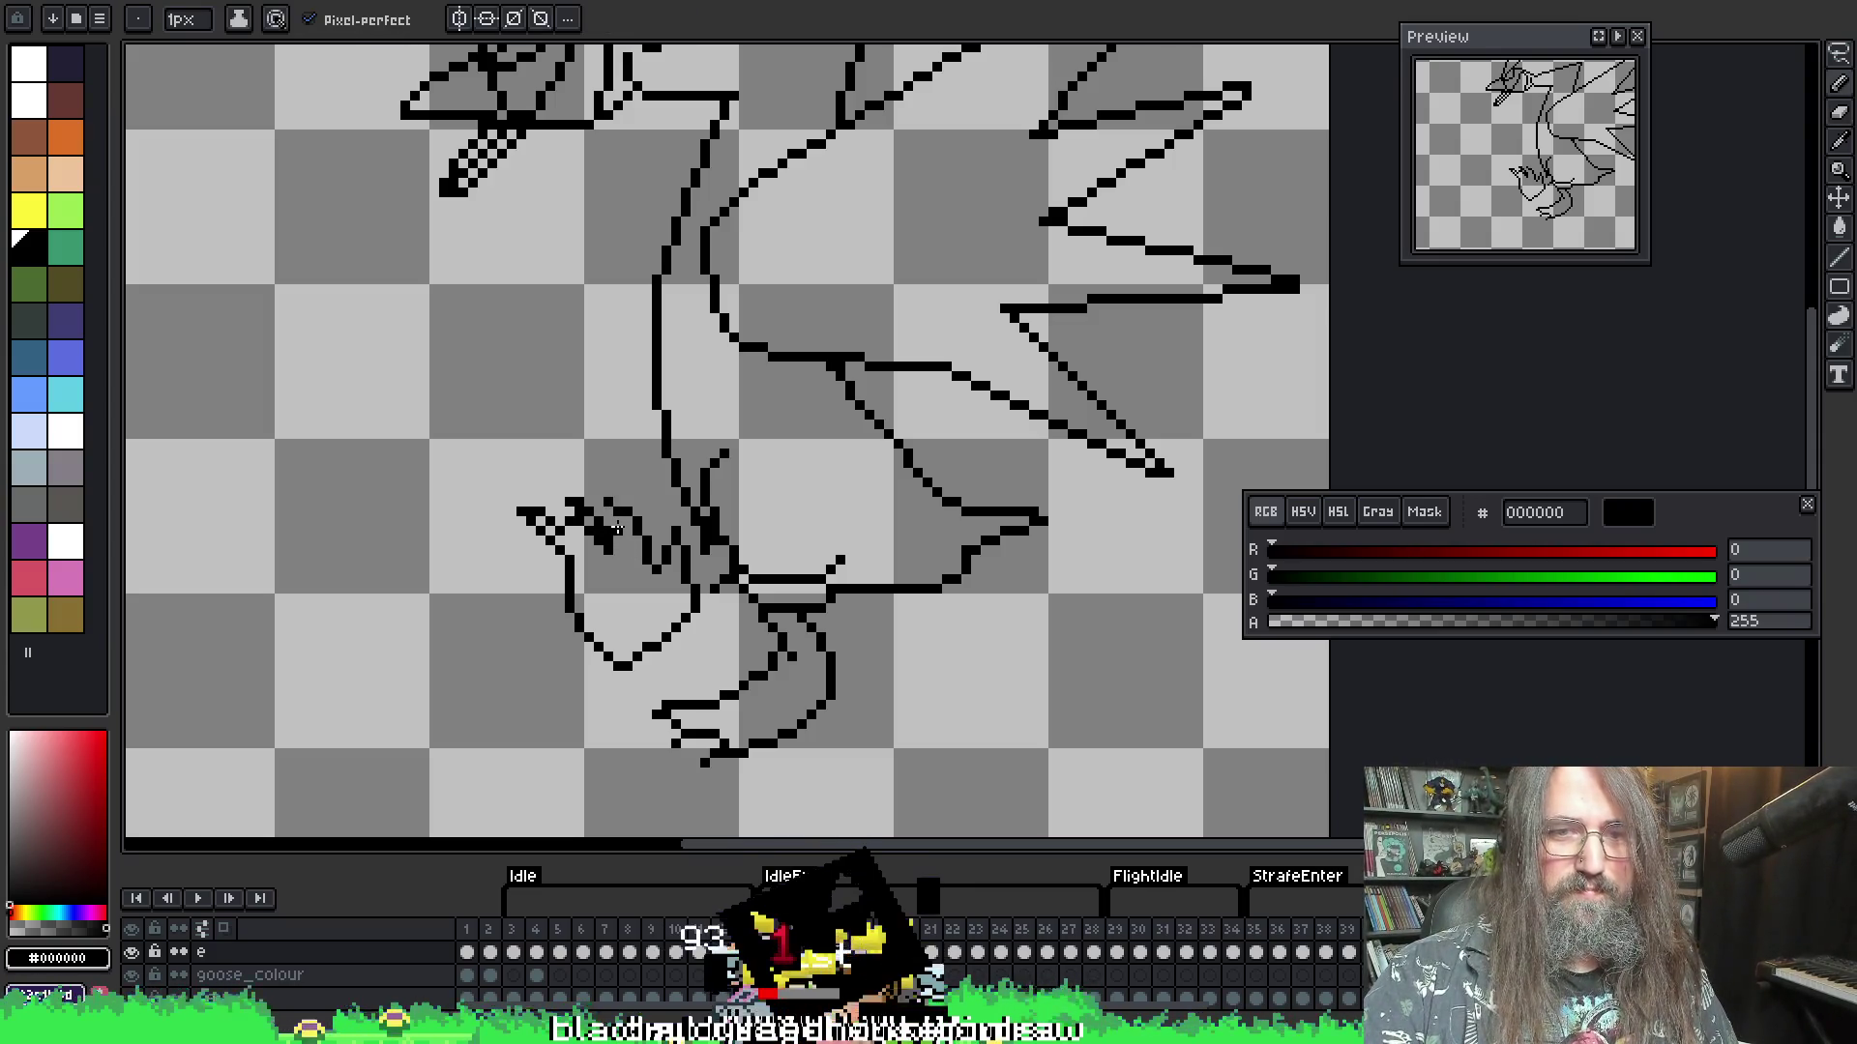
- Play the animation to review the flight, stop it, and pan to the feet
key("Return")
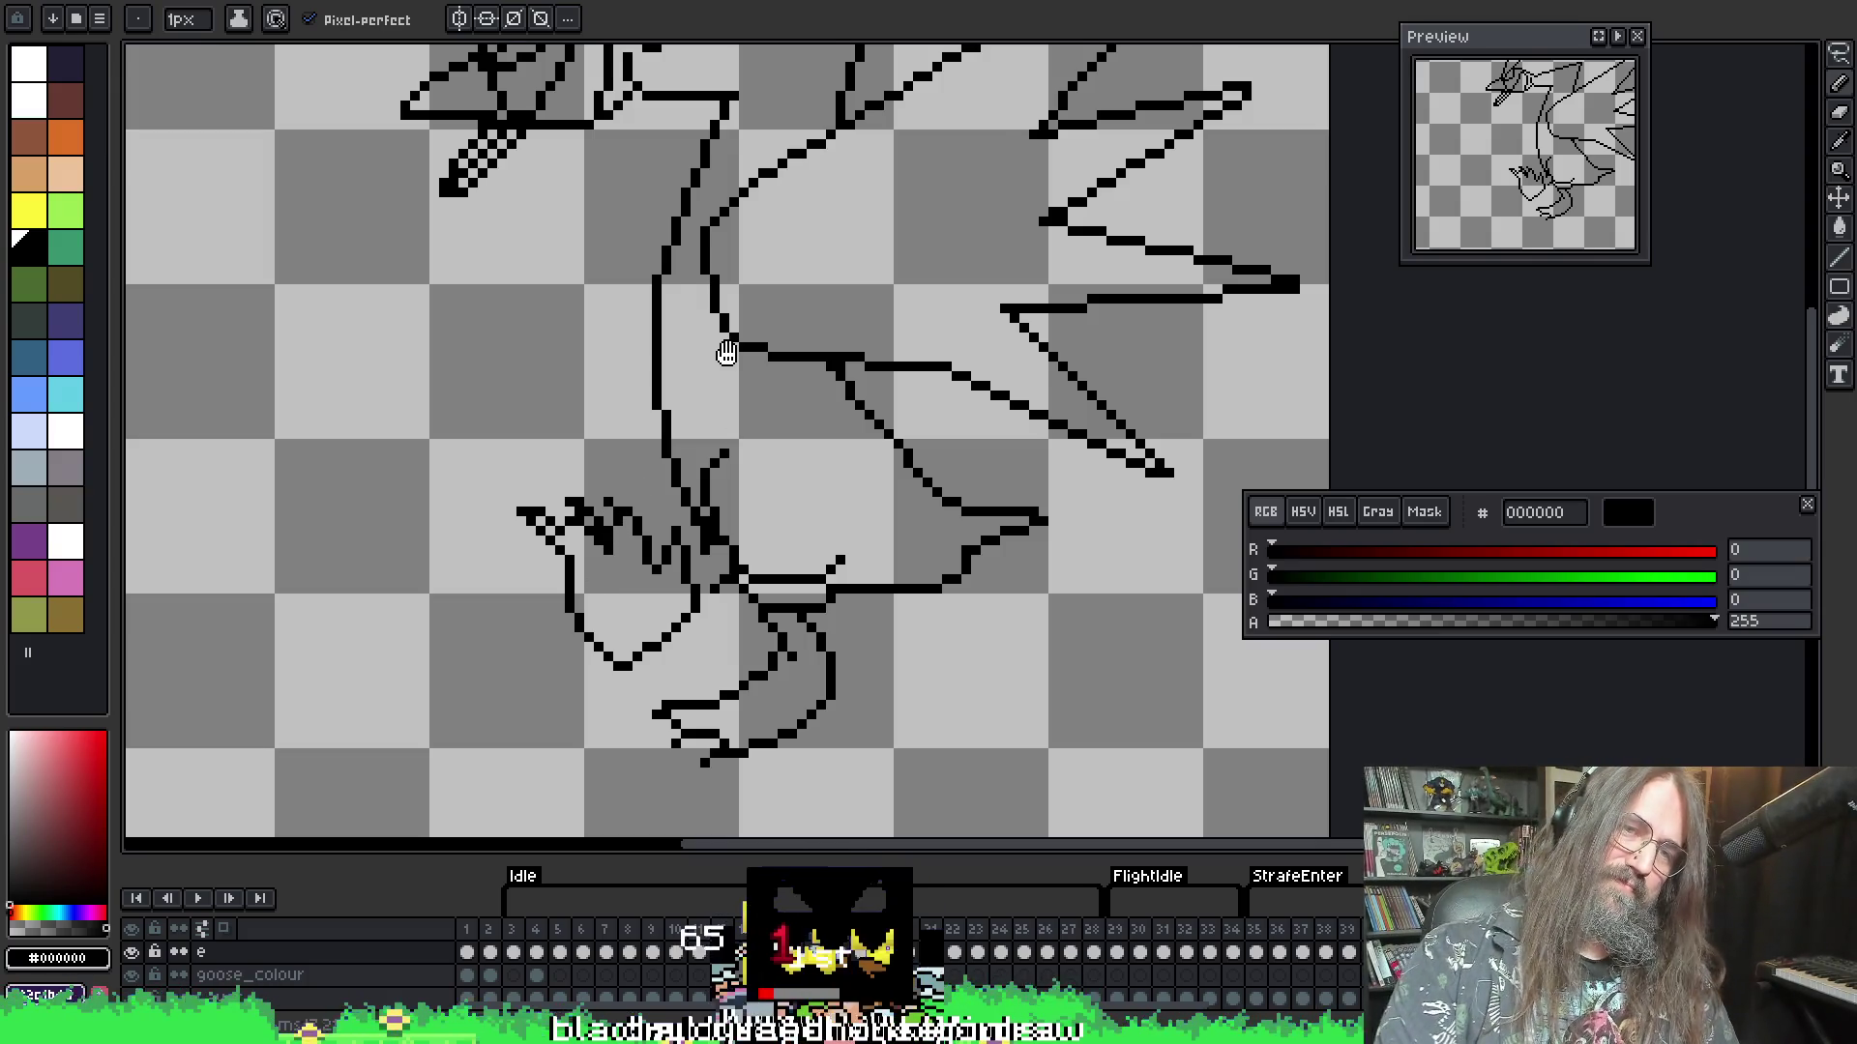
scroll(696, 435, "down", 1)
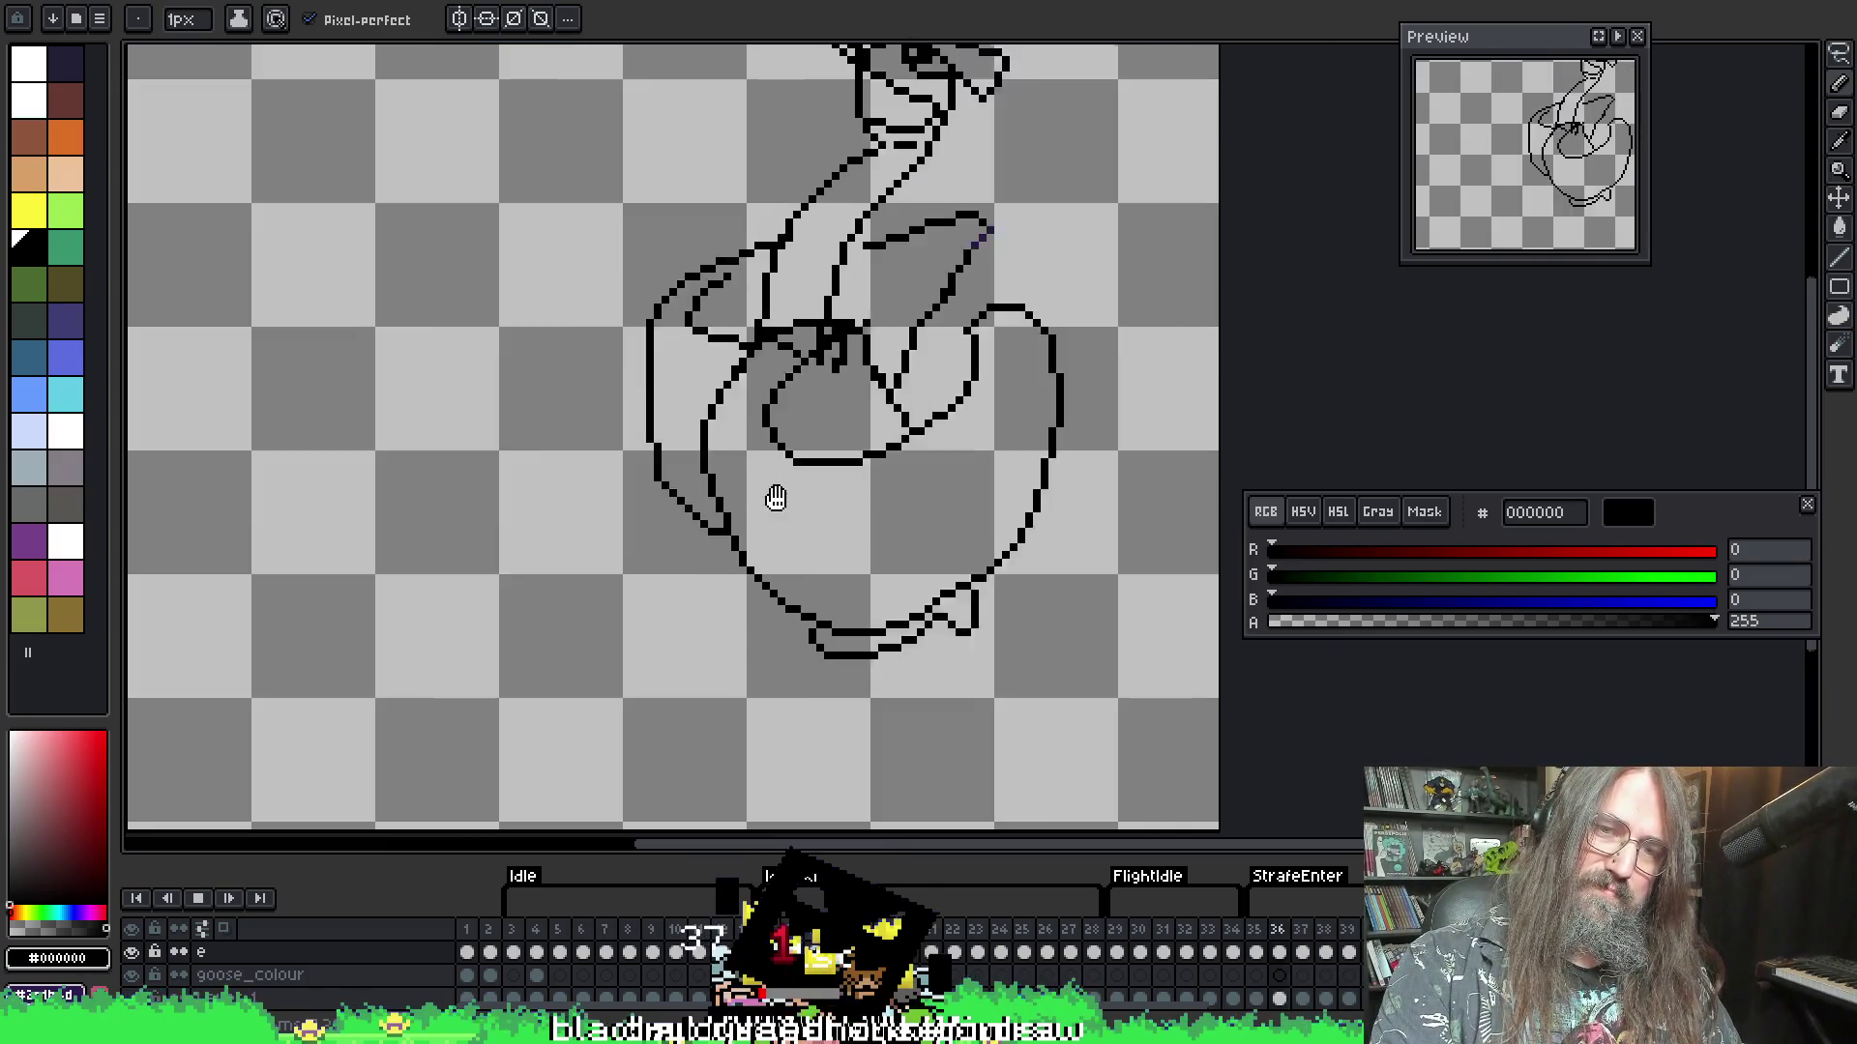
scroll(780, 590, "down", 1)
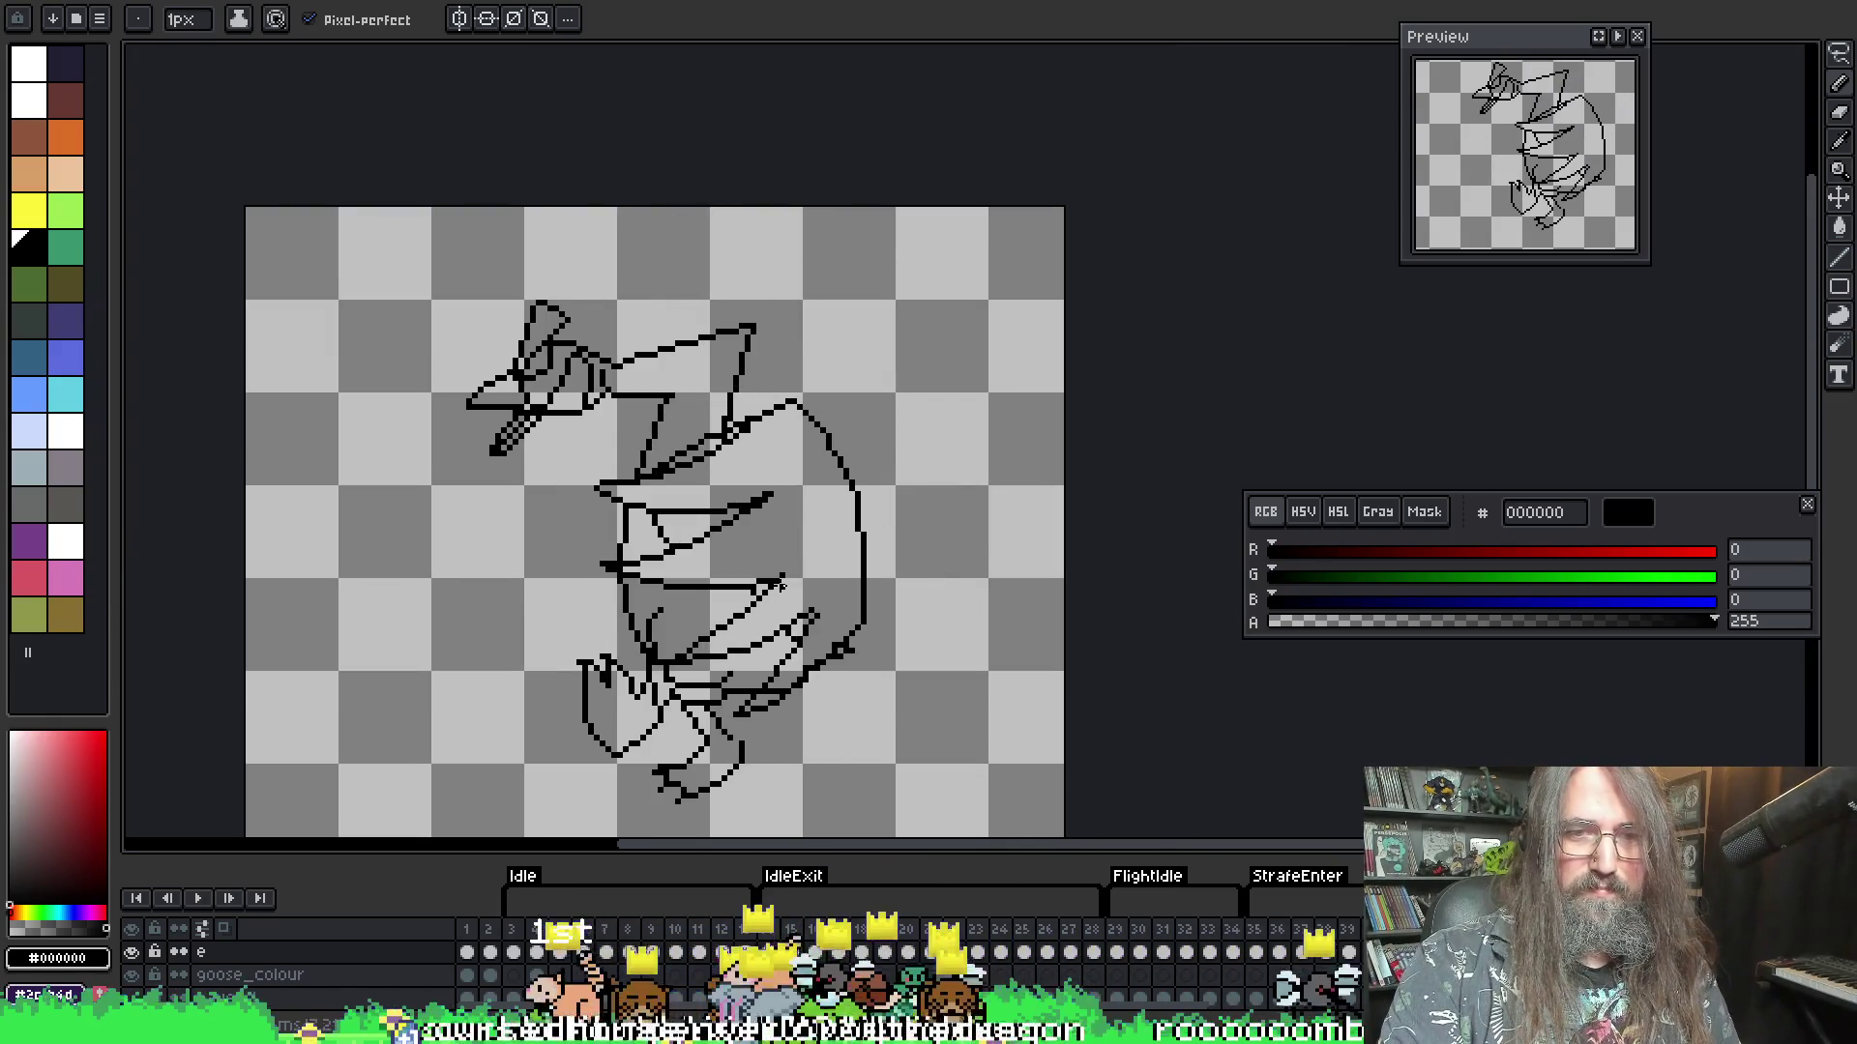
key("Return")
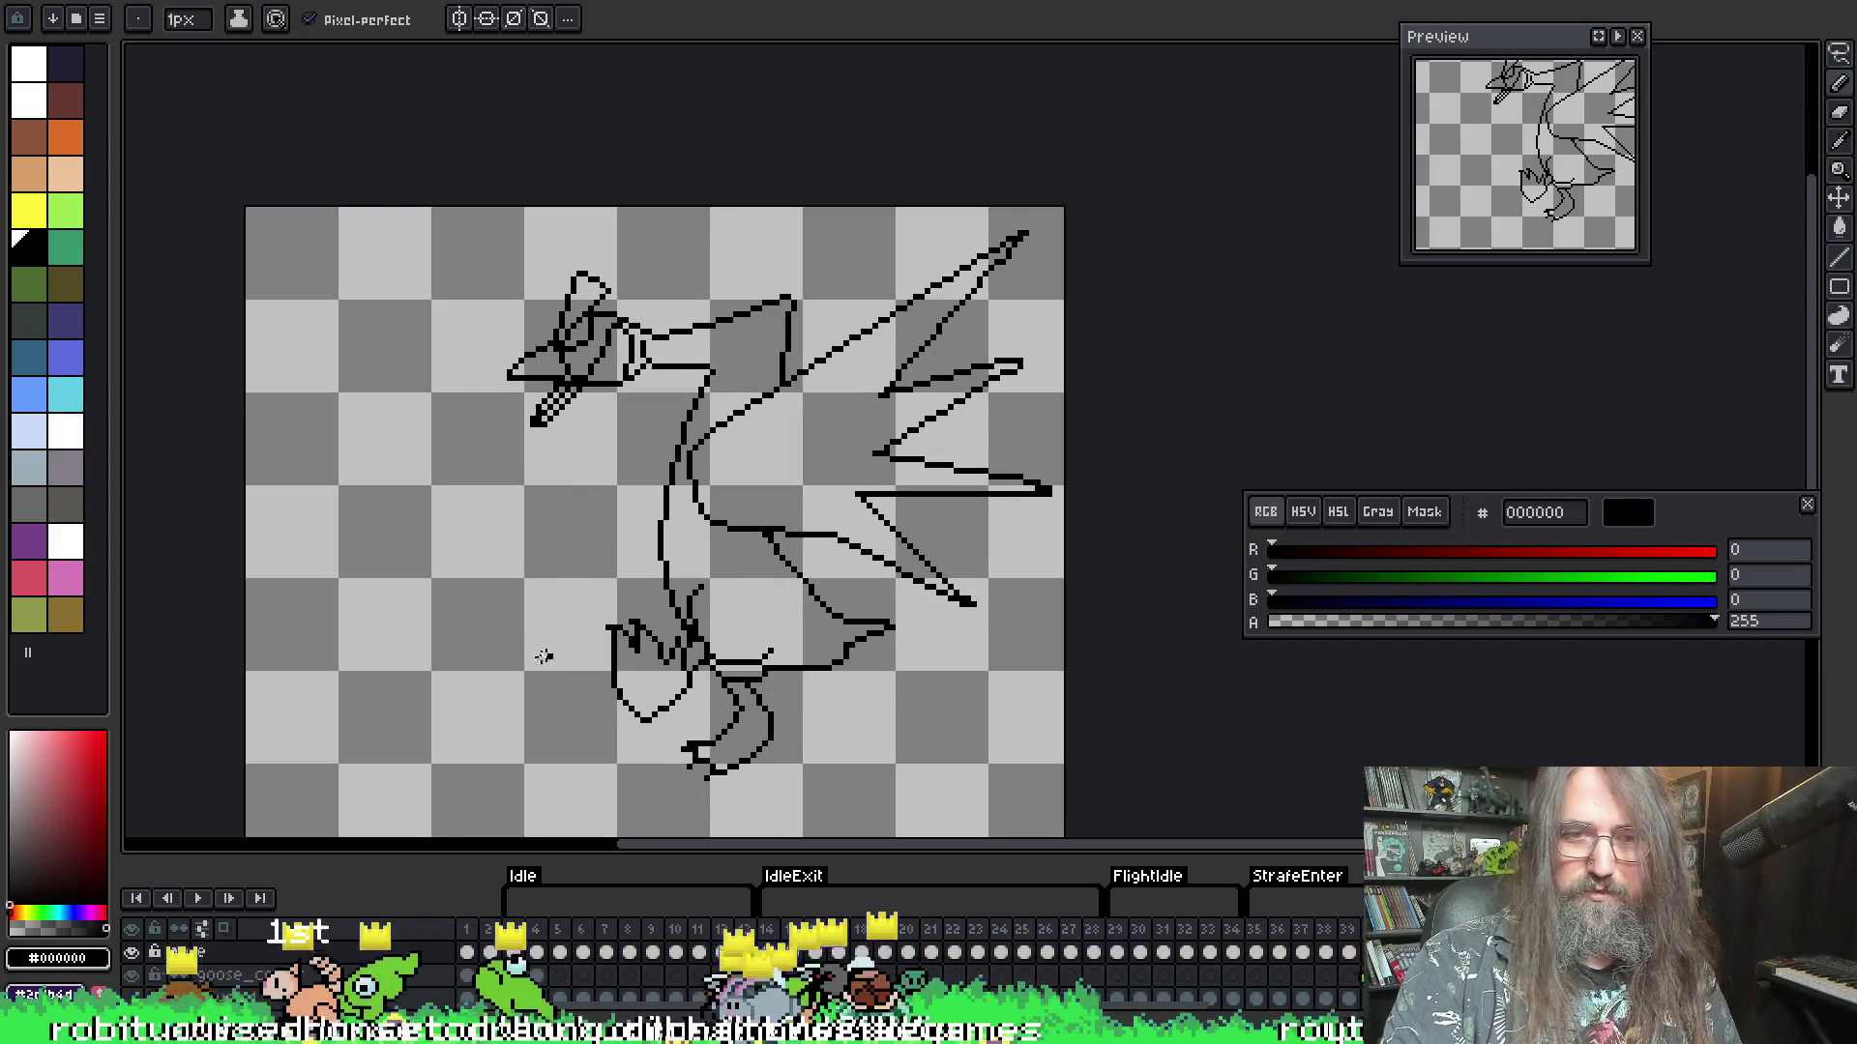
scroll(539, 646, "up", 2)
mouse_move(530, 489)
left_mouse_down()
mouse_move(450, 469)
mouse_move(426, 489)
mouse_move(443, 518)
mouse_move(413, 505)
mouse_move(402, 413)
left_mouse_up()
key("m")
- Move the upper foot's toe groups left and slightly up
left_click(447, 467)
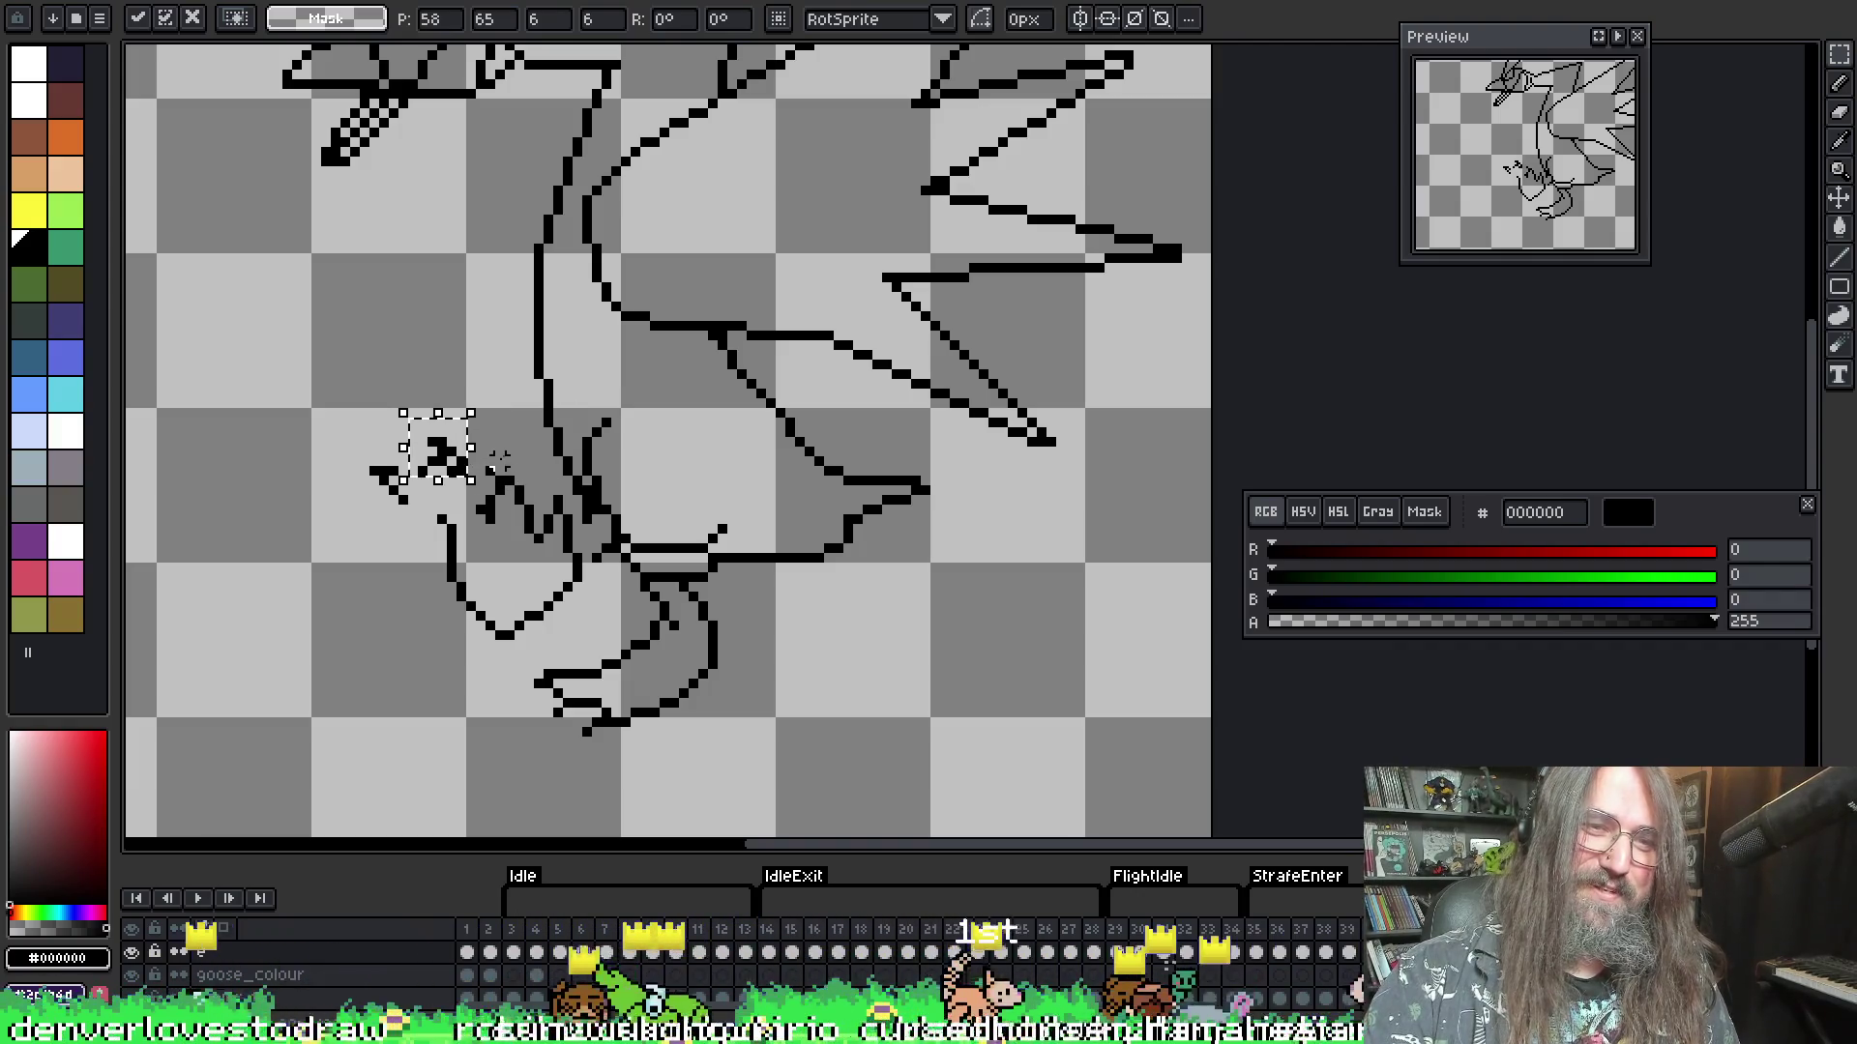
key("Return")
left_click_drag(471, 442, 549, 500)
key("Up")
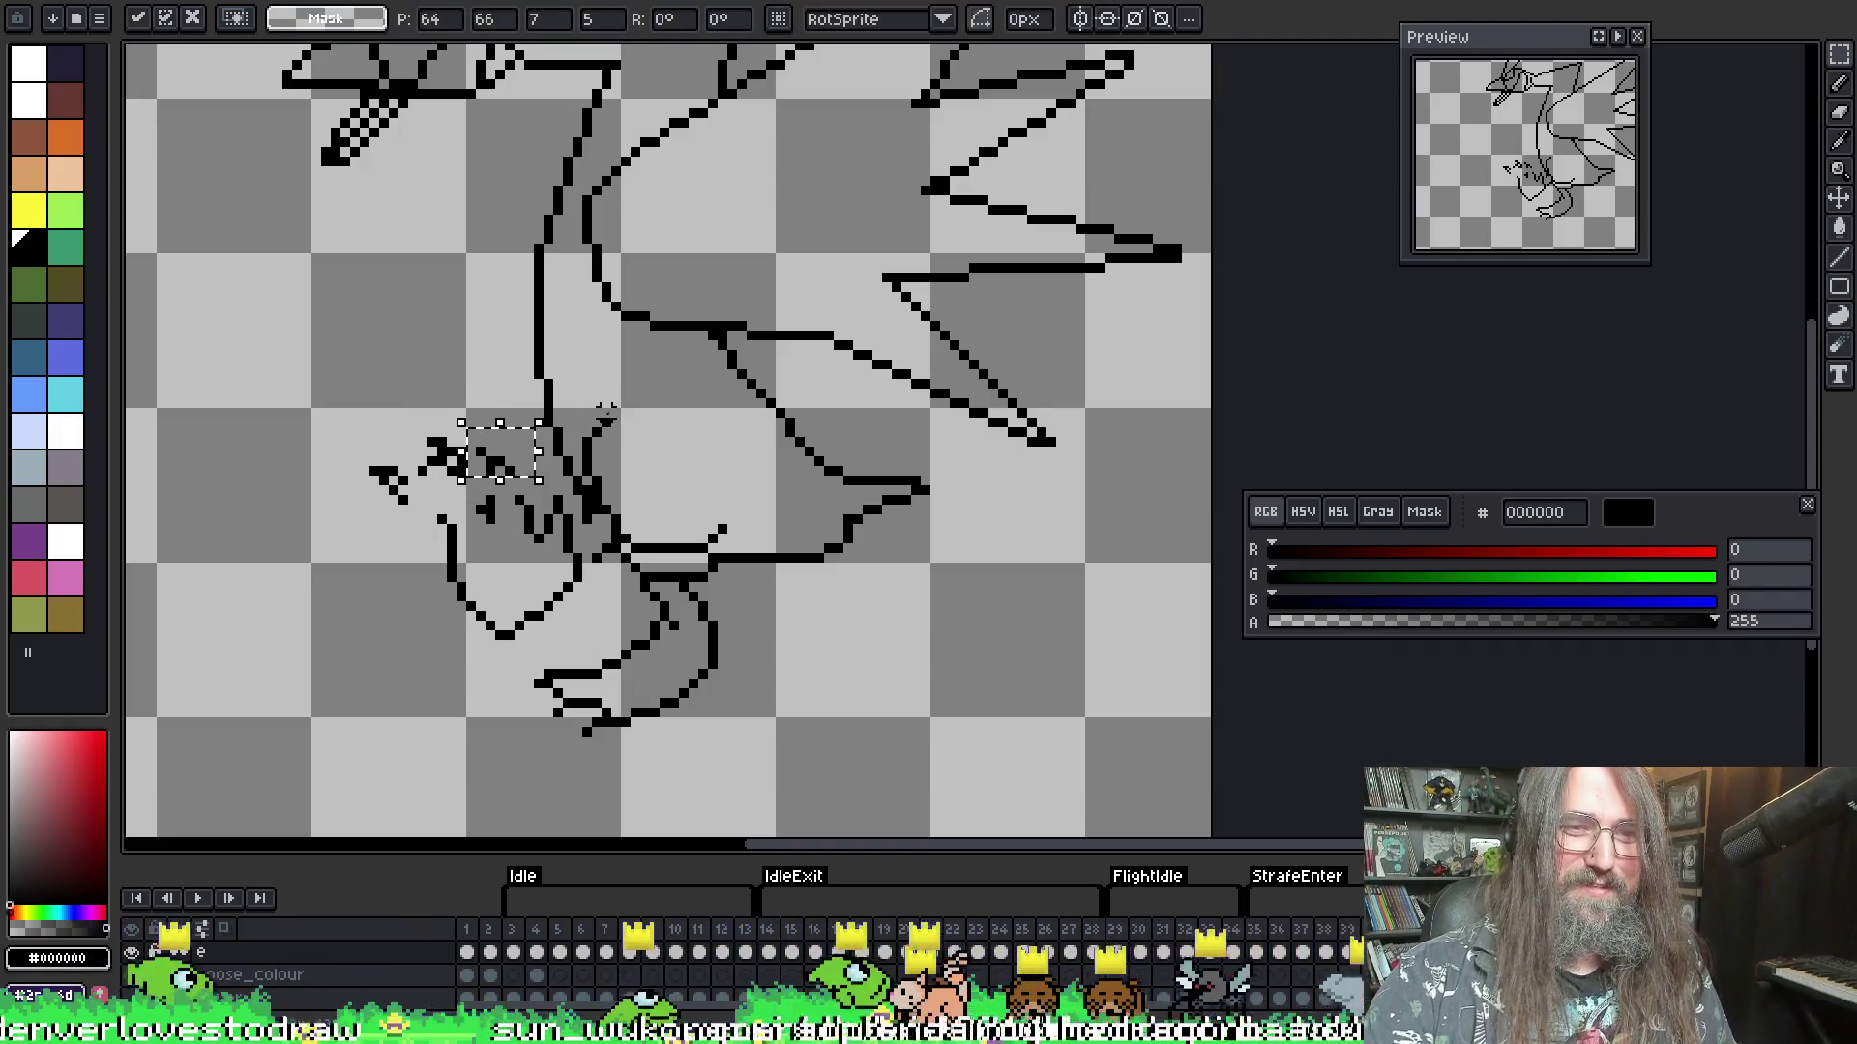
key("Return")
- Select the lower foot's claw cluster and move it down
mouse_move(516, 666)
left_mouse_down()
mouse_move(573, 695)
mouse_move(634, 780)
left_mouse_up()
key("Return")
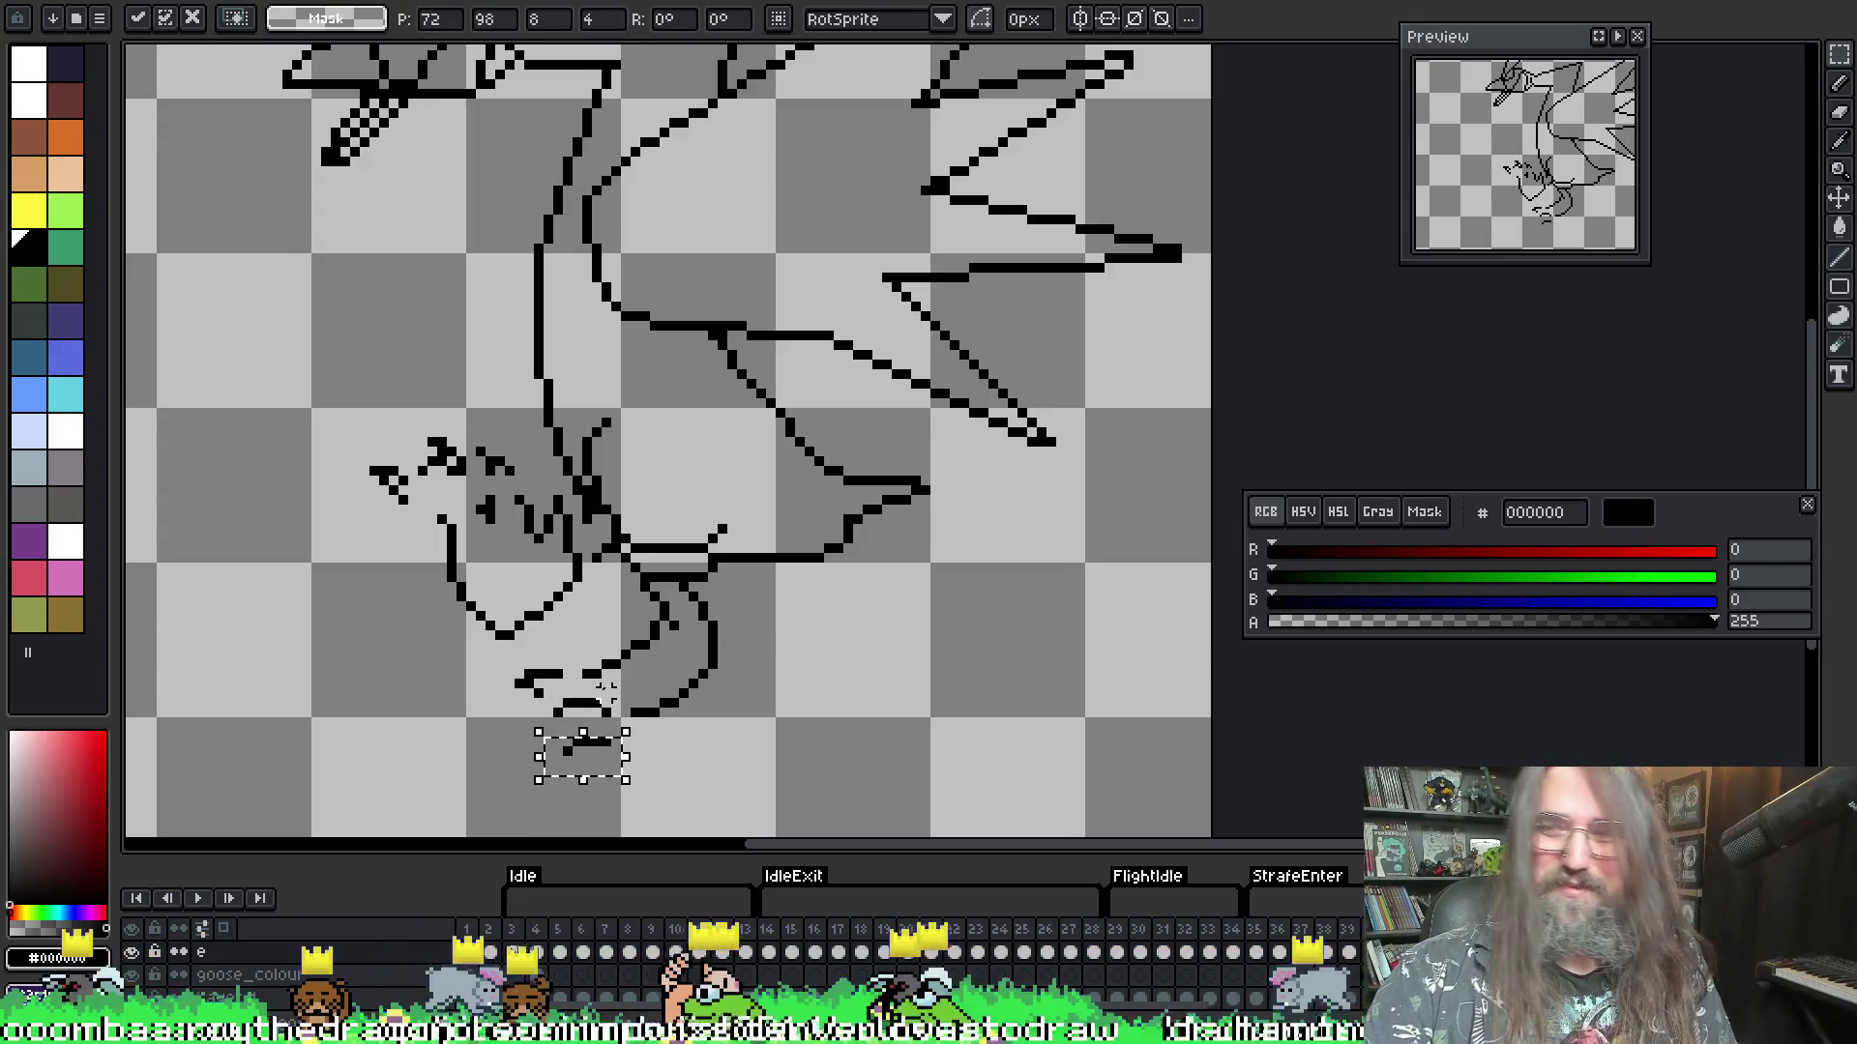
key("Return")
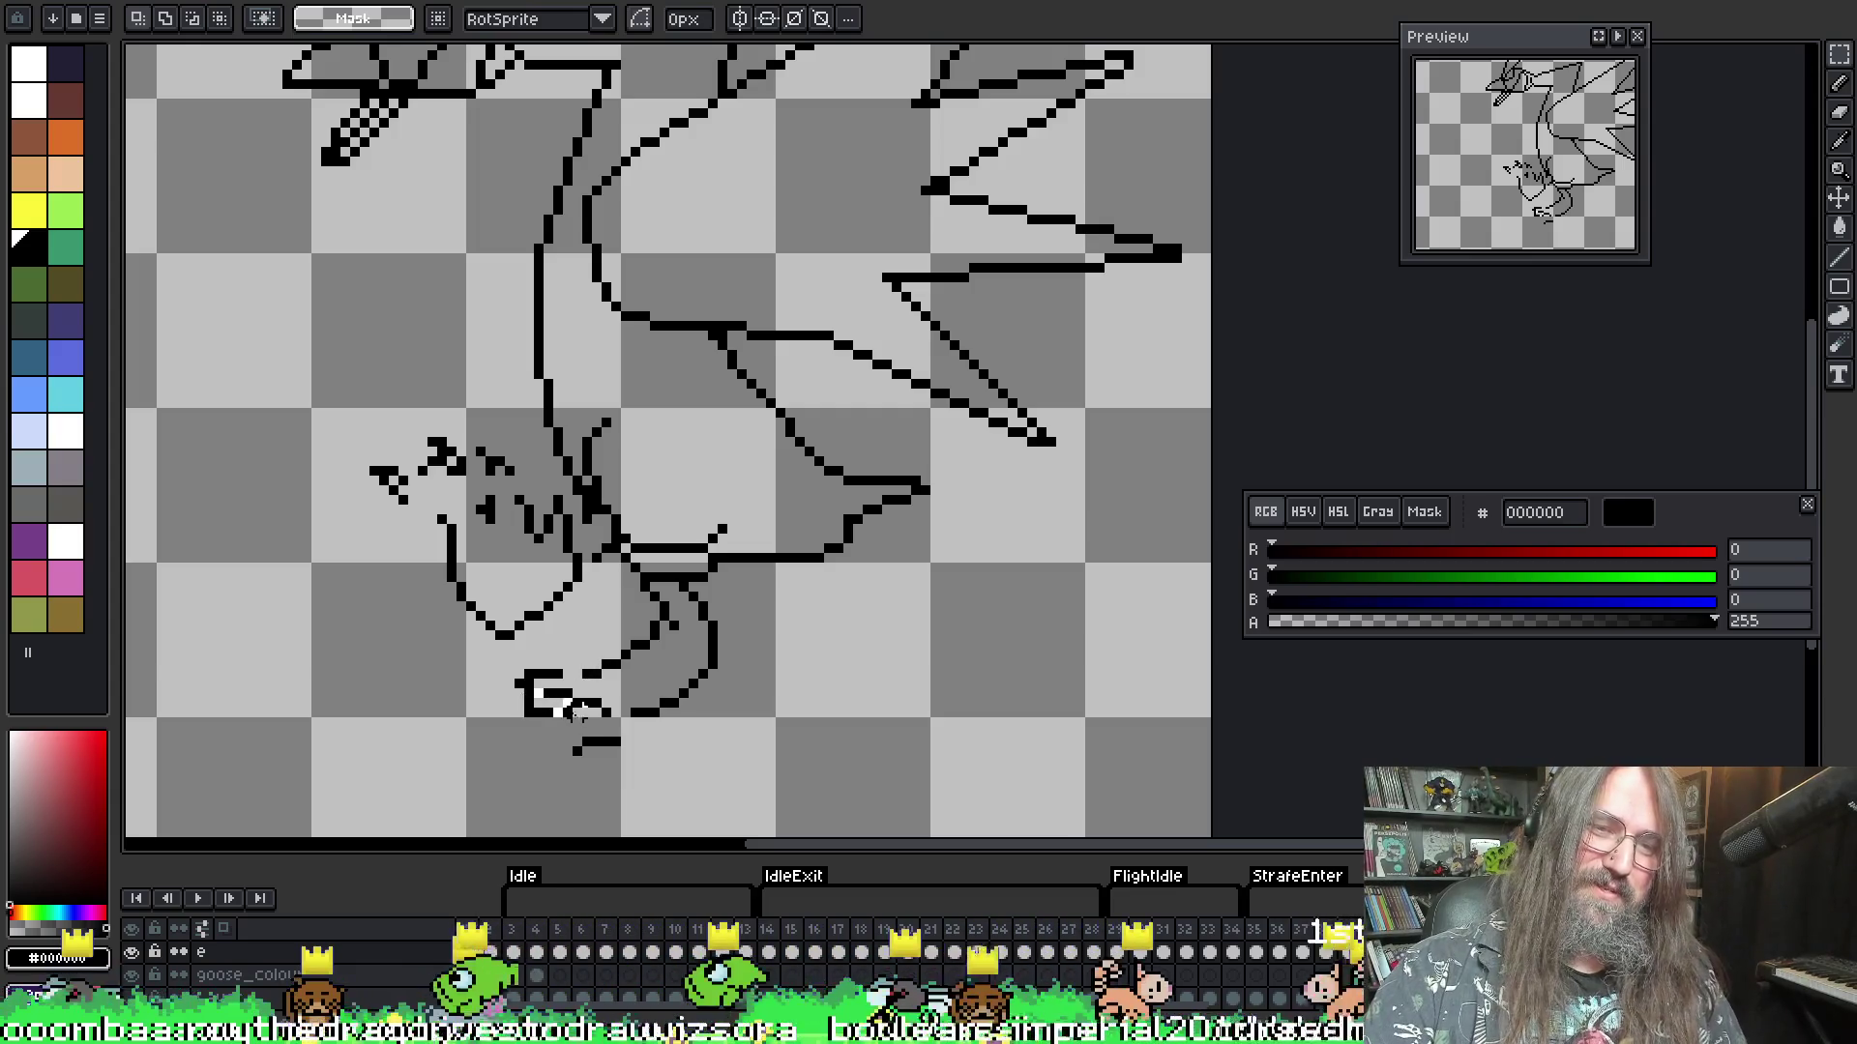
left_click(575, 712)
mouse_move(553, 711)
left_mouse_down()
mouse_move(531, 705)
mouse_move(547, 735)
left_mouse_up()
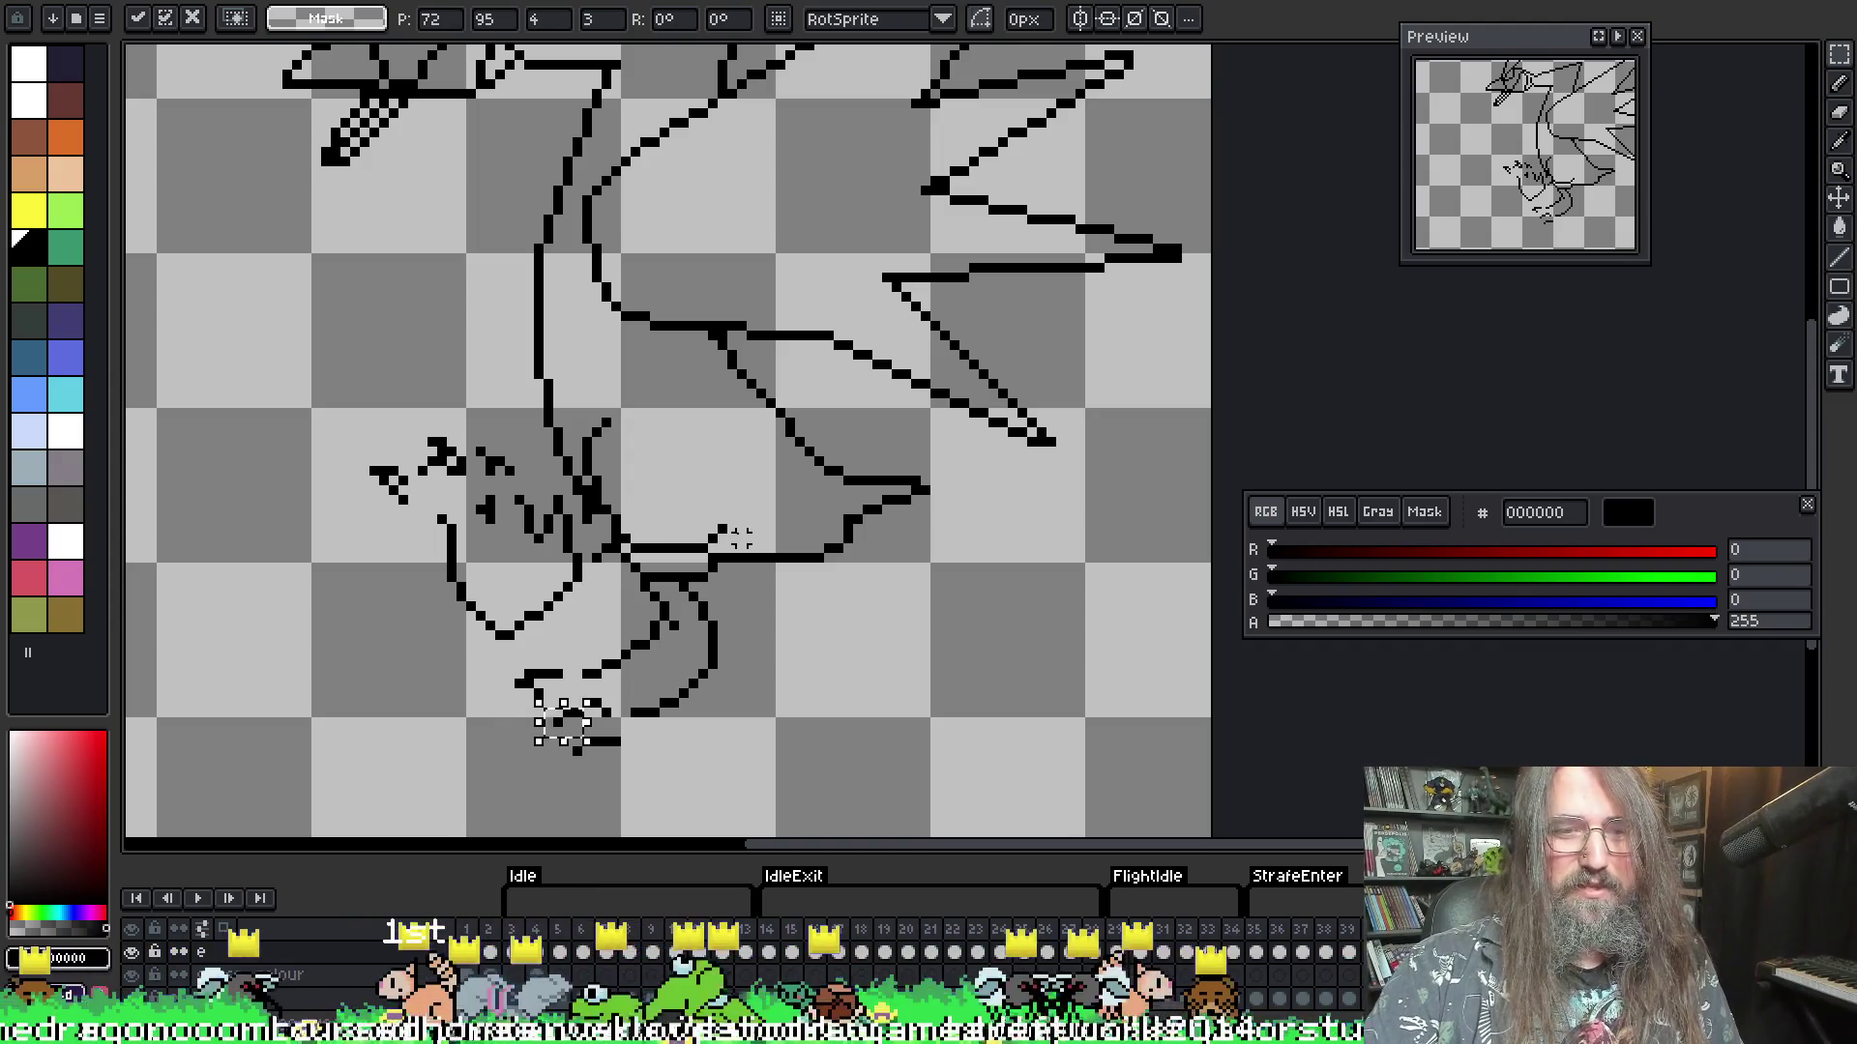
key("Return")
- Reconnect the lower claws to the foot line and add pixels along the leg
key("i")
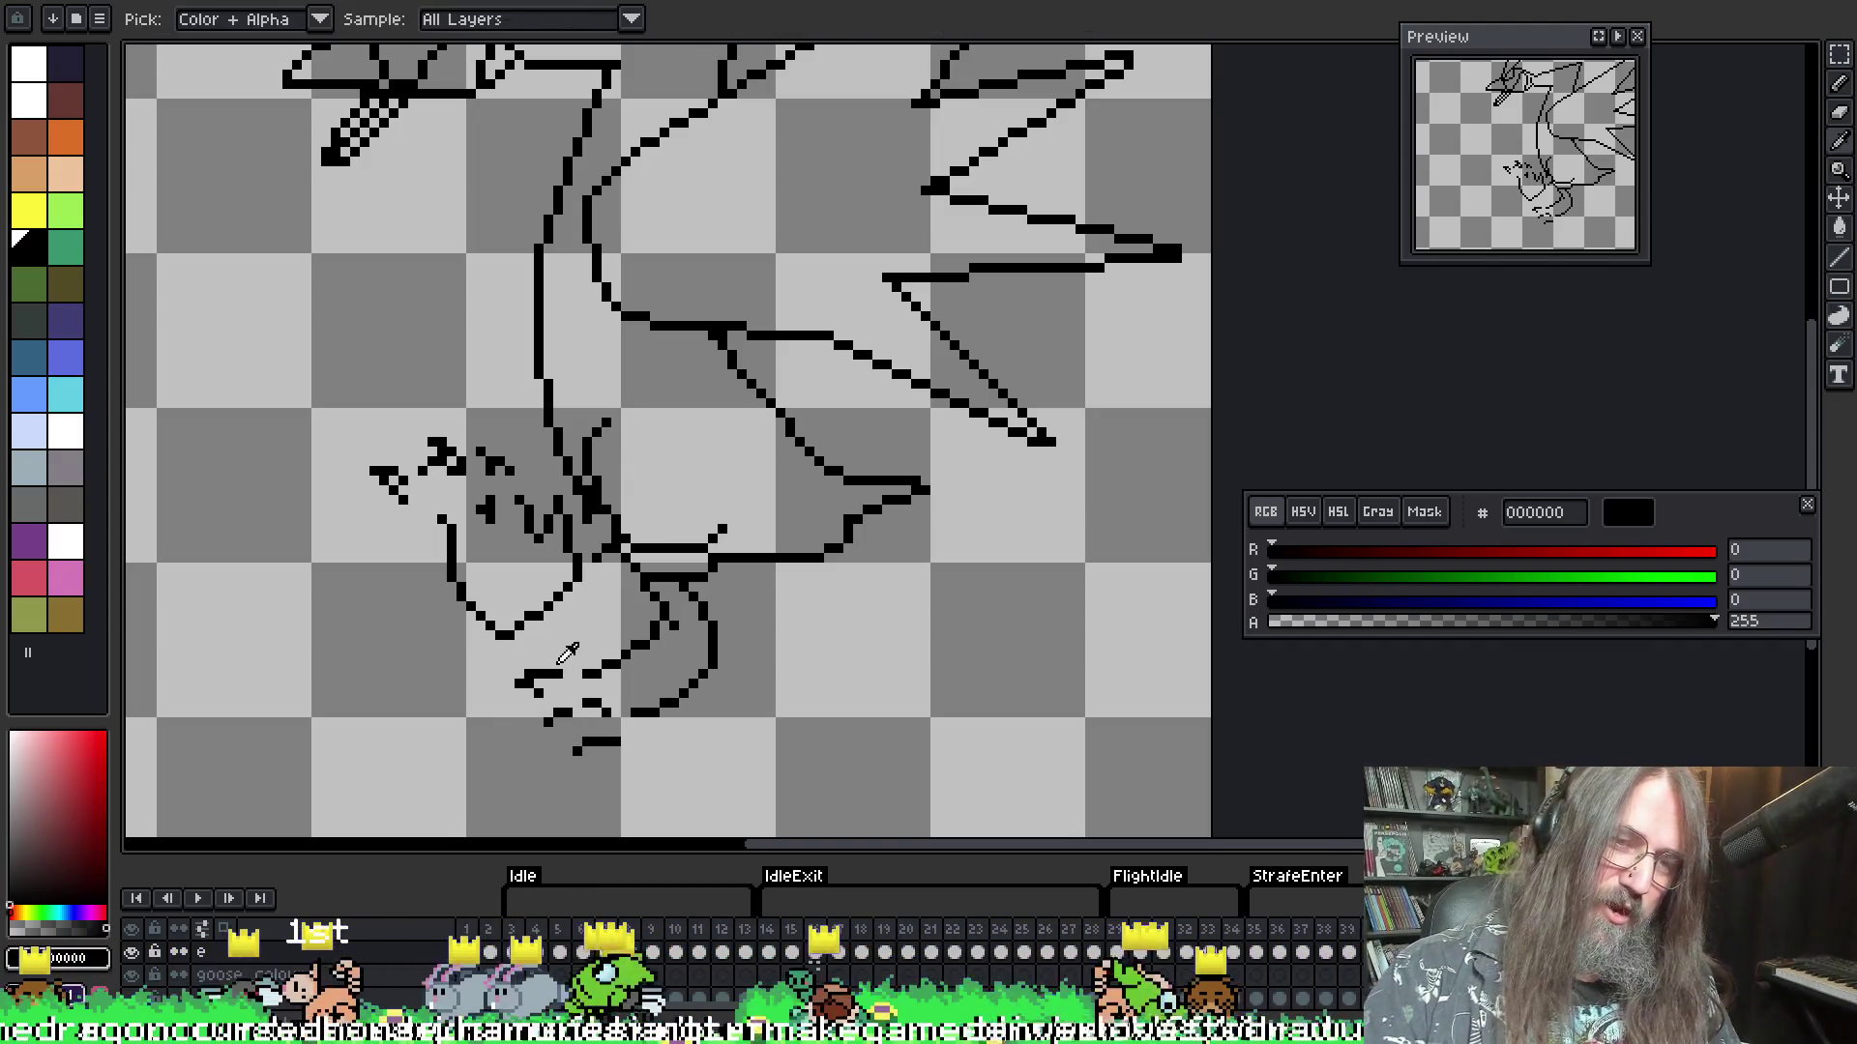
key("b")
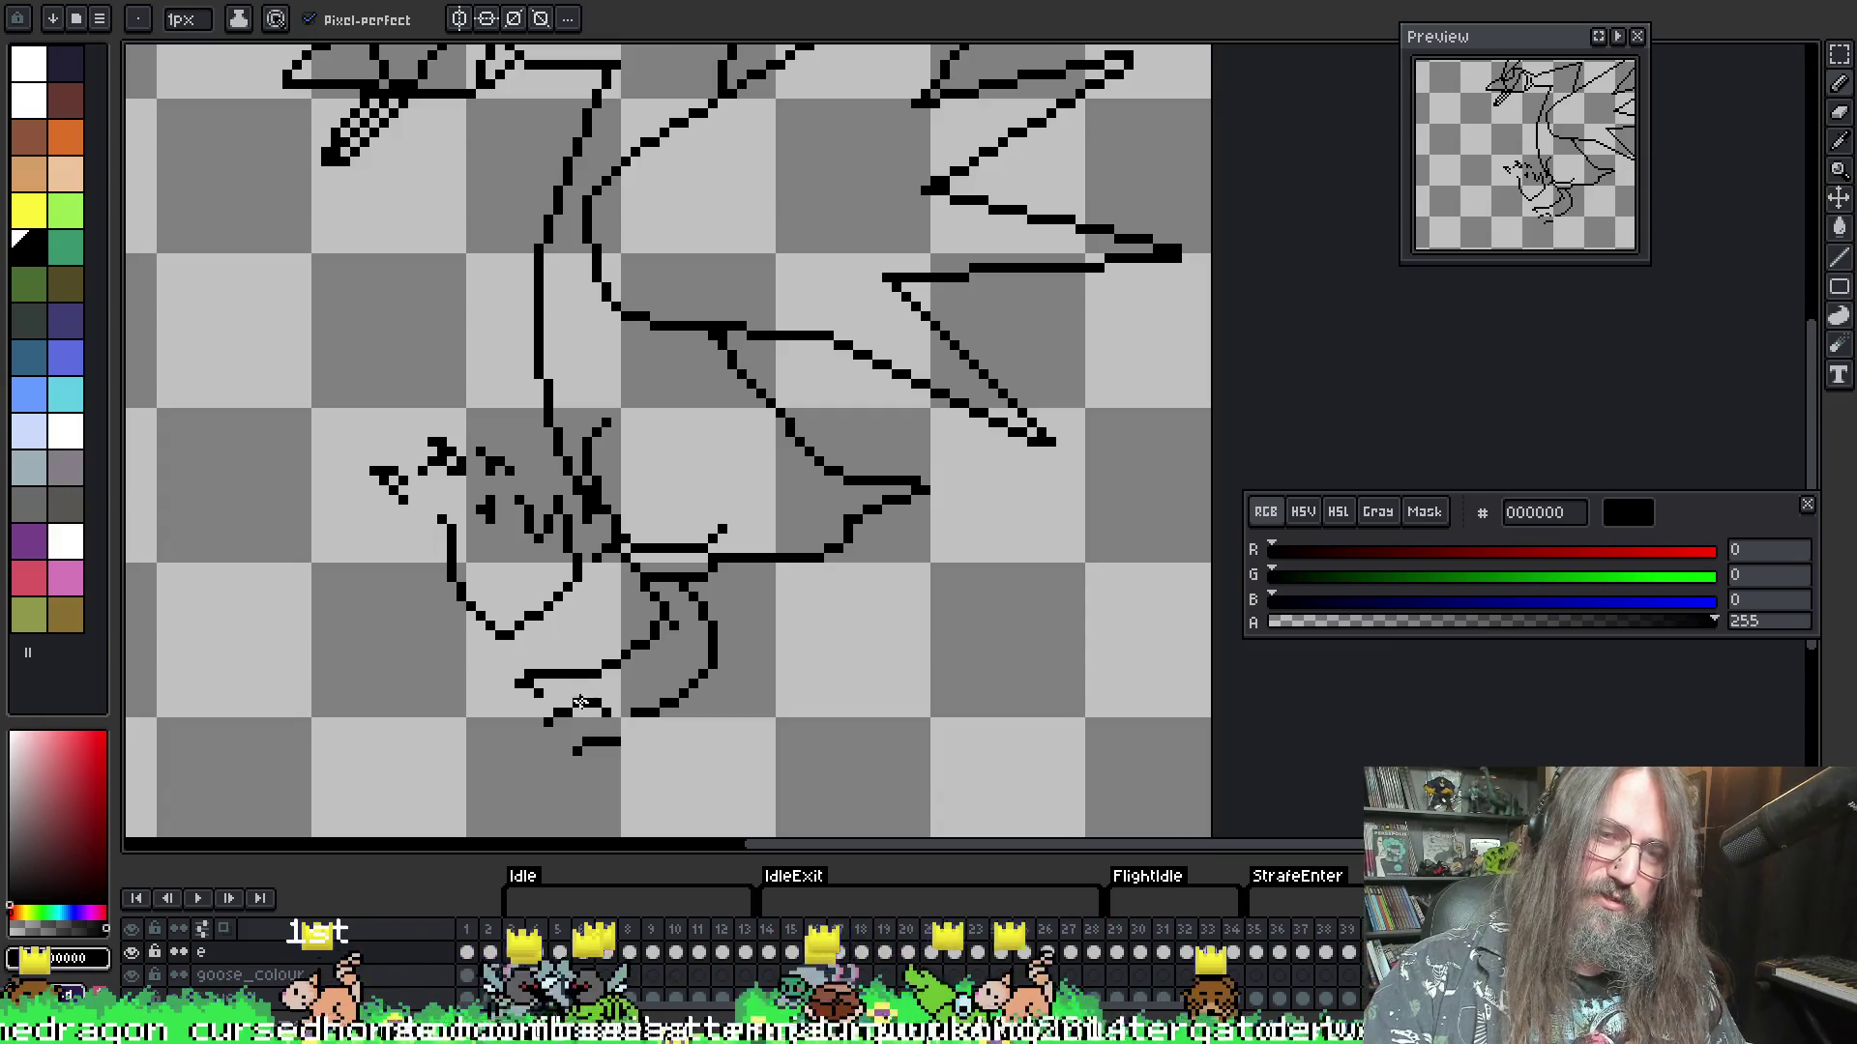
left_click_drag(594, 700, 613, 711)
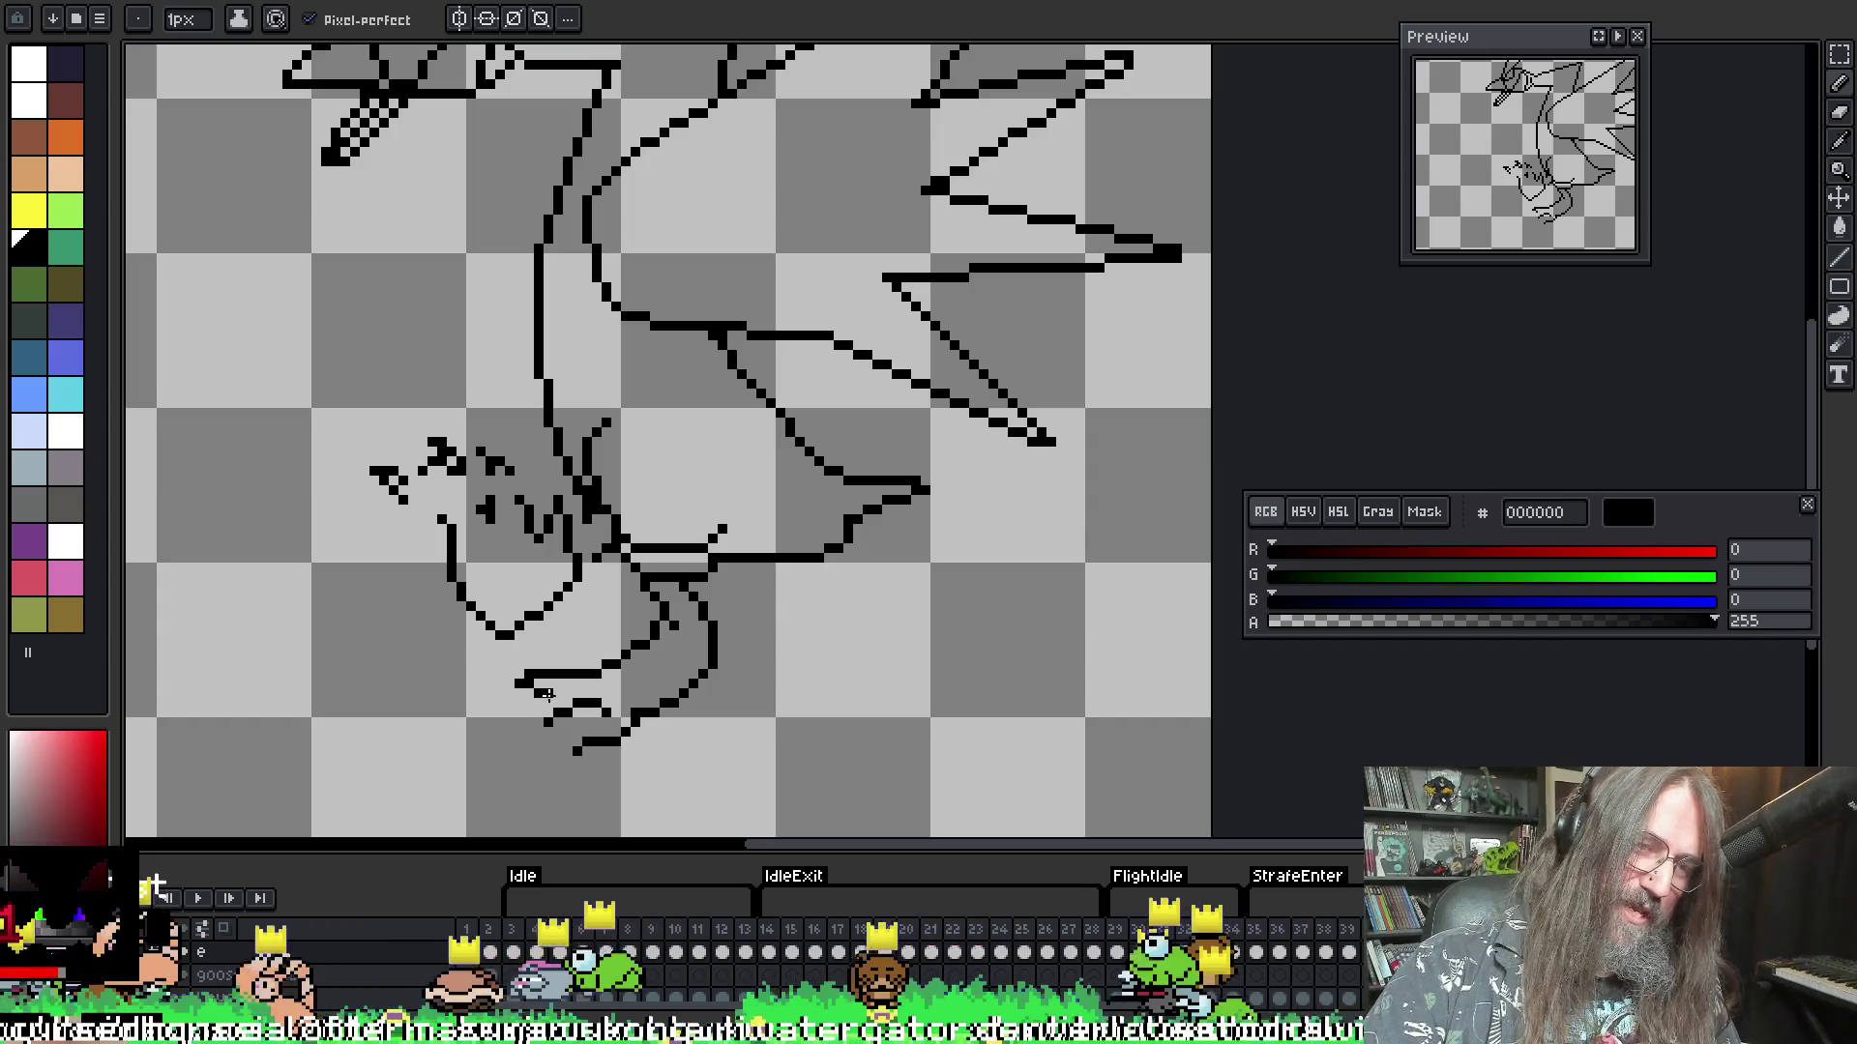
key("v")
key("b")
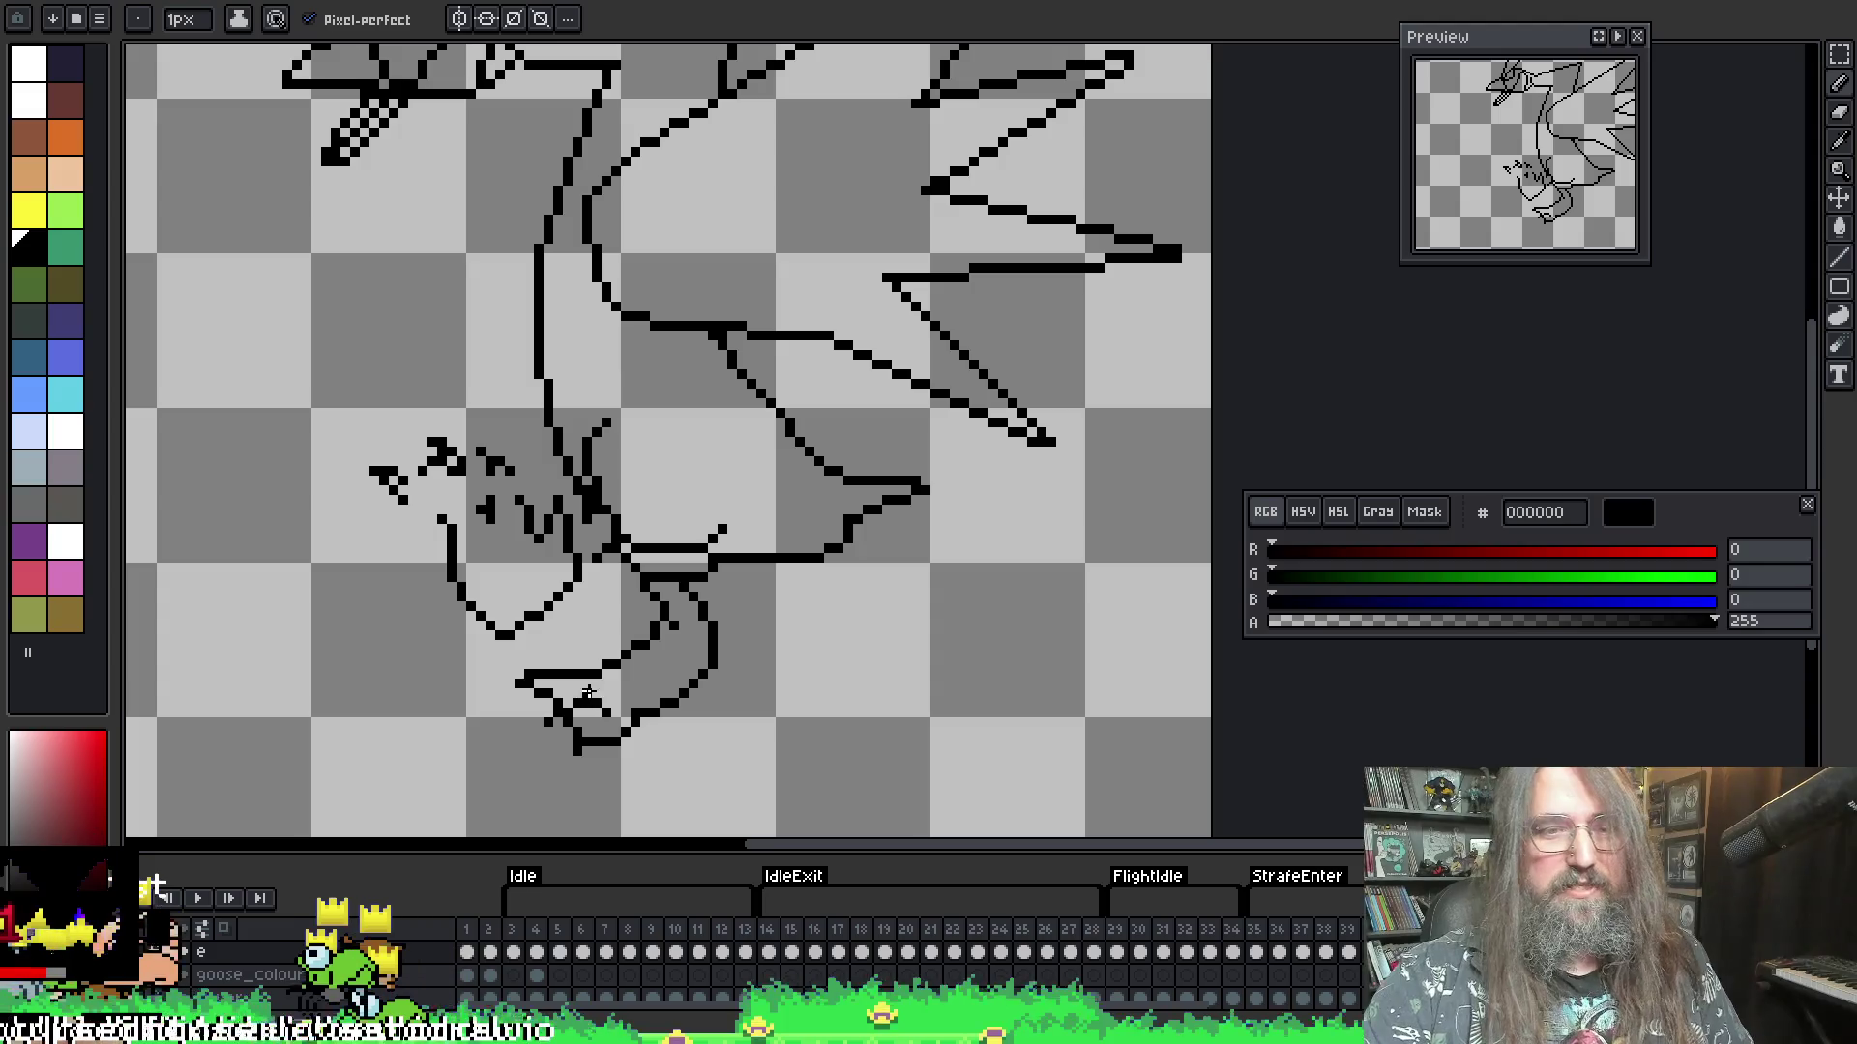
key("e")
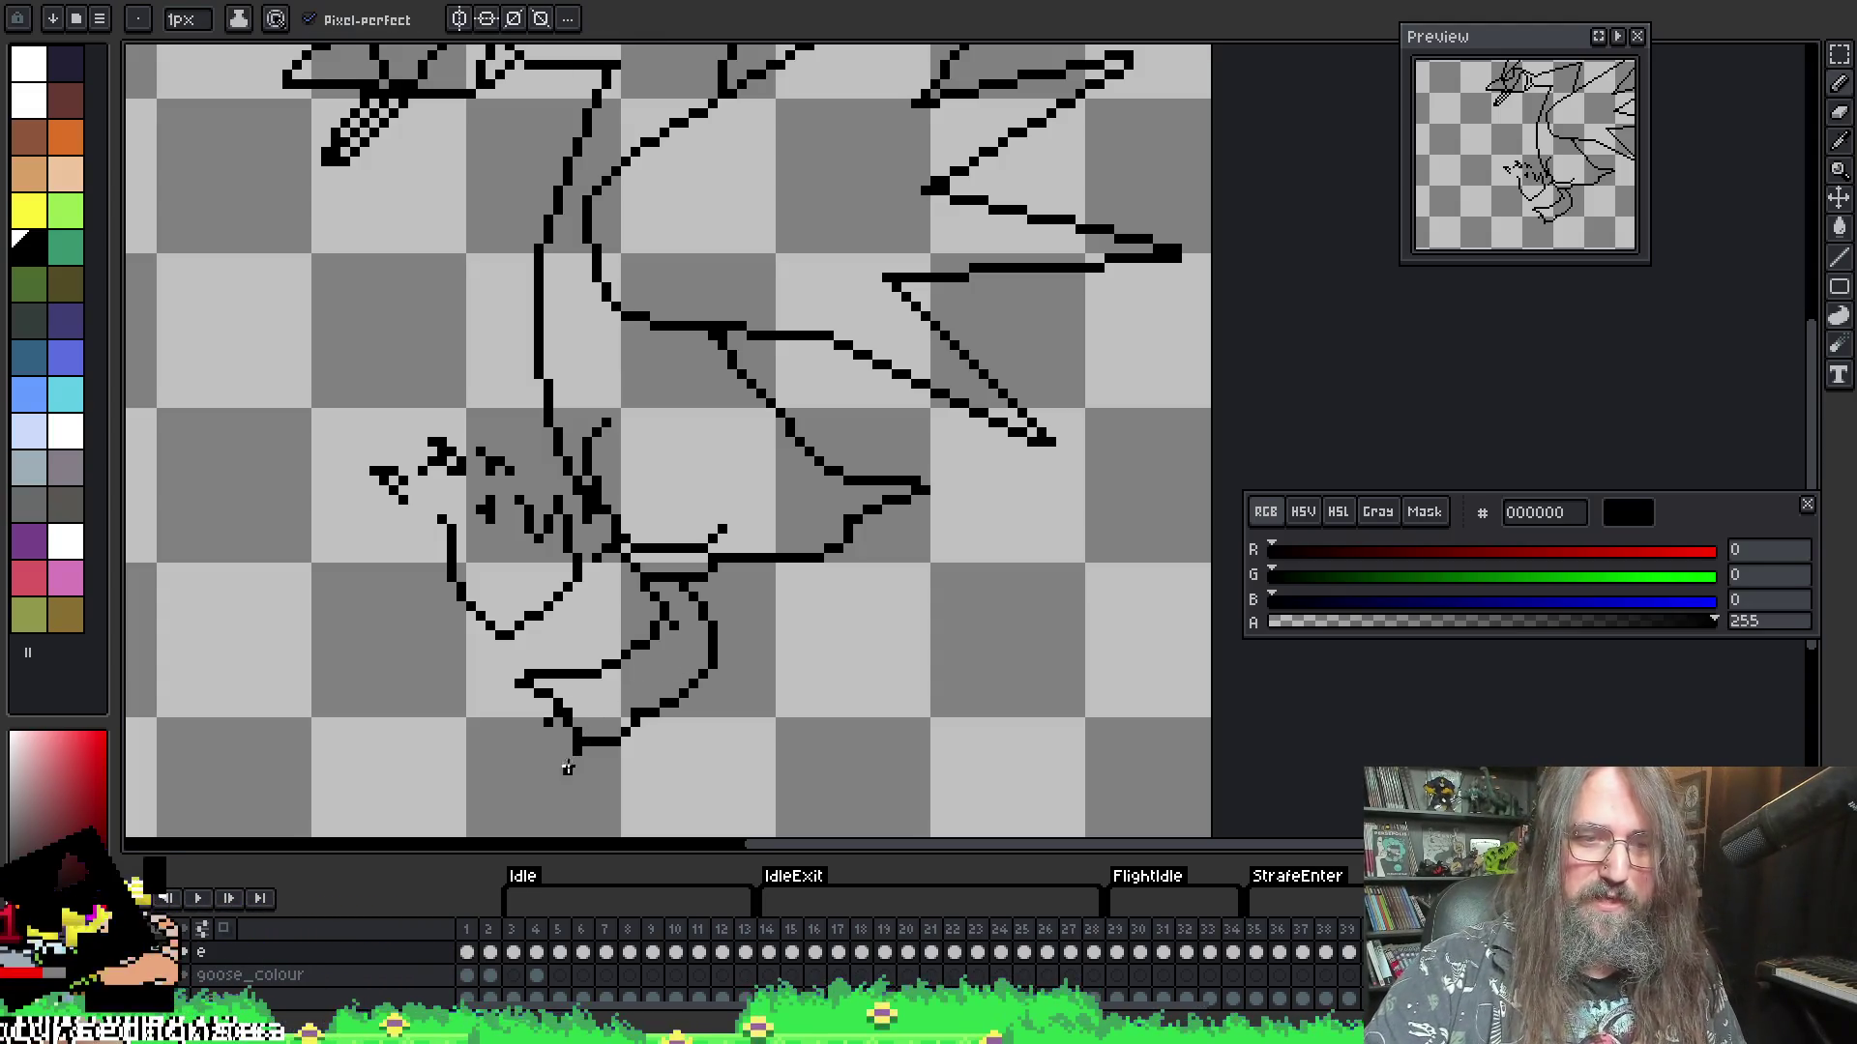
key("i")
key("b")
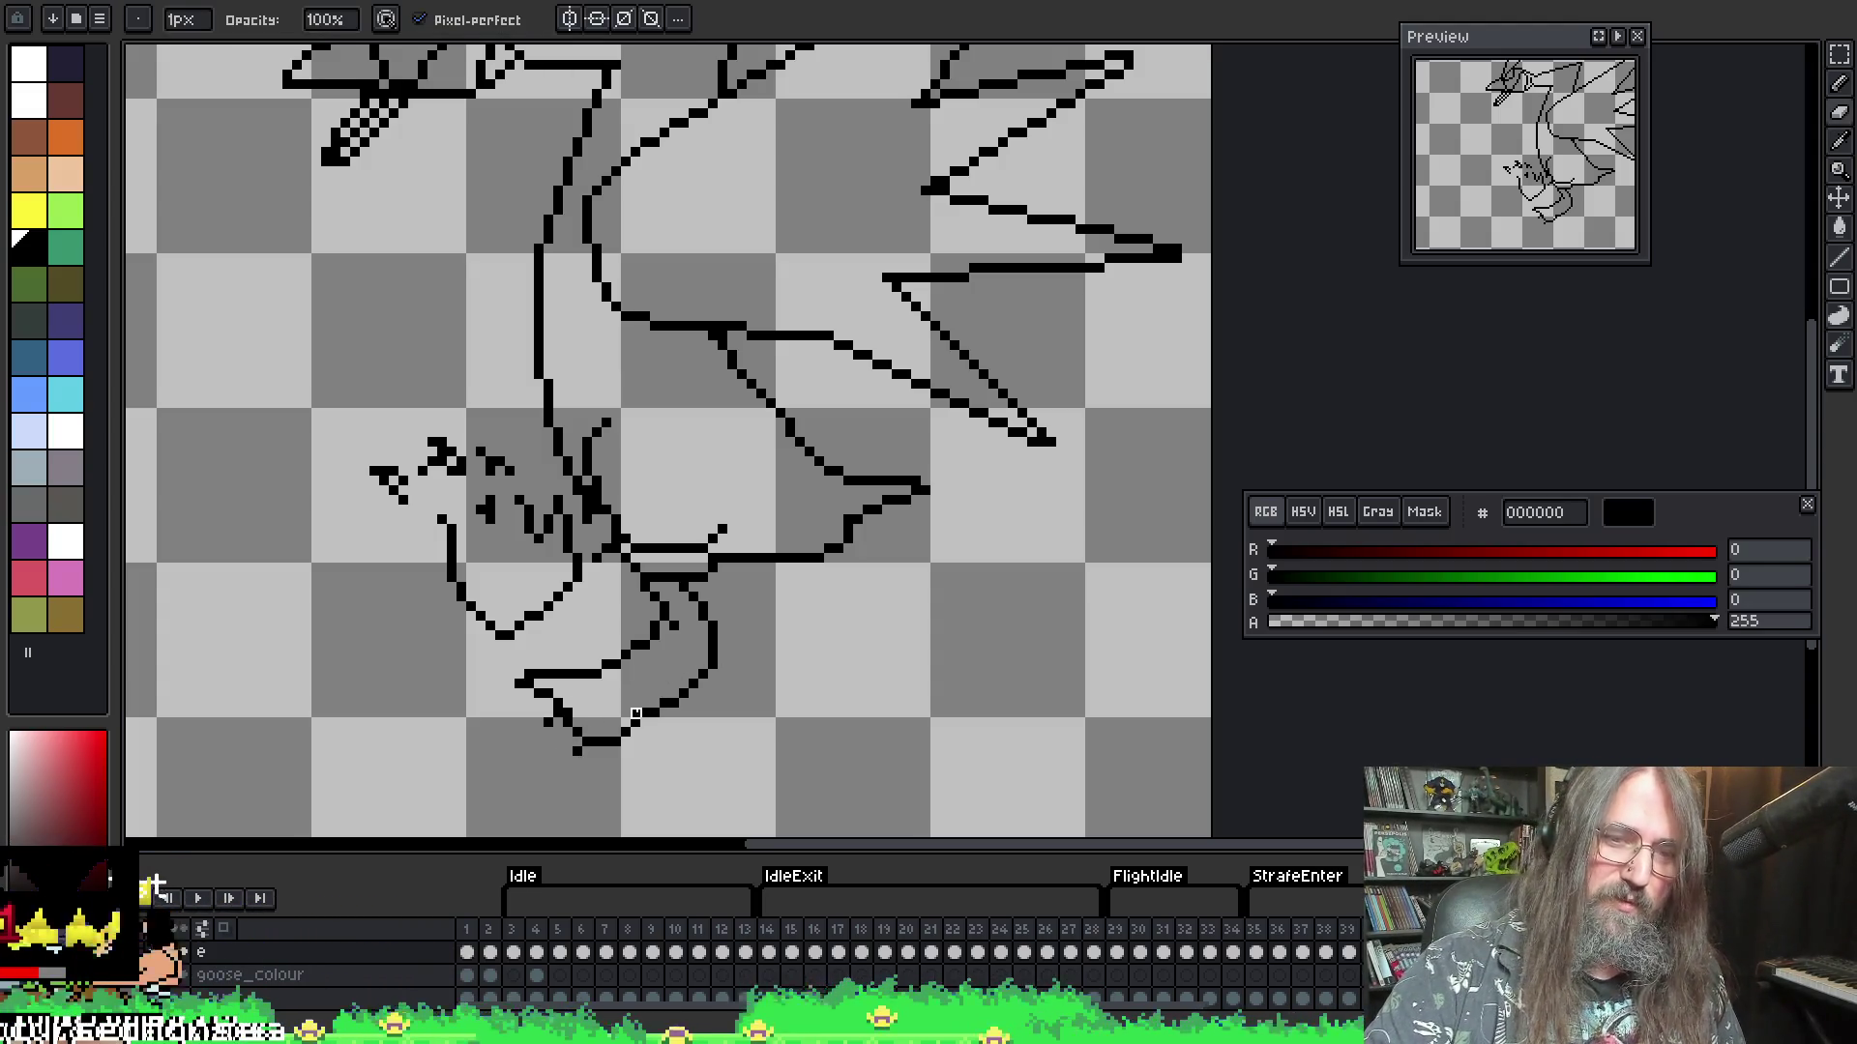
left_click_drag(637, 714, 697, 655)
- Touch up the lower leg outline, sampling transparent and then black from the canvas
key("i")
left_click(637, 686)
key("b")
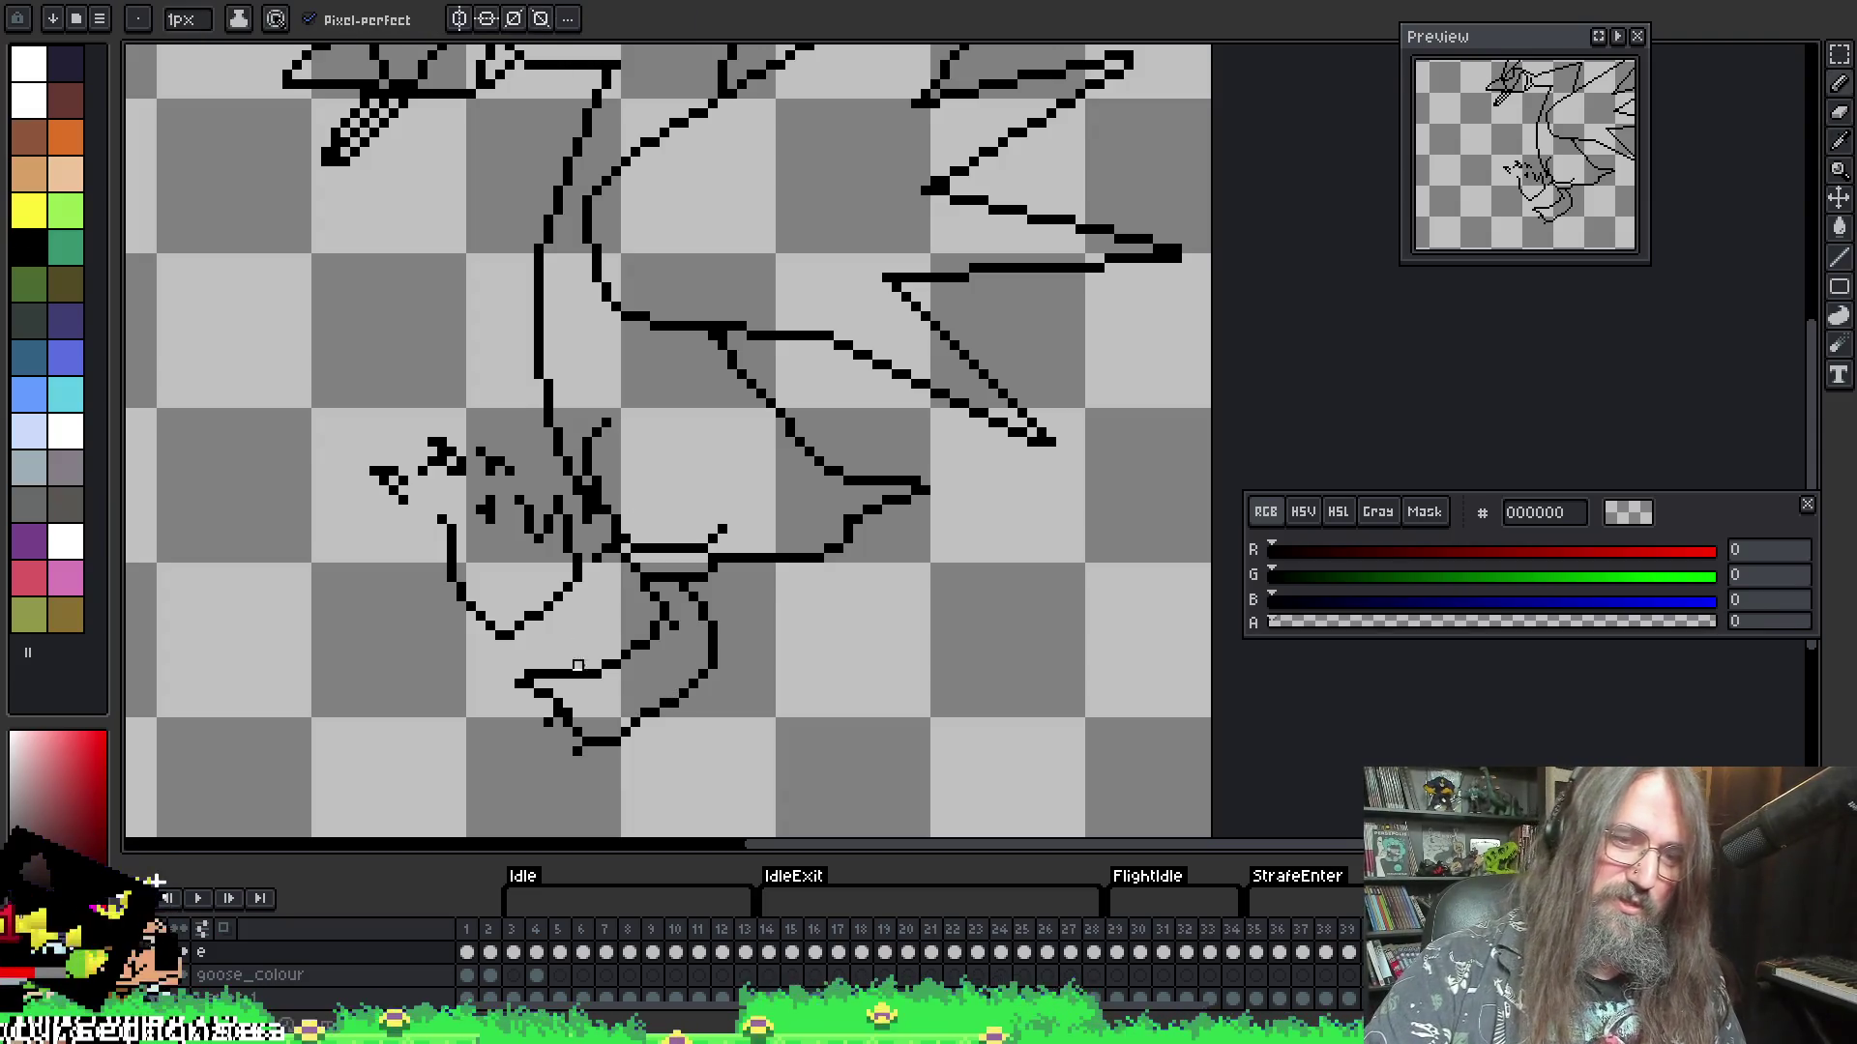
key("i")
left_click(573, 713)
key("b")
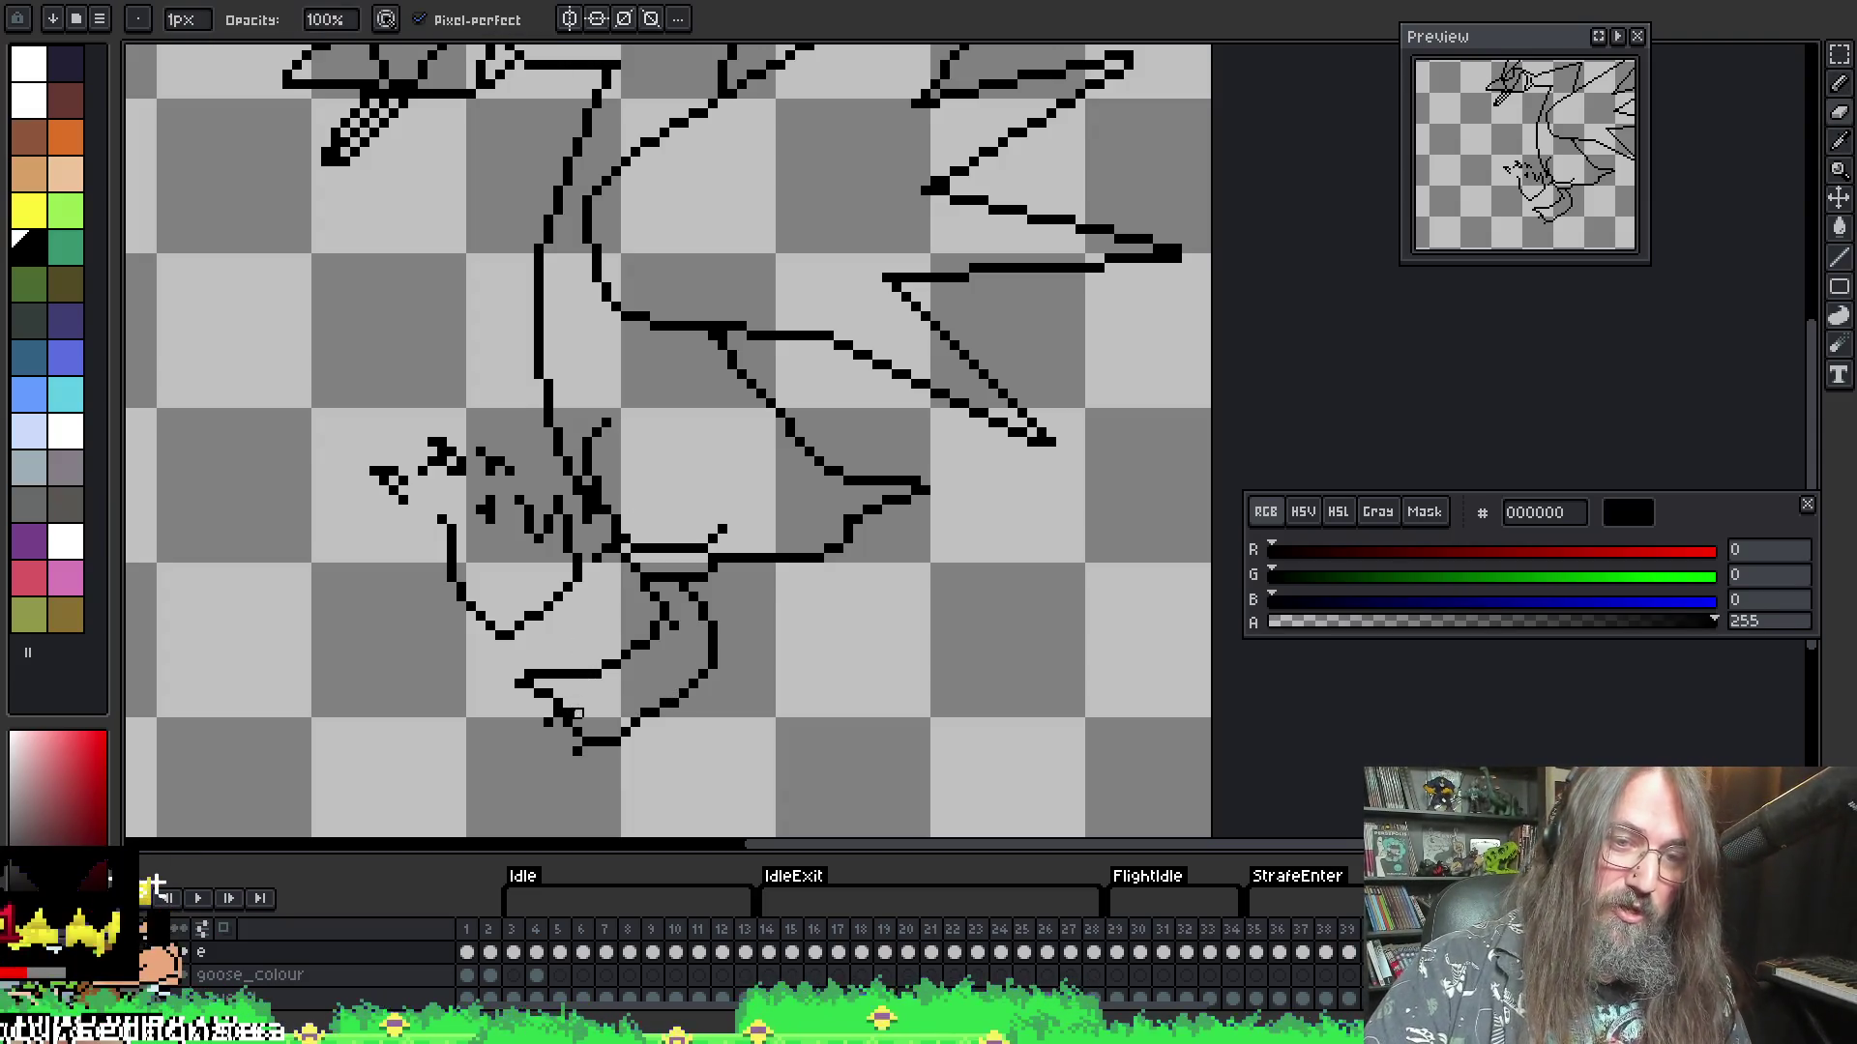
key("i")
key("b")
key("i")
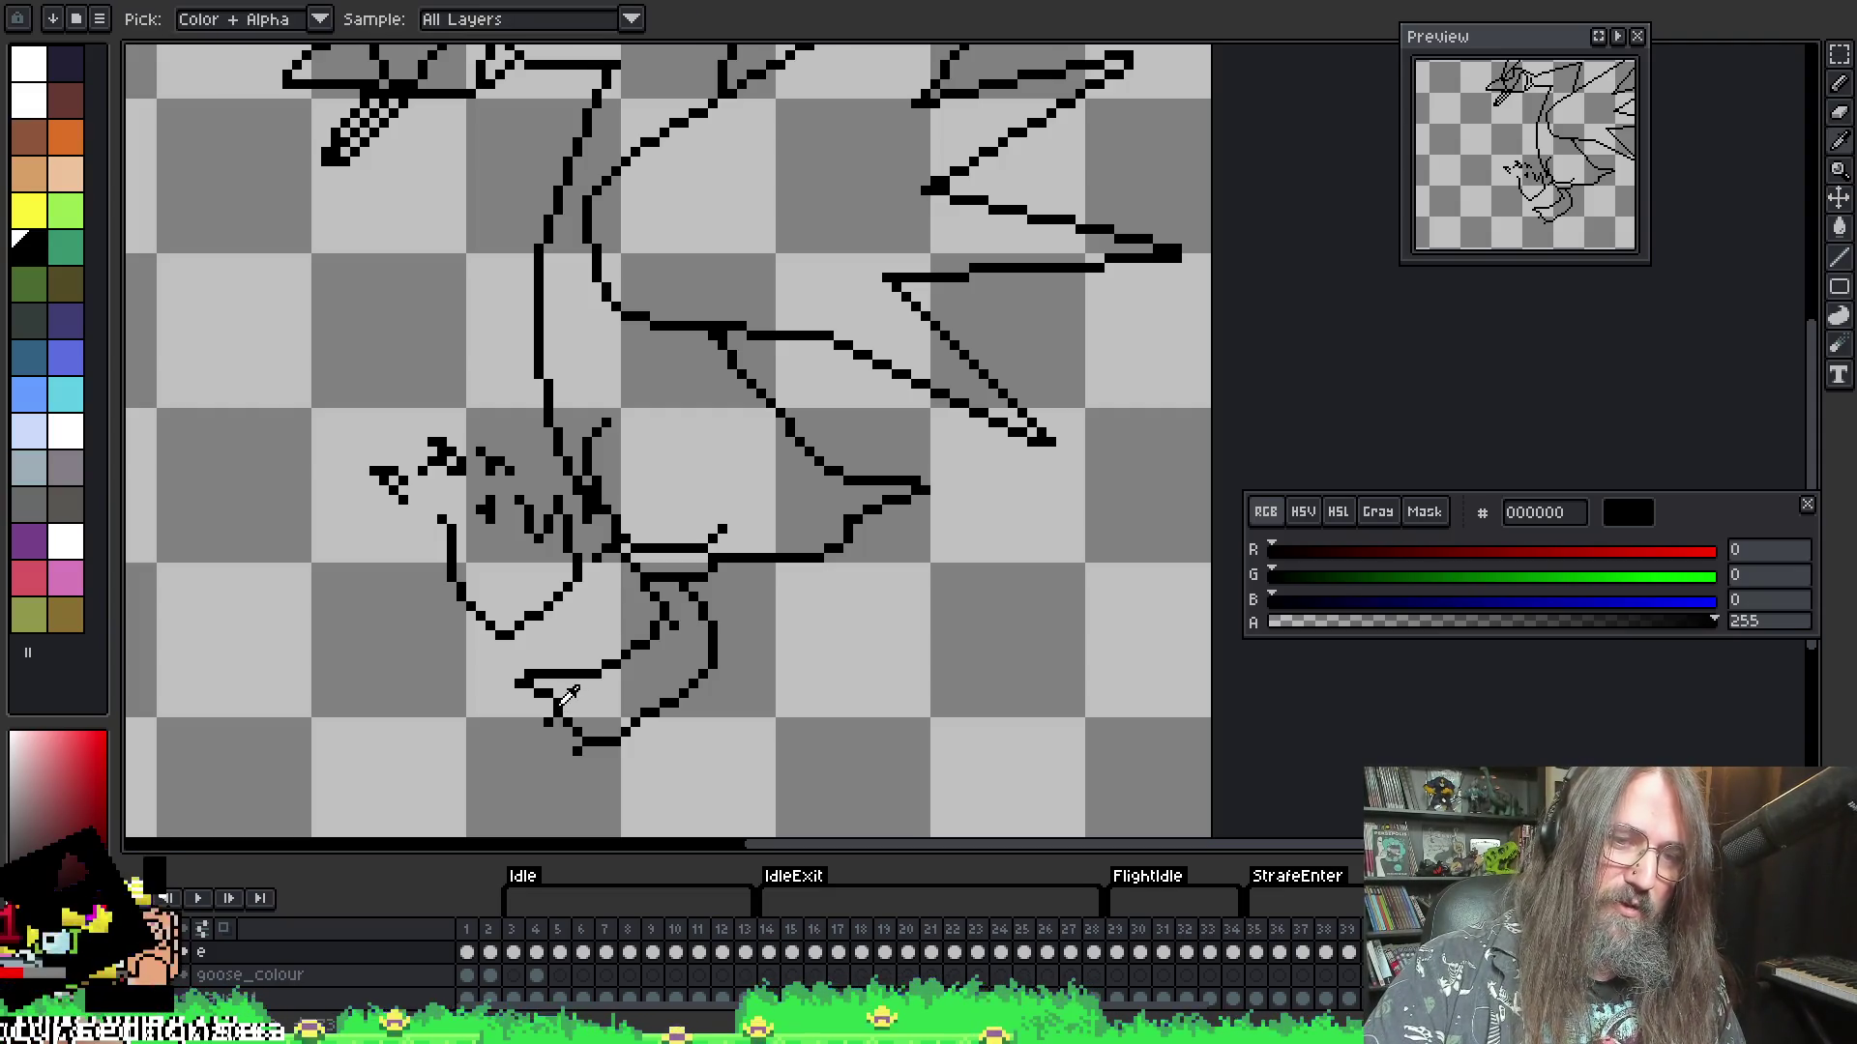
key("e")
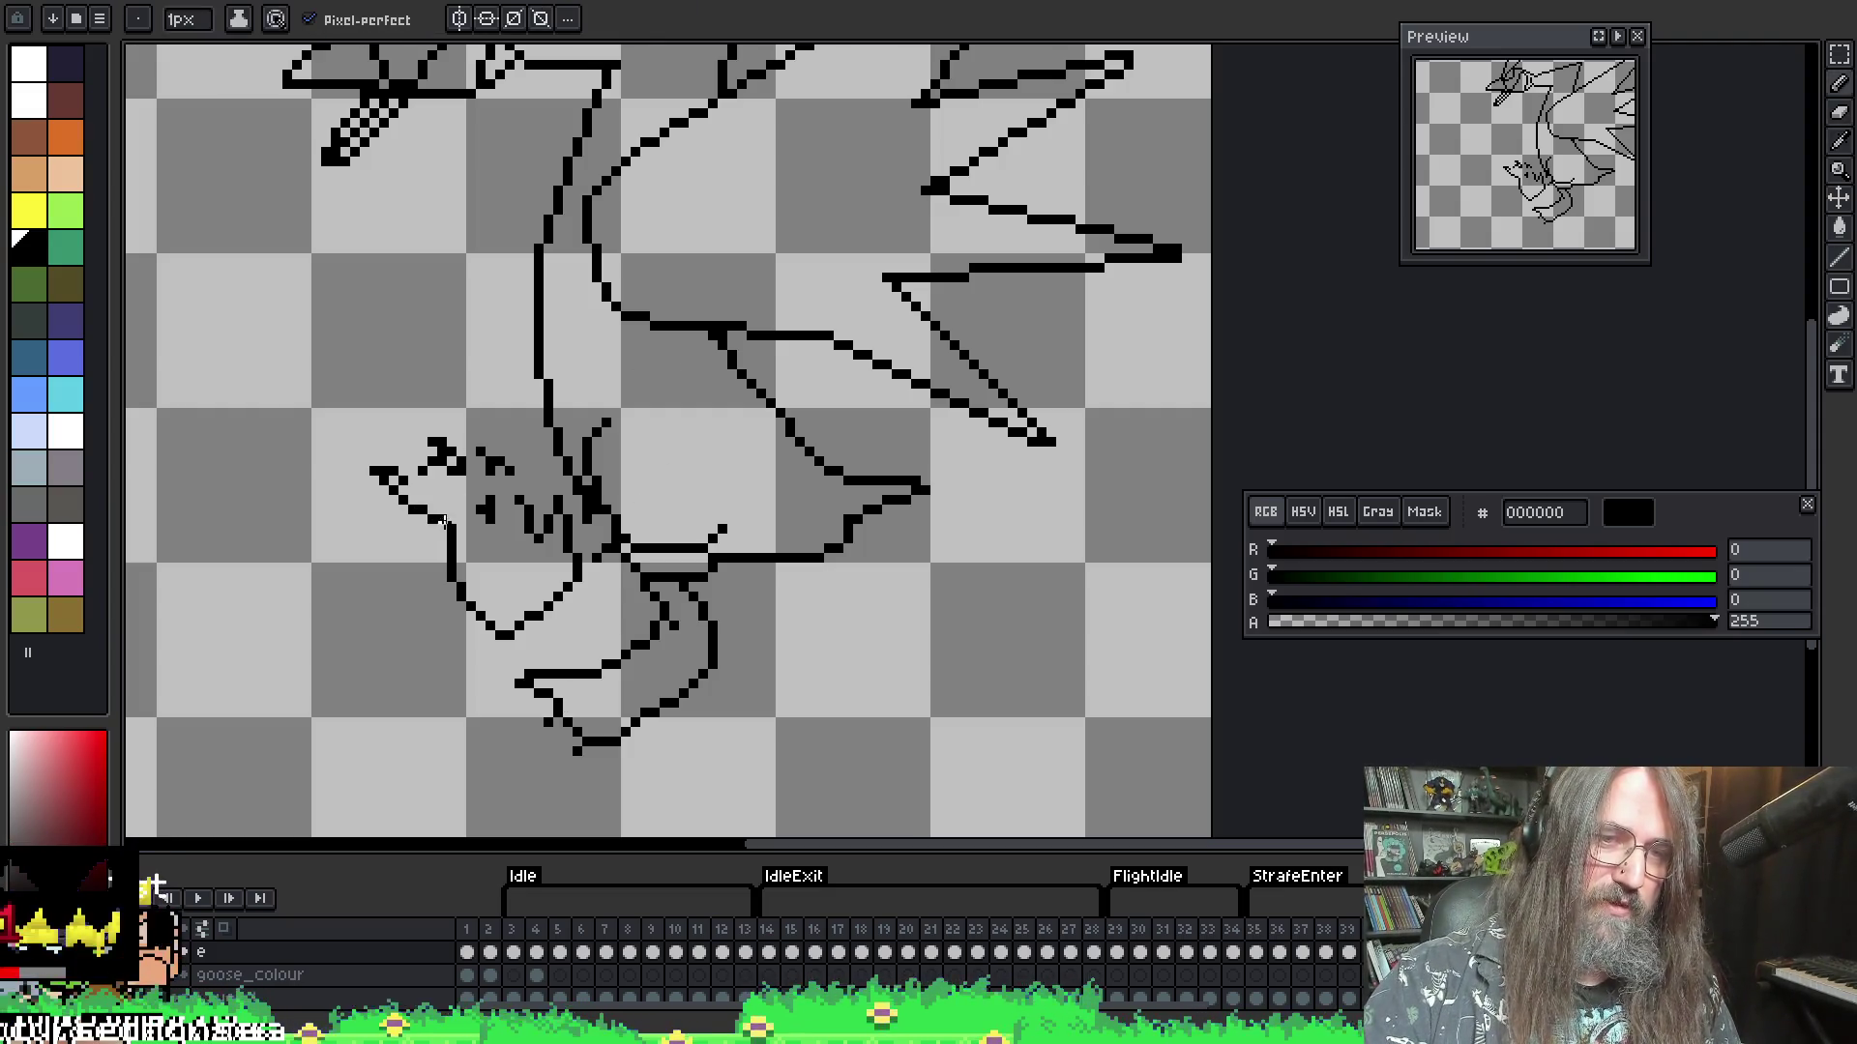
- Add black pixels to the jagged lower-left feather strokes and erase stray pixels among them
key("e")
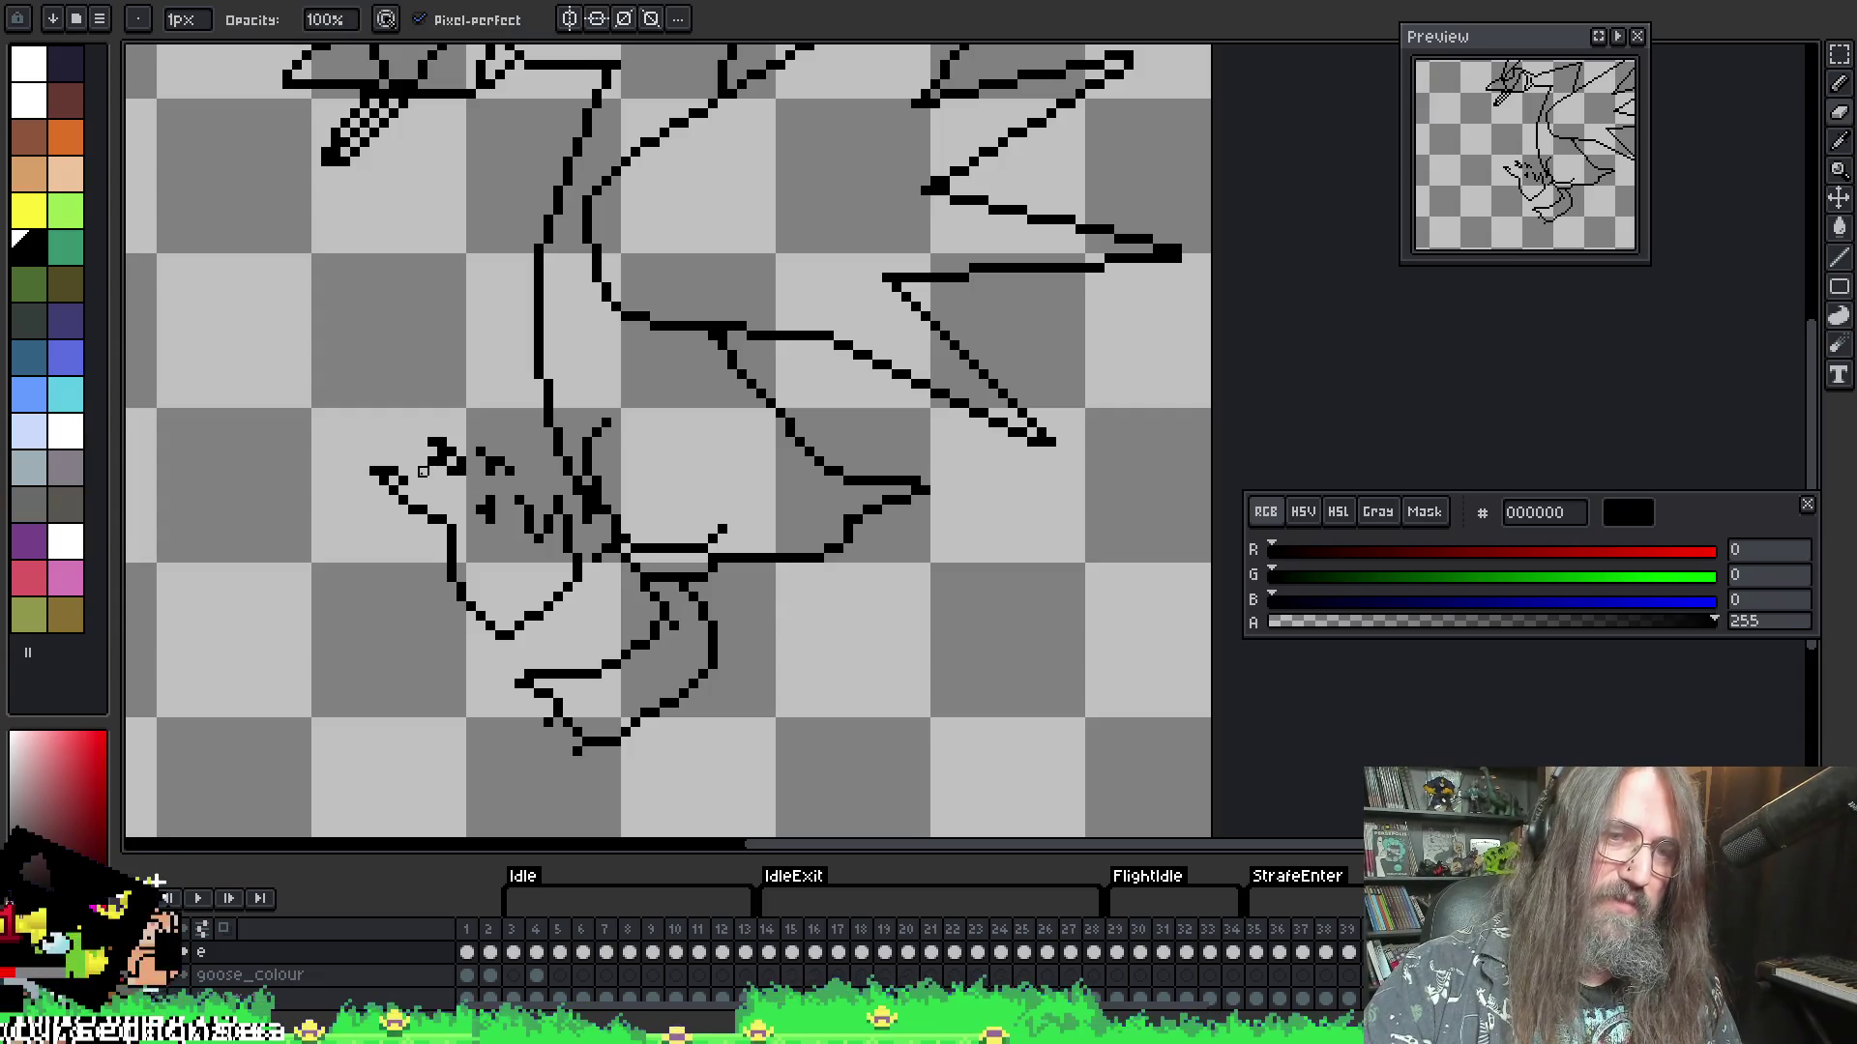
key("b")
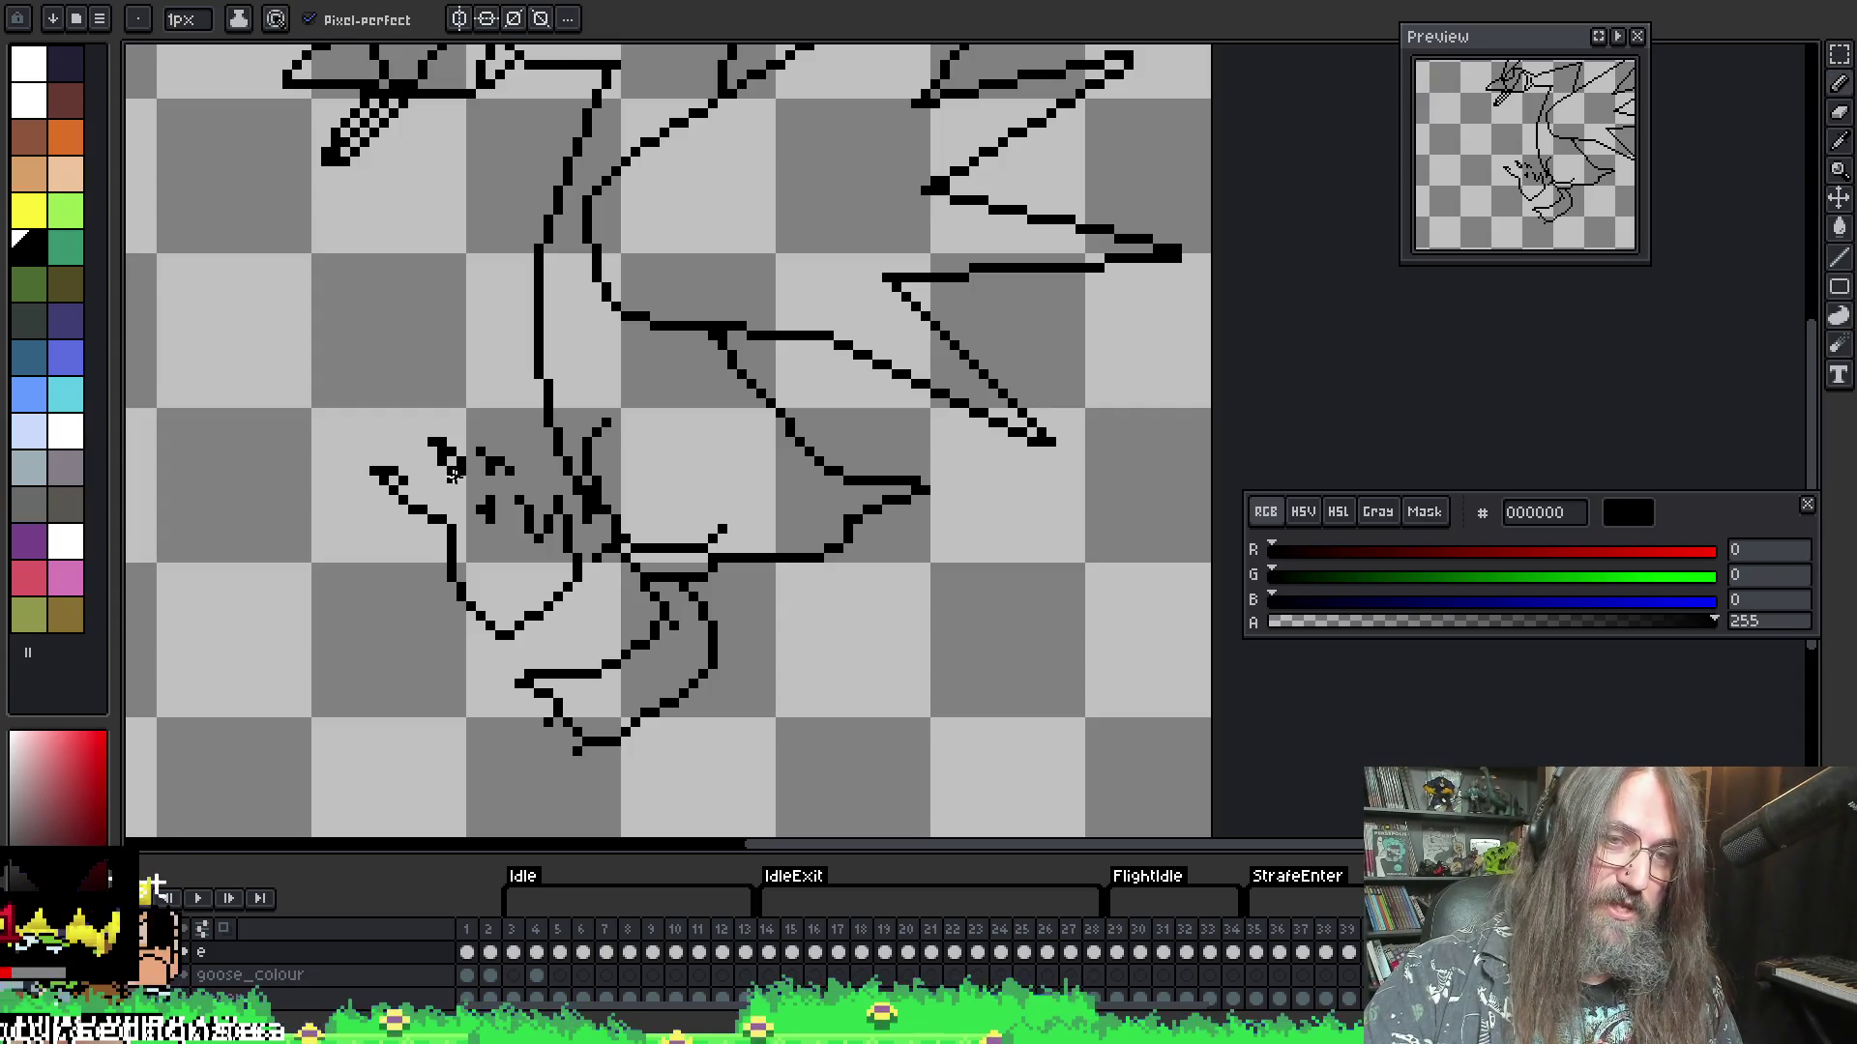
mouse_move(483, 512)
left_mouse_down()
mouse_move(502, 490)
mouse_move(452, 483)
left_mouse_up()
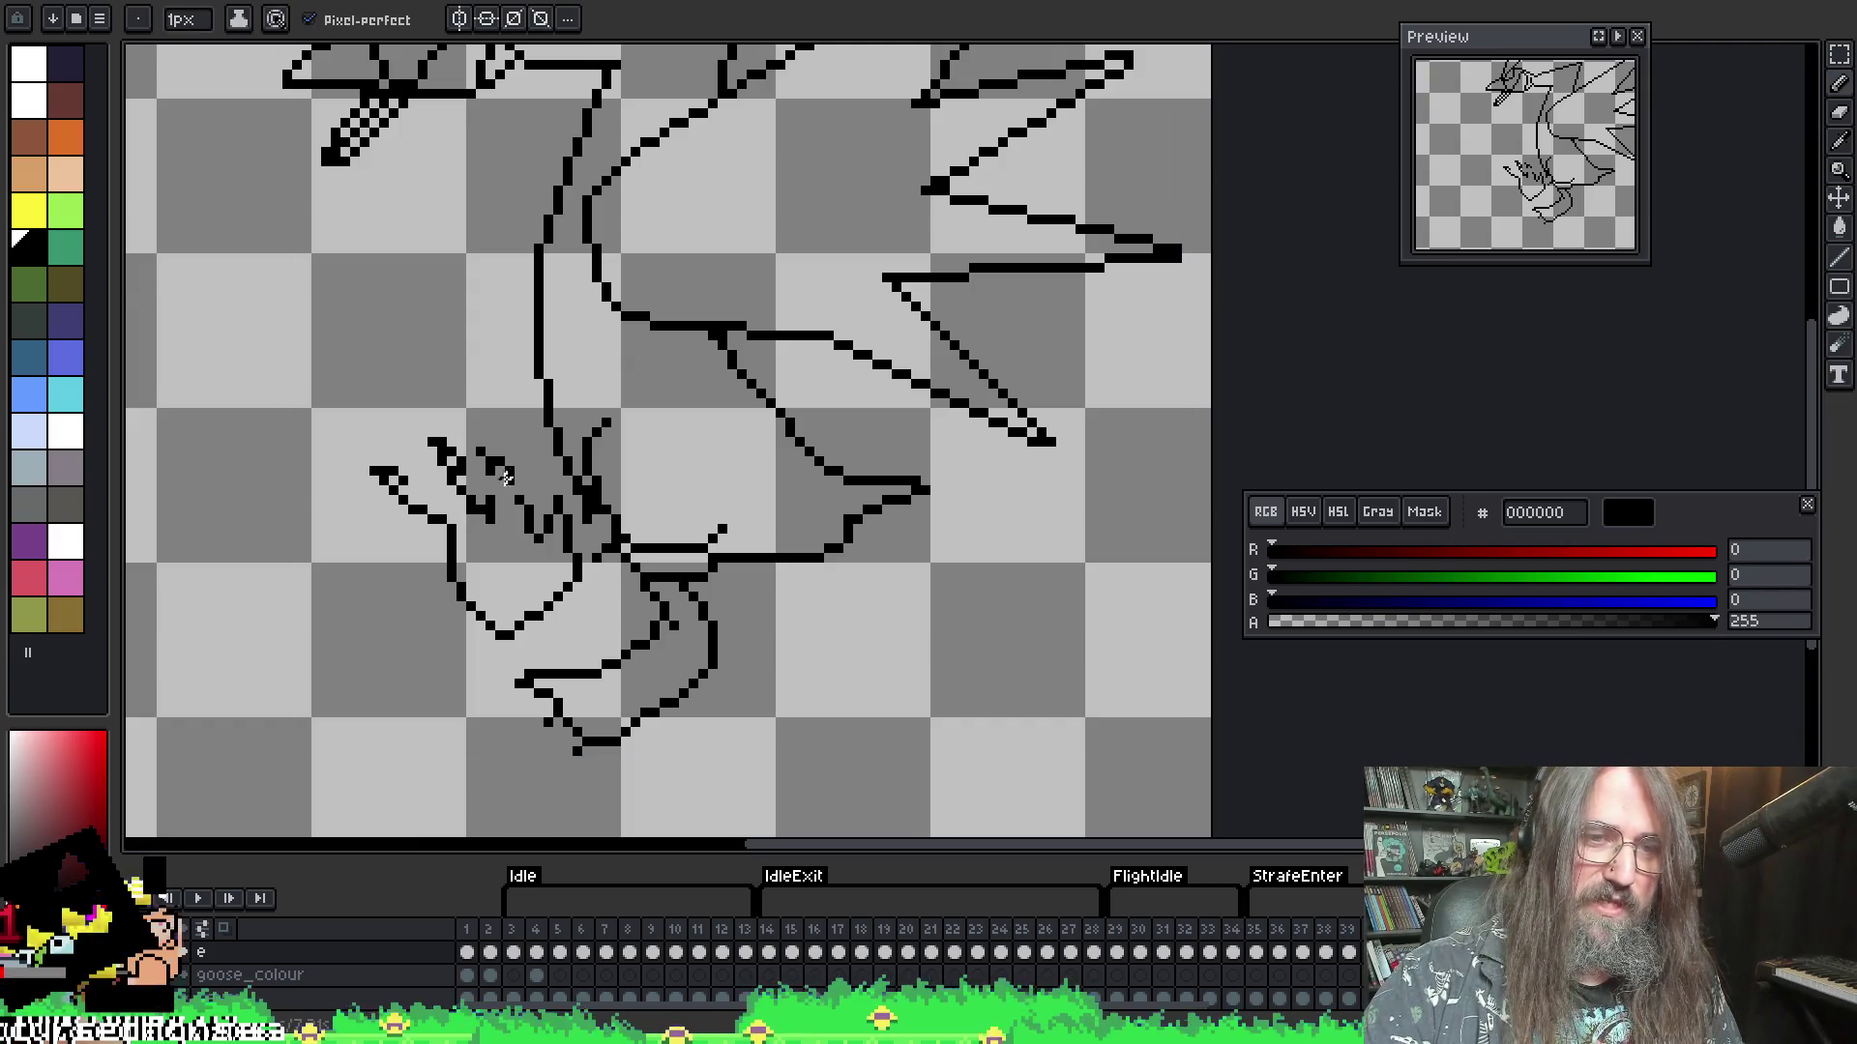
key("e")
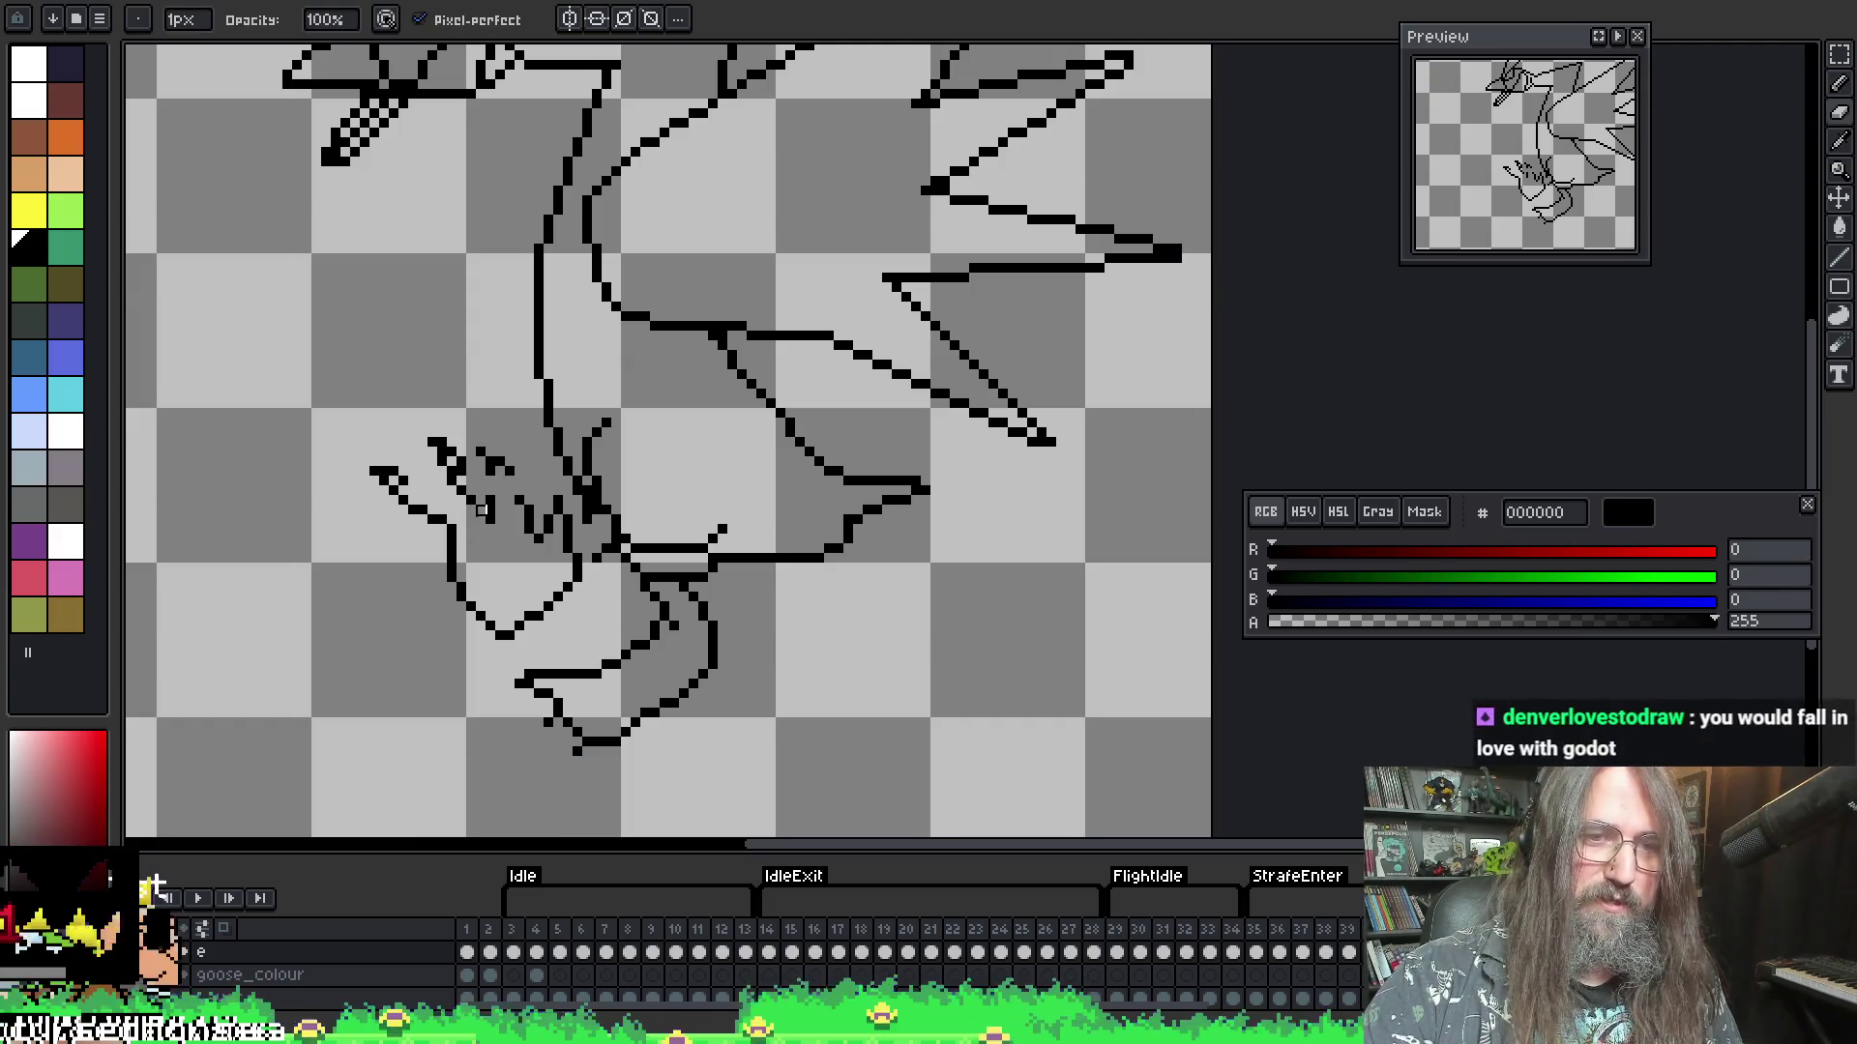
key("b")
left_click_drag(489, 513, 480, 503)
- Alternate between pencil and eraser to touch up the spiky tail strokes
key("e")
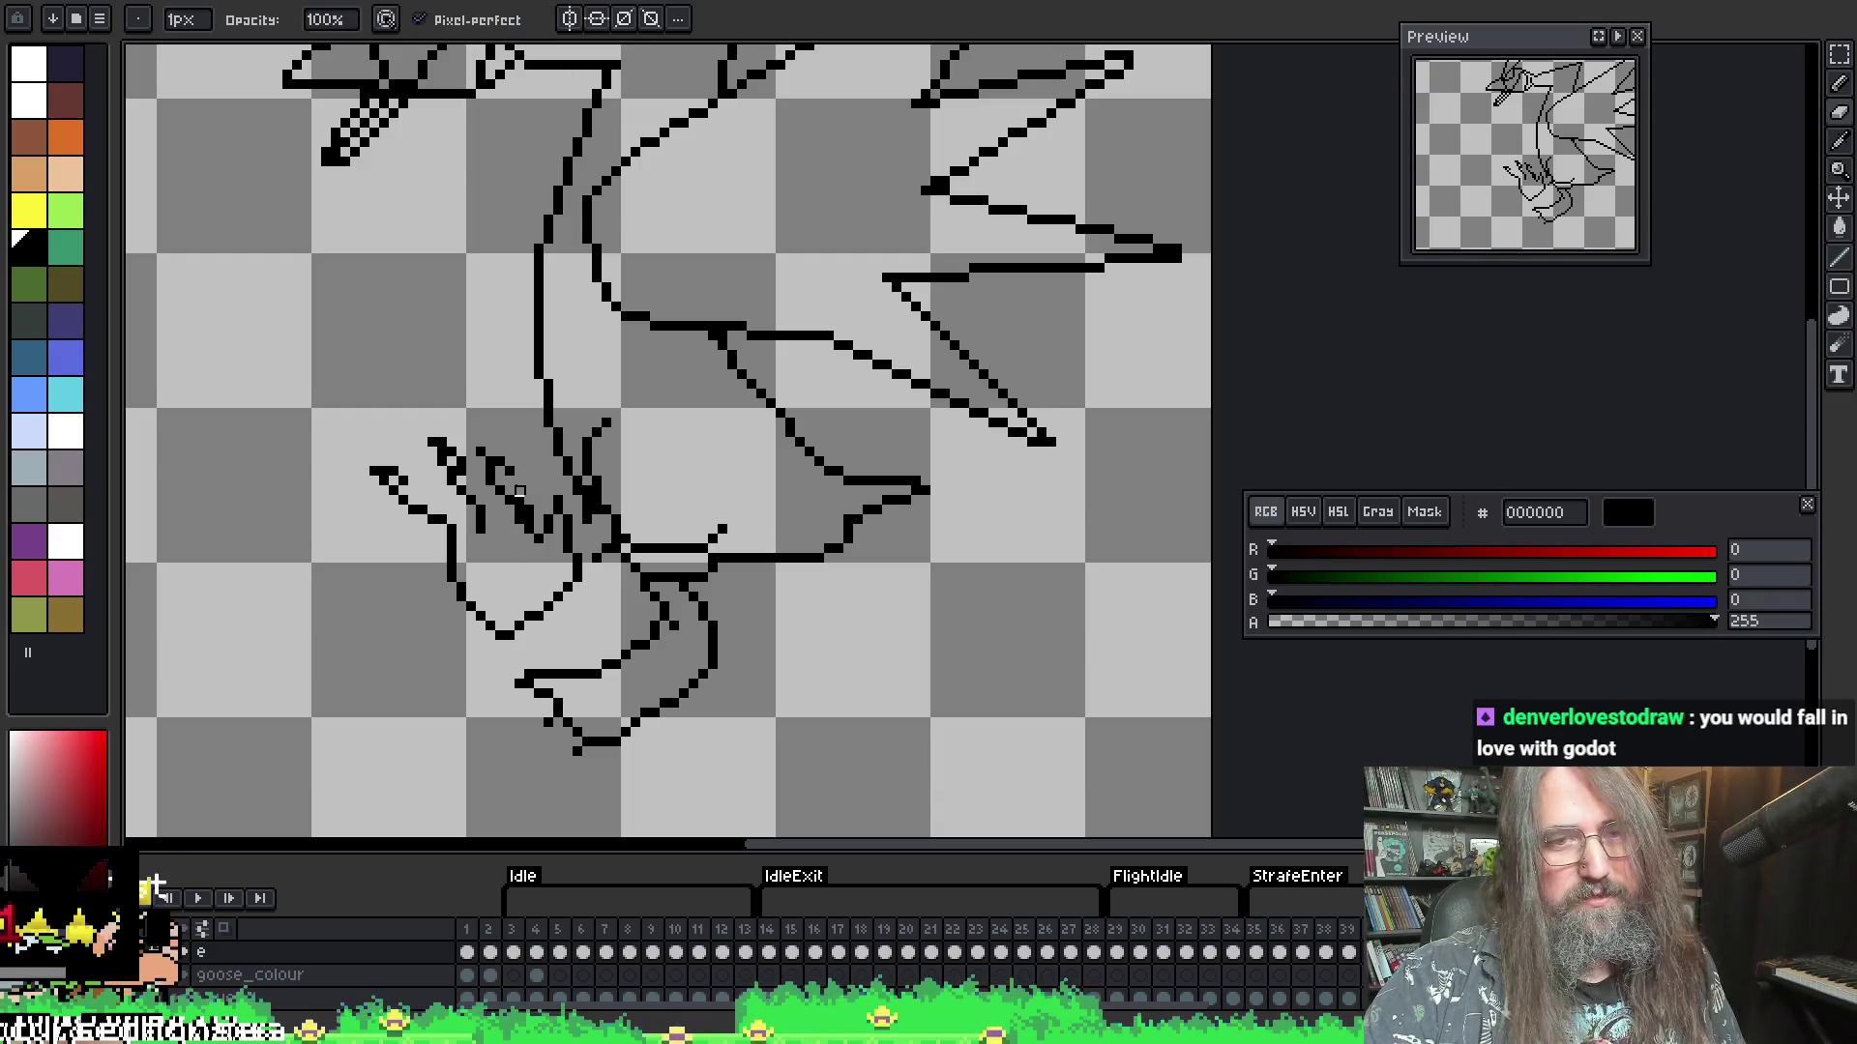
key("b")
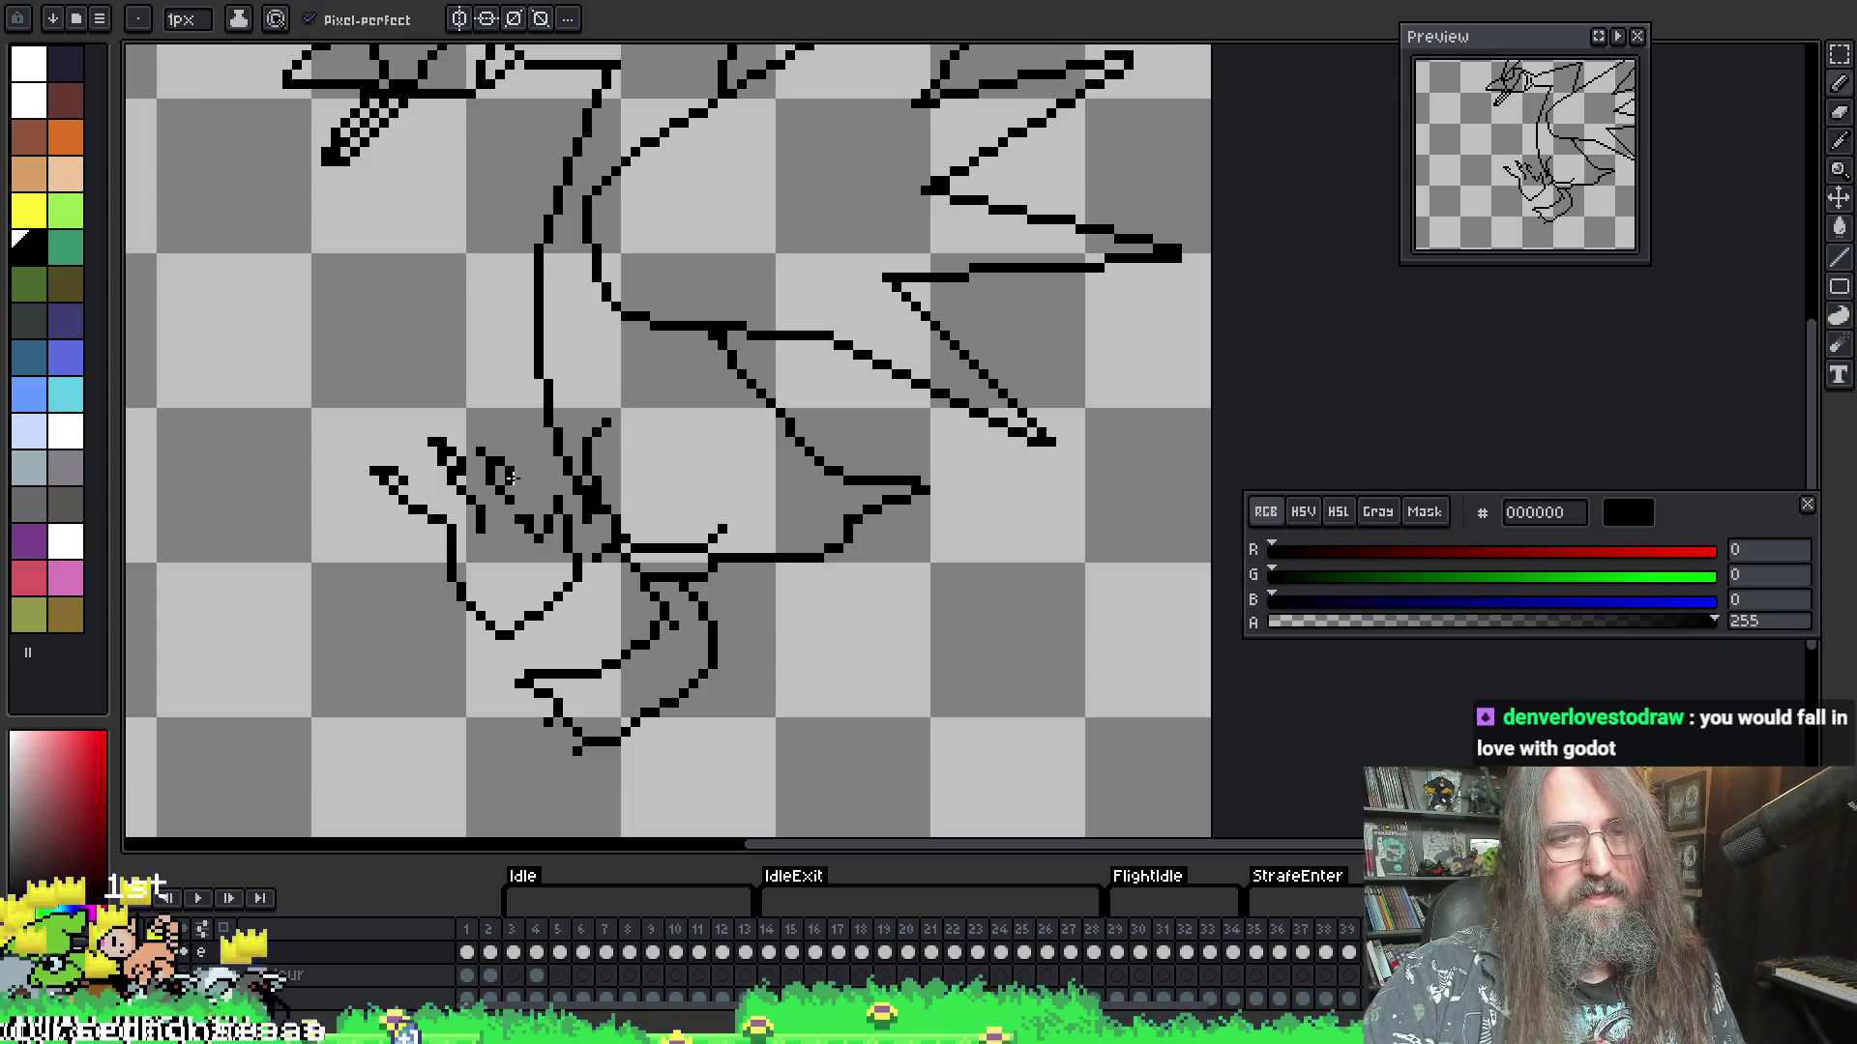
key("e")
key("b")
key("e")
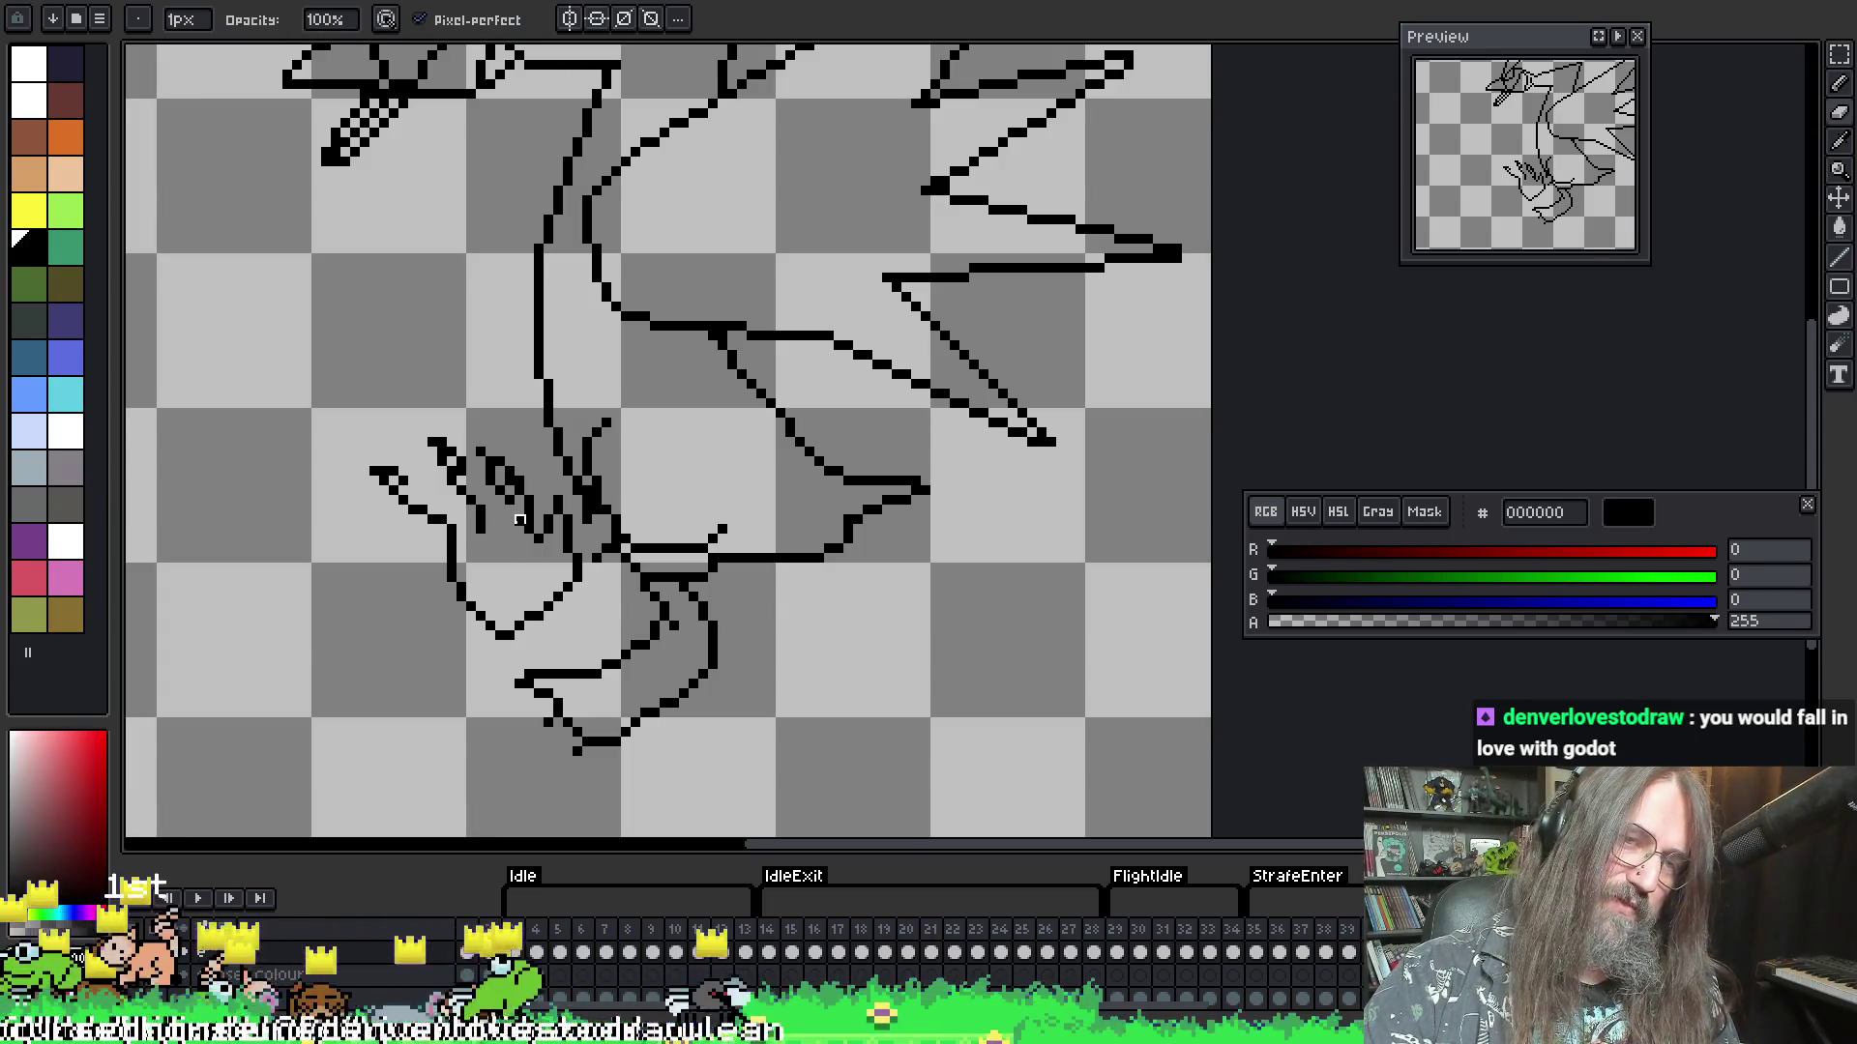
key("b")
key("e")
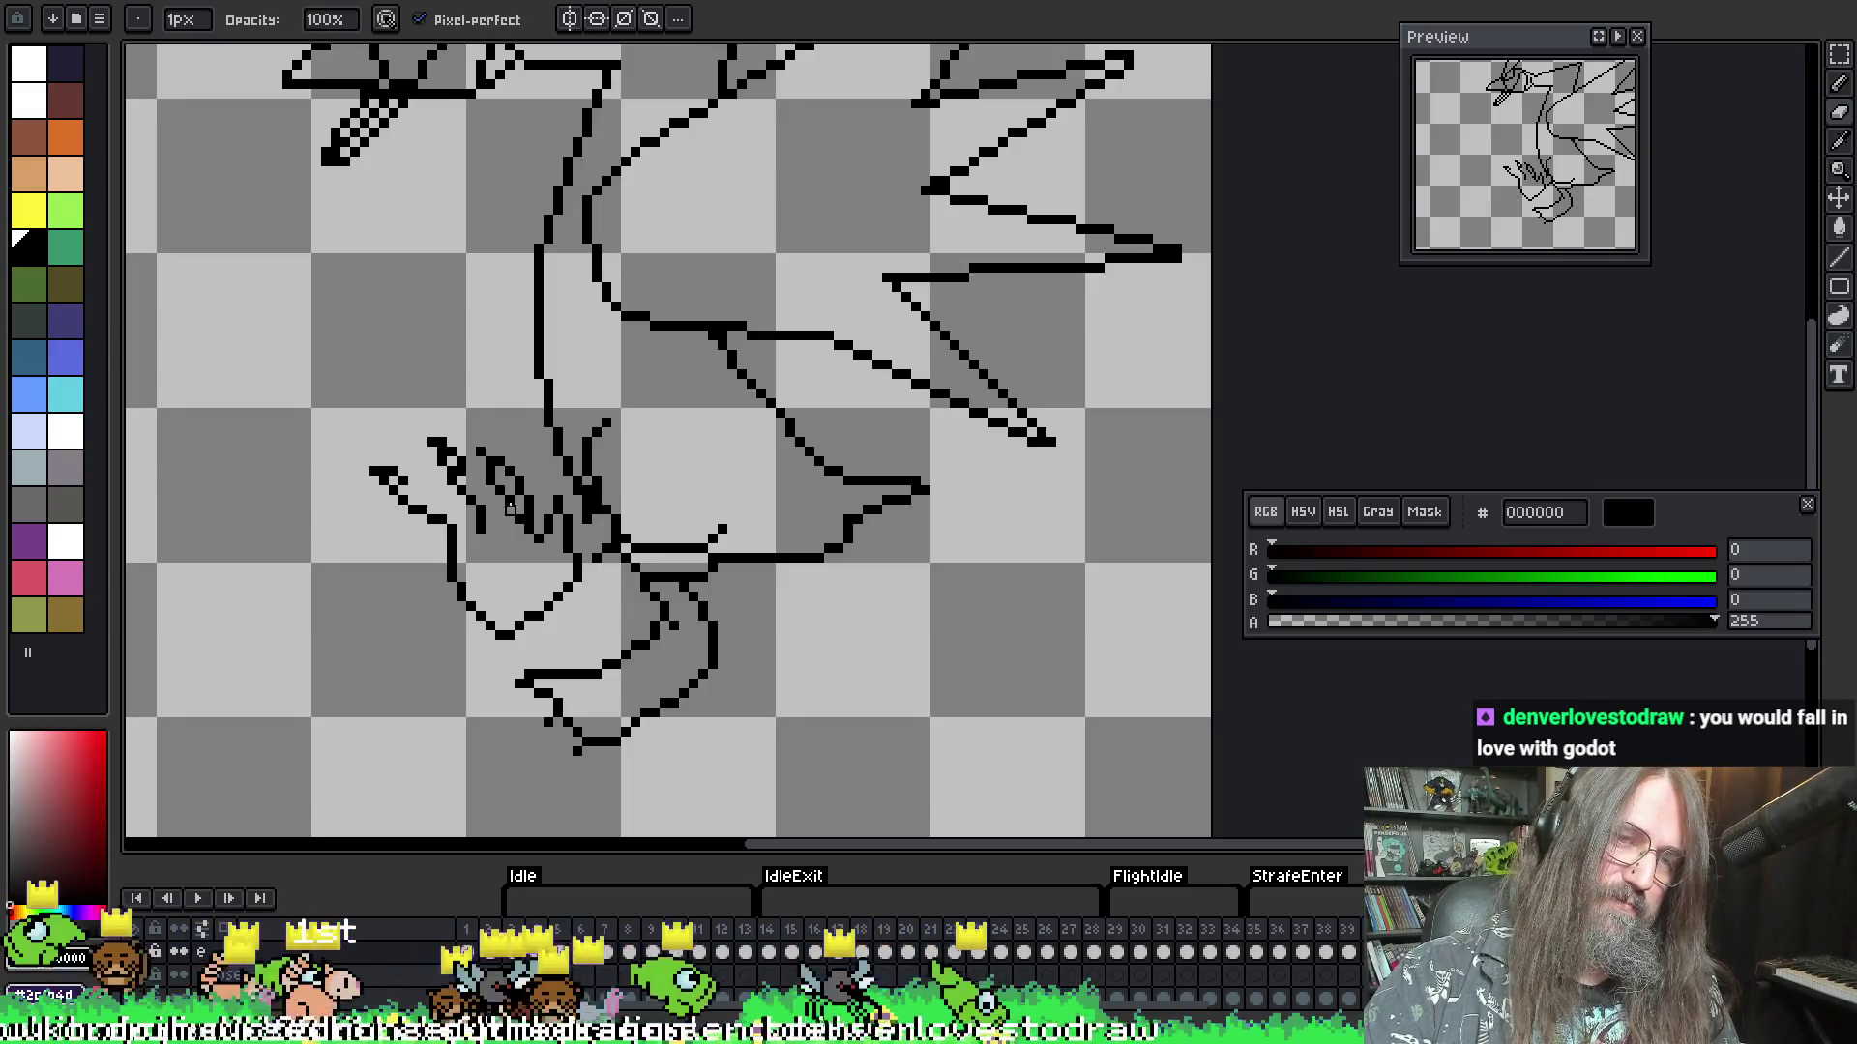
key("b")
key("e")
key("b")
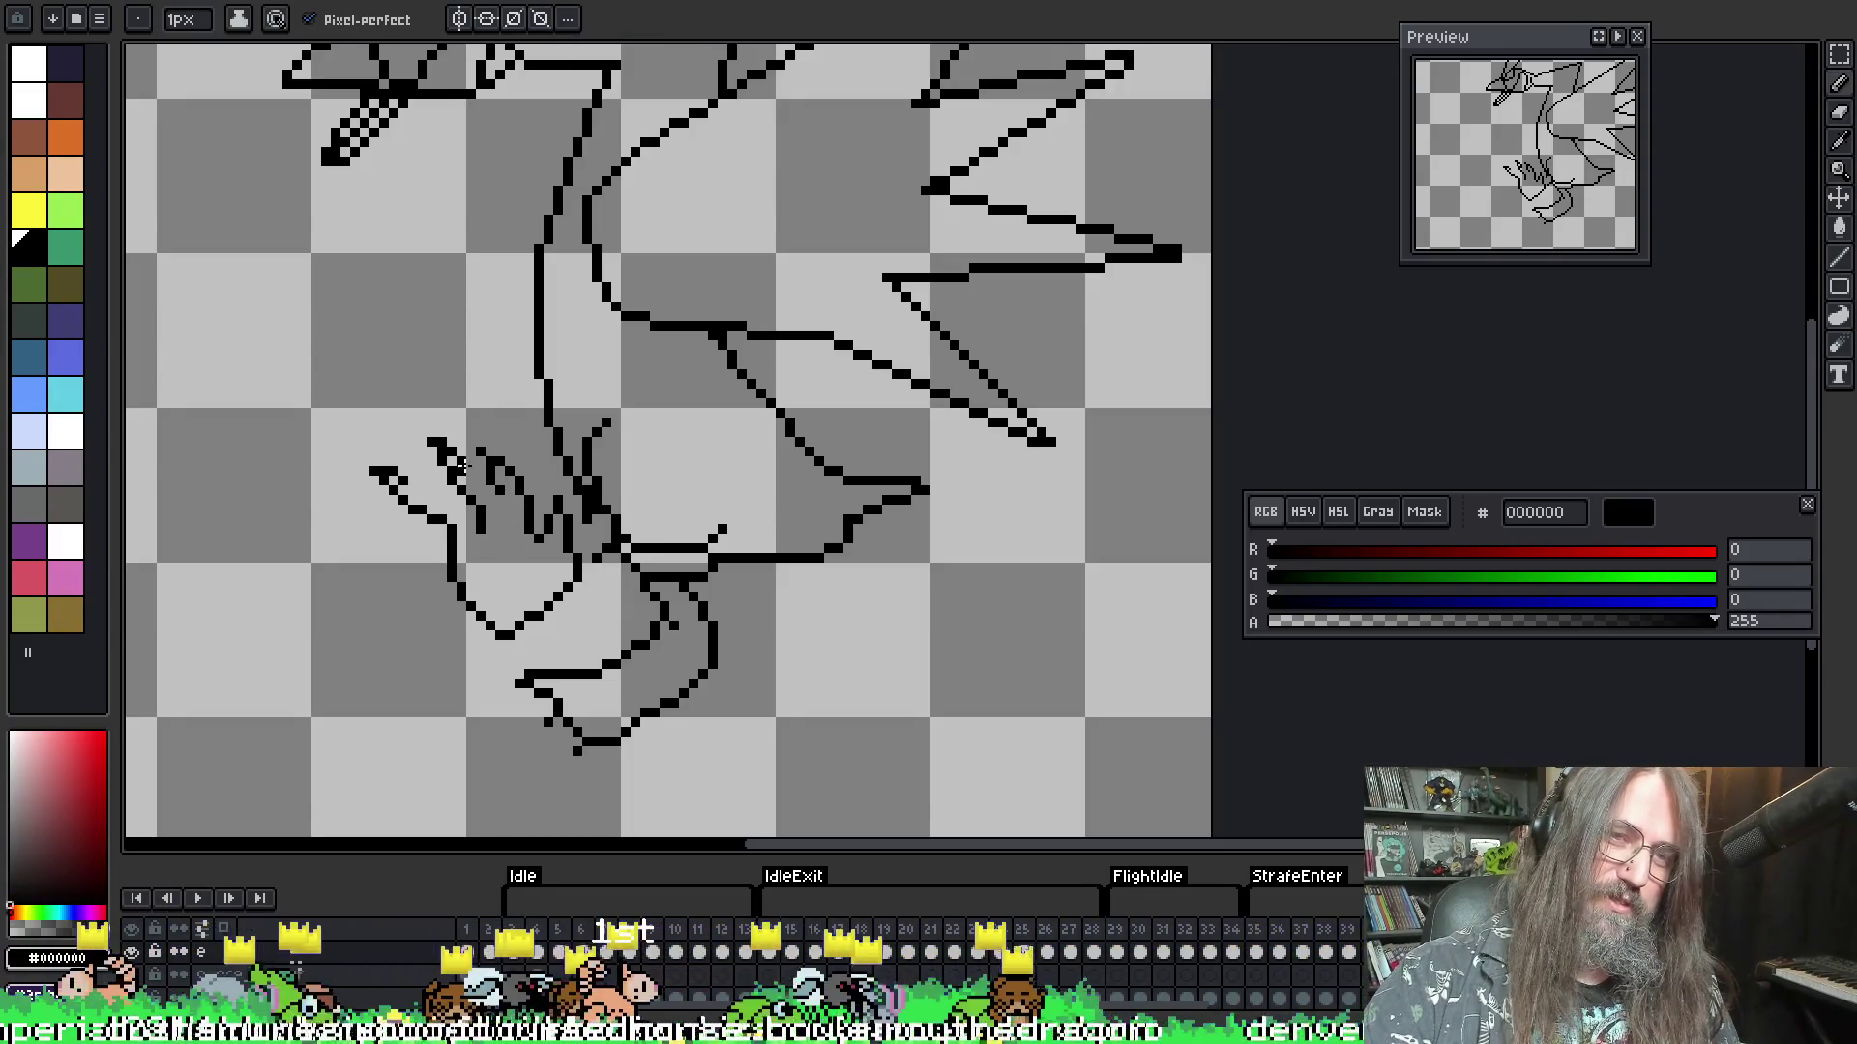
key("e")
key("b")
key("e")
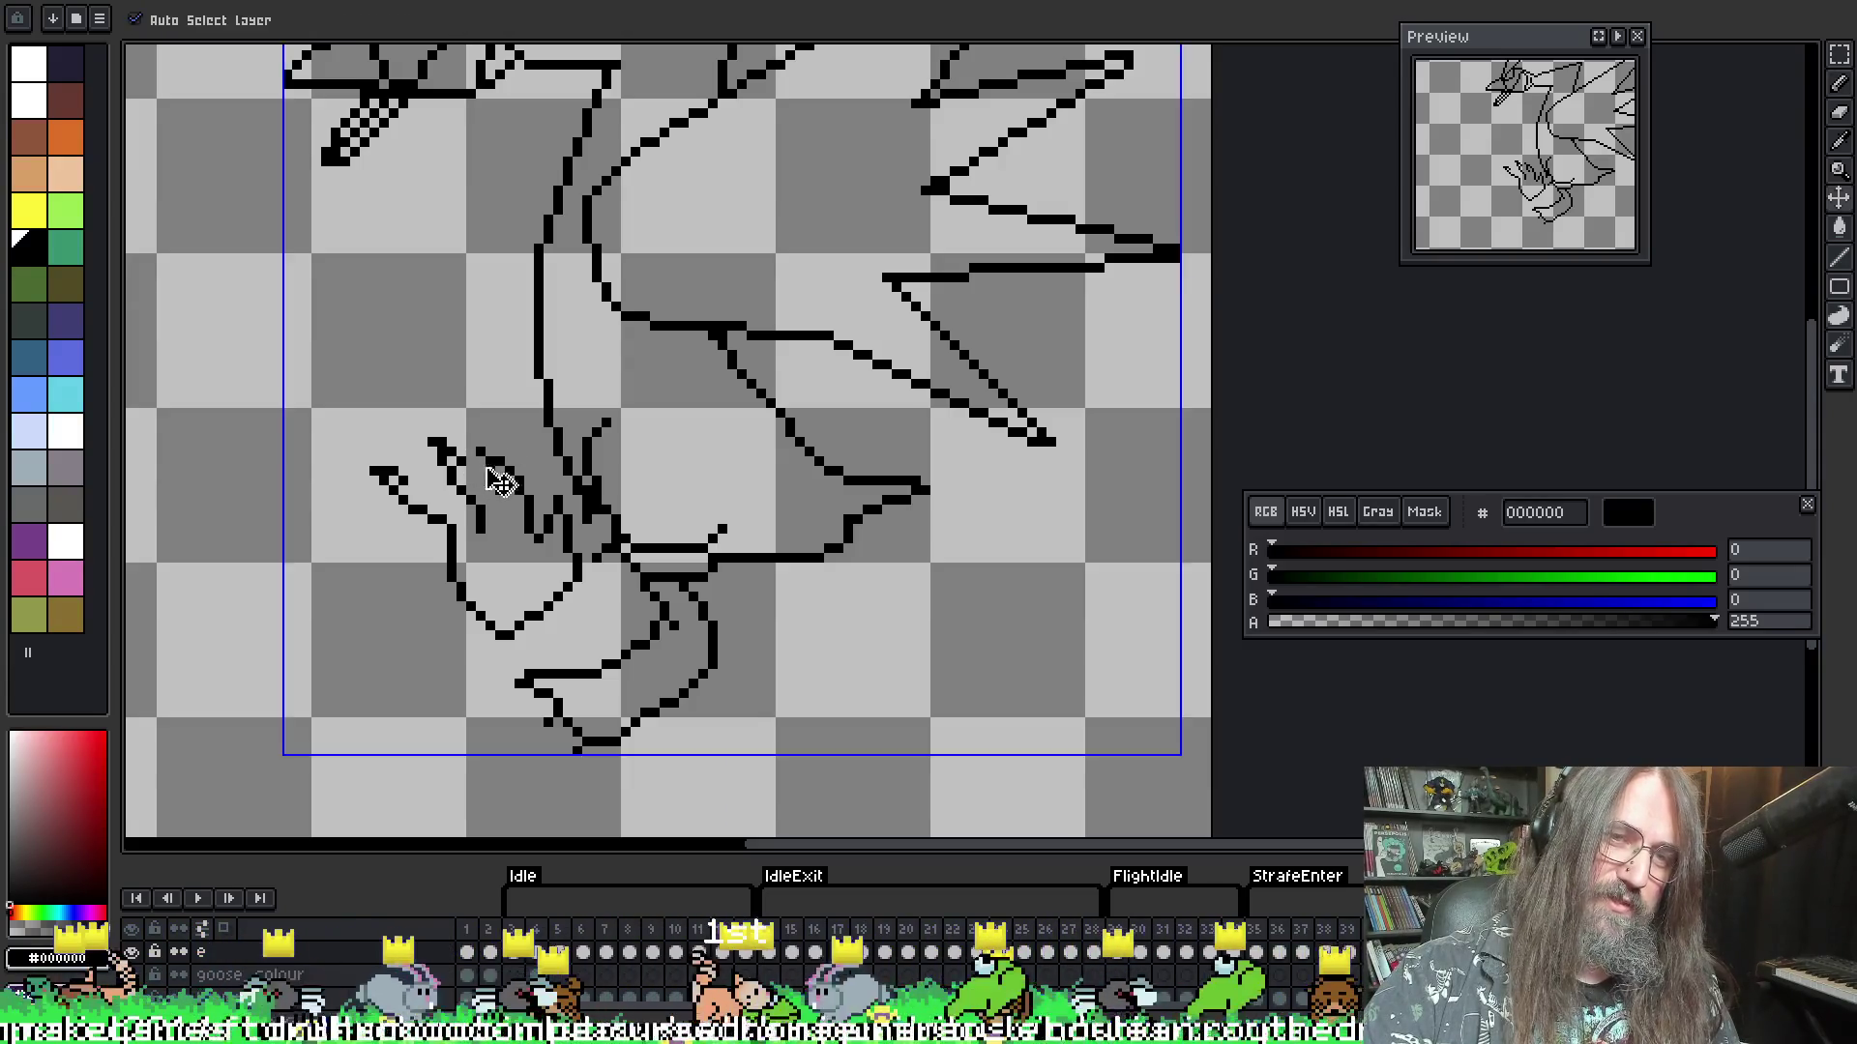
key("b")
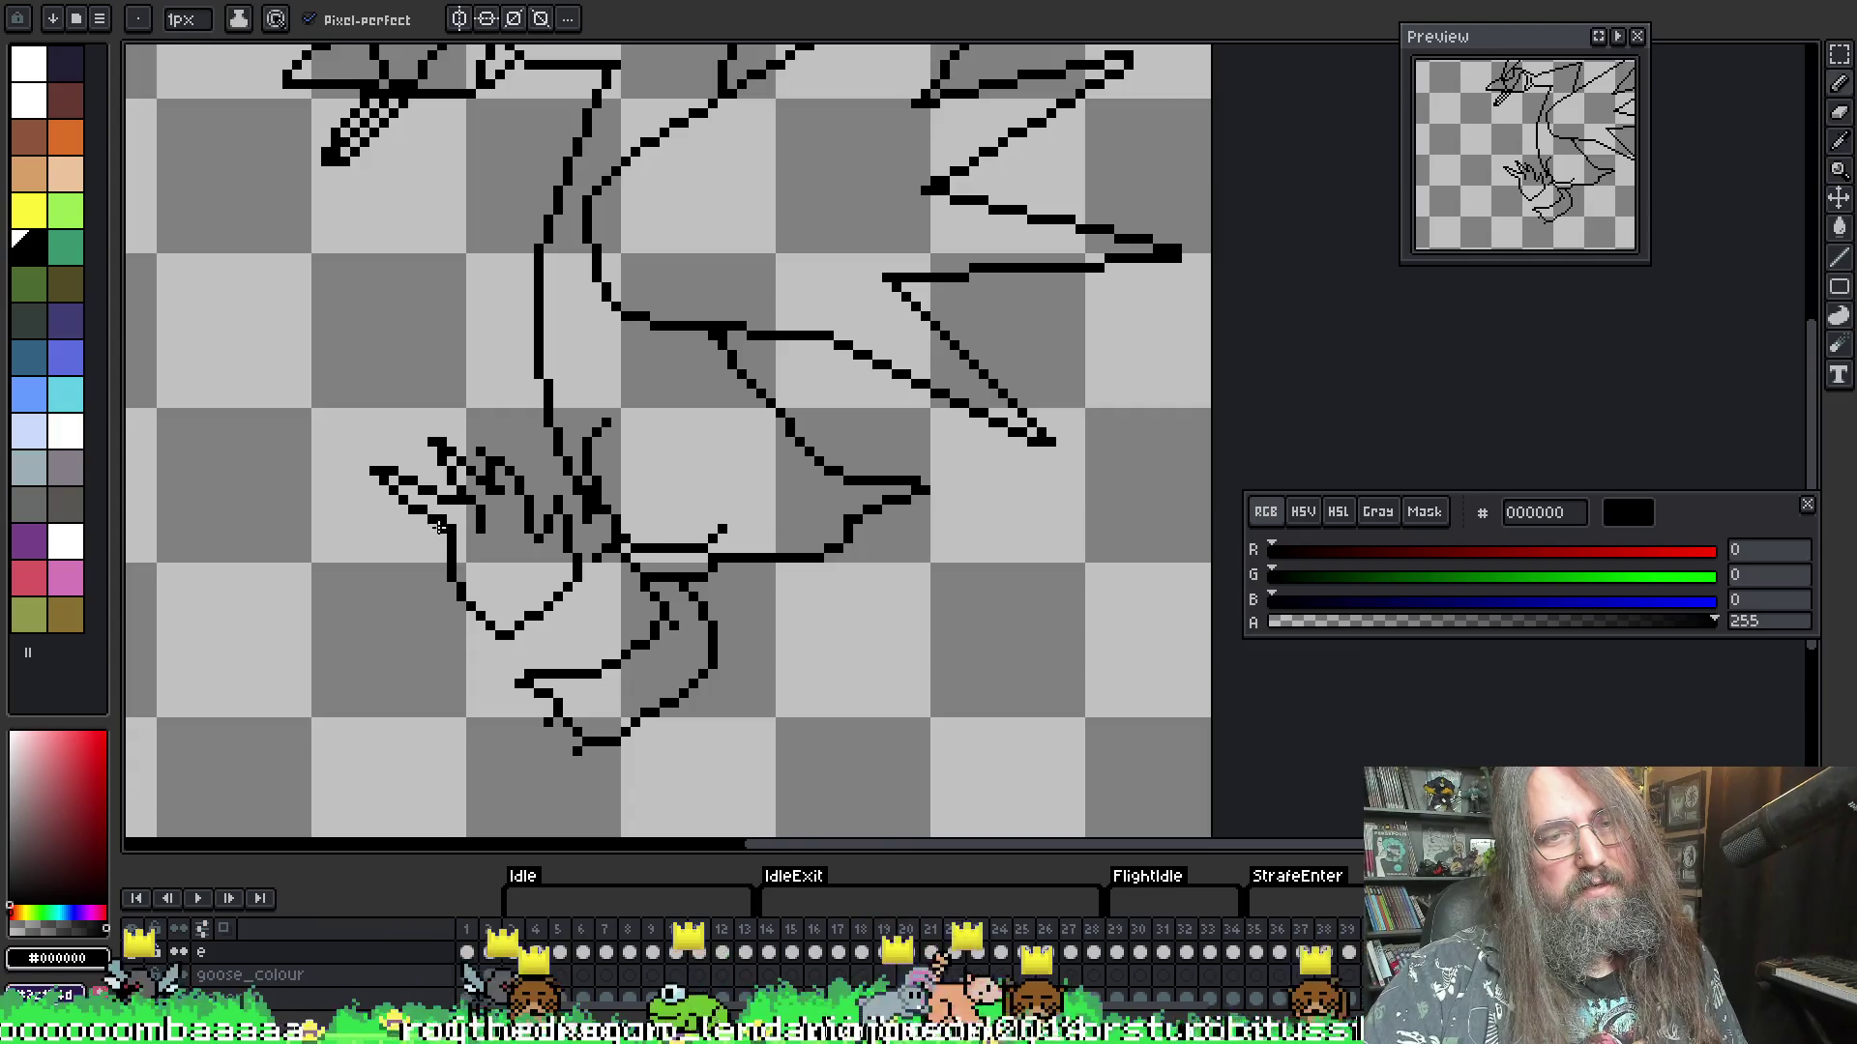
- Make final eraser touch-ups, then play the animation to check the motion
key("e")
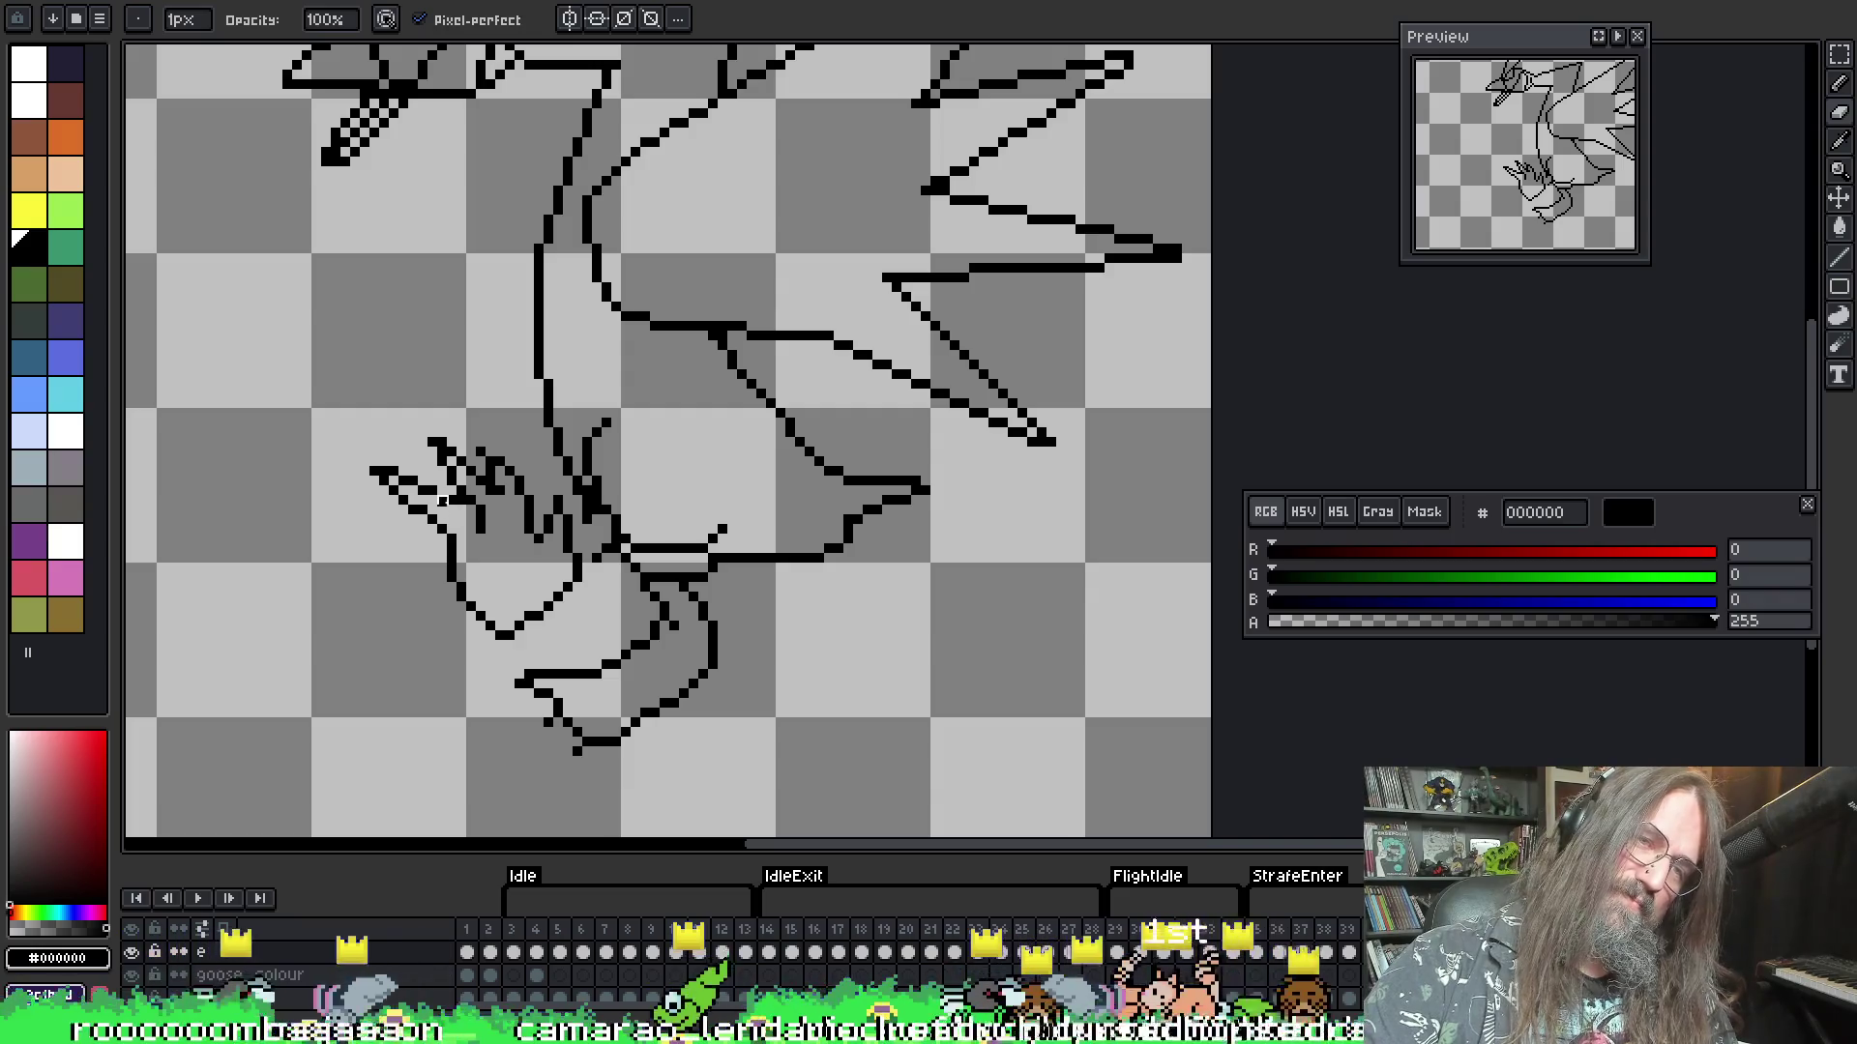
key("e")
key("b")
key("e")
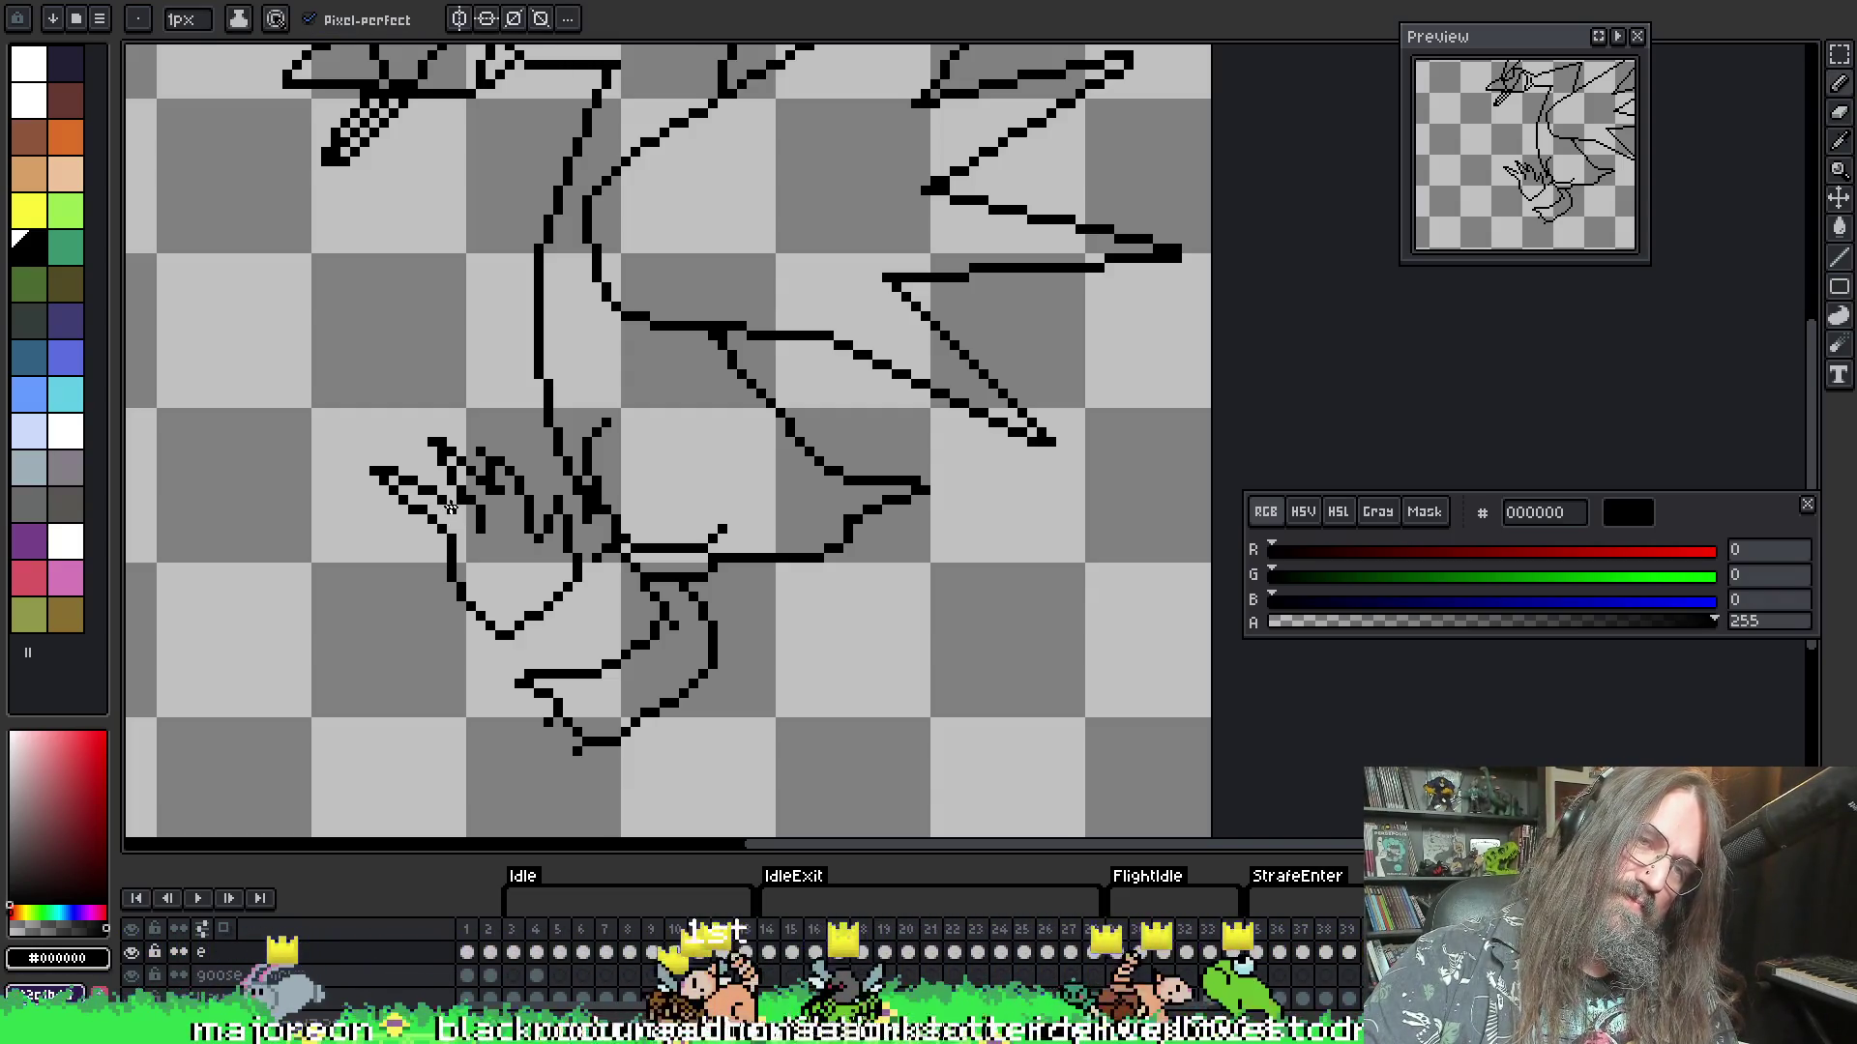
key("Return")
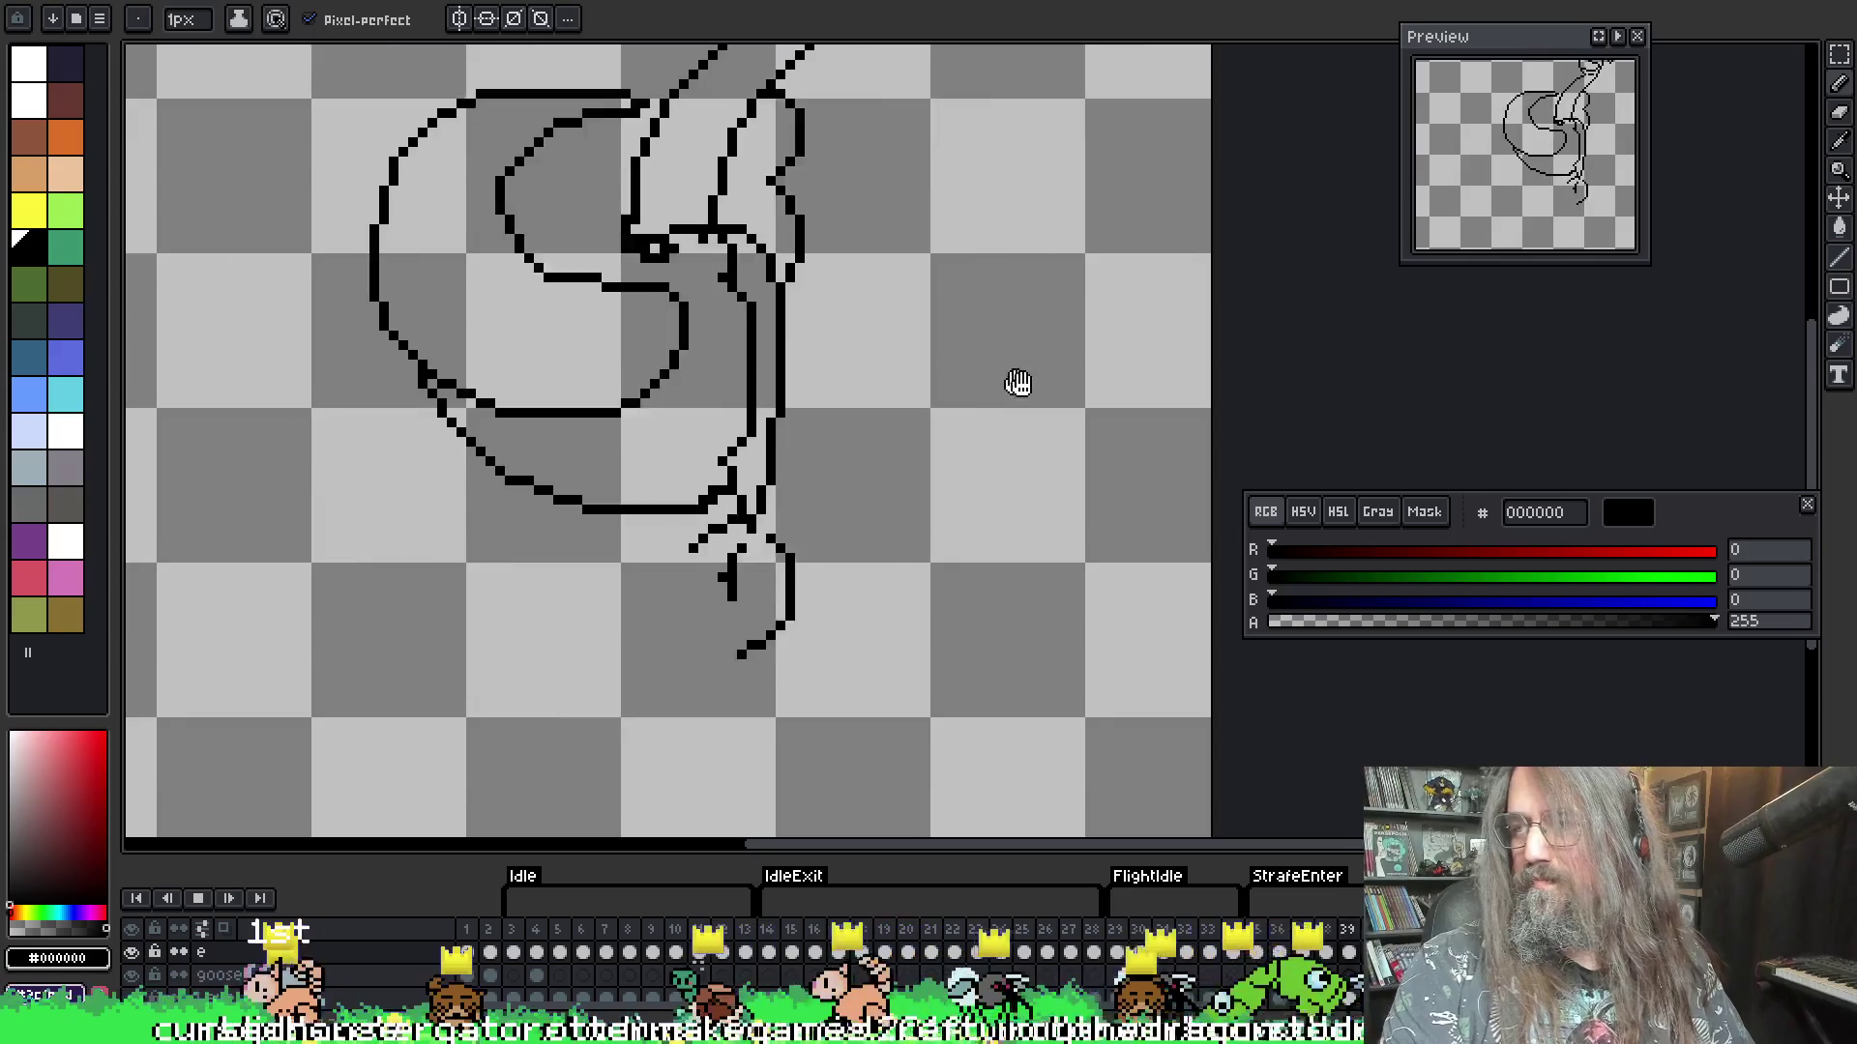
- Marquee-select the wing's top edge, nudge it one pixel left and down, and commit
scroll(995, 400, "down", 2)
mouse_move(987, 397)
left_mouse_down()
mouse_move(792, 564)
mouse_move(814, 493)
left_mouse_up()
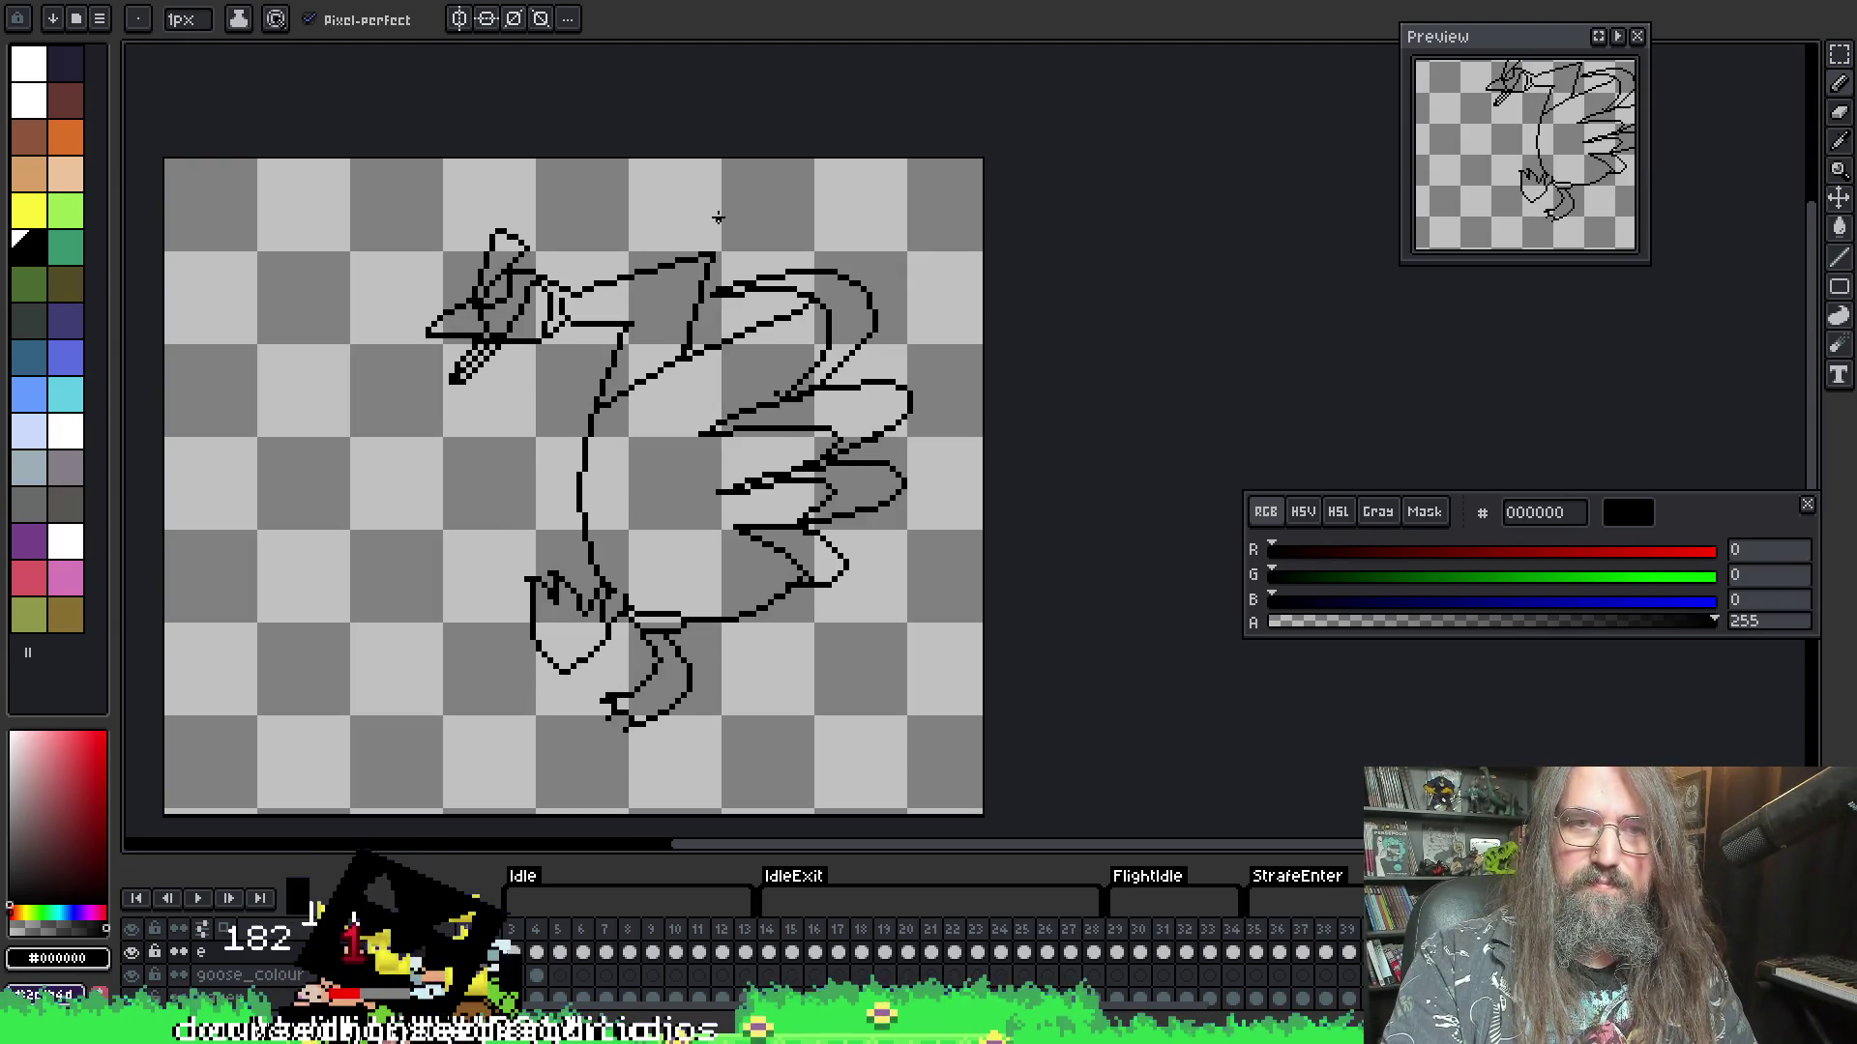
scroll(694, 241, "up", 2)
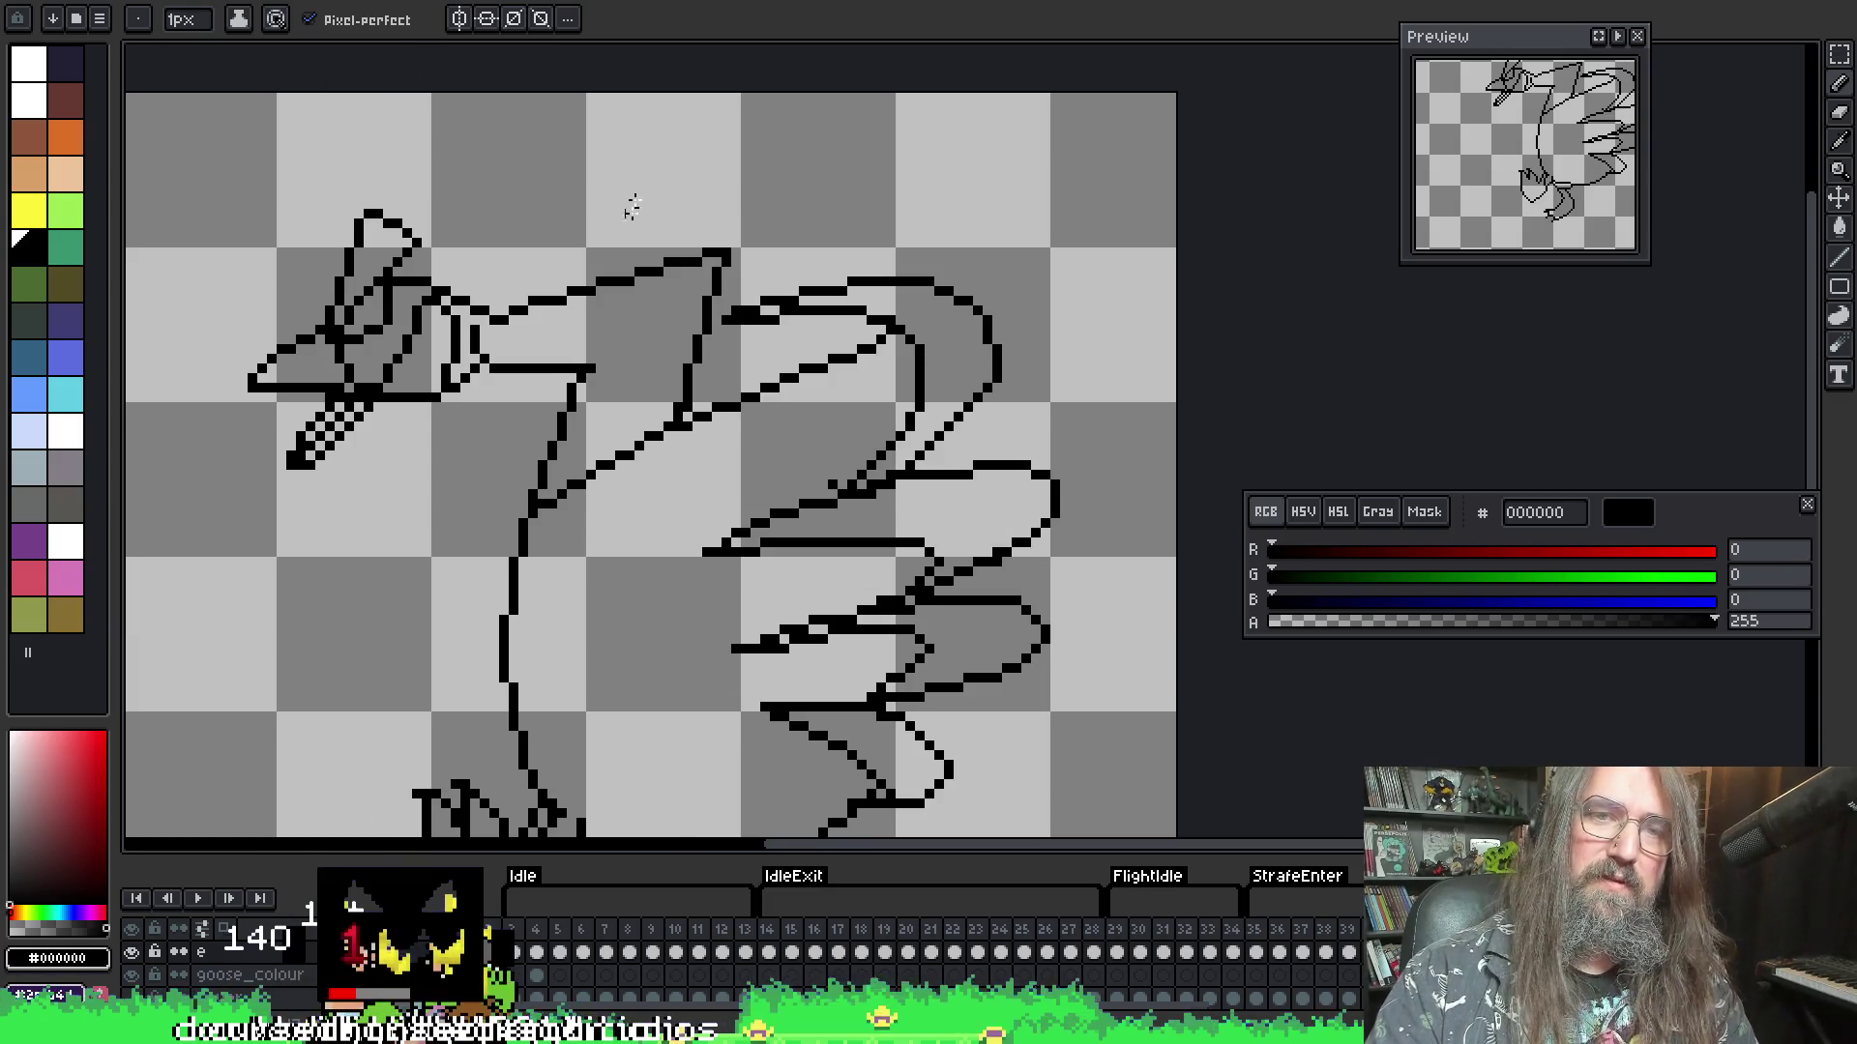
key("m")
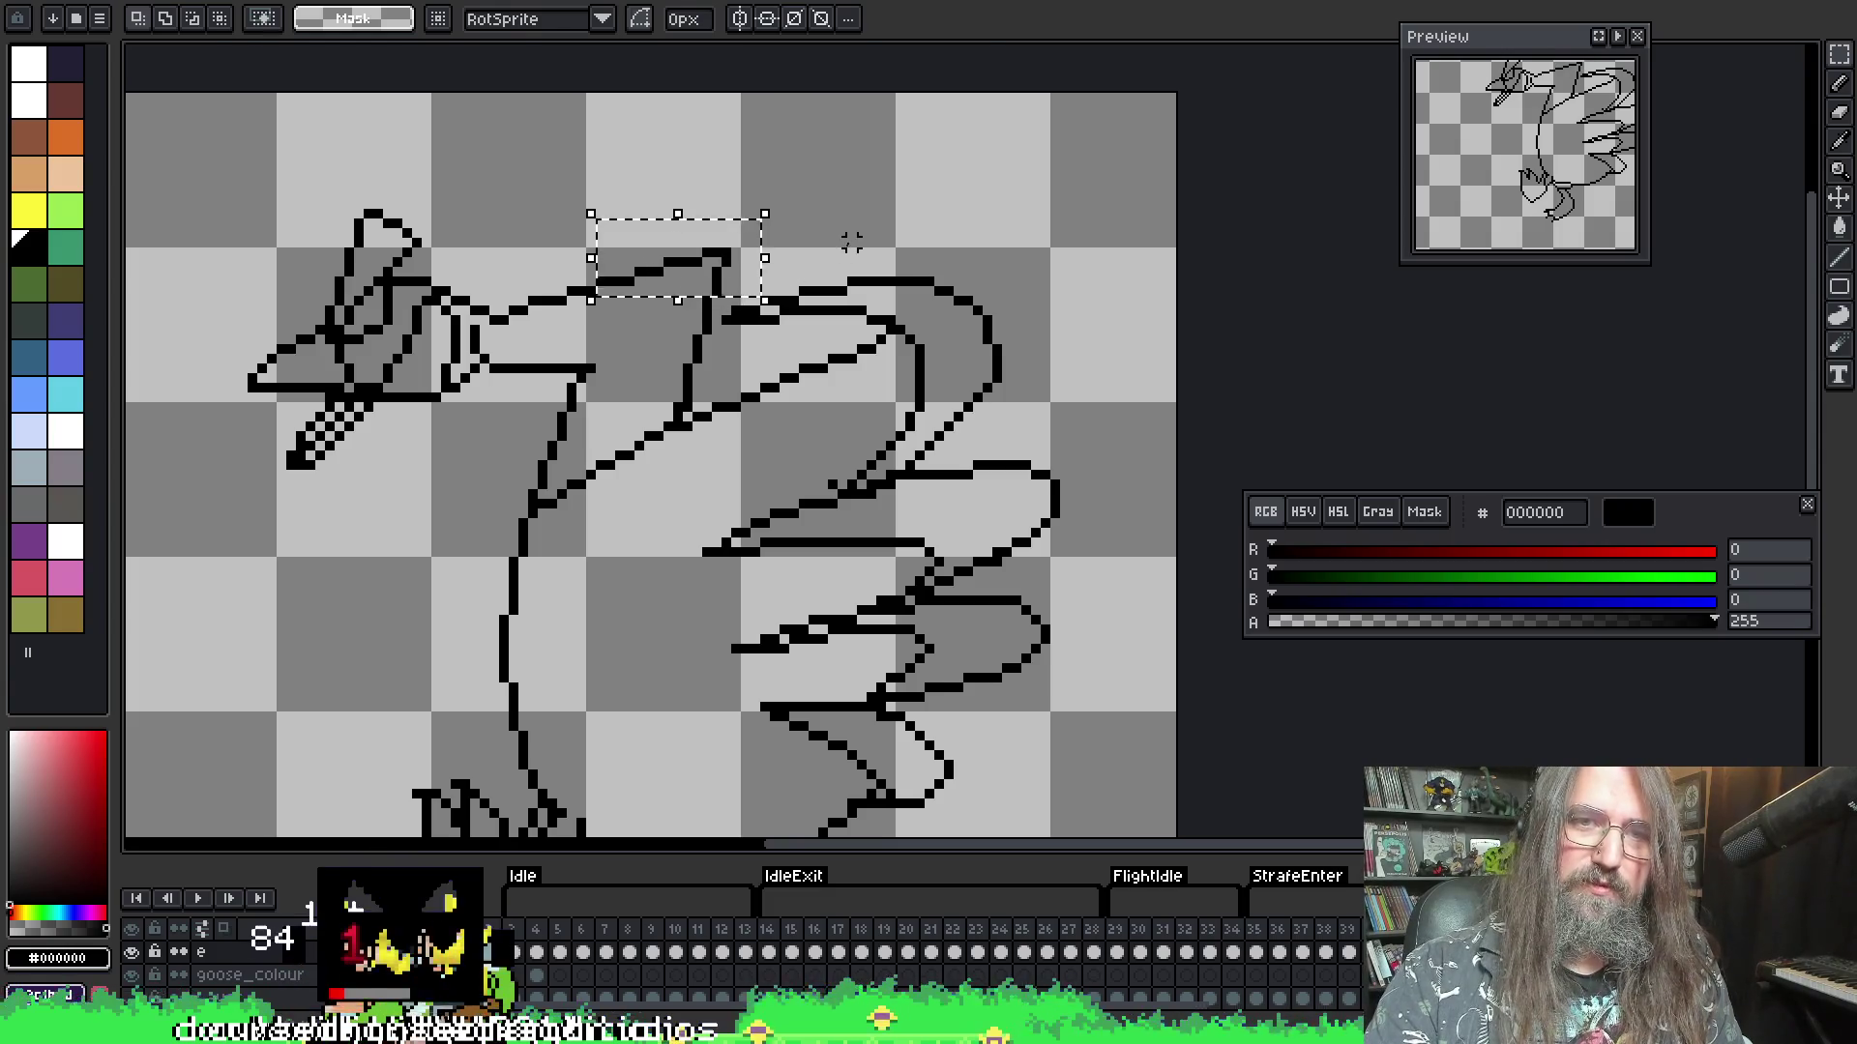
key("Left")
key("Down")
key("Return")
- Play the animation with the goose centred in view, then stop playback
key("F5")
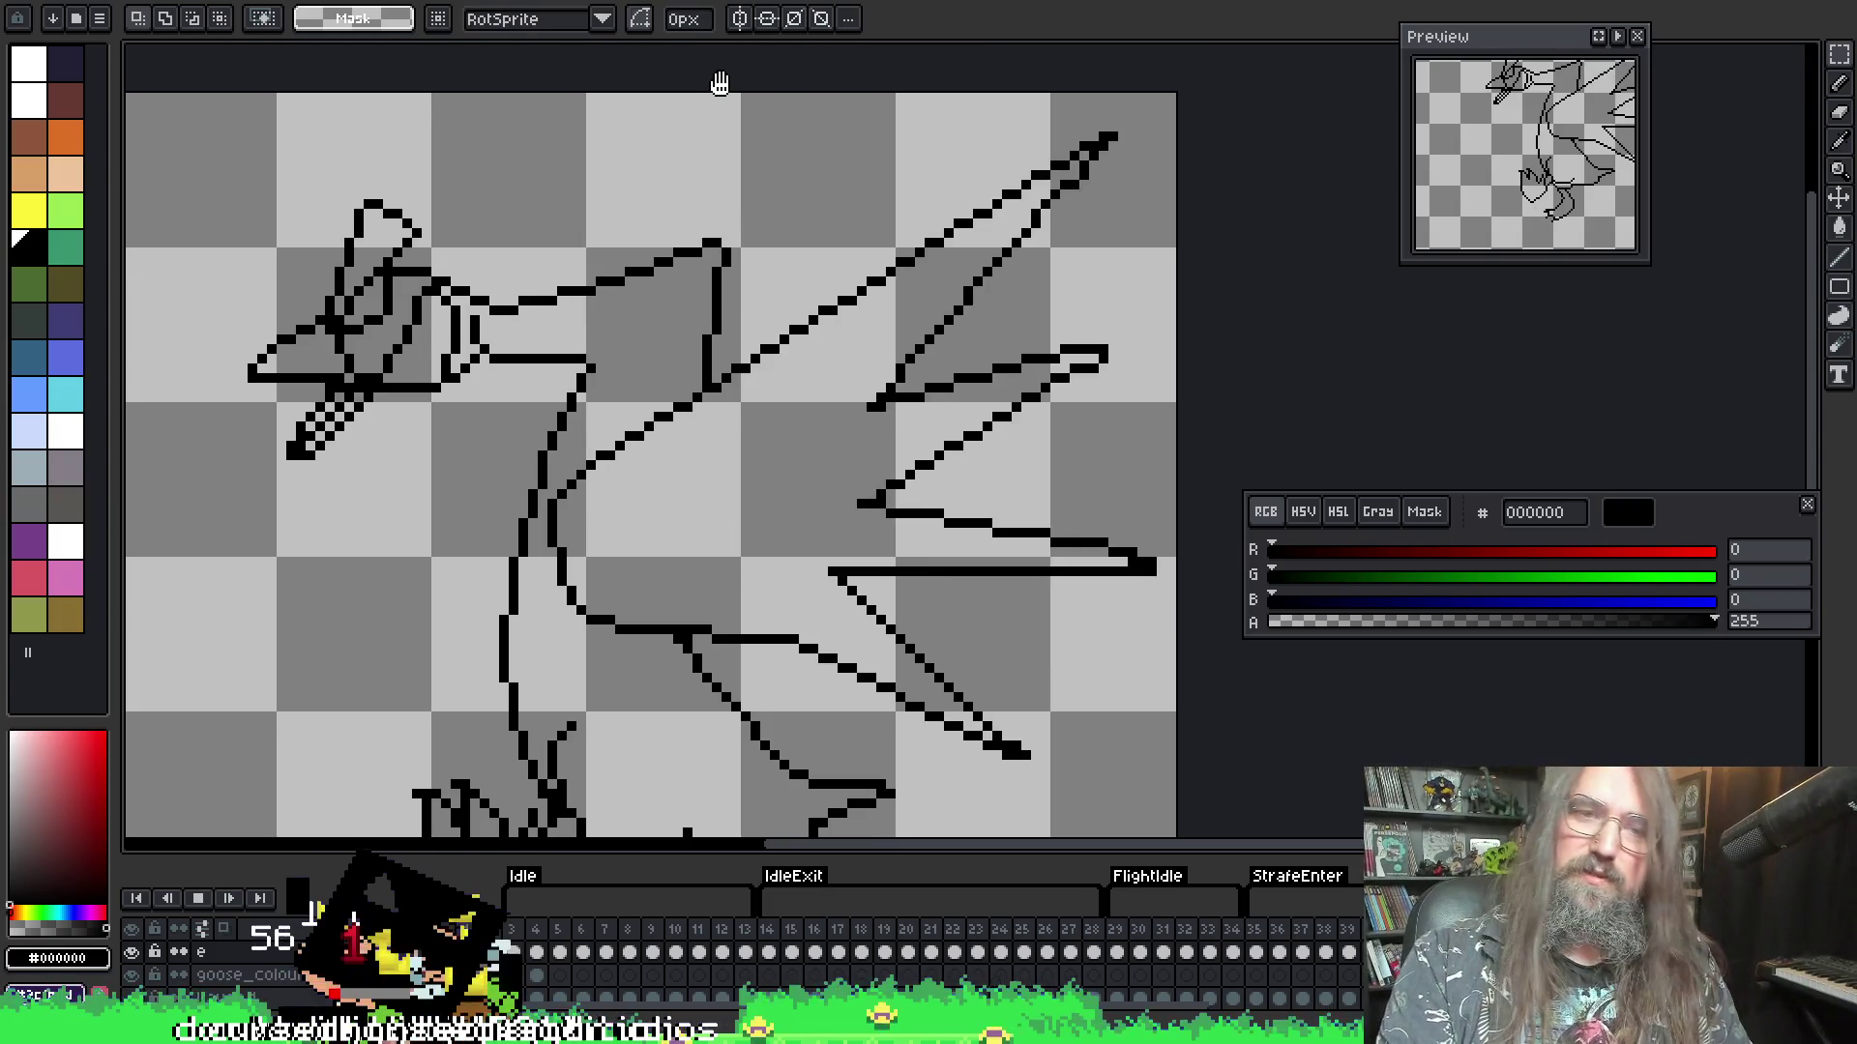
scroll(771, 483, "down", 2)
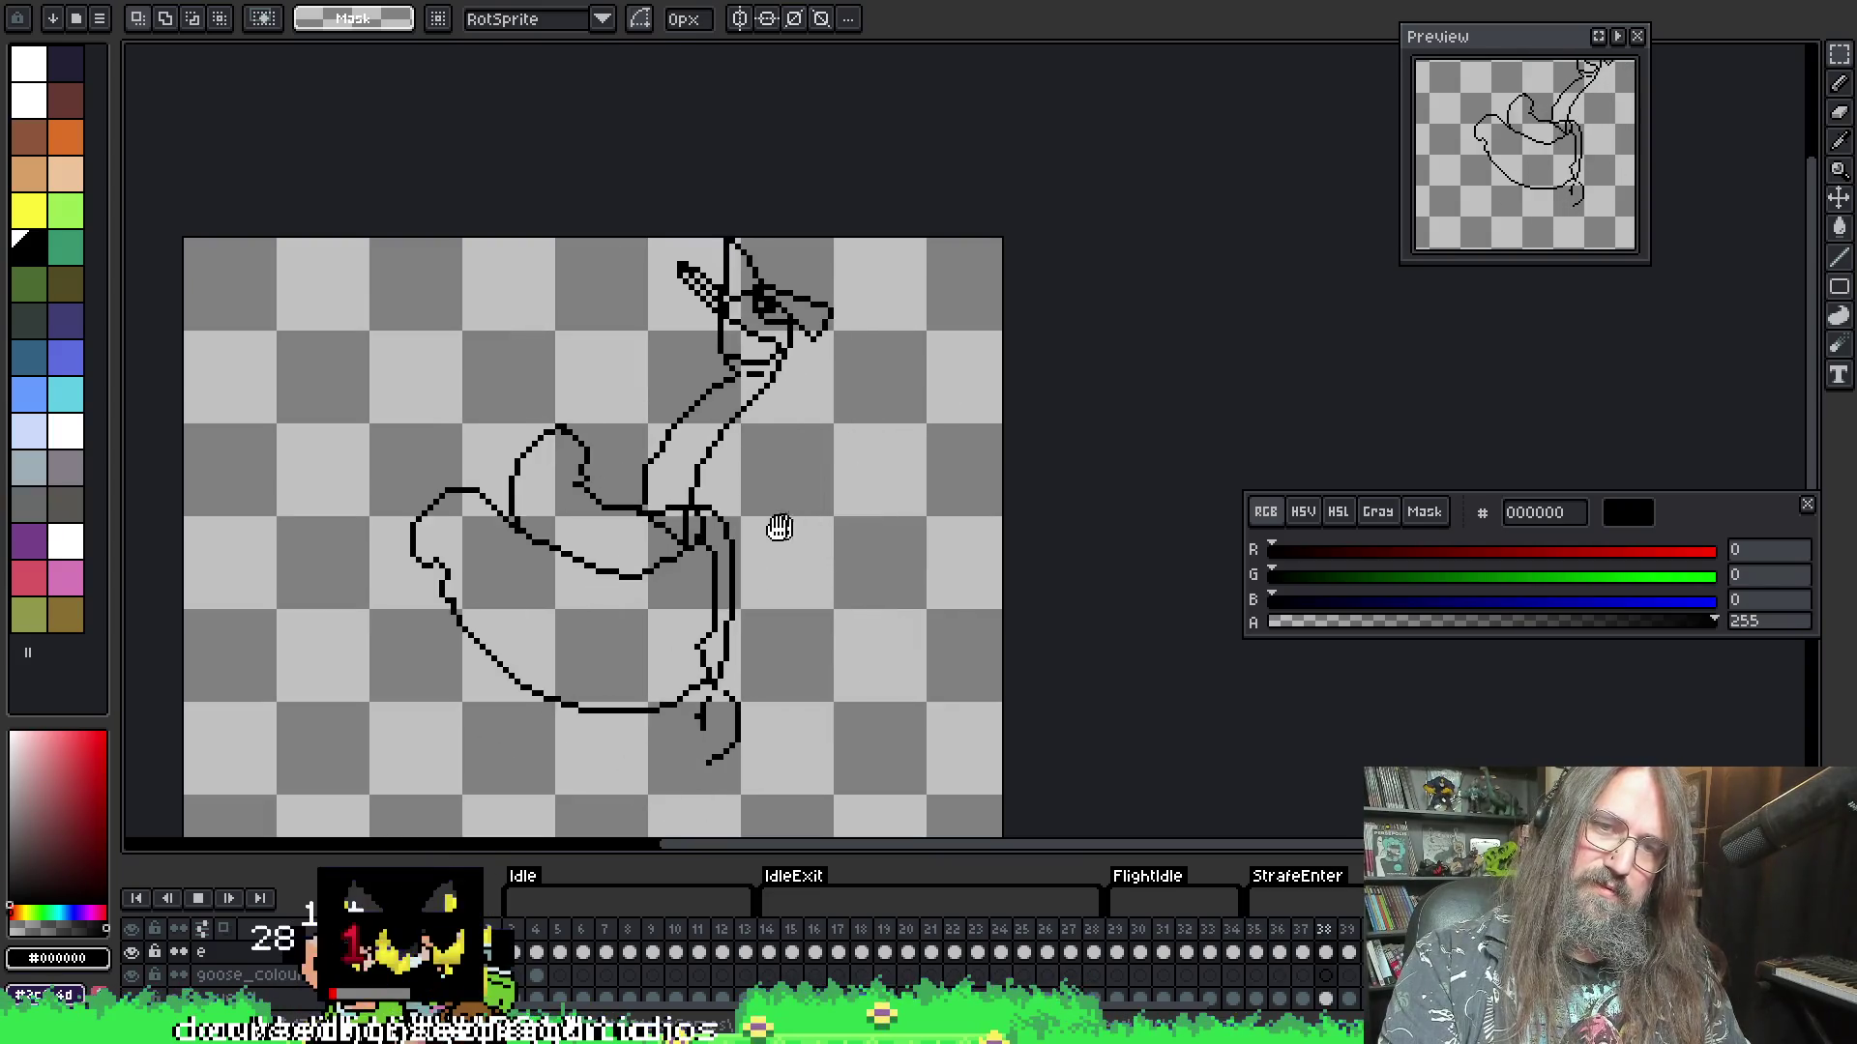
left_click_drag(828, 556, 876, 474)
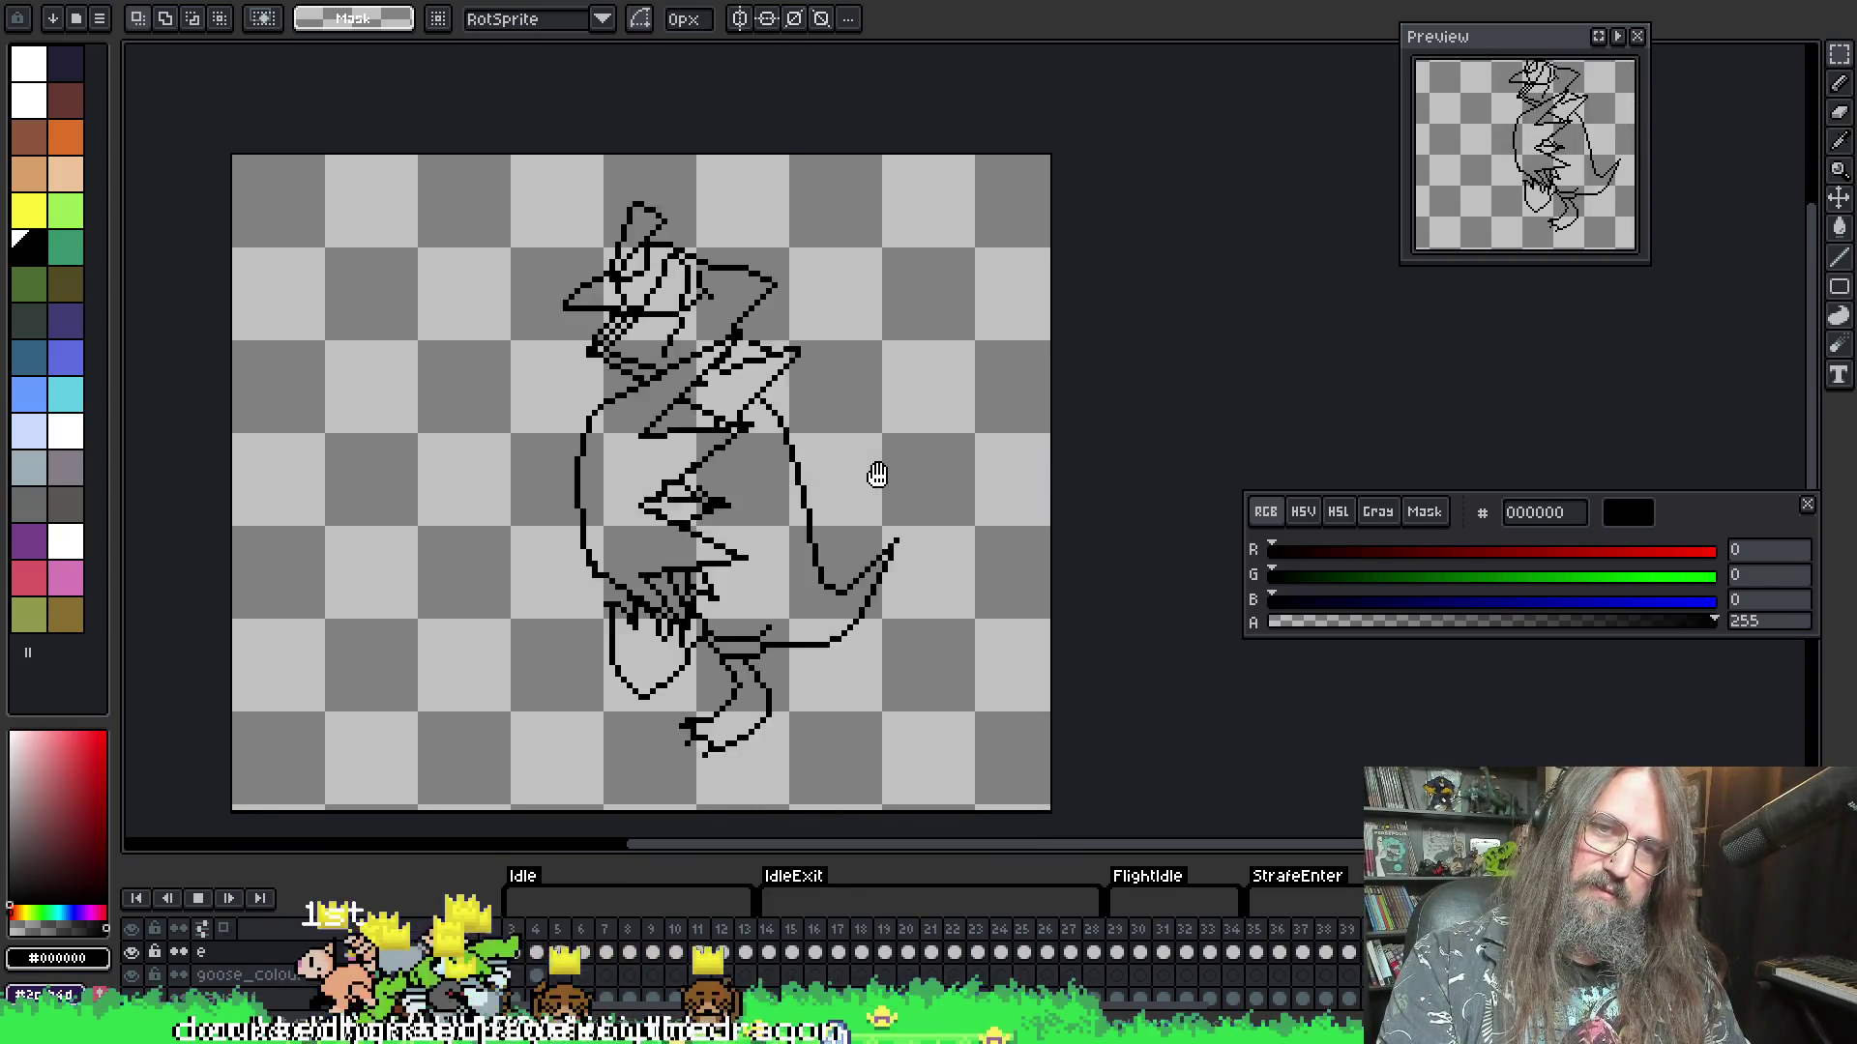
key("Return")
- Step back and forth through frames to compare poses, landing on the curled-wing pose
key("Left")
key("Right")
key("Right")
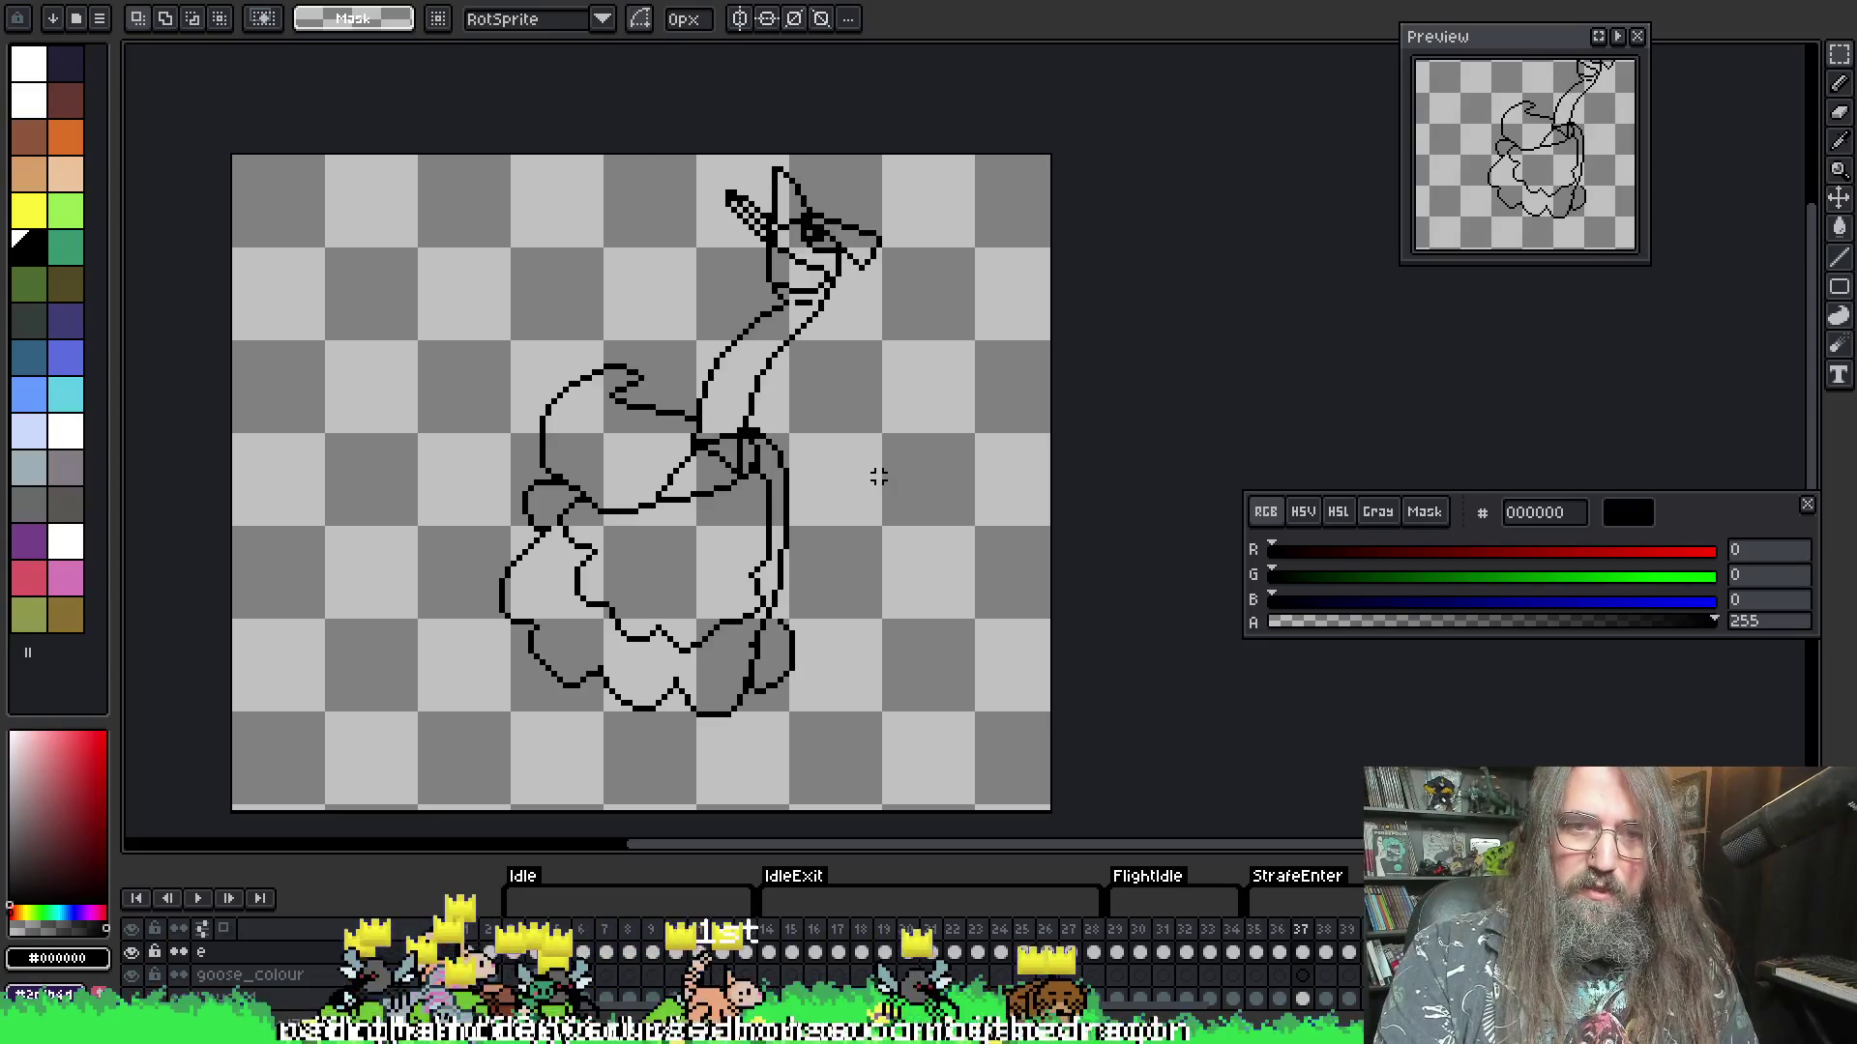
key("Right")
key("Left")
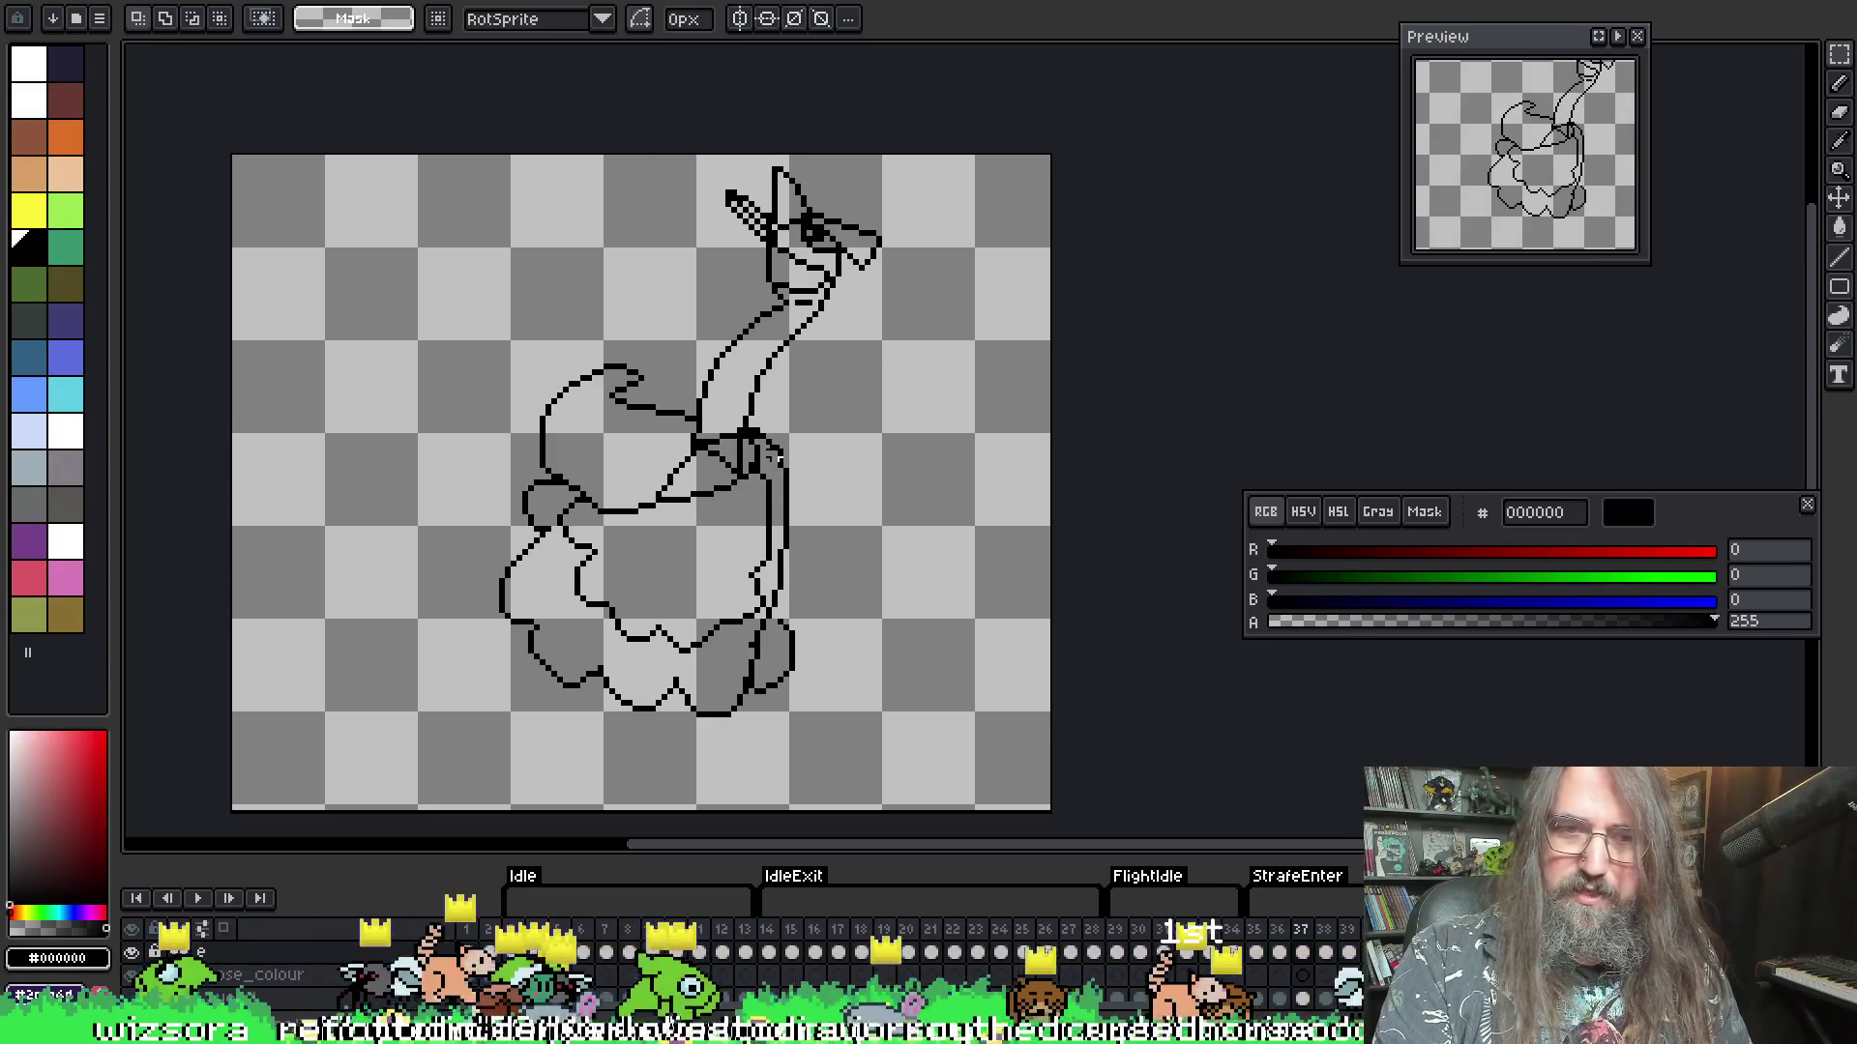
key("Right")
key("Left")
key("Right")
key("Right")
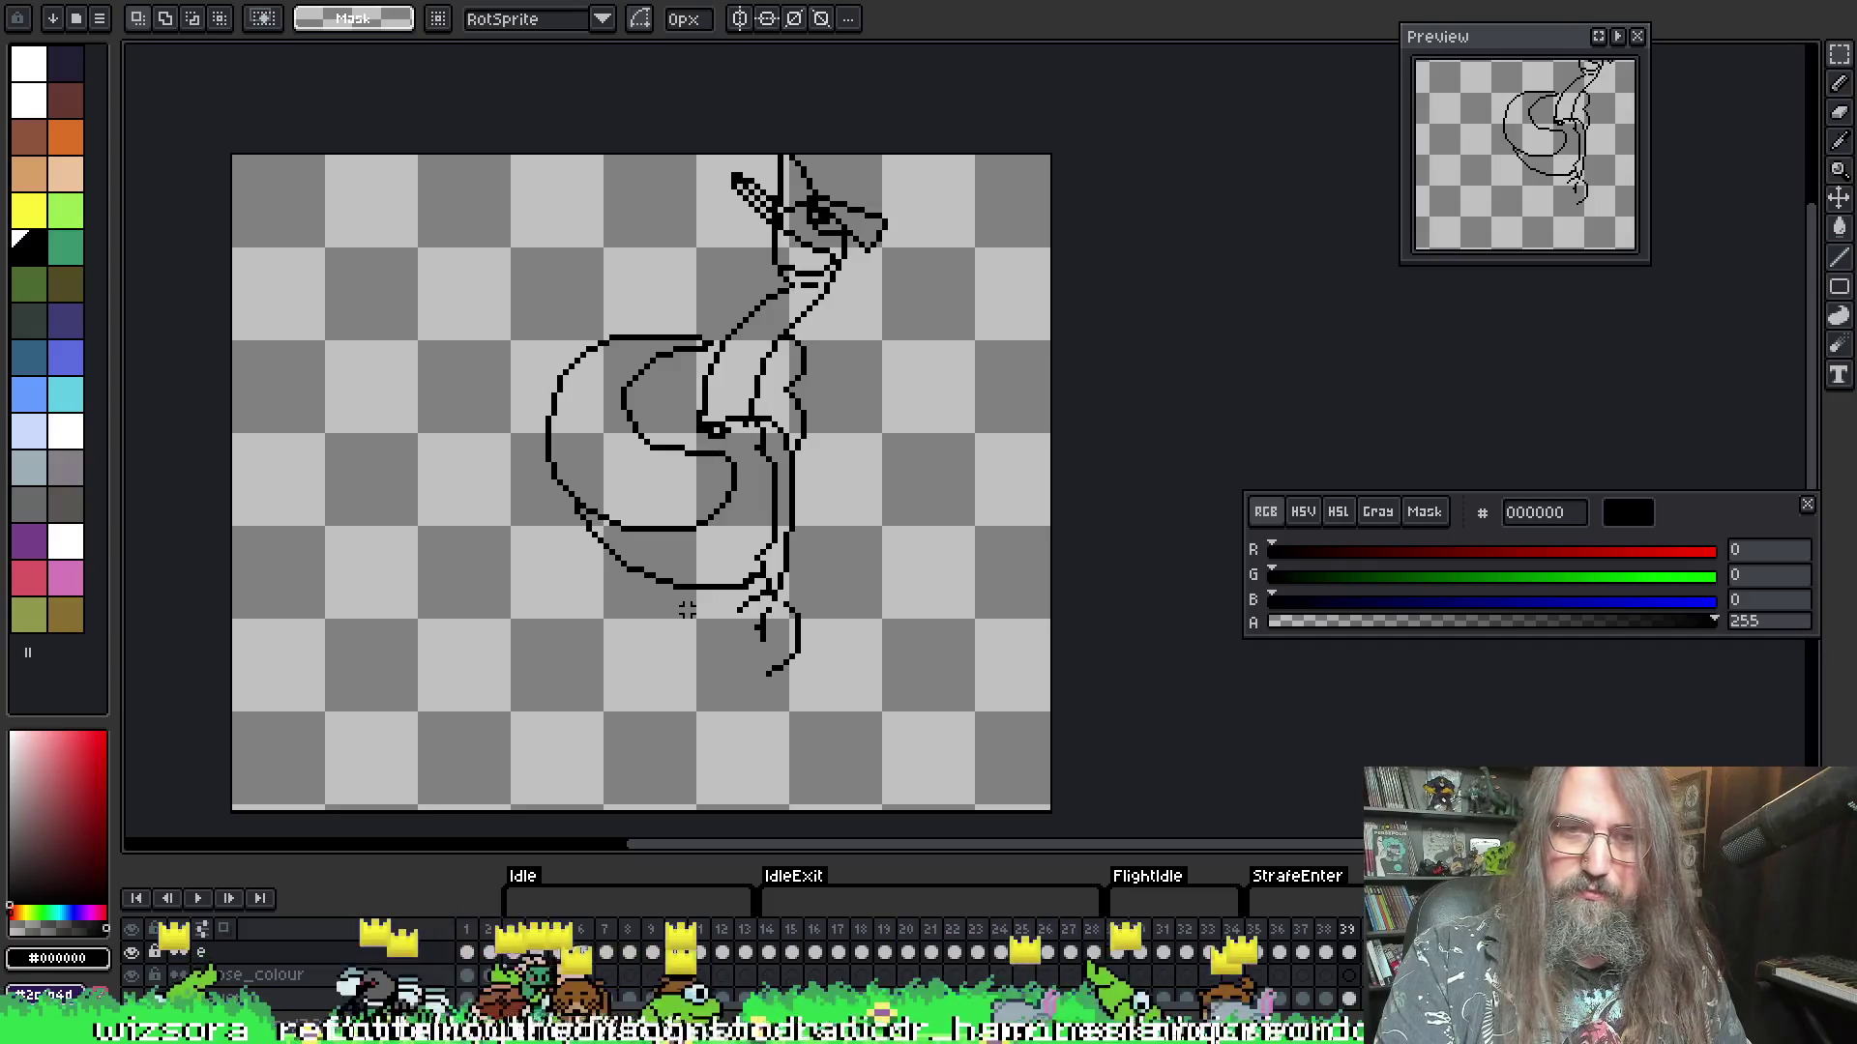
key("Right")
key("Left")
key("Right")
- Flip between neighbouring frames once more and return to the 1px pencil
scroll(688, 621, "up", 2)
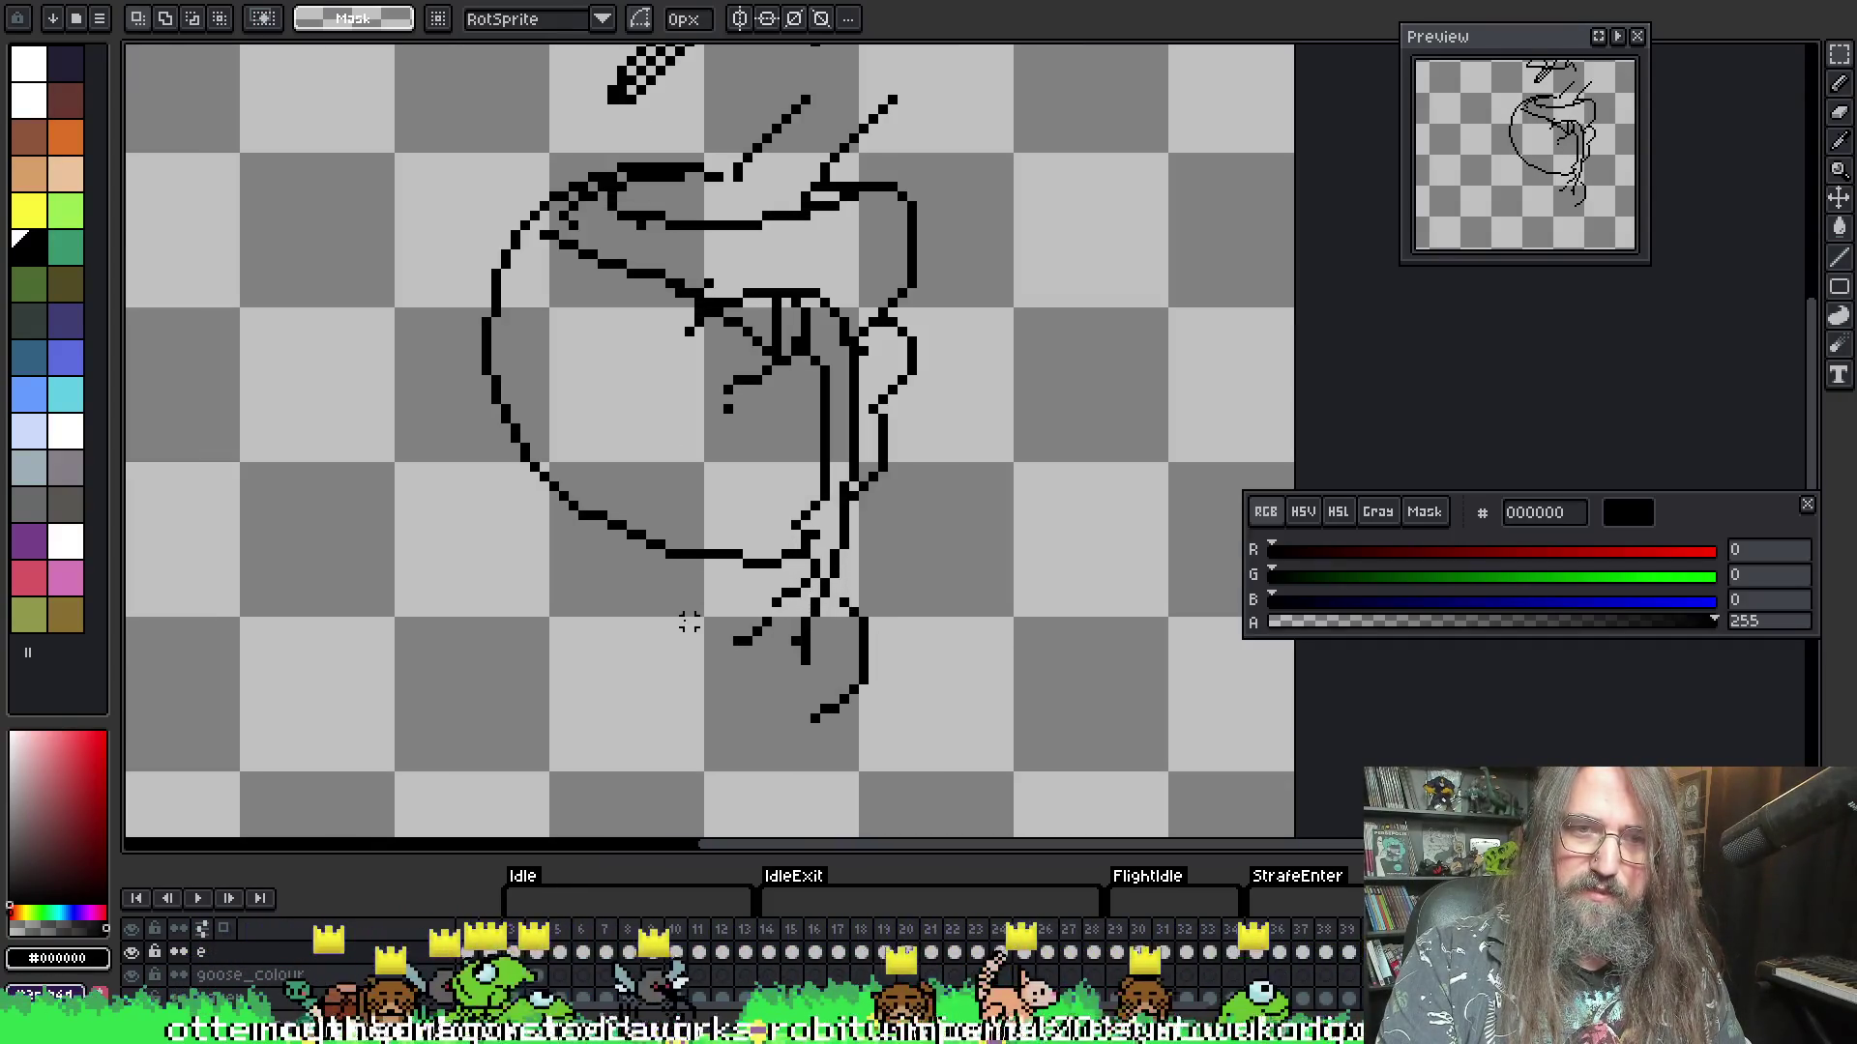
scroll(799, 154, "down", 1)
scroll(762, 208, "up", 1)
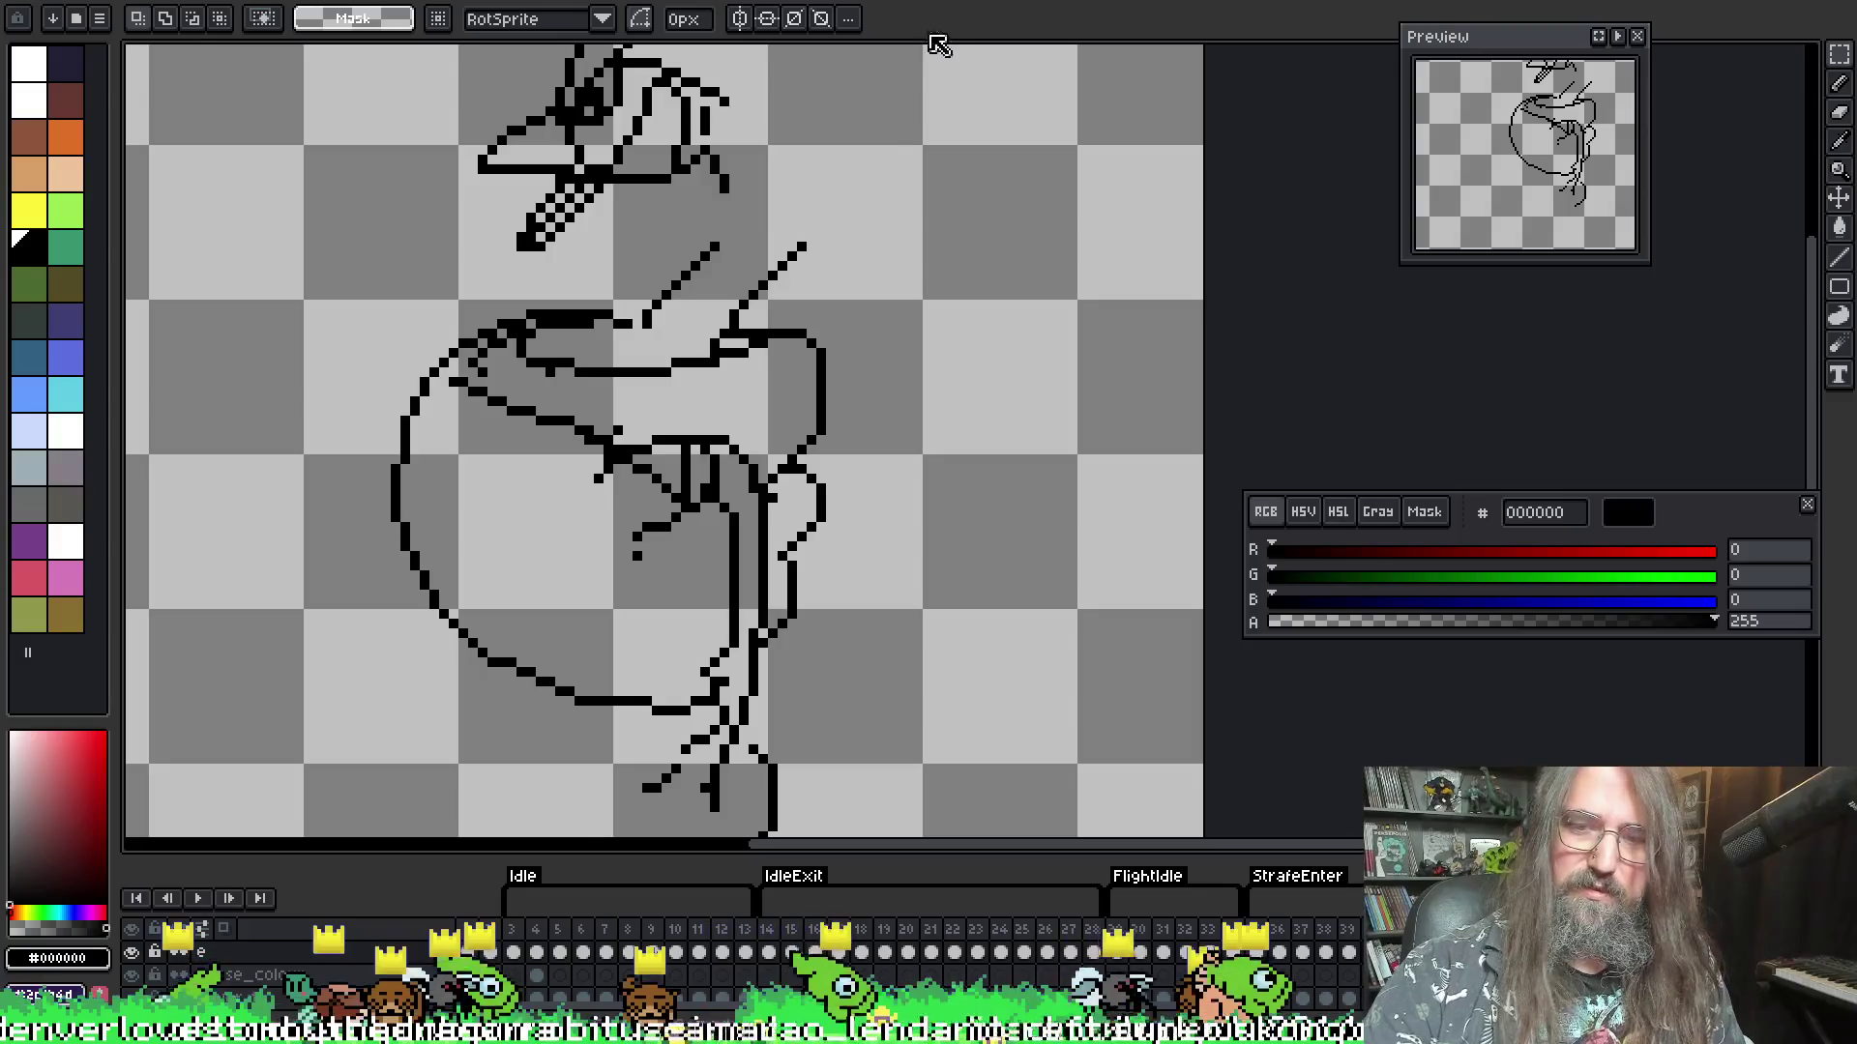
key("Right")
key("Left")
key("Left")
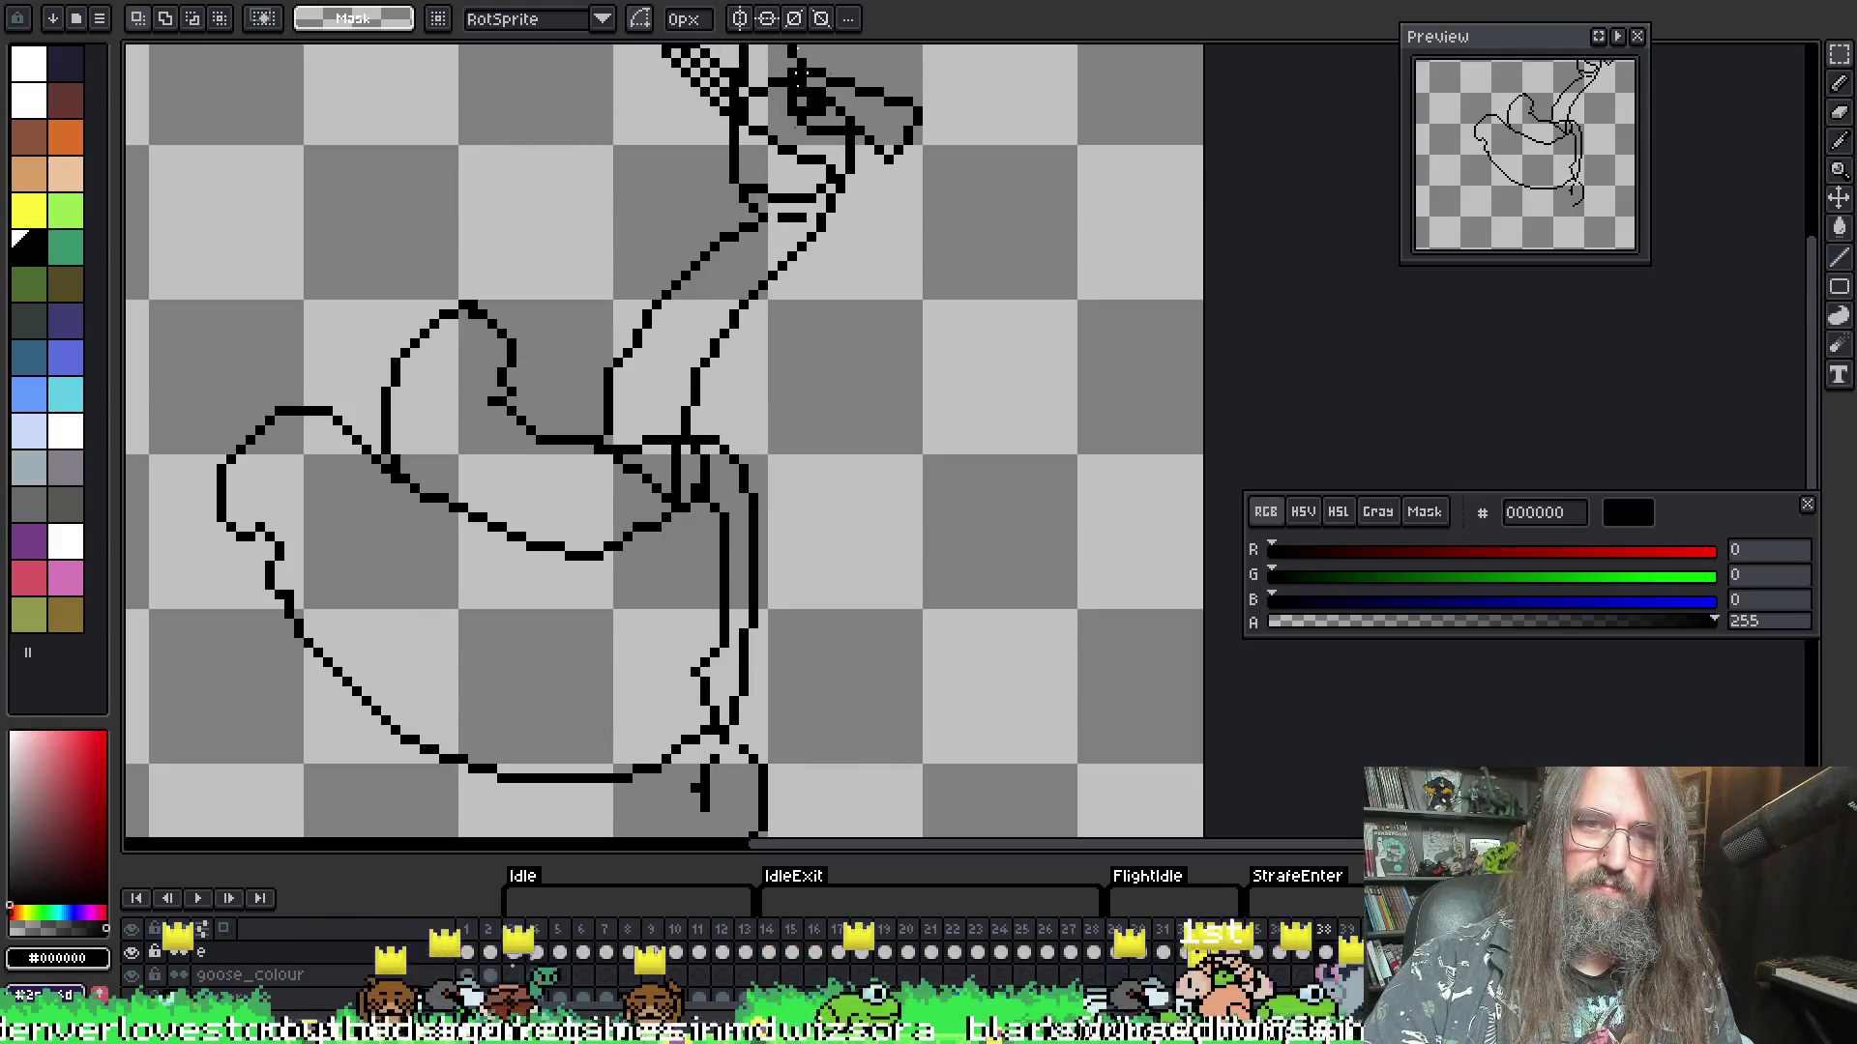
key("b")
scroll(766, 518, "down", 2)
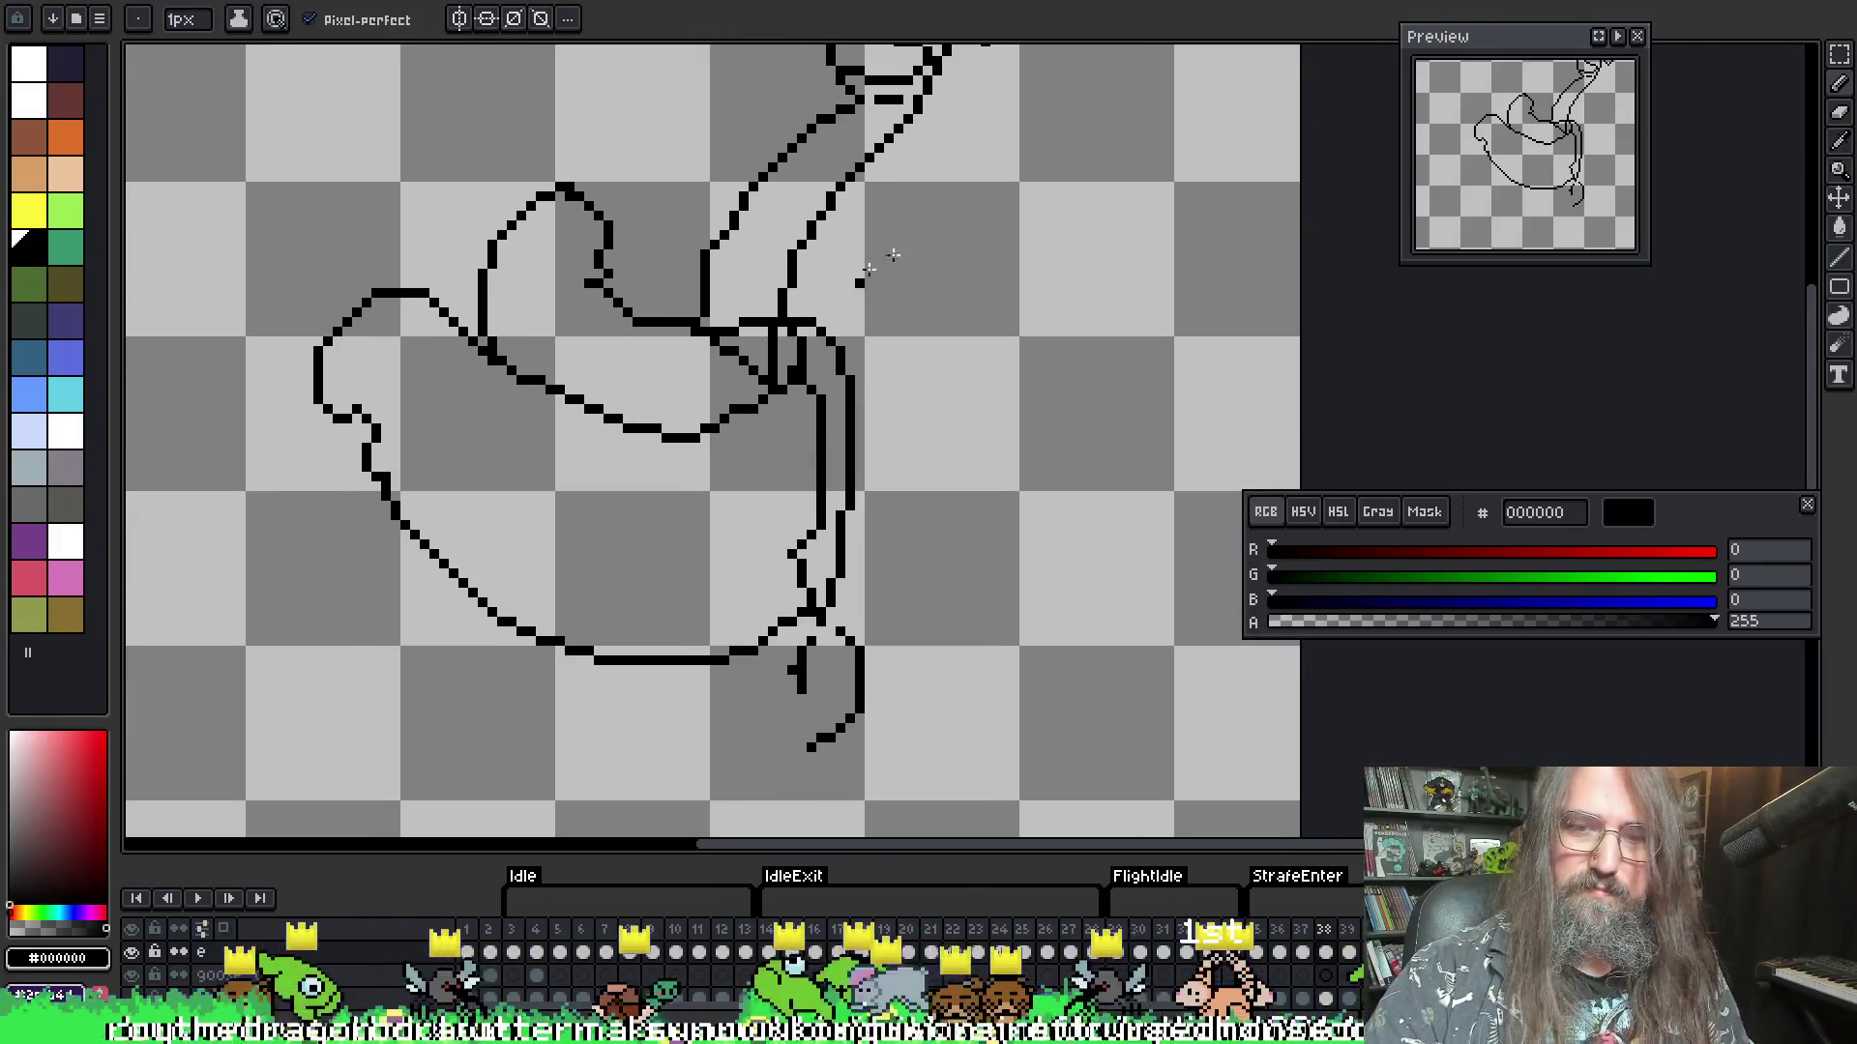
- On the next frame, draw a looping feather line and erase the stray line inside the wing
key("Right")
key("Right")
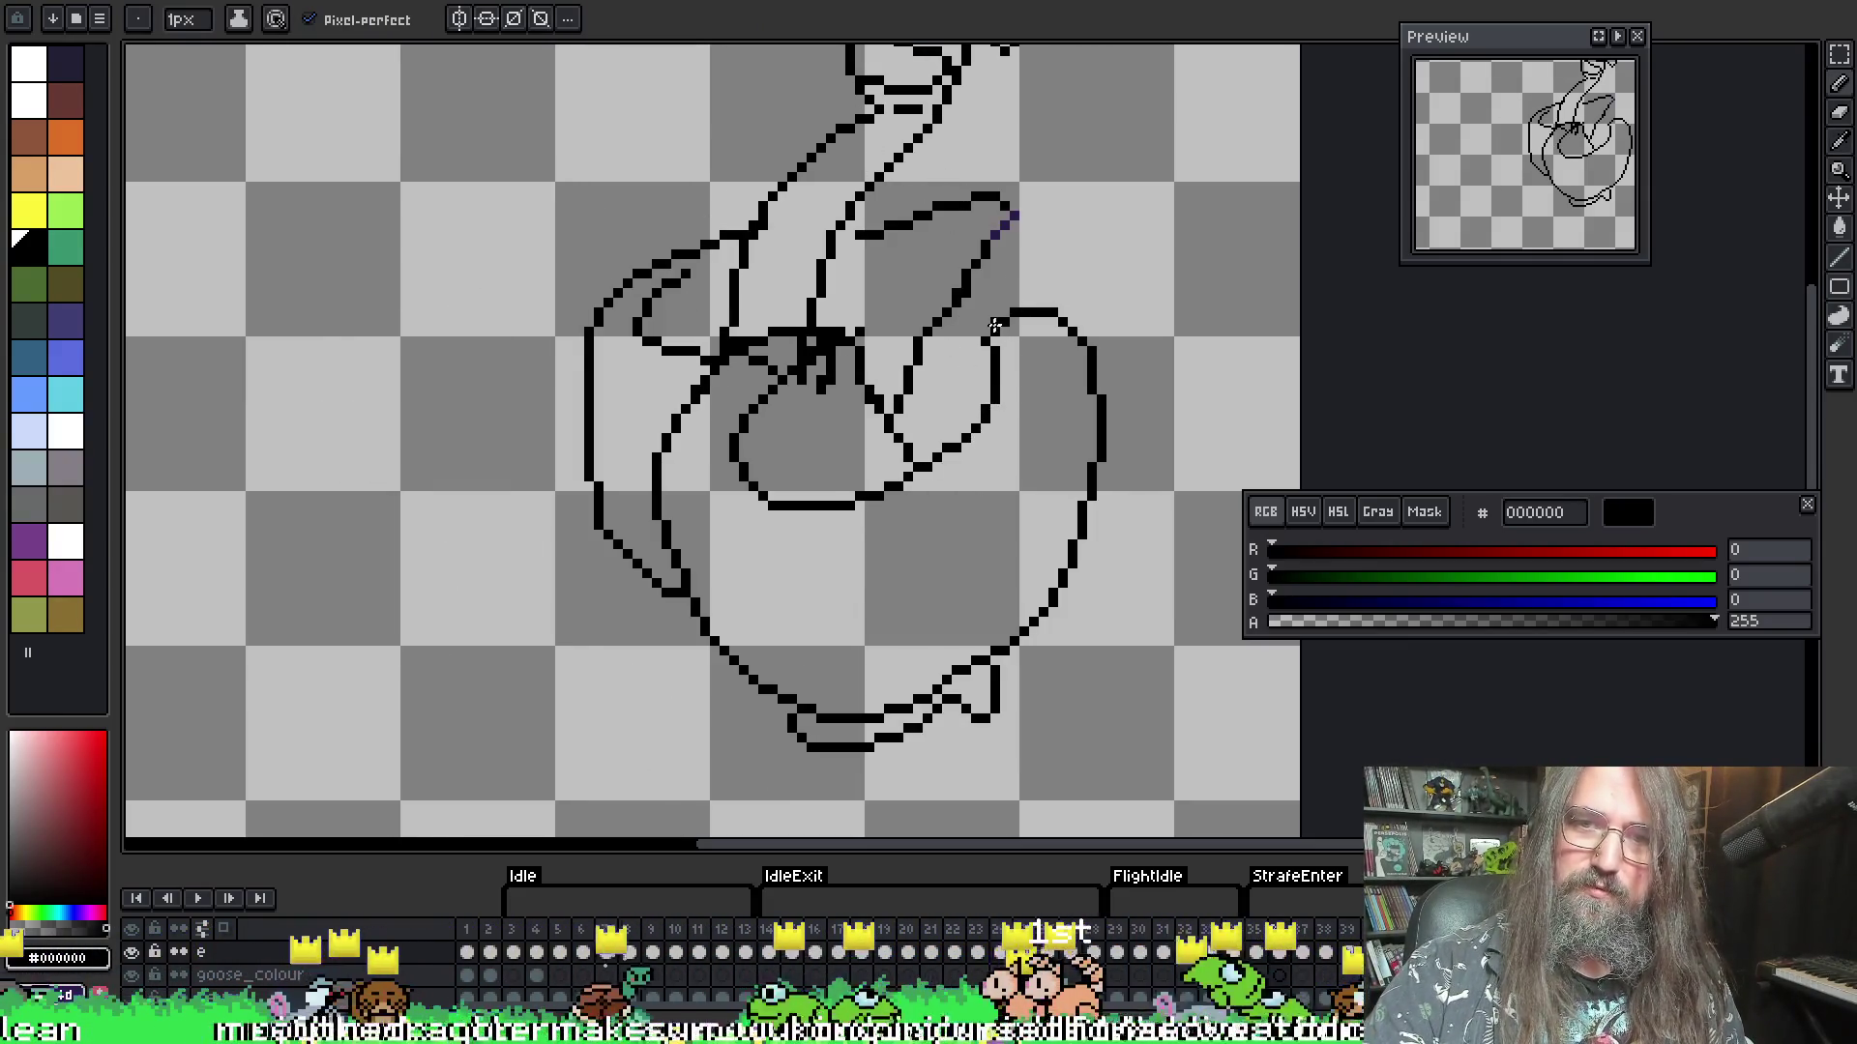
mouse_move(995, 326)
left_mouse_down()
mouse_move(1115, 328)
mouse_move(1143, 404)
mouse_move(1120, 421)
mouse_move(1158, 462)
mouse_move(1095, 508)
mouse_move(1127, 556)
mouse_move(1048, 676)
mouse_move(837, 725)
left_mouse_up()
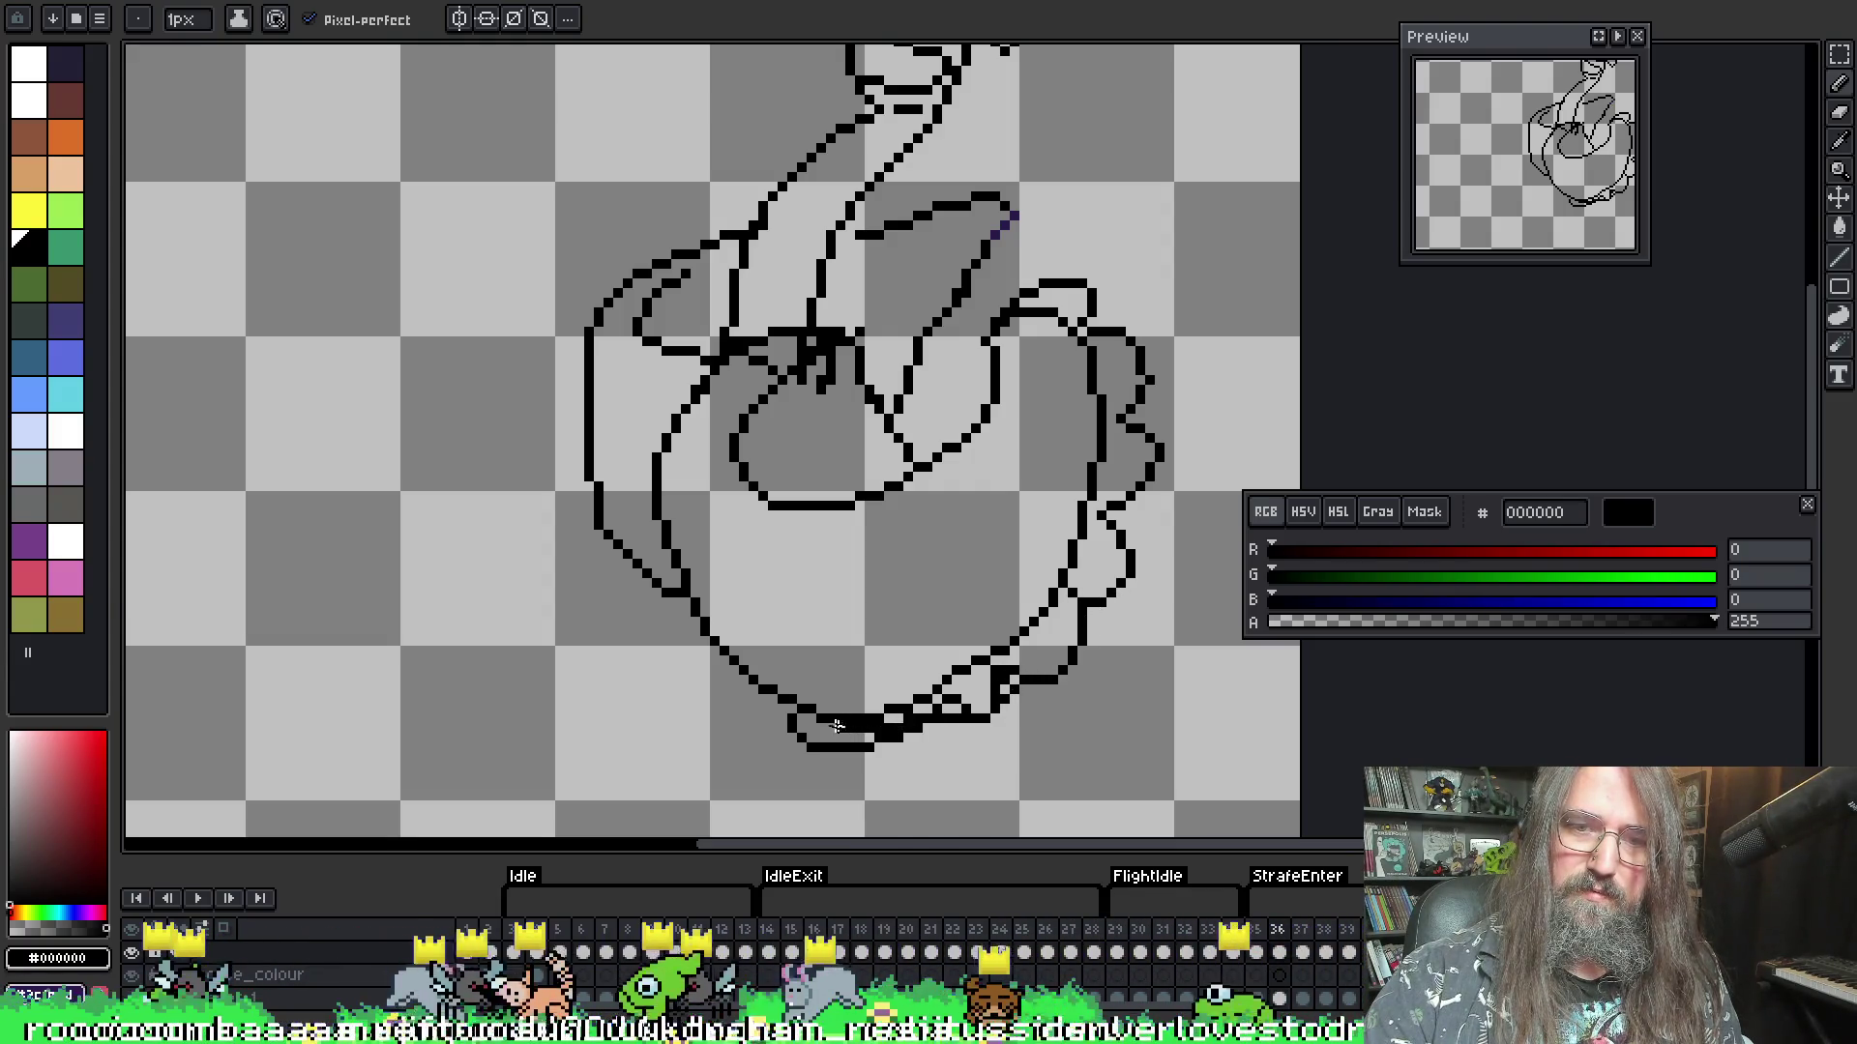
key("e")
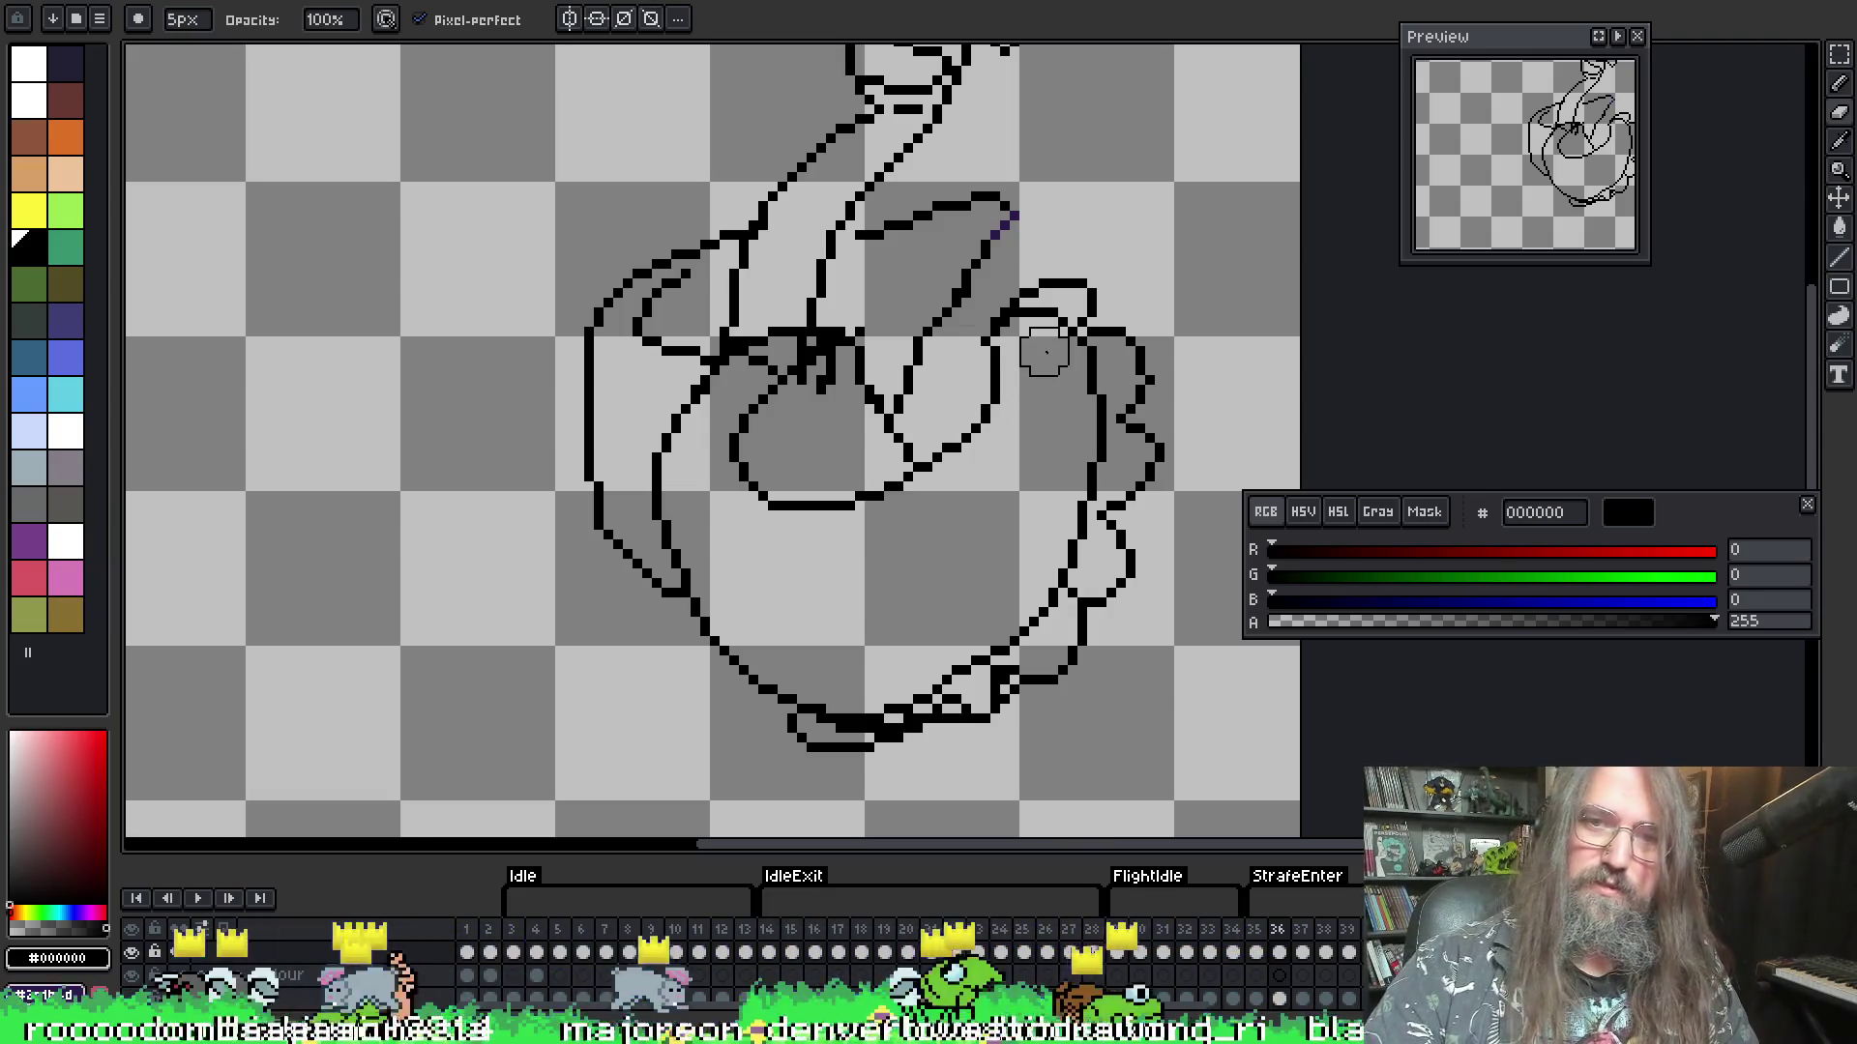
mouse_move(1045, 353)
left_mouse_down()
mouse_move(1039, 324)
mouse_move(1086, 414)
mouse_move(1086, 477)
mouse_move(1053, 547)
mouse_move(1012, 560)
mouse_move(1044, 567)
mouse_move(1045, 605)
mouse_move(916, 650)
mouse_move(945, 663)
left_mouse_up()
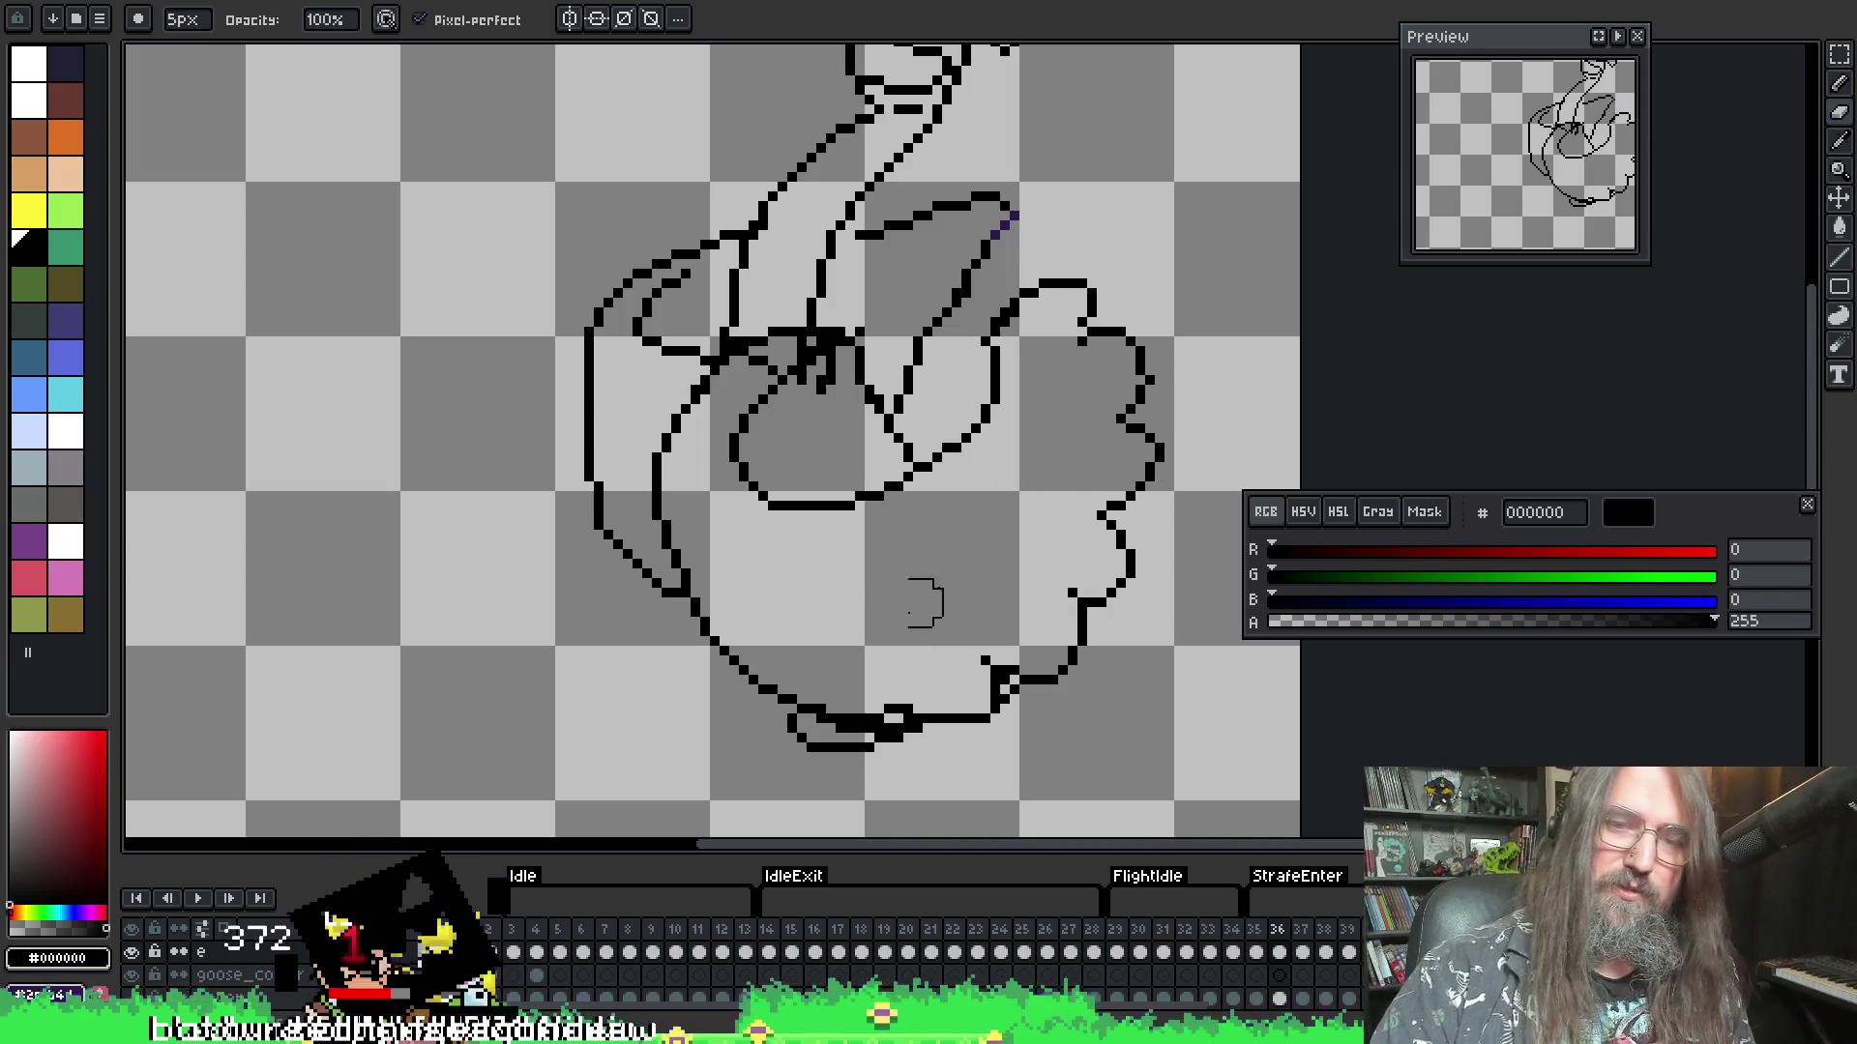
- Erase part of the goose's bottom outline with the 2px eraser
key("i")
key("b")
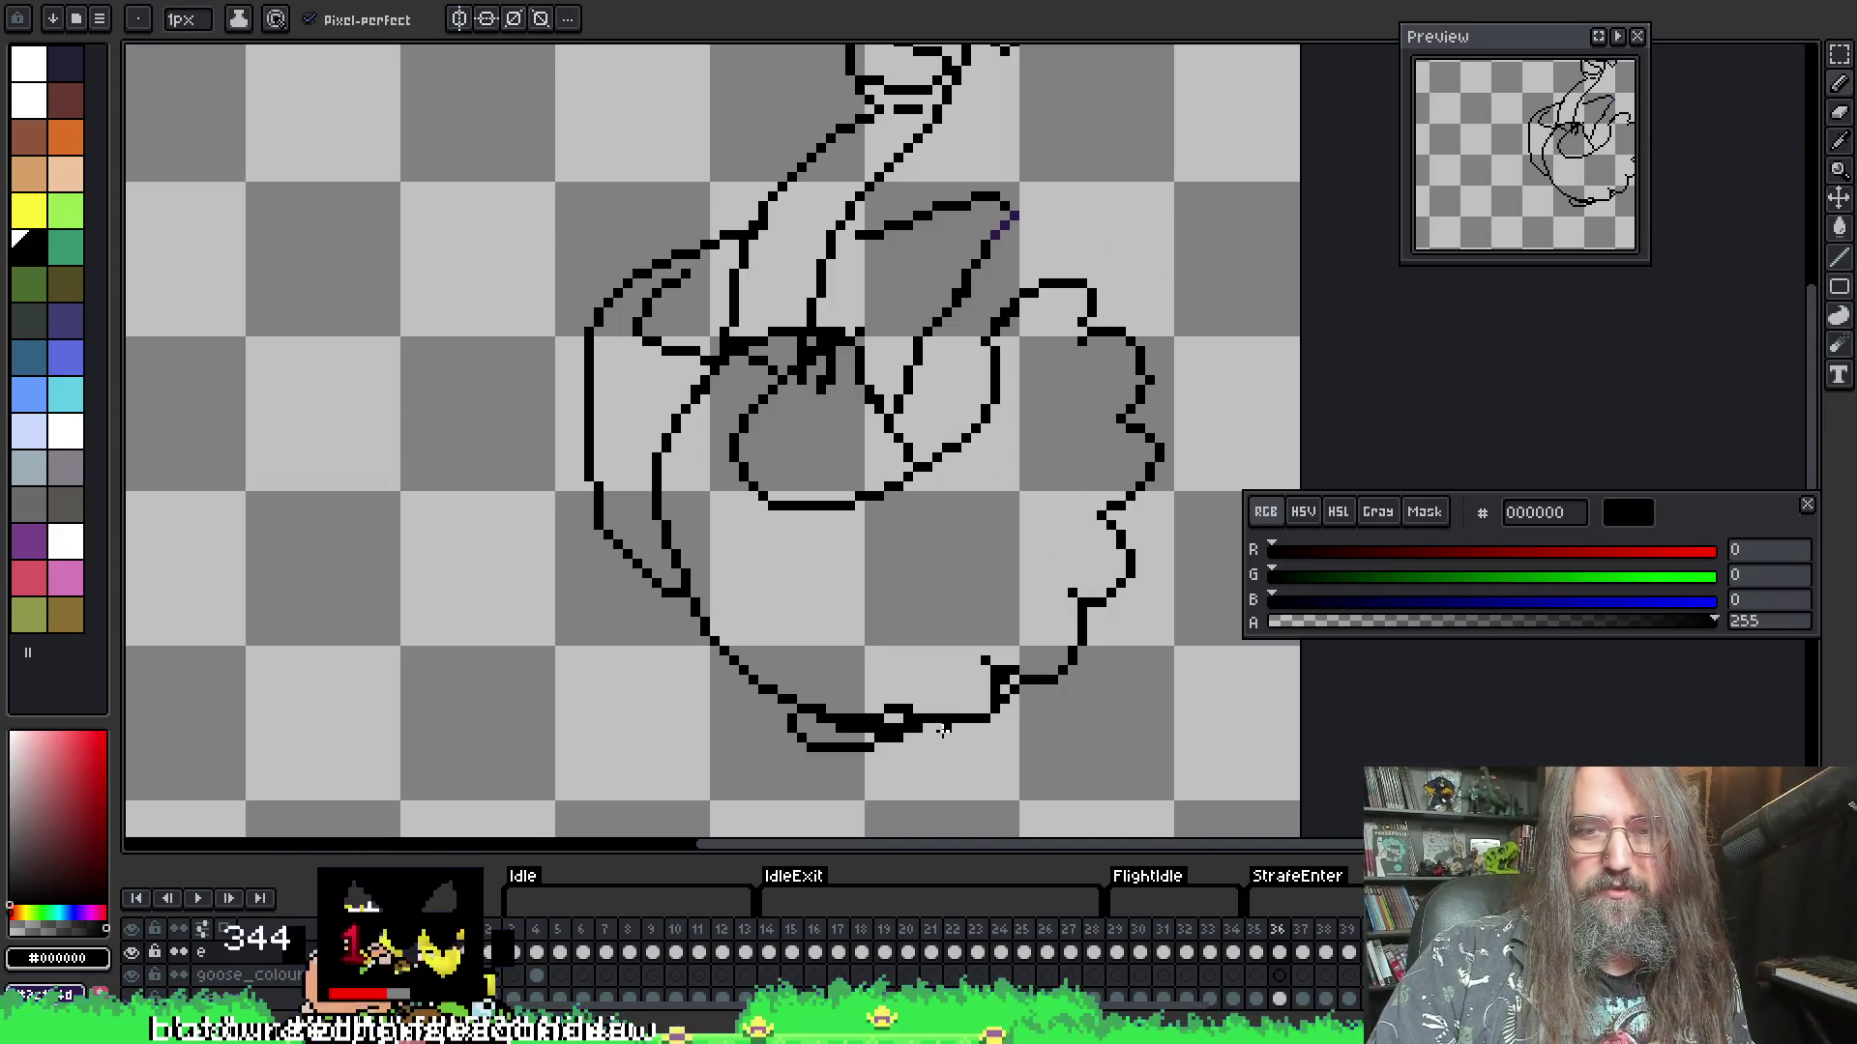
key("e")
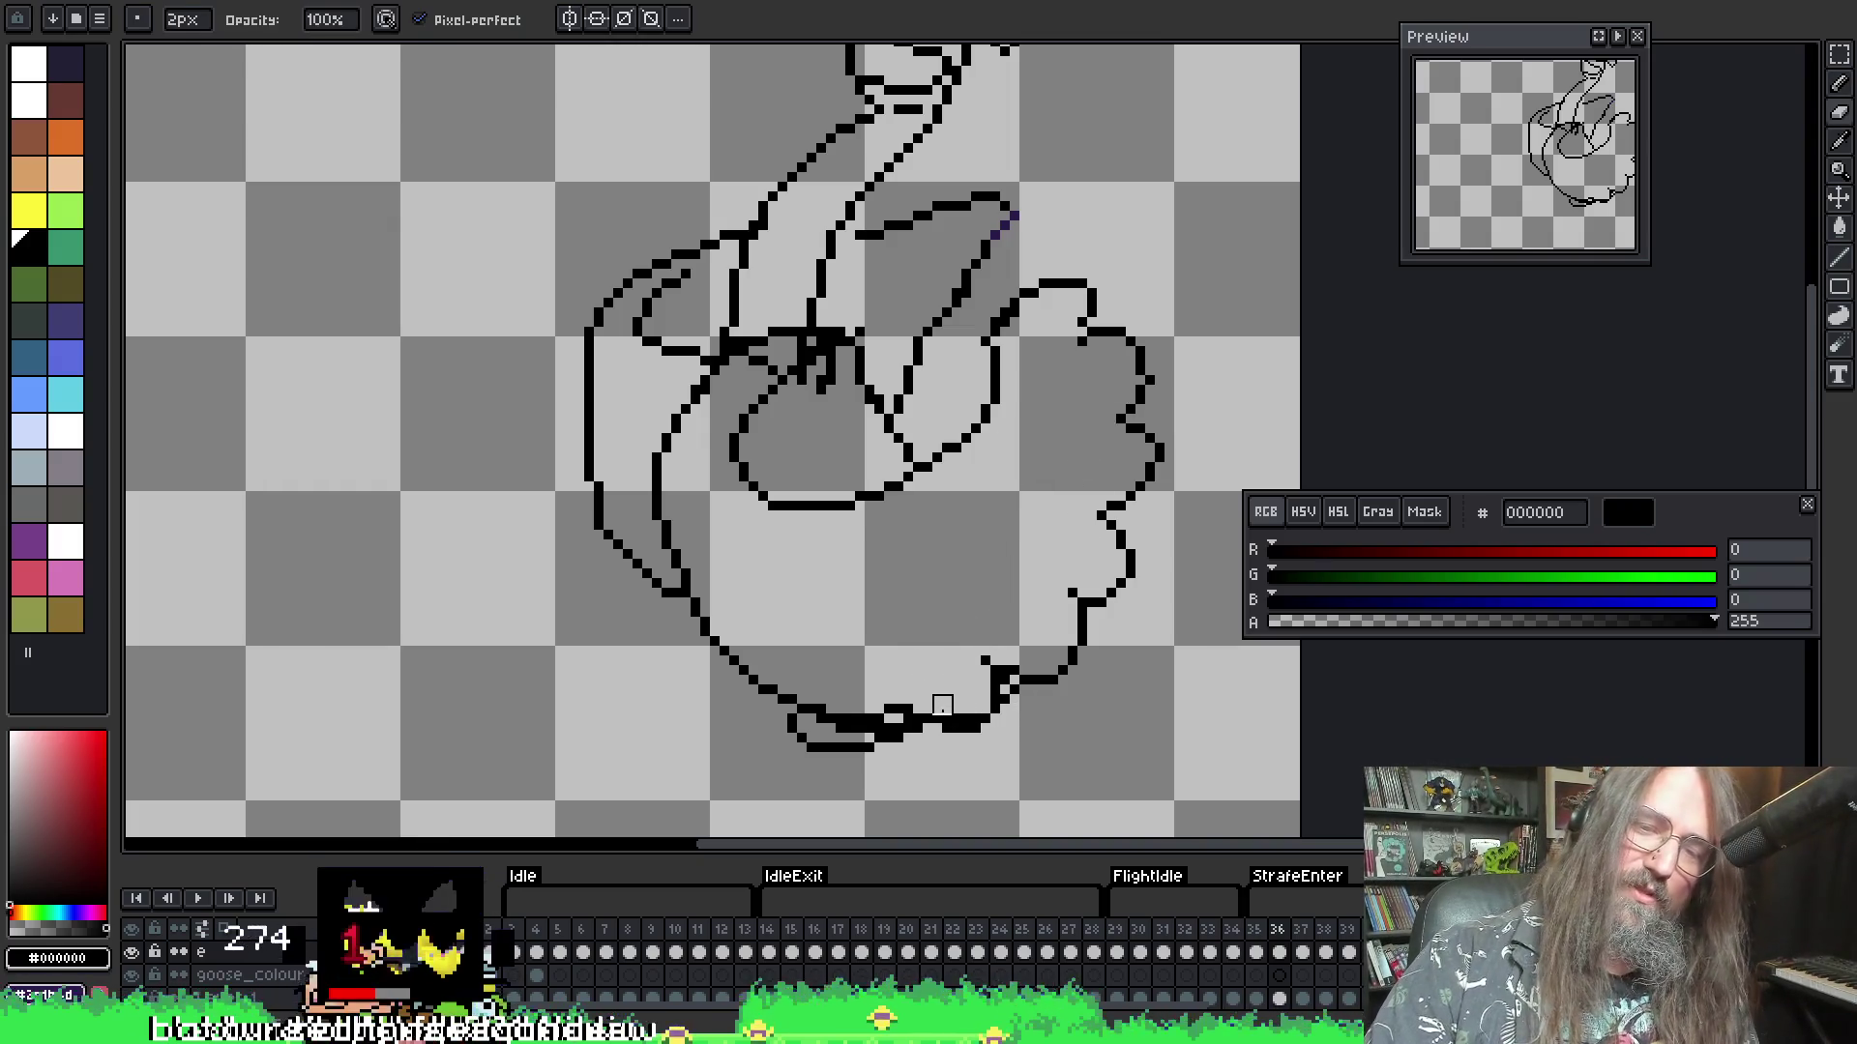
key("i")
key("b")
key("e")
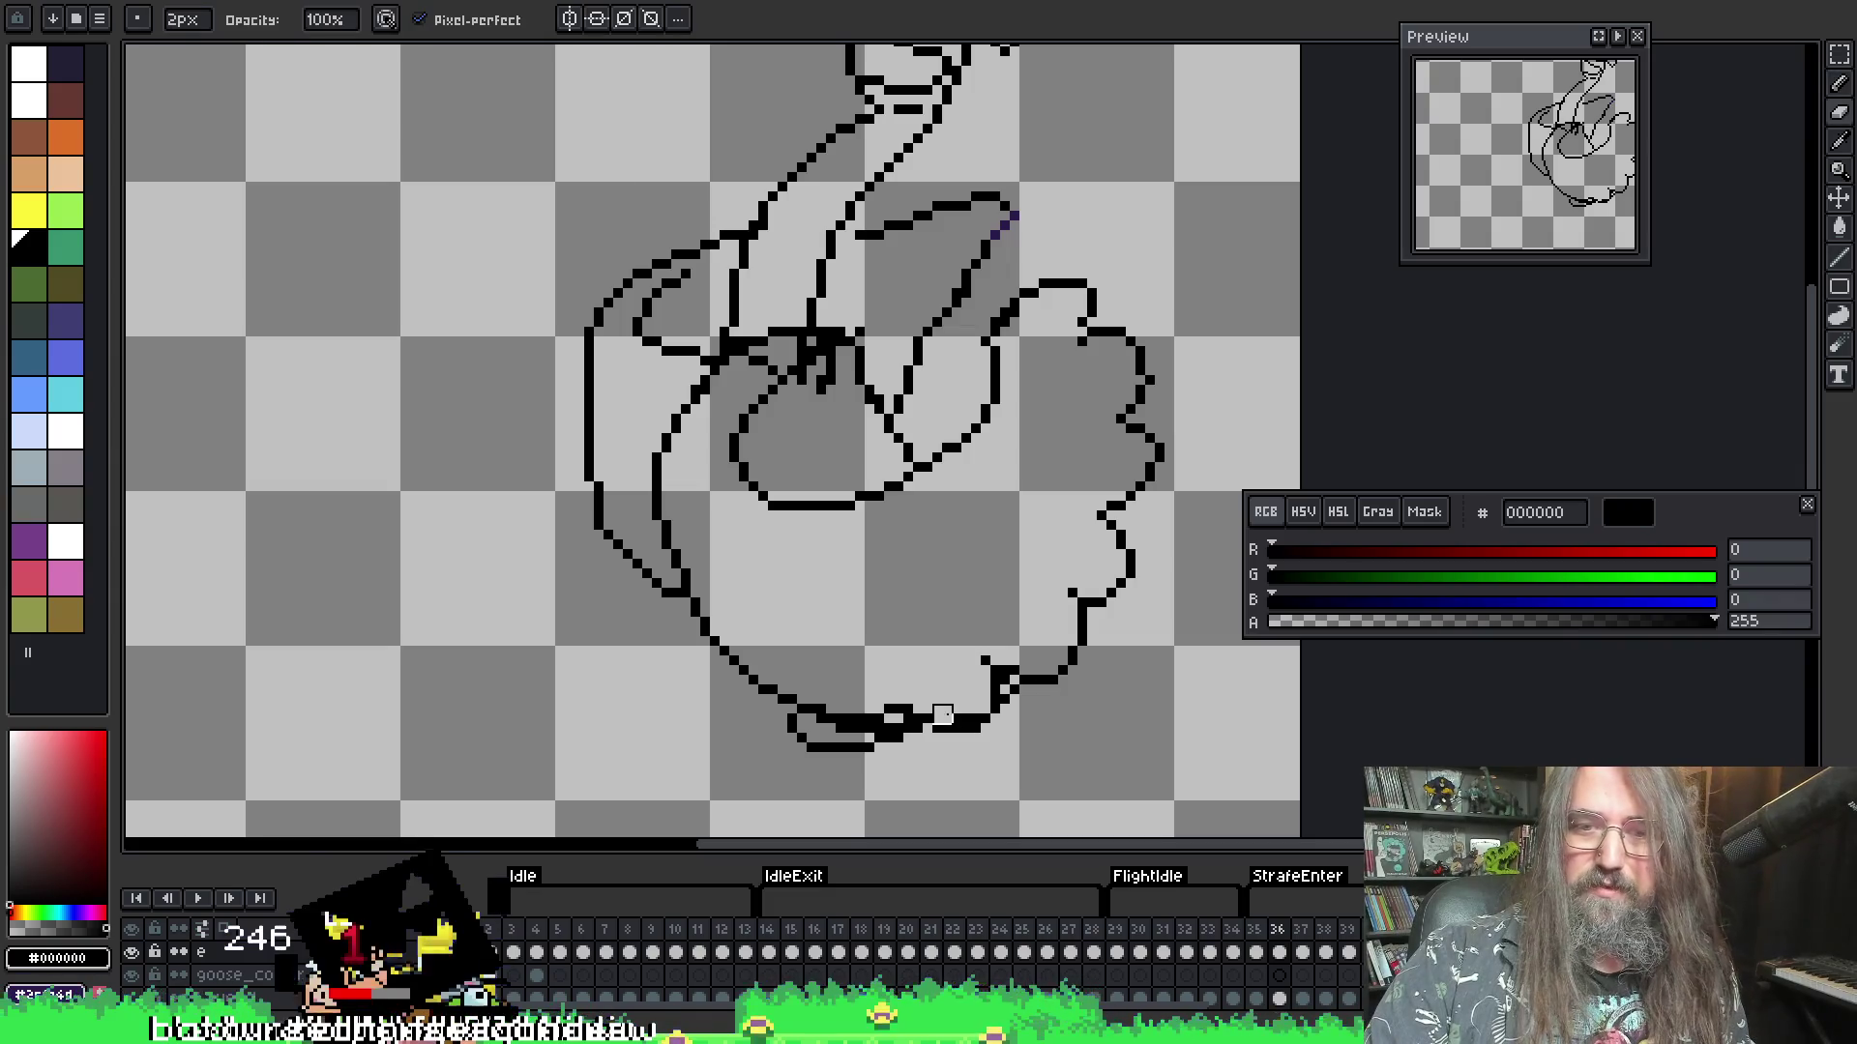
left_click_drag(942, 715, 972, 716)
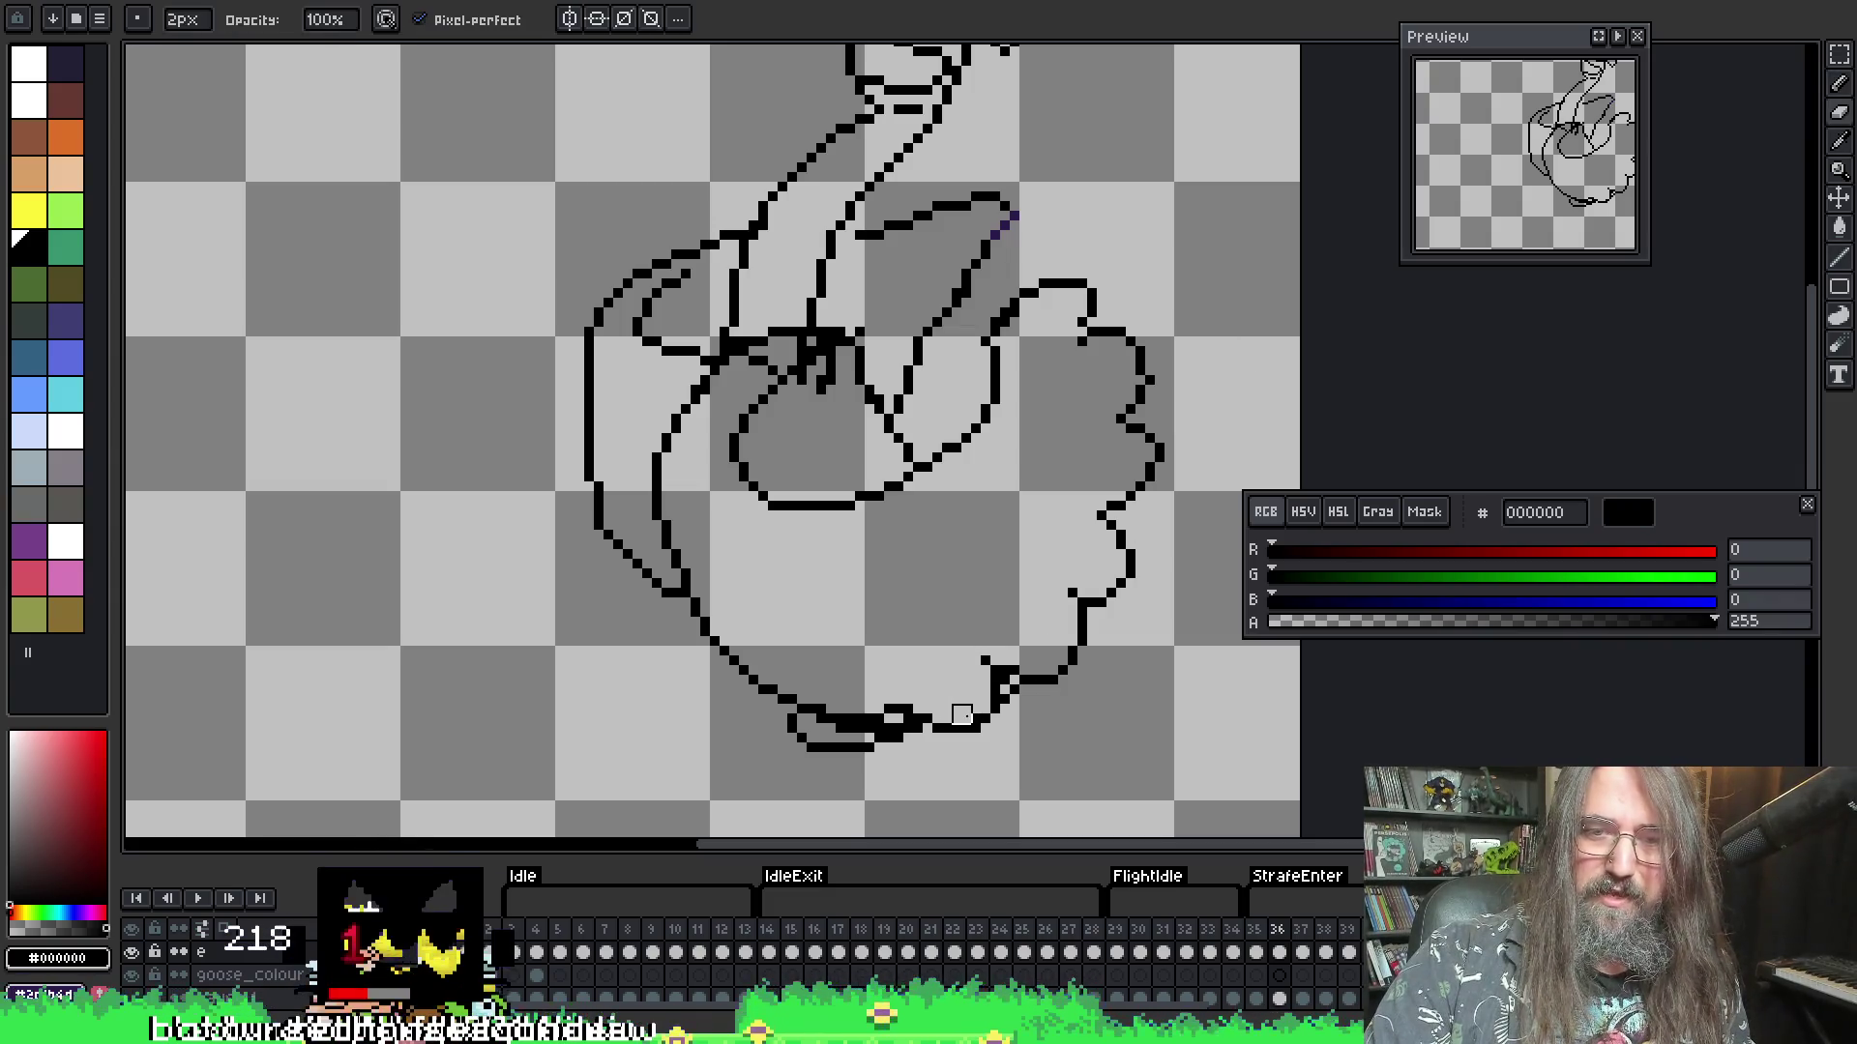
- Toggle among eyedropper, pencil and 2px eraser while touching up the wing outline
key("i")
key("e")
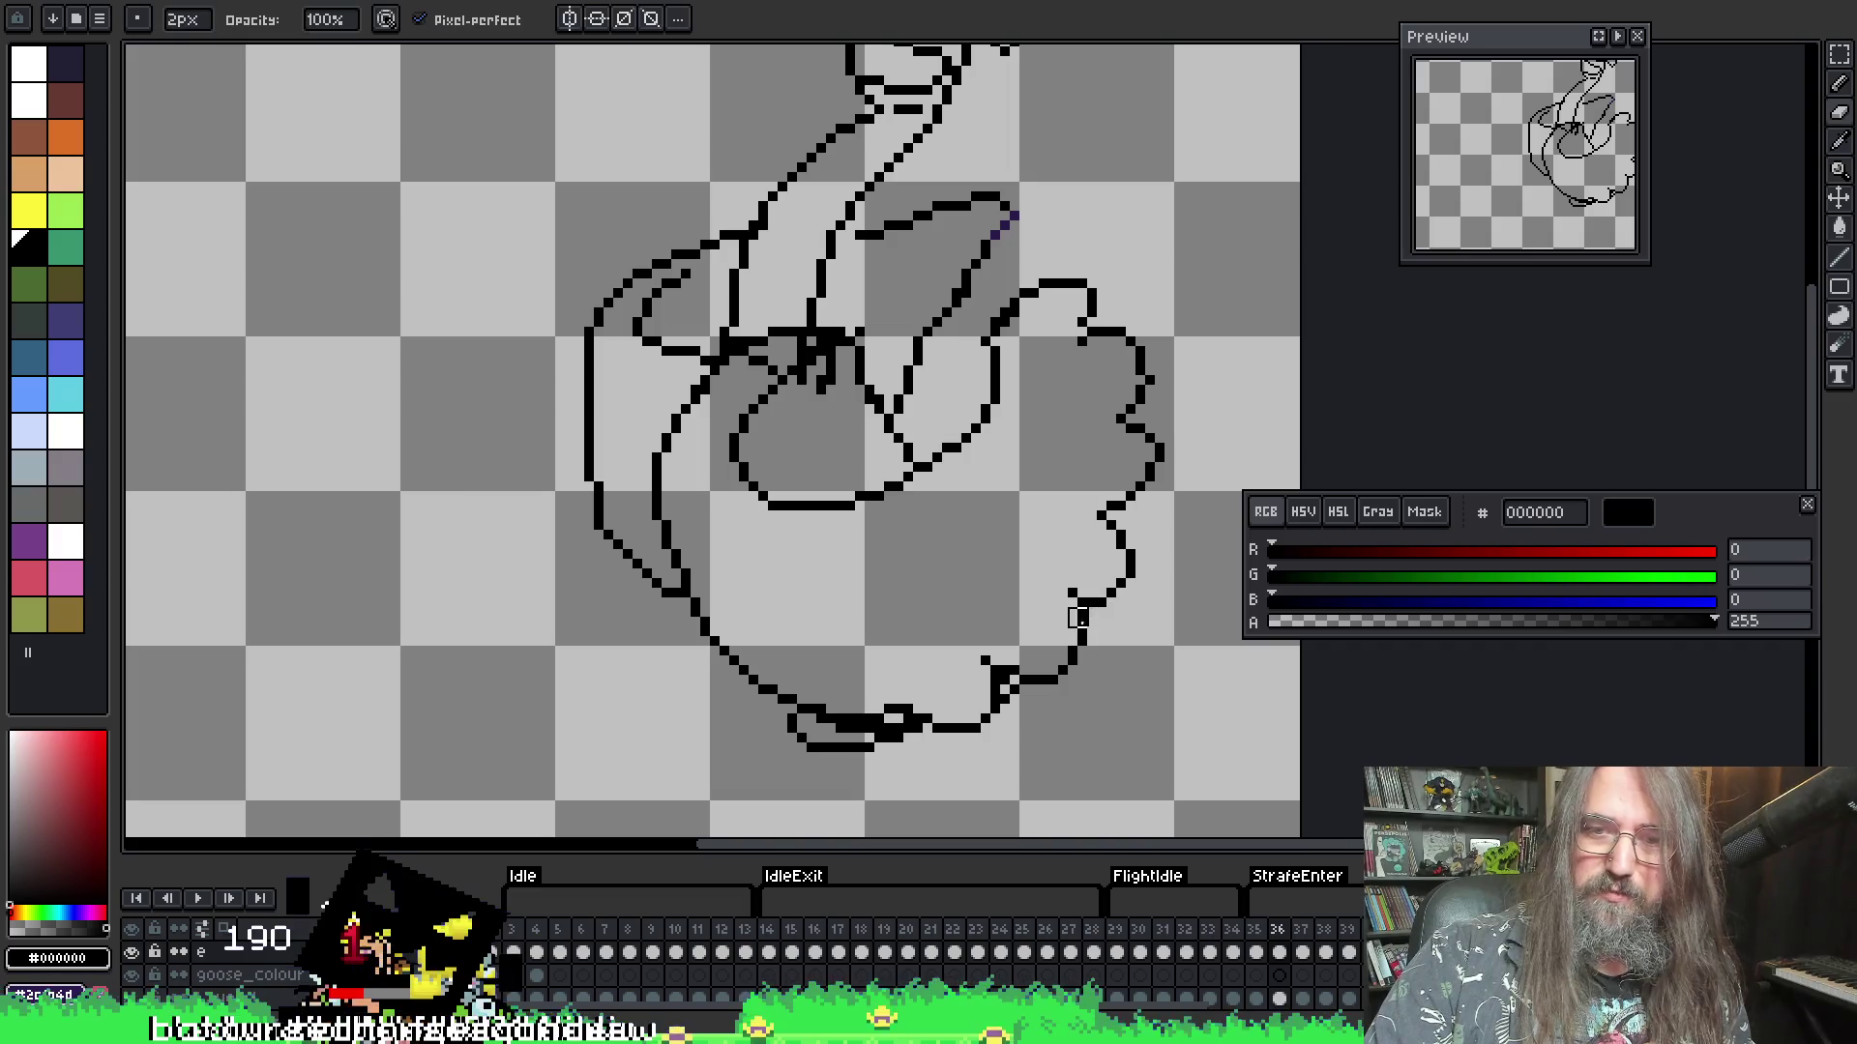
key("i")
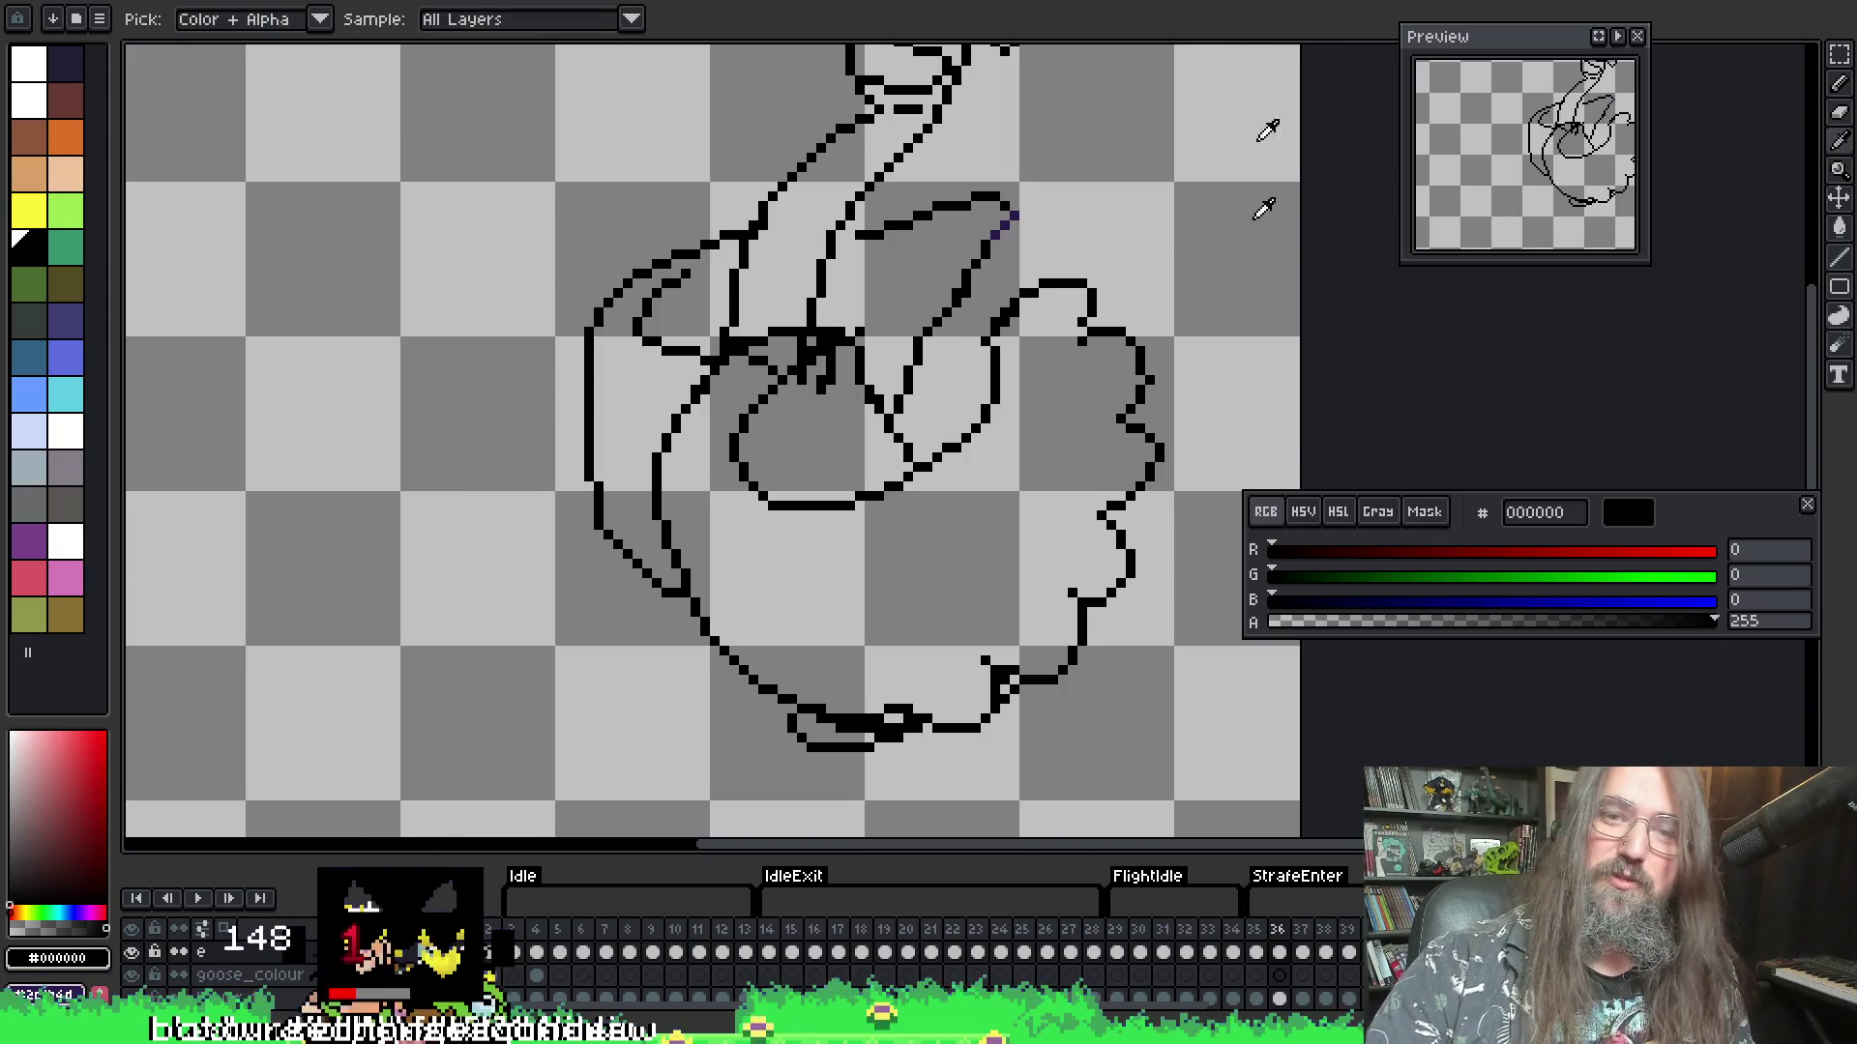
key("e")
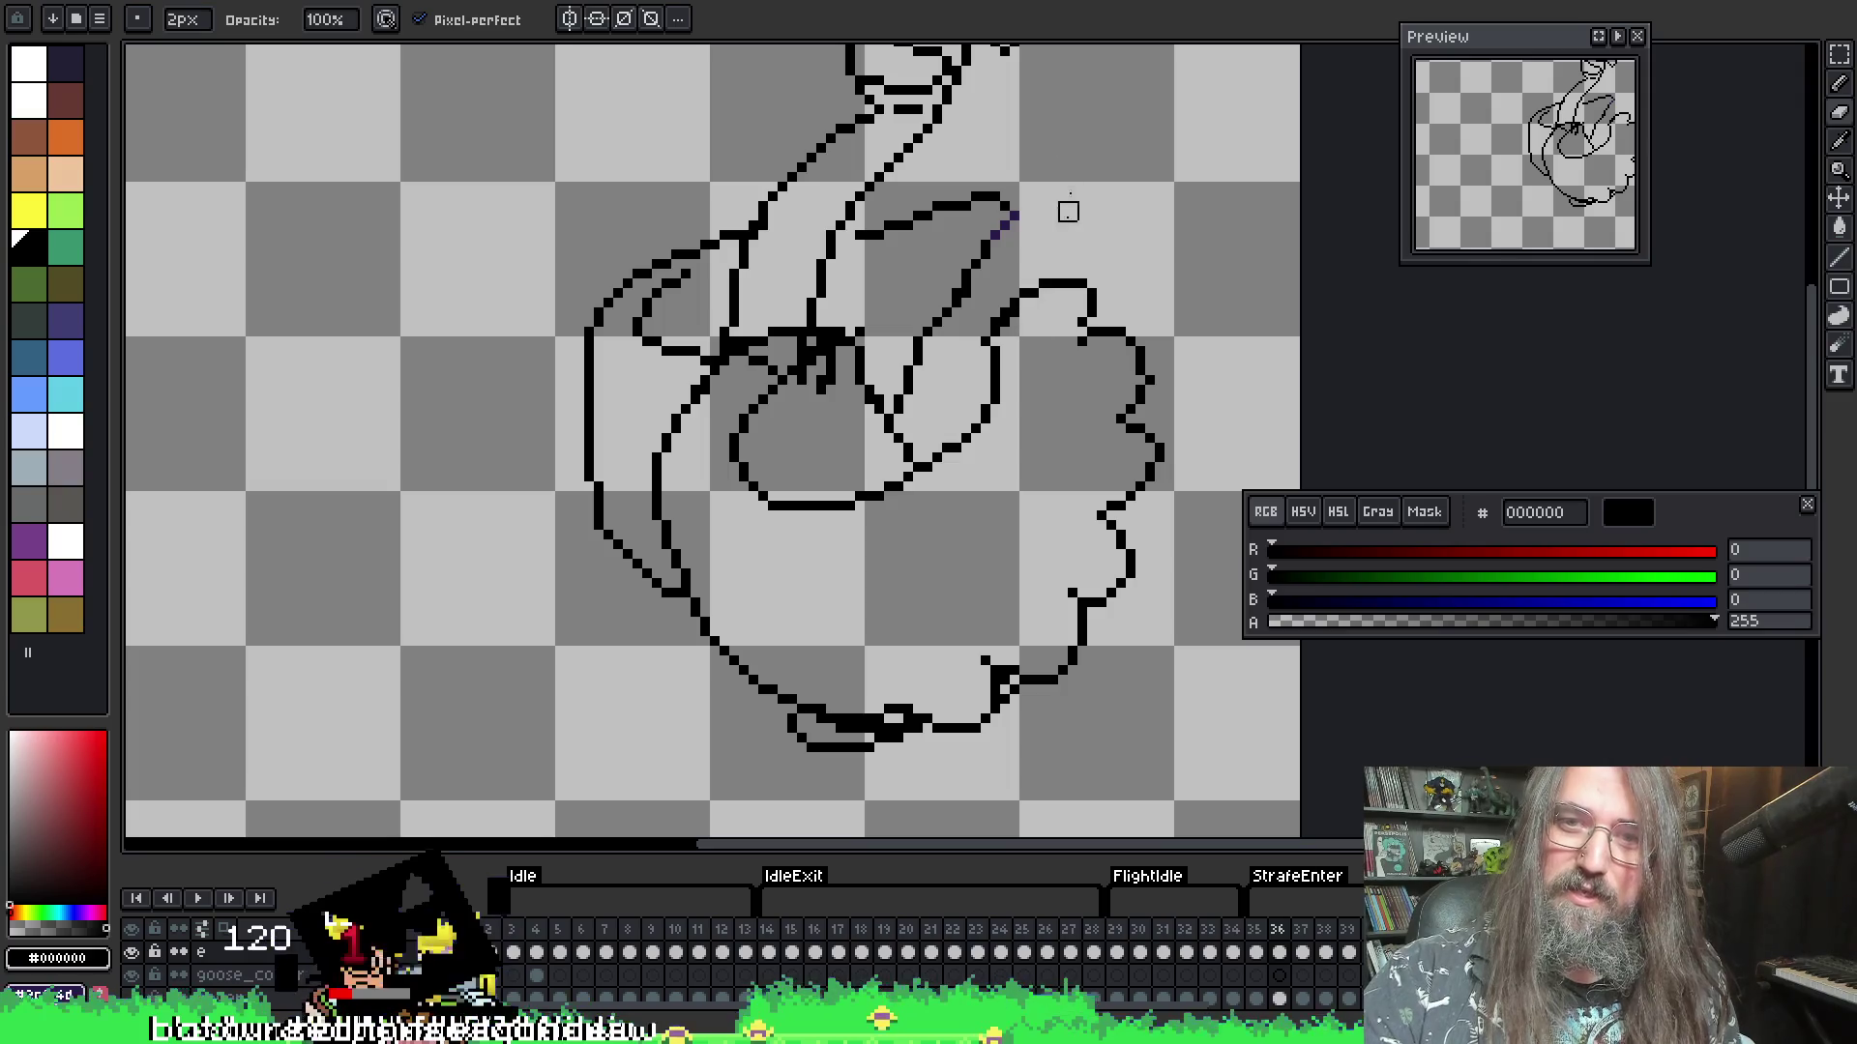
key("i")
key("b")
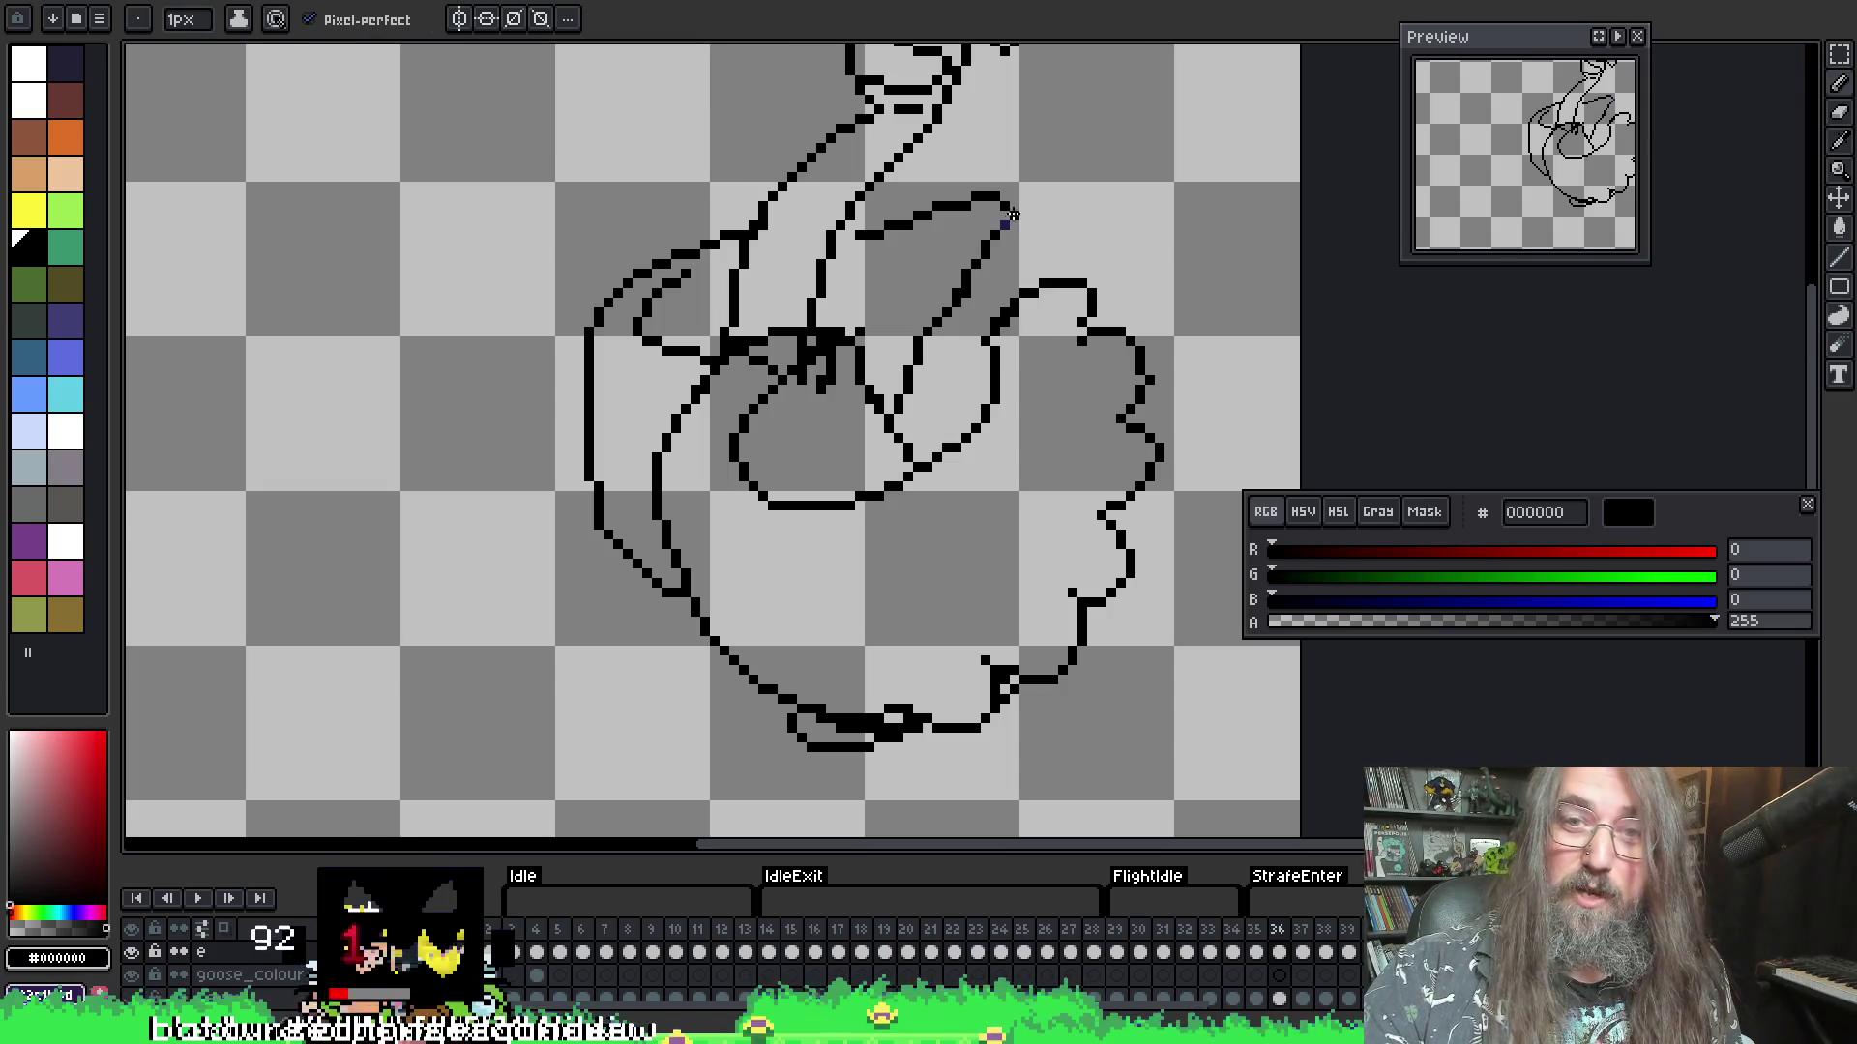
key("e")
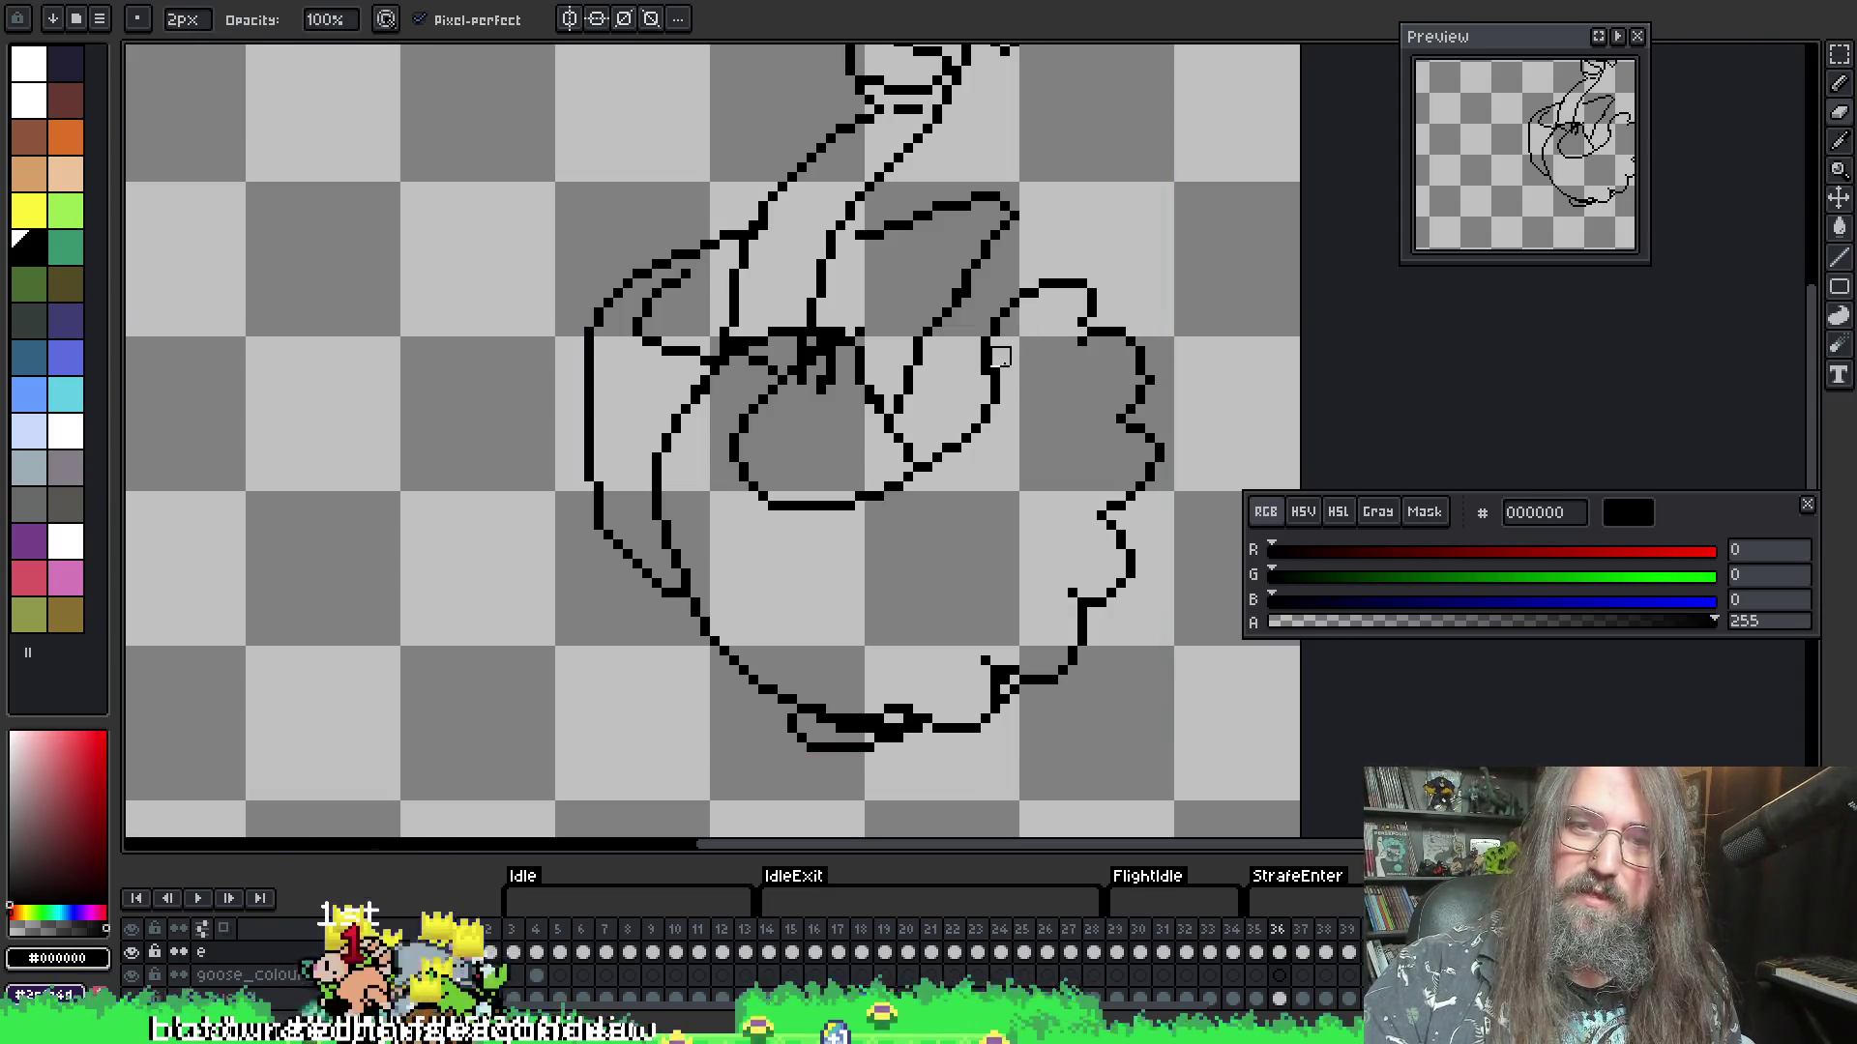
- Draw a wavy 1px feather line down the wing's right side, along the lower body and up the left, undoing one attempt
key("i")
key("b")
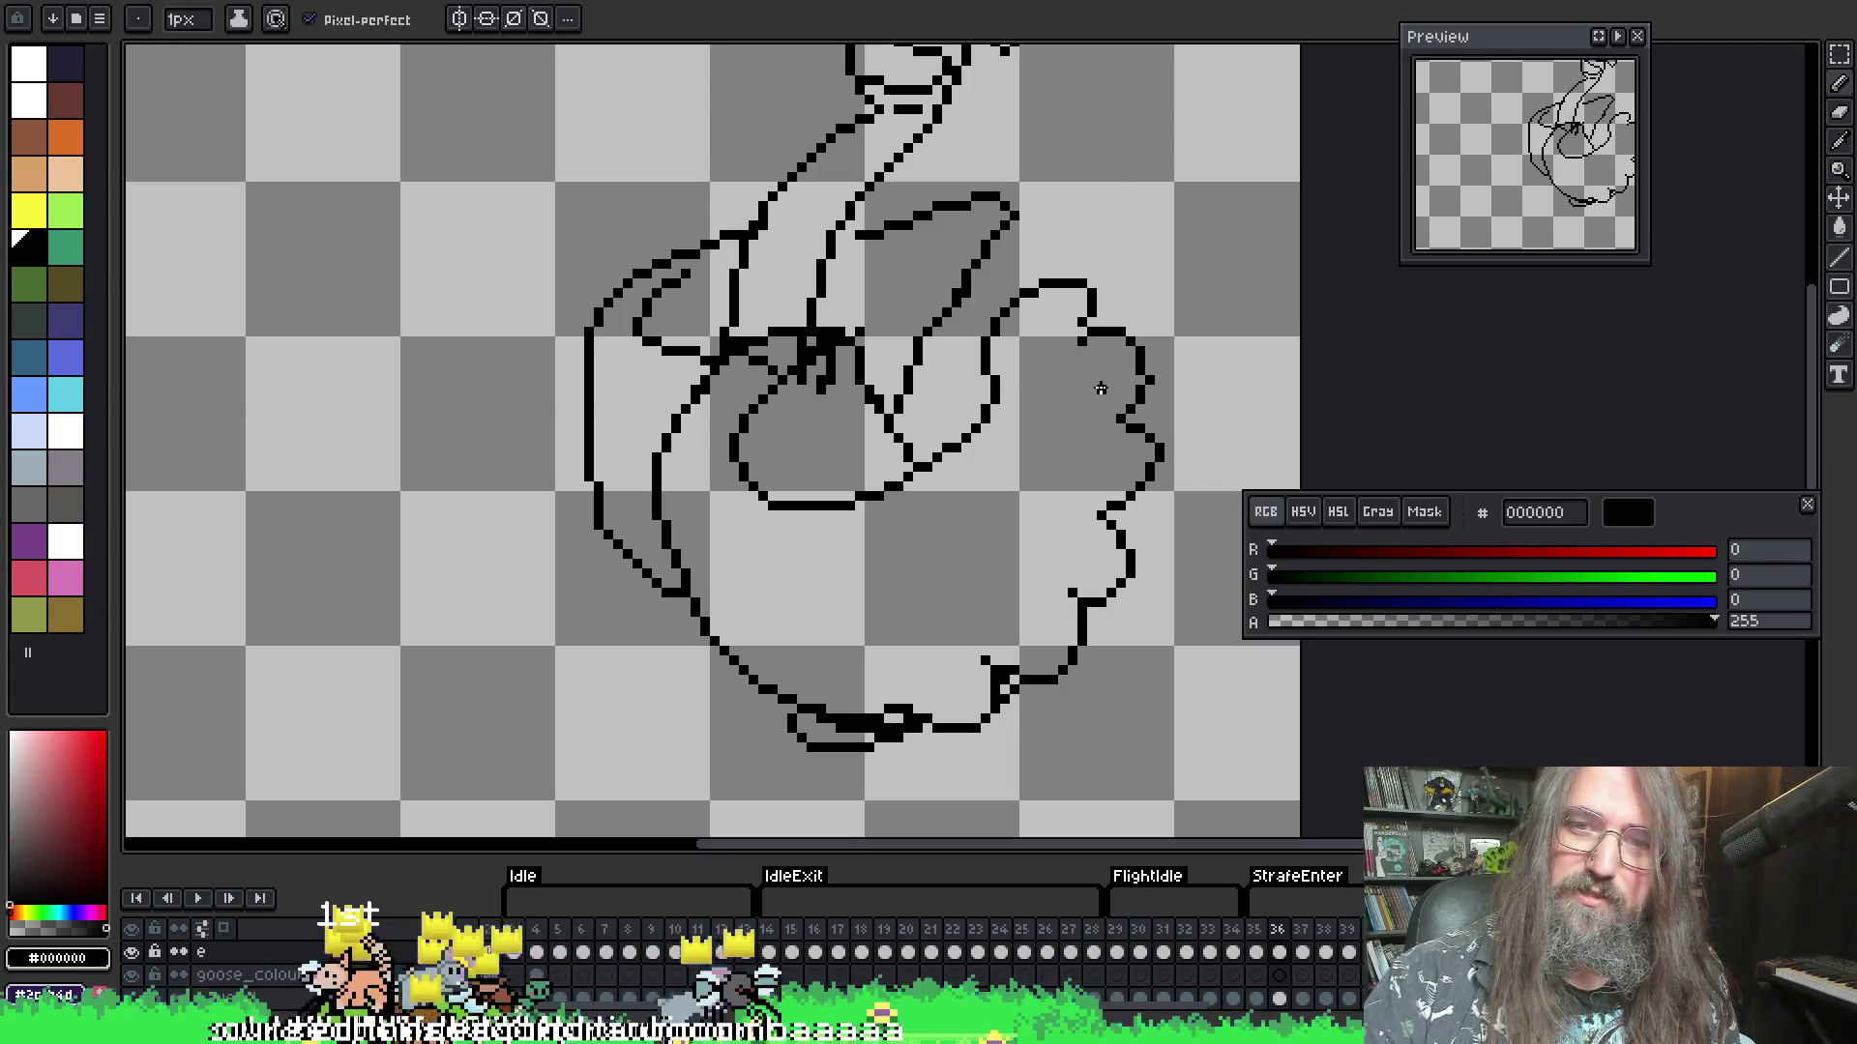
left_click_drag(1101, 387, 994, 426)
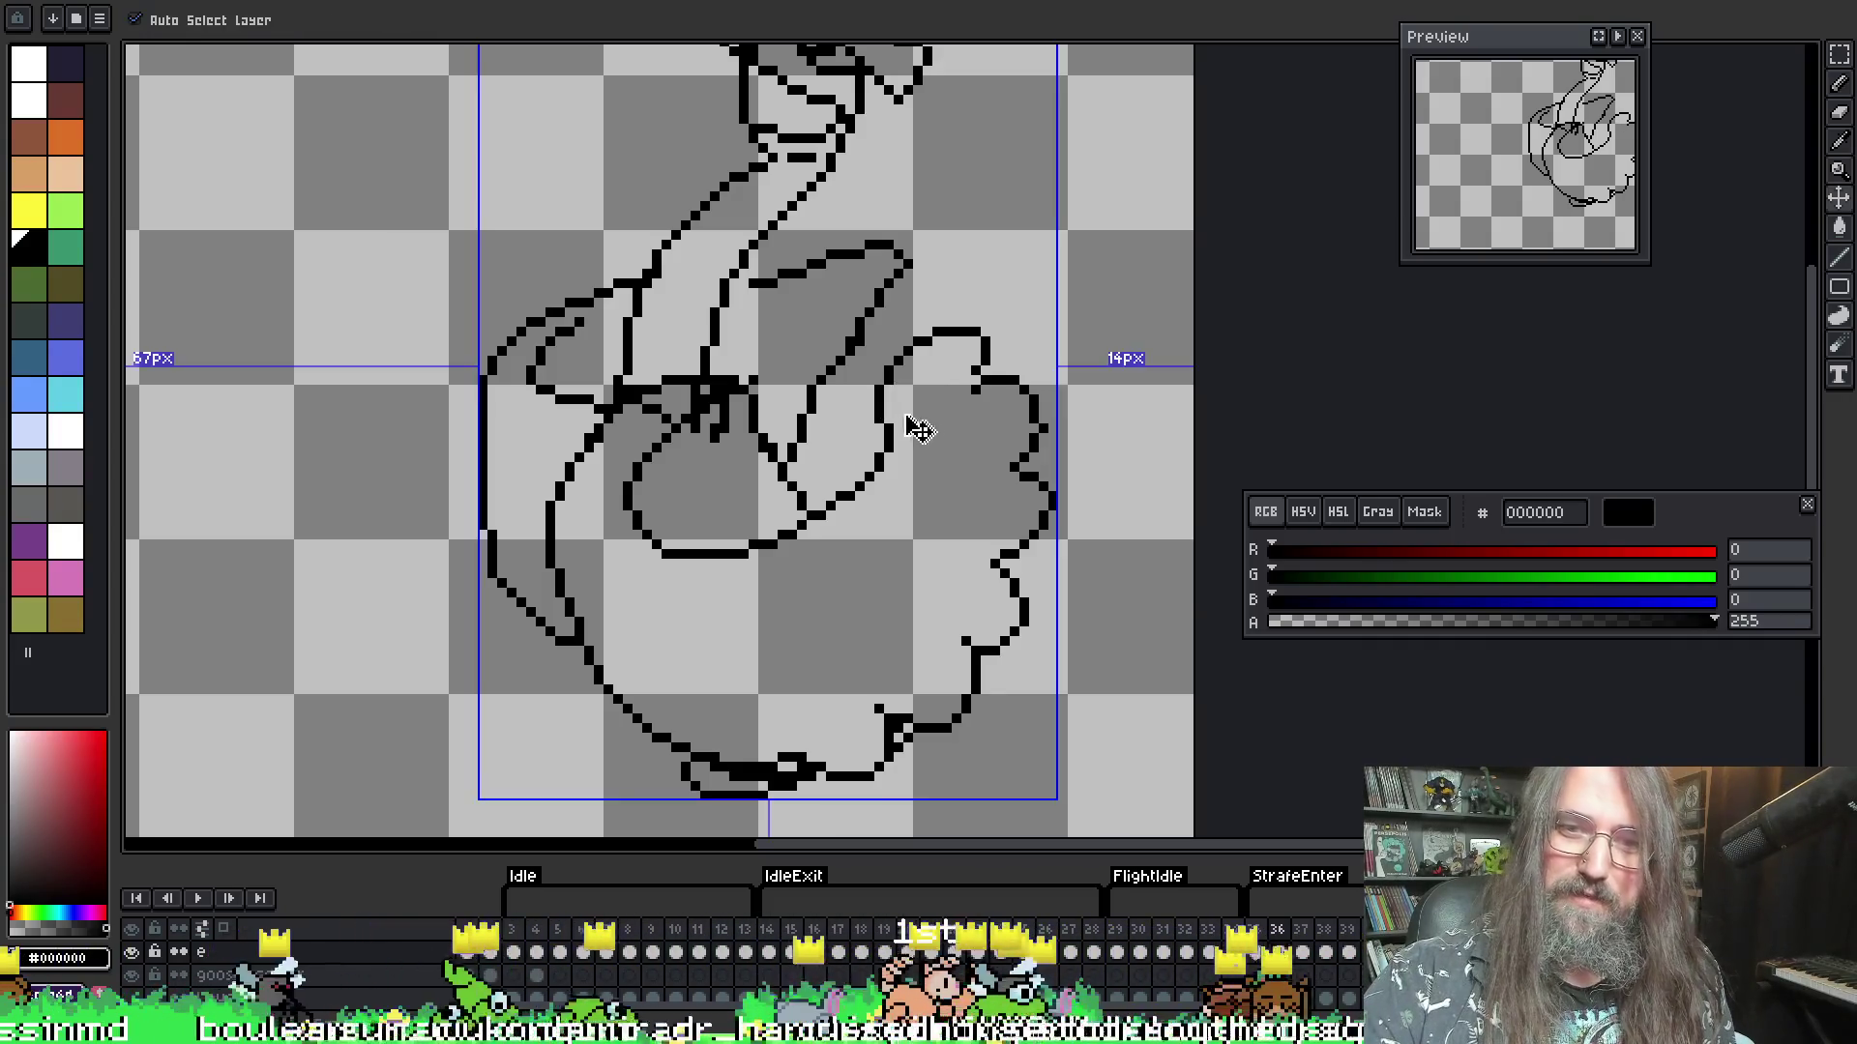
mouse_move(895, 393)
left_mouse_down()
mouse_move(956, 414)
mouse_move(947, 446)
left_mouse_up()
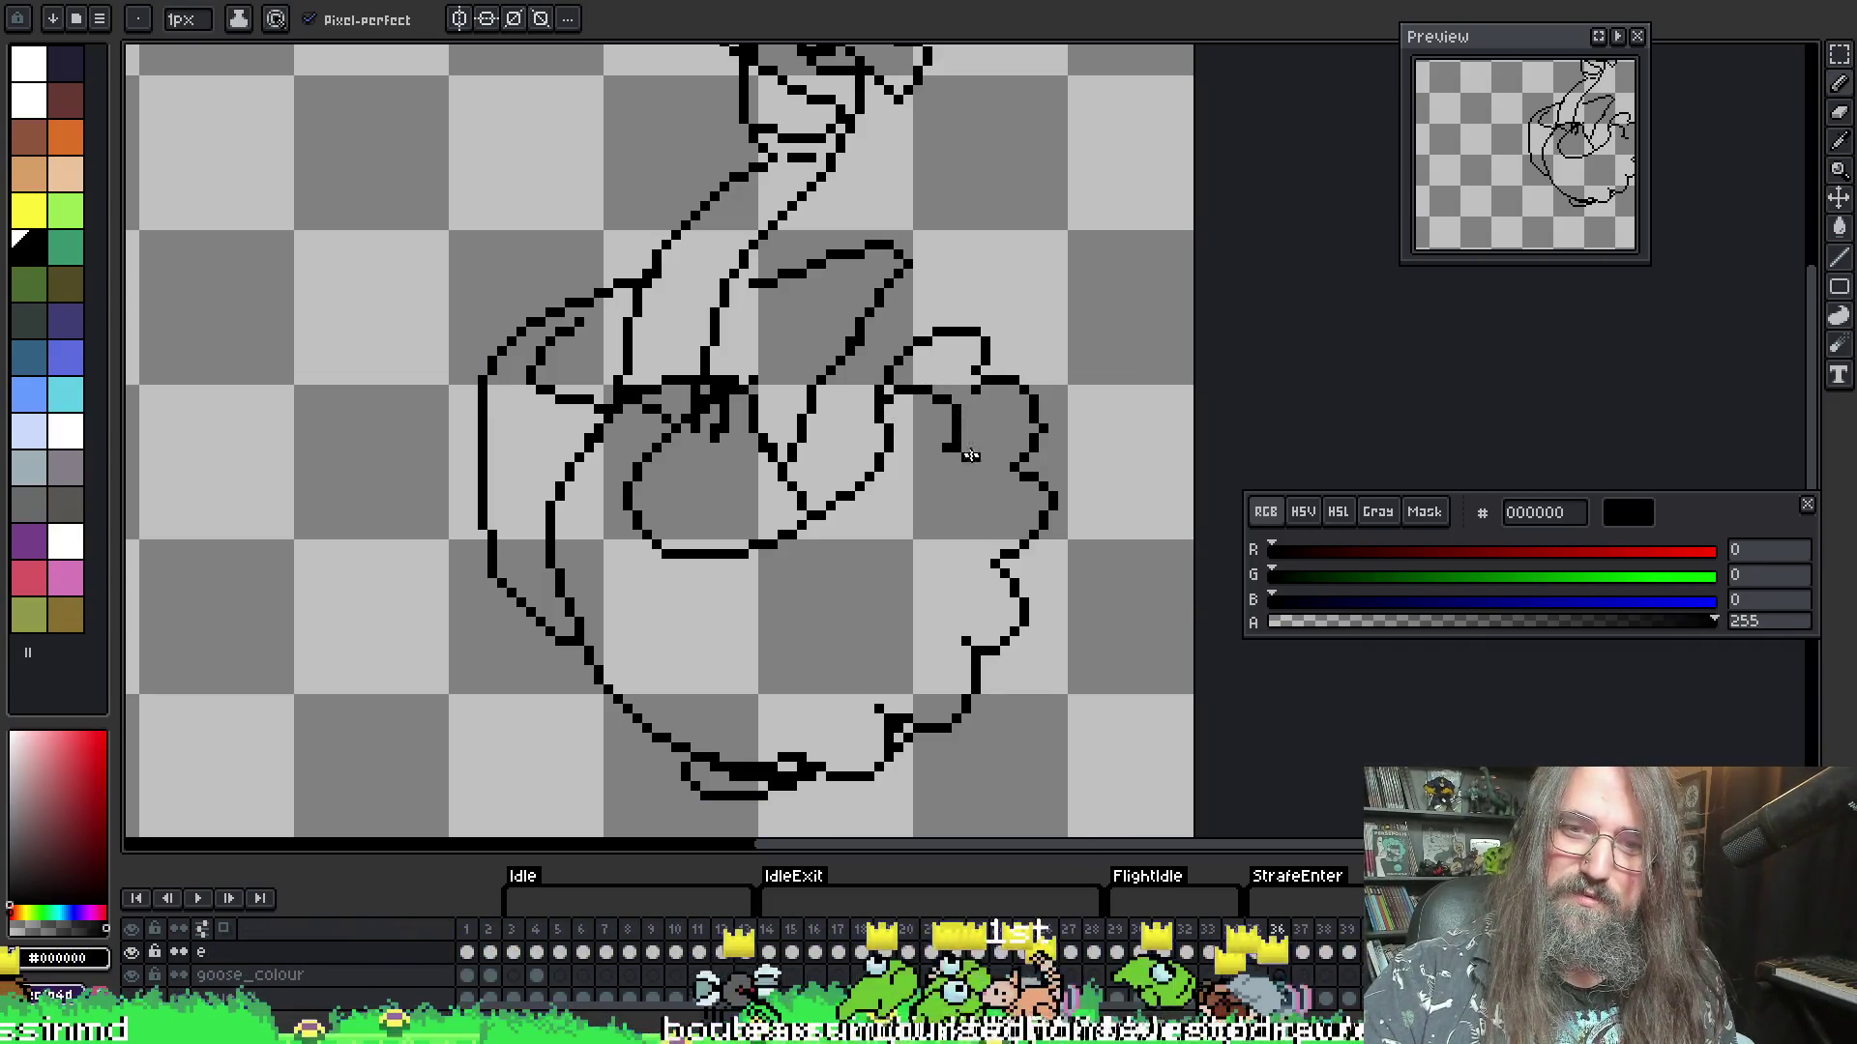
mouse_move(953, 520)
left_mouse_down()
mouse_move(906, 537)
mouse_move(821, 631)
left_mouse_up()
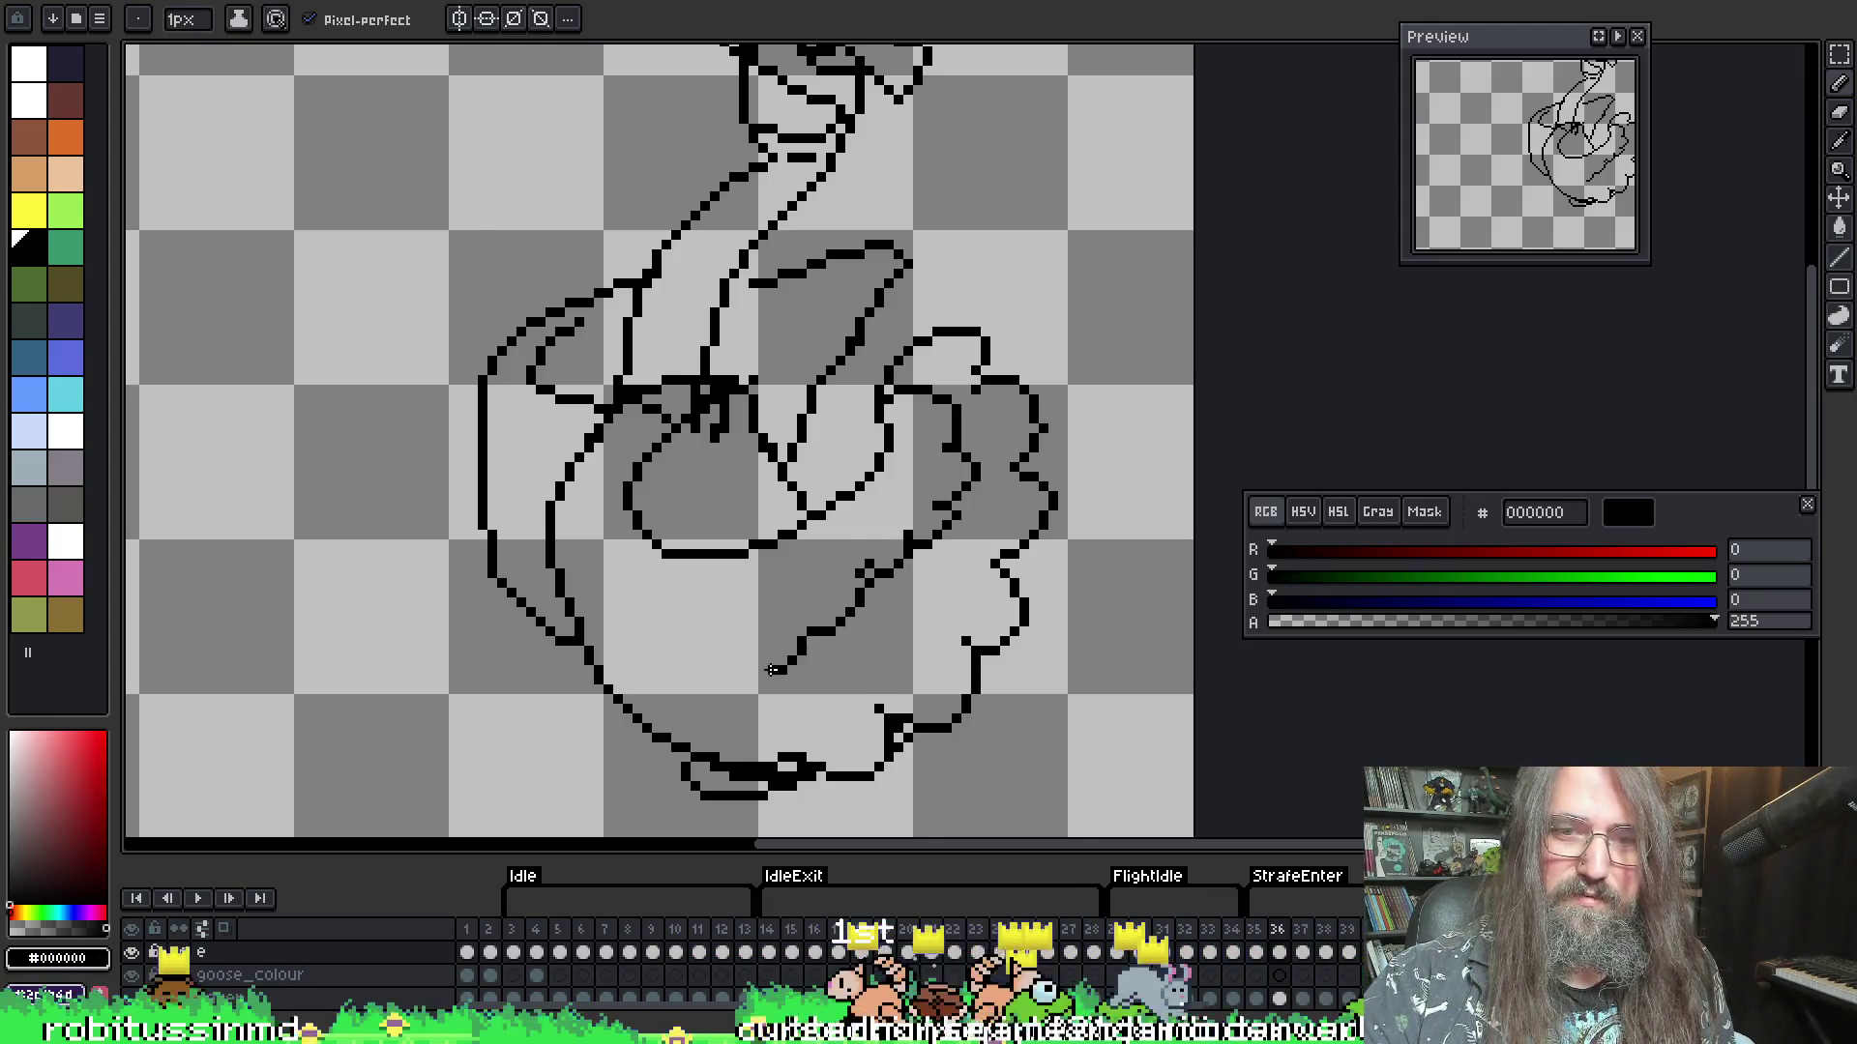
key("ctrl+z")
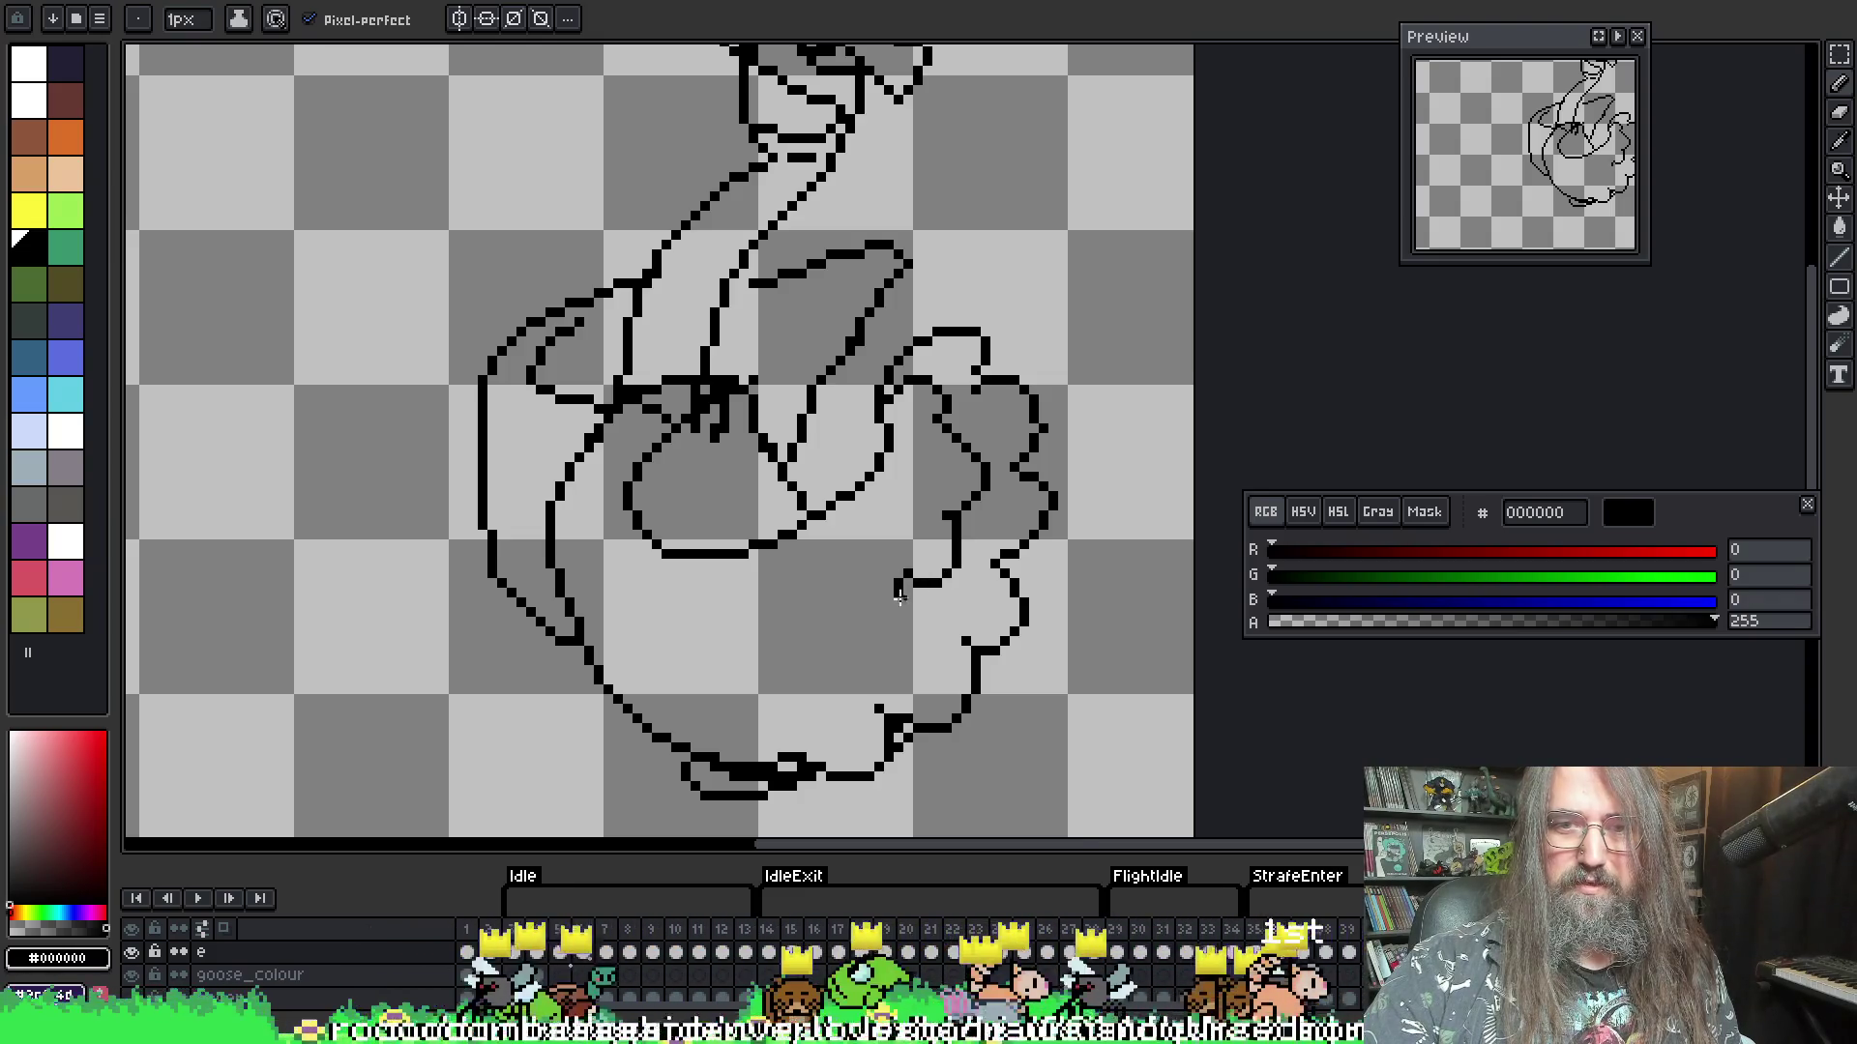
mouse_move(799, 666)
left_mouse_down()
mouse_move(721, 695)
mouse_move(675, 650)
left_mouse_up()
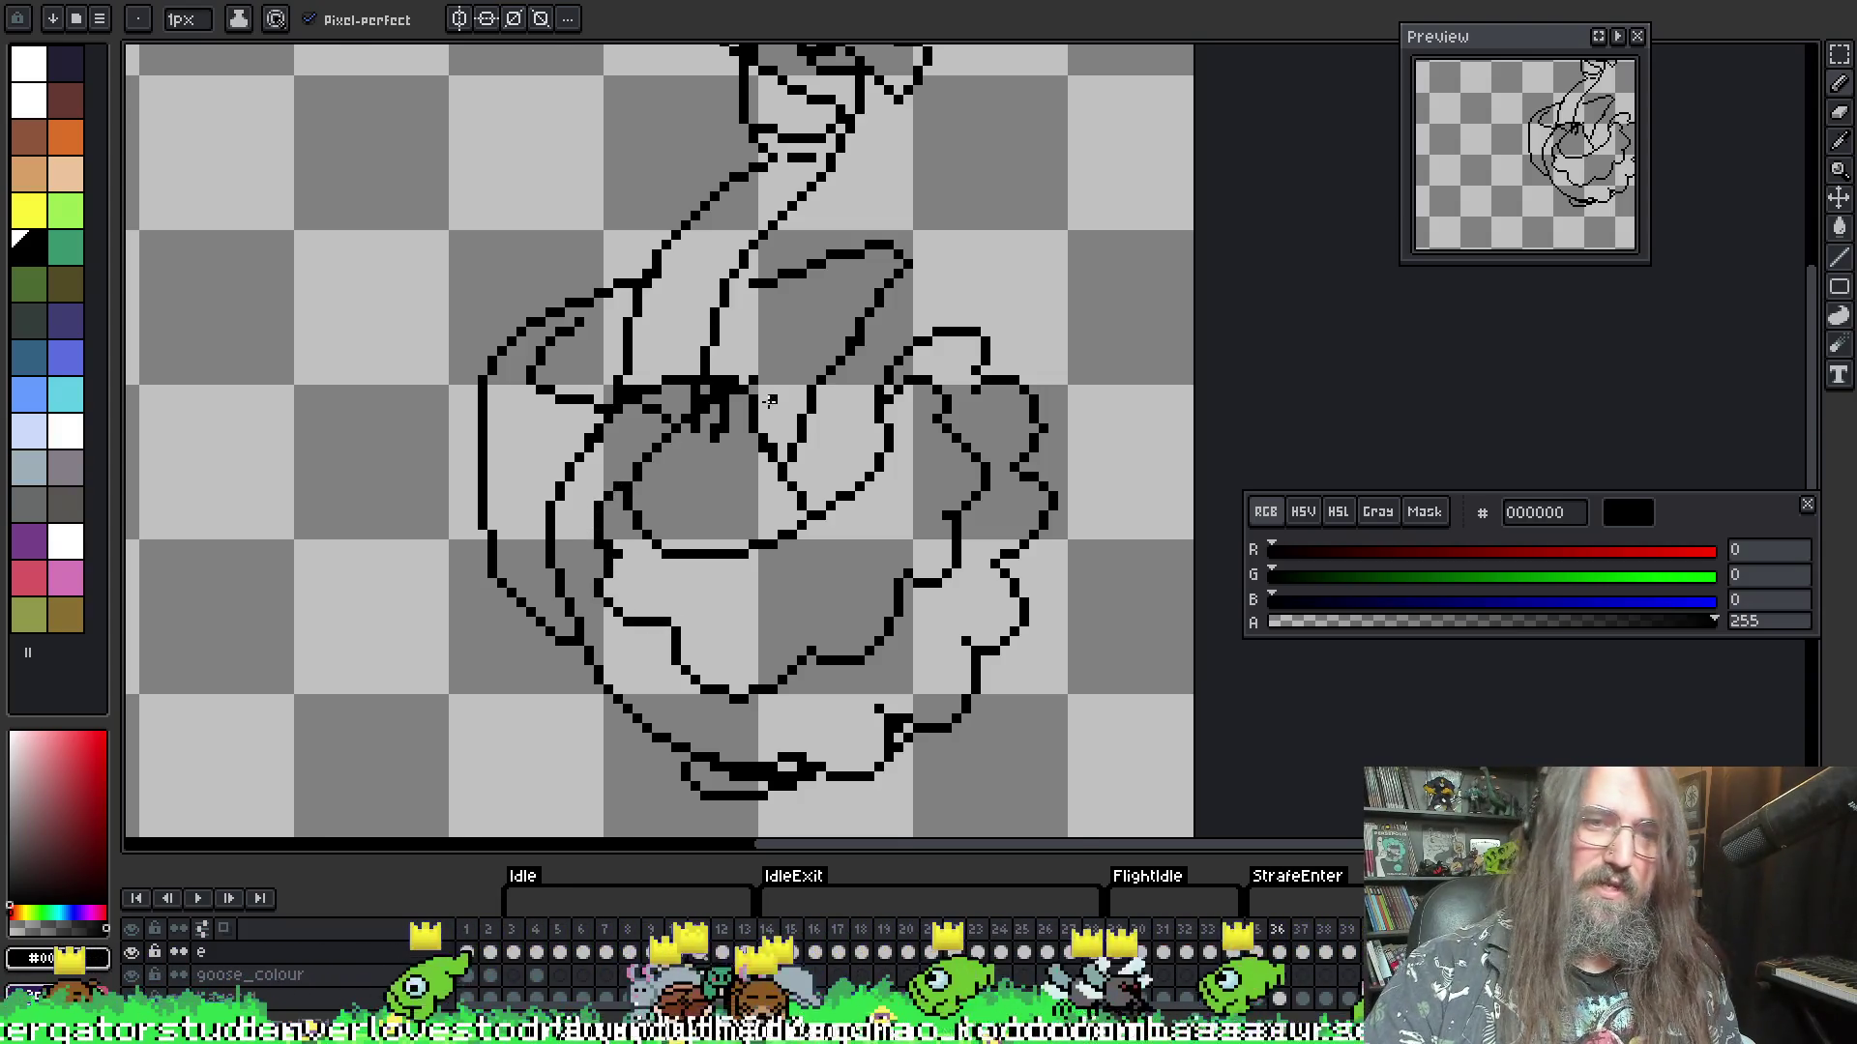
- Draw a short stroke on the wing's left edge and a curved line inside the upper wing
key("v")
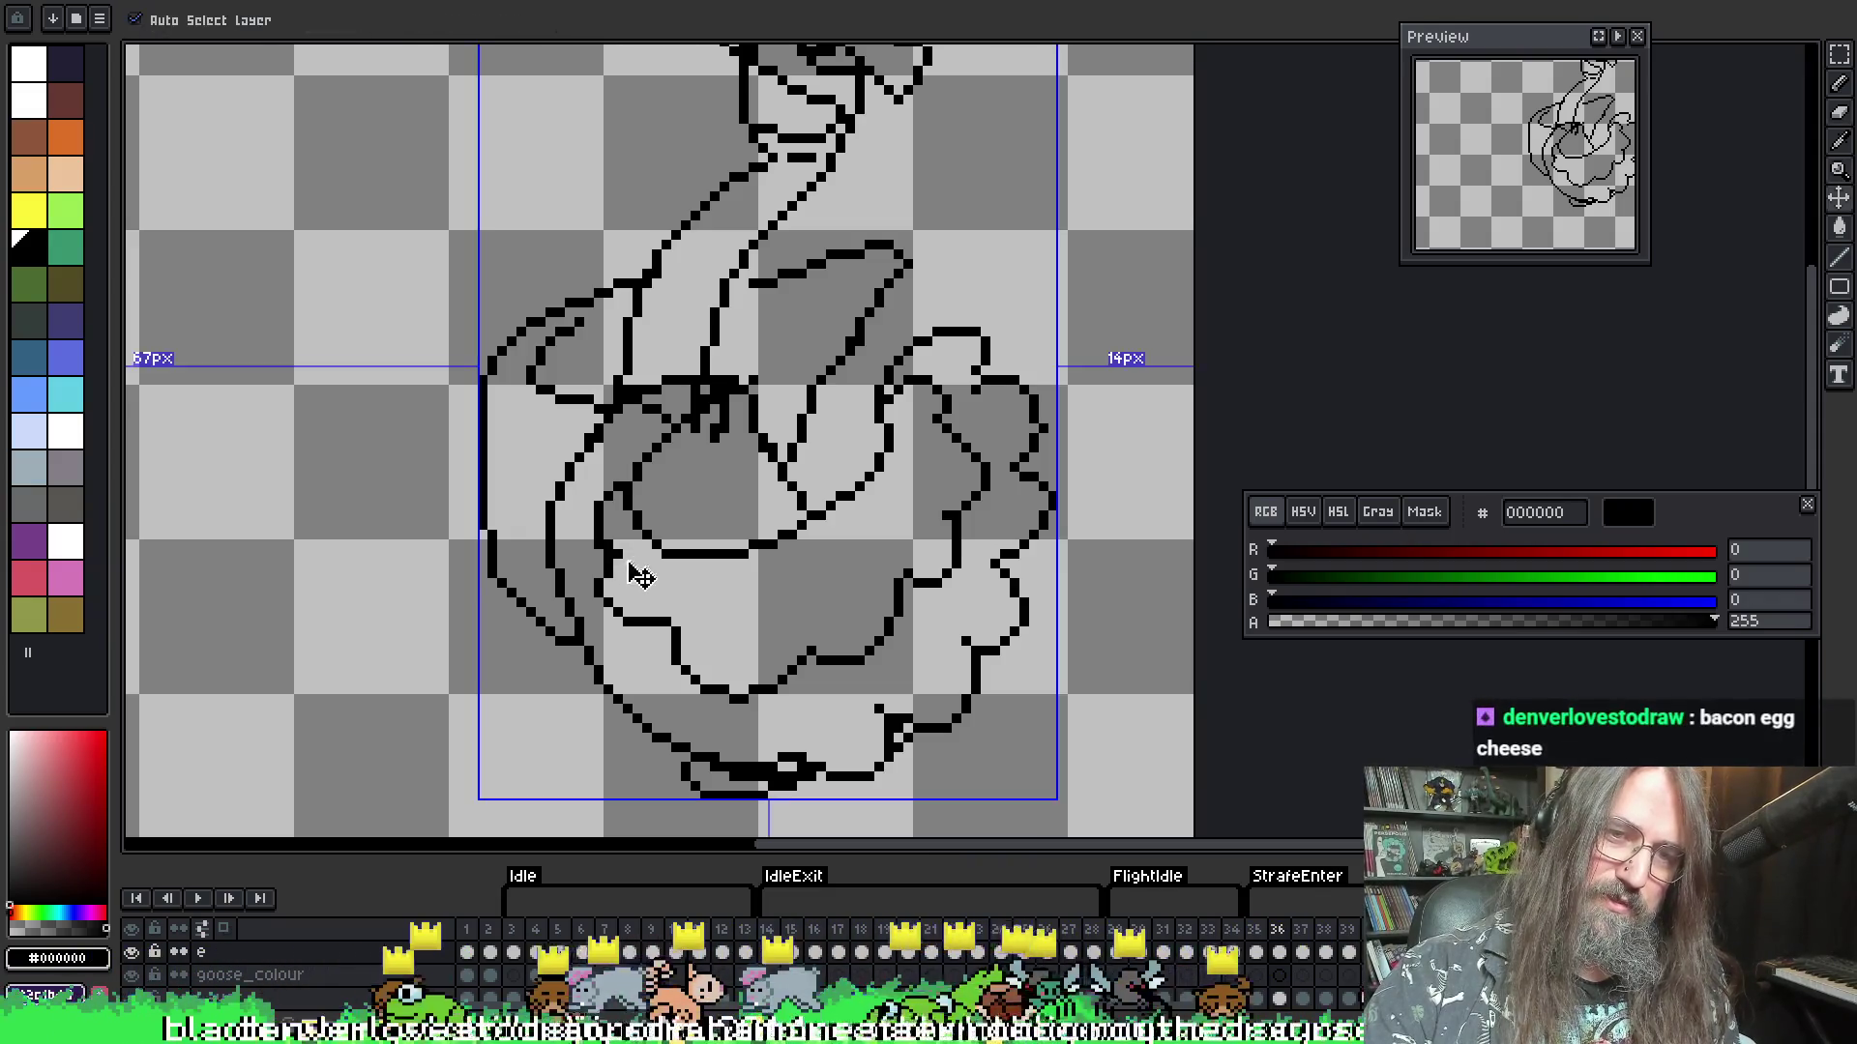
key("b")
key("e")
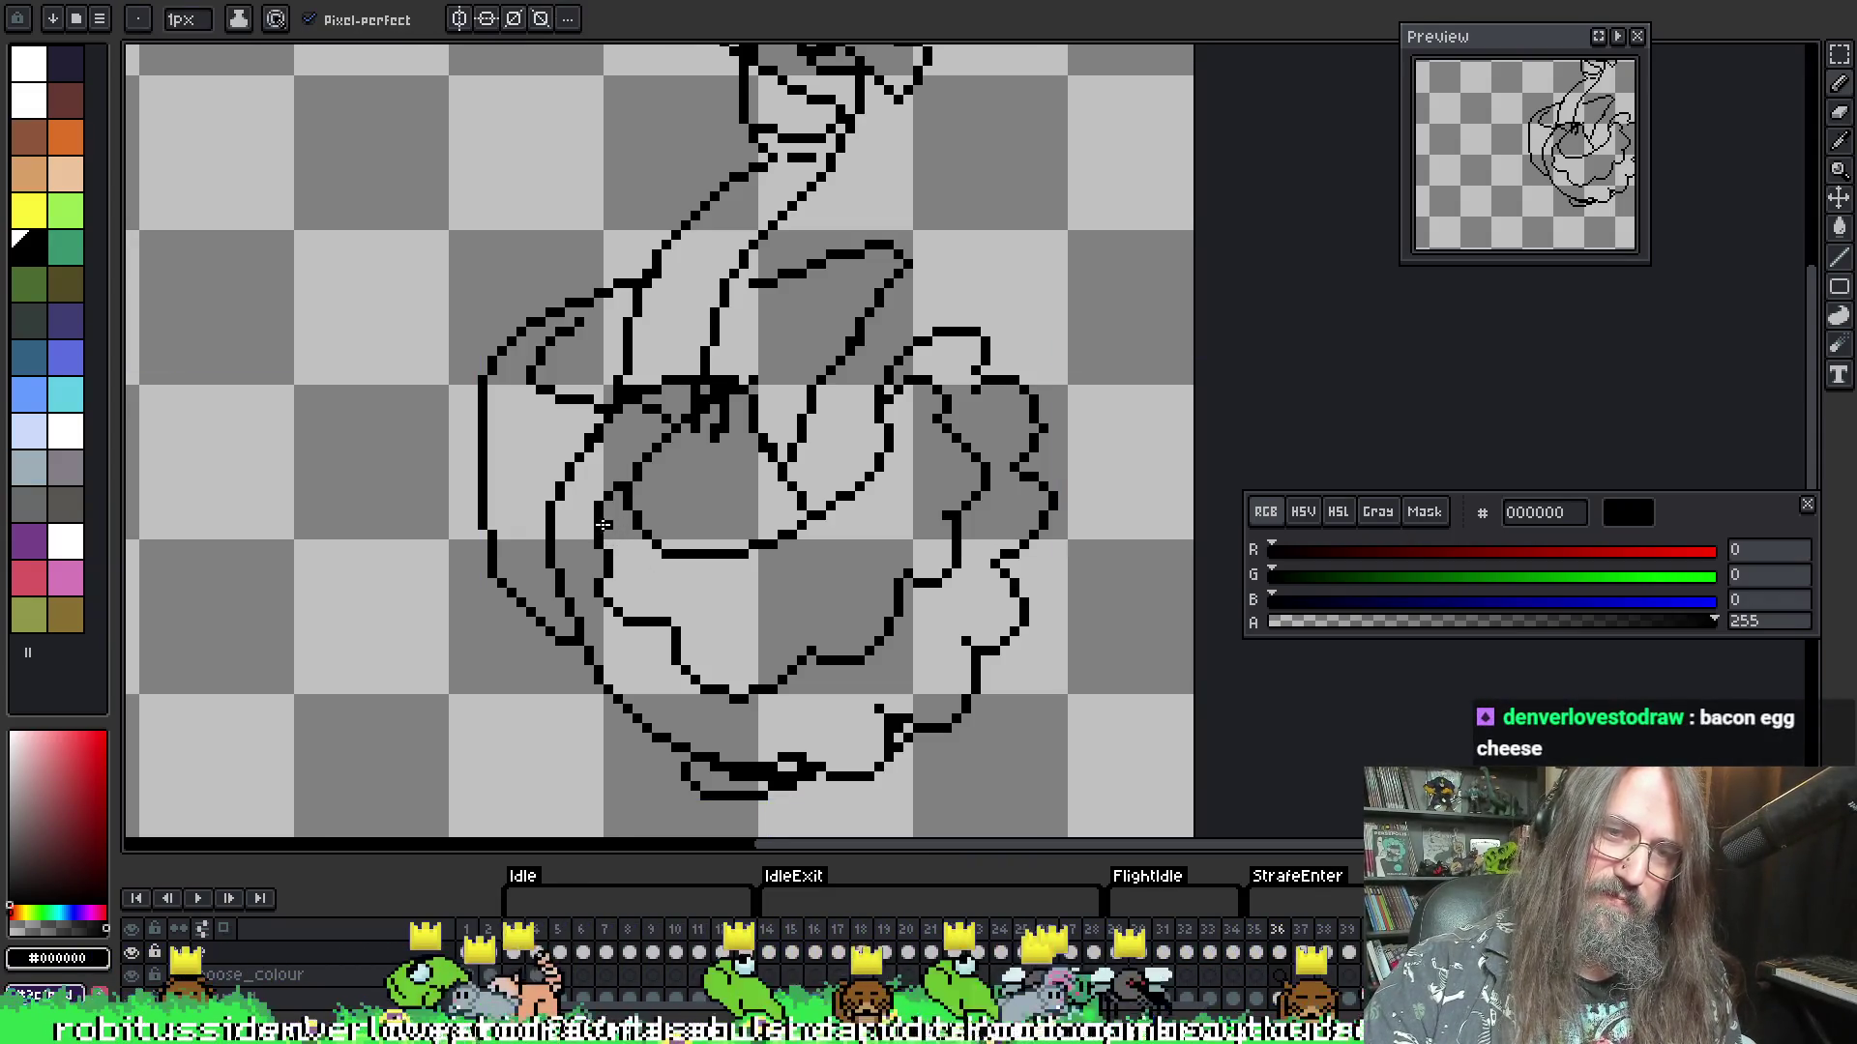
key("alt")
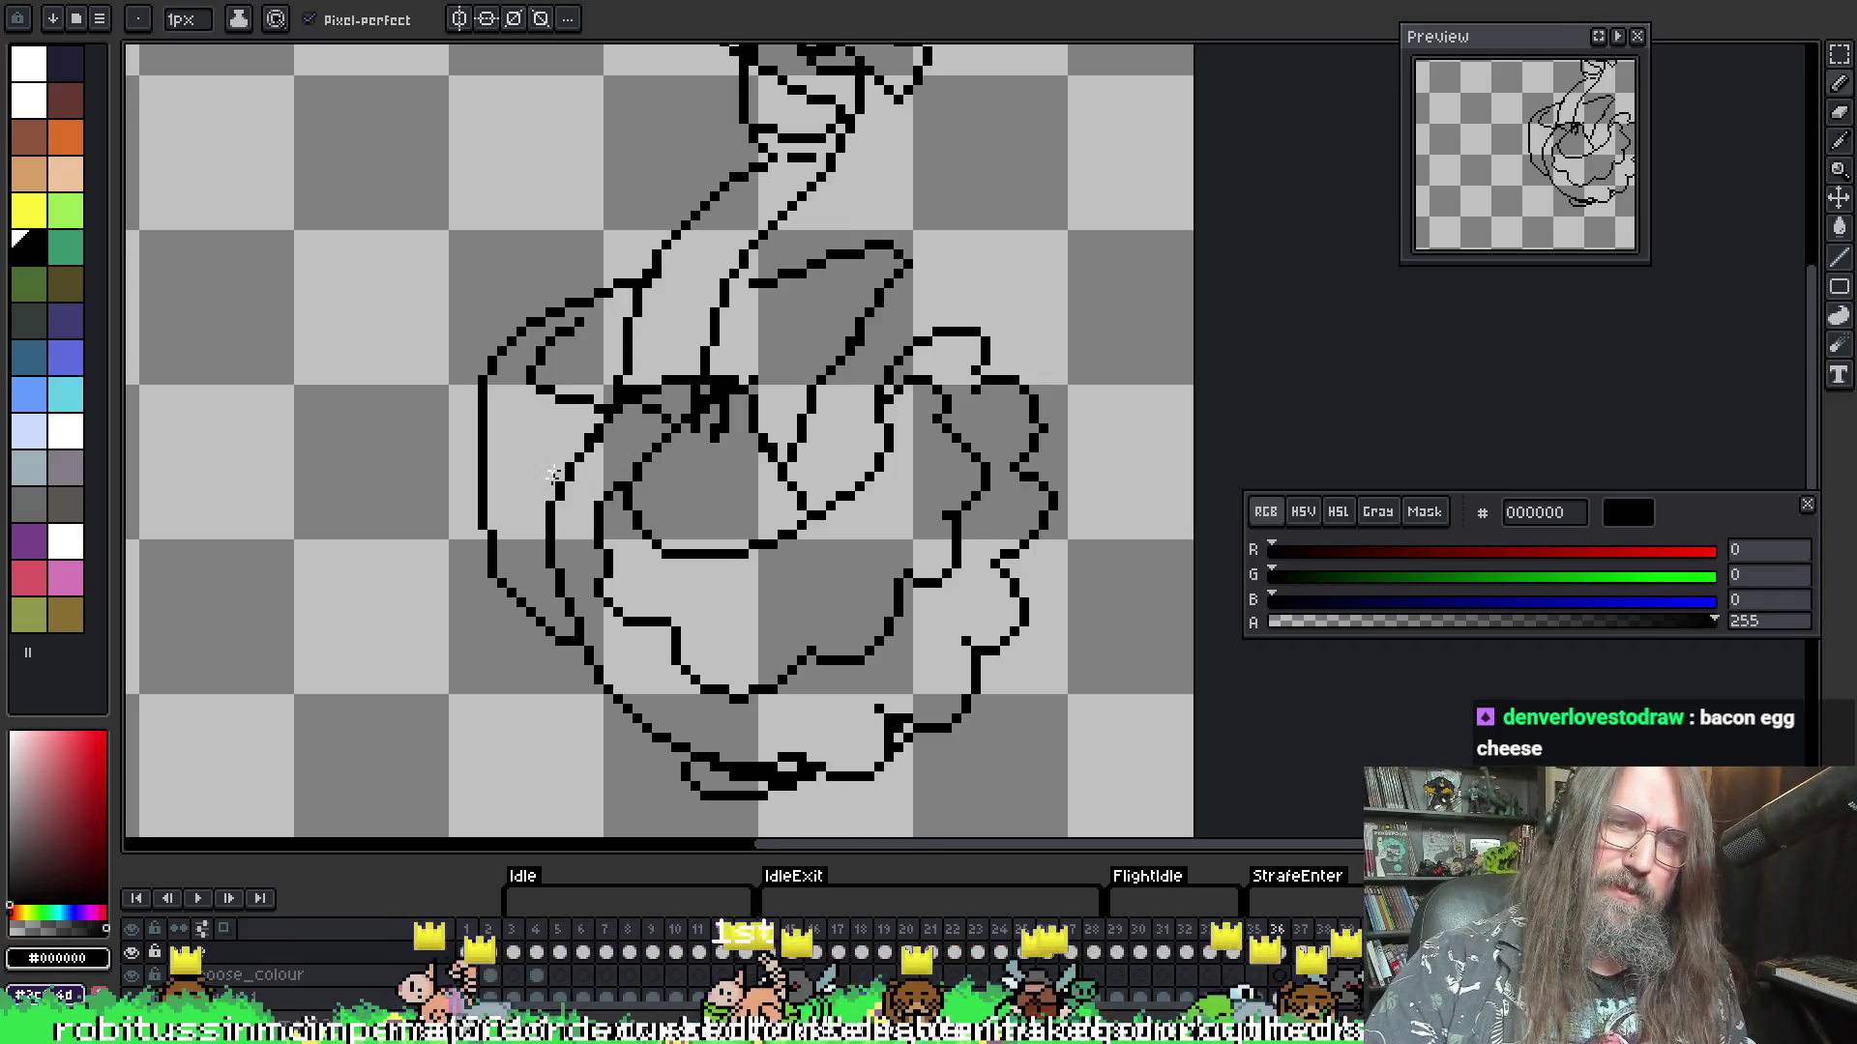
key("ctrl")
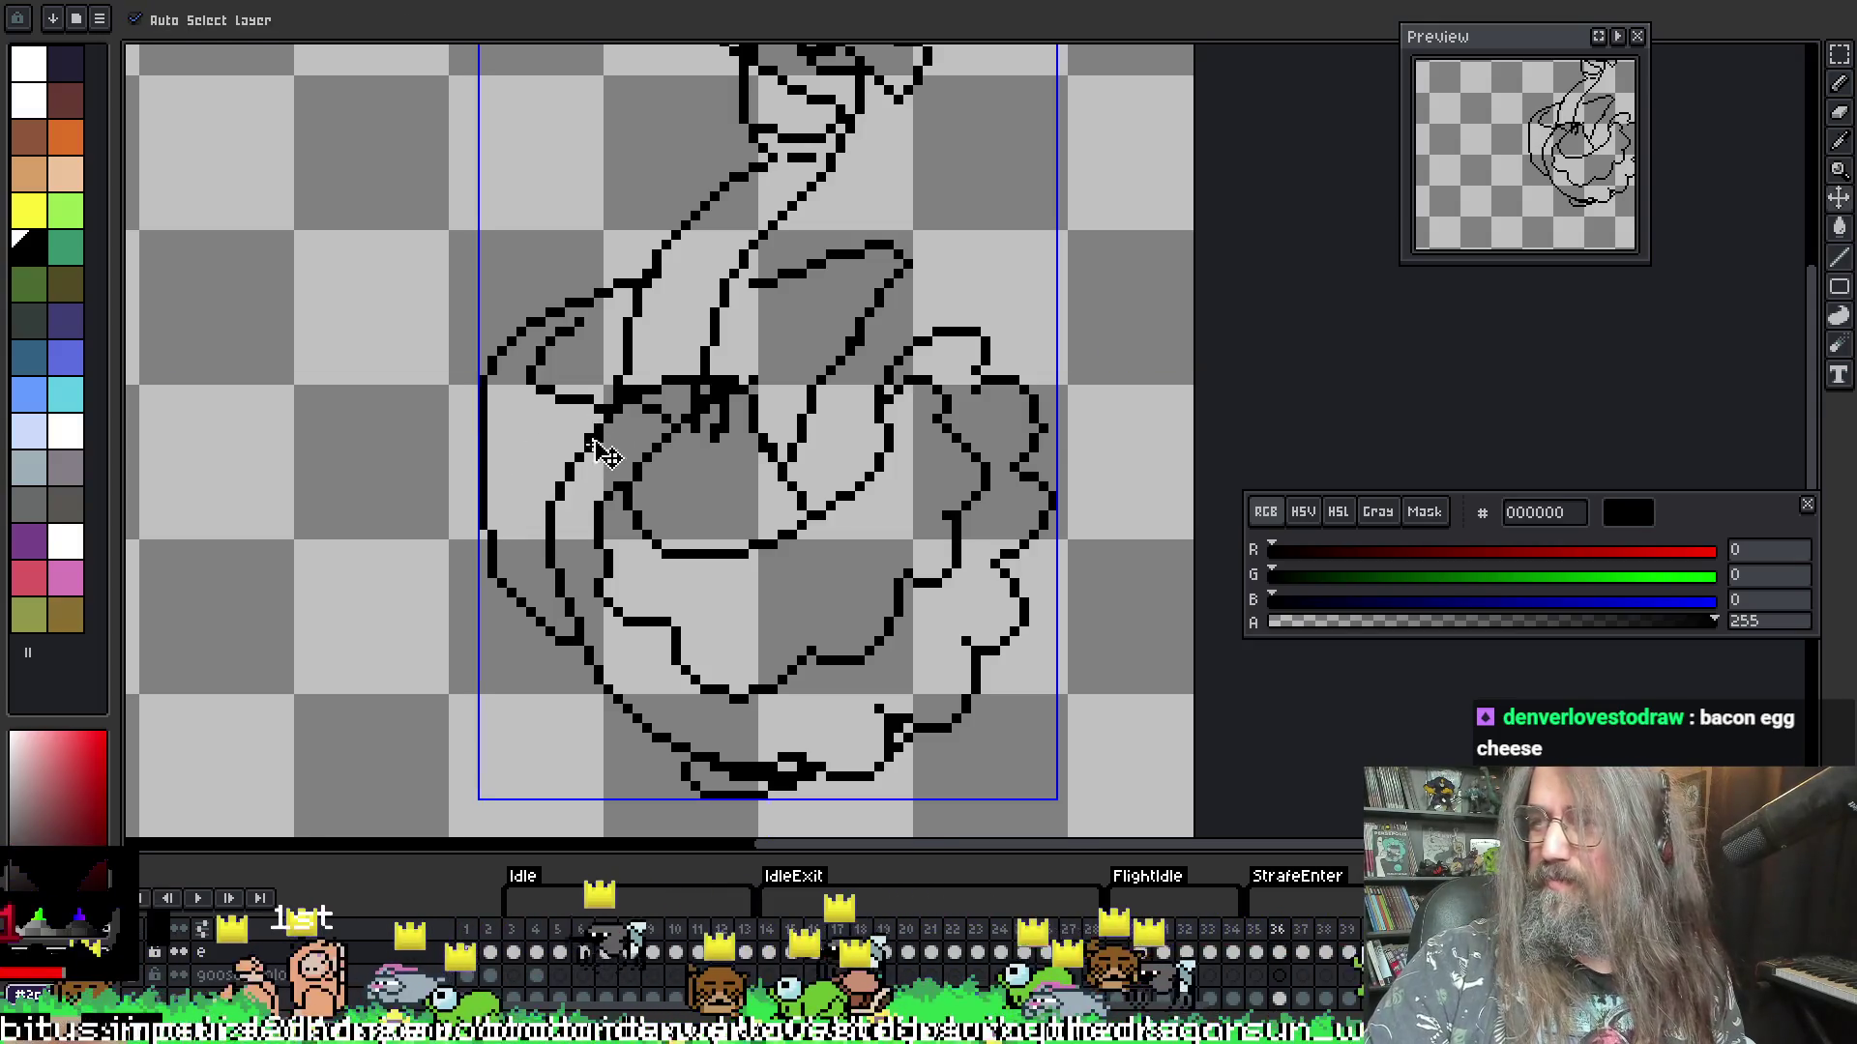
key("alt")
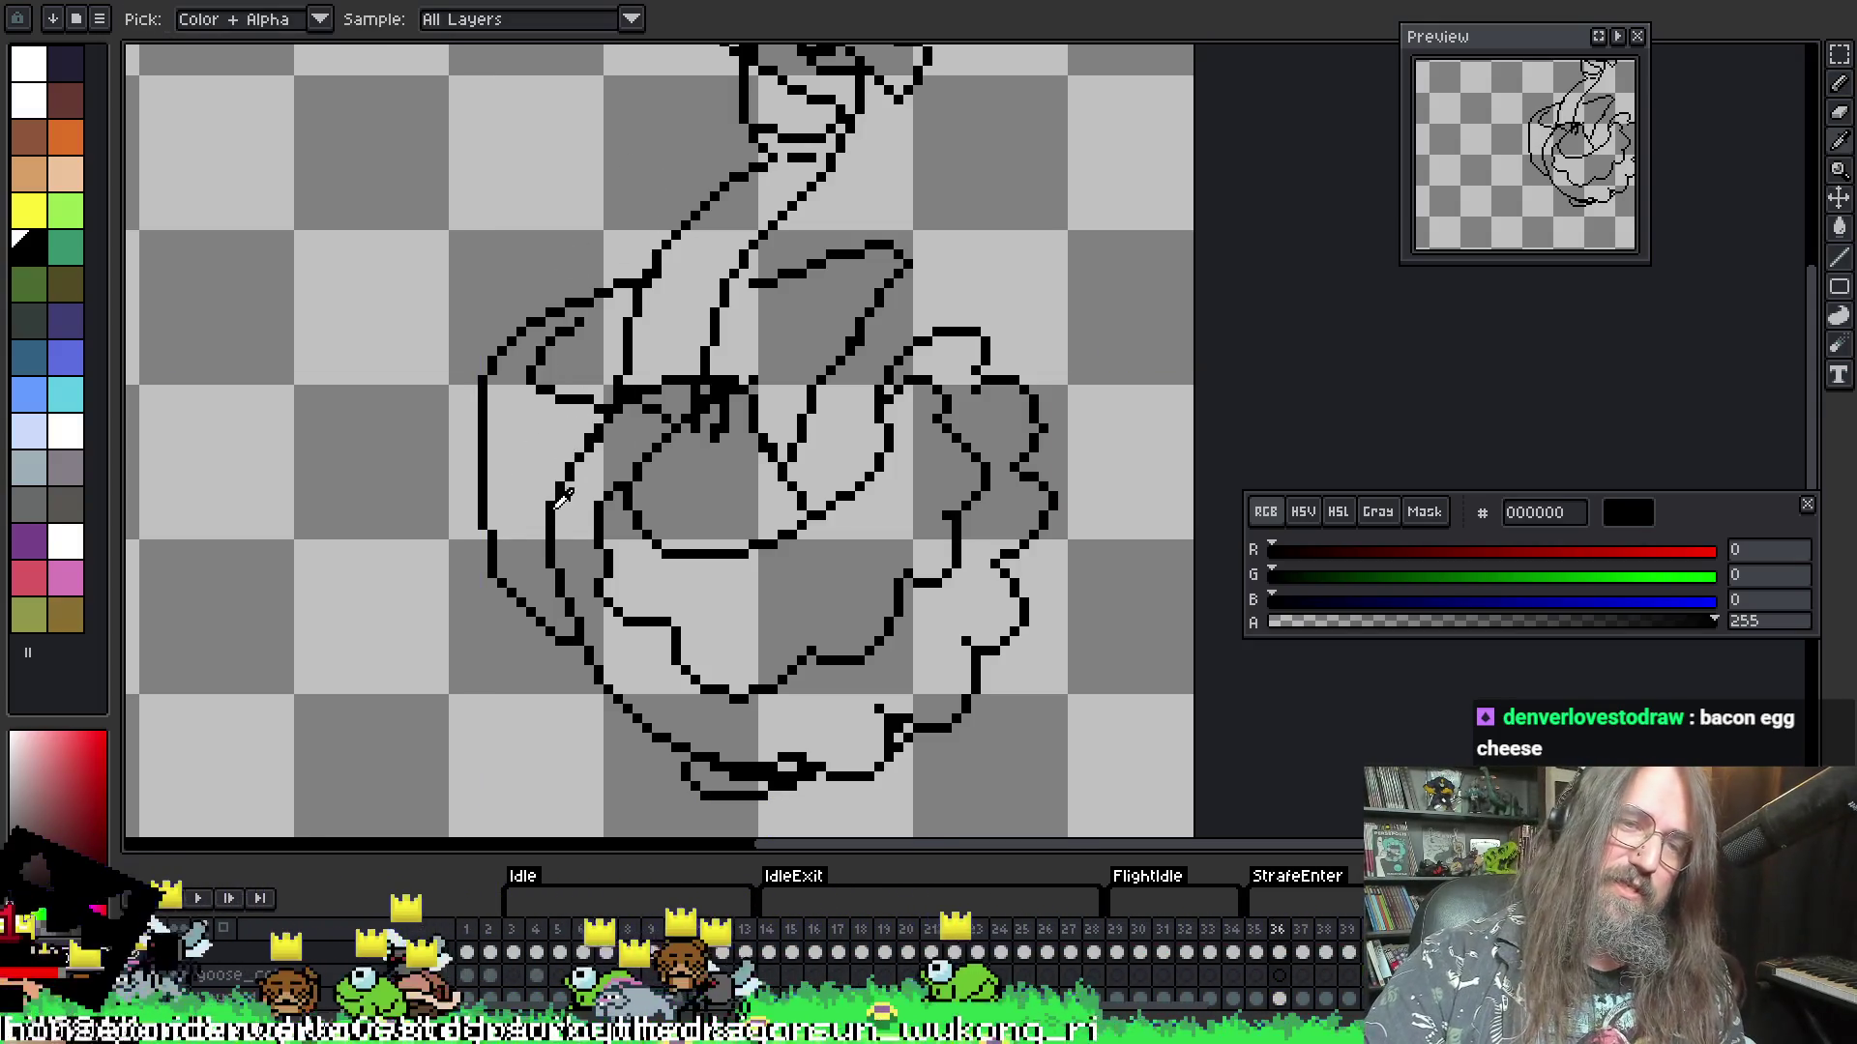
left_click_drag(545, 510, 512, 527)
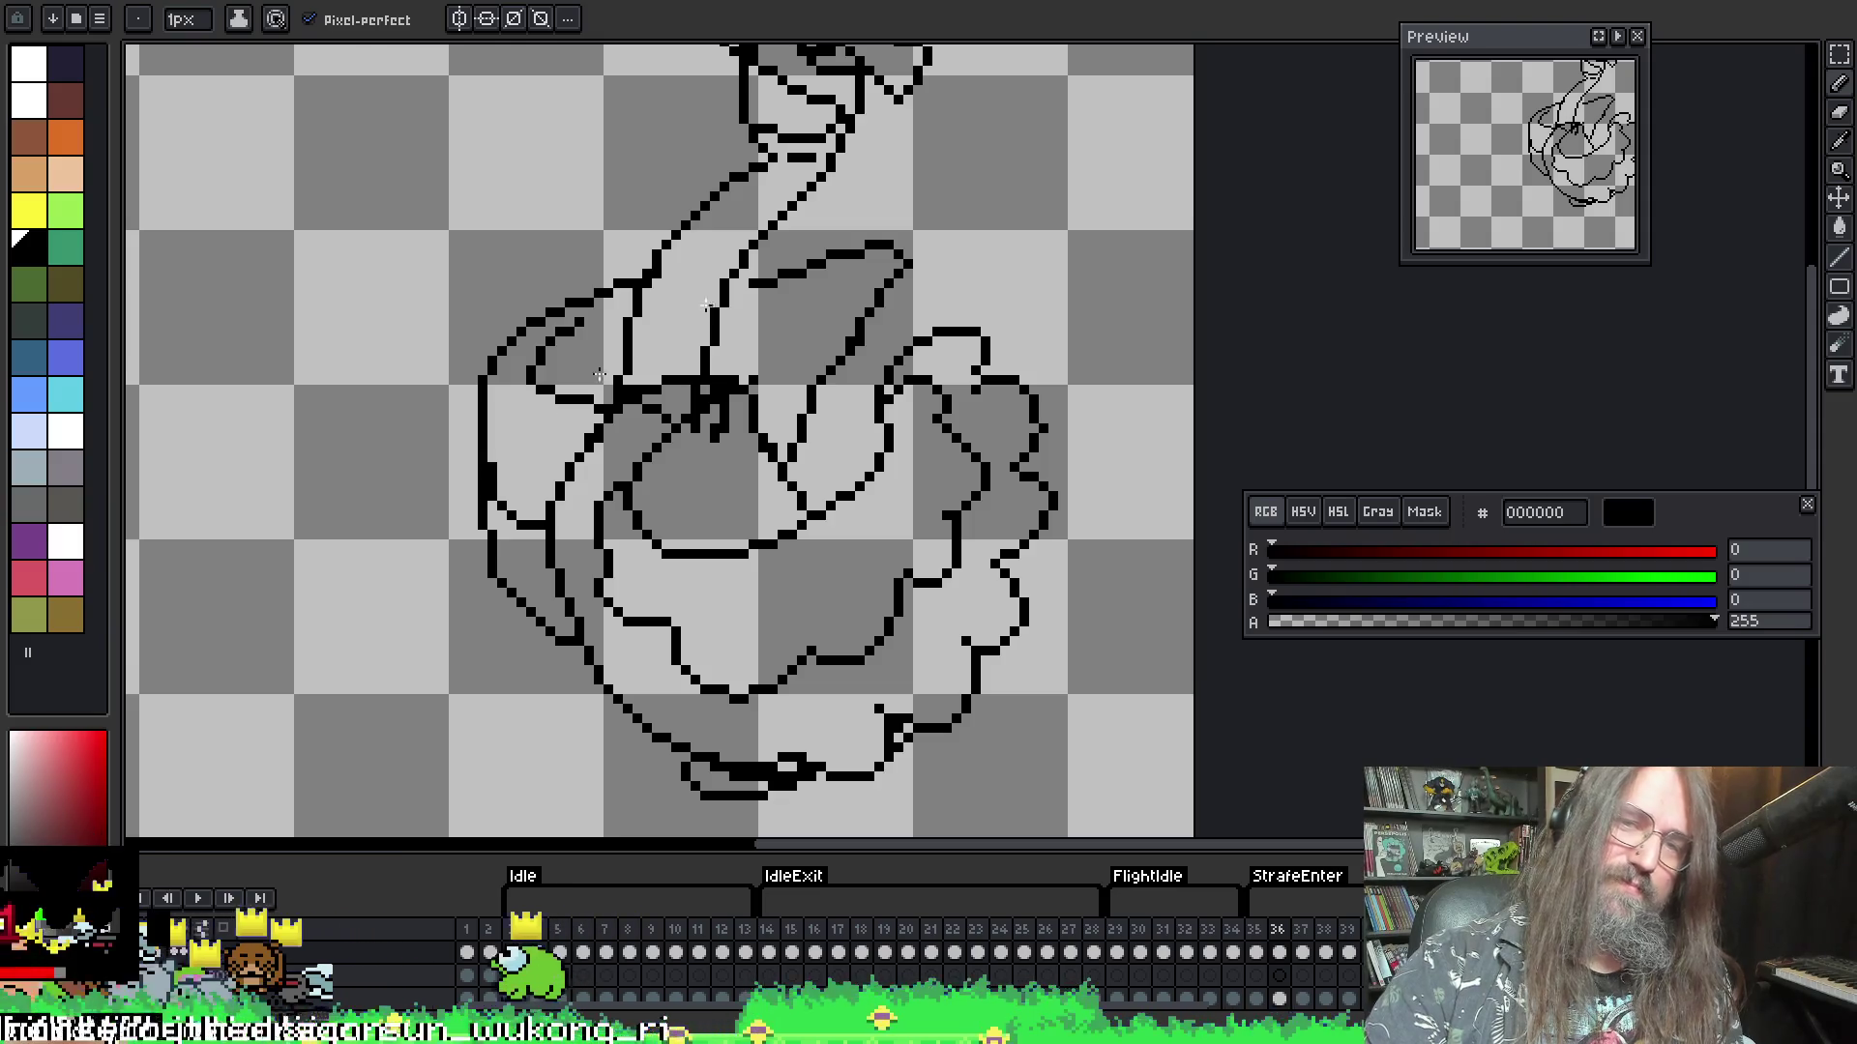
mouse_move(865, 253)
left_mouse_down()
mouse_move(853, 292)
mouse_move(782, 324)
left_mouse_up()
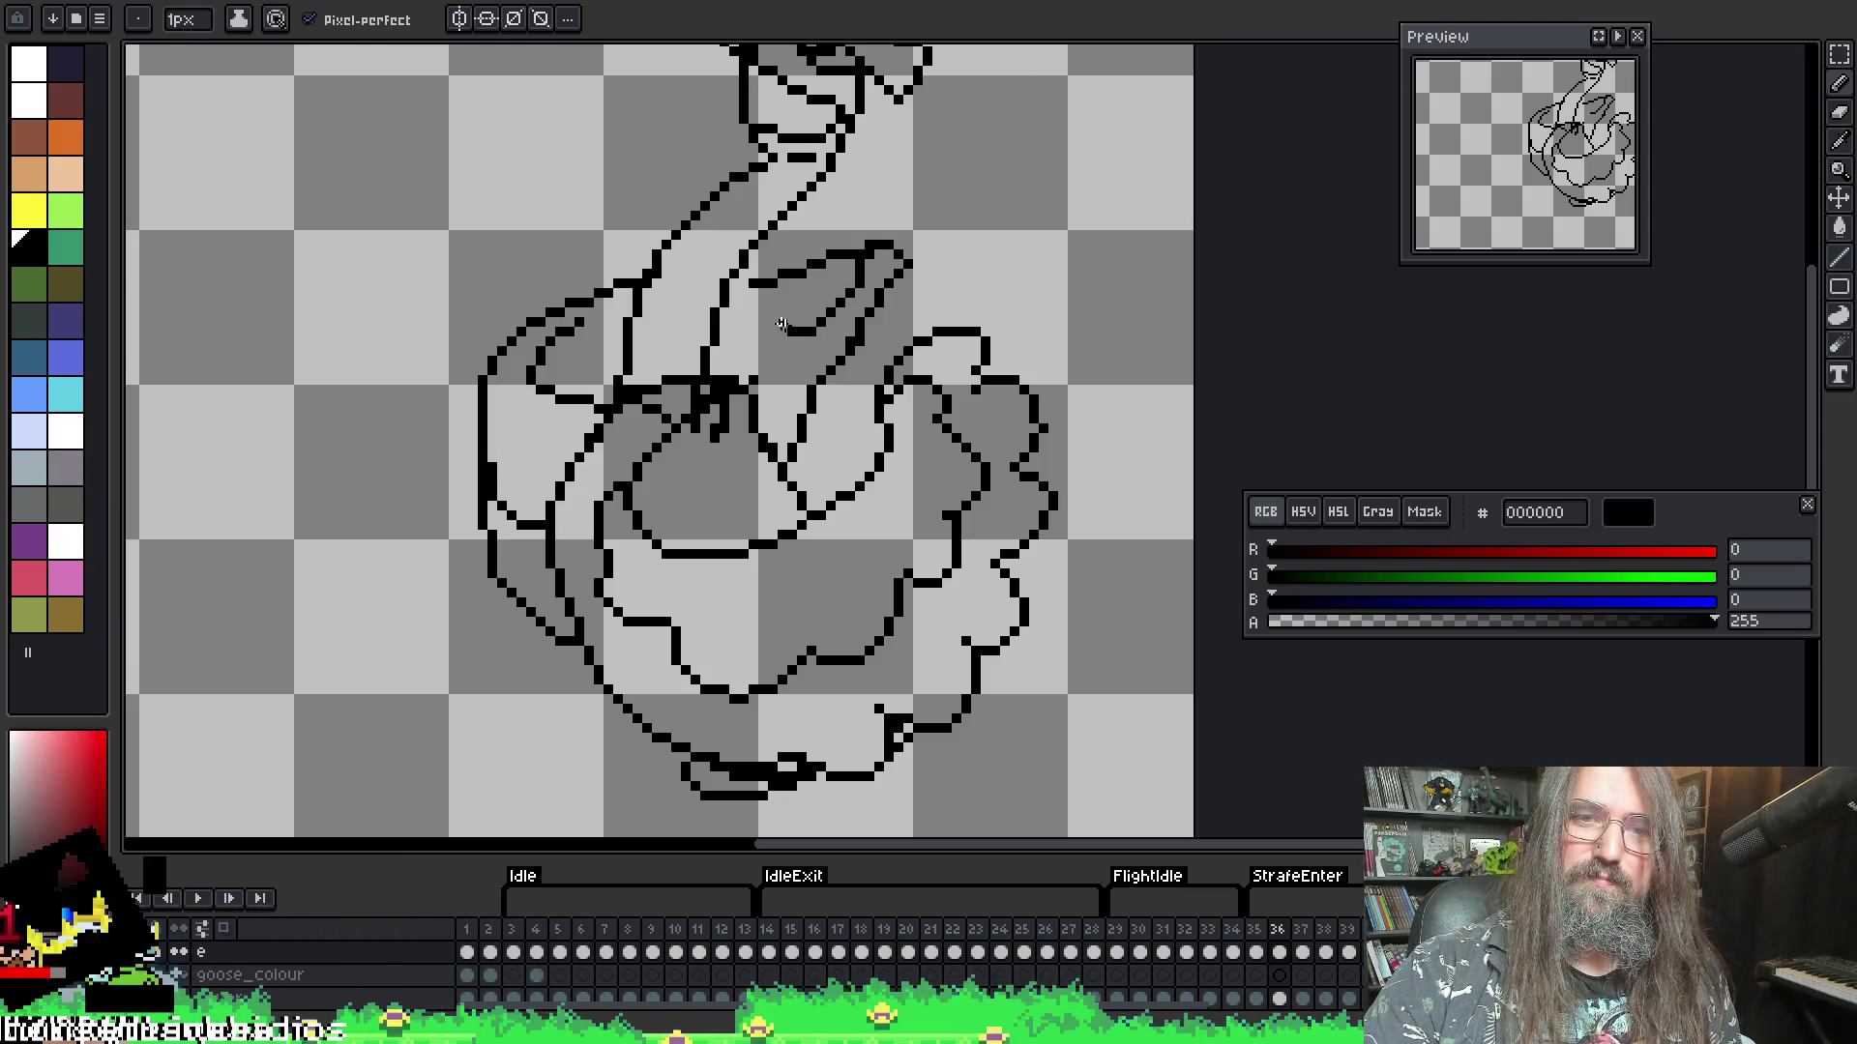
- Alternate eraser and pencil to refine the scalloped feather outlines, then sample the transparent colour
key("e")
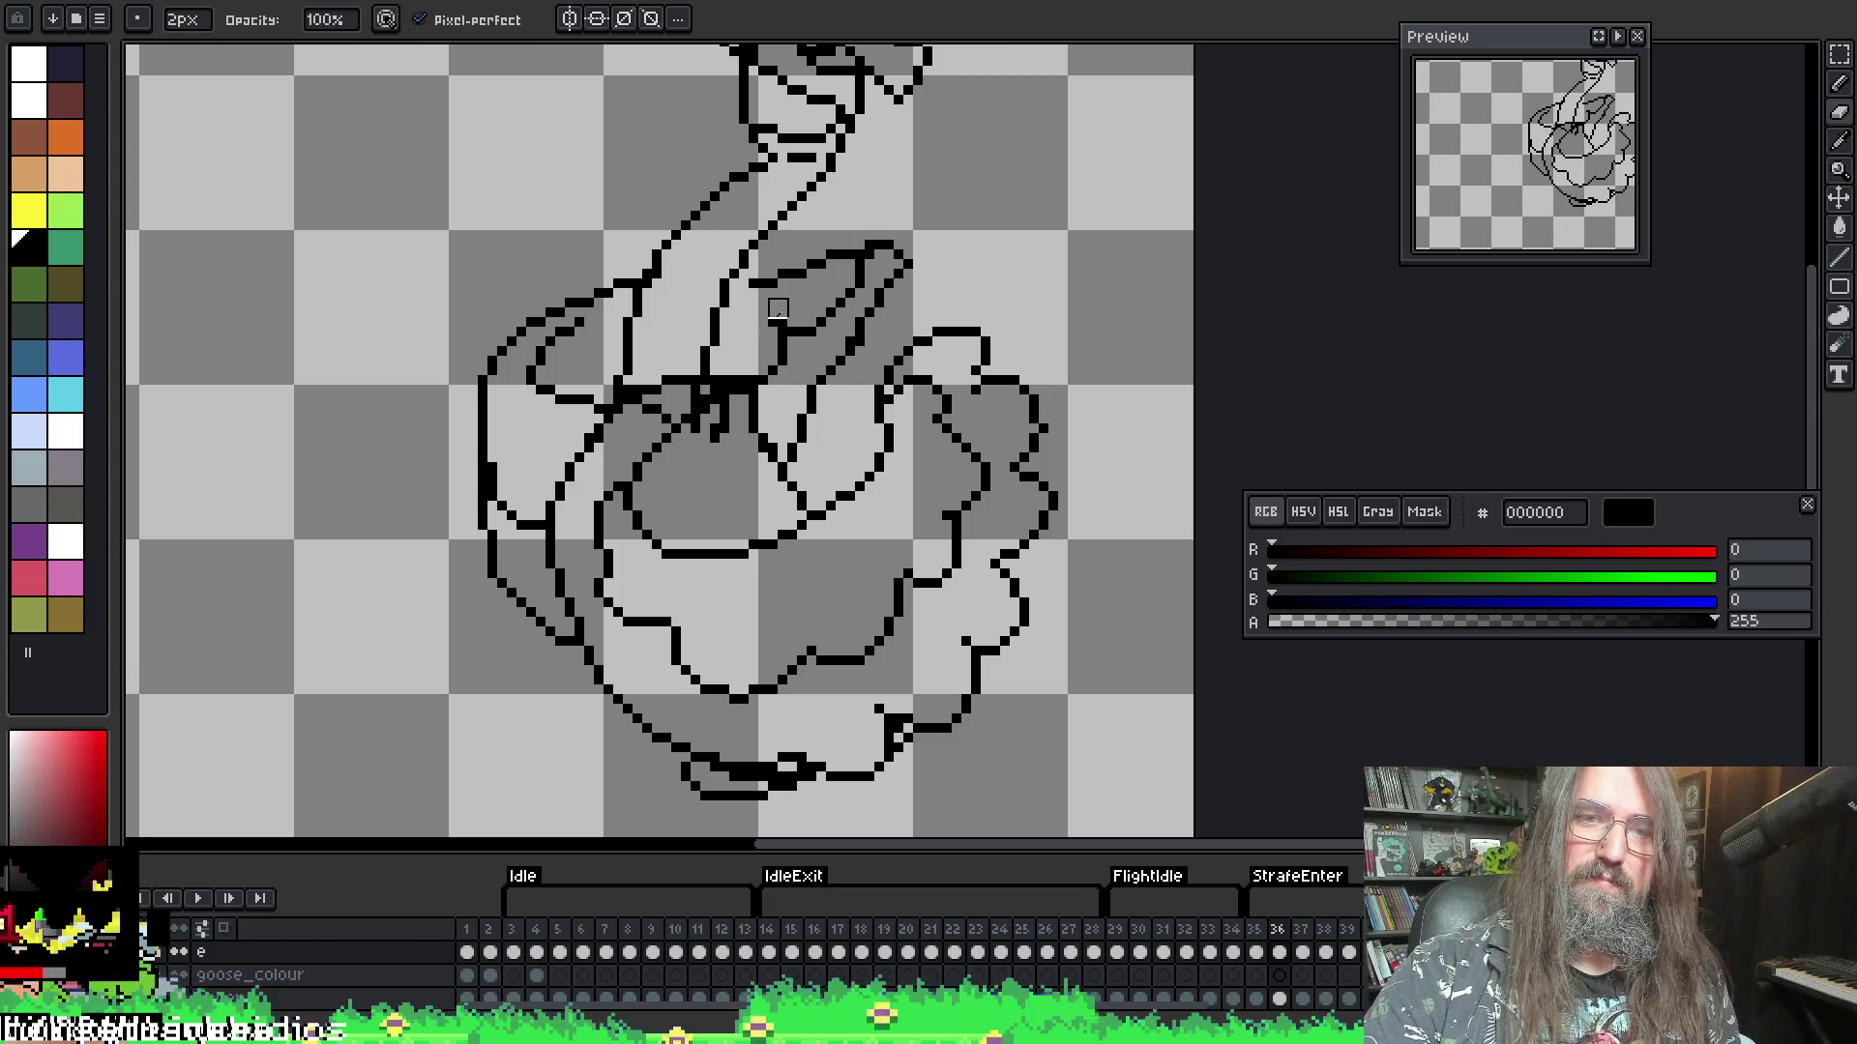
key("b")
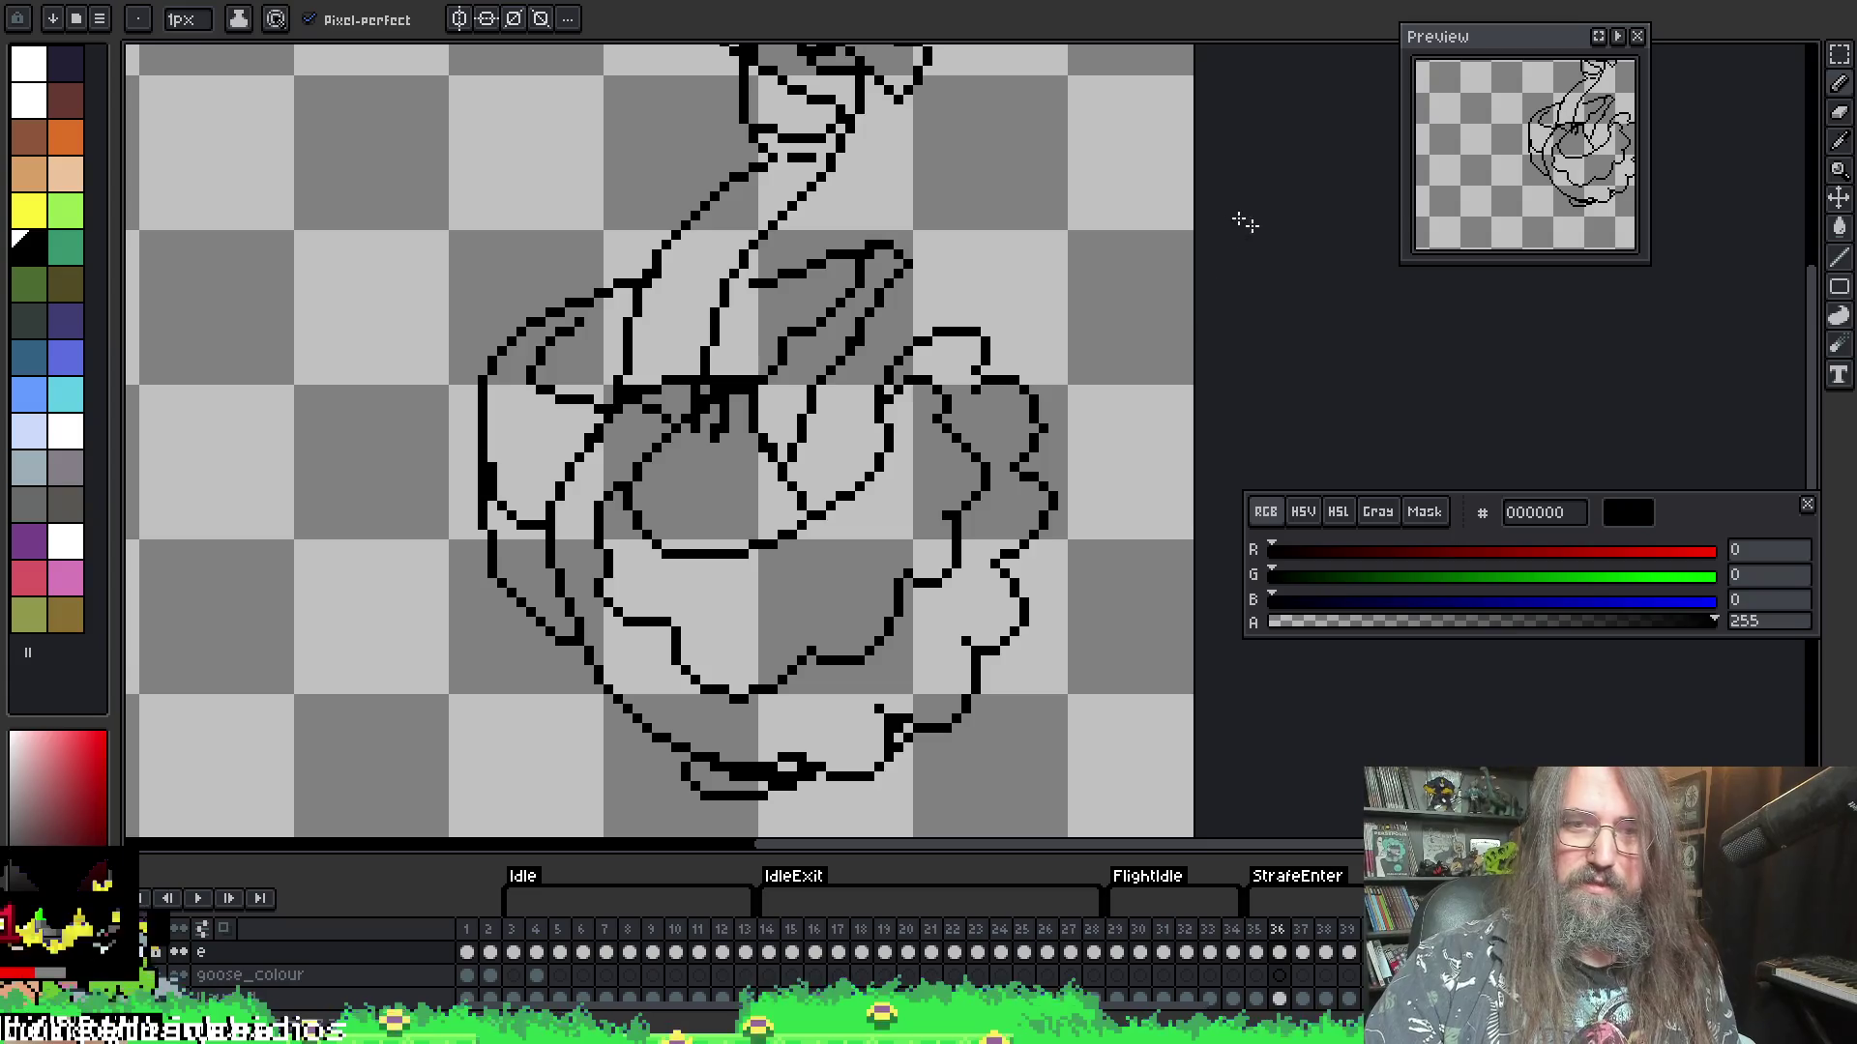
key("e")
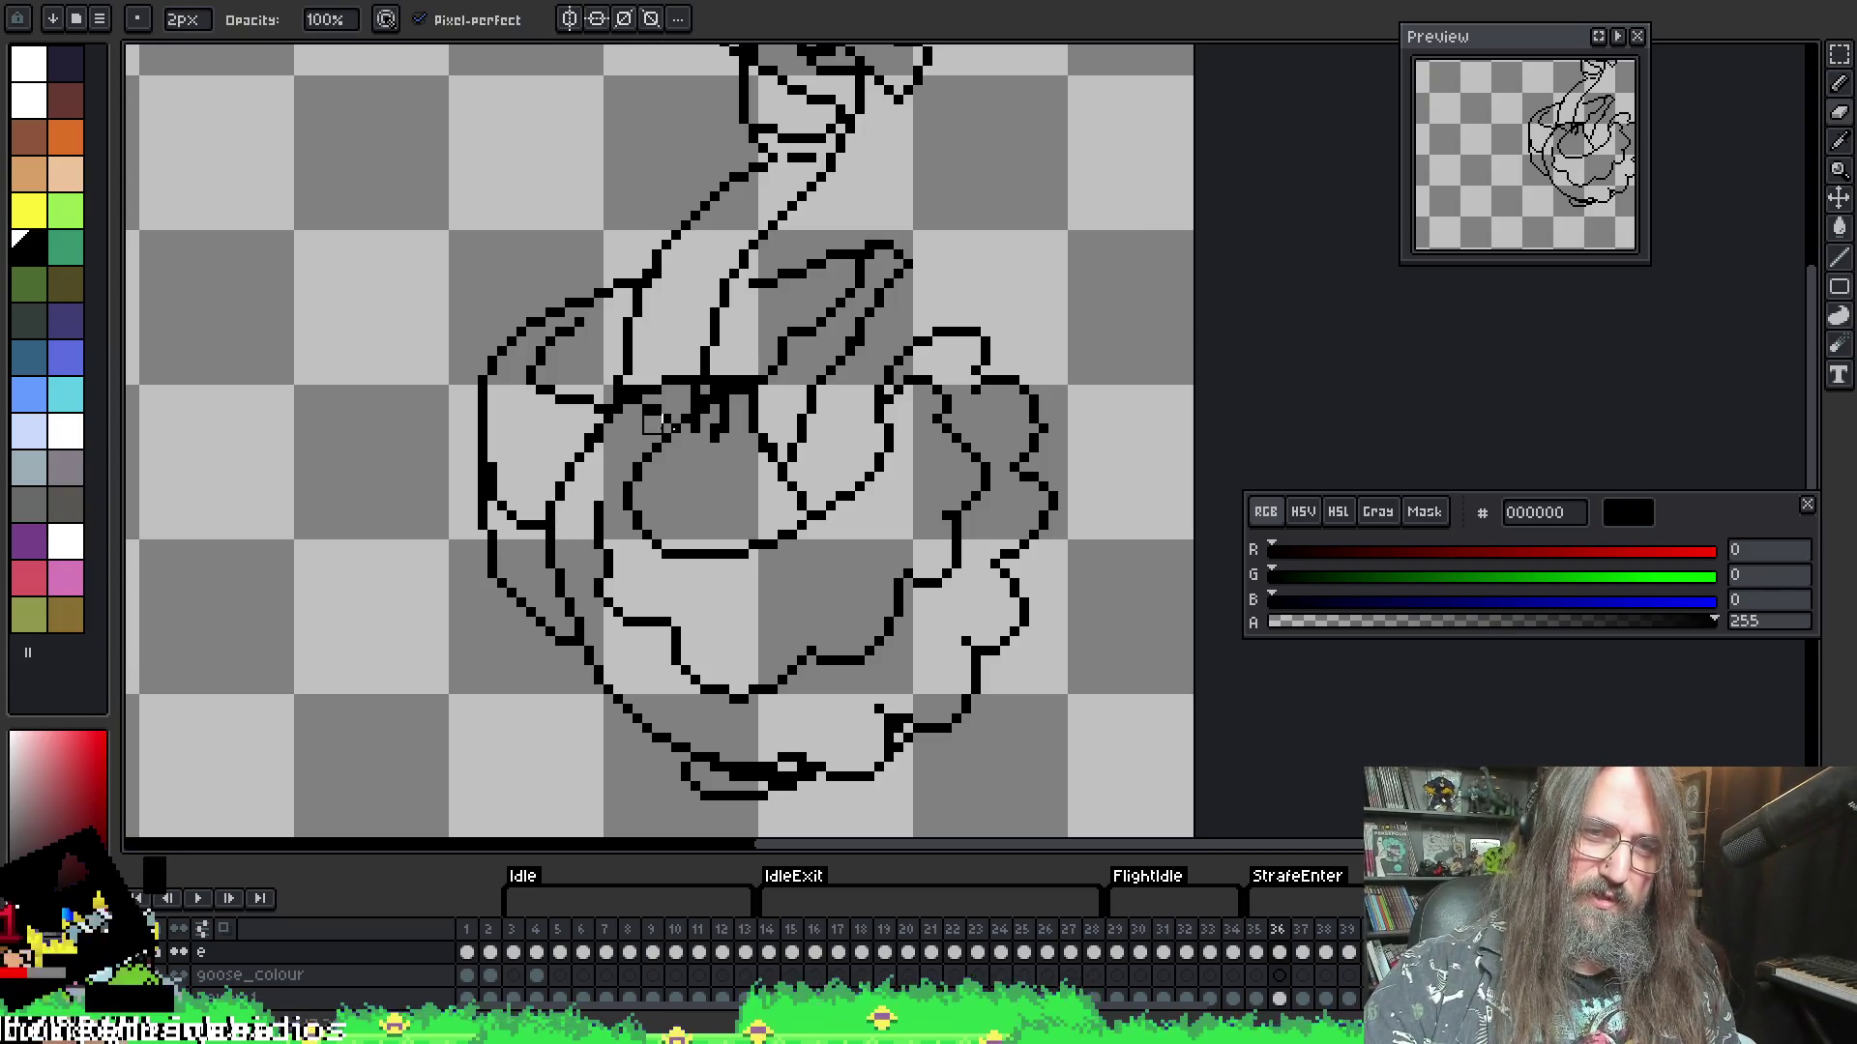
key("b")
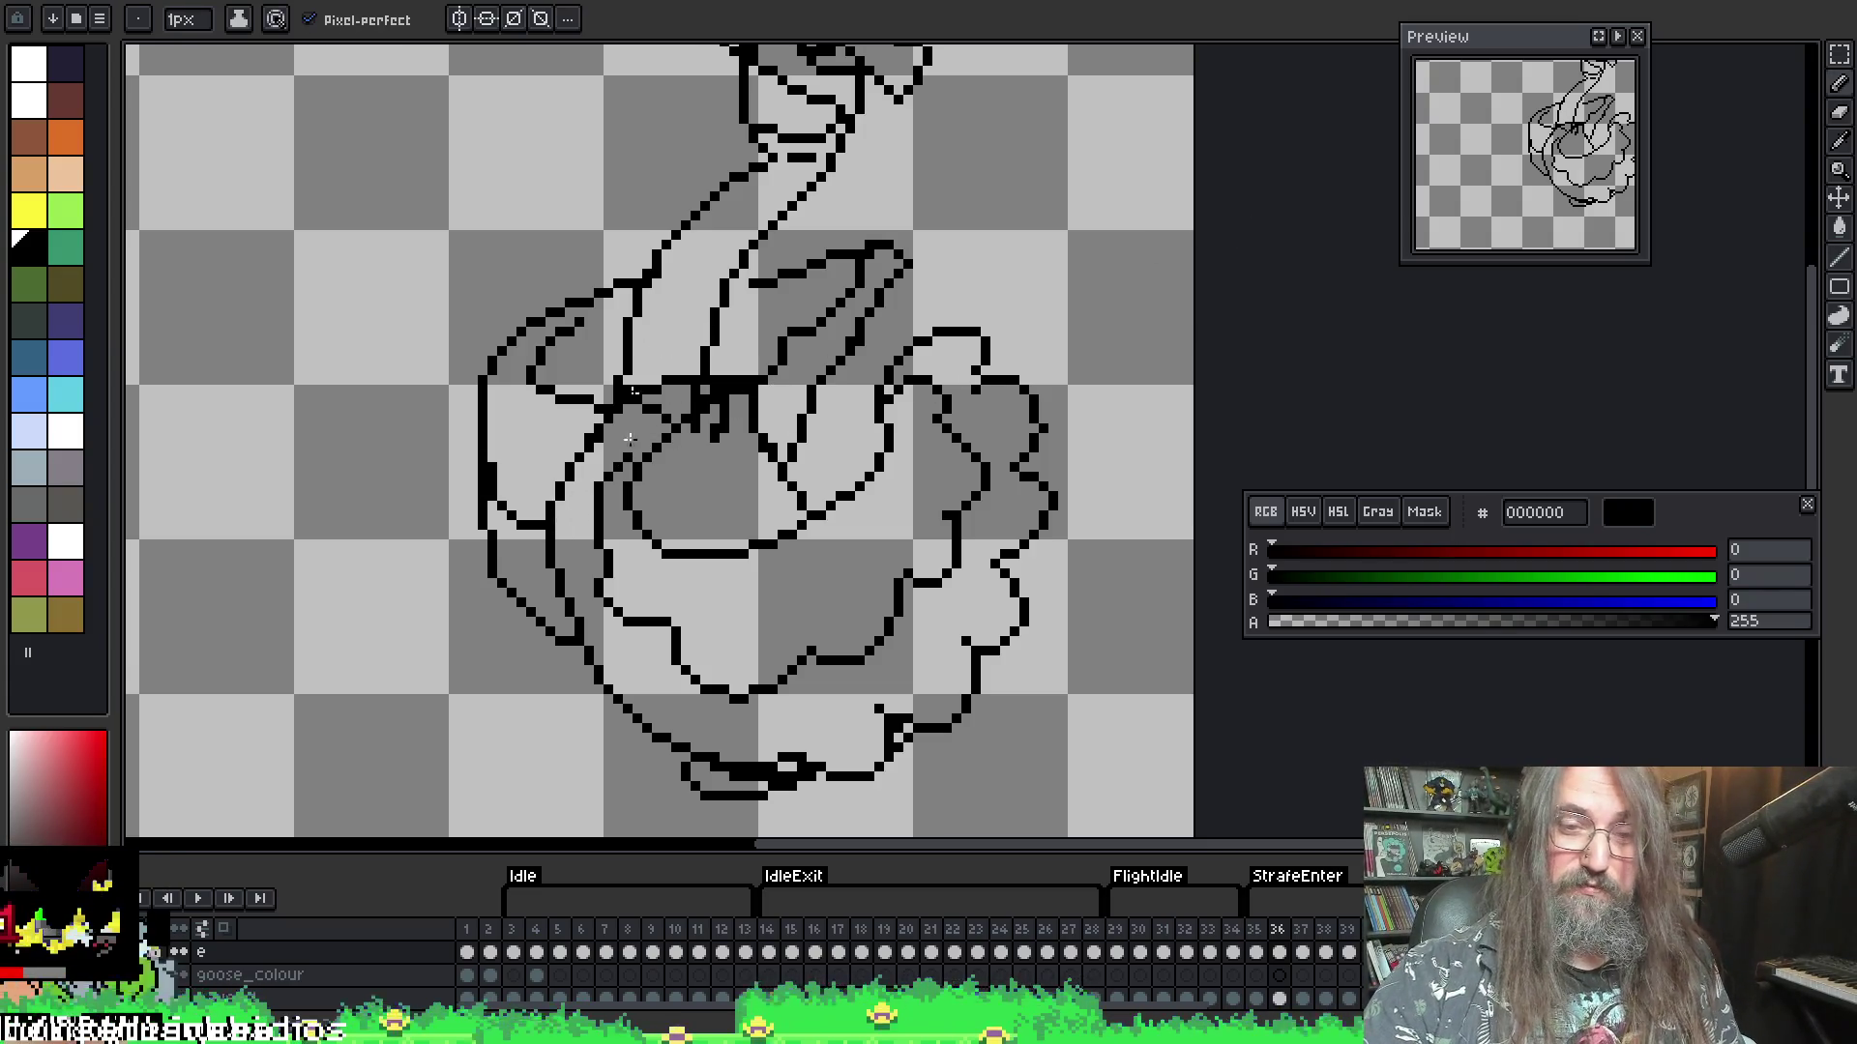
key("e")
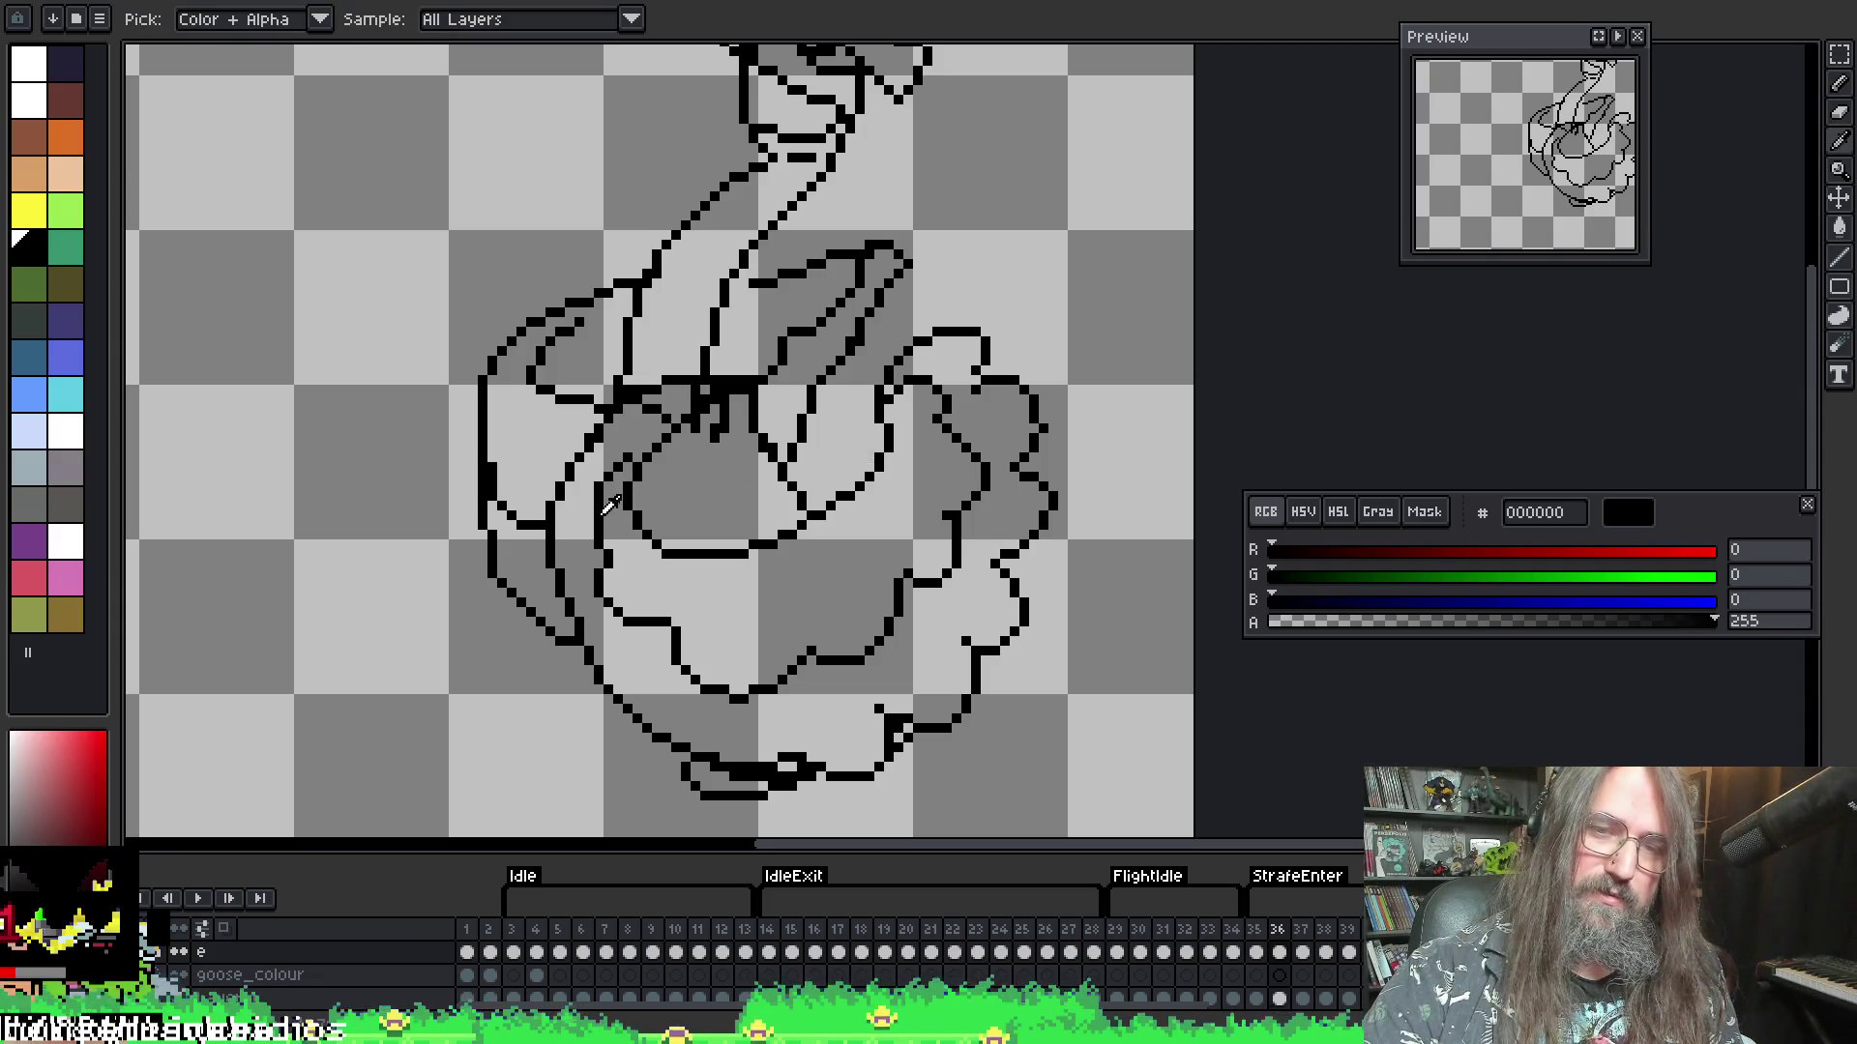
left_click(609, 505, "alt")
- Frame the wing, pick black from the outline, and draw an inner feather line inside it
key("Left")
key("Right")
key("Right")
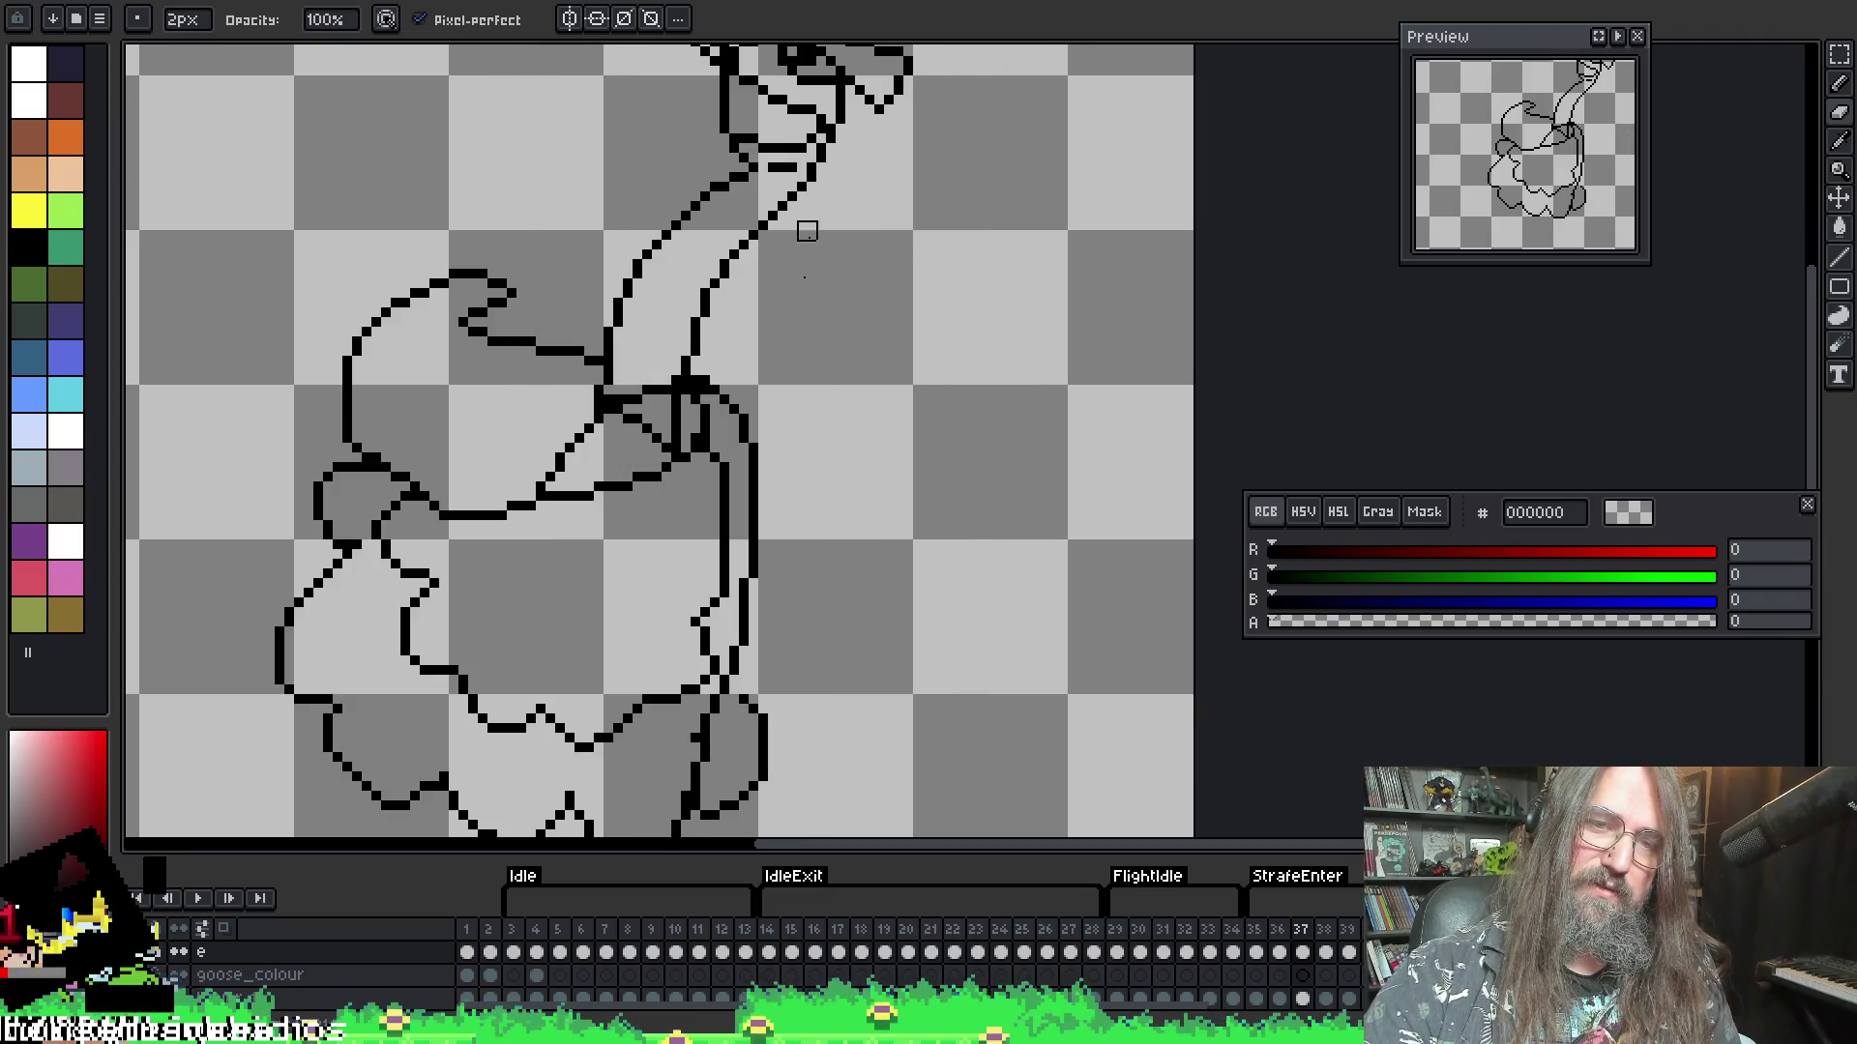
left_click_drag(575, 280, 651, 221)
key("b")
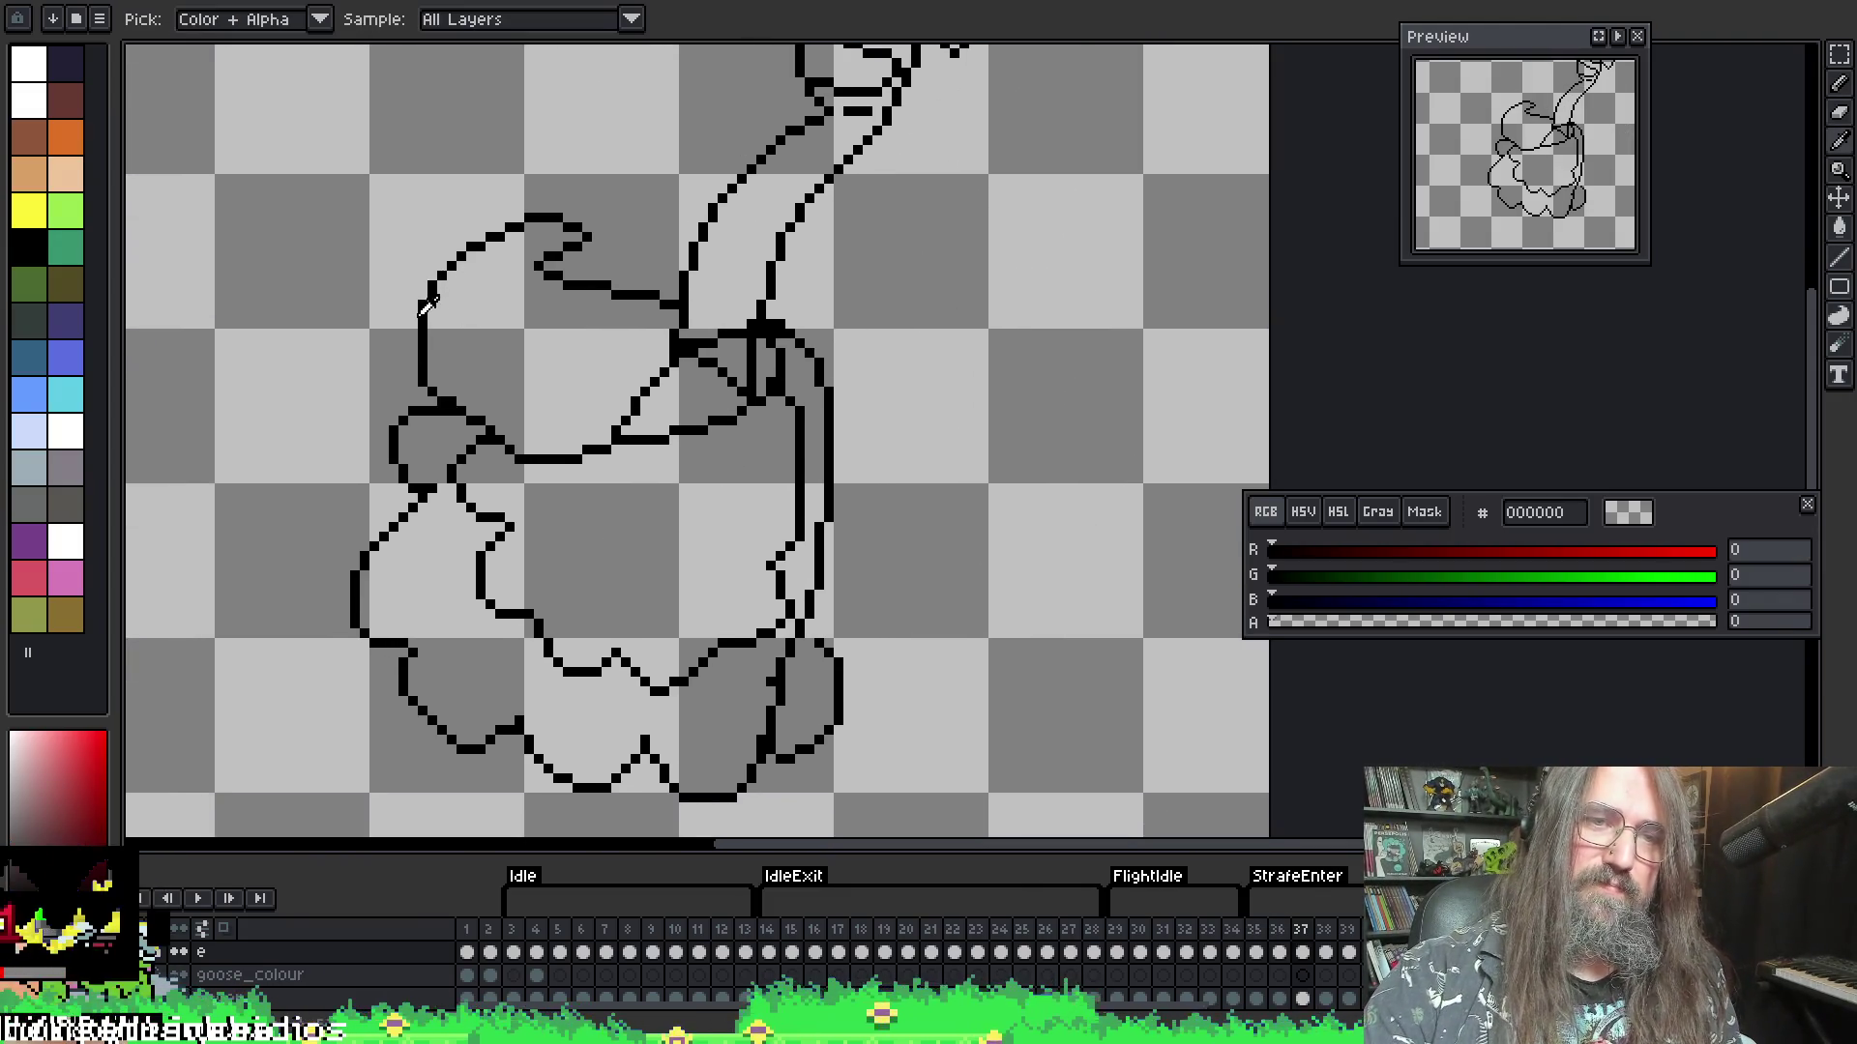
left_click(432, 306, "alt")
mouse_move(464, 255)
left_mouse_down()
mouse_move(488, 341)
mouse_move(568, 389)
mouse_move(592, 380)
left_mouse_up()
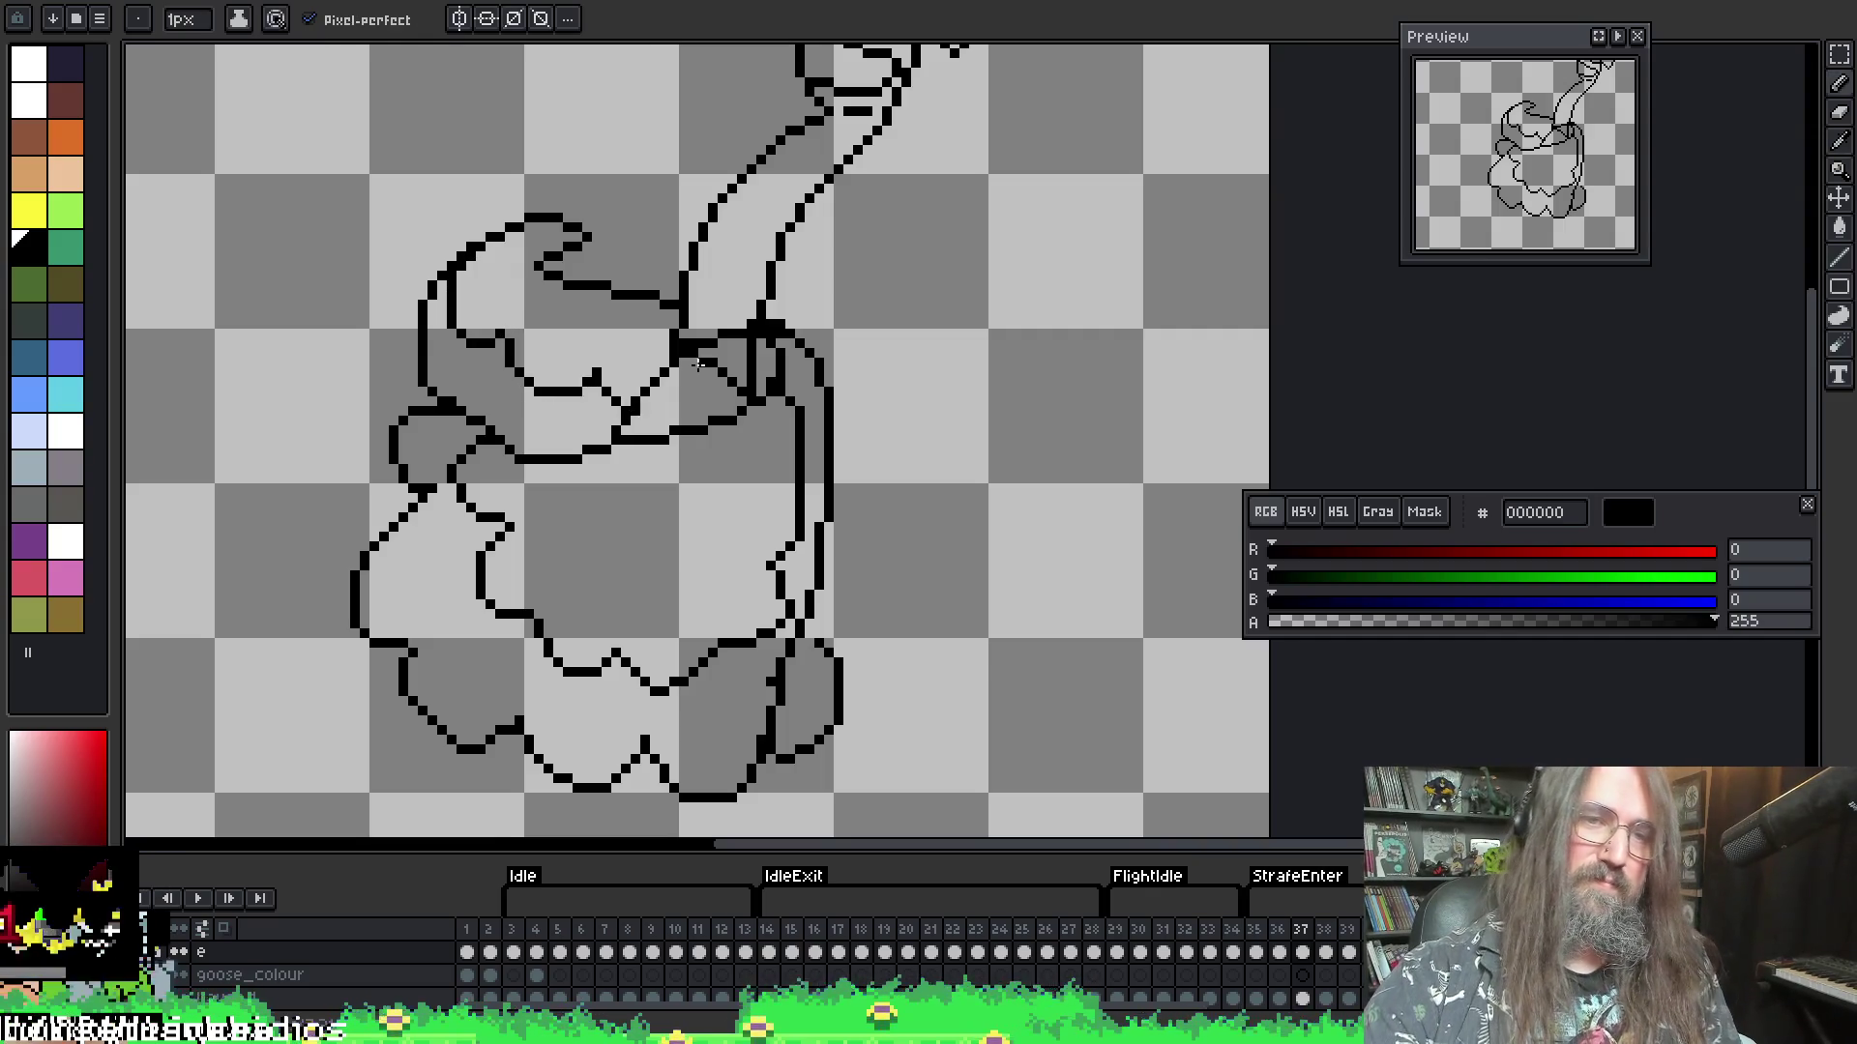
- Move to frame 38, try a line inside the wing and undo it
key("Left")
key("Right")
key("Right")
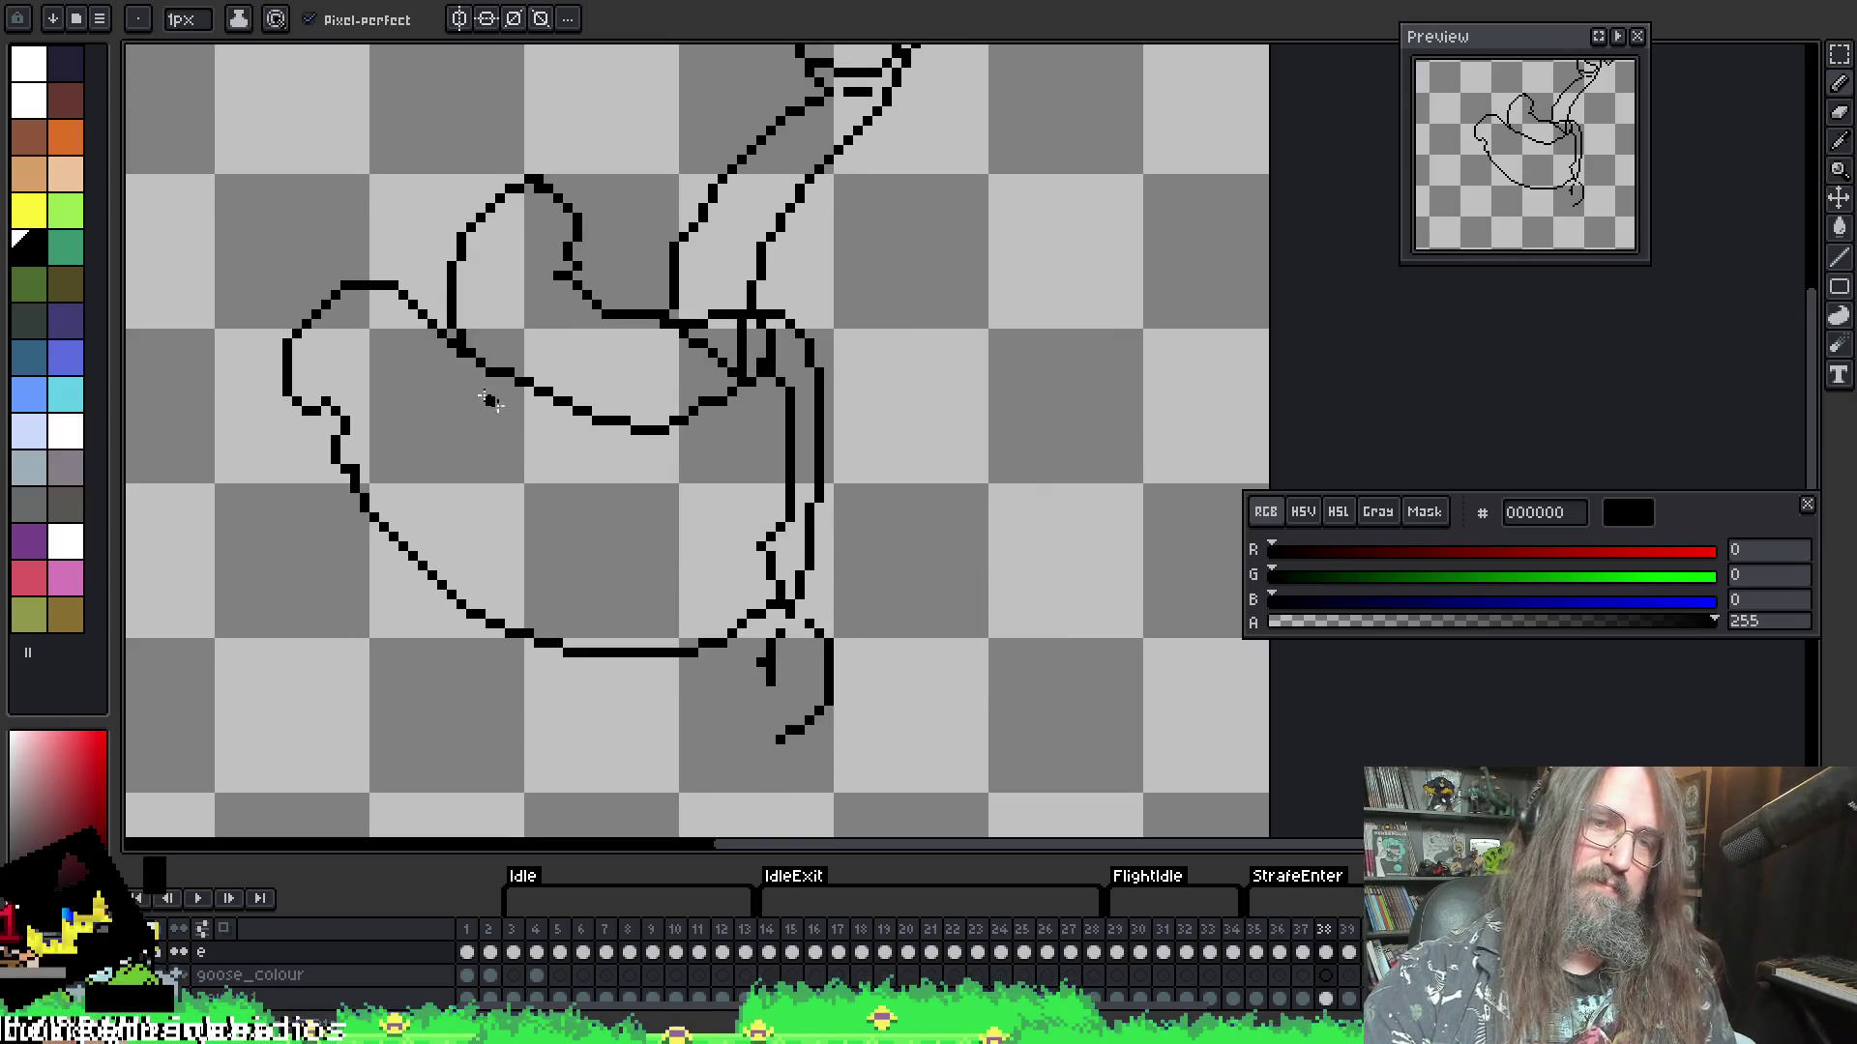
left_click_drag(788, 438, 715, 520)
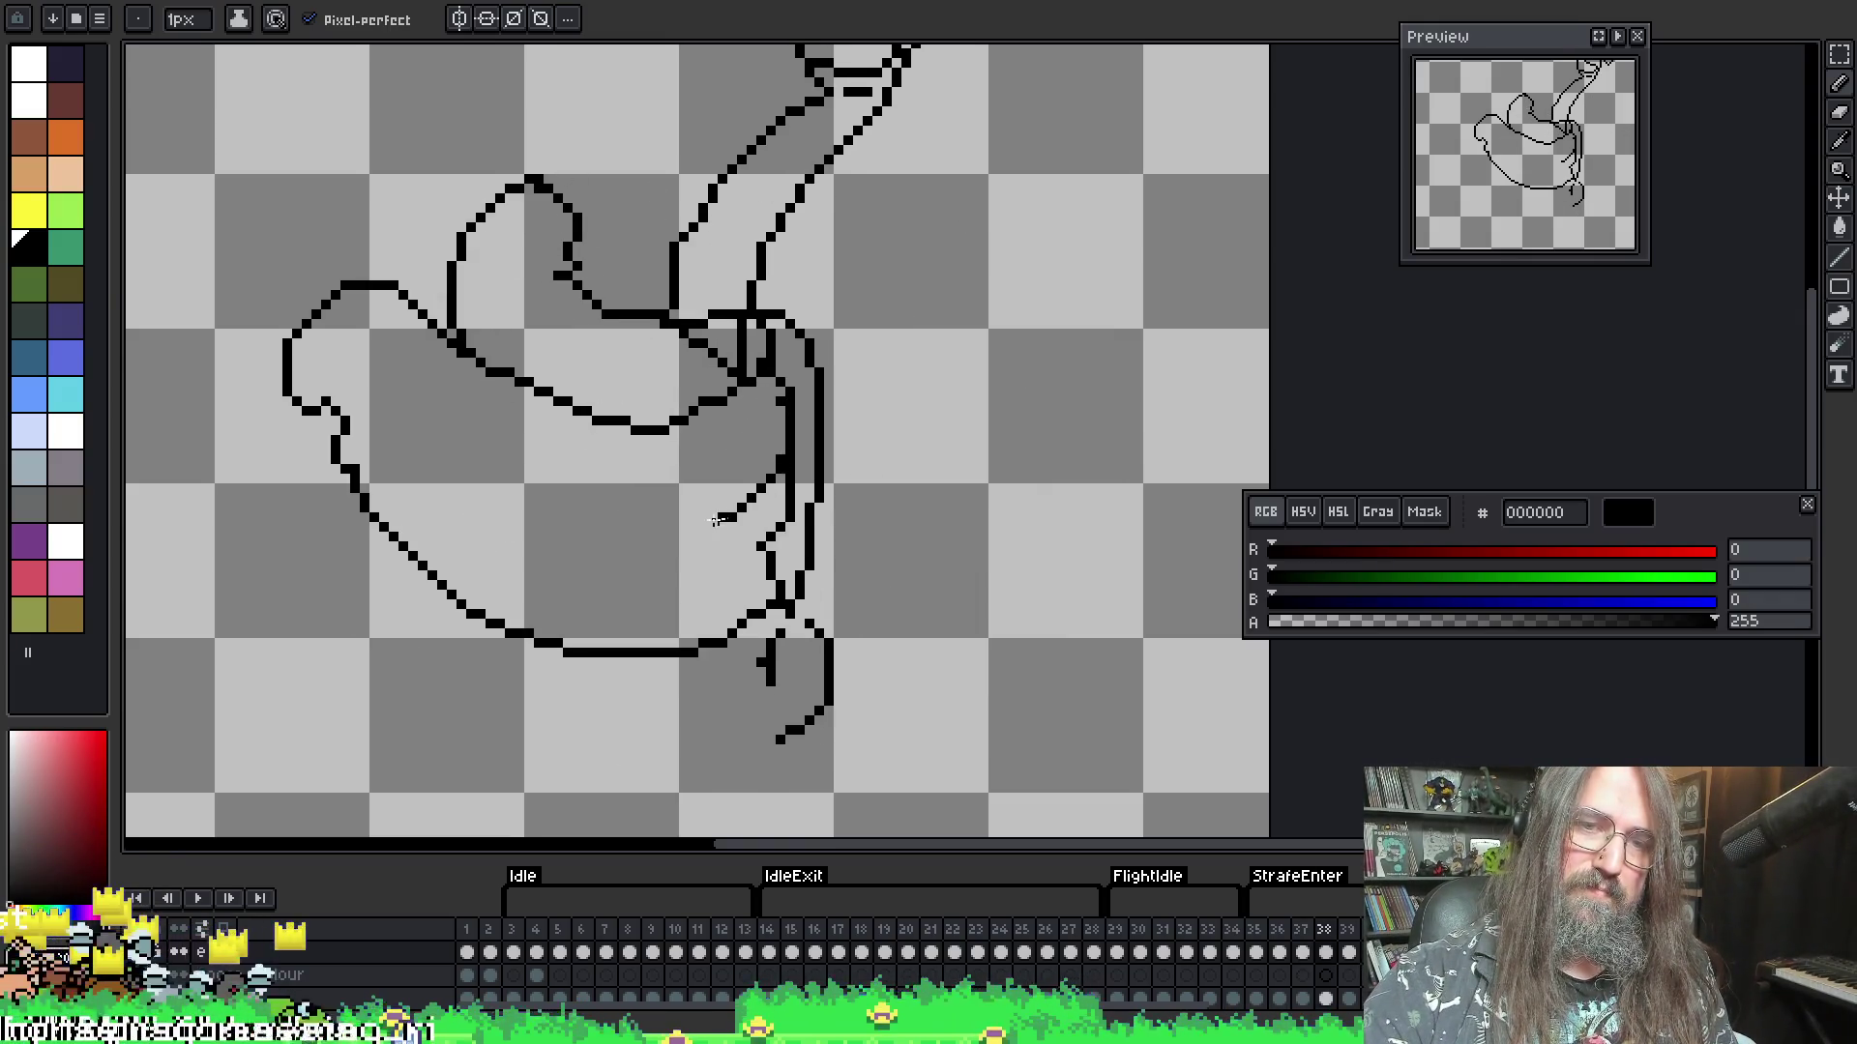
key("ctrl+z")
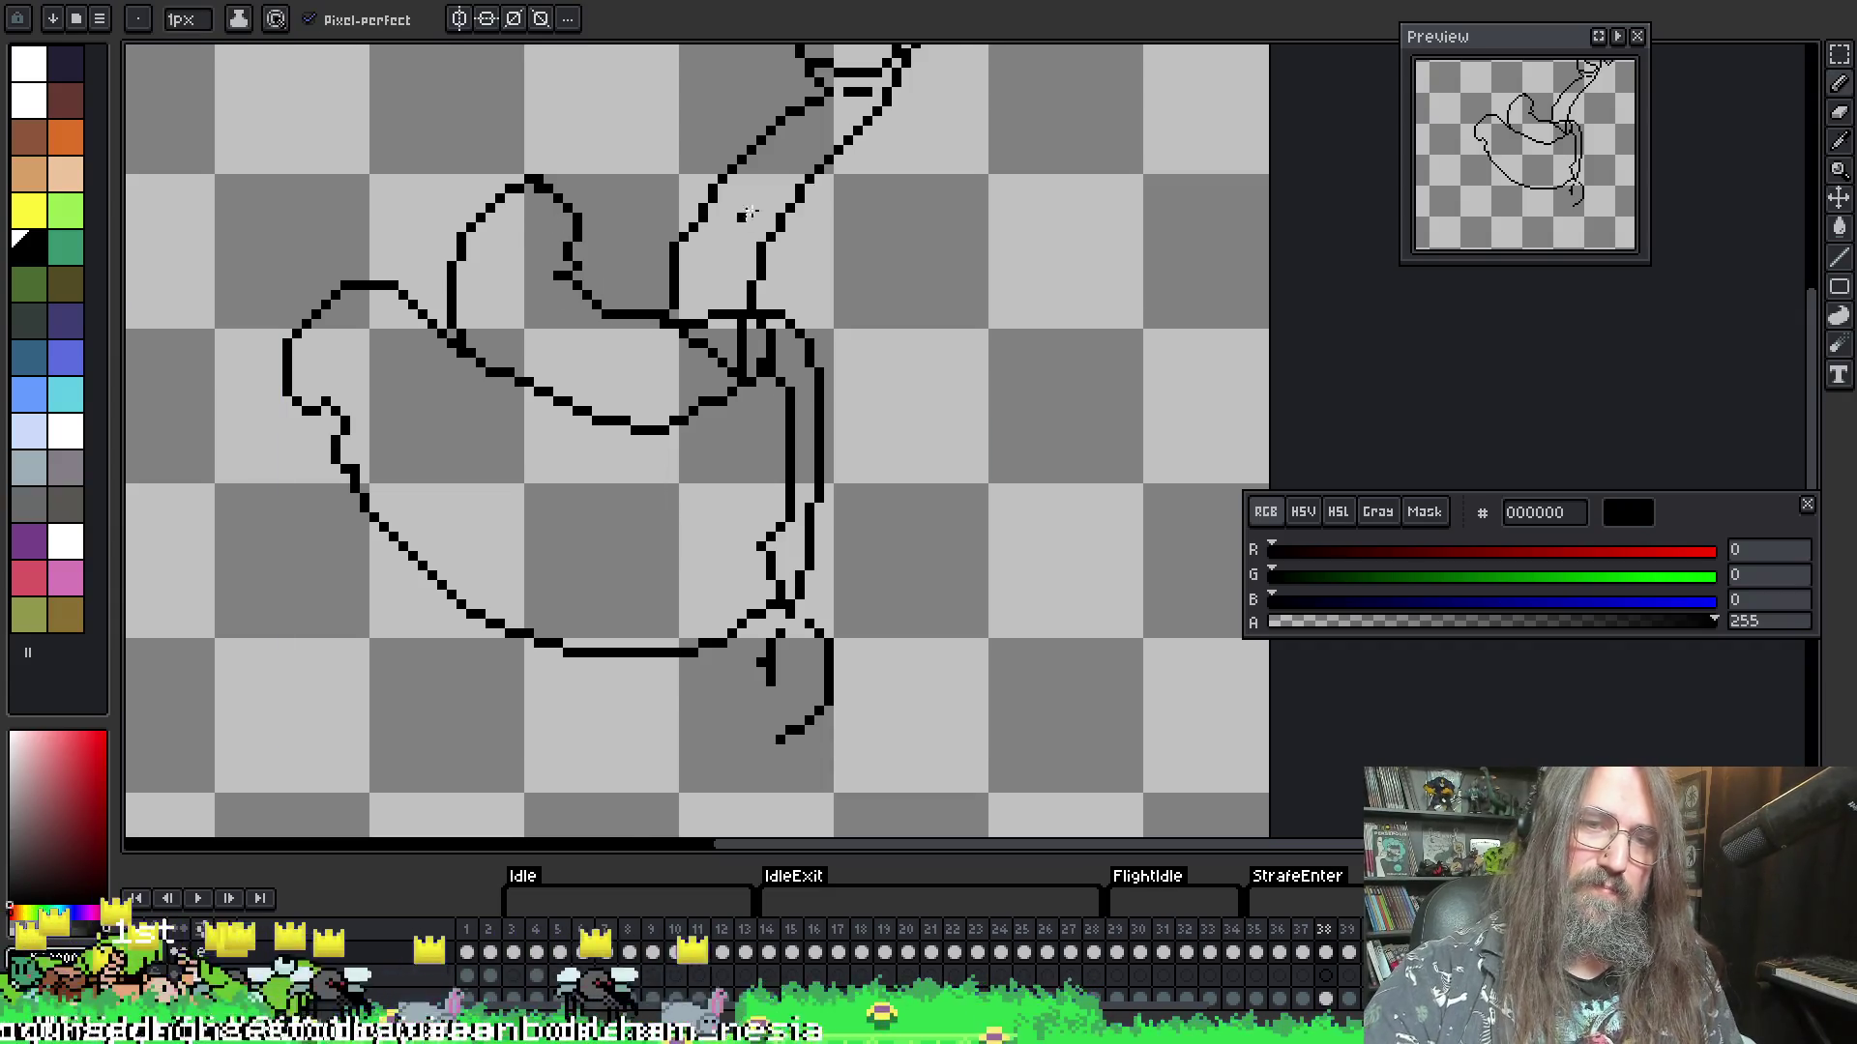
key("Left")
key("Right")
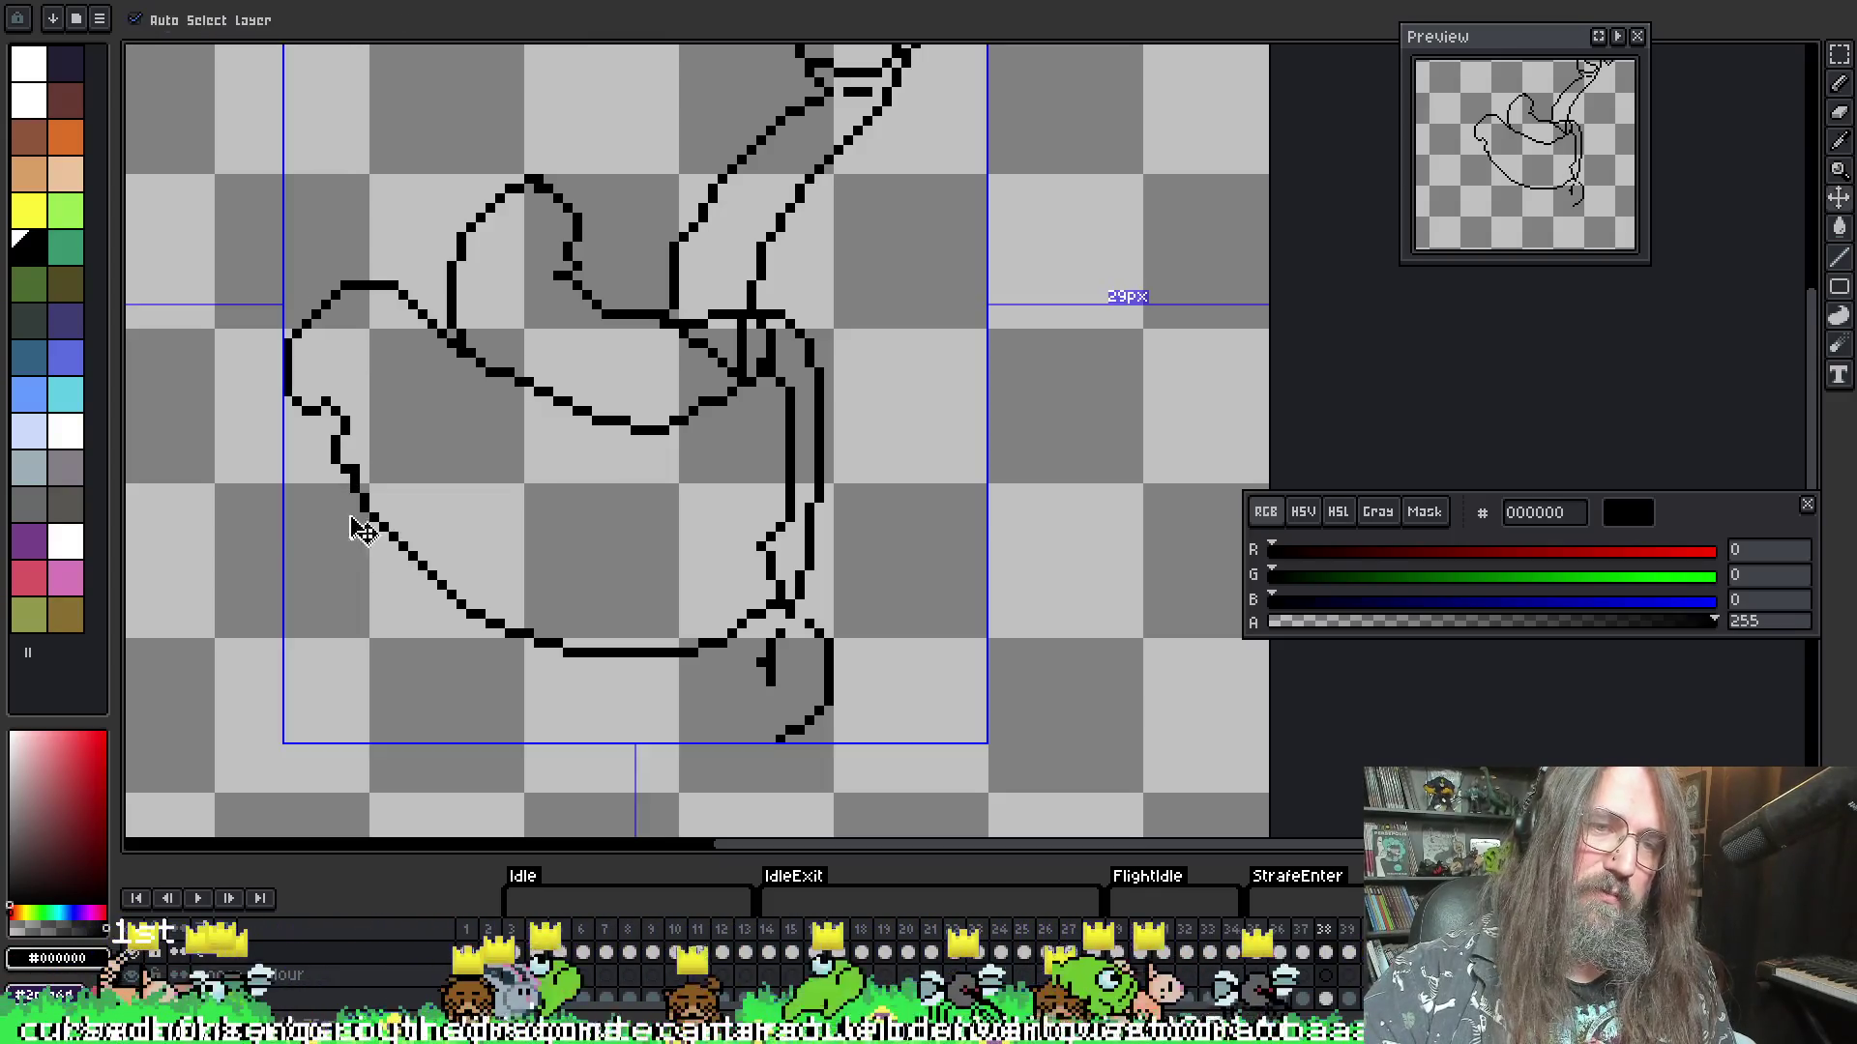
- Redraw the lower-left wing edge, erase the doubled line, and draw a new lower edge down to the tail
left_click_drag(353, 496, 384, 587)
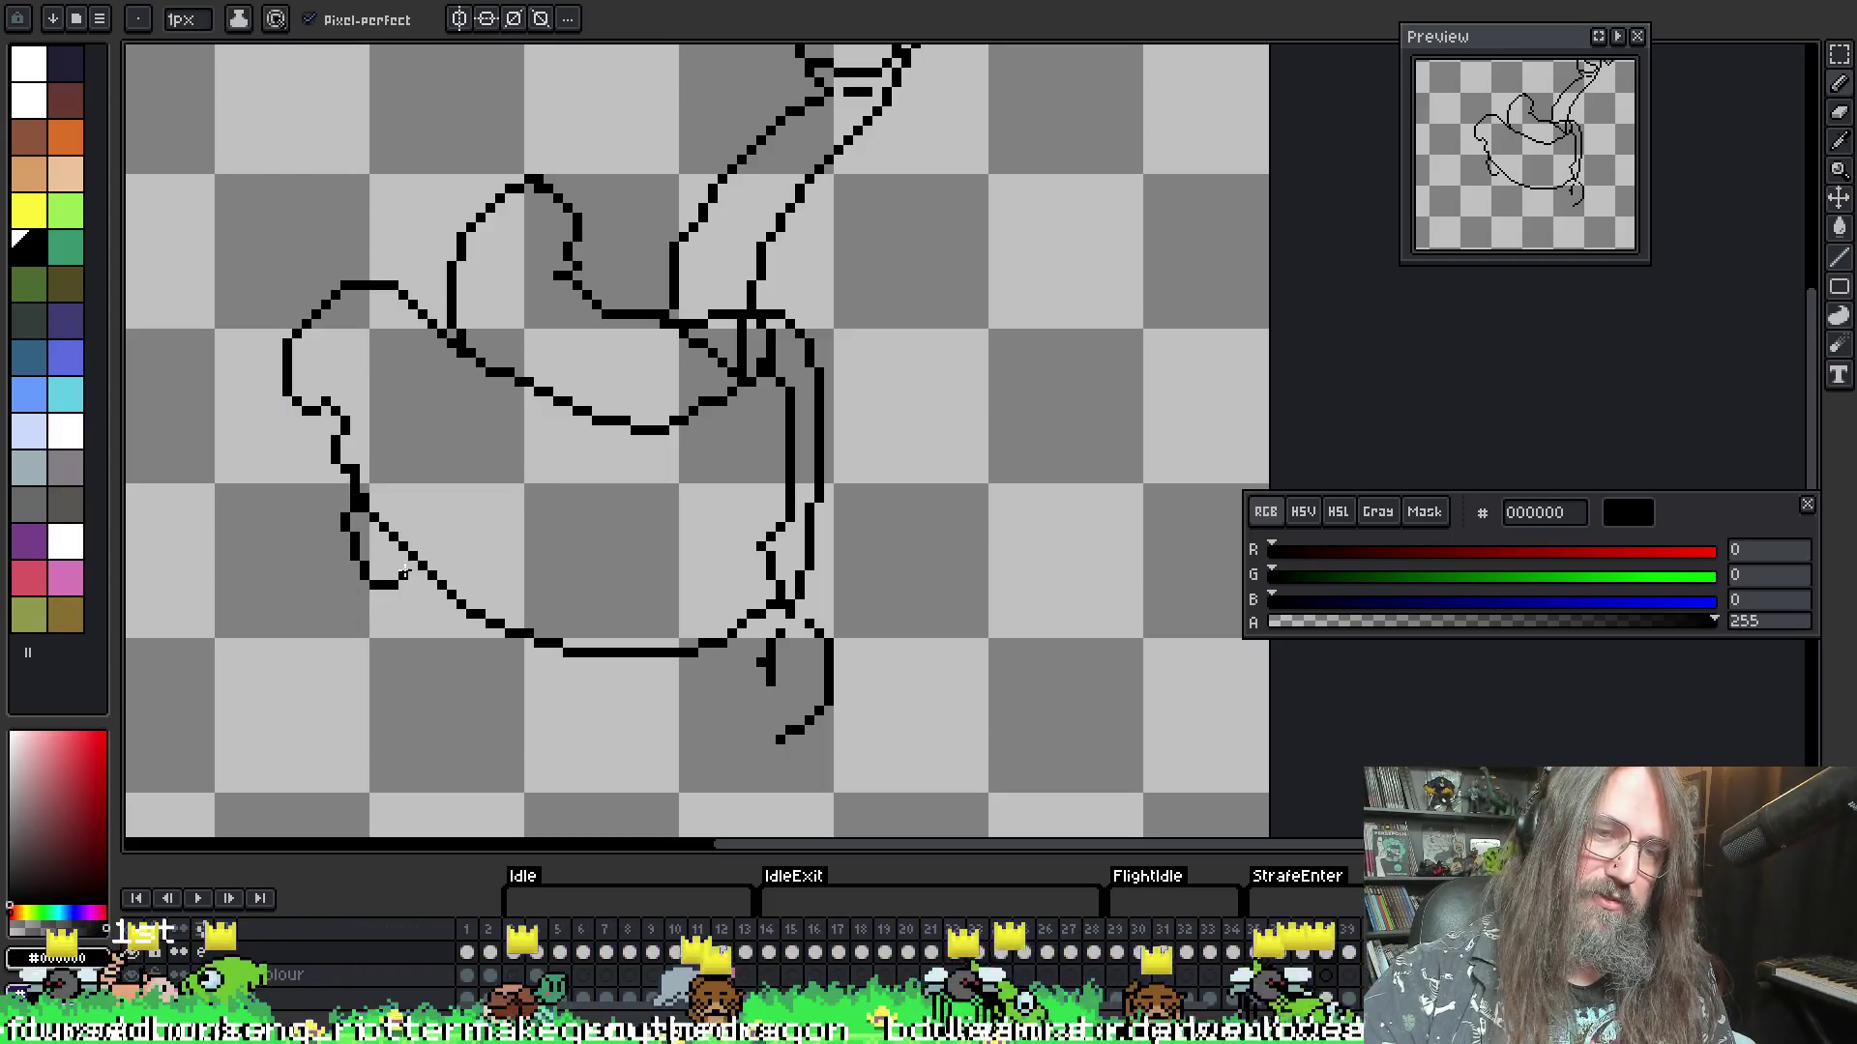
mouse_move(348, 488)
left_mouse_down()
mouse_move(408, 572)
mouse_move(367, 517)
left_mouse_up()
key("e")
left_click_drag(339, 440, 379, 512)
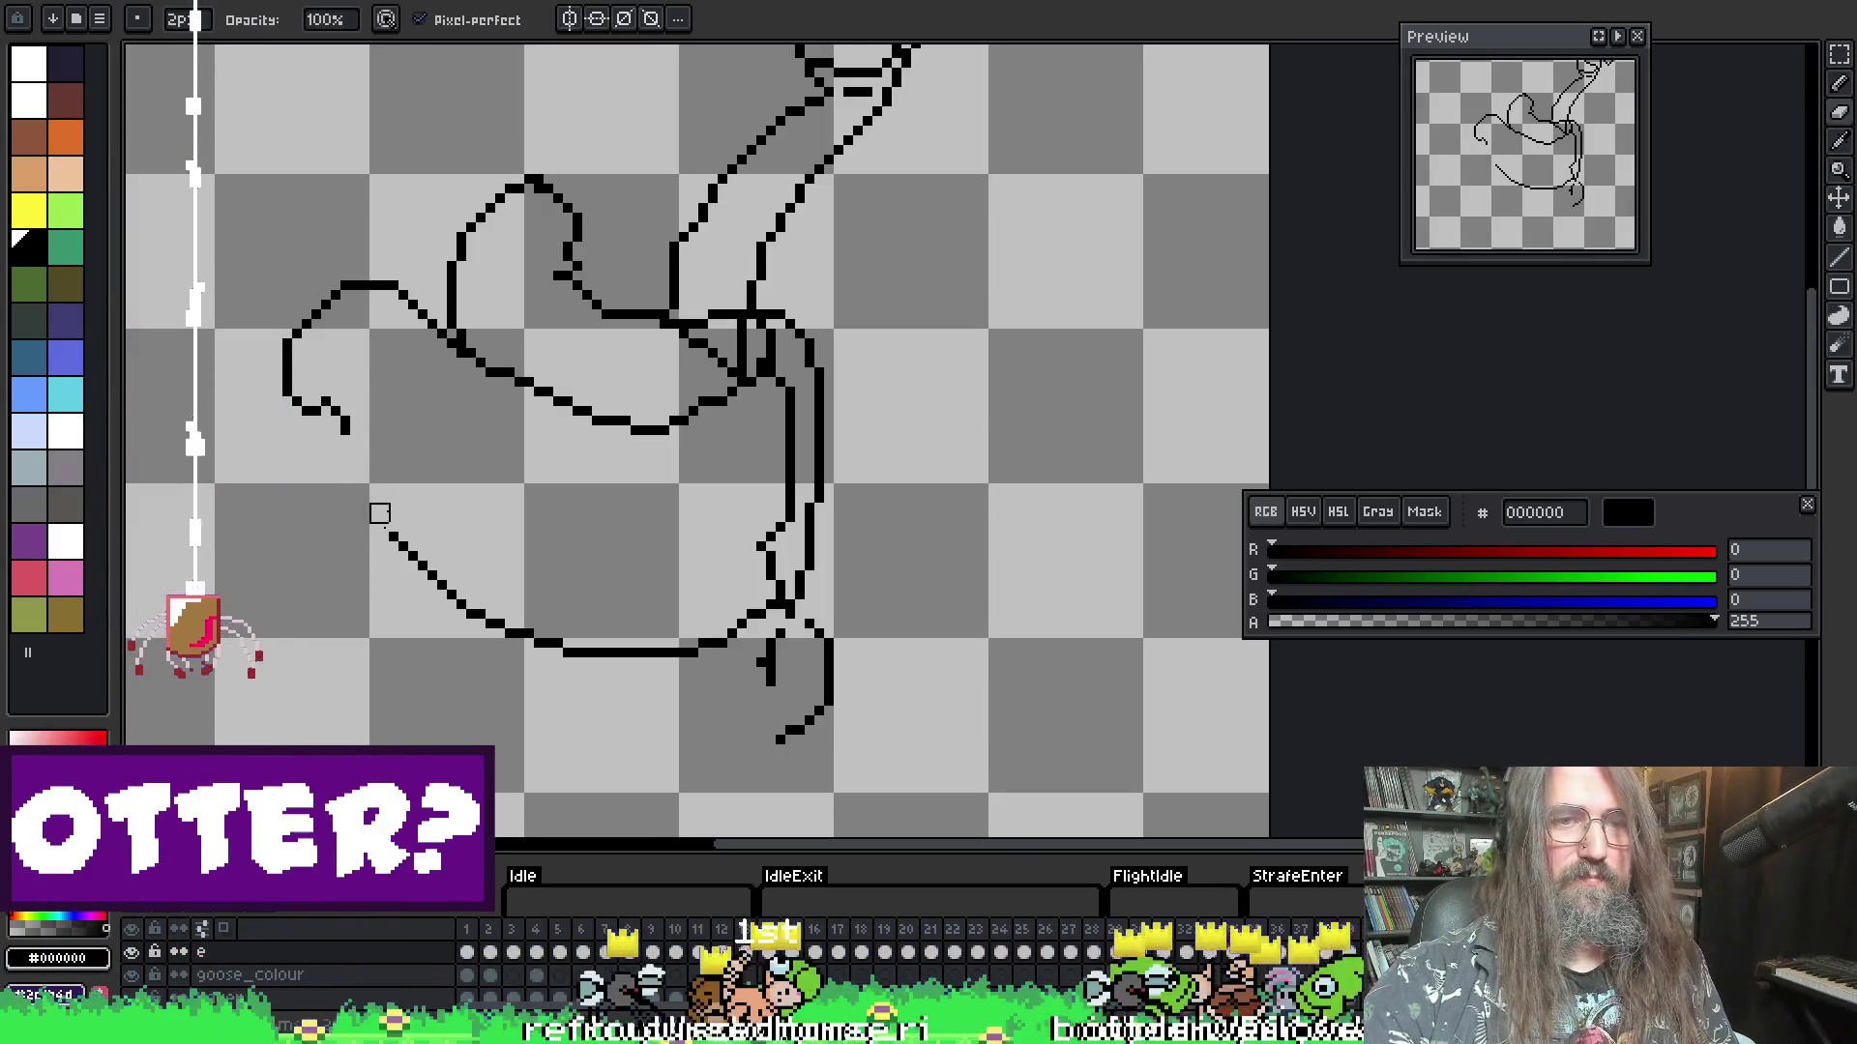
key("b")
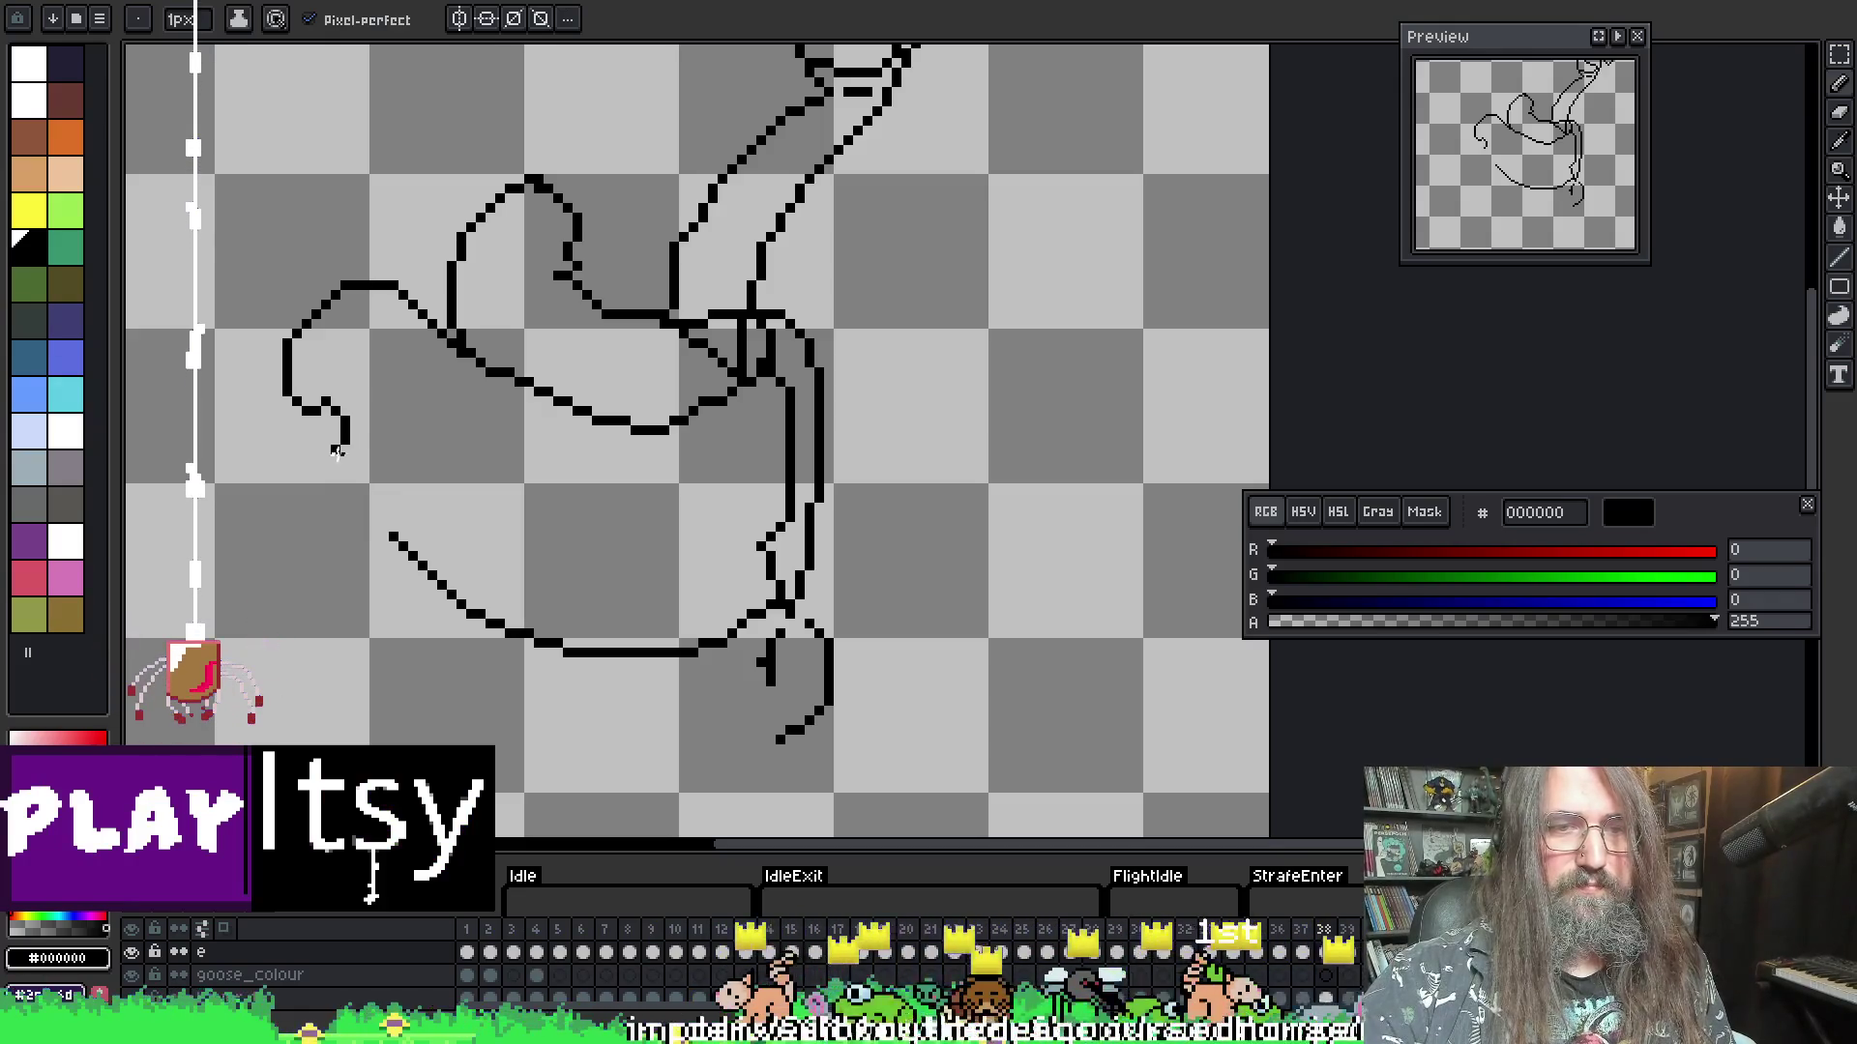
mouse_move(337, 451)
left_mouse_down()
mouse_move(406, 599)
mouse_move(546, 682)
mouse_move(577, 658)
mouse_move(682, 689)
mouse_move(790, 662)
left_mouse_up()
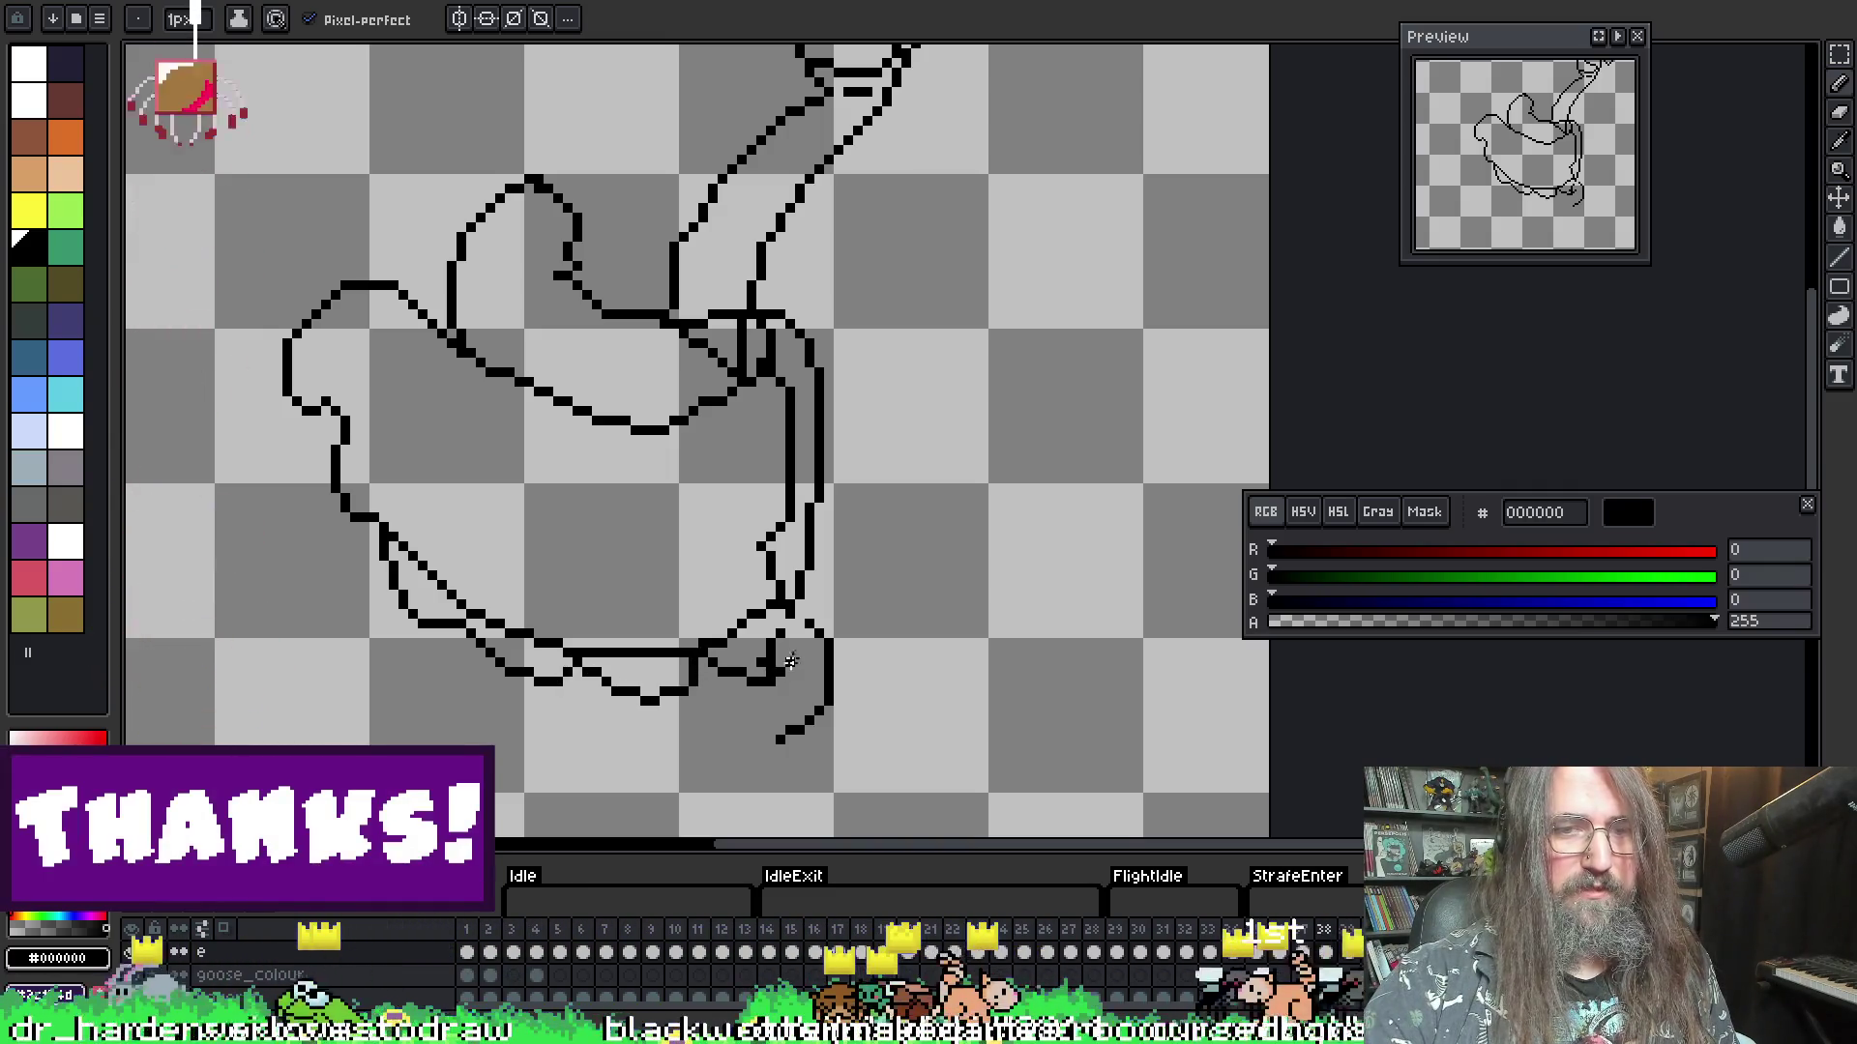
- Erase the inner diagonal stroke, add a scallop to the lower edge, and start an inner feather row
key("e")
mouse_move(406, 542)
left_mouse_down()
mouse_move(522, 634)
mouse_move(630, 659)
mouse_move(749, 612)
mouse_move(727, 640)
mouse_move(756, 648)
mouse_move(713, 629)
left_mouse_up()
key("b")
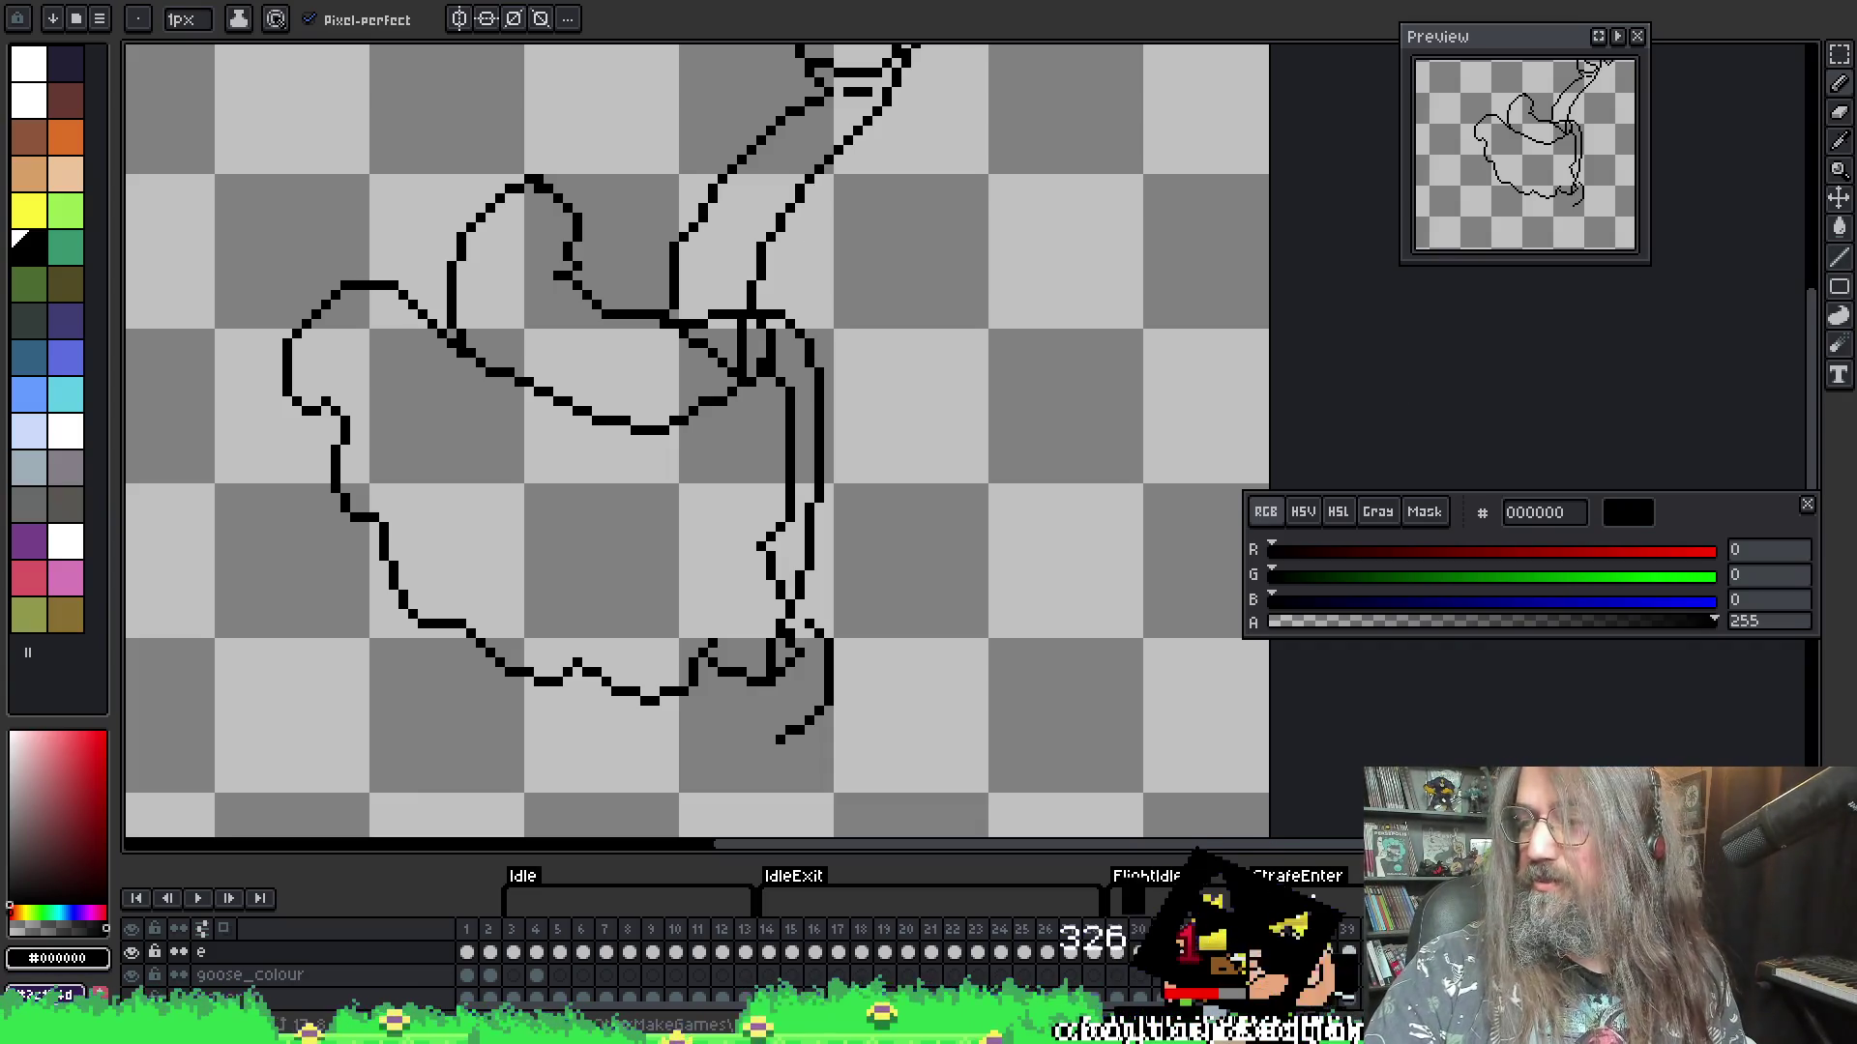
left_click_drag(740, 373, 687, 372)
key("i")
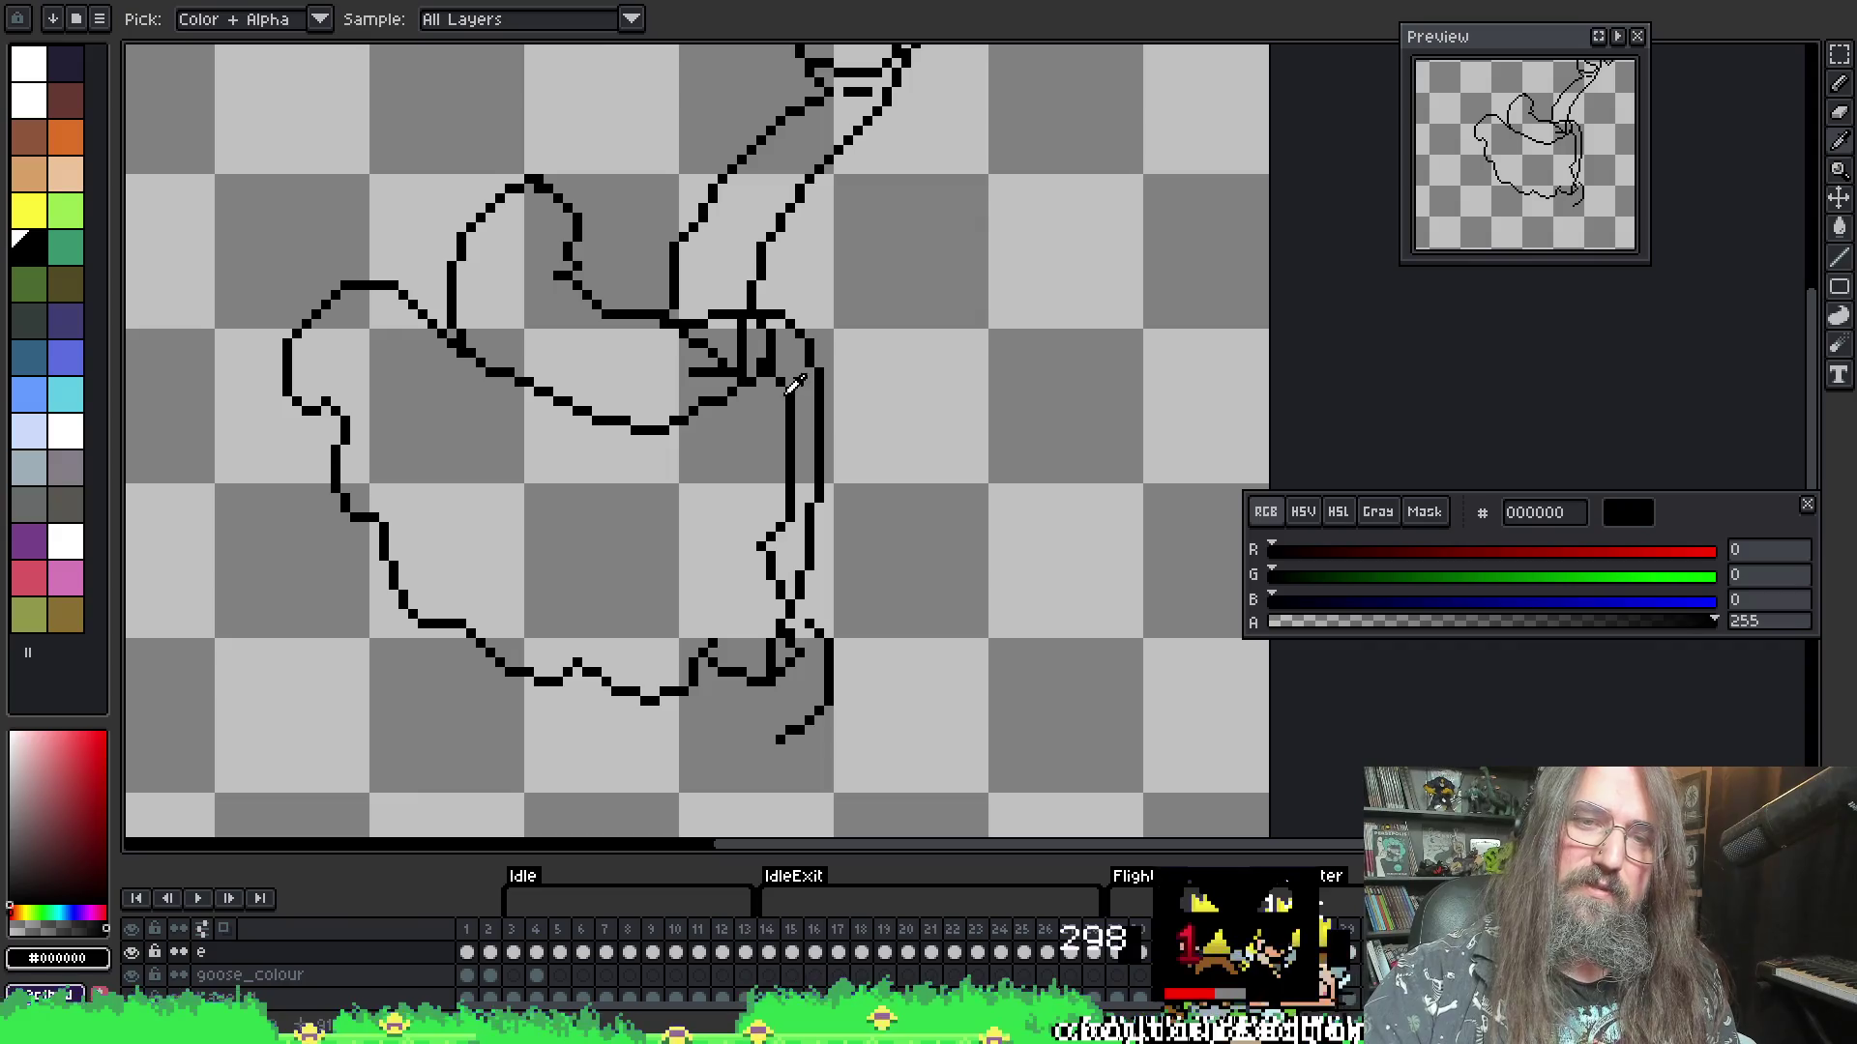
key("b")
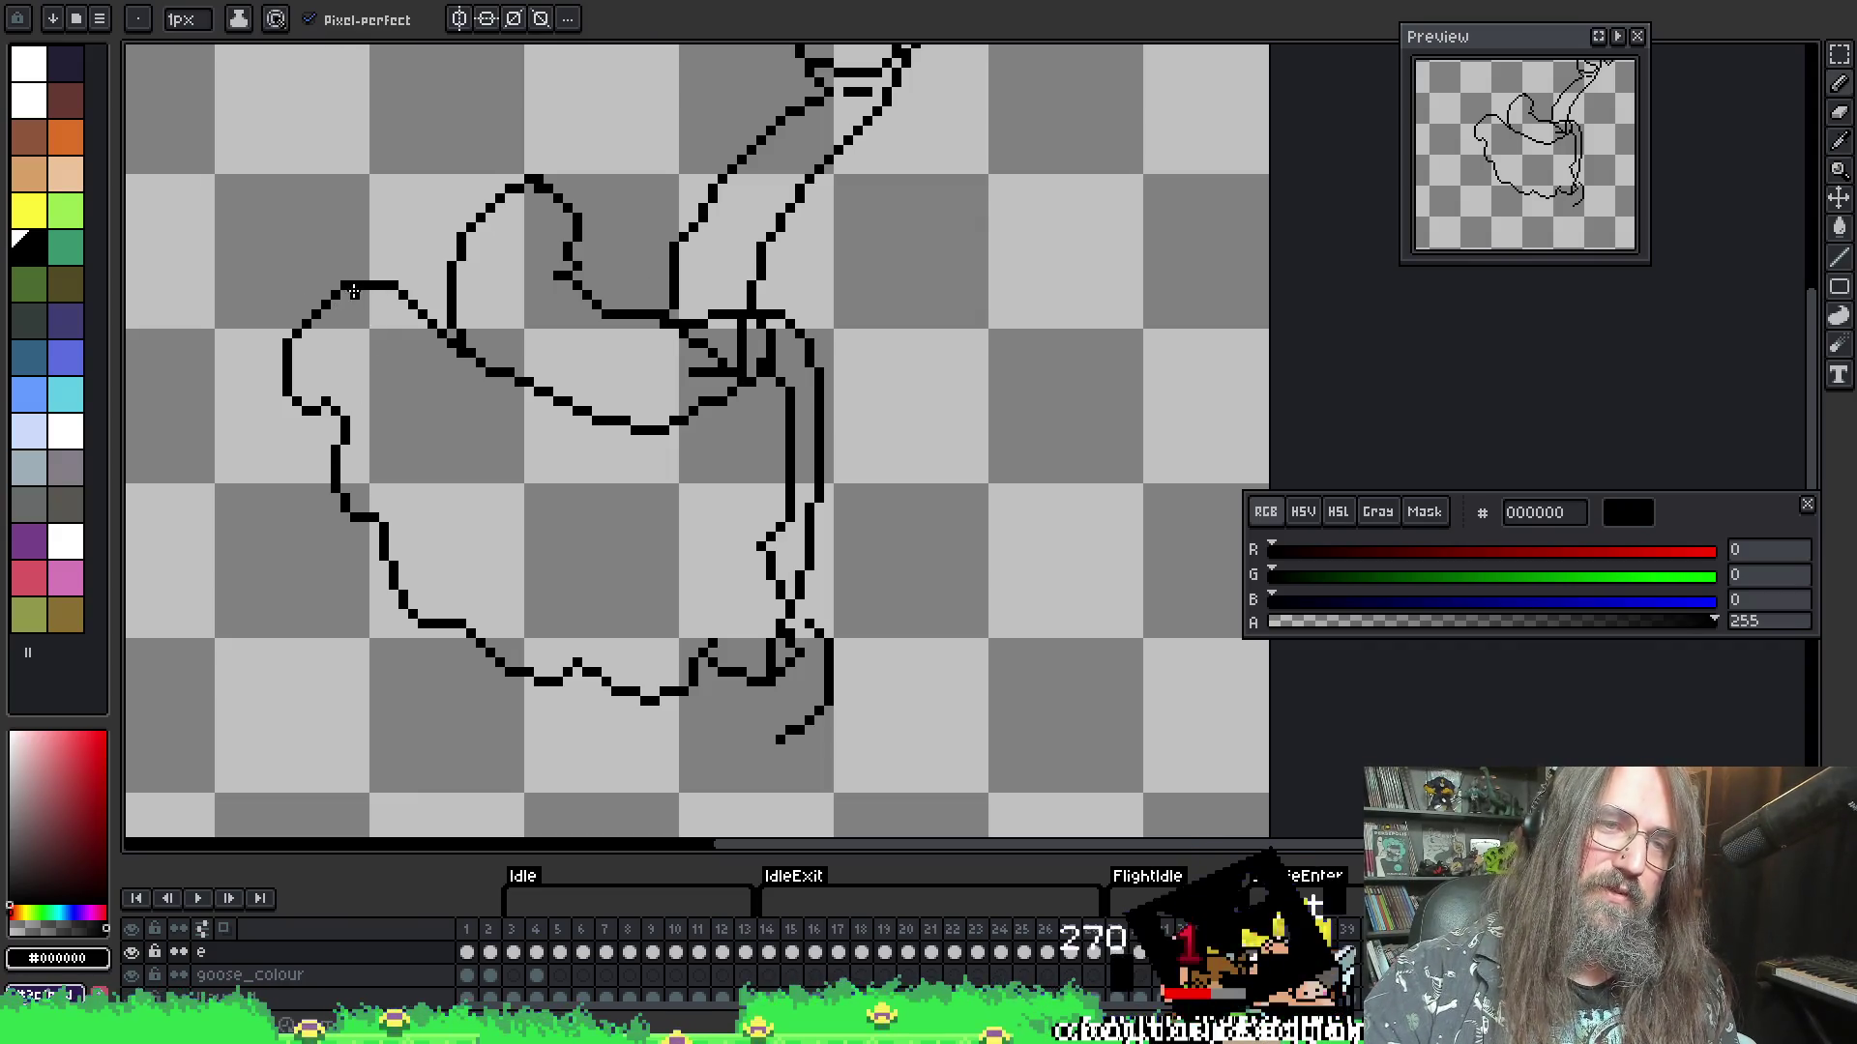
mouse_move(408, 391)
left_mouse_down()
mouse_move(430, 469)
mouse_move(469, 469)
mouse_move(590, 549)
mouse_move(668, 544)
mouse_move(788, 469)
left_mouse_up()
- Draw an inner line down the upper wing lobe and erase stray pixels along it
key("e")
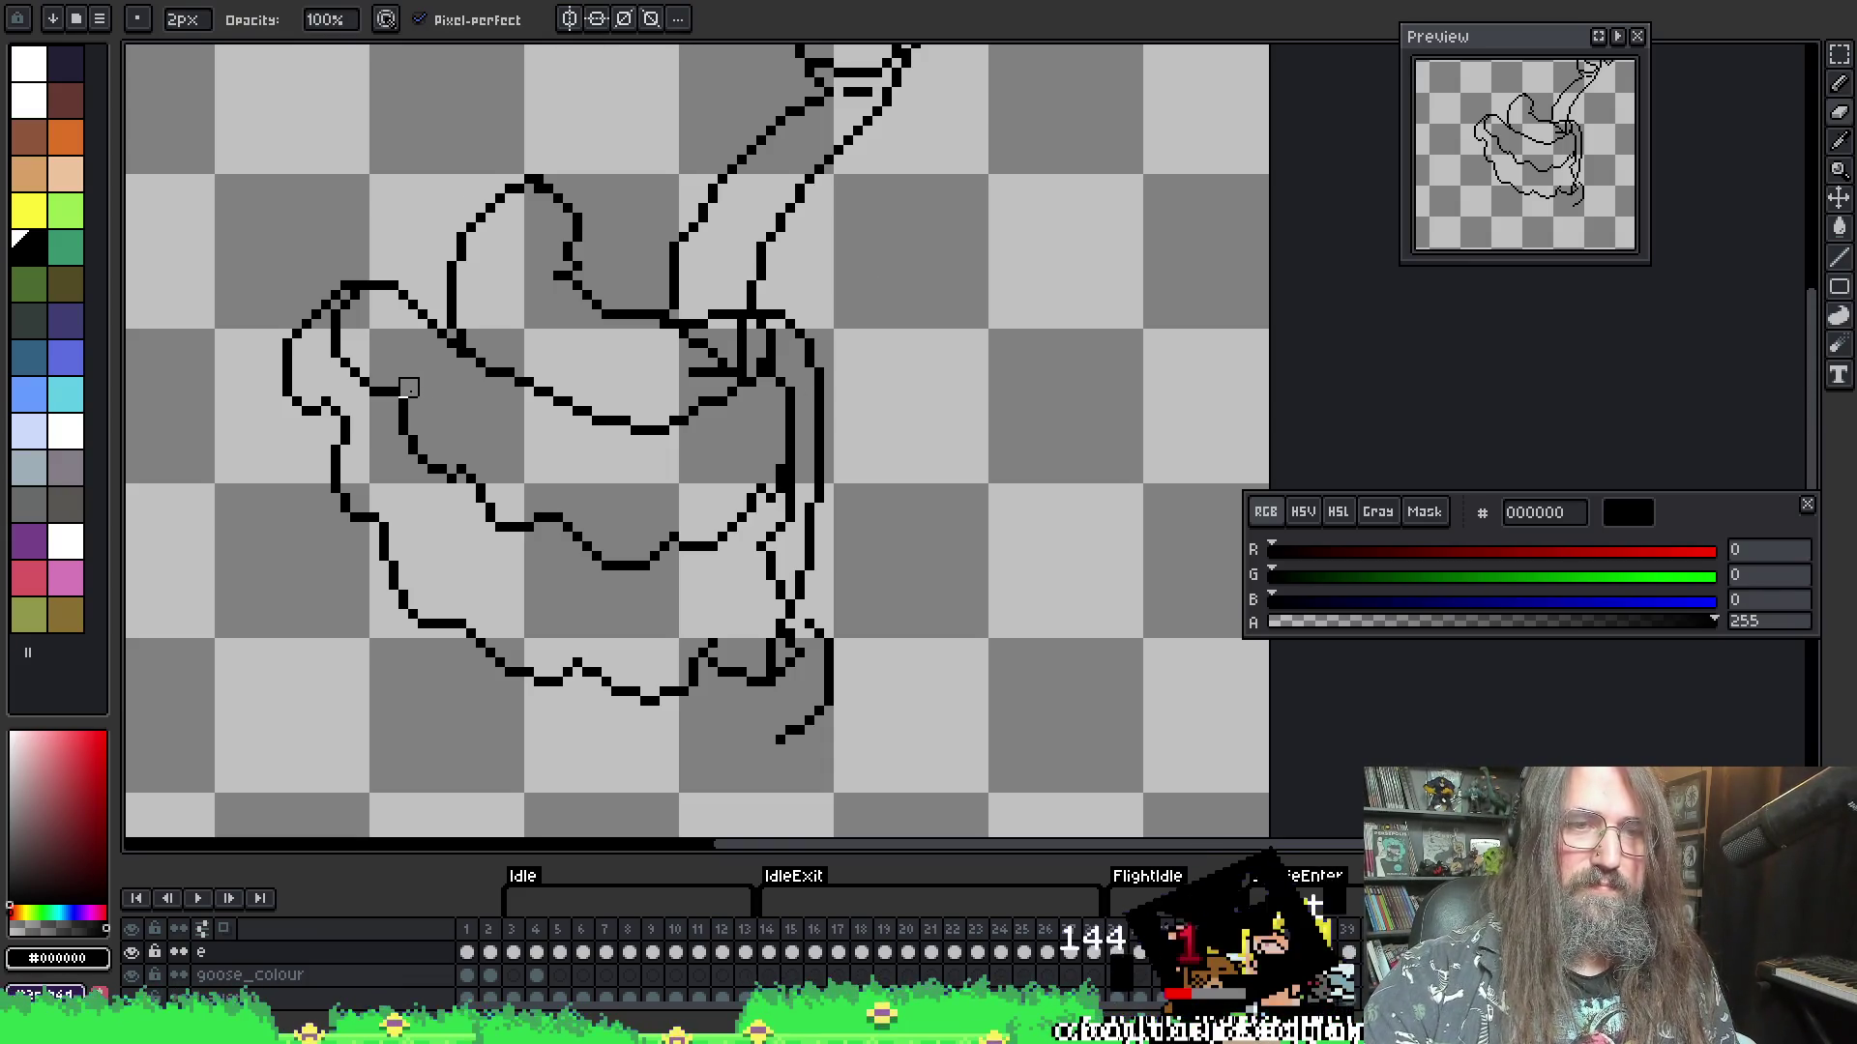
key("b")
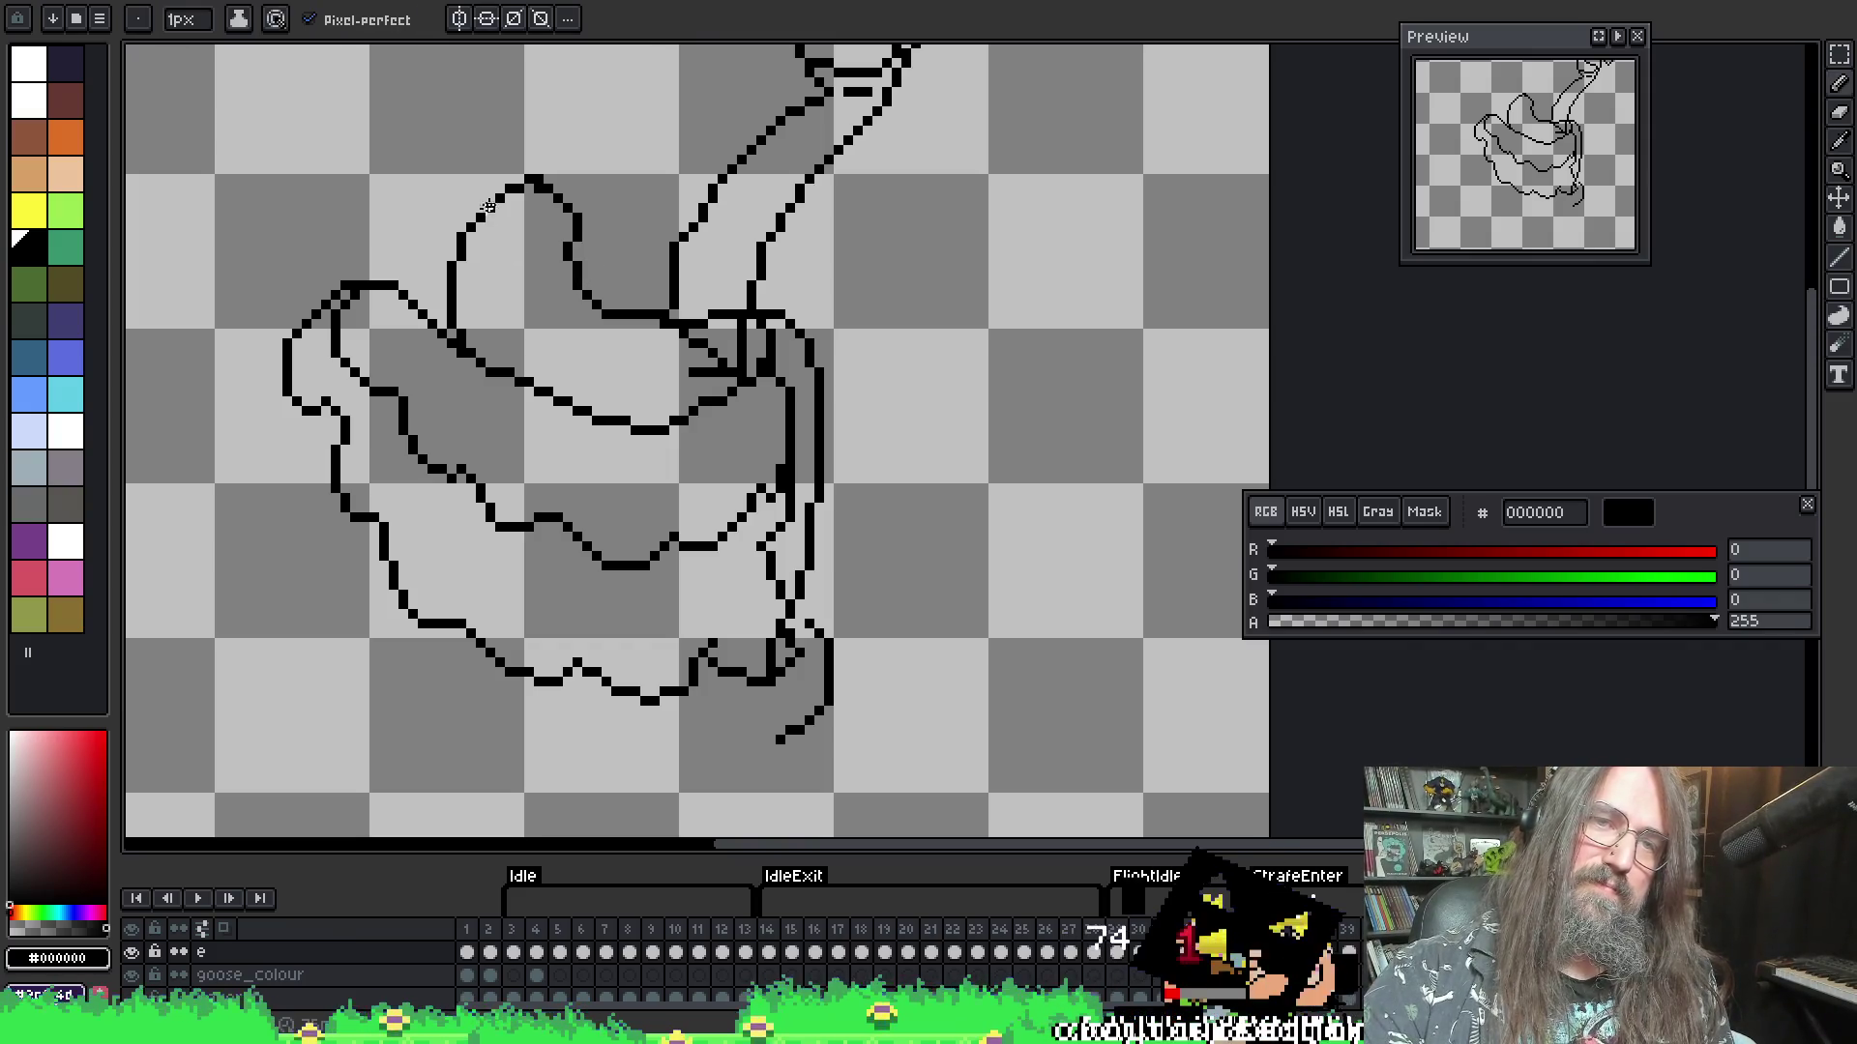
mouse_move(515, 205)
left_mouse_down()
mouse_move(509, 296)
mouse_move(561, 360)
mouse_move(616, 356)
mouse_move(696, 391)
mouse_move(735, 350)
left_mouse_up()
key("e")
left_click(640, 359)
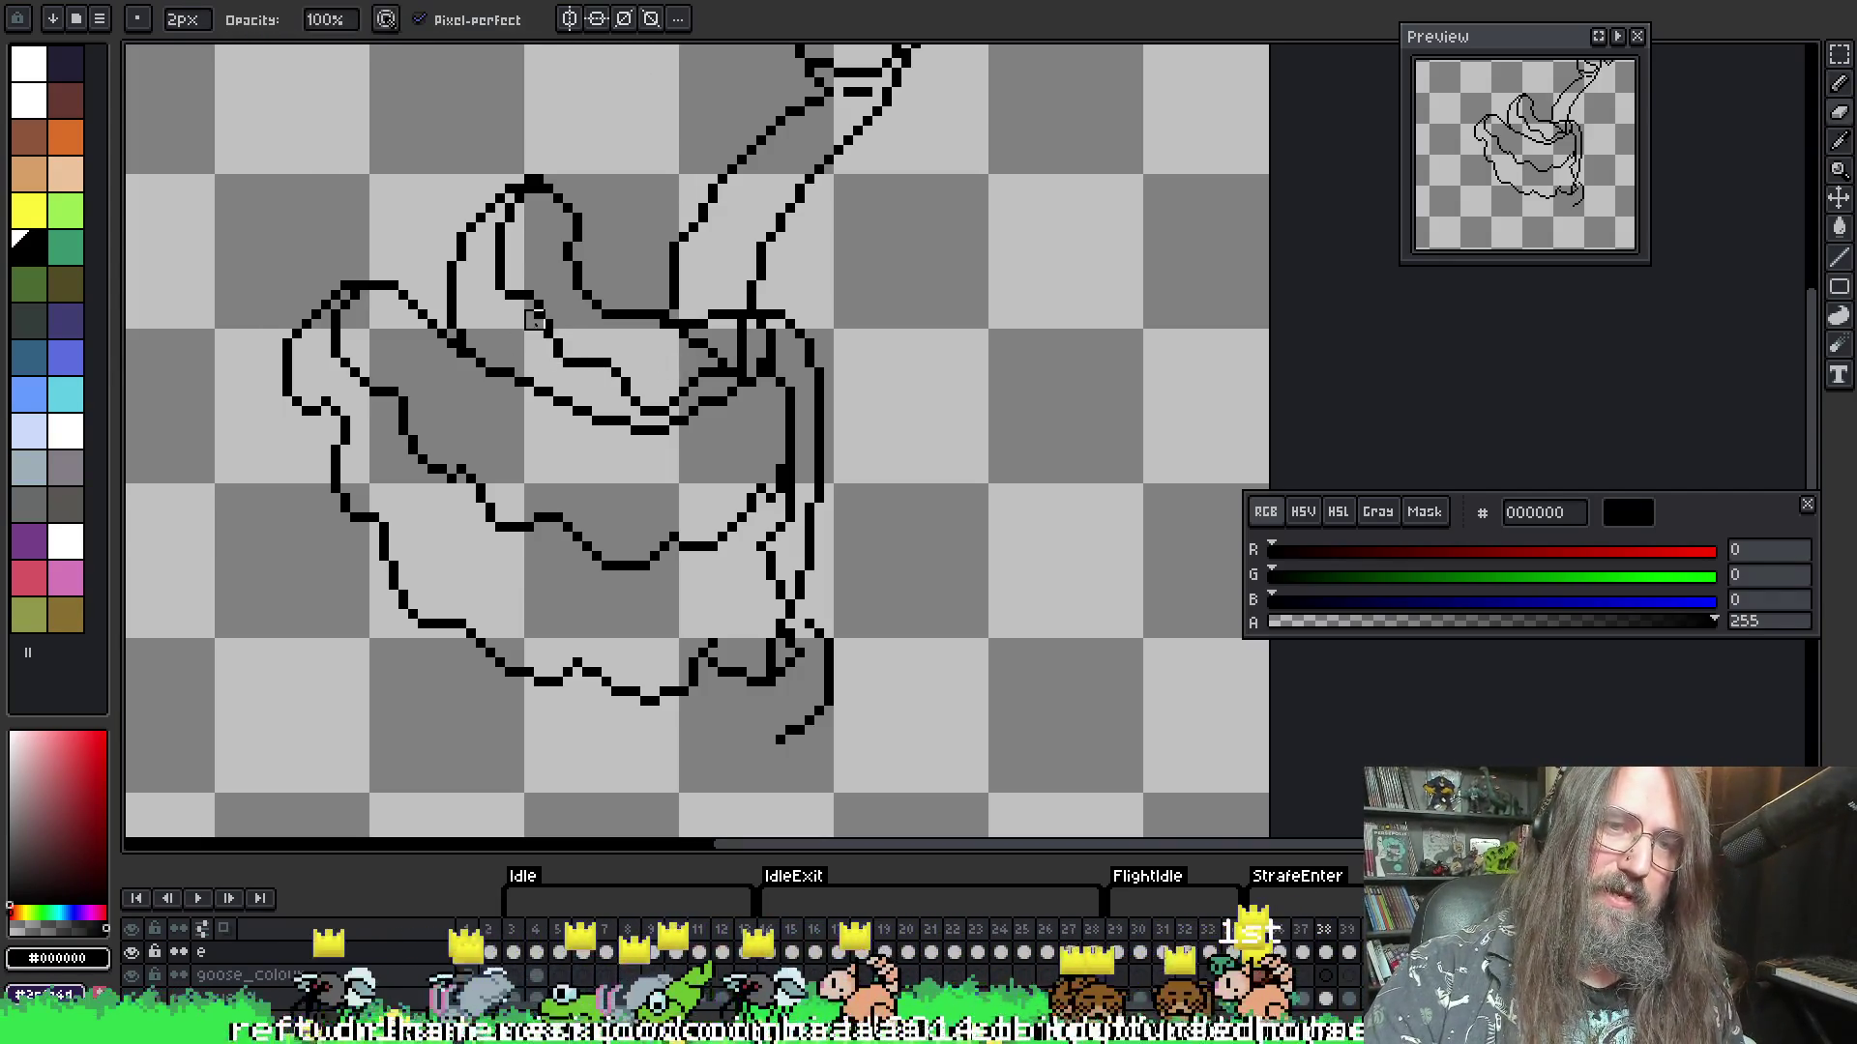
mouse_move(534, 321)
left_mouse_down()
mouse_move(570, 377)
mouse_move(572, 339)
left_mouse_up()
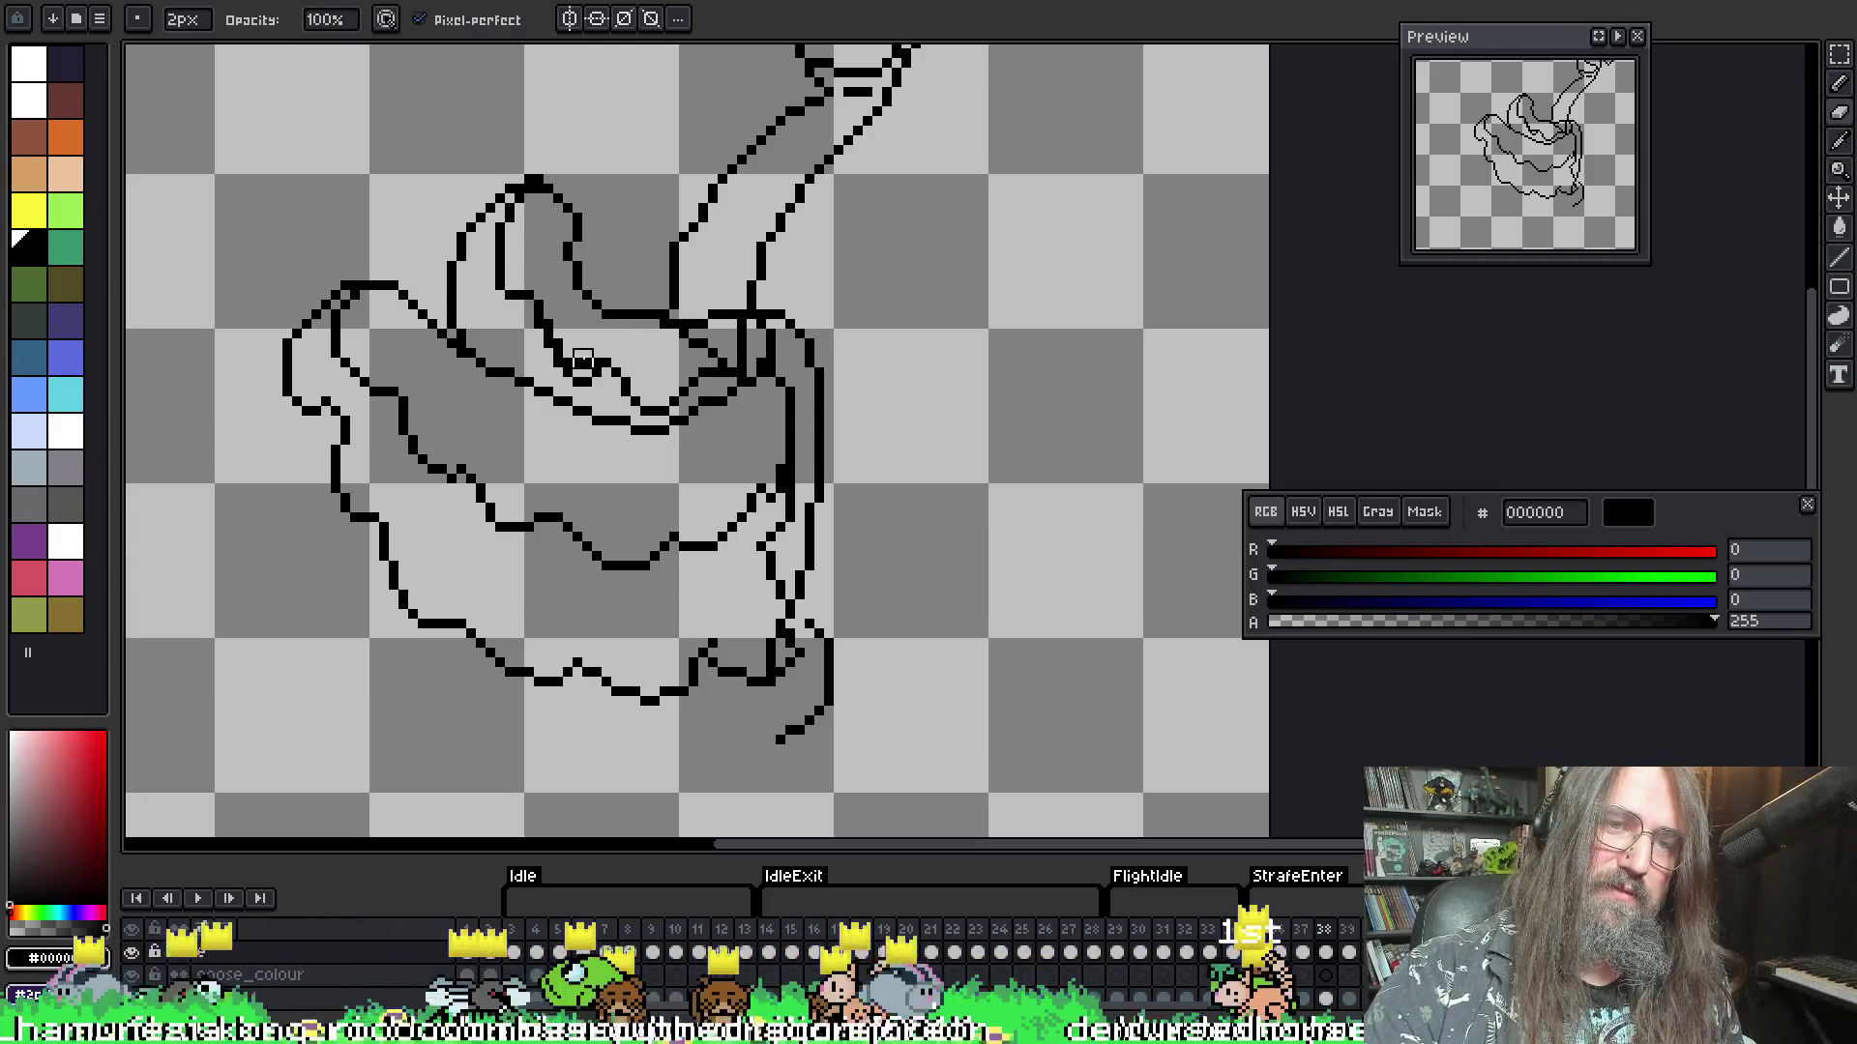
- Redraw the zigzag feather line inside the wing and touch it up
key("b")
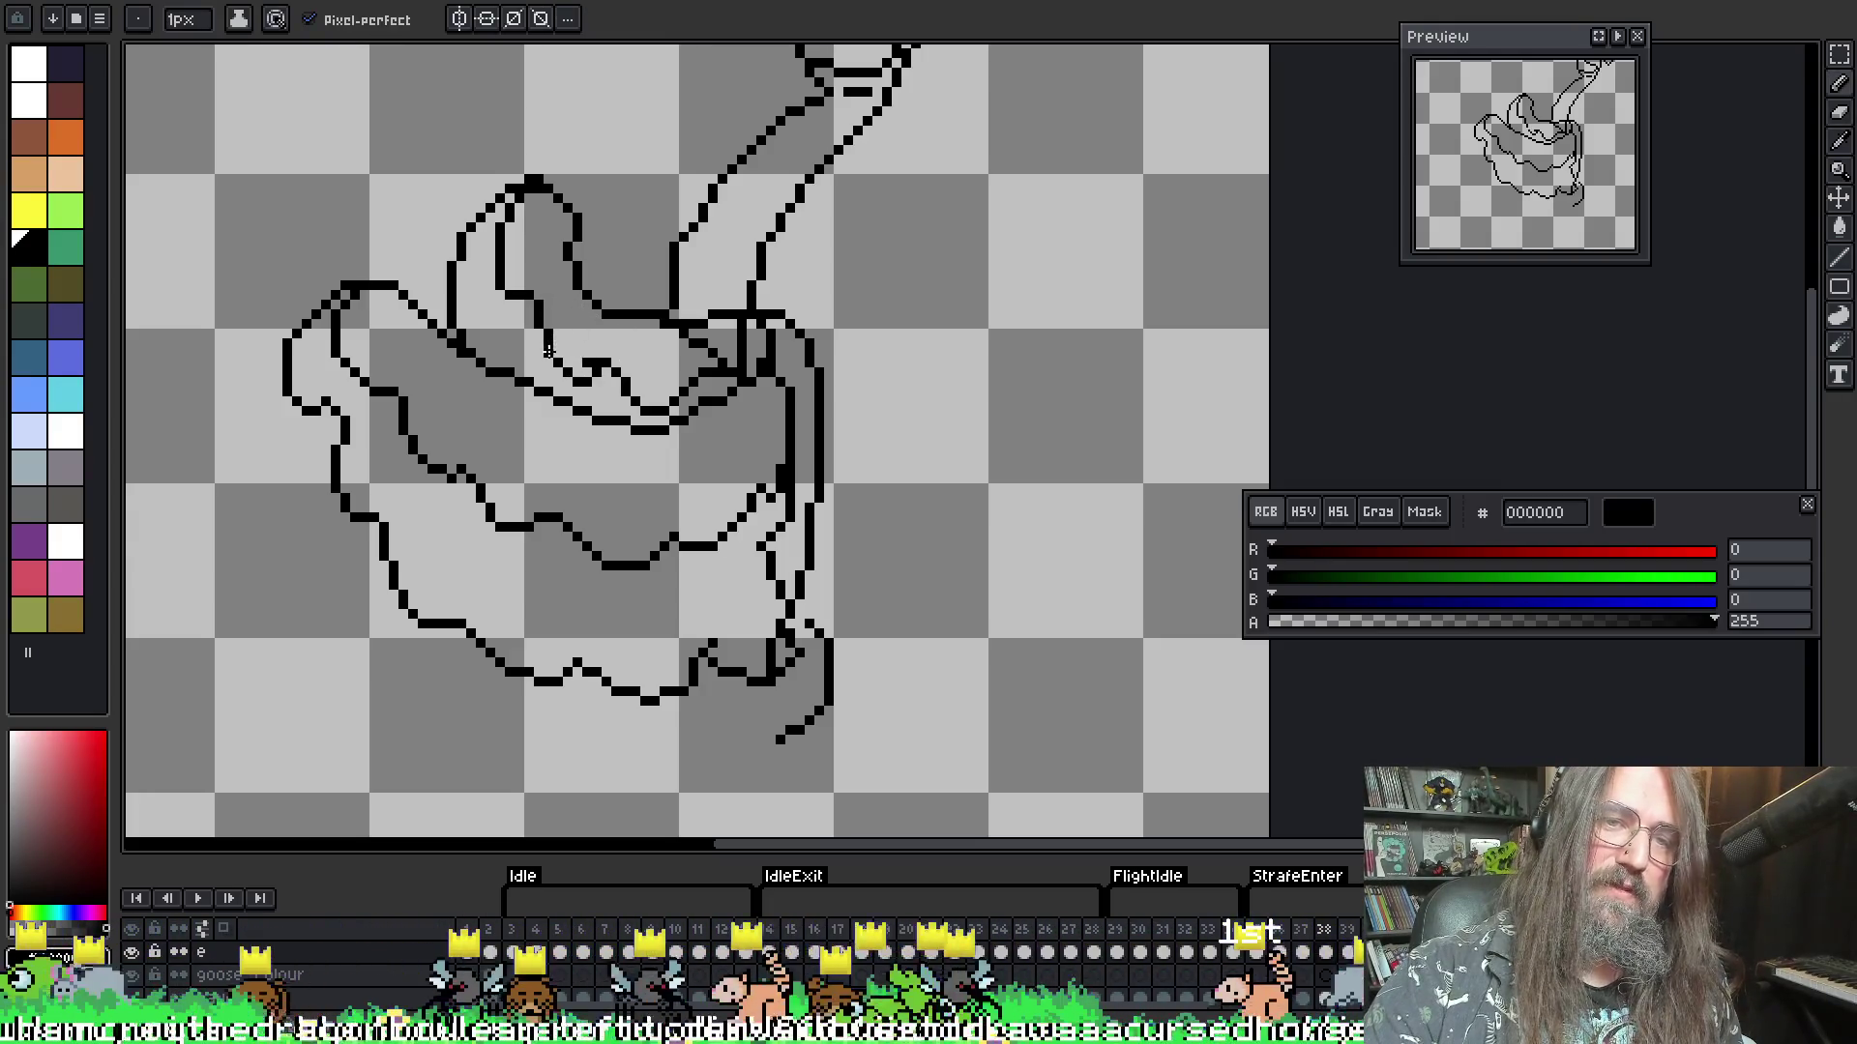
key("e")
left_click_drag(580, 348, 681, 305)
key("b")
key("e")
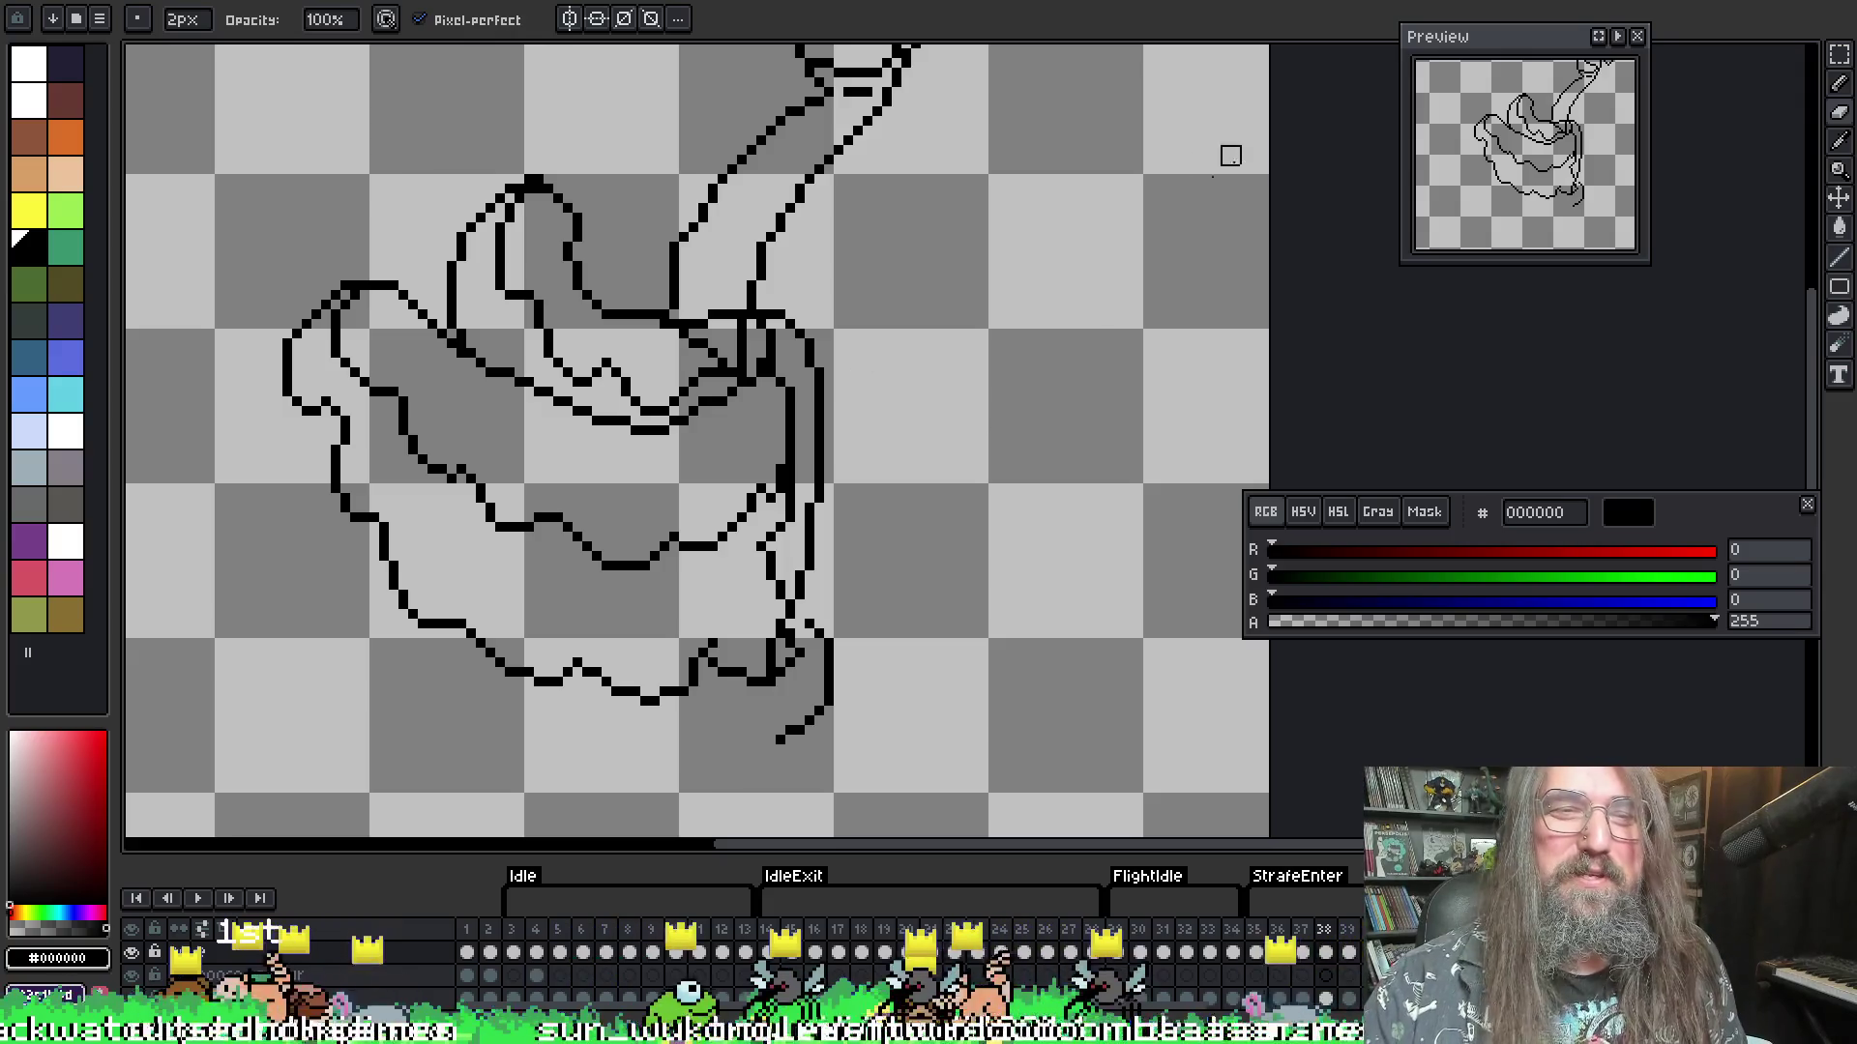
- Trim pixels at the top of the upper wing lobe to give the inner line a flatter, wider hooked tip
key("o")
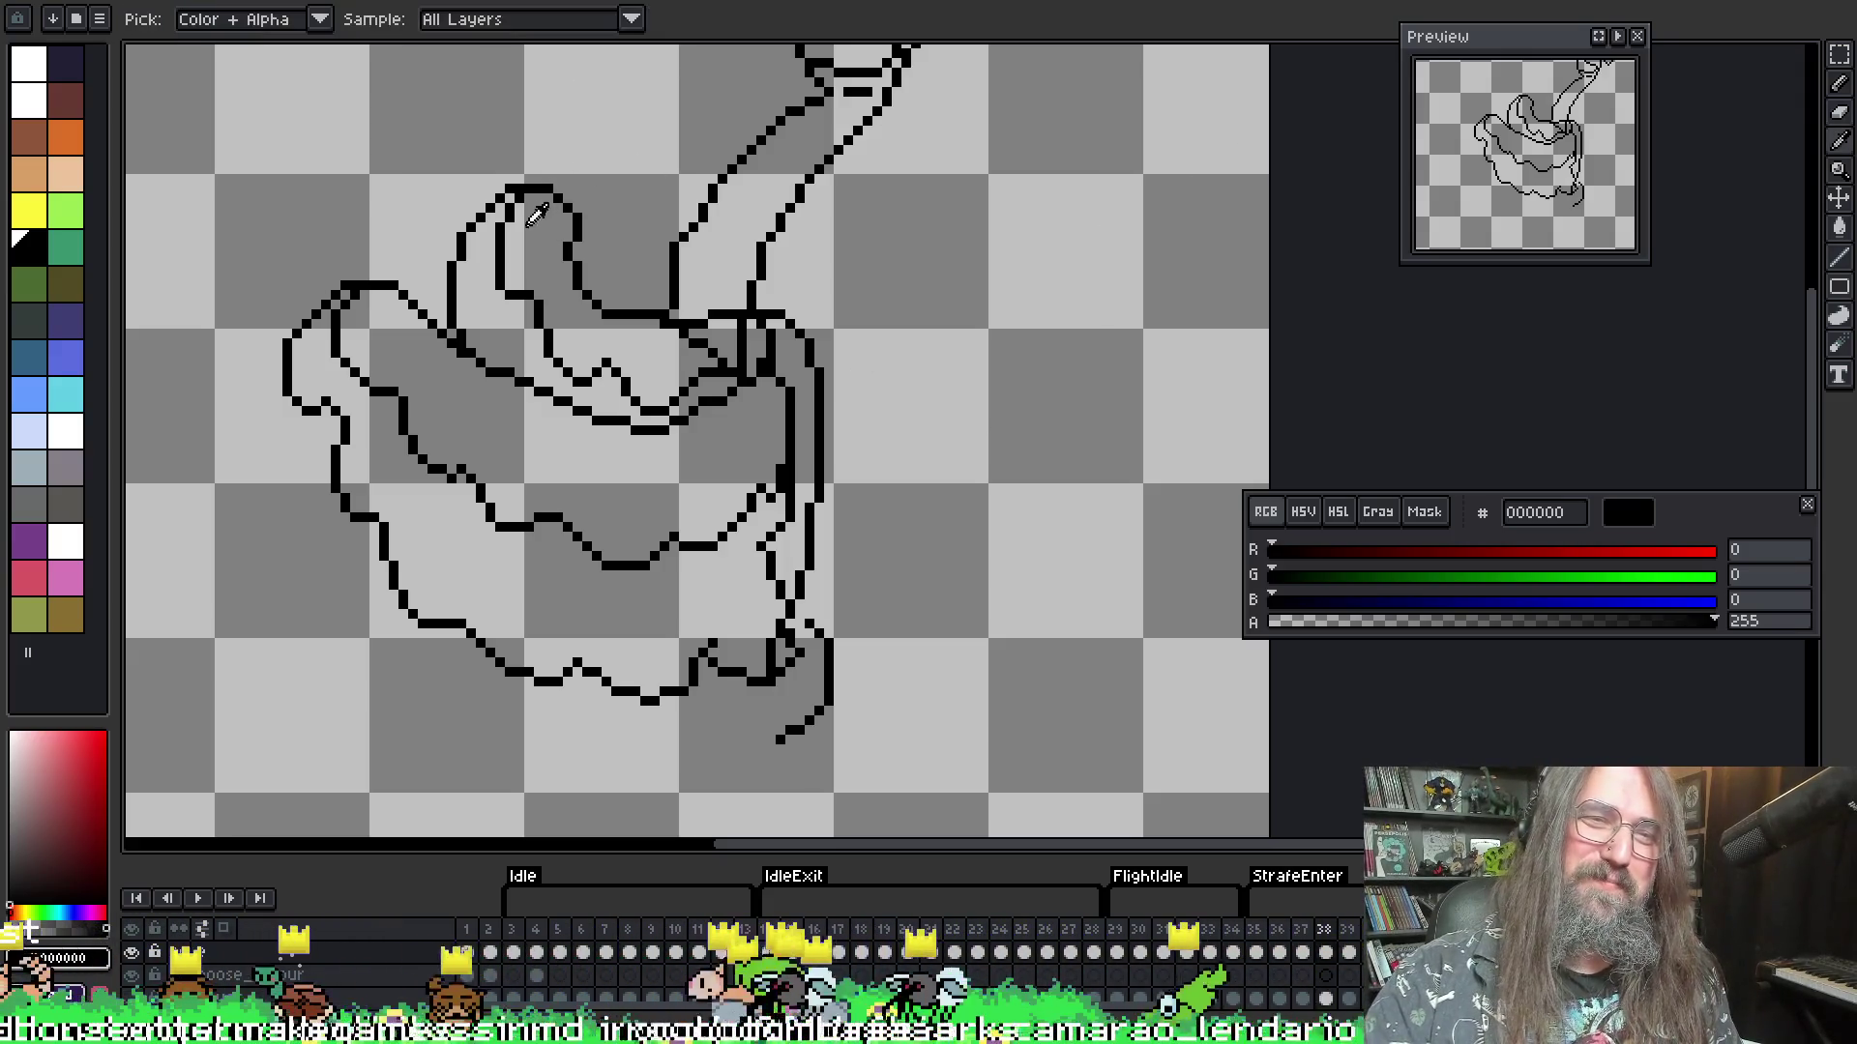
key("e")
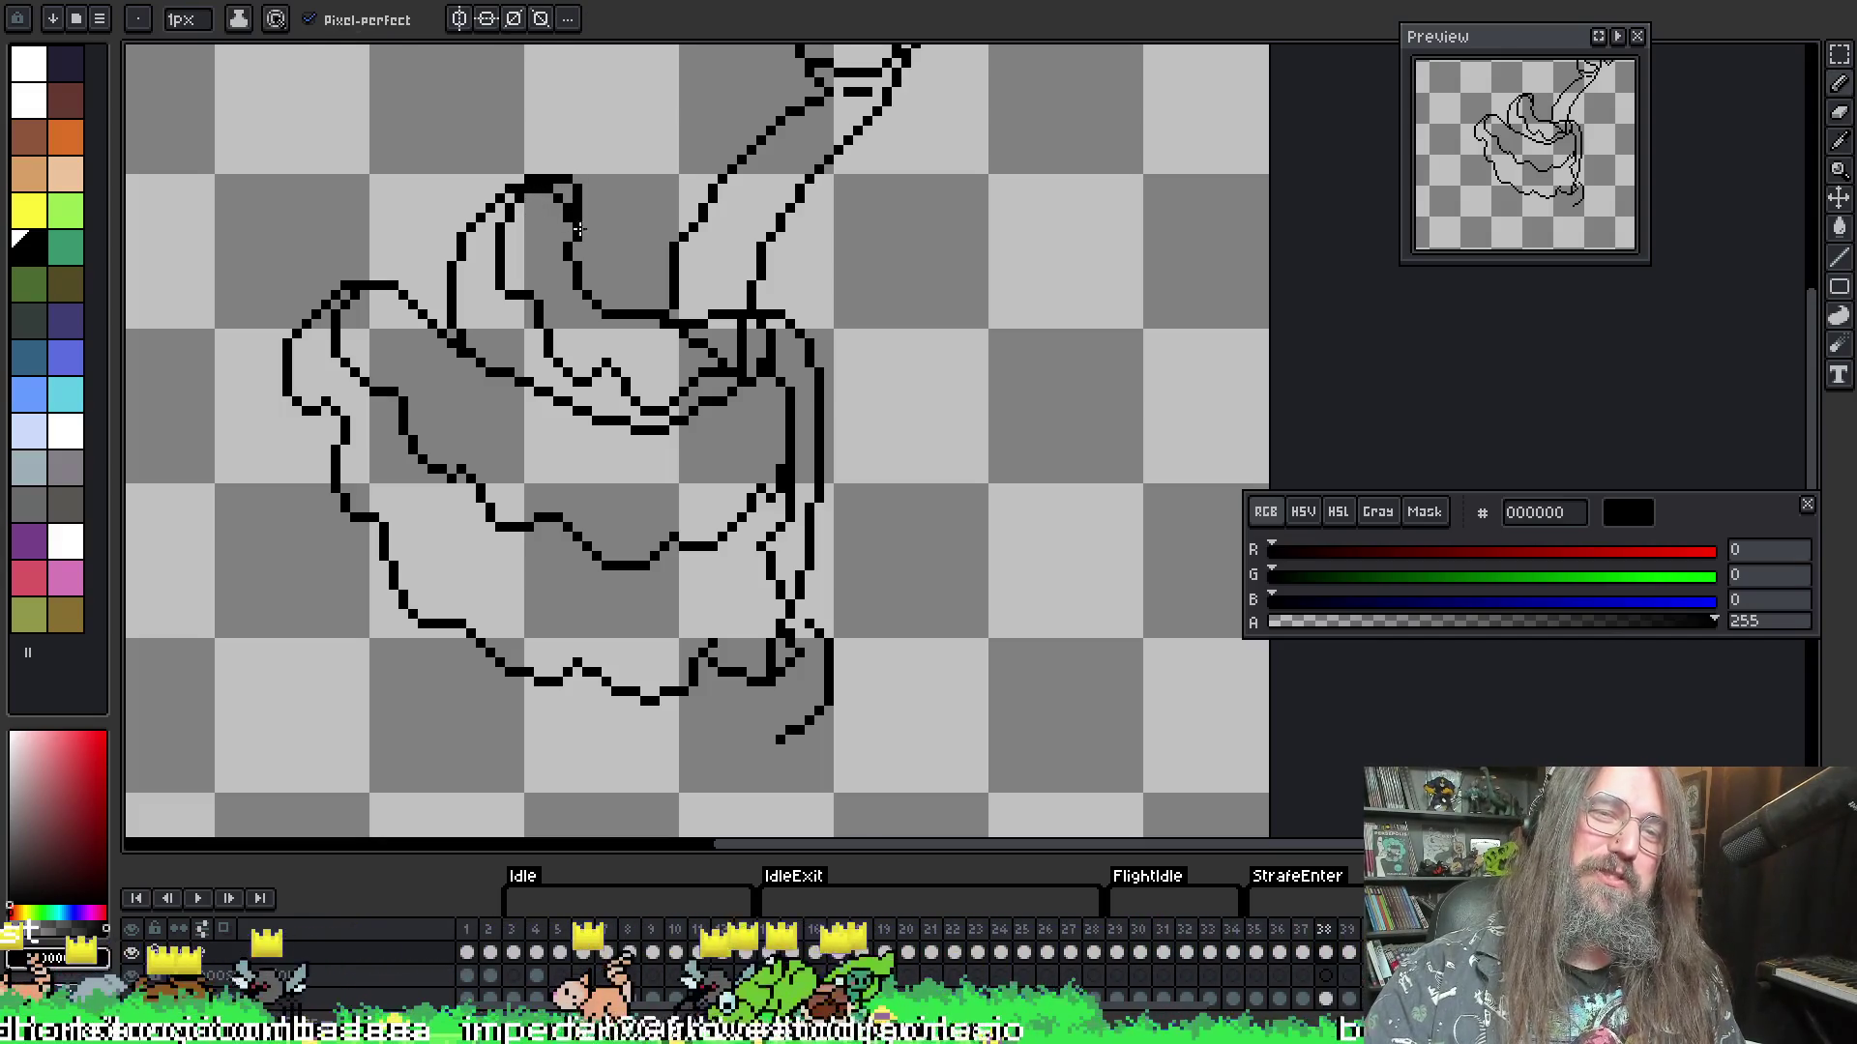
key("e")
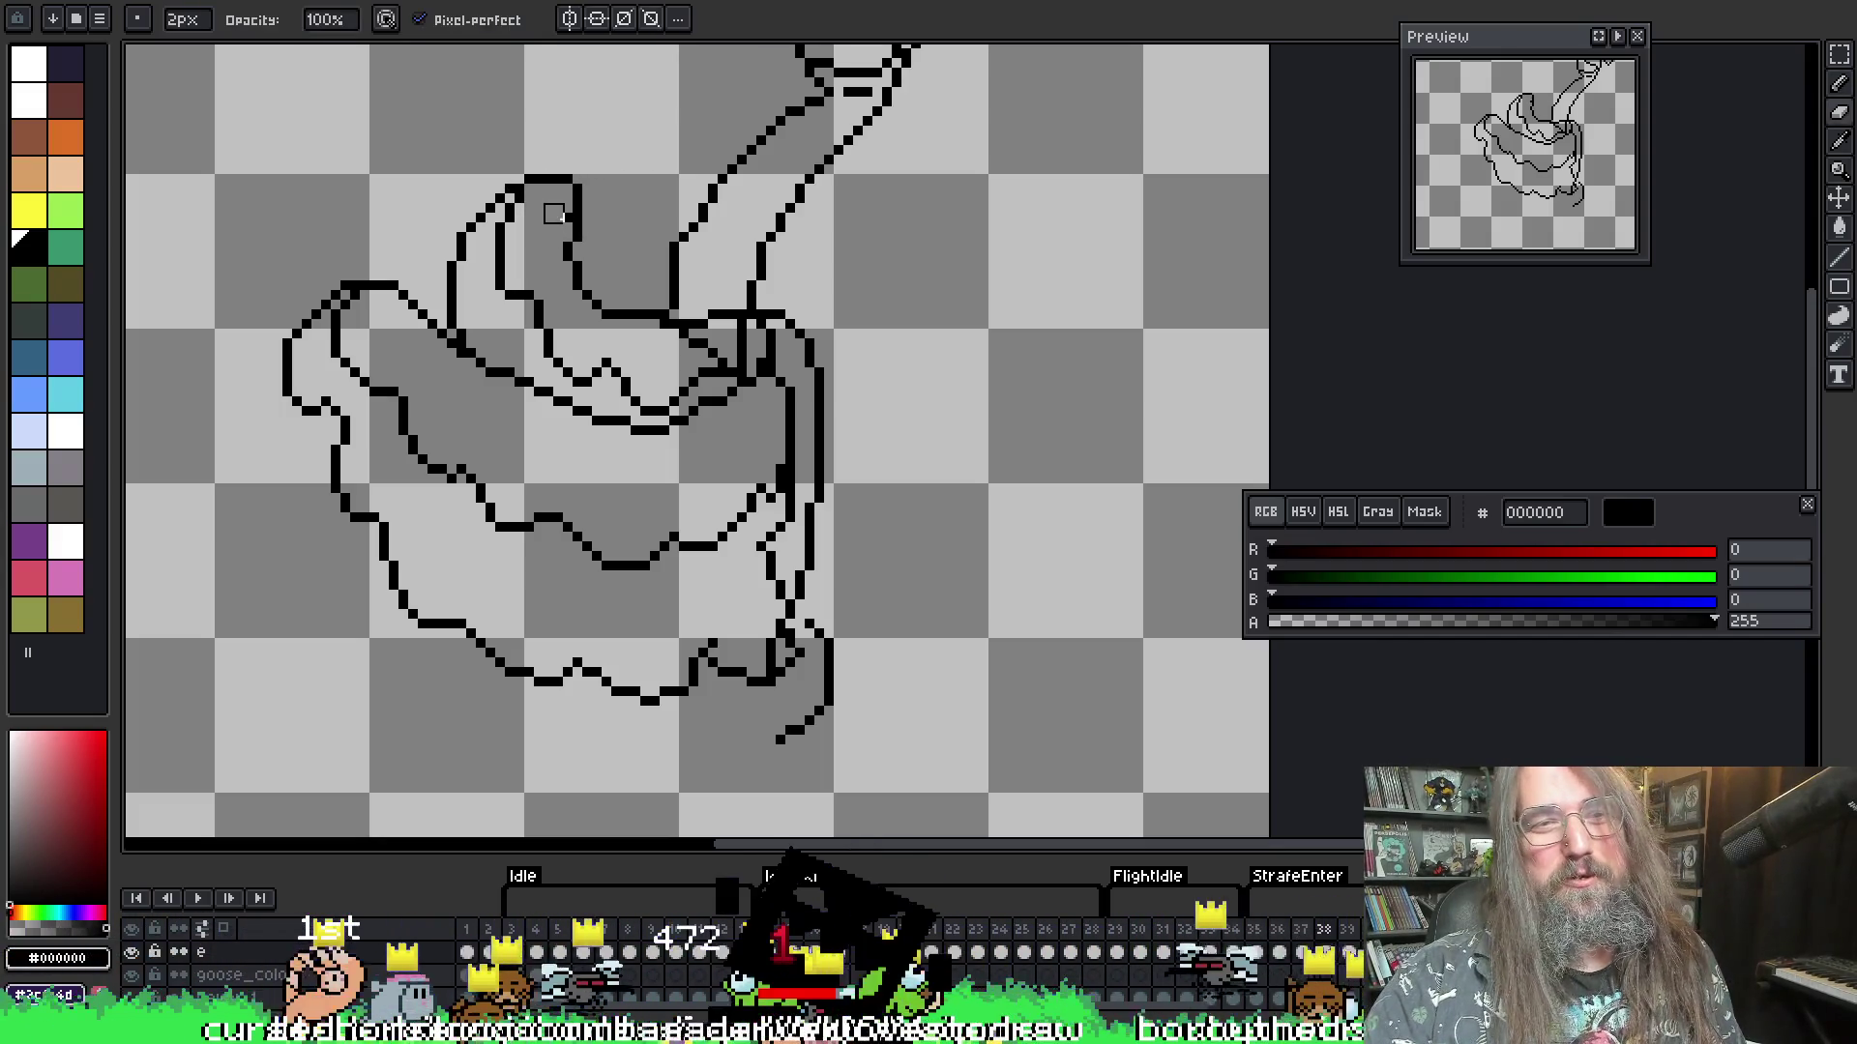
key("e")
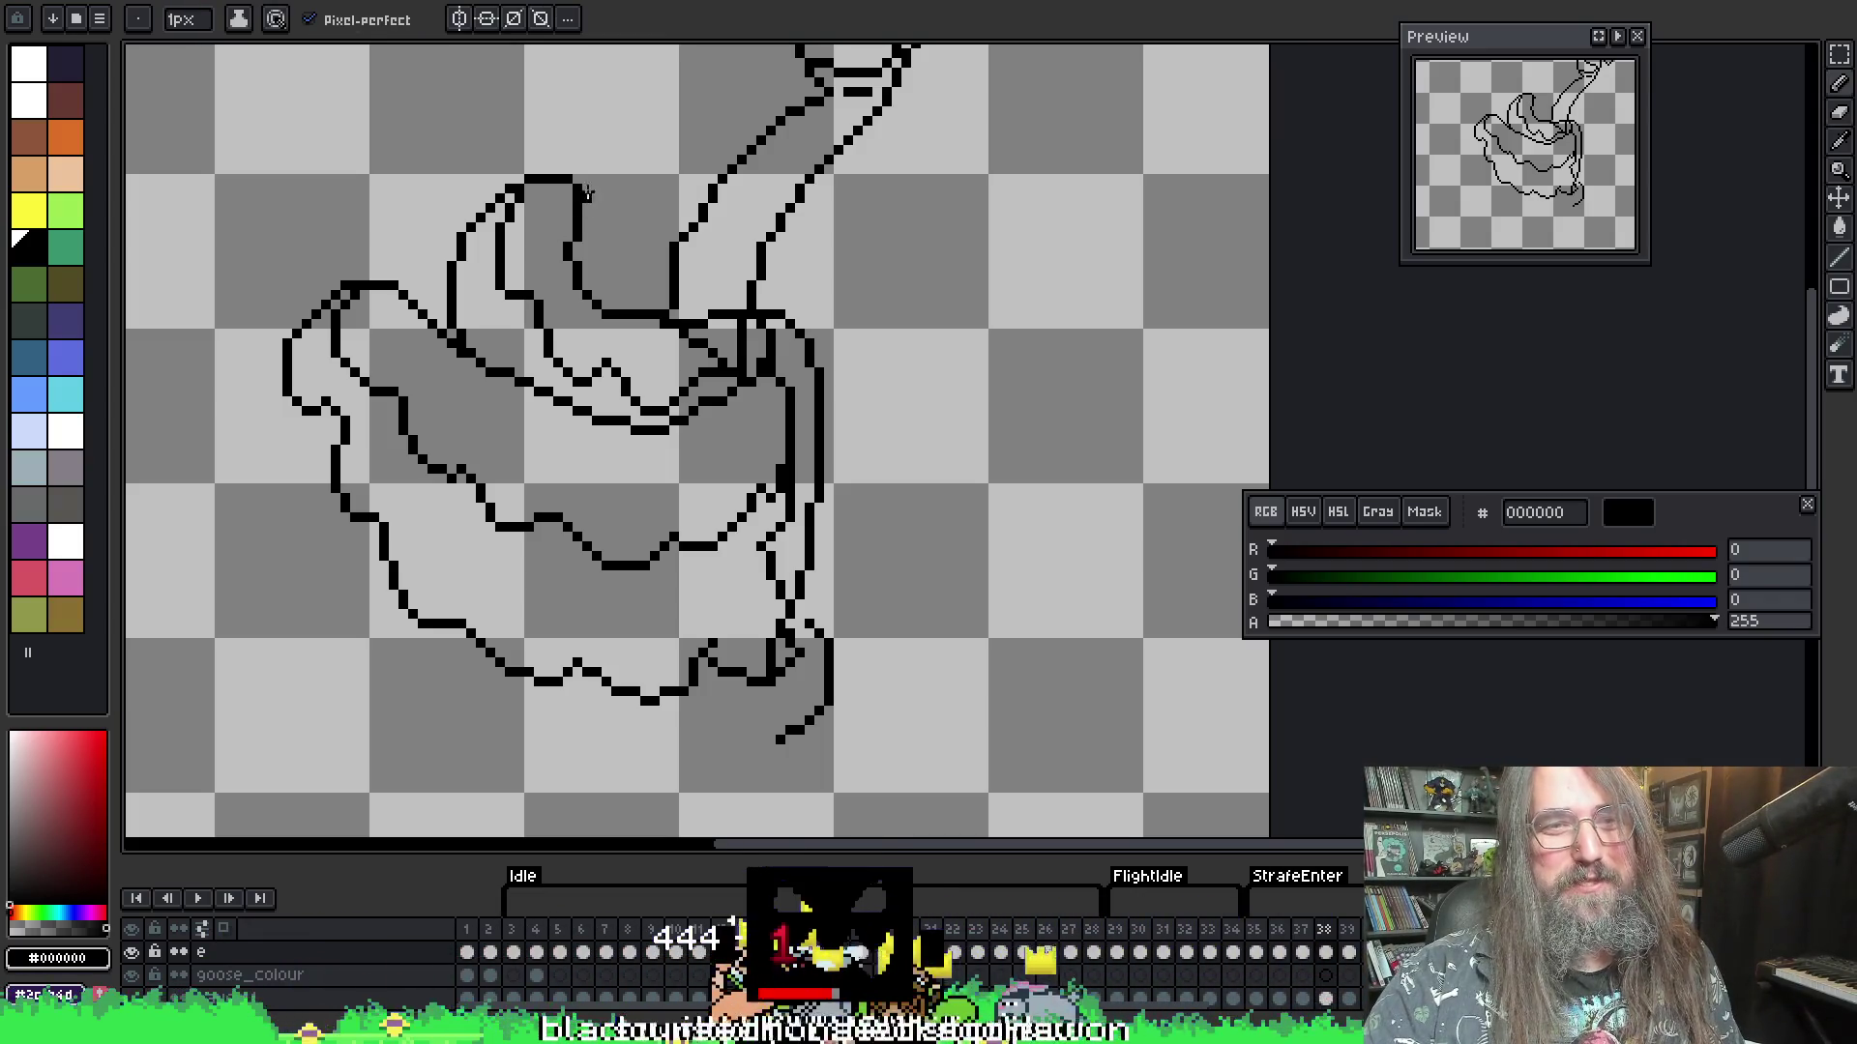
key("e")
left_click_drag(583, 189, 583, 205)
- Play the animation to review the goose frames before editing the wing
key("b")
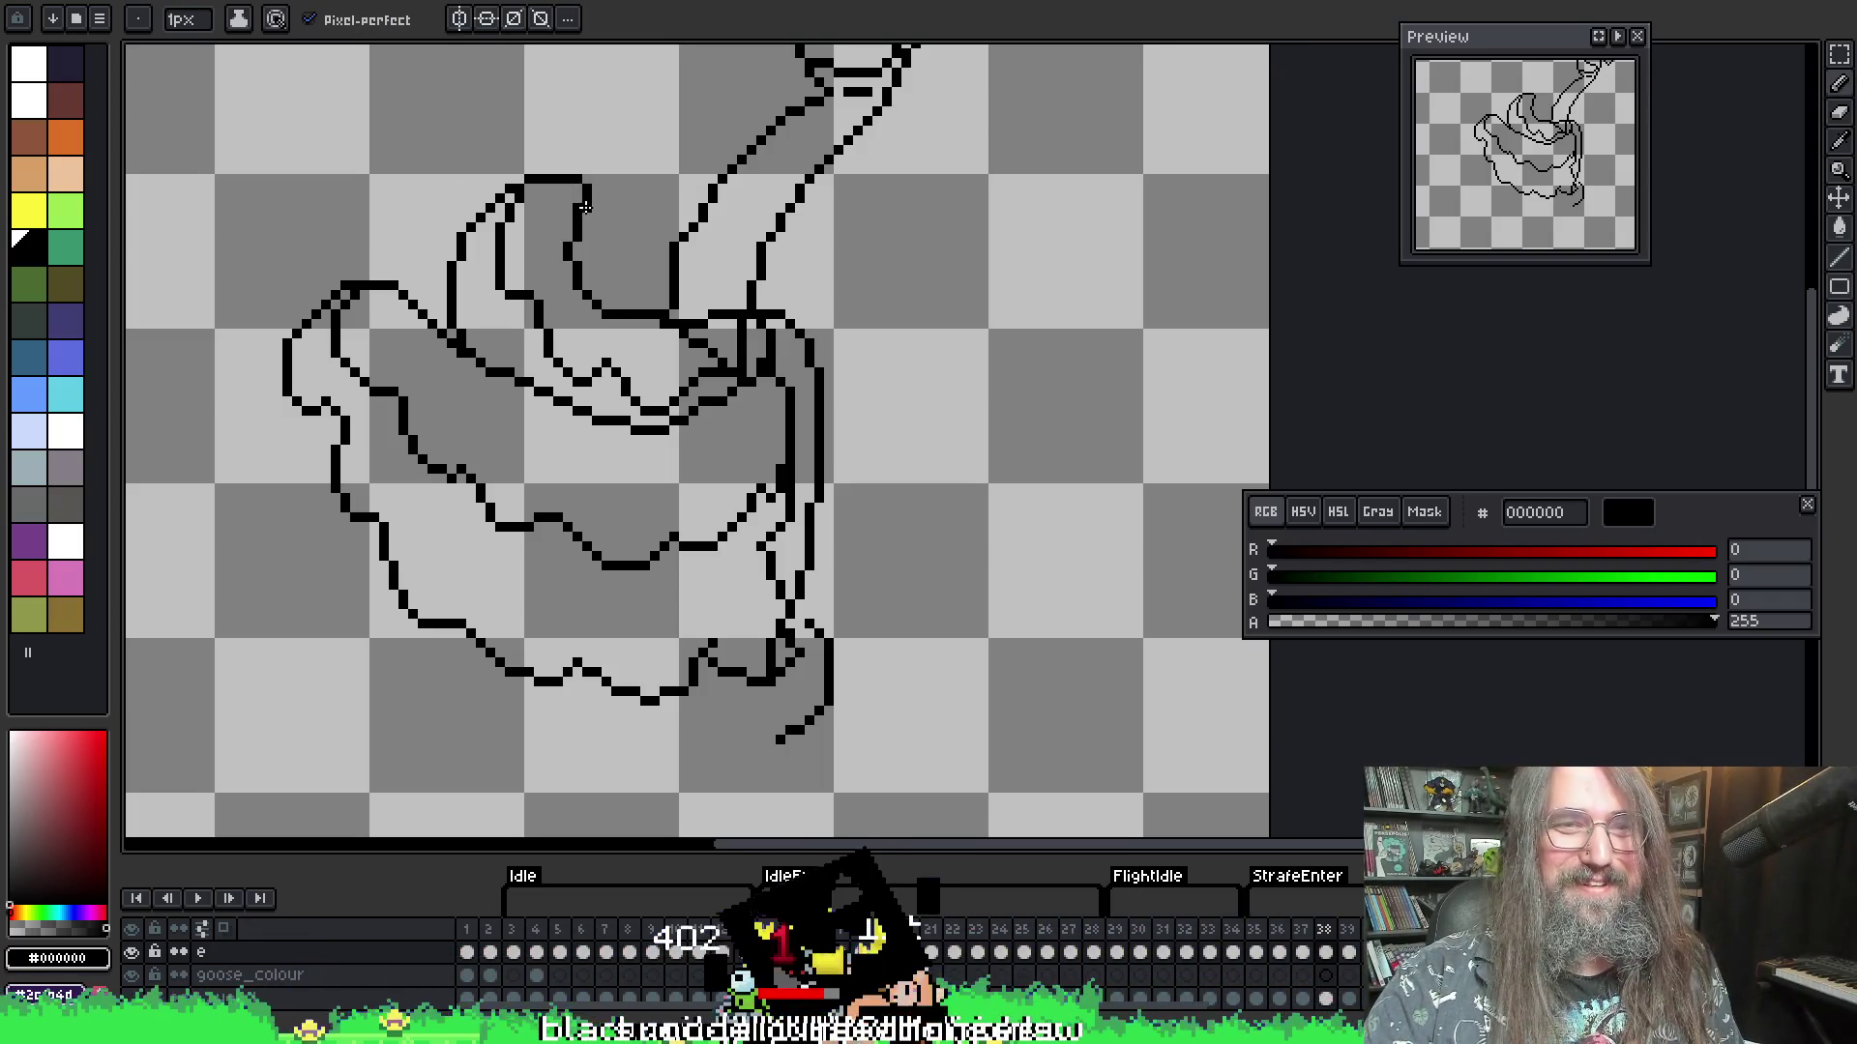
key("e")
key("i")
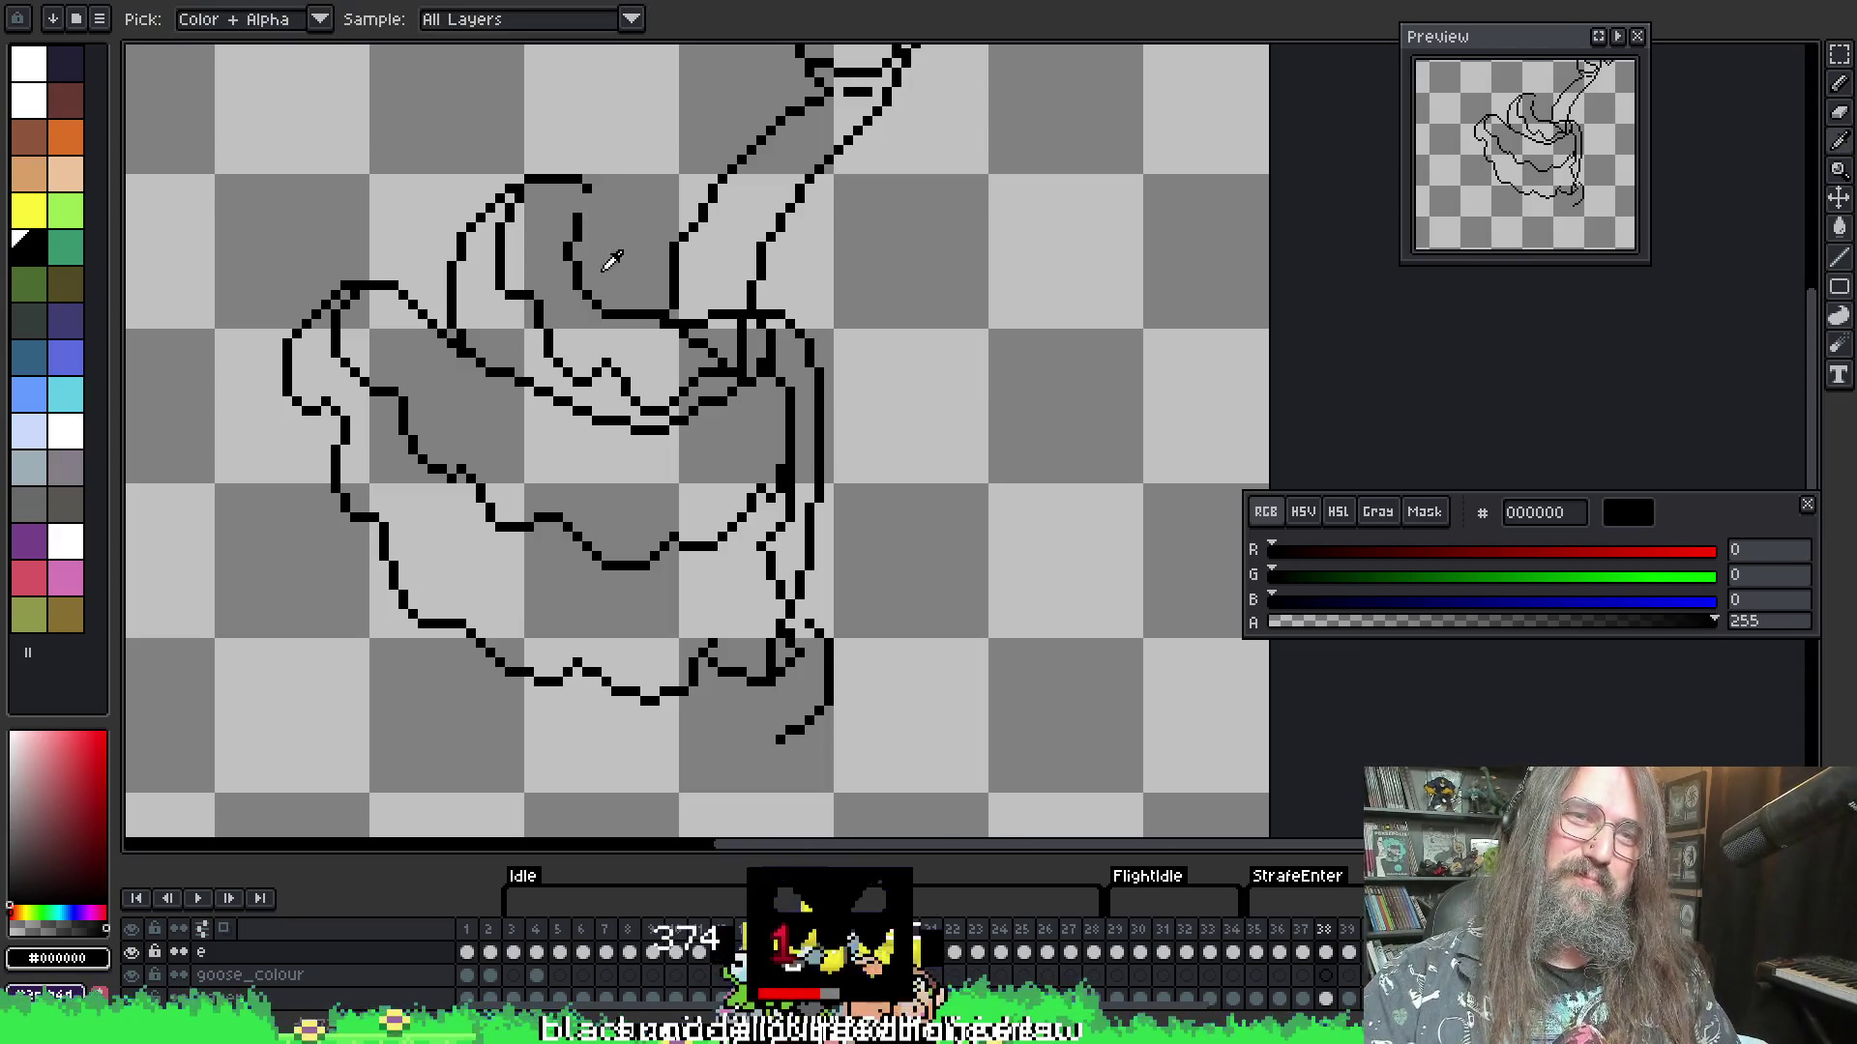
key("b")
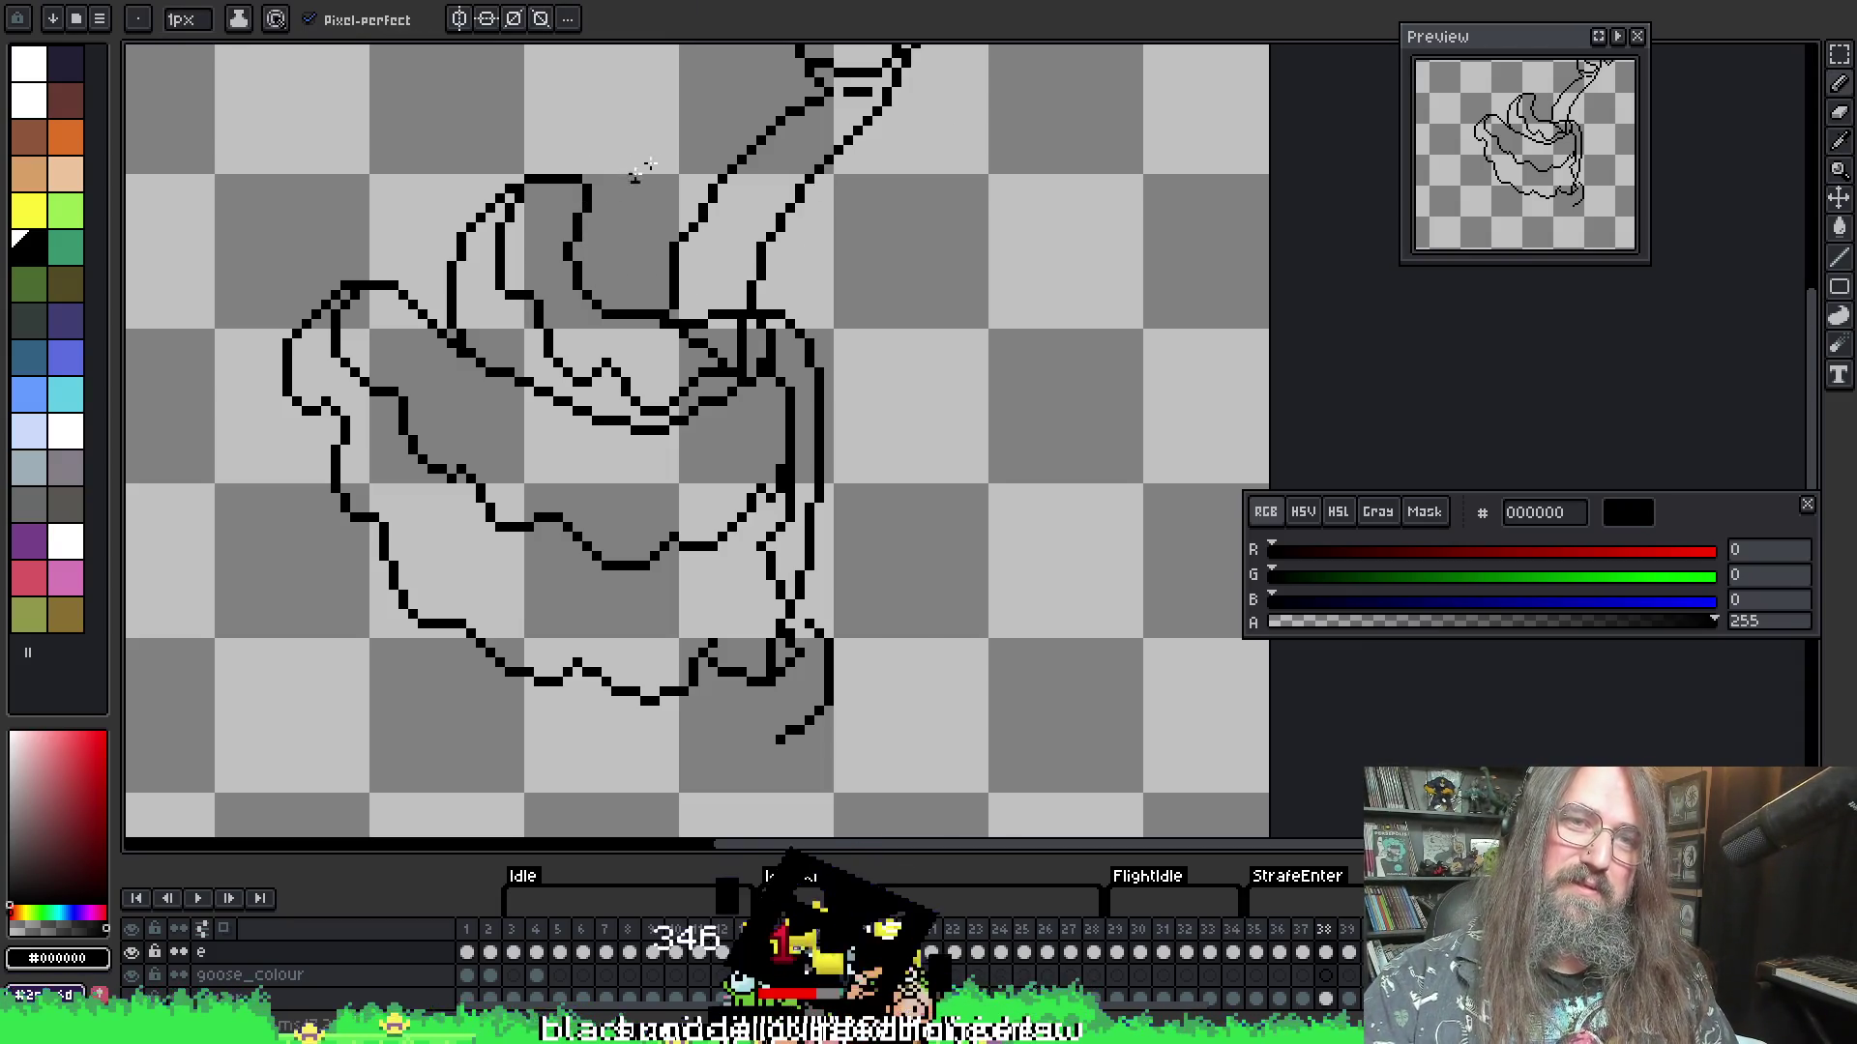
scroll(677, 387, "down", 1)
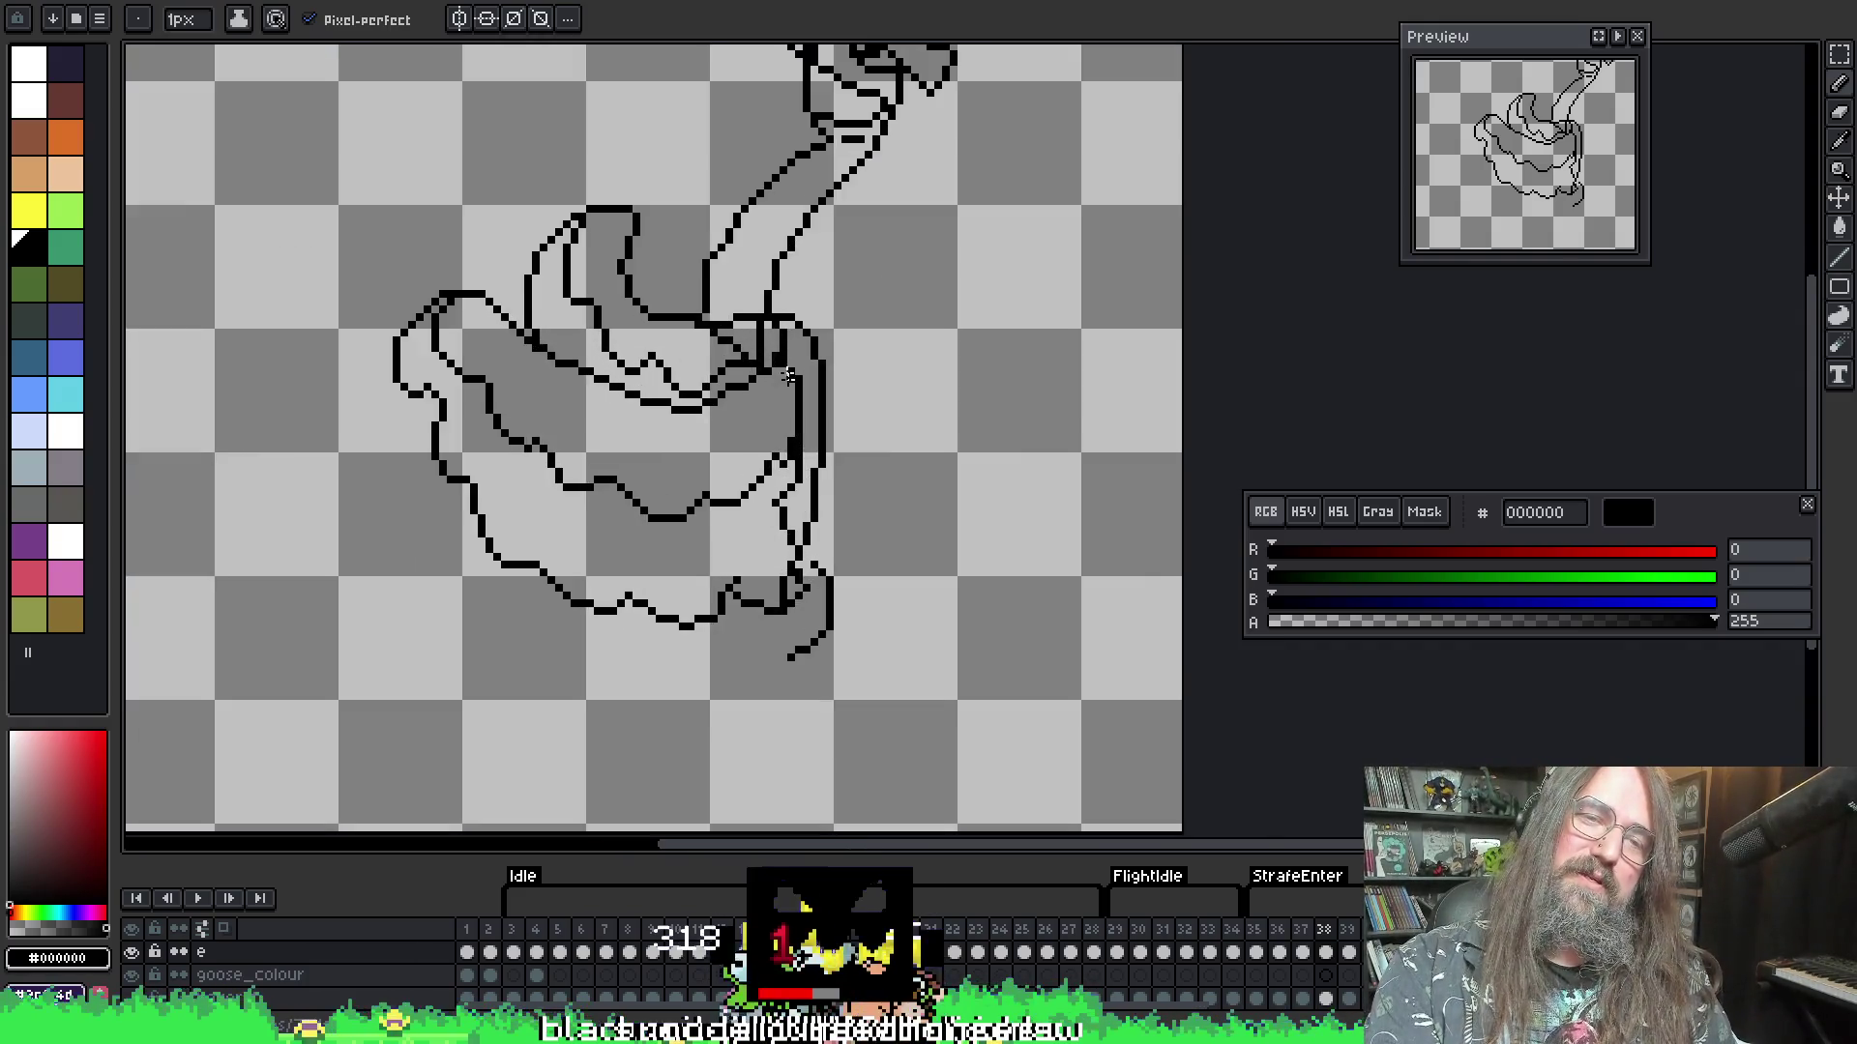
key("Return")
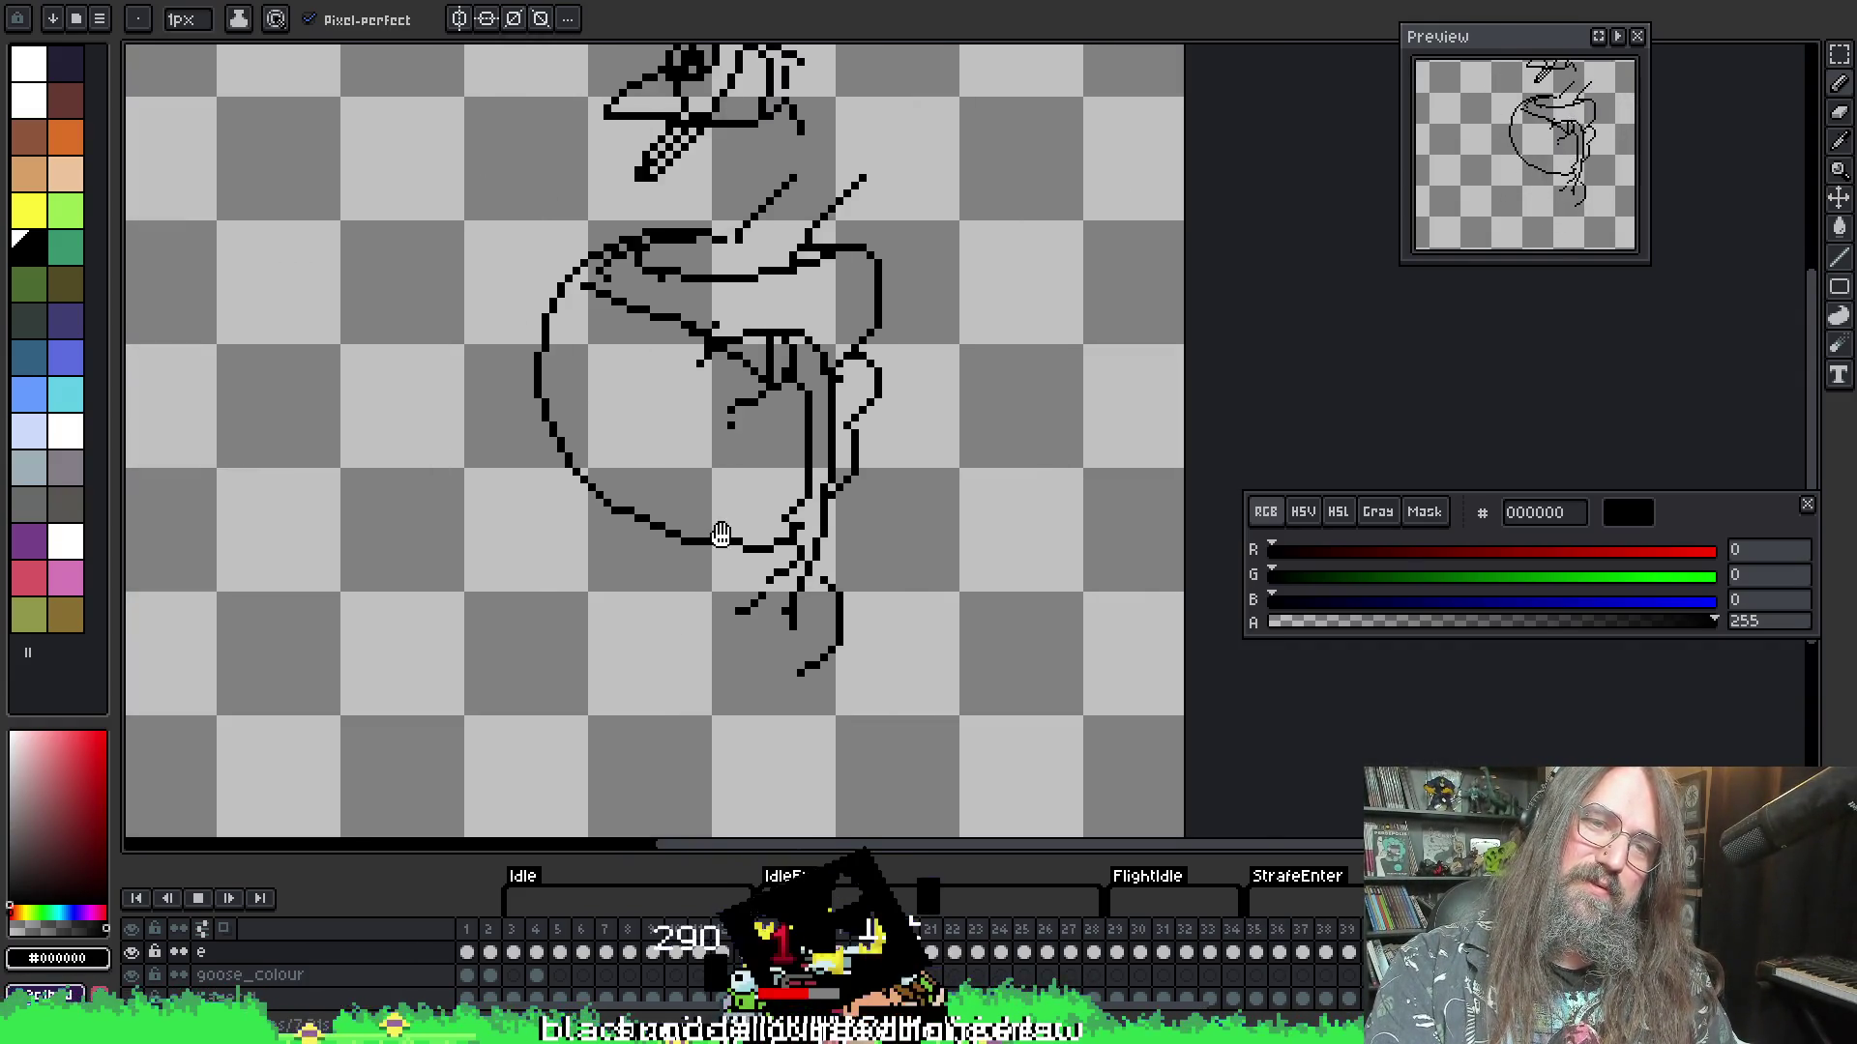
scroll(592, 587, "down", 1)
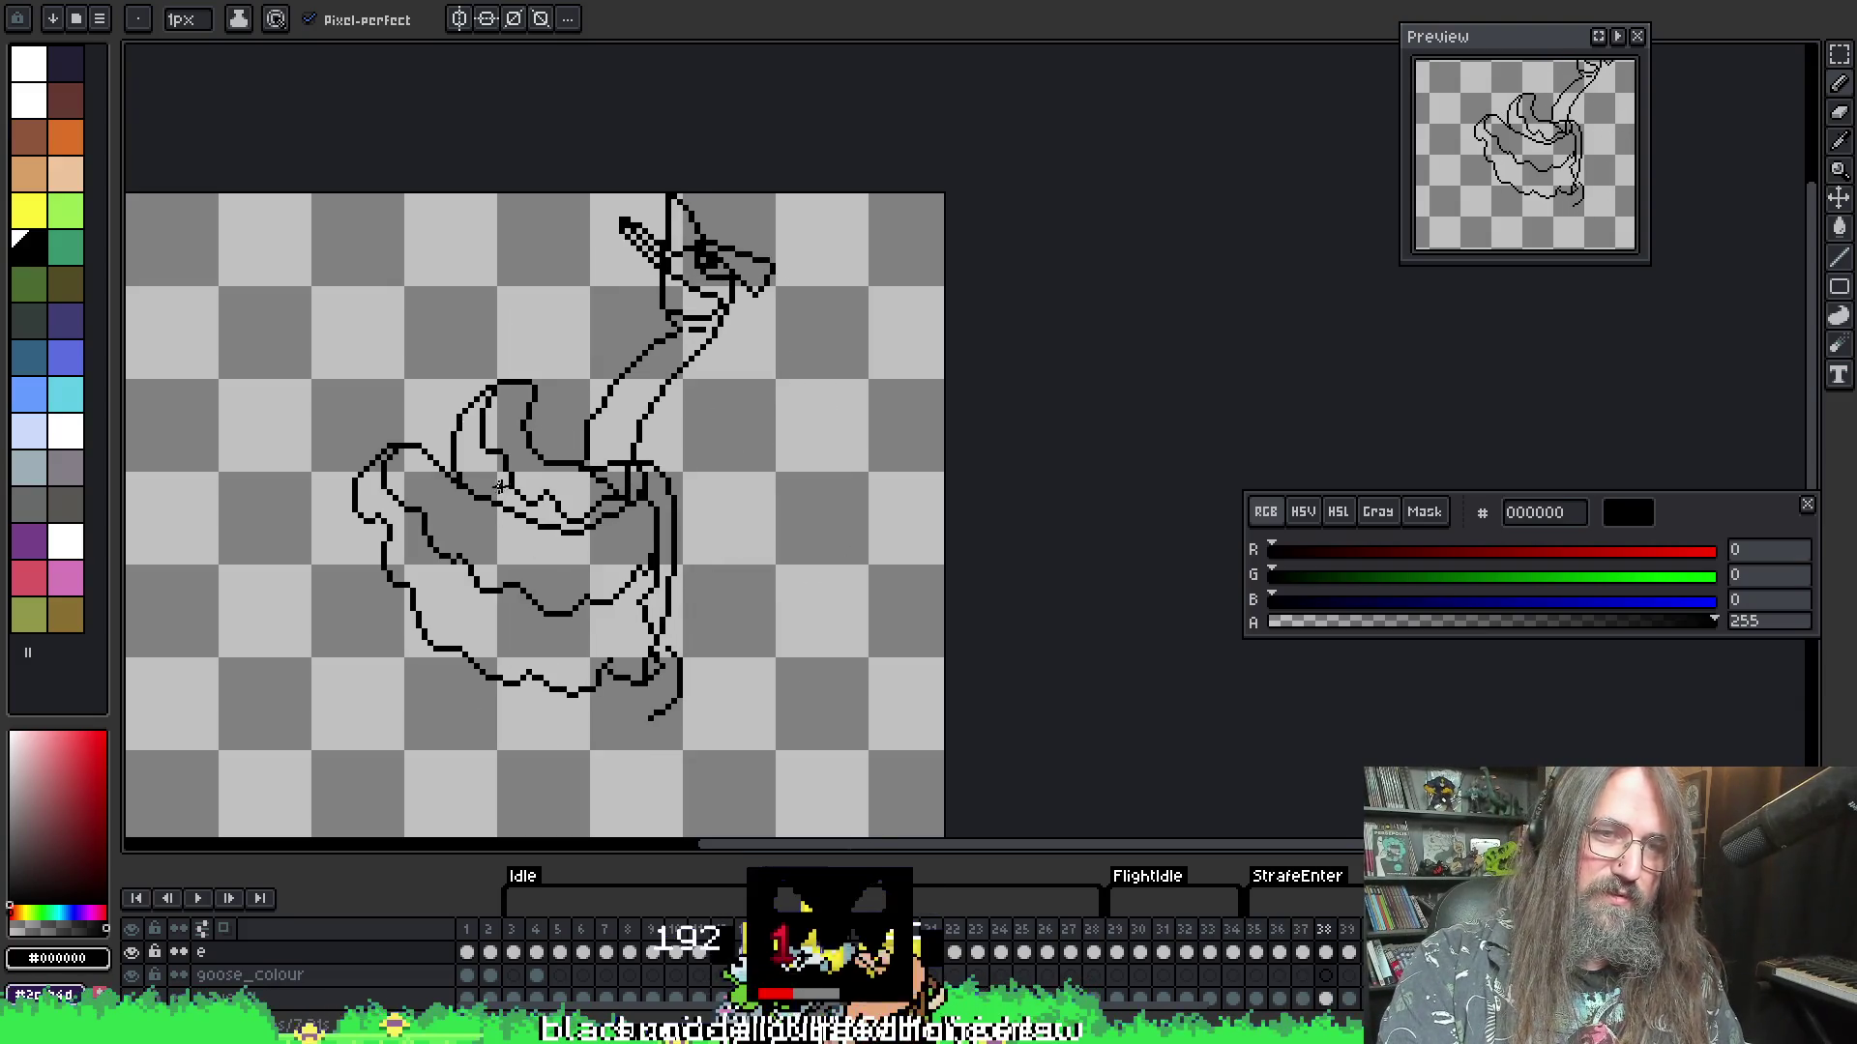
scroll(510, 484, "up", 2)
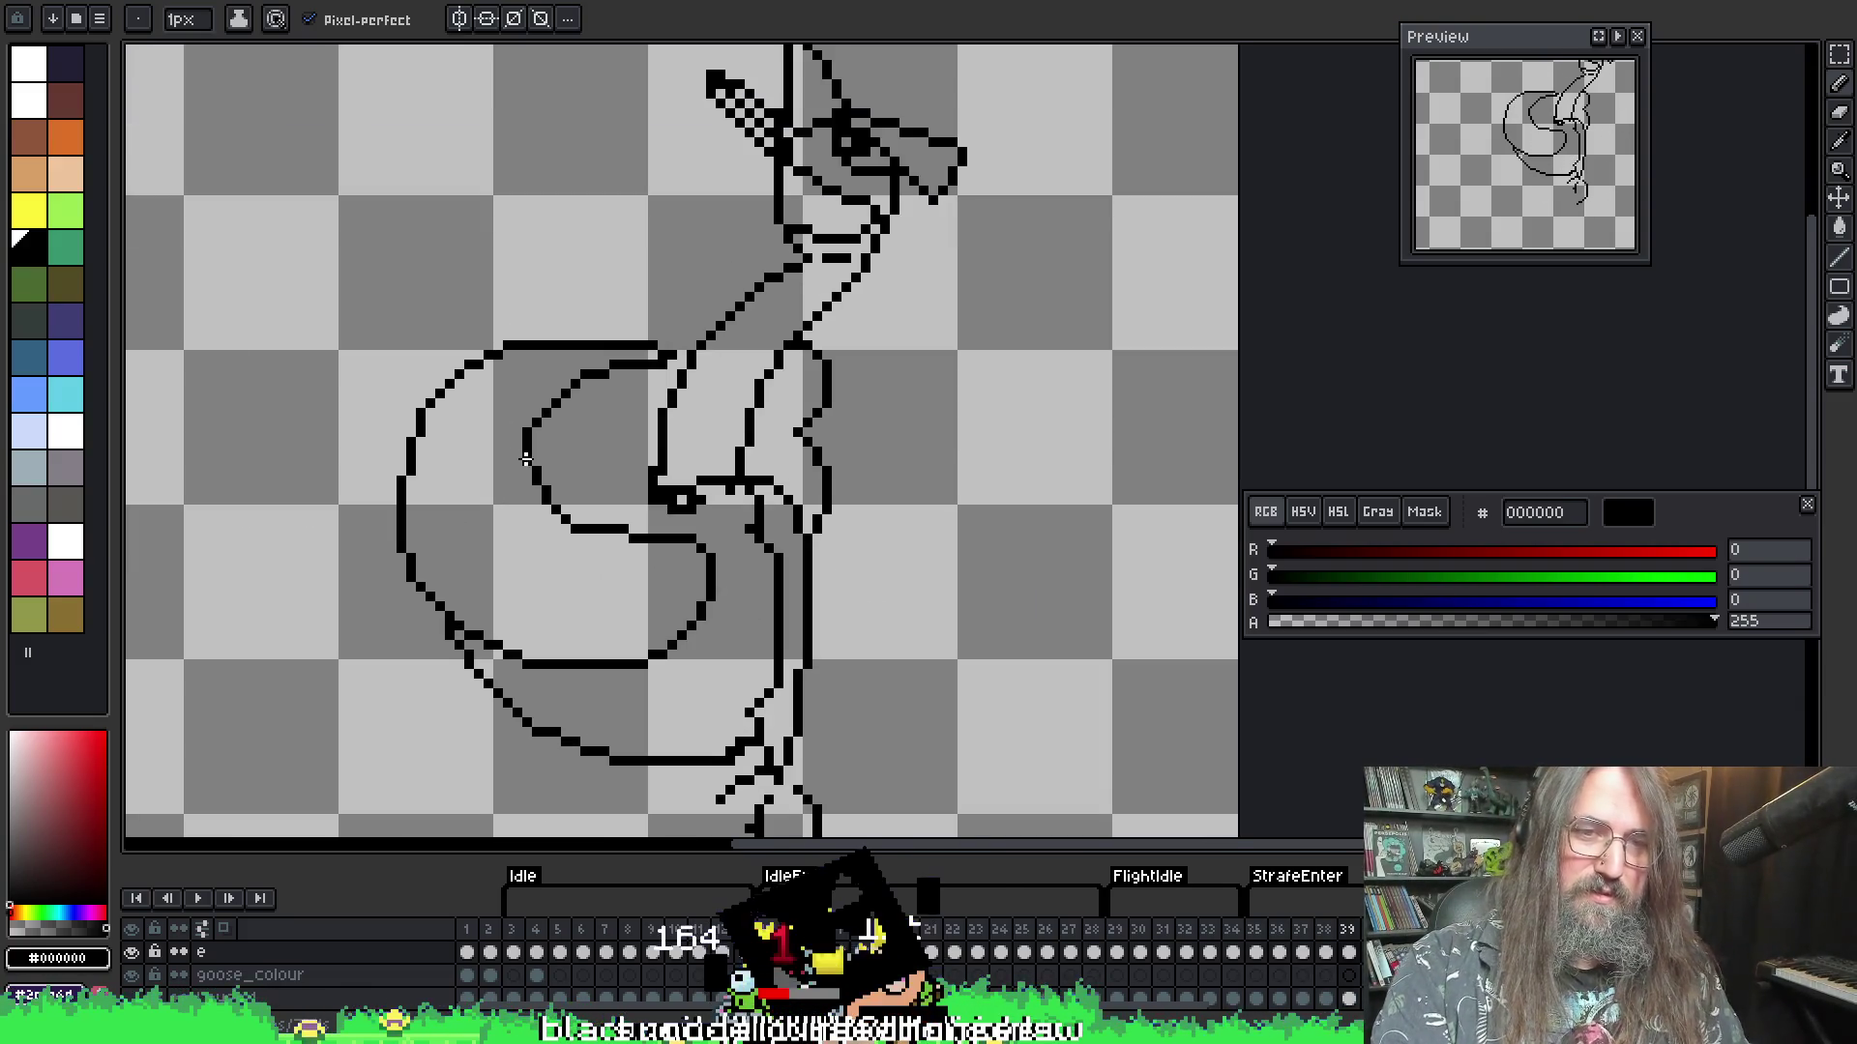
- Redraw the wing's top outline with the 1px pencil as a larger, wider curve
key("i")
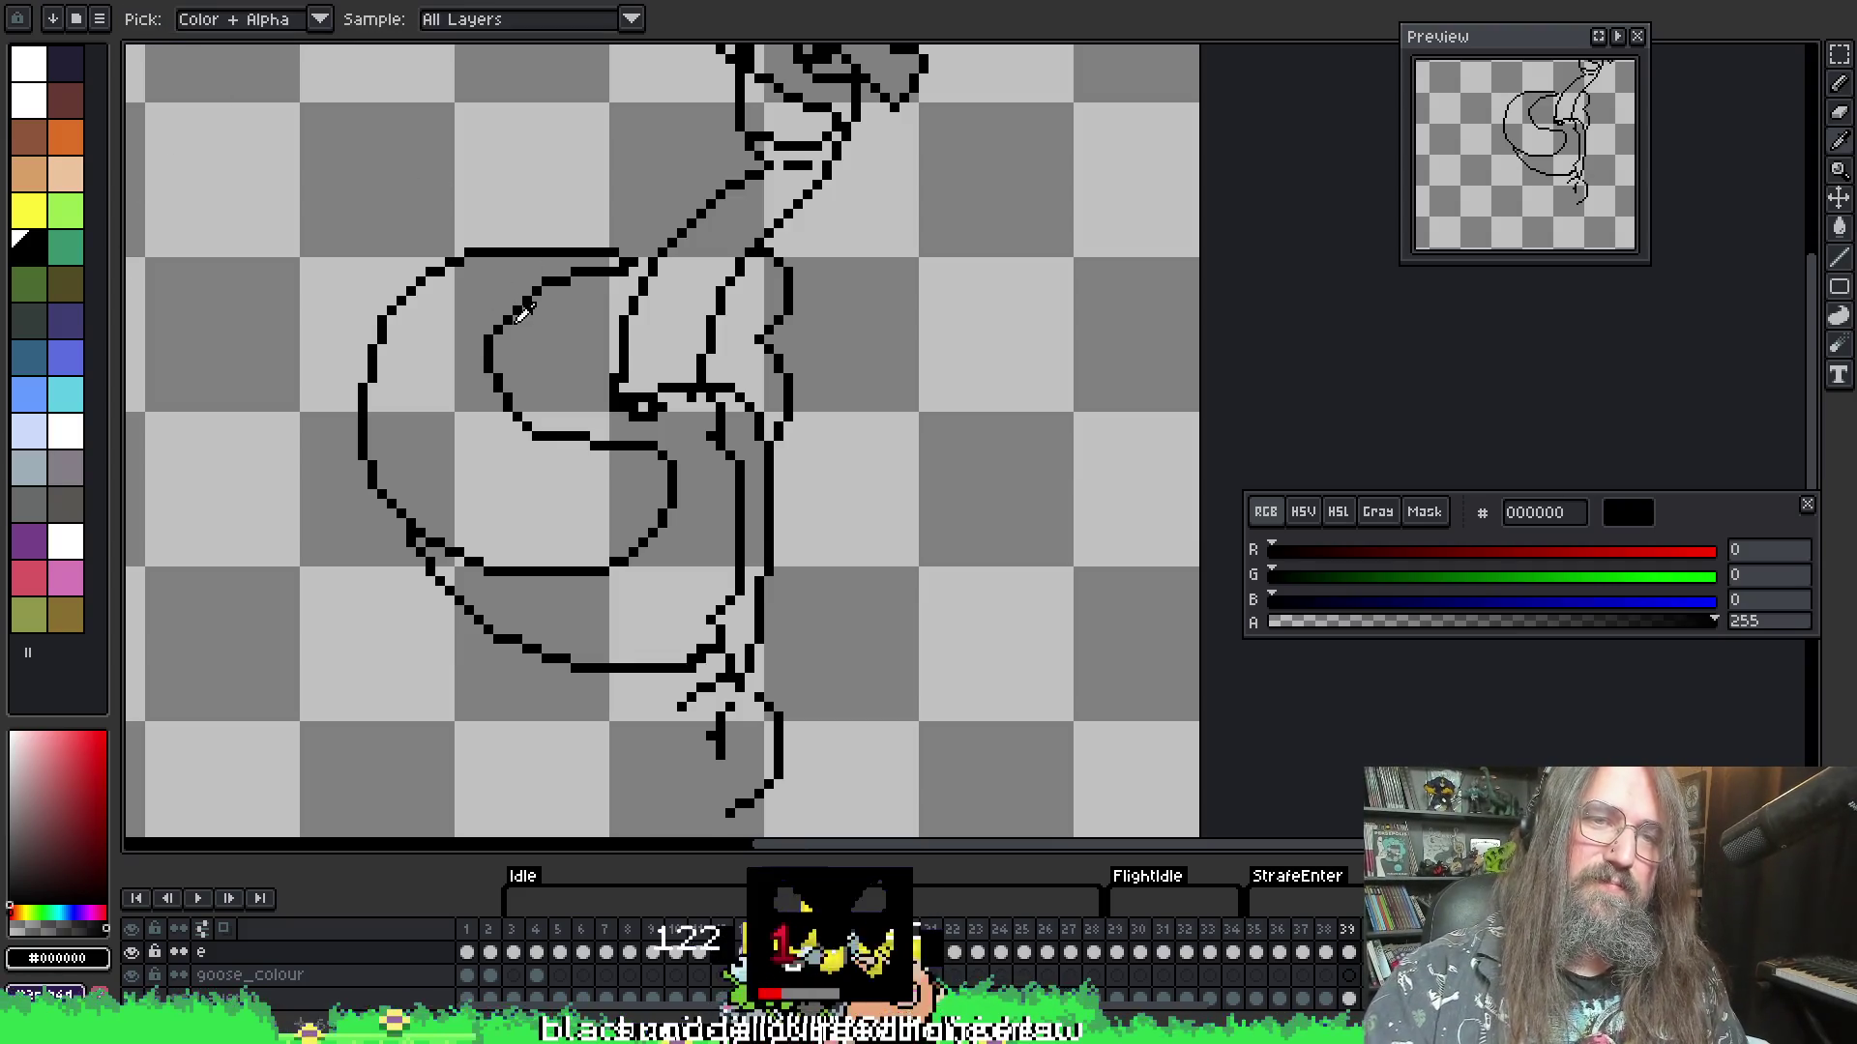
key("b")
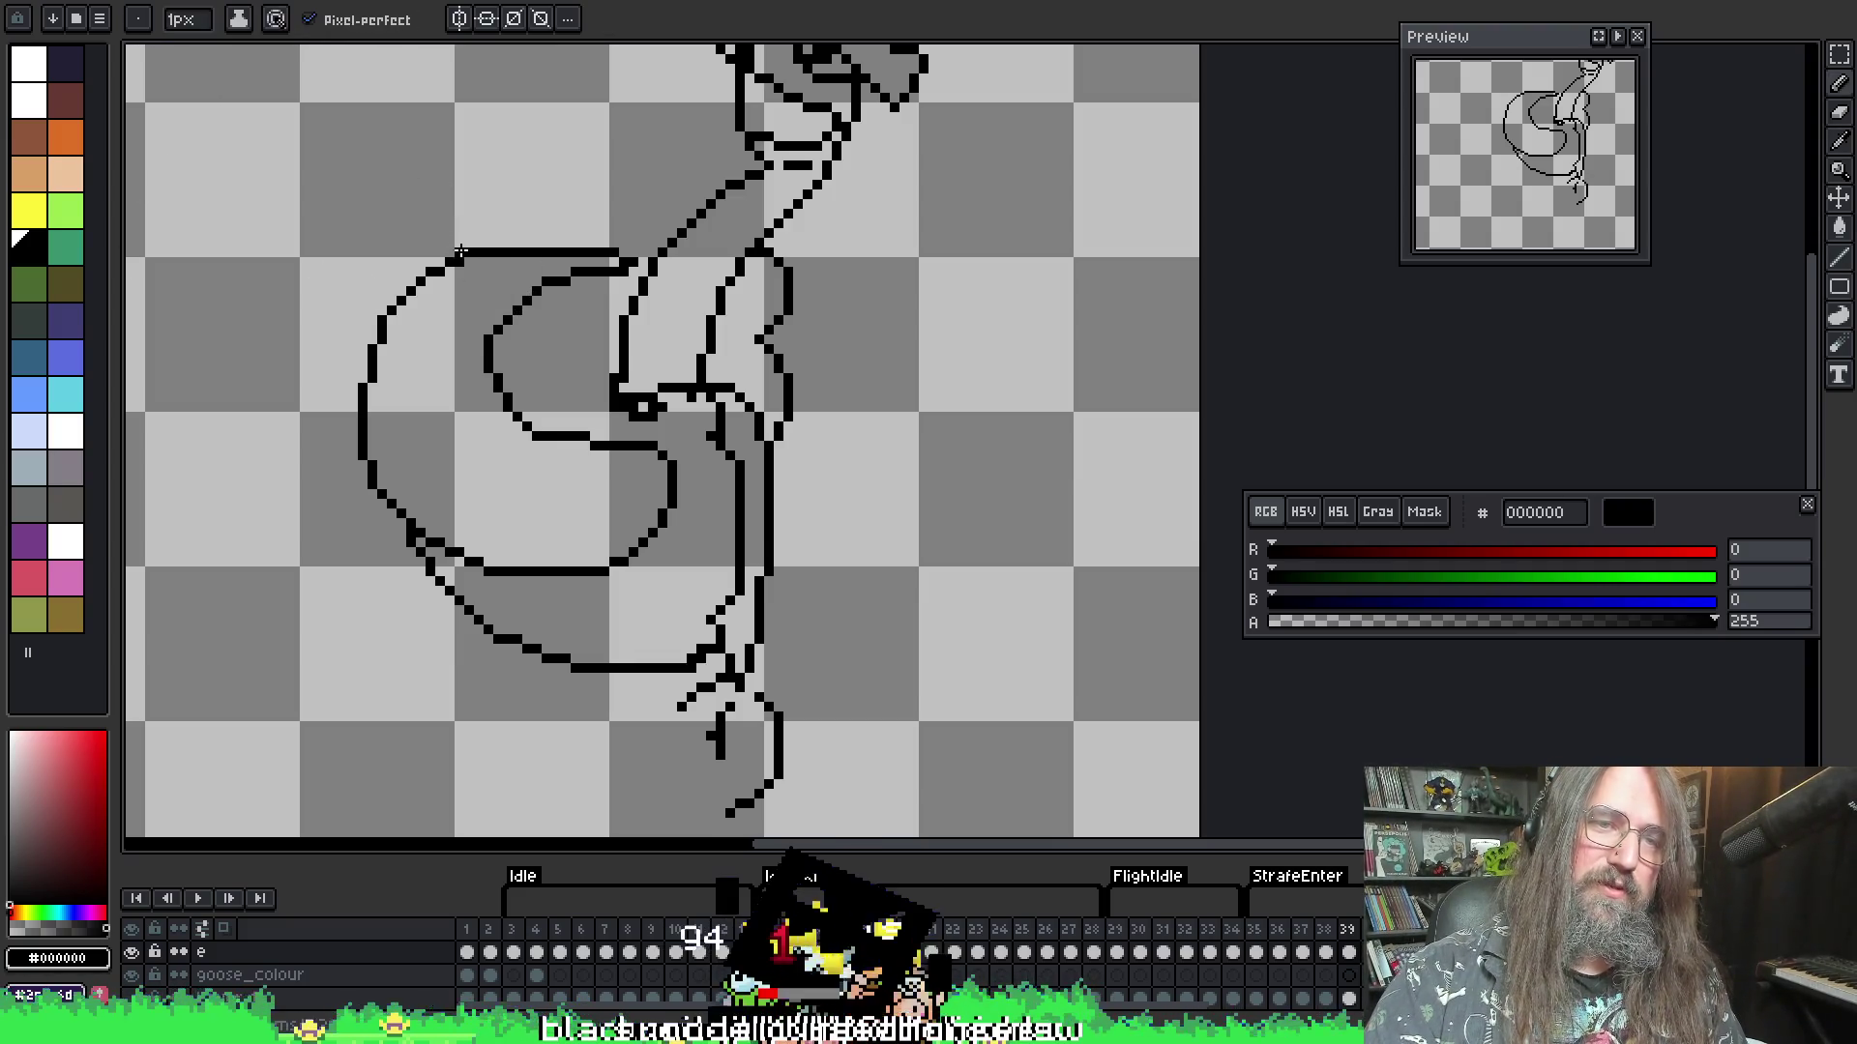
mouse_move(460, 251)
left_mouse_down()
mouse_move(379, 259)
mouse_move(361, 326)
mouse_move(314, 385)
mouse_move(334, 475)
mouse_move(408, 555)
mouse_move(517, 616)
mouse_move(609, 574)
mouse_move(689, 607)
mouse_move(679, 502)
left_mouse_up()
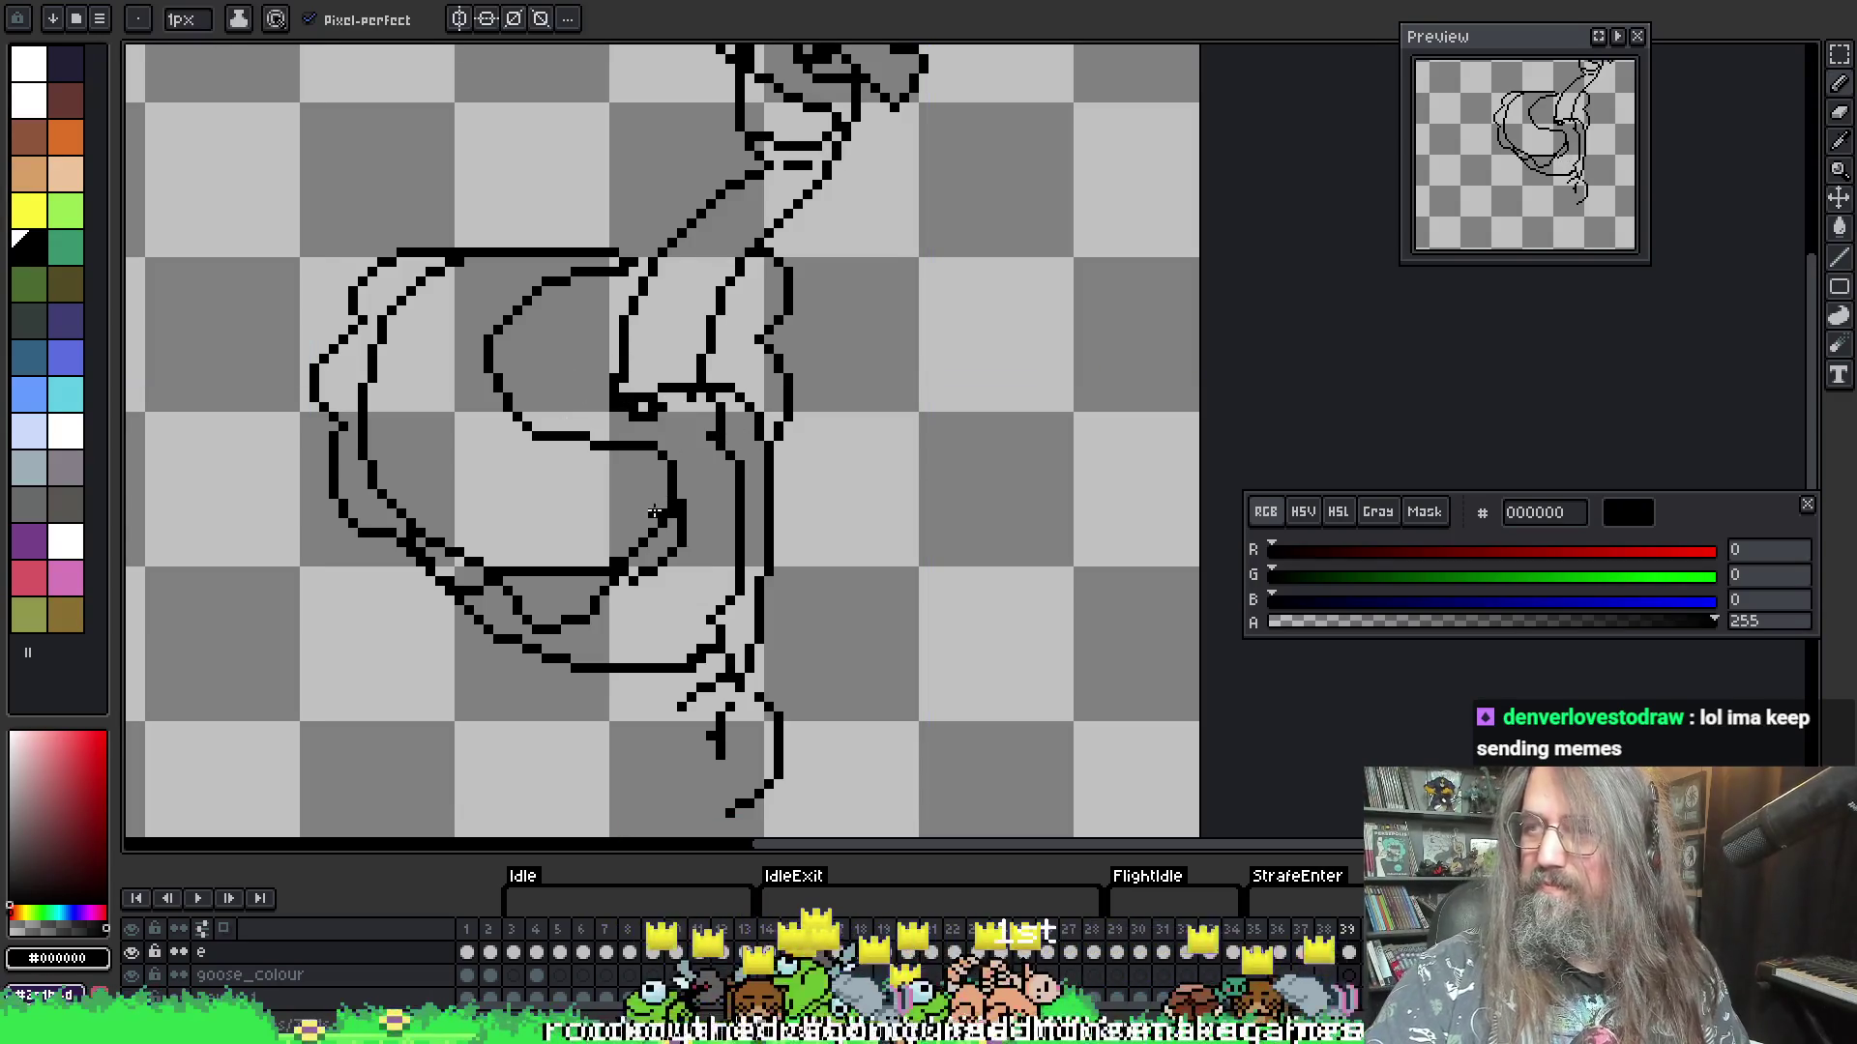
- Erase the diagonal line and parts of the old bottom curve inside the wing
key("e")
mouse_move(682, 510)
left_mouse_down()
mouse_move(651, 584)
mouse_move(624, 572)
mouse_move(673, 517)
left_mouse_up()
key("b")
key("e")
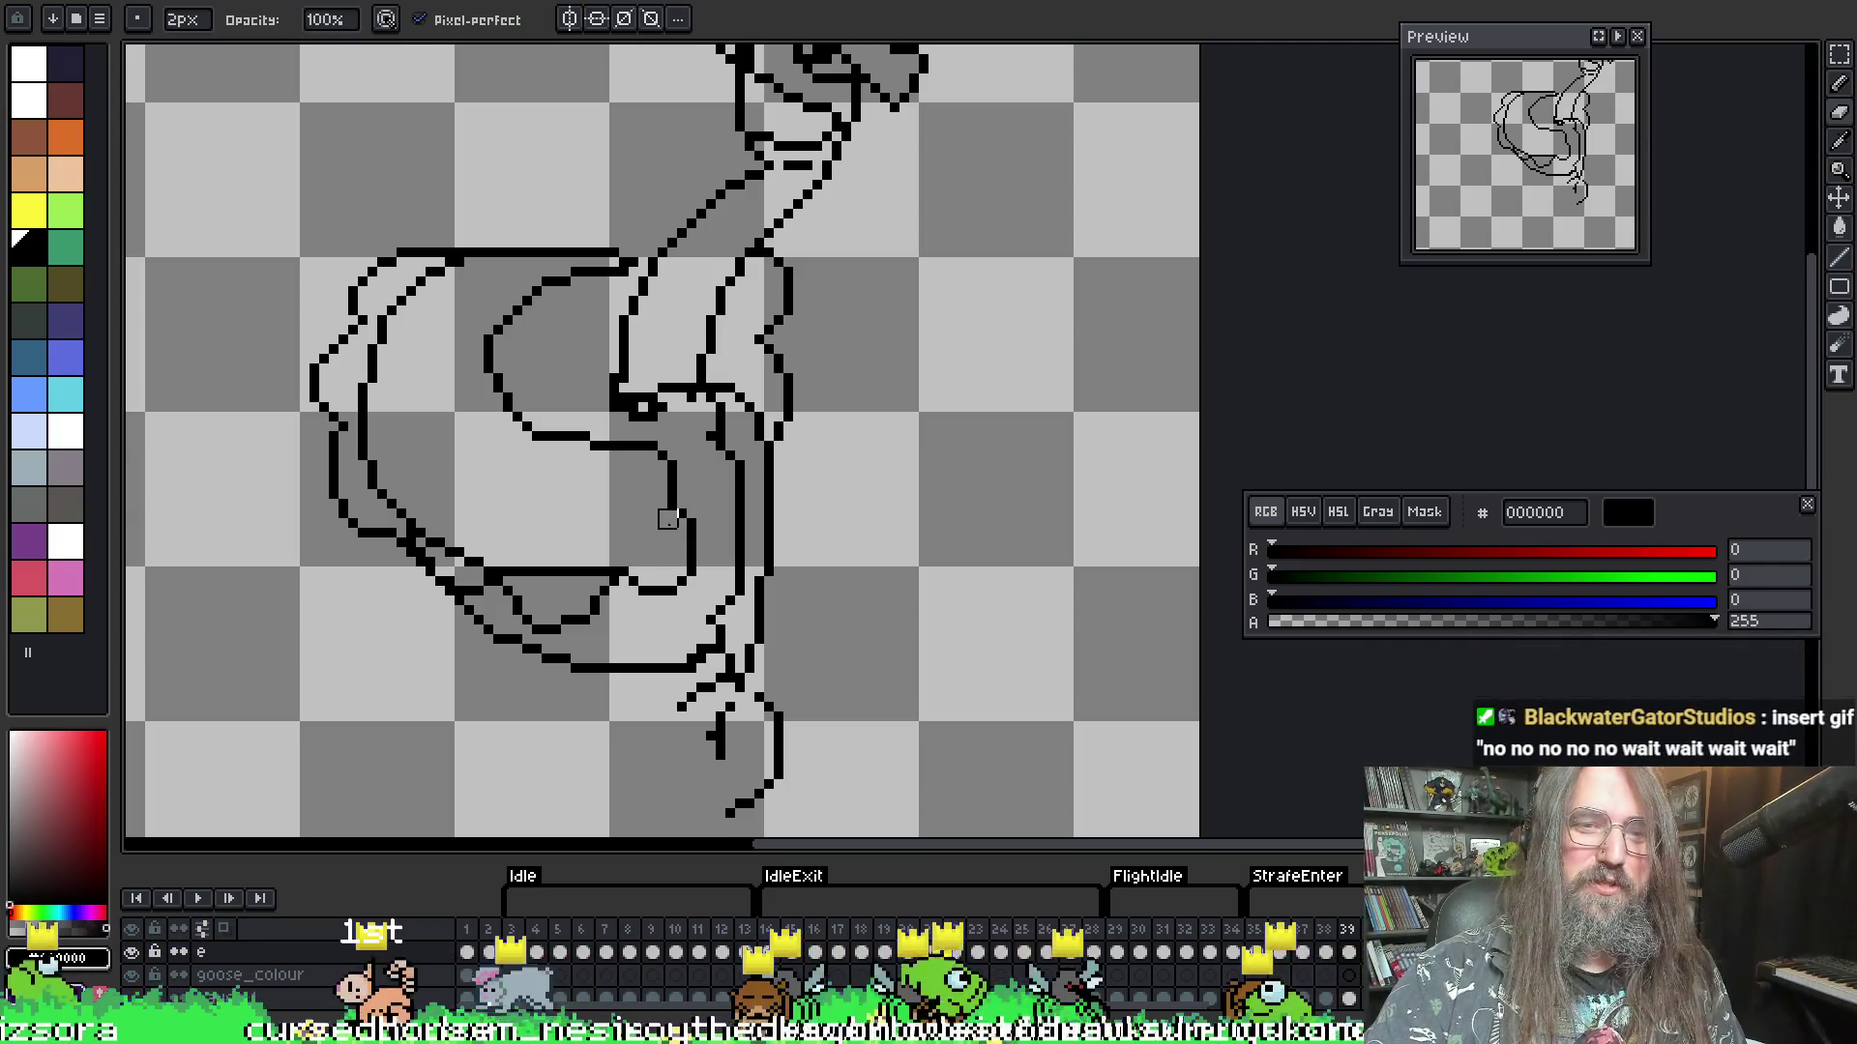
mouse_move(568, 569)
left_mouse_down()
mouse_move(600, 558)
mouse_move(497, 555)
left_mouse_up()
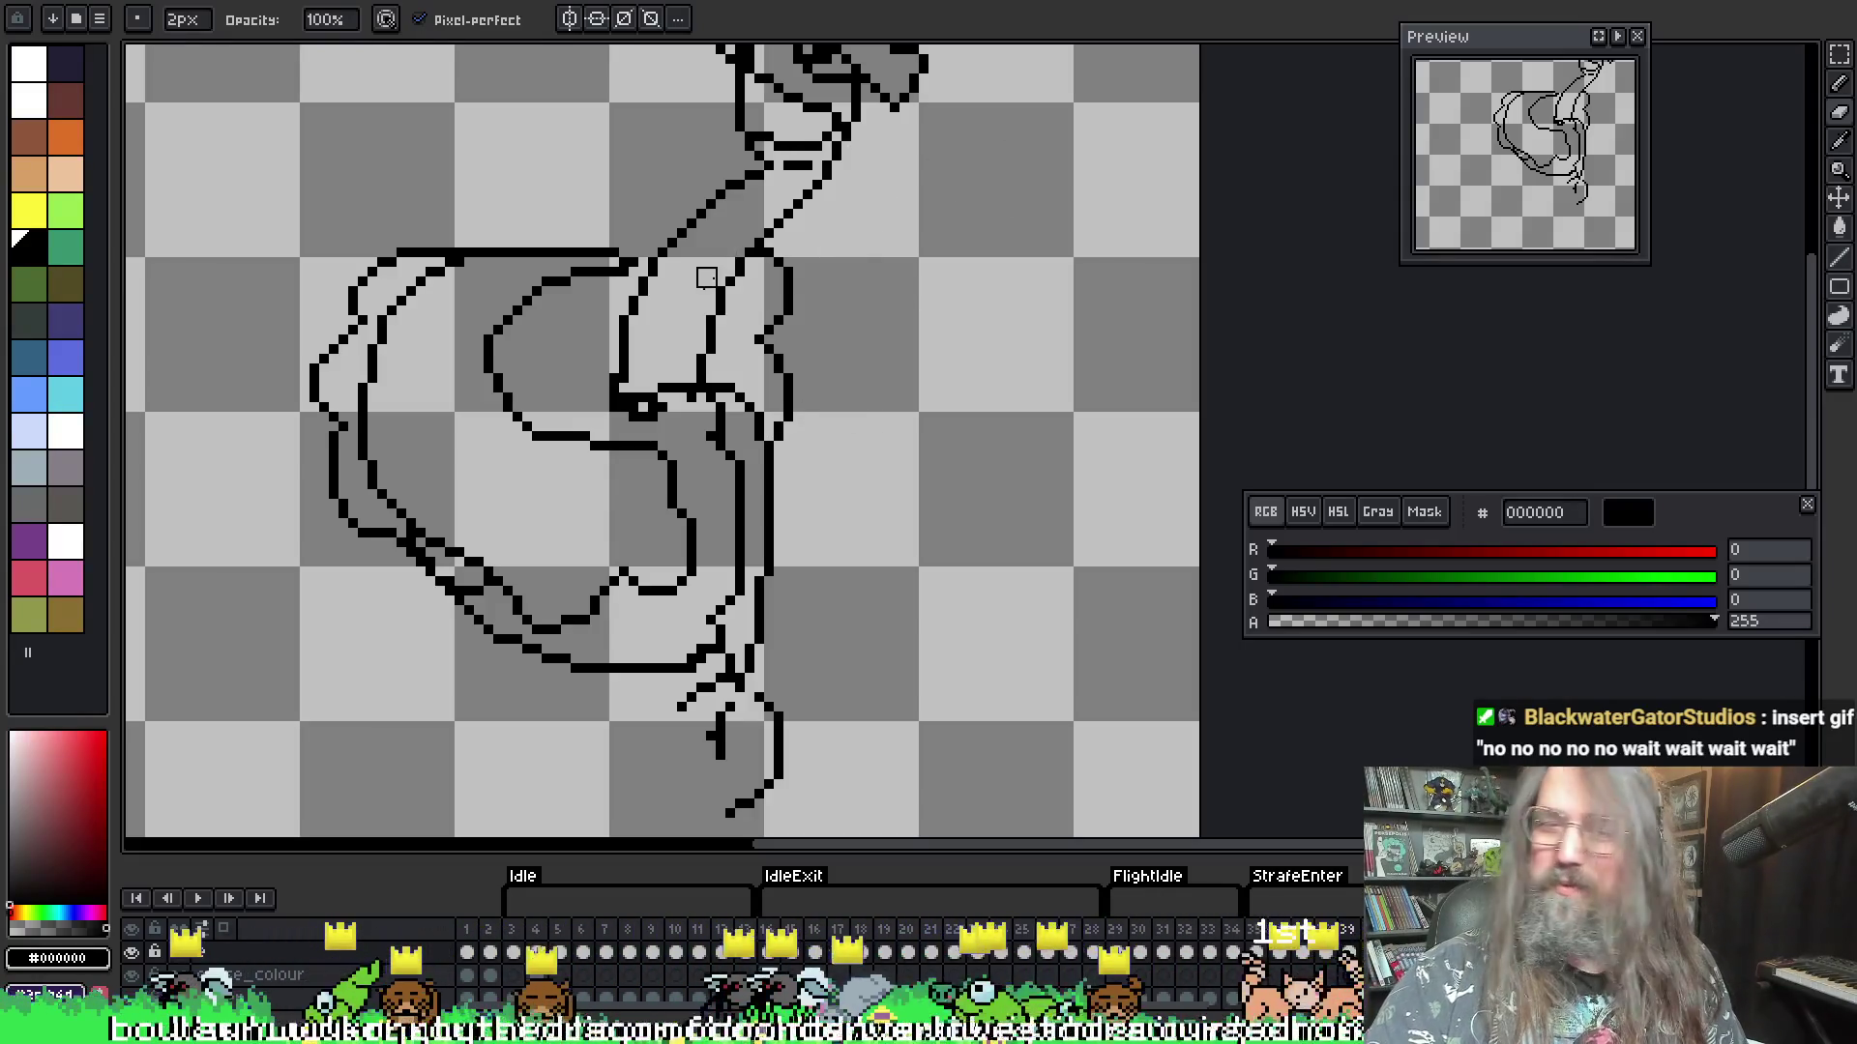
mouse_move(494, 558)
left_mouse_down()
mouse_move(447, 553)
mouse_move(381, 497)
mouse_move(361, 413)
mouse_move(387, 305)
mouse_move(455, 267)
mouse_move(513, 365)
left_mouse_up()
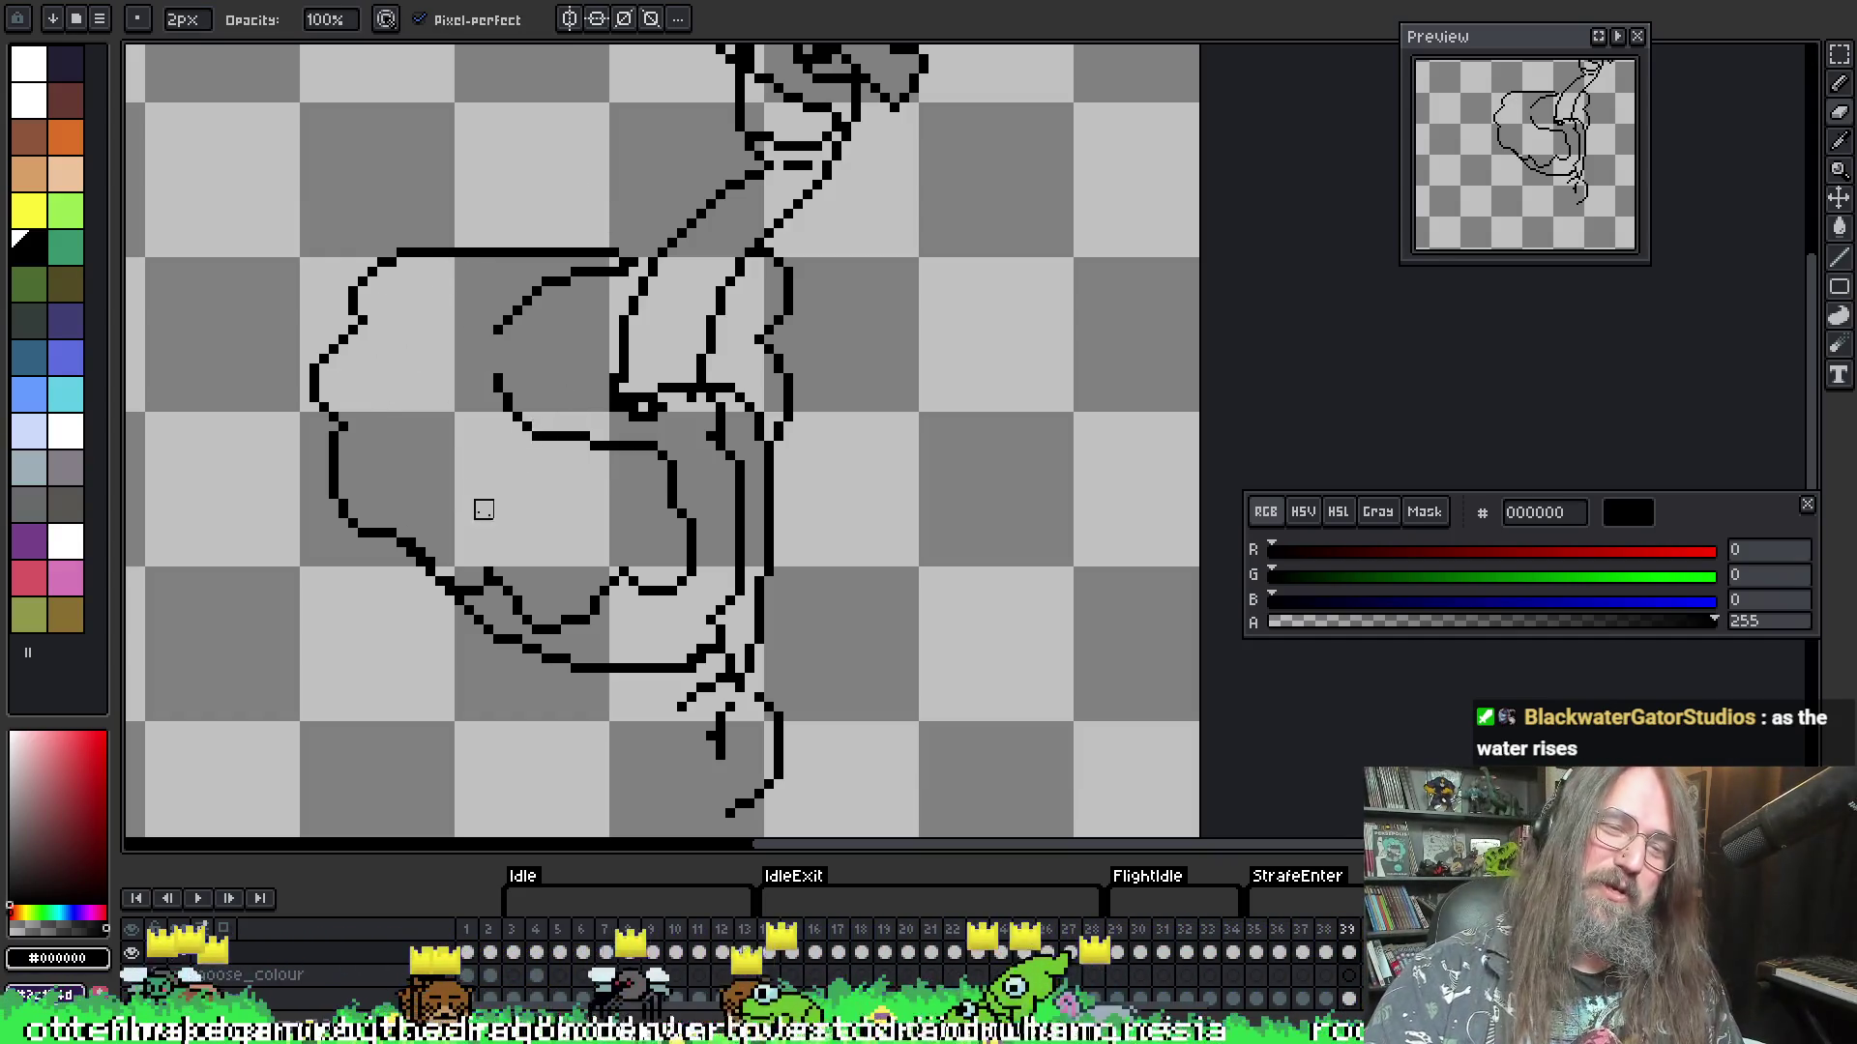
key("b")
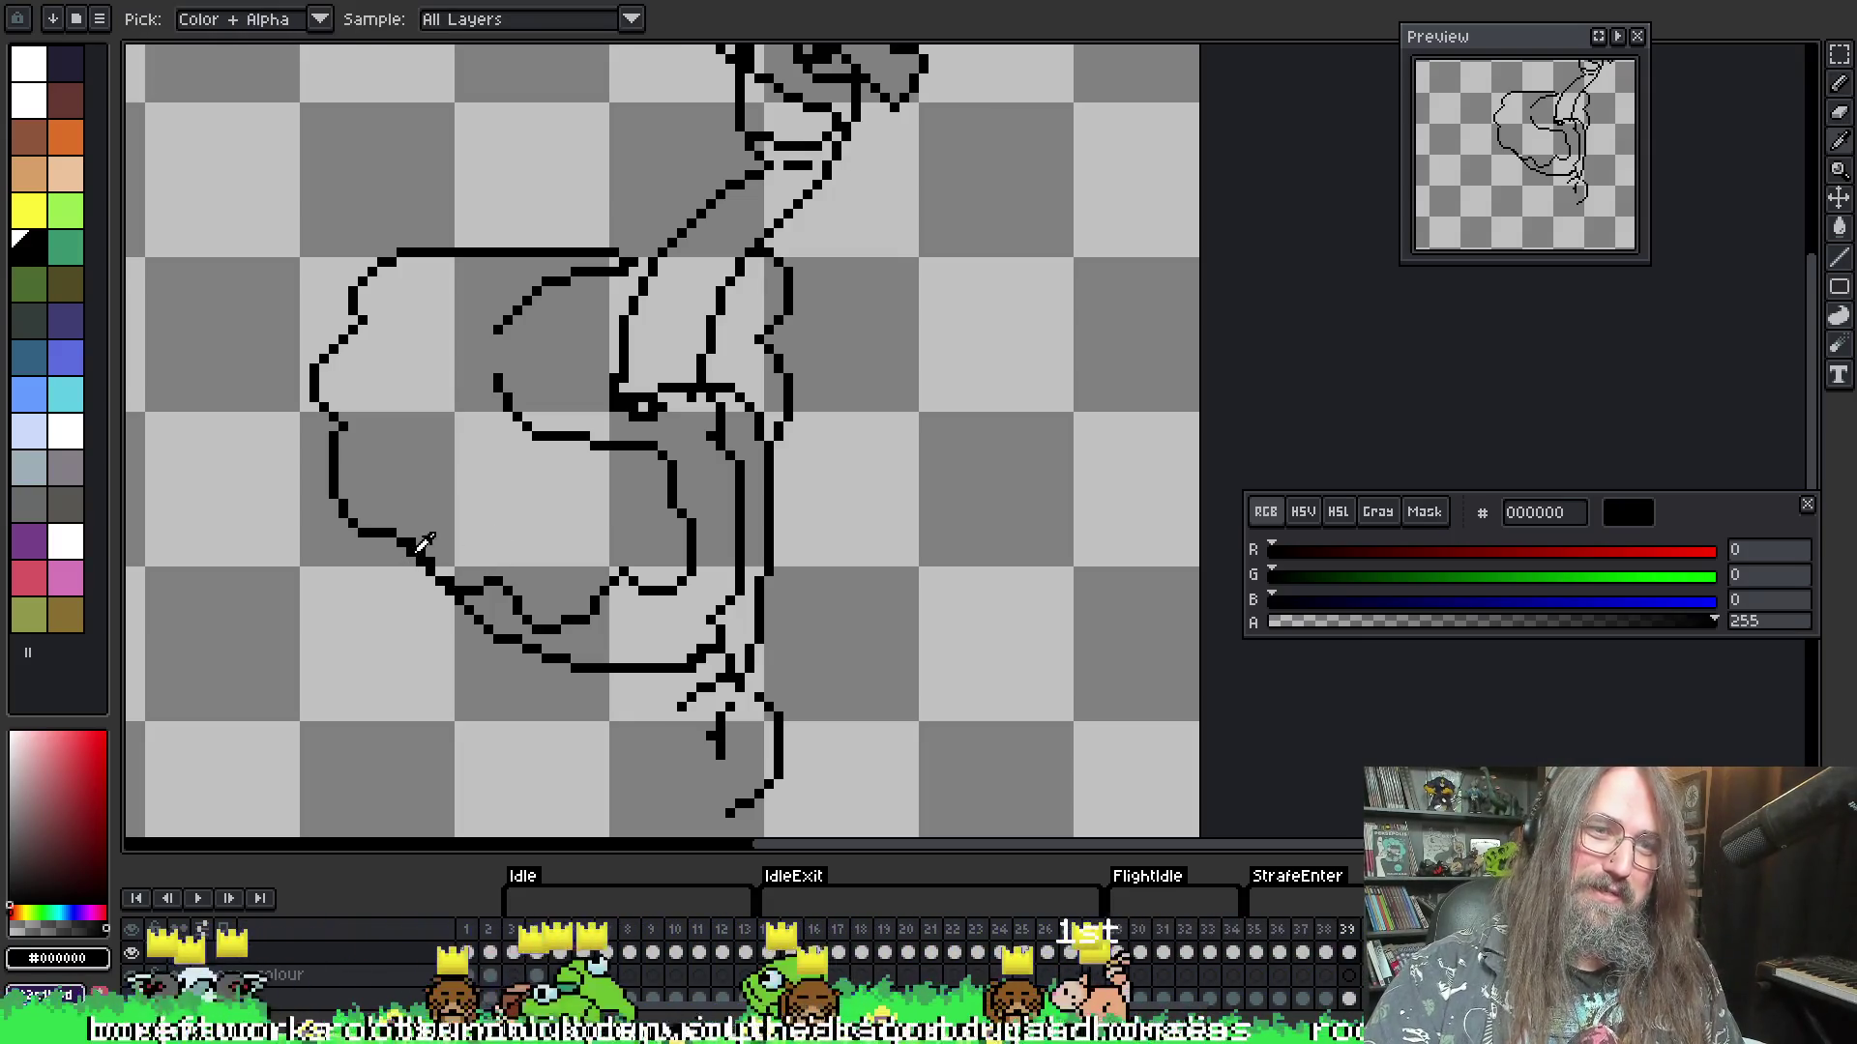
key("e")
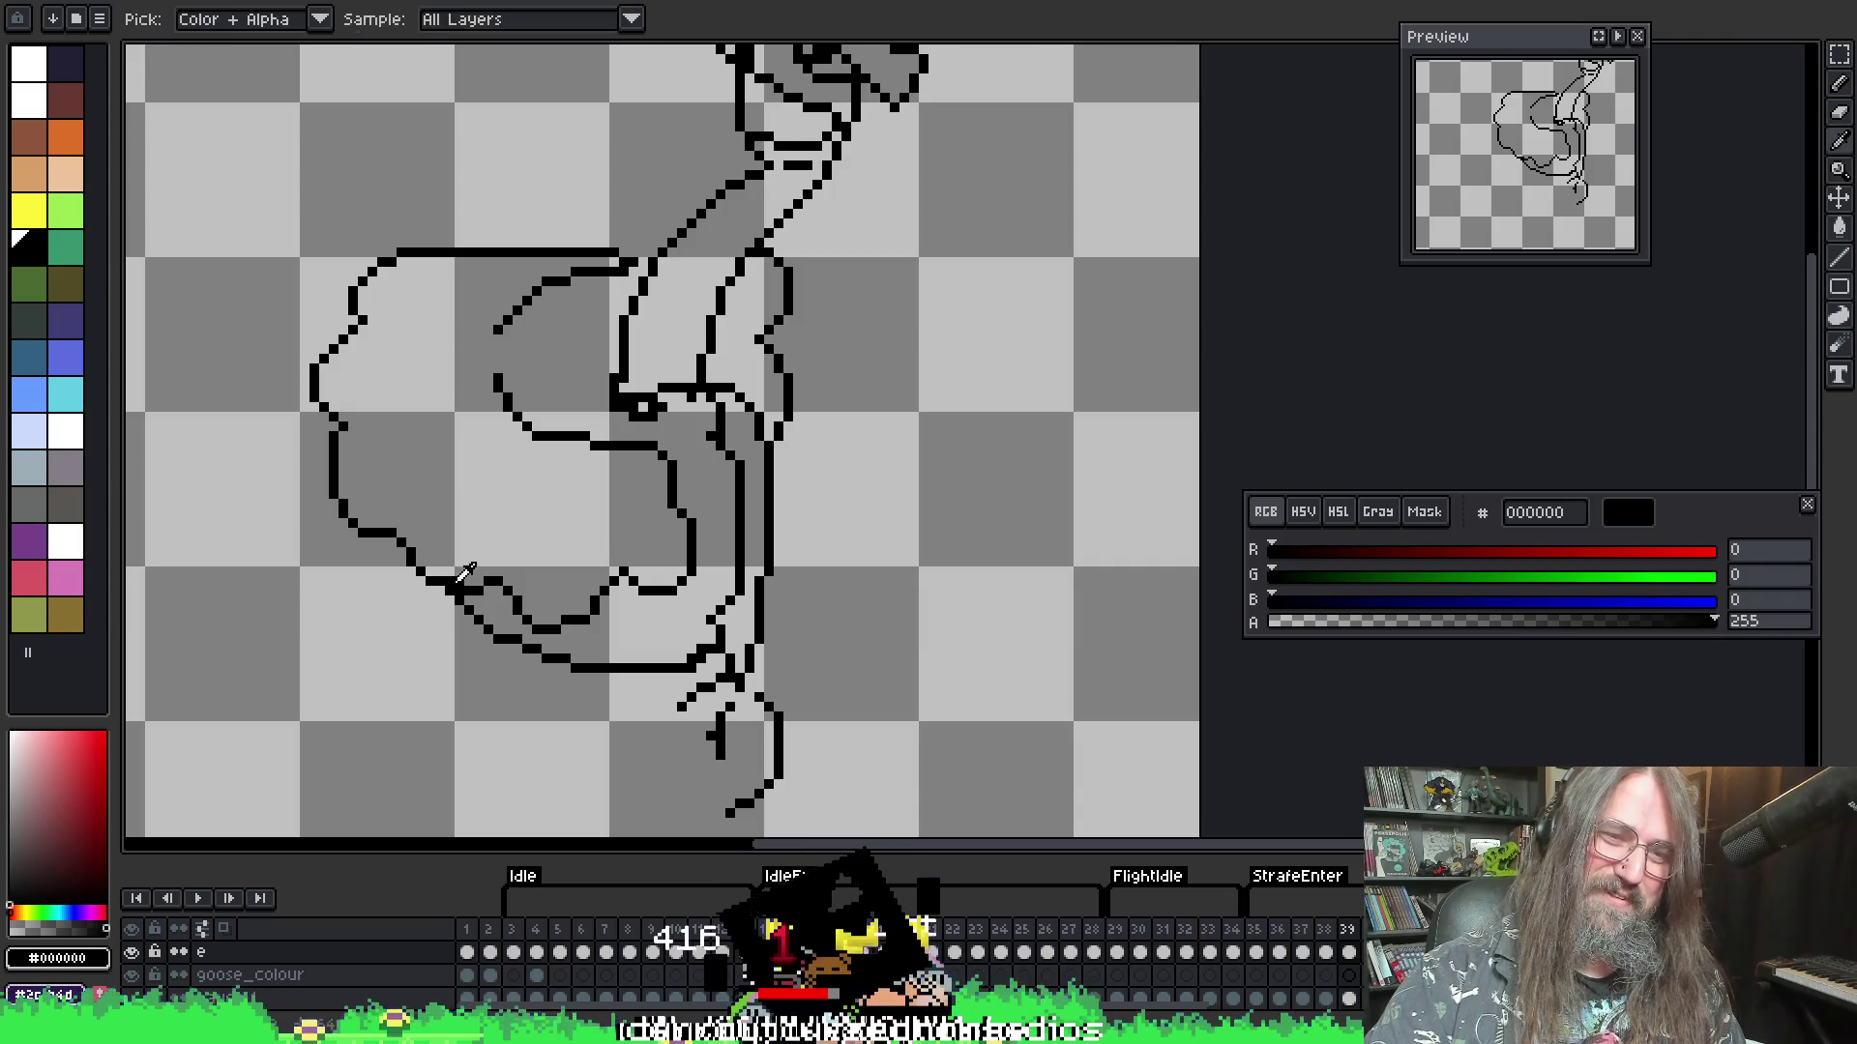
key("alt")
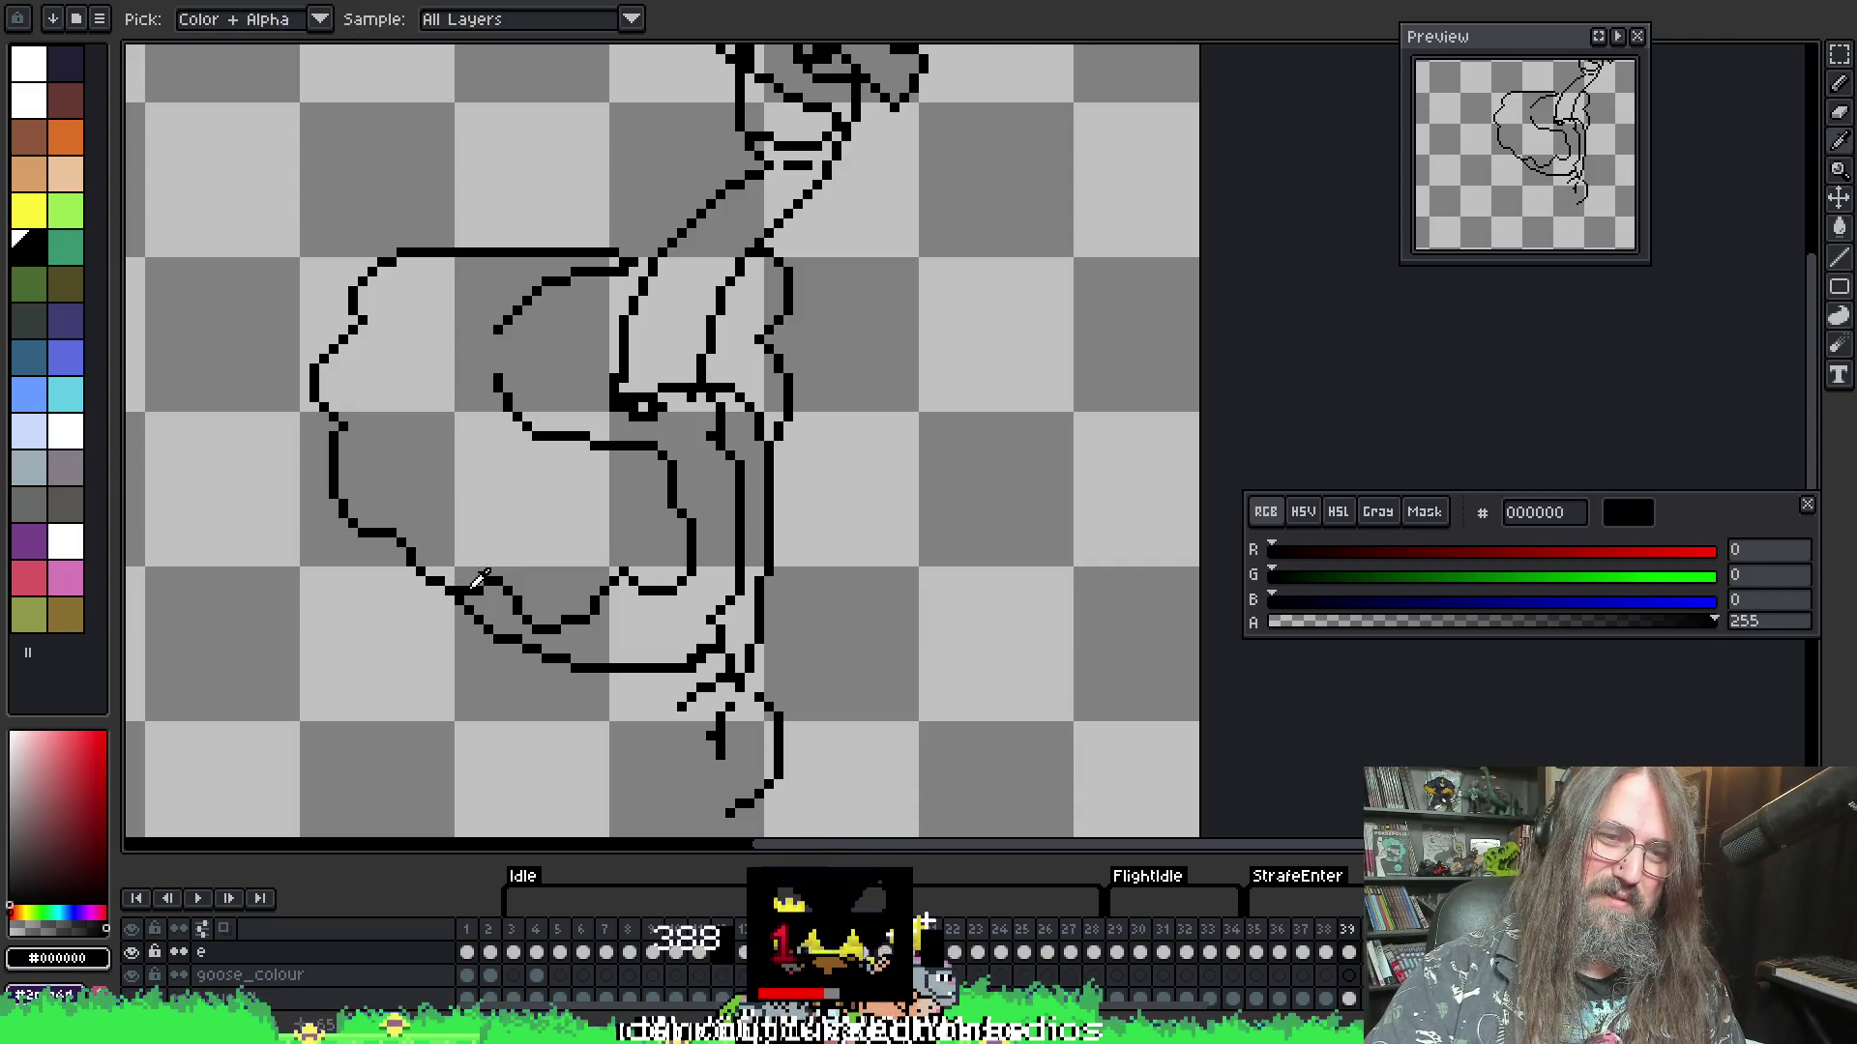
key("b")
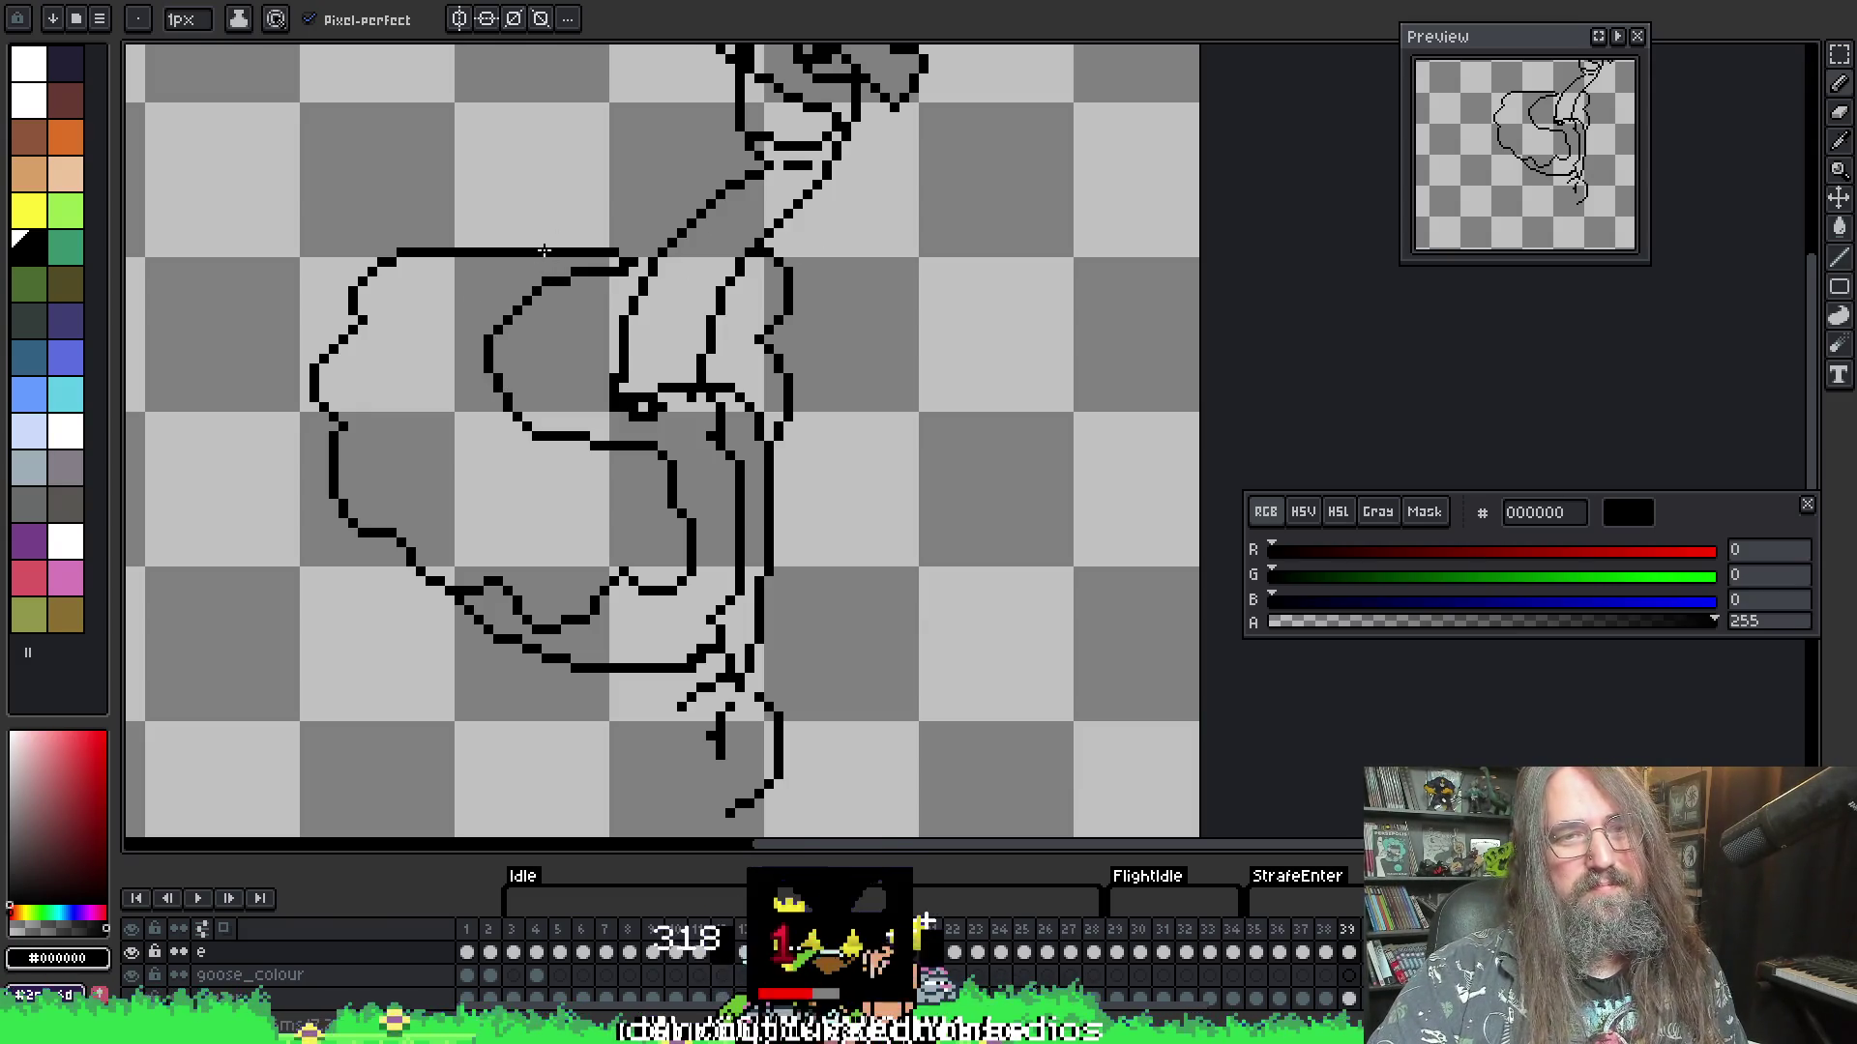
- Draw curved feather rows across the wing, extending down toward the body
left_click_drag(510, 257, 419, 322)
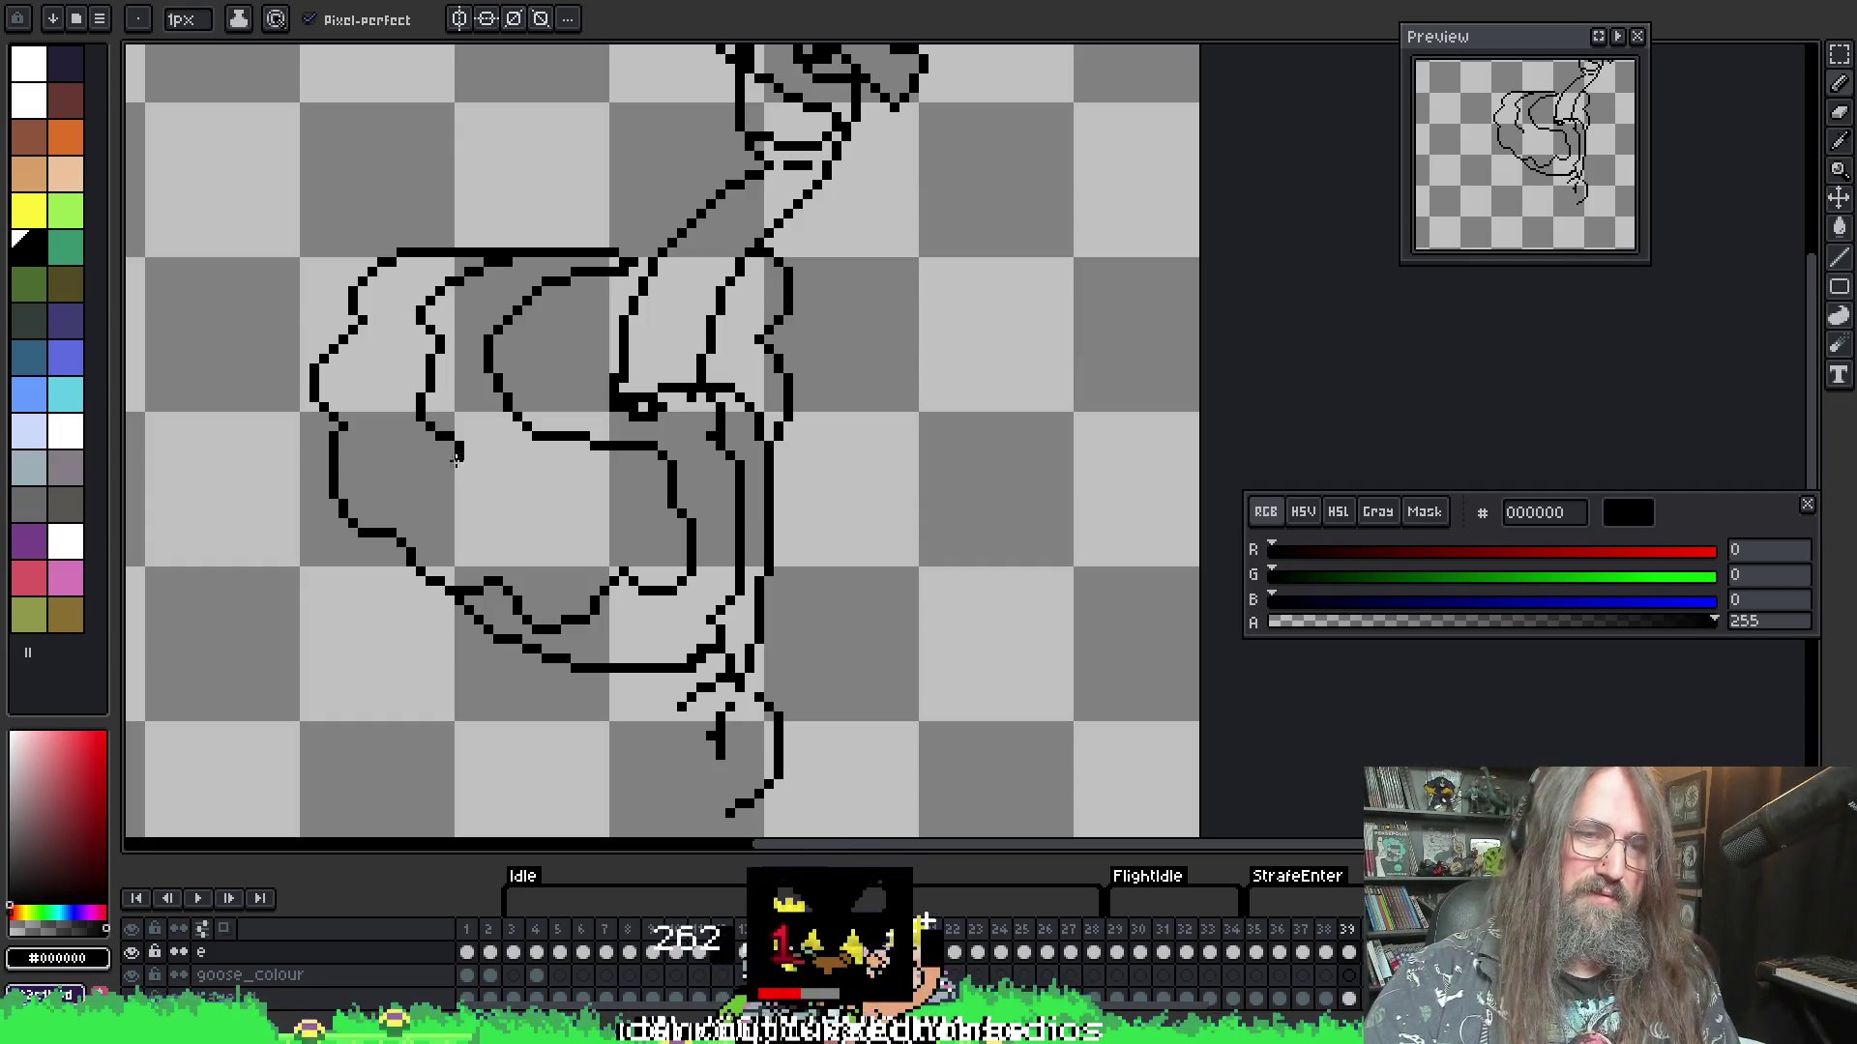
mouse_move(455, 460)
left_mouse_down()
mouse_move(507, 523)
mouse_move(672, 492)
left_mouse_up()
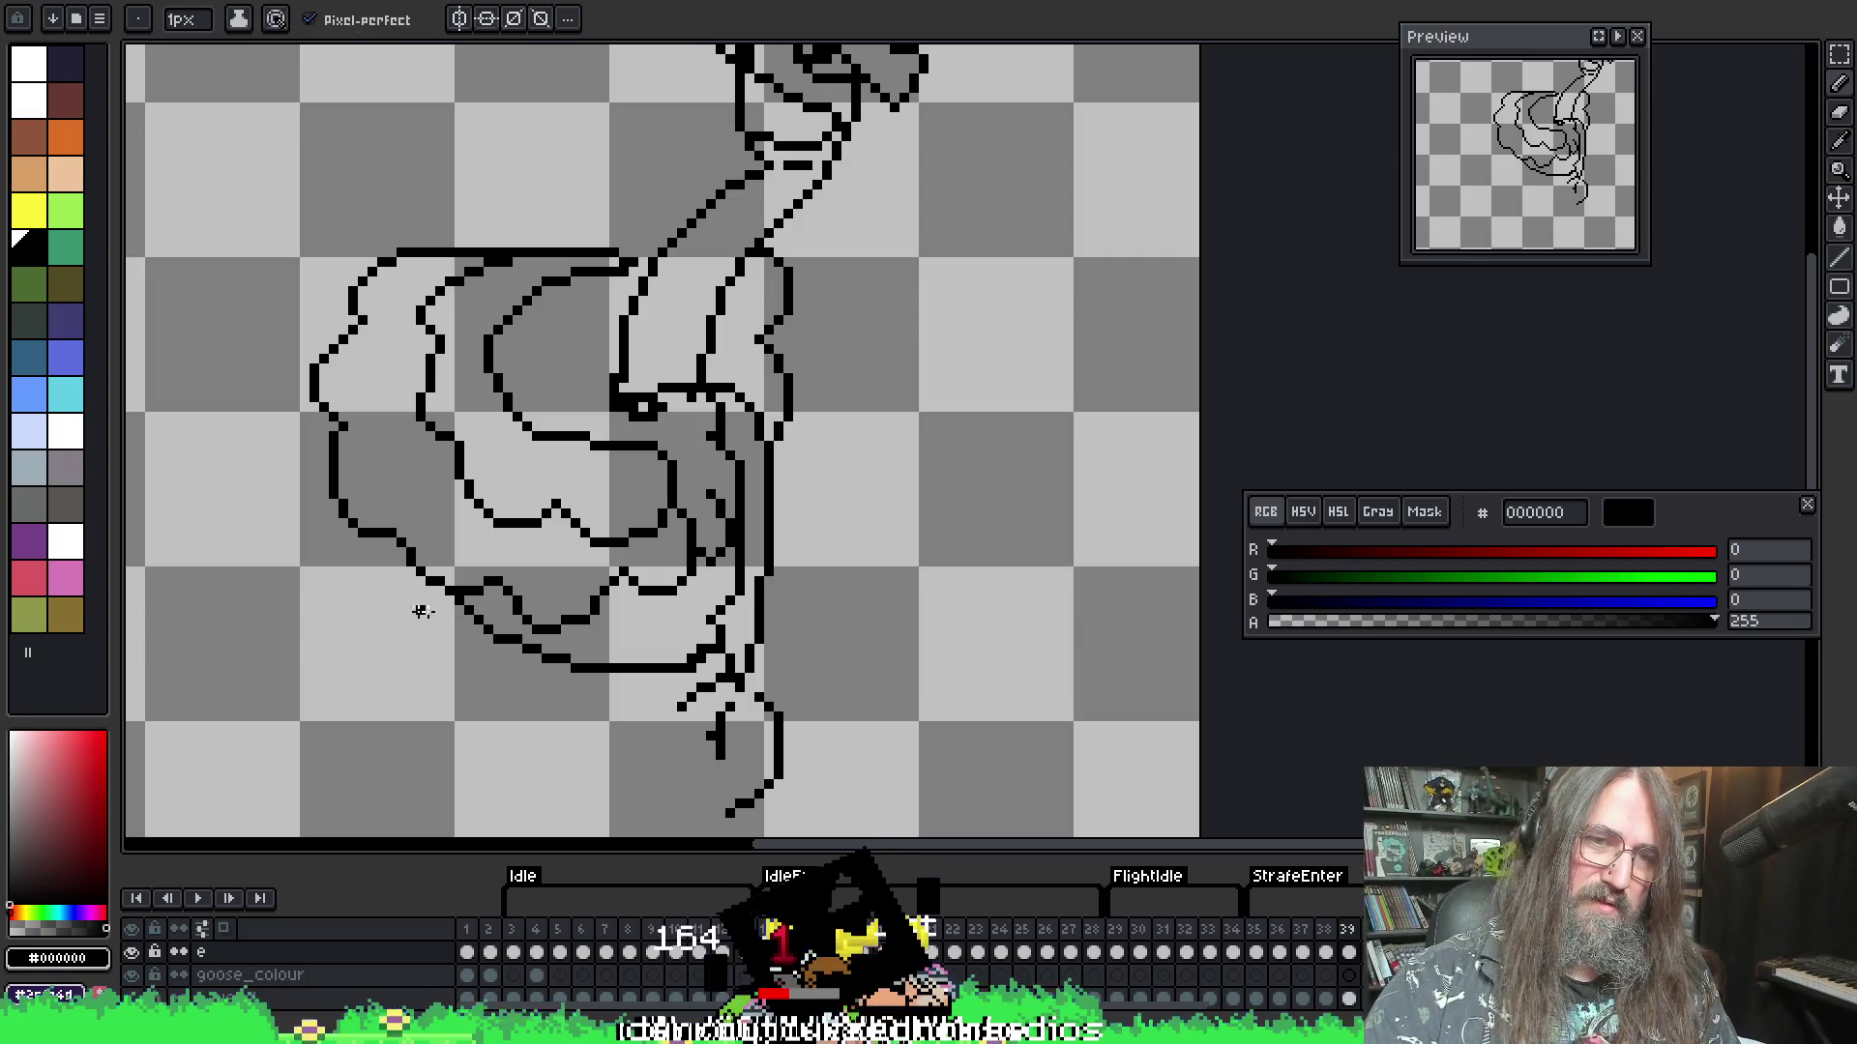
mouse_move(403, 570)
left_mouse_down()
mouse_move(411, 621)
mouse_move(503, 700)
mouse_move(557, 679)
mouse_move(621, 727)
mouse_move(733, 633)
mouse_move(697, 668)
mouse_move(711, 633)
mouse_move(716, 677)
left_mouse_up()
- Erase overlapping lines, a small outline stub and the thick lower outline near the body
key("e")
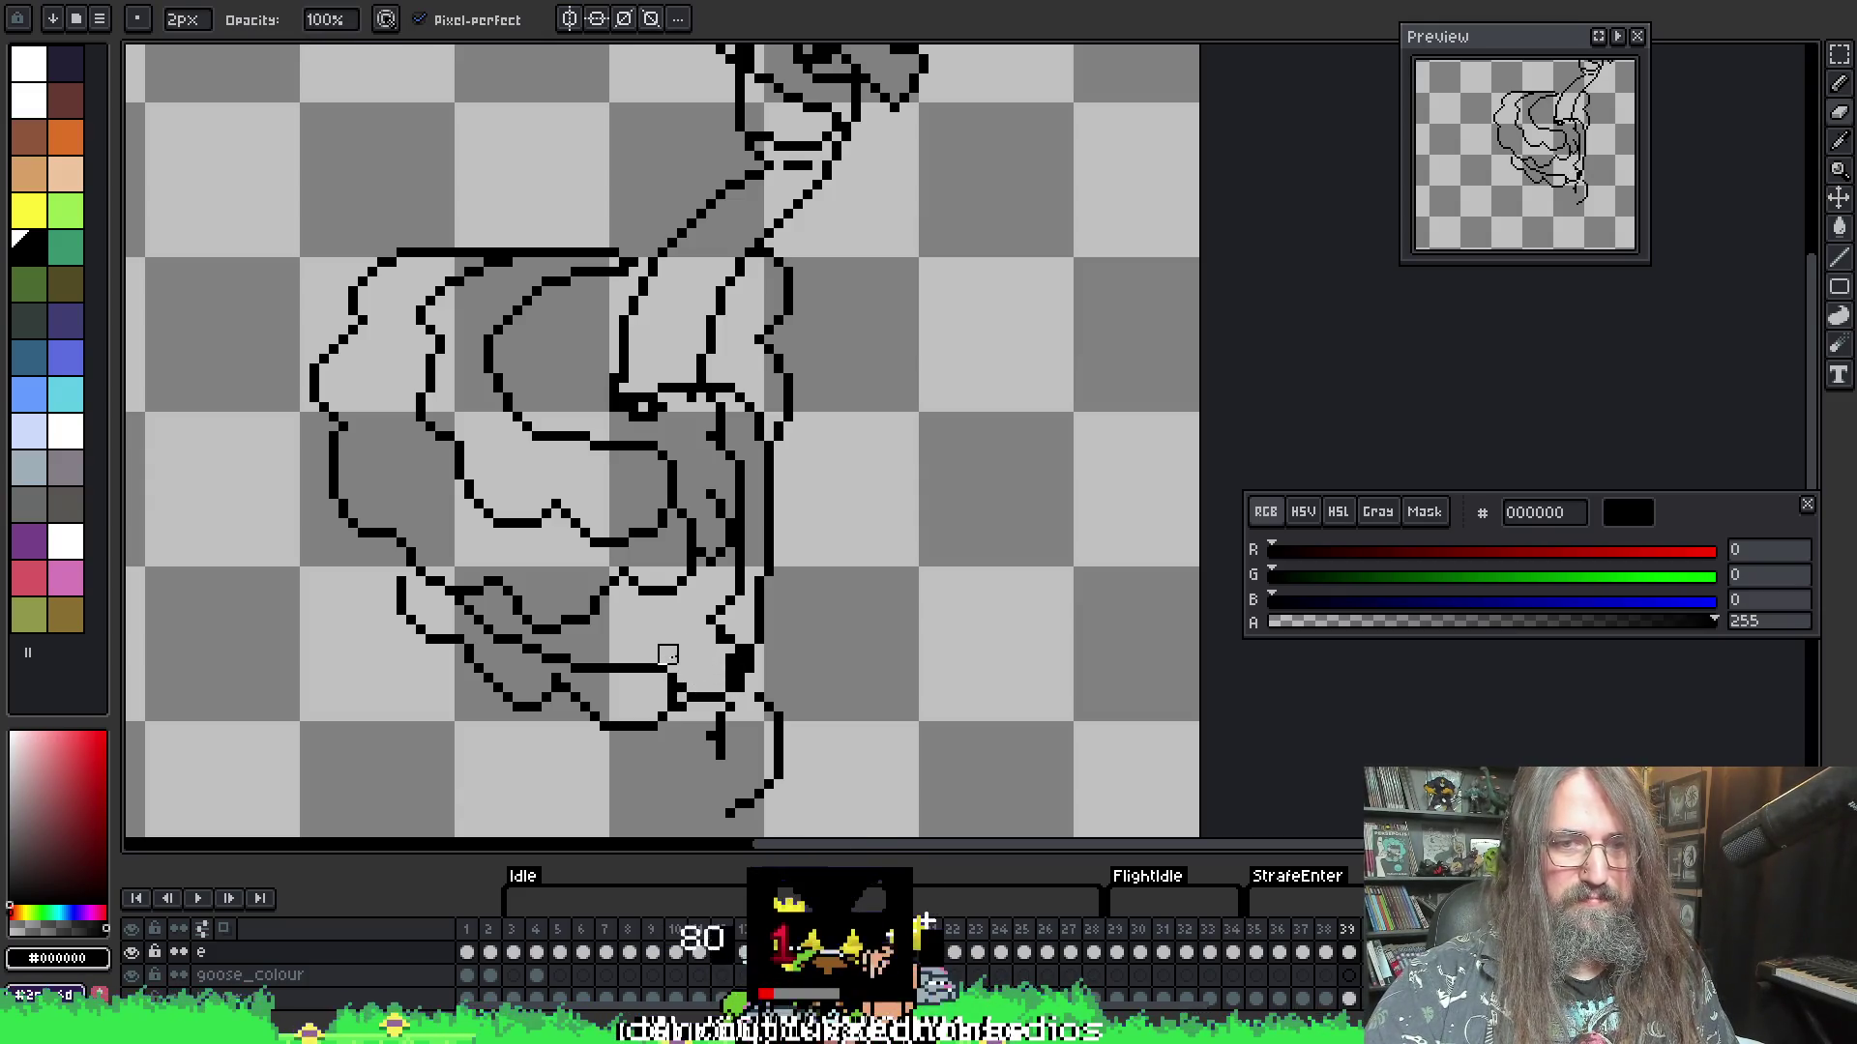
mouse_move(590, 658)
left_mouse_down()
mouse_move(571, 638)
mouse_move(647, 664)
mouse_move(465, 605)
mouse_move(580, 664)
mouse_move(560, 671)
left_mouse_up()
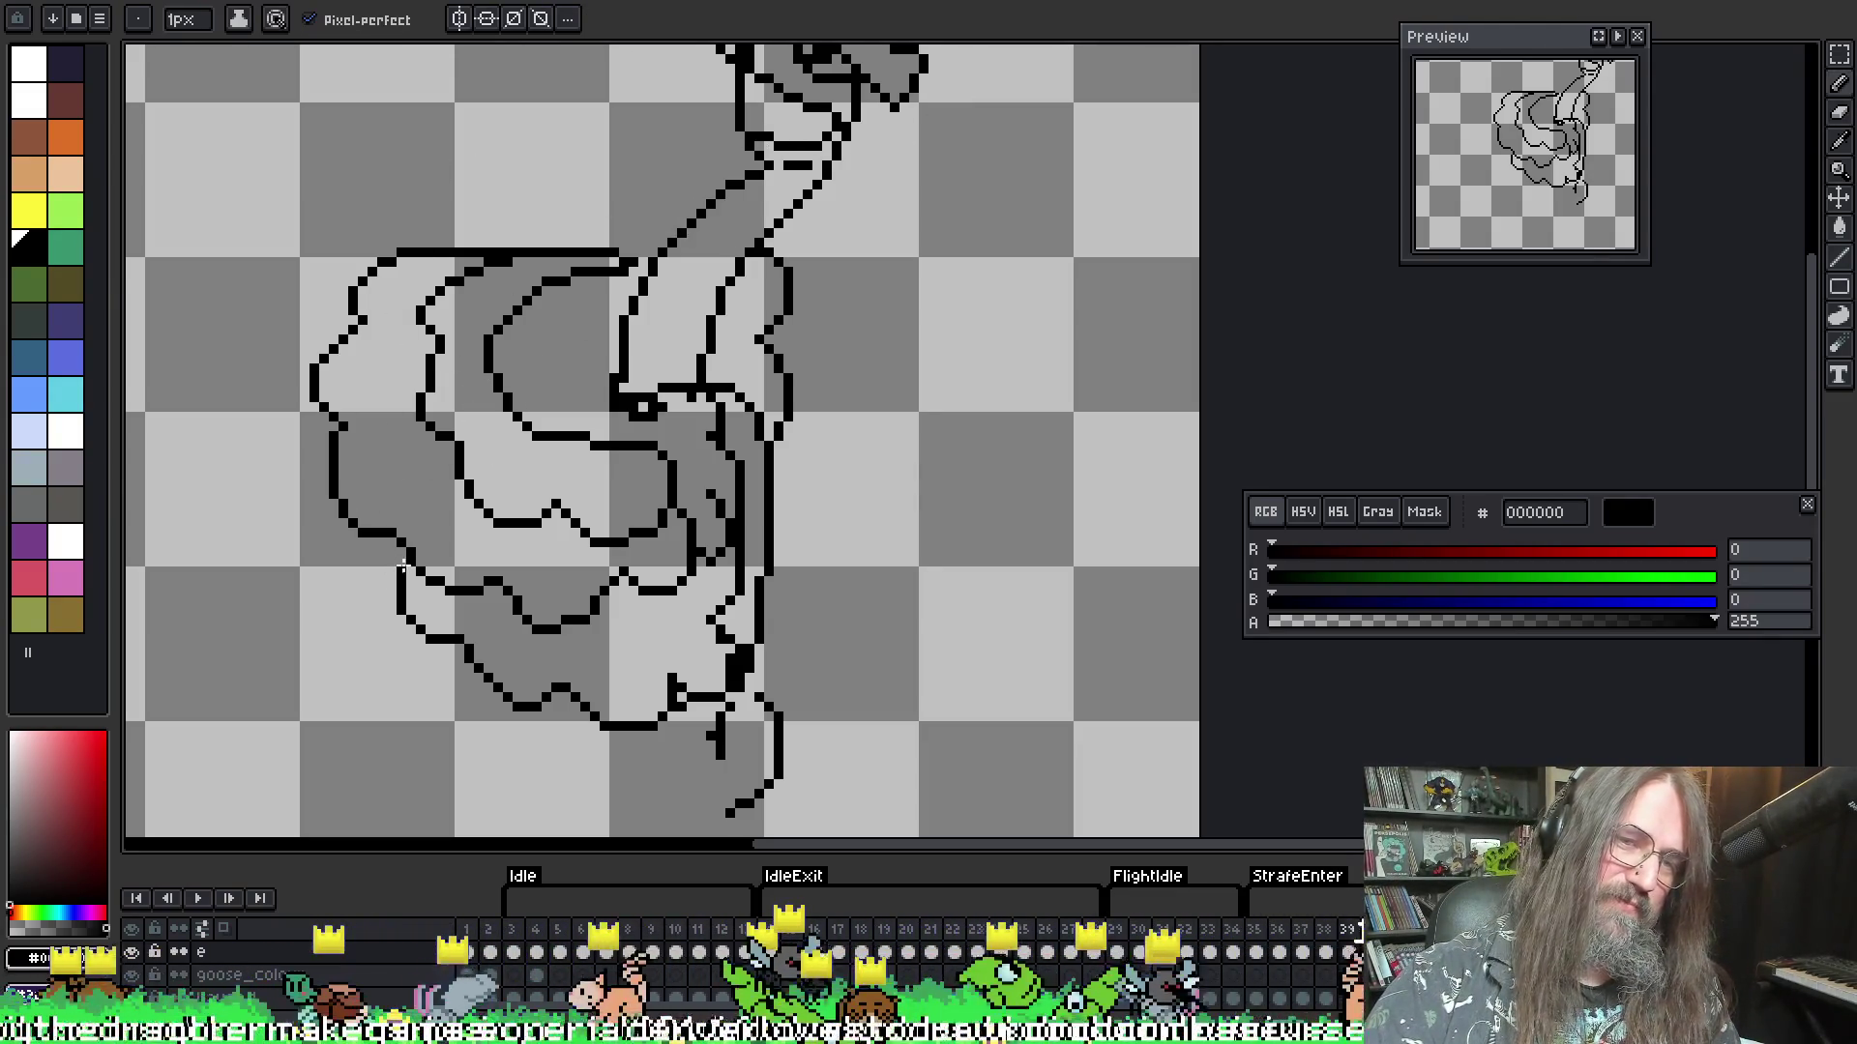
left_click_drag(655, 663, 676, 663)
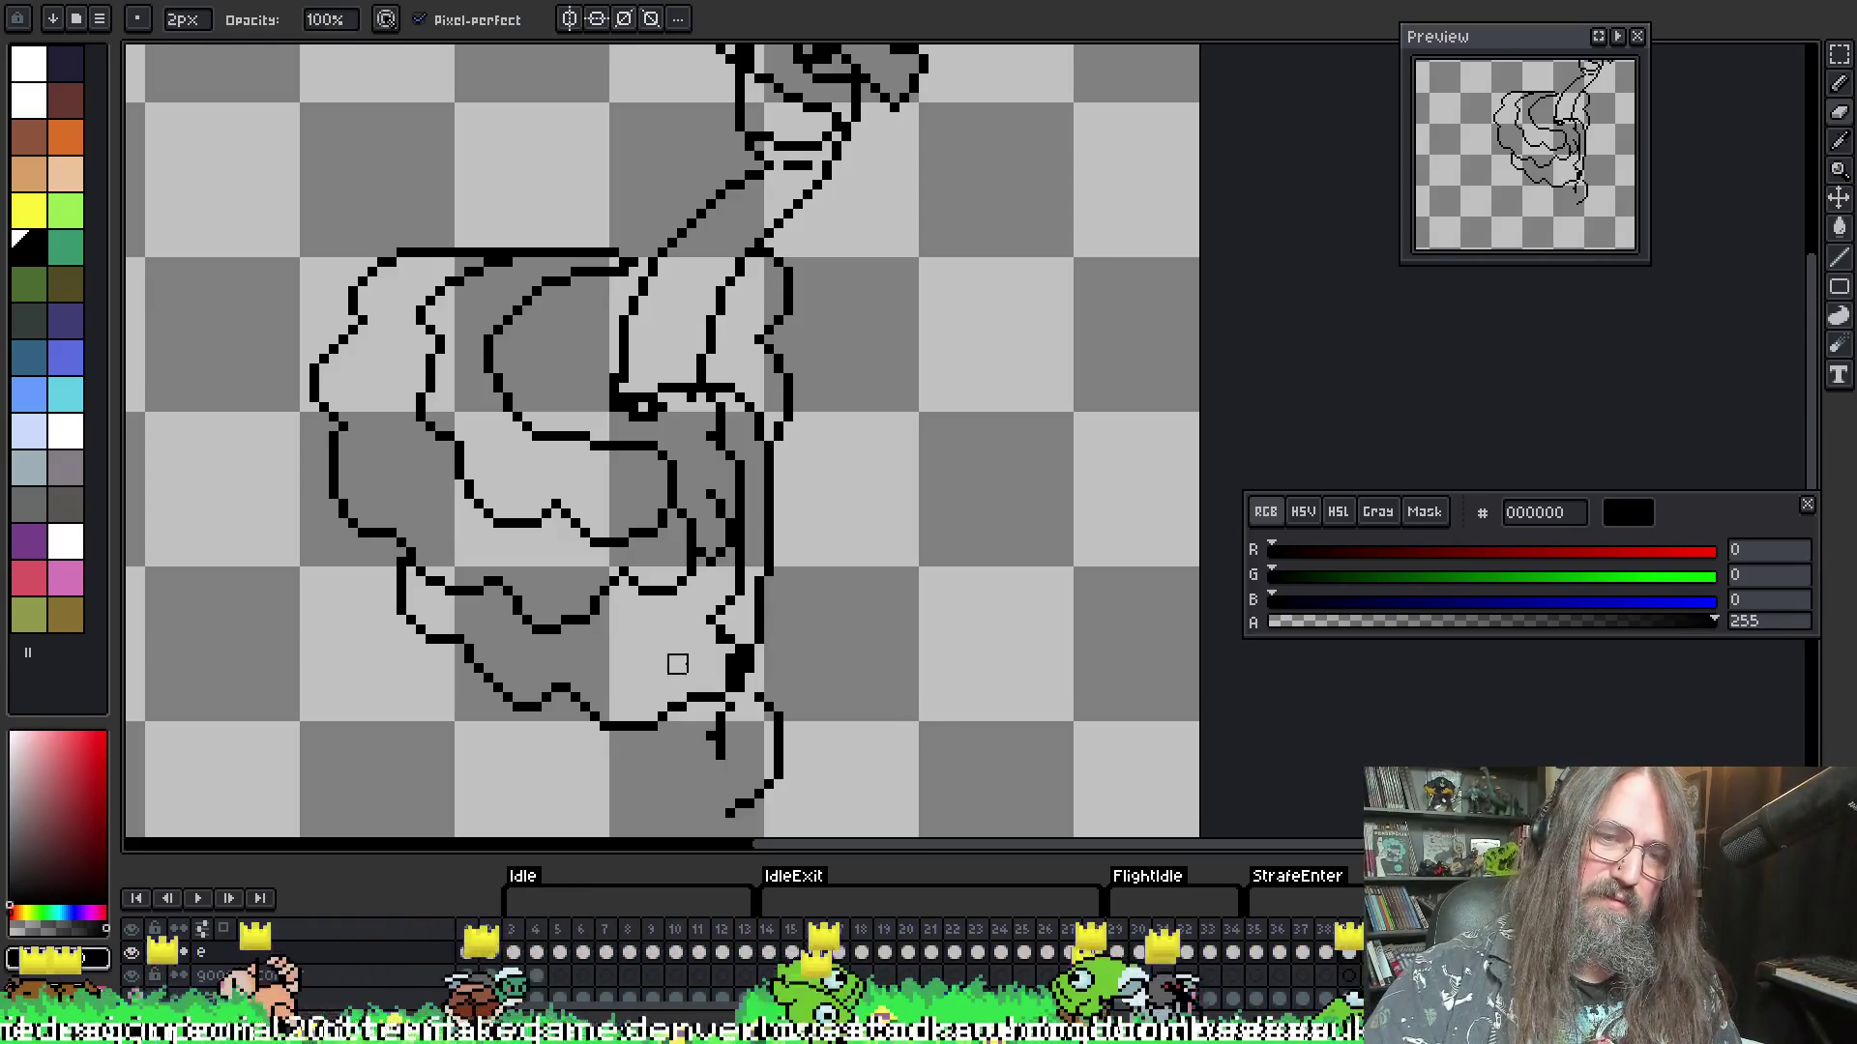
left_click(727, 662)
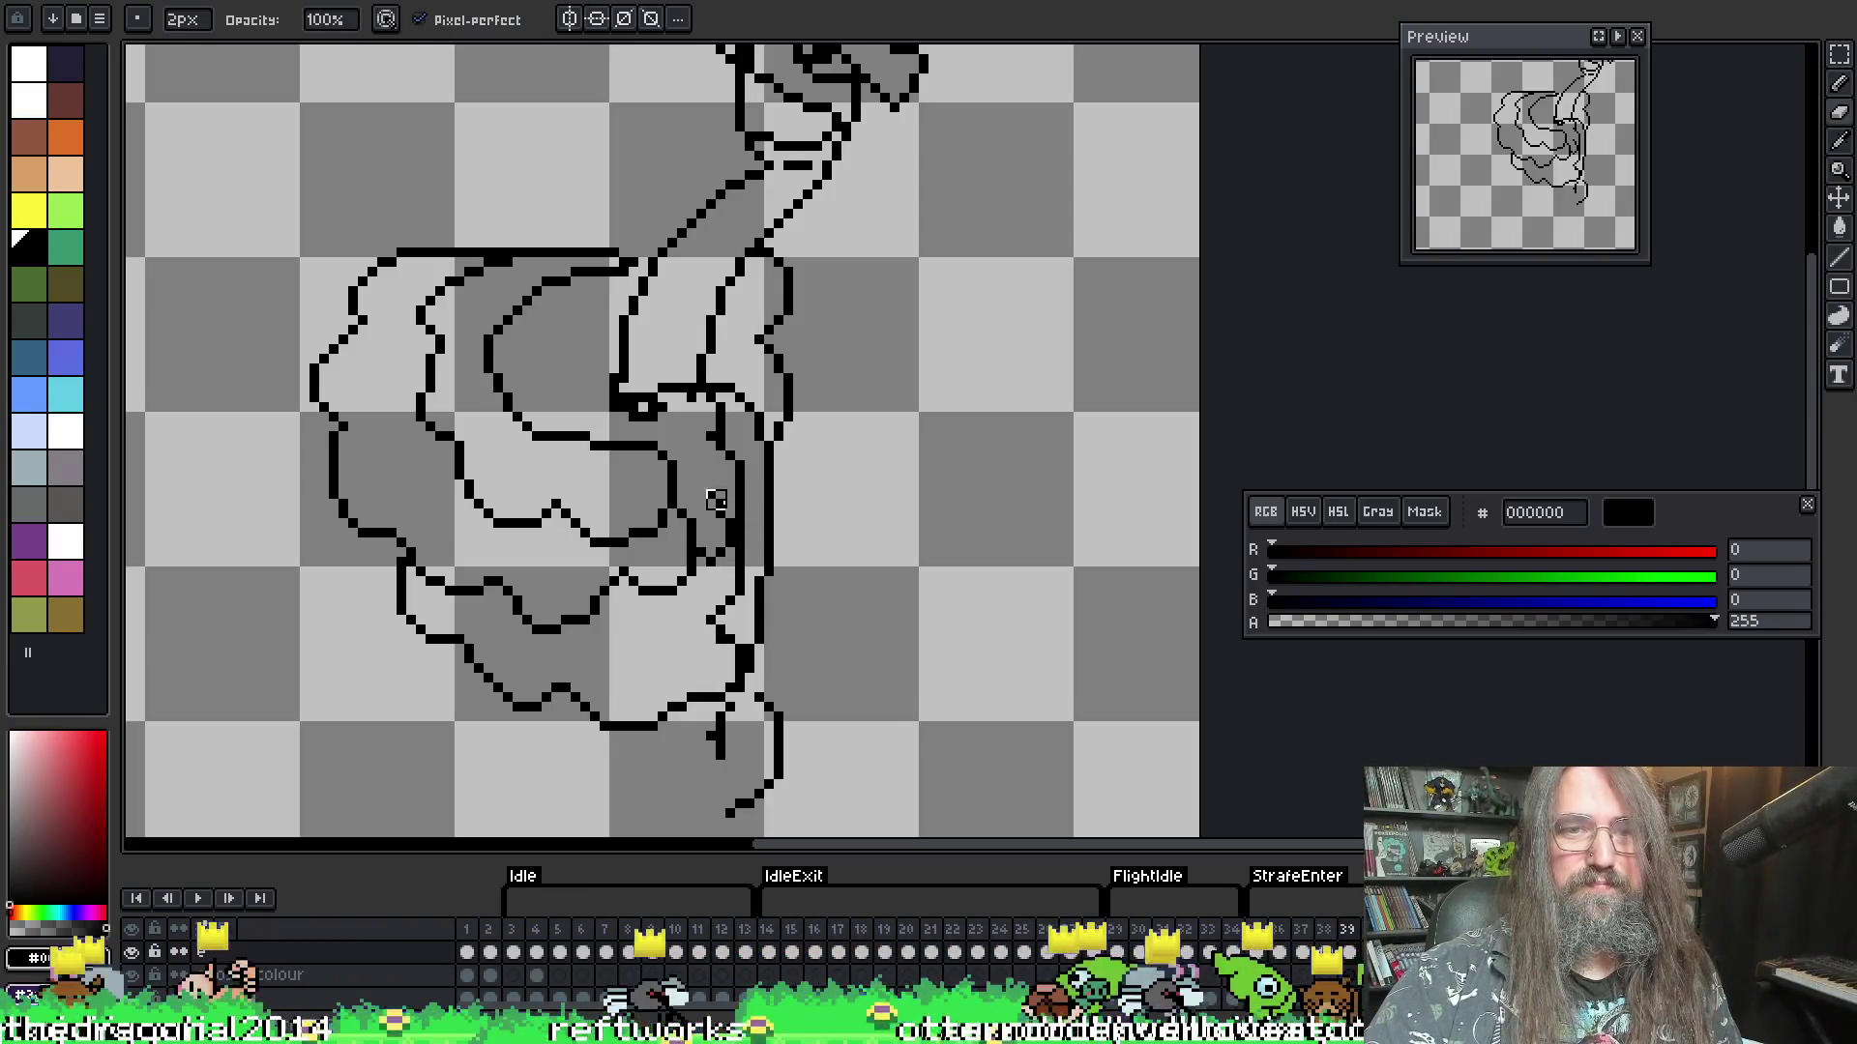
key("b")
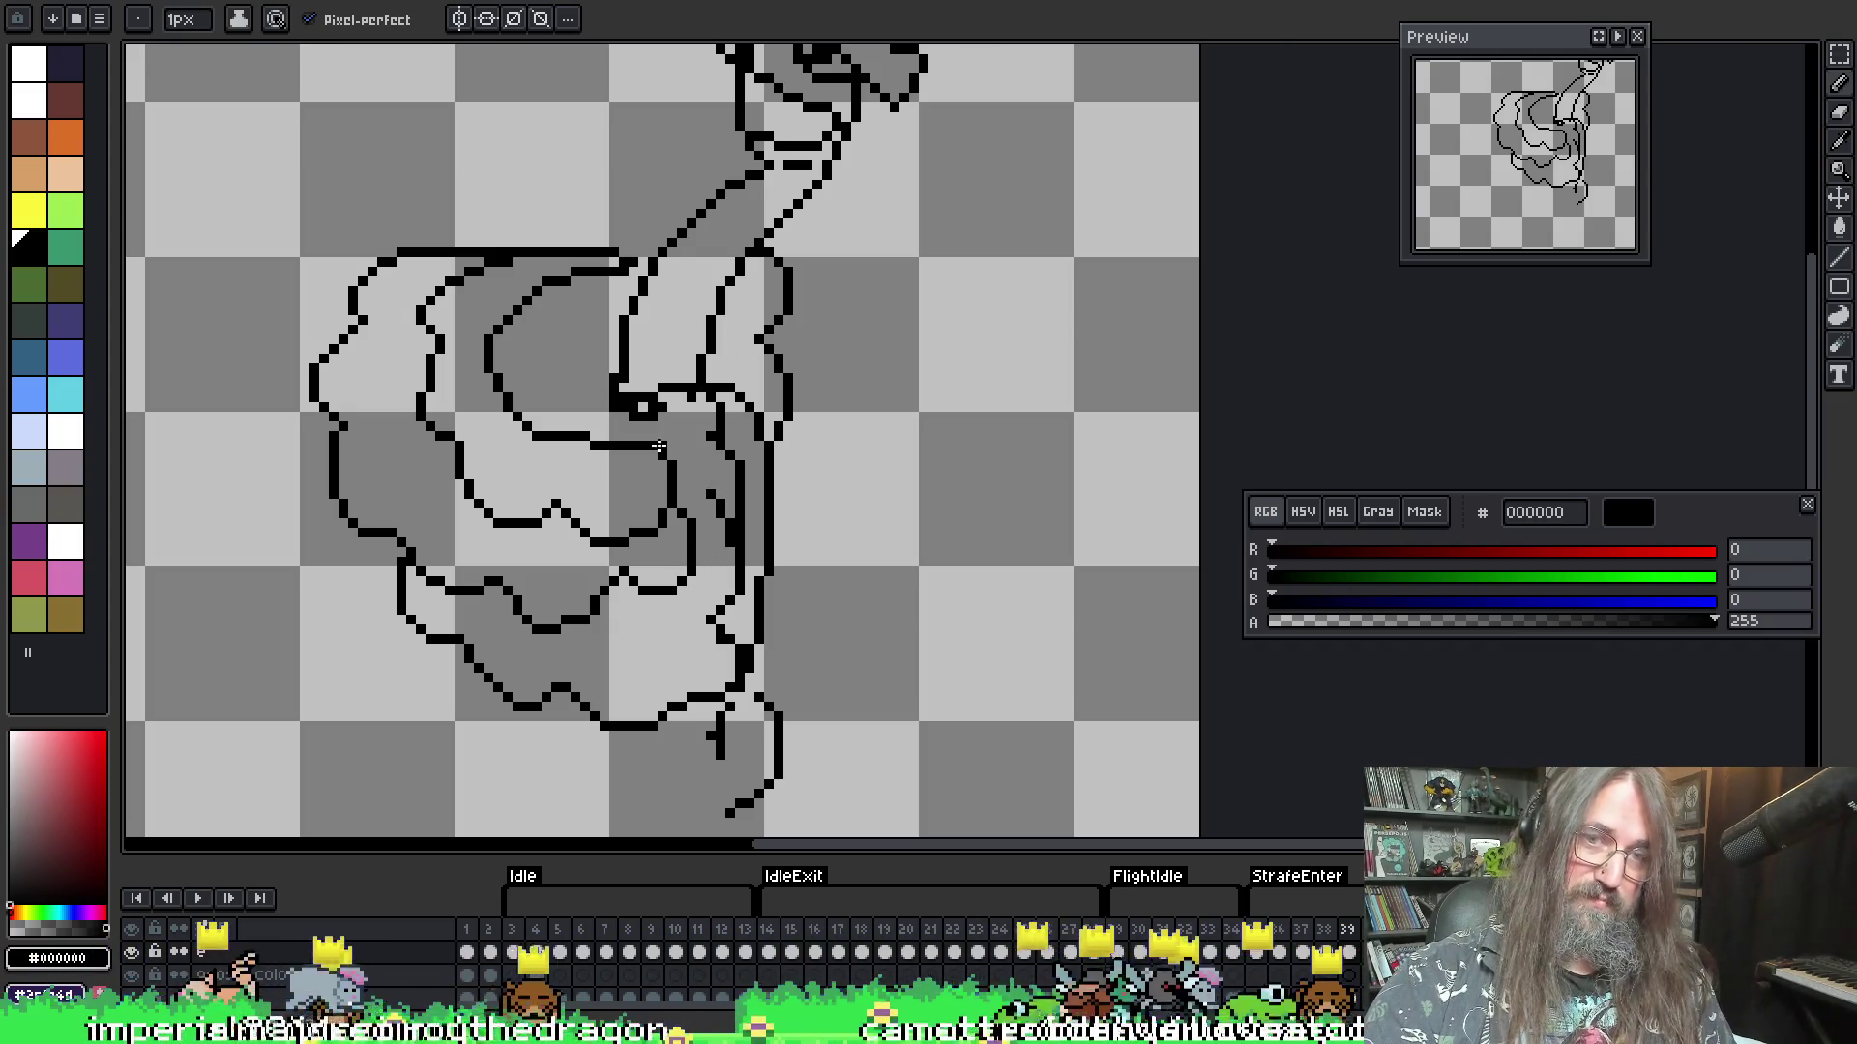
key("e")
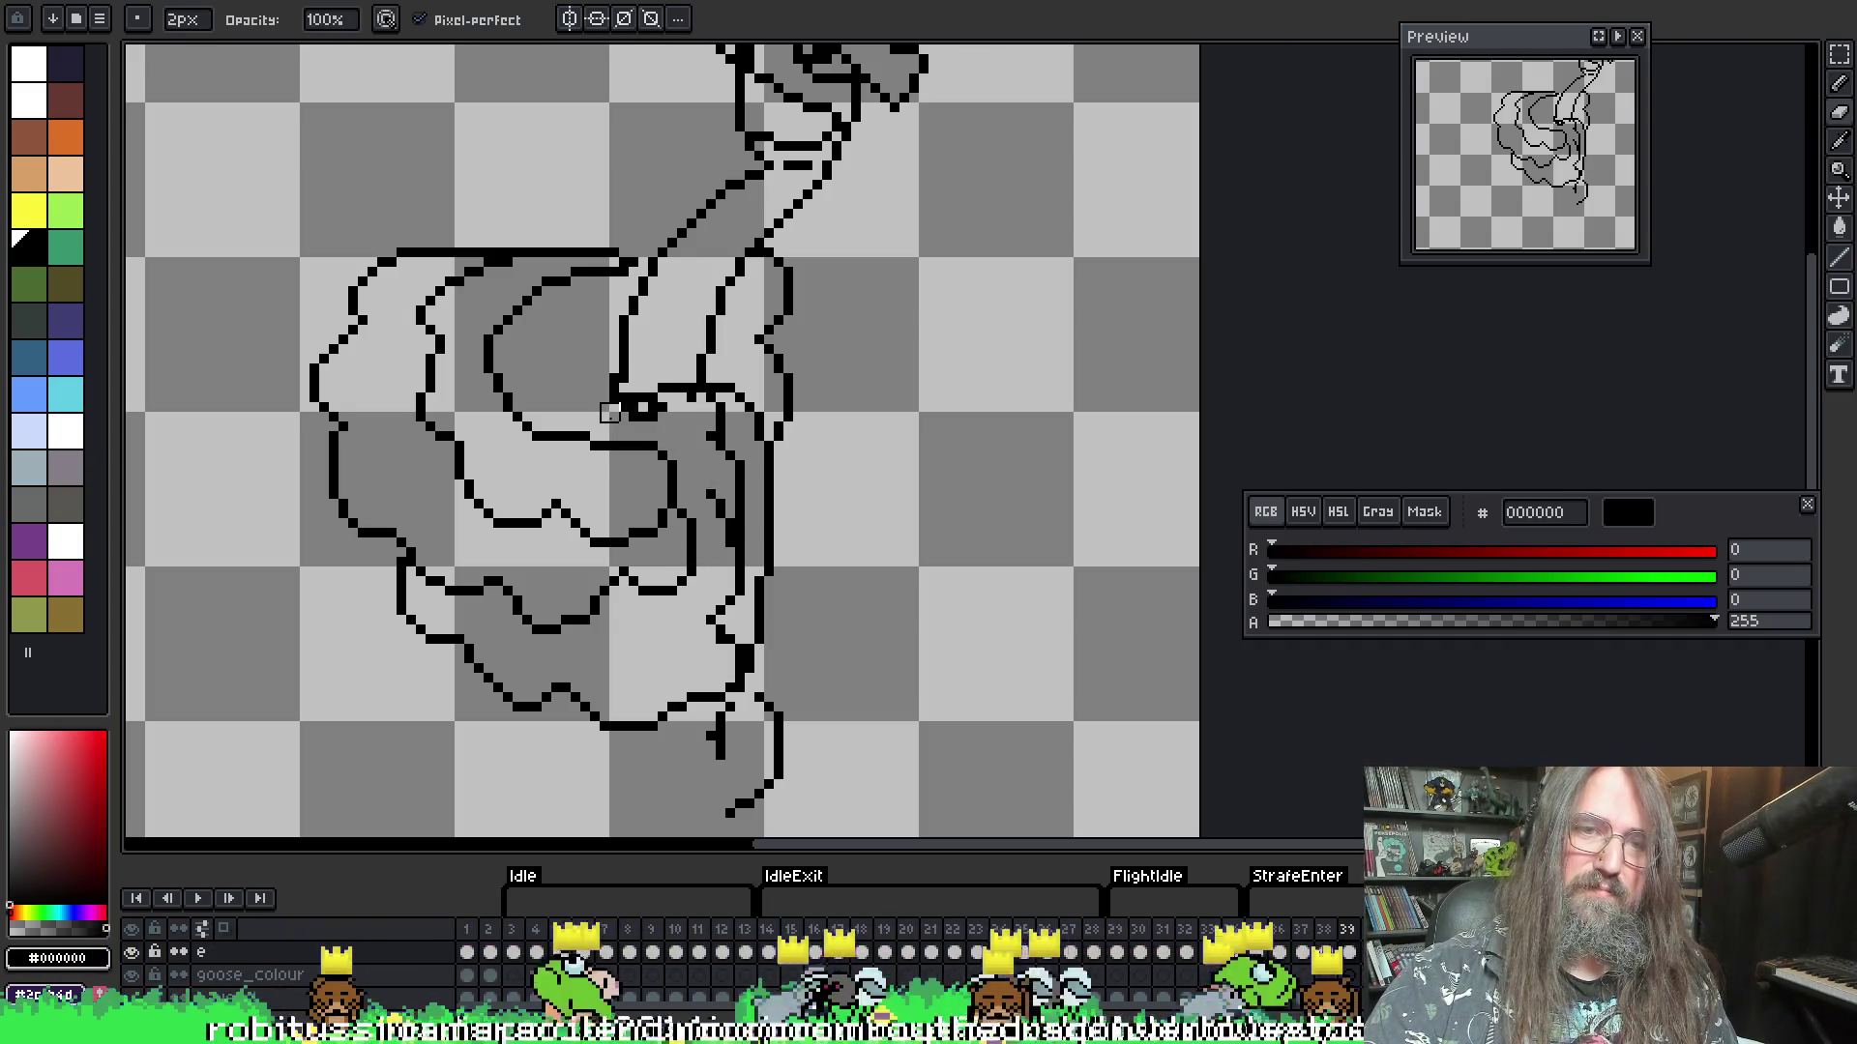
key("ctrl")
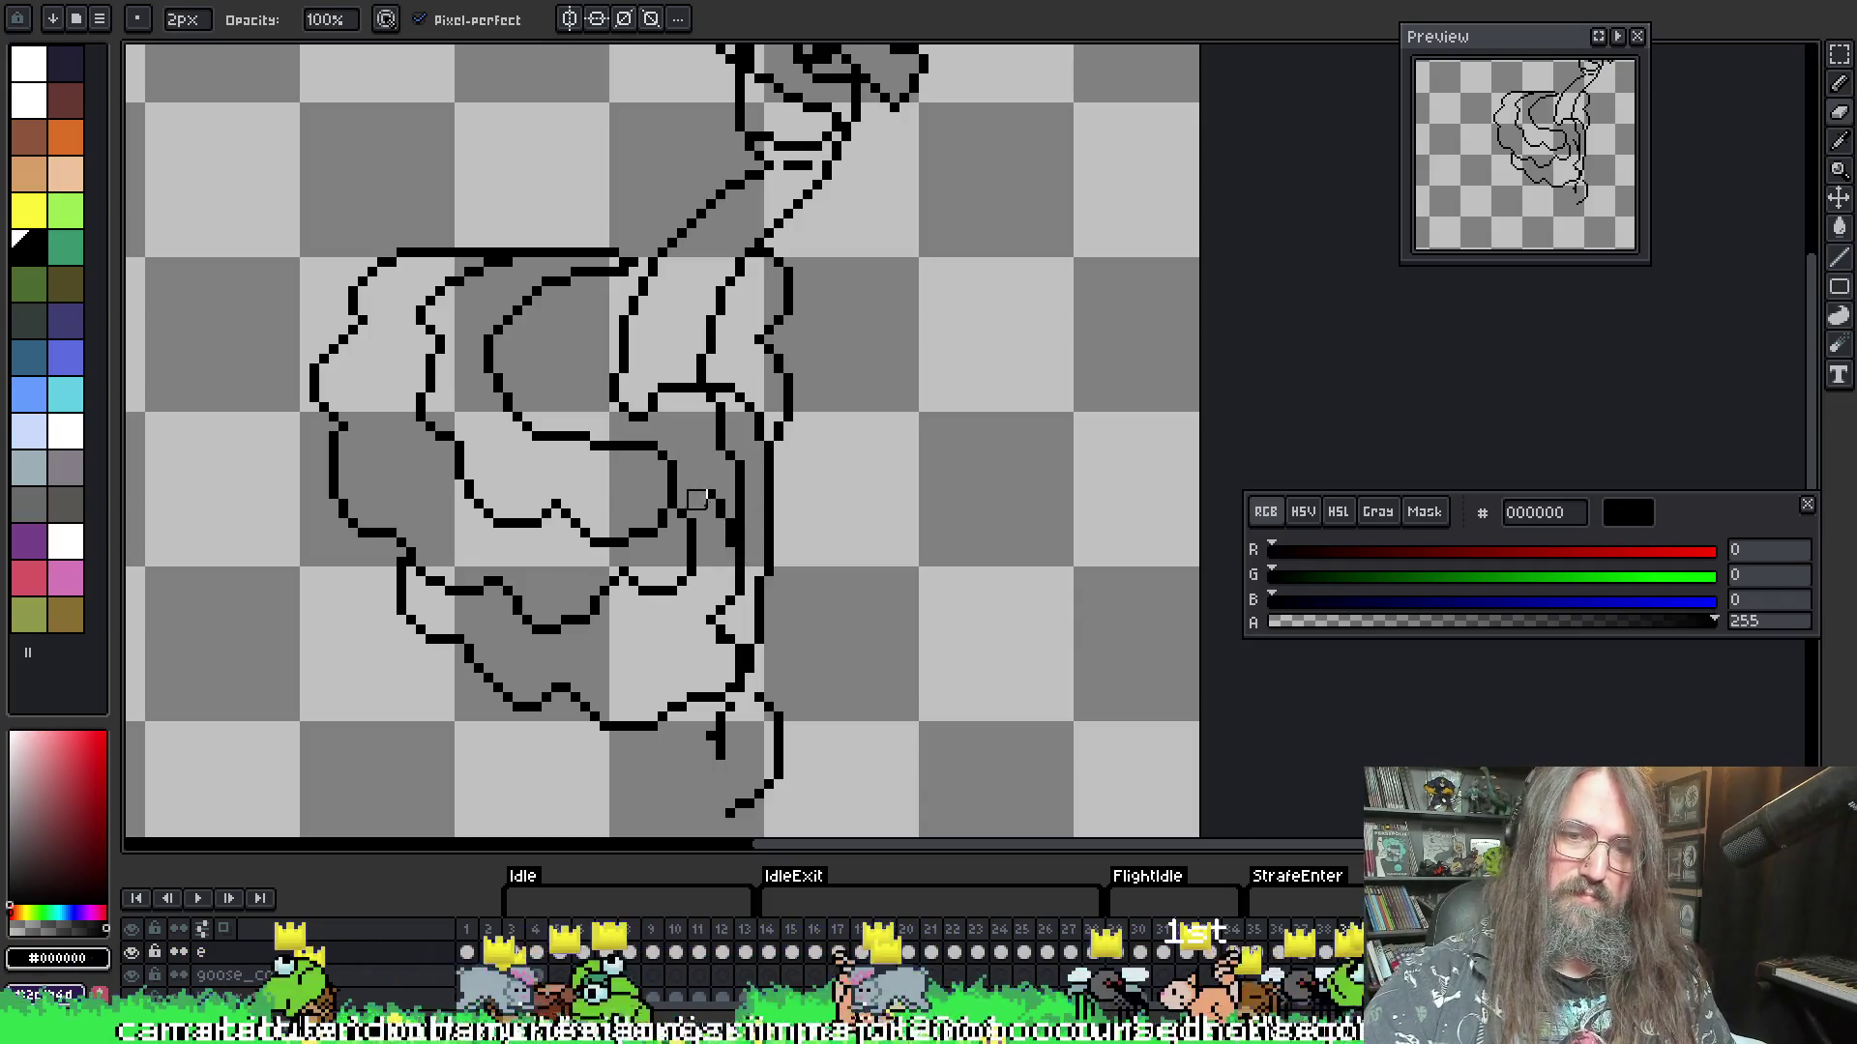
left_click_drag(715, 742, 714, 714)
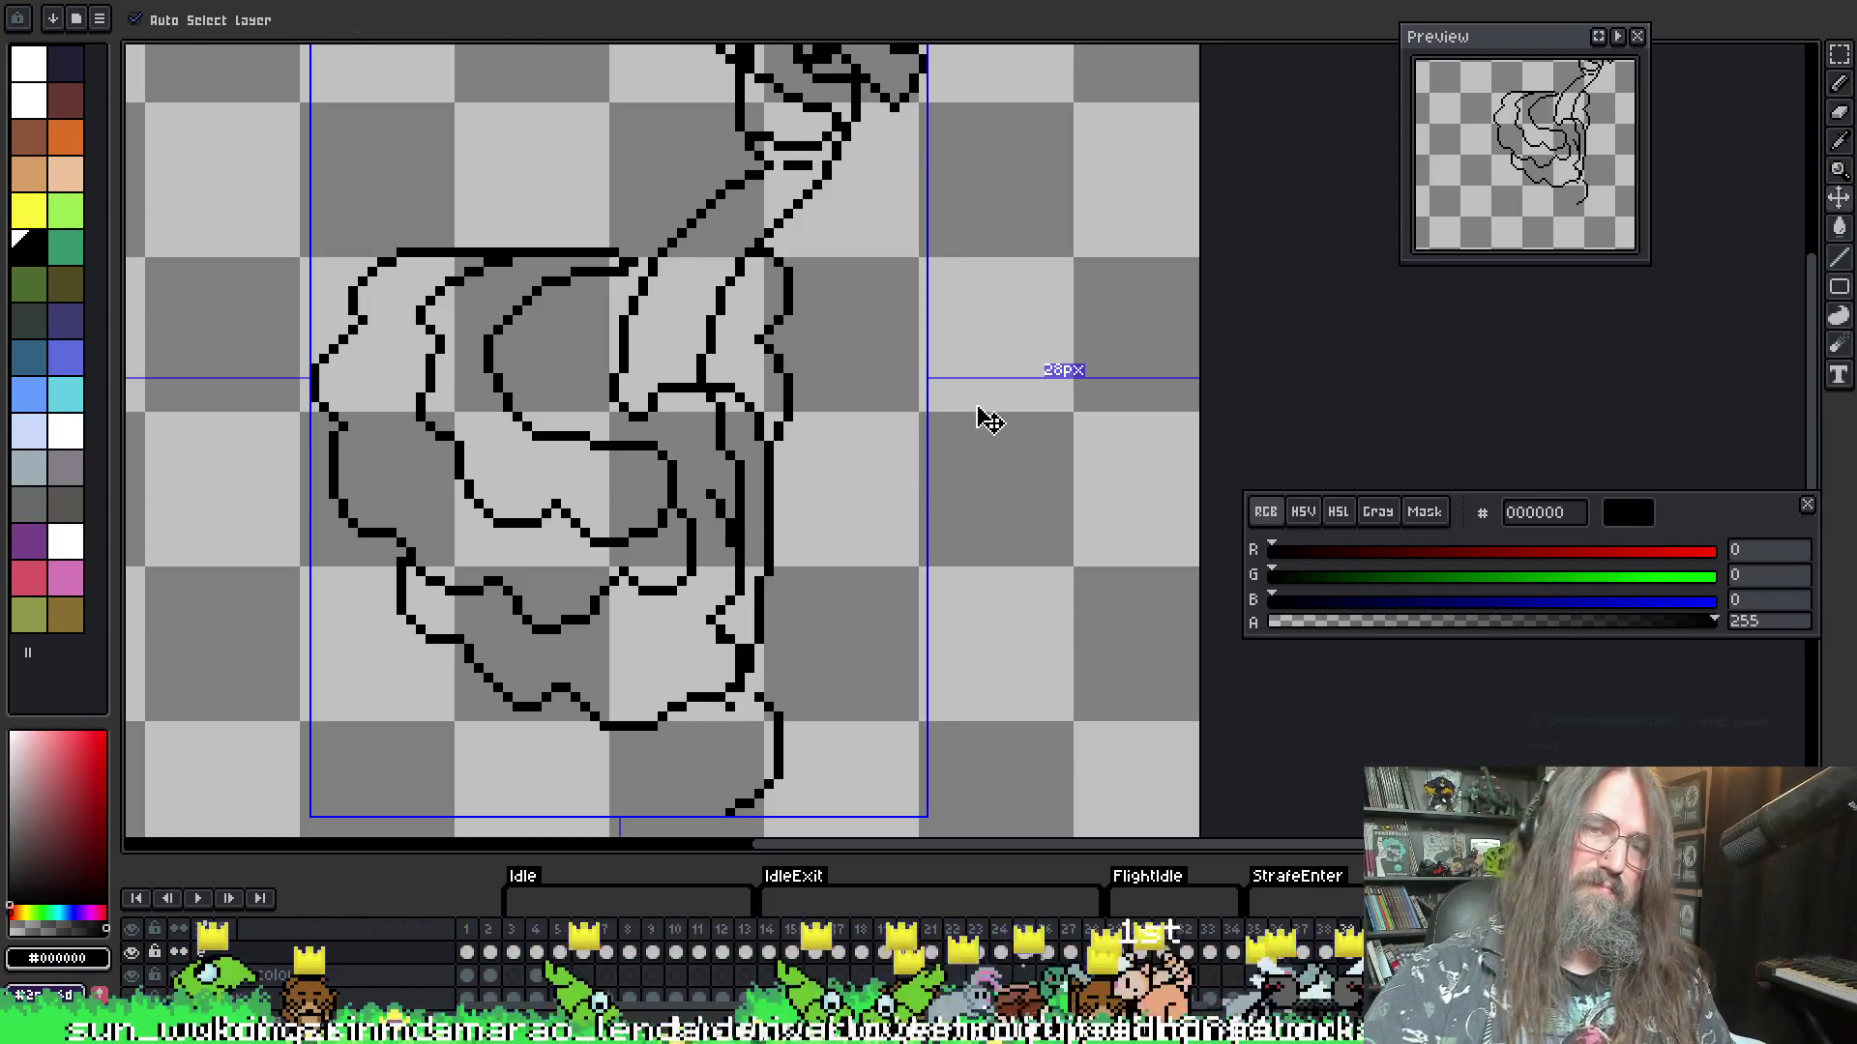
- Replay the animation, add a new curved inner wing line, then step to the next frame
scroll(977, 402, "down", 4)
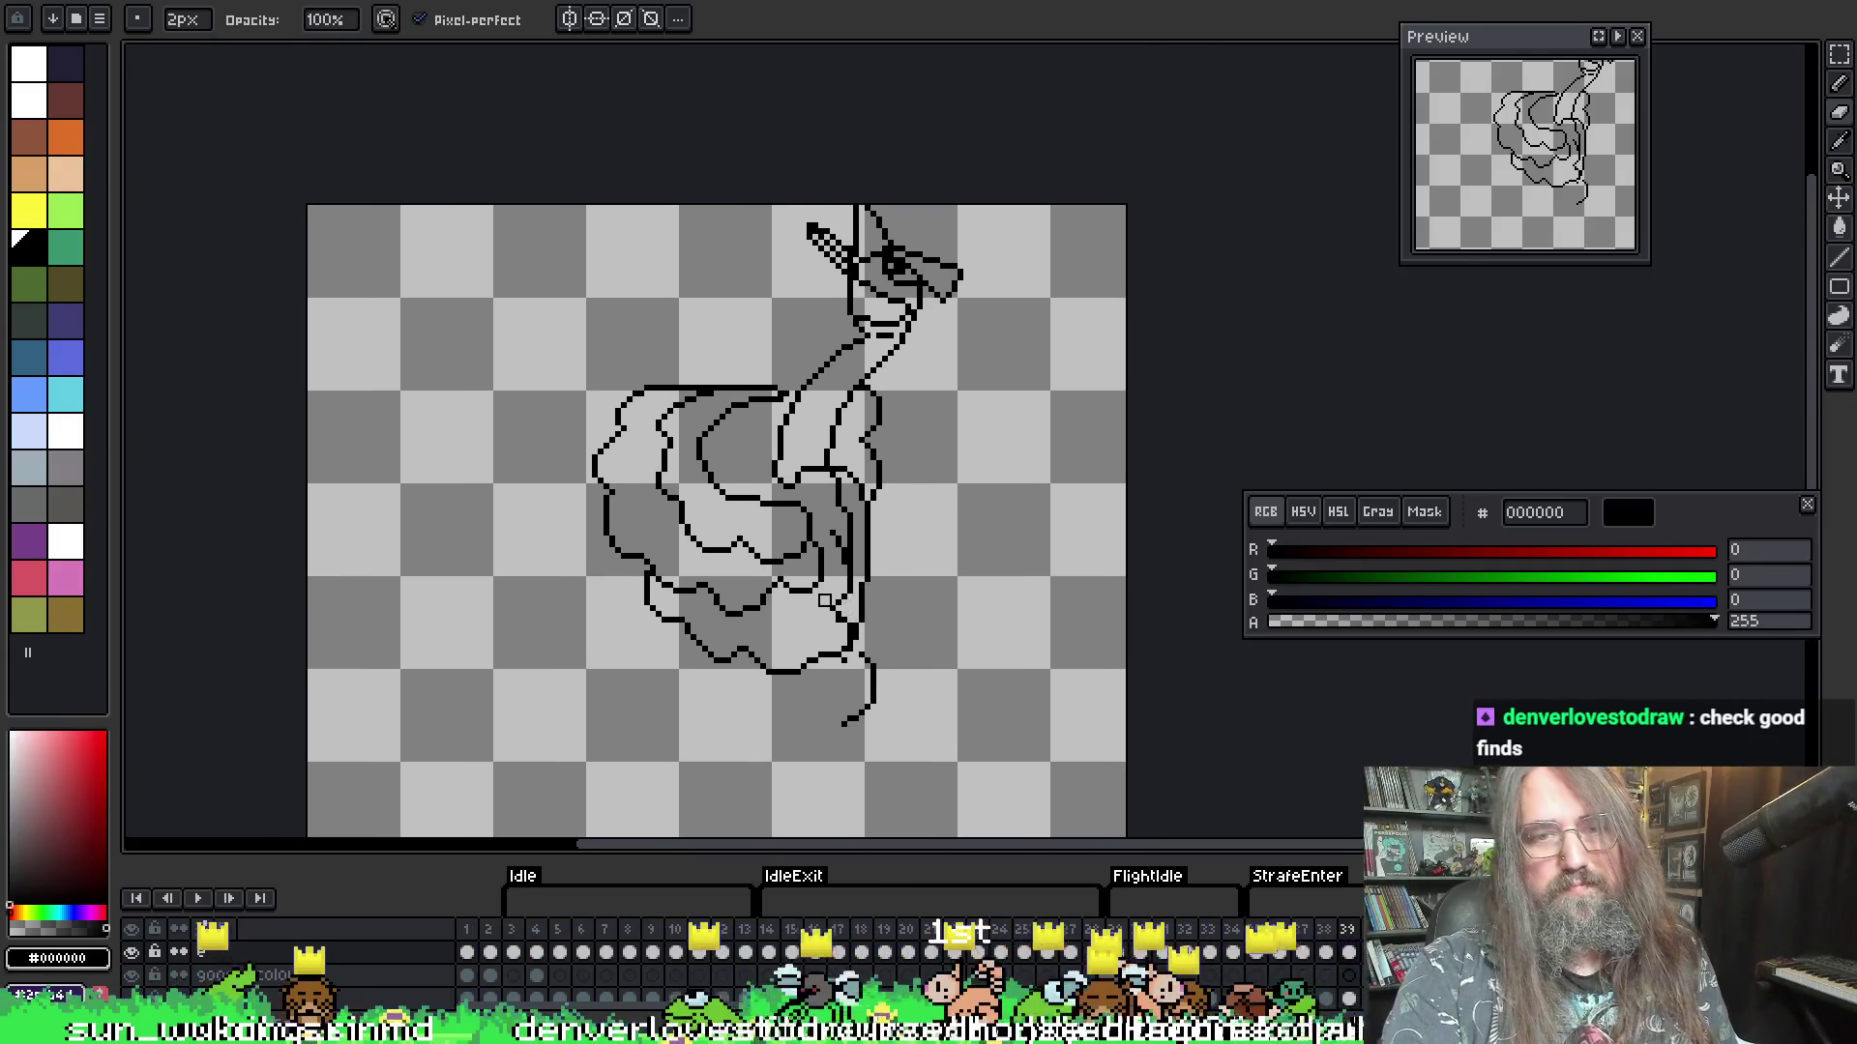
key("Return")
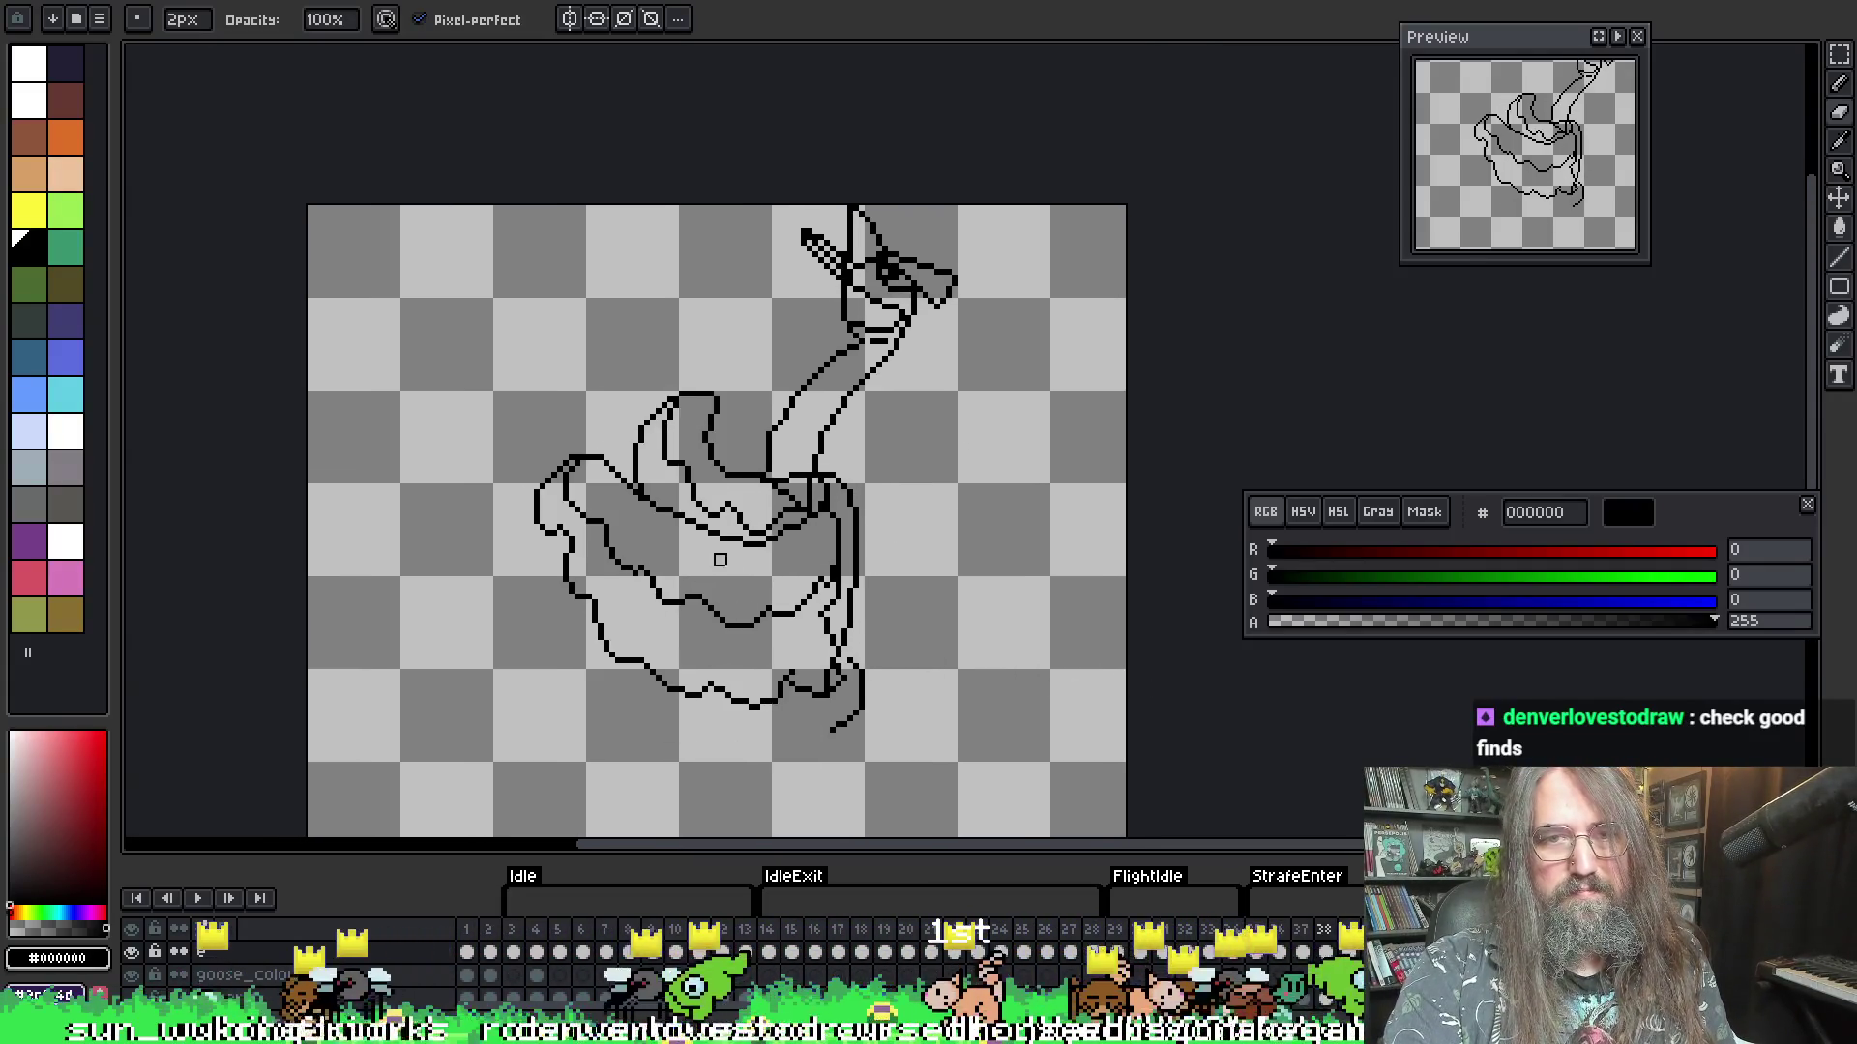
scroll(740, 406, "up", 1)
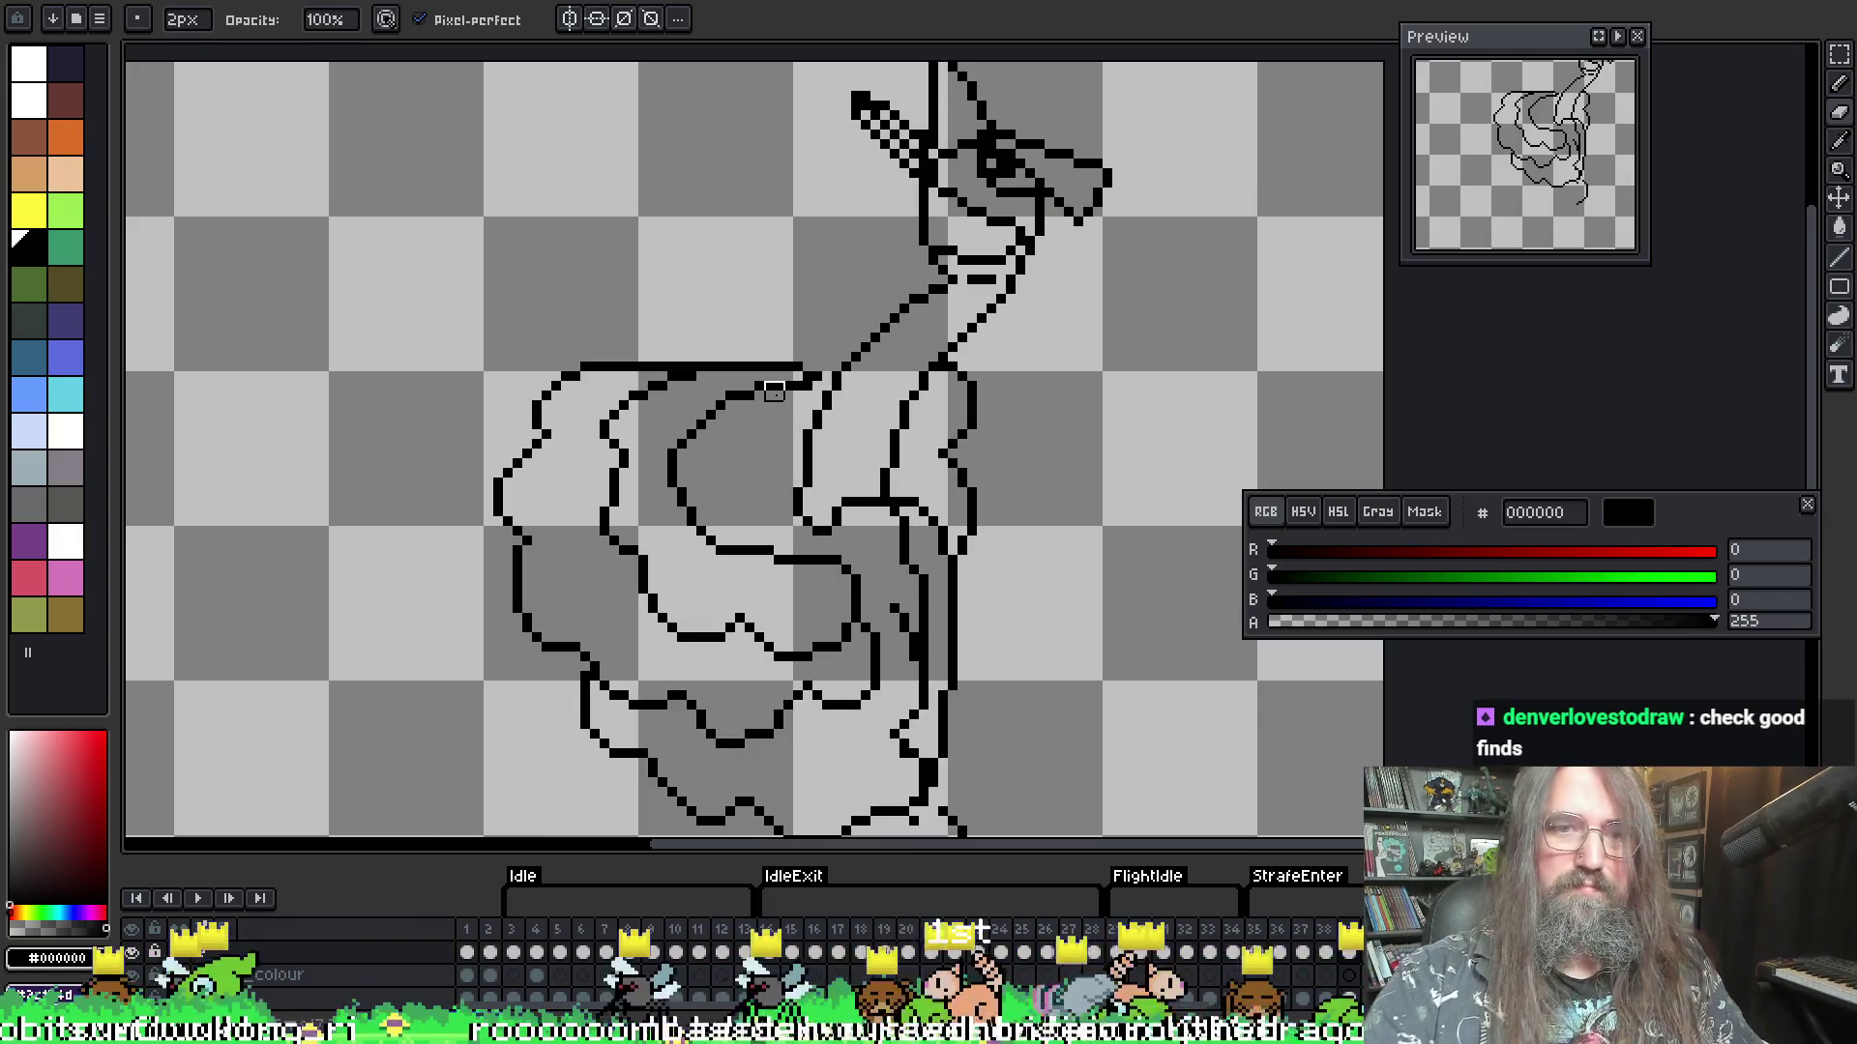
key("i")
key("b")
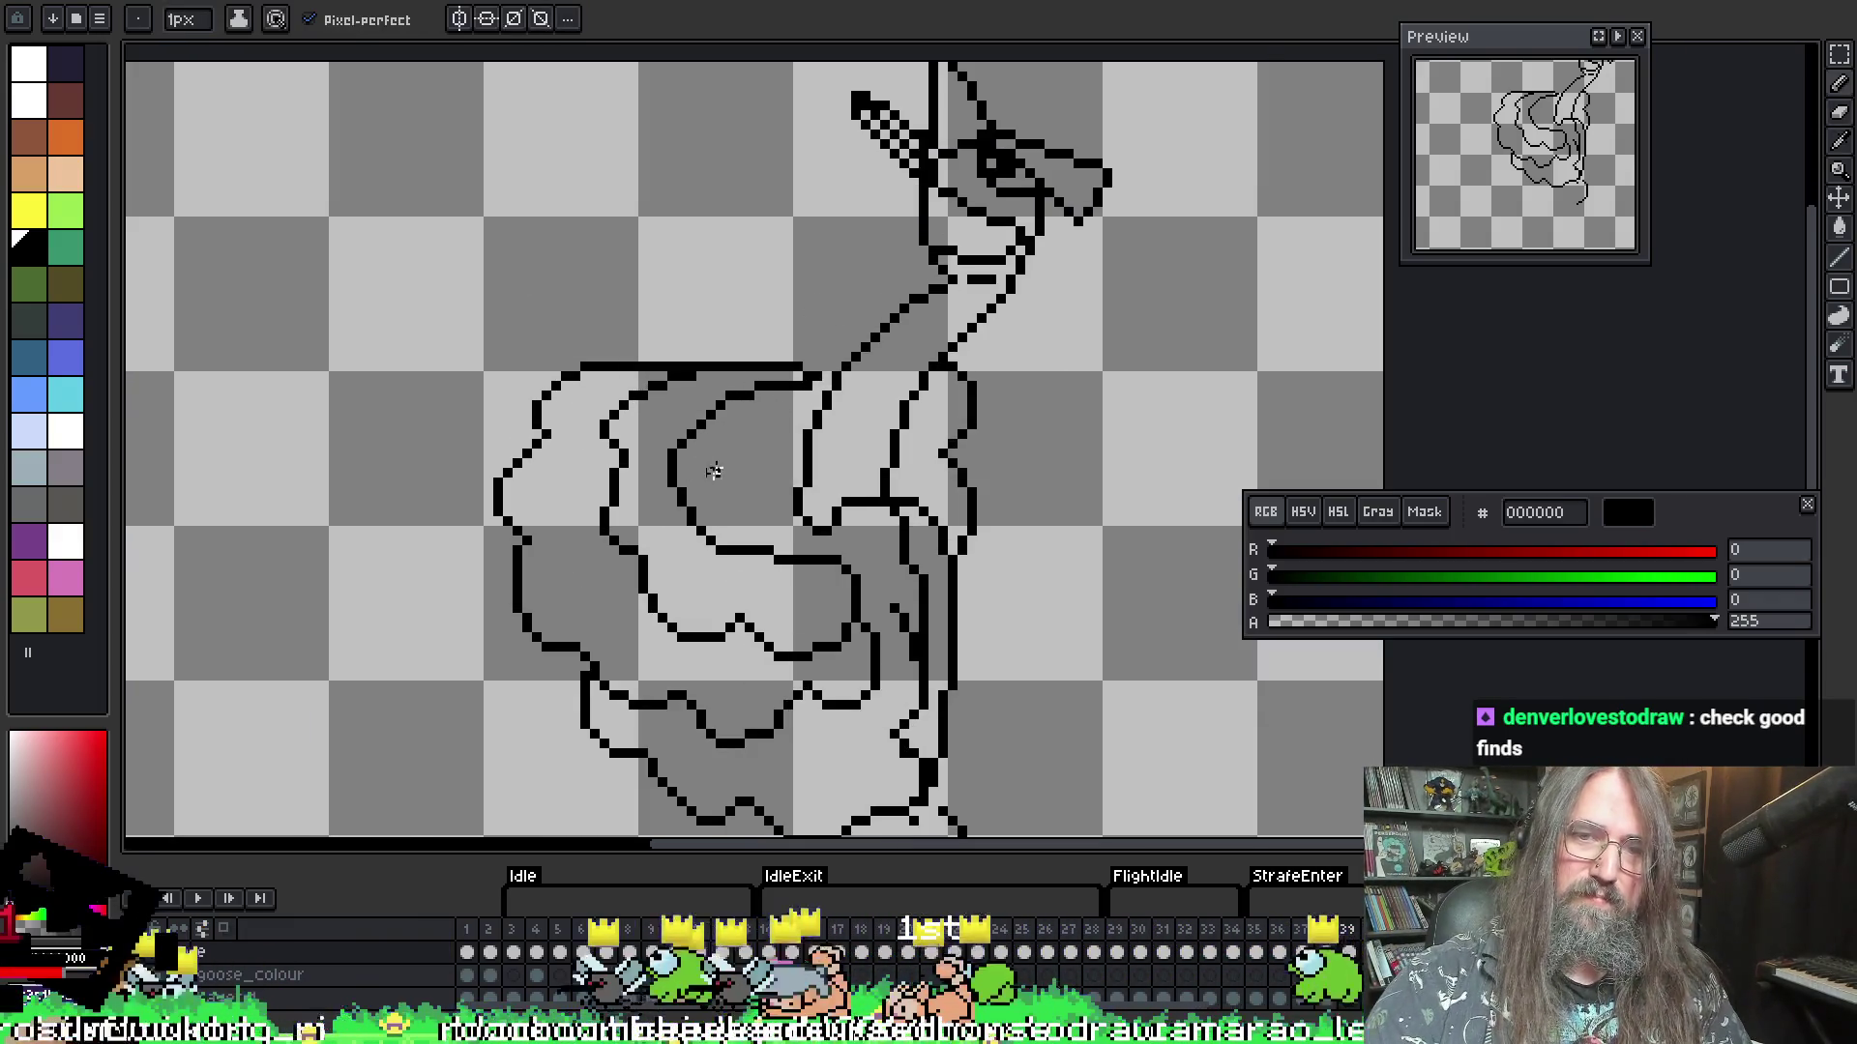
left_click_drag(725, 396, 769, 477)
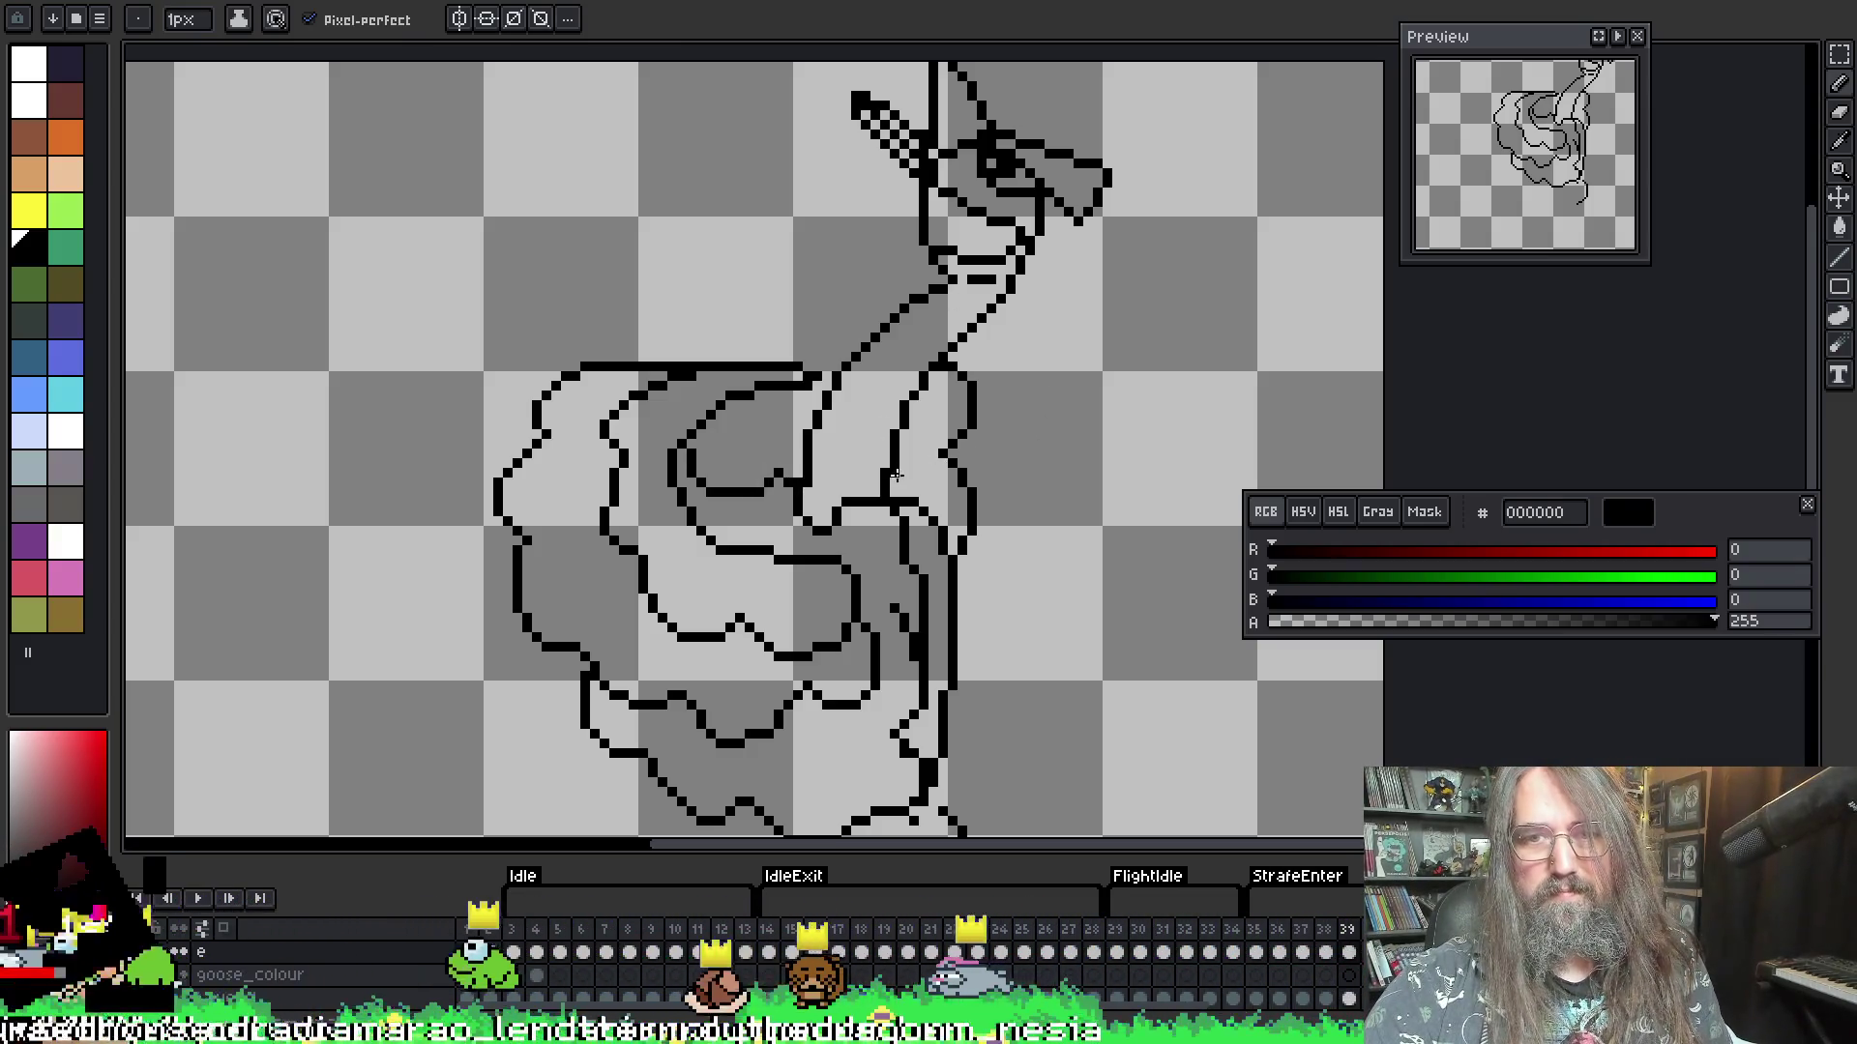
key("Right")
- Play the animation to check this upright-neck frame
key("Return")
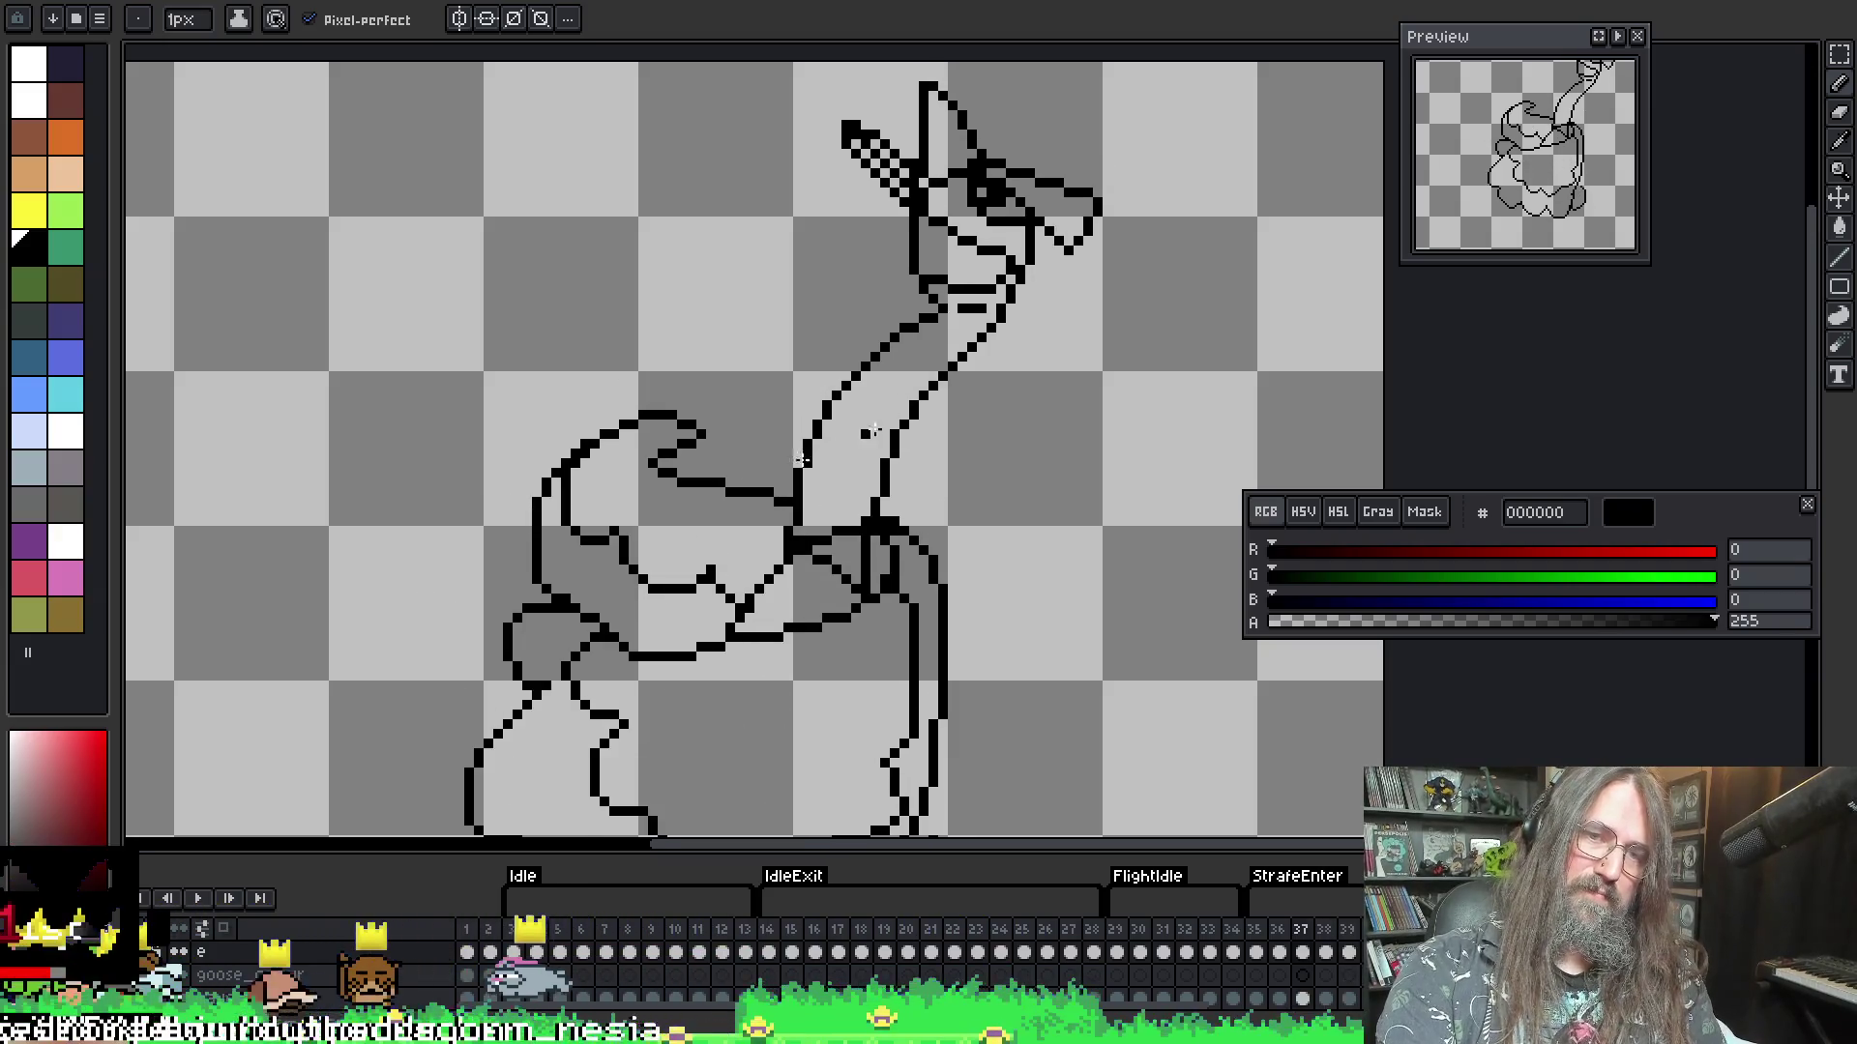
scroll(865, 573, "down", 4)
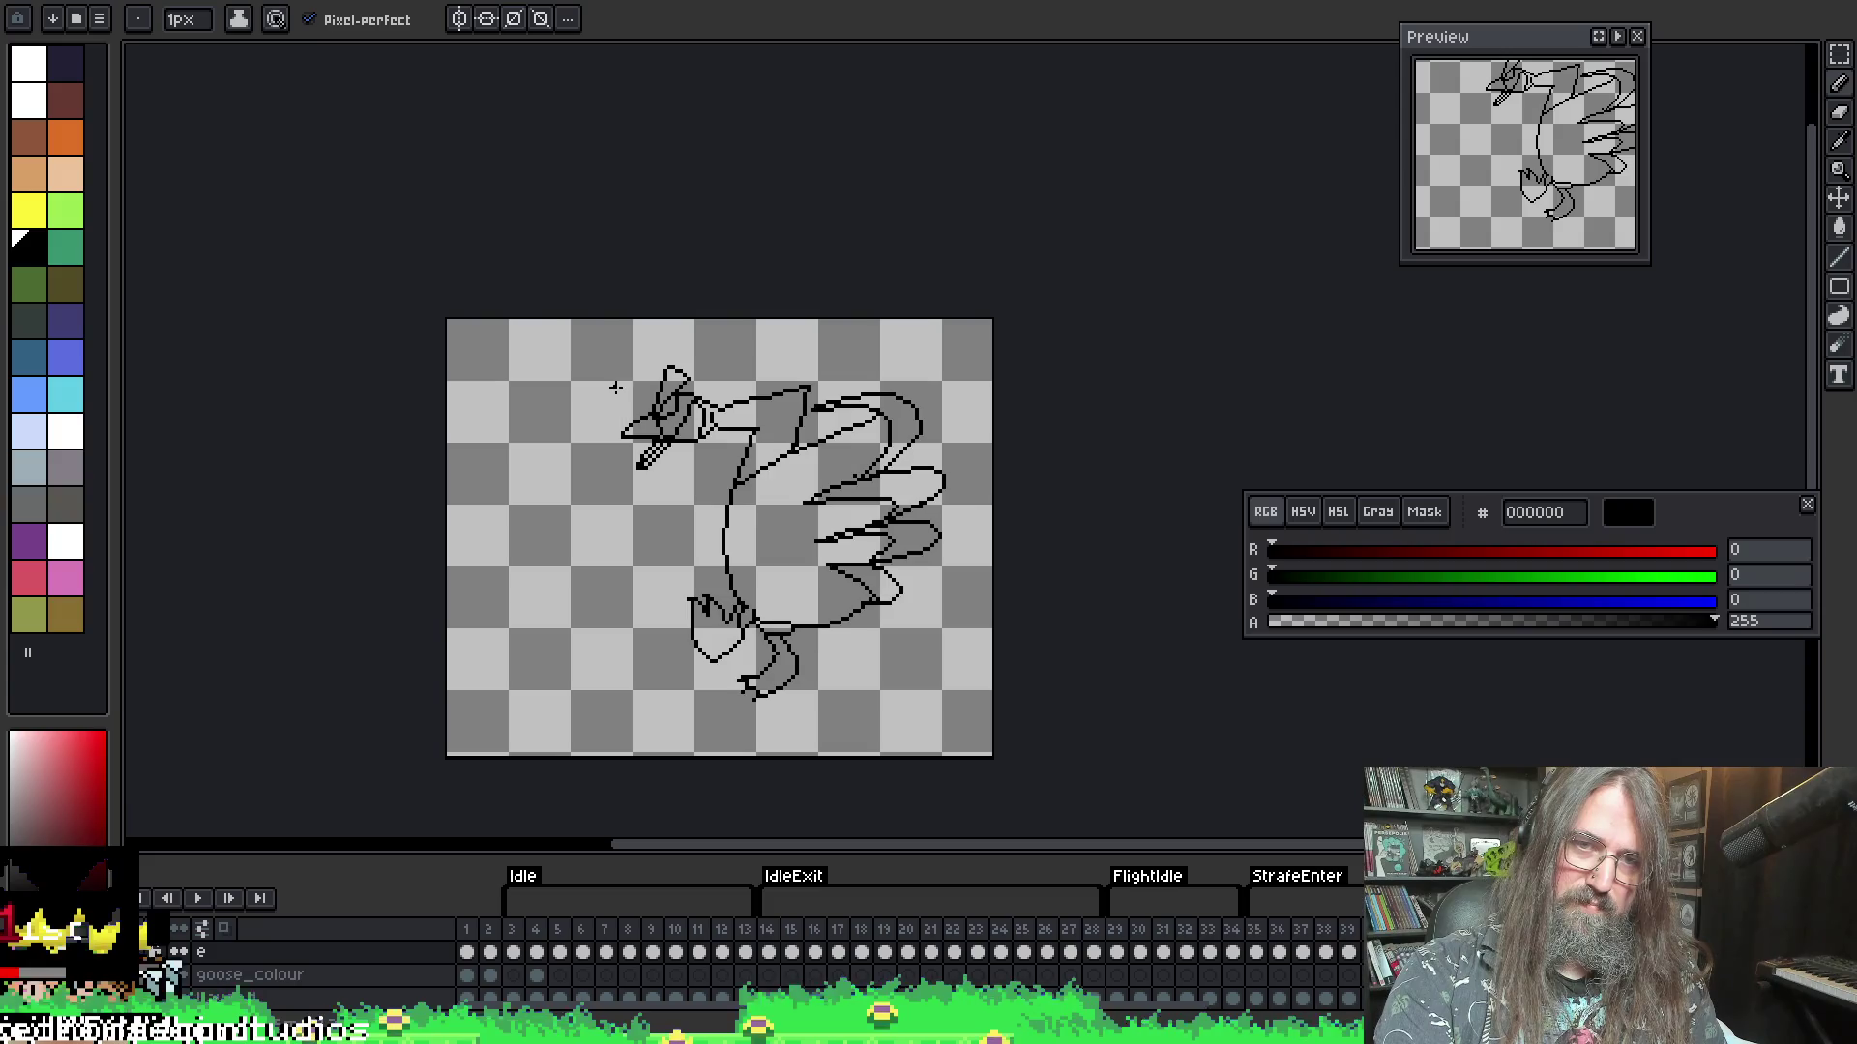
scroll(619, 385, "up", 1)
- Select the goose's head and surrounding area with the Rectangular Marquee
key("m")
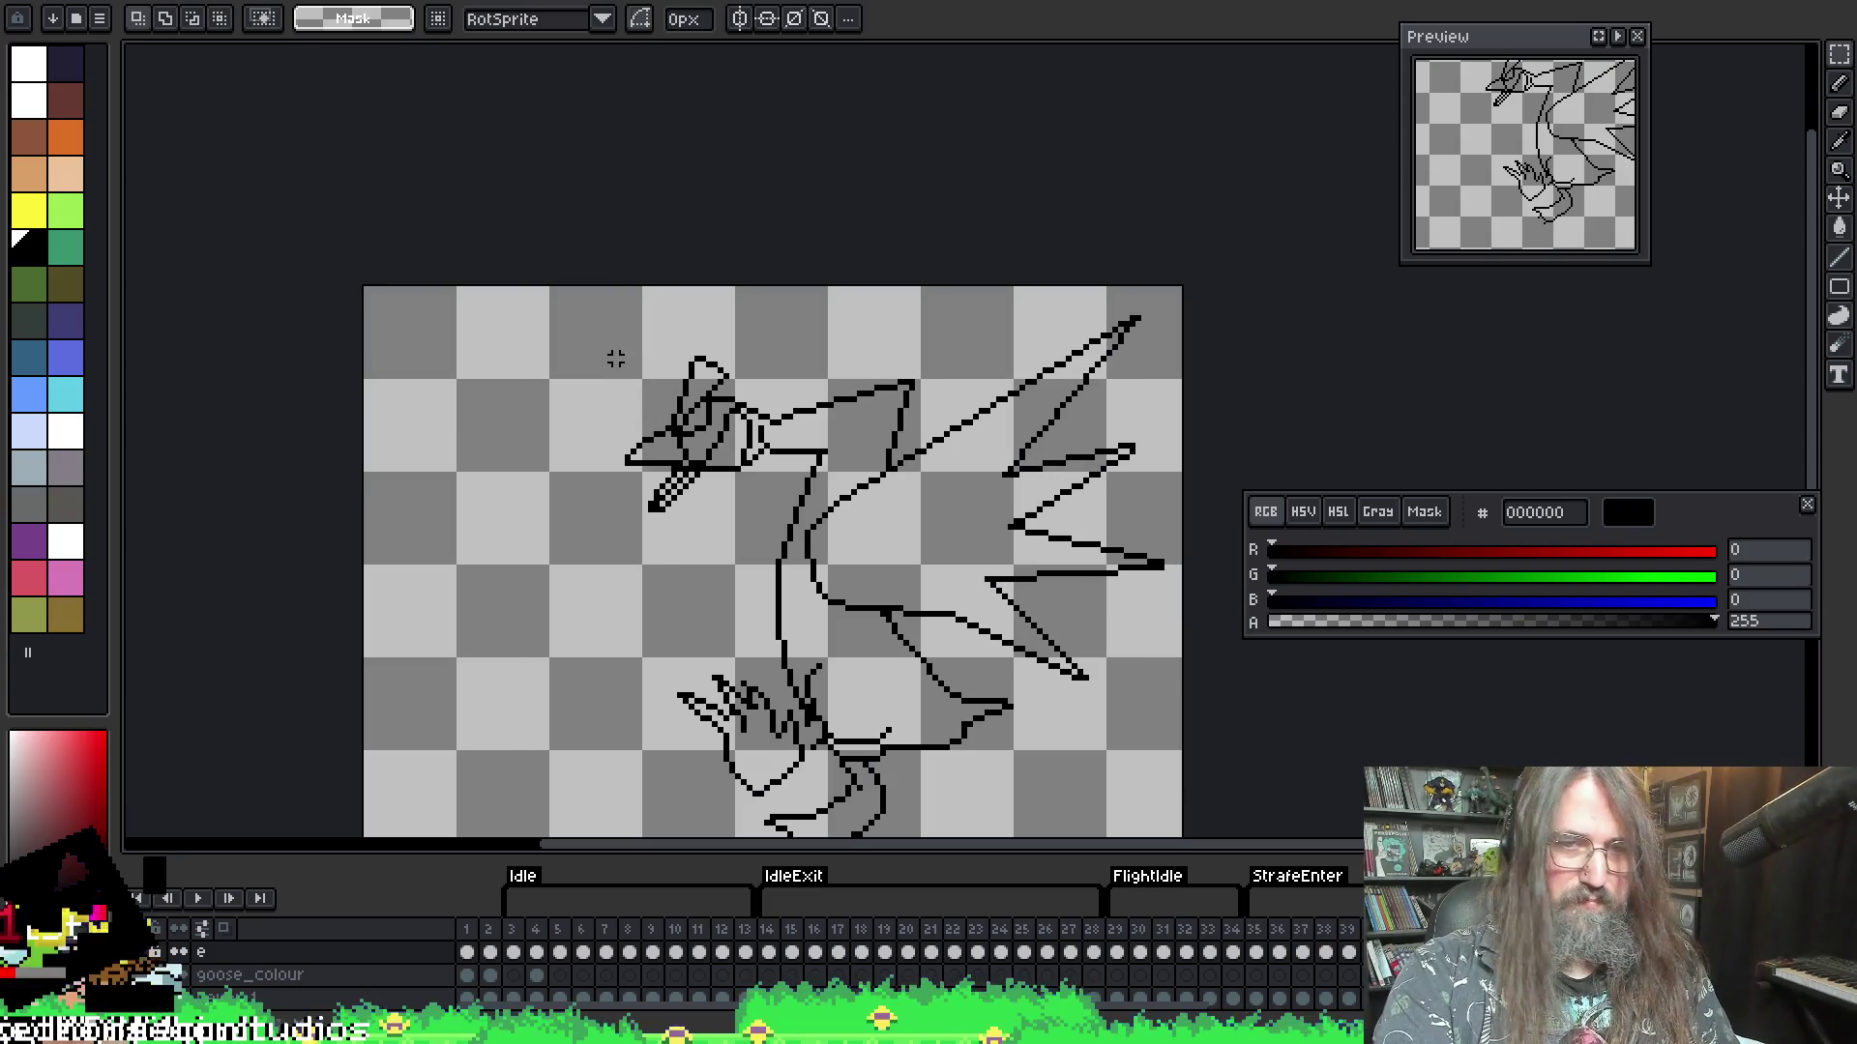
mouse_move(614, 352)
left_mouse_down()
mouse_move(771, 575)
mouse_move(767, 456)
left_mouse_up()
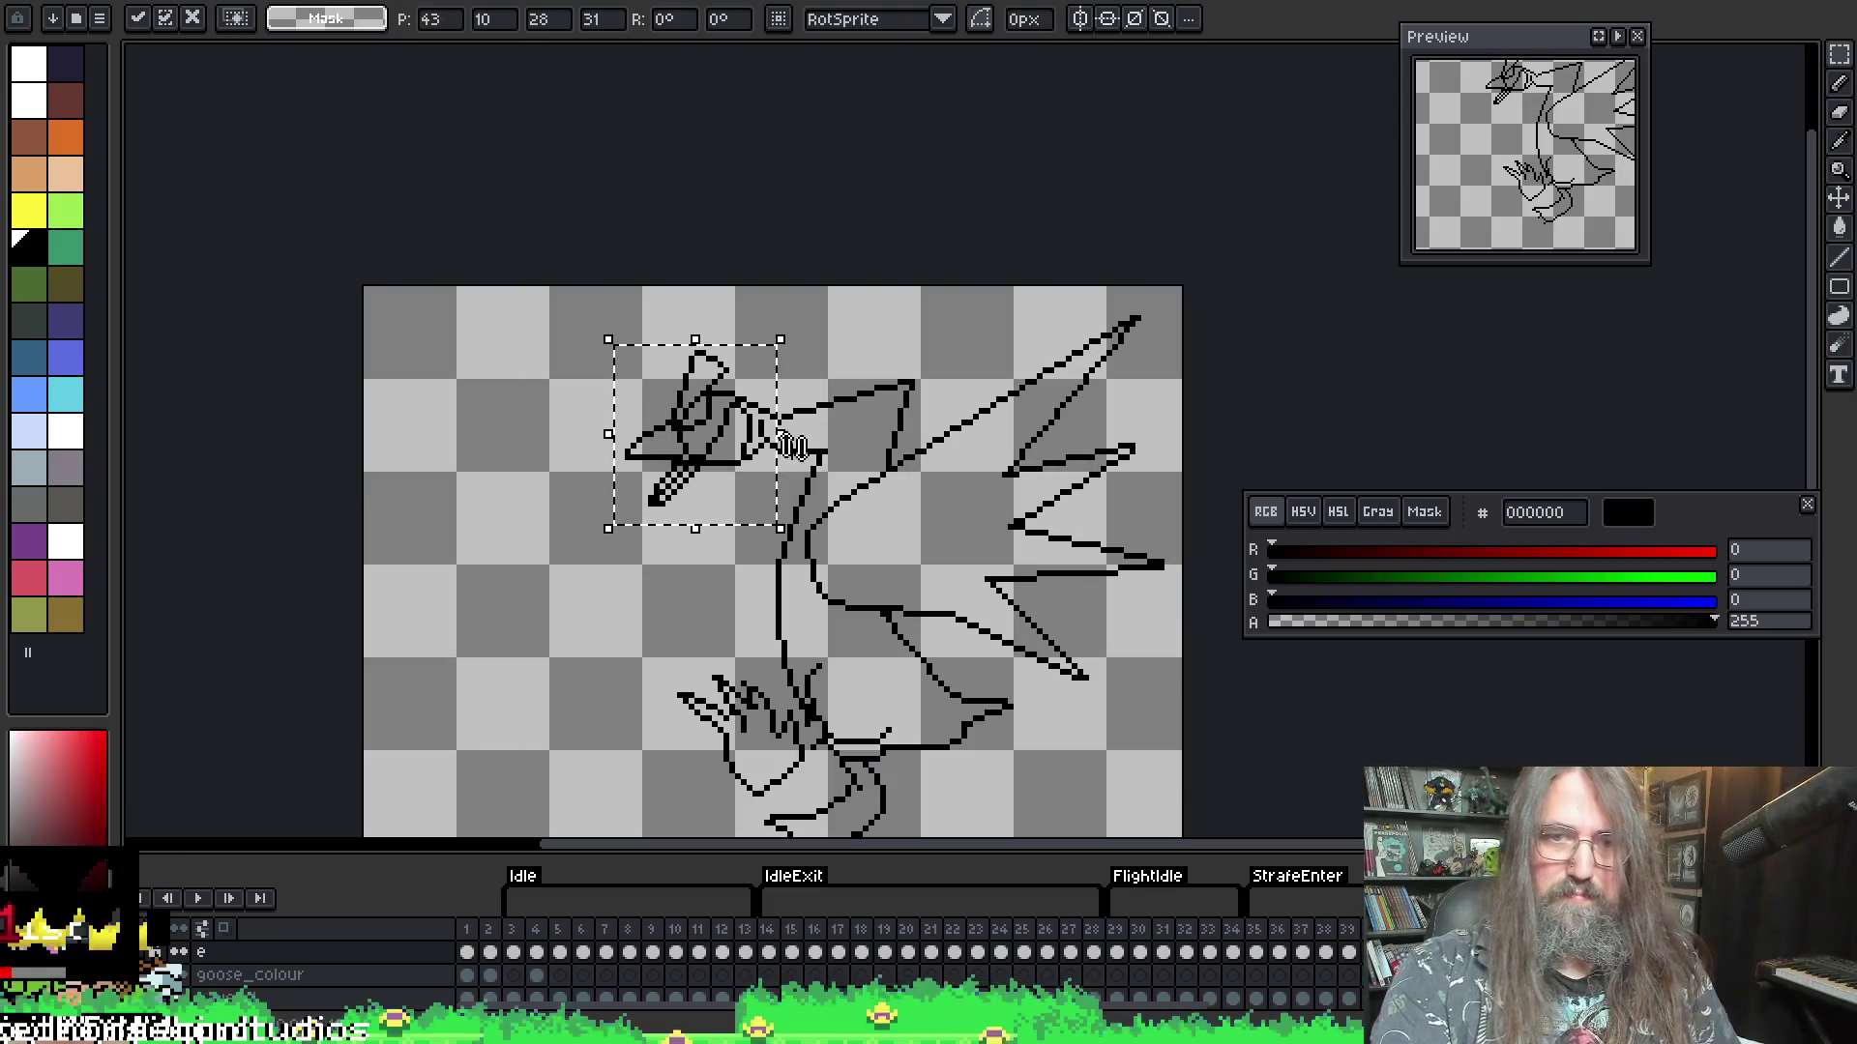
scroll(770, 386, "up", 1)
key("b")
key("e")
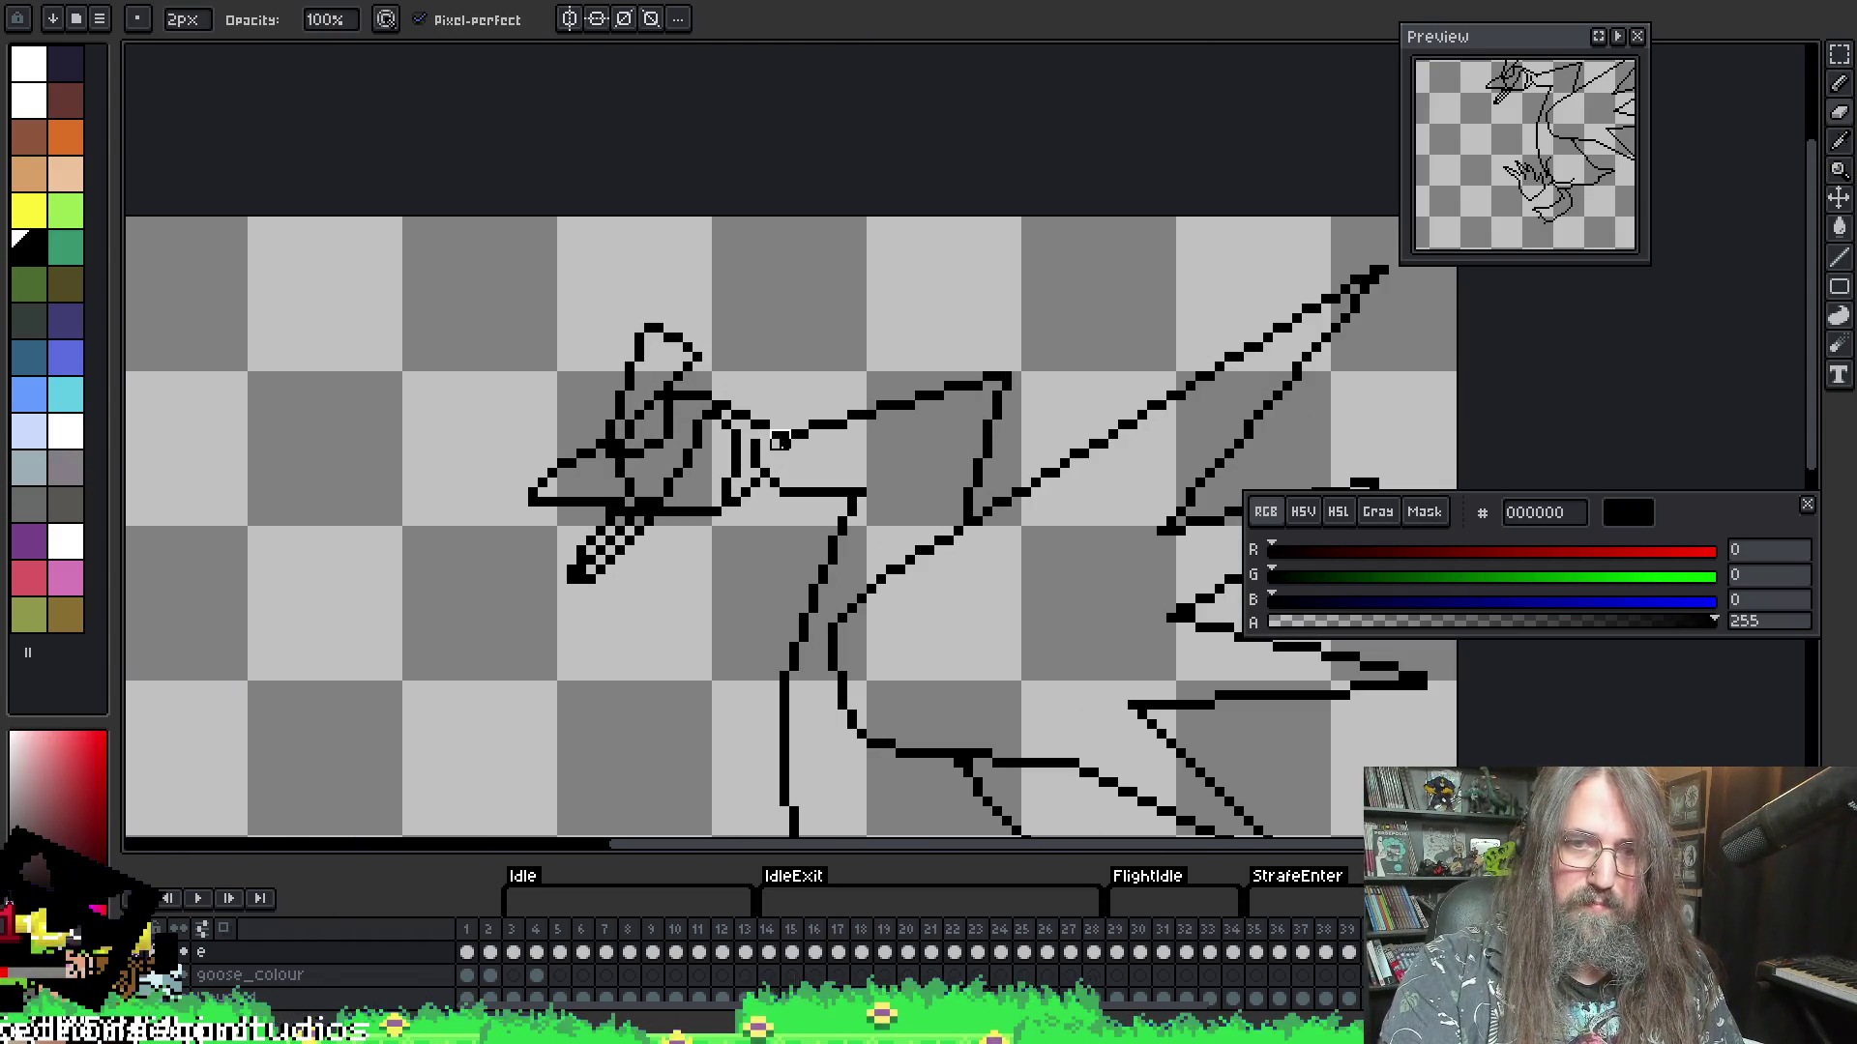
key("b")
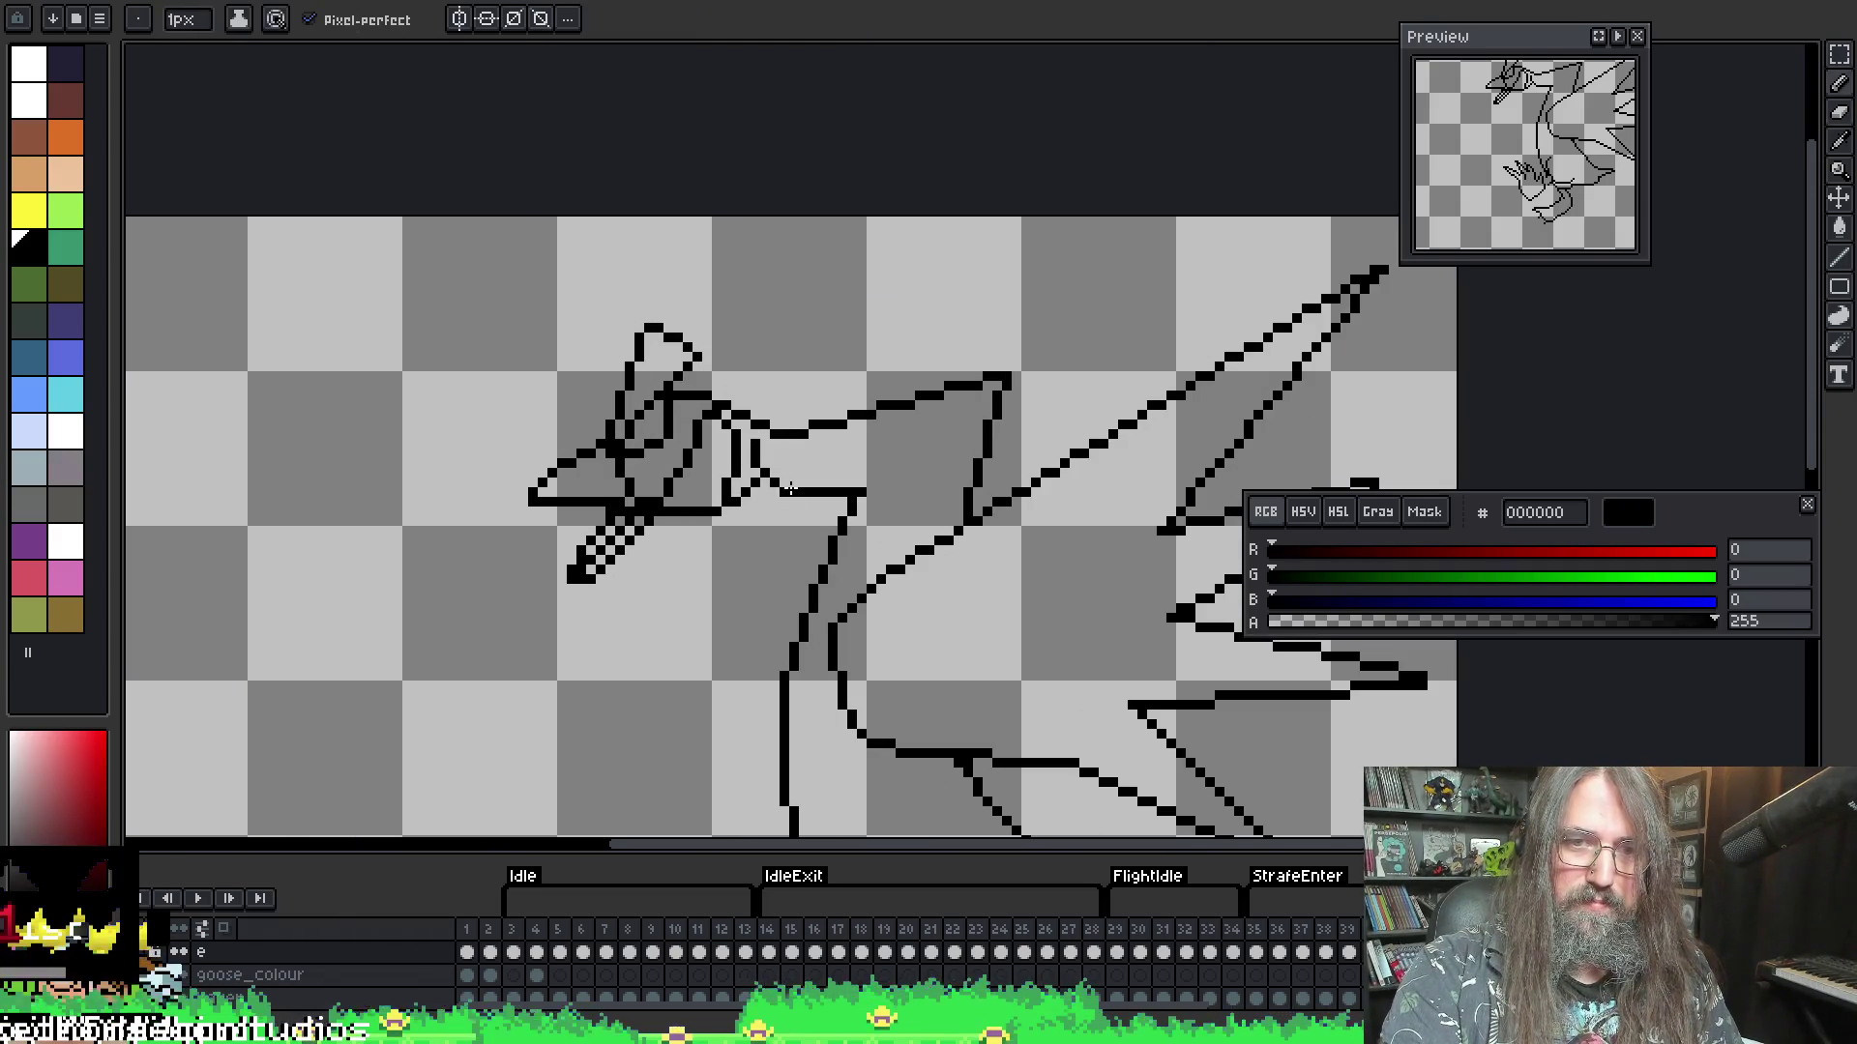
key("e")
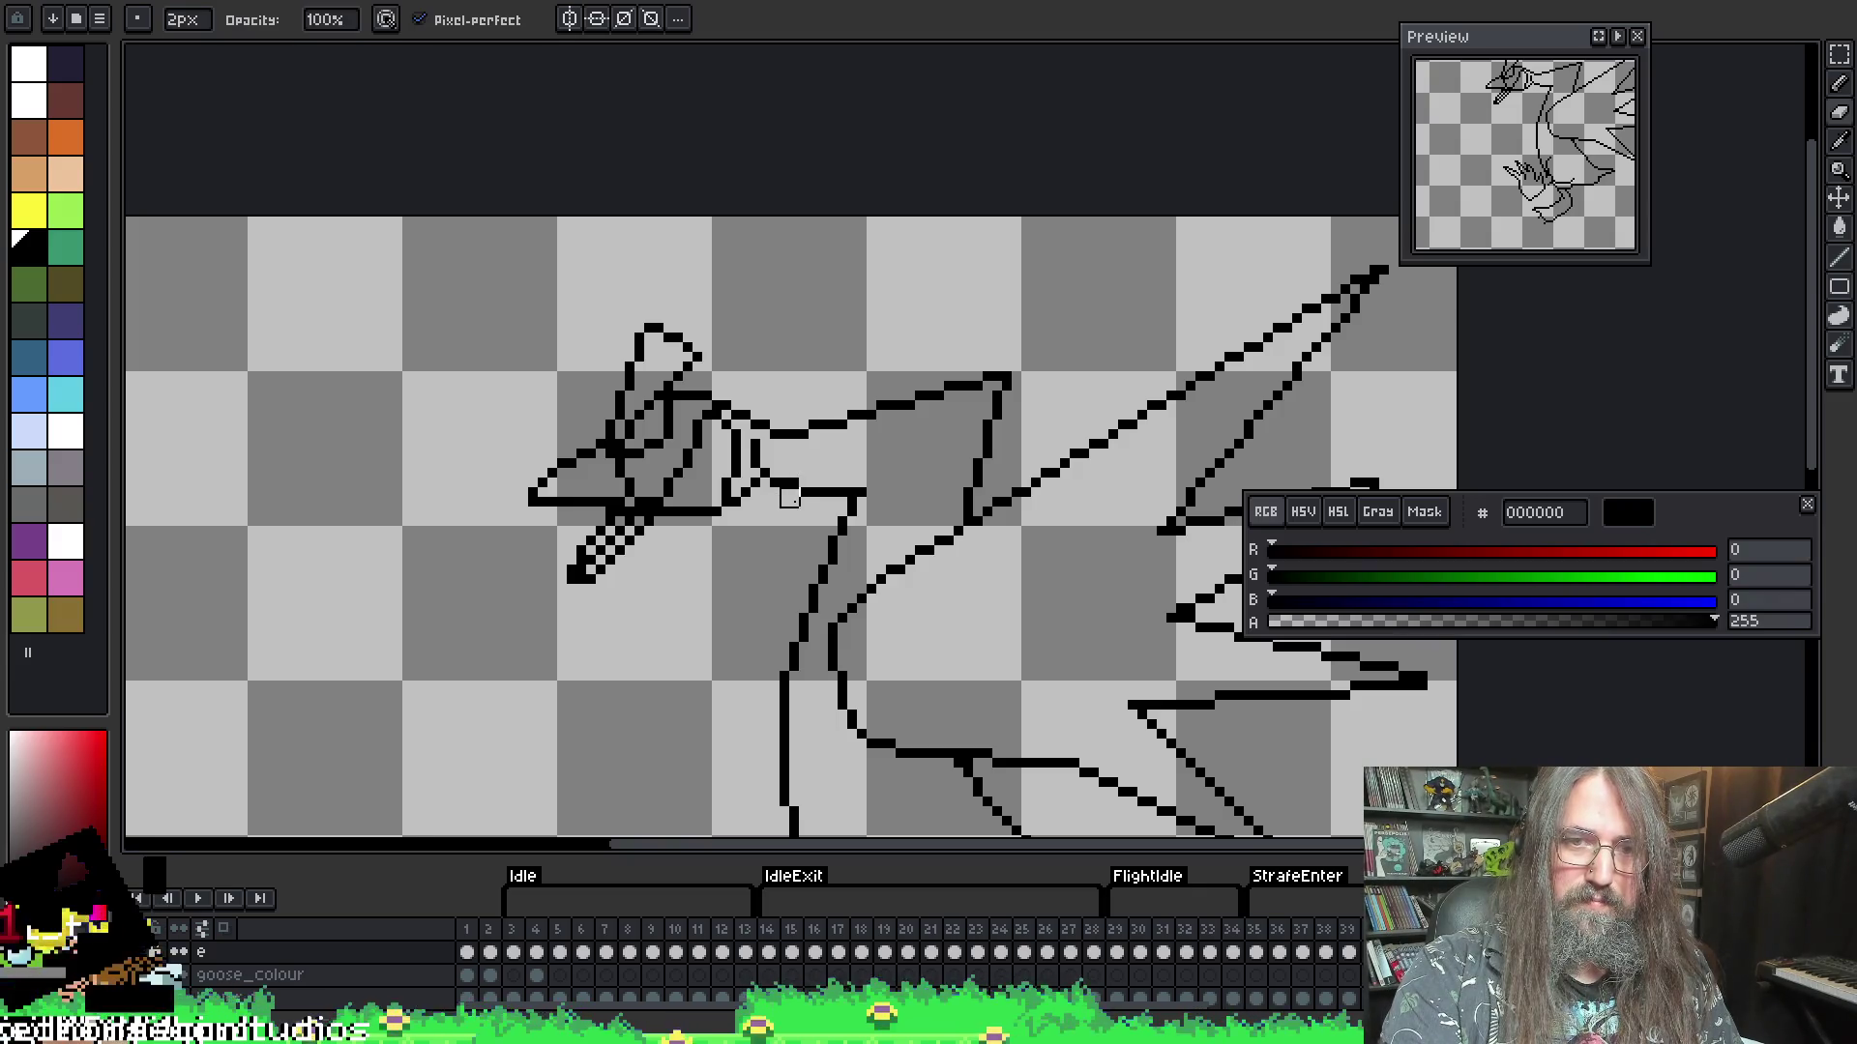
scroll(790, 498, "down", 2)
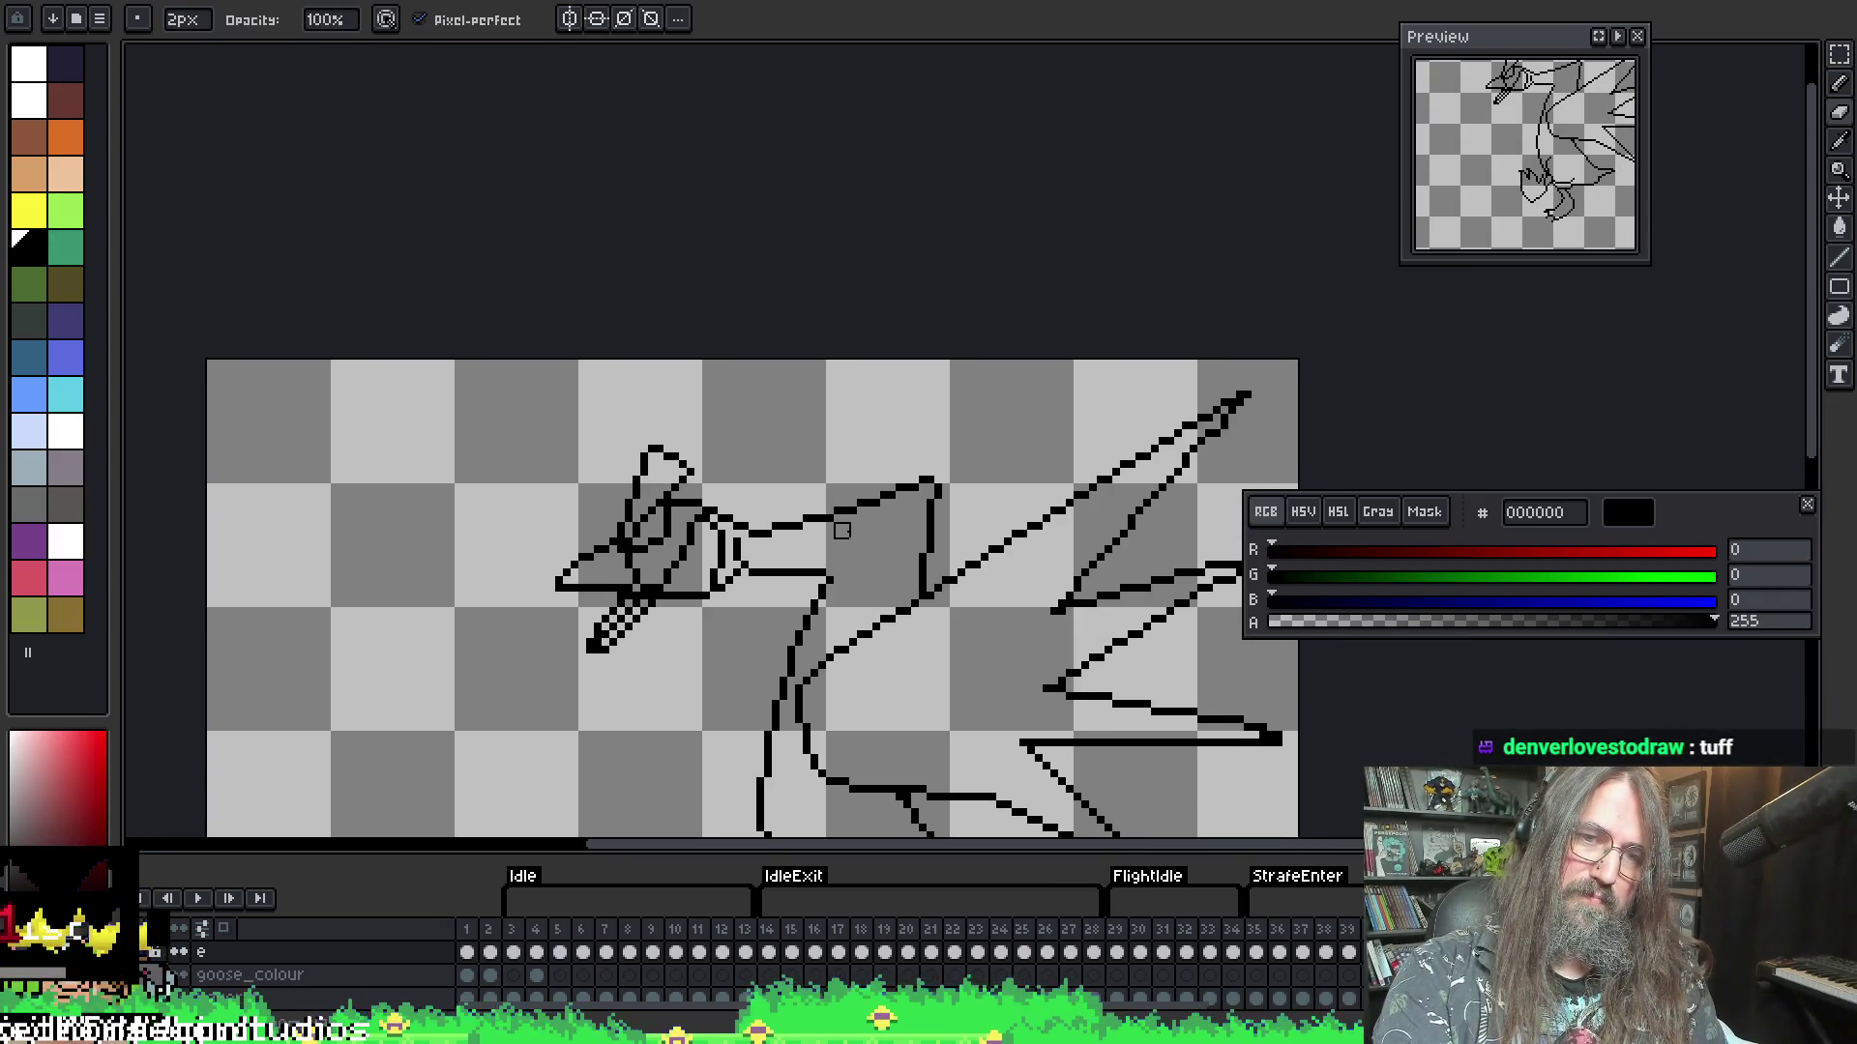
key("m")
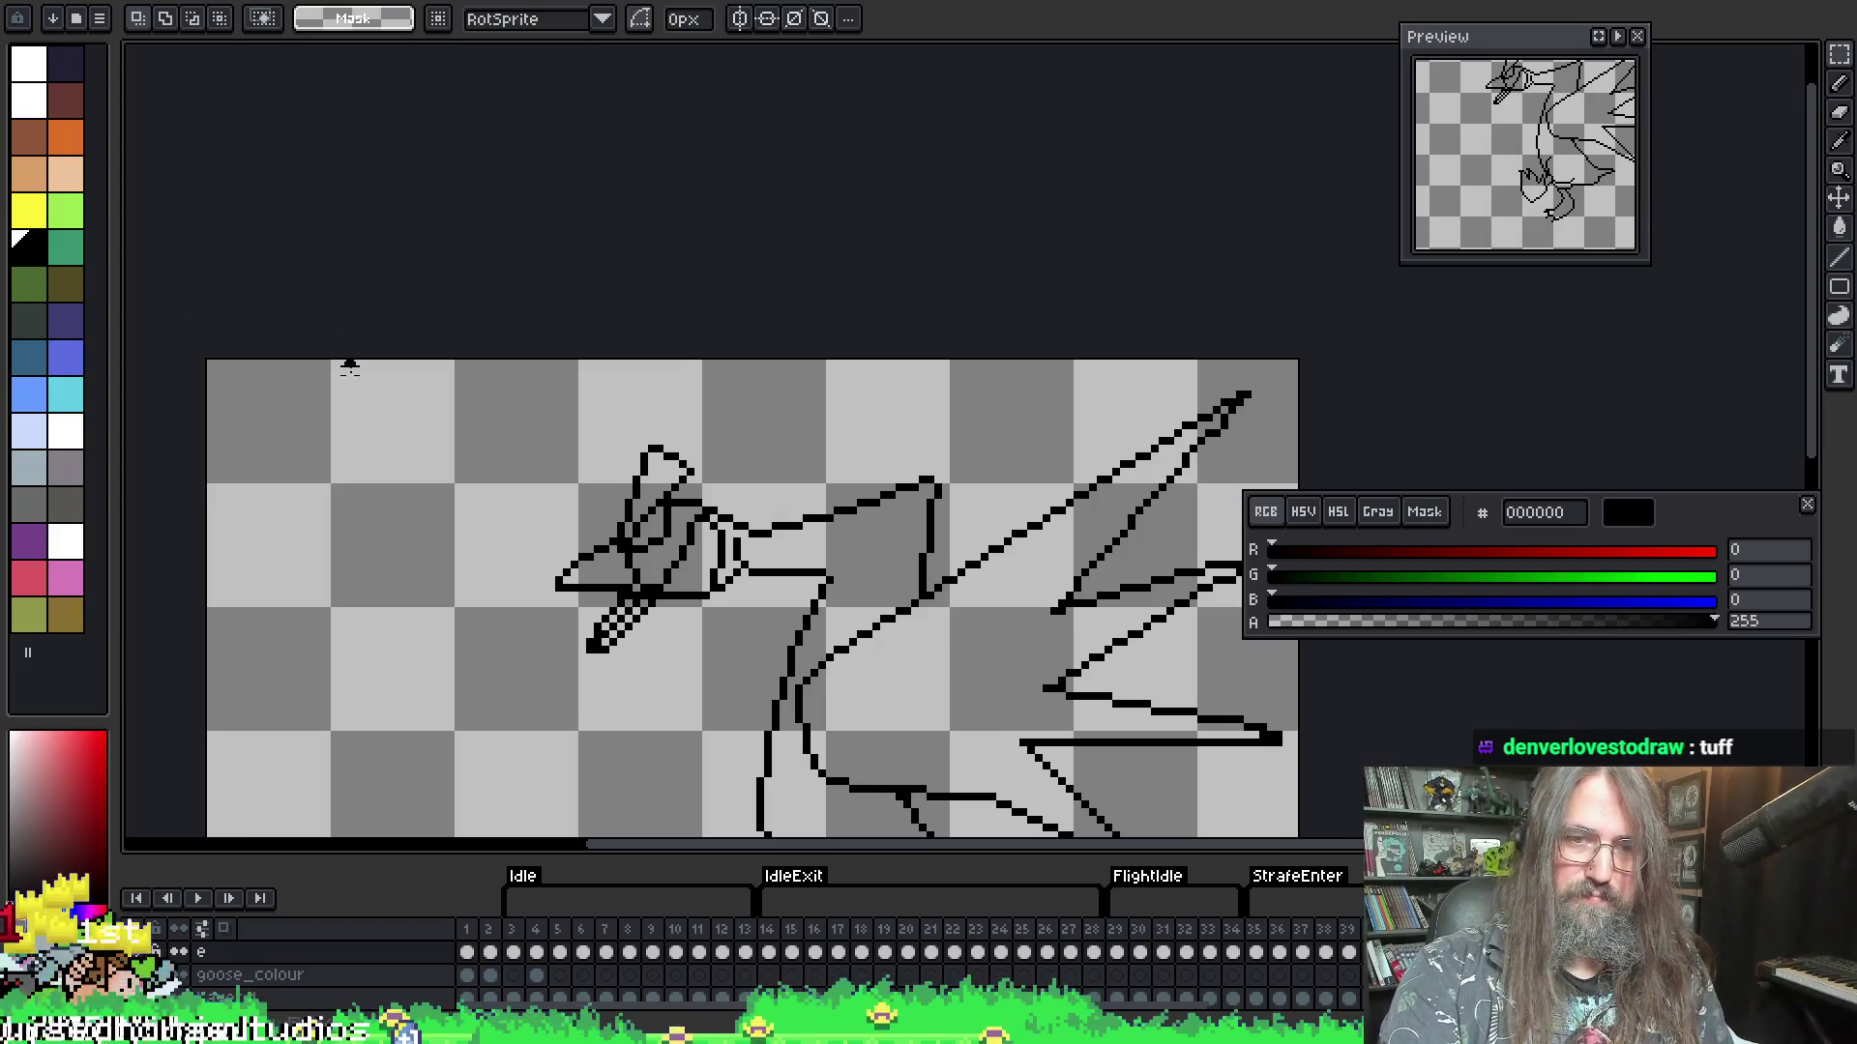
mouse_move(349, 366)
left_mouse_down()
mouse_move(686, 677)
mouse_move(769, 684)
left_mouse_up()
- Nudge the selected head upward and commit the move, deselecting it
key("Up")
key("Up")
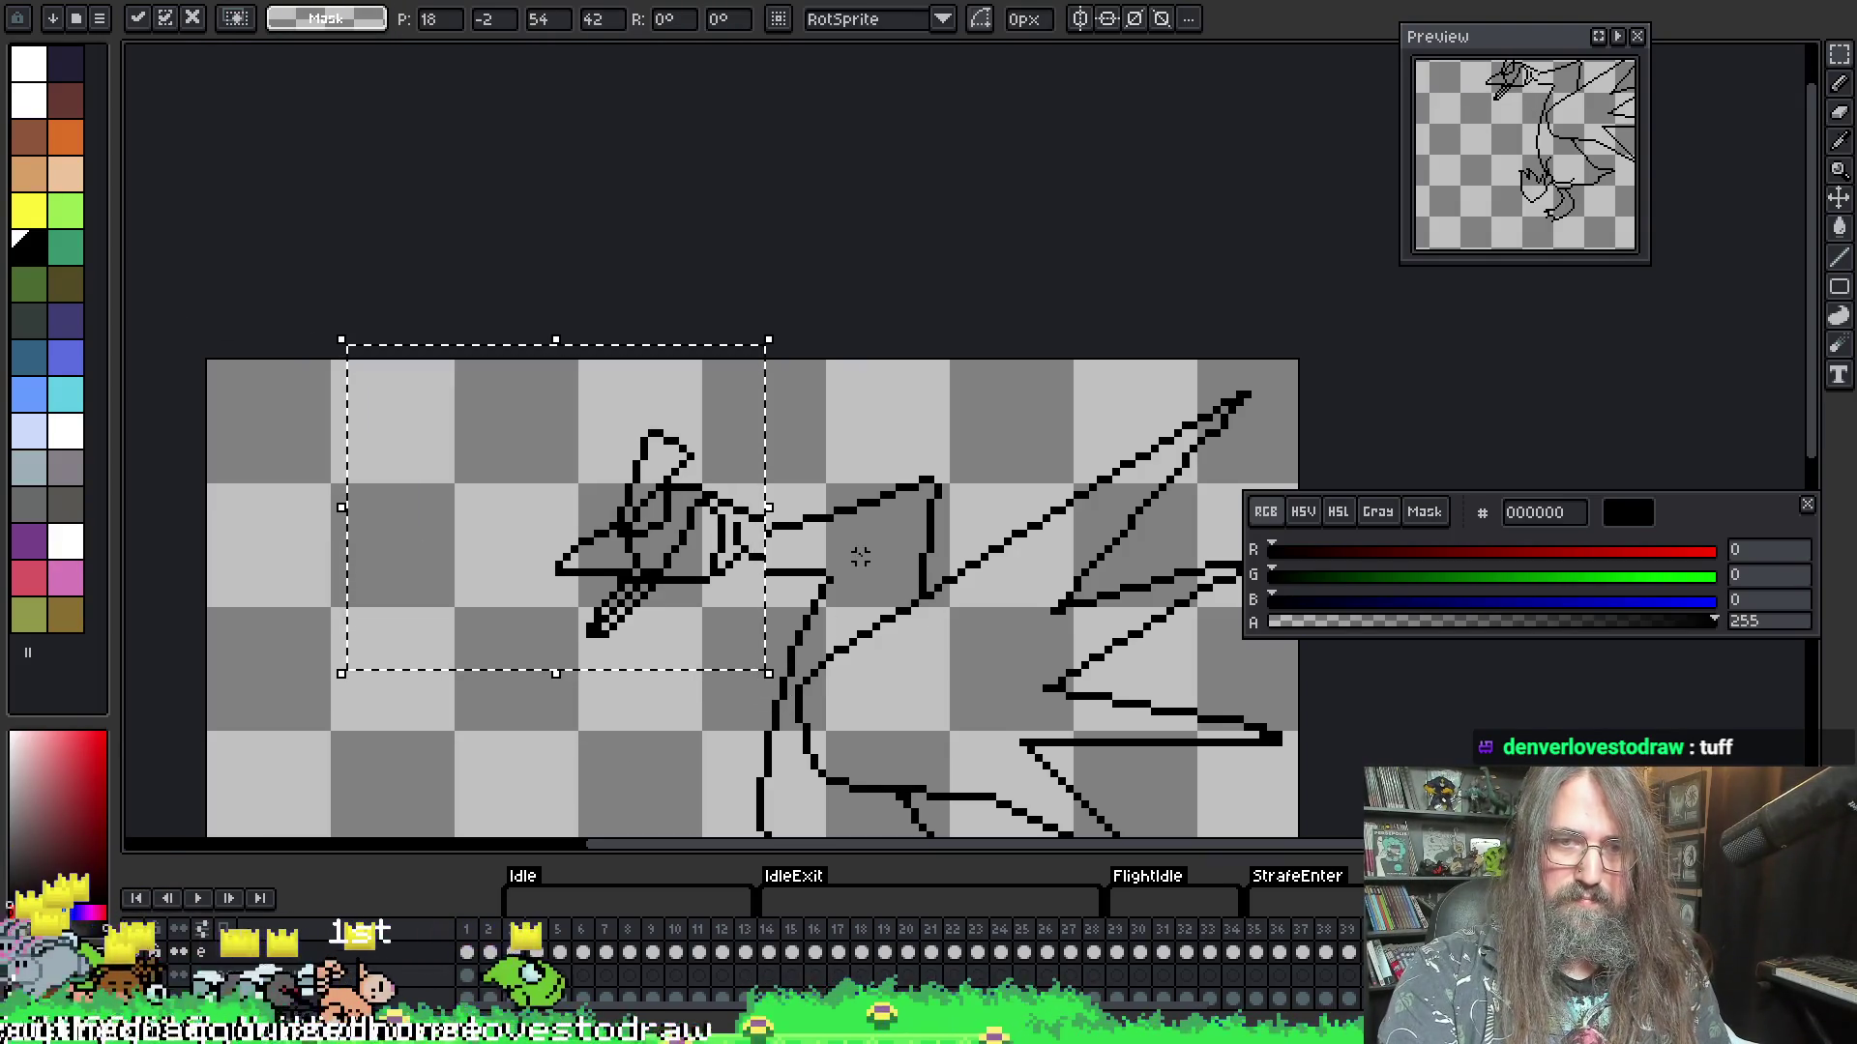
key("ctrl+d")
scroll(756, 486, "up", 2)
- Erase the stray pixel below the neck and draw the lower neck line toward the body
key("b")
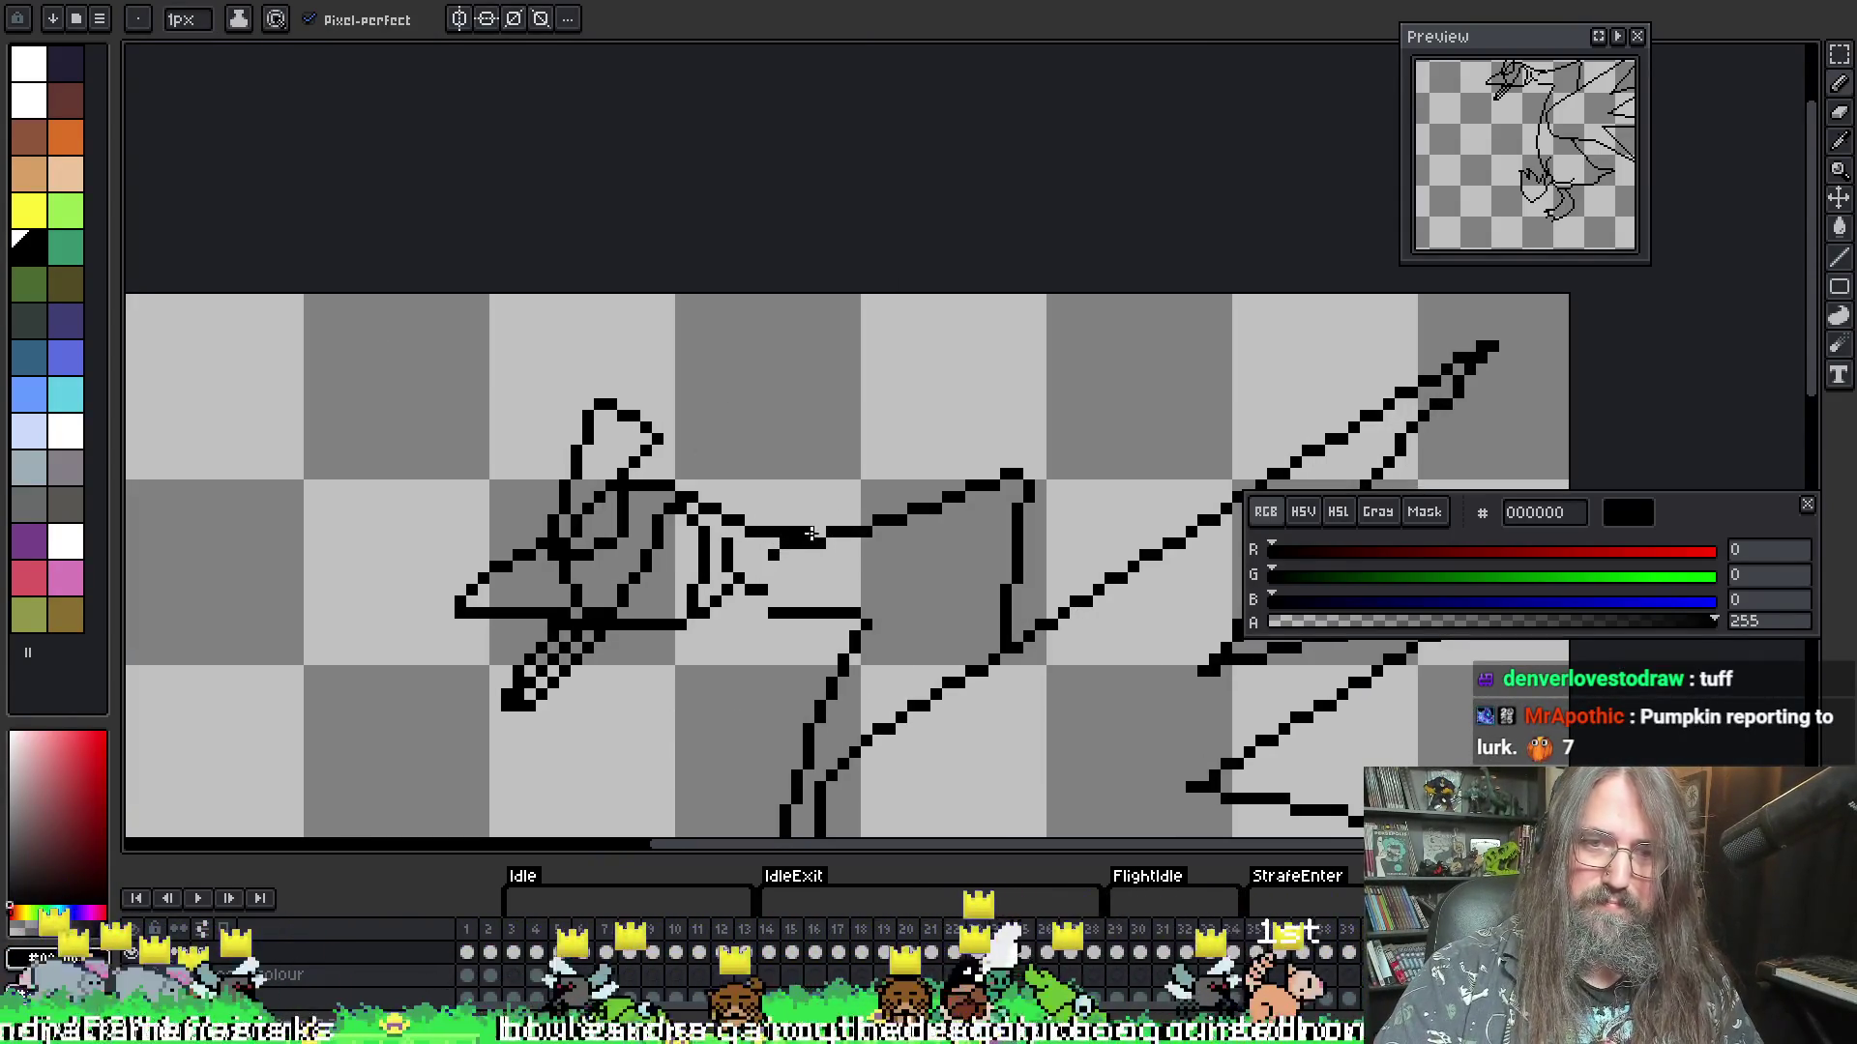
key("e")
left_click(773, 554)
key("b")
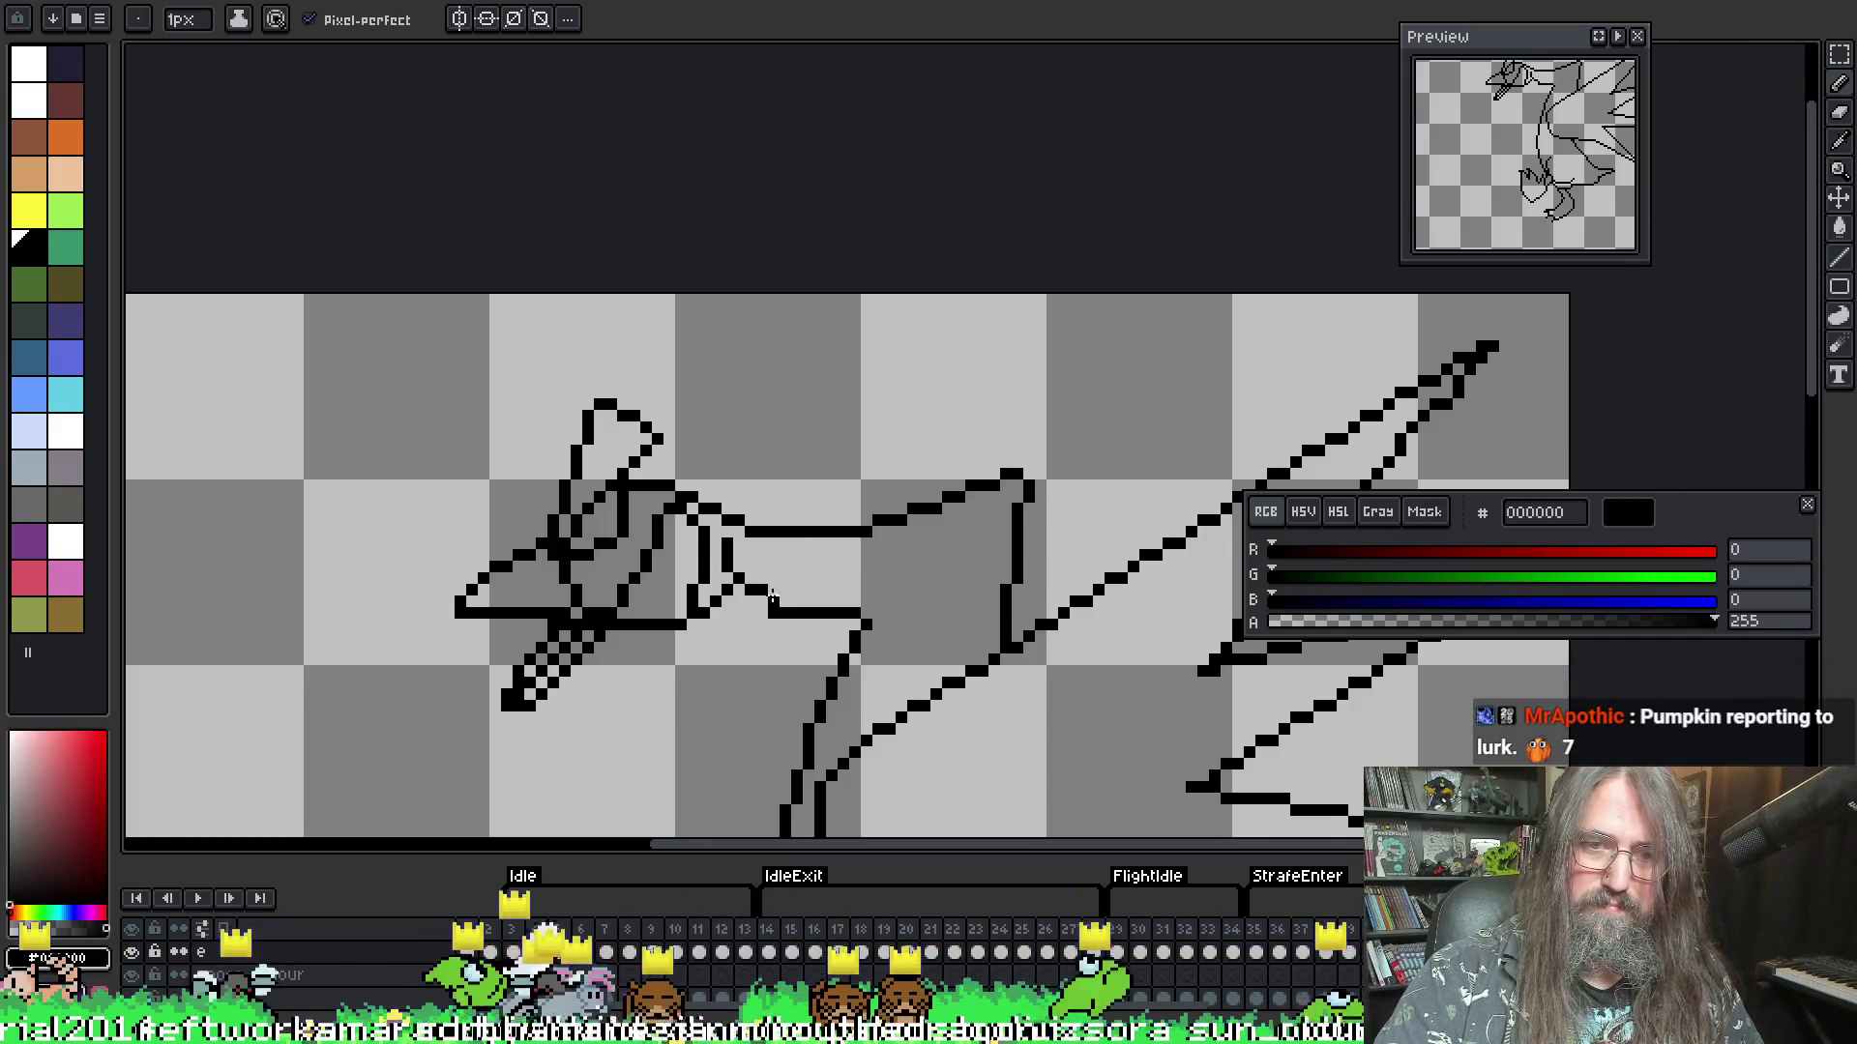
left_click_drag(772, 596, 858, 607)
- Thin the new lower neck line by erasing its extra and thick pixels
key("e")
left_click(783, 605)
key("b")
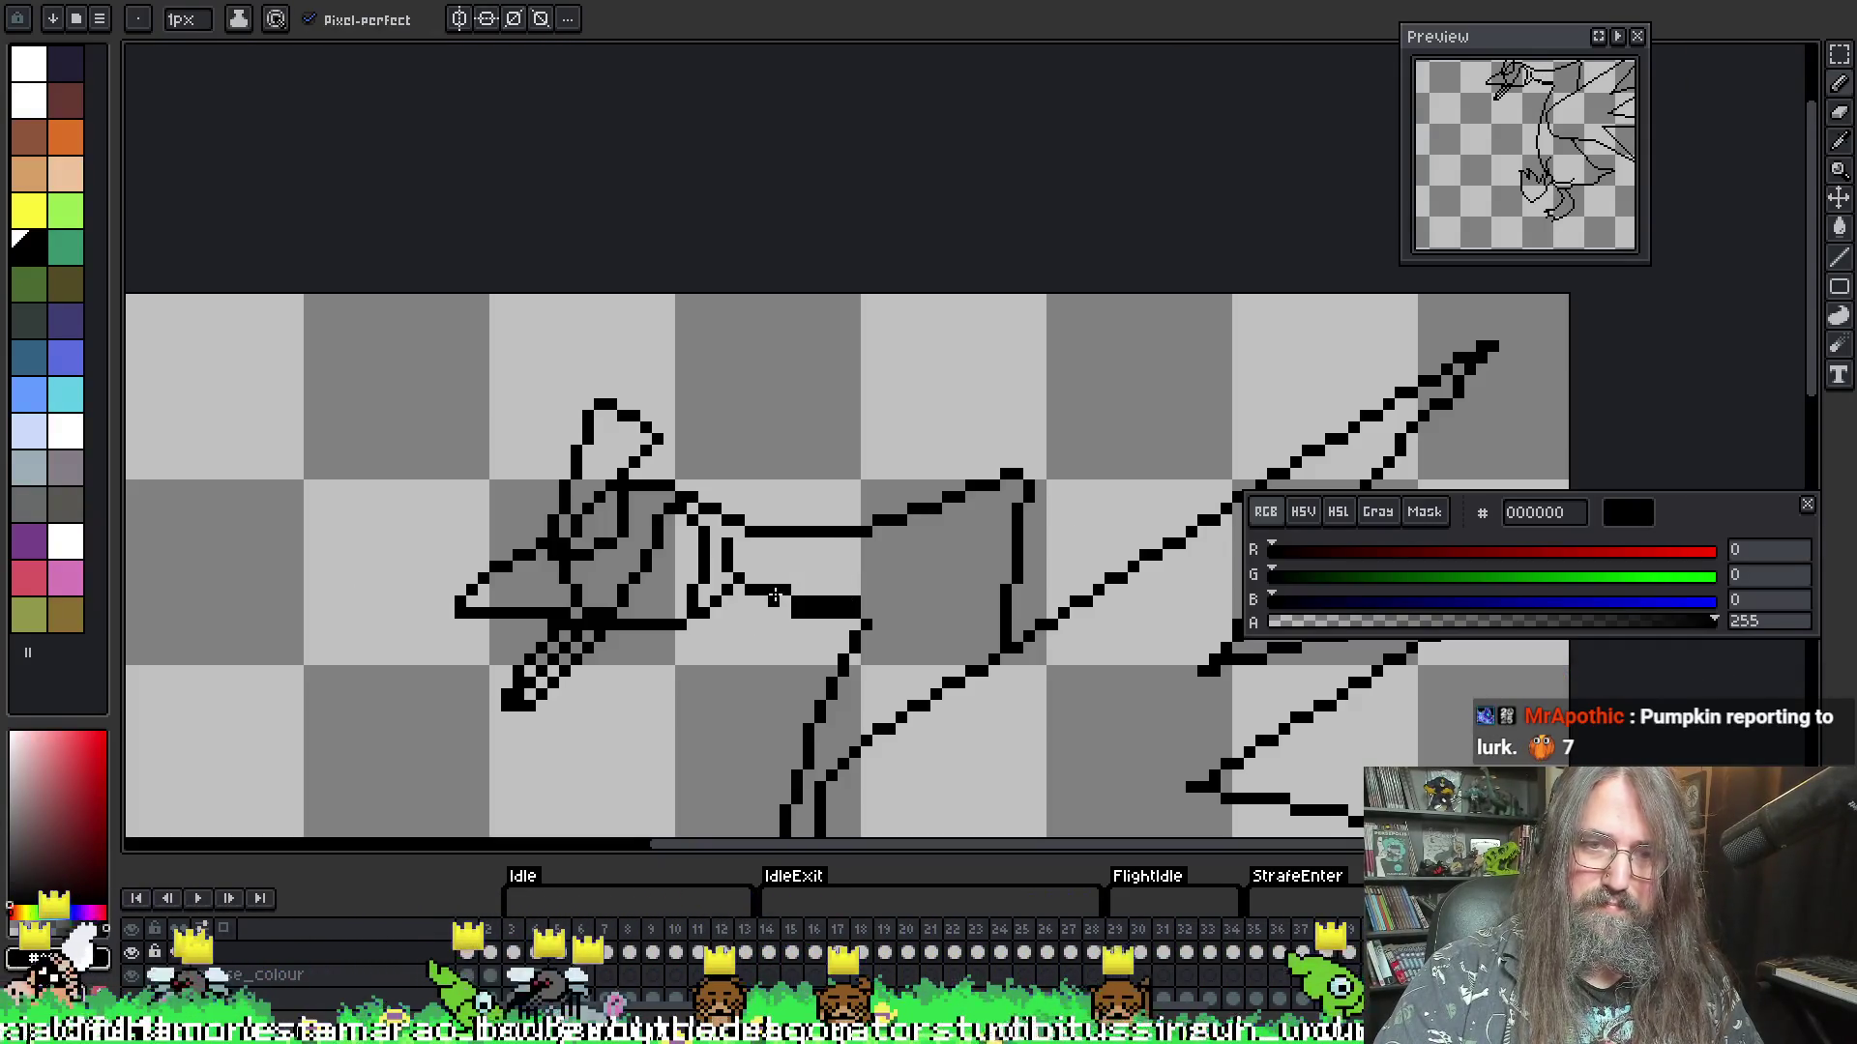
key("e")
key("b")
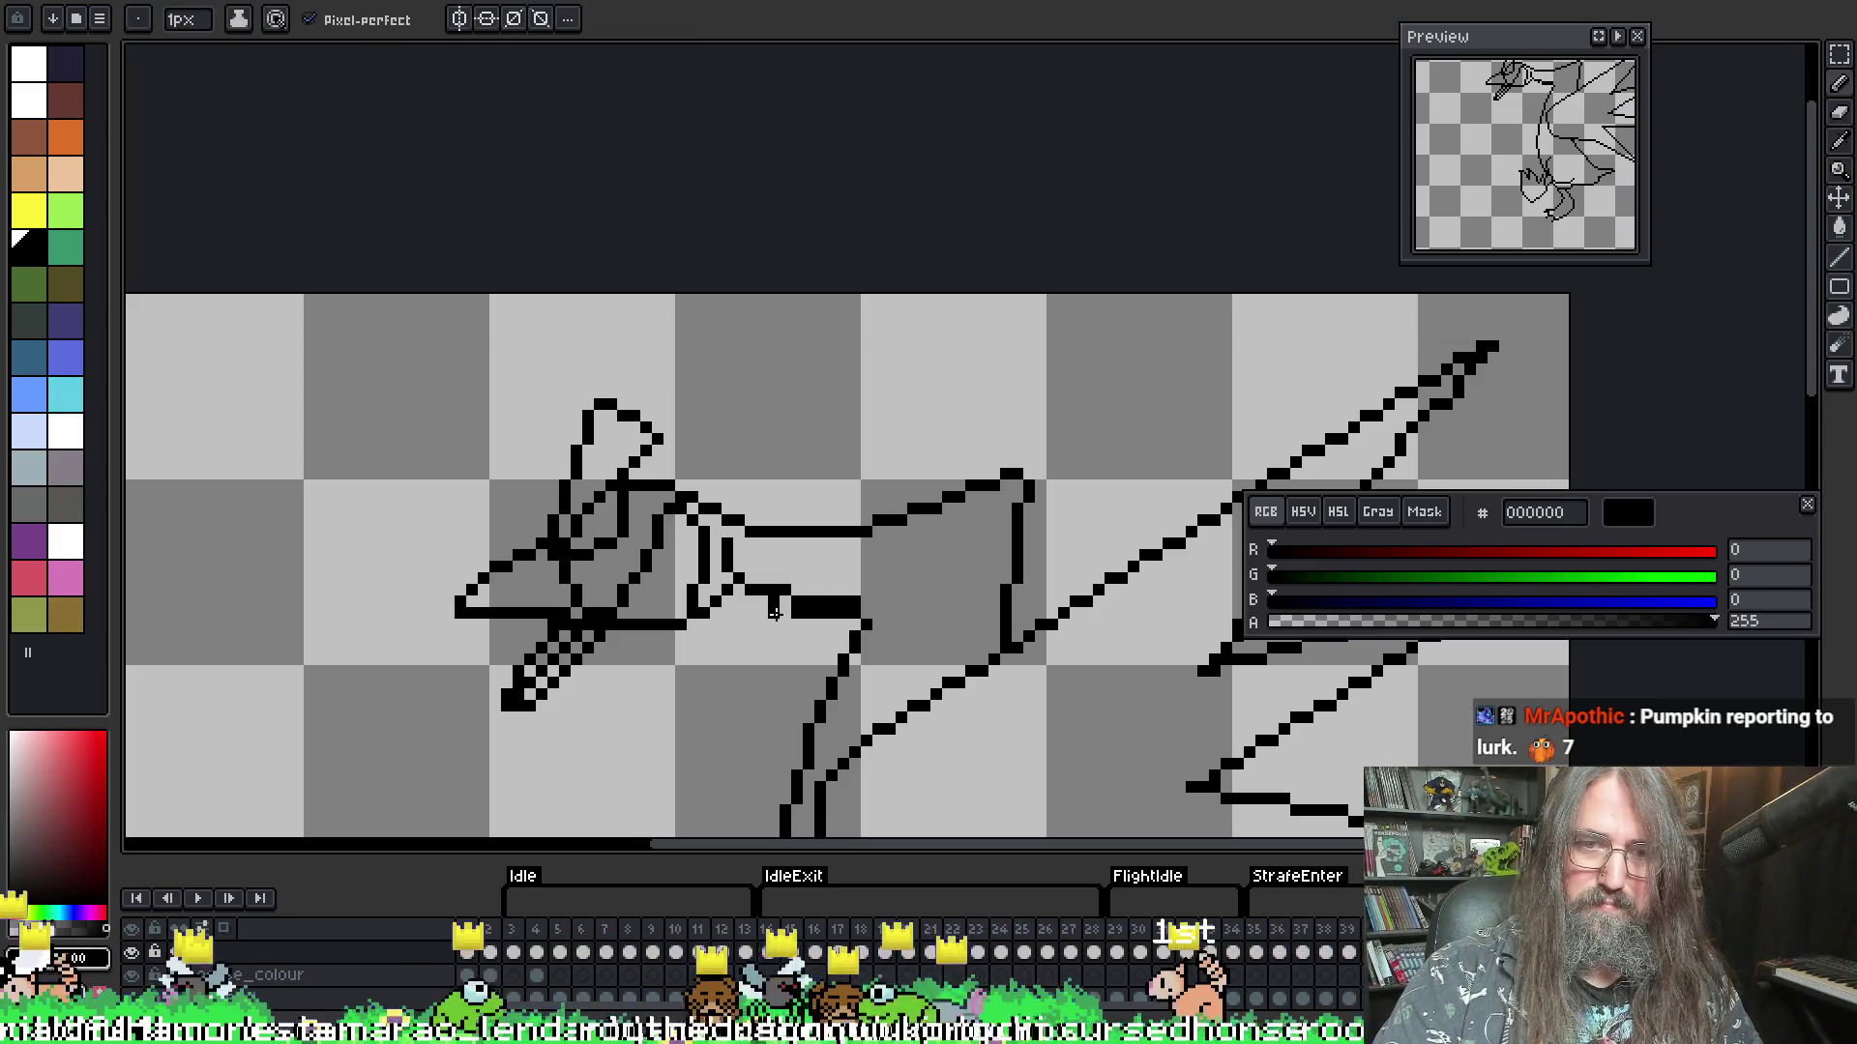
key("e")
key("b")
key("e")
key("b")
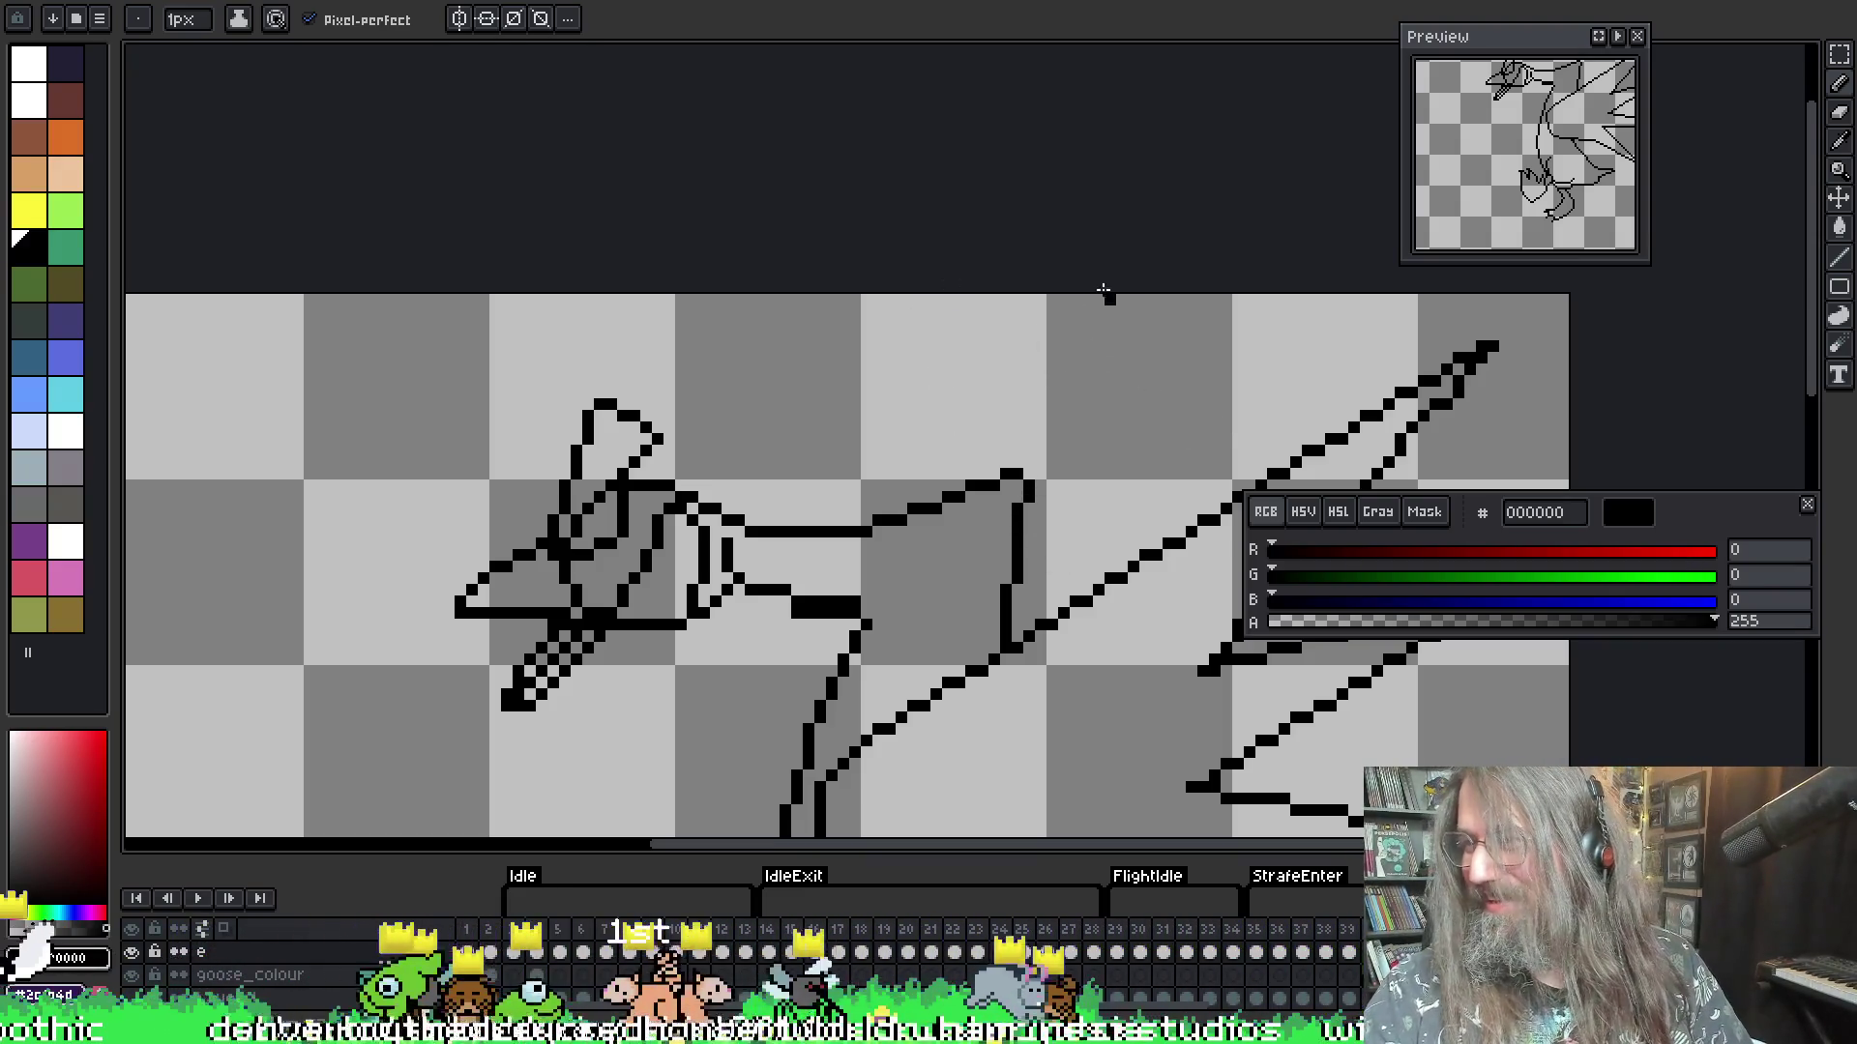
key("e")
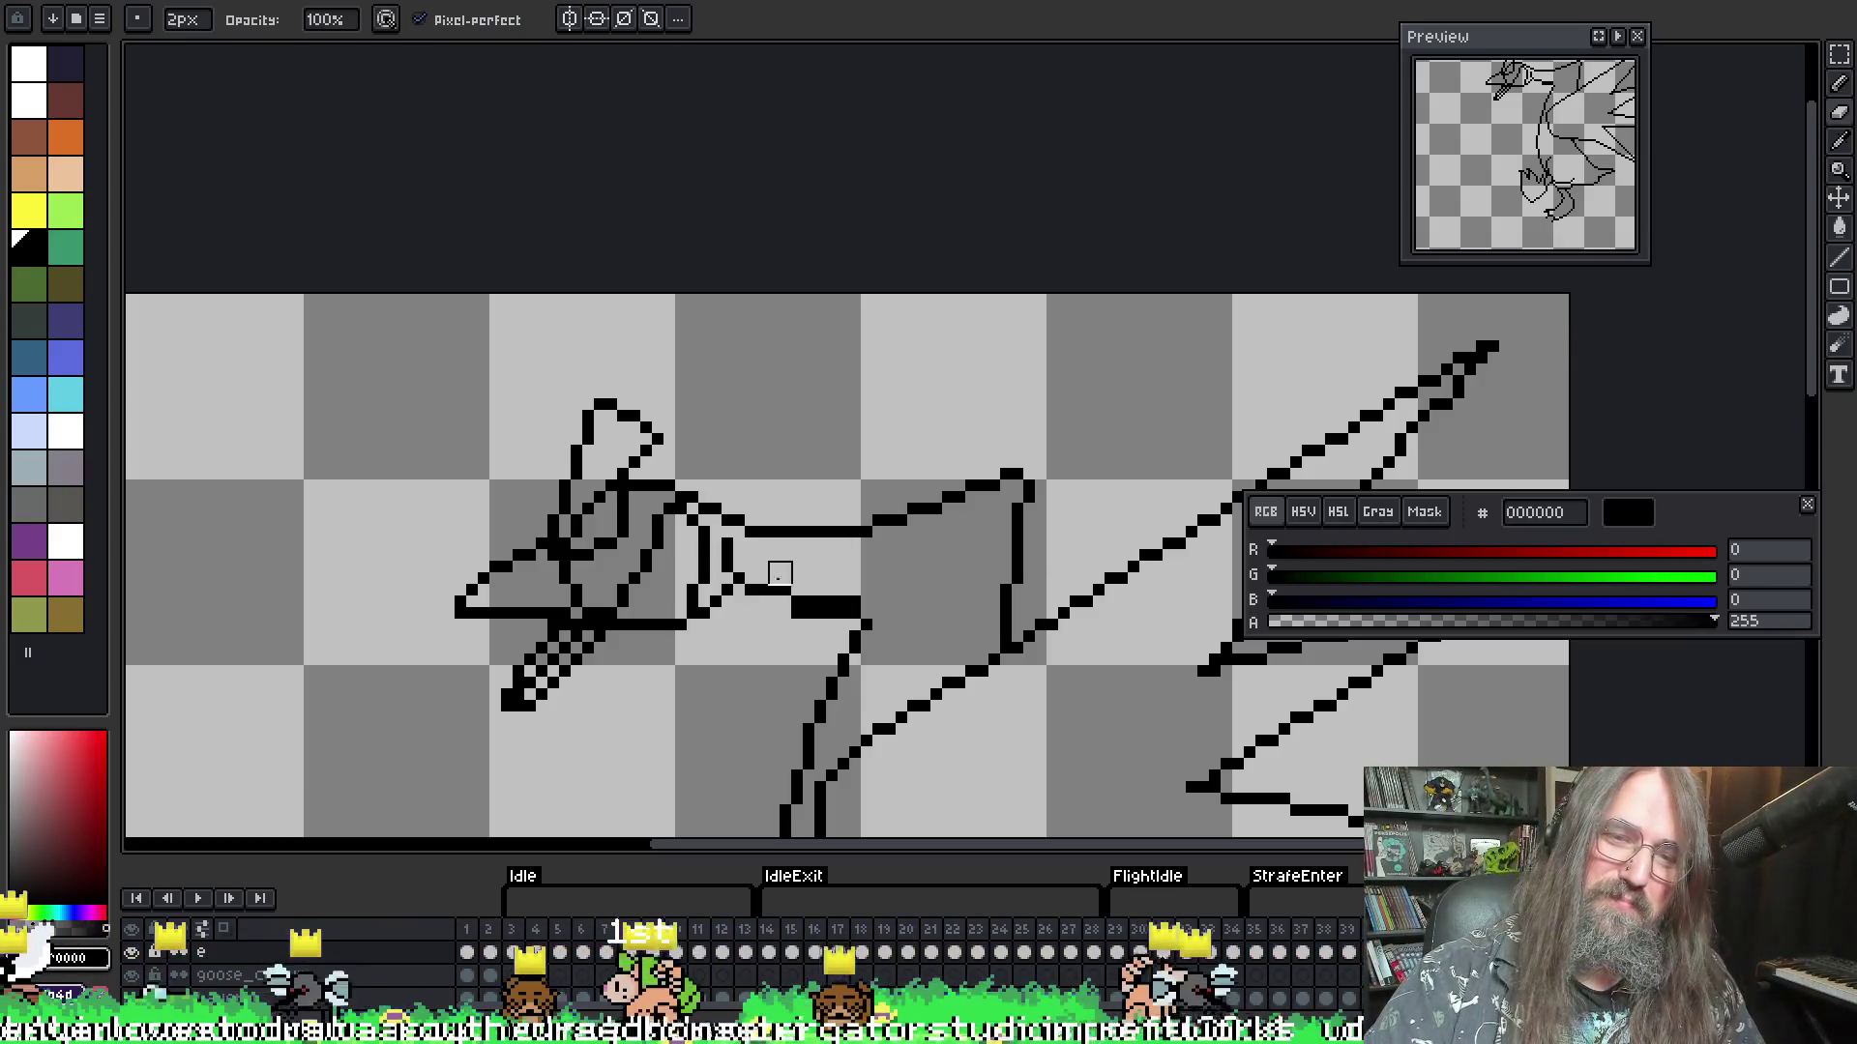
mouse_move(837, 584)
left_mouse_down()
mouse_move(860, 598)
mouse_move(832, 599)
left_mouse_up()
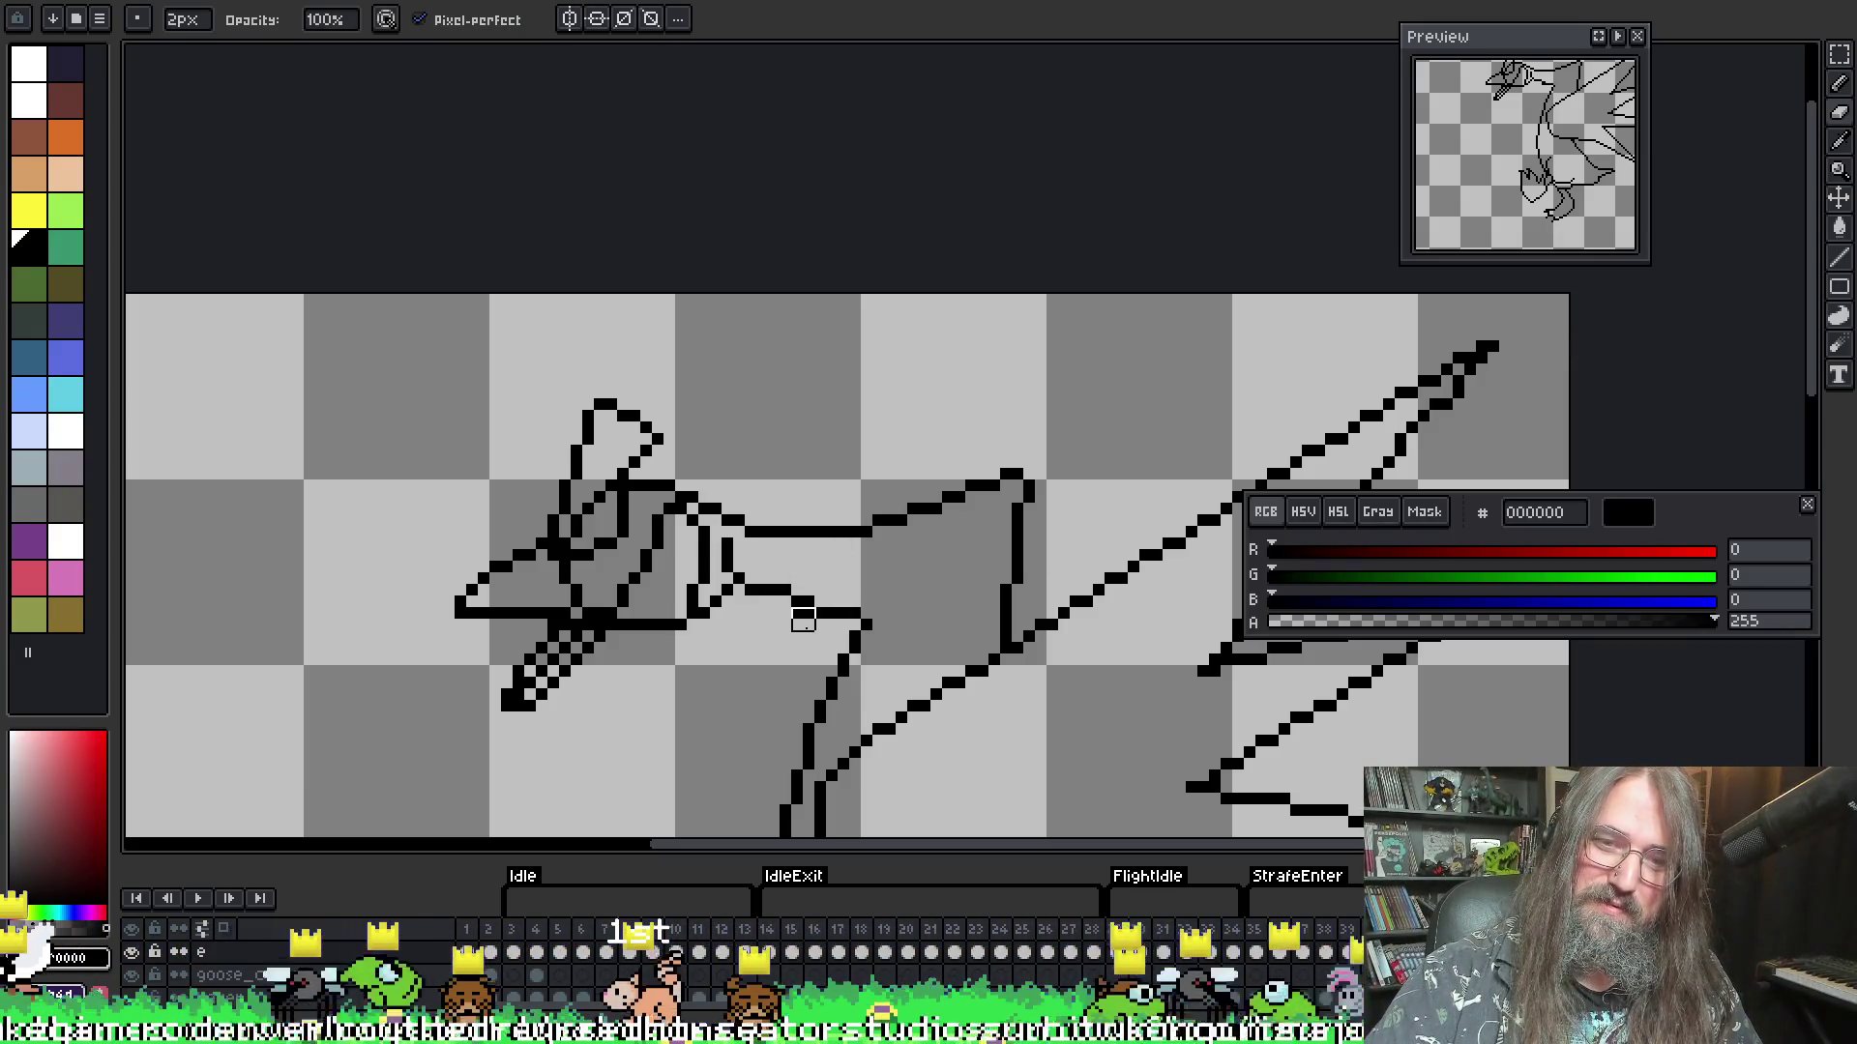
key("b")
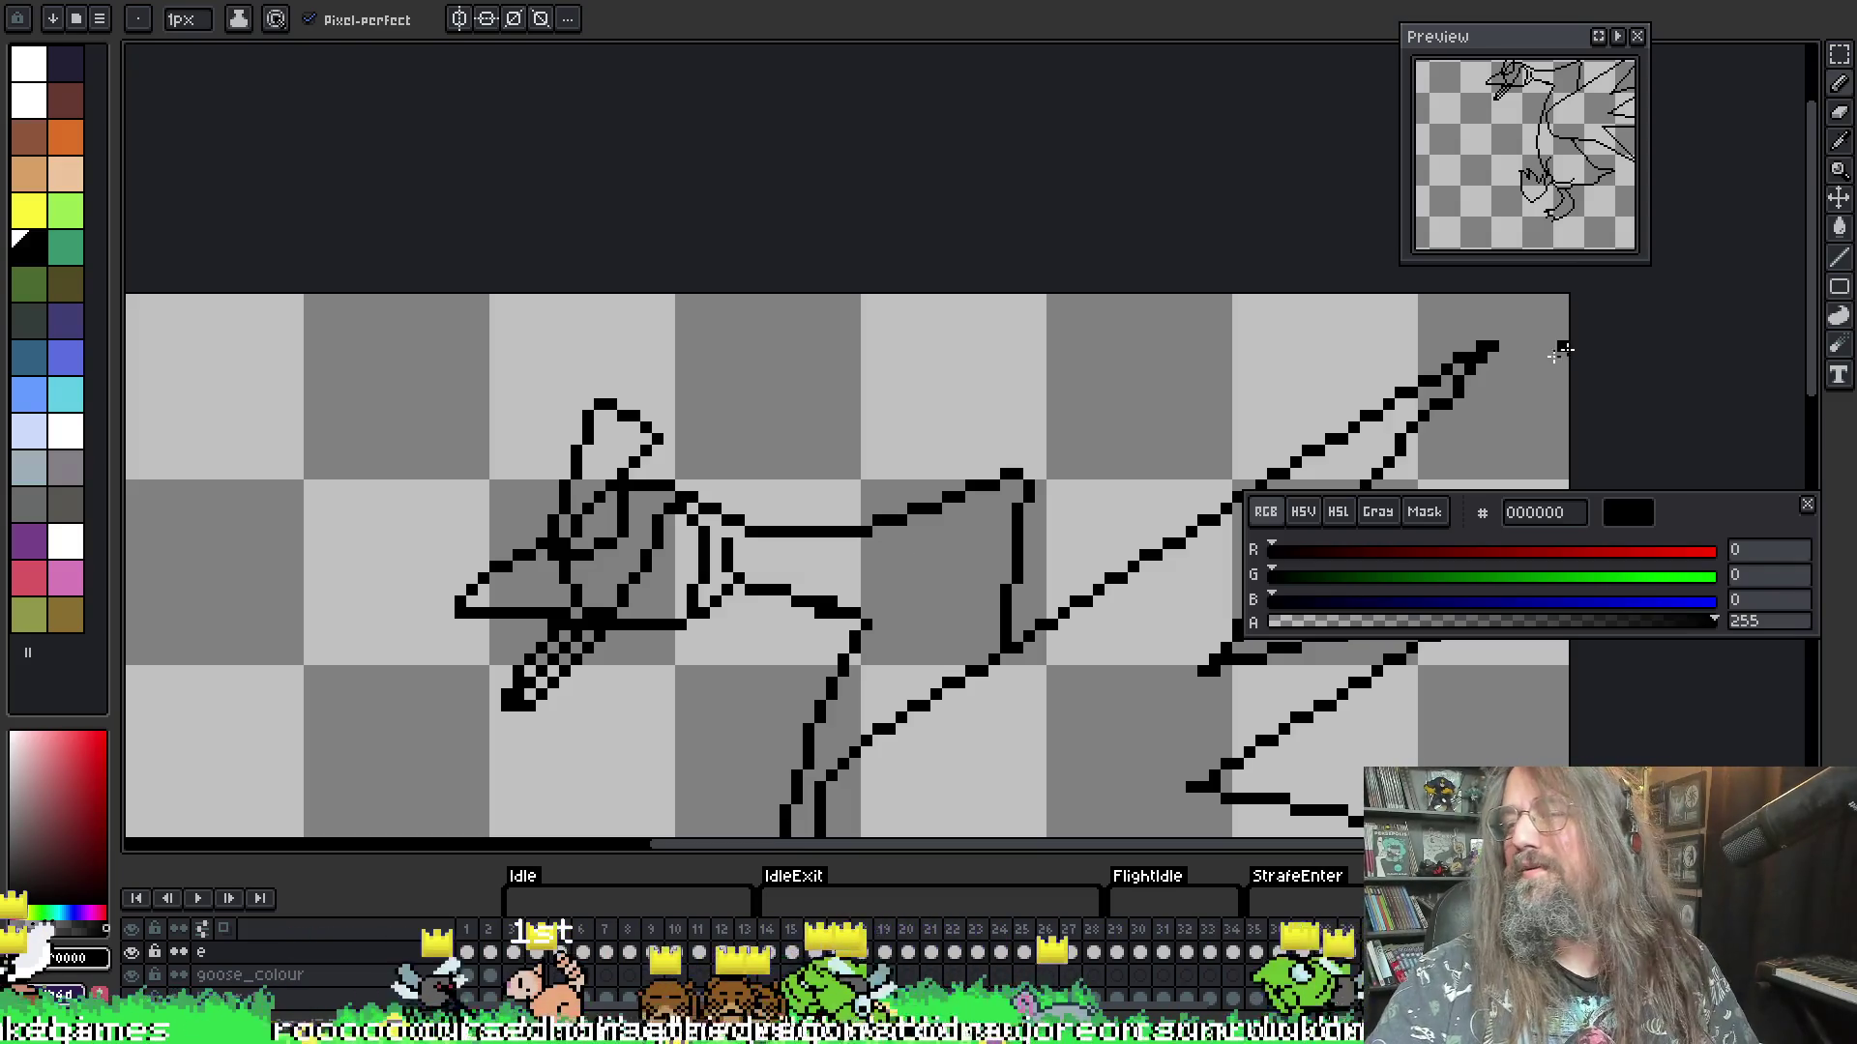
key("e")
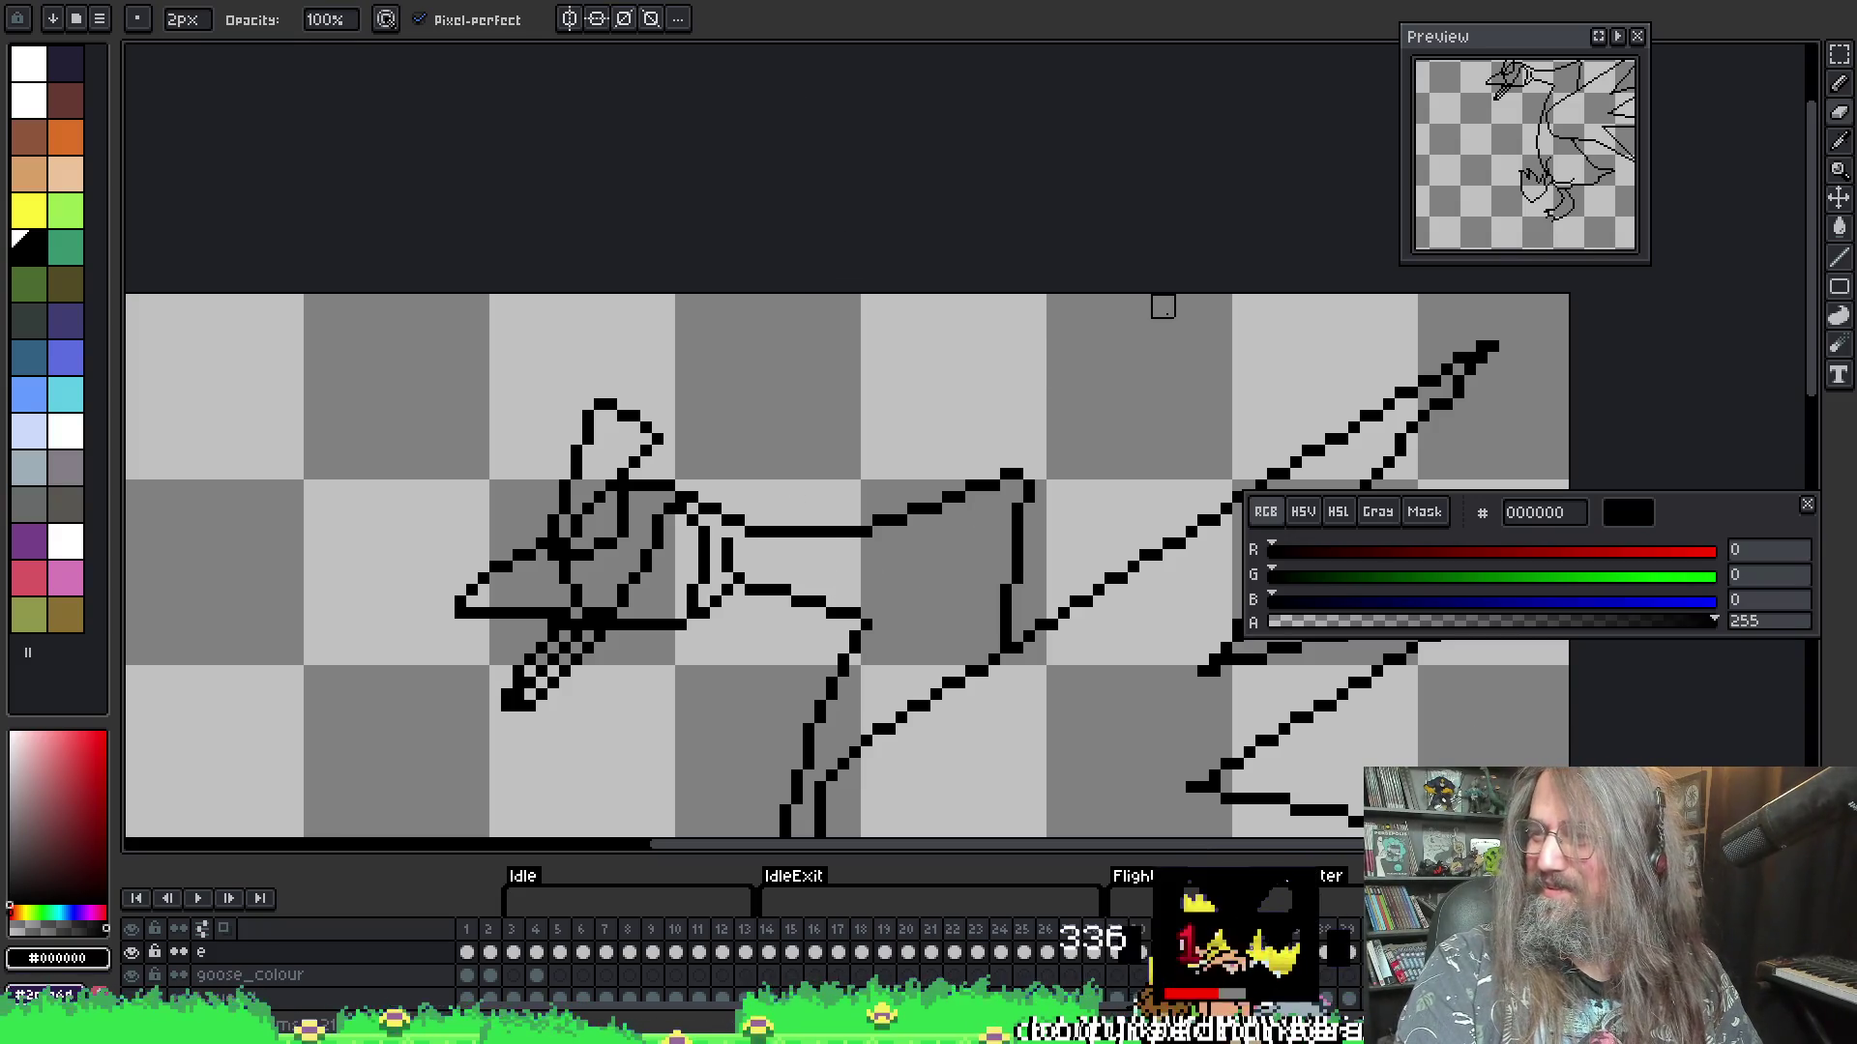
scroll(1151, 433, "down", 1)
scroll(1132, 502, "up", 1)
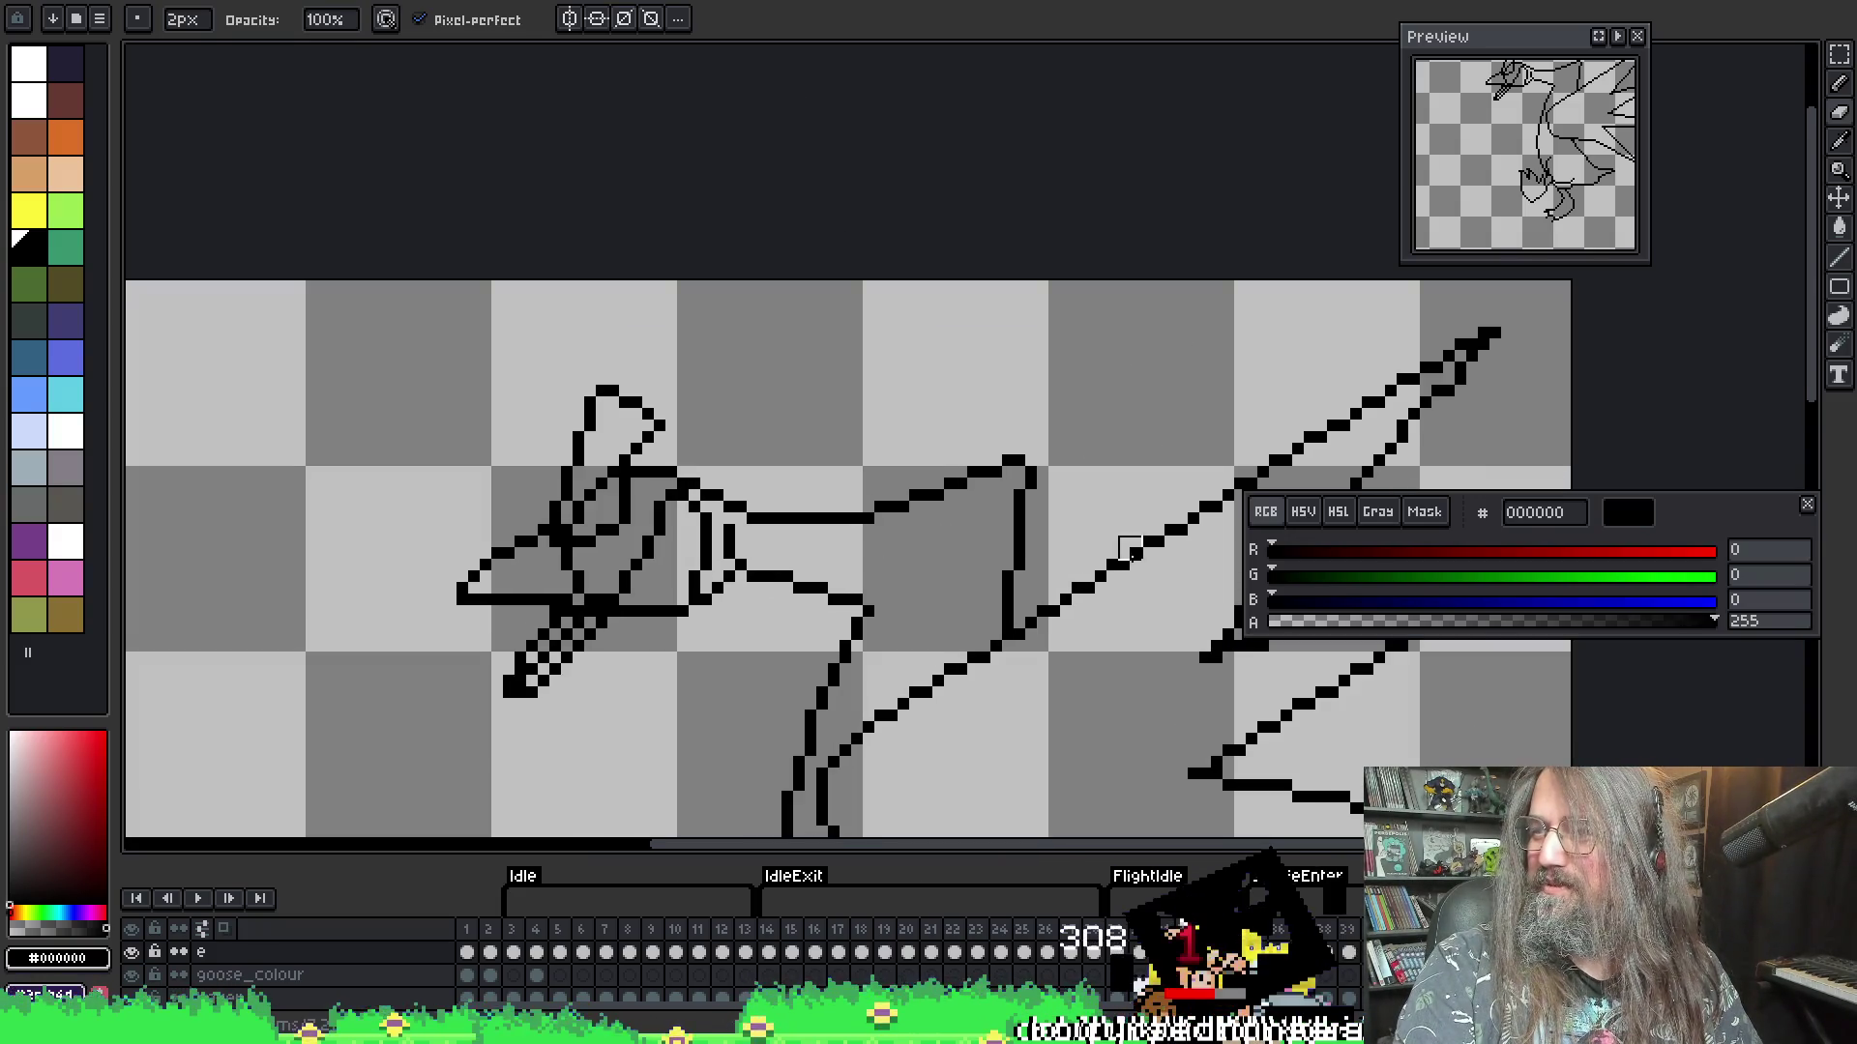
mouse_move(1100, 647)
left_mouse_down()
mouse_move(1192, 386)
mouse_move(671, 613)
mouse_move(697, 588)
left_mouse_up()
scroll(1069, 468, "down", 1)
scroll(698, 587, "up", 1)
scroll(427, 436, "down", 3)
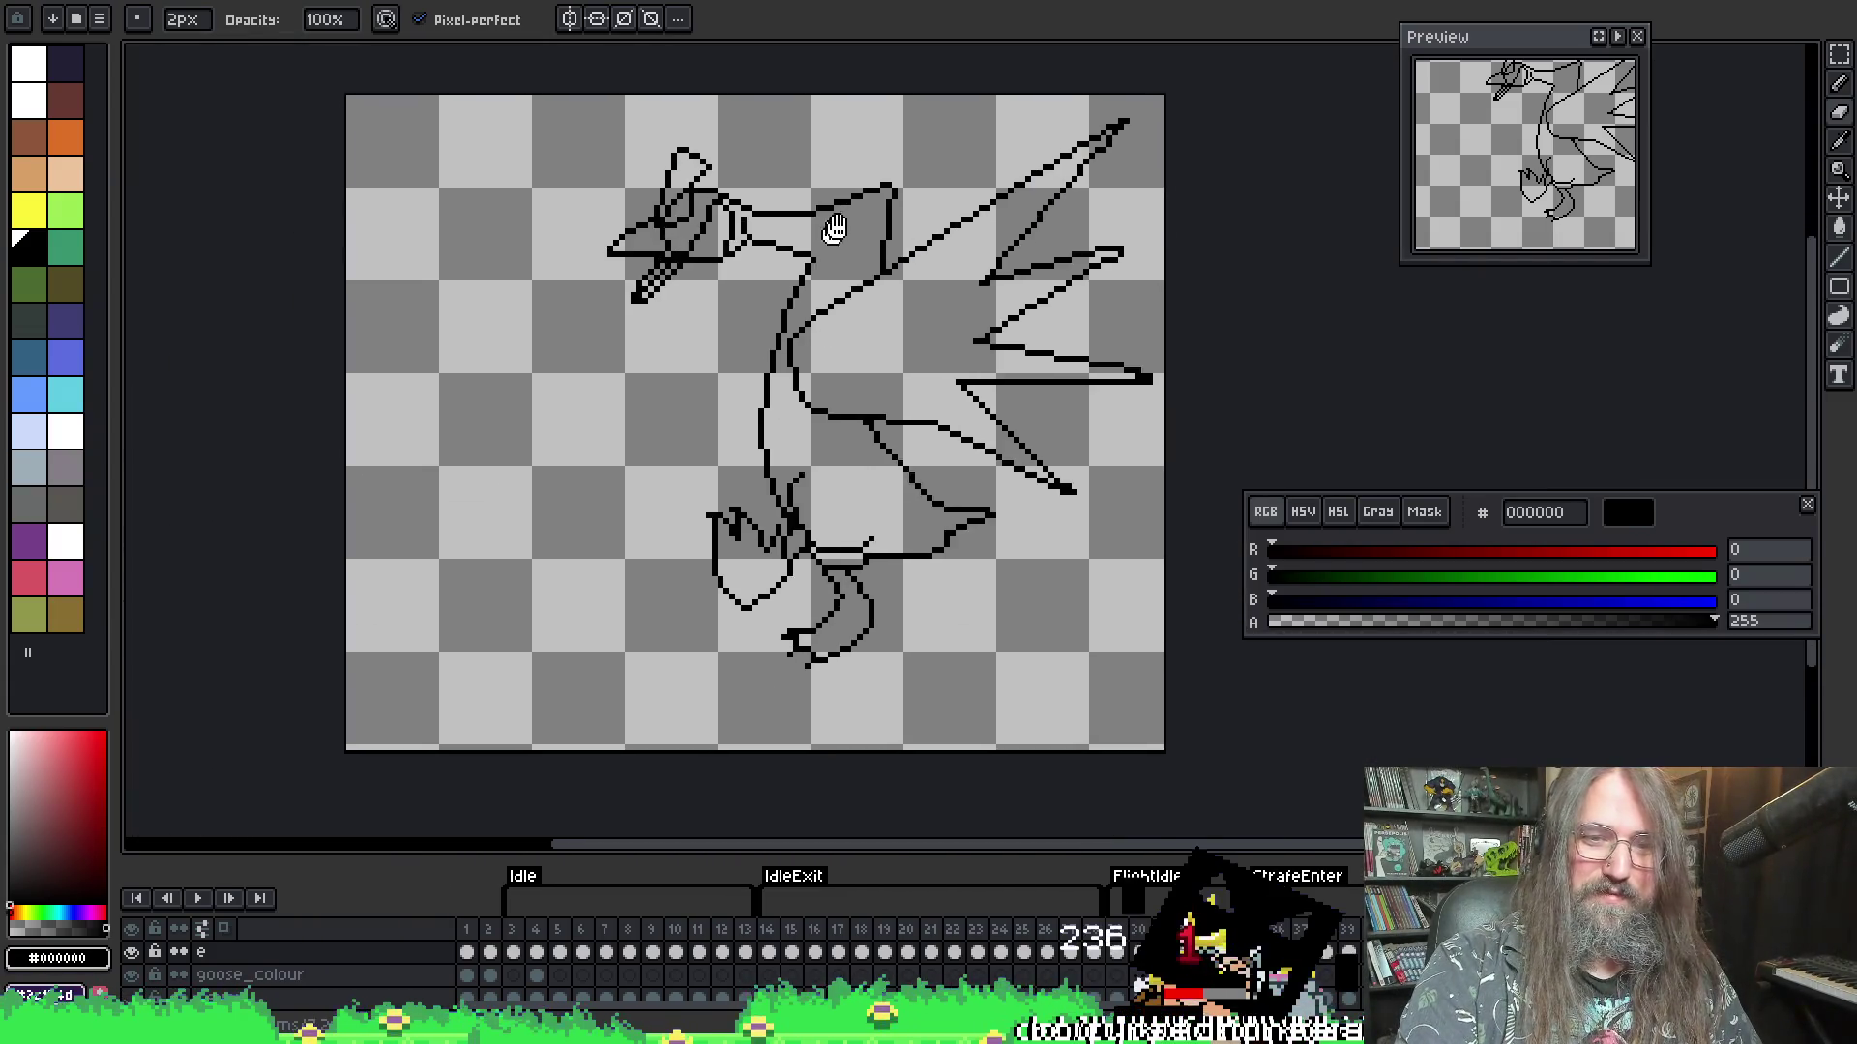
- Step to the neighbouring frame and back to the frame being edited
left_click_drag(863, 252, 839, 308)
key("Right")
key("Right")
key("Left")
key("Left")
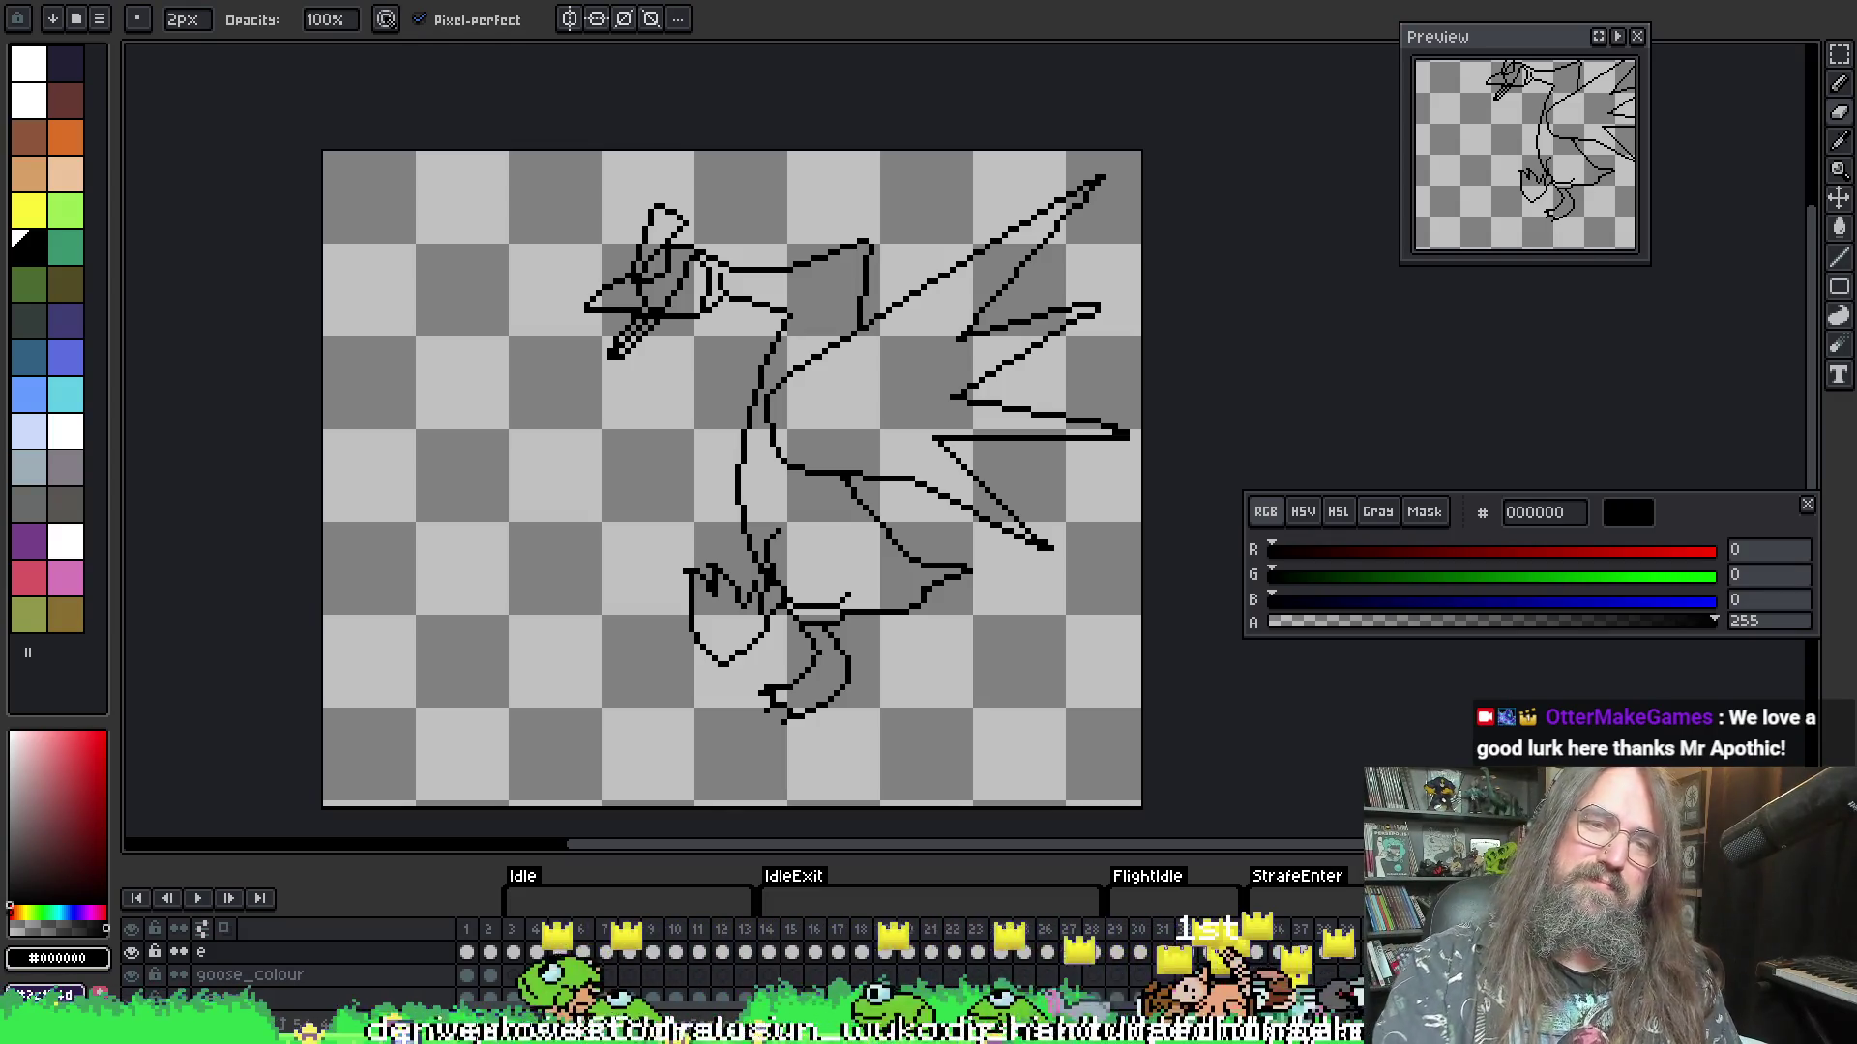
scroll(754, 454, "down", 3)
scroll(791, 349, "up", 3)
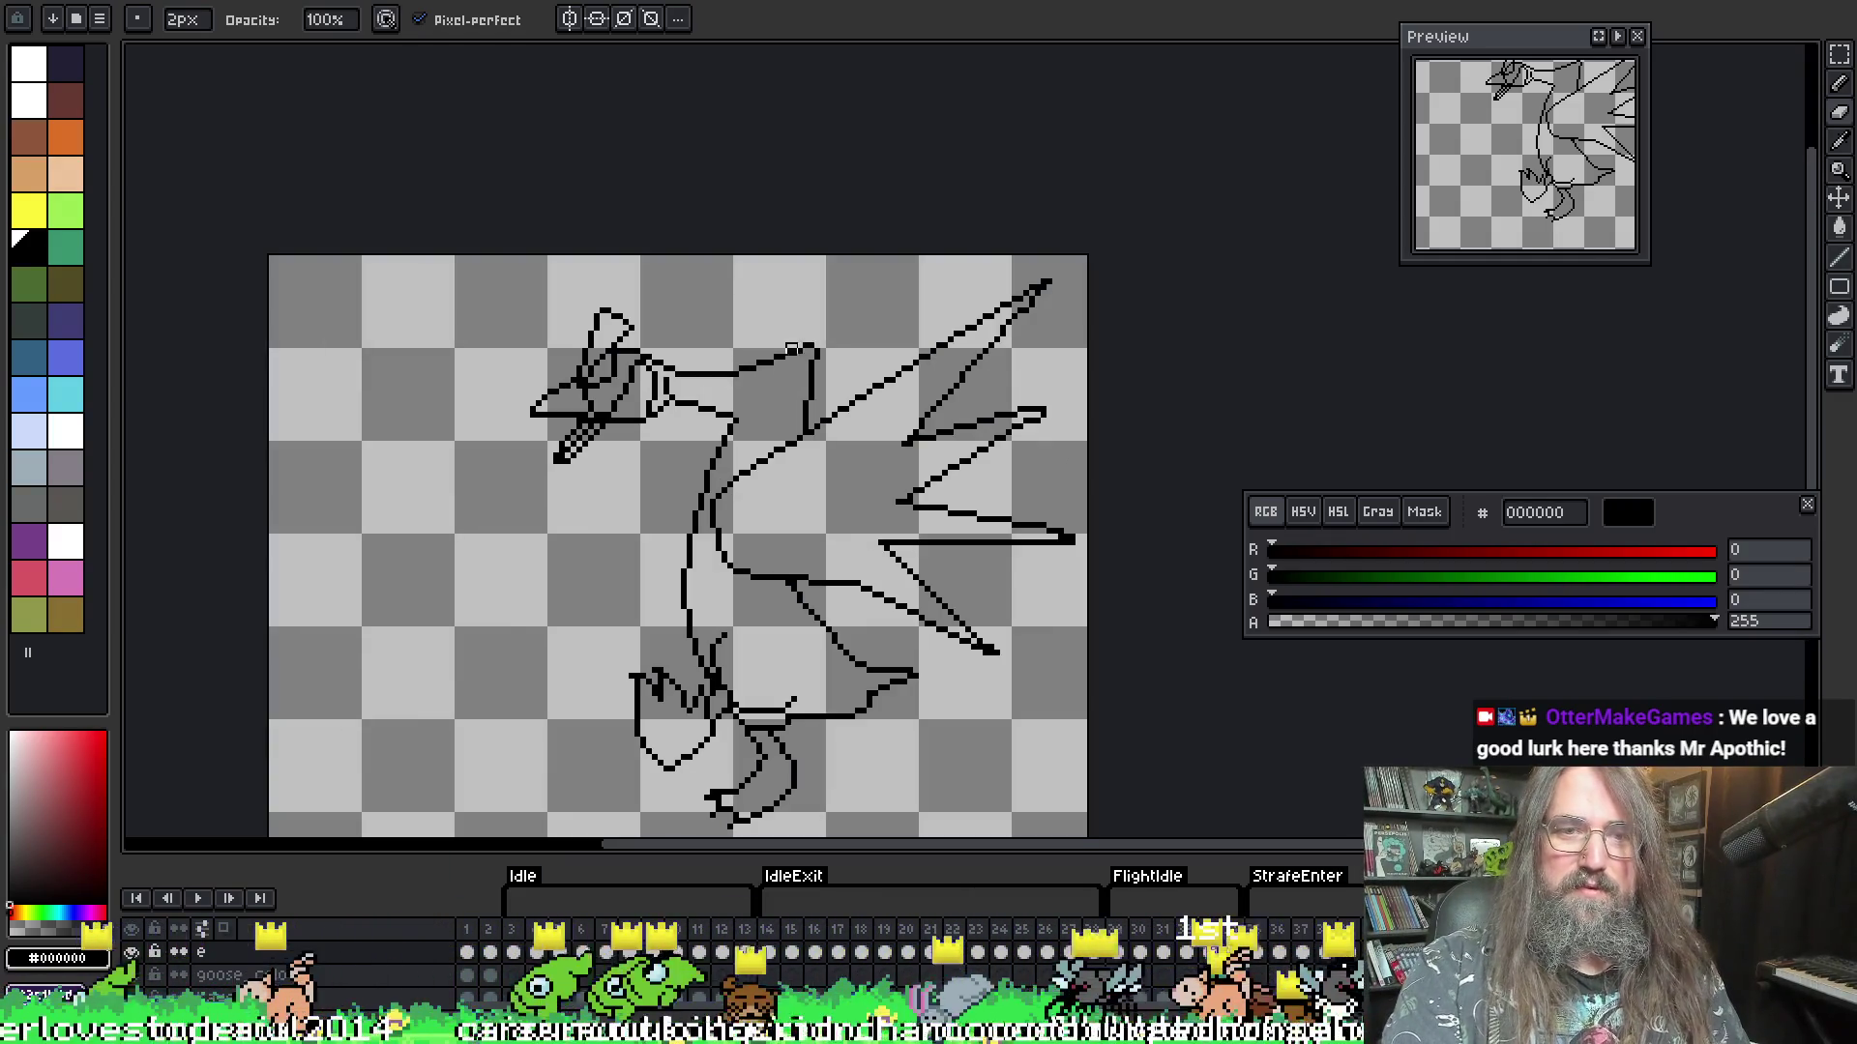
scroll(707, 237, "up", 2)
- Redraw the upper neck line higher, erase the old one and fill gaps up to the head
key("e")
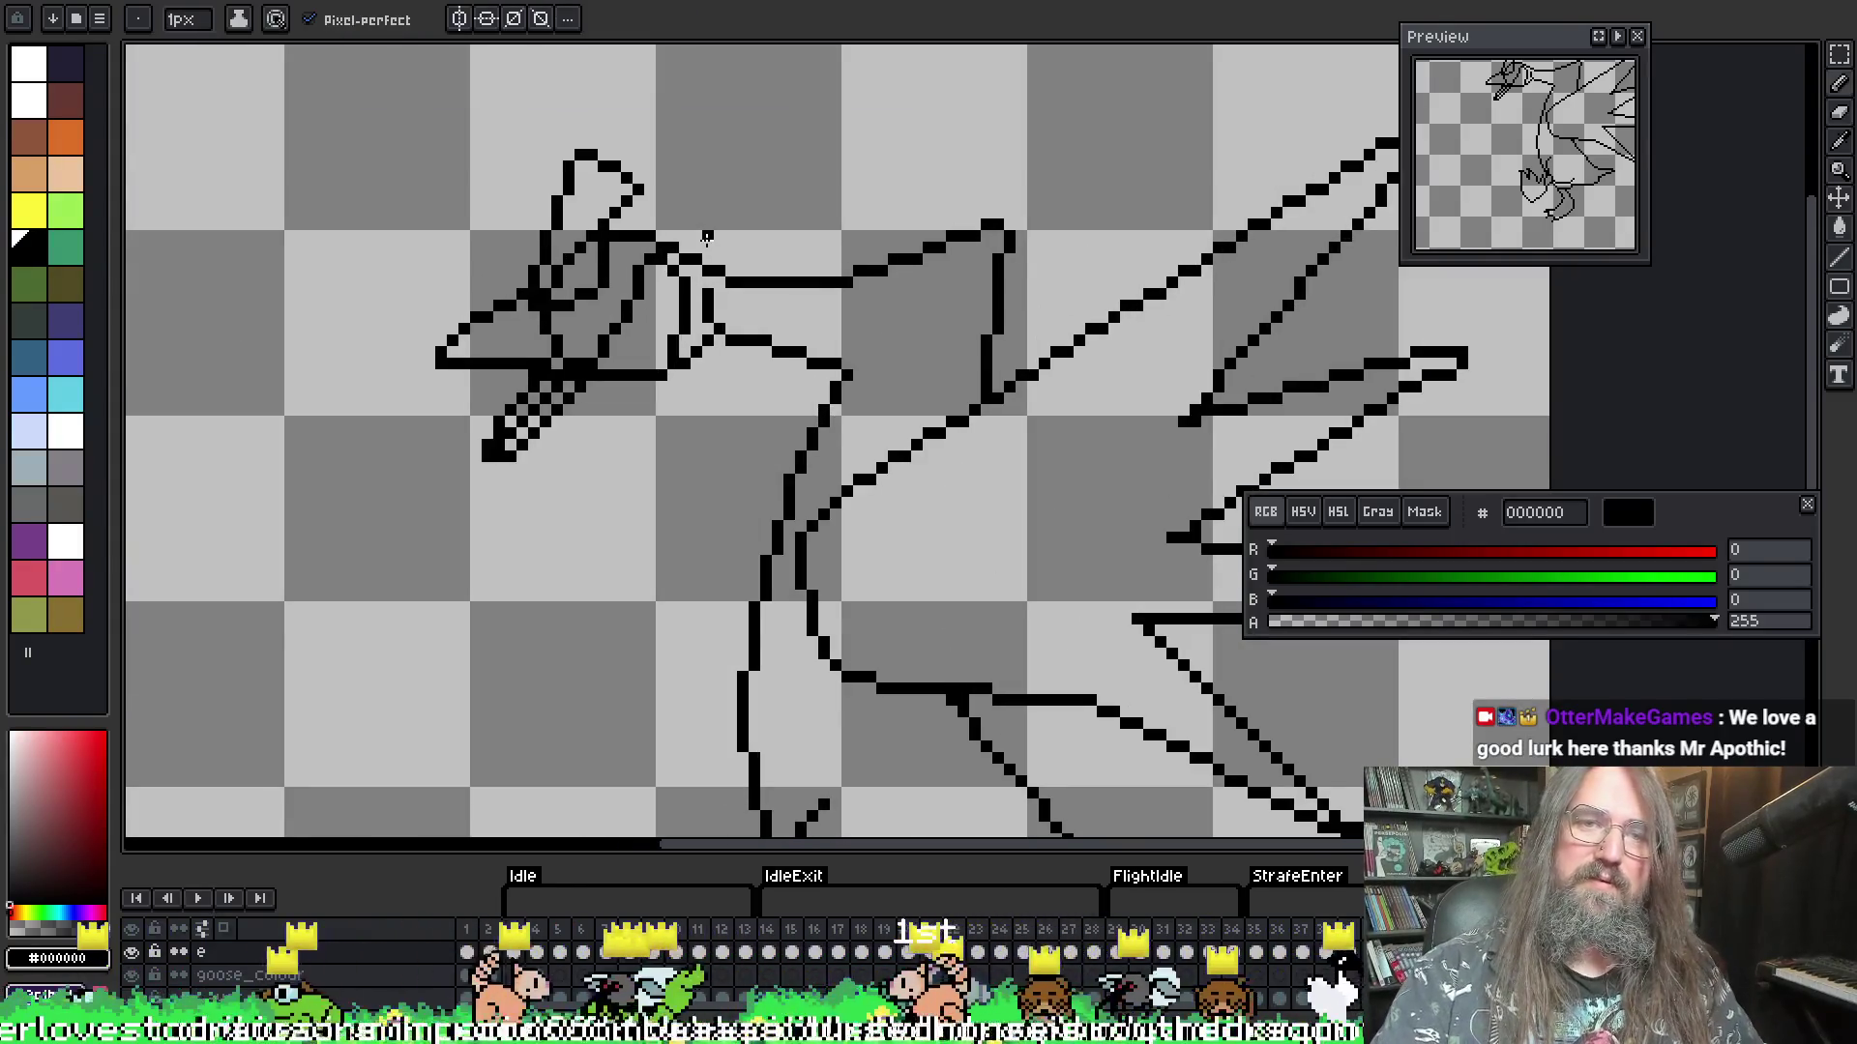
left_click_drag(737, 270, 861, 271)
key("e")
left_click_drag(720, 288, 794, 290)
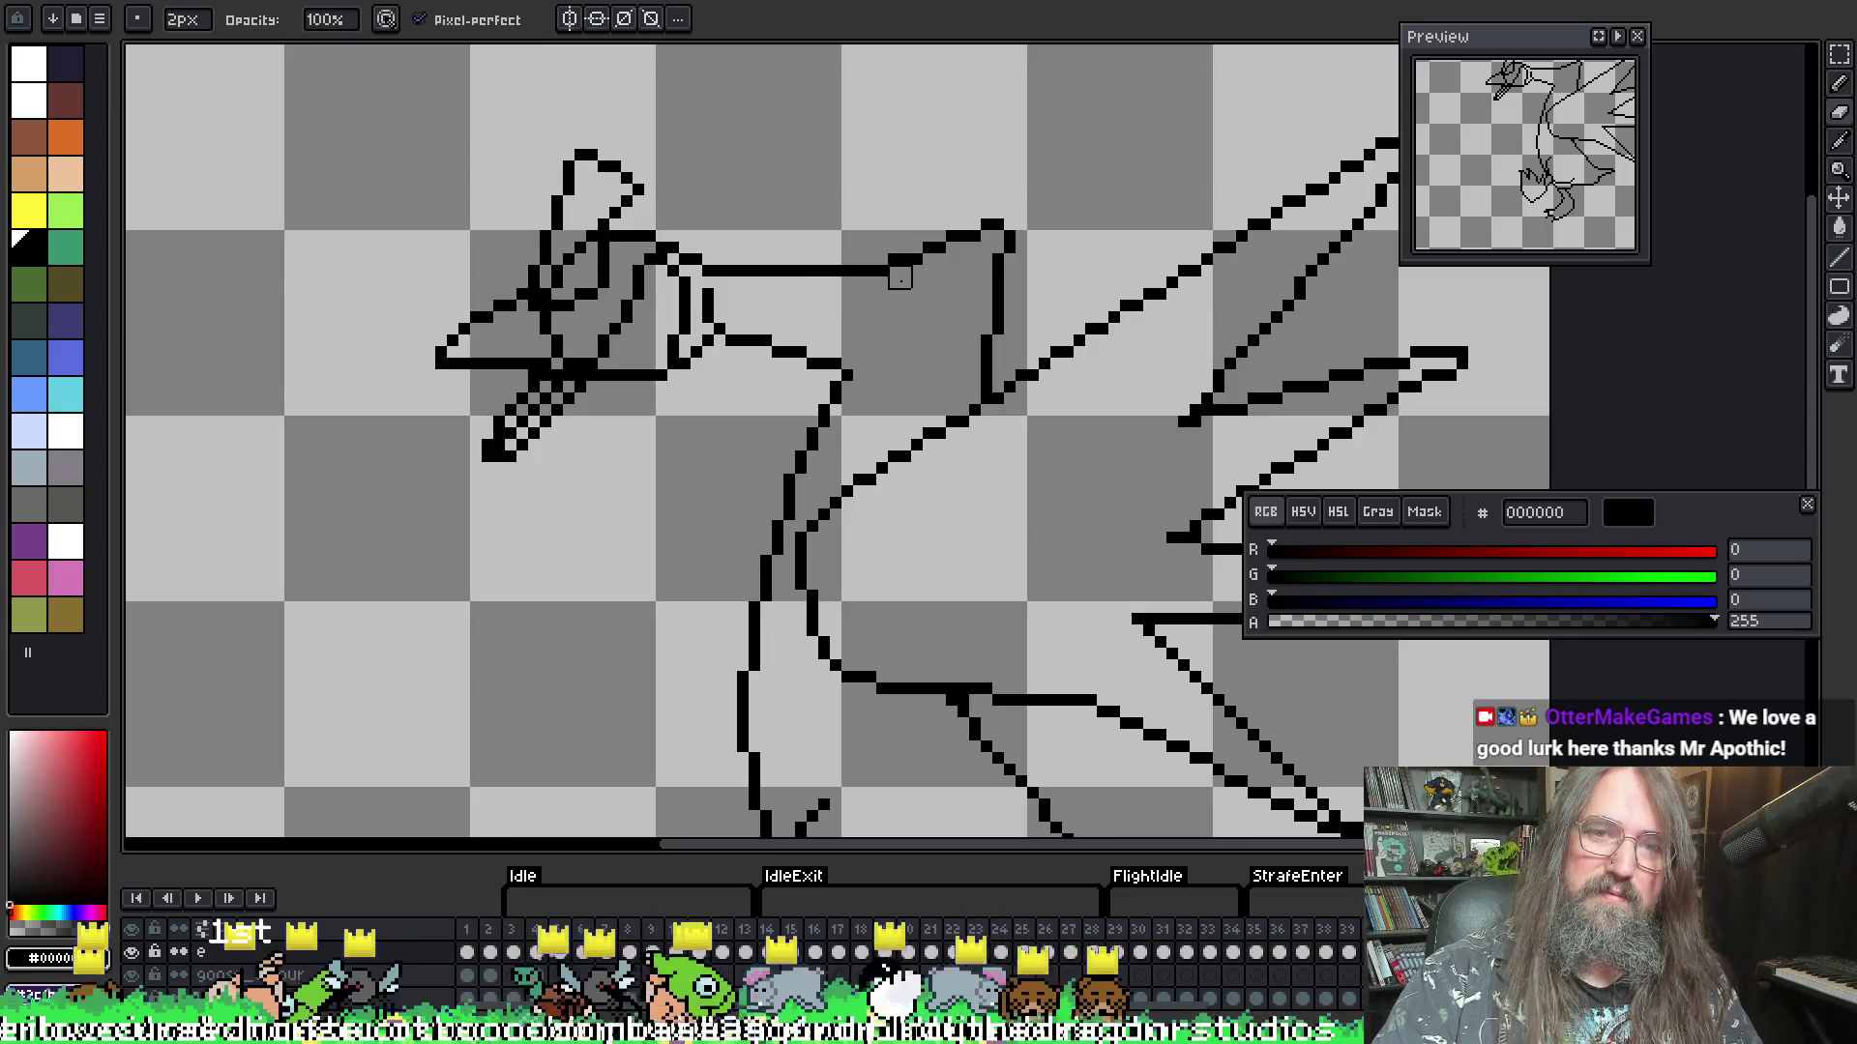
scroll(875, 294, "down", 1)
scroll(861, 290, "up", 3)
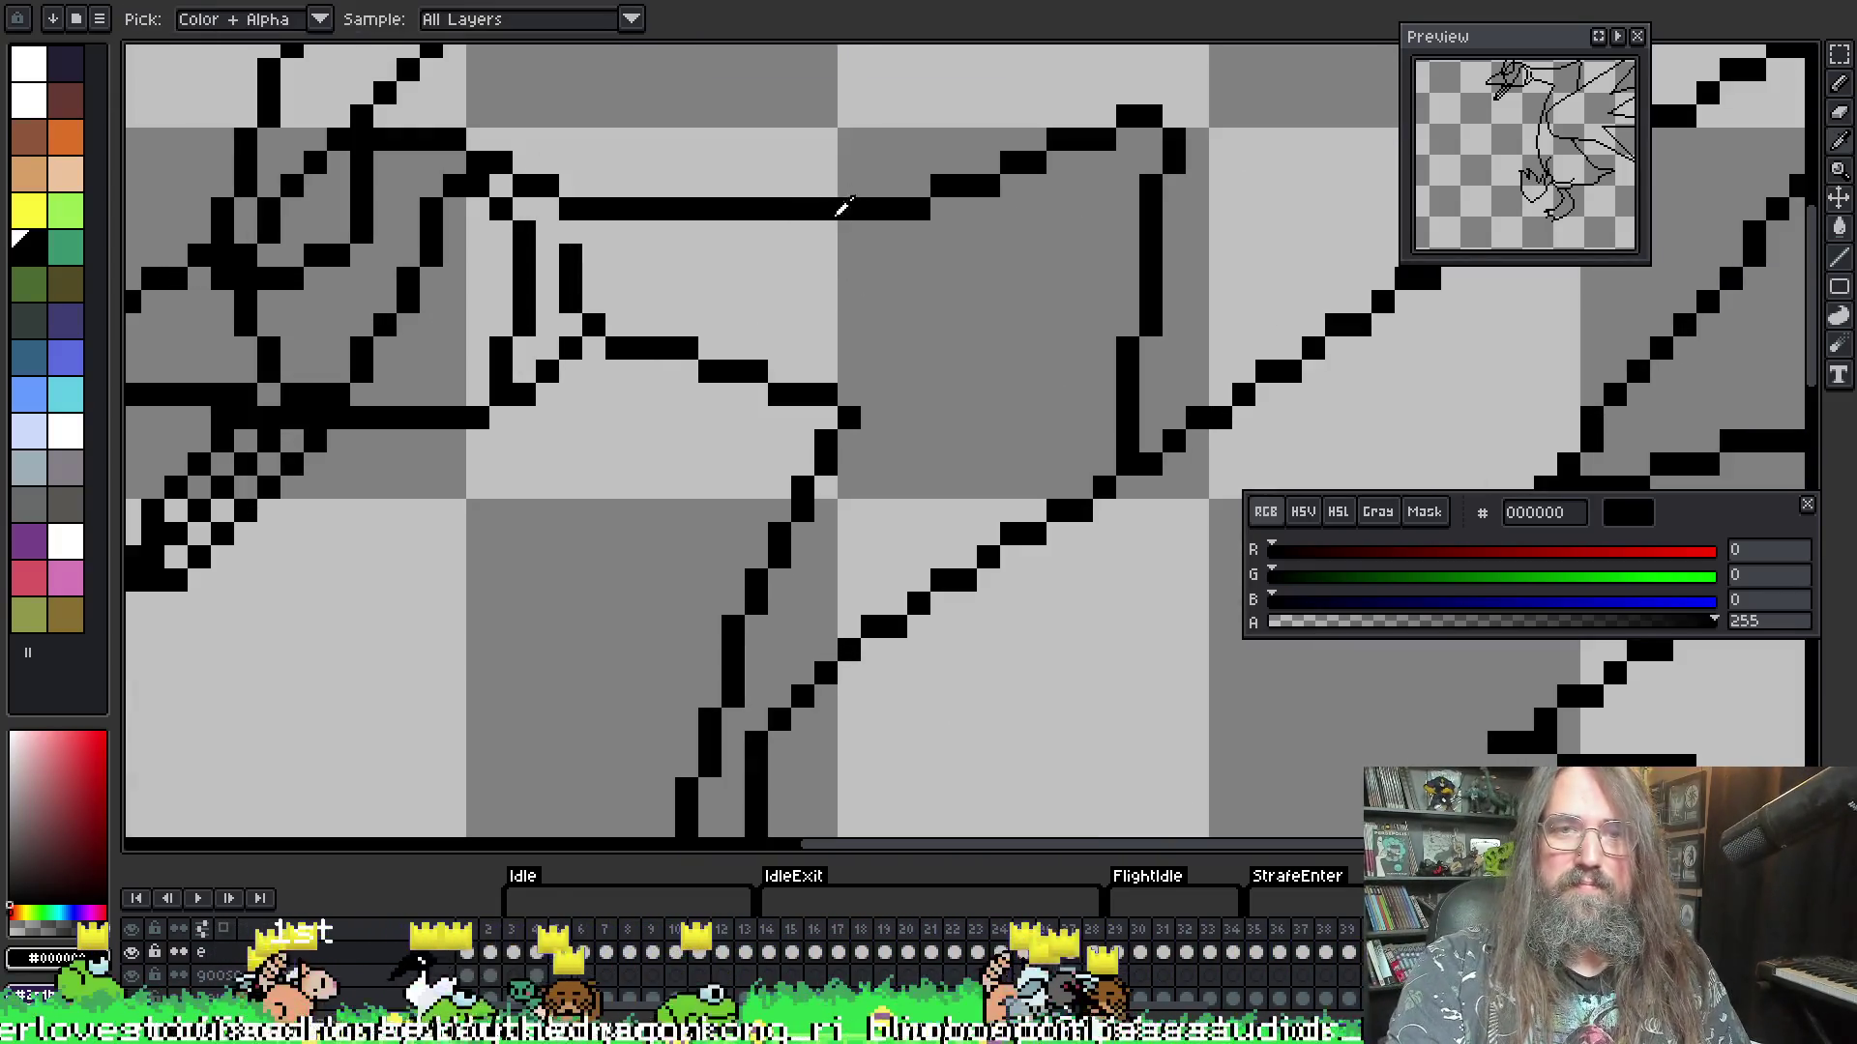
key("b")
mouse_move(843, 185)
left_mouse_down()
mouse_move(923, 184)
mouse_move(857, 215)
mouse_move(928, 215)
left_mouse_up()
key("e")
- Watch the looping goose animation, panning the view to follow it
scroll(915, 303, "down", 3)
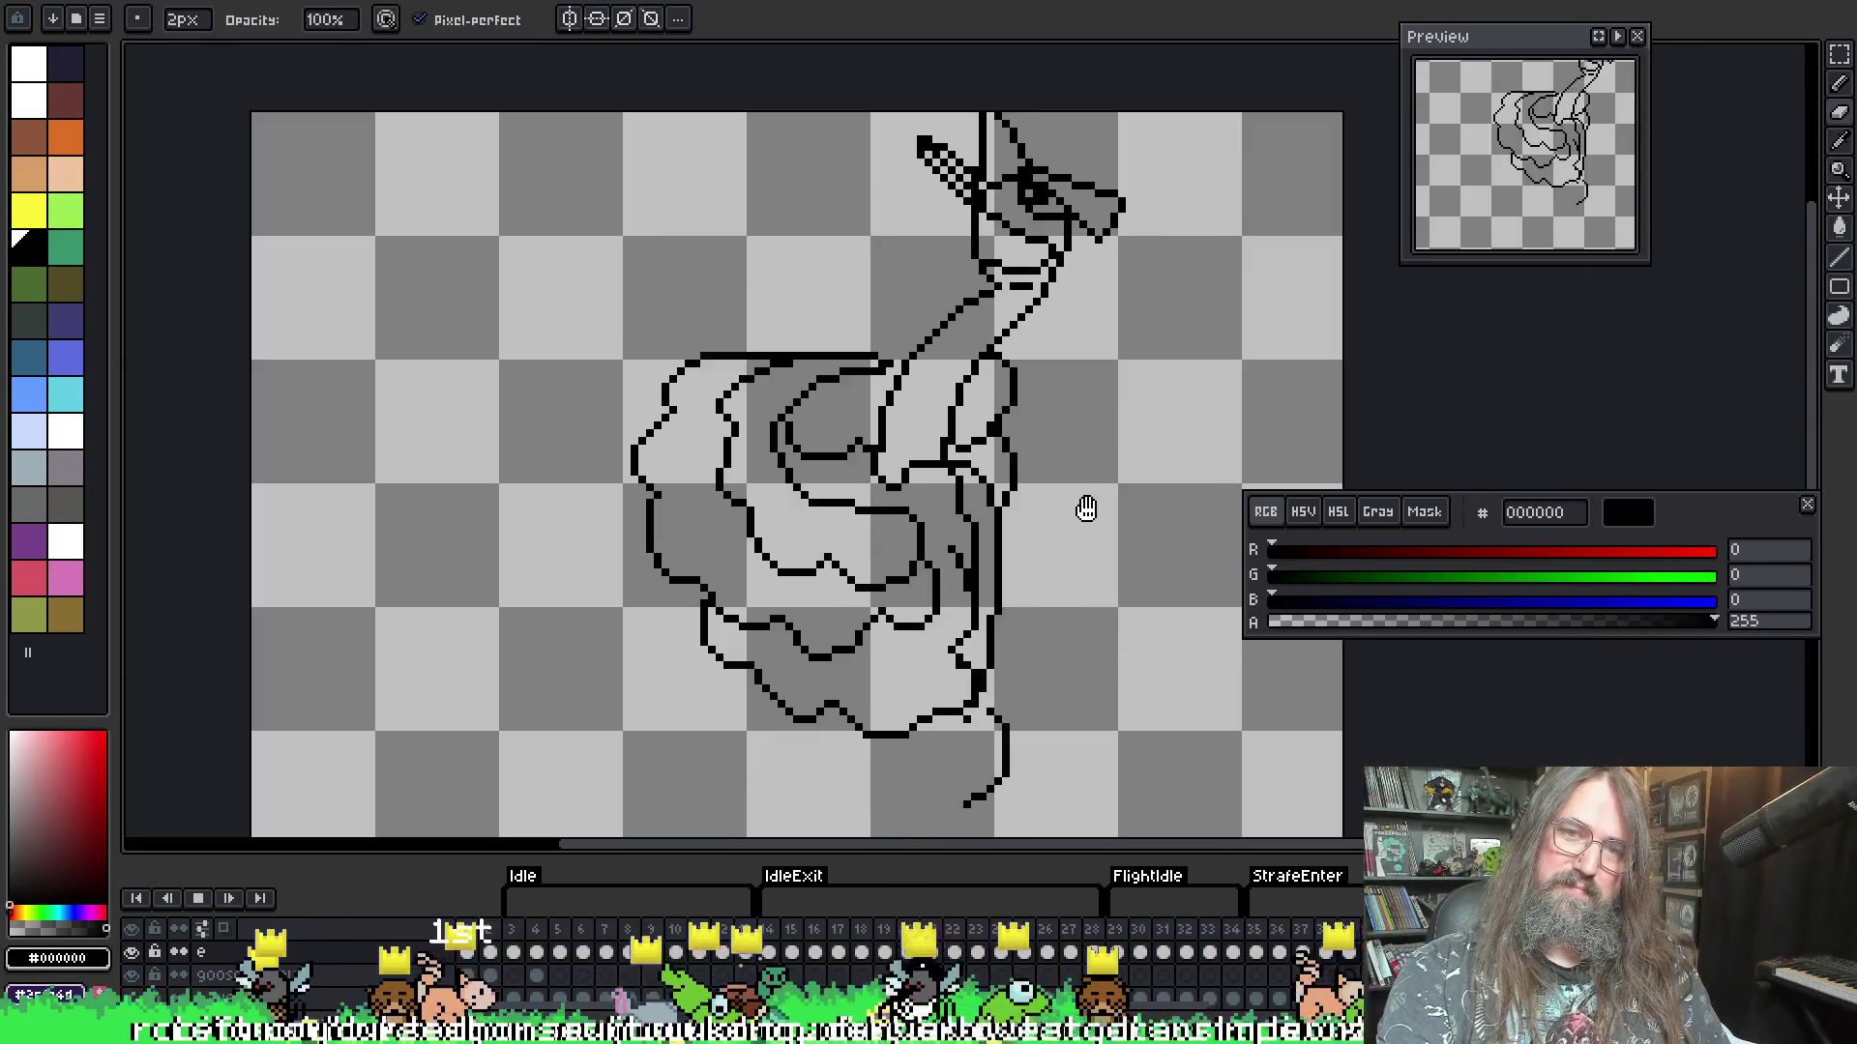
scroll(1042, 494, "down", 1)
left_click_drag(1041, 493, 918, 537)
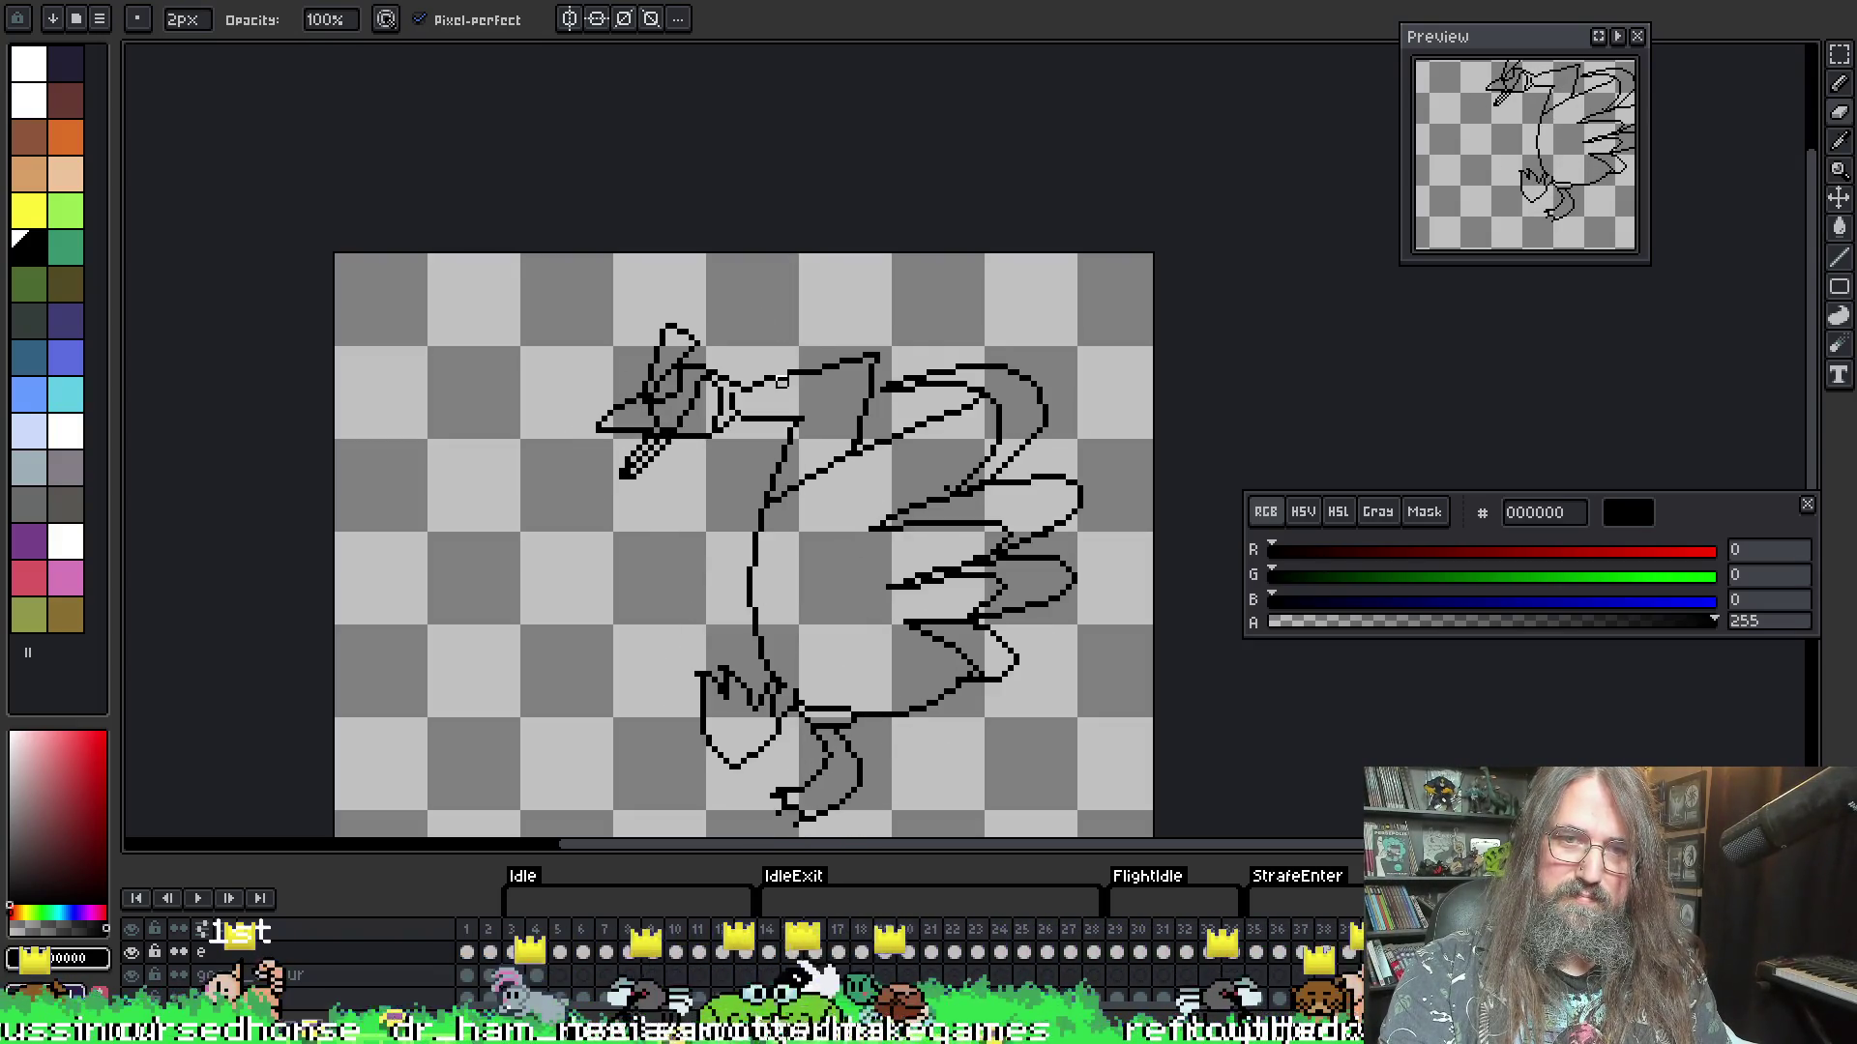
left_click_drag(797, 515, 911, 445)
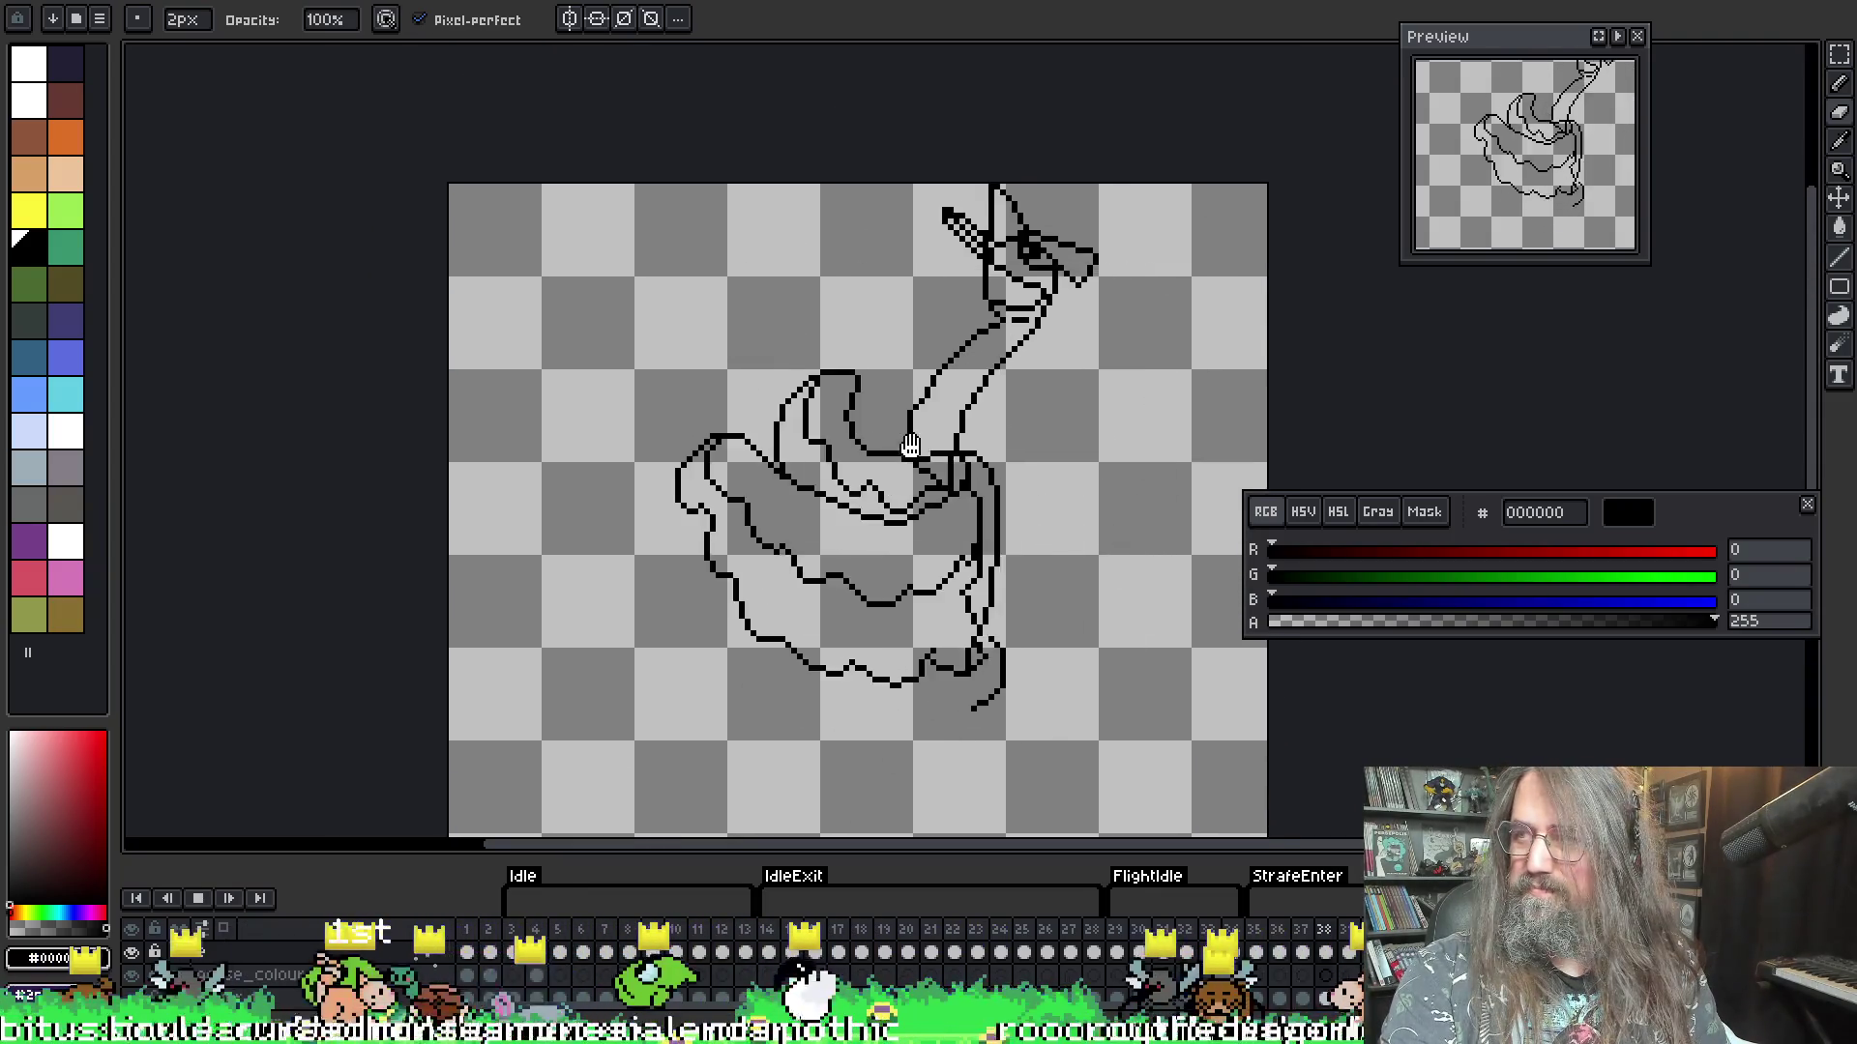
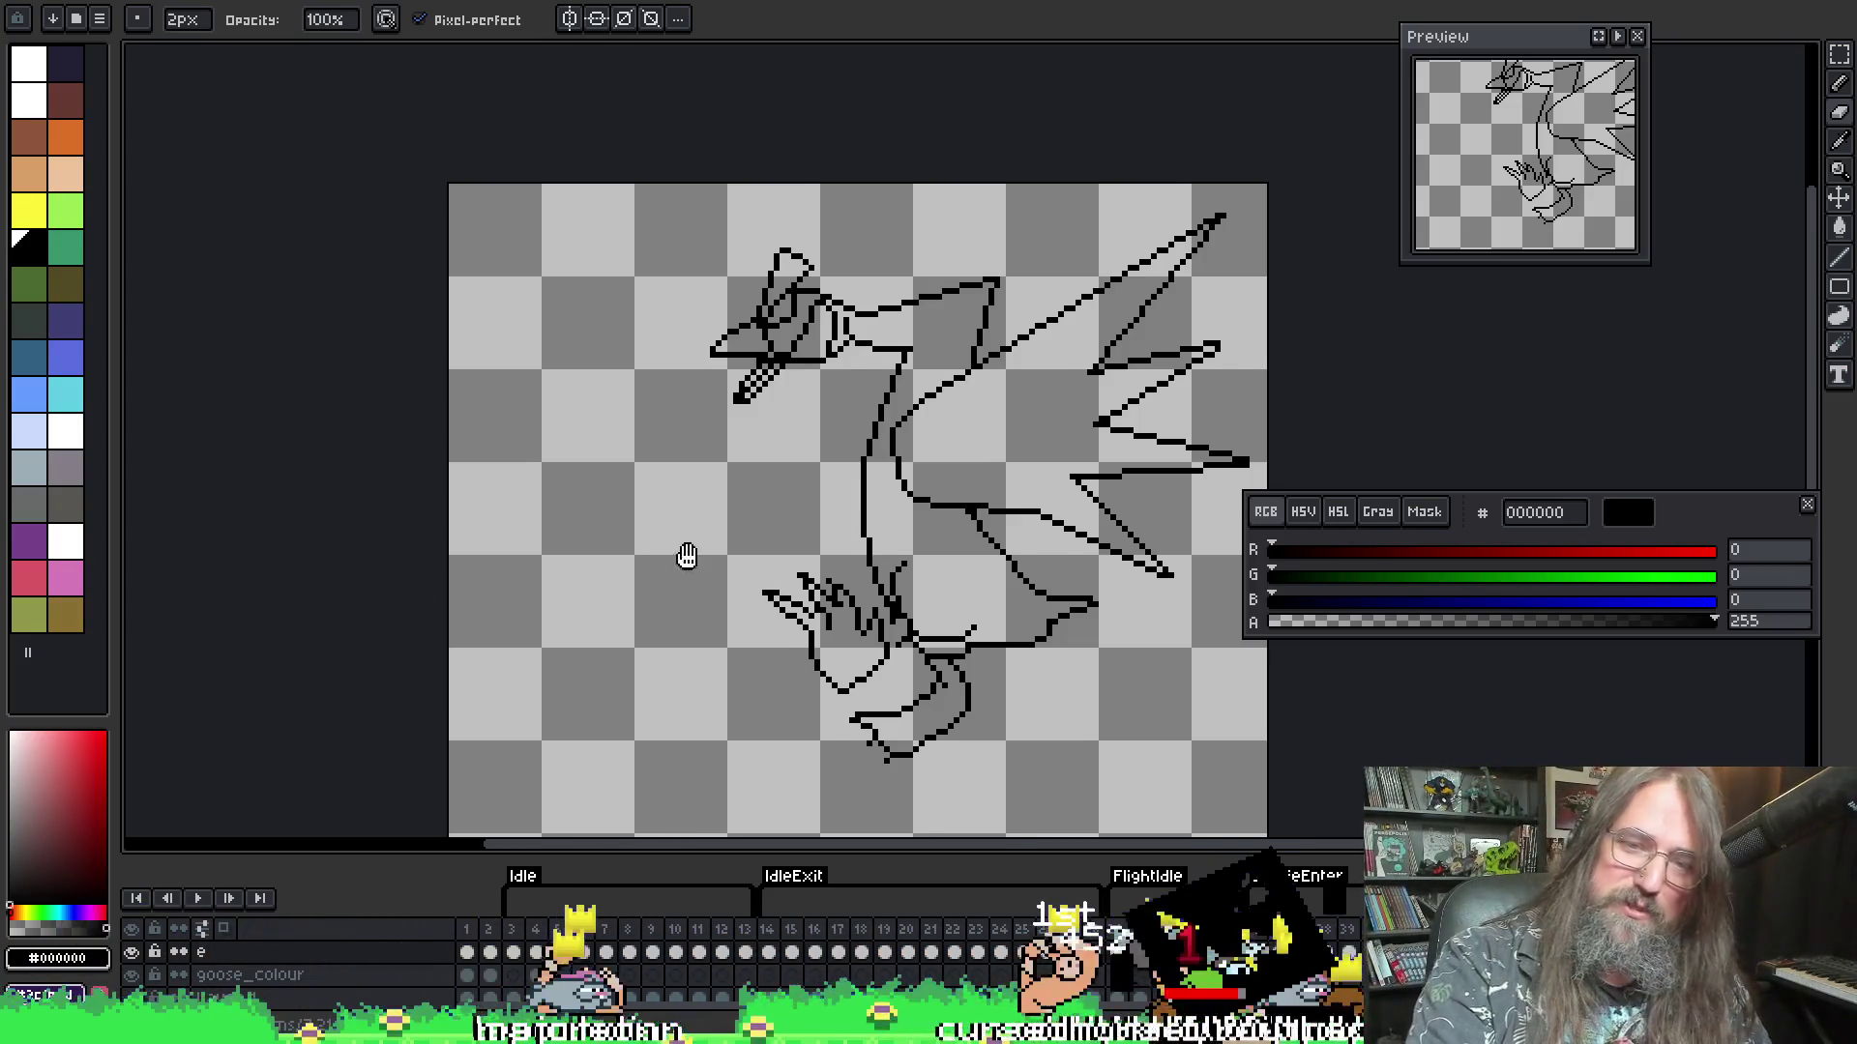
- Start the goose flight animation and pan the view to frame the goose
key("Return")
left_click_drag(799, 630, 627, 546)
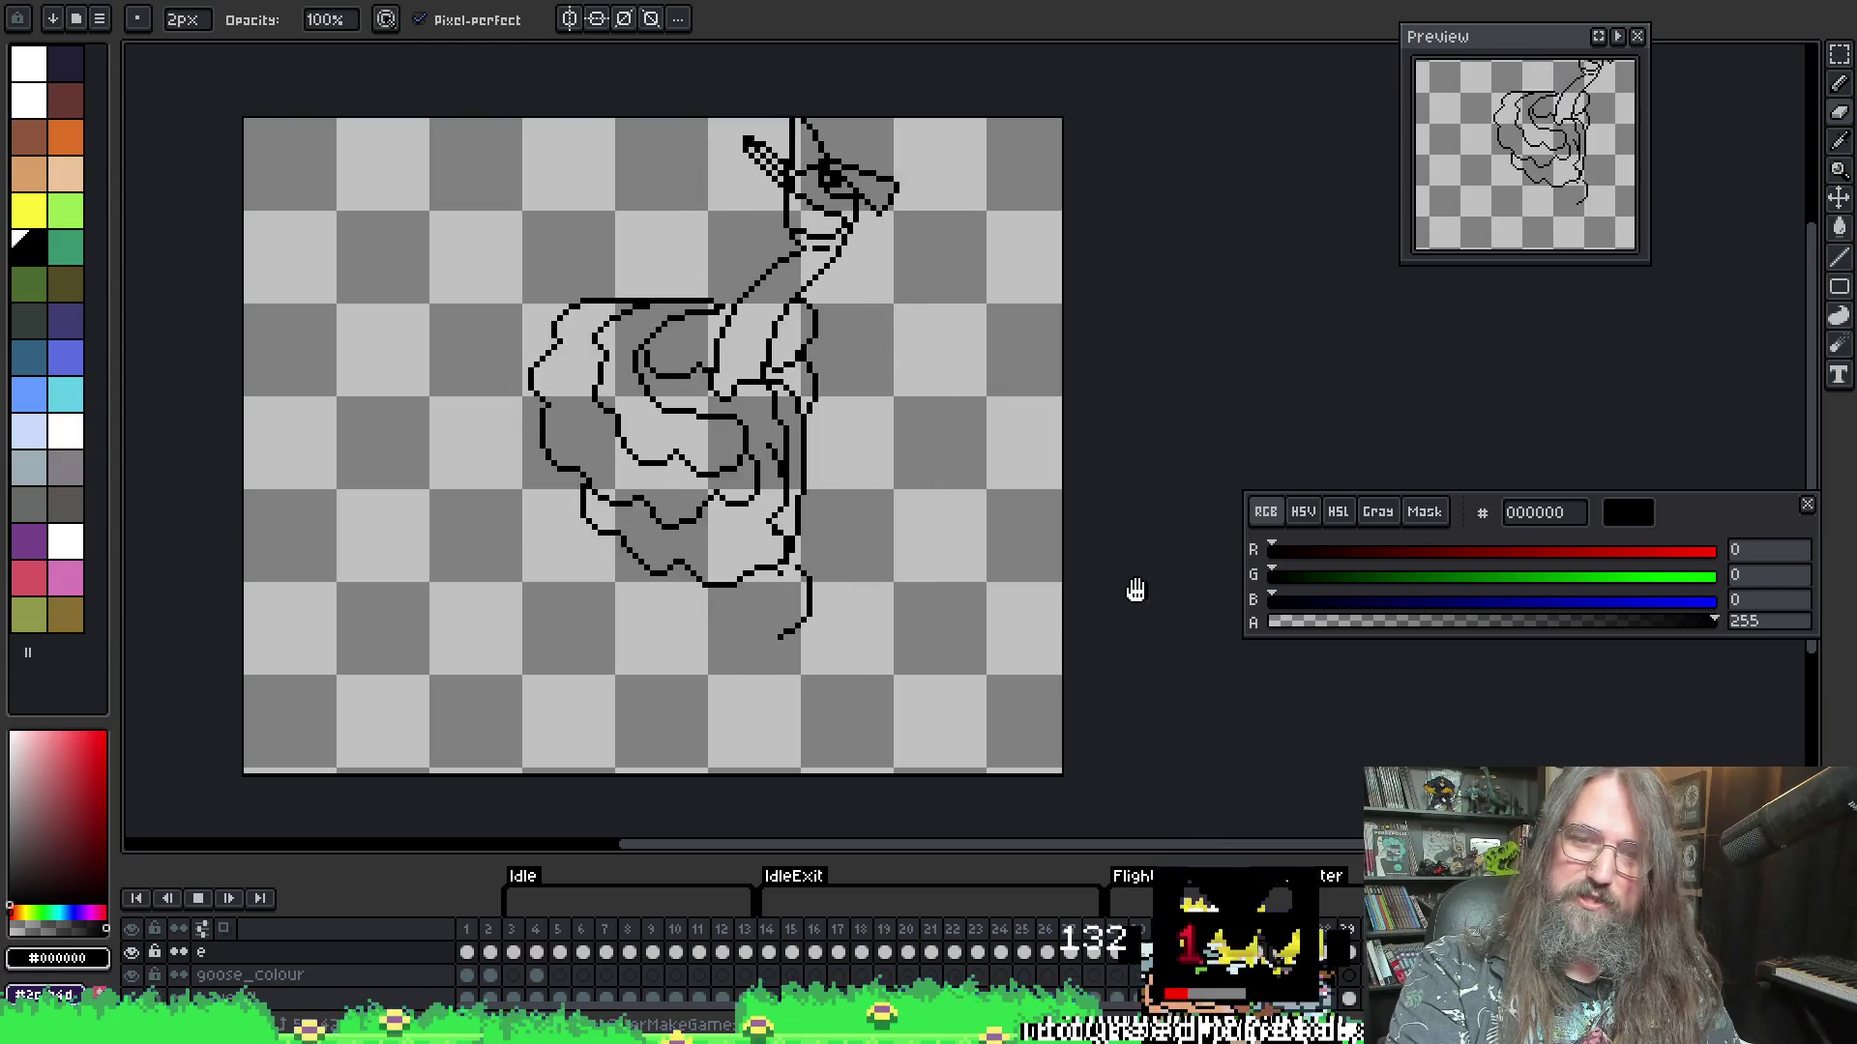
left_click_drag(1136, 607, 1119, 602)
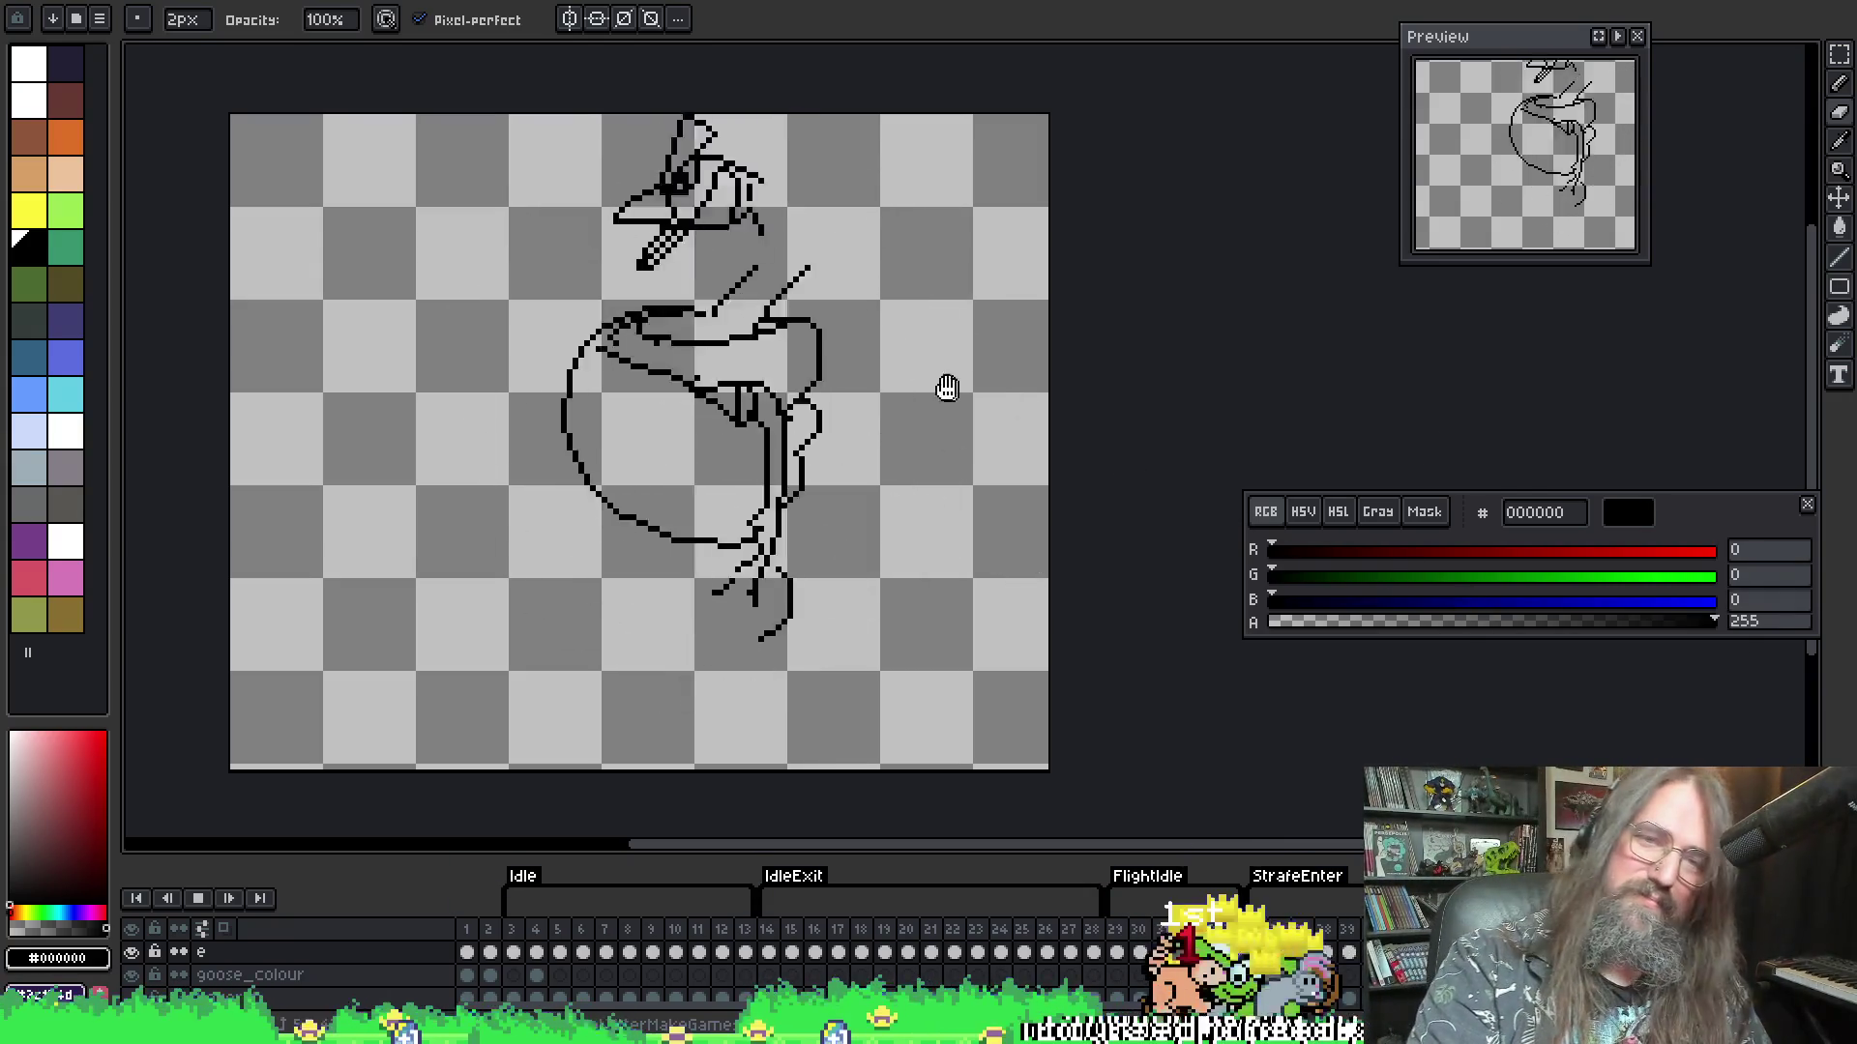
left_click_drag(945, 386, 936, 420)
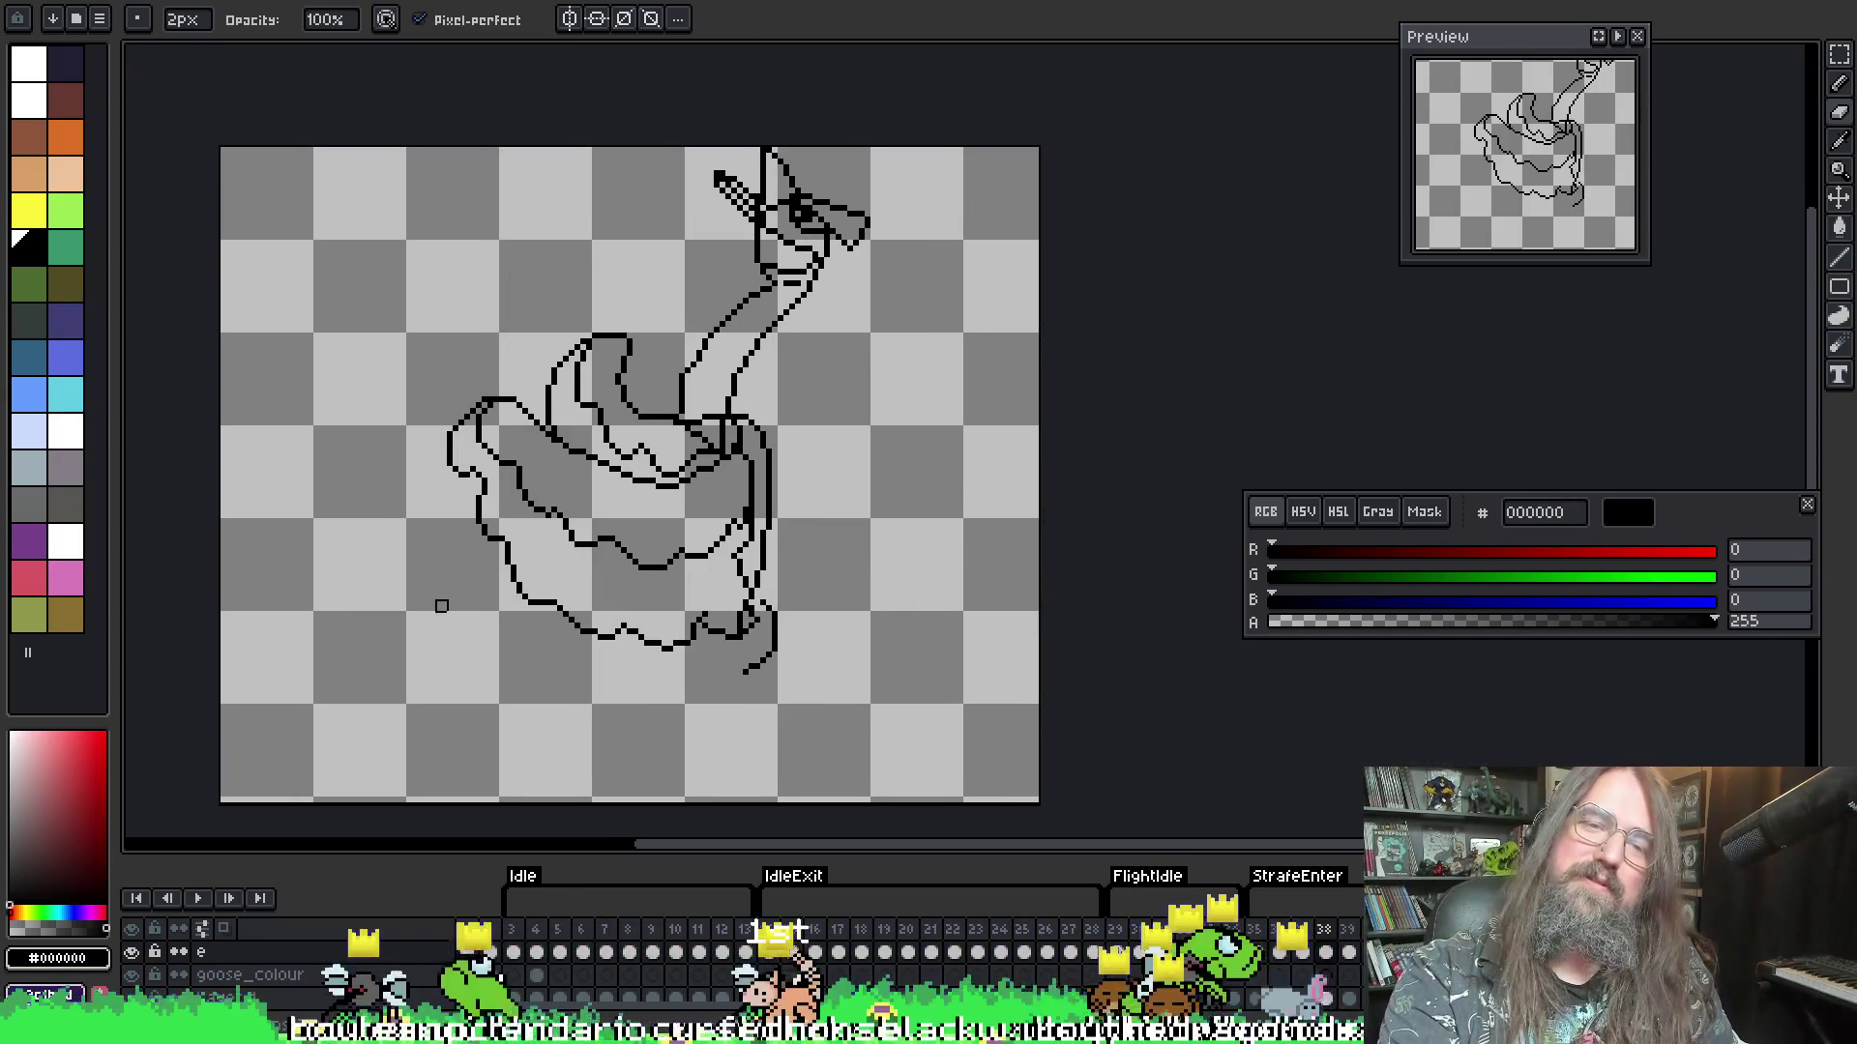
left_click_drag(439, 606, 513, 589)
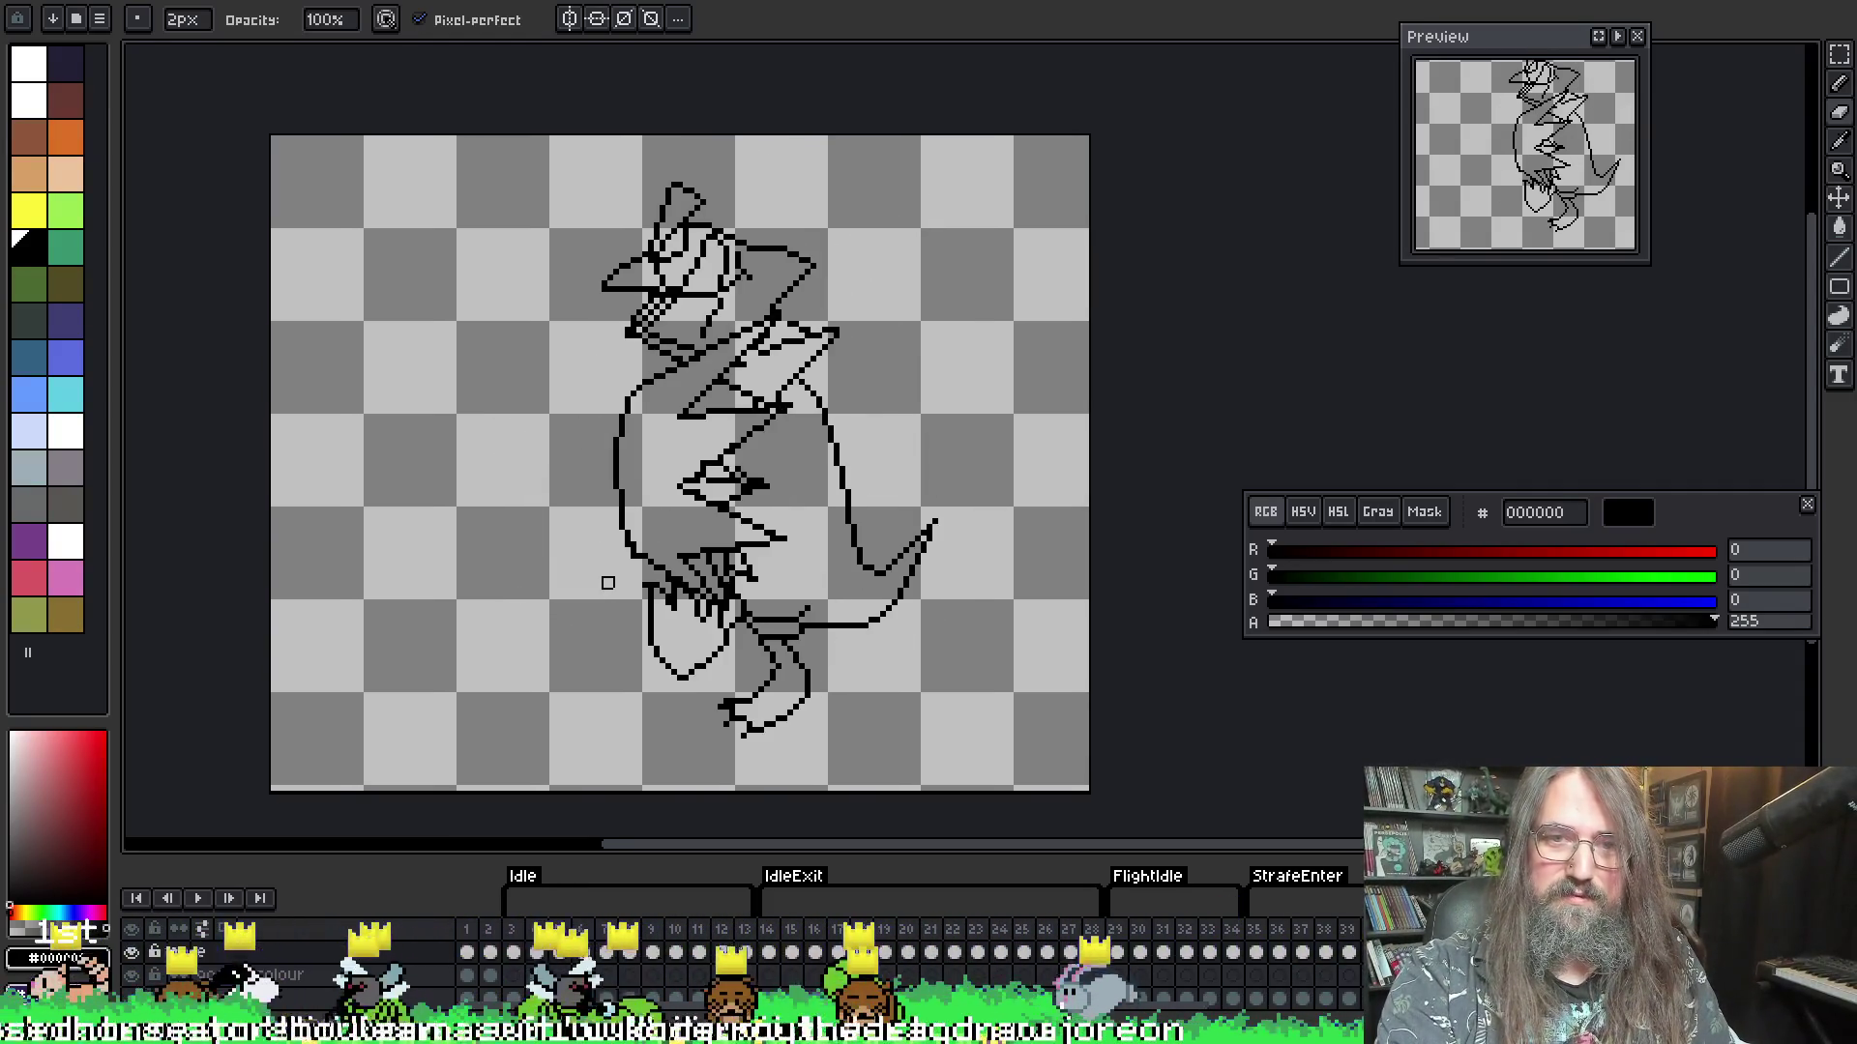
- Restart and stop playback, zoom out, then loop the animation again
key("Return")
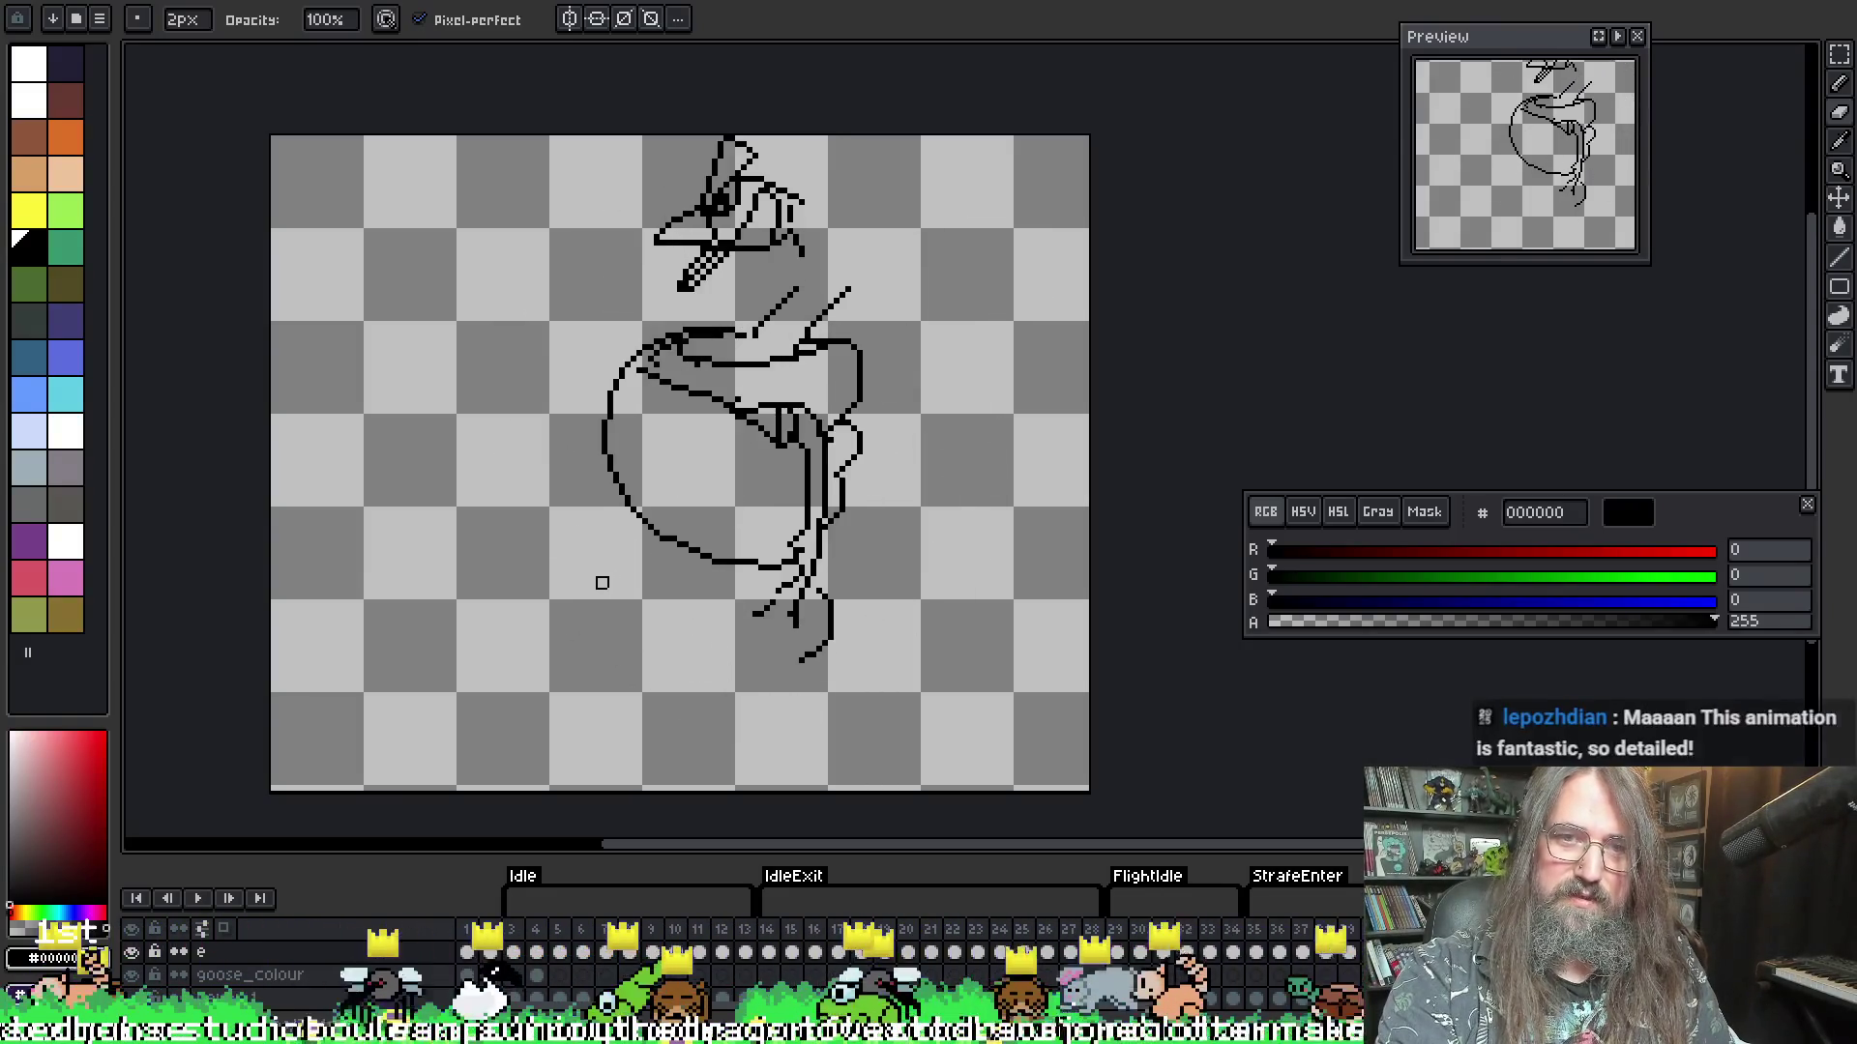
key("Return")
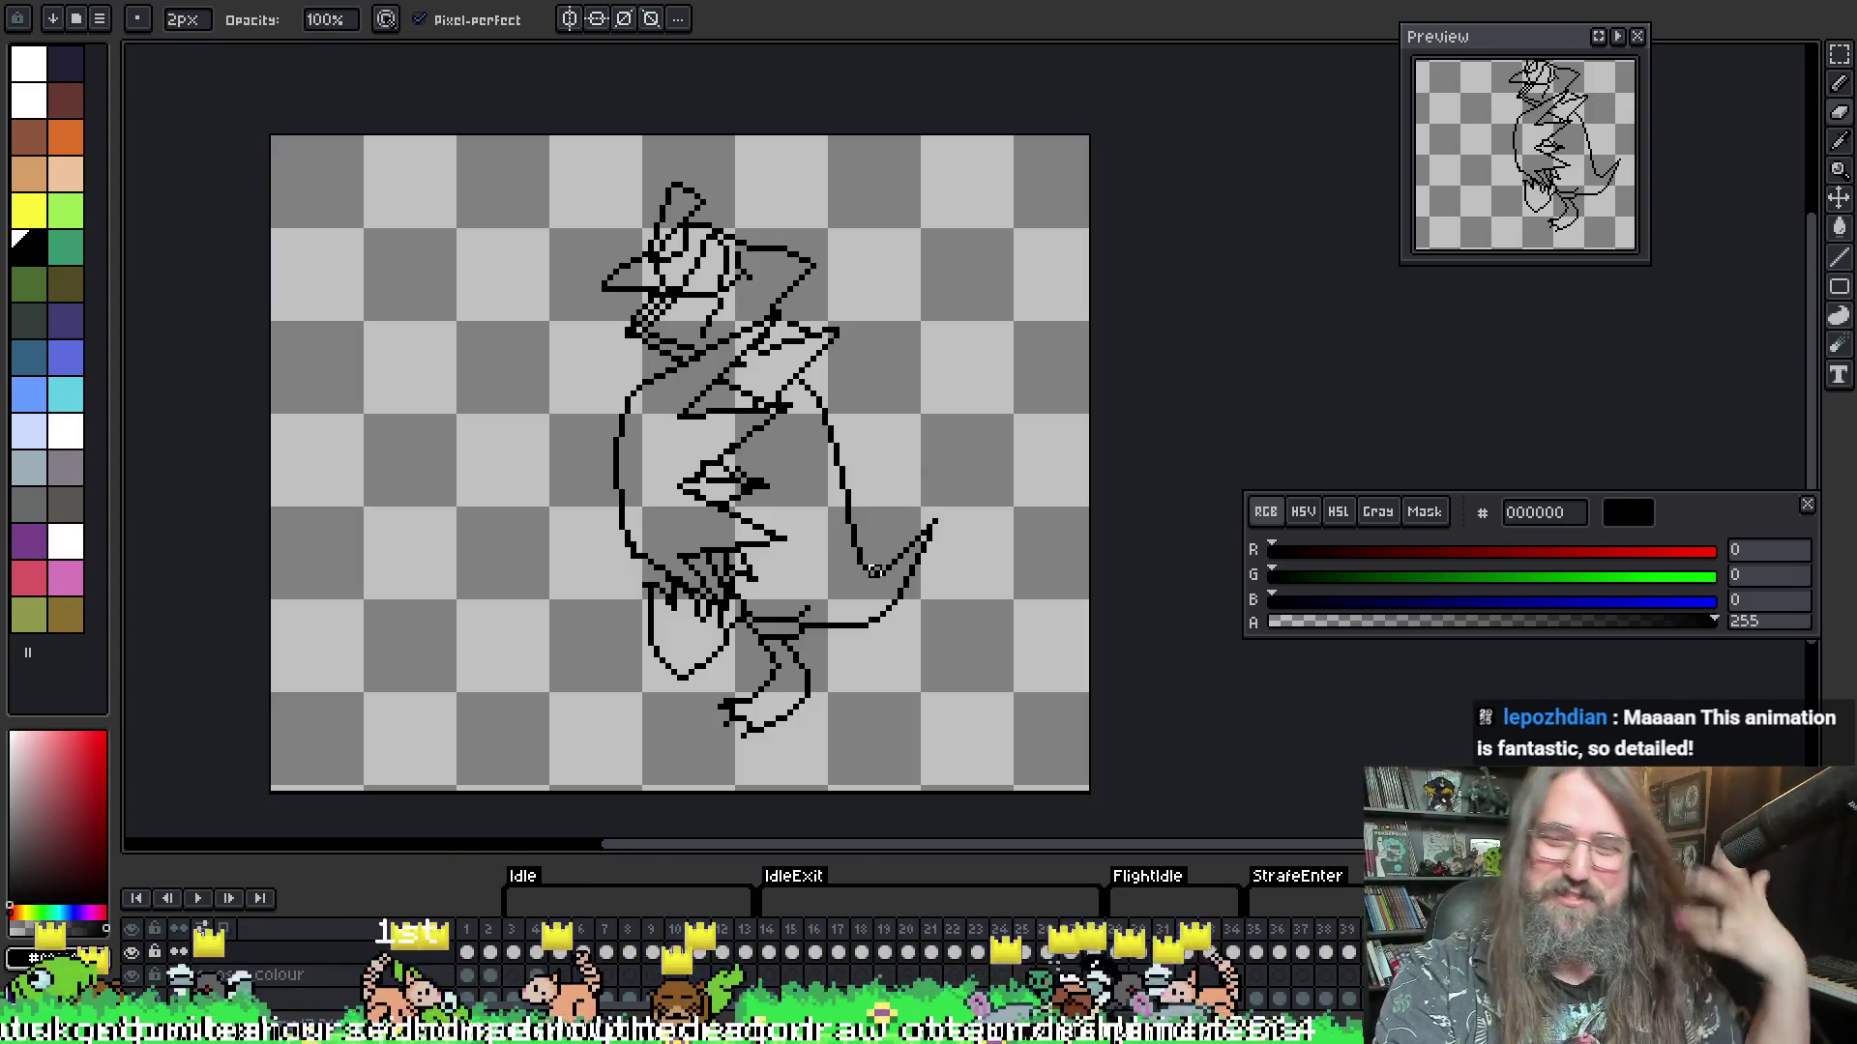
scroll(893, 566, "down", 2)
key("Return")
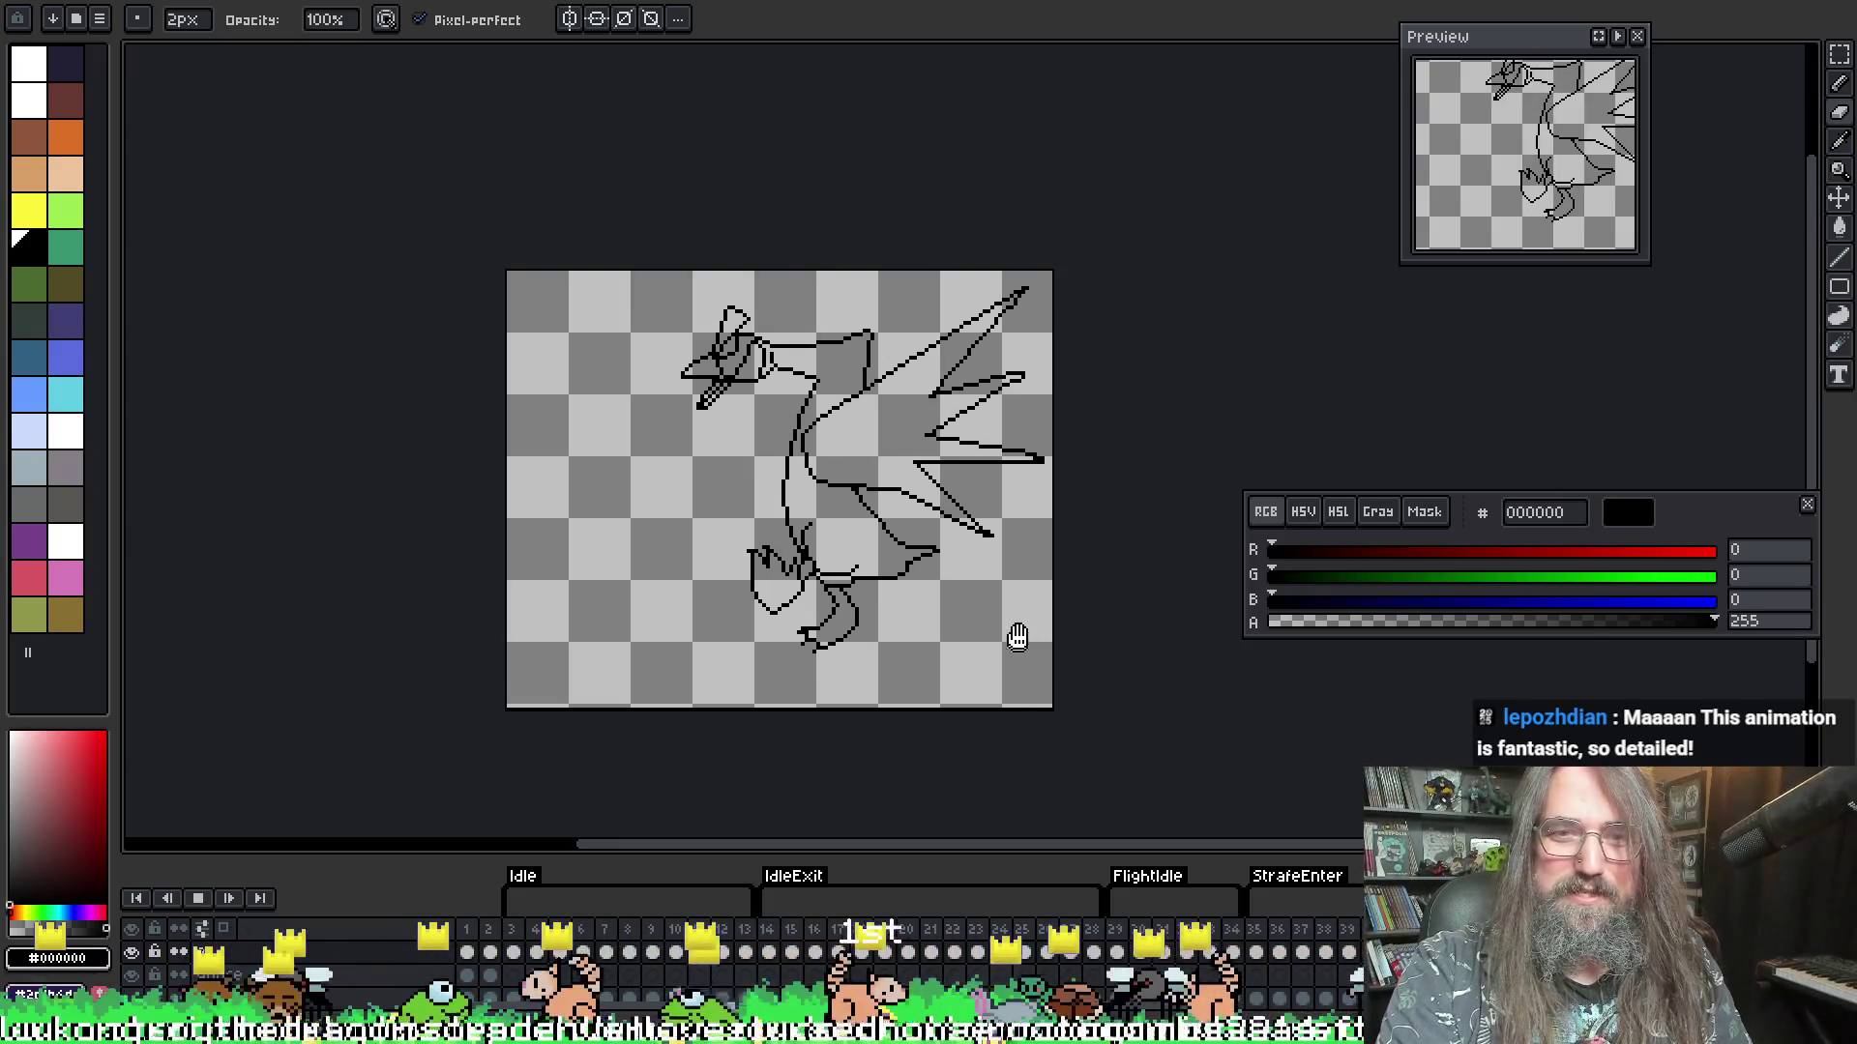
left_click_drag(1016, 634, 904, 538)
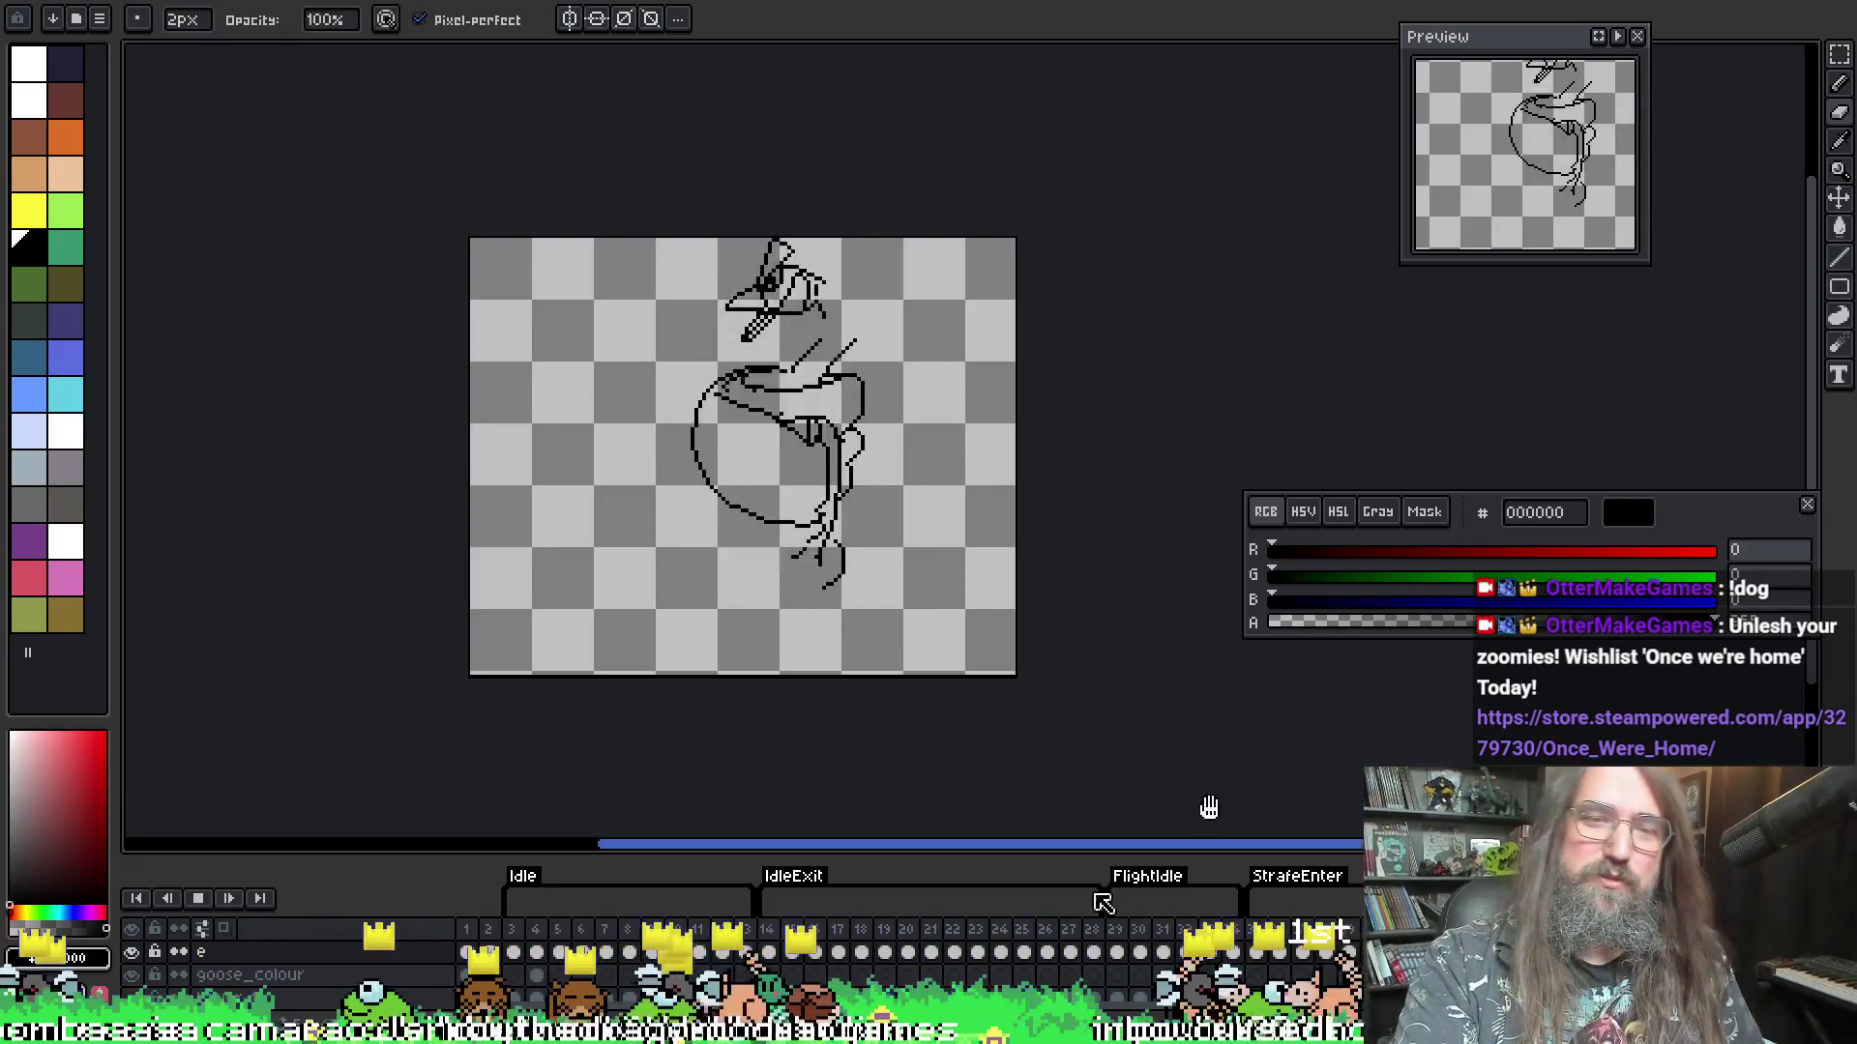
mouse_move(1239, 763)
left_mouse_down()
mouse_move(1186, 722)
mouse_move(1339, 737)
left_mouse_up()
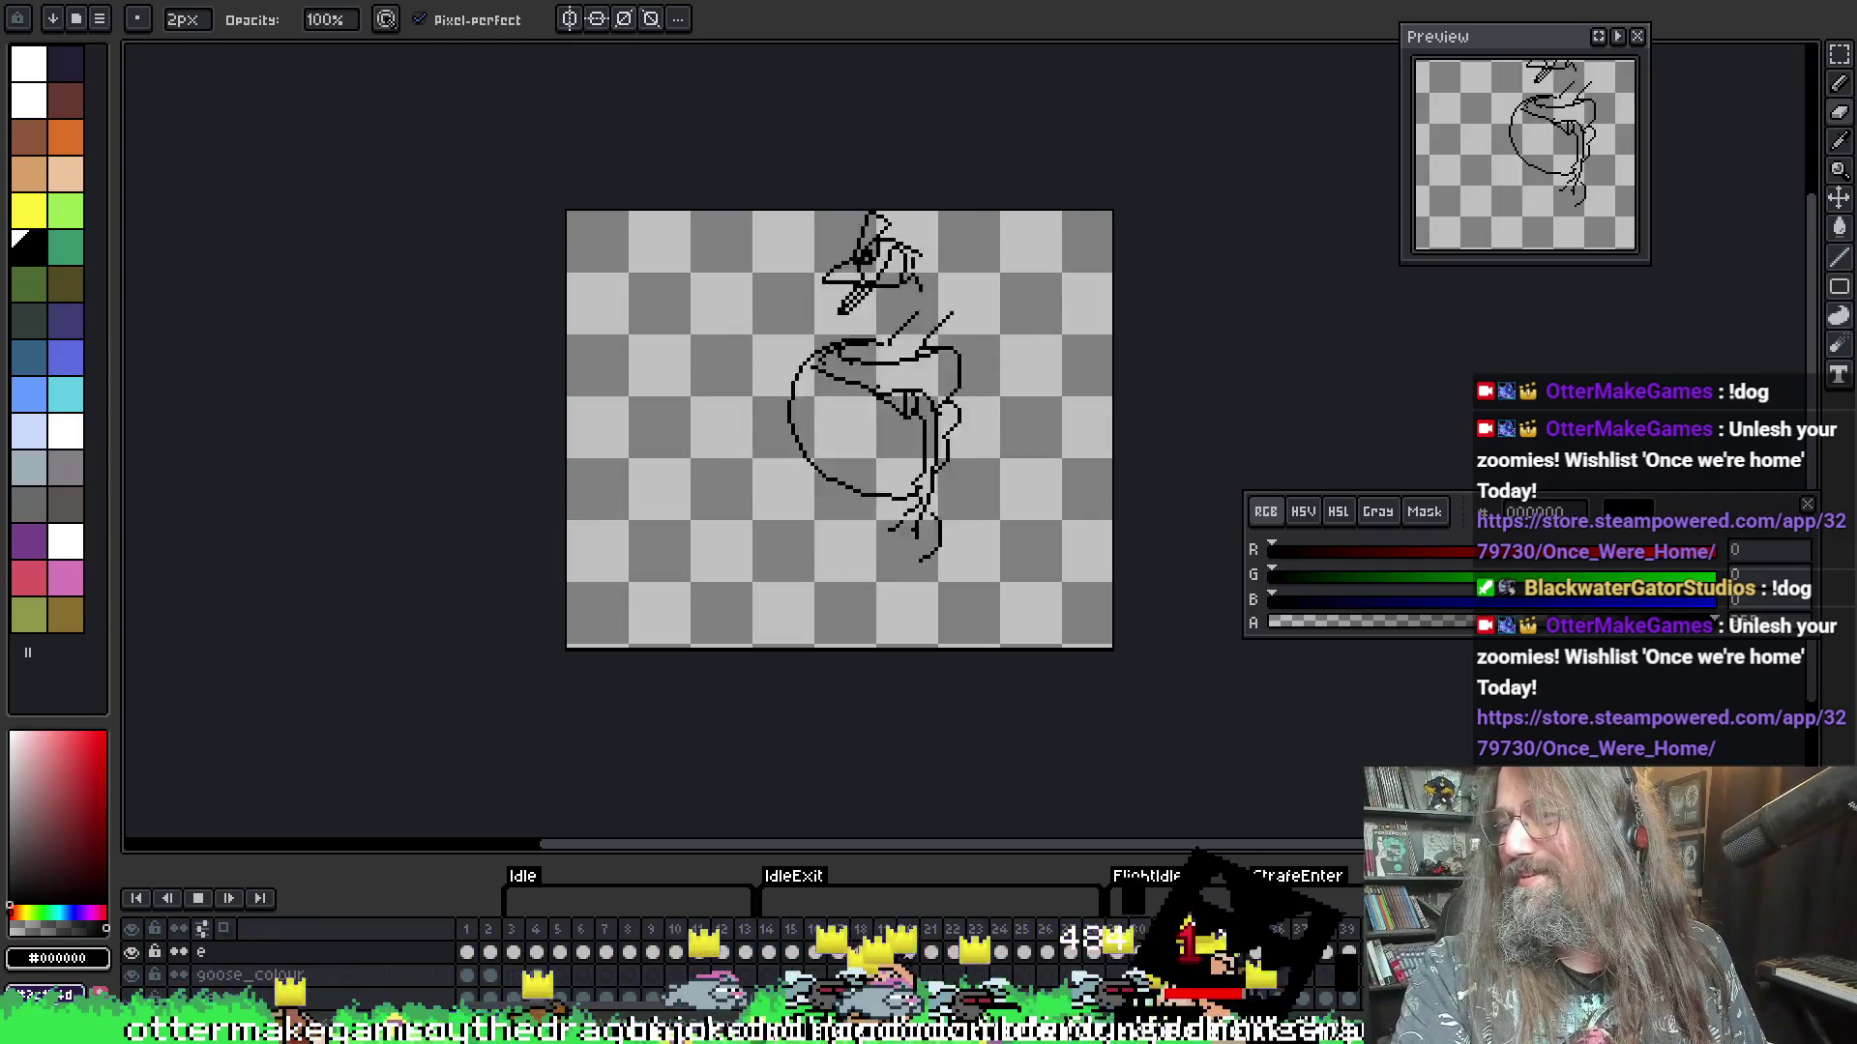
mouse_move(955, 457)
left_mouse_down()
mouse_move(946, 500)
mouse_move(934, 466)
left_mouse_up()
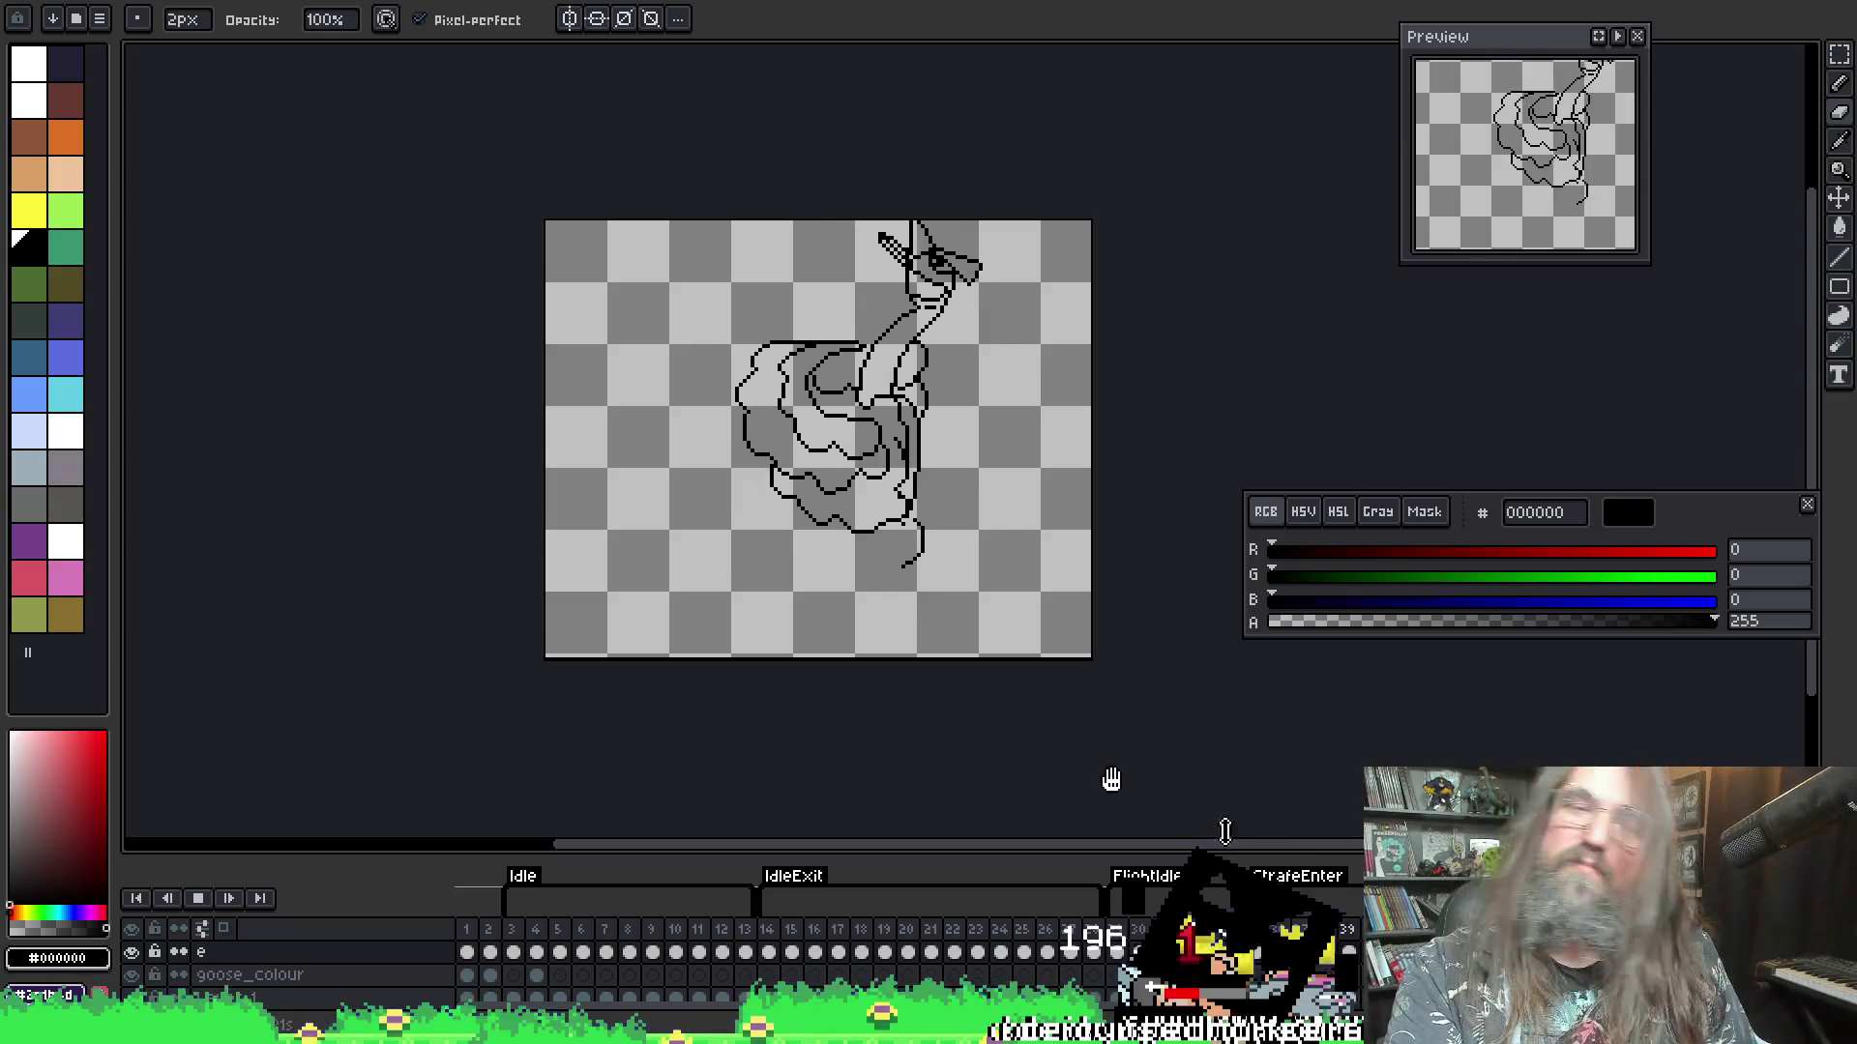
mouse_move(1059, 708)
left_mouse_down()
mouse_move(1026, 703)
mouse_move(968, 766)
left_mouse_up()
key("Return")
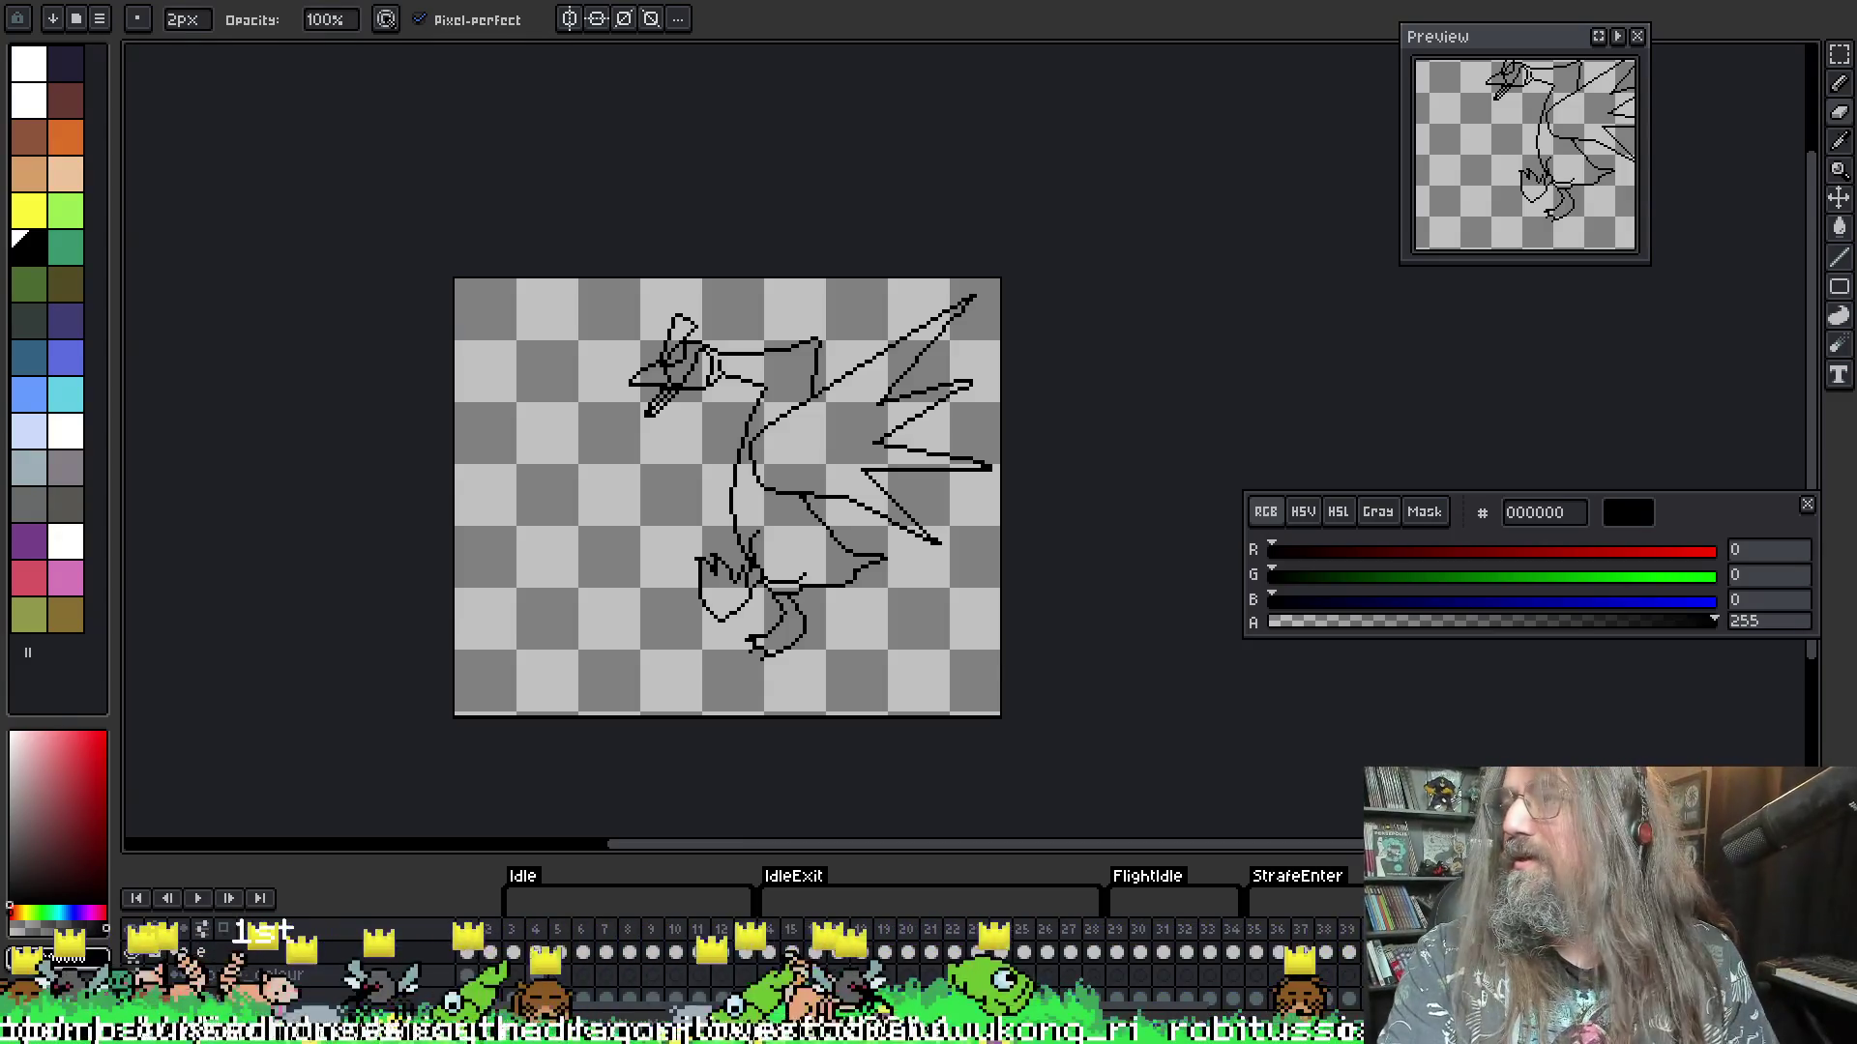
key("Return")
mouse_move(928, 515)
left_mouse_down()
mouse_move(1050, 494)
mouse_move(877, 546)
left_mouse_up()
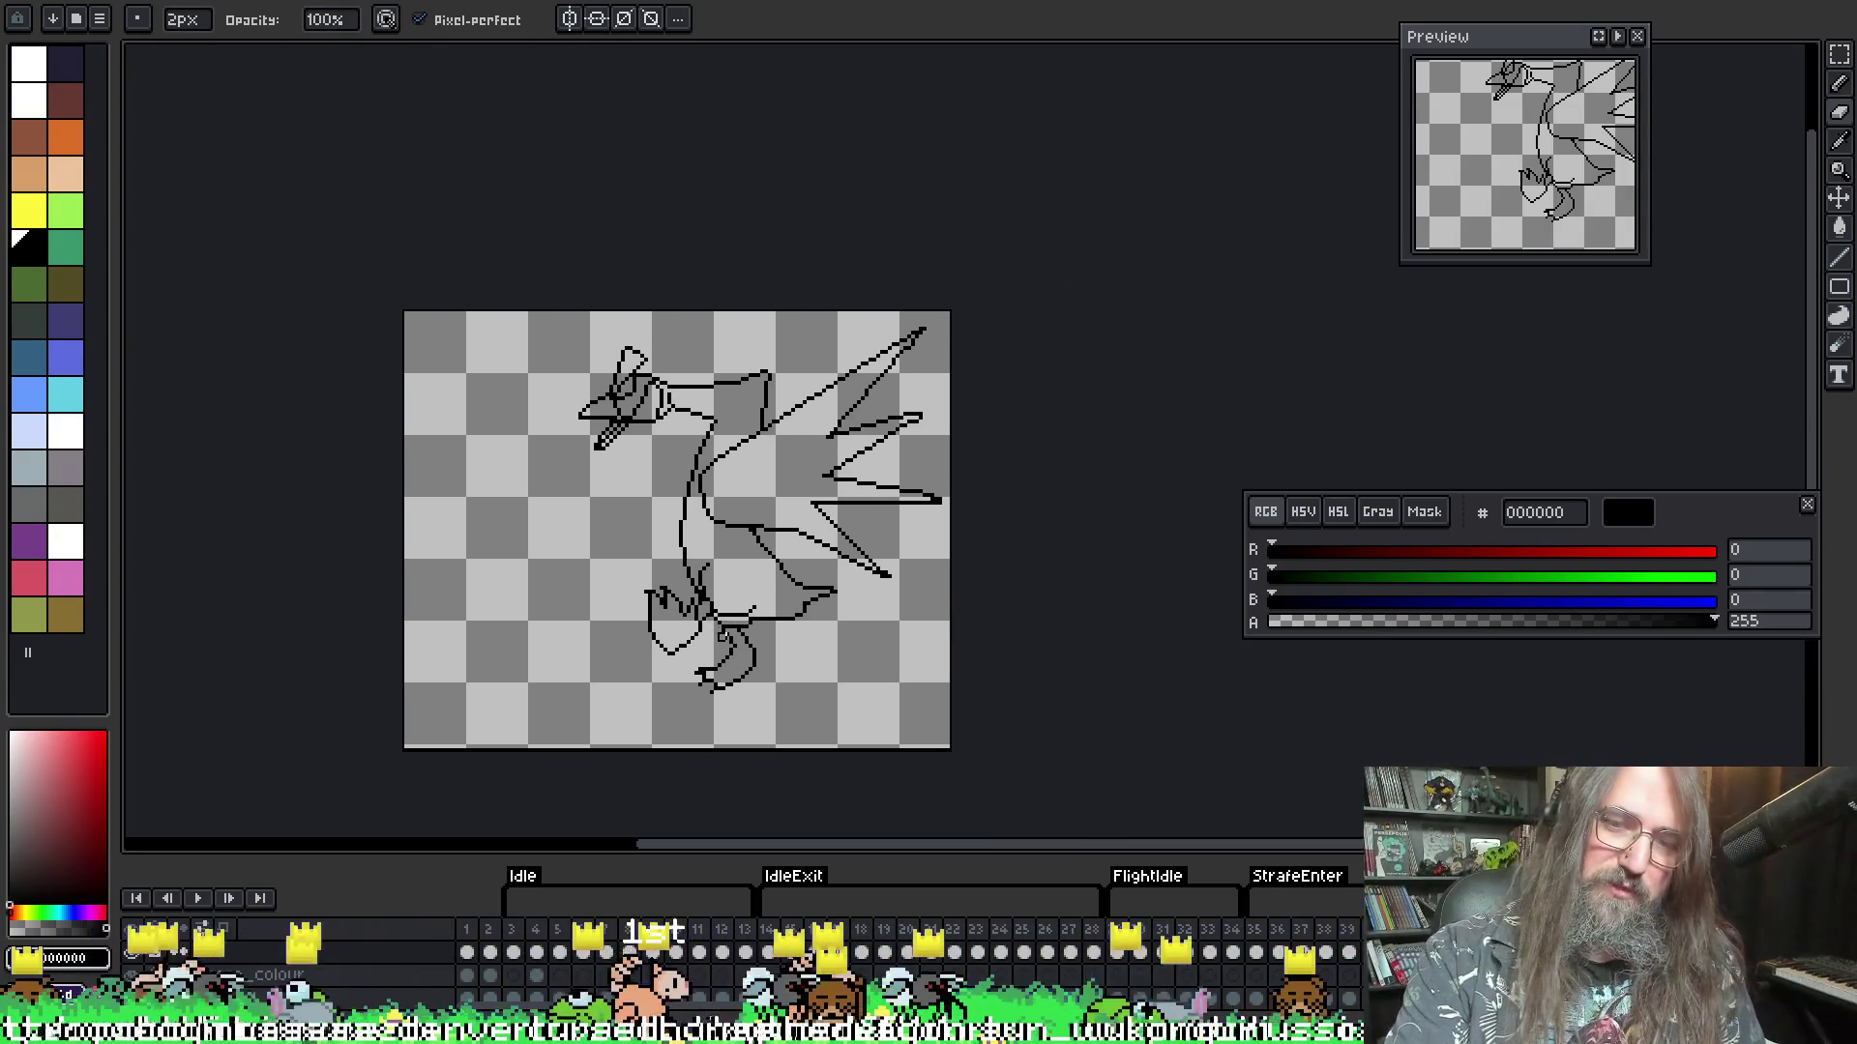
- Halt playback on the curled-wing frame and zoom in centred on the wing
scroll(861, 576, "up", 3)
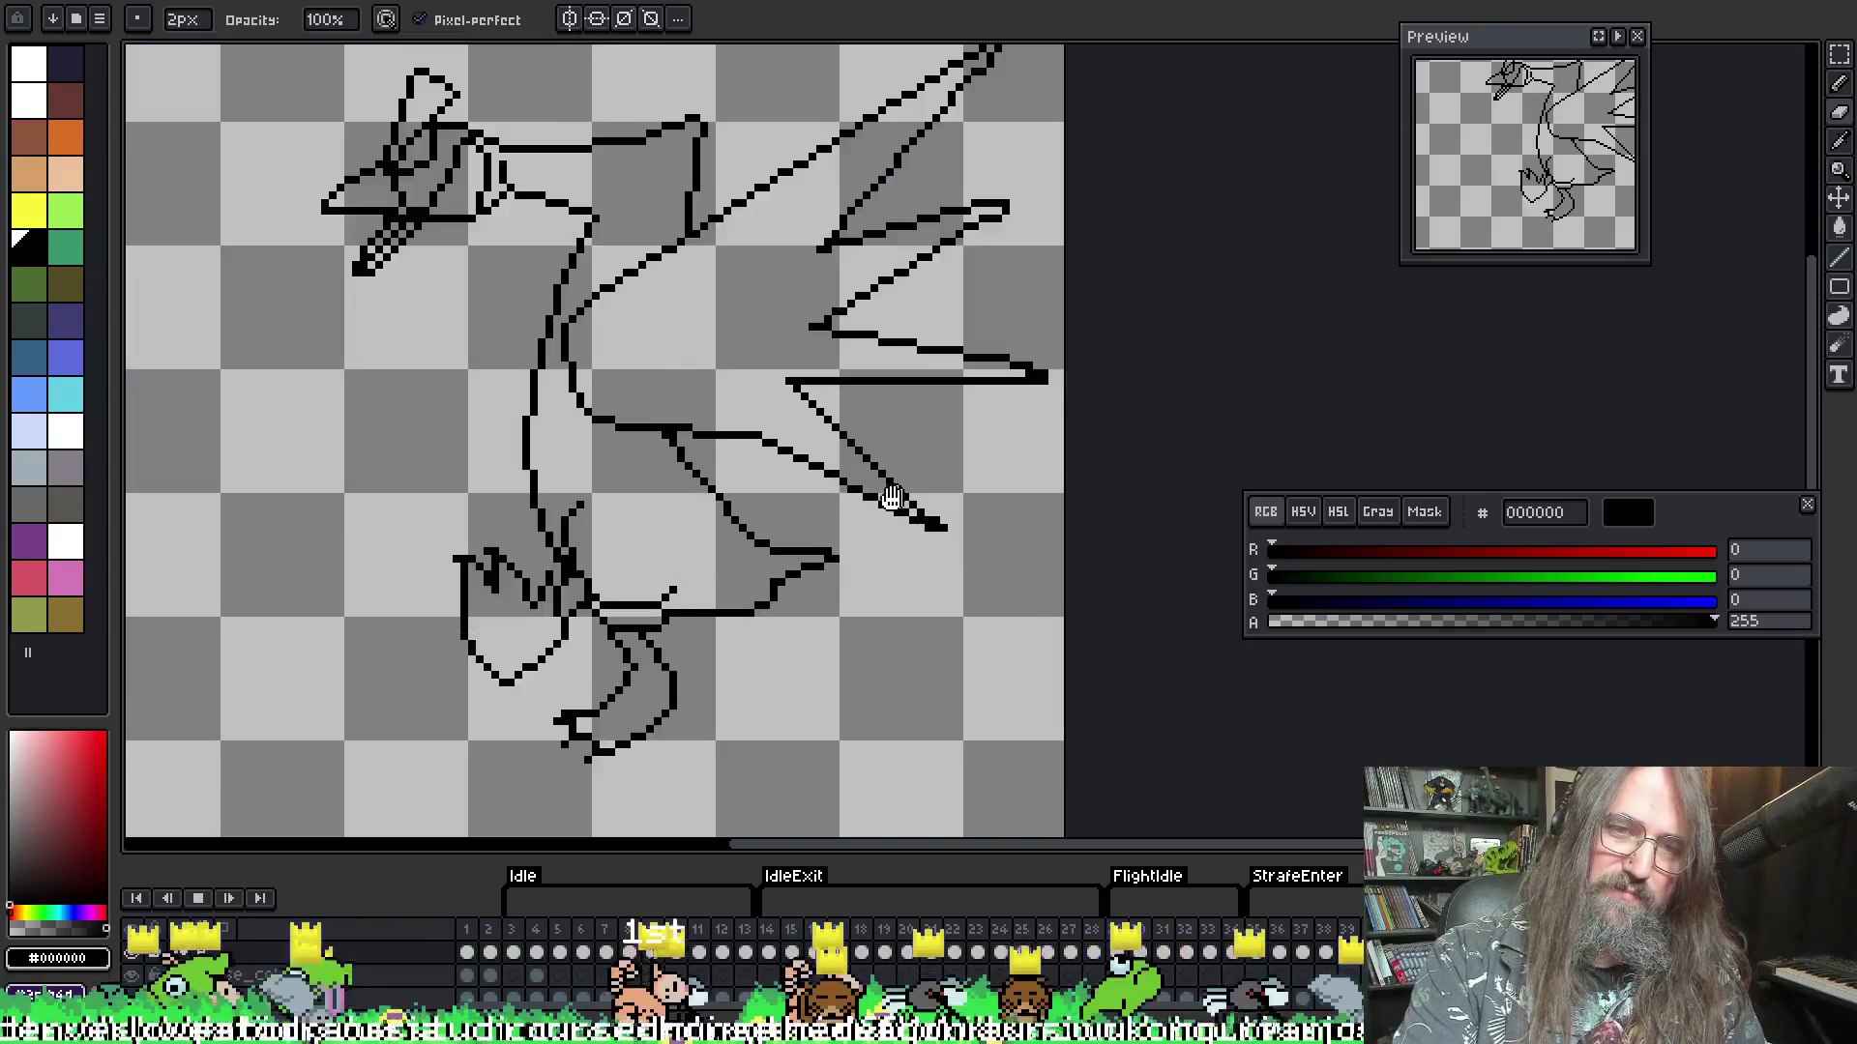
scroll(912, 506, "down", 1)
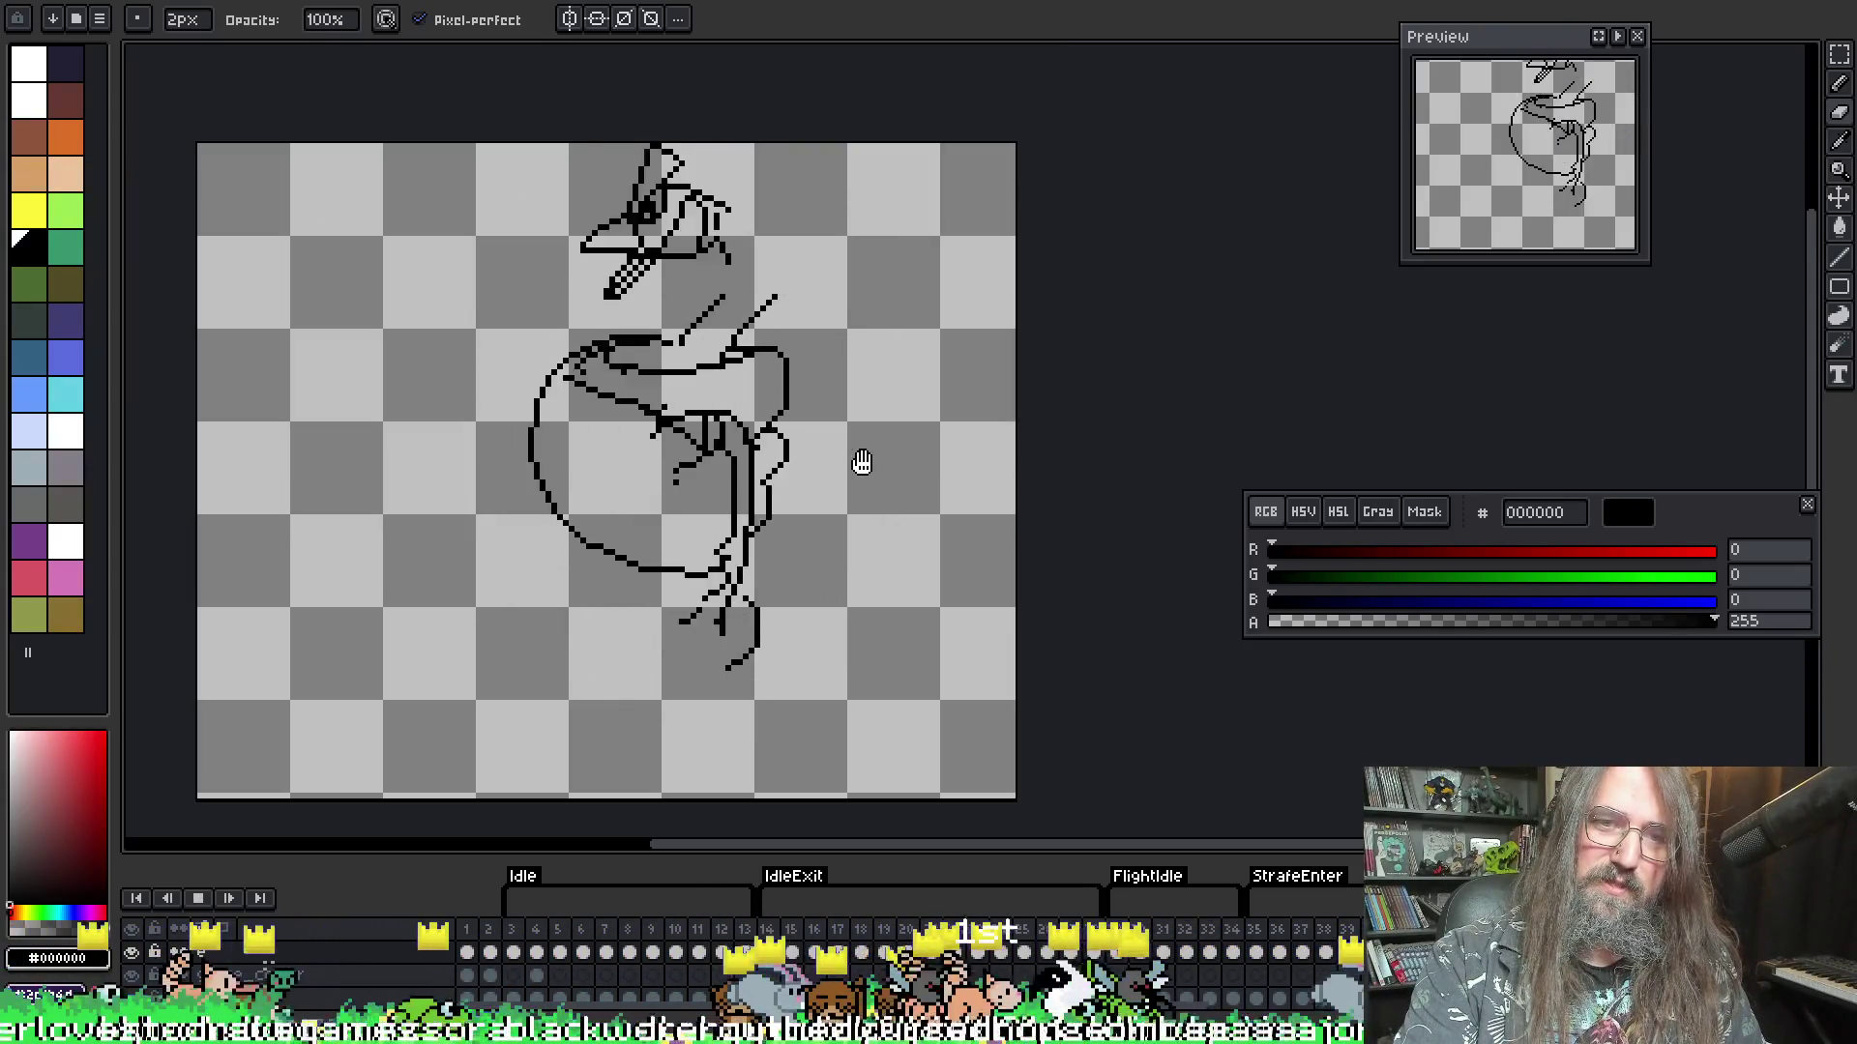
key("Return")
key("Return")
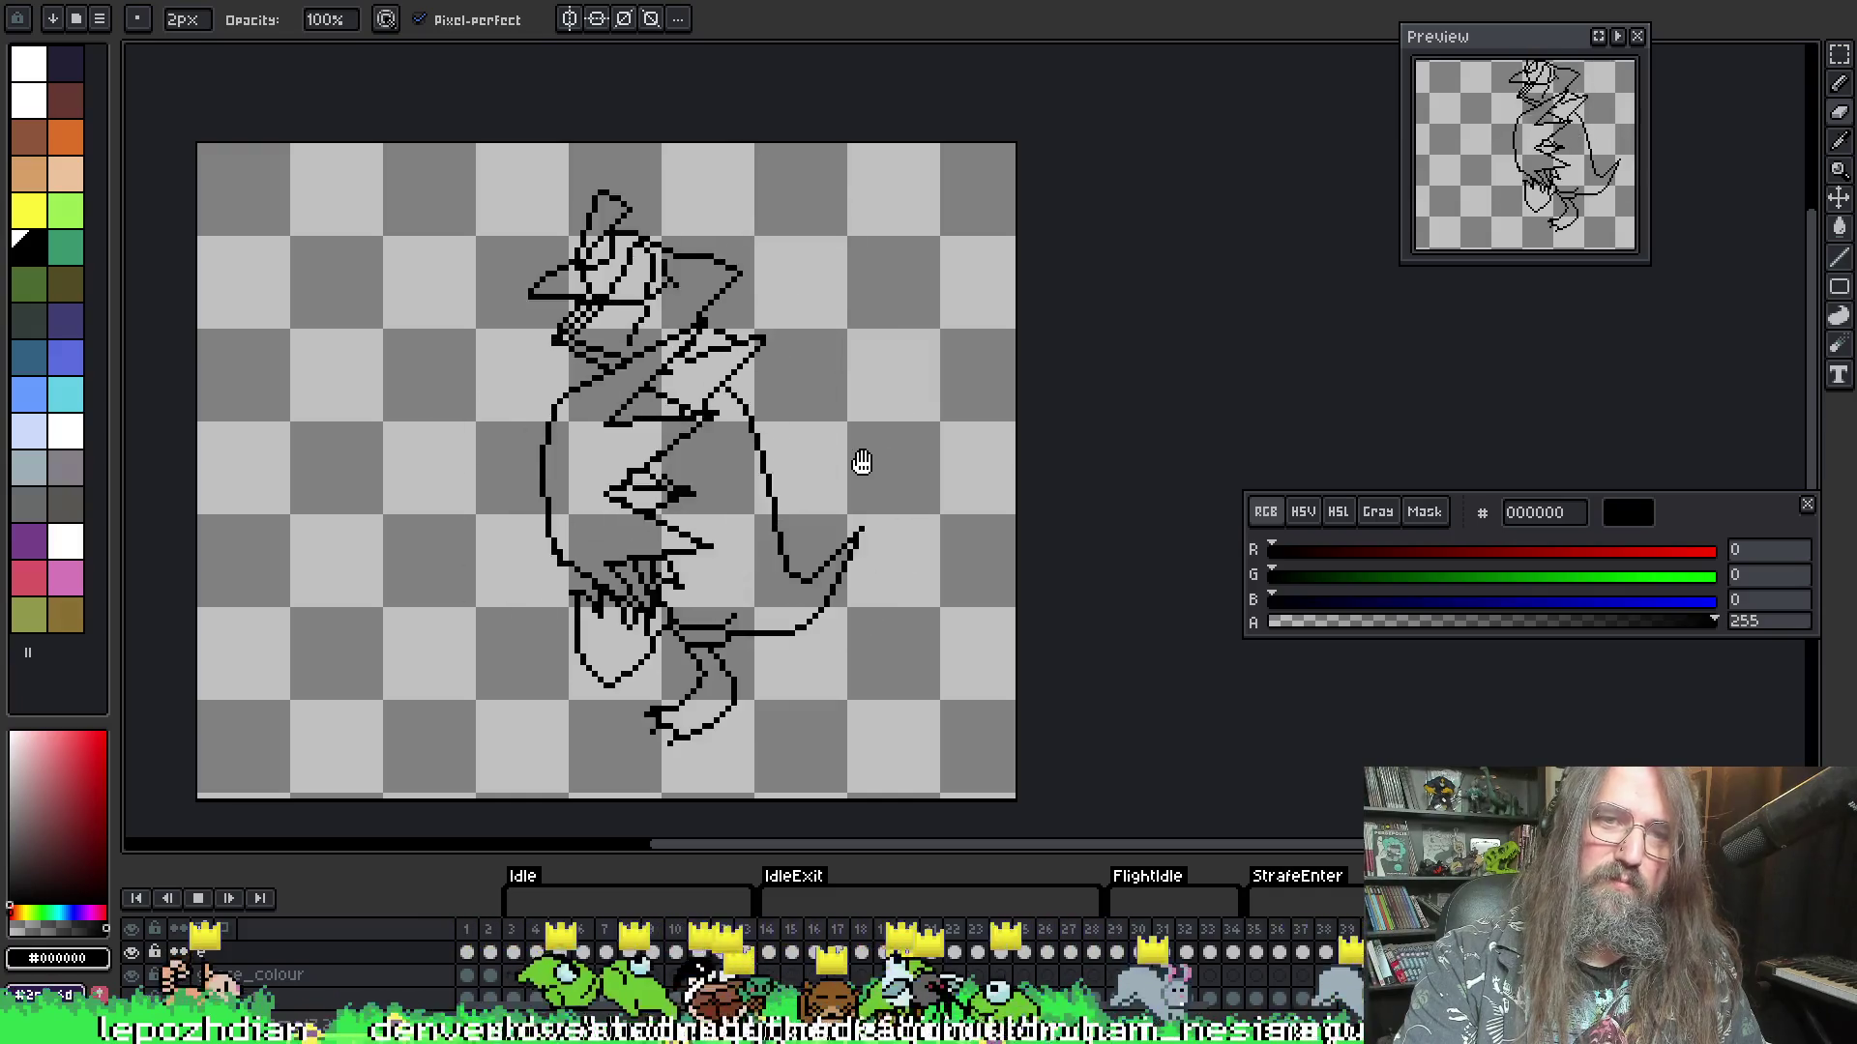
key("Return")
key("Return")
key("Return")
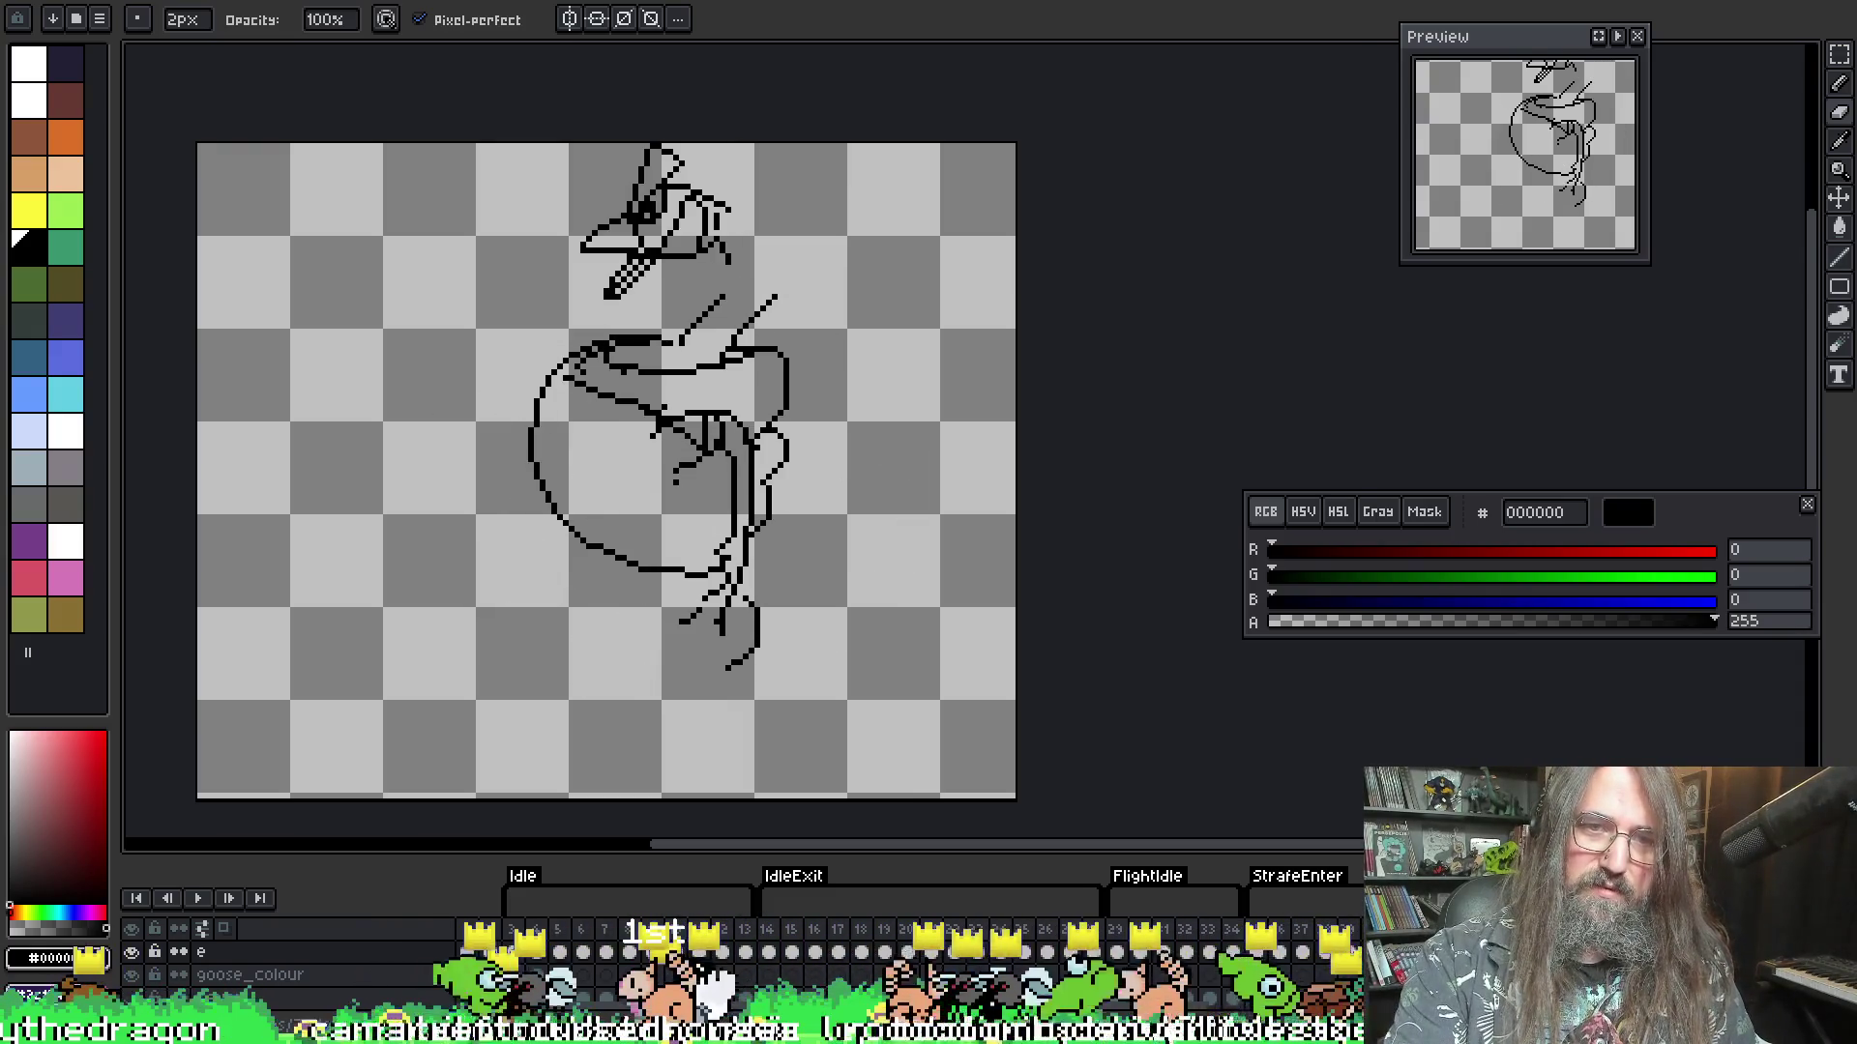
scroll(495, 406, "up", 2)
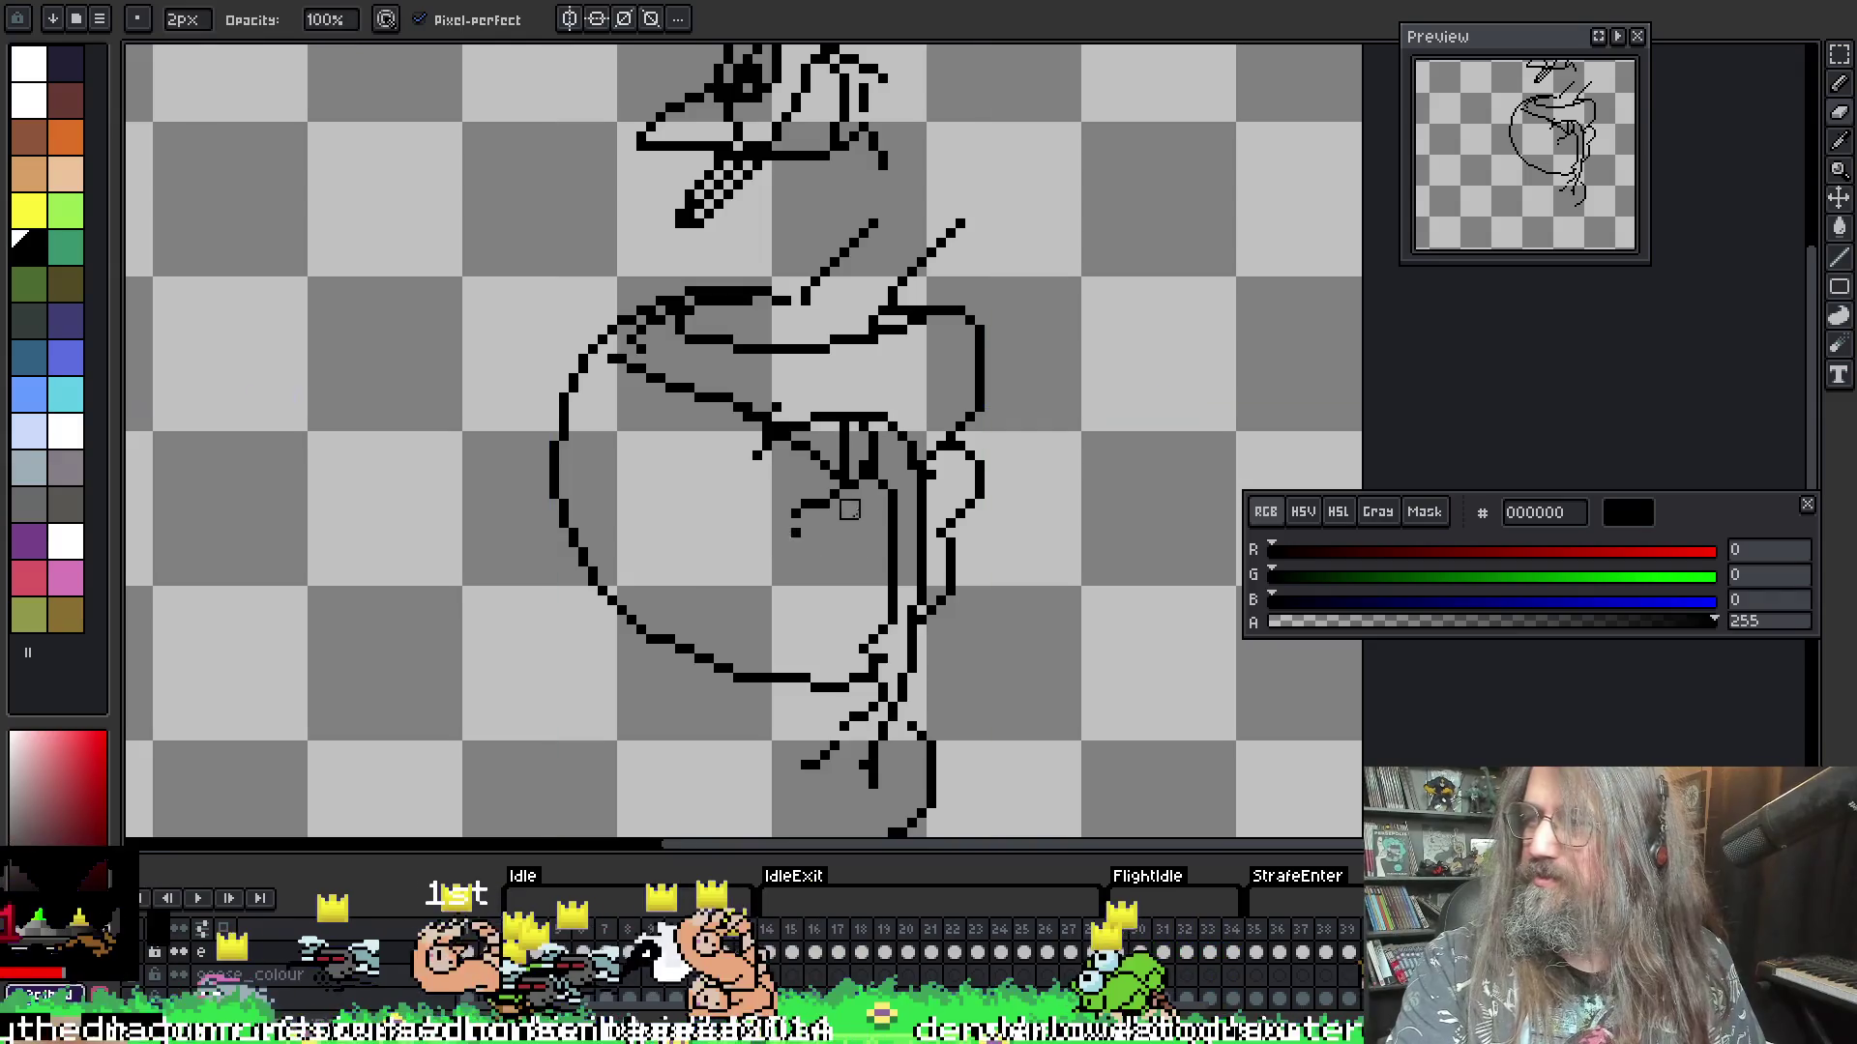
left_click_drag(689, 543, 576, 577)
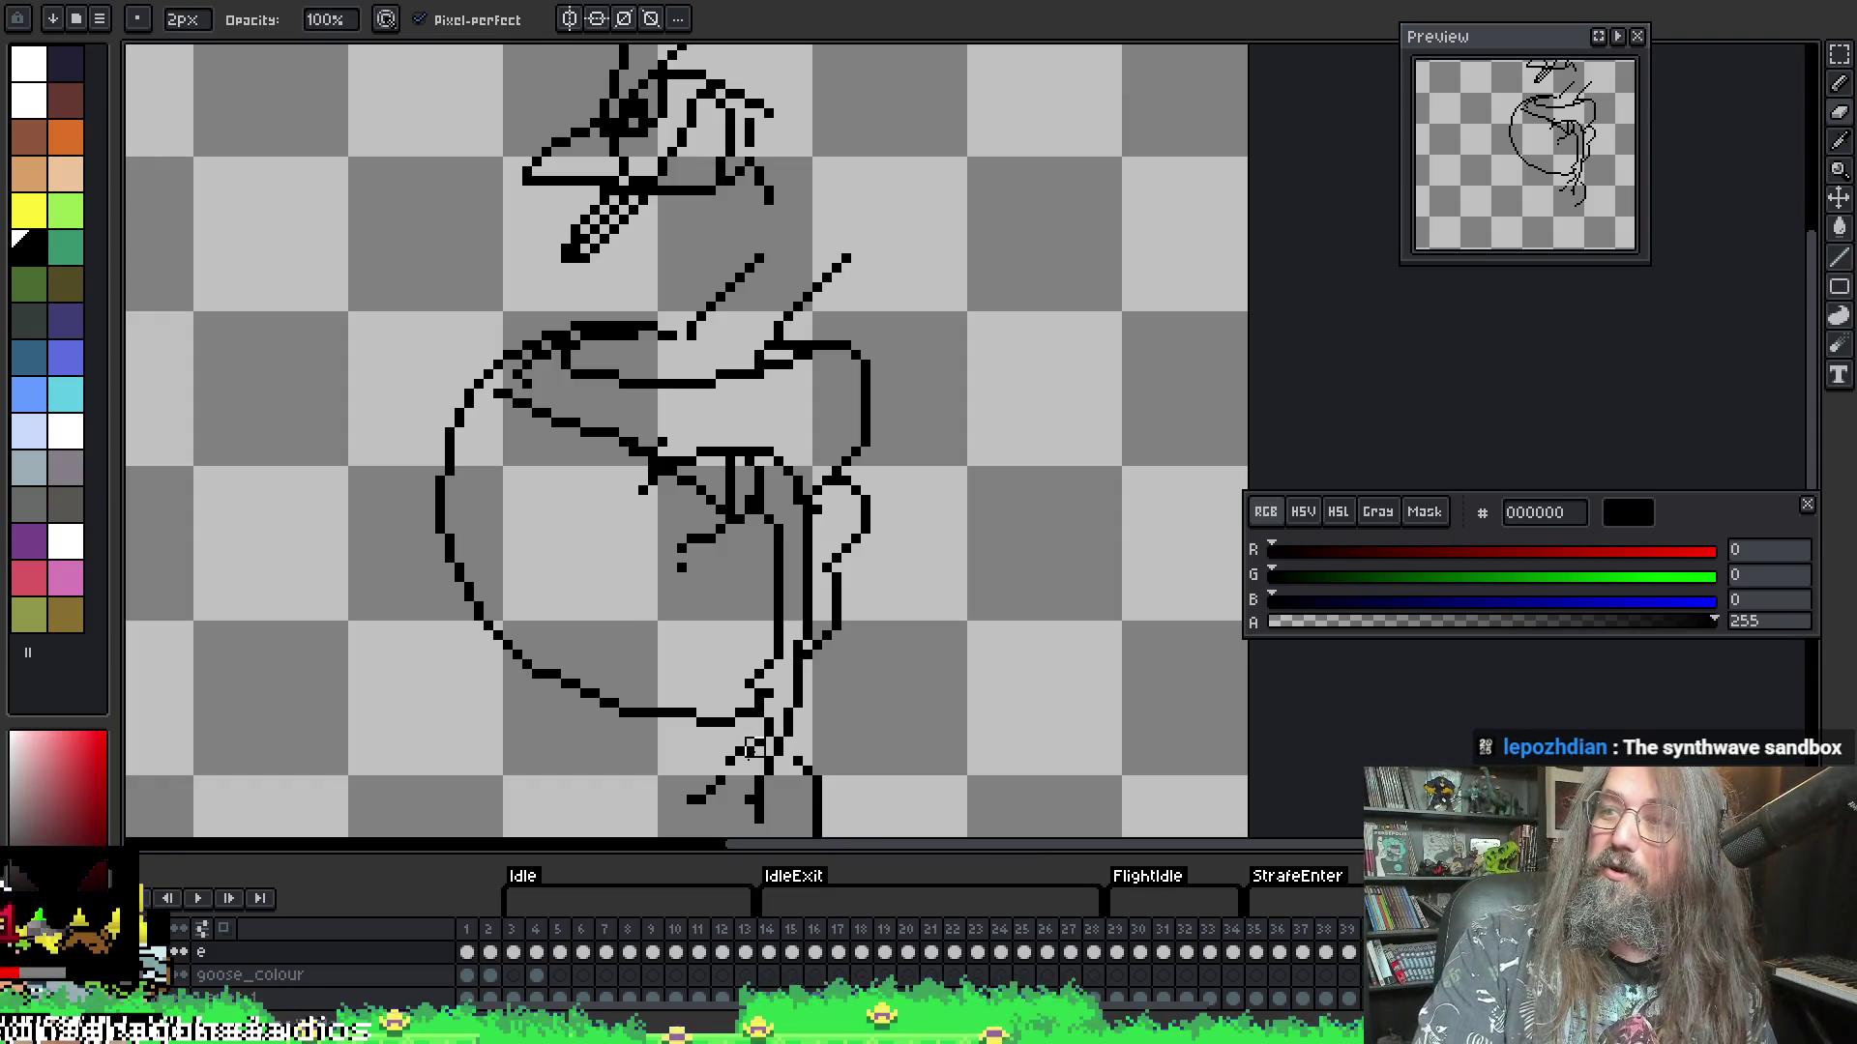
scroll(654, 605, "up", 1)
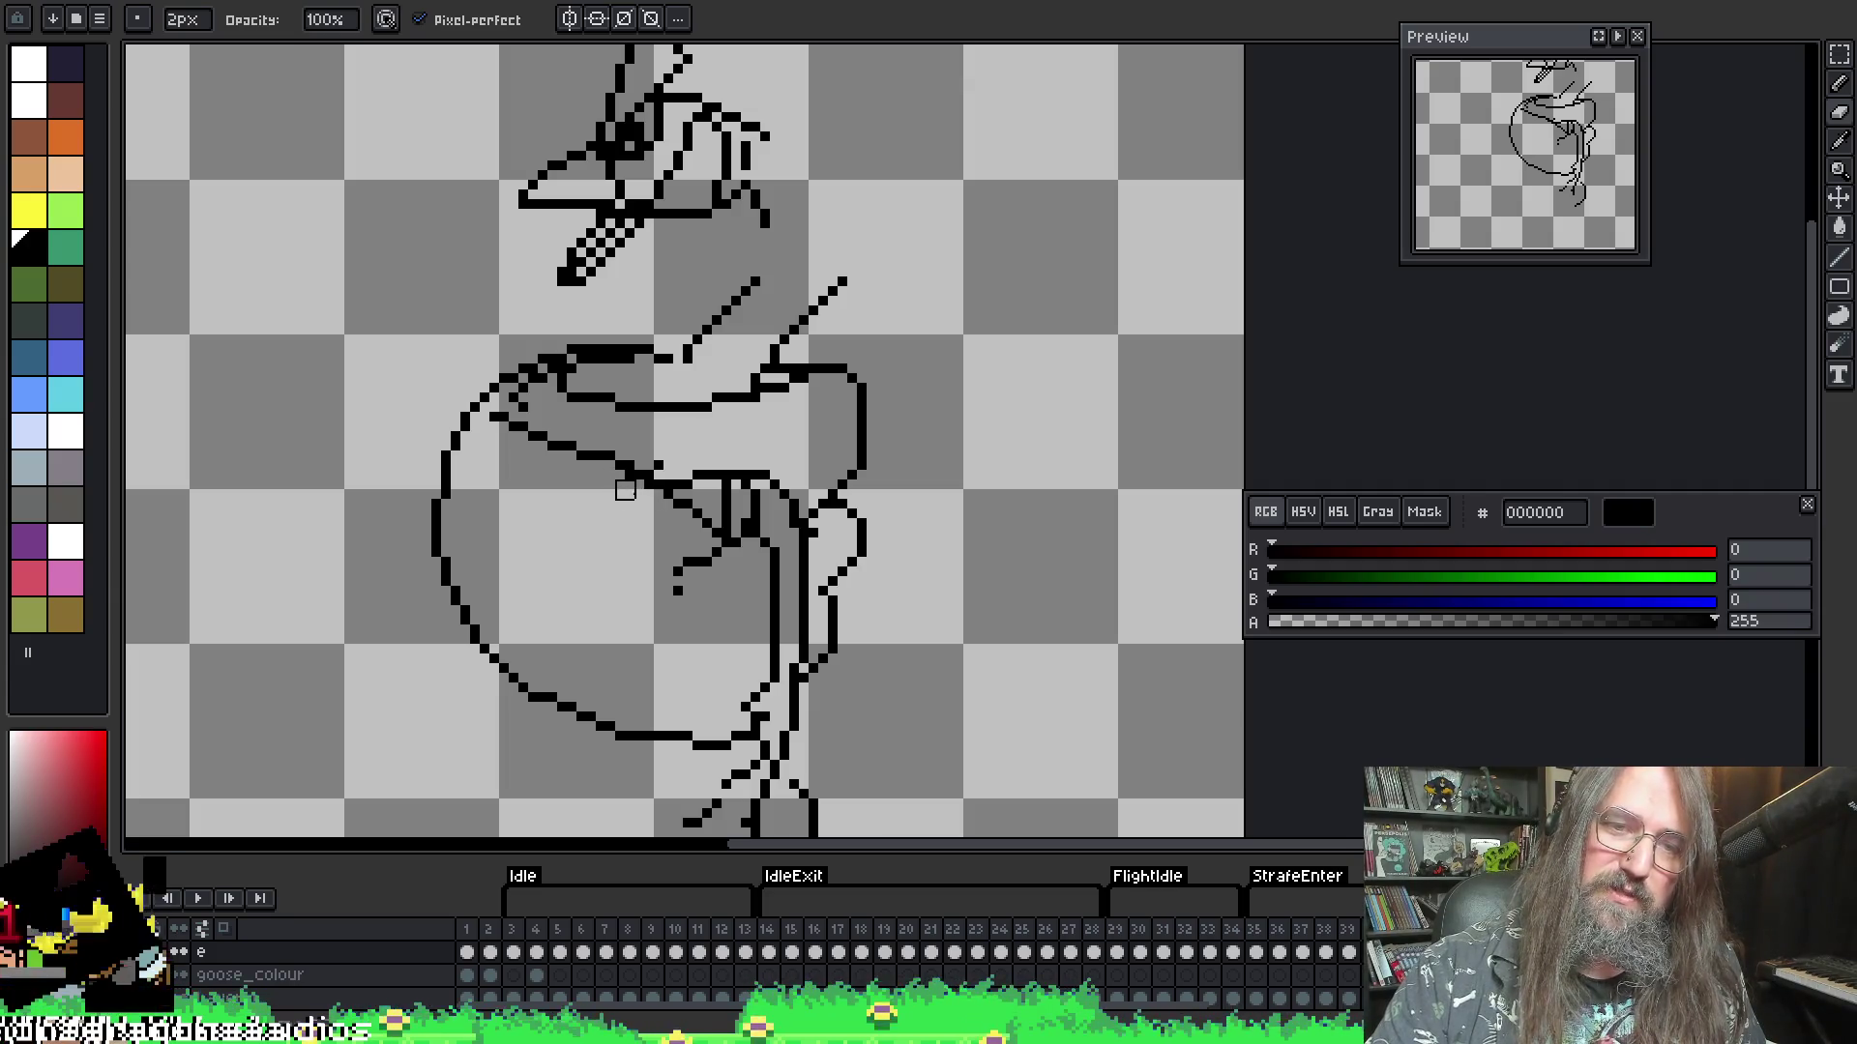
key("e")
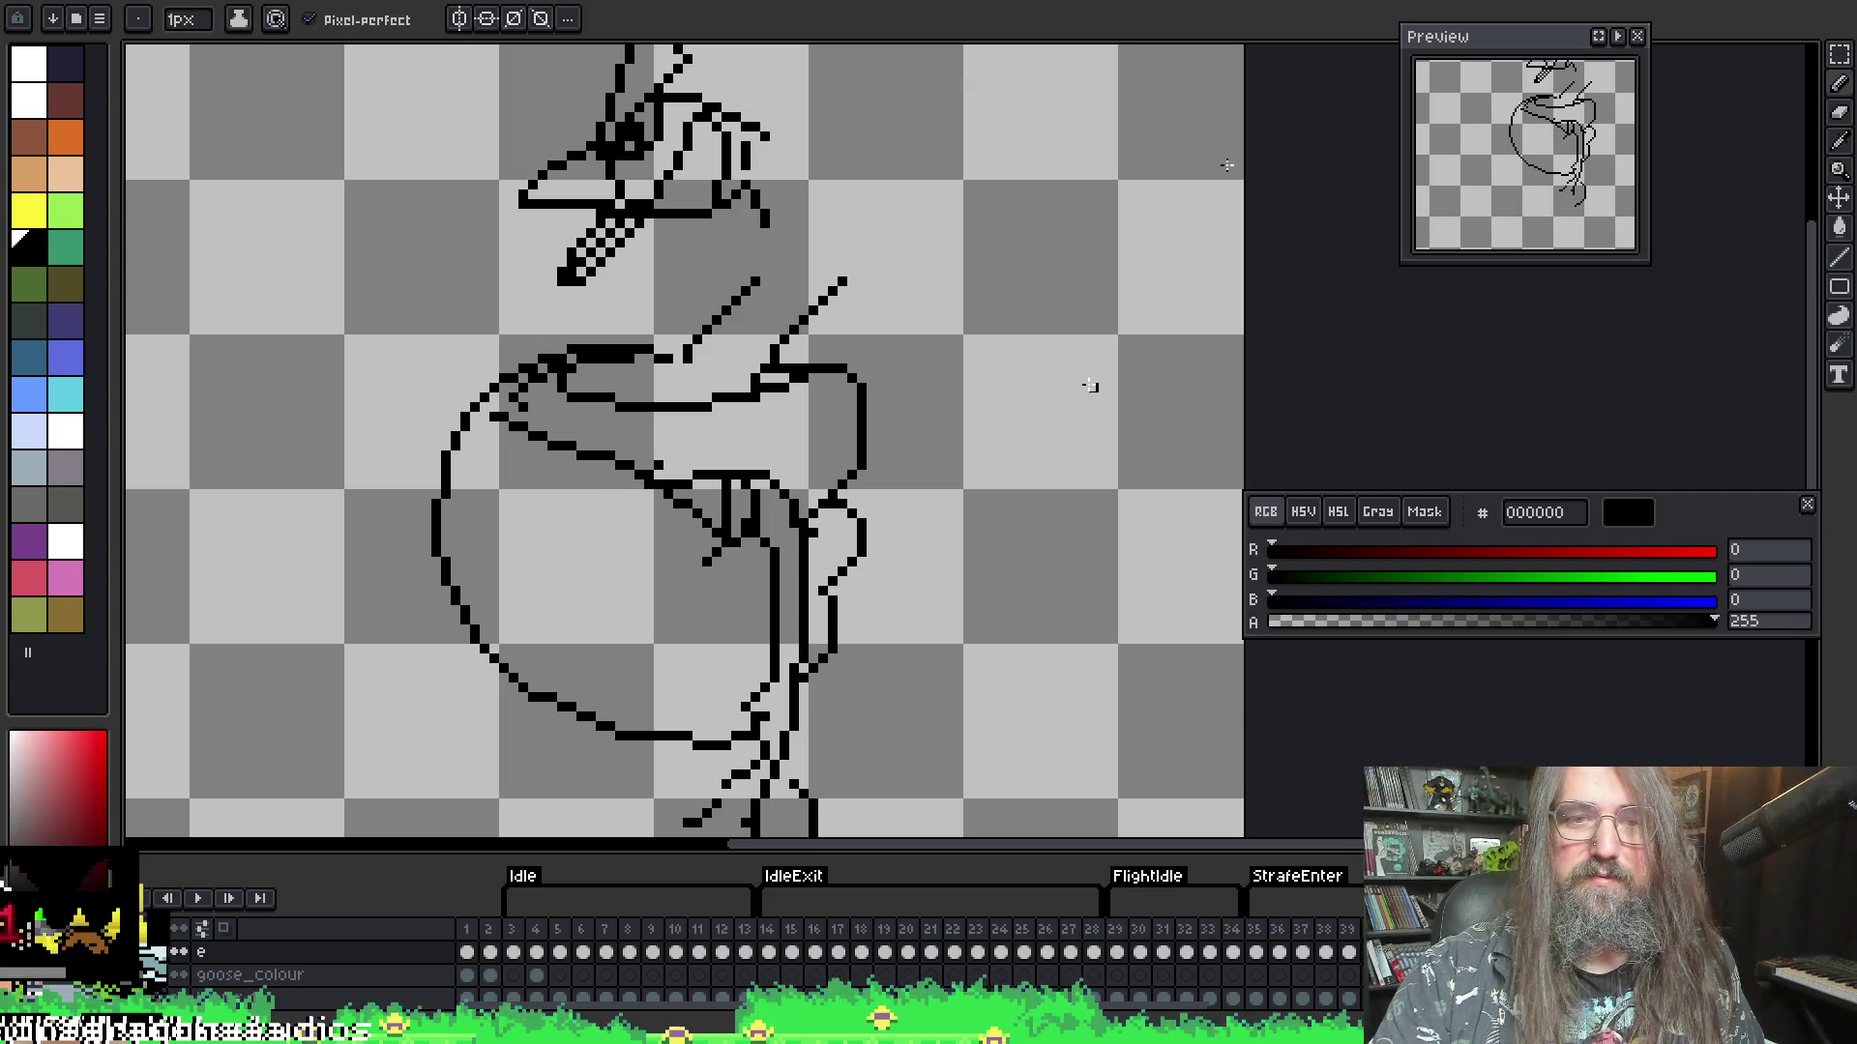
key("Right")
key("Right")
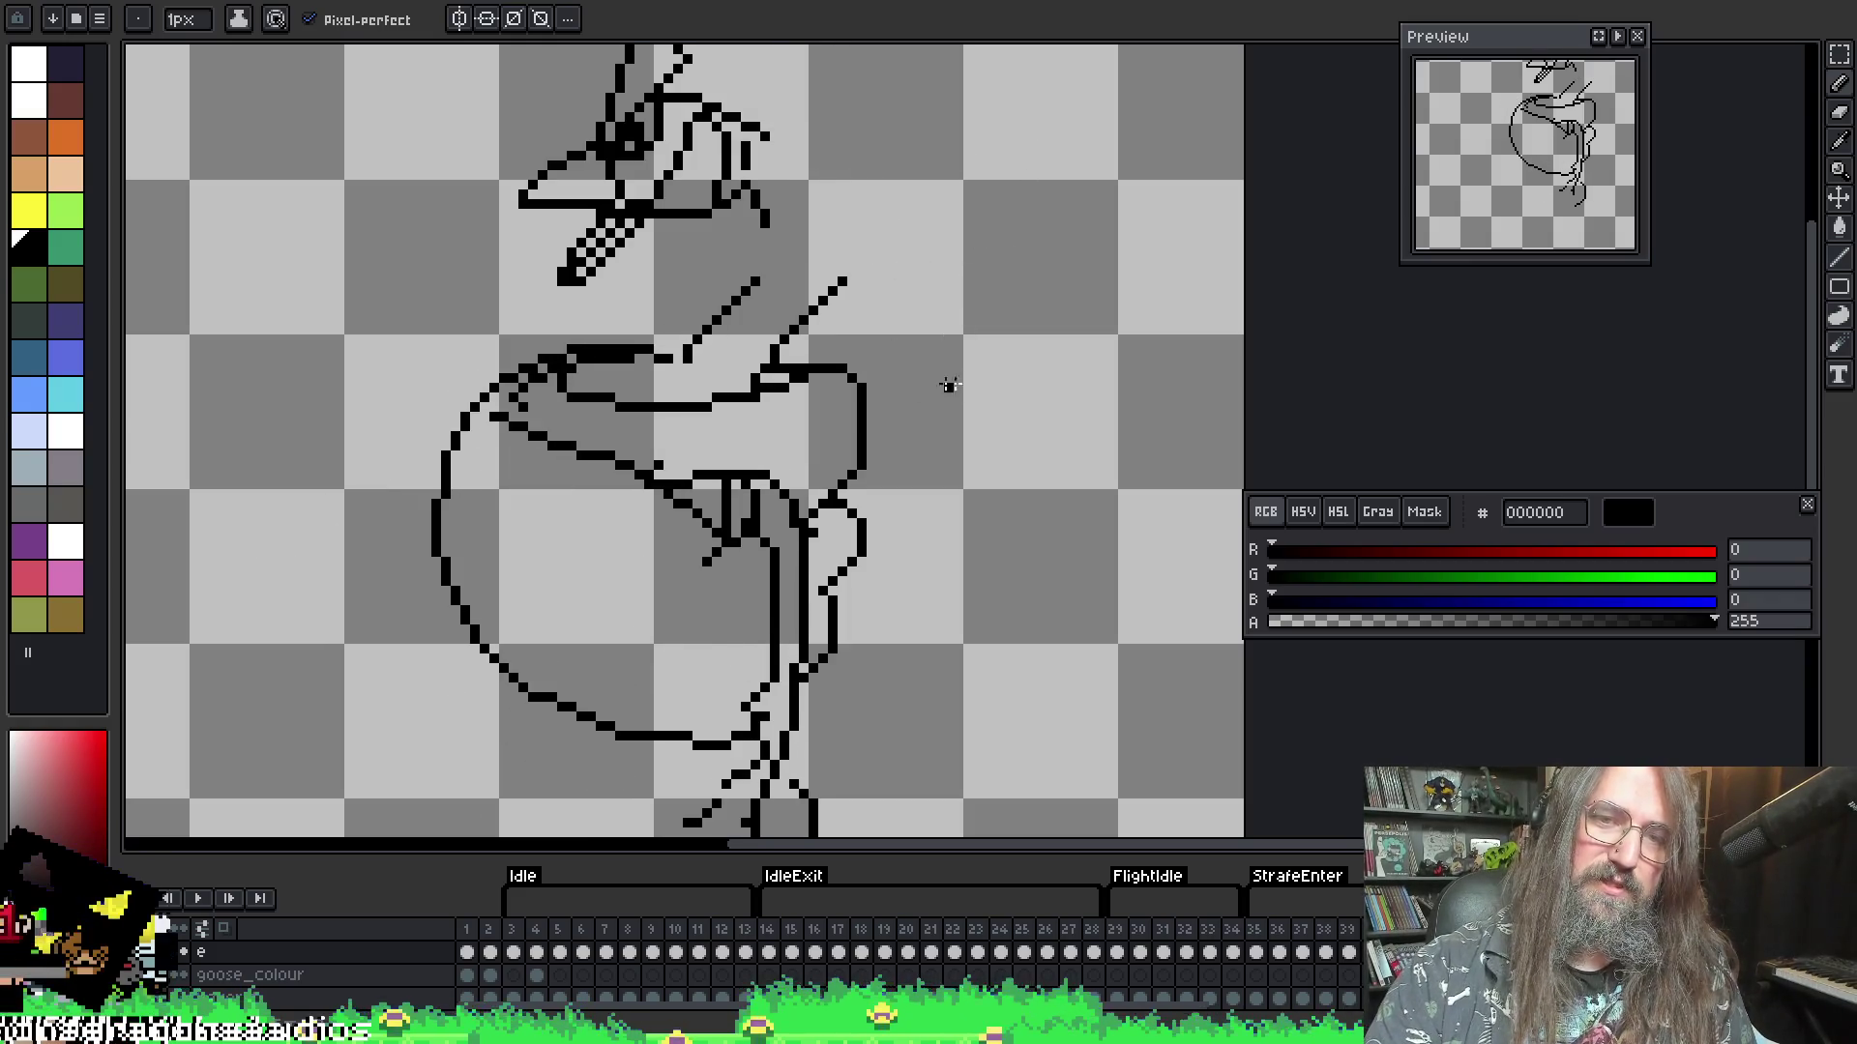
key("Right")
key("Left")
key("Left")
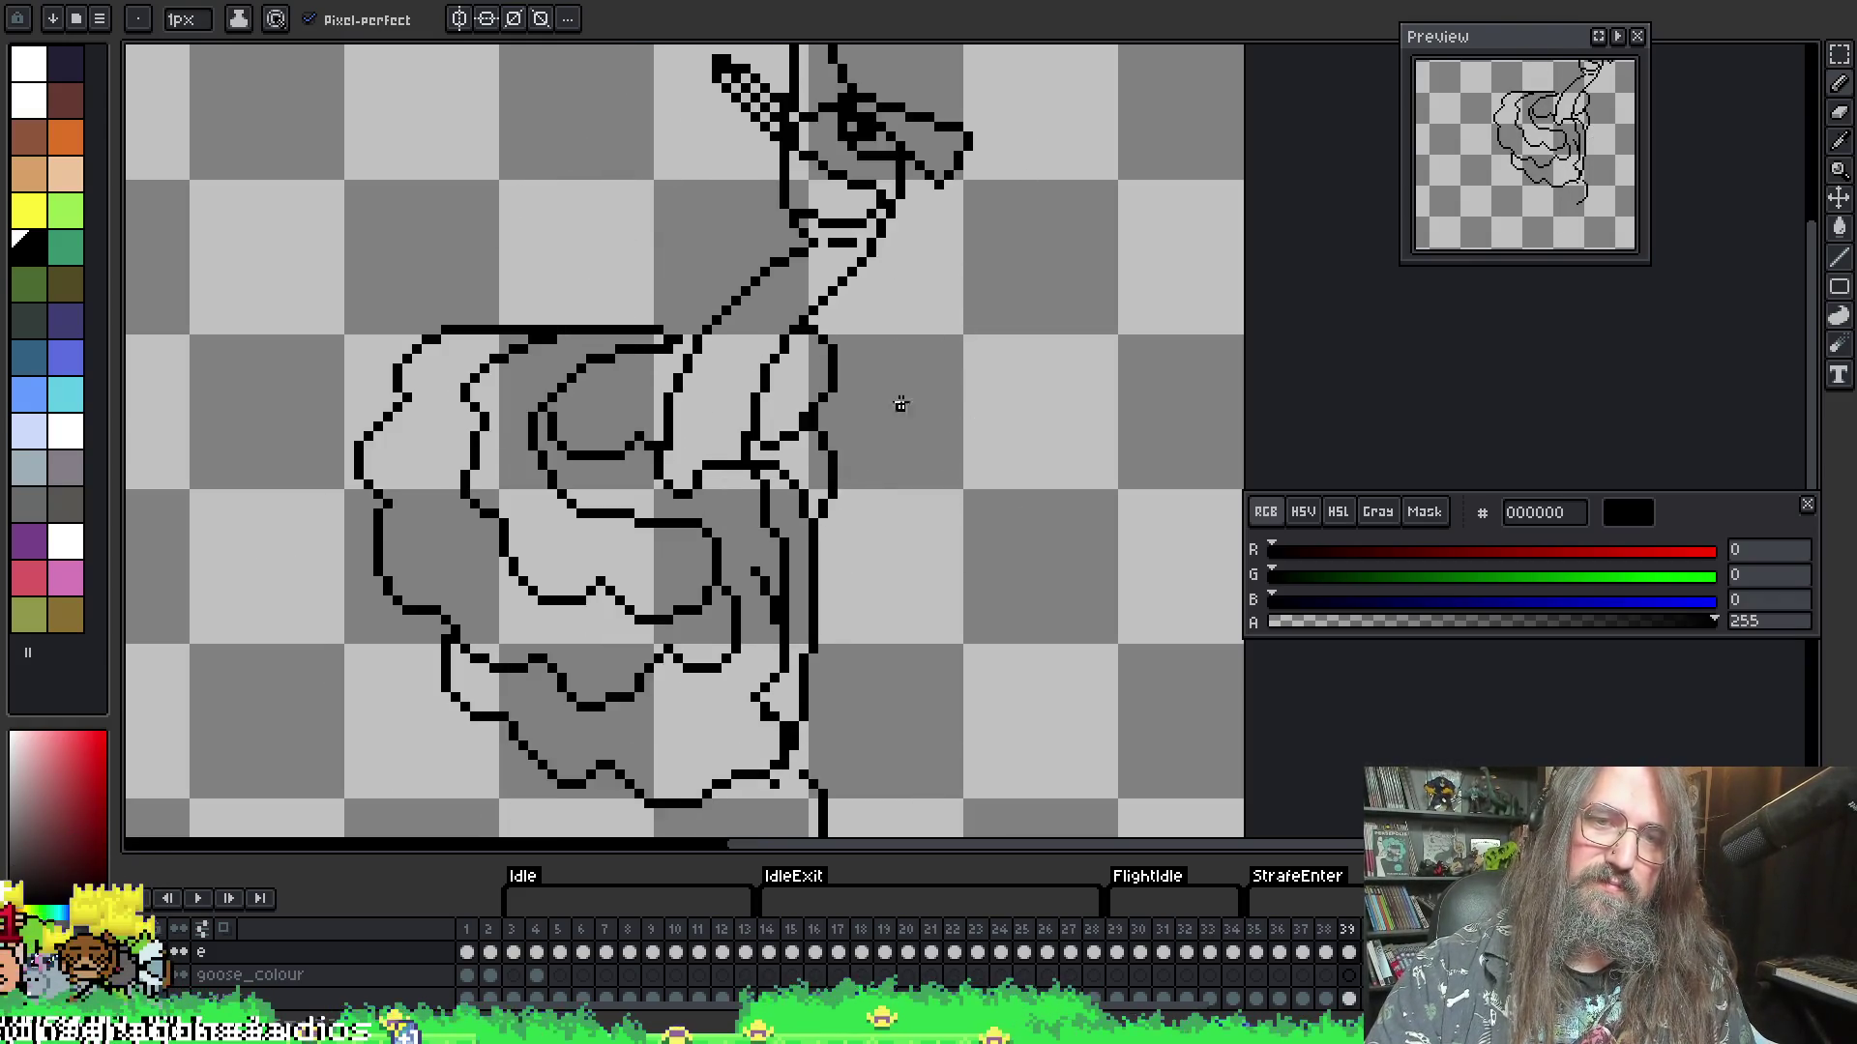
key("Left")
key("Right")
key("Right")
key("Right")
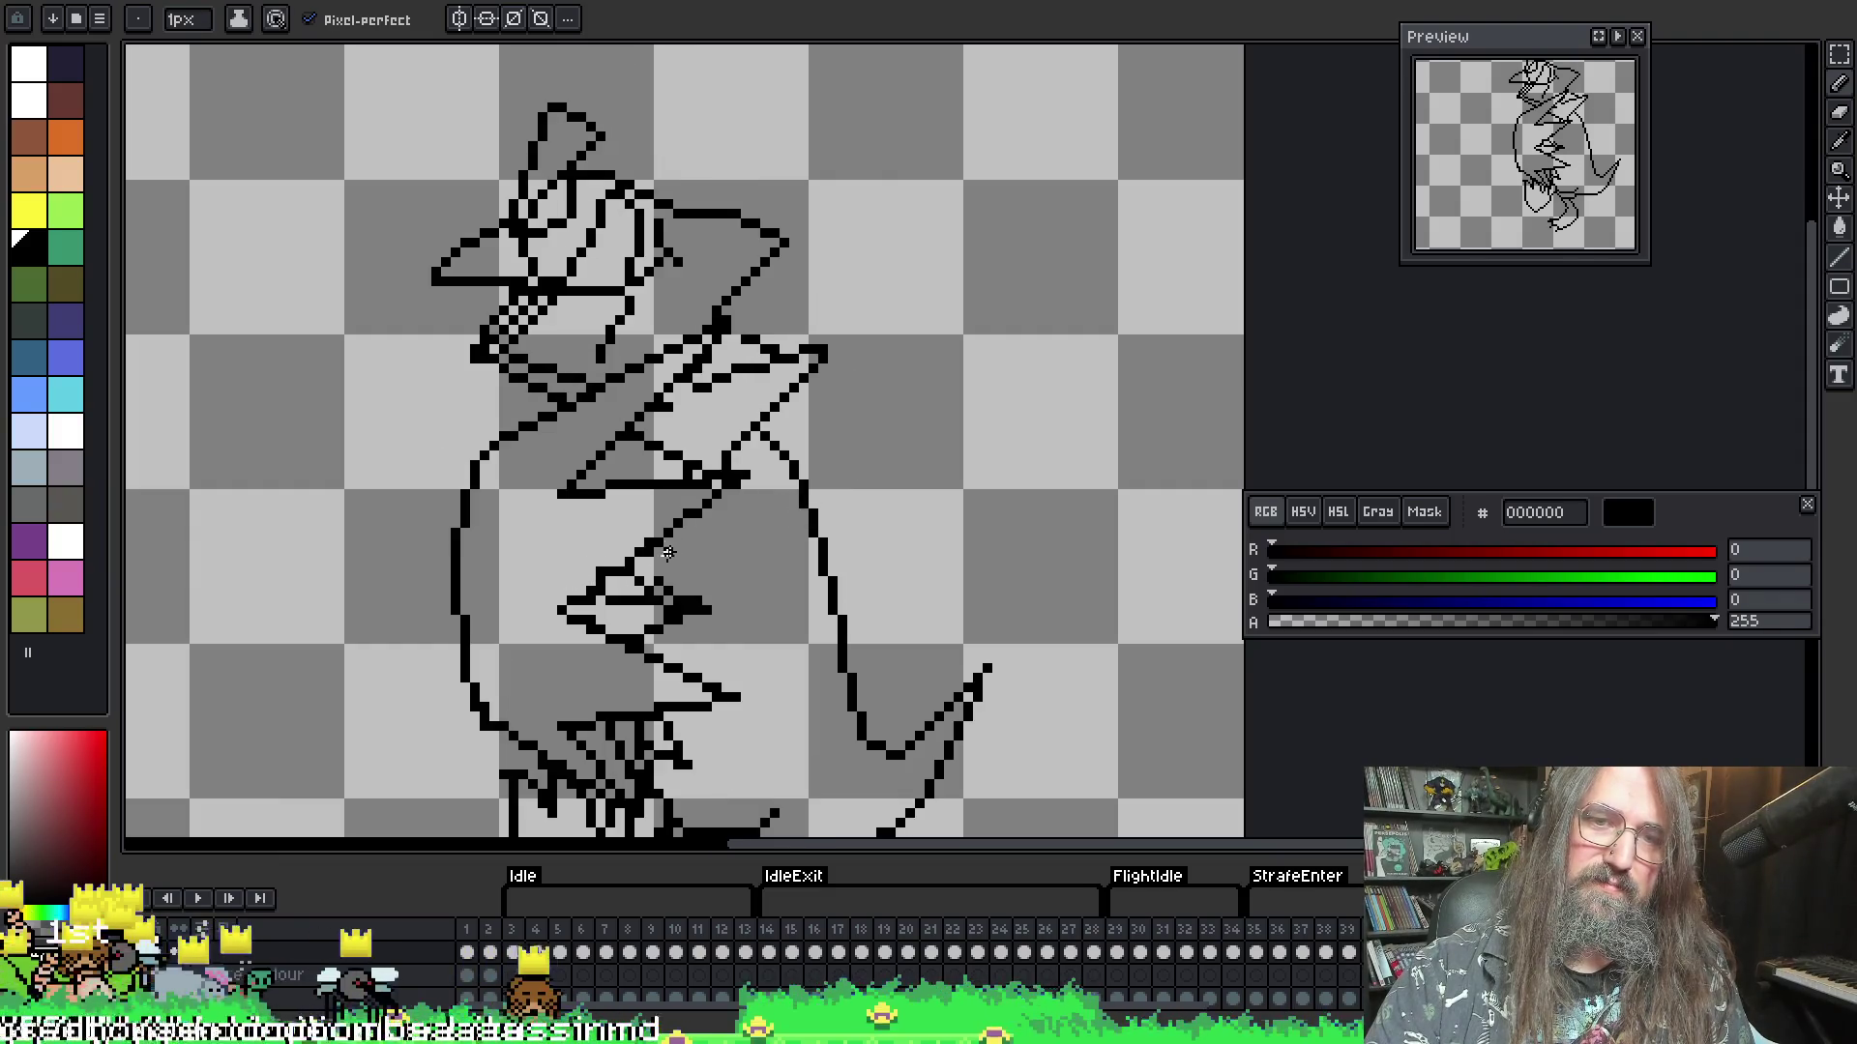
key("Right")
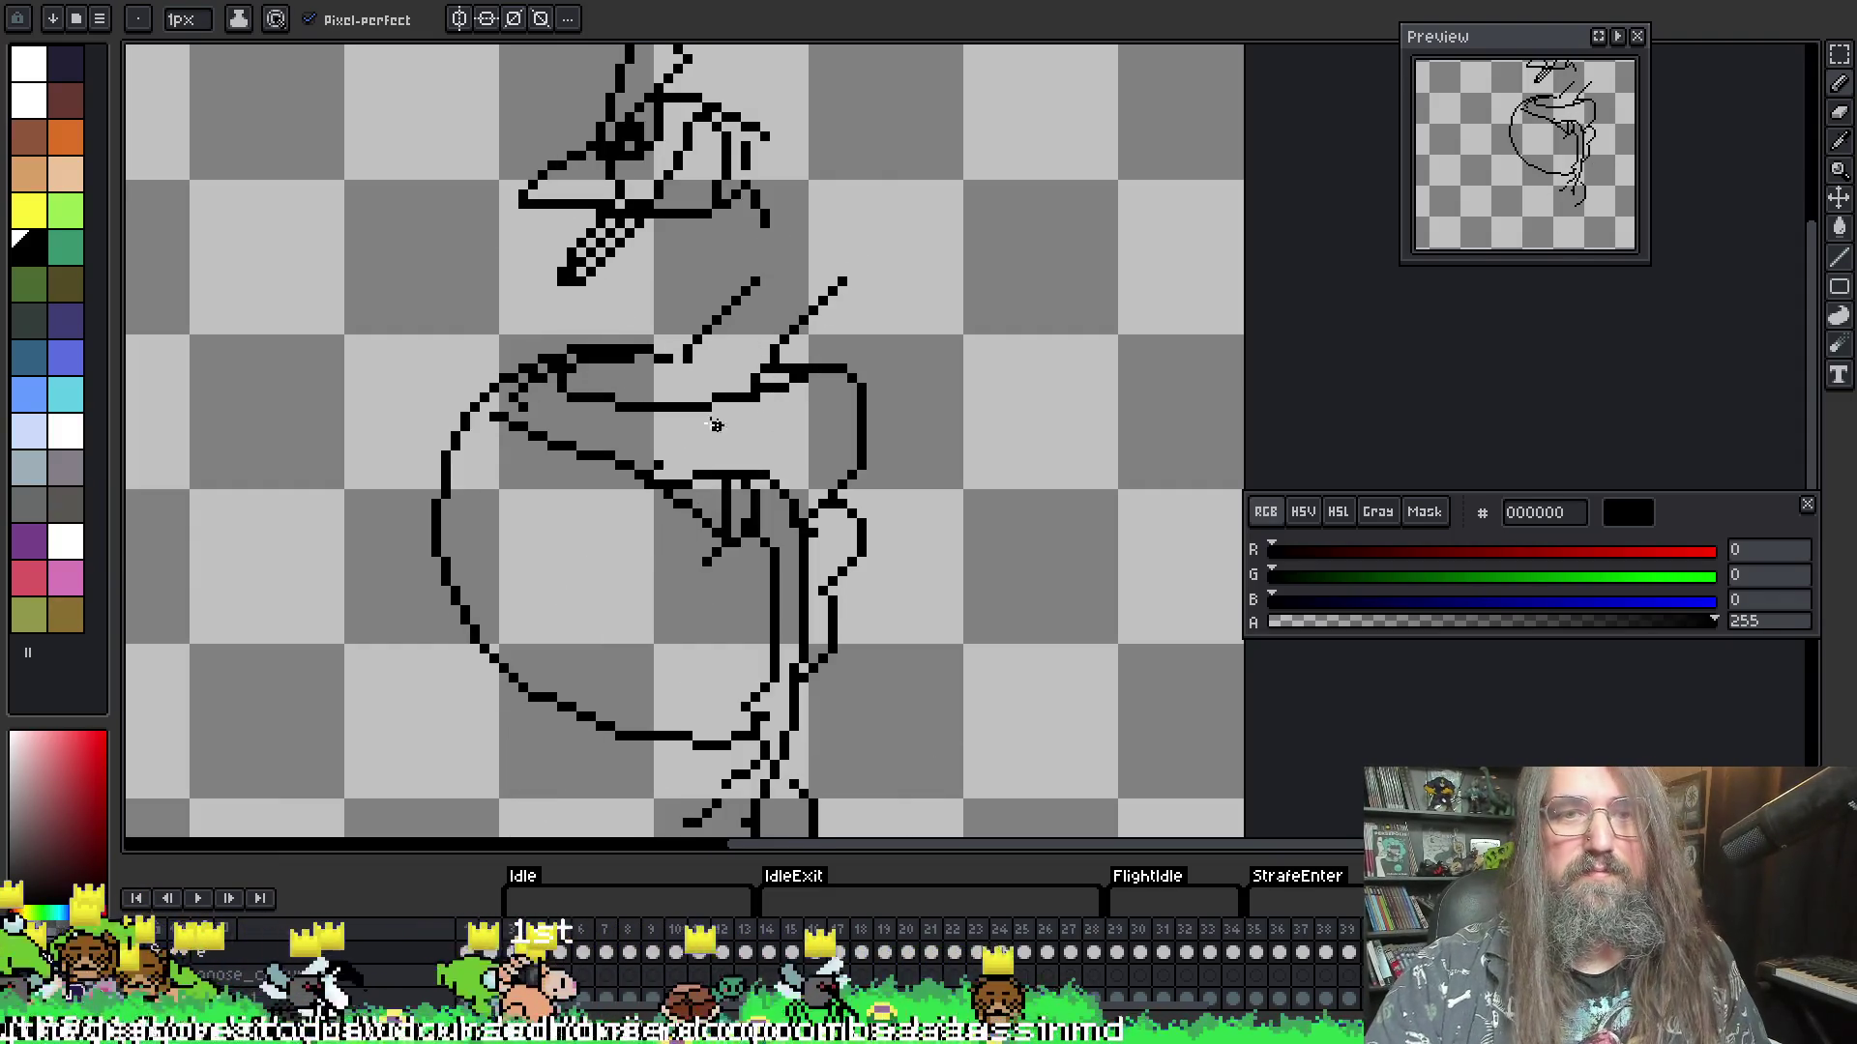
key("b")
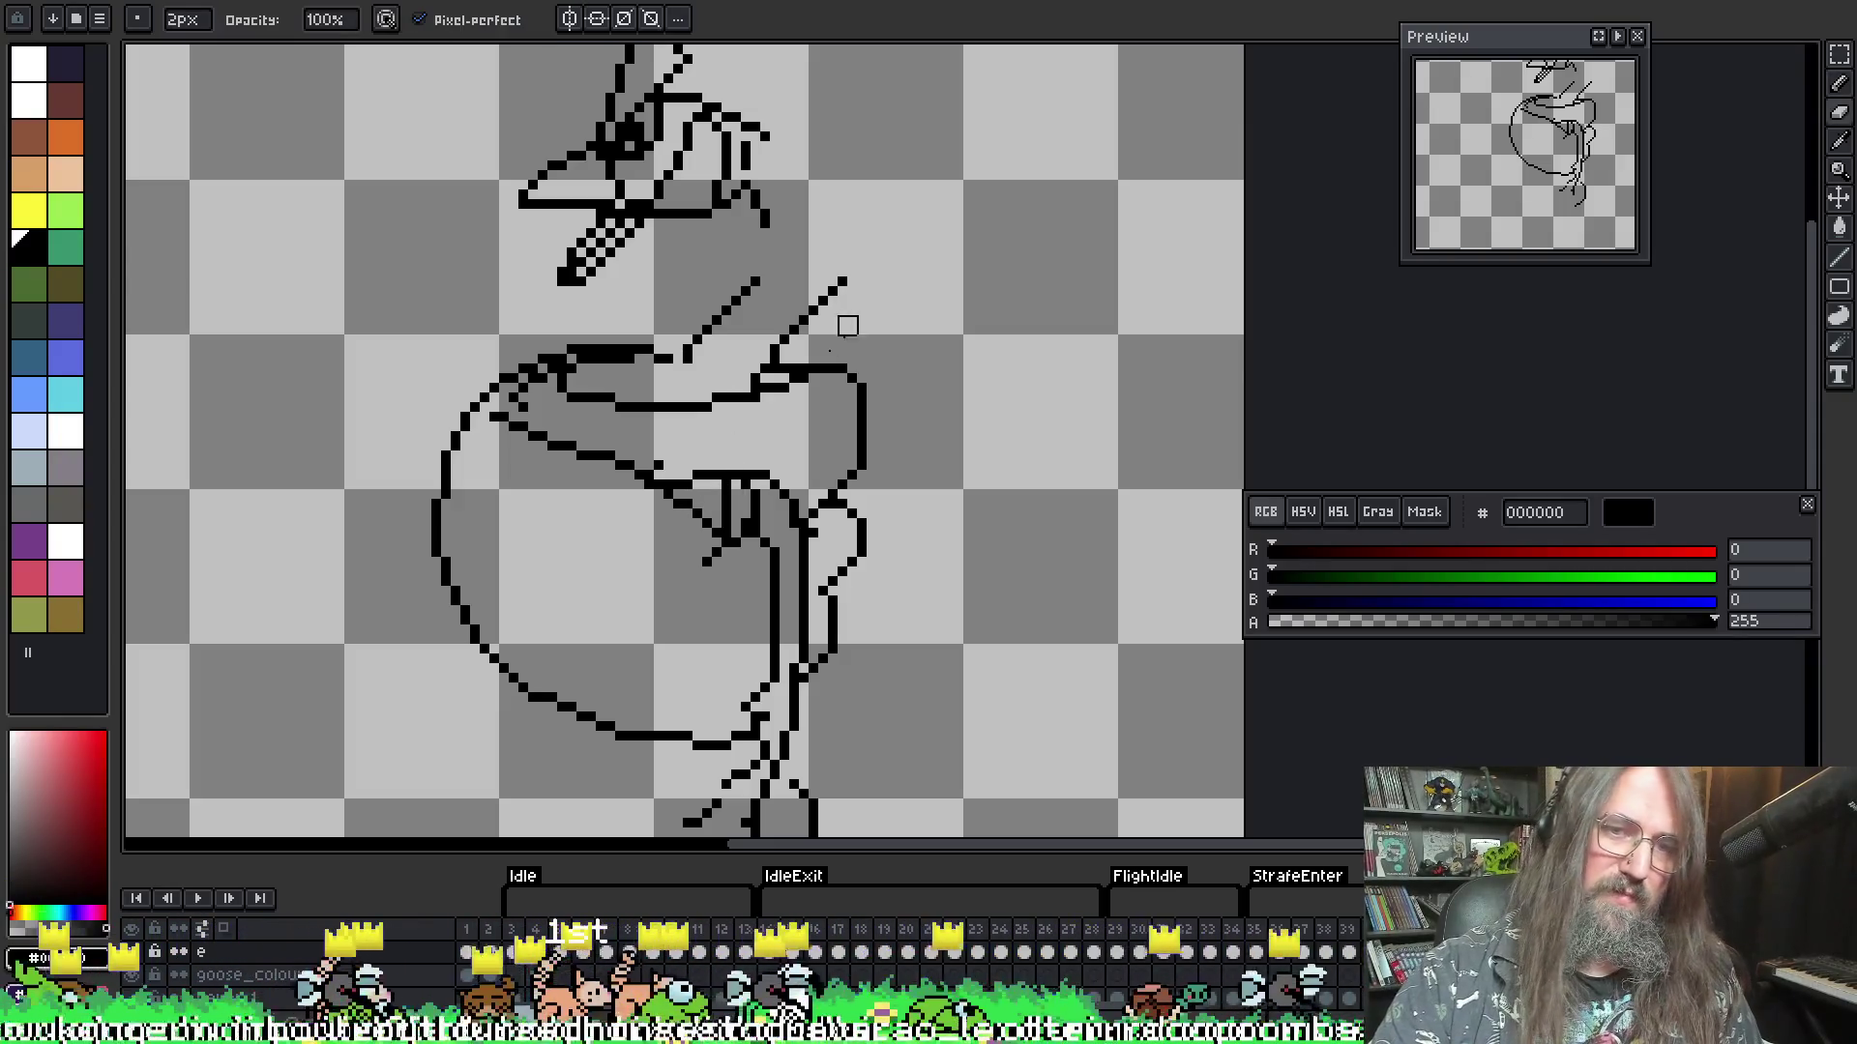
mouse_move(703, 480)
left_mouse_down()
mouse_move(689, 475)
mouse_move(763, 476)
left_mouse_up()
key("e")
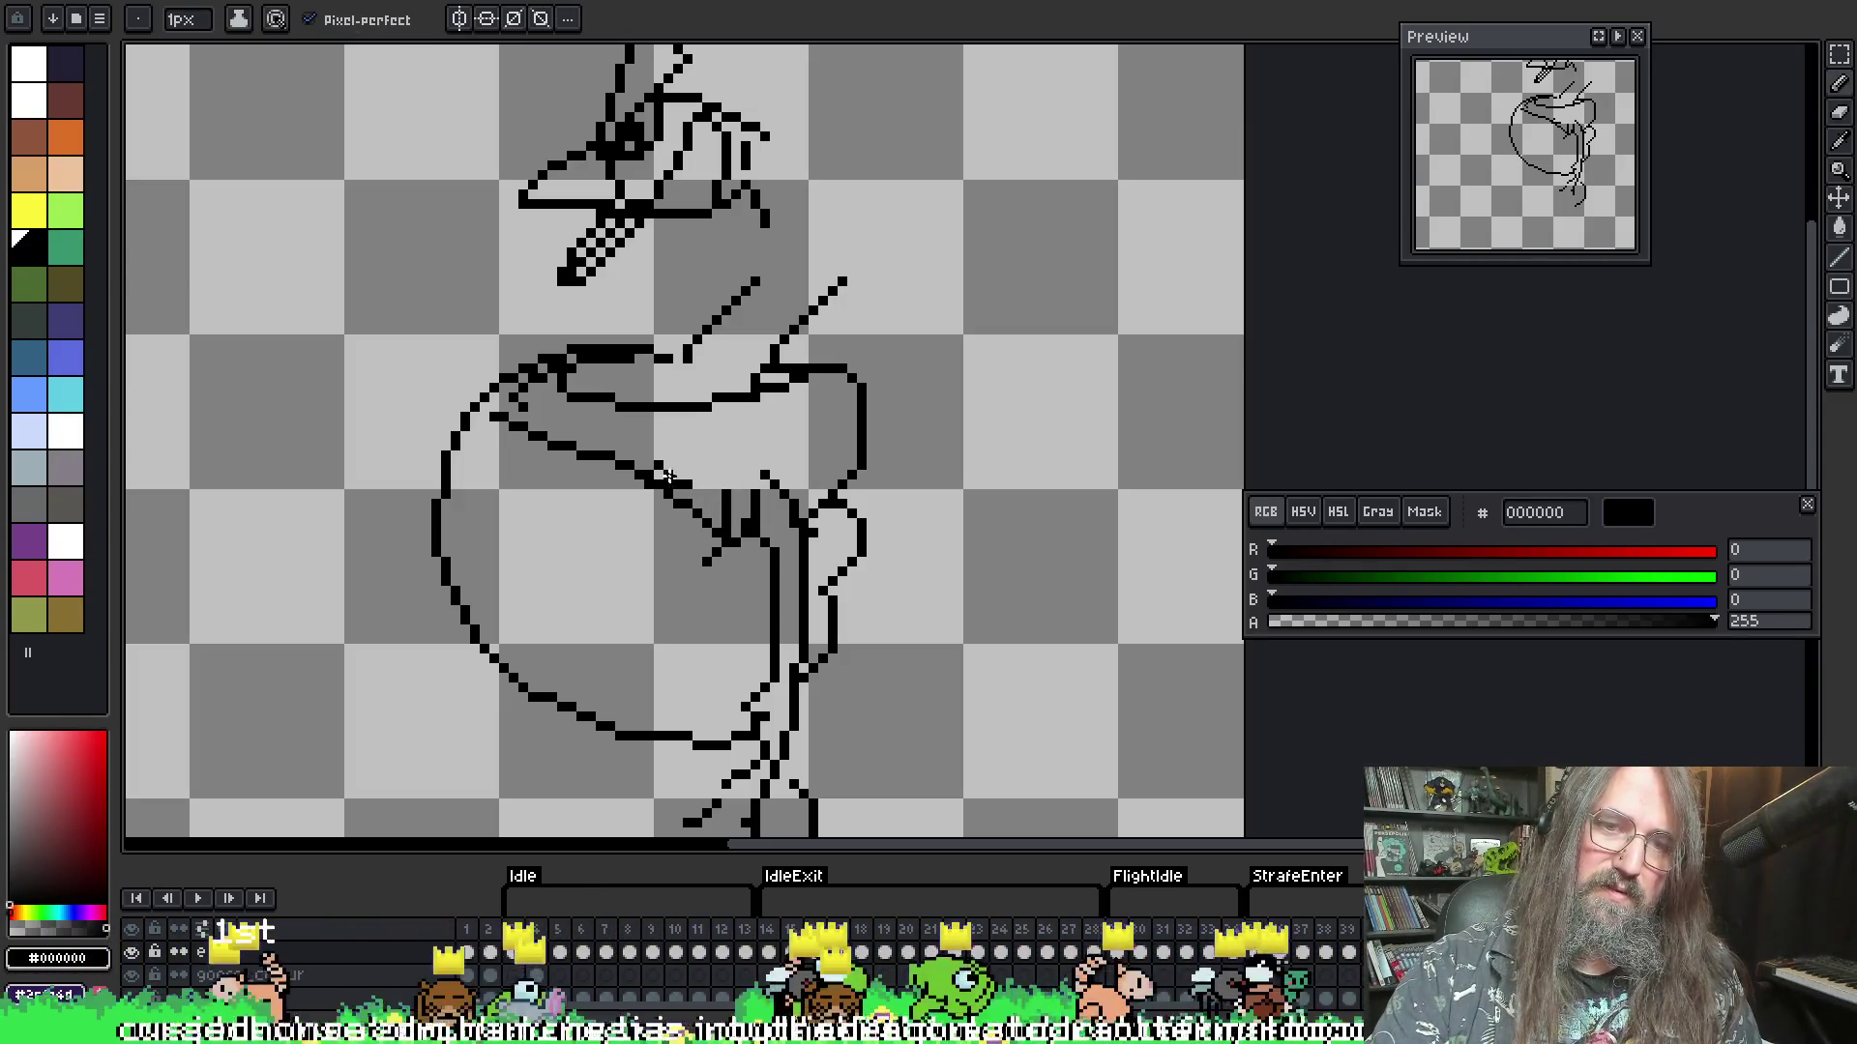
mouse_move(613, 452)
left_mouse_down()
mouse_move(682, 447)
mouse_move(764, 483)
mouse_move(705, 506)
mouse_move(751, 538)
left_mouse_up()
key("b")
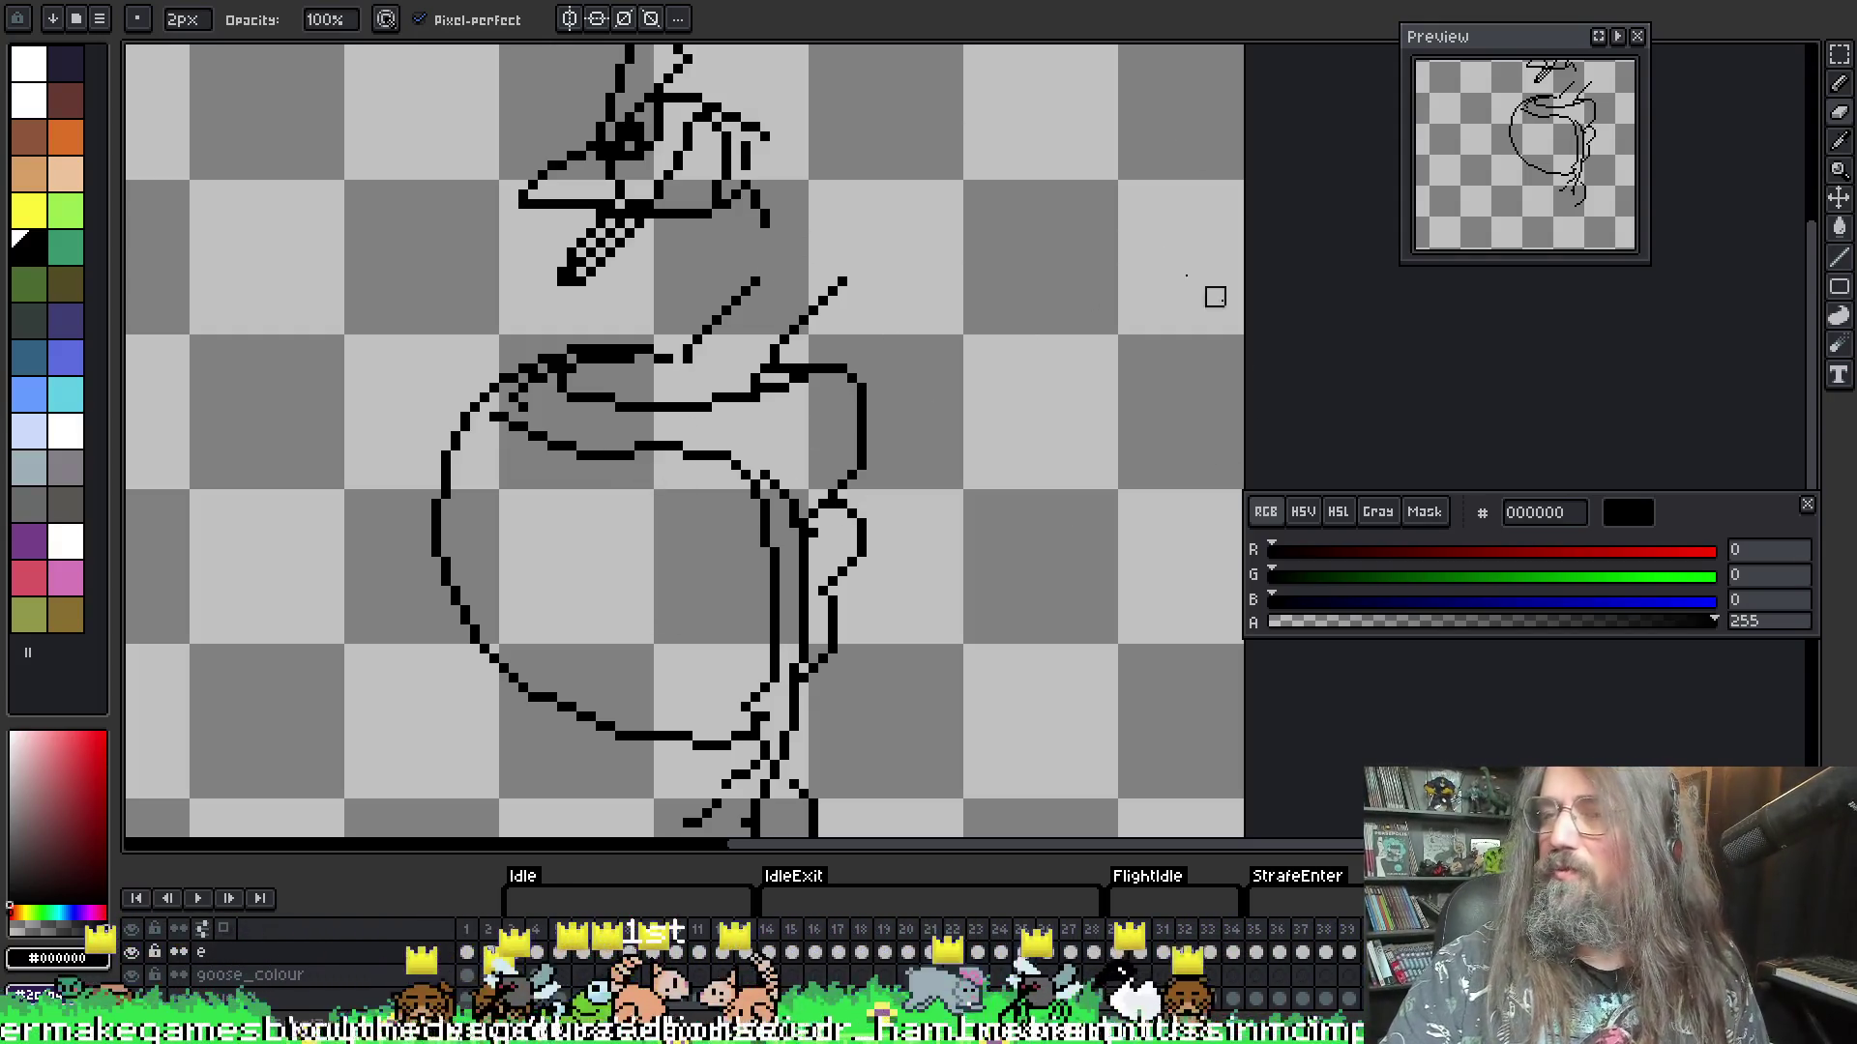
key("i")
key("b")
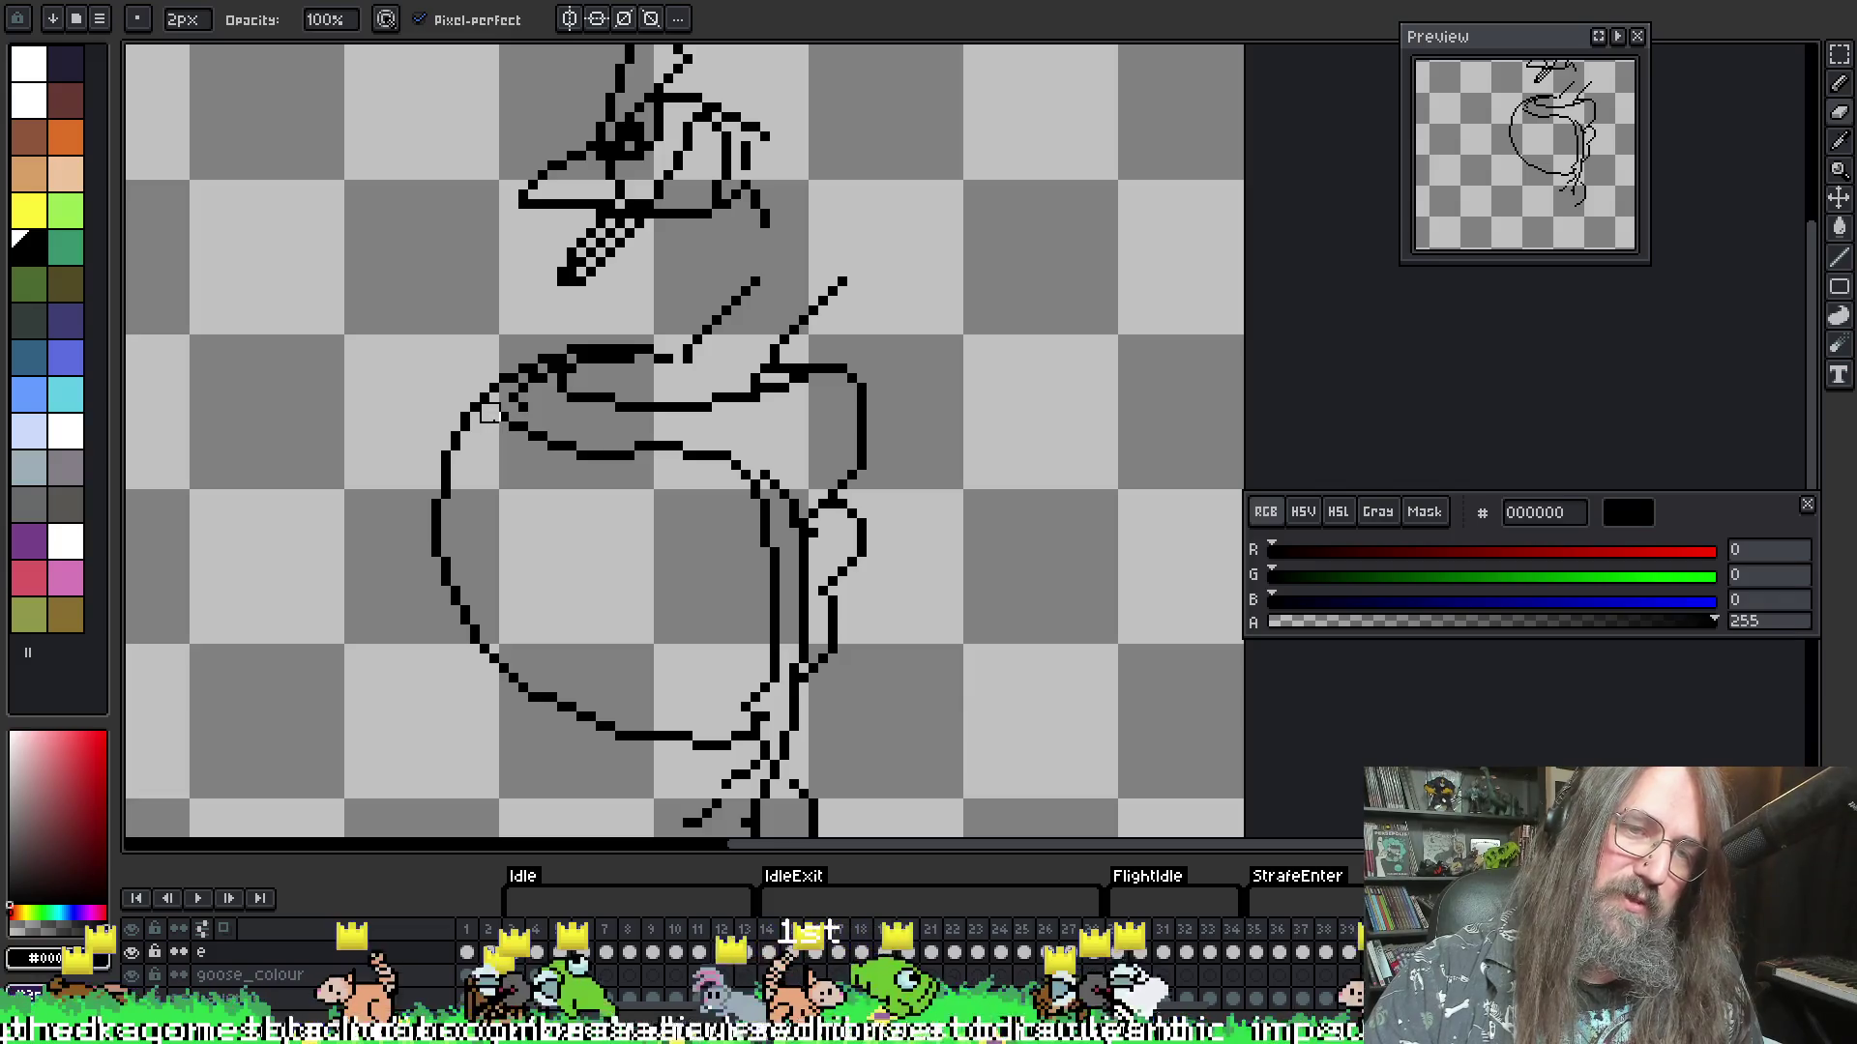
key("i")
key("g")
key("g")
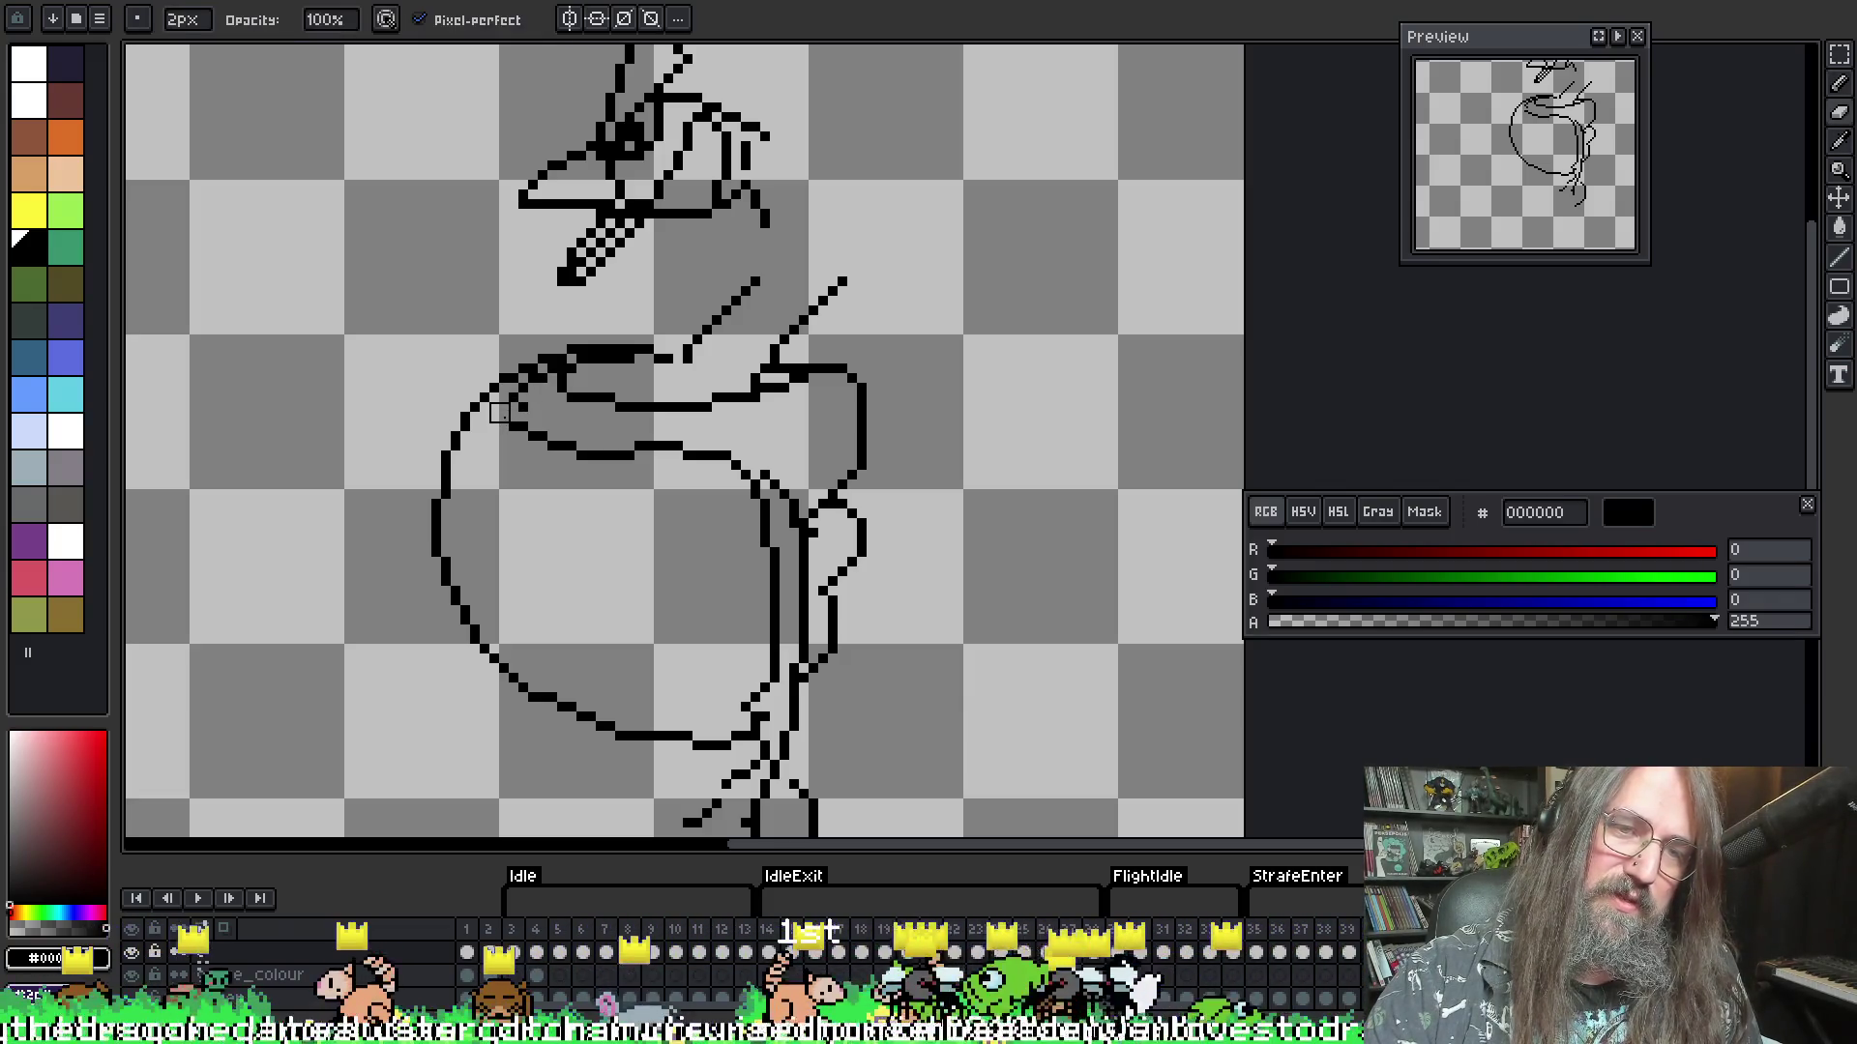
key("b")
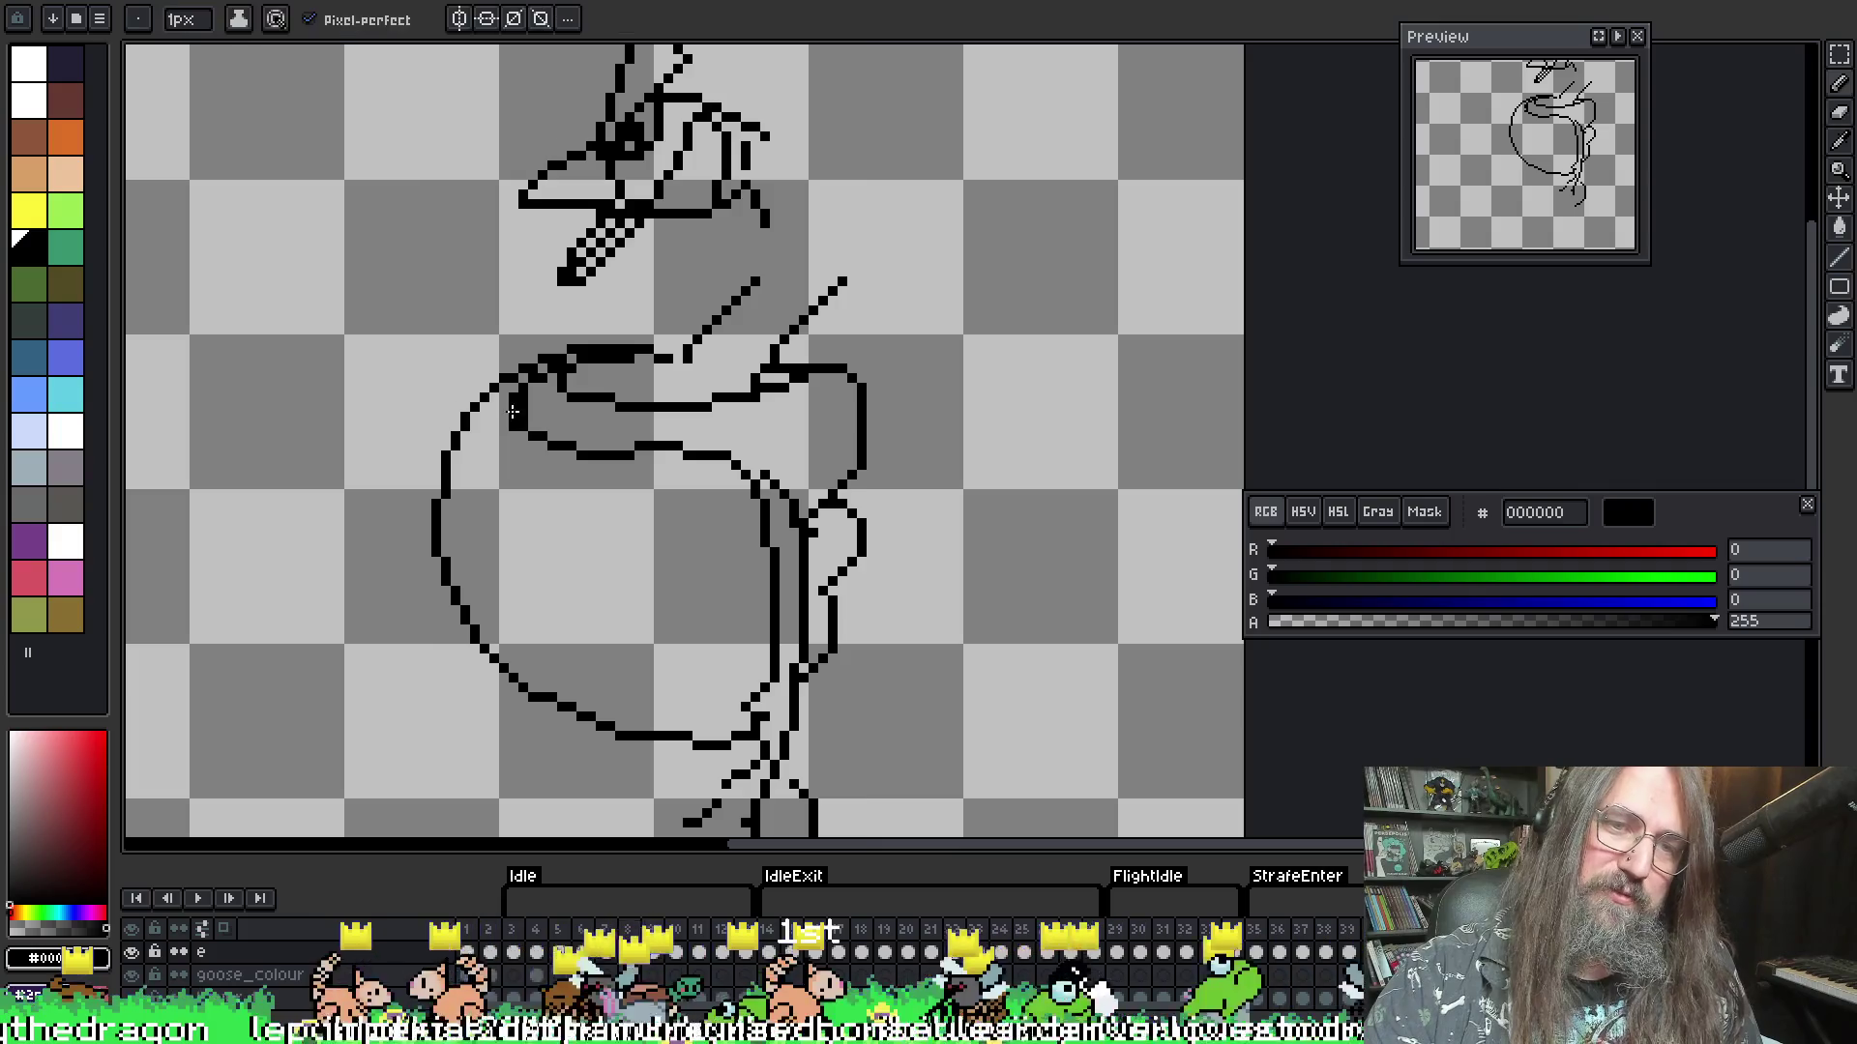
key("e")
key("b")
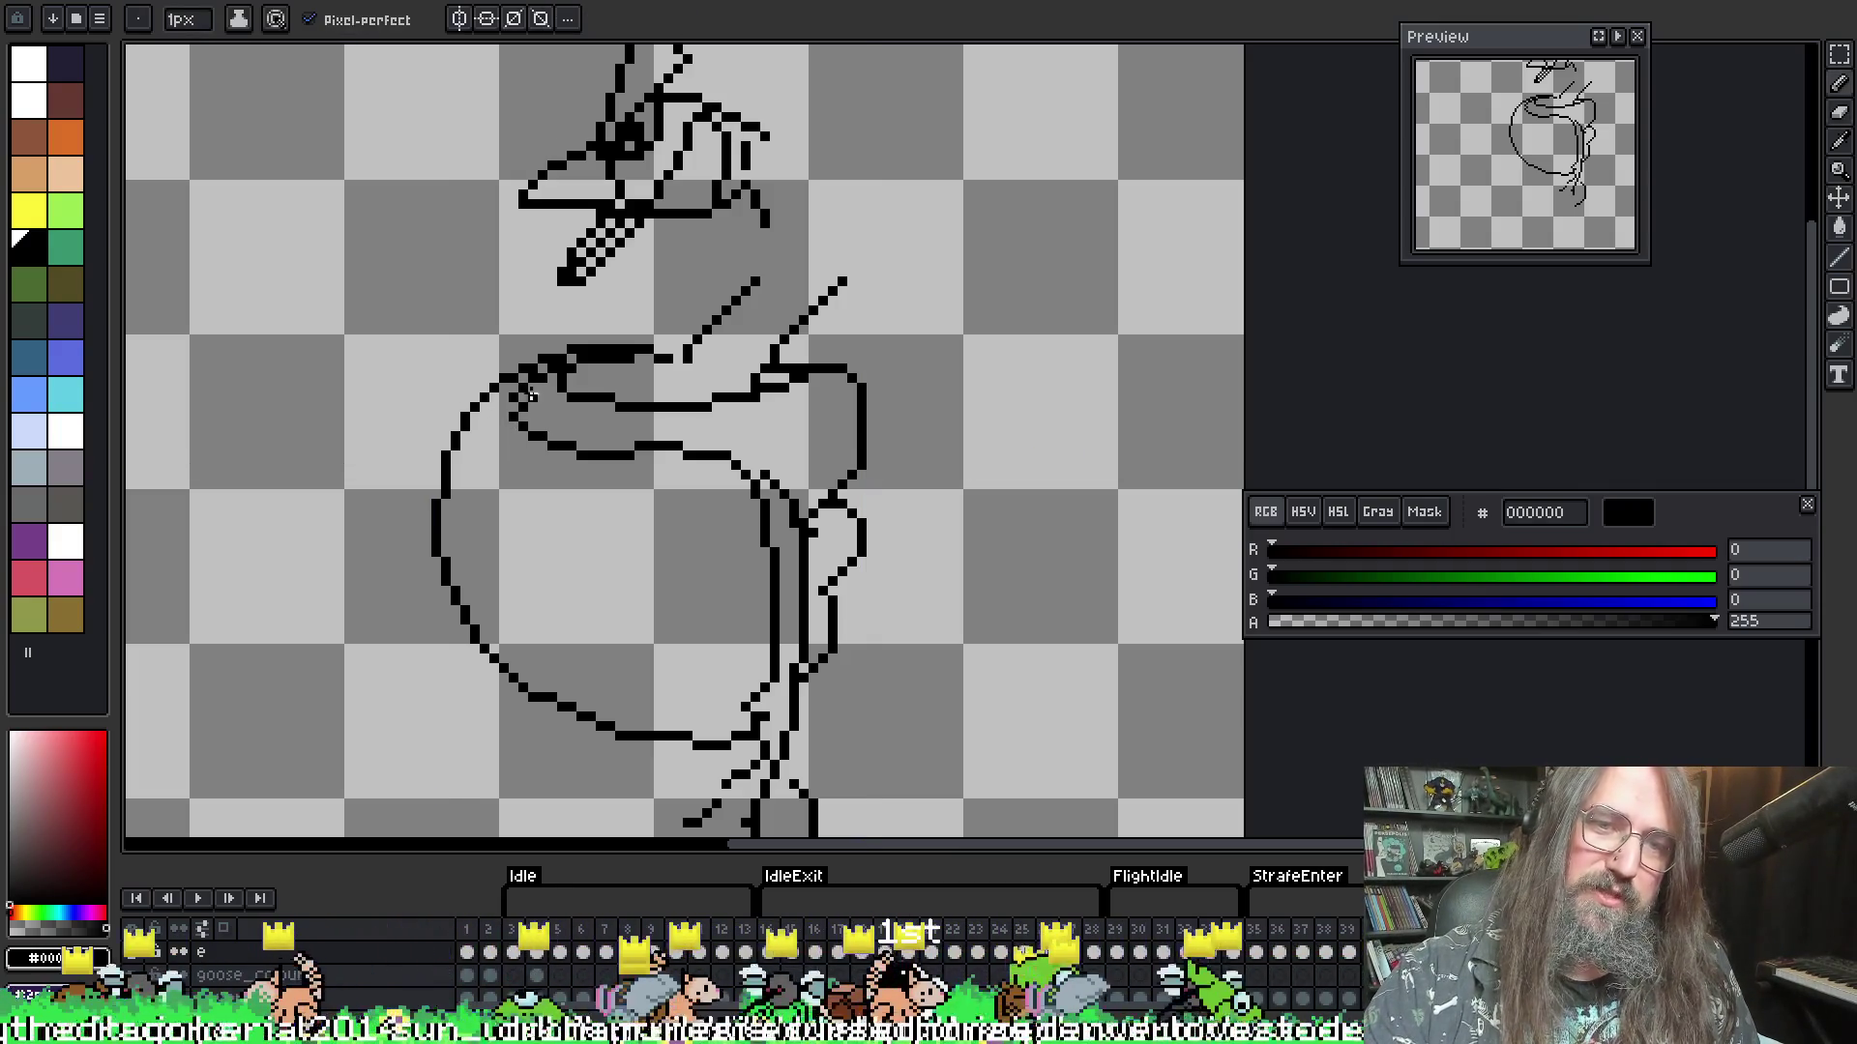
key("e")
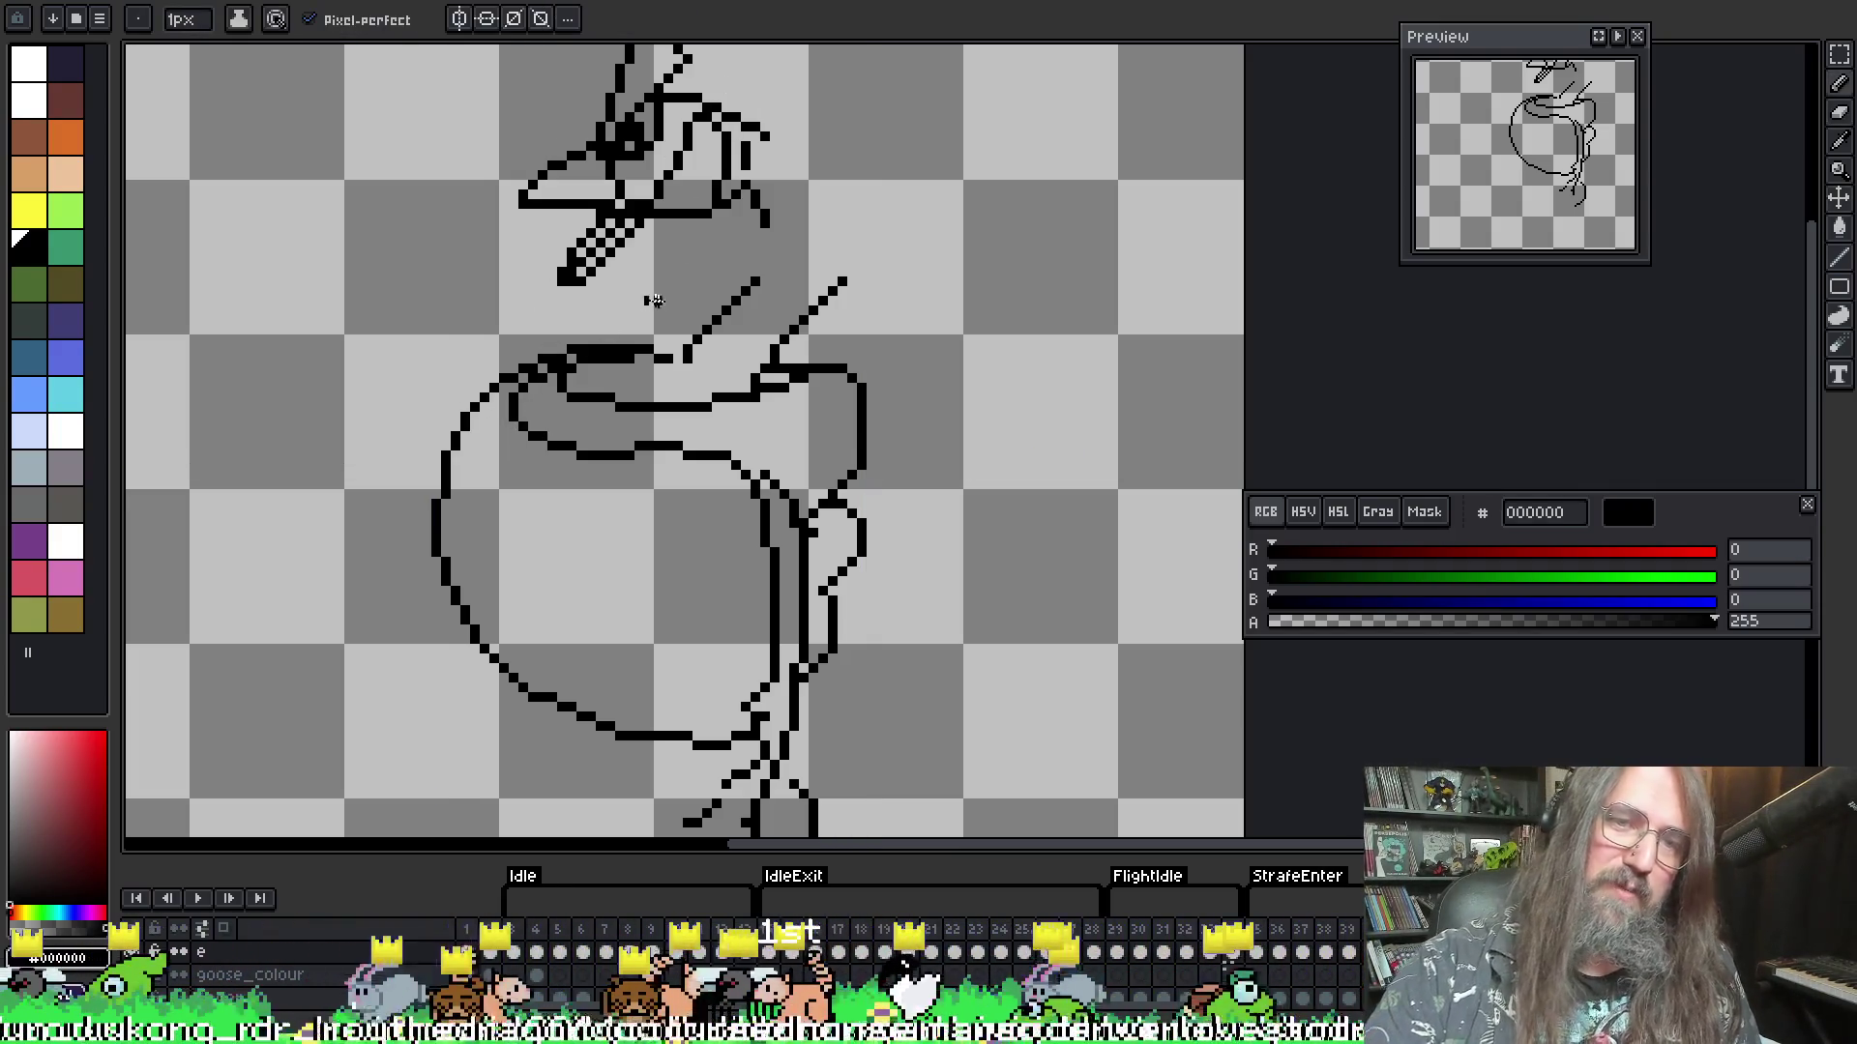
key("b")
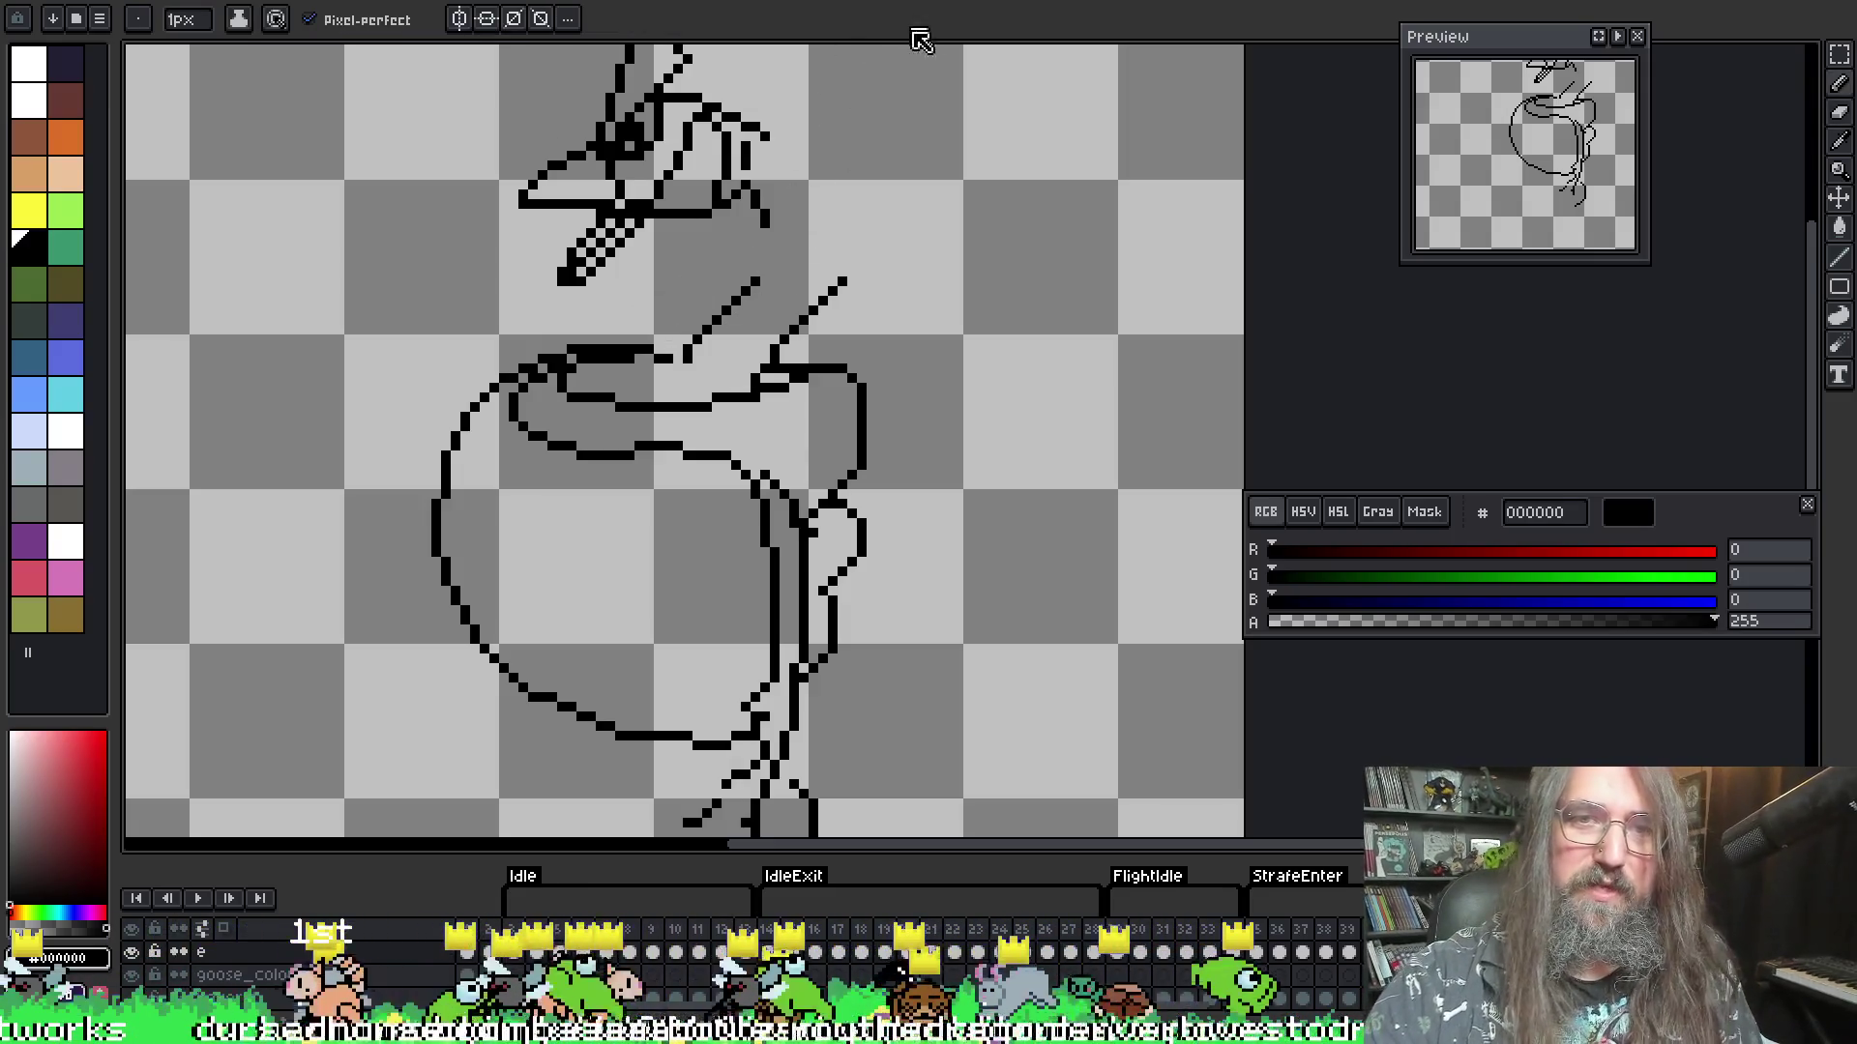
key("Return")
key("Return")
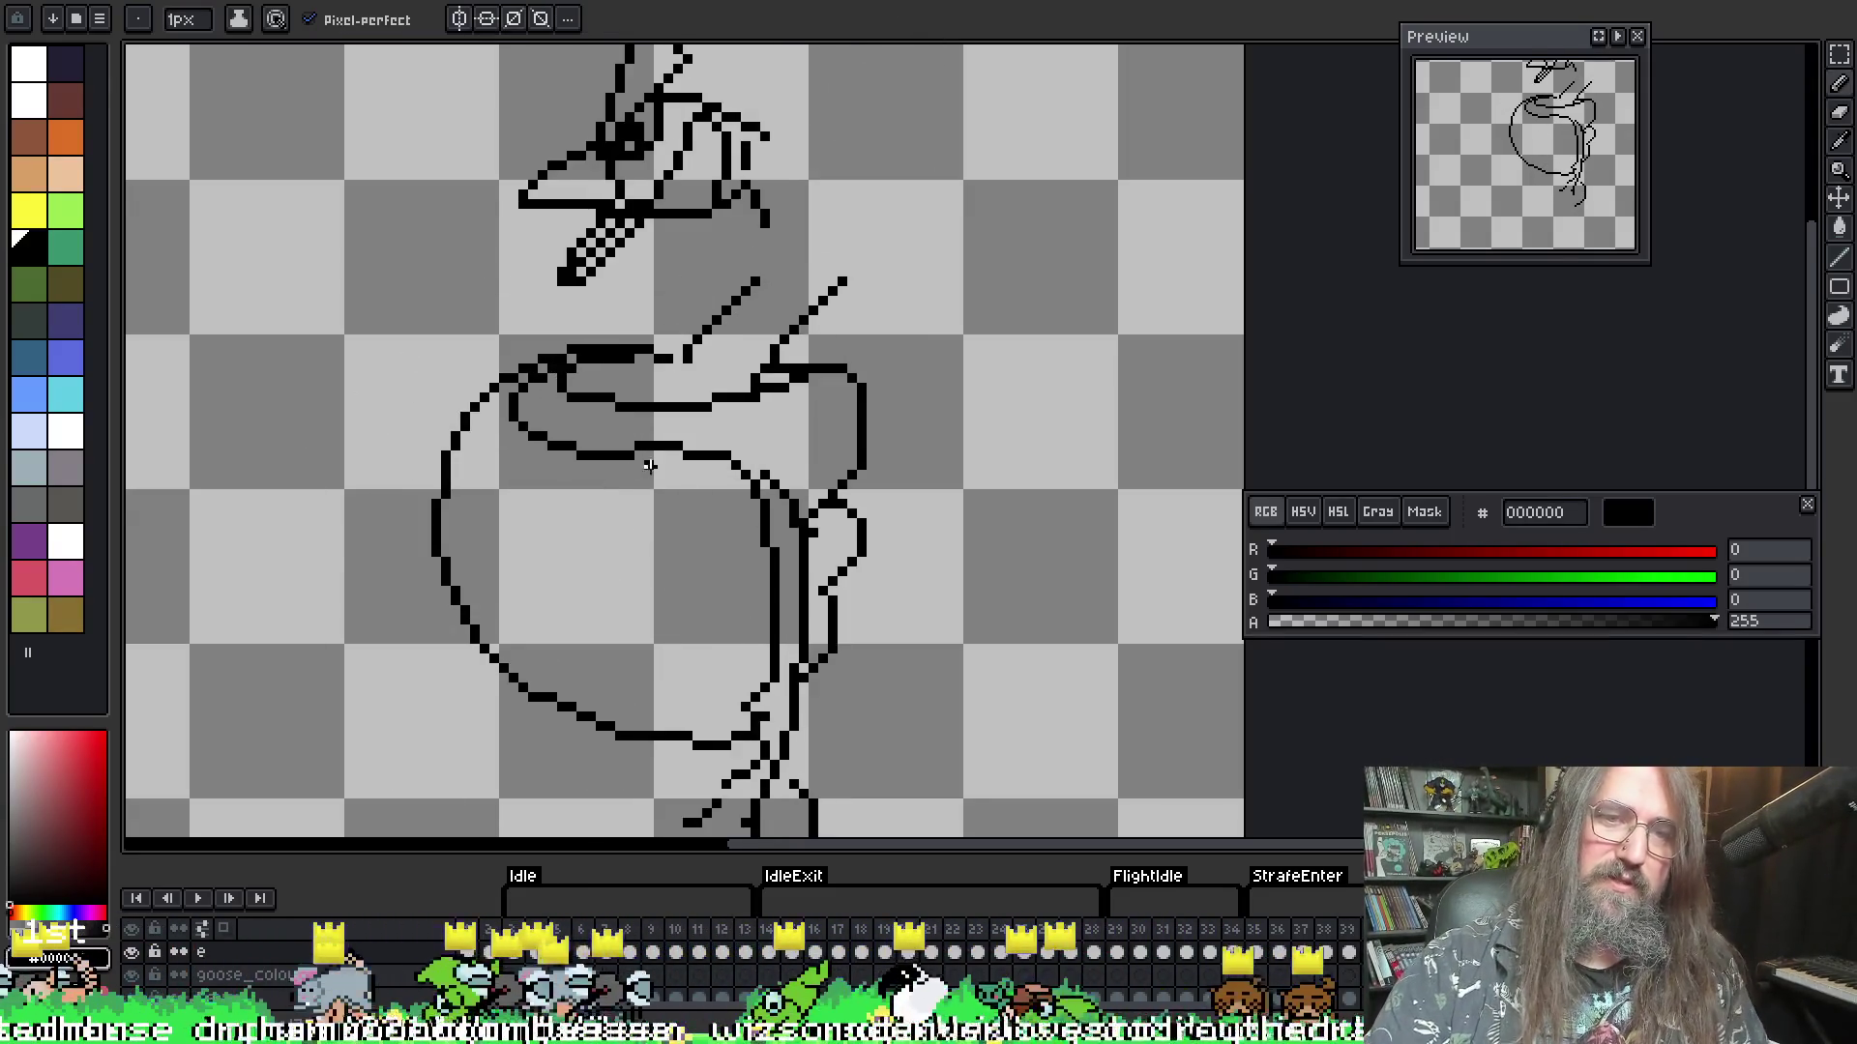
scroll(649, 465, "down", 3)
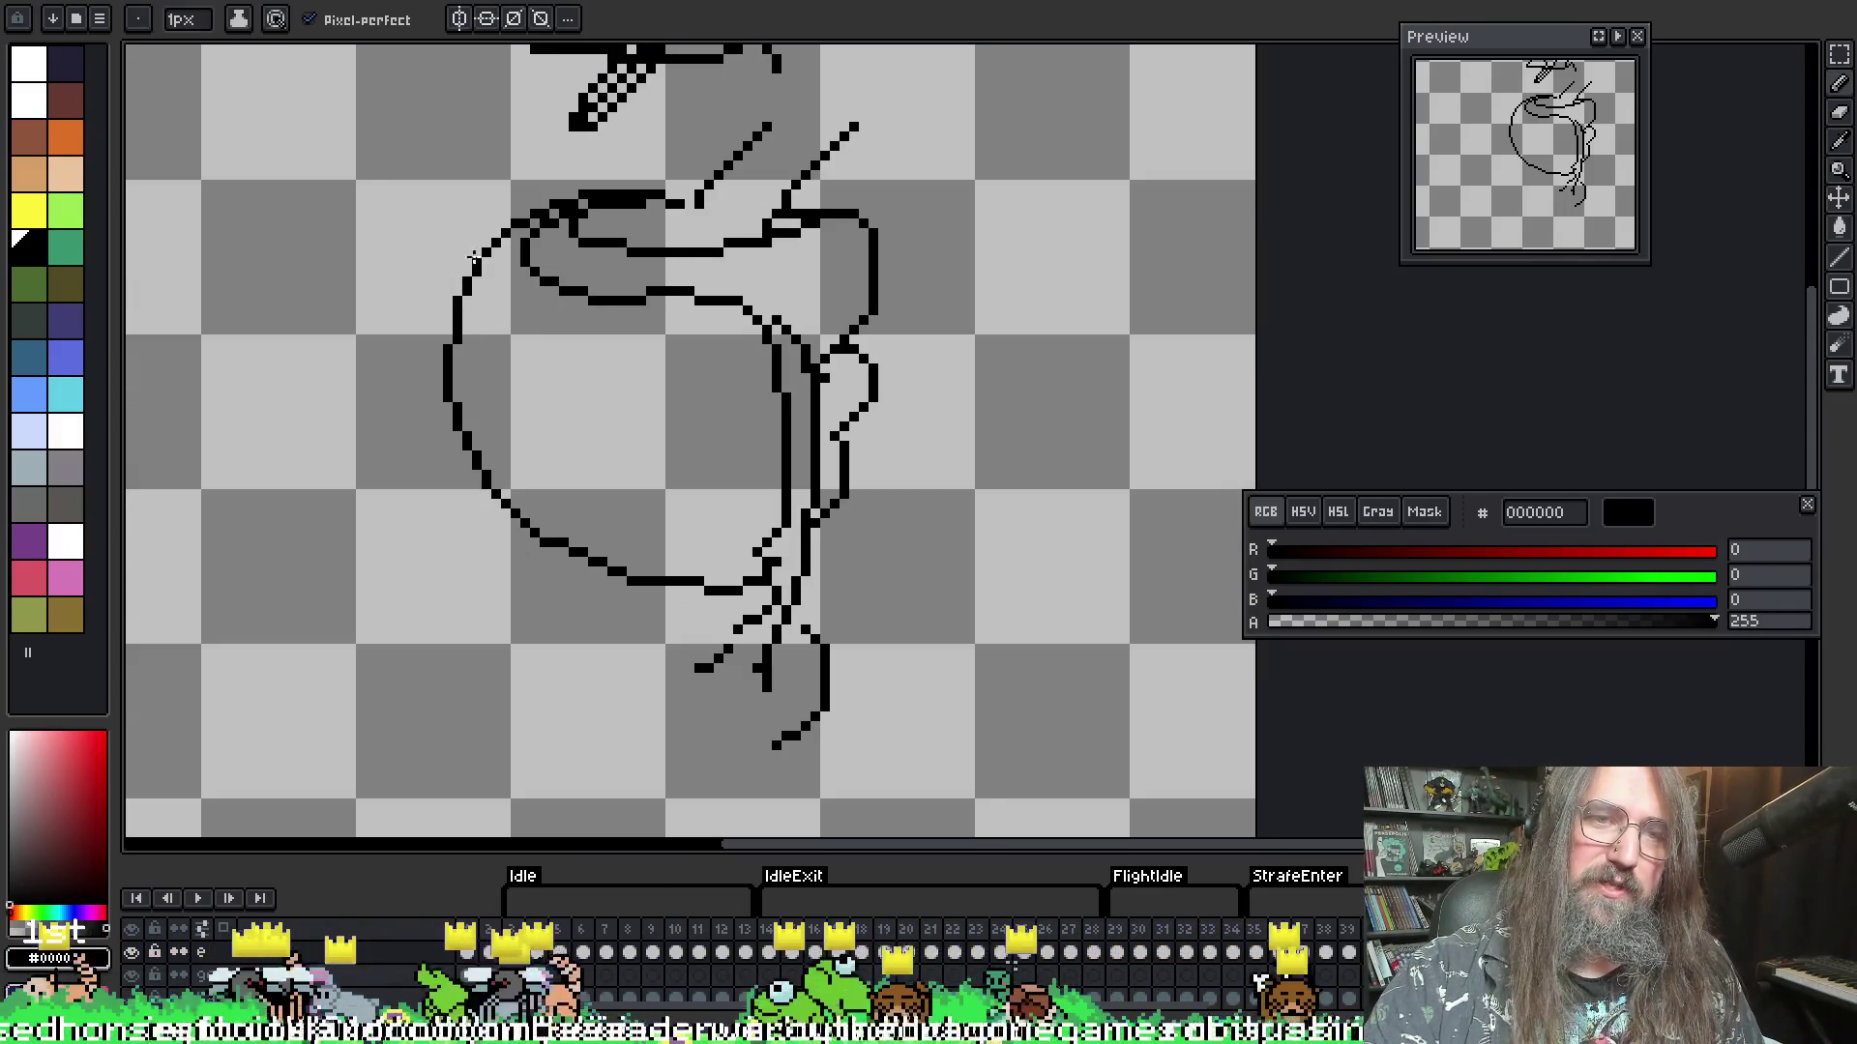
- Redraw the goose's left and lower body outline and erase the old inner lines
key("v")
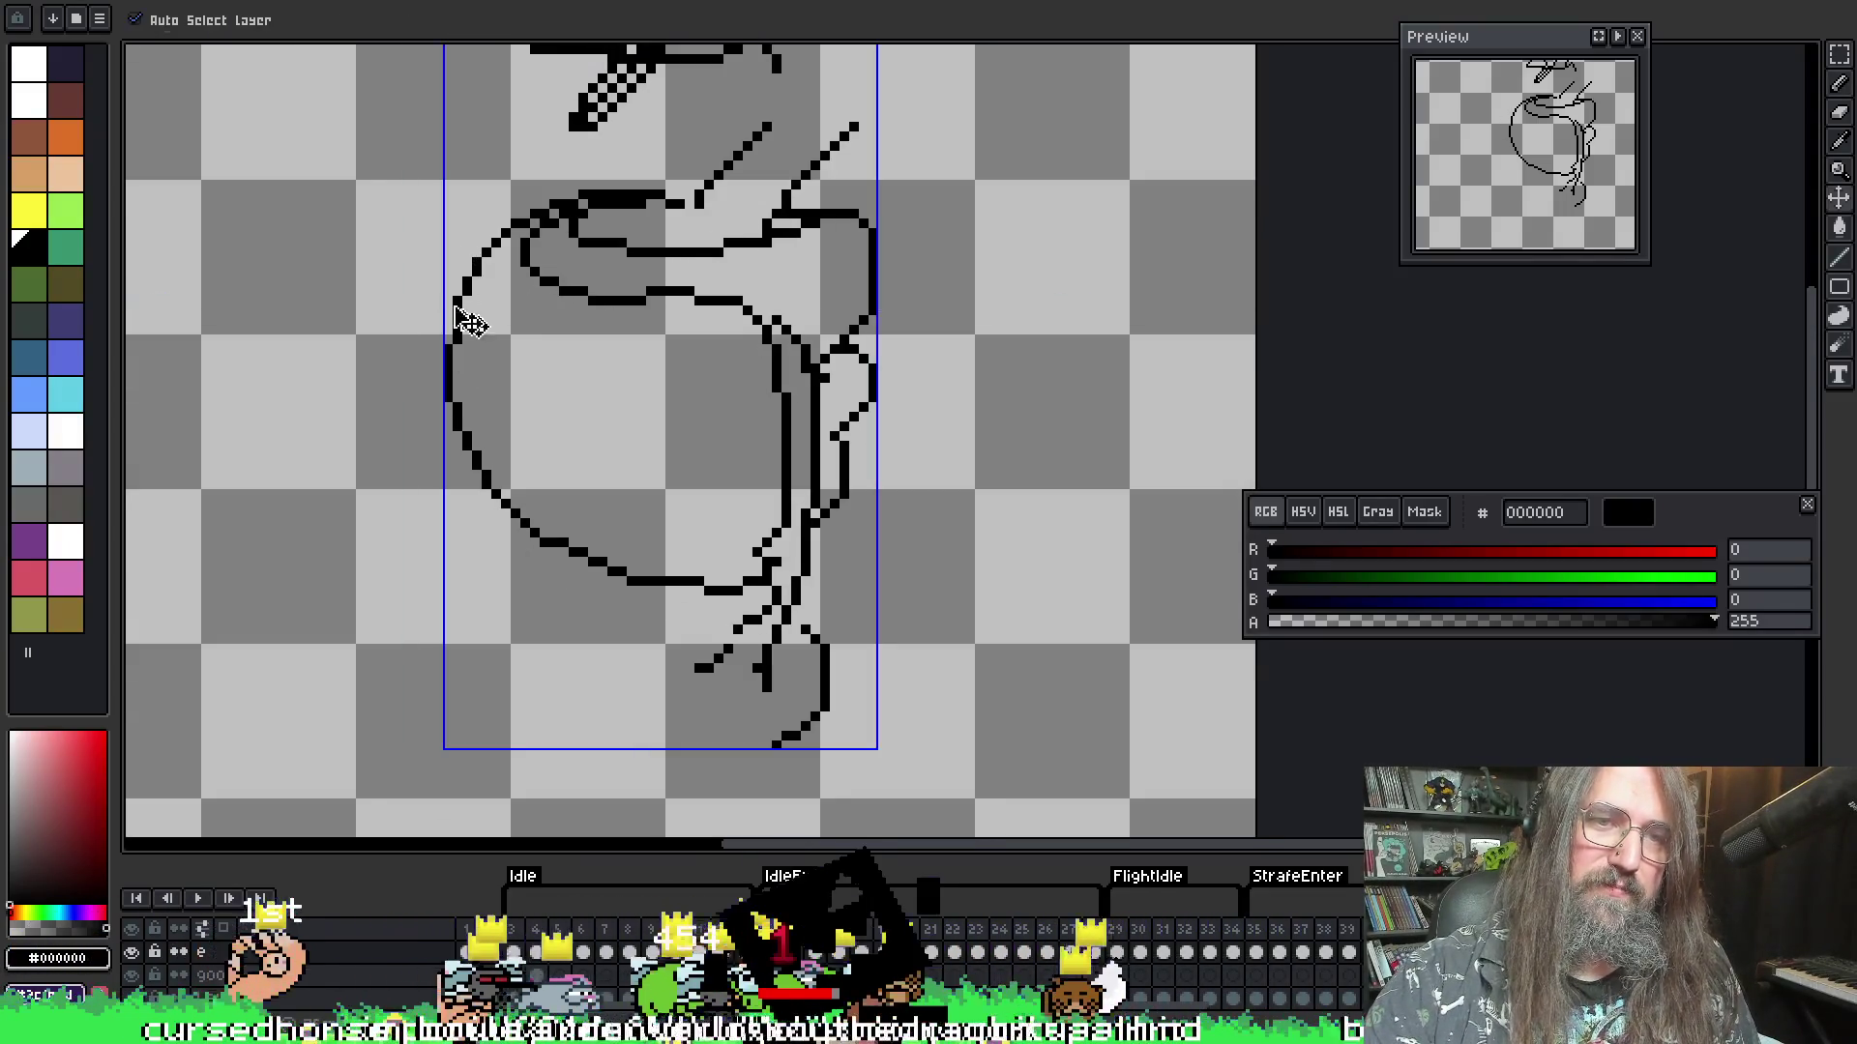
key("b")
mouse_move(462, 280)
left_mouse_down()
mouse_move(411, 401)
mouse_move(435, 418)
mouse_move(429, 446)
left_mouse_up()
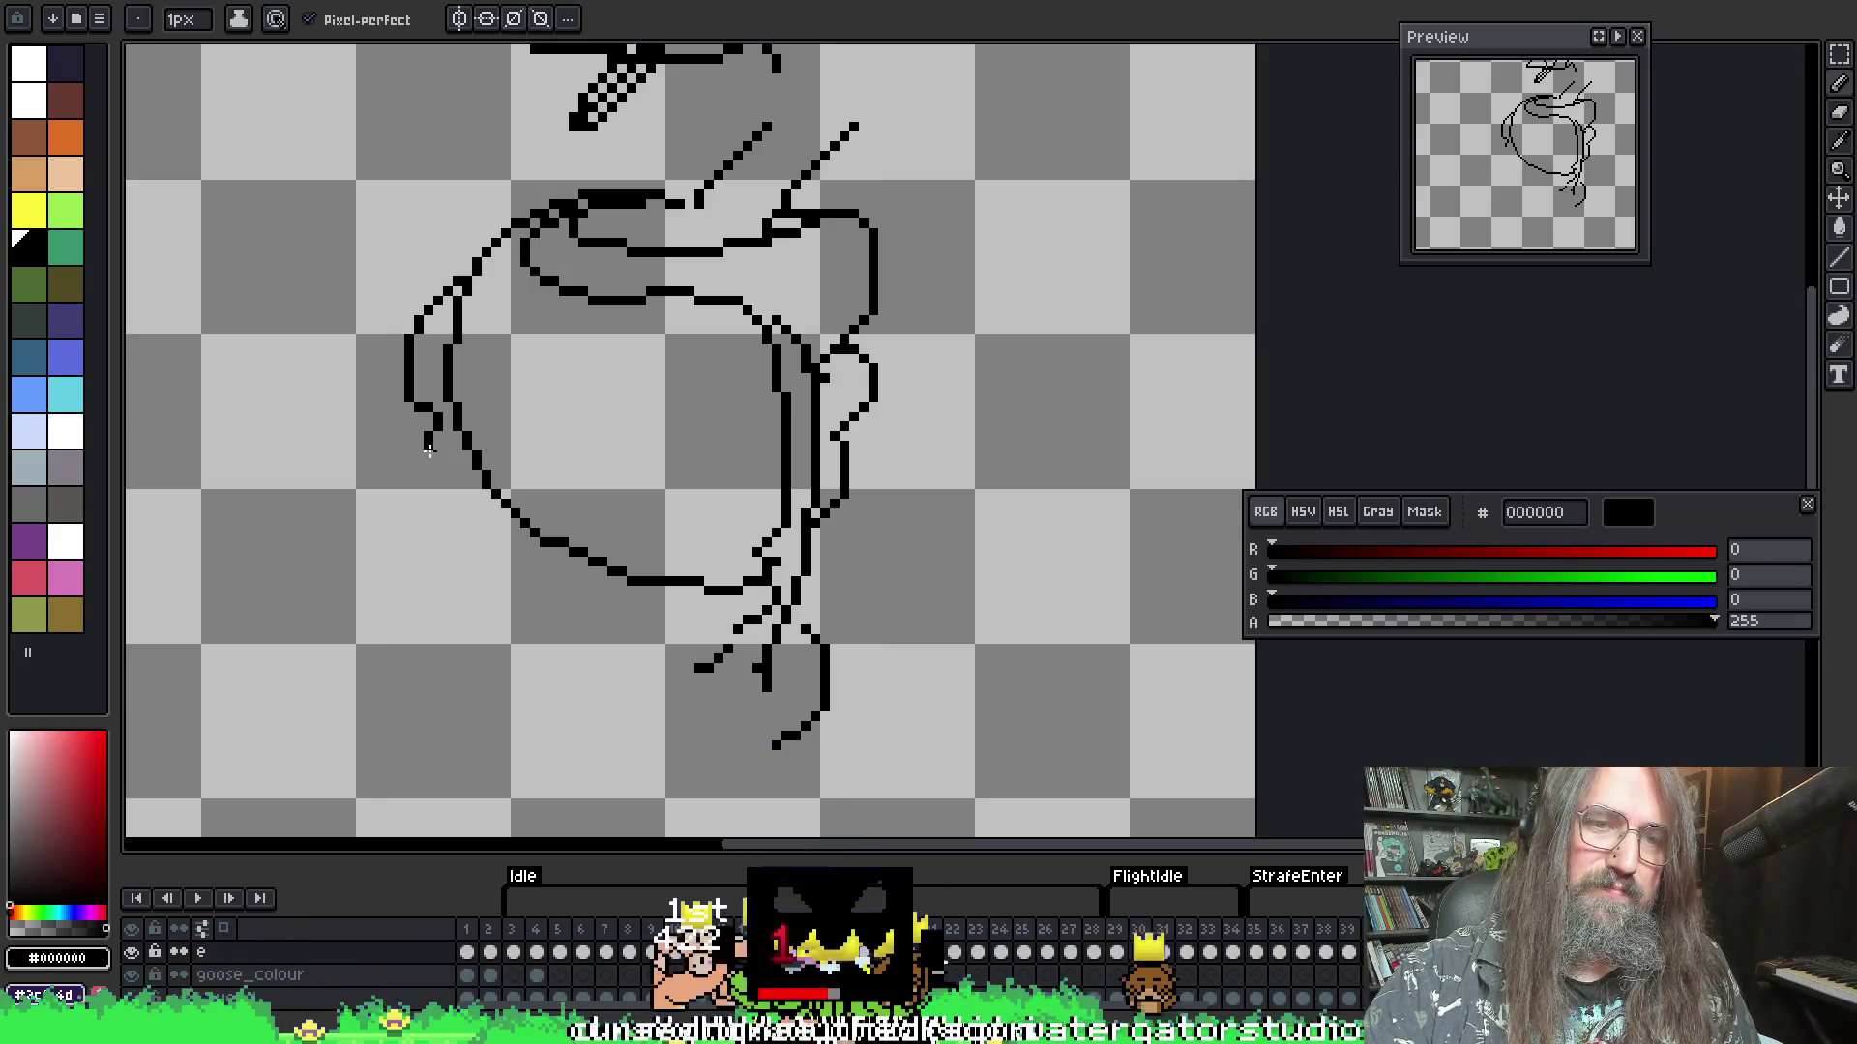
left_click_drag(546, 603, 760, 607)
key("e")
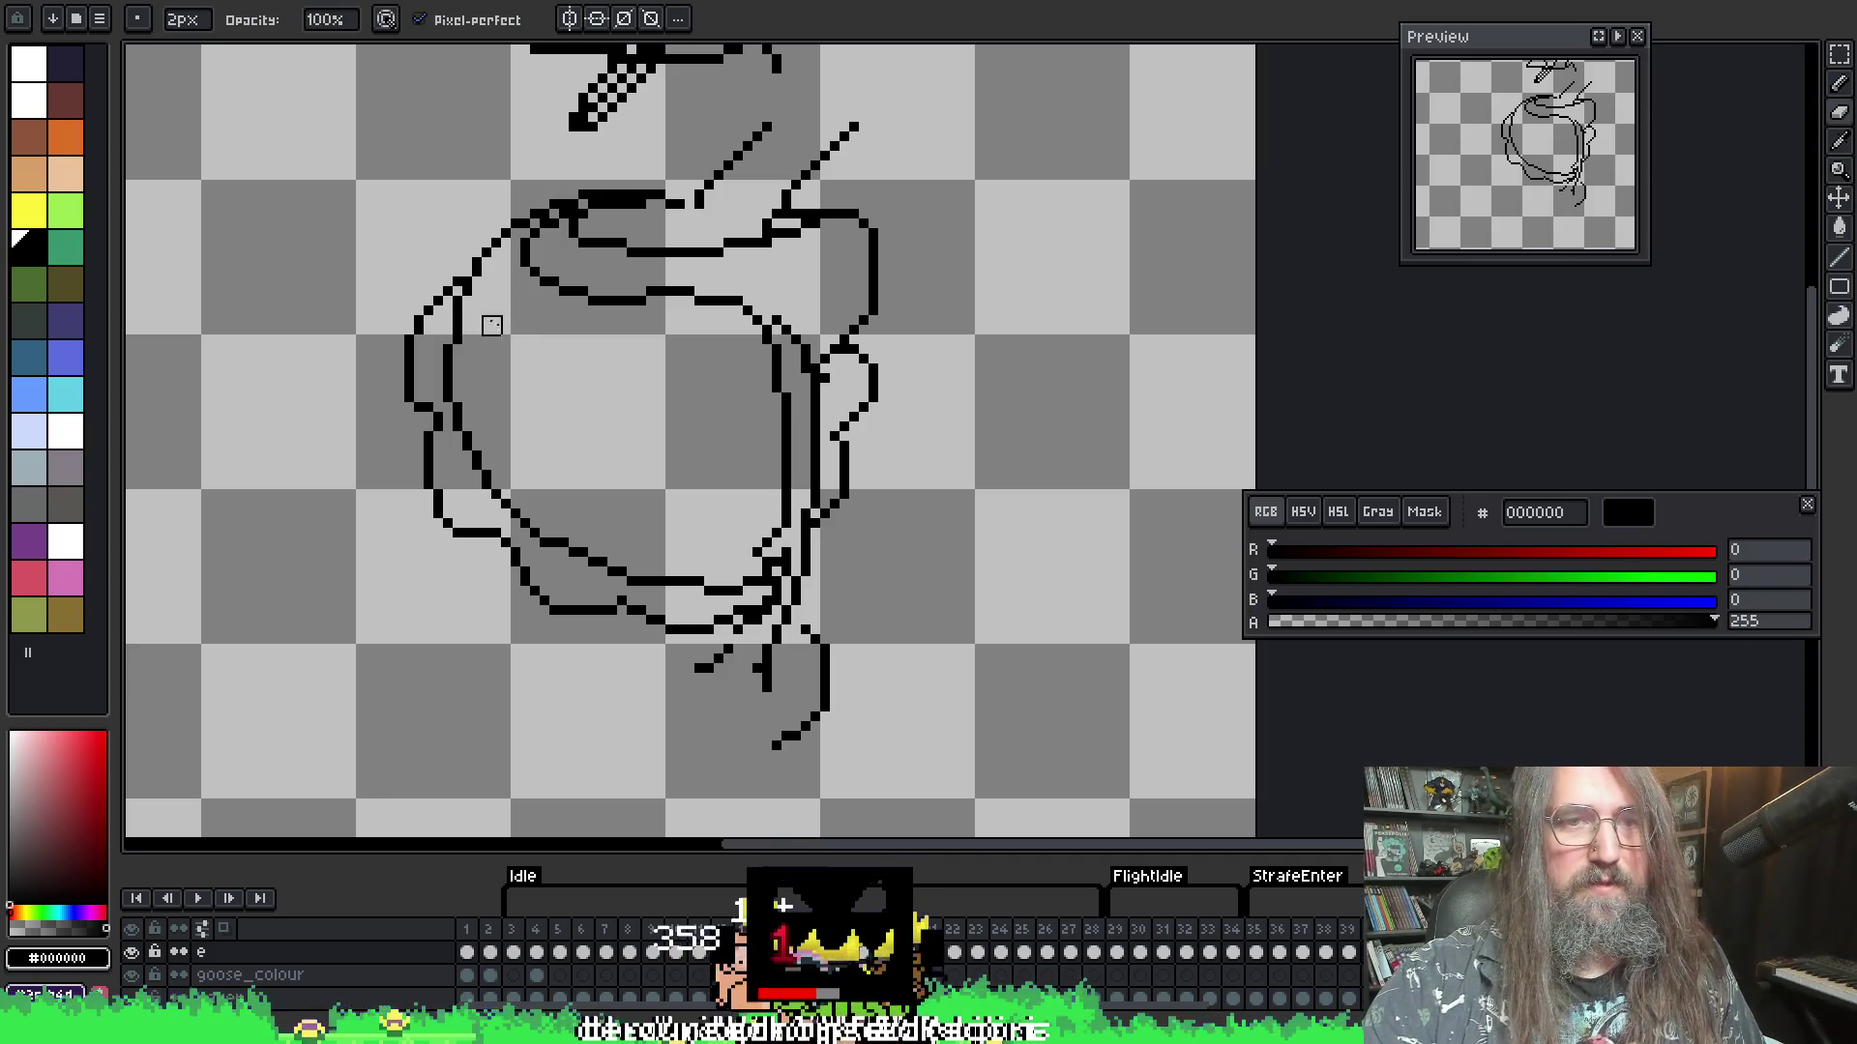
mouse_move(443, 315)
left_mouse_down()
mouse_move(460, 418)
mouse_move(477, 295)
left_mouse_up()
mouse_move(487, 468)
left_mouse_down()
mouse_move(594, 556)
mouse_move(764, 586)
left_mouse_up()
- Draw the inner belly contour in black and erase a stray inner stroke
key("i")
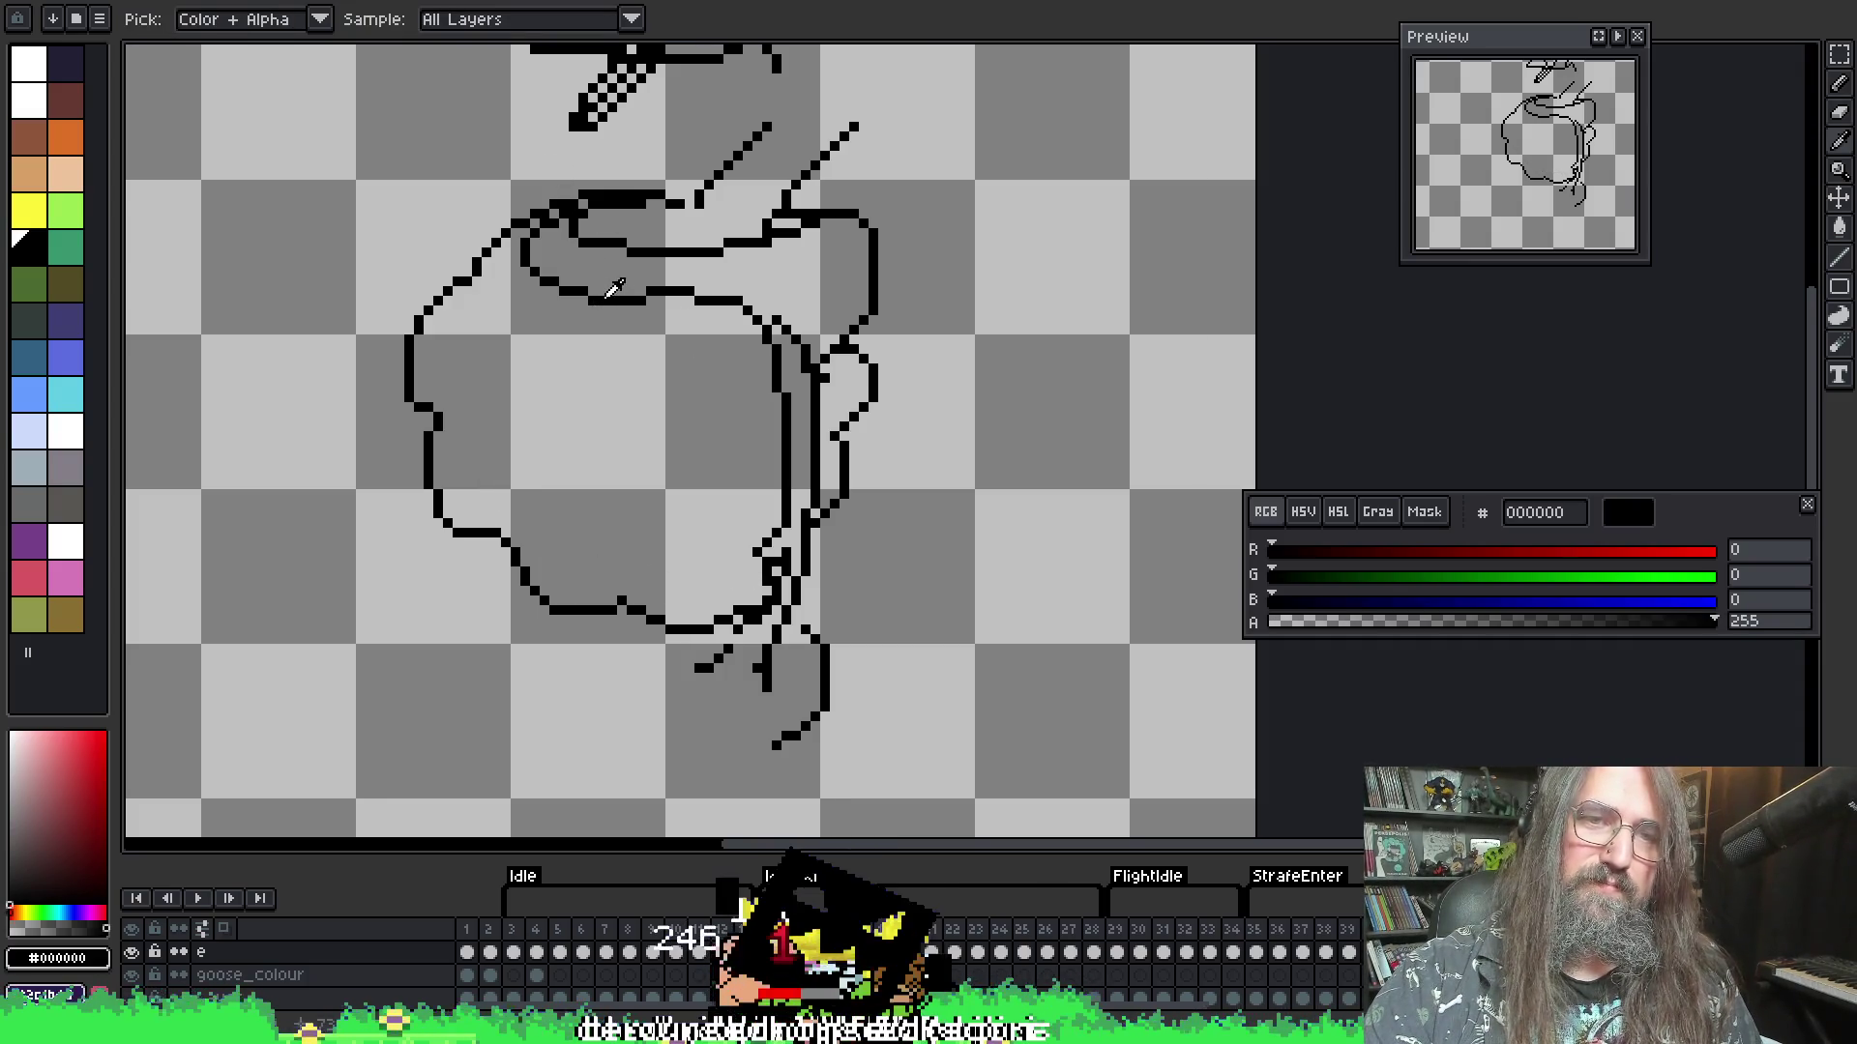
key("b")
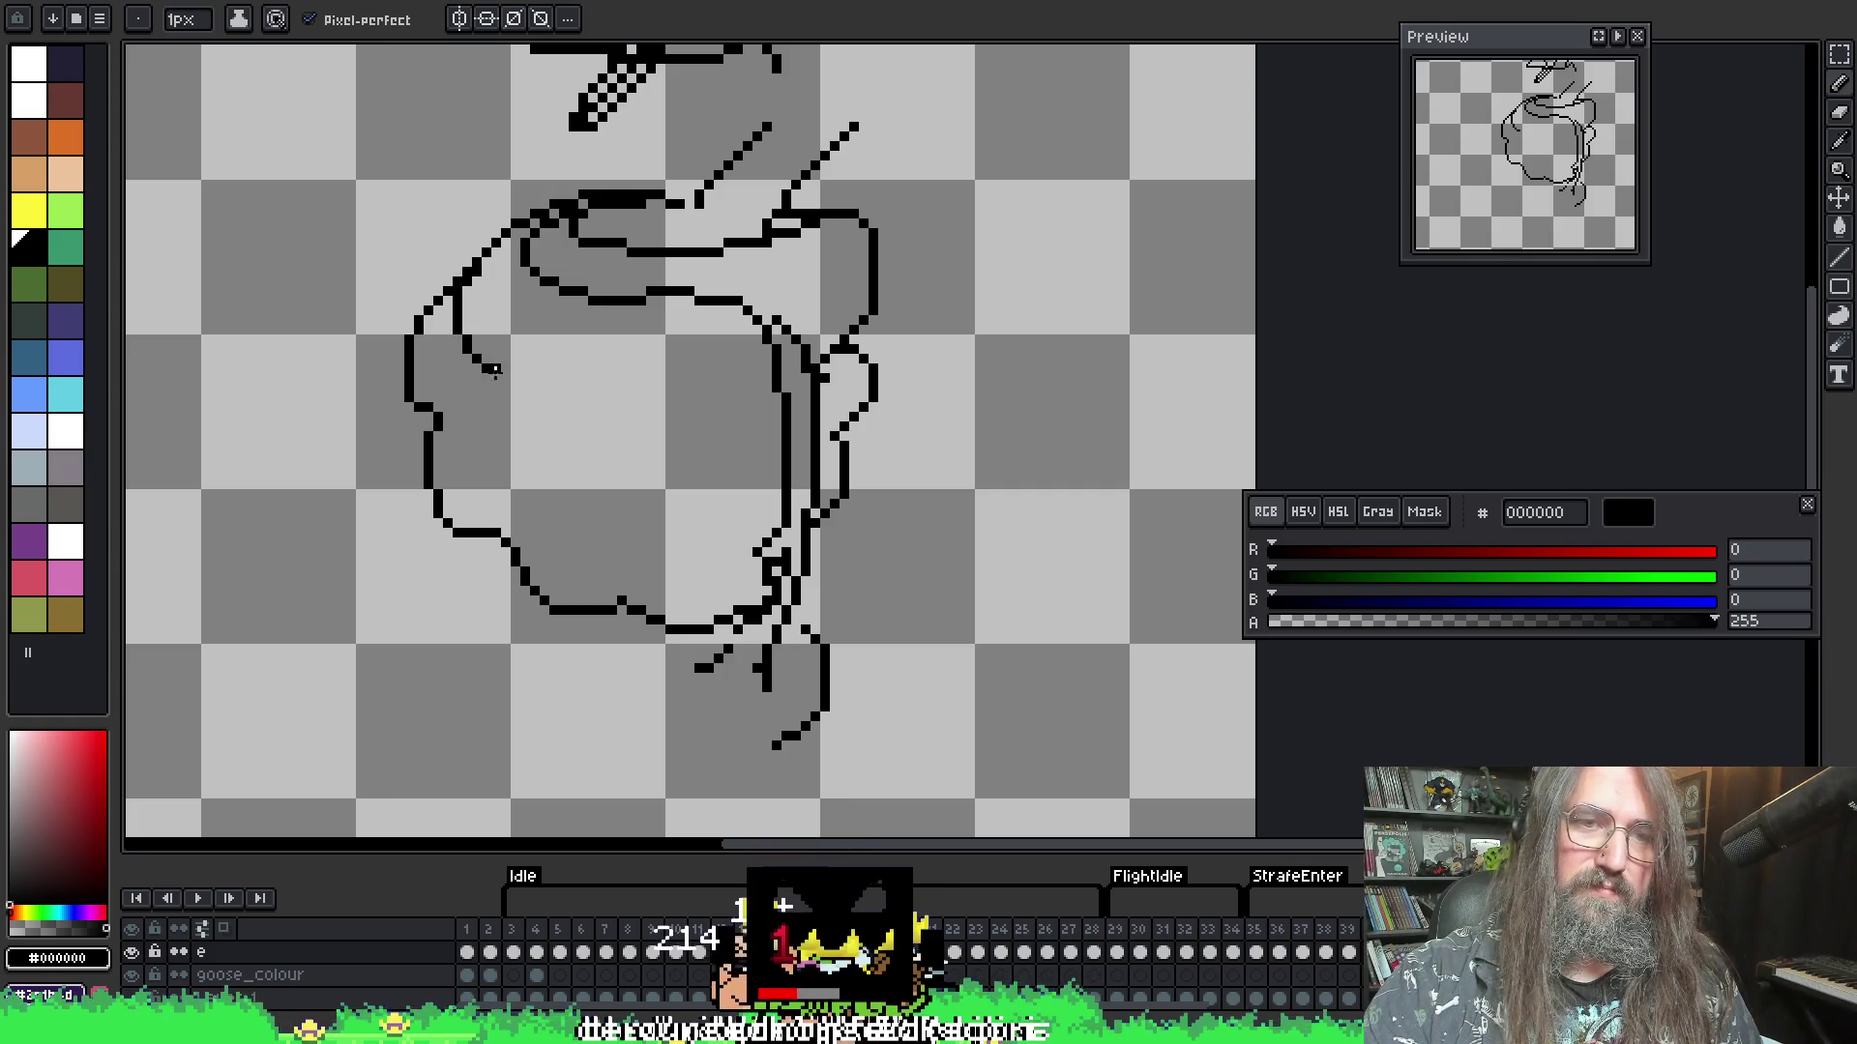
left_click_drag(594, 476, 691, 483)
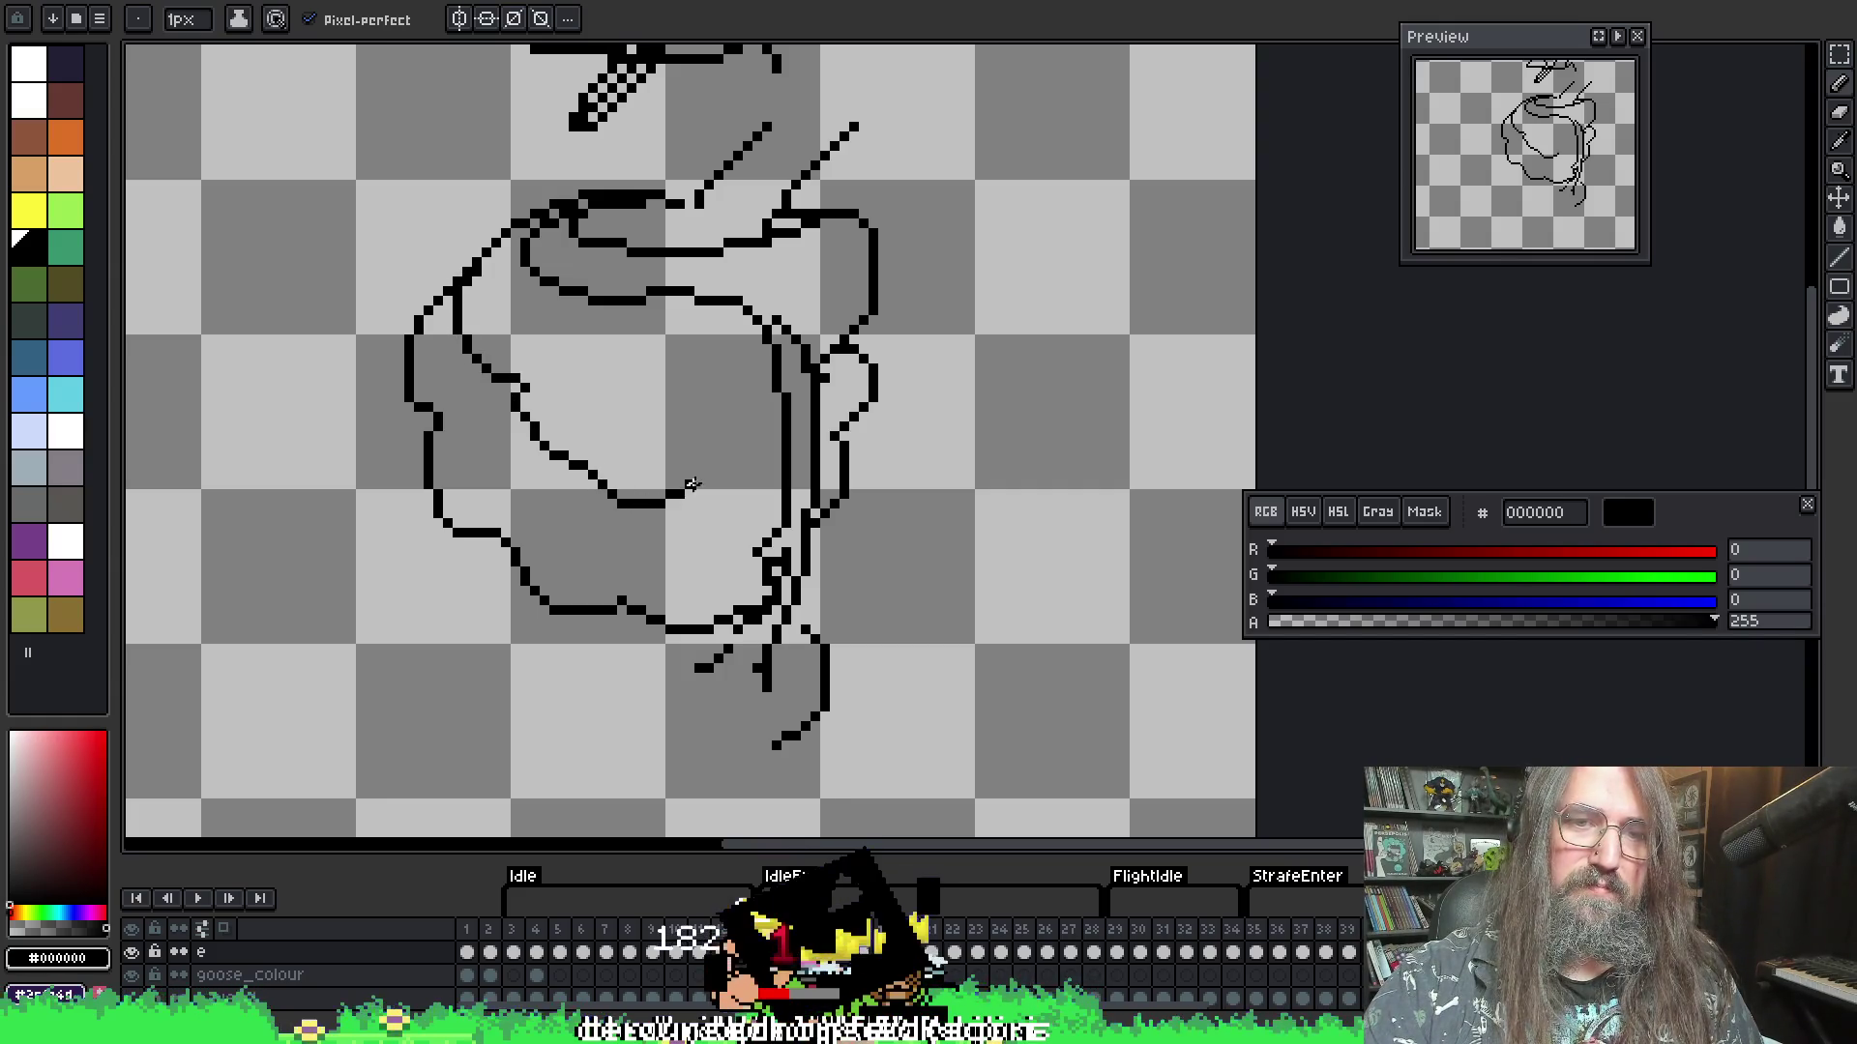
key("e")
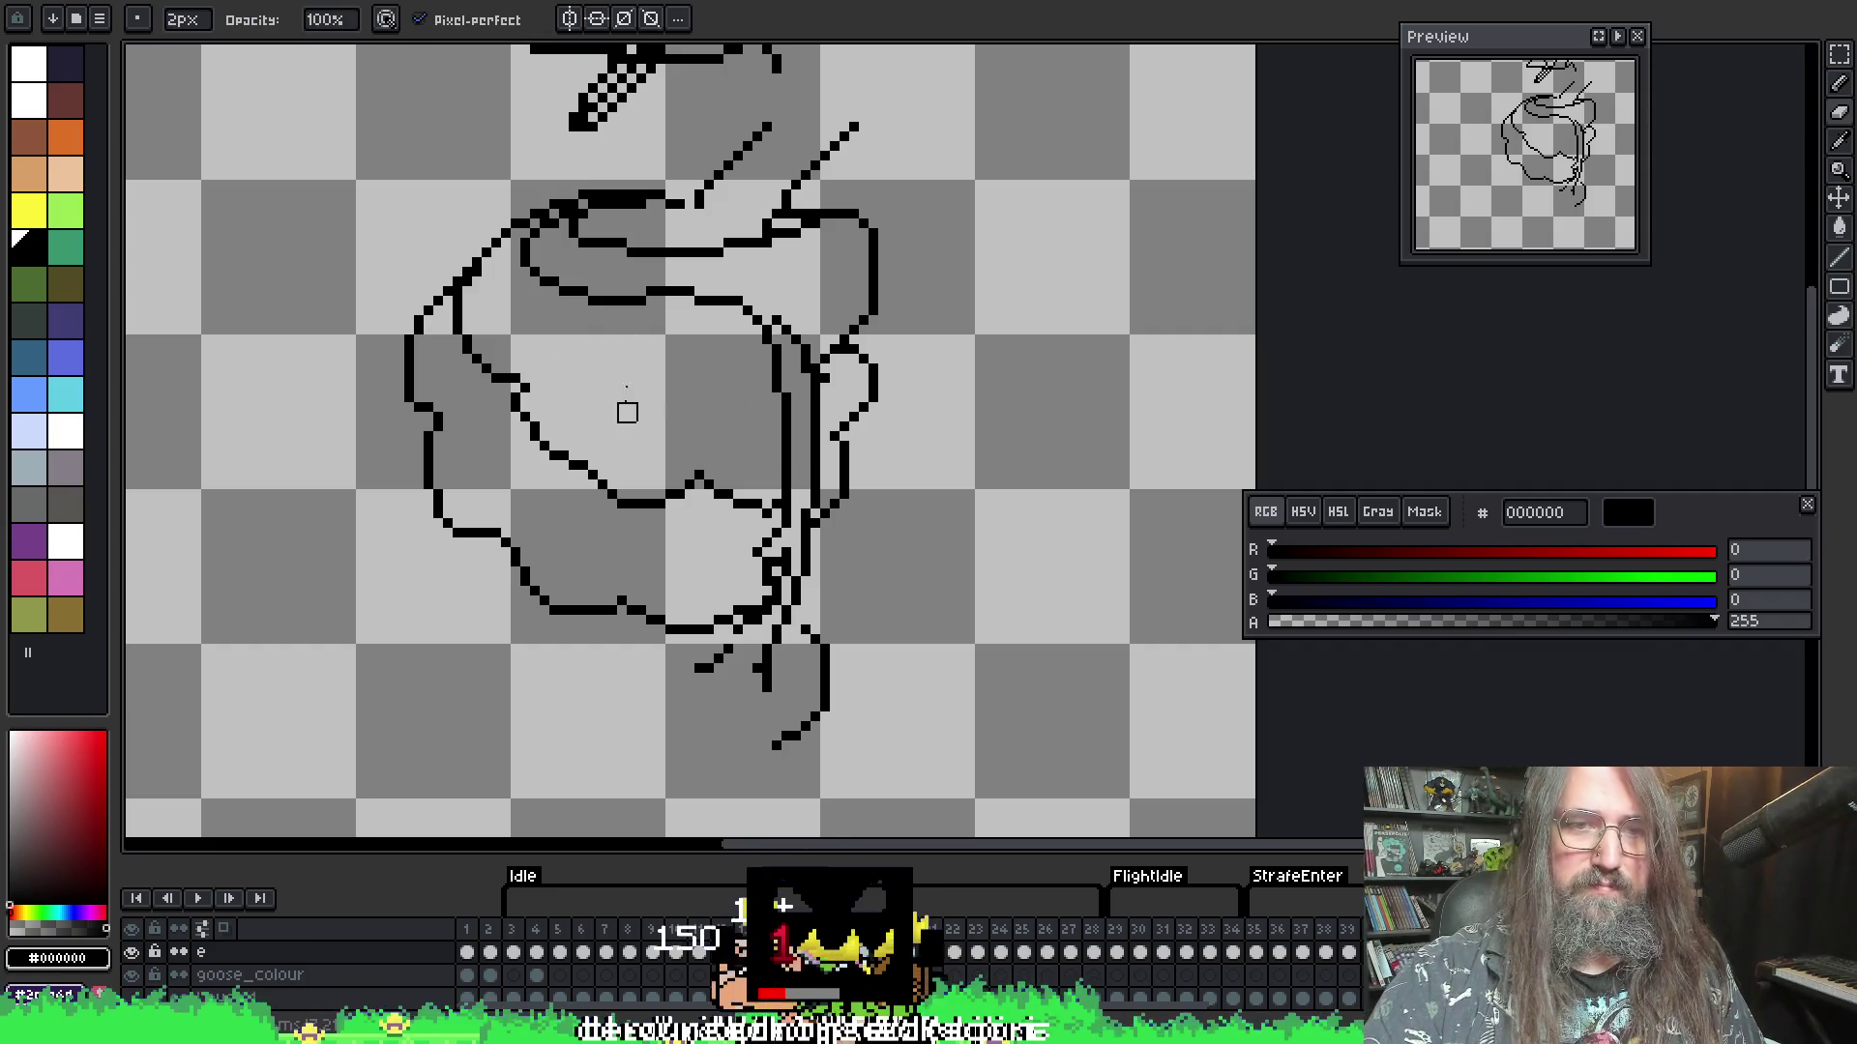
mouse_move(522, 392)
left_mouse_down()
mouse_move(508, 402)
mouse_move(559, 442)
left_mouse_up()
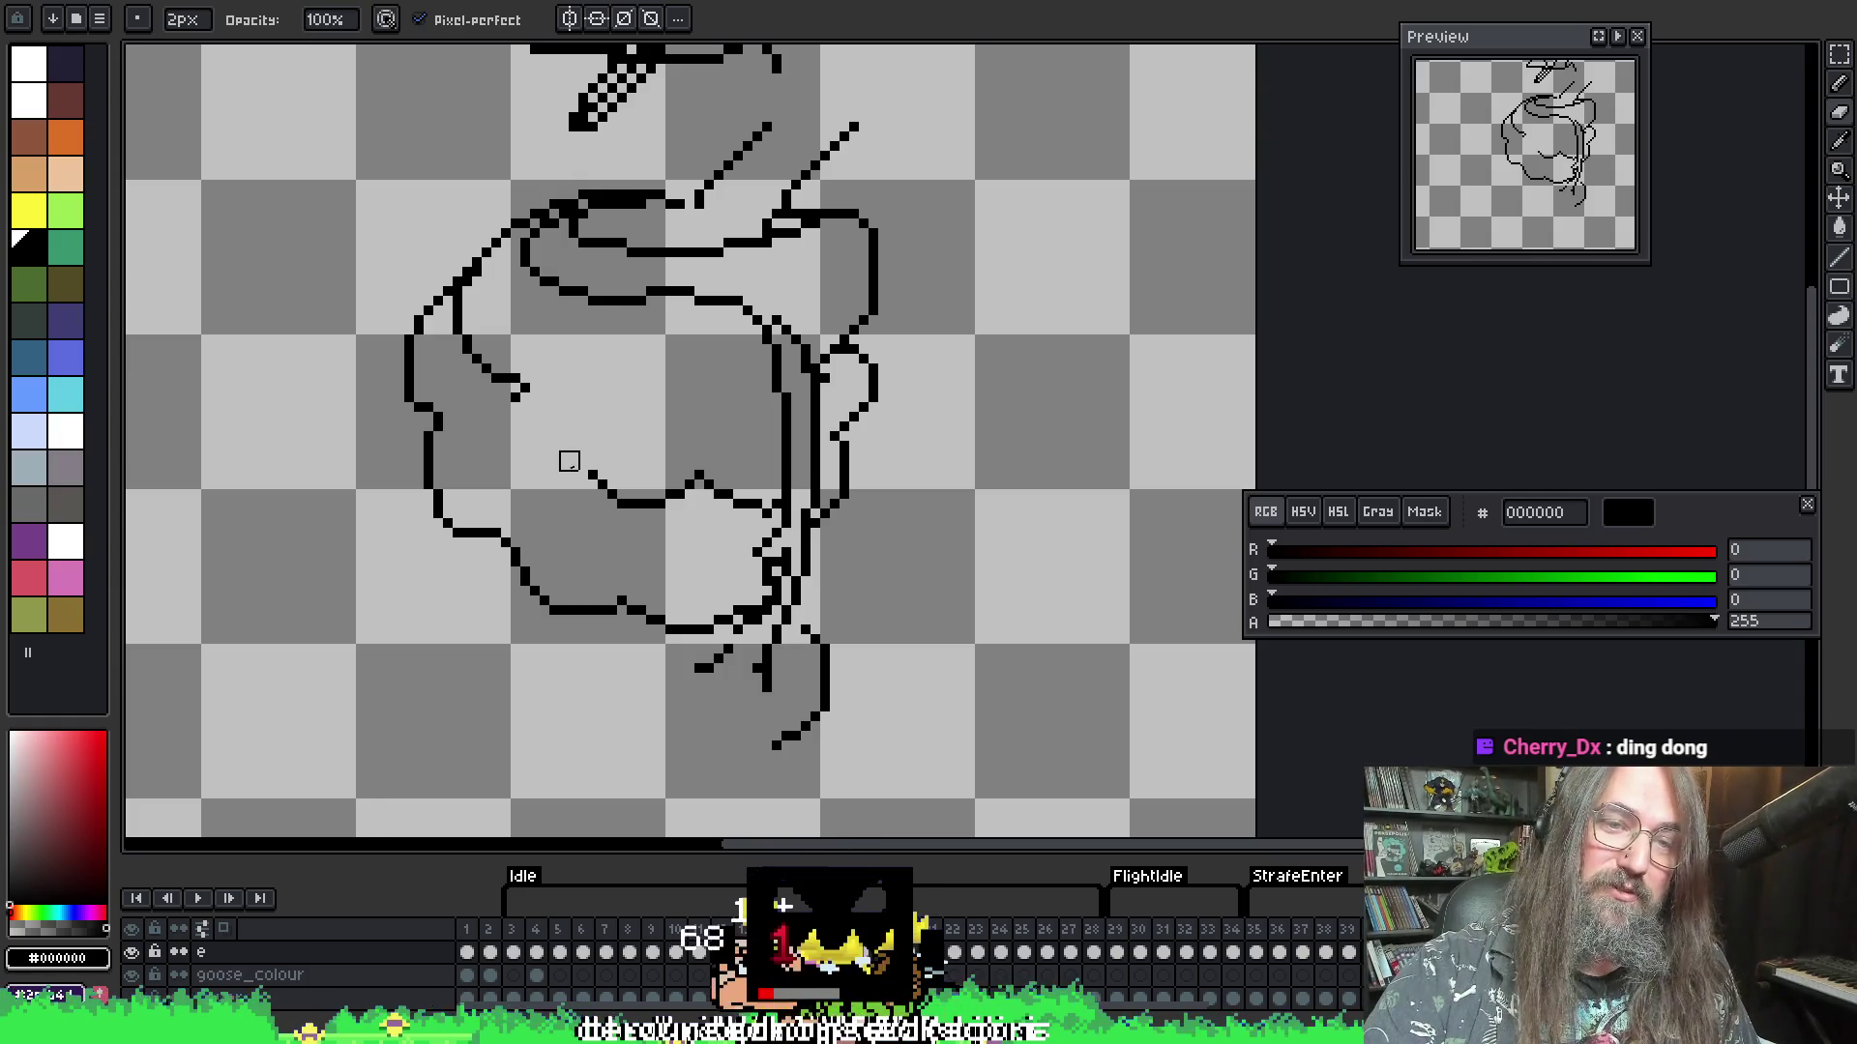
key("b")
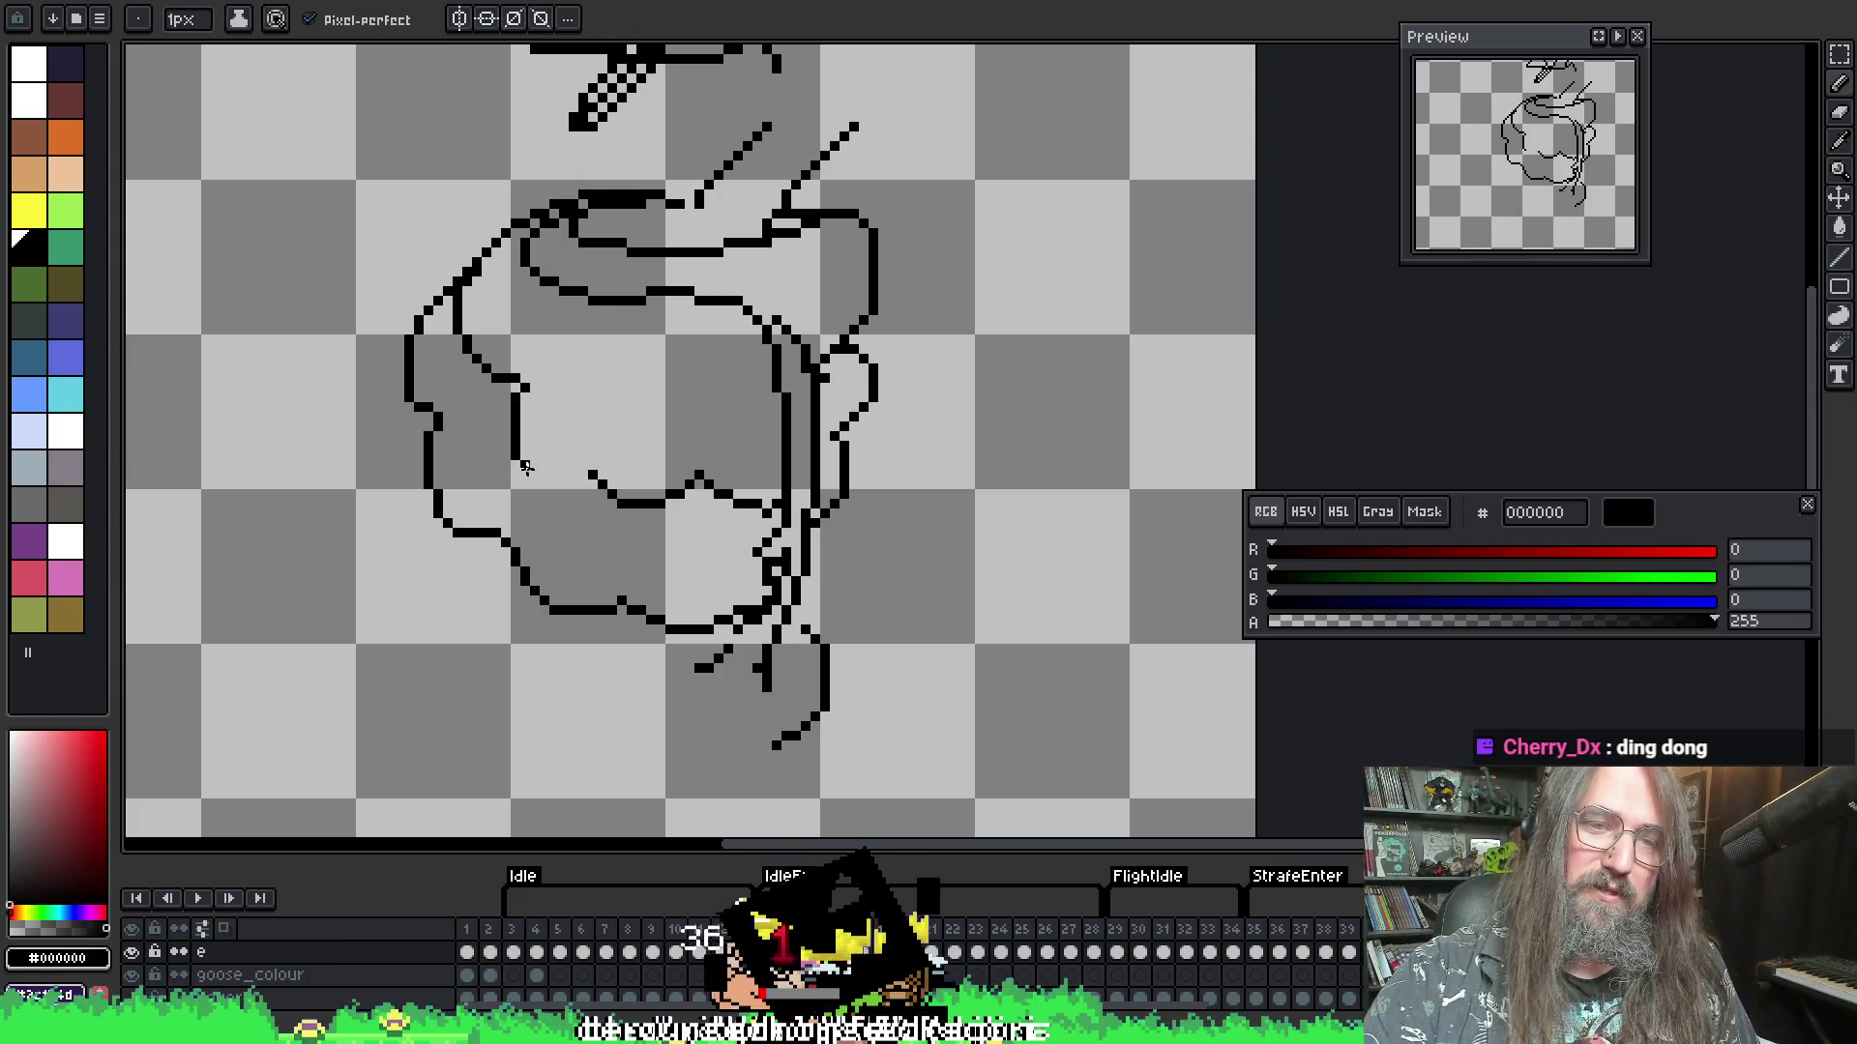
- Add a connecting line at the upper right body and a short stroke inside the left outline
key("e")
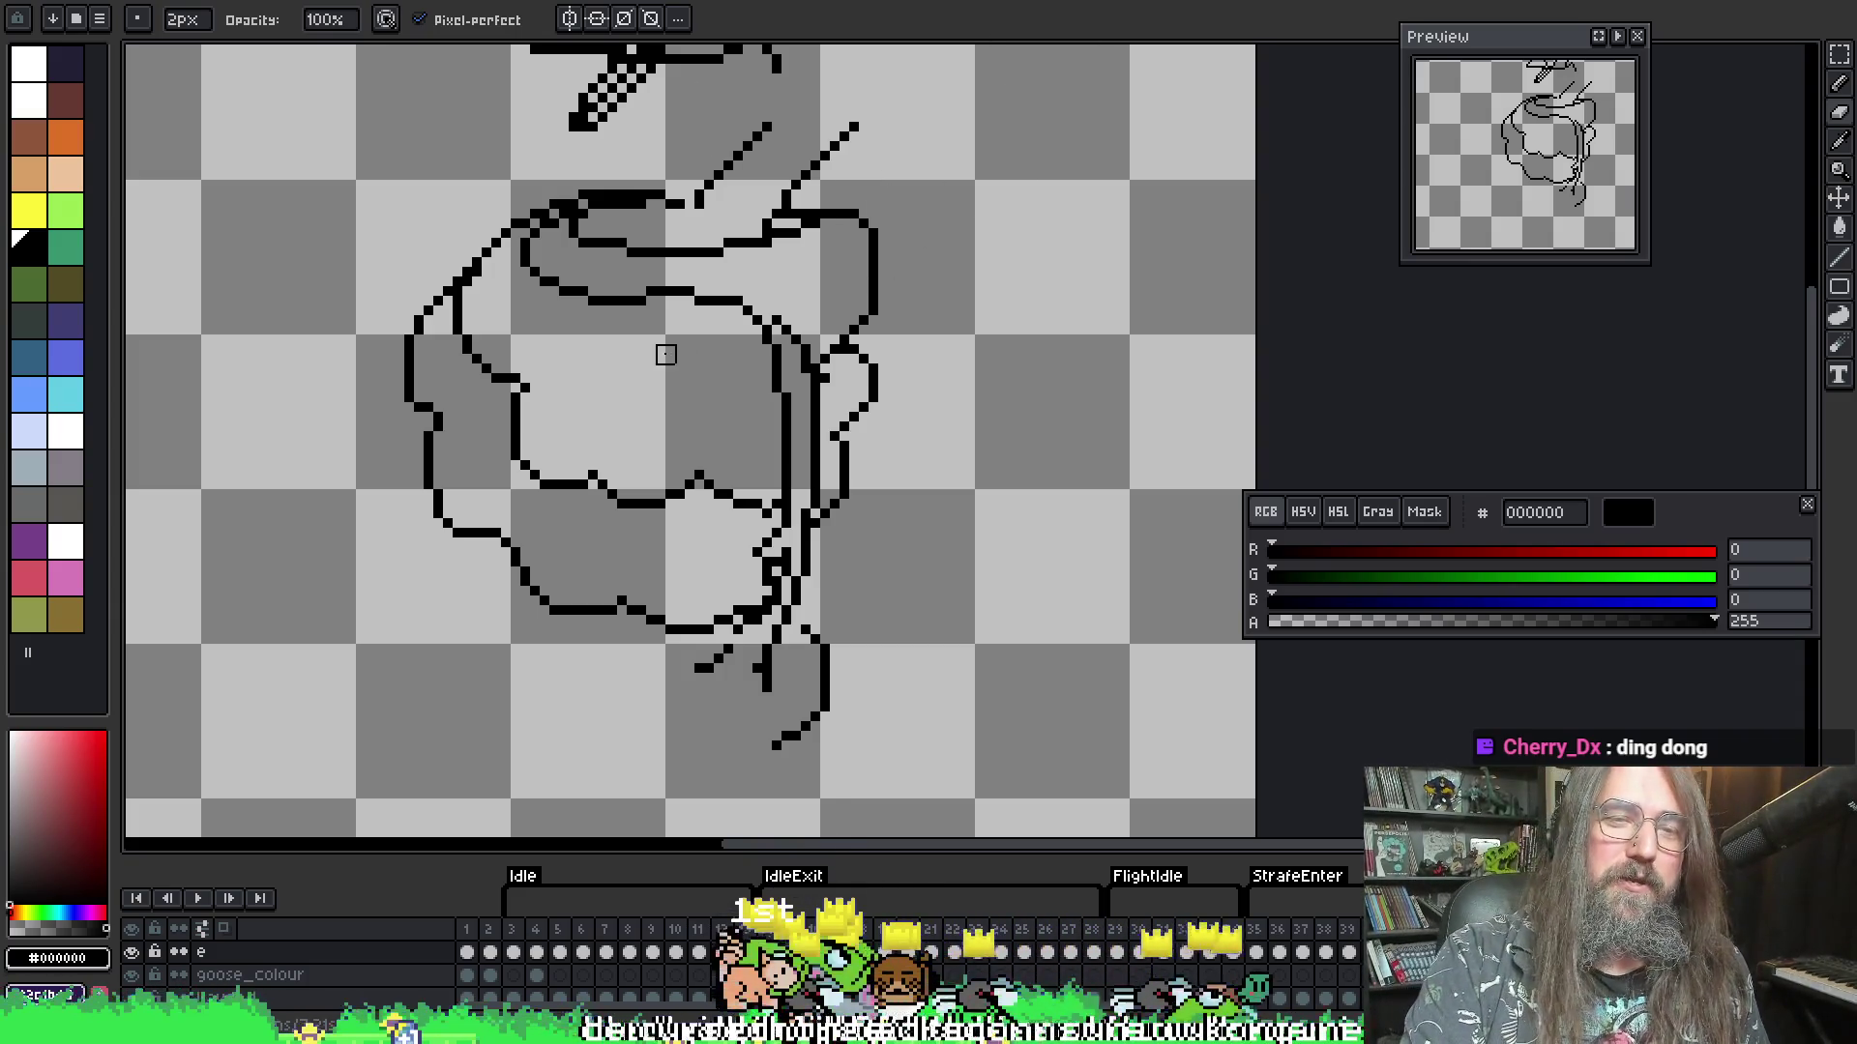
scroll(560, 386, "up", 1)
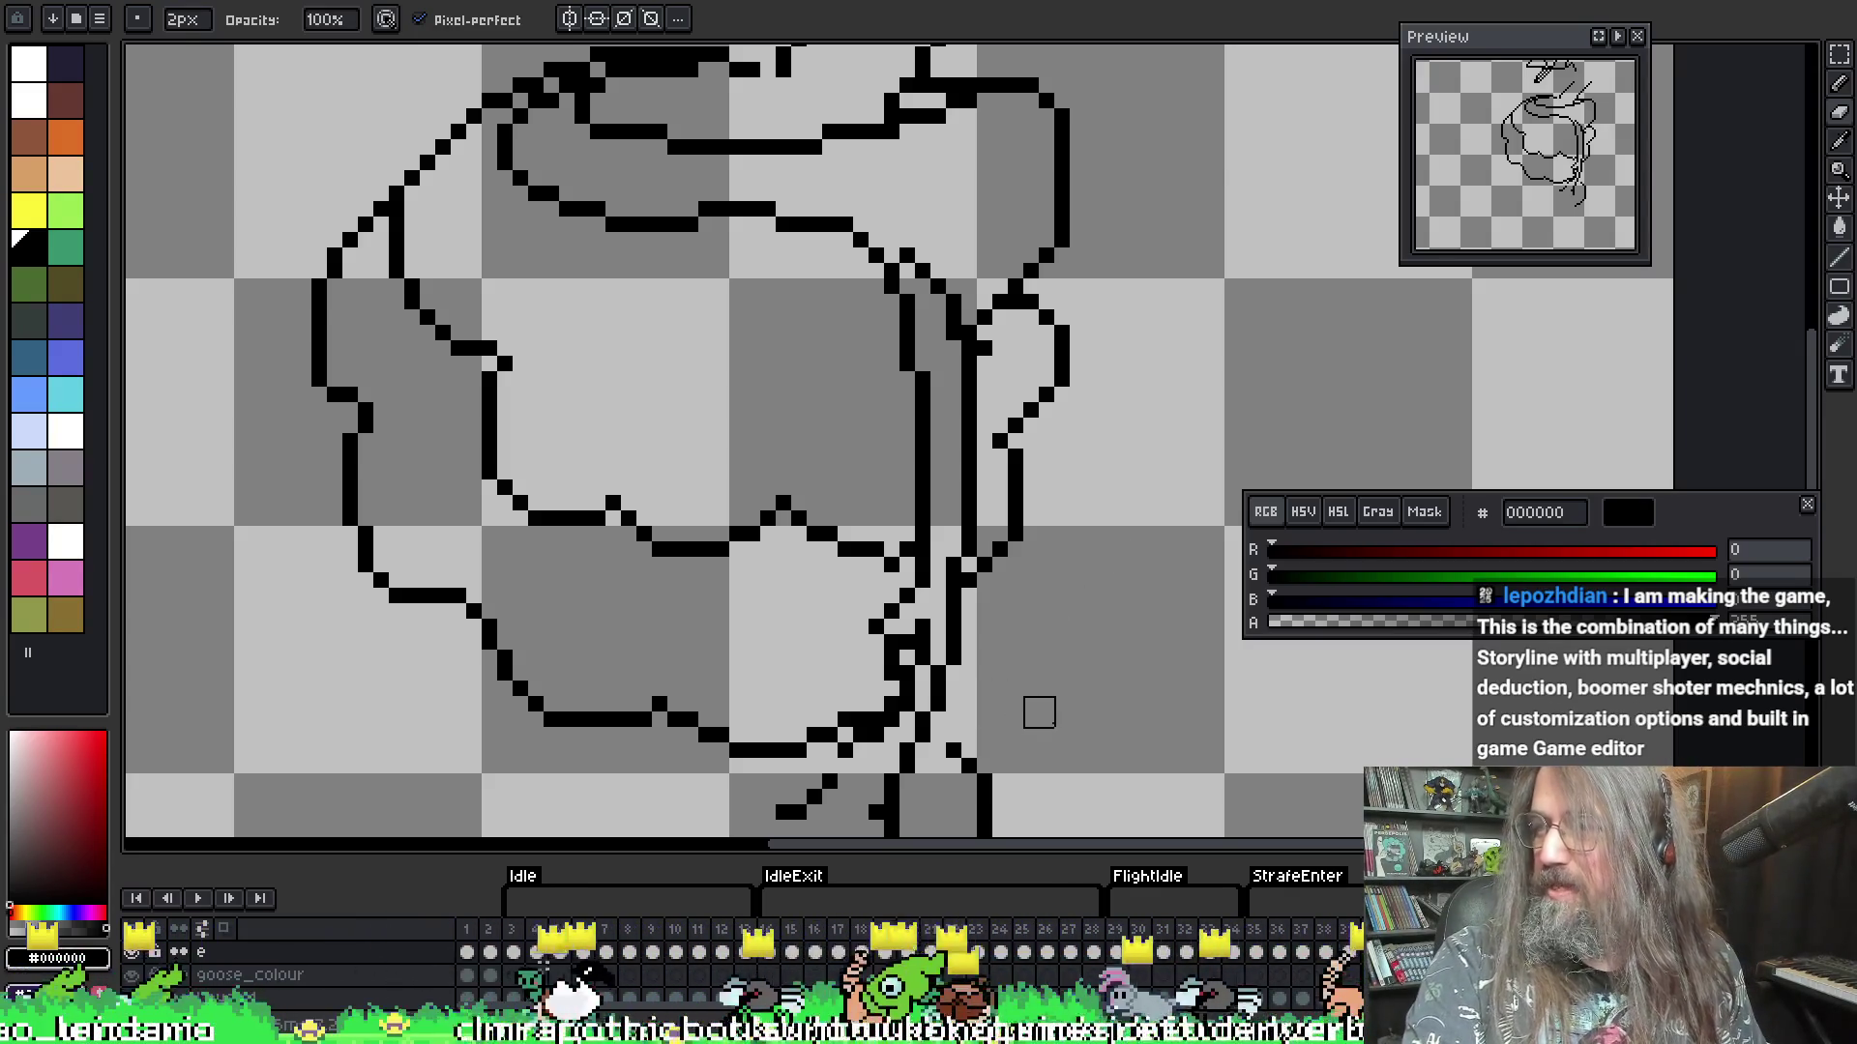
scroll(957, 677, "up", 2)
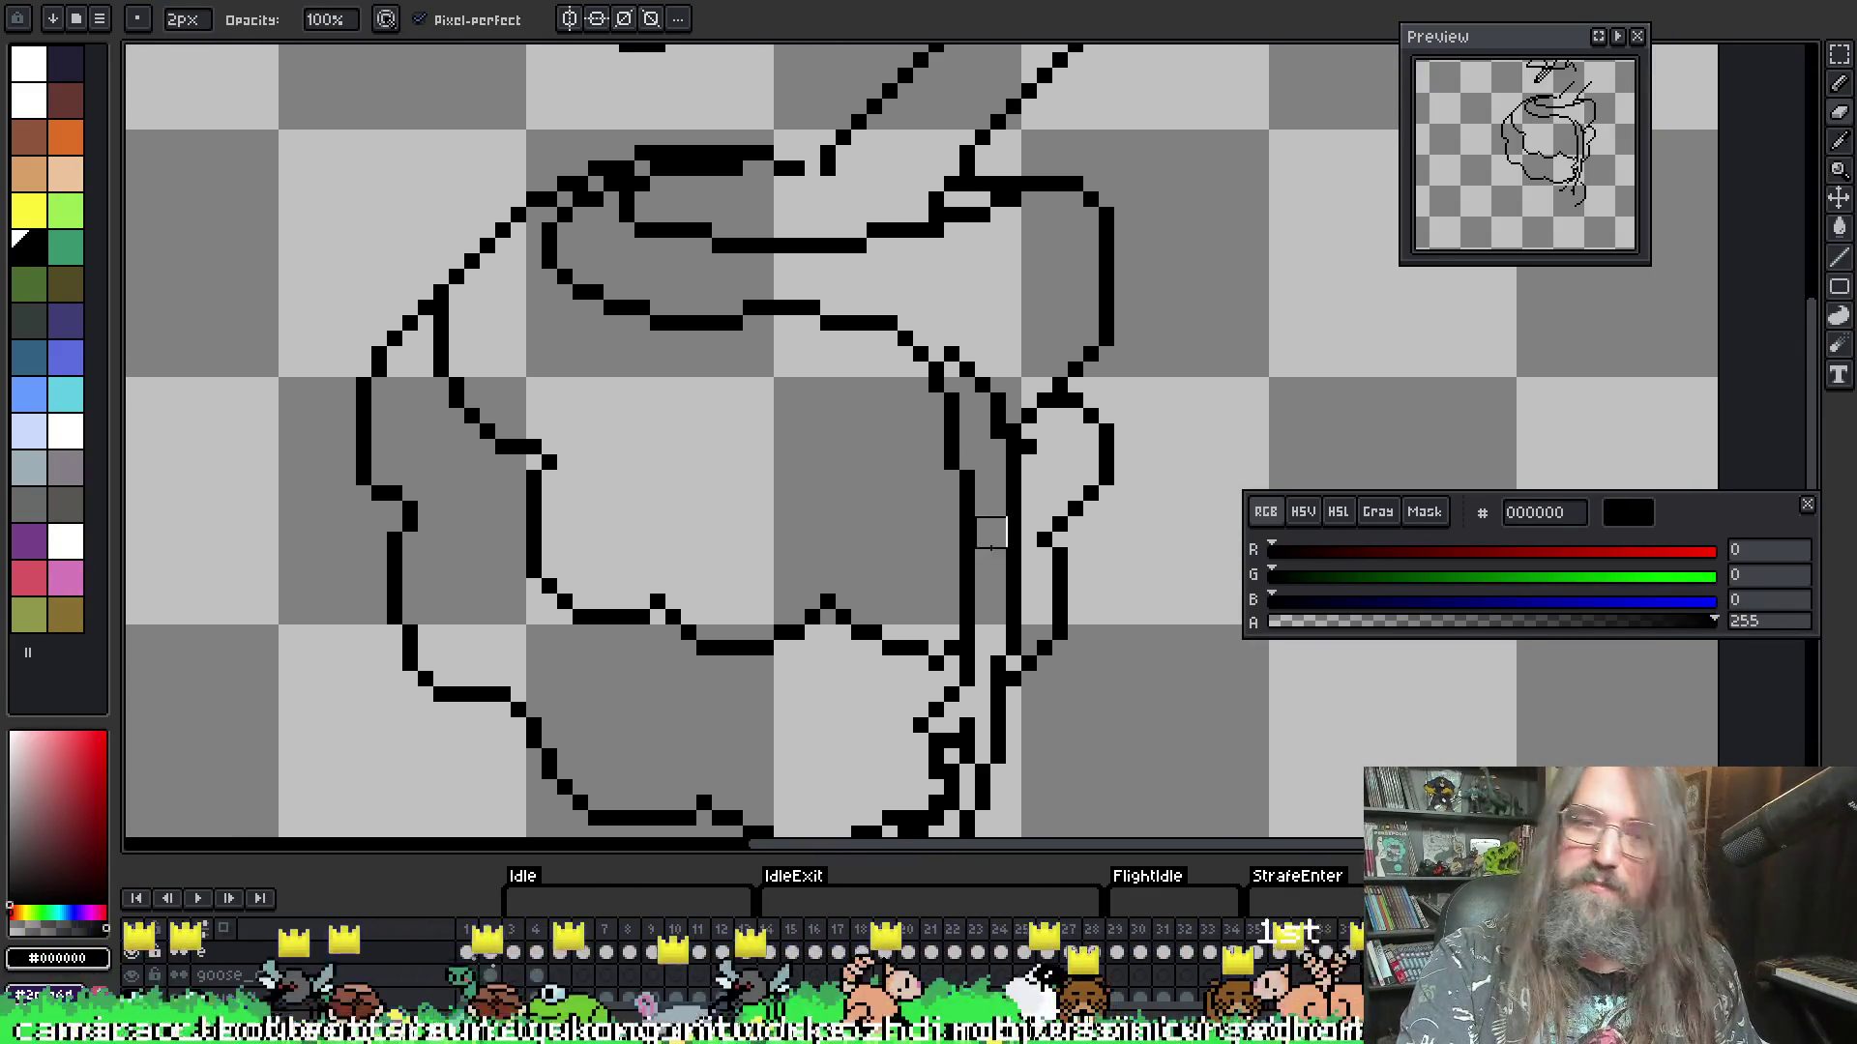
key("i")
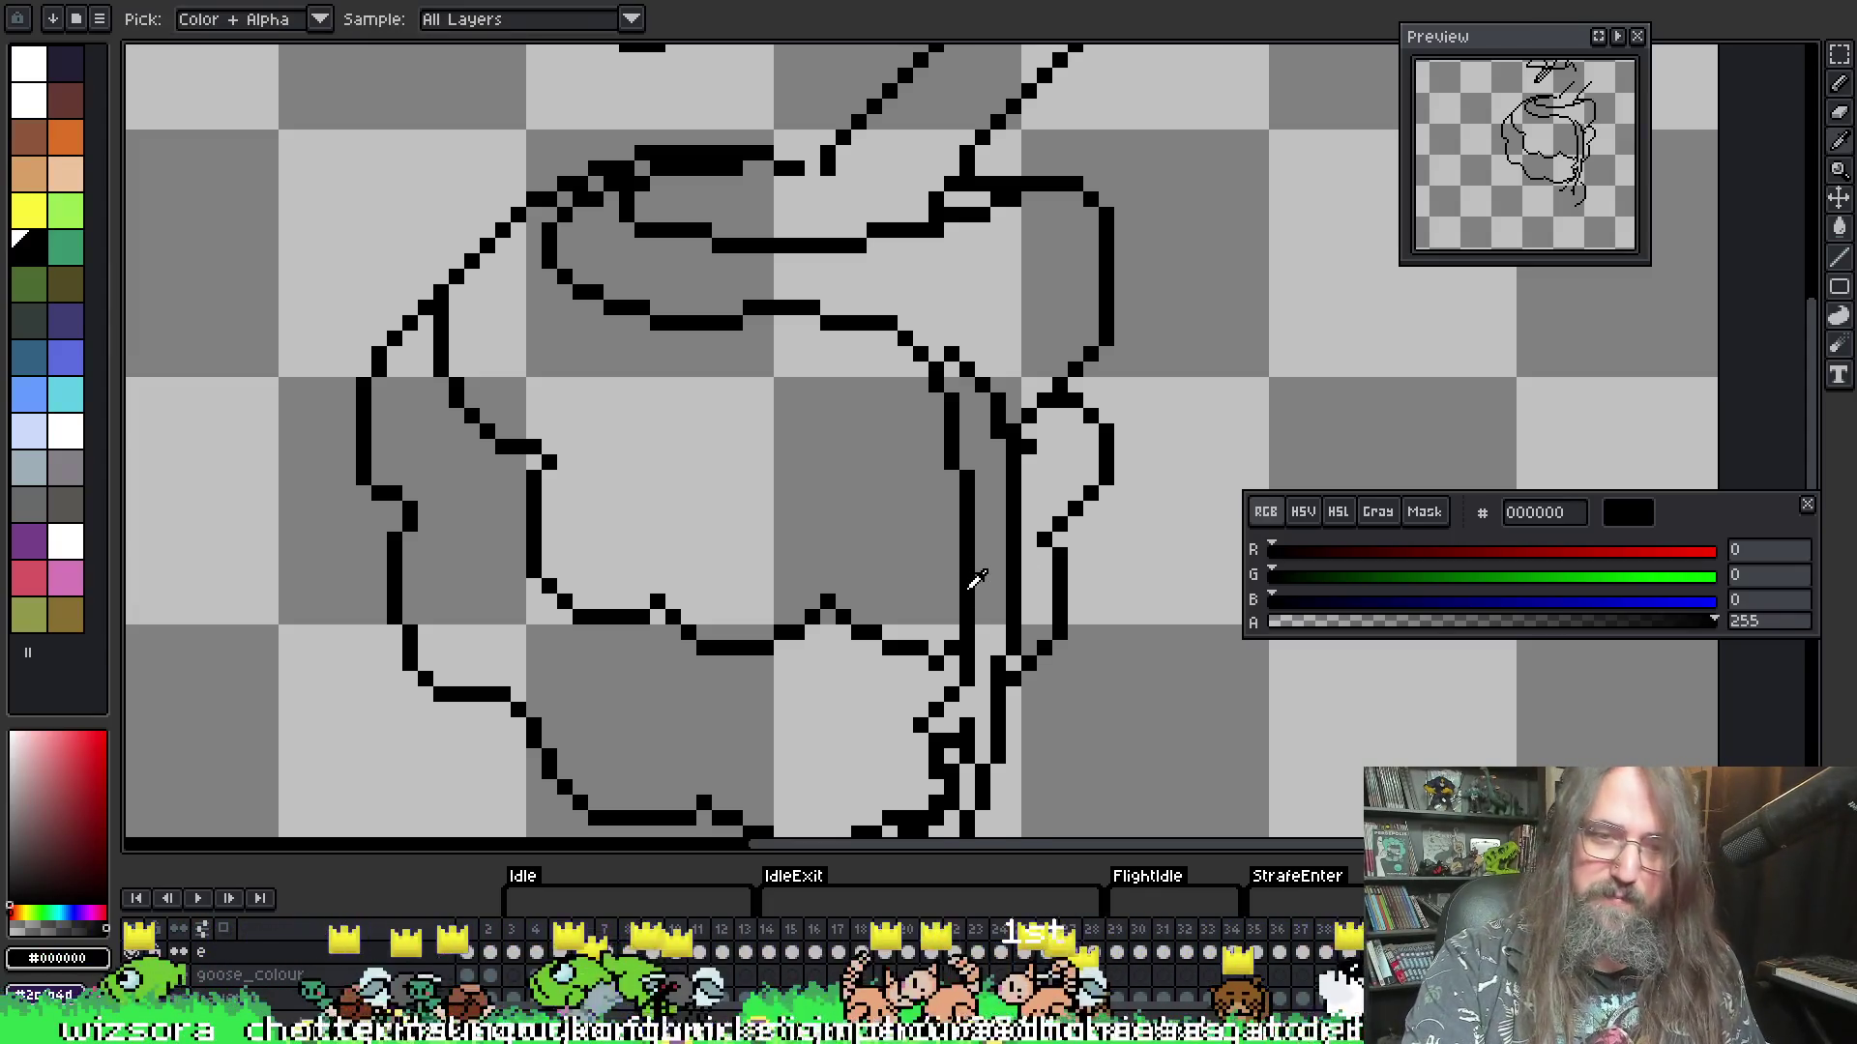
key("b")
scroll(735, 446, "down", 3)
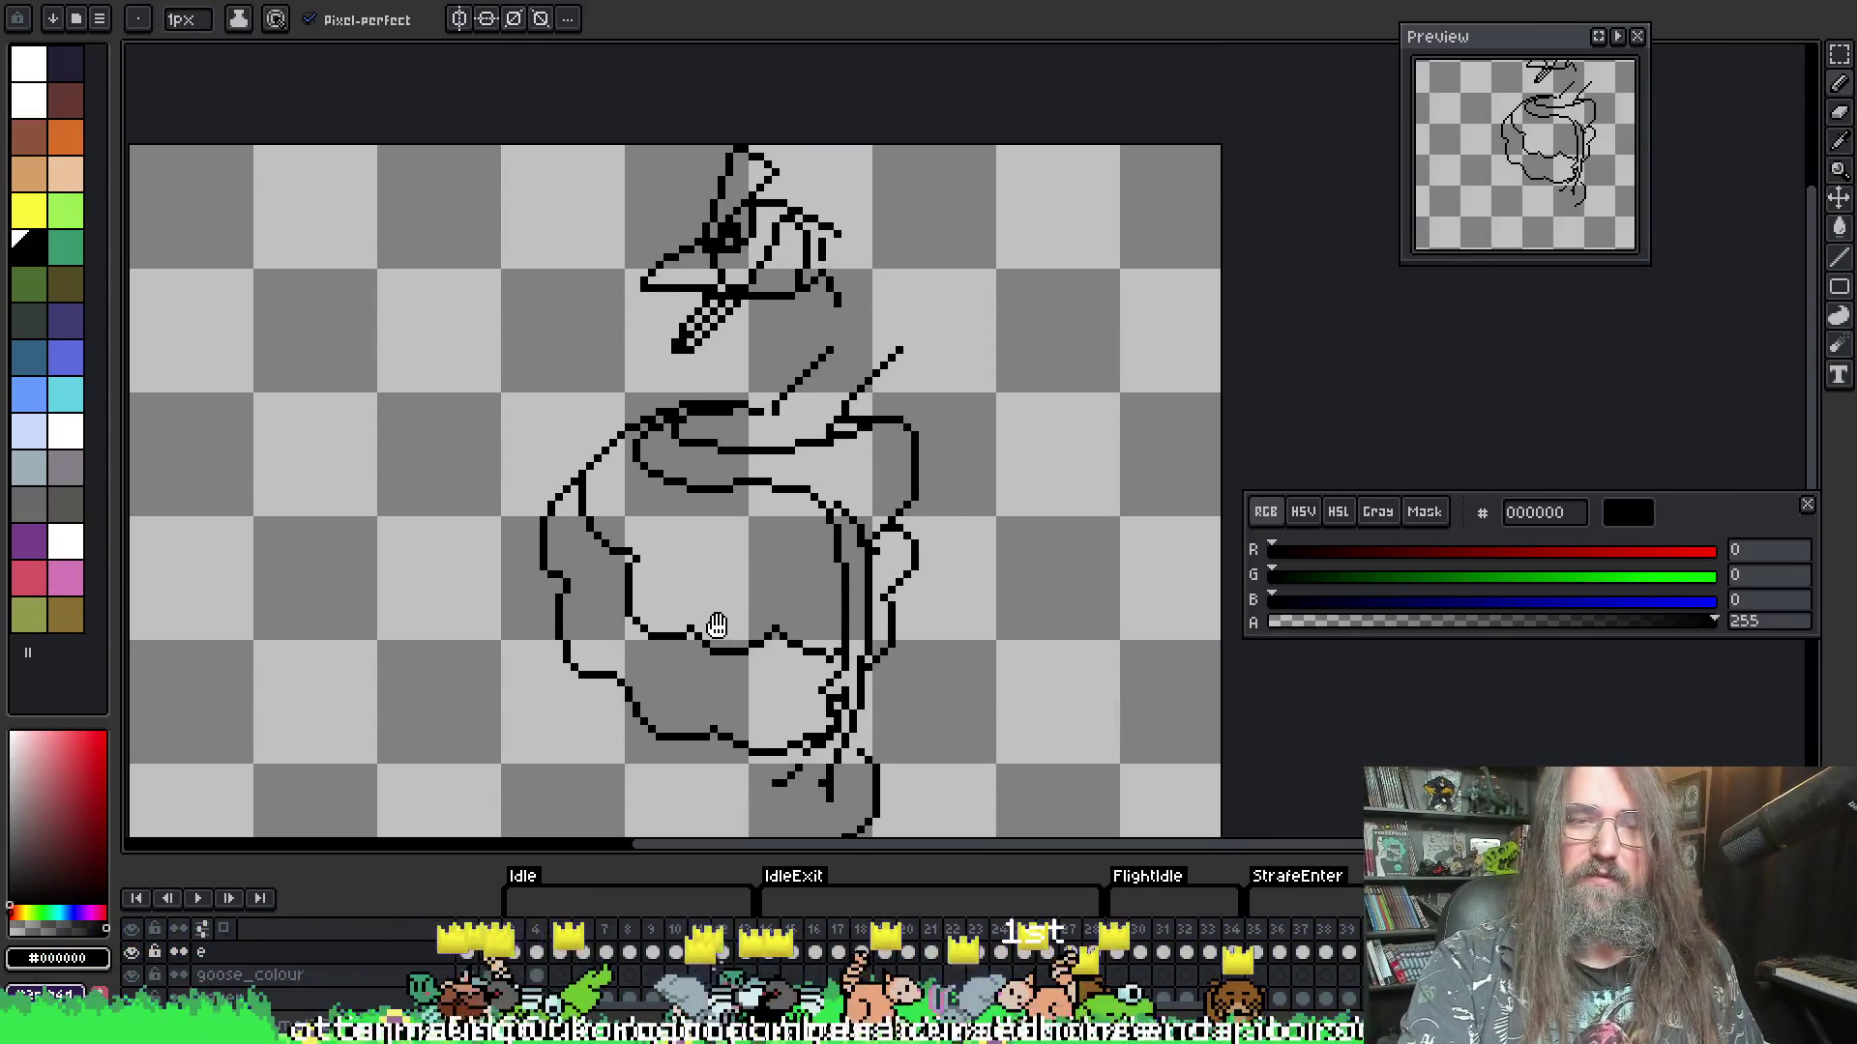
scroll(716, 619, "up", 2)
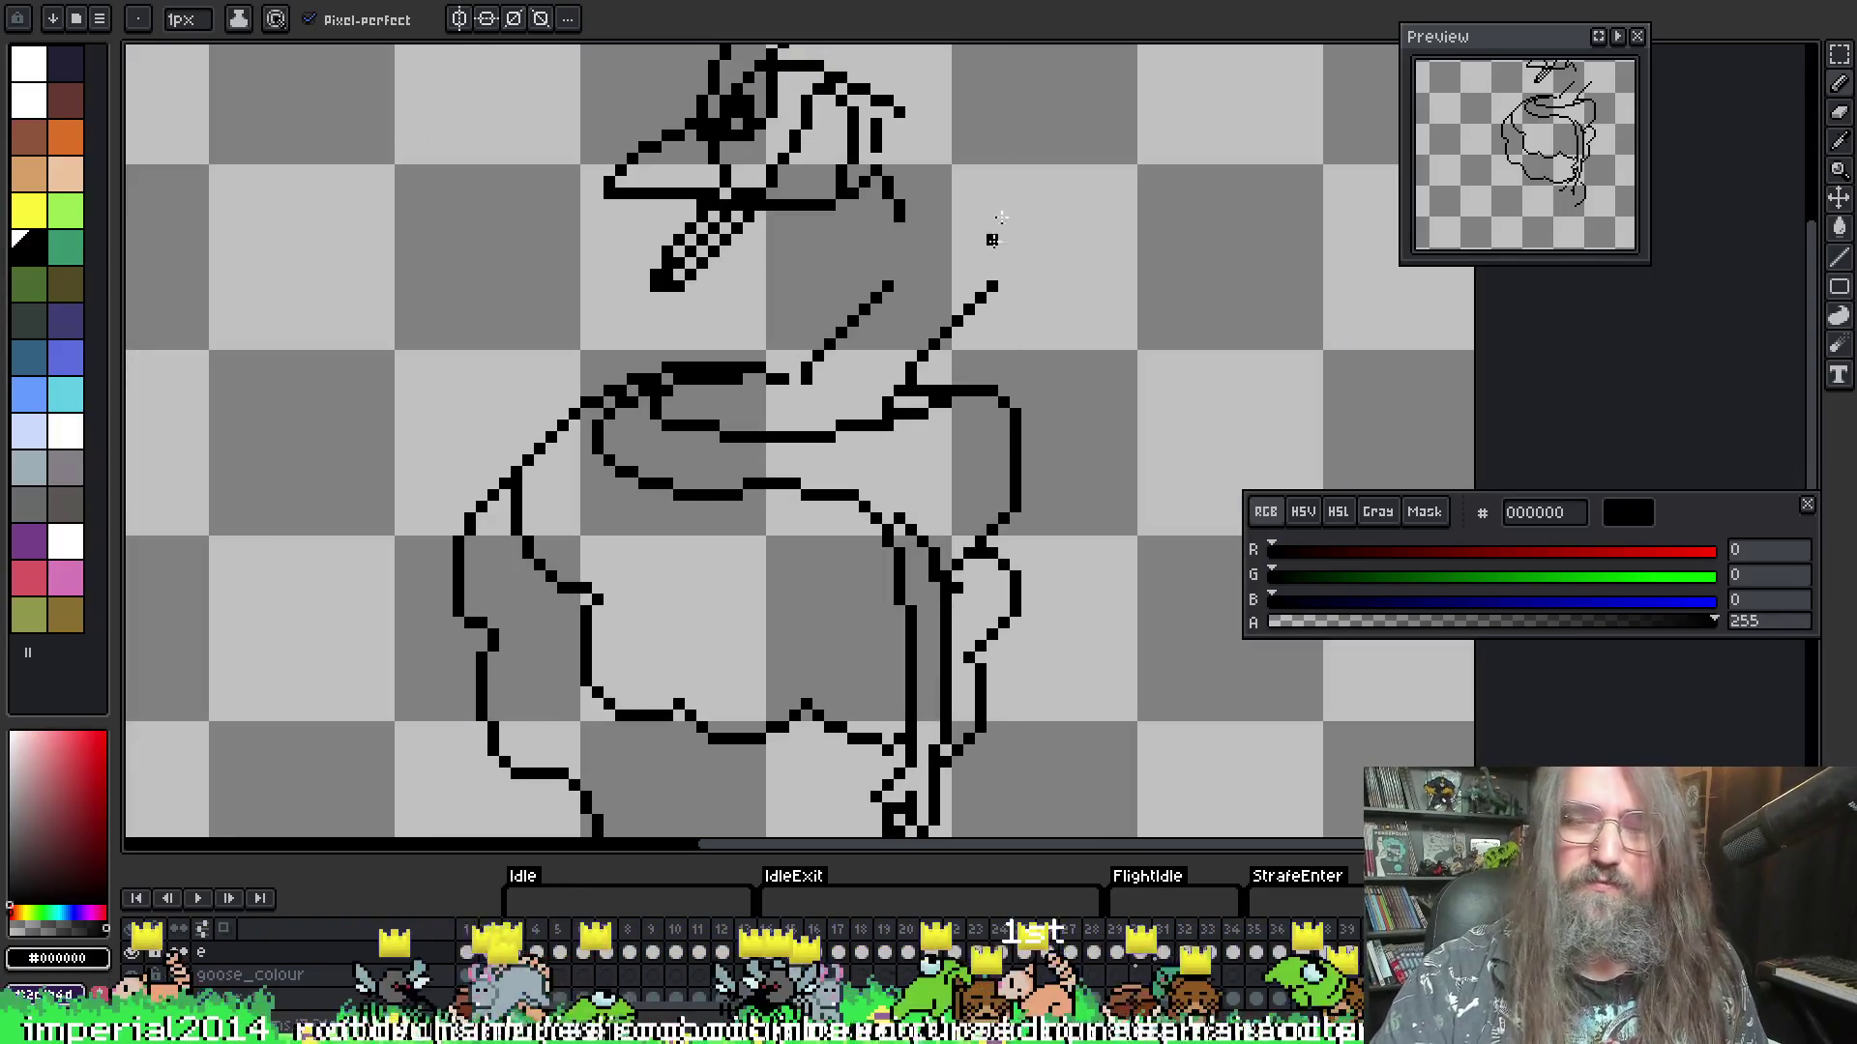
left_click_drag(1002, 451, 917, 530)
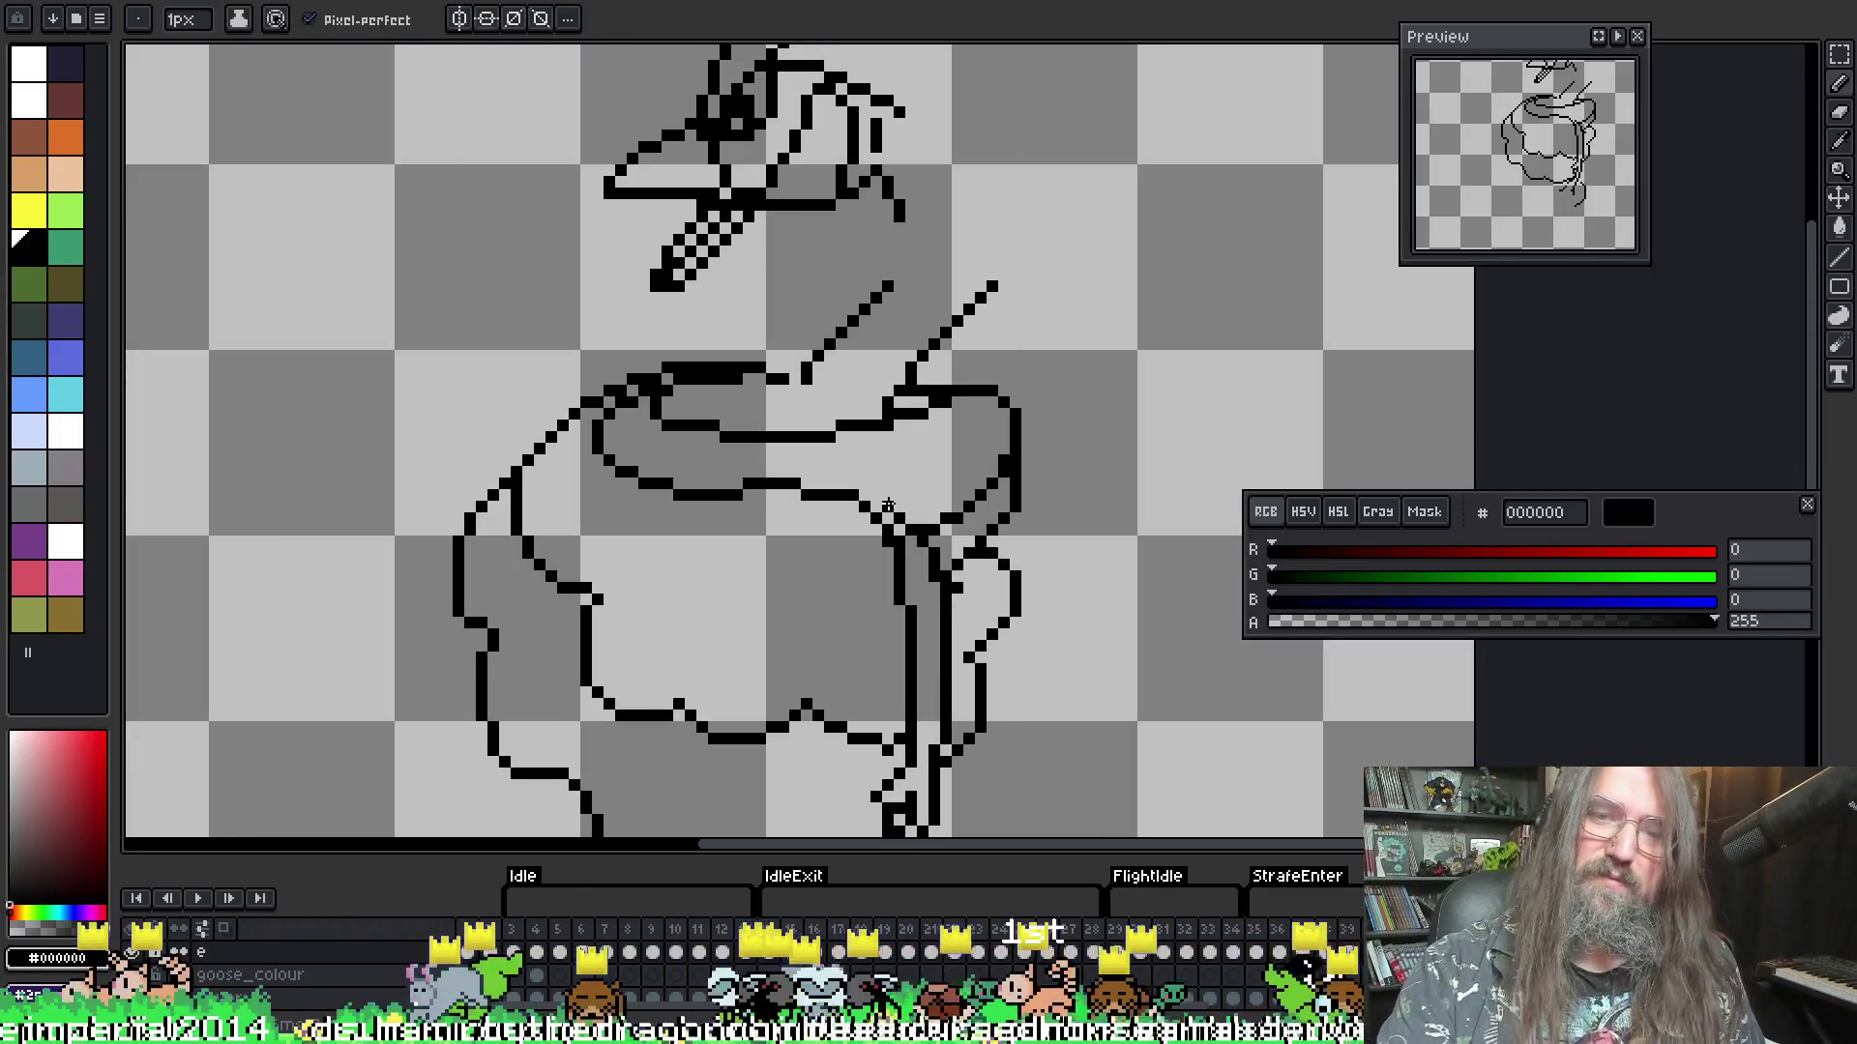
scroll(888, 506, "down", 3)
scroll(707, 495, "up", 3)
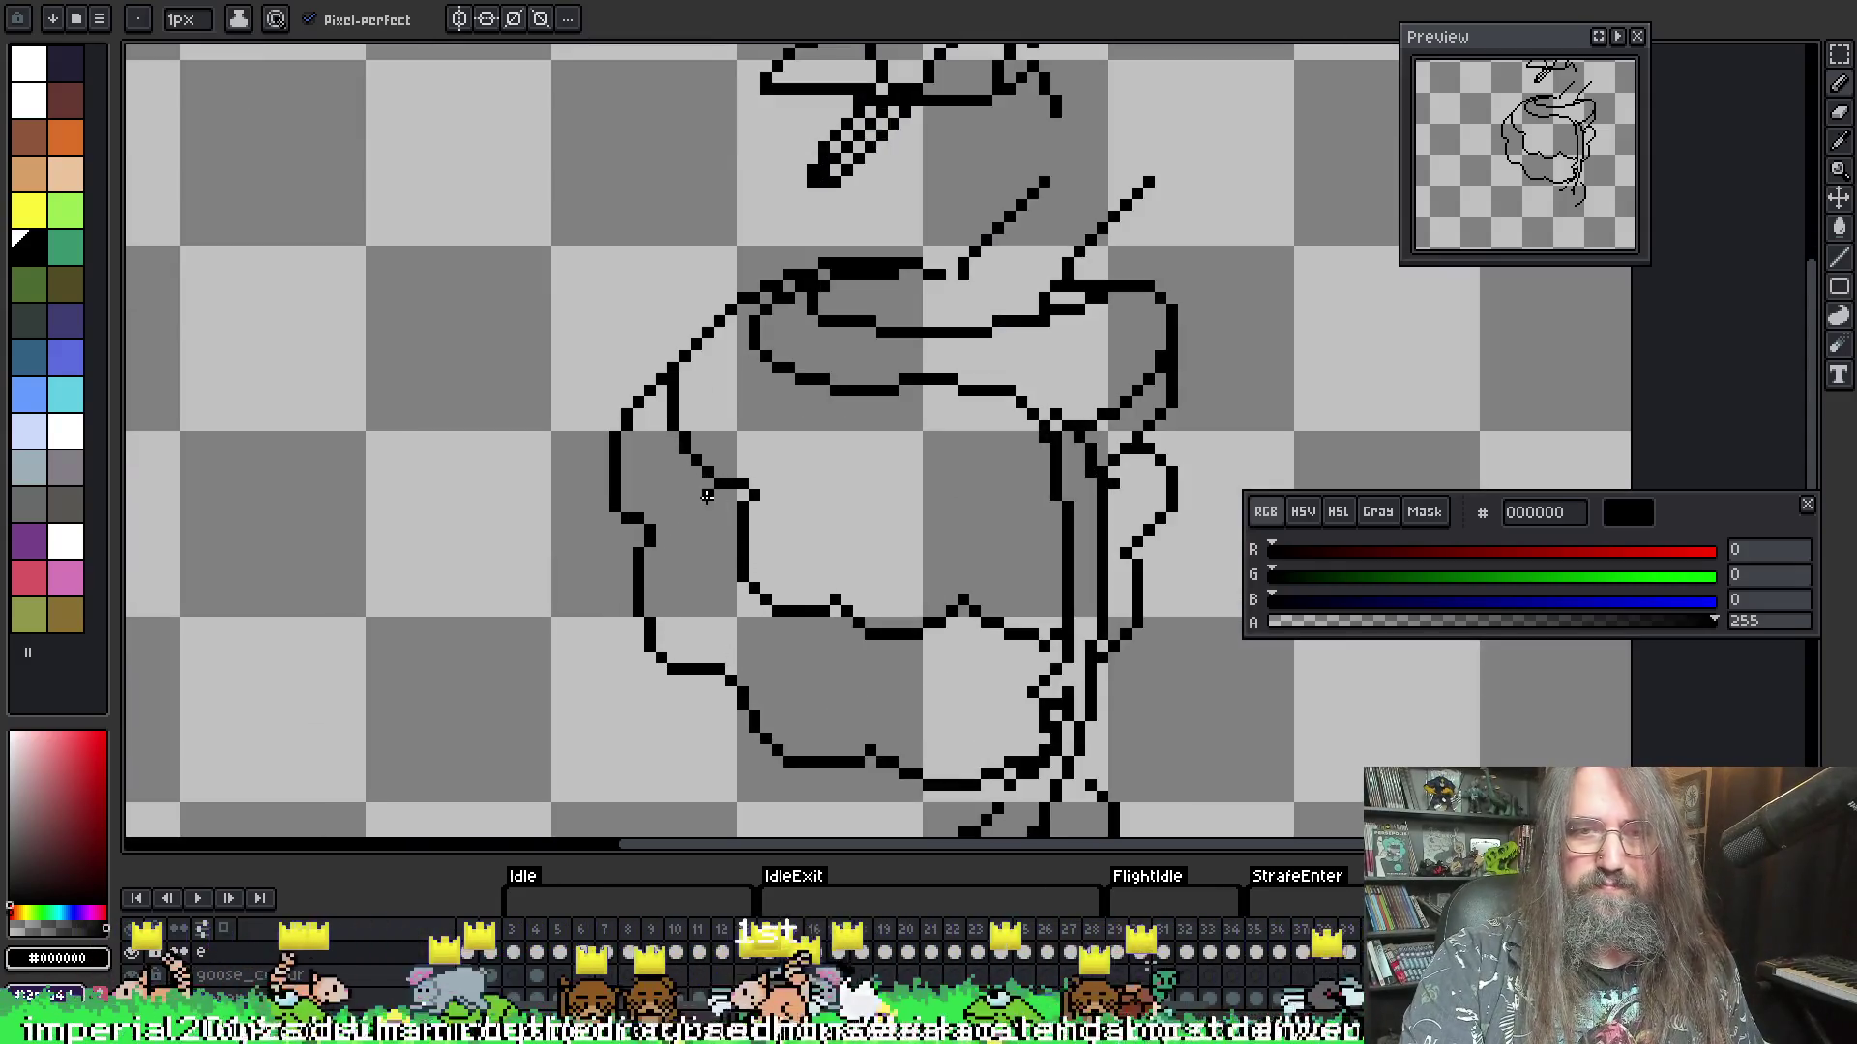
left_click_drag(734, 519, 750, 560)
- Tidy stray pixels where the curled wing's inner band meets the body
key("e")
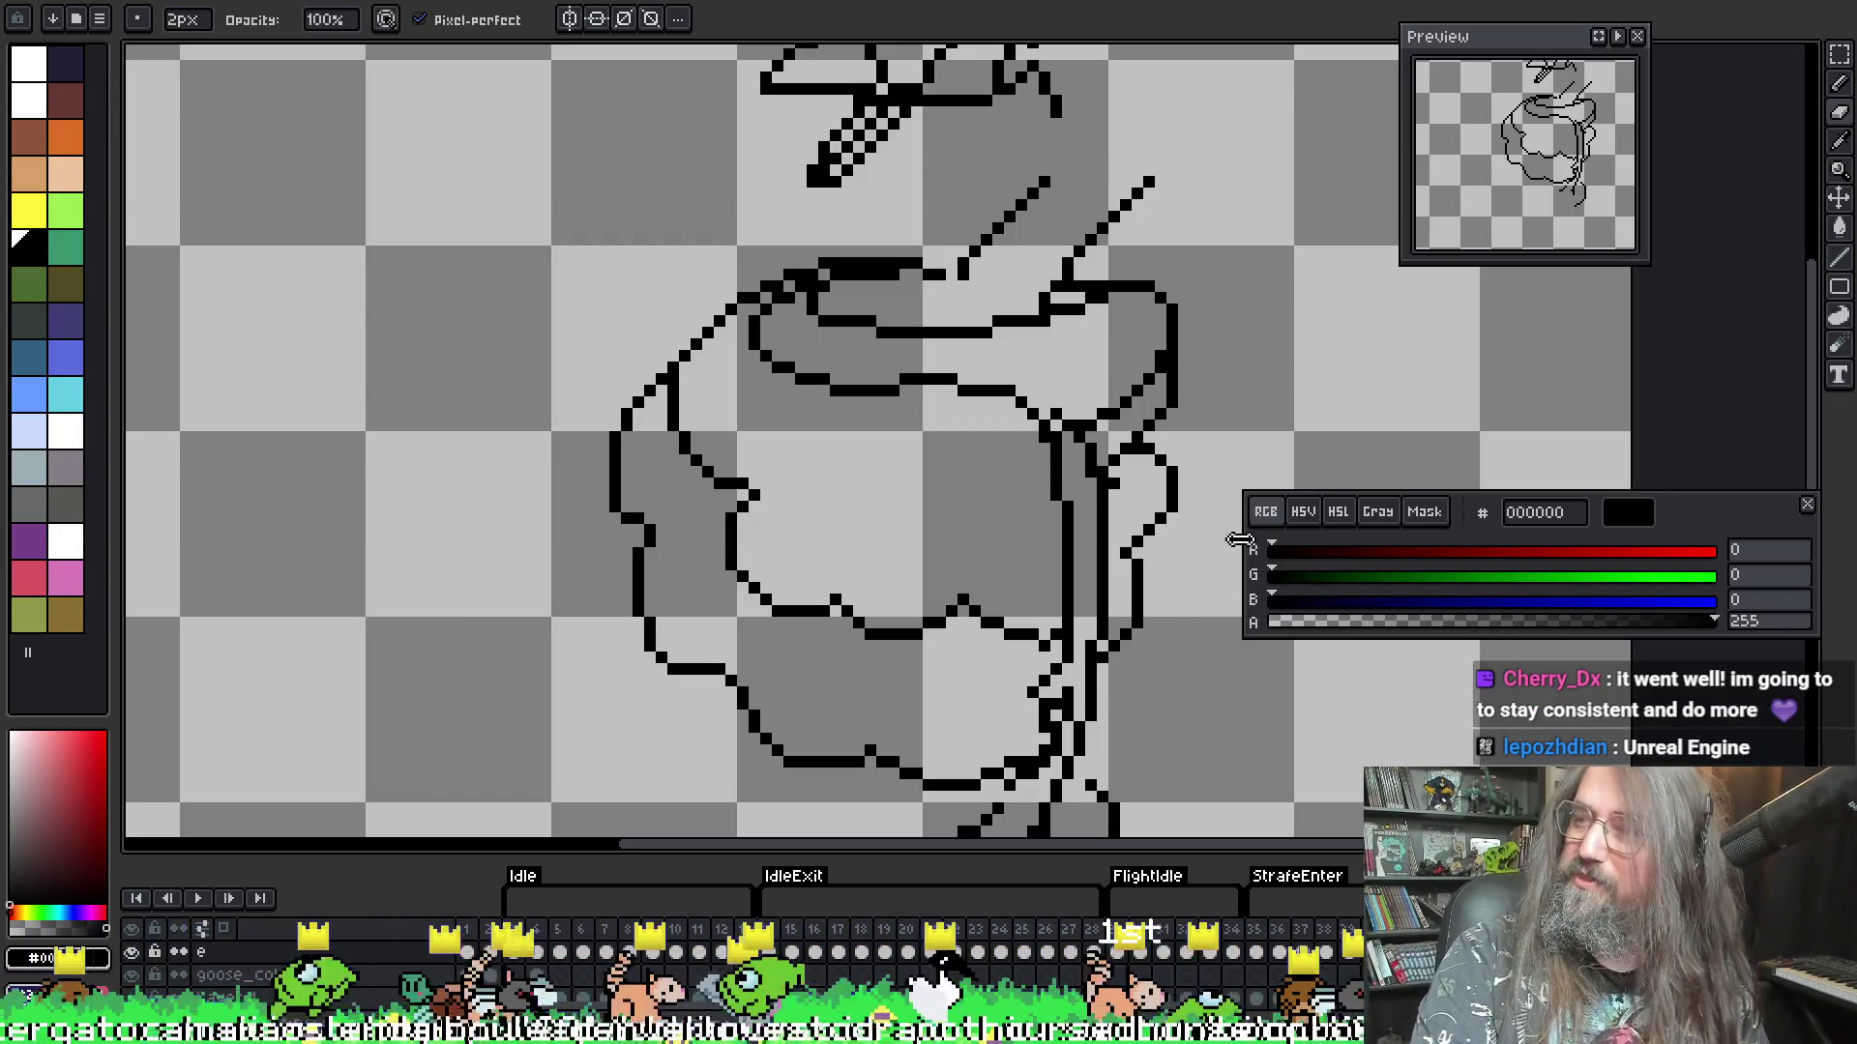
left_click_drag(998, 547, 795, 558)
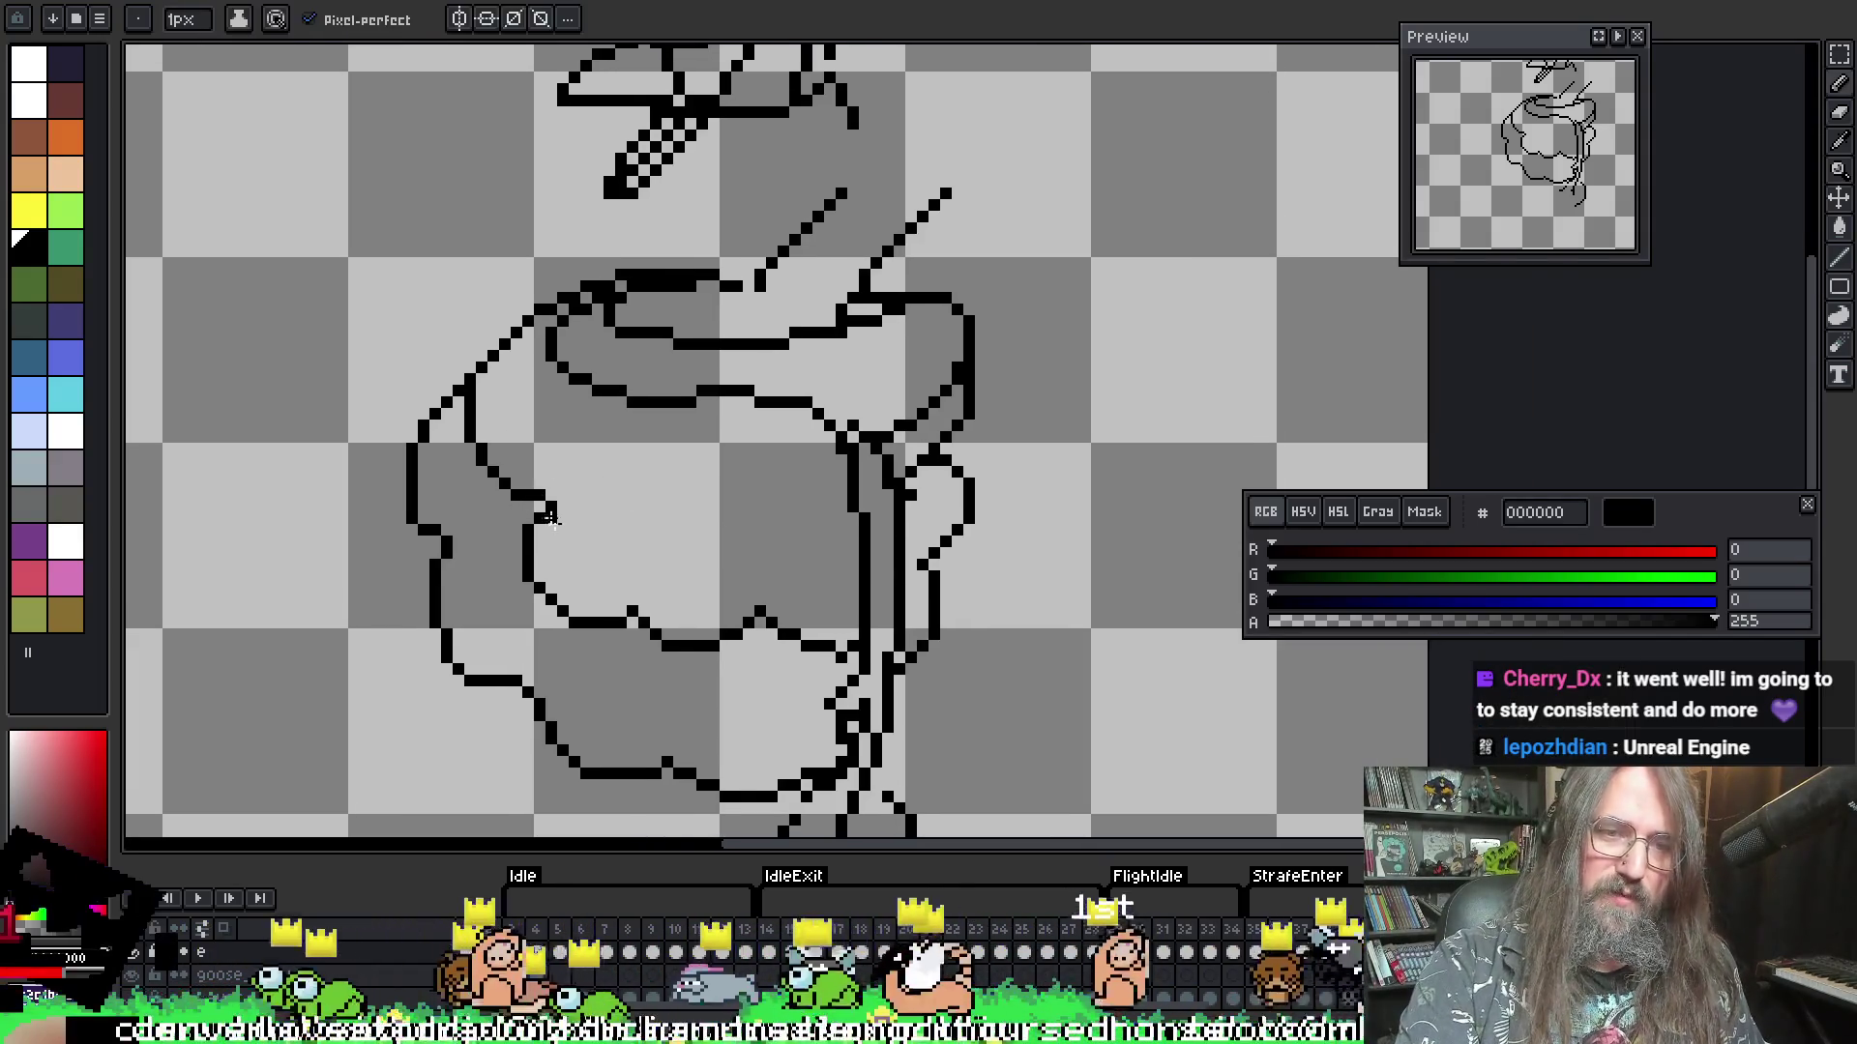
key("b")
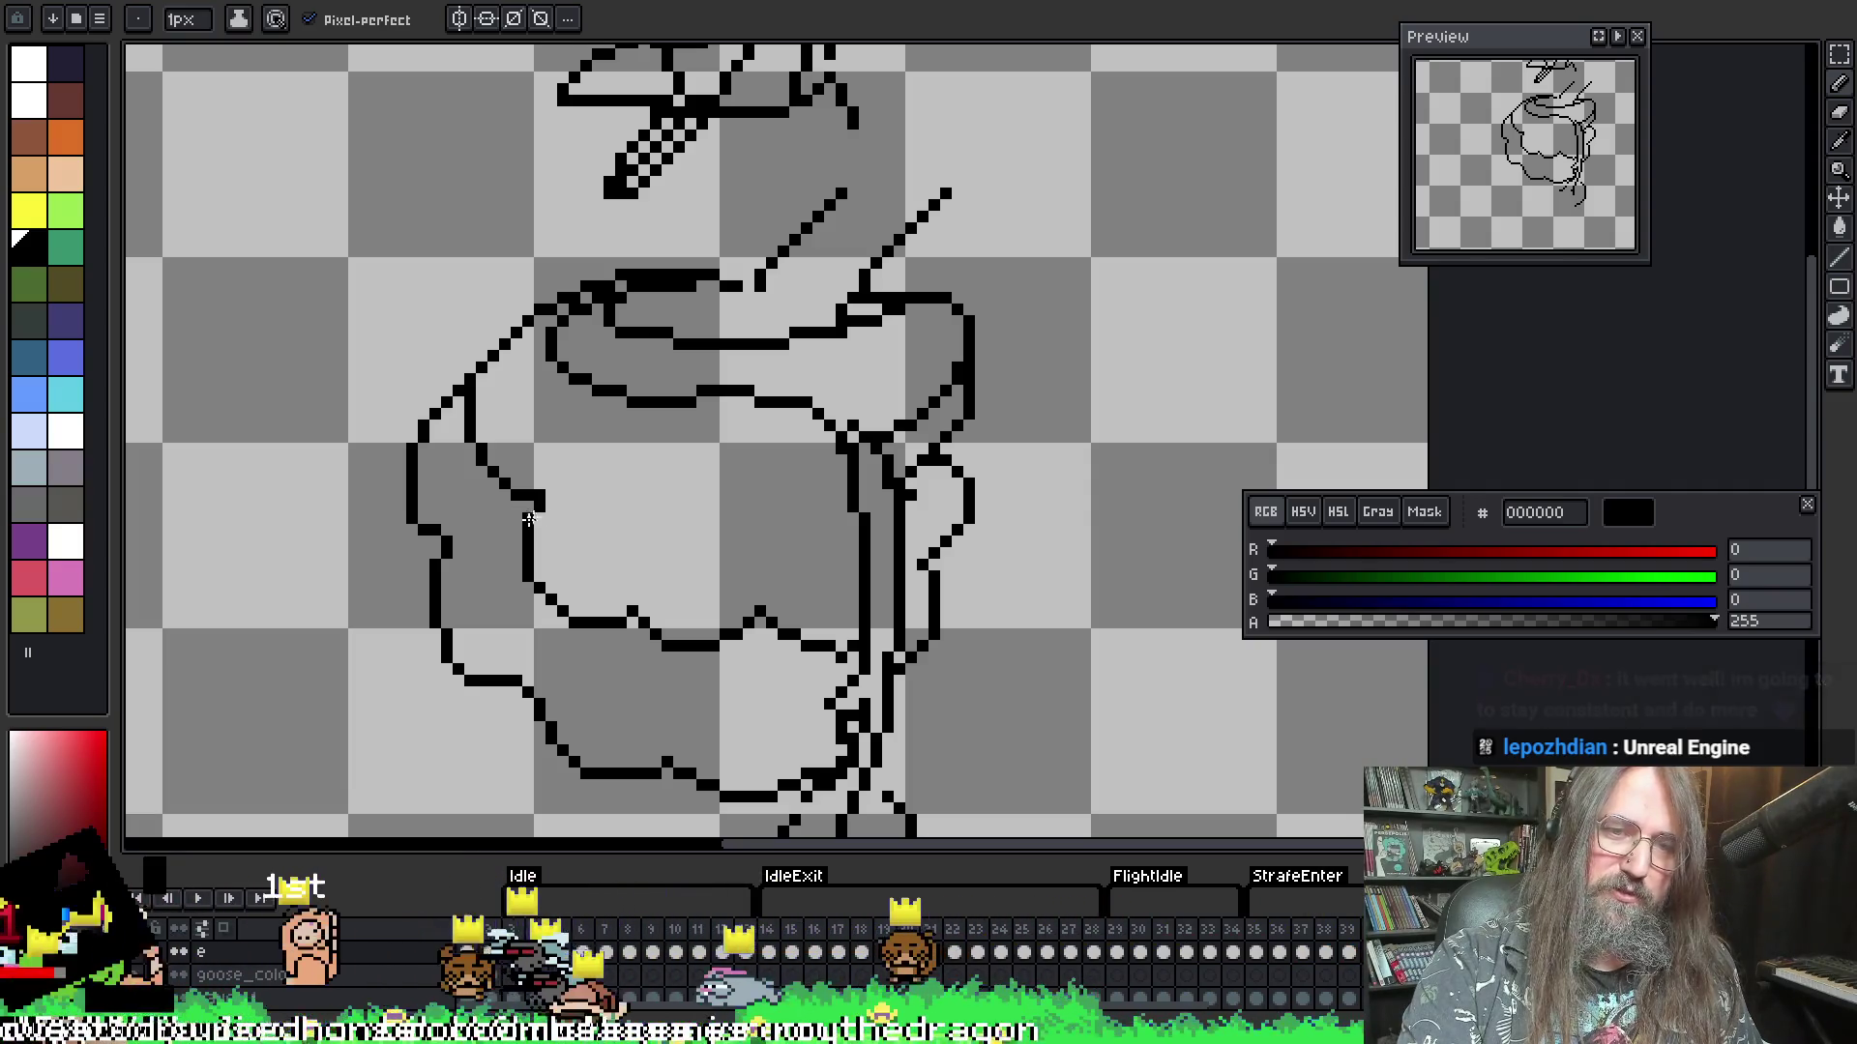
key("e")
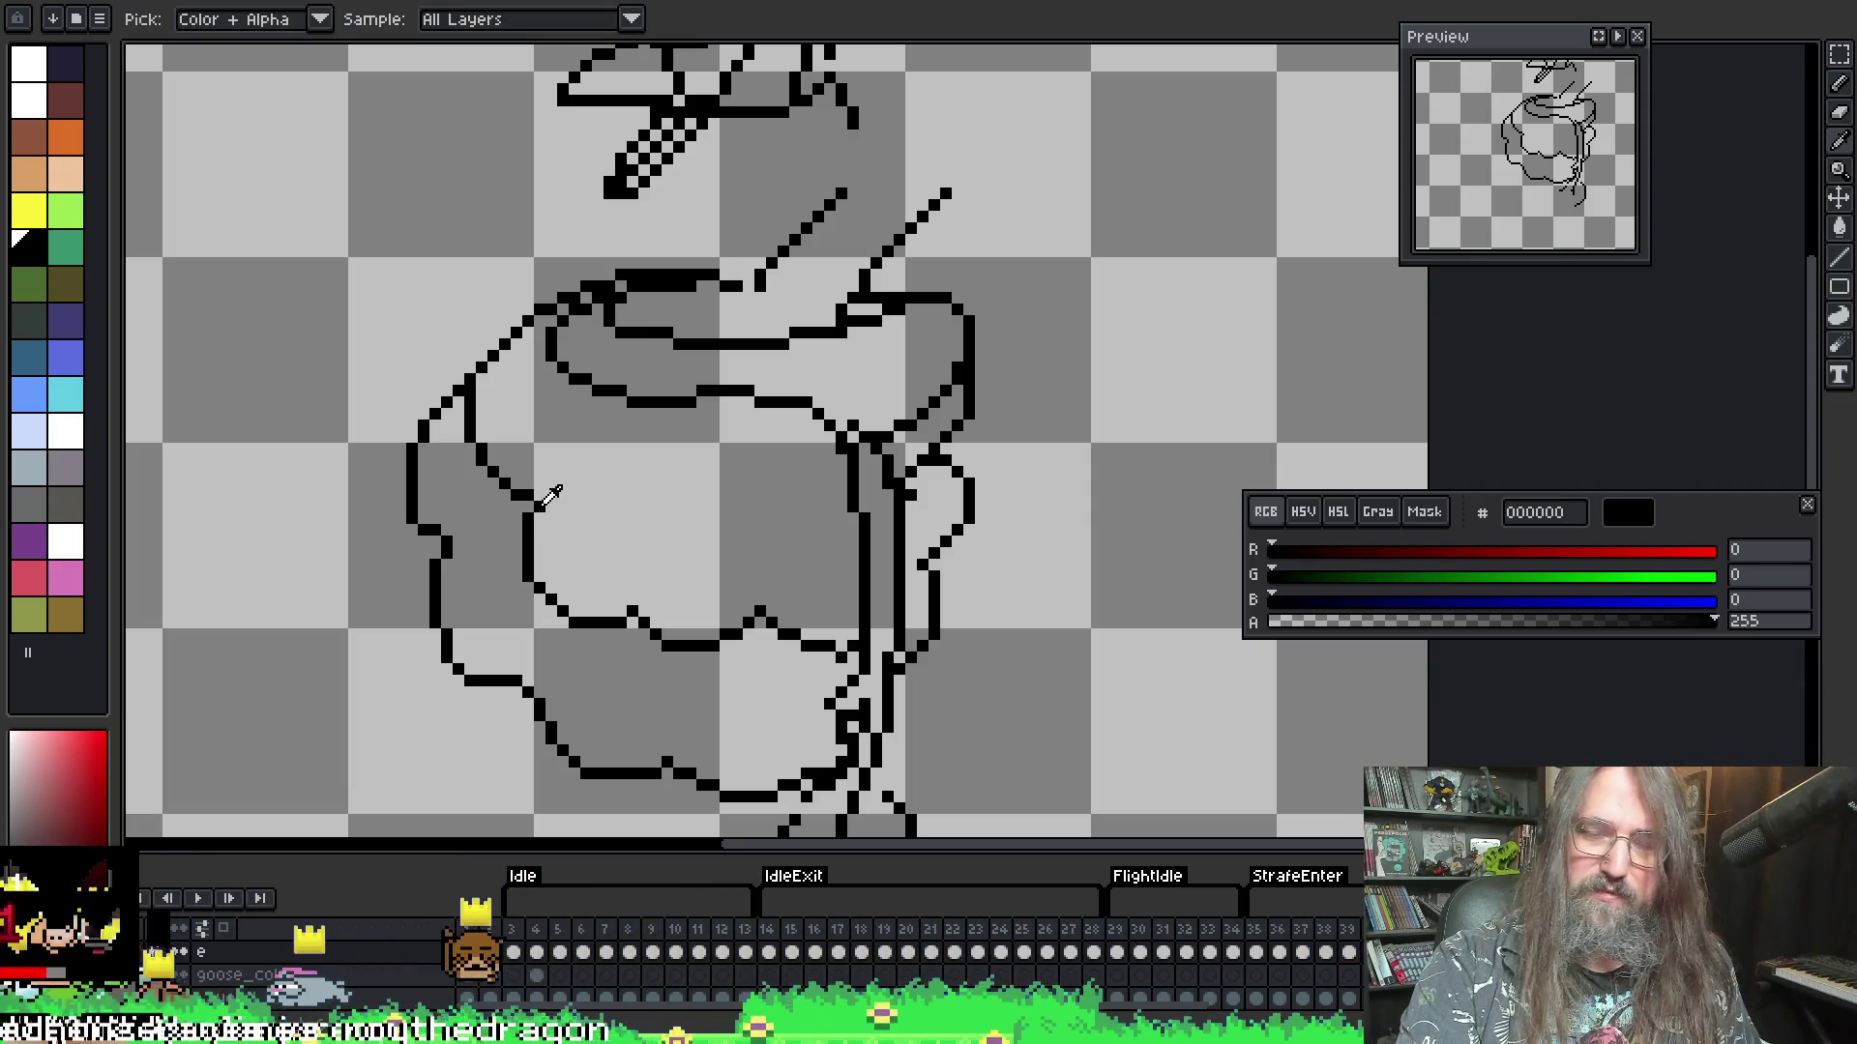
left_click_drag(800, 561, 826, 551)
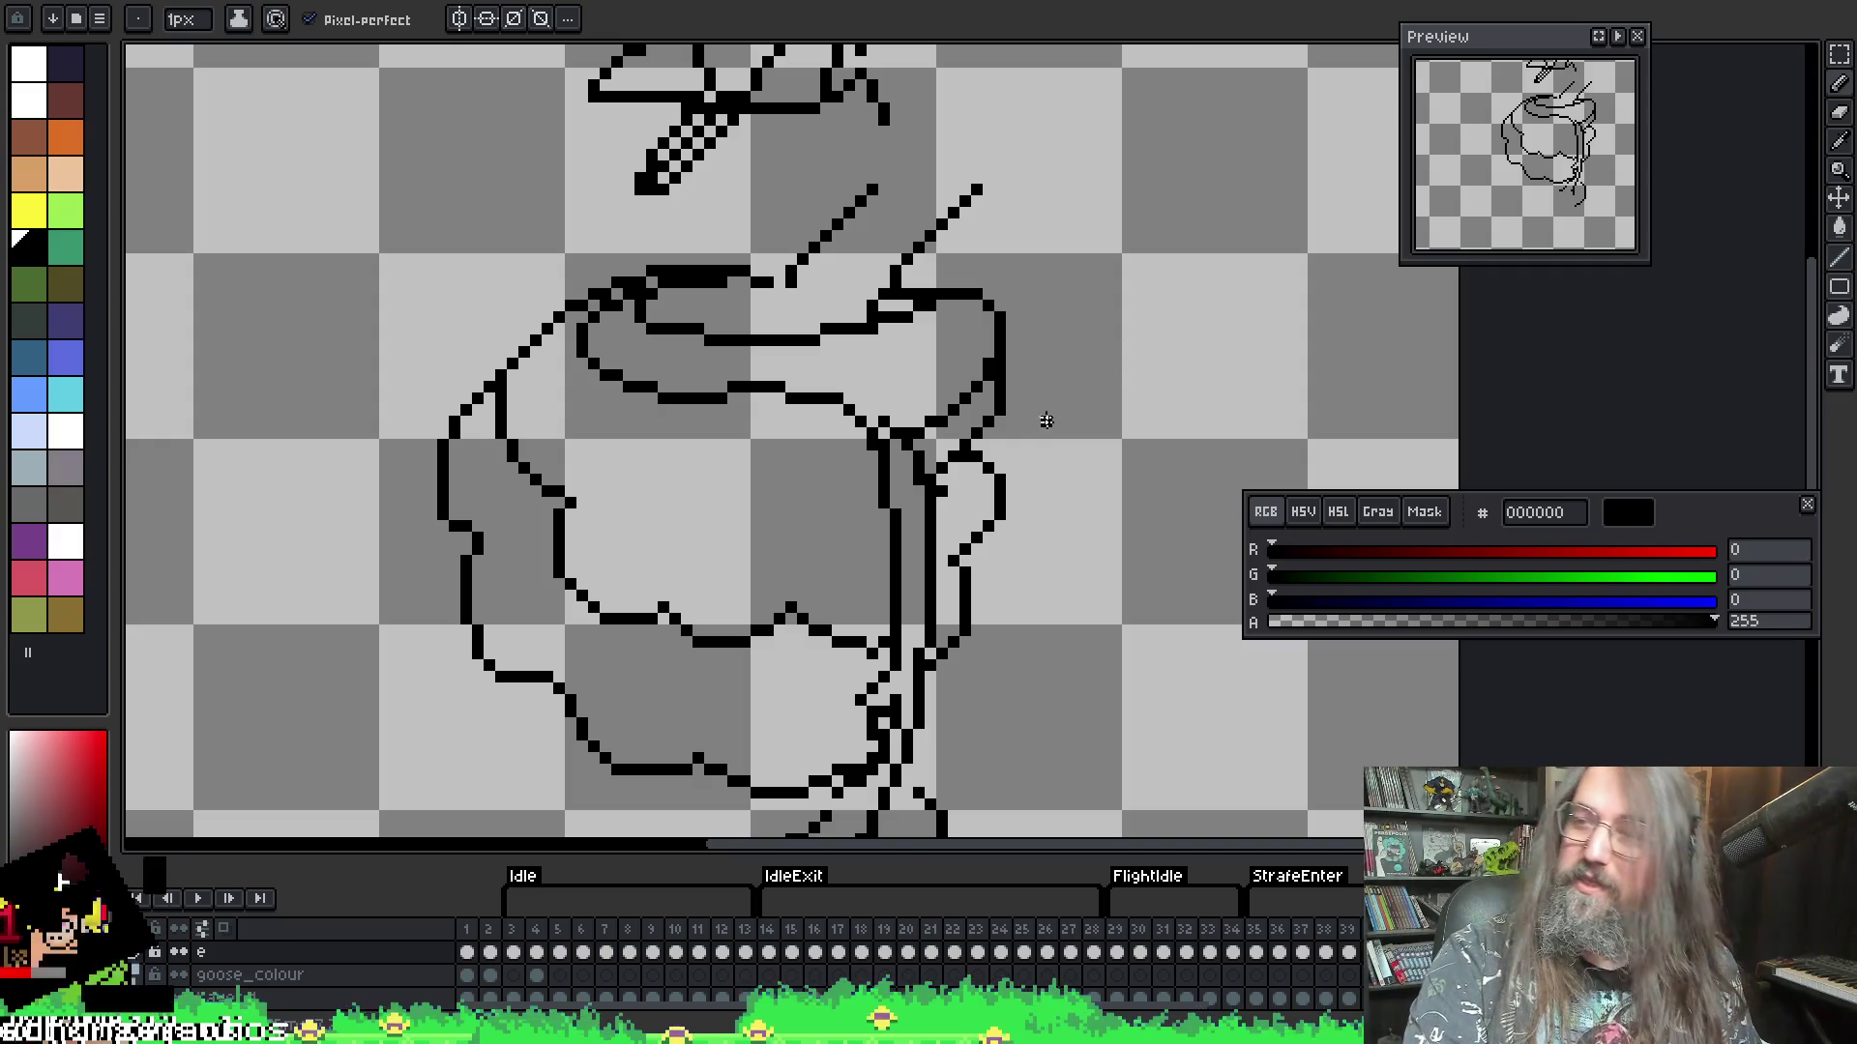
left_click_drag(895, 307, 898, 316)
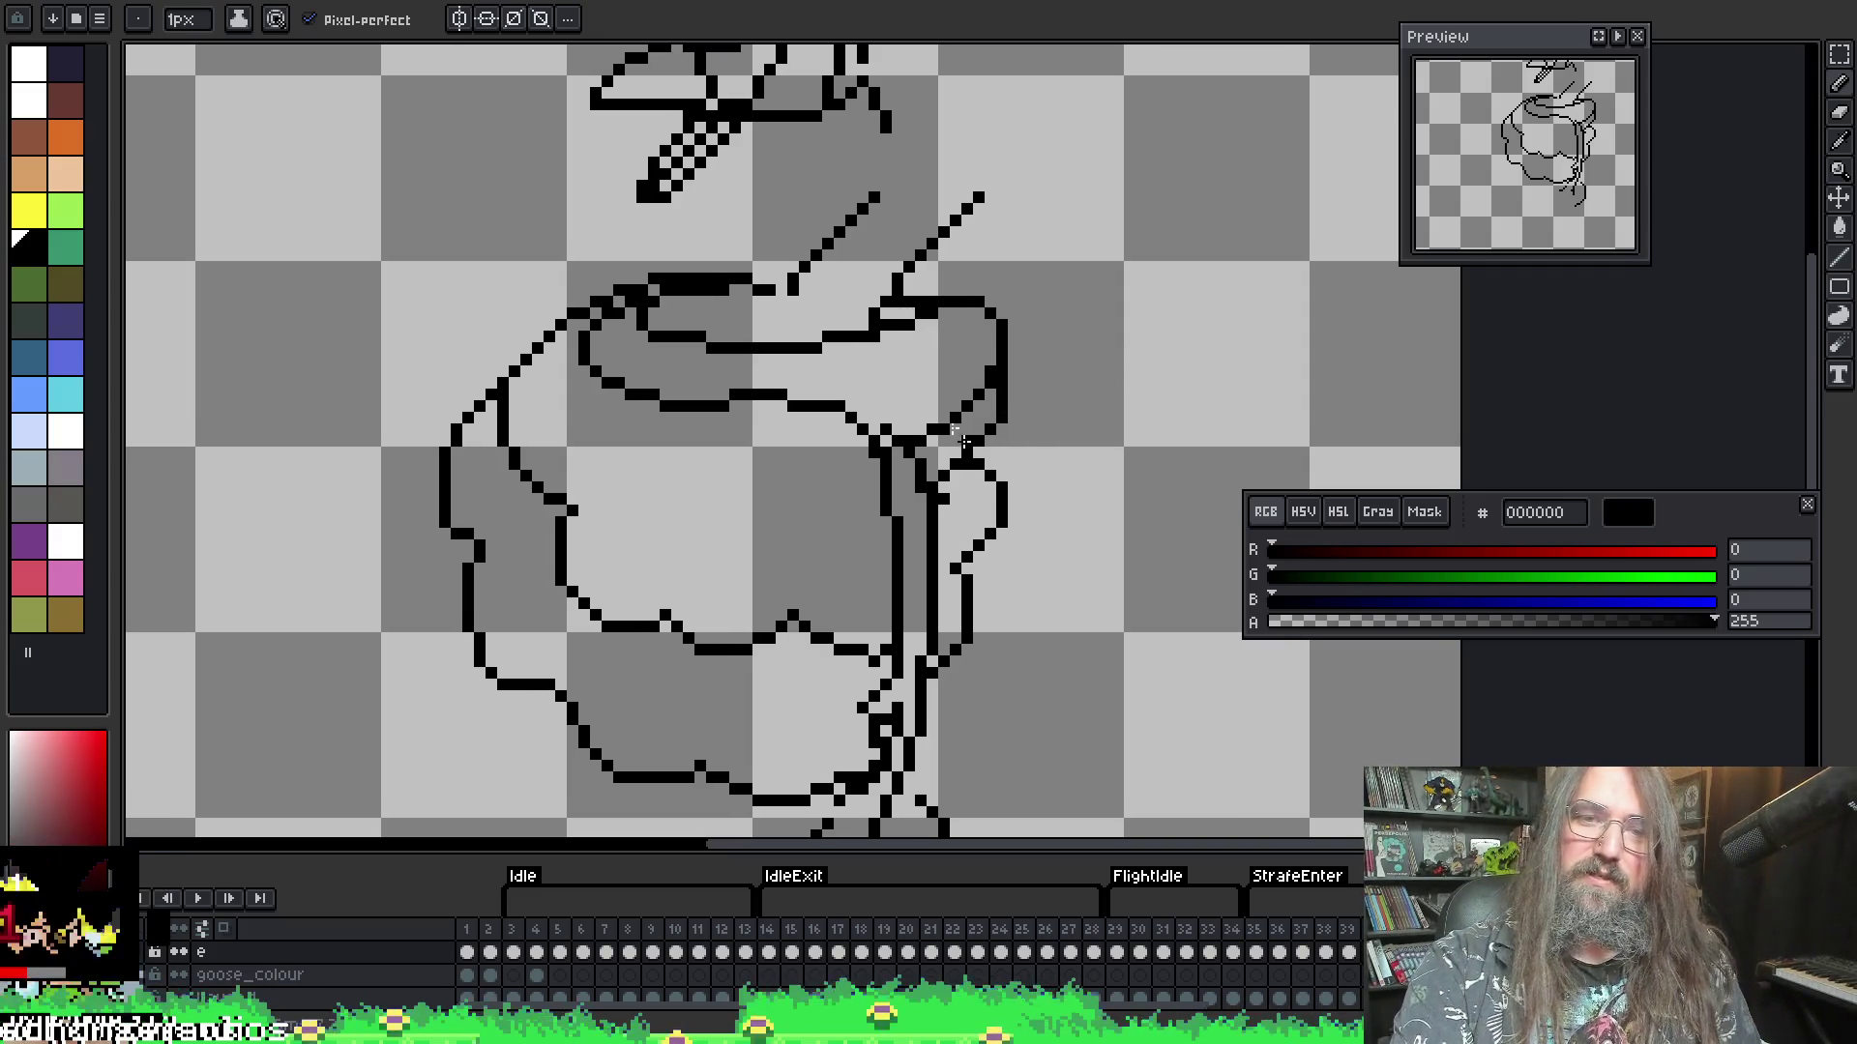
key("b")
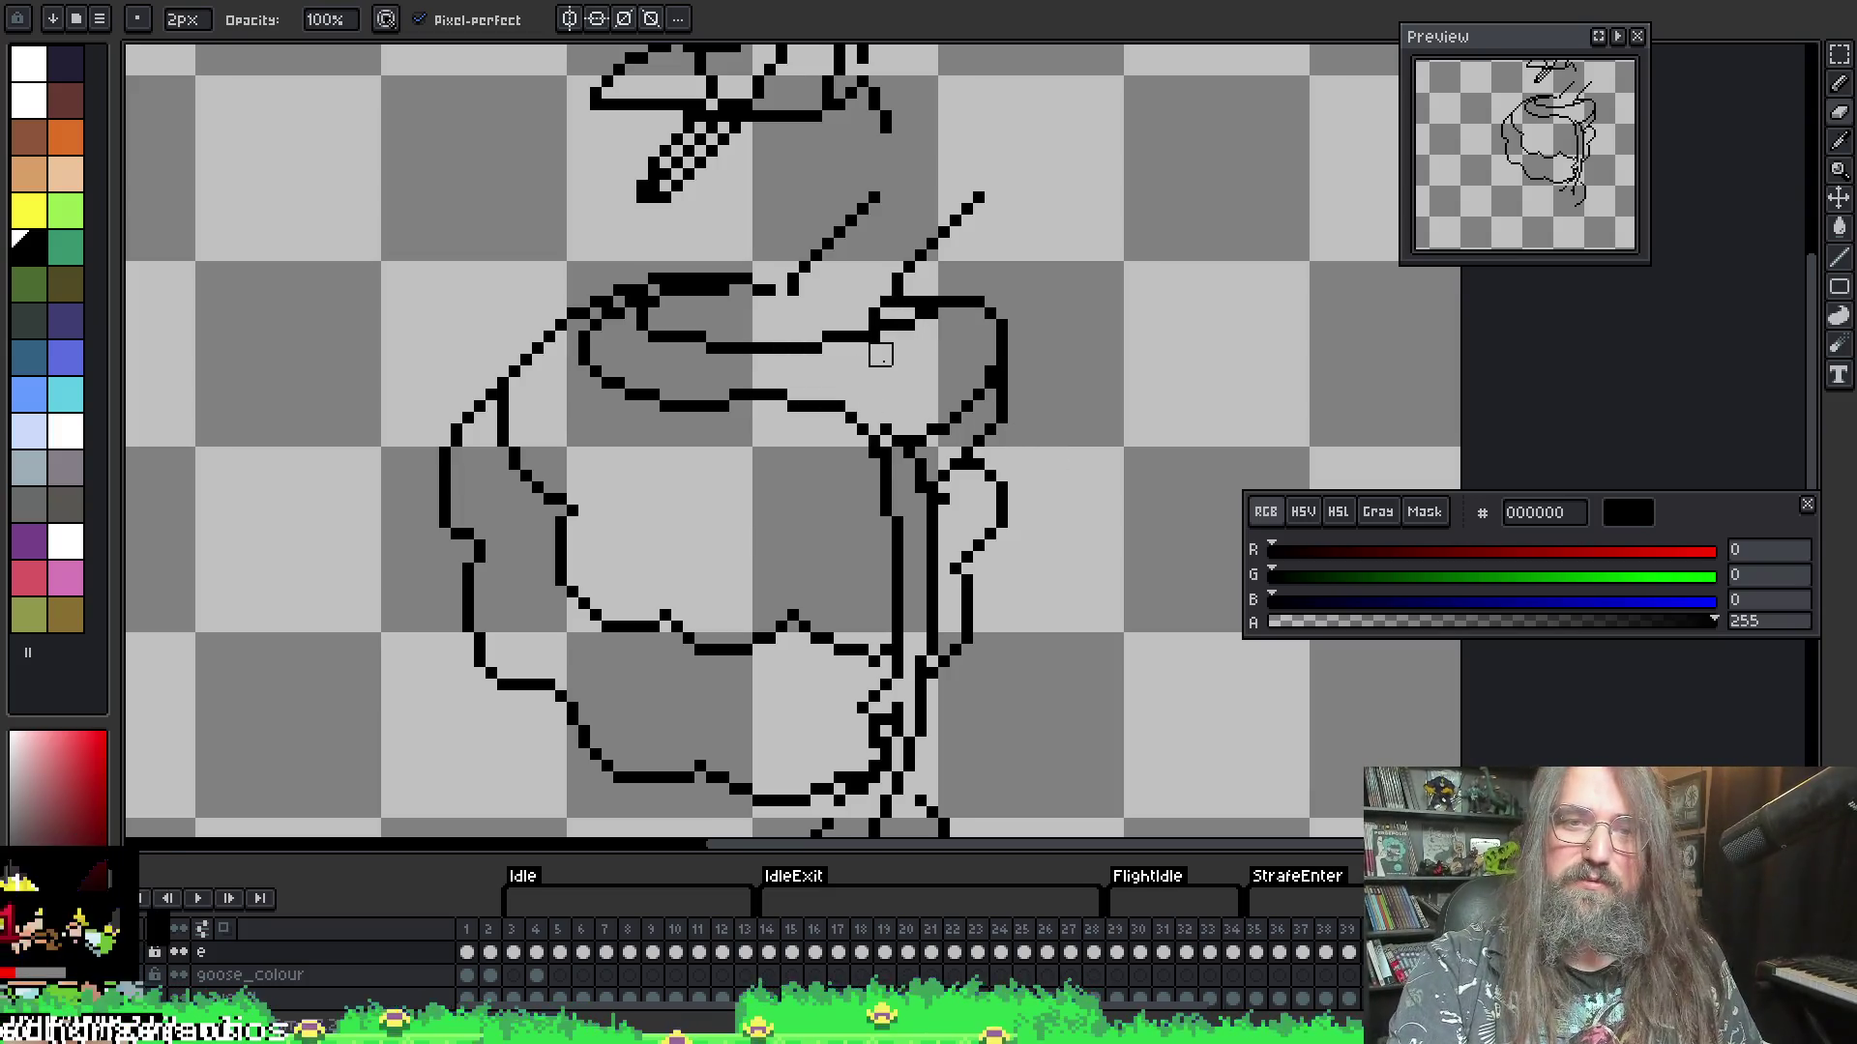
key("i")
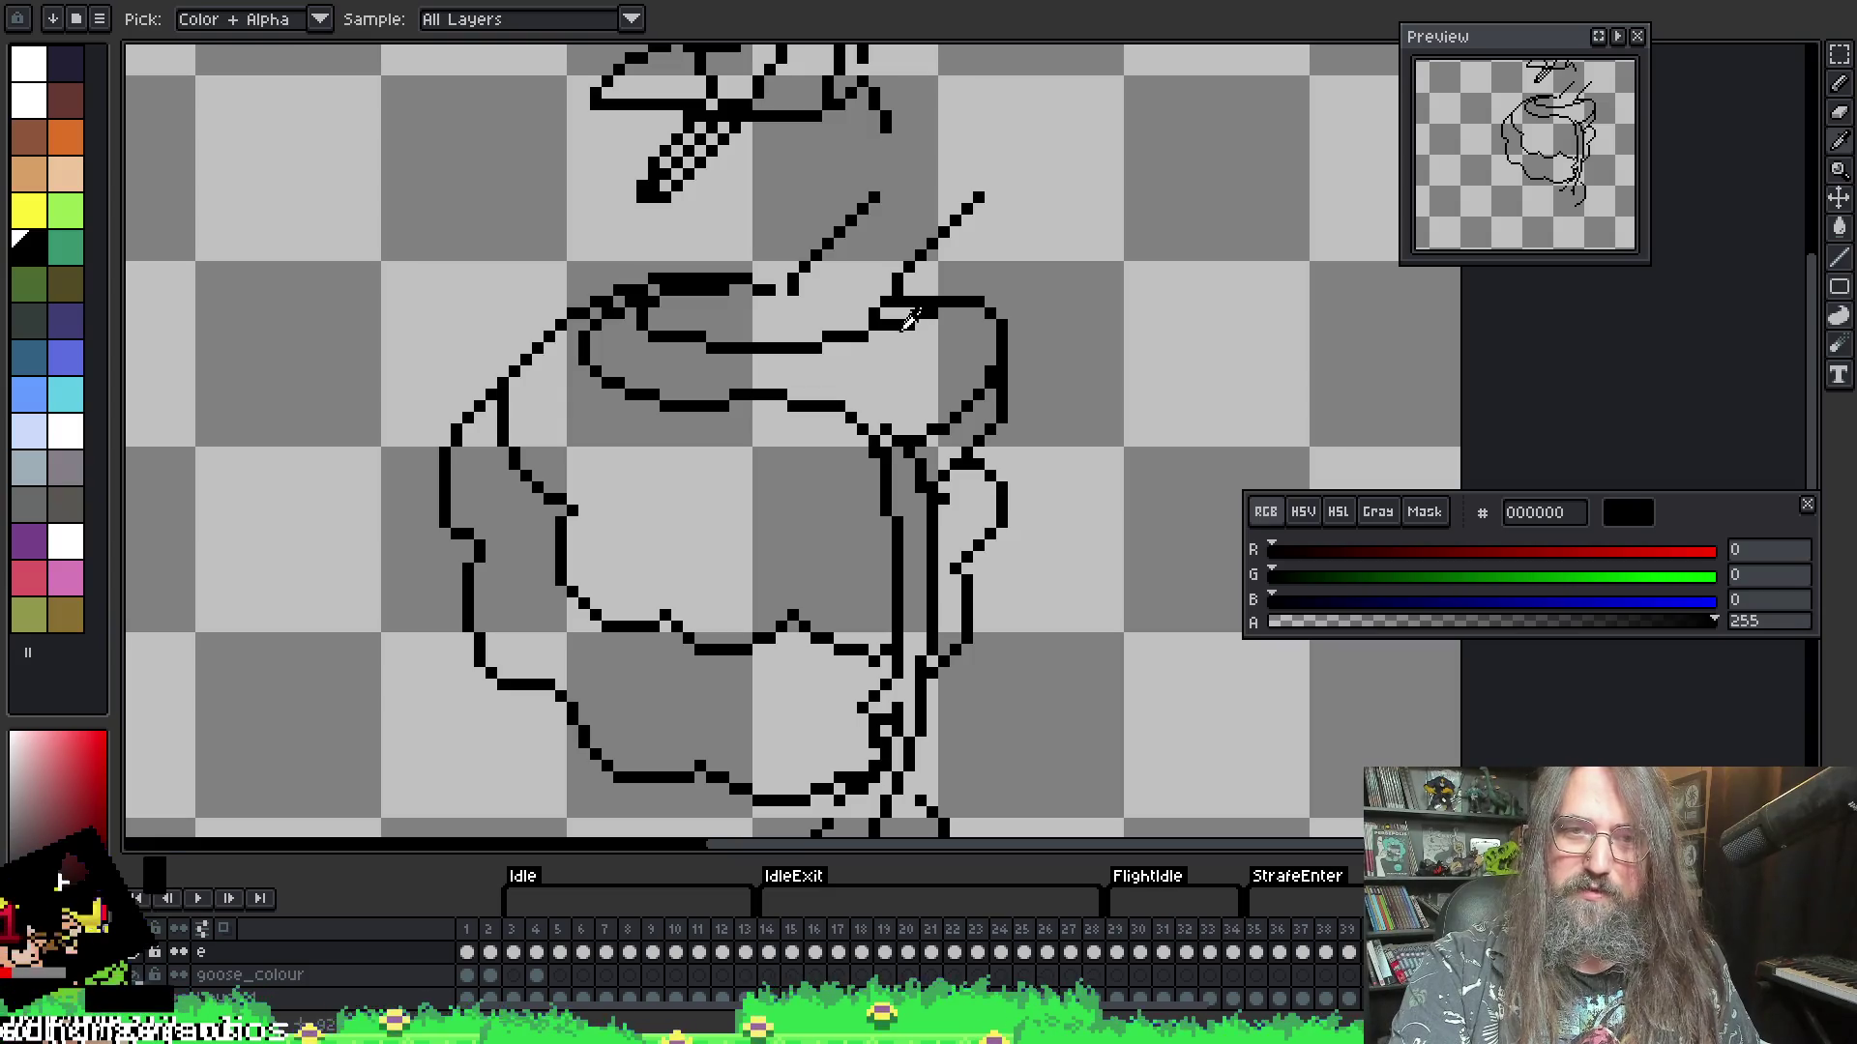
key("b")
scroll(873, 500, "down", 1)
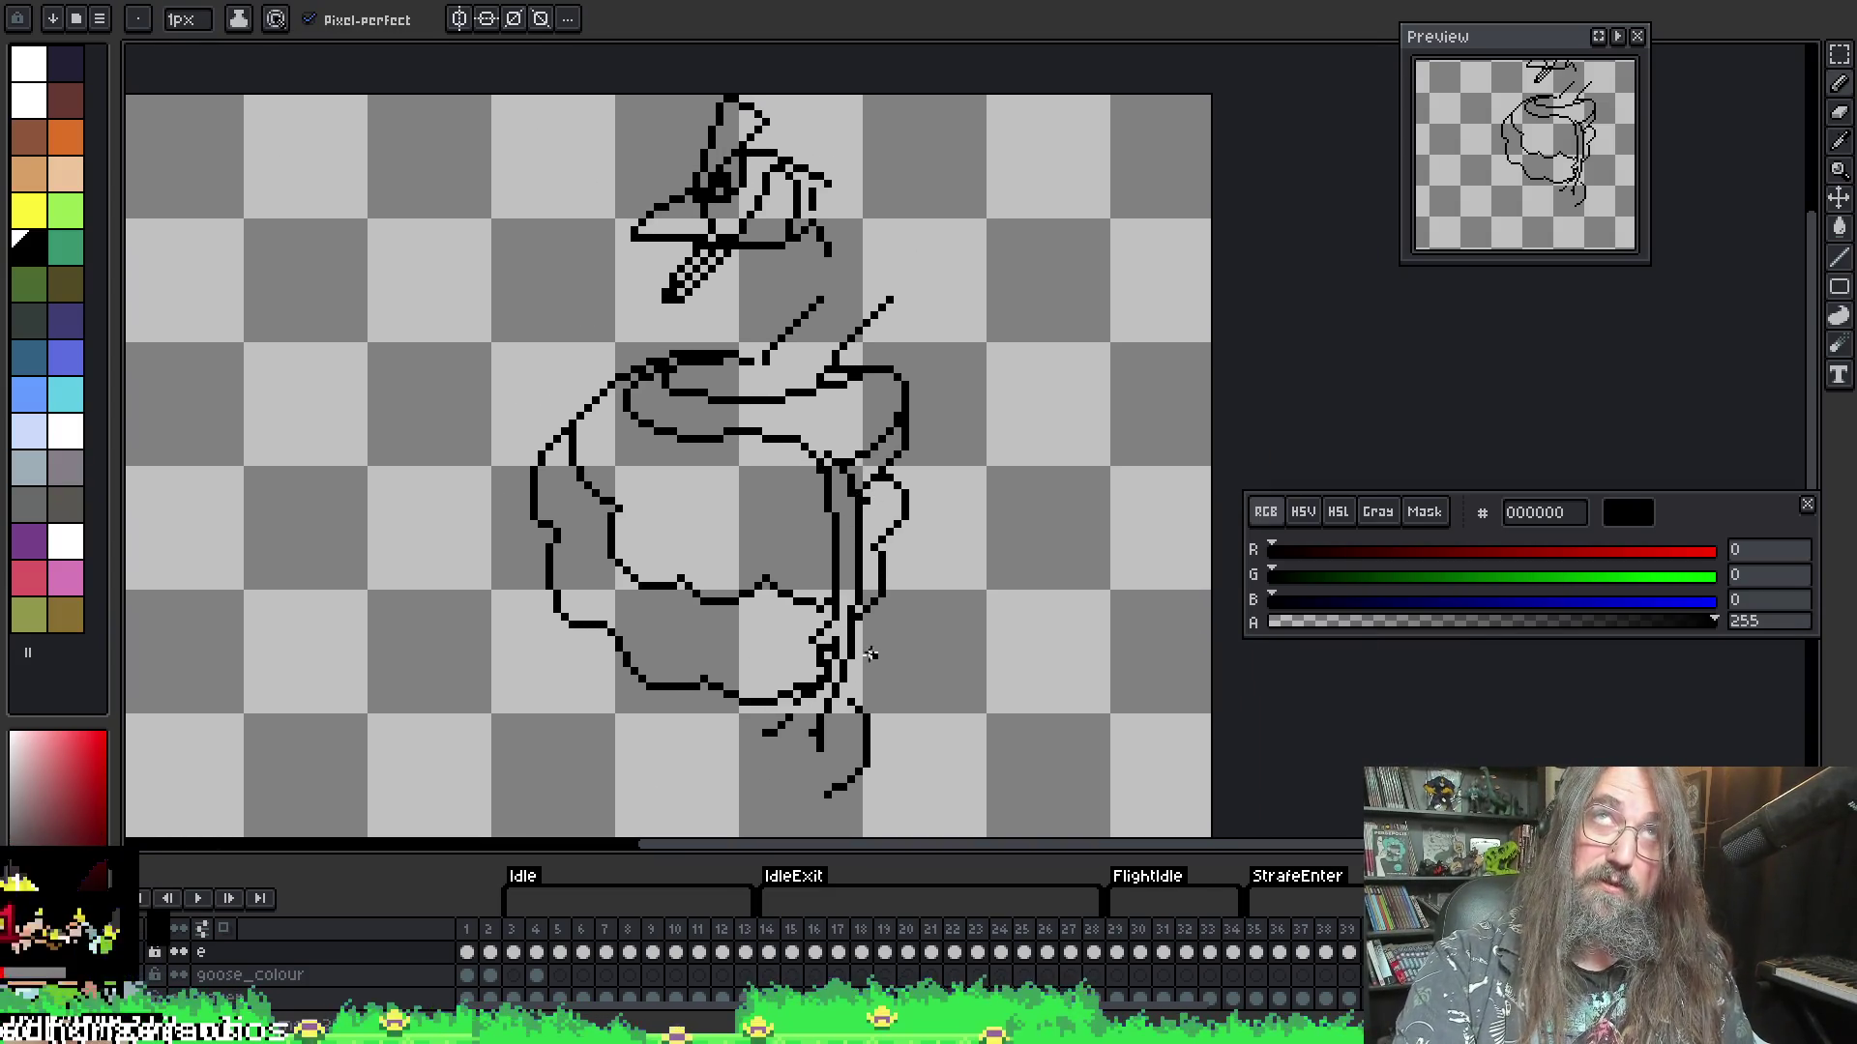
- Play and stop the flight animation a few times to review the frames
key("period")
key("Return")
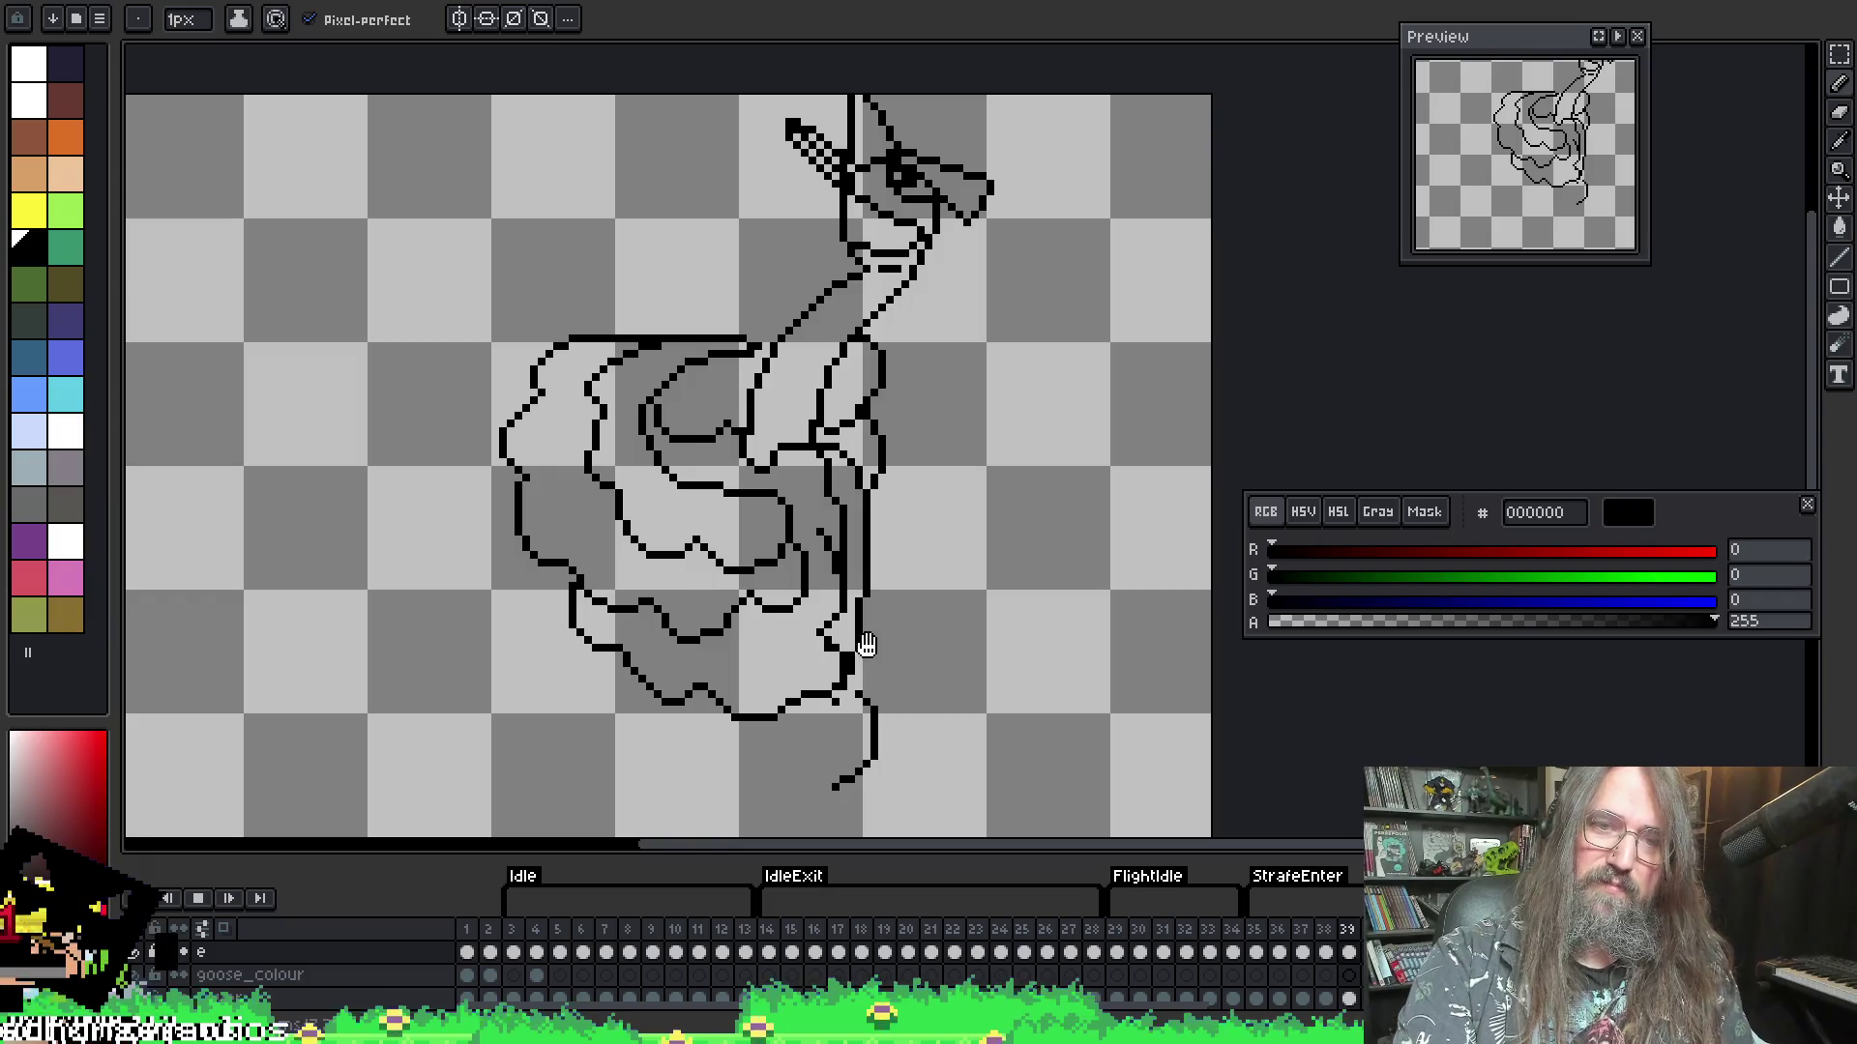
scroll(875, 523, "down", 3)
scroll(1008, 551, "up", 2)
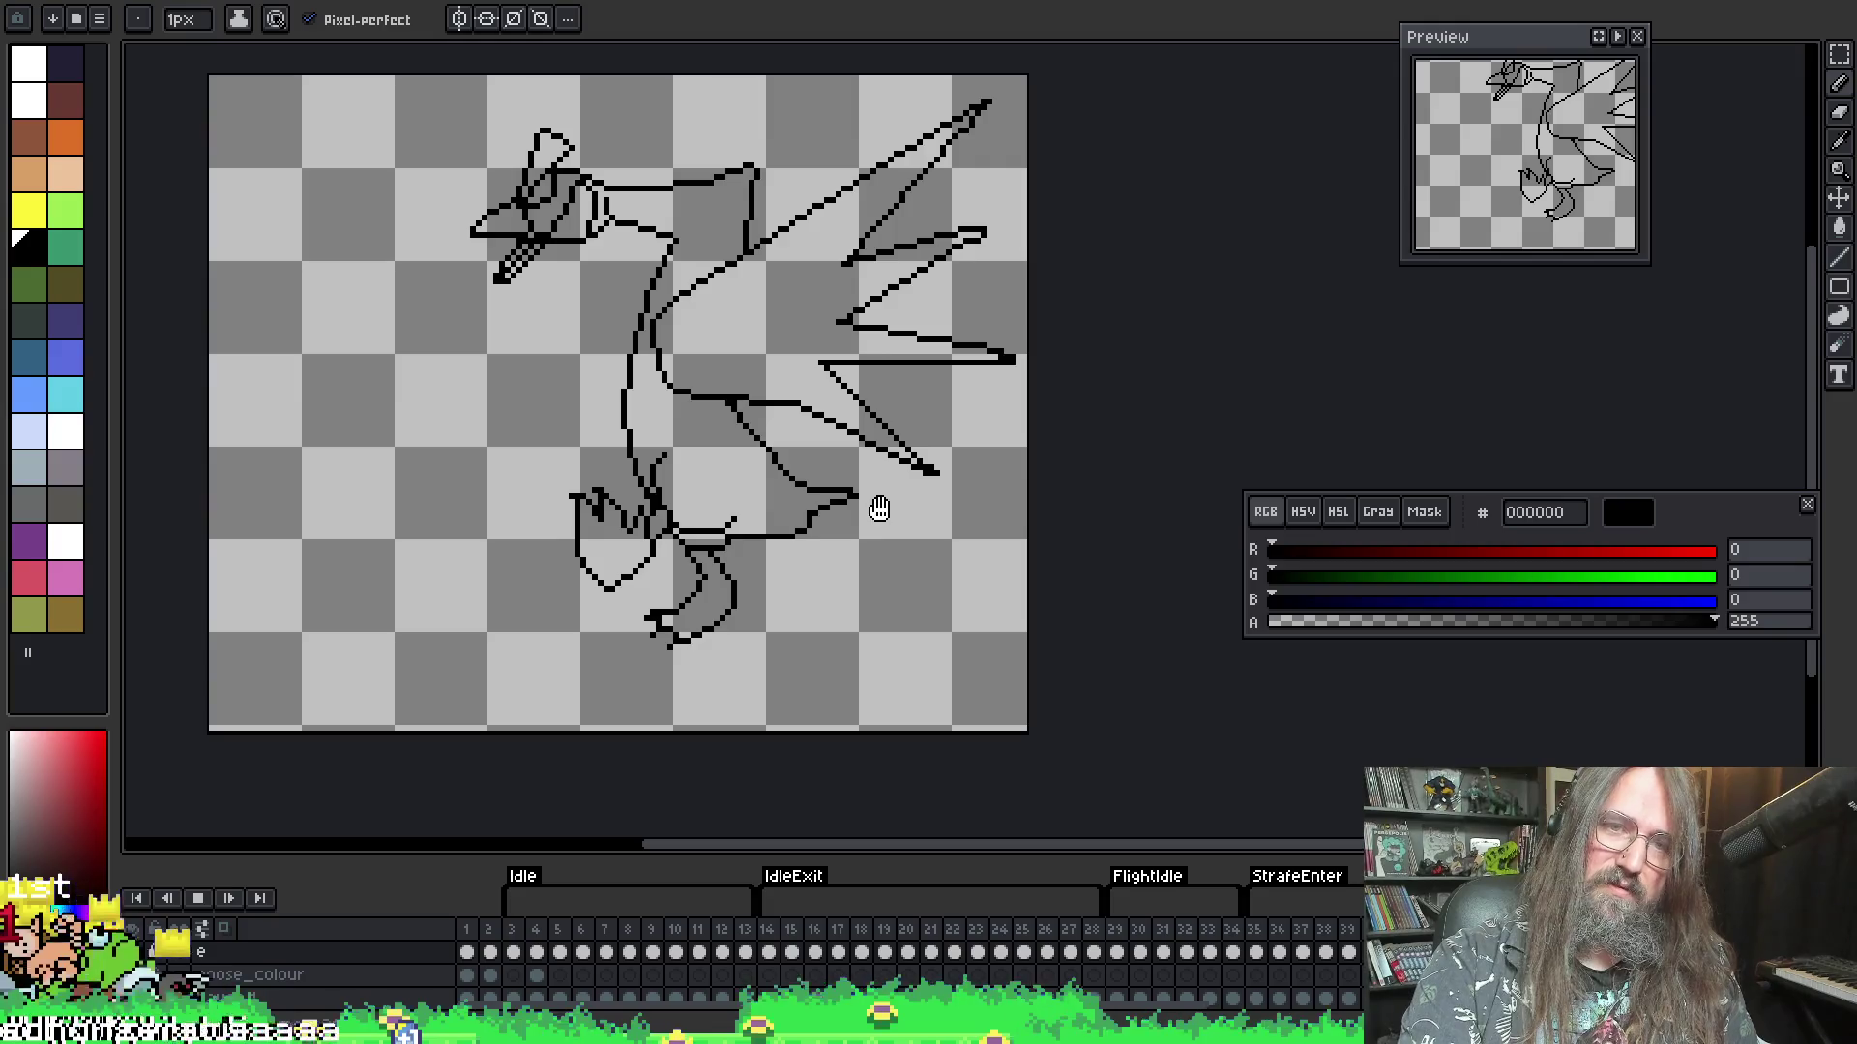
key("Return")
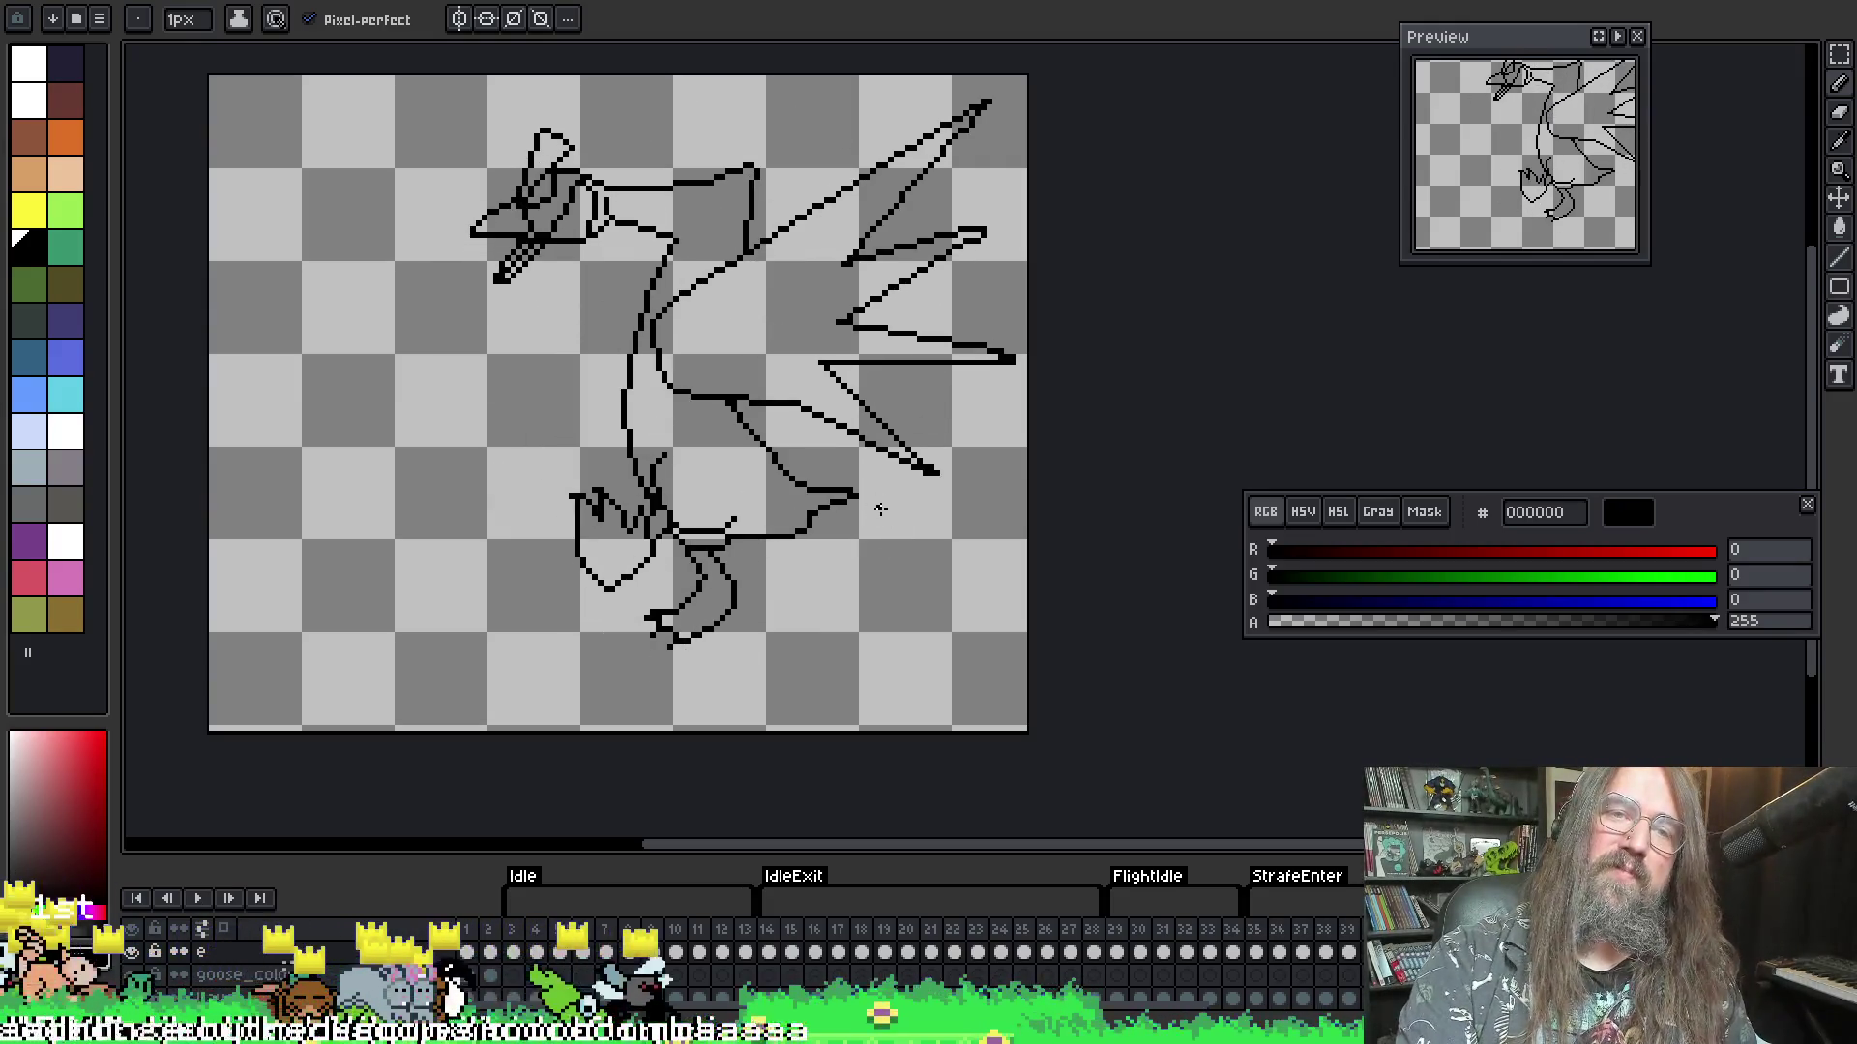
key("Return")
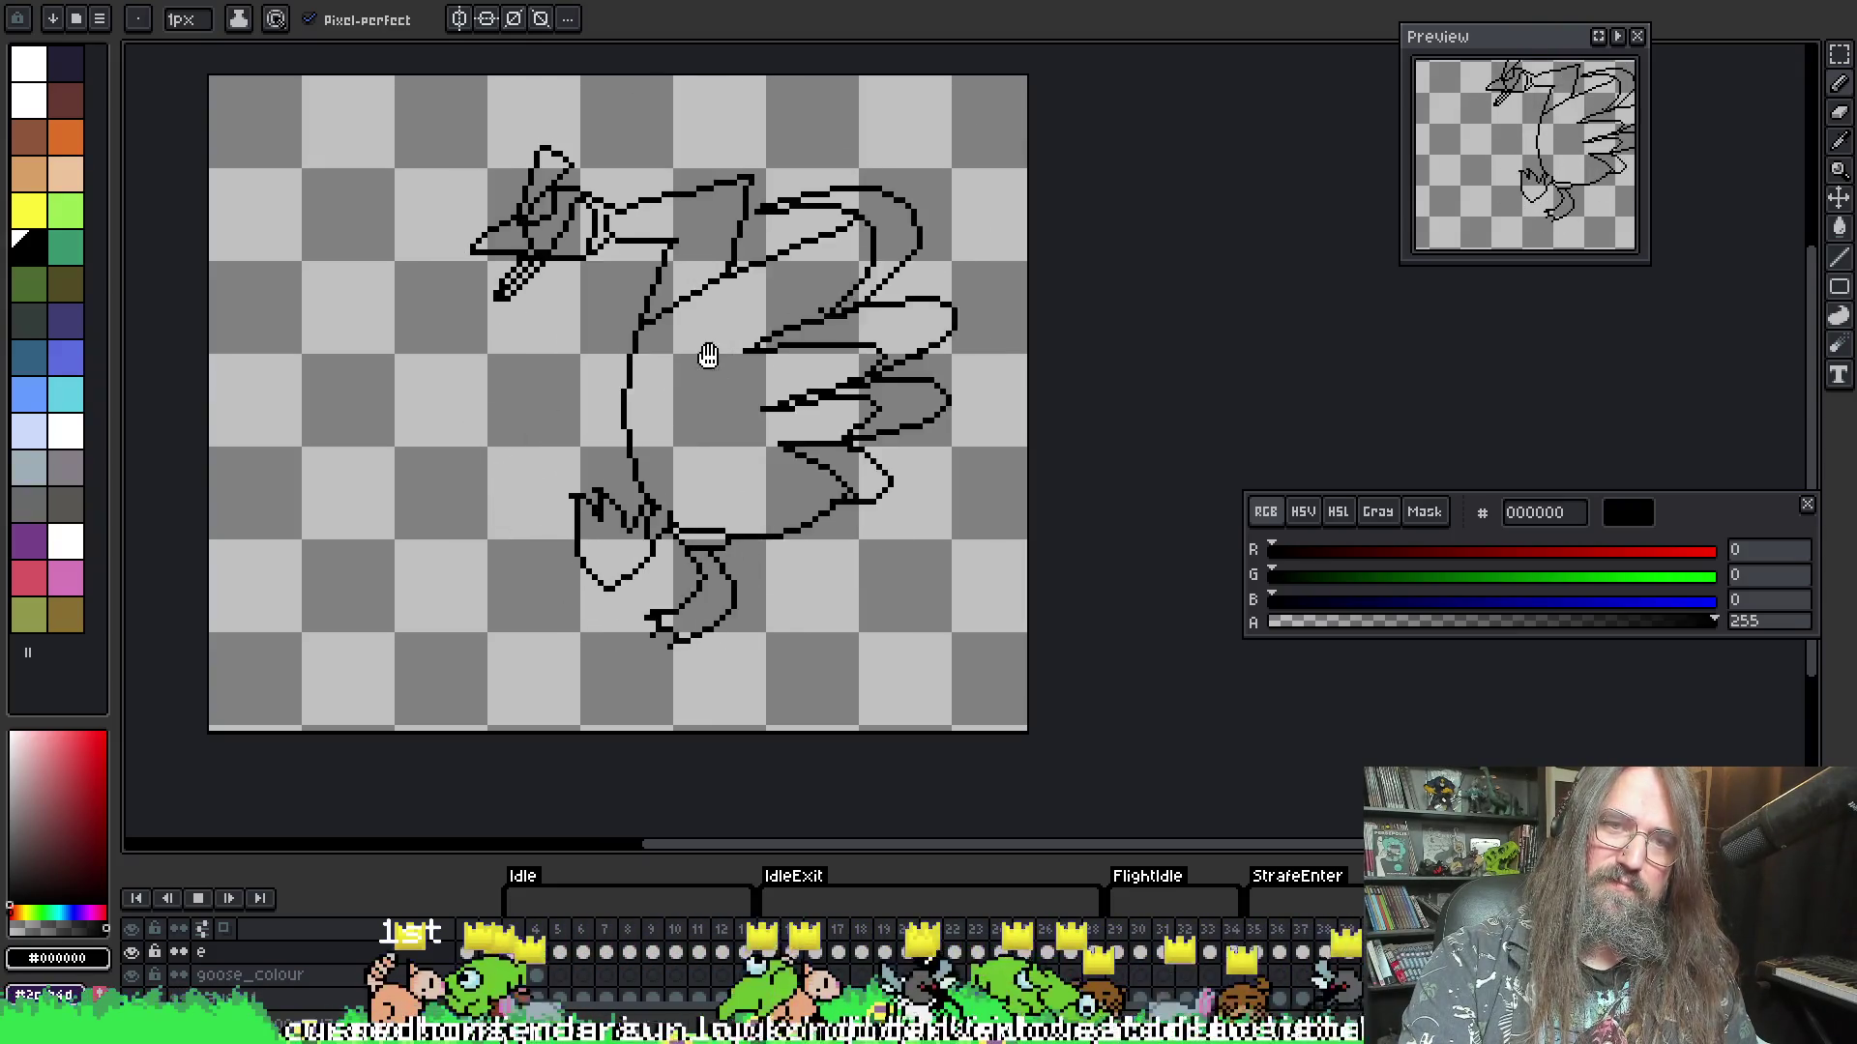
key("Return")
- On the spread-wing frame, undo a stray stroke and marquee-select the goose's head
key("Right")
key("Right")
key("Right")
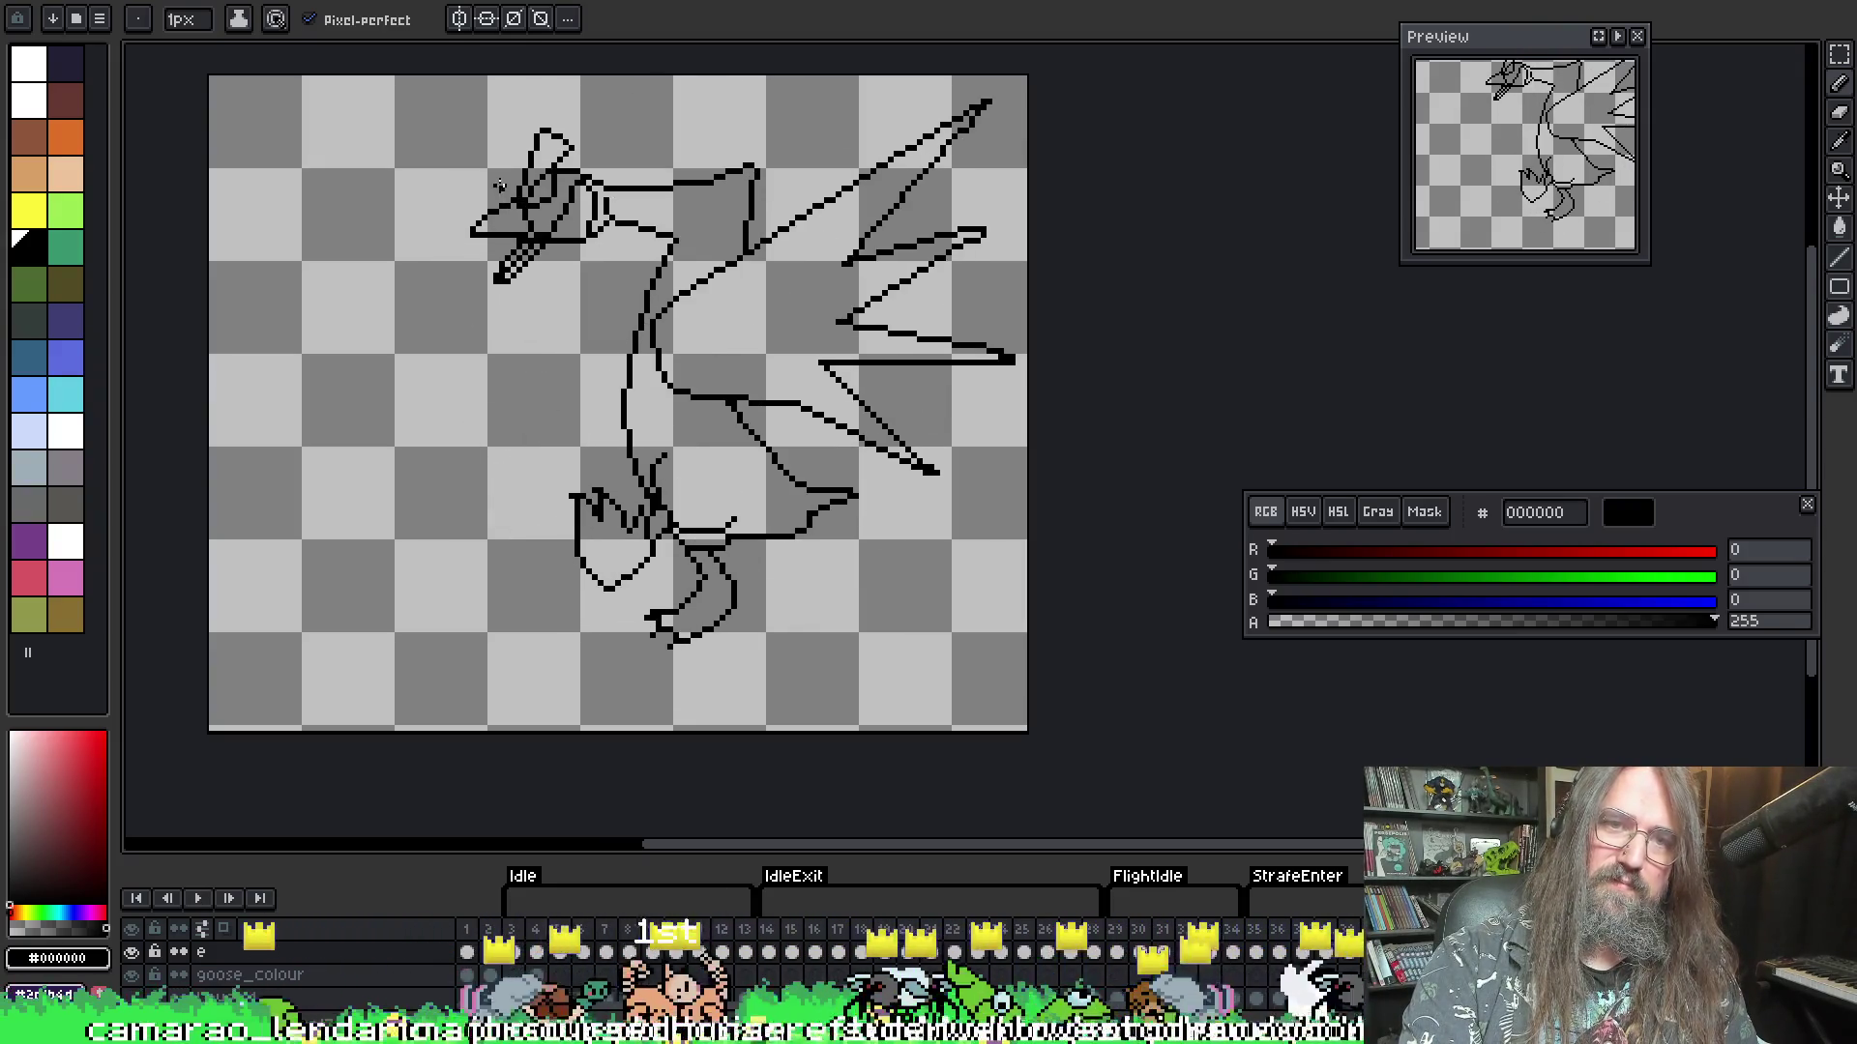
scroll(565, 250, "up", 1)
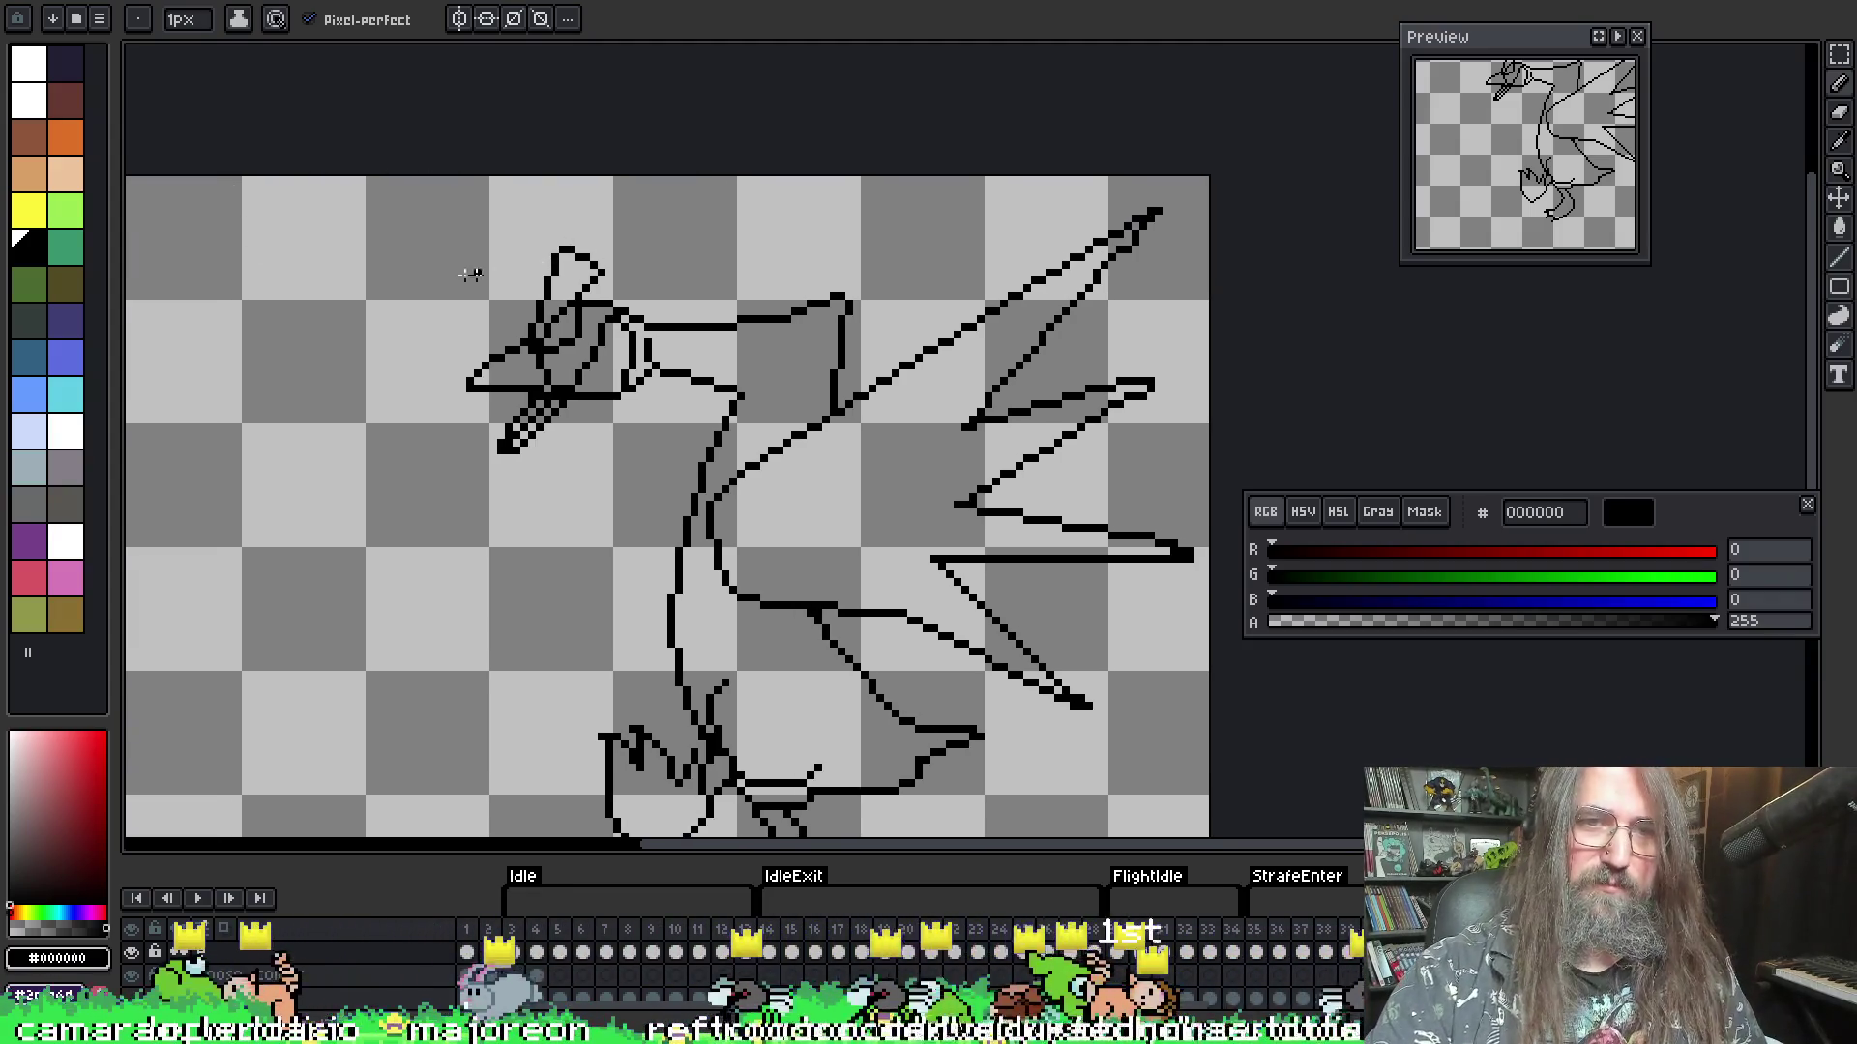
left_click_drag(414, 223, 573, 441)
key("ctrl+z")
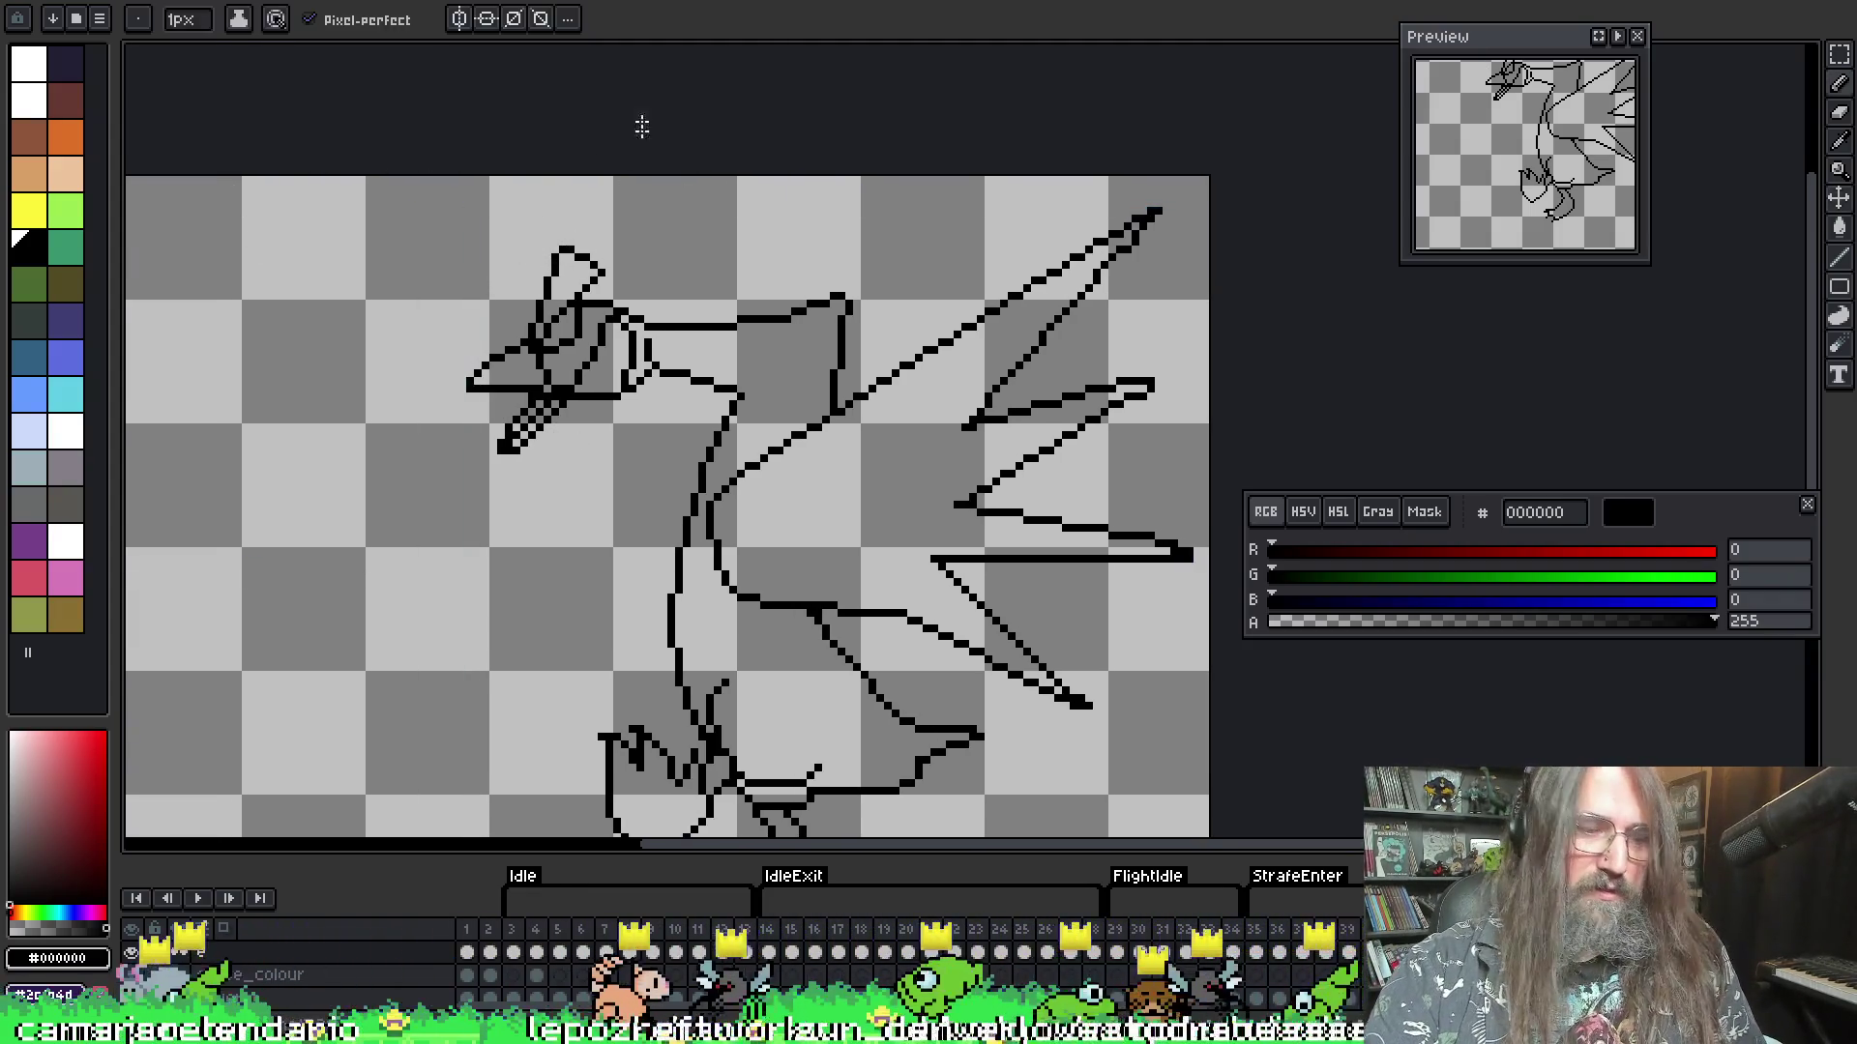
key("m")
mouse_move(398, 201)
left_mouse_down()
mouse_move(489, 415)
mouse_move(646, 474)
mouse_move(684, 400)
left_mouse_up()
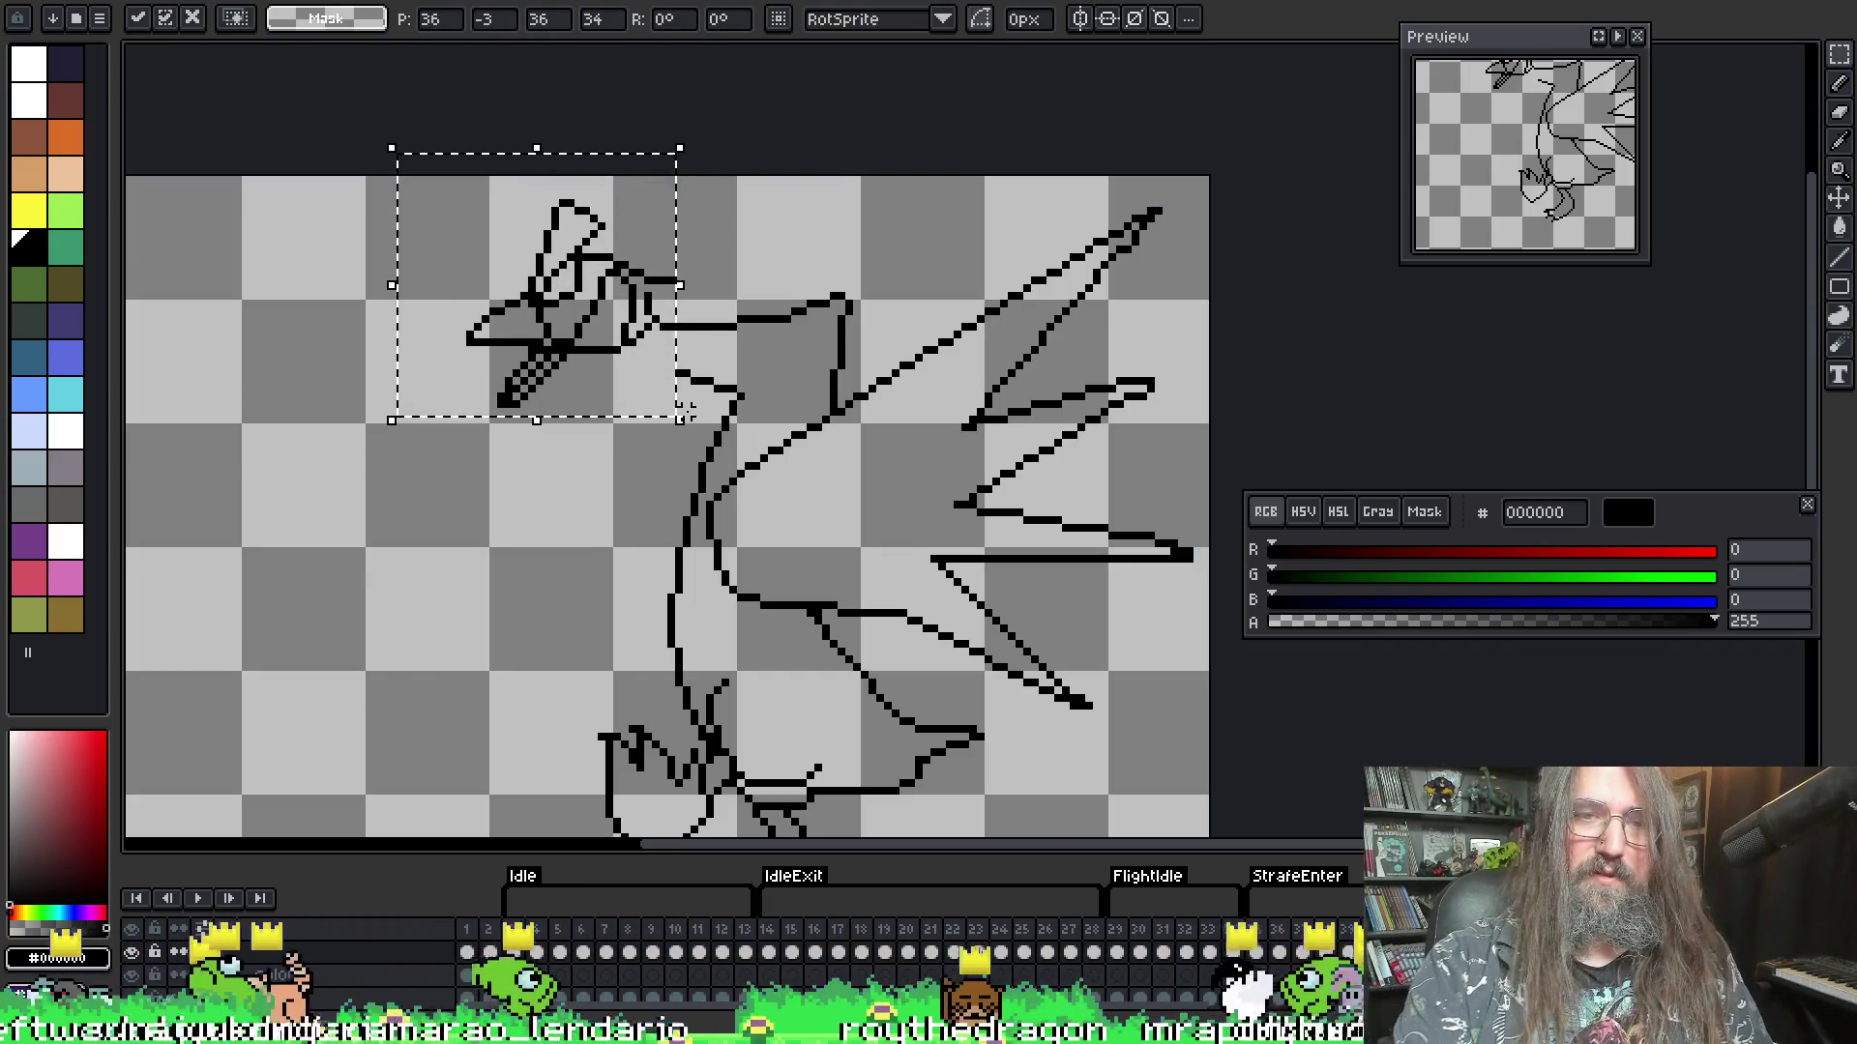
- Commit the first head nudge and check it in playback
key("Return")
scroll(688, 406, "down", 2)
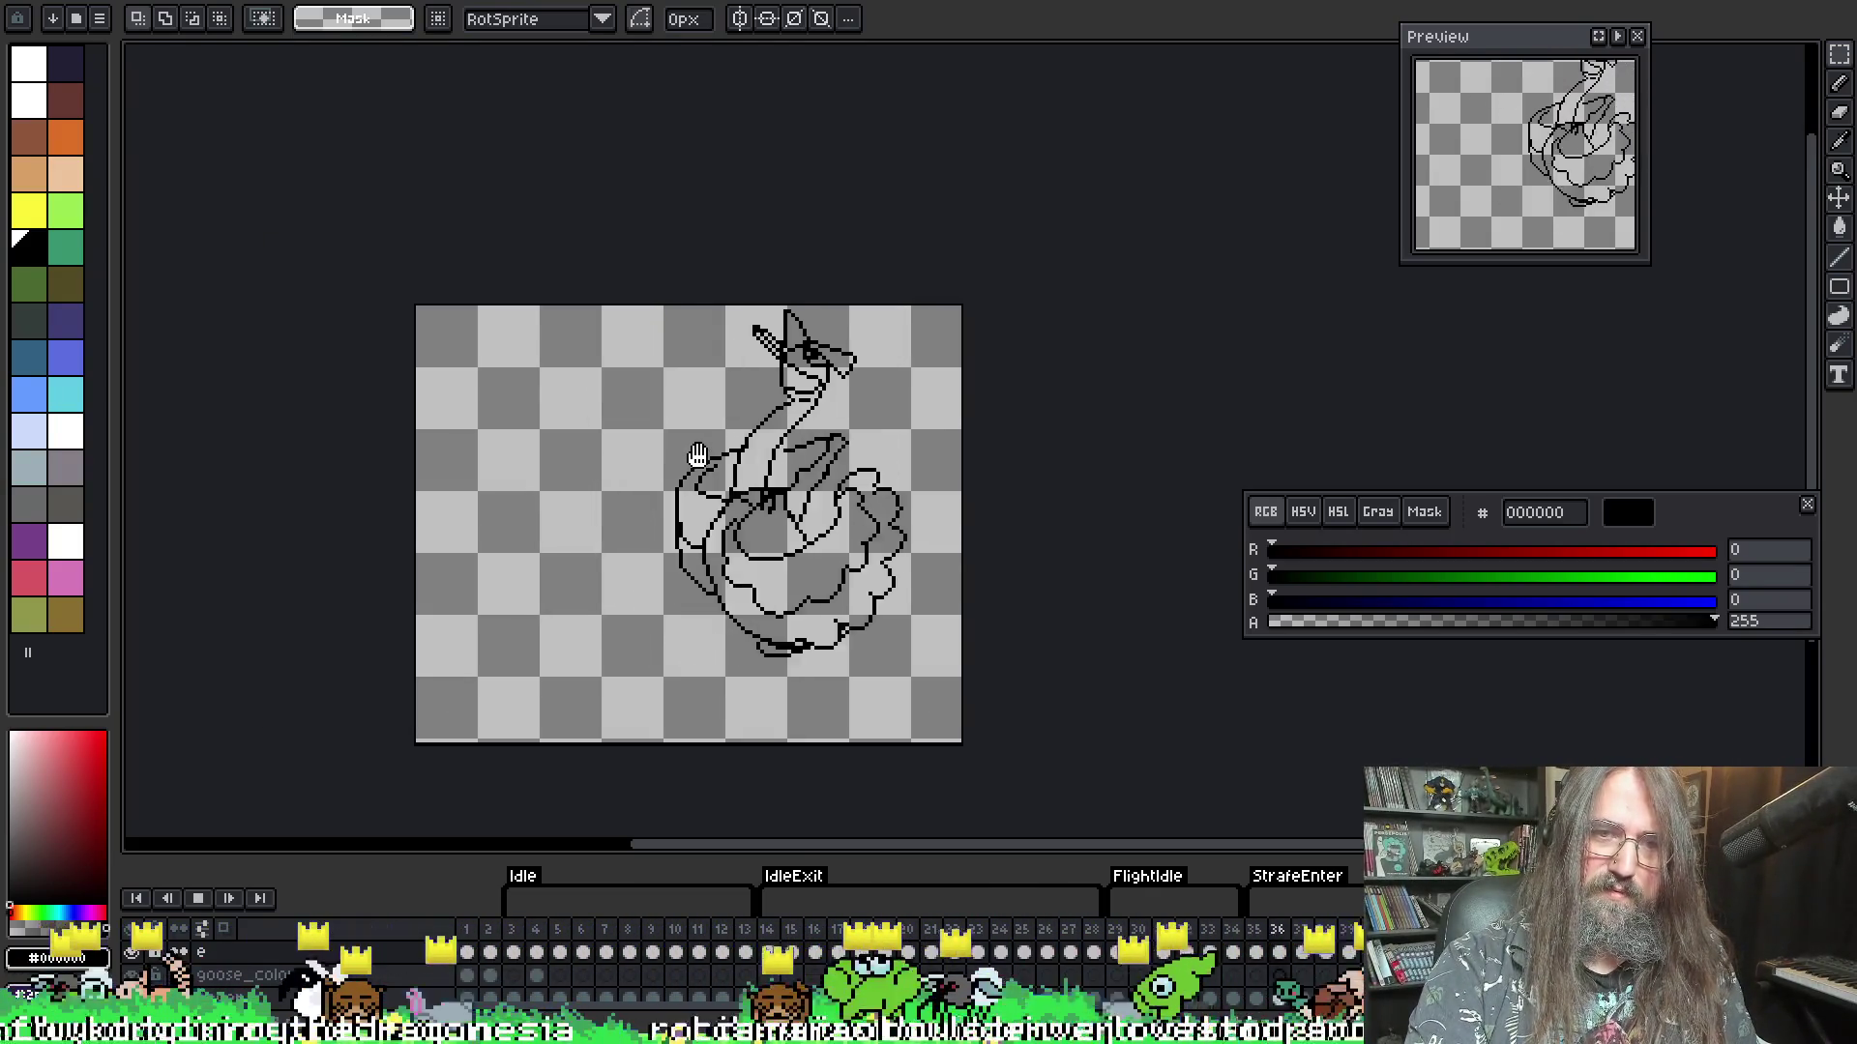
key("Return")
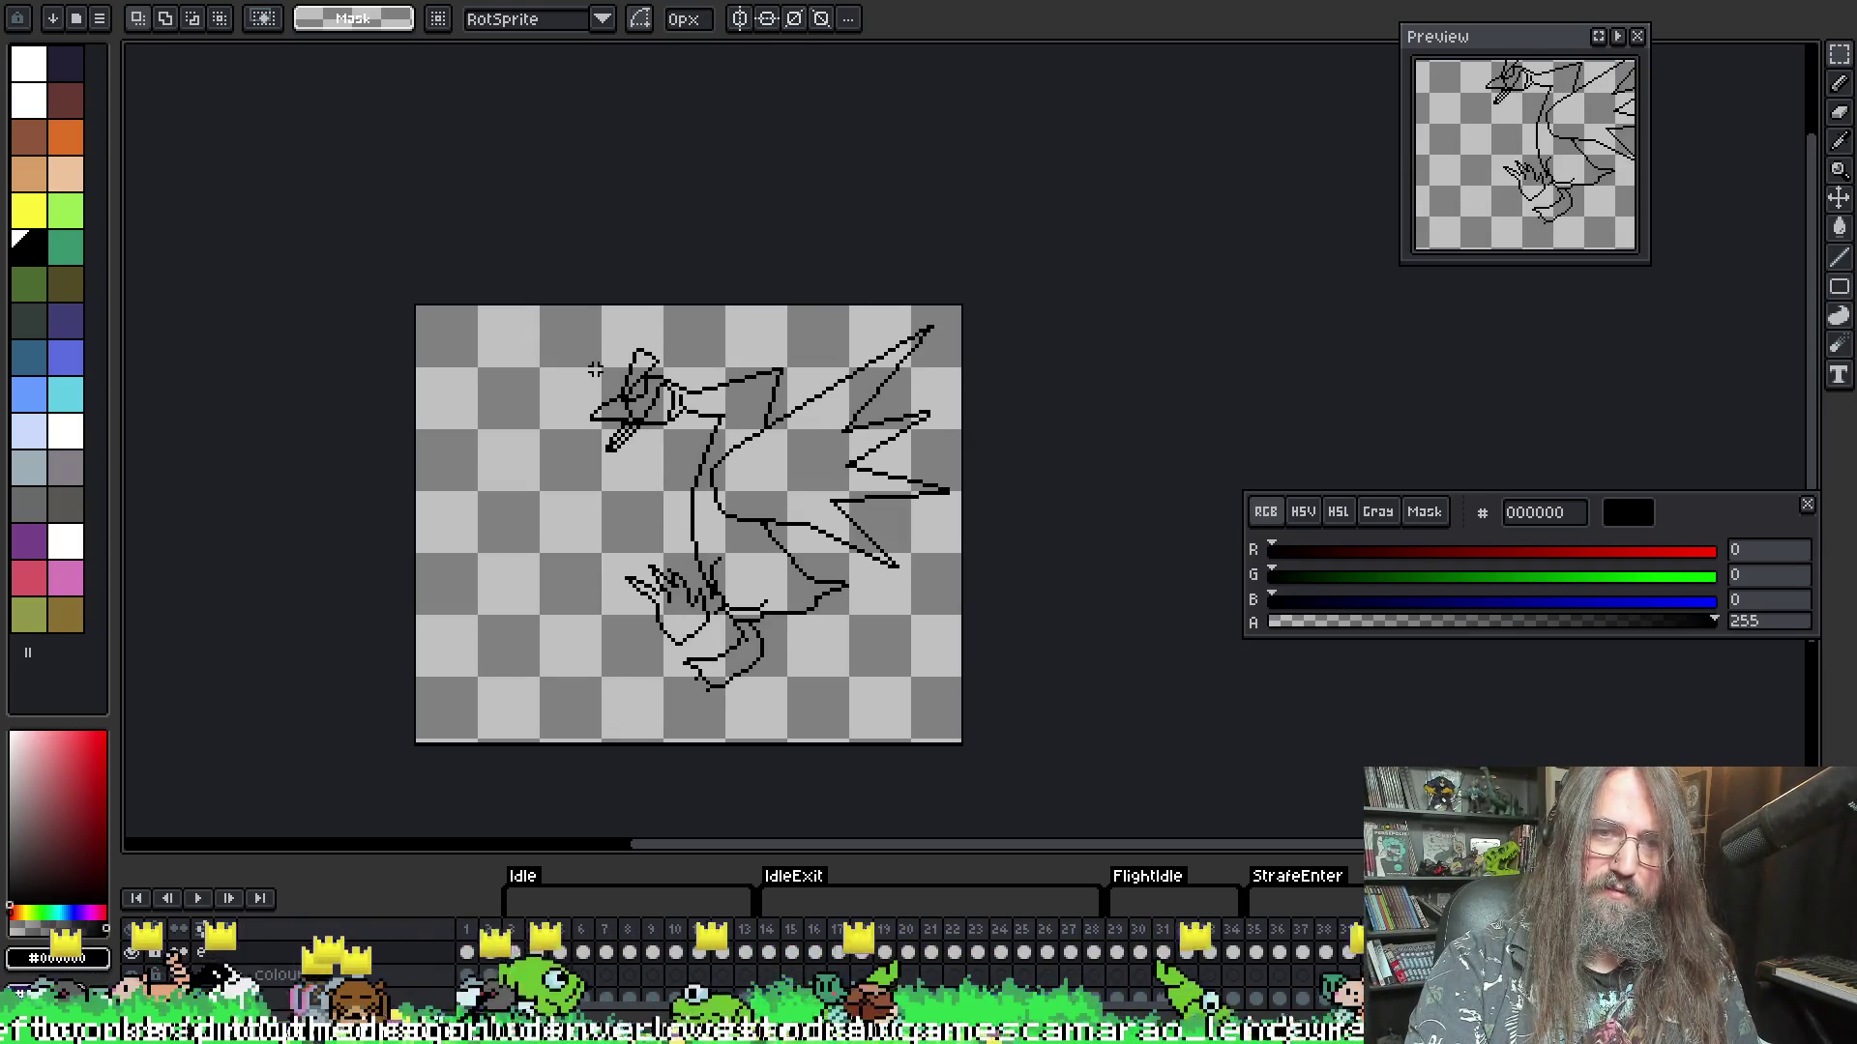
scroll(636, 368, "up", 2)
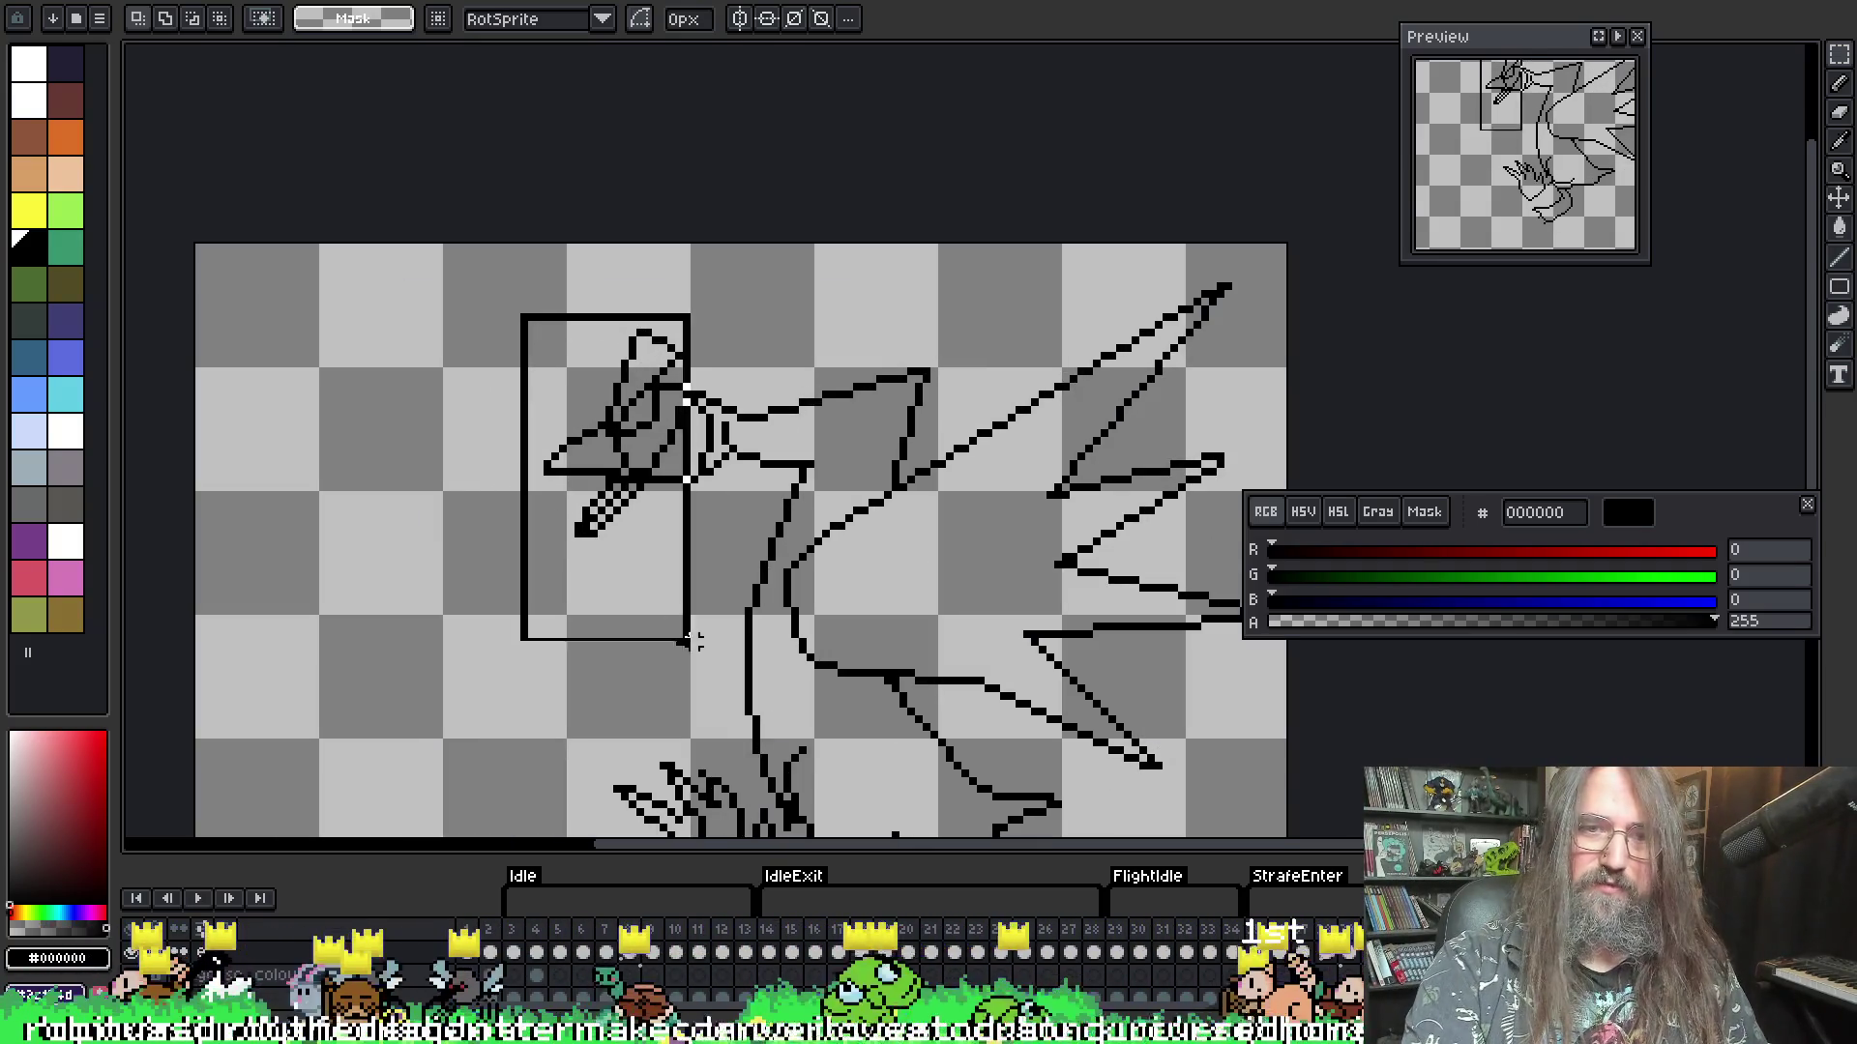
- Raise the head about 49 pixels onto the onion-skin ghost, shift it one pixel left, and commit
left_click_drag(744, 564, 750, 558)
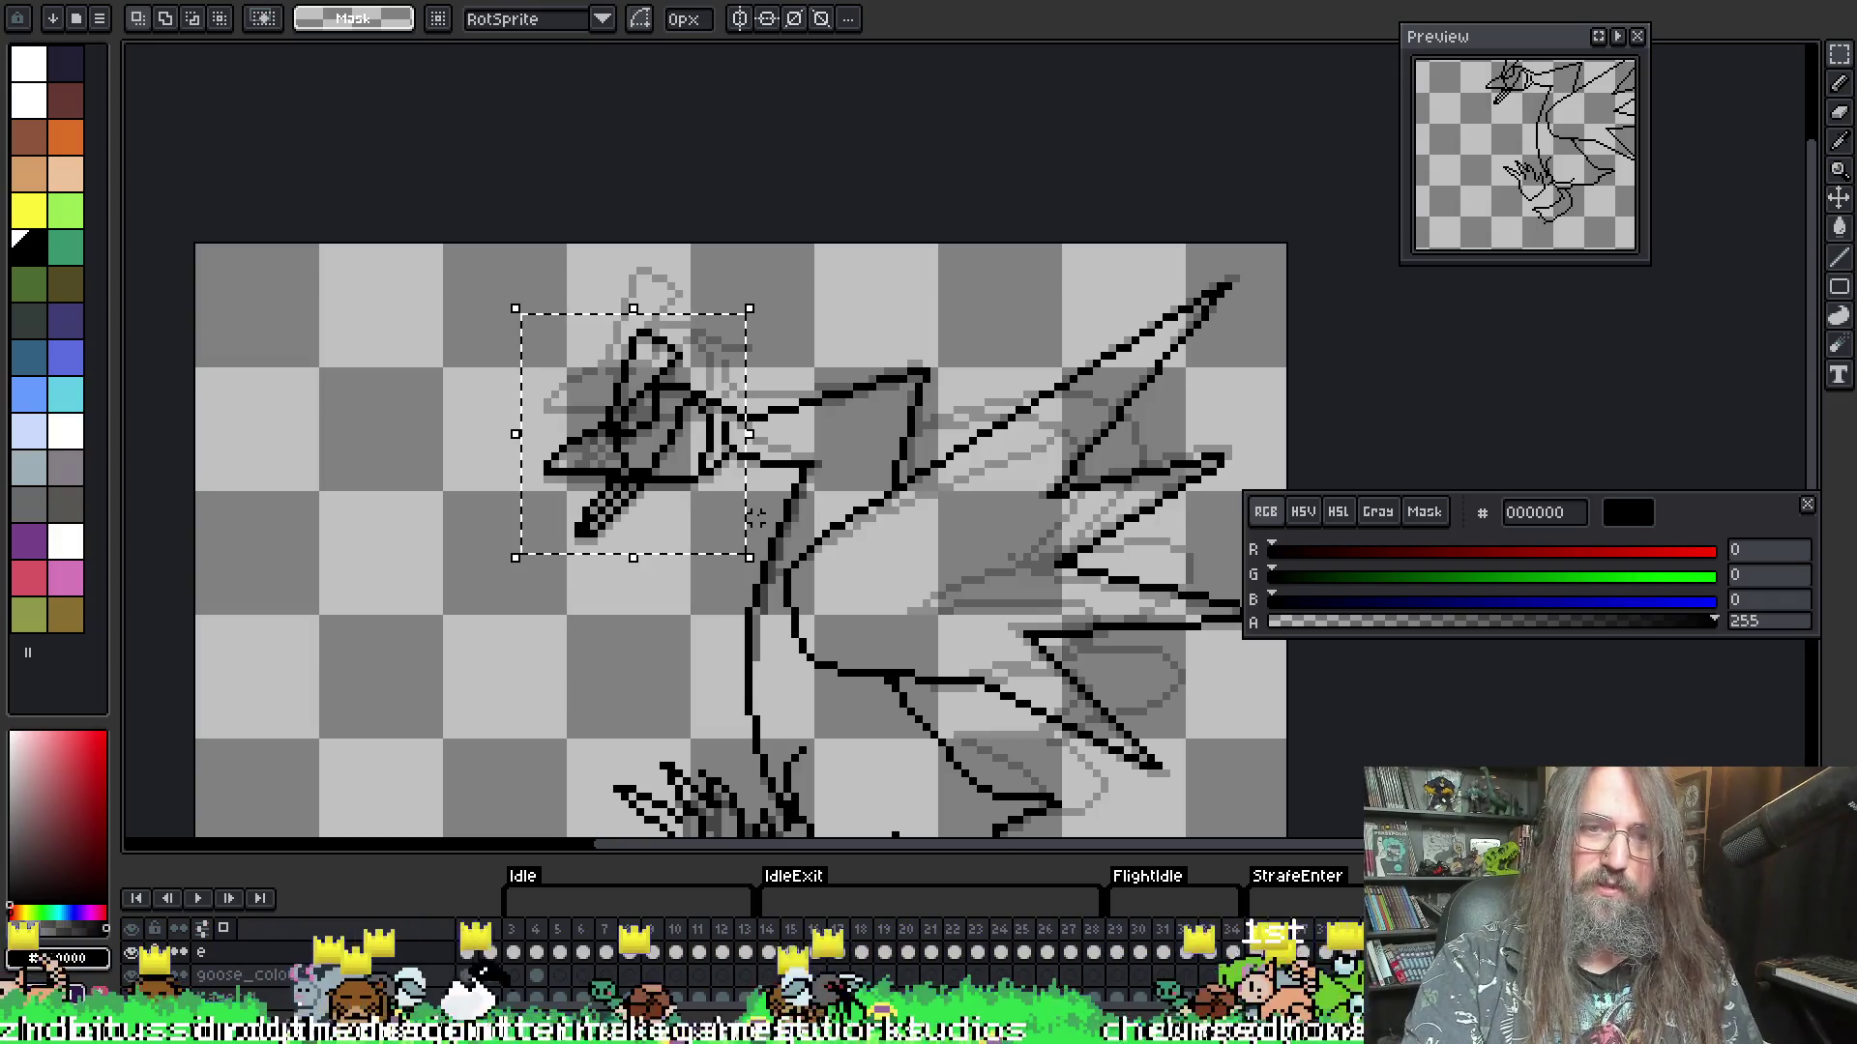
left_click_drag(666, 359, 665, 361)
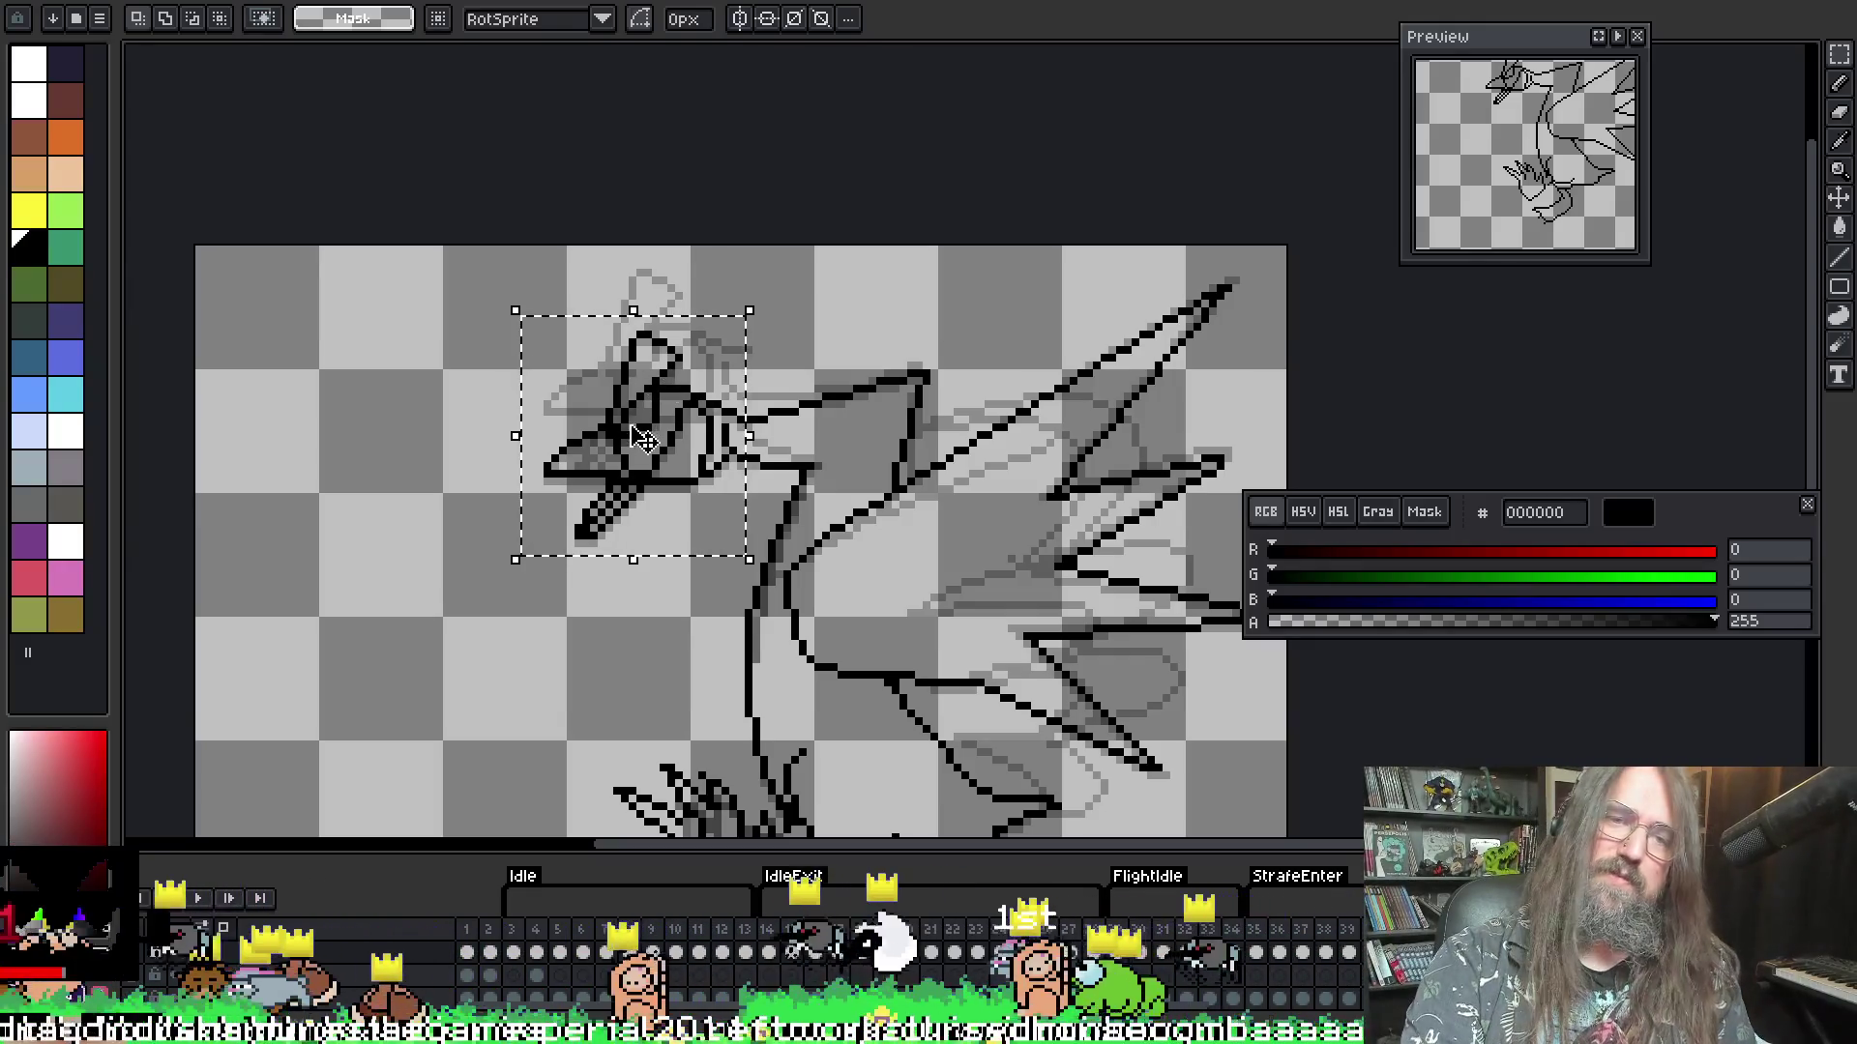
left_click_drag(677, 377, 677, 329)
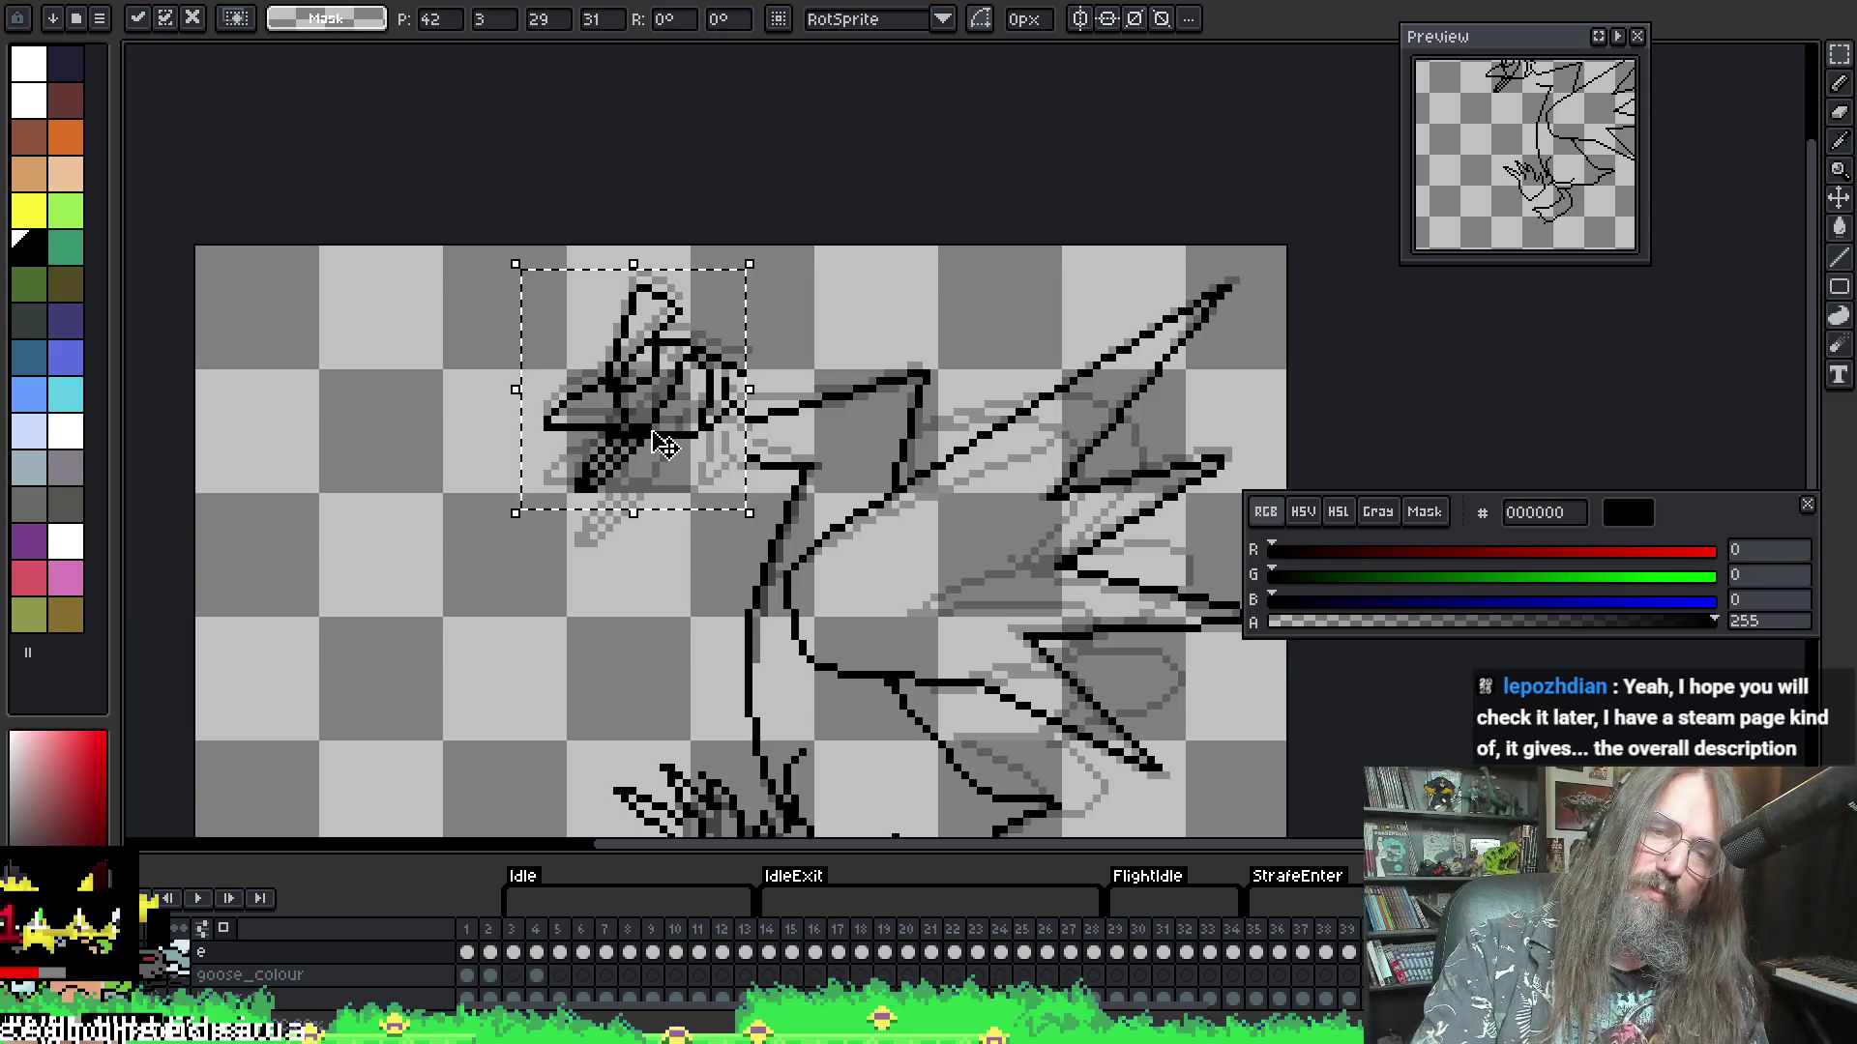
left_click_drag(667, 440, 642, 500)
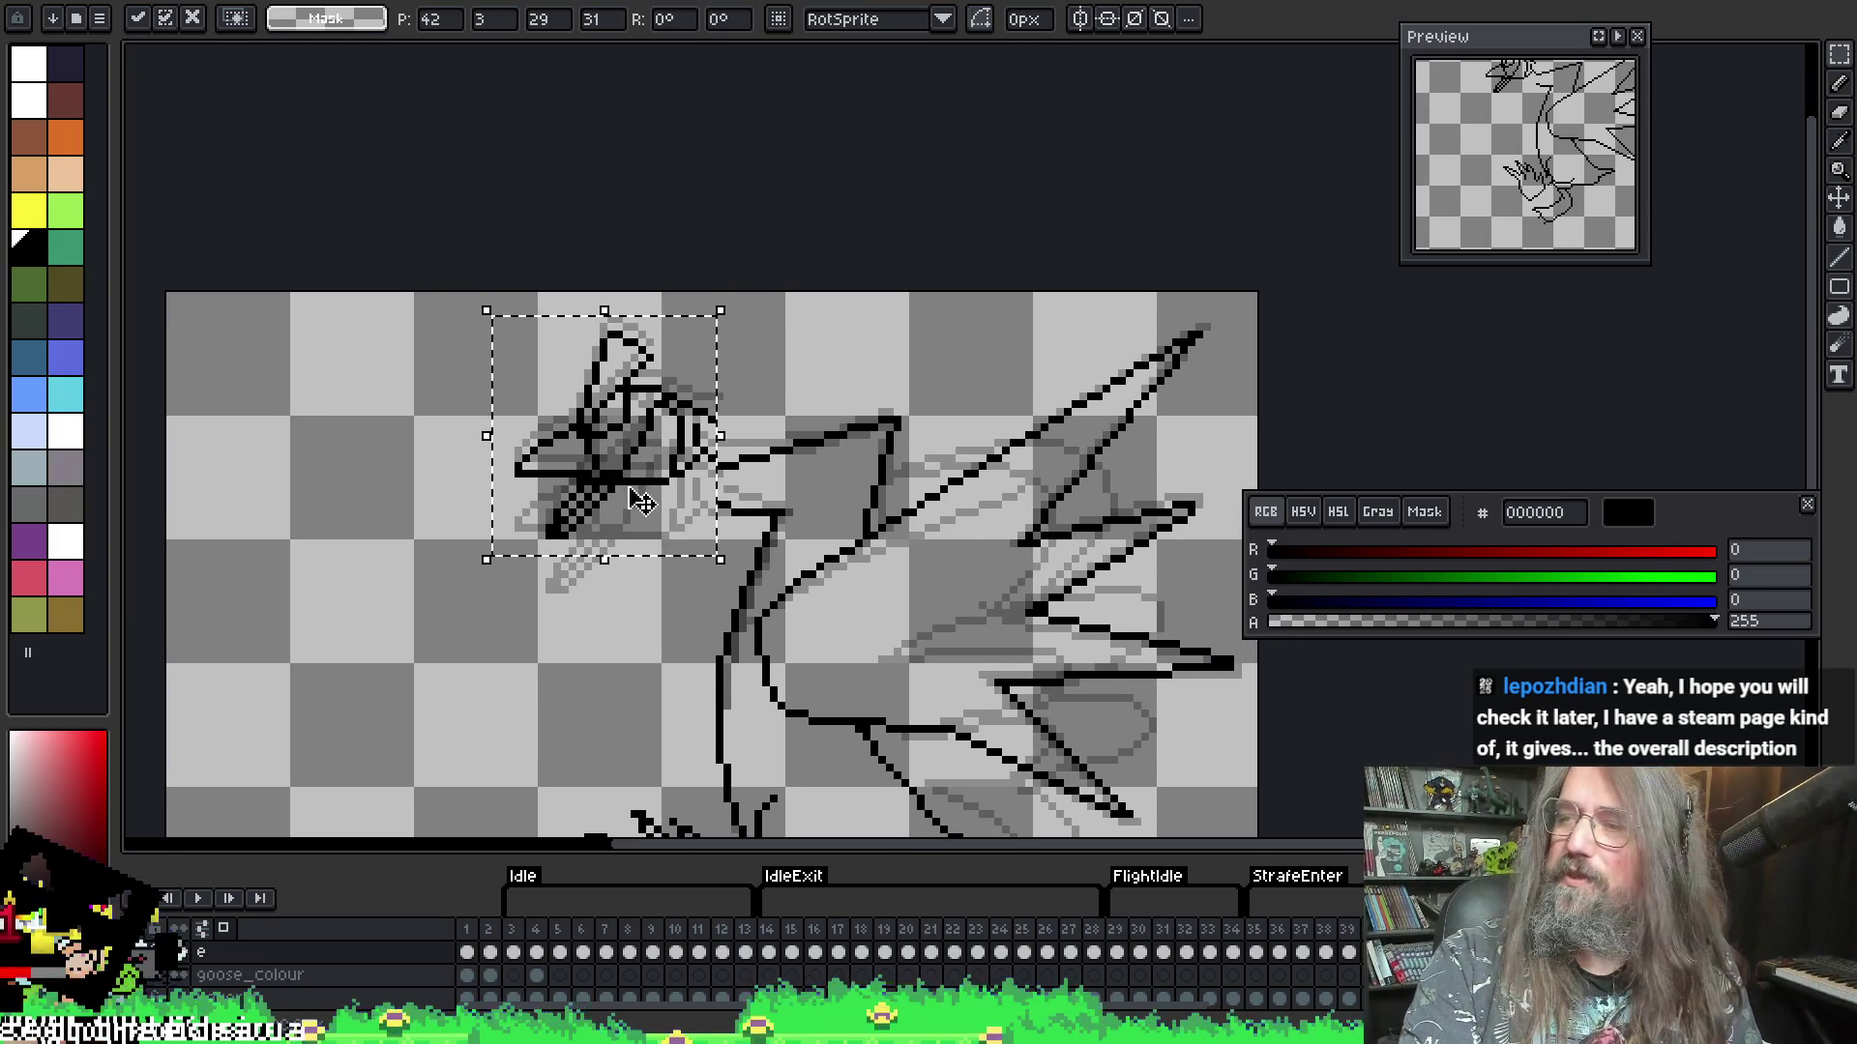
left_click_drag(820, 490, 827, 485)
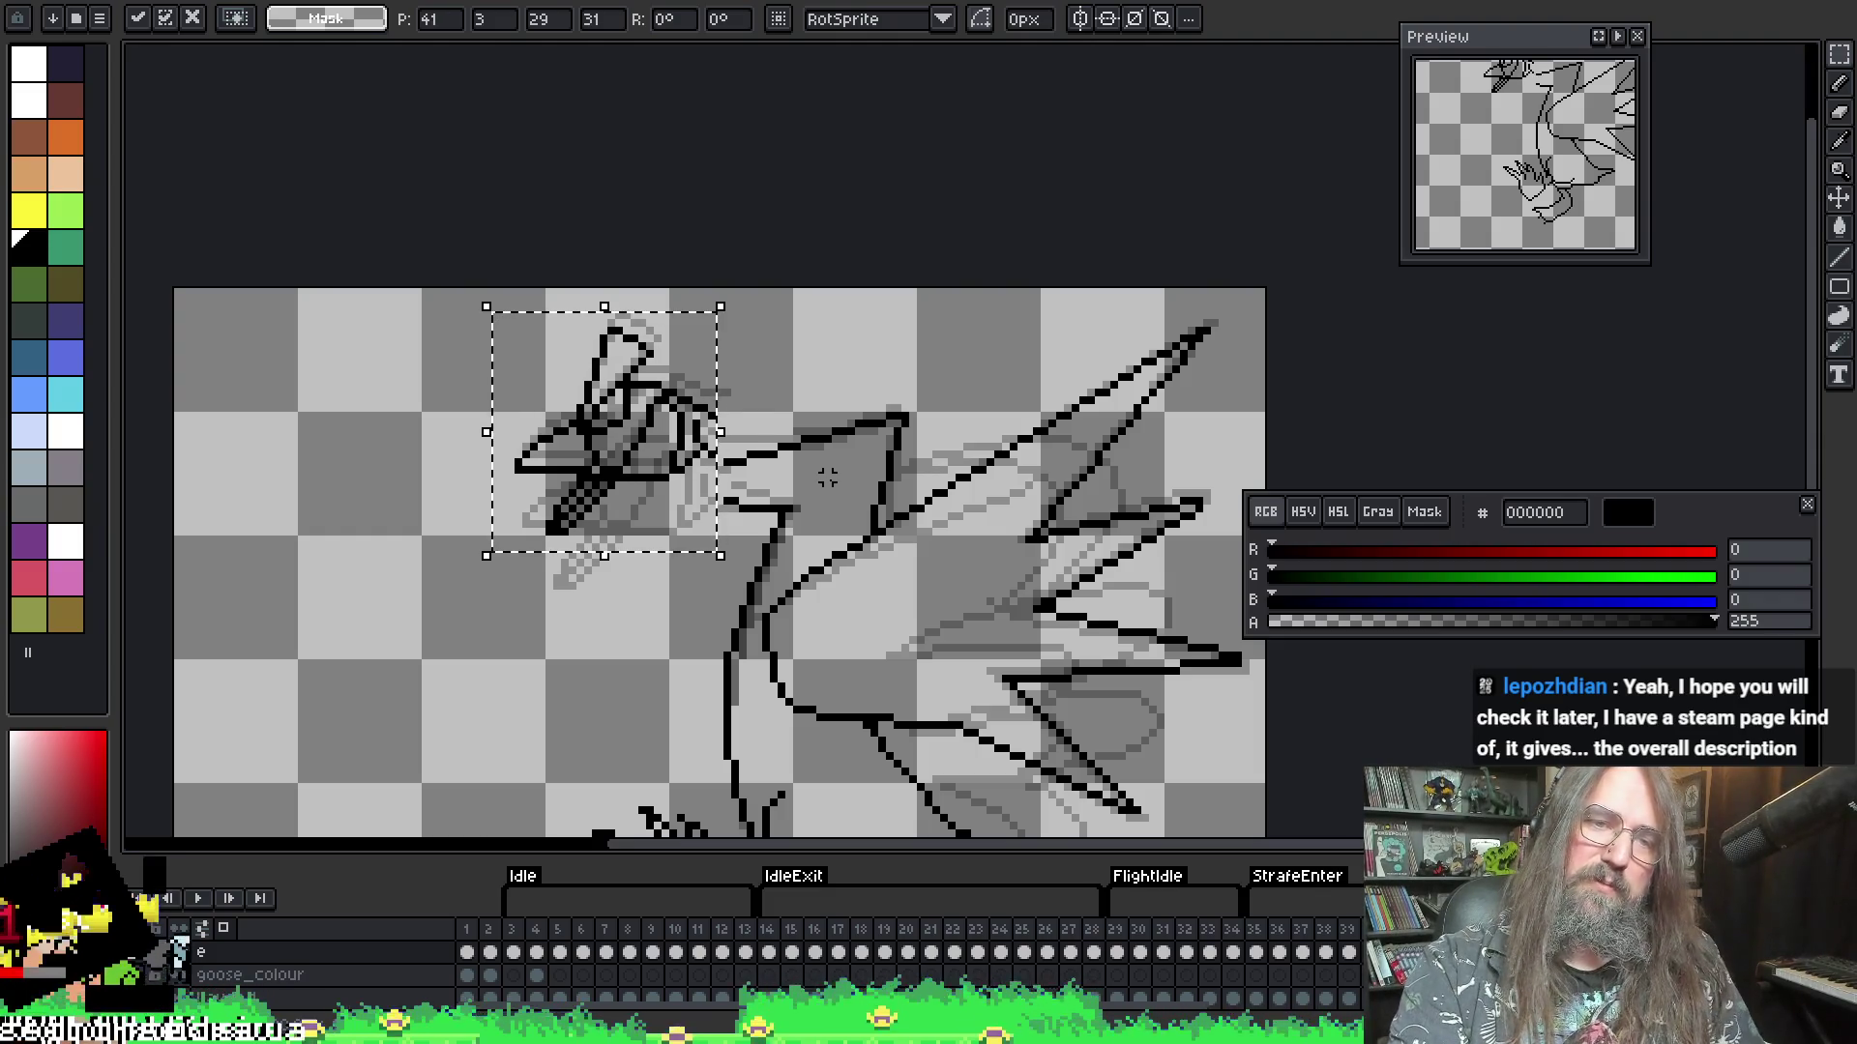
key("Return")
key("Return")
scroll(860, 594, "down", 1)
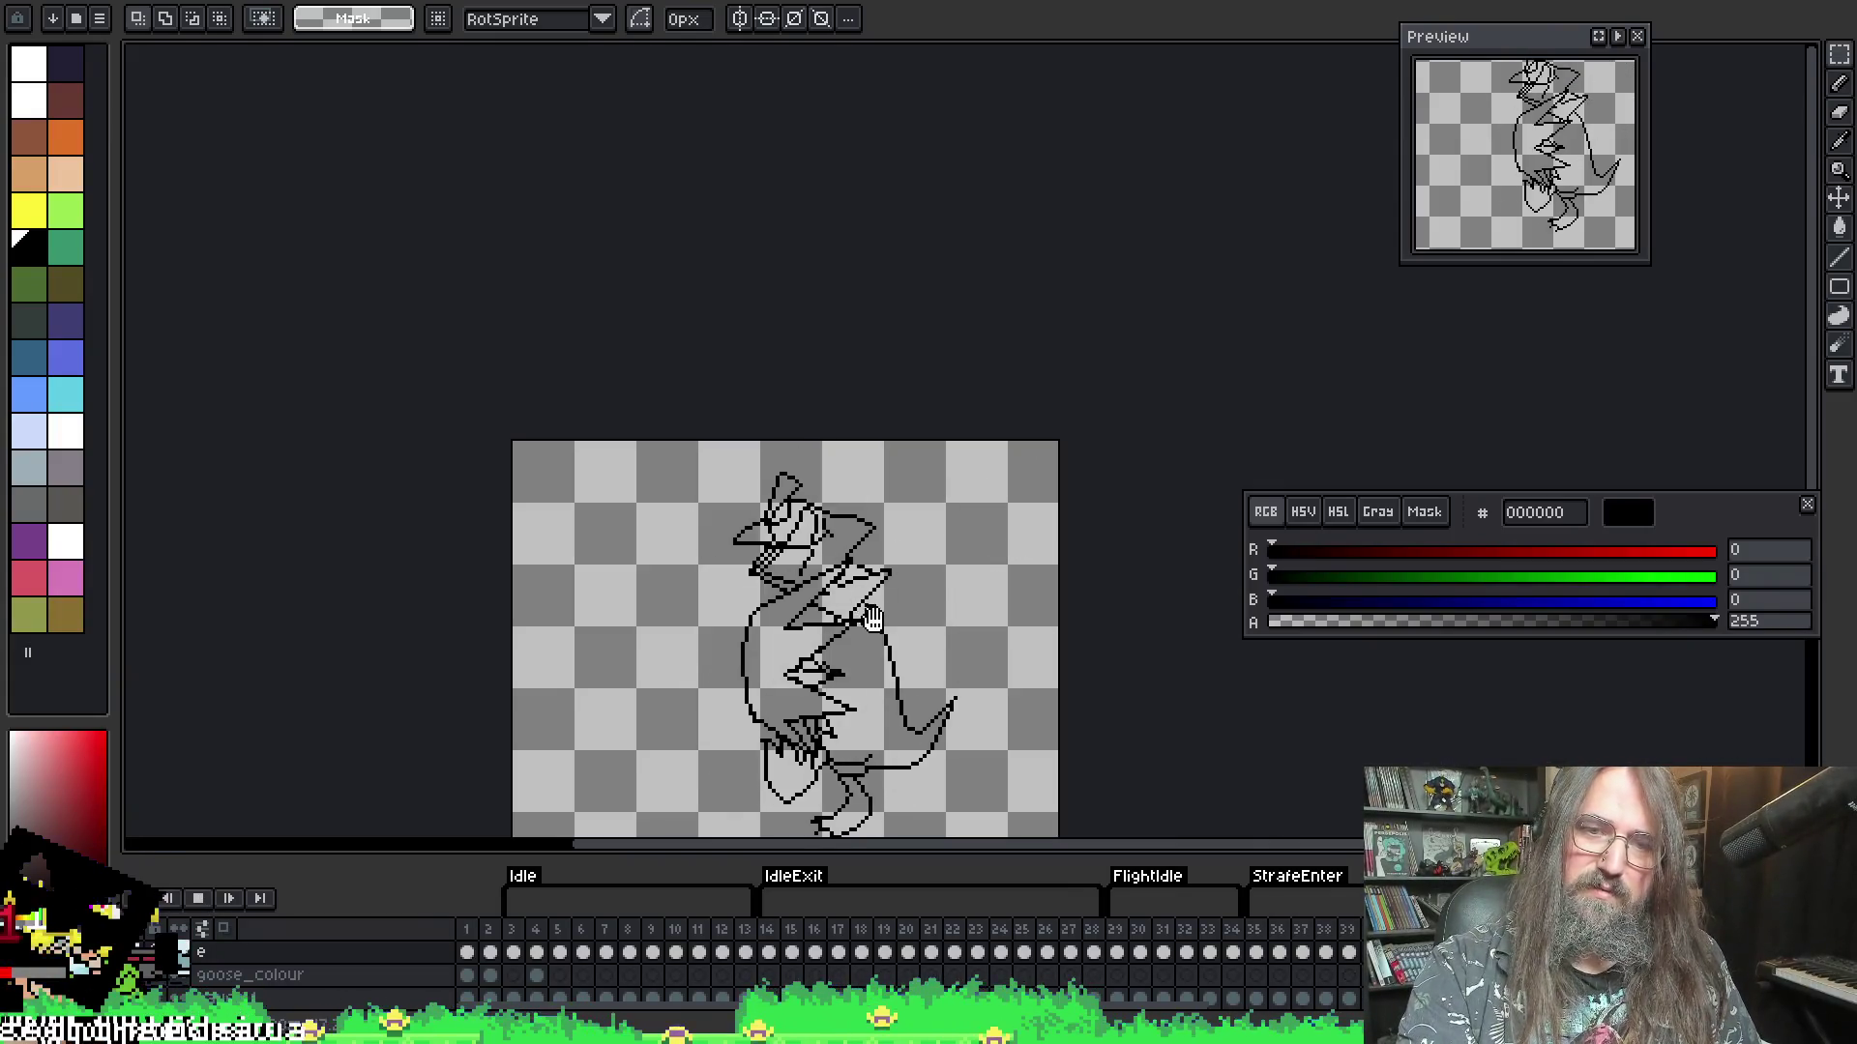
mouse_move(876, 629)
left_mouse_down()
mouse_move(886, 436)
mouse_move(866, 447)
left_mouse_up()
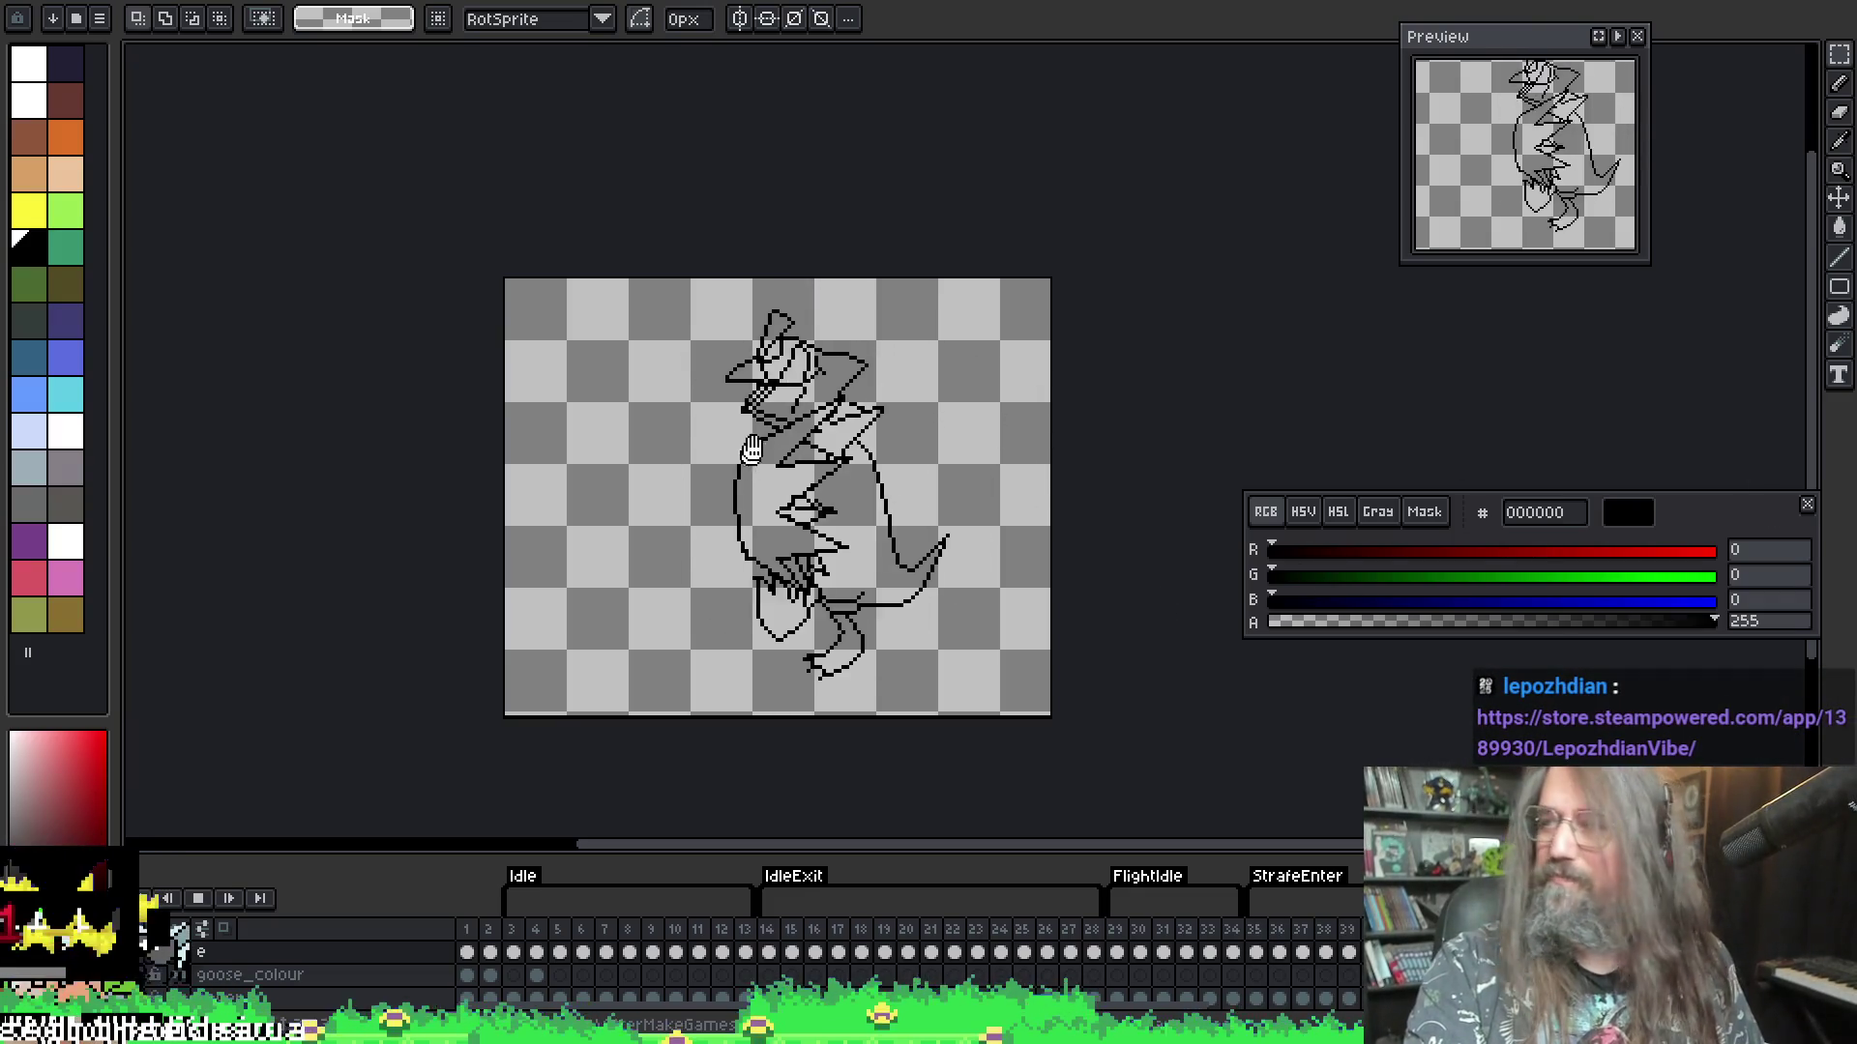
left_click_drag(752, 448, 776, 432)
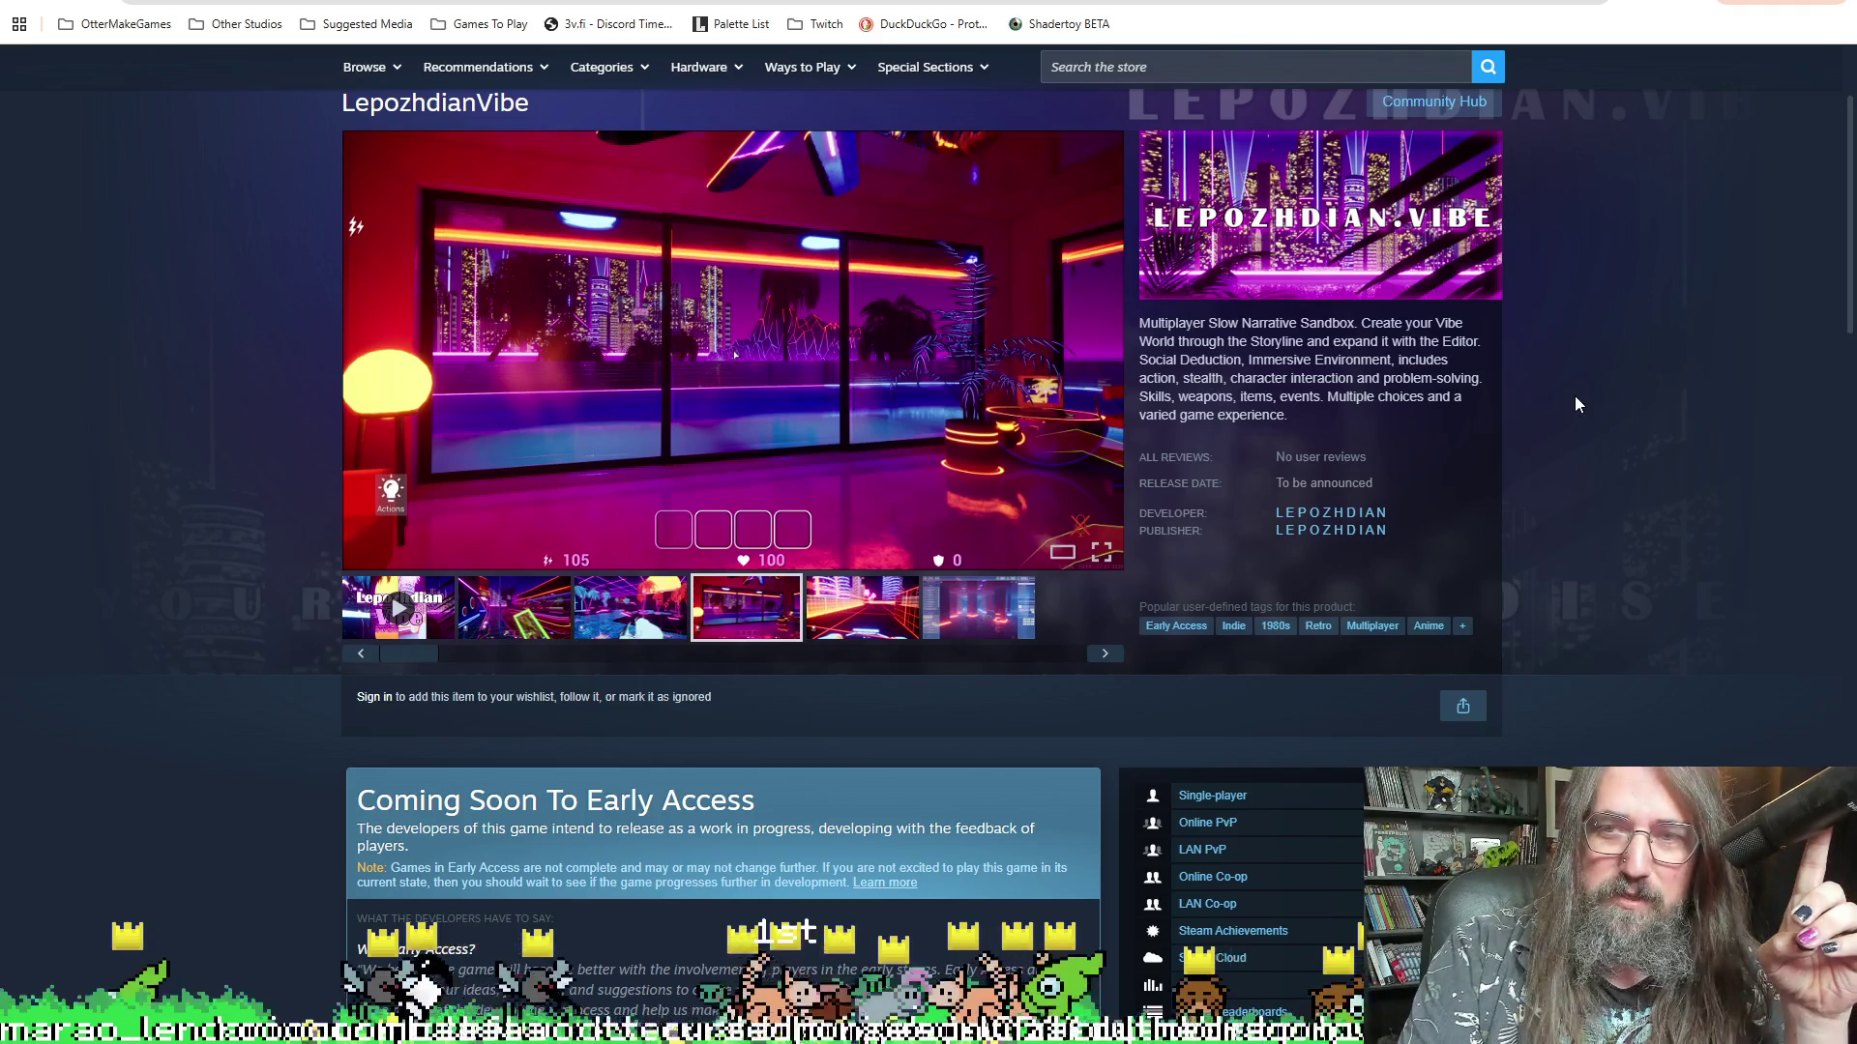
- Scroll back to the top of the LepozhdianVibe store page
scroll(1575, 417, "up", 1)
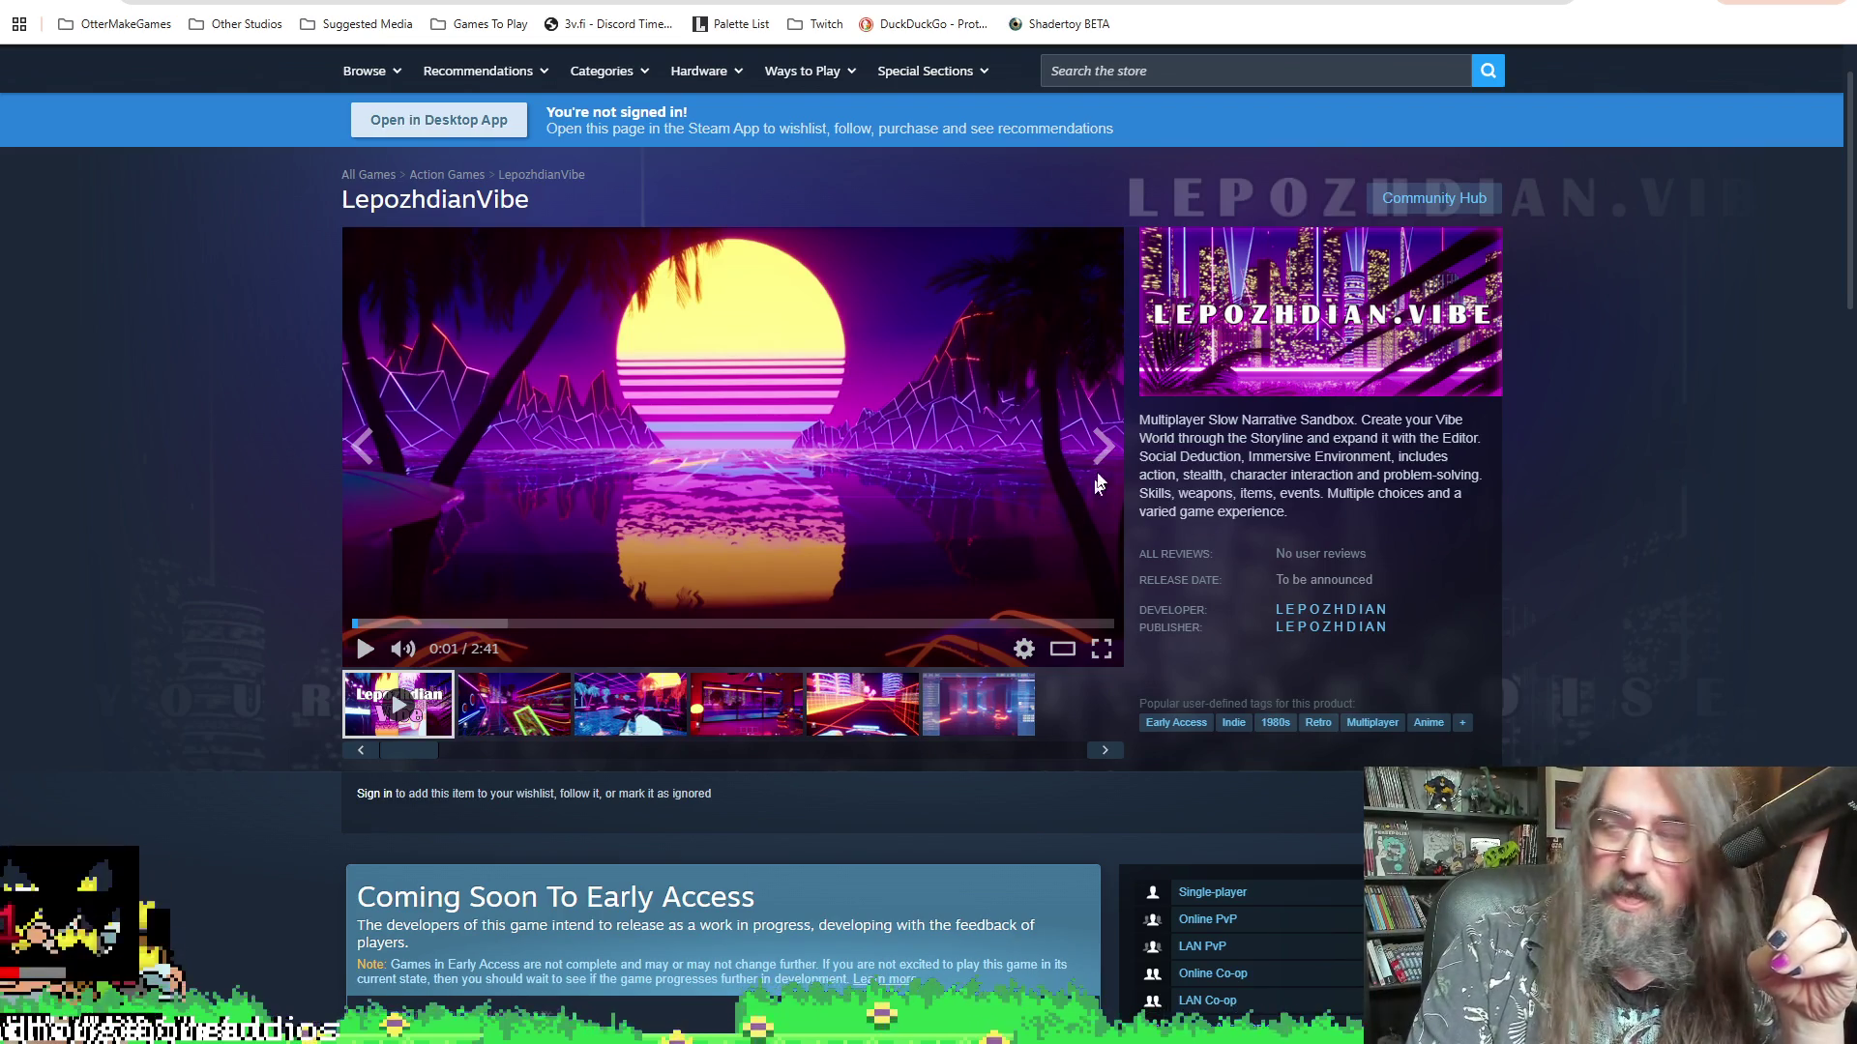
- Watch the LepozhdianVibe trailer full screen, then try adding the game to the wishlist
left_click(1102, 650)
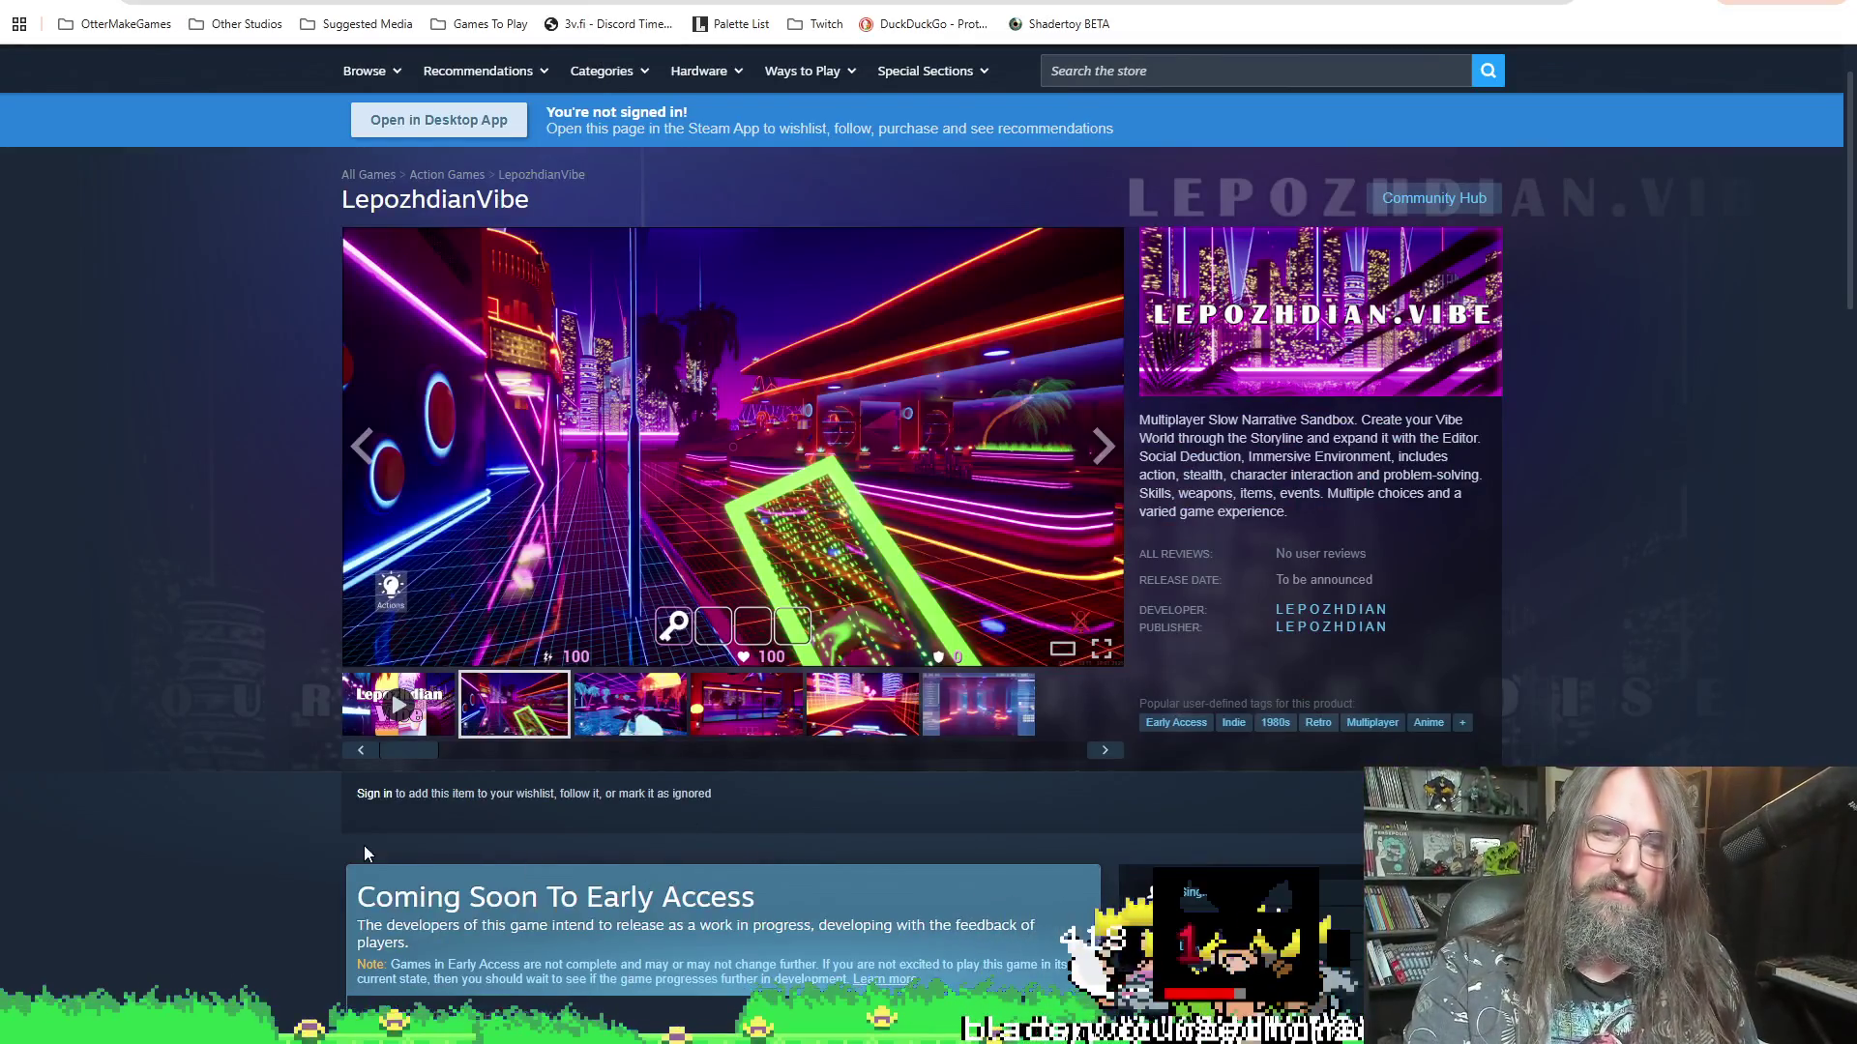
scroll(979, 768, "down", 5)
left_click(1035, 786)
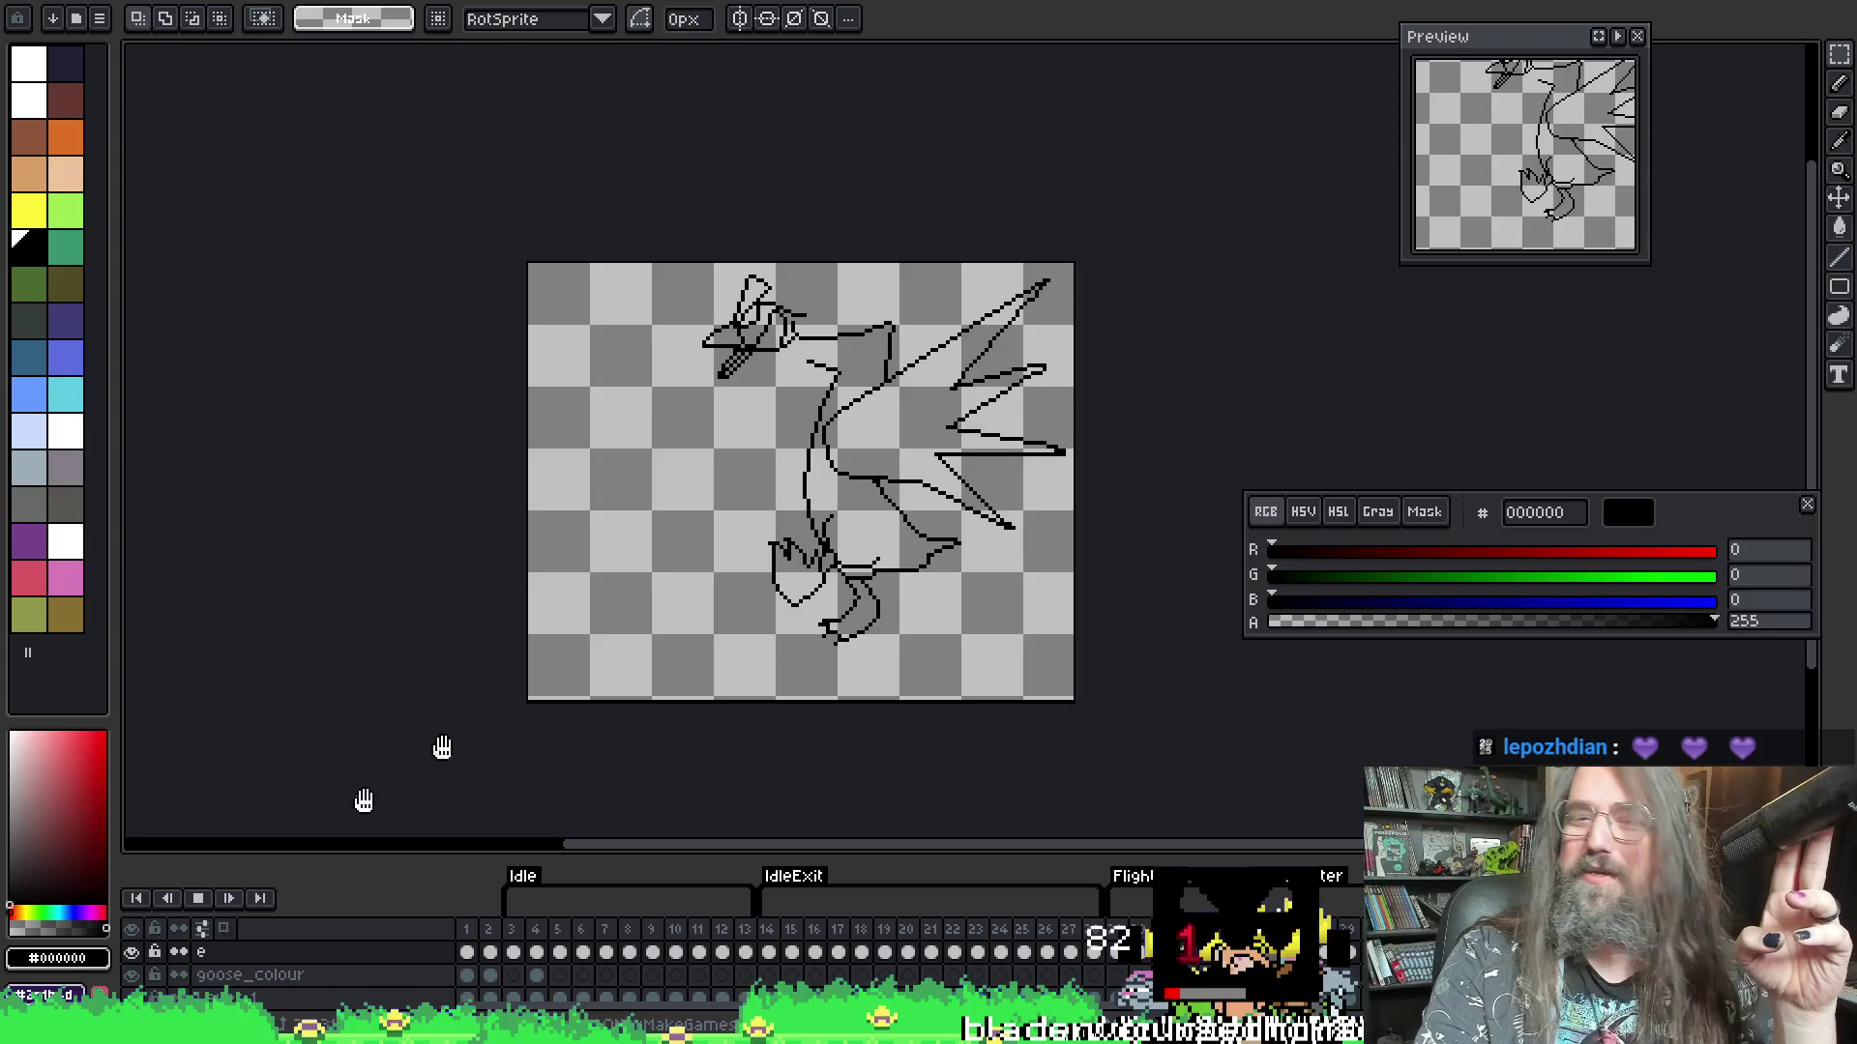
- Stop playback and step three frames forward to the curled-wing frame, zoomed on the lower body
mouse_move(1048, 457)
left_mouse_down()
mouse_move(977, 525)
mouse_move(1071, 458)
left_mouse_up()
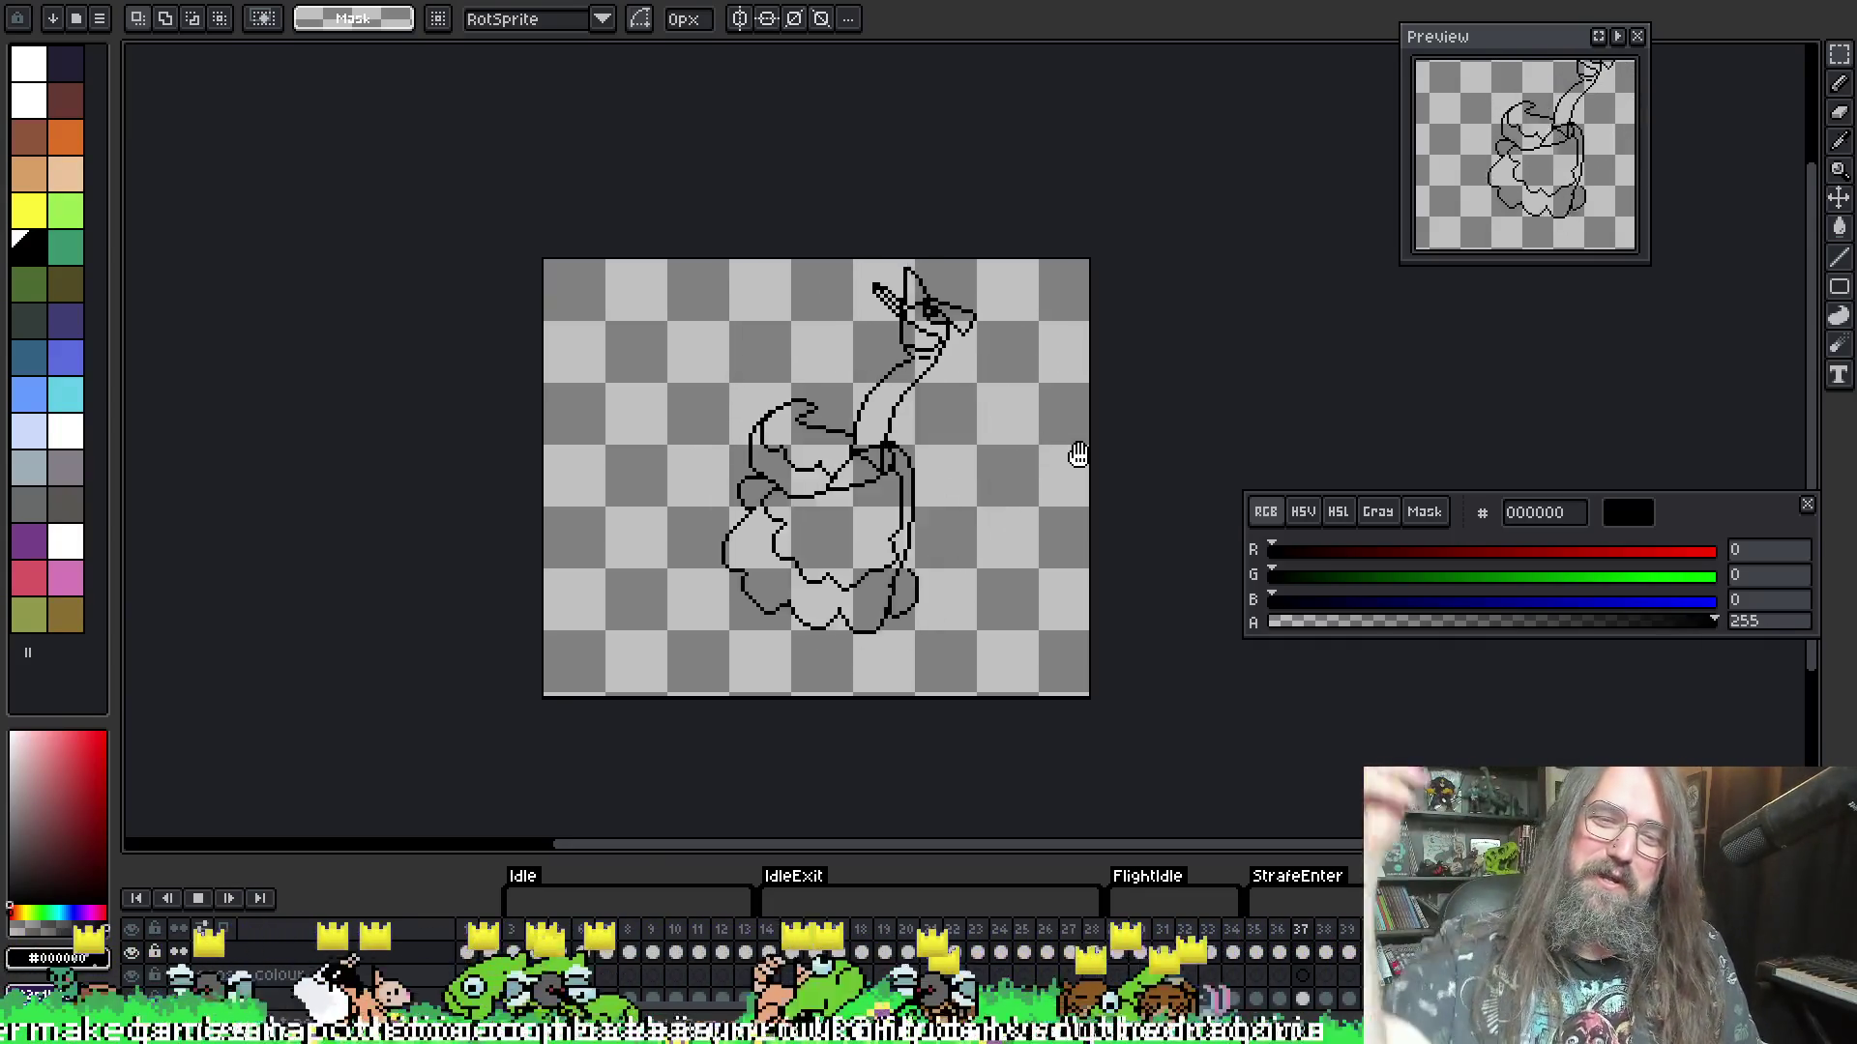
key("Return")
key("Right")
key("Right")
key("Right")
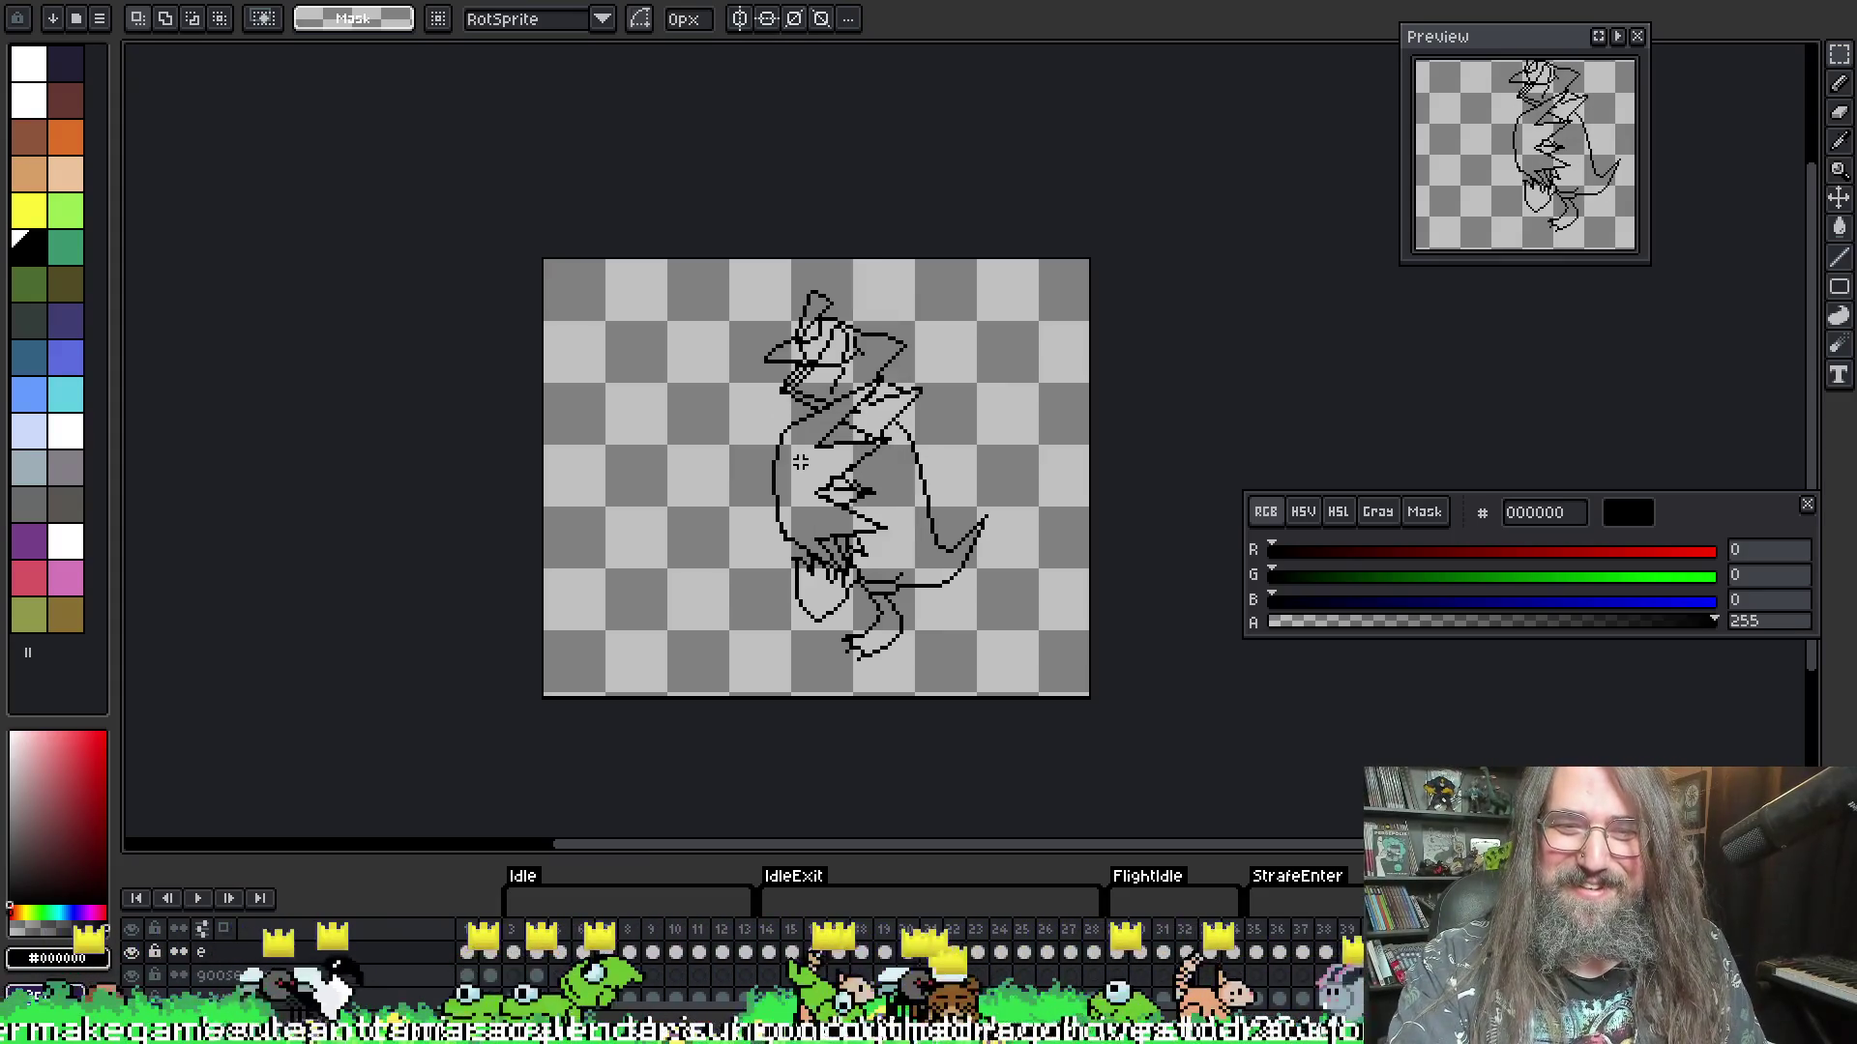
key("Right")
key("Right")
key("Right")
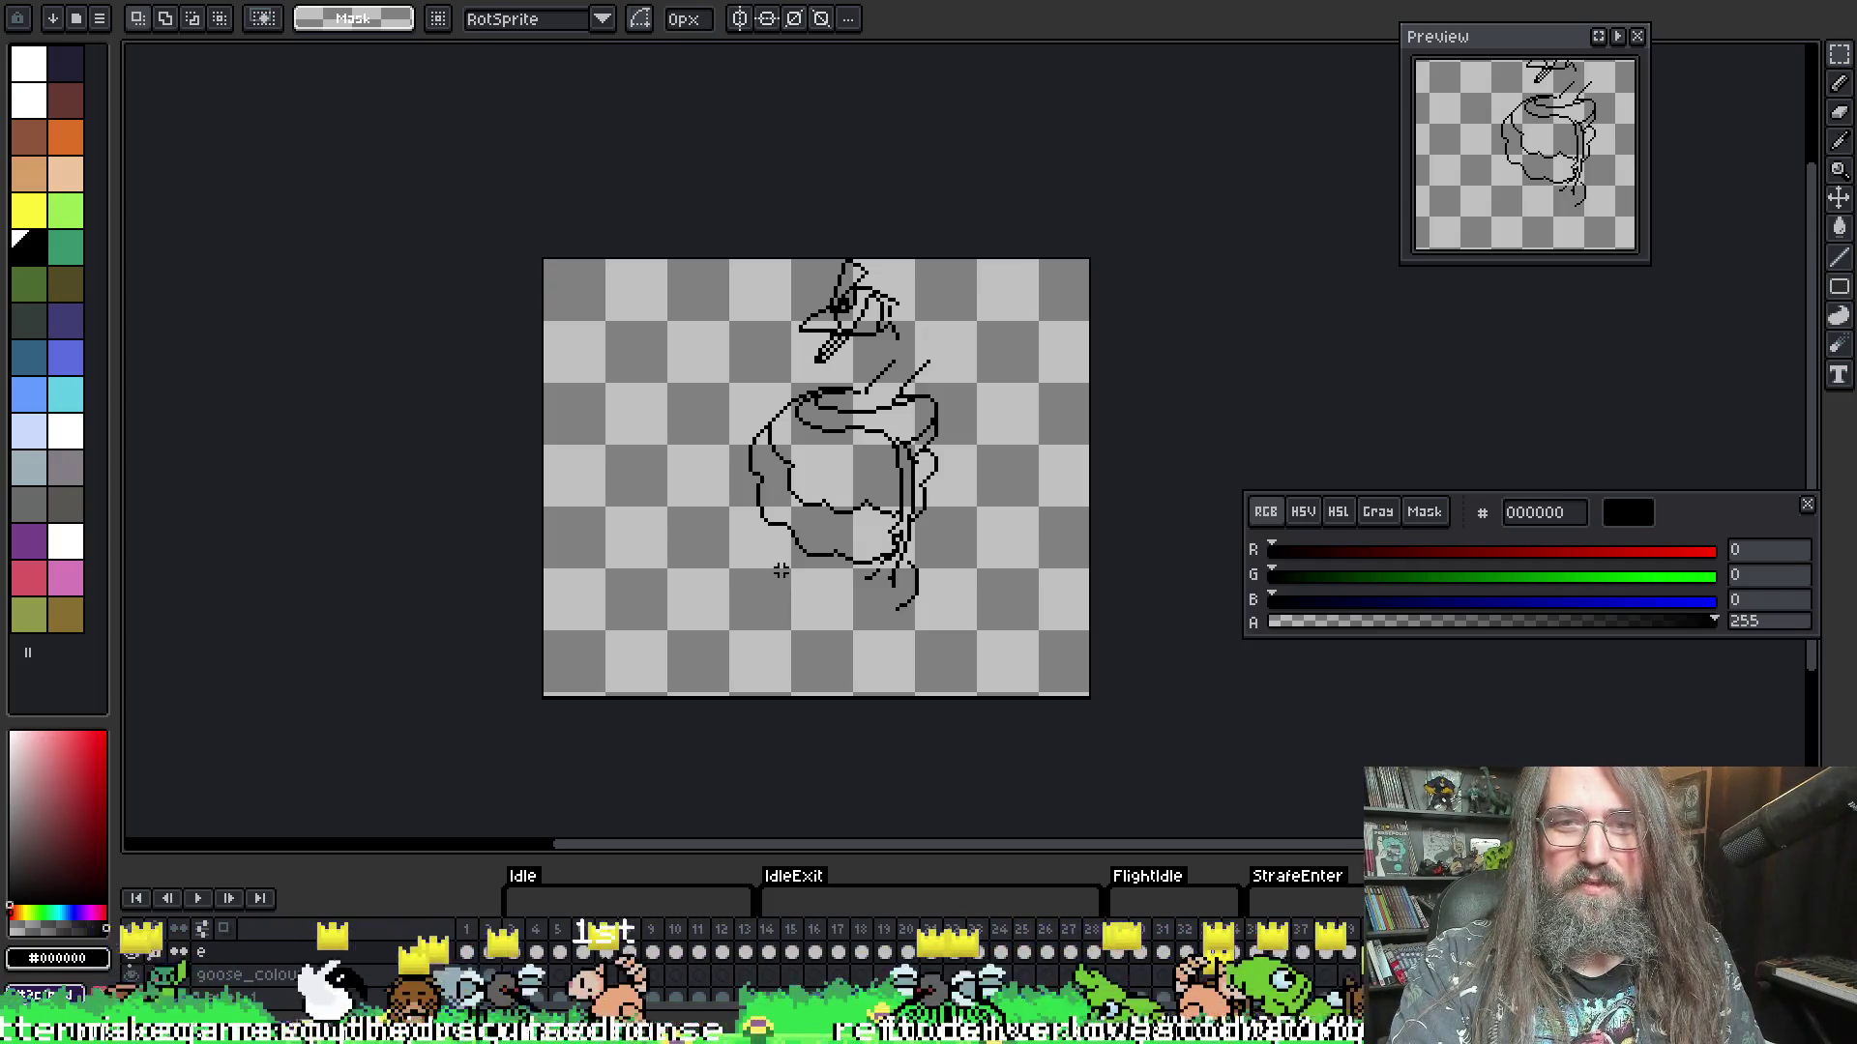
scroll(781, 572, "up", 1)
key("Right")
key("Right")
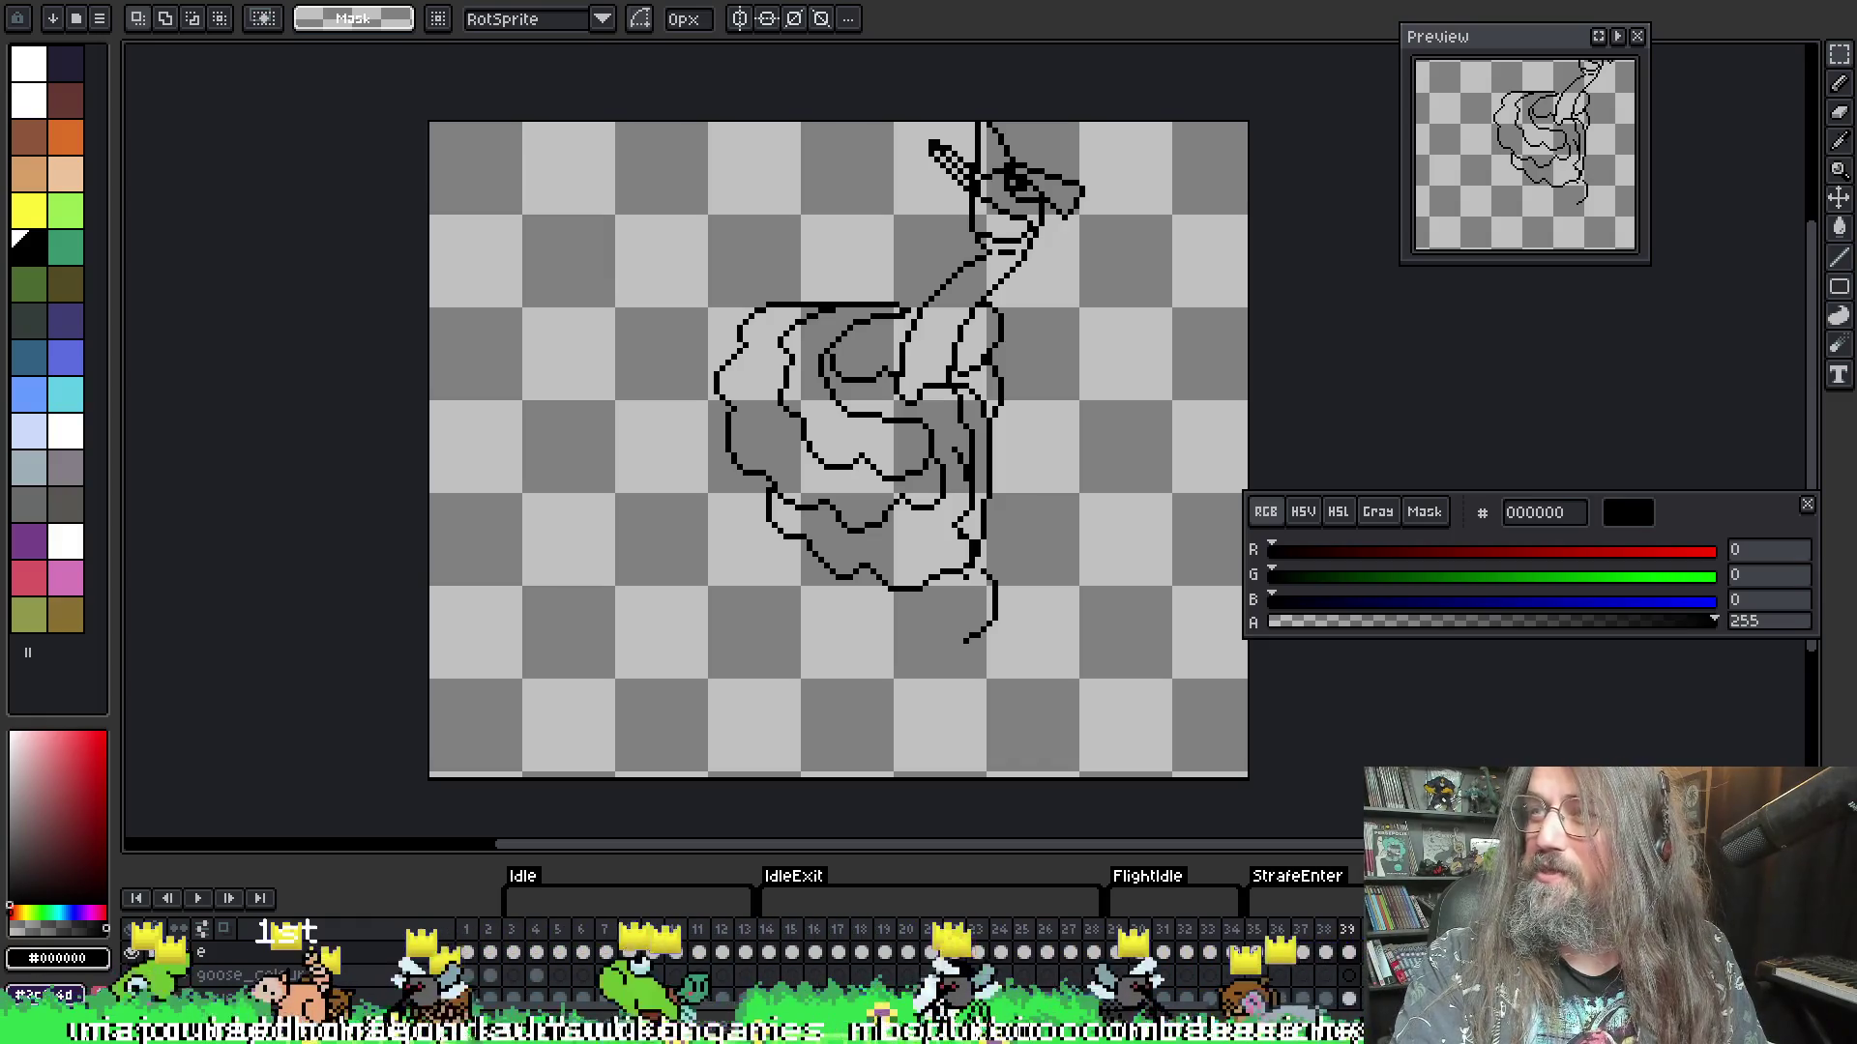
scroll(1127, 671, "up", 2)
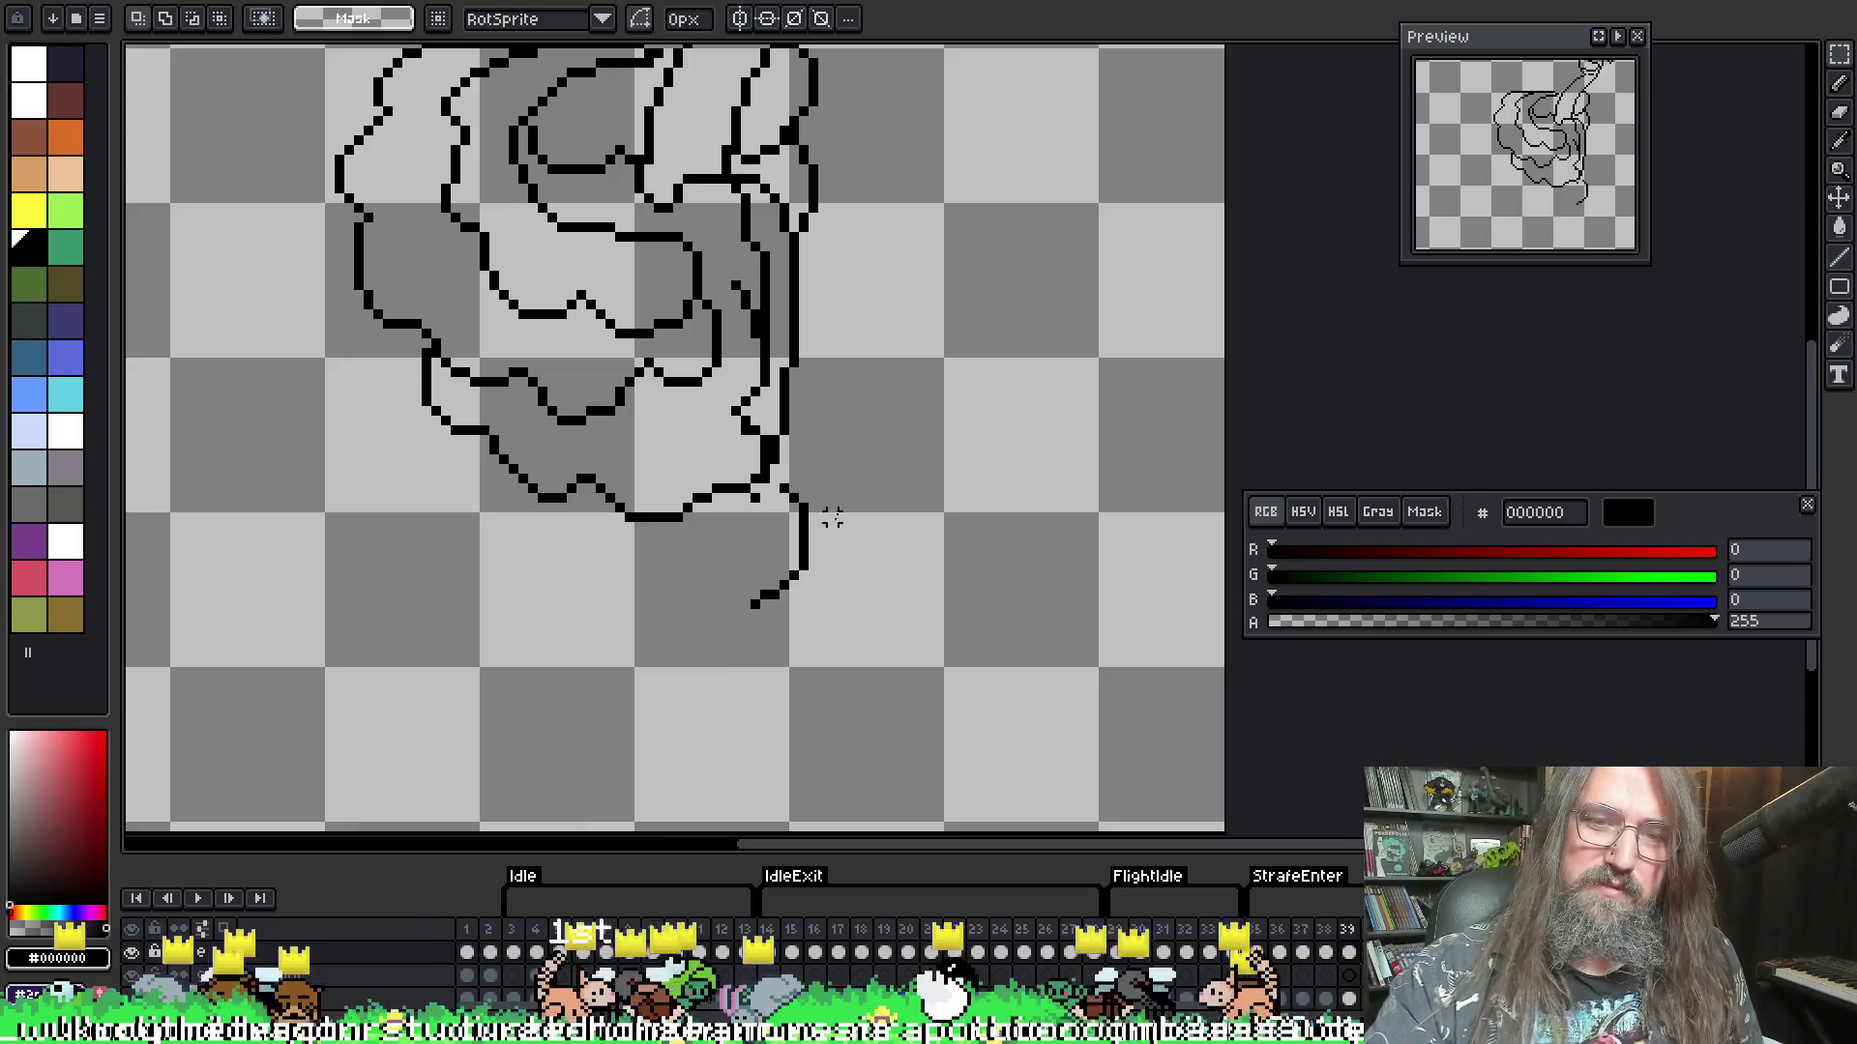
- Flip between frames 35 and 36 to compare the curled-wing drawing against its neighbour
key("i")
left_click(800, 560)
key("b")
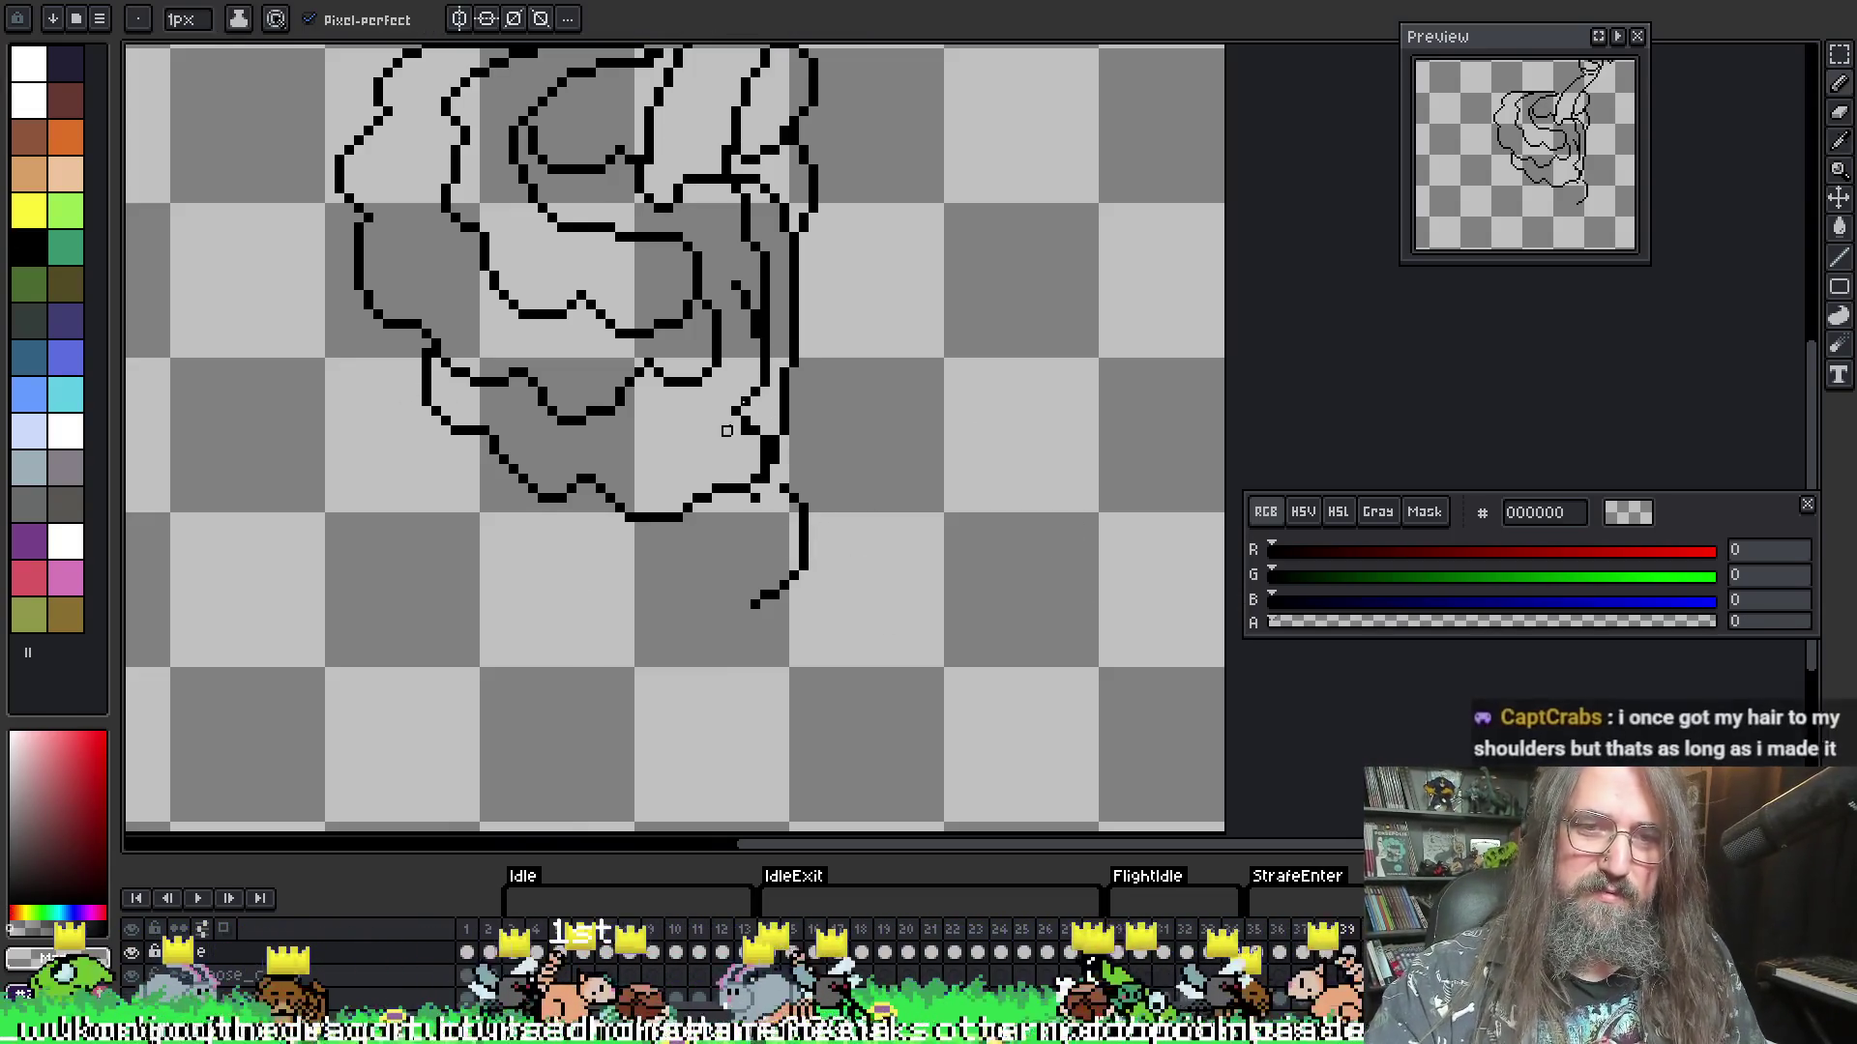
key("Left")
key("Right")
key("Right")
key("Right")
key("Right")
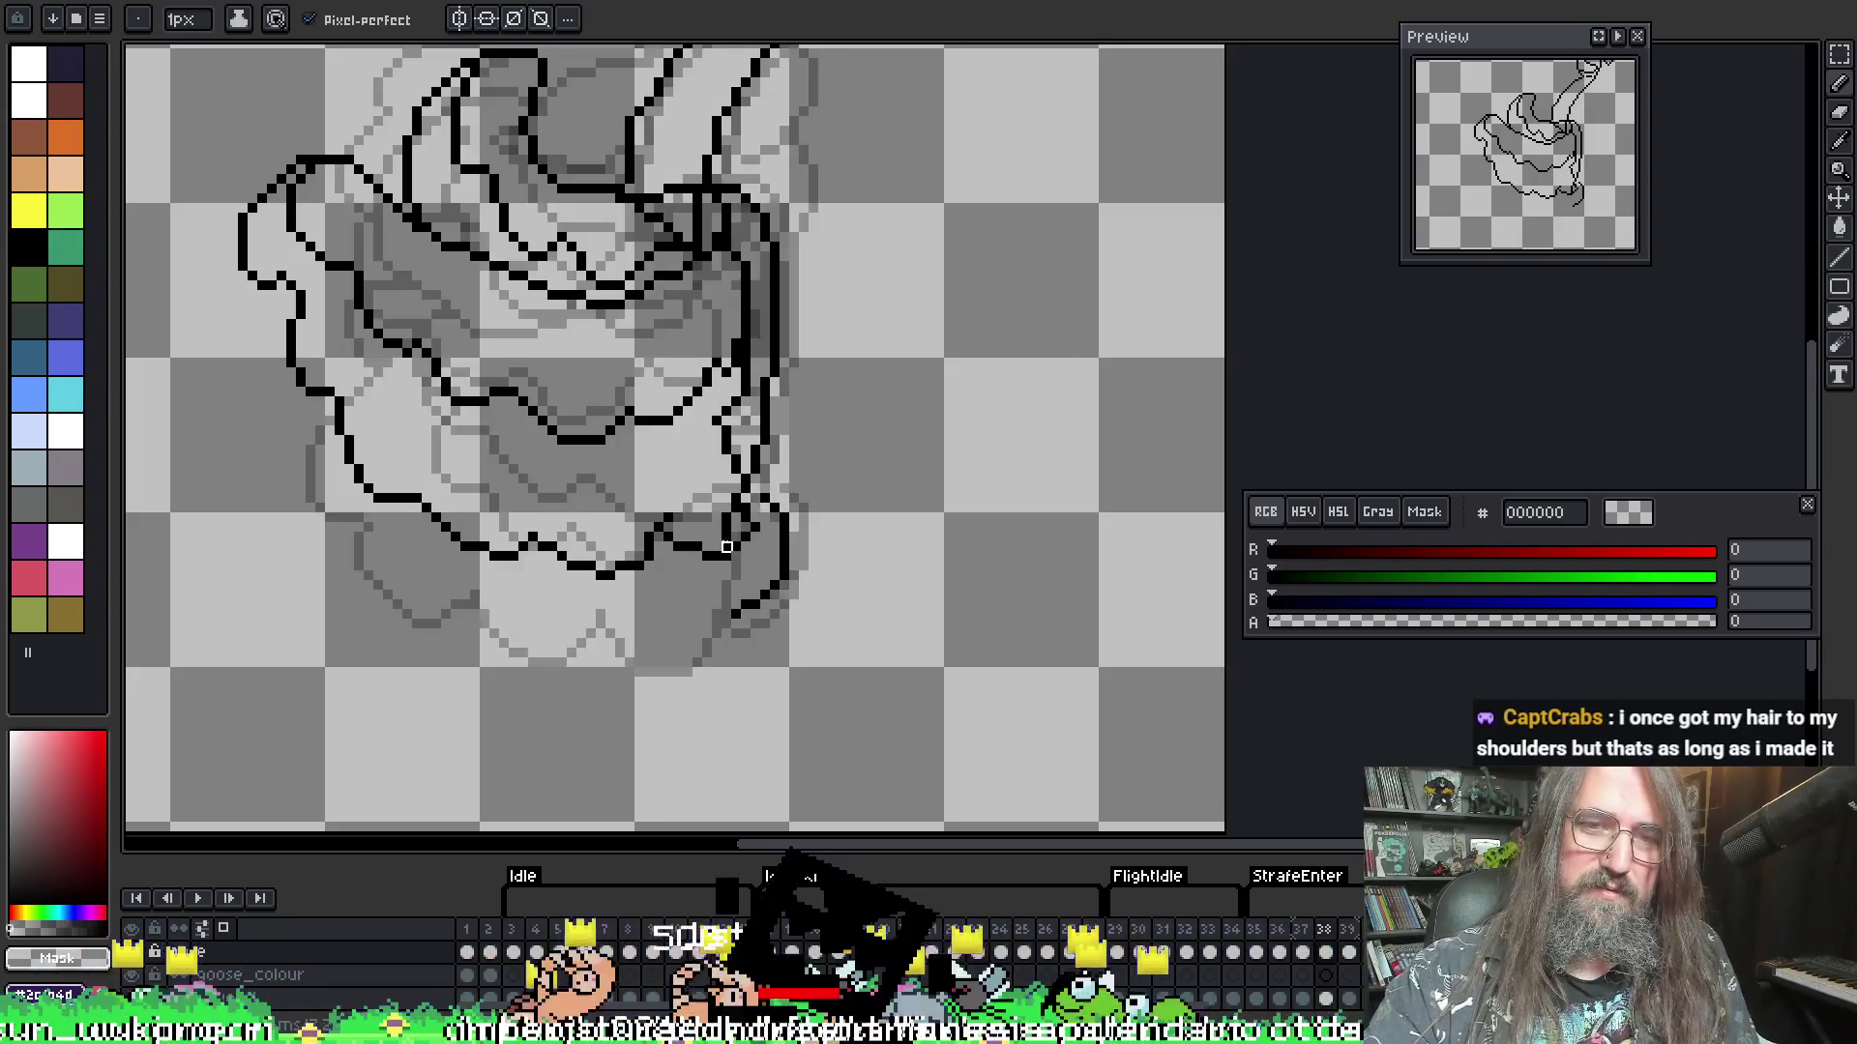
mouse_move(879, 530)
left_mouse_down()
mouse_move(957, 663)
mouse_move(948, 474)
left_mouse_up()
key("Right")
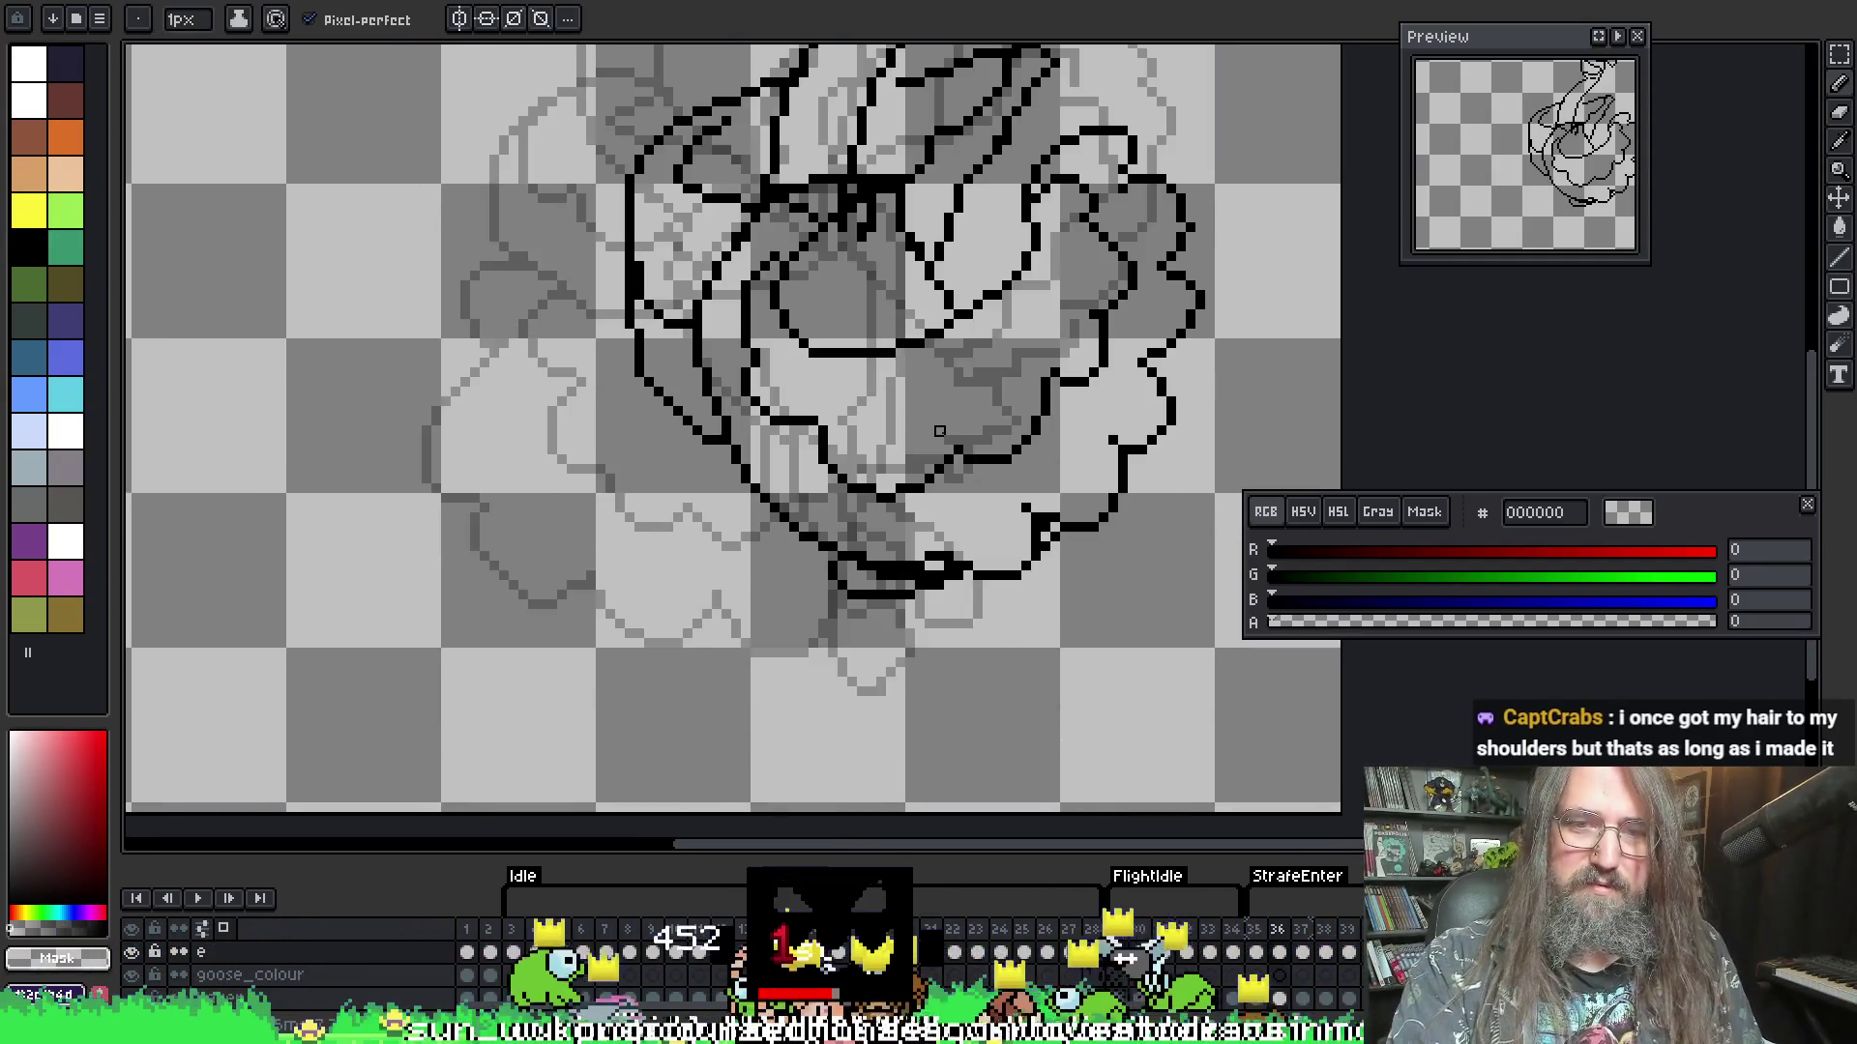
scroll(753, 602, "down", 3)
key("Left")
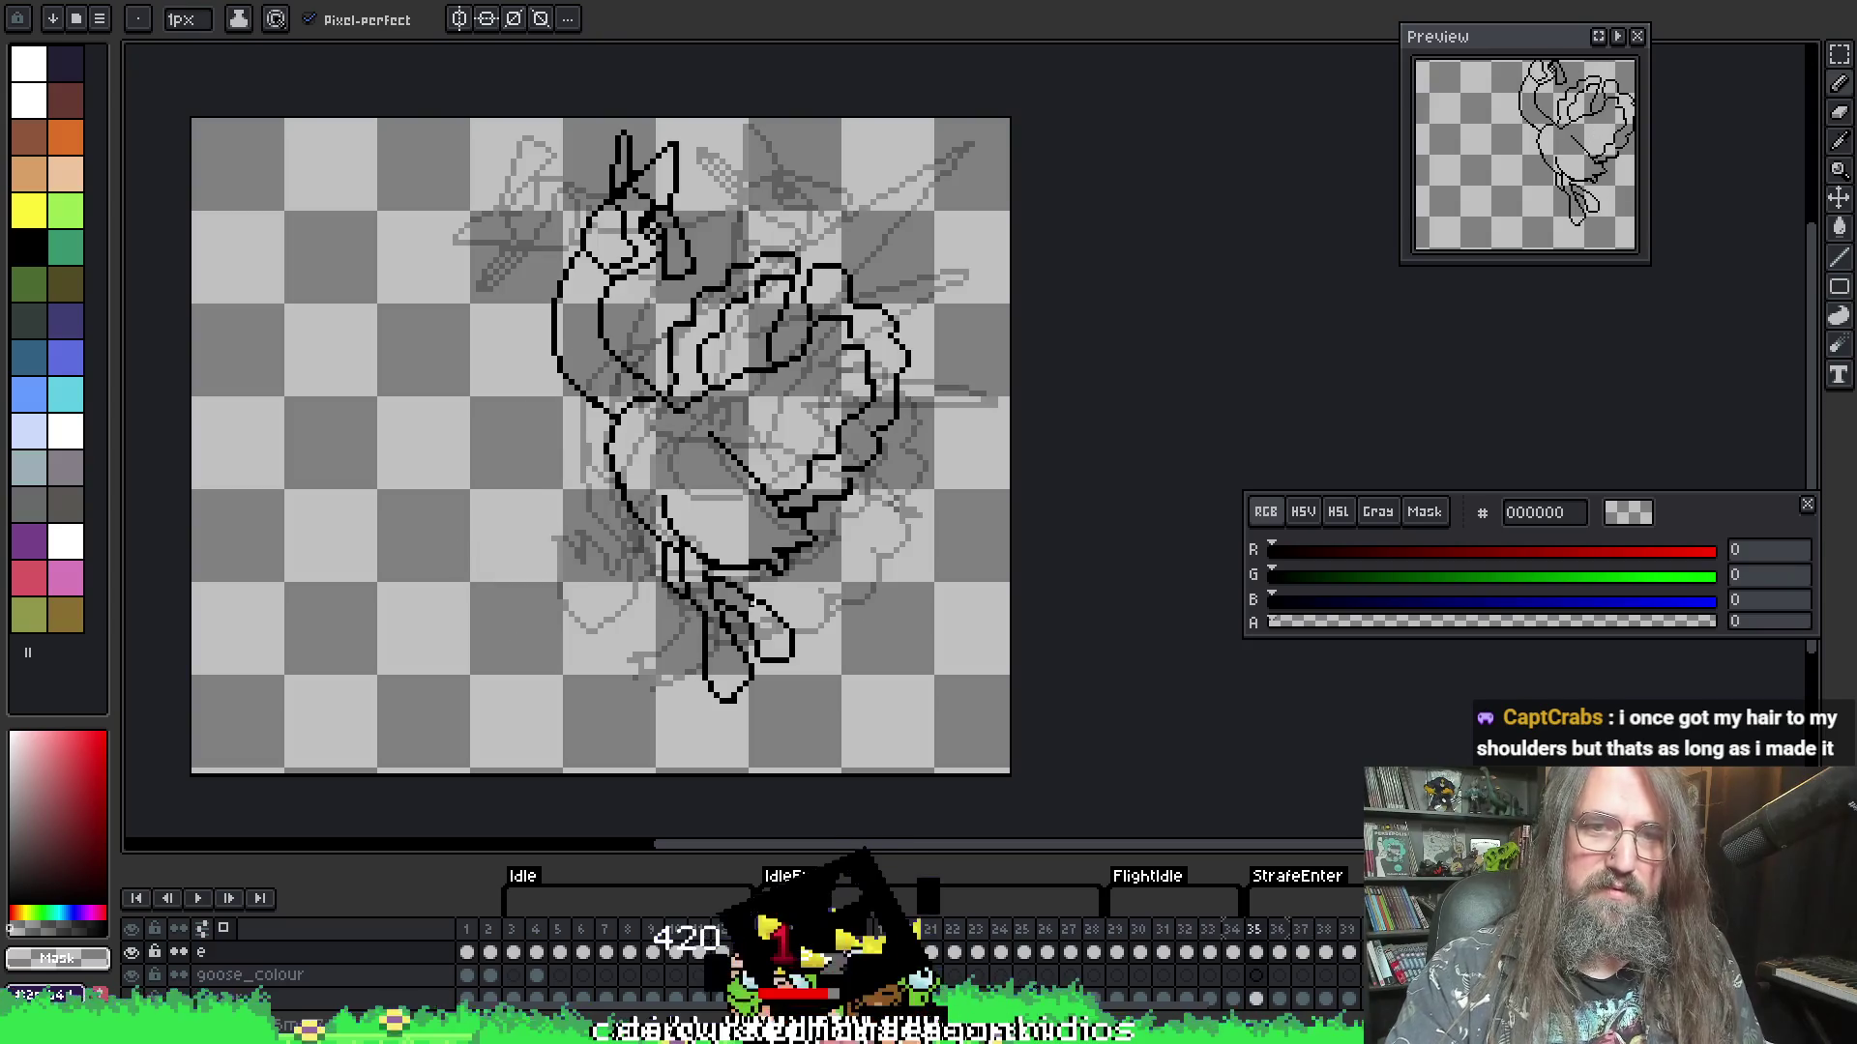
key("Right")
scroll(709, 585, "up", 1)
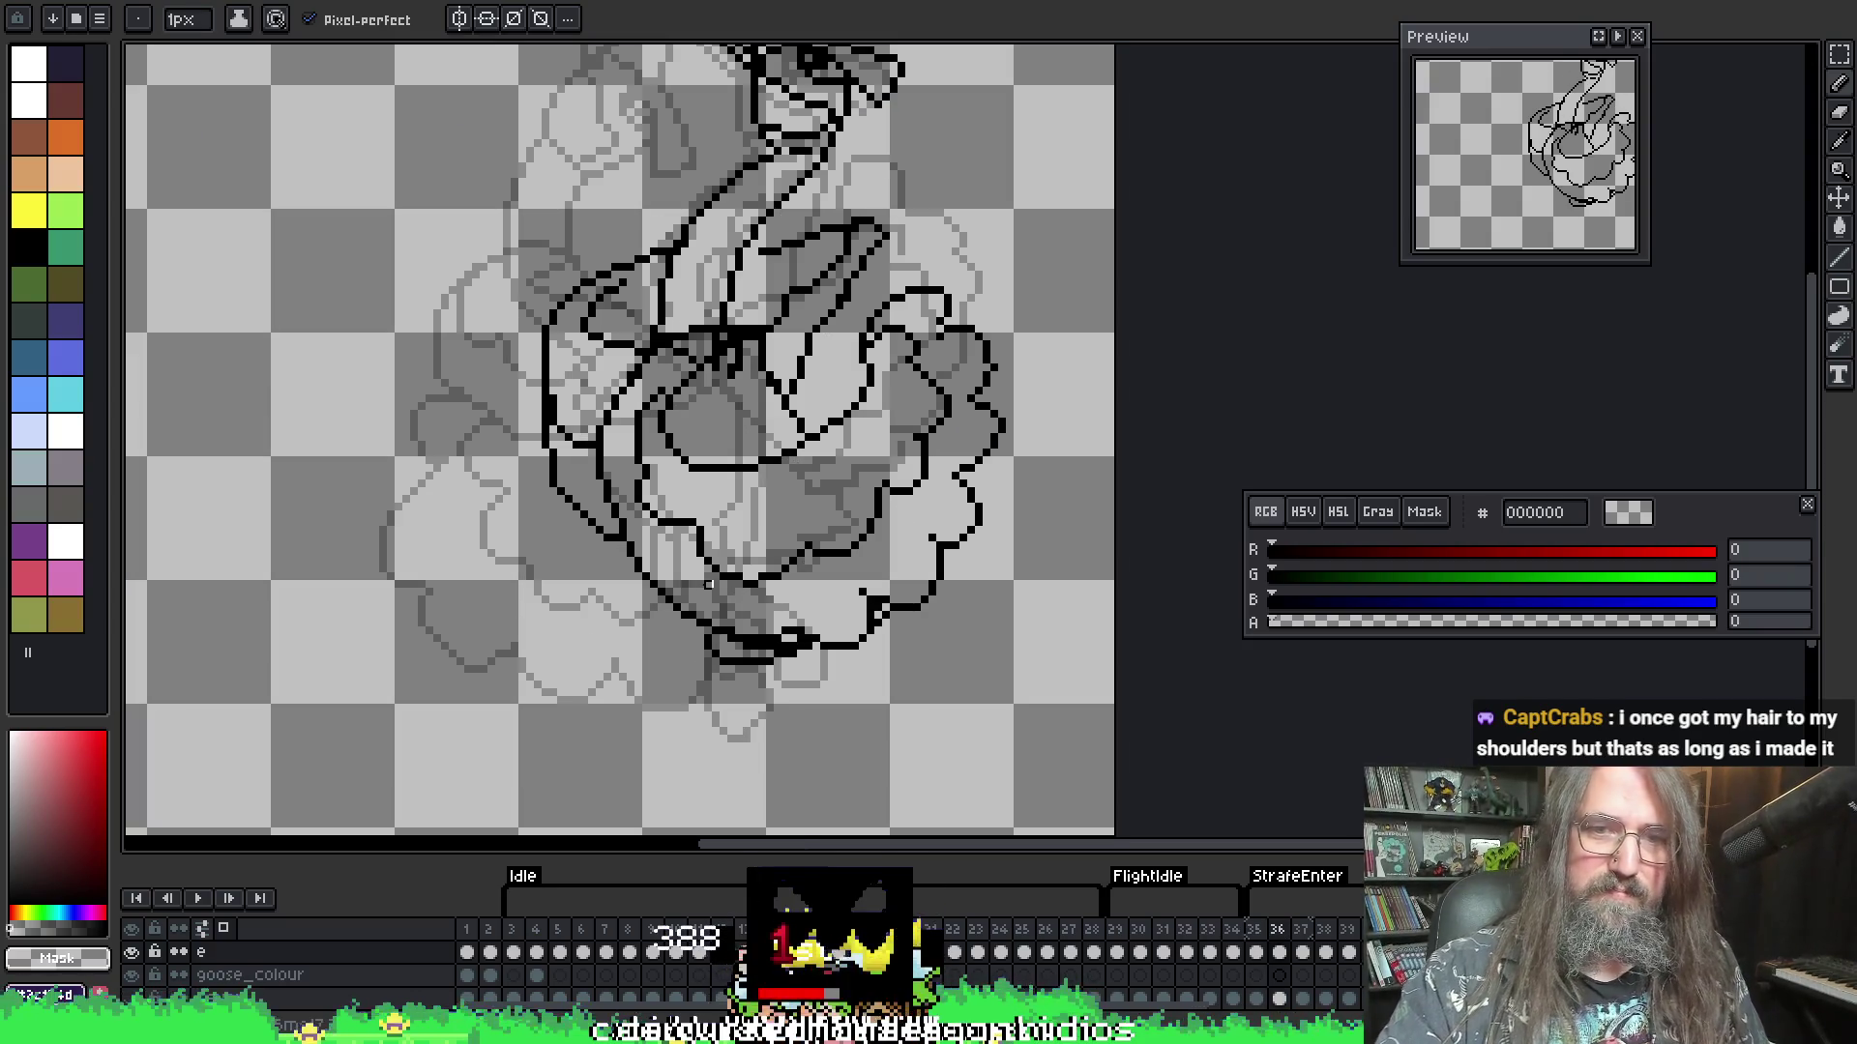
- Eyedrop black and redraw frame 36's lower-left body outline, erasing stray pixels
key("i")
left_click(745, 627)
key("b")
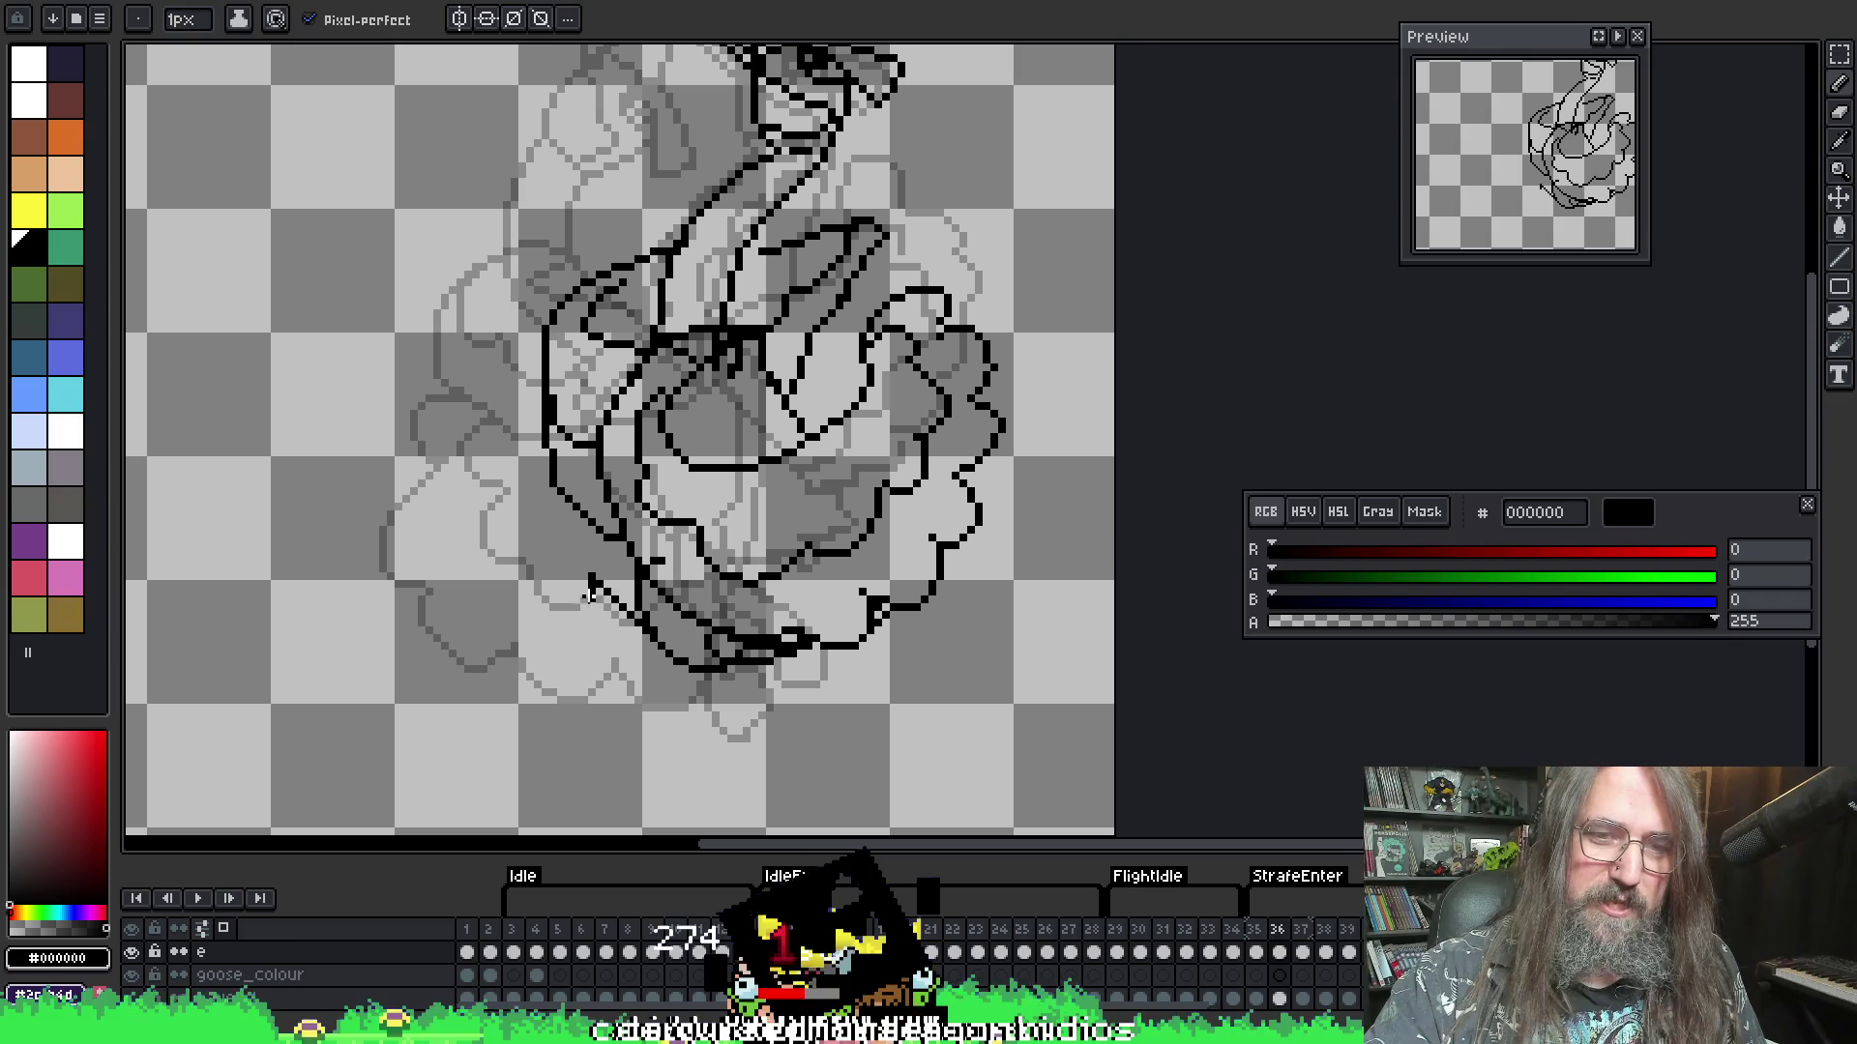
key("ctrl+z")
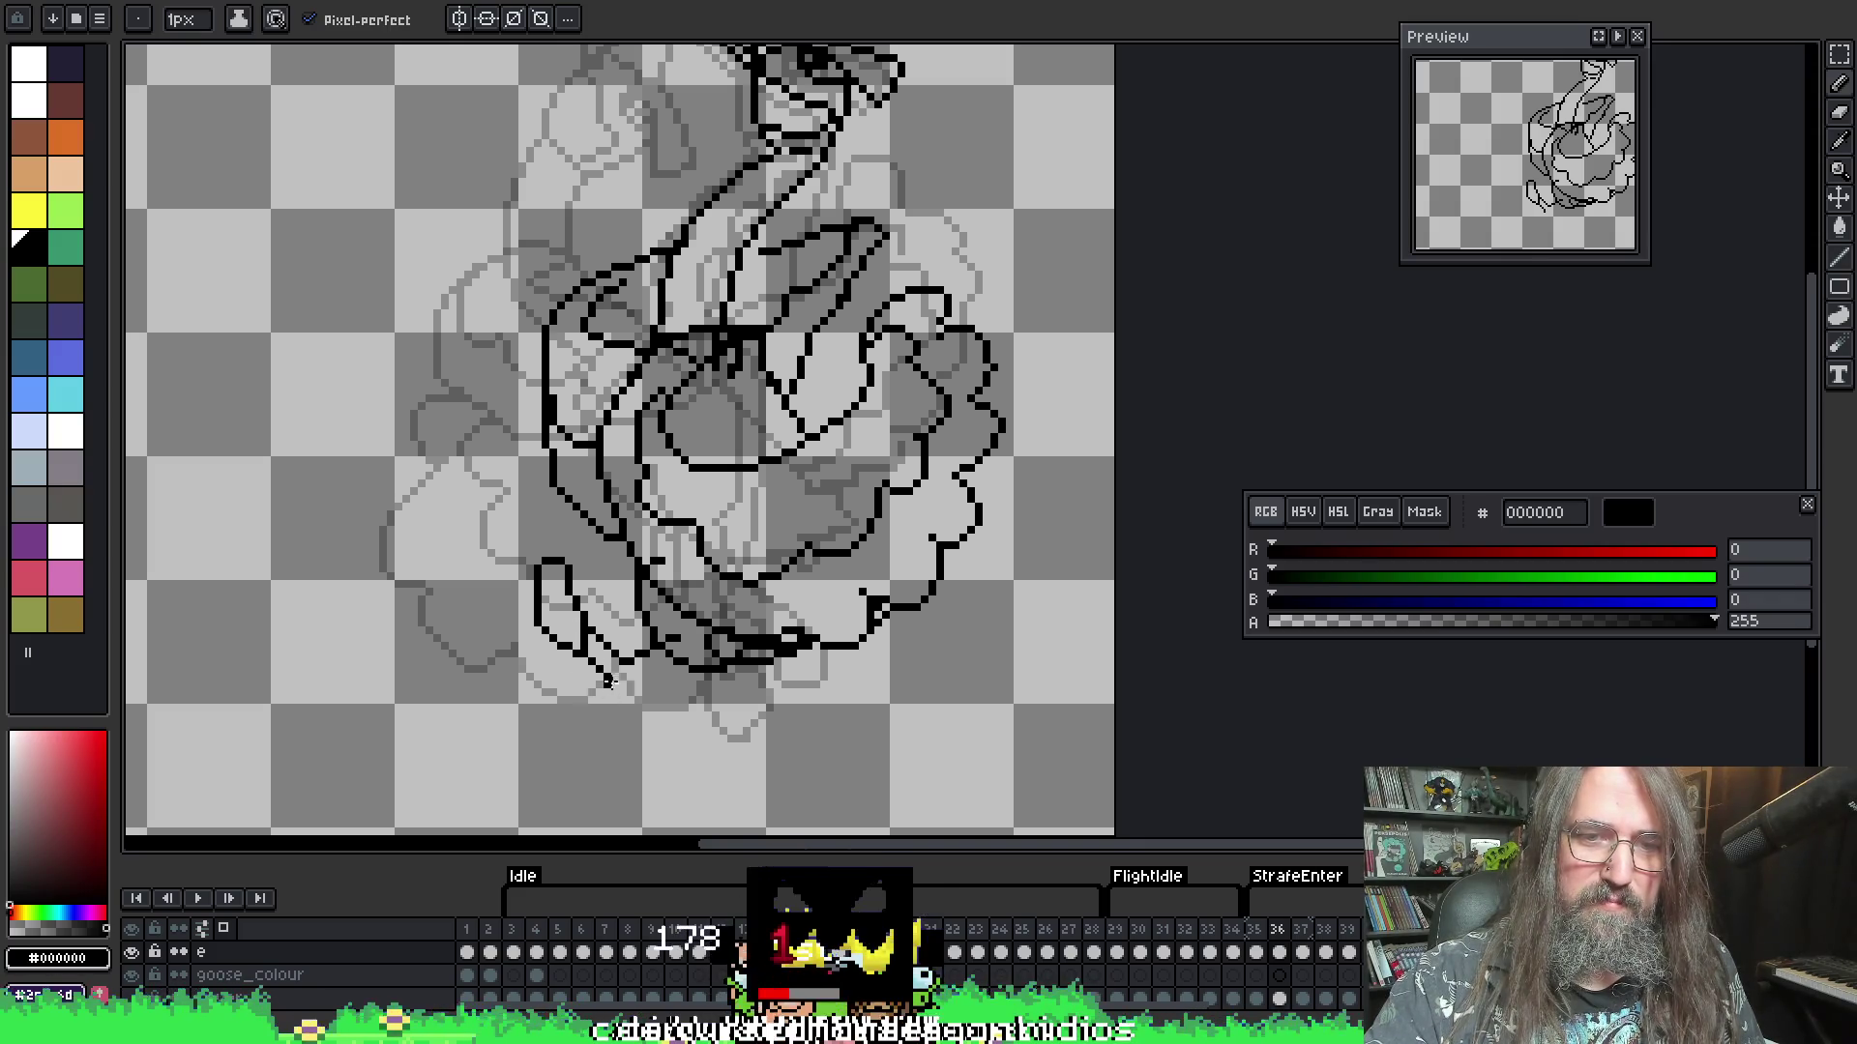
left_click_drag(667, 677, 571, 650)
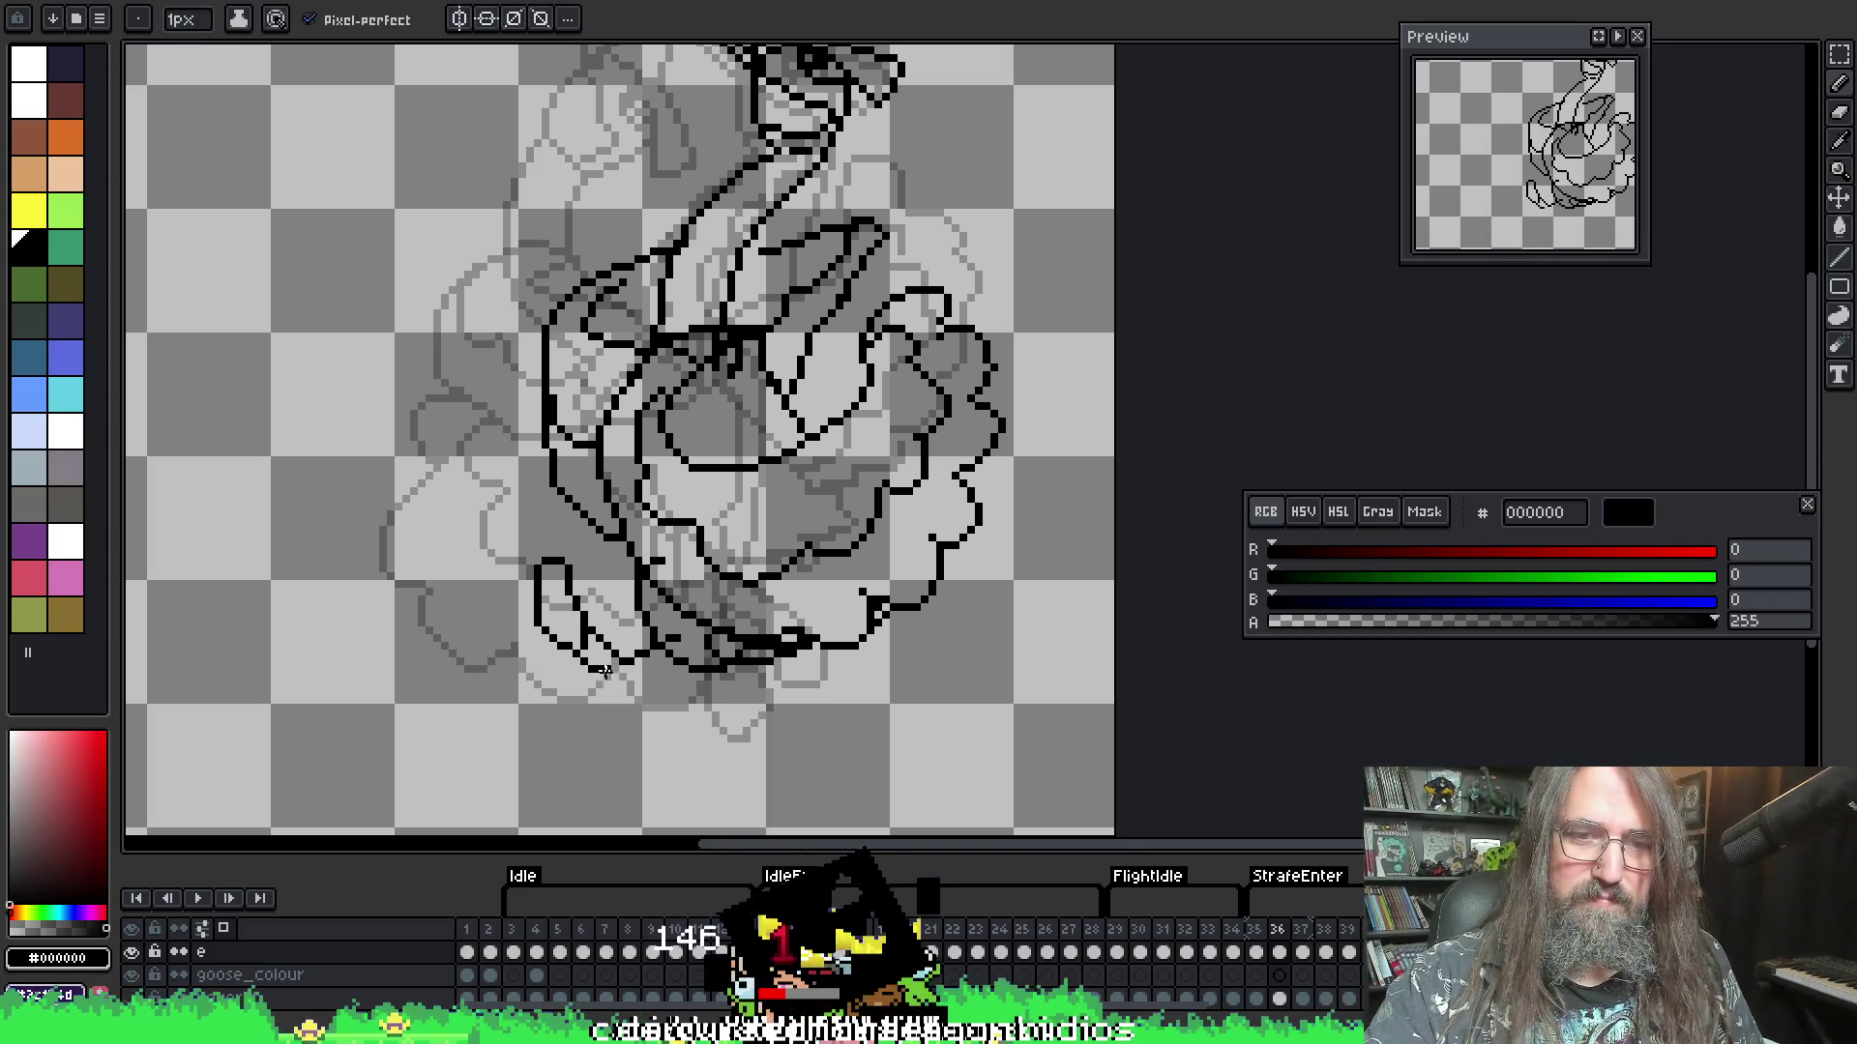
key("e")
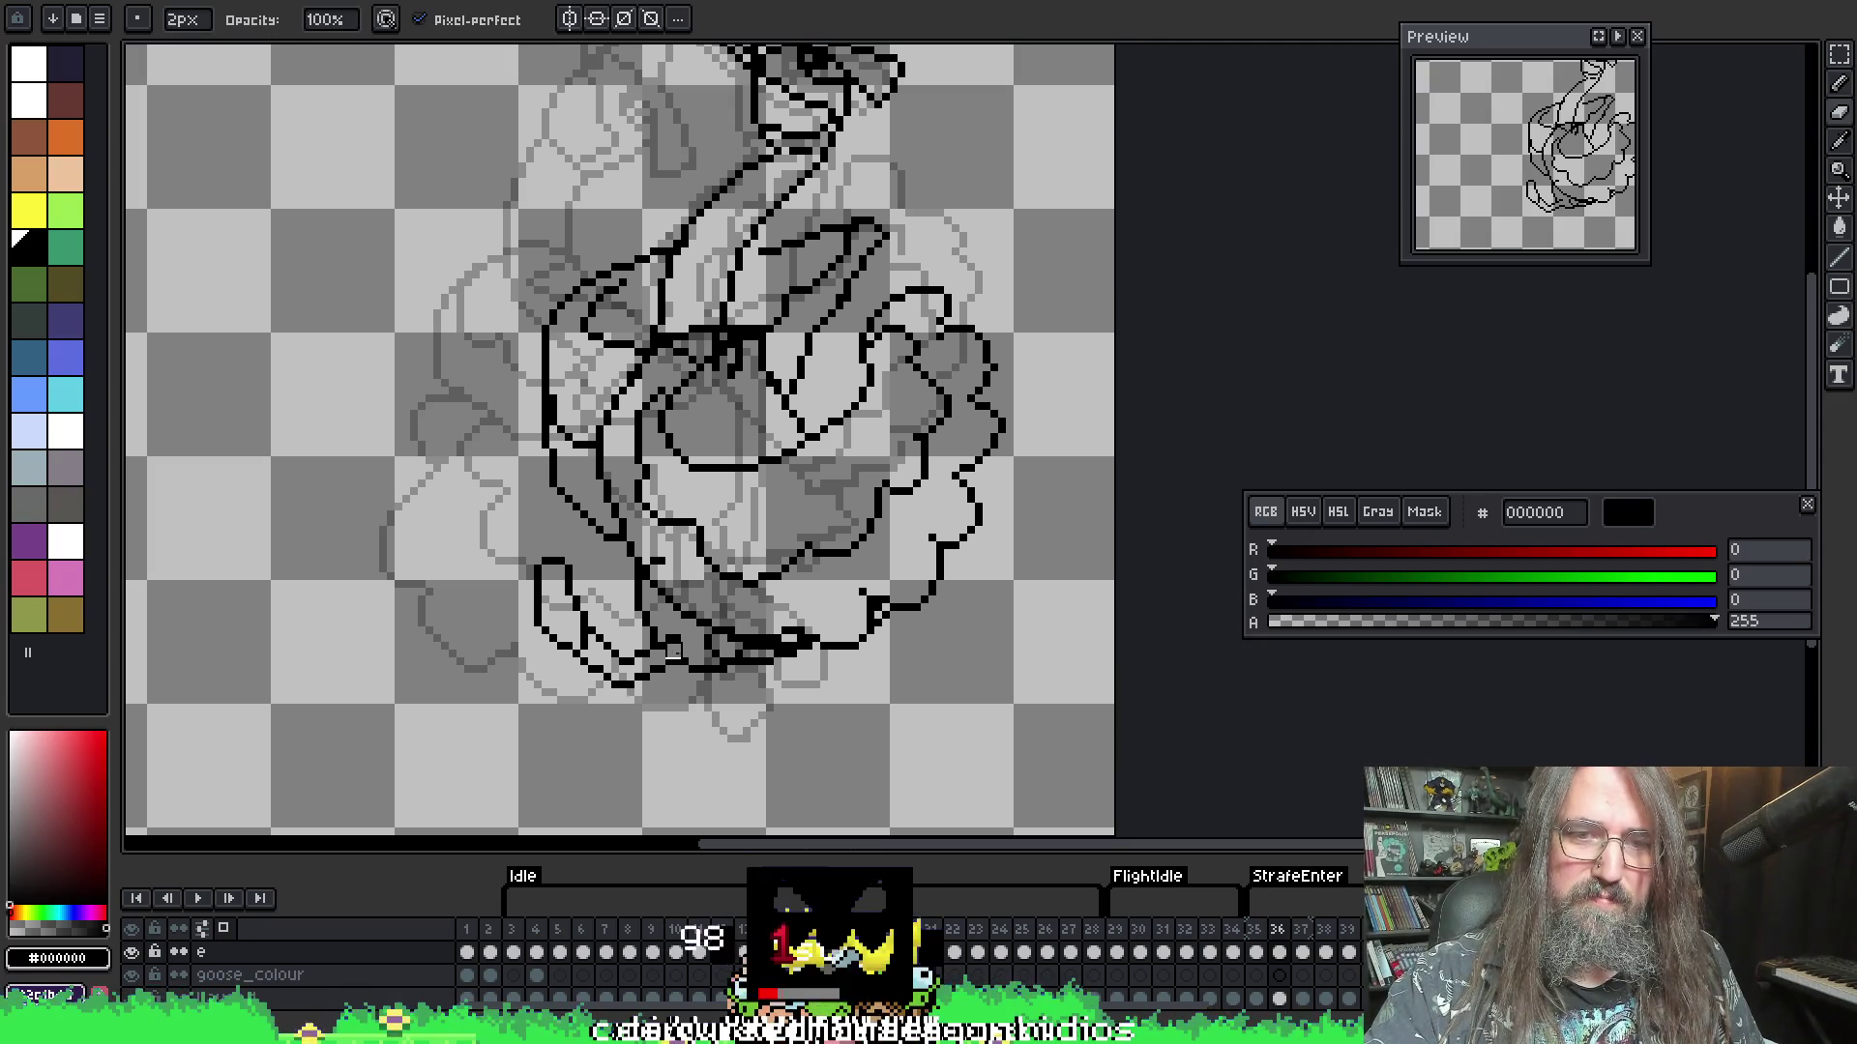
key("b")
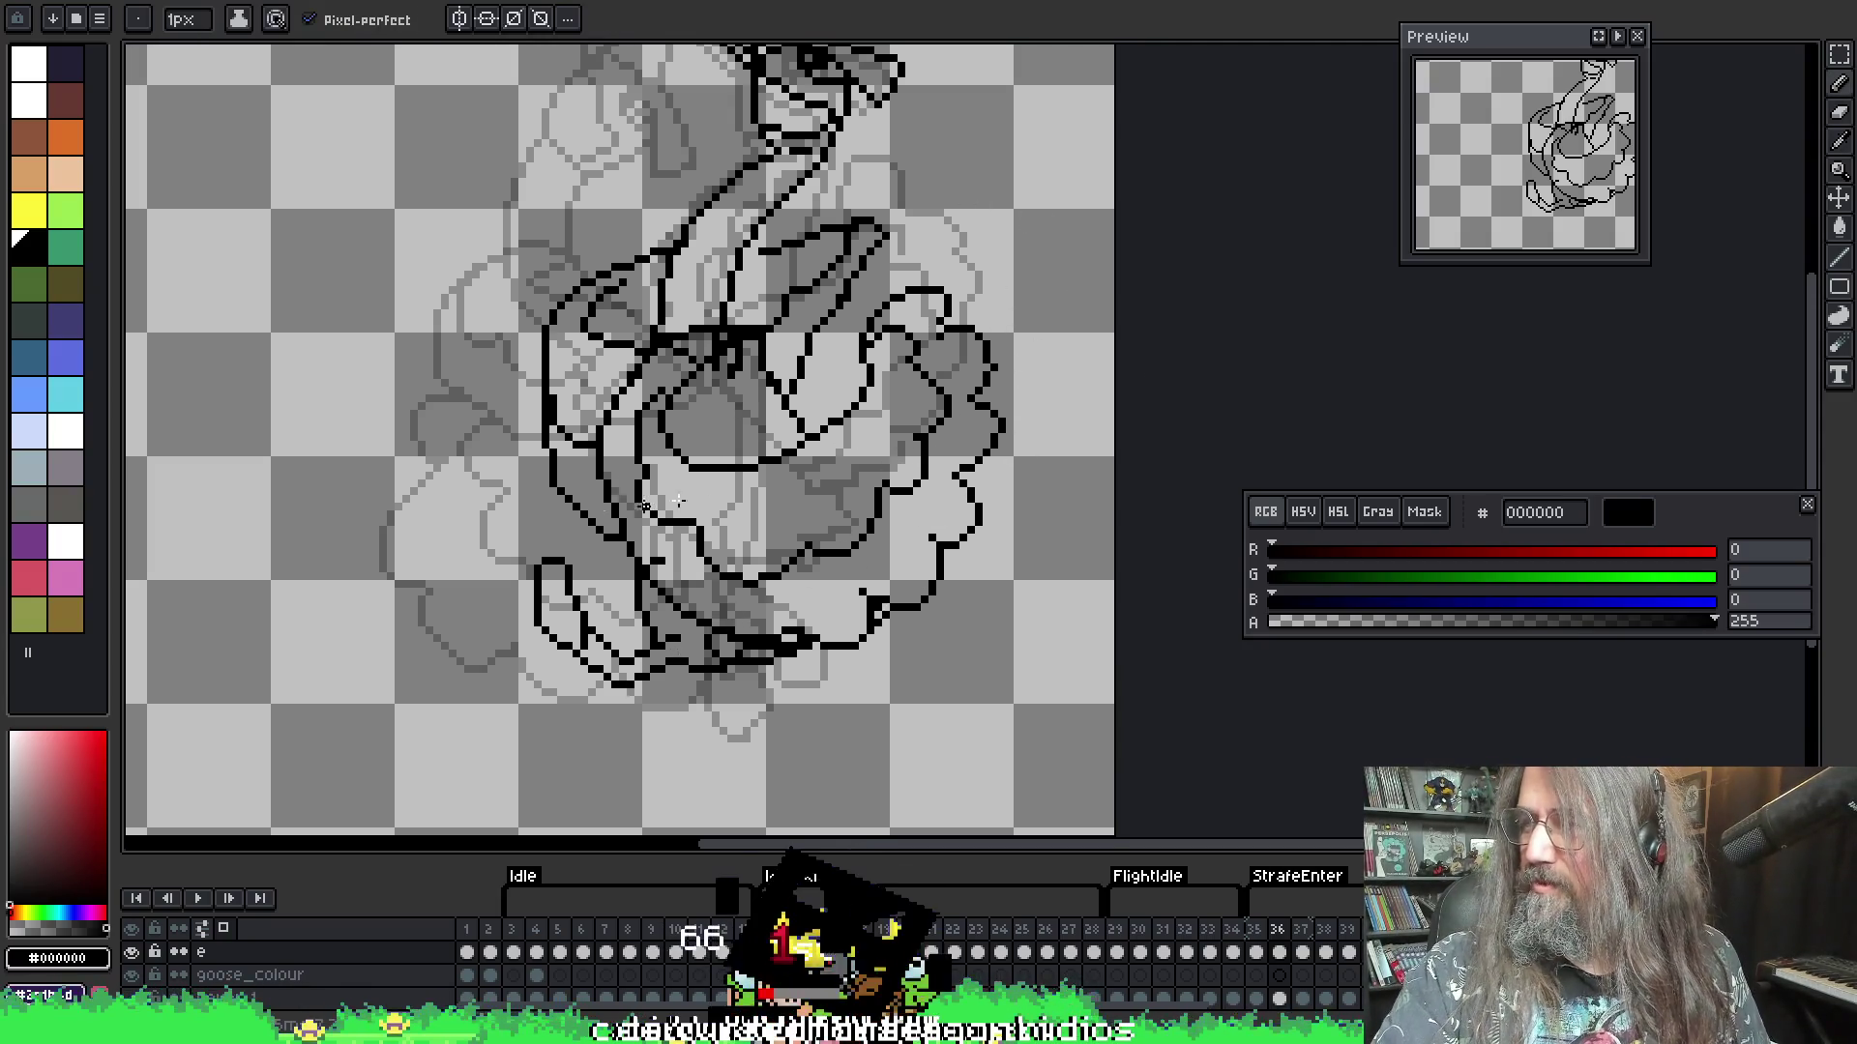
key("e")
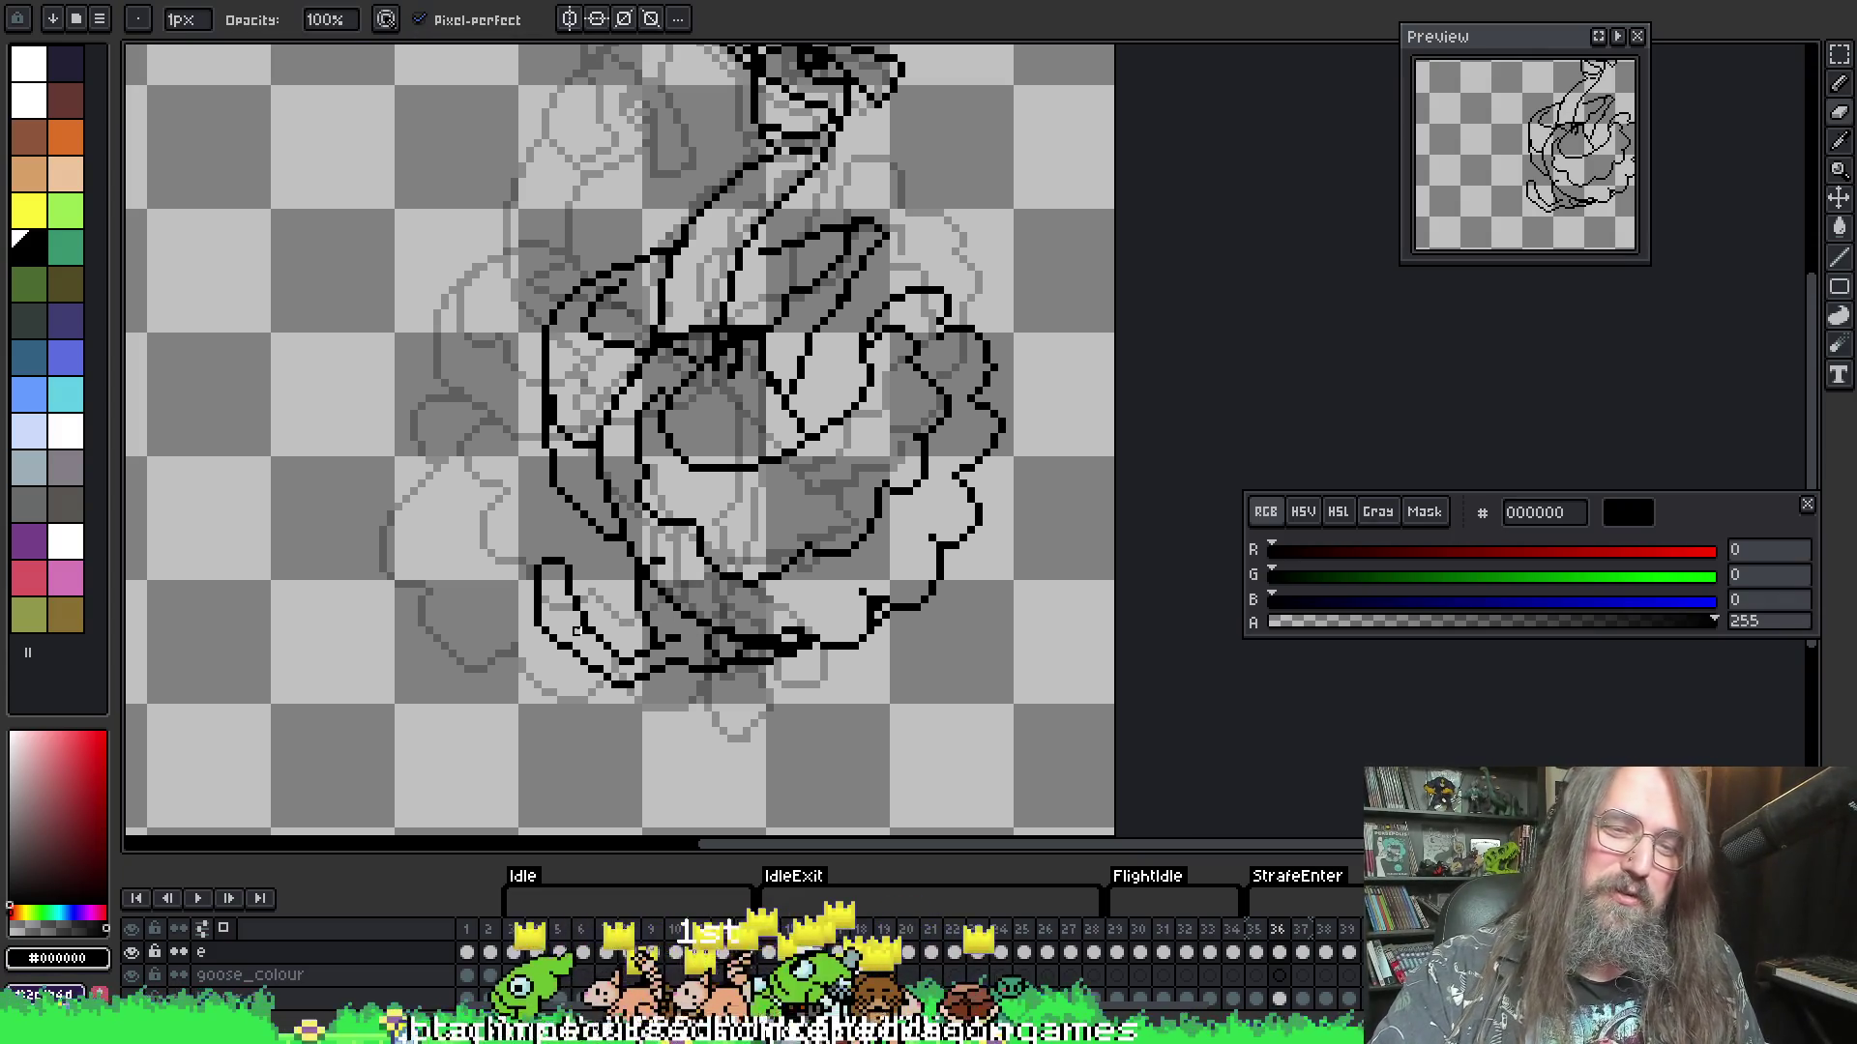
key("alt")
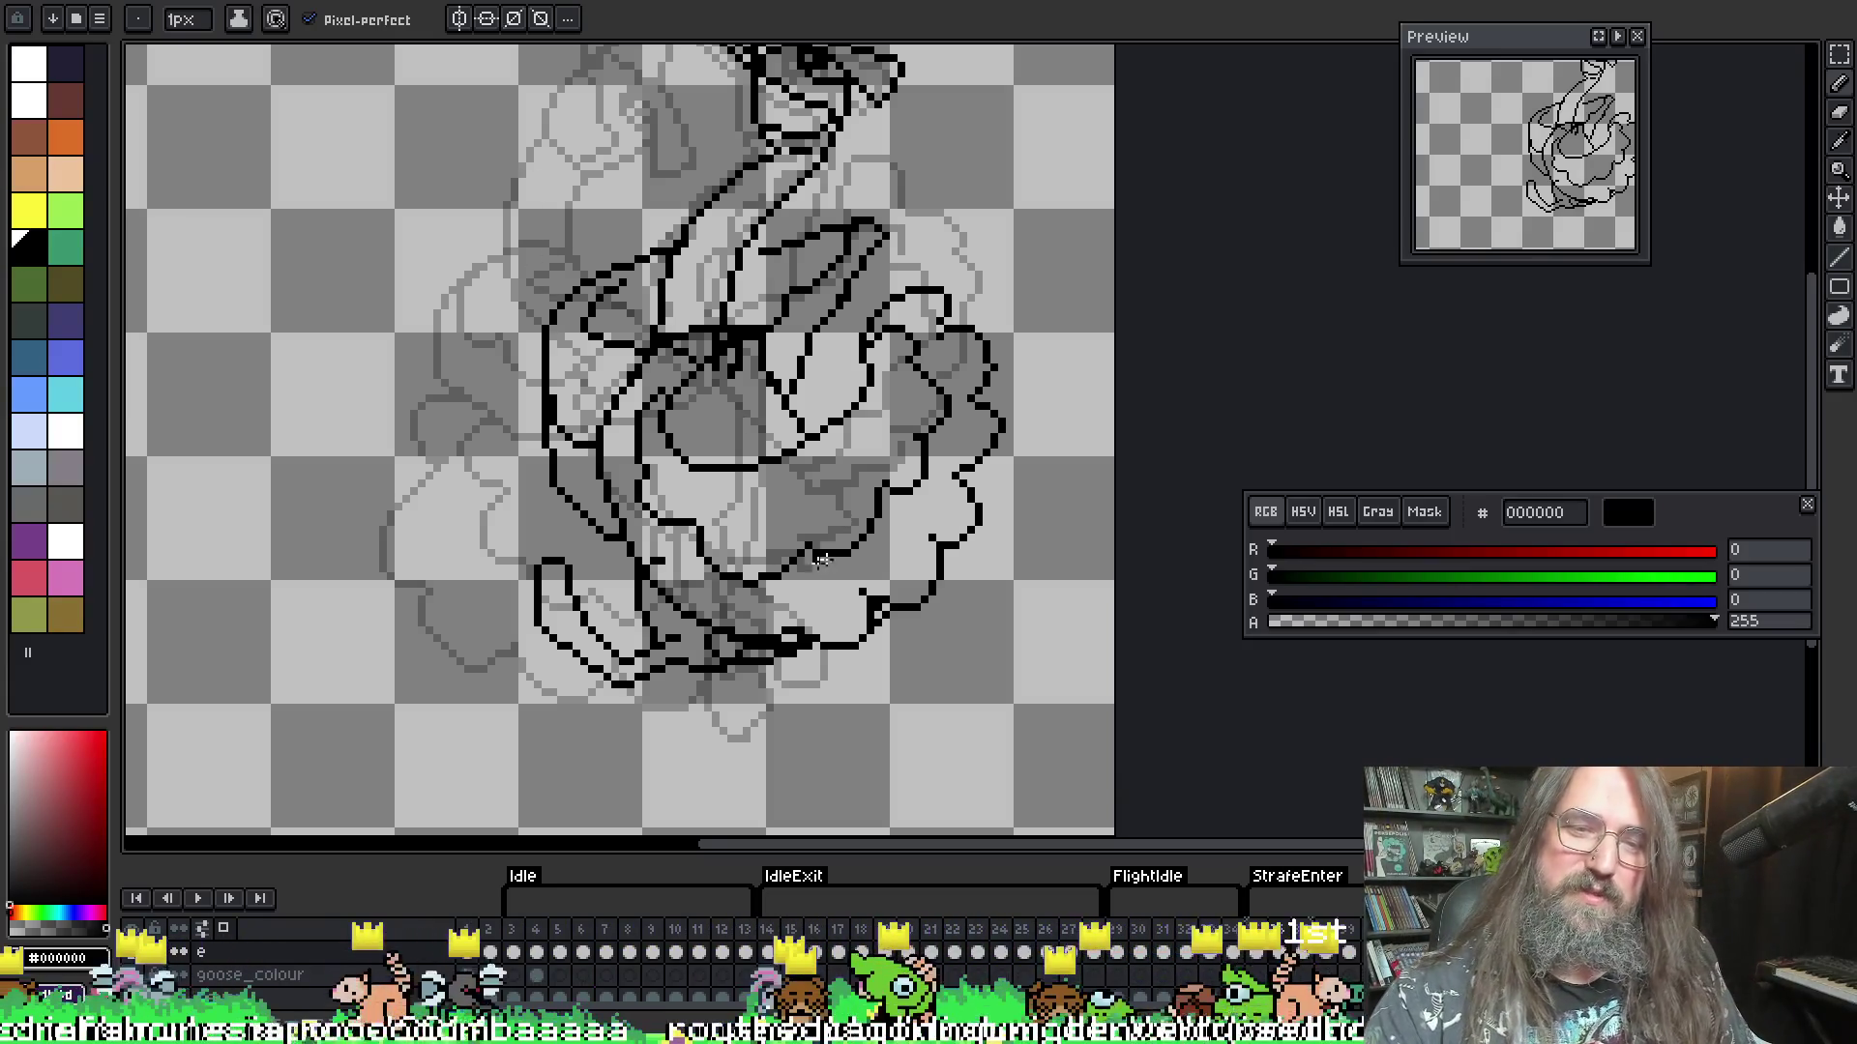
key("alt")
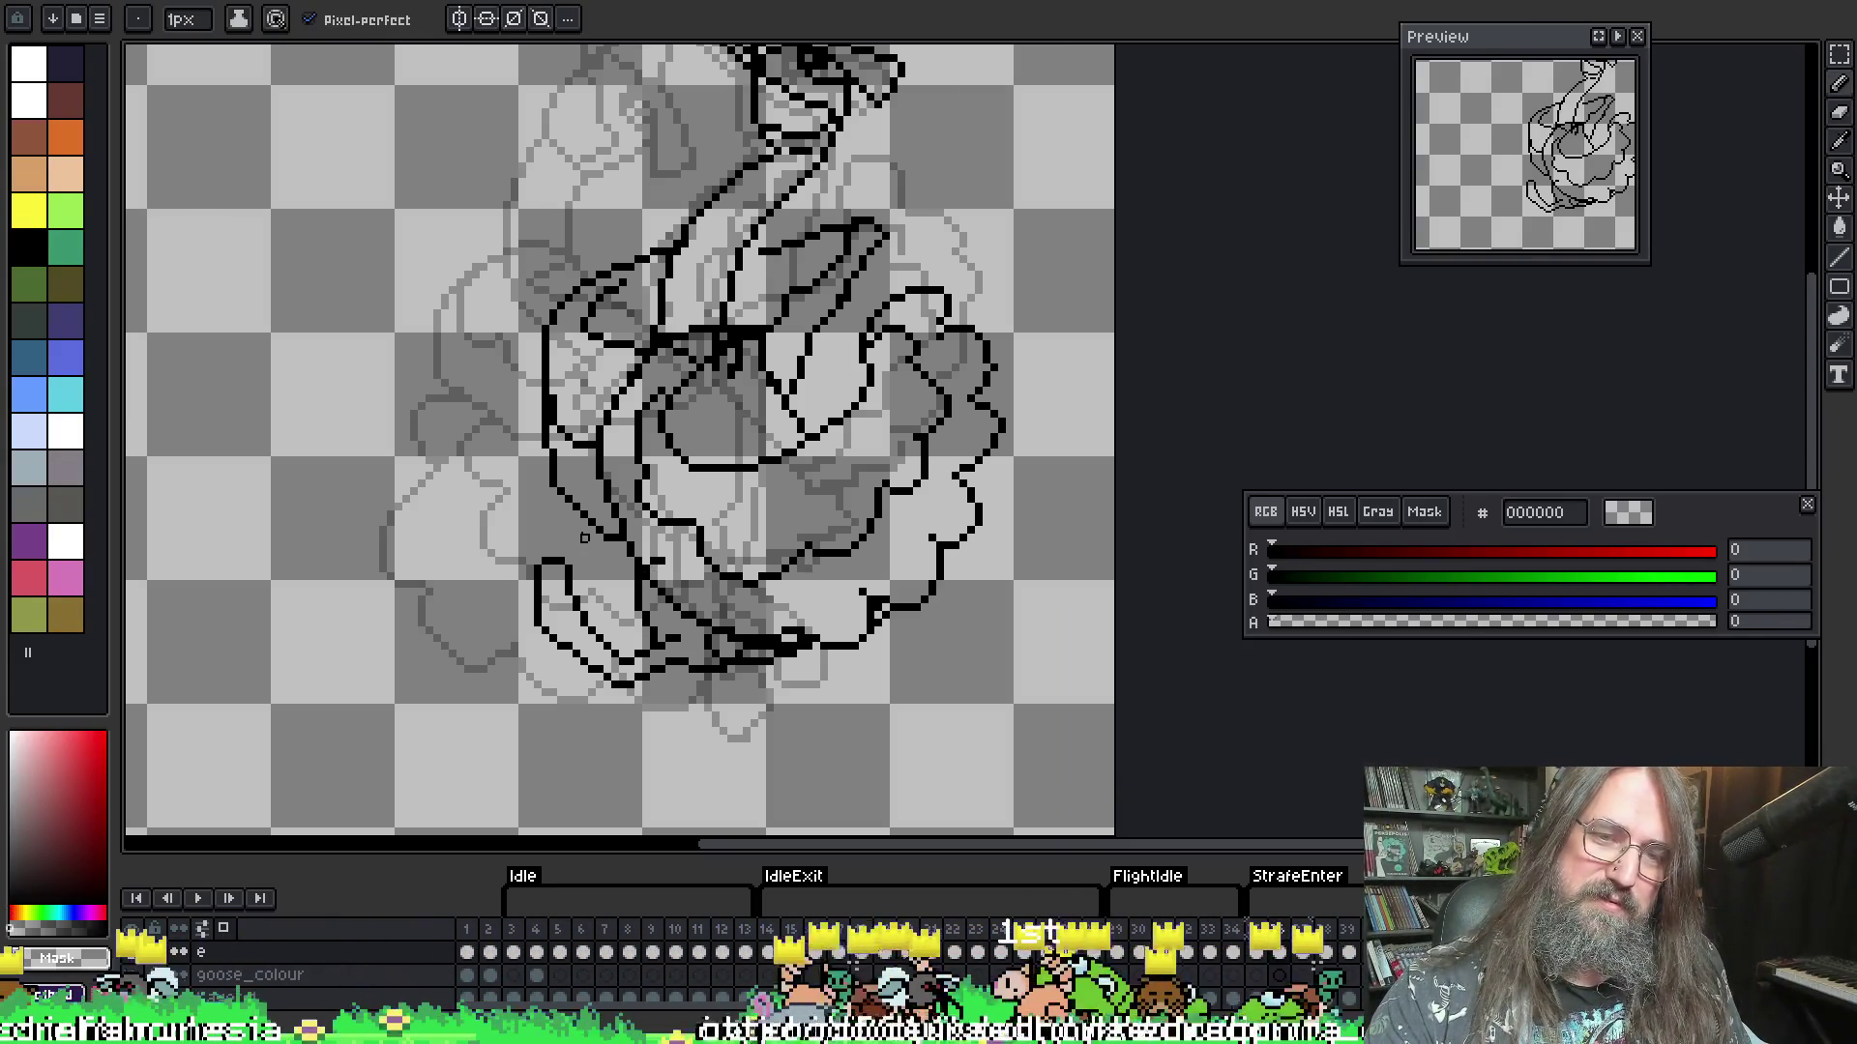
key("alt")
left_click(619, 565)
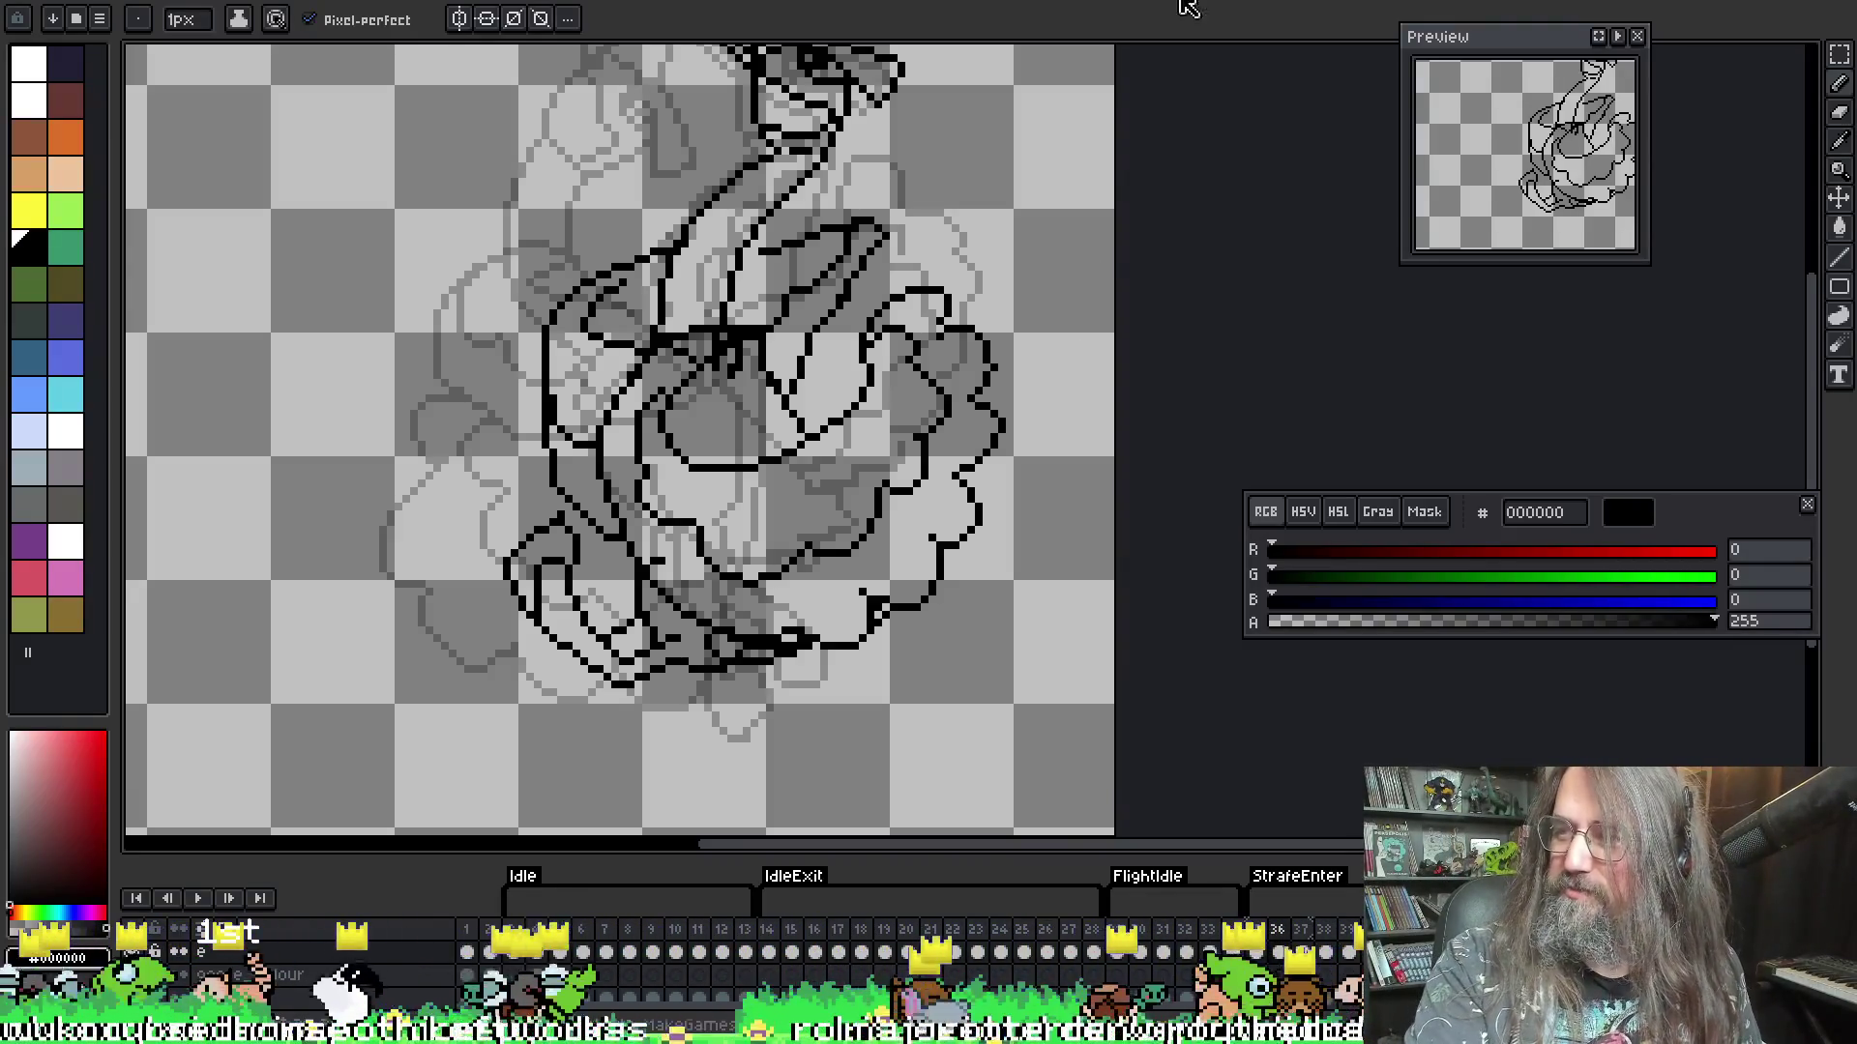
- Bring the lower goose into view and compare frame 36 against neighbouring frame 35
left_click_drag(795, 338, 770, 380)
scroll(677, 561, "up", 1)
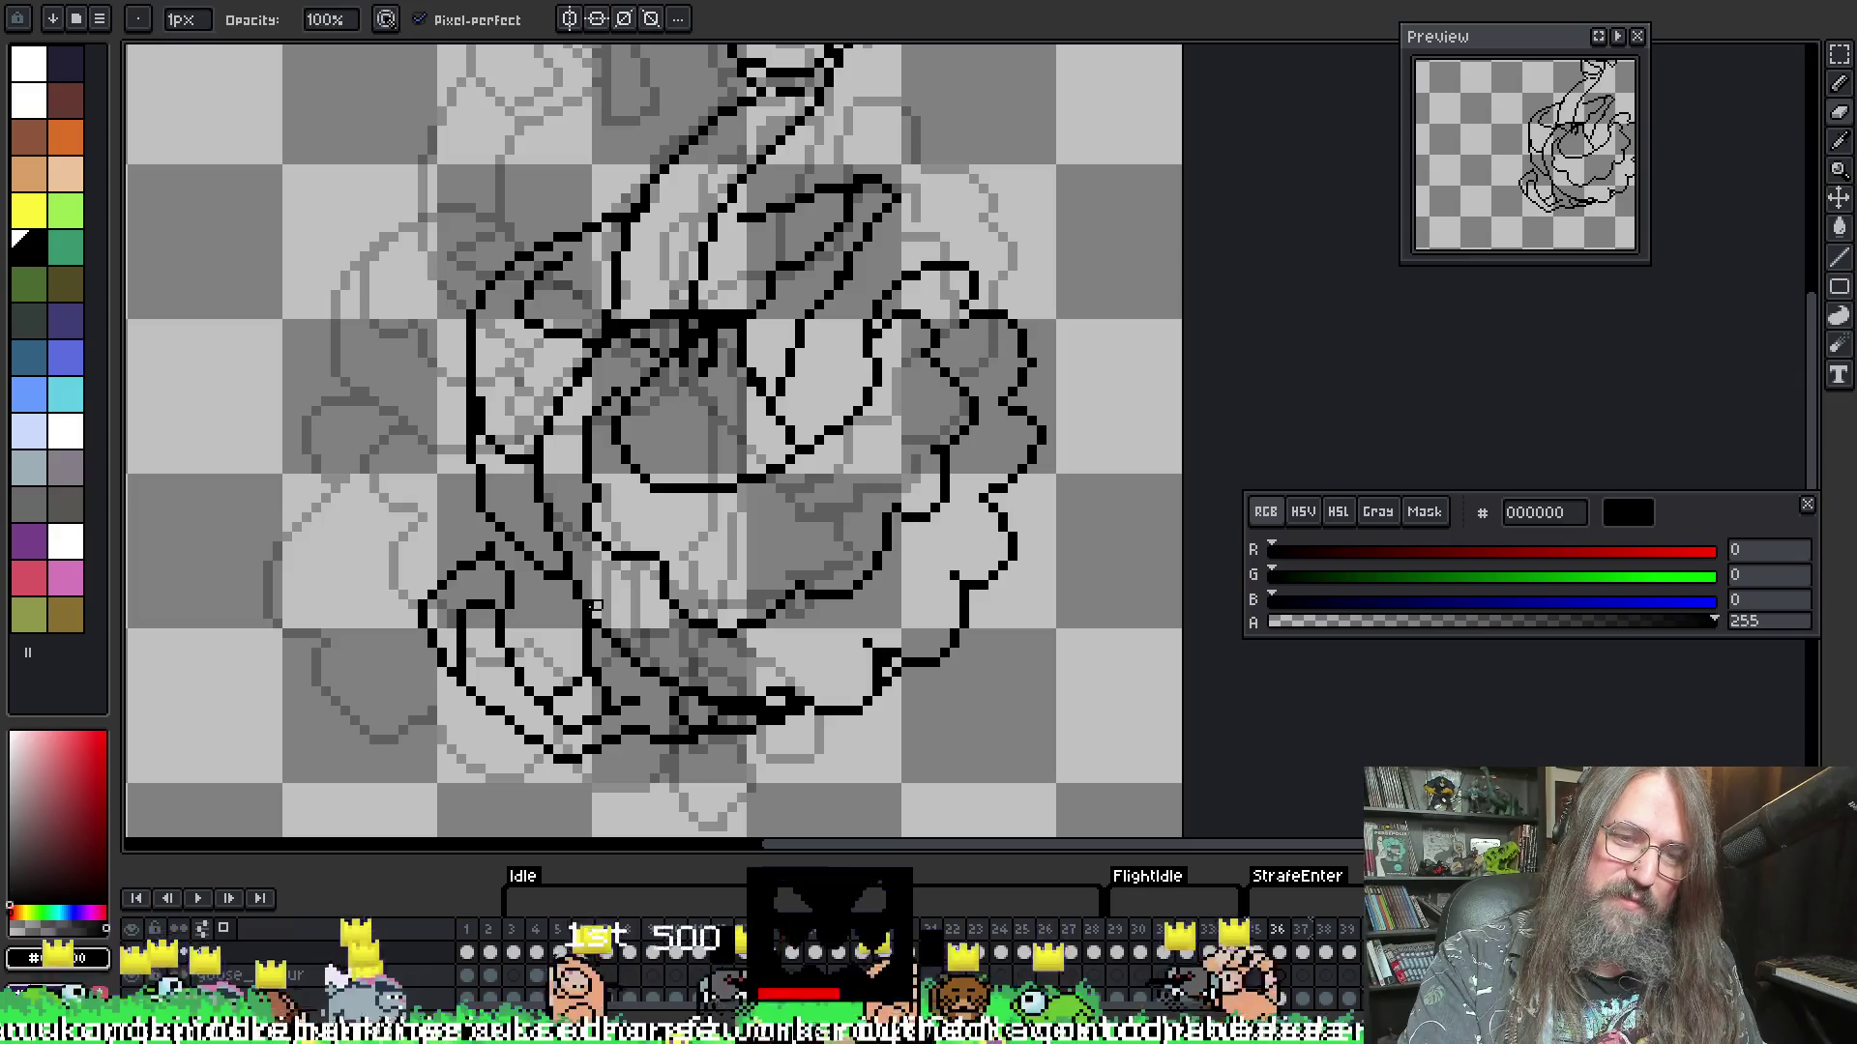
scroll(738, 526, "down", 1)
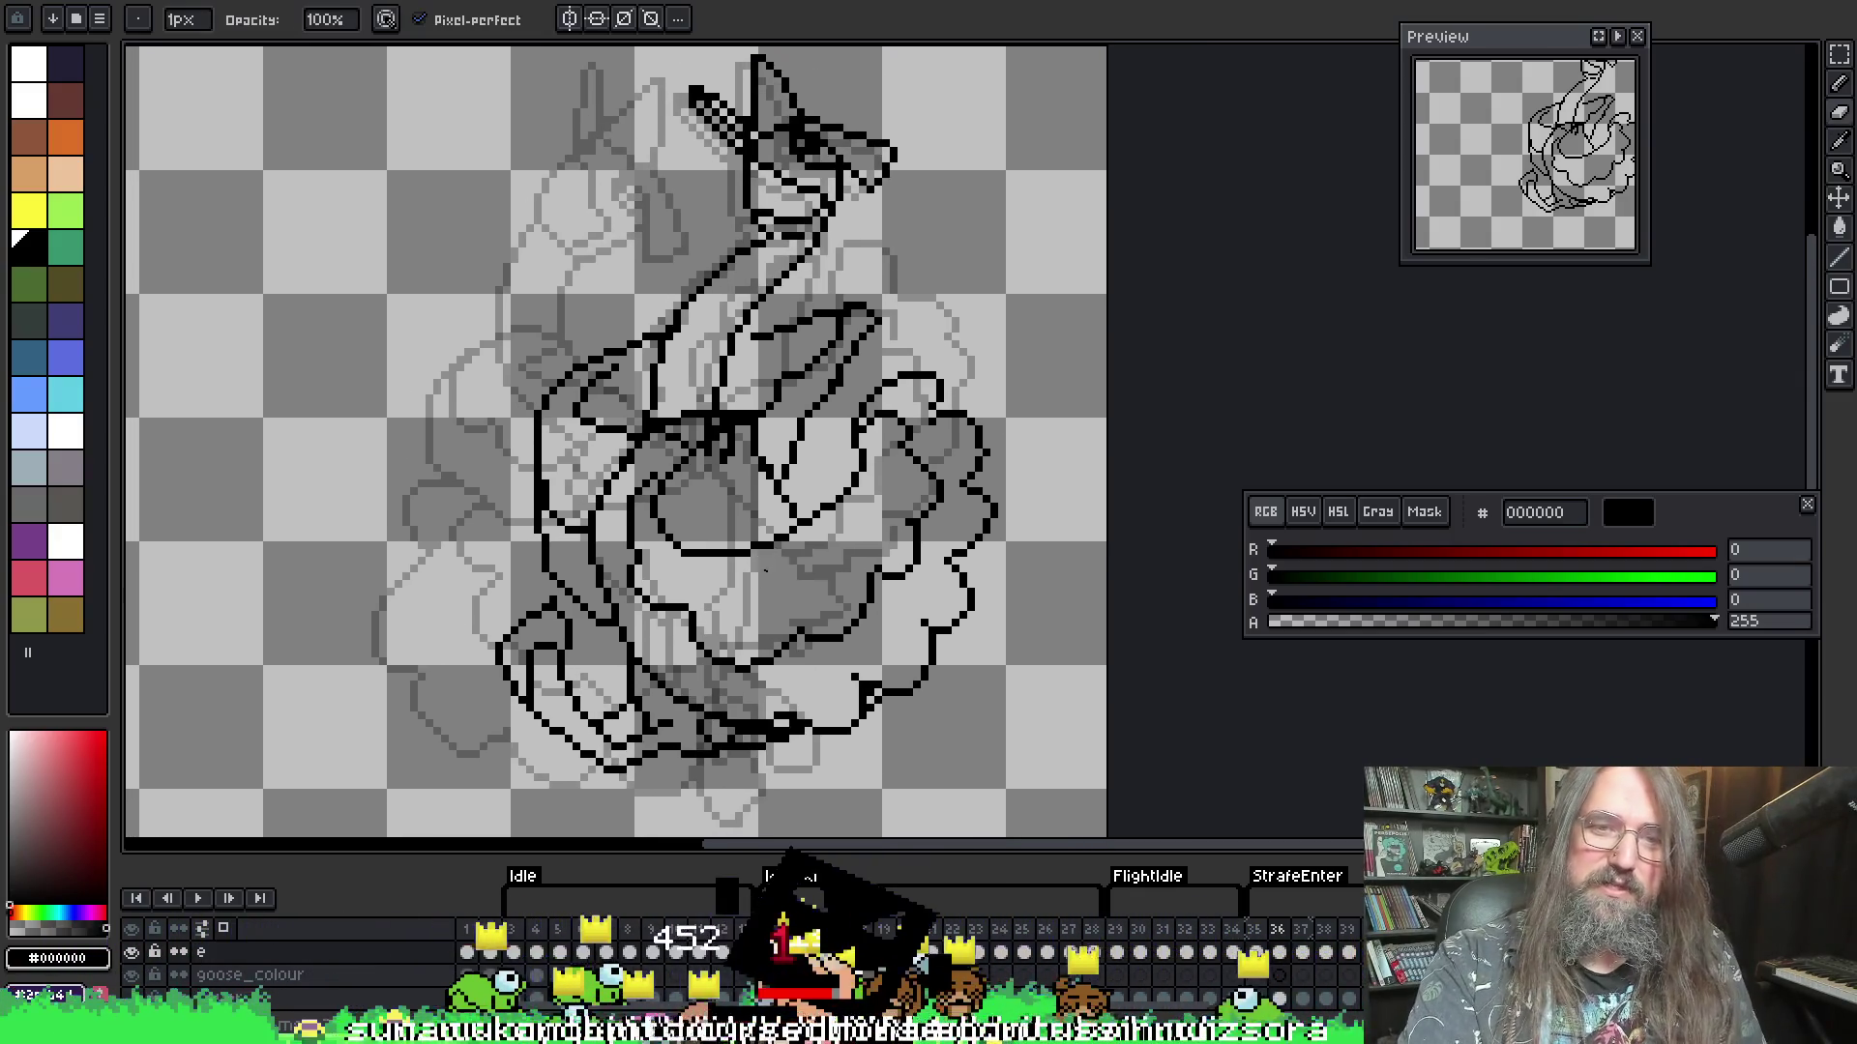
key("Right")
key("Left")
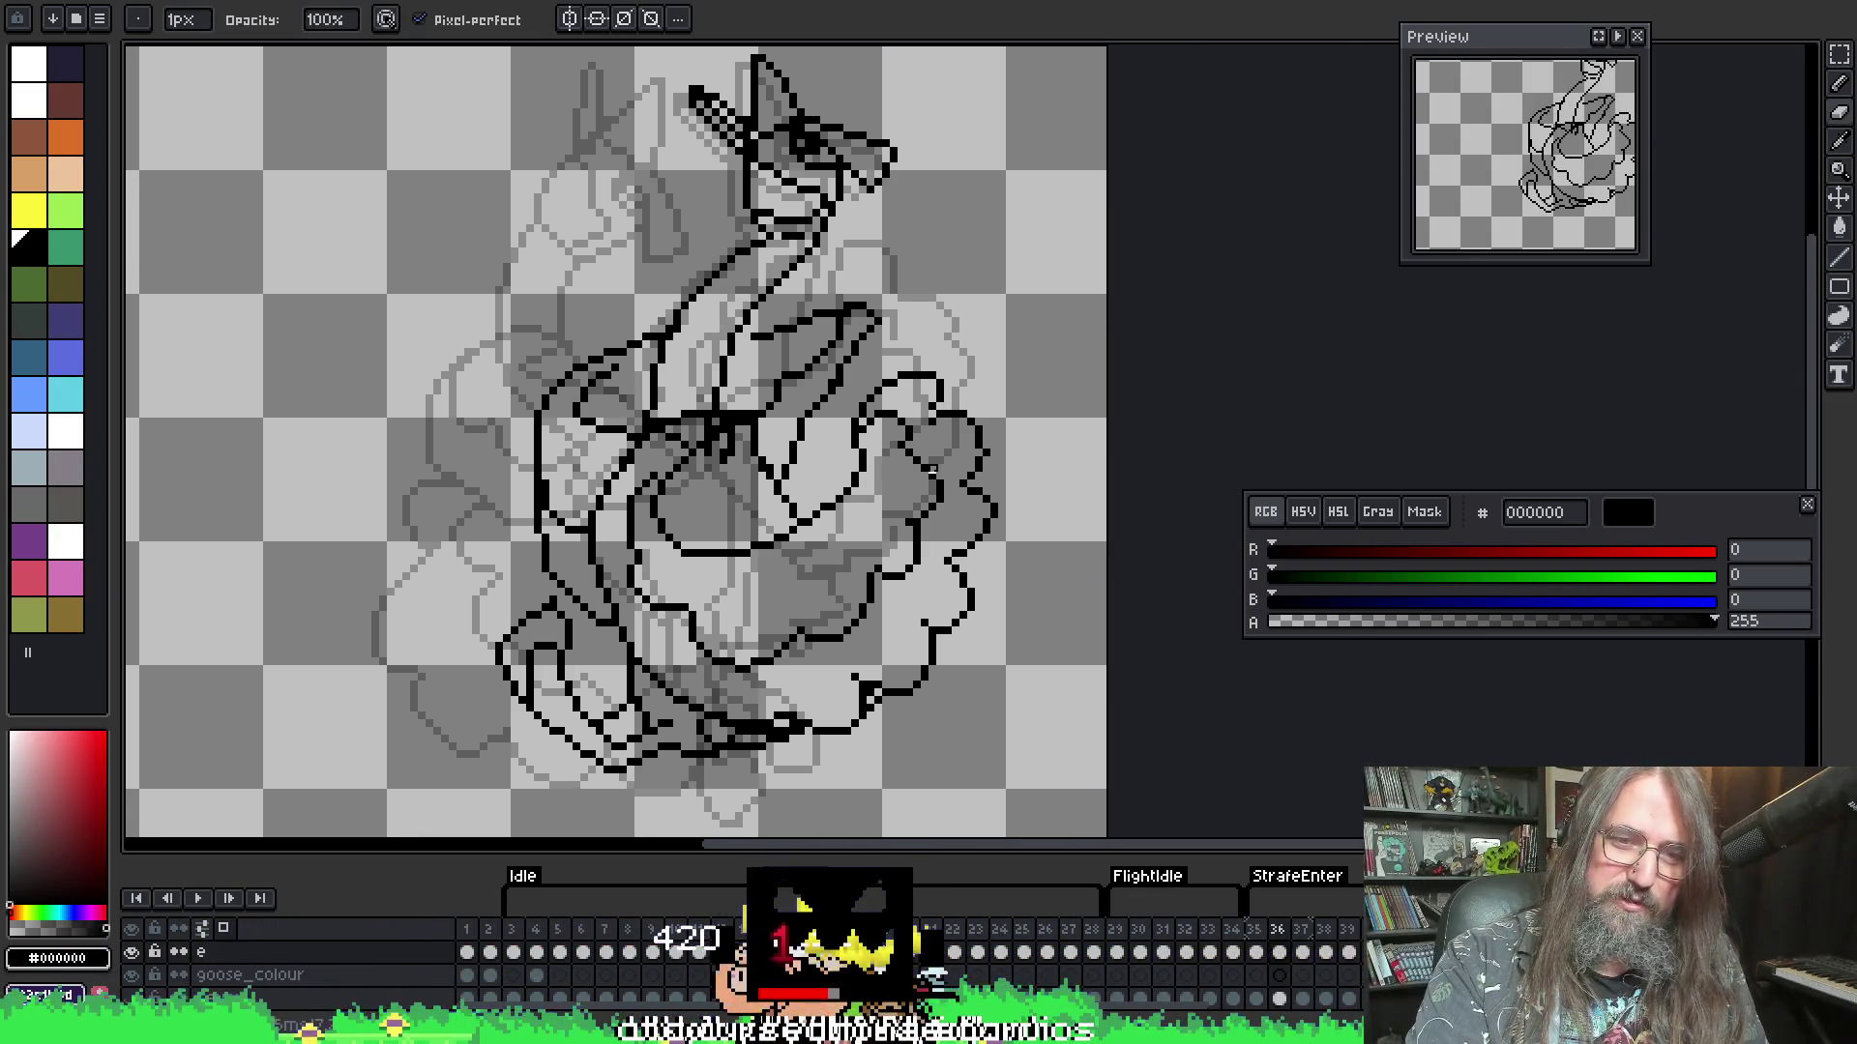
key("Right")
key("Left")
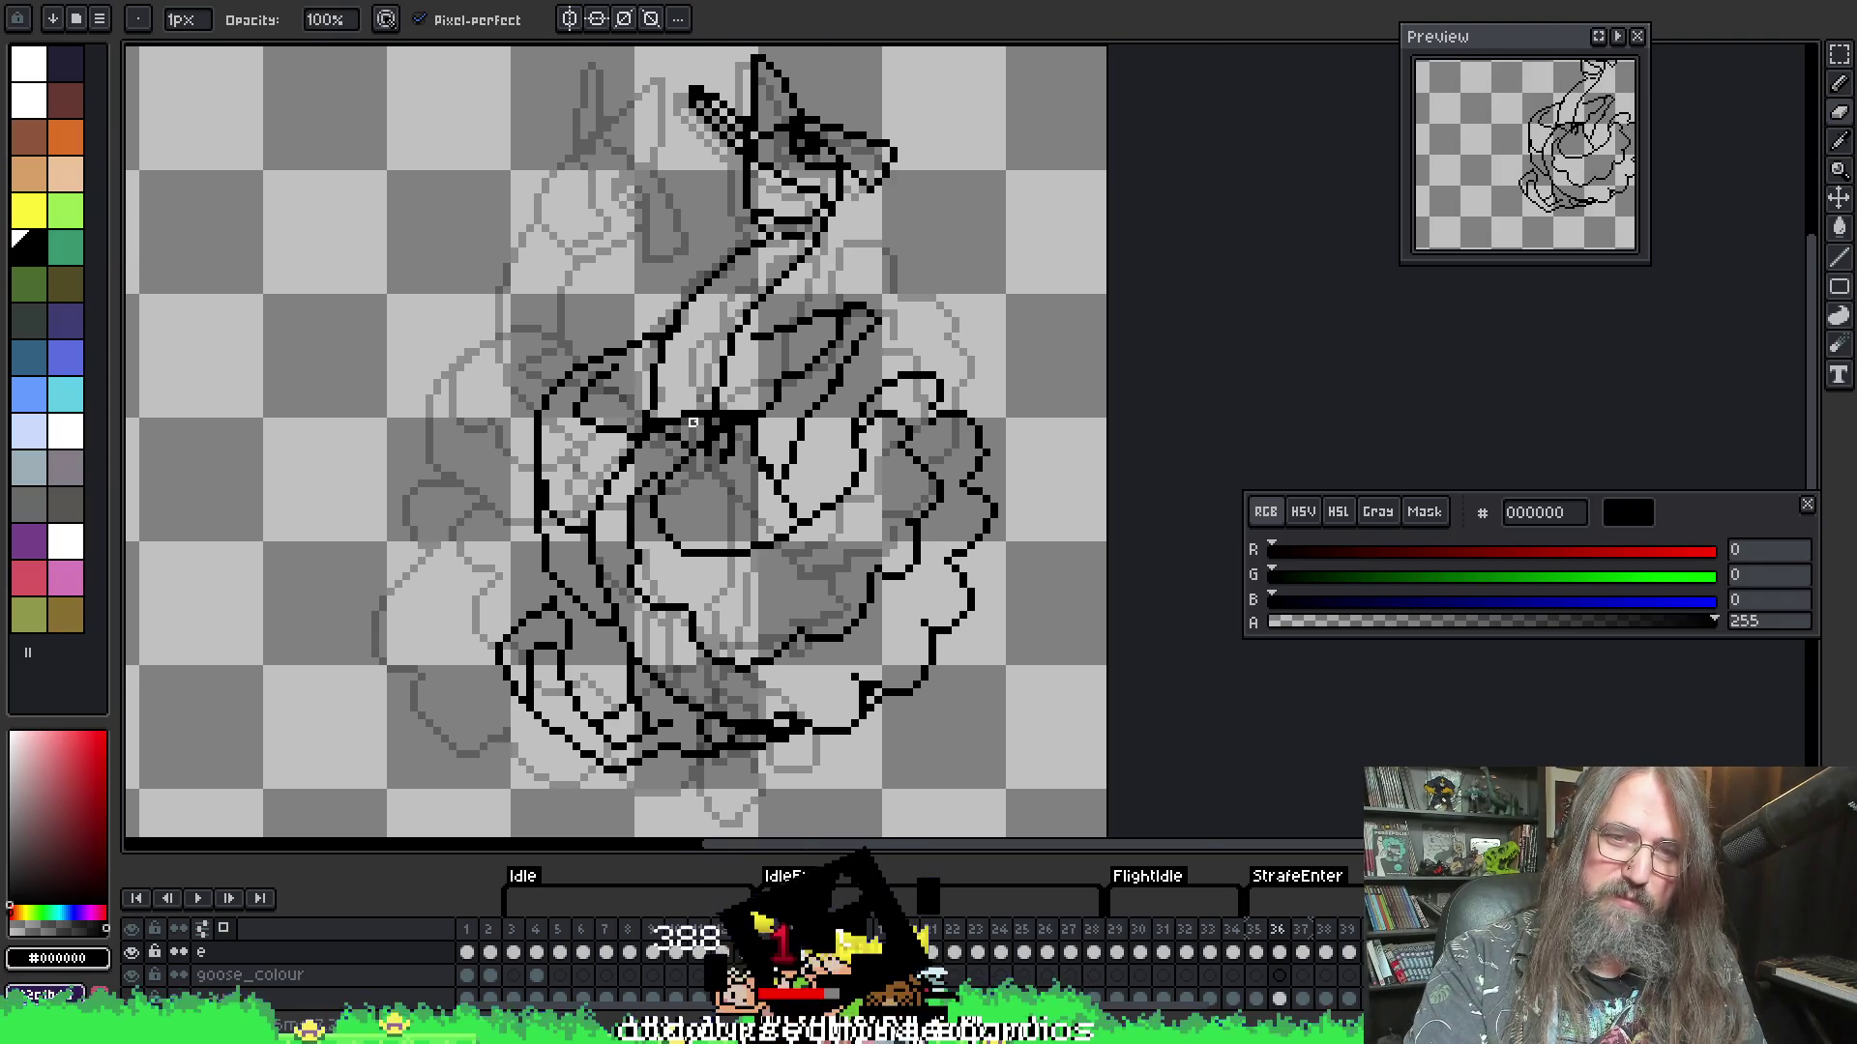
scroll(761, 422, "up", 2)
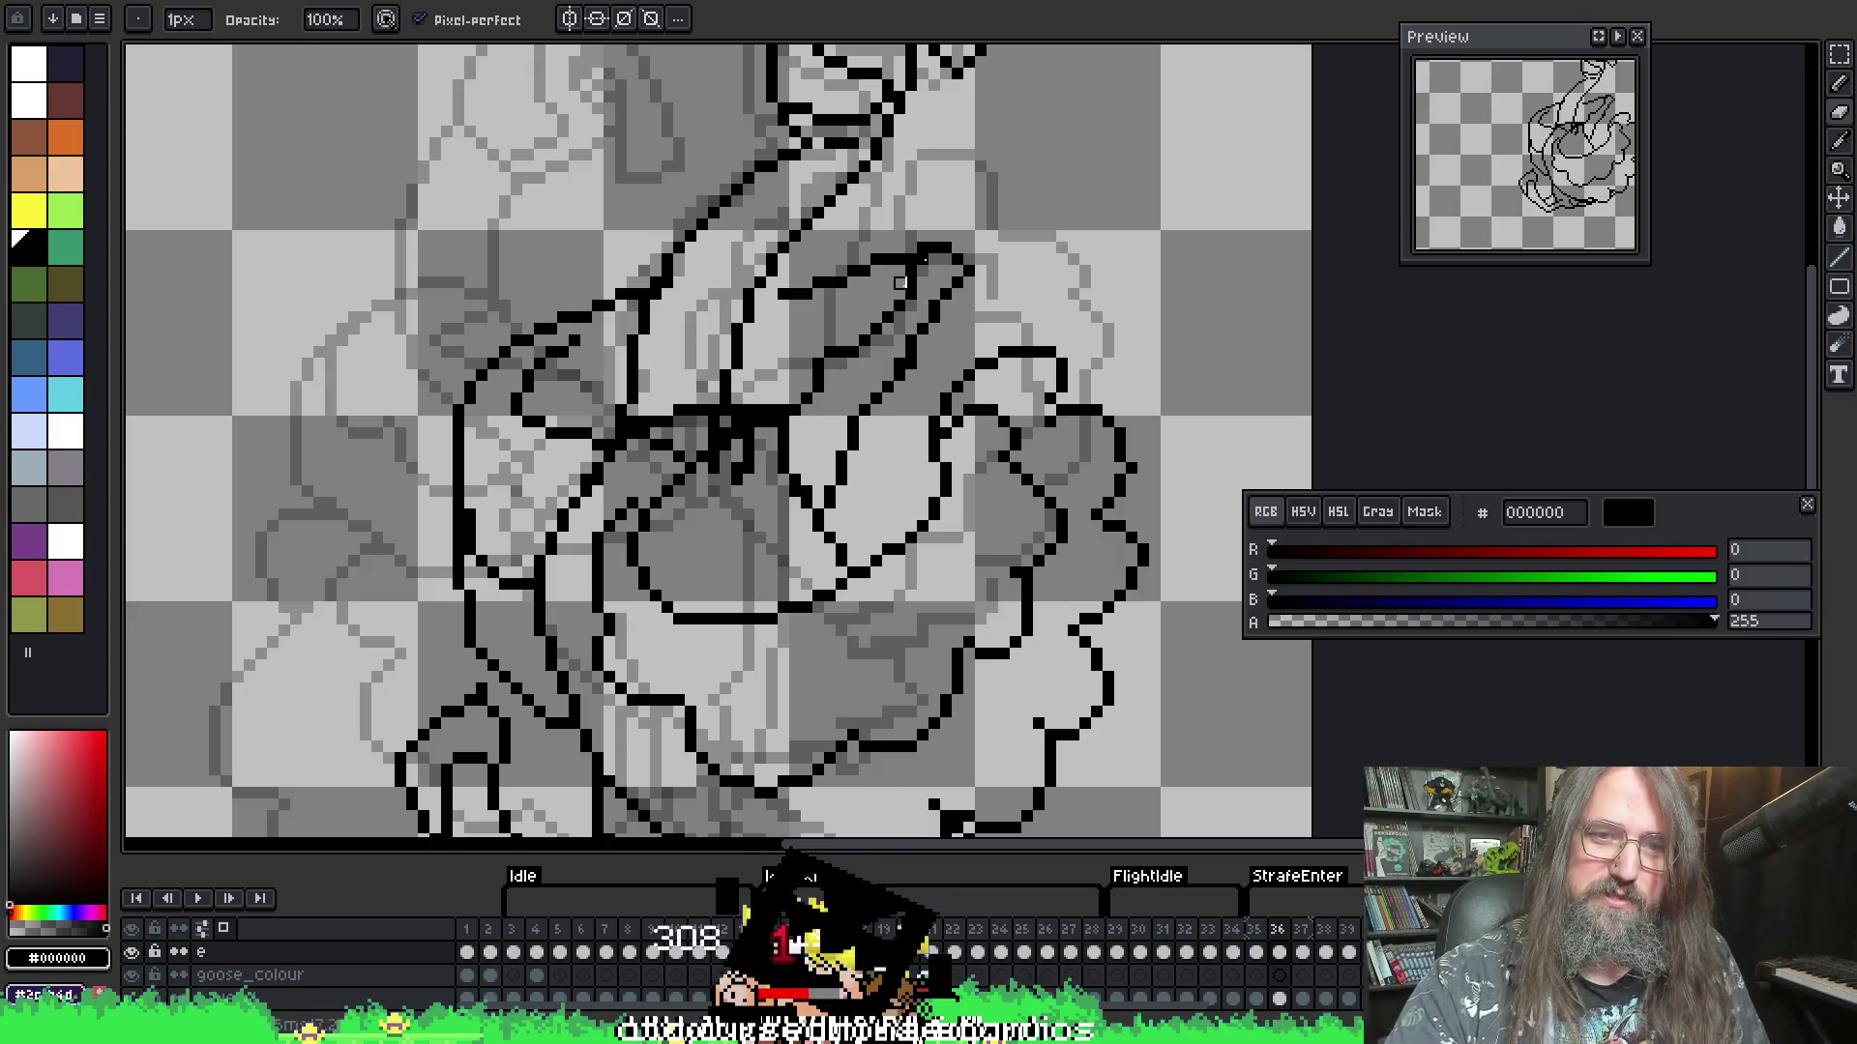
key("Left")
key("Right")
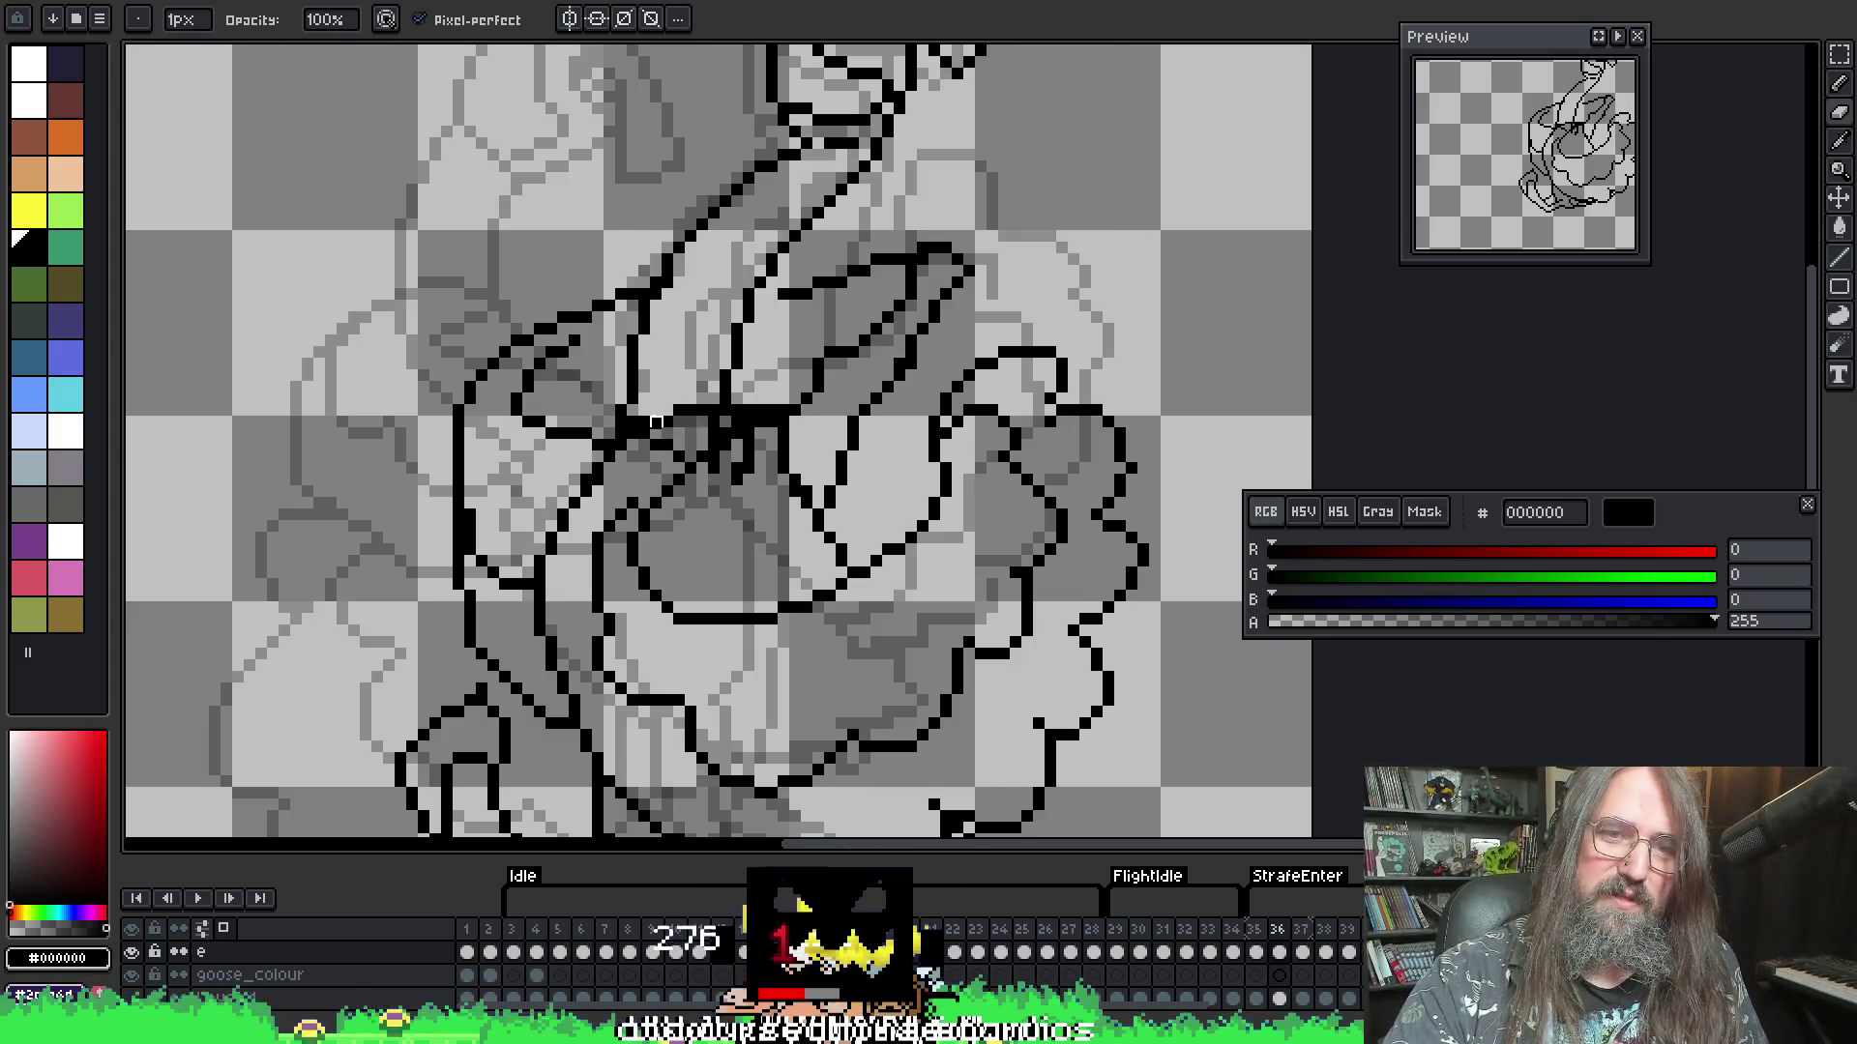
key("Left")
key("Right")
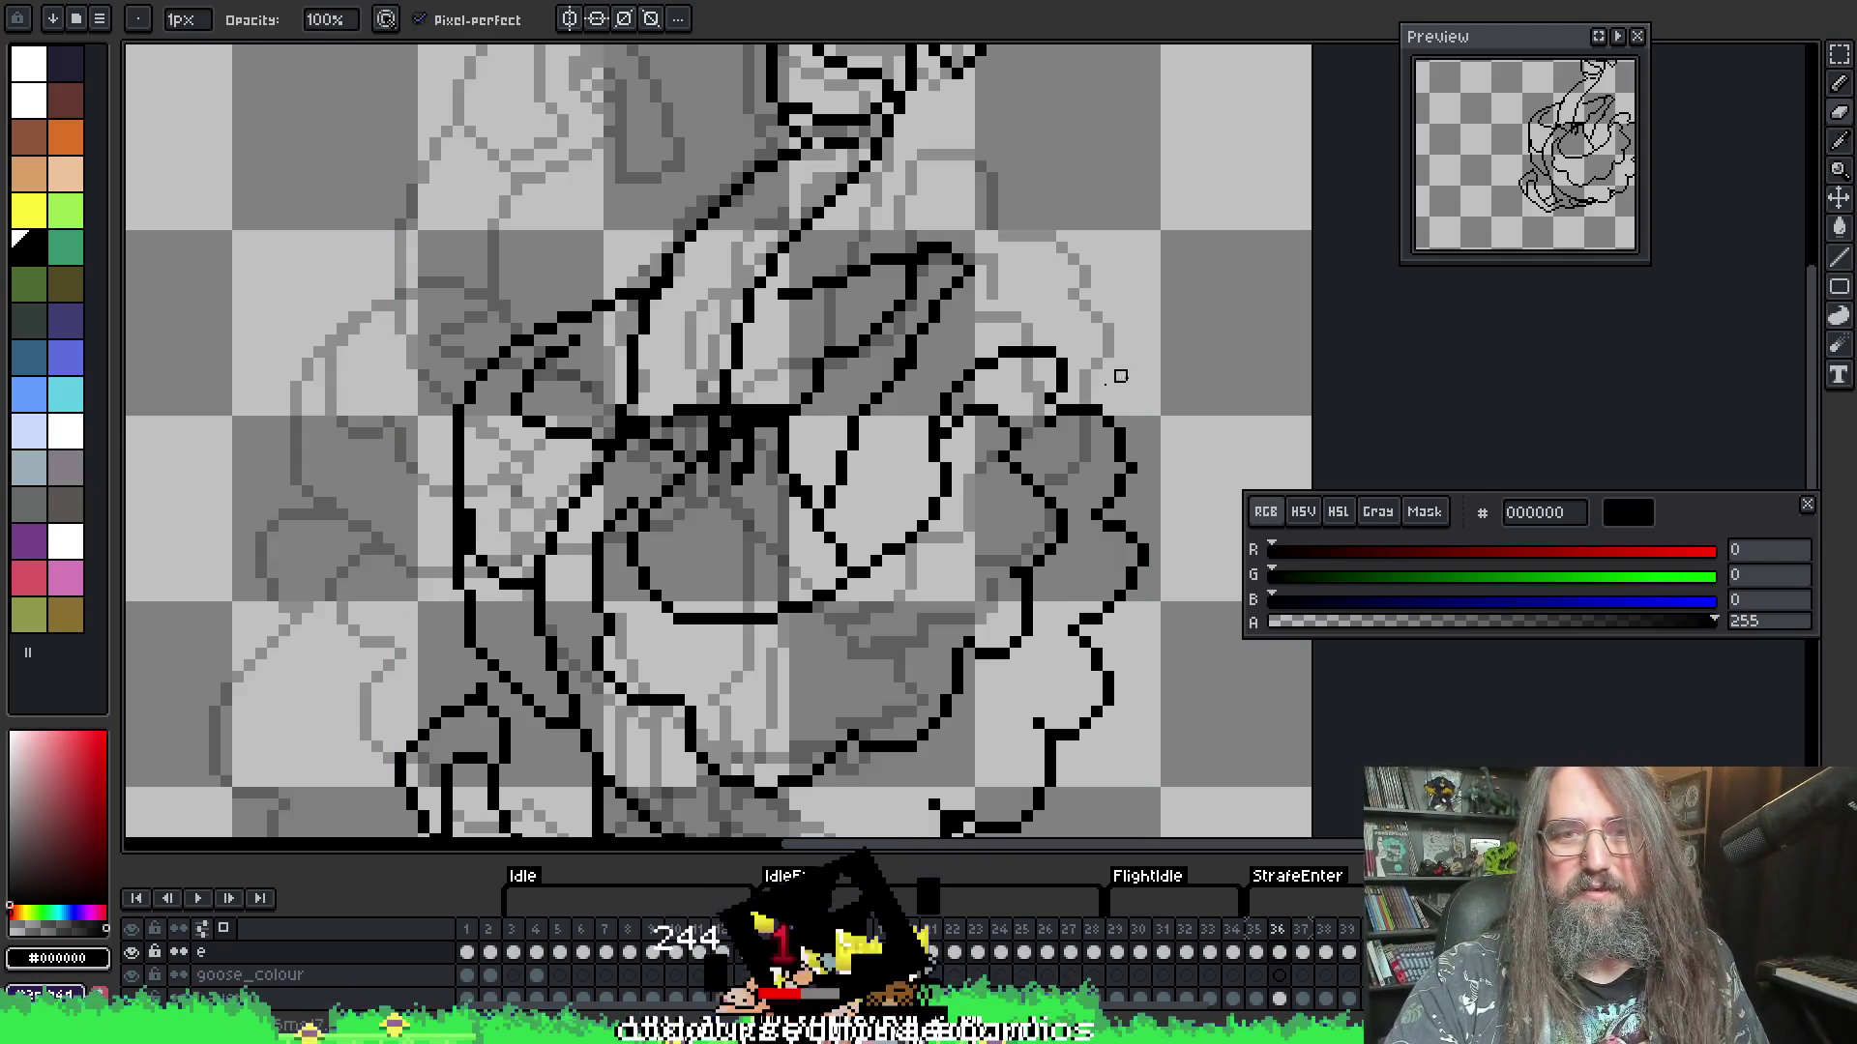
- Sample transparent and black from the canvas and switch between Pencil and Eraser on frame 36
left_click_drag(1120, 376, 1097, 301)
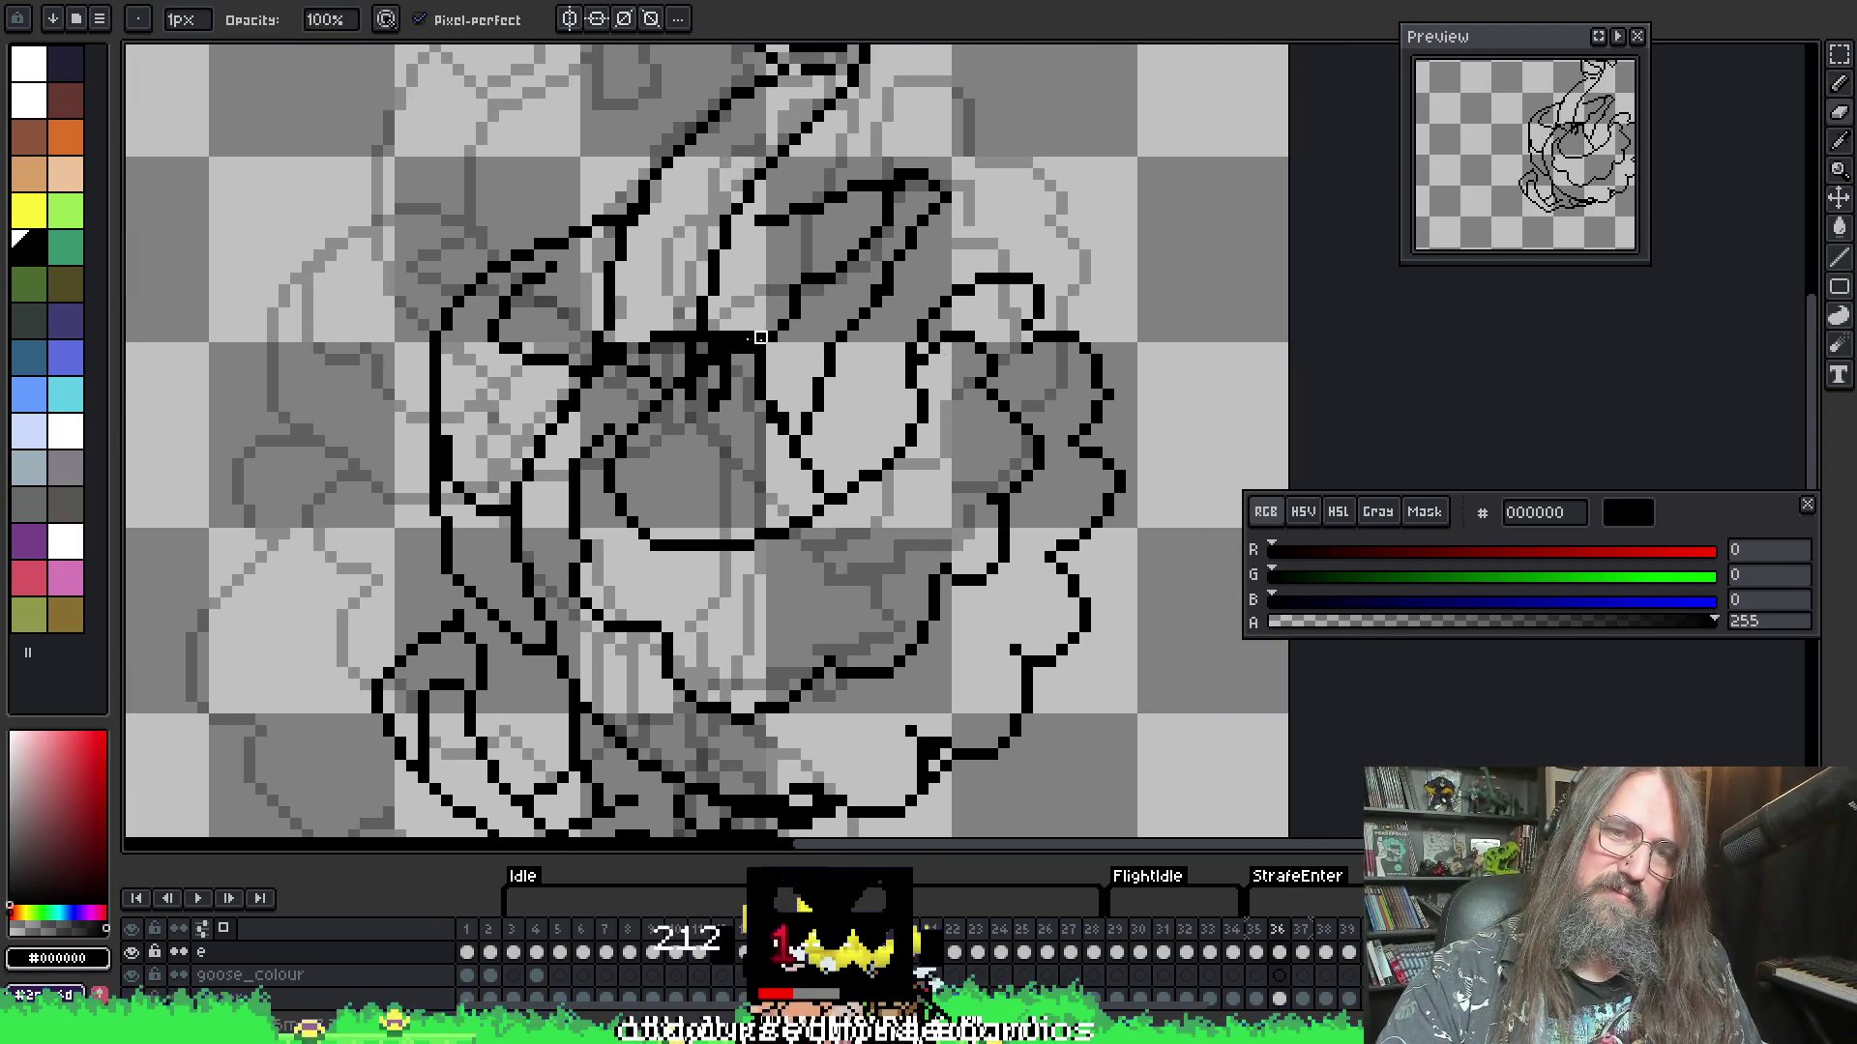
key("i")
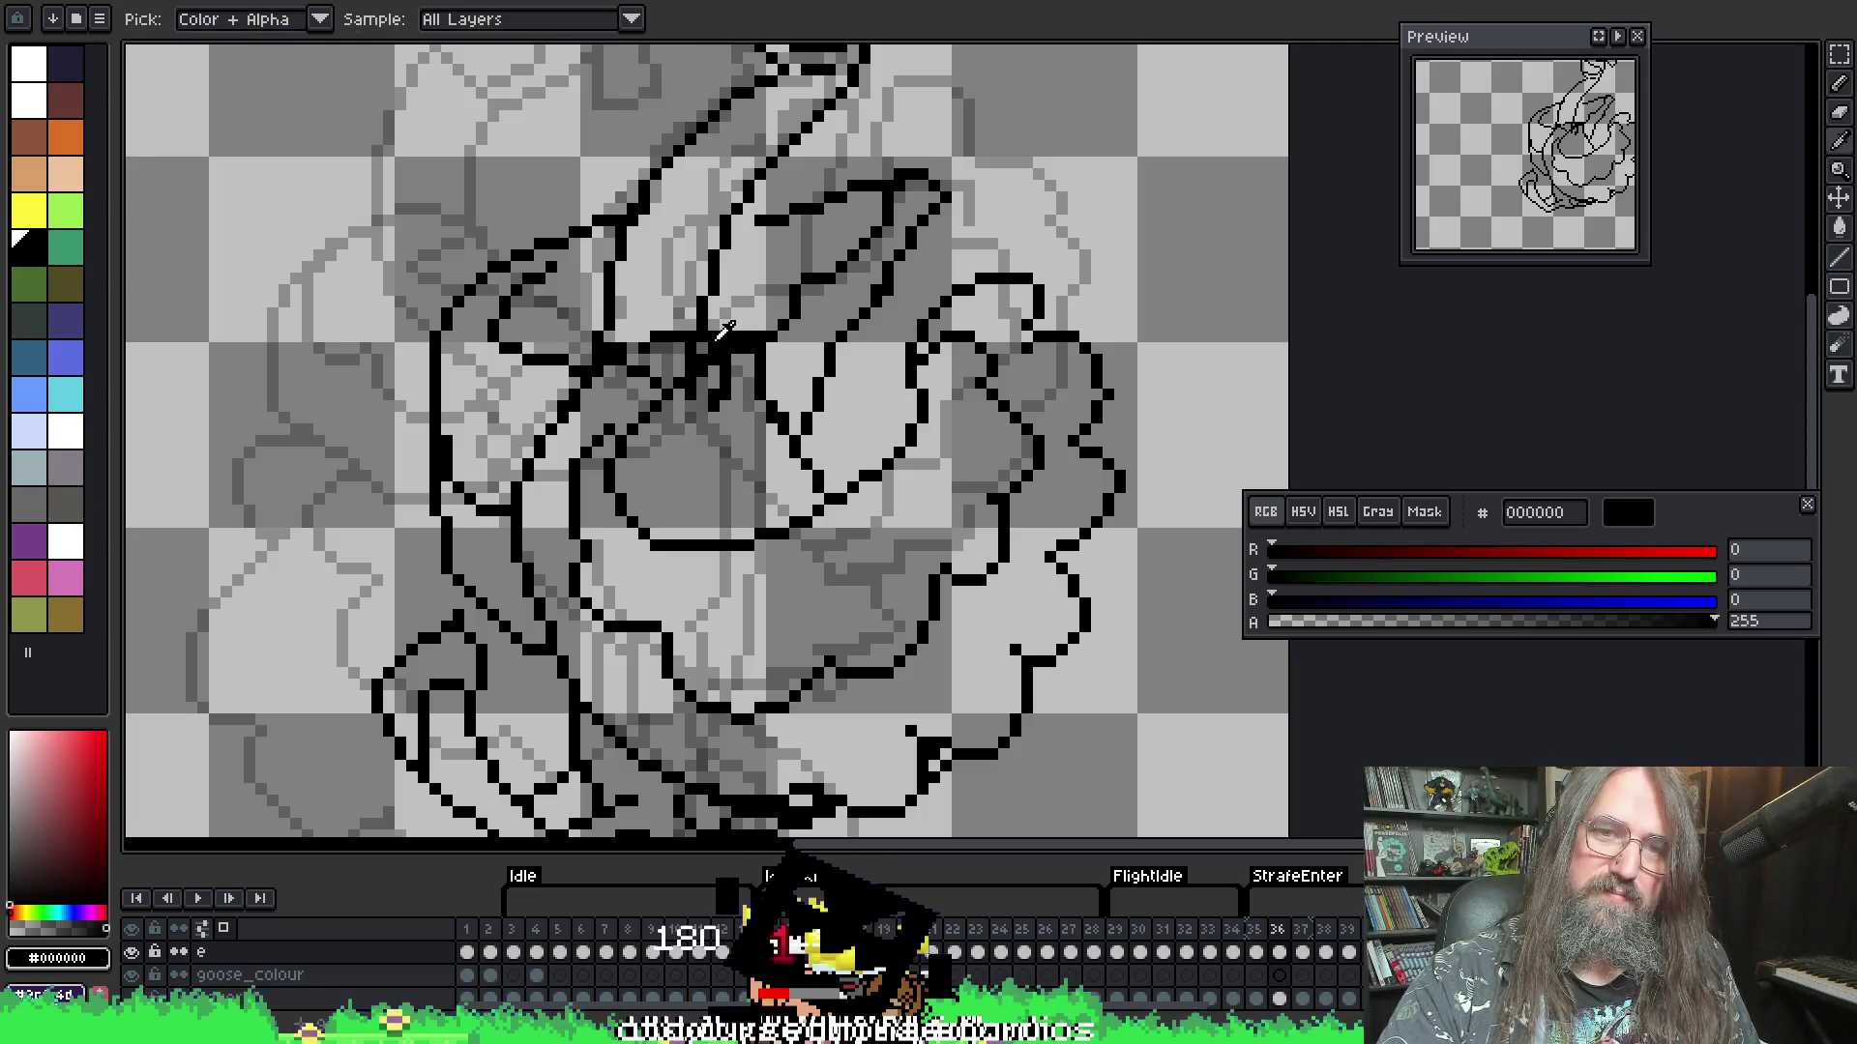
left_click(706, 327)
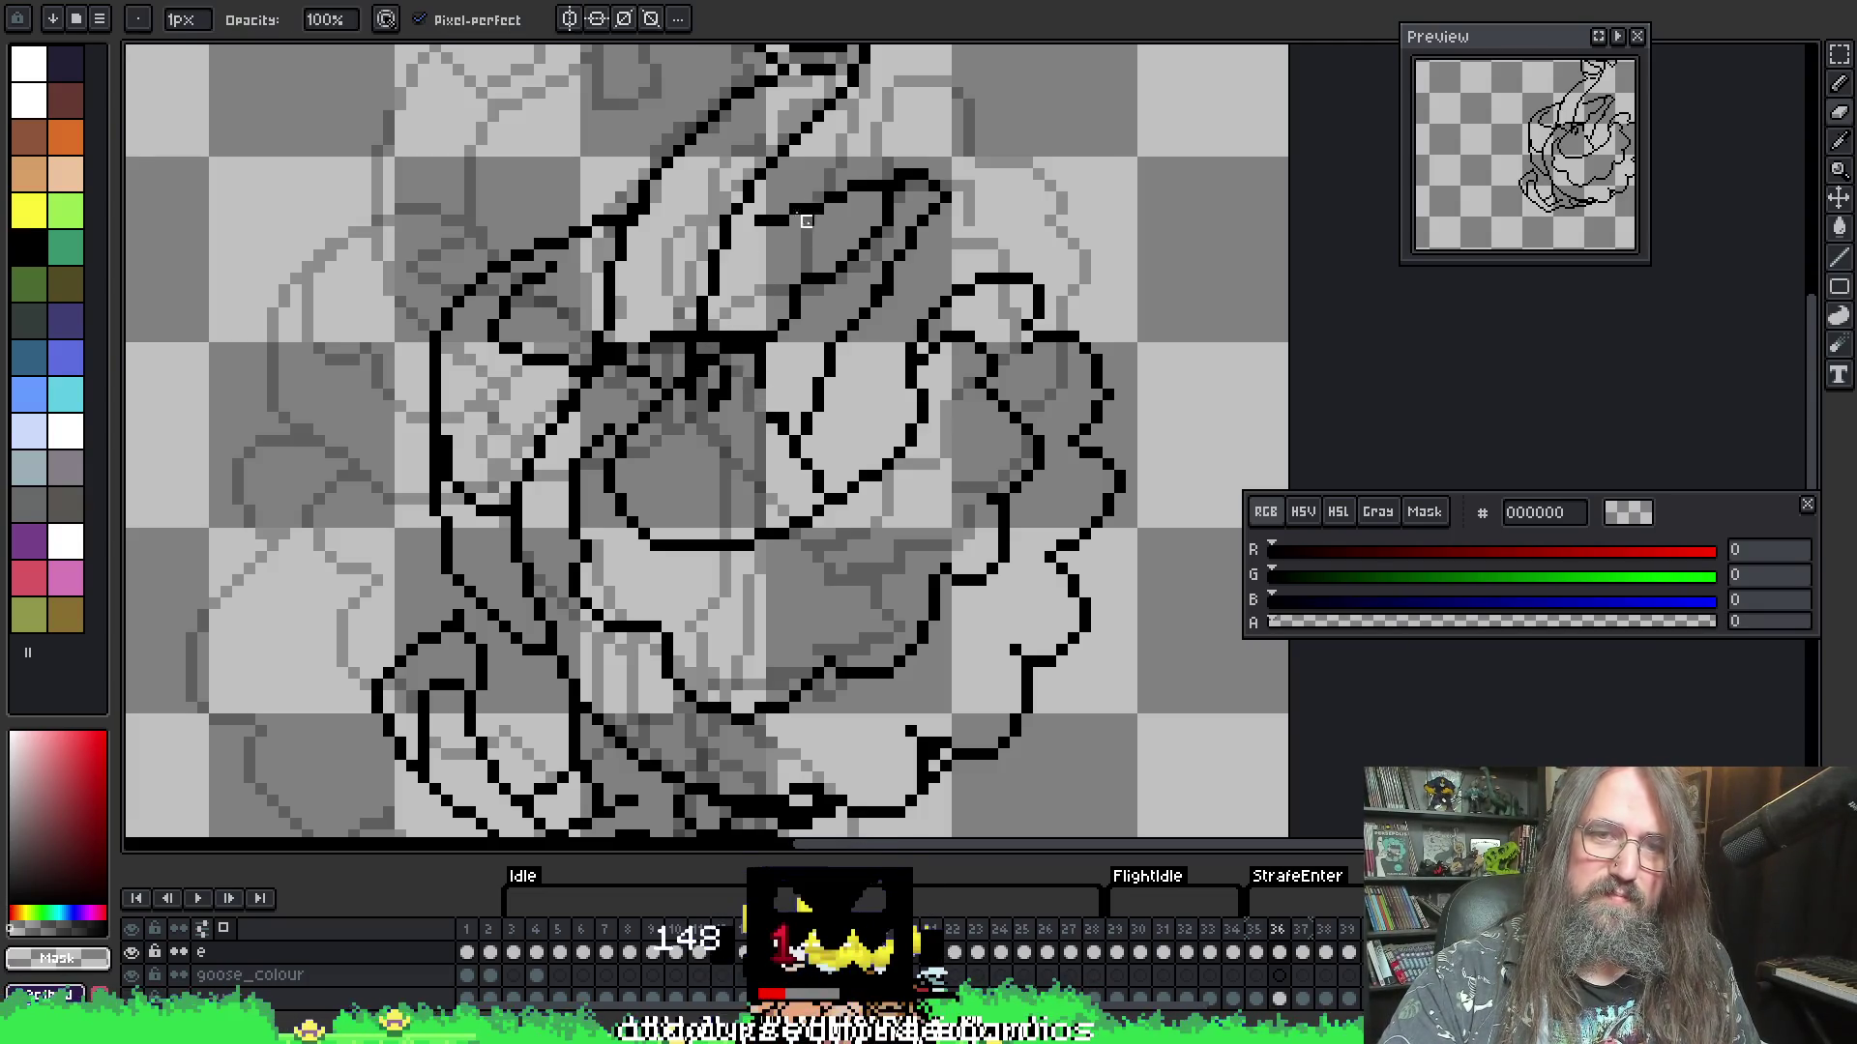
key("v")
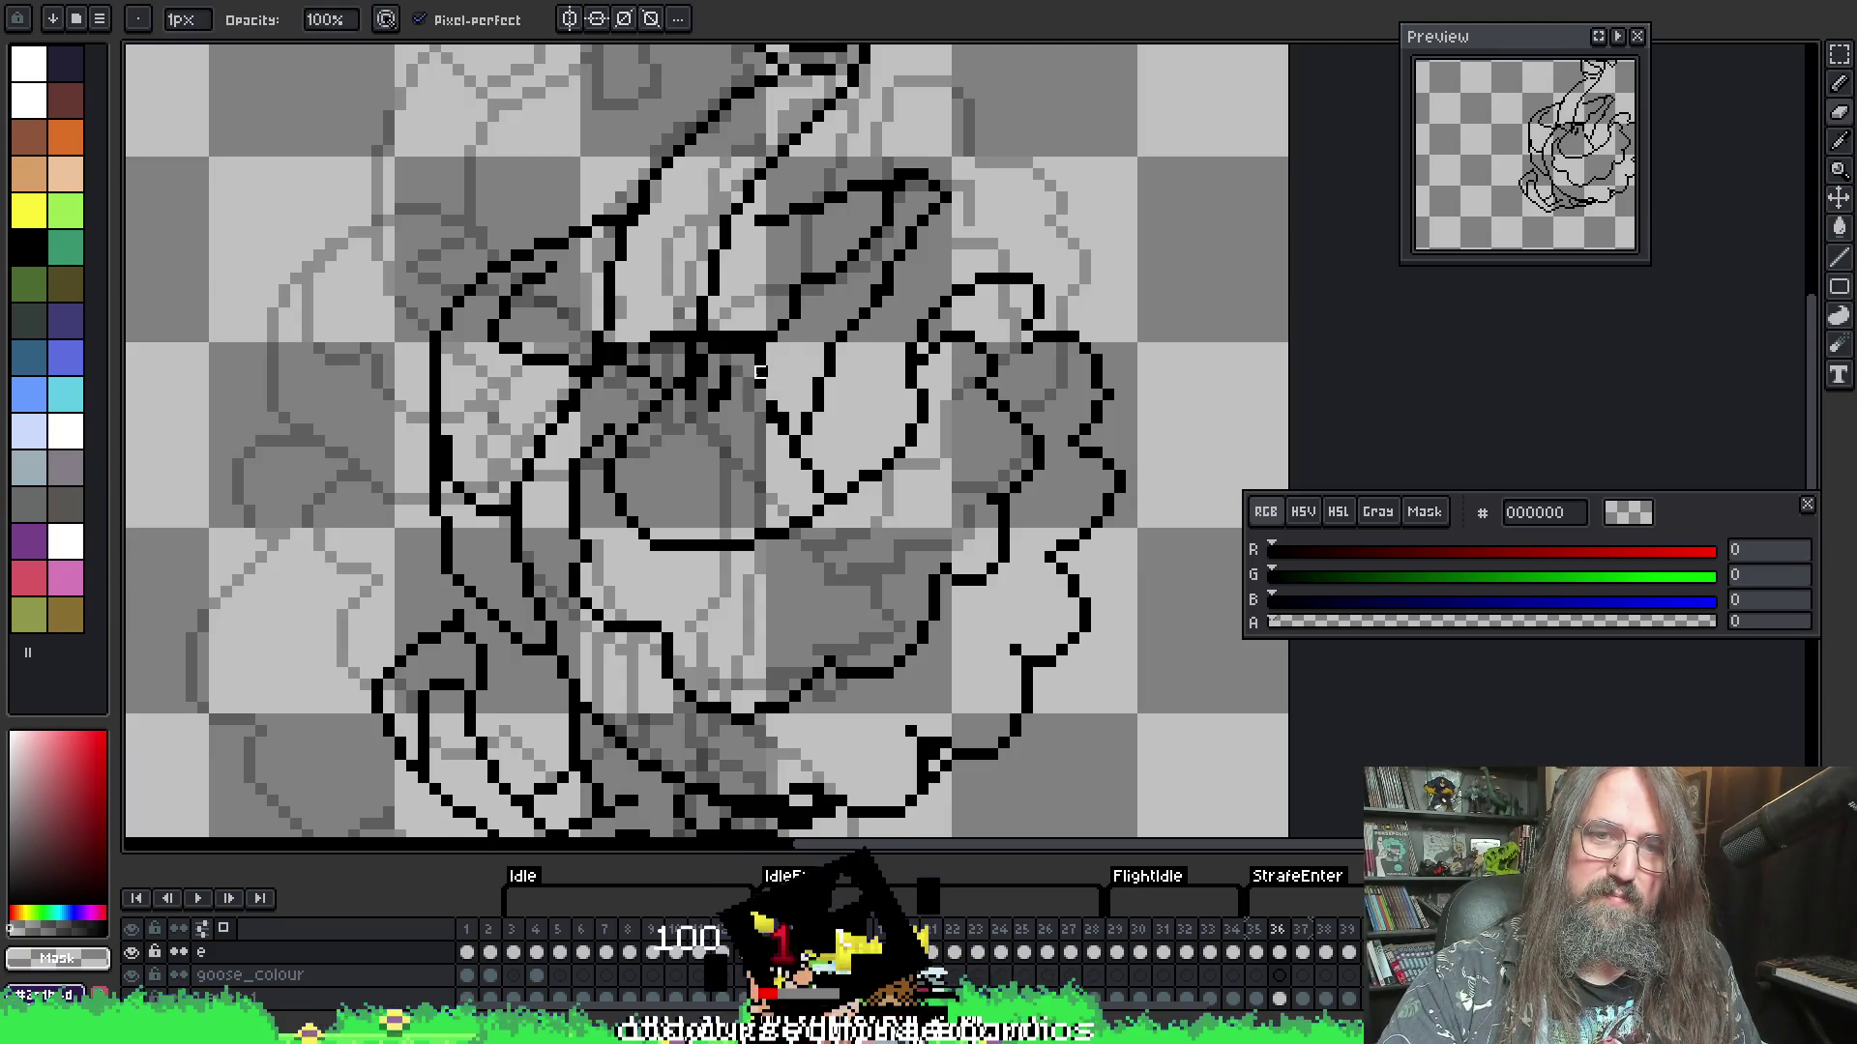
key("i")
left_click(760, 358)
key("b")
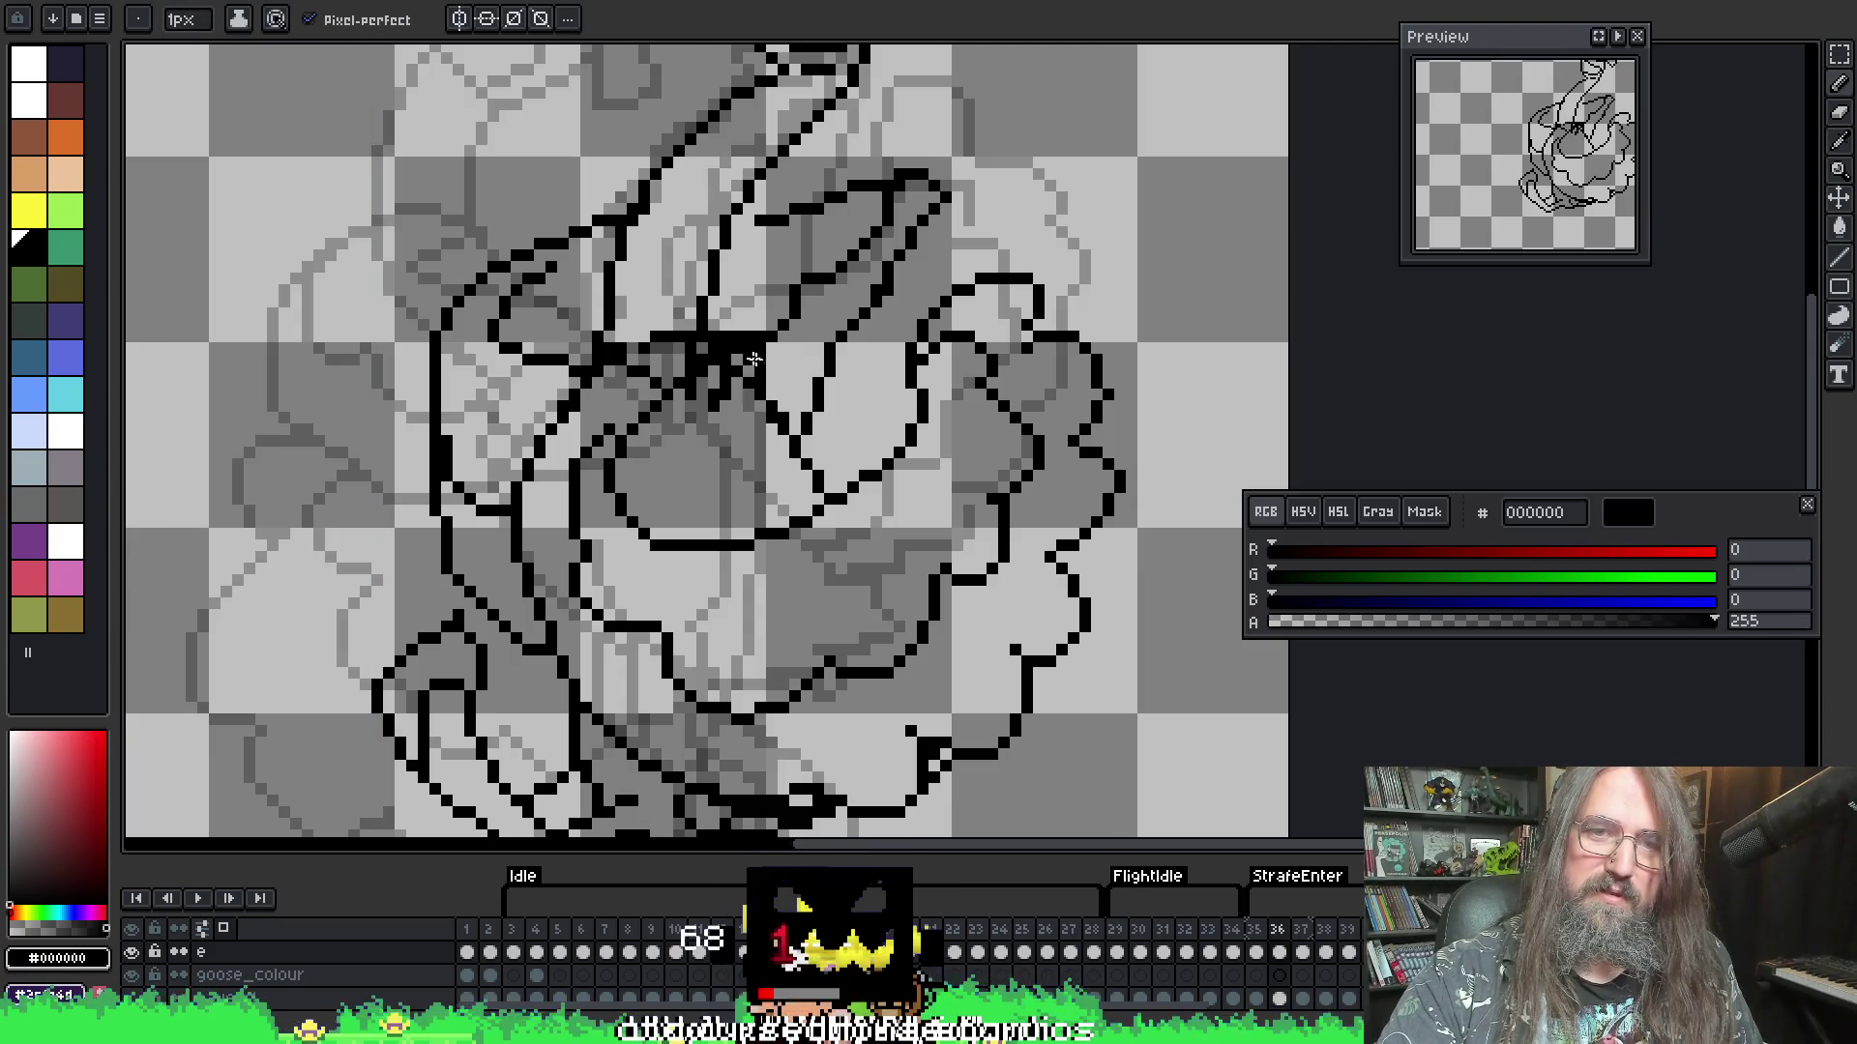
key("v")
key("e")
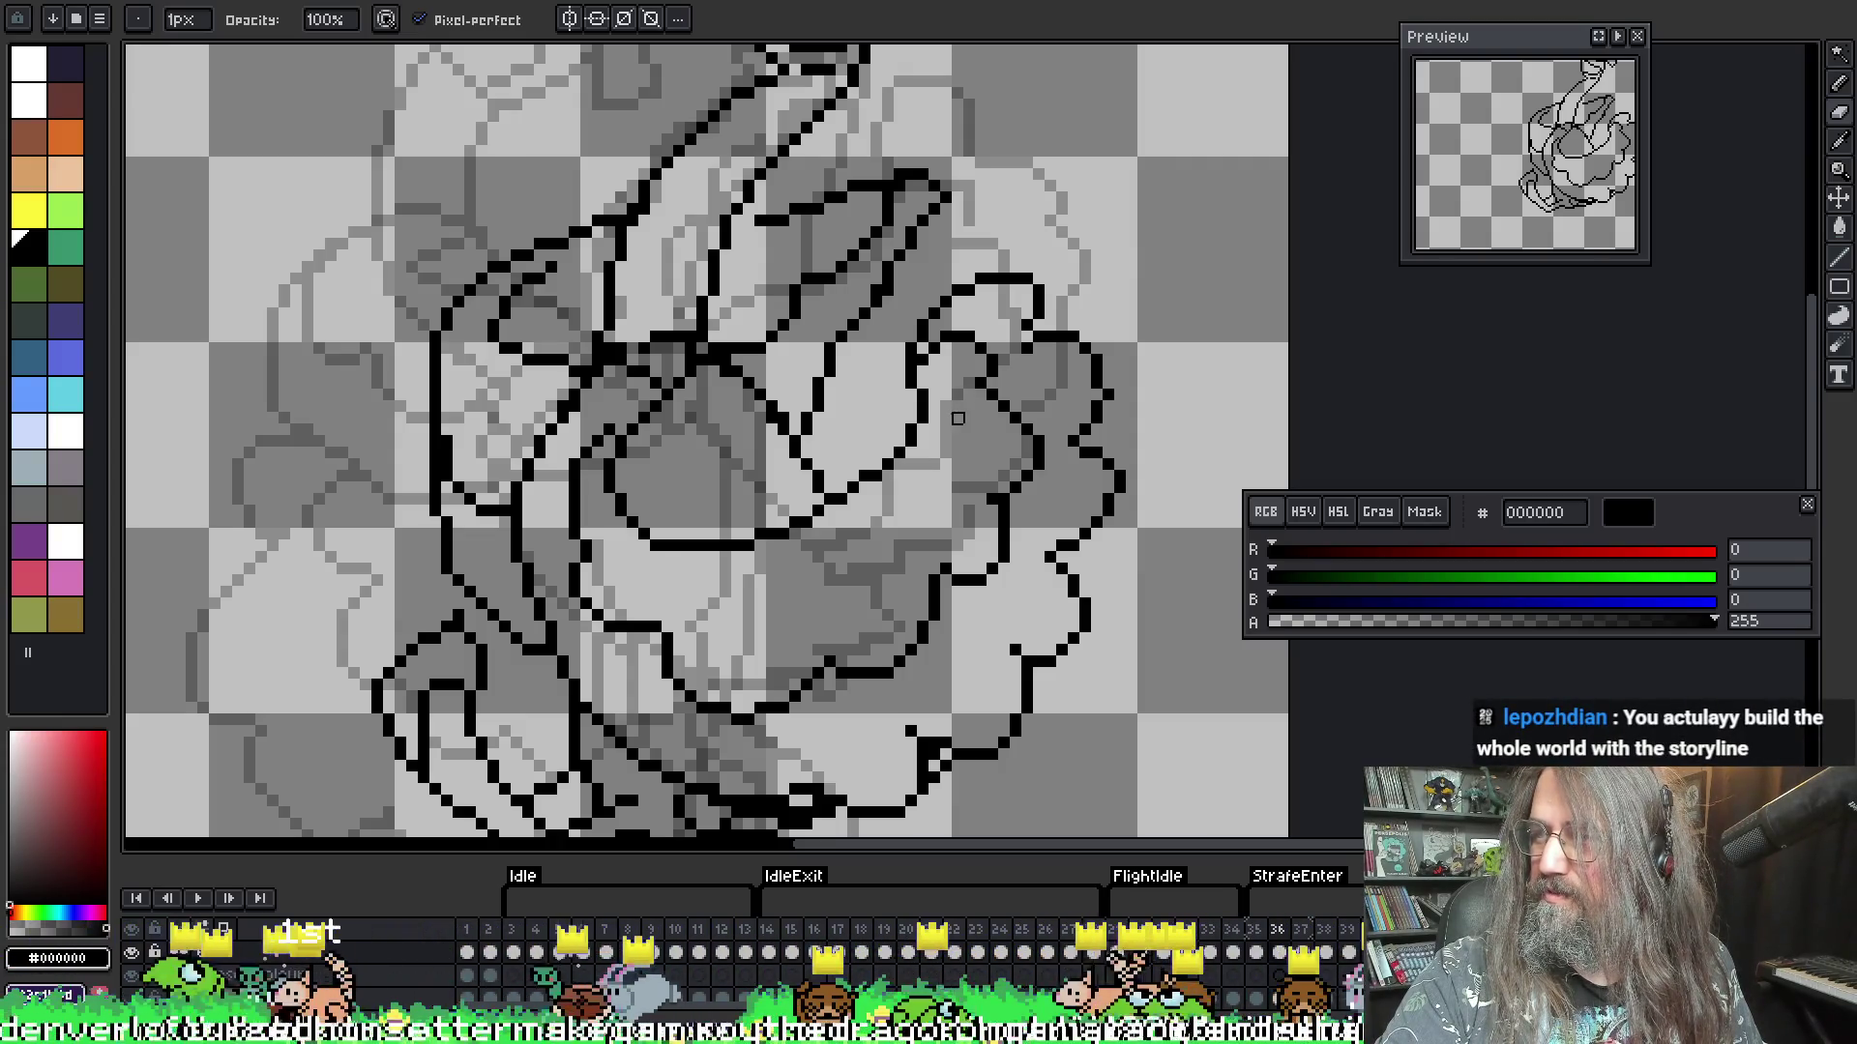
key("i")
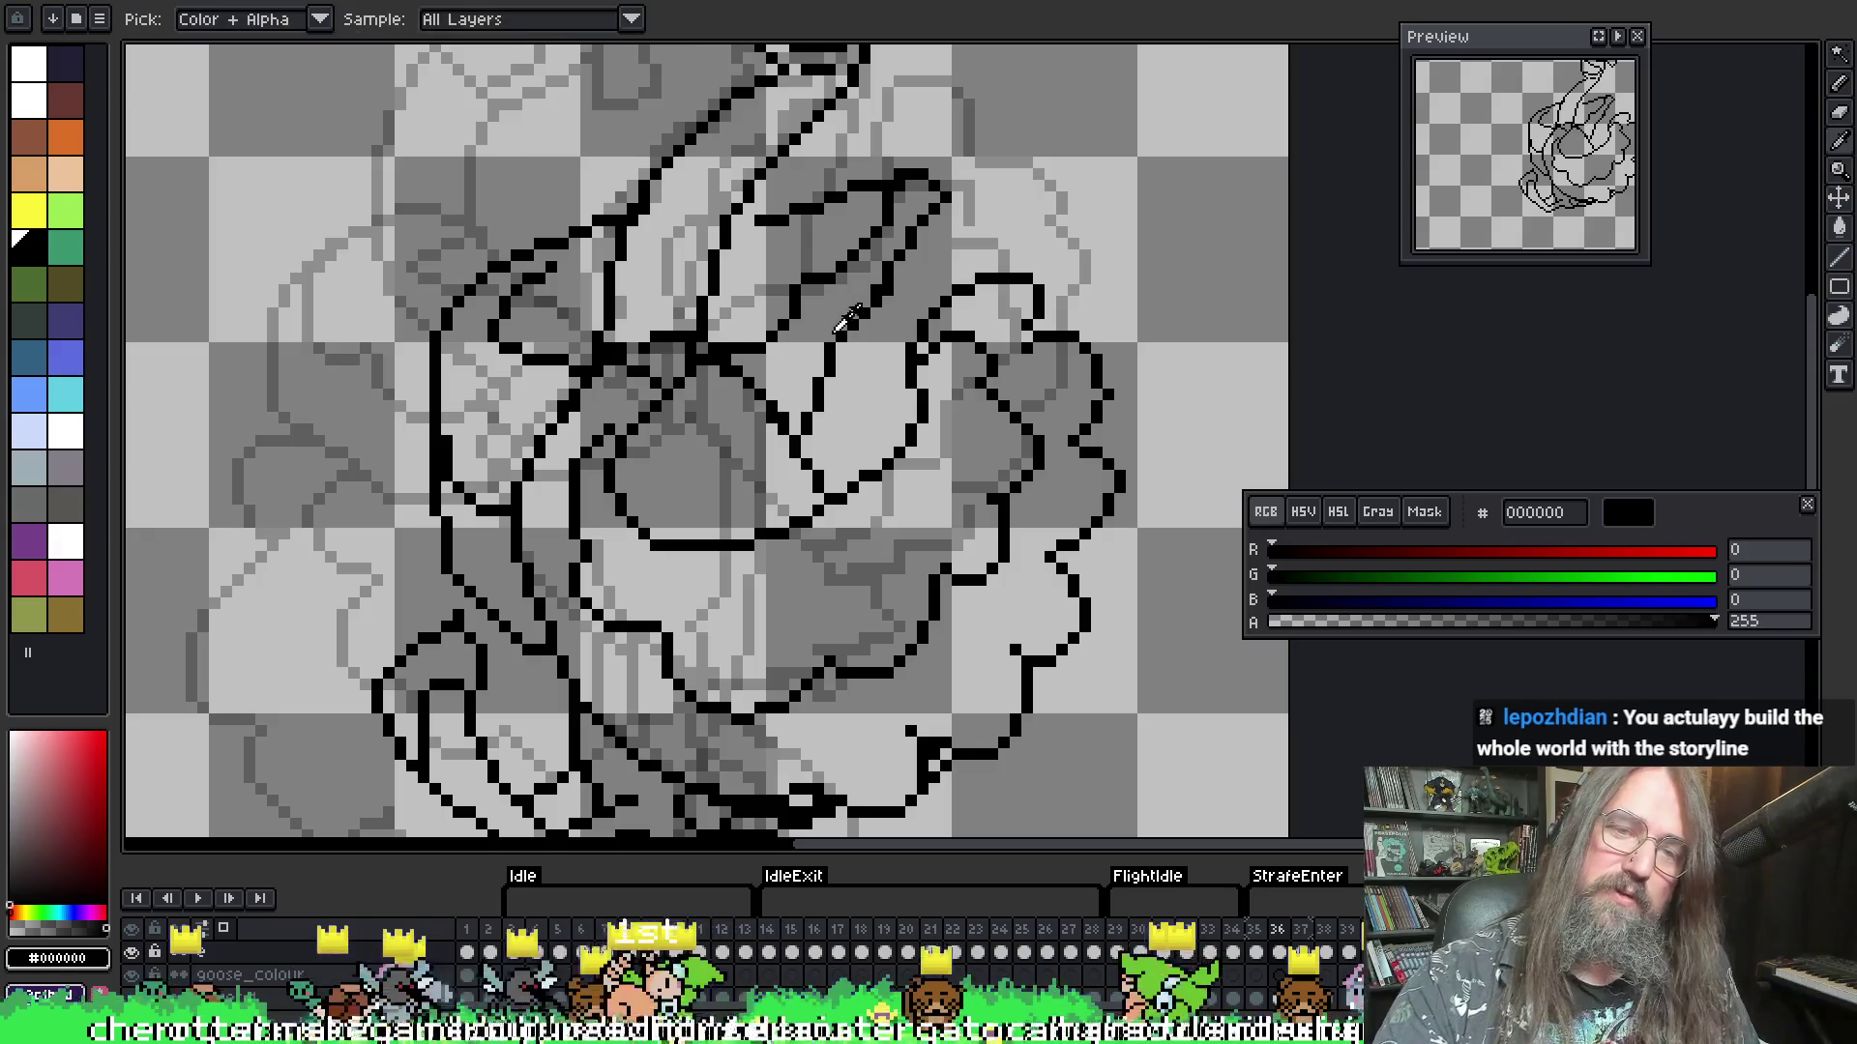
key("b")
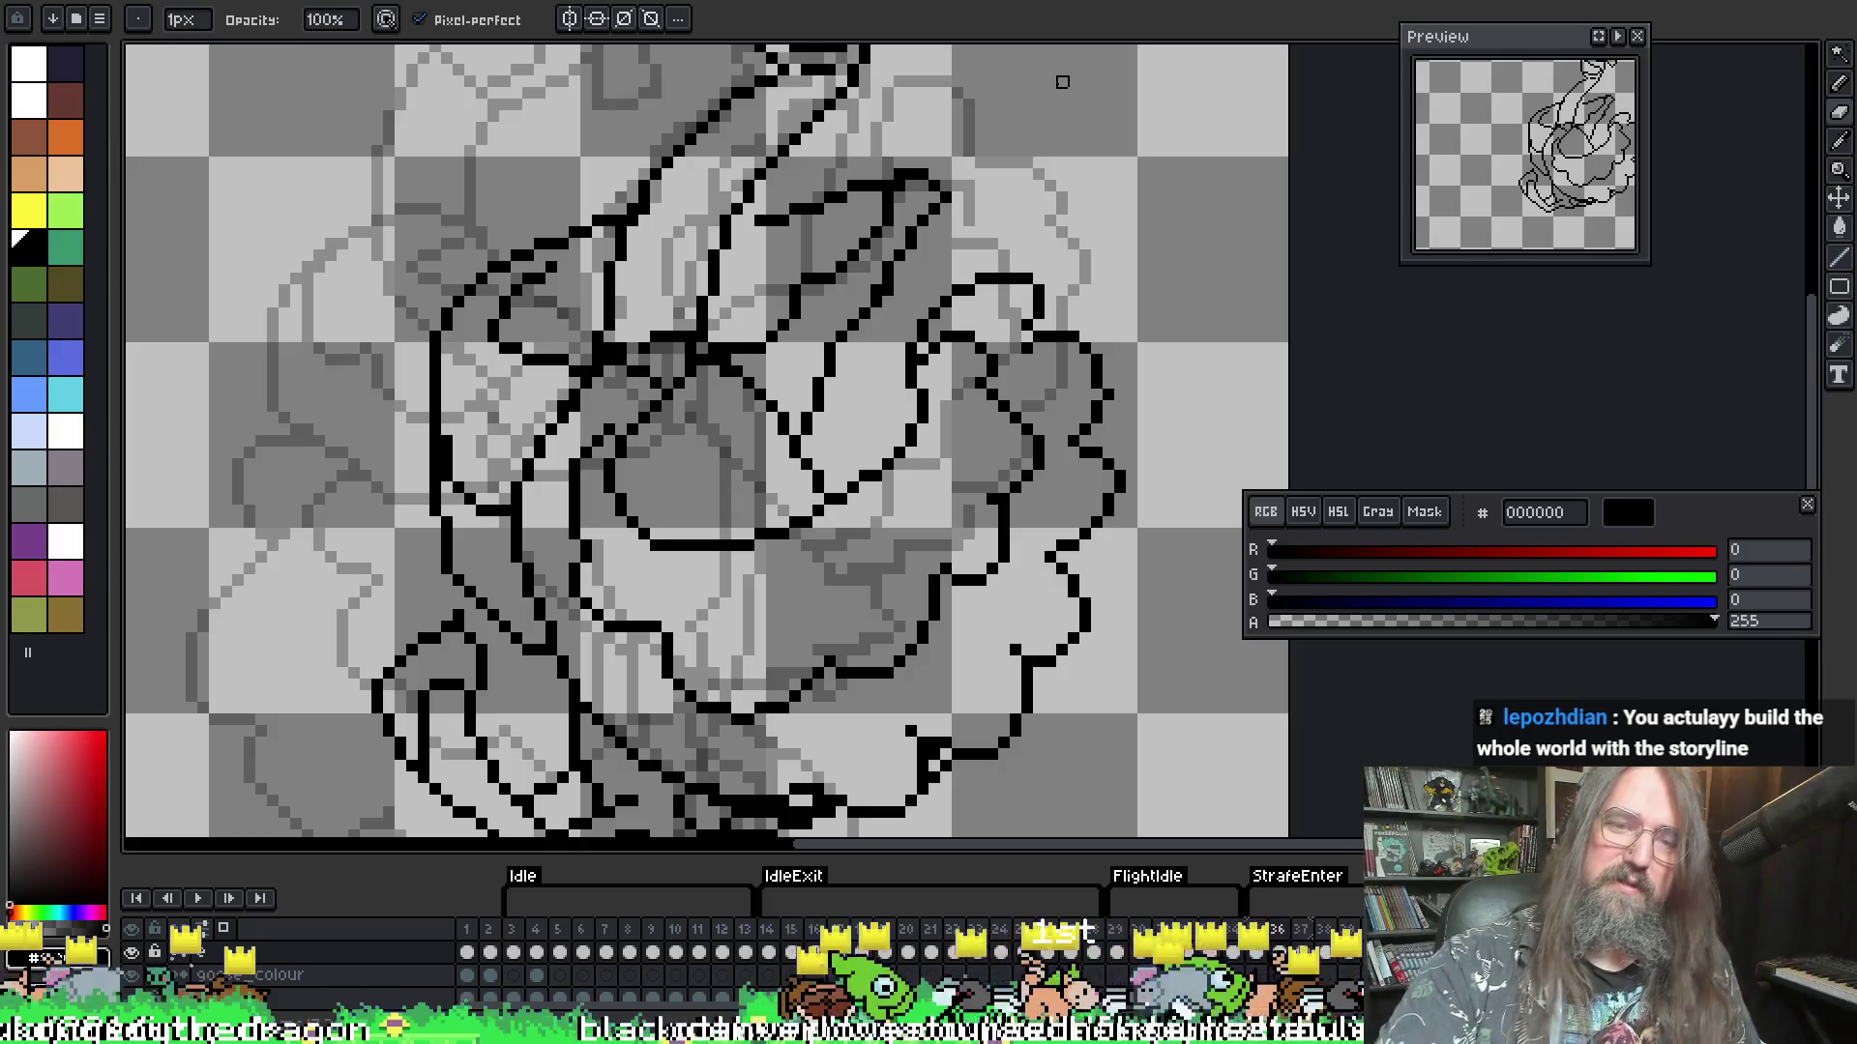
- With onion skin hidden, redraw the black outline pixels where the neck meets the wing on frame 36
key("F3")
scroll(1062, 83, "down", 2)
scroll(523, 348, "up", 2)
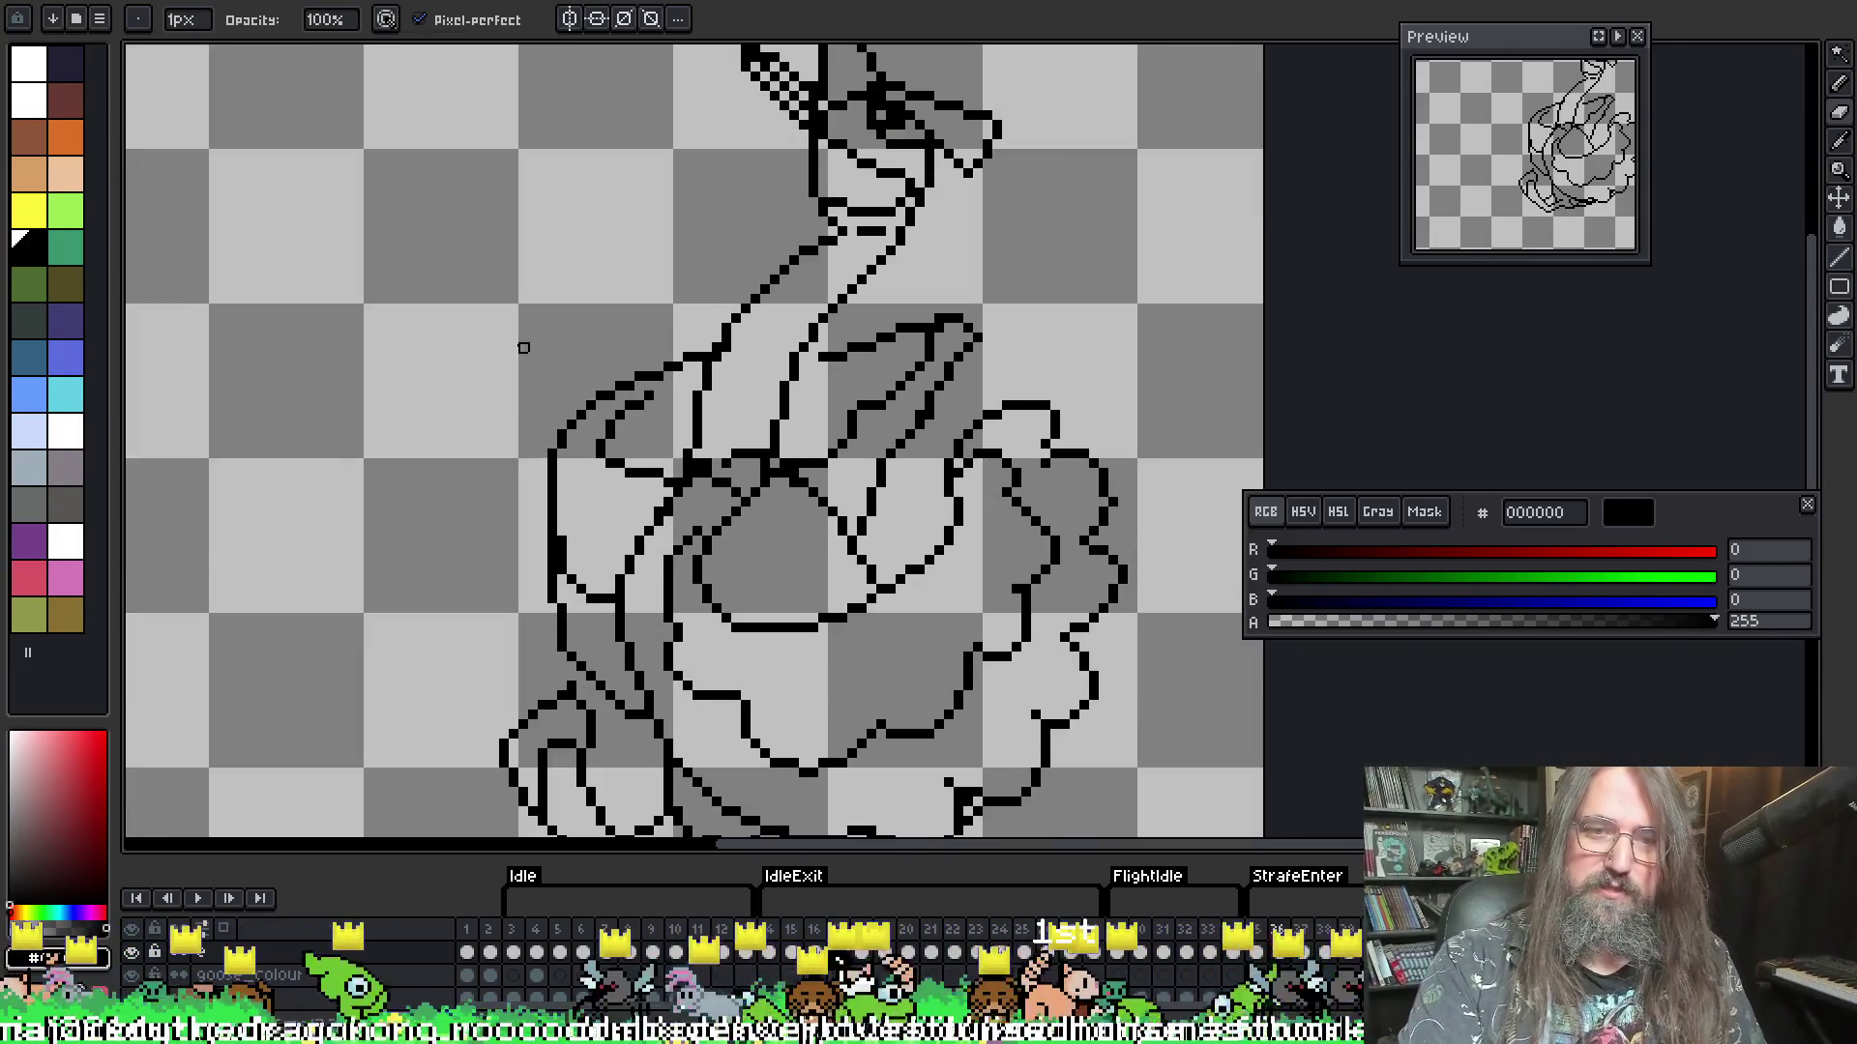
scroll(619, 426, "up", 2)
key("i")
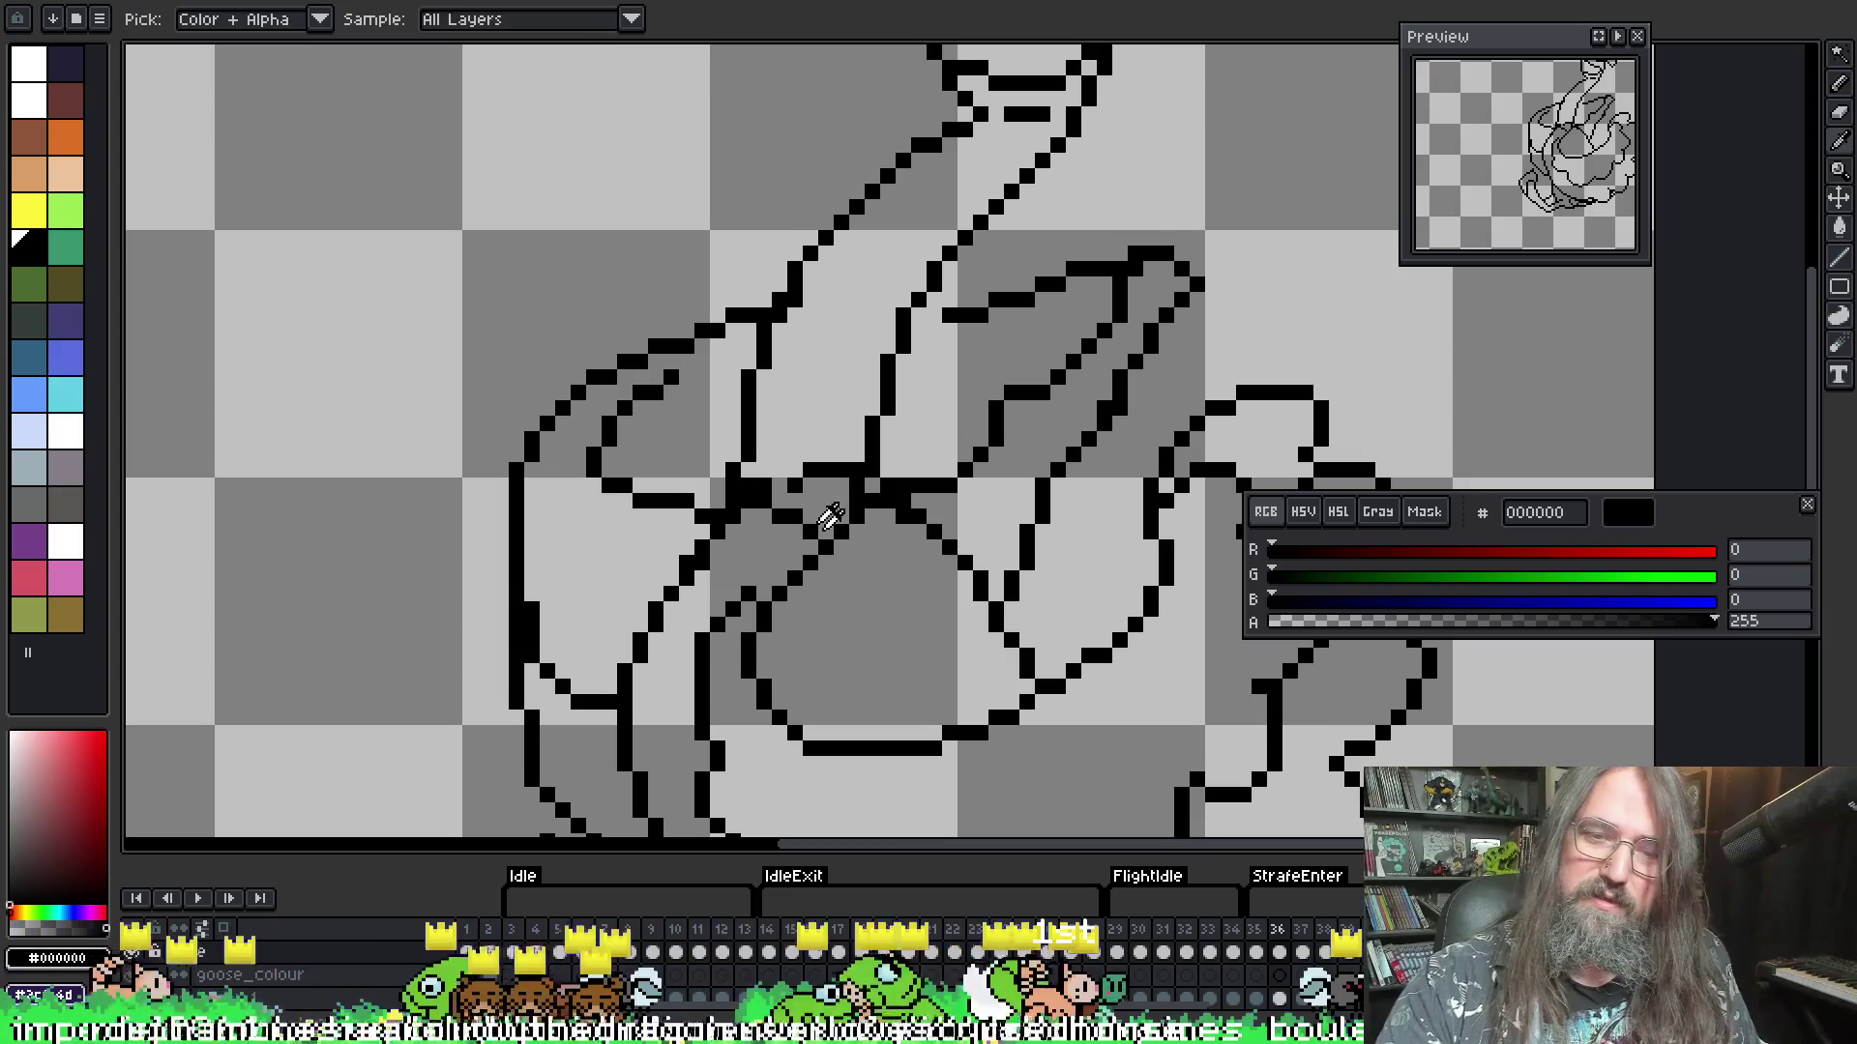
key("b")
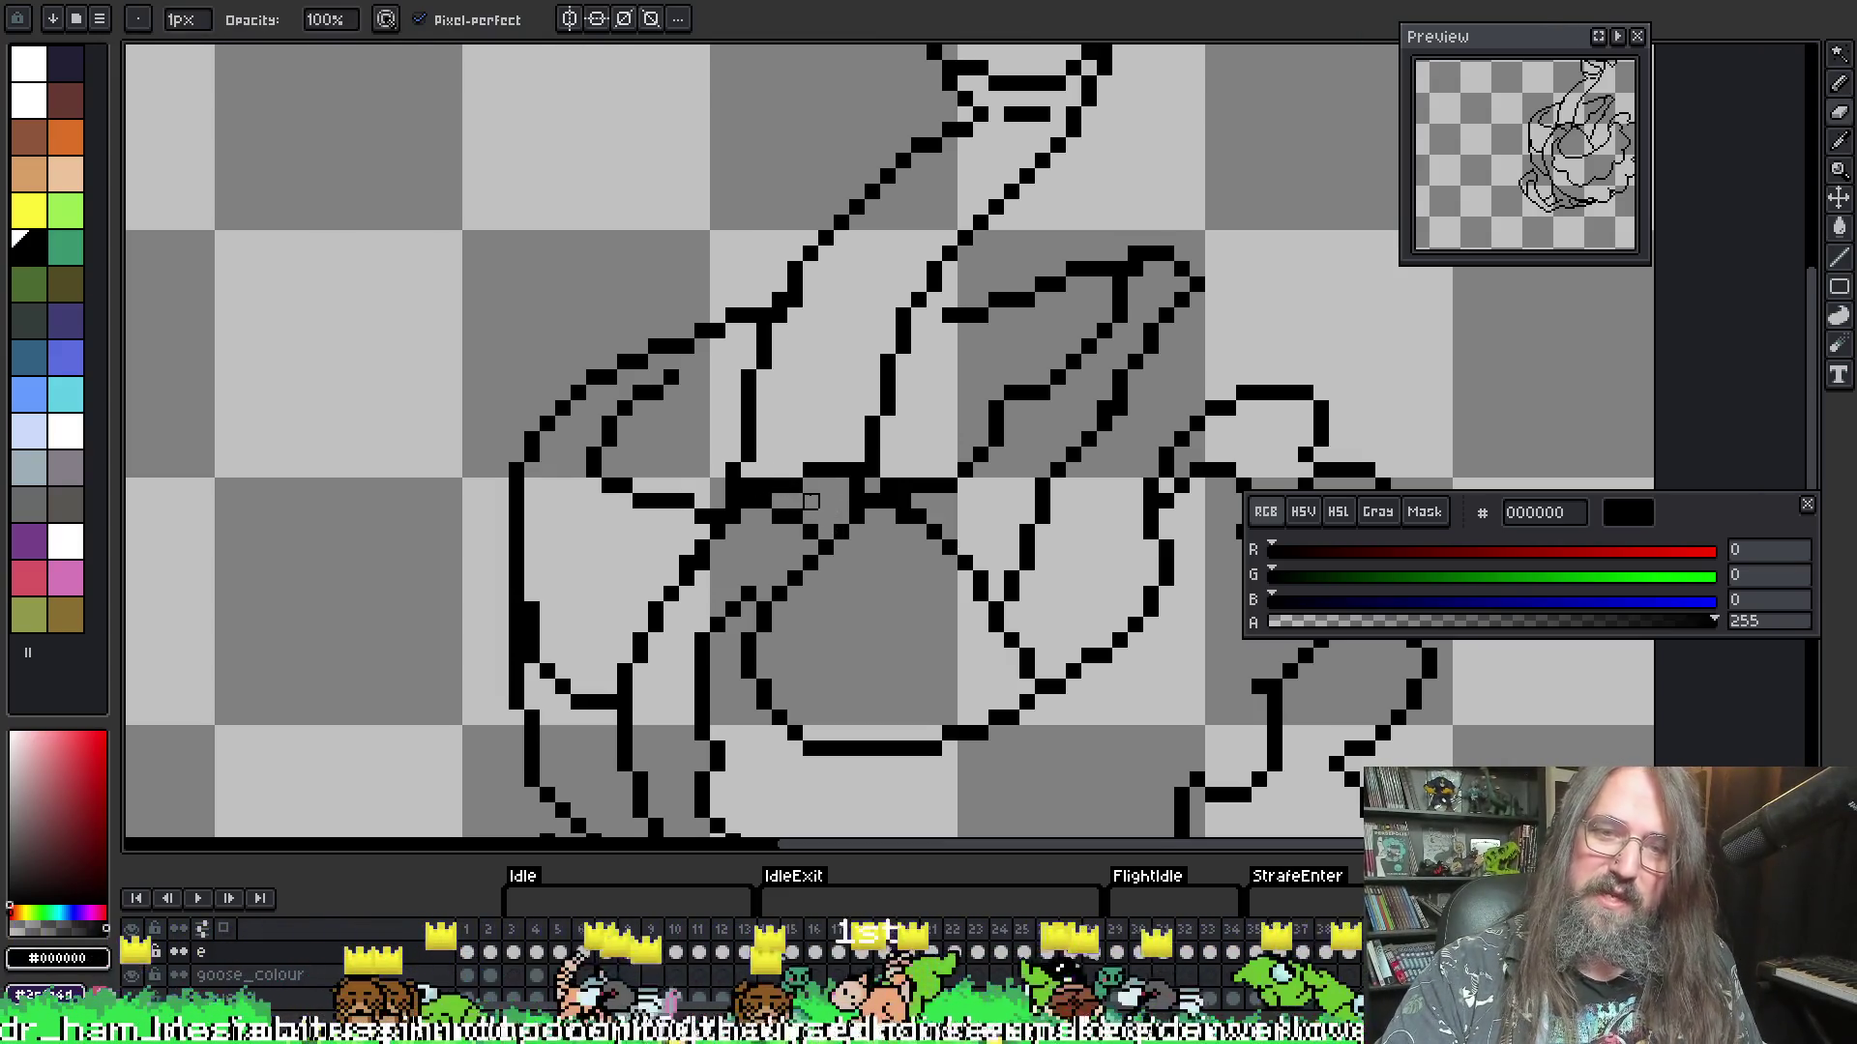
left_click(791, 469)
left_click(764, 532)
left_click(810, 501)
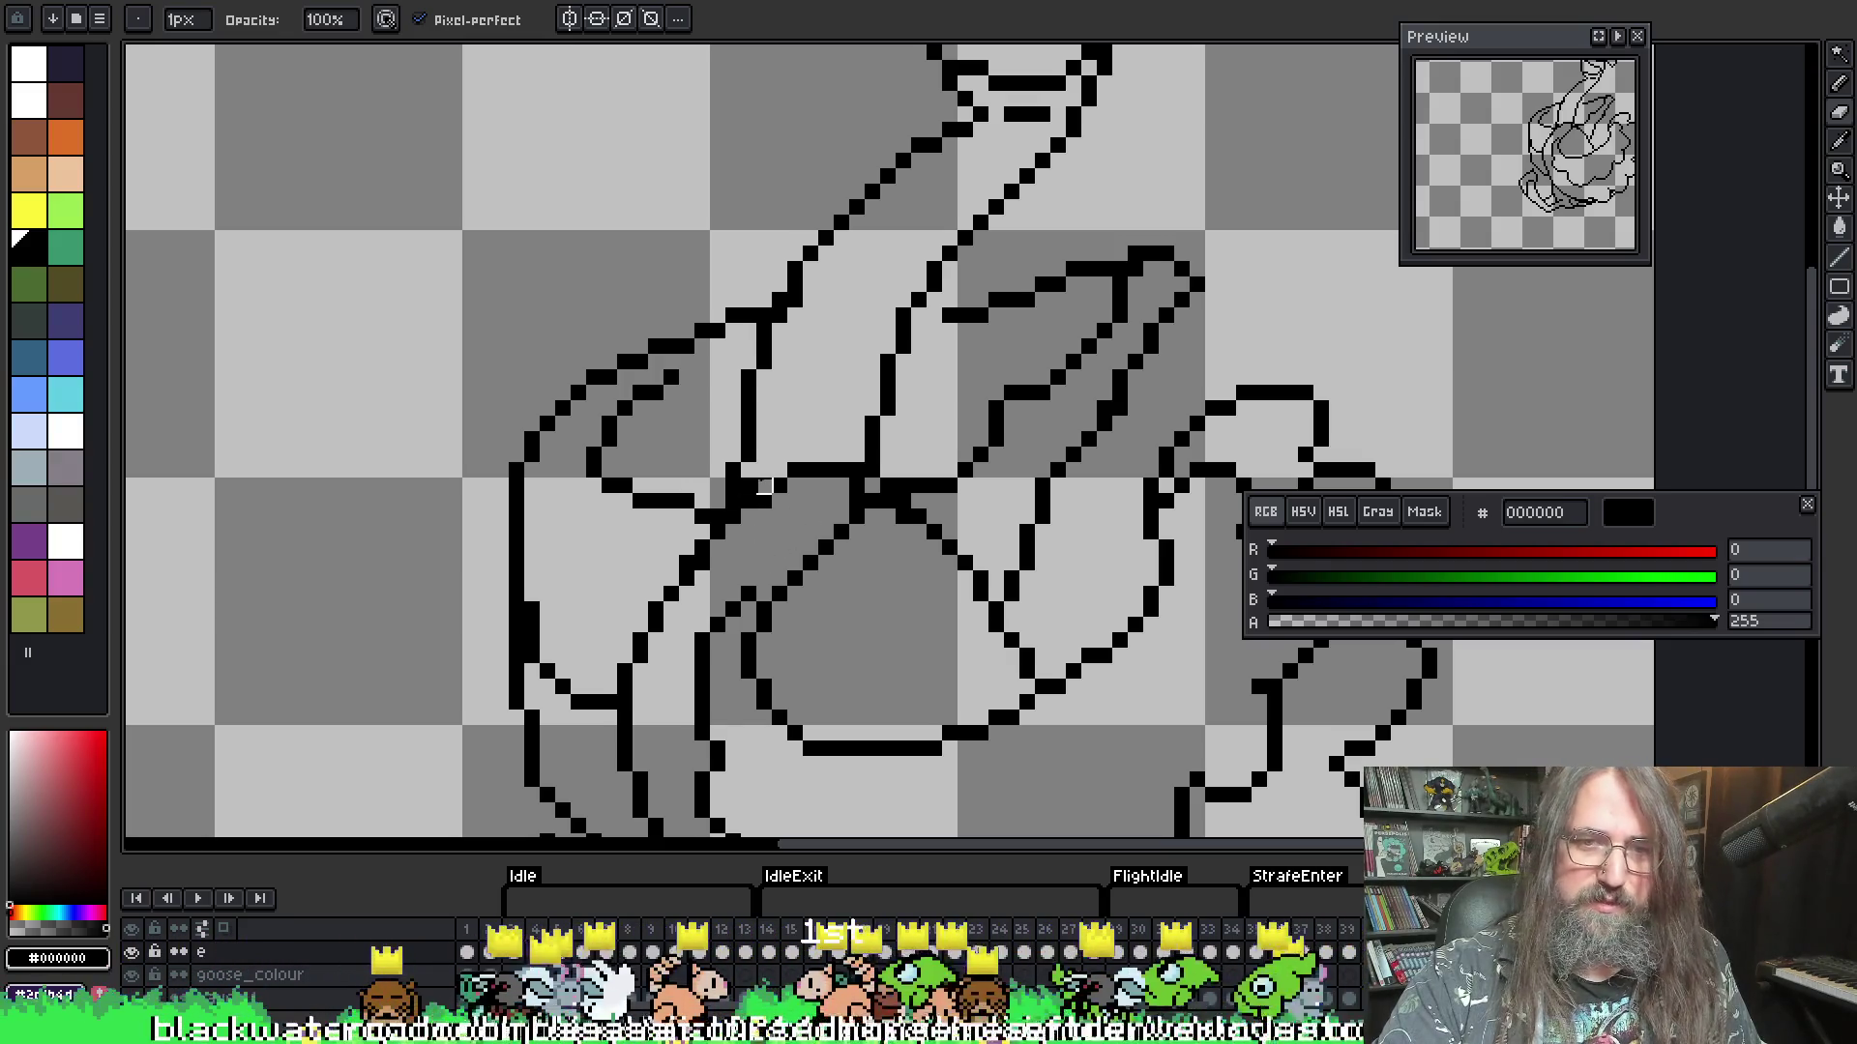
key("e")
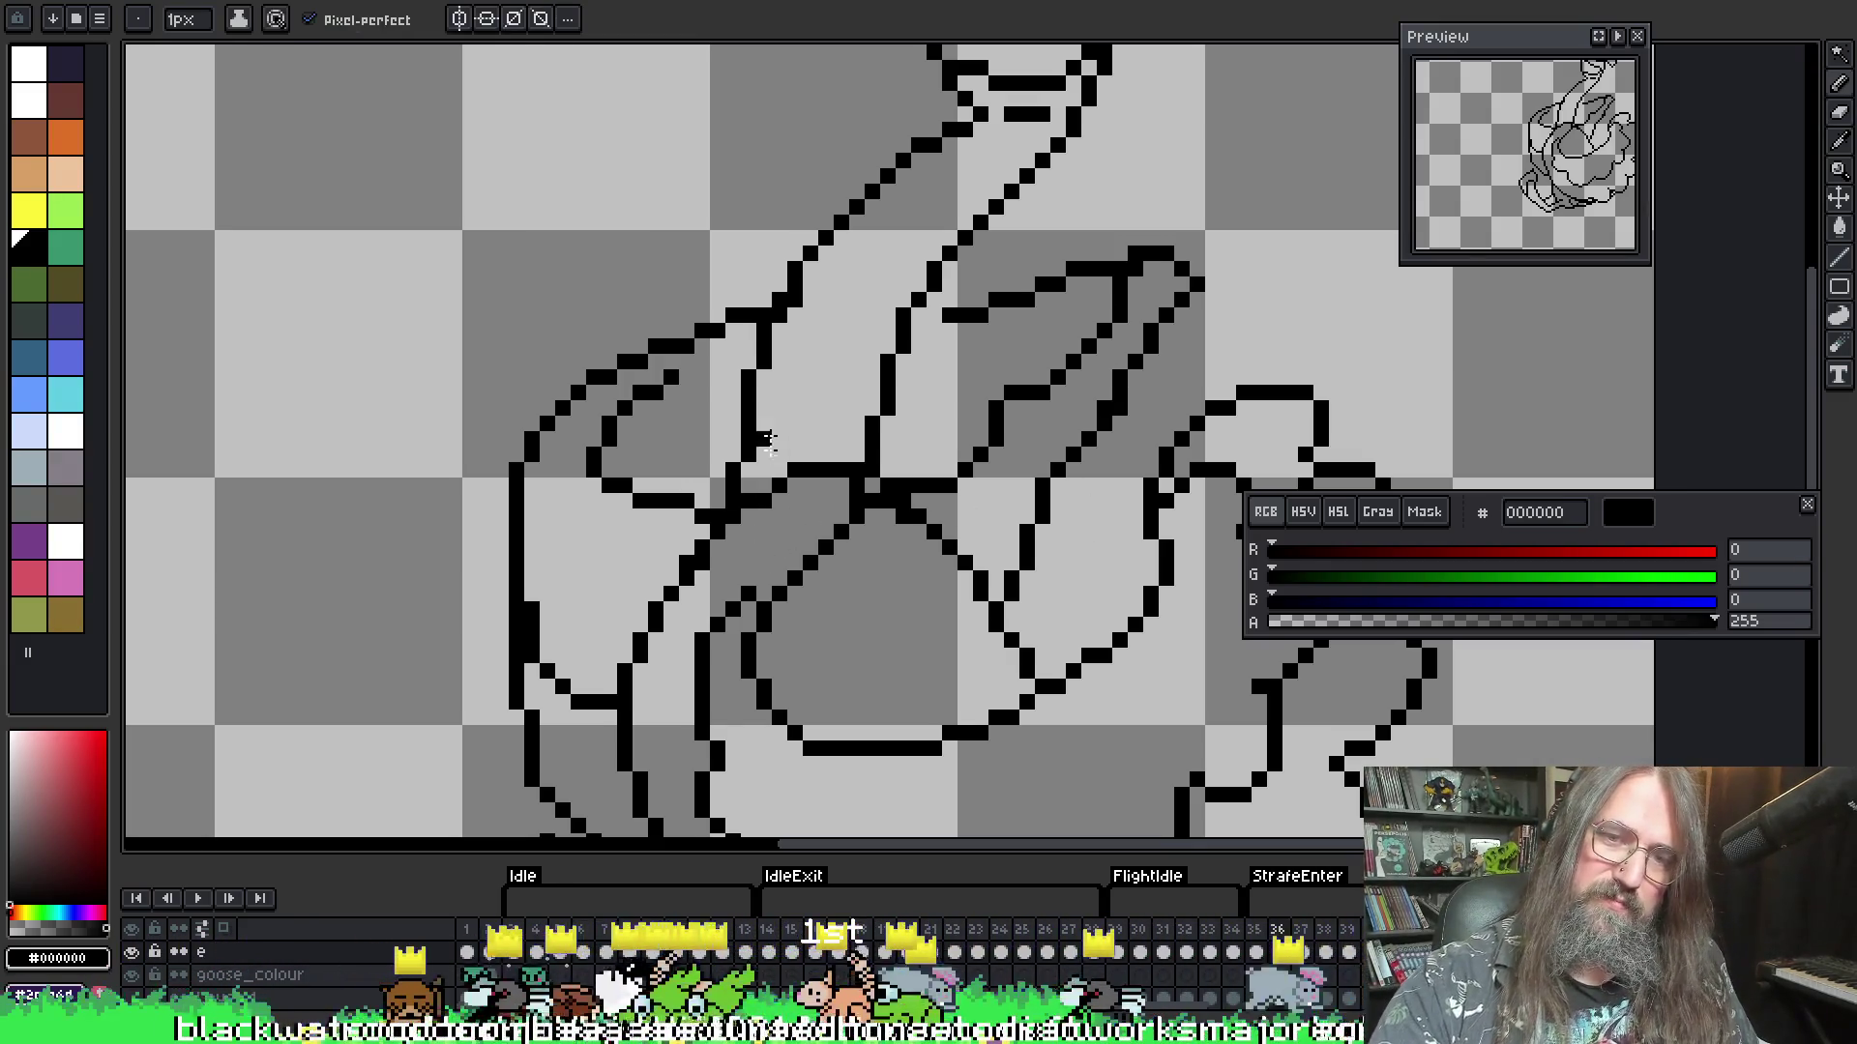
key("b")
- On frame 35, touch up the neck/wing outline and centre the whole goose
key("comma")
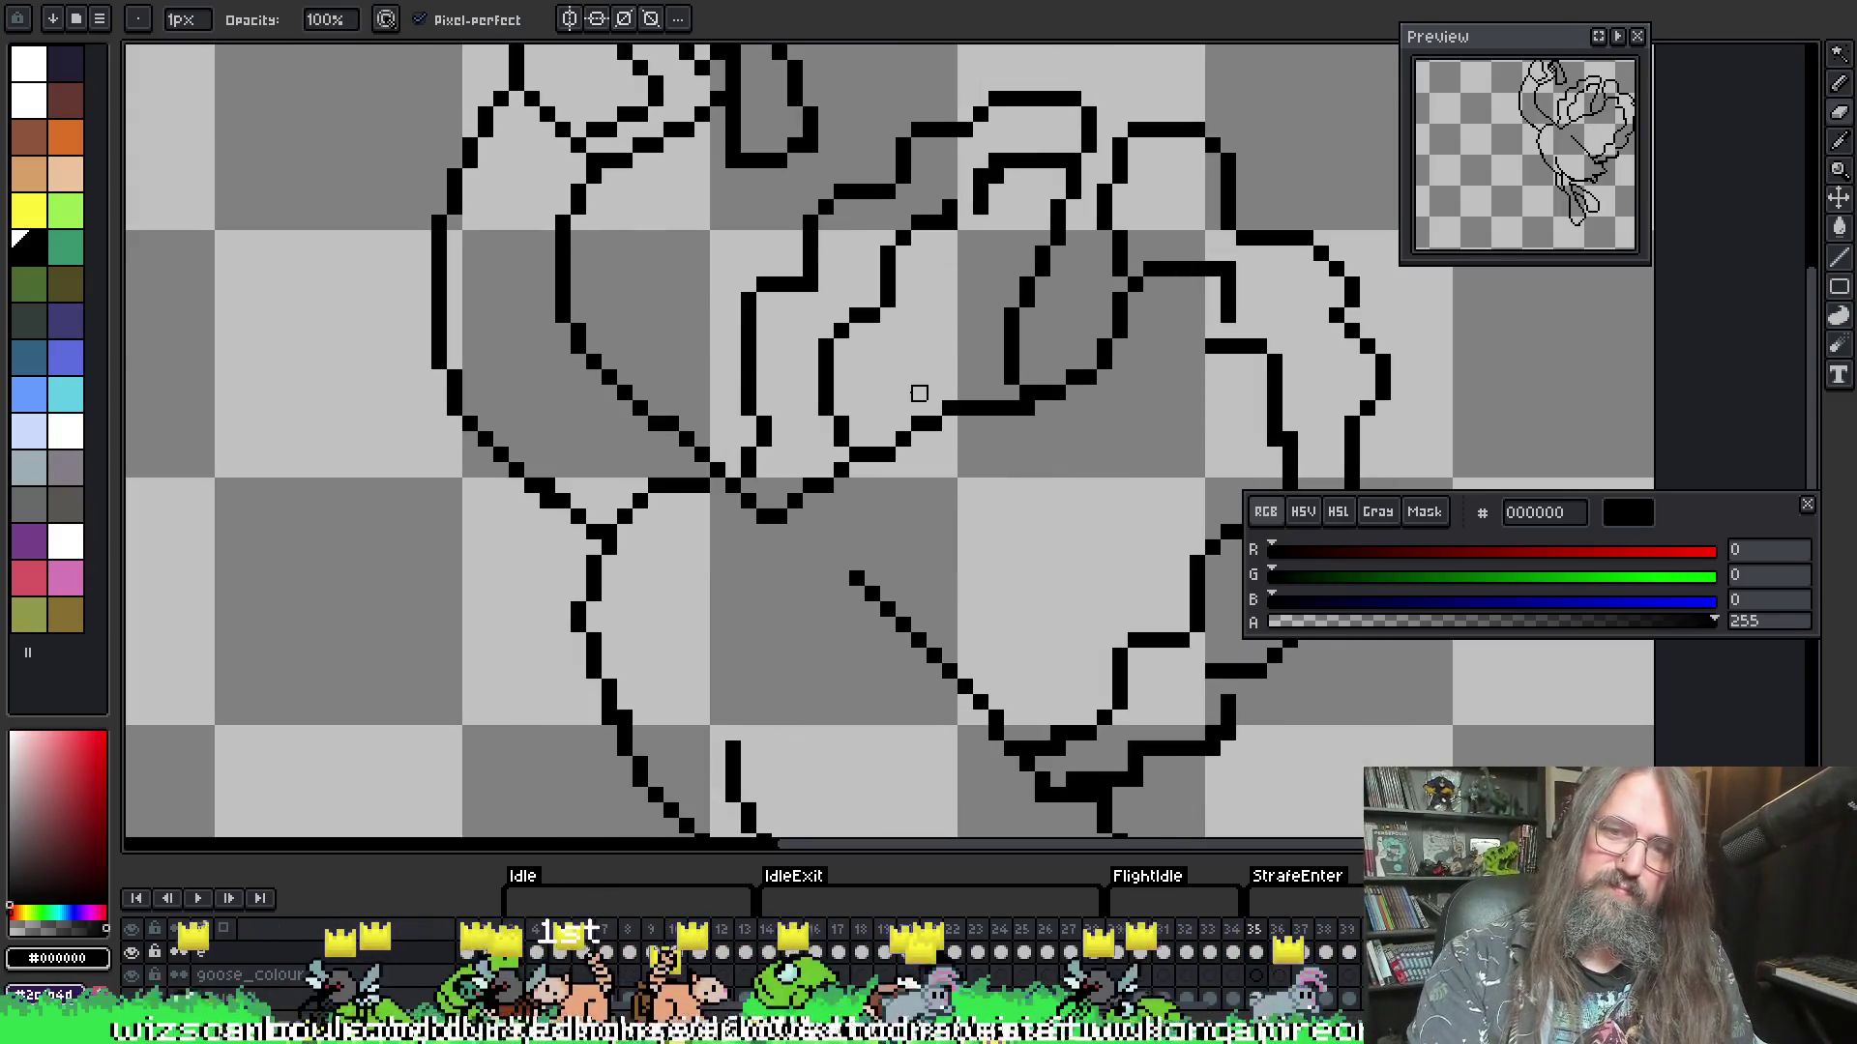
scroll(919, 394, "down", 4)
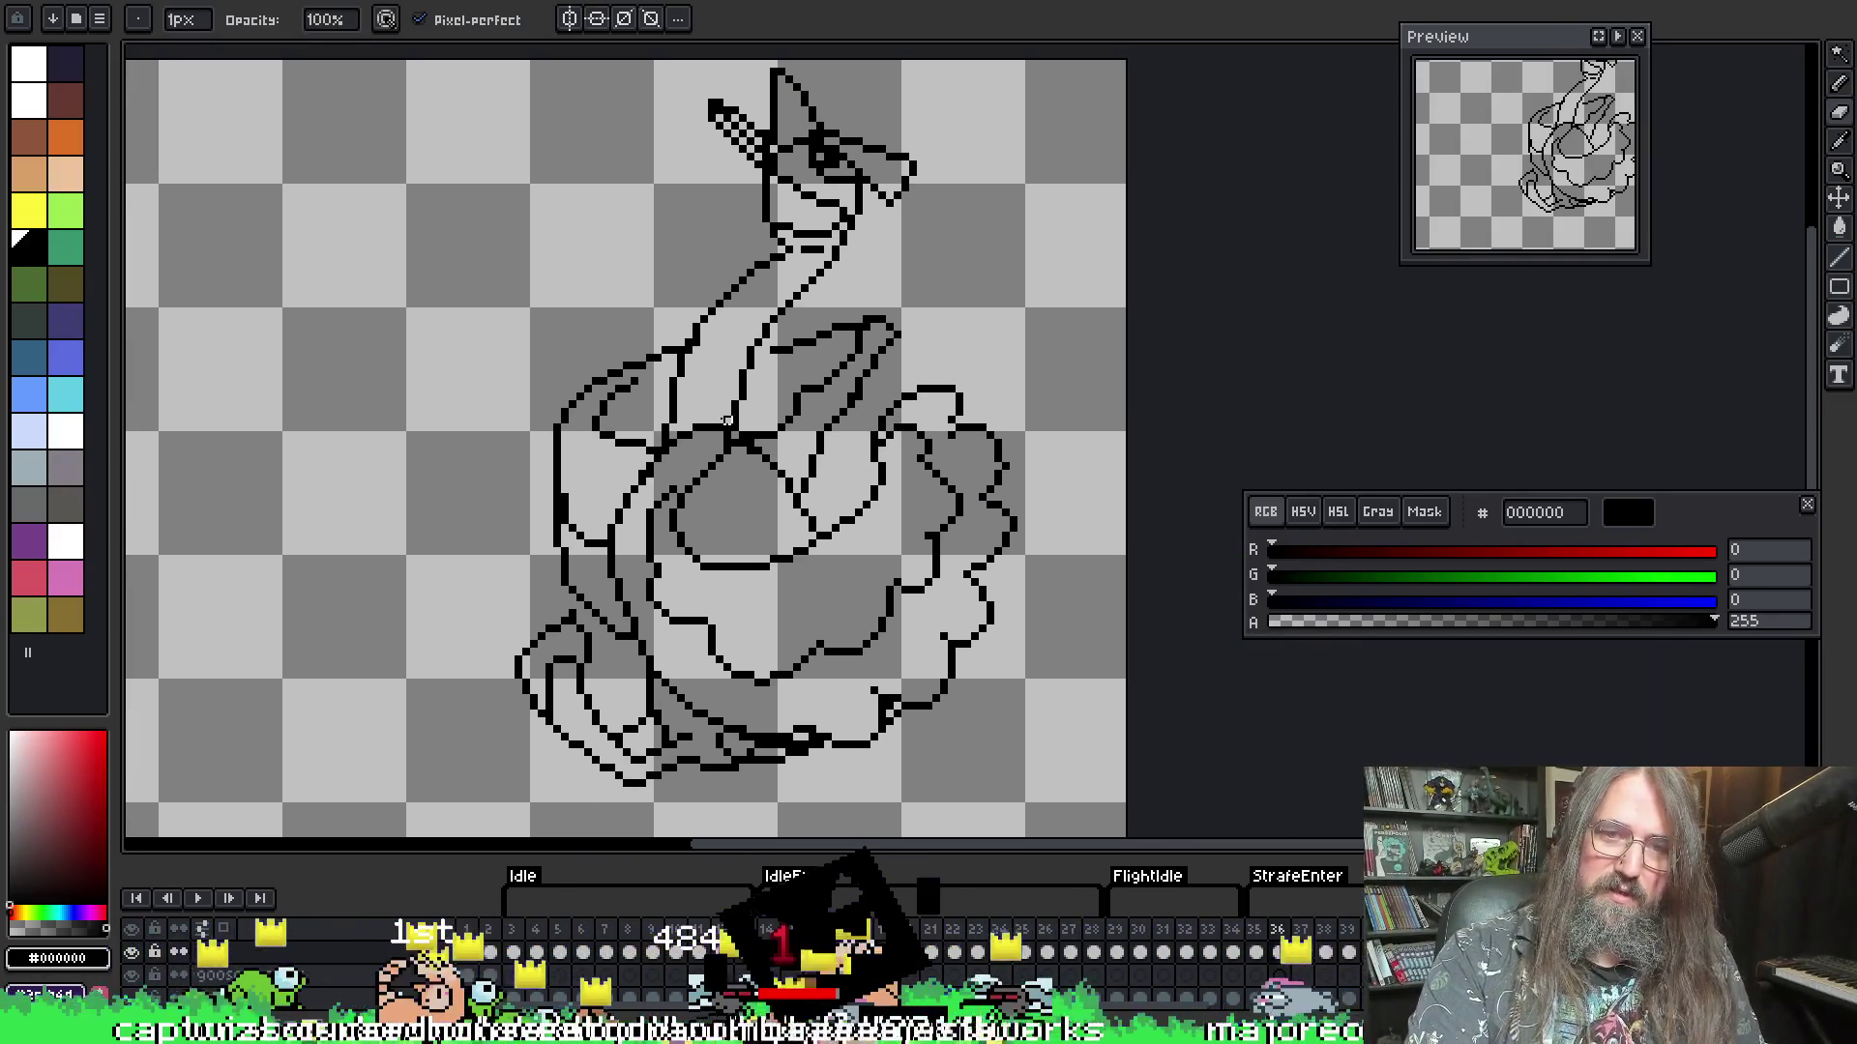
scroll(727, 417, "up", 2)
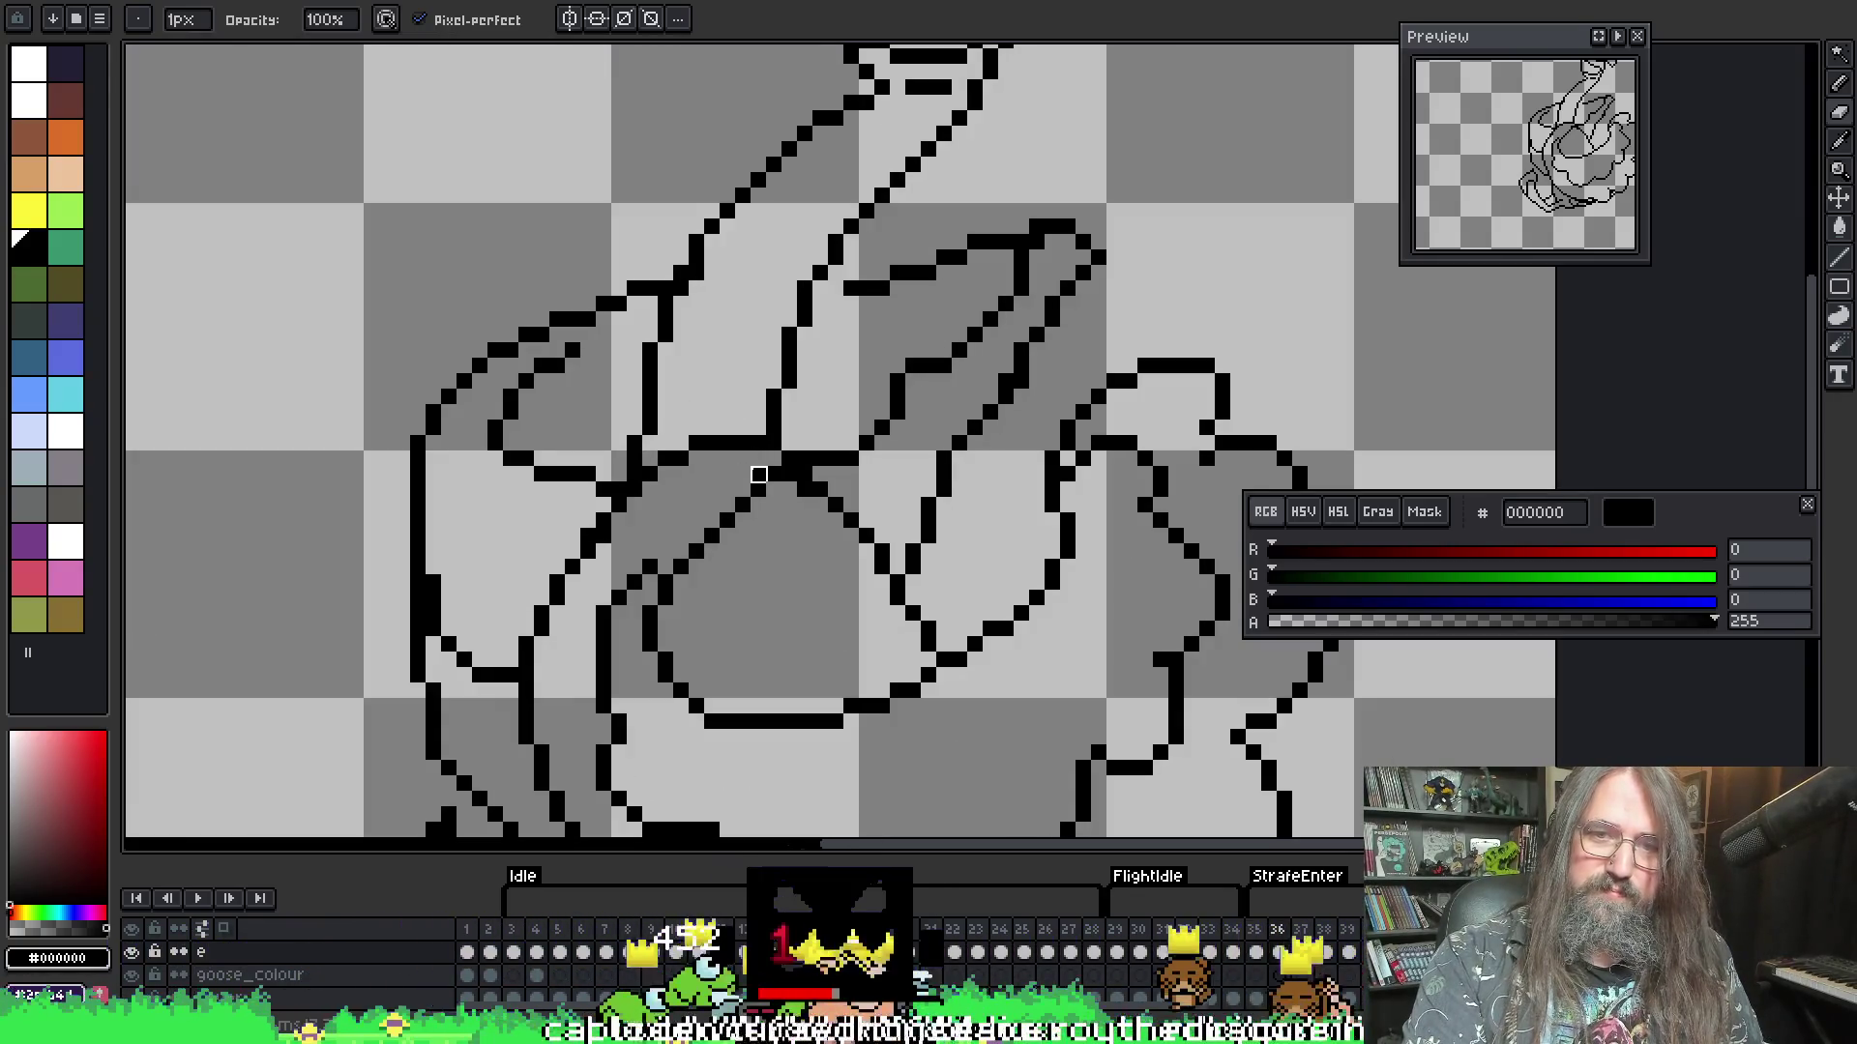
key("e")
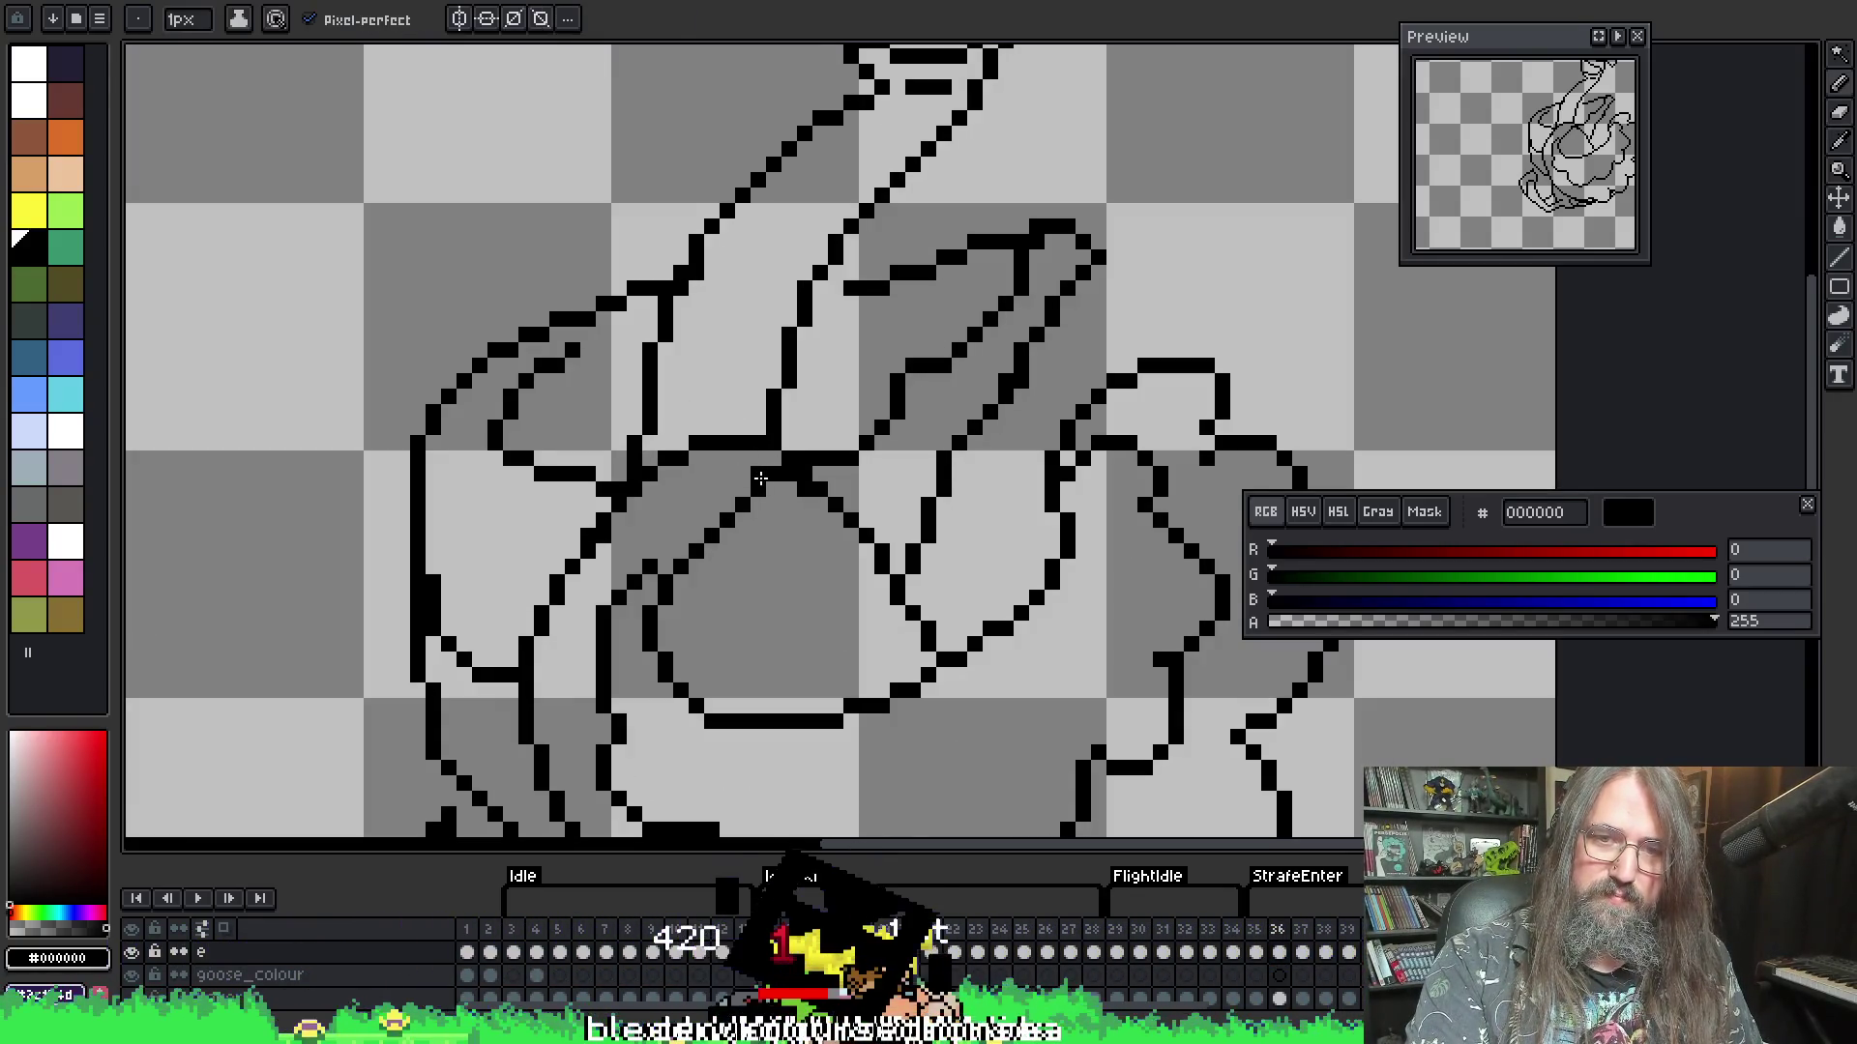
key("b")
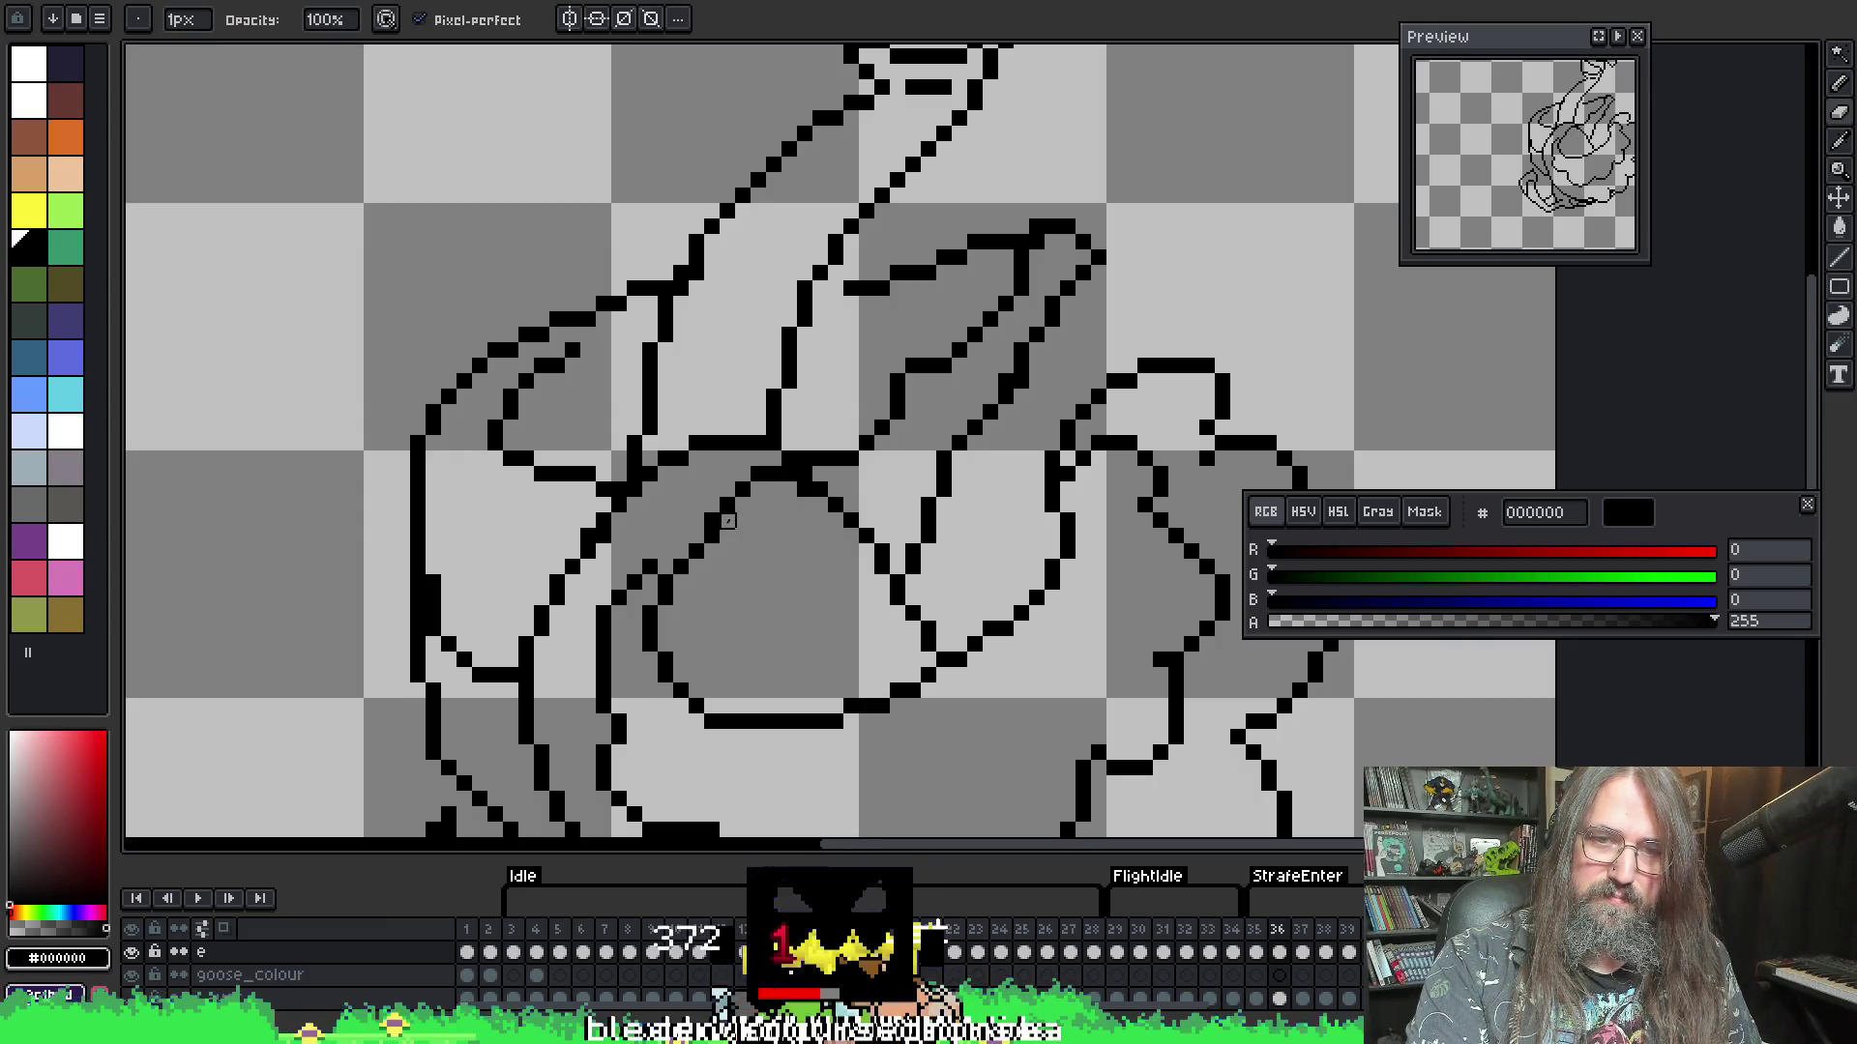
scroll(727, 521, "down", 1)
key("i")
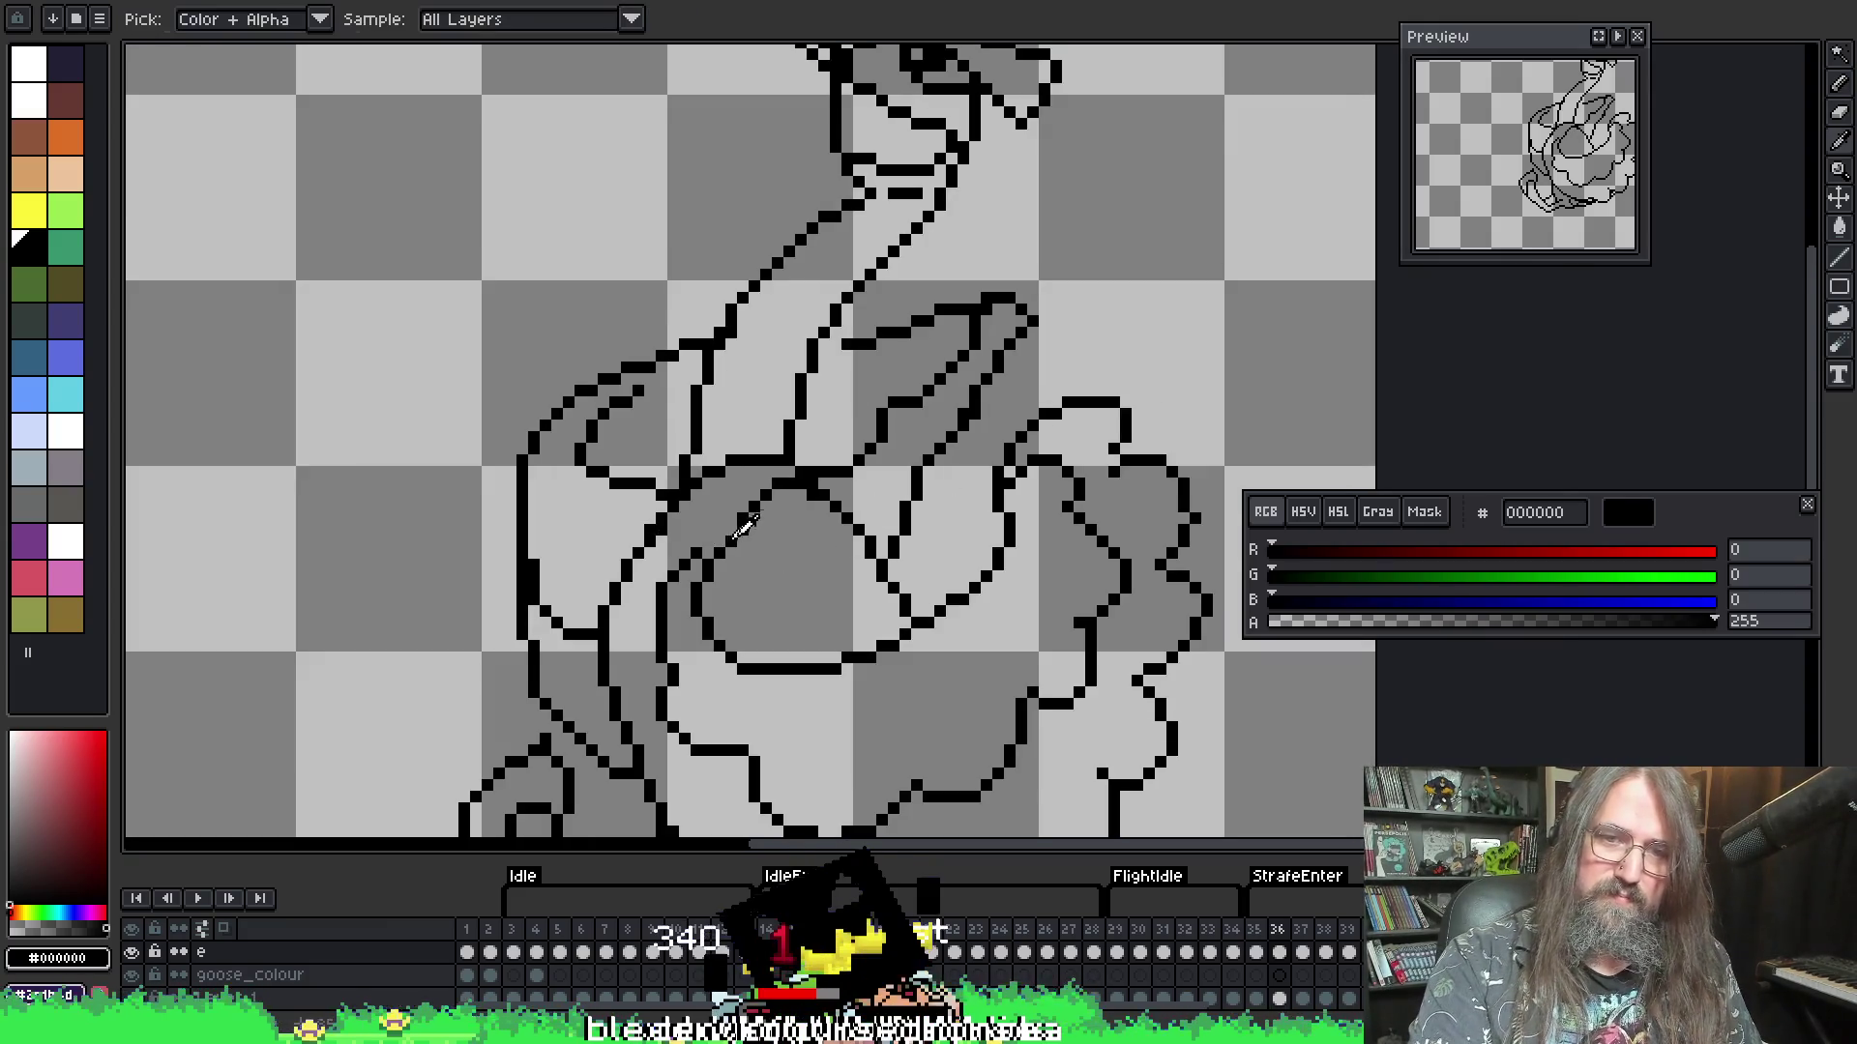
key("b")
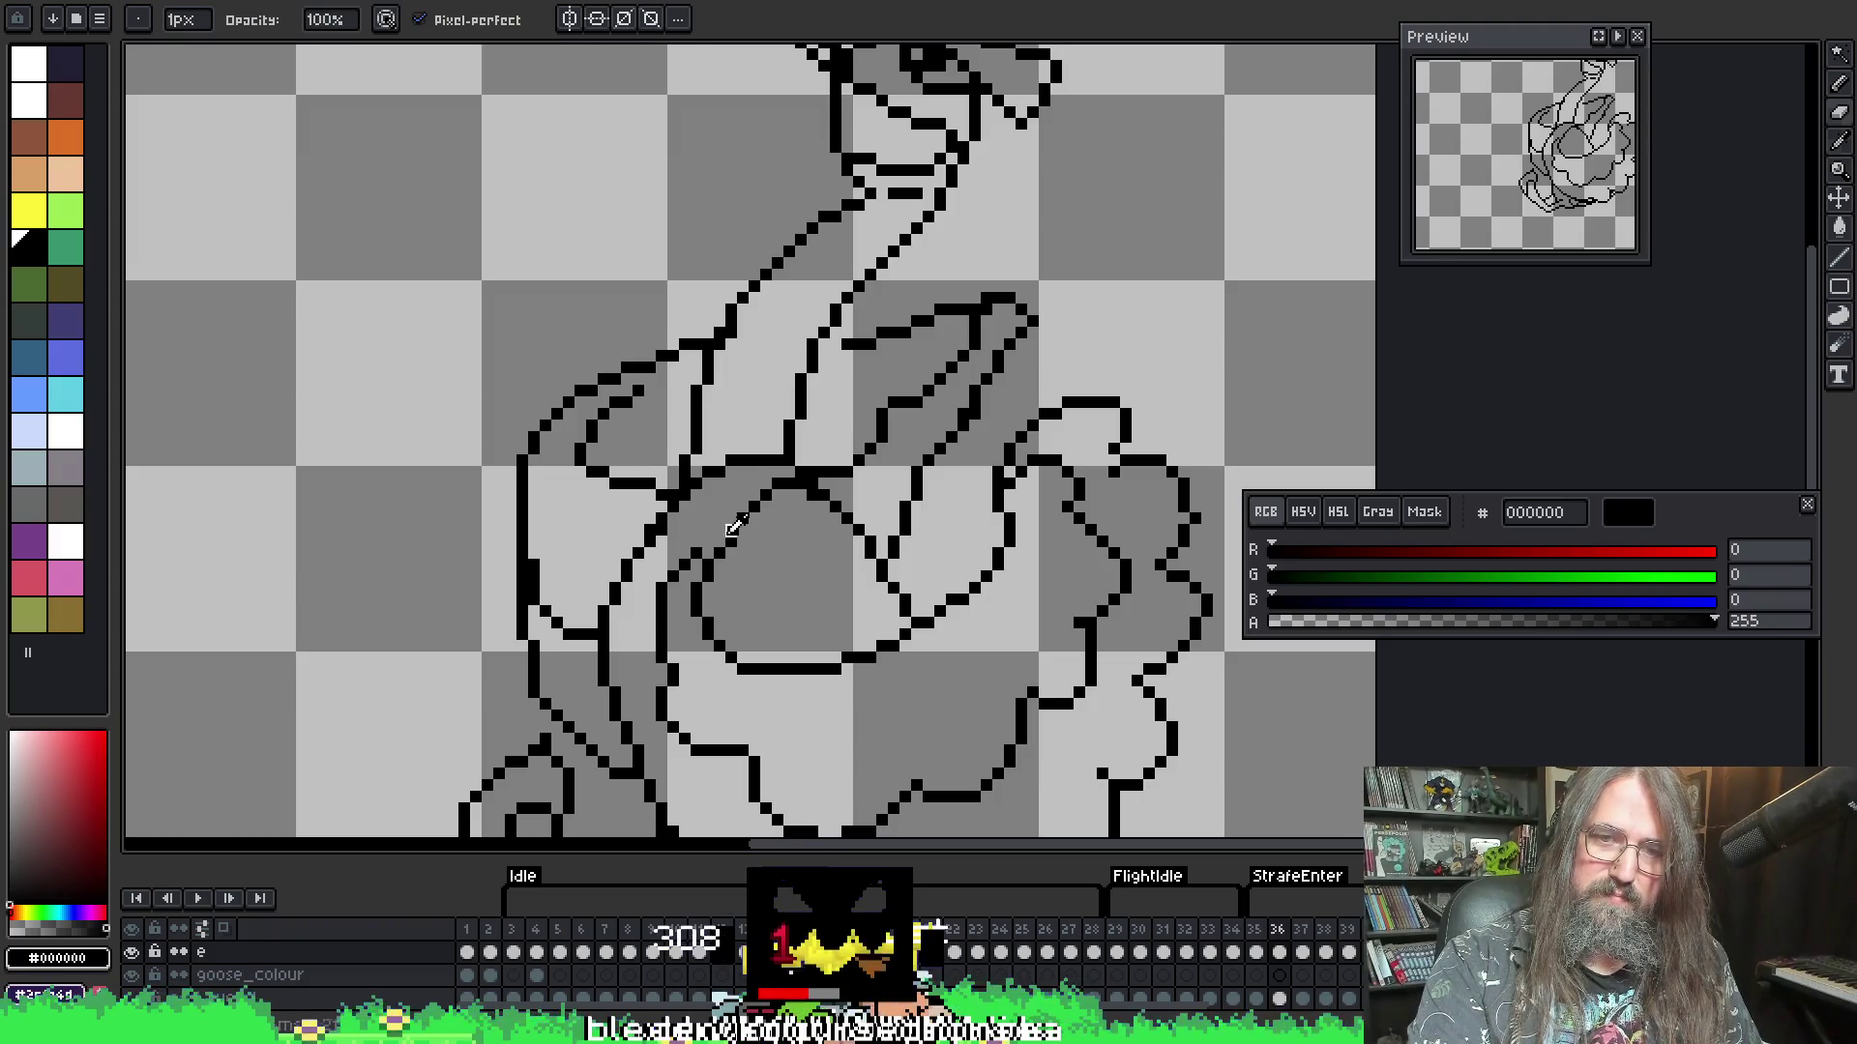
scroll(825, 485, "down", 4)
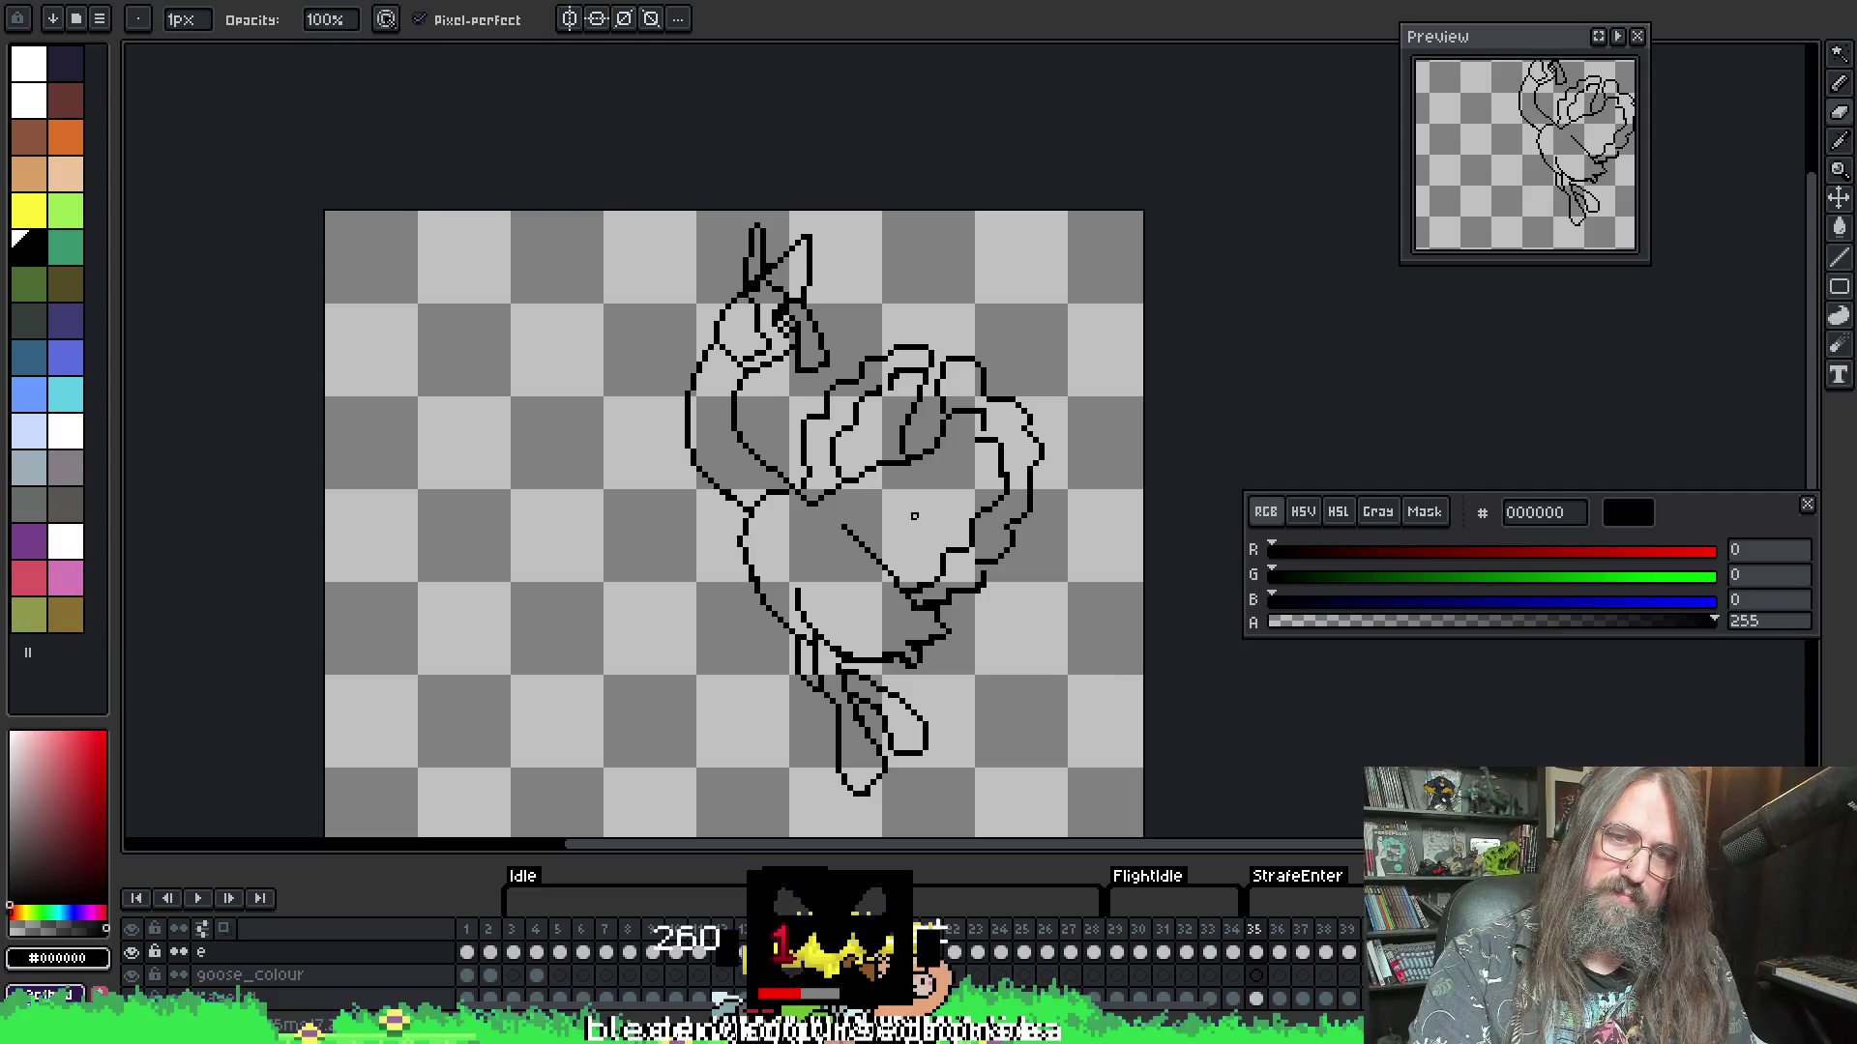
left_click_drag(995, 516, 846, 496)
- On frame 38, draw a new bottom outline under the wing
key("Right")
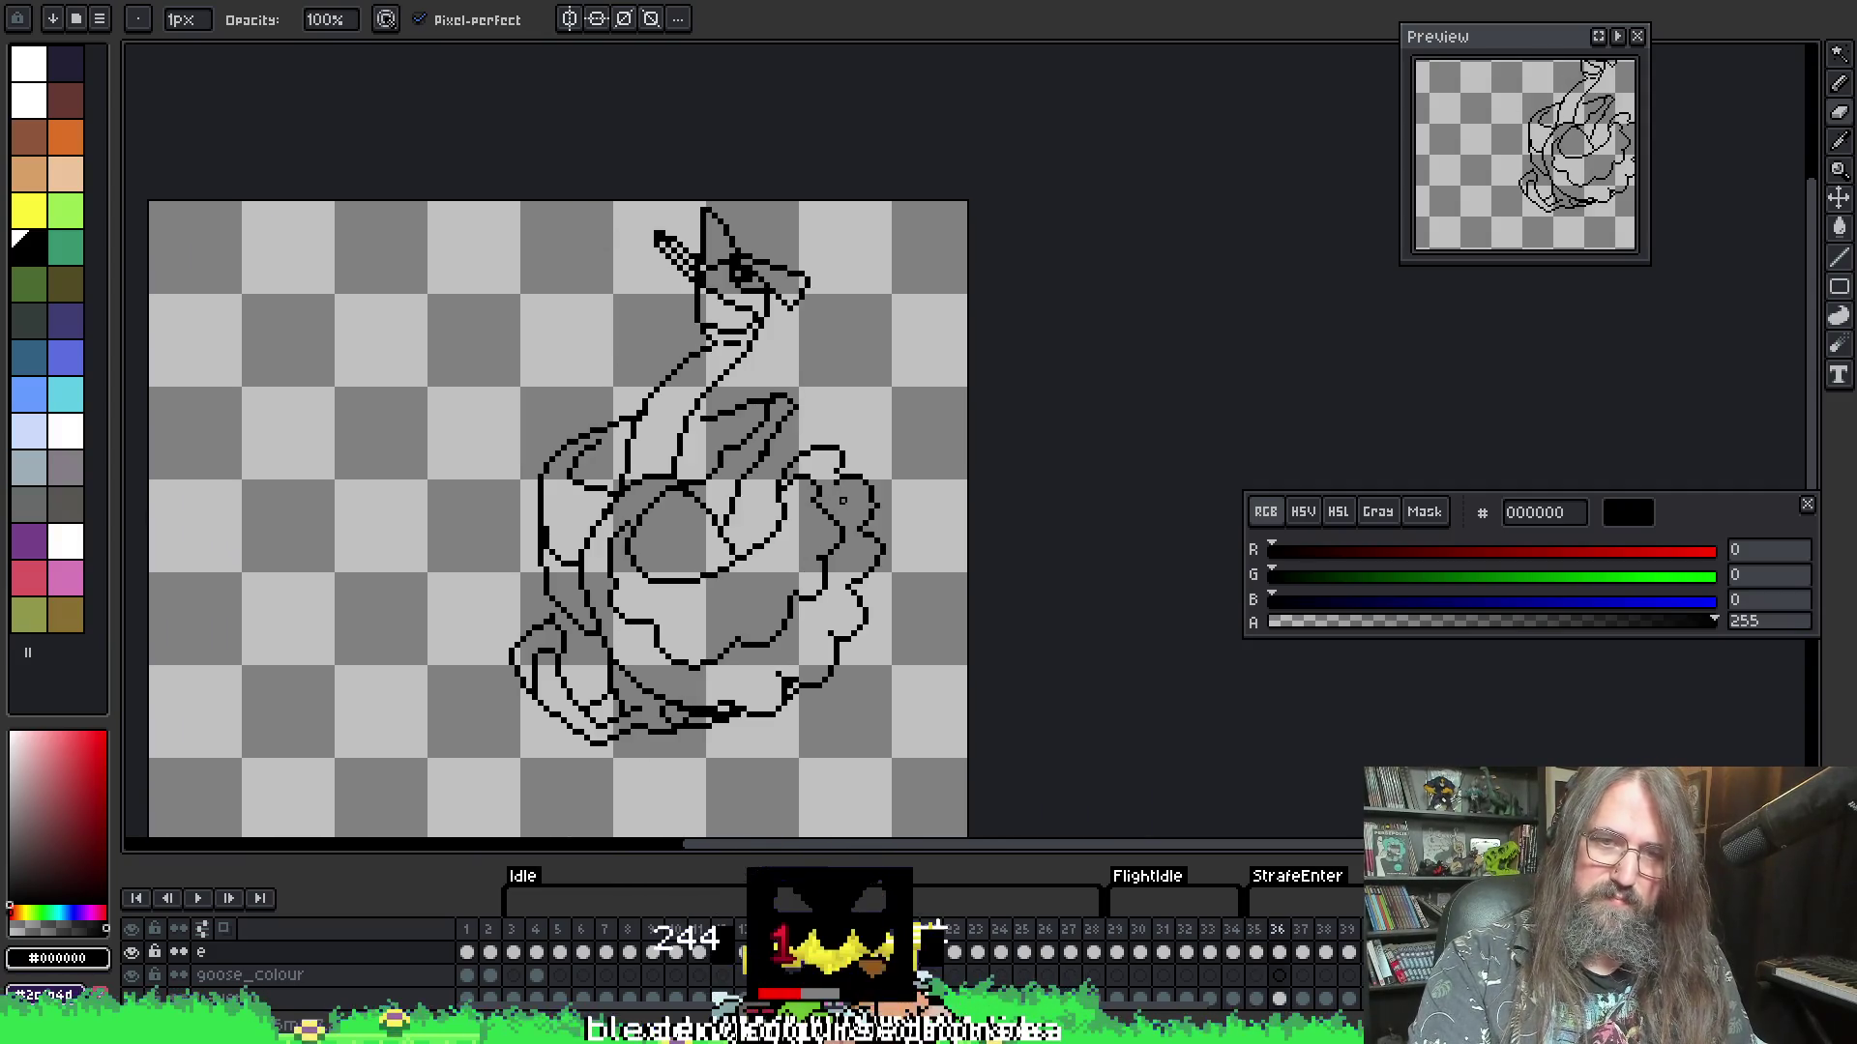
key("Right")
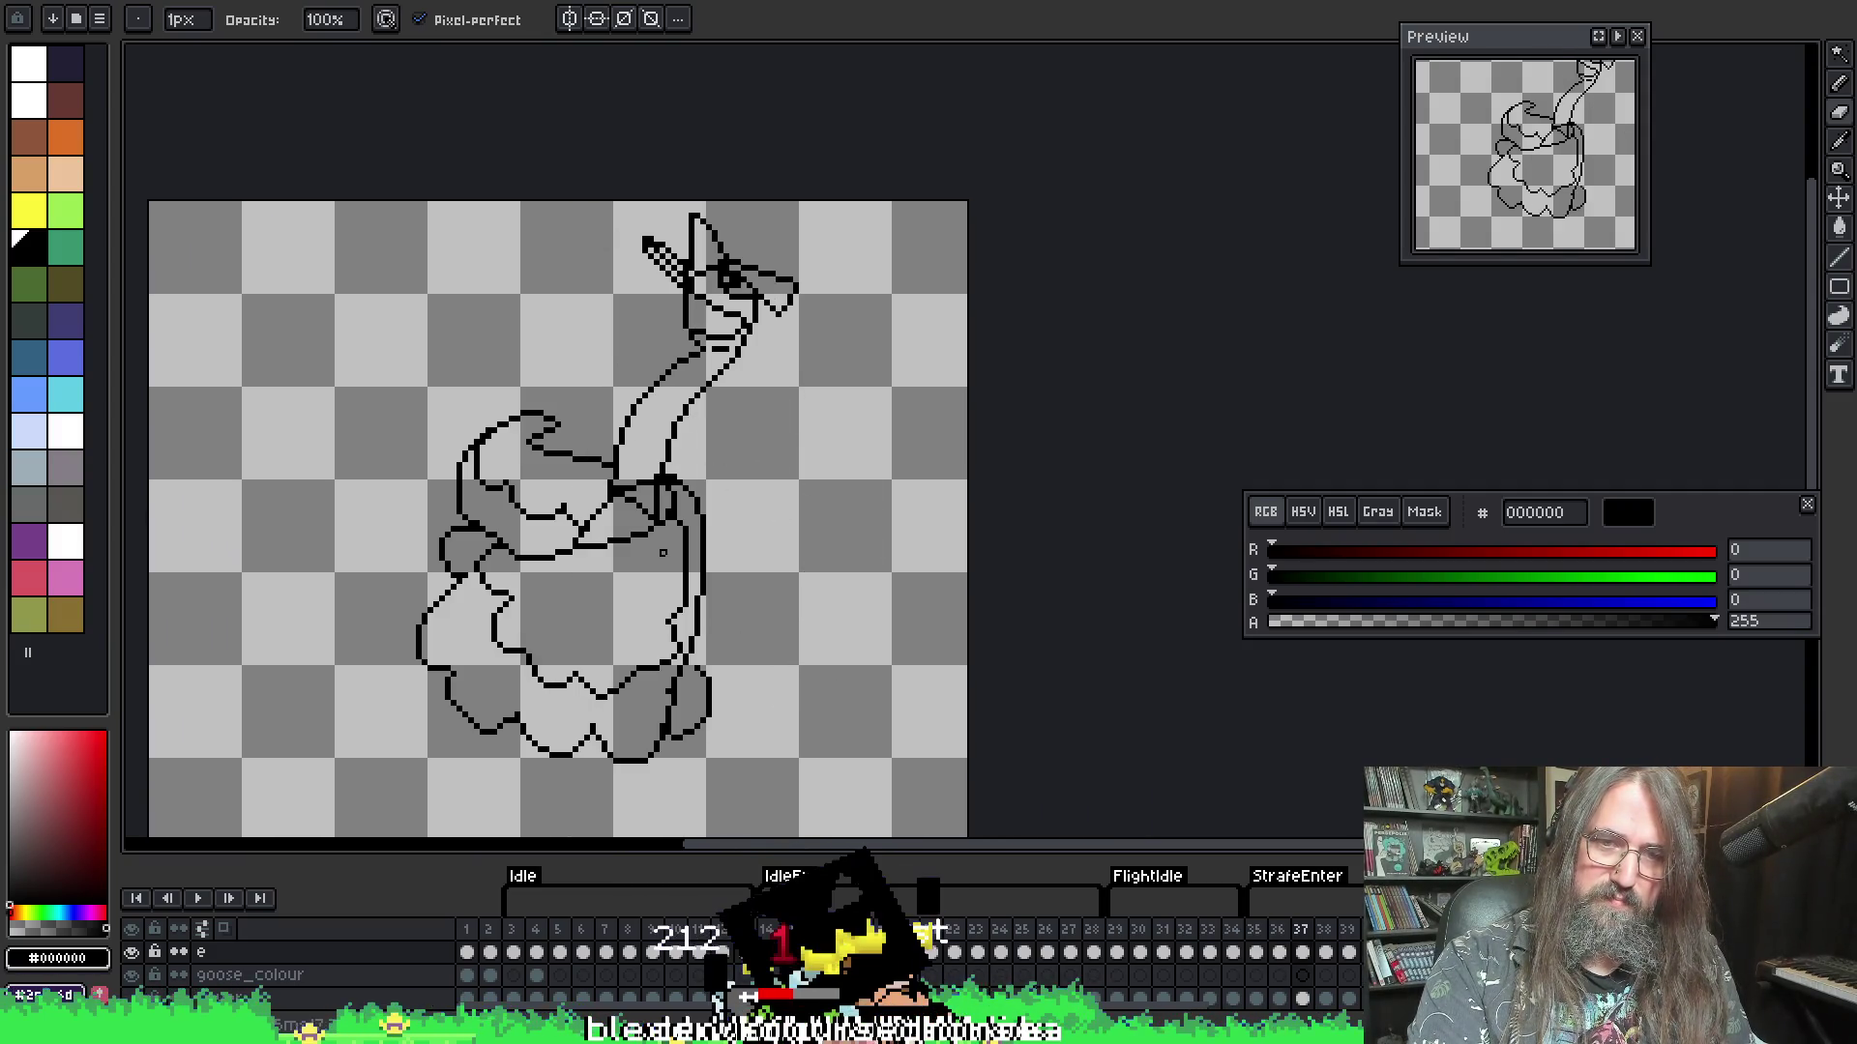
key("Right")
scroll(683, 720, "up", 1)
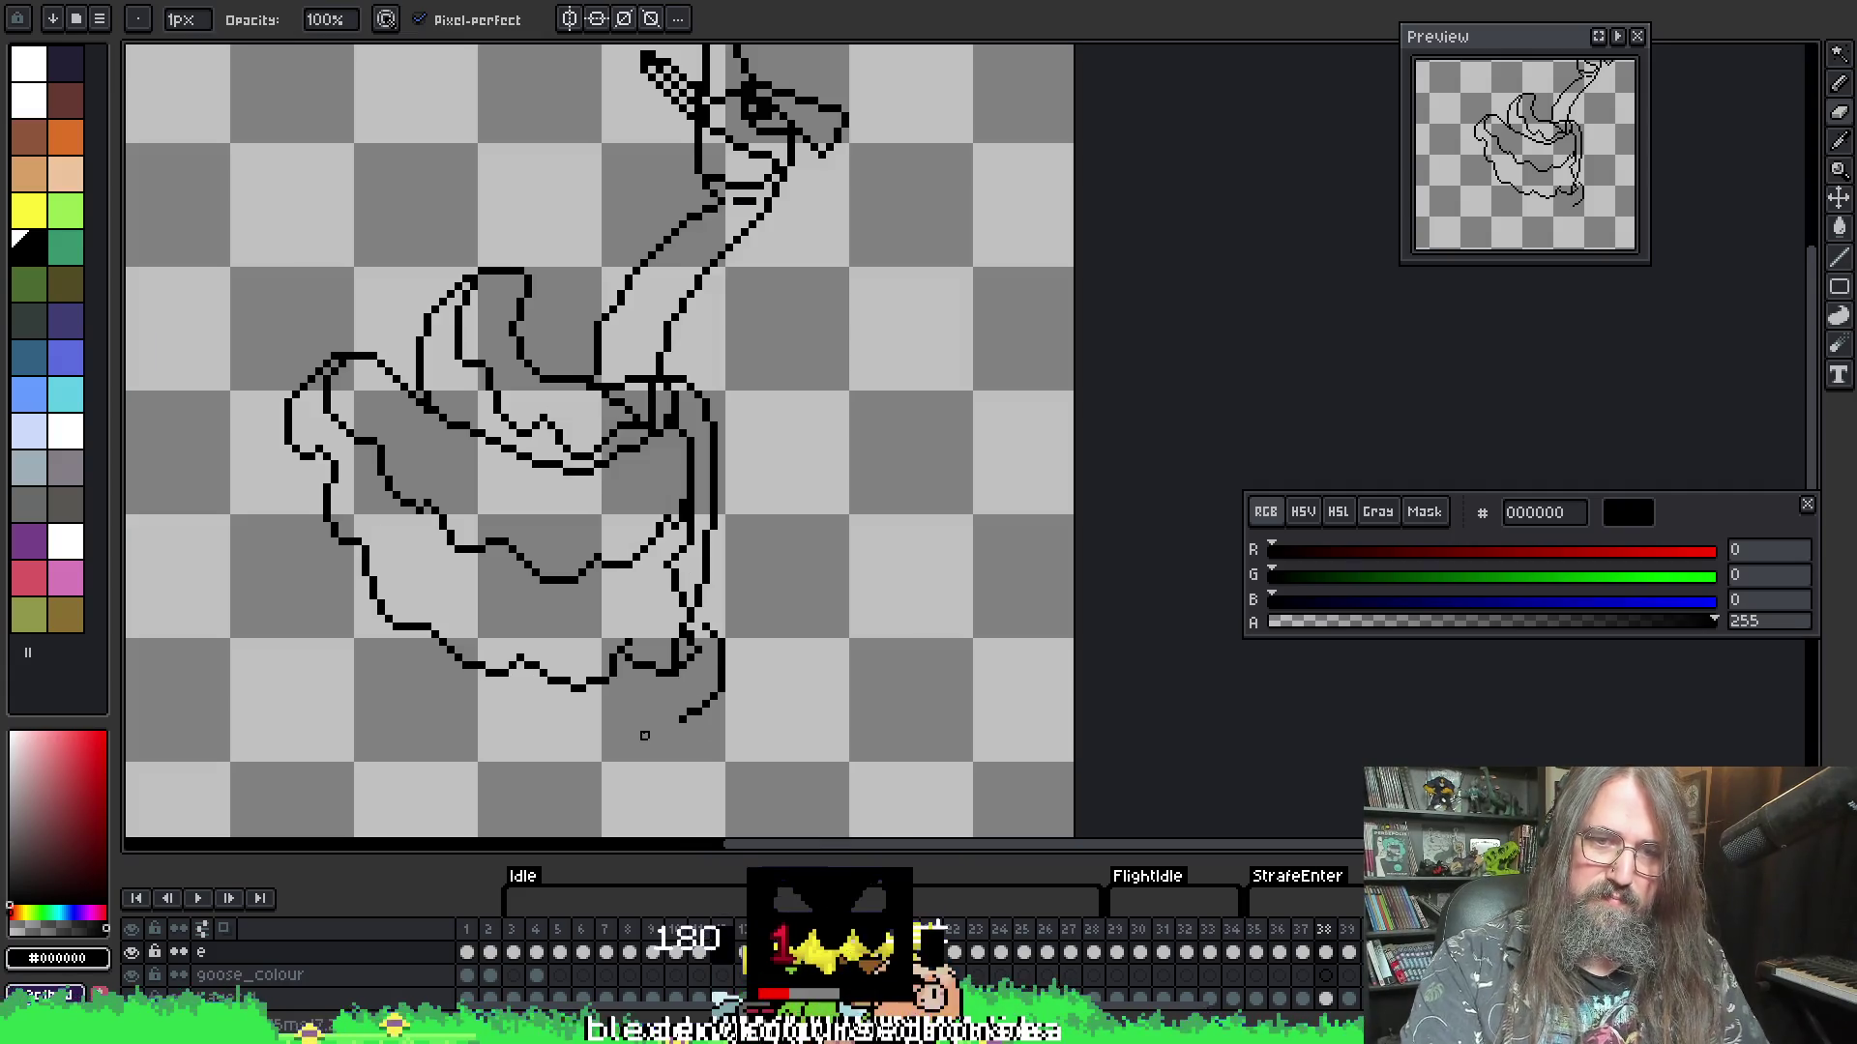
key("e")
mouse_move(594, 681)
left_mouse_down()
mouse_move(618, 715)
mouse_move(691, 727)
mouse_move(720, 701)
mouse_move(663, 725)
left_mouse_up()
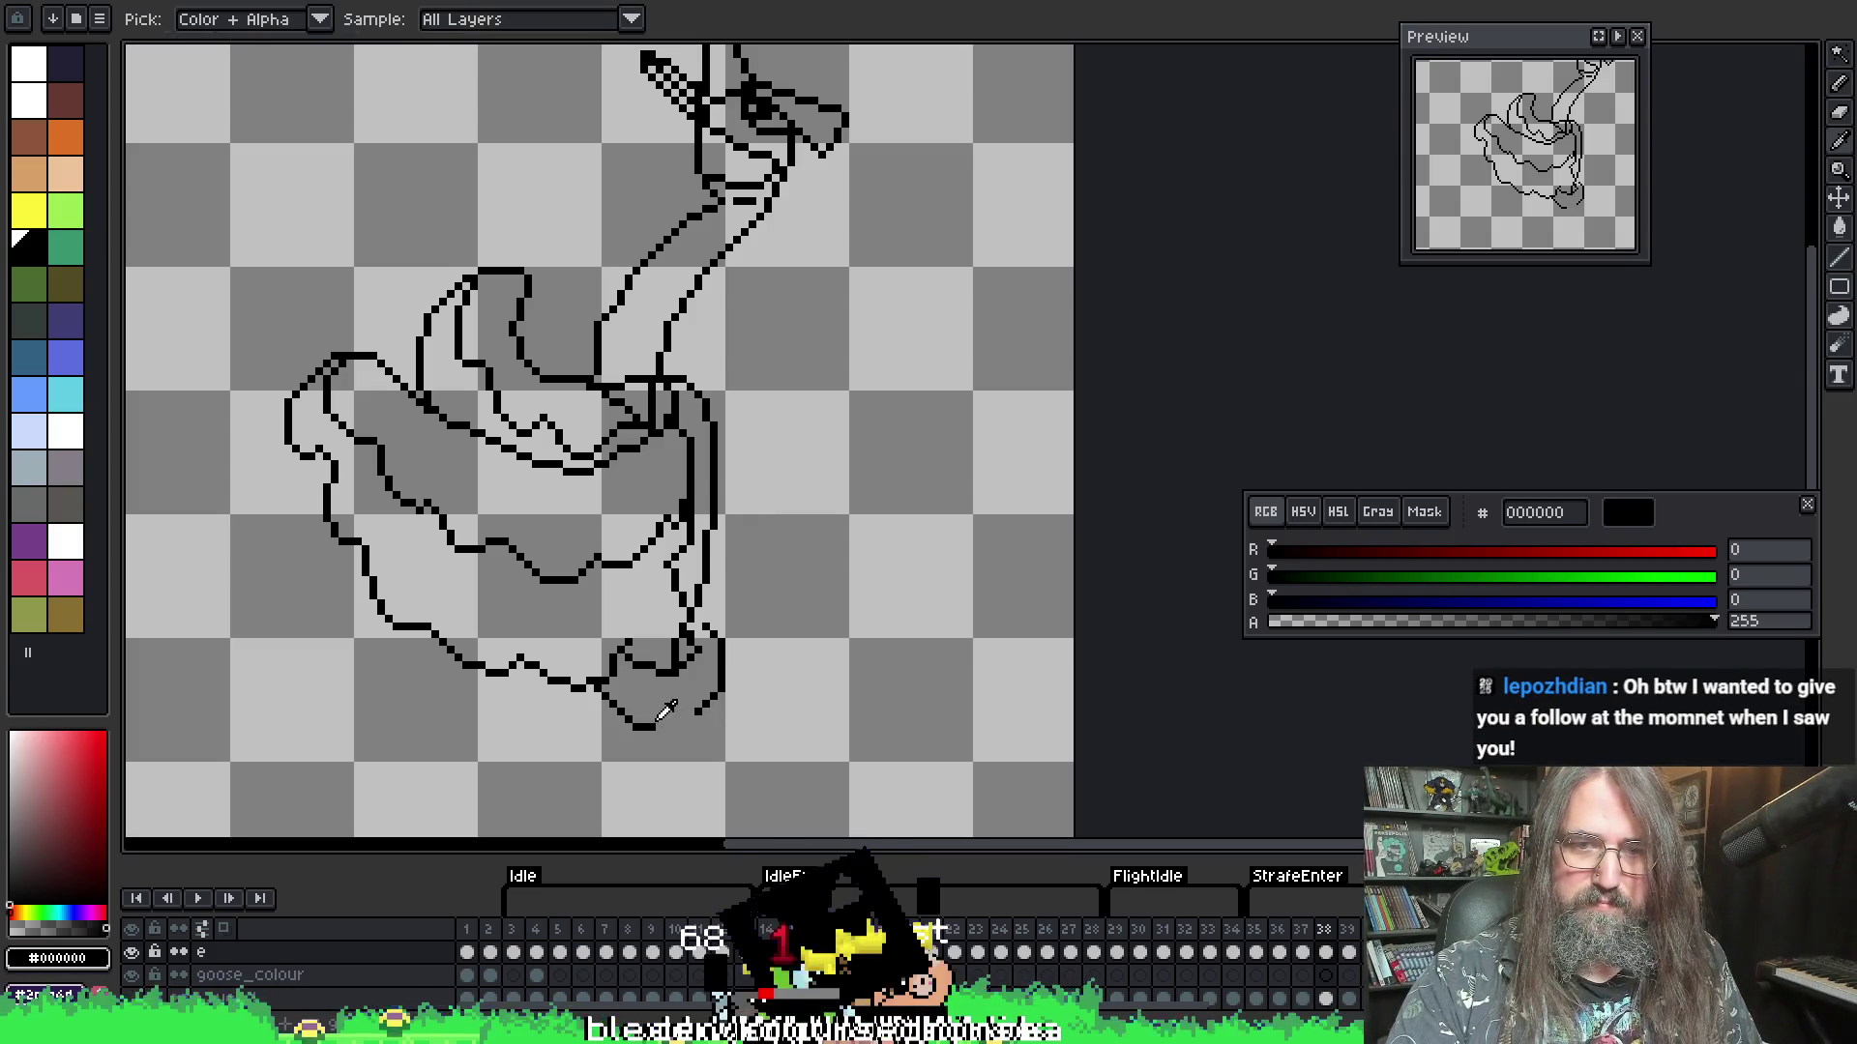
- Erase the old tail segment, redraw the body's bottom outline, and advance to frame 39
key("e")
key("v")
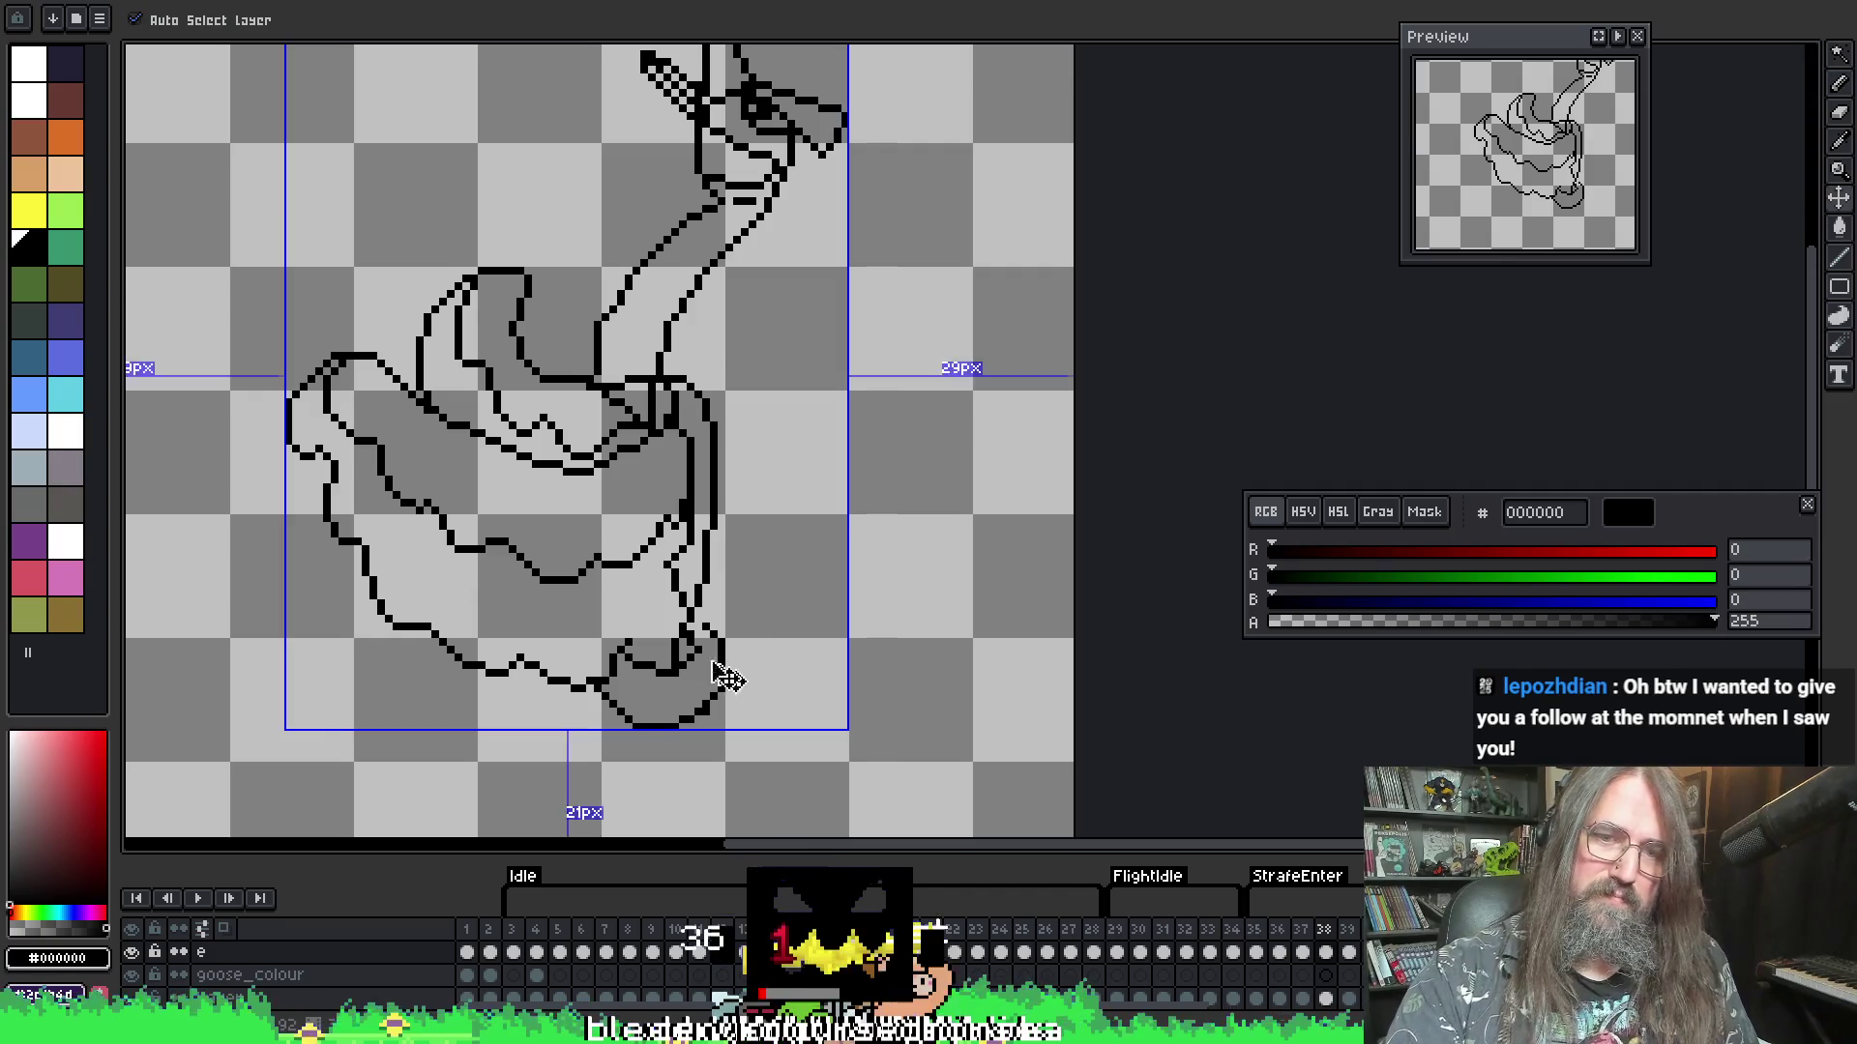
key("e")
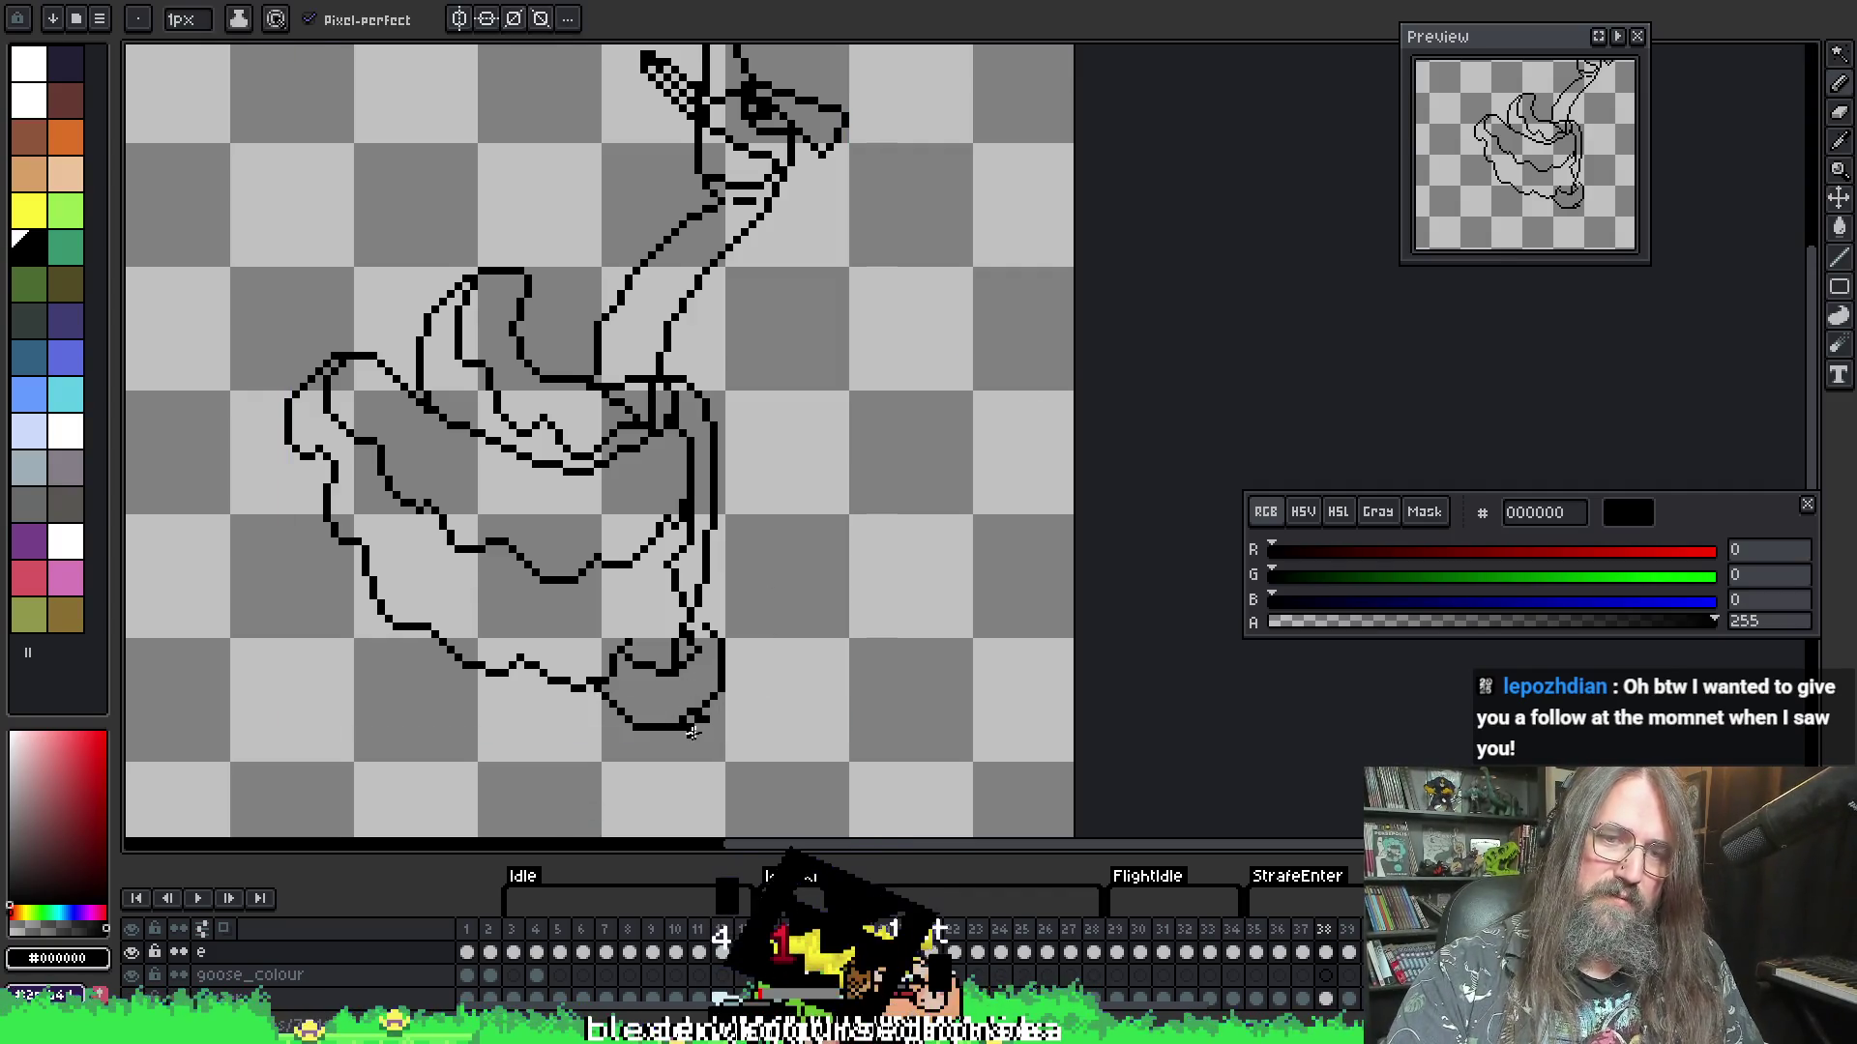
mouse_move(658, 727)
left_mouse_down()
mouse_move(706, 716)
mouse_move(660, 727)
mouse_move(721, 682)
mouse_move(711, 634)
left_mouse_up()
key("b")
mouse_move(542, 690)
left_mouse_down()
mouse_move(667, 693)
mouse_move(698, 665)
left_mouse_up()
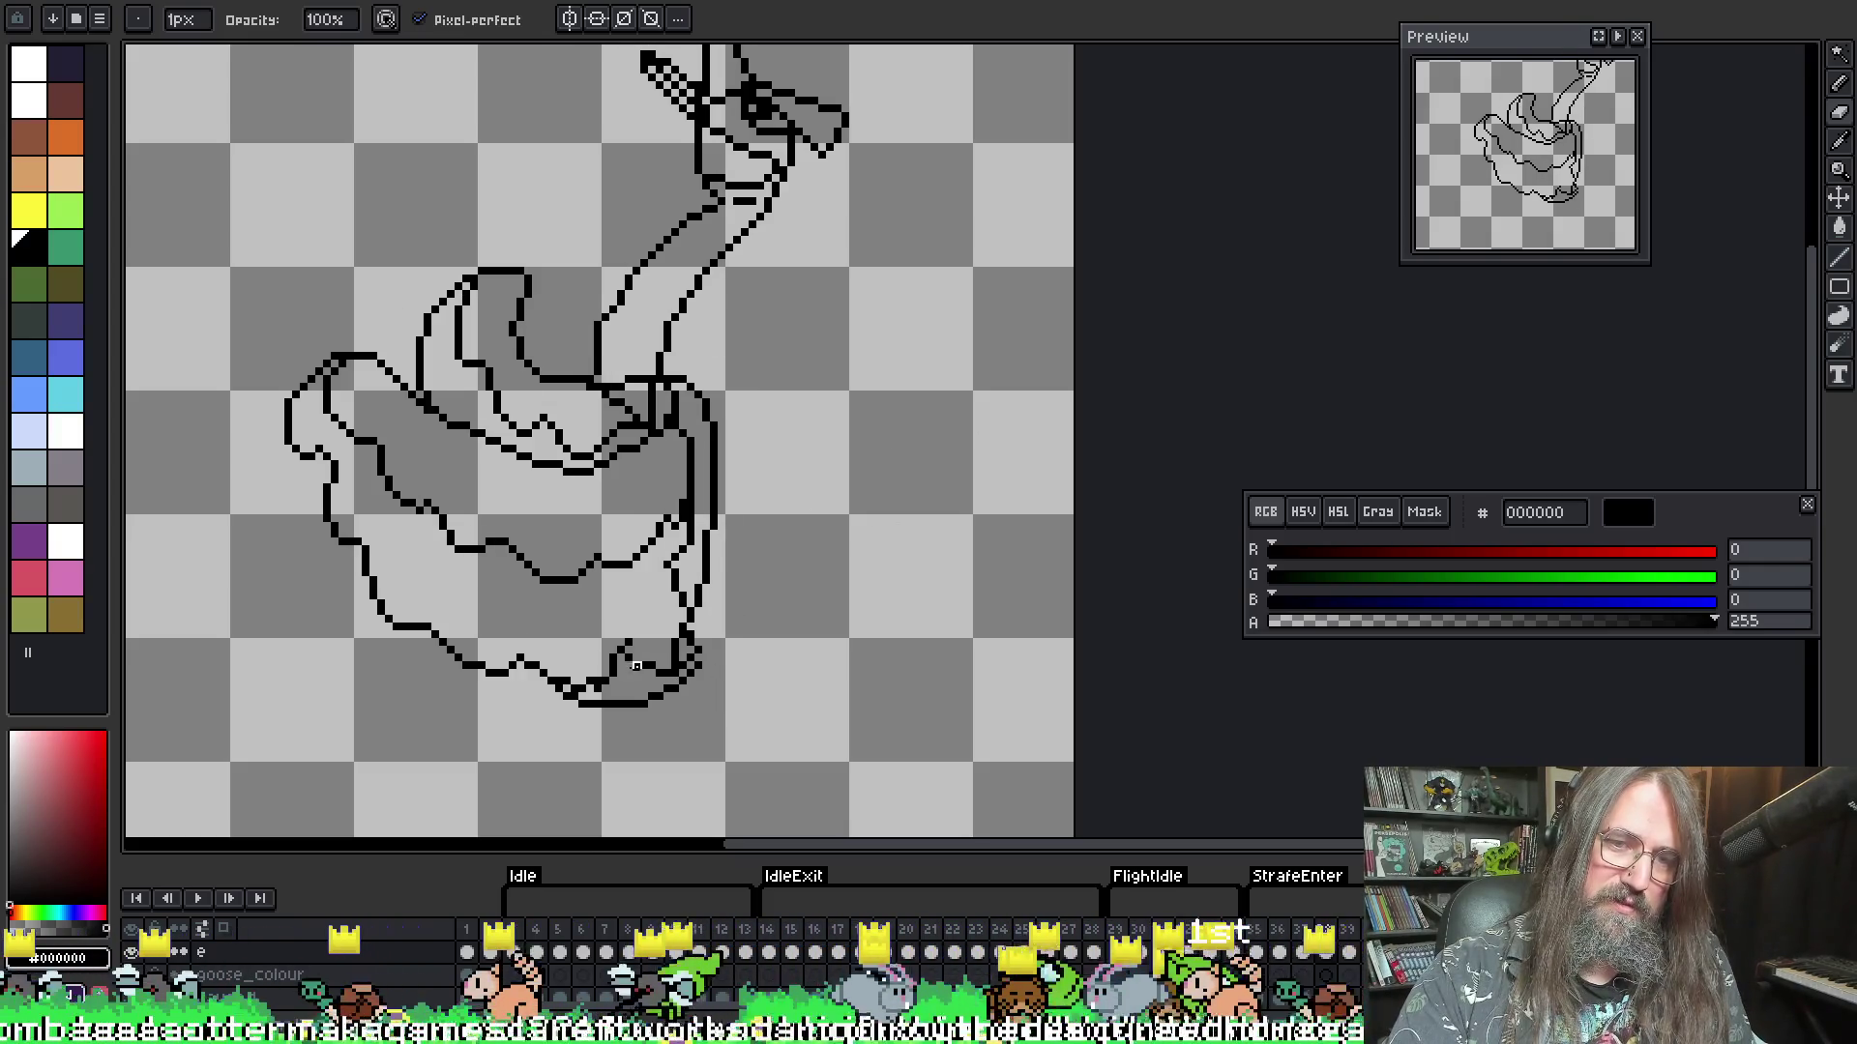
key("period")
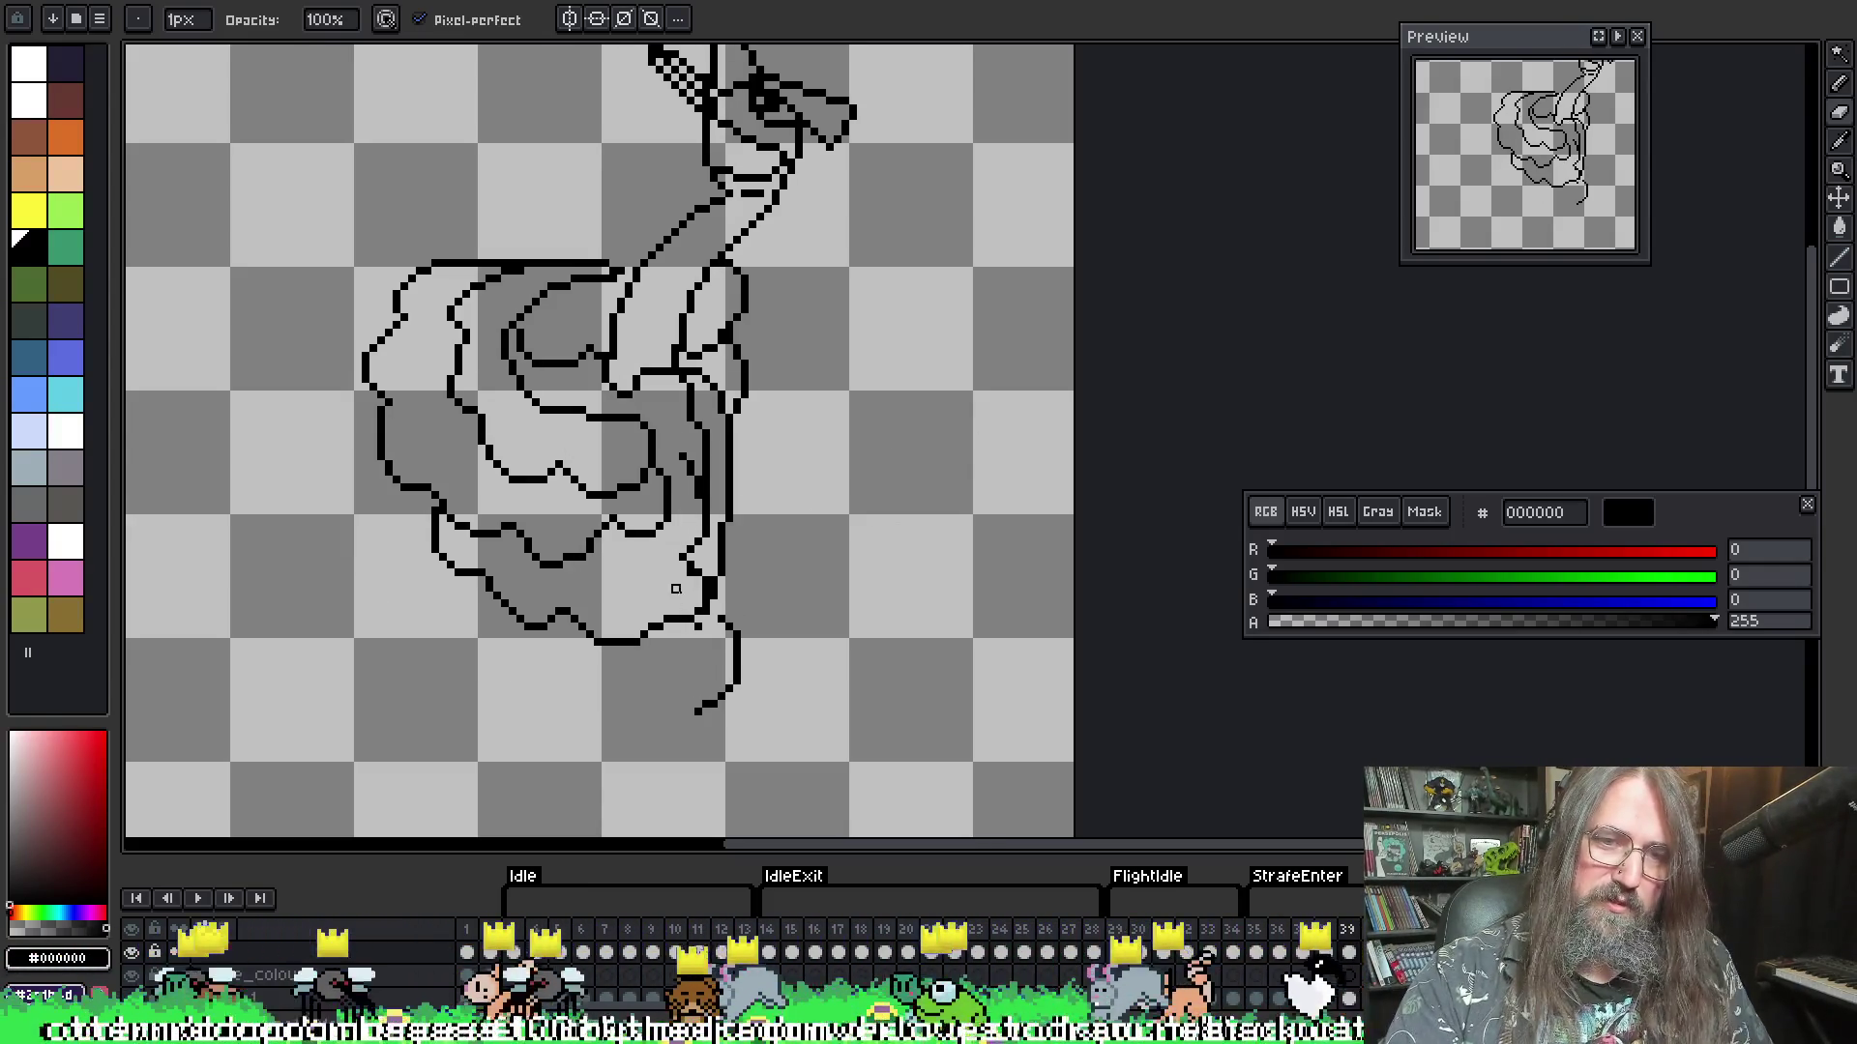
- Erase the stray tail line dangling below the goose body on frame 39
key("e")
mouse_move(592, 646)
left_mouse_down()
mouse_move(677, 682)
mouse_move(735, 664)
mouse_move(730, 682)
mouse_move(754, 646)
left_mouse_up()
key("e")
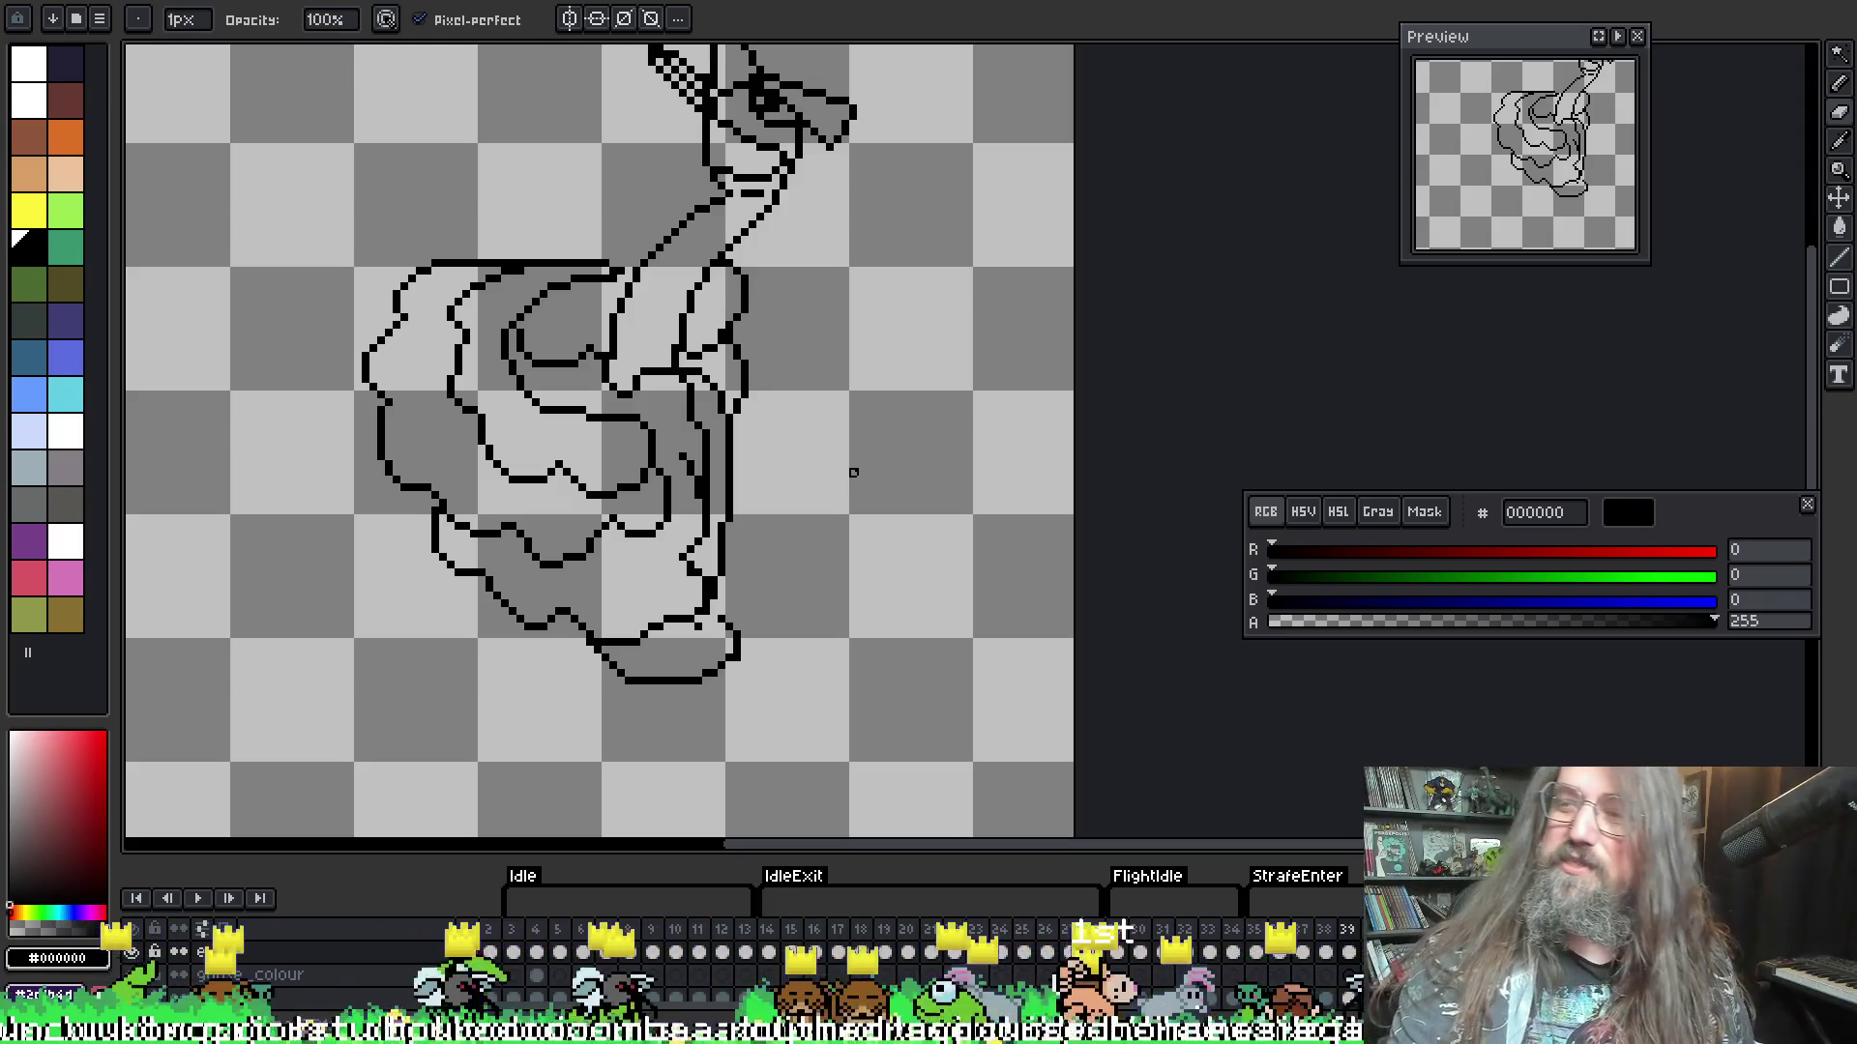
- Save the goose animation file with Ctrl+S
scroll(768, 441, "up", 3)
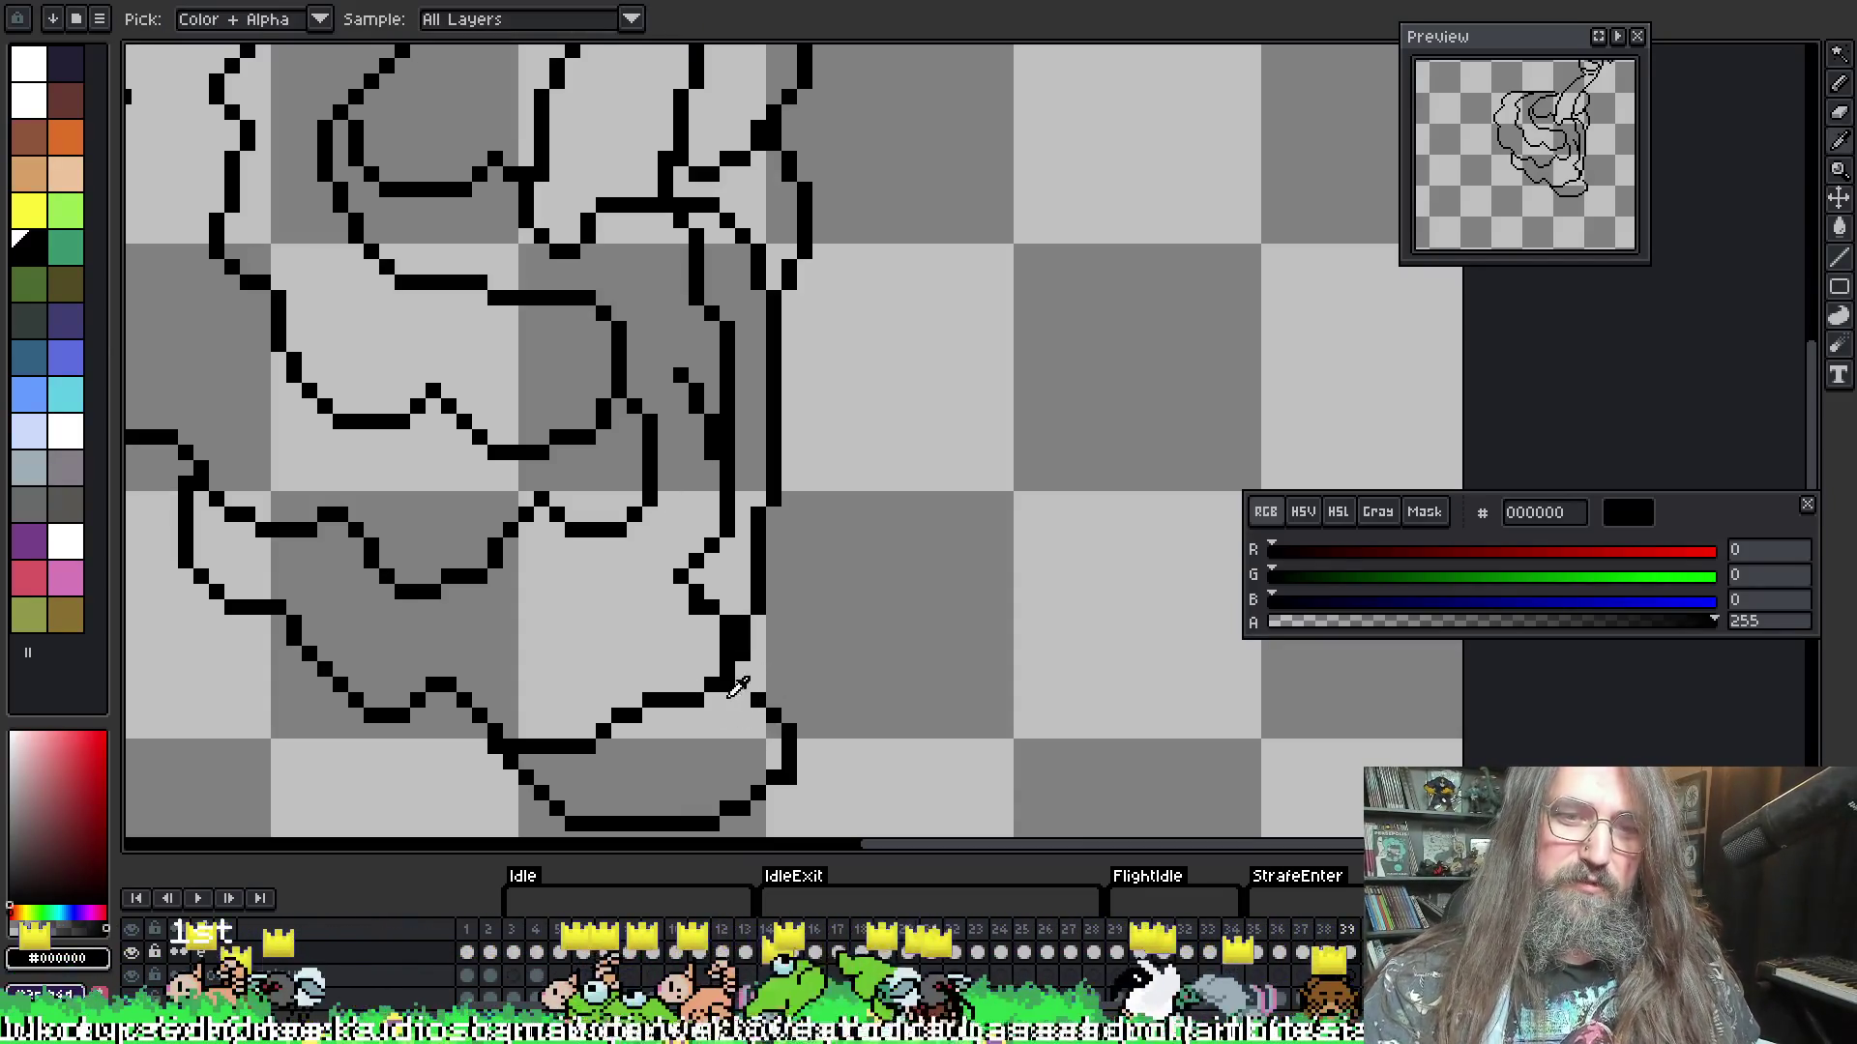
key("v")
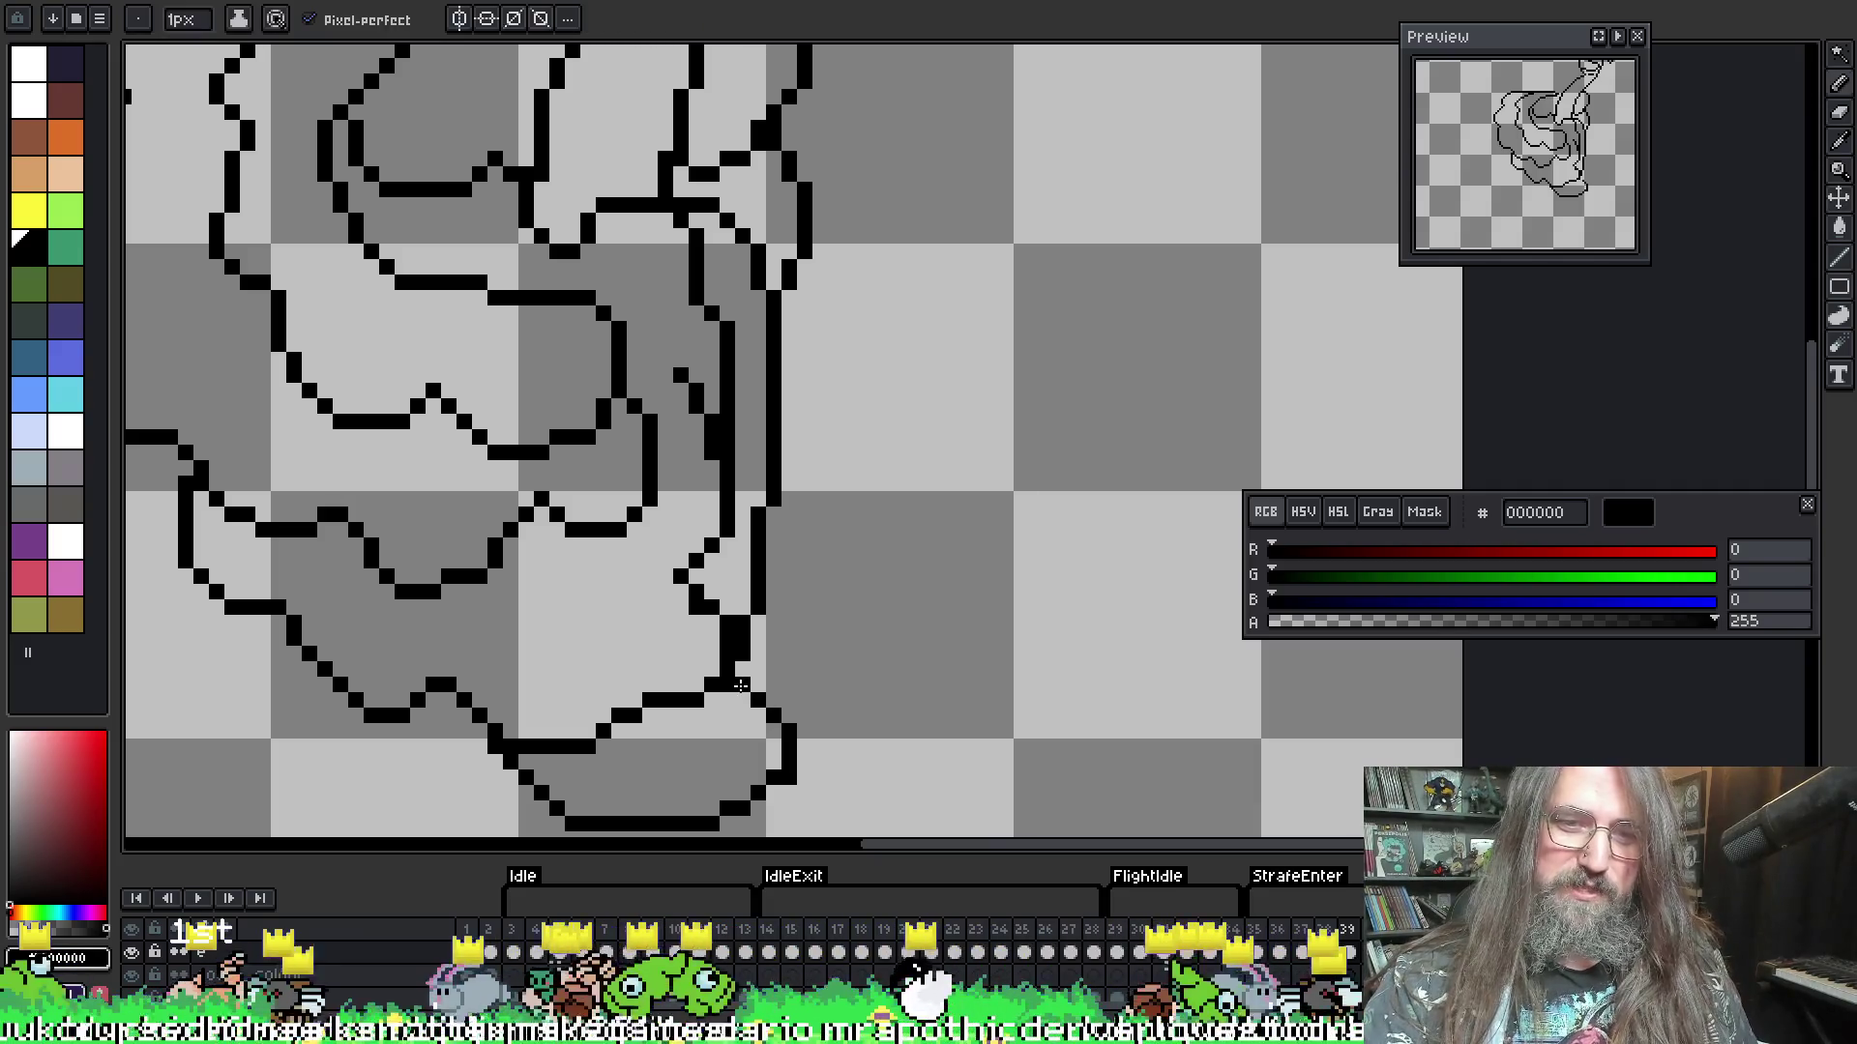
key("b")
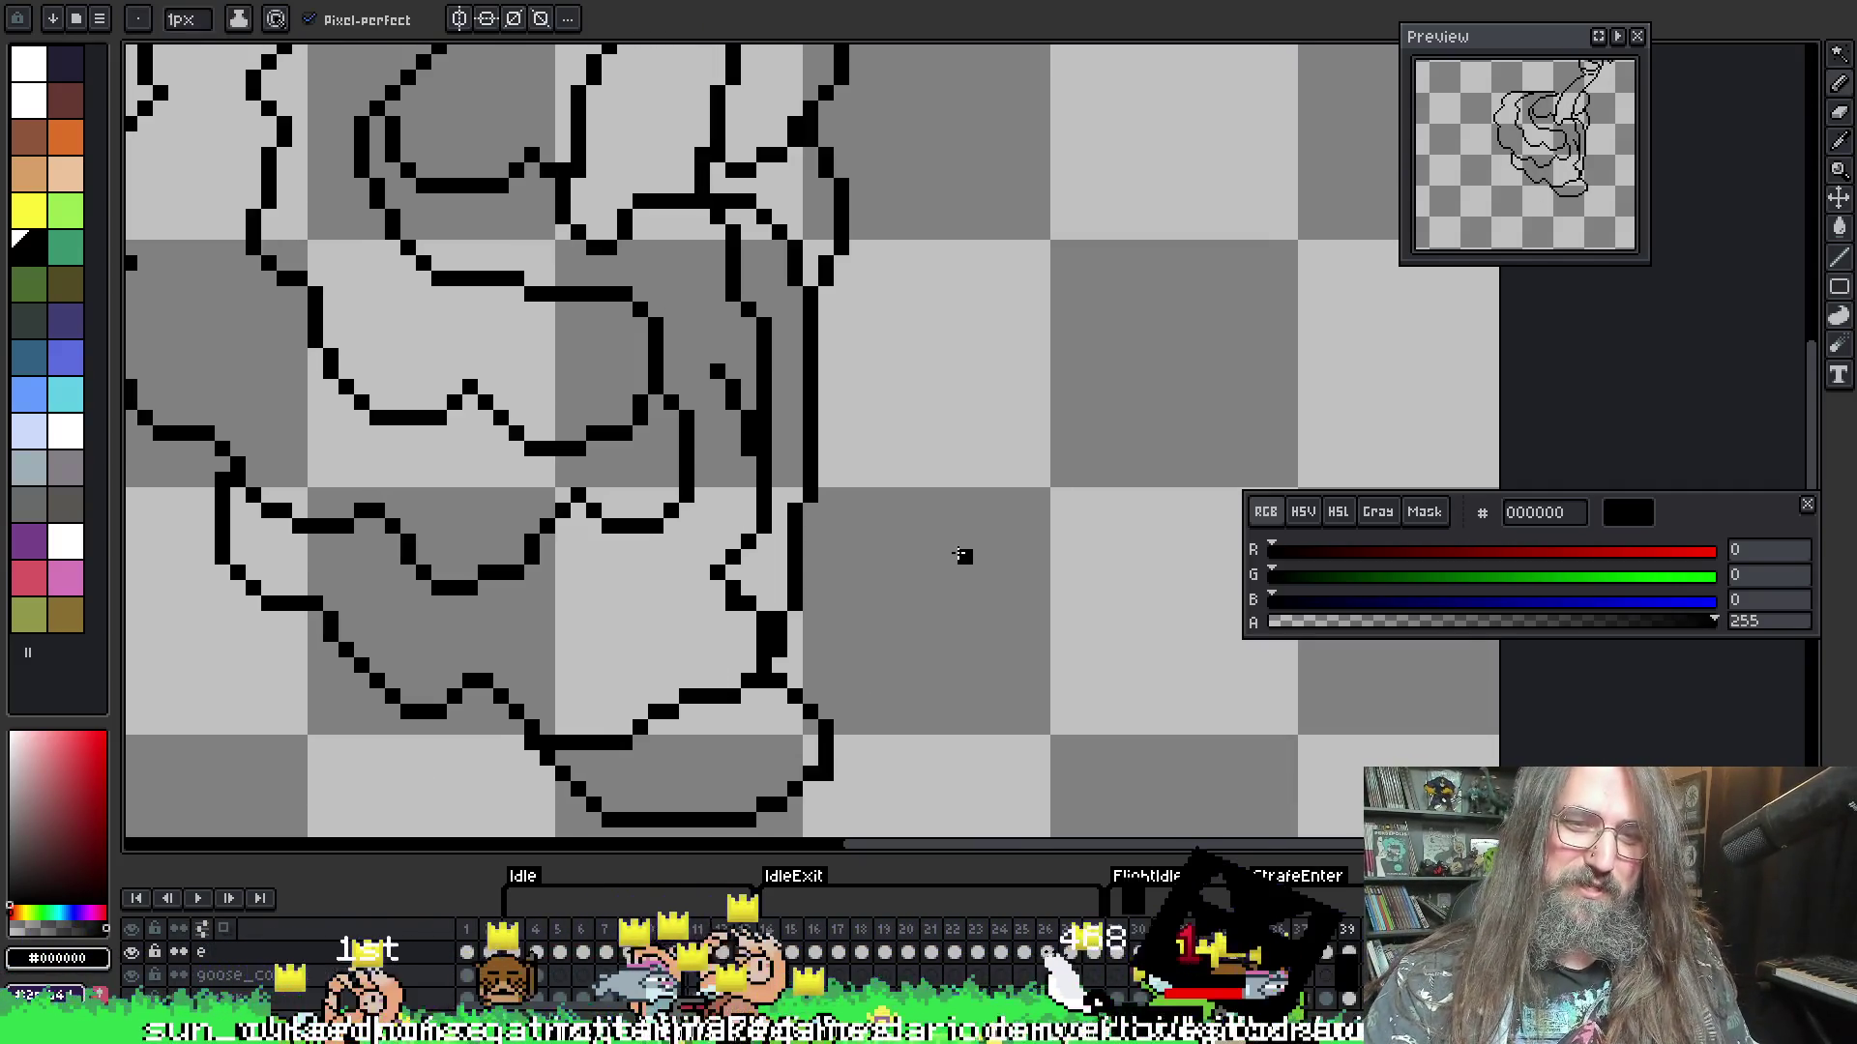
key("v")
key("ctrl+s")
key("b")
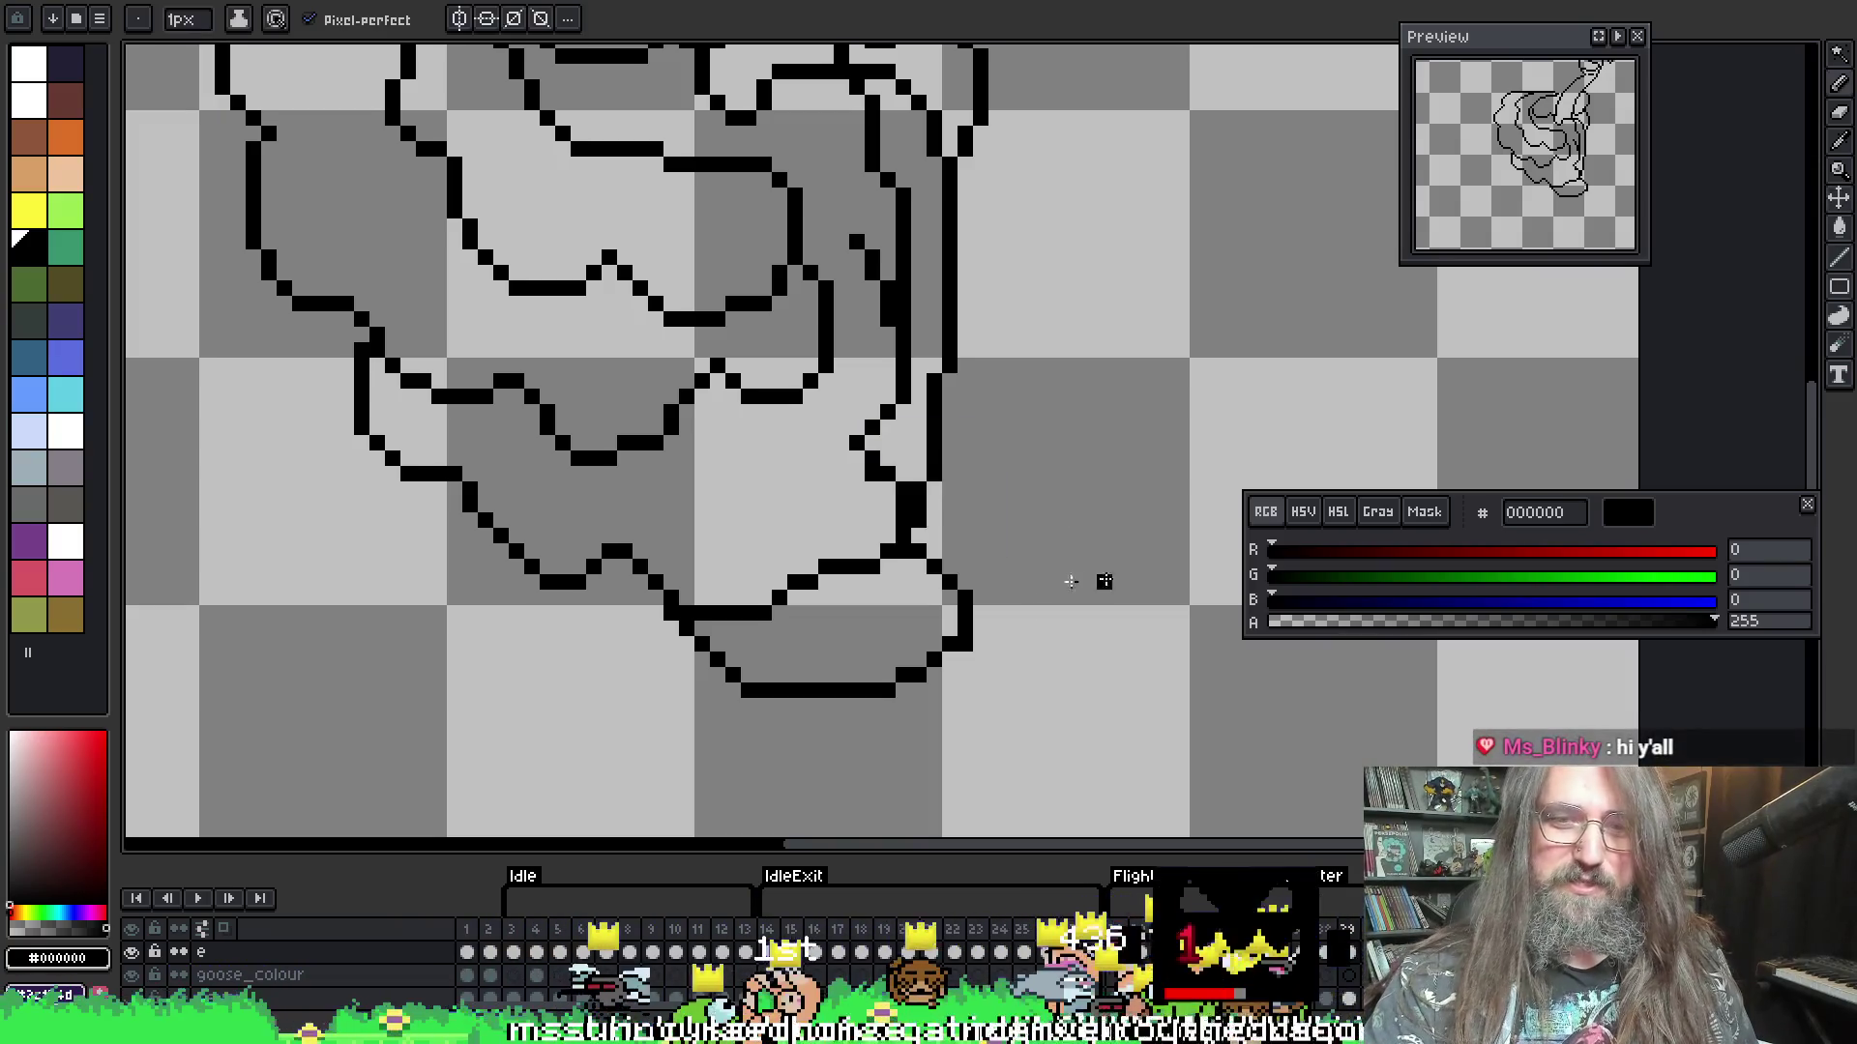
- Marquee-select the lower-right outline piece, nudge it to join the body, and set transparent colour
key("m")
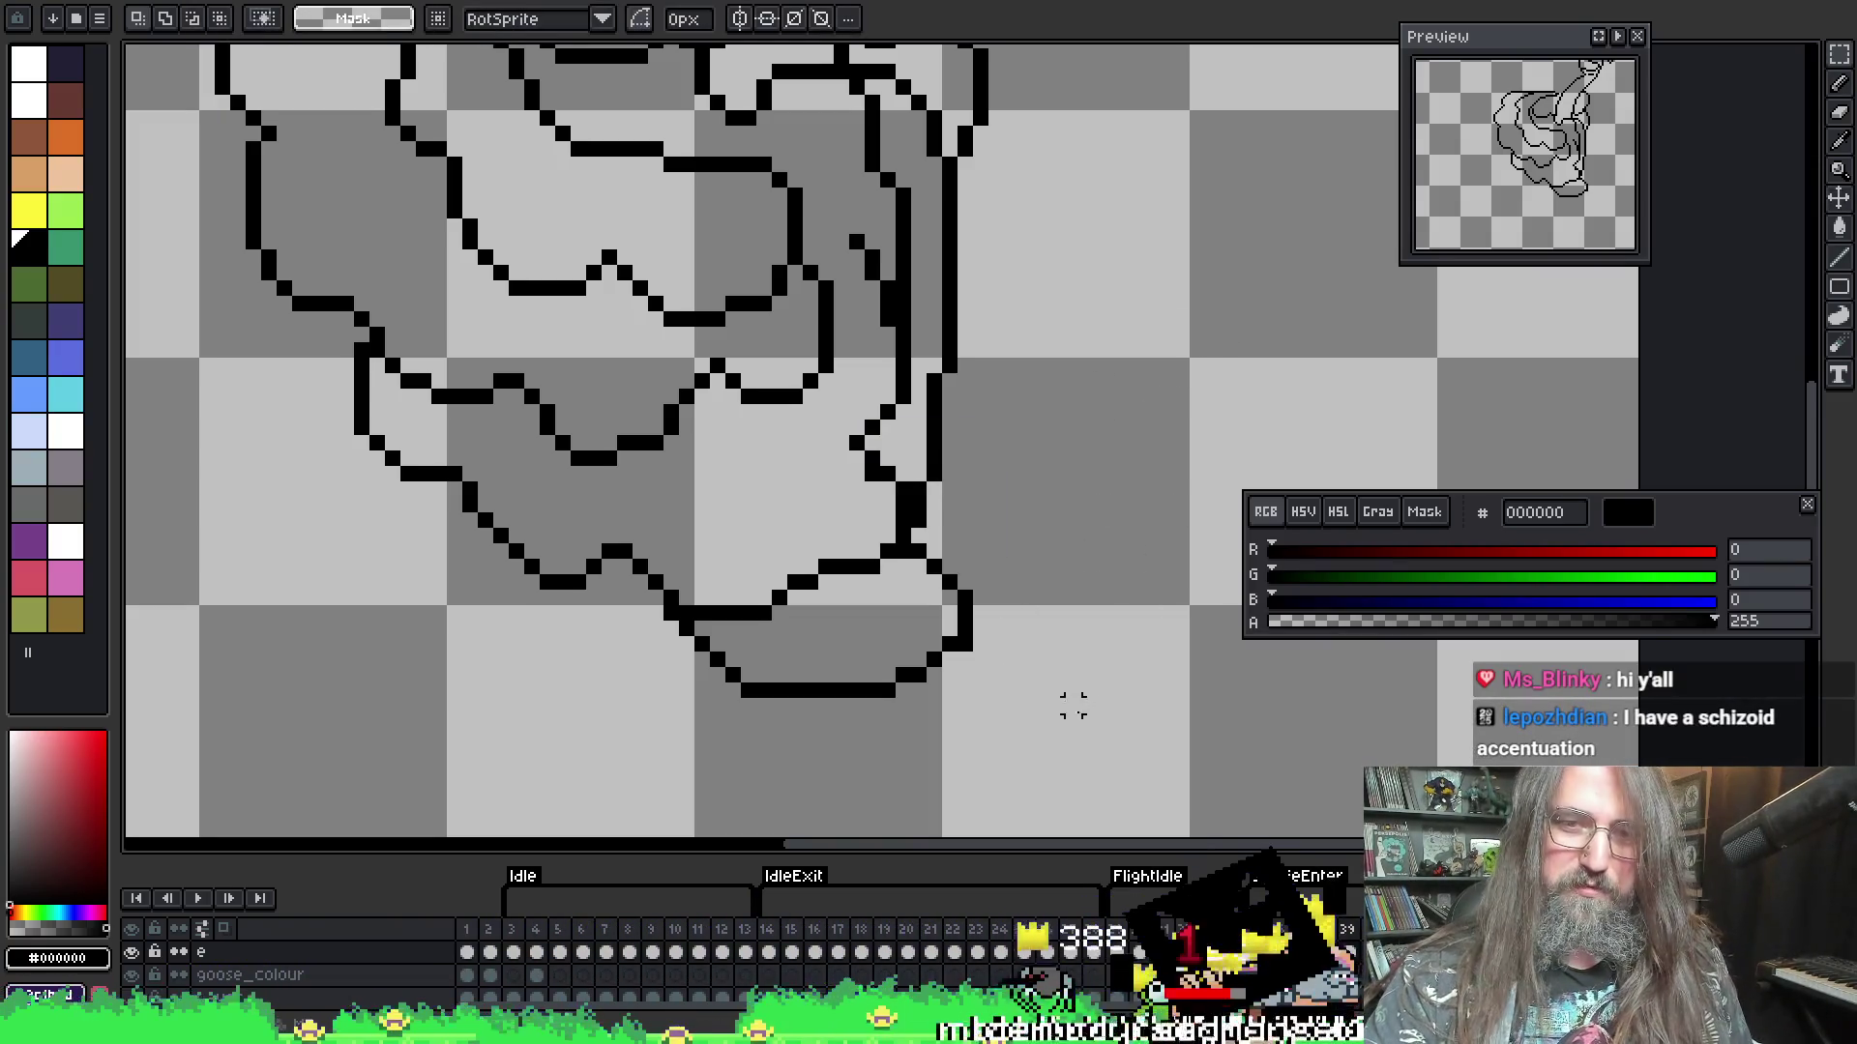
mouse_move(1085, 717)
left_mouse_down()
mouse_move(844, 602)
mouse_move(721, 689)
mouse_move(674, 781)
left_mouse_up()
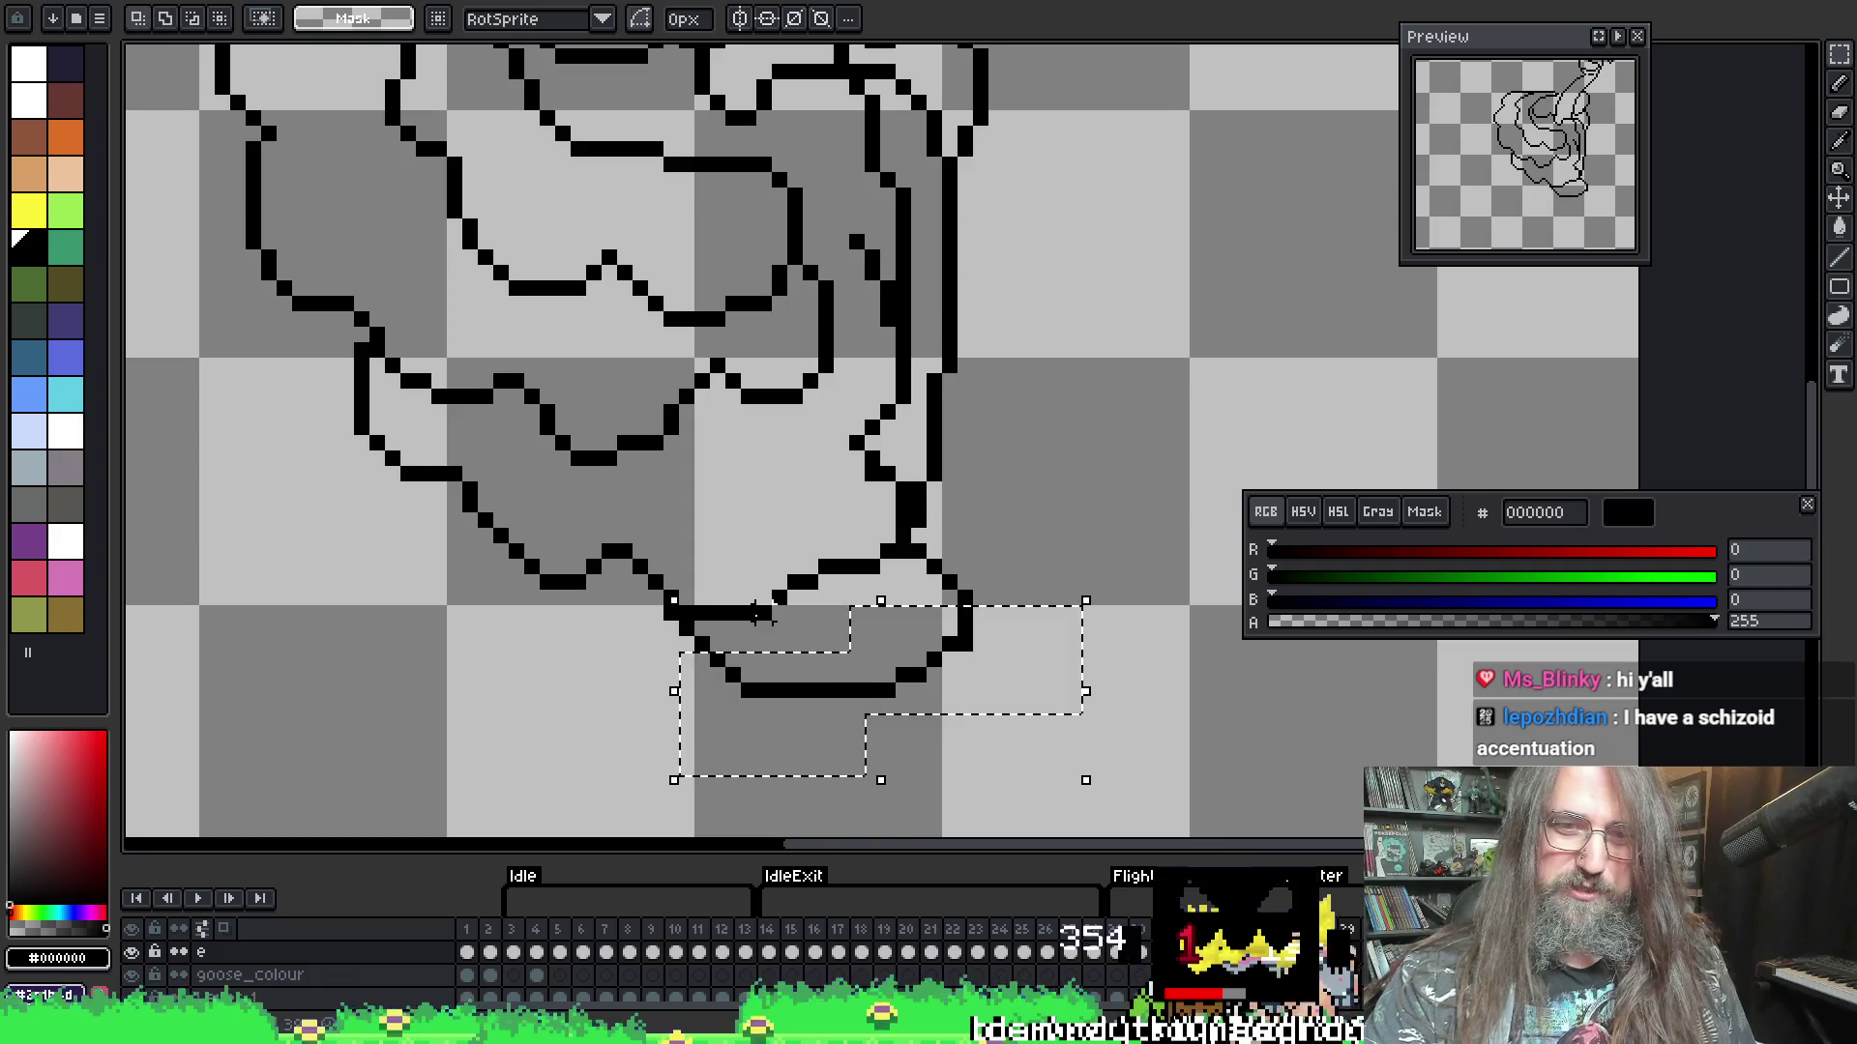
key("Up")
key("Left")
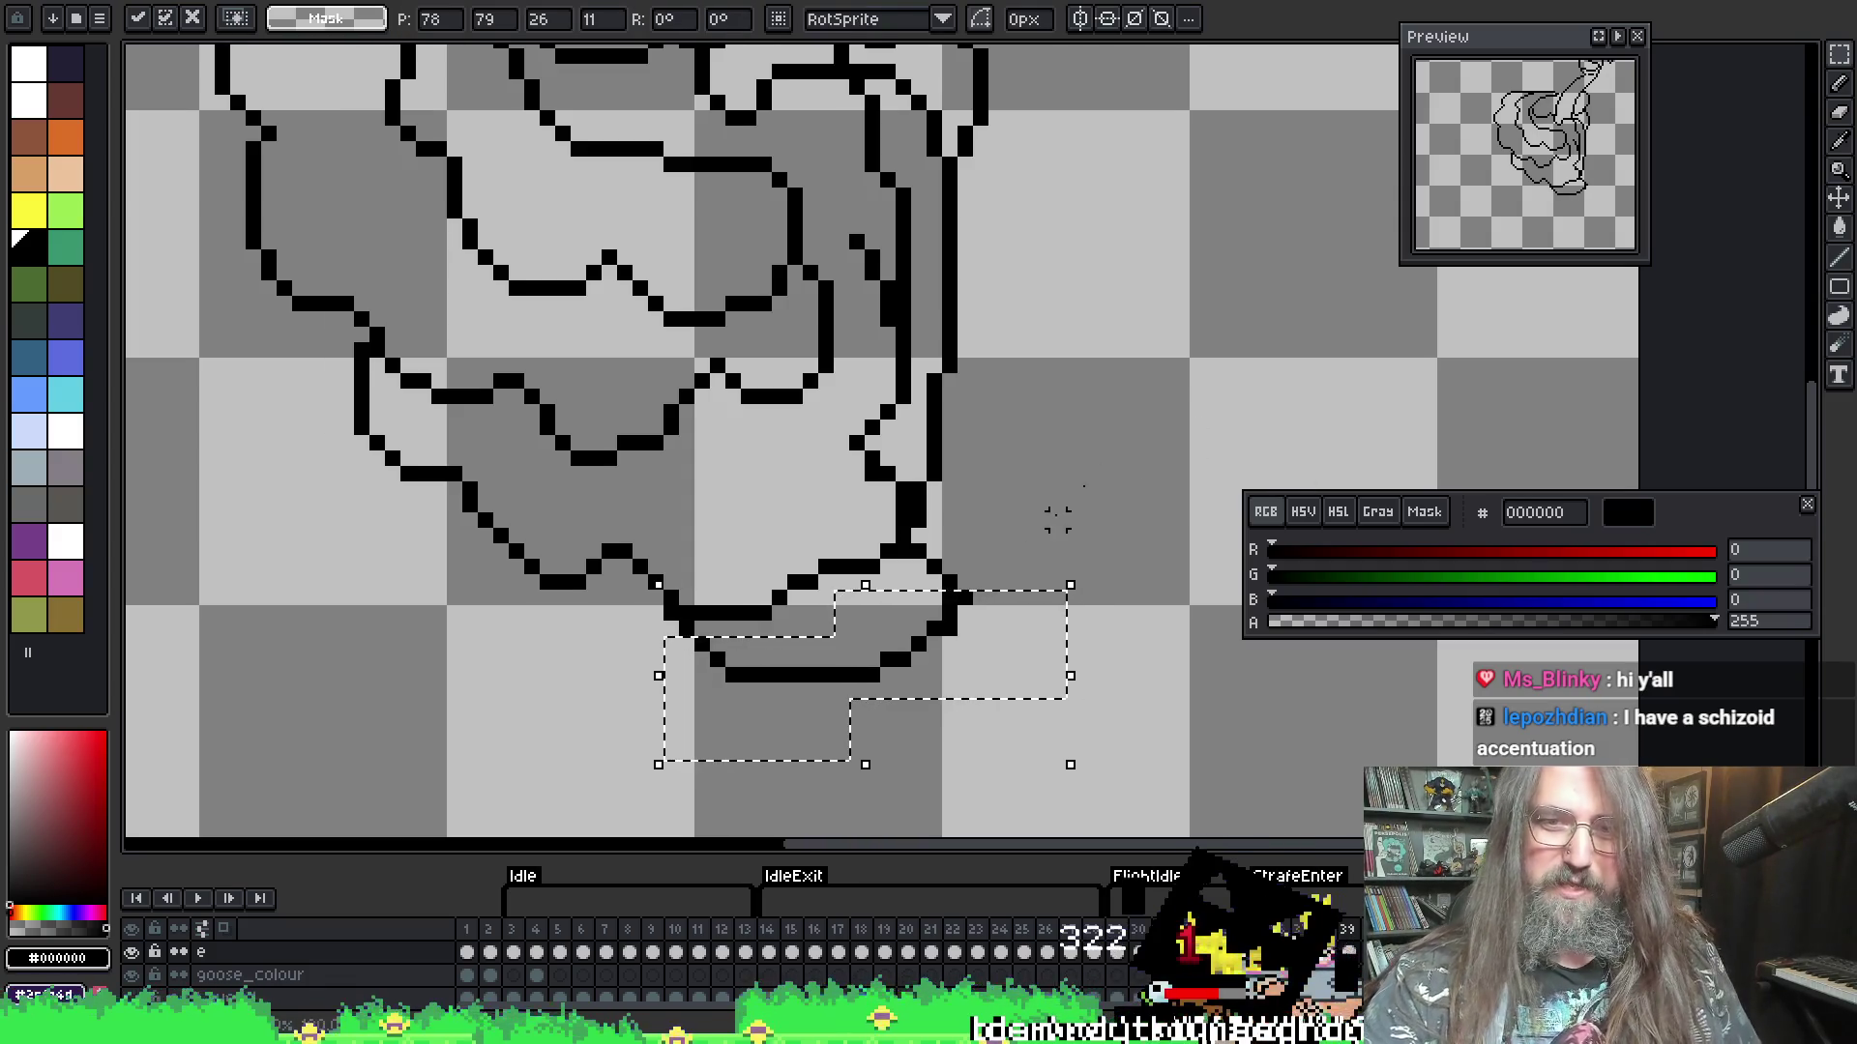
key("Return")
key("b")
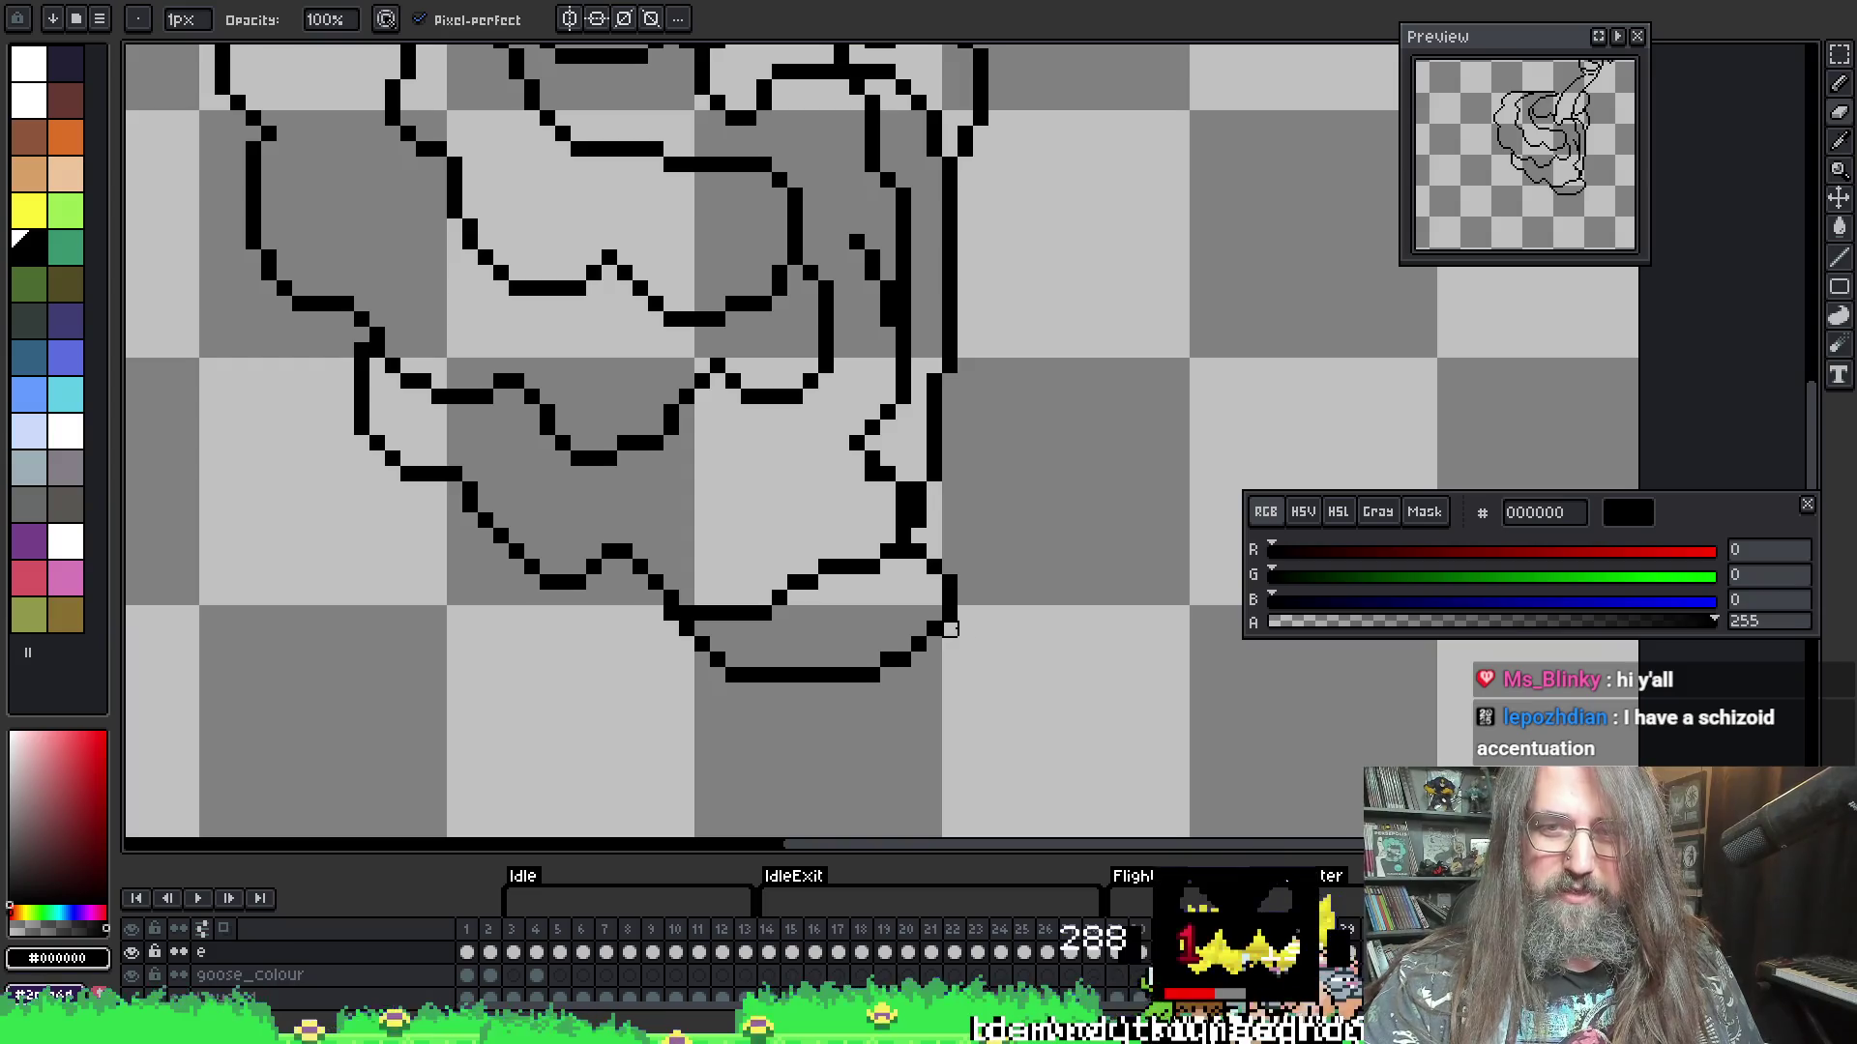
key("x")
key("e")
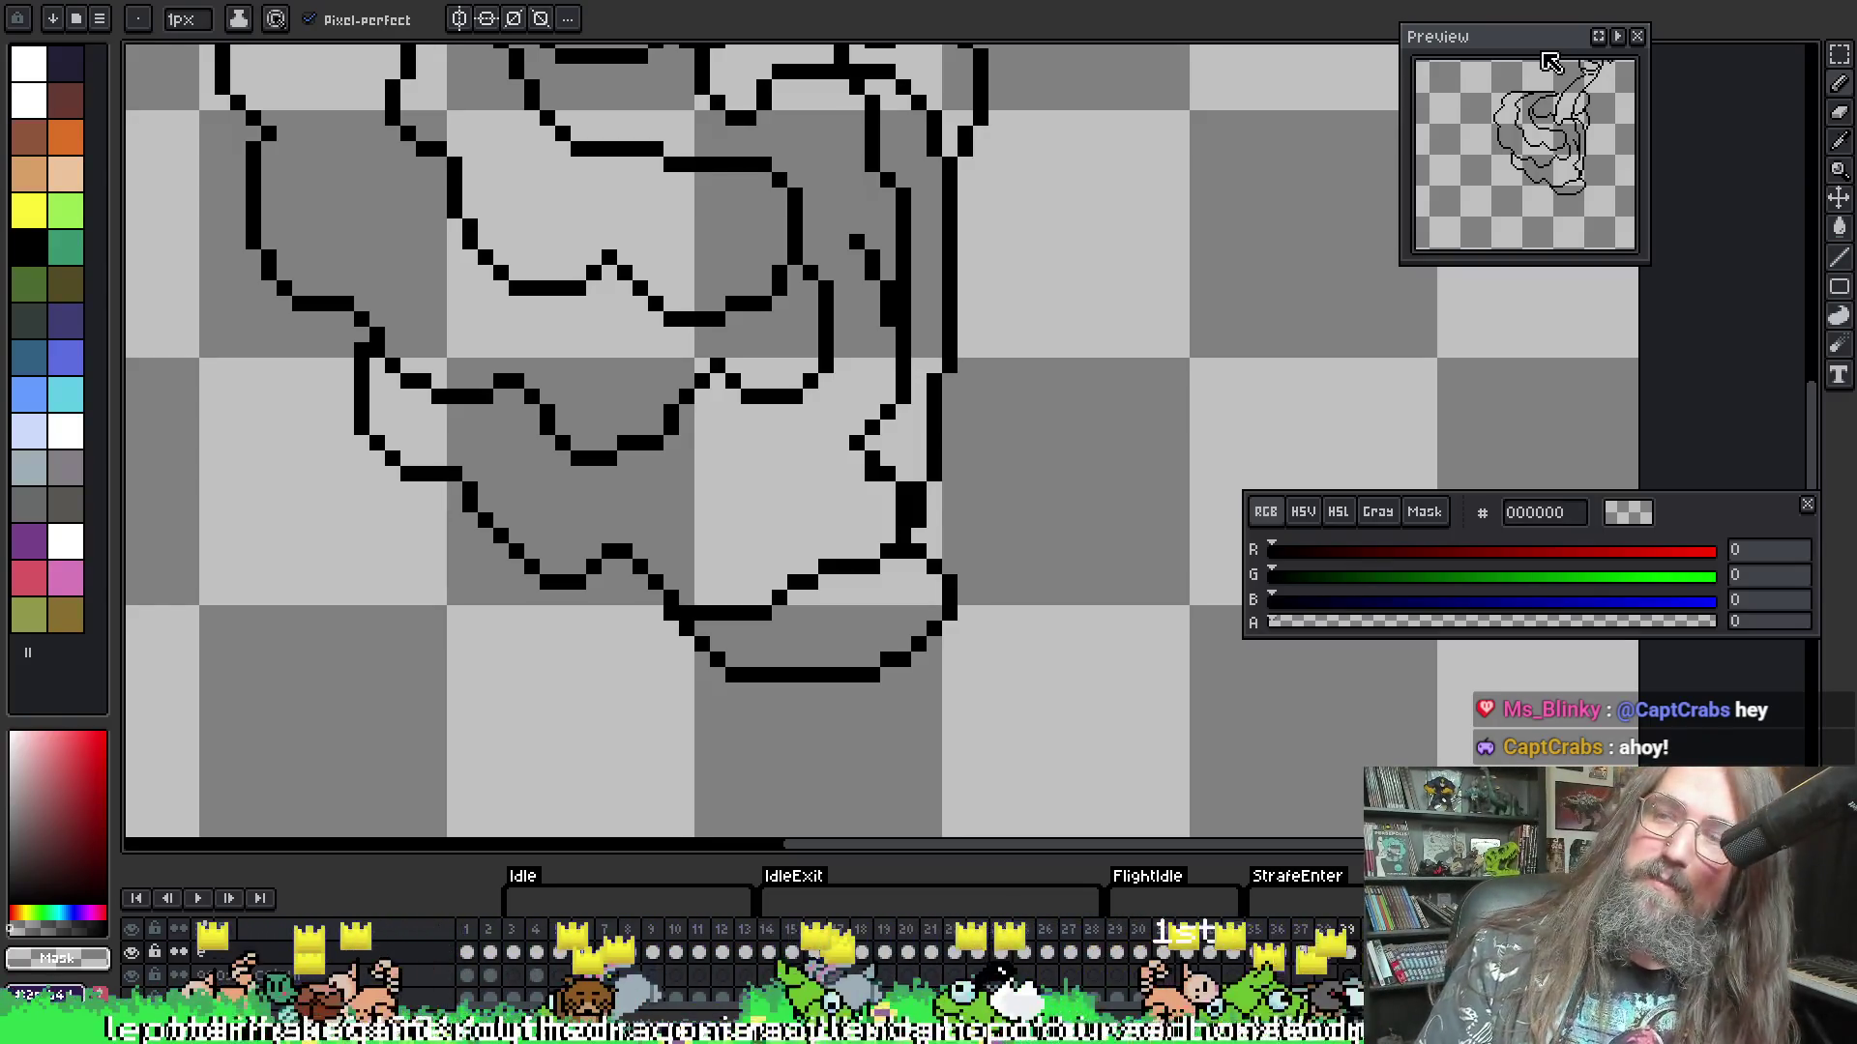
- Play back the animation to check motion, then bring the lower outline into view
scroll(1006, 410, "down", 1)
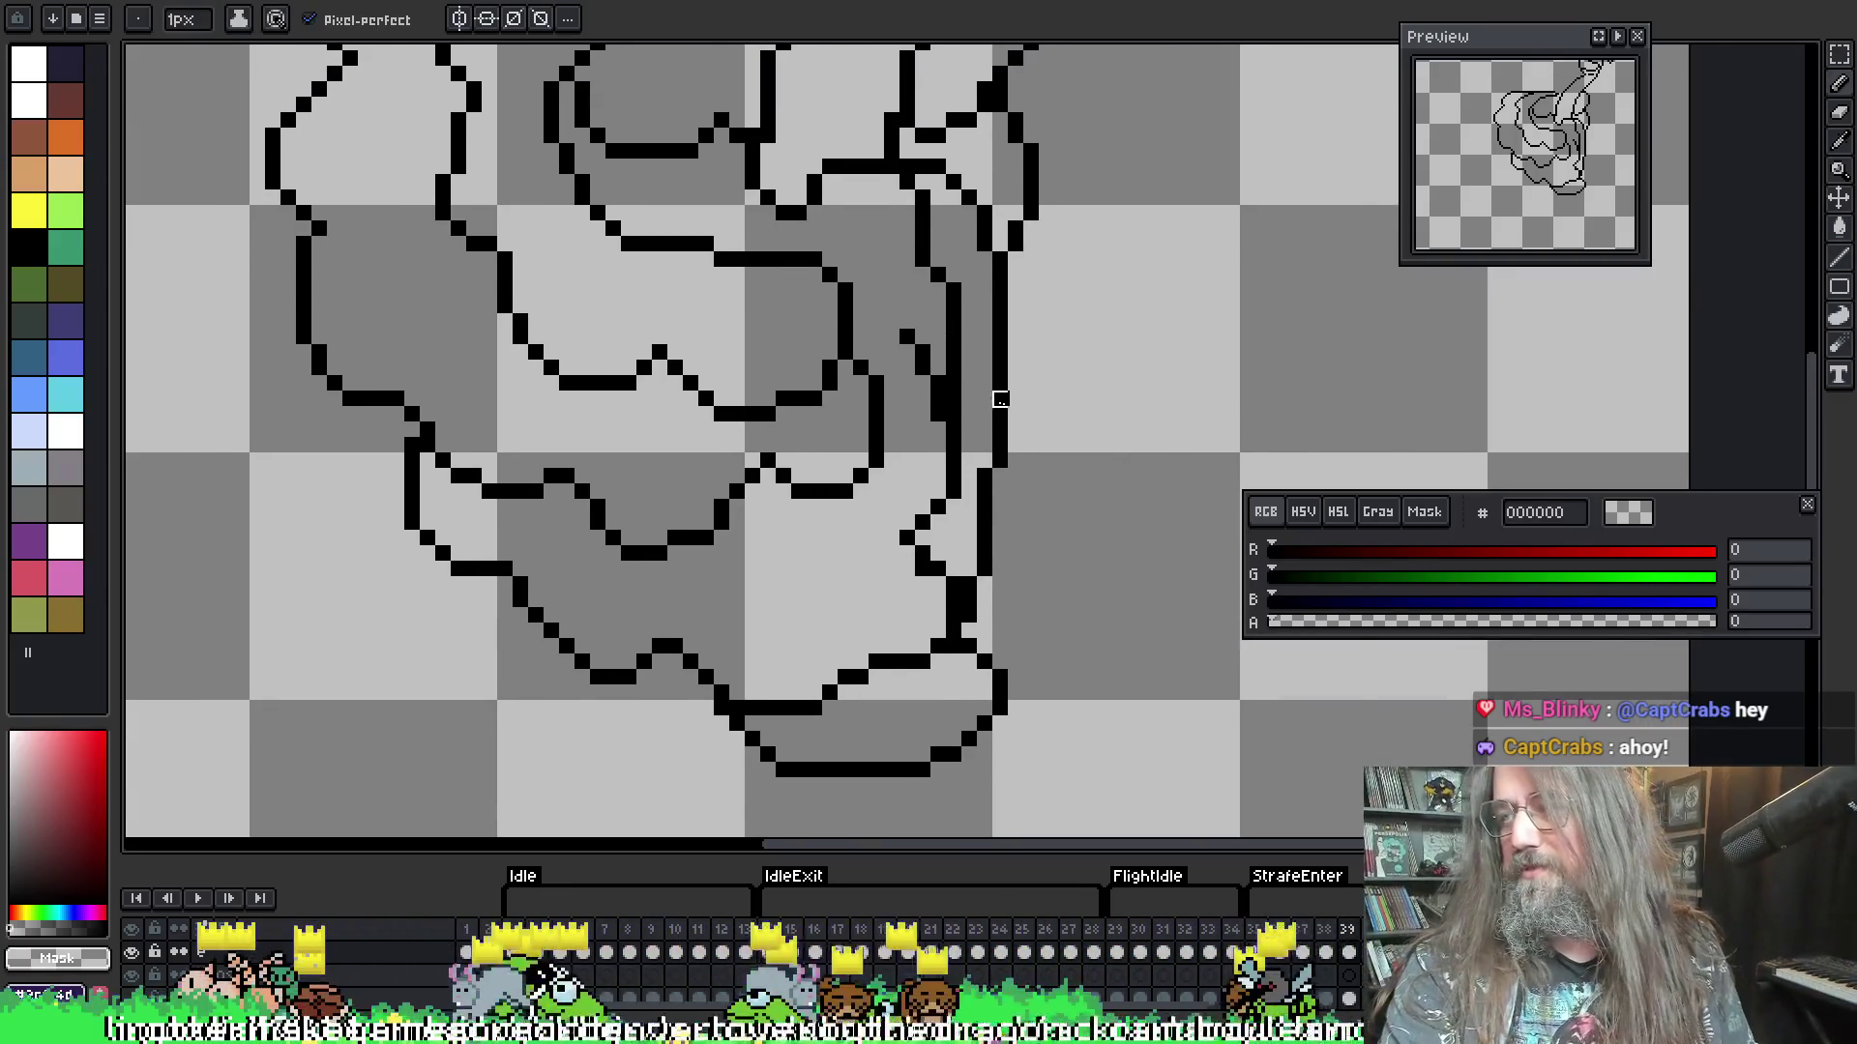
scroll(963, 418, "down", 1)
key("Return")
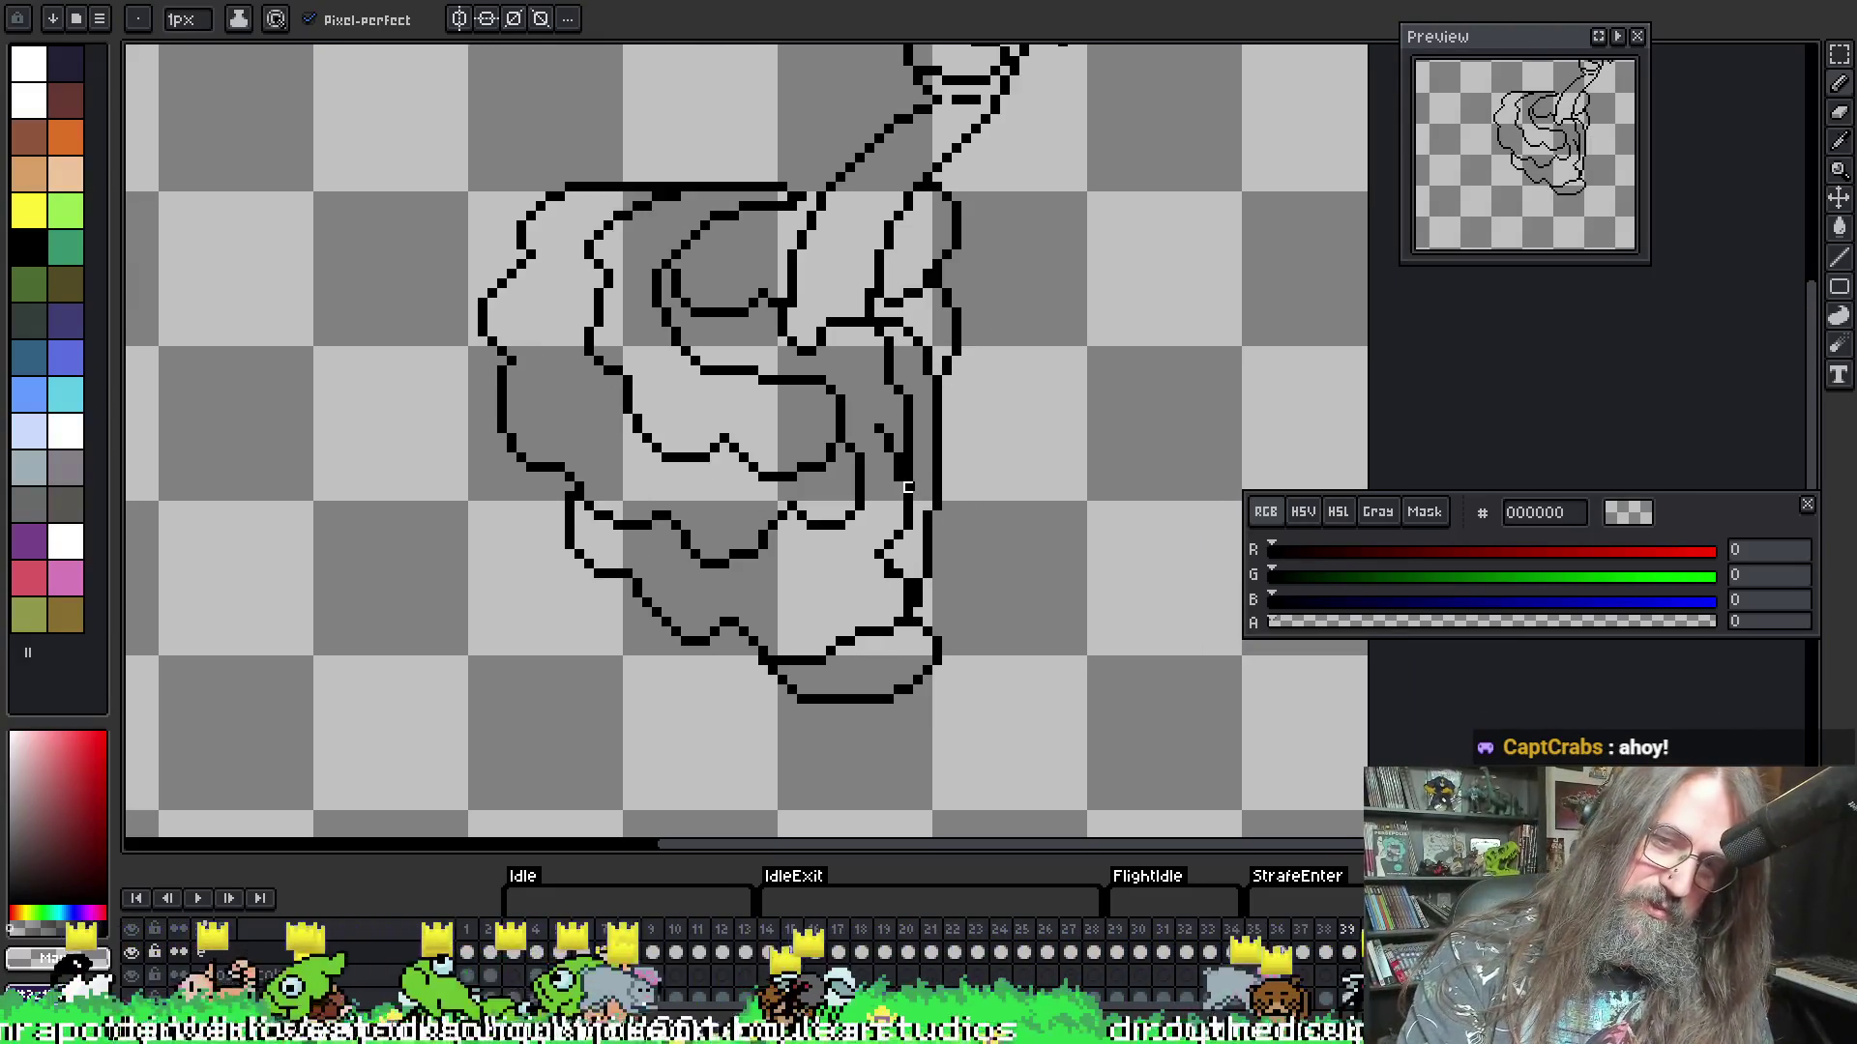
key("Return")
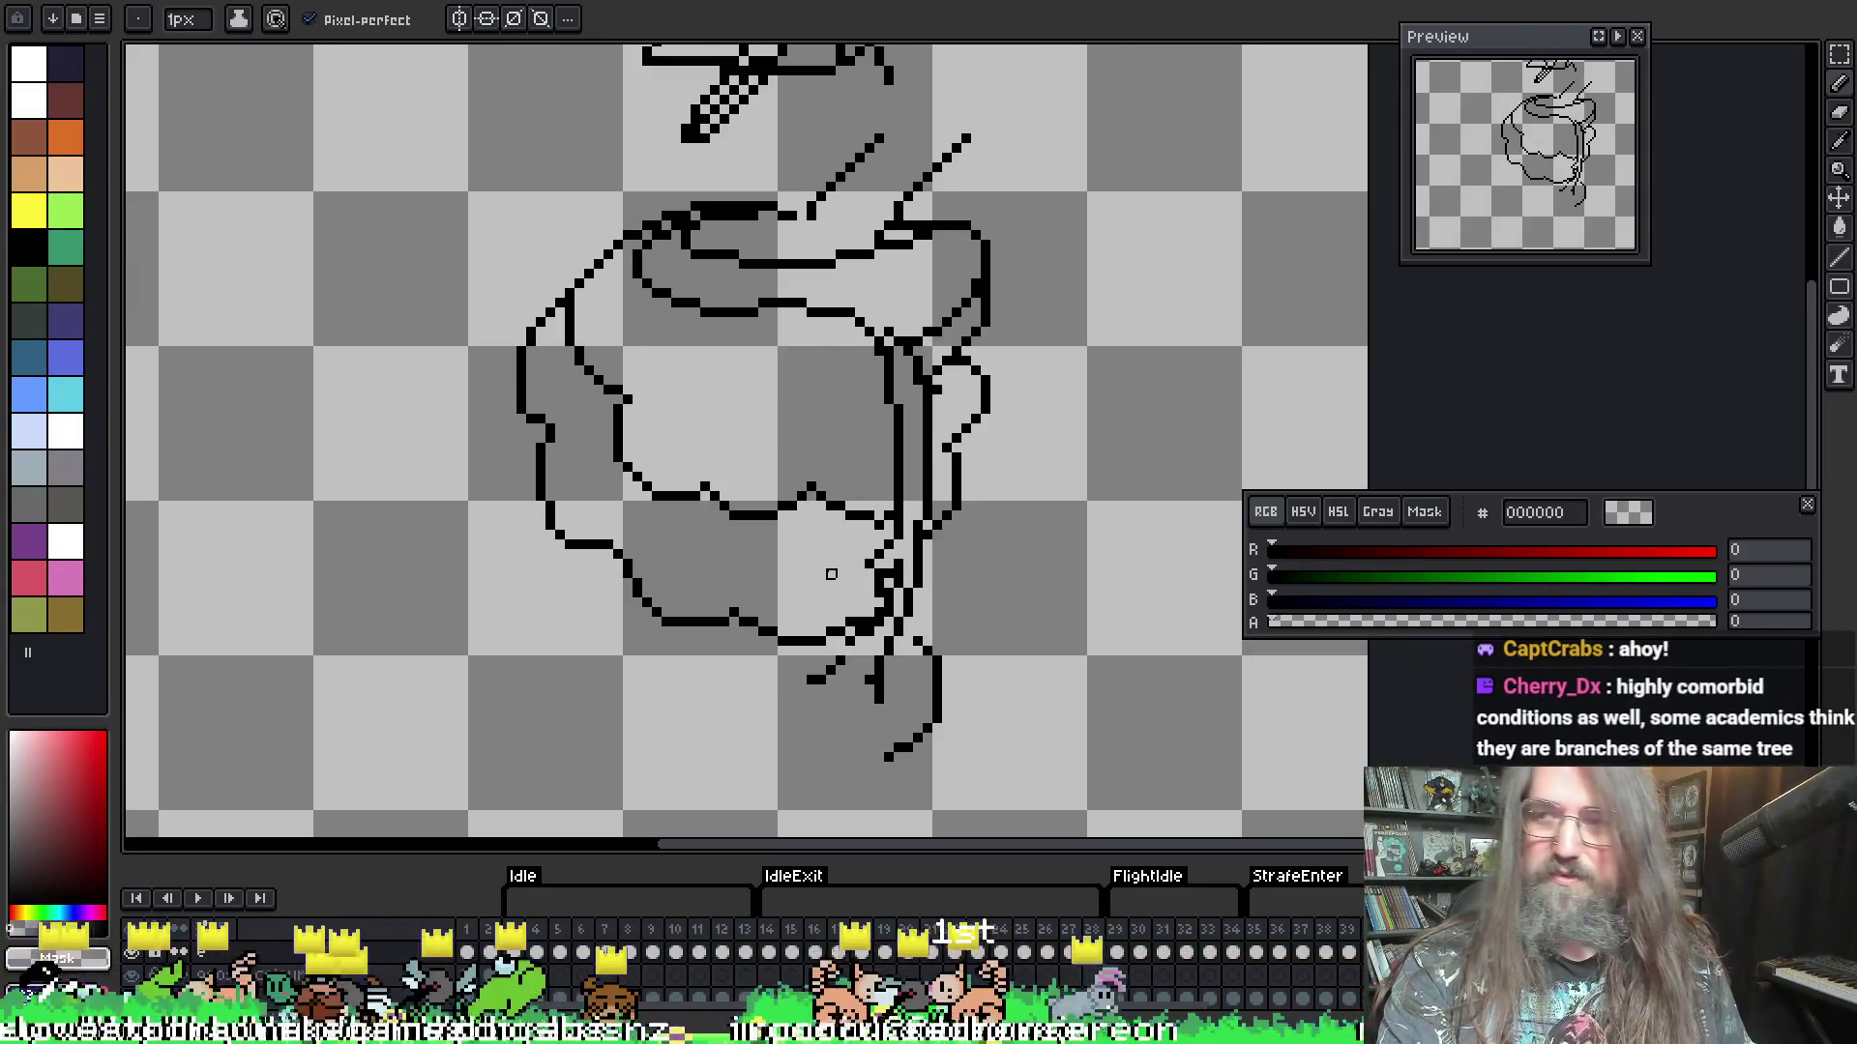
left_click_drag(859, 661, 866, 582)
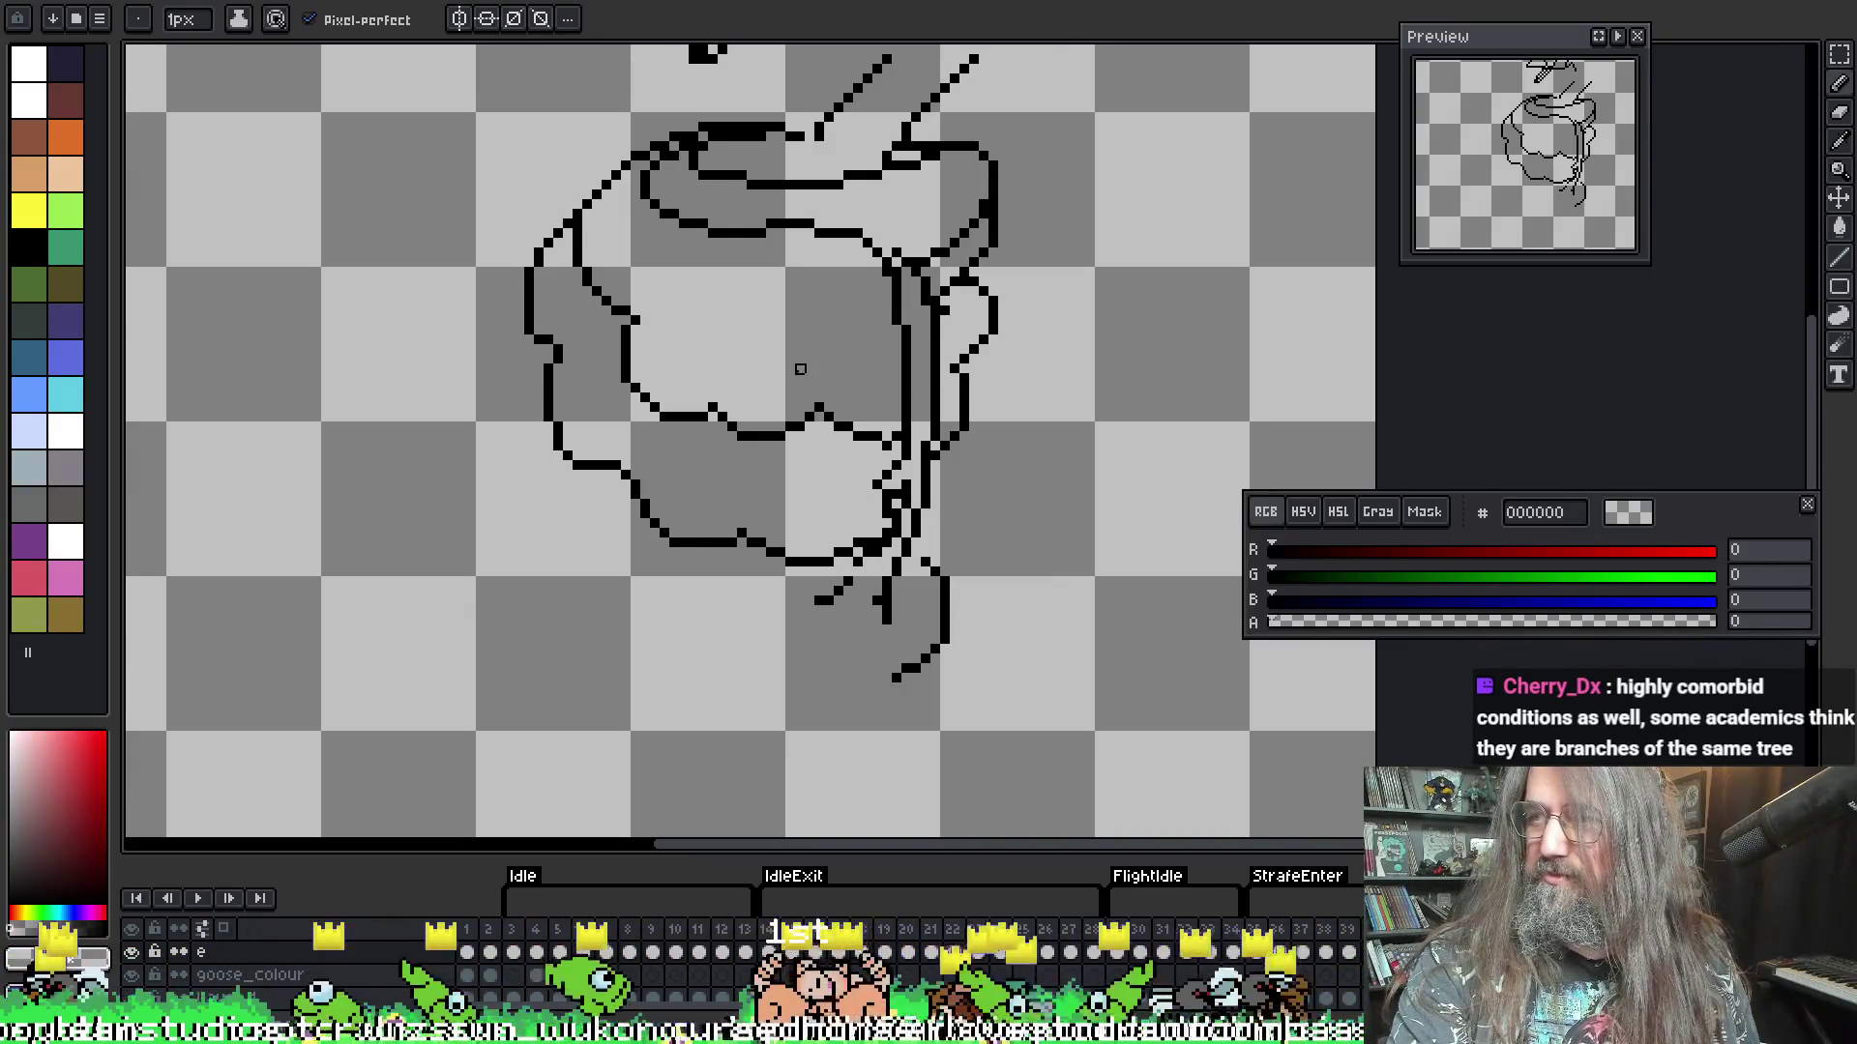
left_click_drag(801, 369, 804, 332)
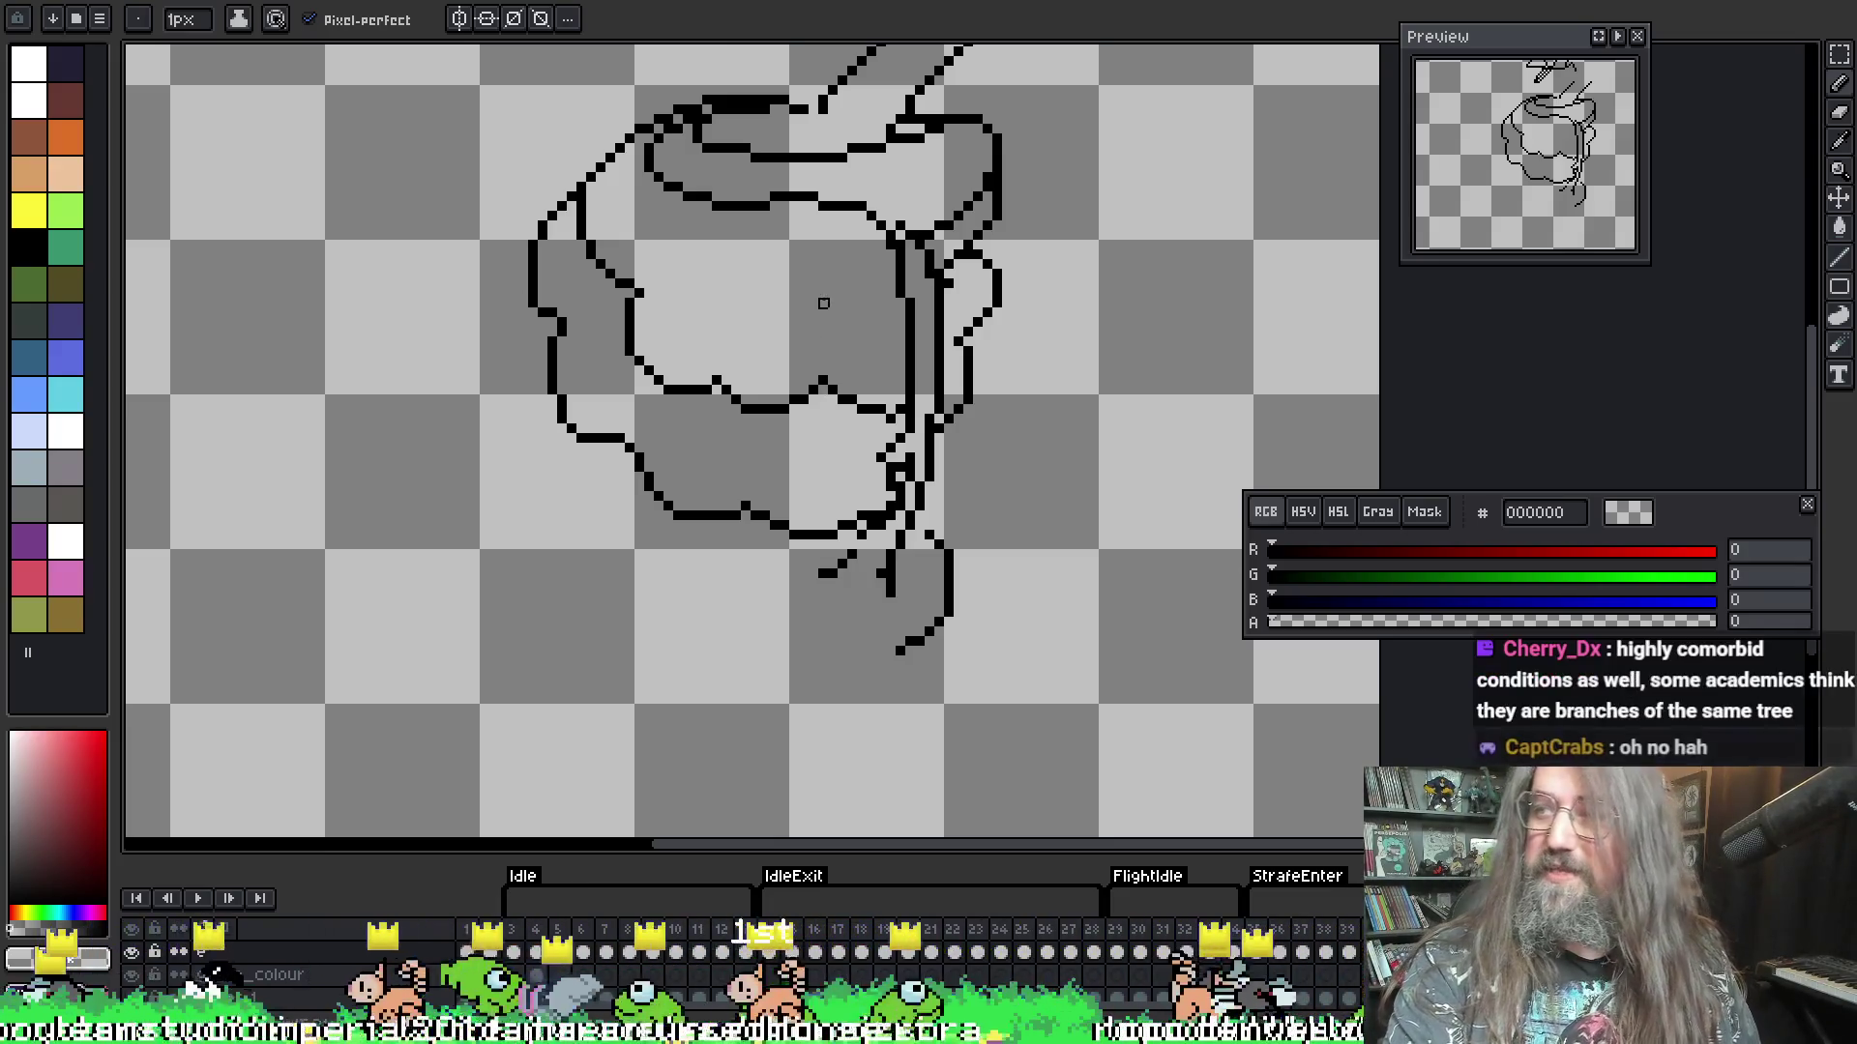
scroll(774, 243, "up", 1)
left_click_drag(889, 601, 858, 517)
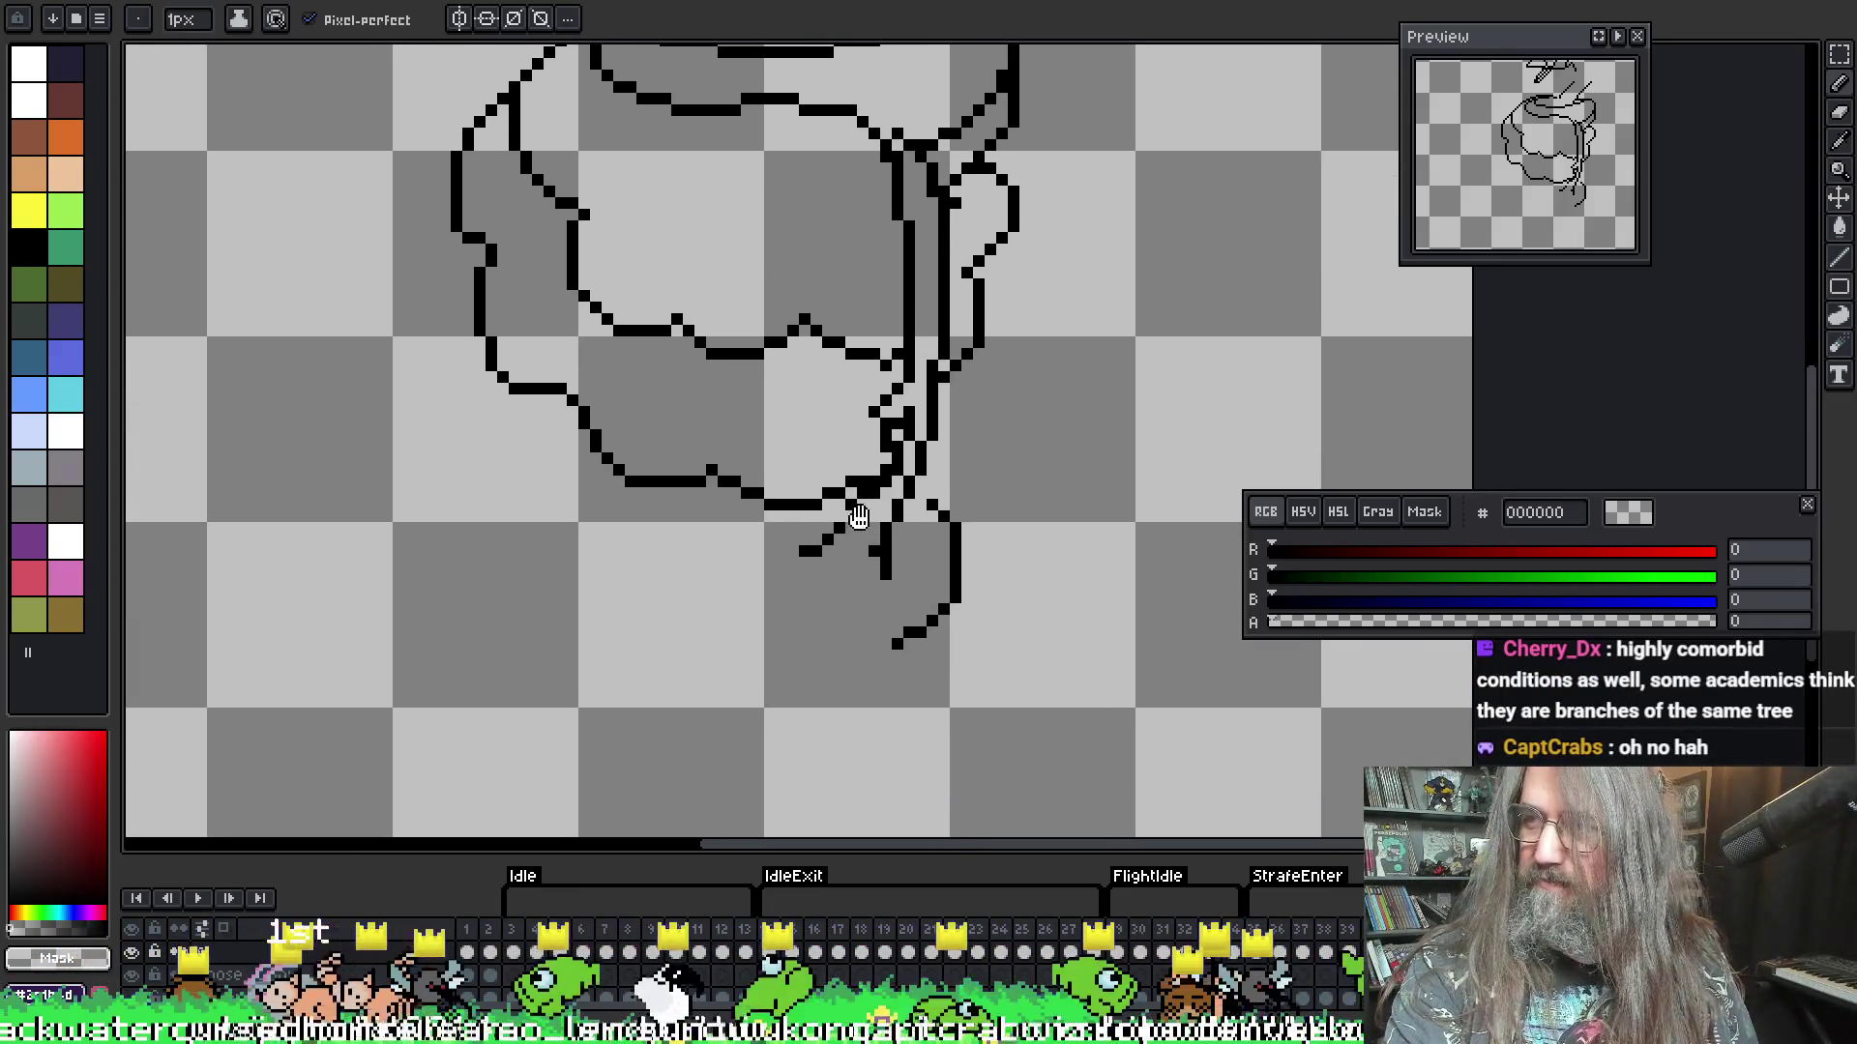
scroll(866, 644, "up", 1)
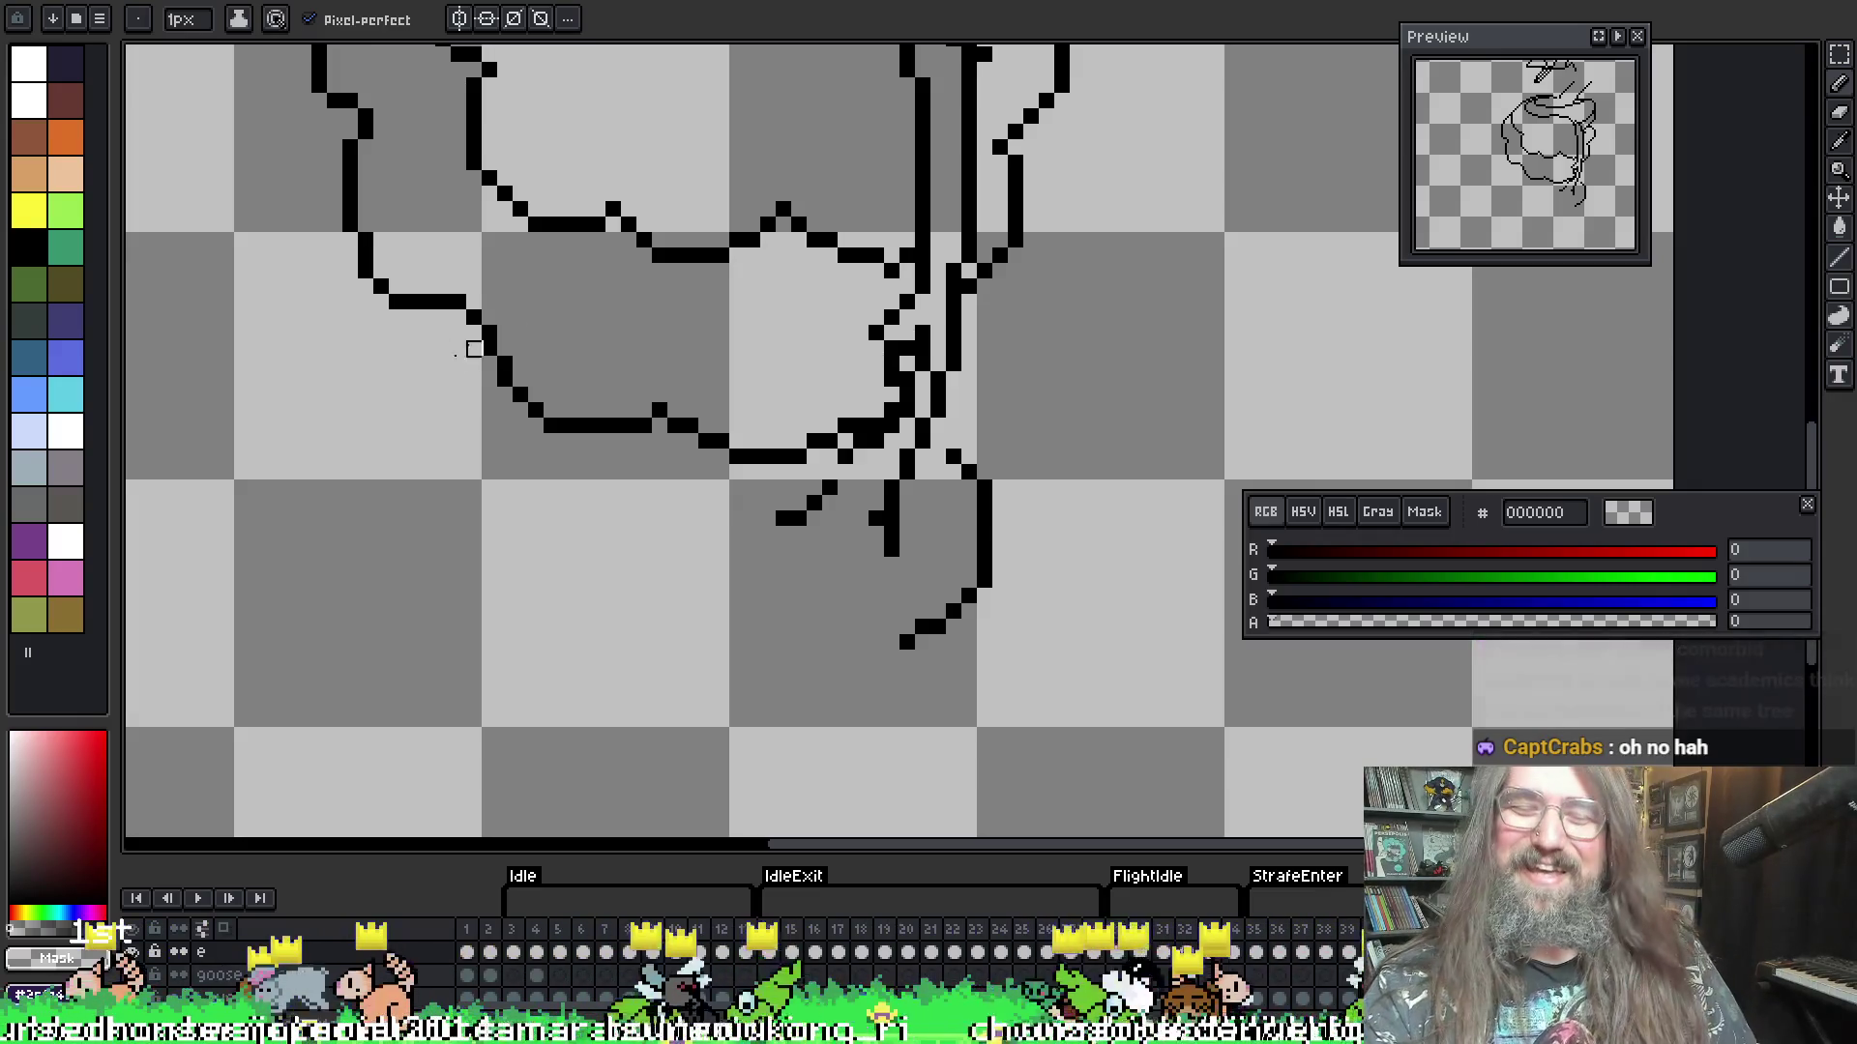
- Undo the two stray black strokes, erase leftover pixels, show onion skin, and pick black
key("b")
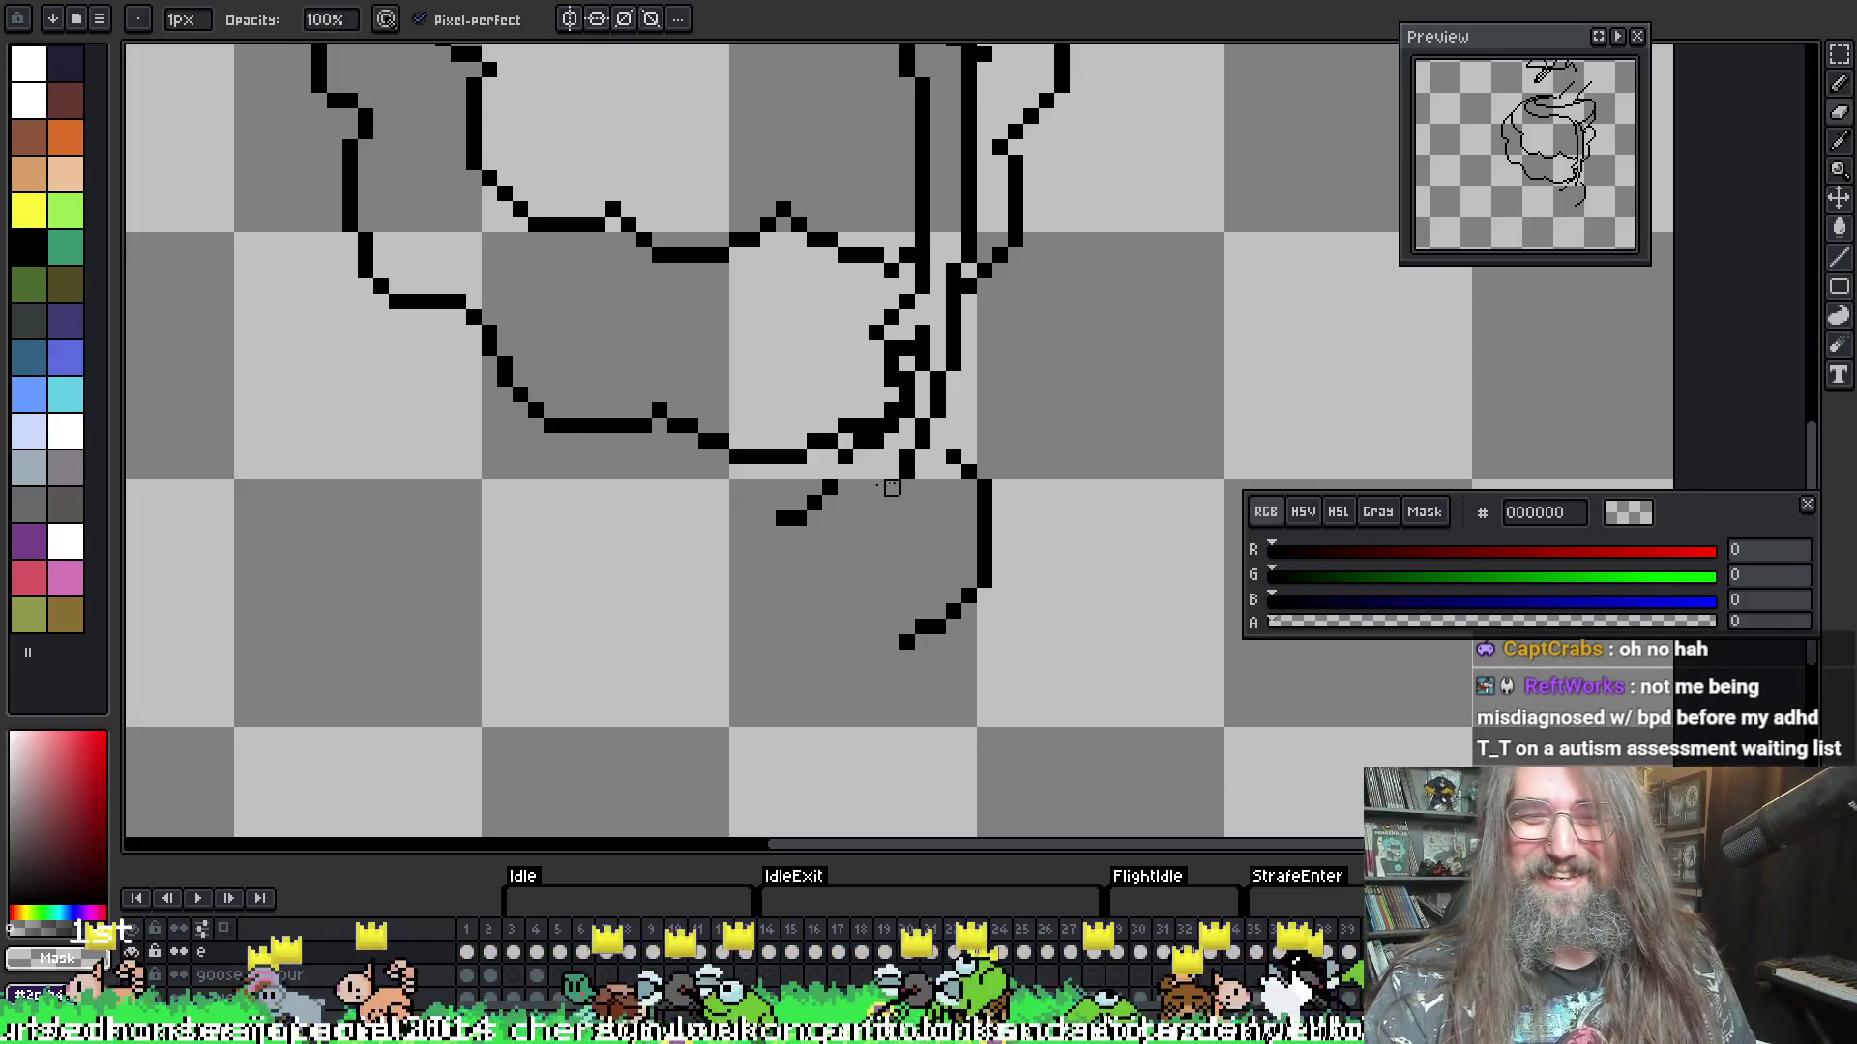
key("ctrl+z")
key("ctrl+z")
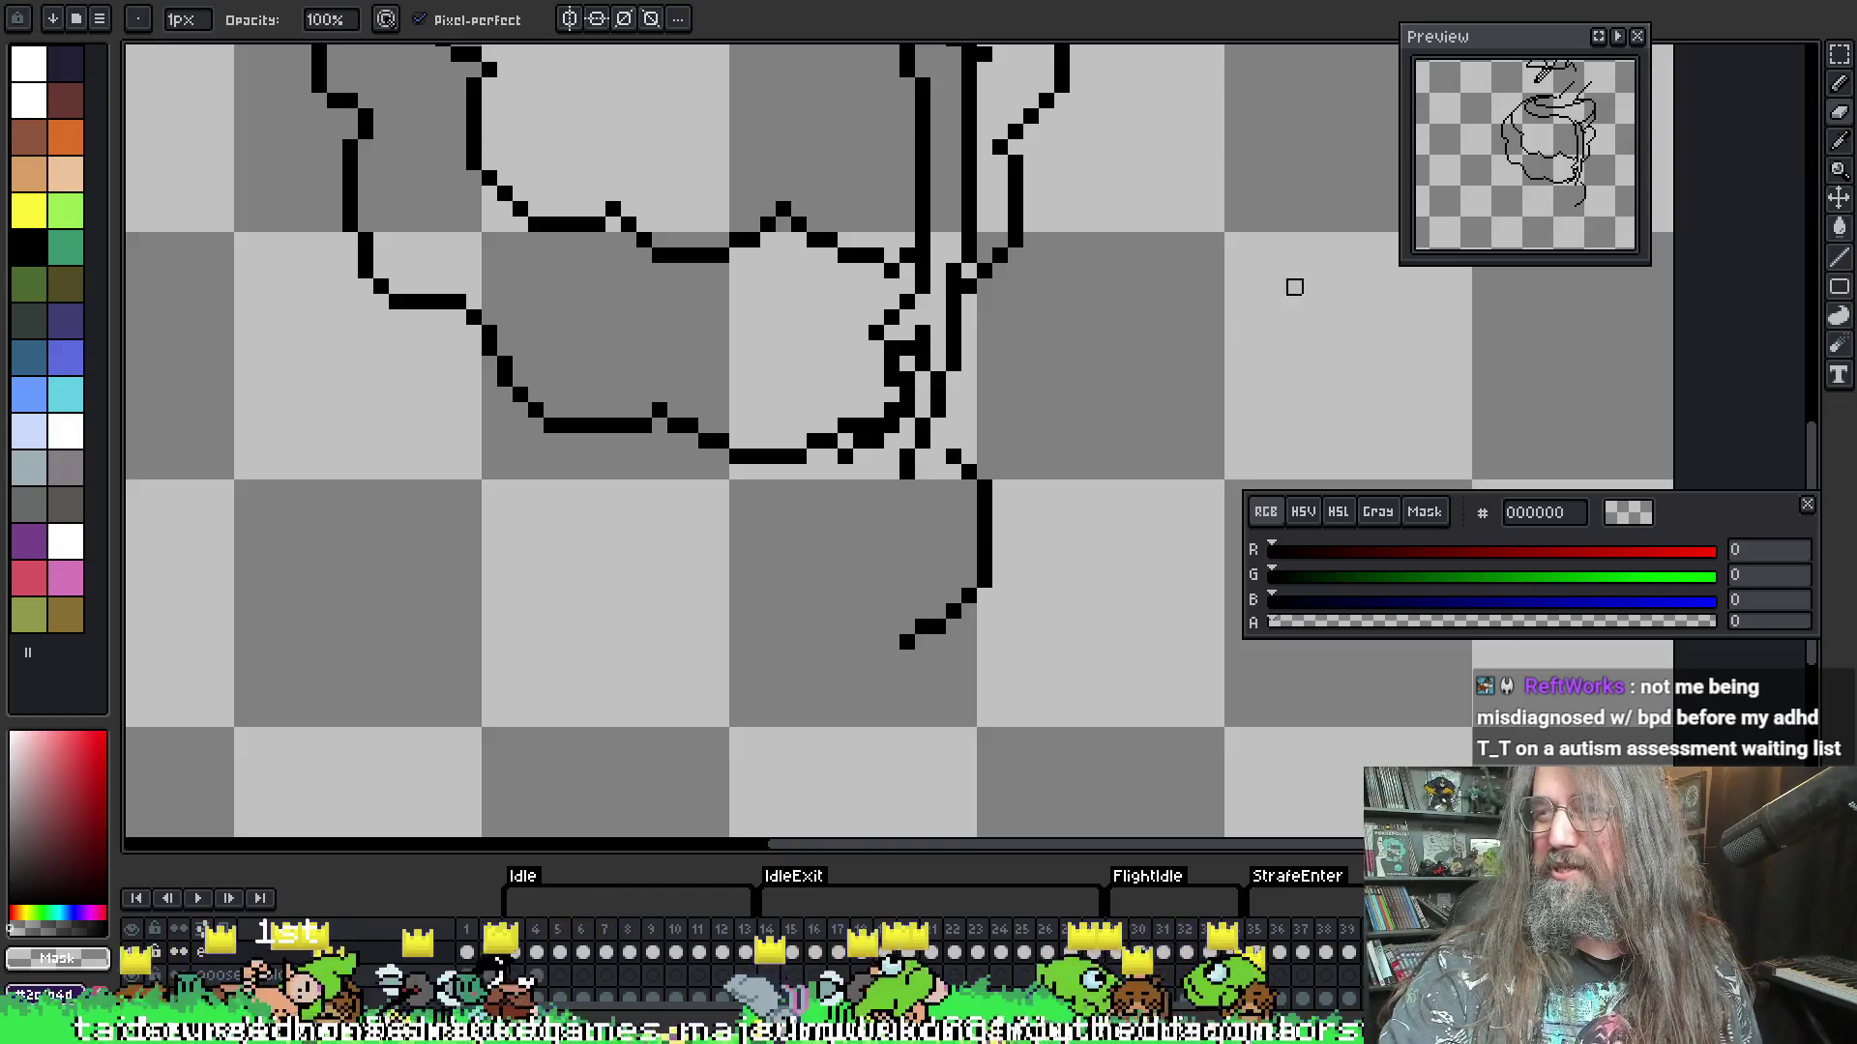
mouse_move(921, 472)
left_mouse_down()
mouse_move(829, 468)
mouse_move(875, 442)
mouse_move(907, 488)
left_mouse_up()
key("i")
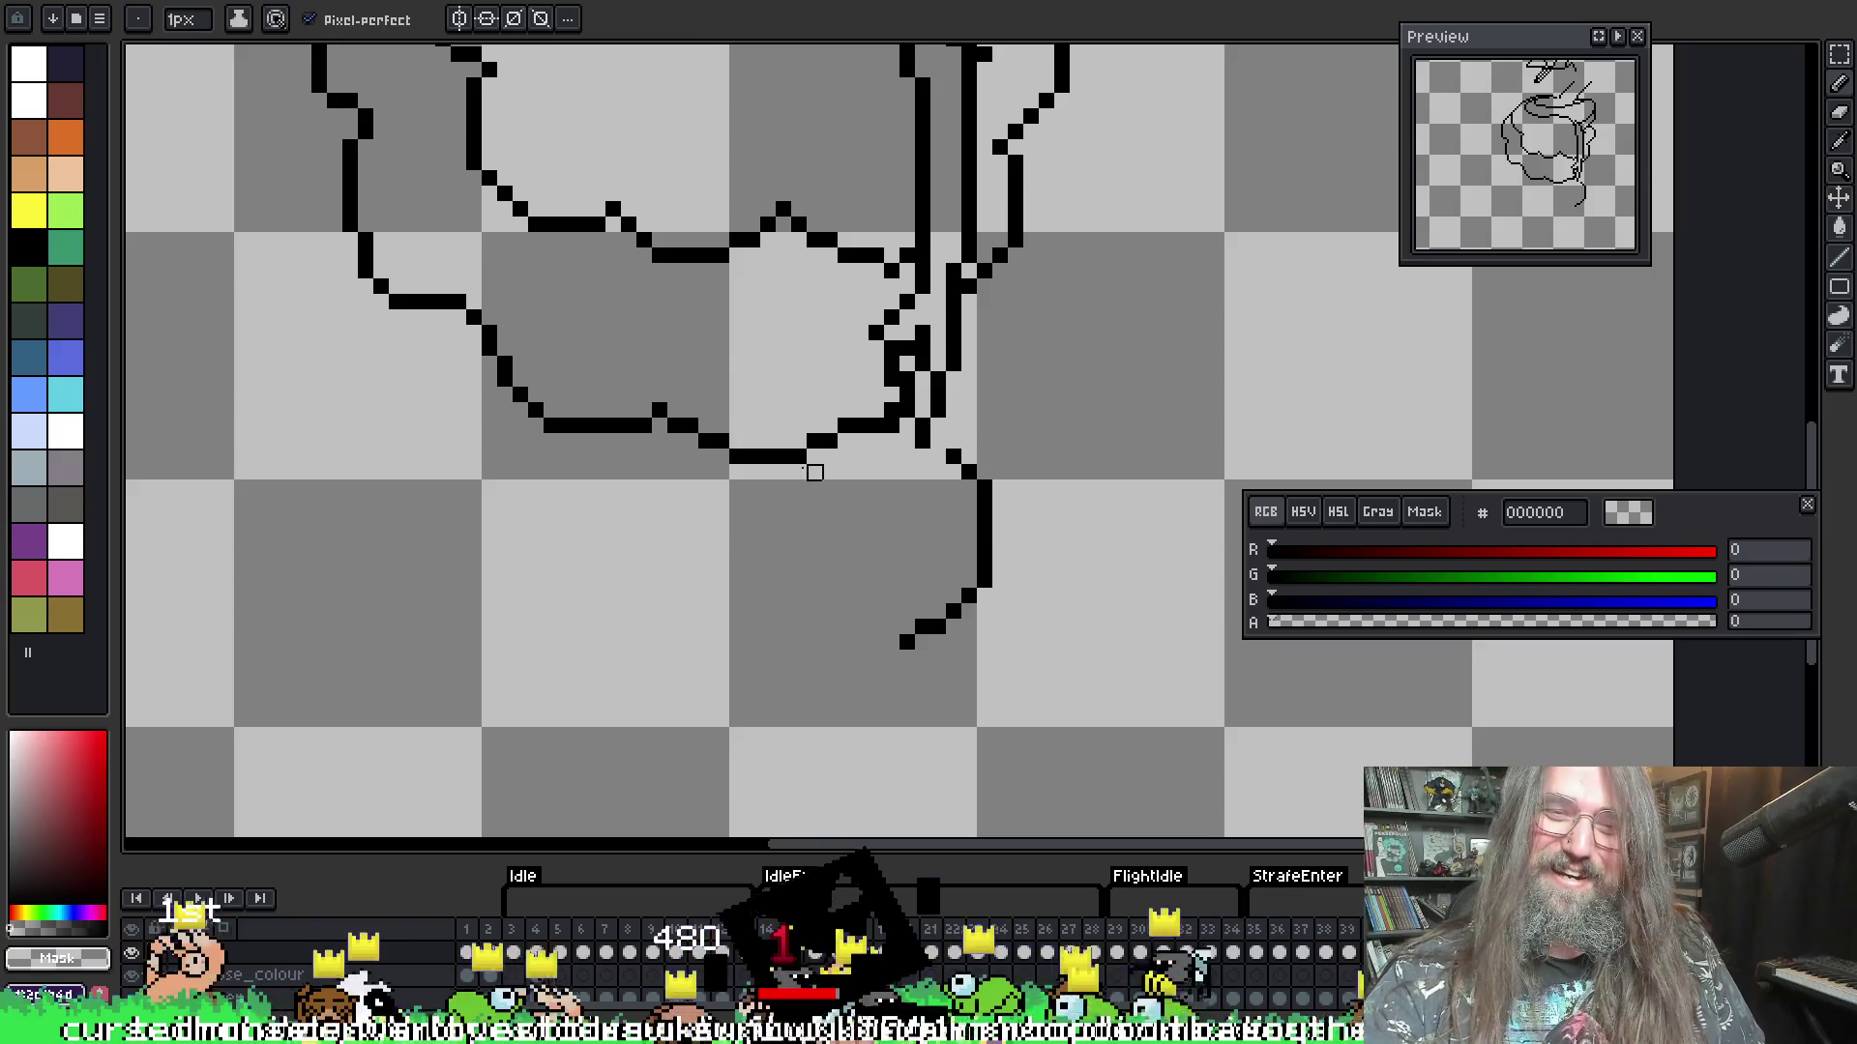
key("F3")
left_click(781, 454)
key("b")
- Draw a curved black line under the goose's belly, trim its lower end, and save
mouse_move(764, 462)
left_mouse_down()
mouse_move(822, 512)
mouse_move(929, 534)
mouse_move(974, 498)
left_mouse_up()
key("e")
mouse_move(909, 638)
left_mouse_down()
mouse_move(996, 605)
mouse_move(954, 597)
mouse_move(1001, 504)
left_mouse_up()
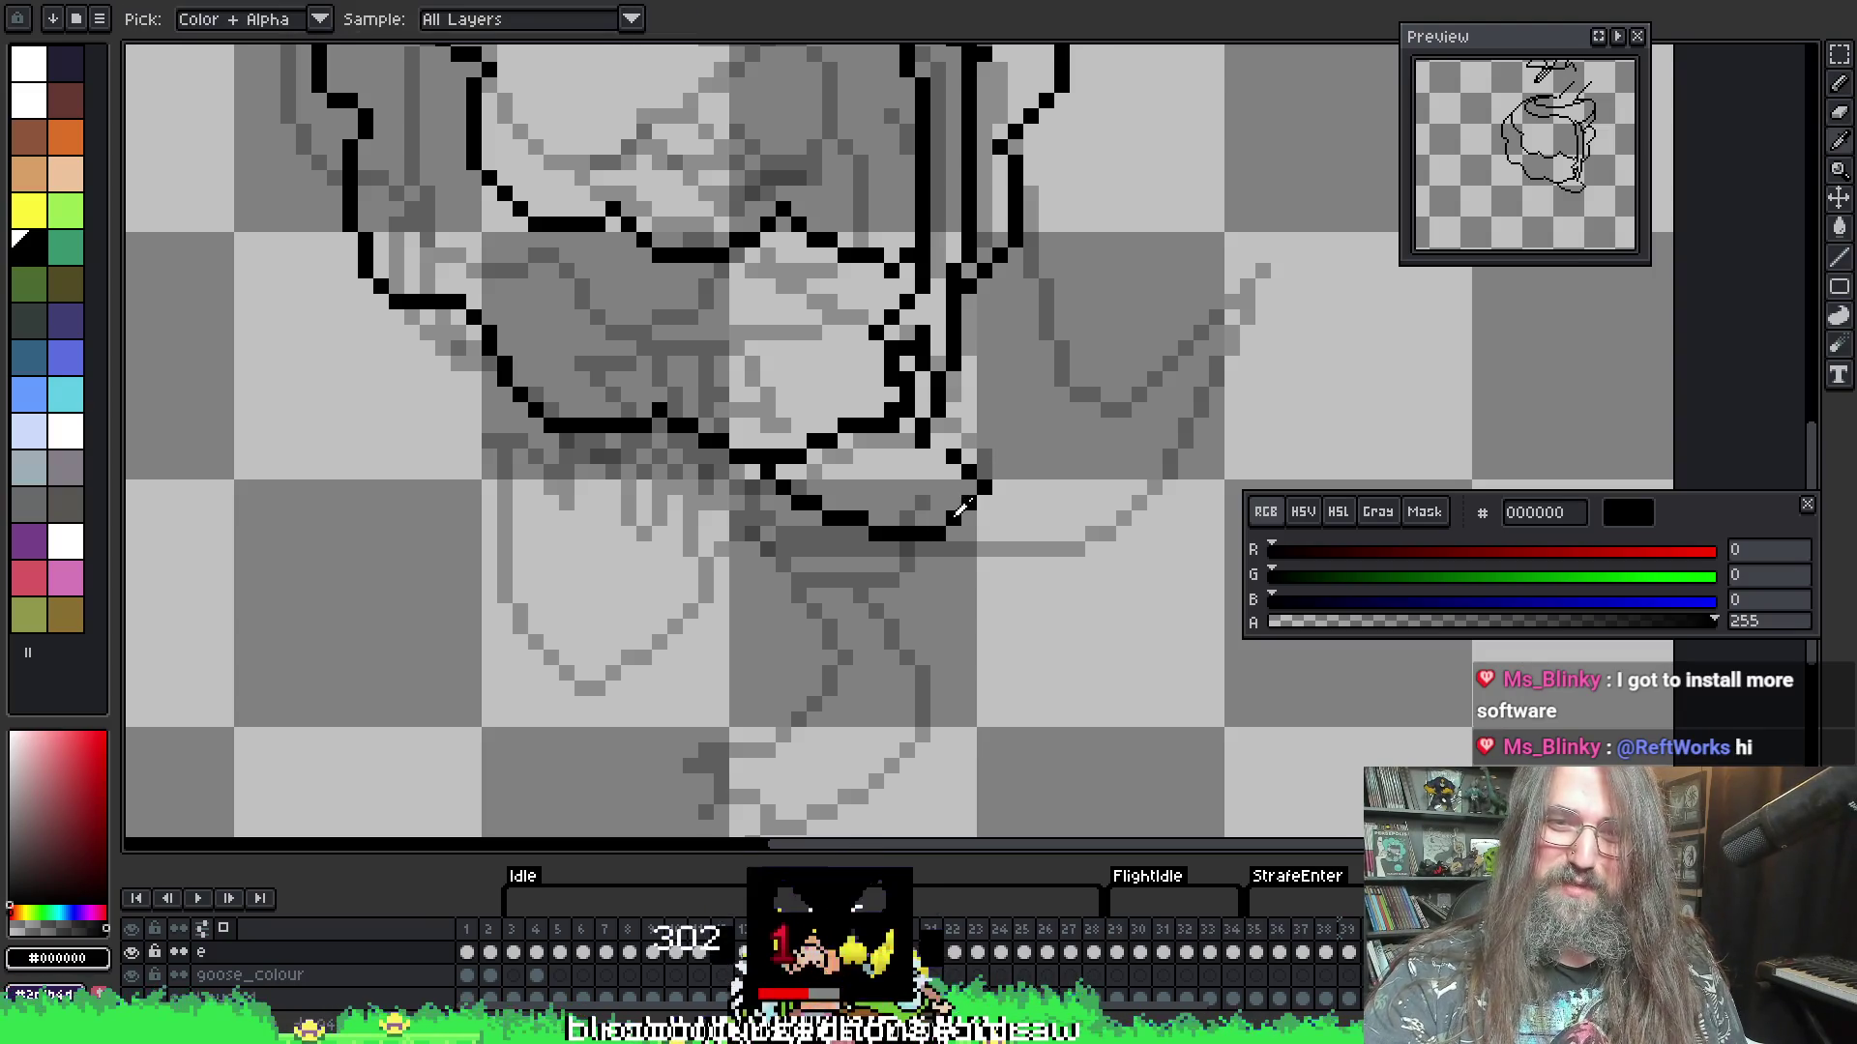
key("b")
key("e")
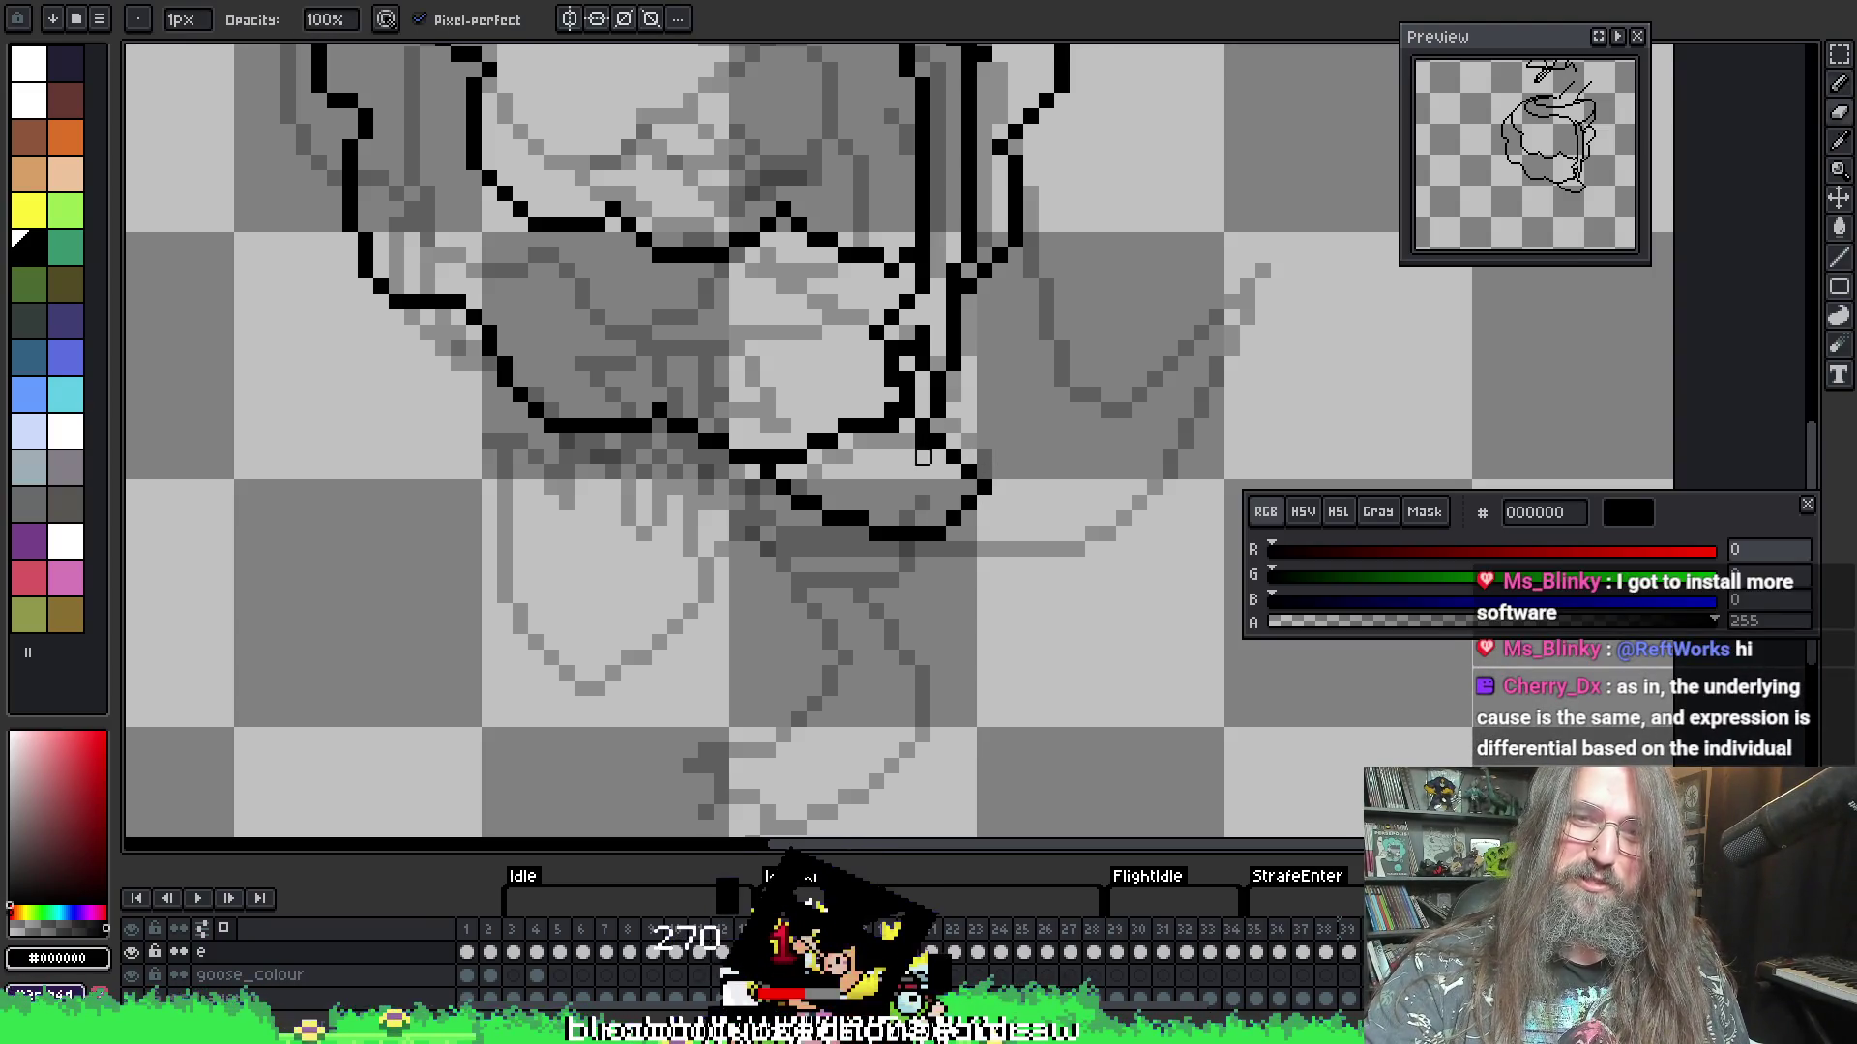
key("ctrl+s")
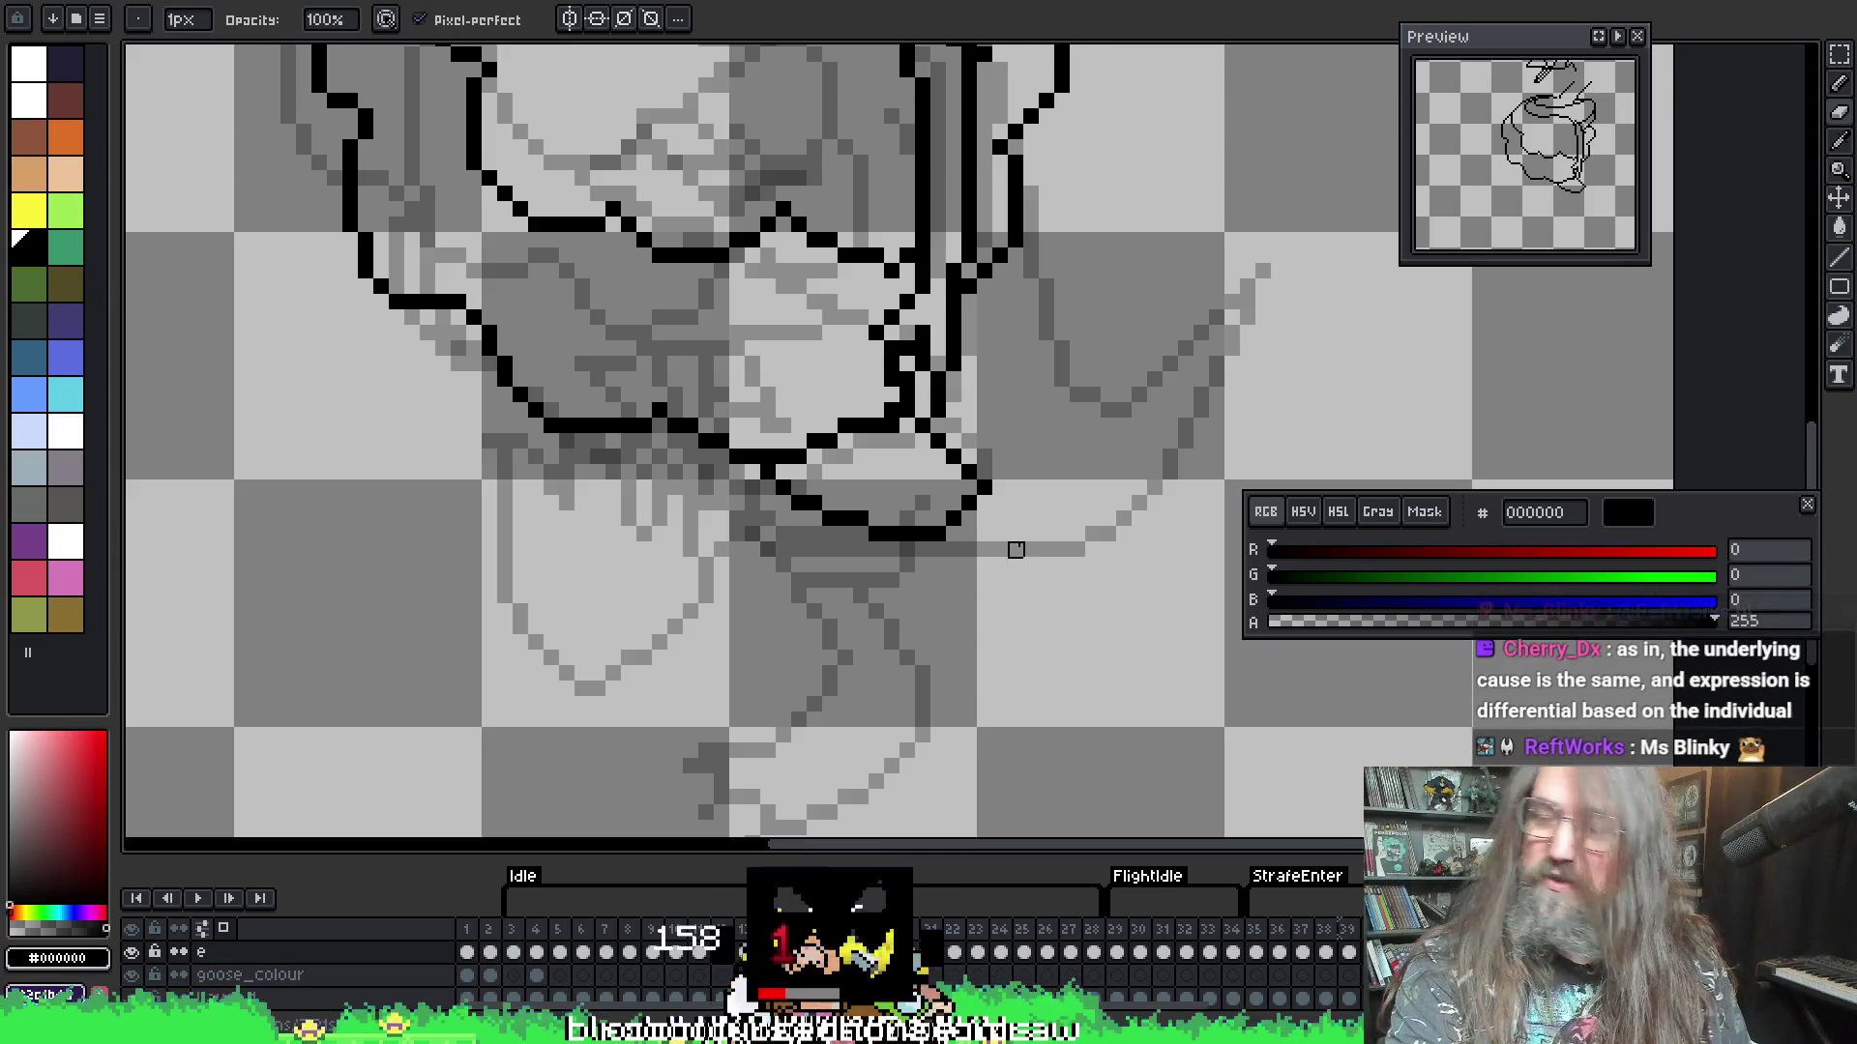
- Add black pixels to the lower-right outline and erase the extras
scroll(967, 547, "down", 2)
scroll(917, 677, "up", 2)
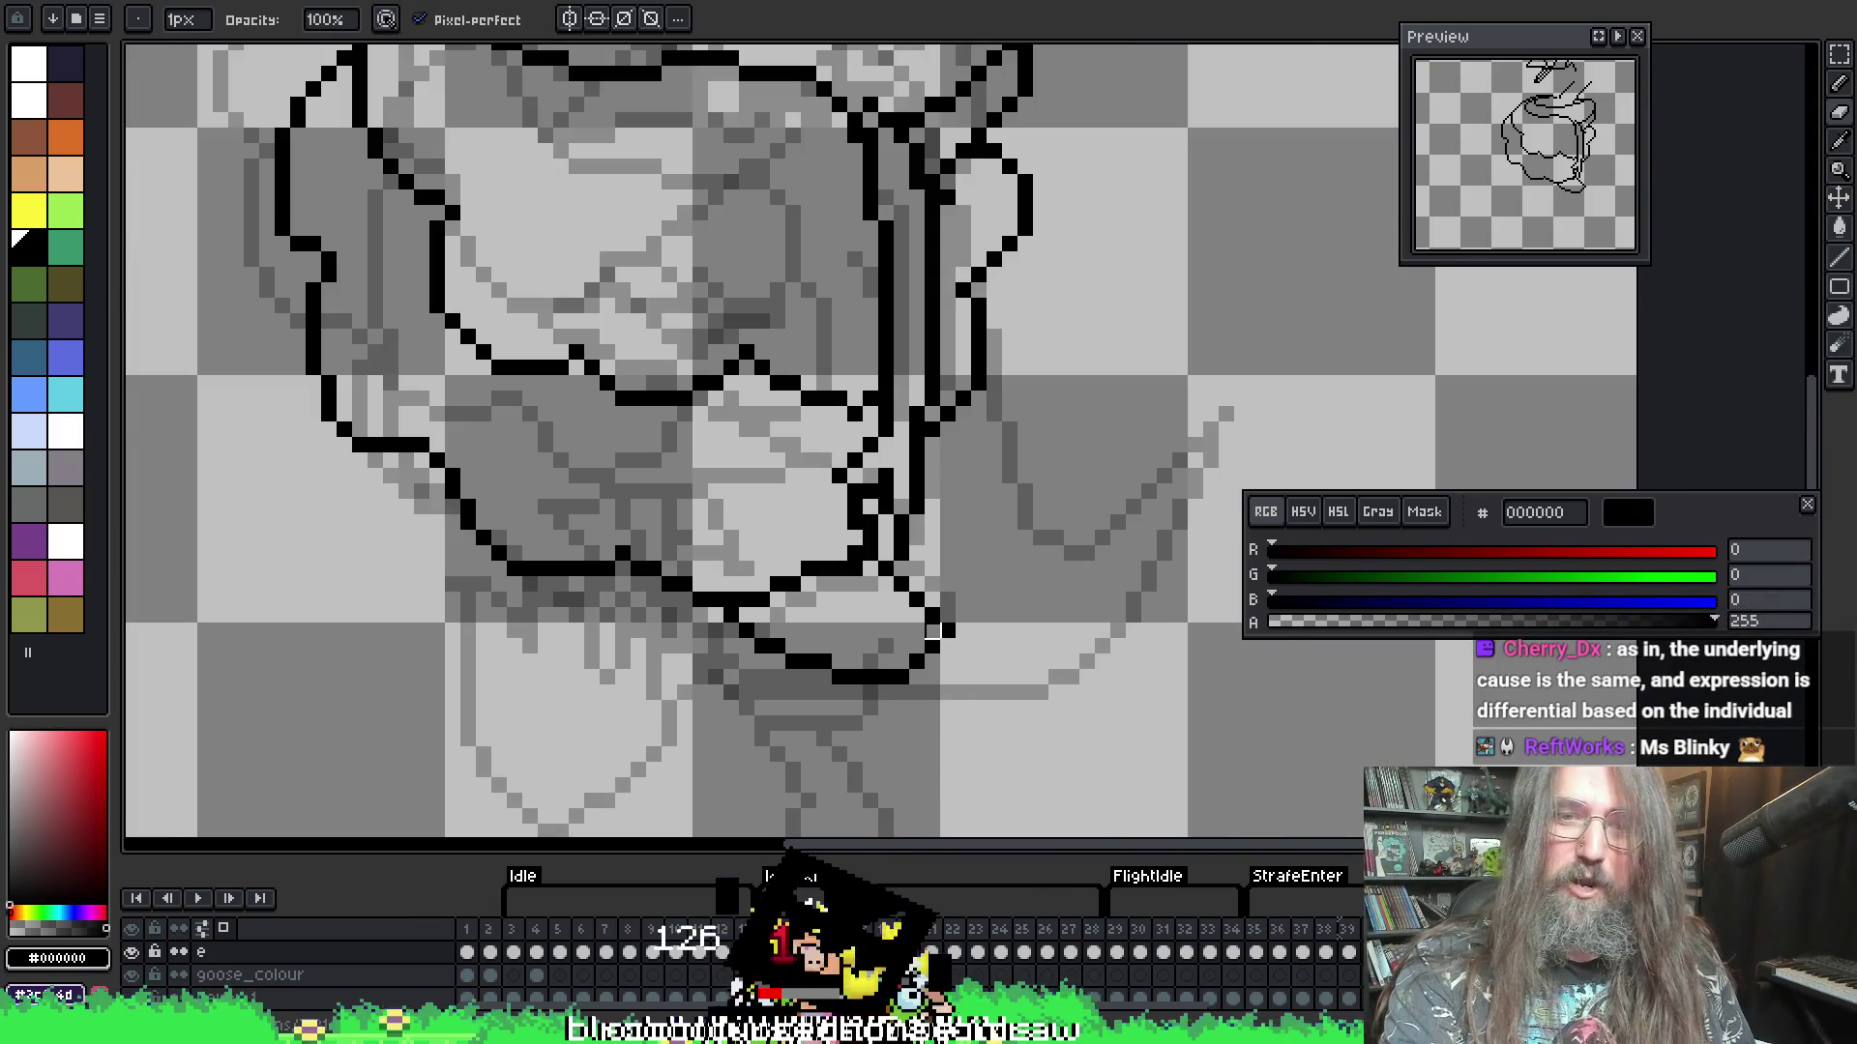
scroll(917, 677, "up", 1)
key("i")
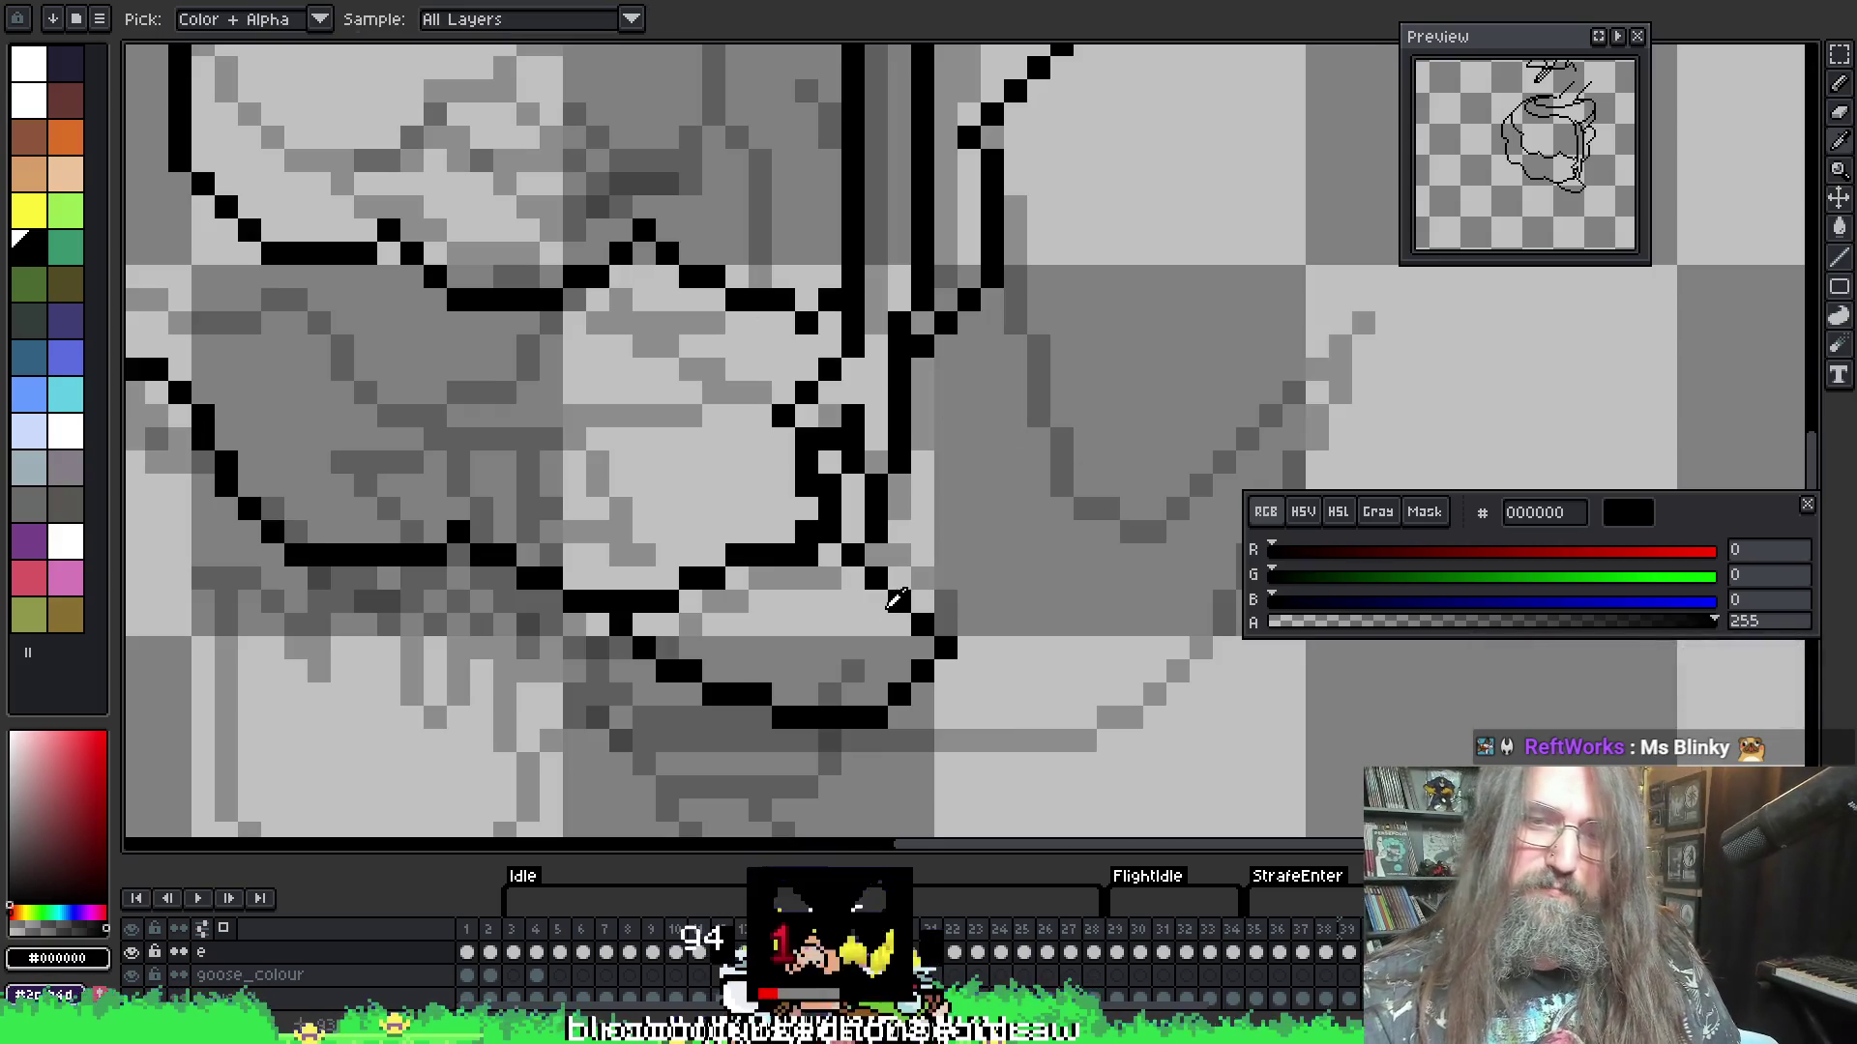
key("b")
mouse_move(923, 578)
left_mouse_down()
mouse_move(923, 605)
mouse_move(945, 580)
mouse_move(946, 648)
left_mouse_up()
key("e")
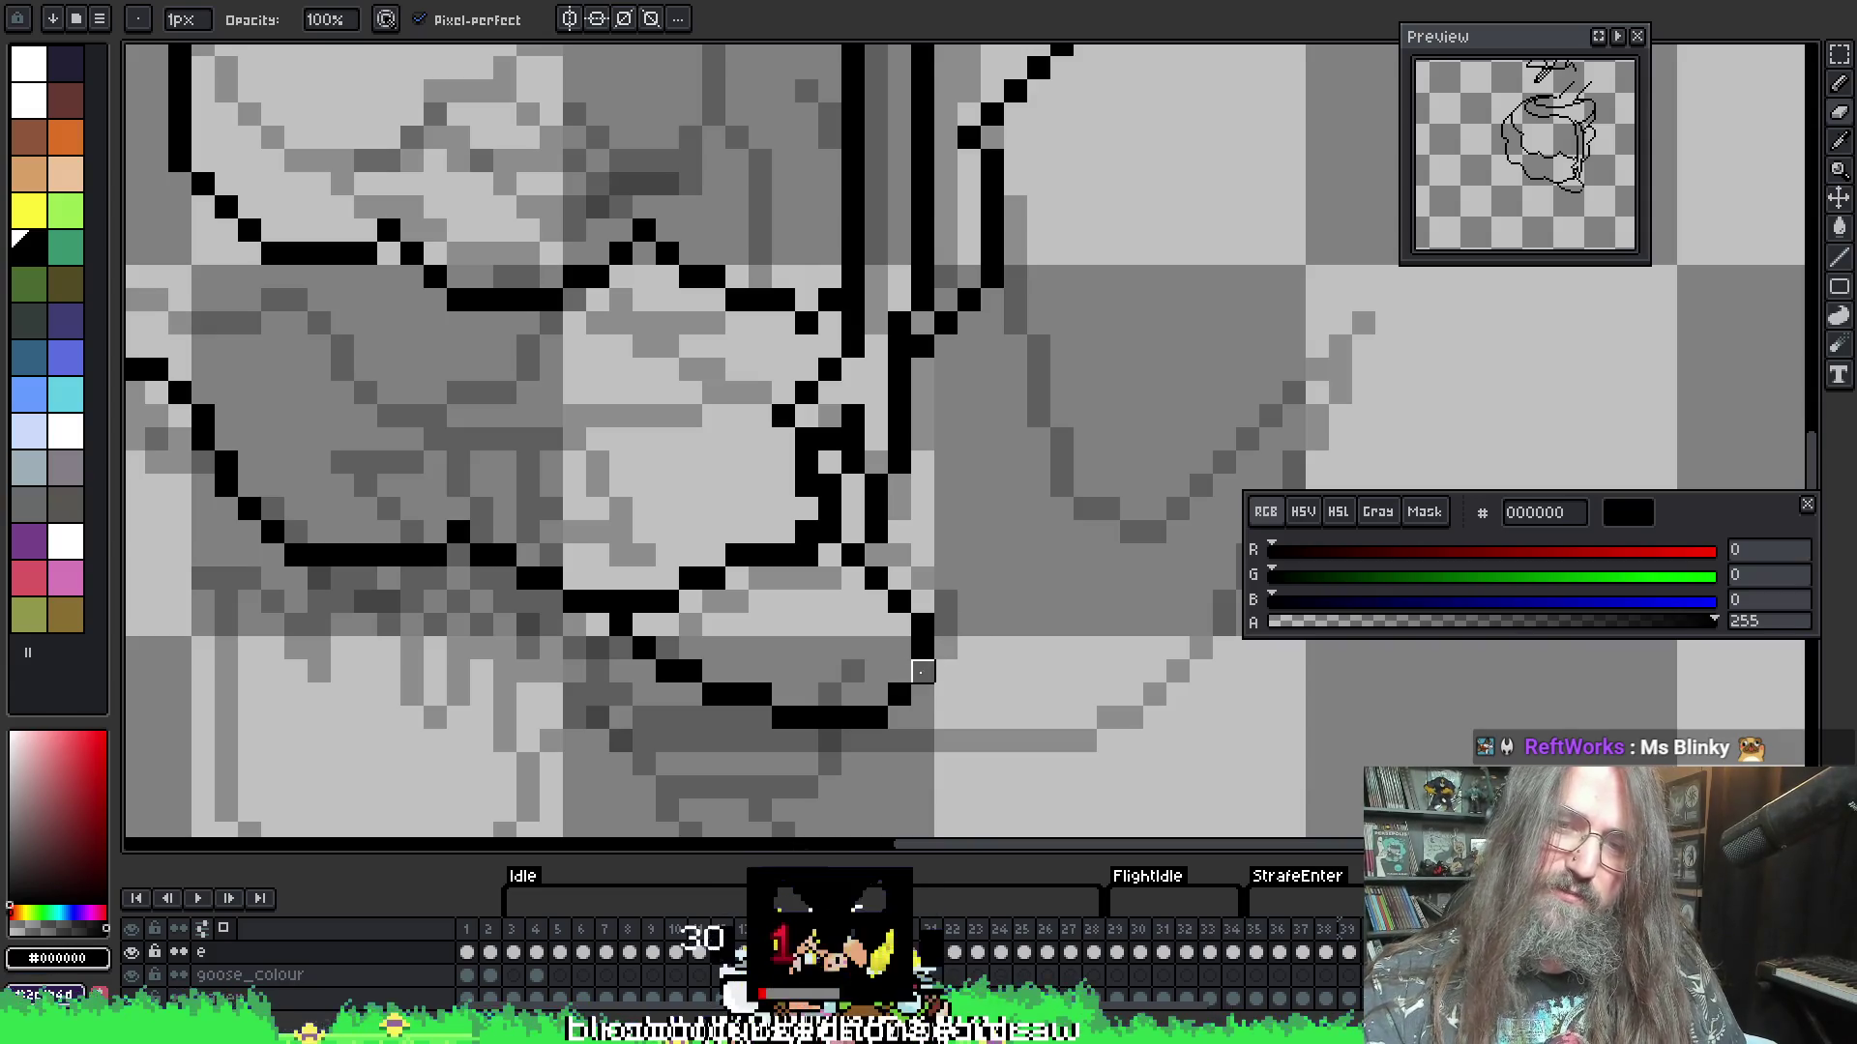
- Flip between the round goose frame and its neighbour to compare poses
key("Right")
key("Right")
key("Right")
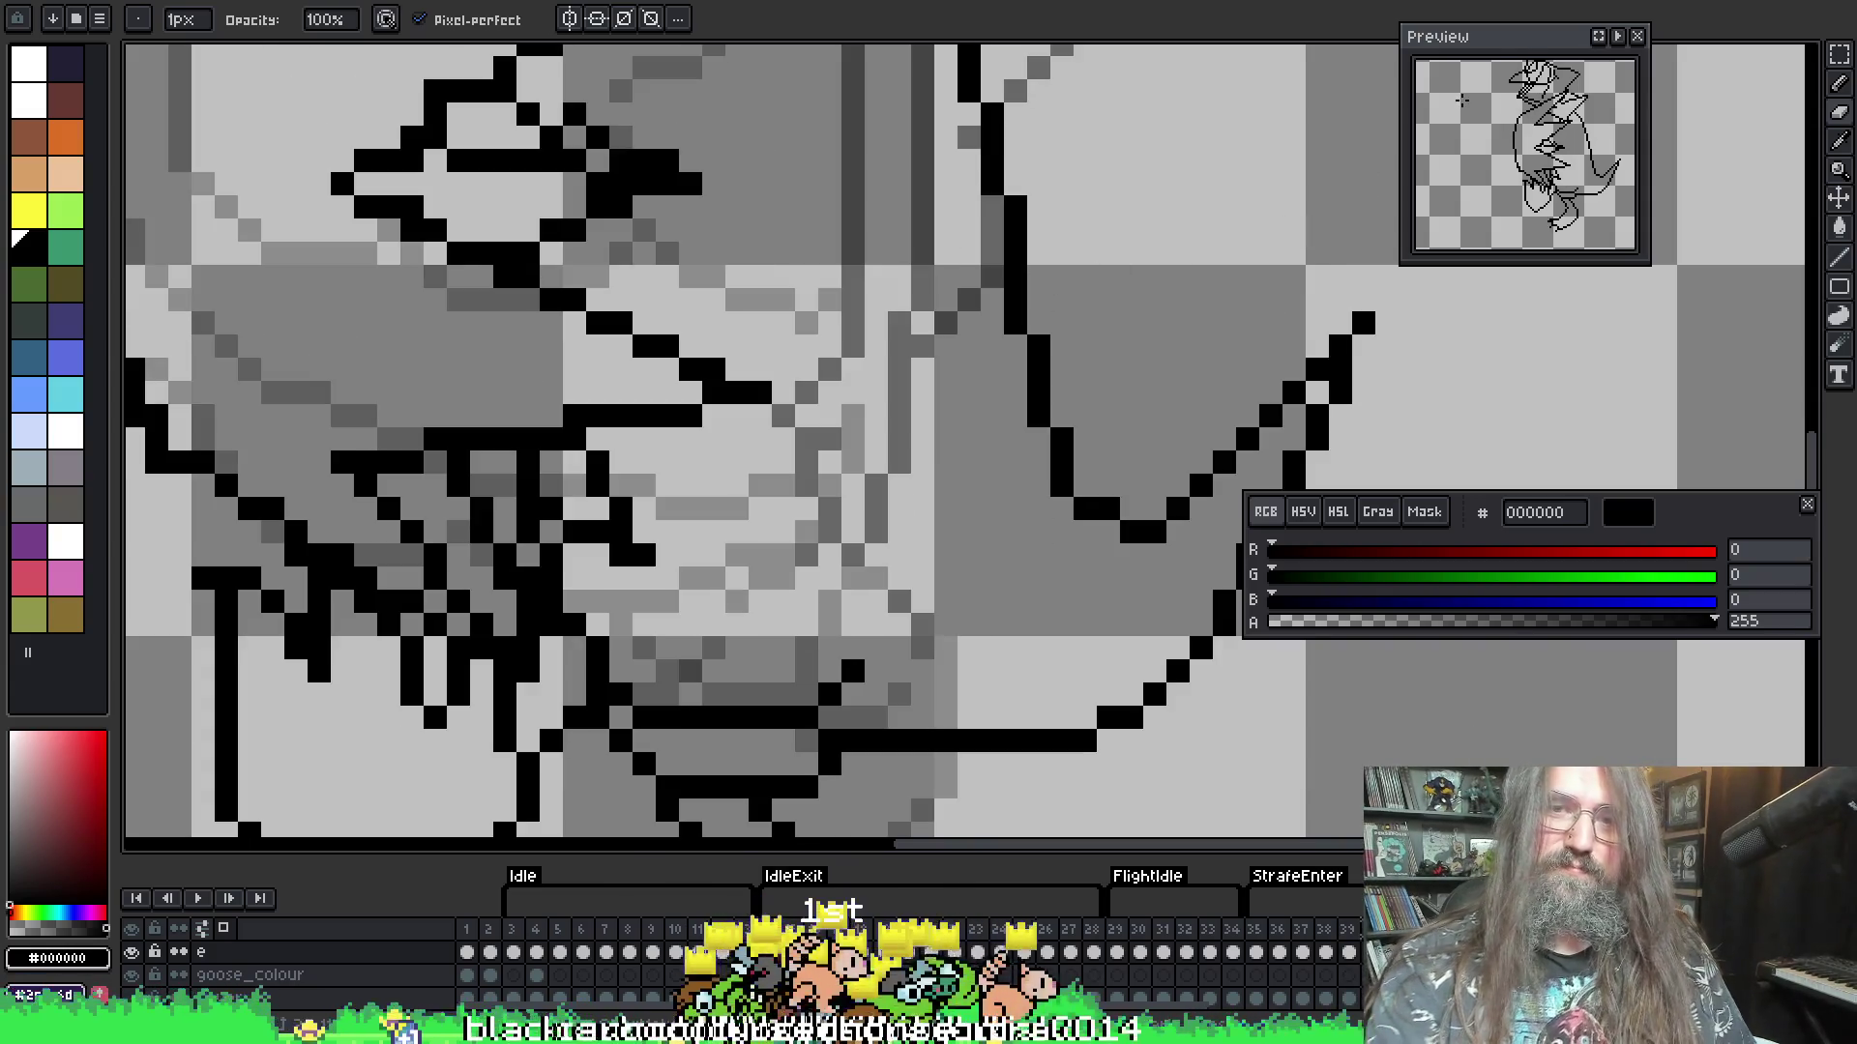
scroll(967, 483, "down", 3)
scroll(834, 587, "up", 1)
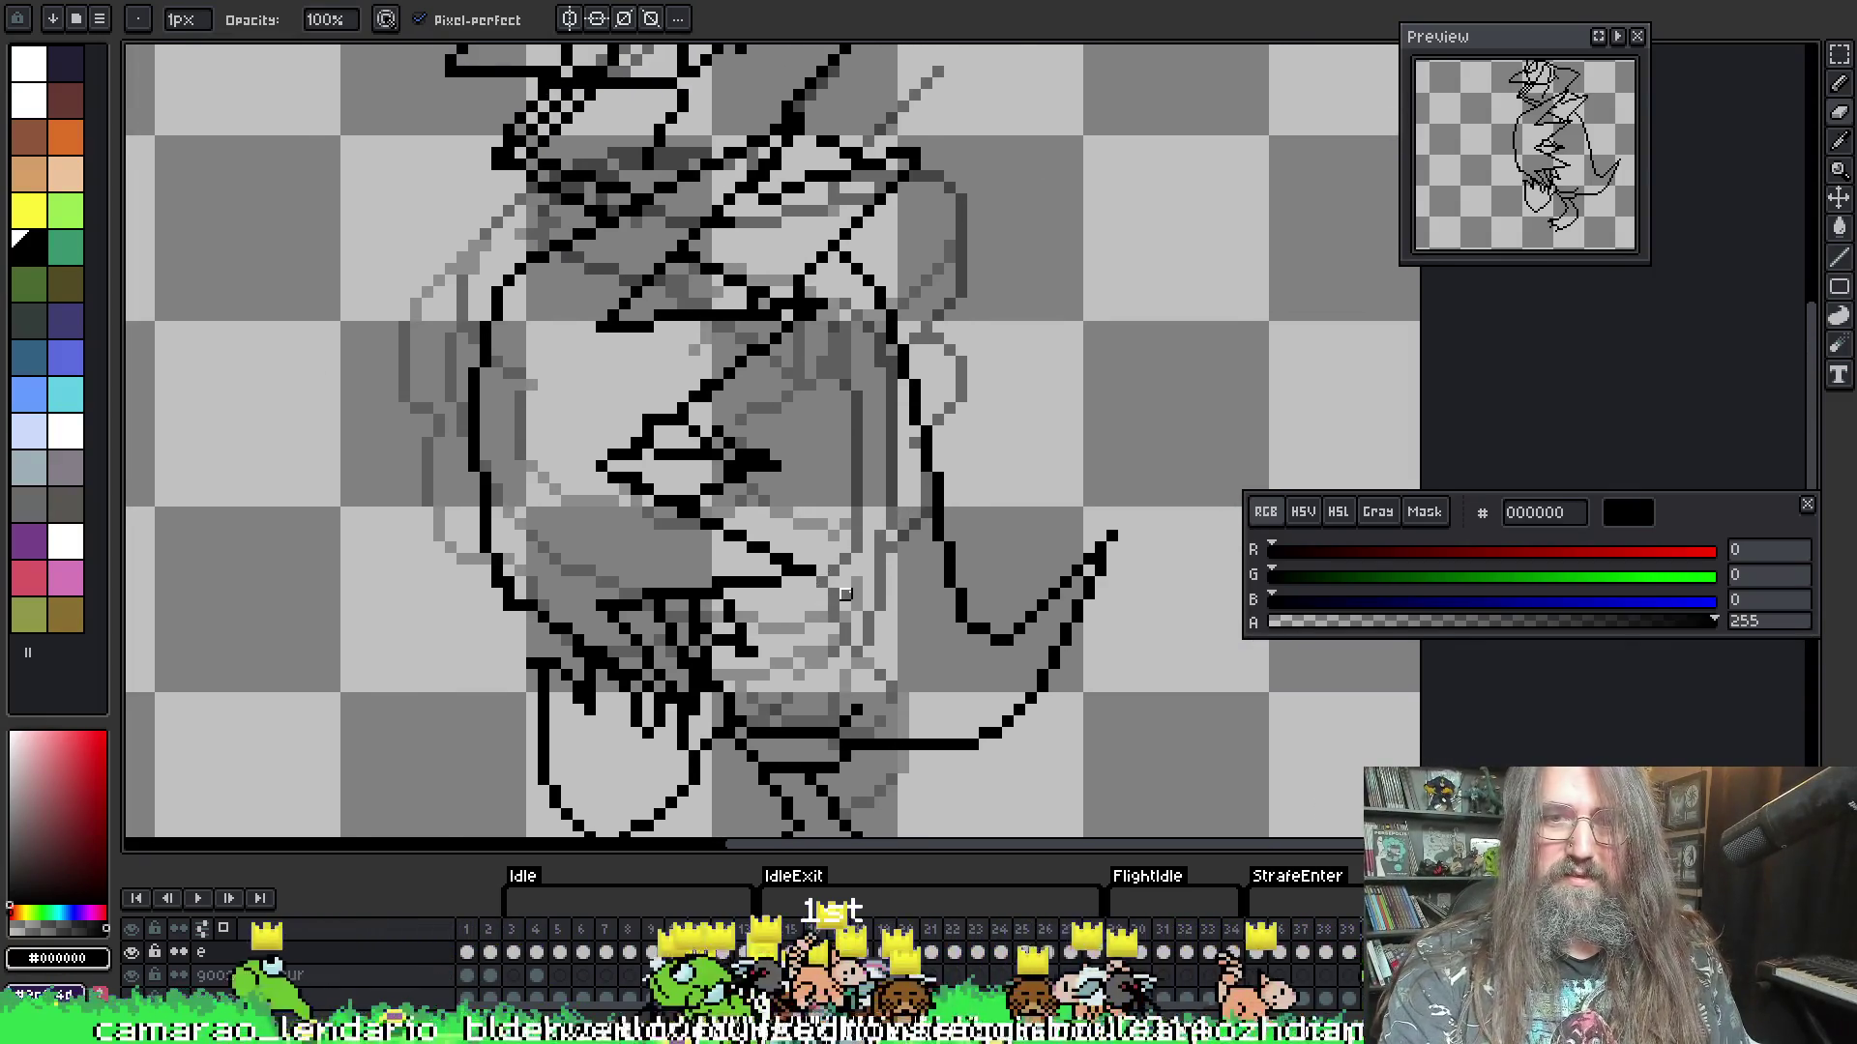
scroll(833, 587, "down", 1)
key("Right")
key("Left")
key("Right")
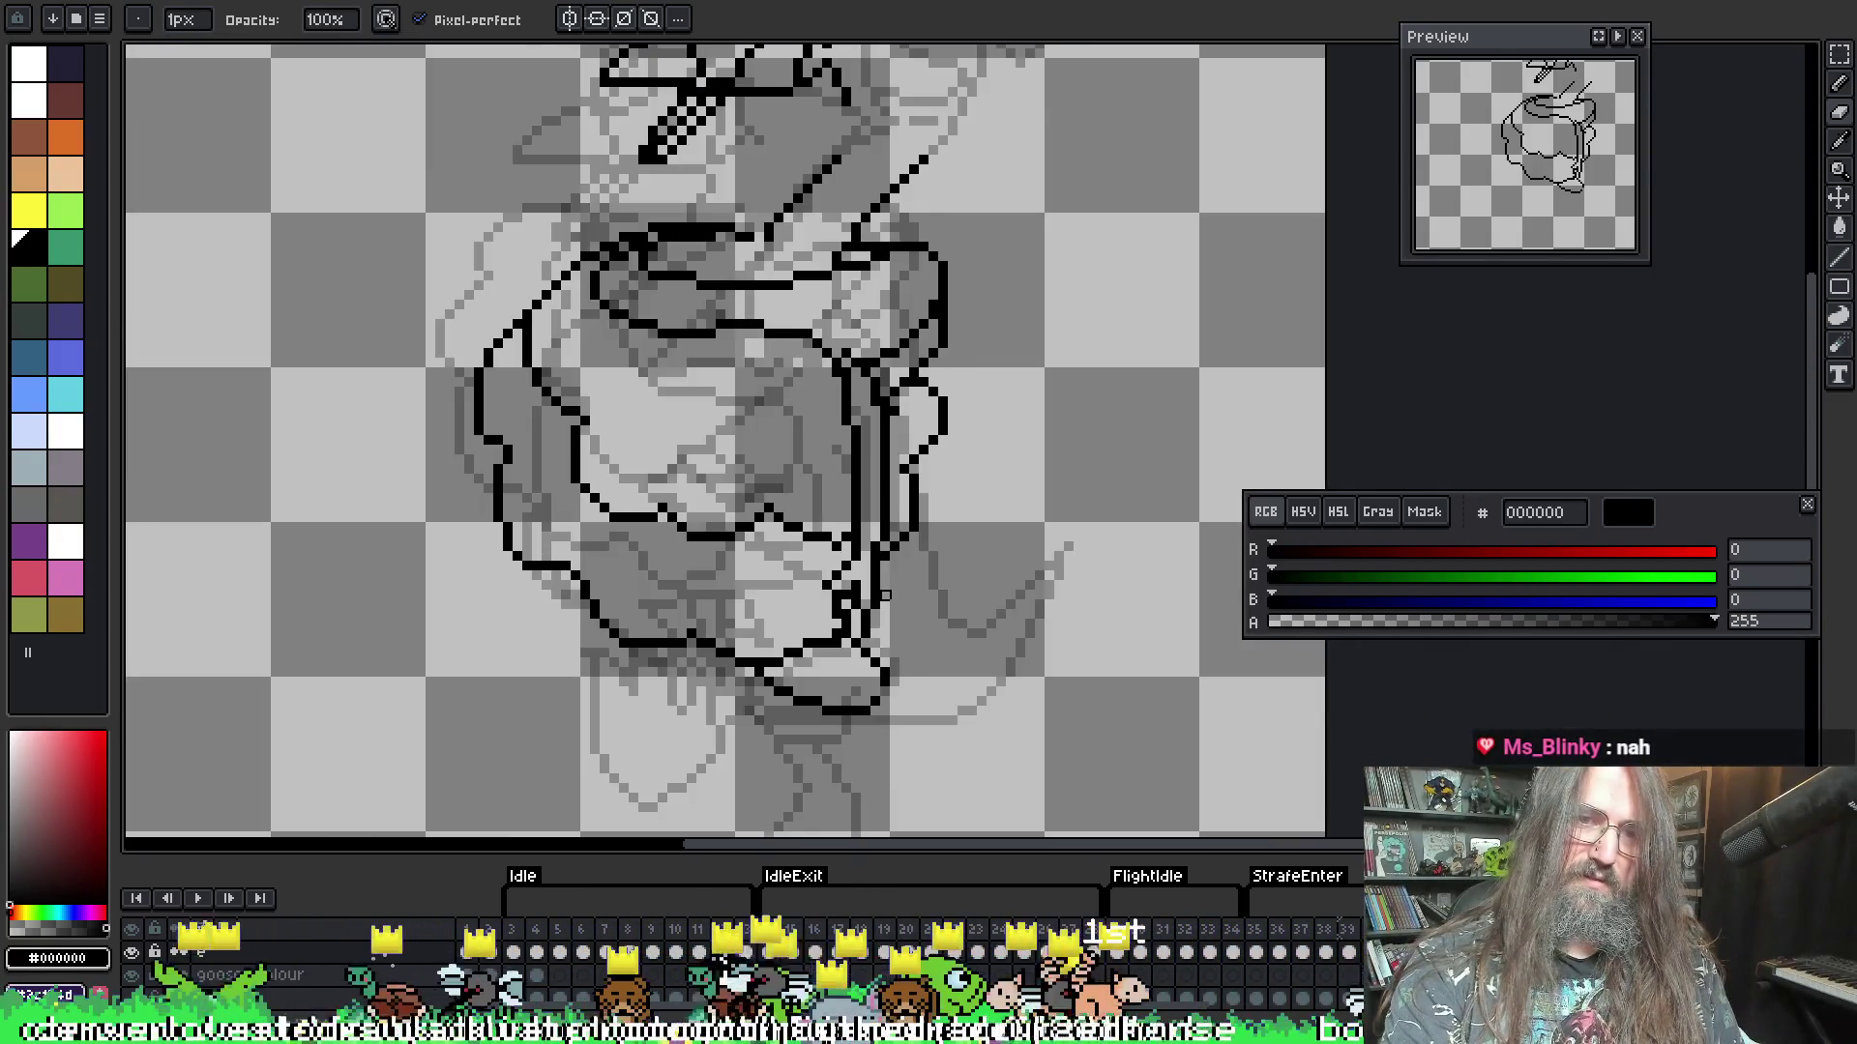
key("Left")
key("Right")
- Rework the outline along the goose's underside with the Eraser and Pencil
scroll(660, 654, "up", 1)
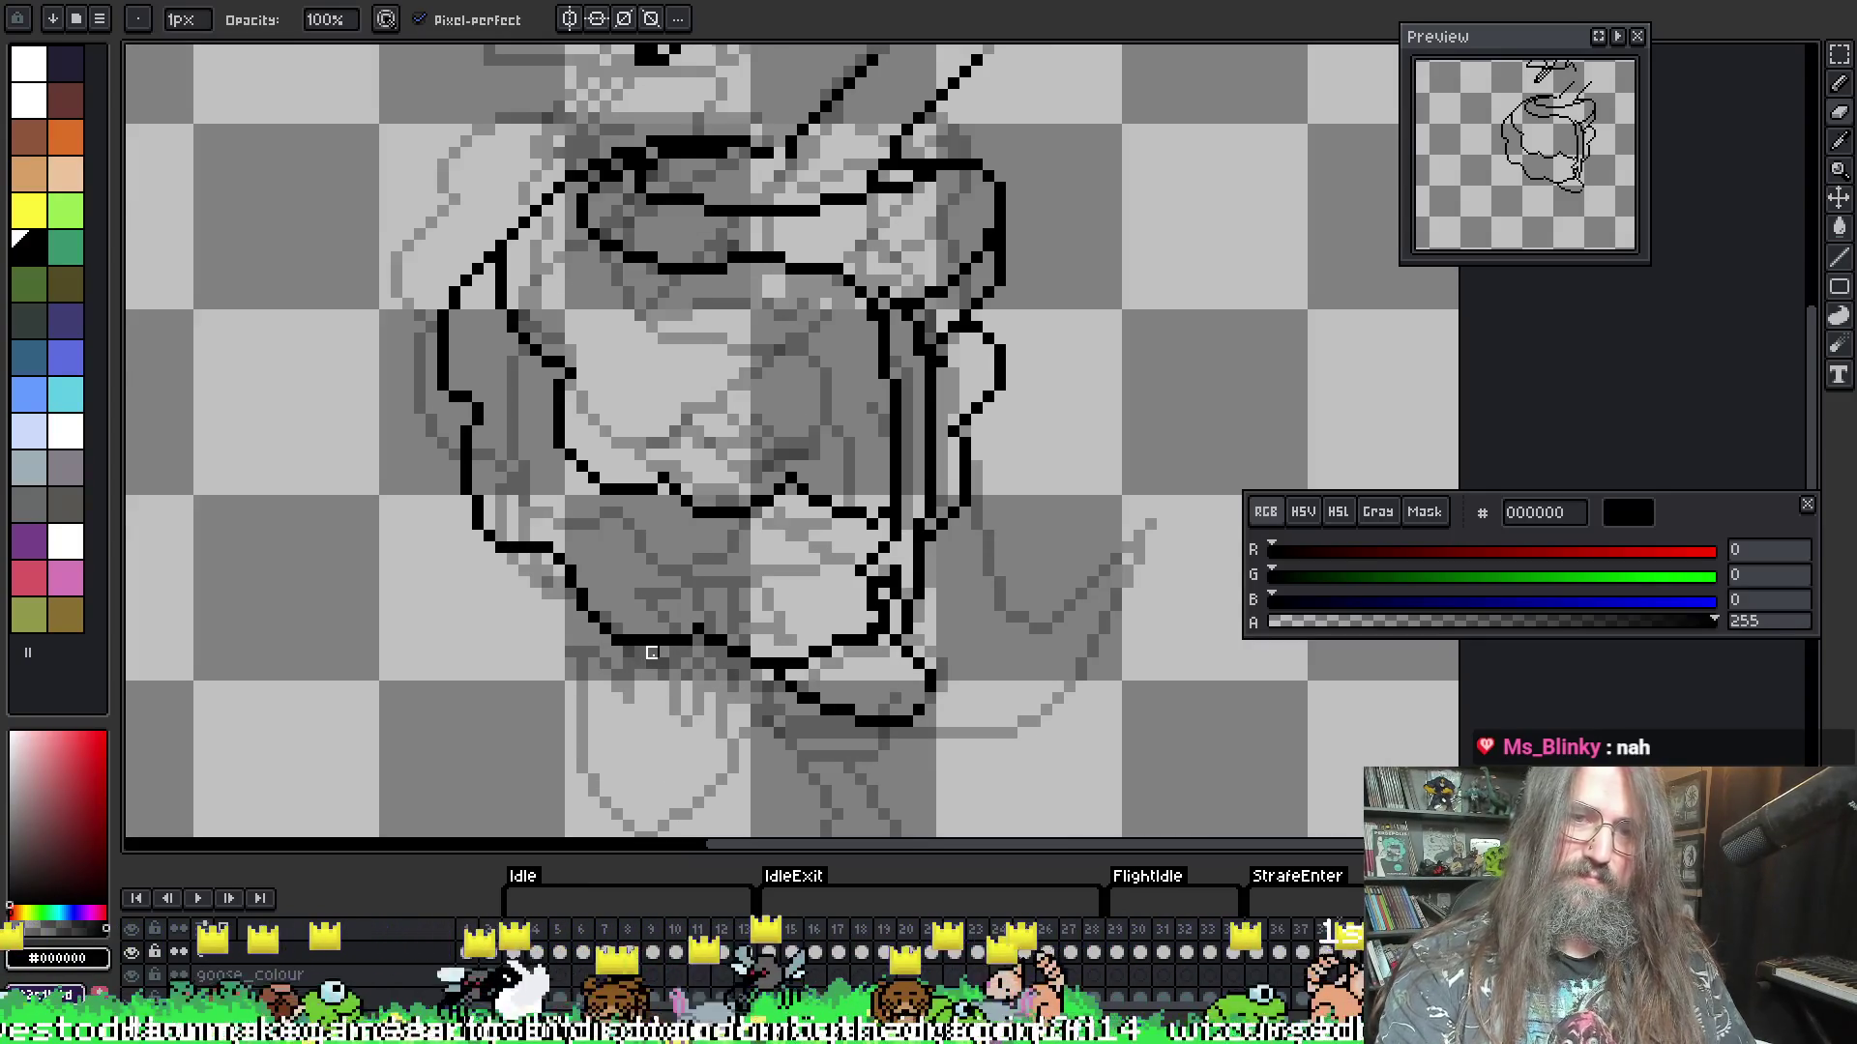
scroll(282, 299, "down", 2)
key("e")
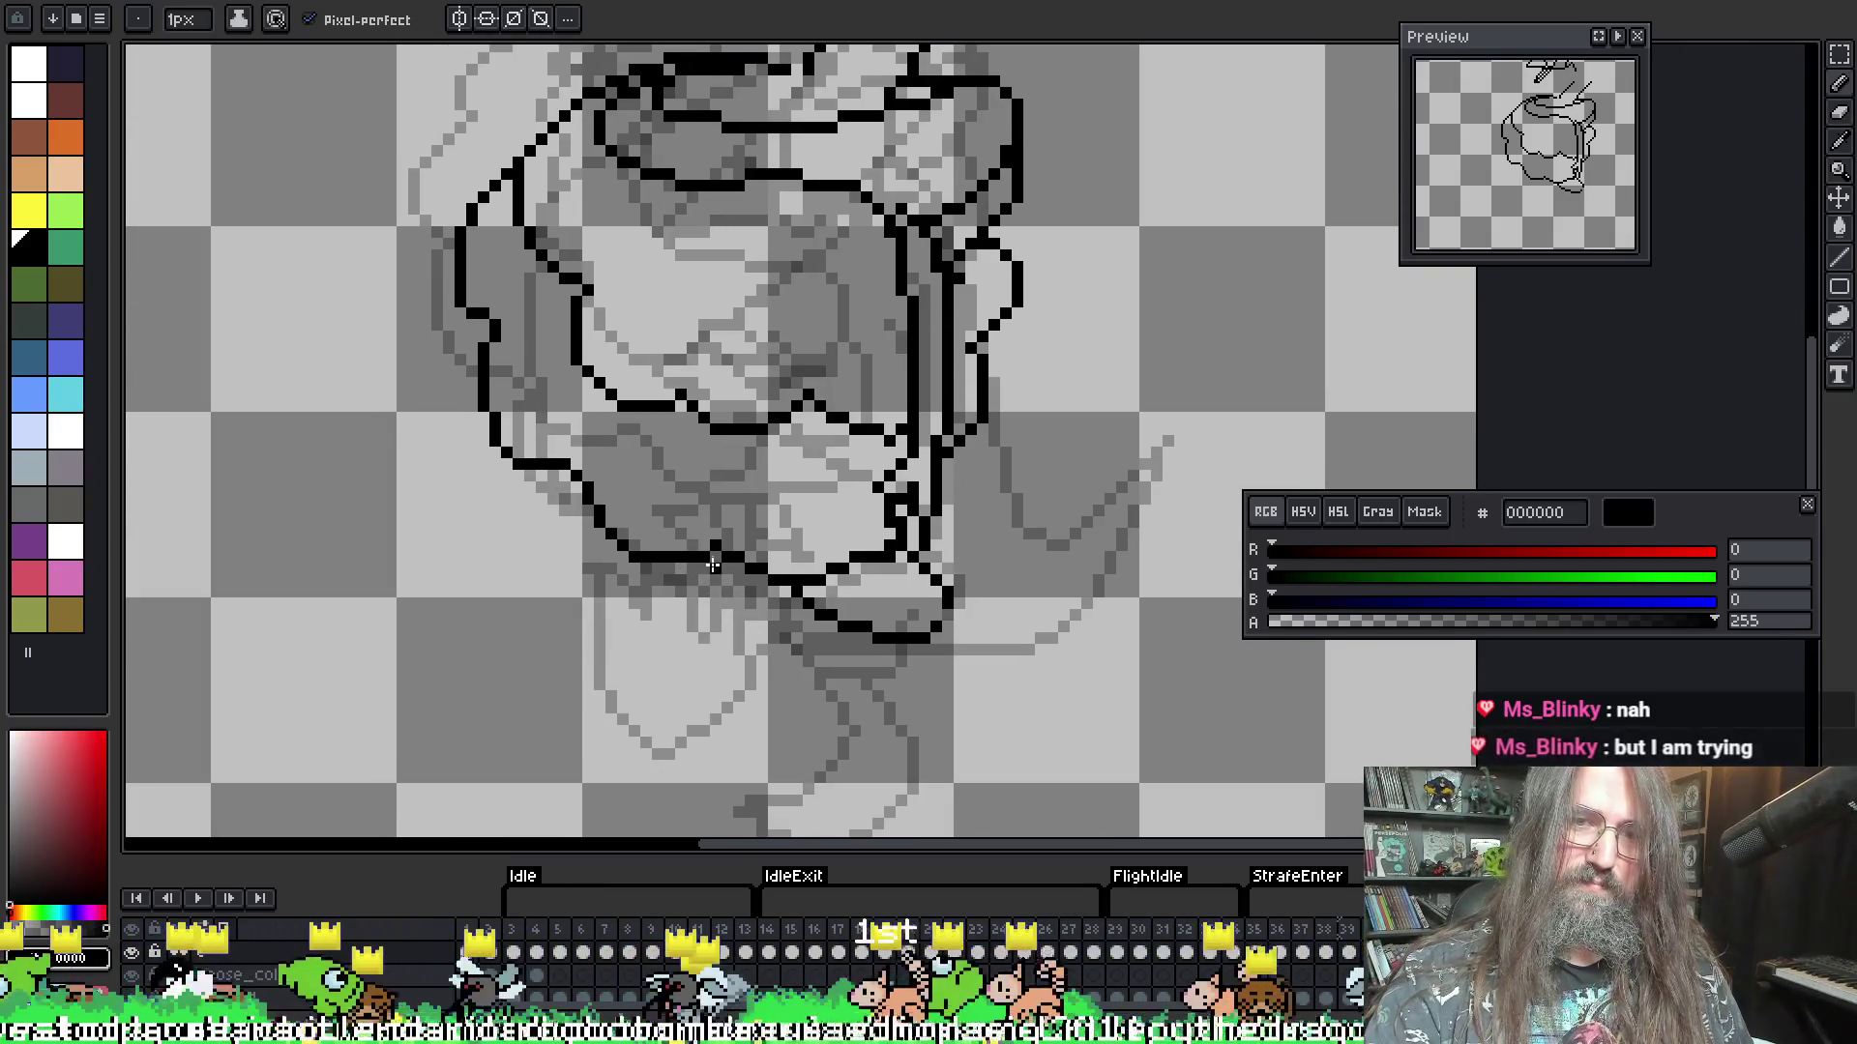
mouse_move(691, 555)
left_mouse_down()
mouse_move(731, 598)
mouse_move(829, 636)
mouse_move(870, 628)
left_mouse_up()
key("b")
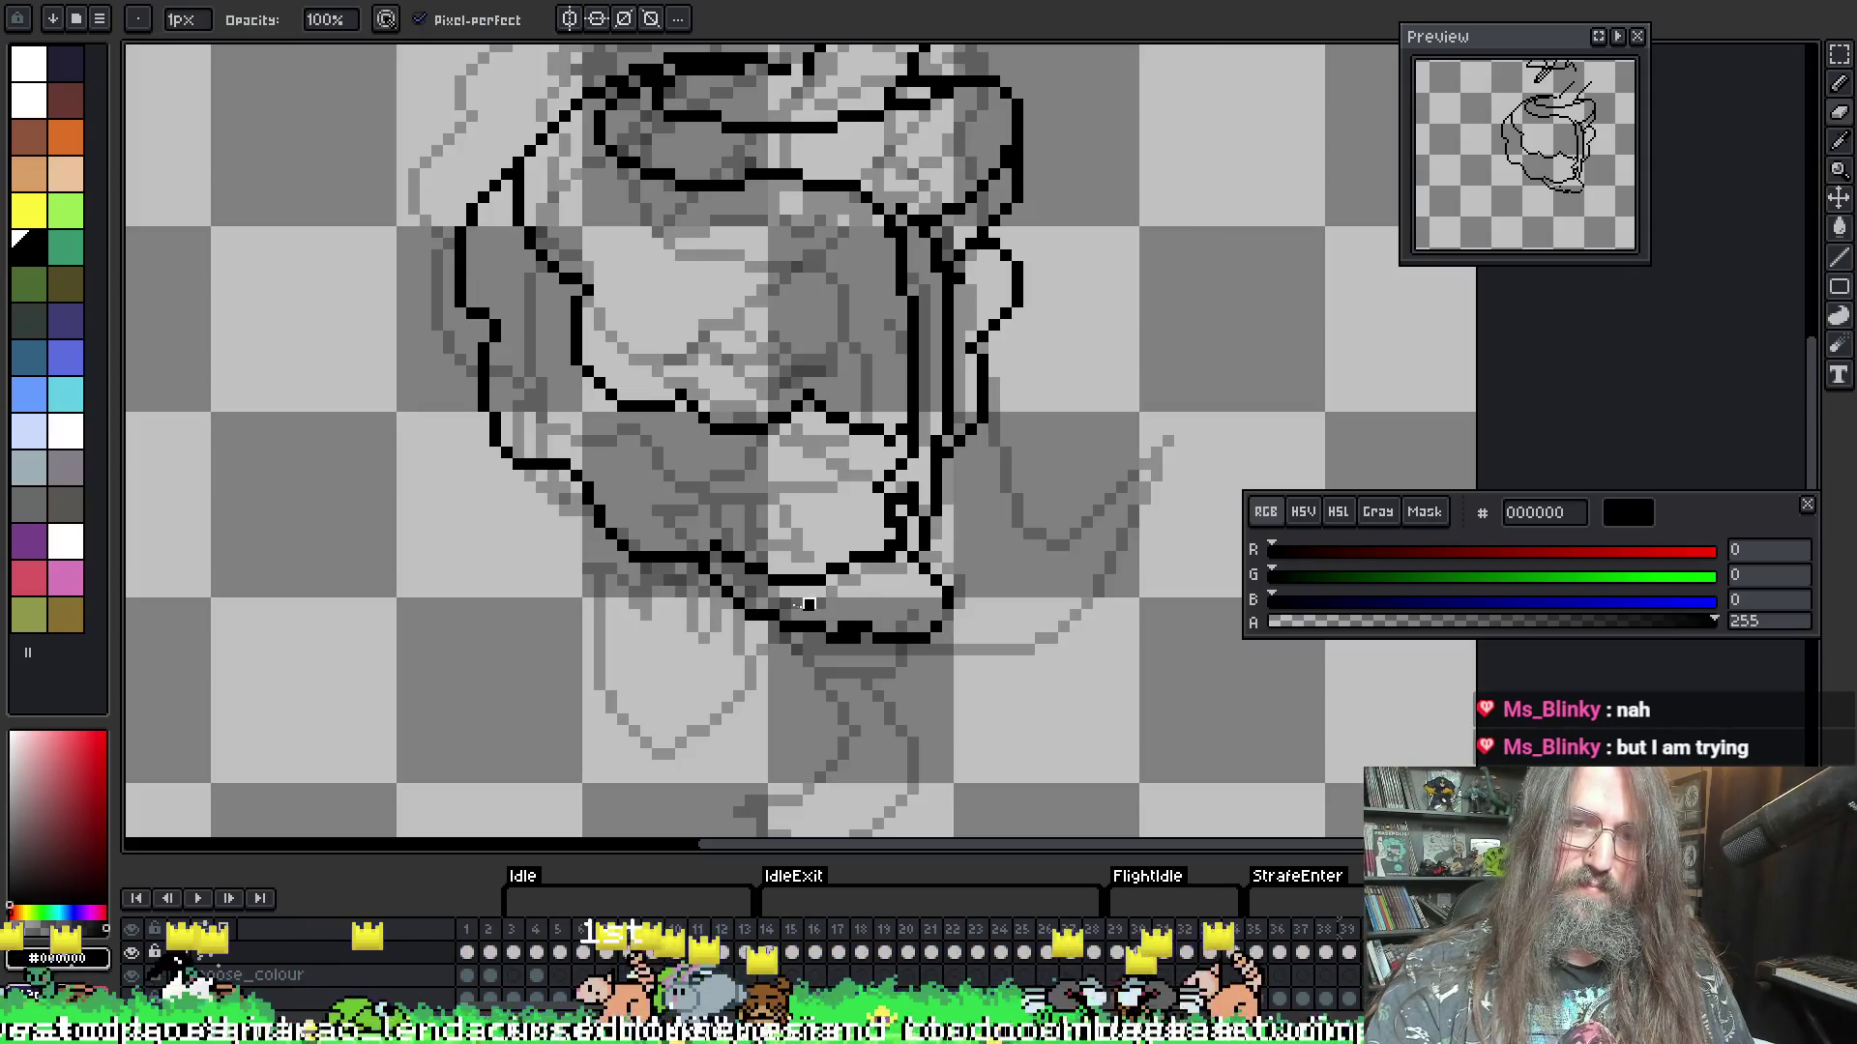
key("e")
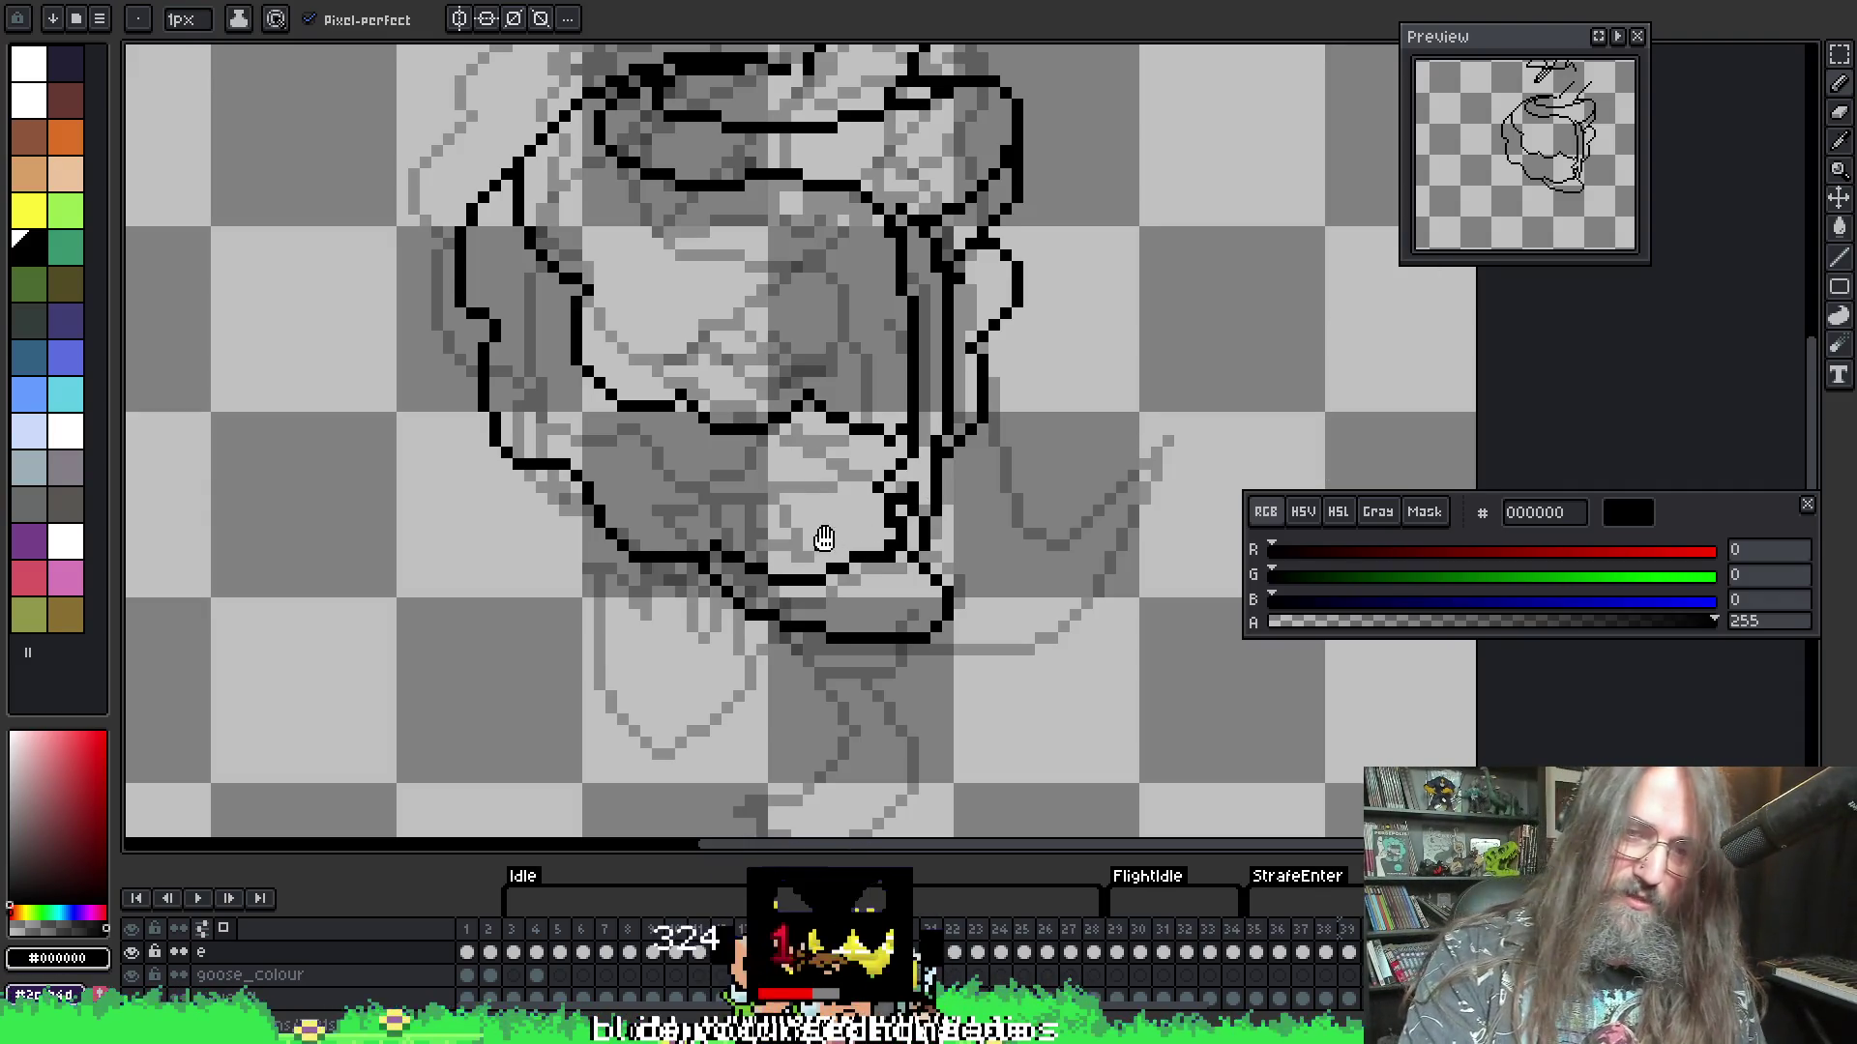
- Zoom in, pick black, and place a pixel closing the gap where the inner wing line meets the belly
scroll(820, 540, "down", 1)
key("e")
scroll(808, 562, "down", 1)
scroll(809, 562, "up", 2)
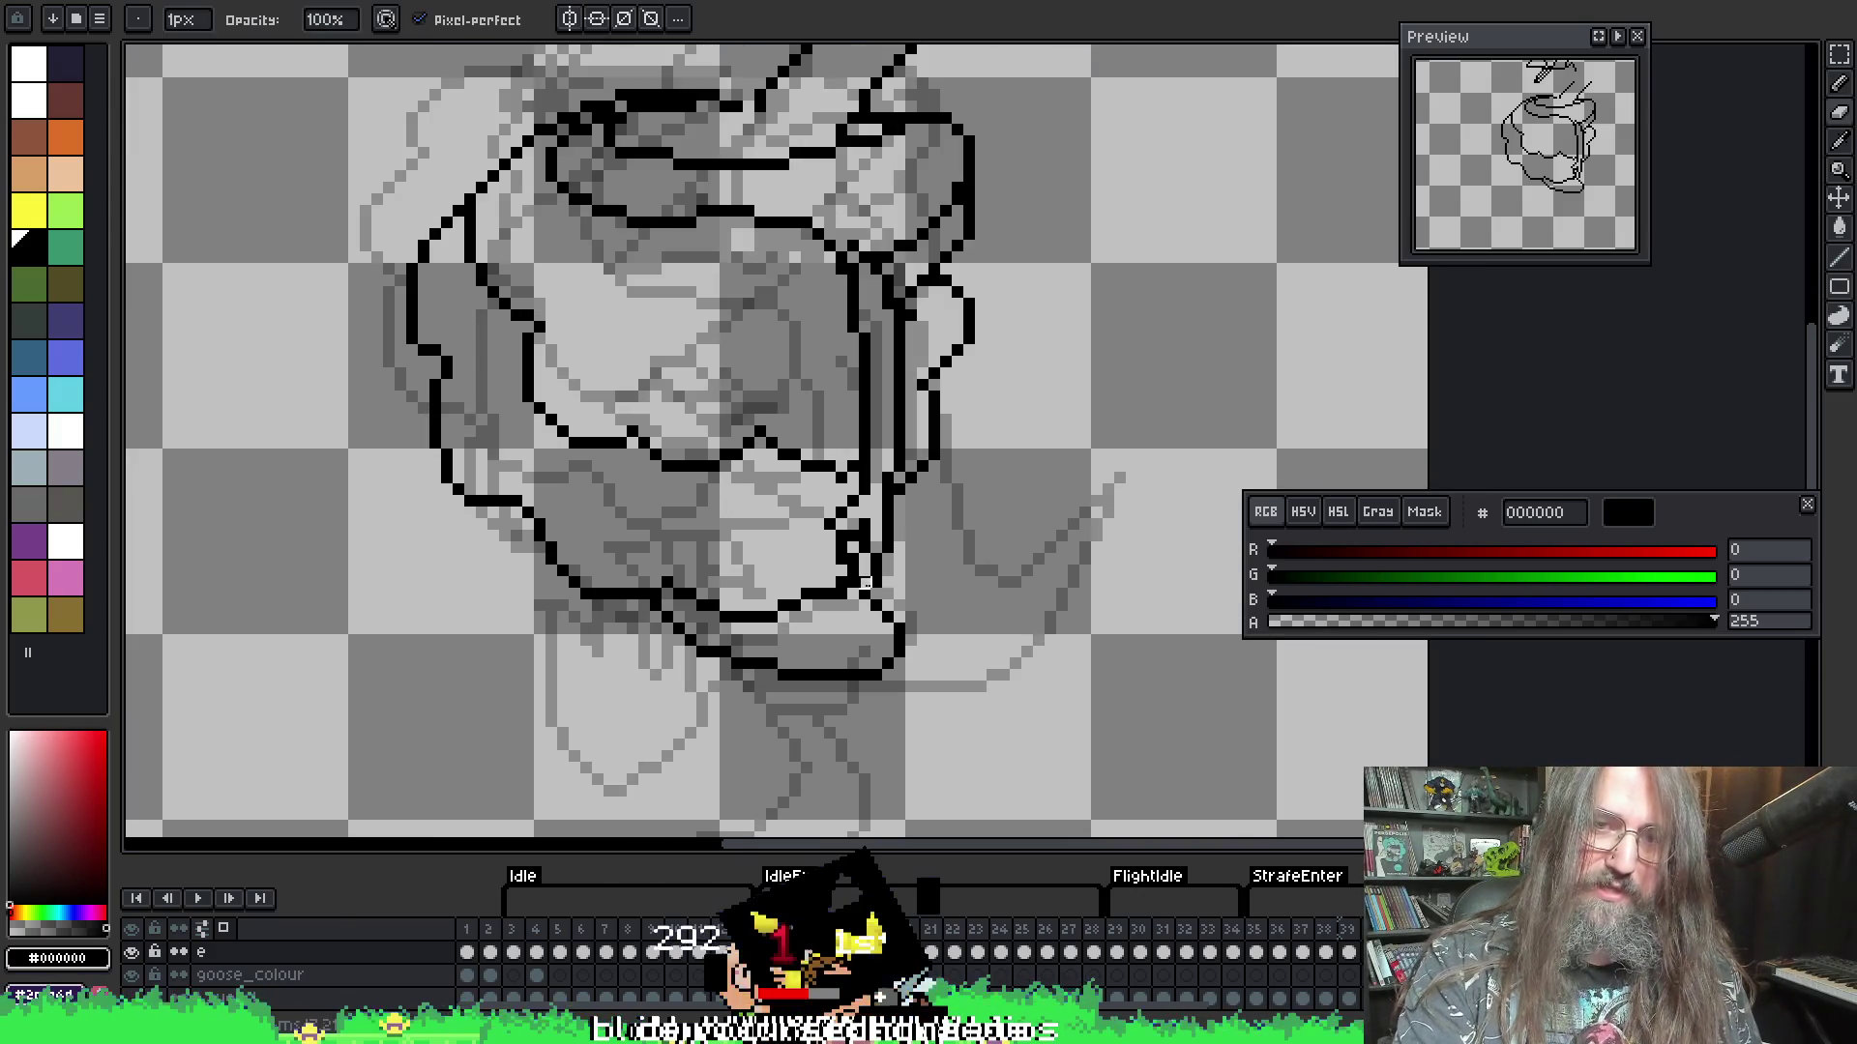
left_click(909, 584, "alt")
scroll(847, 580, "up", 1)
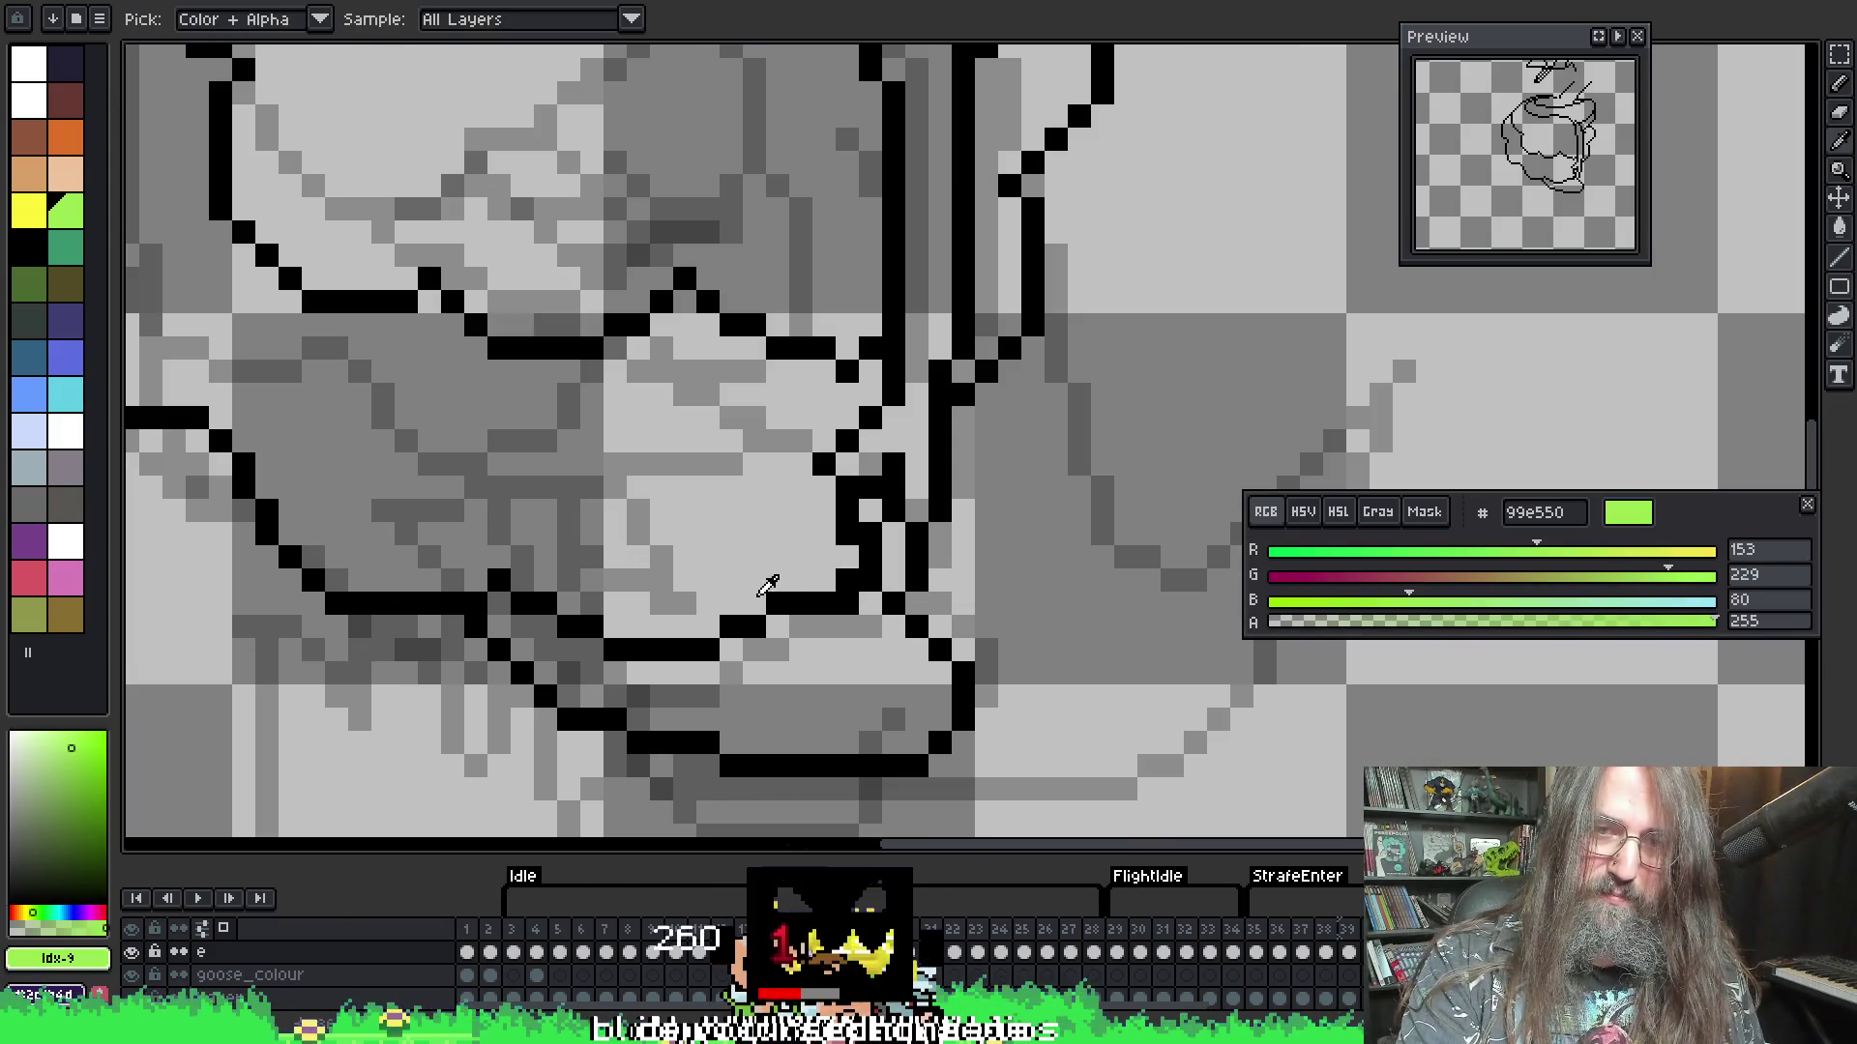
left_click(778, 594, "alt")
left_click(778, 626)
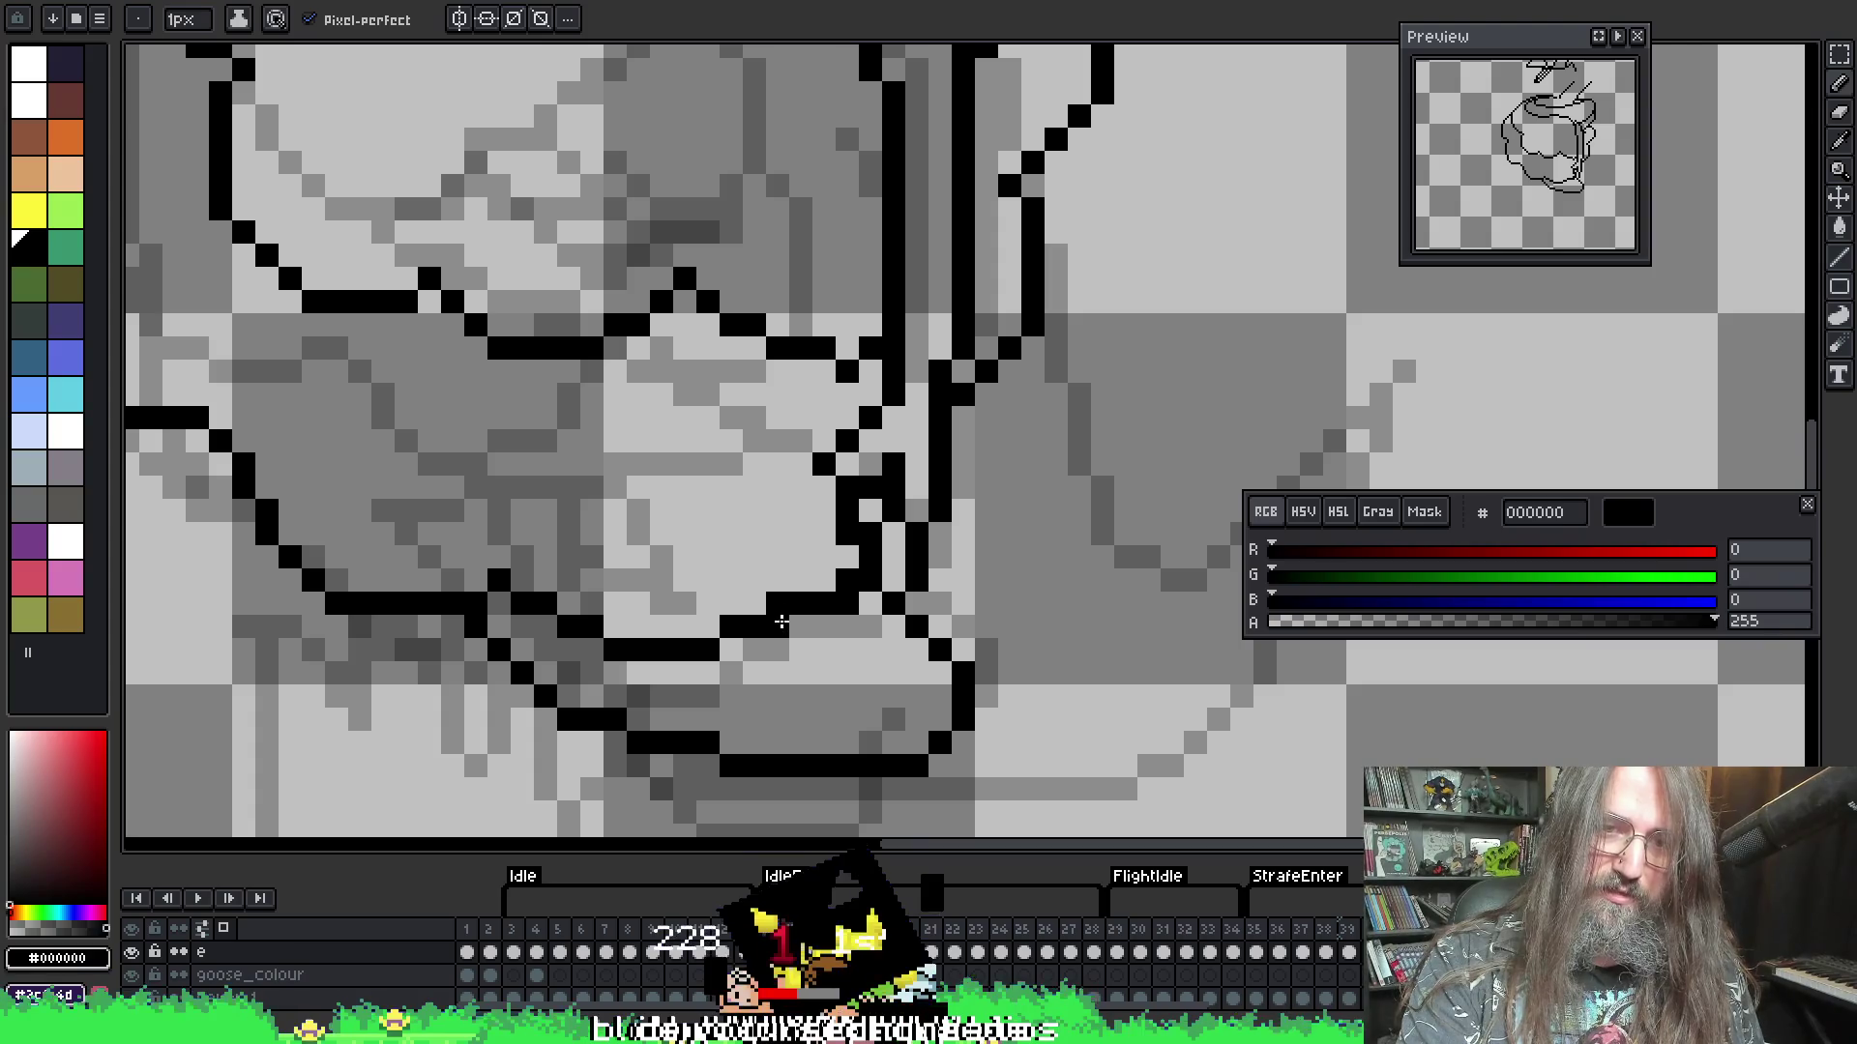
left_click(847, 580, "alt")
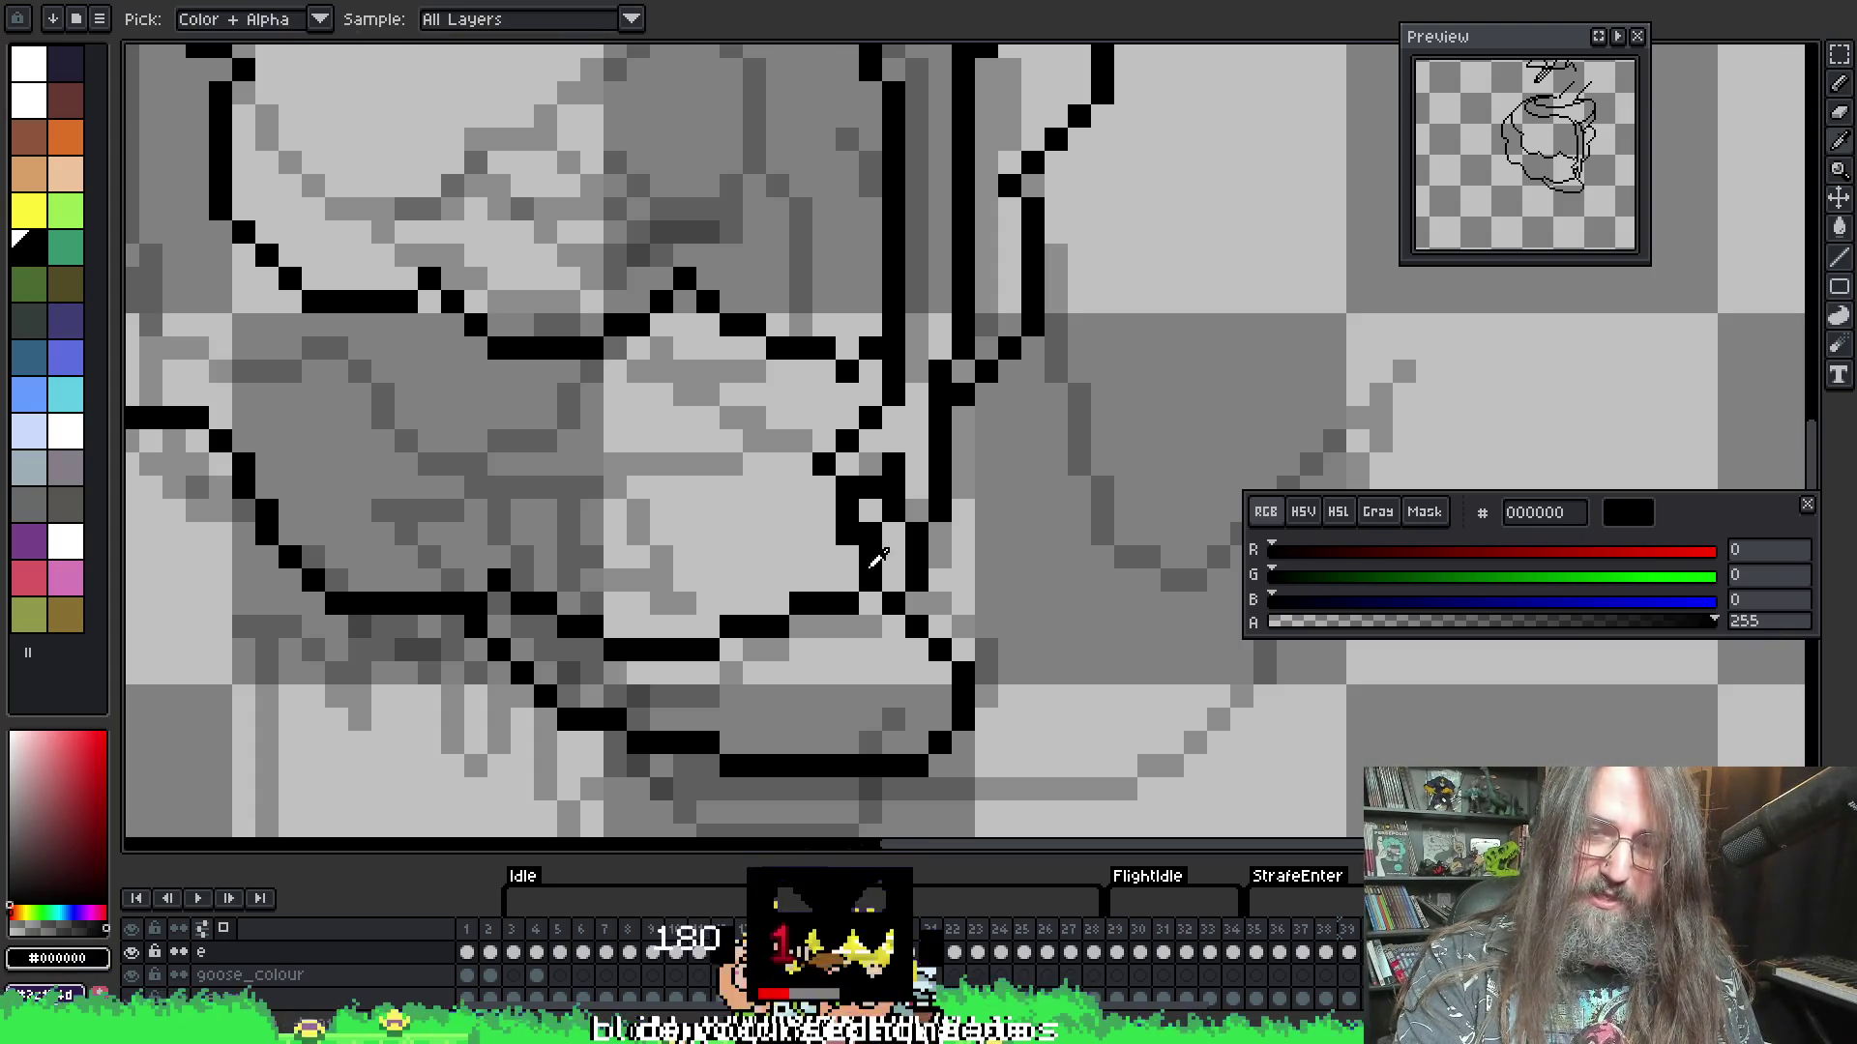
left_click(870, 561, "alt")
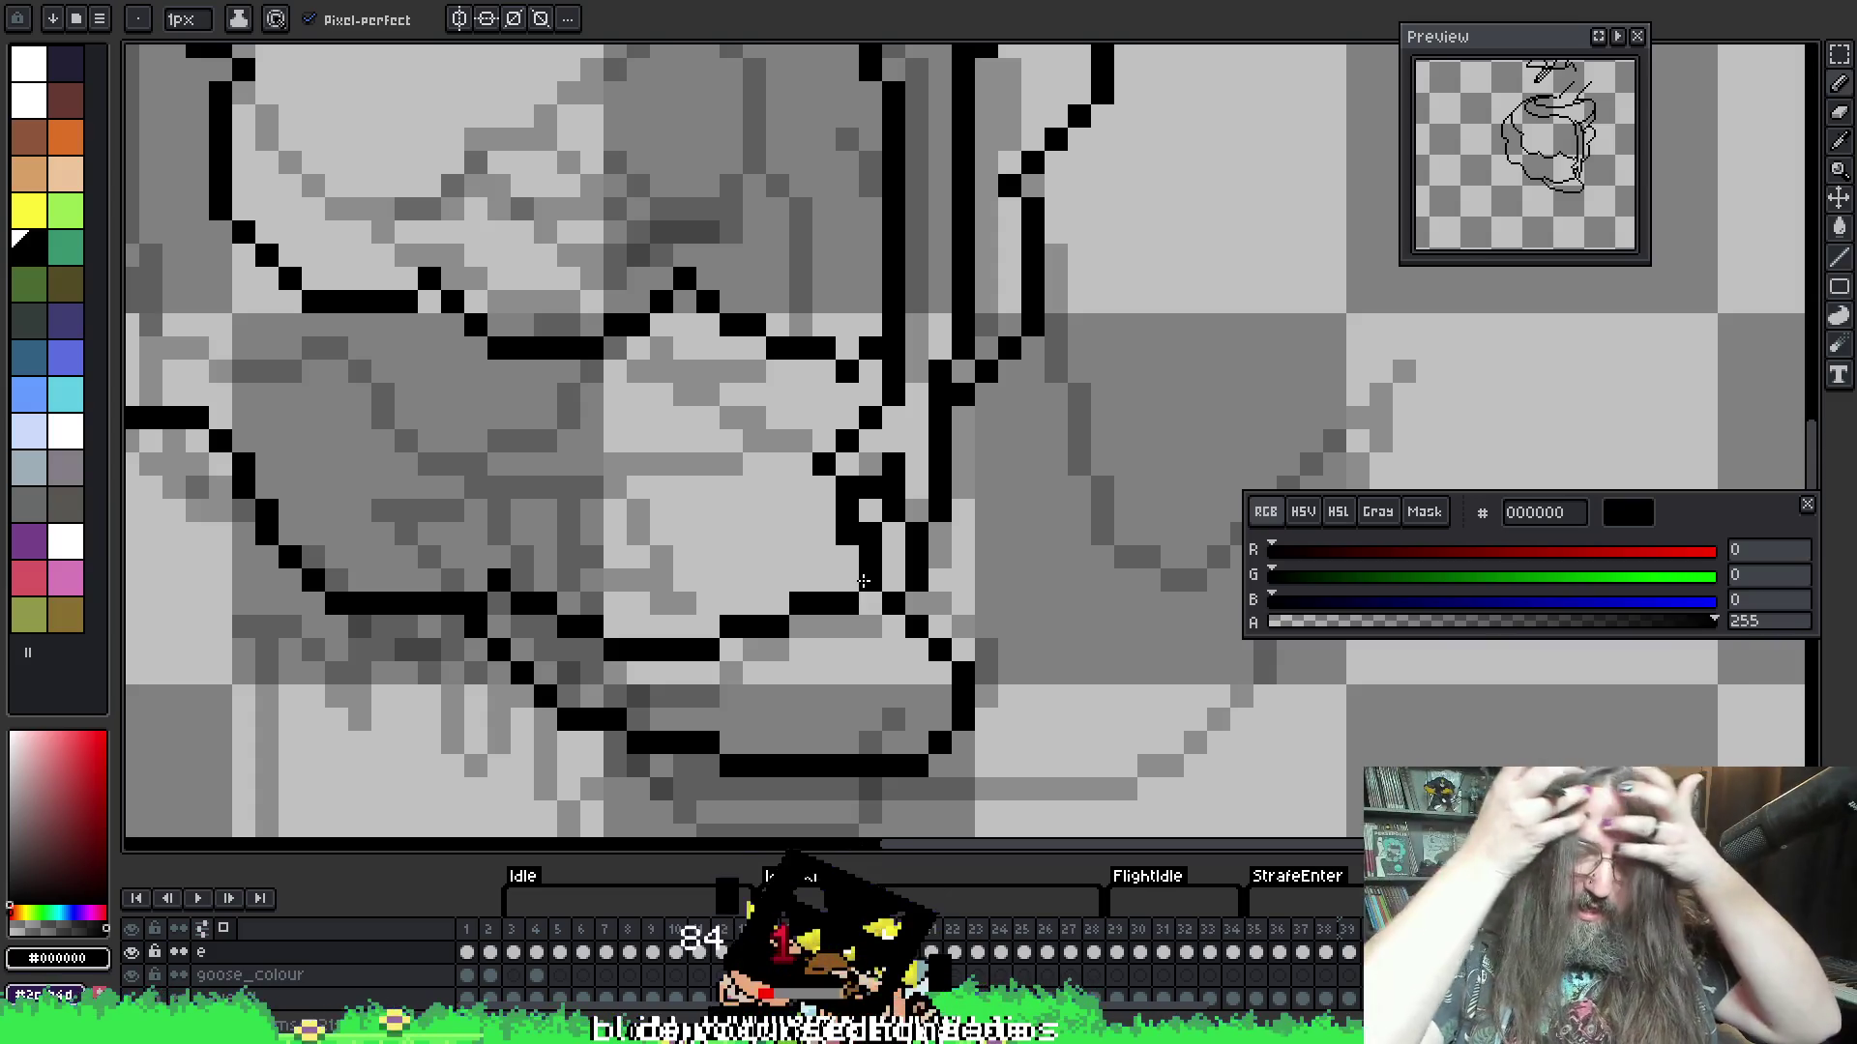
scroll(863, 580, "down", 3)
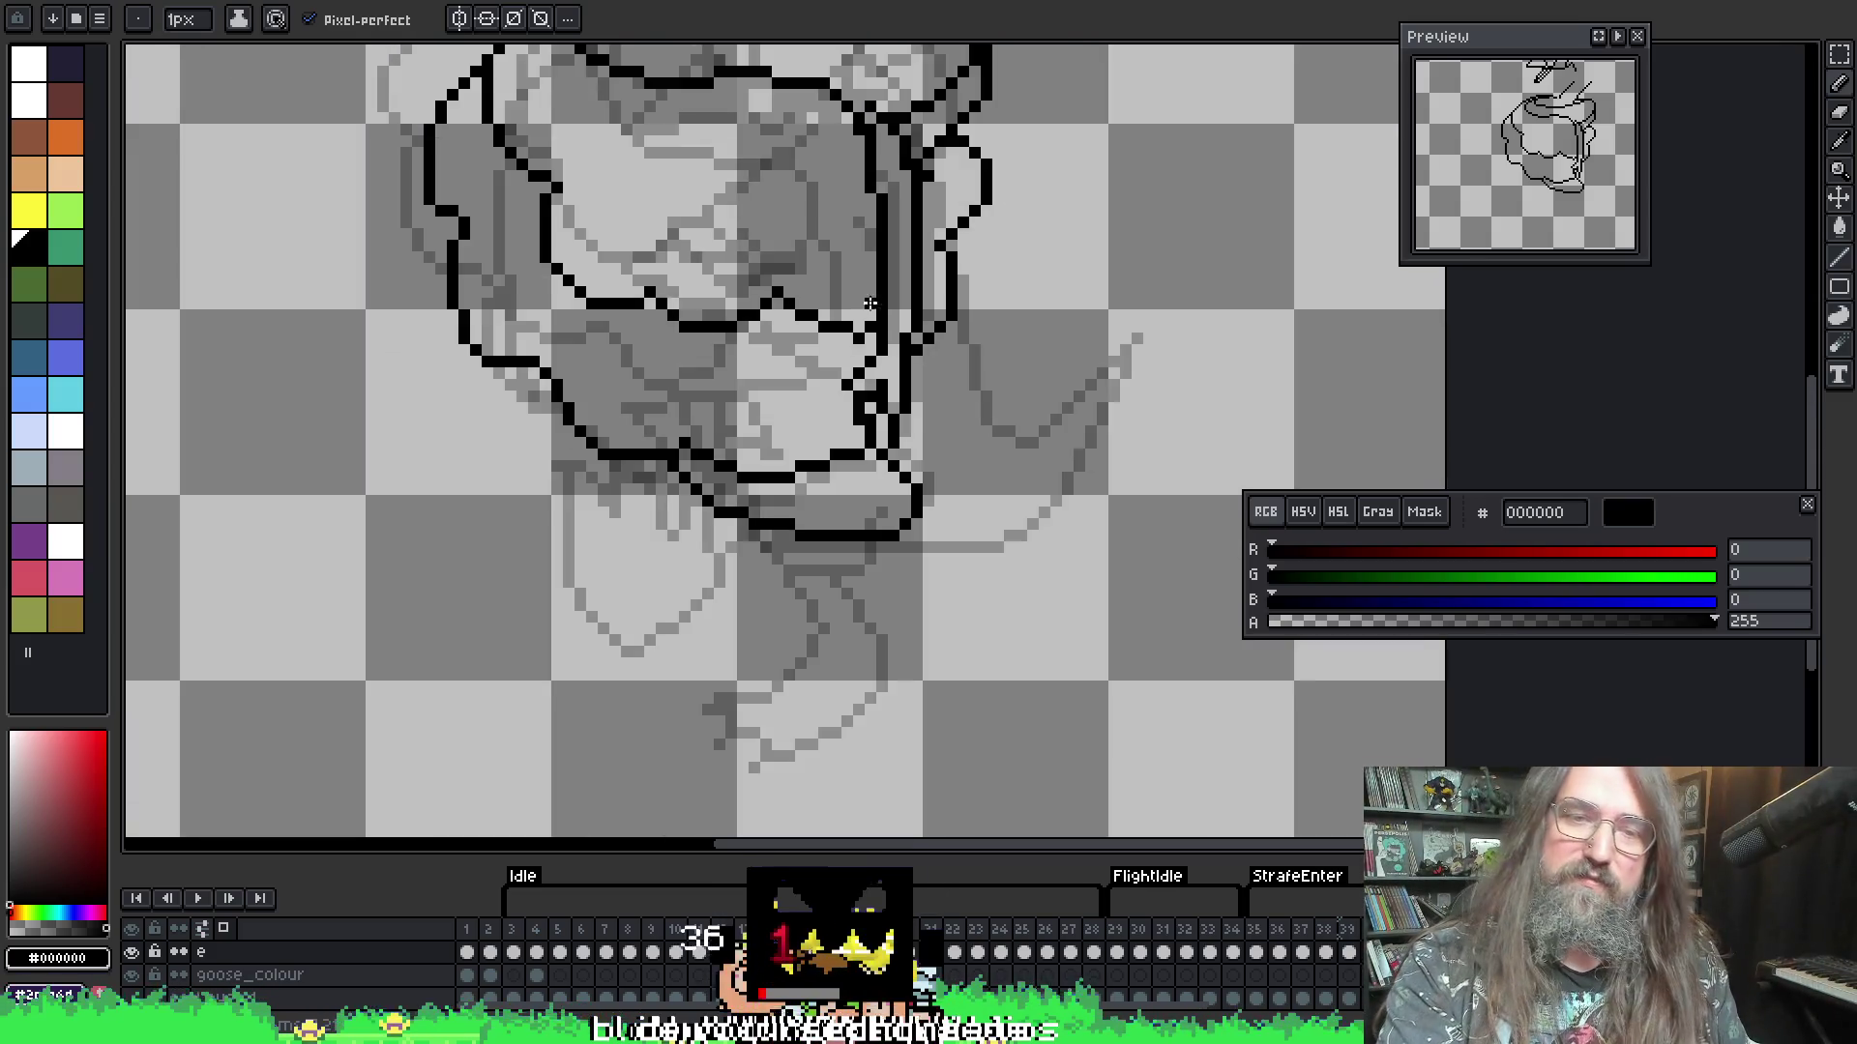
- Flip between neighbouring frames to compare the angular and round goose poses
key("Right")
key("Right")
key("Right")
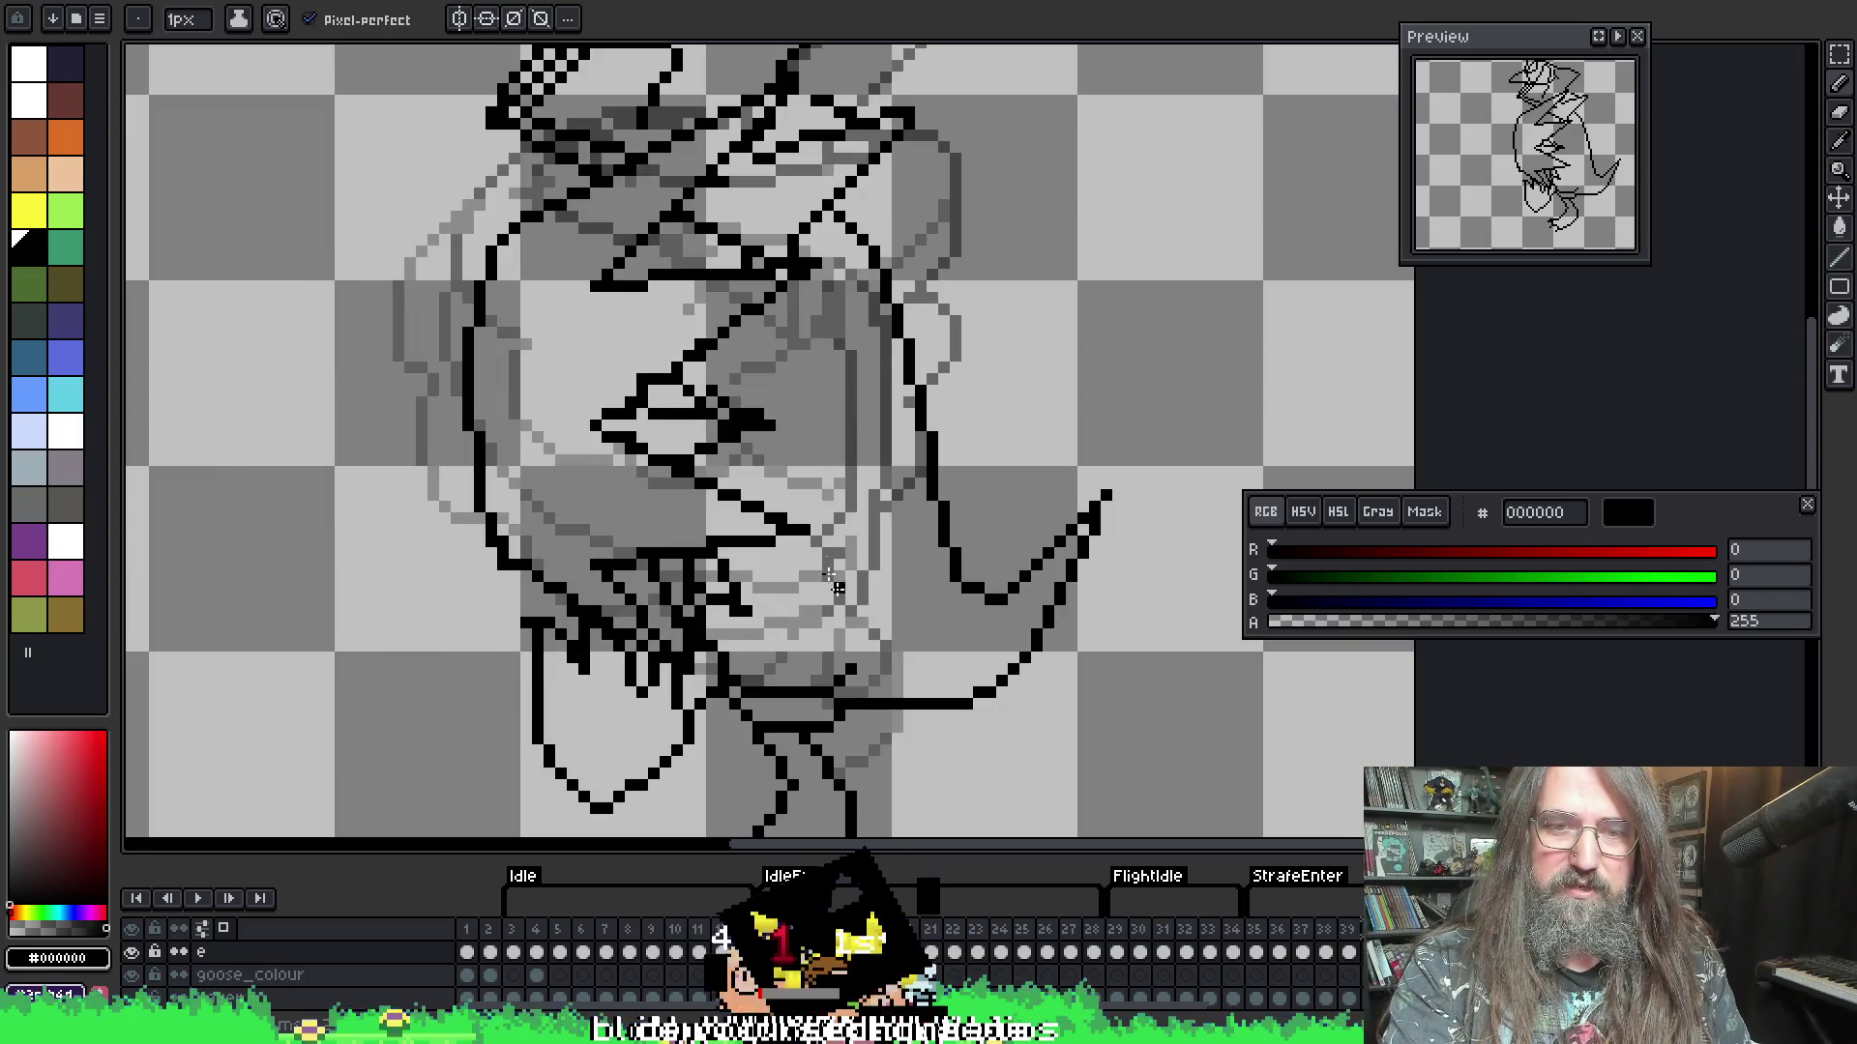
key("Right")
key("Left")
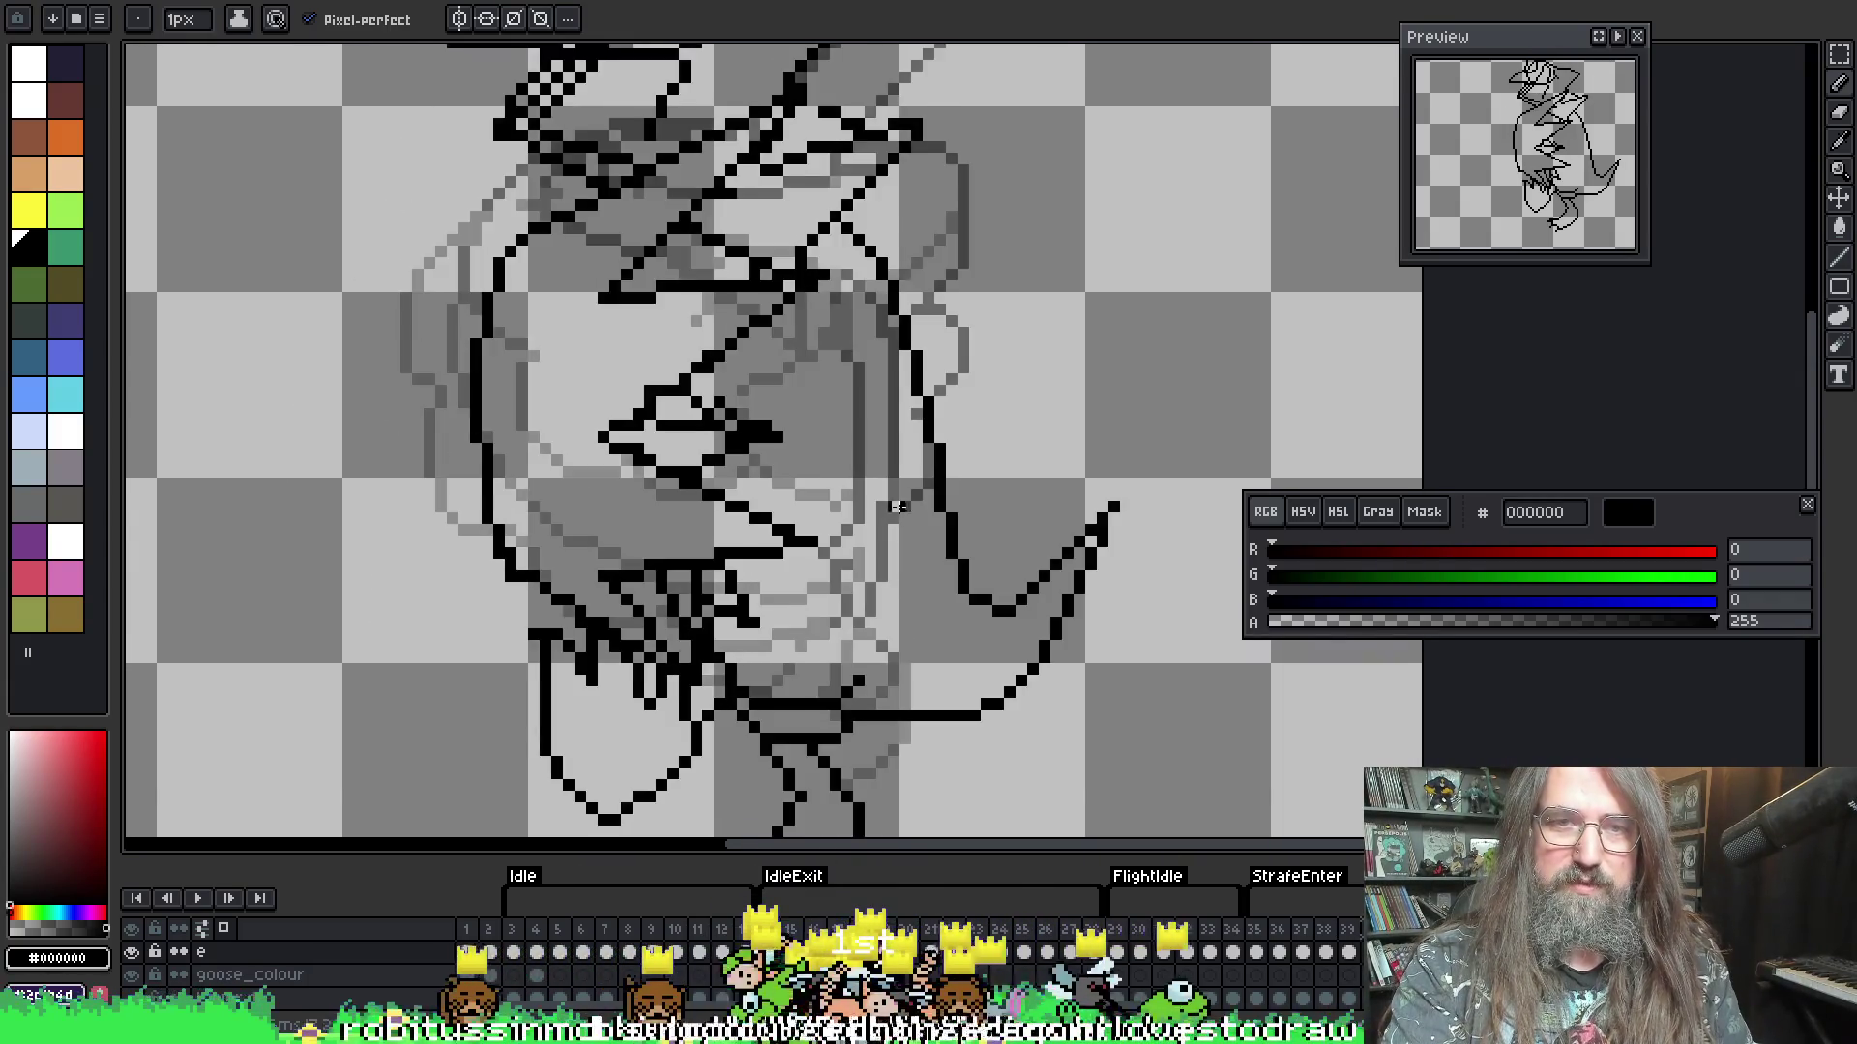
key("Right")
key("Right")
key("Left")
key("Left")
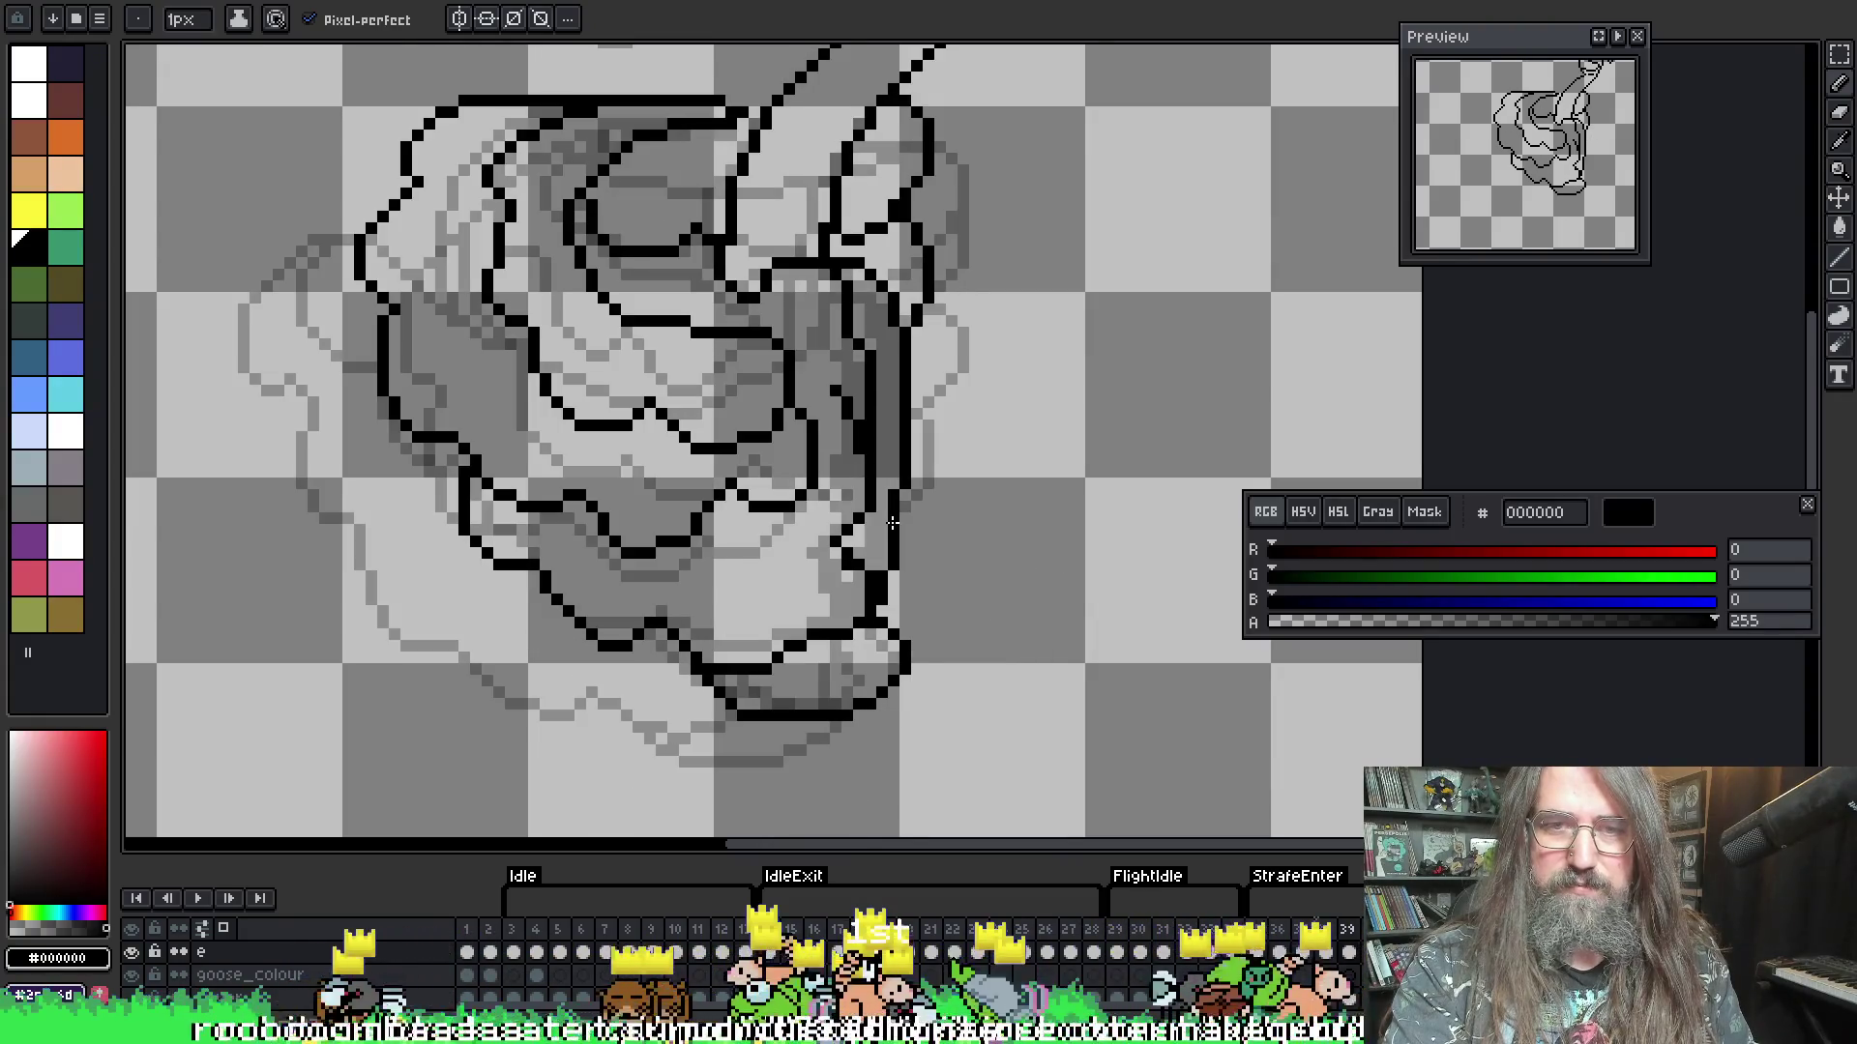
key("Right")
key("Right")
key("Left")
key("Right")
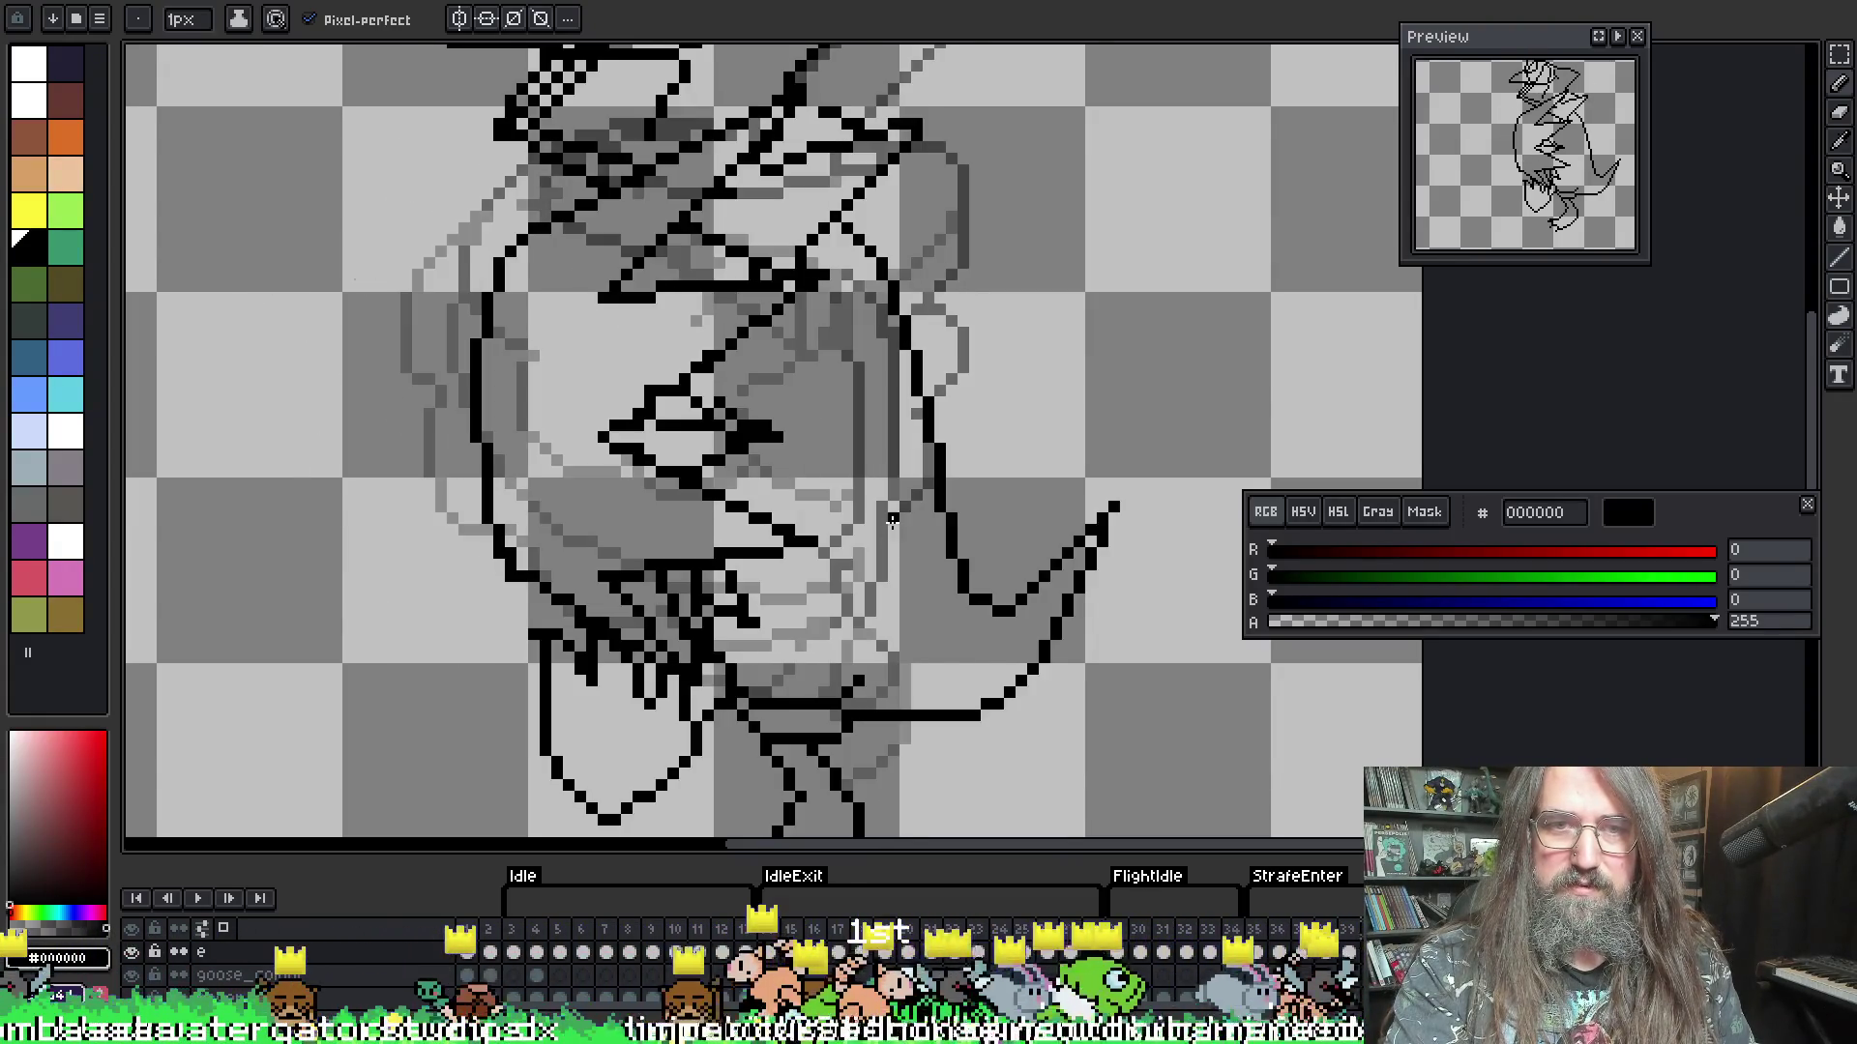
key("Left")
key("Right")
key("Left")
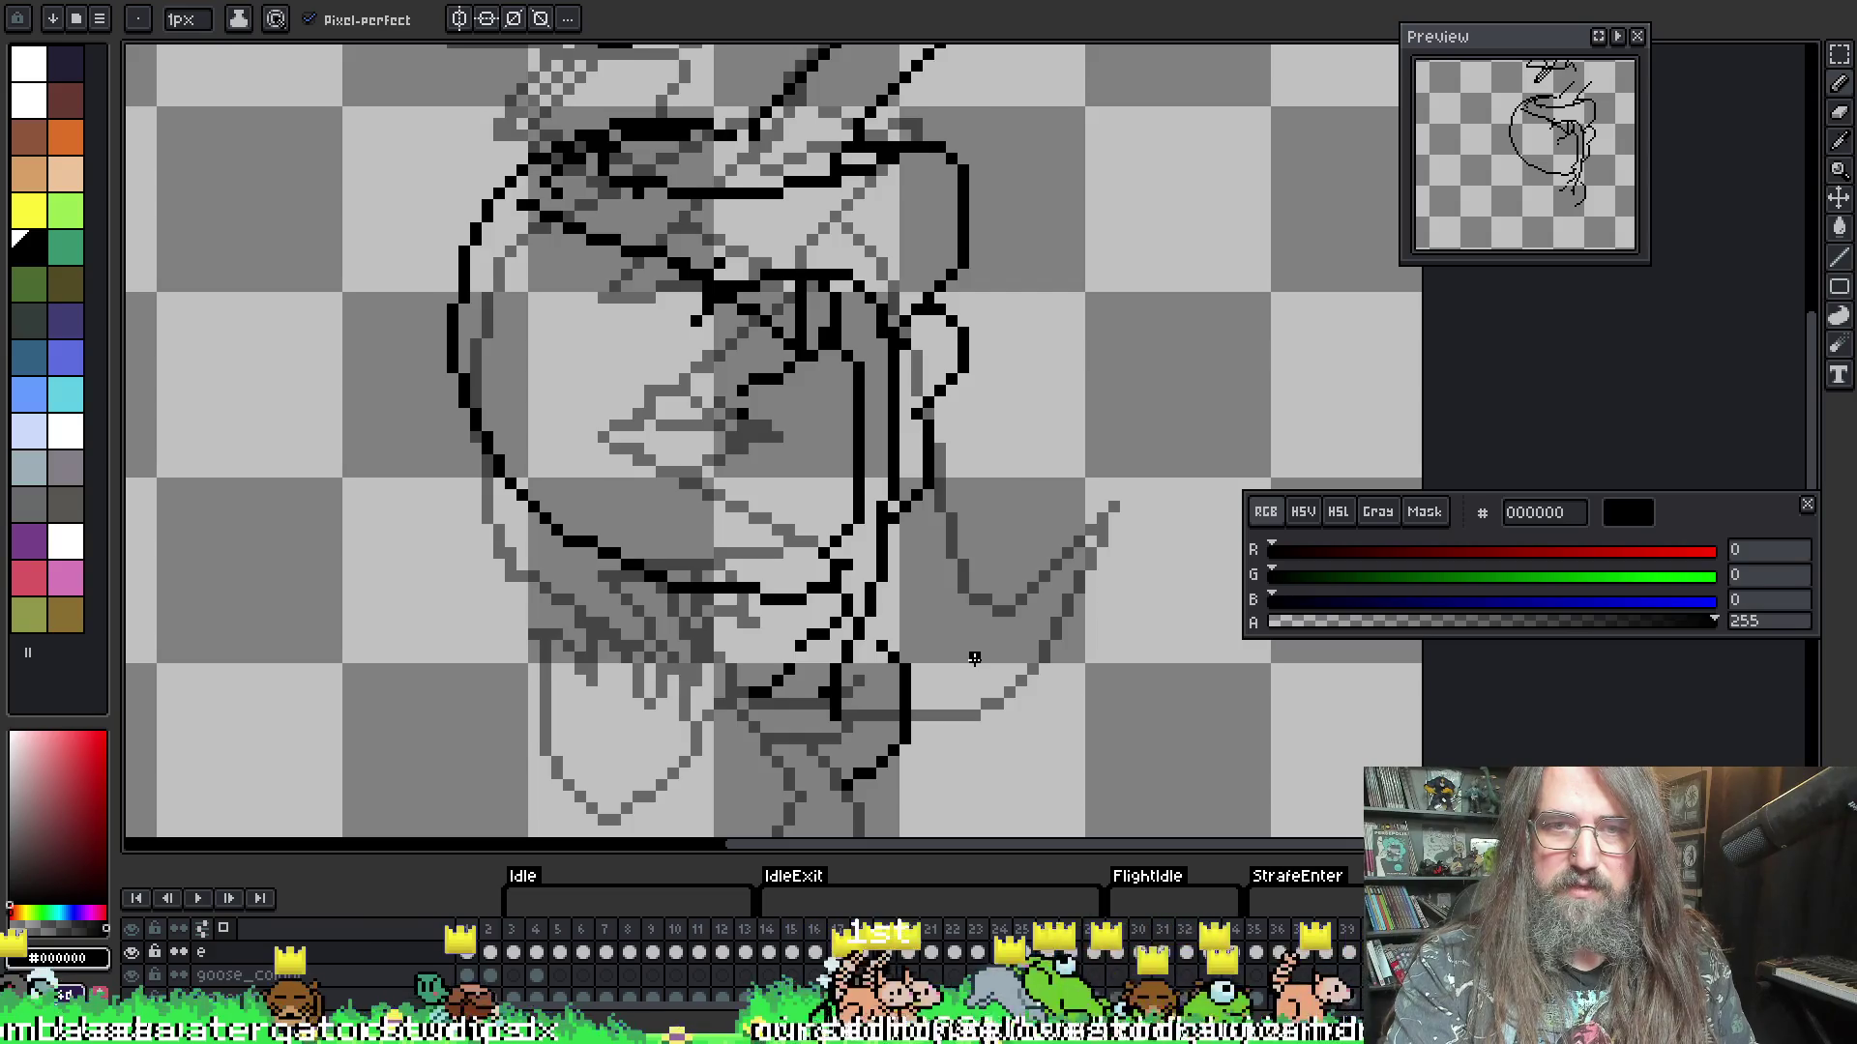
key("Right")
key("Right")
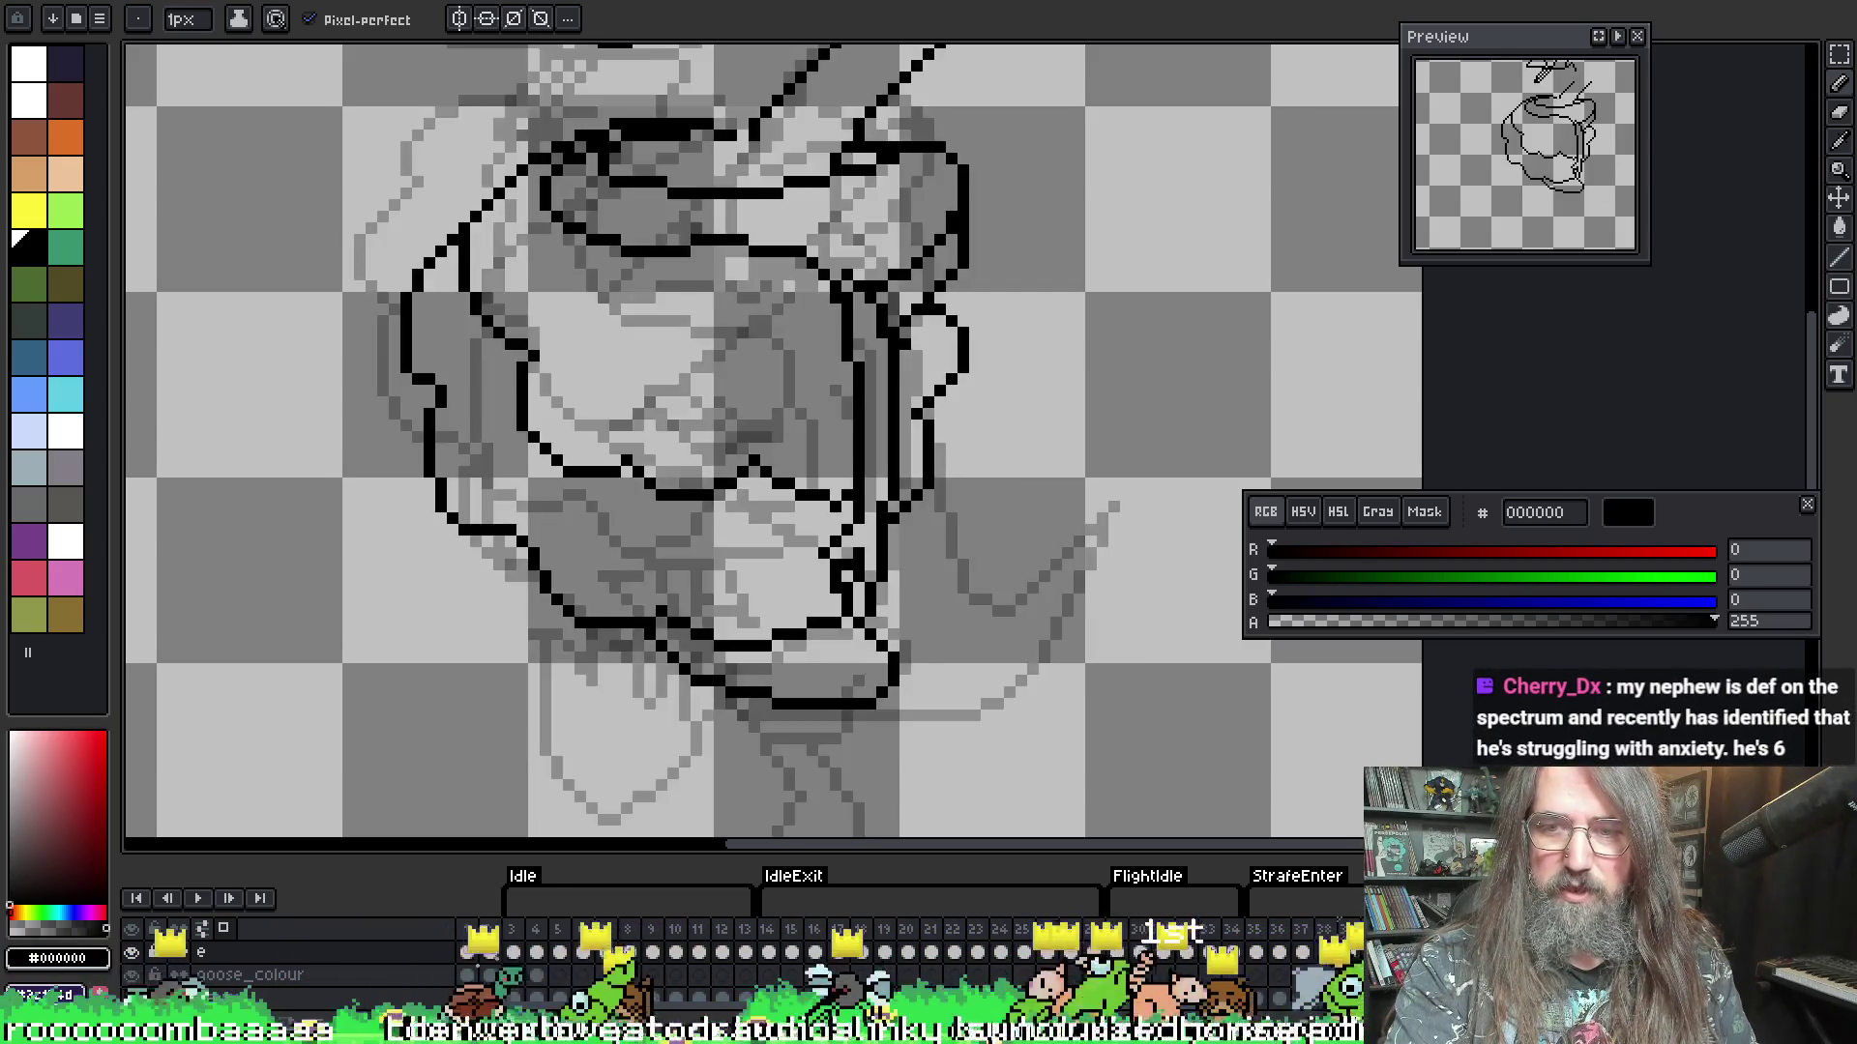
key("Left")
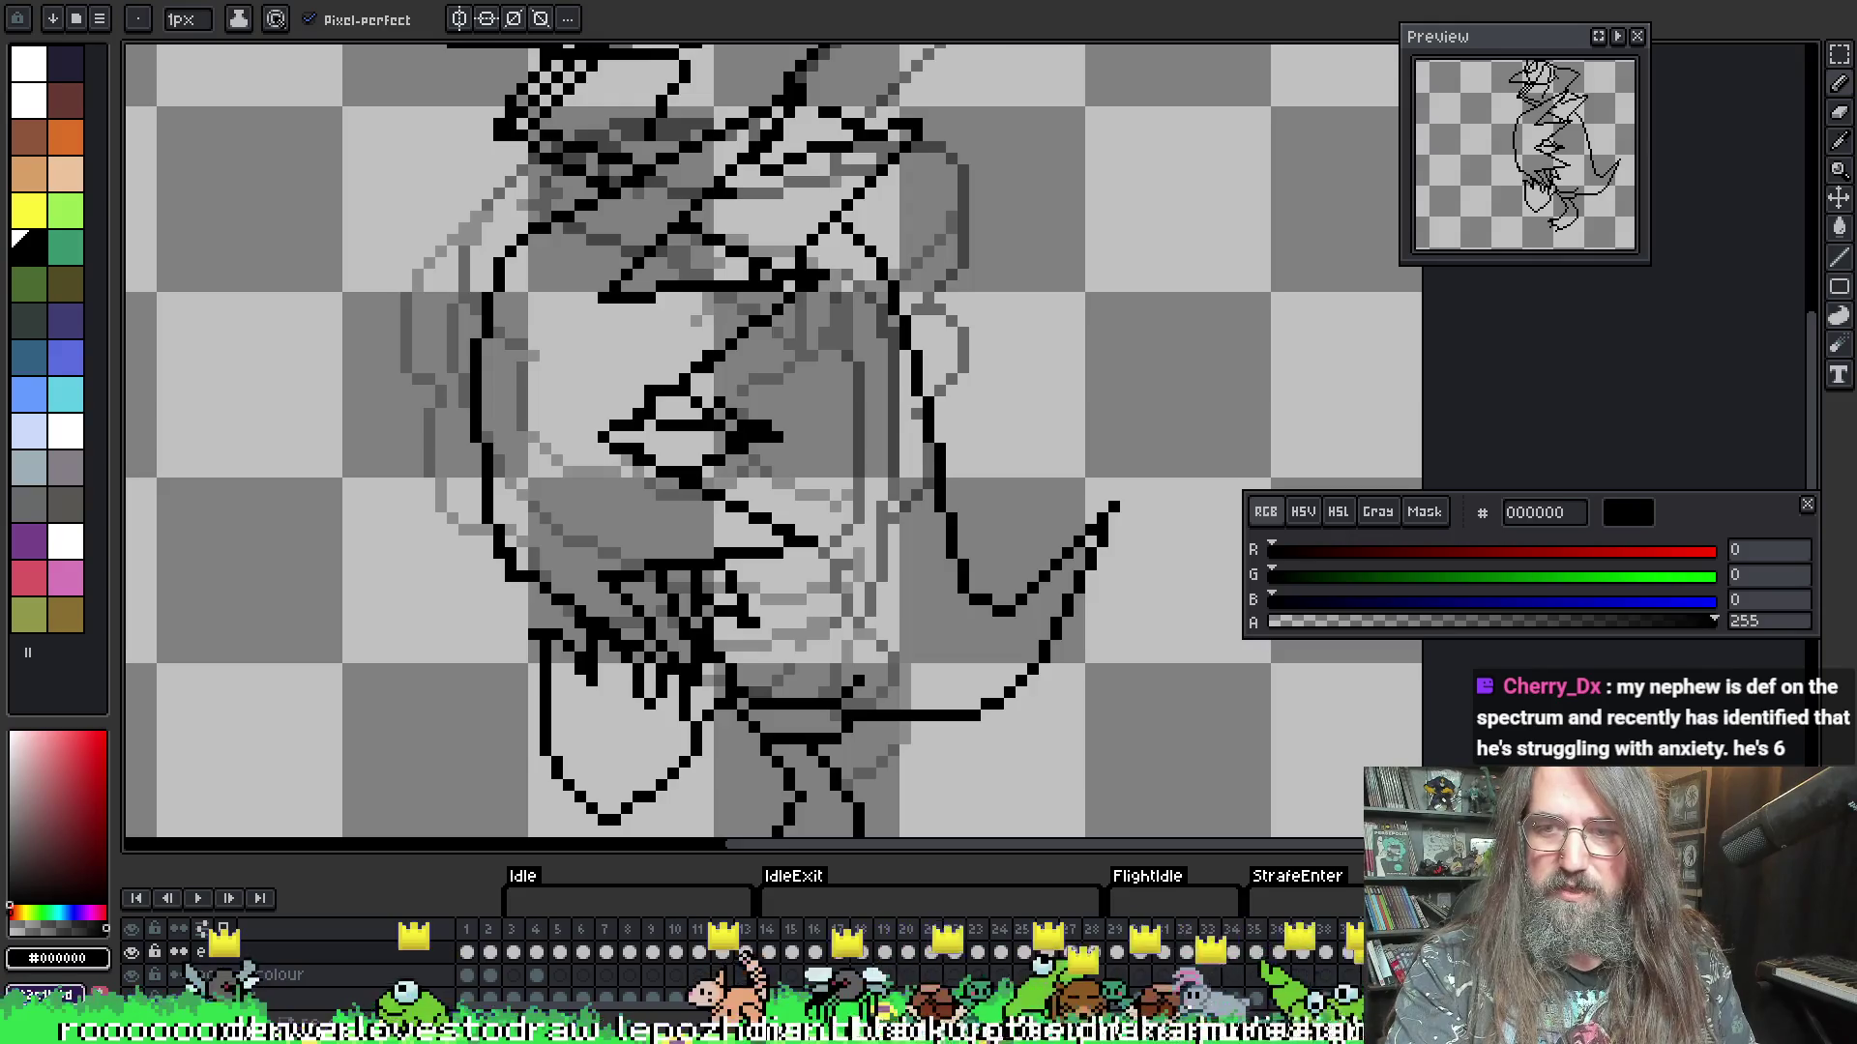
- Step through the outstretched-wing, folded-wing, curled and upright goose pose frames to compare them
key("Left")
key("Right")
key("Right")
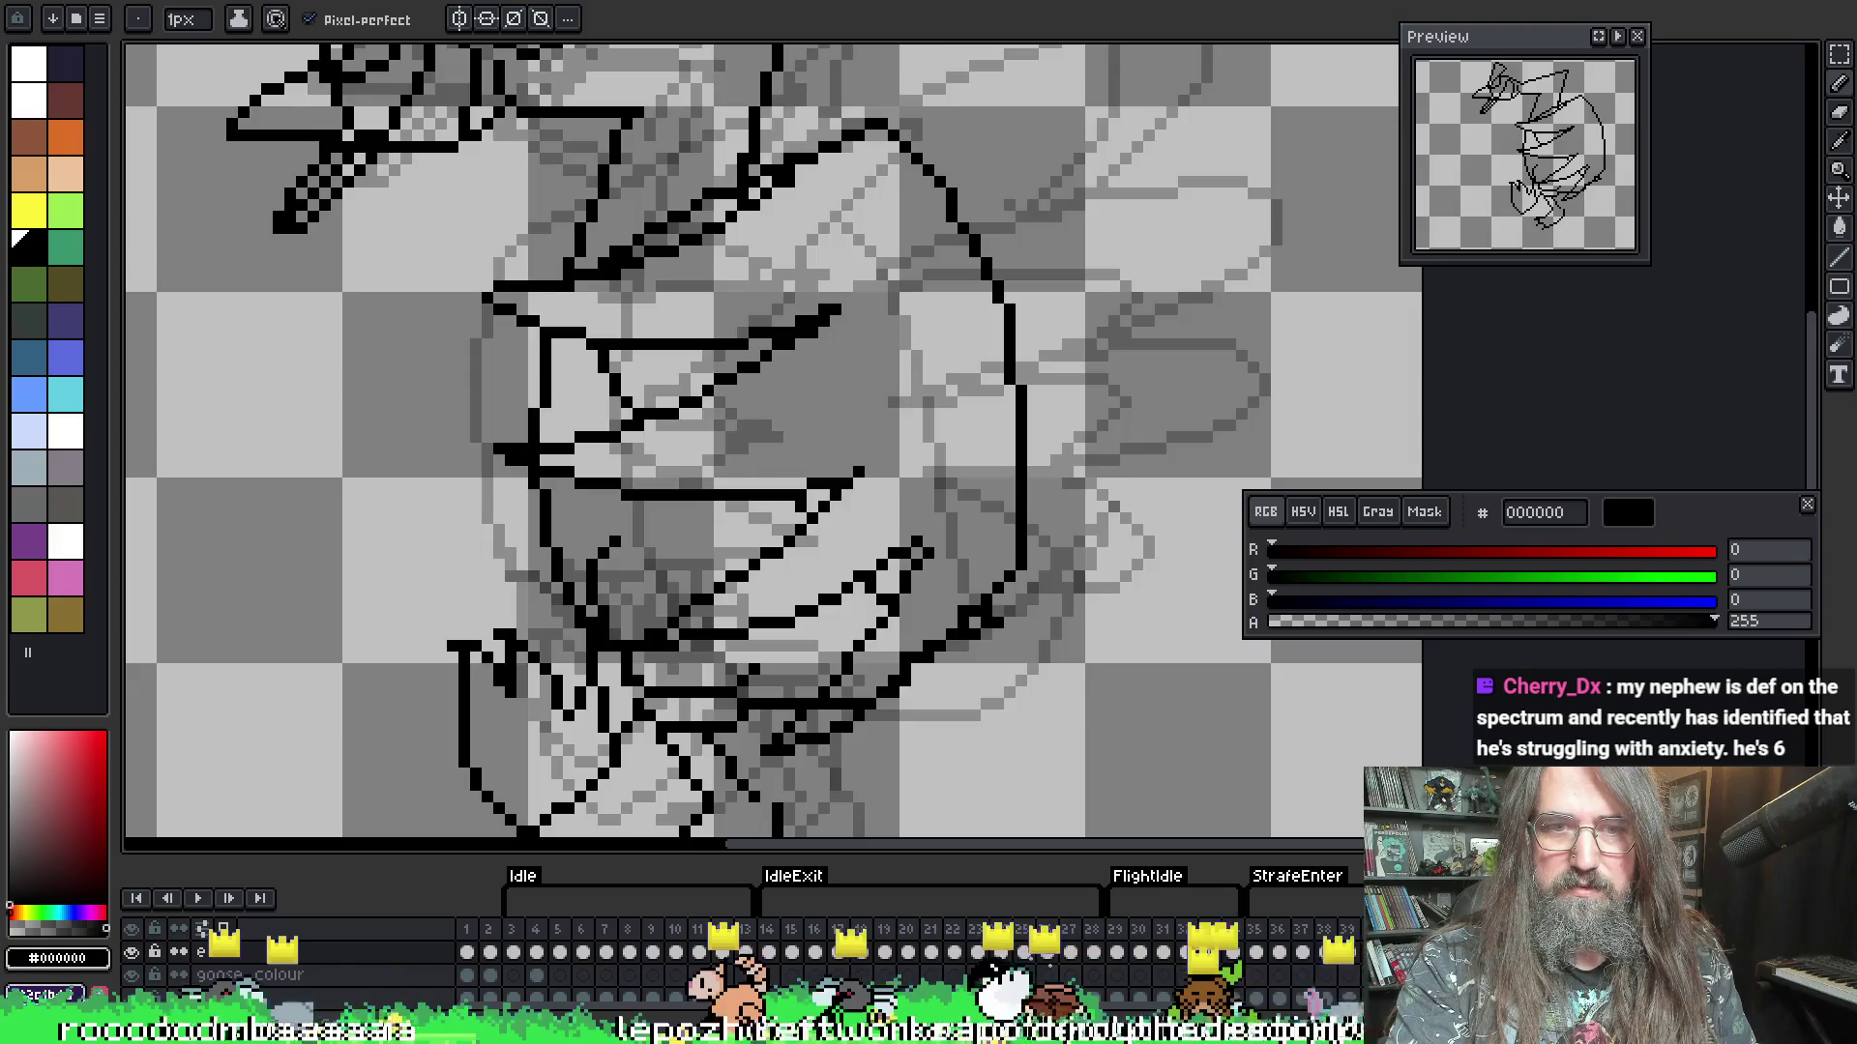
key("Right")
key("Left")
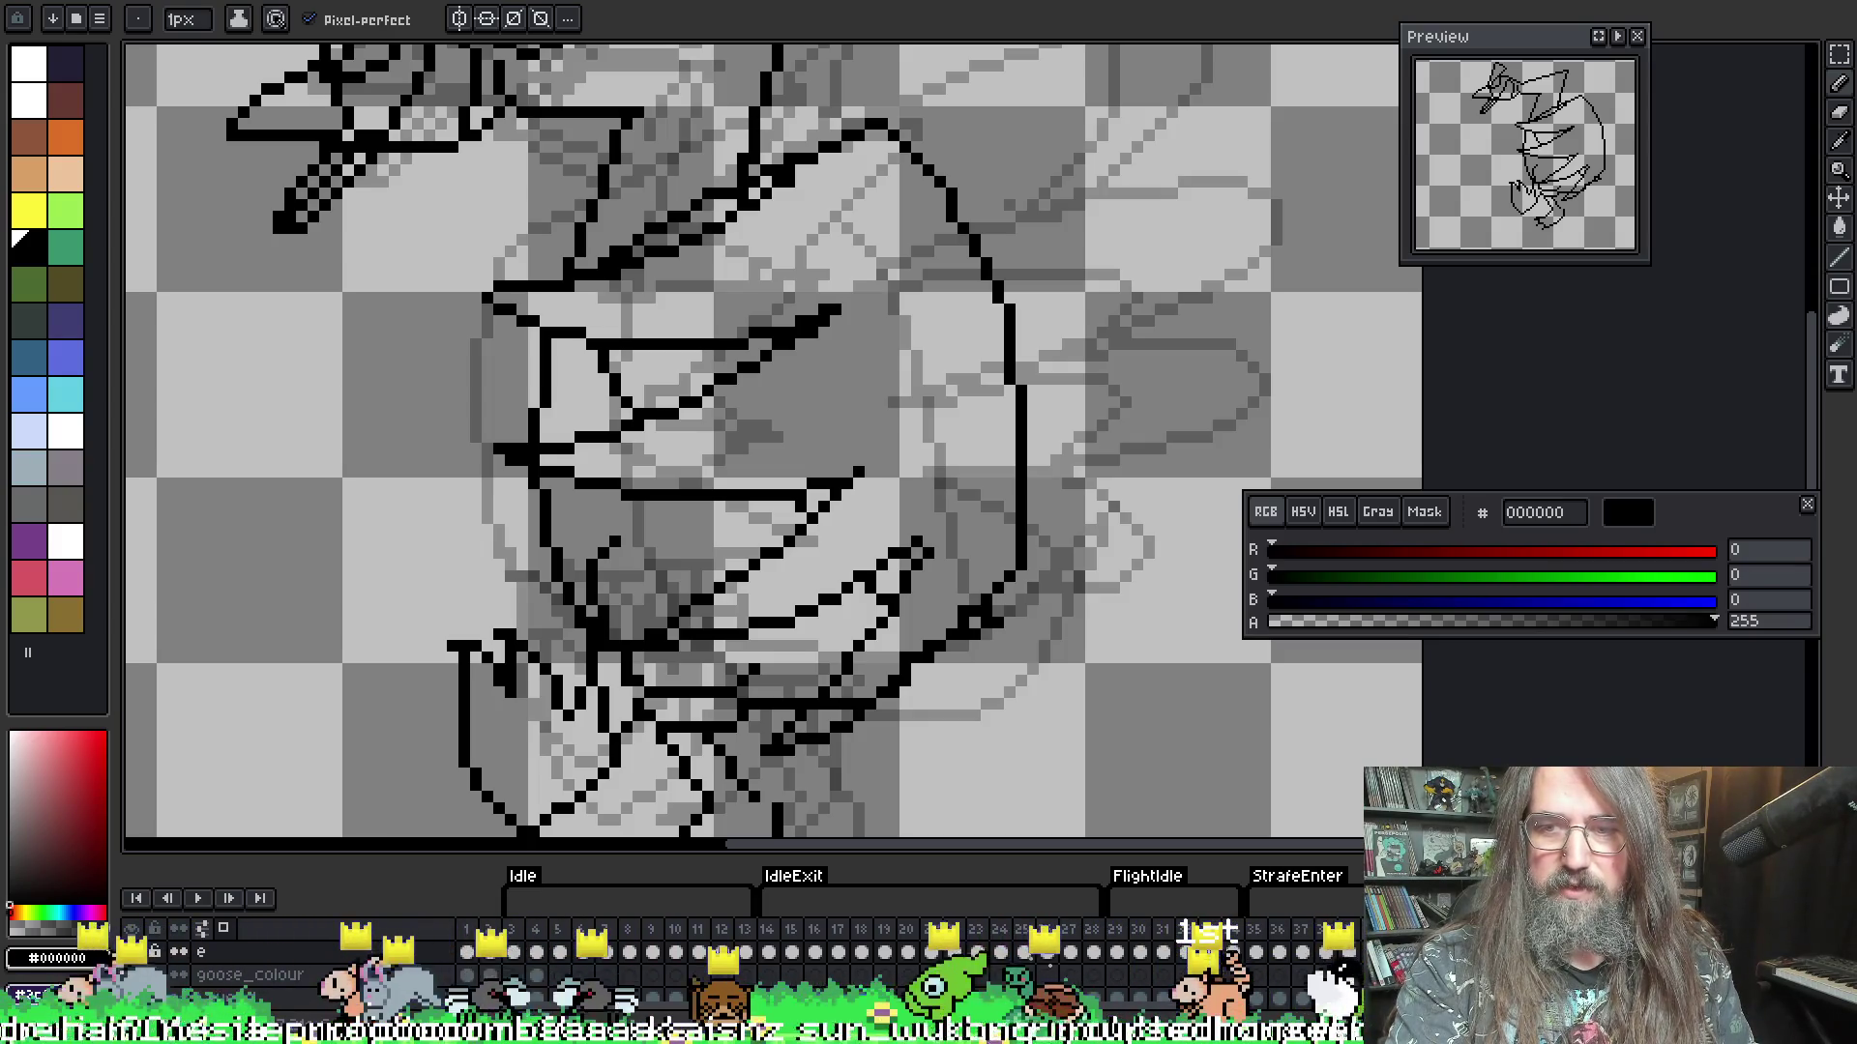
key("Right")
key("Left")
key("Right")
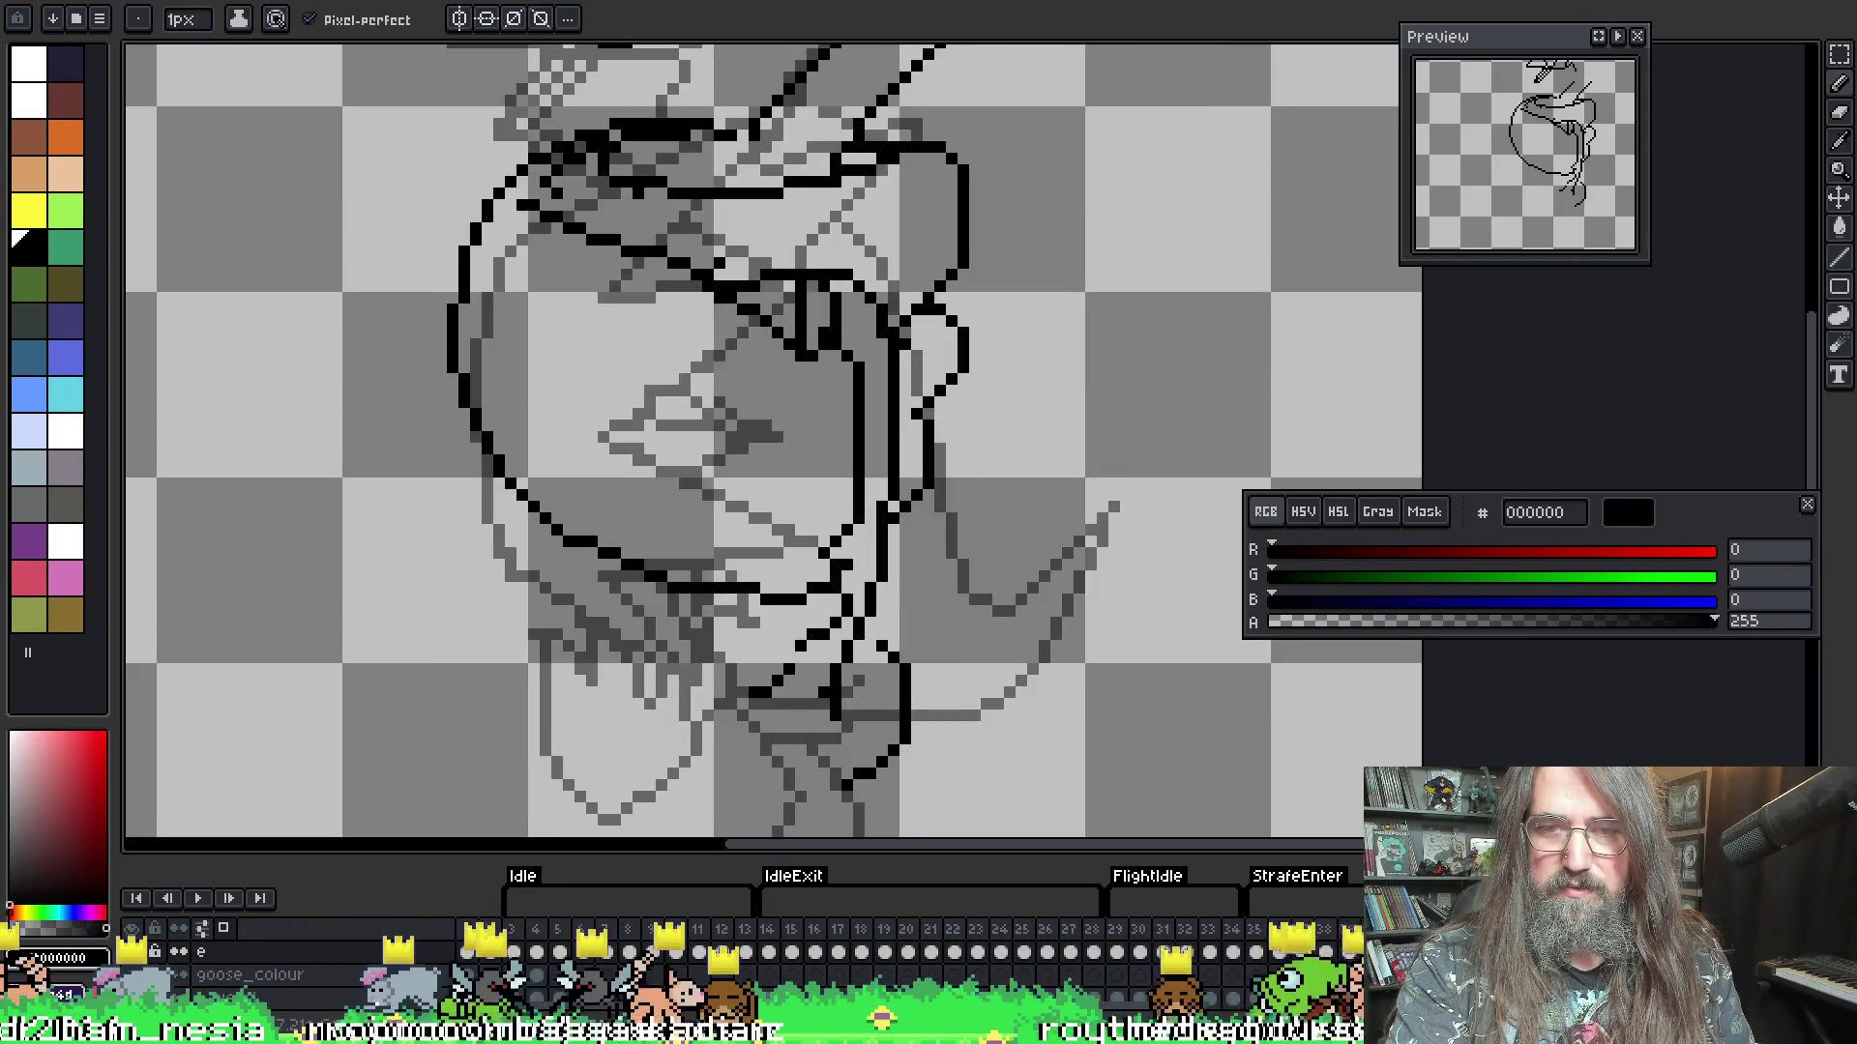
key("Left")
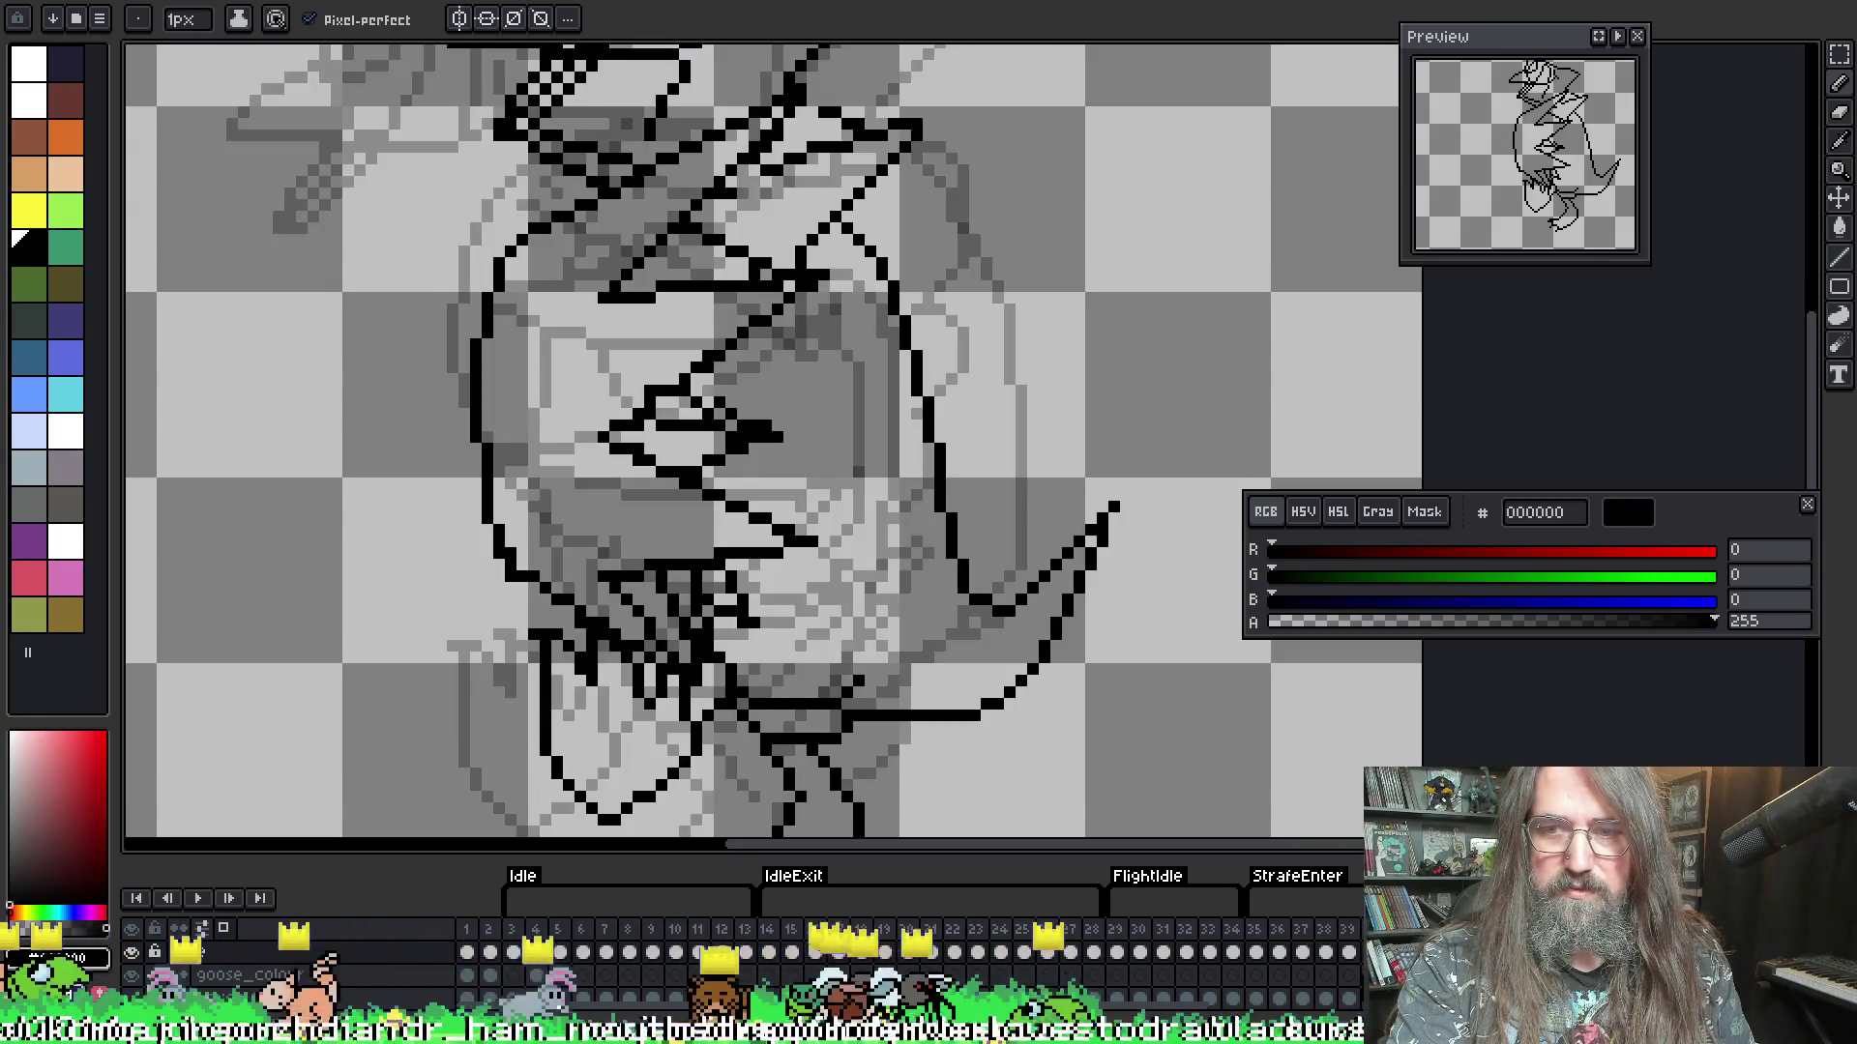
key("Right")
key("Left")
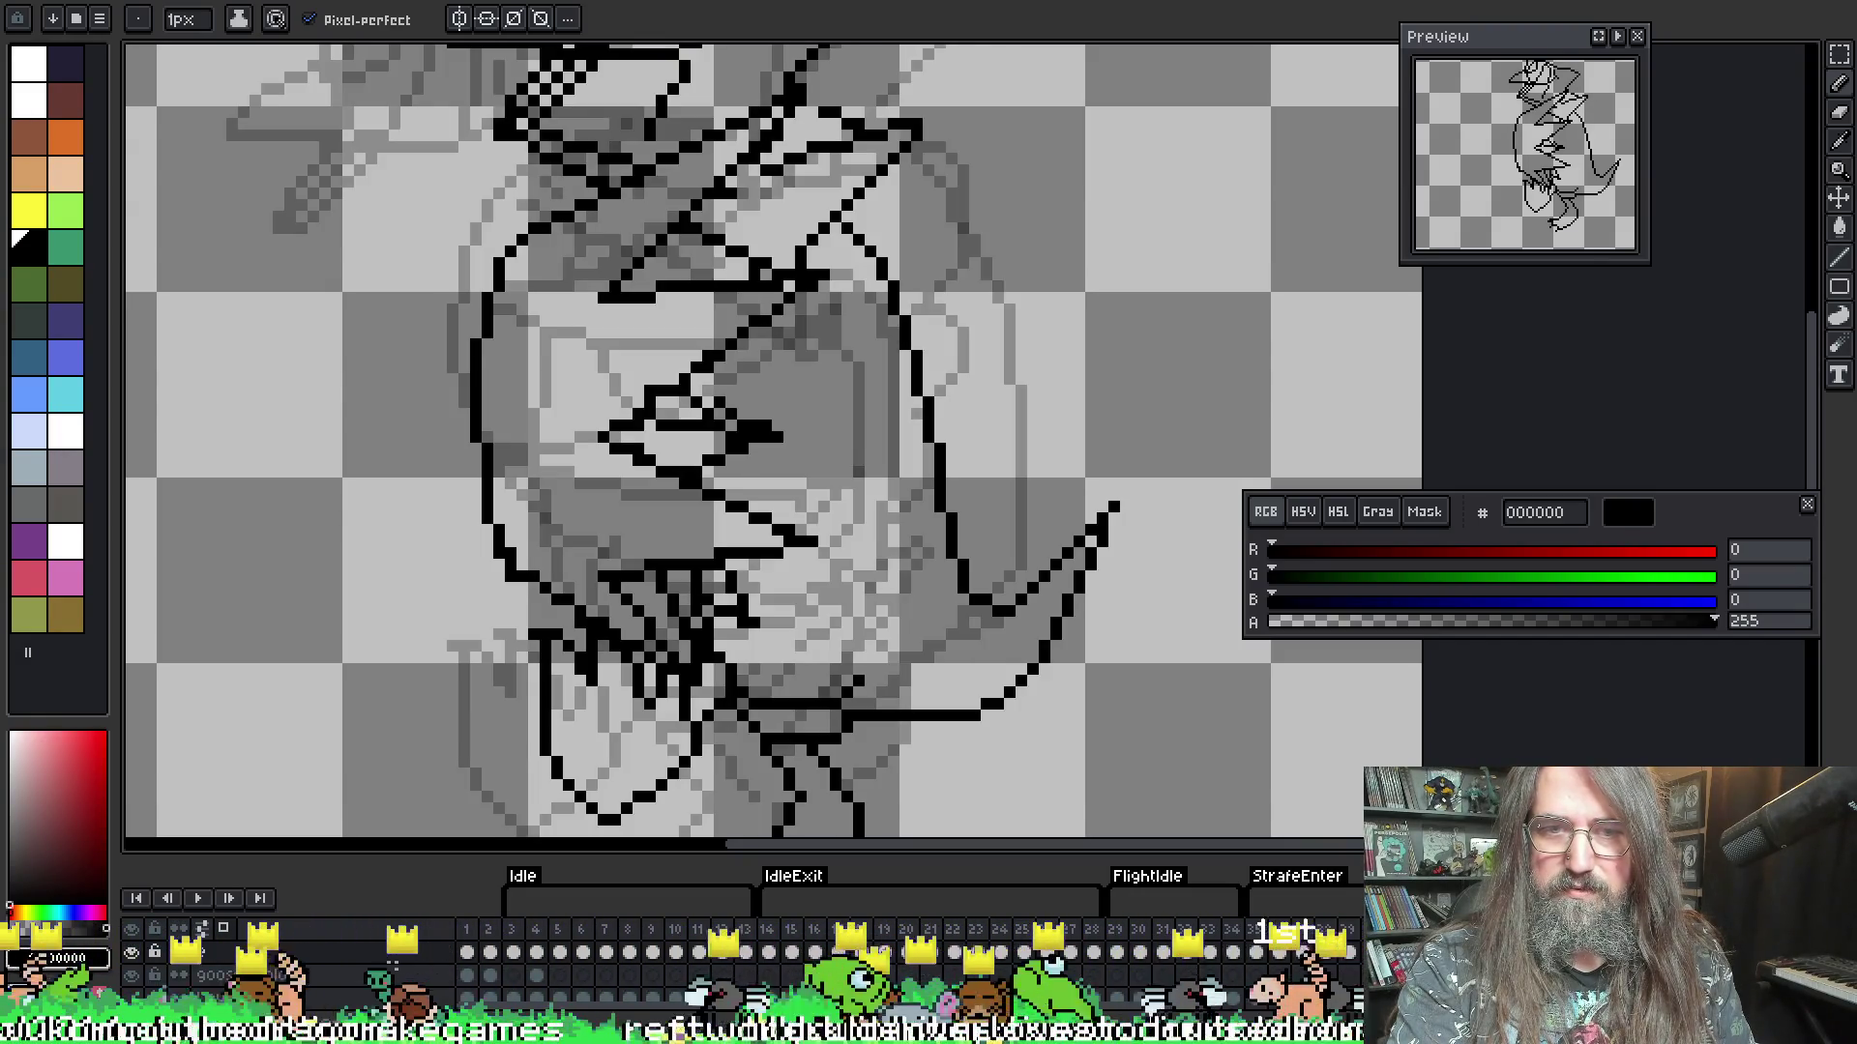
key("Right")
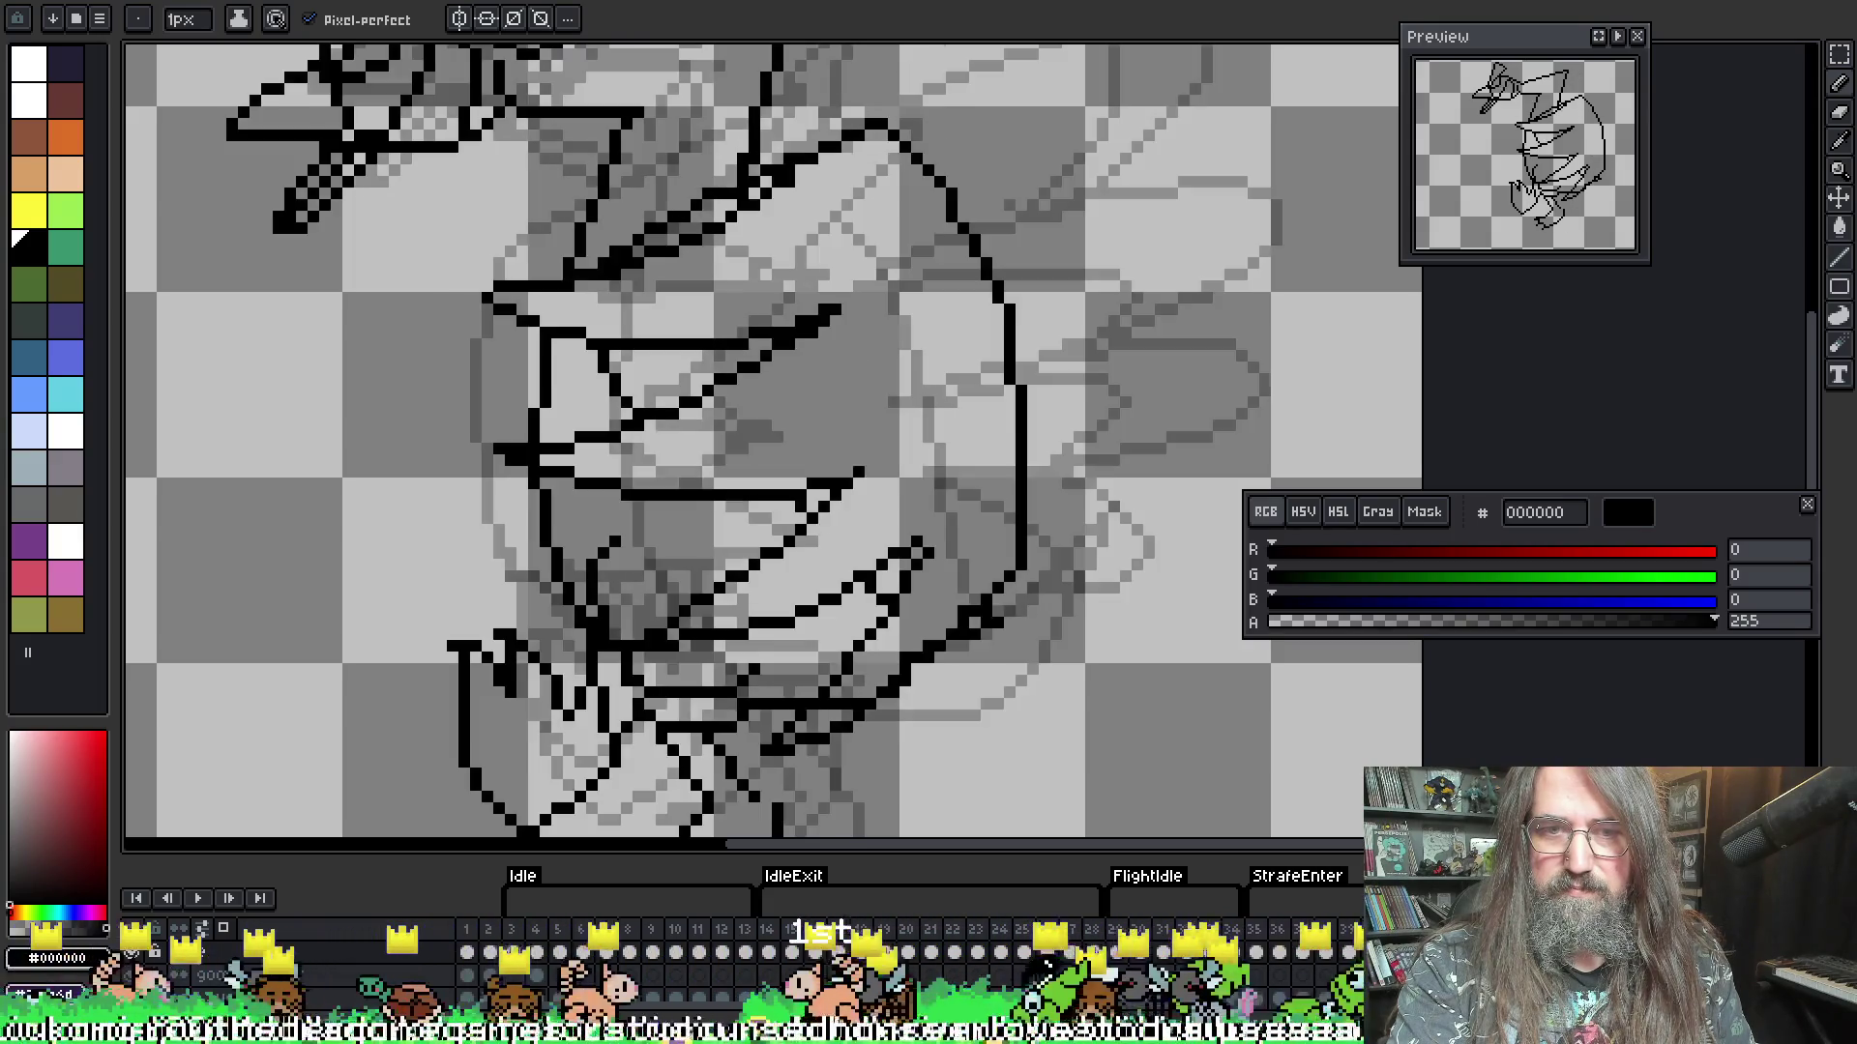
key("Left")
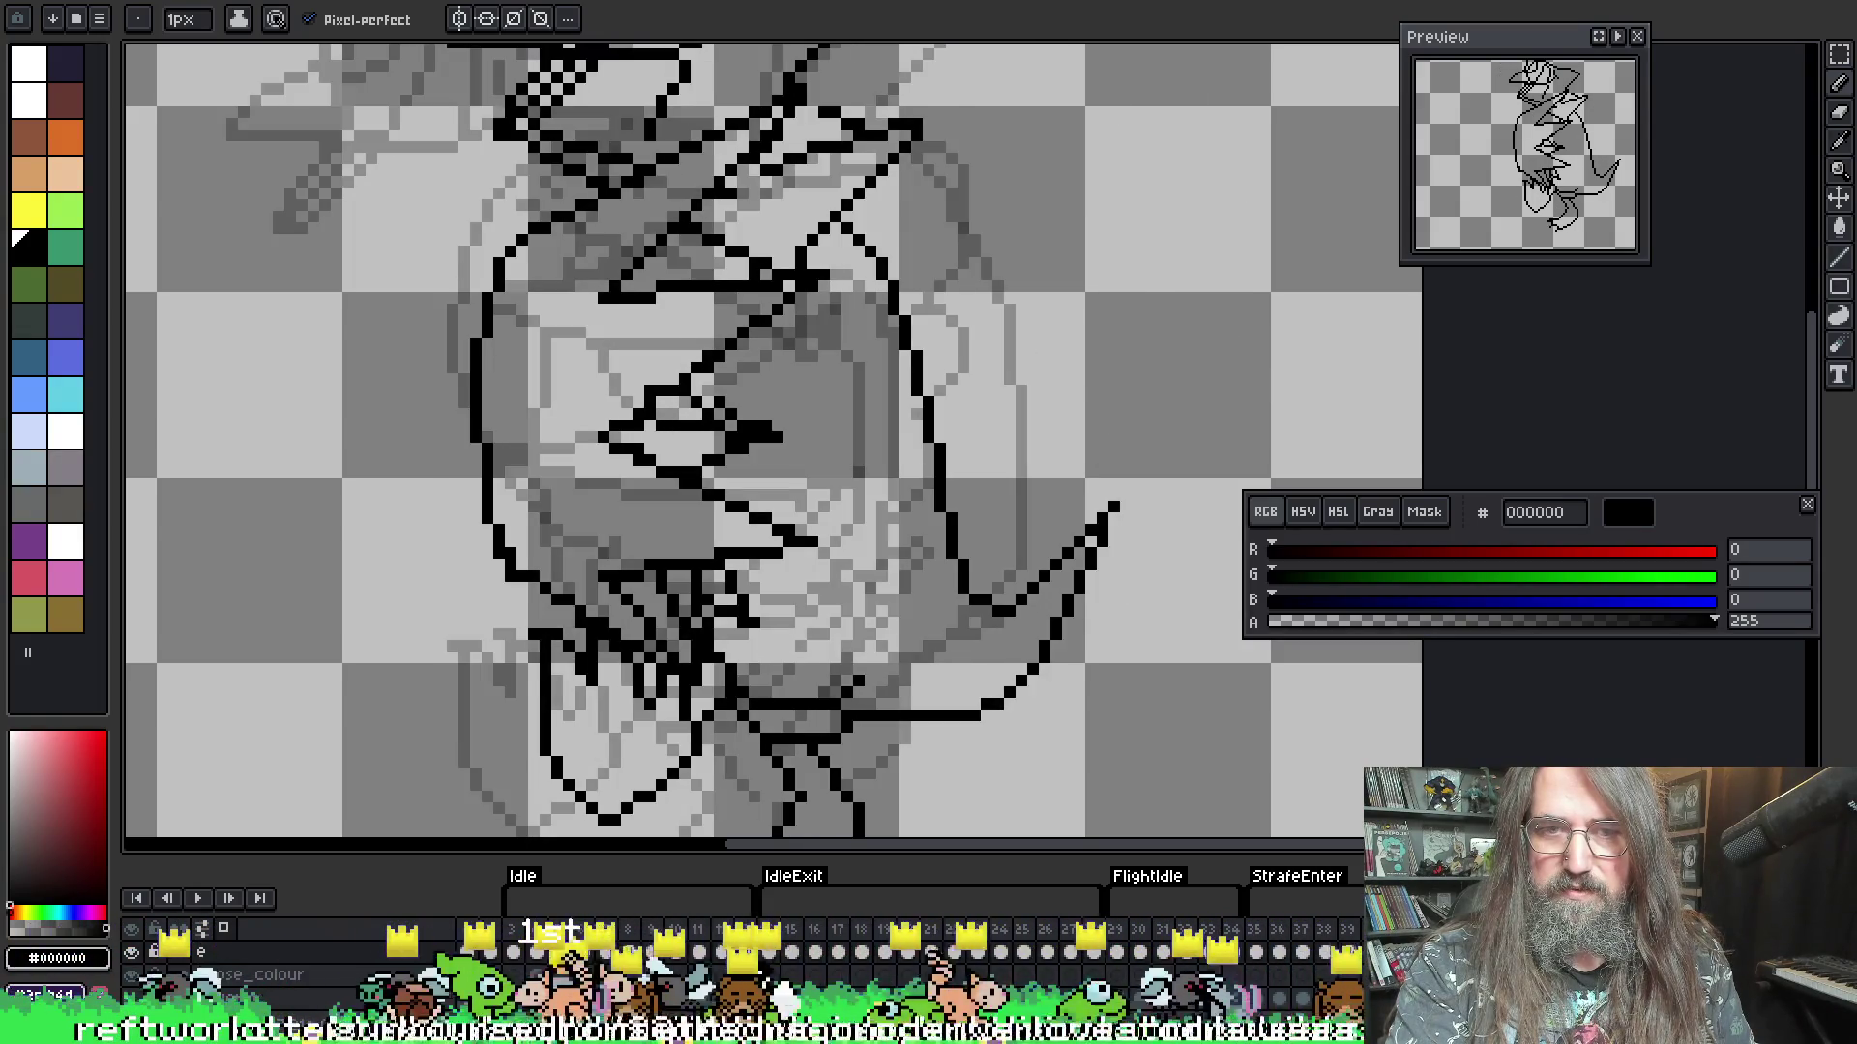
key("Right")
key("Left")
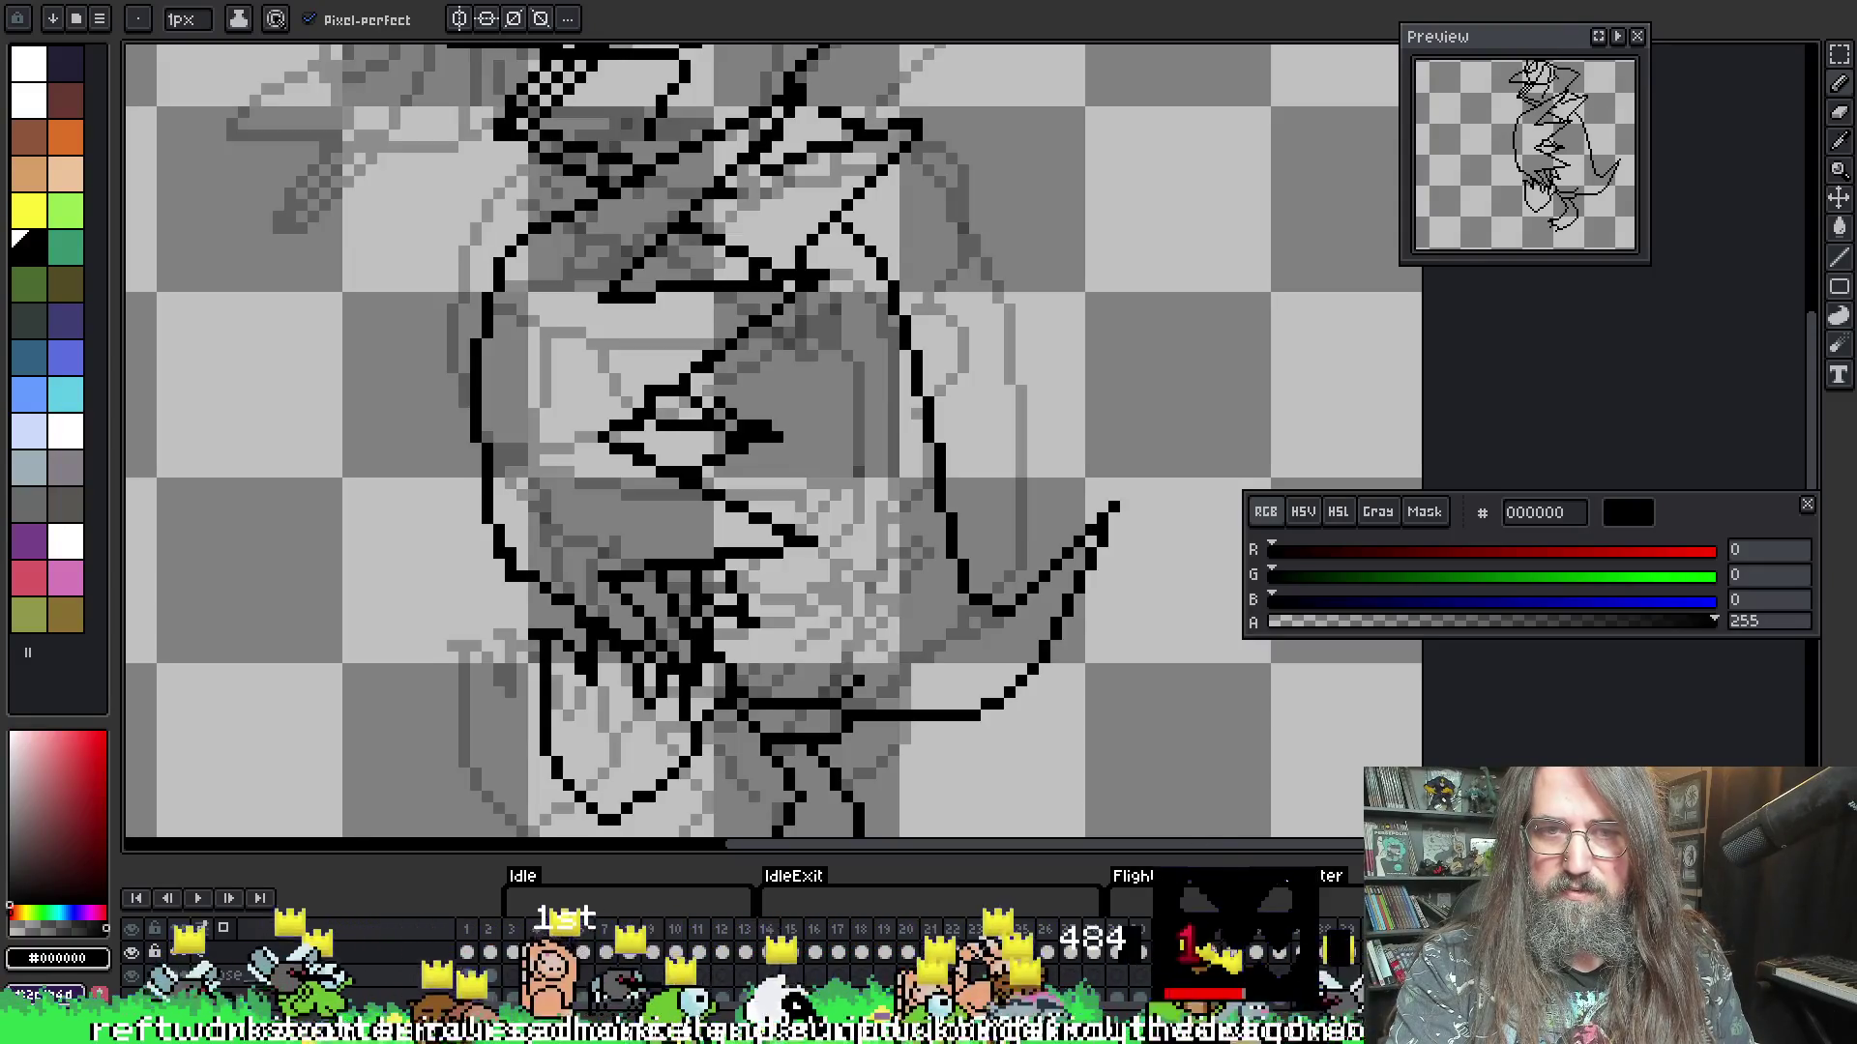
- Cycle between the curled and upright spiky poses, then play the goose flight animation
key("Left")
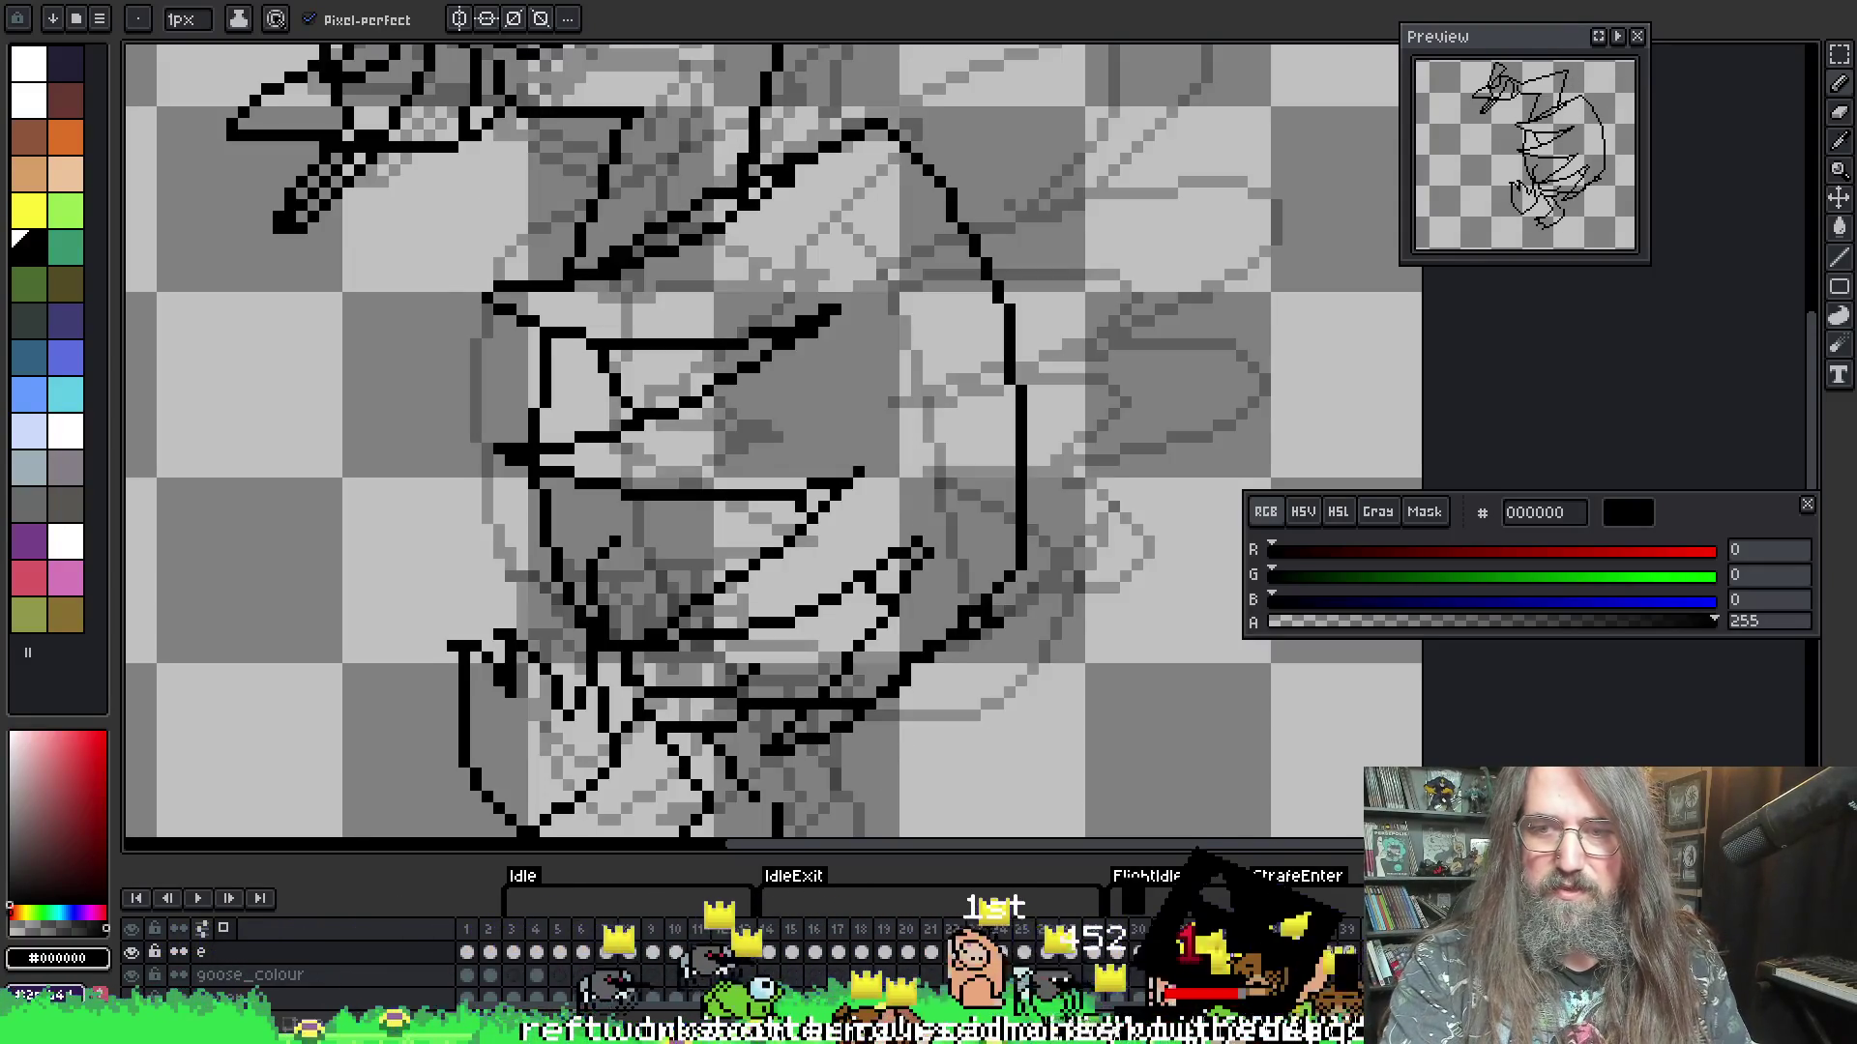
key("Right")
key("Right")
key("Left")
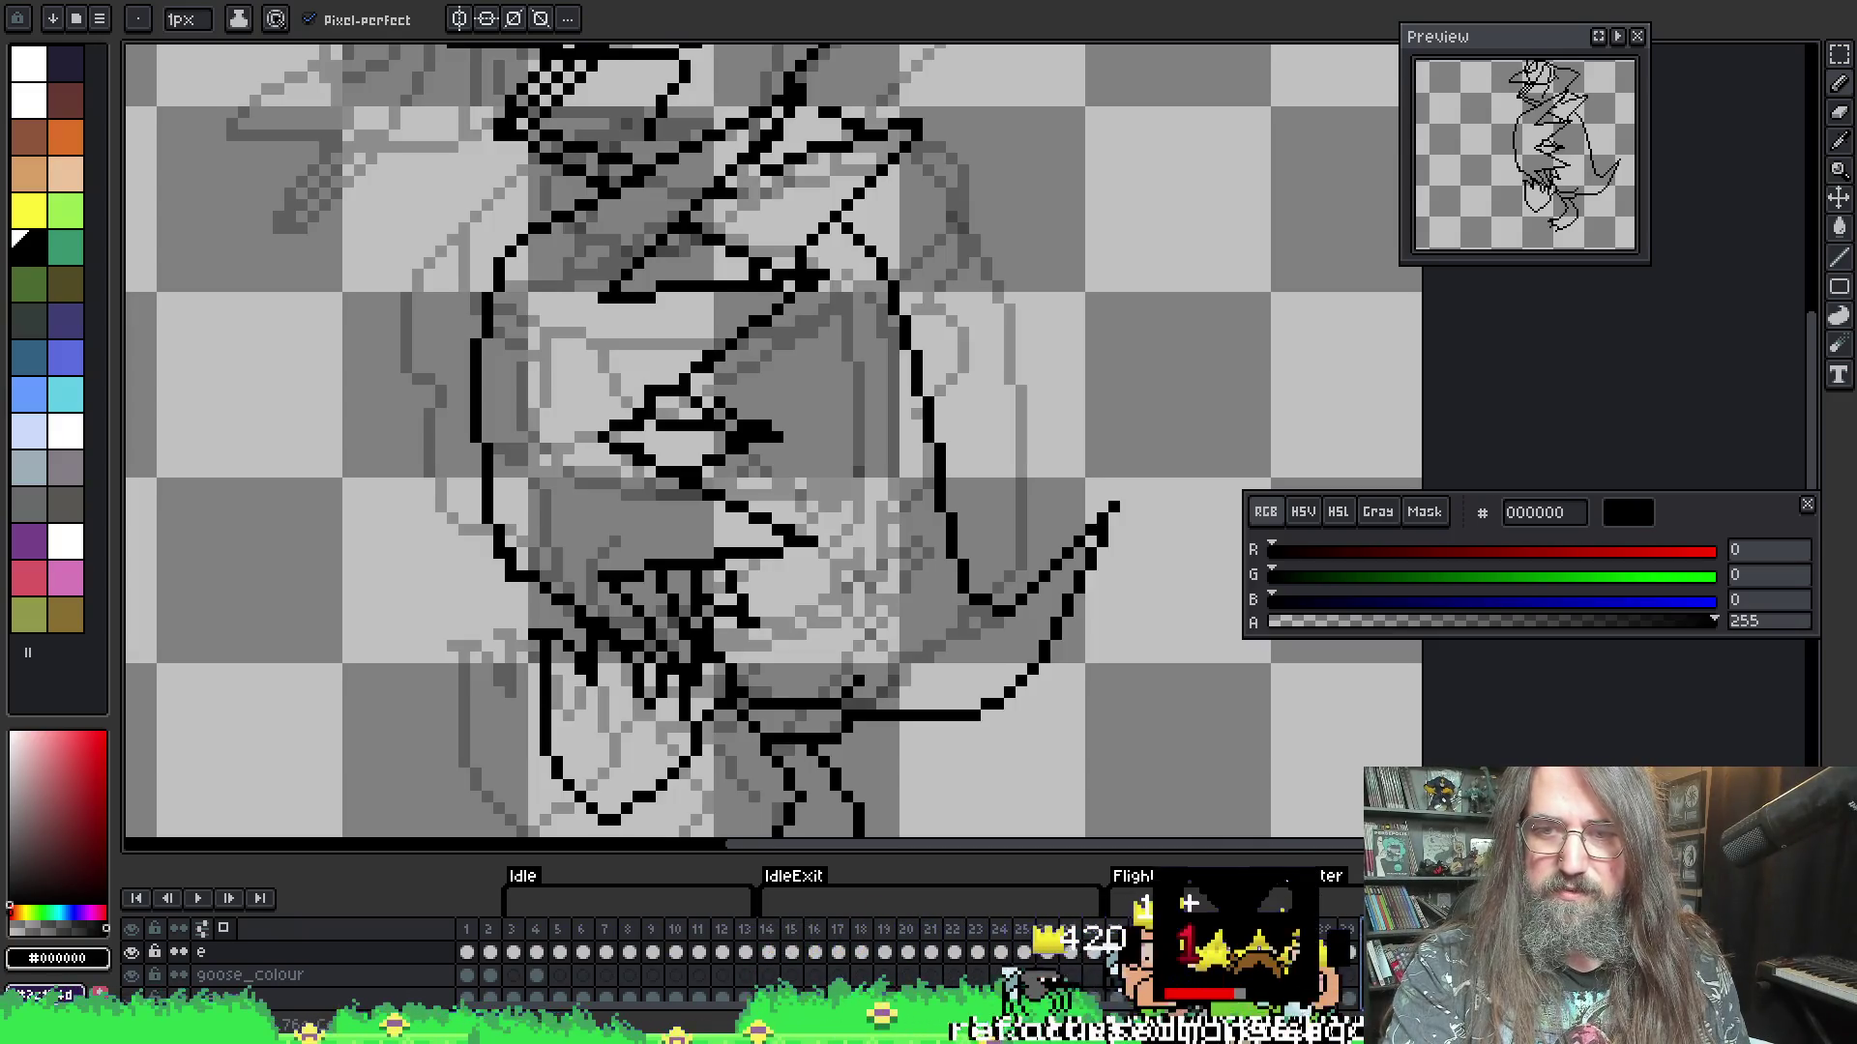
key("Right")
key("Left")
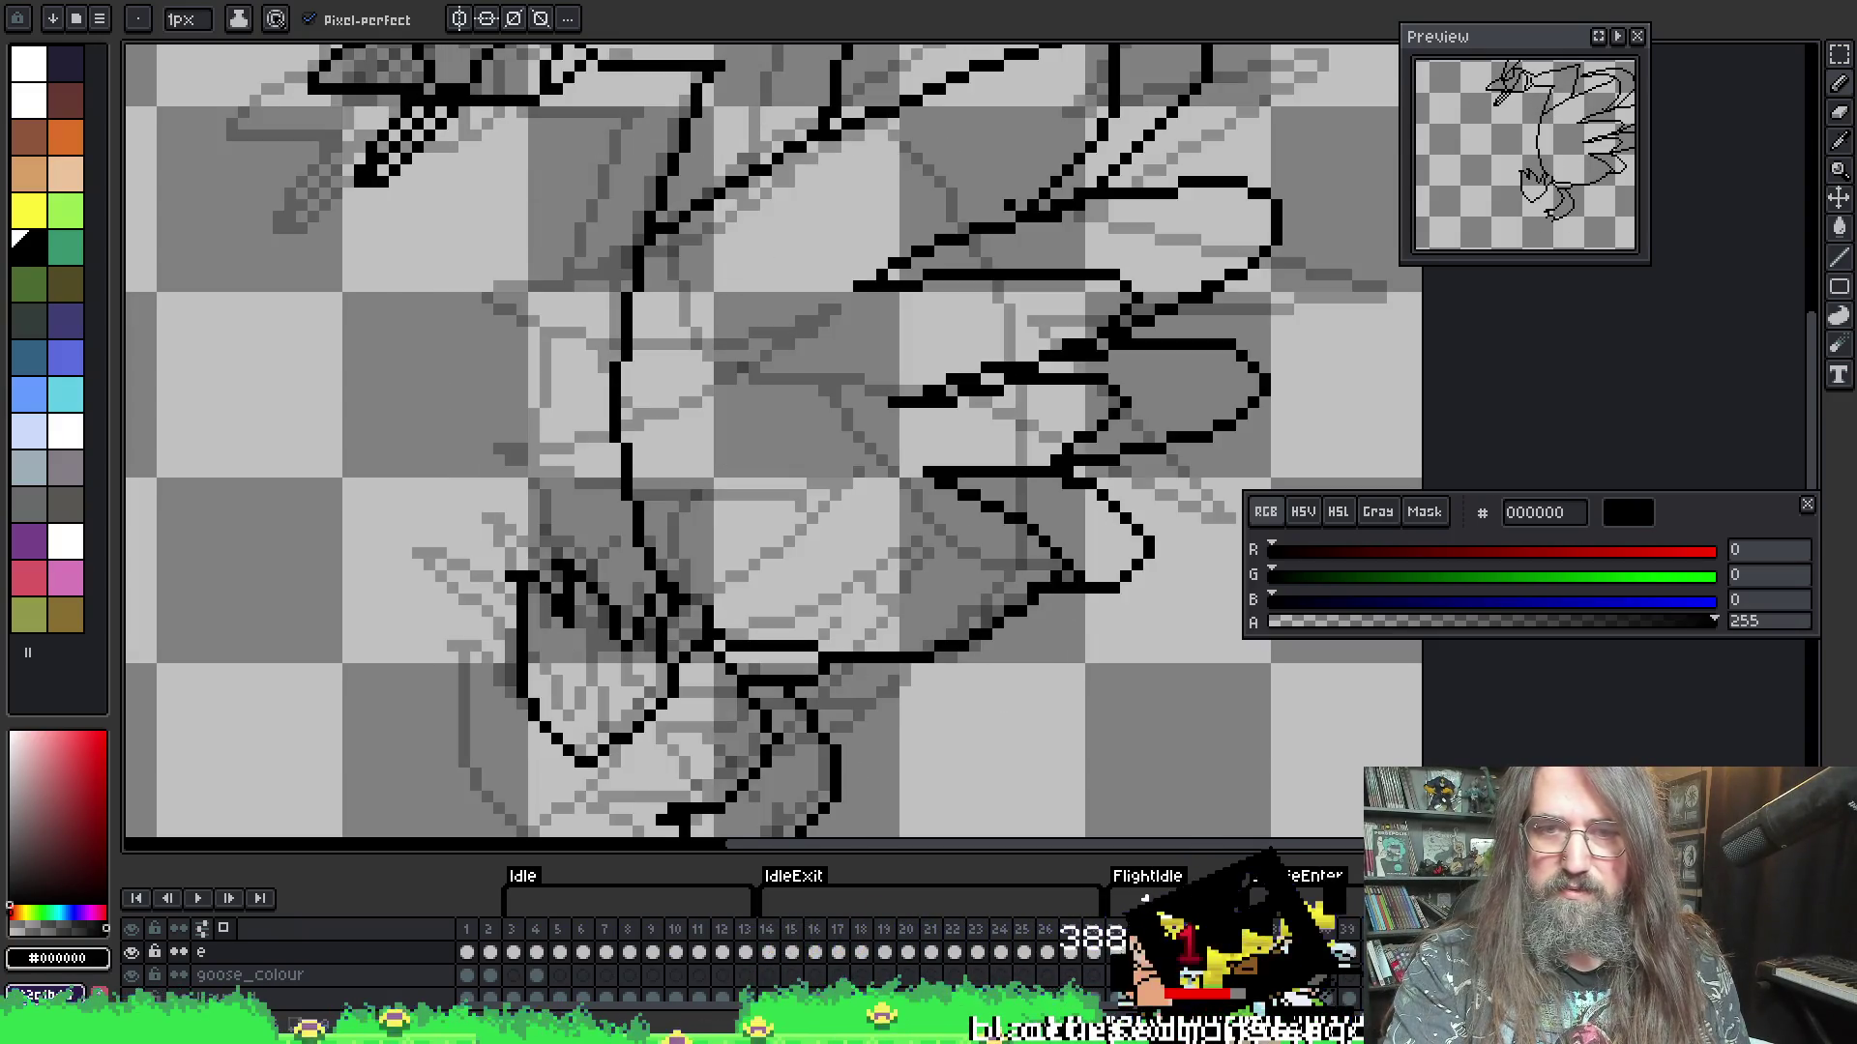
key("Left")
key("Left")
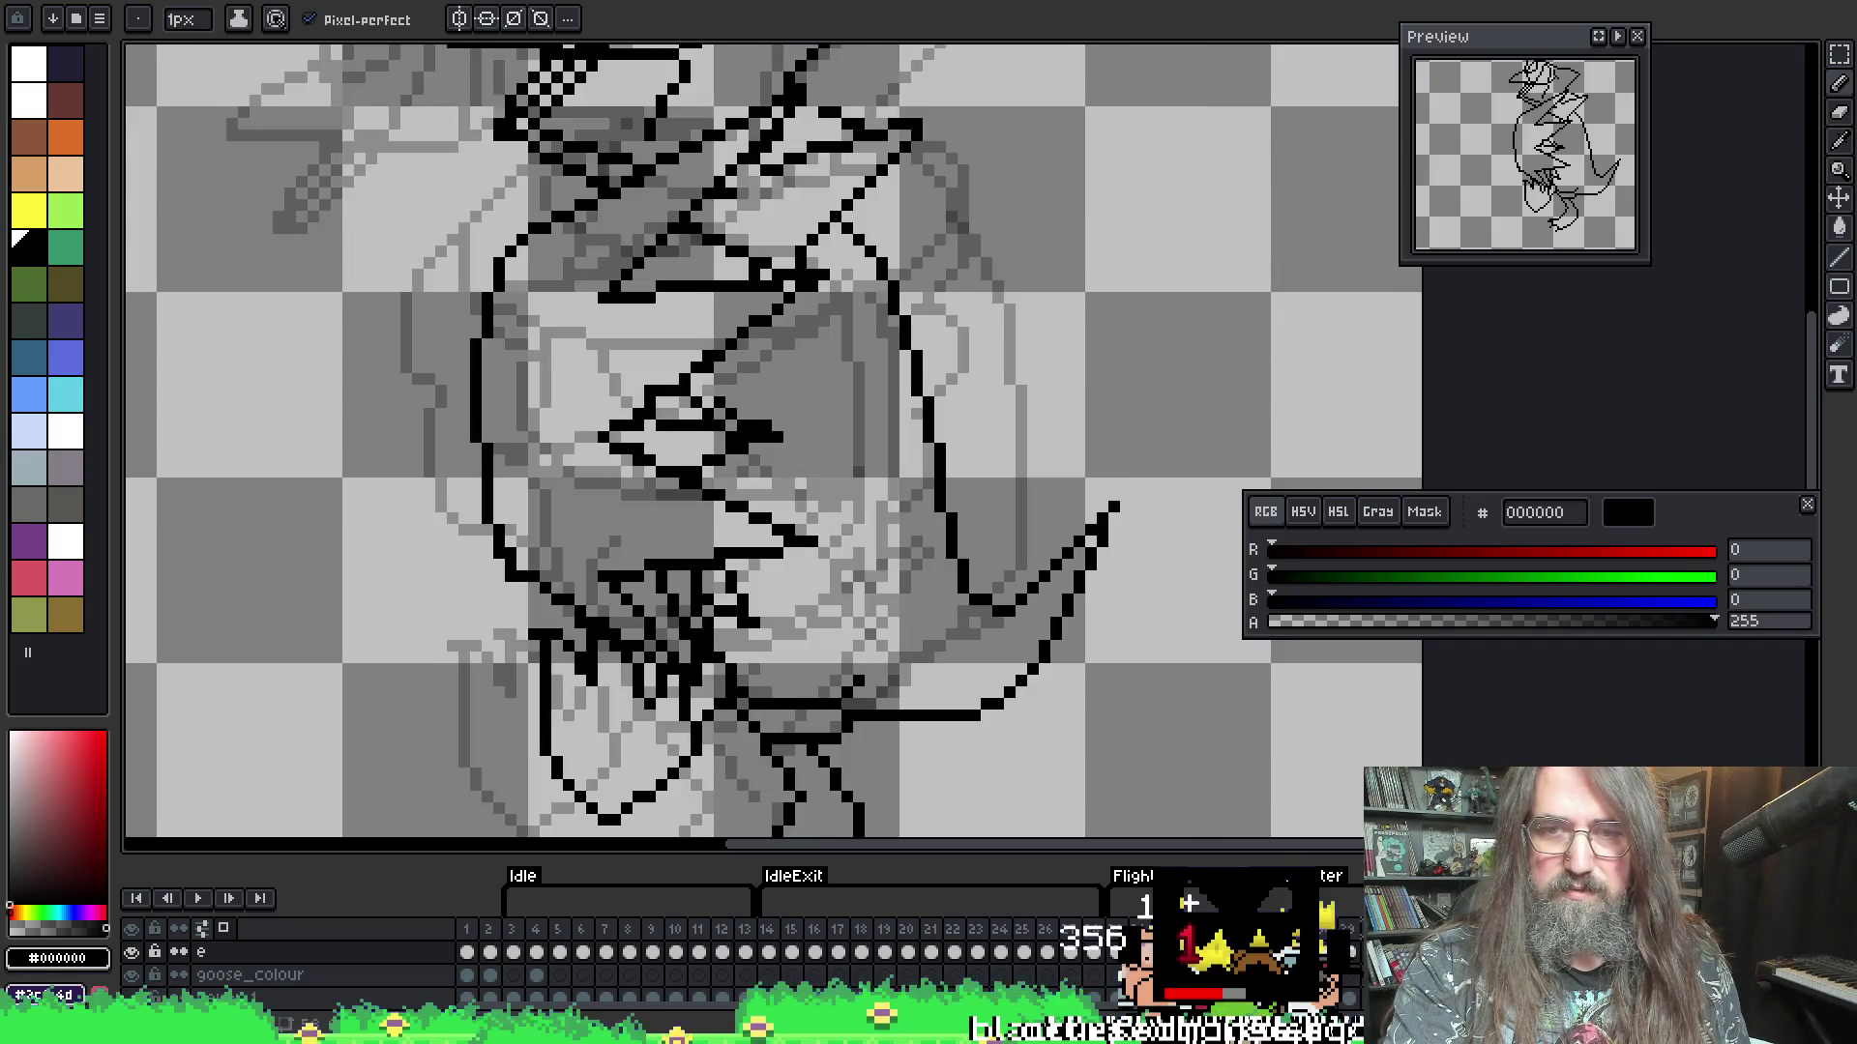
key("Right")
key("Left")
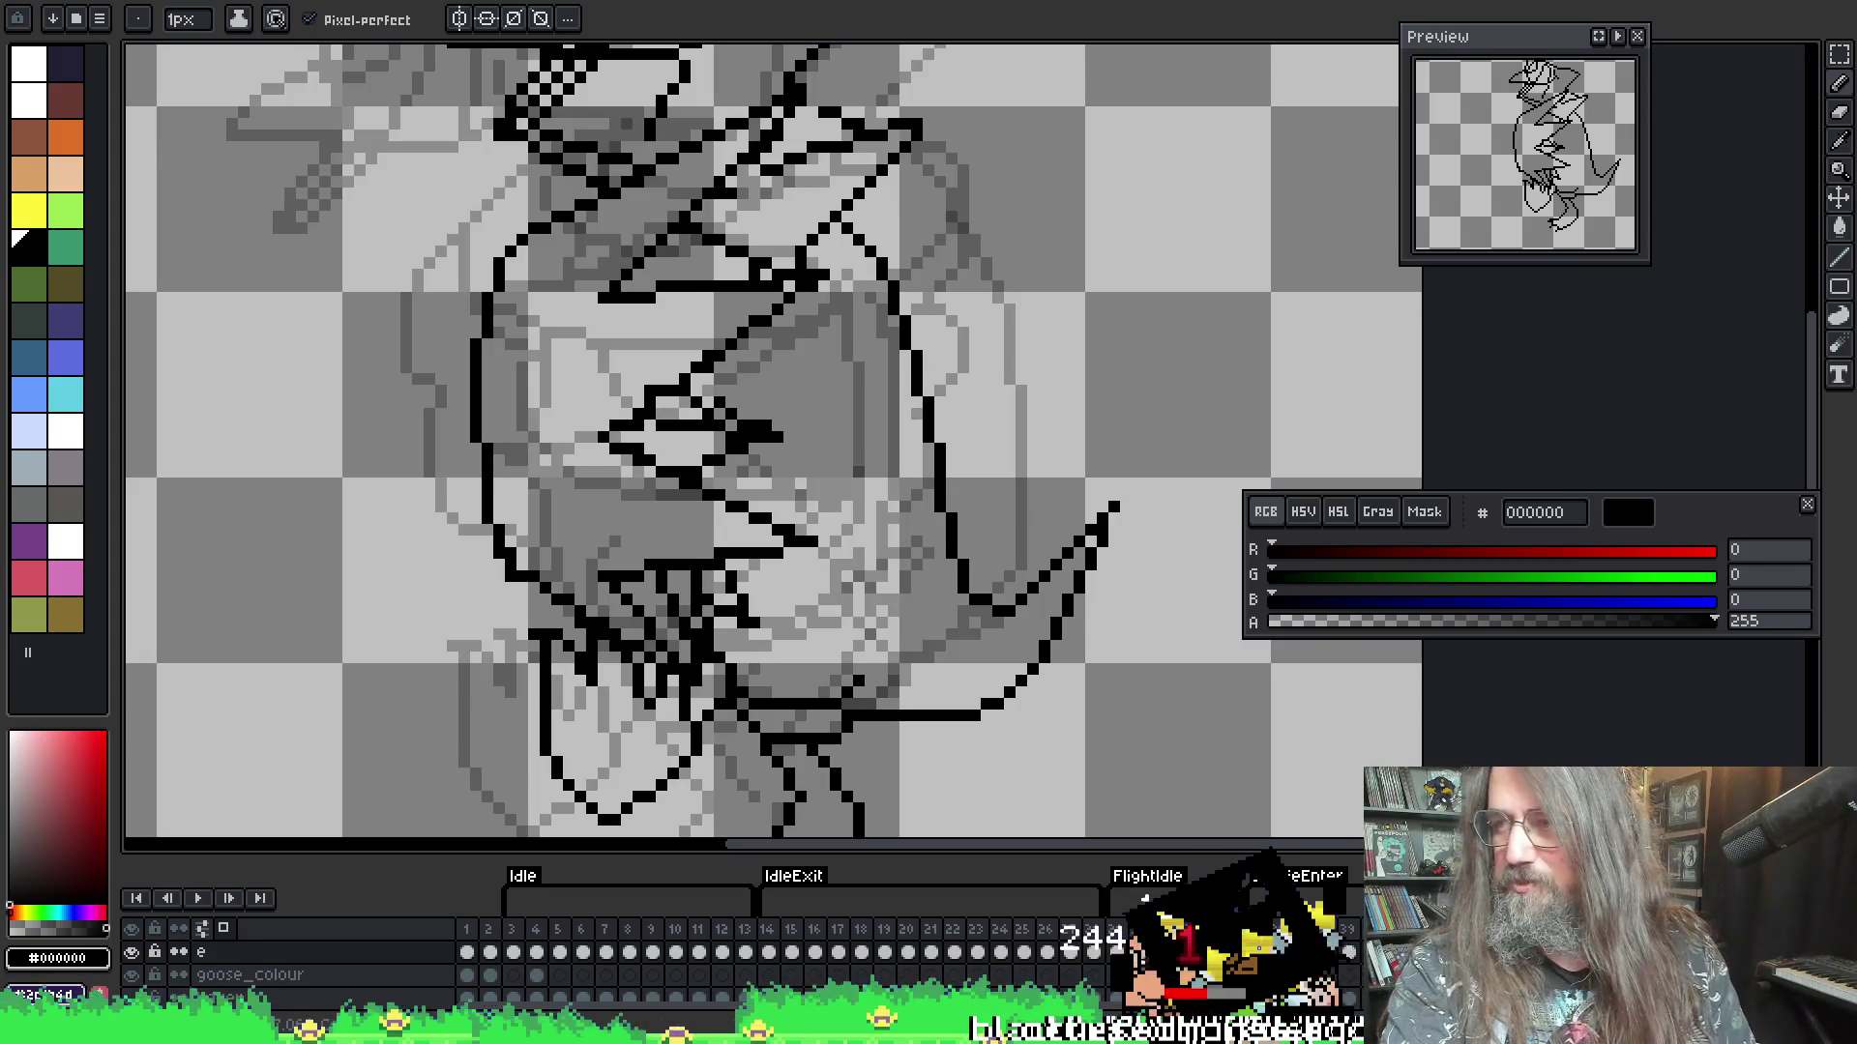
key("Return")
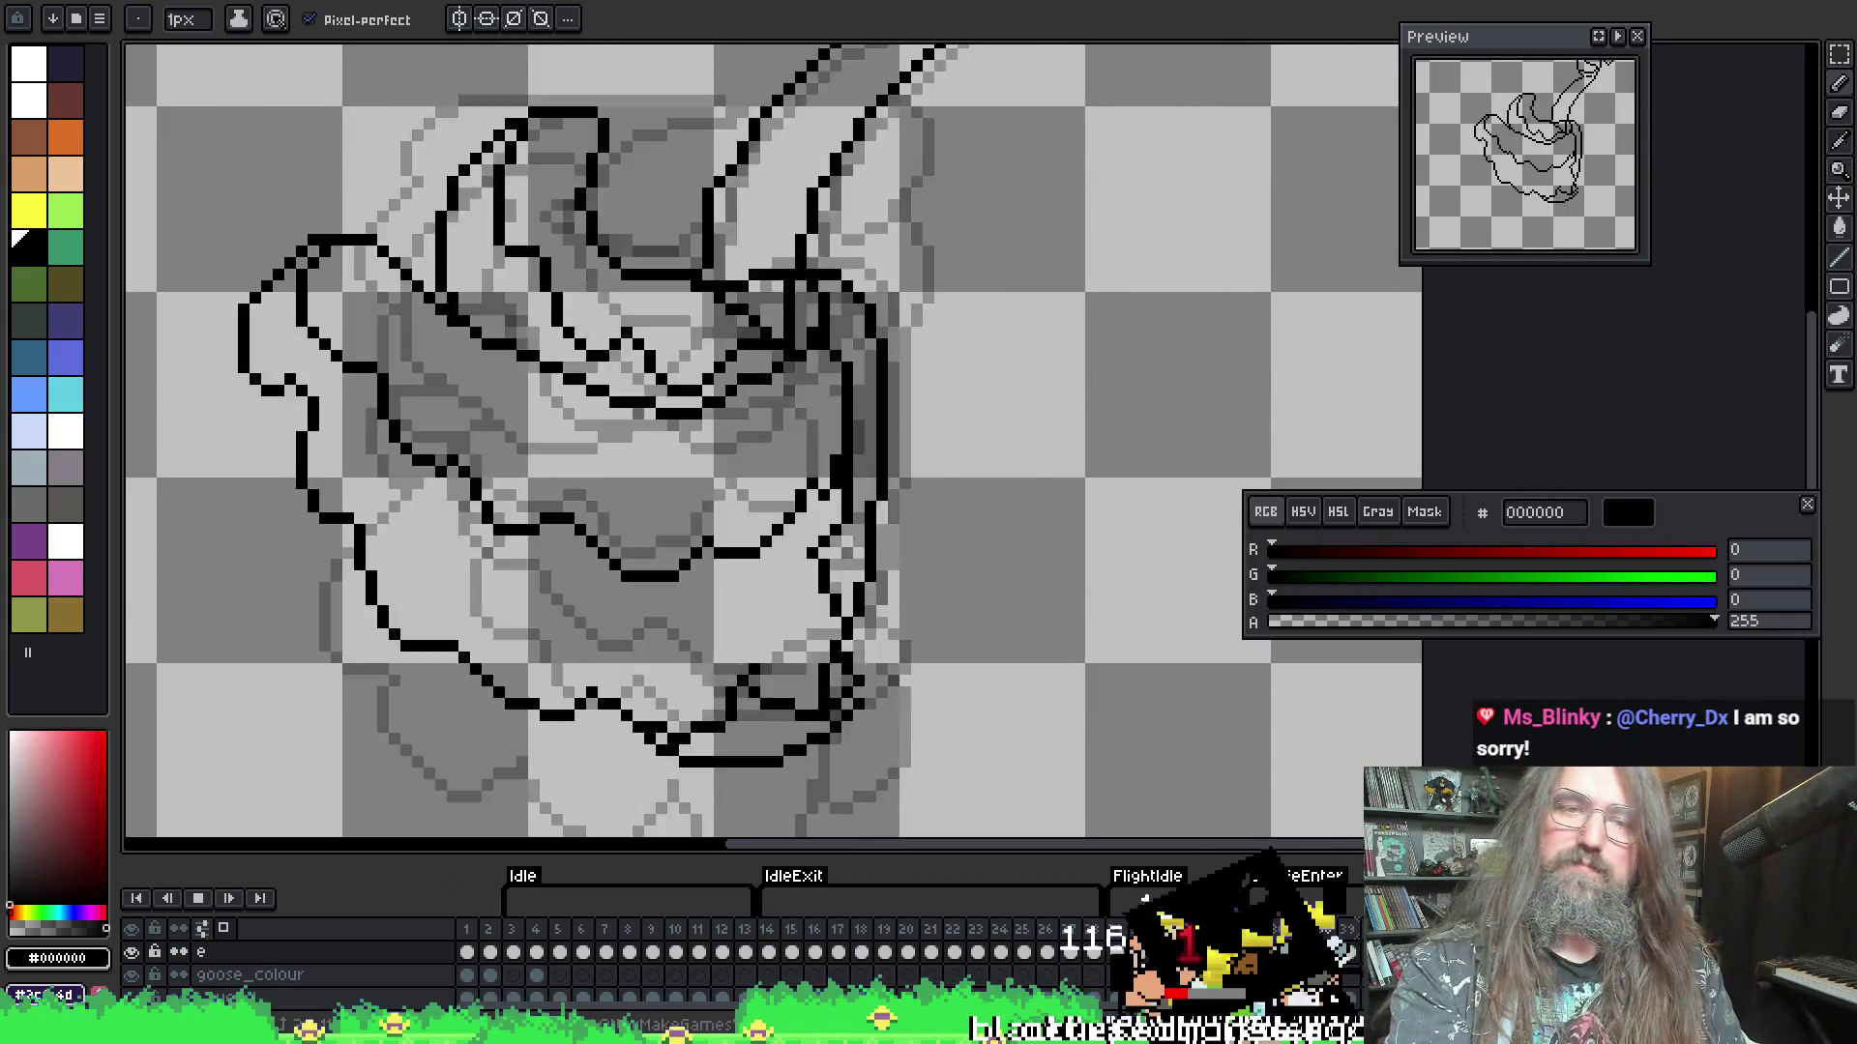
- Stop playback, zoom out, and settle on the raised-head goose frame with the rounded body
scroll(911, 612, "down", 1)
key("Return")
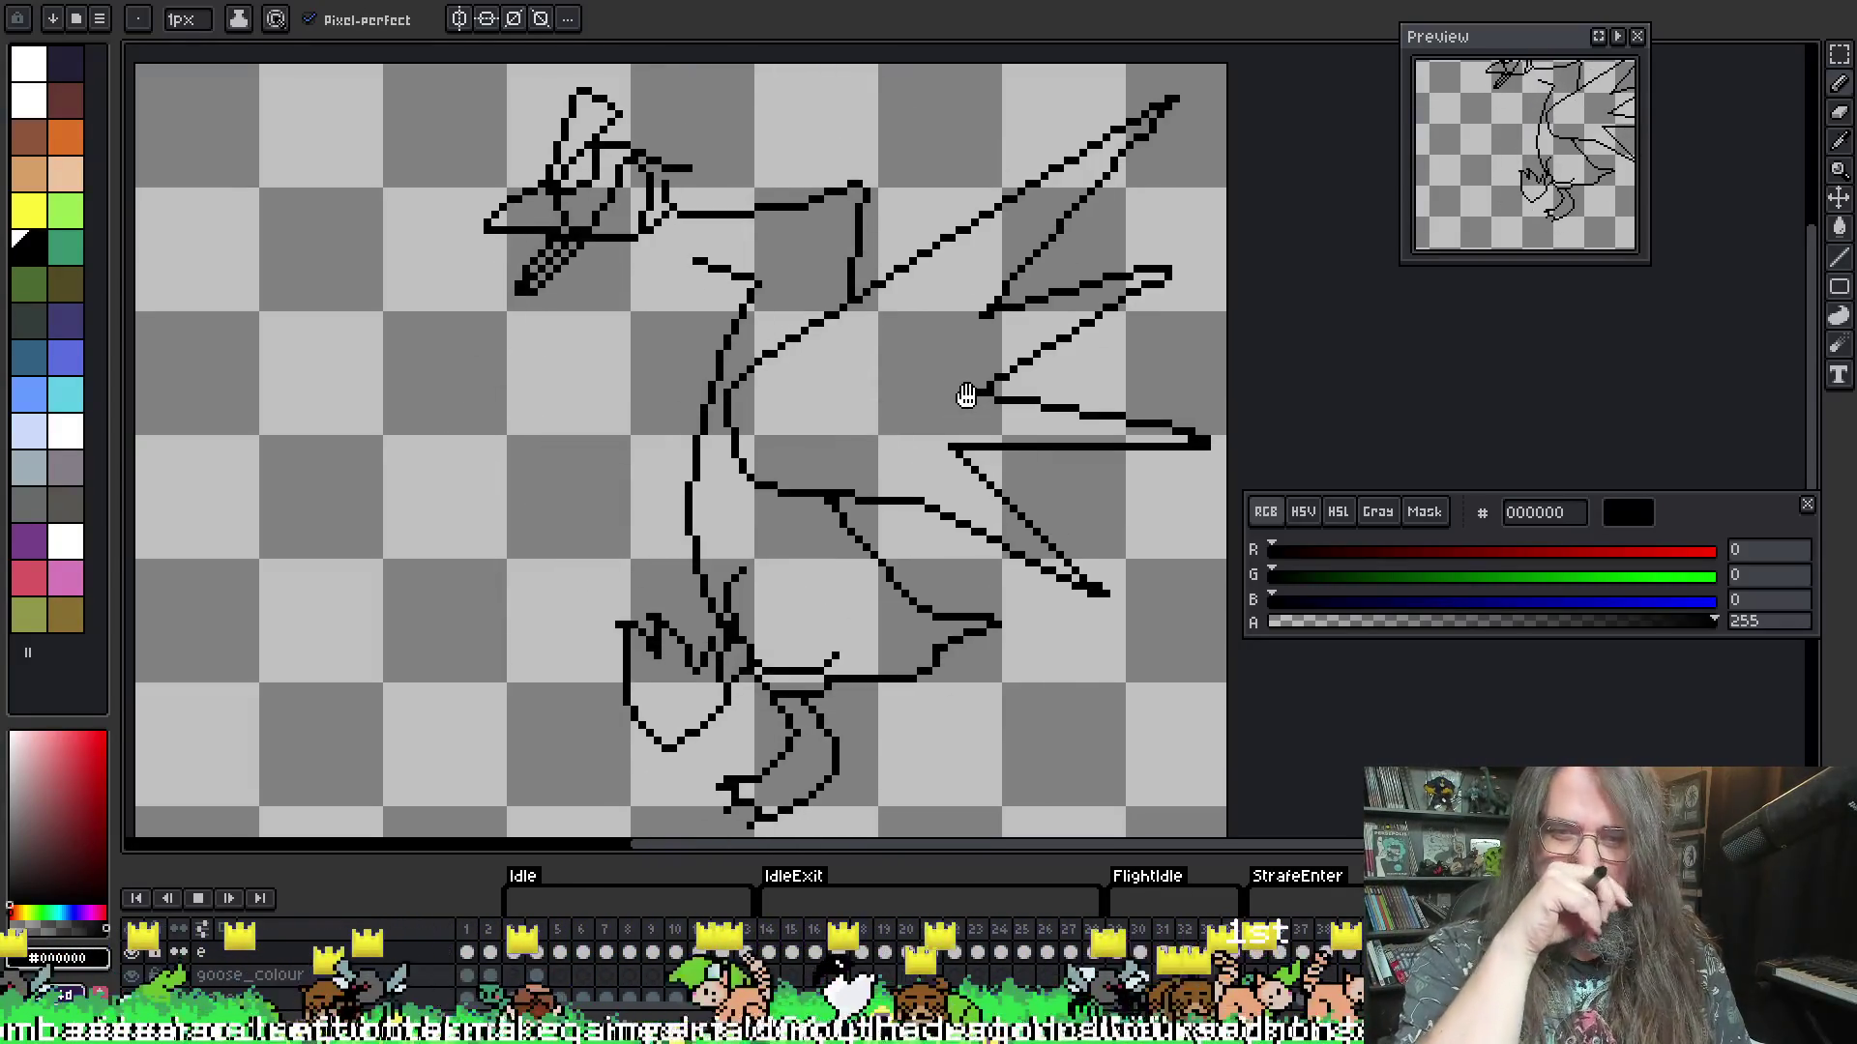
scroll(967, 397, "down", 1)
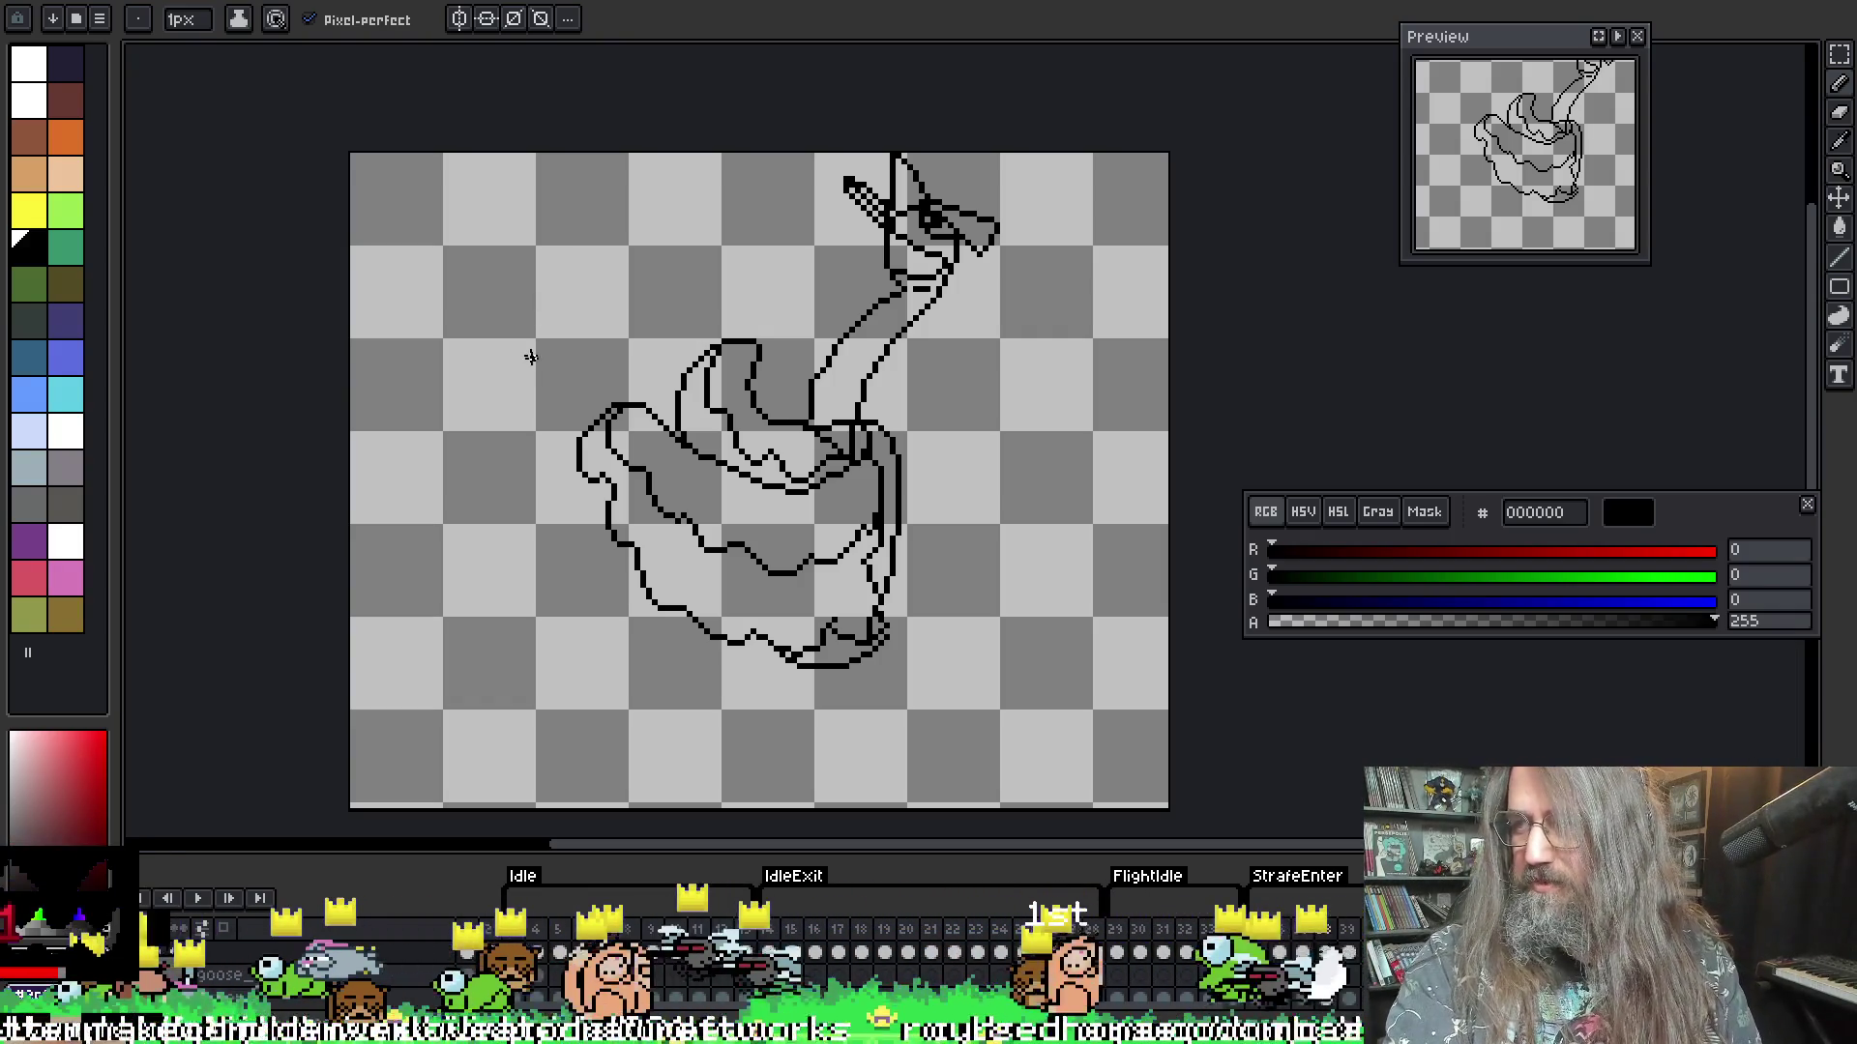
key("Right")
key("Right")
key("Right")
key("Left")
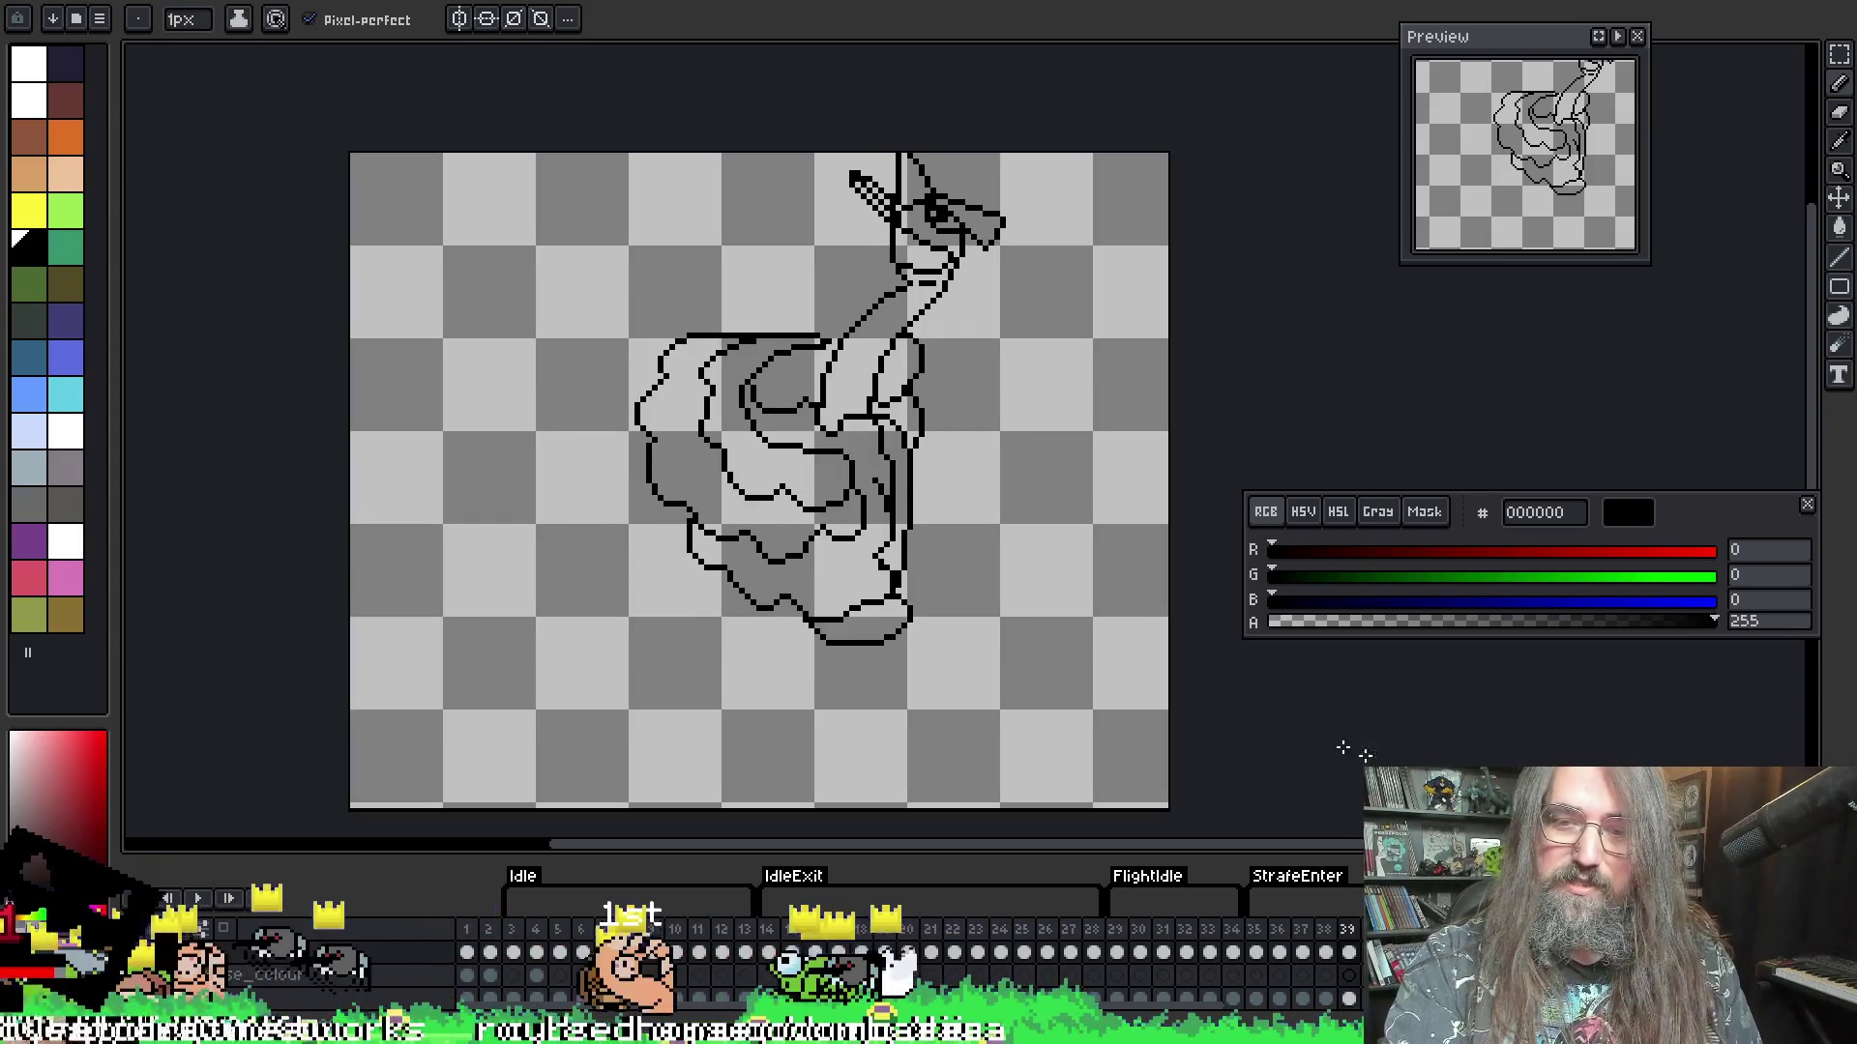
key("Right")
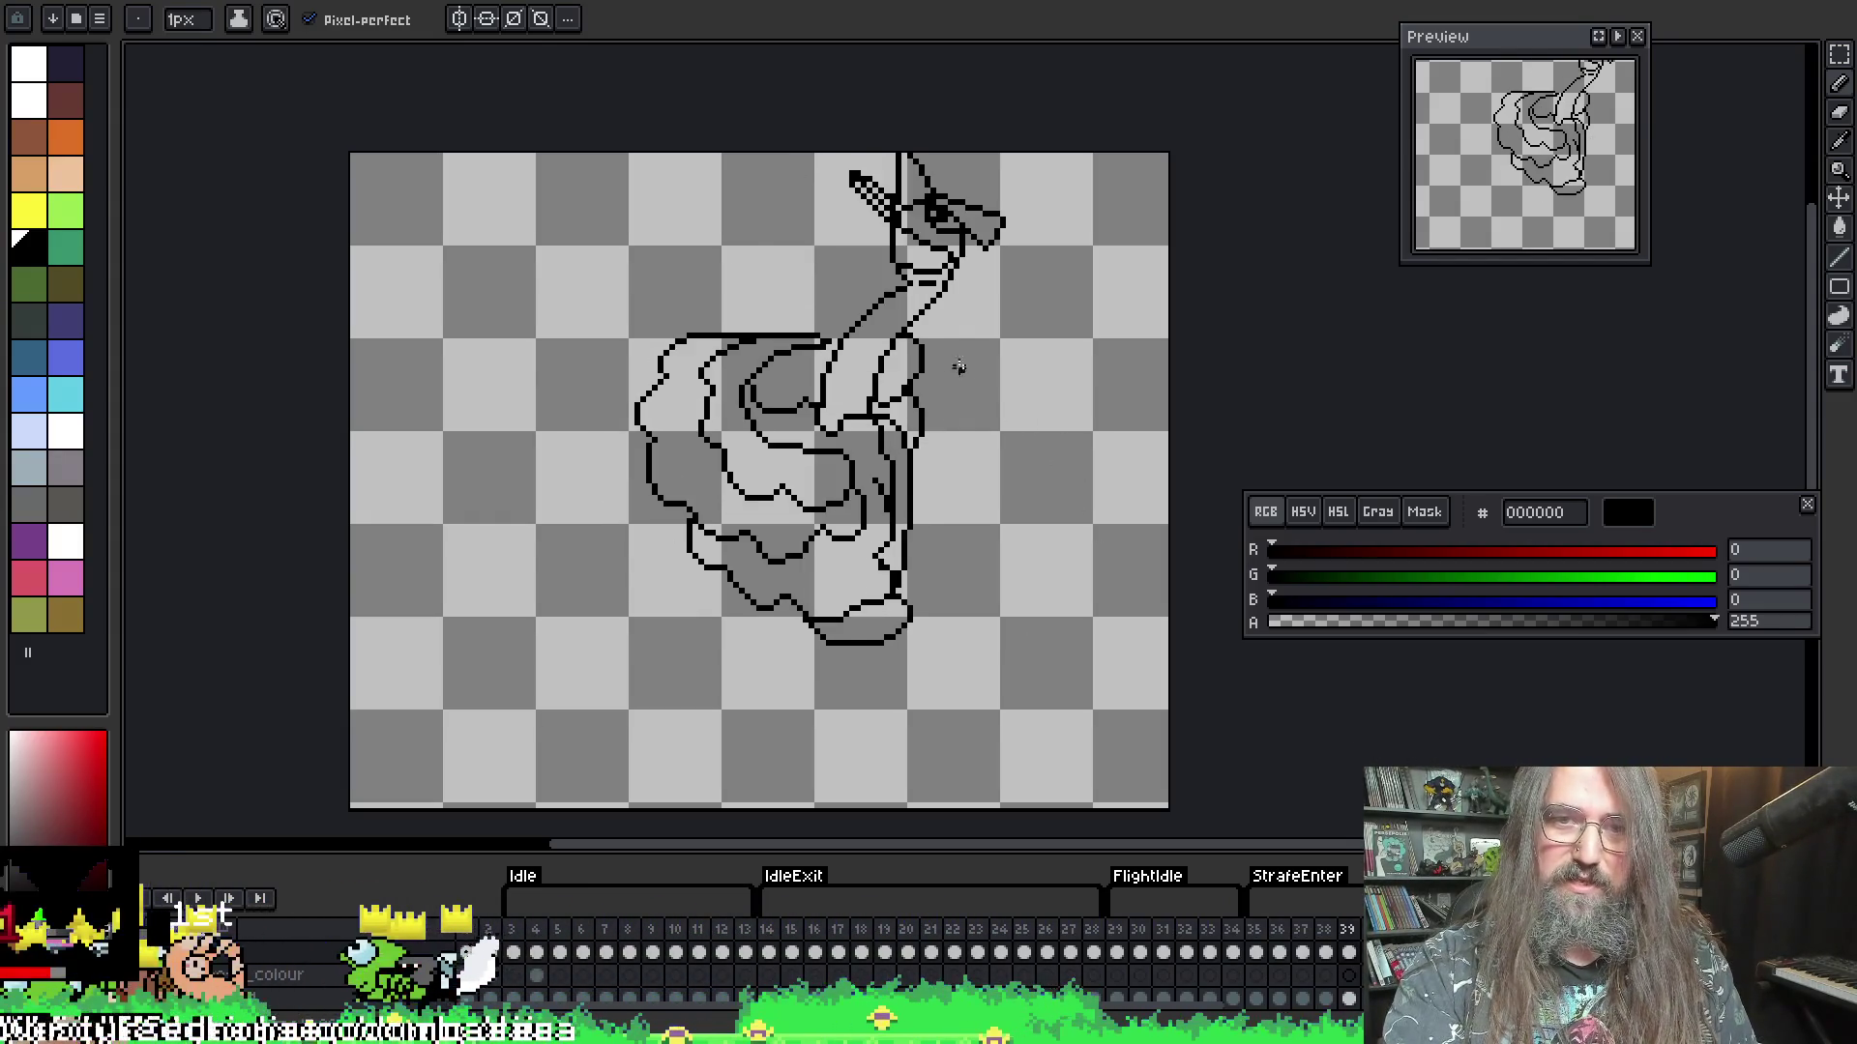
key("Left")
- Lasso-select the diagonal neck line and nudge it into place with a transform
scroll(938, 365, "up", 2)
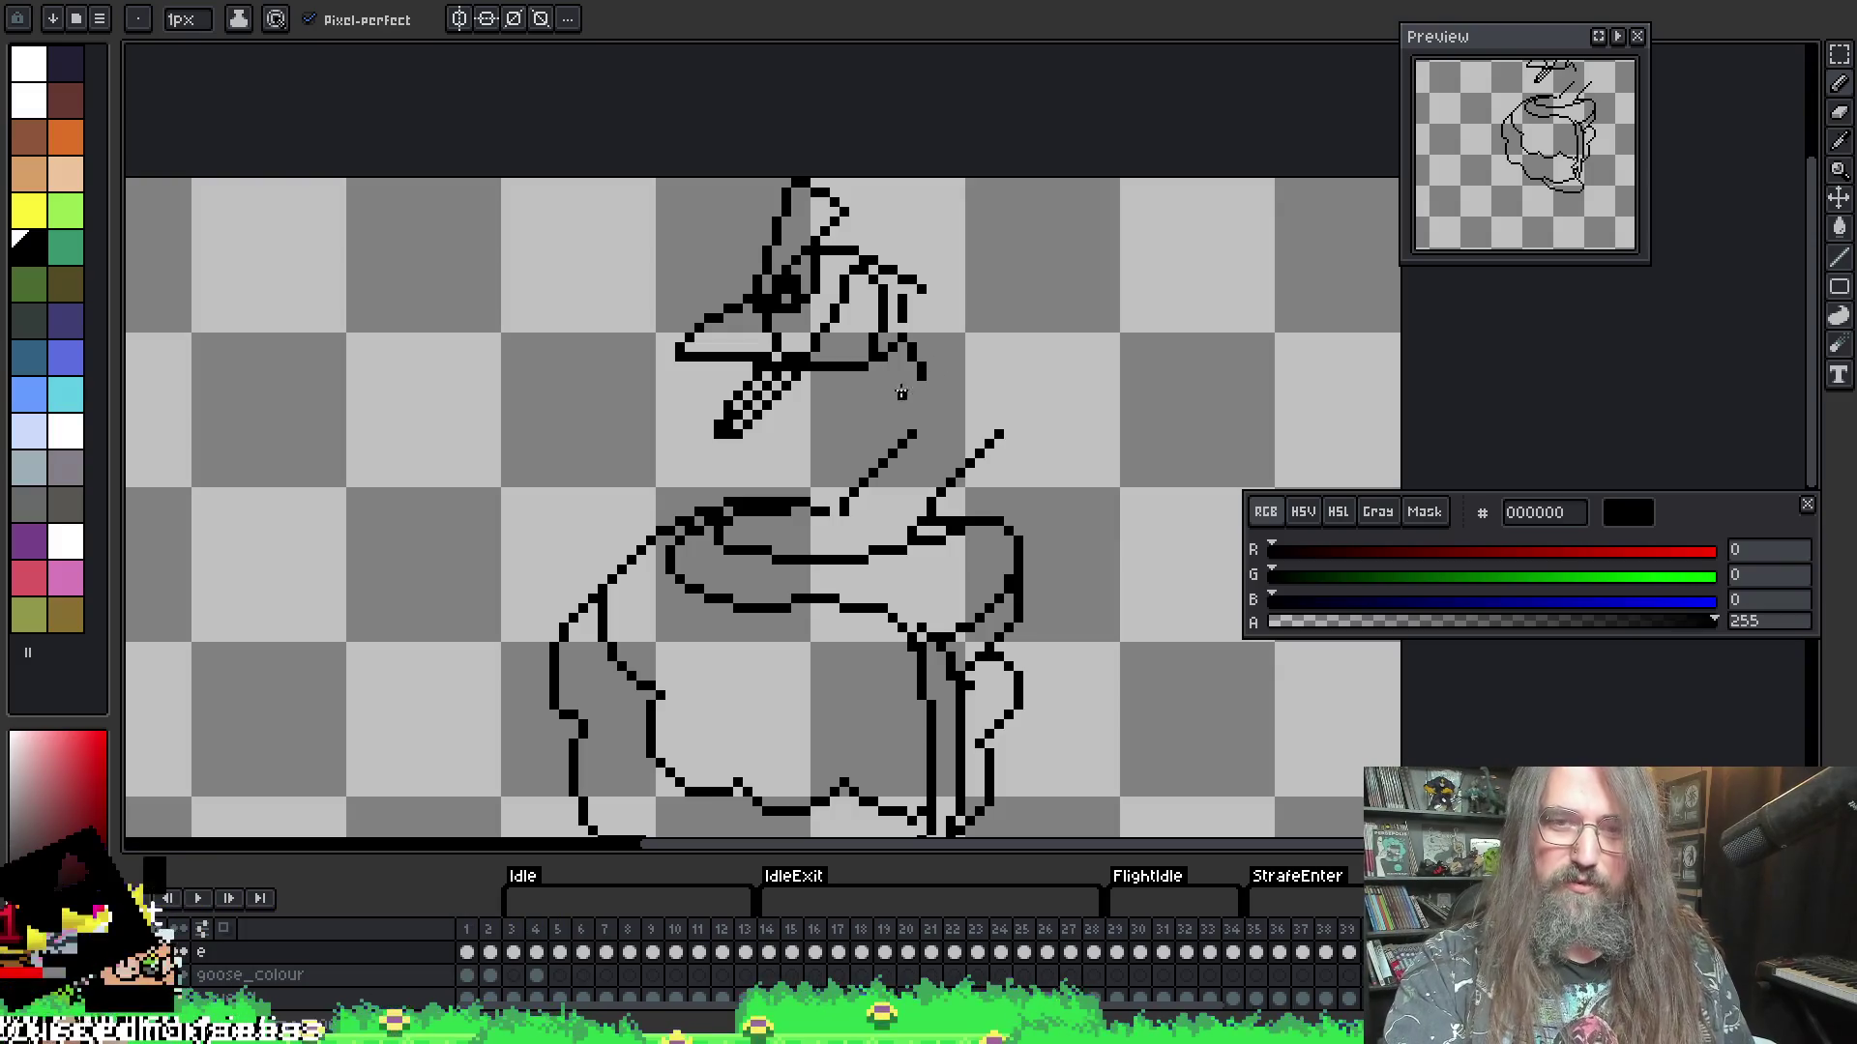
key("e")
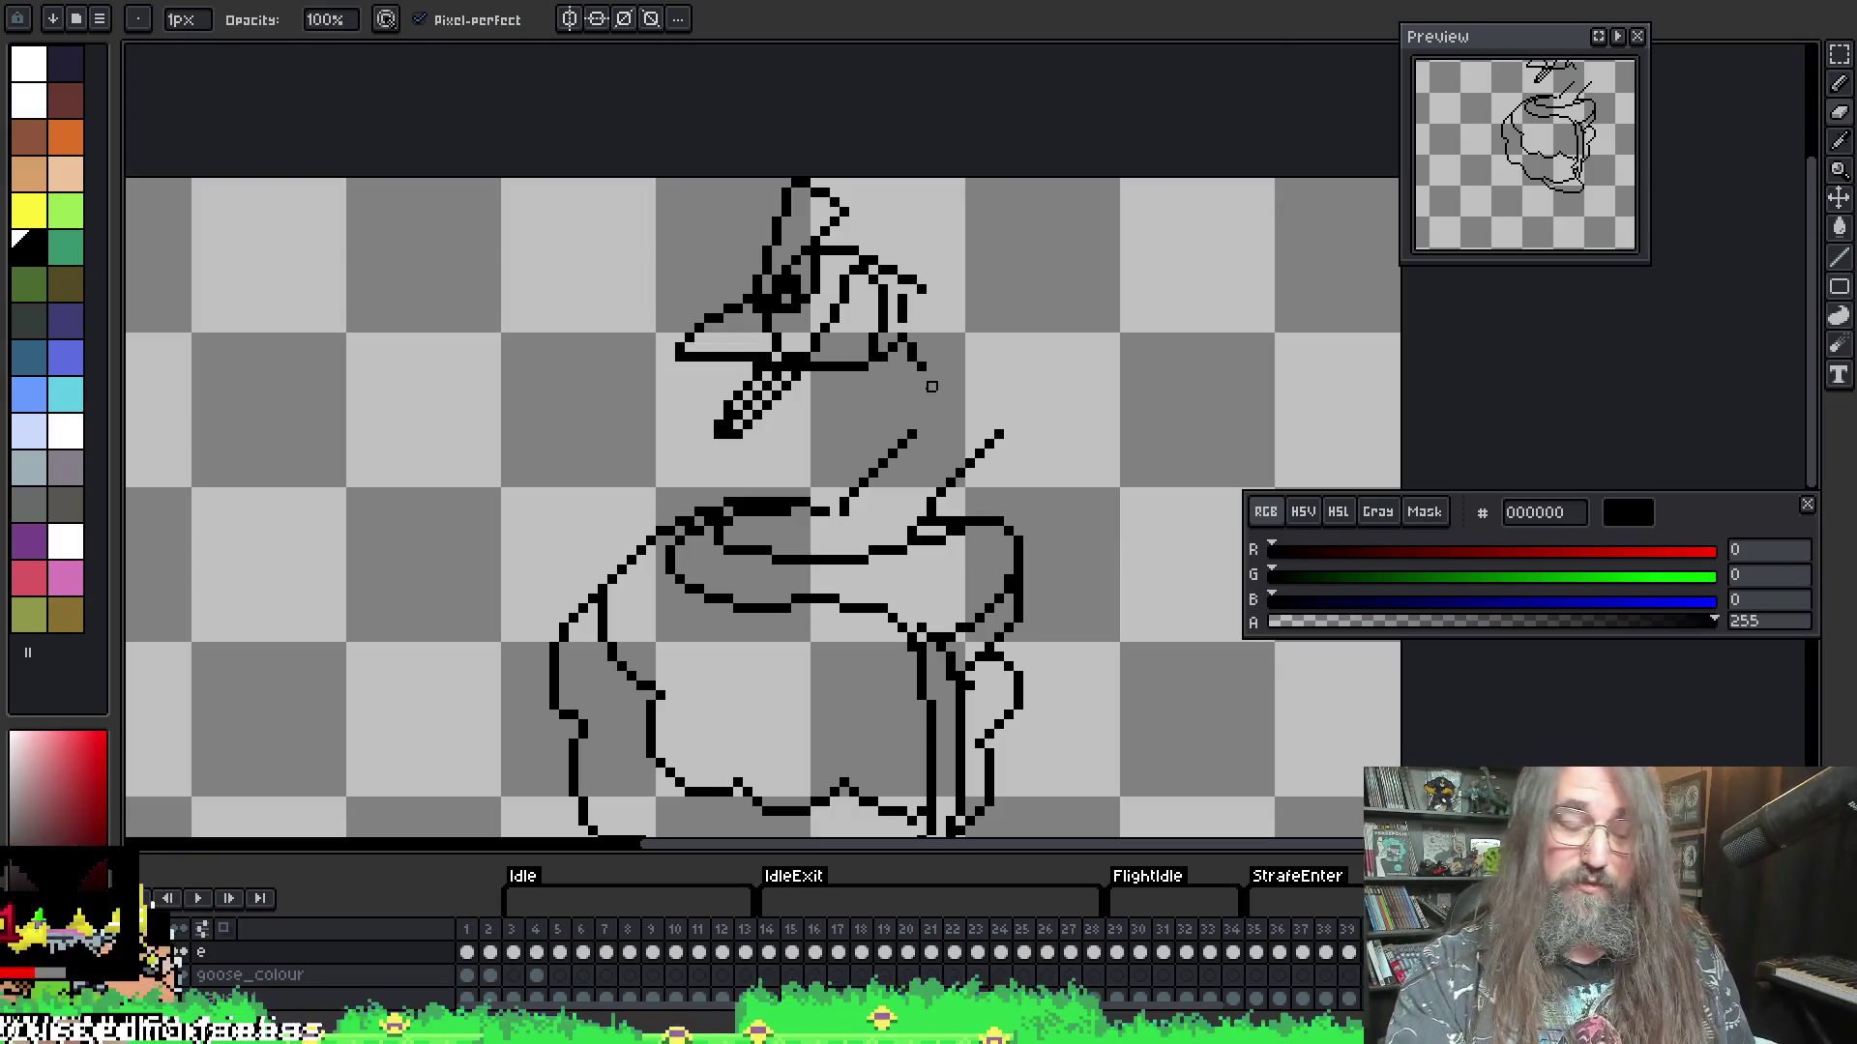
key("m")
key("q")
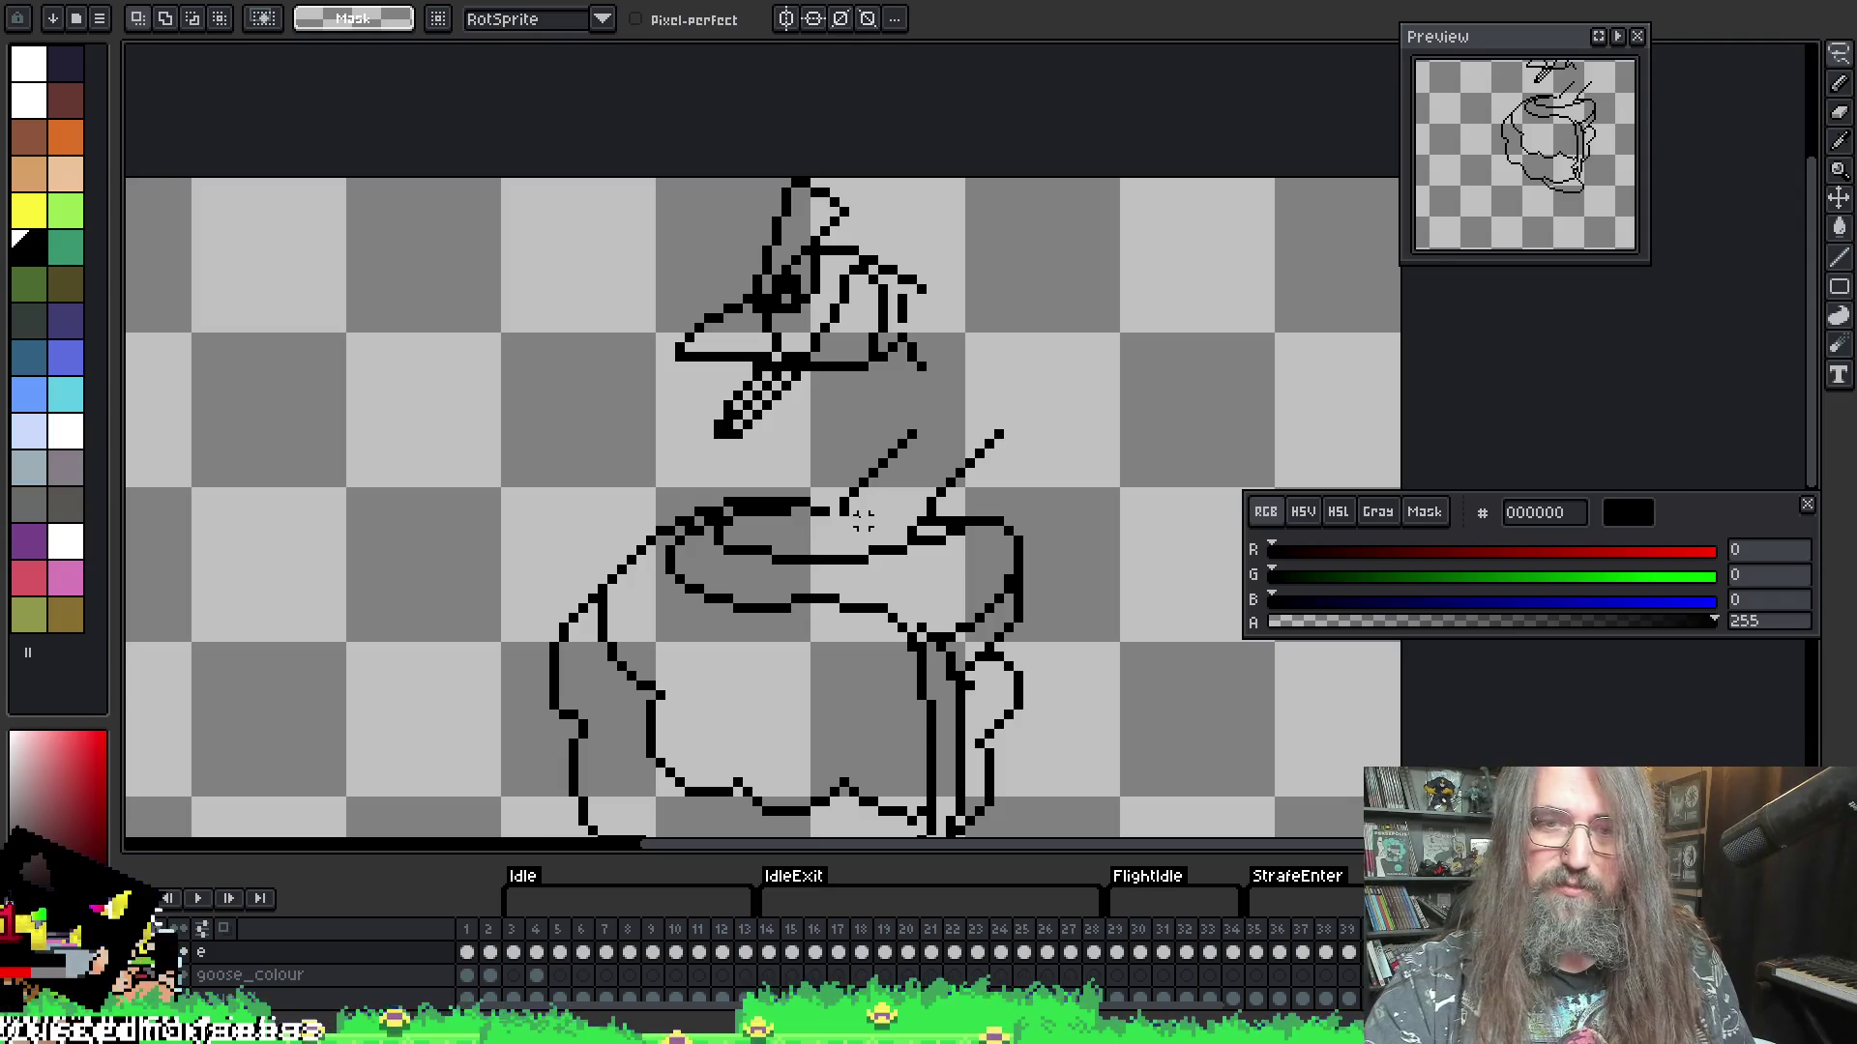
mouse_move(851, 527)
left_mouse_down()
mouse_move(917, 437)
mouse_move(859, 462)
mouse_move(827, 534)
left_mouse_up()
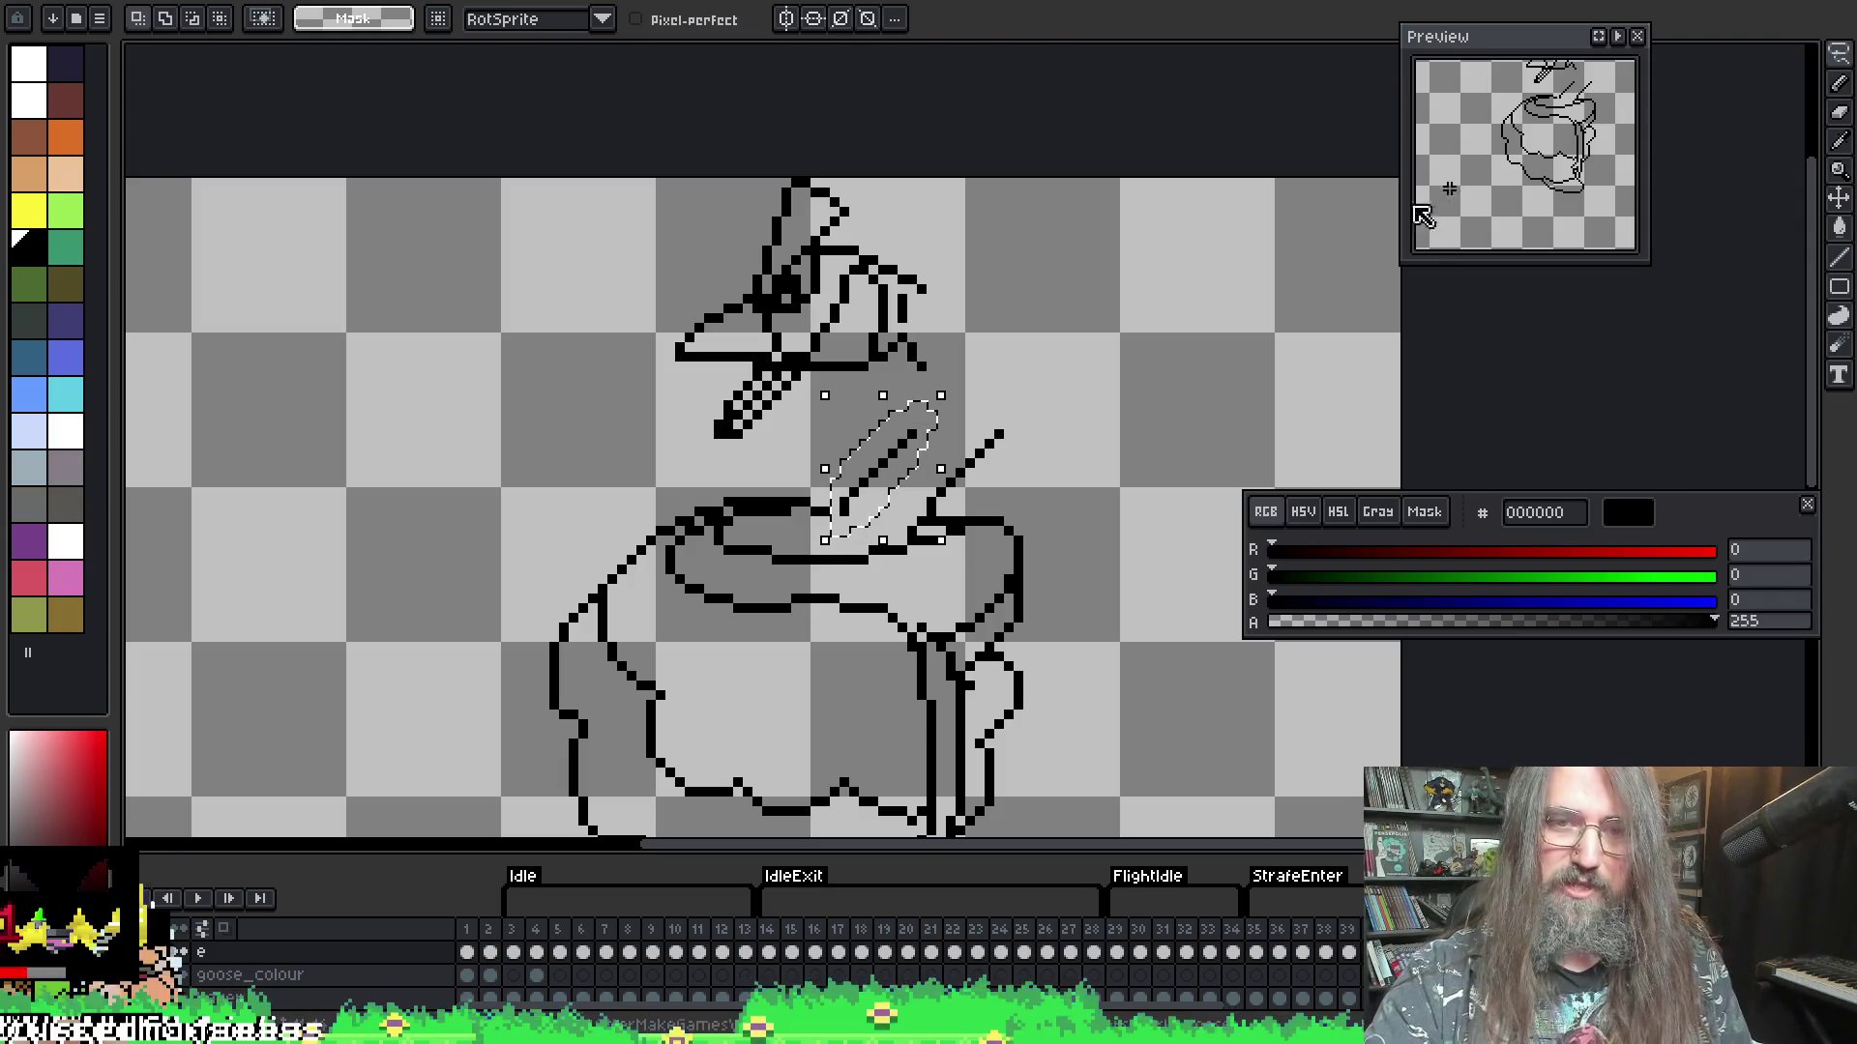
key("ctrl+t")
key("Return")
- Erase the upper end of the stray diagonal neck stroke
key("b")
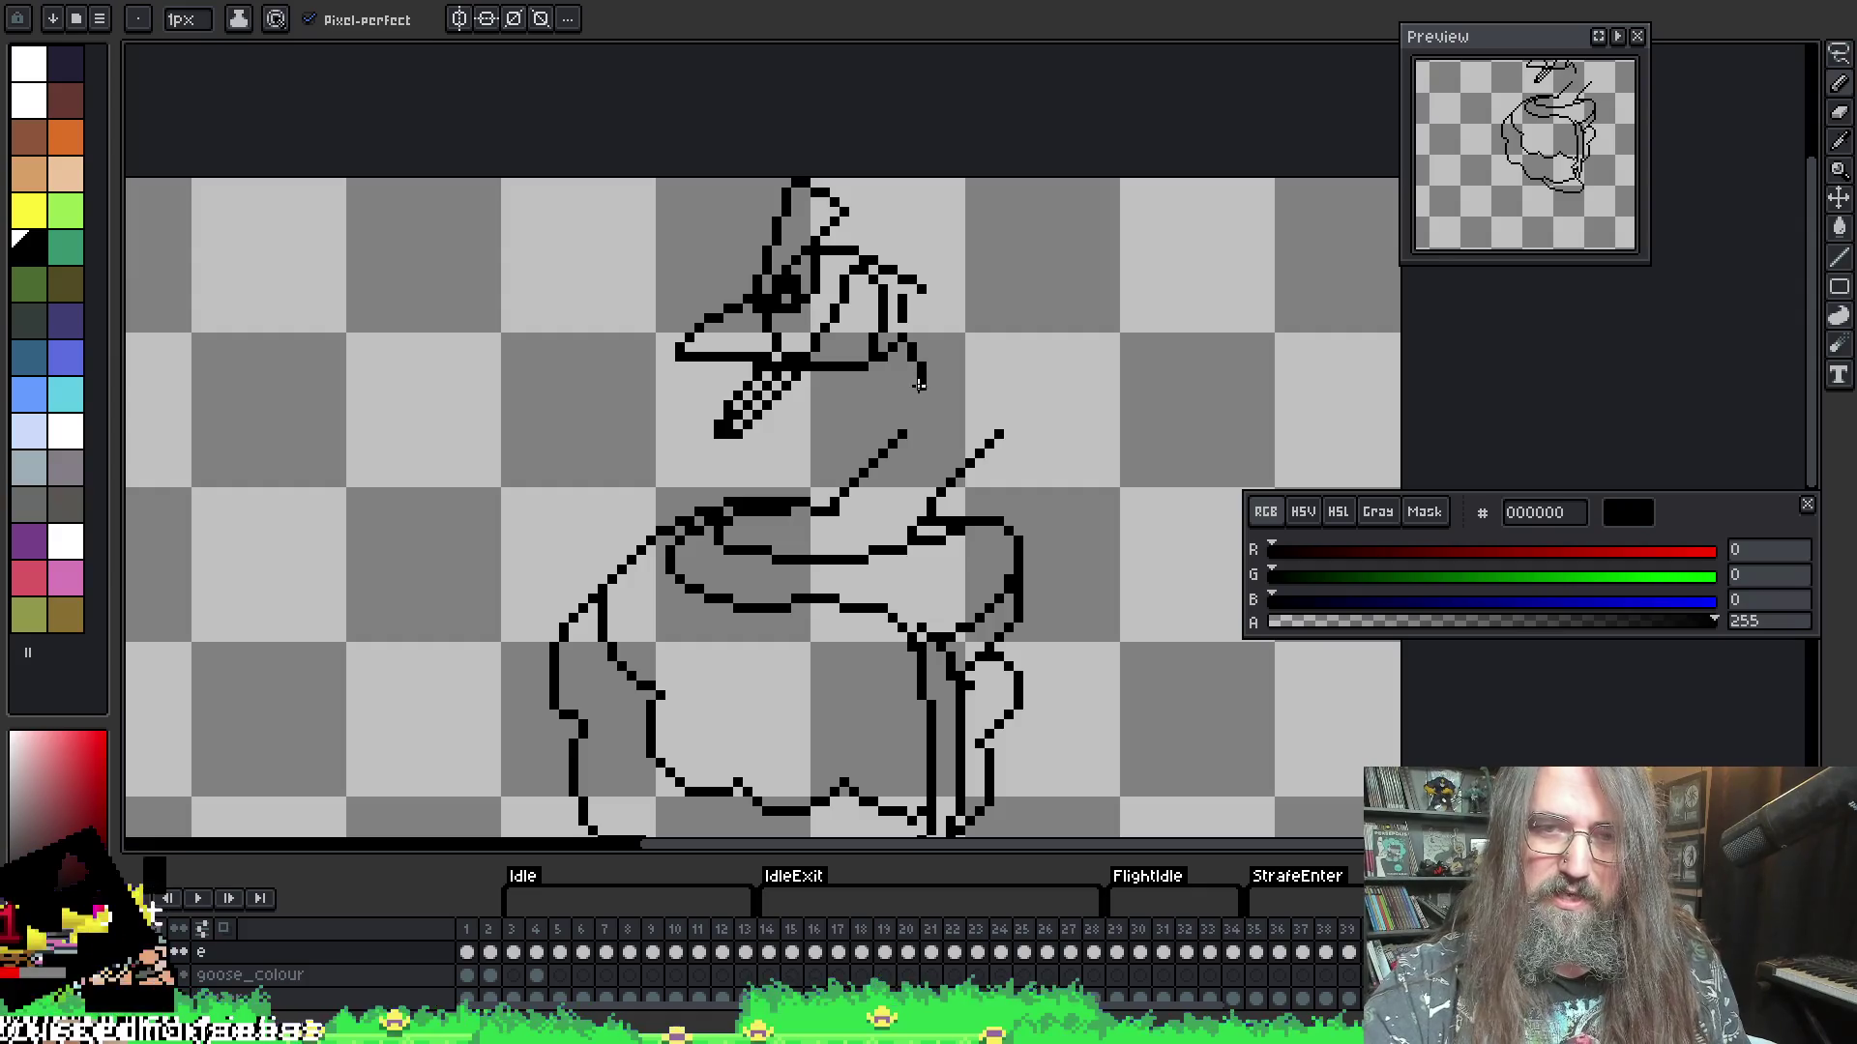
key("e")
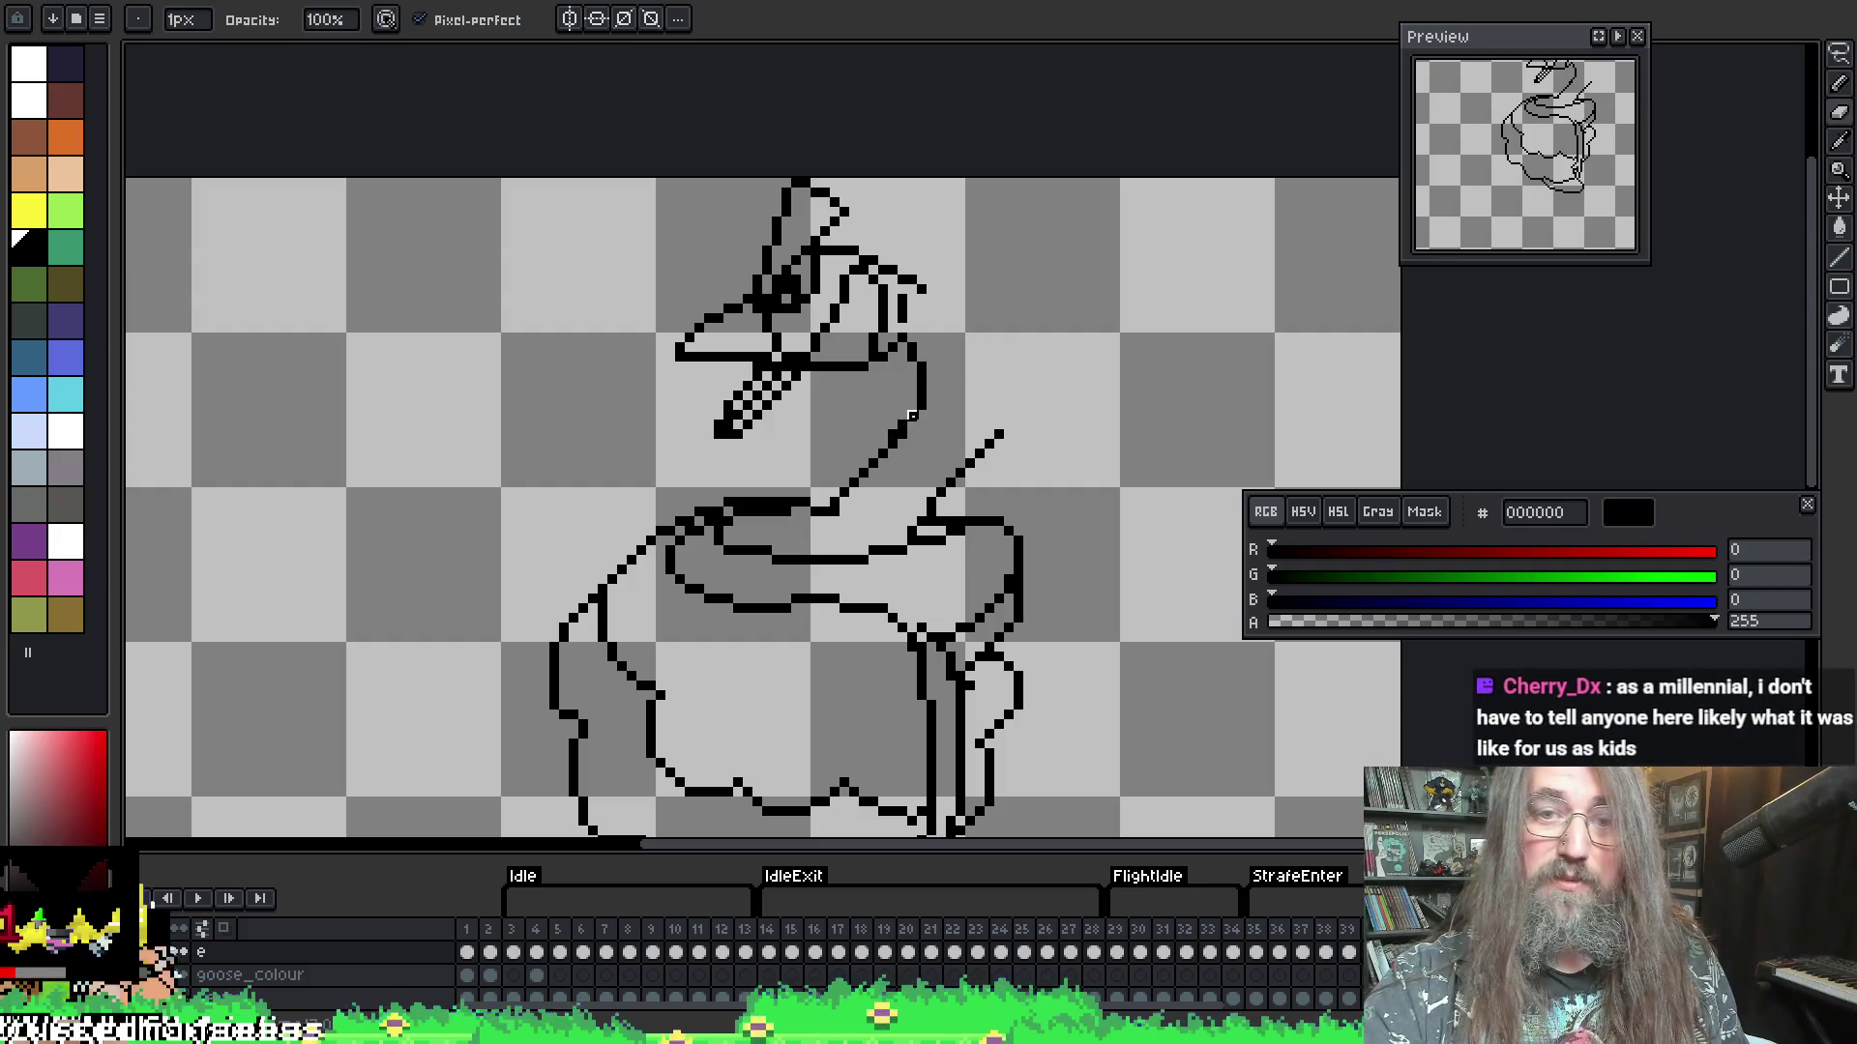
key("b")
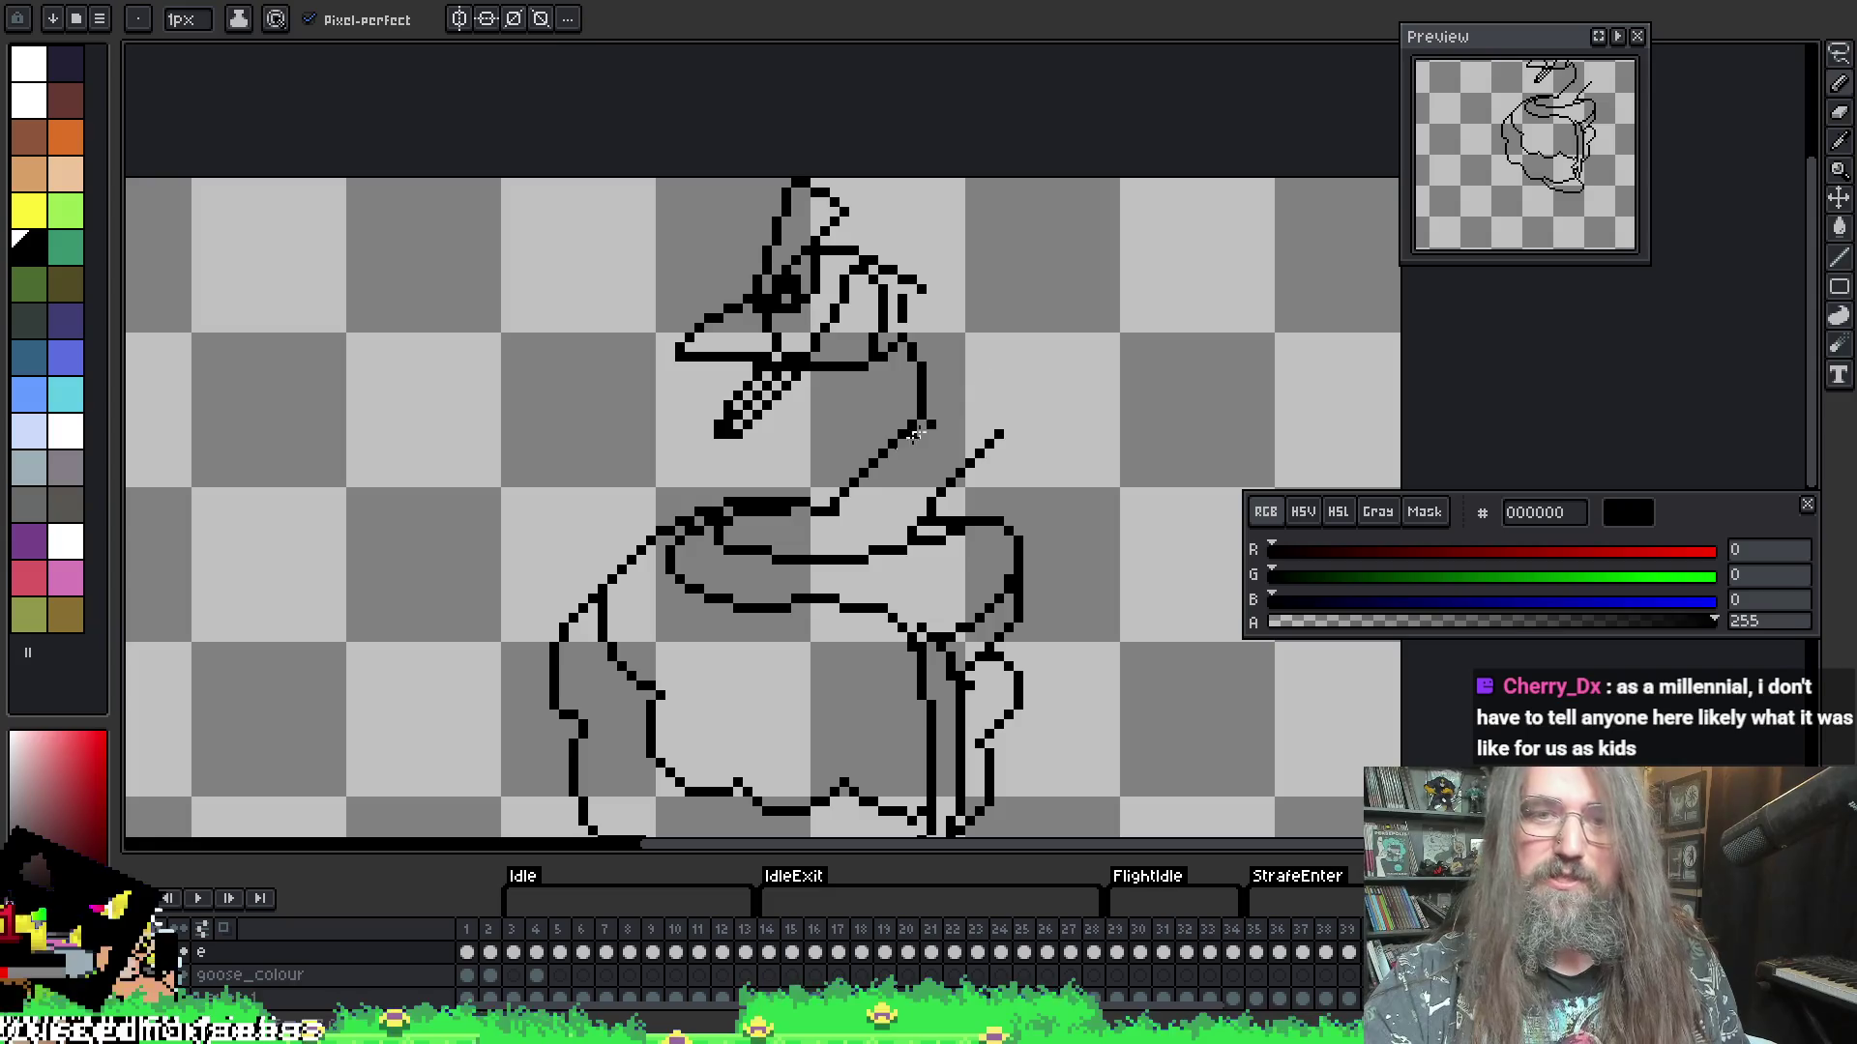
key("e")
left_click_drag(908, 427, 878, 458)
key("b")
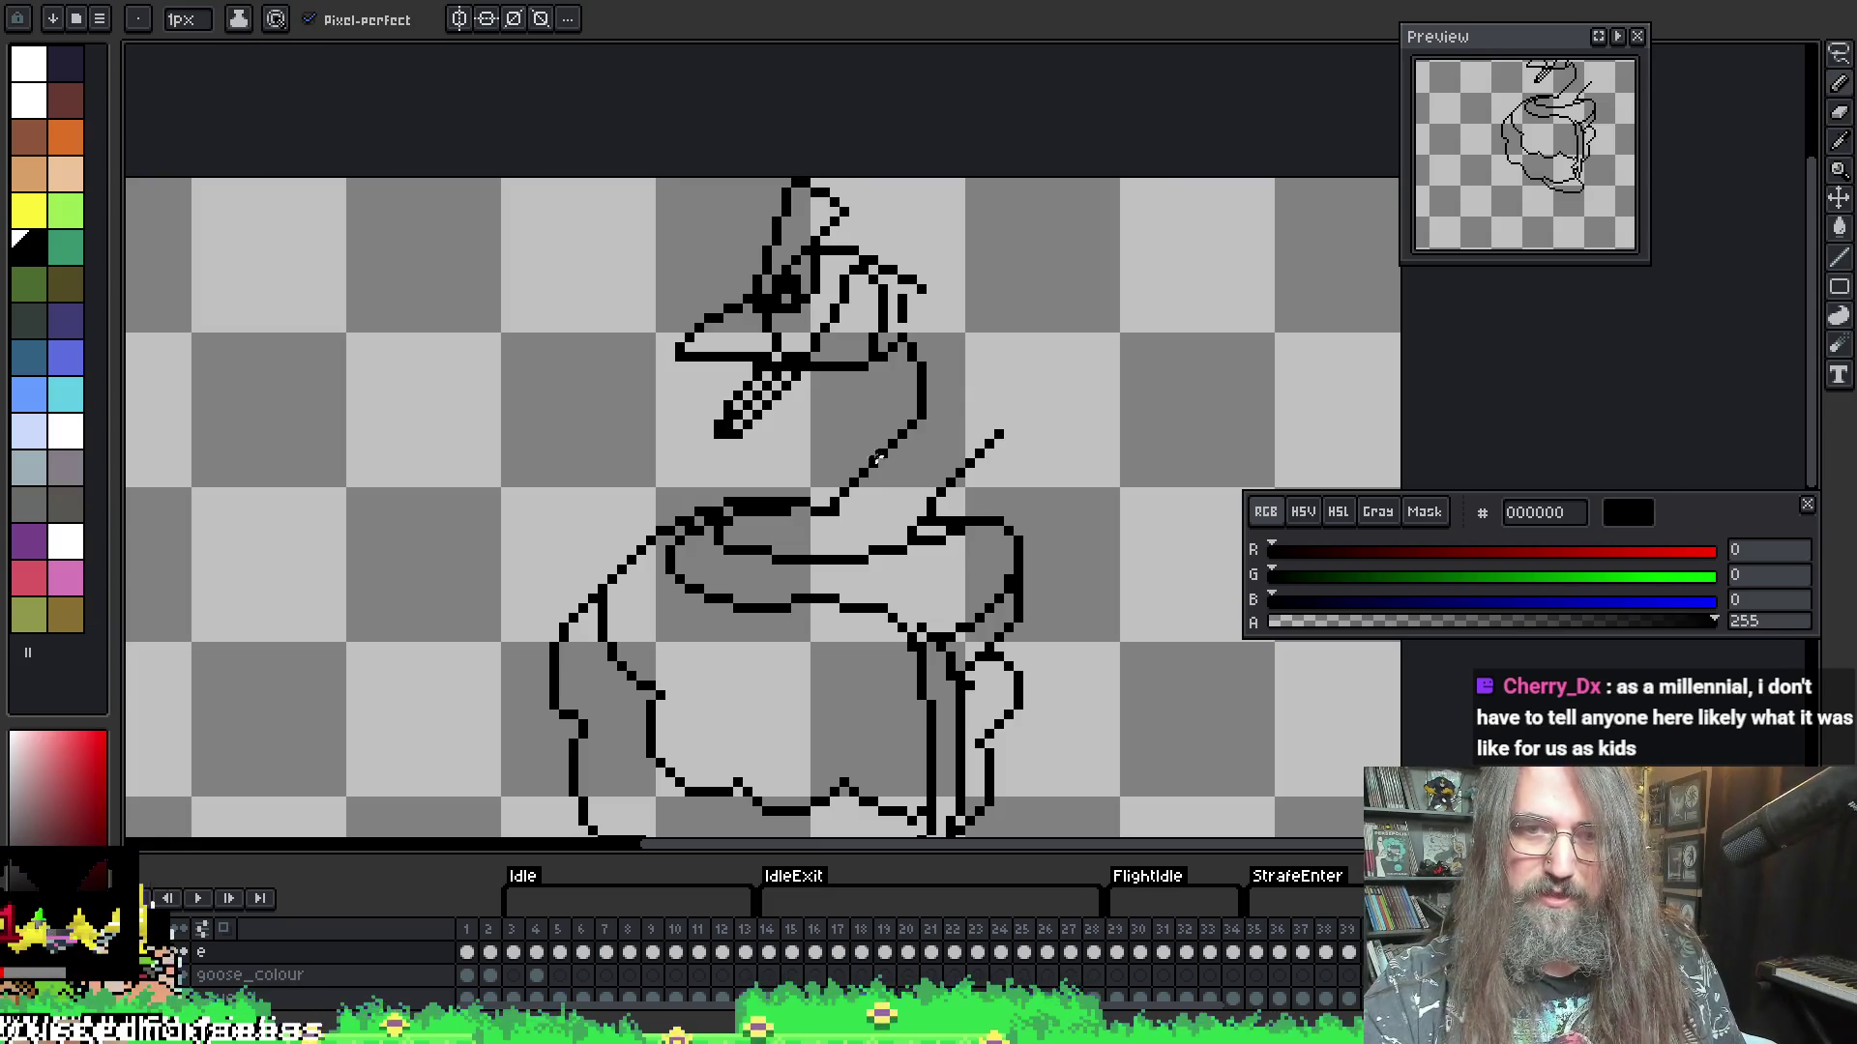
- Draw a curved neck line down the goose's right side from head to body
mouse_move(924, 289)
left_mouse_down()
mouse_move(982, 353)
mouse_move(996, 421)
mouse_move(943, 491)
left_mouse_up()
key("e")
key("b")
key("ctrl+z")
key("e")
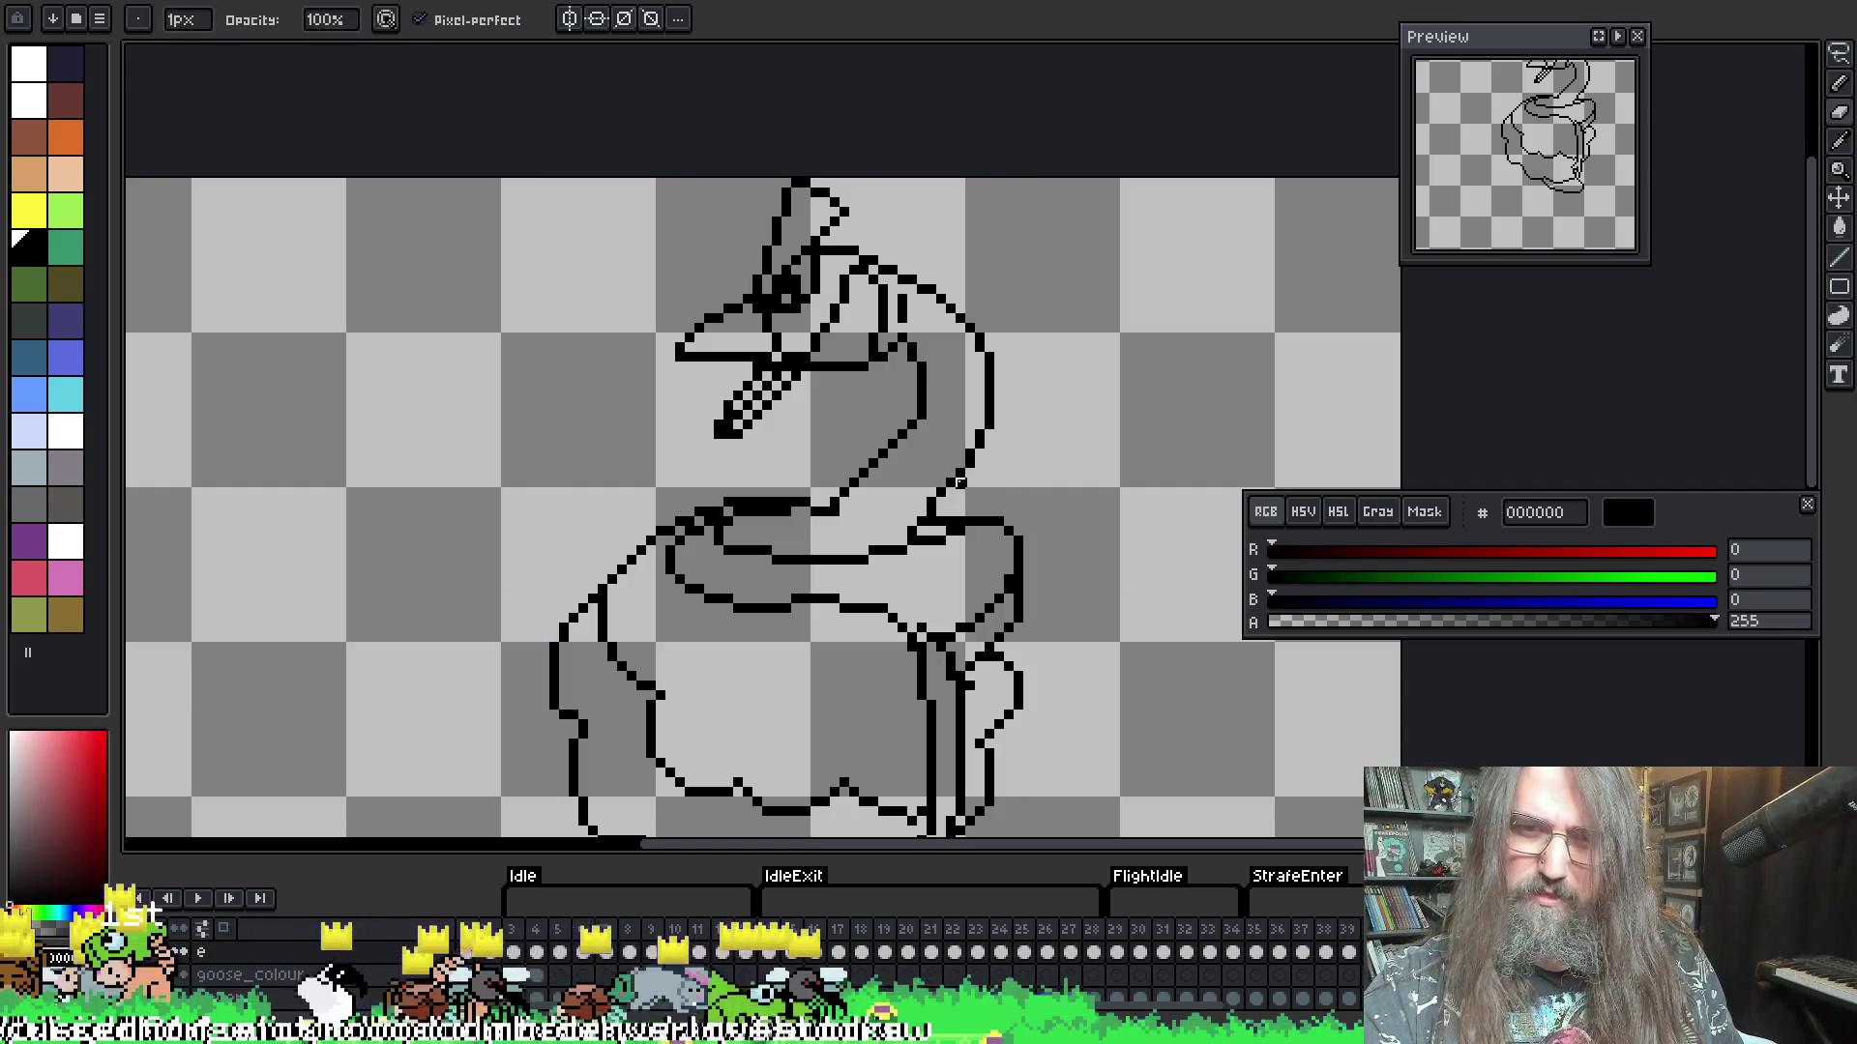
key("b")
key("e")
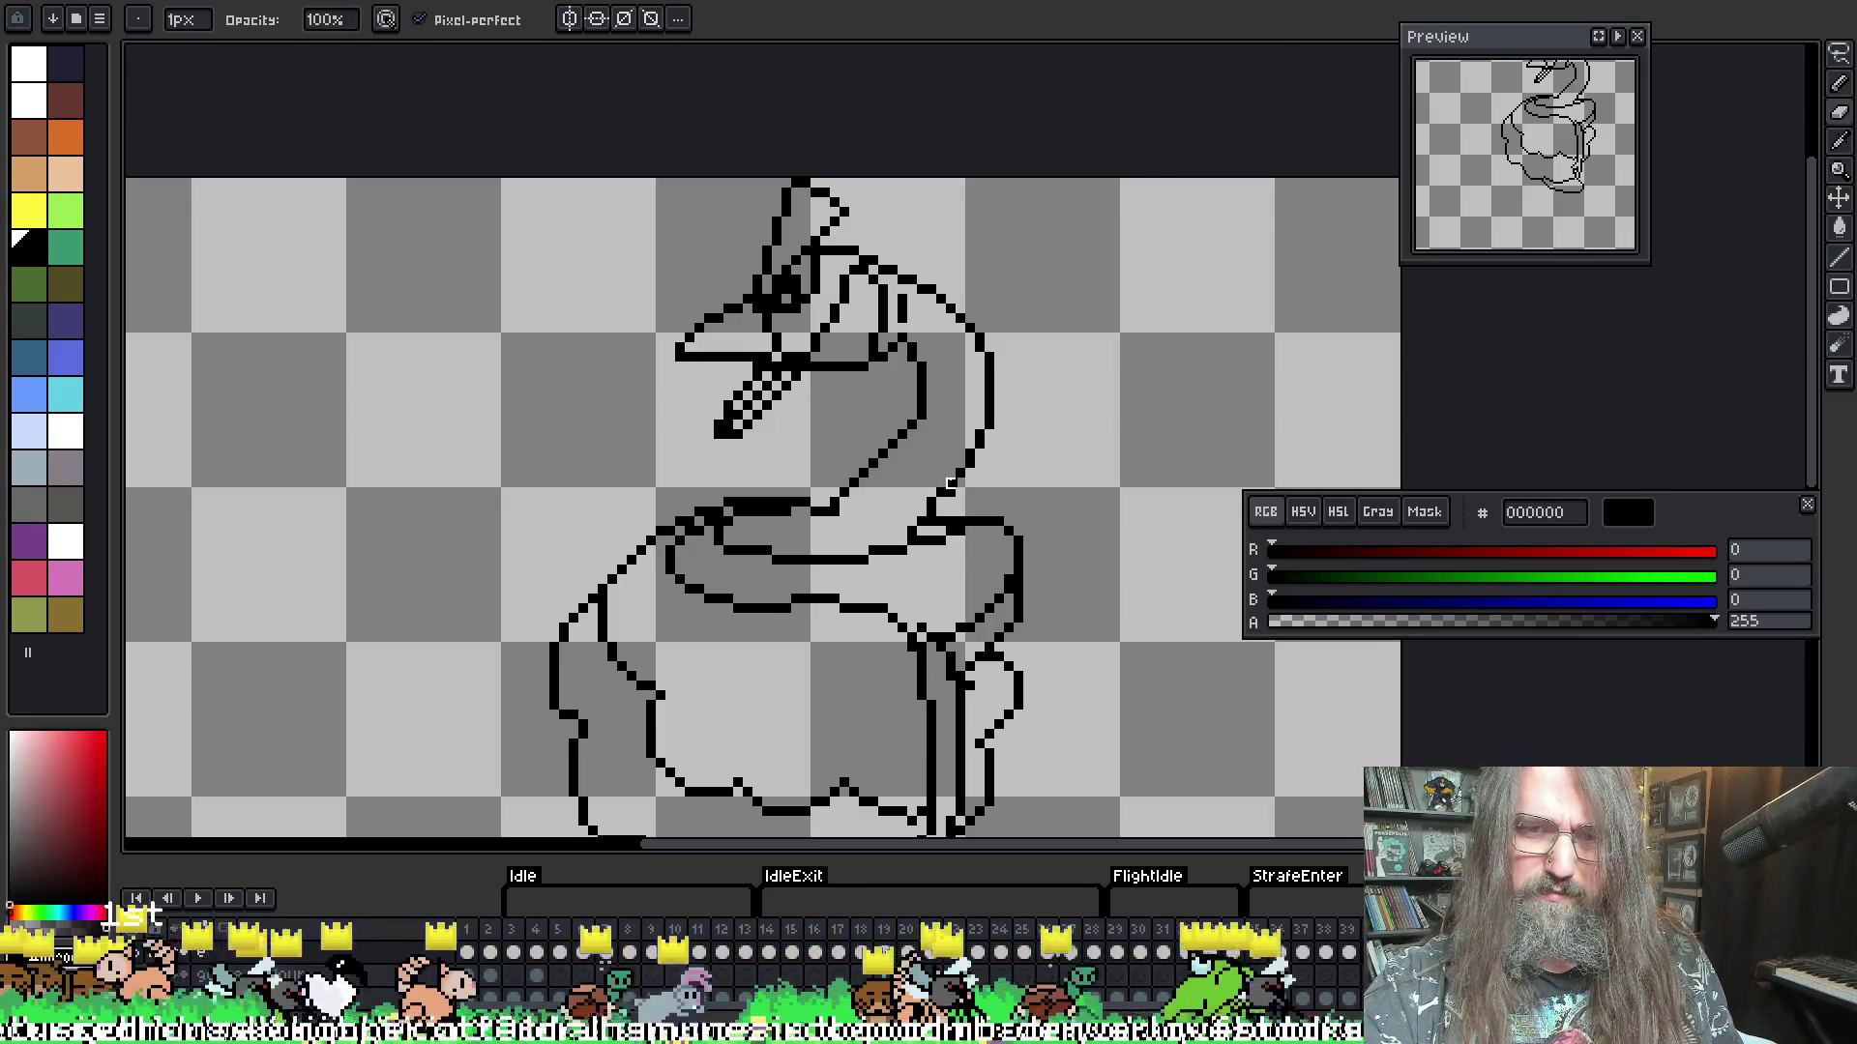
key("b")
key("b")
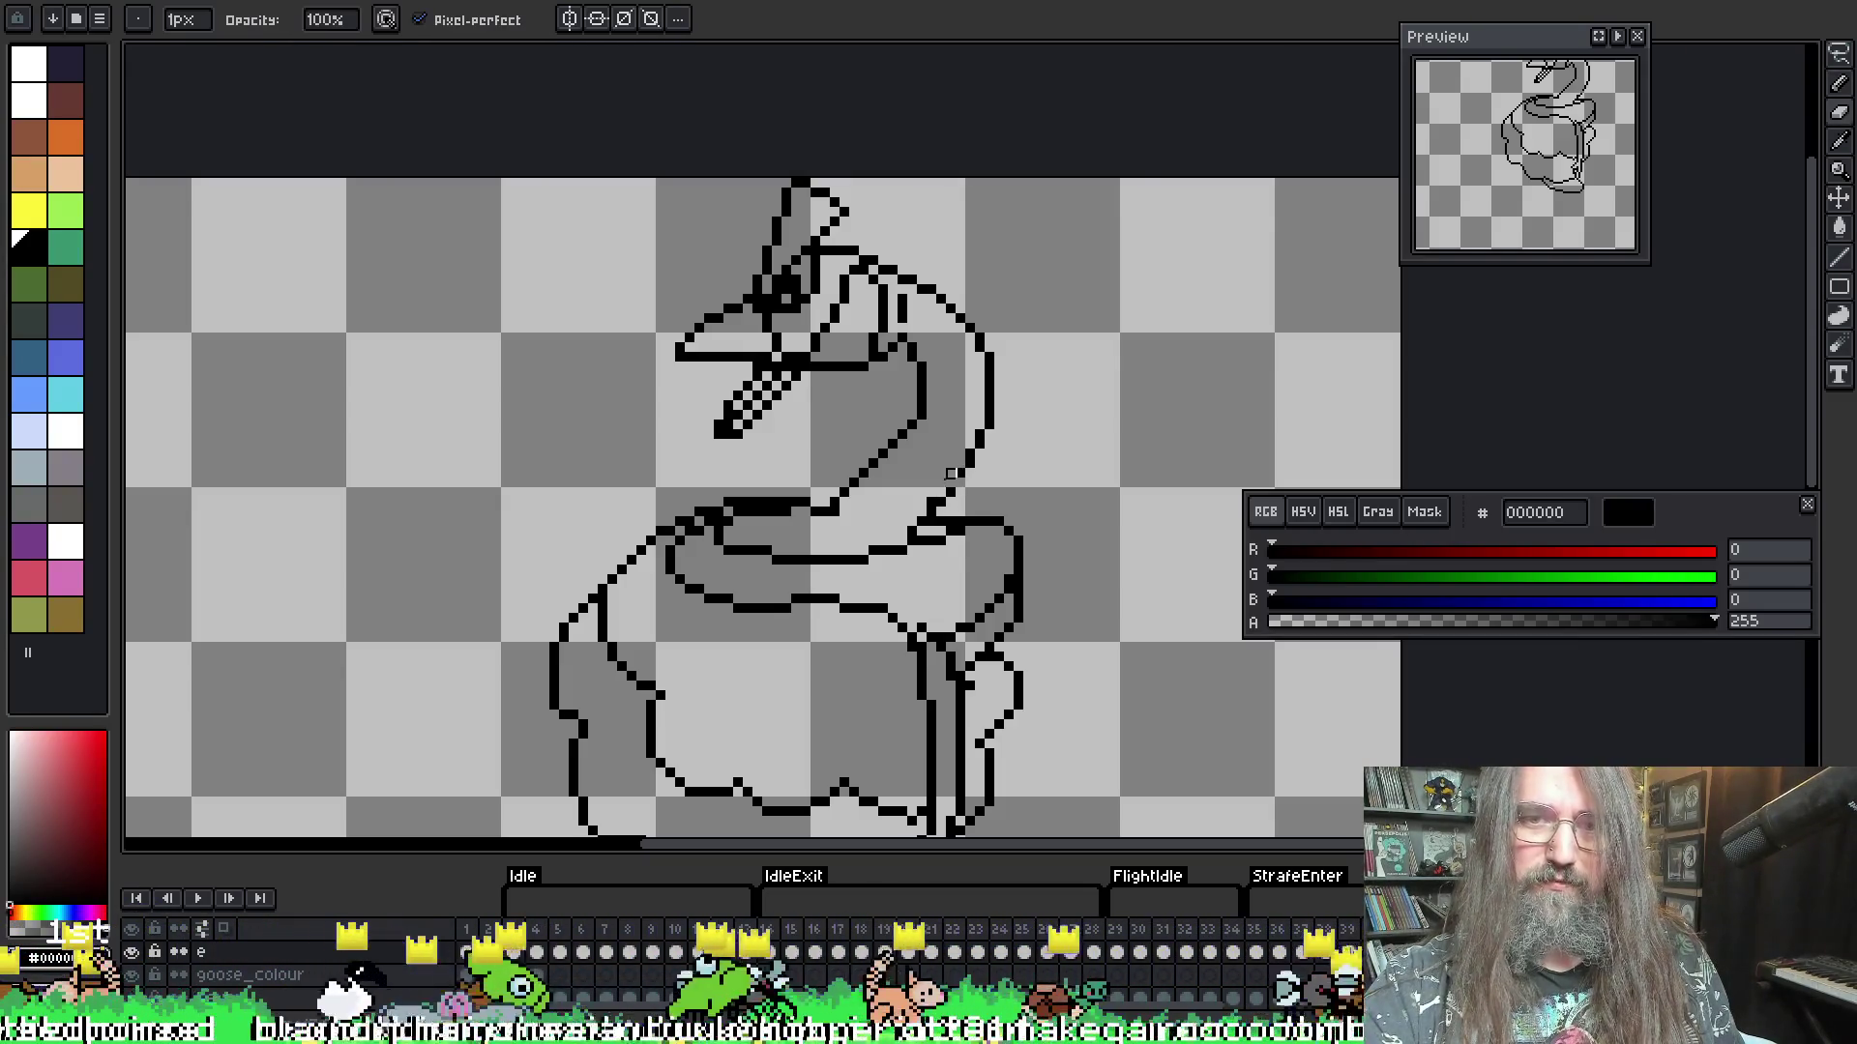
key("e")
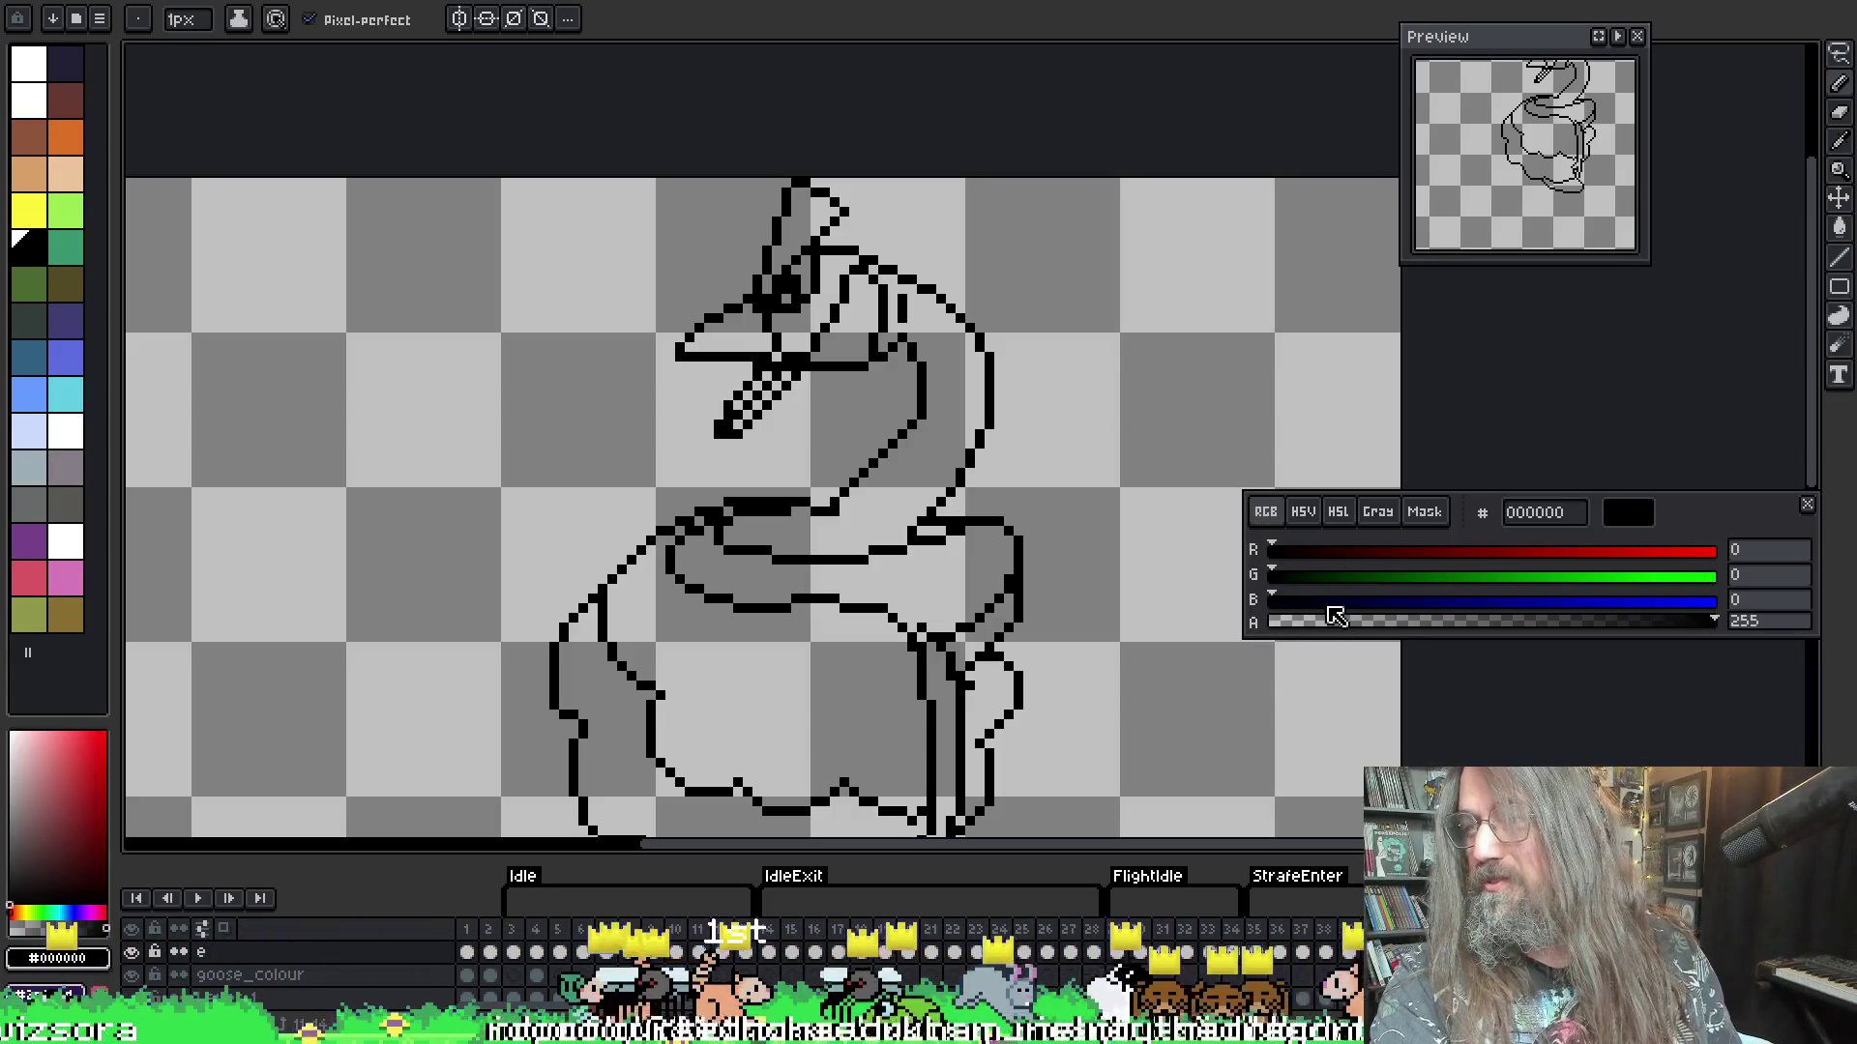
- Pan to the goose's lower body and flip between adjacent frames to compare neck poses
mouse_move(1190, 719)
left_mouse_down()
mouse_move(1117, 597)
mouse_move(1139, 506)
left_mouse_up()
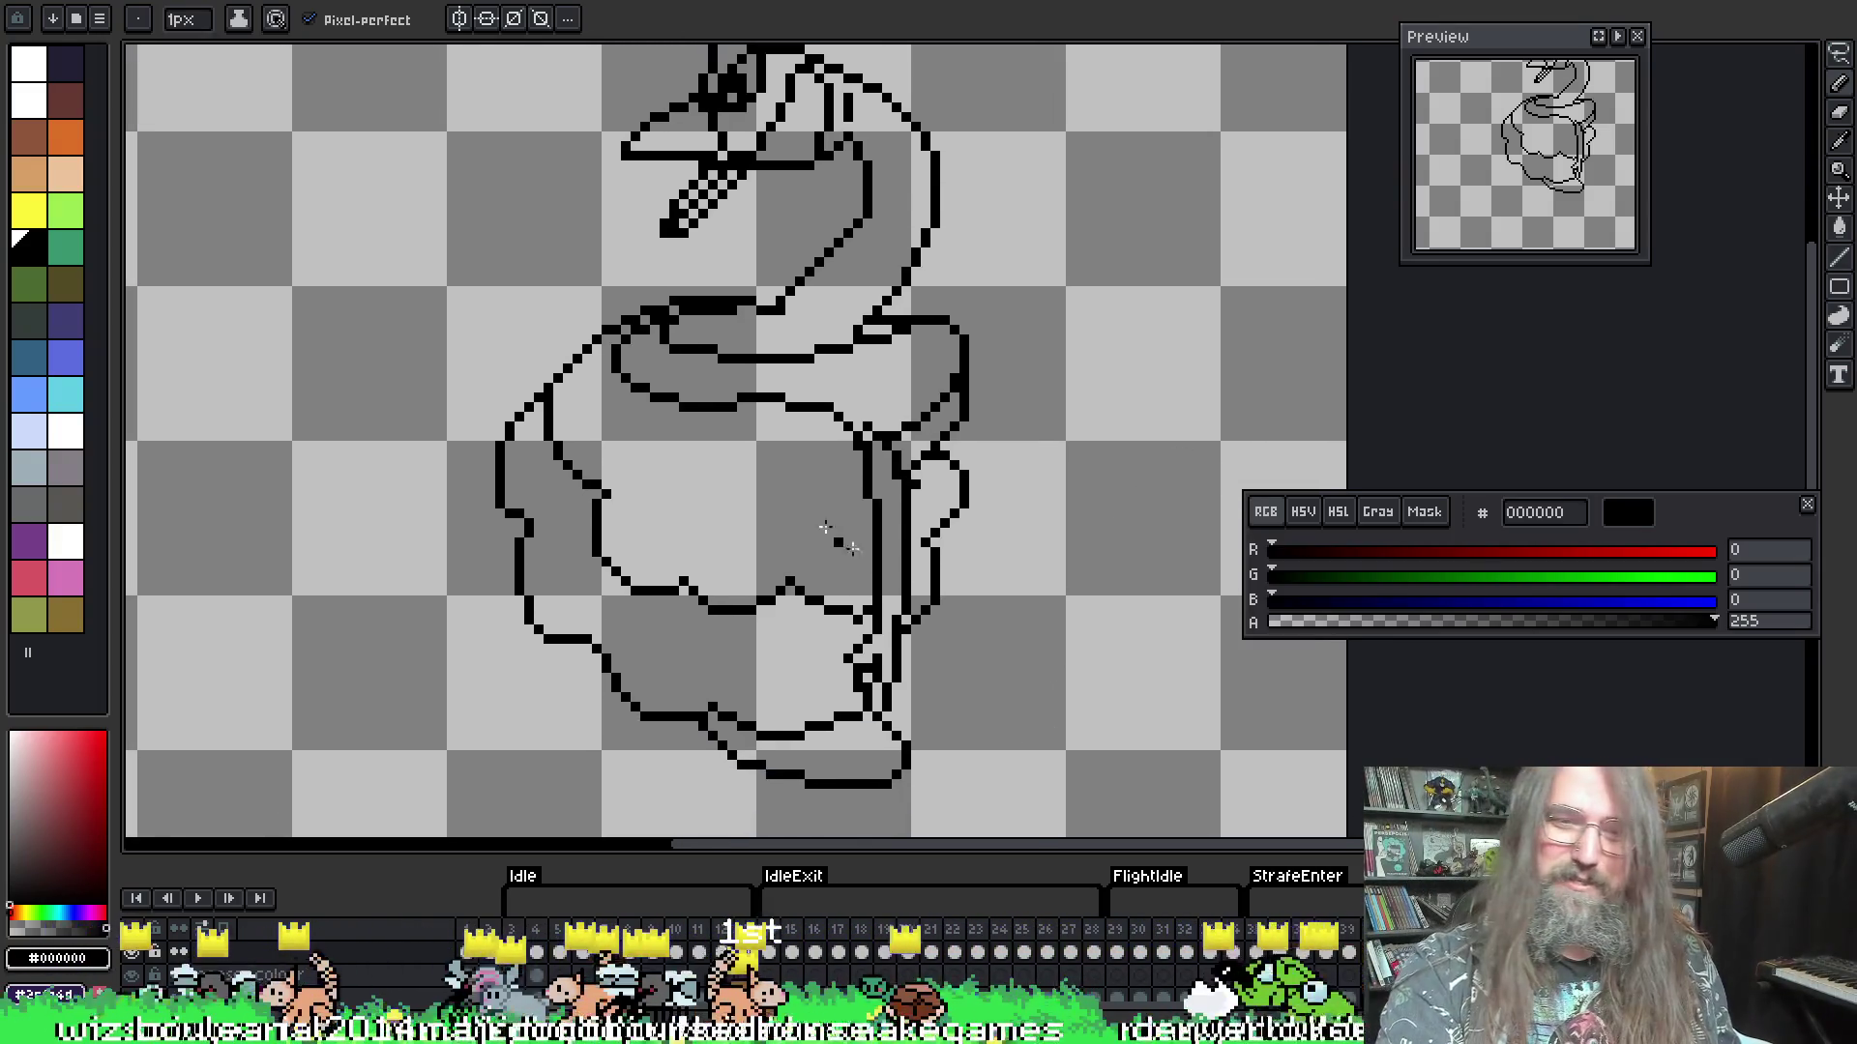
left_click(1354, 956)
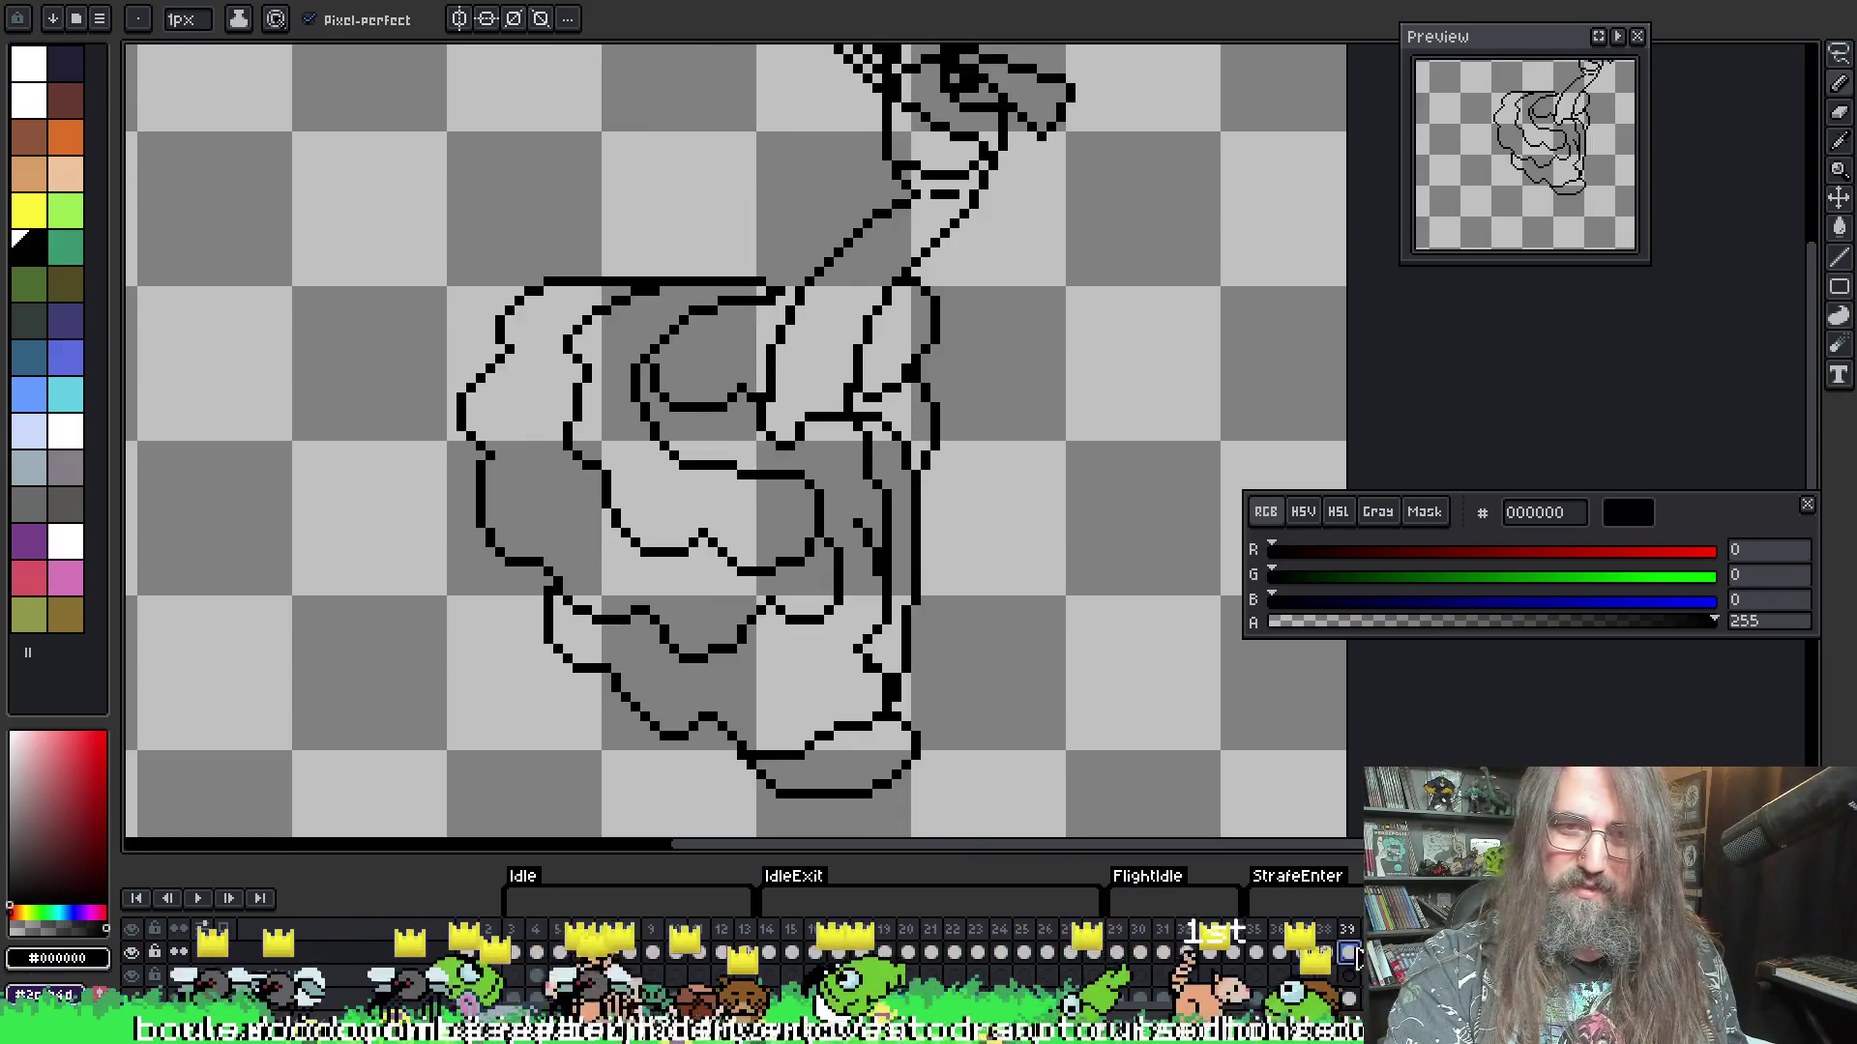
key("Right")
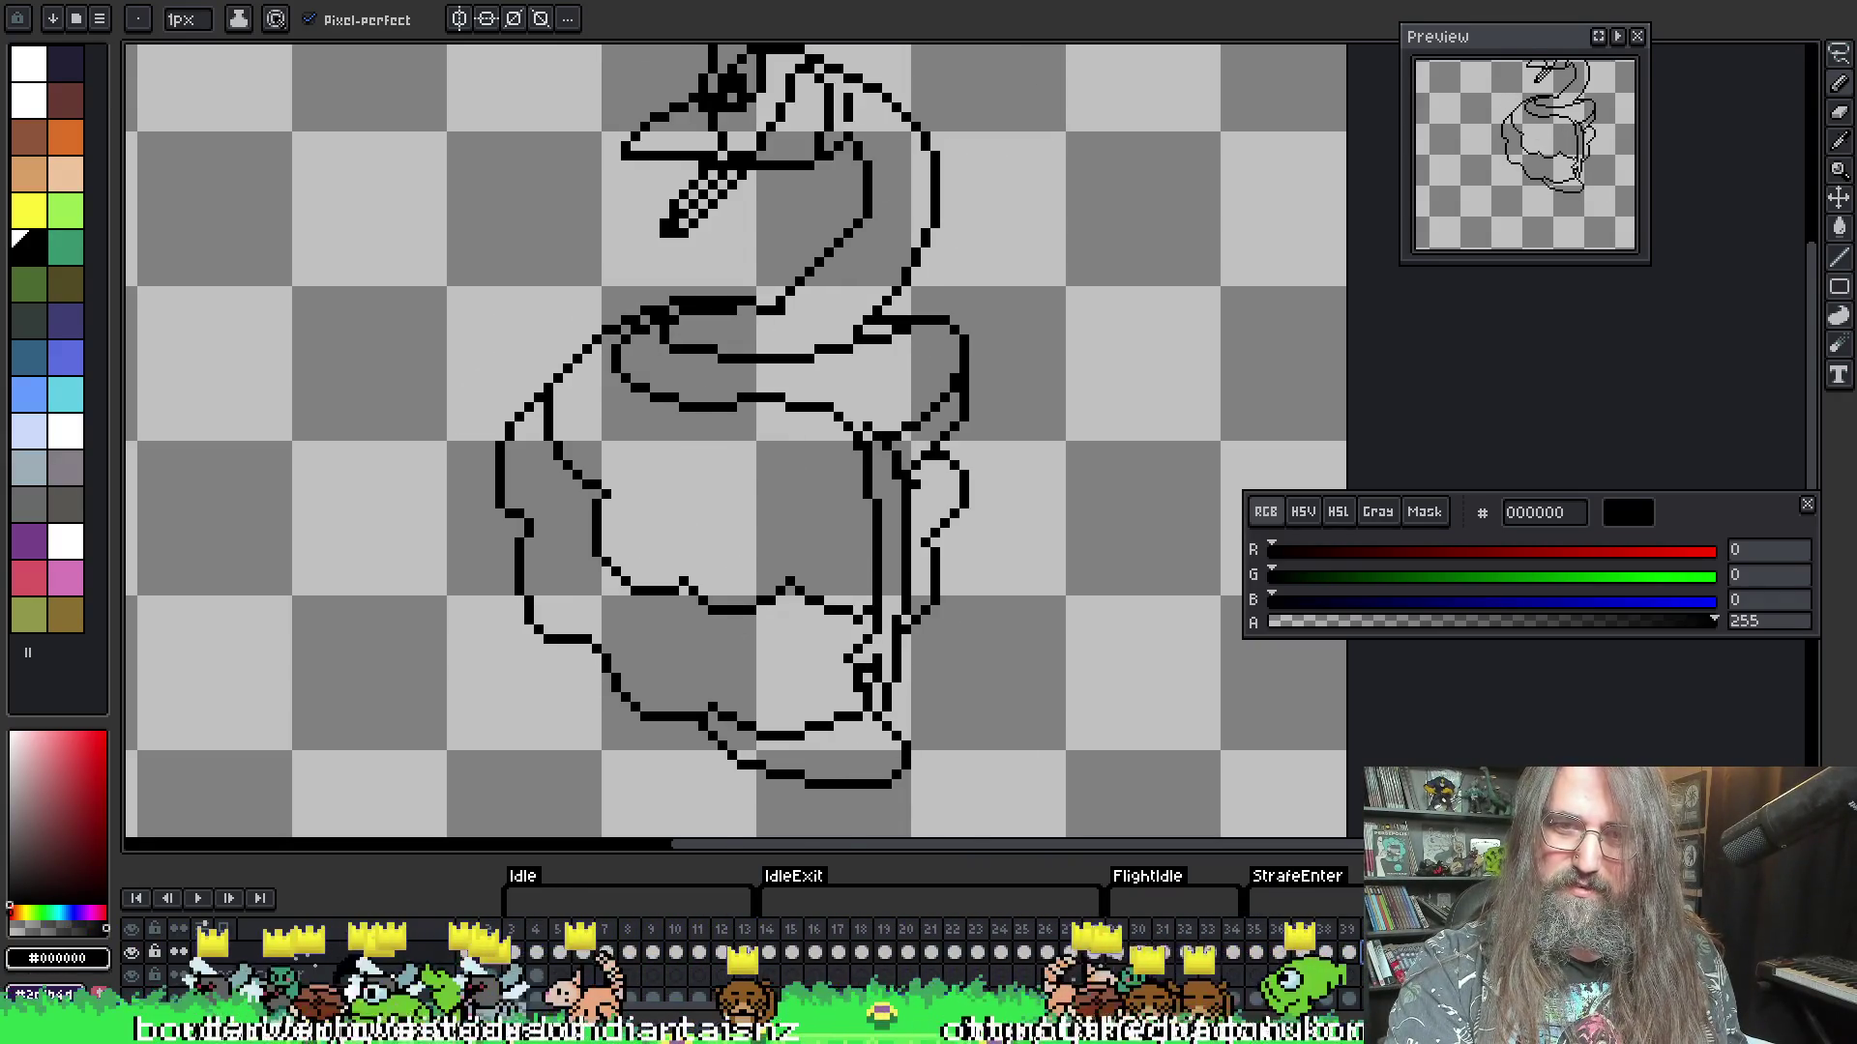
key("Right")
key("Right")
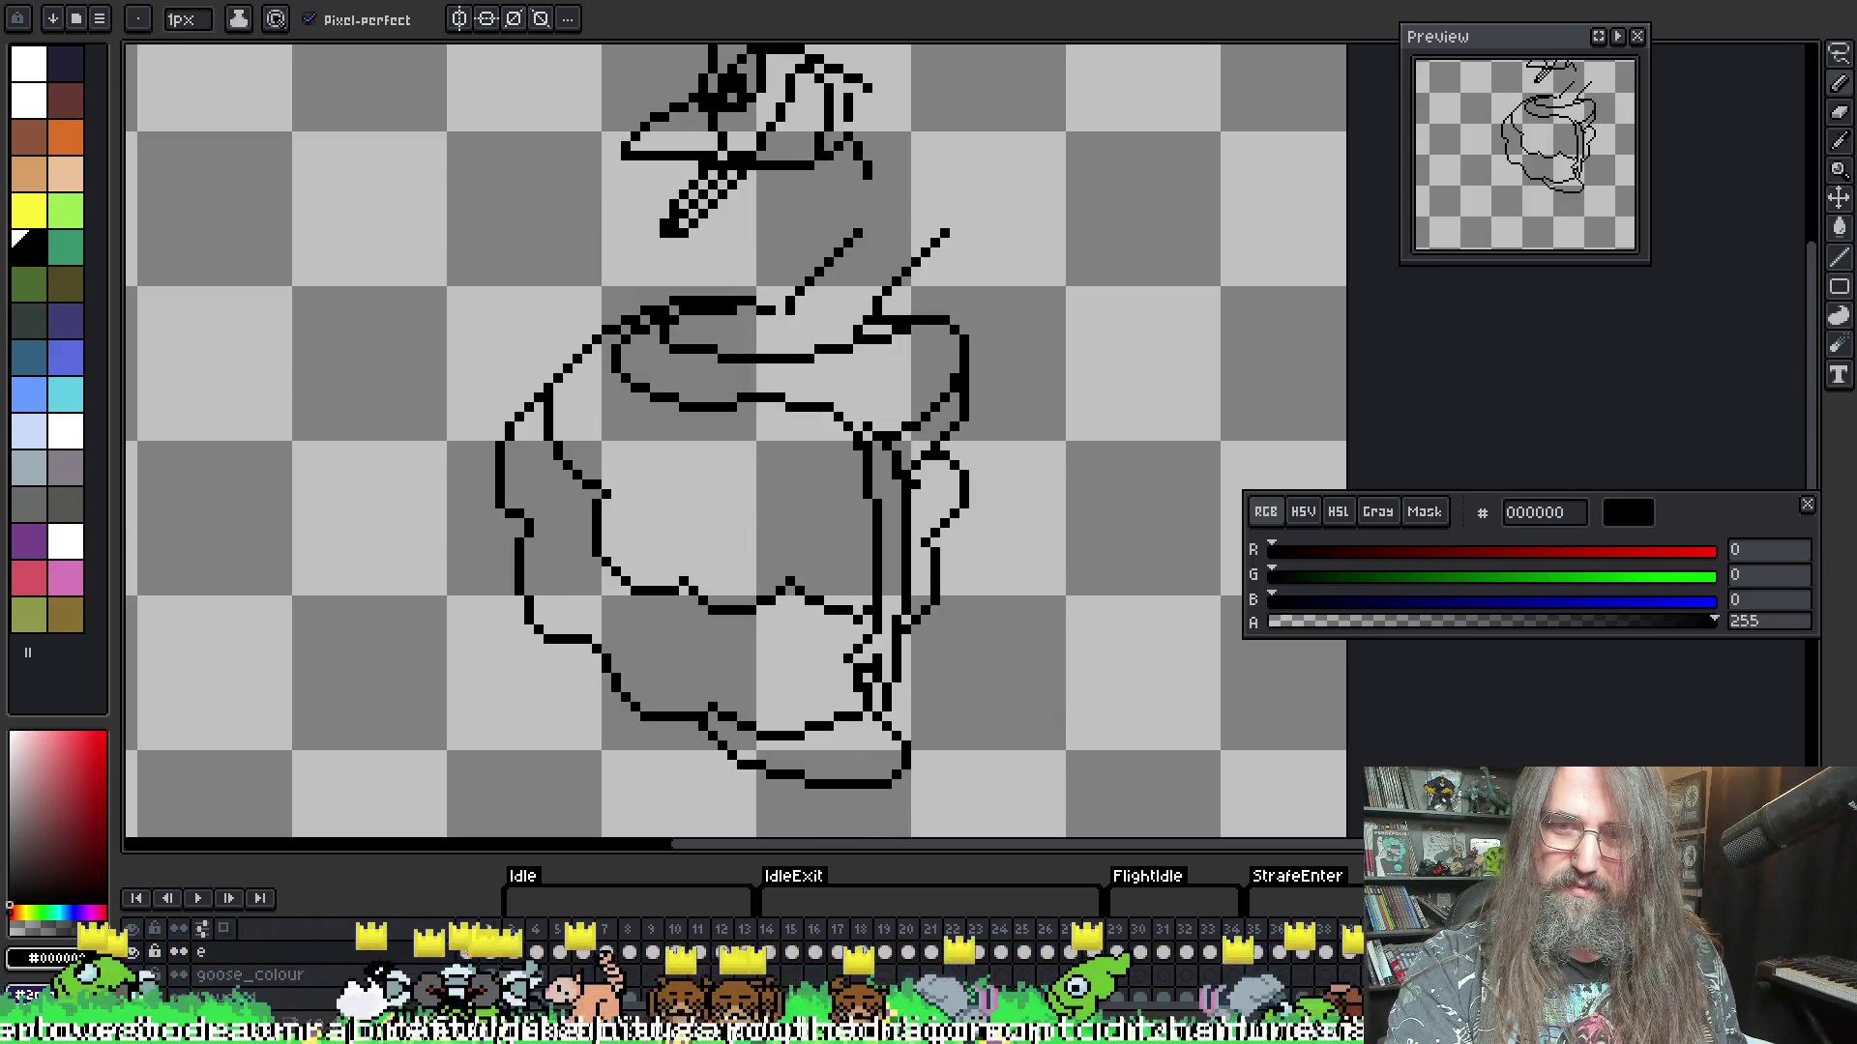
key("Right")
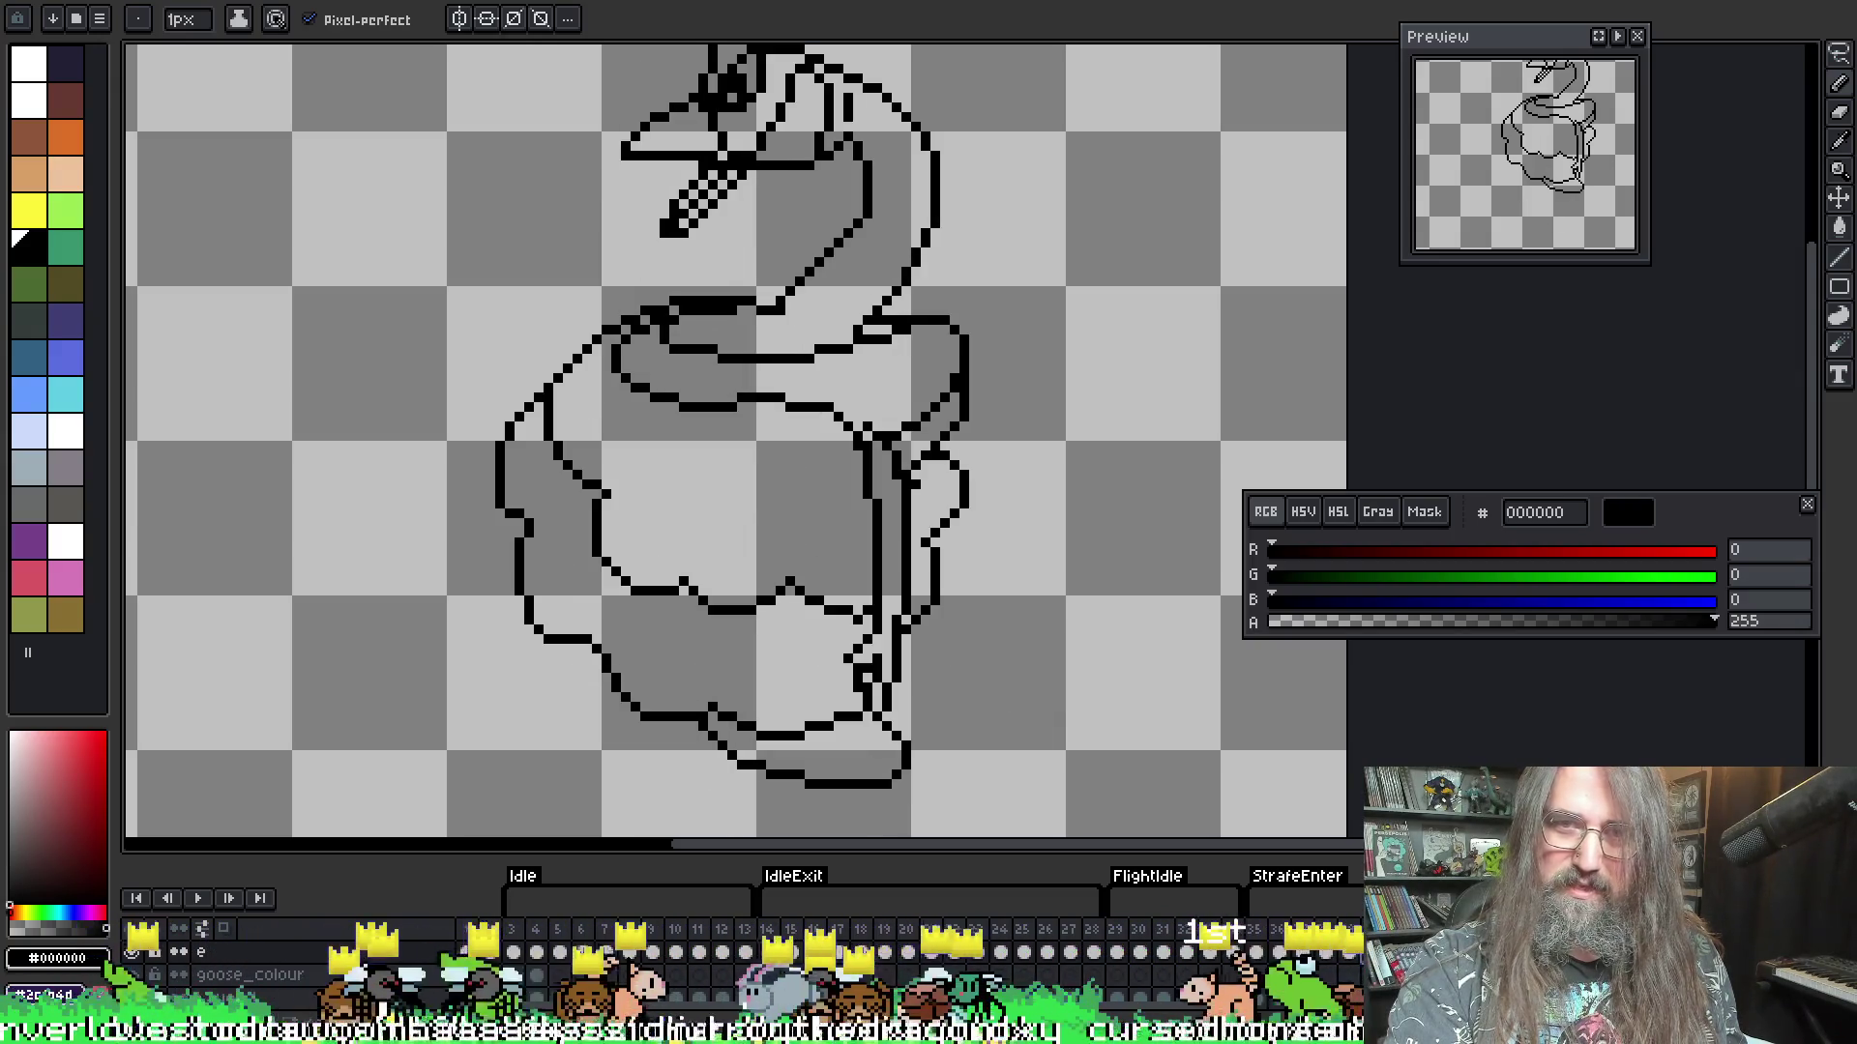
key("Left")
key("Right")
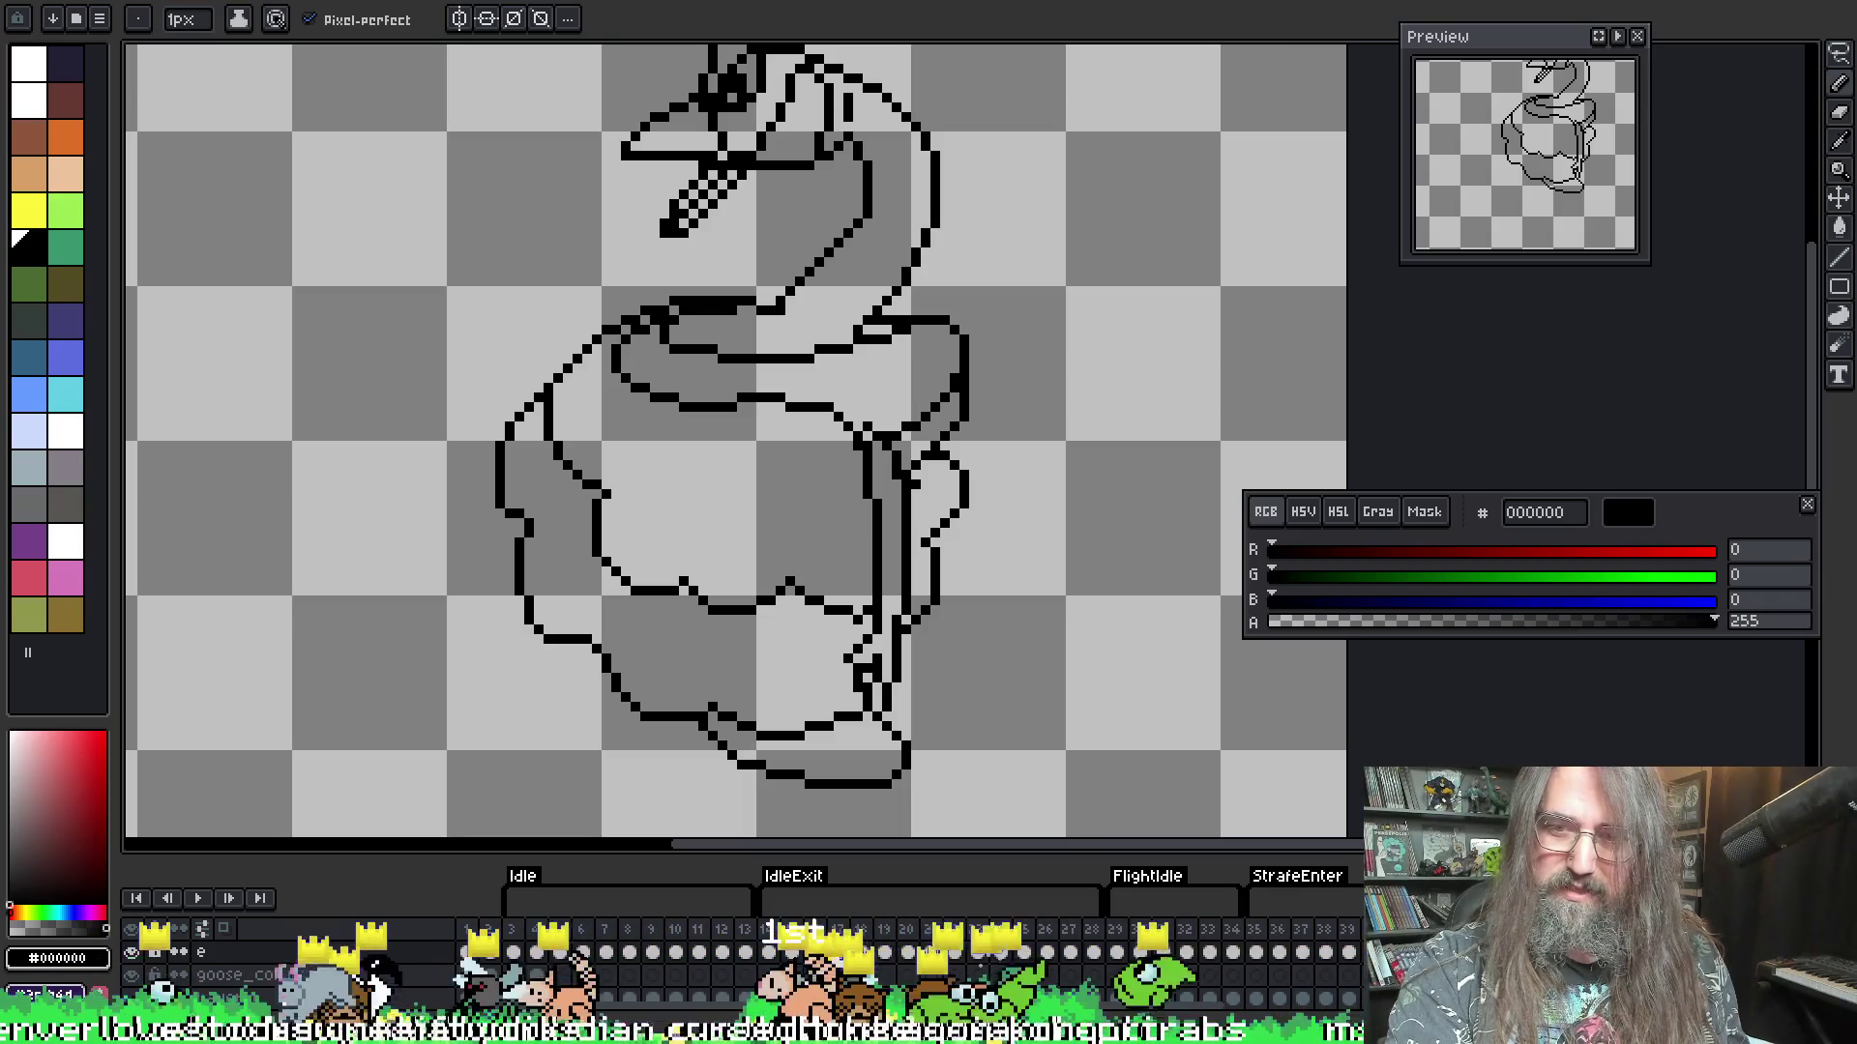
key("Left")
key("Right")
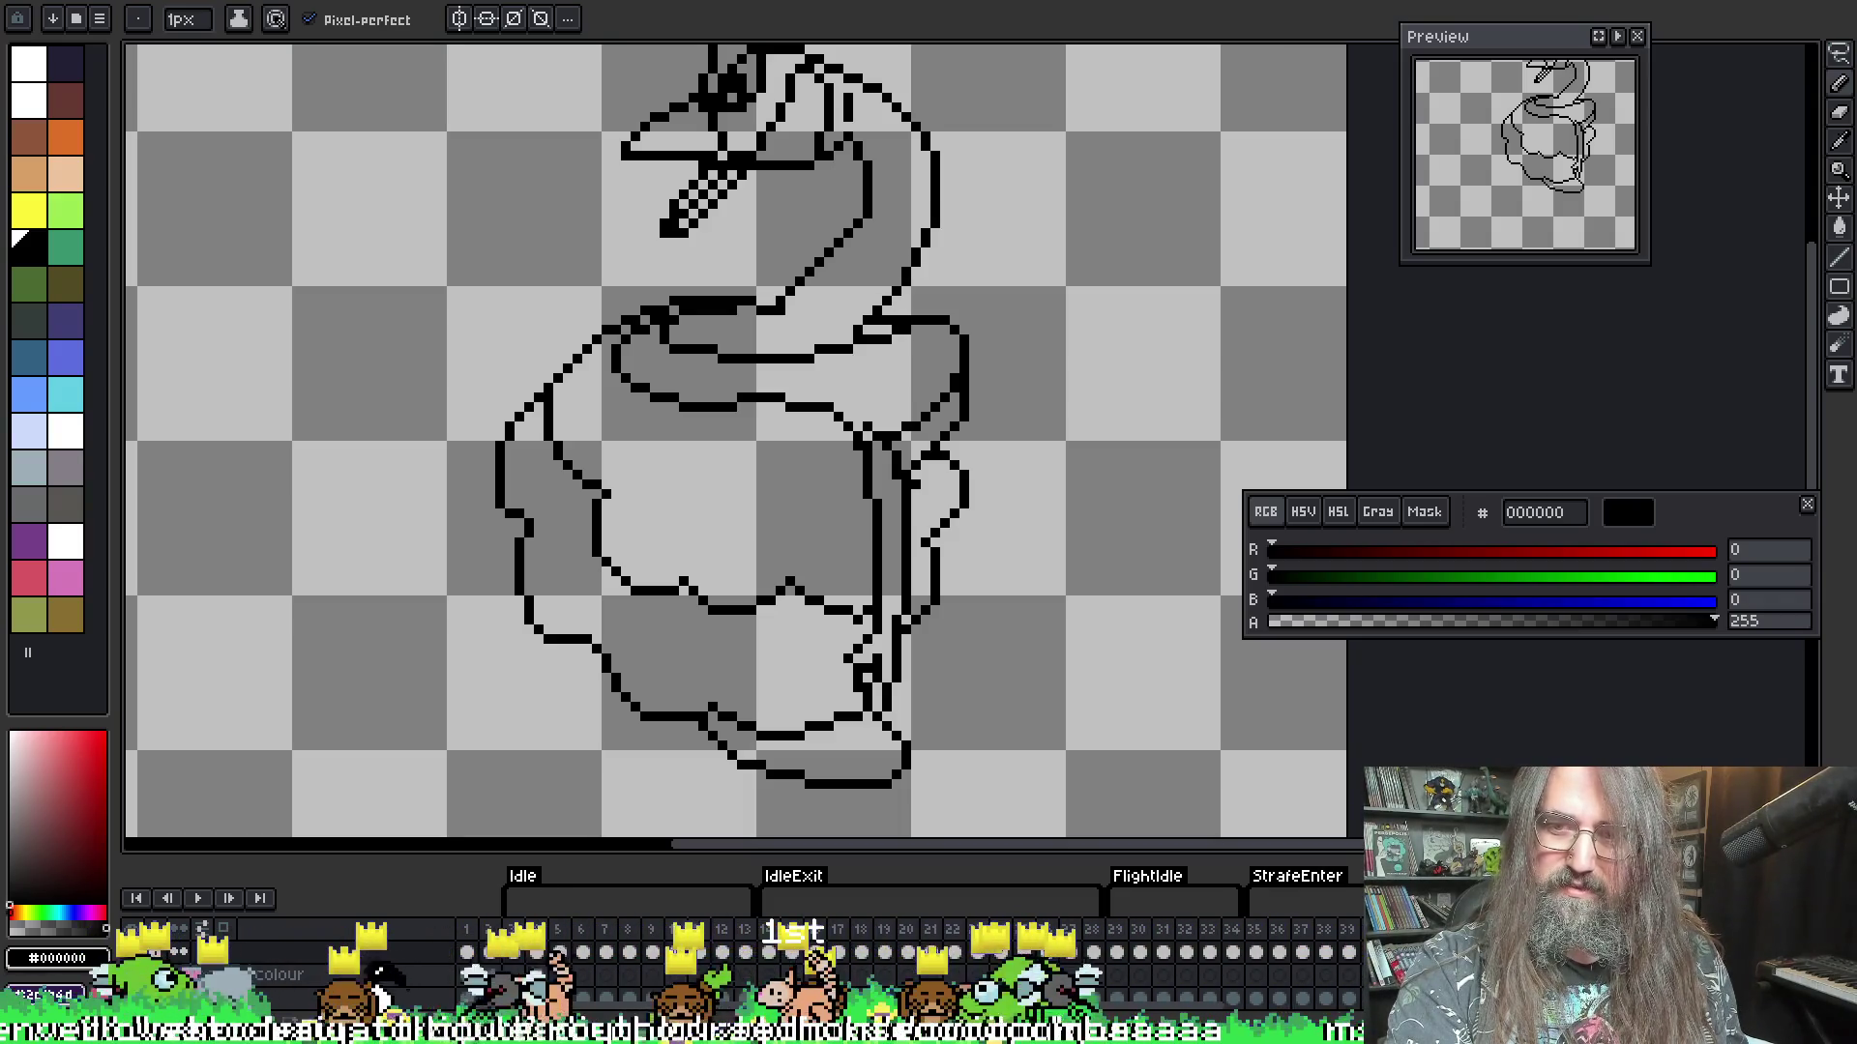
key("Right")
key("Right")
- On the wing-spread frame, erase the middle, left and upper stray wing lines
scroll(830, 419, "down", 1)
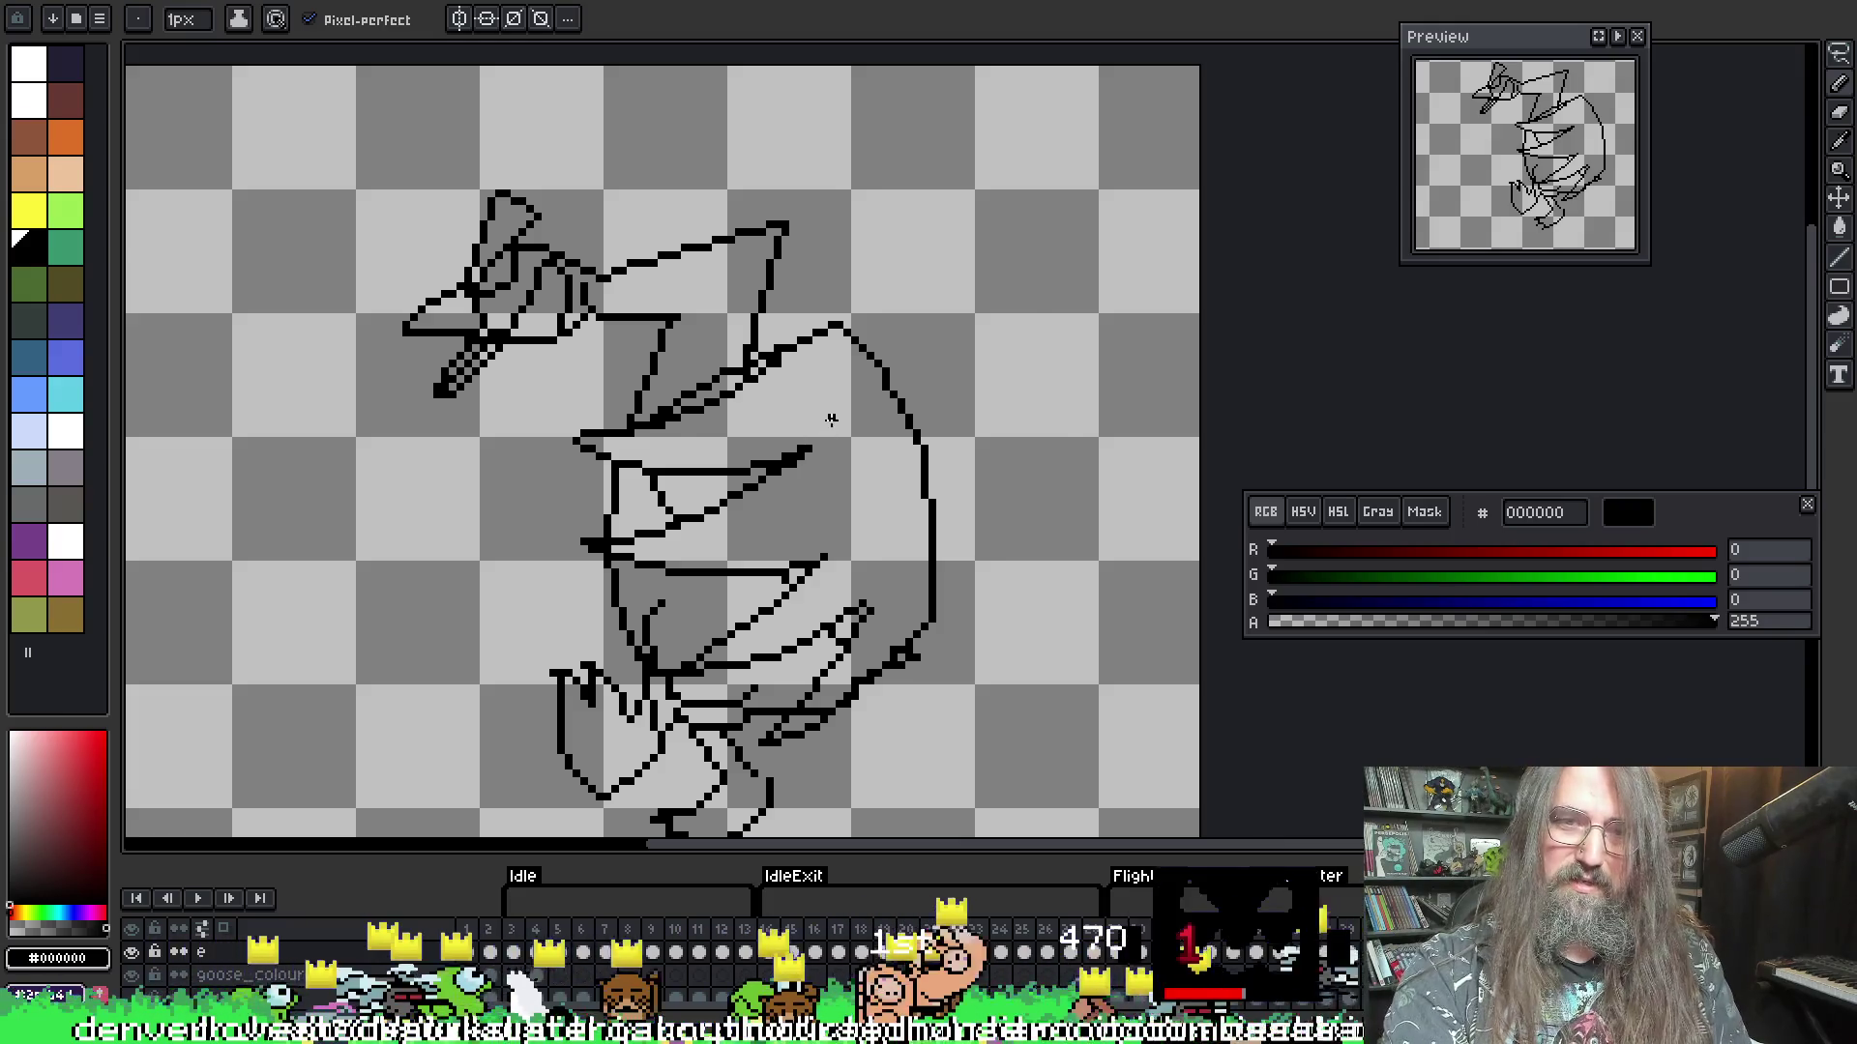
key("Right")
key("Right")
scroll(654, 497, "up", 3)
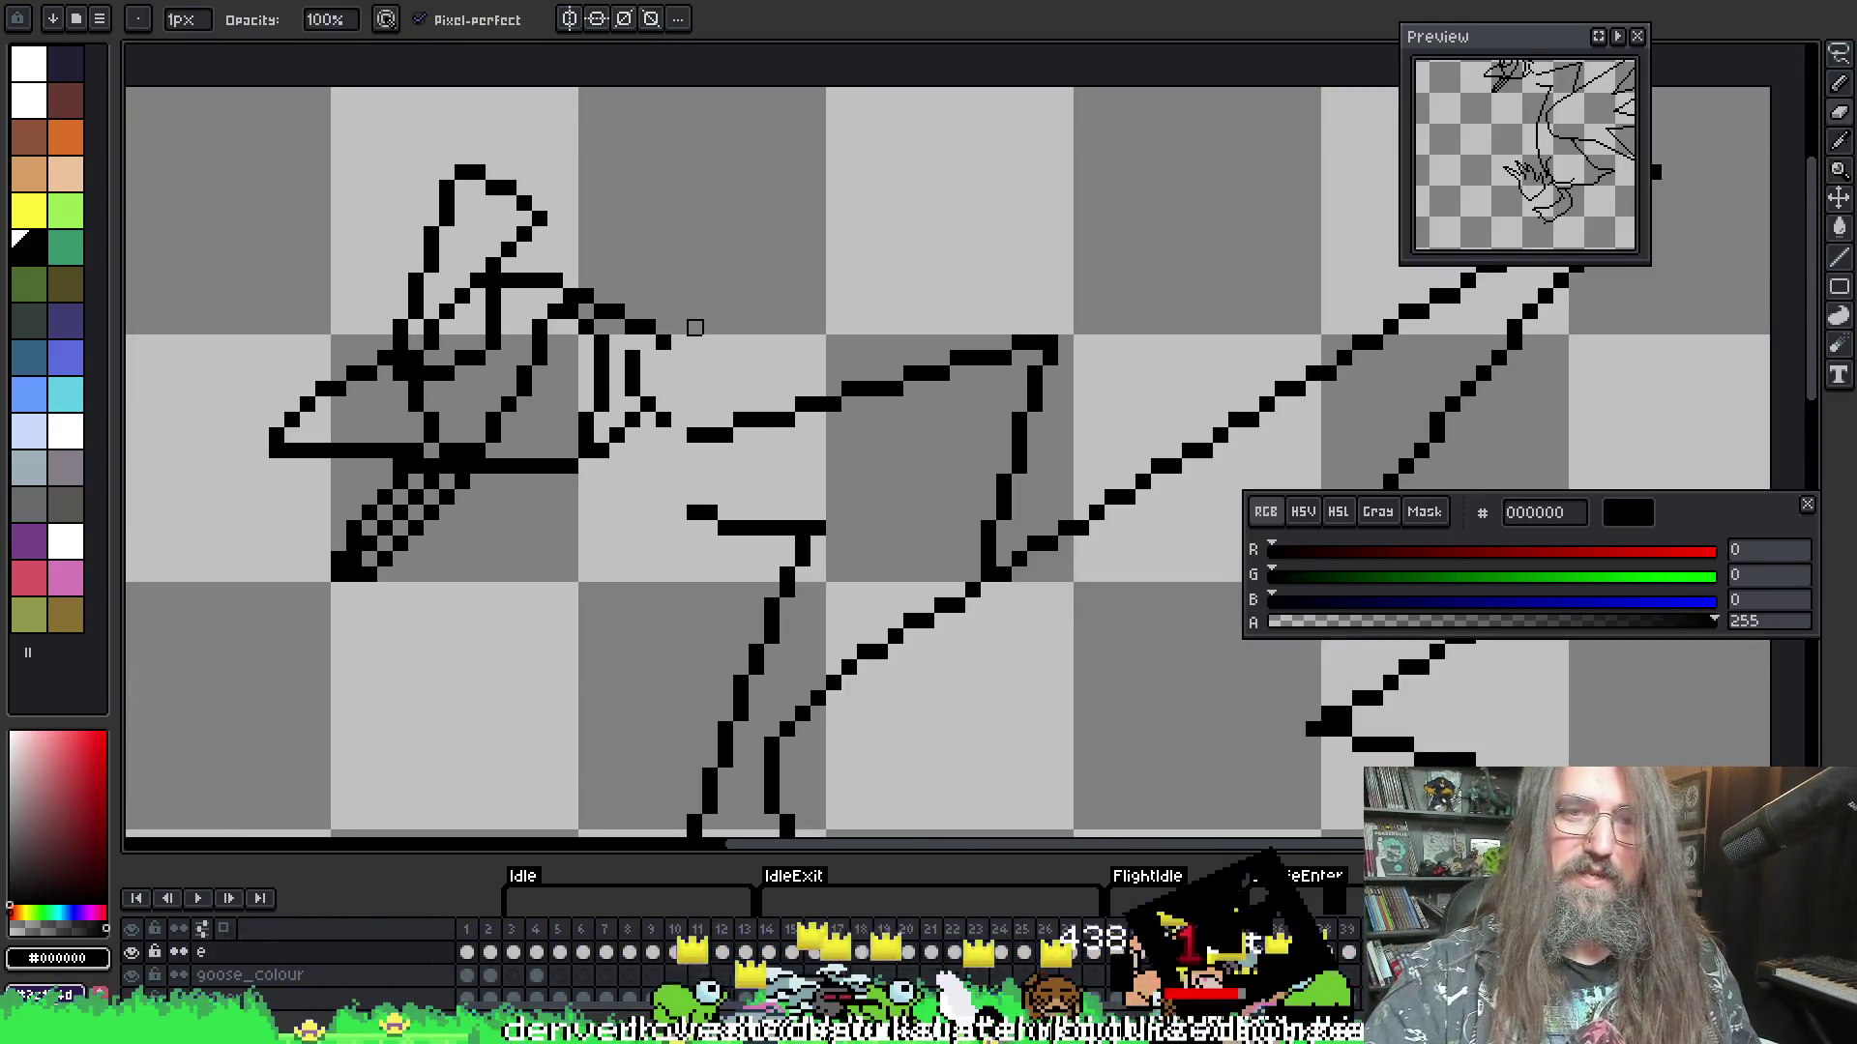
left_click_drag(692, 424, 886, 387)
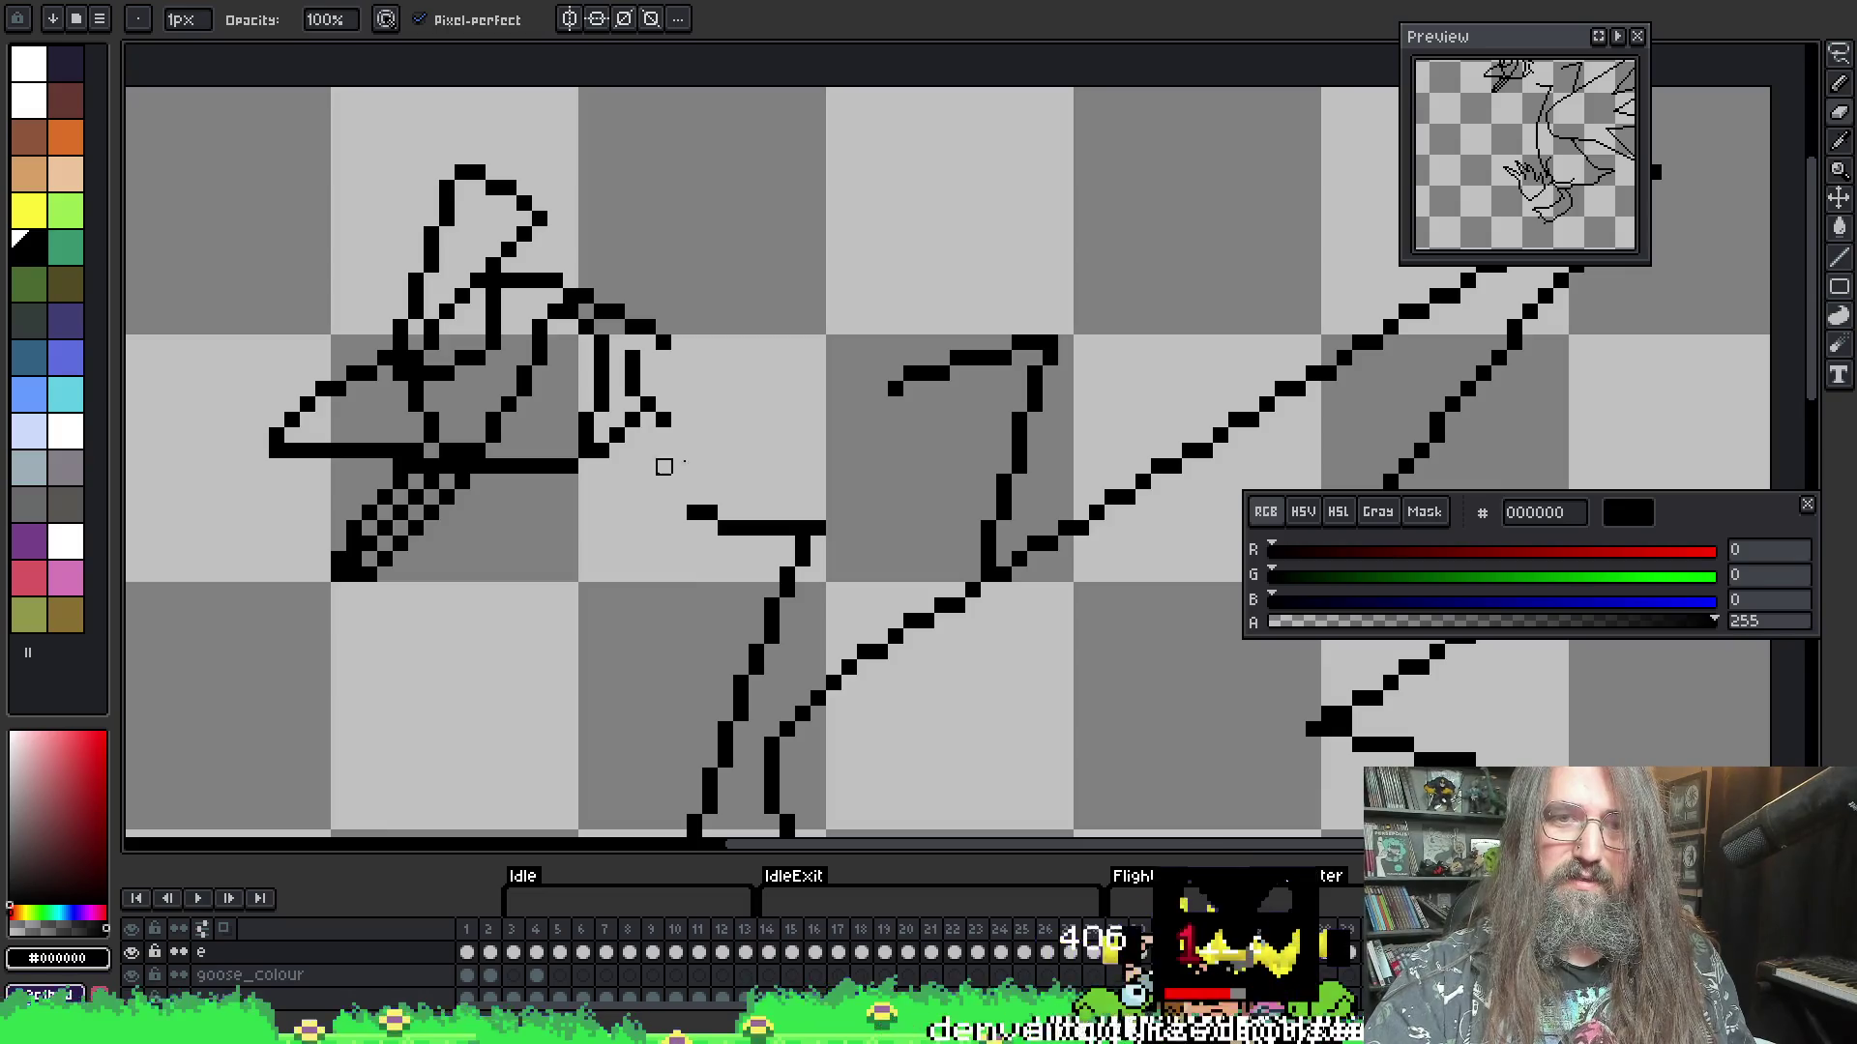
left_click_drag(689, 512, 800, 513)
mouse_move(920, 397)
left_mouse_down()
mouse_move(1019, 344)
mouse_move(926, 374)
left_mouse_up()
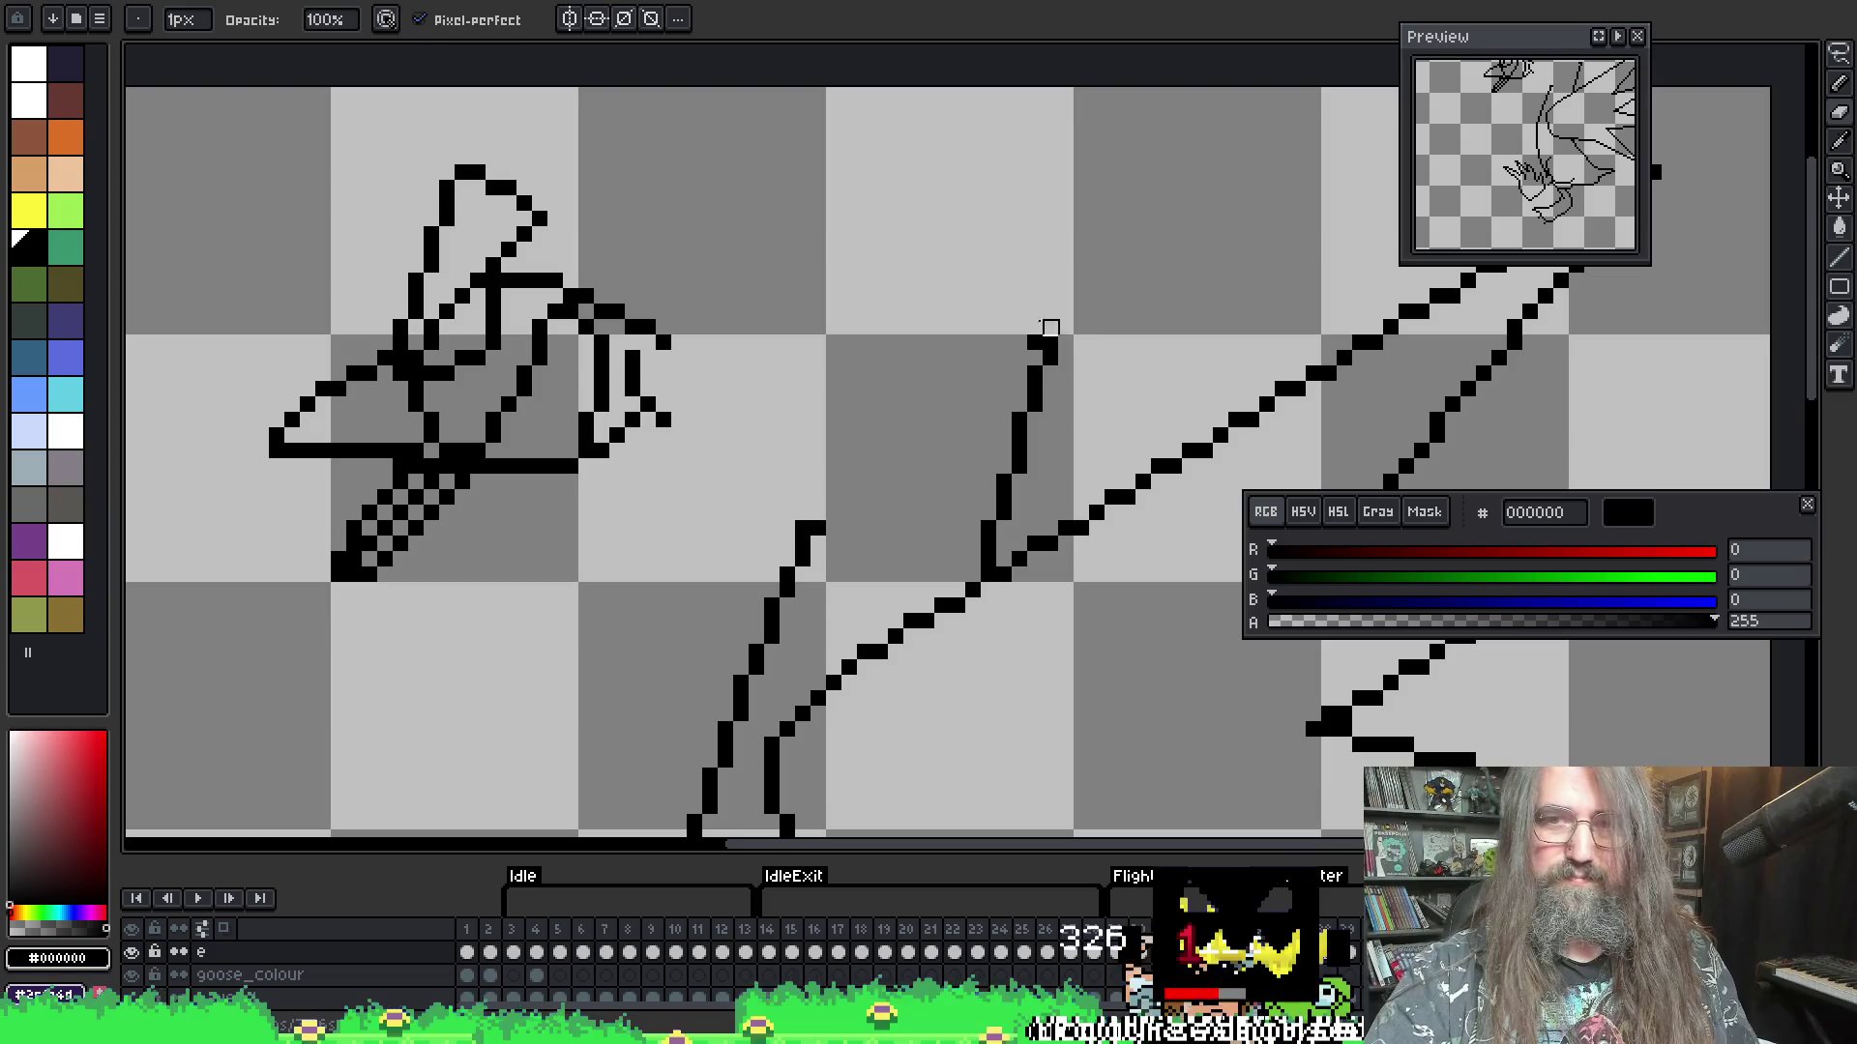
- Erase the top pixels of the vertical wing line and turn on onion skin
key("Left")
key("Right")
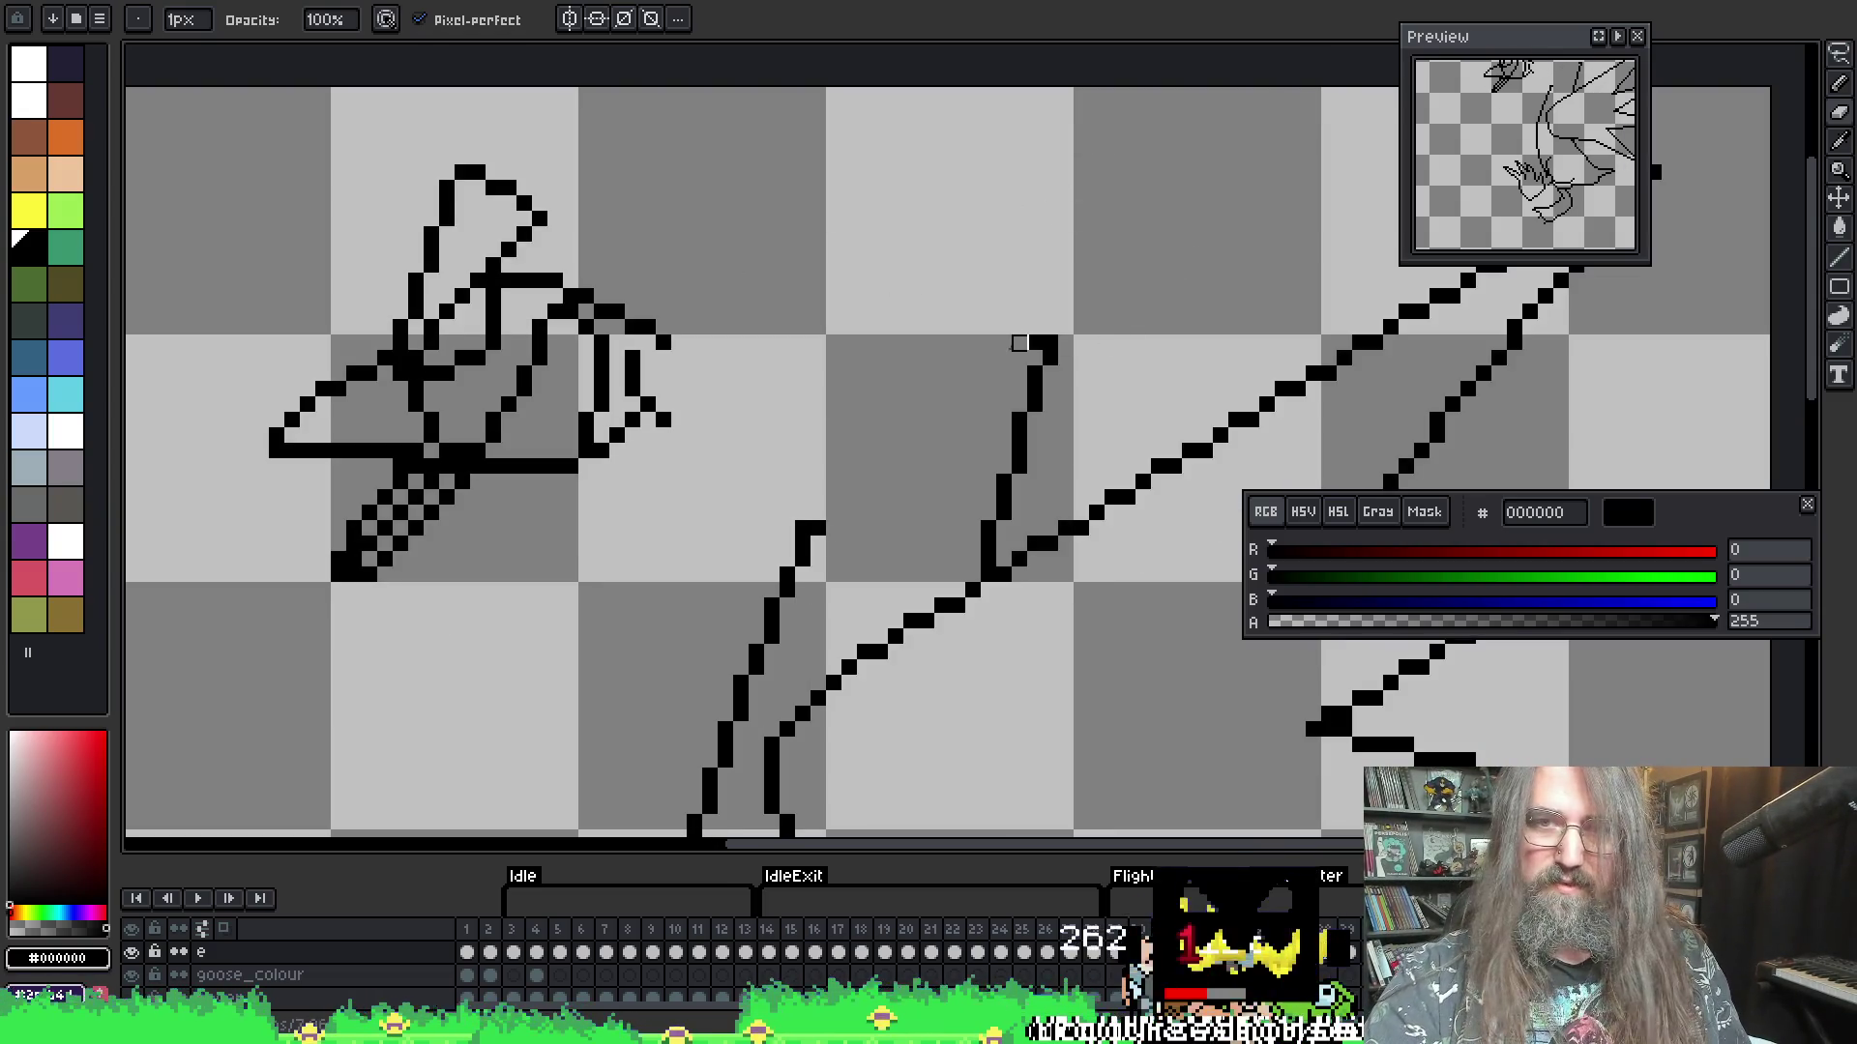
left_click_drag(1019, 343, 1113, 343)
key("F3")
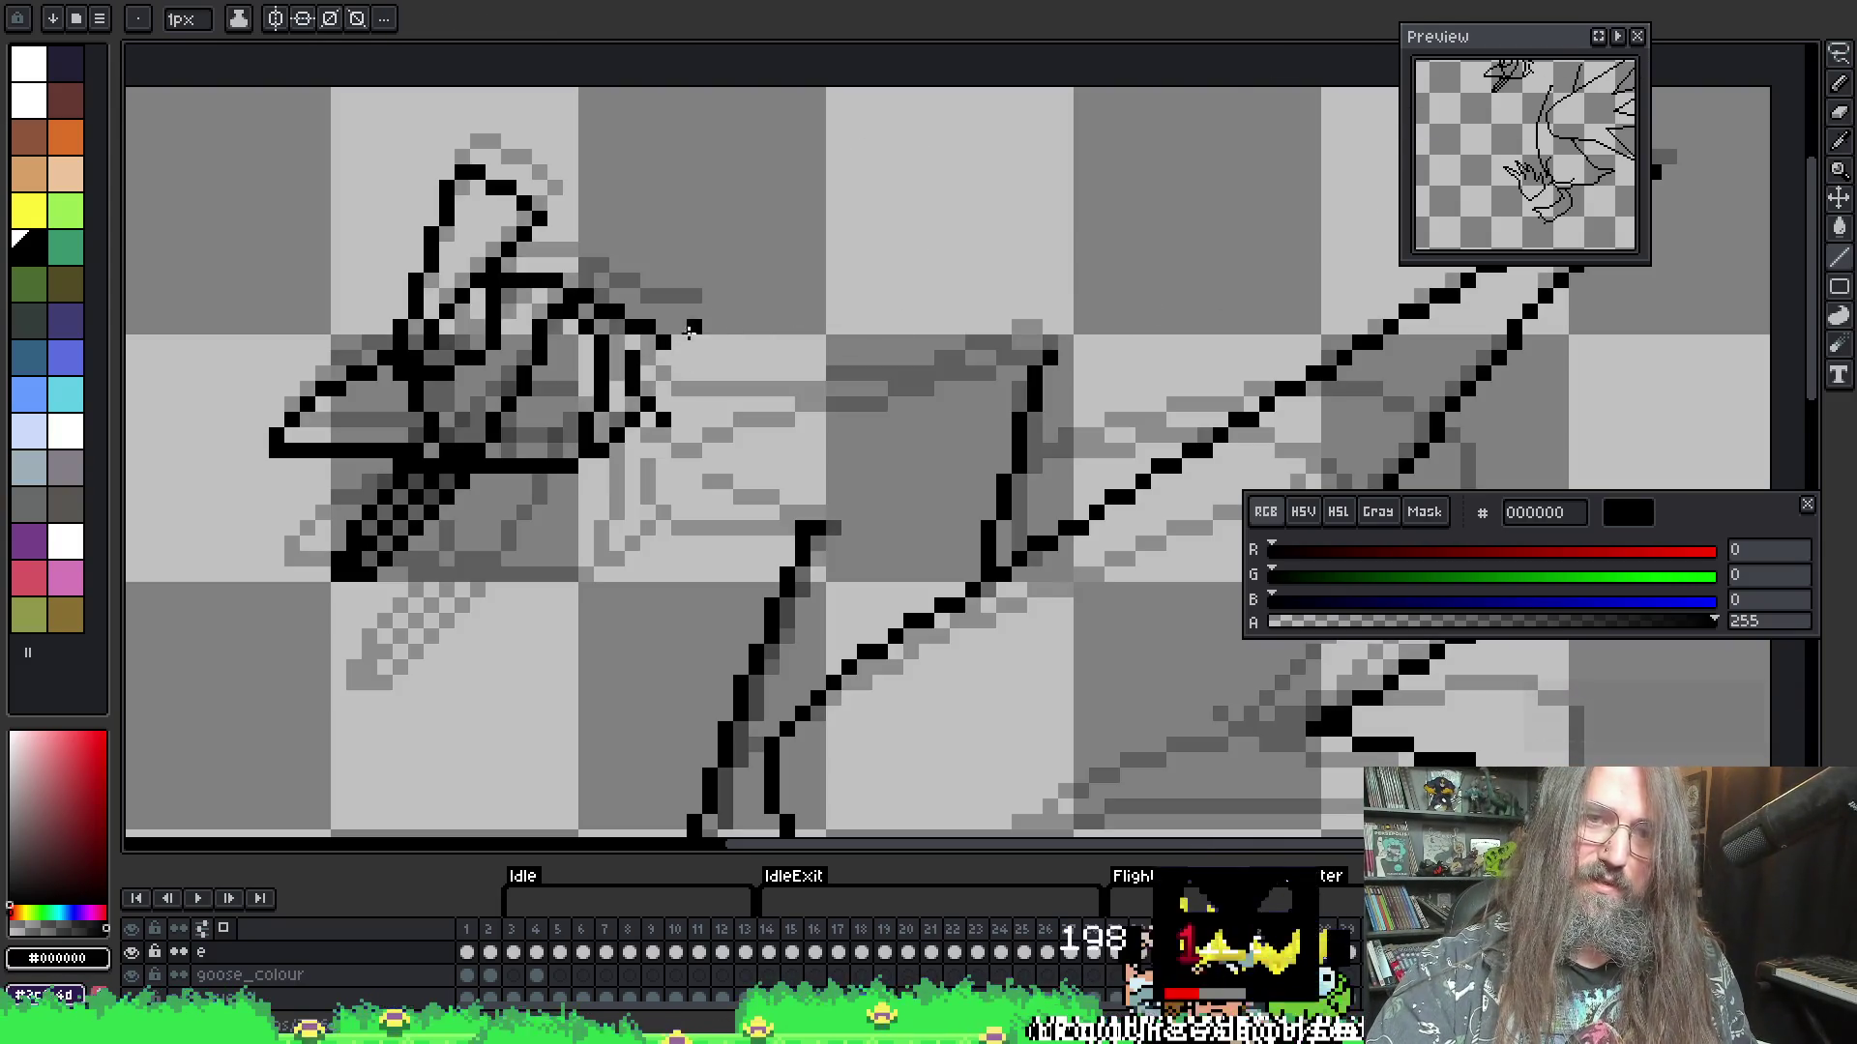
- Restore the erased wing strokes and draw a long straight top edge for the wing
key("ctrl+v")
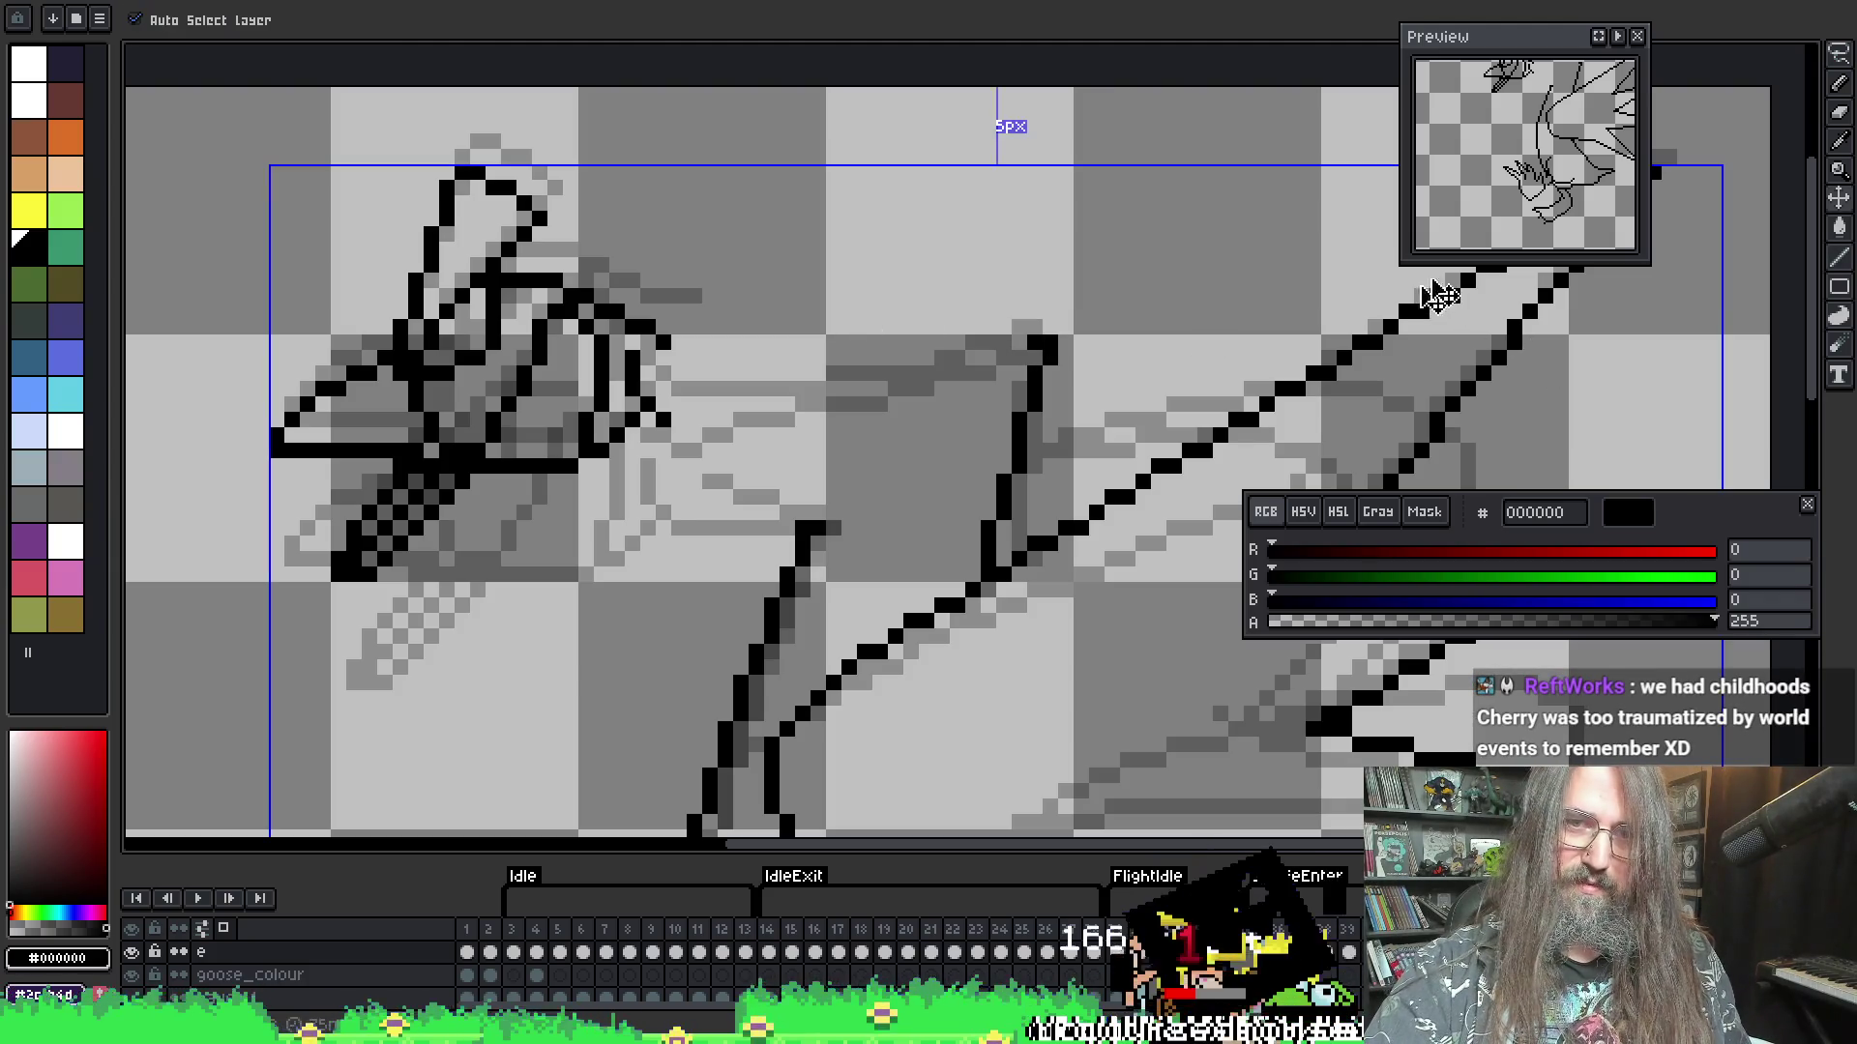
key("Return")
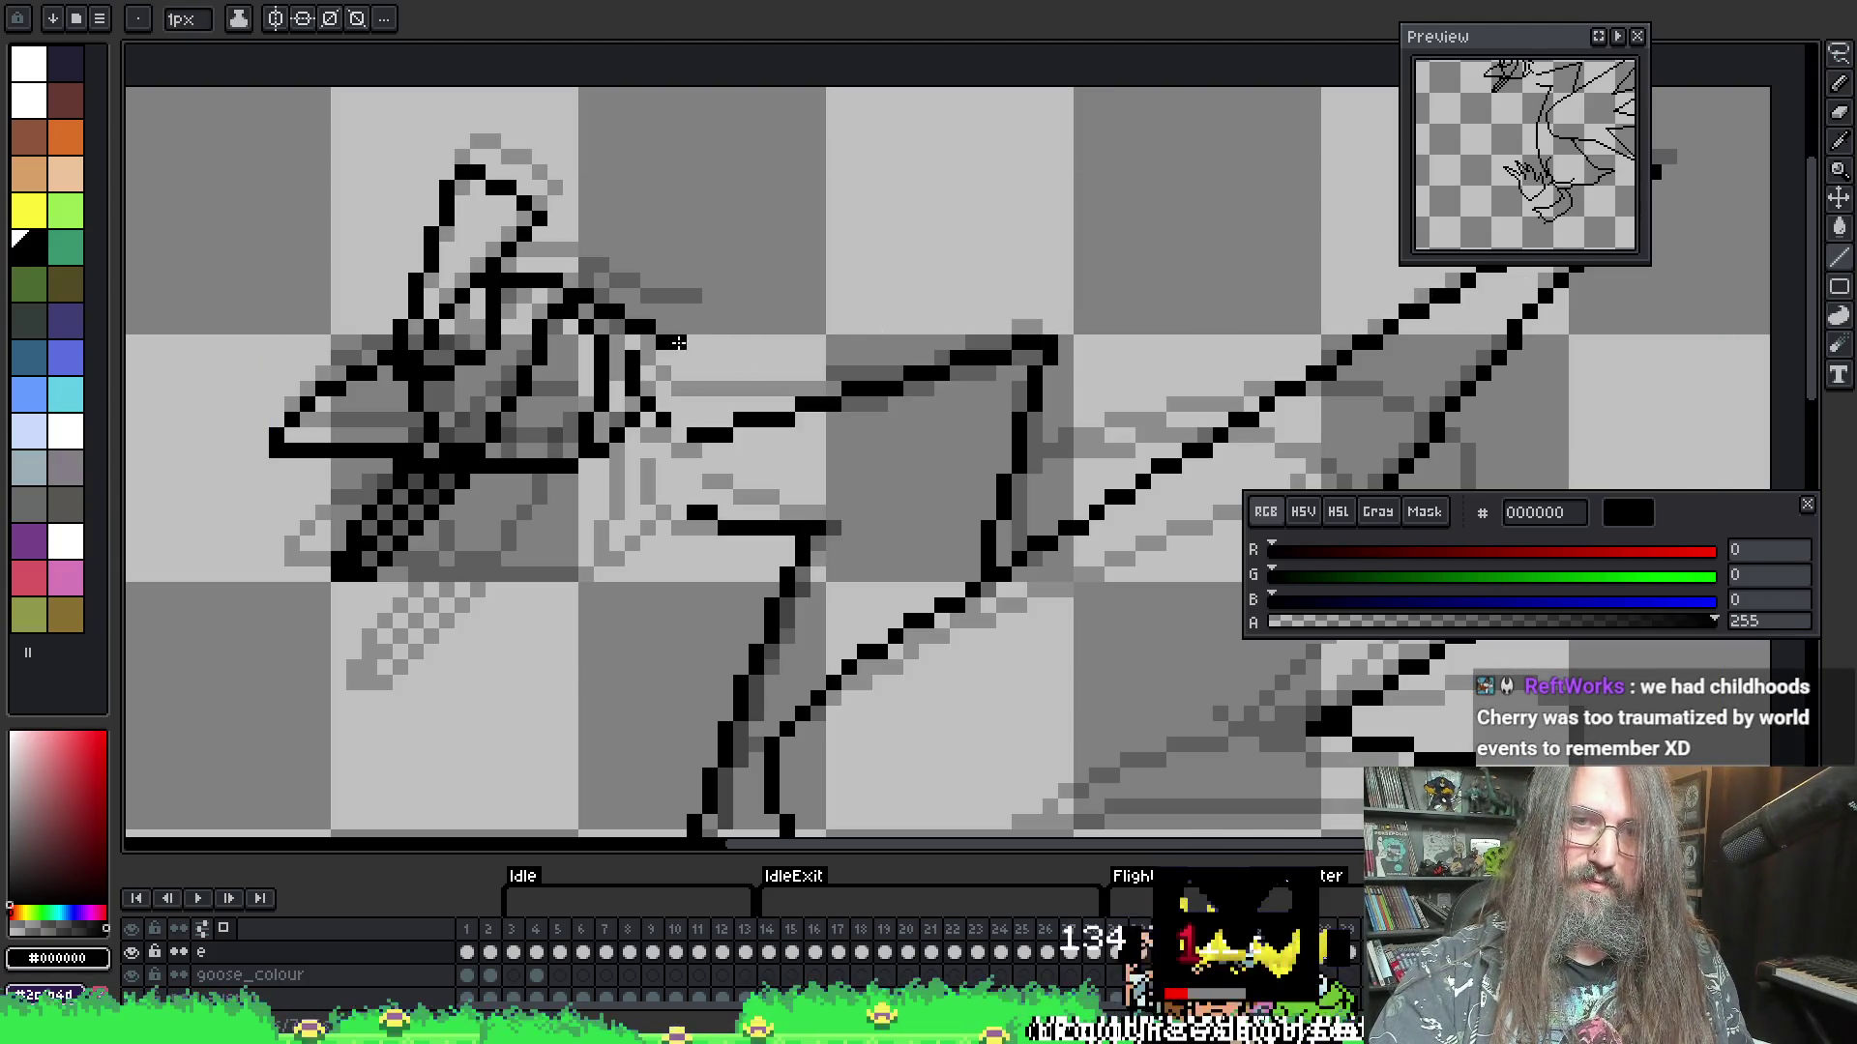
left_click_drag(701, 340, 1013, 340)
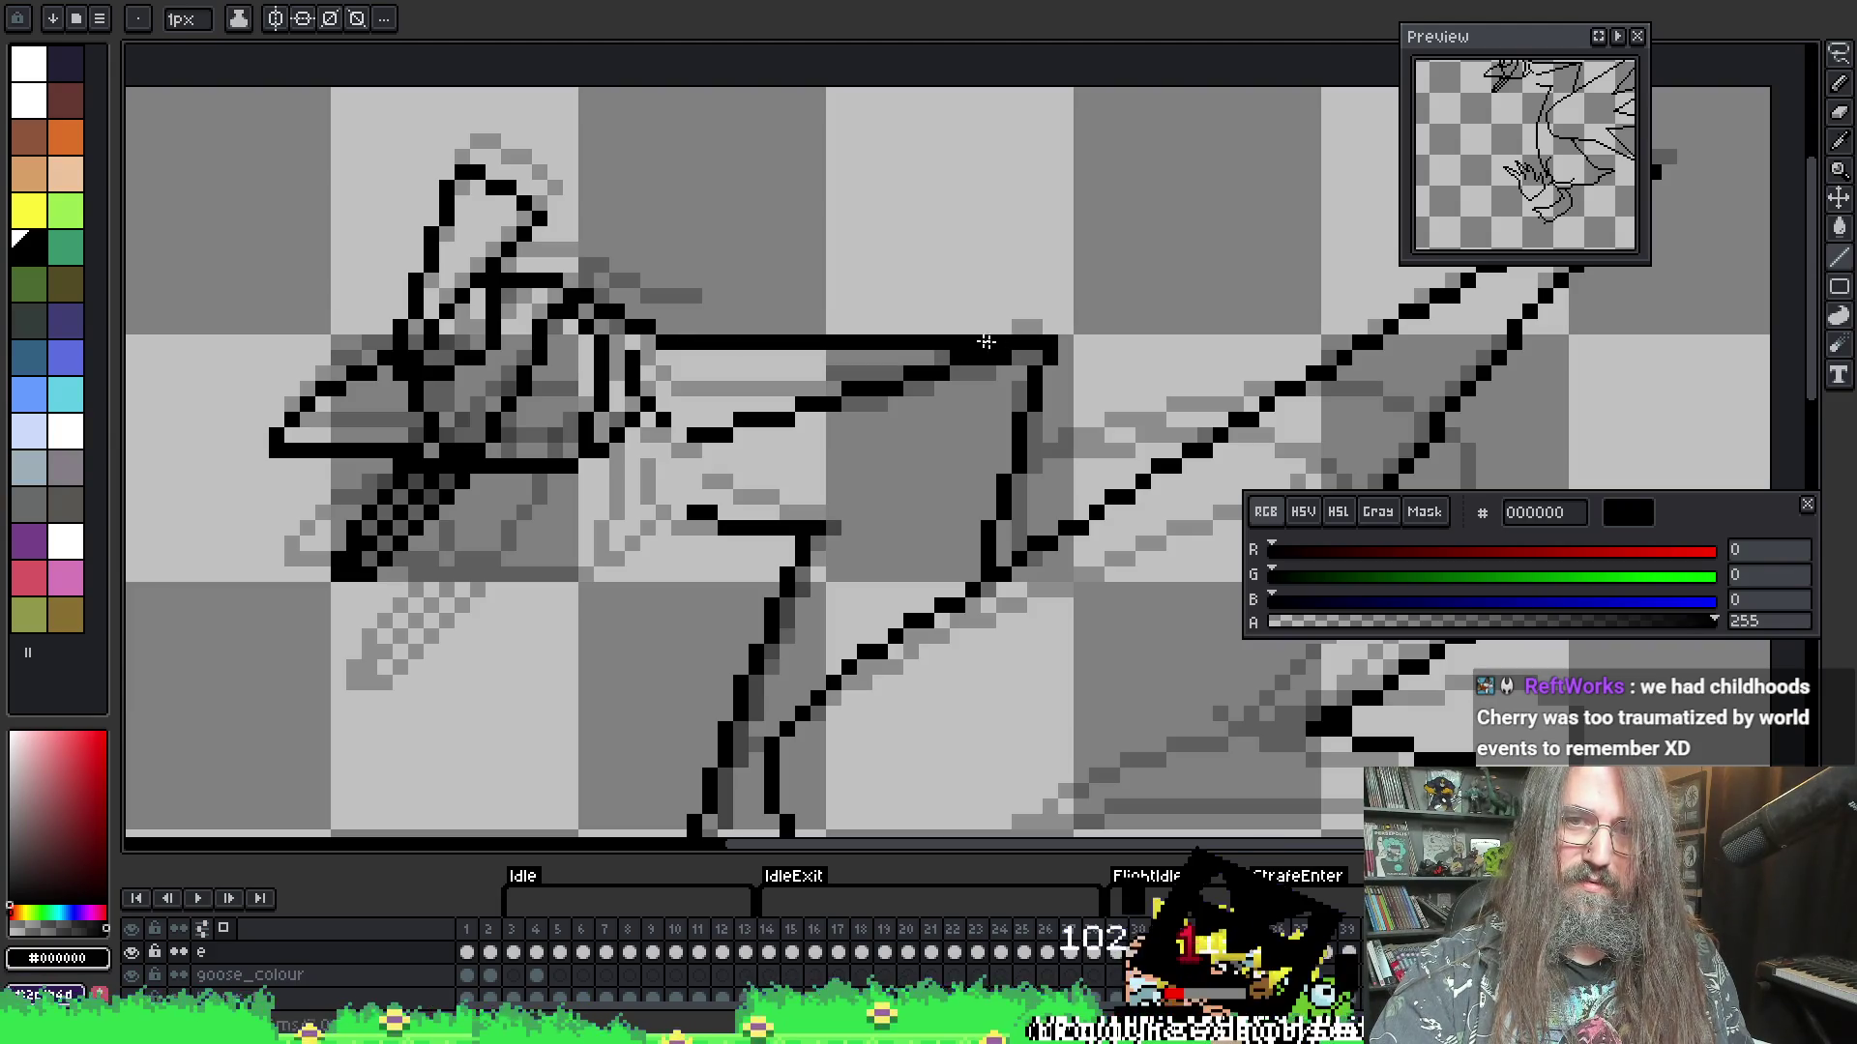
key("b")
- Erase the old diagonal wing line, a stray pixel and the short stroke near the wing base
mouse_move(695, 422)
left_mouse_down()
mouse_move(1007, 361)
mouse_move(705, 403)
mouse_move(803, 404)
left_mouse_up()
left_click(695, 435)
mouse_move(720, 528)
left_mouse_down()
mouse_move(793, 528)
mouse_move(735, 513)
left_mouse_up()
key("i")
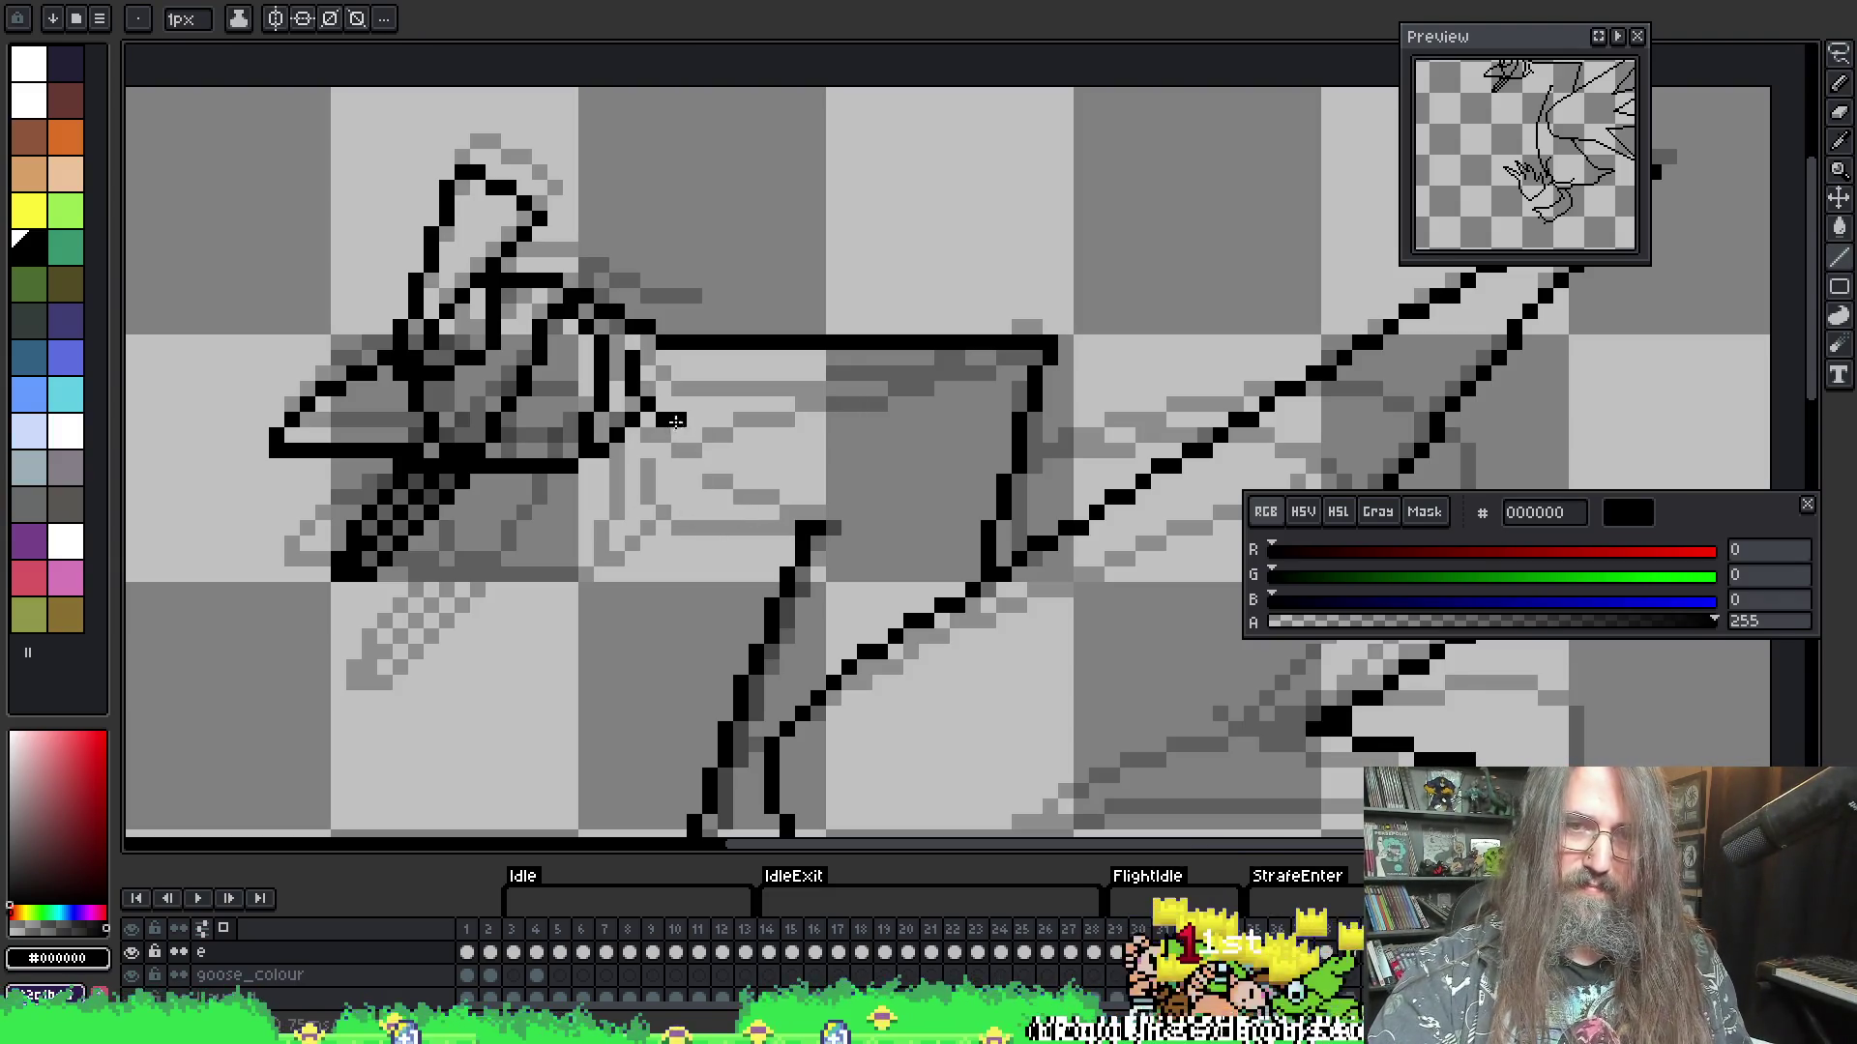
left_click_drag(675, 420, 799, 523)
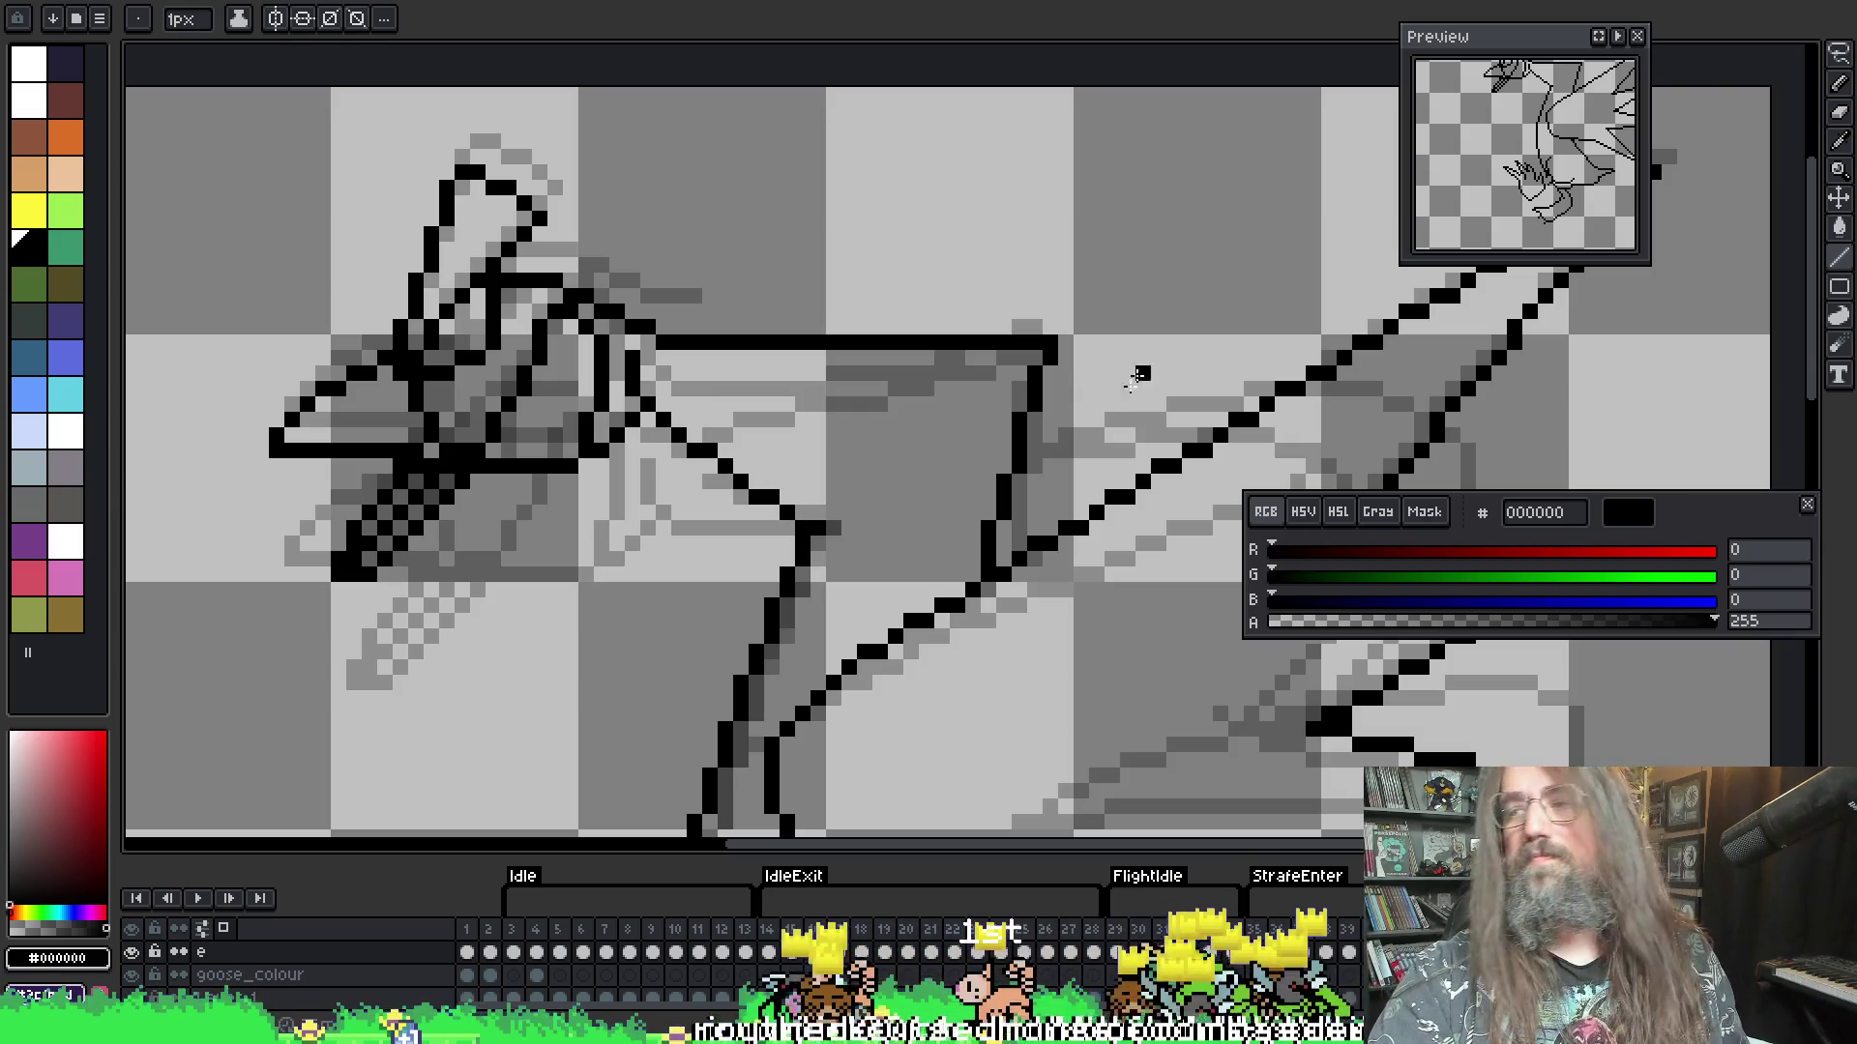
key("ctrl+z")
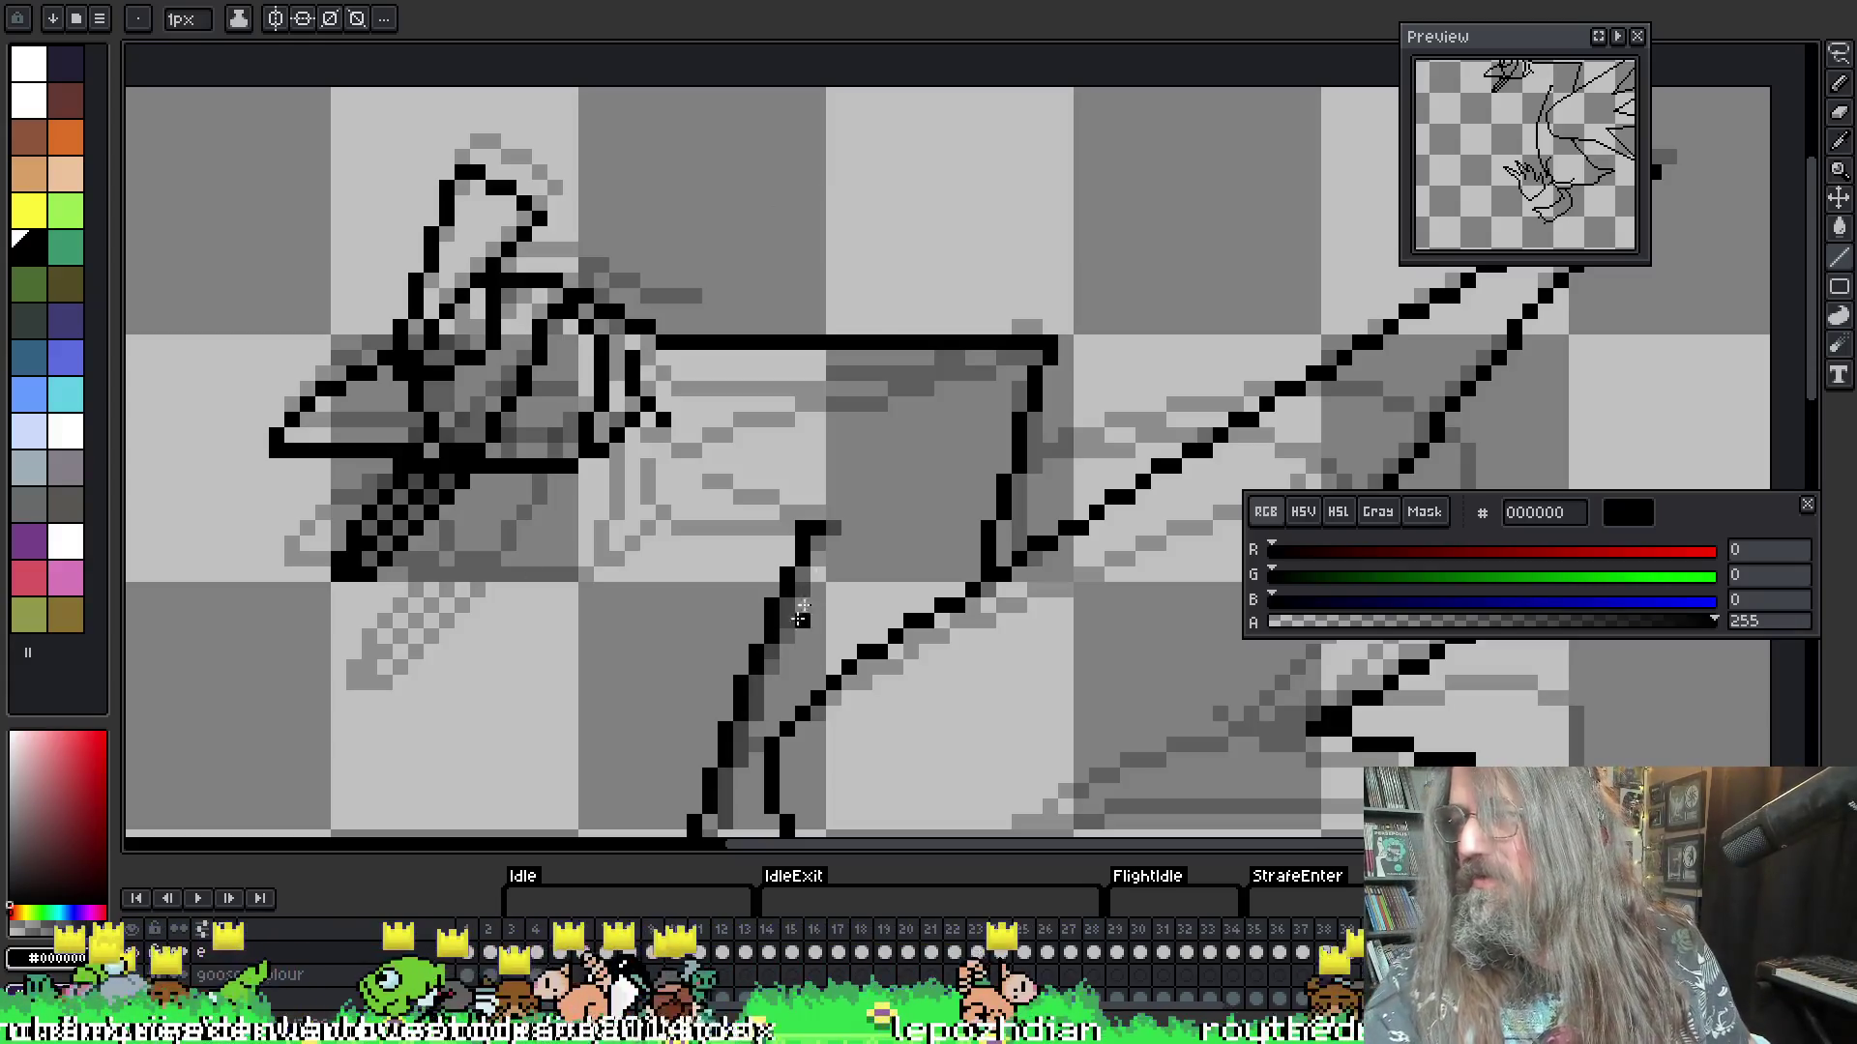
- Pick the black colour and draw a straight lower wing edge from the head down
key("i")
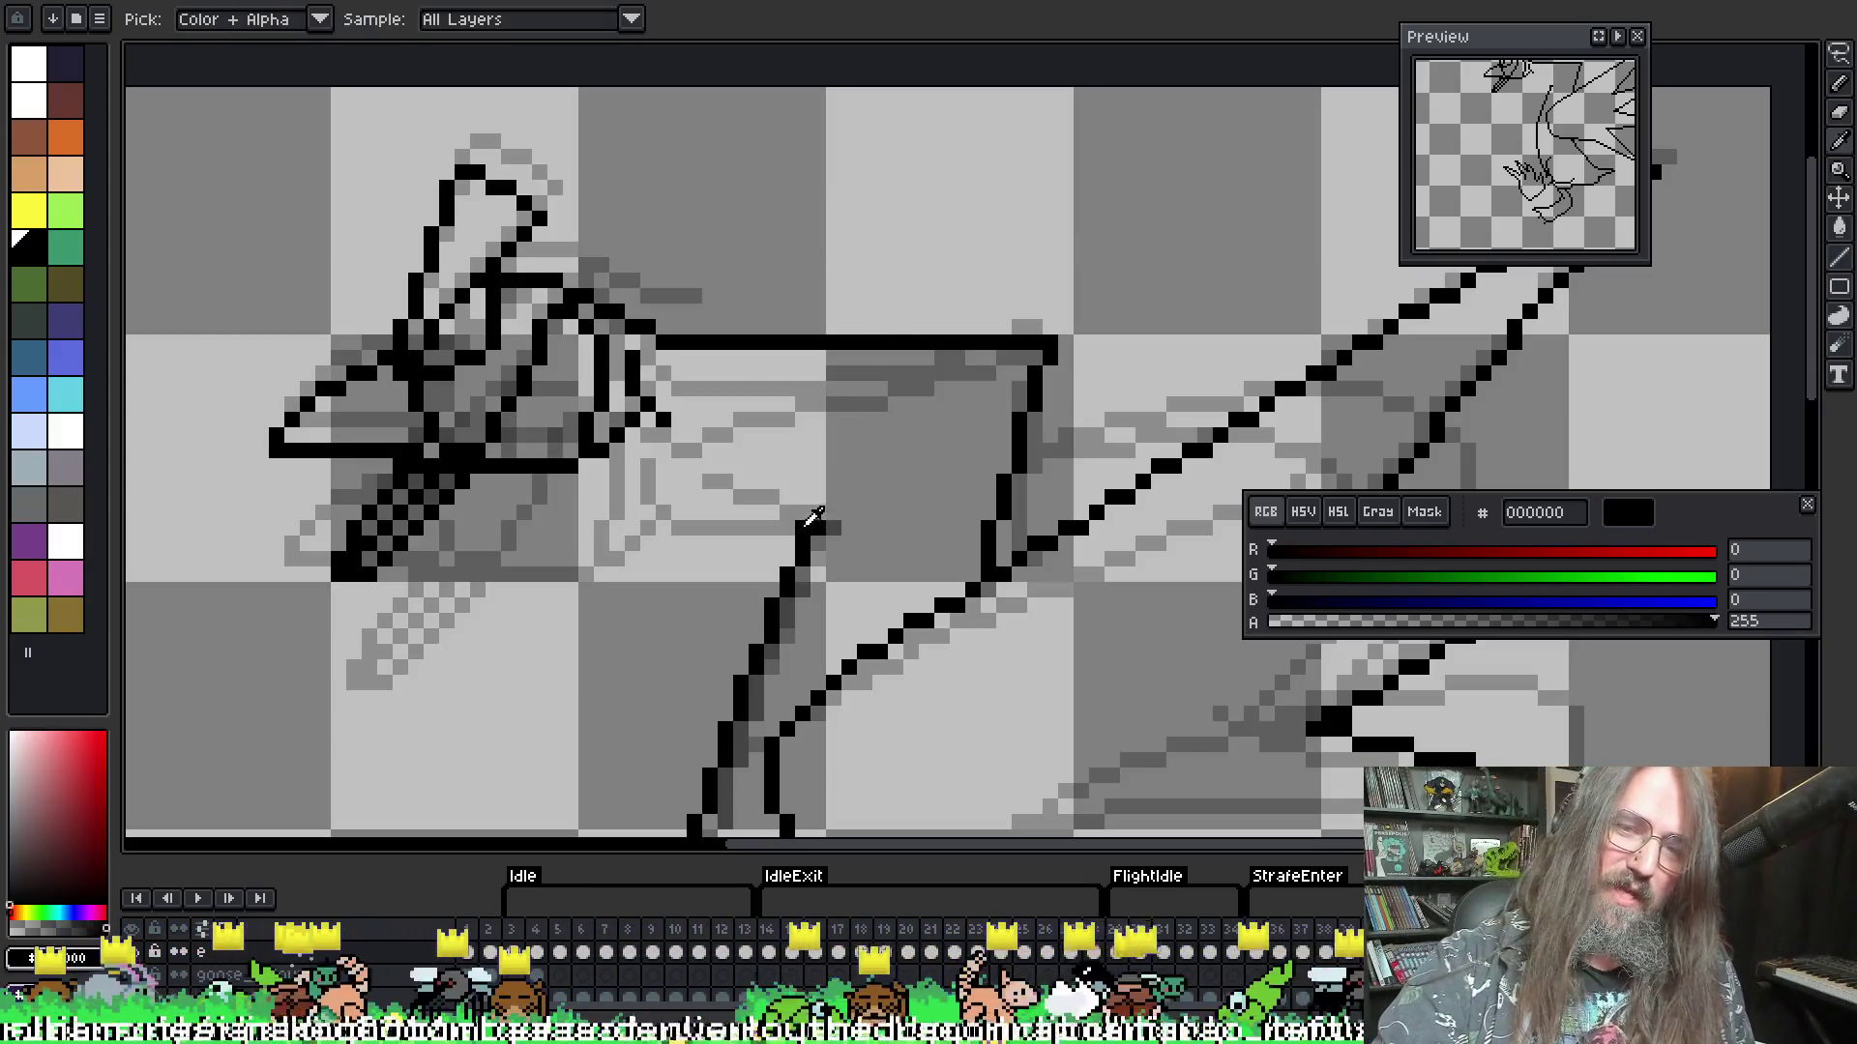
key("b")
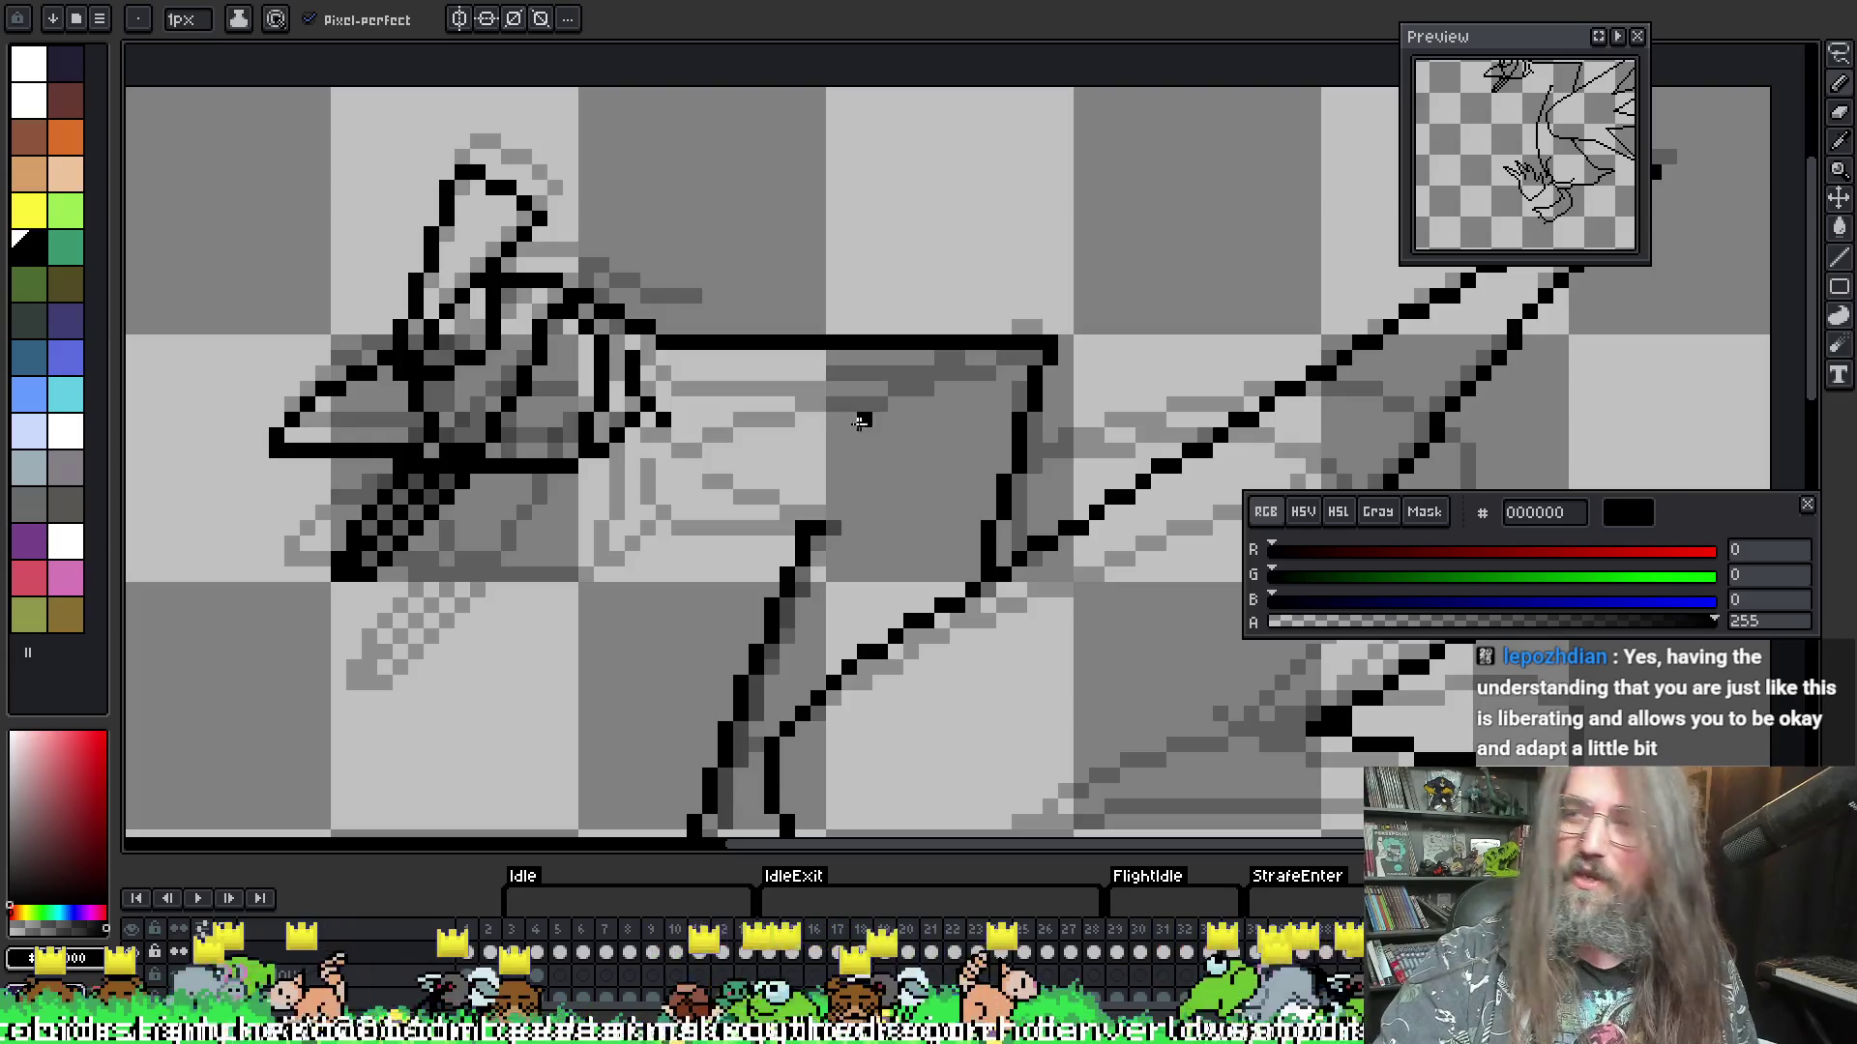
key("i")
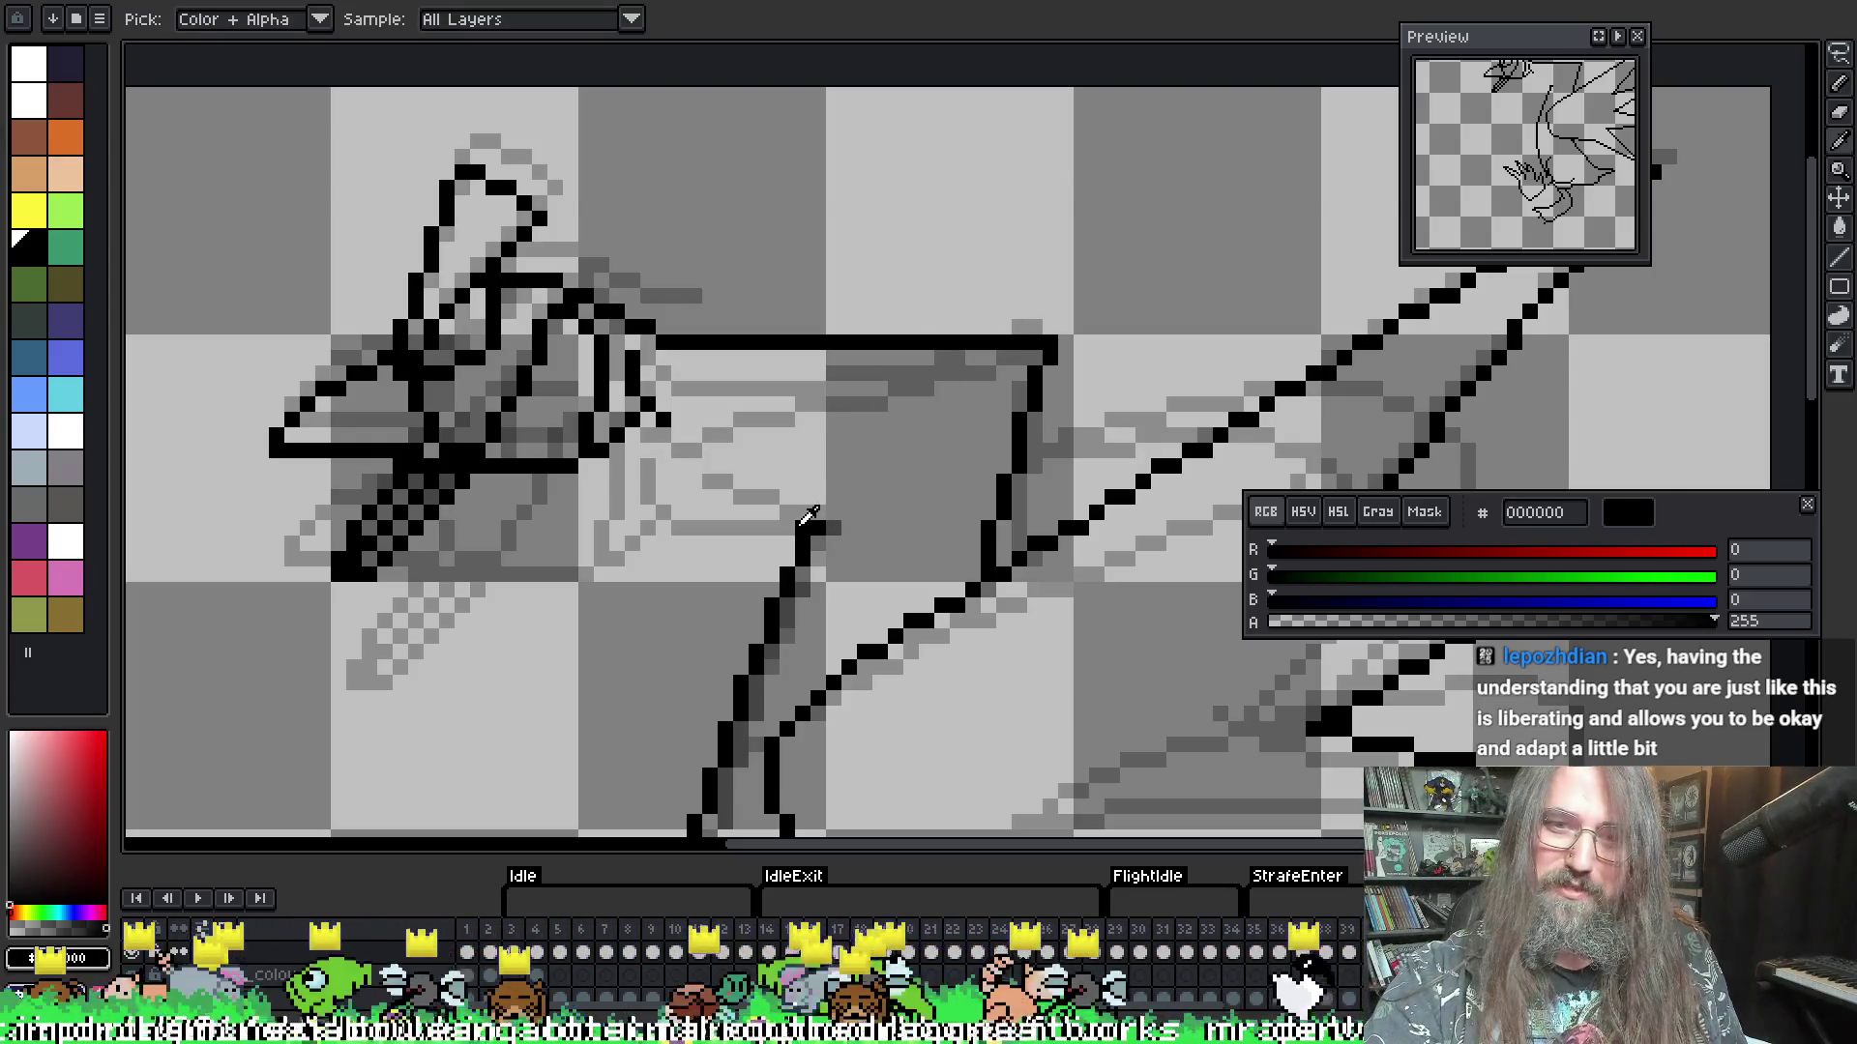
key("b")
key("l")
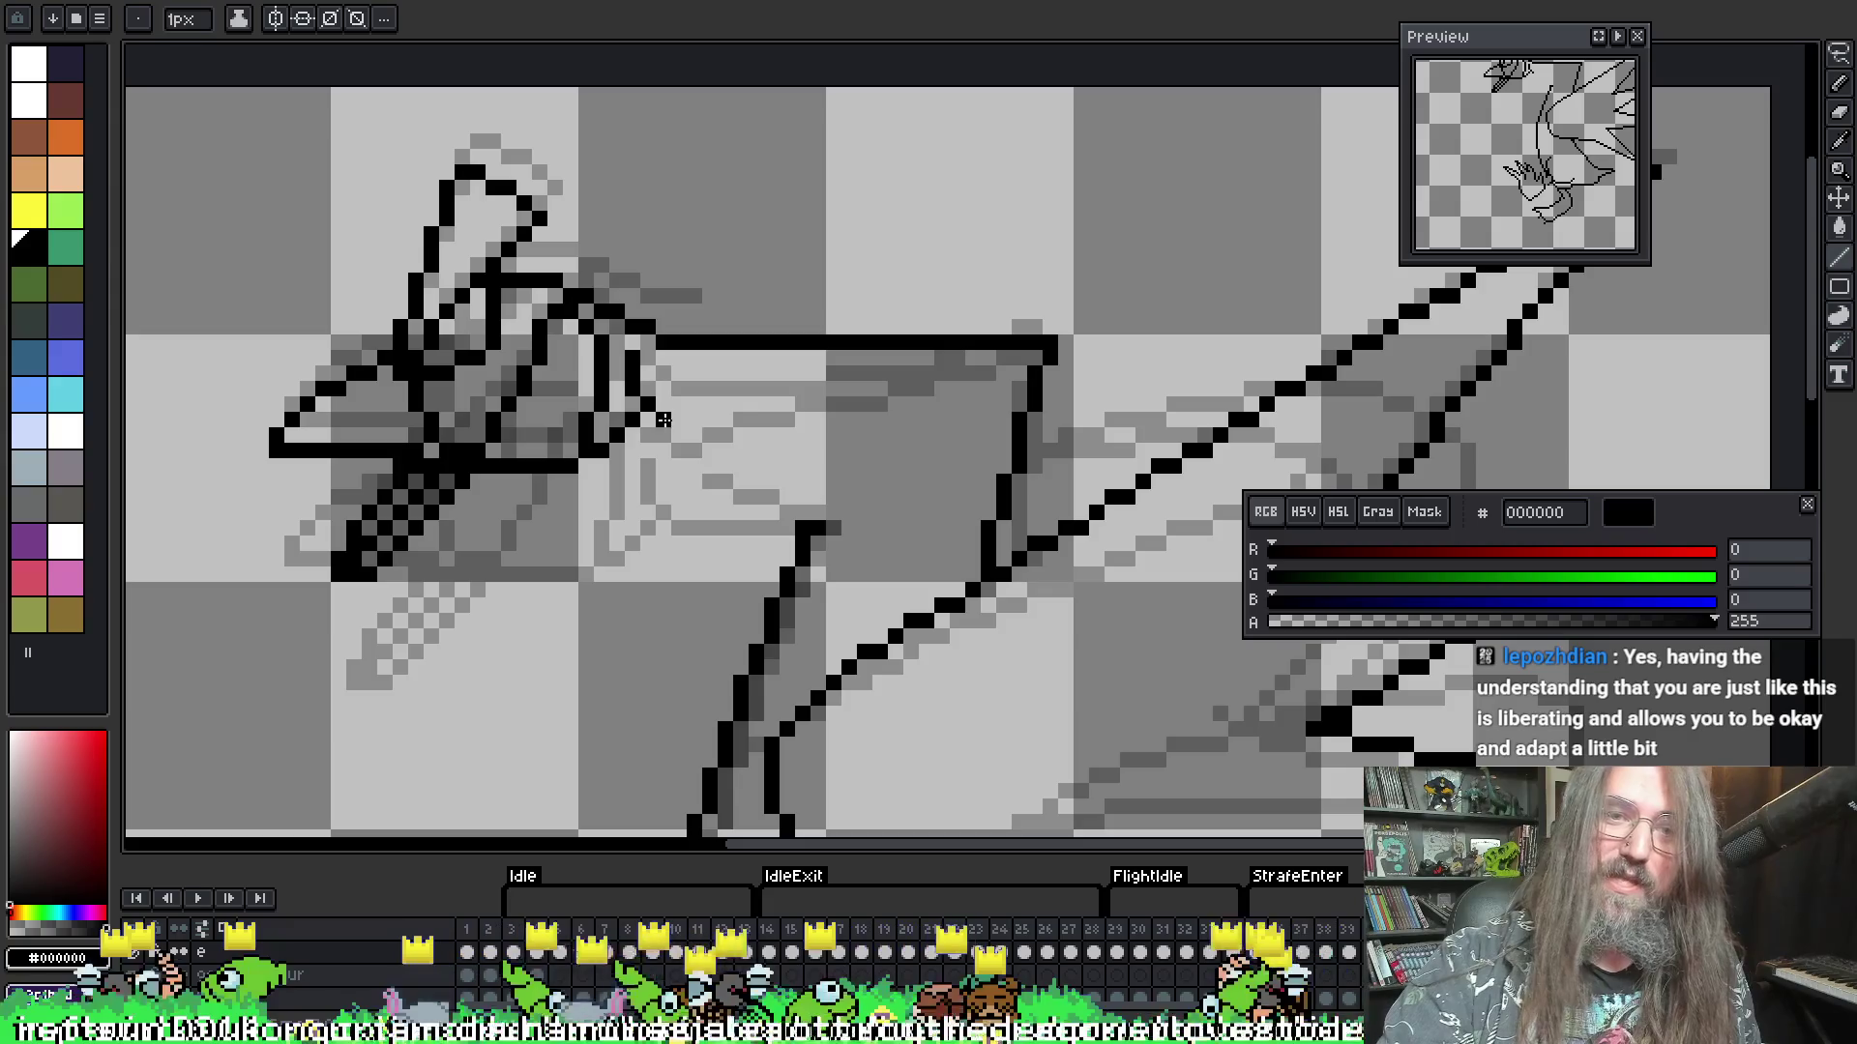
mouse_move(660, 421)
left_mouse_down()
mouse_move(907, 422)
mouse_move(812, 541)
left_mouse_up()
key("b")
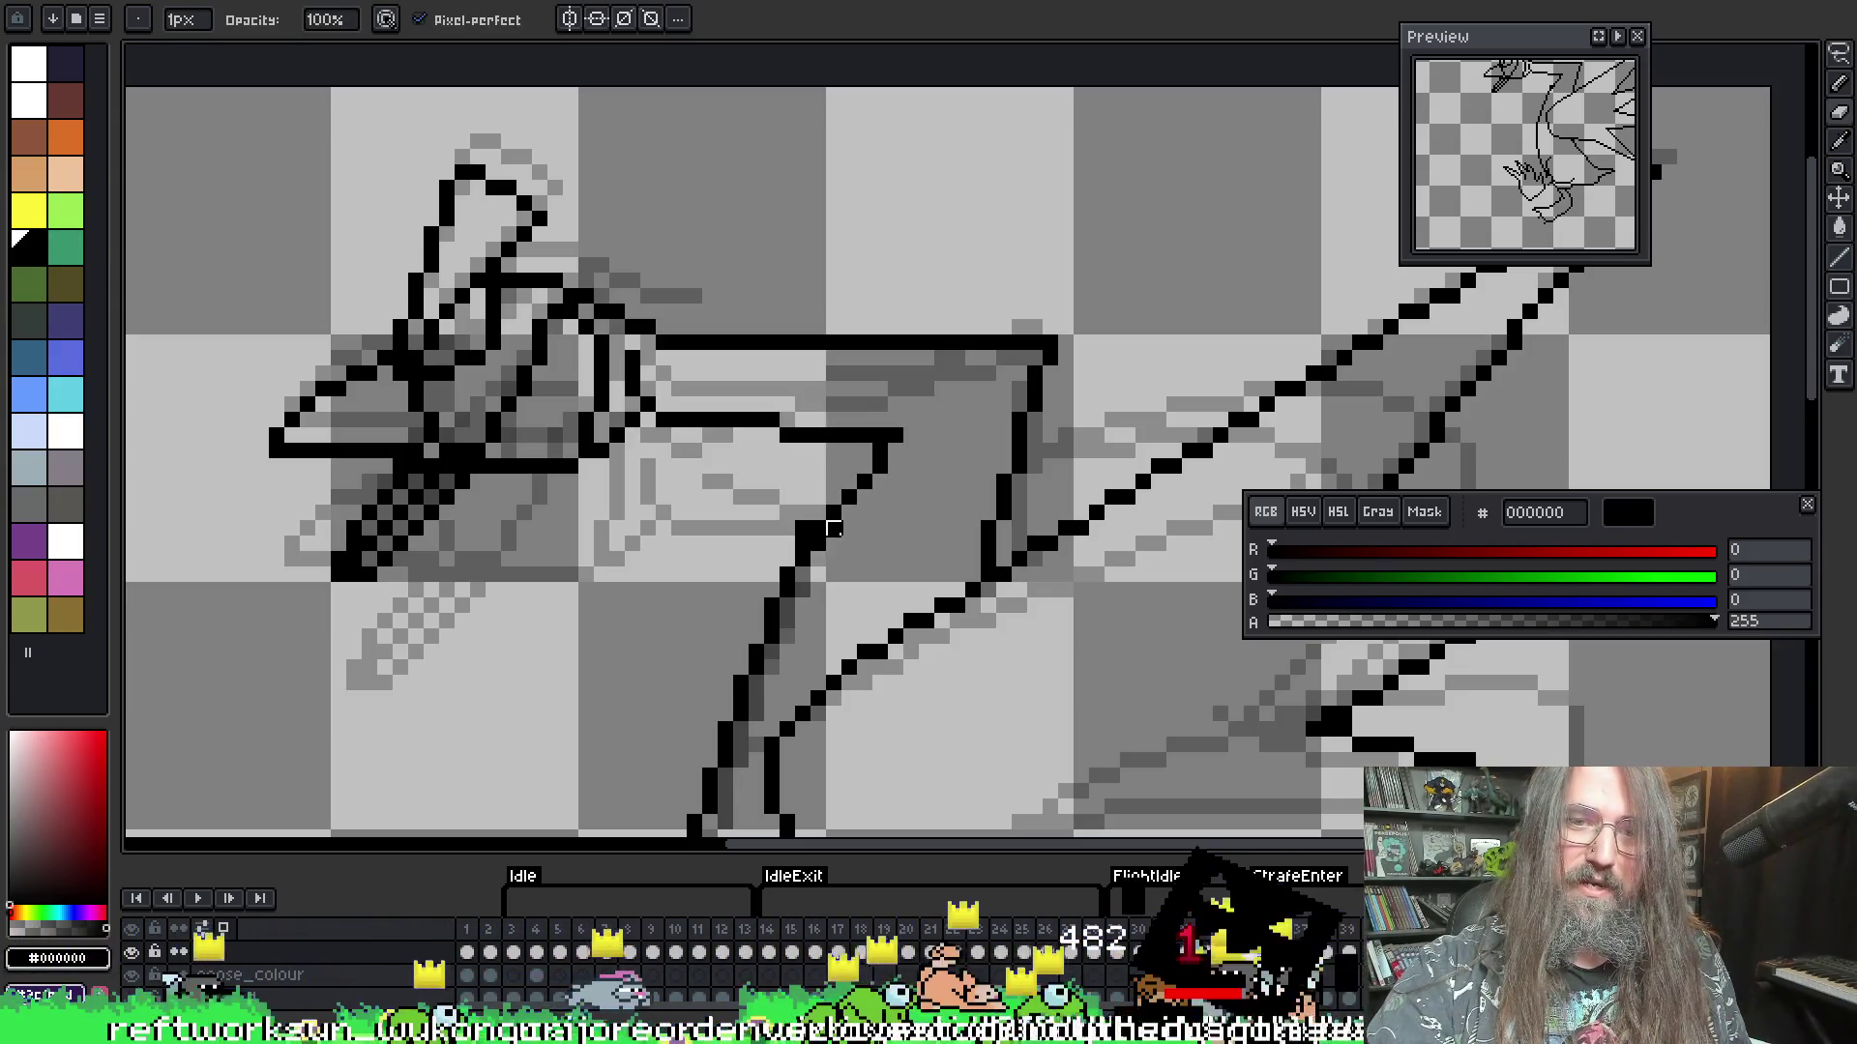